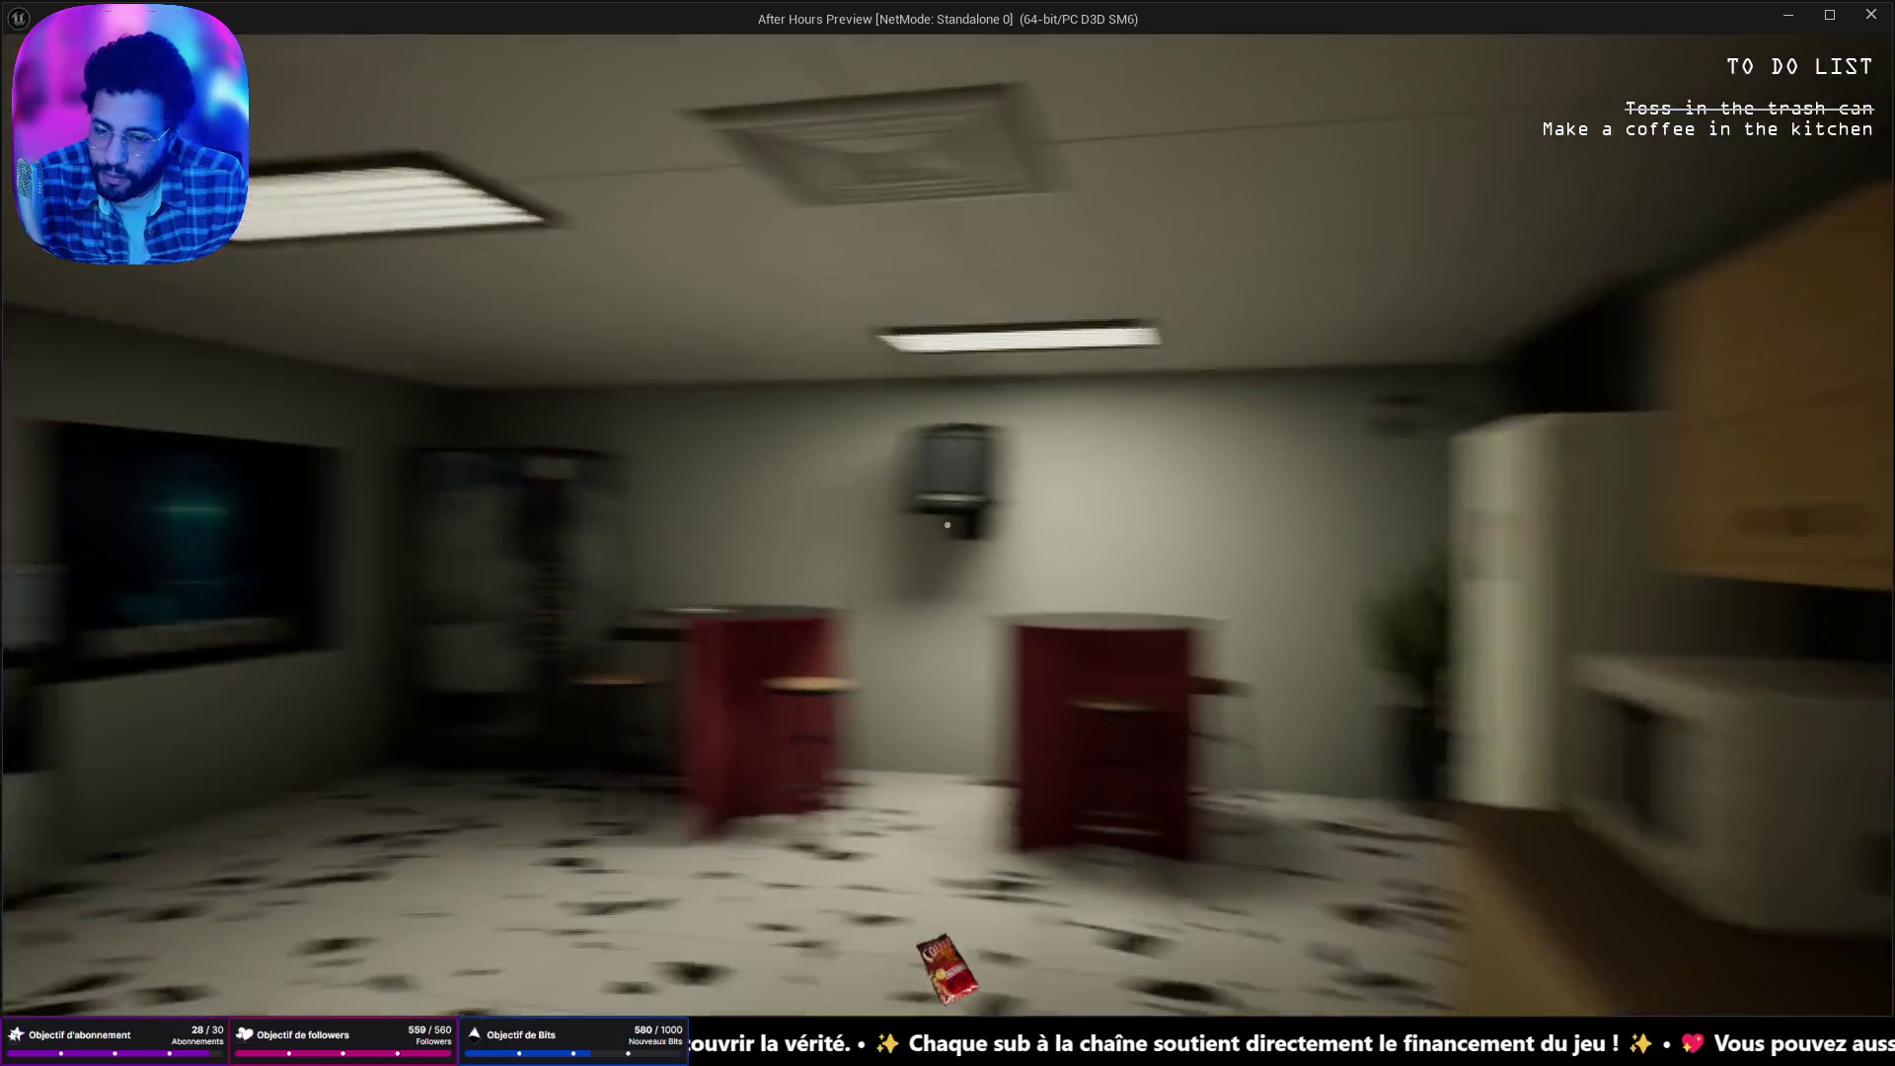
Walk through the lounge into the kitchen and make a coffee at the coffee maker.
key("w")
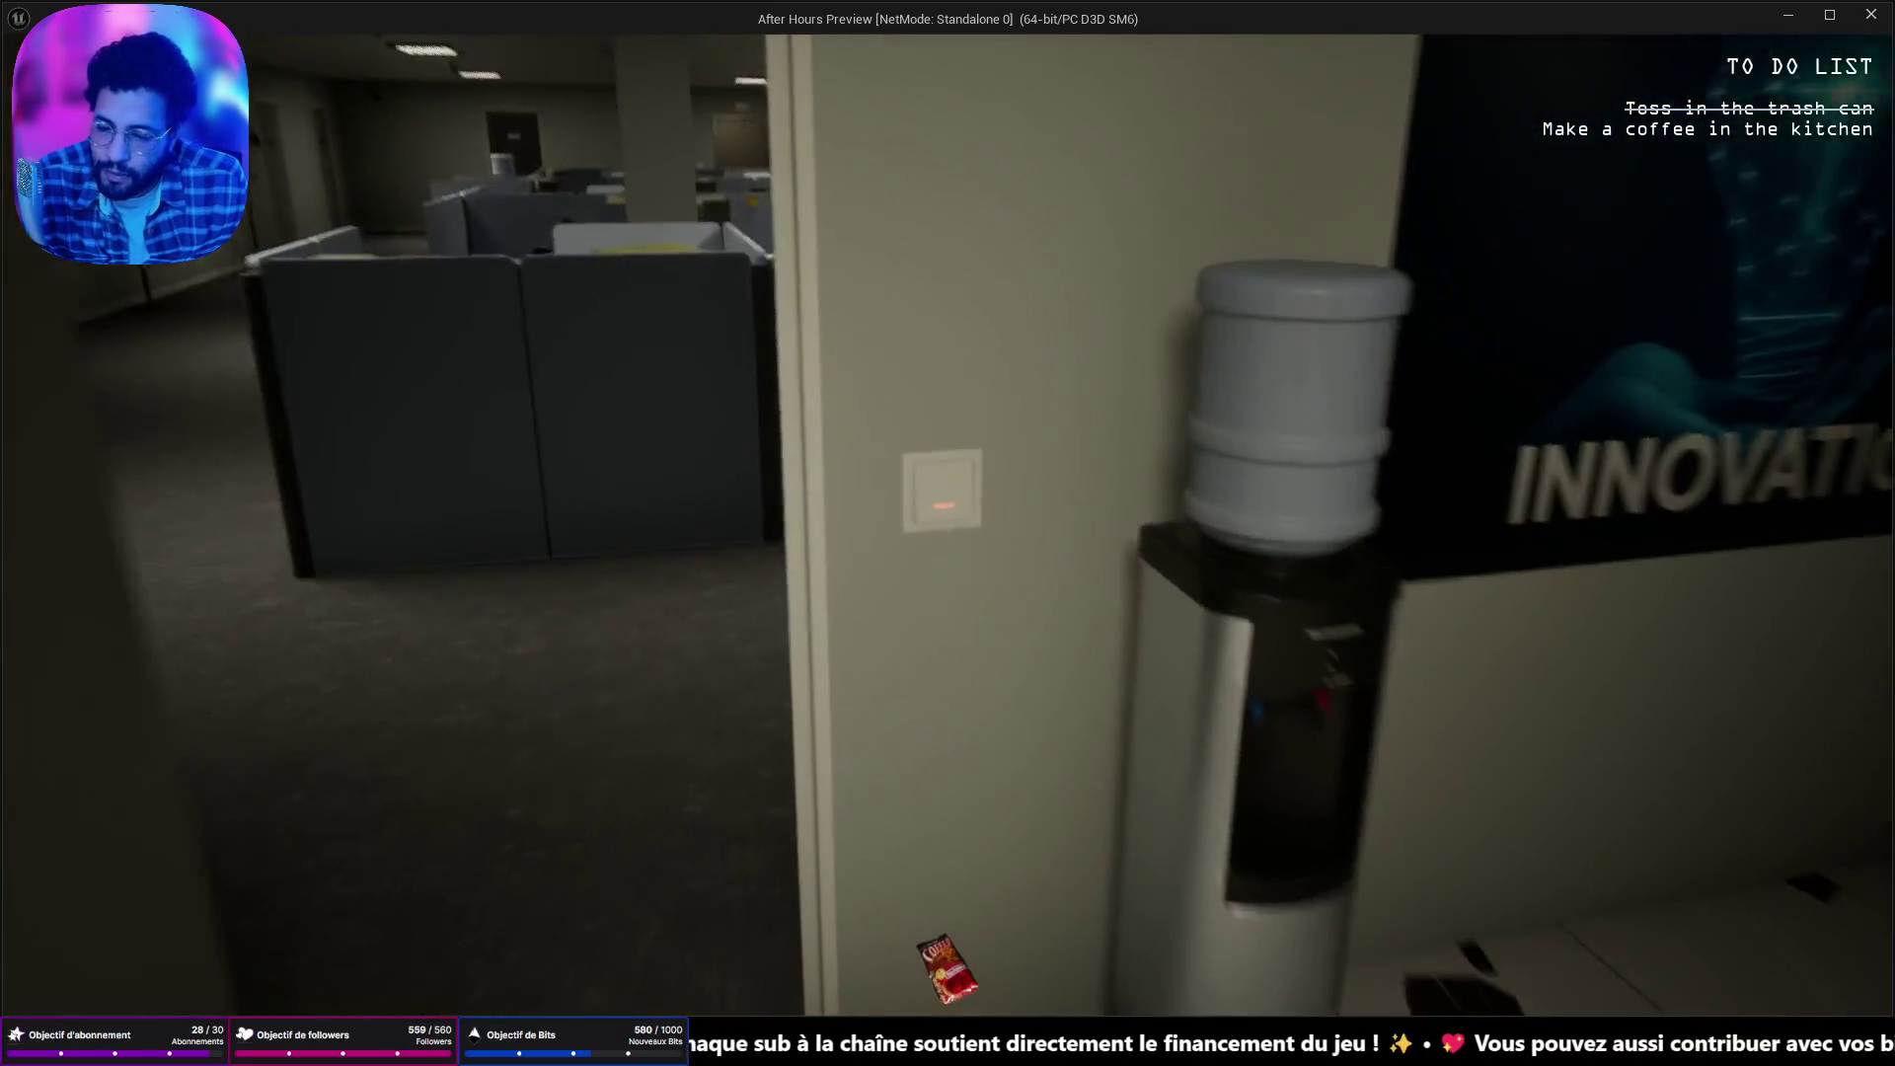
key("w")
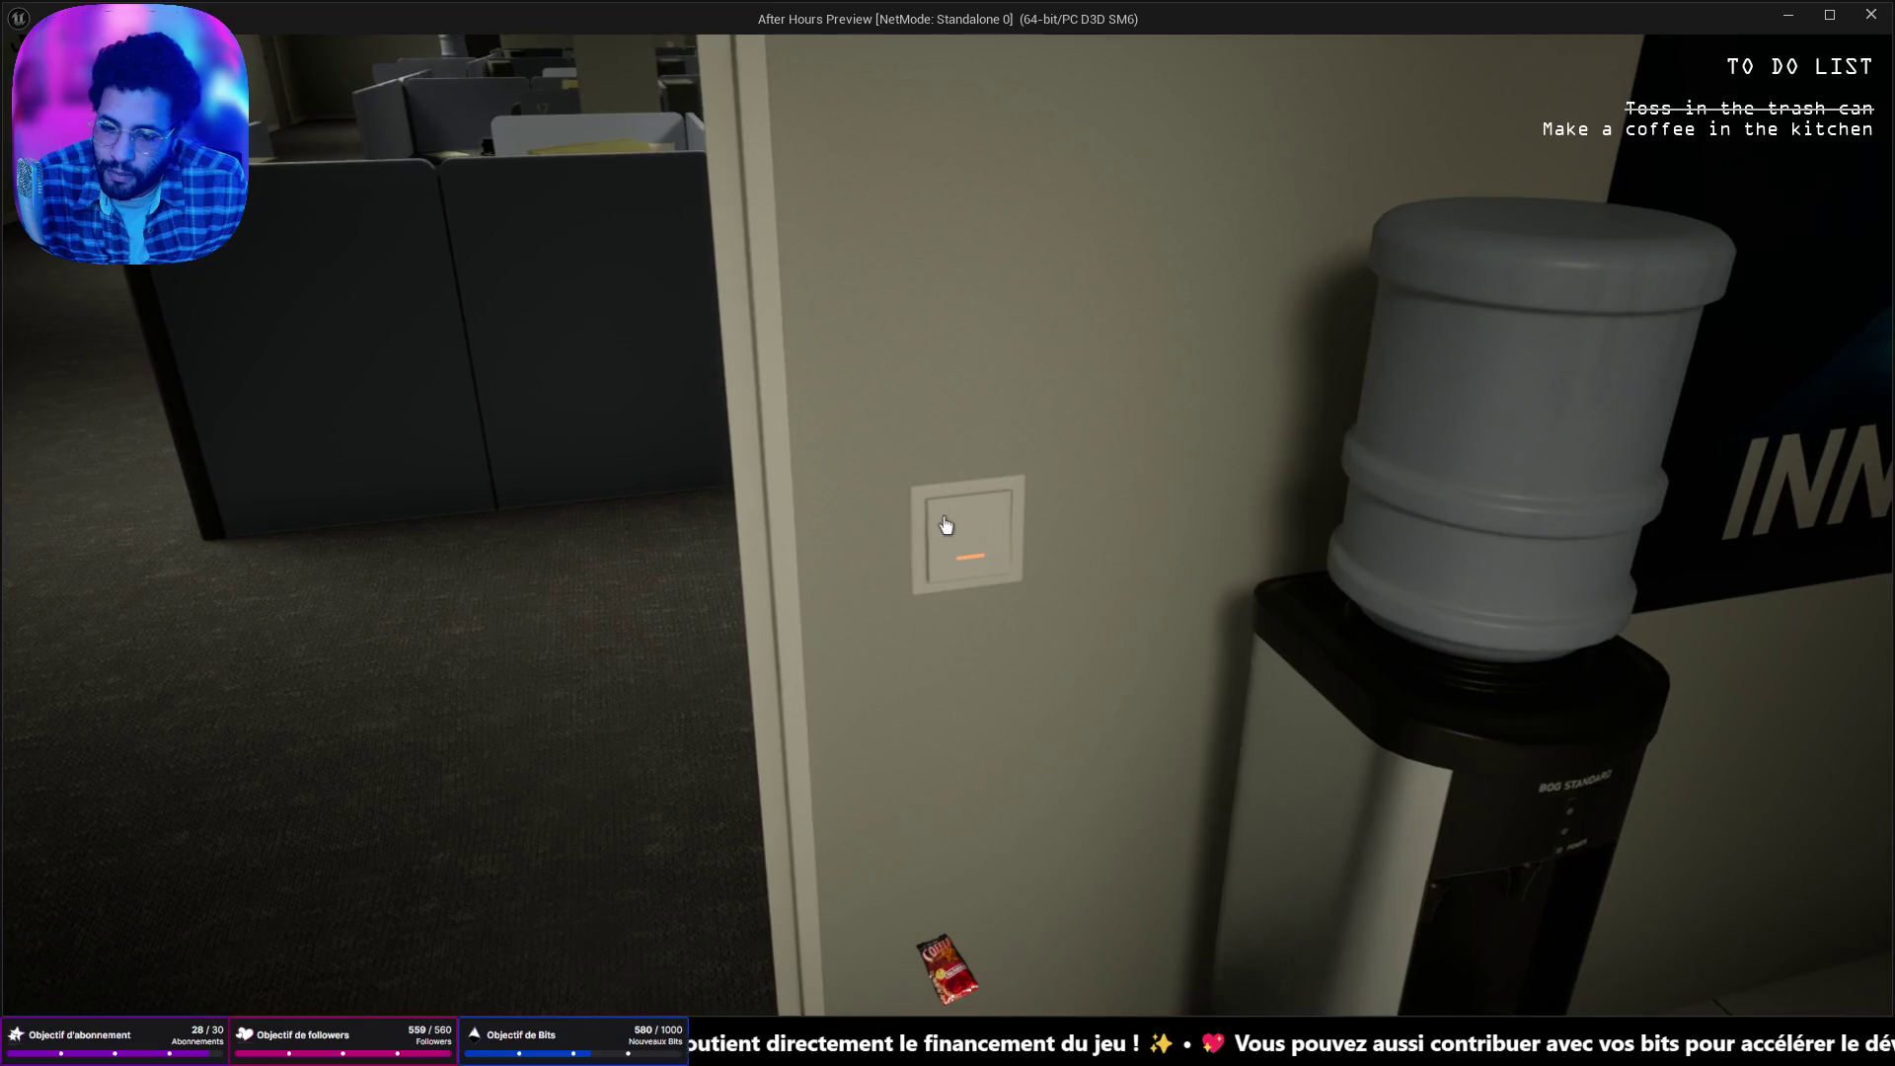
key("w")
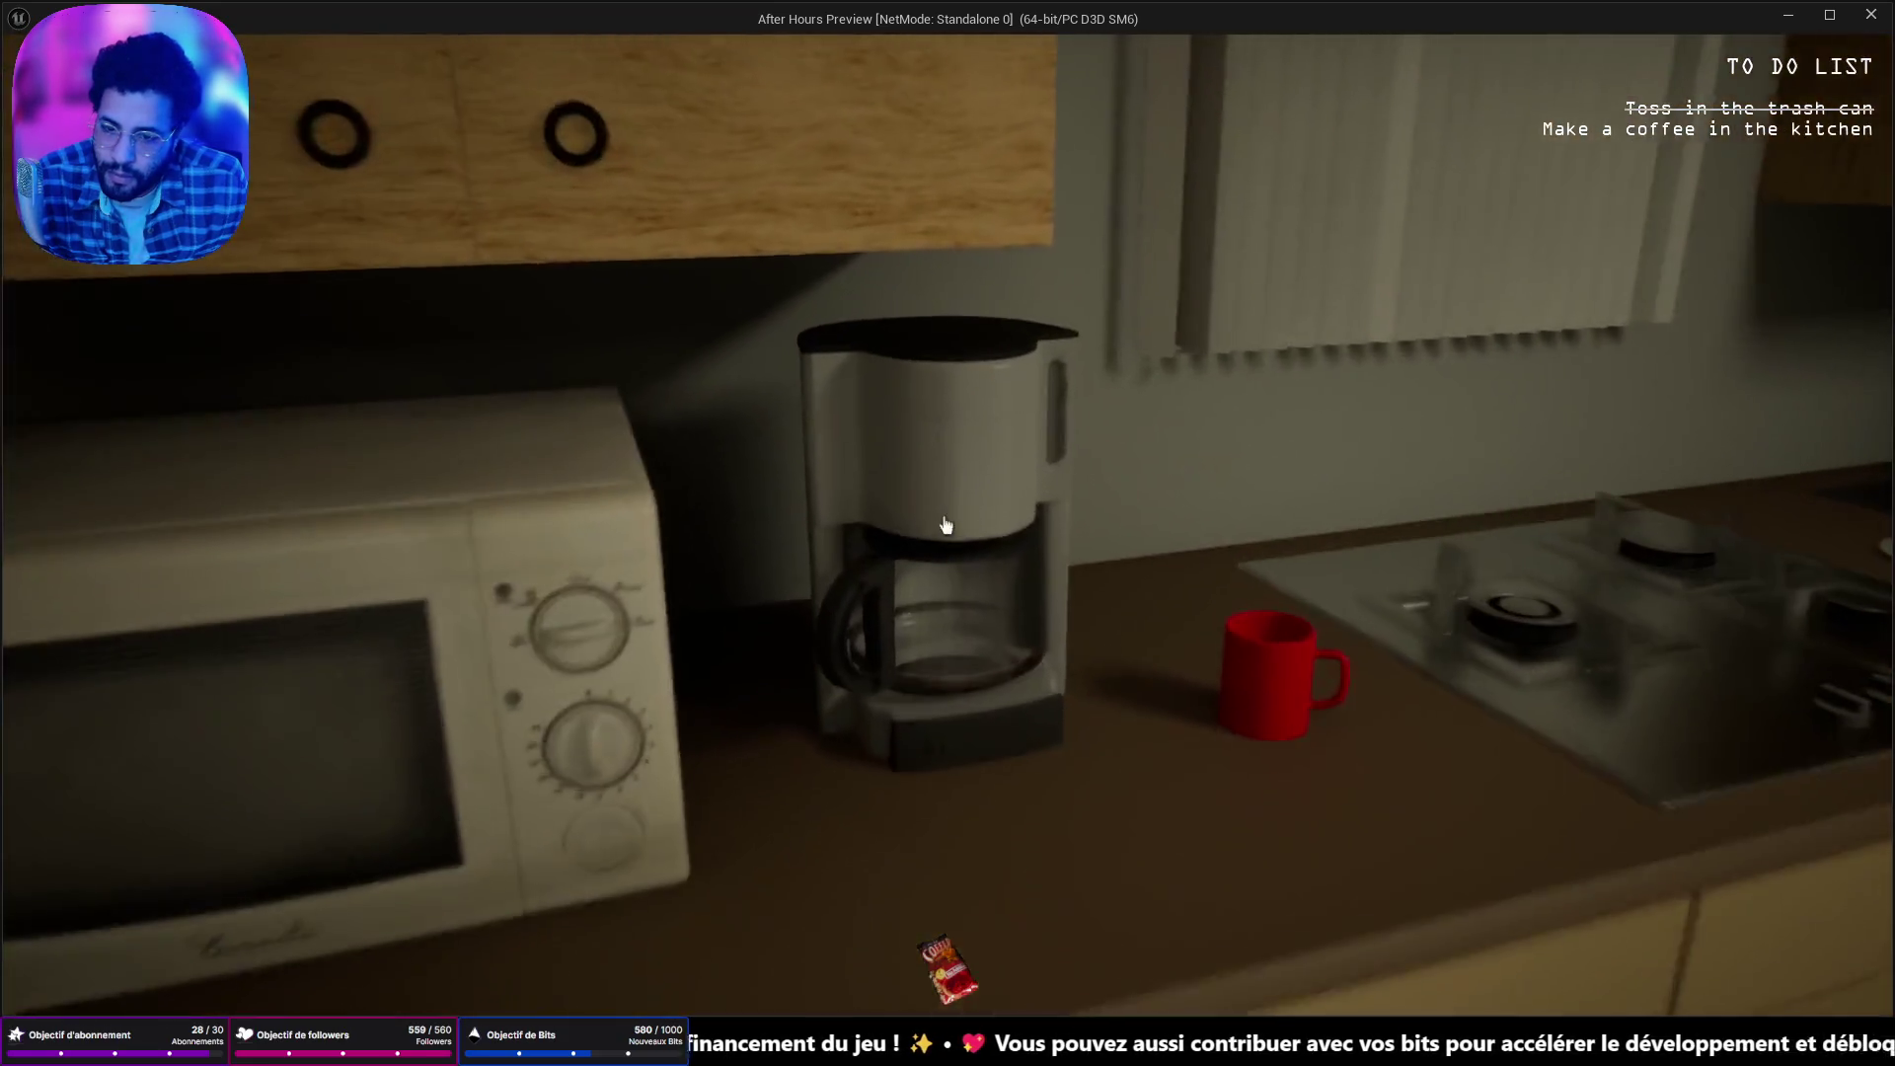
key("e")
Walk down the office corridor into the cubicle and answer the desk phone.
key("w")
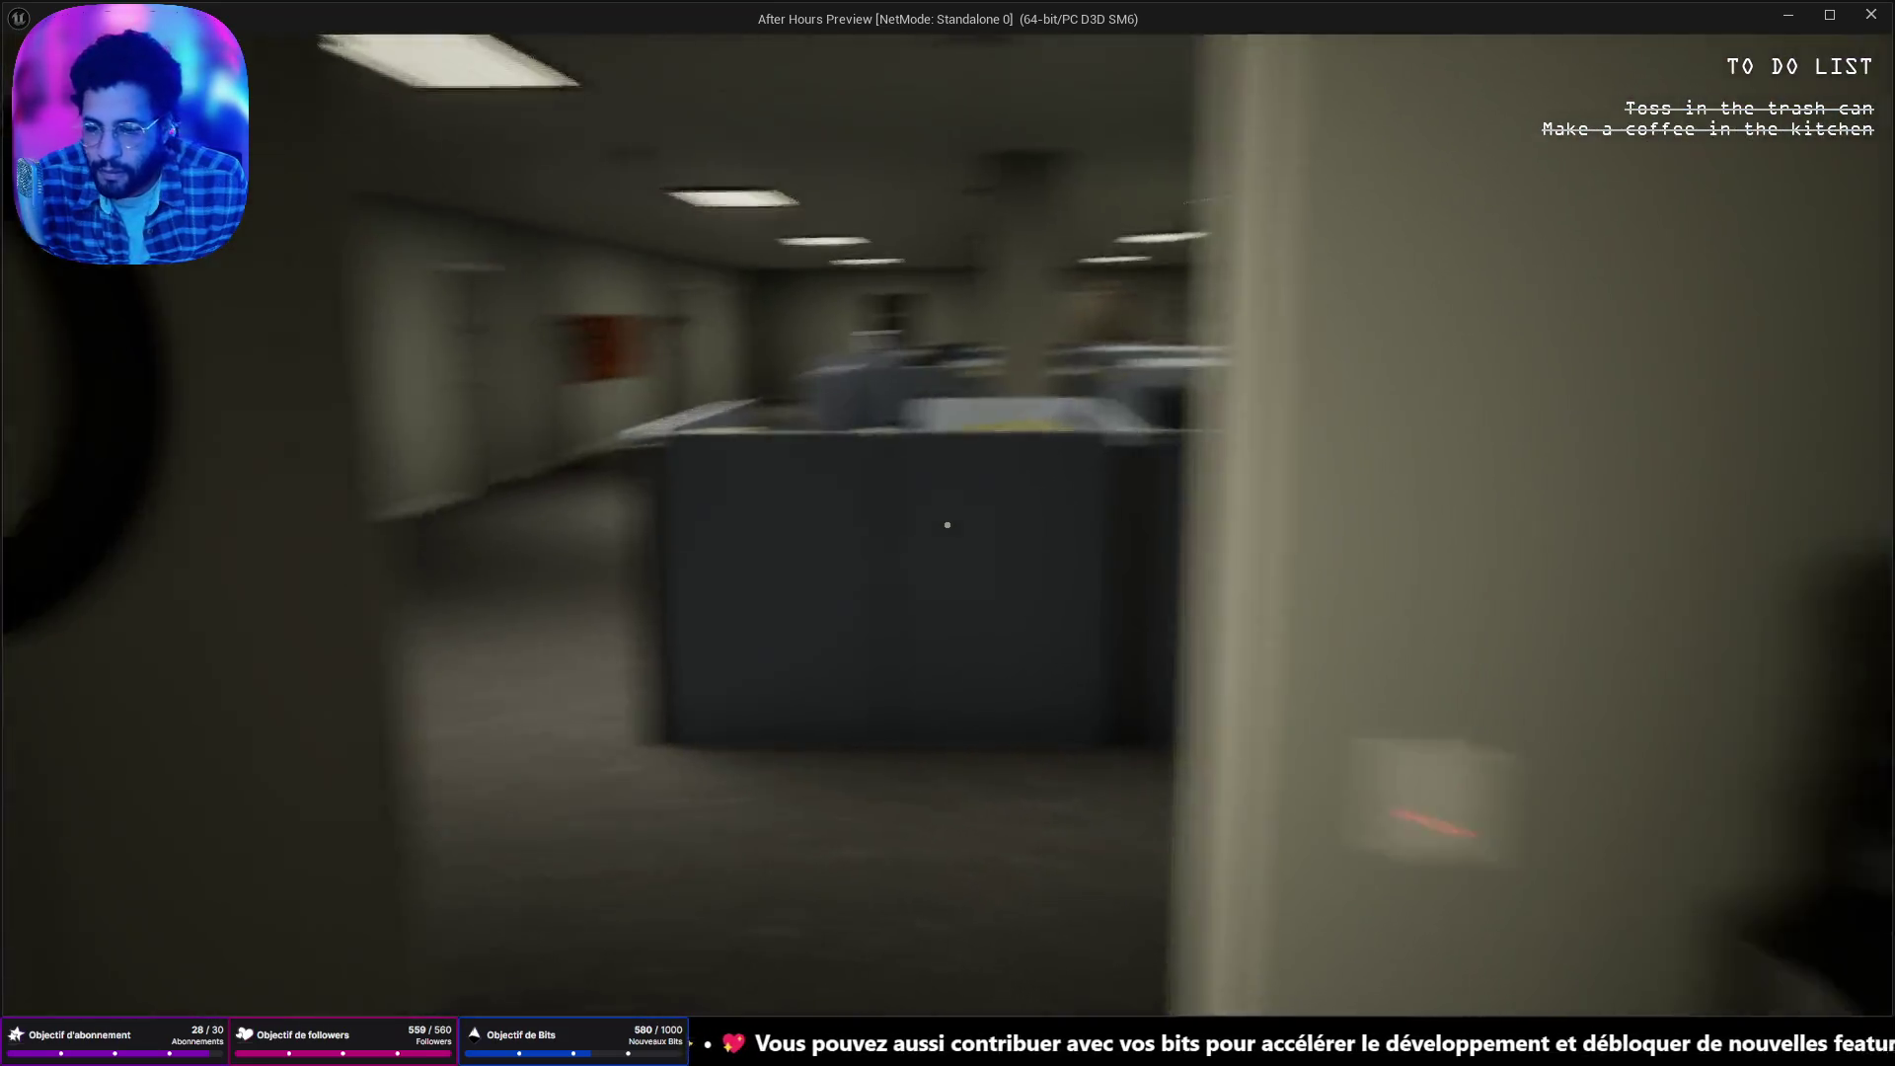
key("w")
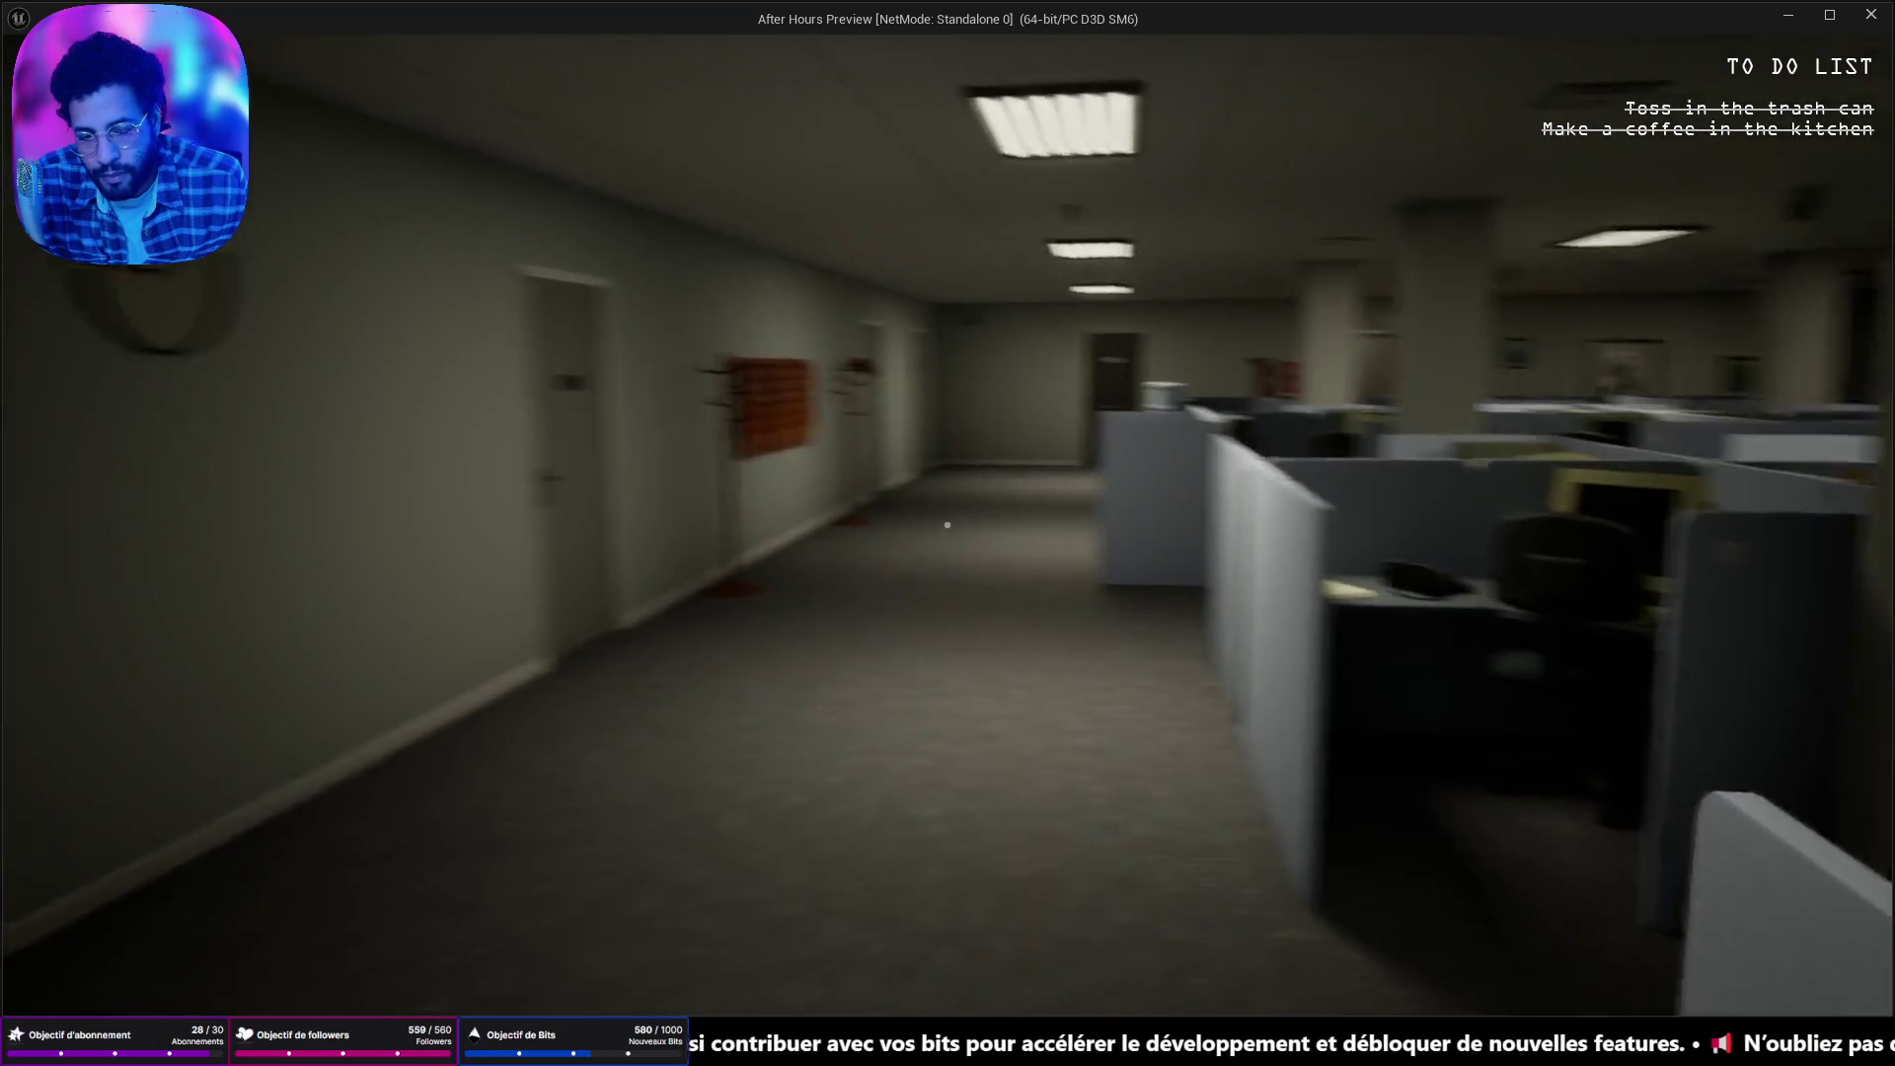
key("w")
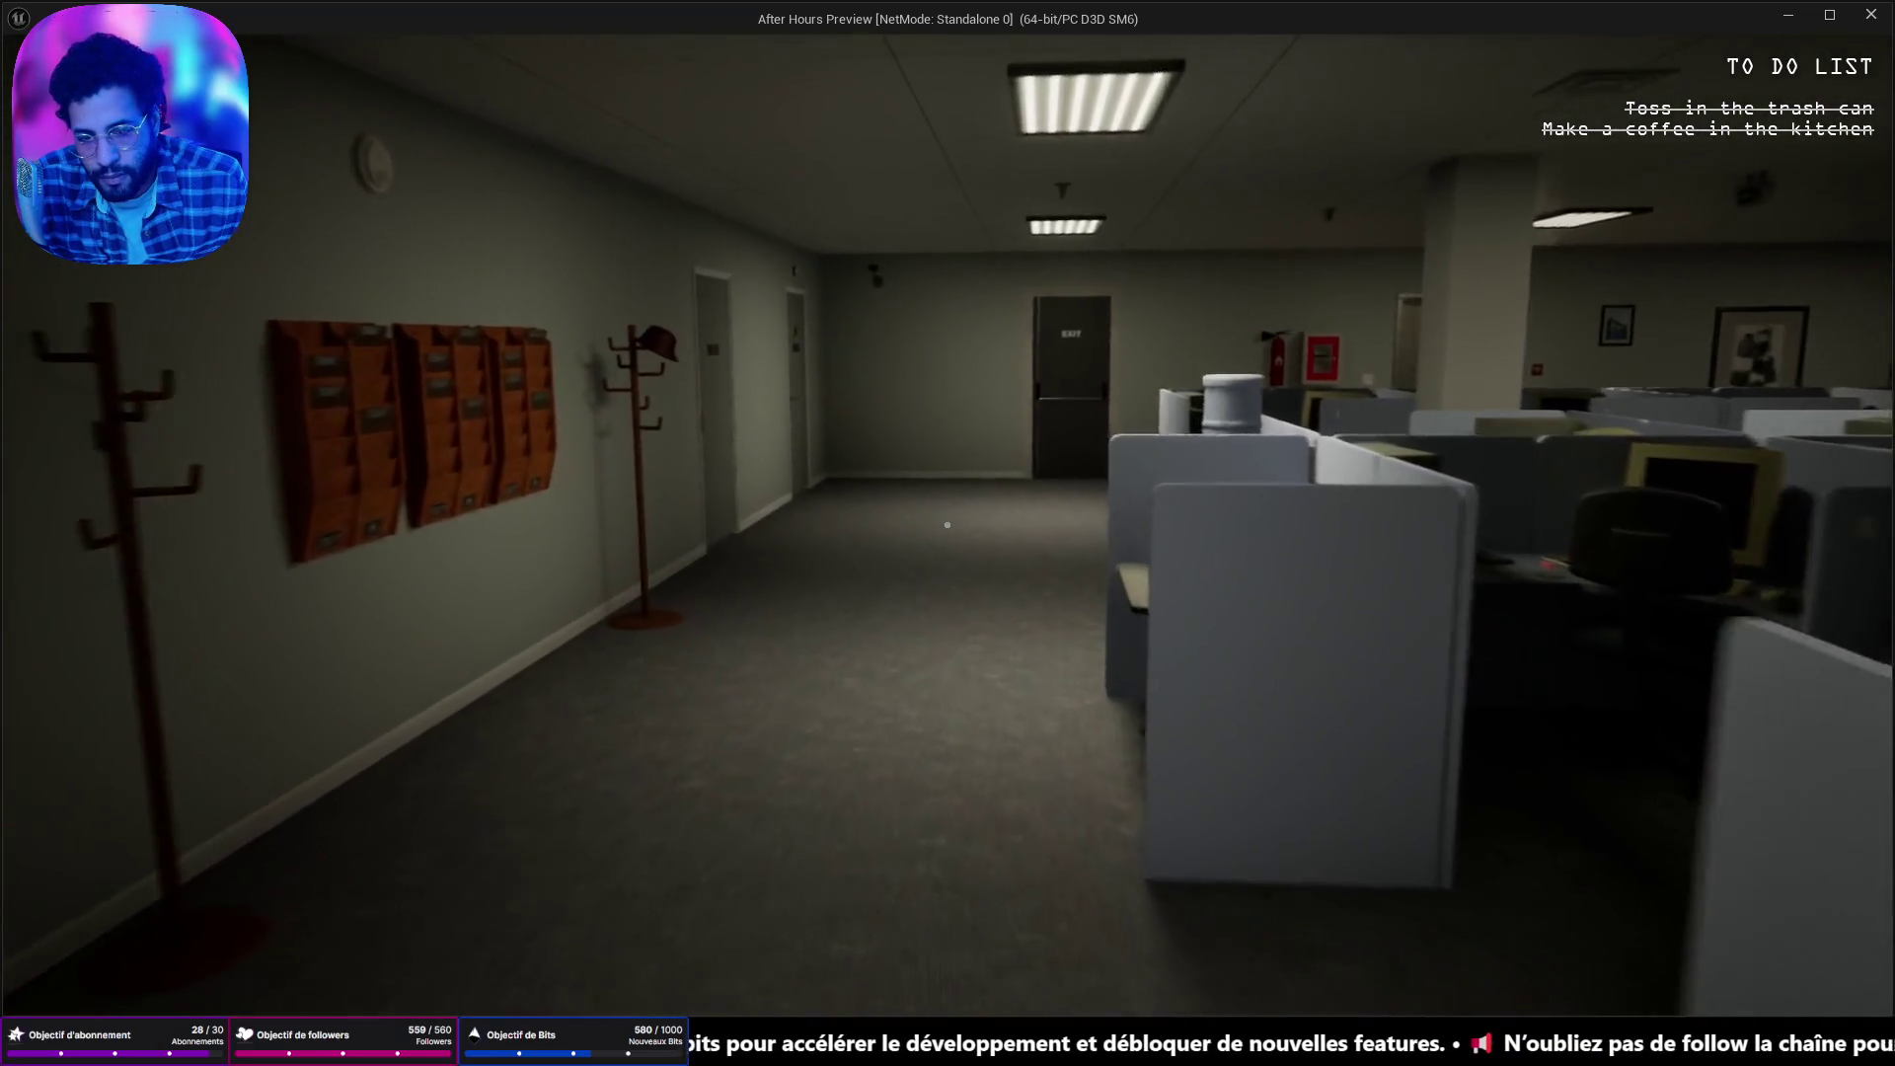
key("w")
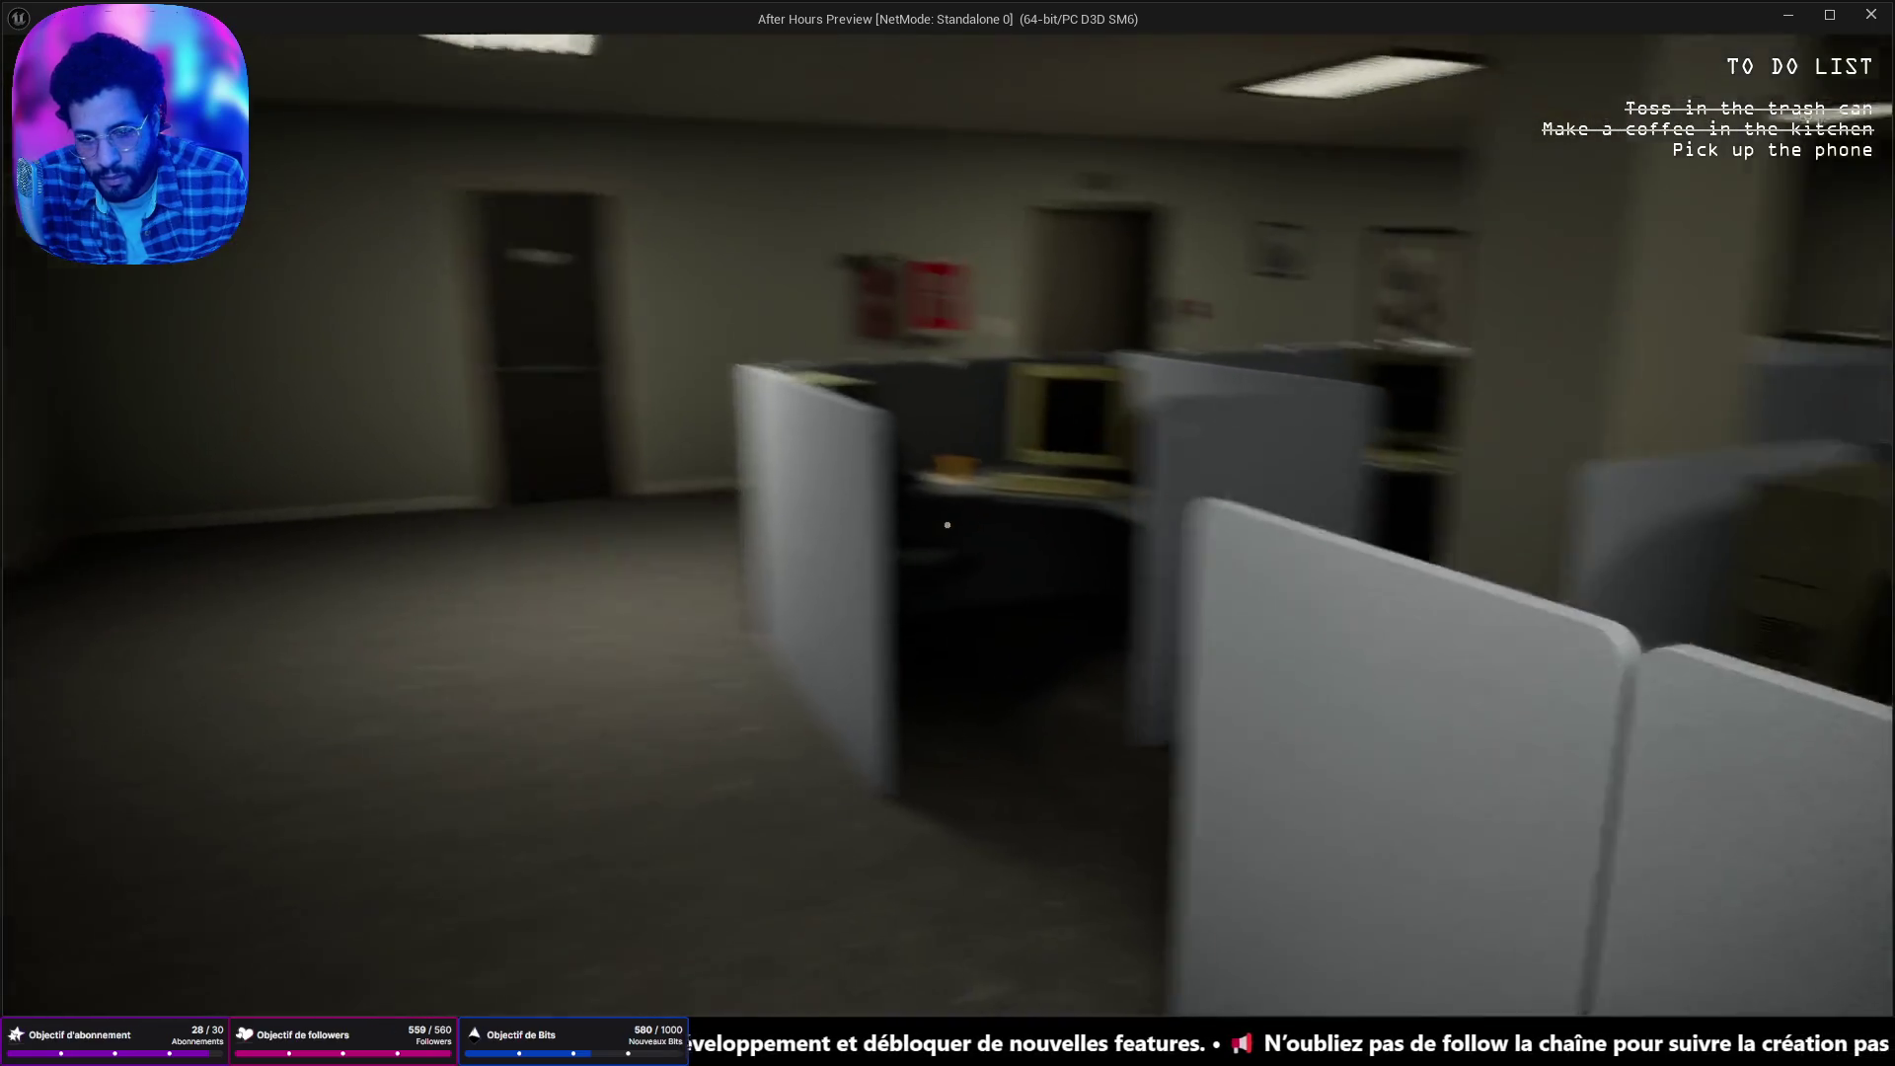
key("w")
key("e")
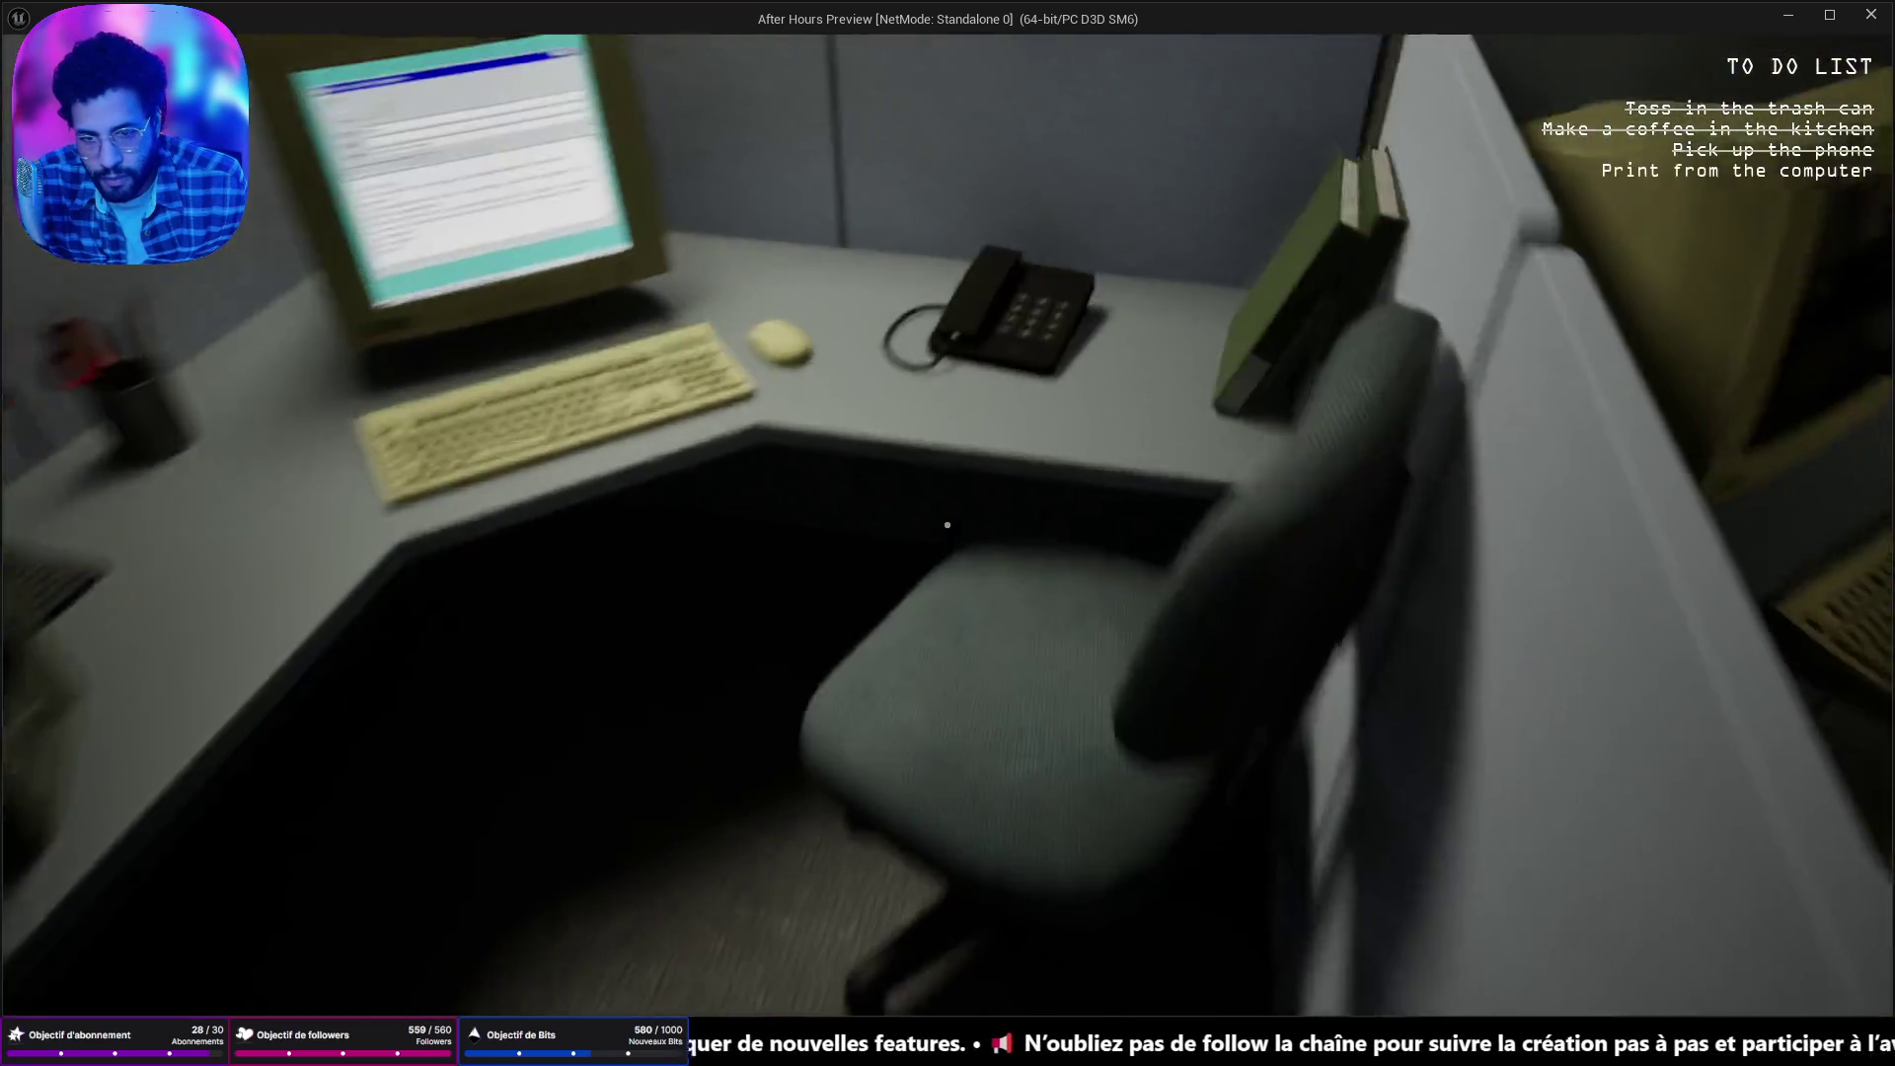
Print the presentation documents from the email on the computer, then walk back toward the door.
key("e")
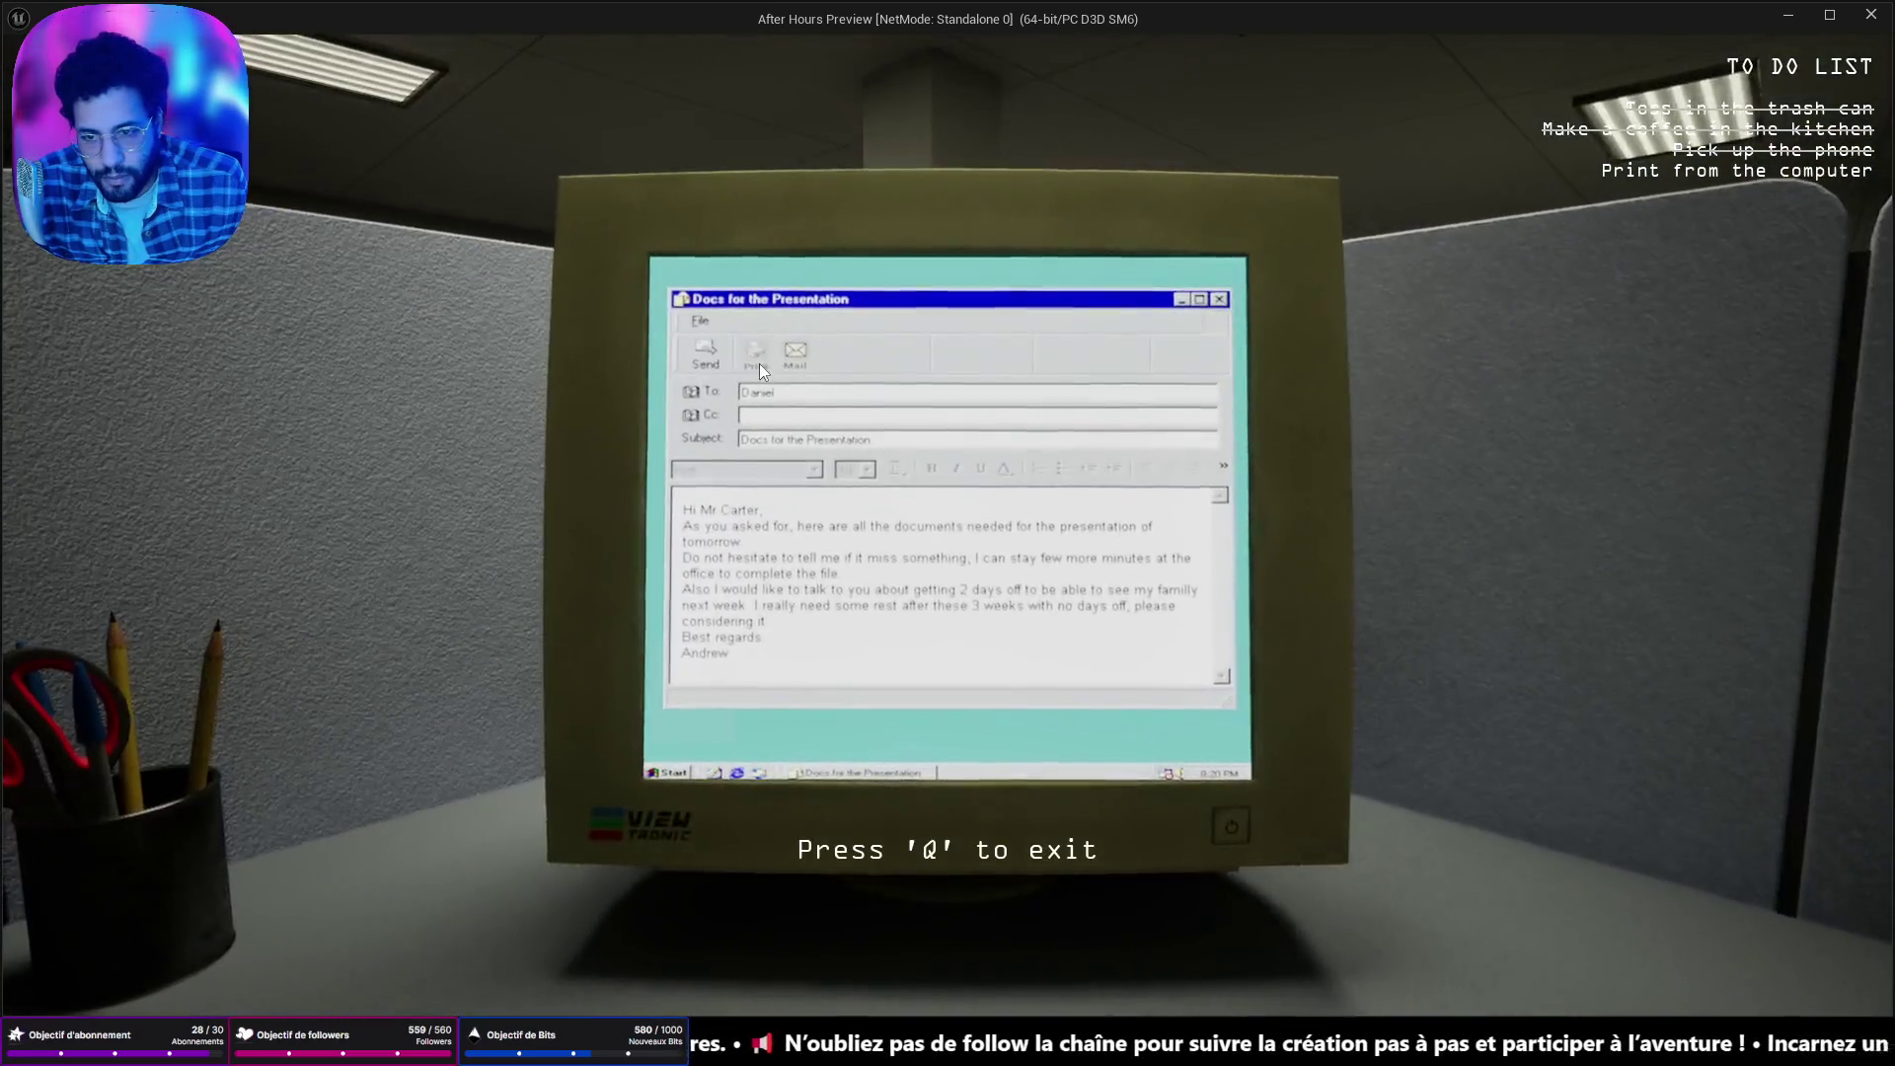
left_click(756, 348)
key("w")
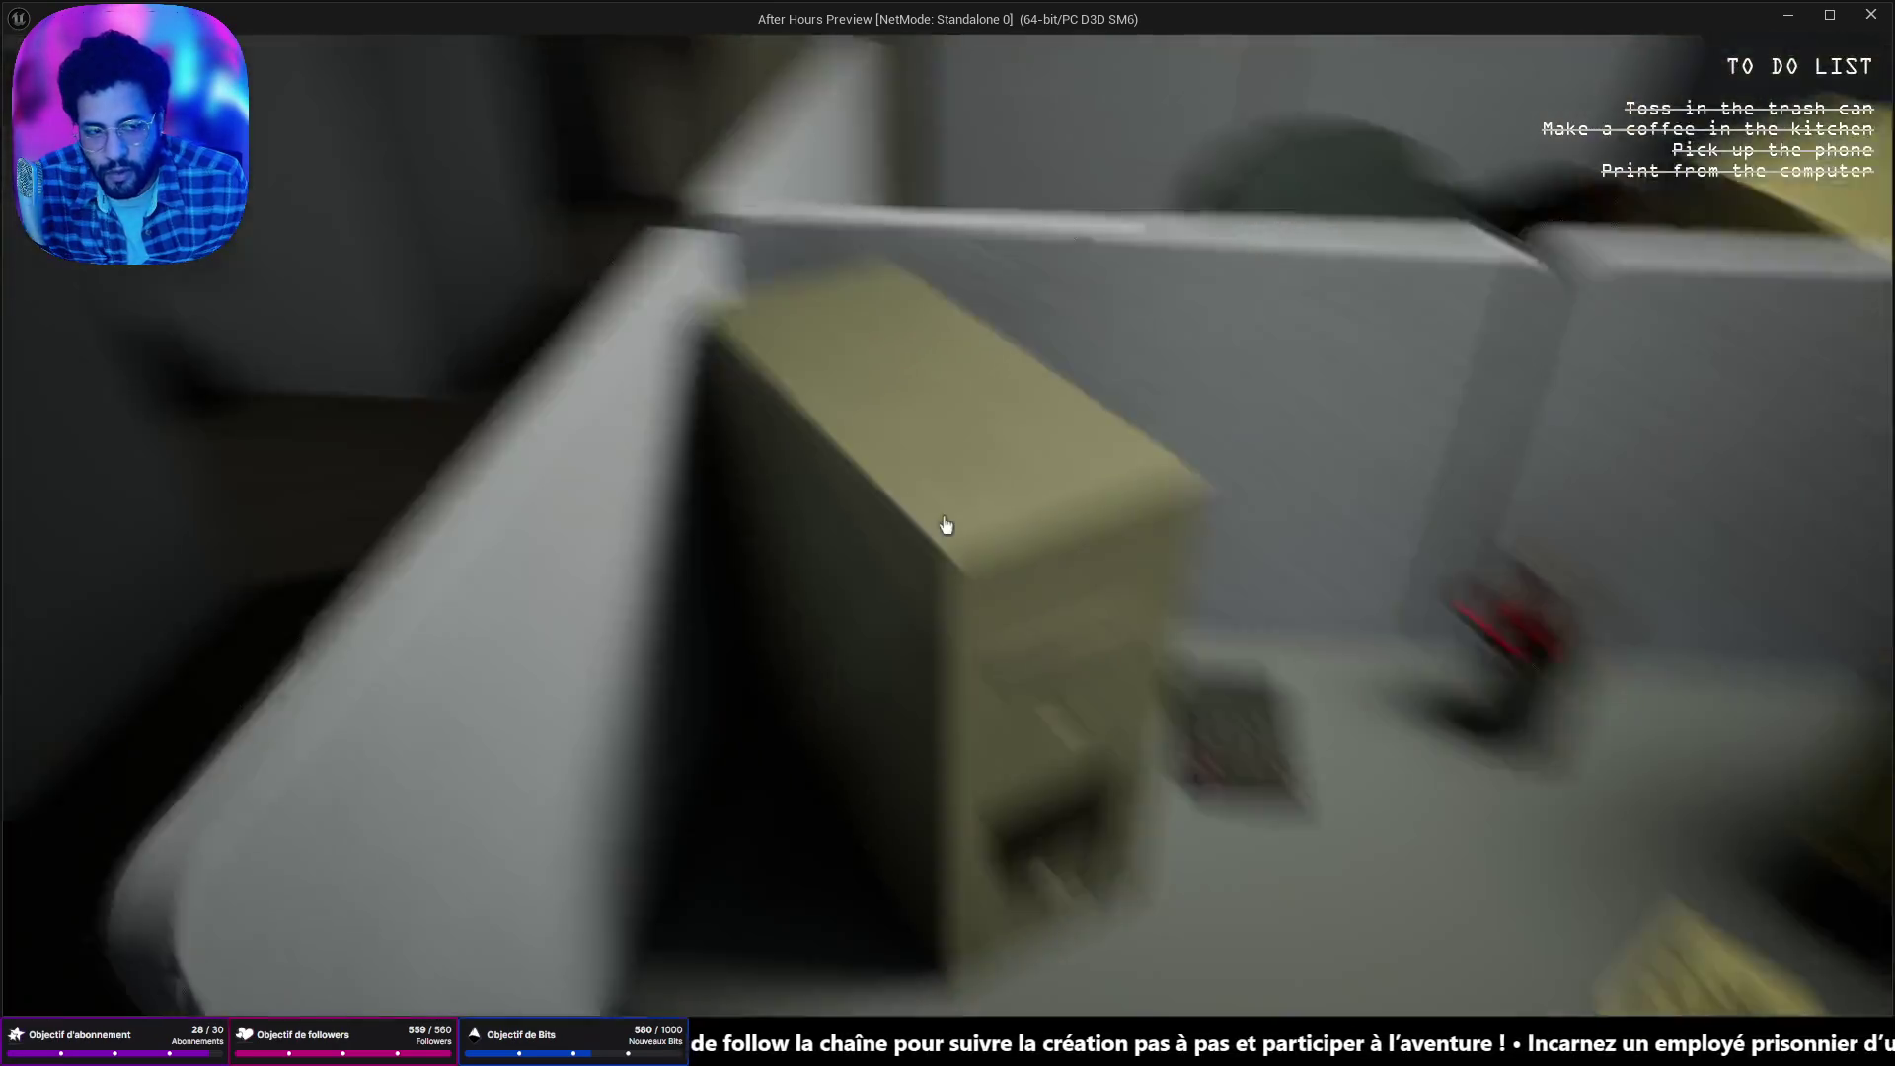
key("w")
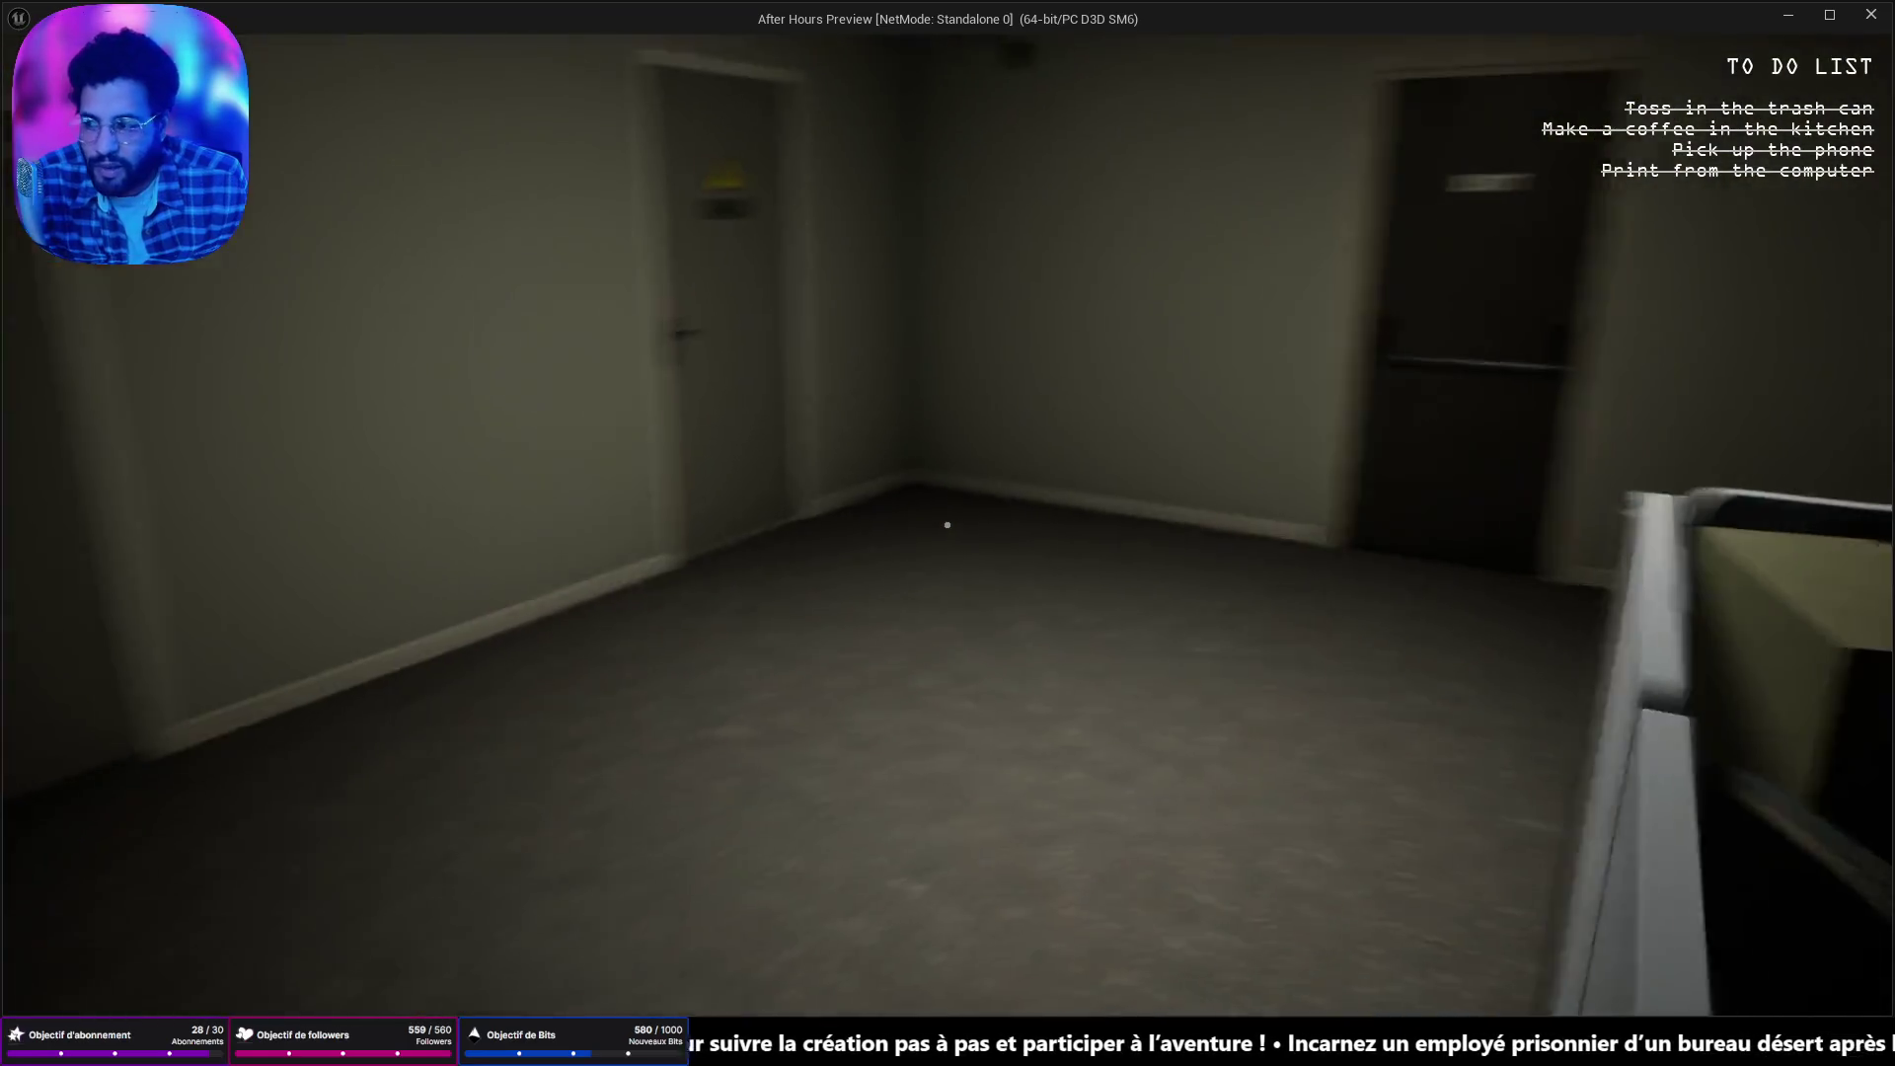
key("w")
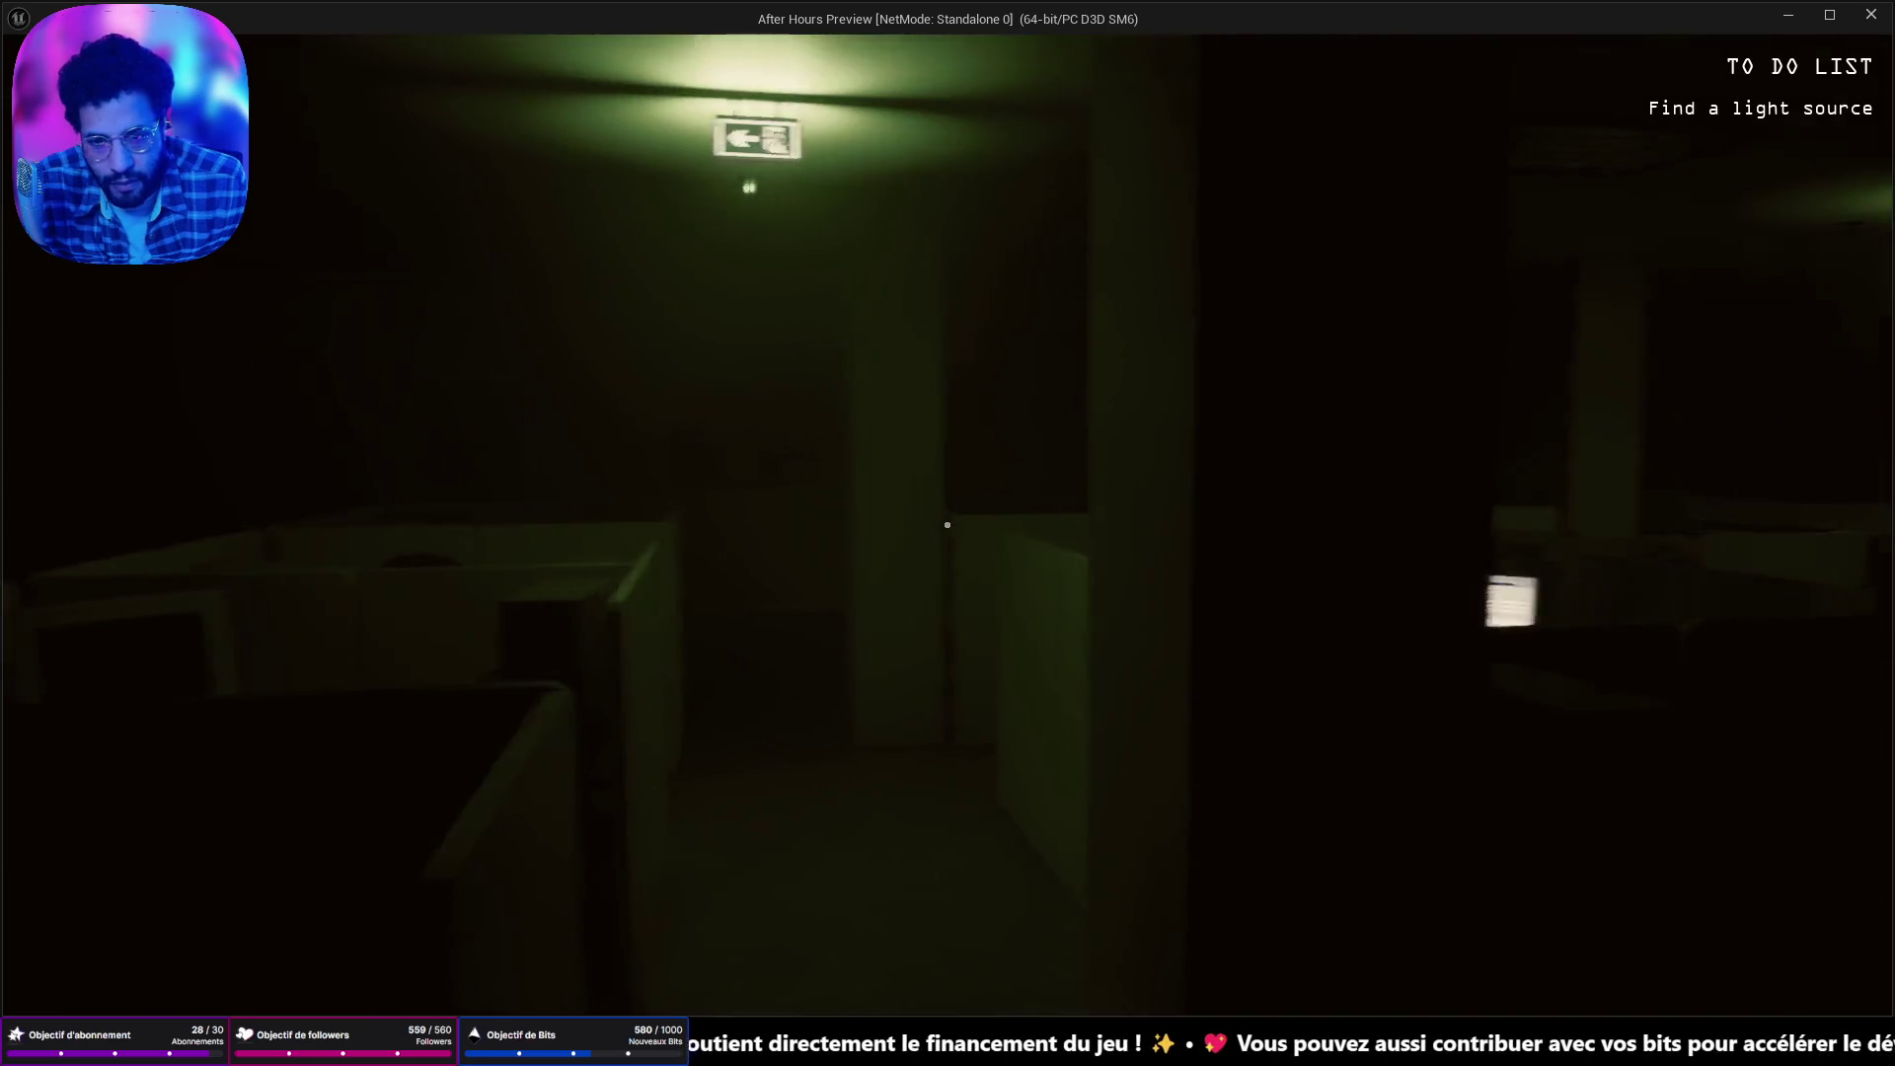
Walk to the lit wall cabinet, open it and take the flashlight from the shelf.
key("Escape")
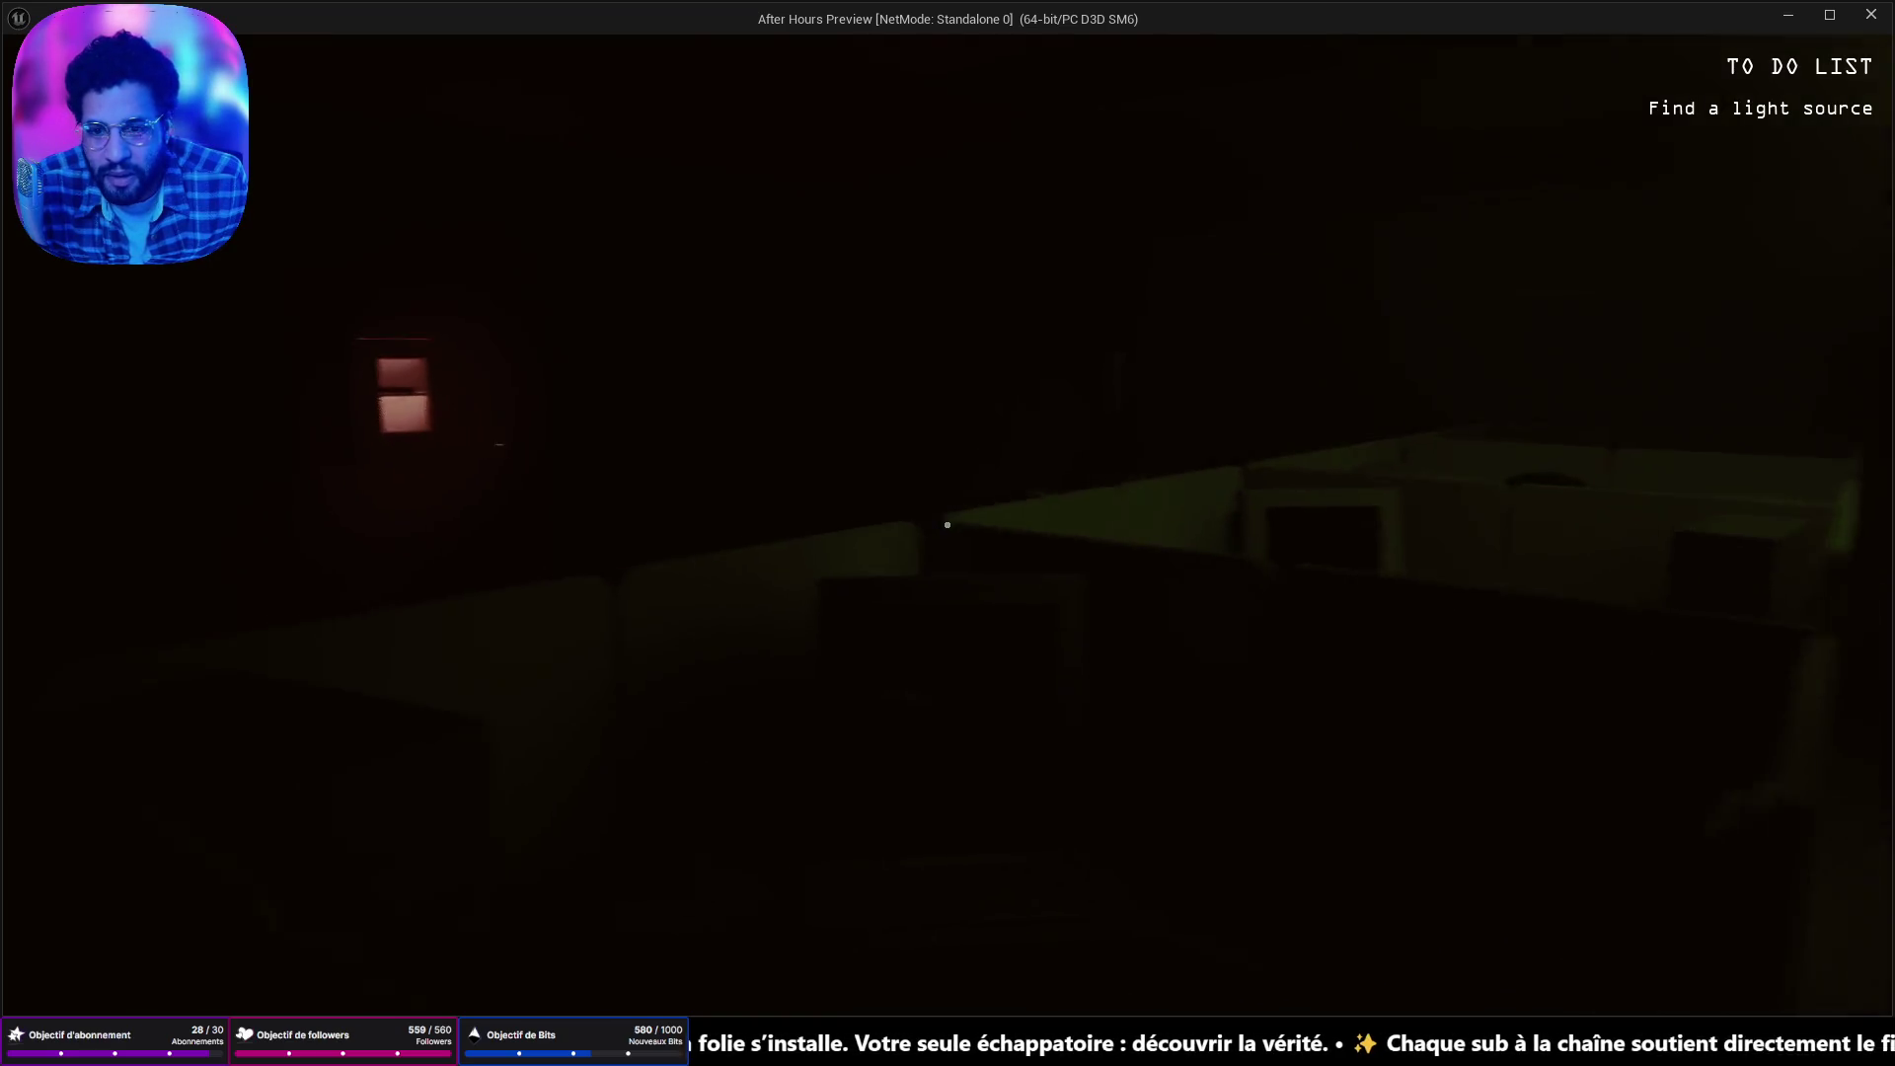
key("w")
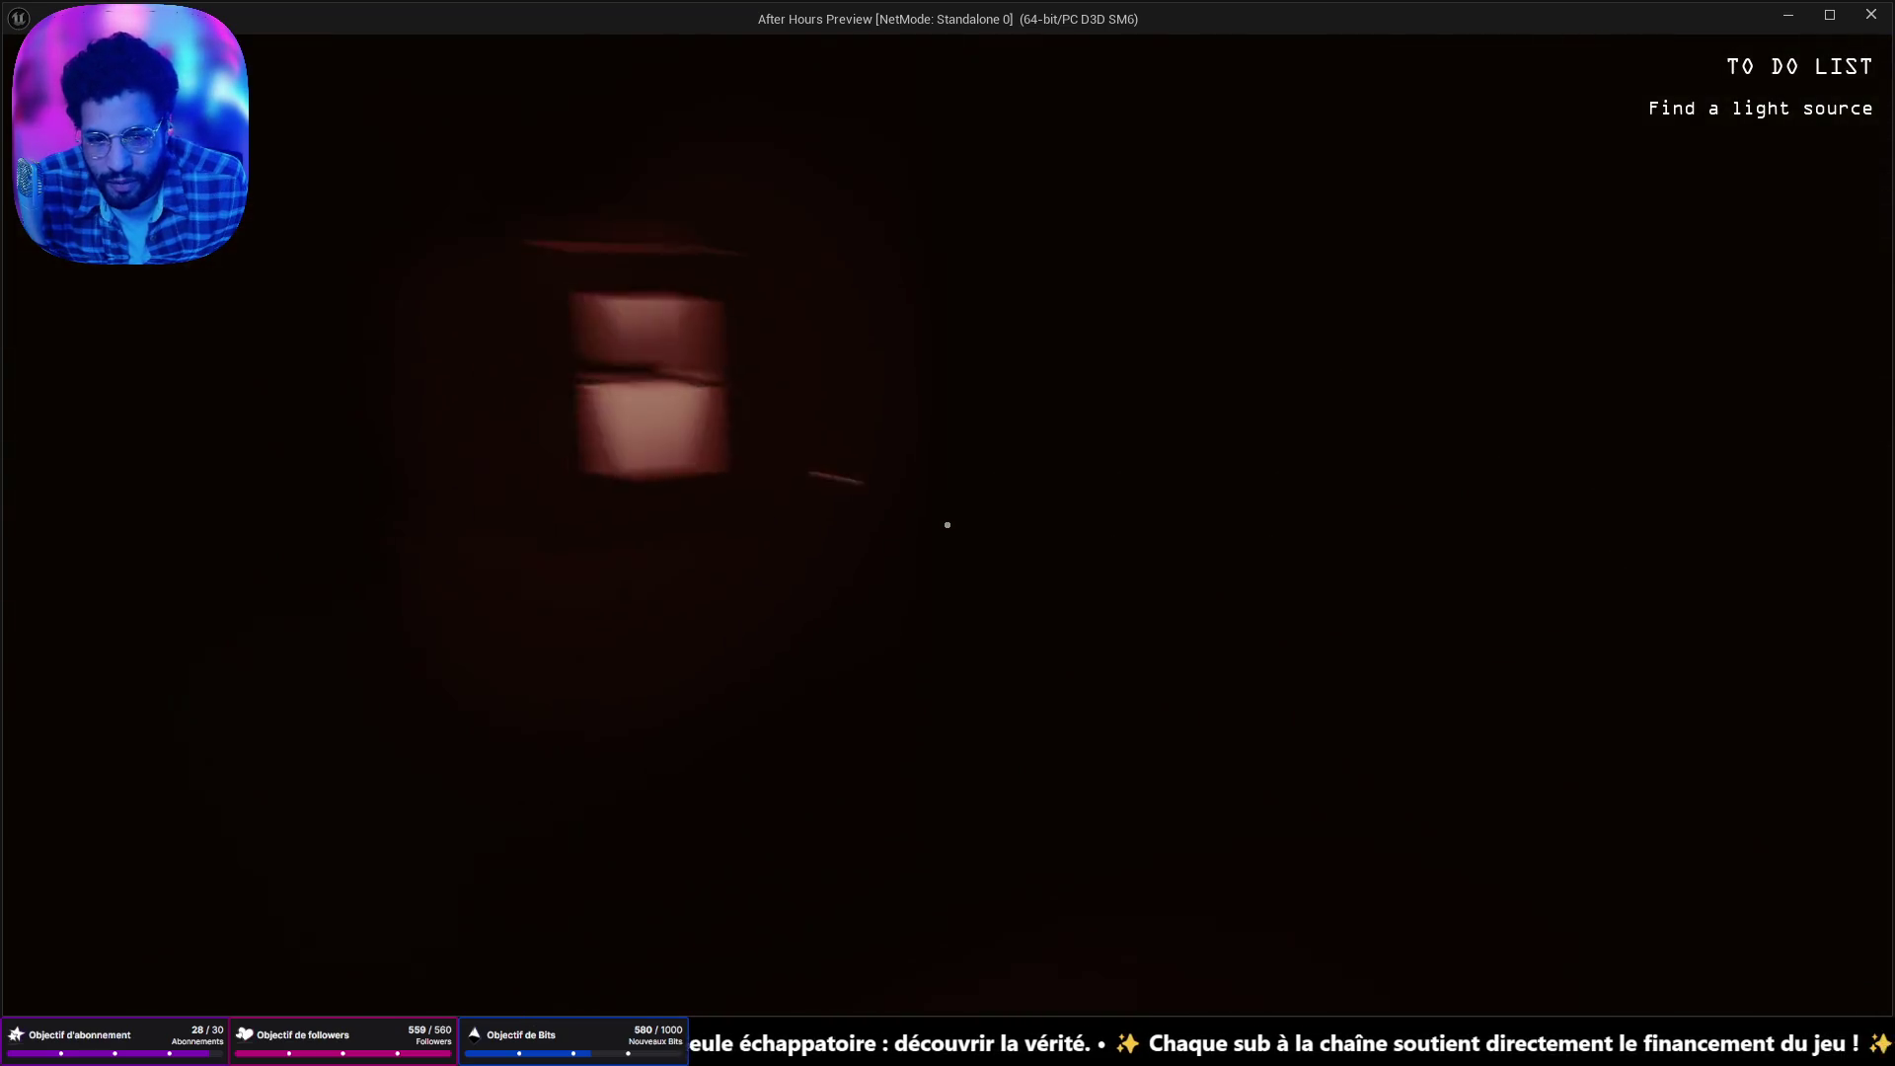
left_click(947, 525)
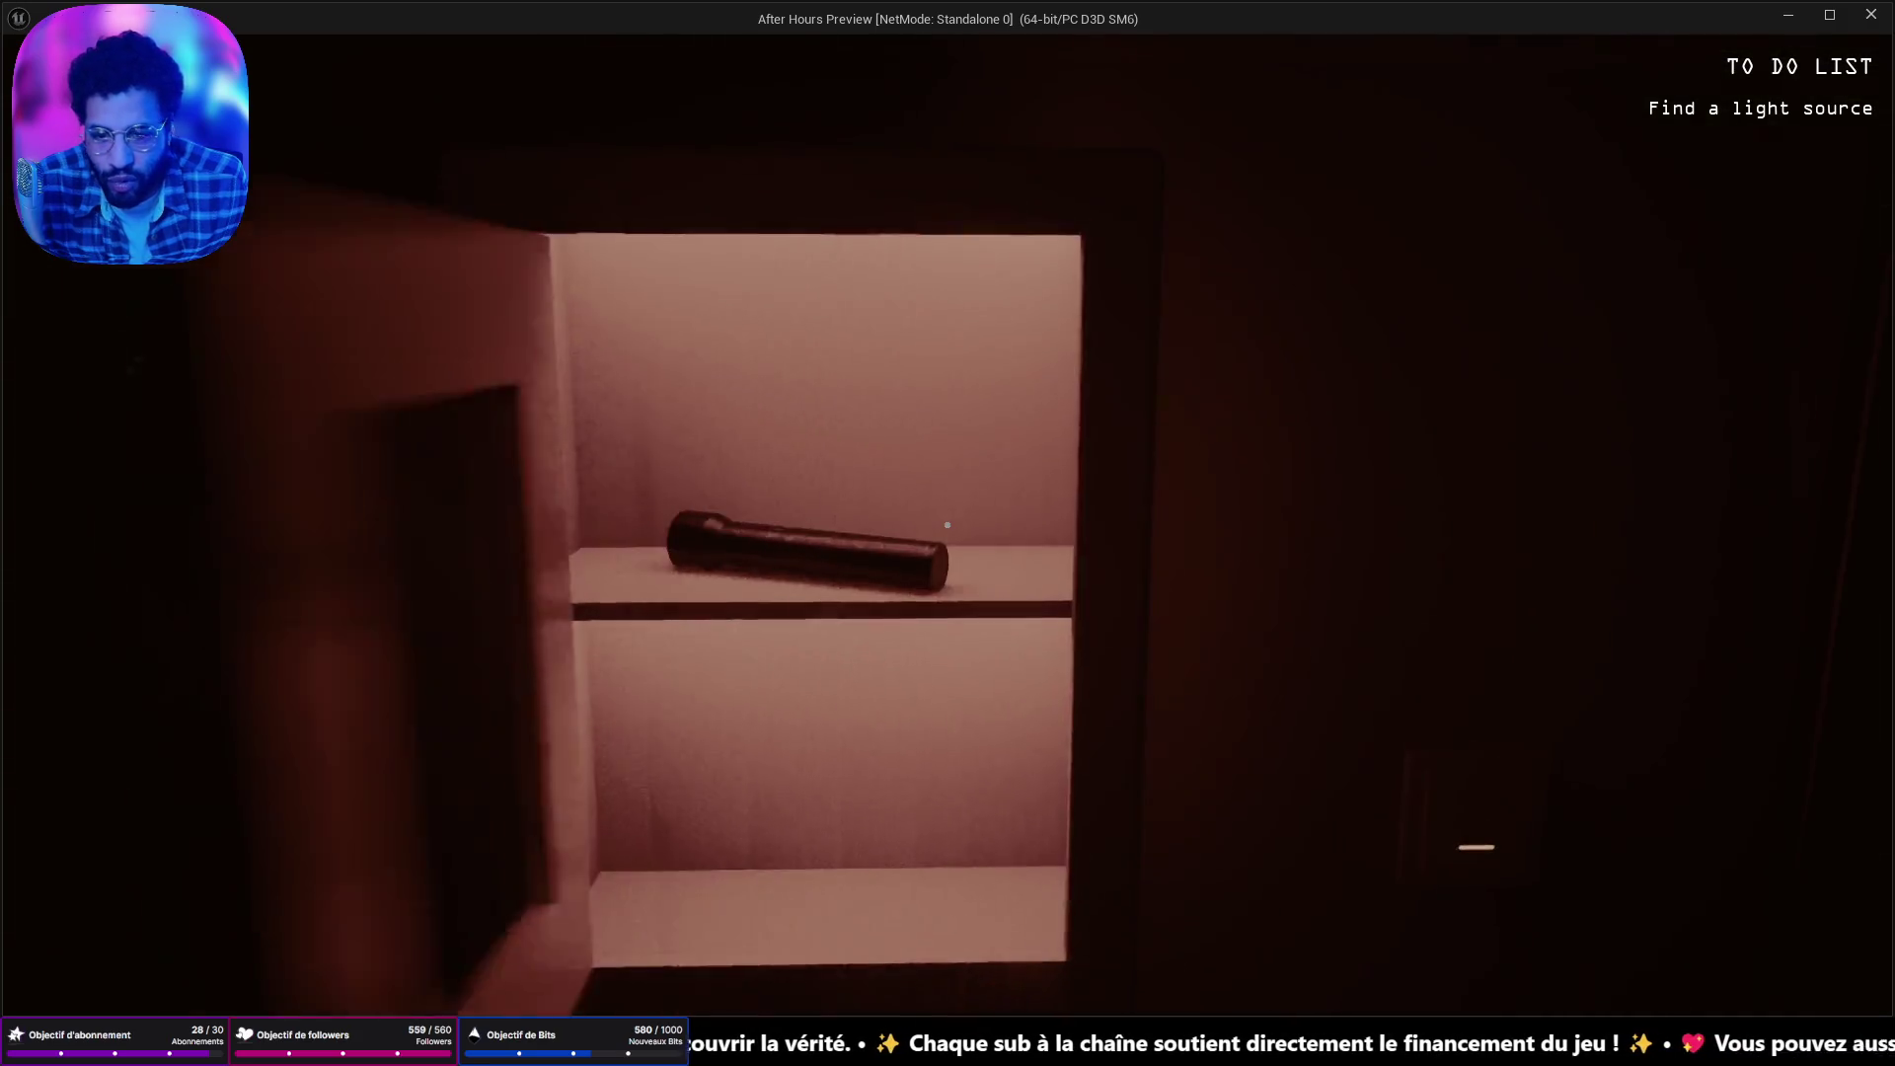
left_click(948, 524)
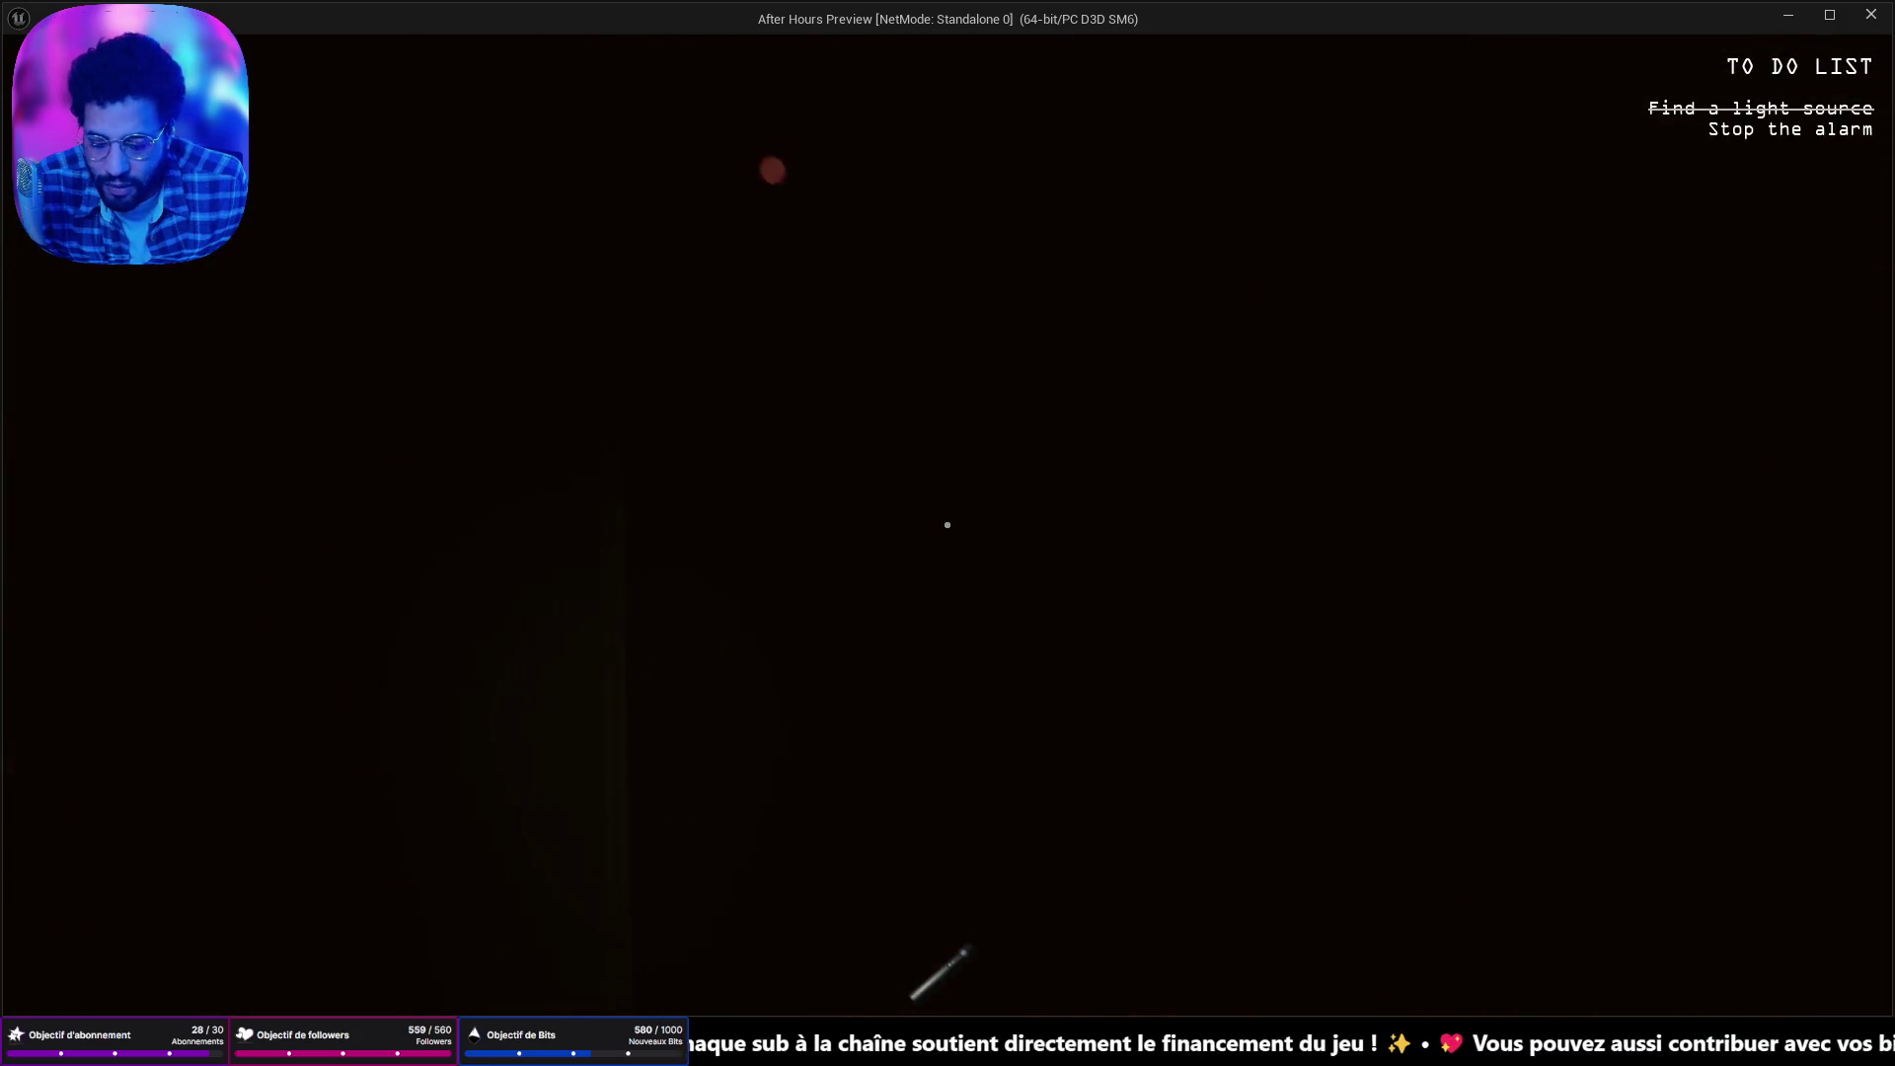
Switch on the flashlight, press STOP to silence the alarm, and flip the circuit breaker on.
key("f")
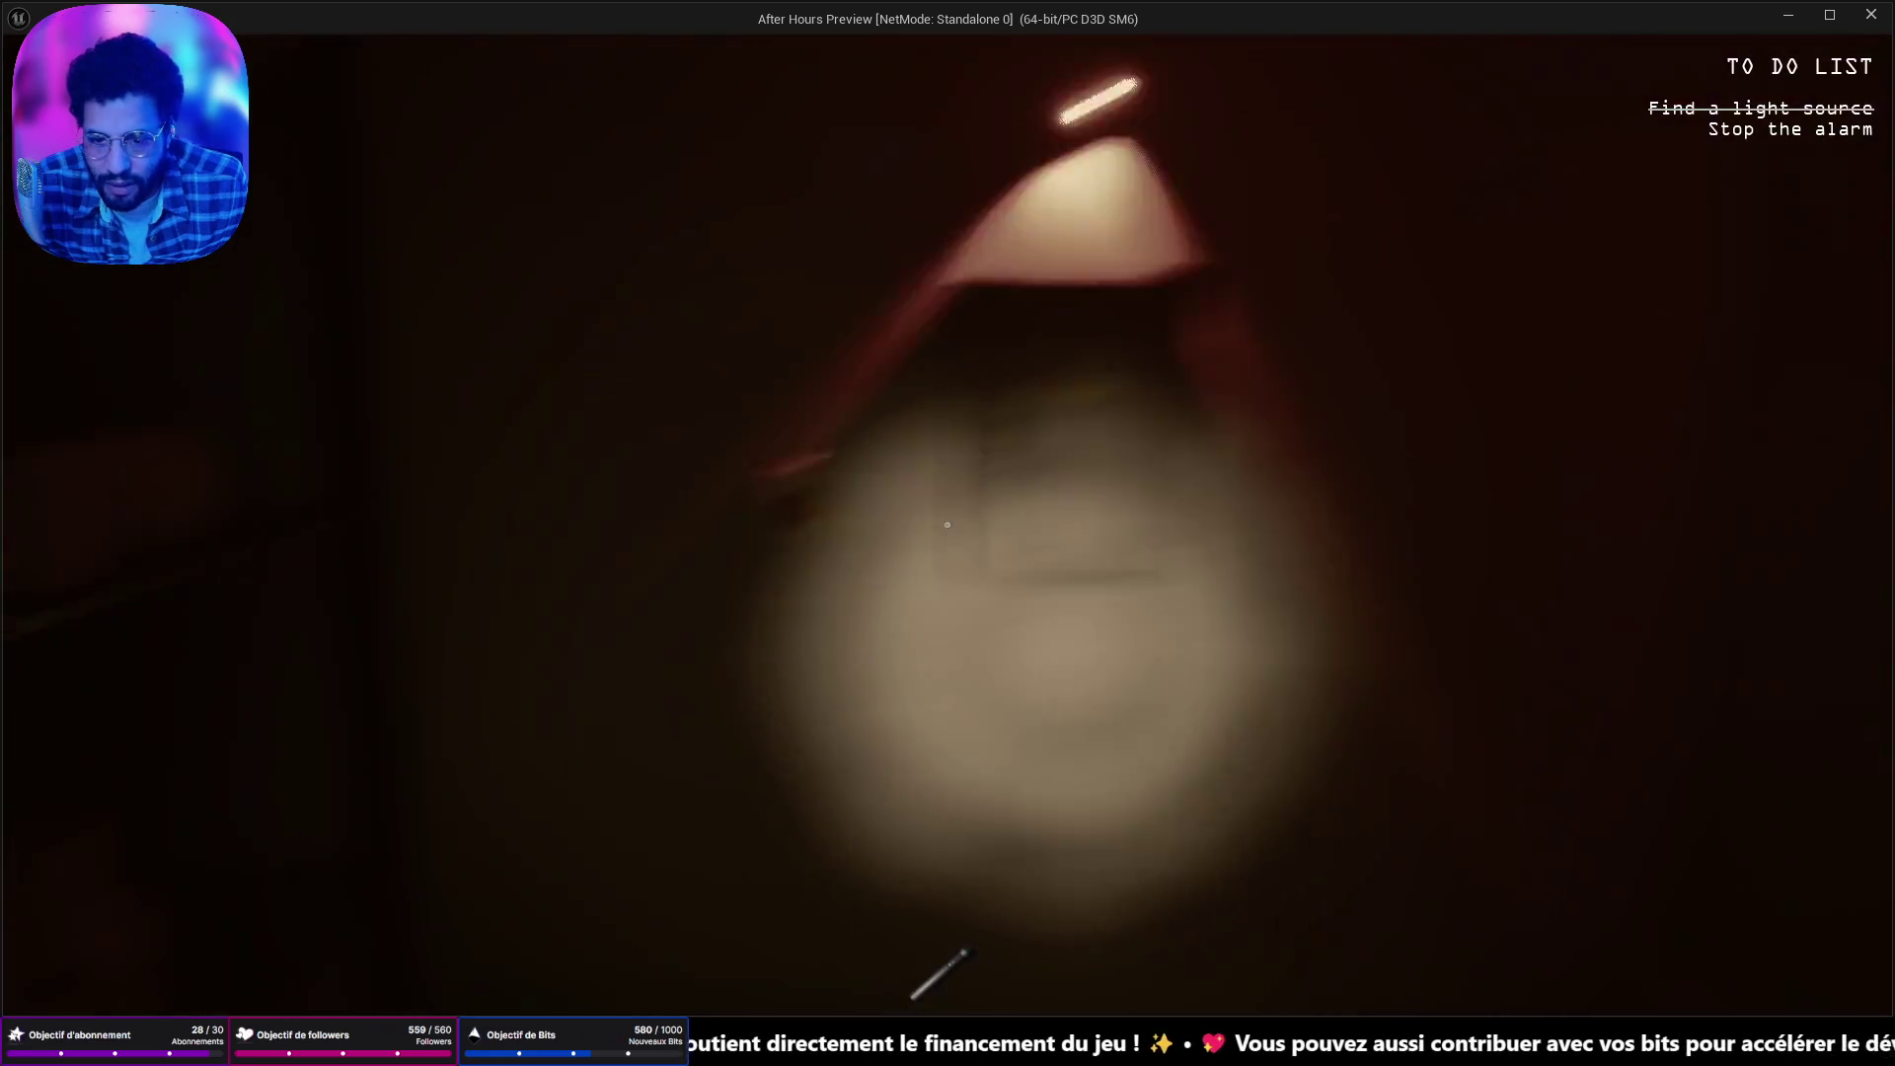
left_click(948, 524)
left_click(948, 524)
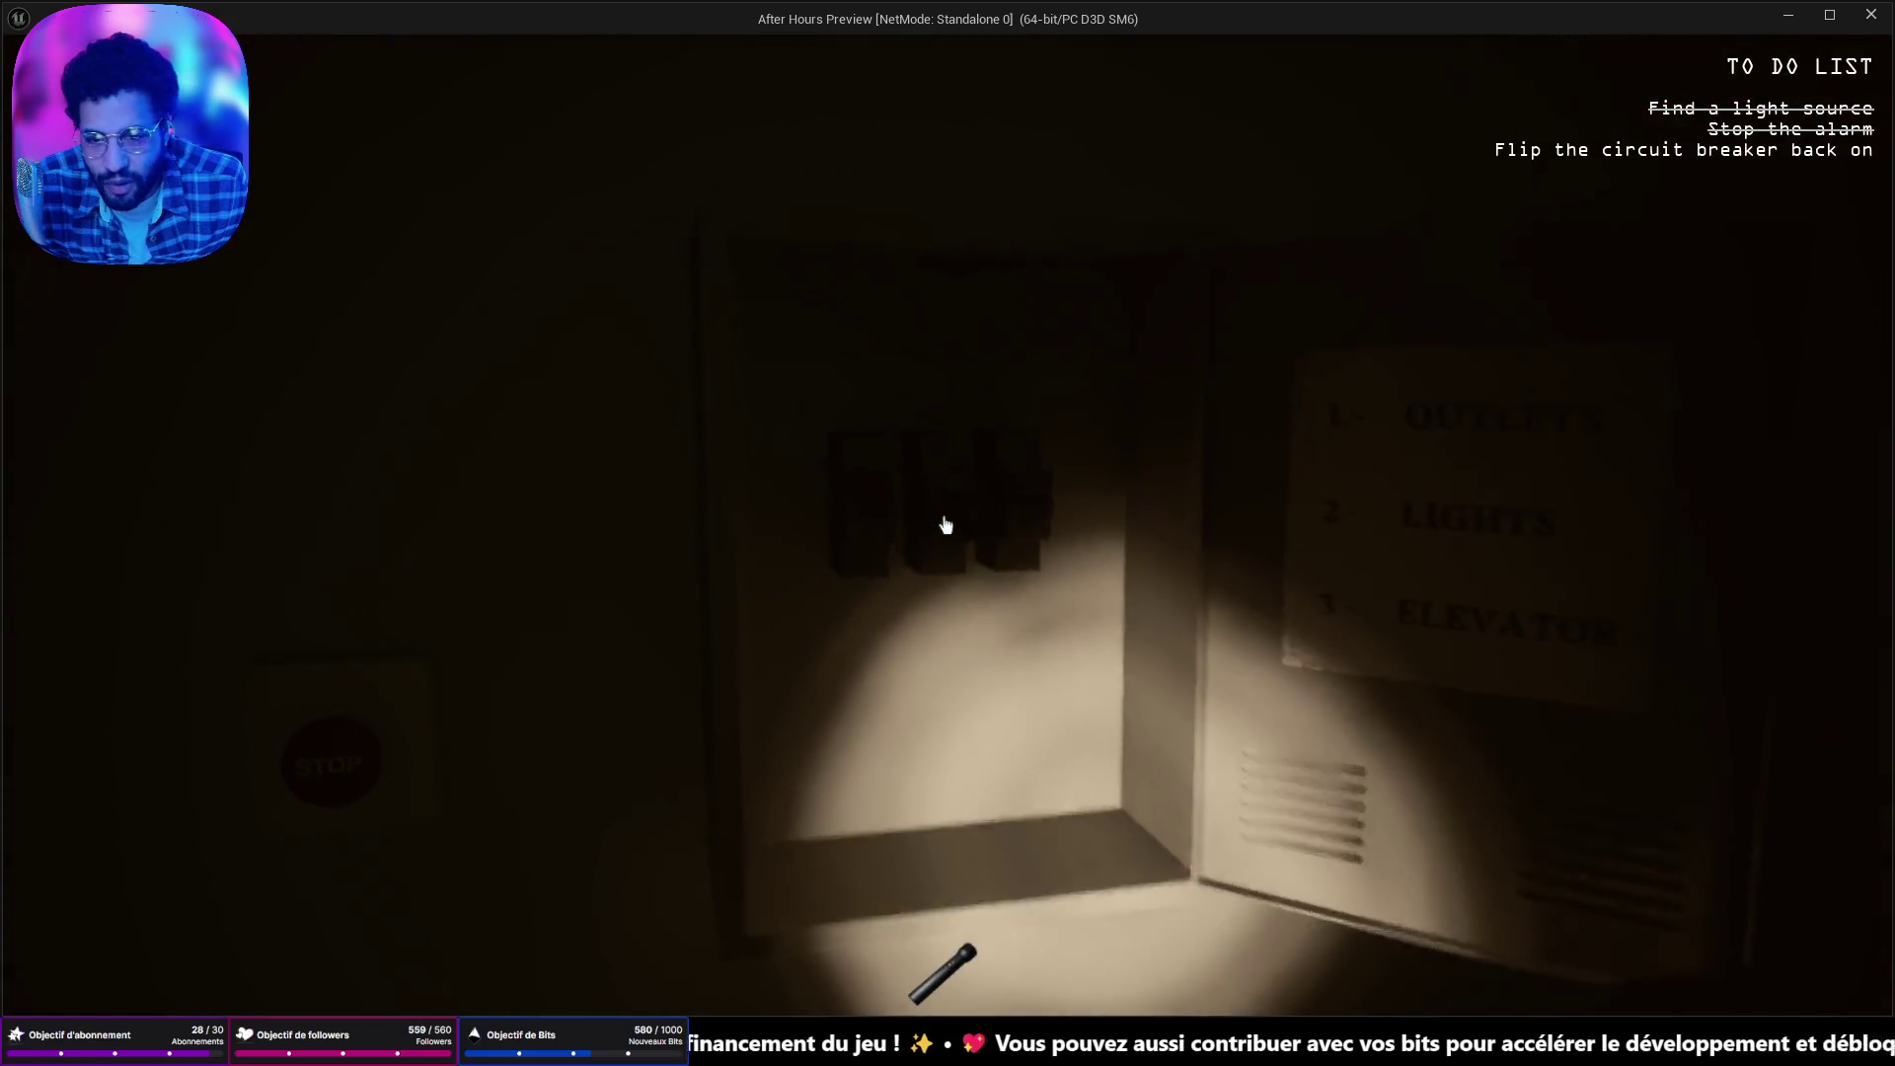
left_click(946, 524)
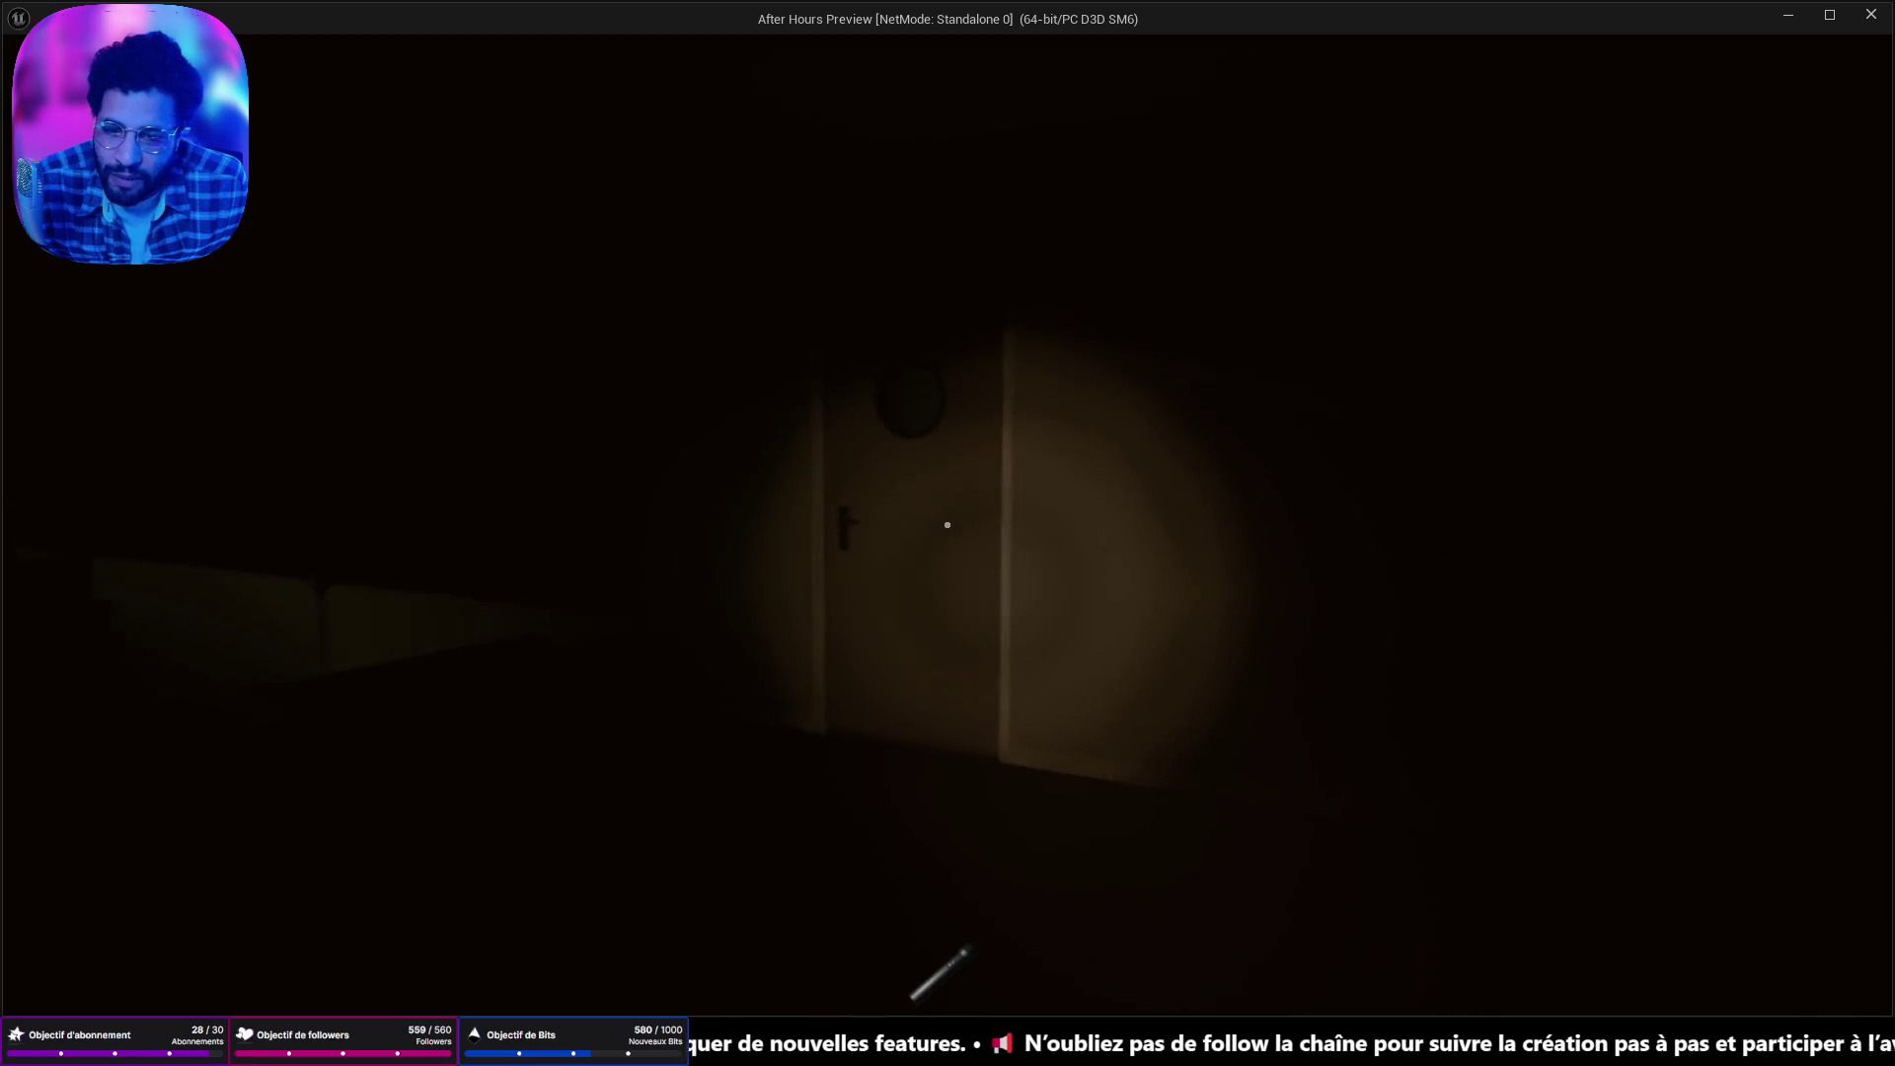
Go through the door and dark room into the restroom and open the toilet stall.
key("e")
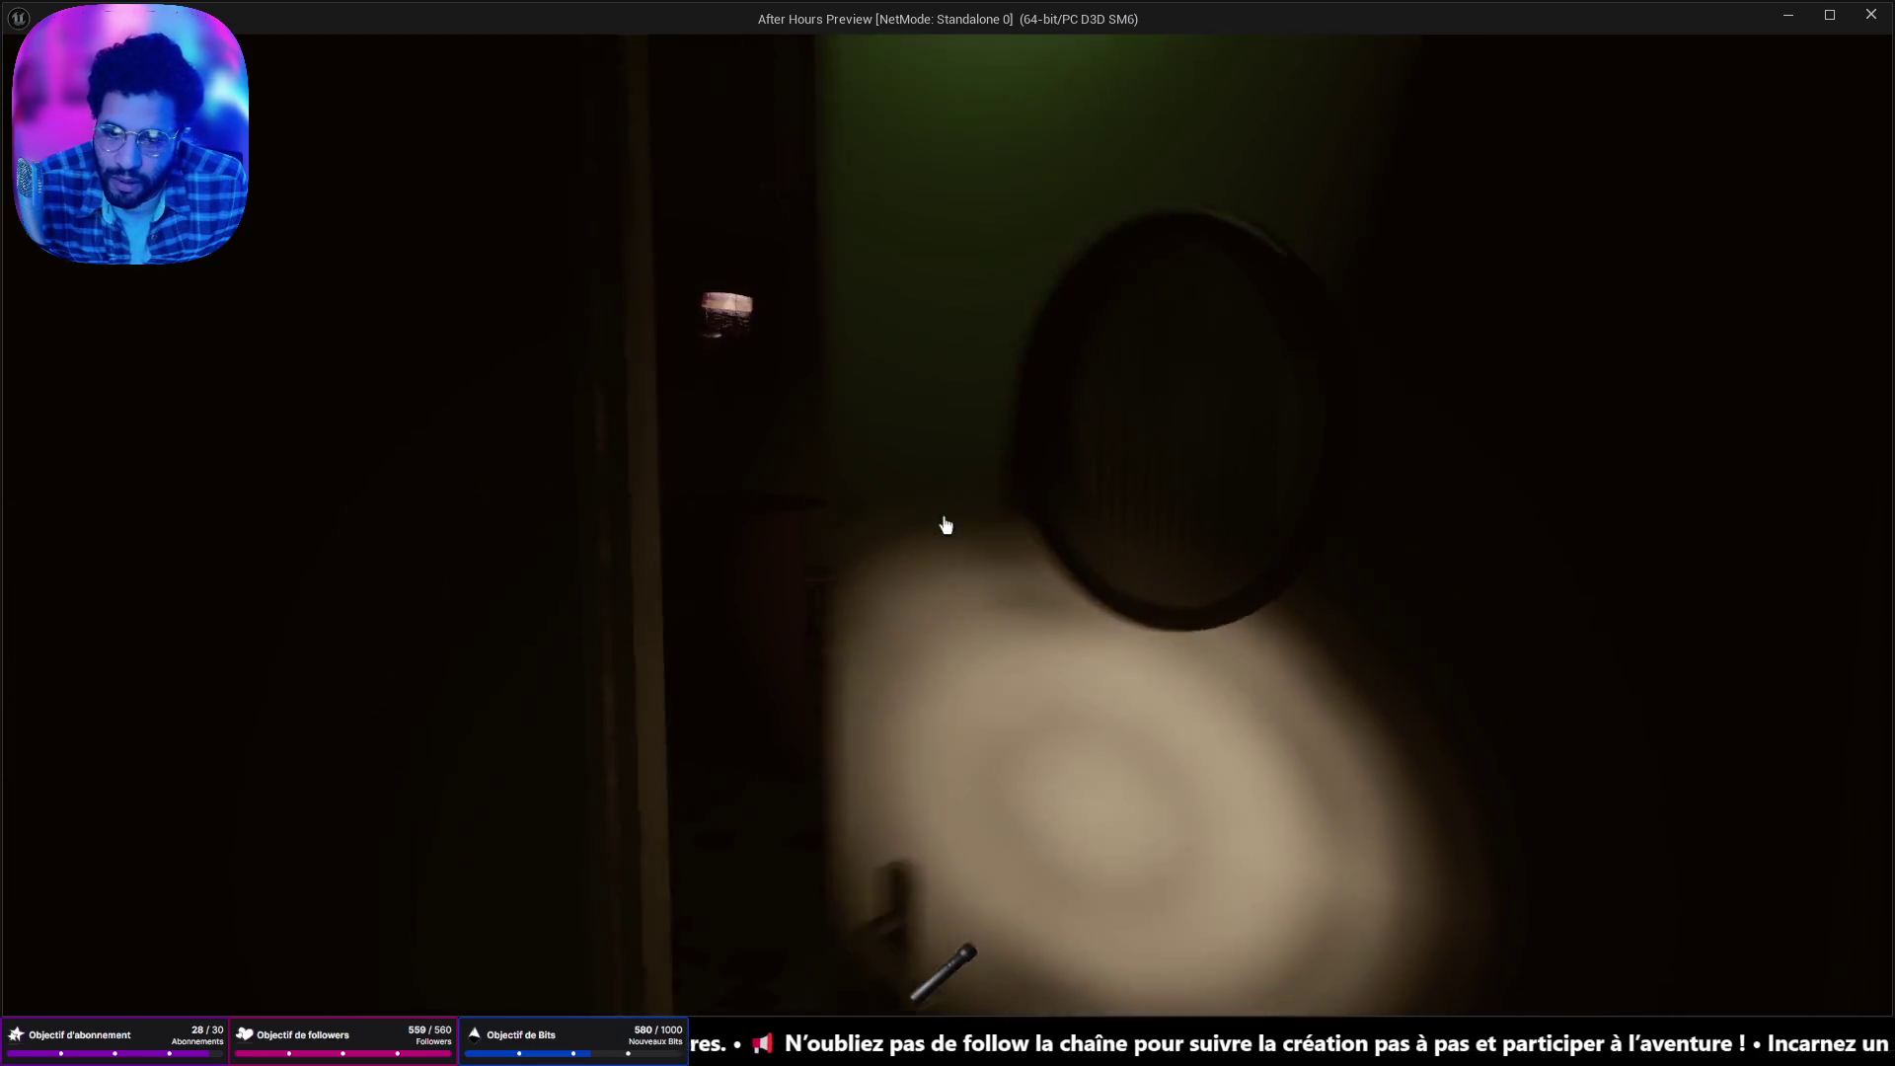
key("w")
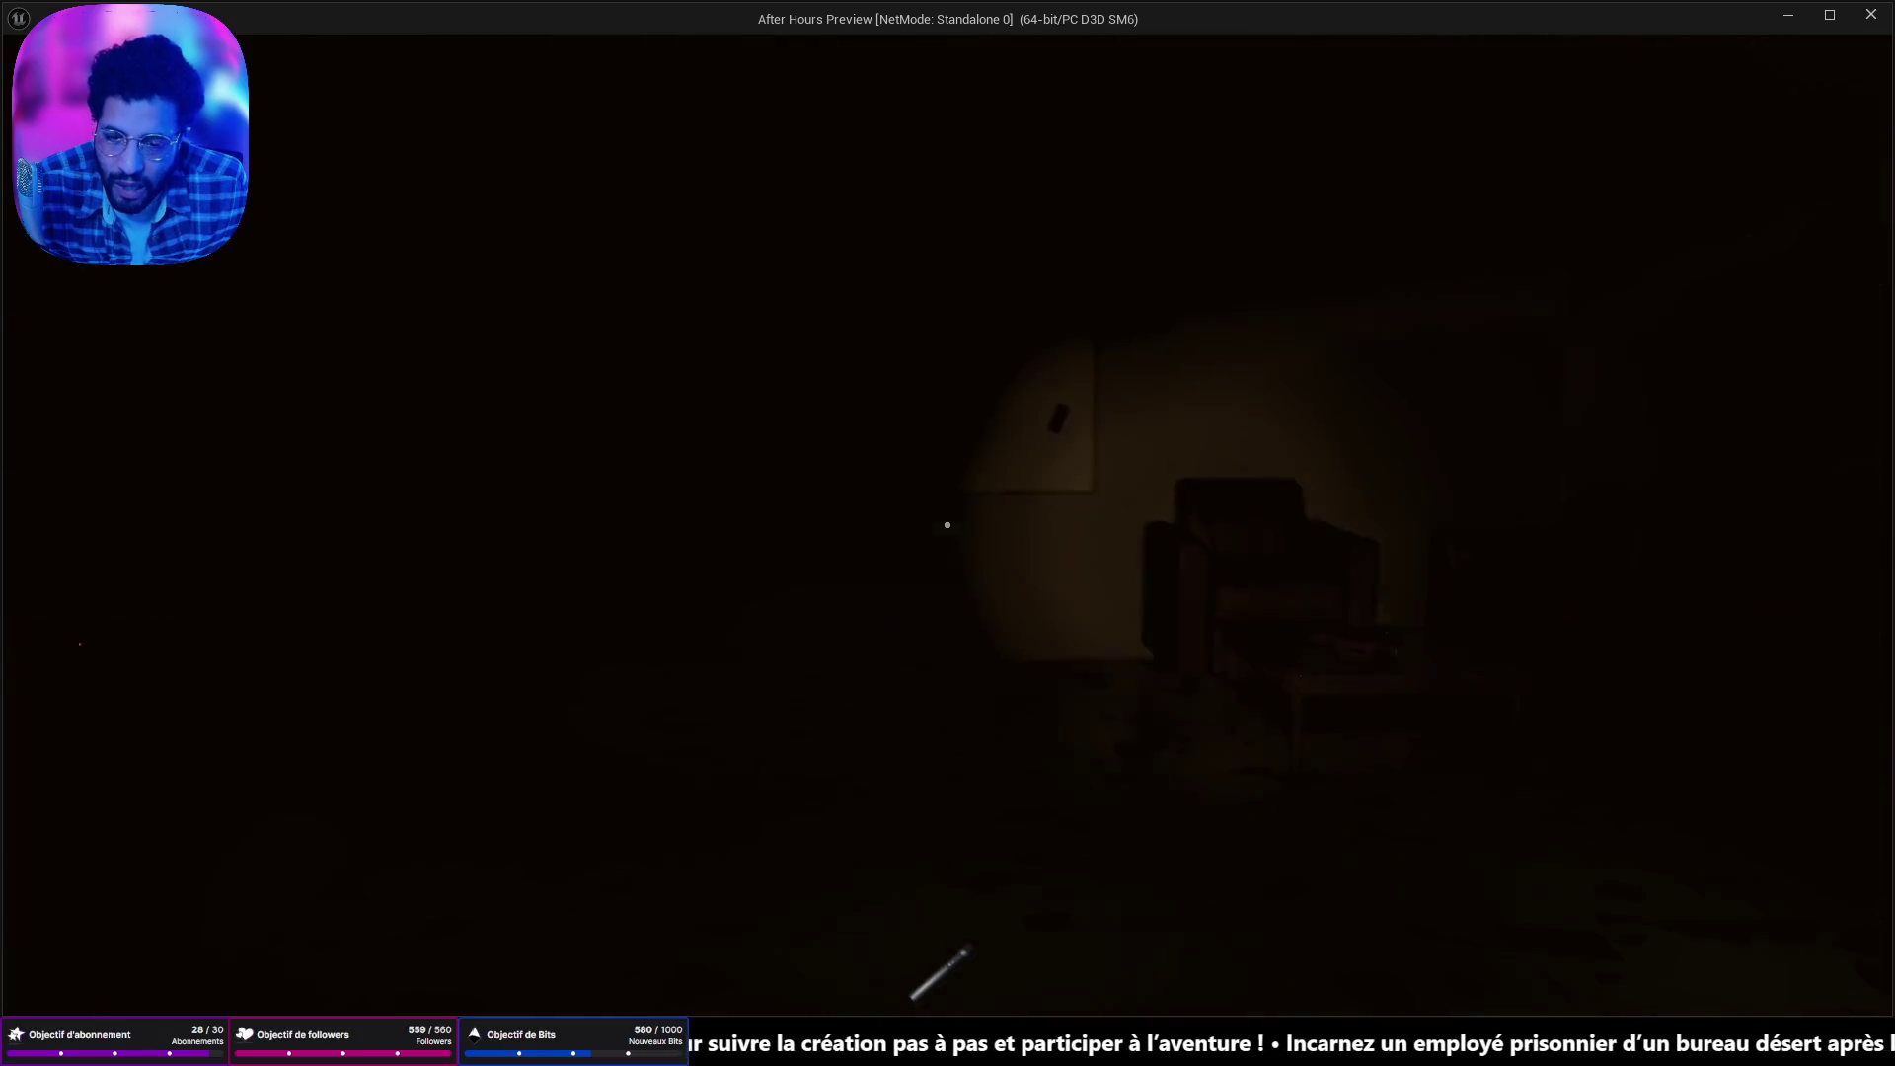
key("w")
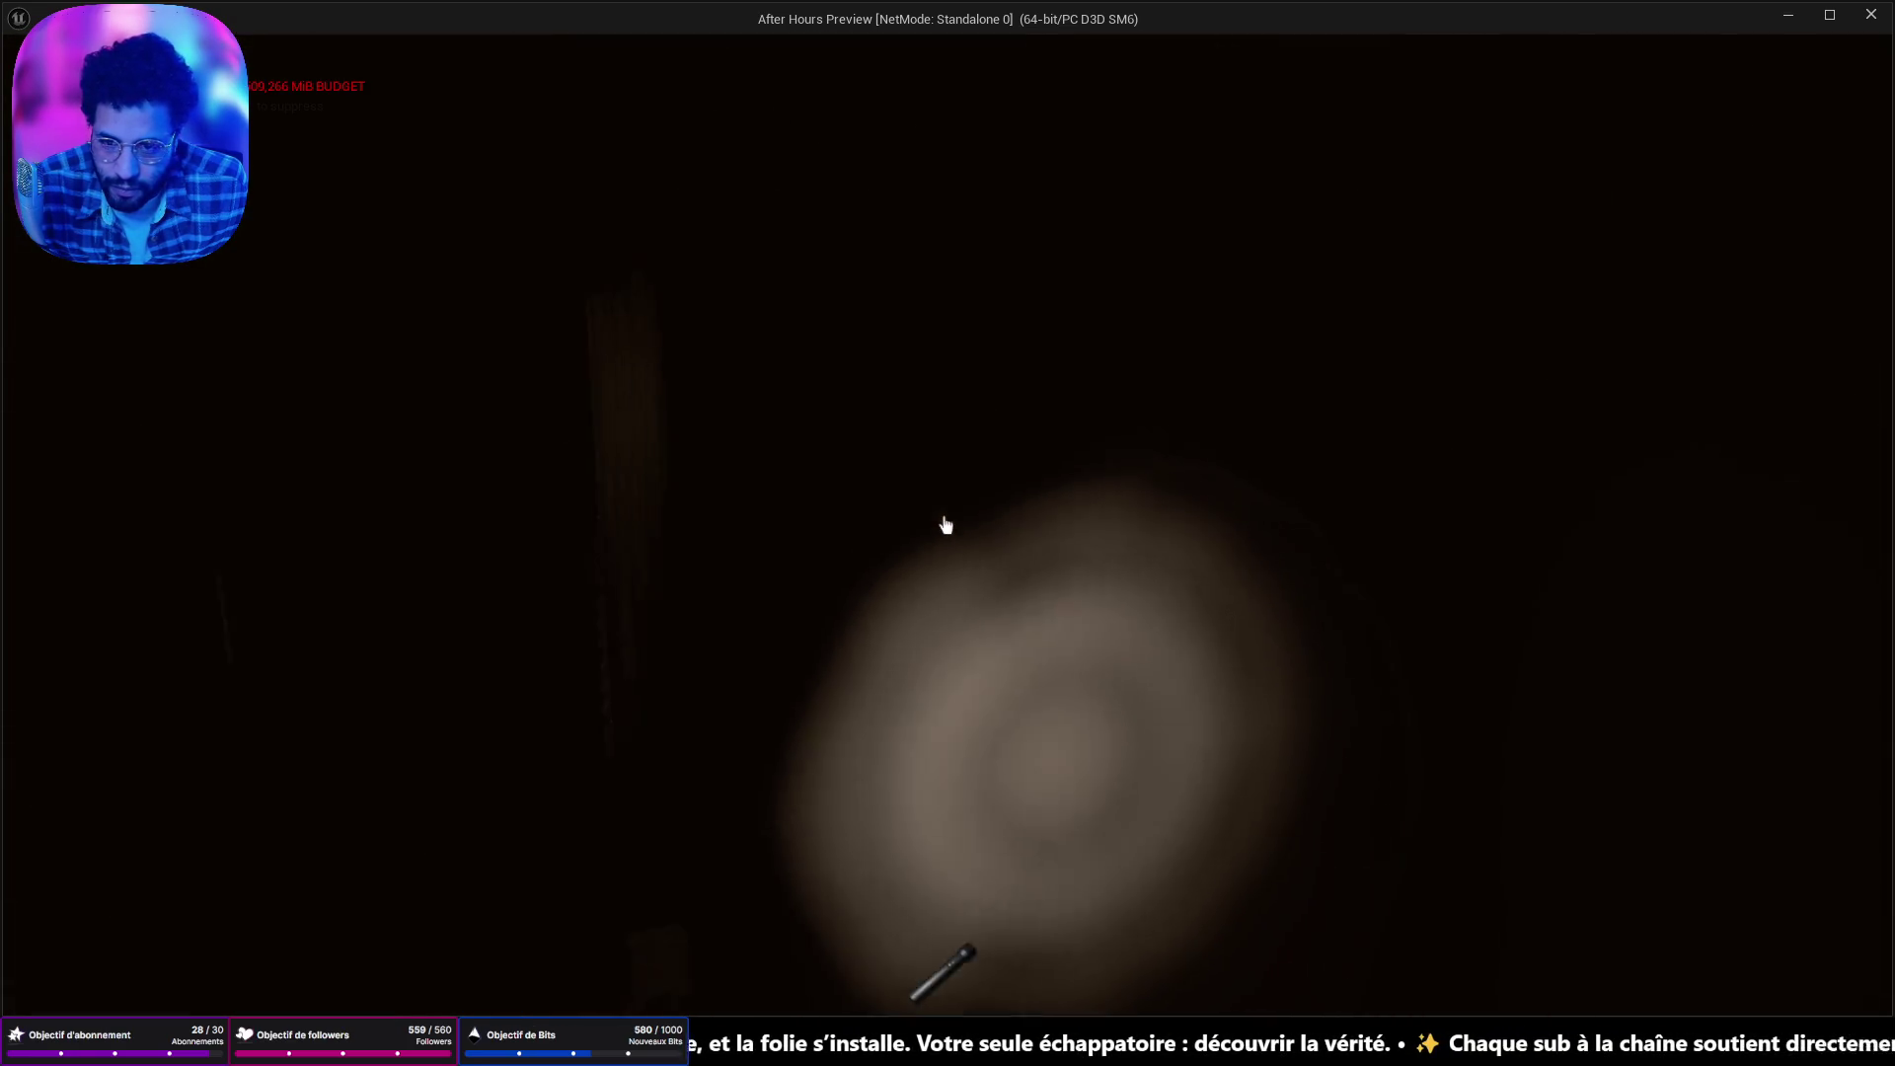
left_click(946, 525)
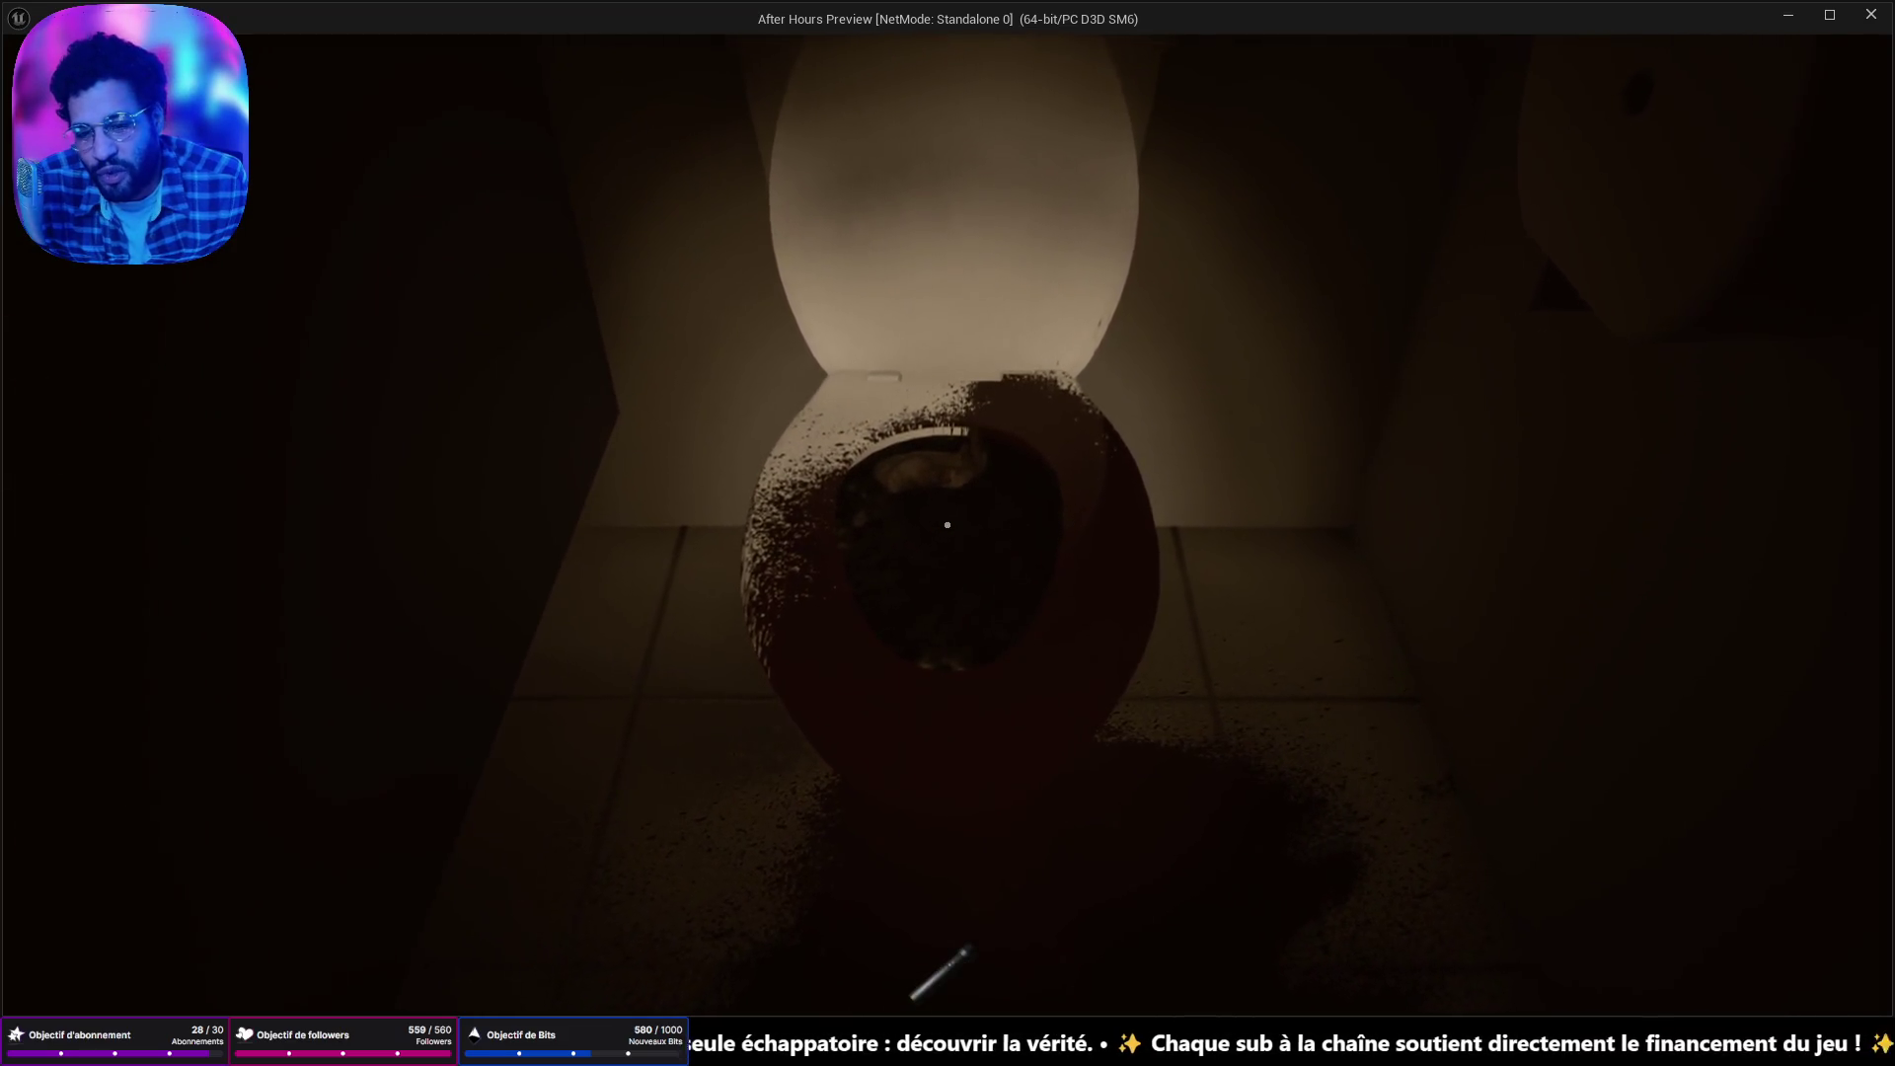
Search the toilet stall, lighting up the tiled floor with the flashlight.
key("w")
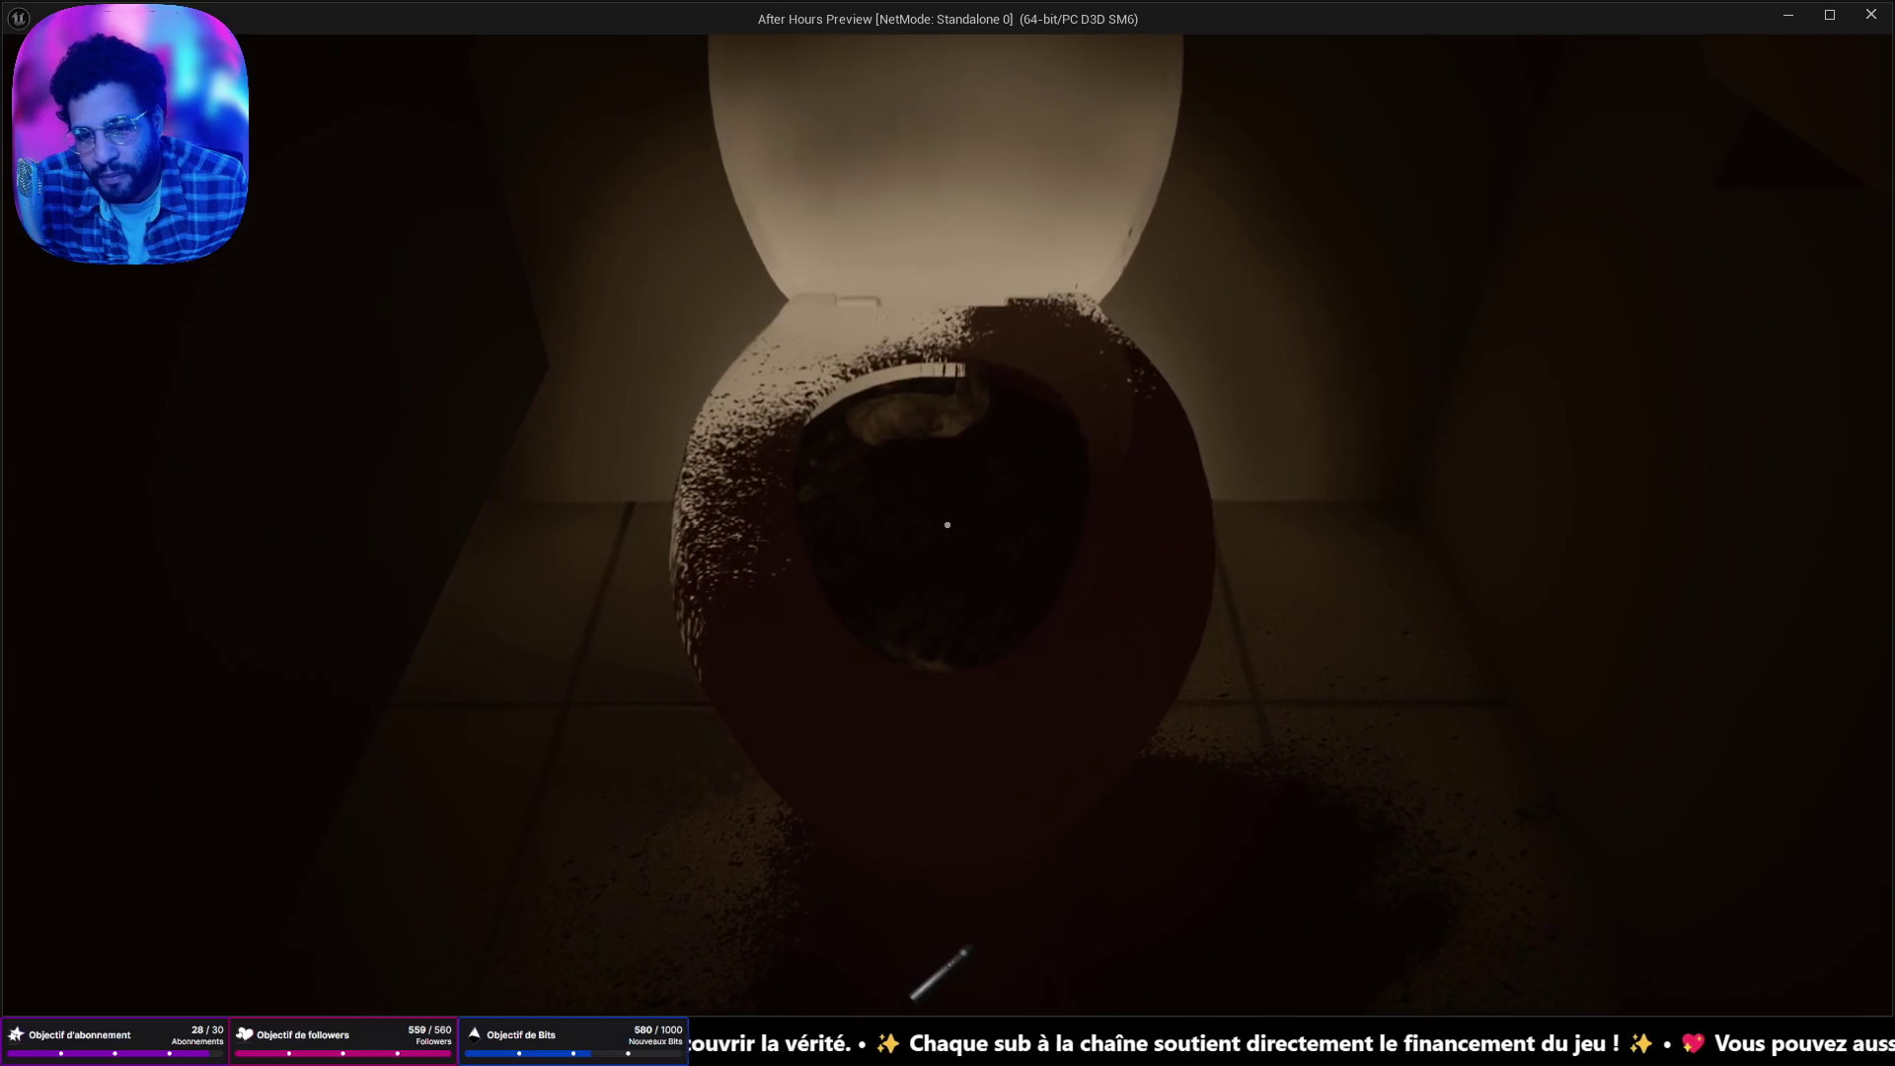
key("s")
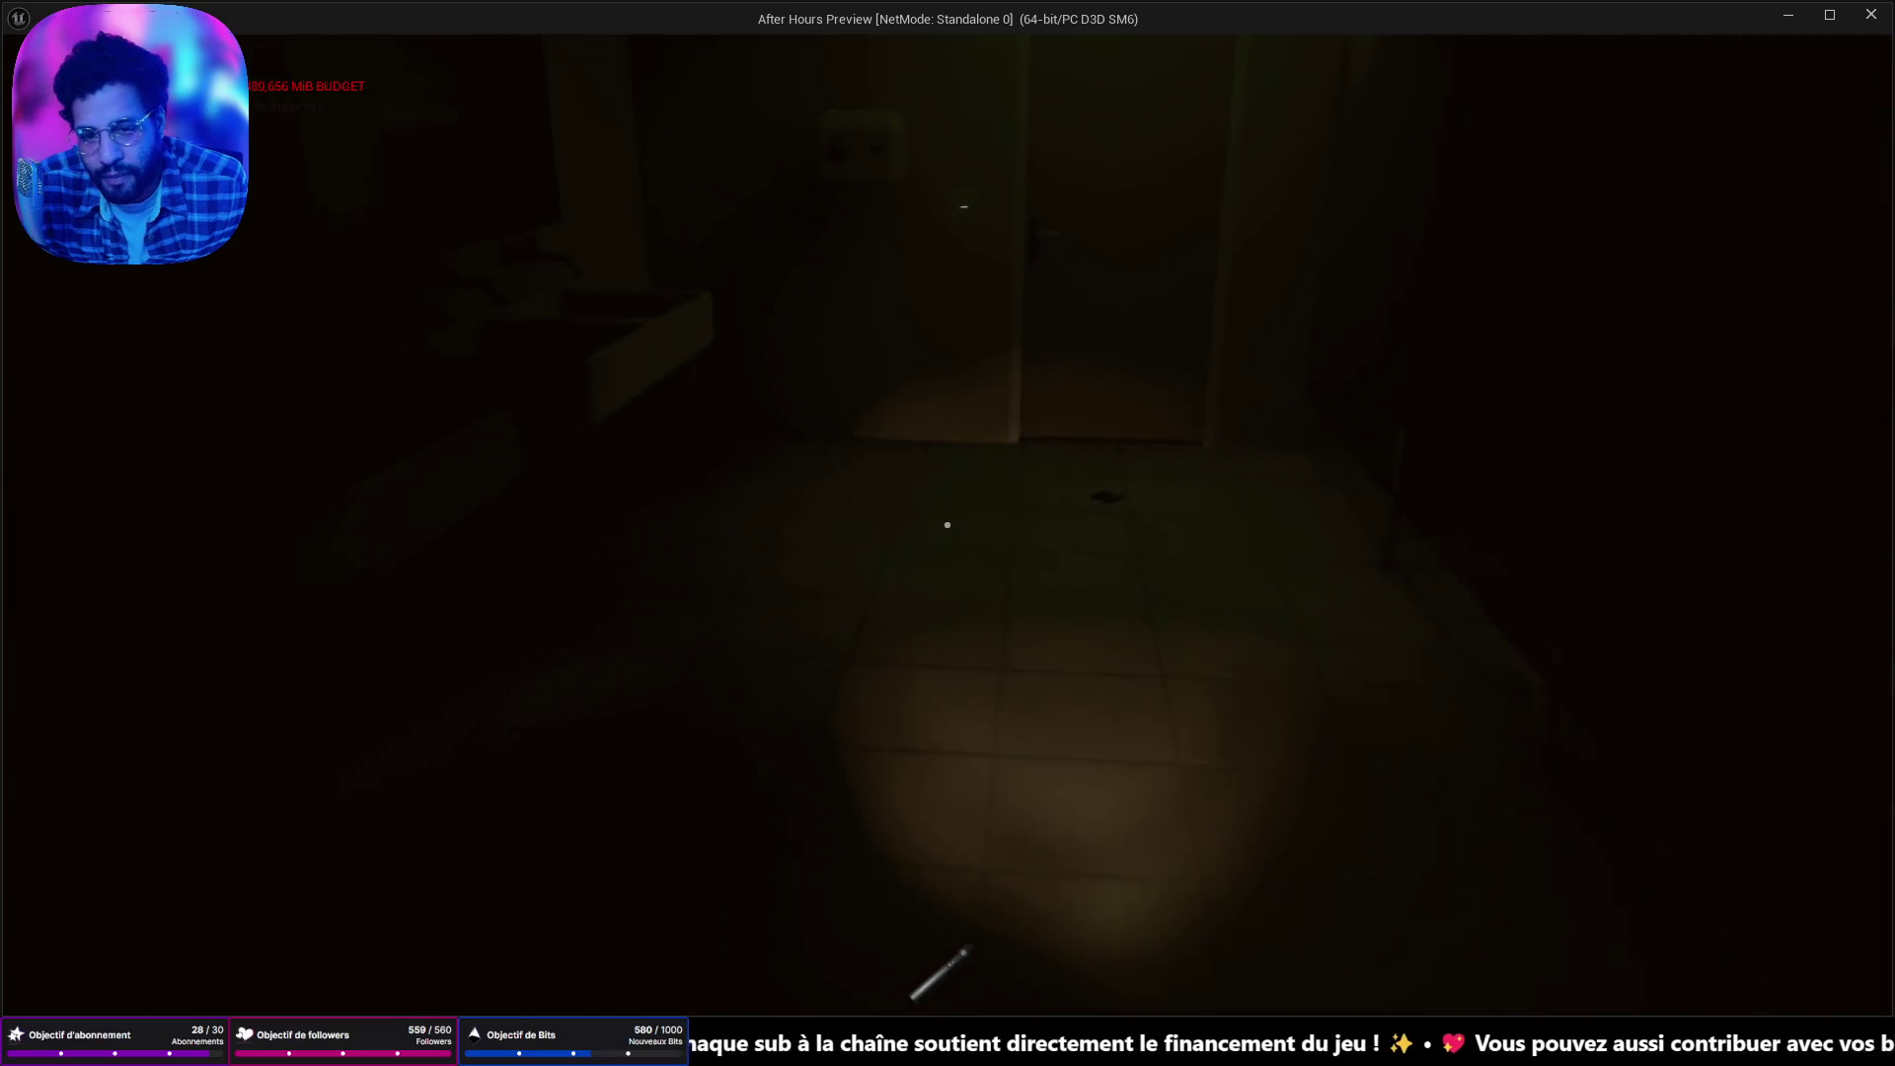
key("w")
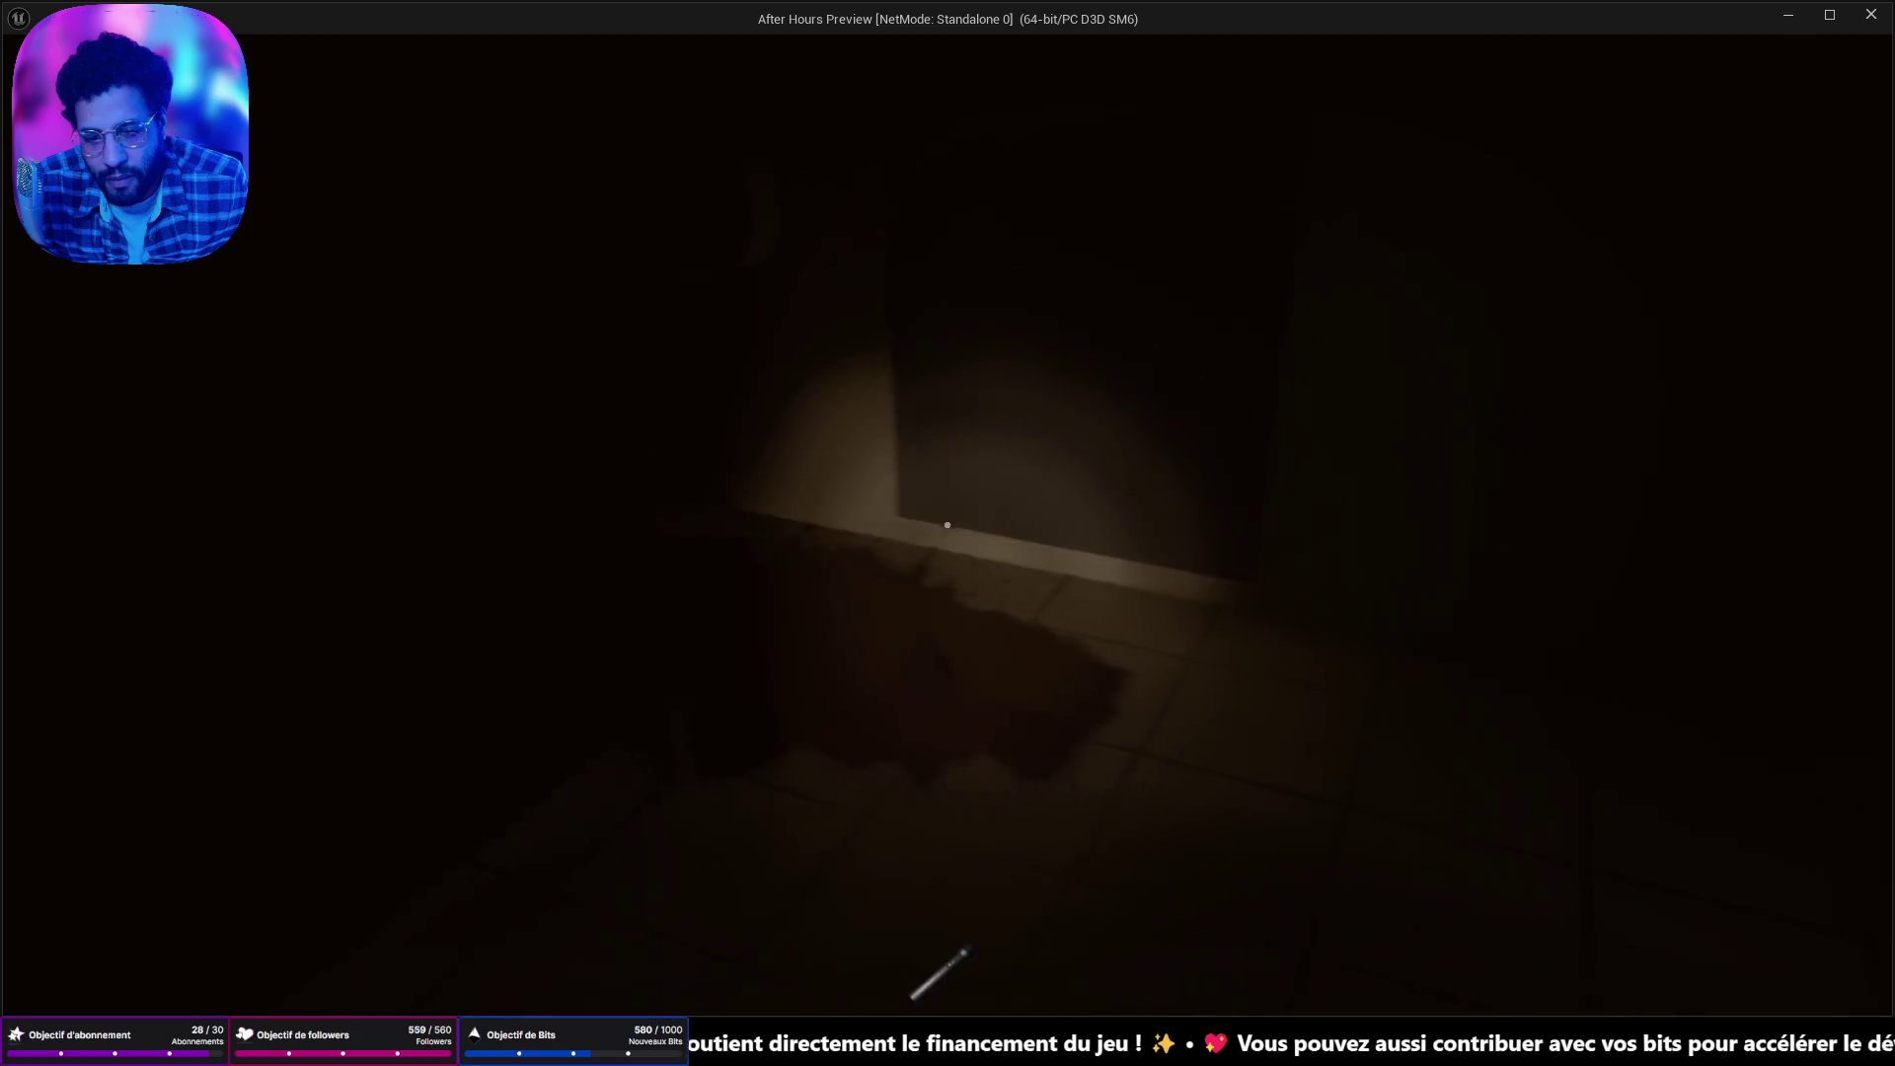
key("w")
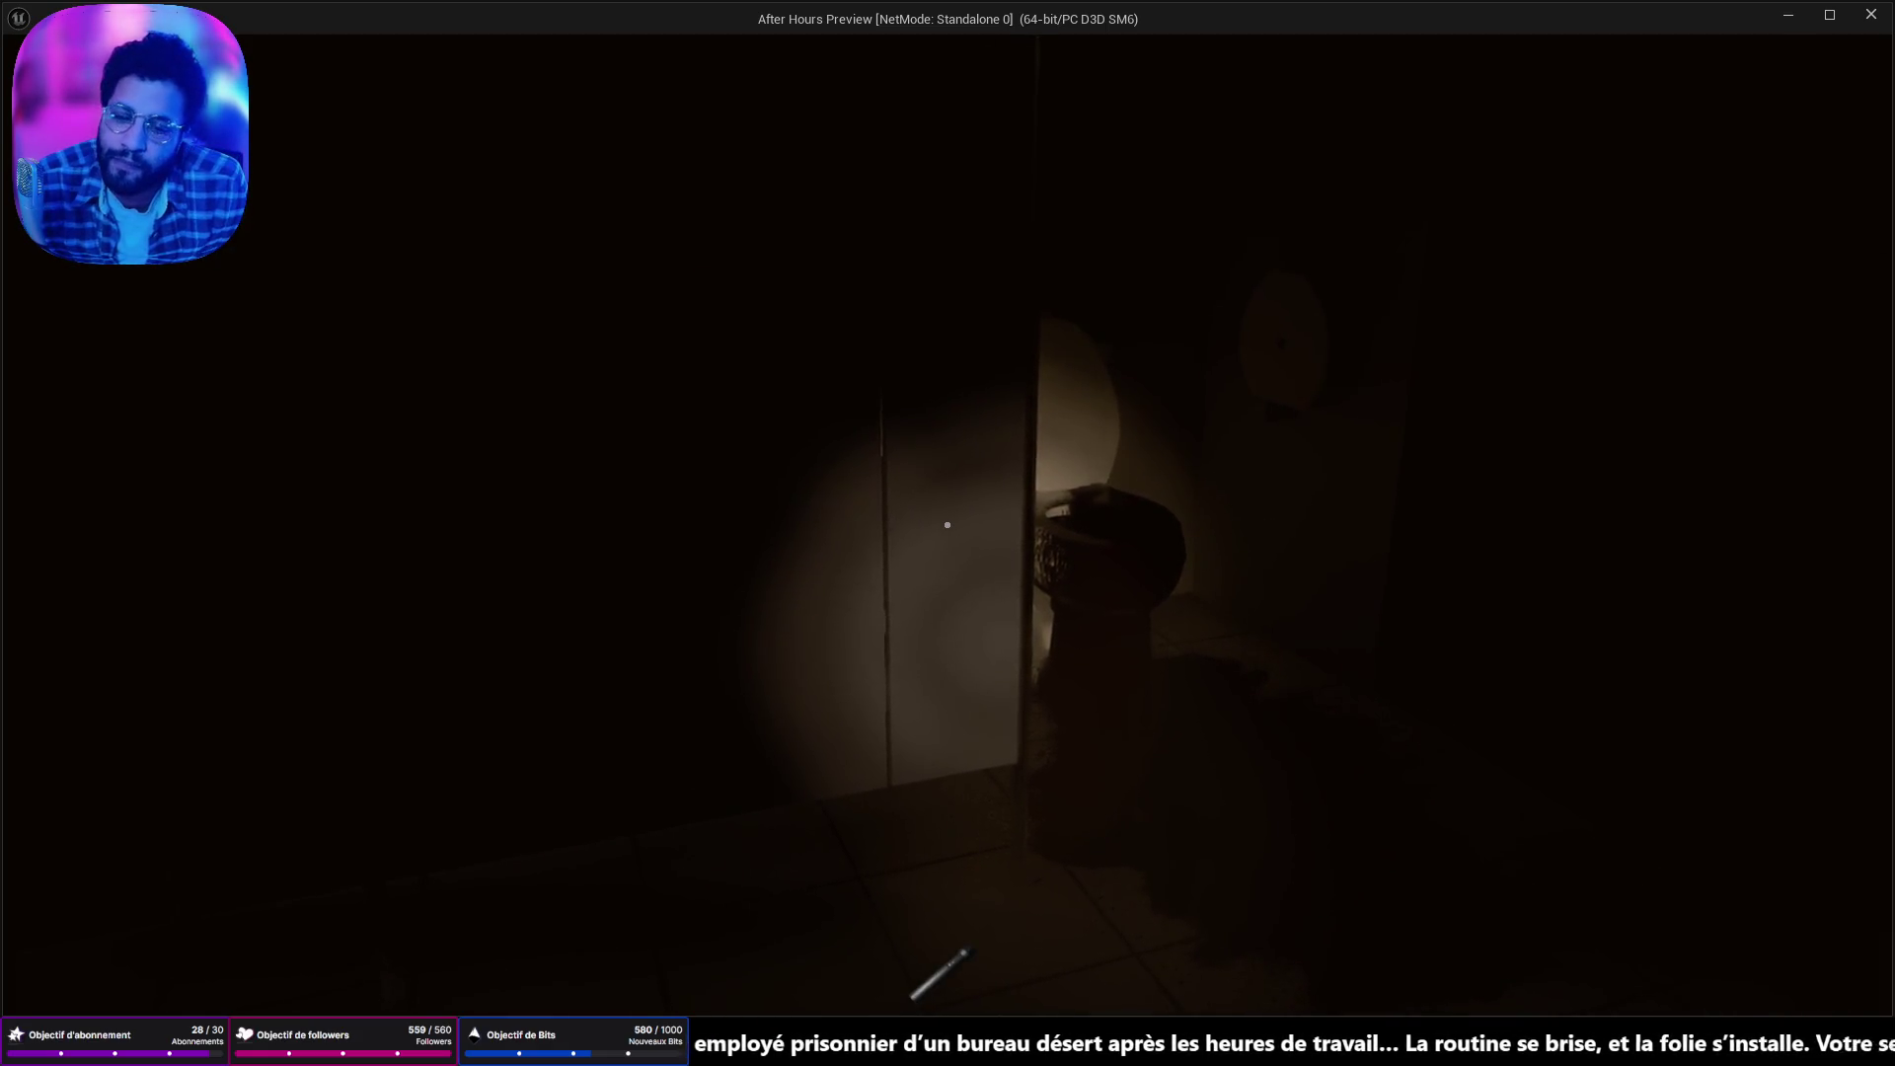
key("w")
key("w")
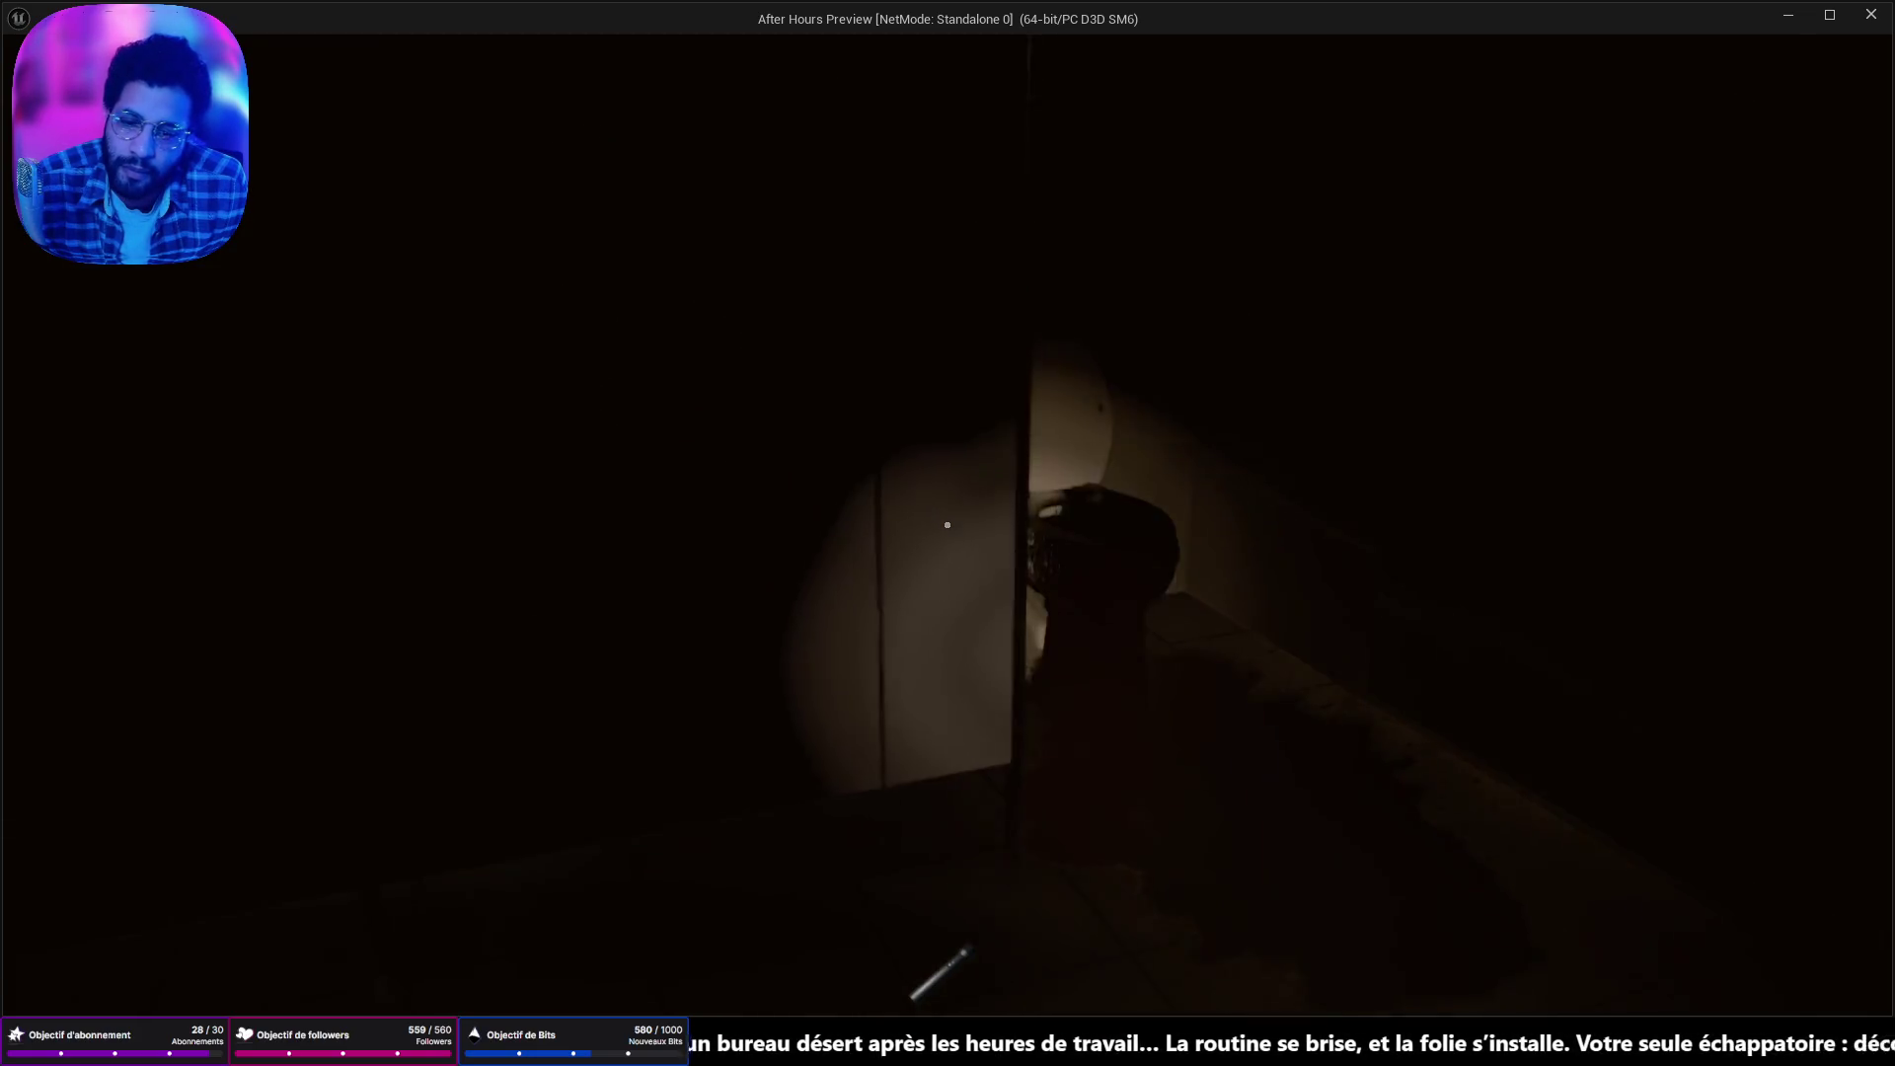
key("w")
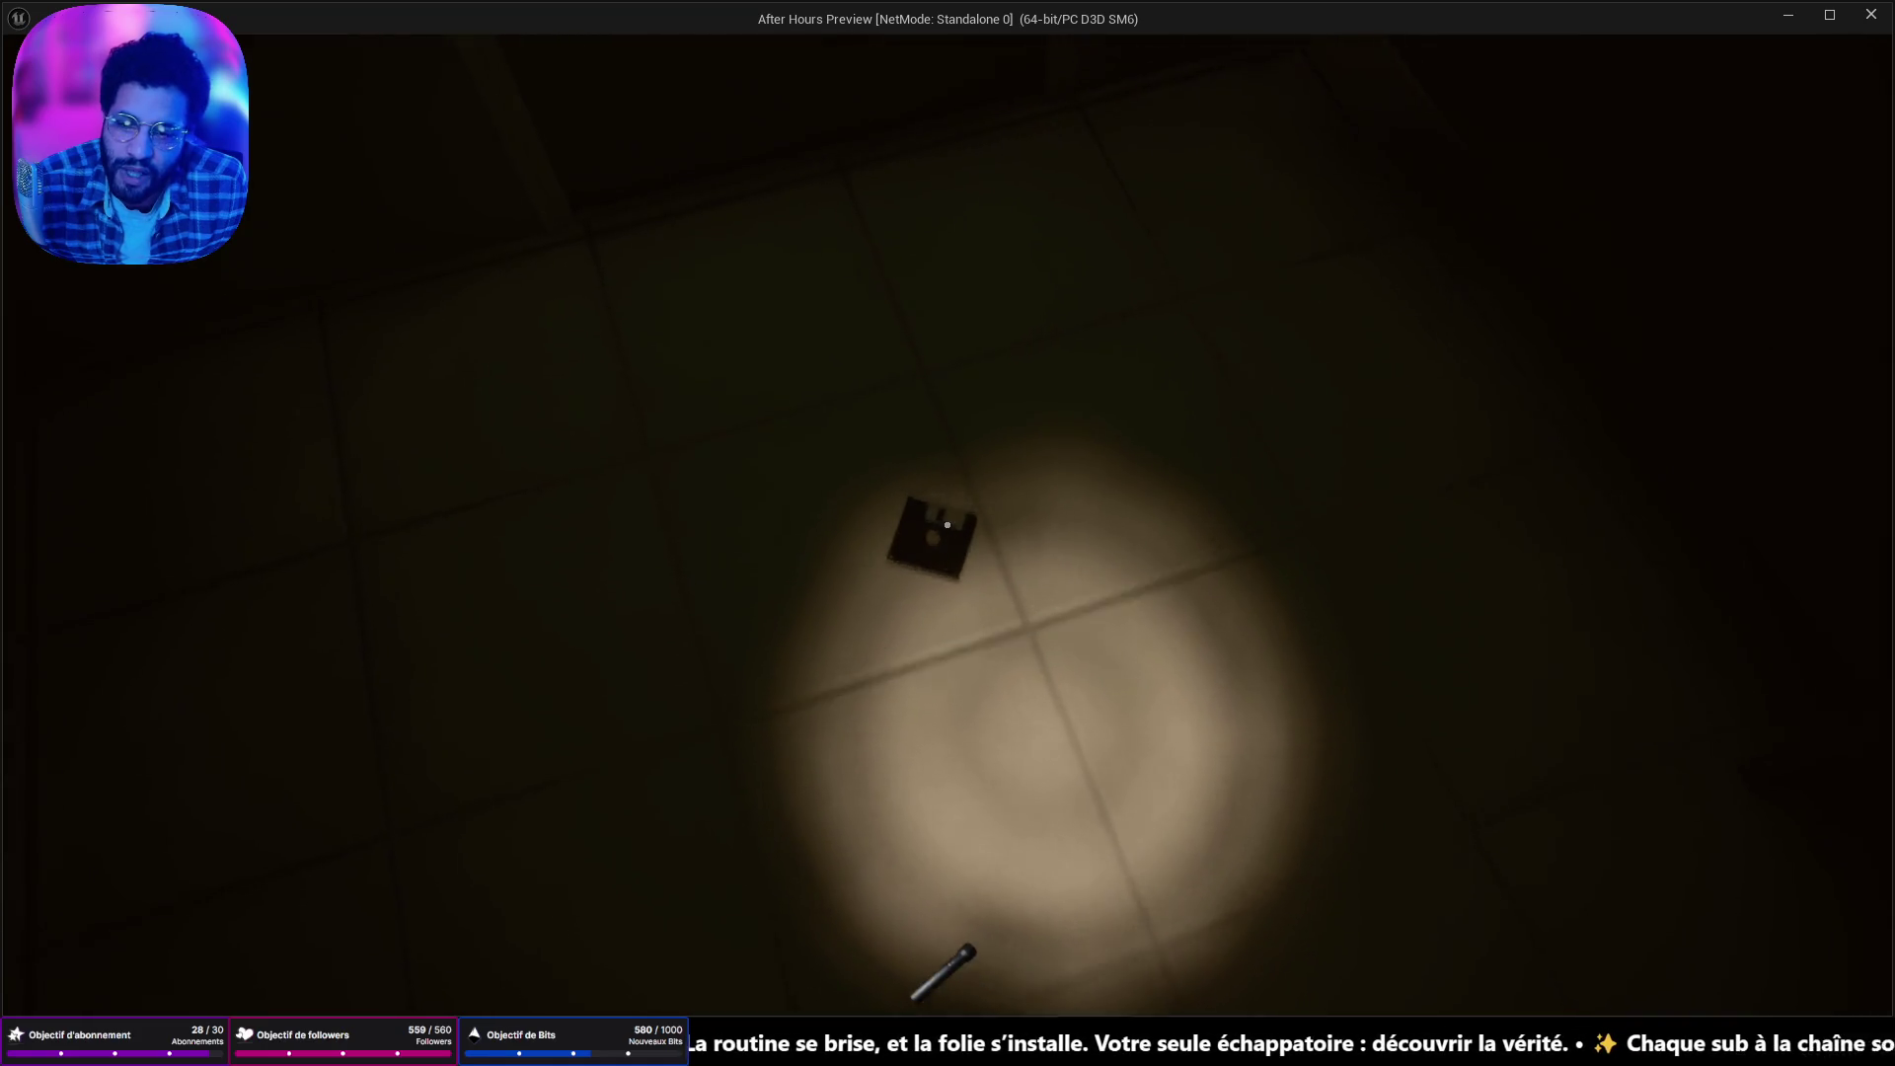
Pick up the floppy disk from the floor and walk back into the office.
left_click(947, 524)
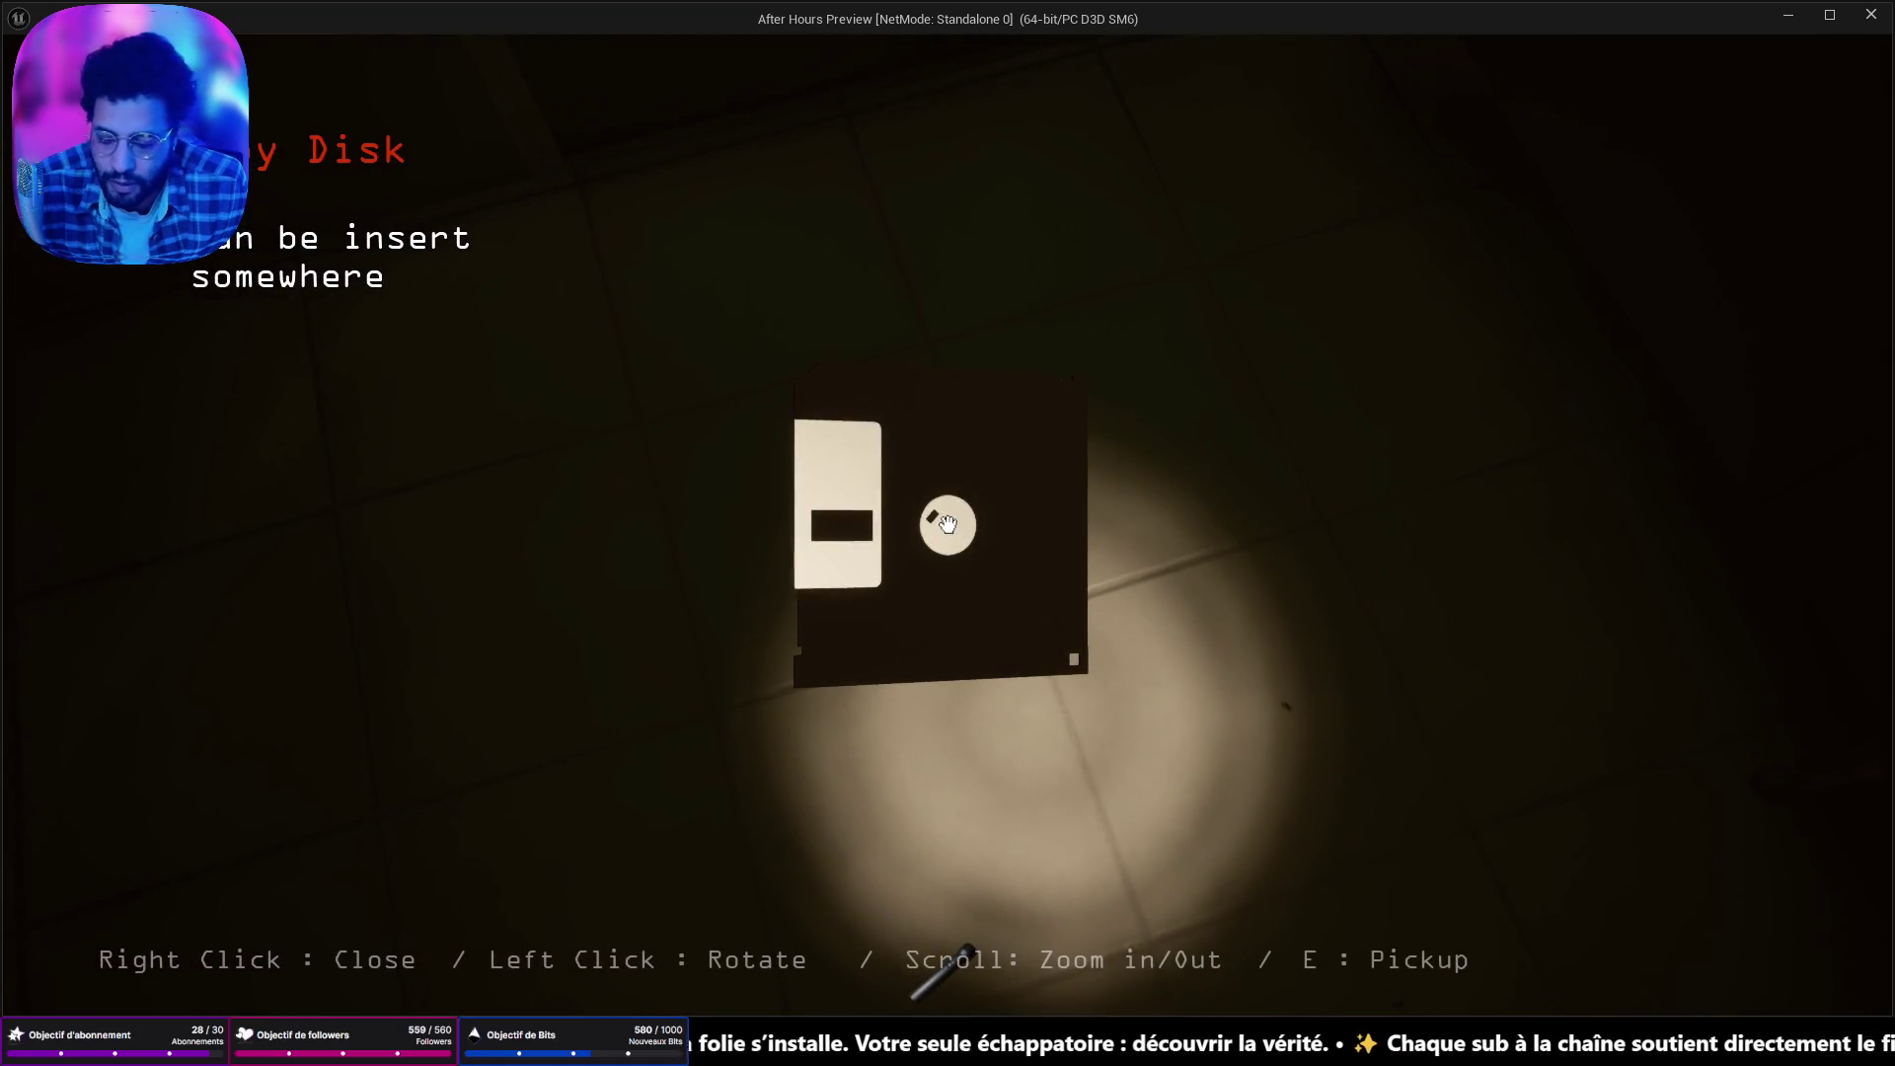
key("e")
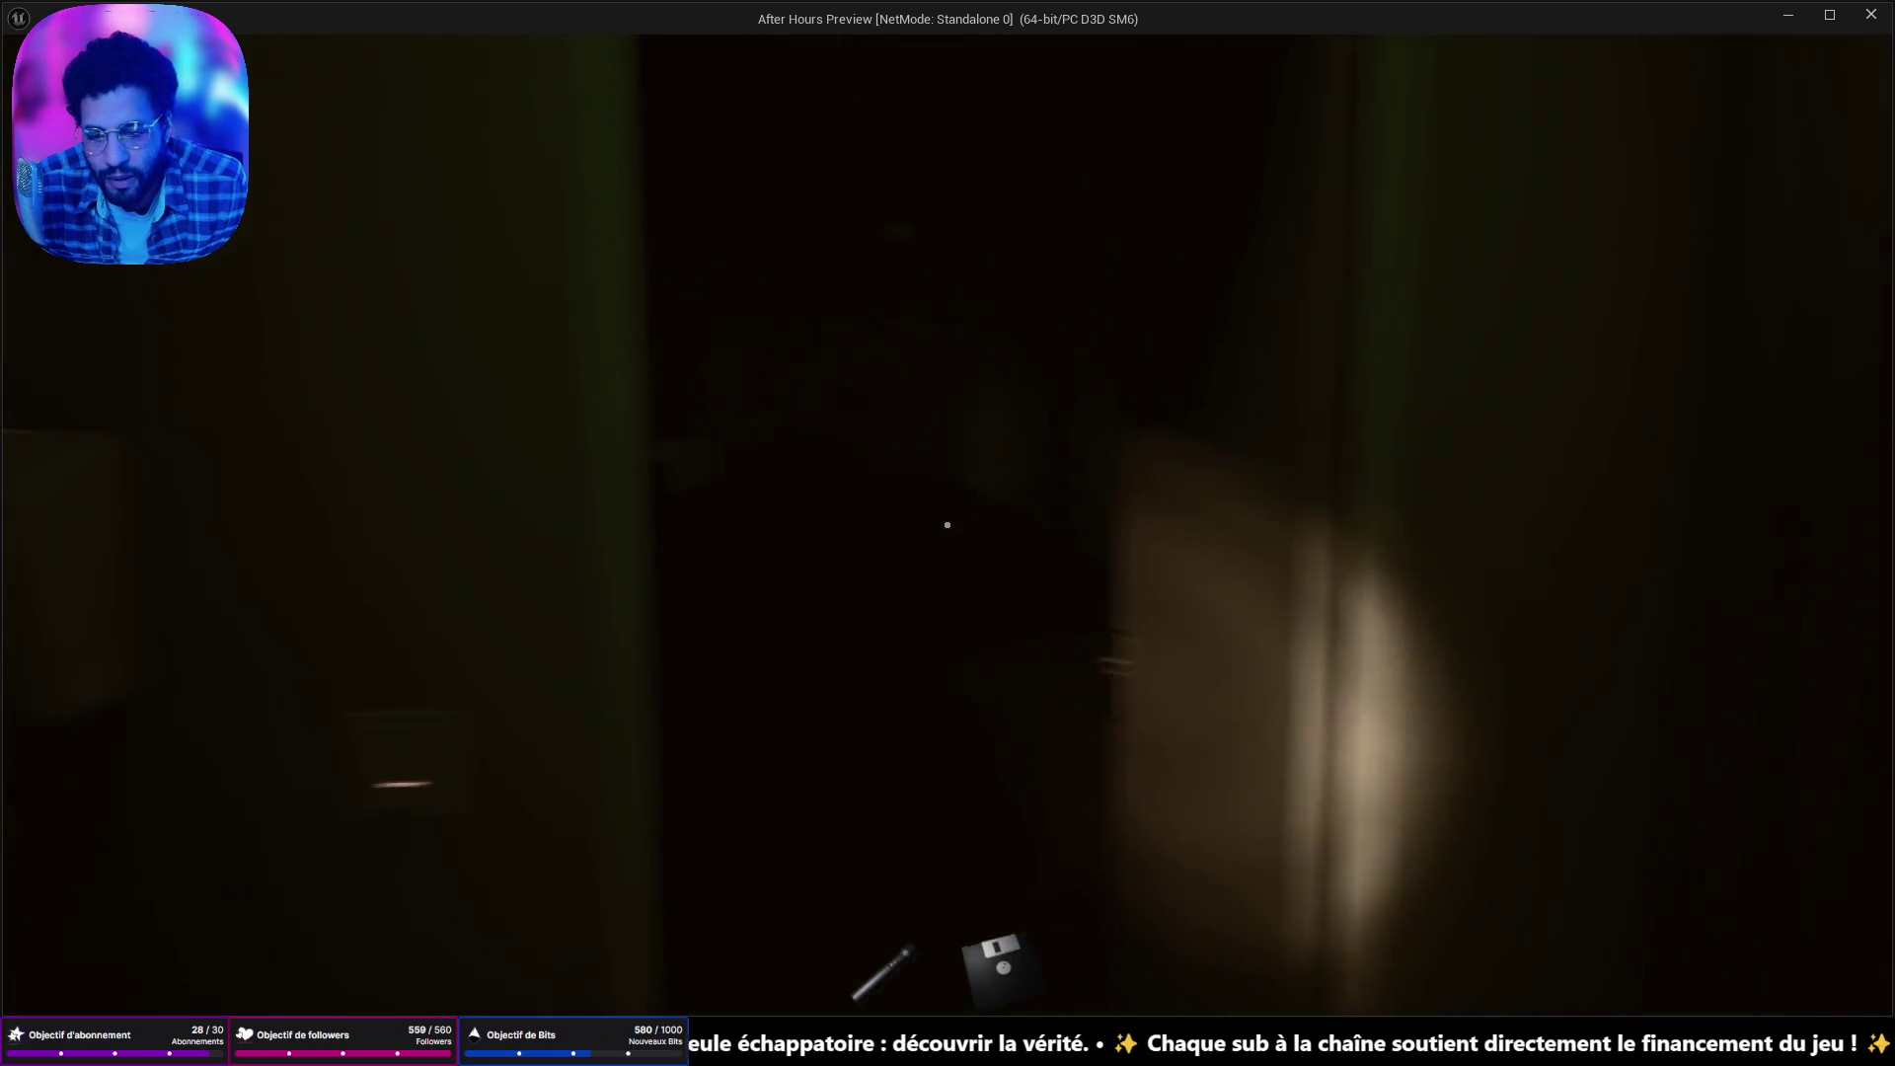
key("w")
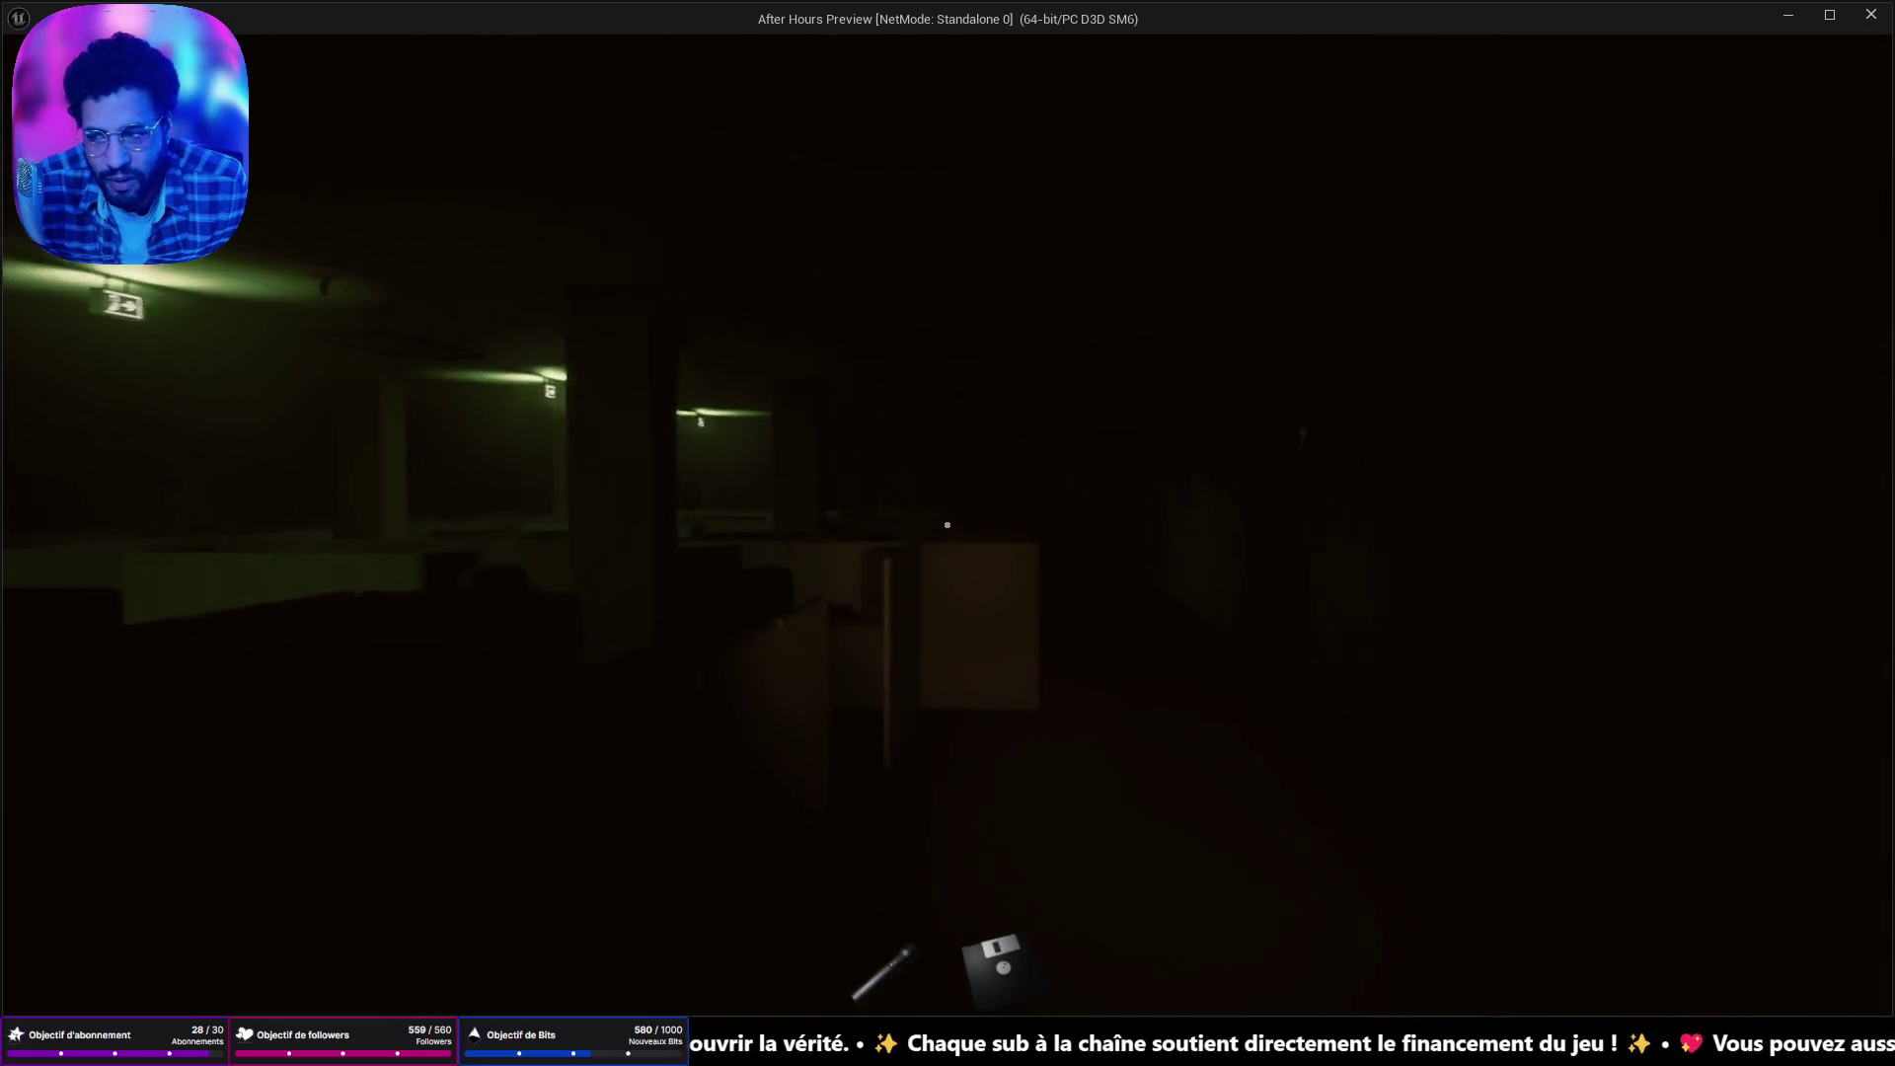
mouse_move(947, 524)
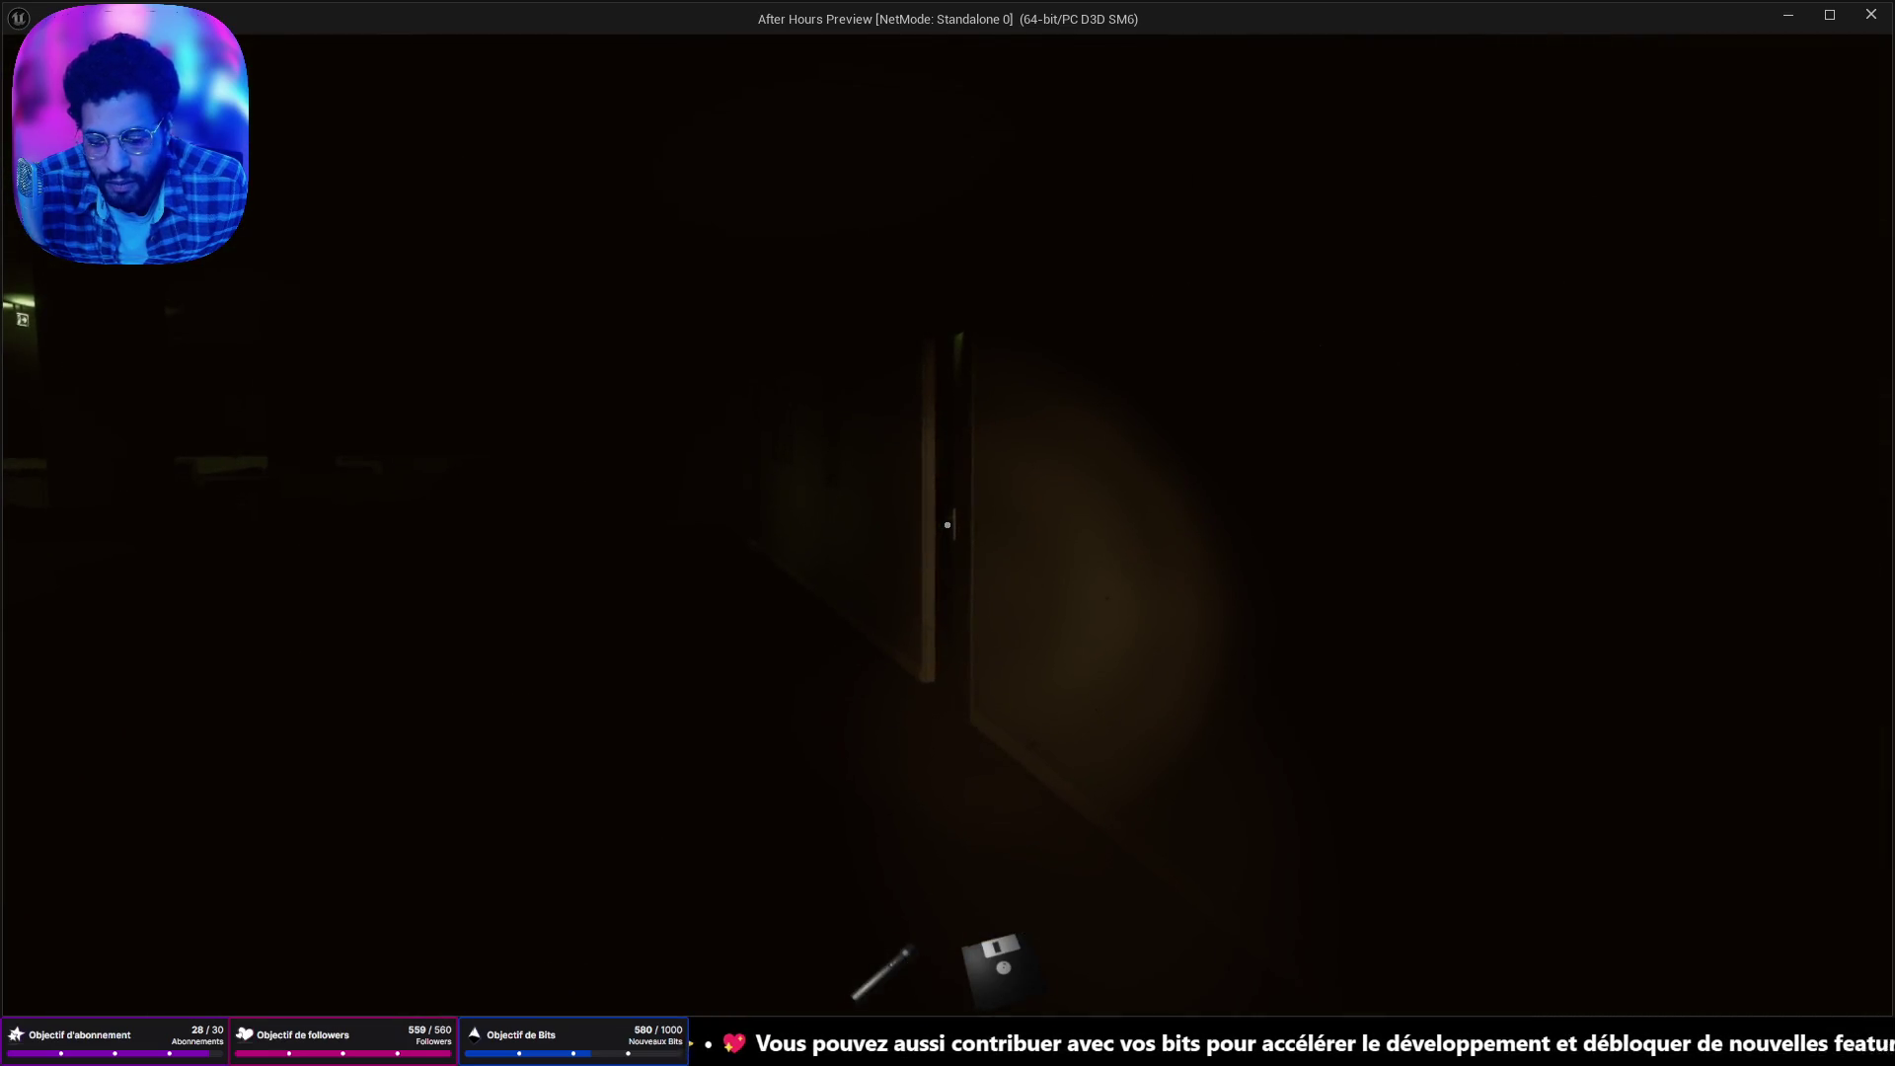
Stop the play session and close the bottle texture, Bottle mesh and coffee maker Blueprint tabs.
key("Escape")
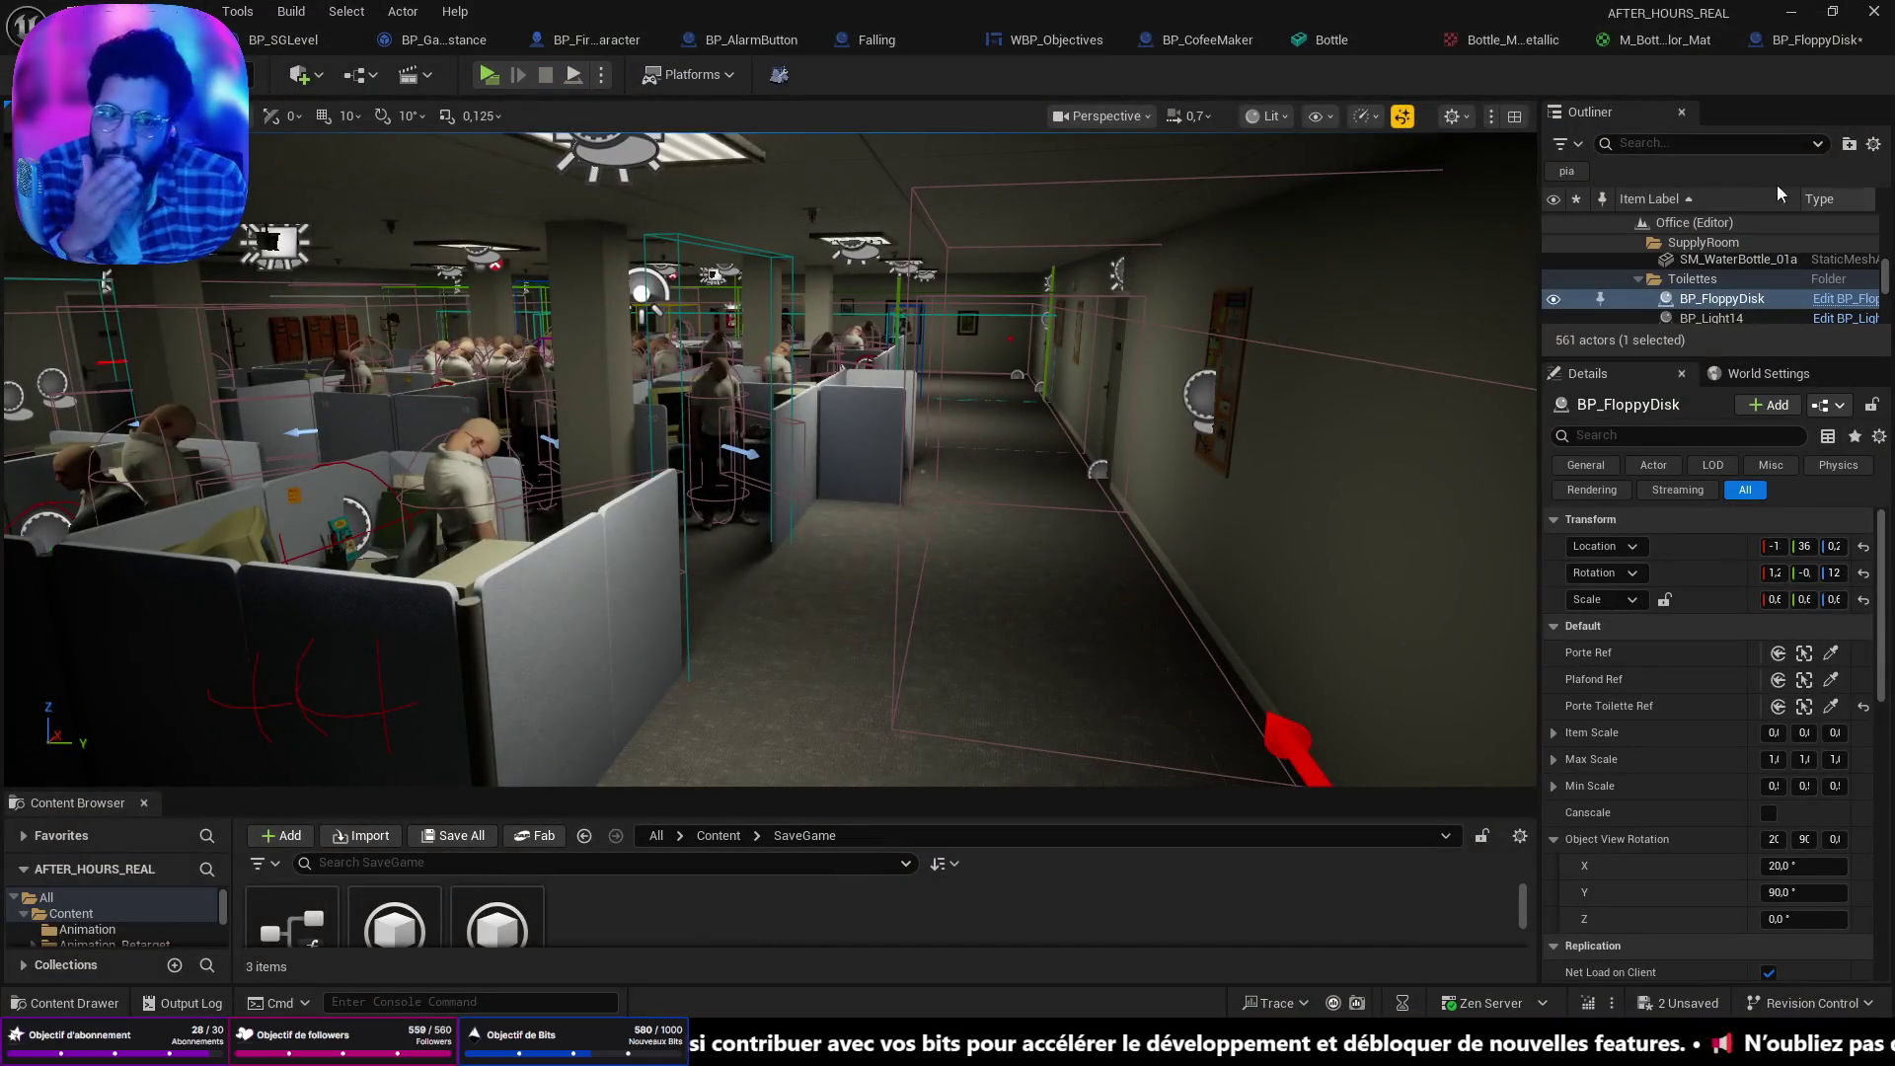
left_click(1510, 41)
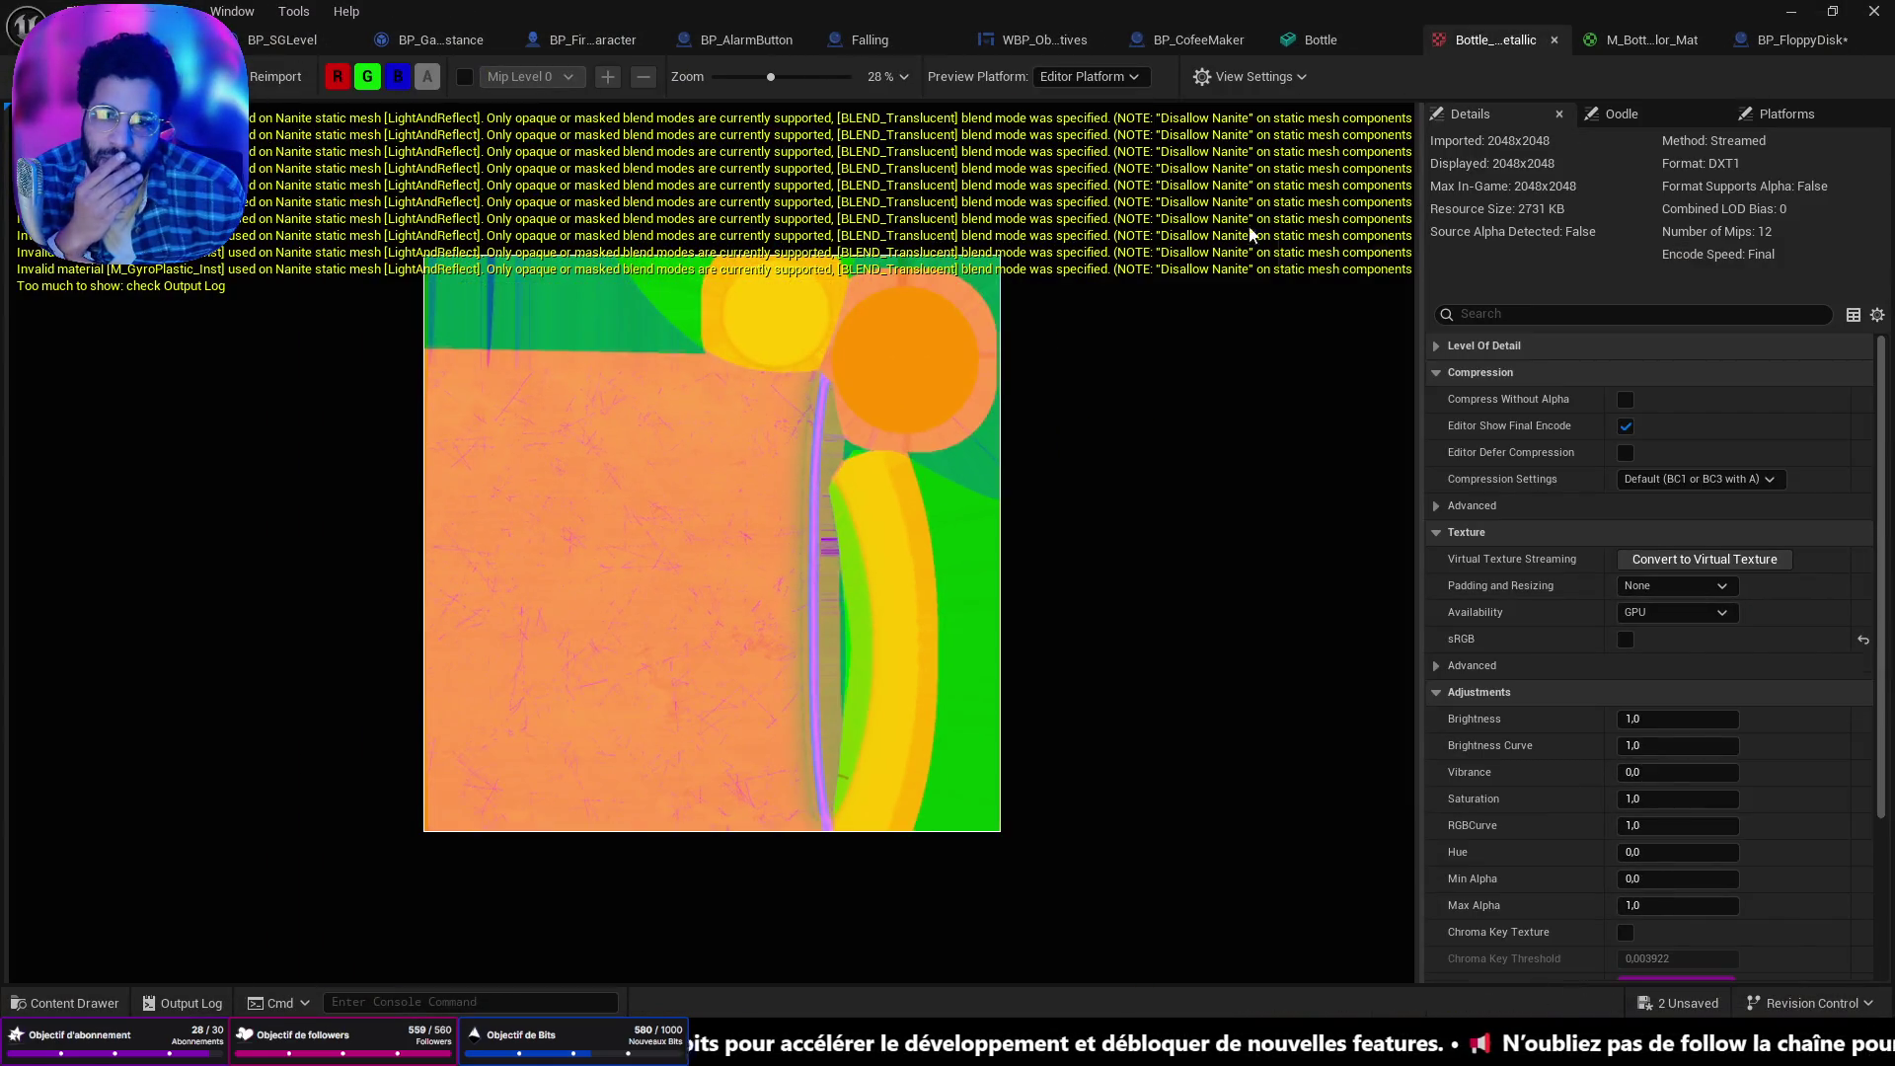
left_click(1554, 42)
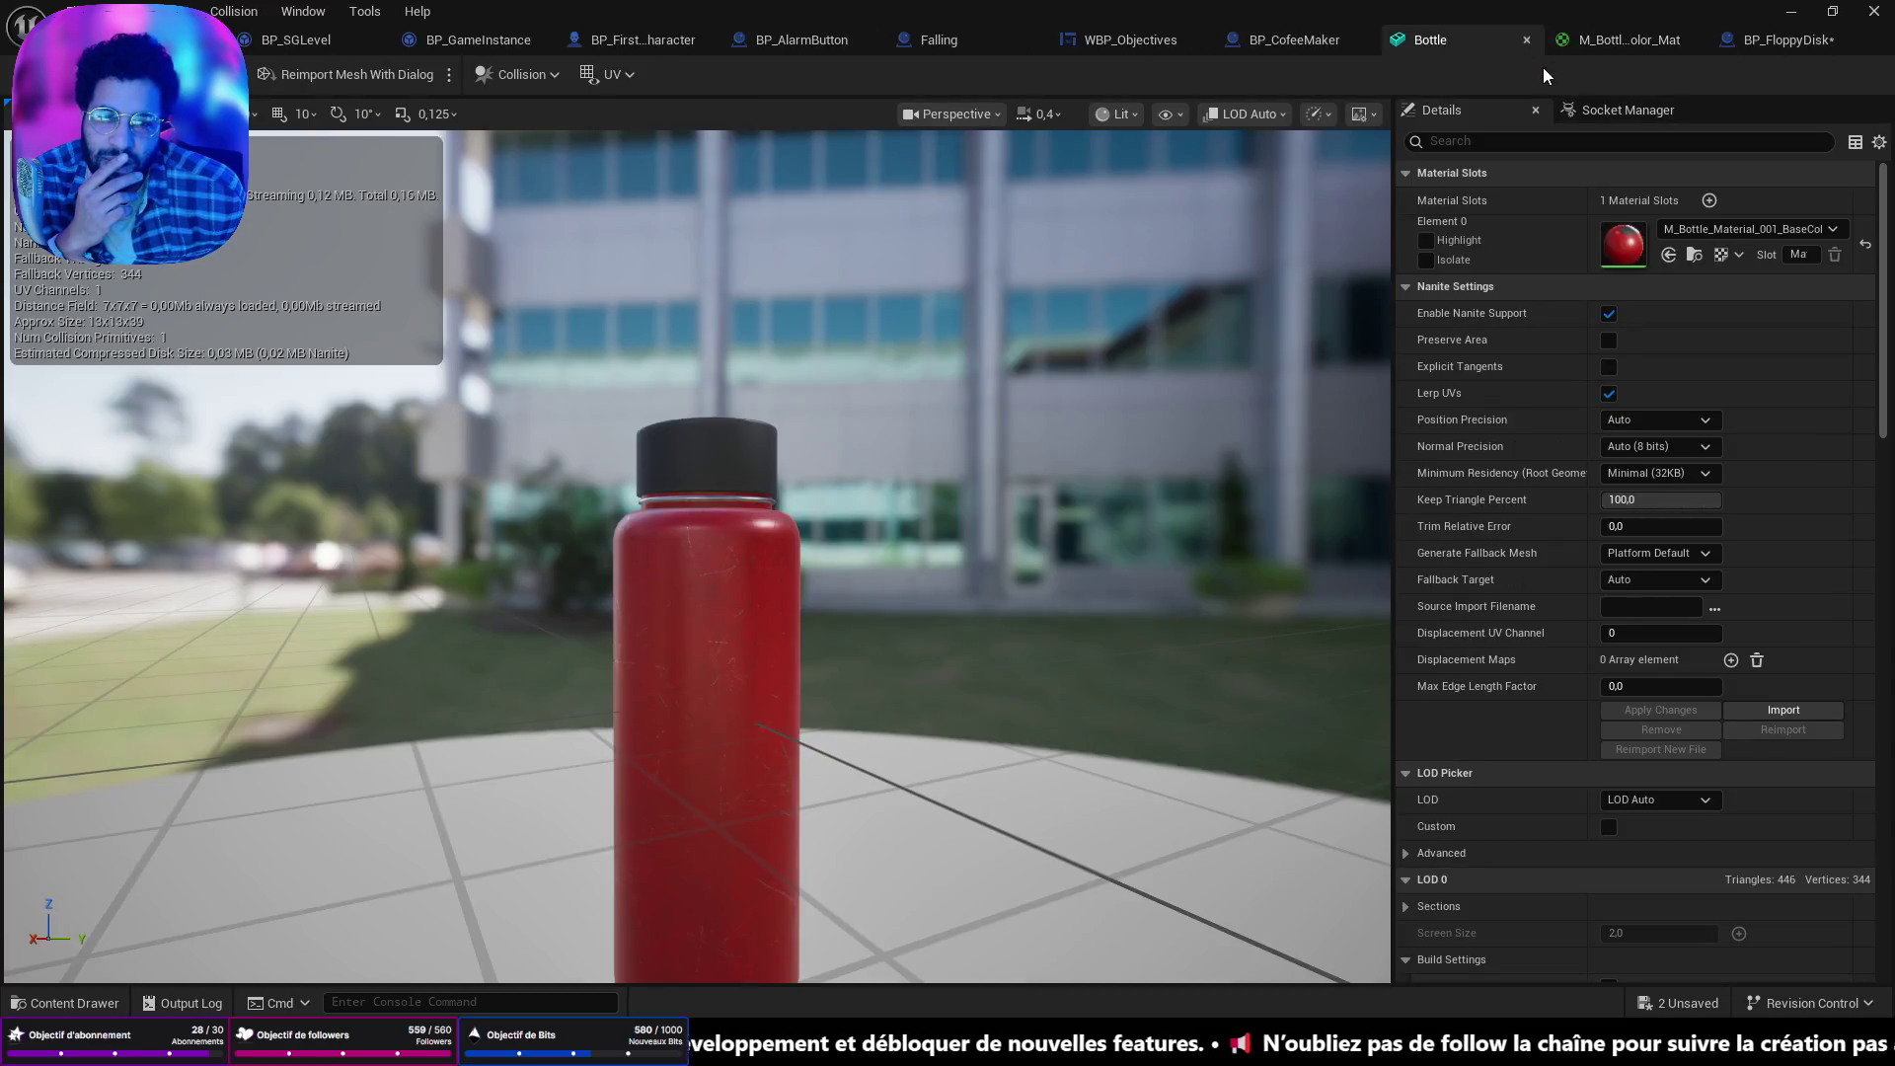
left_click(1526, 39)
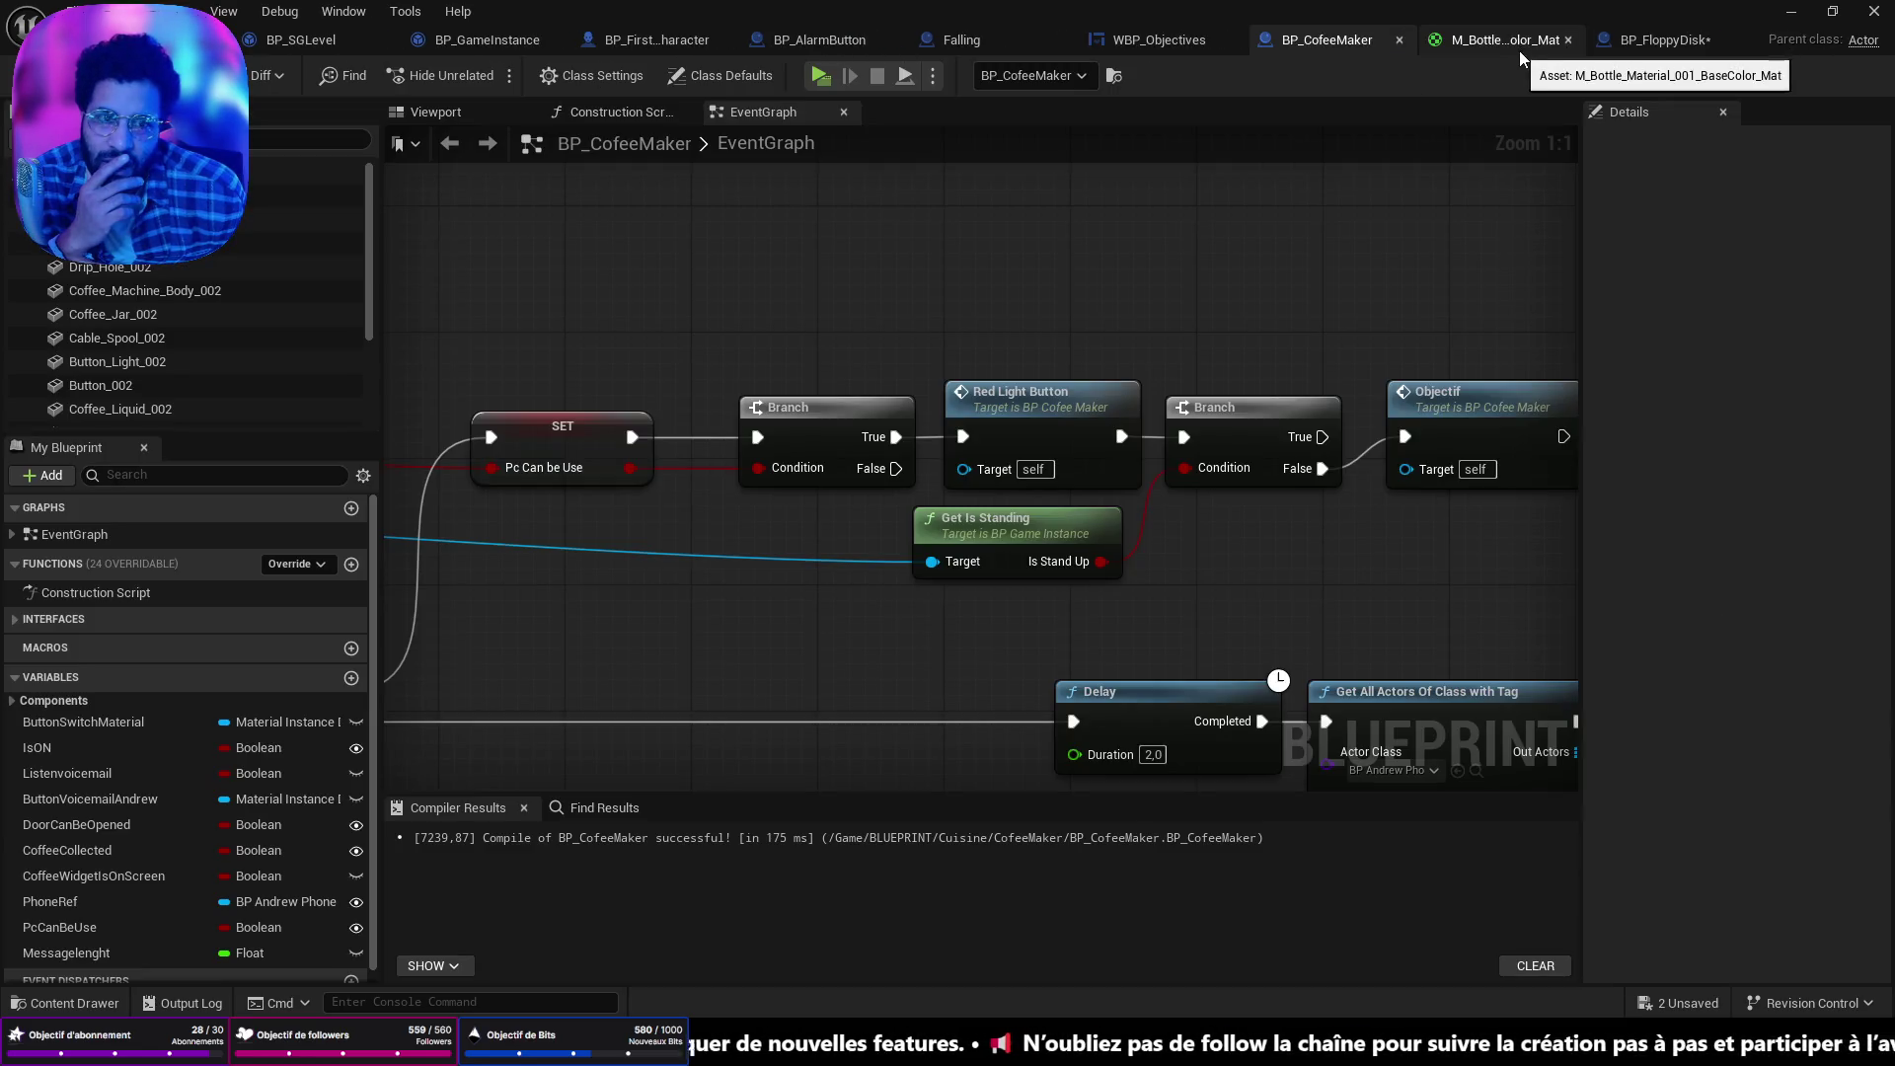
left_click(1609, 41)
left_click(1500, 46)
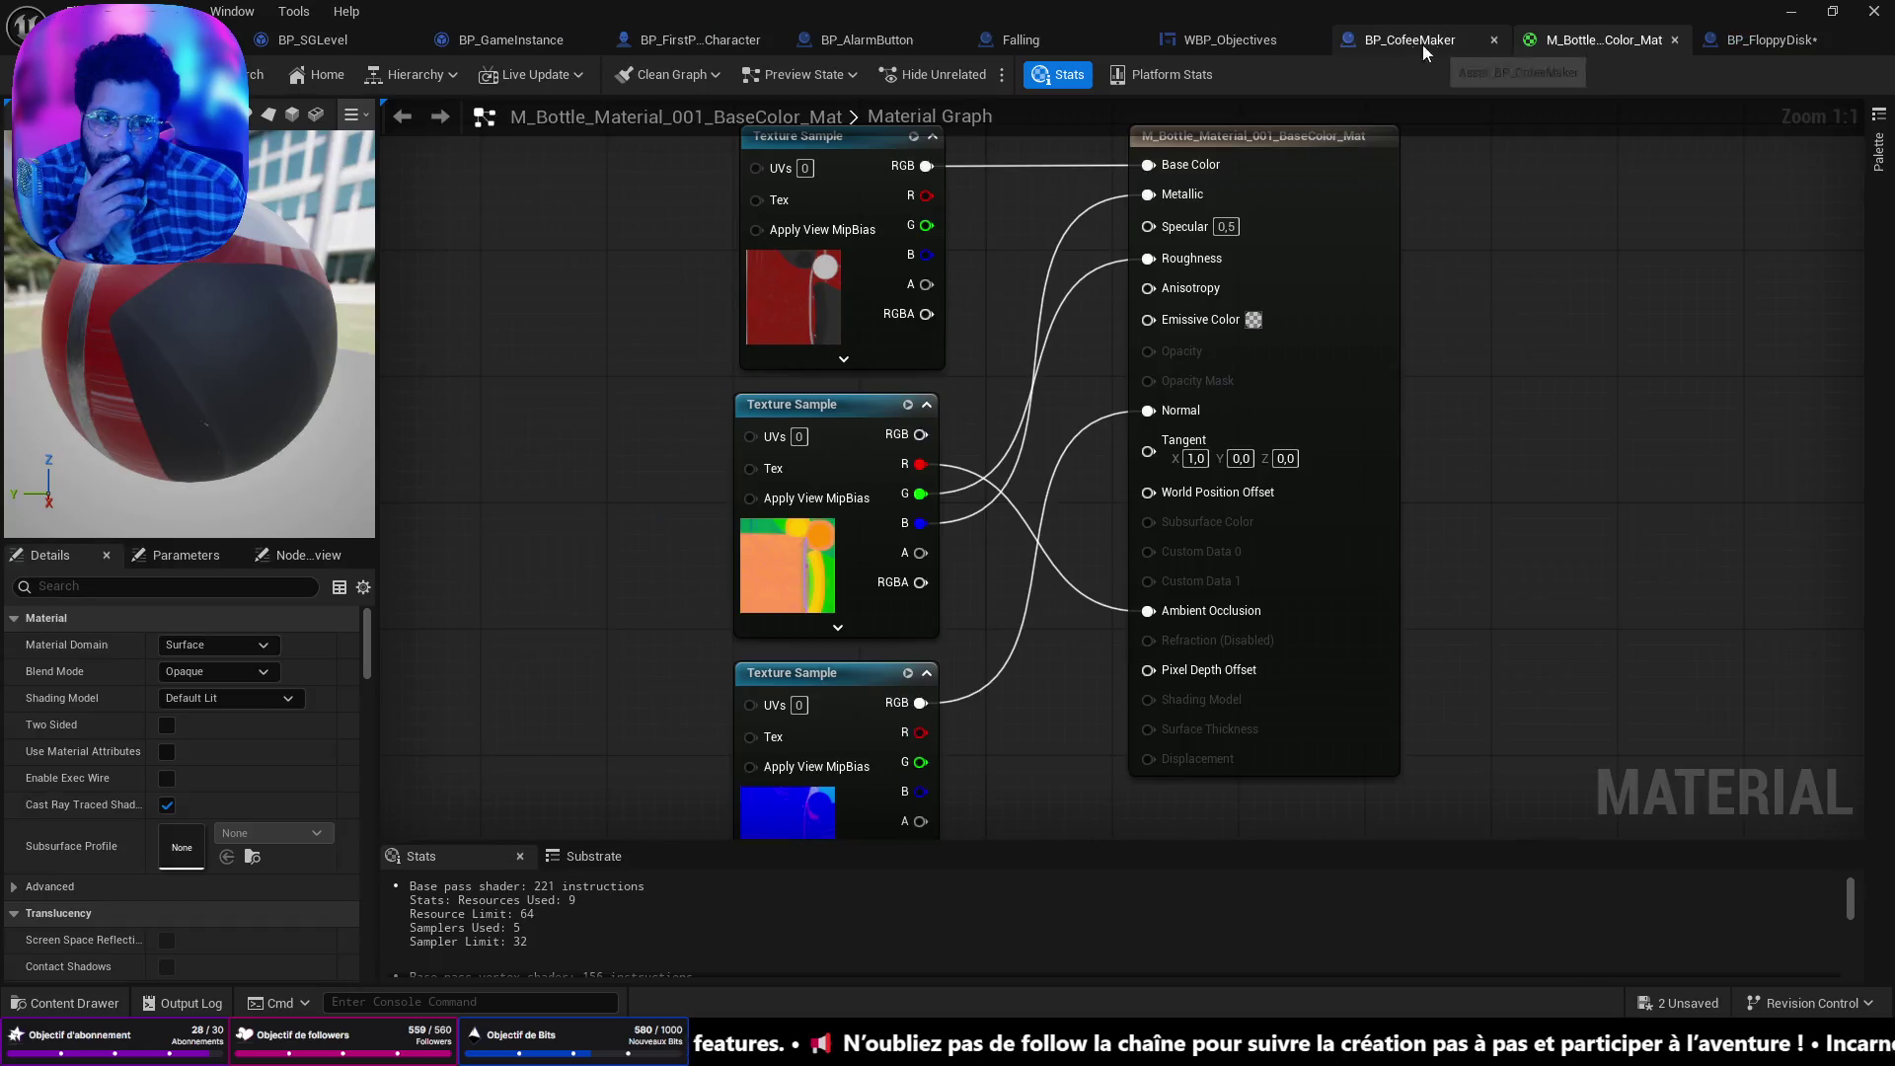
left_click(1494, 41)
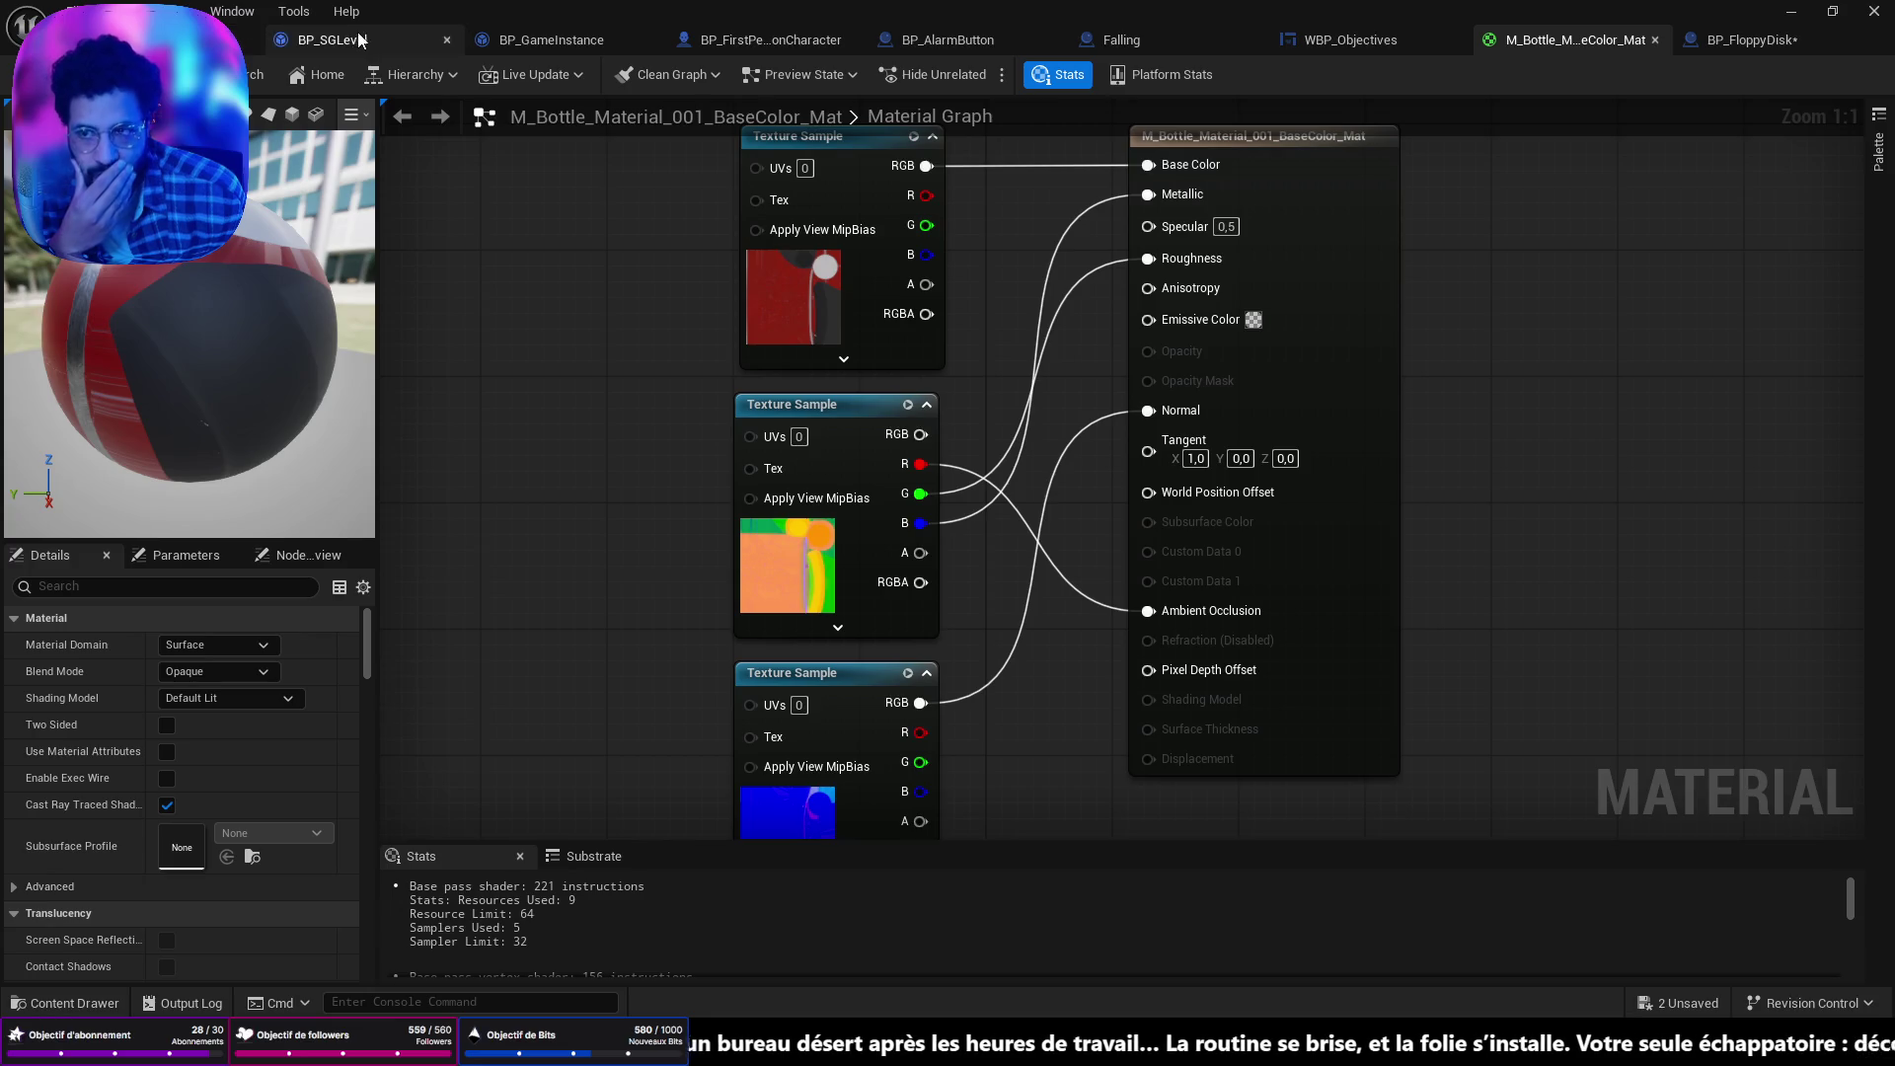
Fly into the supply room, select the alarm button and open BP_AlarmButton for editing.
left_click(197, 39)
scroll(770, 460, "up", 2)
key("w")
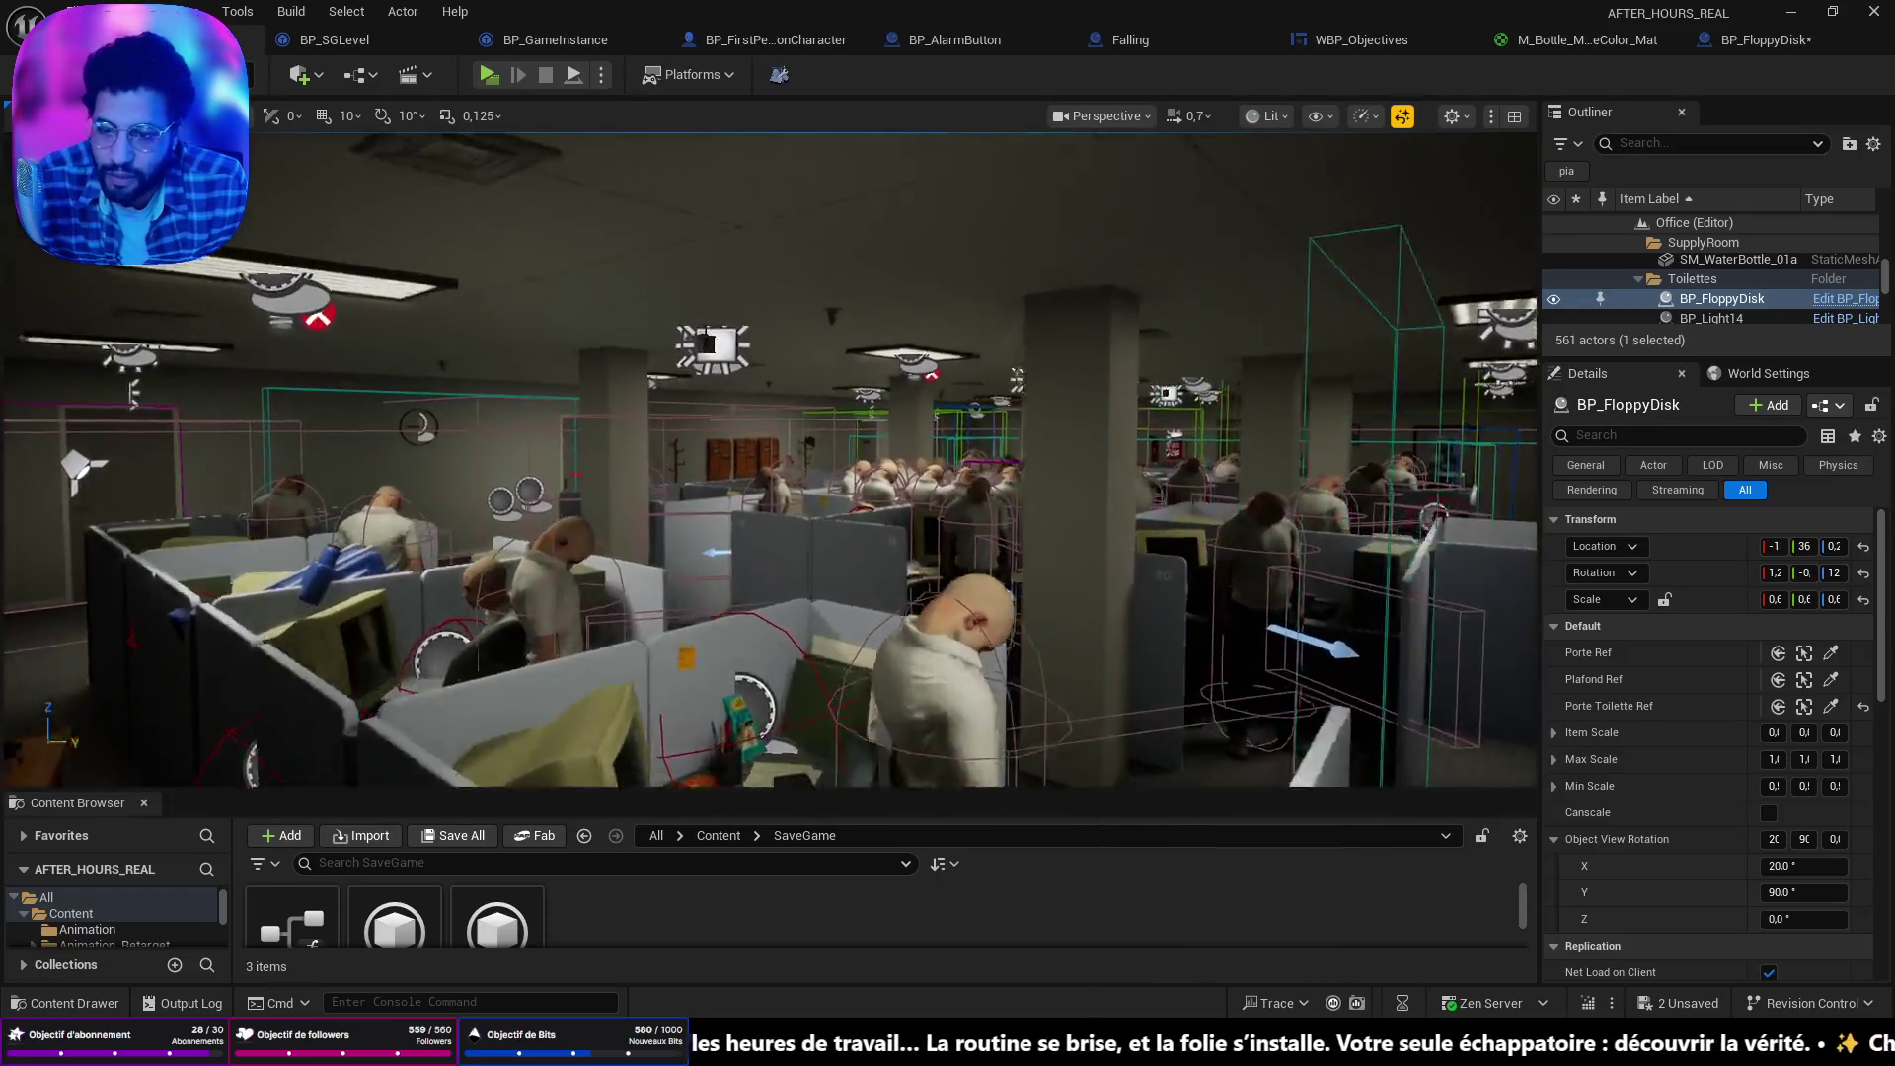
key("w")
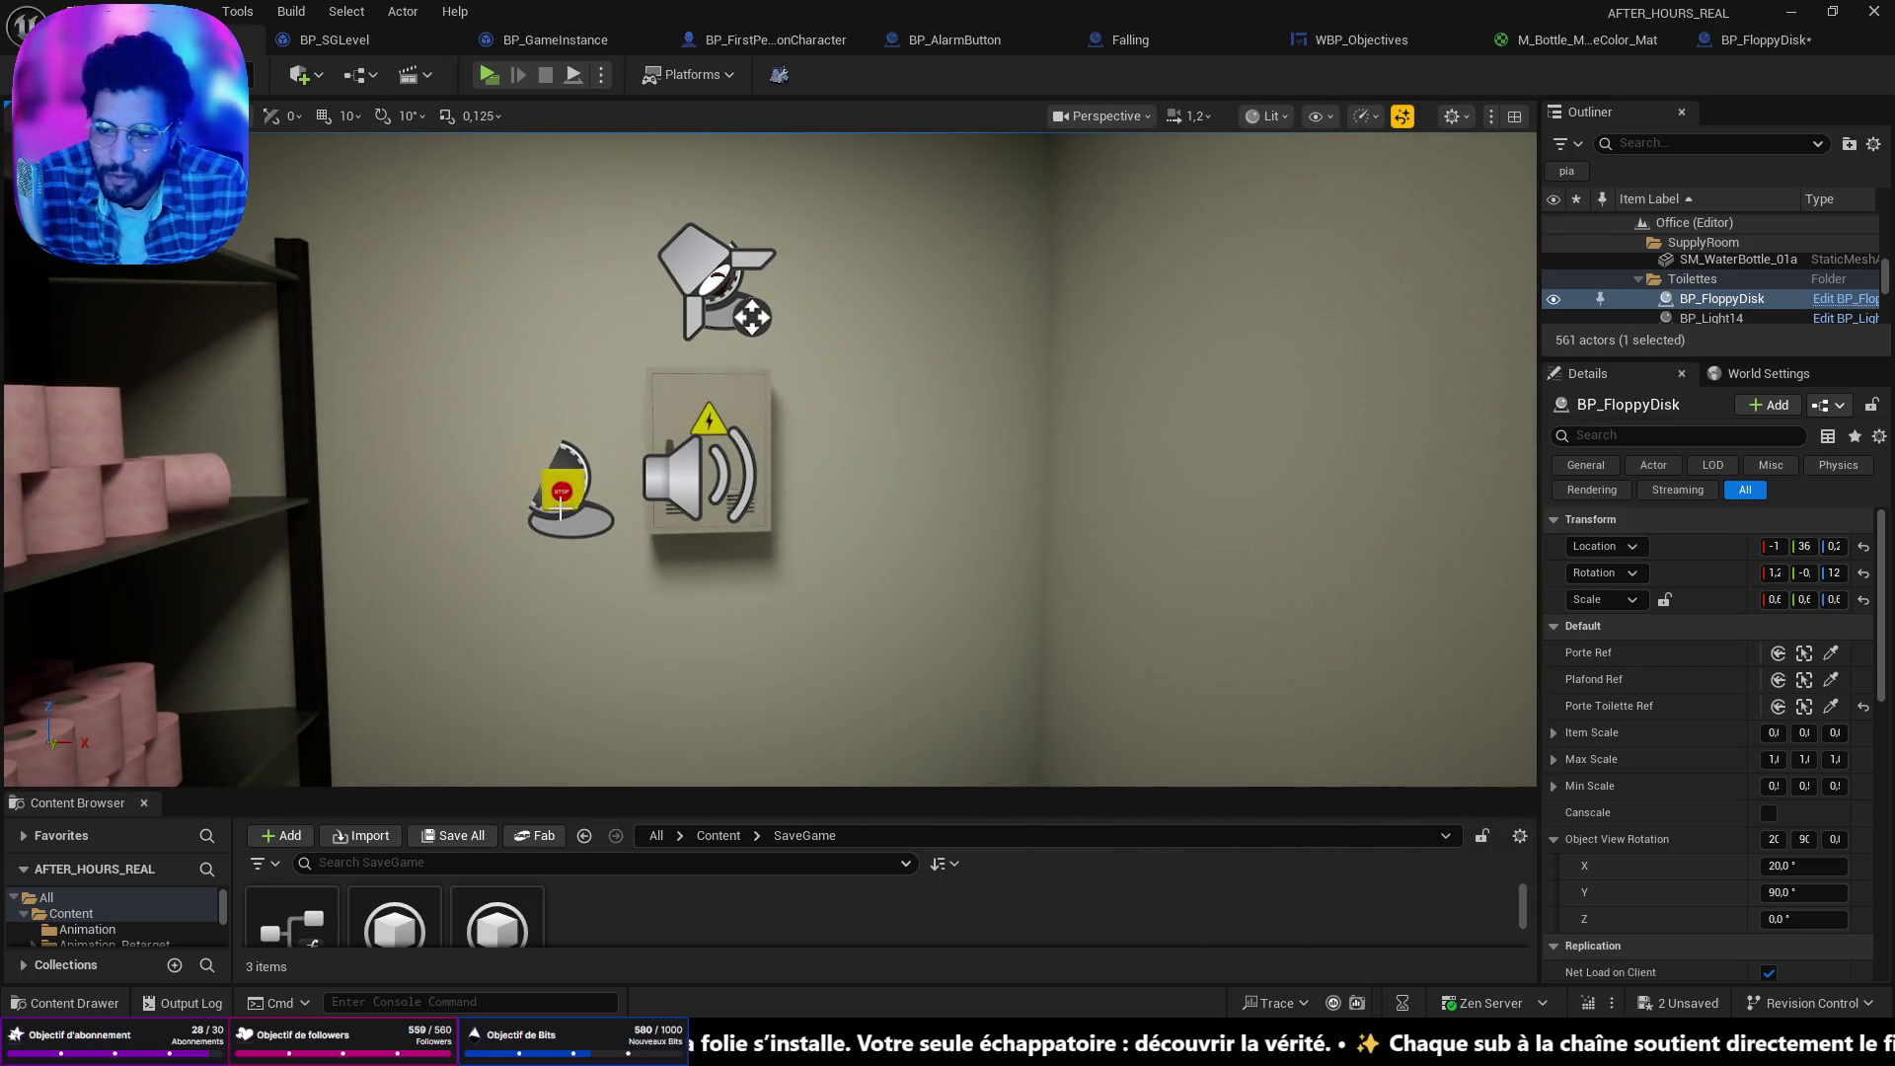
left_click(560, 509)
left_click(1822, 310)
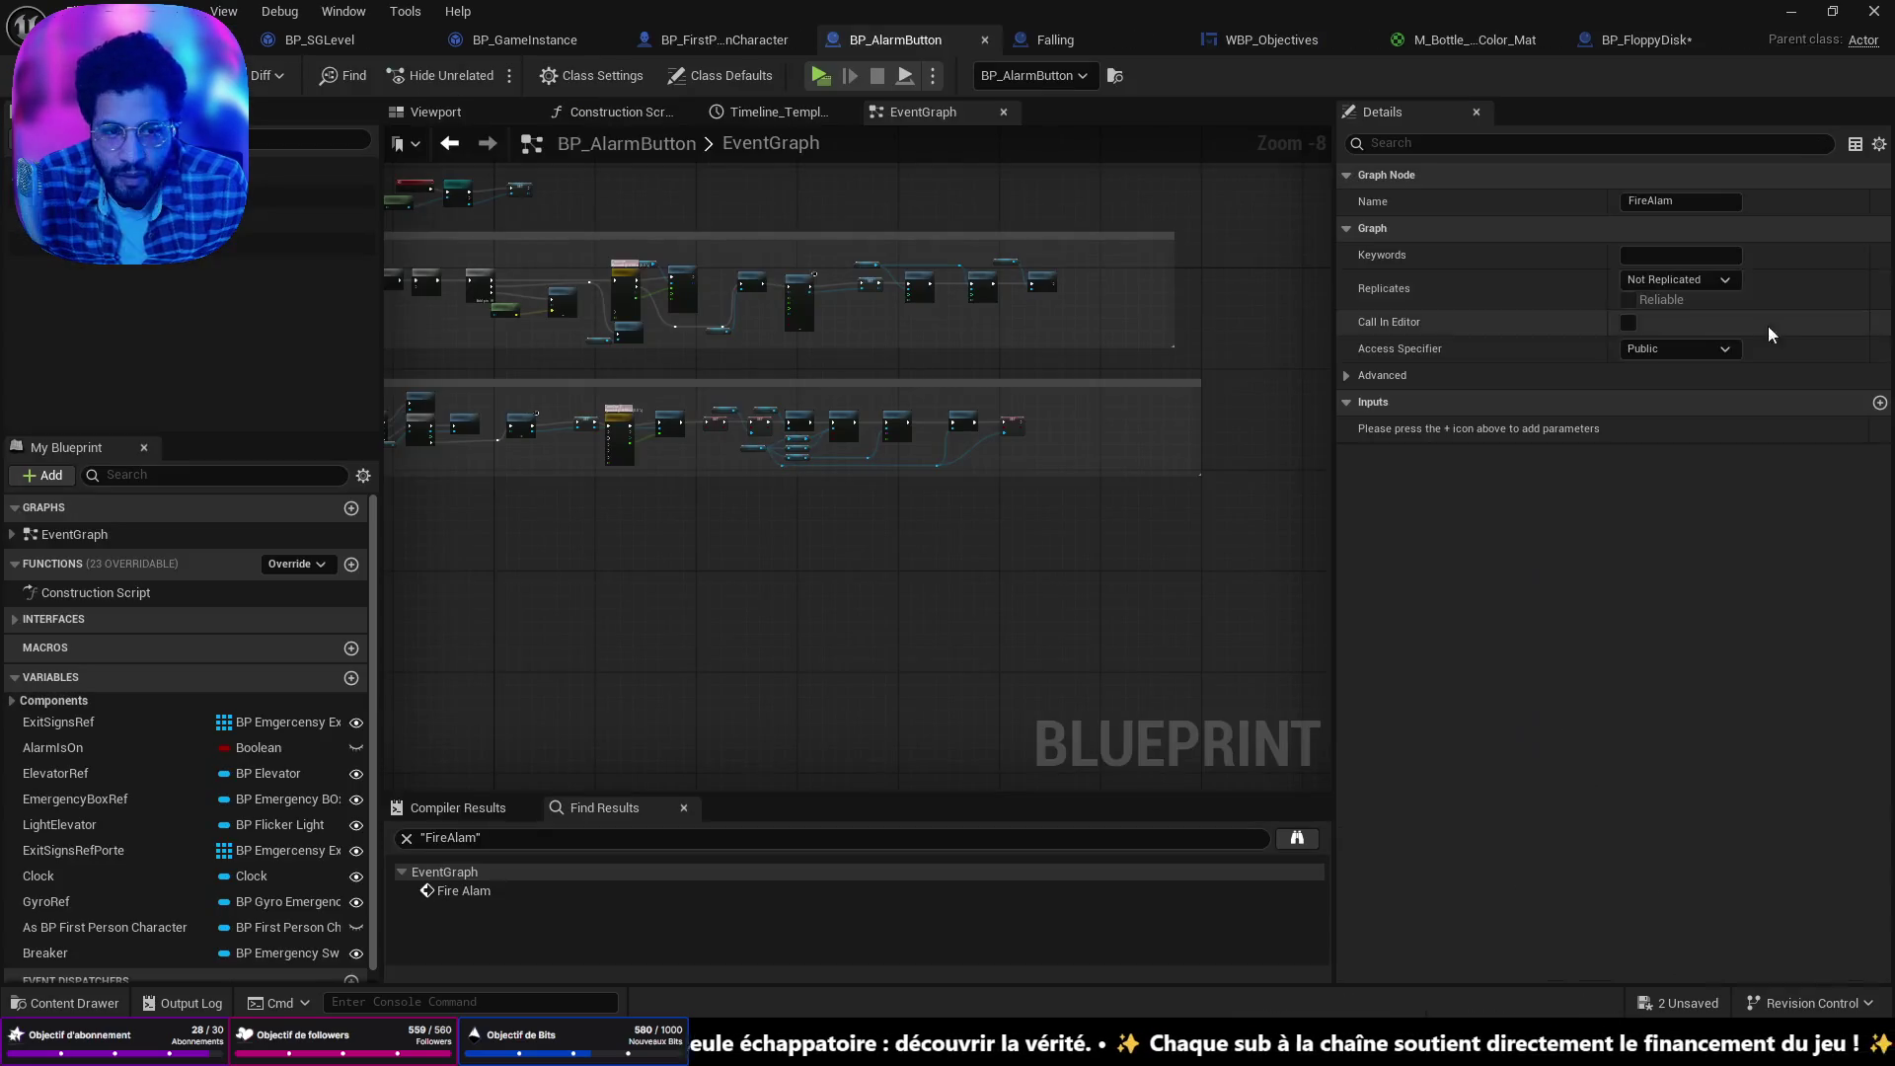
Pan and zoom the EventGraph to inspect the Alarm group's FireAlam, Stop and Clock nodes.
scroll(730, 451, "down", 2)
left_click_drag(730, 450, 596, 475)
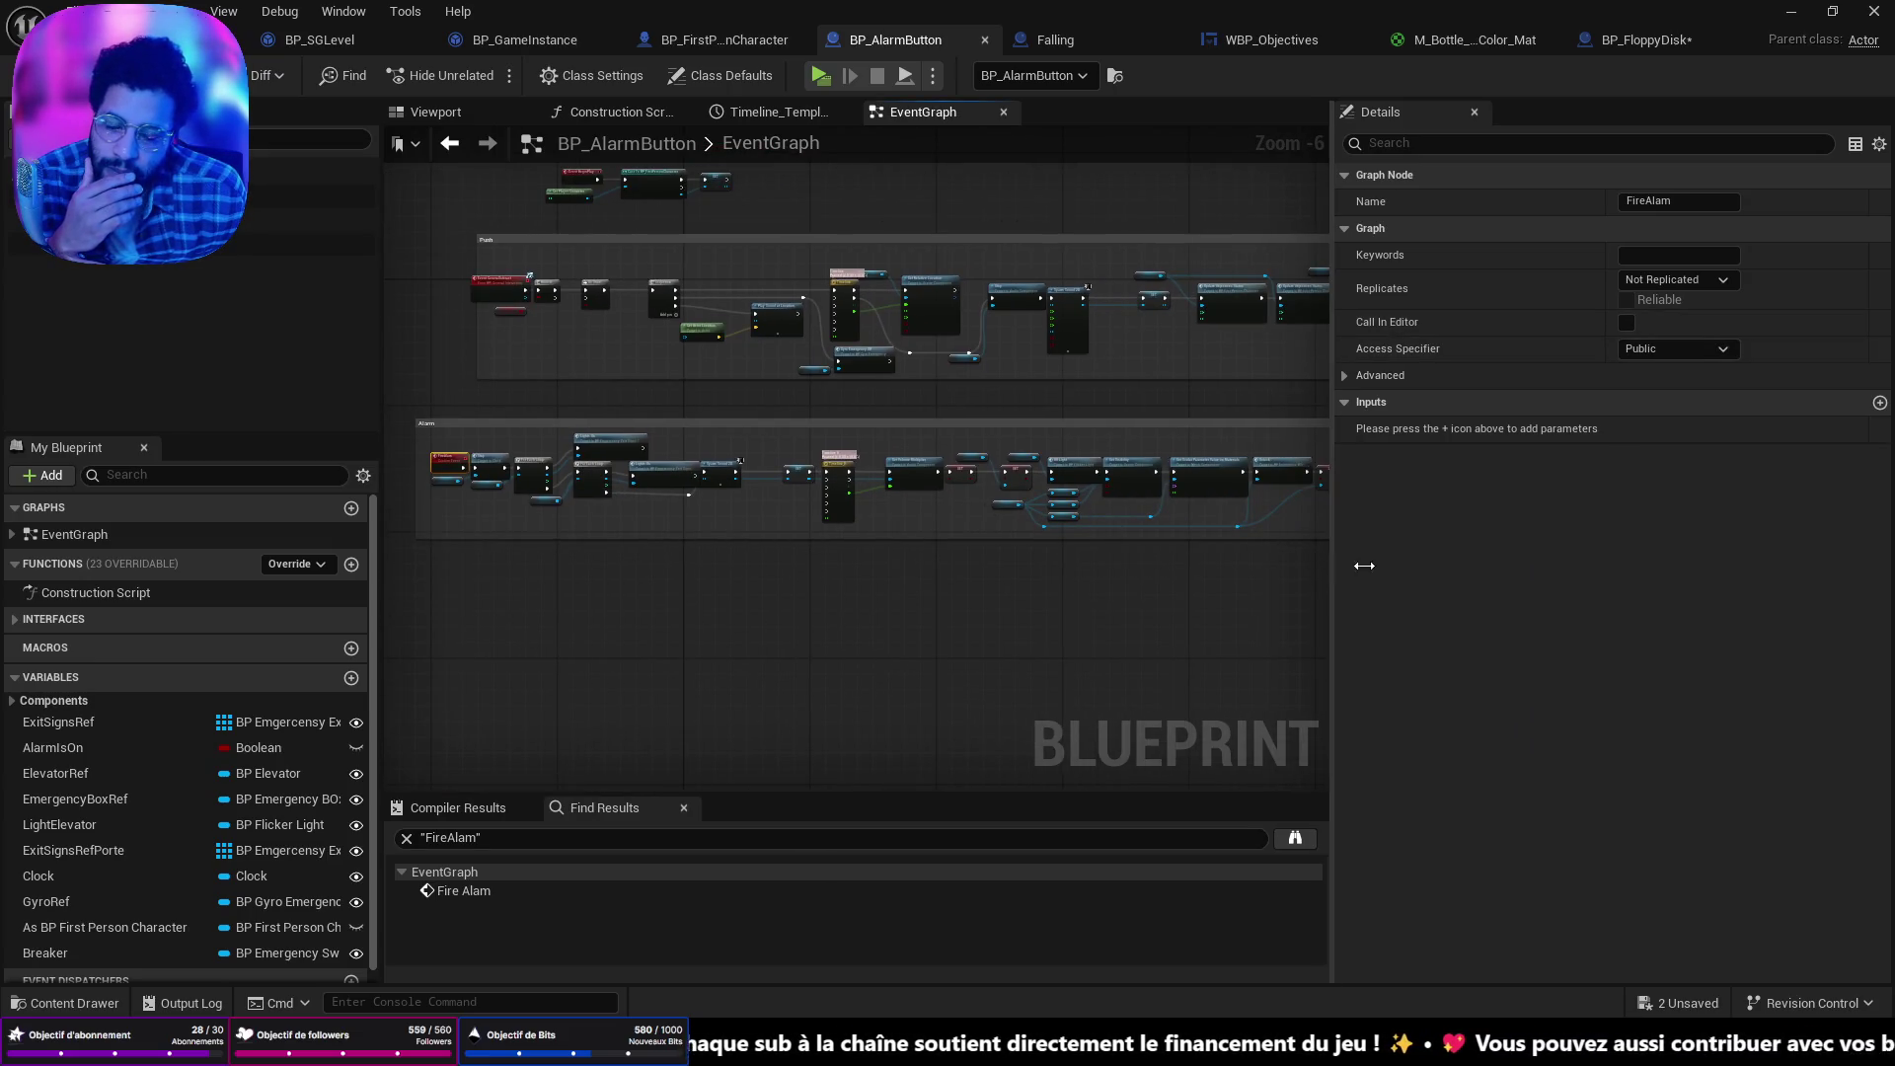
left_click_drag(1335, 558, 1567, 558)
scroll(1110, 461, "up", 2)
mouse_move(1110, 461)
left_mouse_down()
mouse_move(1080, 429)
mouse_move(1091, 478)
mouse_move(1436, 520)
left_mouse_up()
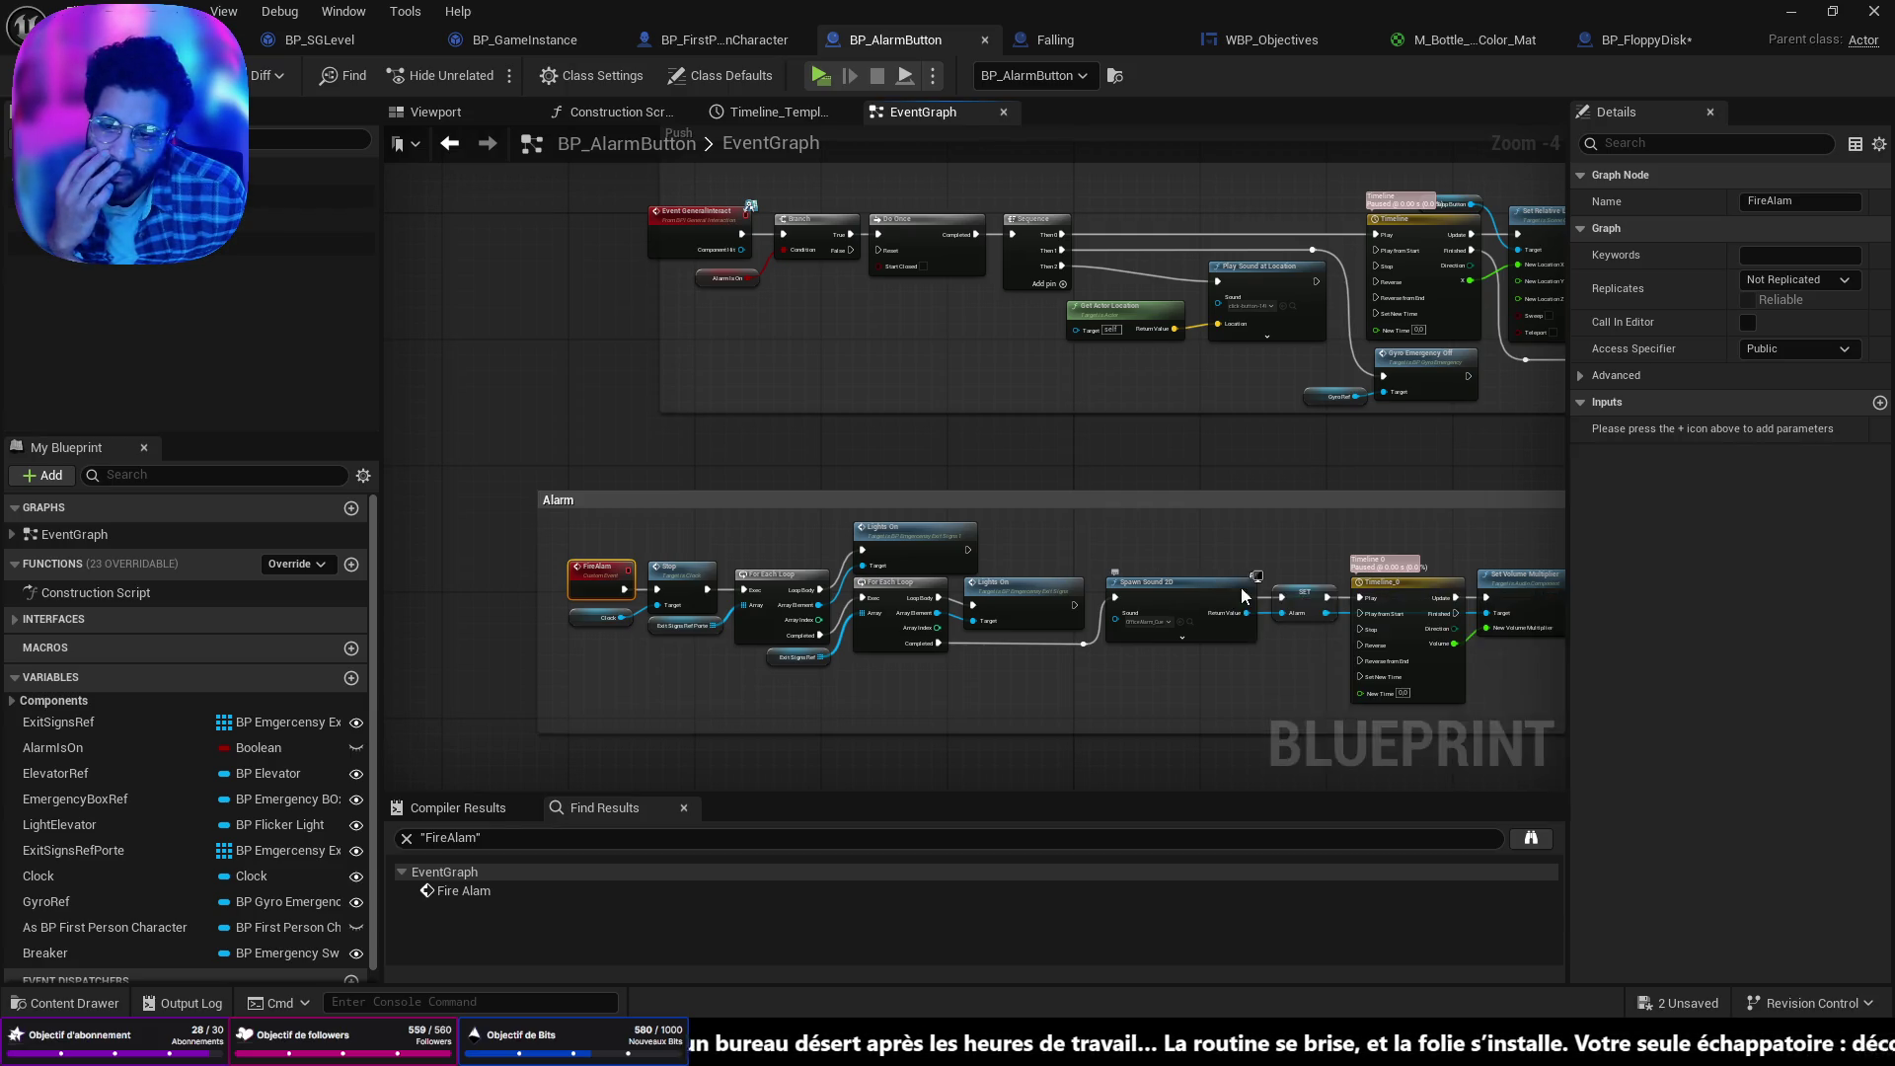
left_click_drag(1243, 596, 1352, 523)
scroll(811, 494, "up", 4)
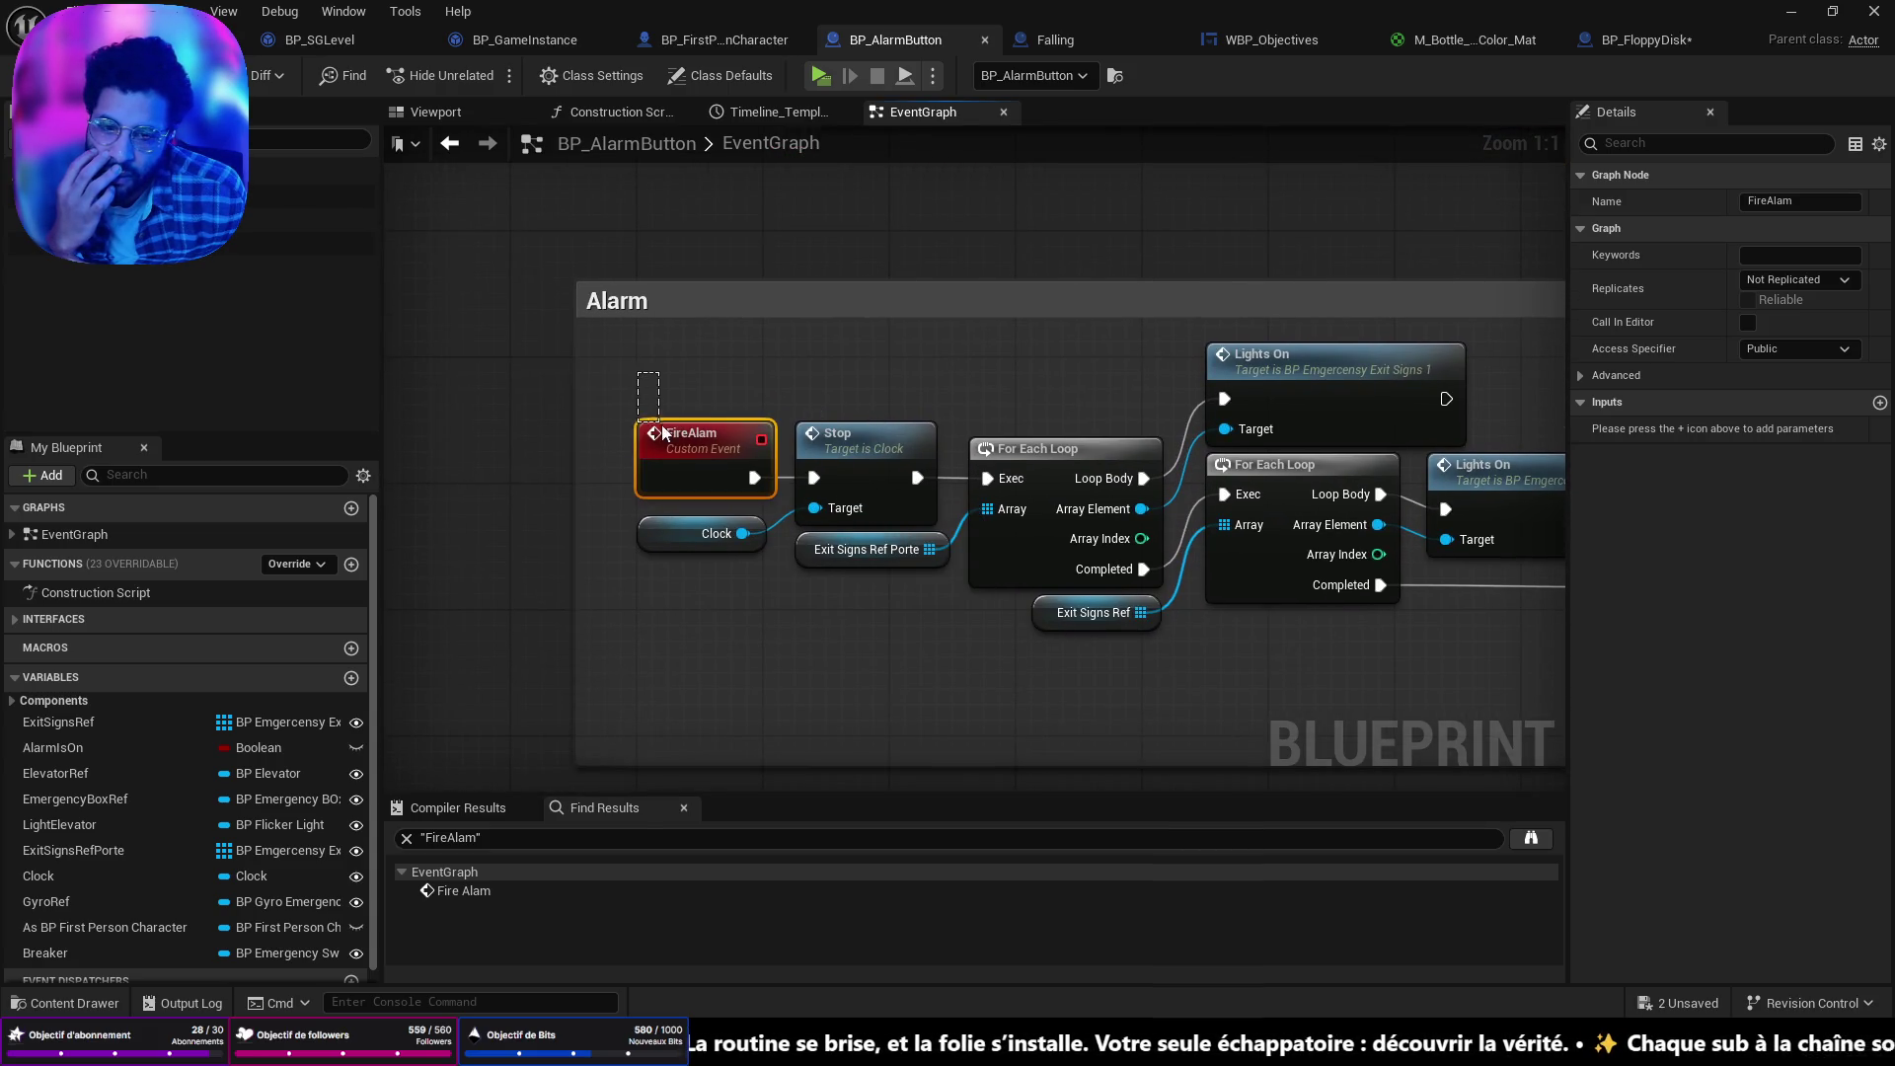
left_click_drag(845, 513, 839, 529)
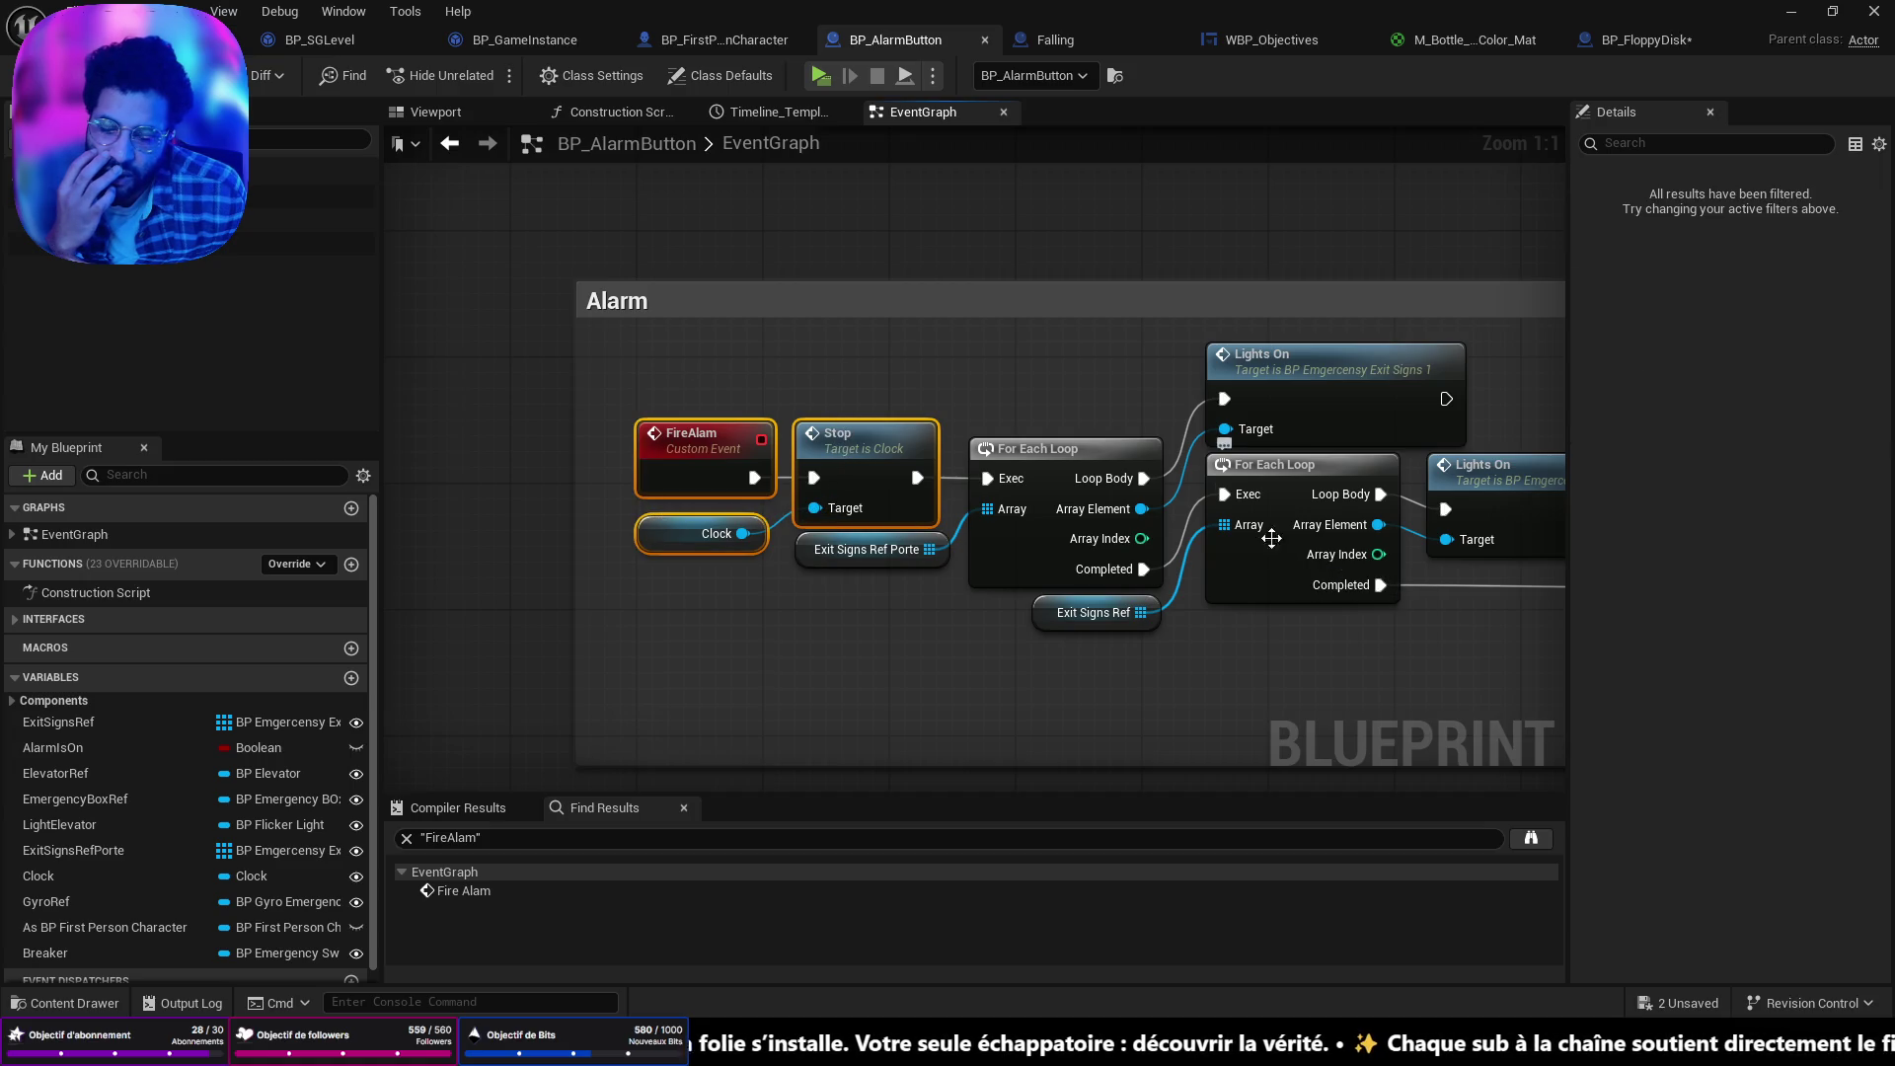
left_click(926, 651)
Bring the Push group into view and move Play Sound at Location and Get Actor Location down-left.
left_click_drag(1287, 651, 1203, 642)
scroll(1158, 570, "down", 5)
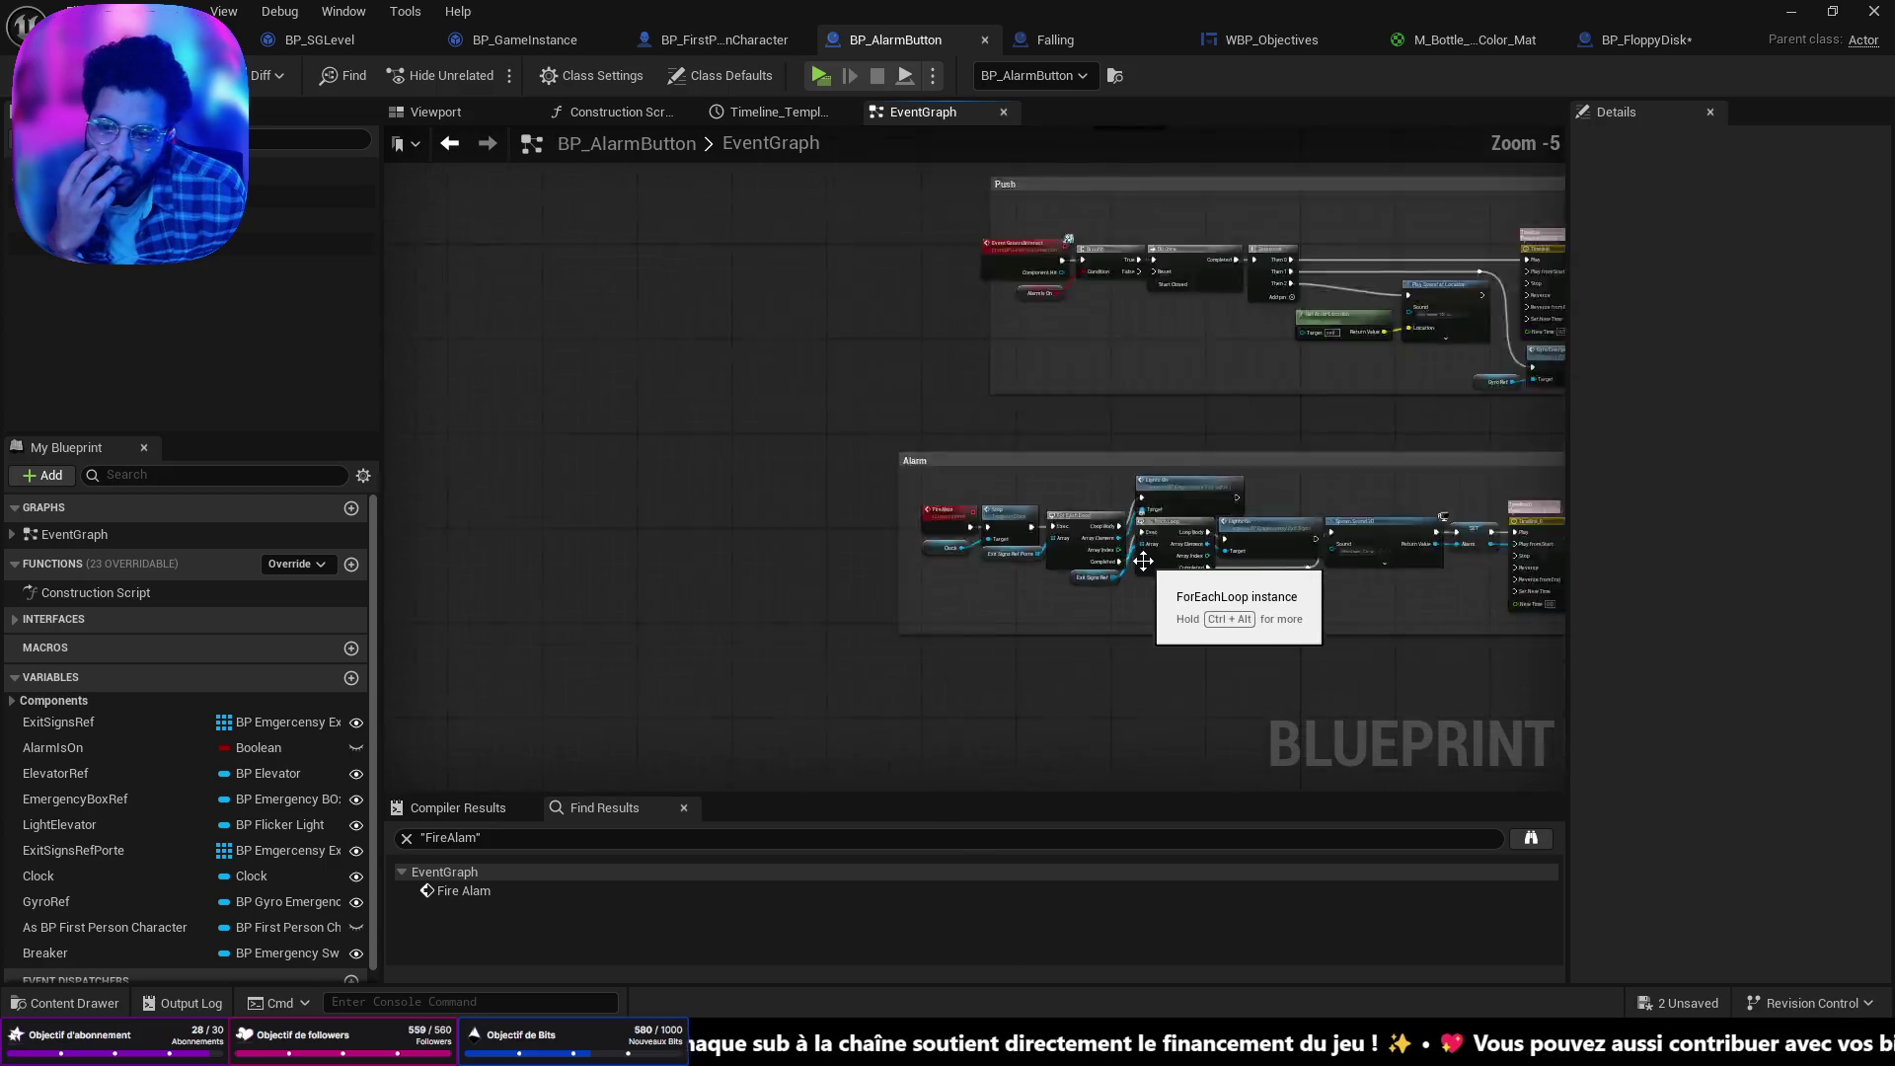
scroll(901, 512, "up", 5)
left_click_drag(826, 584, 1038, 822)
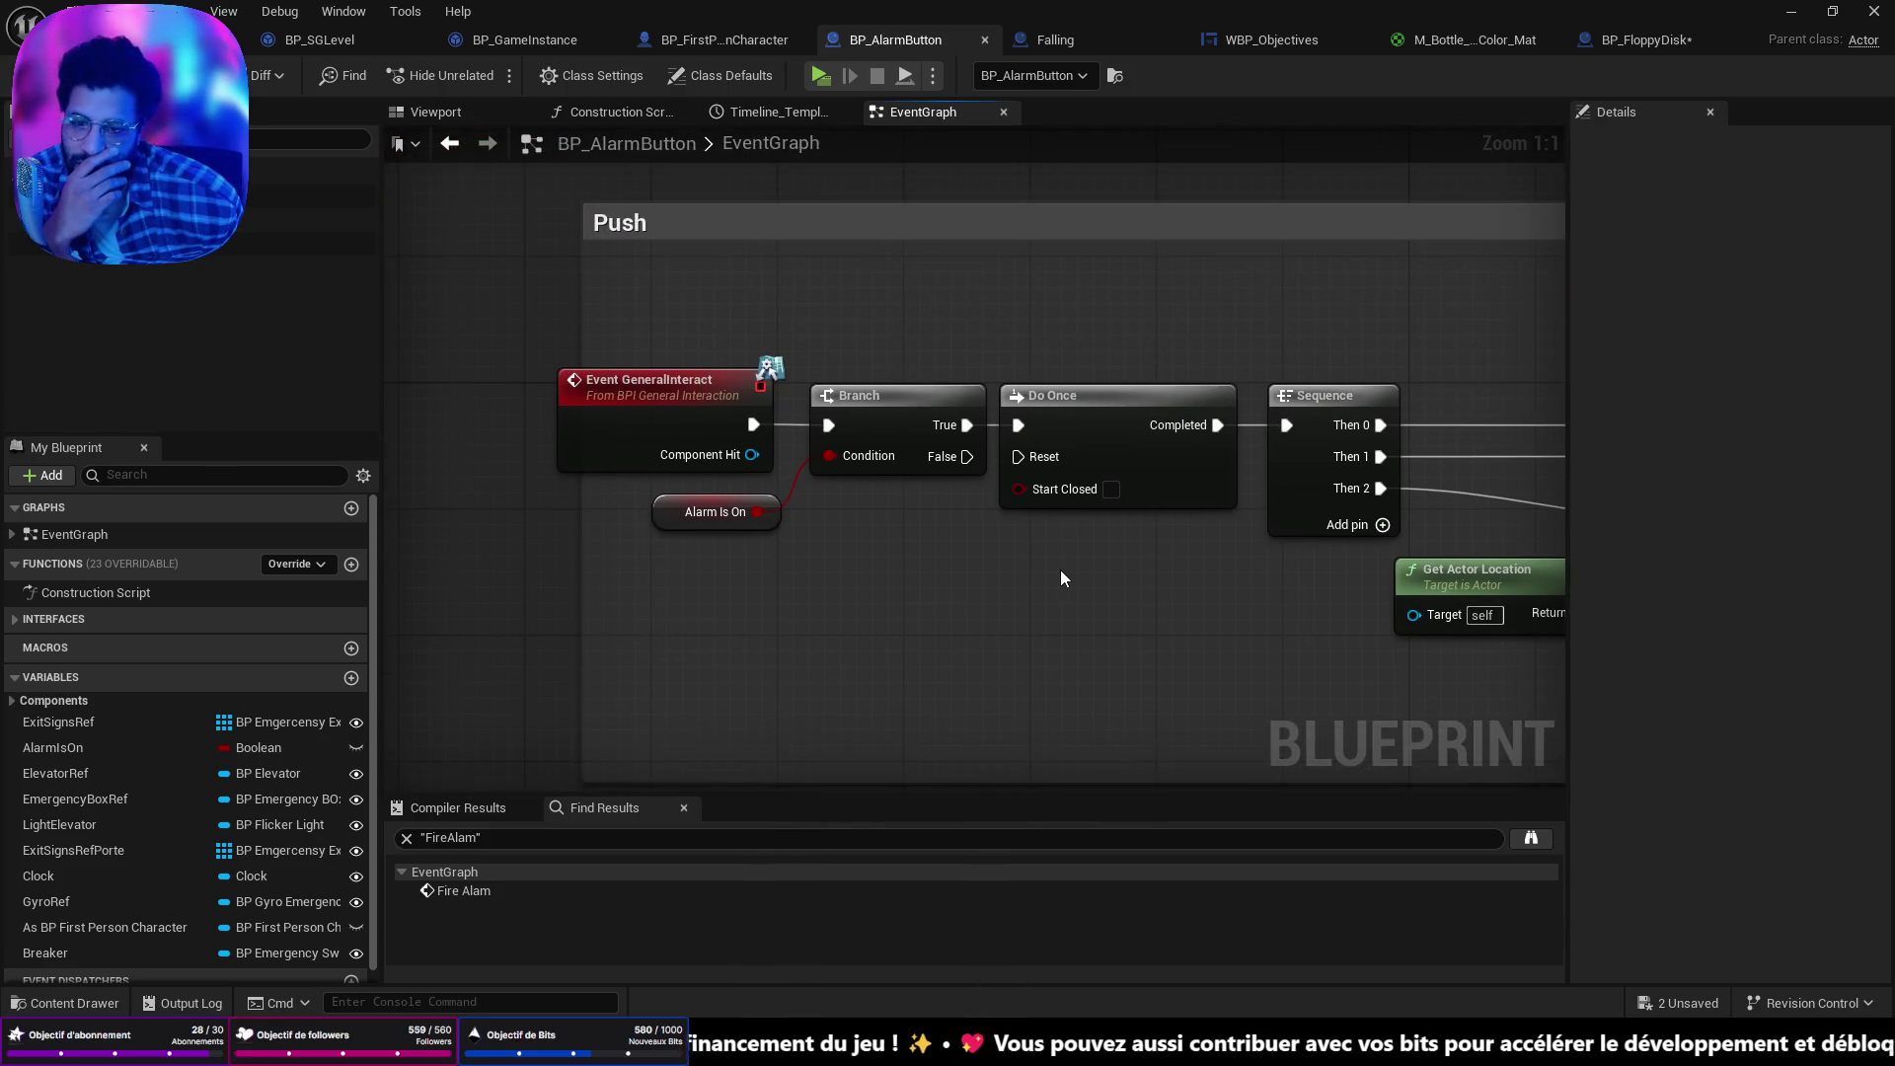
left_click_drag(1111, 552, 642, 543)
scroll(1004, 484, "down", 2)
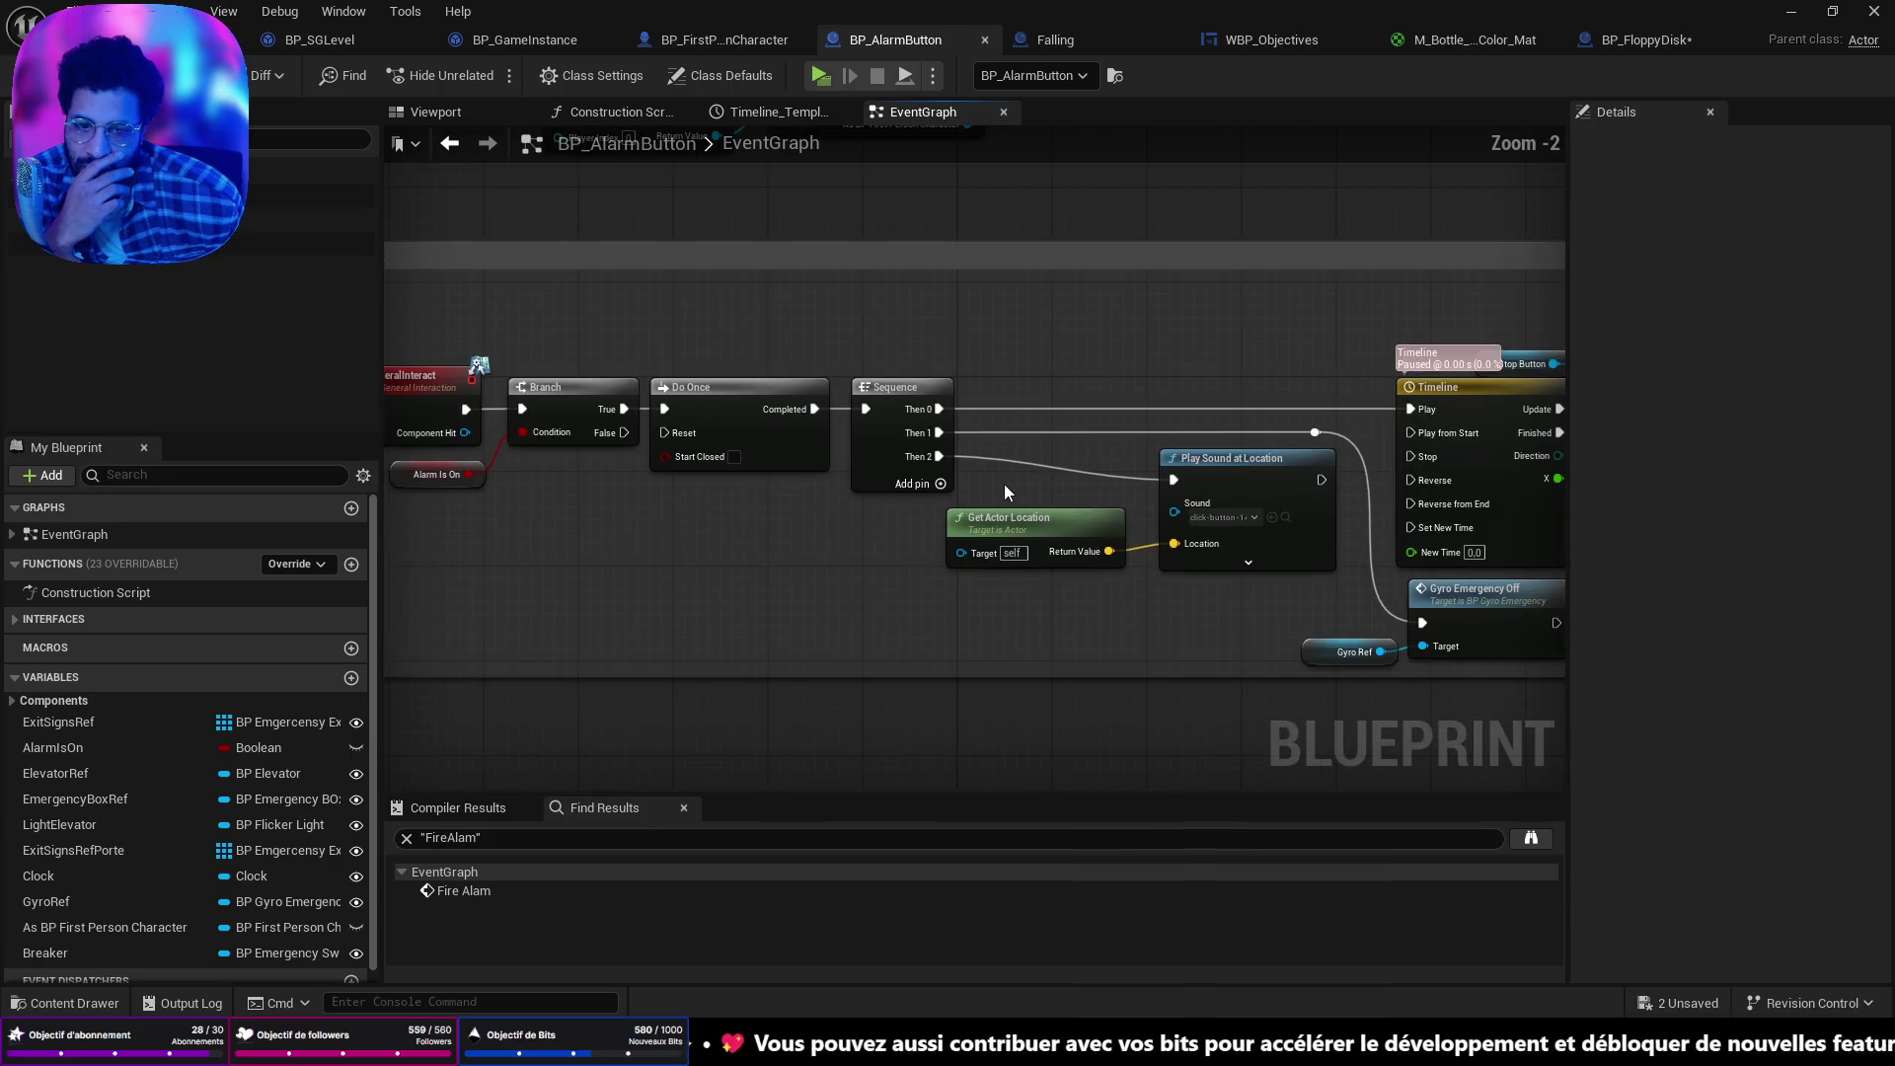
left_click_drag(1277, 531, 1137, 515)
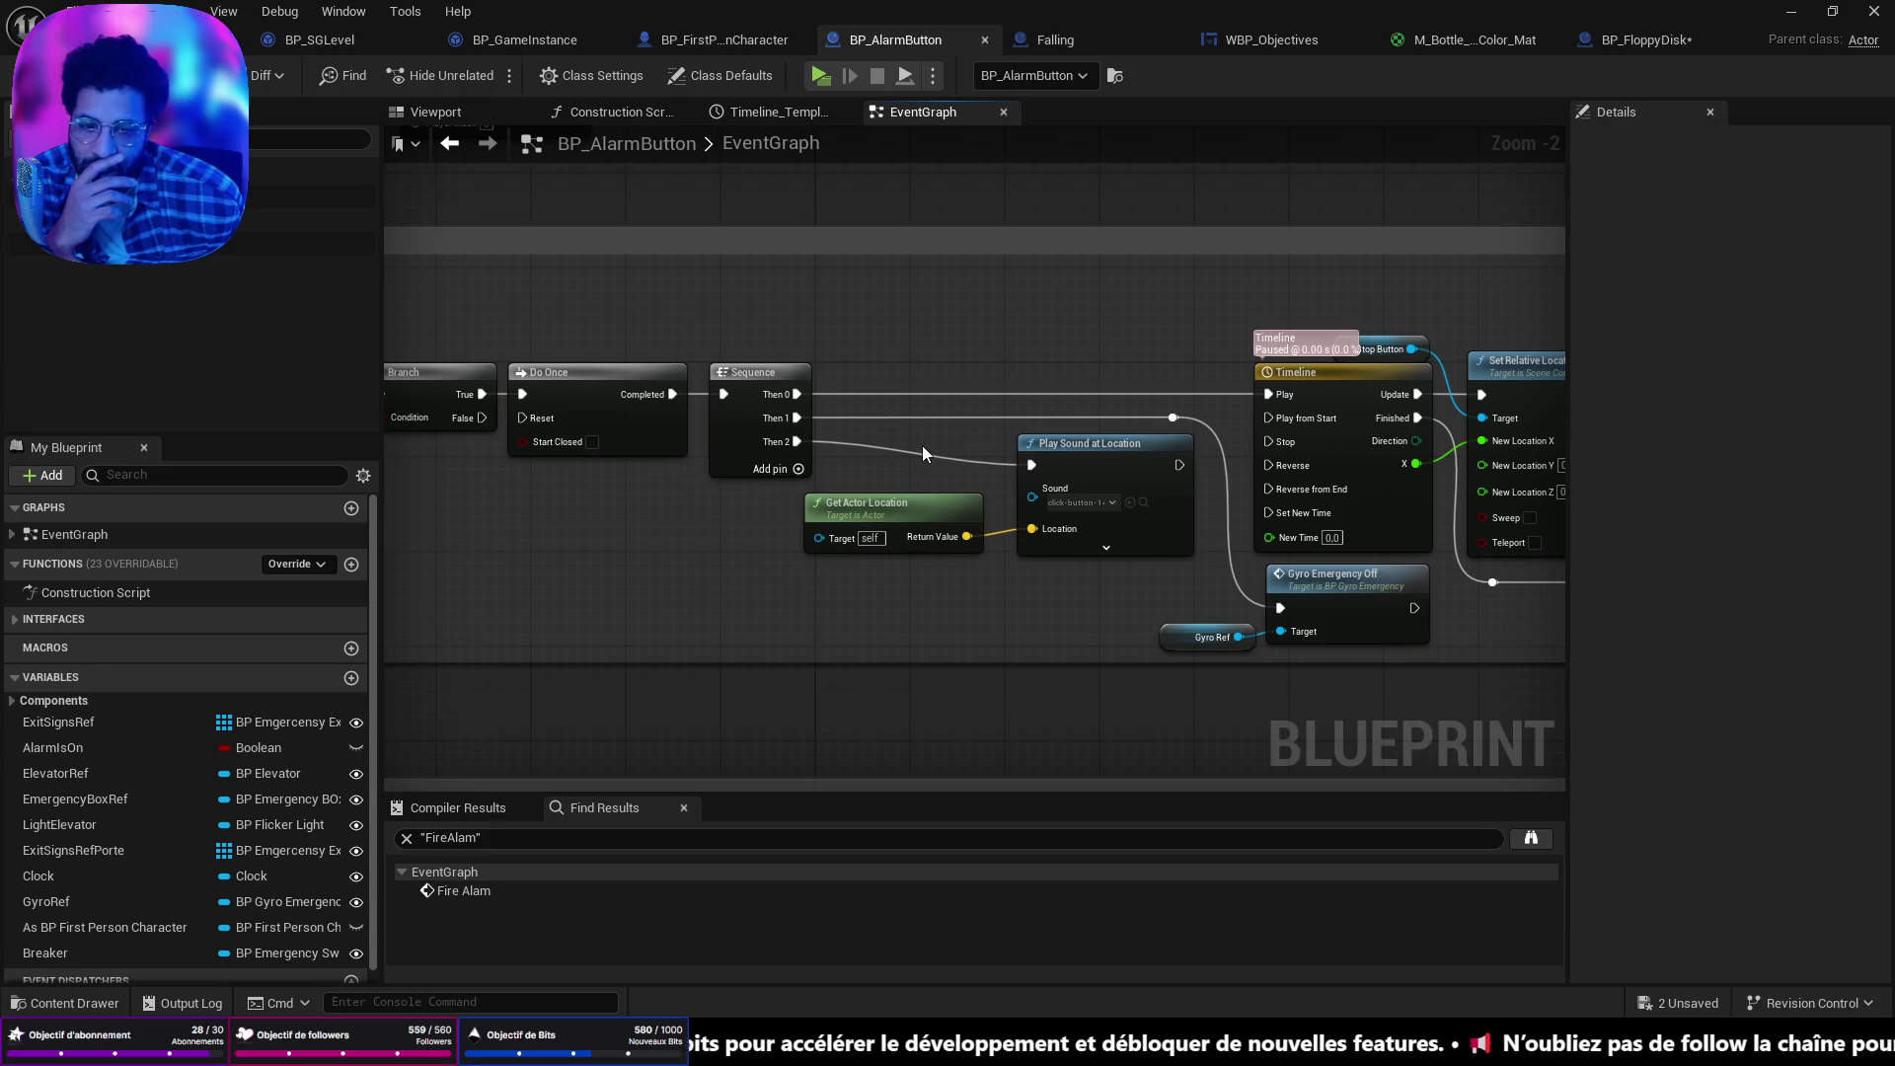
mouse_move(911, 511)
left_mouse_down()
mouse_move(934, 496)
mouse_move(993, 509)
left_mouse_up()
left_click_drag(1061, 463, 988, 541)
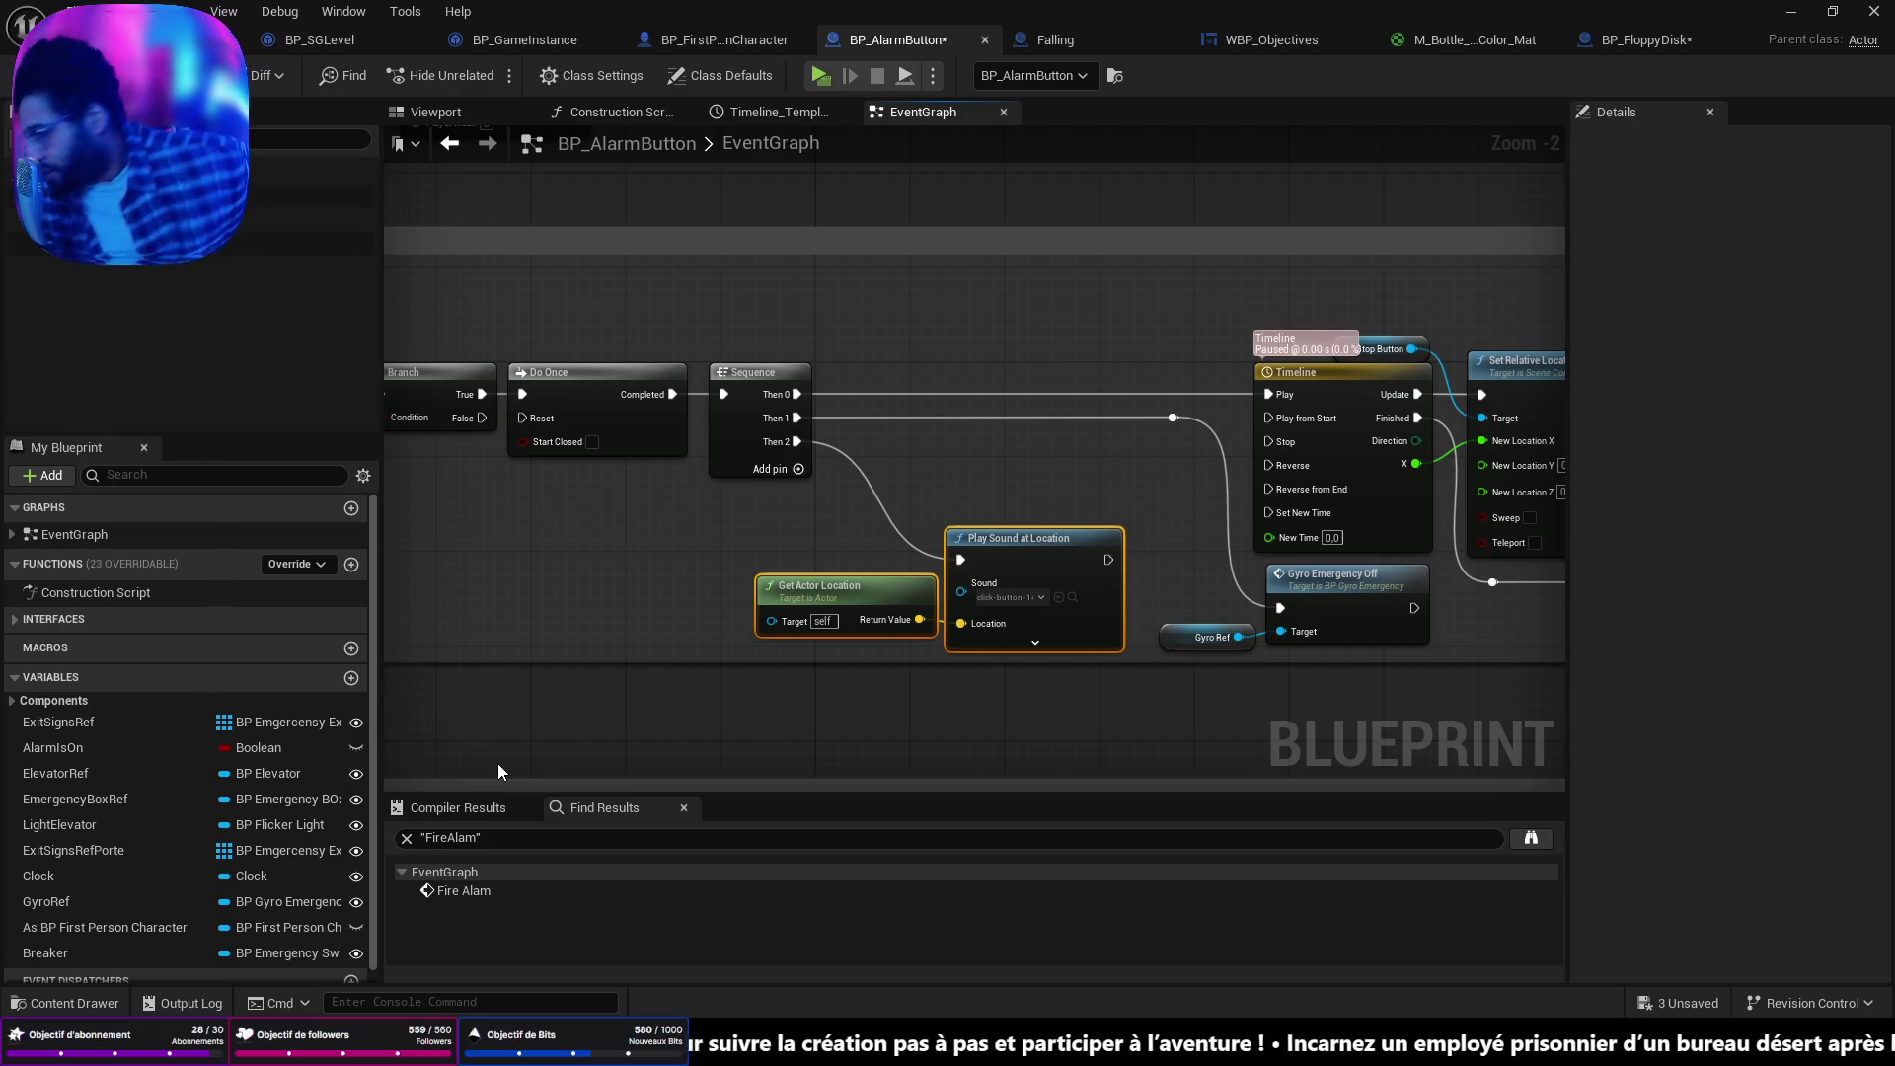
Add a Custom Event node named StopAlarmLoad to the graph.
right_click(566, 531)
type("custom")
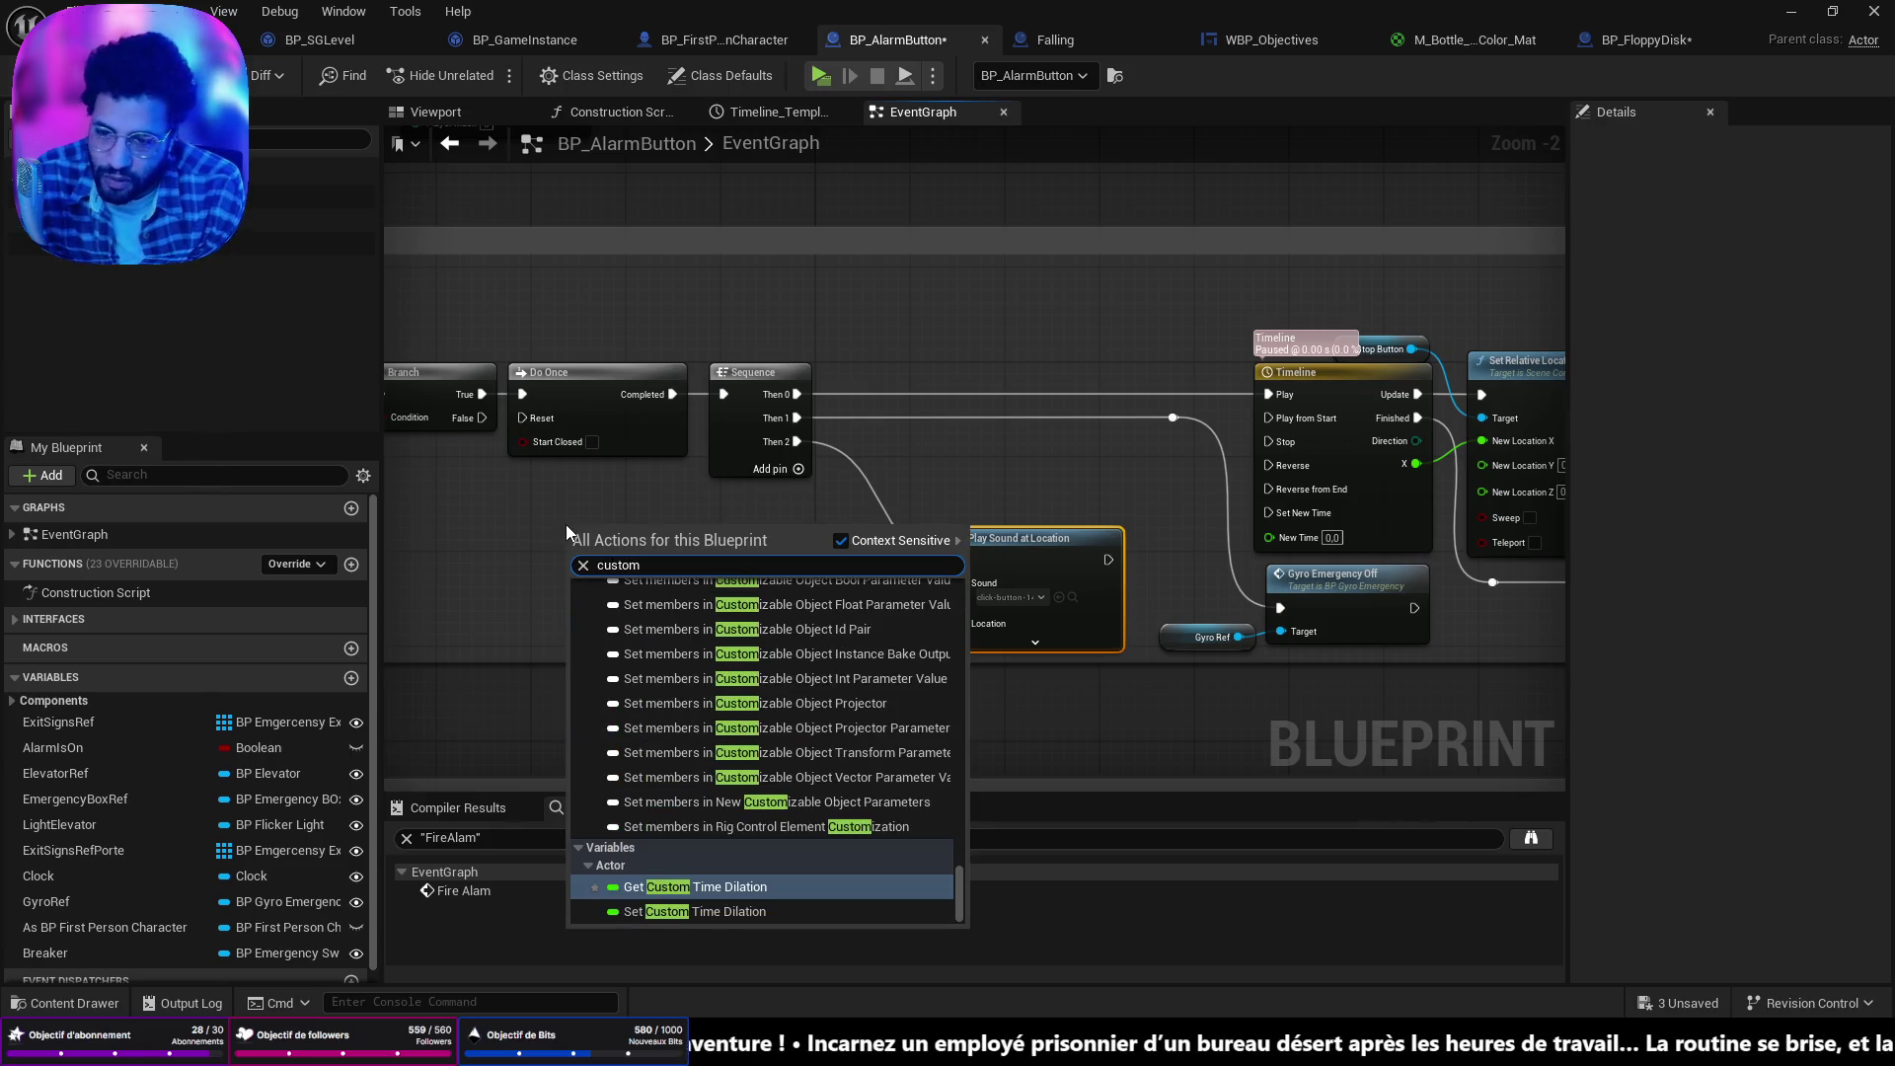
type(" ev")
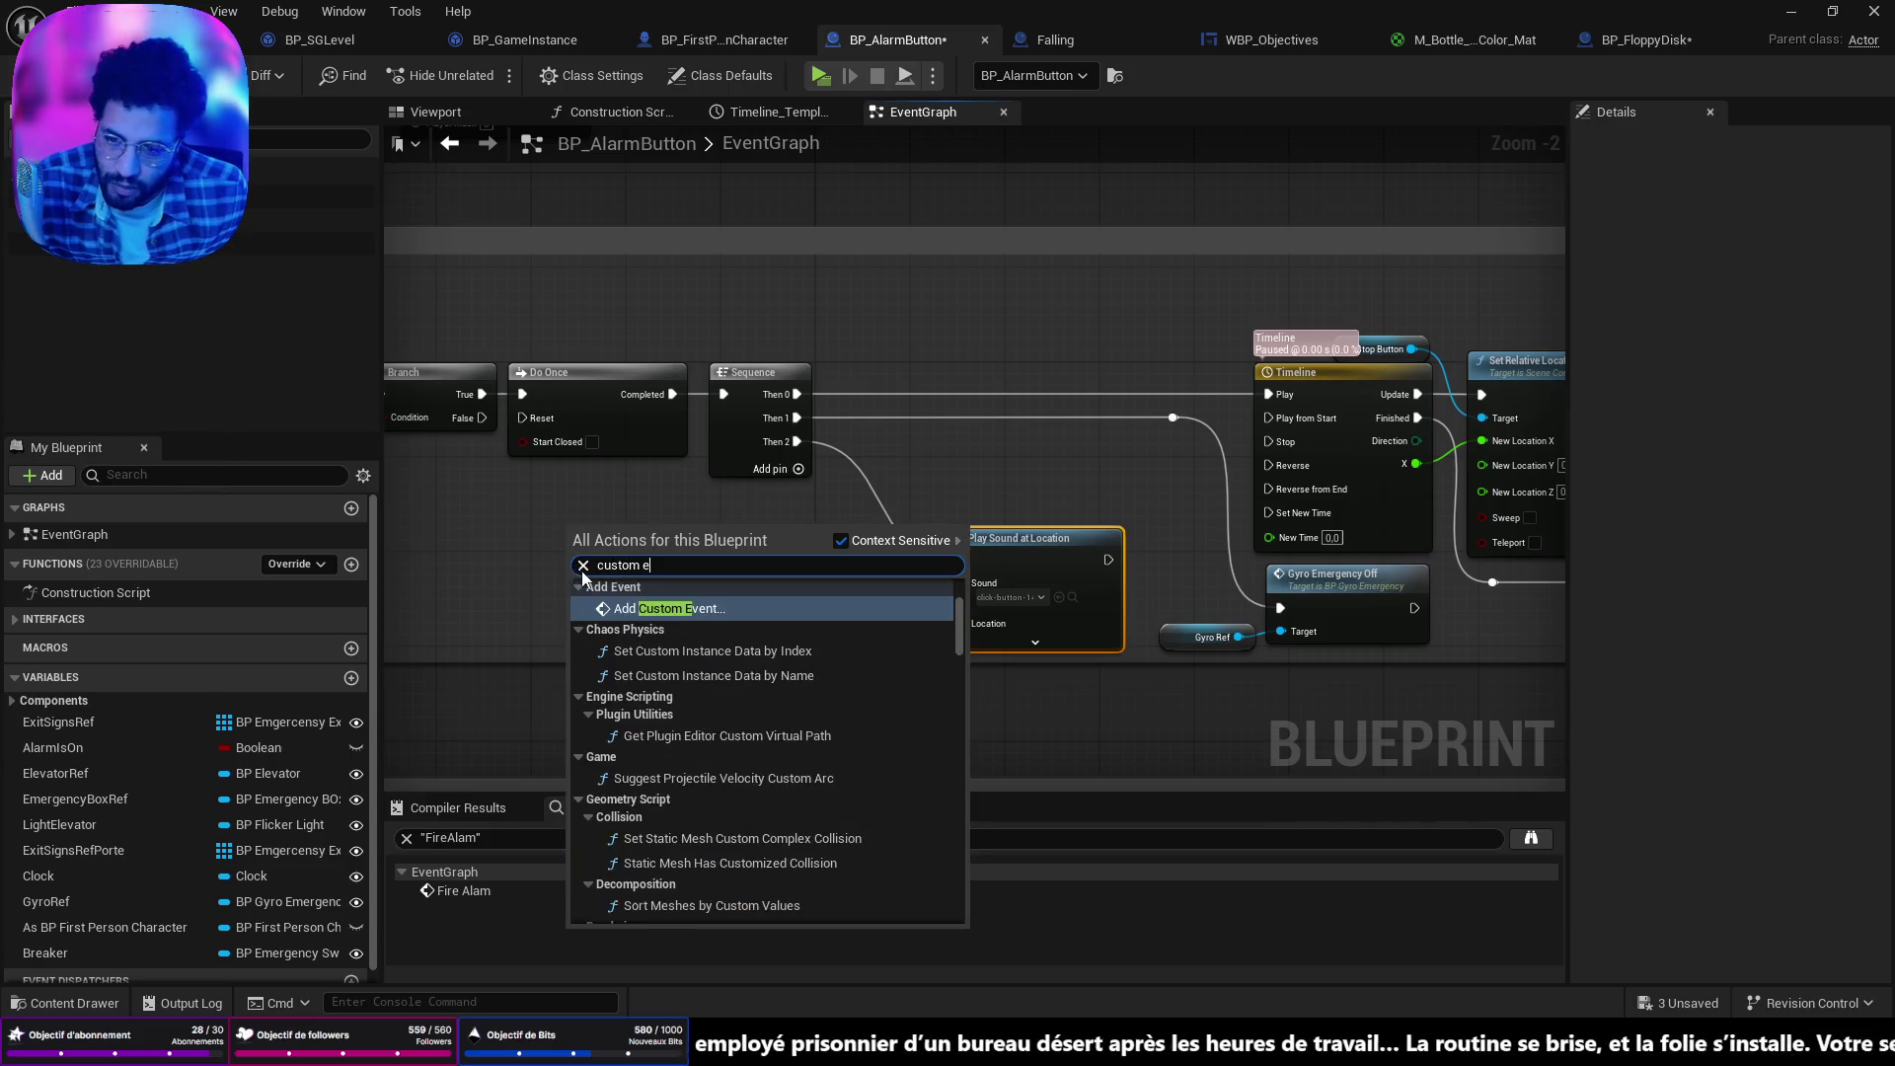
key("Return")
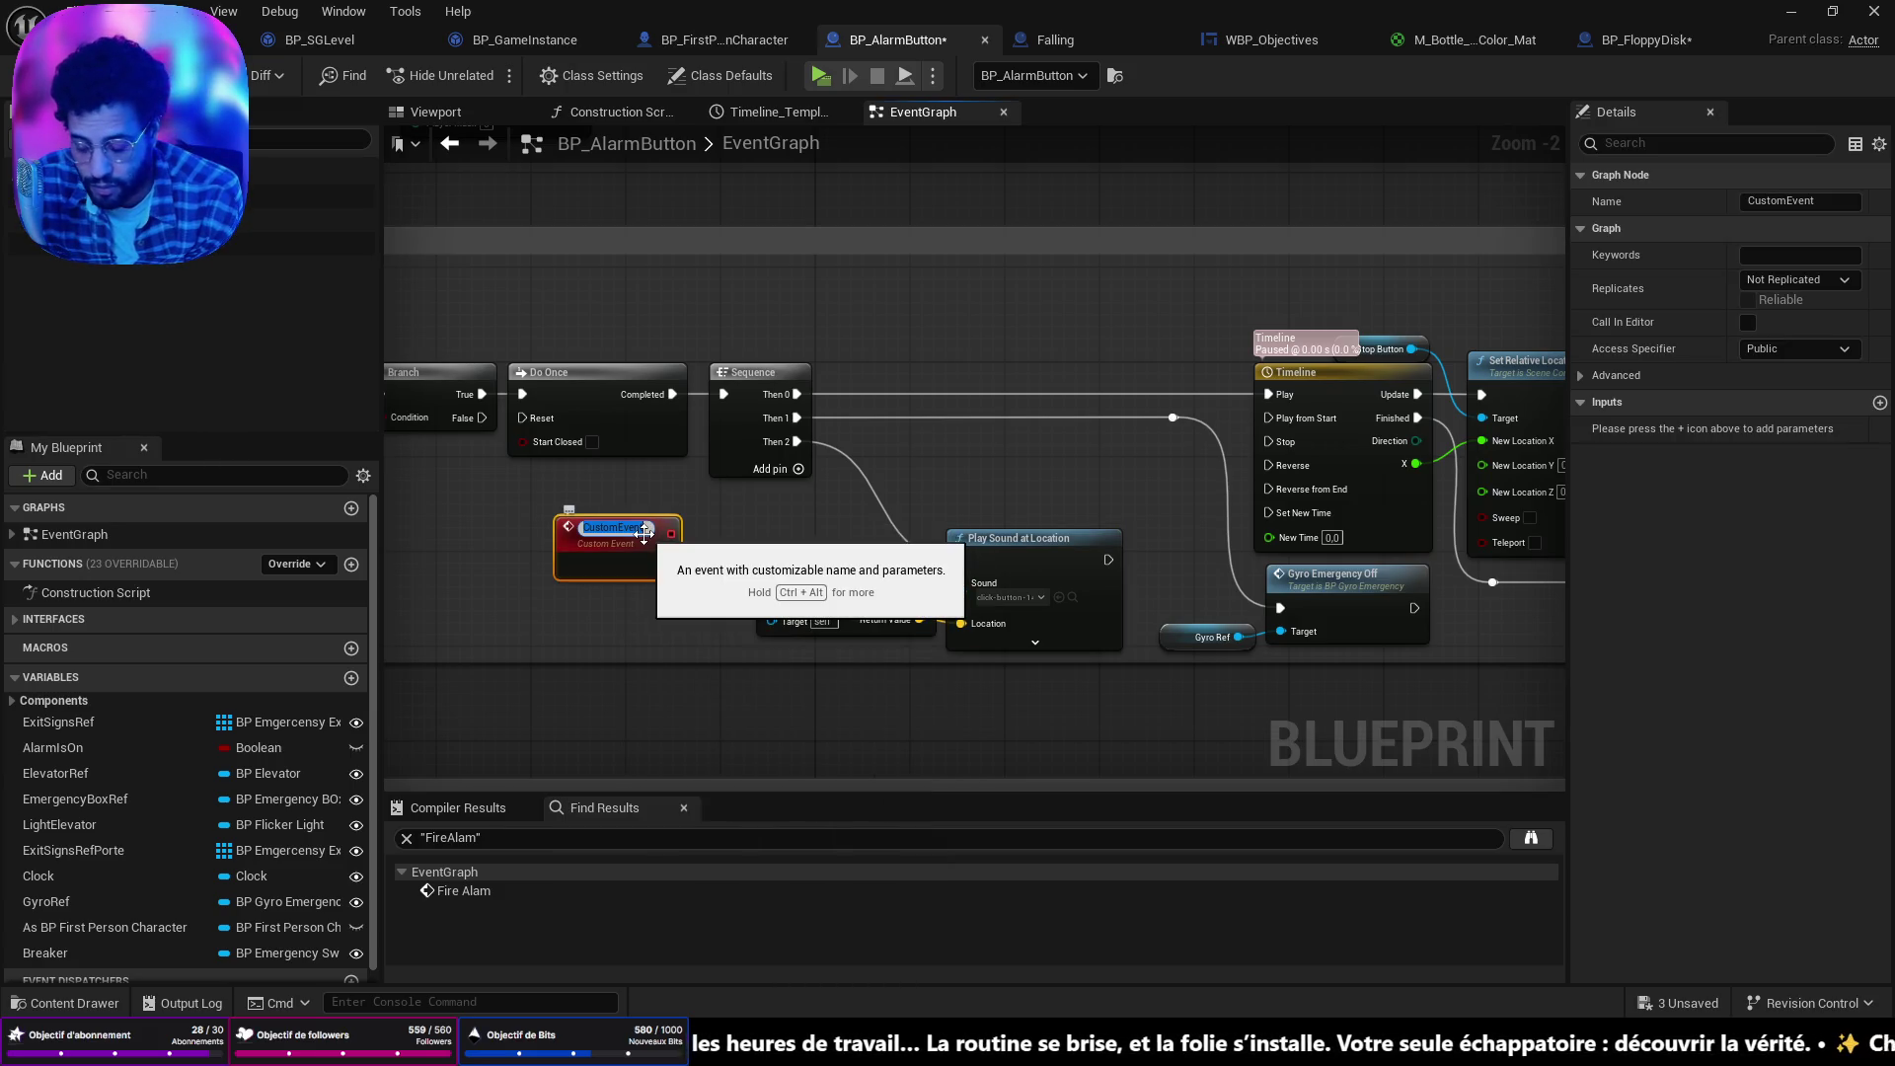
type("StopAlar")
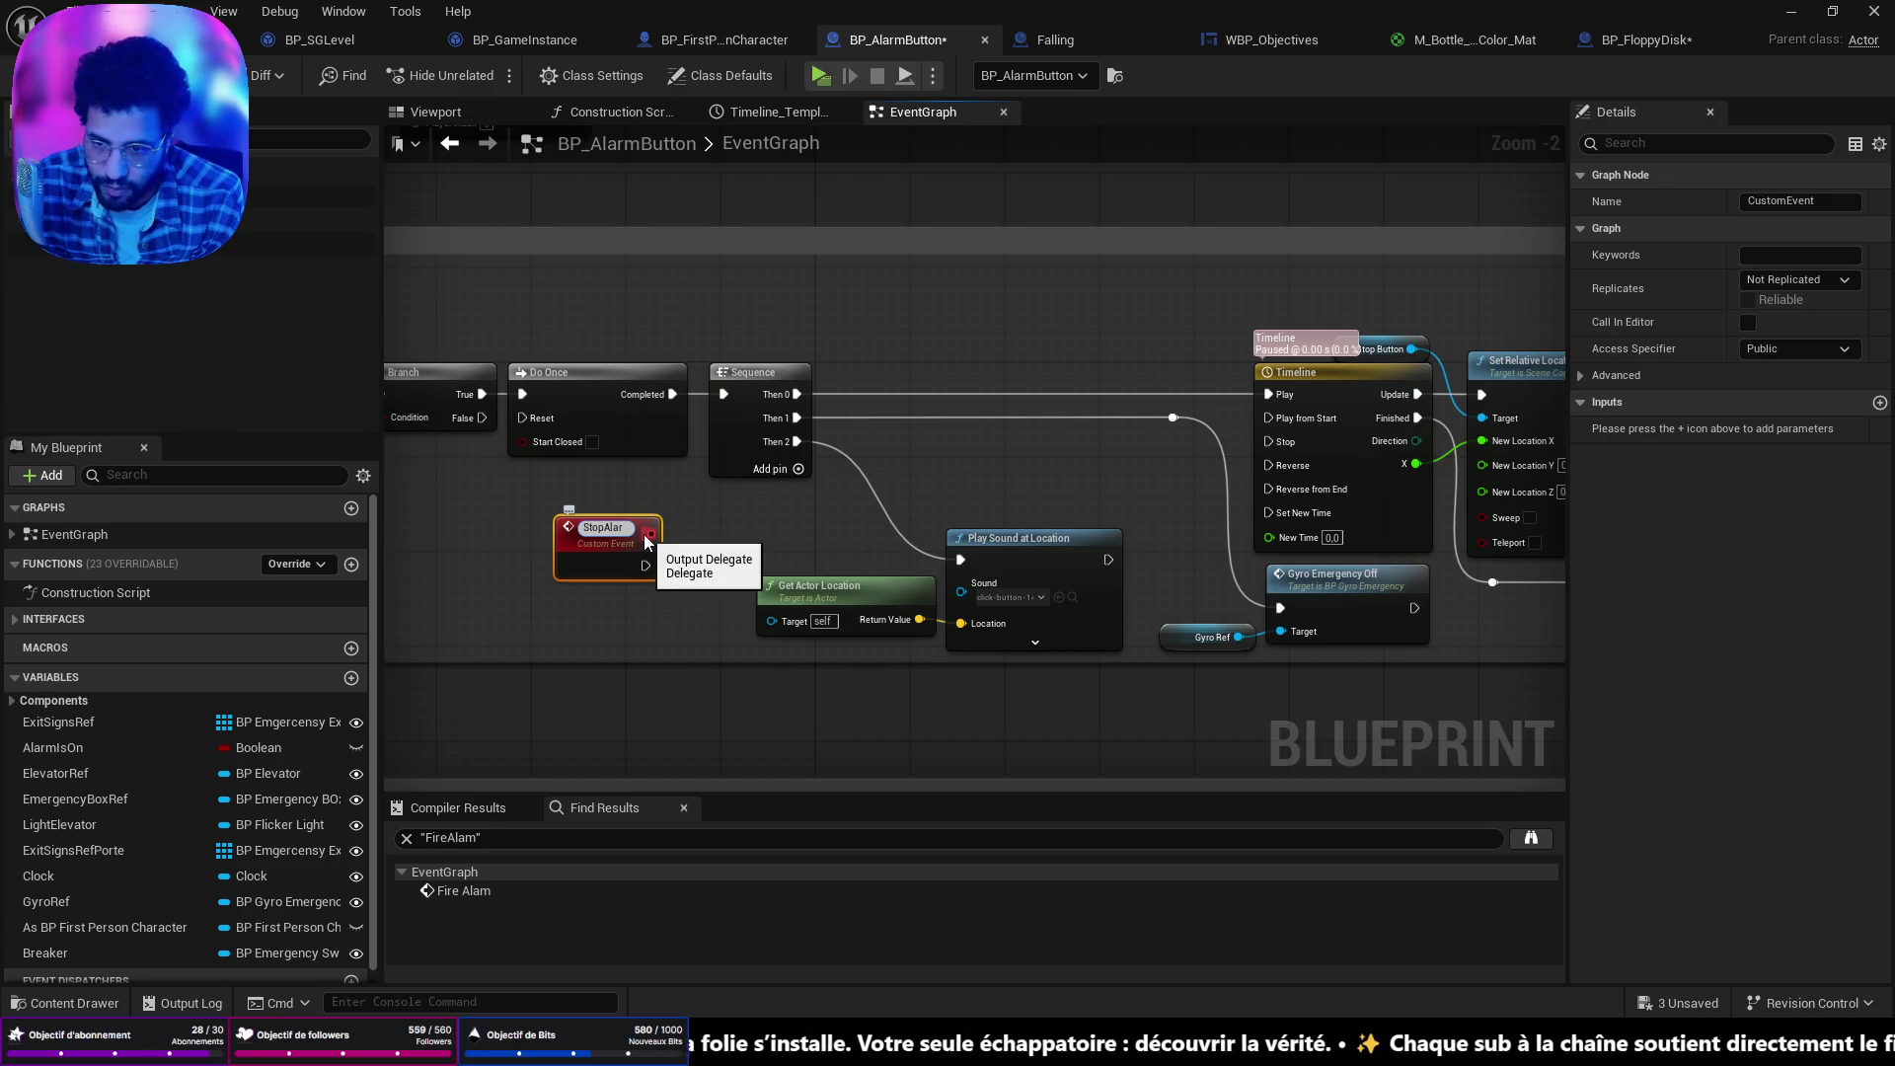
type("mLoad")
key("Return")
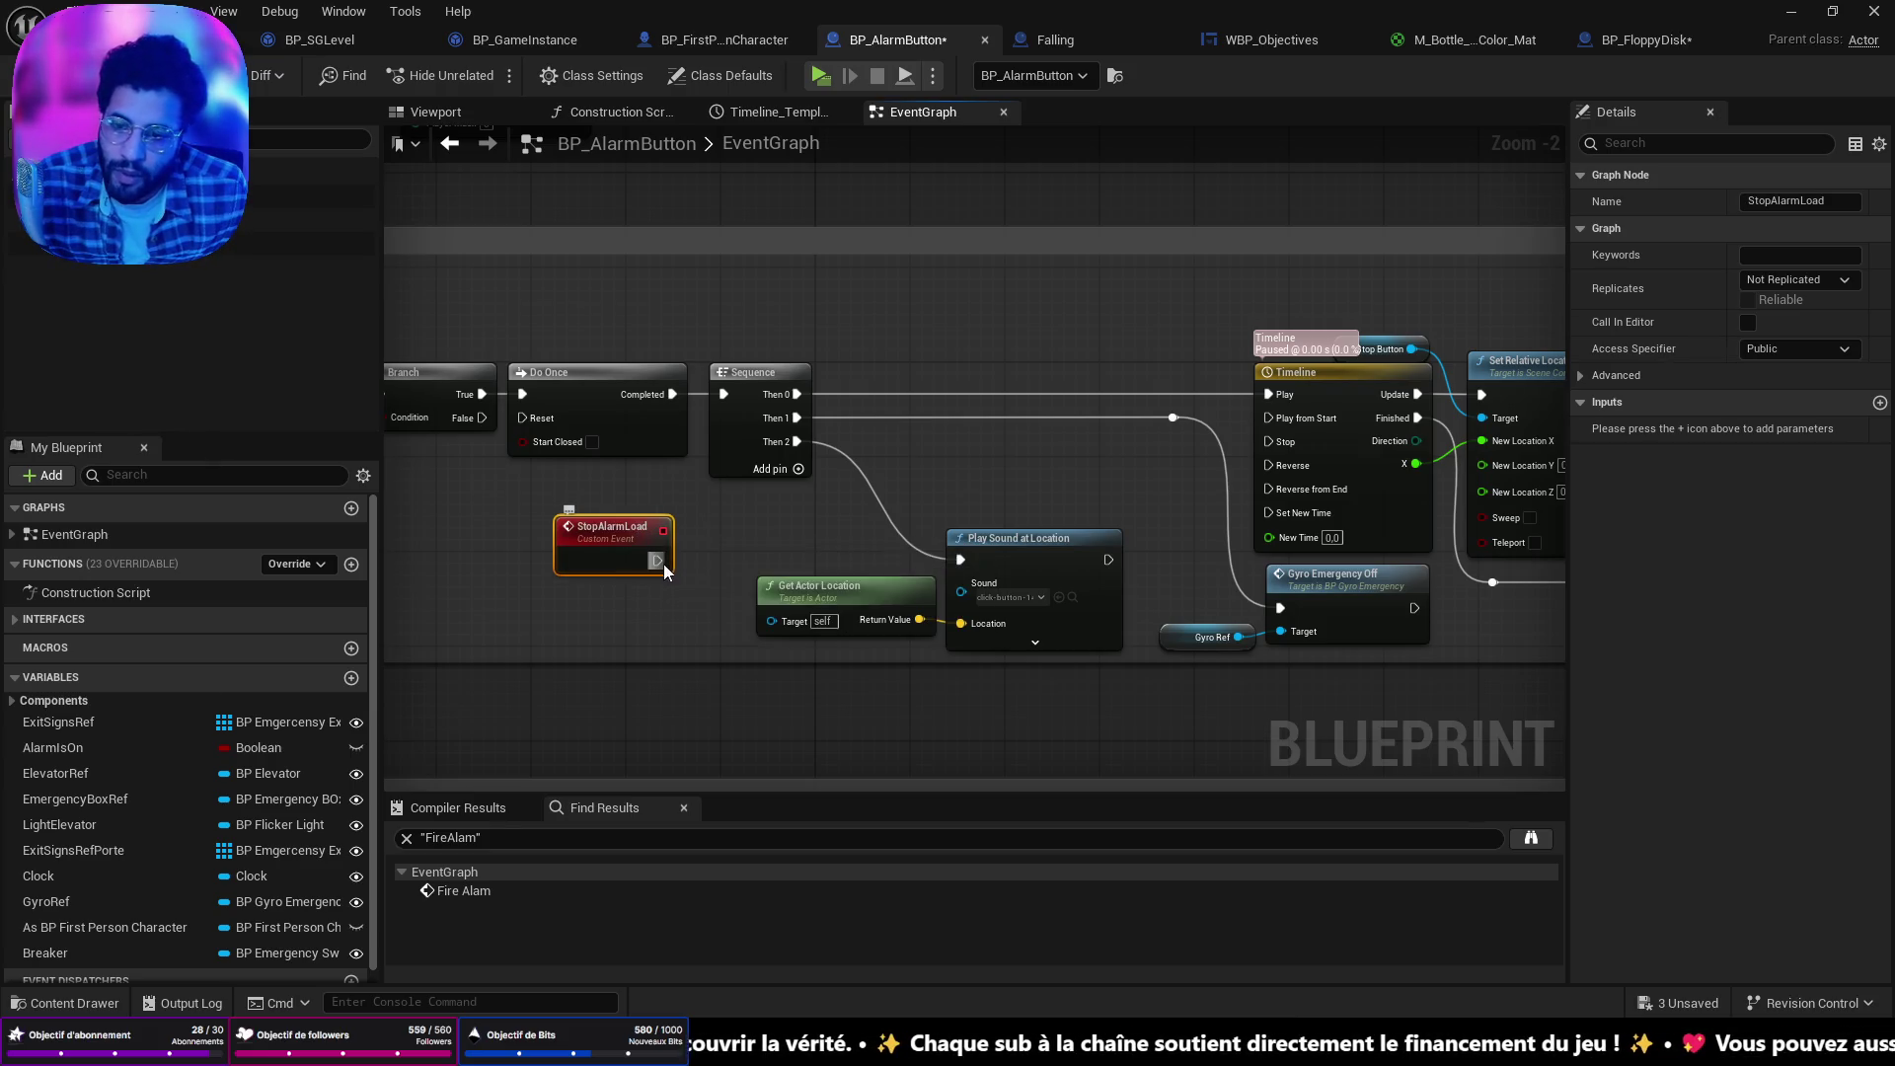
Wire StopAlarmLoad to Play Sound at Location, save all, and place it beside that node.
mouse_move(658, 561)
left_mouse_down()
mouse_move(968, 560)
mouse_move(748, 577)
left_mouse_up()
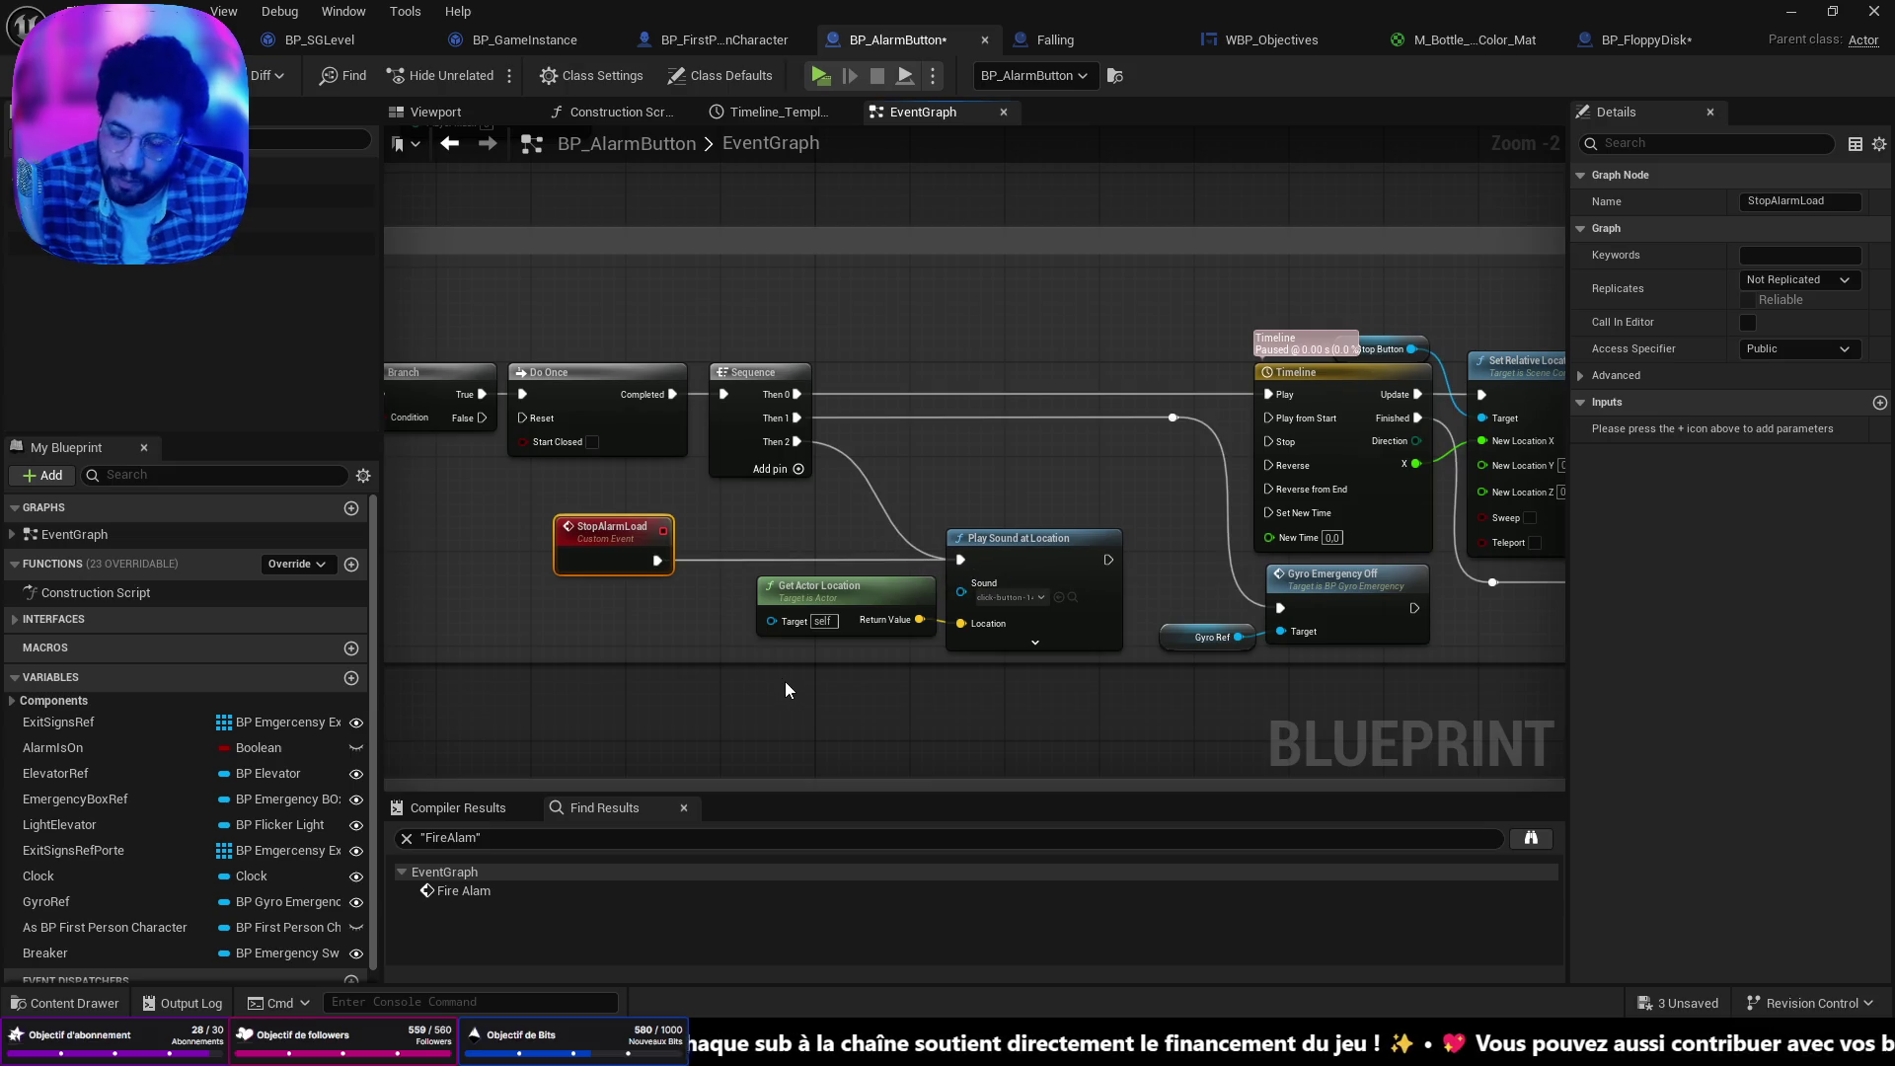
key("ctrl+shift+s")
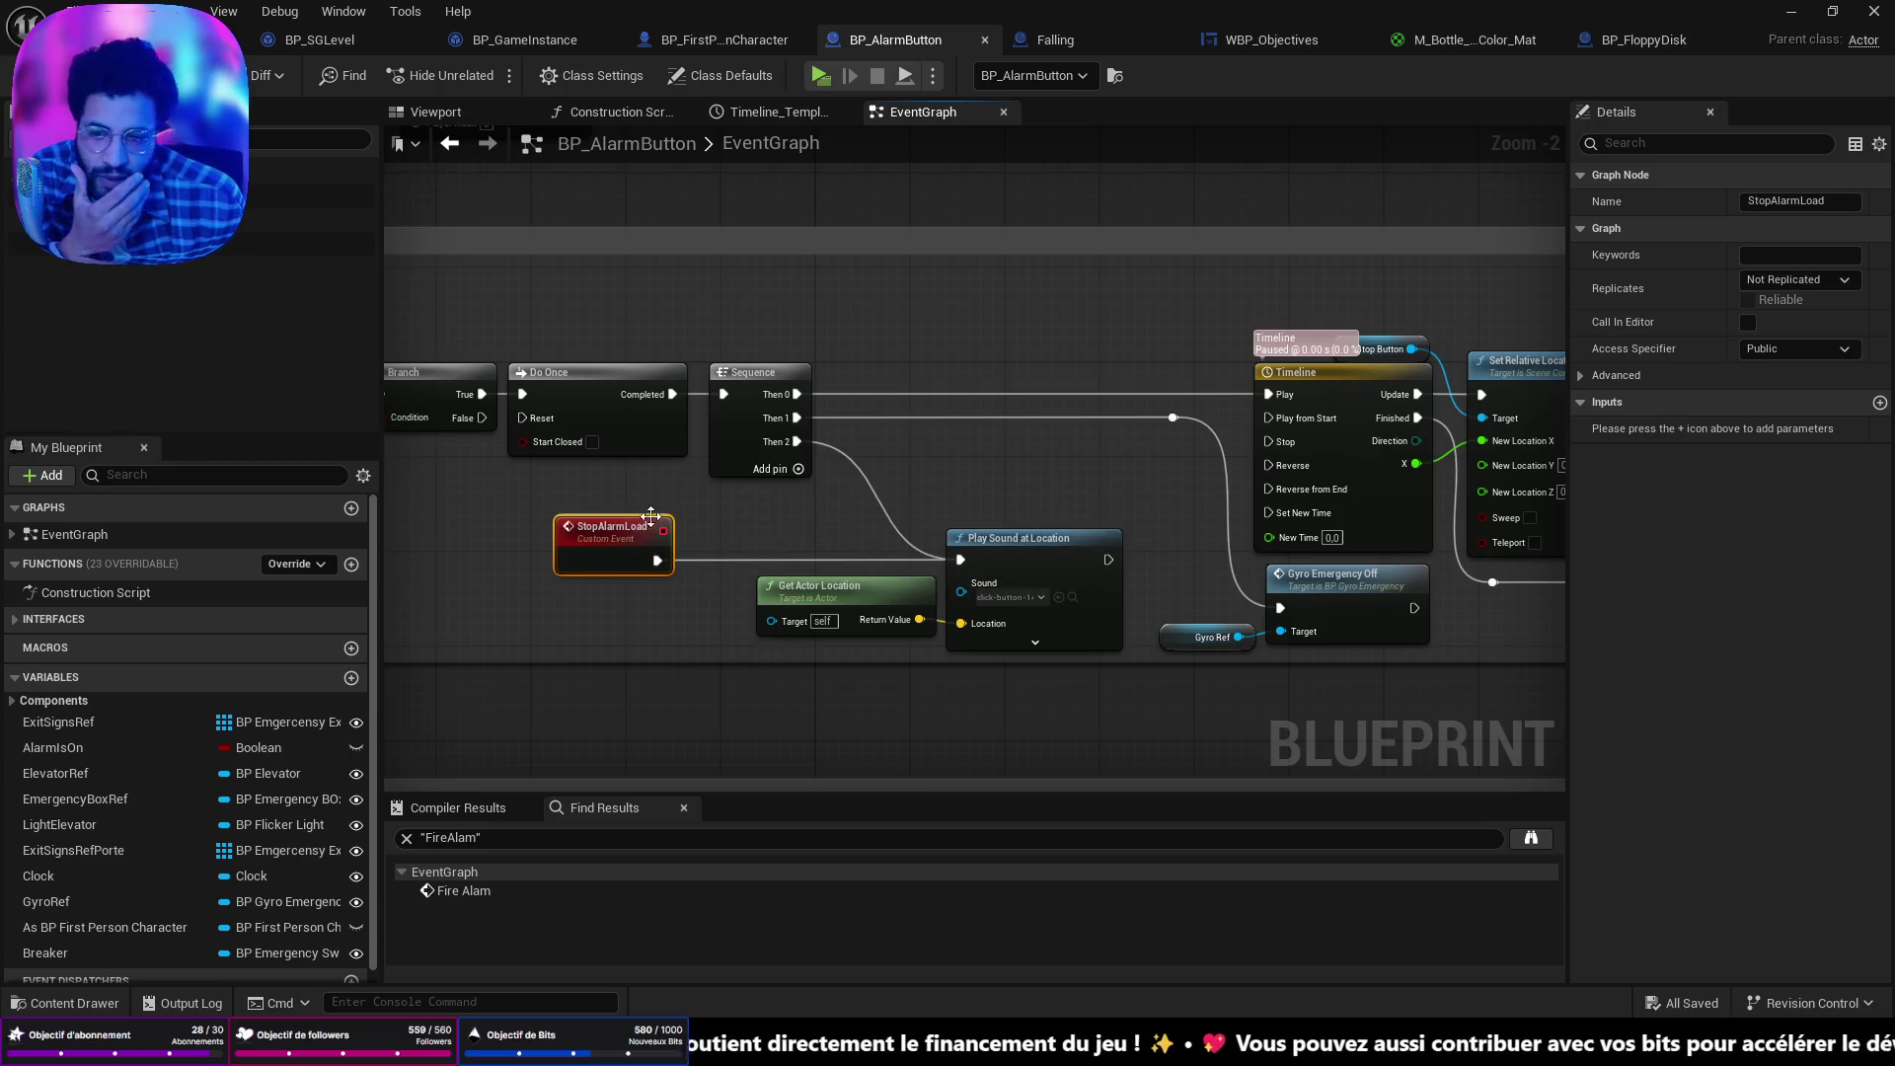
left_click_drag(650, 515, 808, 529)
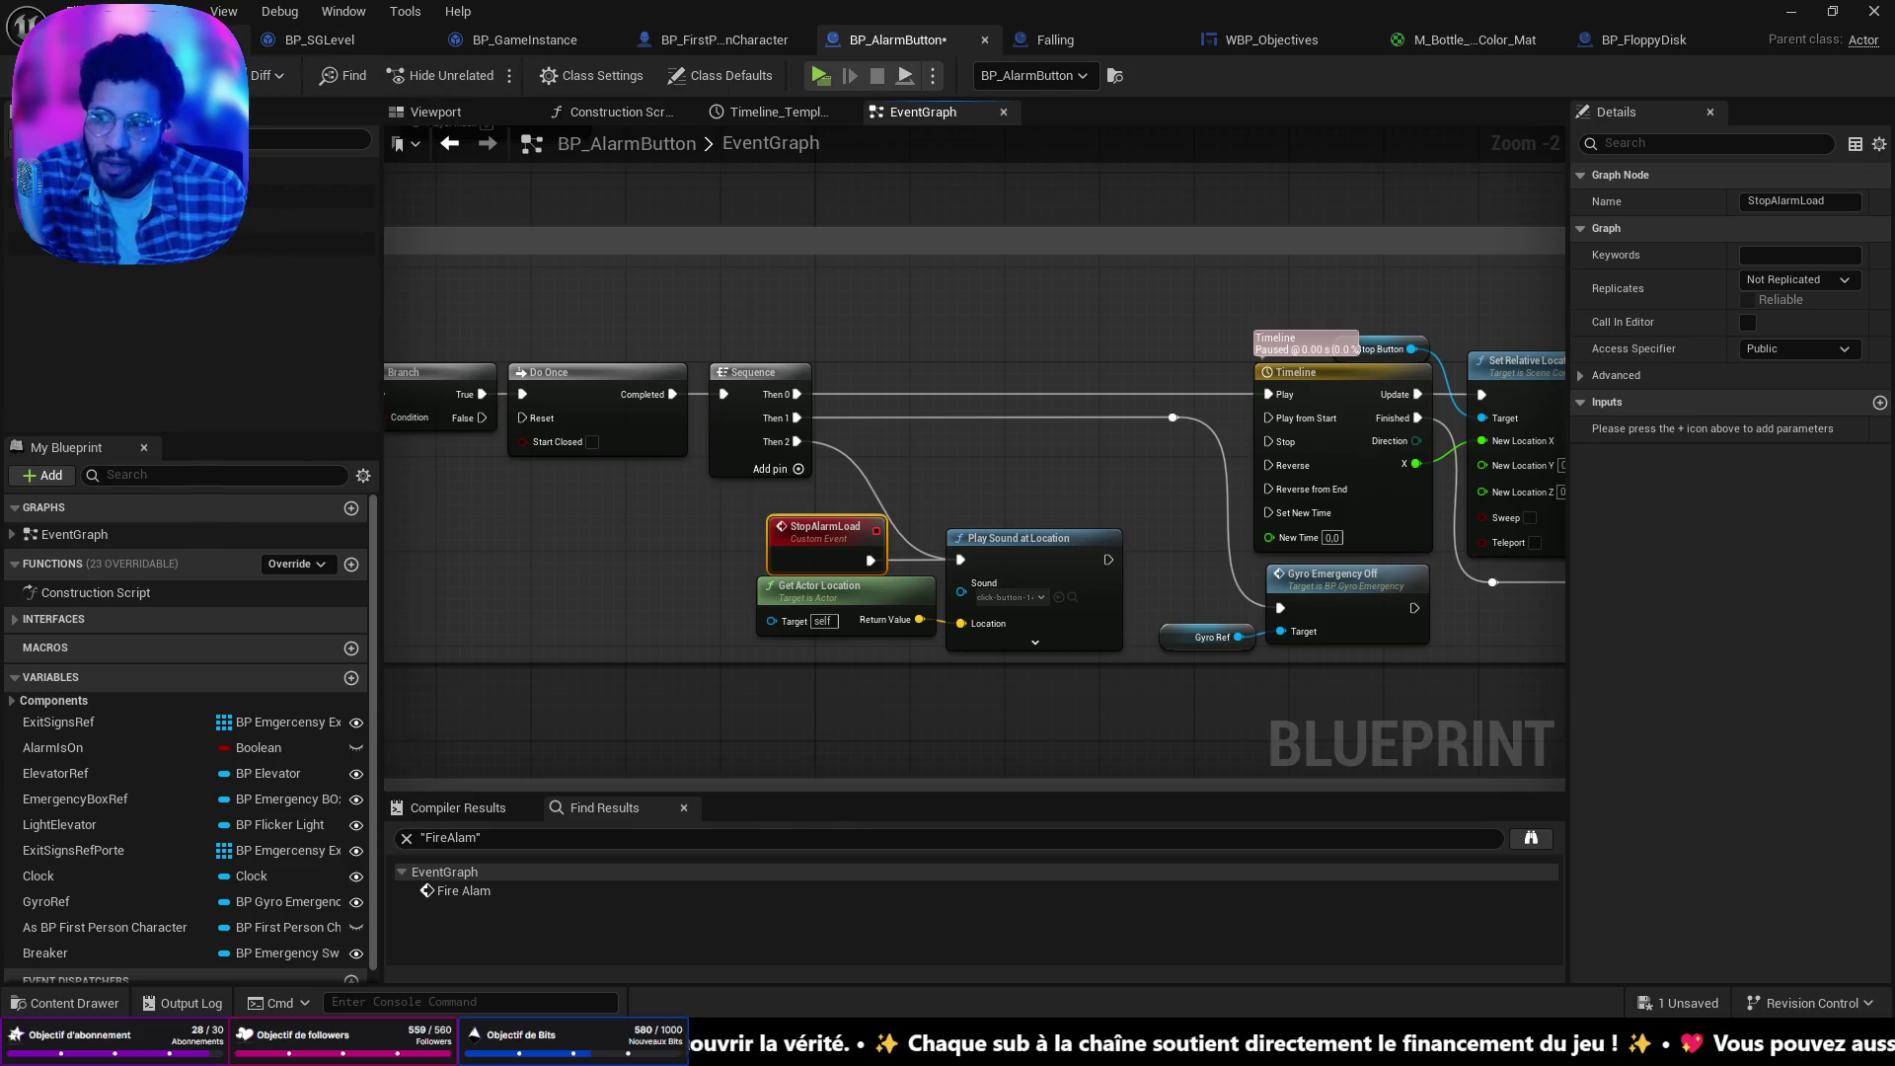
left_click(138, 39)
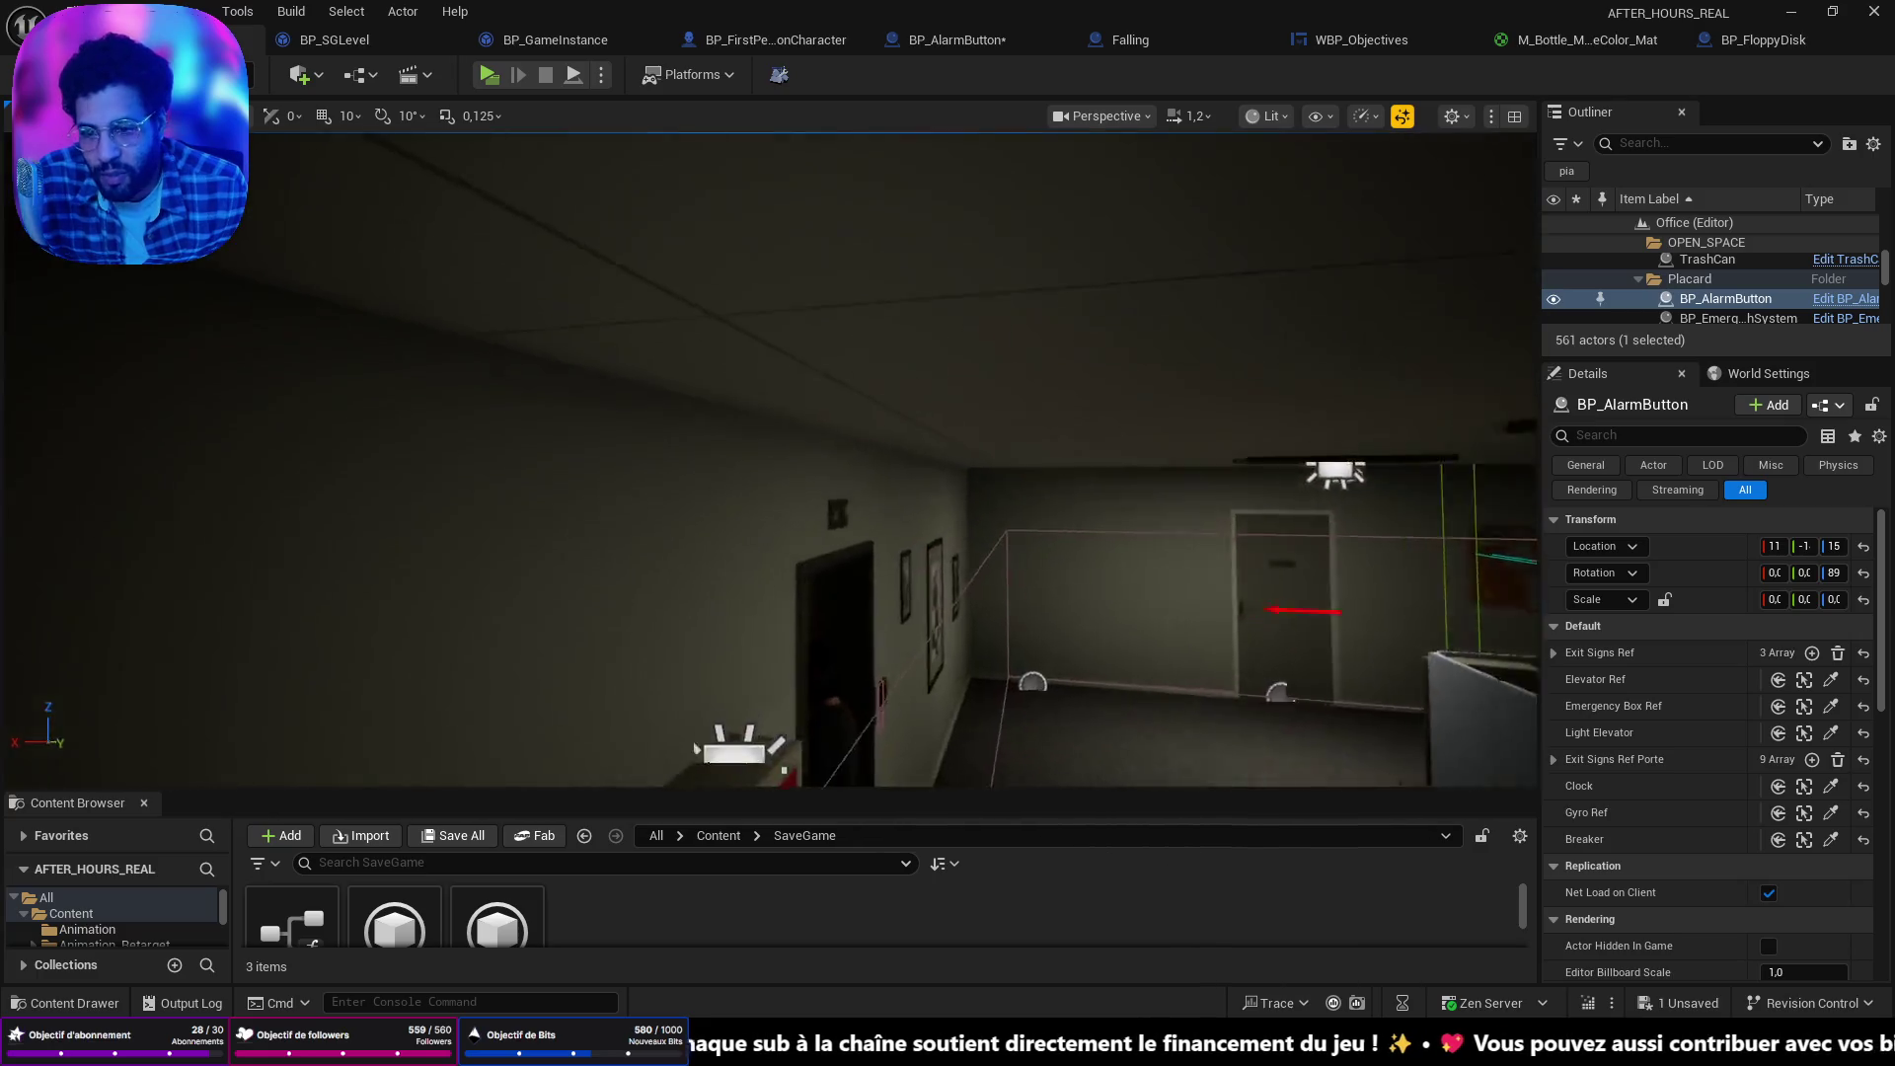
Fly to the alarm box in the level and select the torch inside it.
key("w")
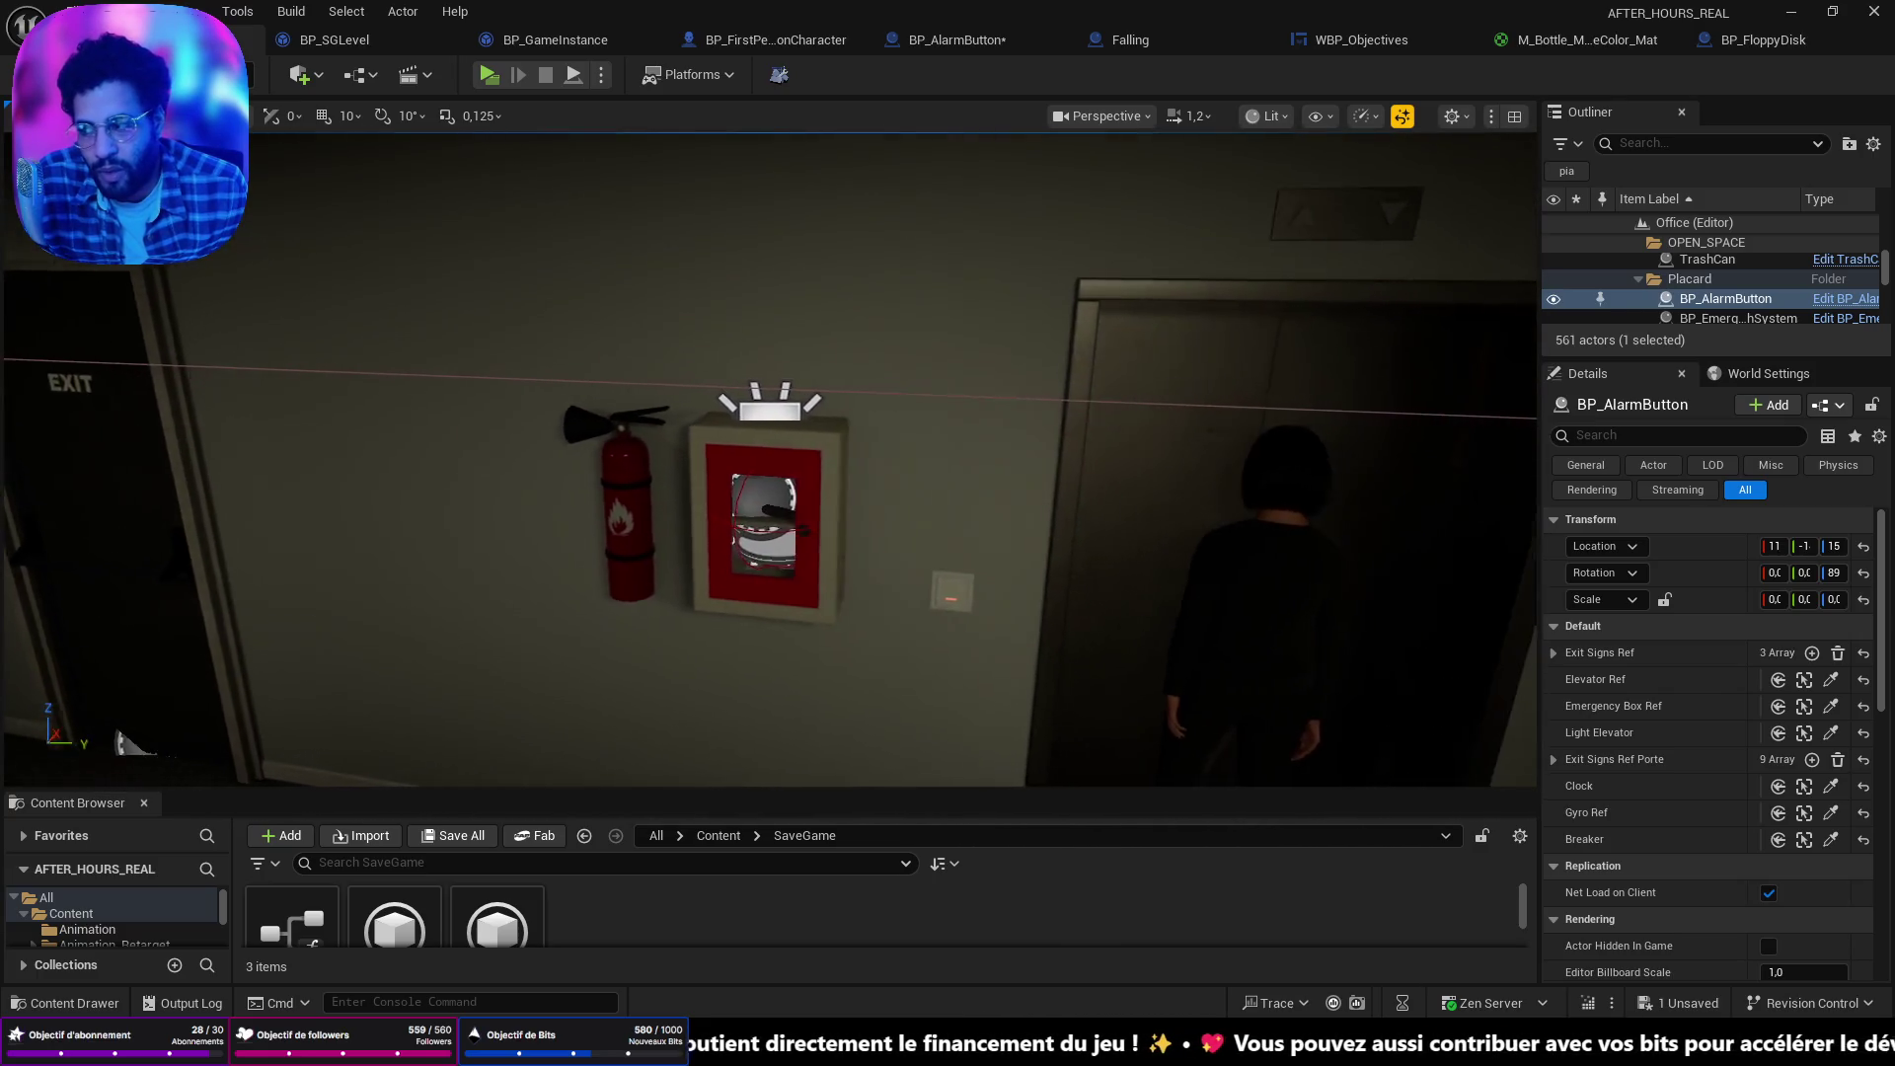
key("w")
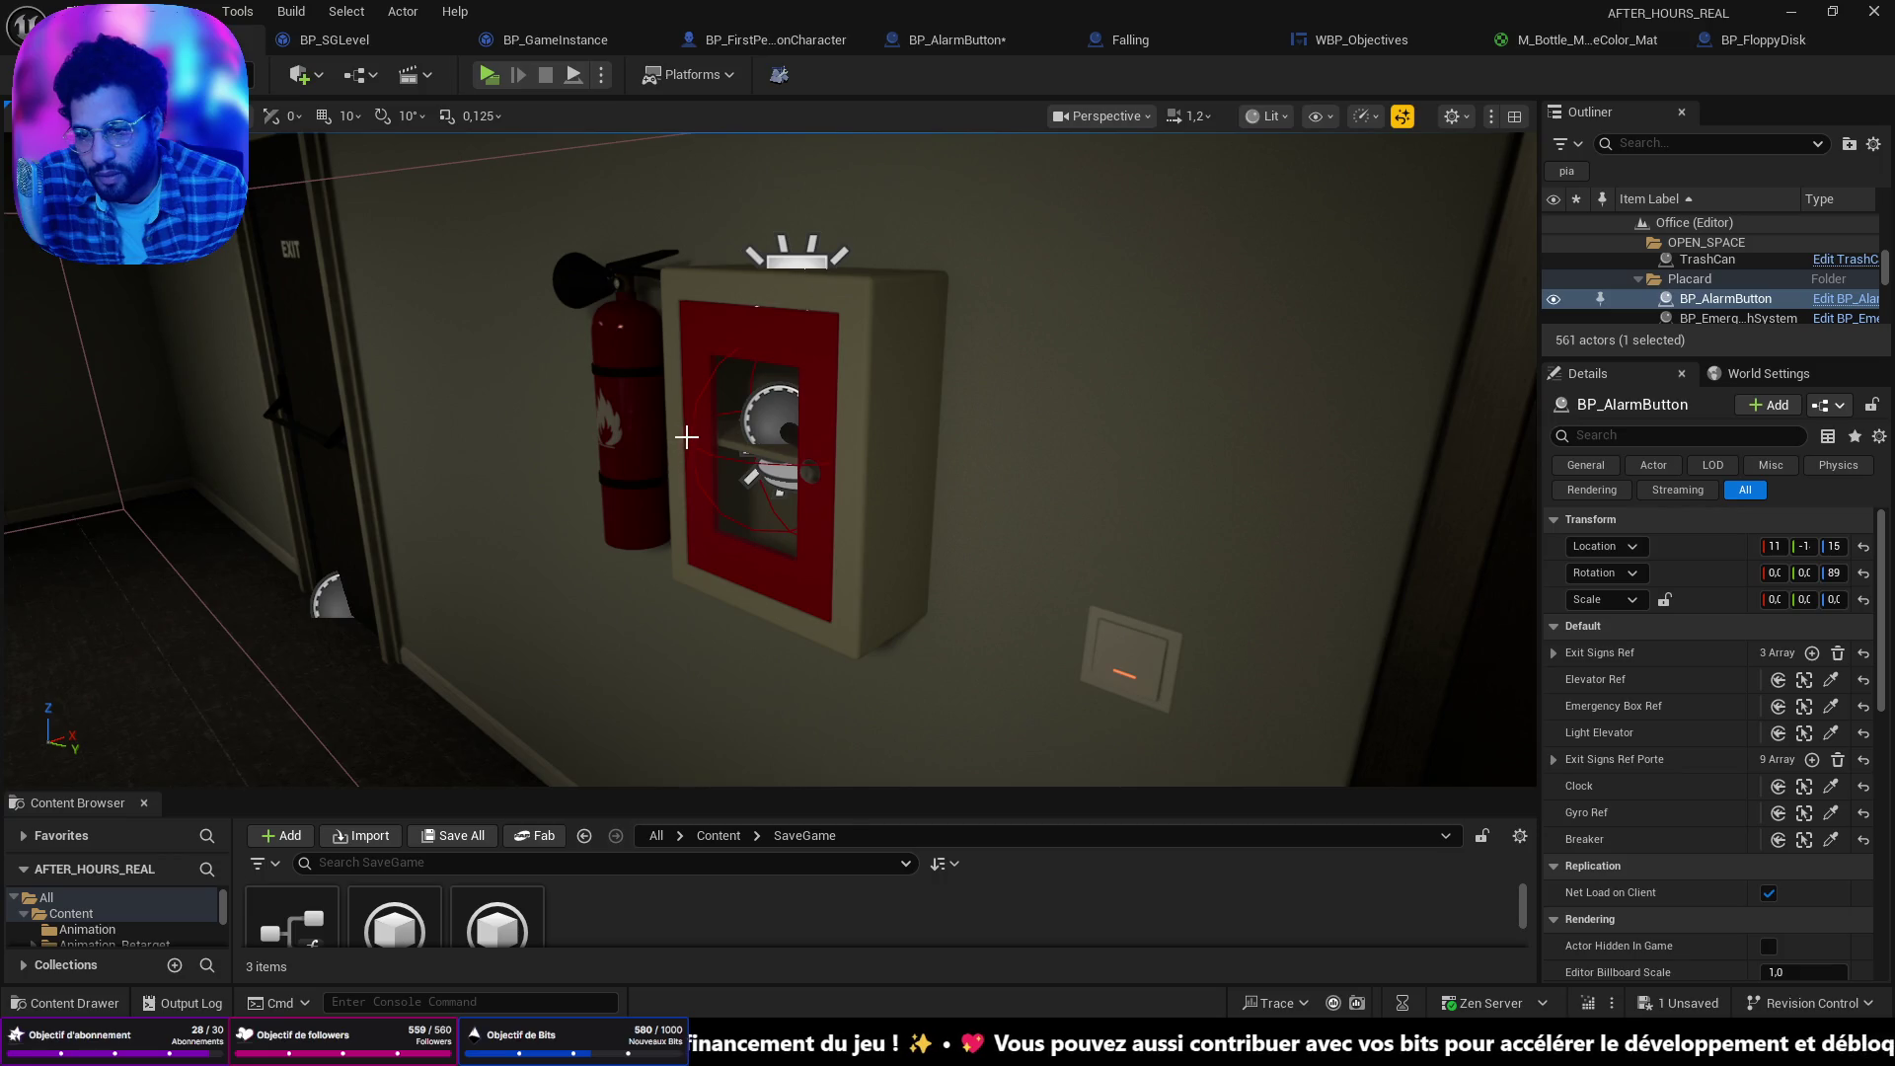
left_click(688, 438)
left_click(694, 447)
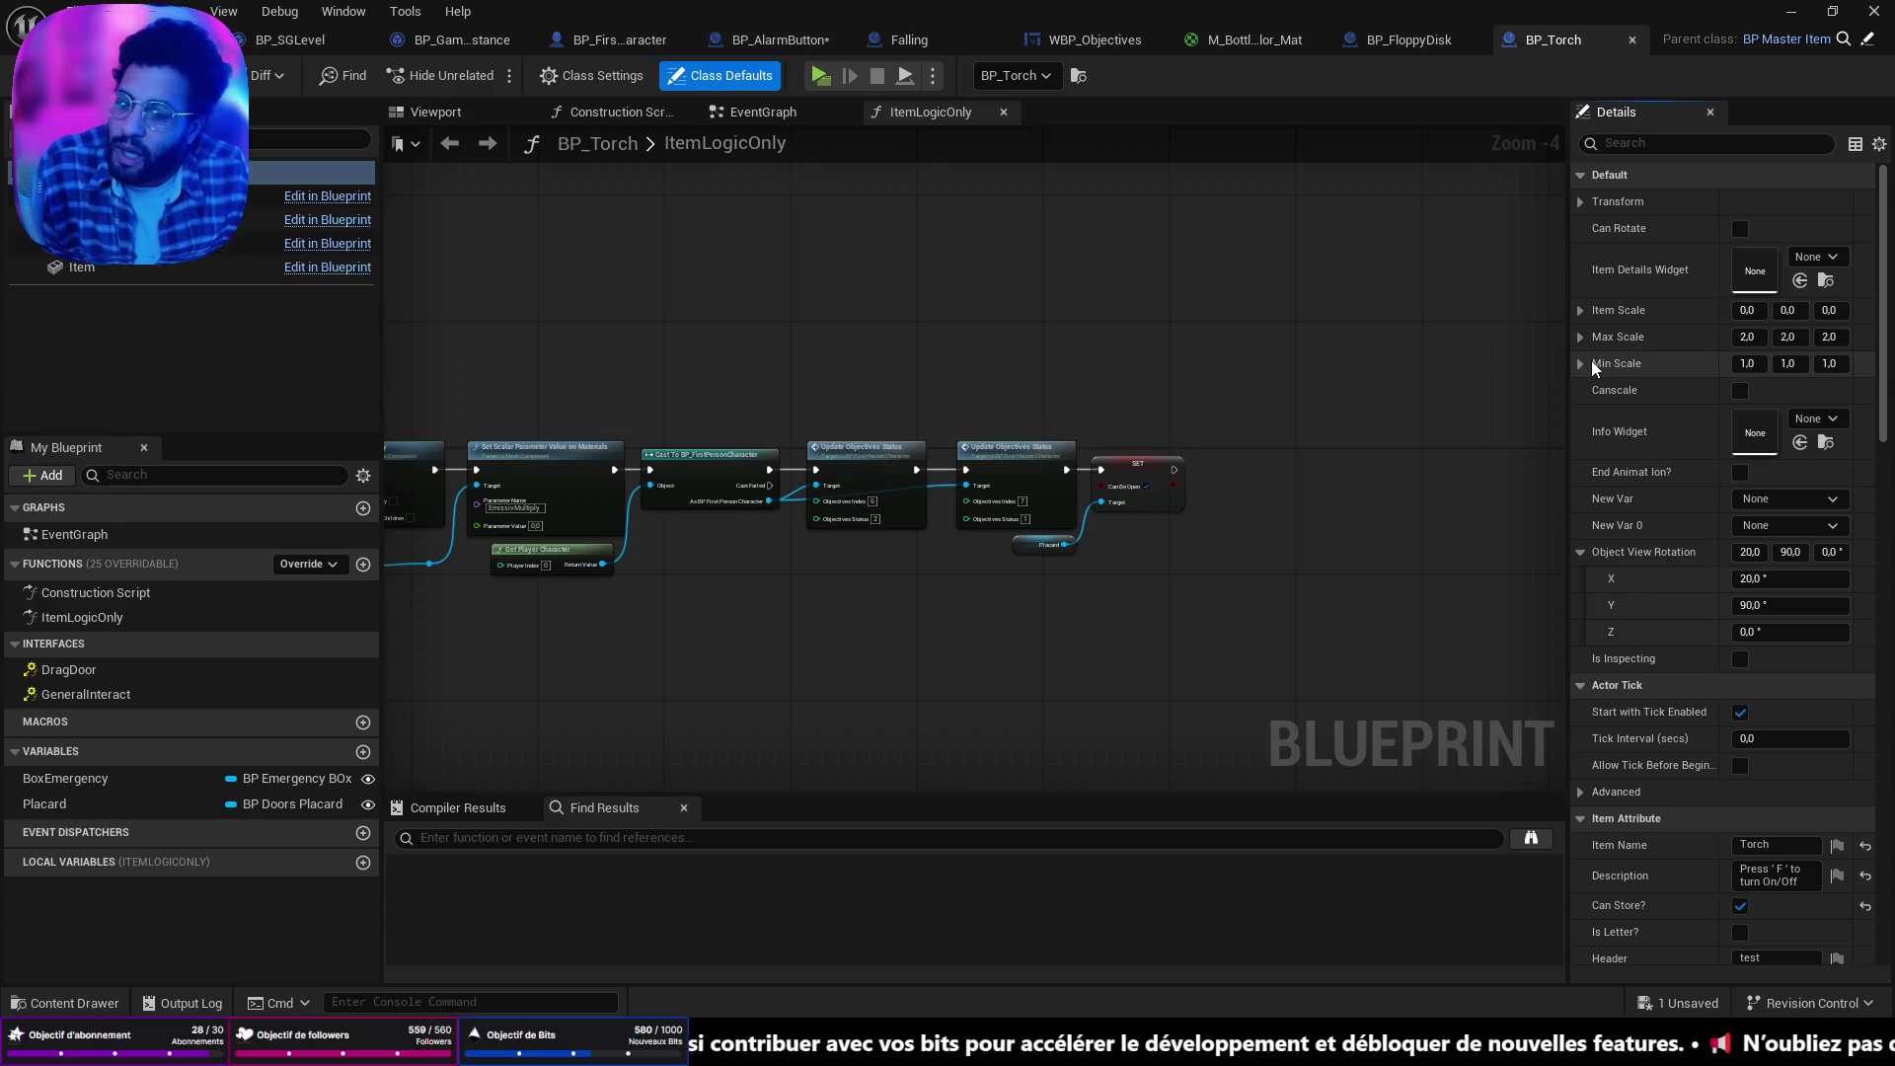
Nudge the Can Be Open SET, Placard getter and Cube getter nodes into line with the wires.
scroll(1005, 527, "up", 2)
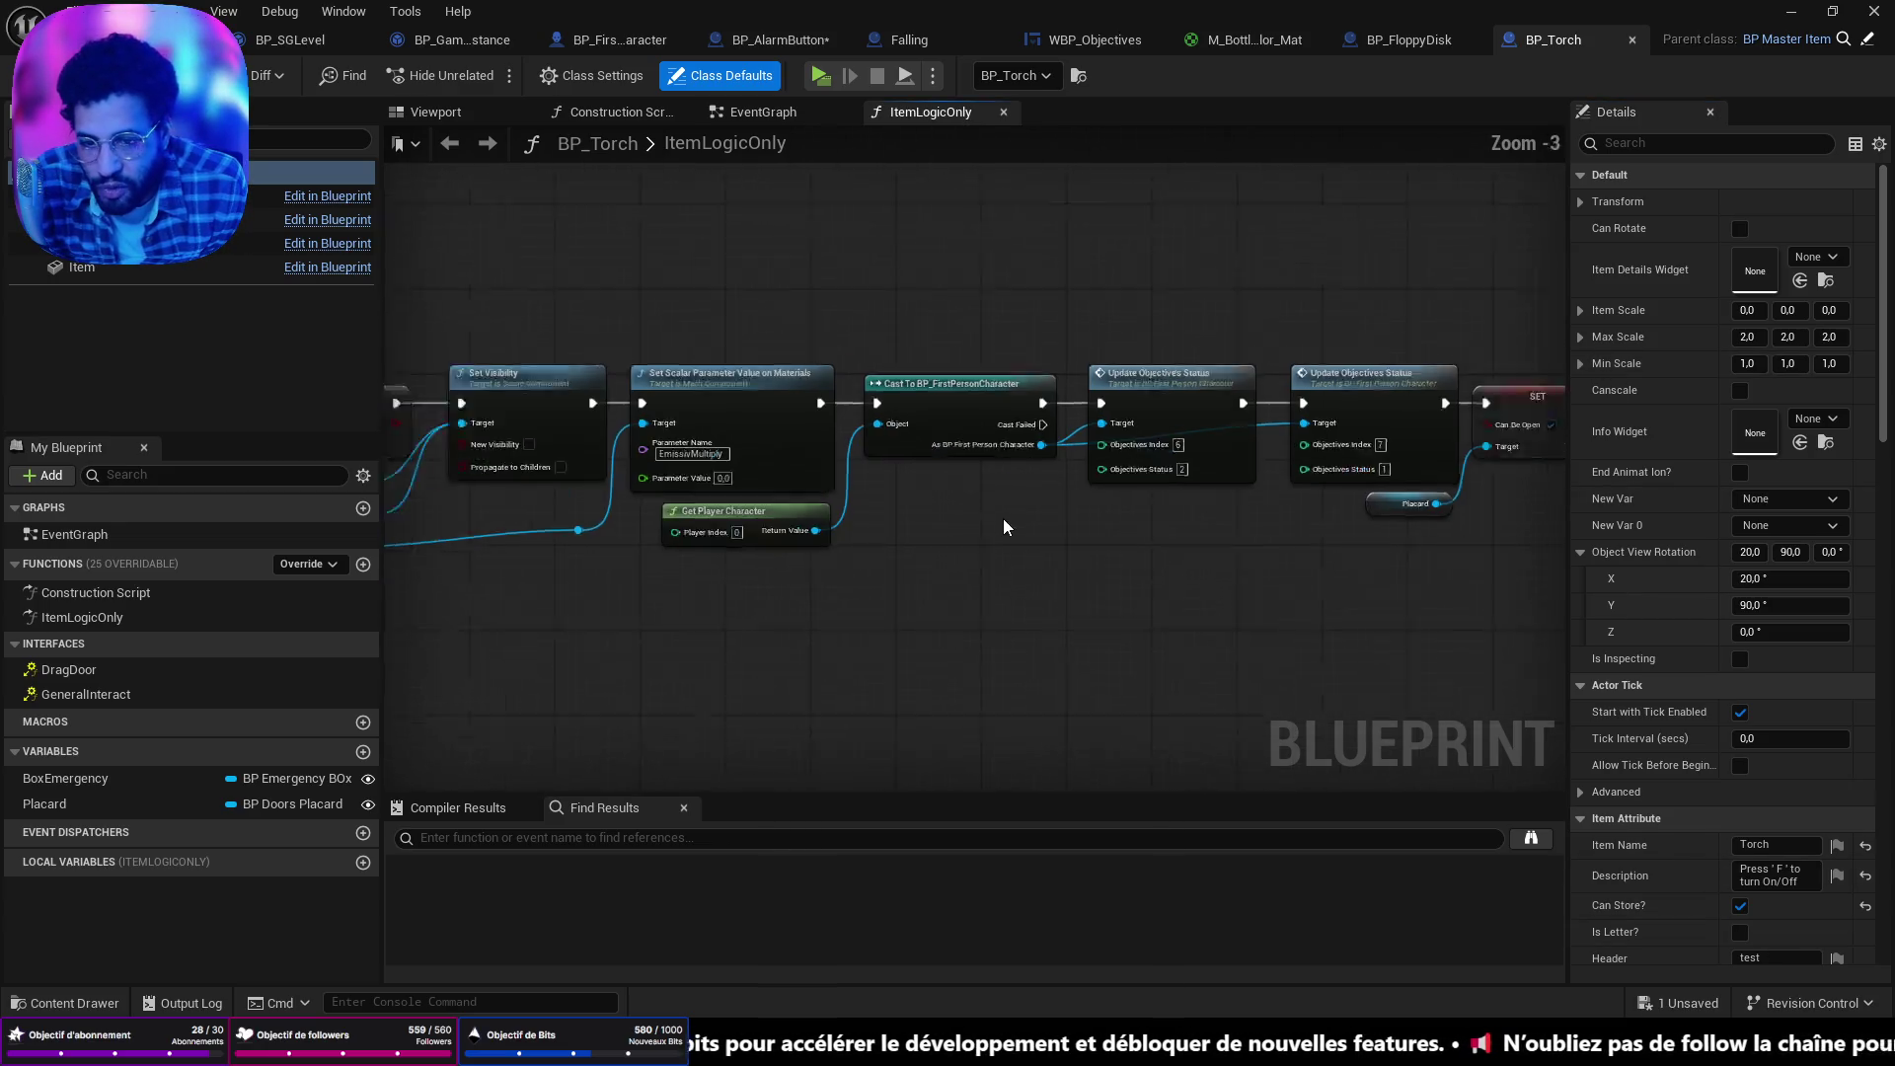
scroll(729, 509, "up", 1)
left_click_drag(1291, 369, 1314, 369)
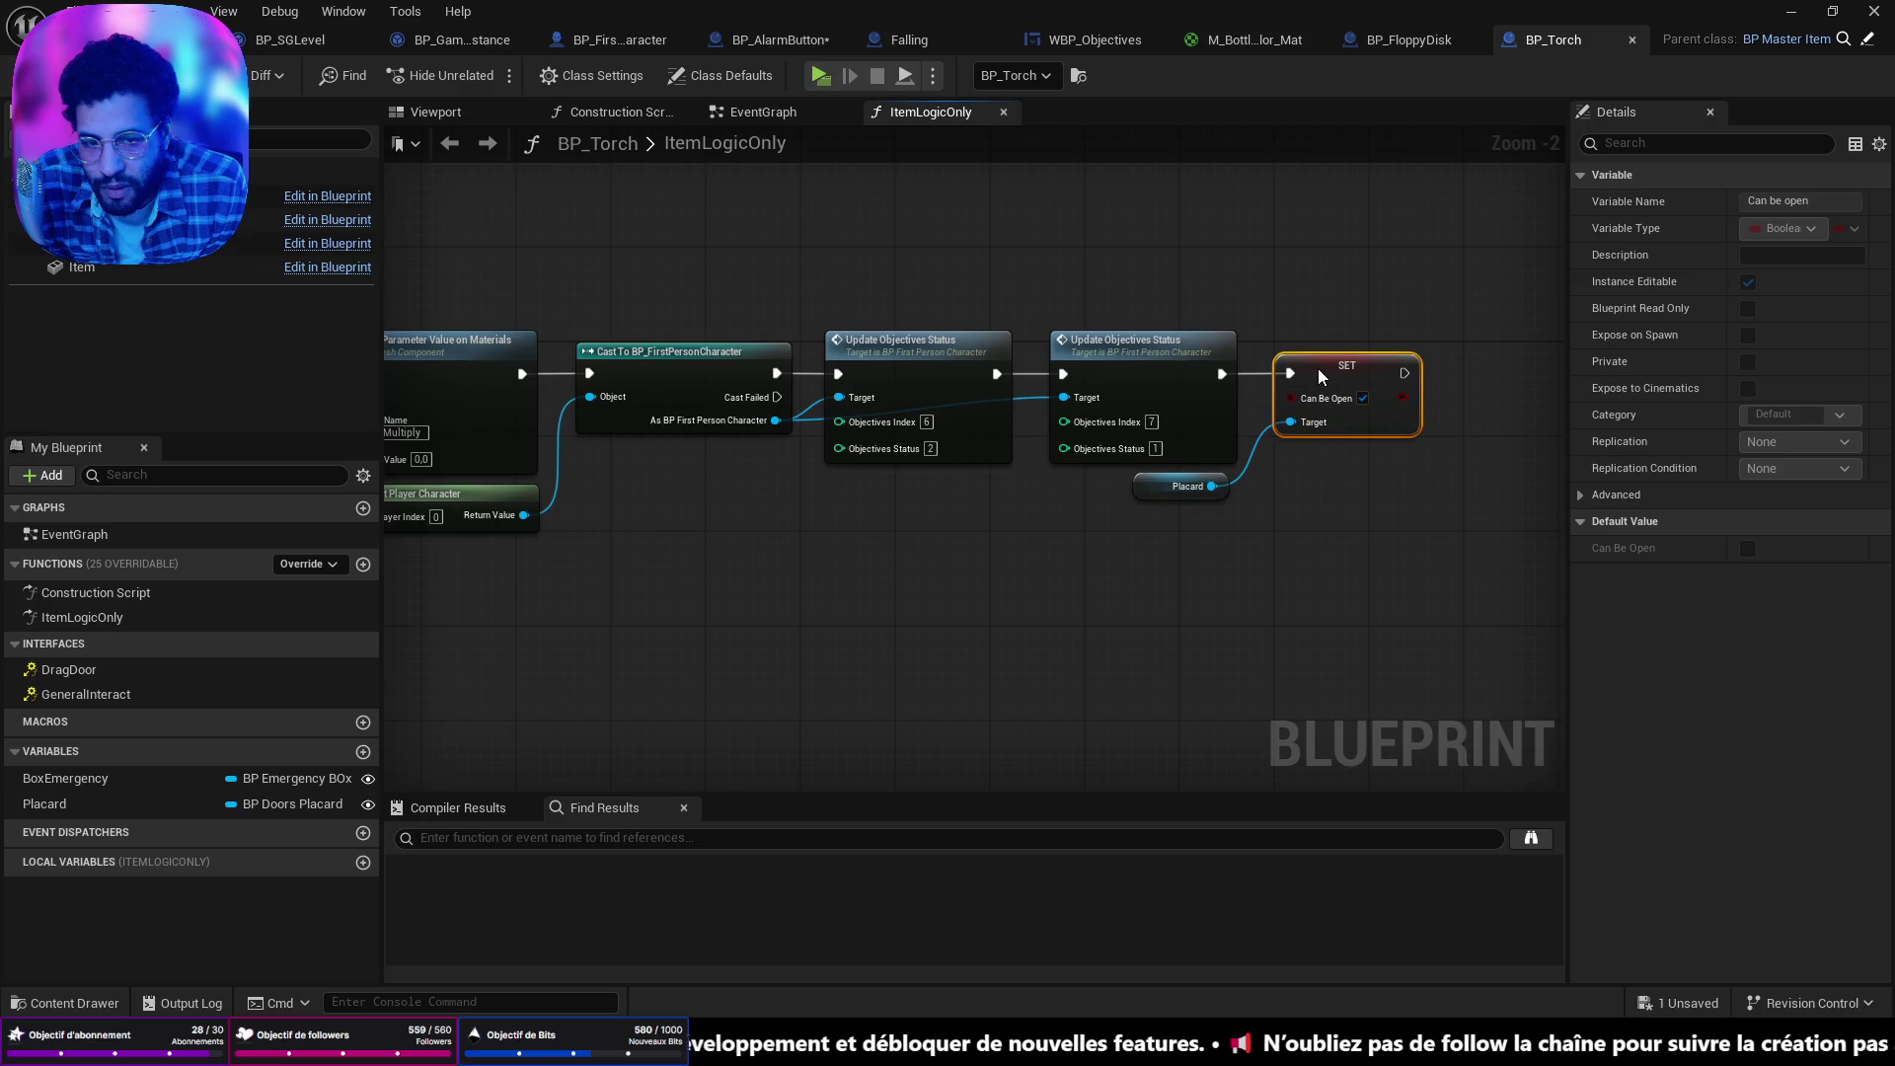
mouse_move(1173, 495)
left_mouse_down()
mouse_move(1189, 489)
mouse_move(1166, 502)
left_mouse_up()
scroll(985, 622, "down", 1)
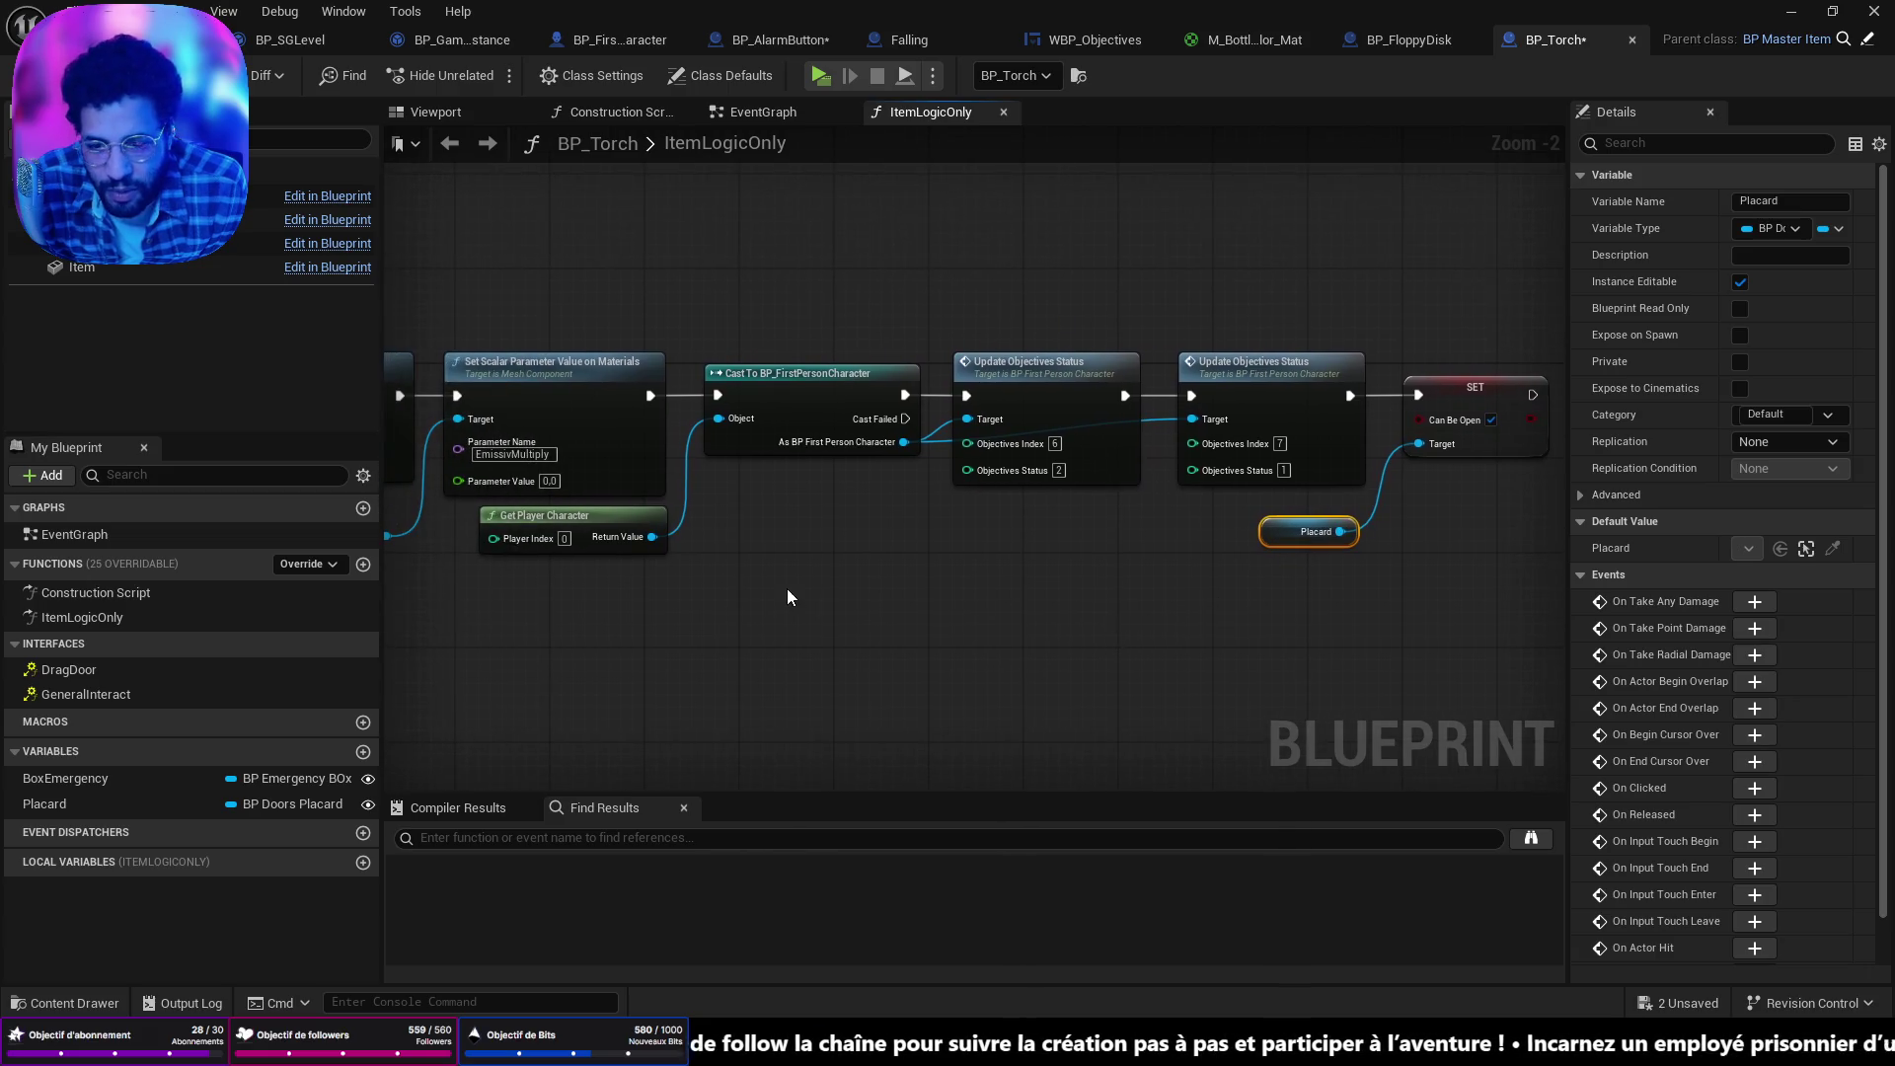
scroll(786, 588, "down", 1)
mouse_move(875, 561)
left_mouse_down()
mouse_move(1220, 593)
mouse_move(1079, 549)
left_mouse_up()
left_click_drag(943, 545, 943, 533)
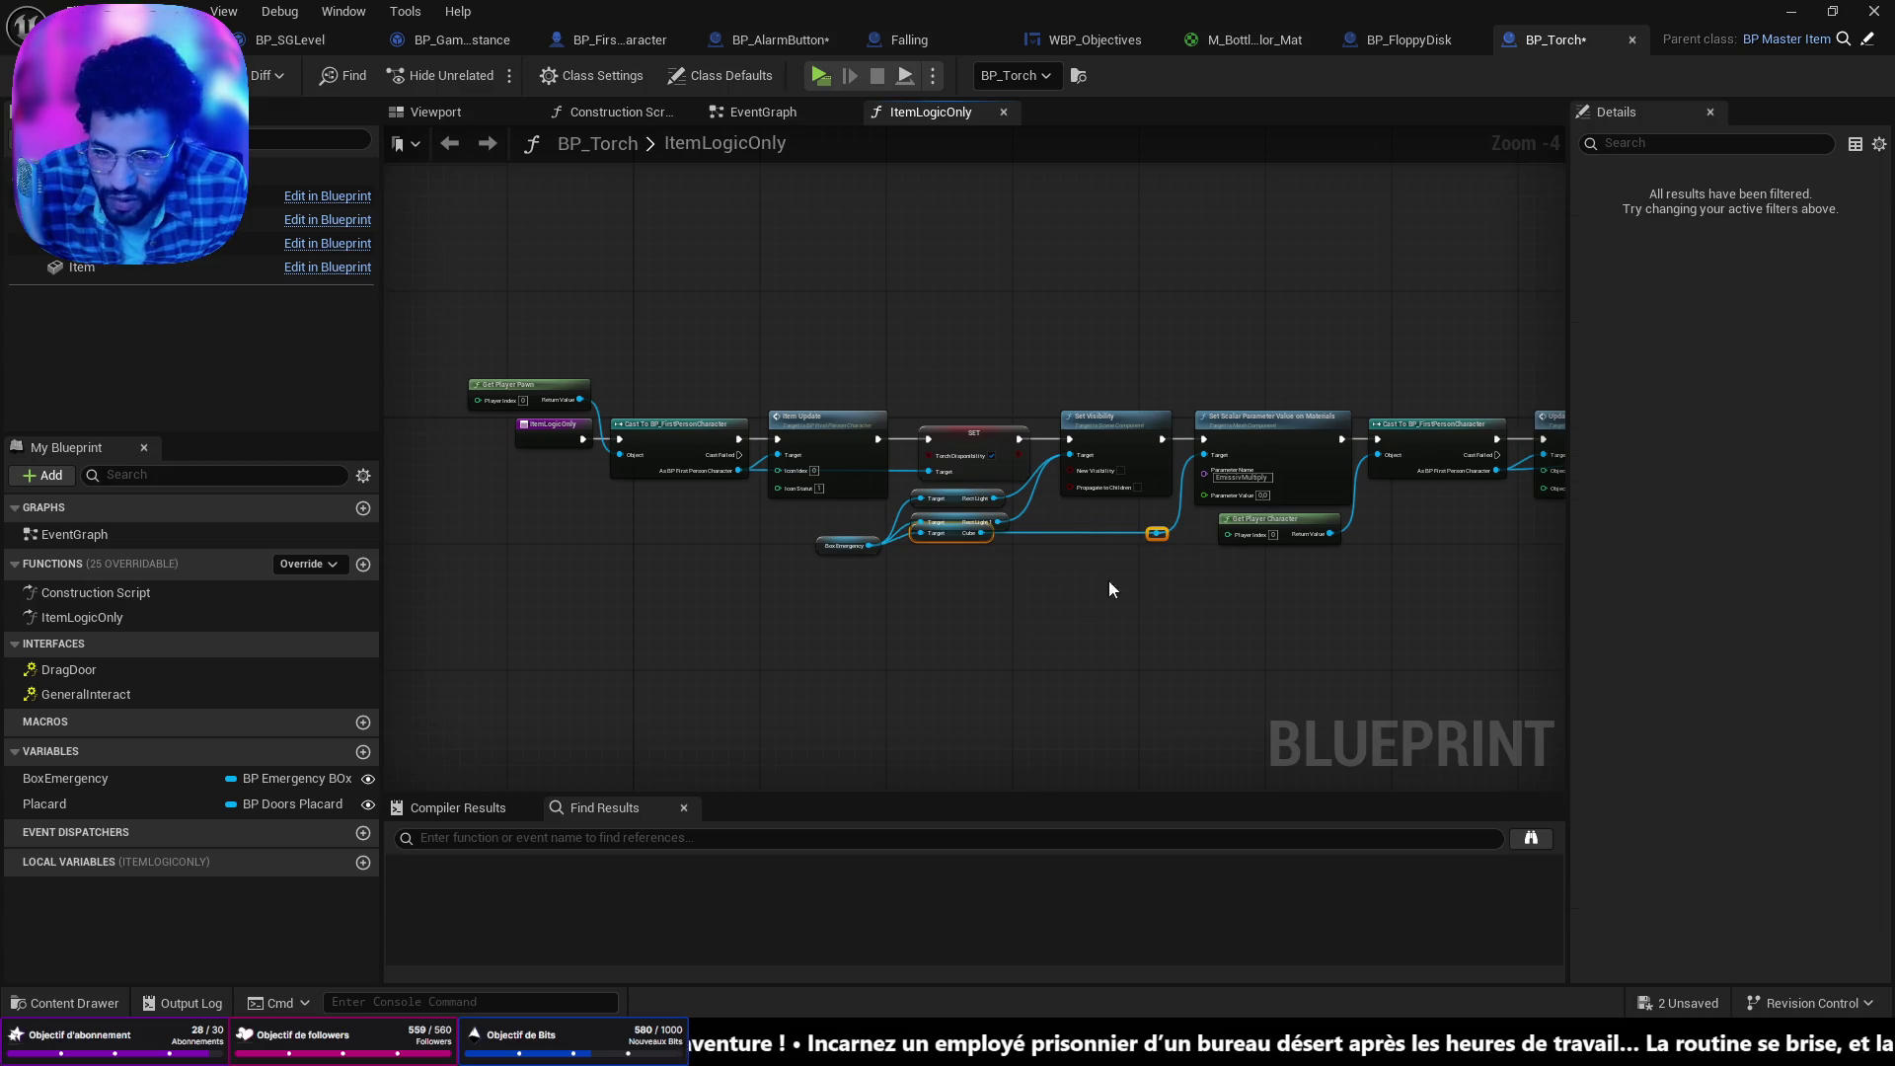
Rearrange the chain's start and delete the Get Player Pawn and cast nodes.
left_click_drag(1148, 534, 1152, 550)
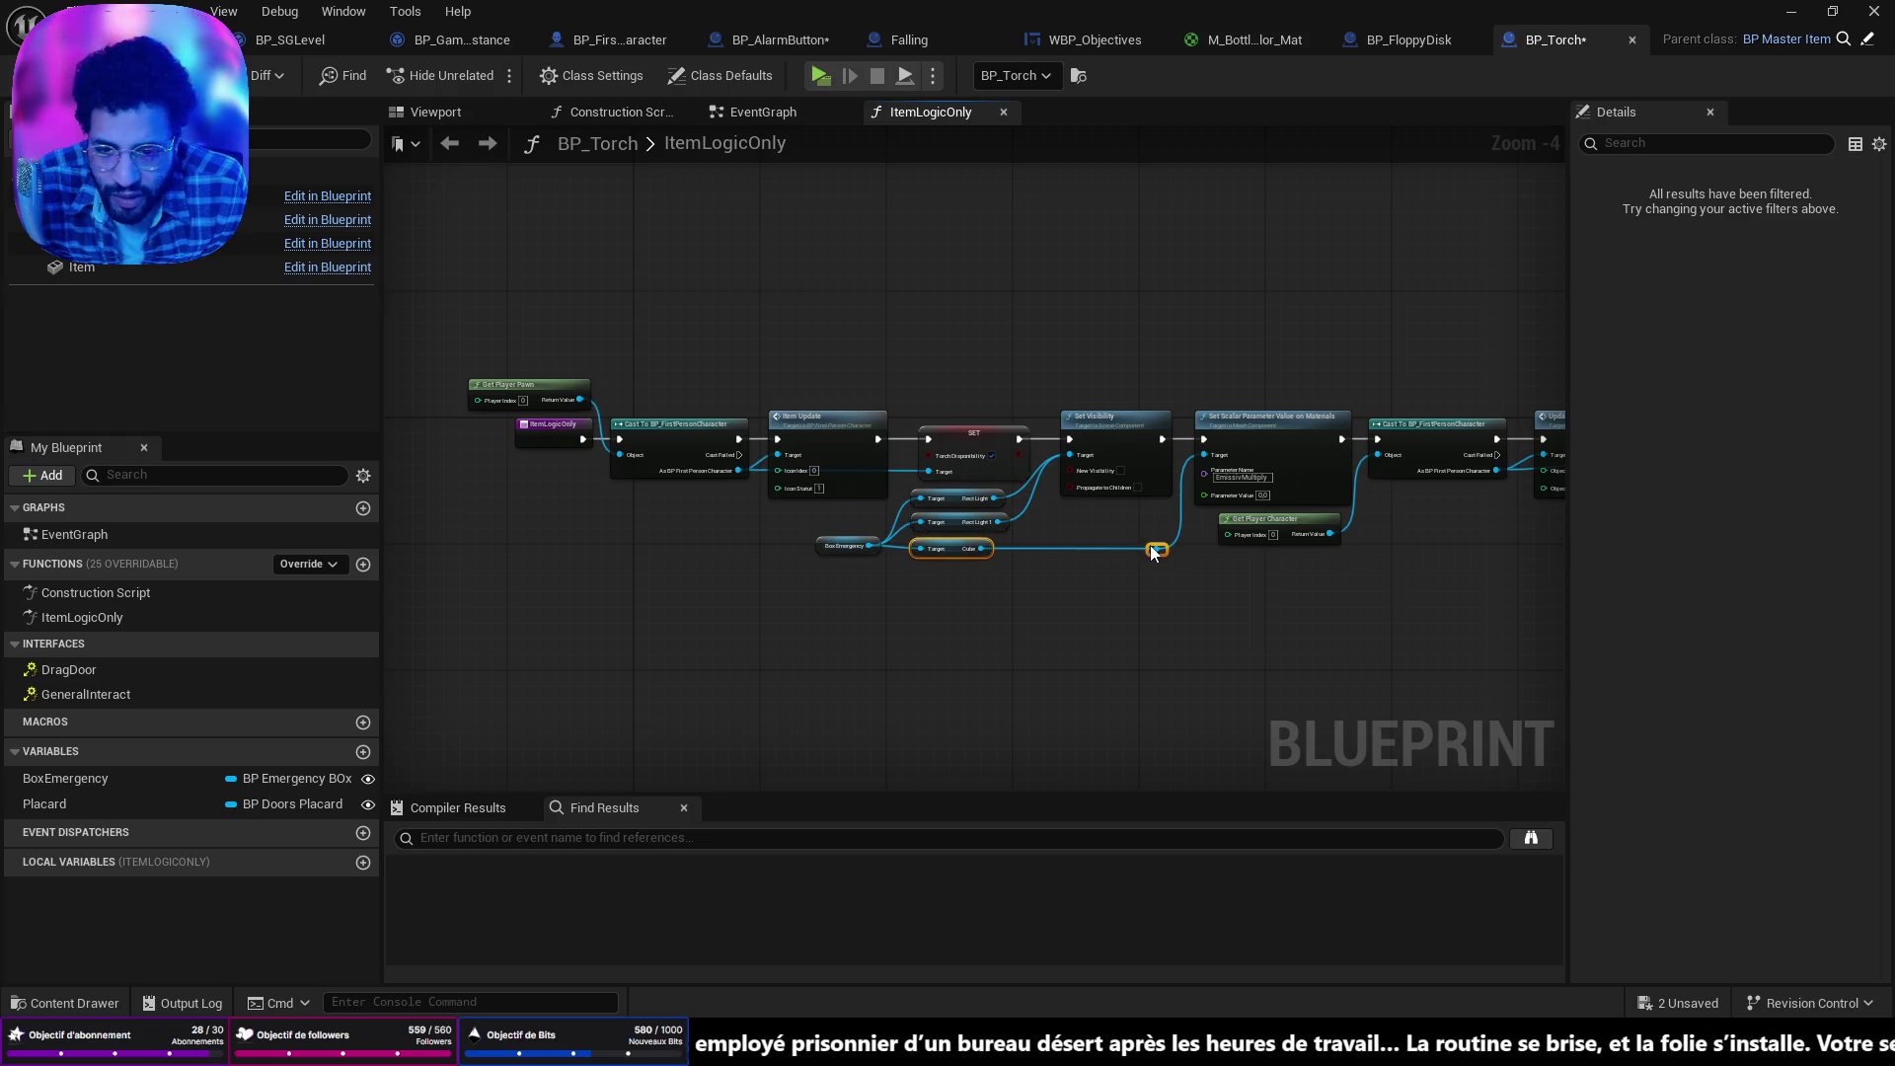
scroll(743, 504, "up", 3)
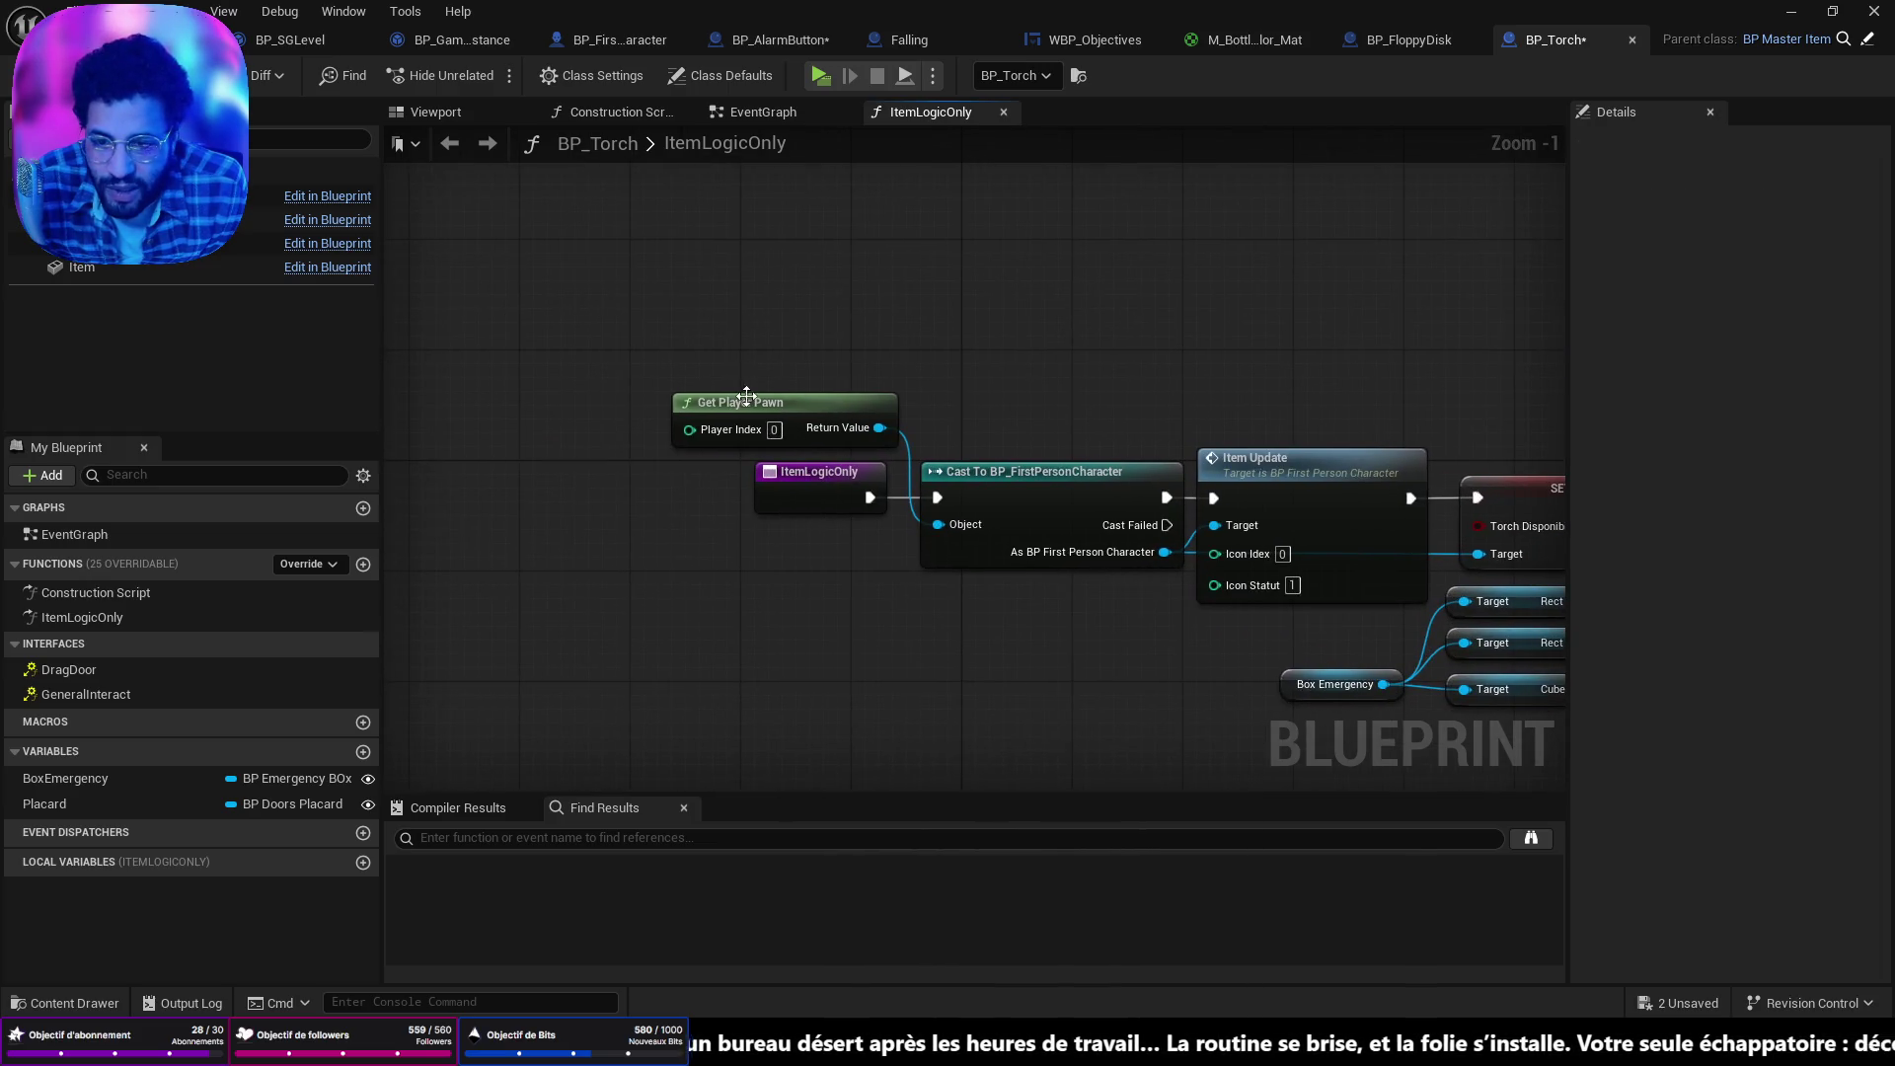
left_click_drag(766, 424, 780, 570)
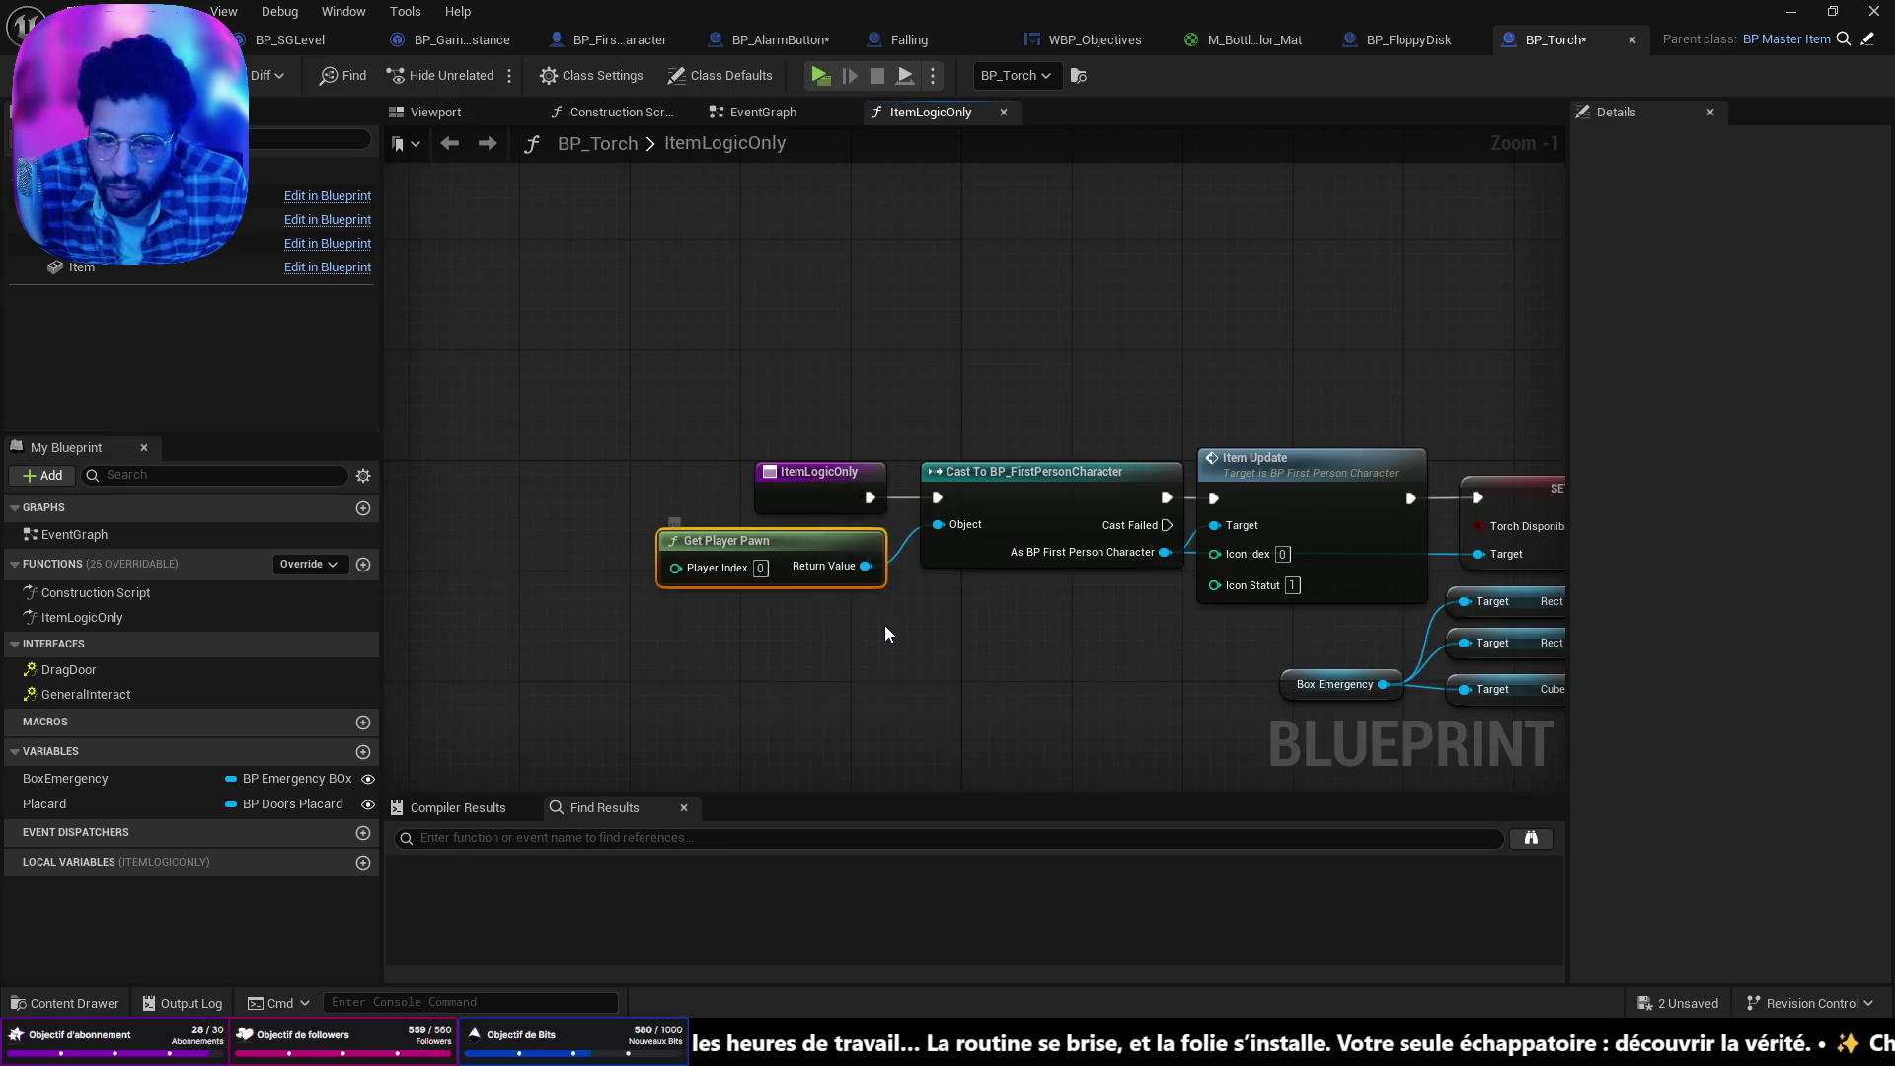
left_click_drag(956, 613, 582, 502)
key("Delete")
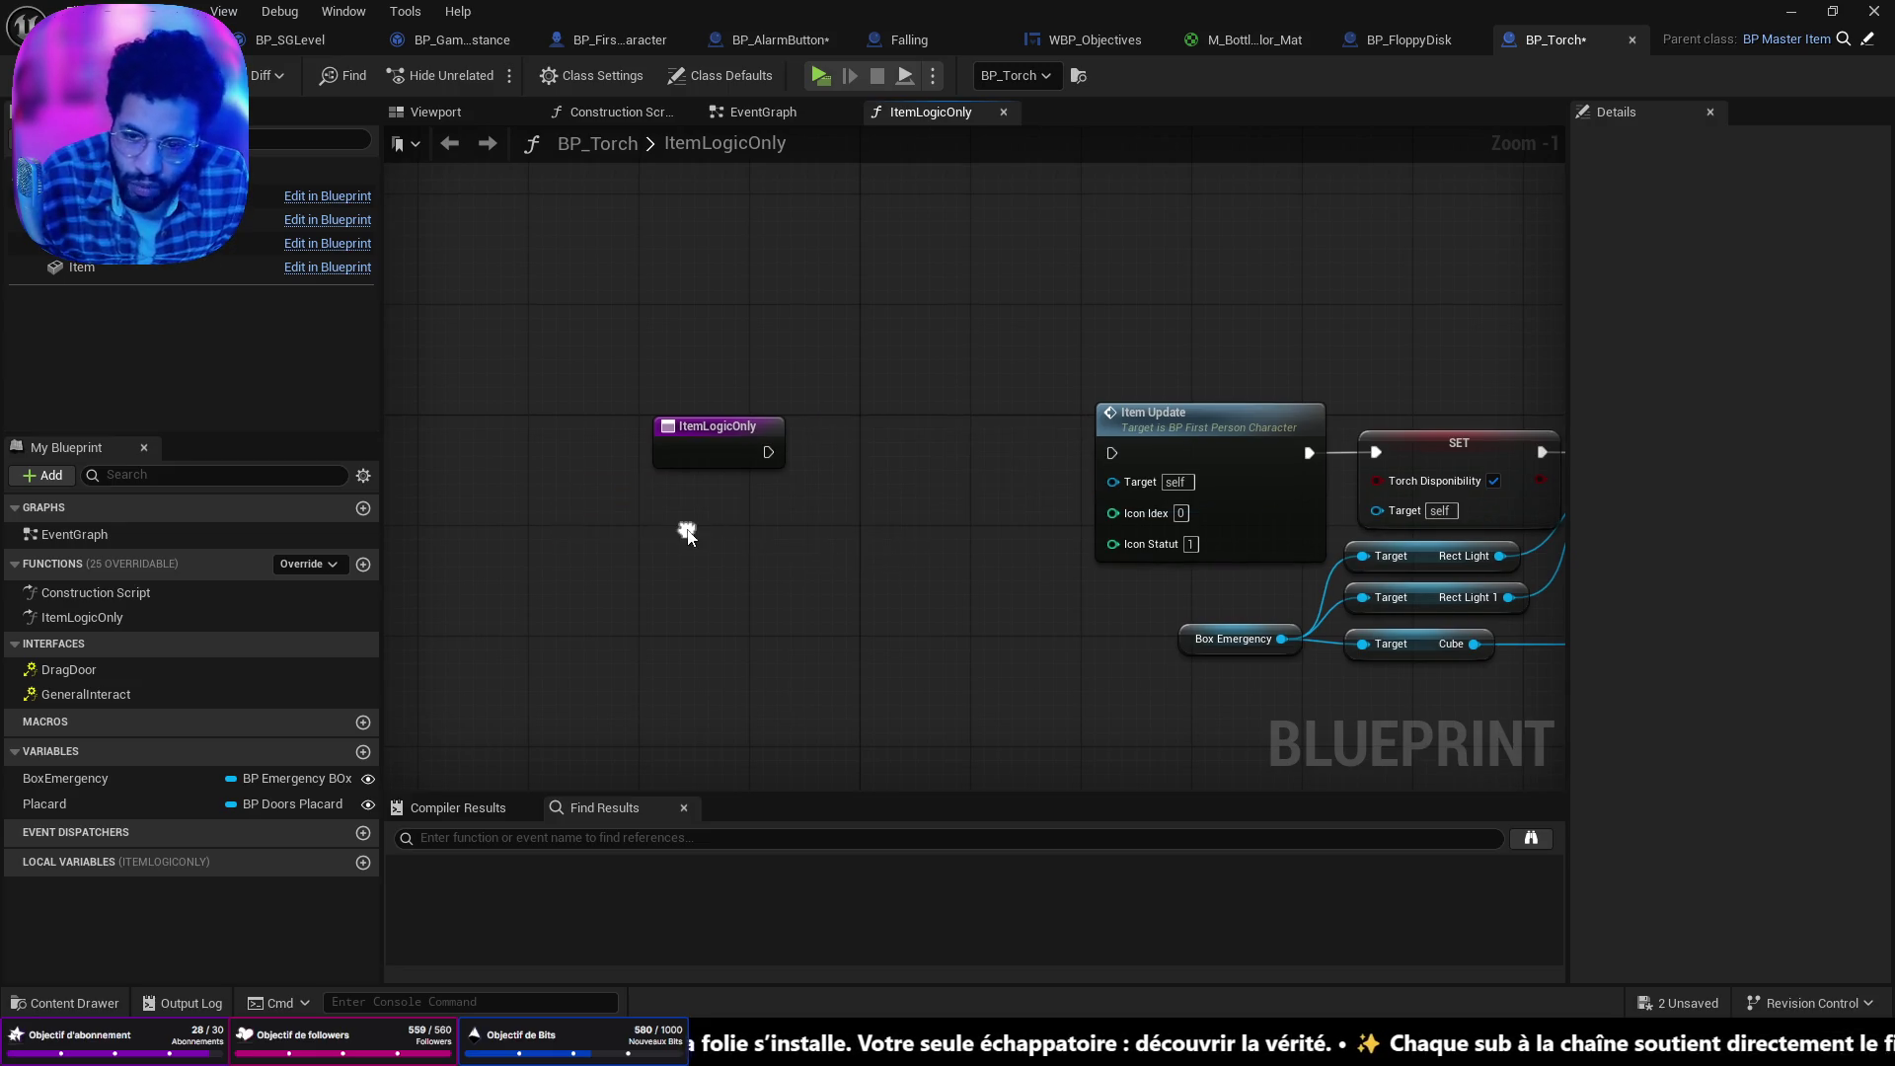
Add a Get Player node wired to Item Update, connect ItemLogicOnly's execution, and save BP_Torch.
right_click(689, 535)
type("get player")
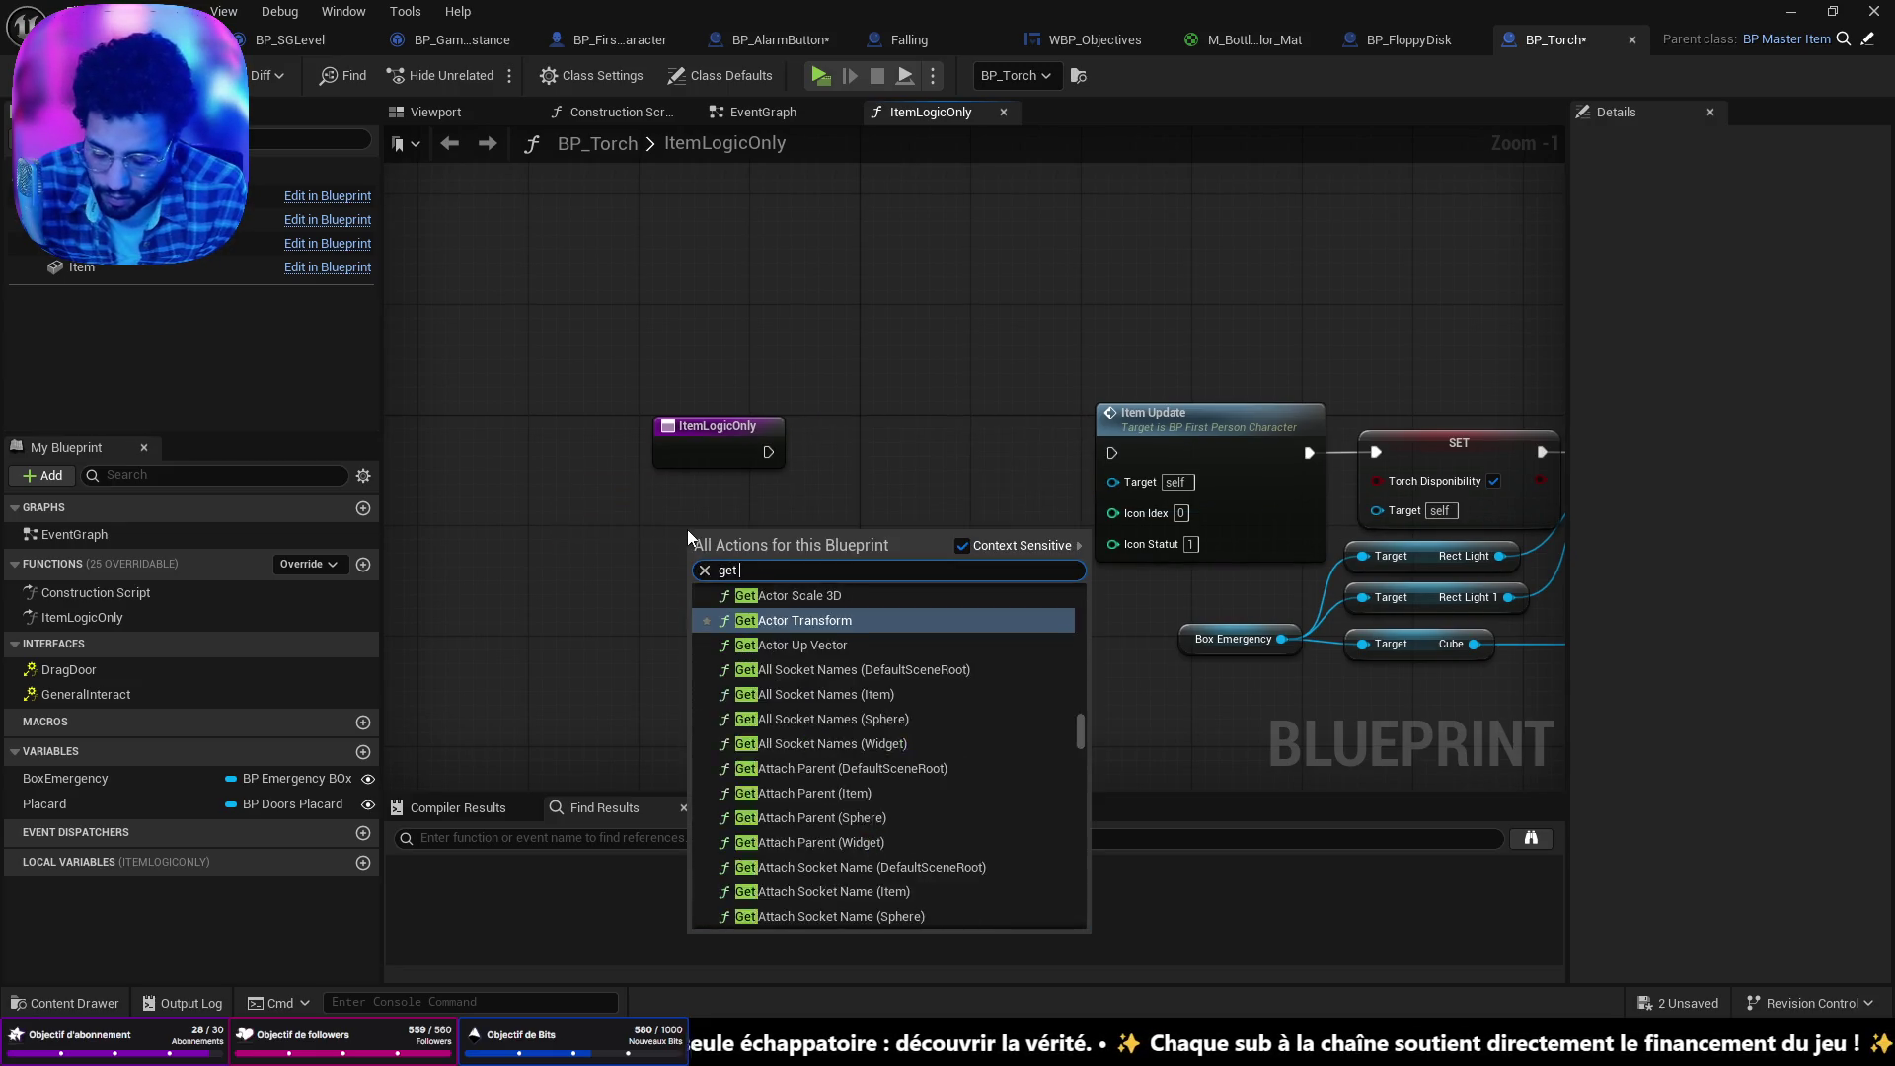
scroll(805, 696, "up", 5)
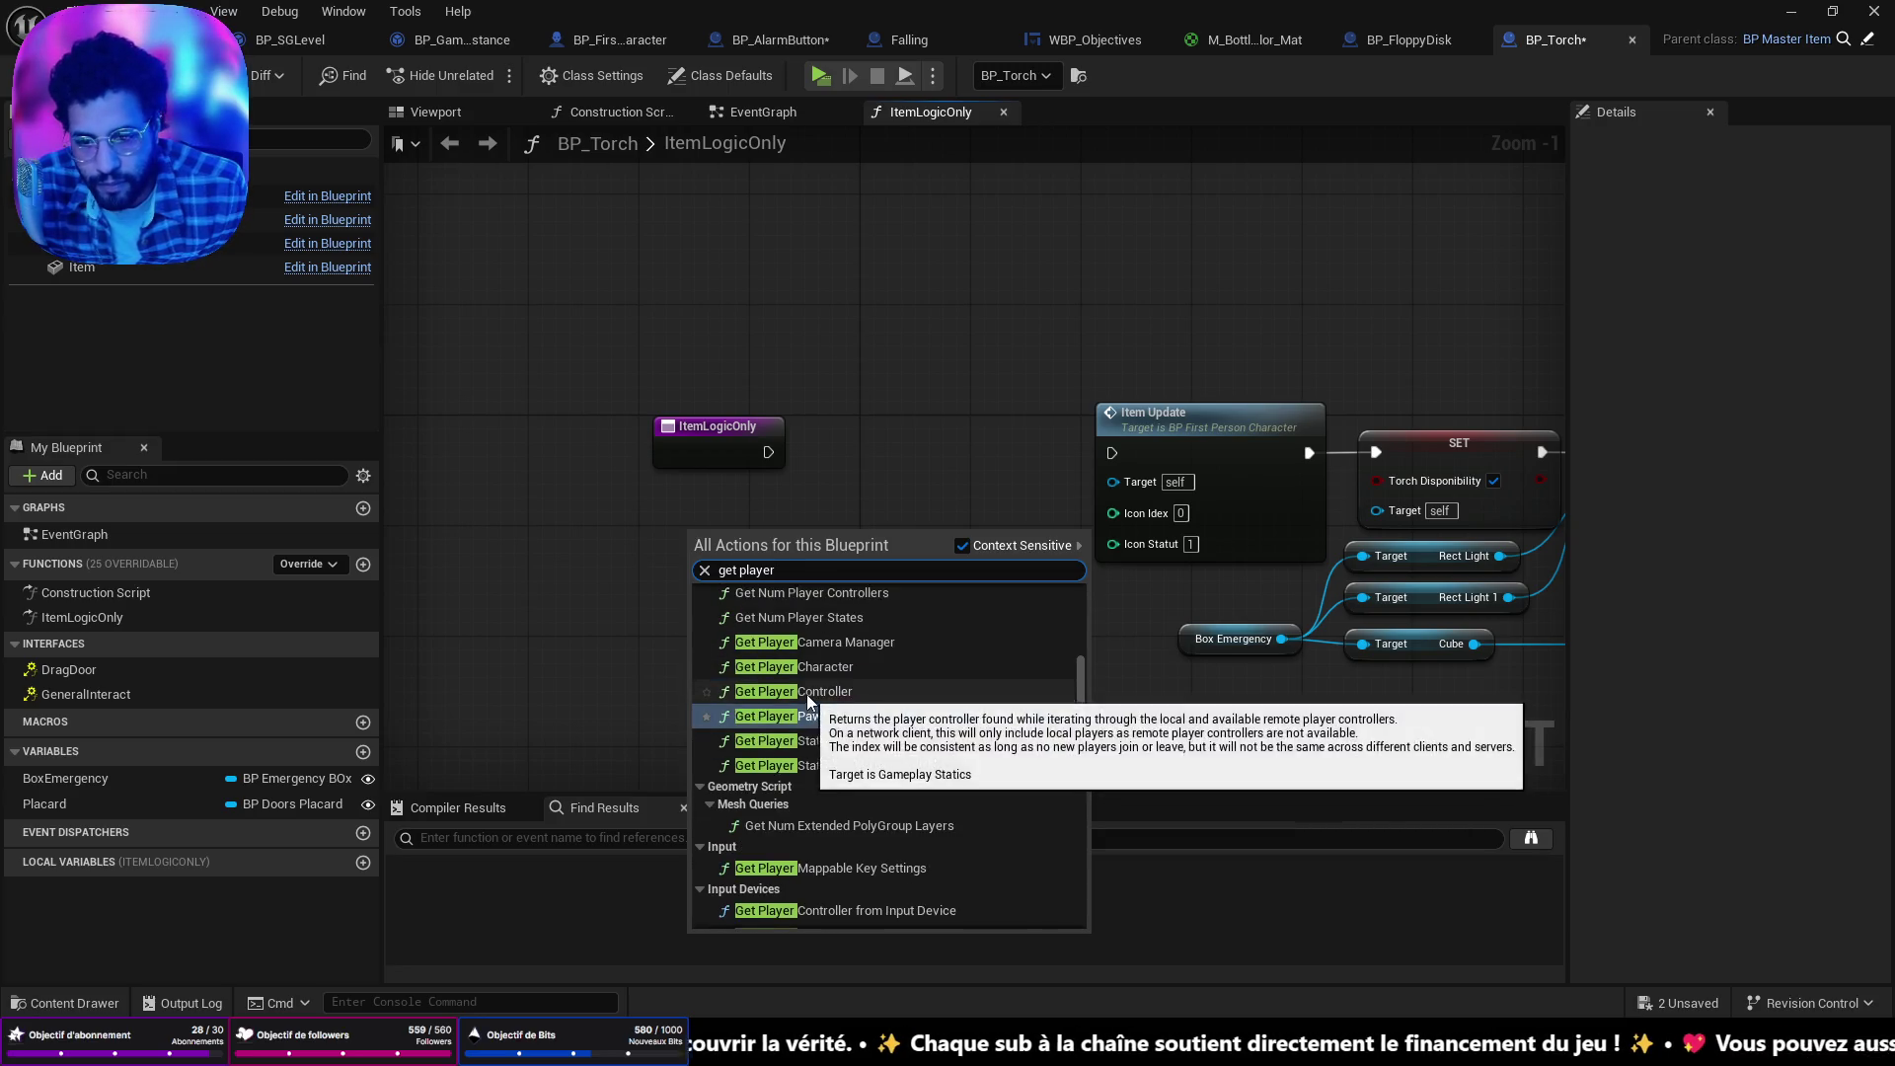
left_click(750, 767)
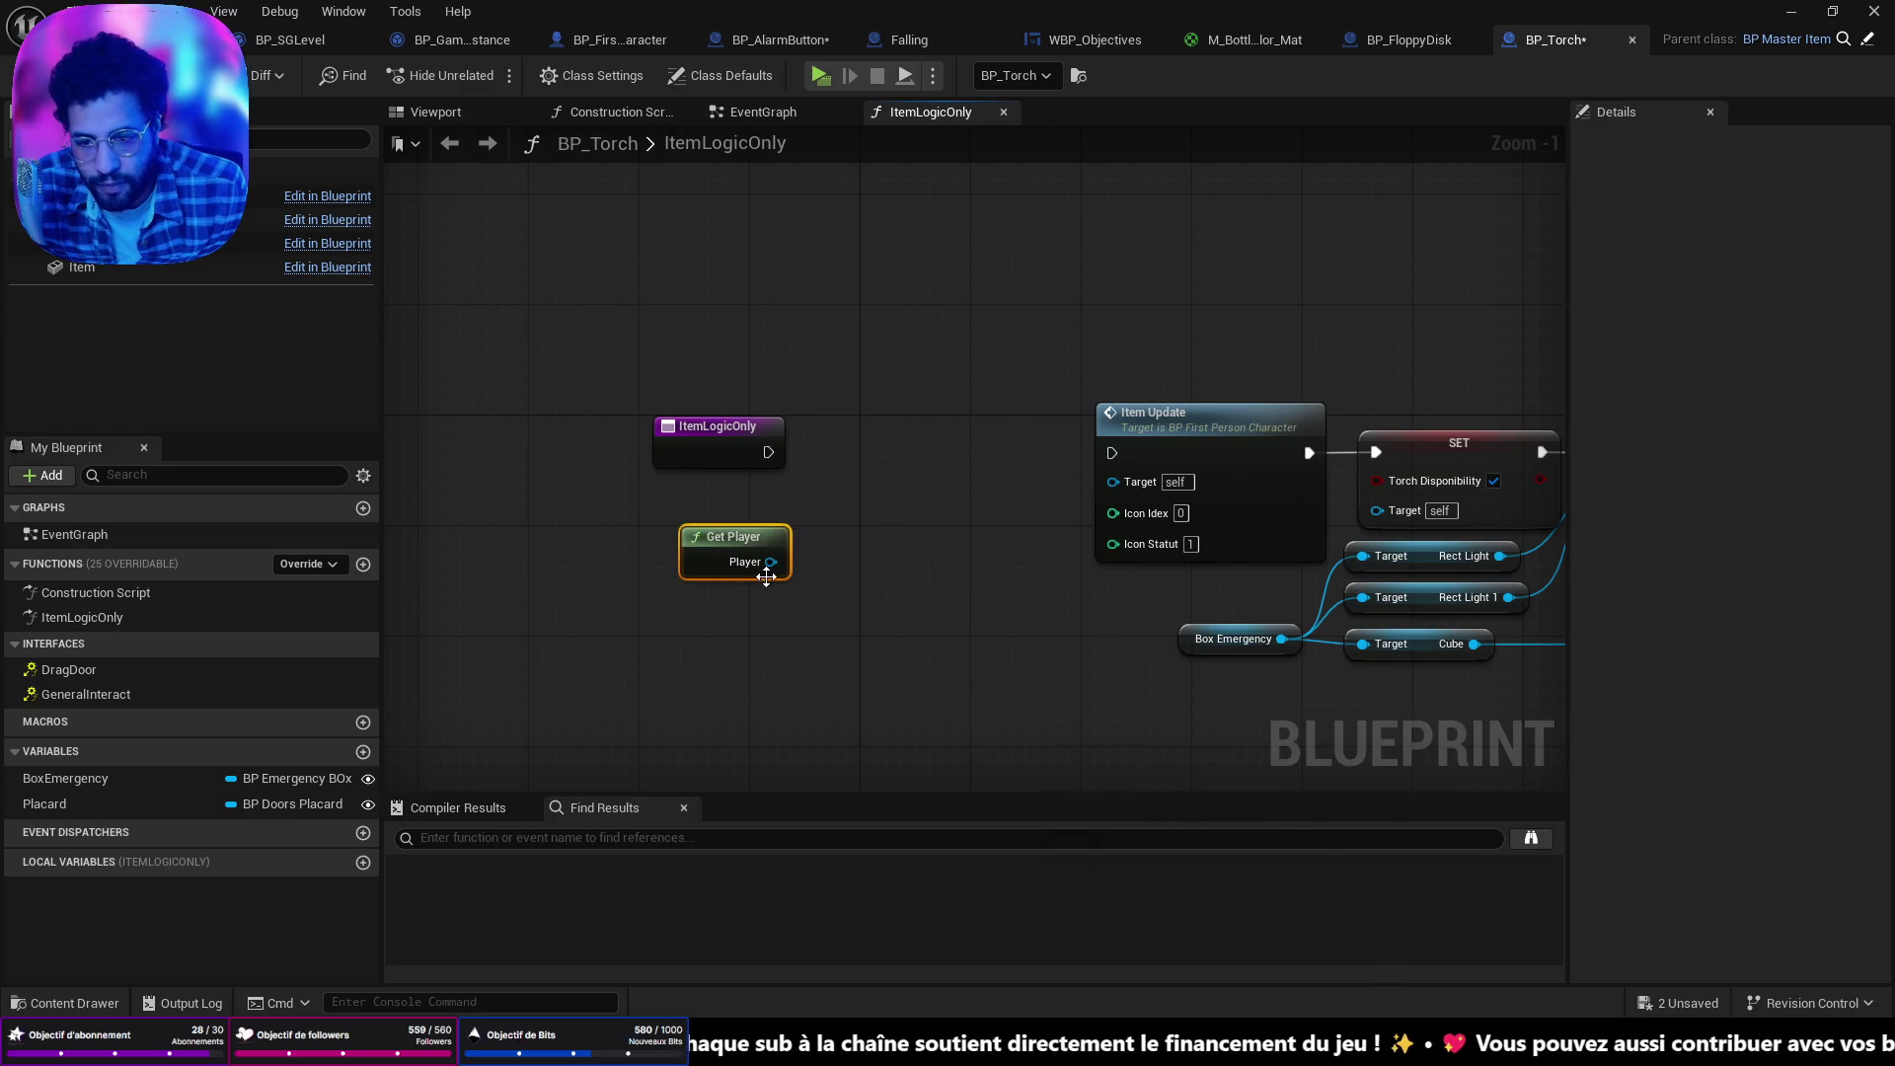
mouse_move(770, 562)
left_mouse_down()
mouse_move(967, 524)
mouse_move(1116, 459)
mouse_move(1115, 478)
mouse_move(1378, 511)
left_mouse_up()
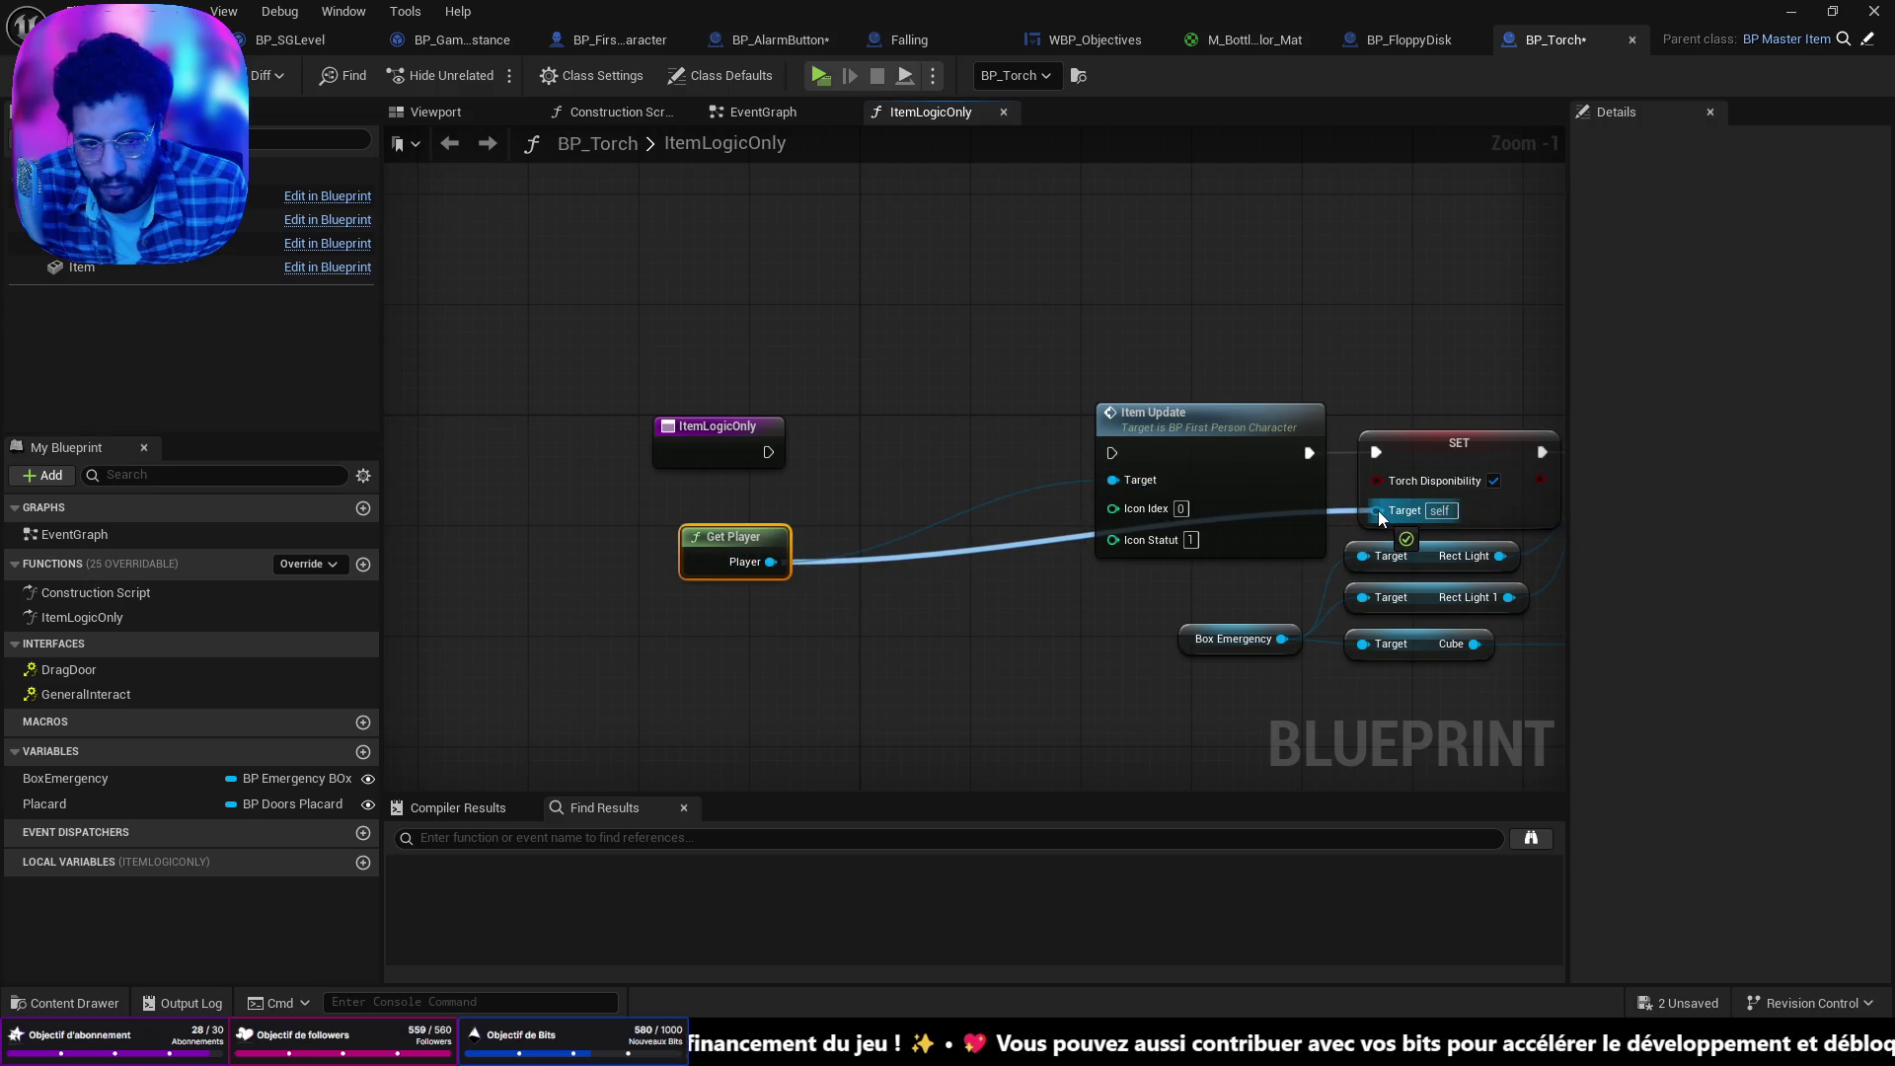
left_click_drag(765, 452, 1113, 453)
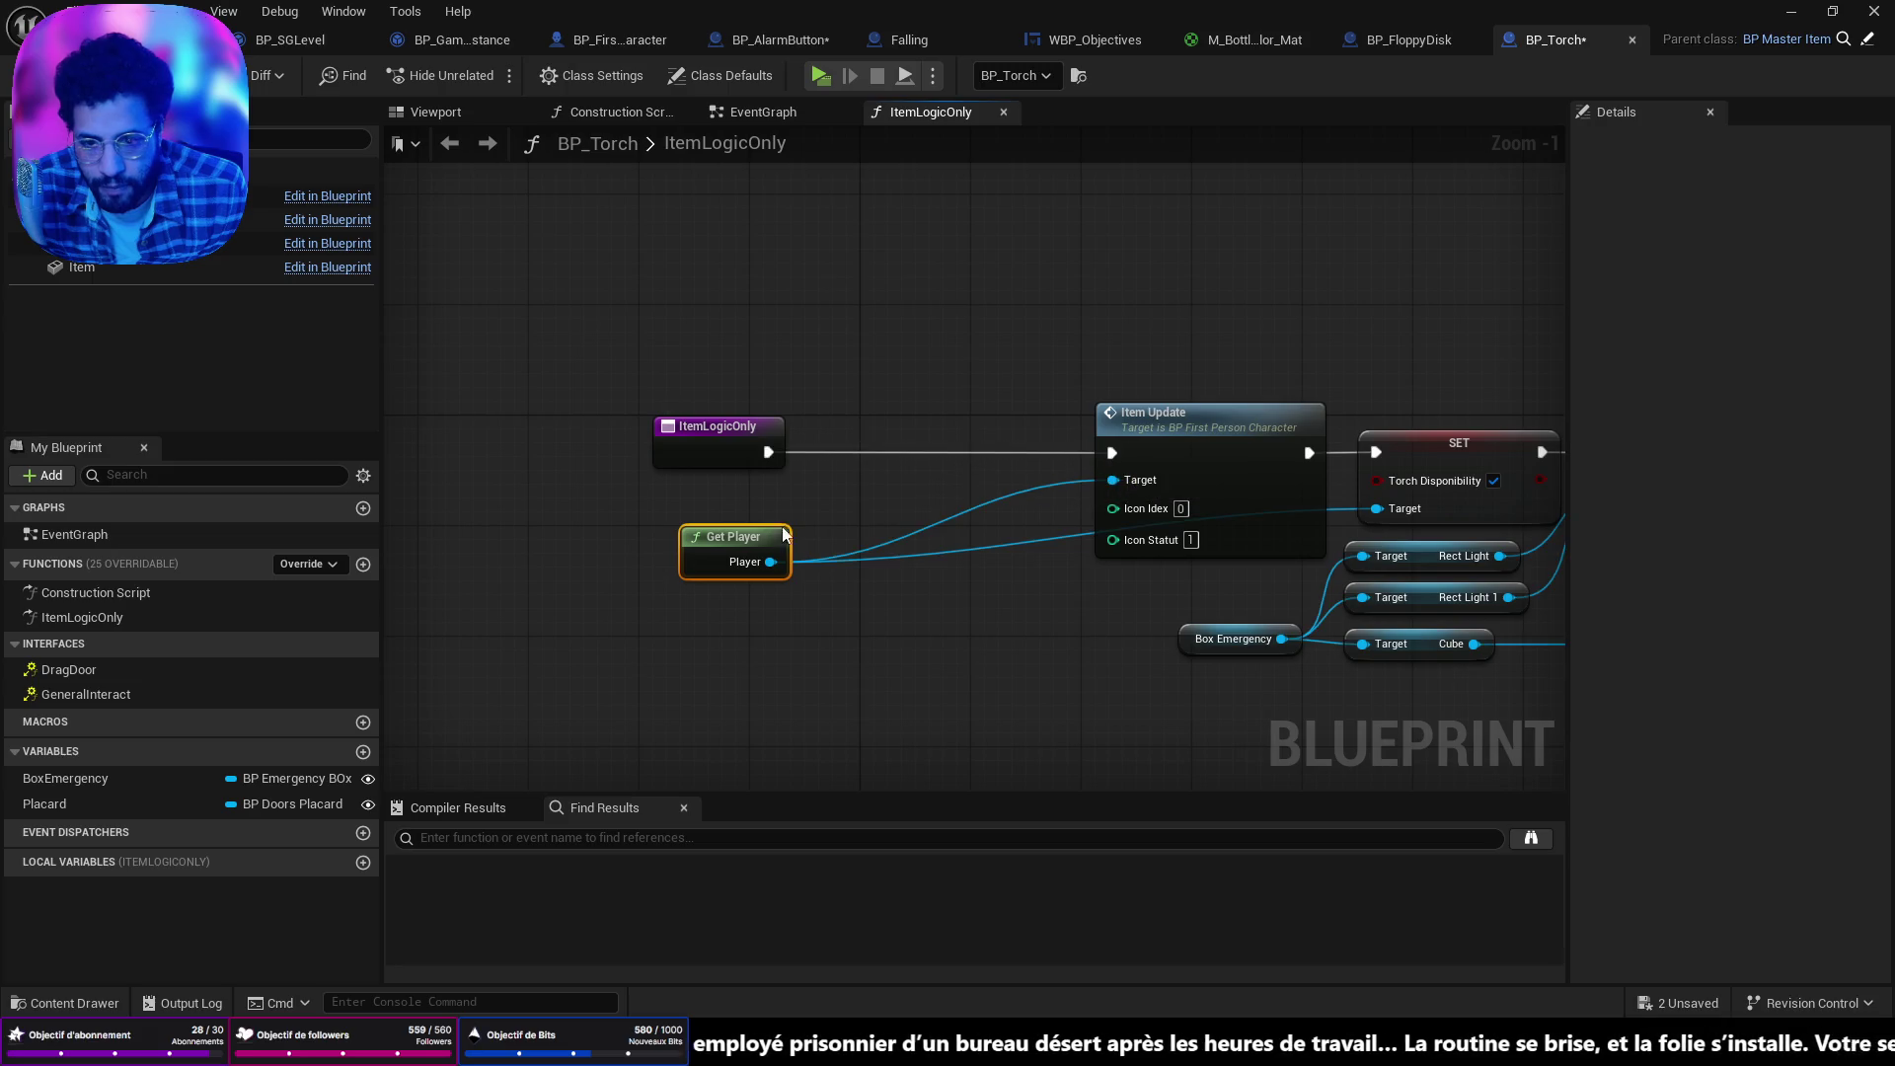
left_click_drag(759, 535, 938, 480)
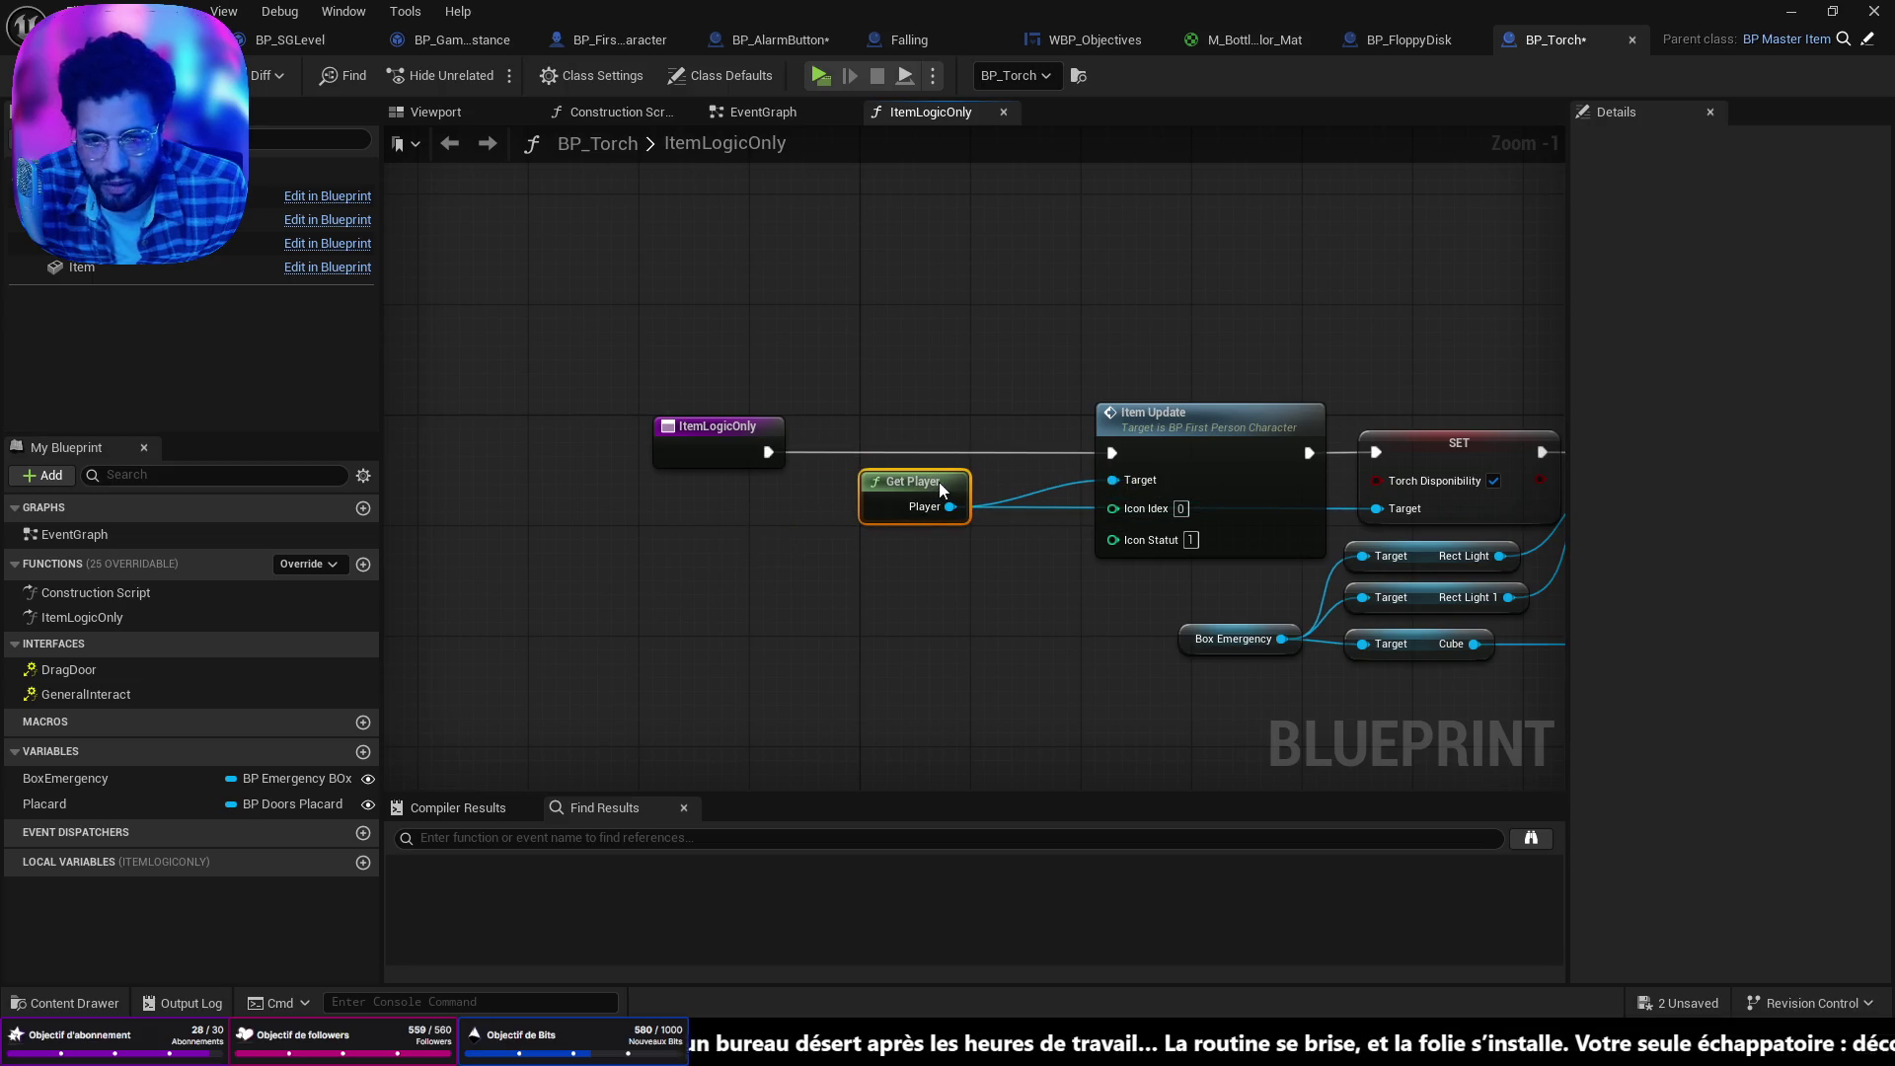
key("ctrl+s")
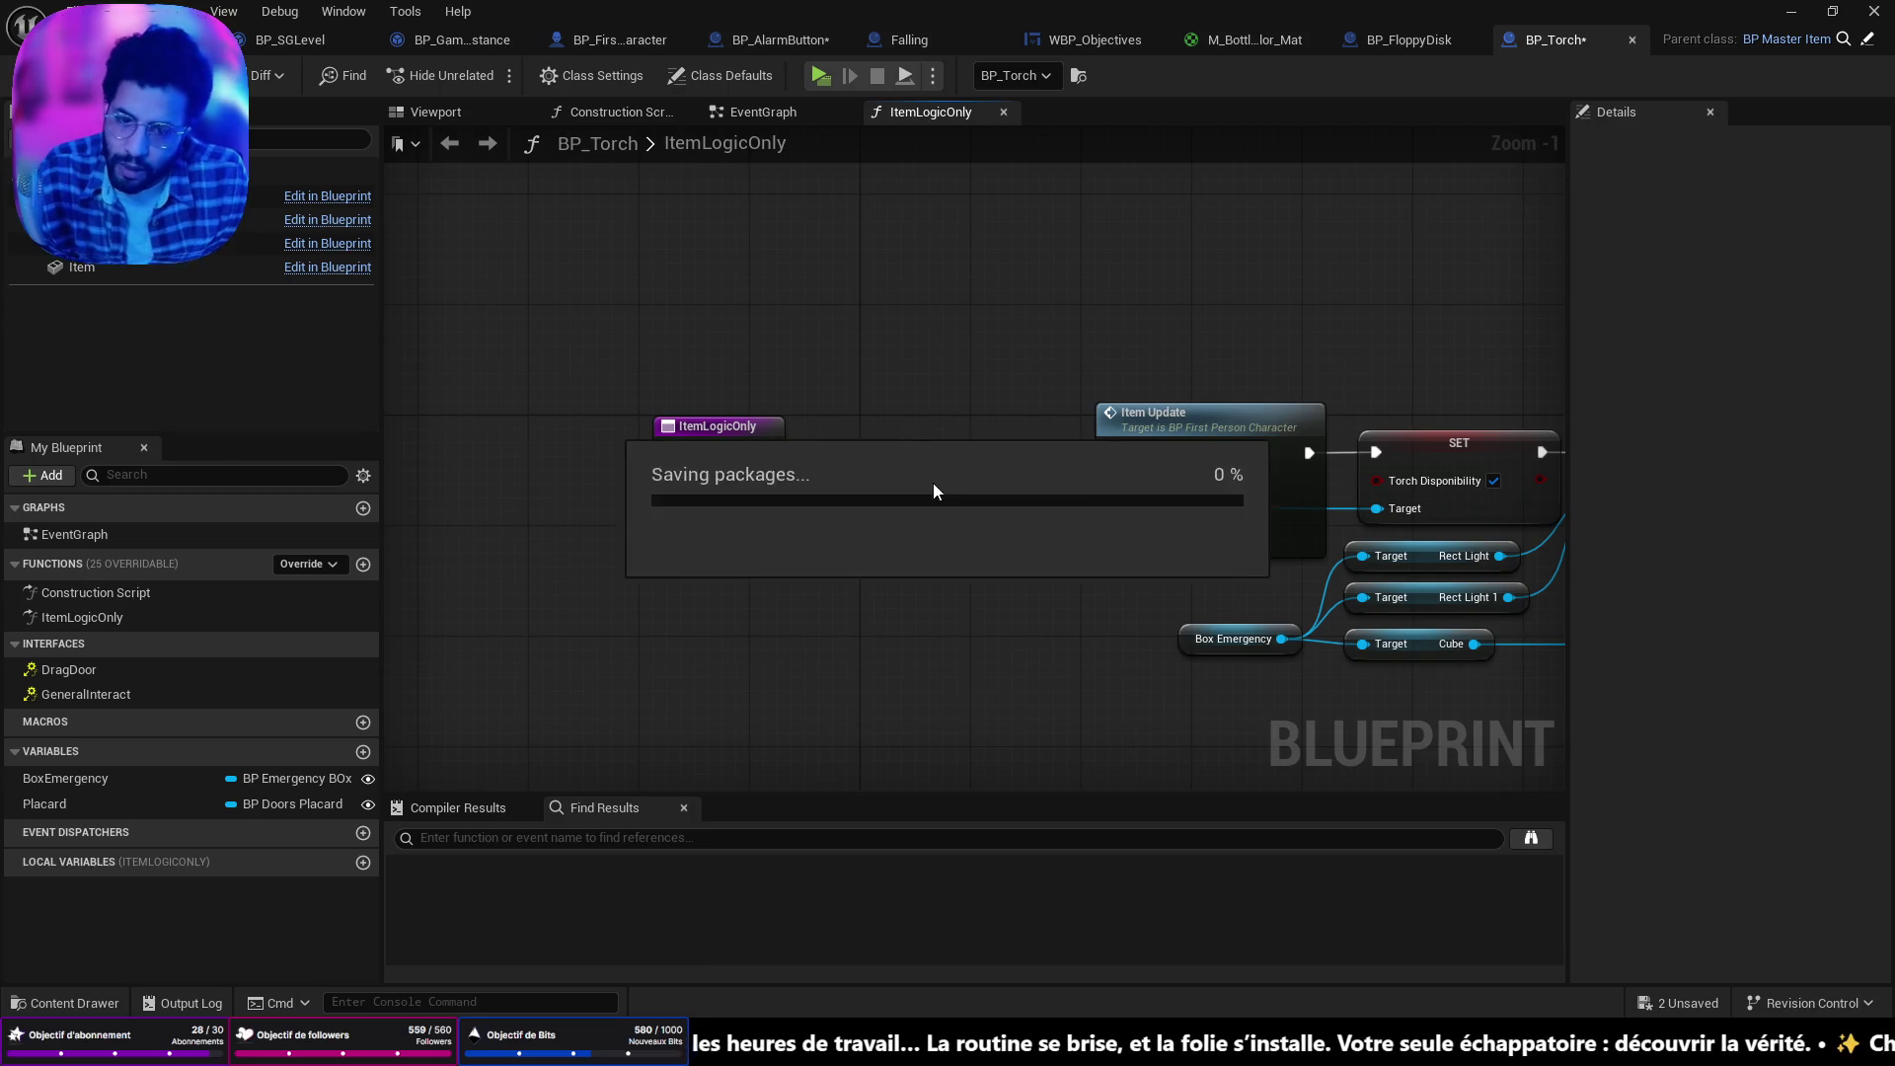
scroll(486, 438, "down", 3)
Delete the Get Player Character and Cast To BP_FirstPersonCharacter nodes.
left_click_drag(486, 437, 987, 516)
scroll(995, 541, "up", 4)
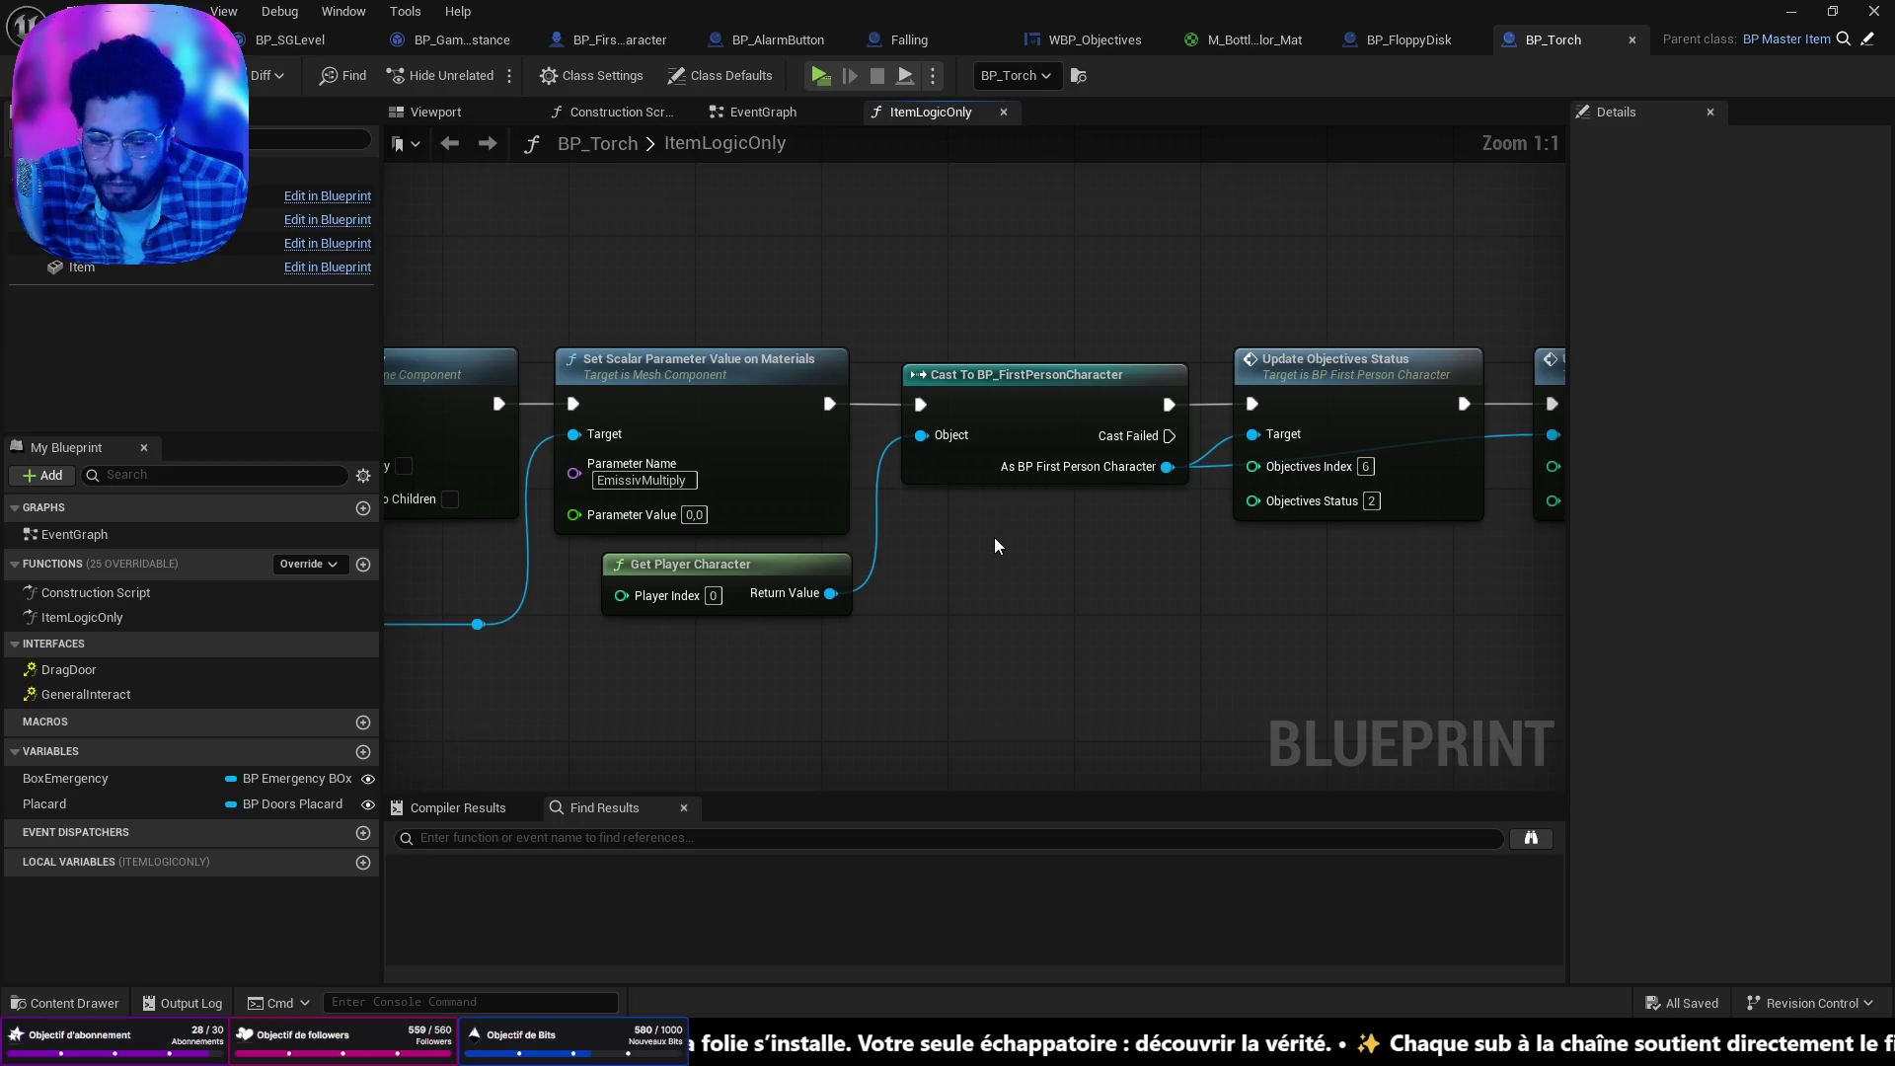
scroll(993, 541, "down", 2)
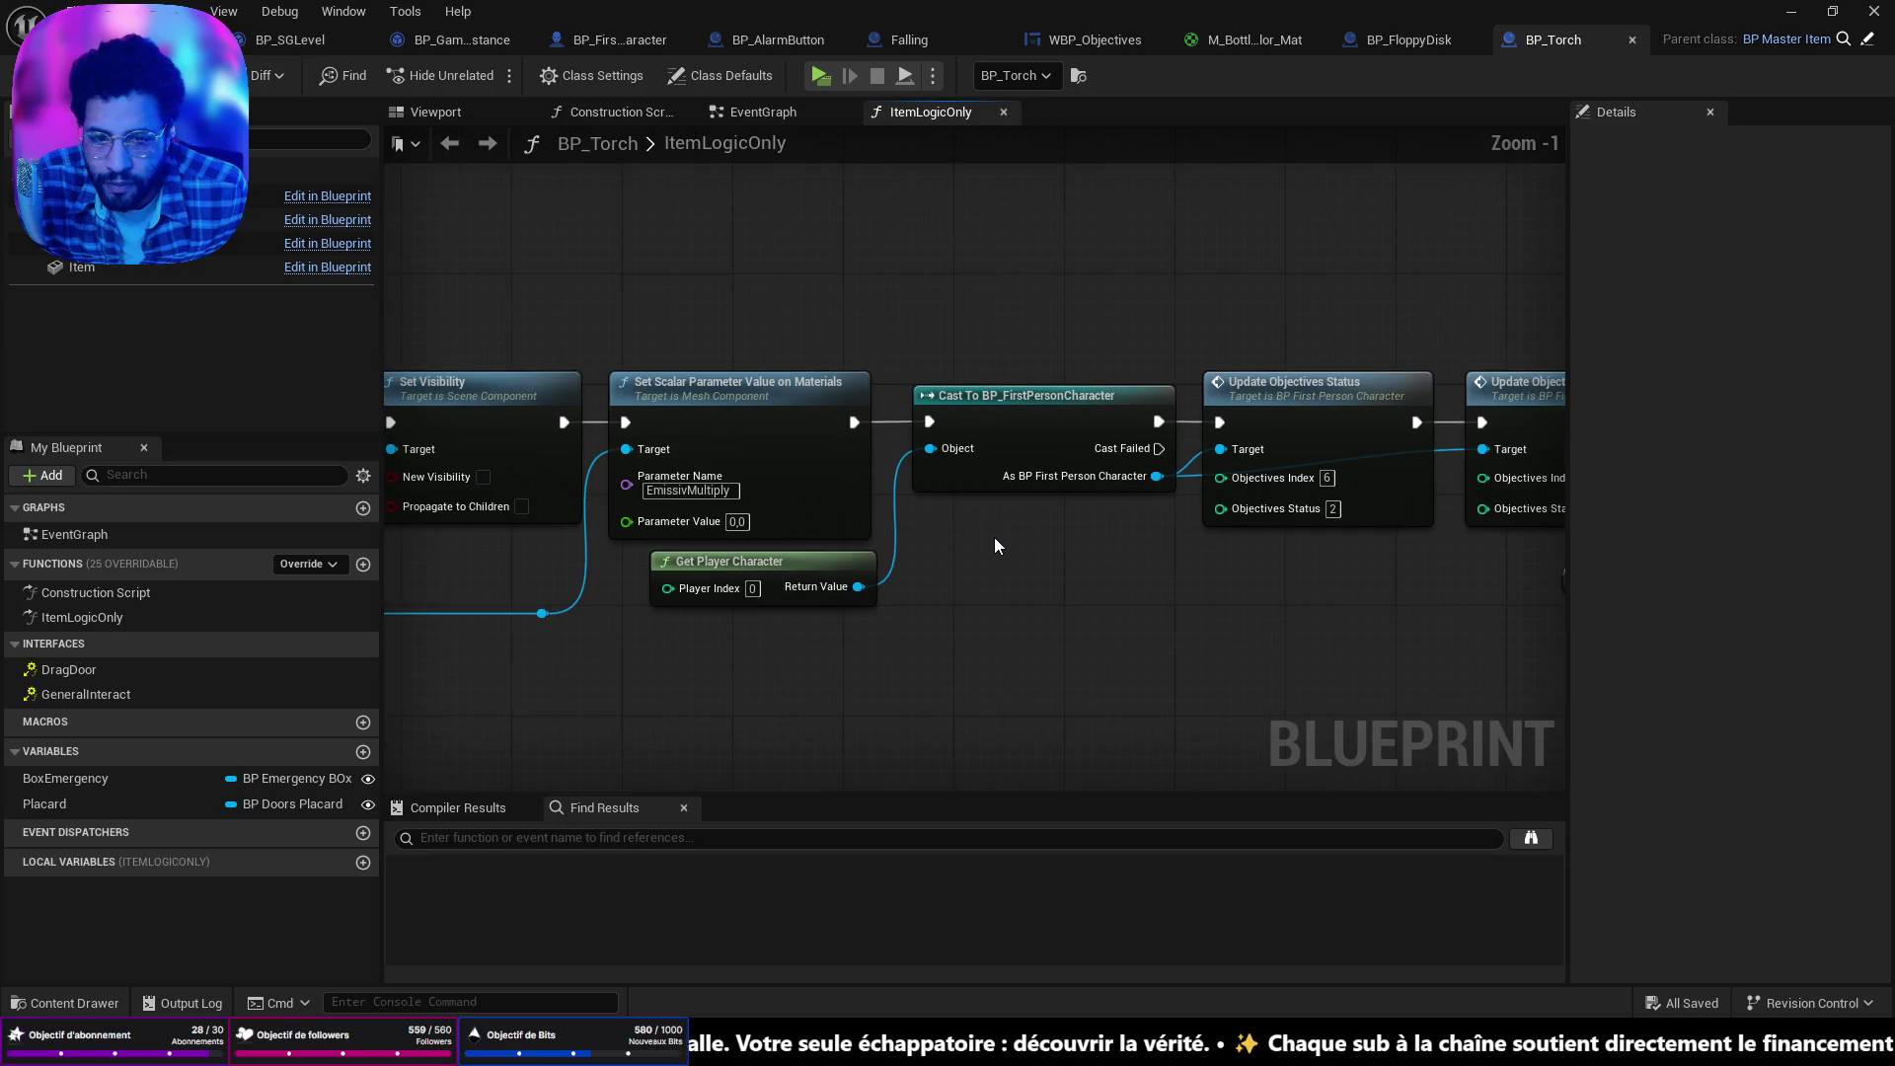
left_click(856, 555)
key("Delete")
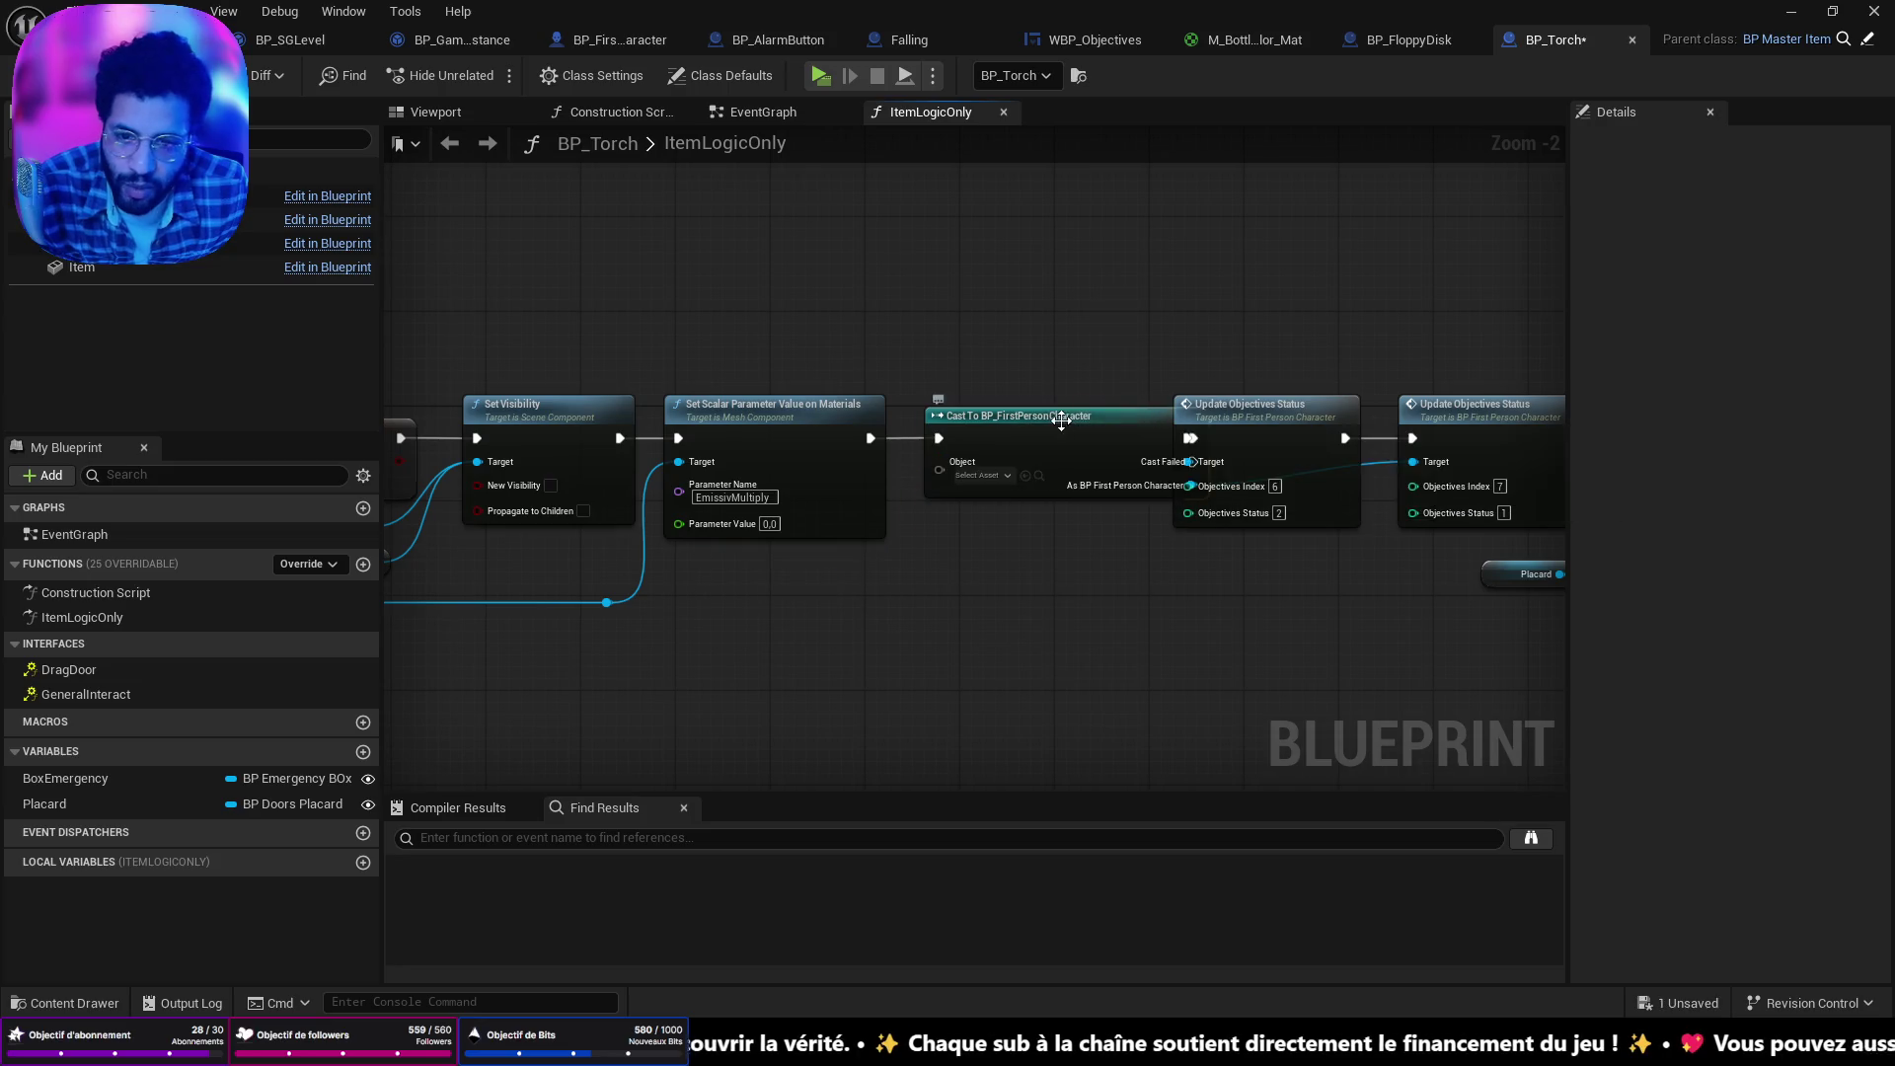
left_click(1061, 420)
key("Delete")
Add BFL Game Get Player, wire it via a reroute to both Update Objectives Status targets, and reconnect execution.
right_click(748, 638)
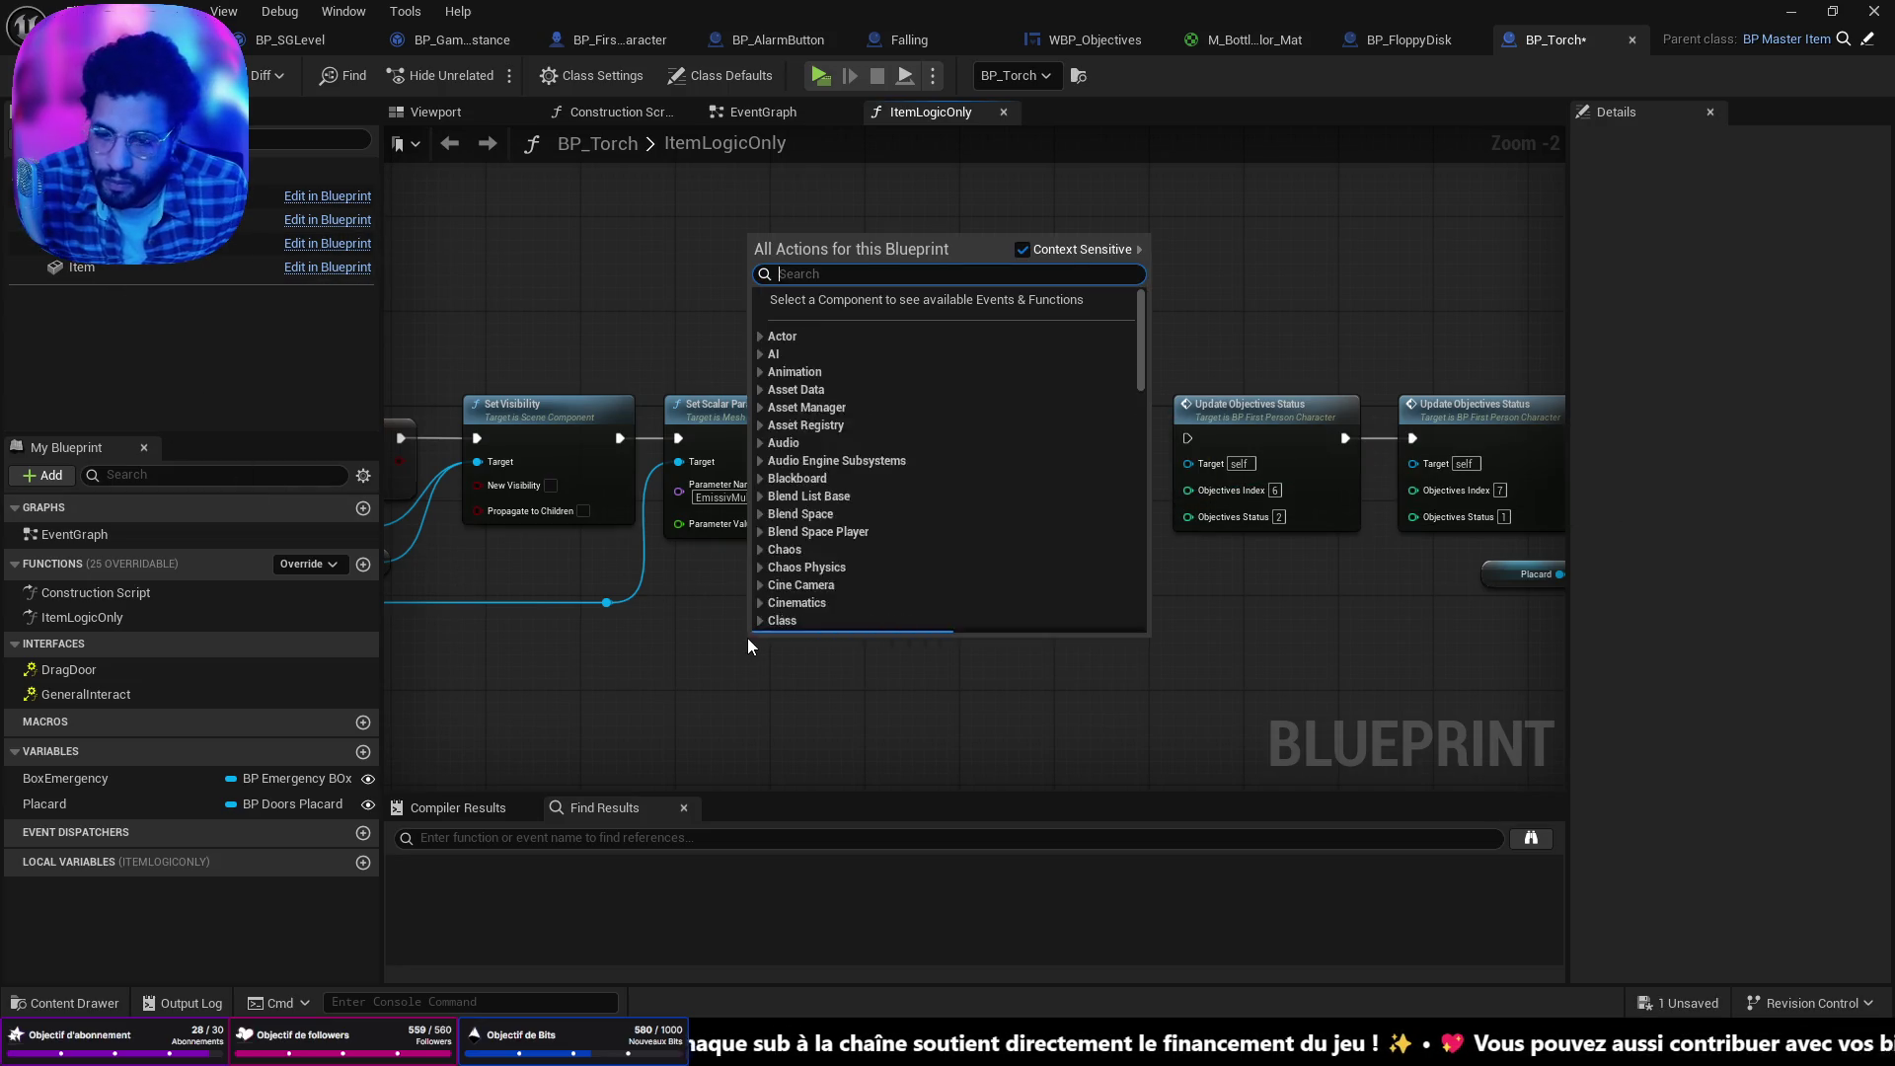
type("get player")
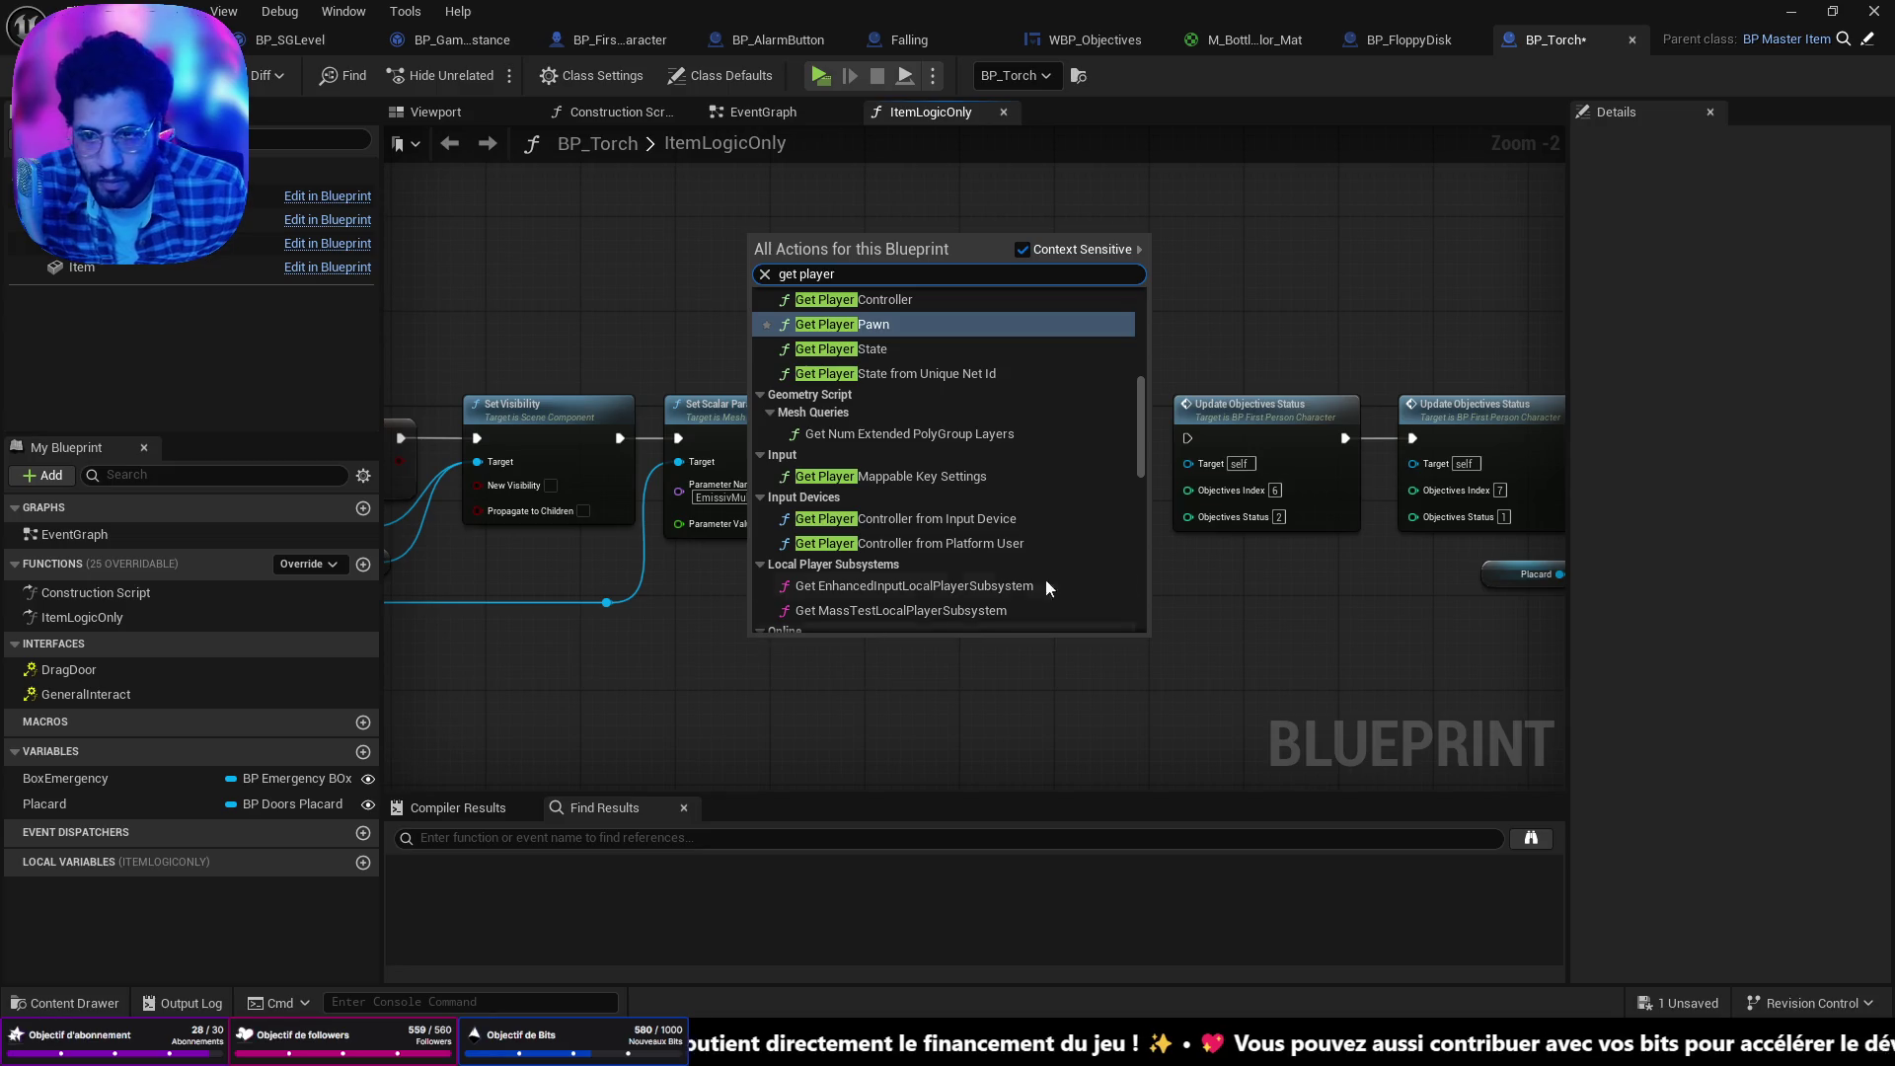
scroll(1027, 494, "up", 5)
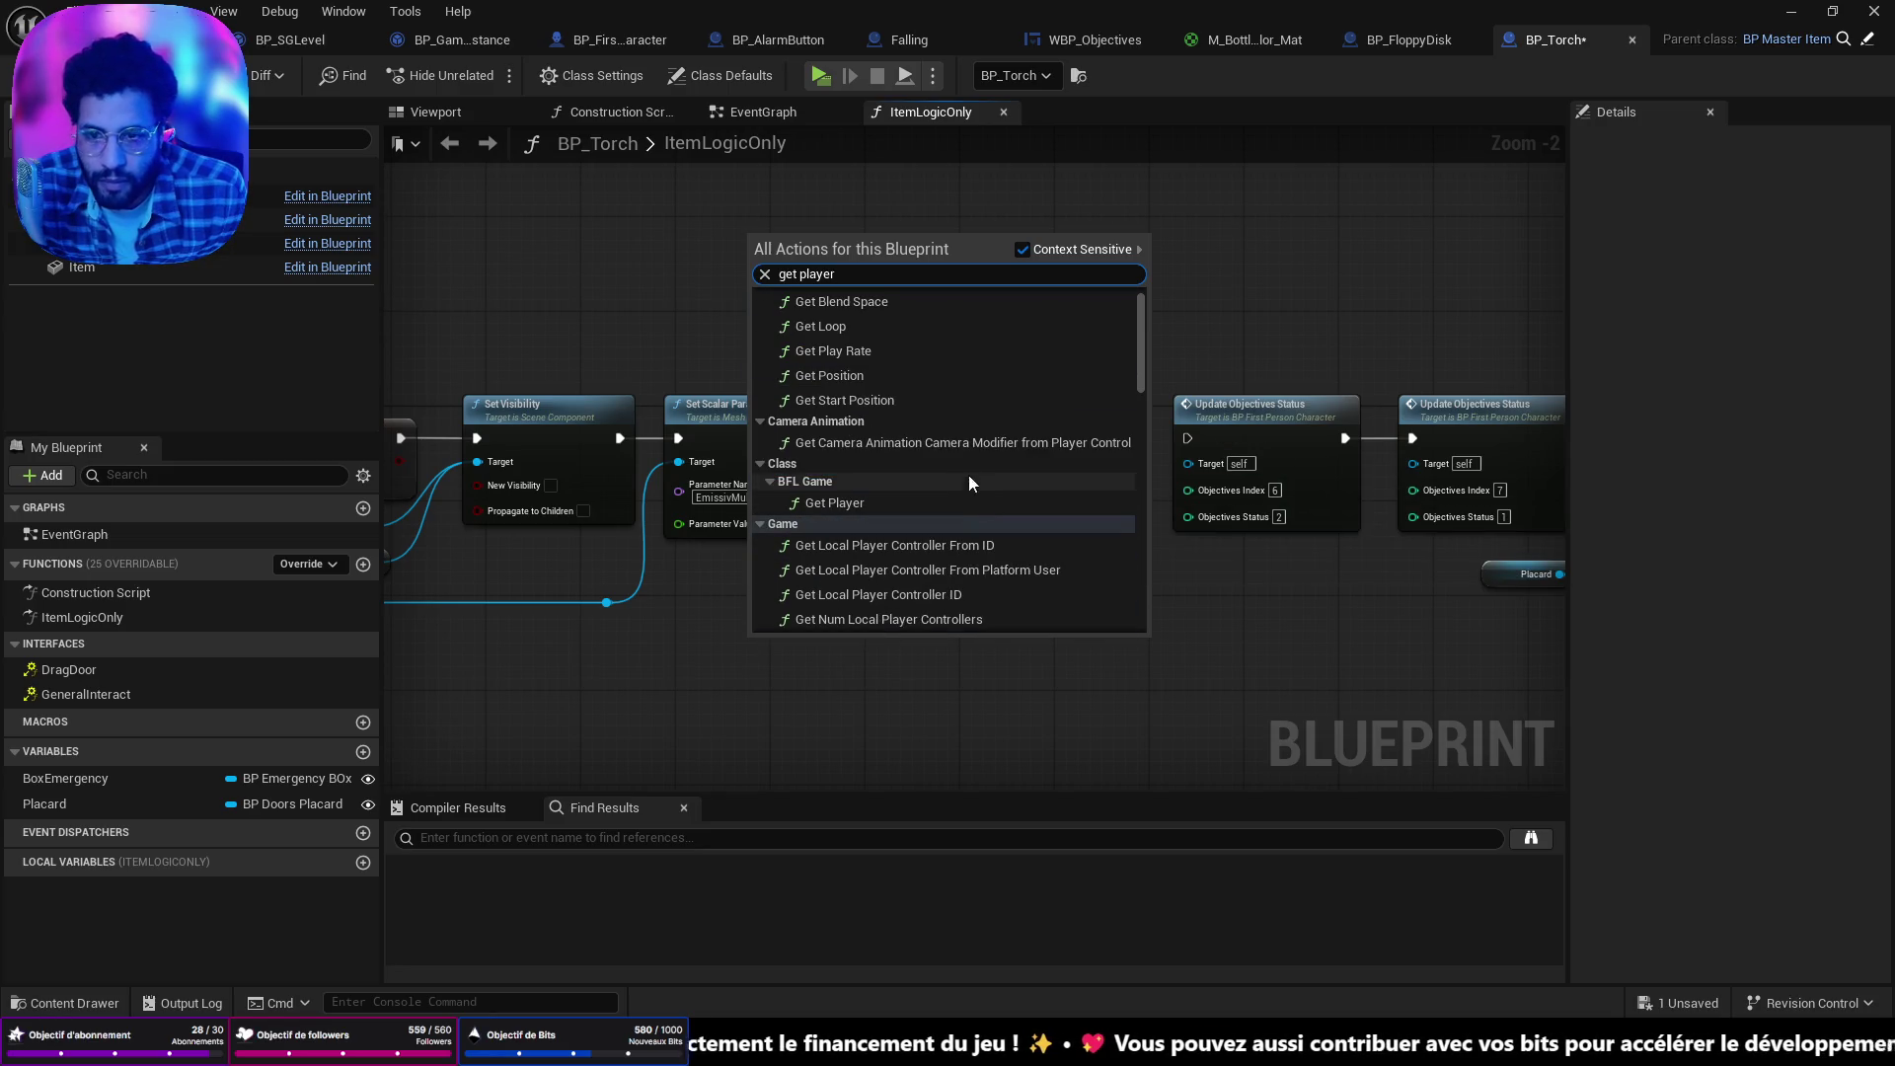
left_click(881, 507)
mouse_move(819, 636)
left_mouse_down()
mouse_move(883, 589)
mouse_move(875, 564)
mouse_move(1086, 524)
mouse_move(1188, 464)
left_mouse_up()
left_click_drag(881, 591, 1413, 464)
double_click(952, 580)
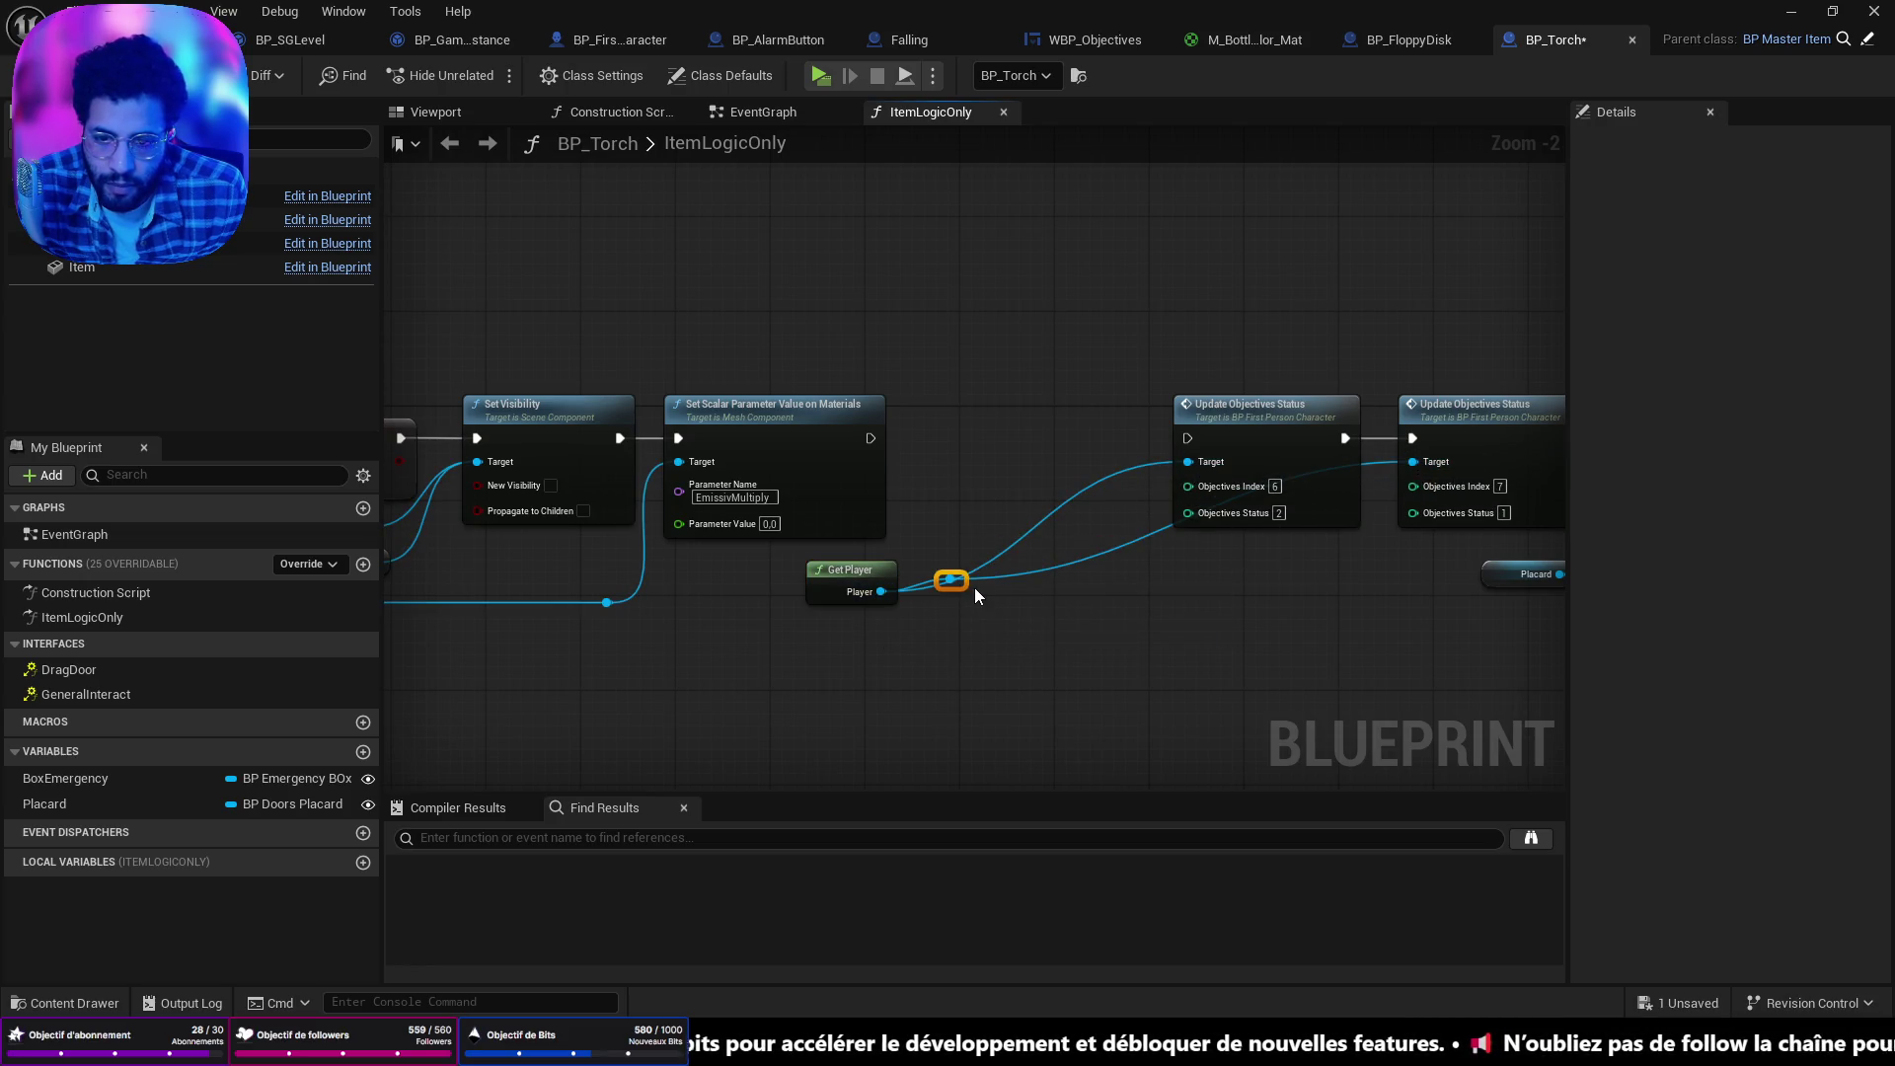
mouse_move(963, 587)
left_mouse_down()
mouse_move(1385, 598)
mouse_move(1360, 597)
left_mouse_up()
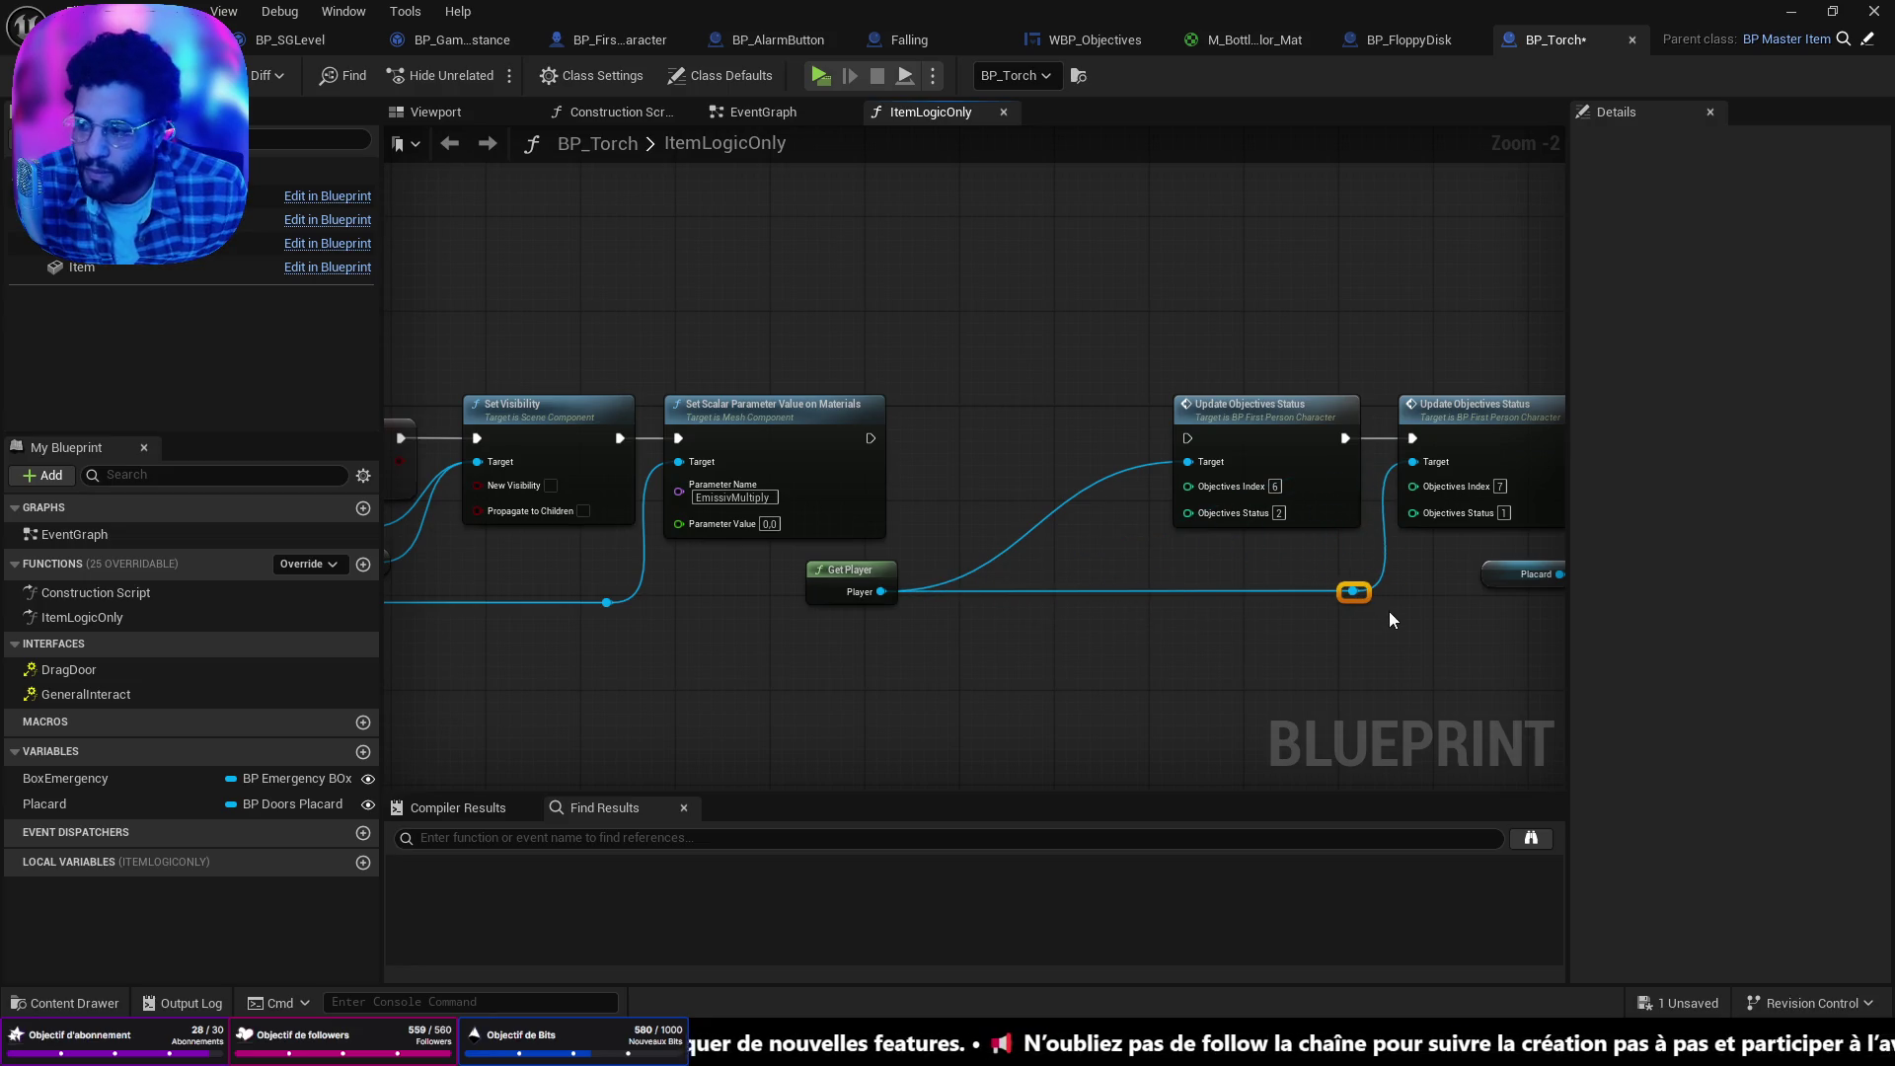
left_click_drag(871, 438, 1190, 441)
Shift Get Player, both Update Objectives Status nodes, SET and Placard left to close the gap.
left_click_drag(1147, 577, 996, 573)
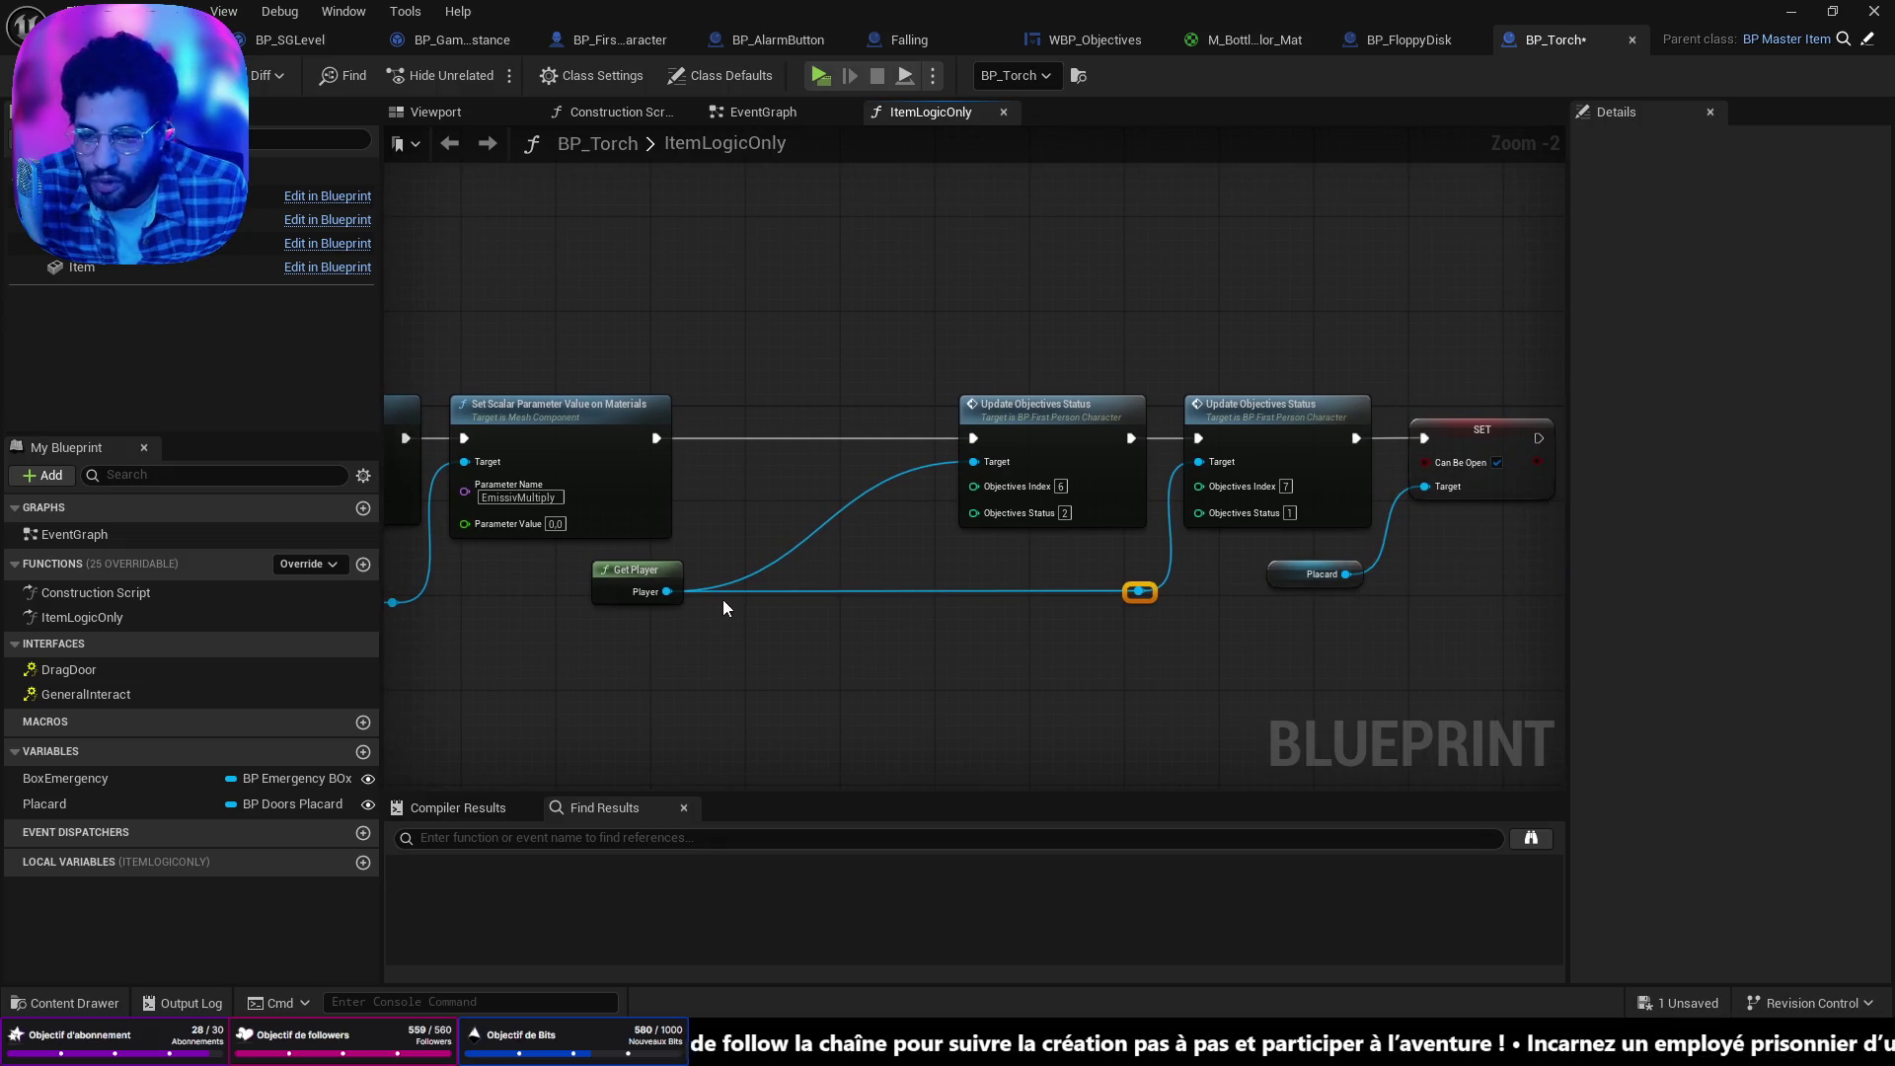
left_click_drag(652, 577, 628, 577)
mouse_move(839, 257)
left_mouse_down()
mouse_move(956, 372)
mouse_move(1508, 601)
left_mouse_up()
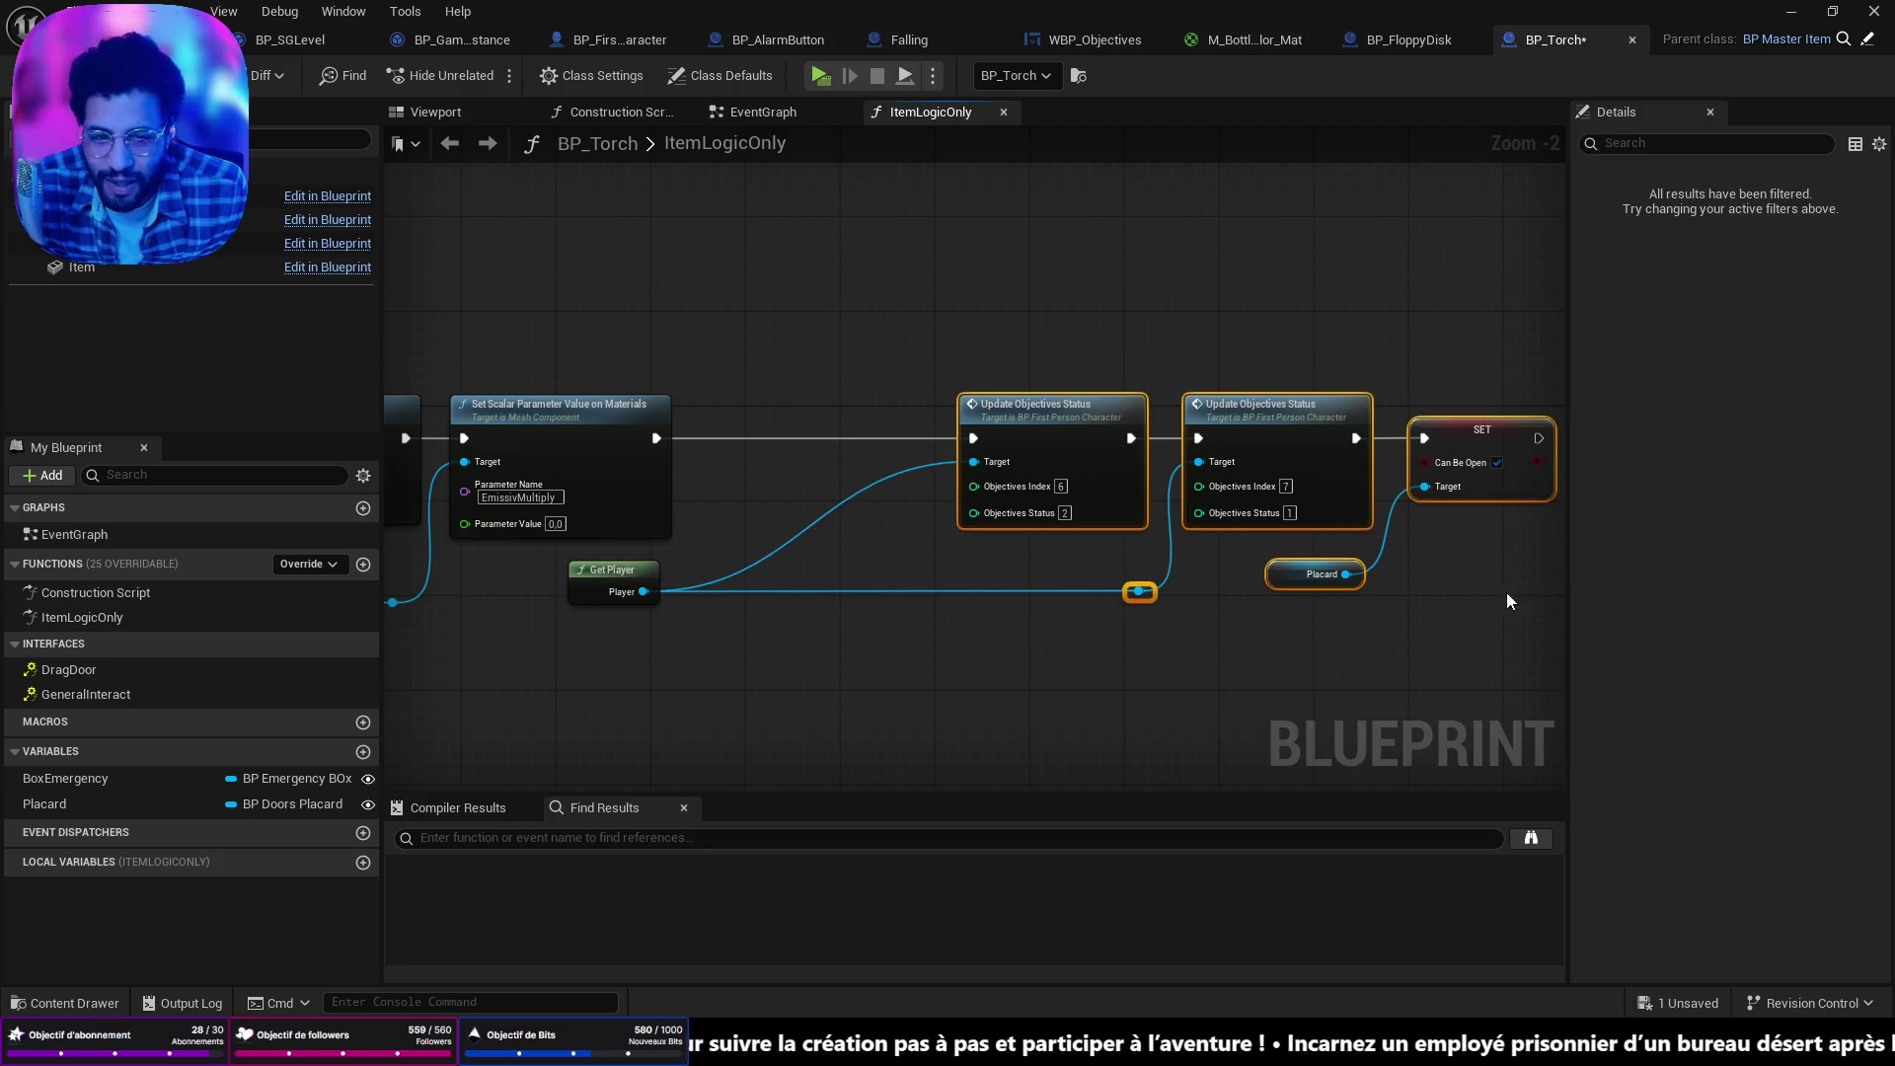
left_click_drag(1296, 420, 1060, 419)
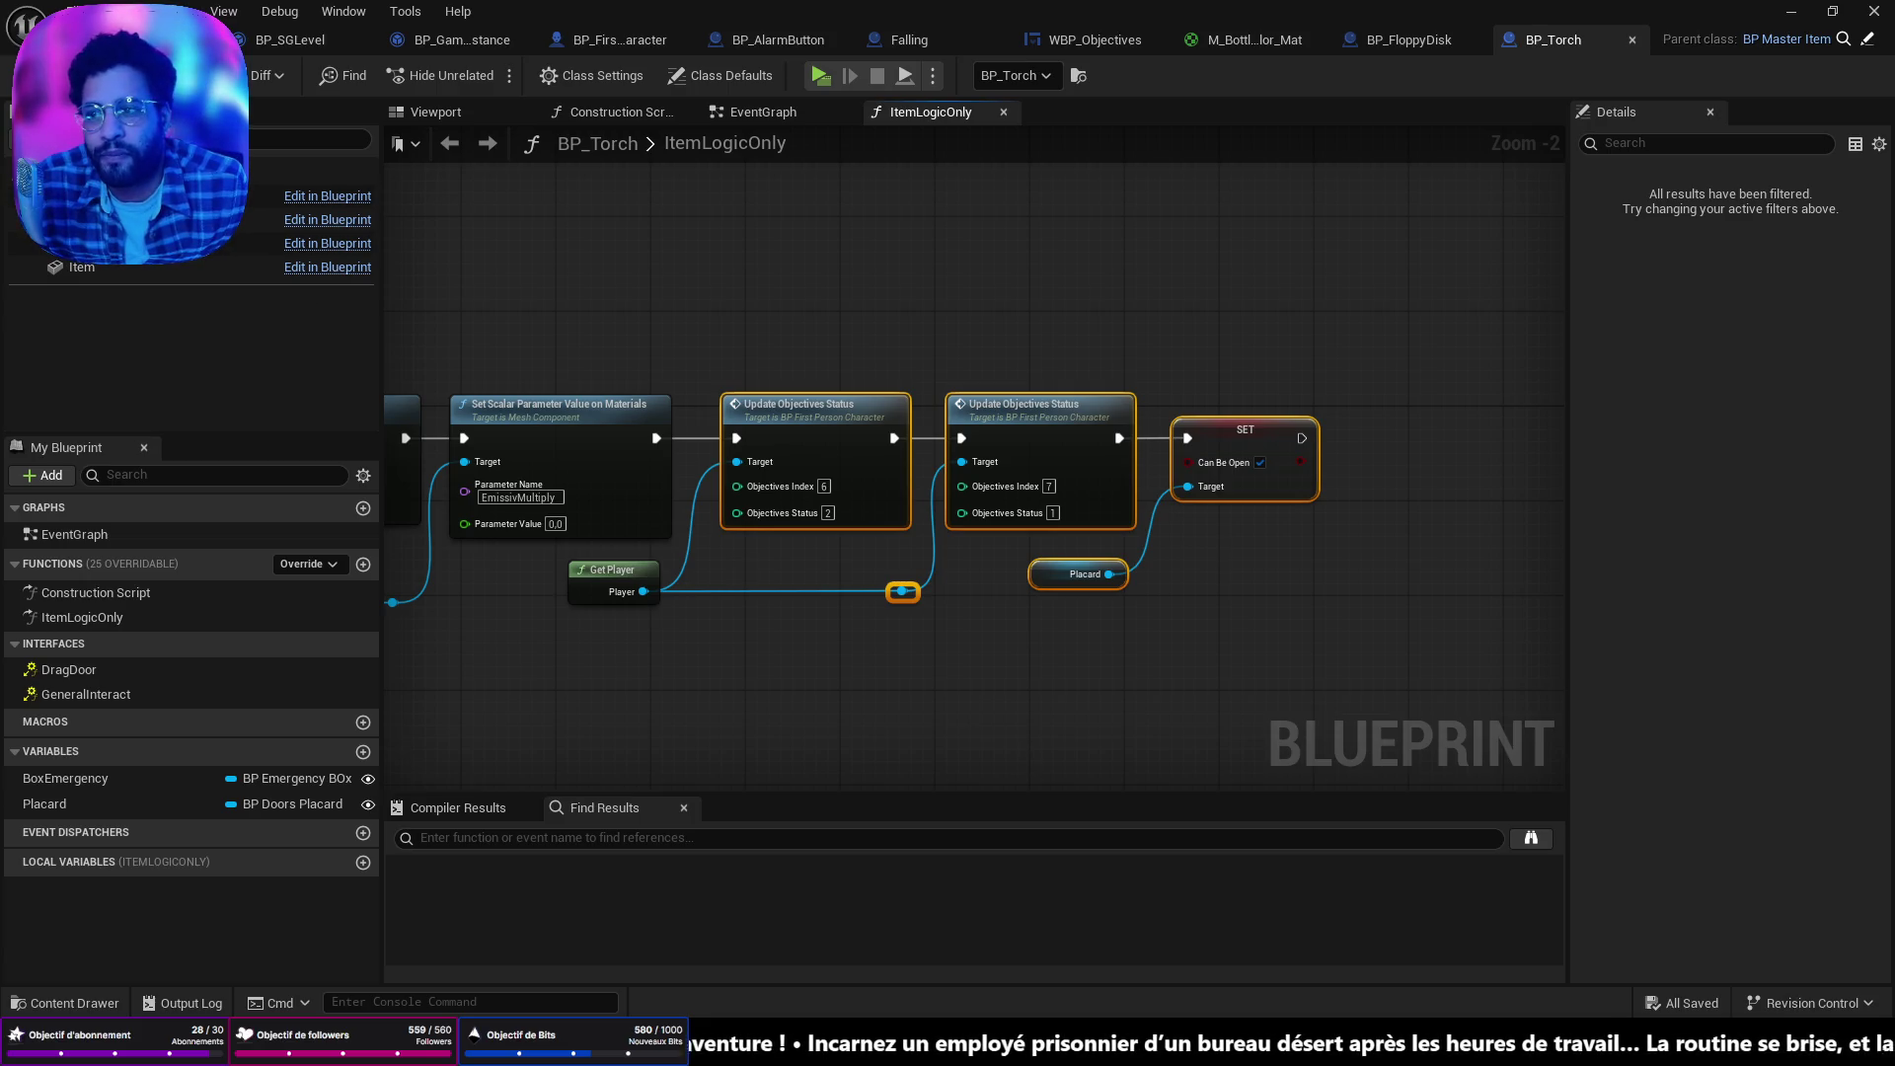
left_click(148, 40)
mouse_move(691, 395)
left_mouse_down()
mouse_move(608, 262)
mouse_move(642, 554)
mouse_move(636, 514)
mouse_move(676, 474)
mouse_move(506, 289)
left_mouse_up()
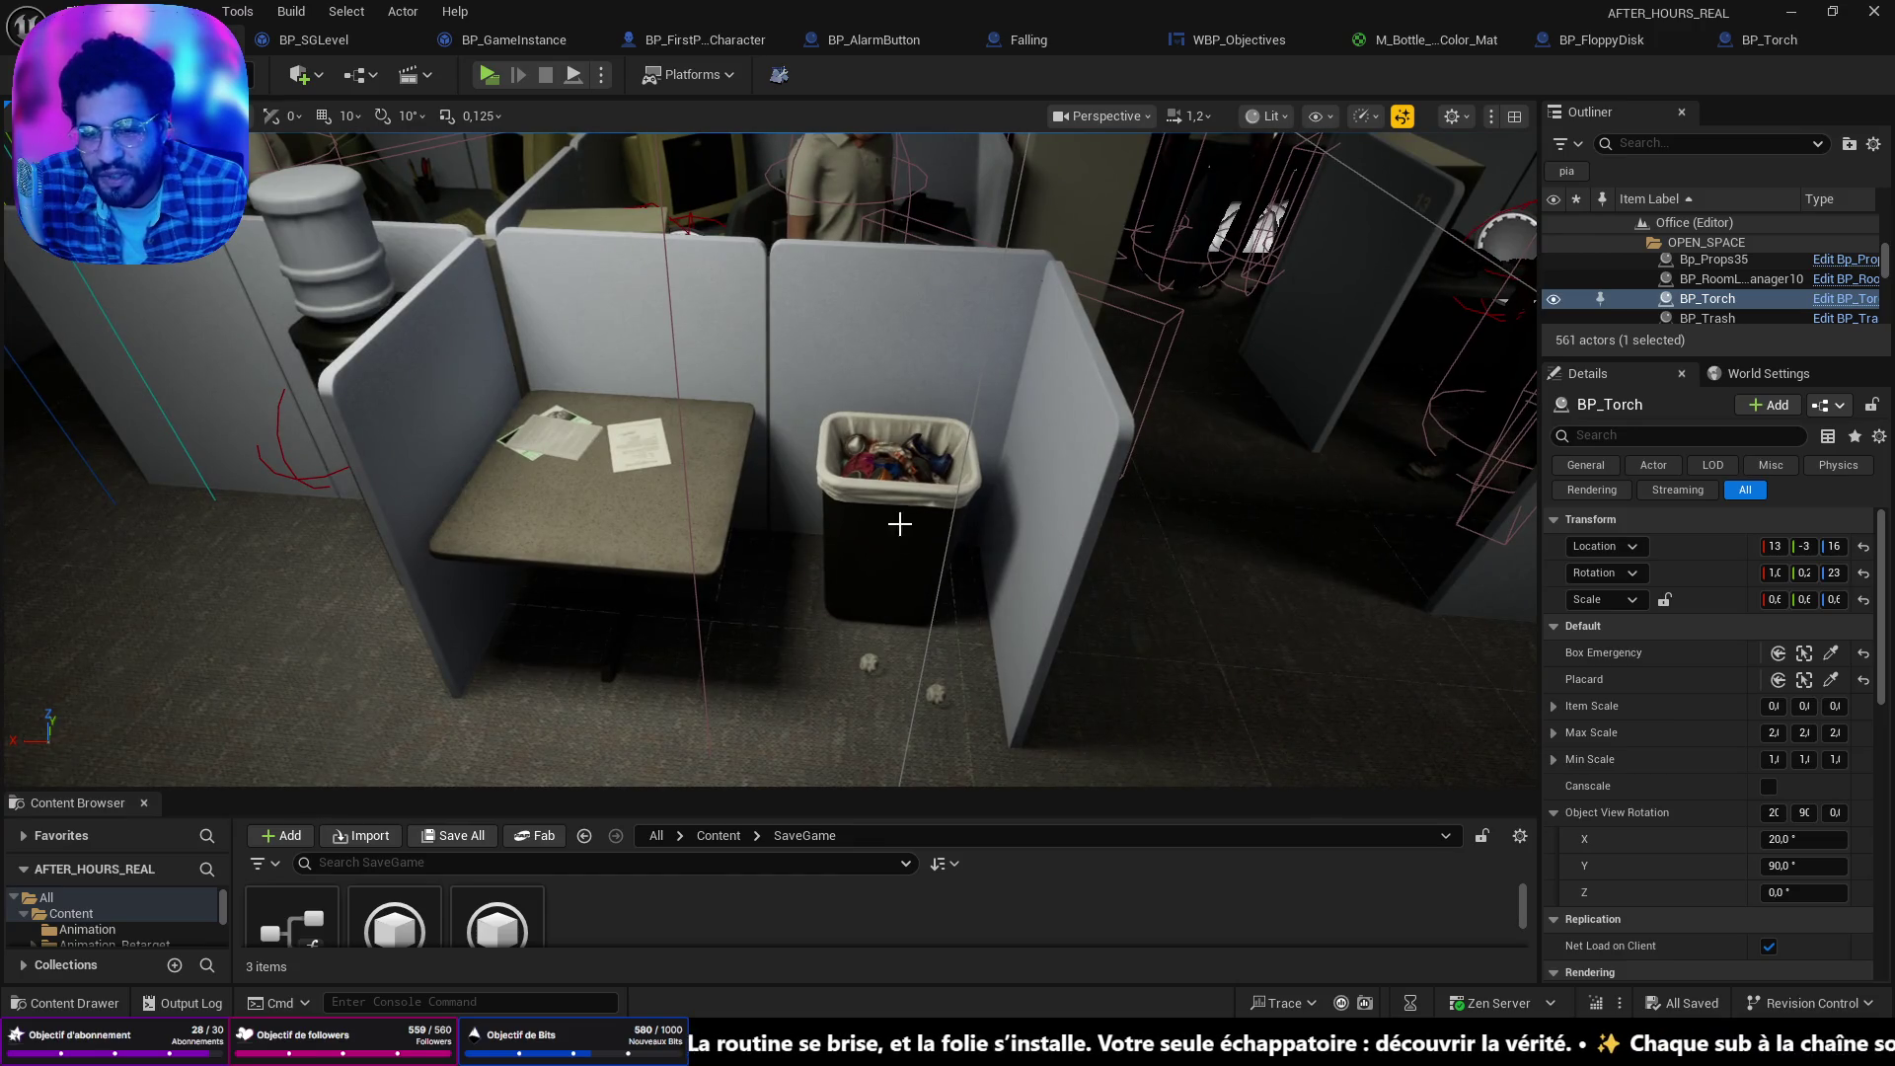
left_click(901, 475)
mouse_move(901, 476)
left_mouse_down()
mouse_move(869, 488)
mouse_move(928, 454)
mouse_move(899, 484)
mouse_move(869, 472)
mouse_move(918, 637)
mouse_move(879, 597)
mouse_move(664, 103)
left_mouse_up()
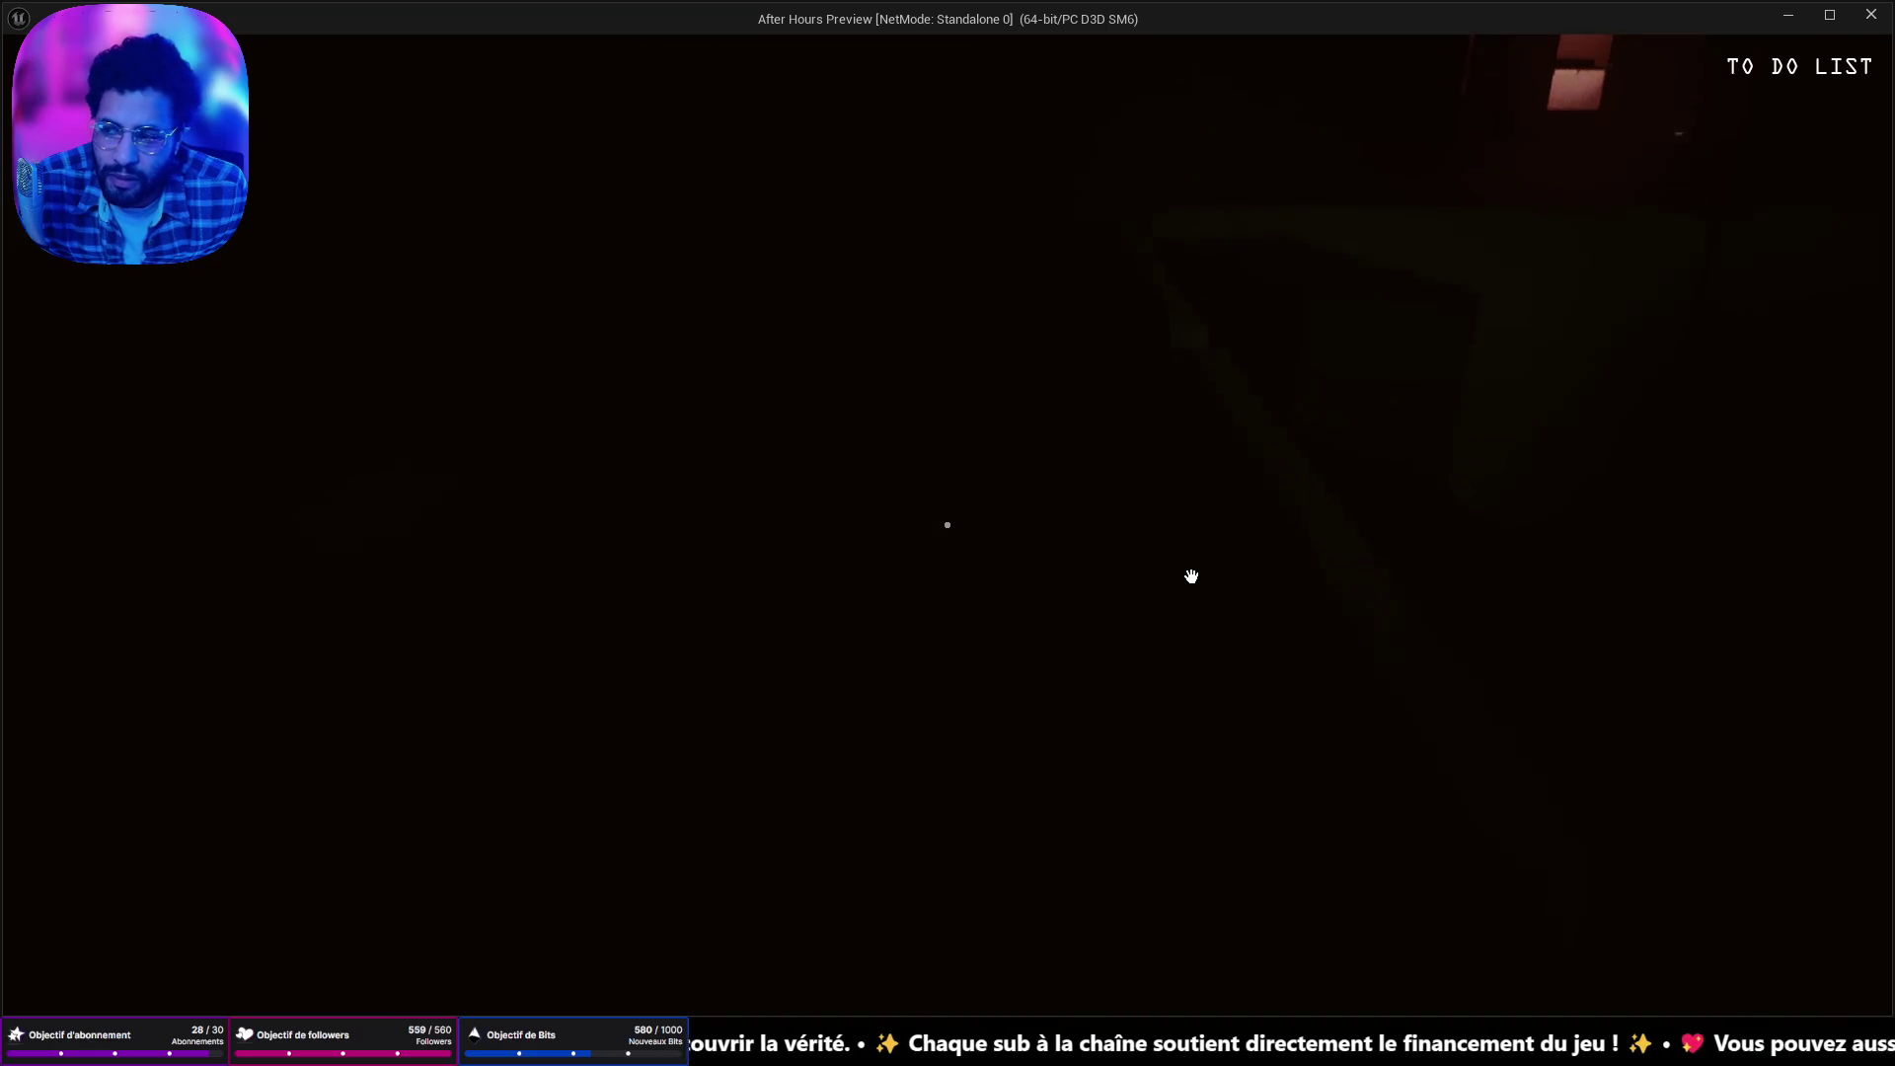
left_click(998, 571)
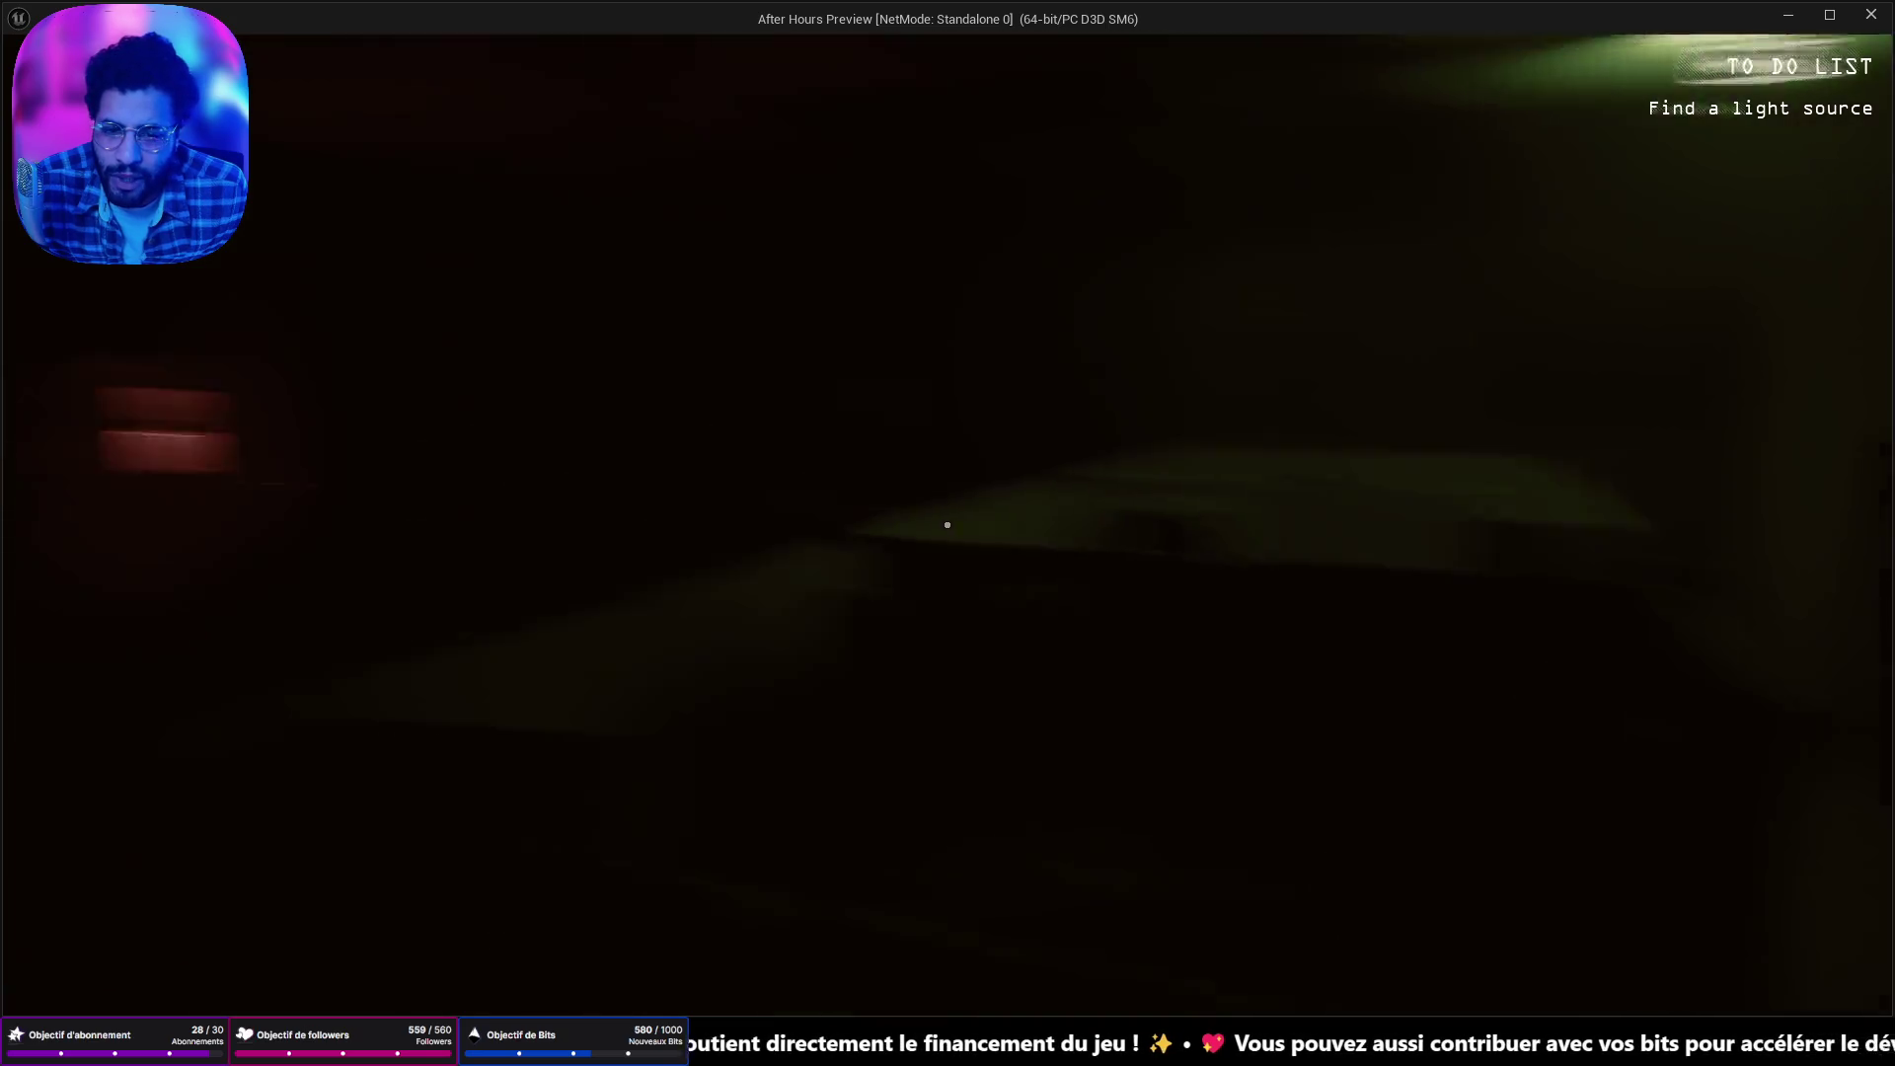
key("Escape")
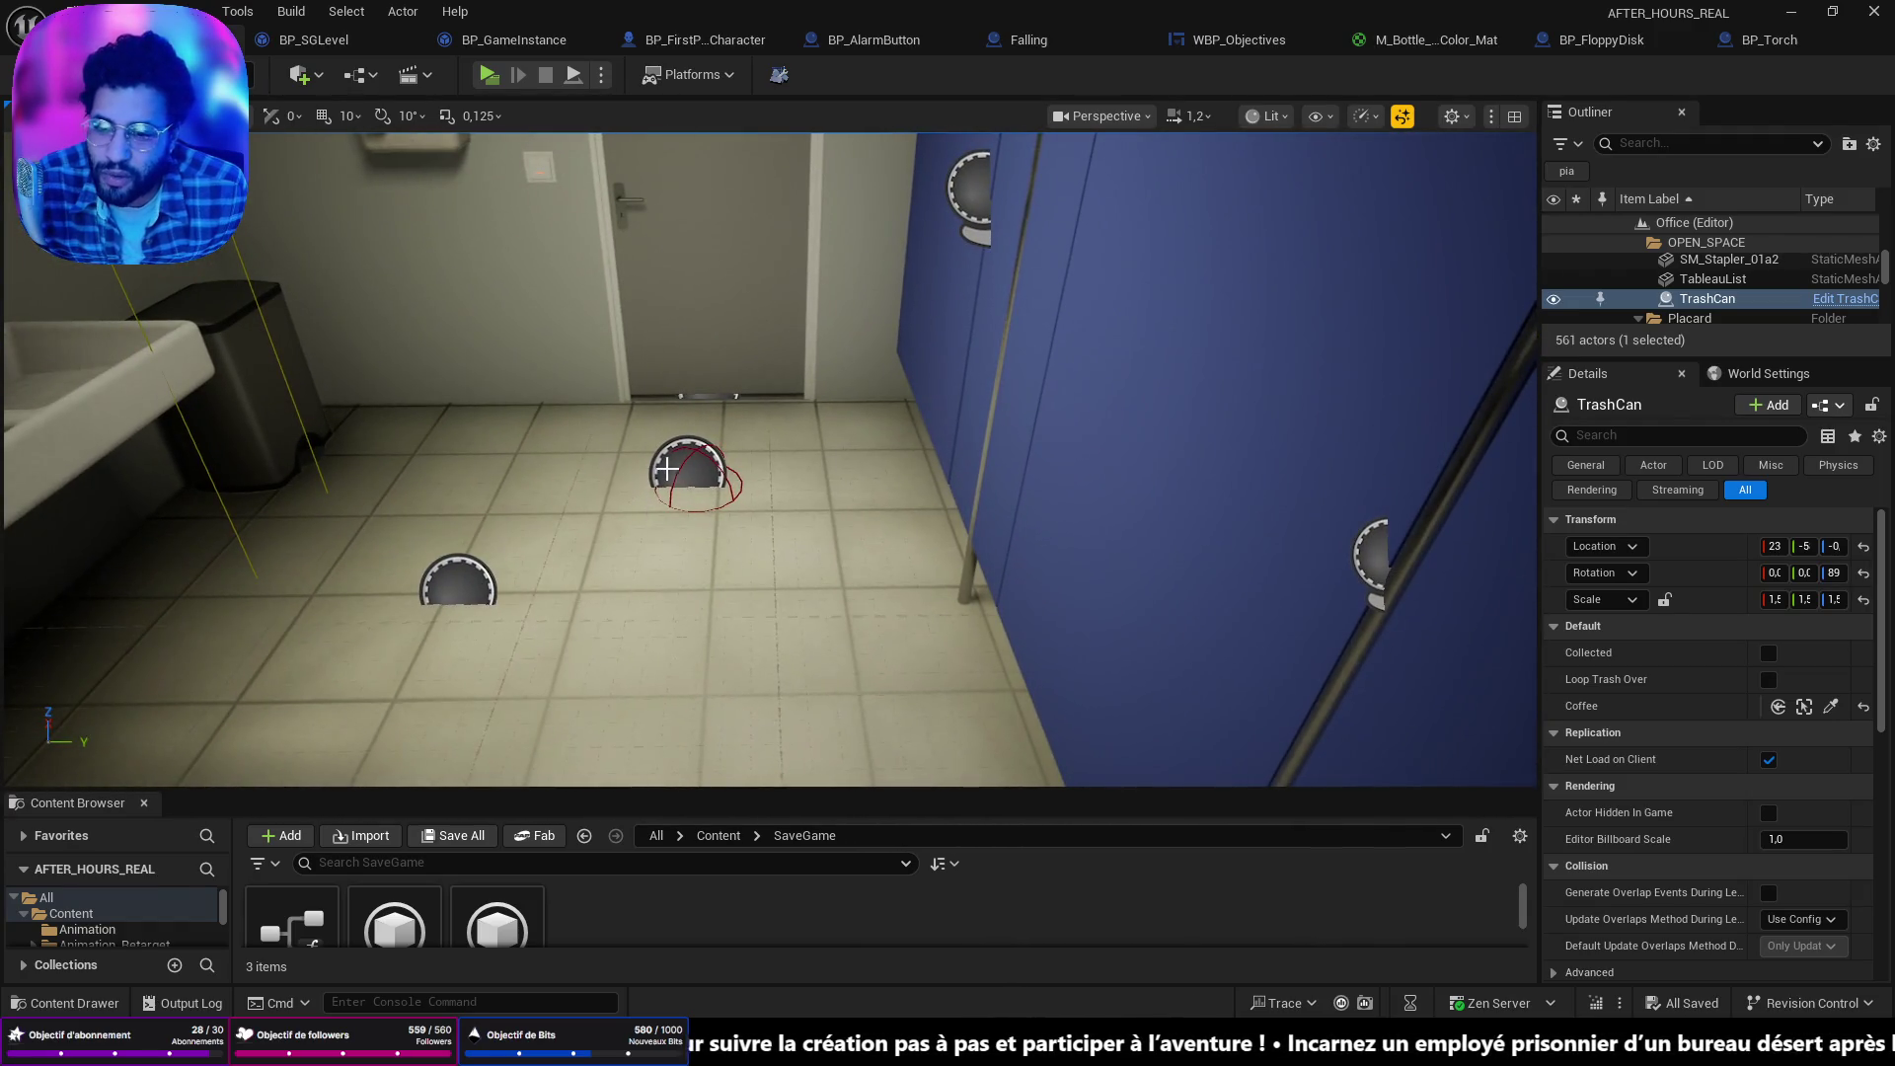
left_click(691, 469)
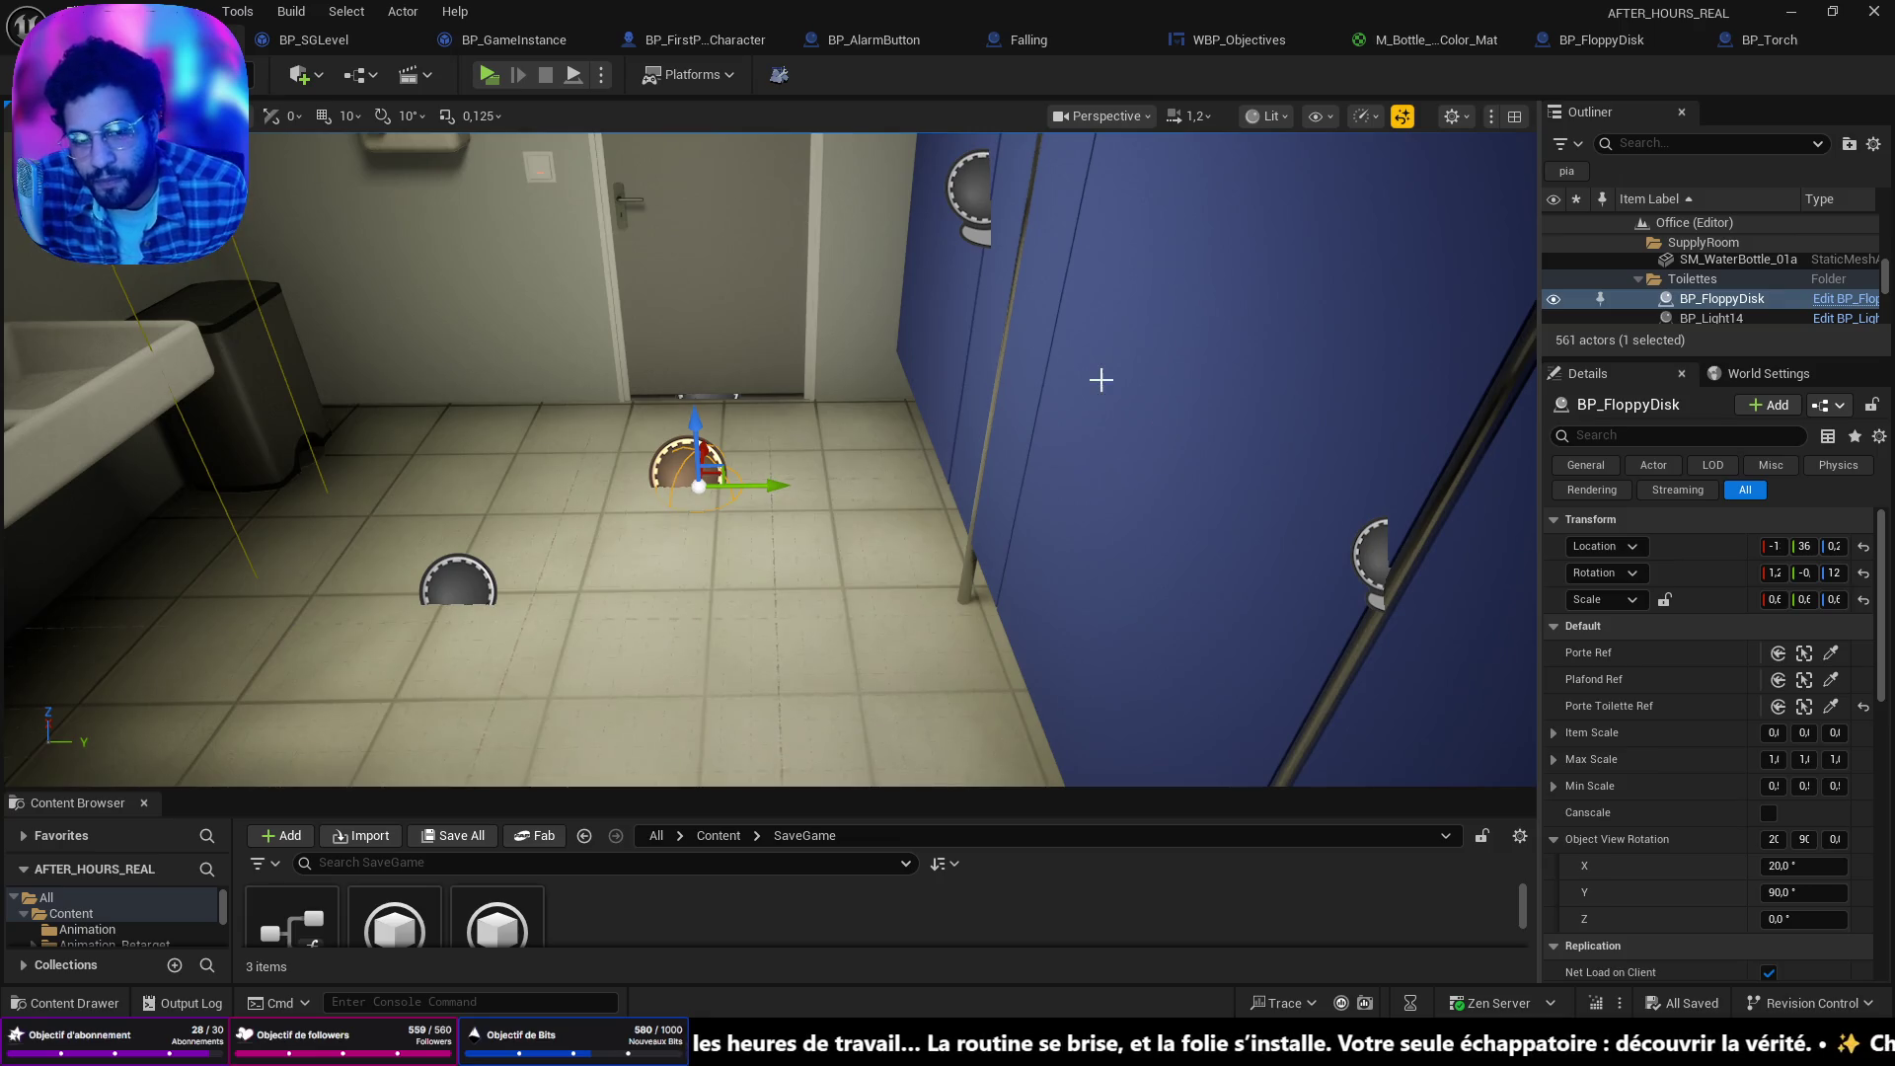
Fly to the office hallway, select the emergency box and open BP_EmergencyBOx with Ctrl+E.
left_click_drag(1049, 504, 1049, 505)
key("w")
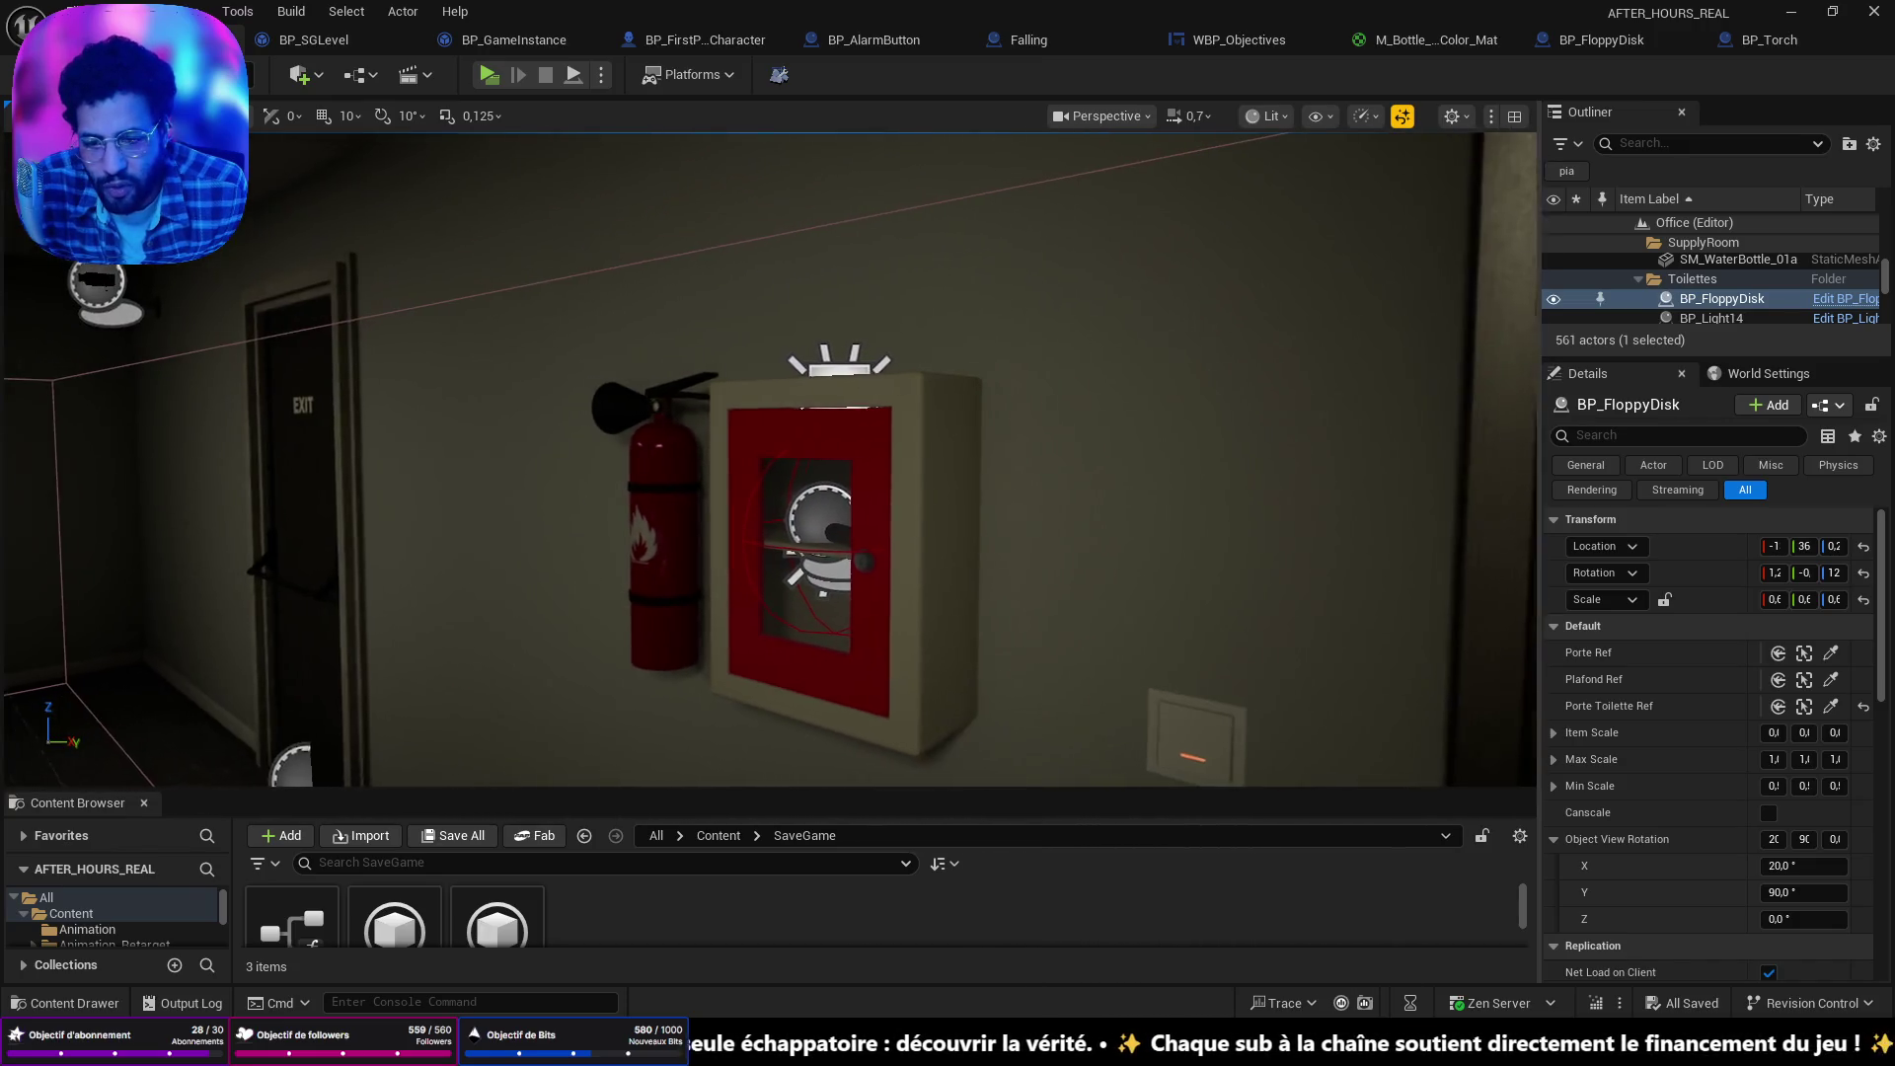
scroll(1002, 542, "down", 3)
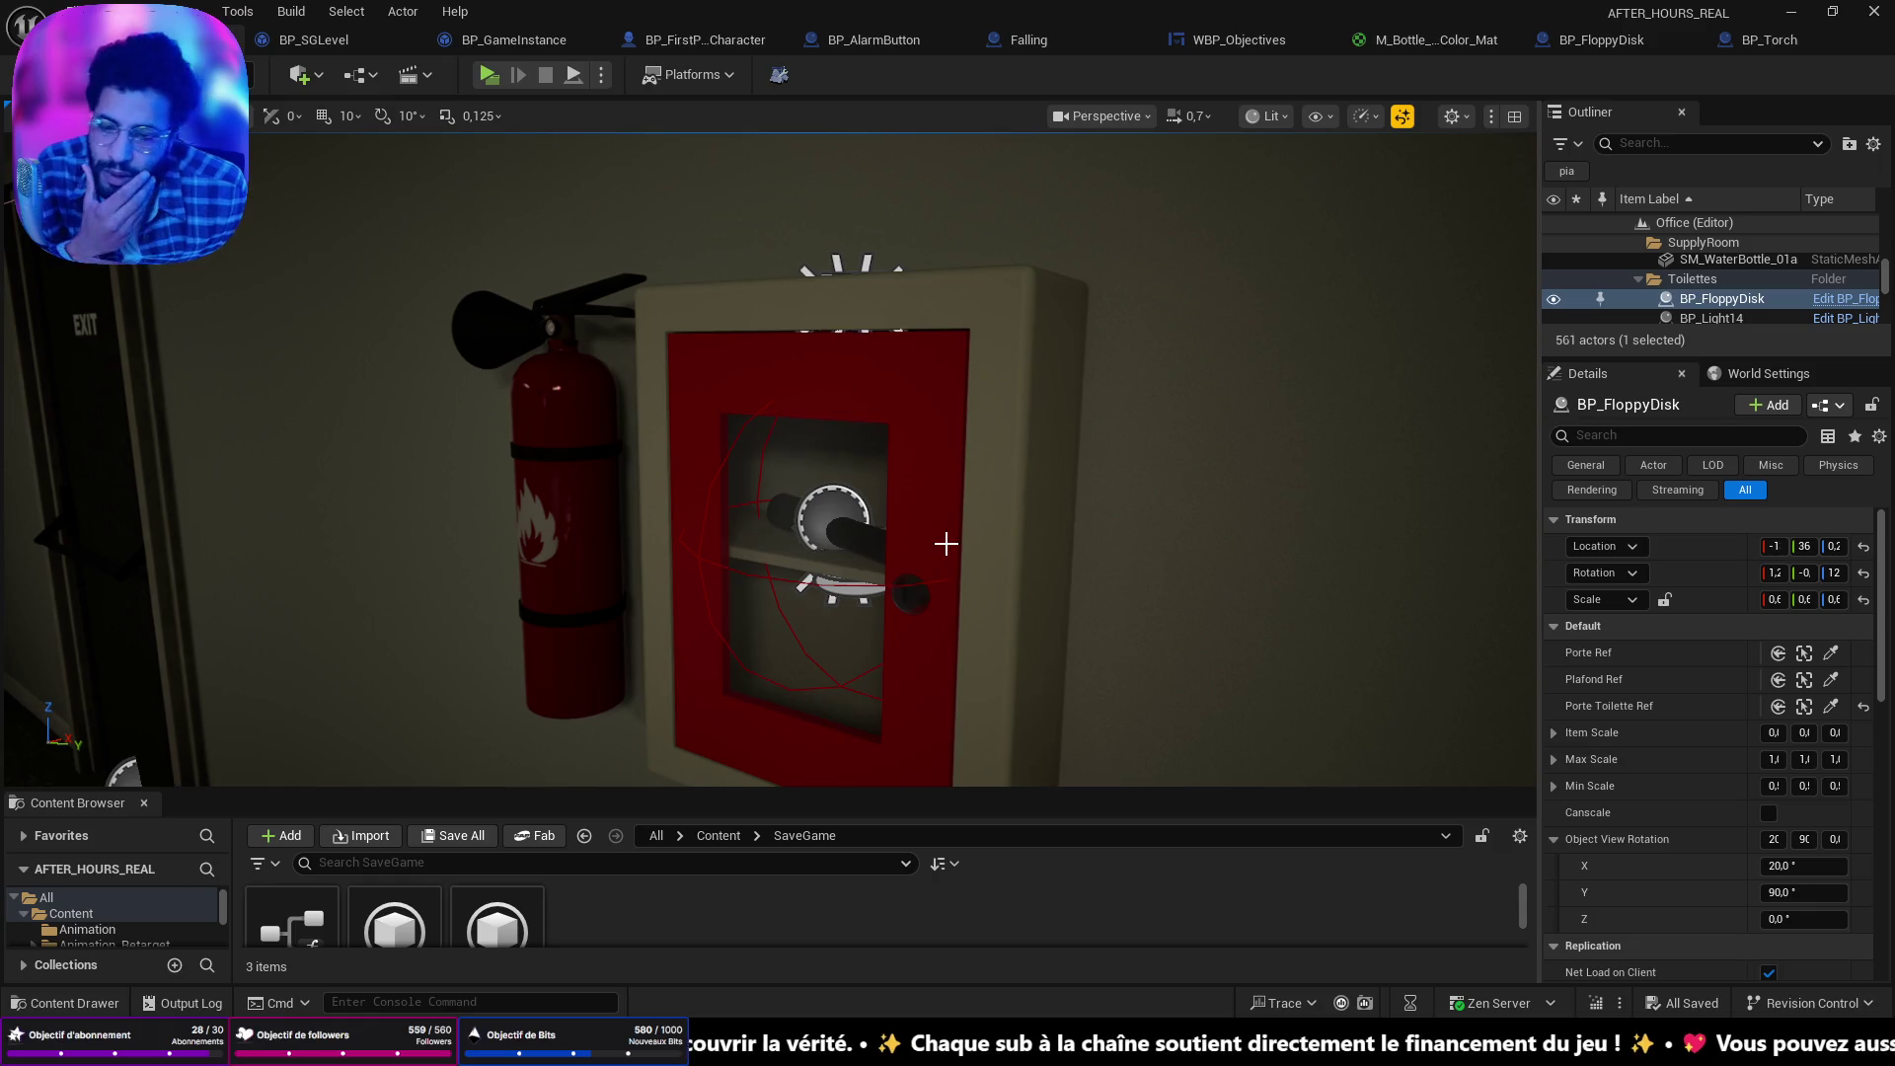
left_click(946, 542)
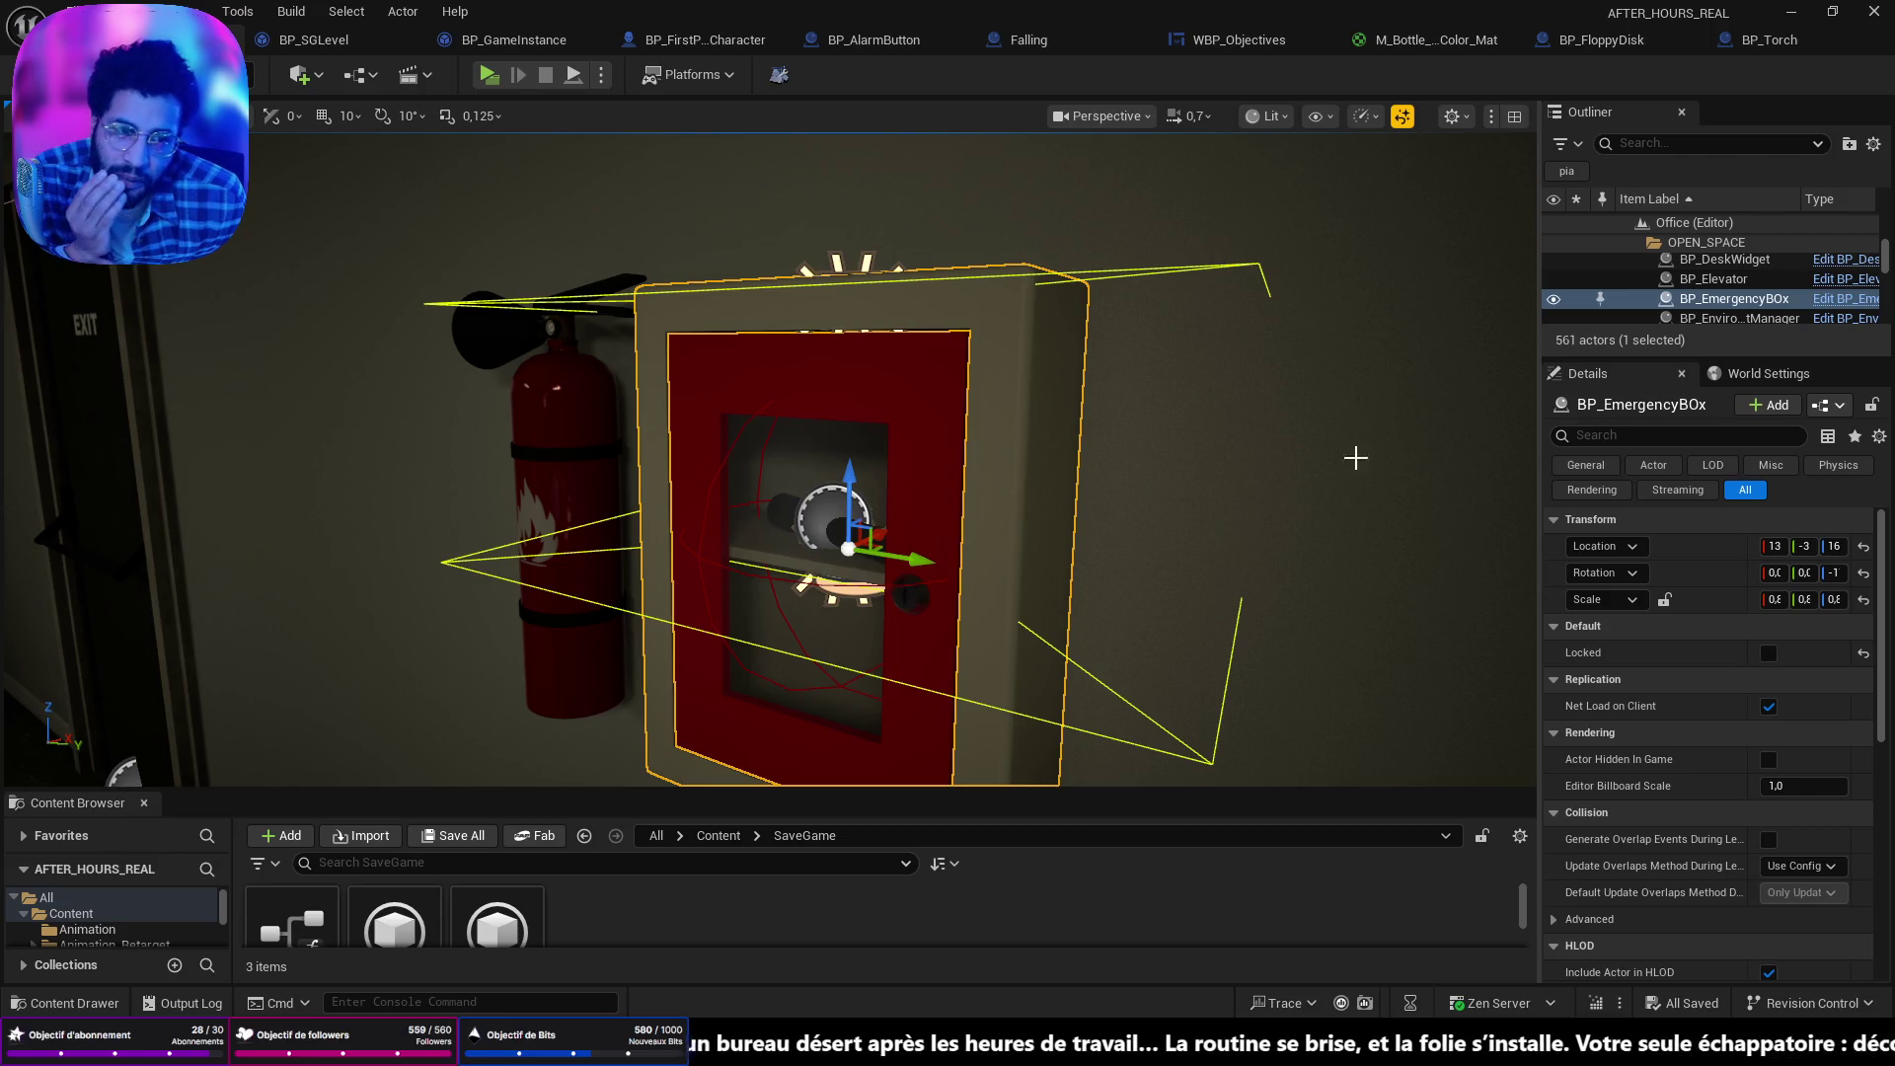
key("ctrl+e")
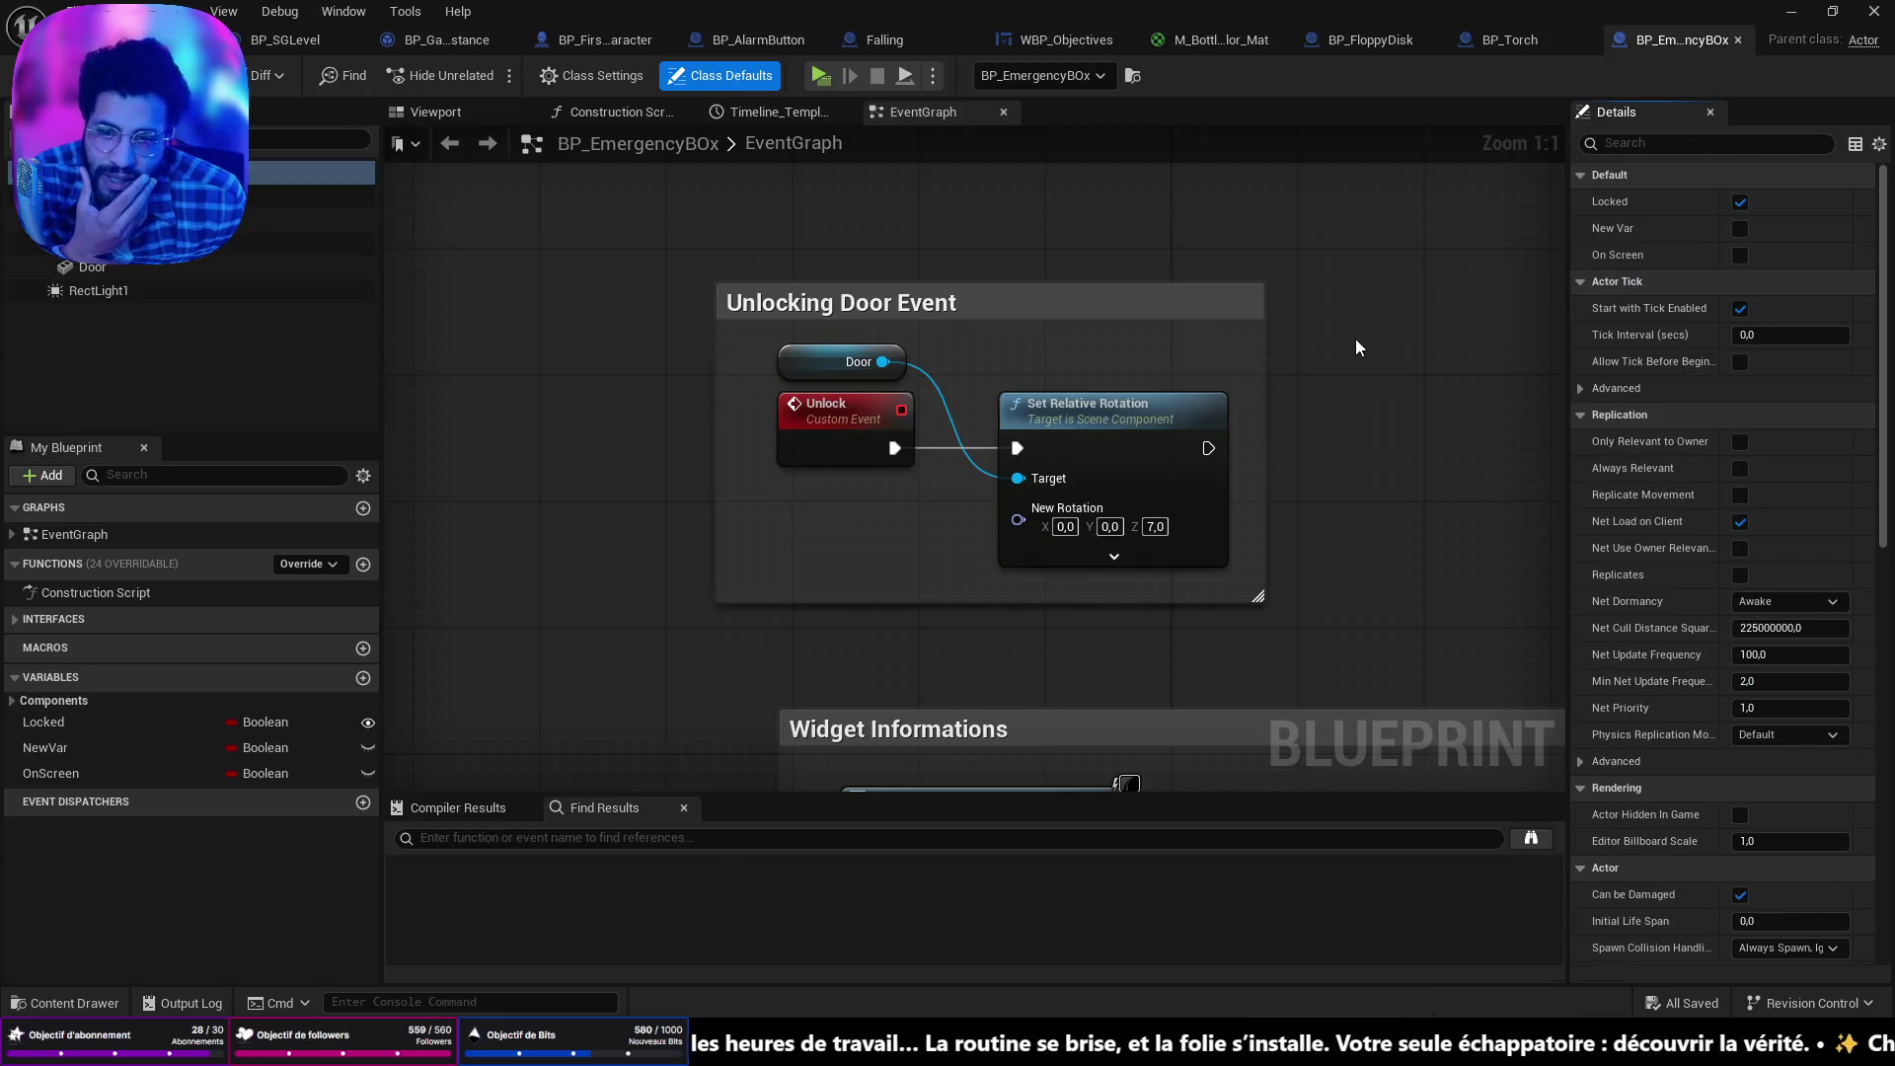
Go through the BP_FirstPersonCharacter, BP_SGLevel and BP_GameInstance tabs, ending on BP_GameInstance.
scroll(1030, 412, "down", 2)
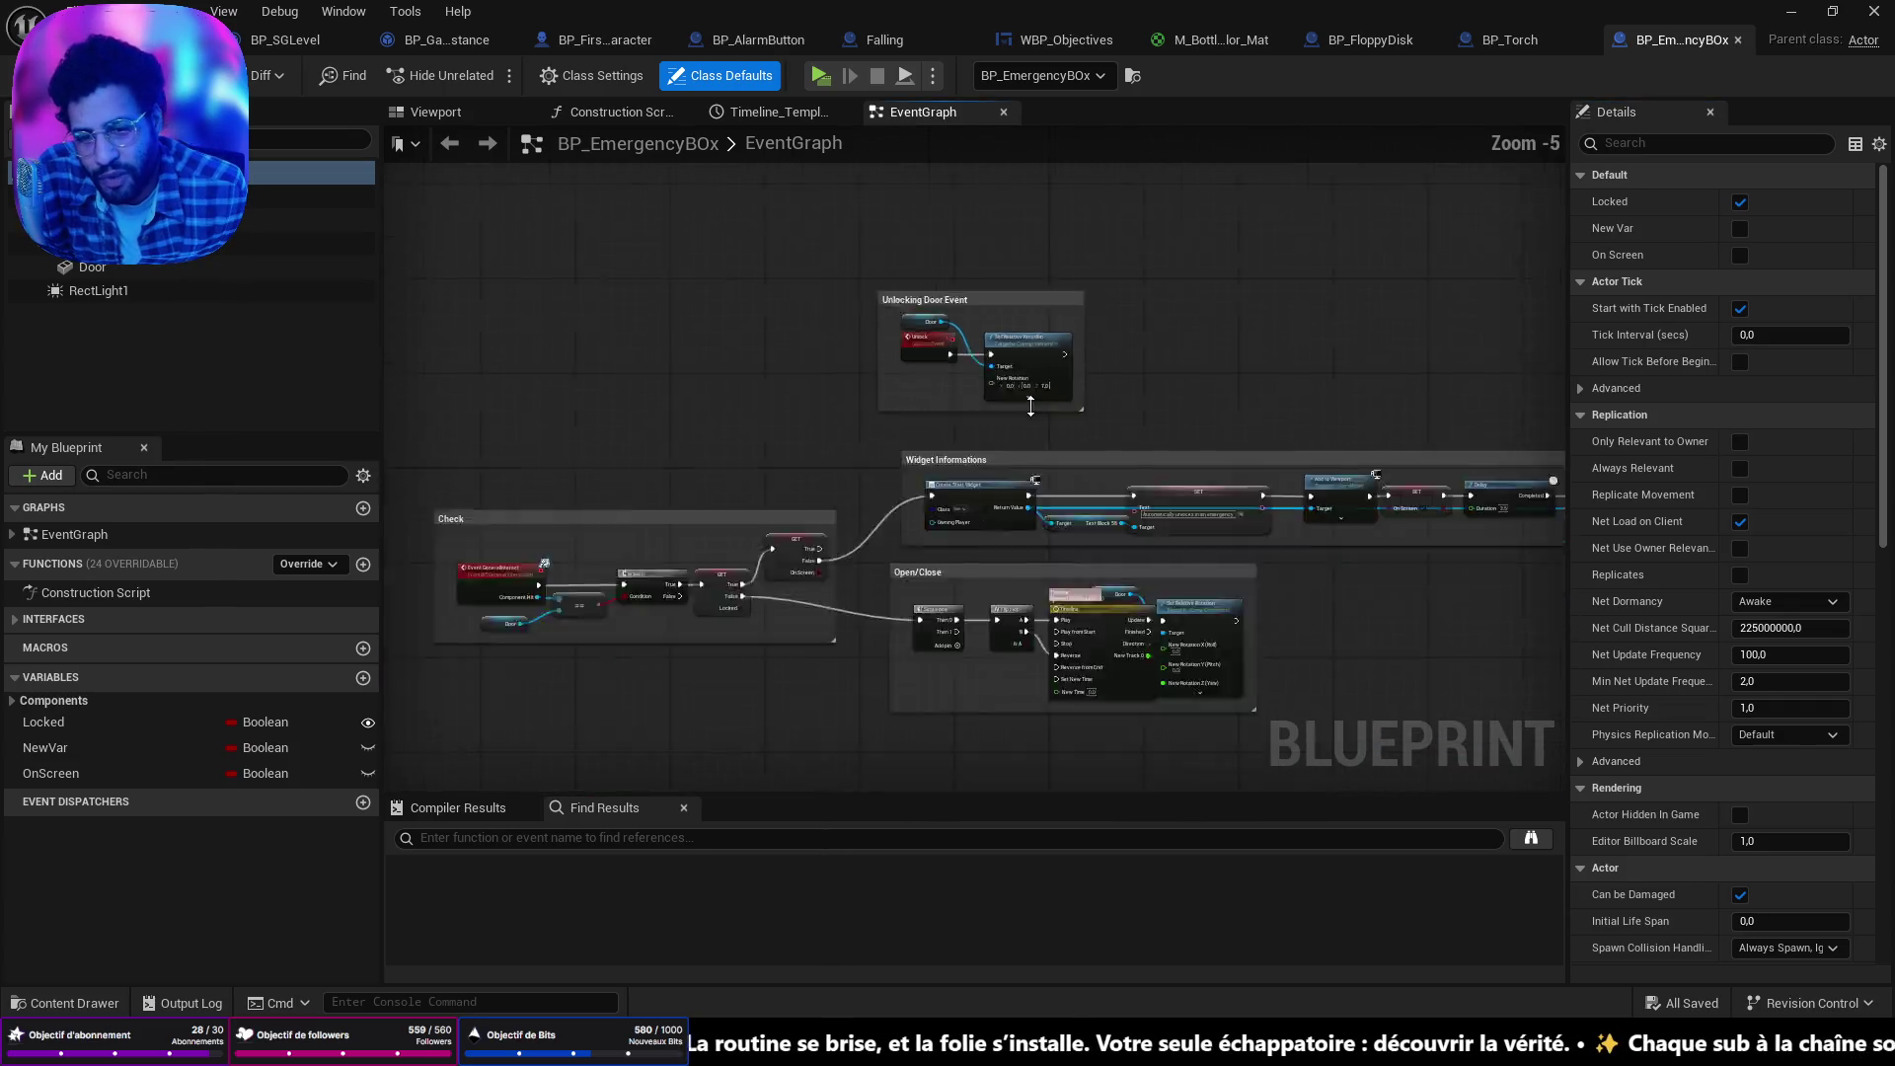
scroll(963, 474, "up", 3)
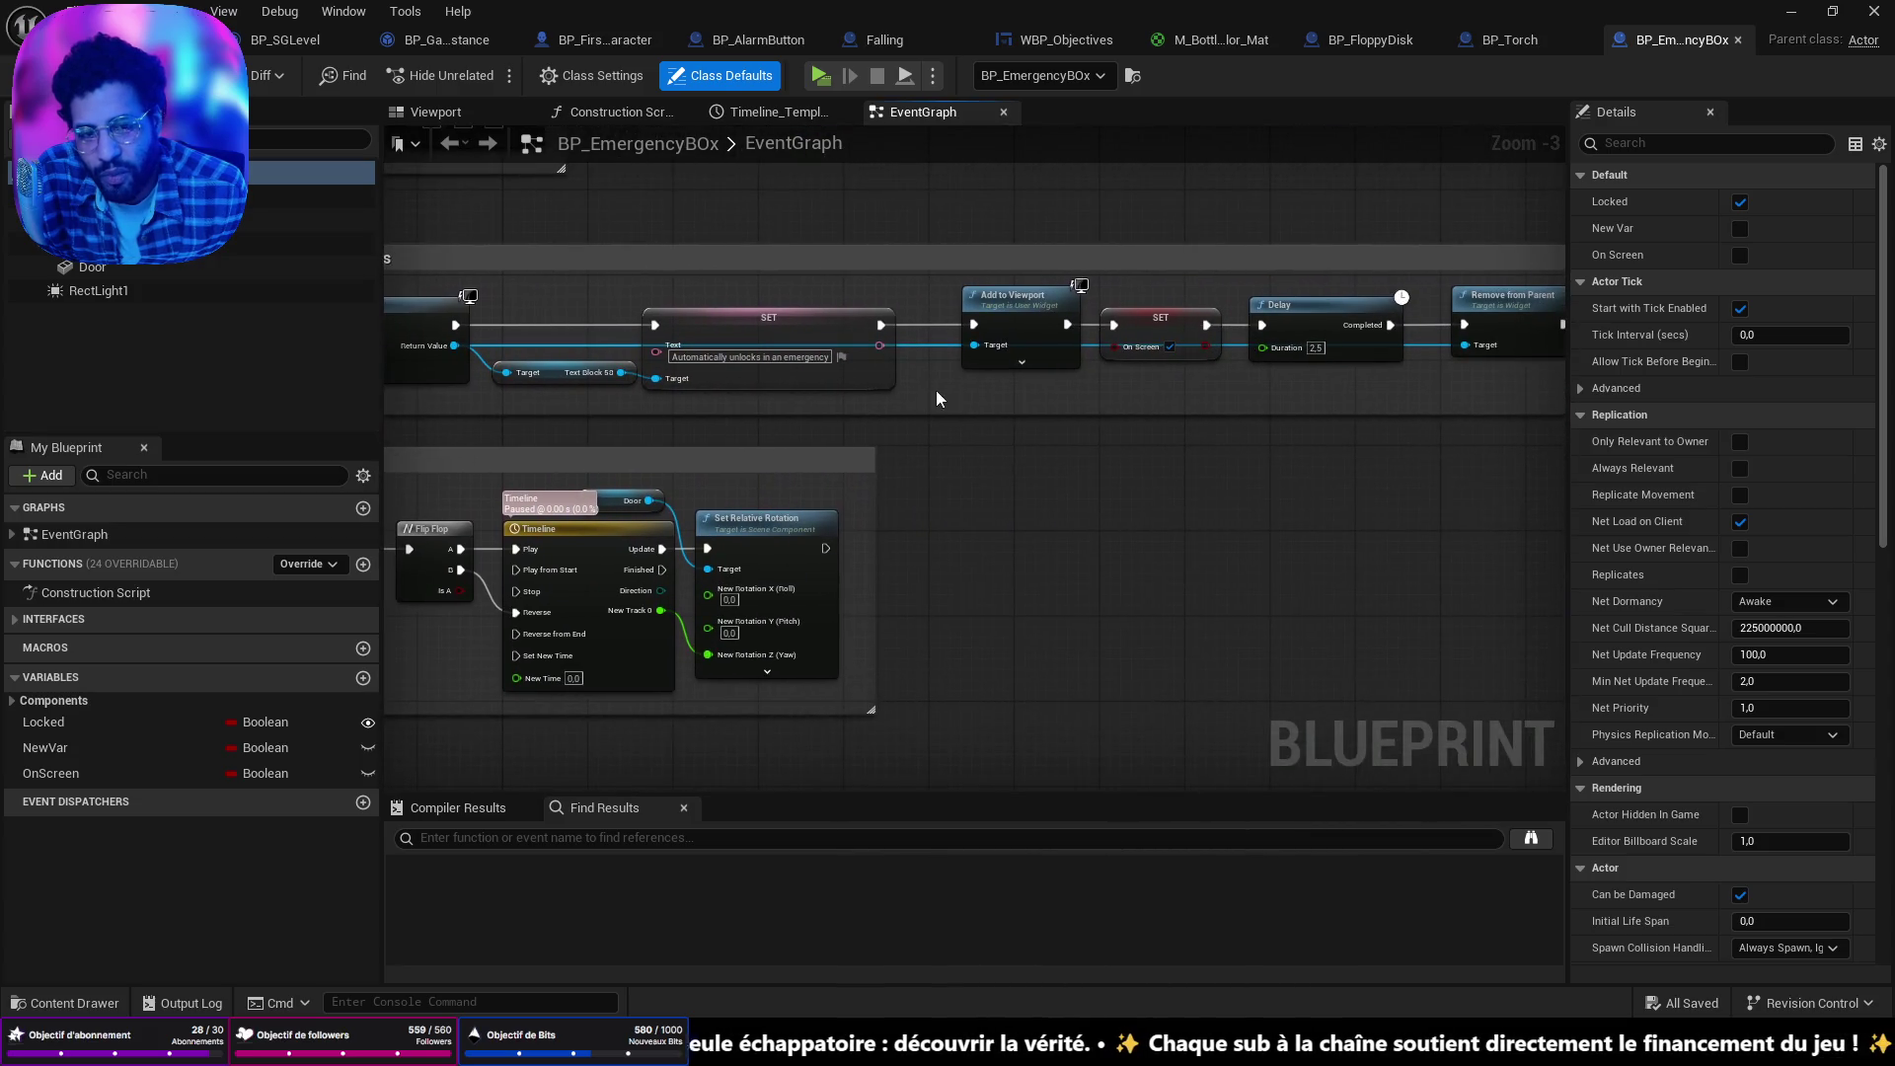
scroll(936, 389, "down", 2)
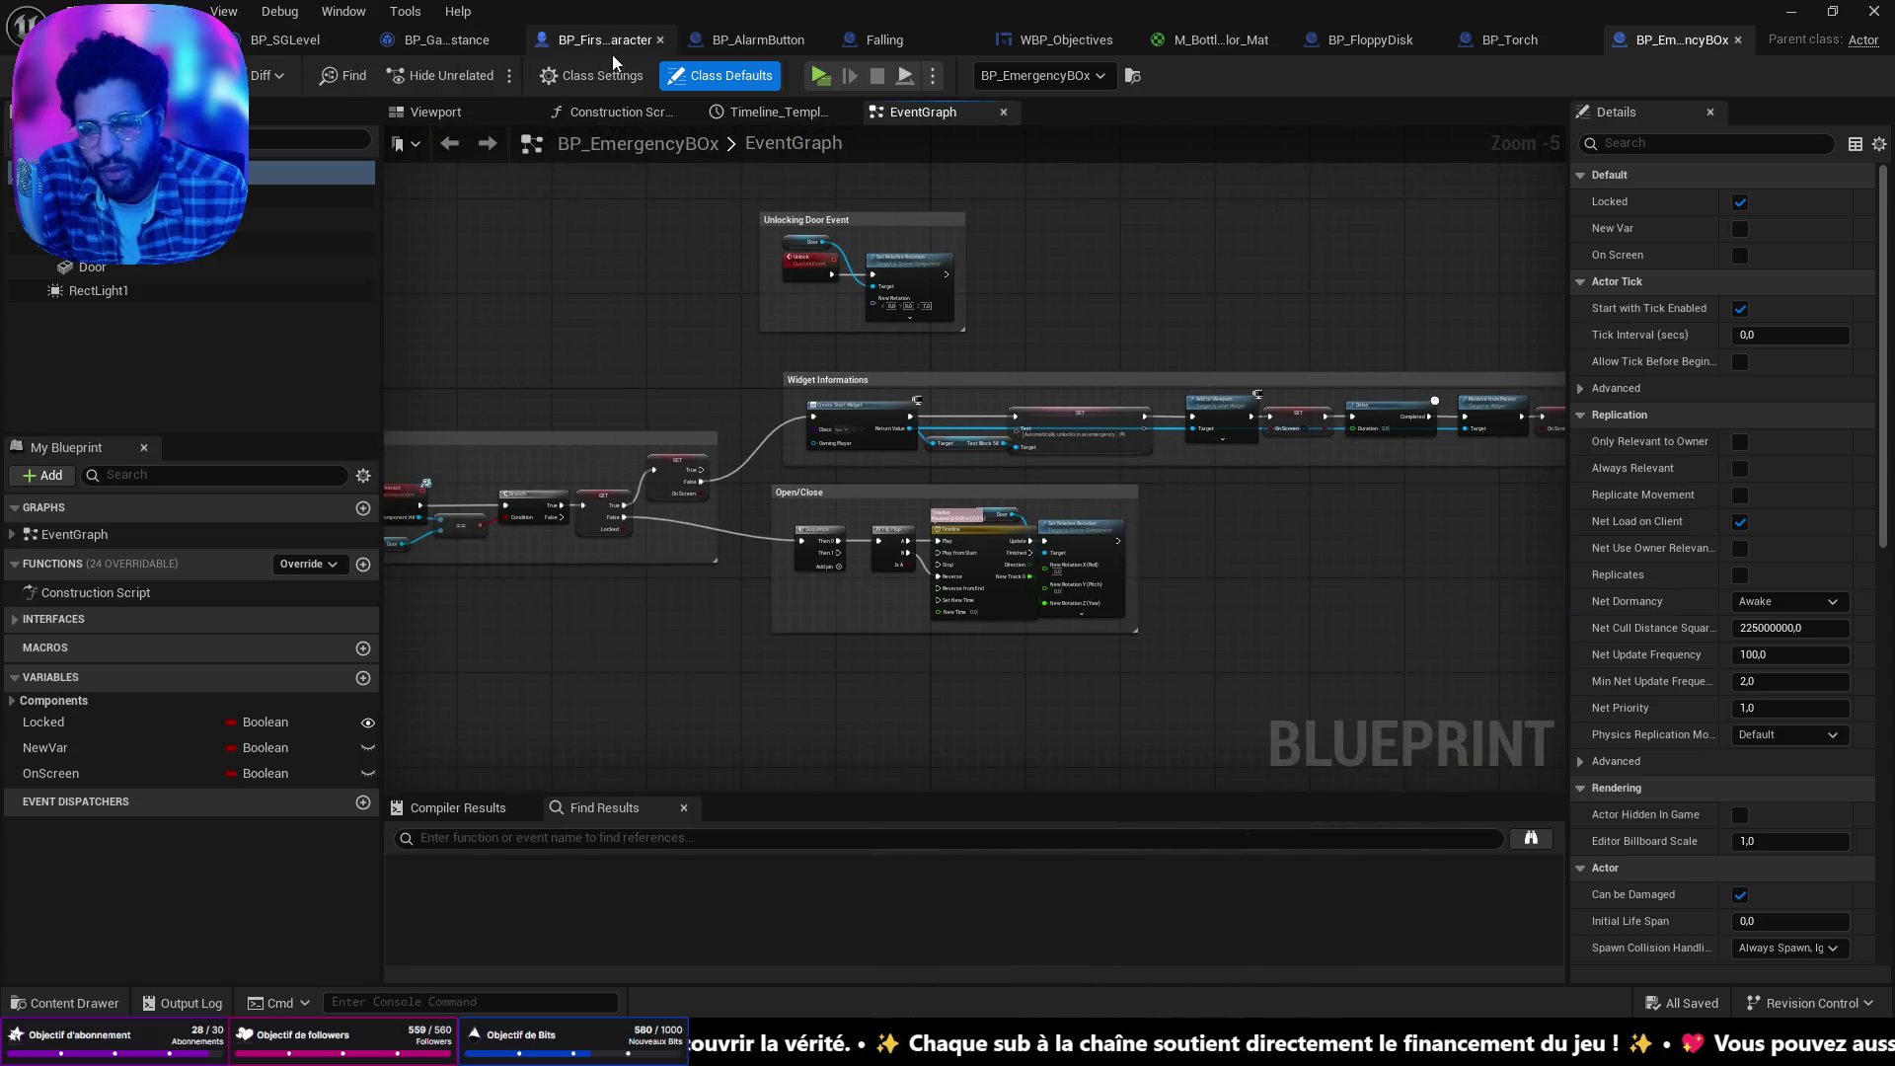
left_click(610, 47)
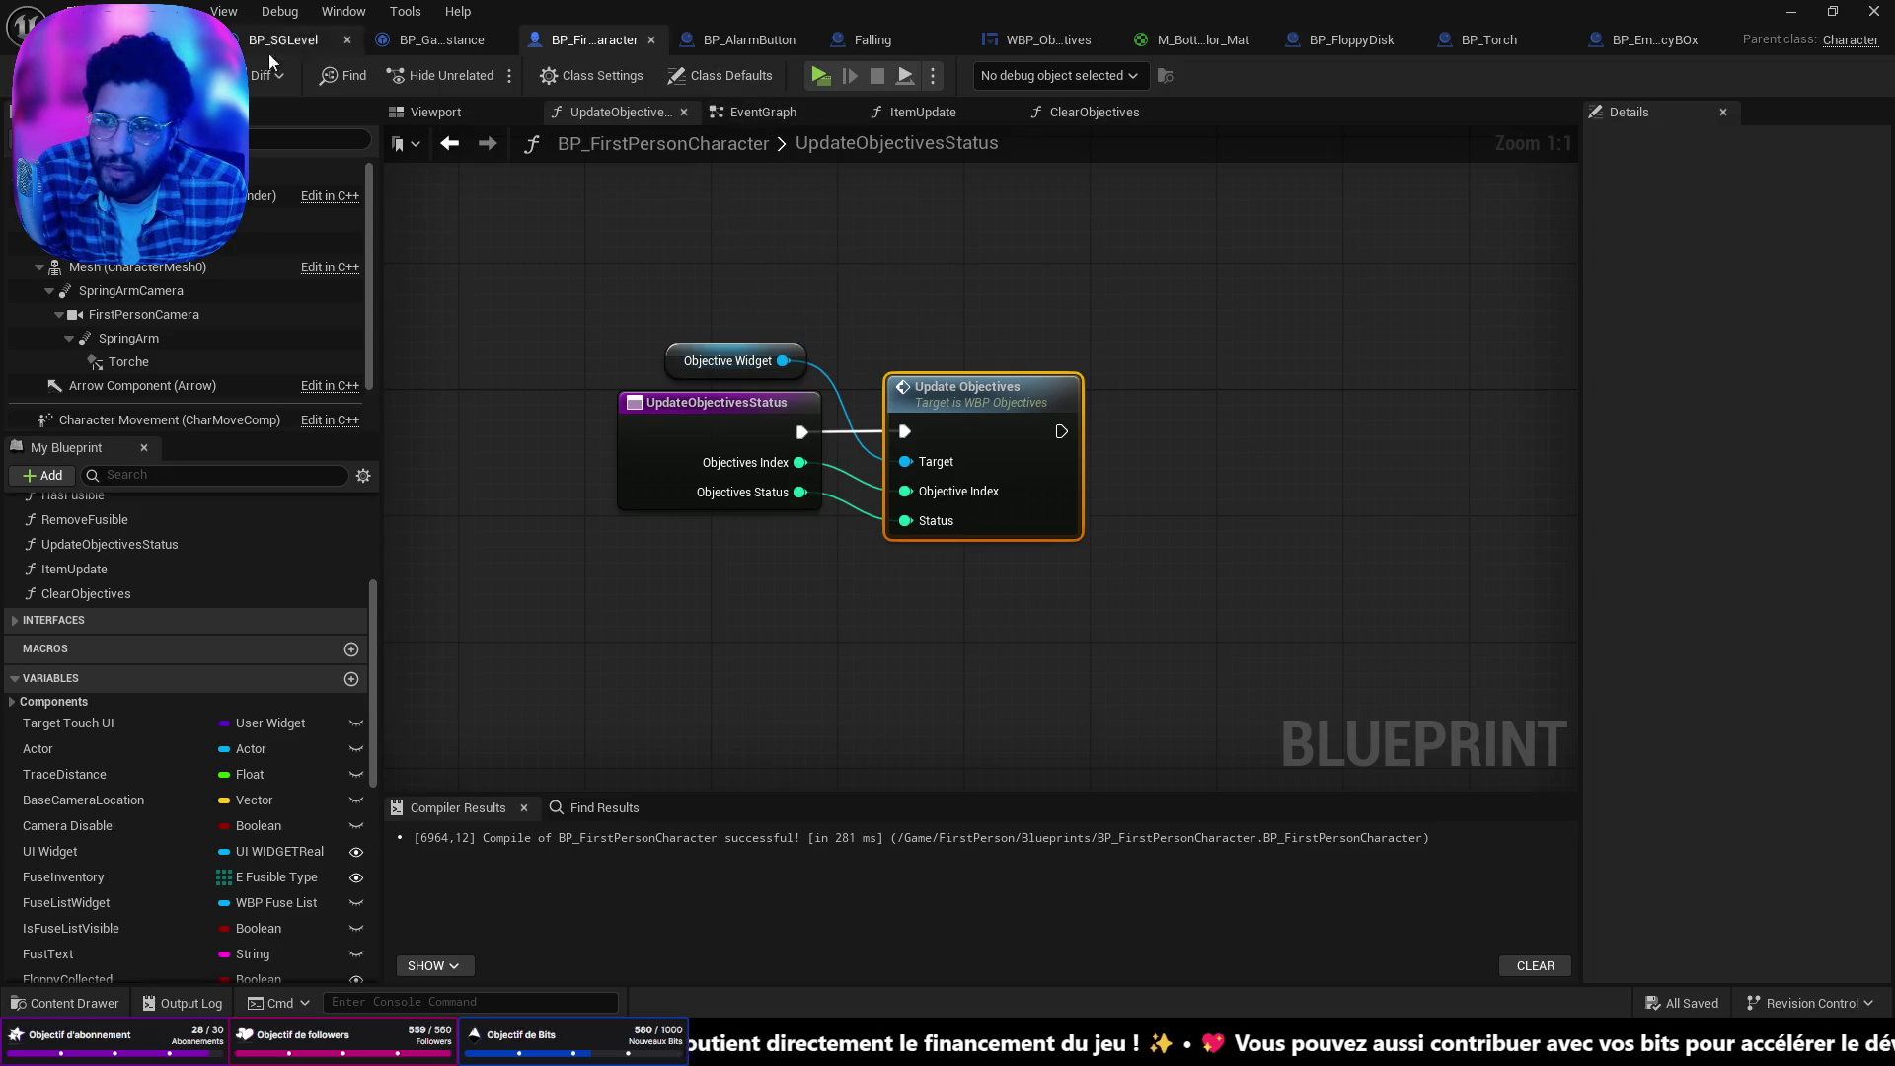
left_click(291, 42)
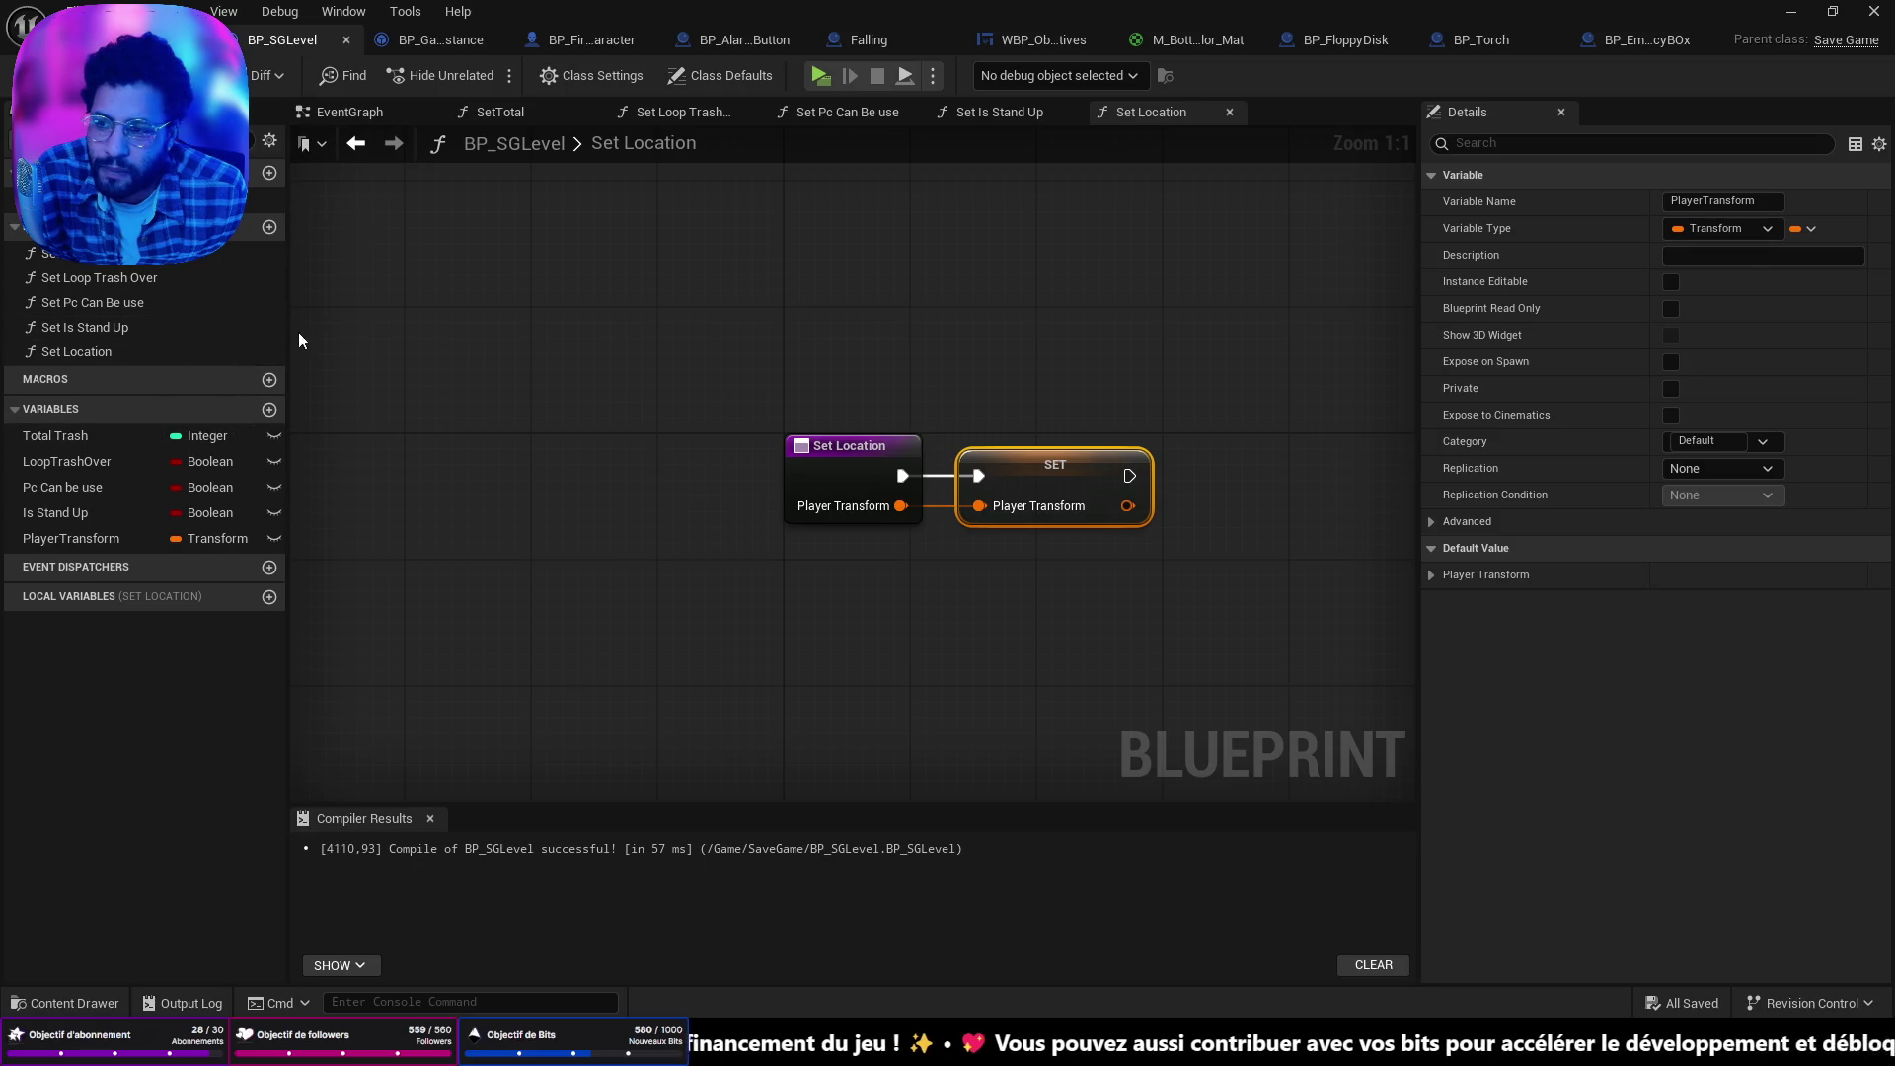
left_click(462, 41)
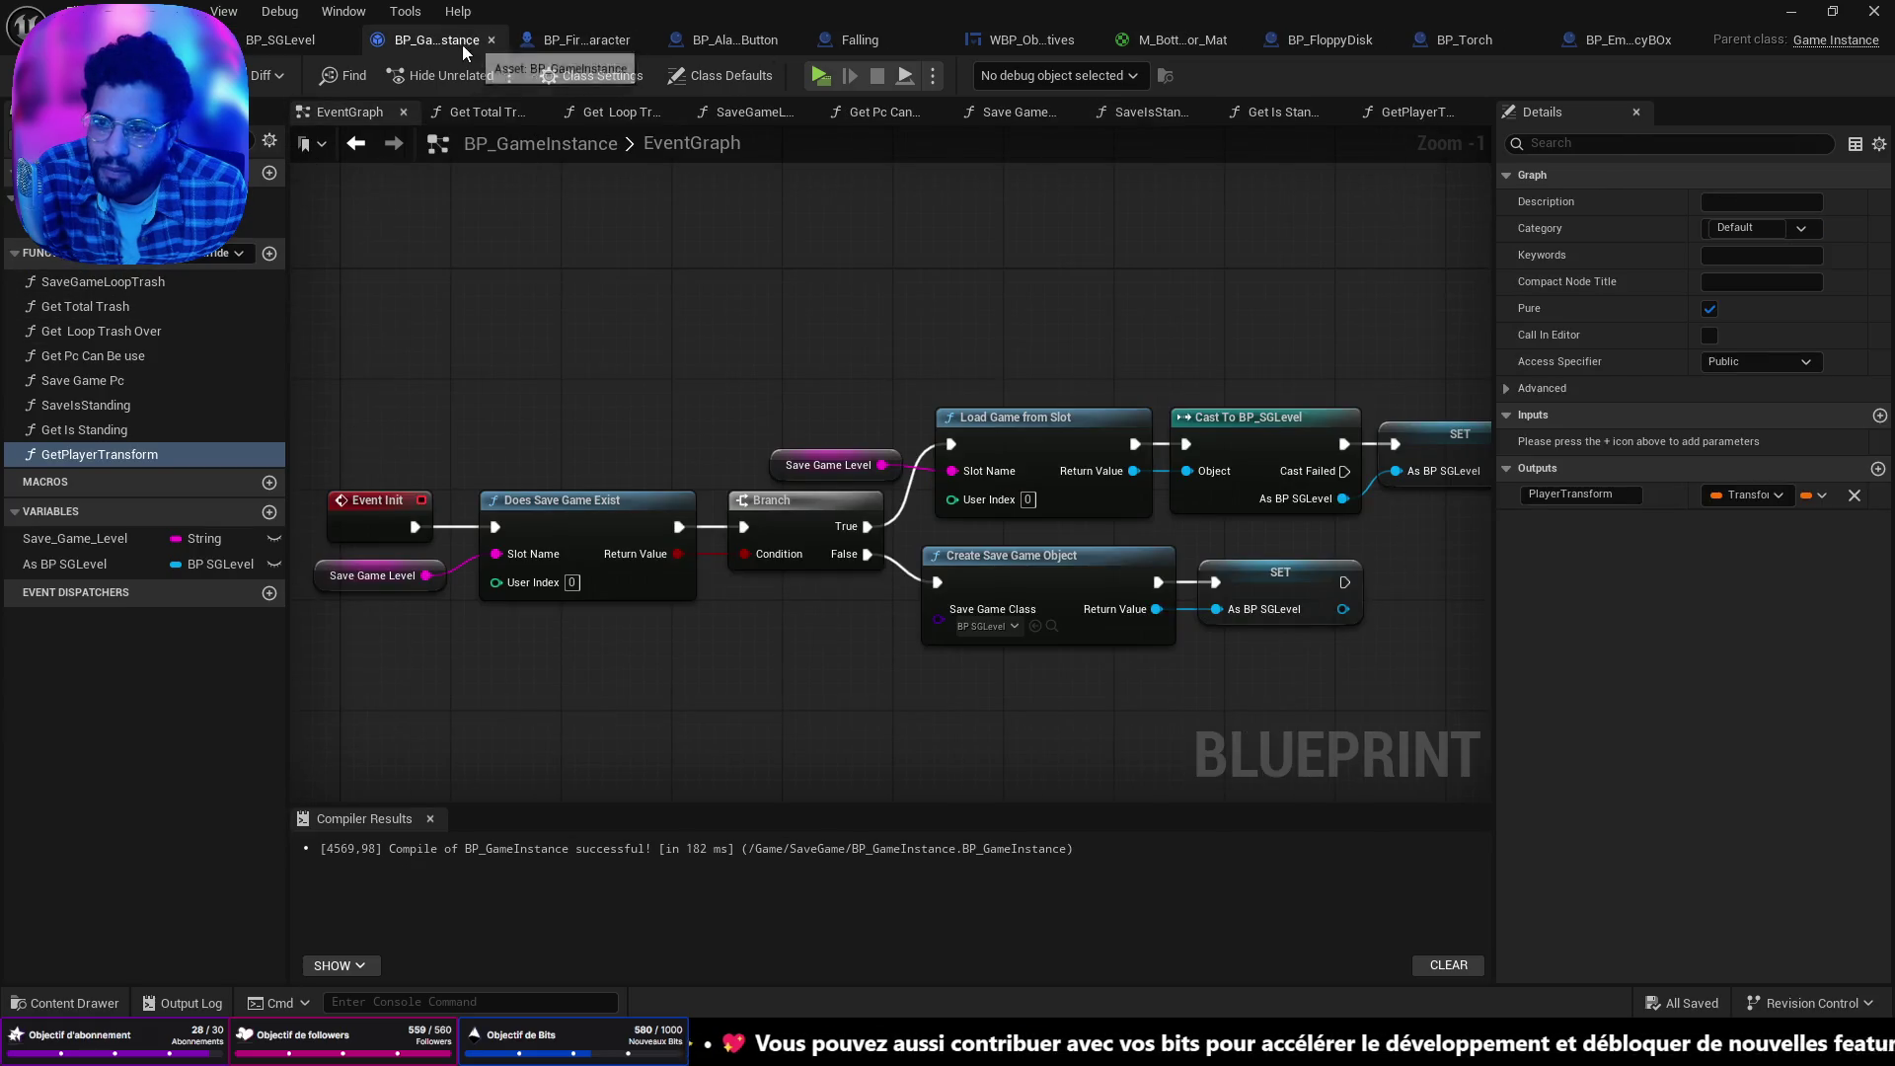
Create a function named GetTorchDisponibility in BP_GameInstance, fixing the misspelling, and save.
scroll(590, 375, "down", 1)
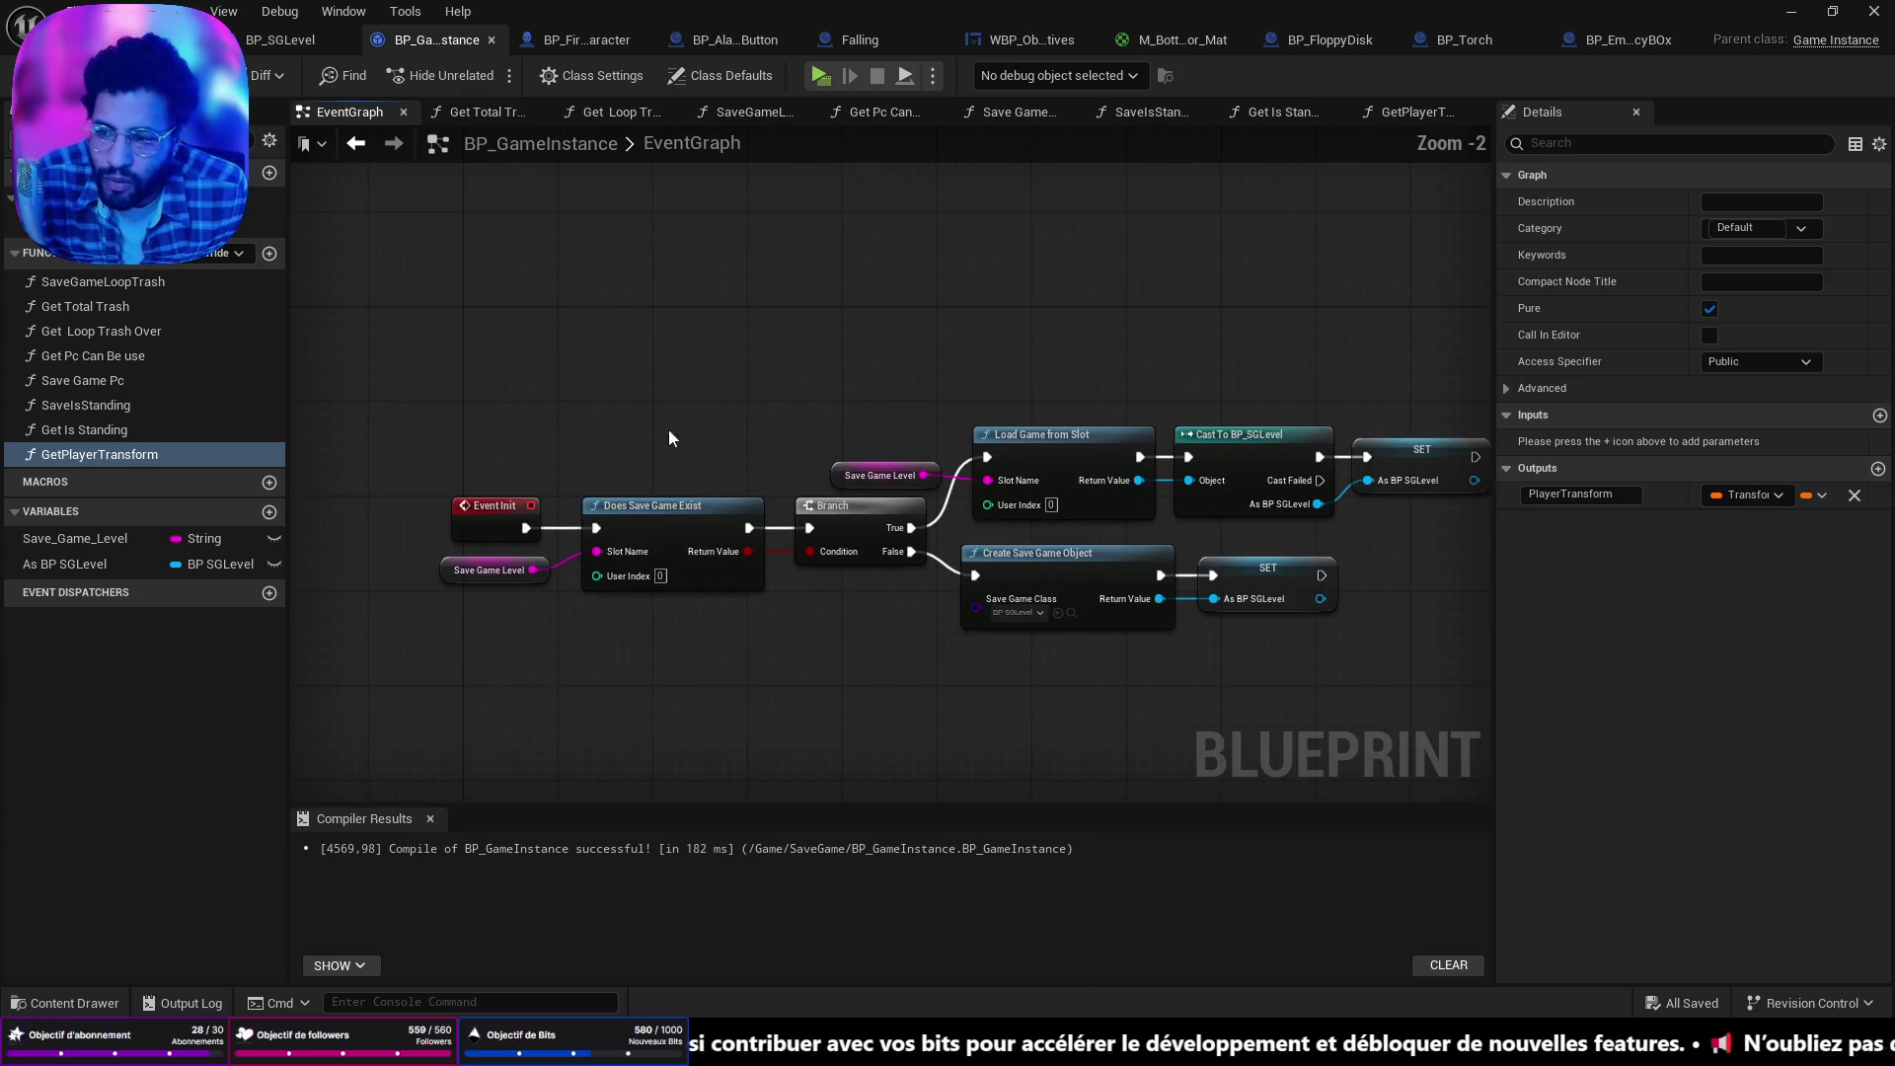
left_click(270, 254)
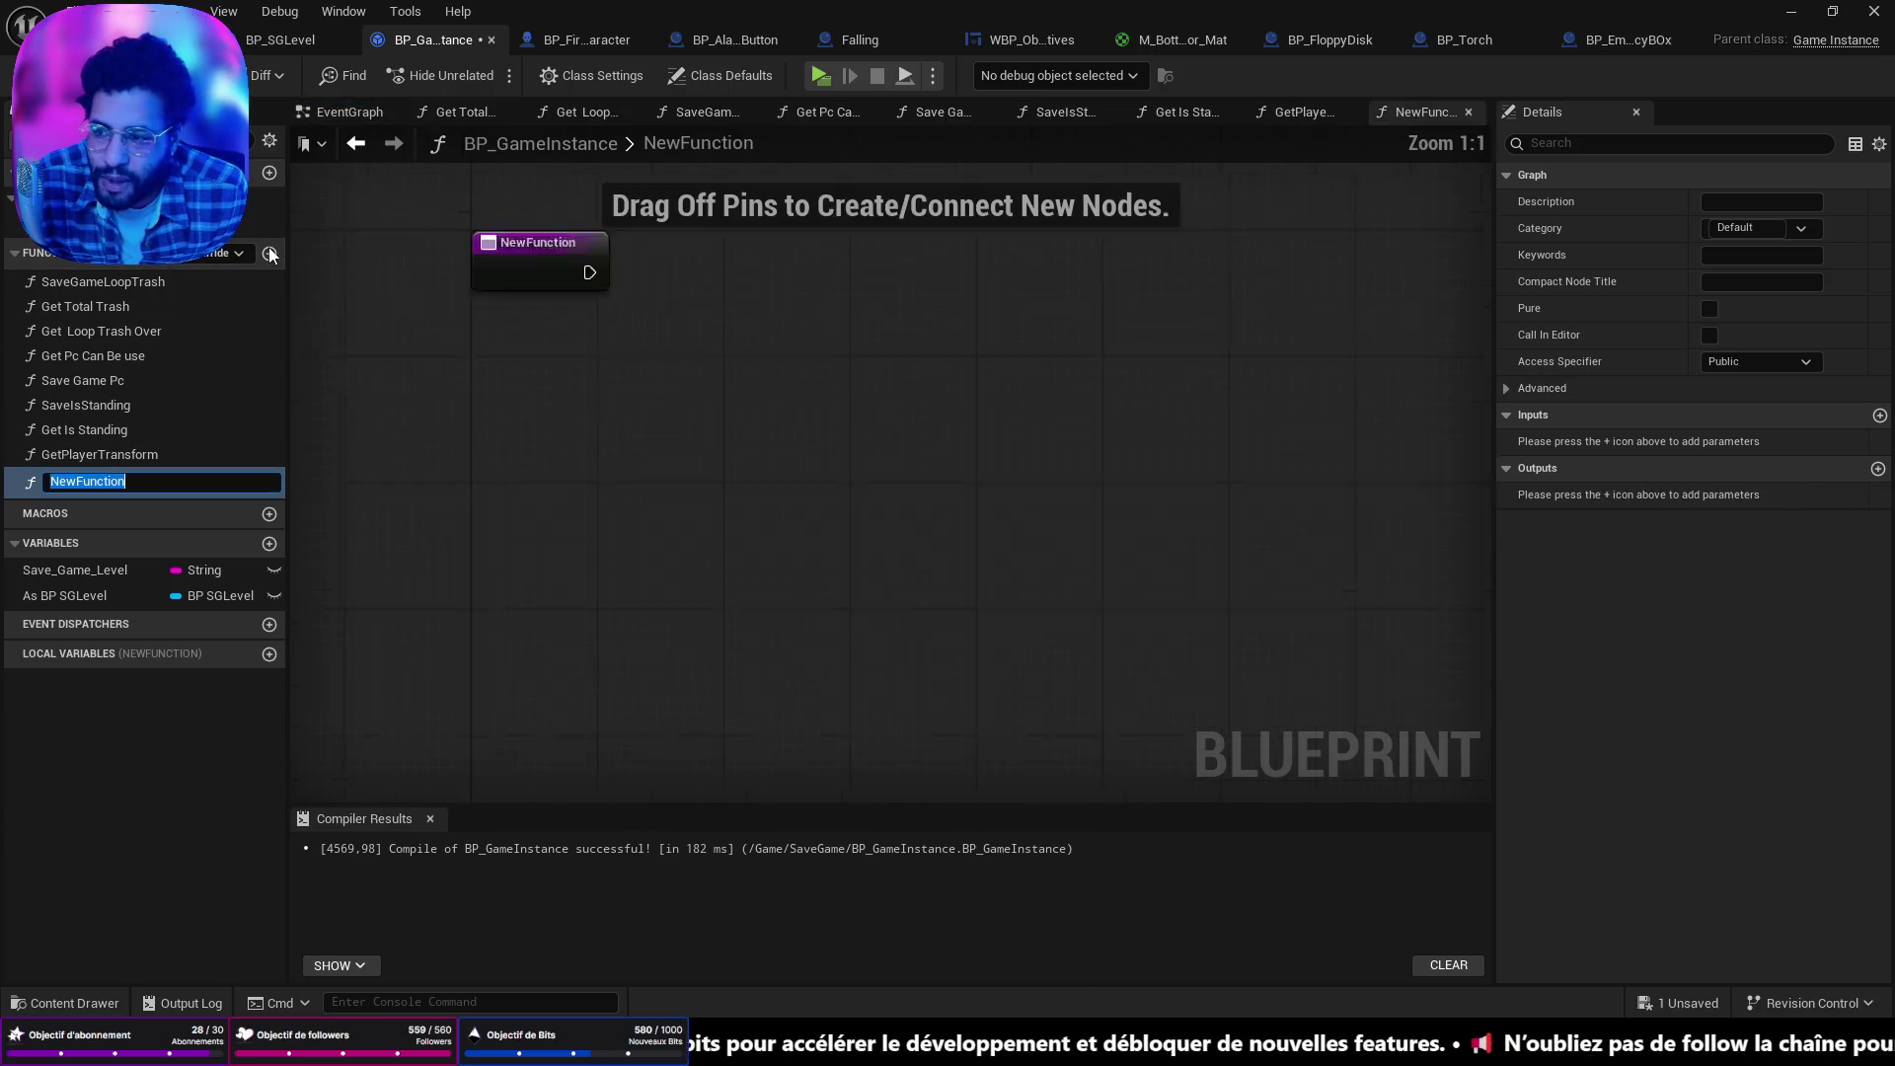
type("Get")
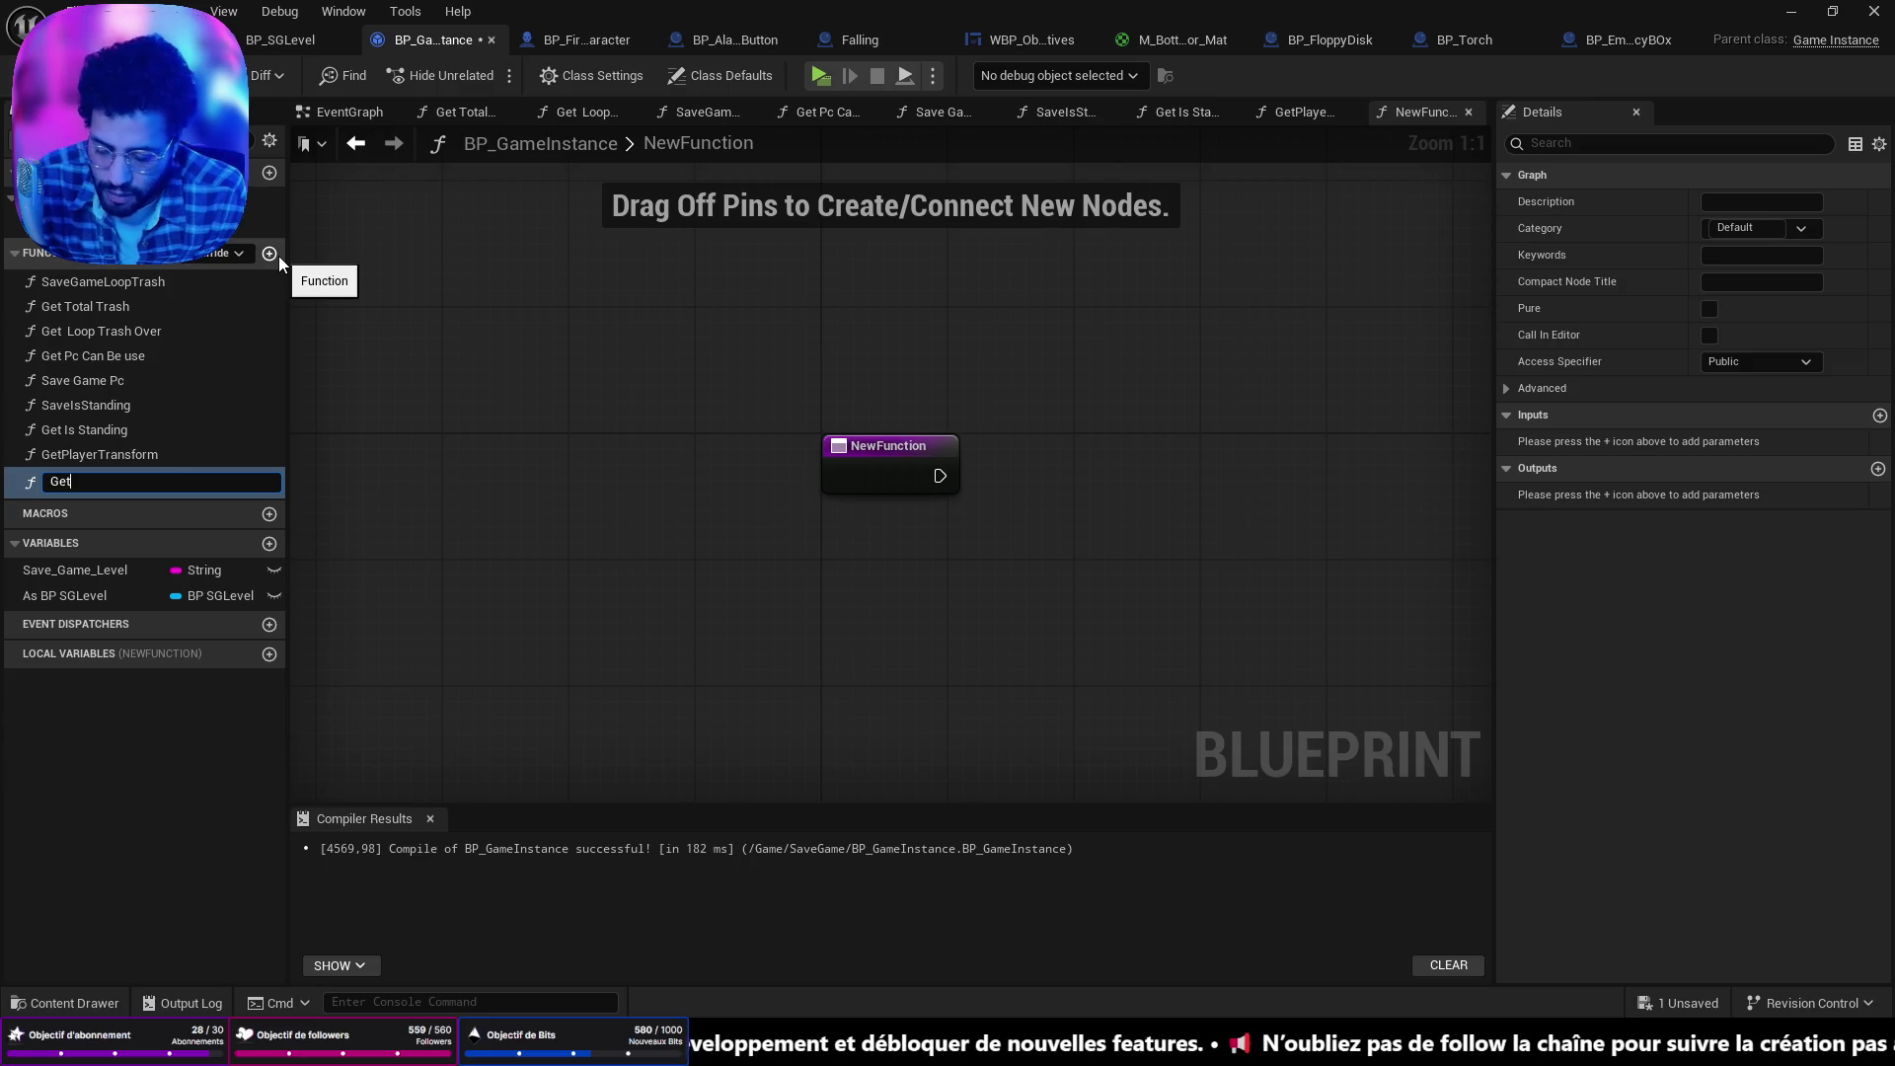
type("Torch")
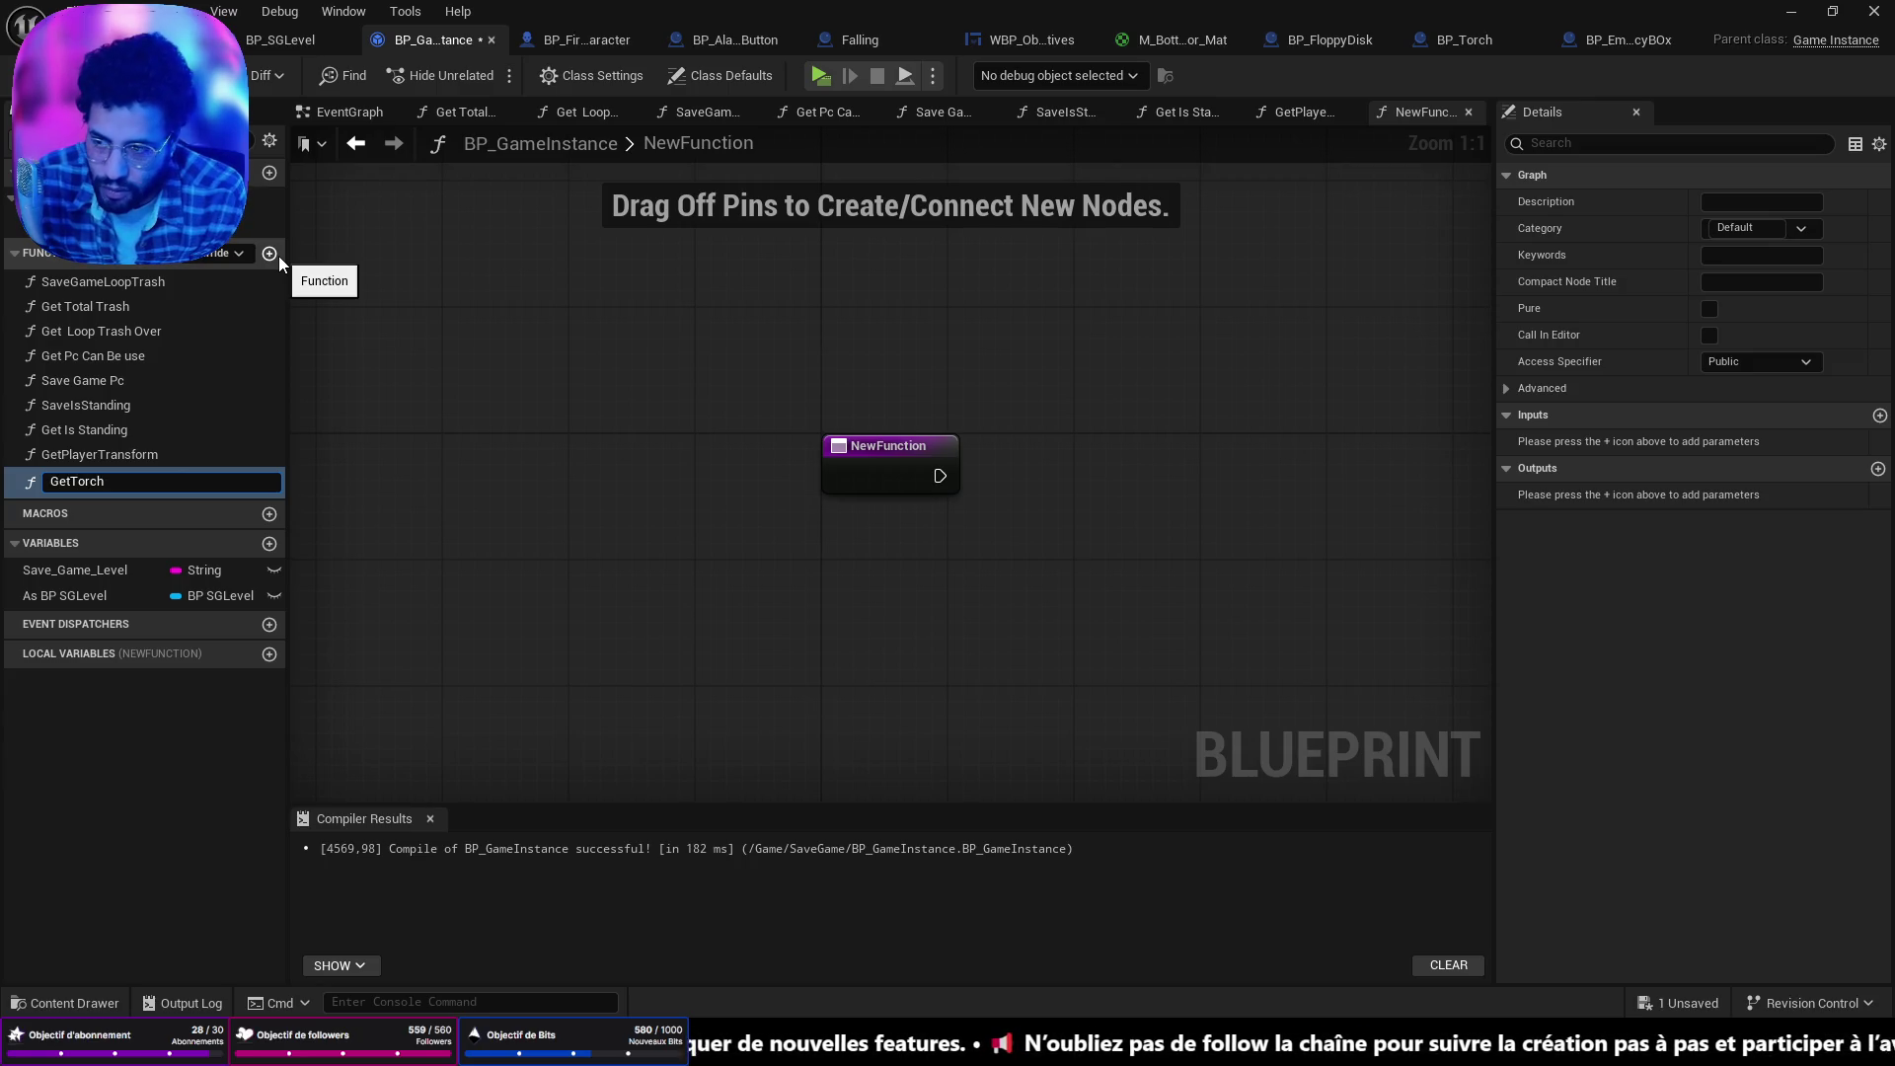
type("Dispomi")
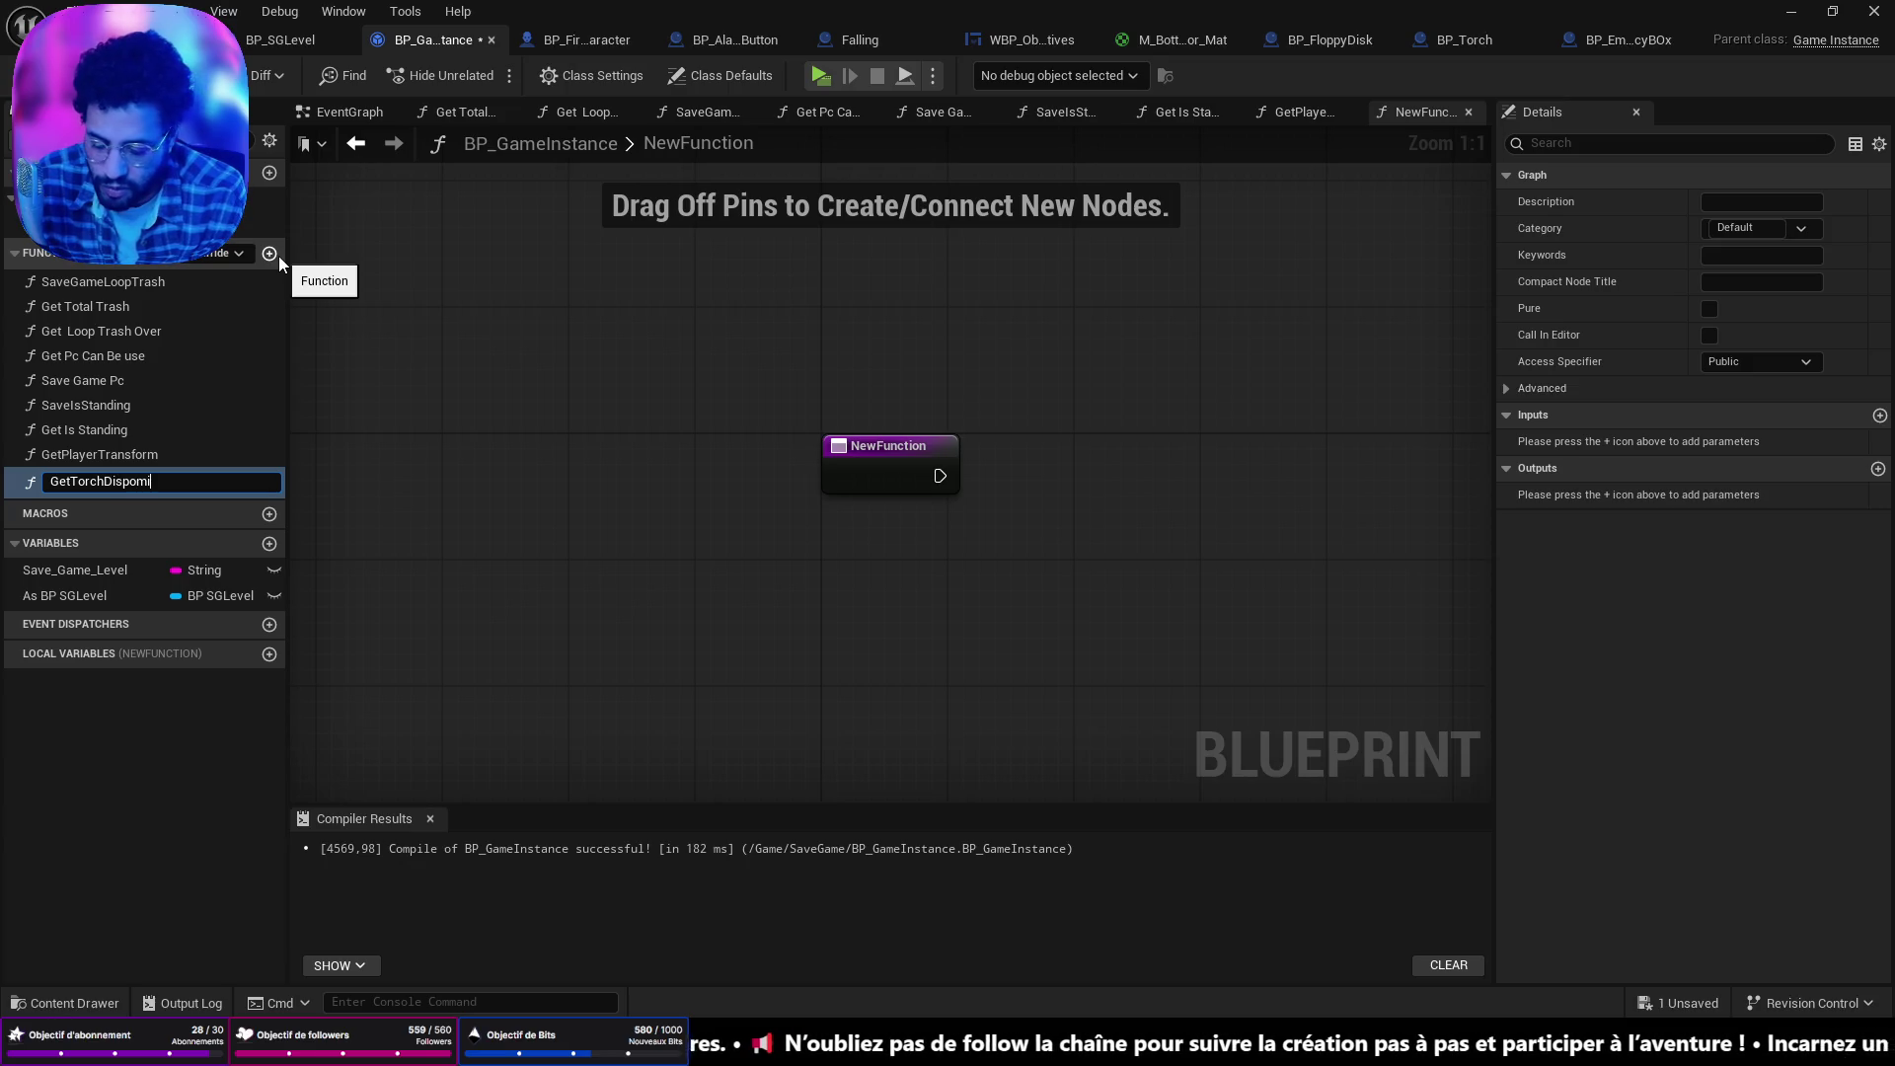
type("bility")
key("Return")
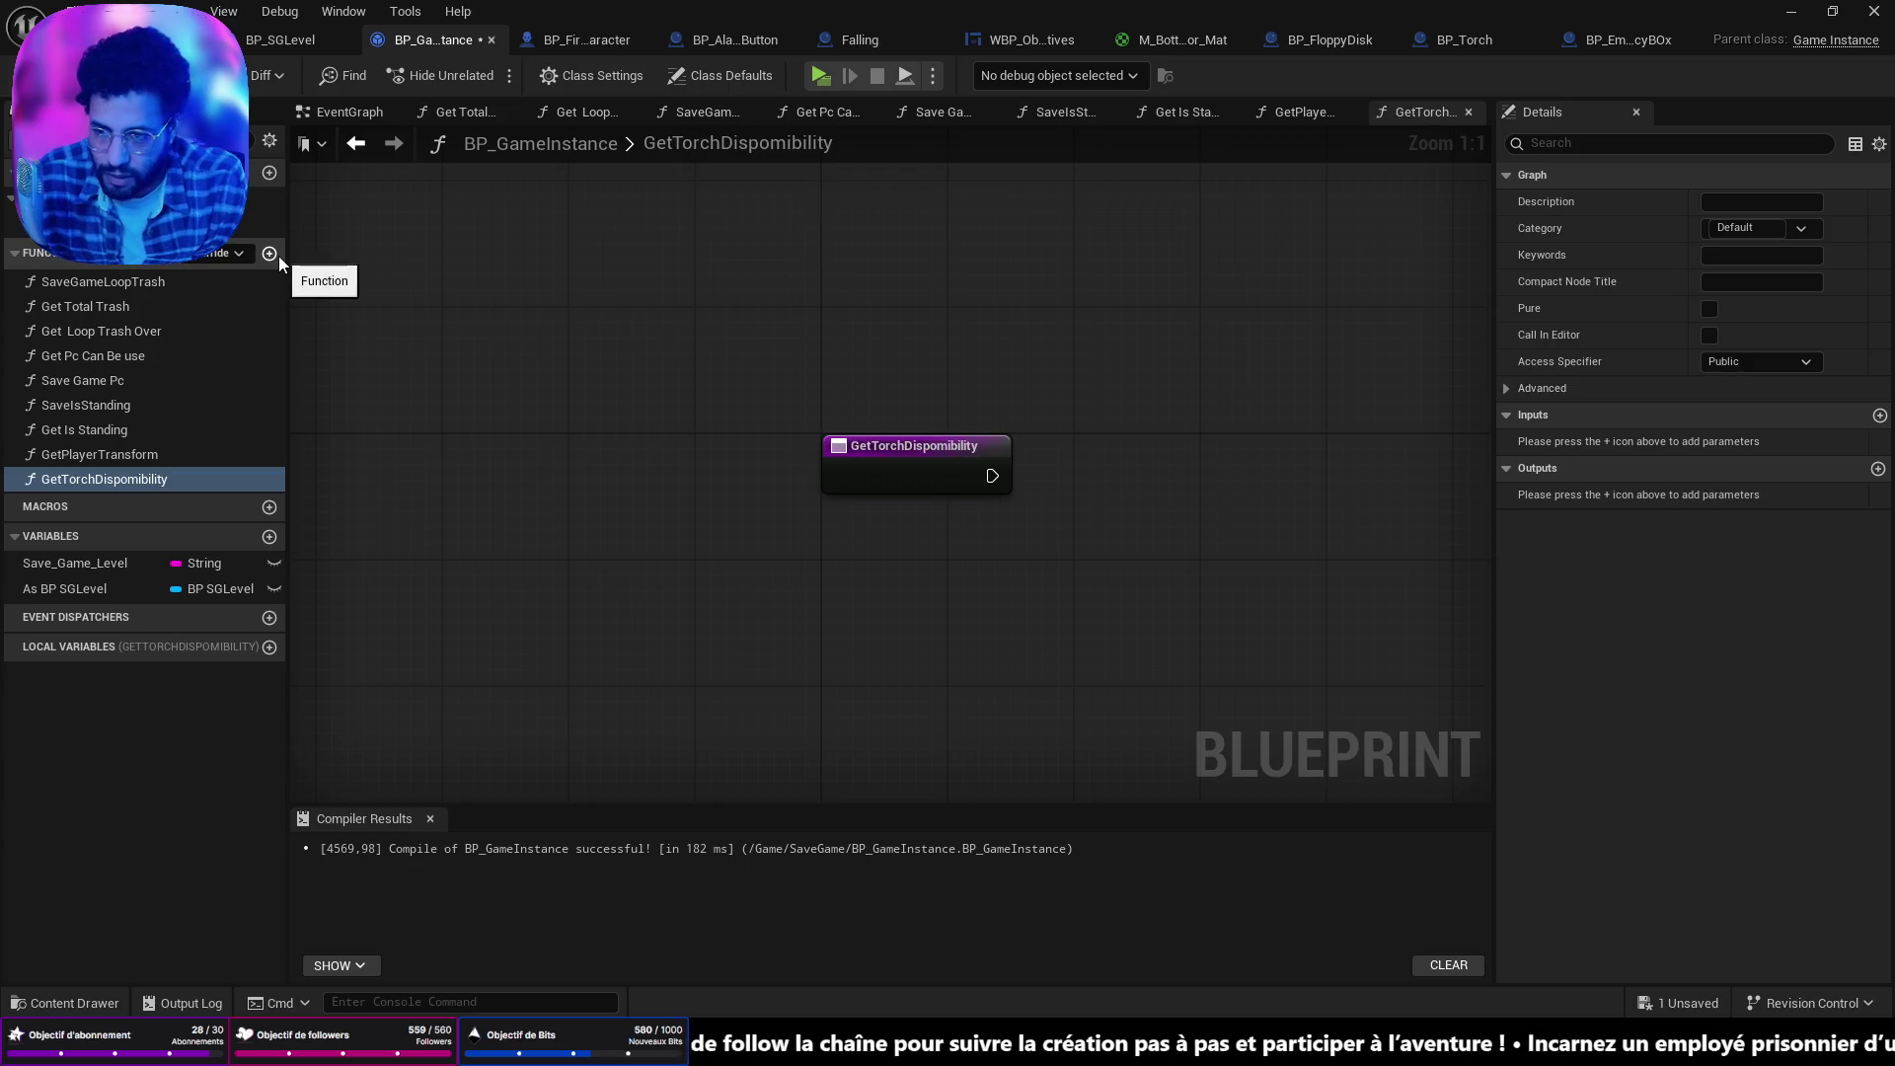
right_click(963, 442)
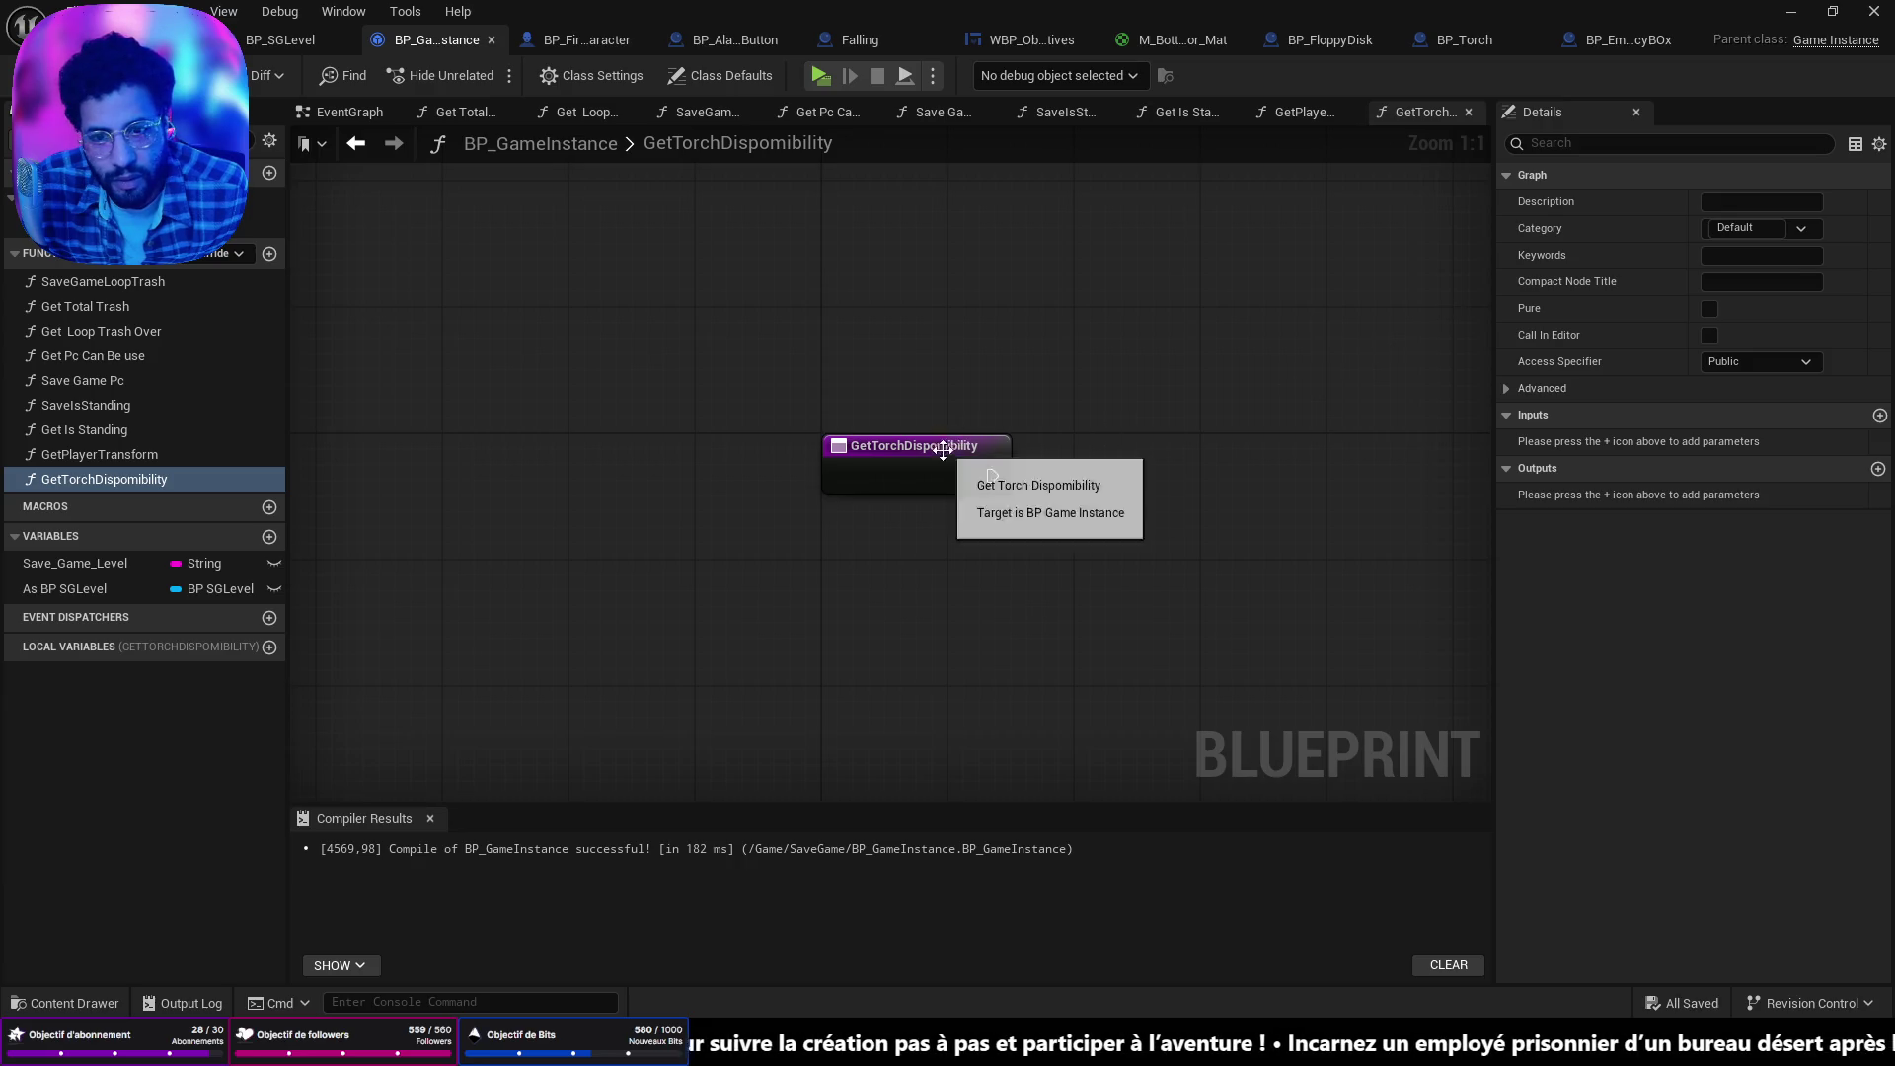
left_click(962, 443)
key("BackSpace")
type("n")
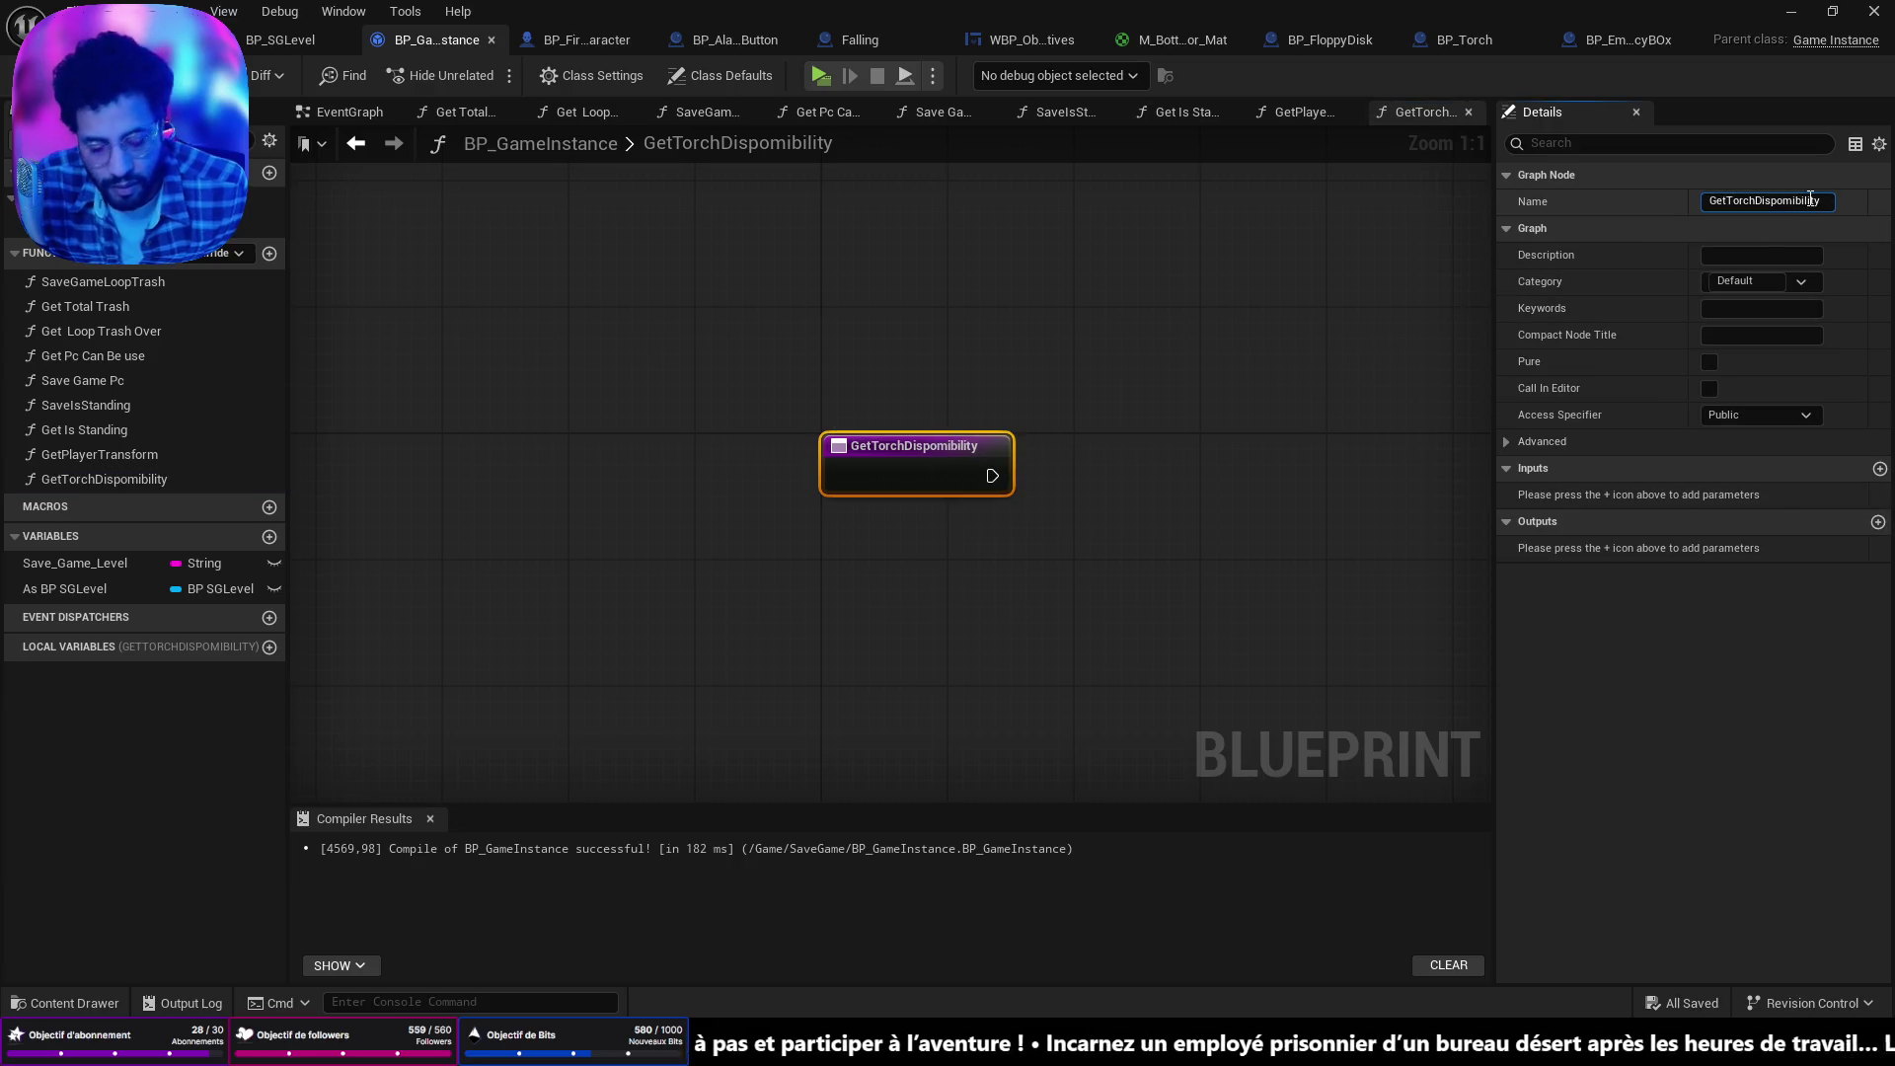
key("Return")
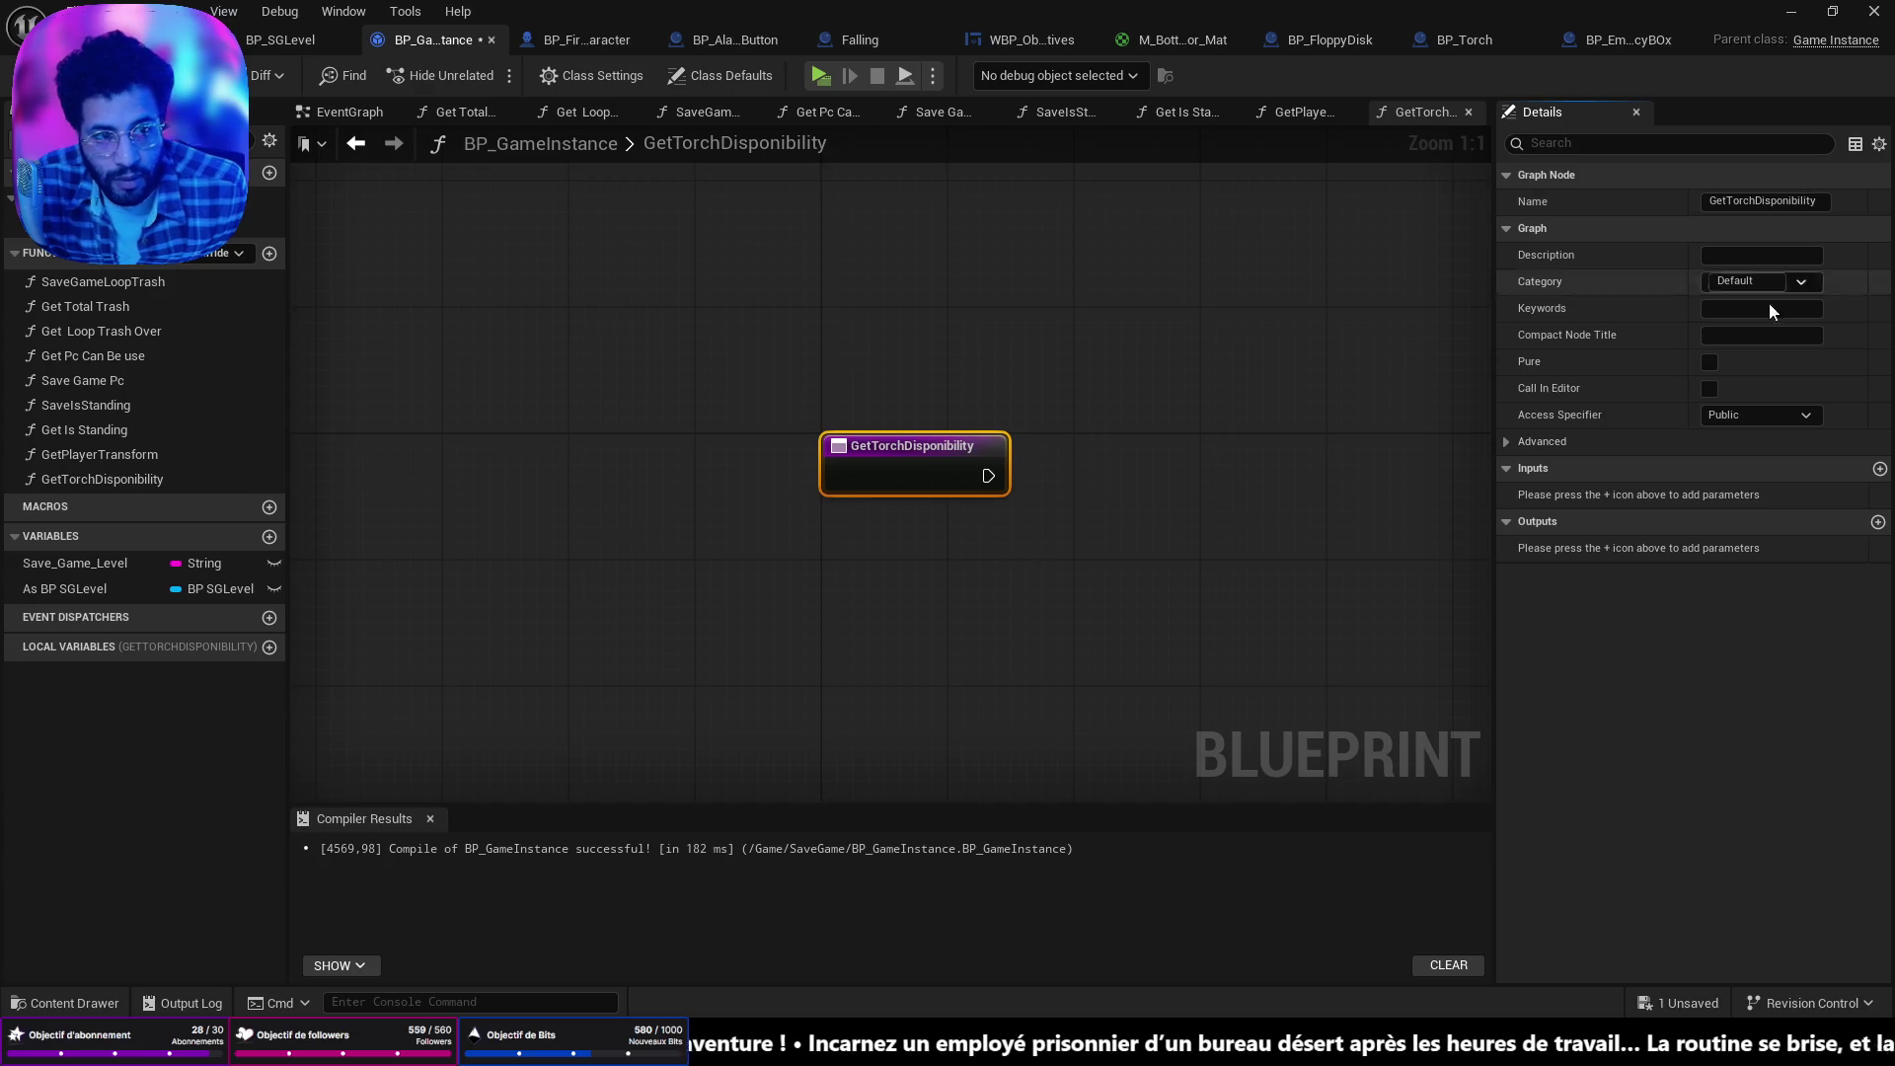
key("ctrl+s")
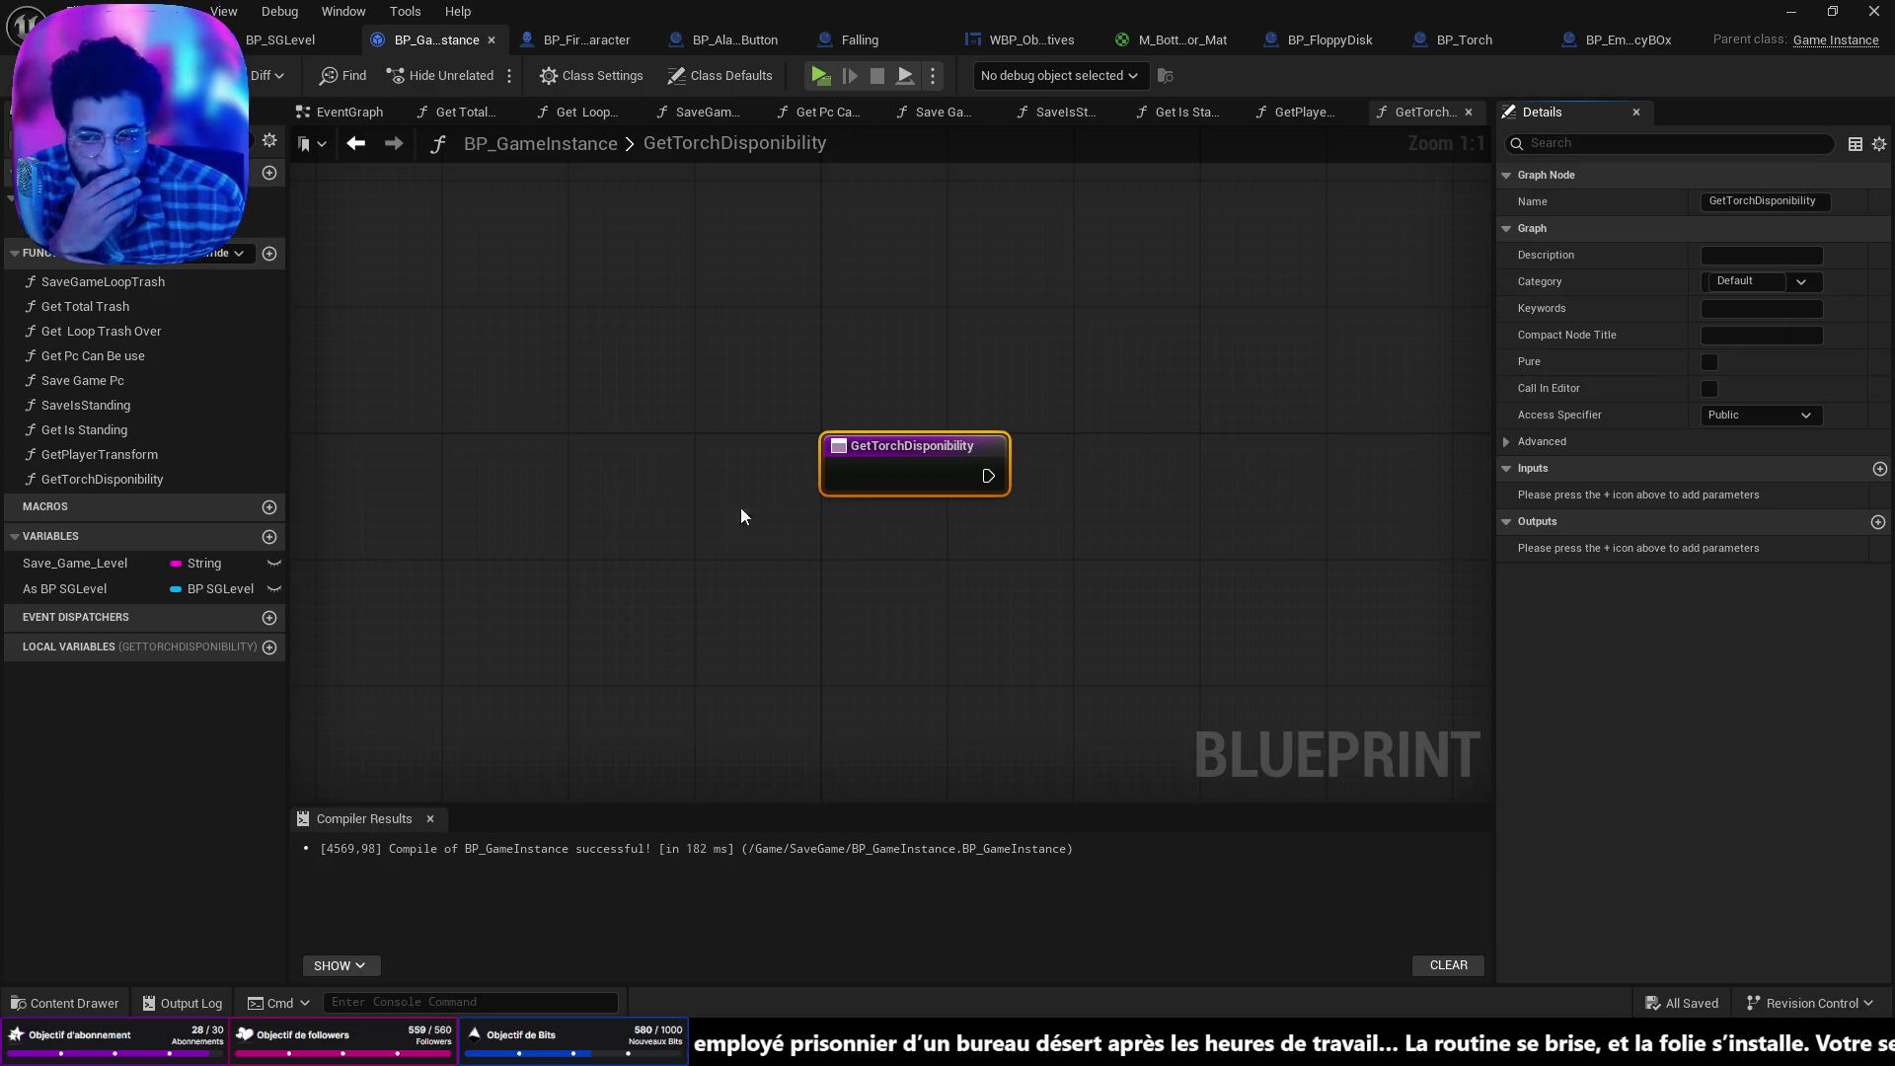
Mark GetTorchDisponibility as Pure and review the Get Is Standing function for reference.
left_click(1710, 362)
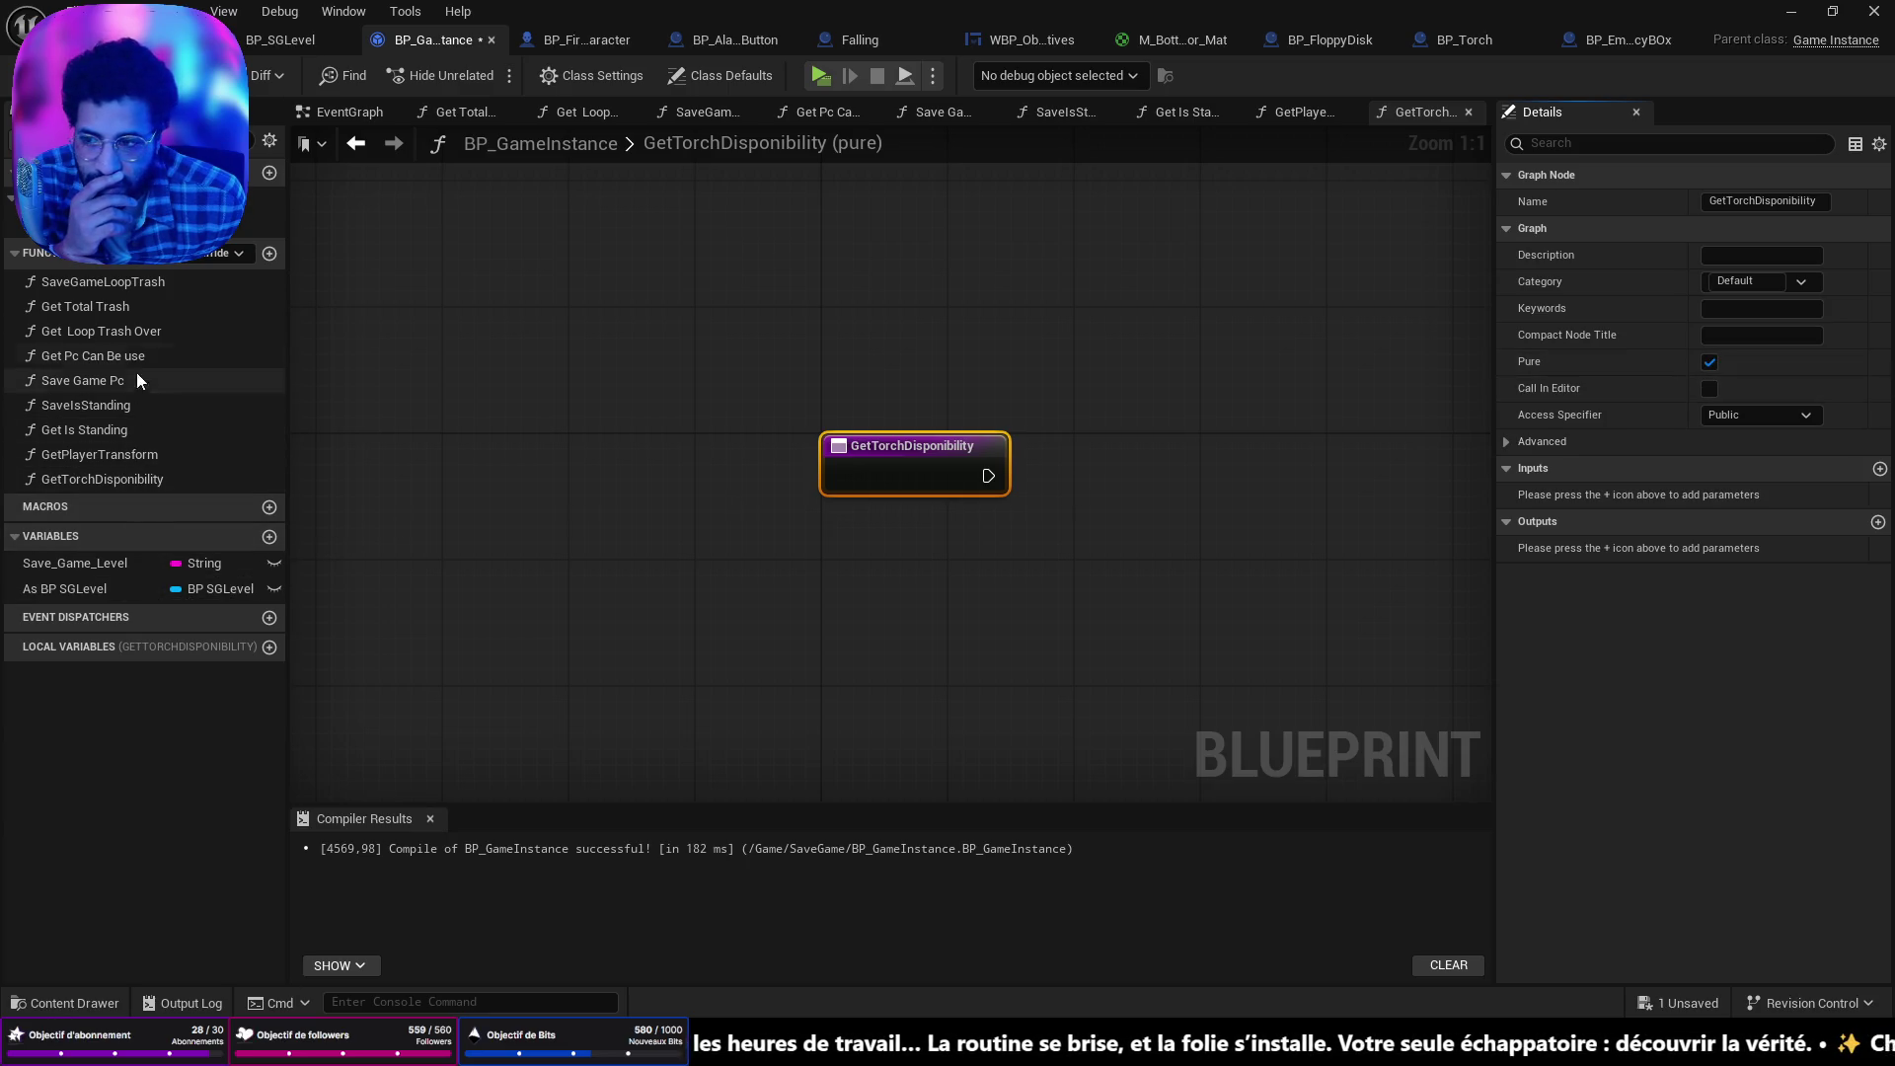
left_click(117, 455)
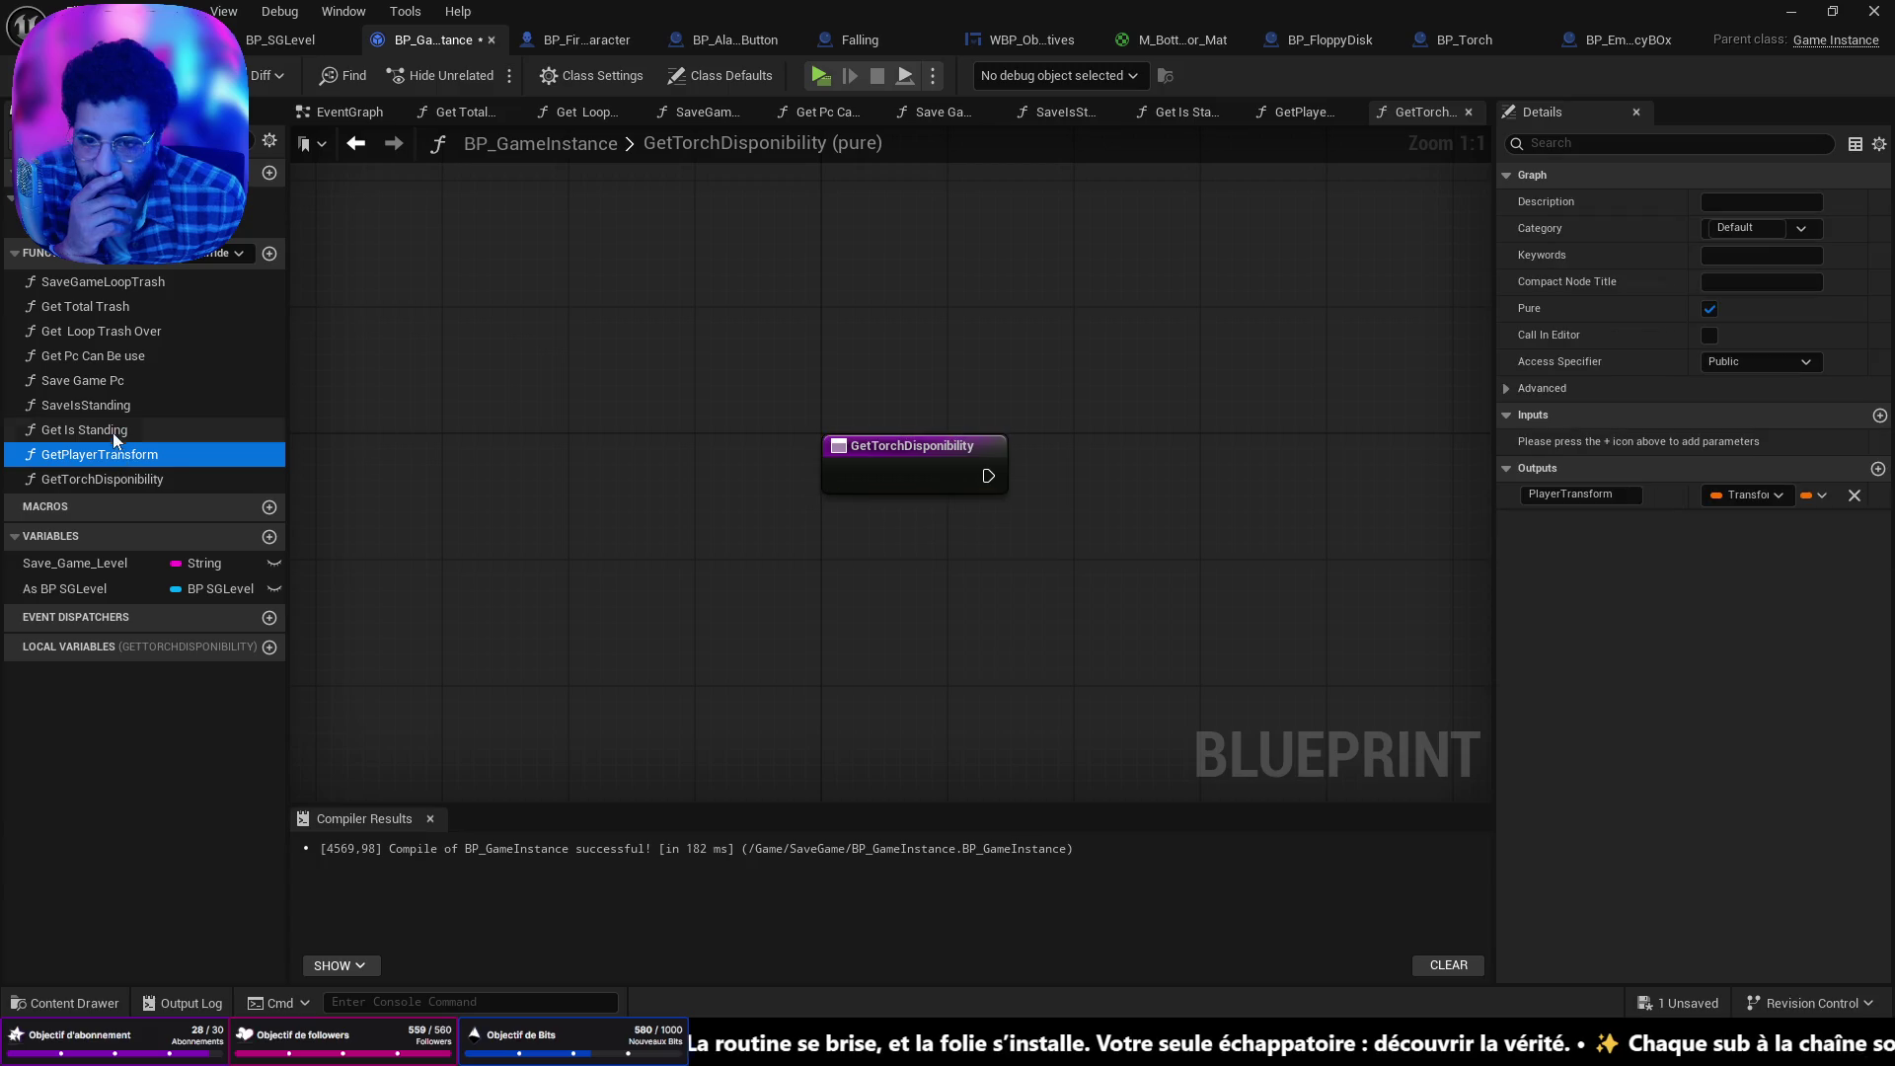
left_click(111, 431)
left_click(100, 450)
left_click(99, 431)
double_click(99, 430)
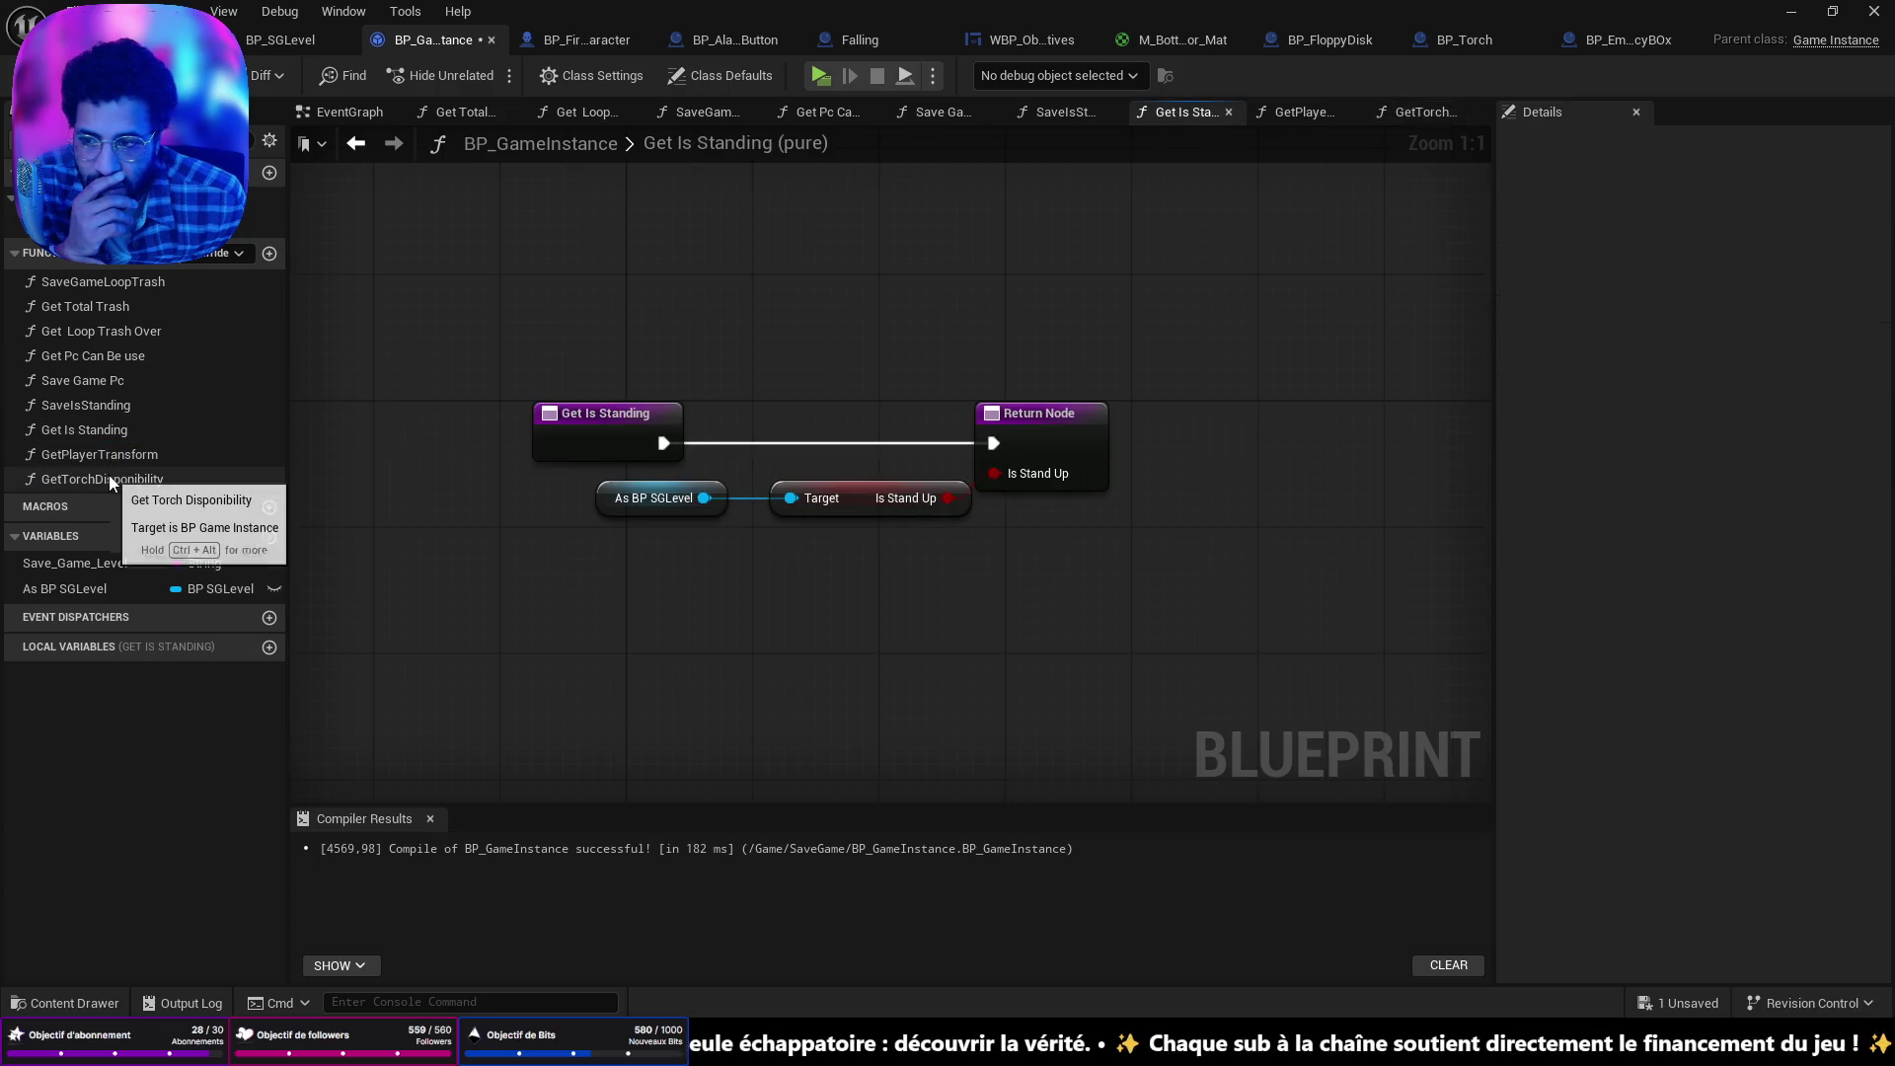
left_click(279, 39)
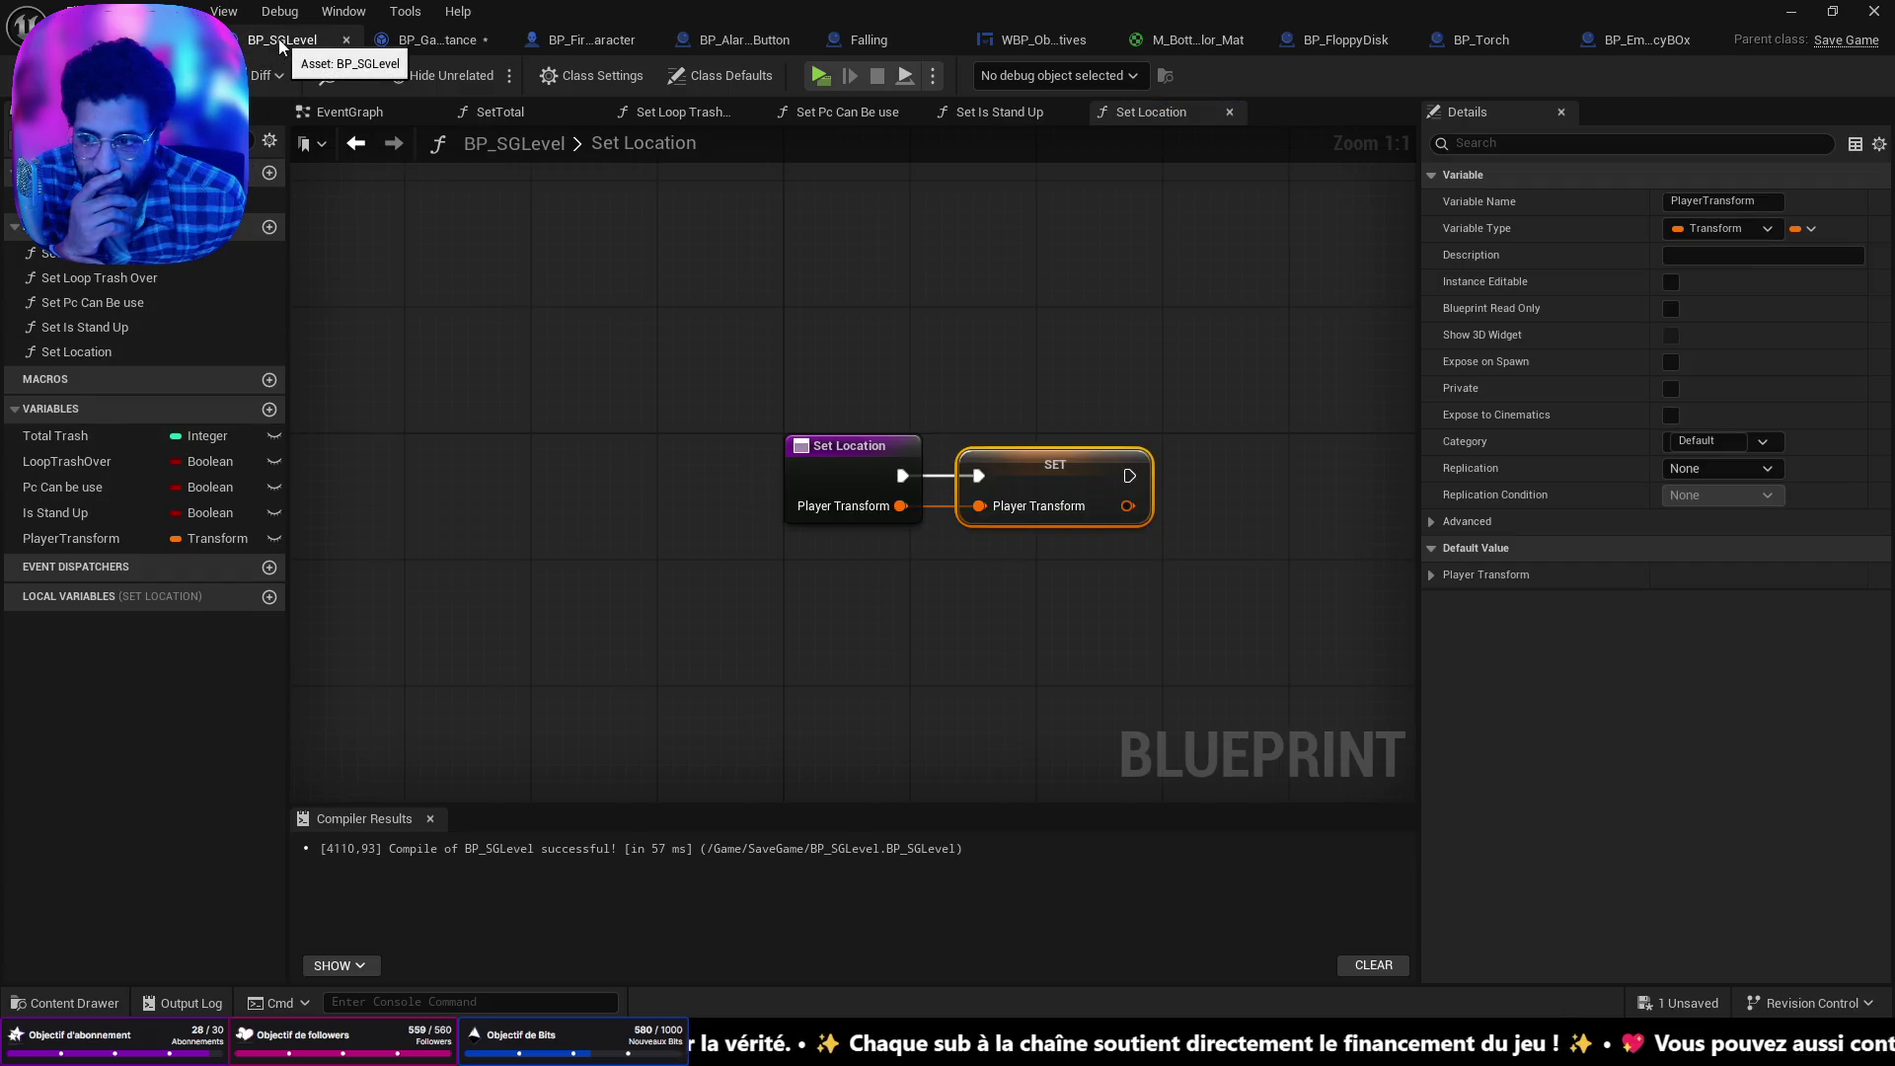
Add a variable named TorchDisponibility to BP_SGLevel, set it to Boolean, and save.
left_click(270, 409)
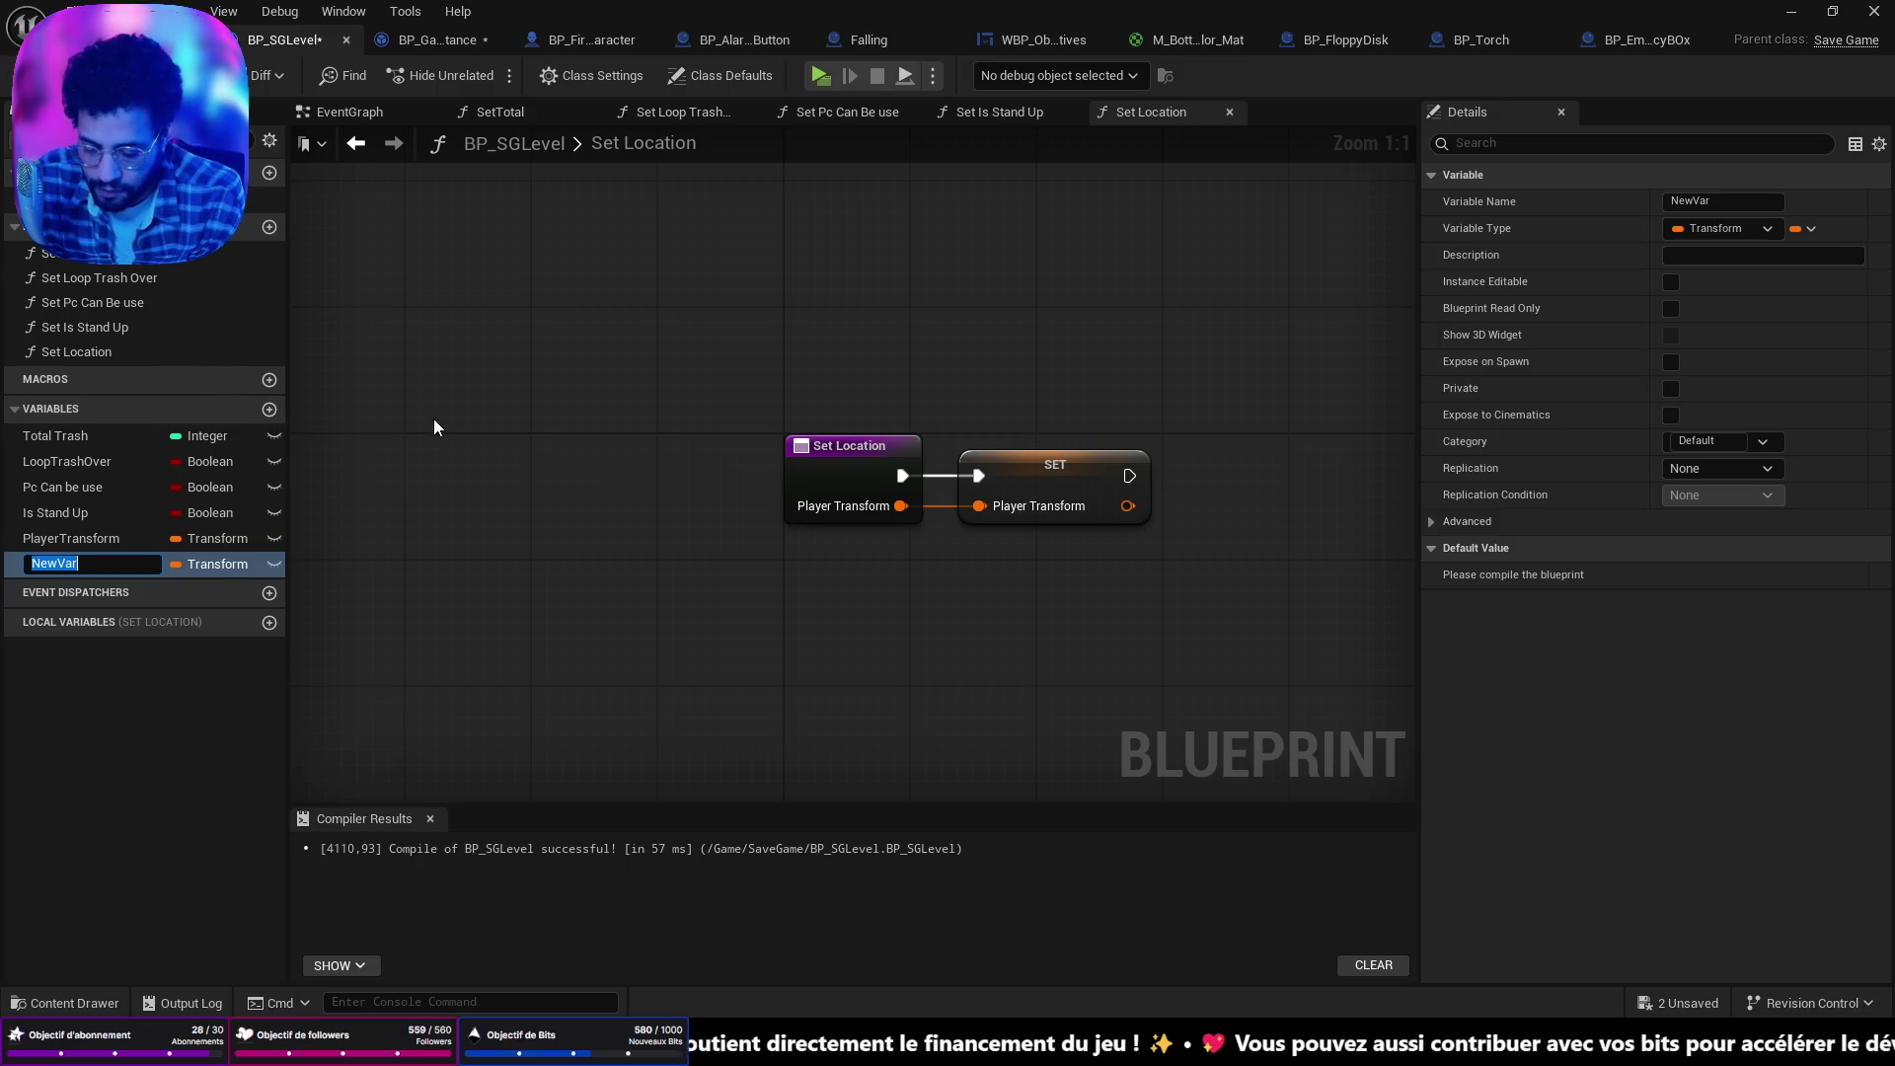
type("Torche")
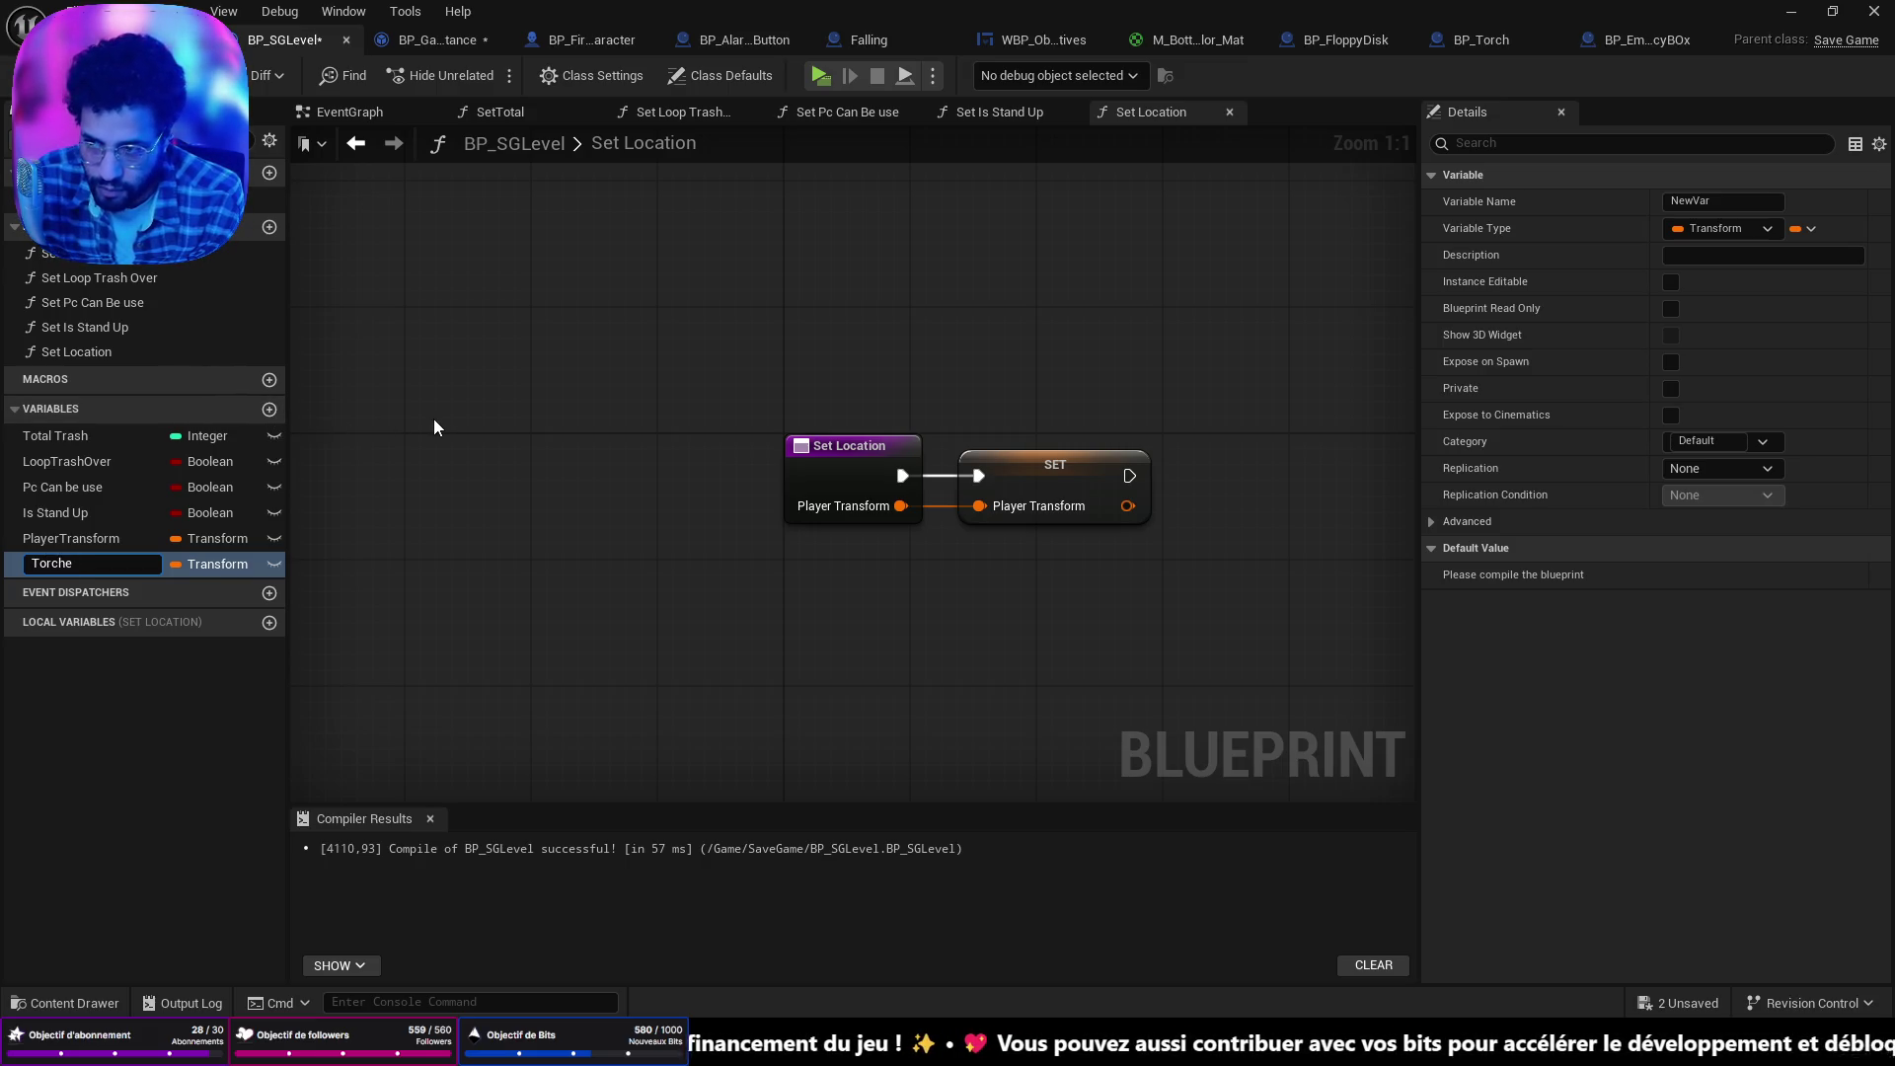
key("BackSpace")
type("Disponi")
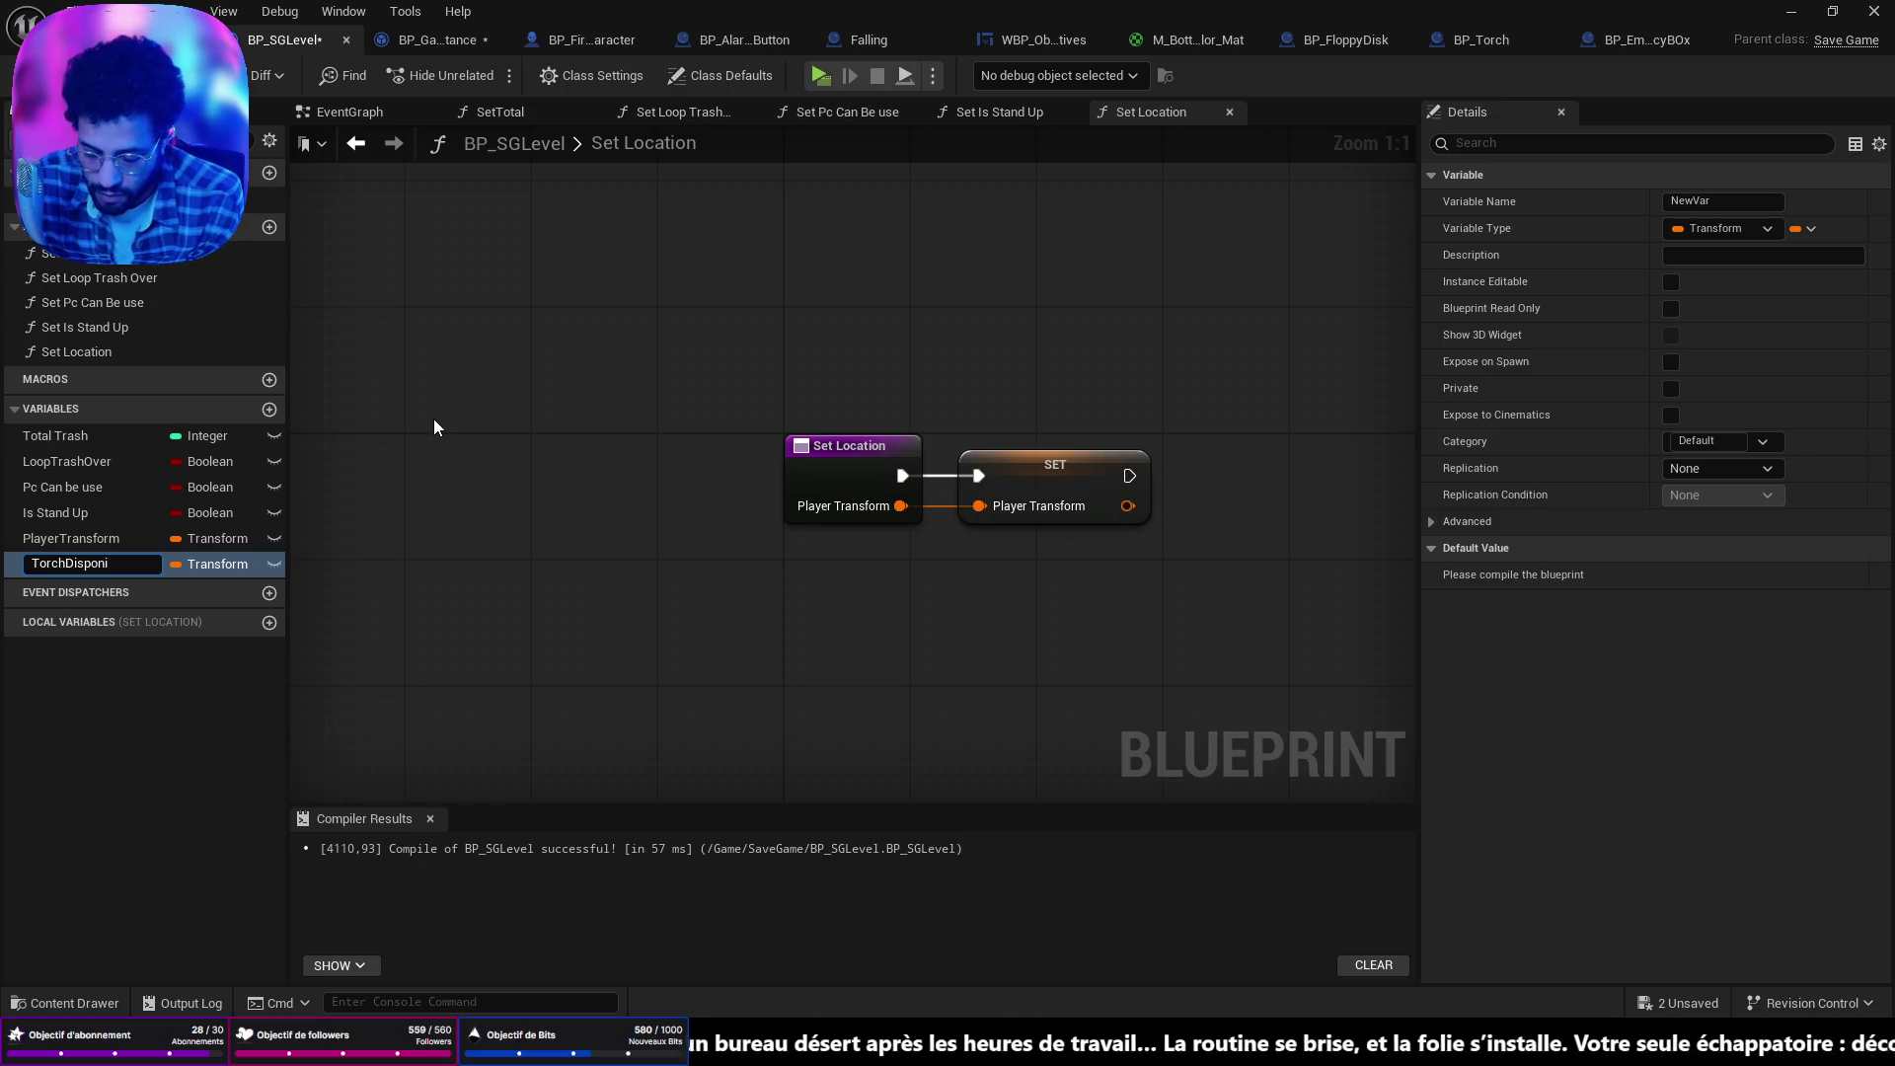
type("bili")
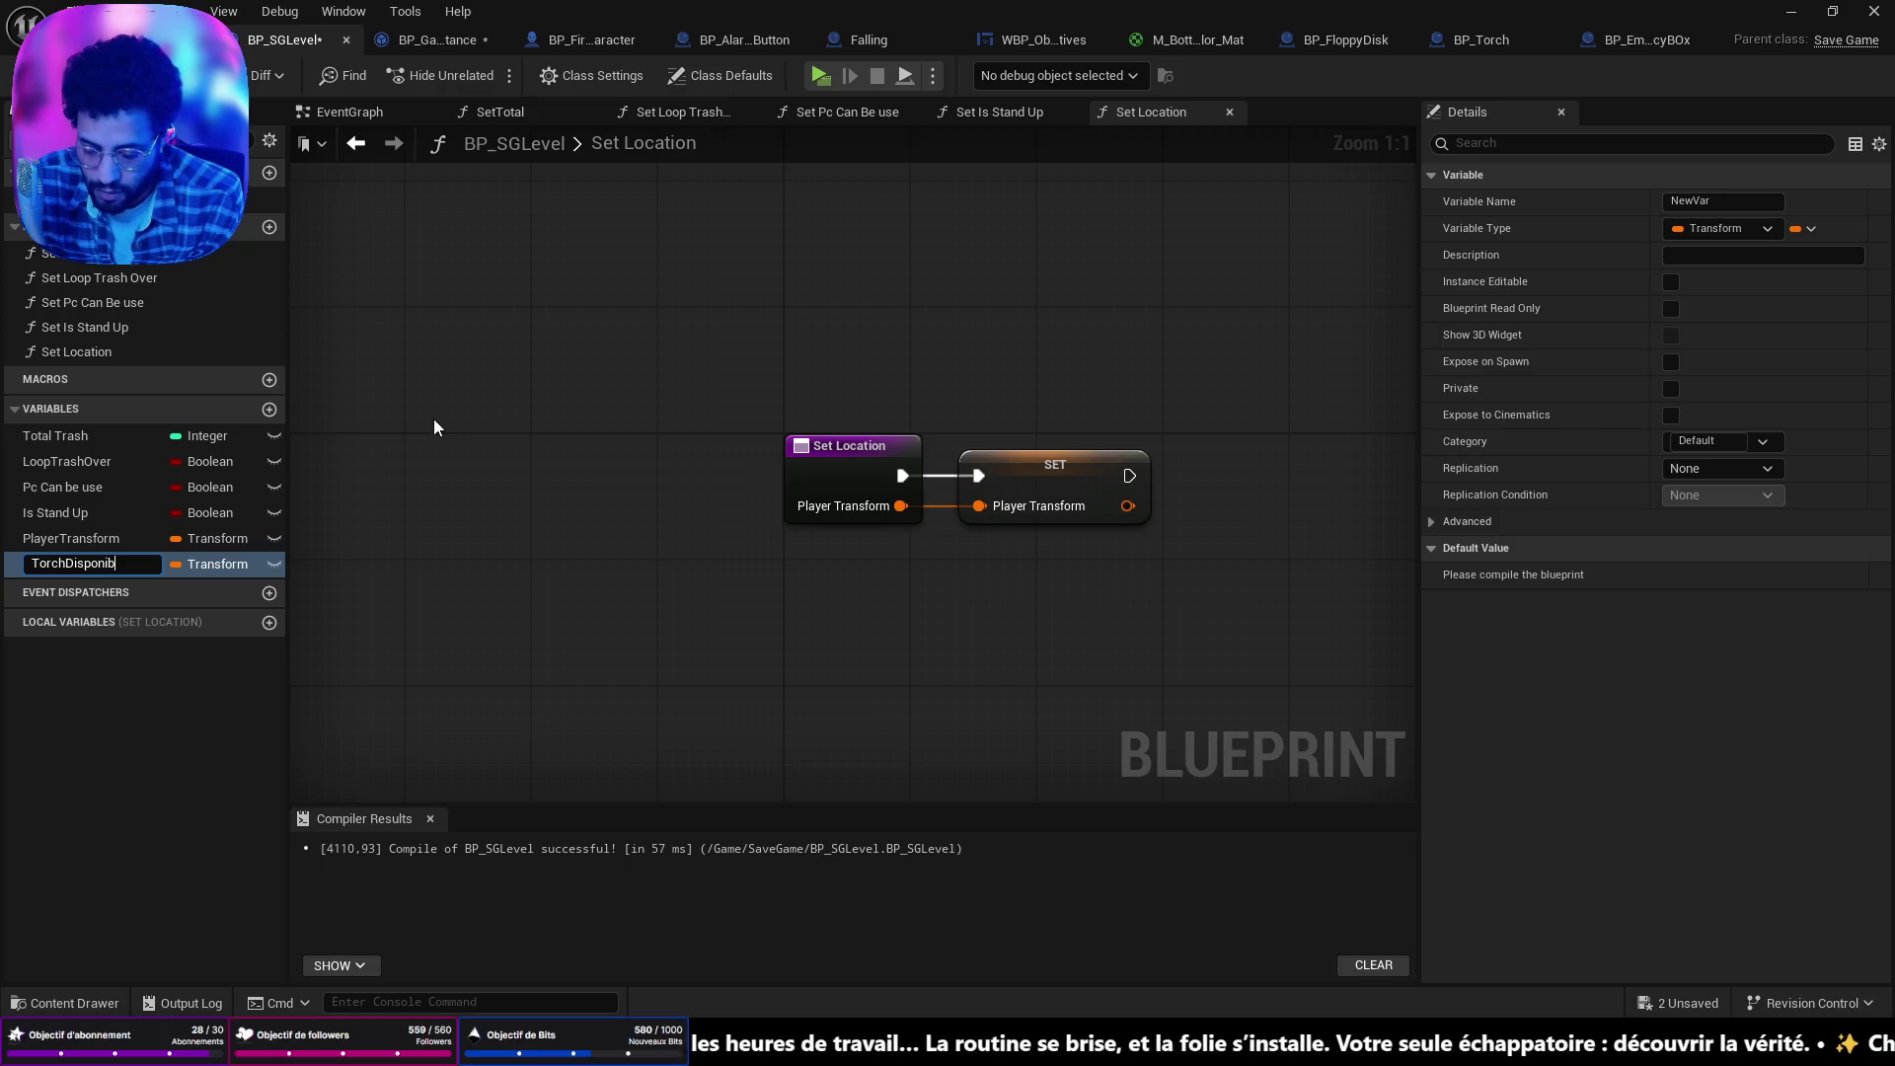
type("ty")
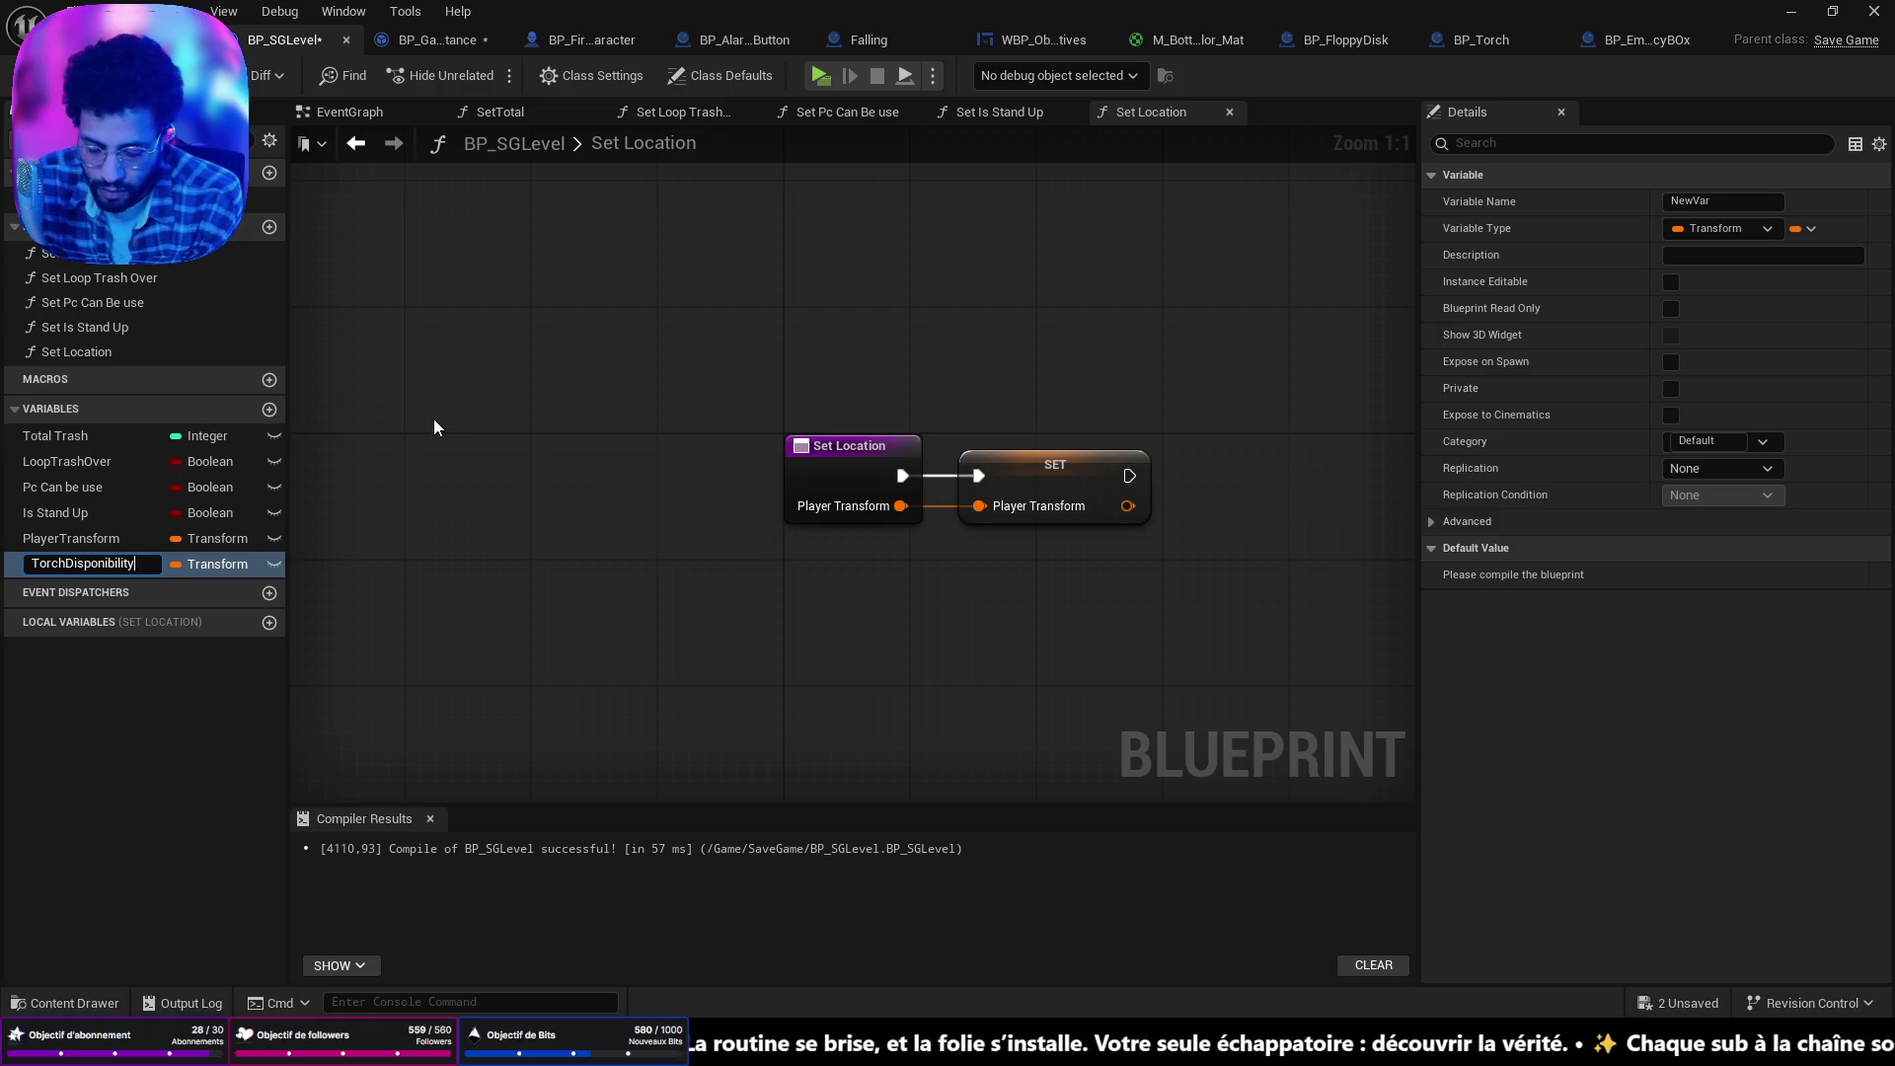
key("Return")
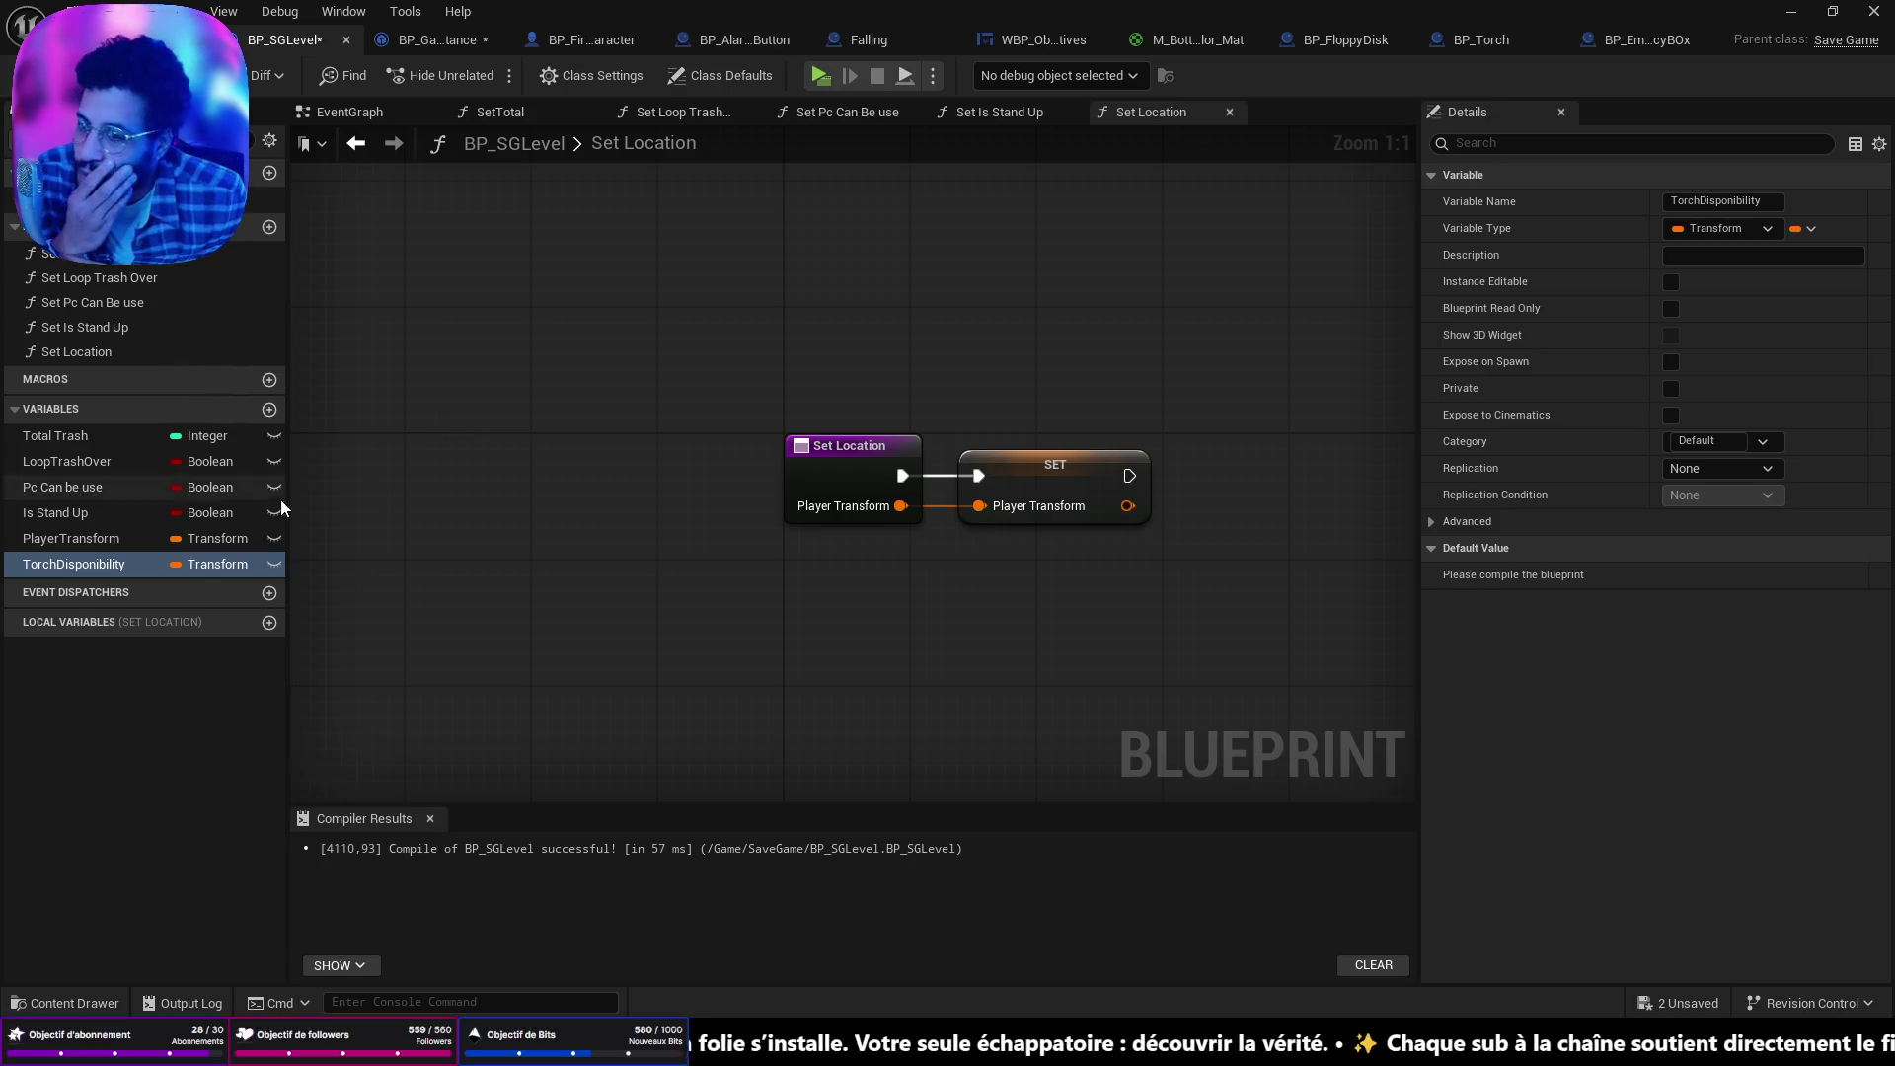
left_click(217, 563)
left_click(225, 617)
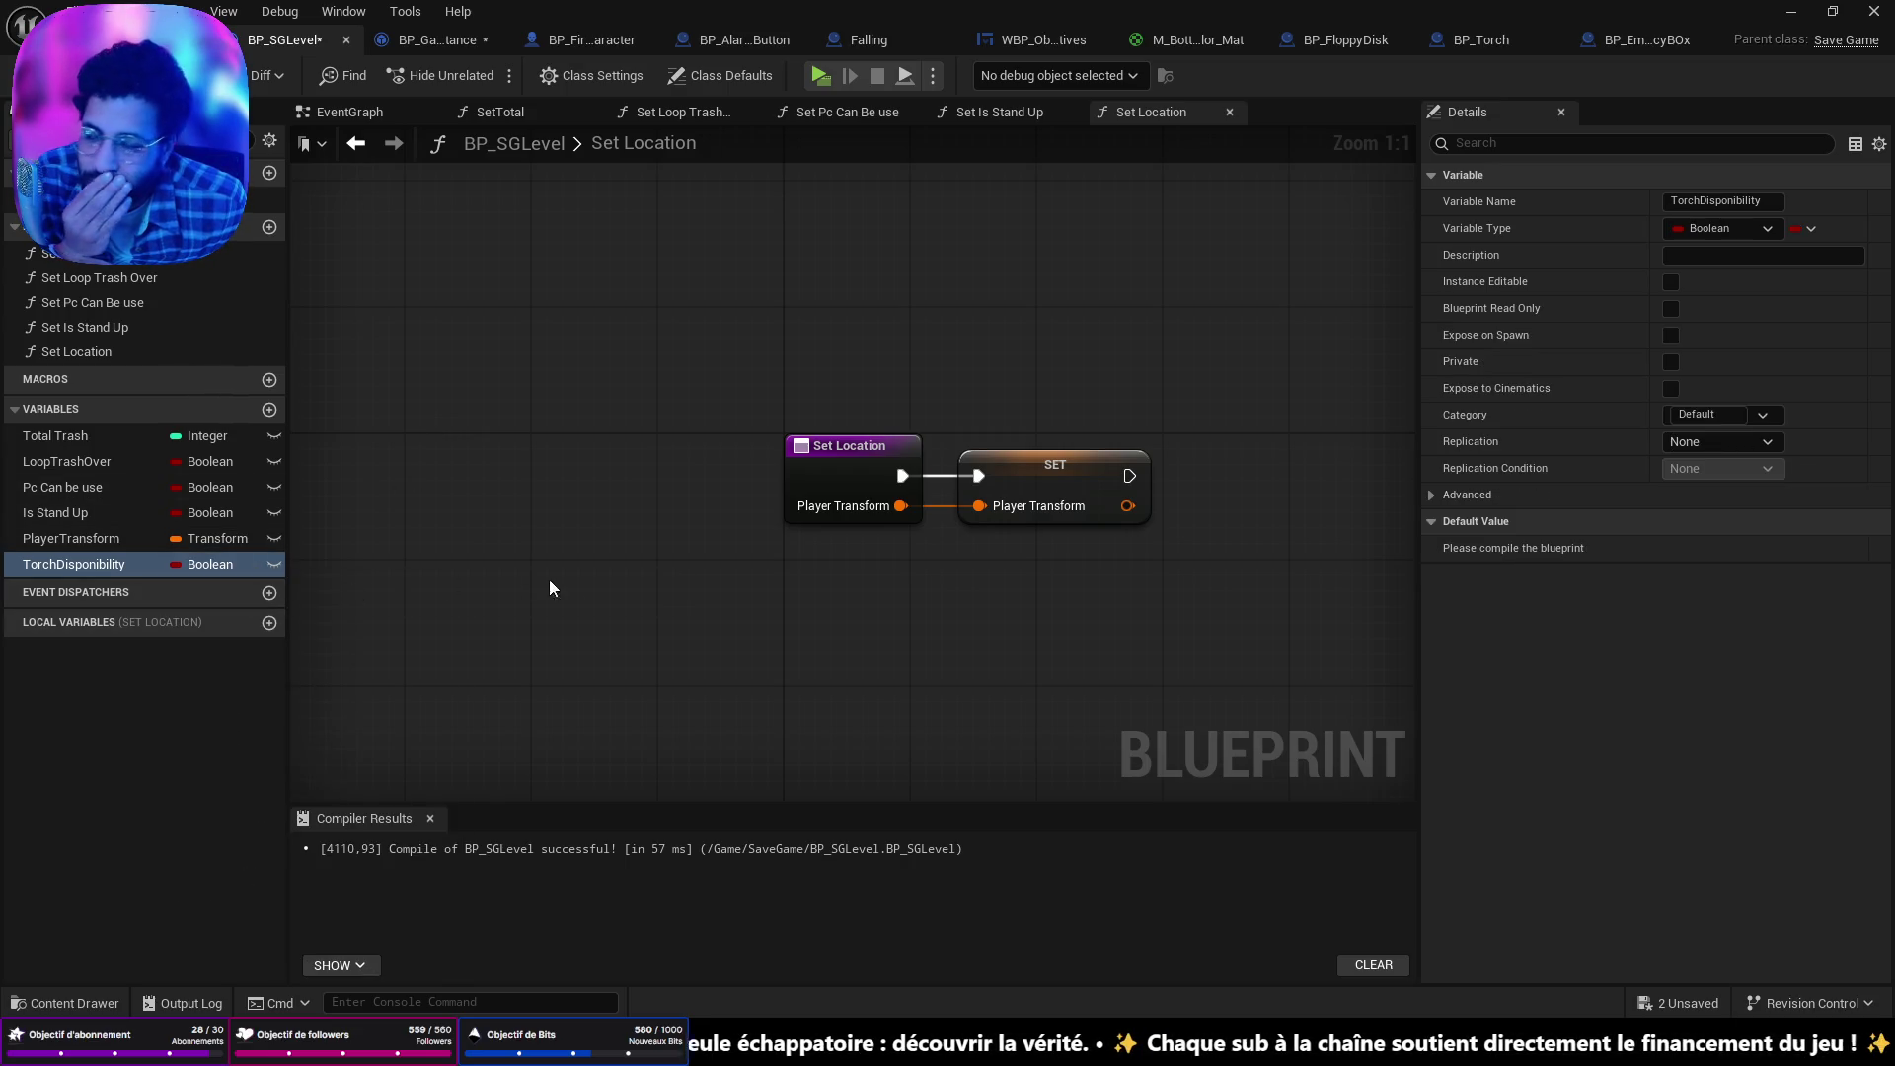
key("ctrl+shift+s")
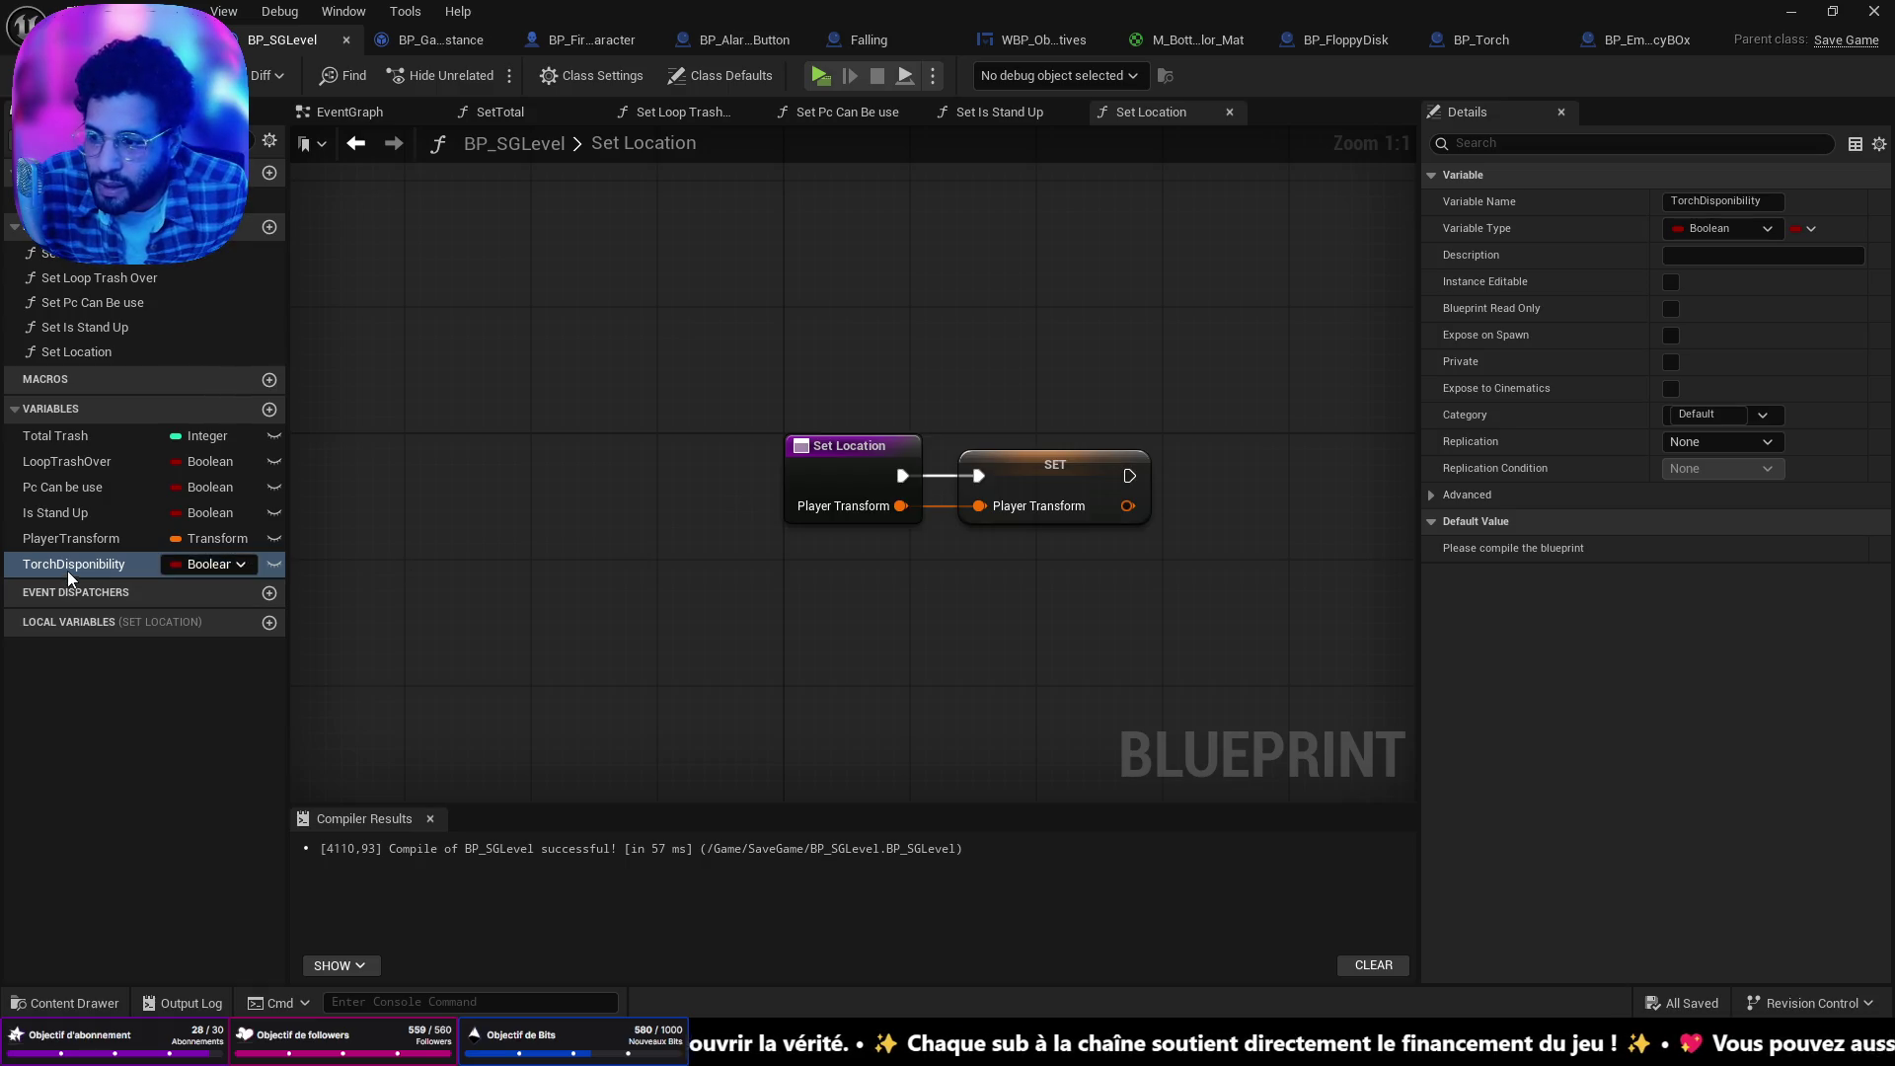
mouse_move(67, 569)
left_mouse_down()
mouse_move(612, 632)
mouse_move(63, 561)
left_mouse_up()
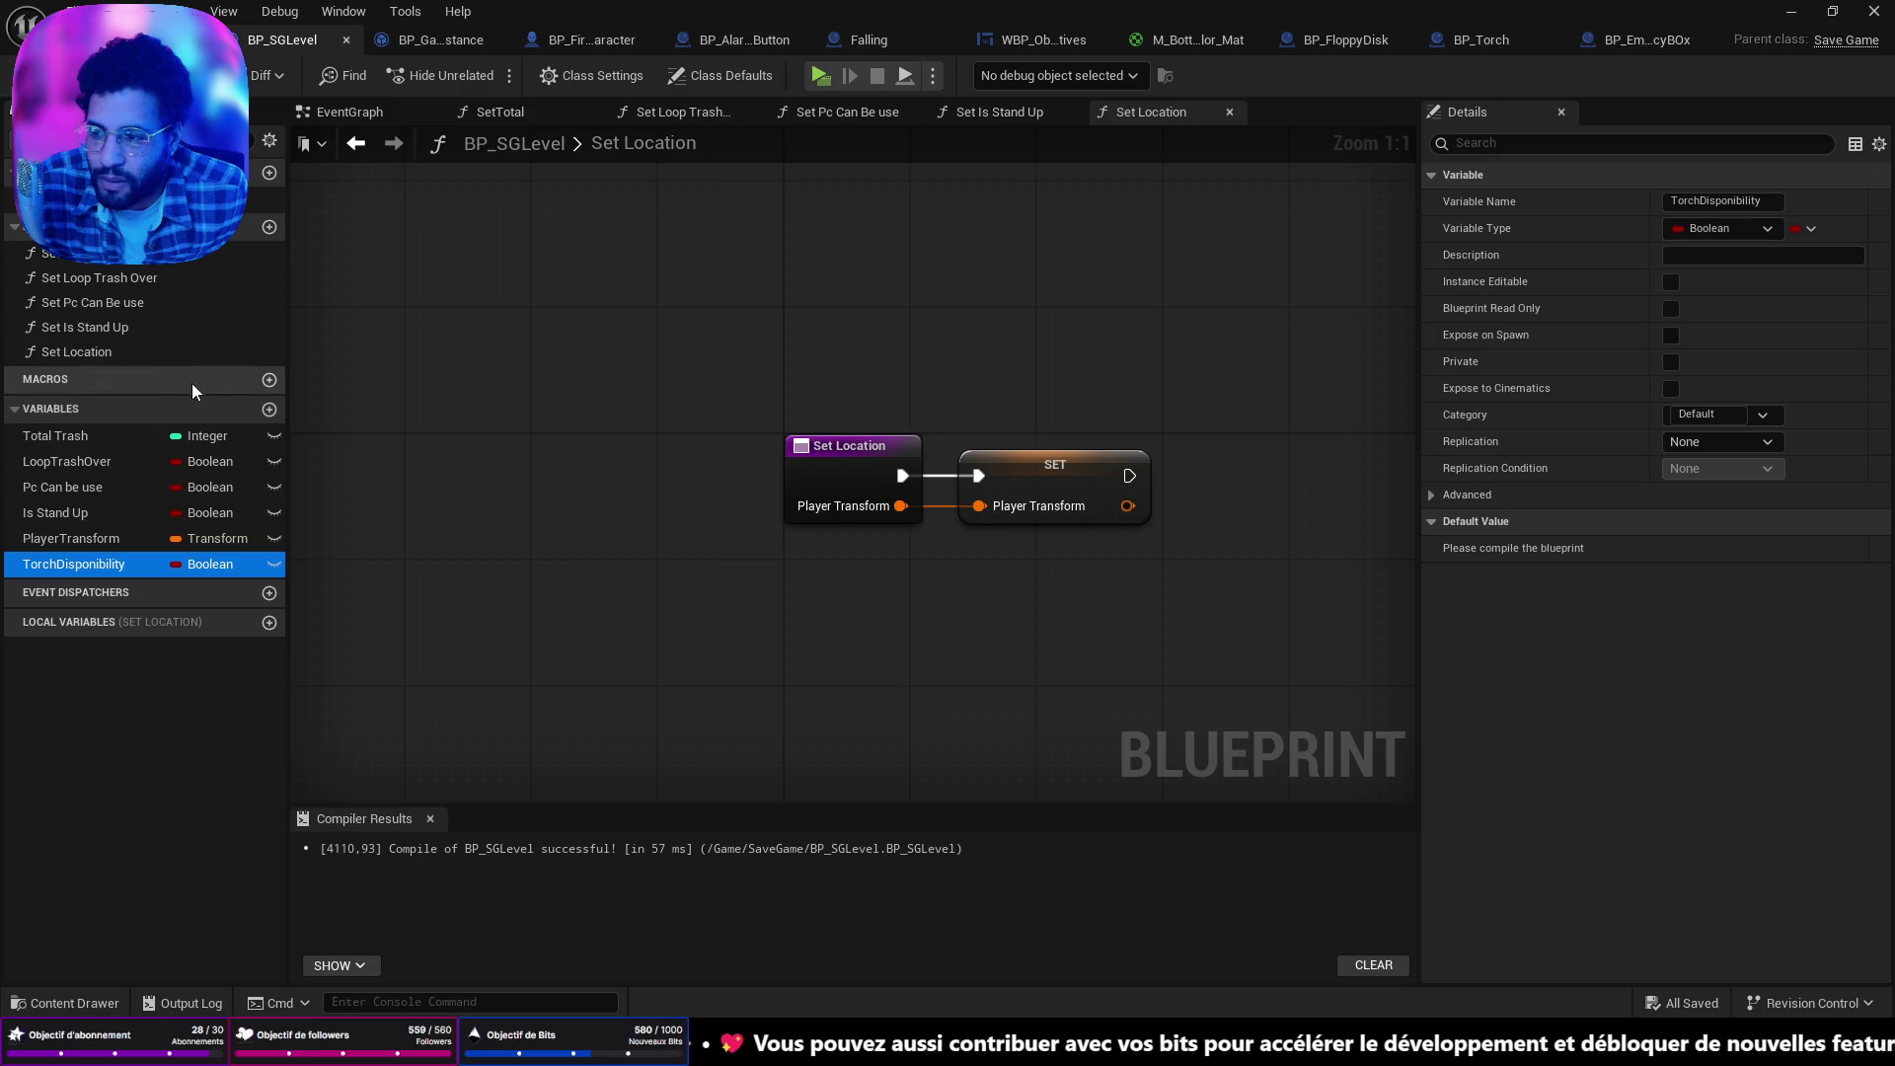
Create a function named SetTorchDisponibility in BP_SGLevel and save.
left_click(269, 229)
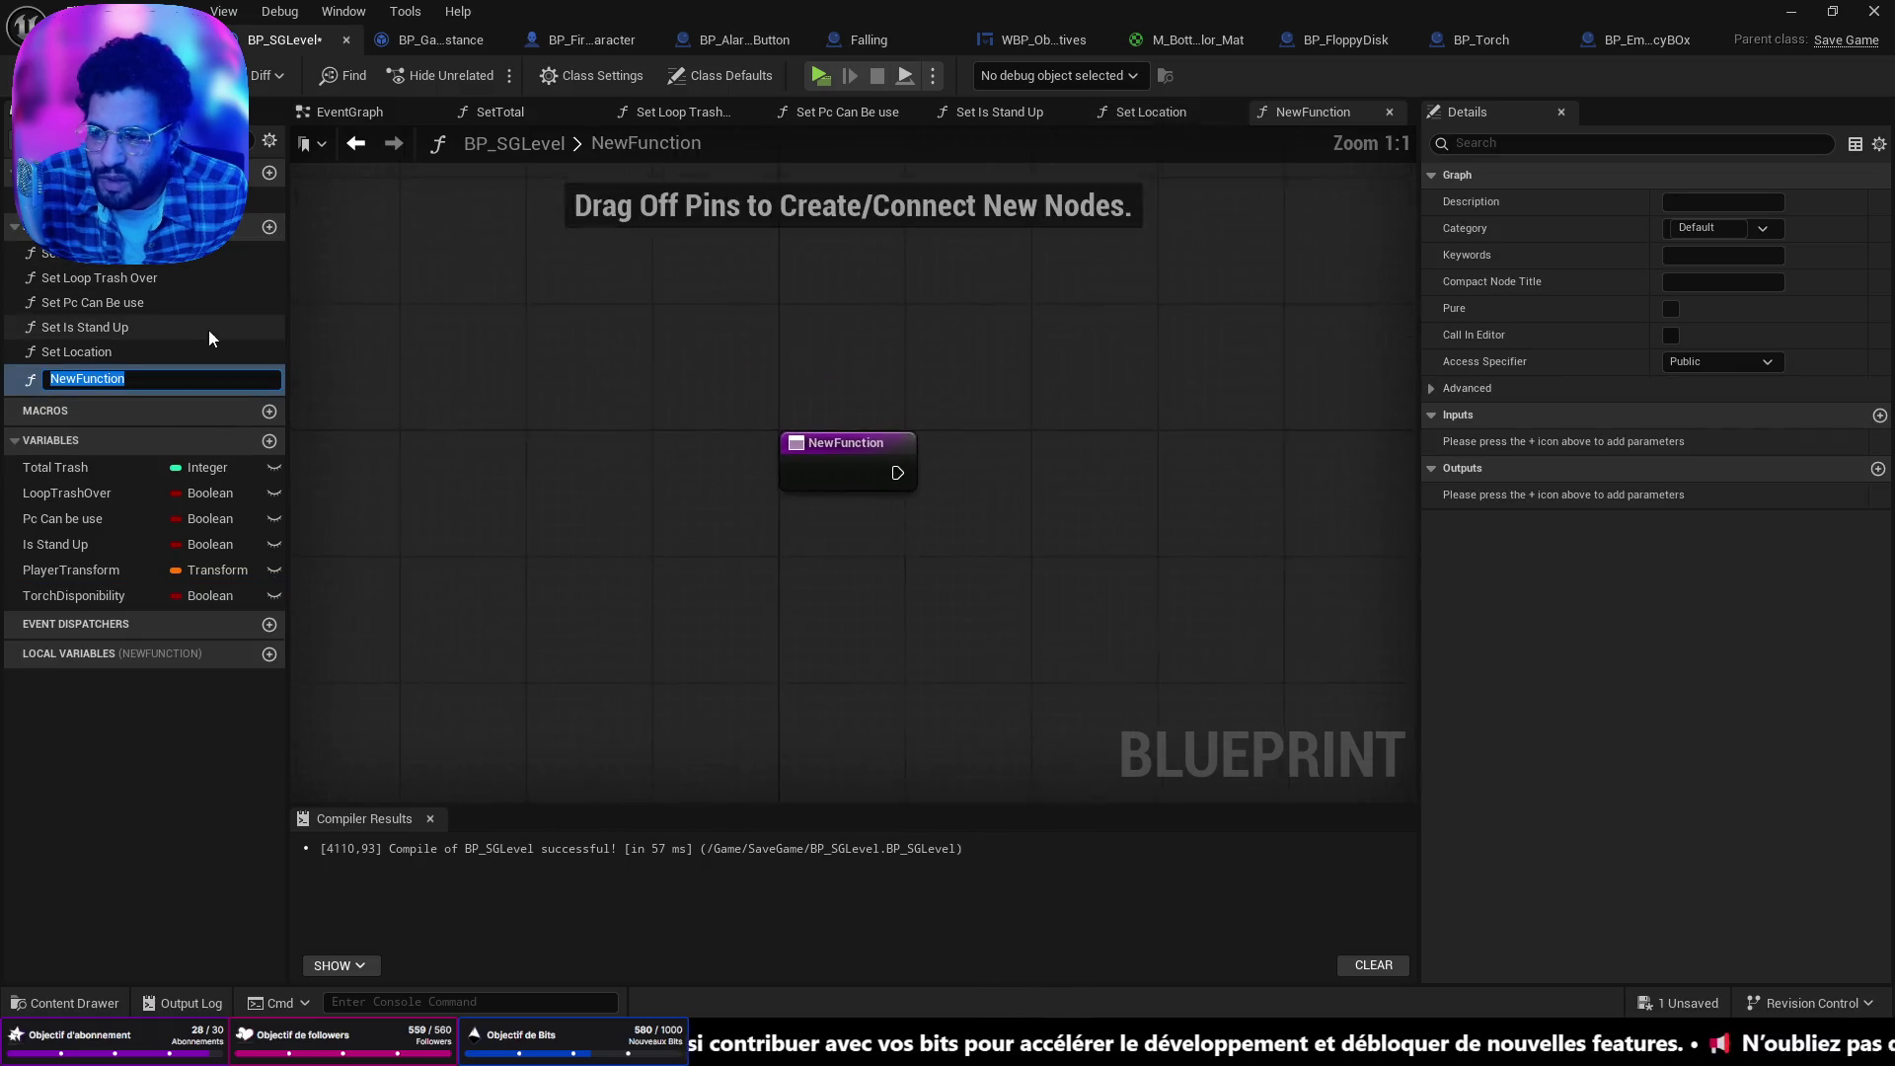
type("Set")
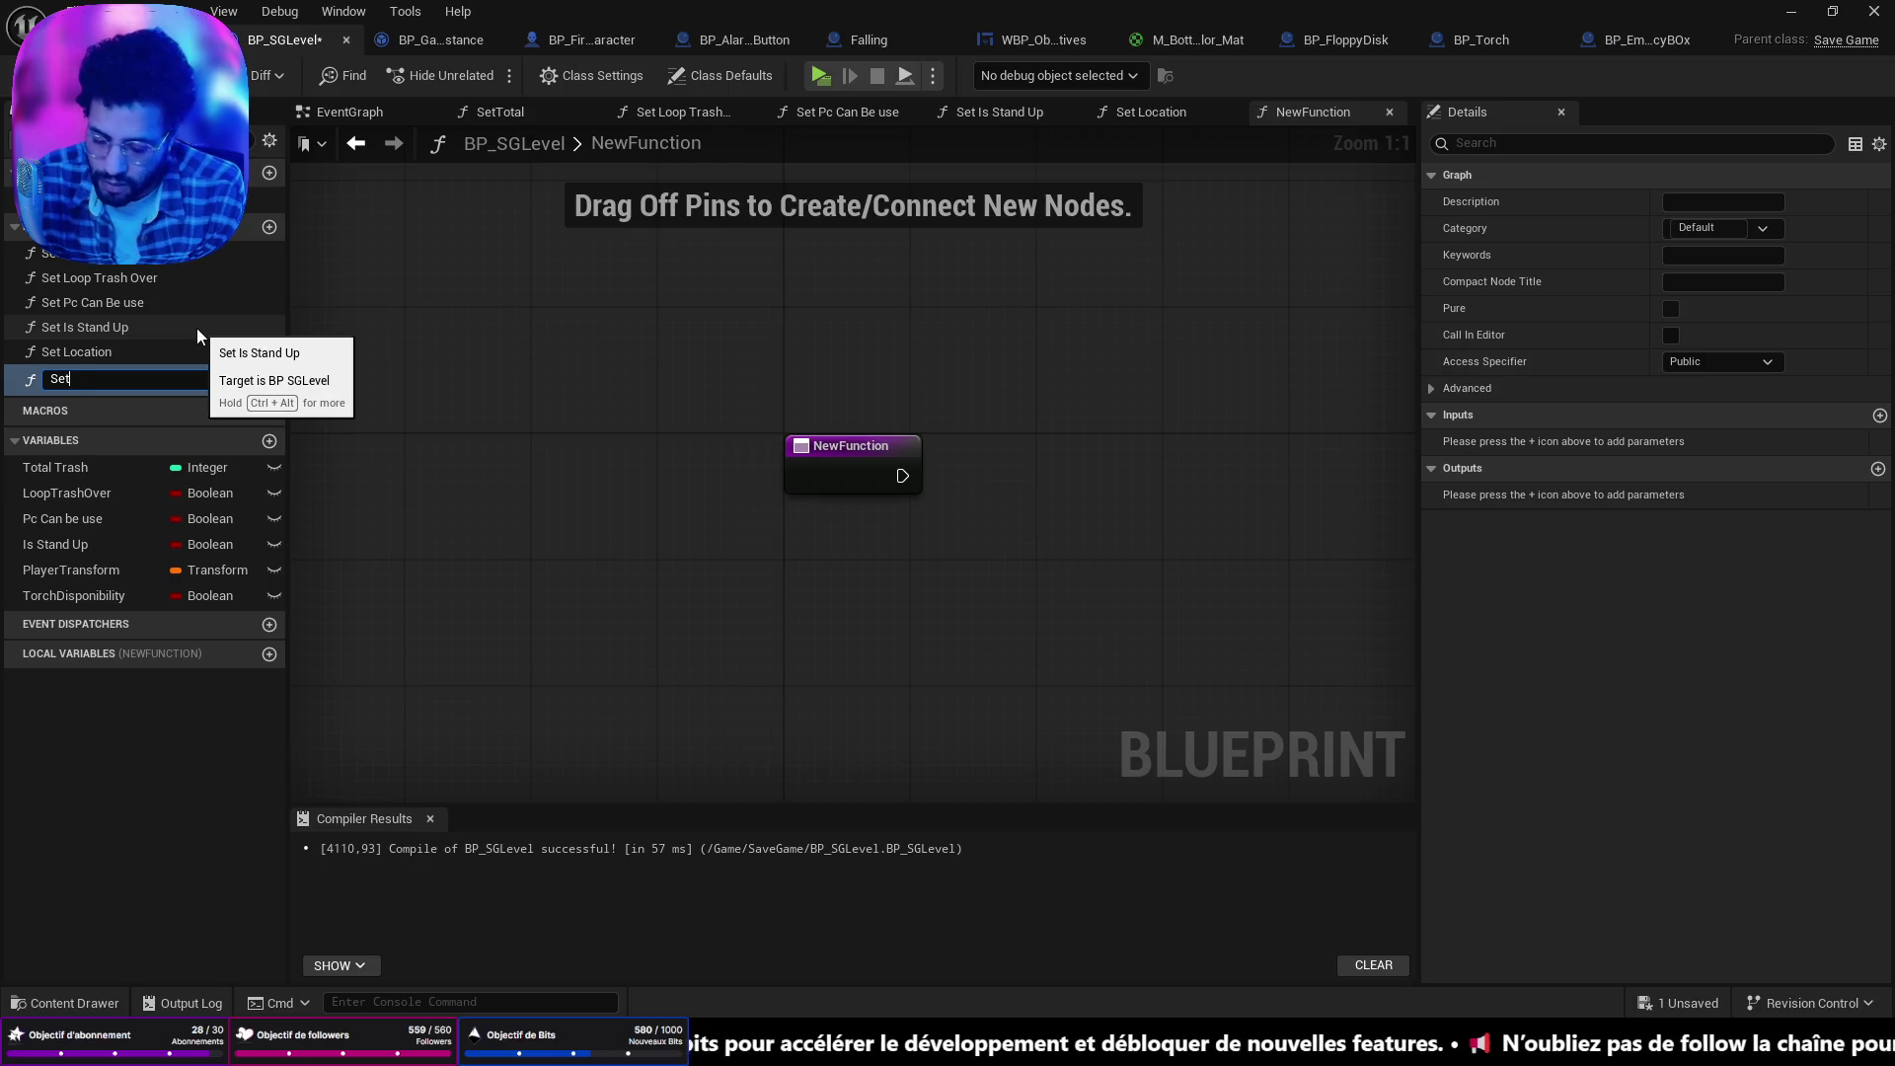
type("Torch")
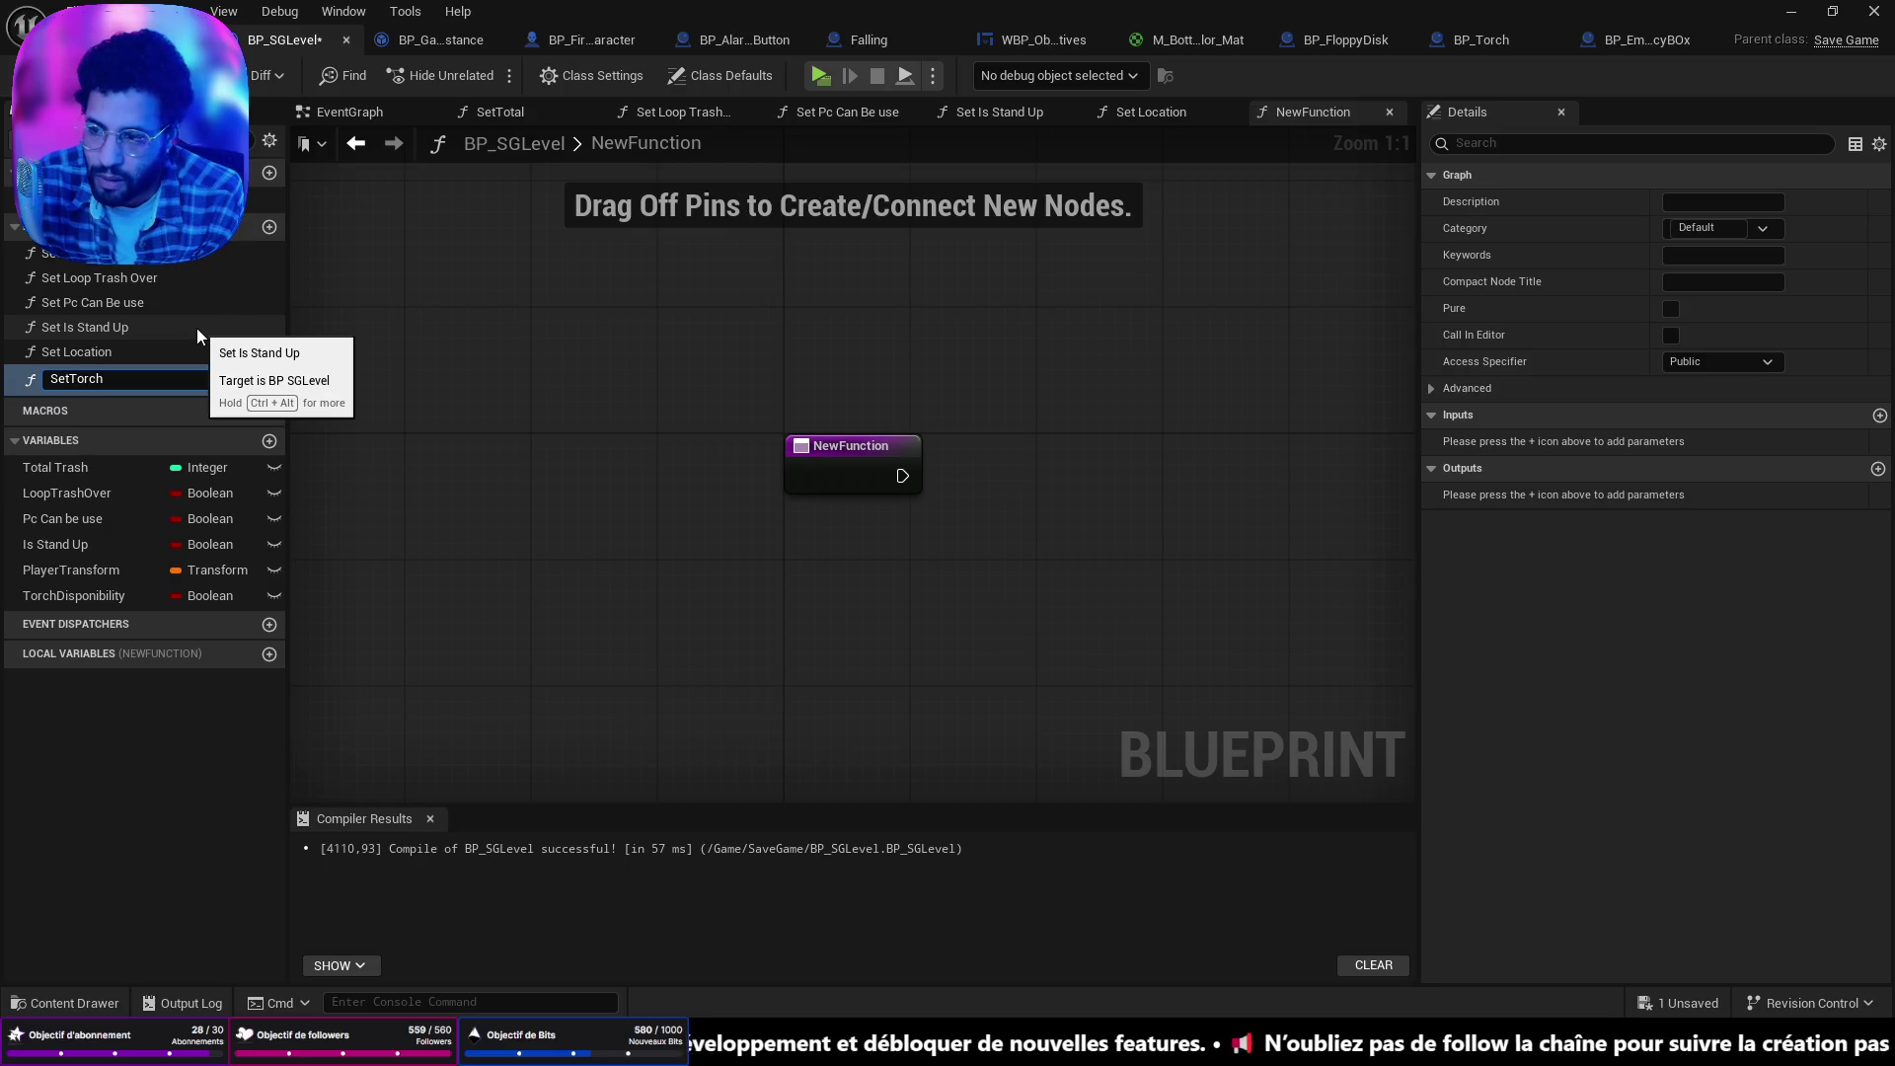
type("Dis")
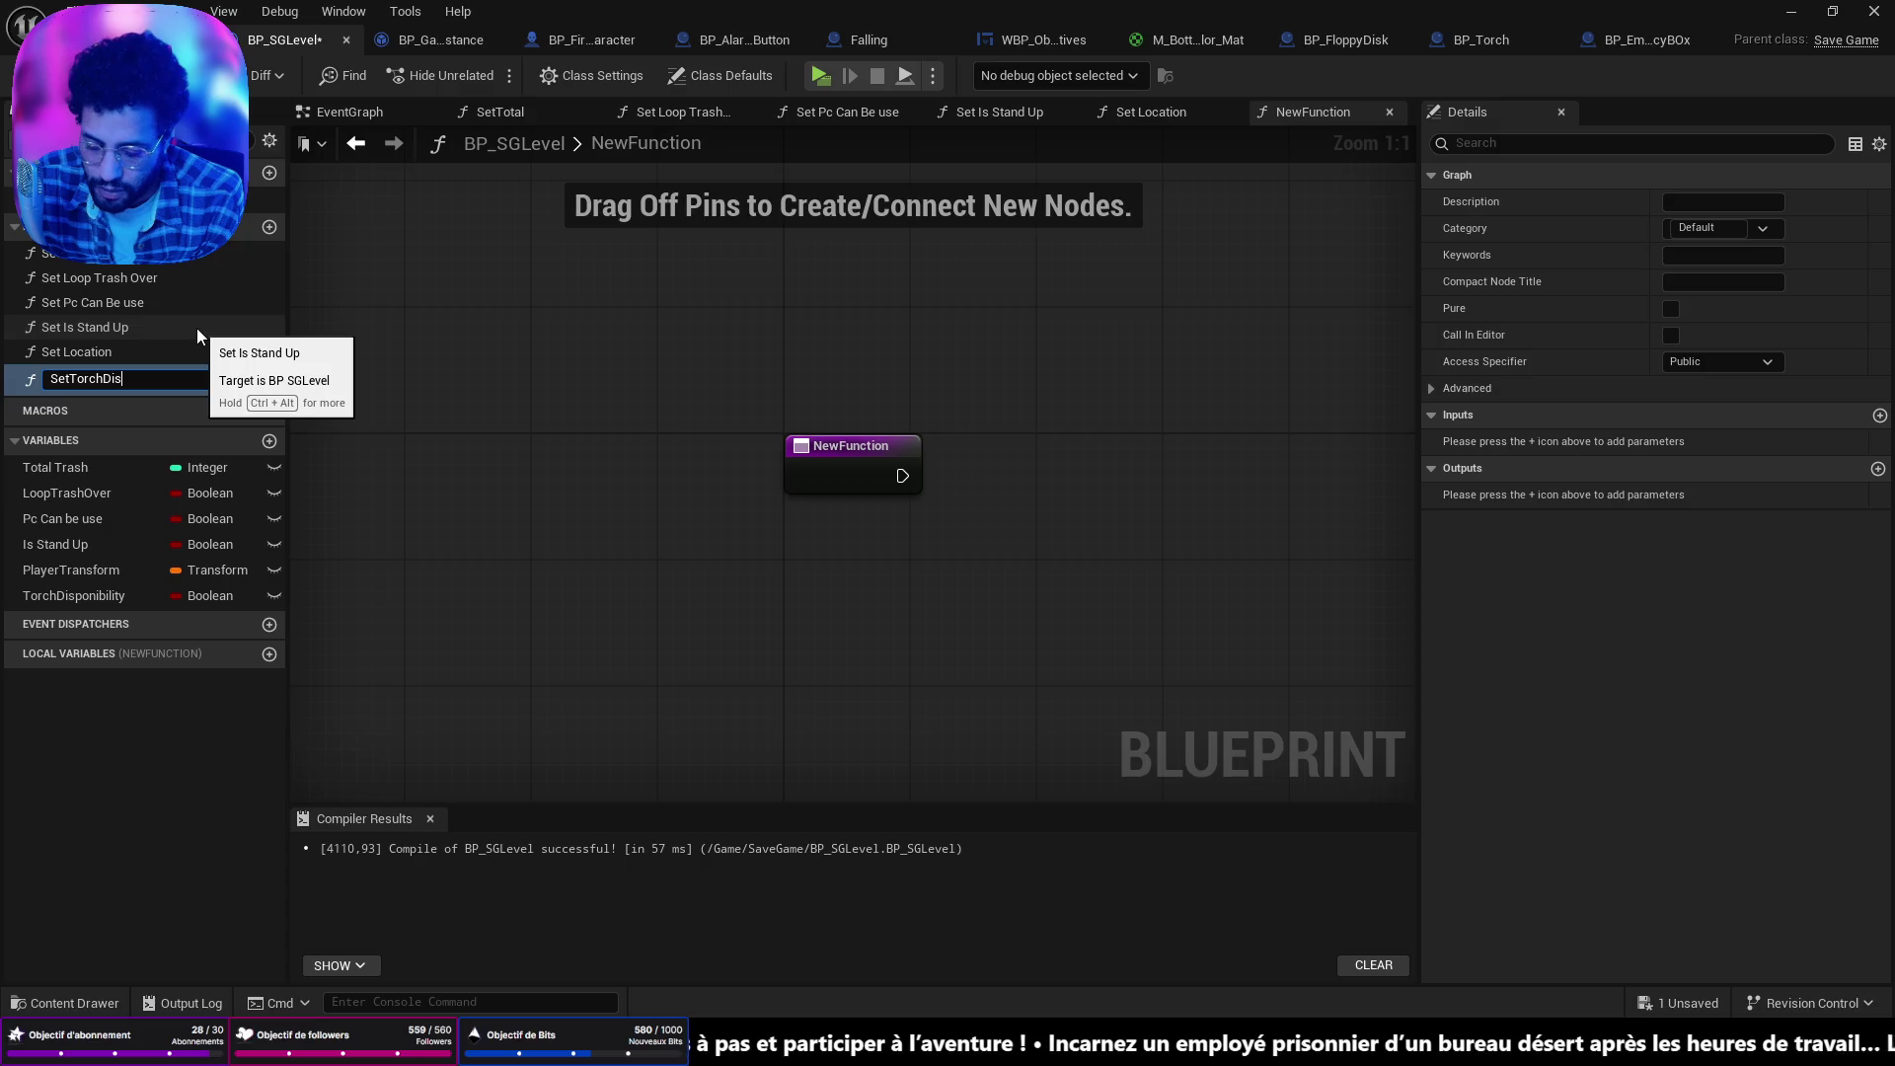
type("poni")
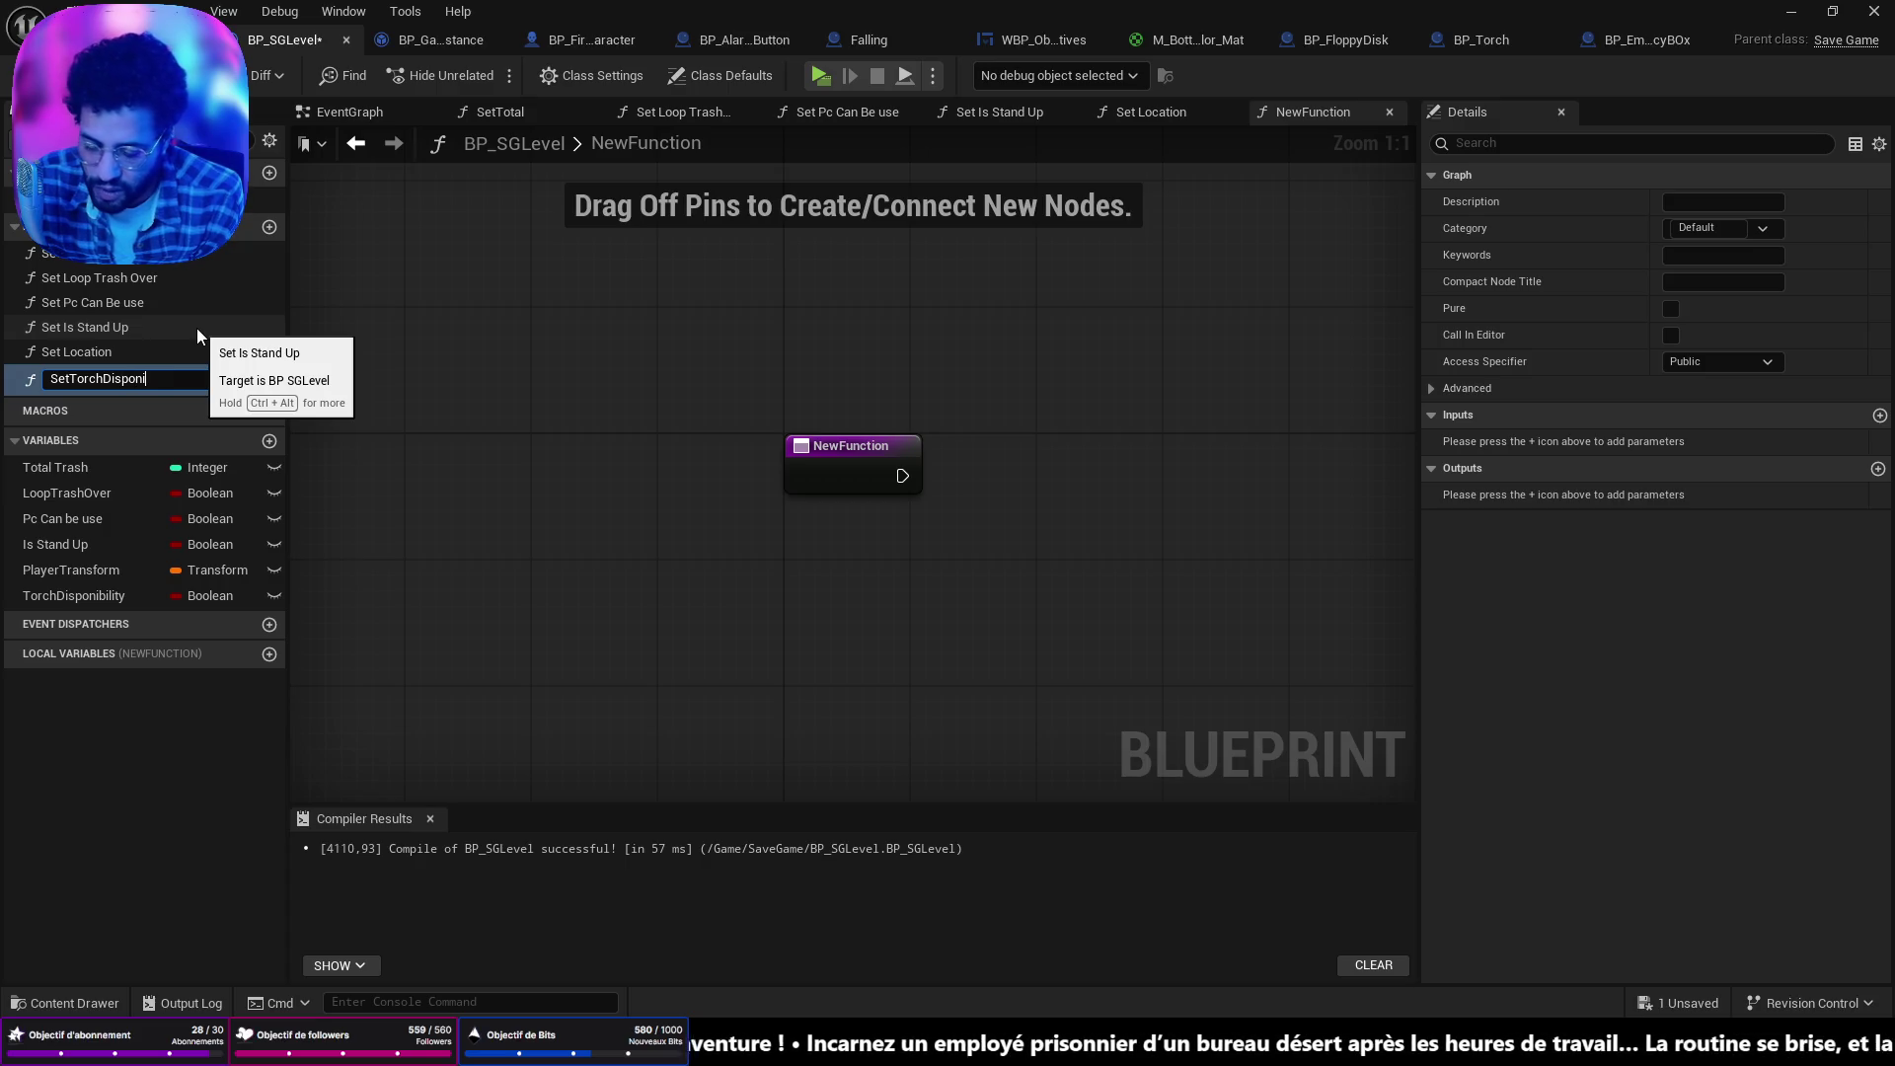
type("bility")
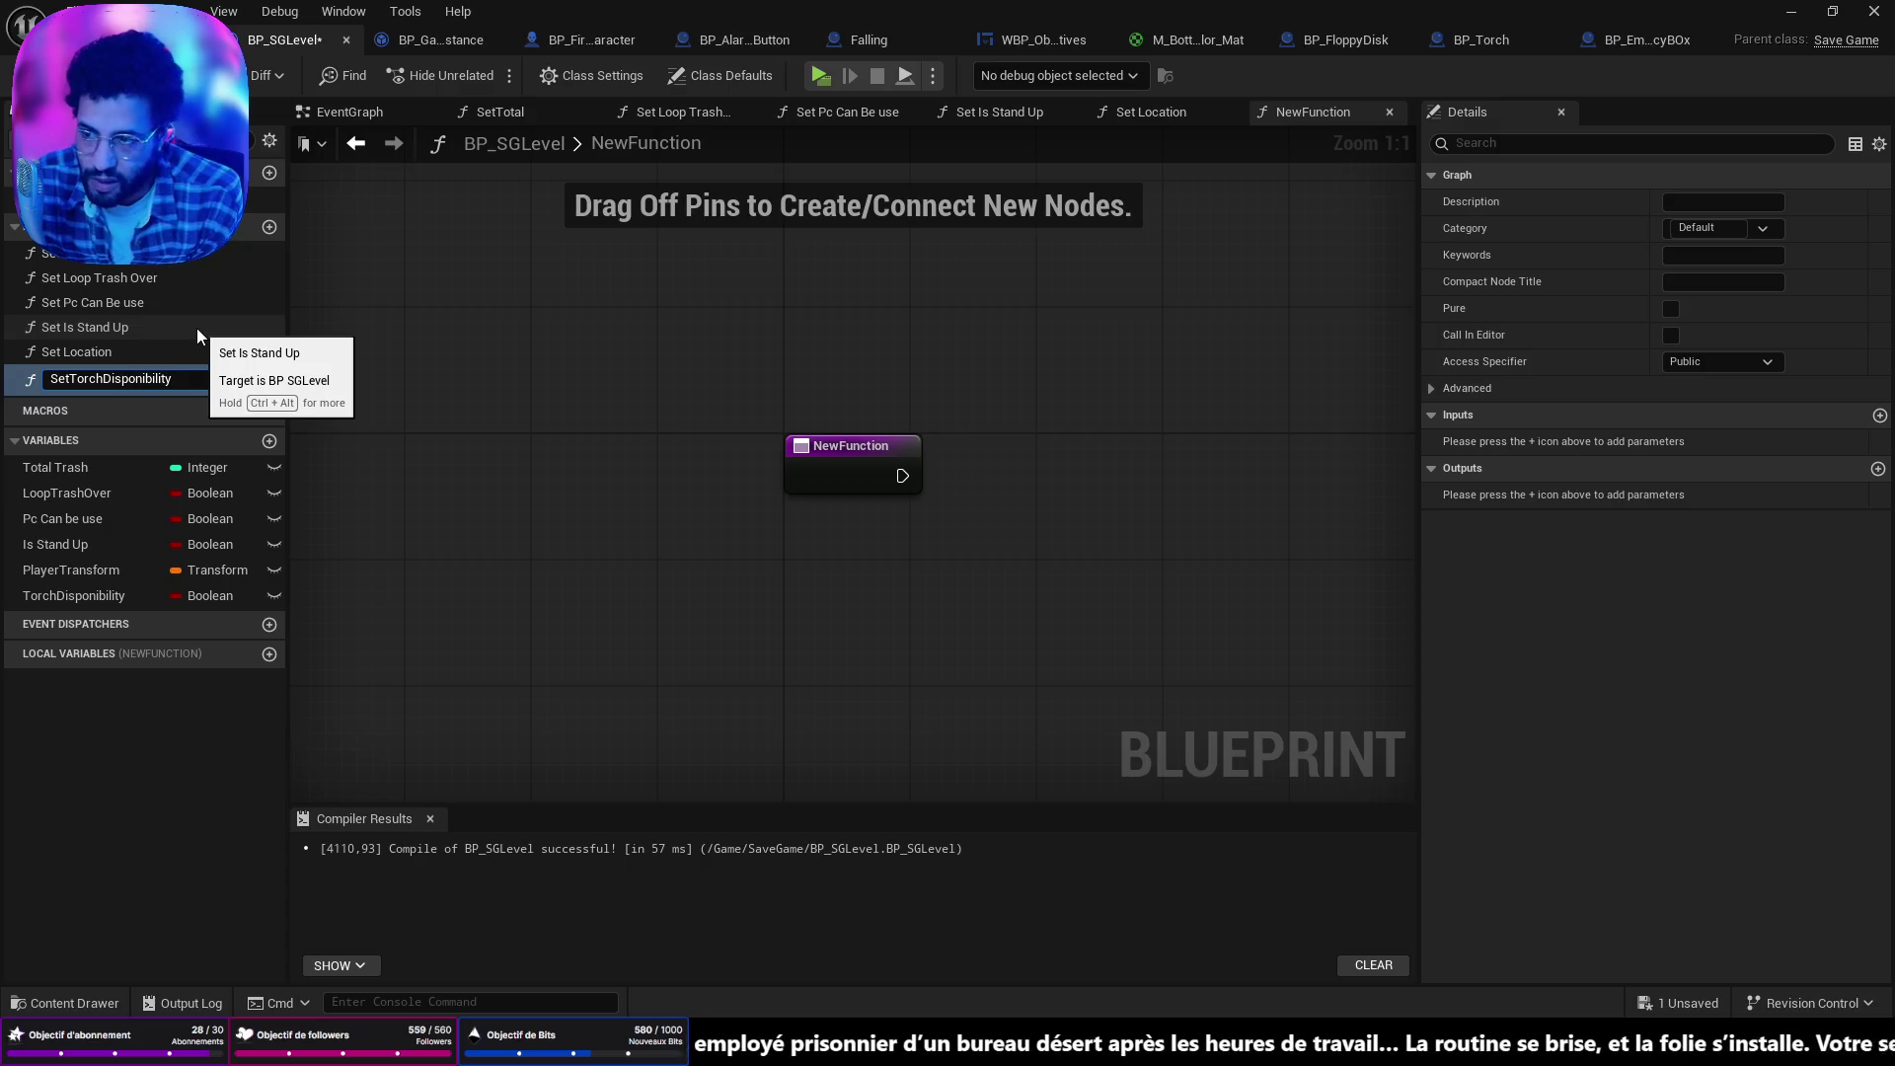
key("Return")
key("ctrl+s")
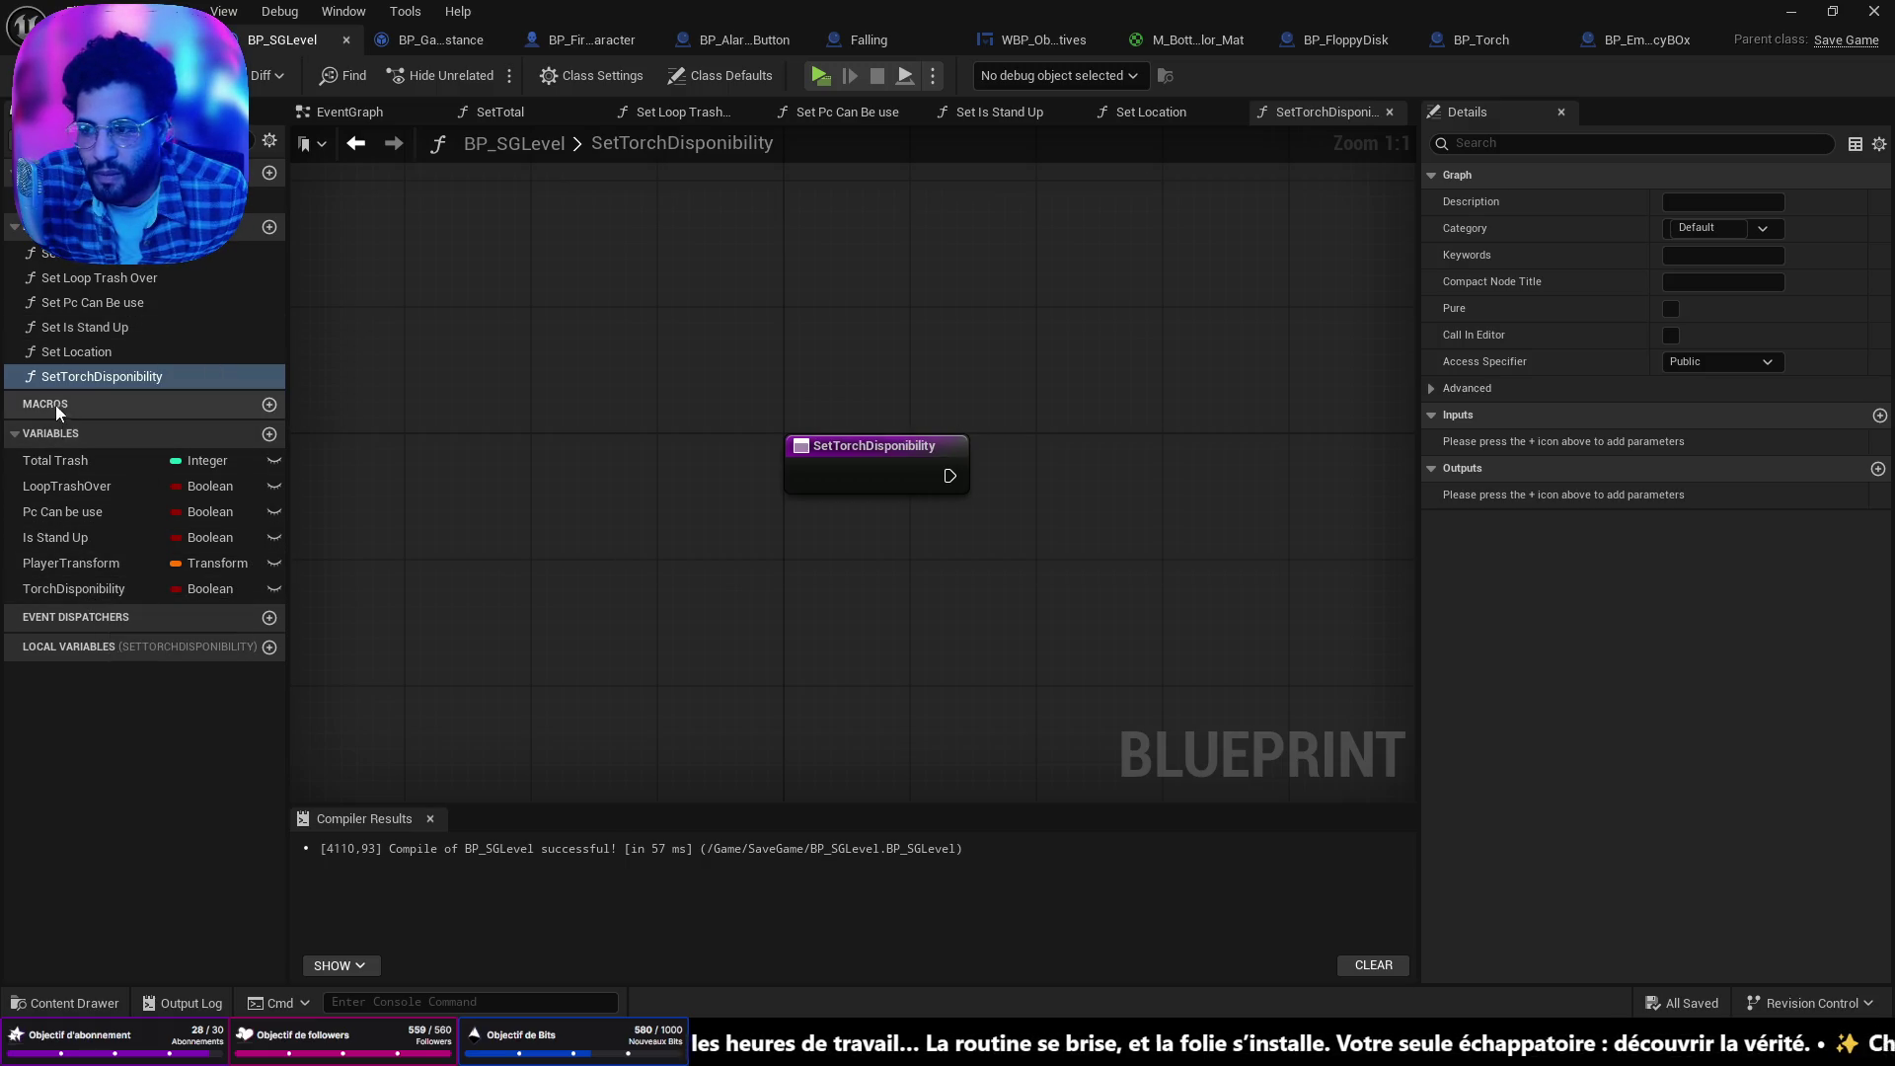
Inside SetTorchDisponibility, add a TorchDisponibility setter fed by the function input, then compile and save.
double_click(79, 326)
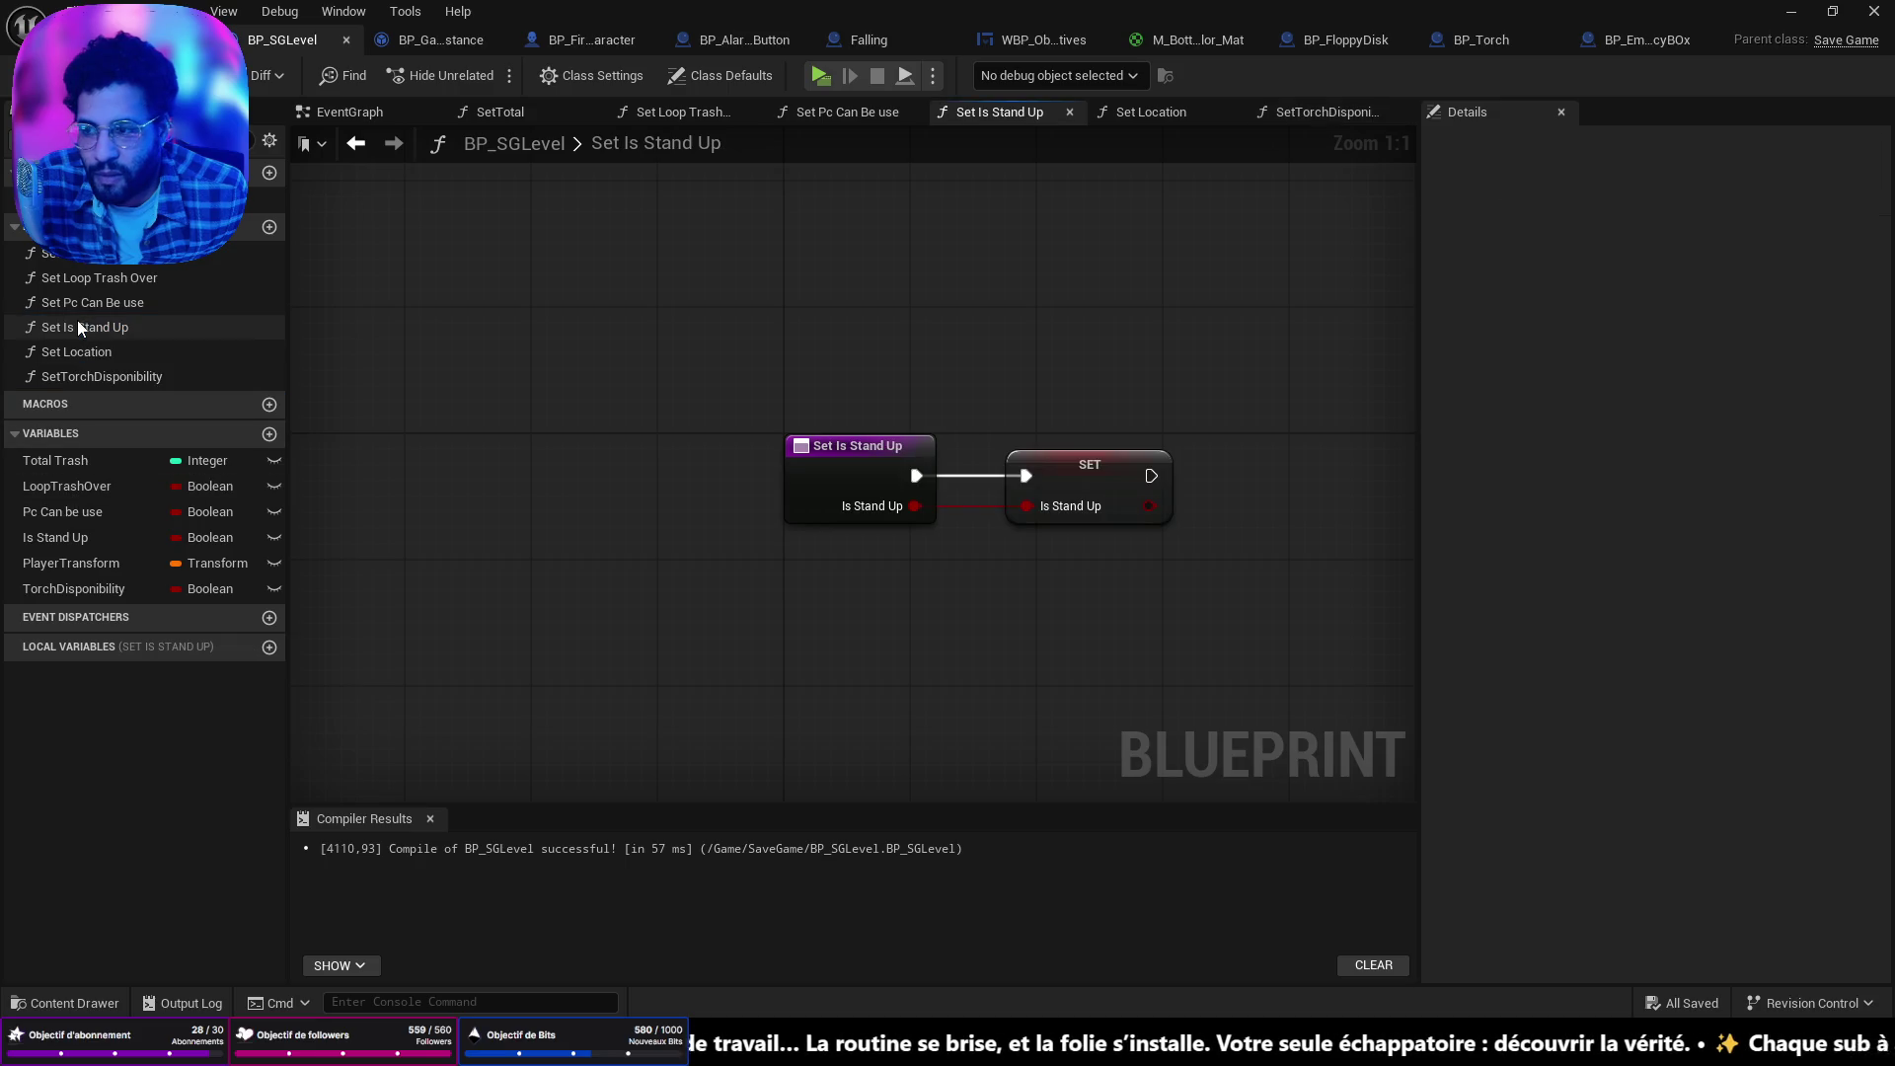
left_click(86, 590)
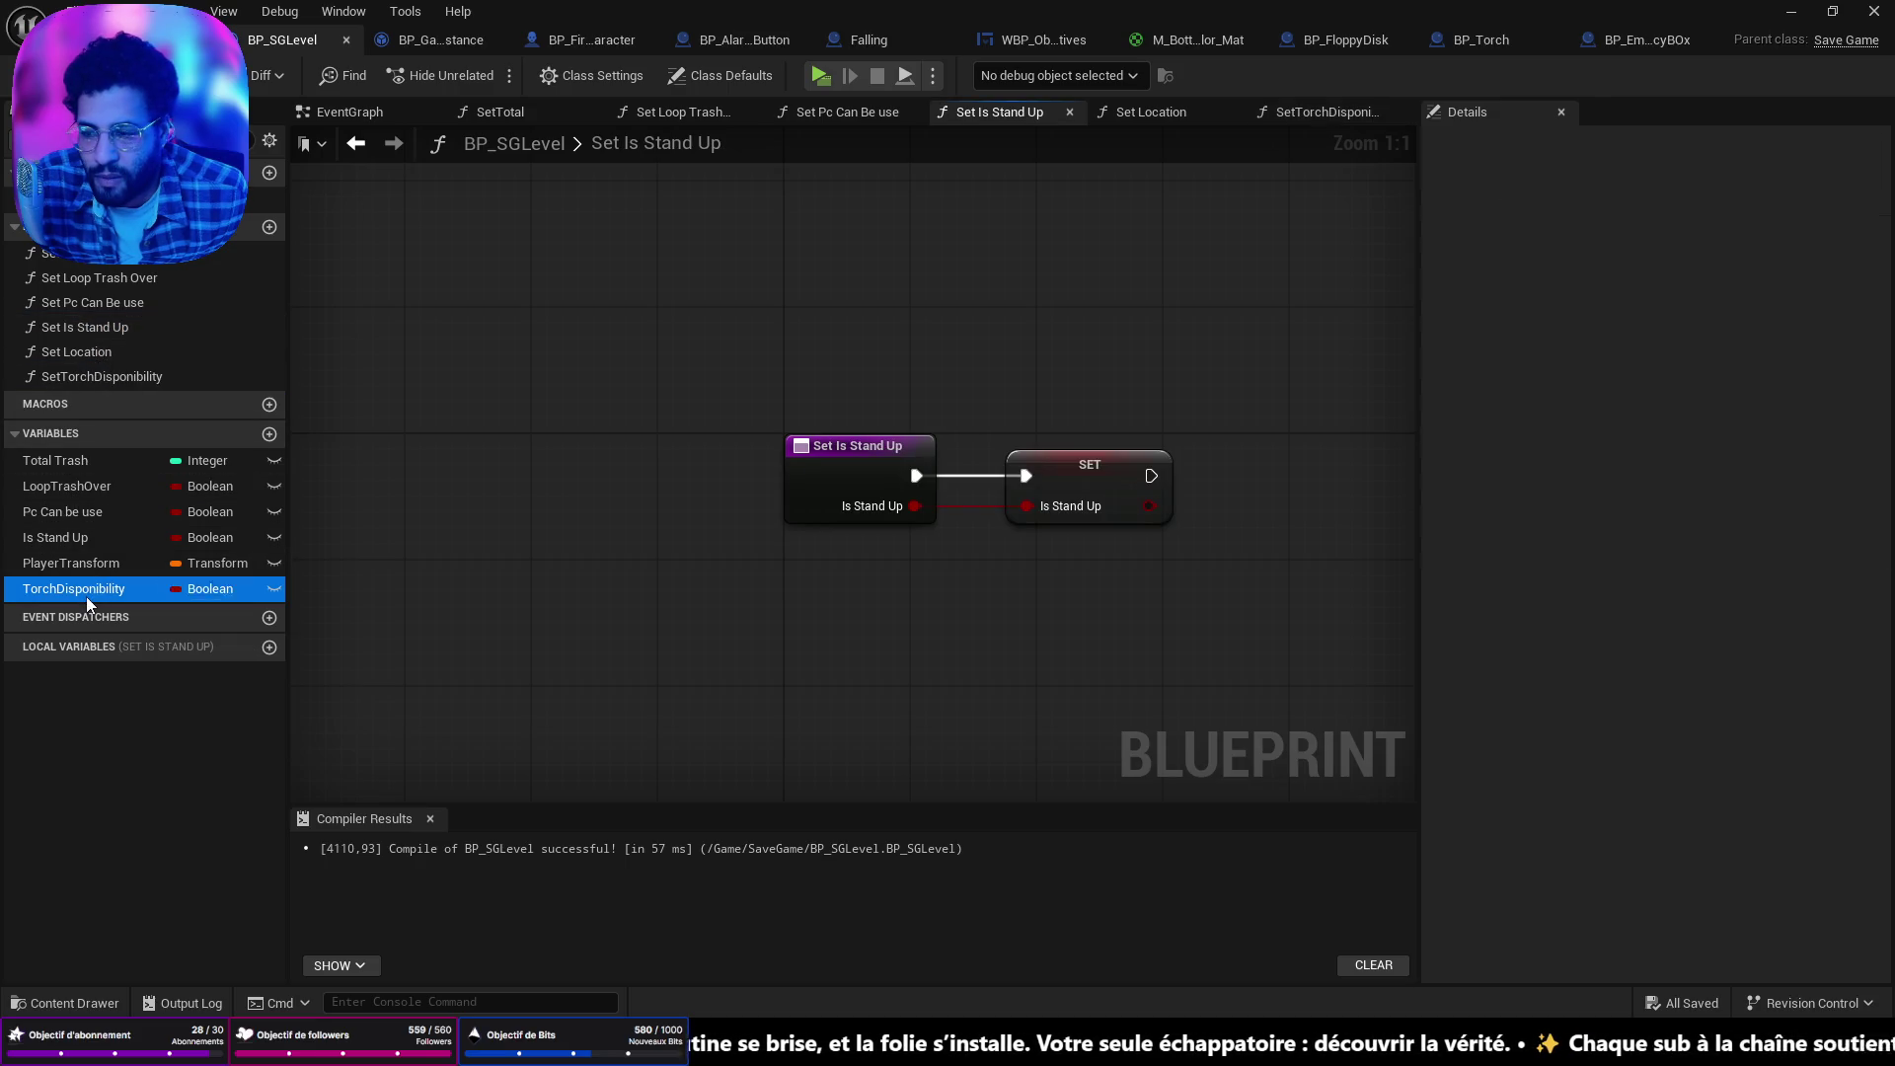
double_click(81, 375)
mouse_move(52, 583)
left_mouse_down()
mouse_move(1003, 515)
mouse_move(1026, 475)
mouse_move(928, 494)
left_mouse_up()
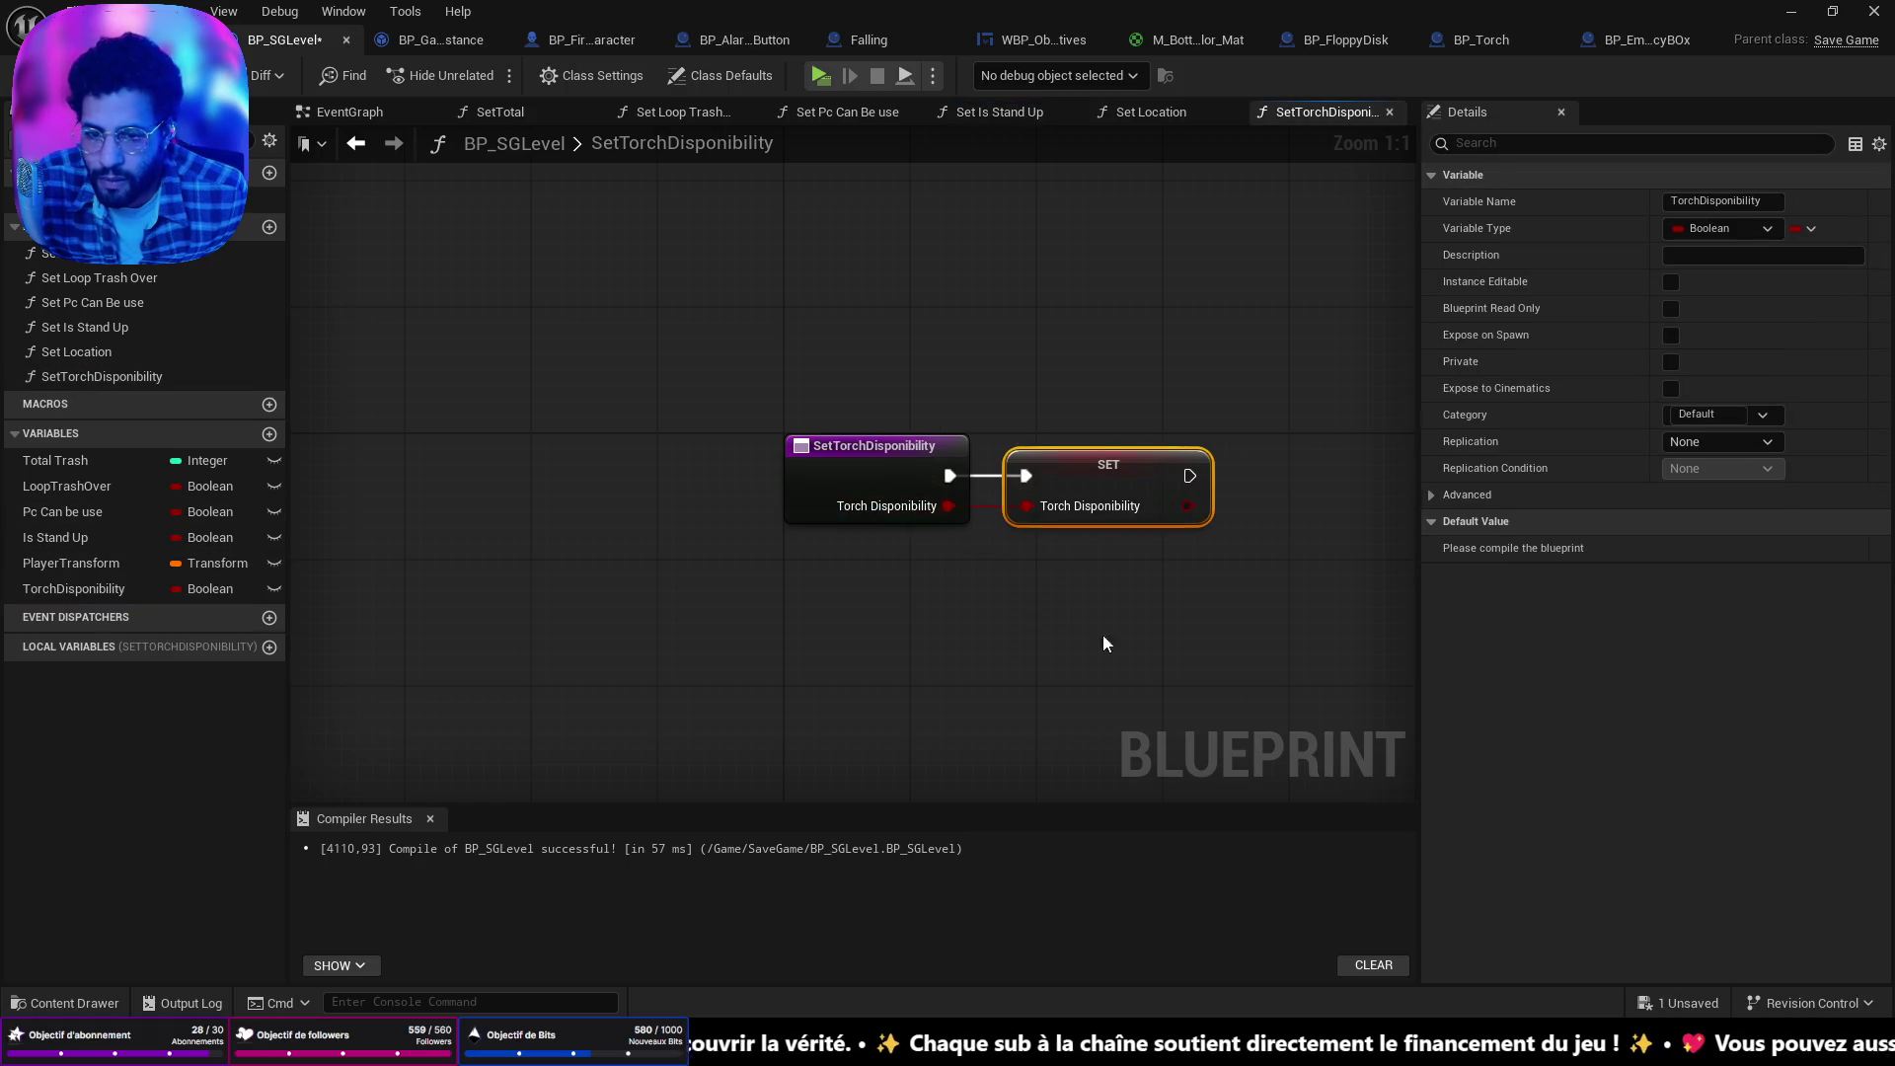
key("ctrl+s")
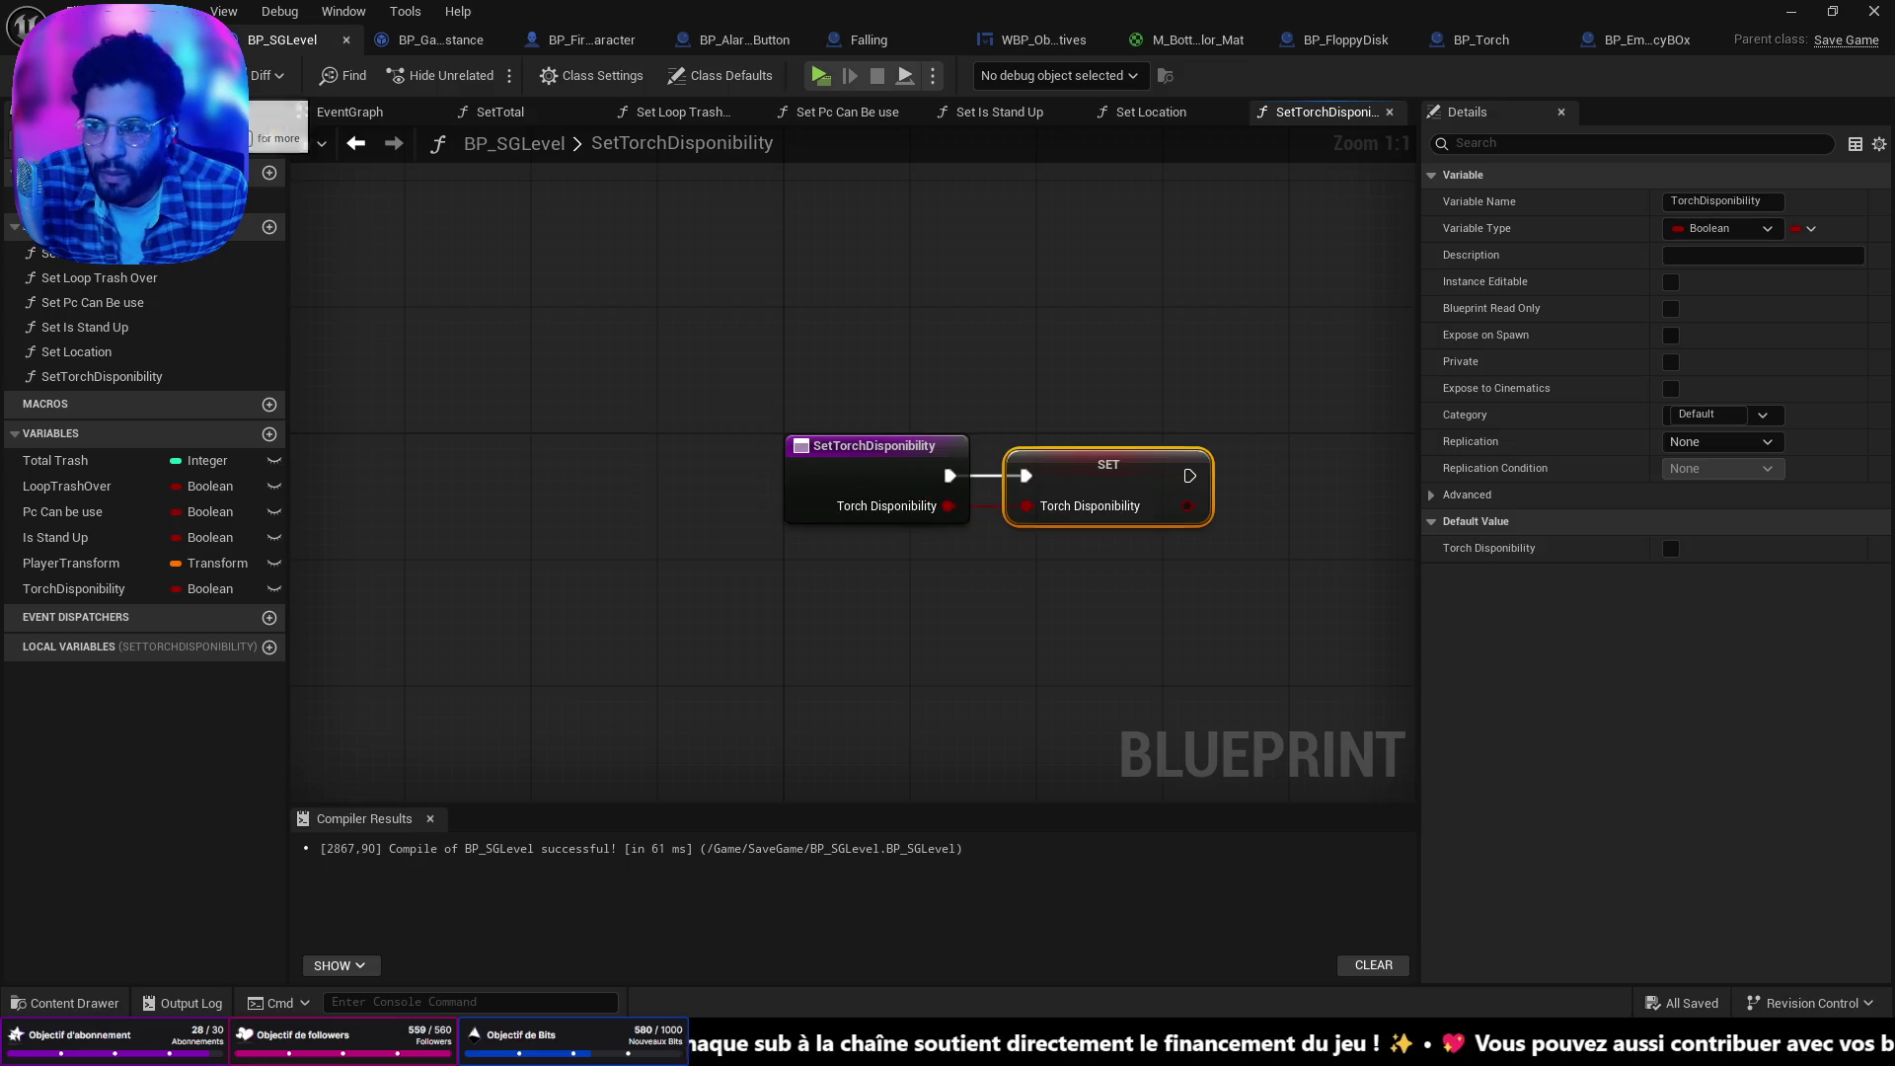
left_click(435, 39)
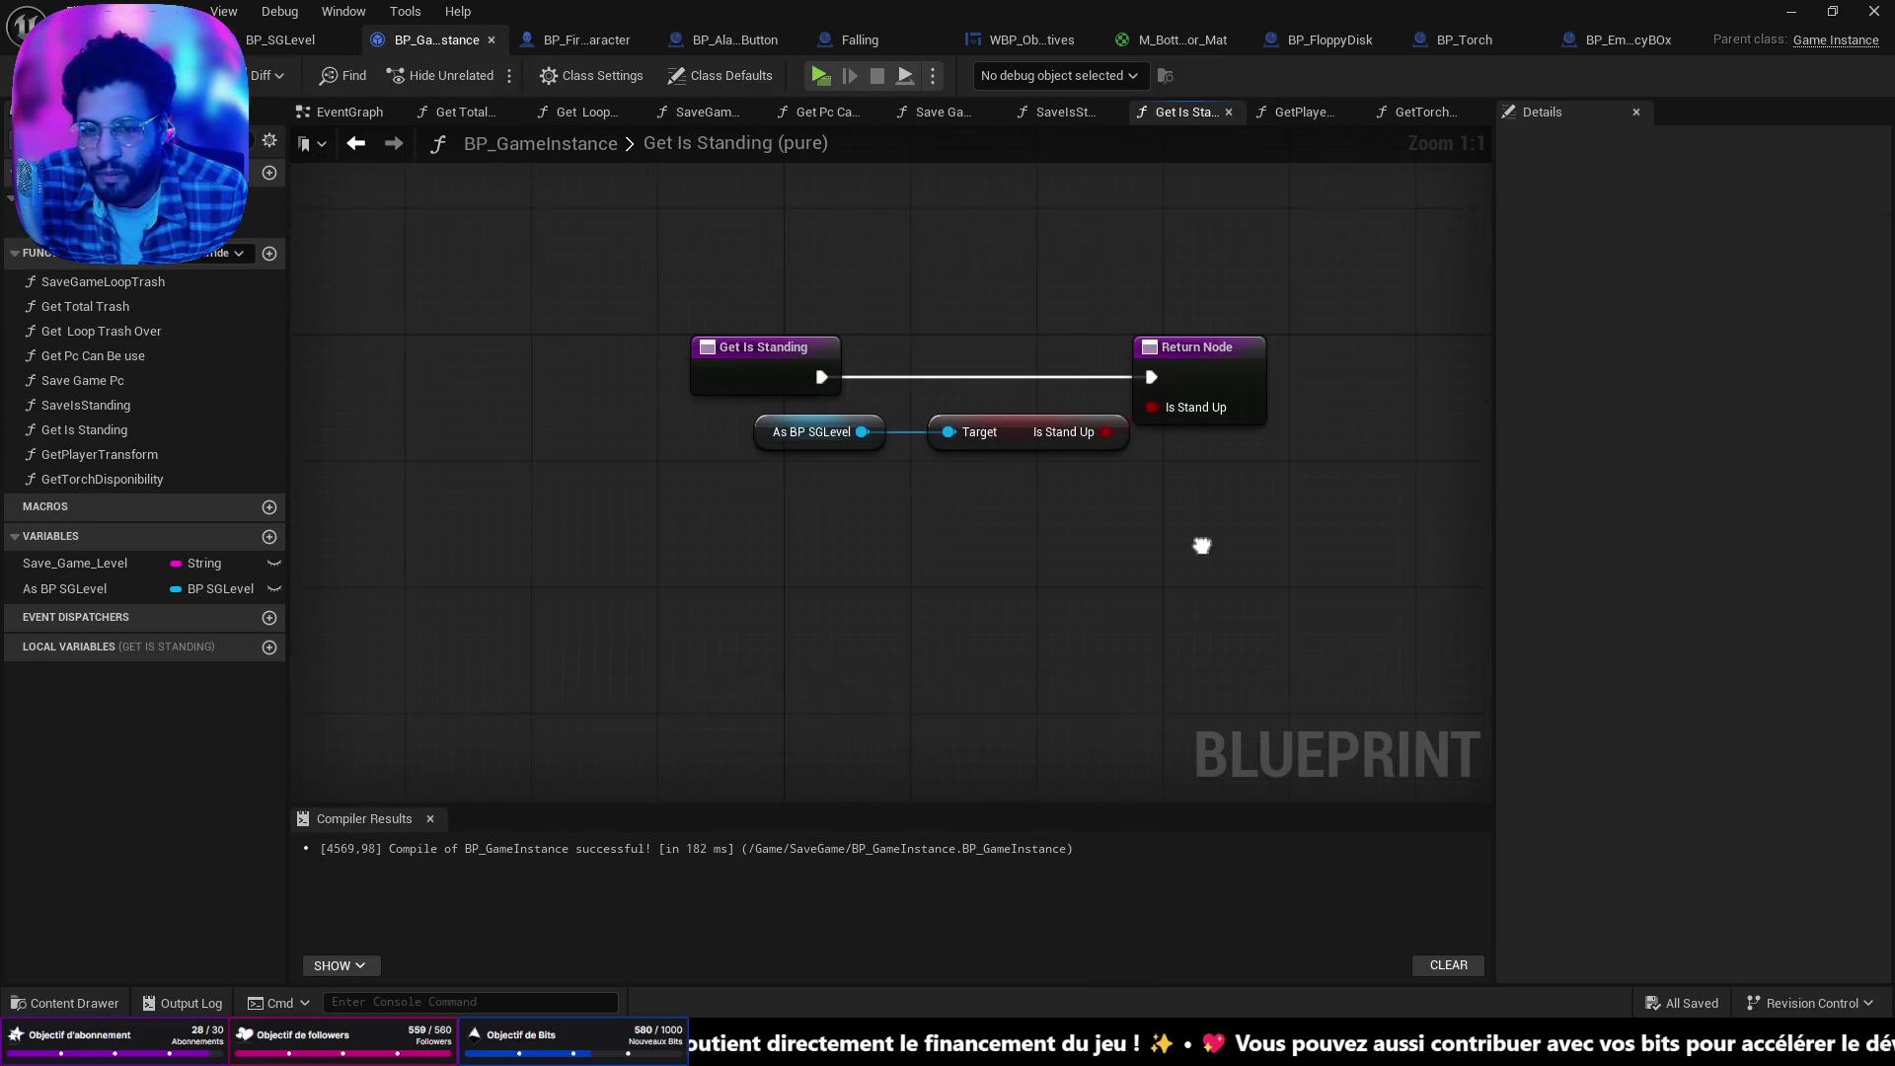
In GetTorchDisponibility, place As BP SGLevel with a Torch Disponibility getter beside it.
double_click(141, 480)
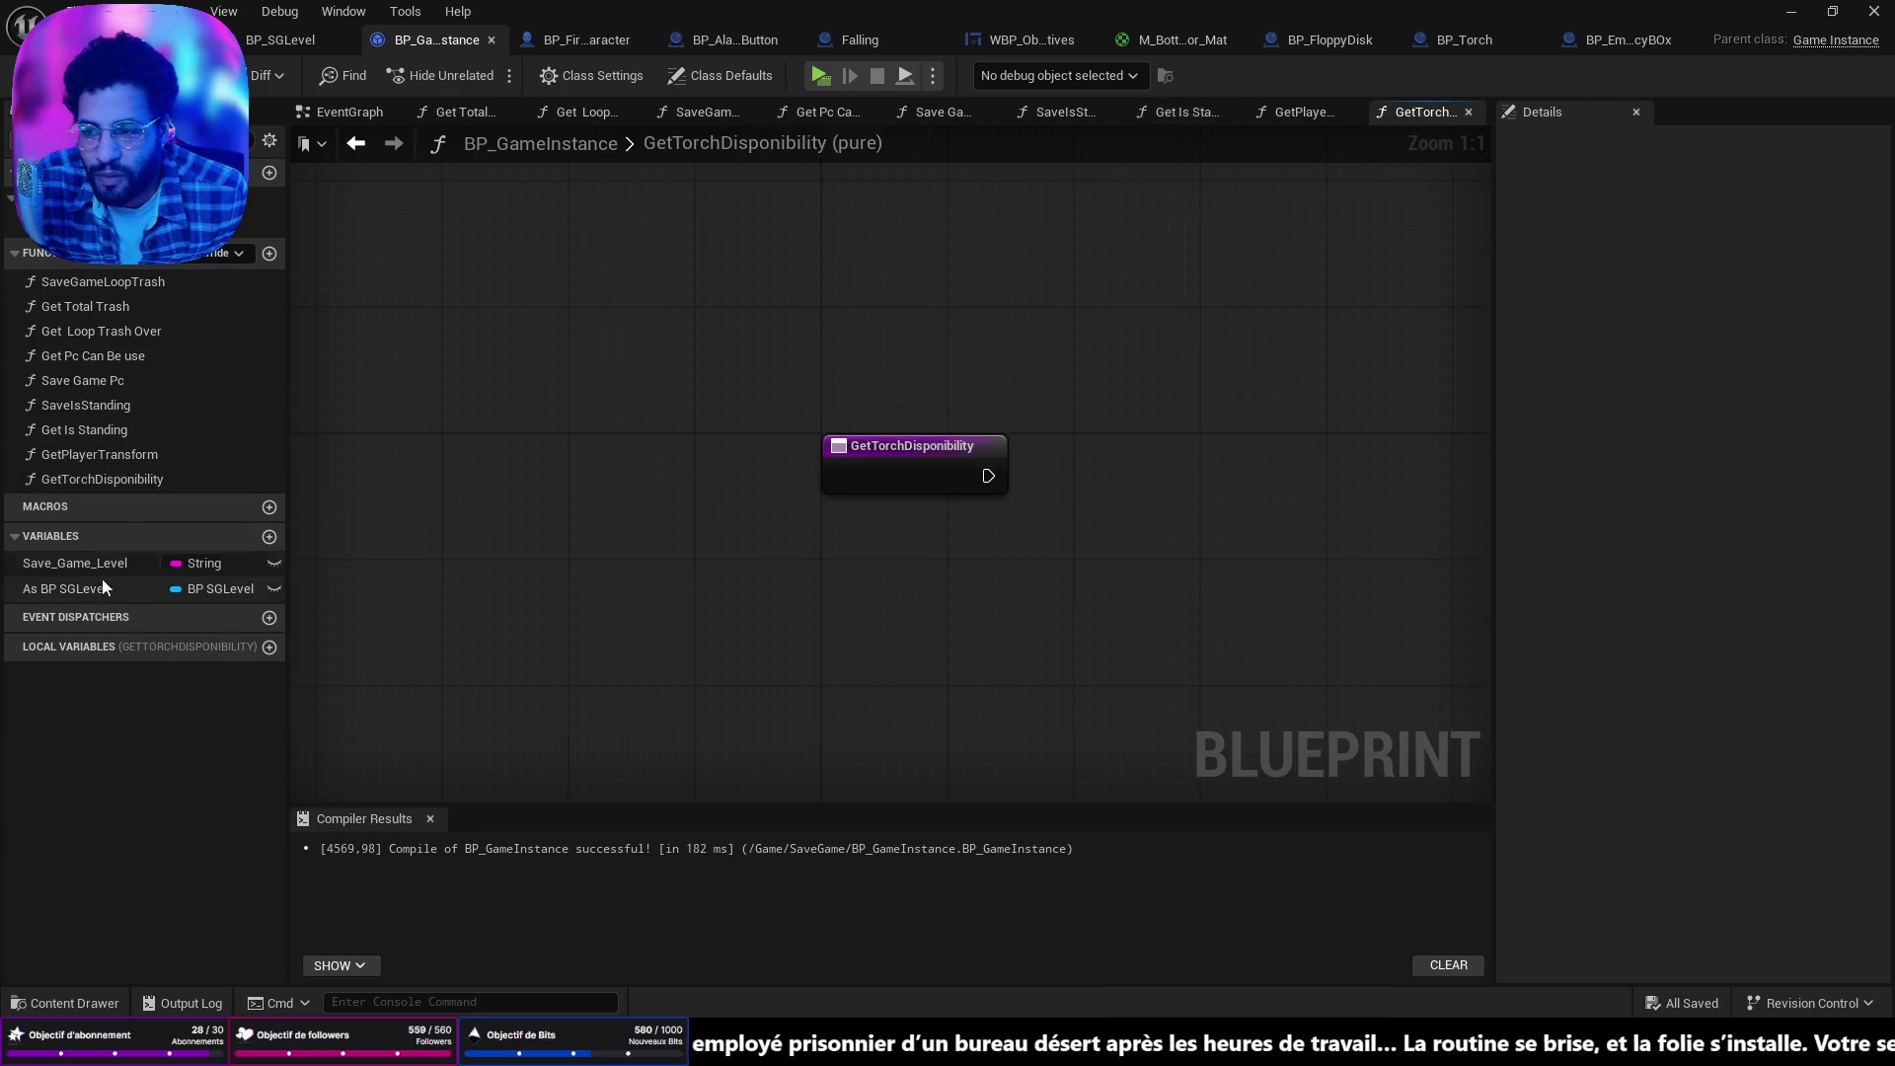
mouse_move(83, 590)
left_mouse_down()
mouse_move(868, 540)
mouse_move(1108, 546)
left_mouse_up()
left_click(935, 580)
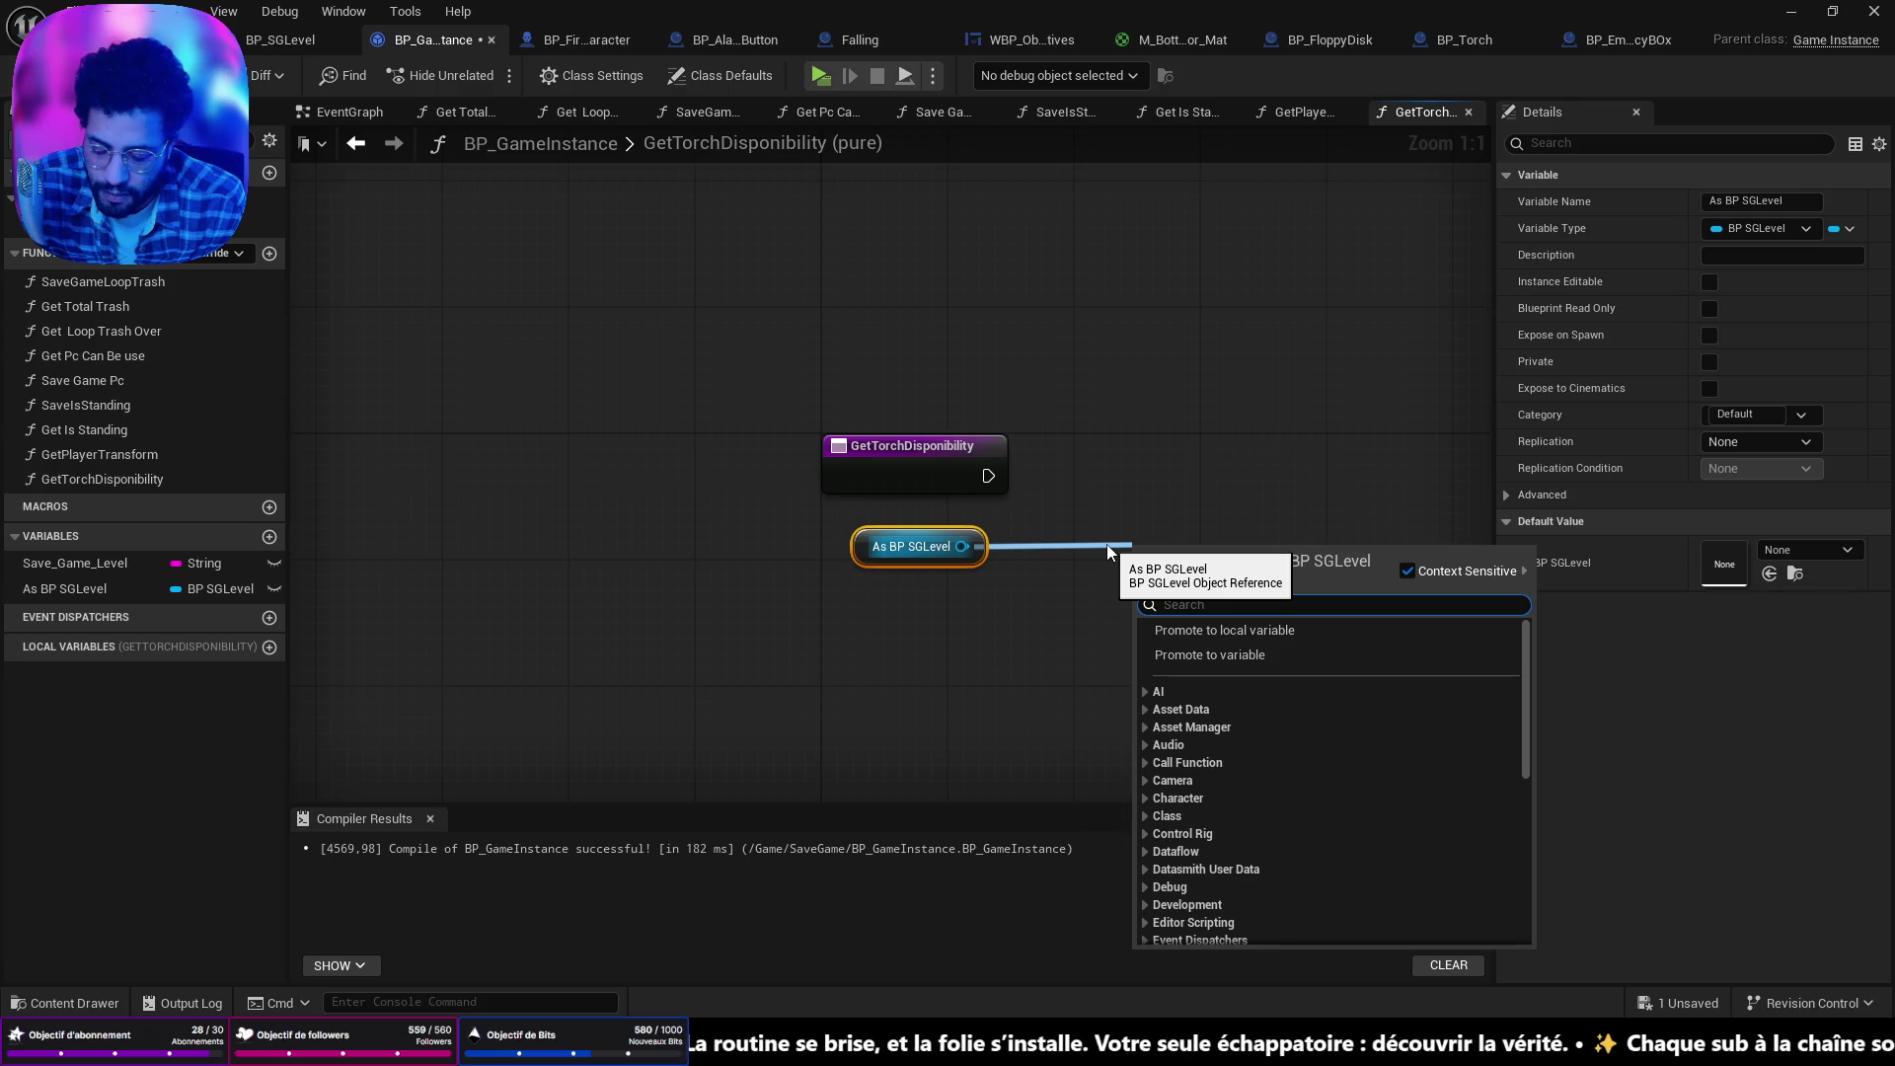
type("get")
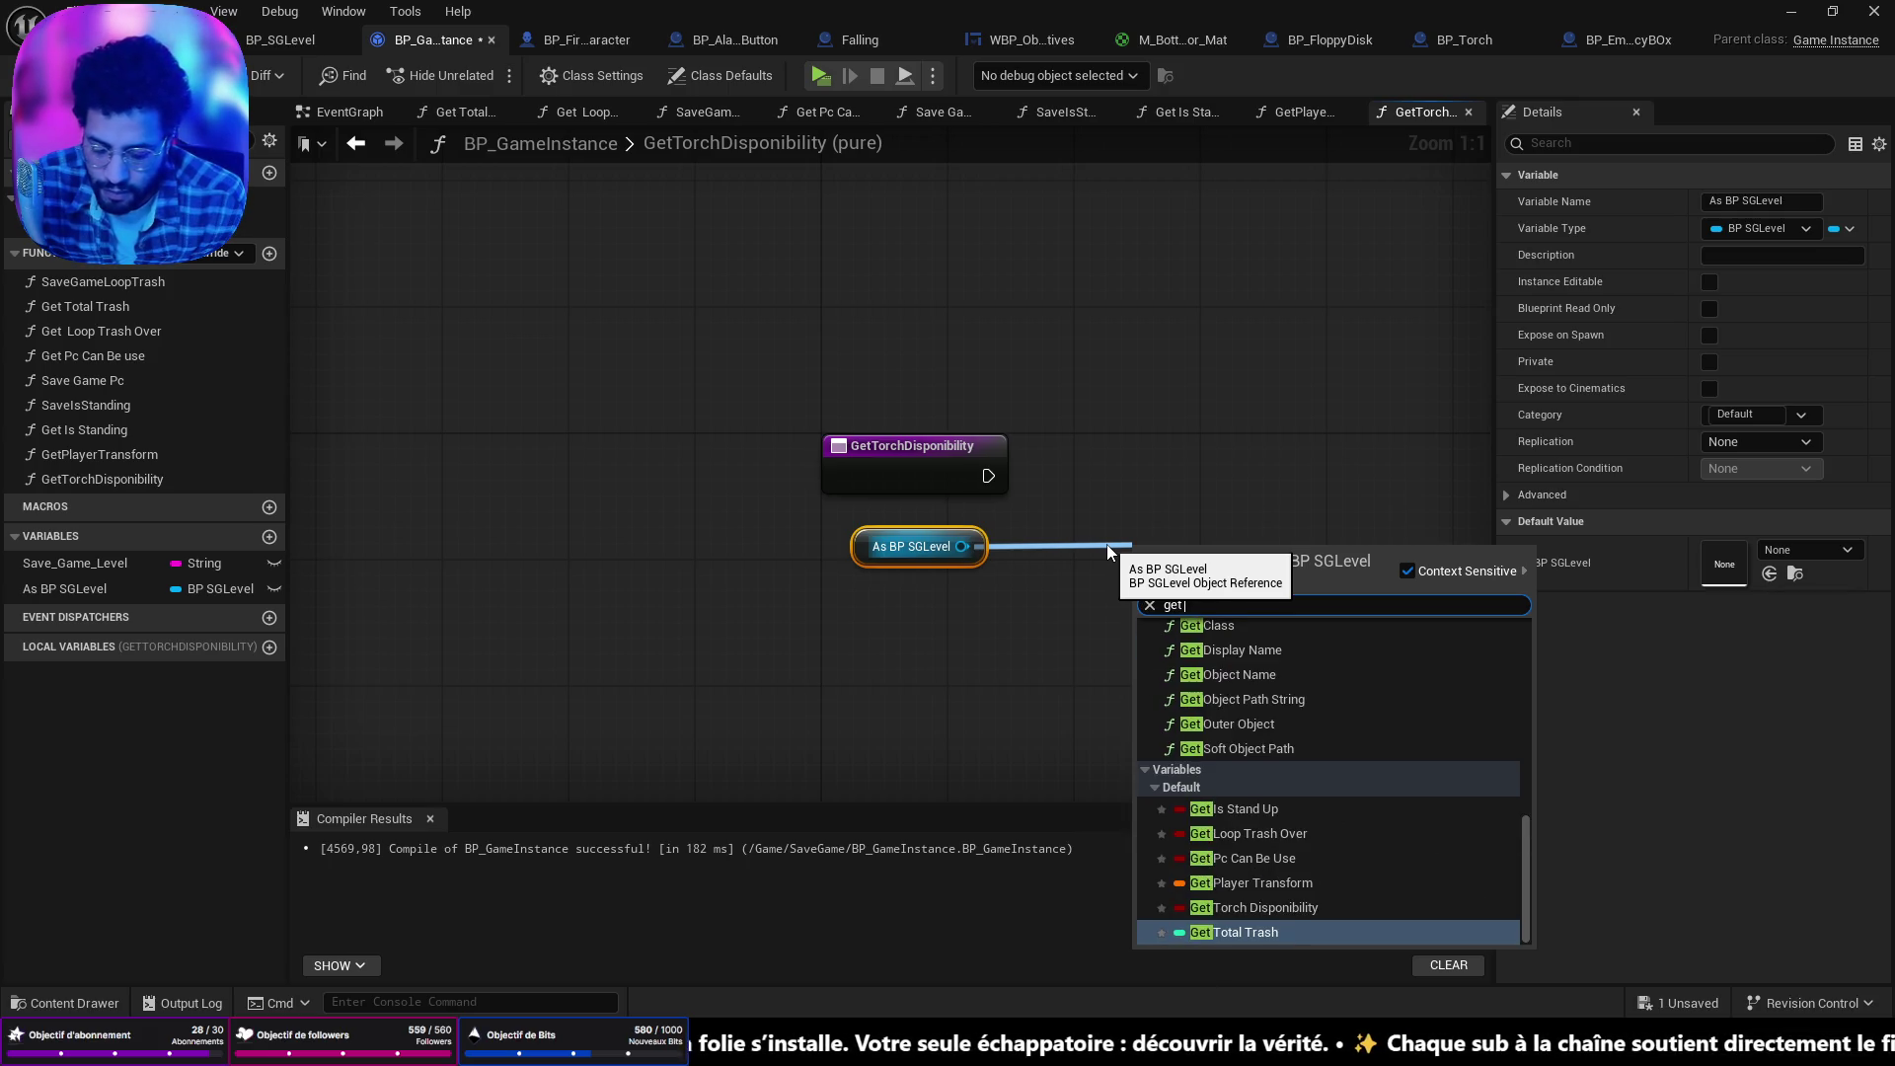
type(" torc")
key("Return")
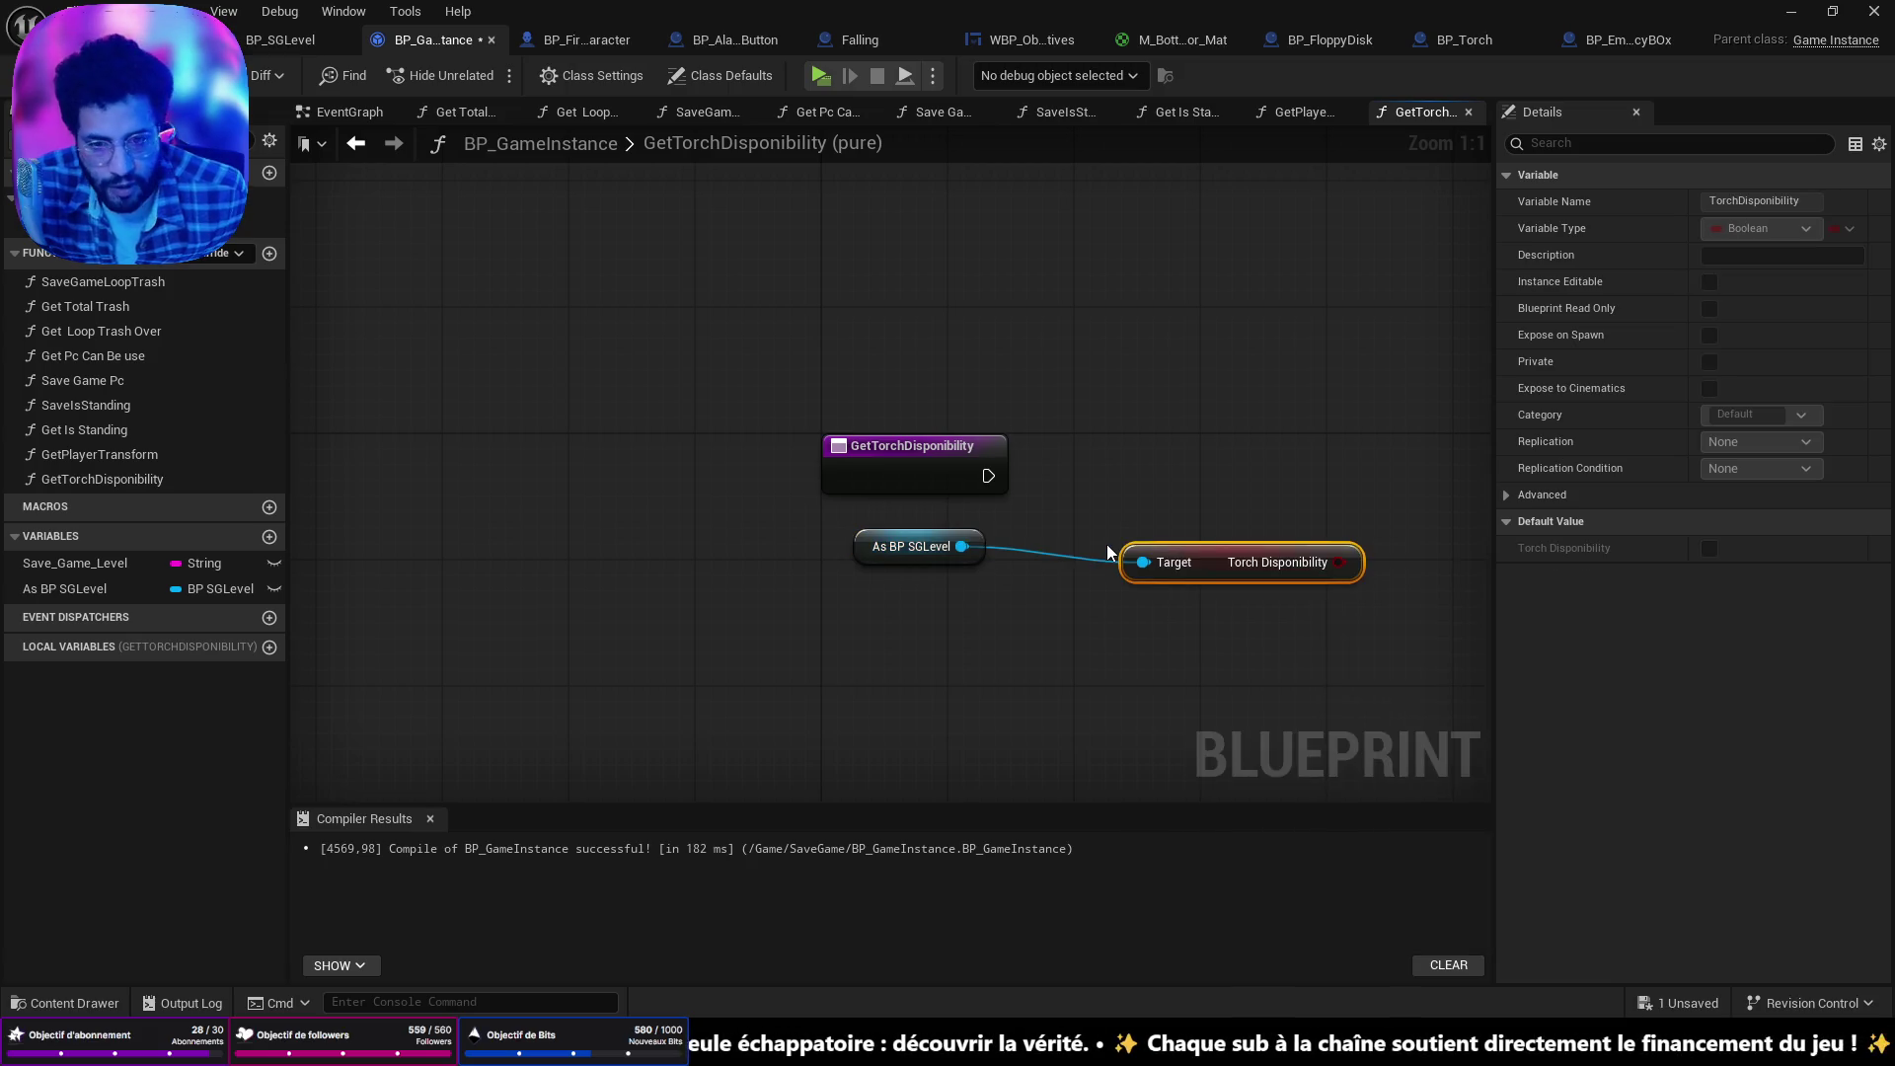
left_click_drag(1268, 572, 1094, 530)
Add a Return Node from the function entry and return the Torch Disponibility value.
left_click_drag(988, 477, 1075, 476)
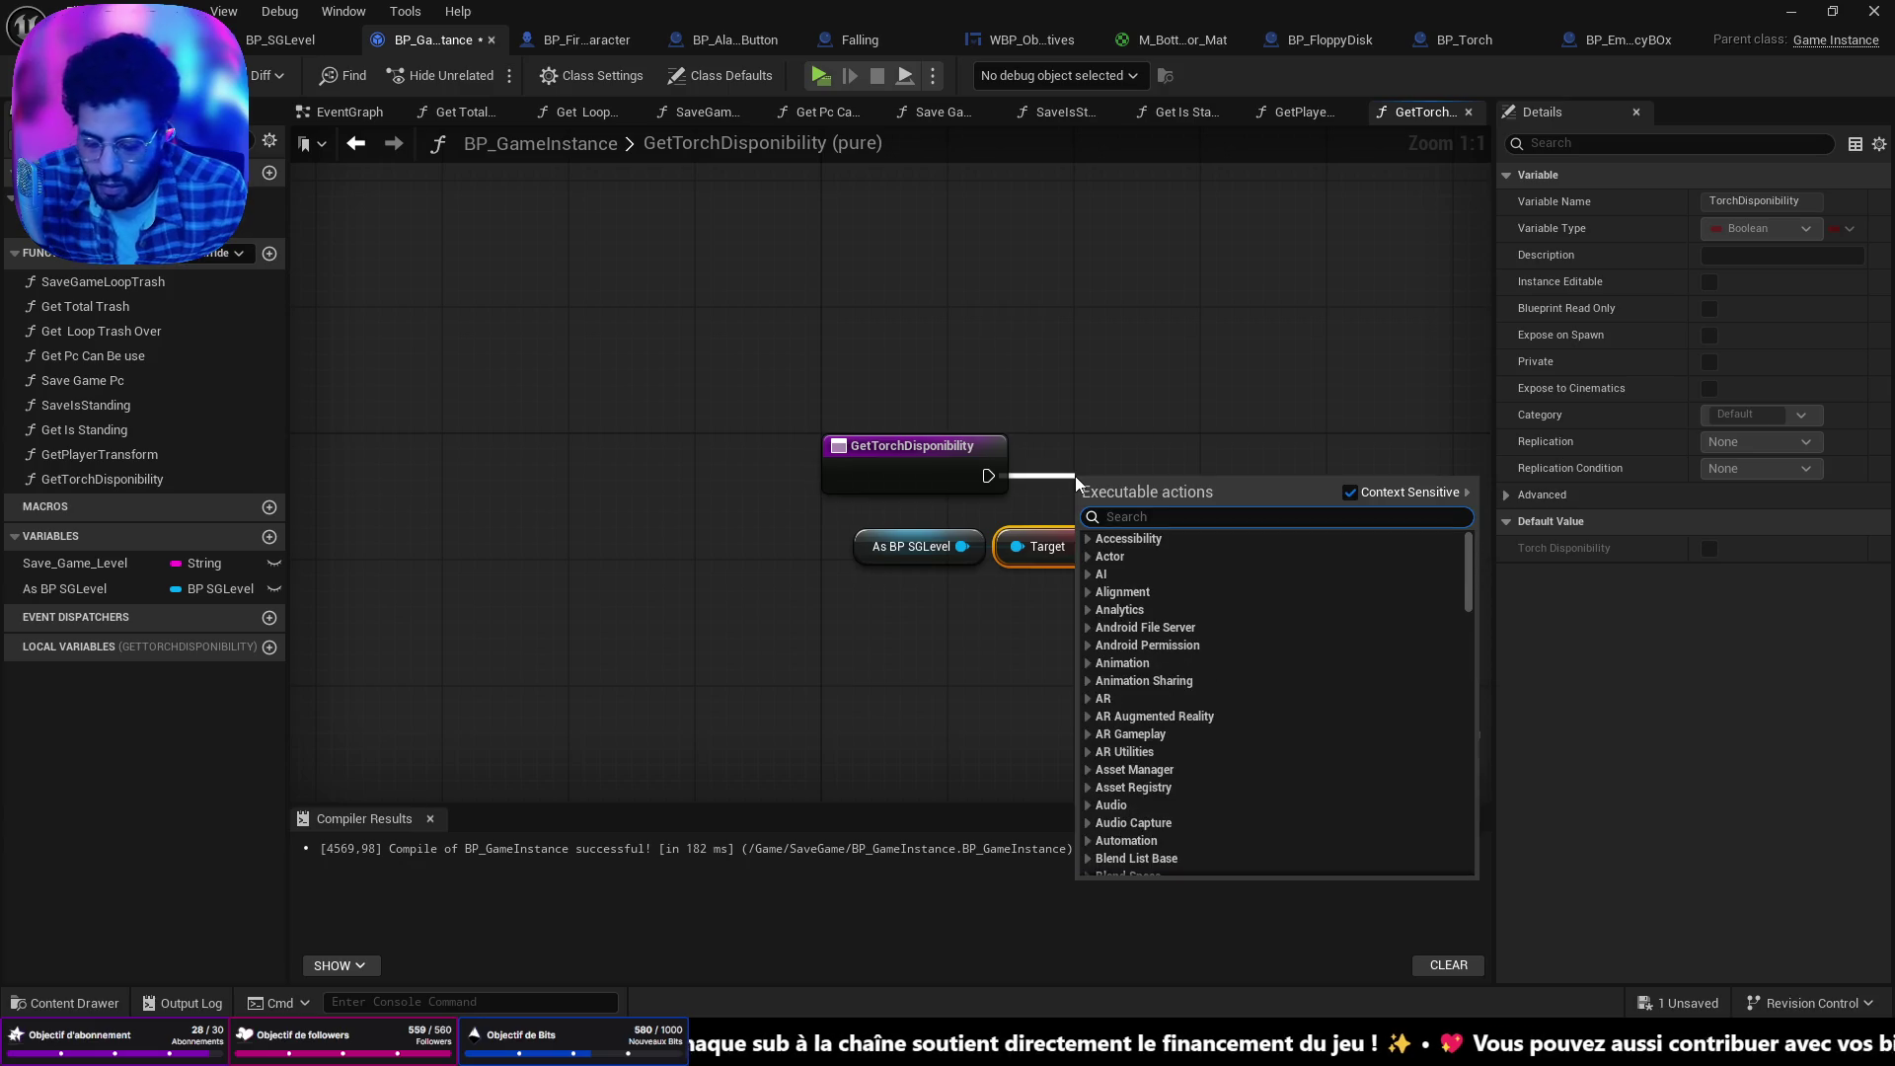
type("retr")
key("BackSpace")
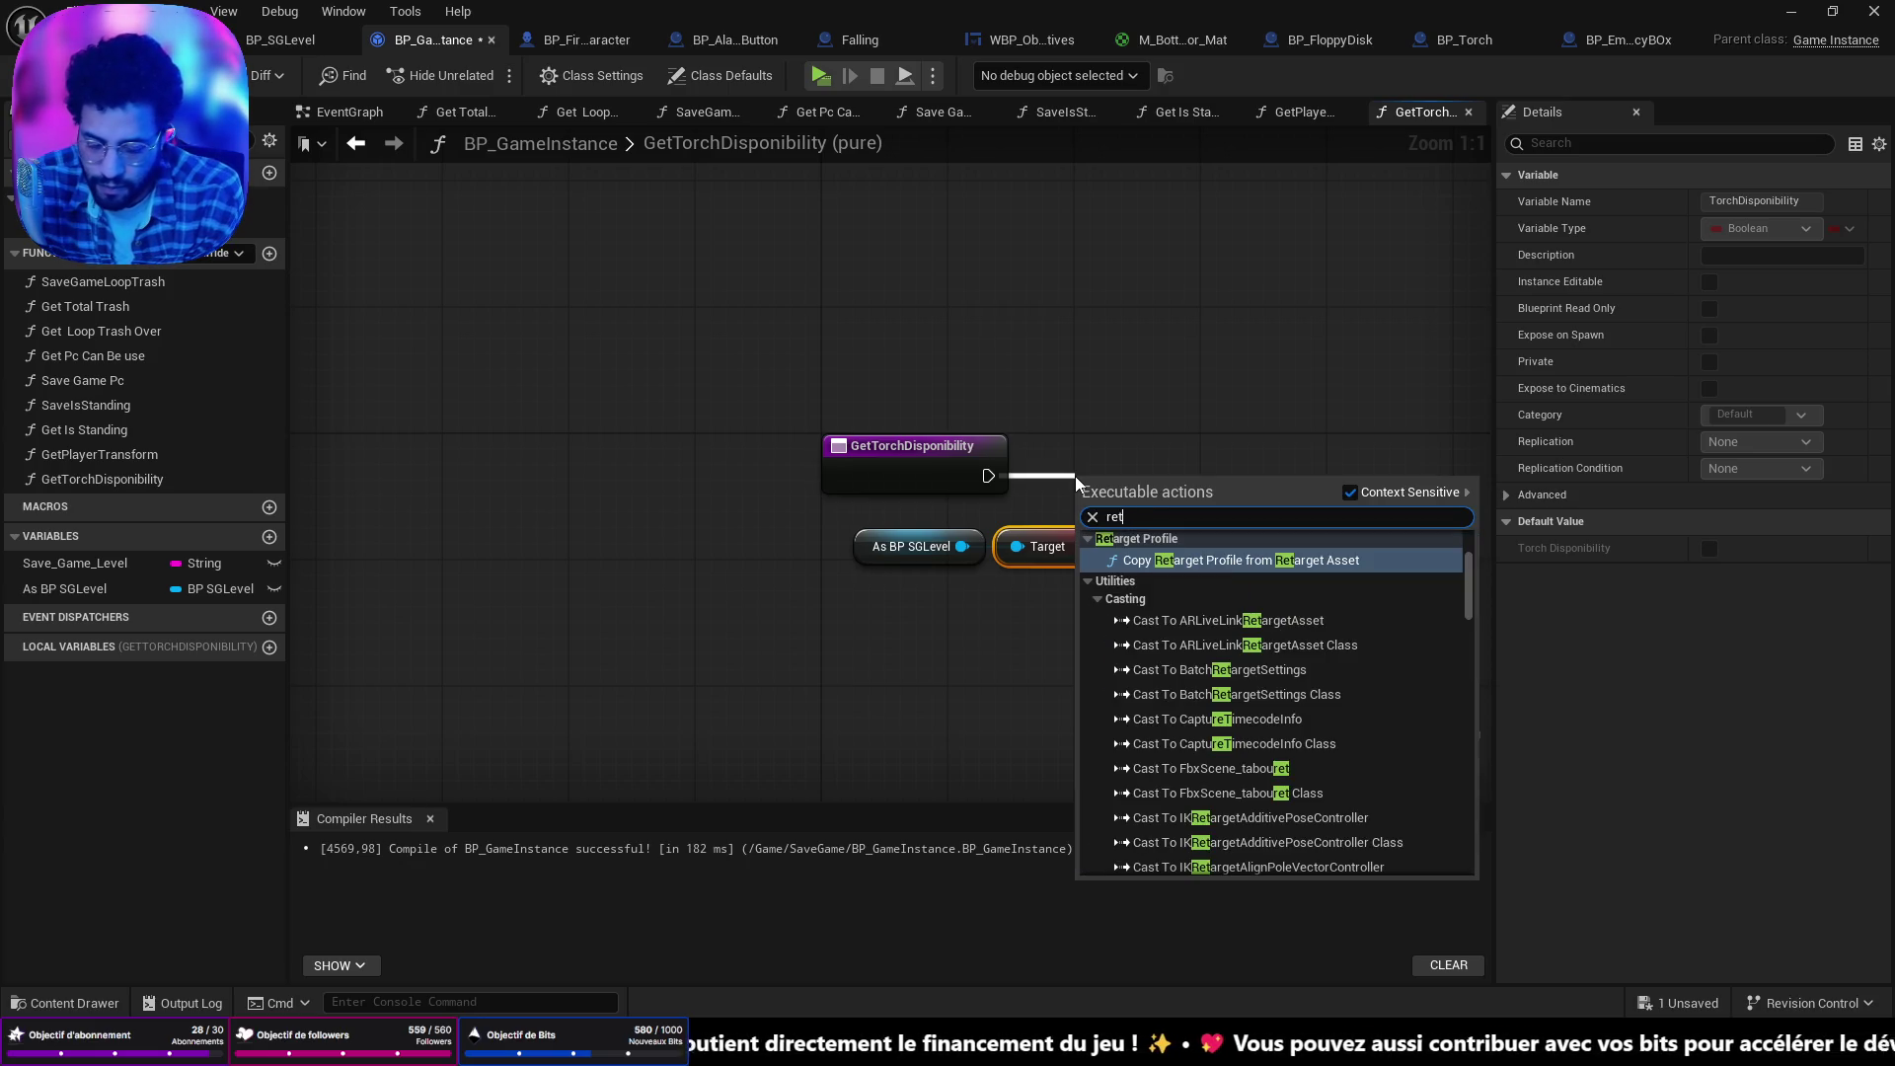
type("urn")
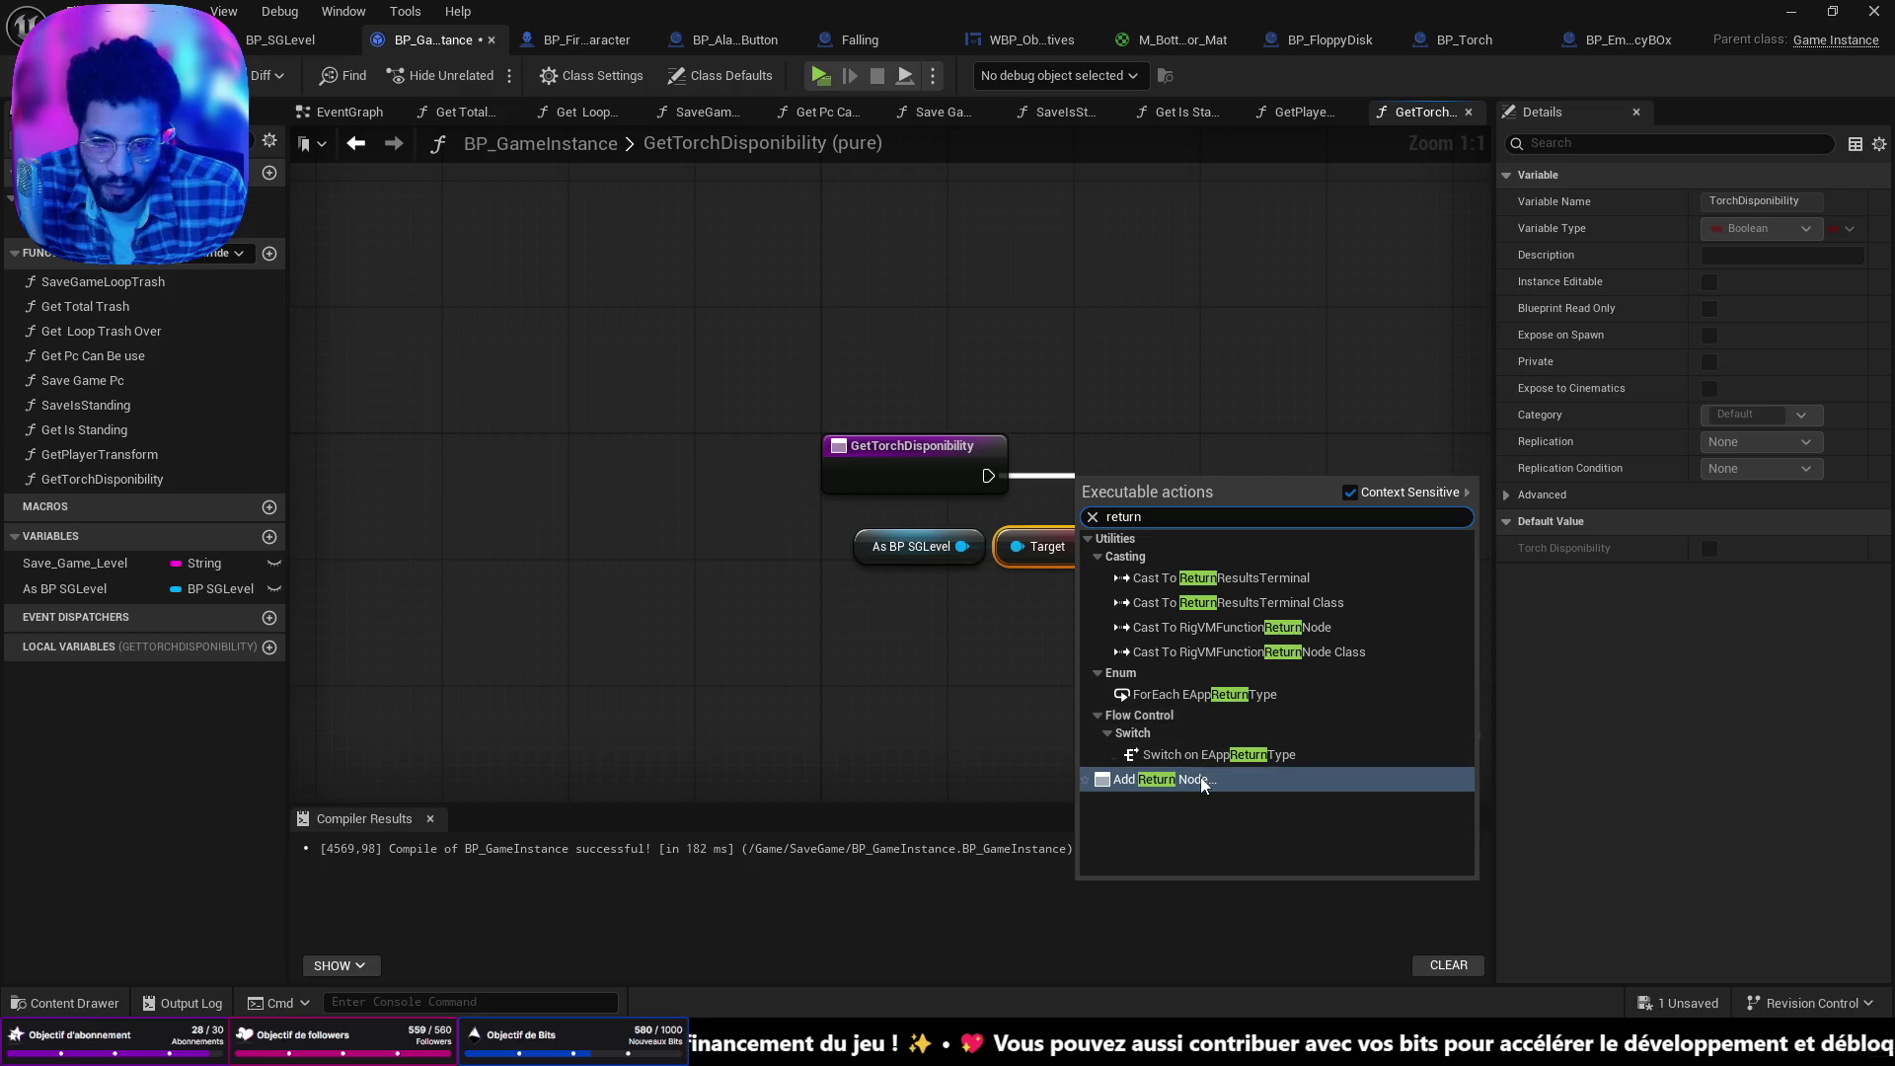
left_click(1204, 780)
mouse_move(1142, 494)
left_mouse_down()
mouse_move(1182, 466)
mouse_move(1257, 476)
left_mouse_up()
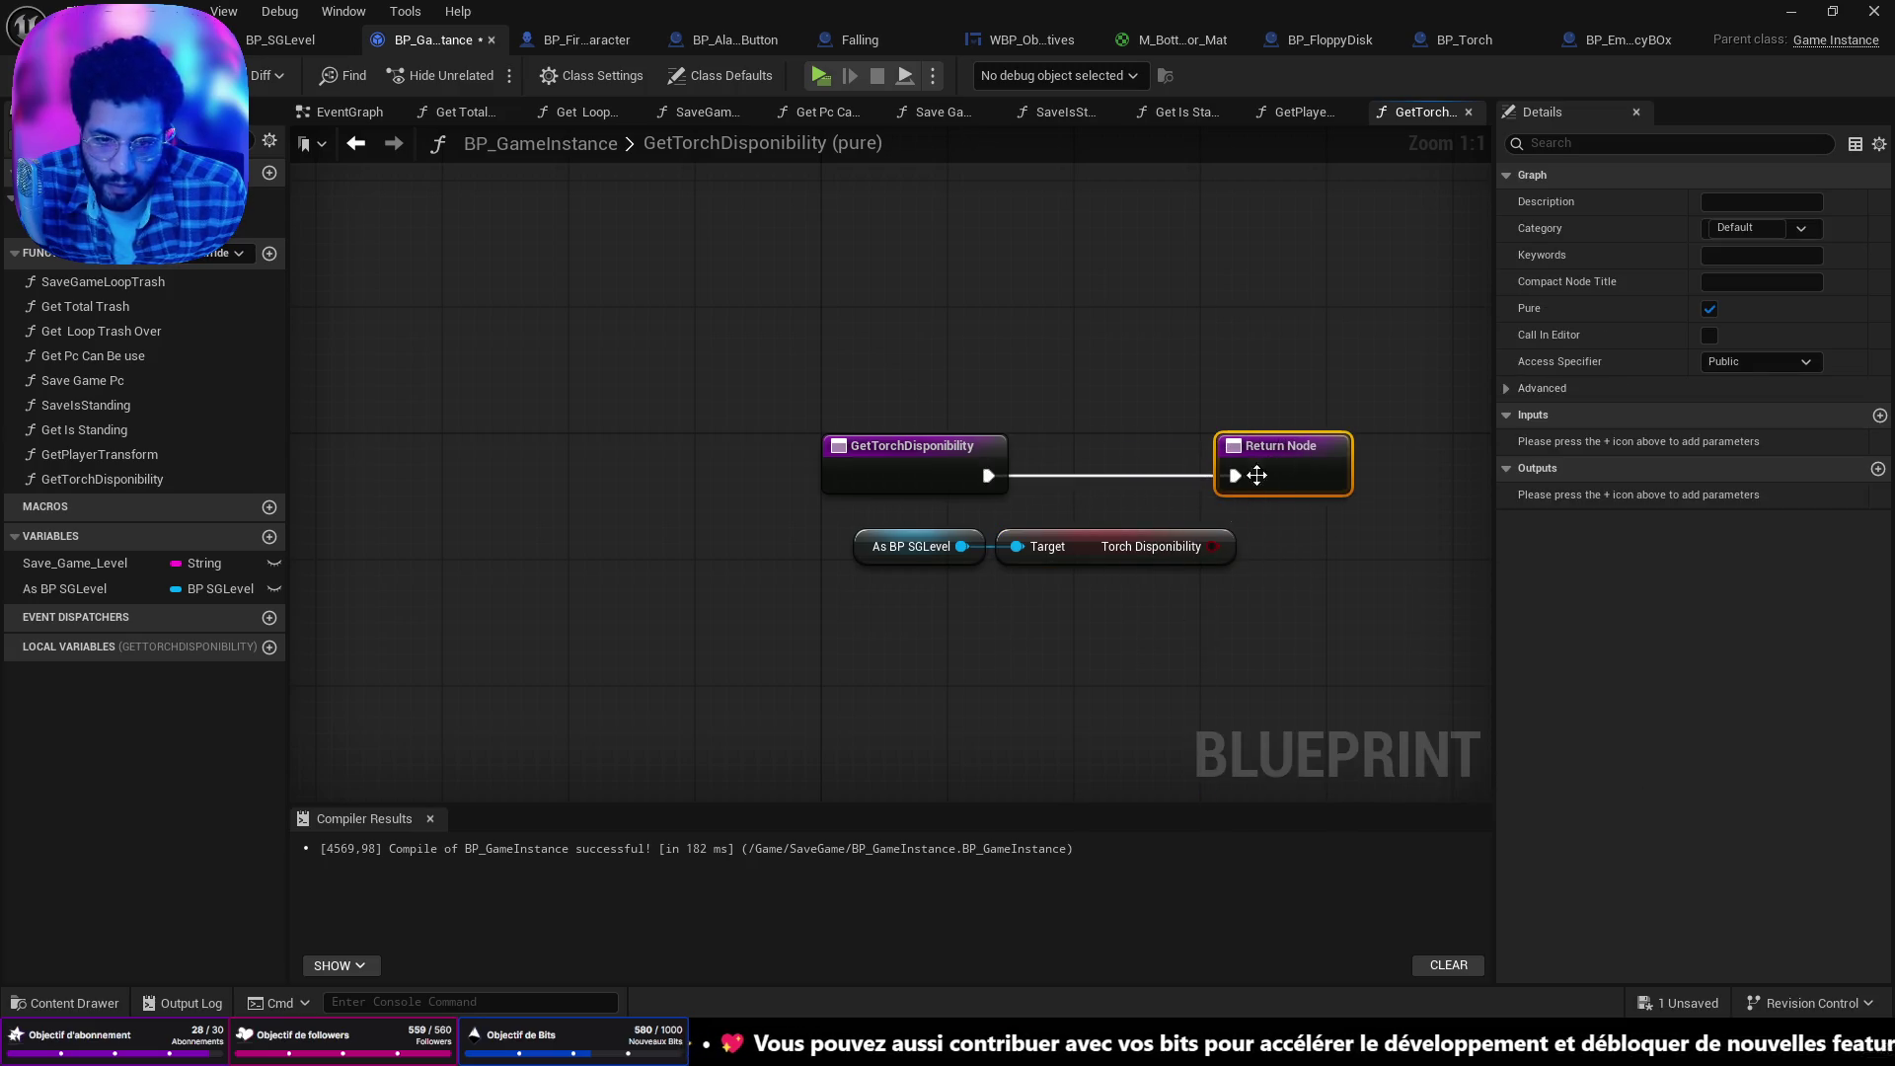
left_click_drag(1213, 546, 1273, 478)
left_click_drag(1220, 607, 951, 539)
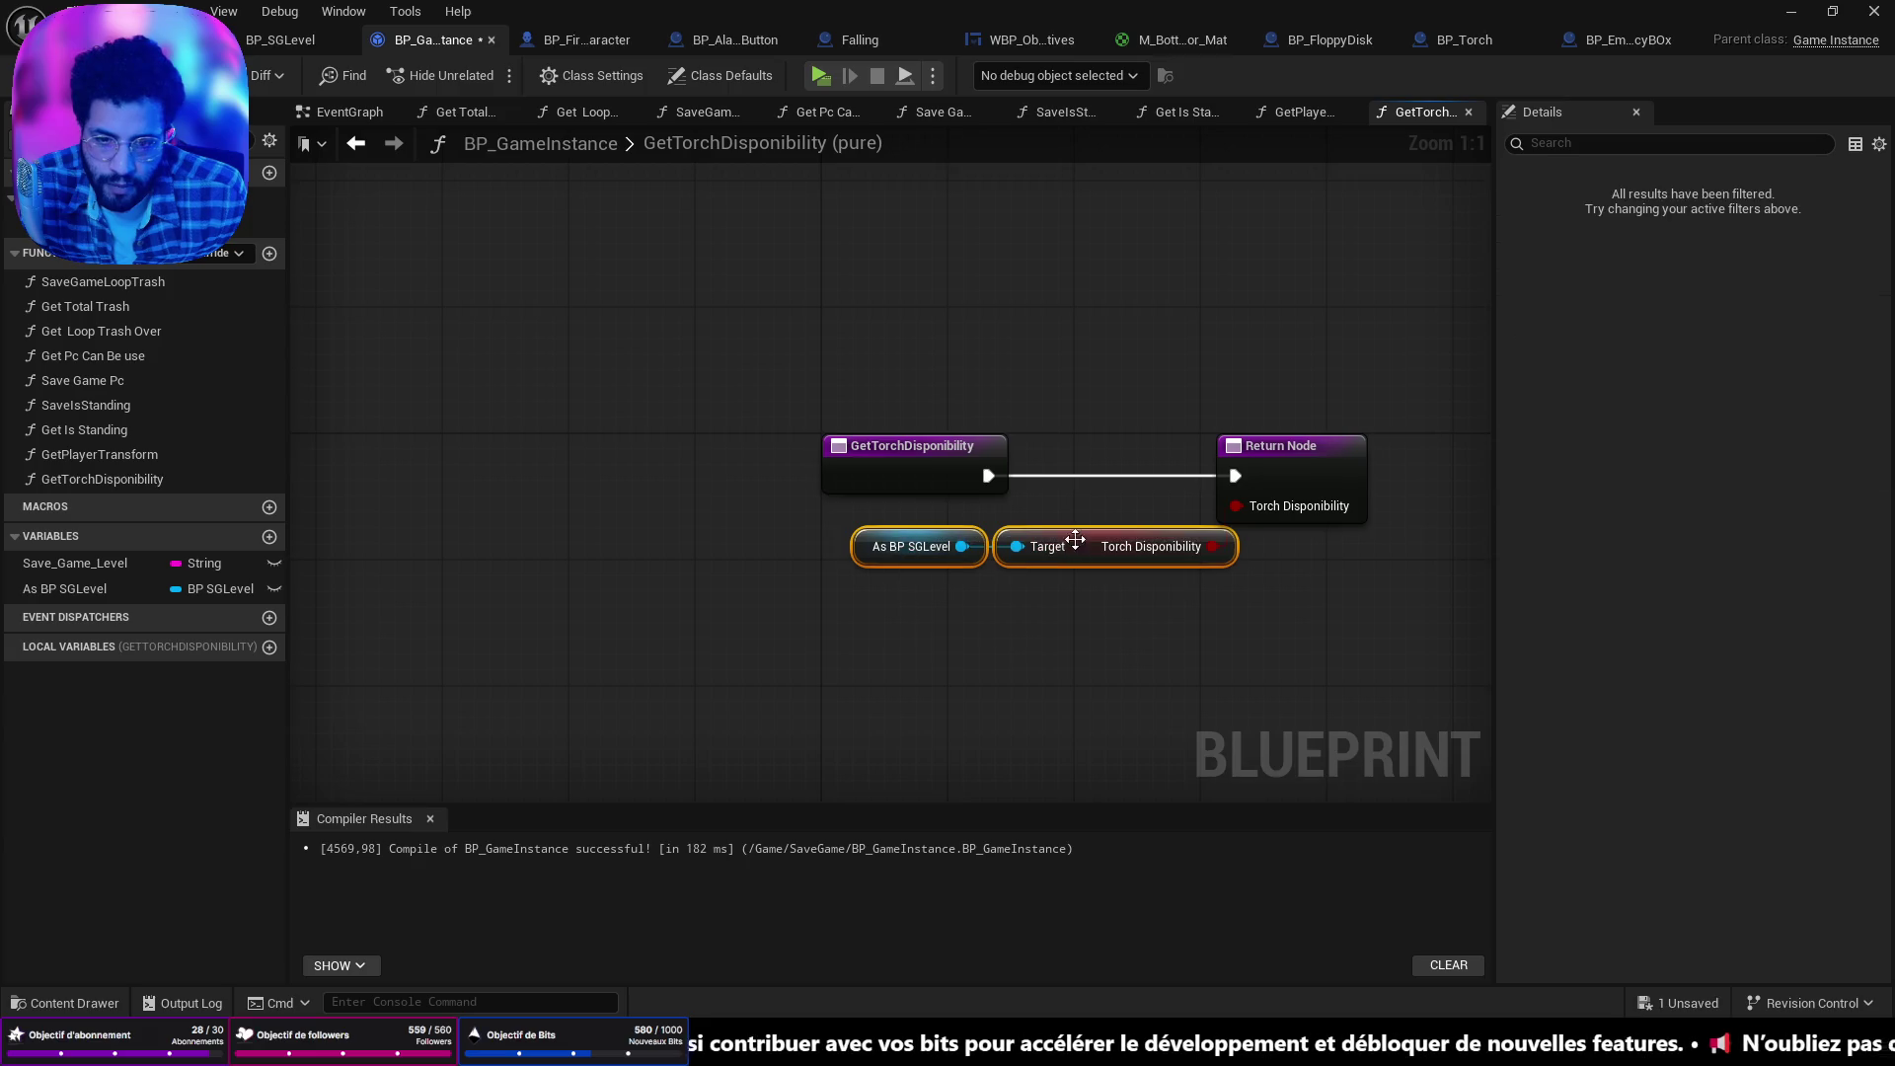
left_click_drag(1075, 539, 1042, 524)
left_click(373, 423)
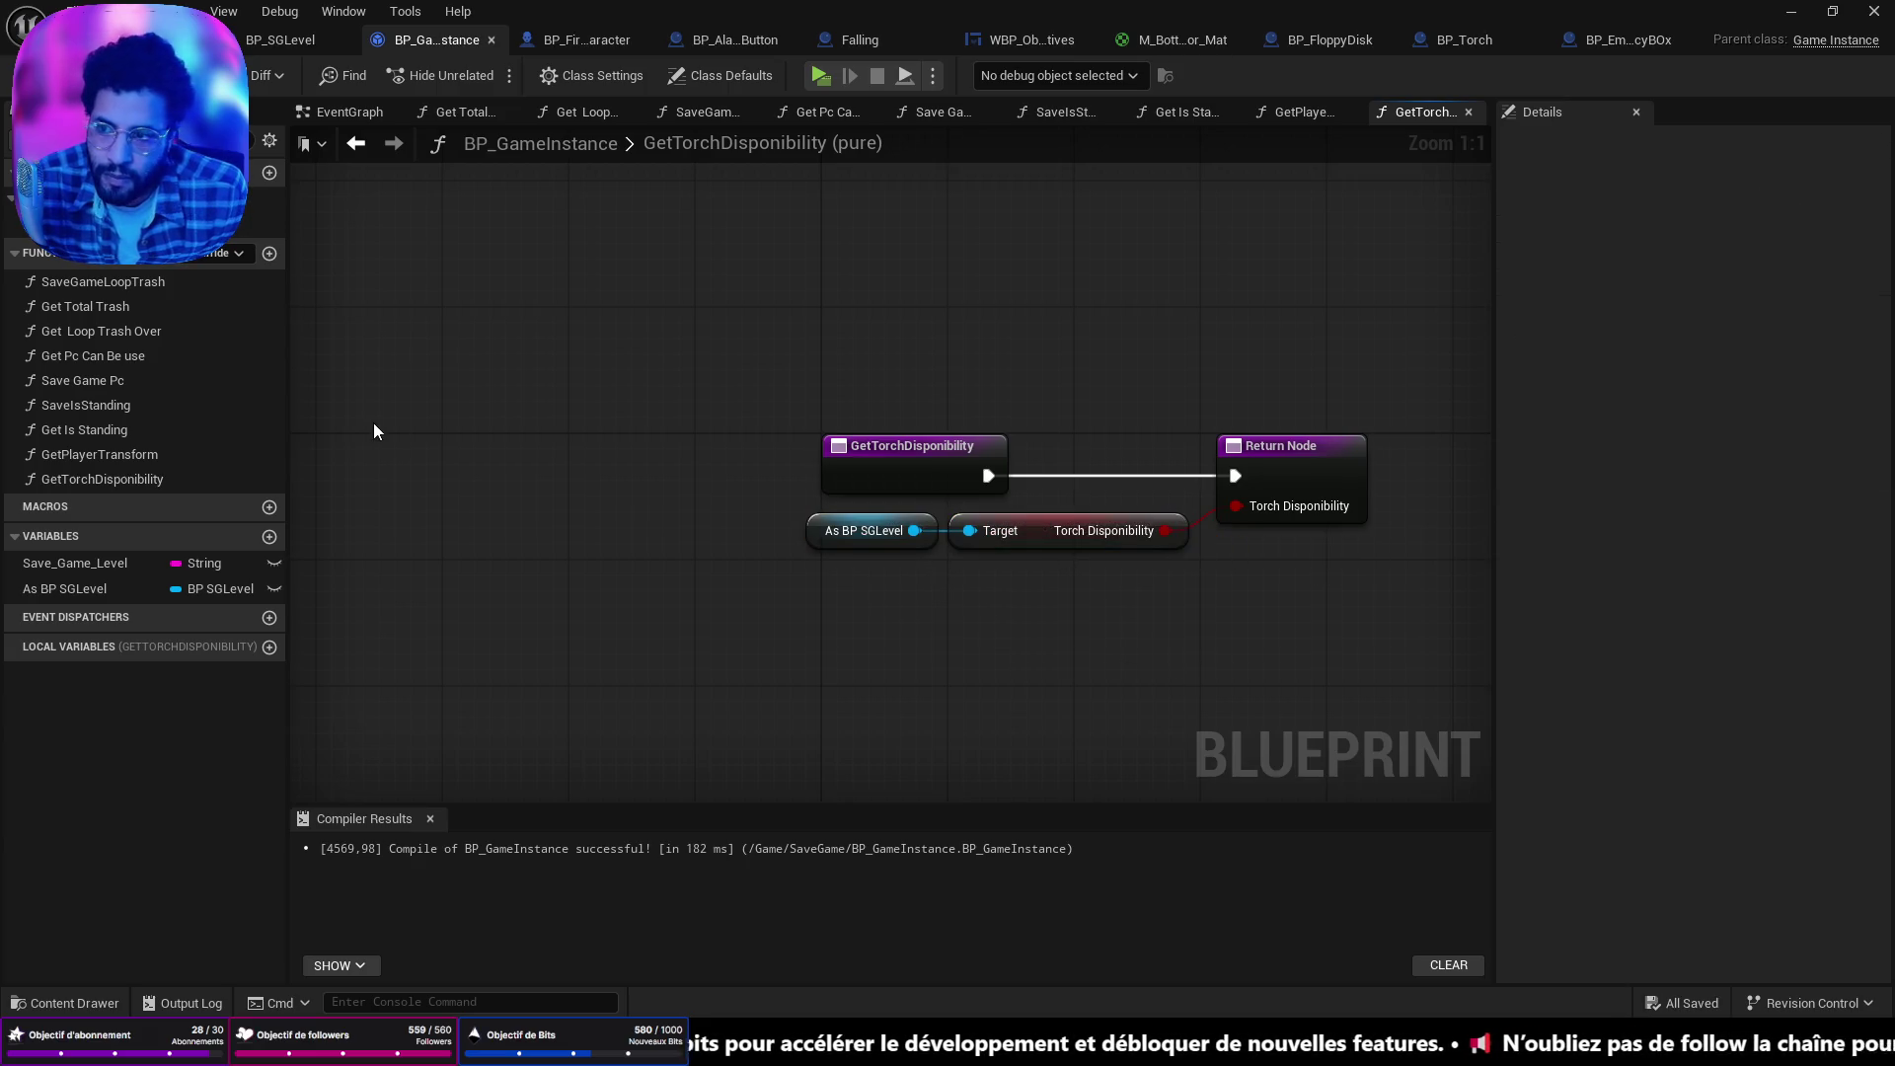
left_click(105, 479)
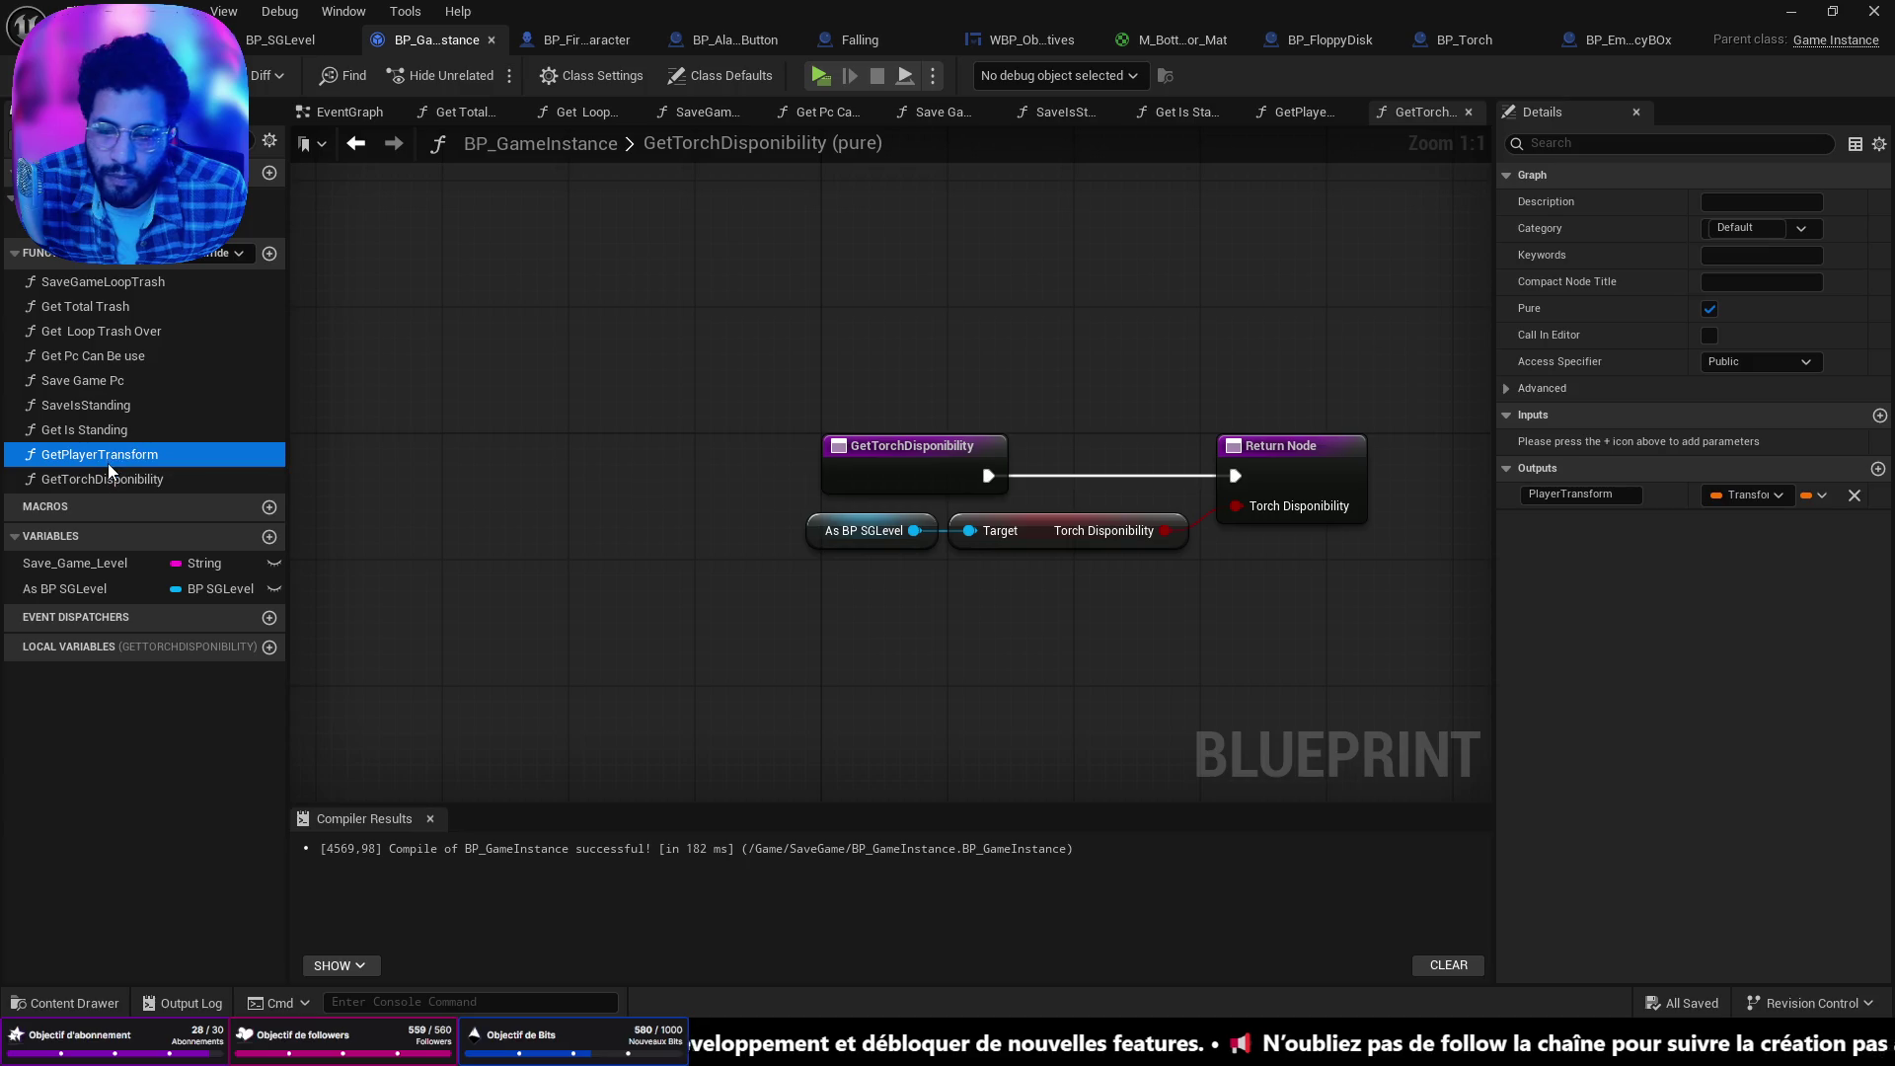
Compare with Get Is Standing and GetPlayerTransform, then compile BP_GameInstance.
left_click(111, 431)
double_click(109, 430)
double_click(107, 454)
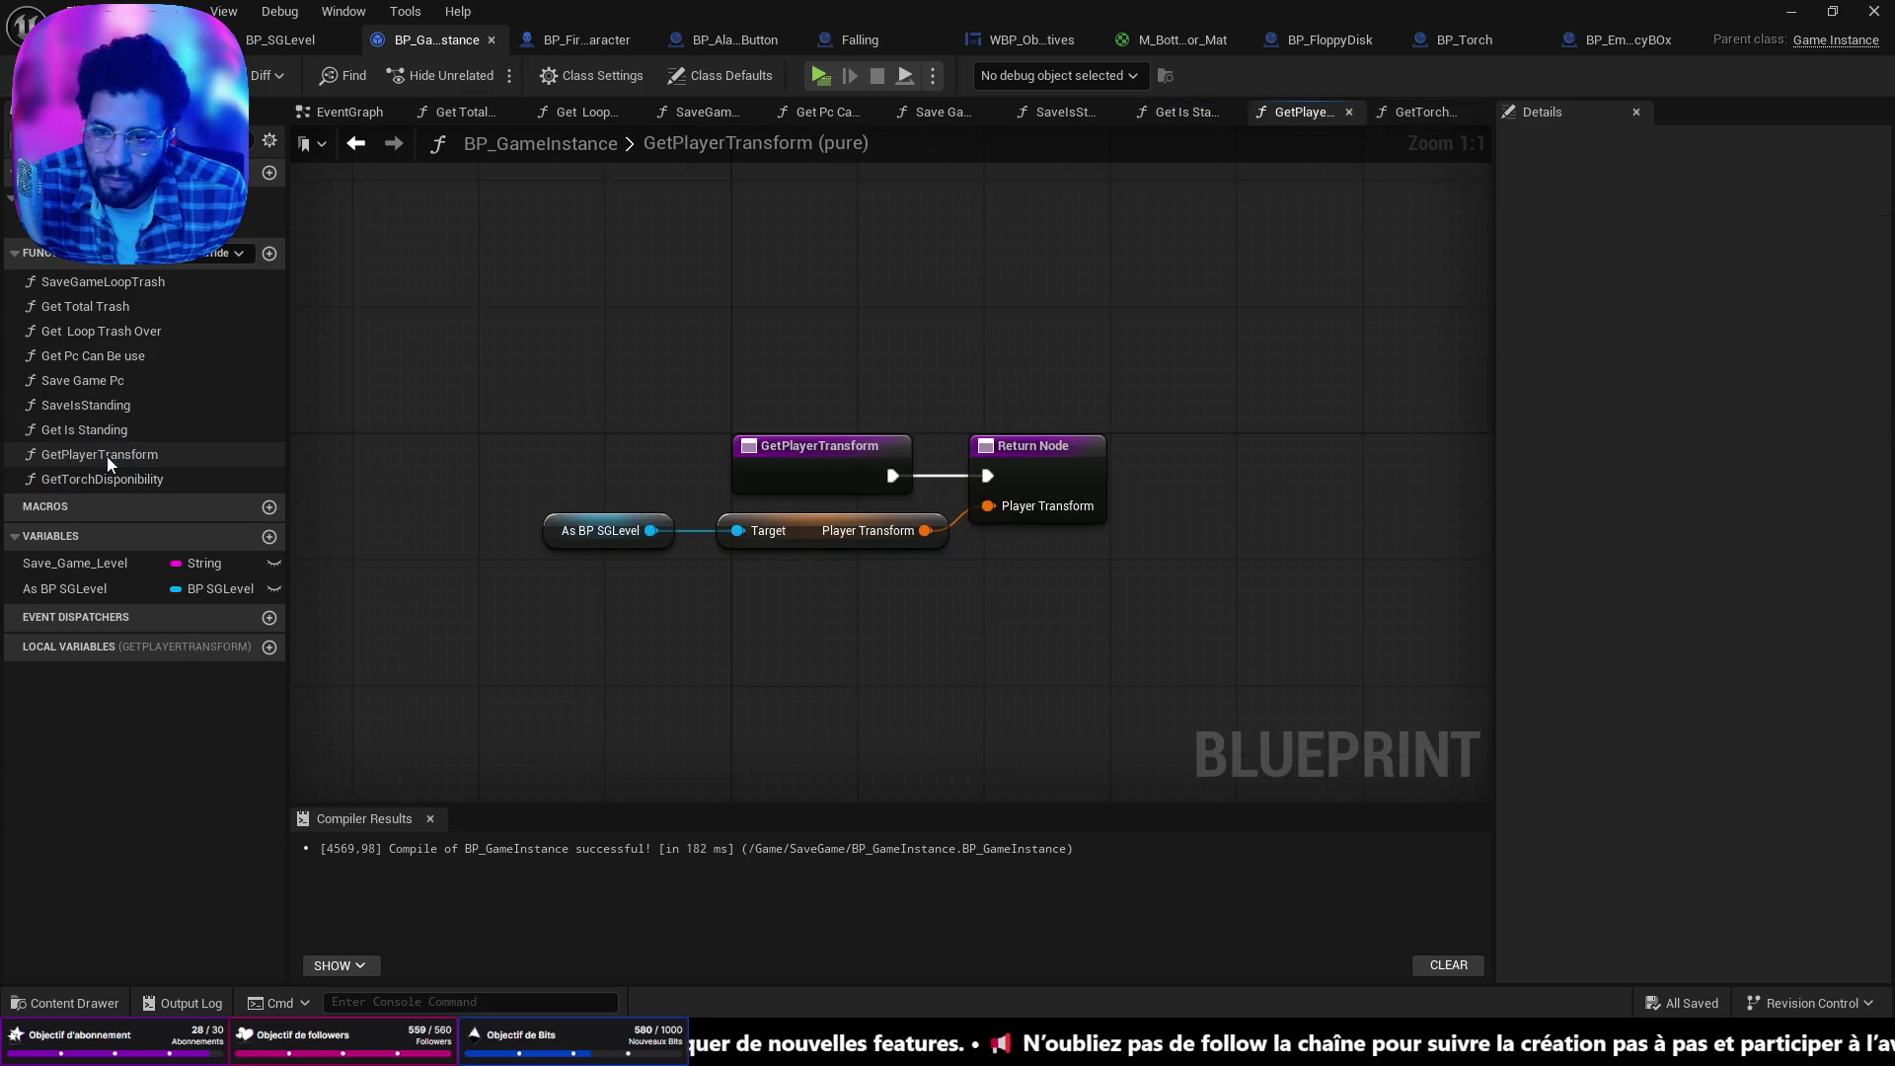
double_click(103, 479)
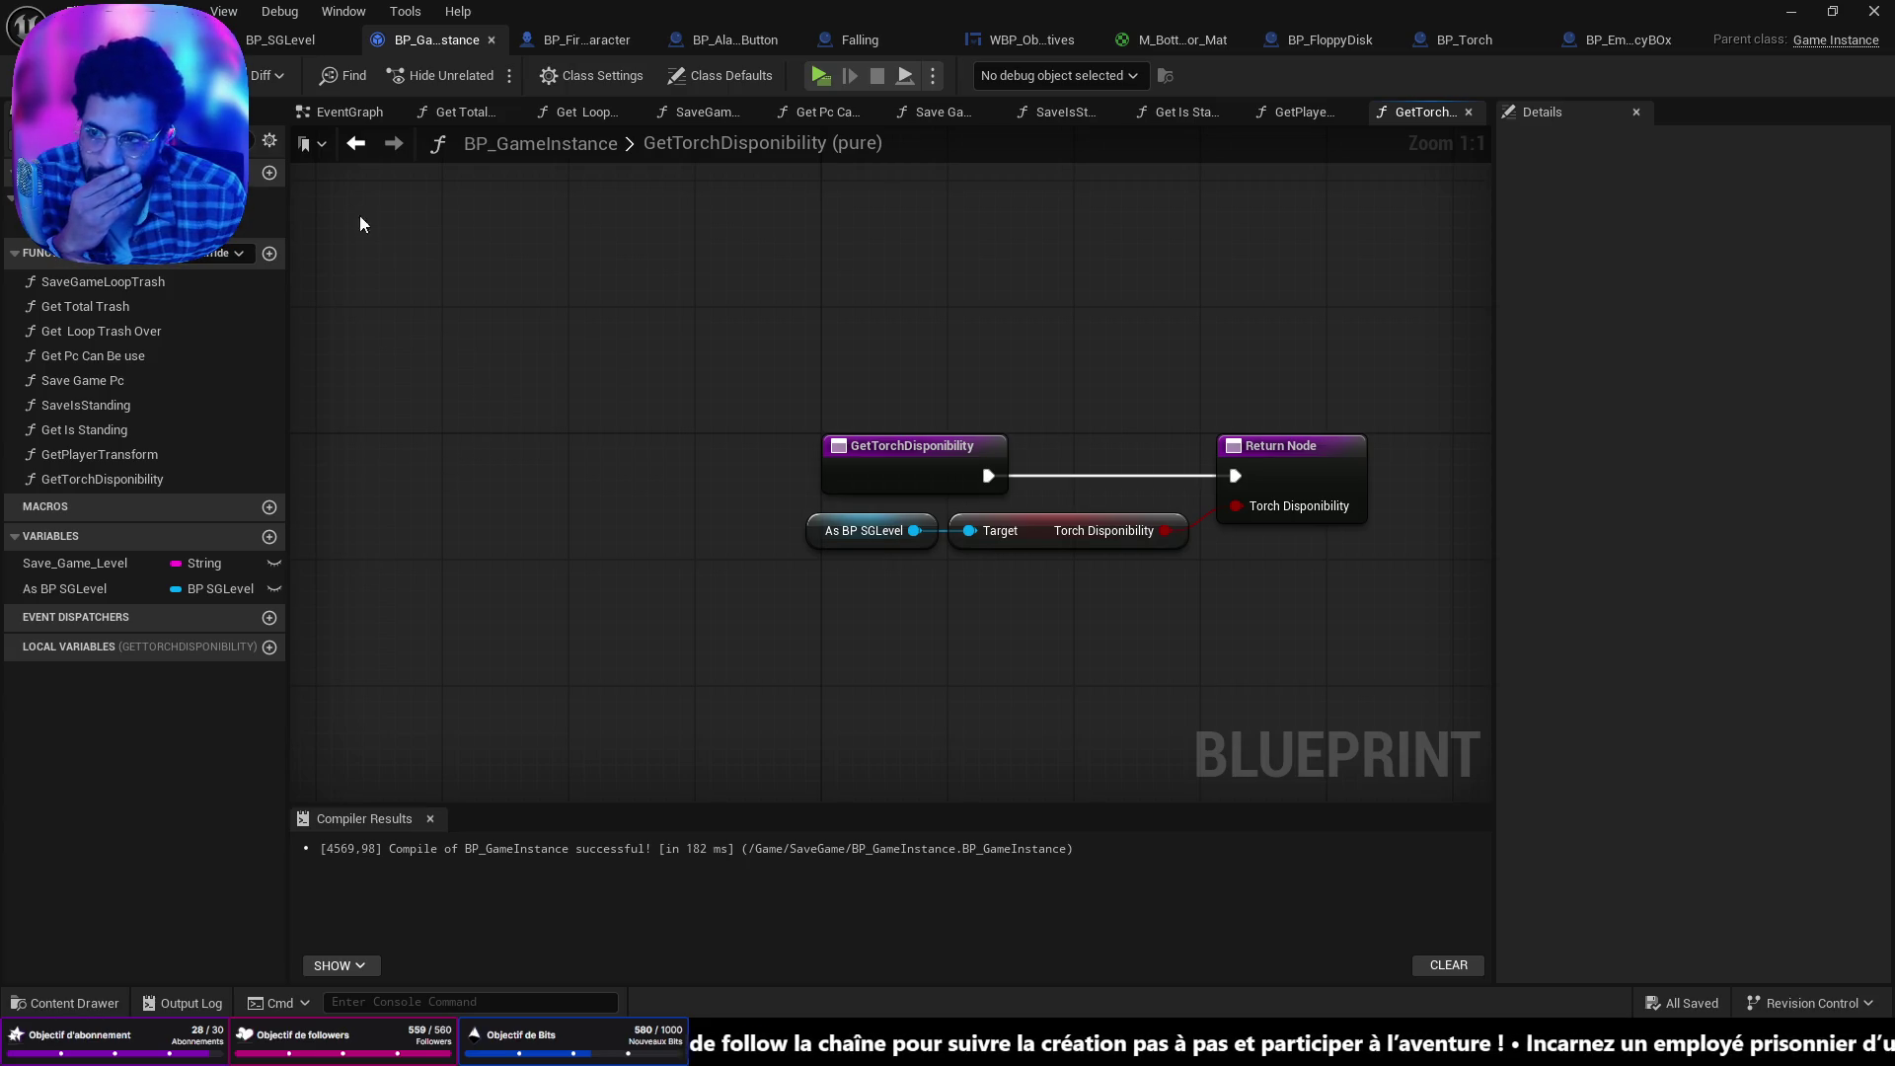
left_click(60, 75)
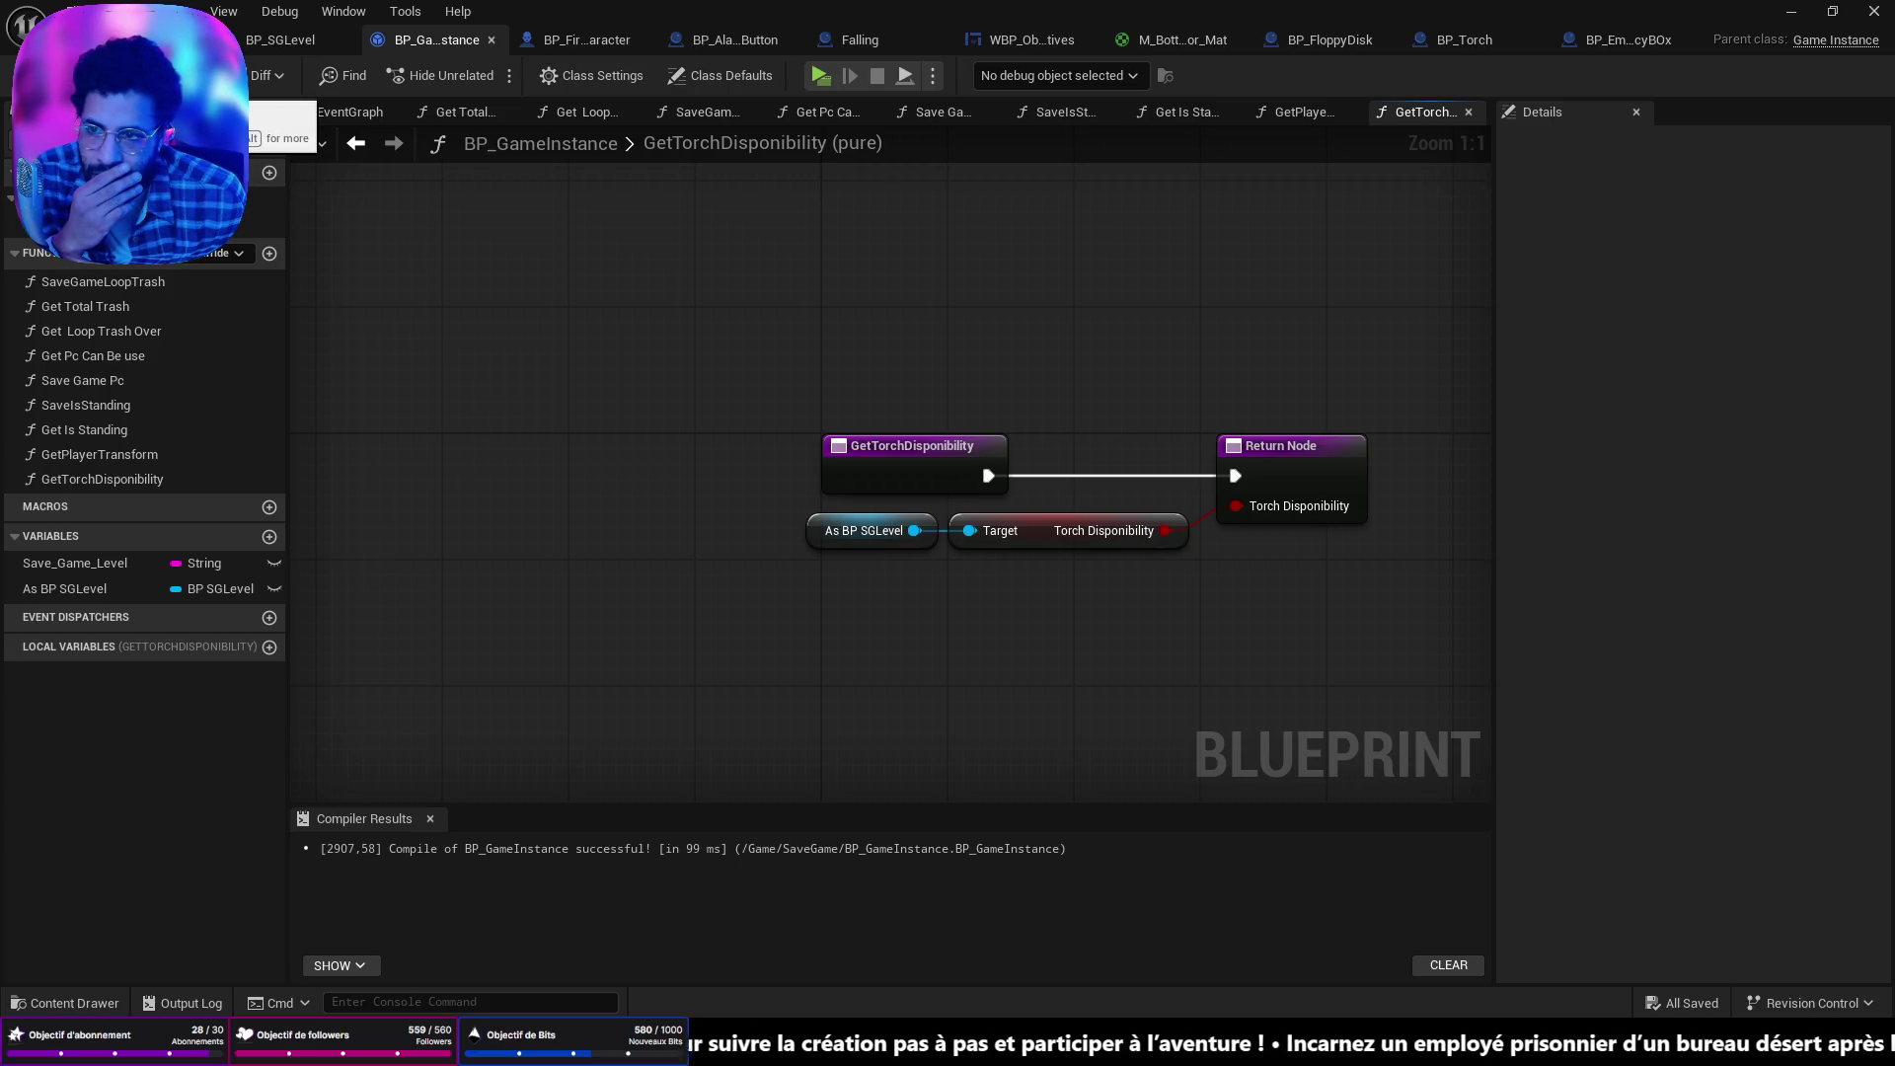
Check the BP_SGLevel tab, then bring BP_EmergencyBOx's EventGraph to the front.
left_click(298, 42)
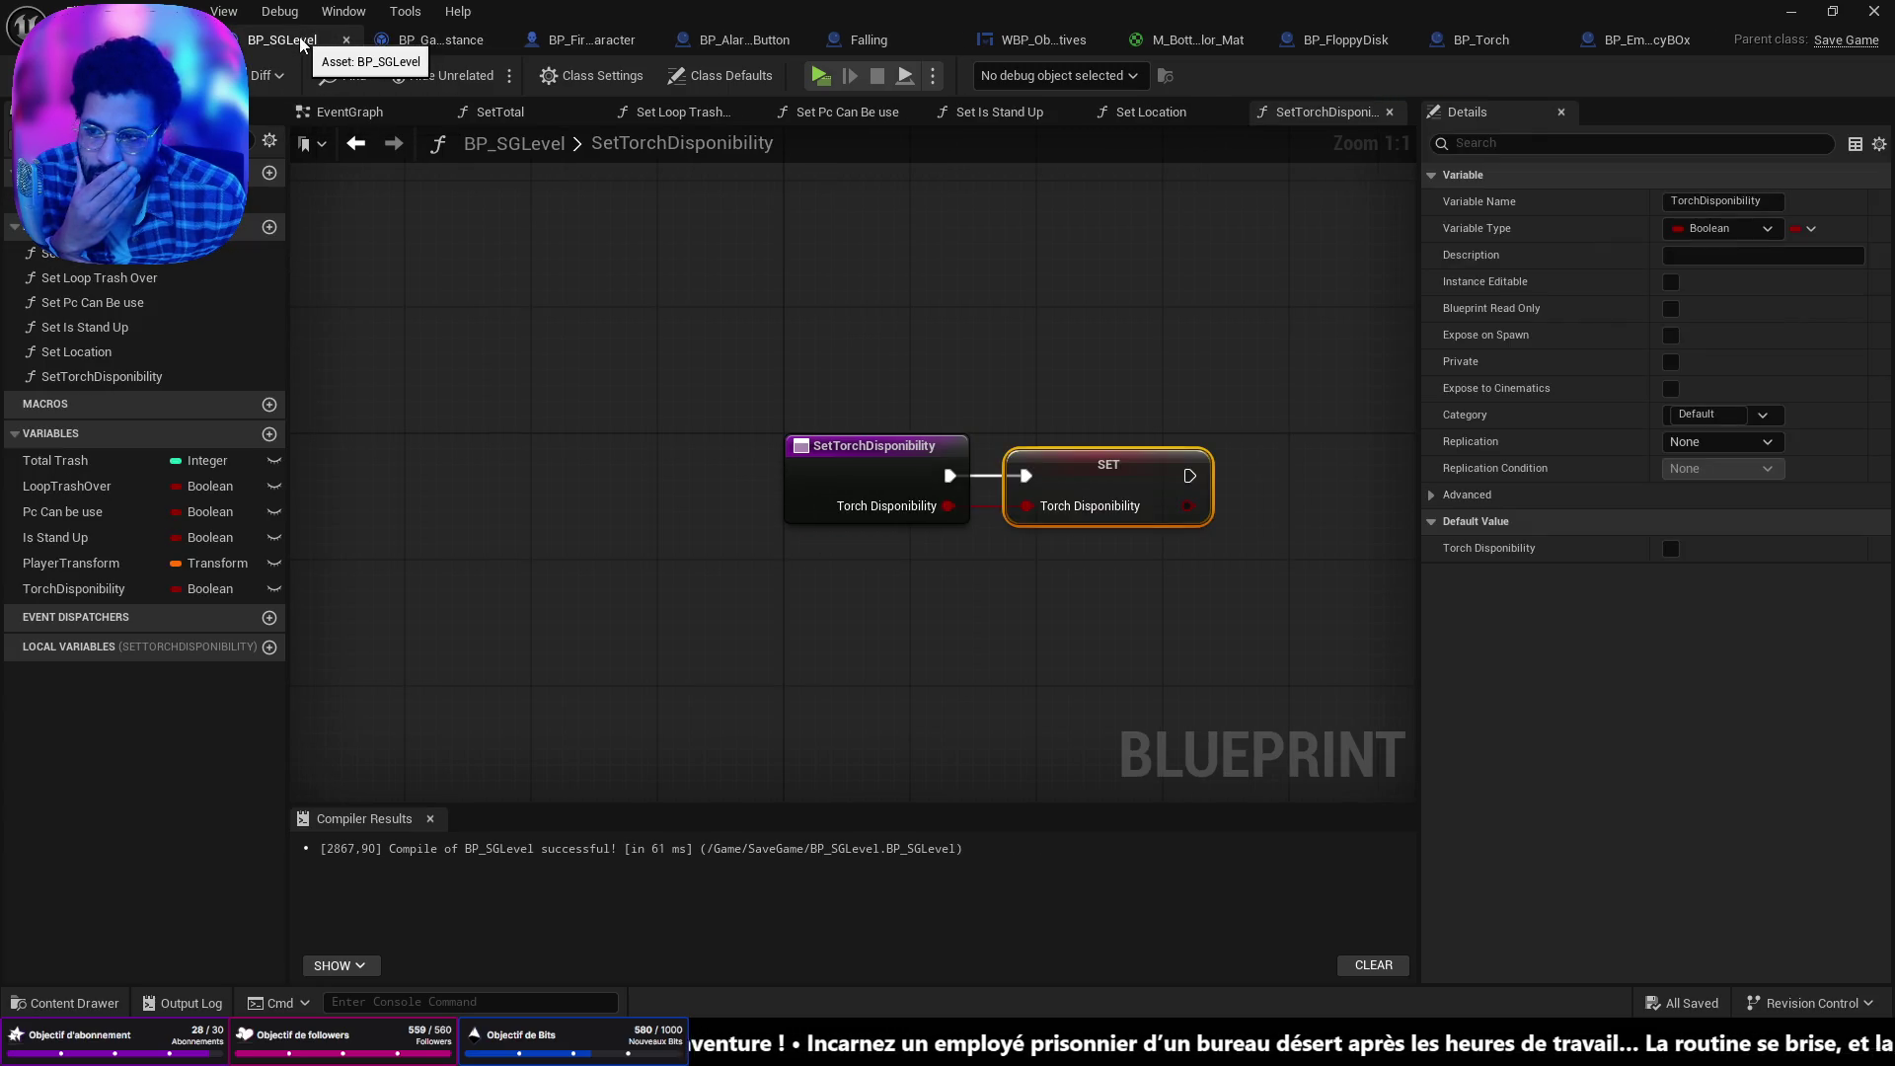
left_click(435, 45)
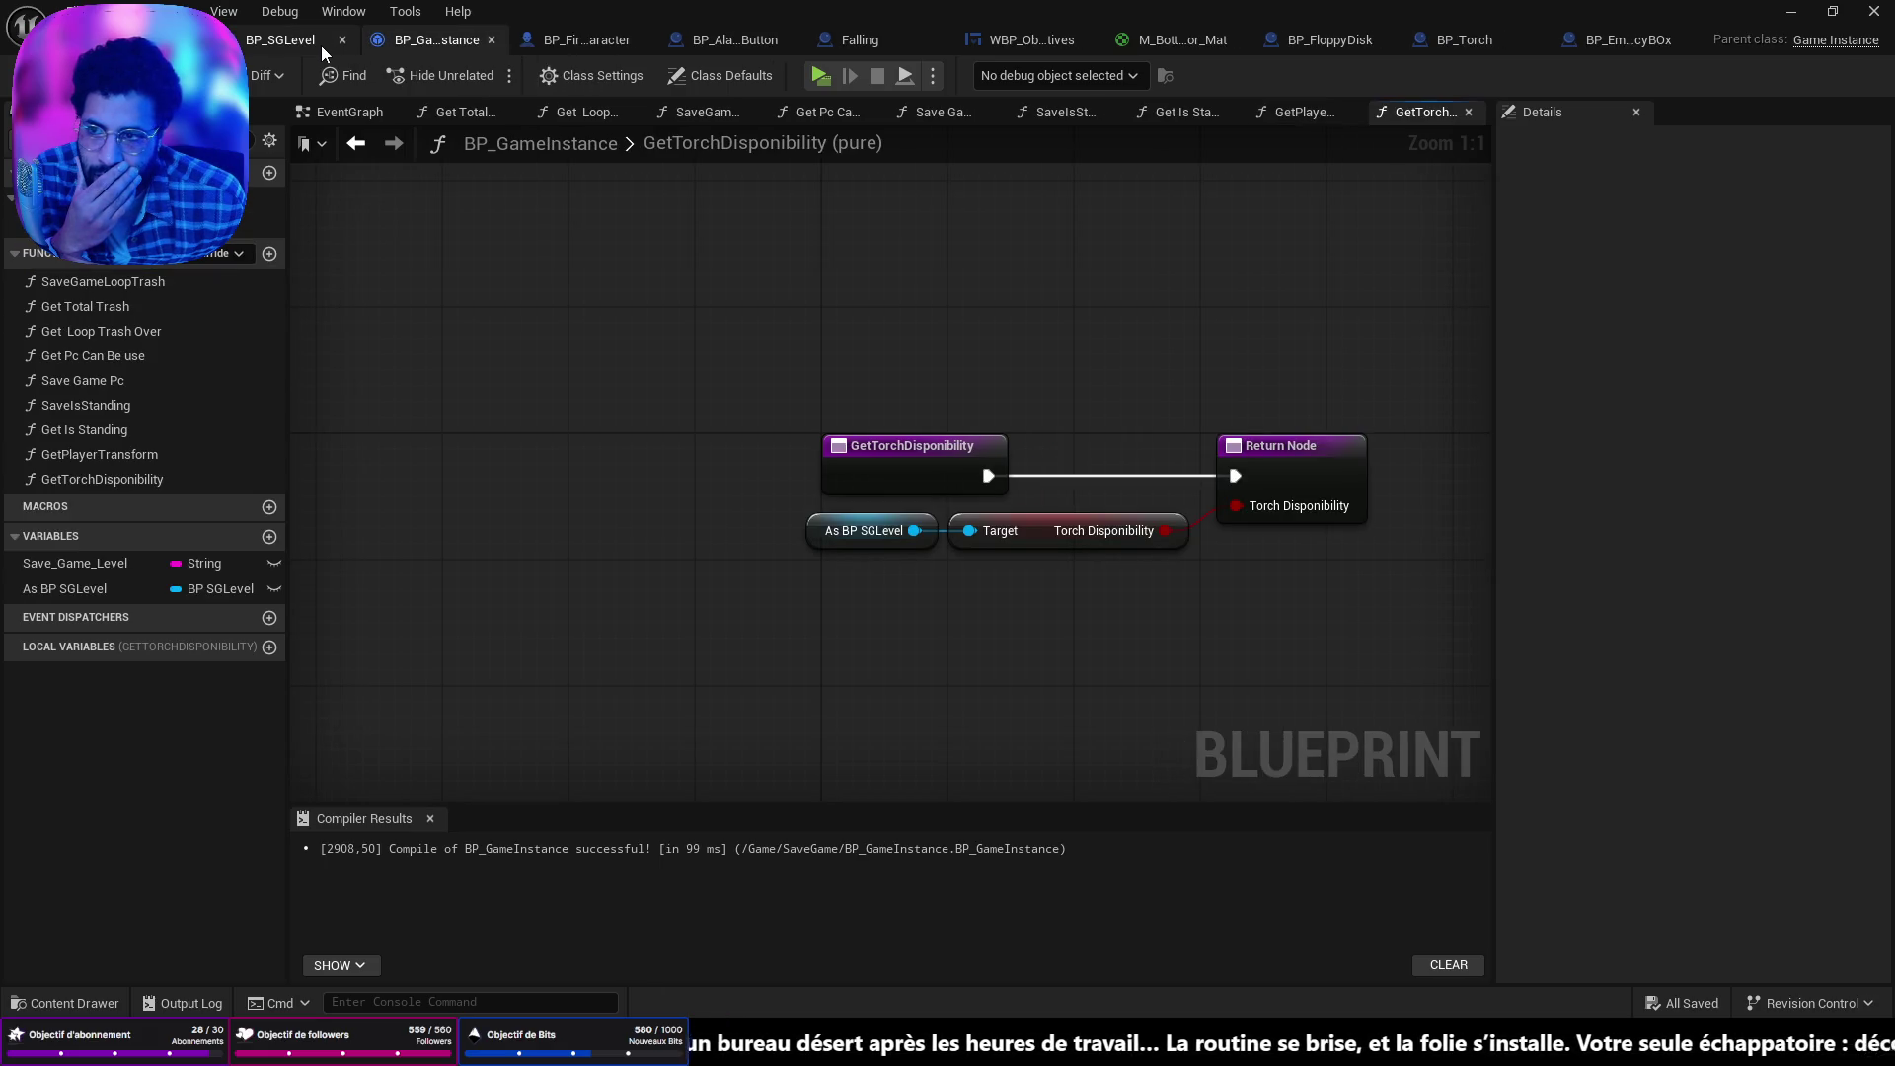
left_click(316, 43)
left_click(1629, 44)
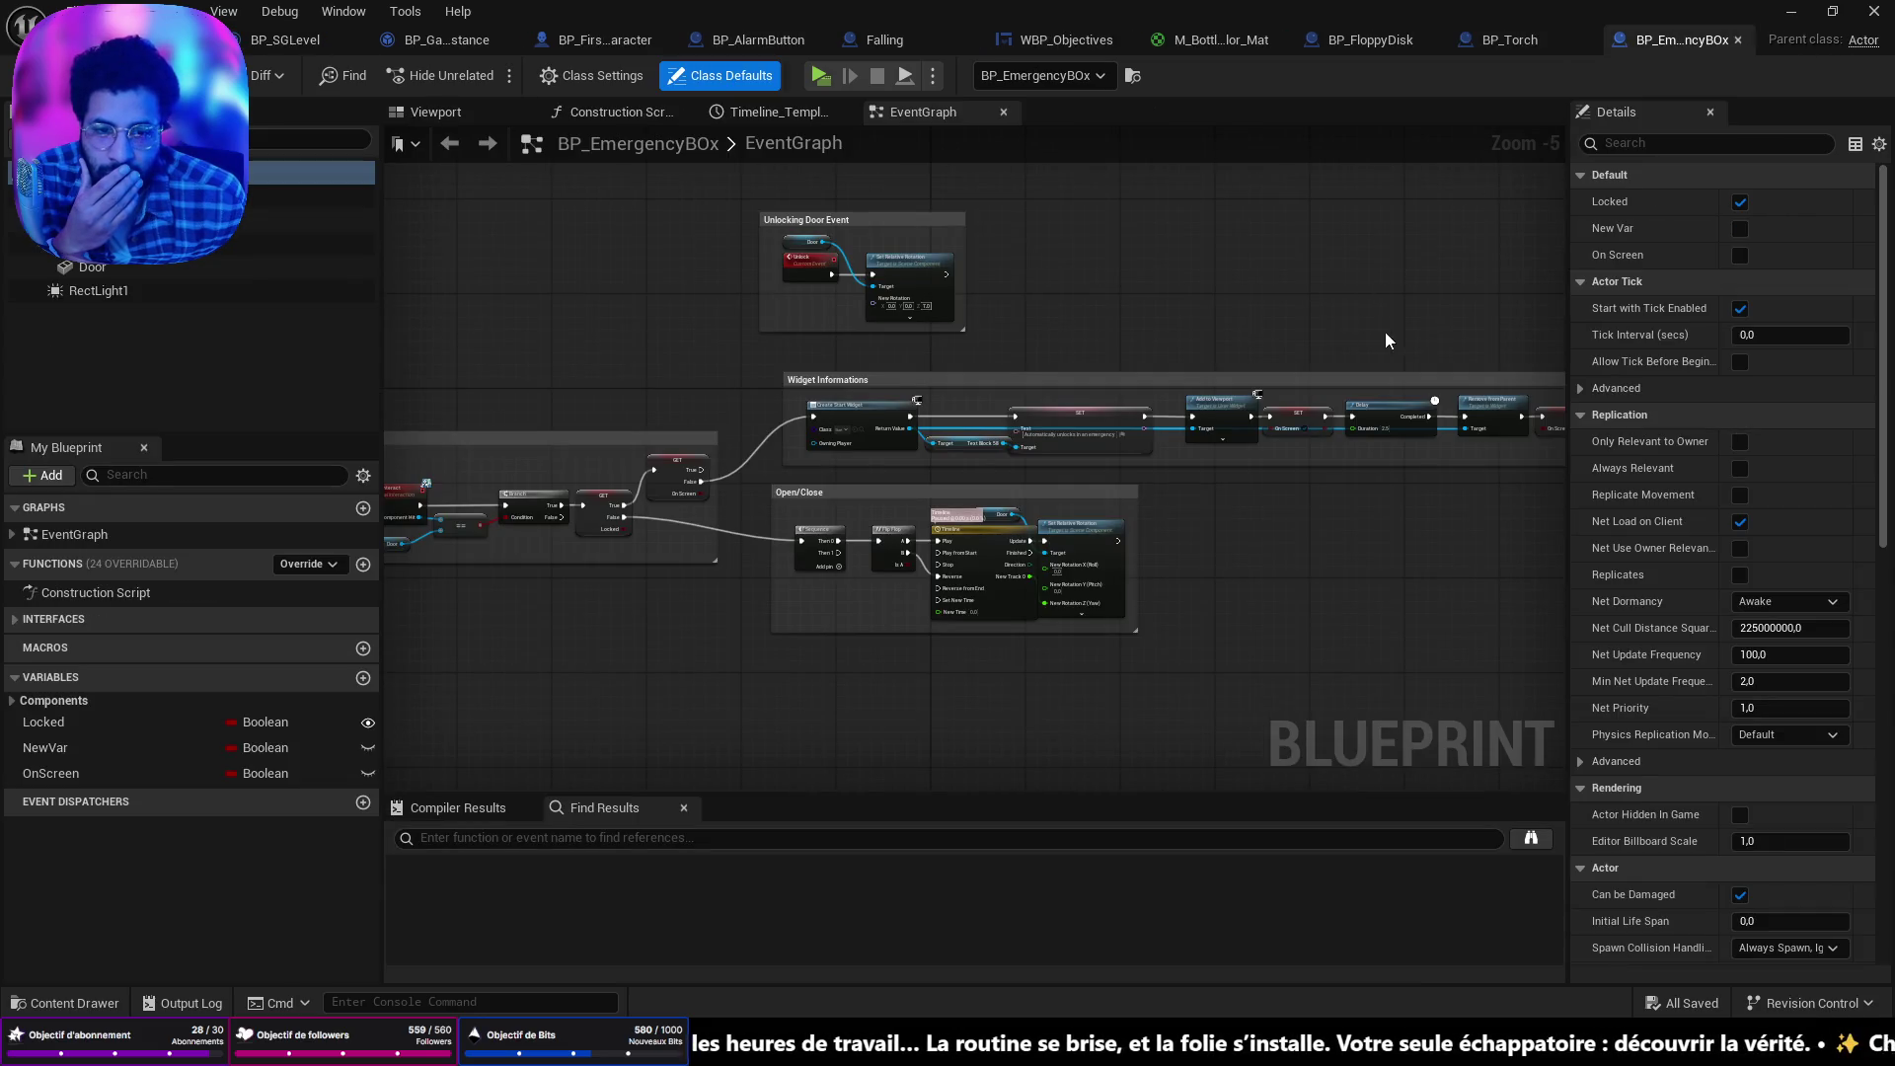
left_click_drag(1384, 332, 1510, 347)
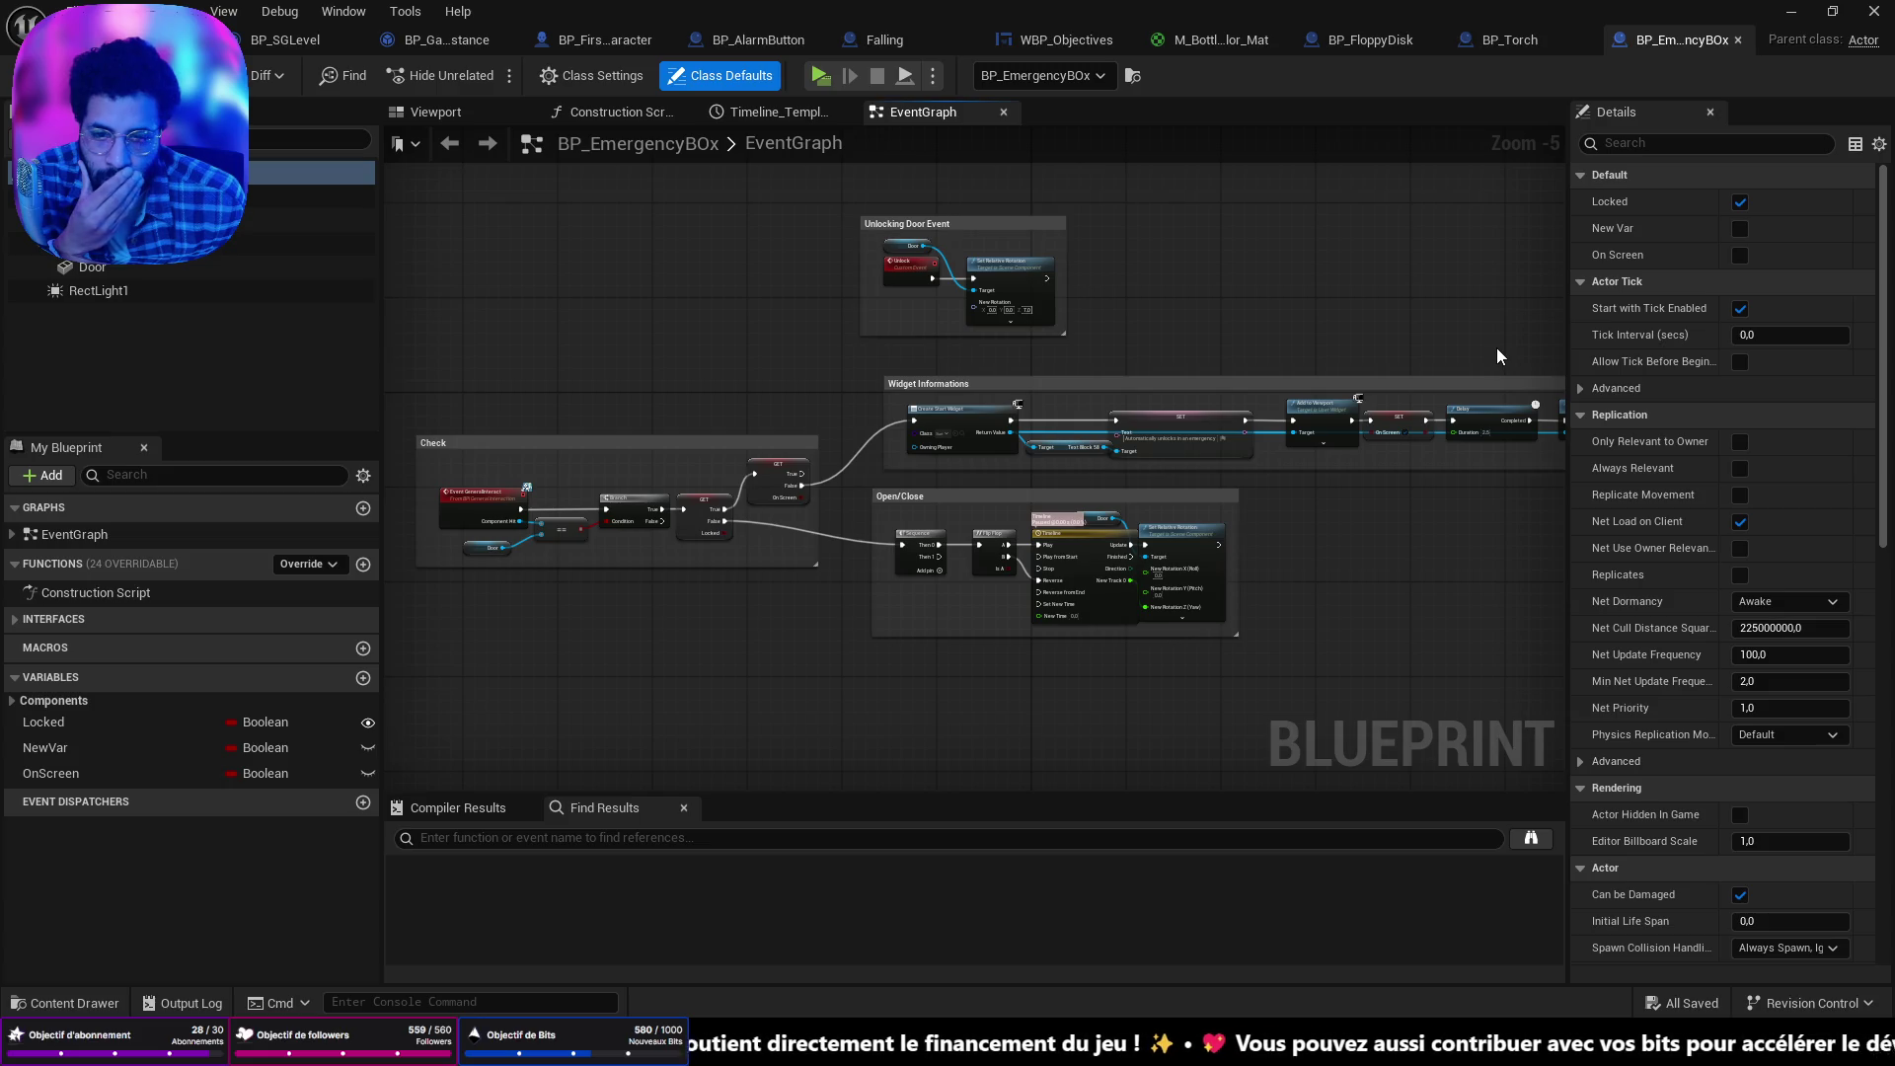
left_click_drag(1497, 348, 1038, 335)
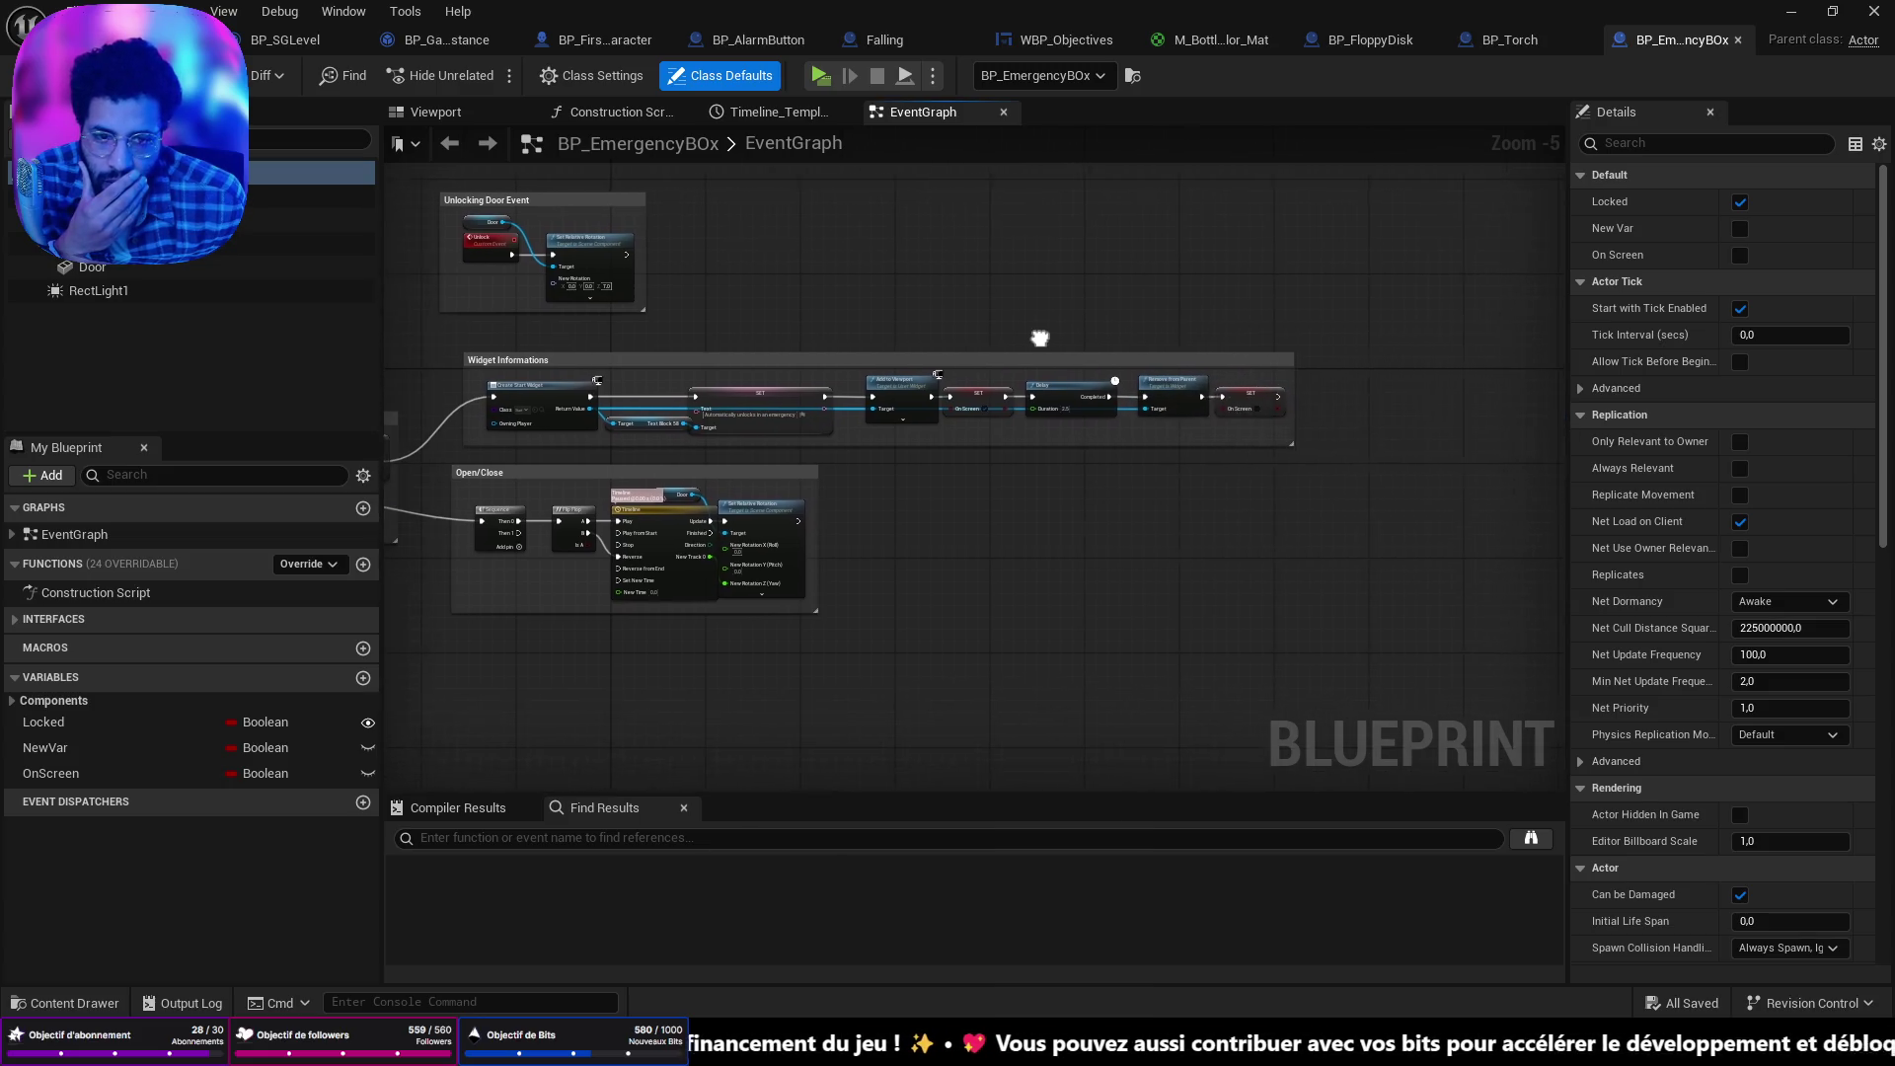
scroll(1108, 460, "up", 2)
scroll(1107, 460, "down", 2)
left_click_drag(1239, 626, 1049, 499)
scroll(1194, 470, "up", 3)
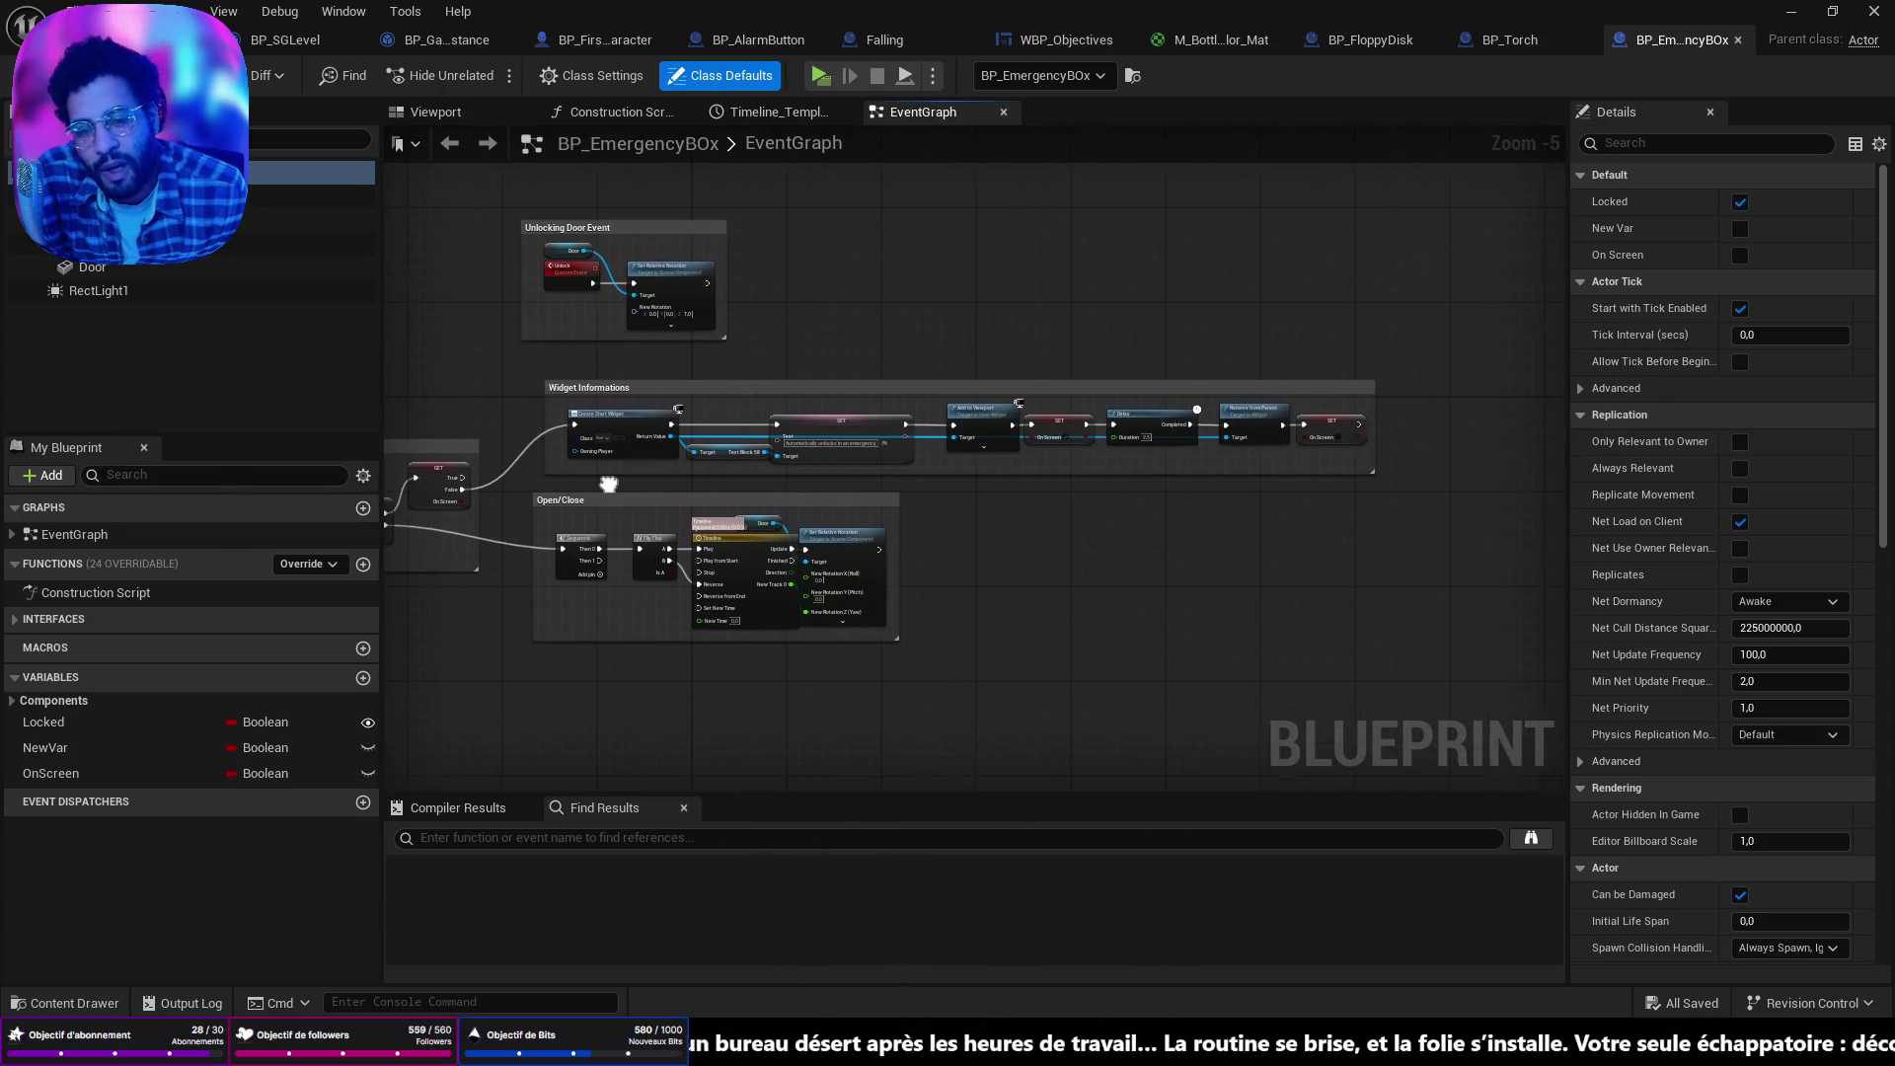
scroll(1186, 465, "down", 3)
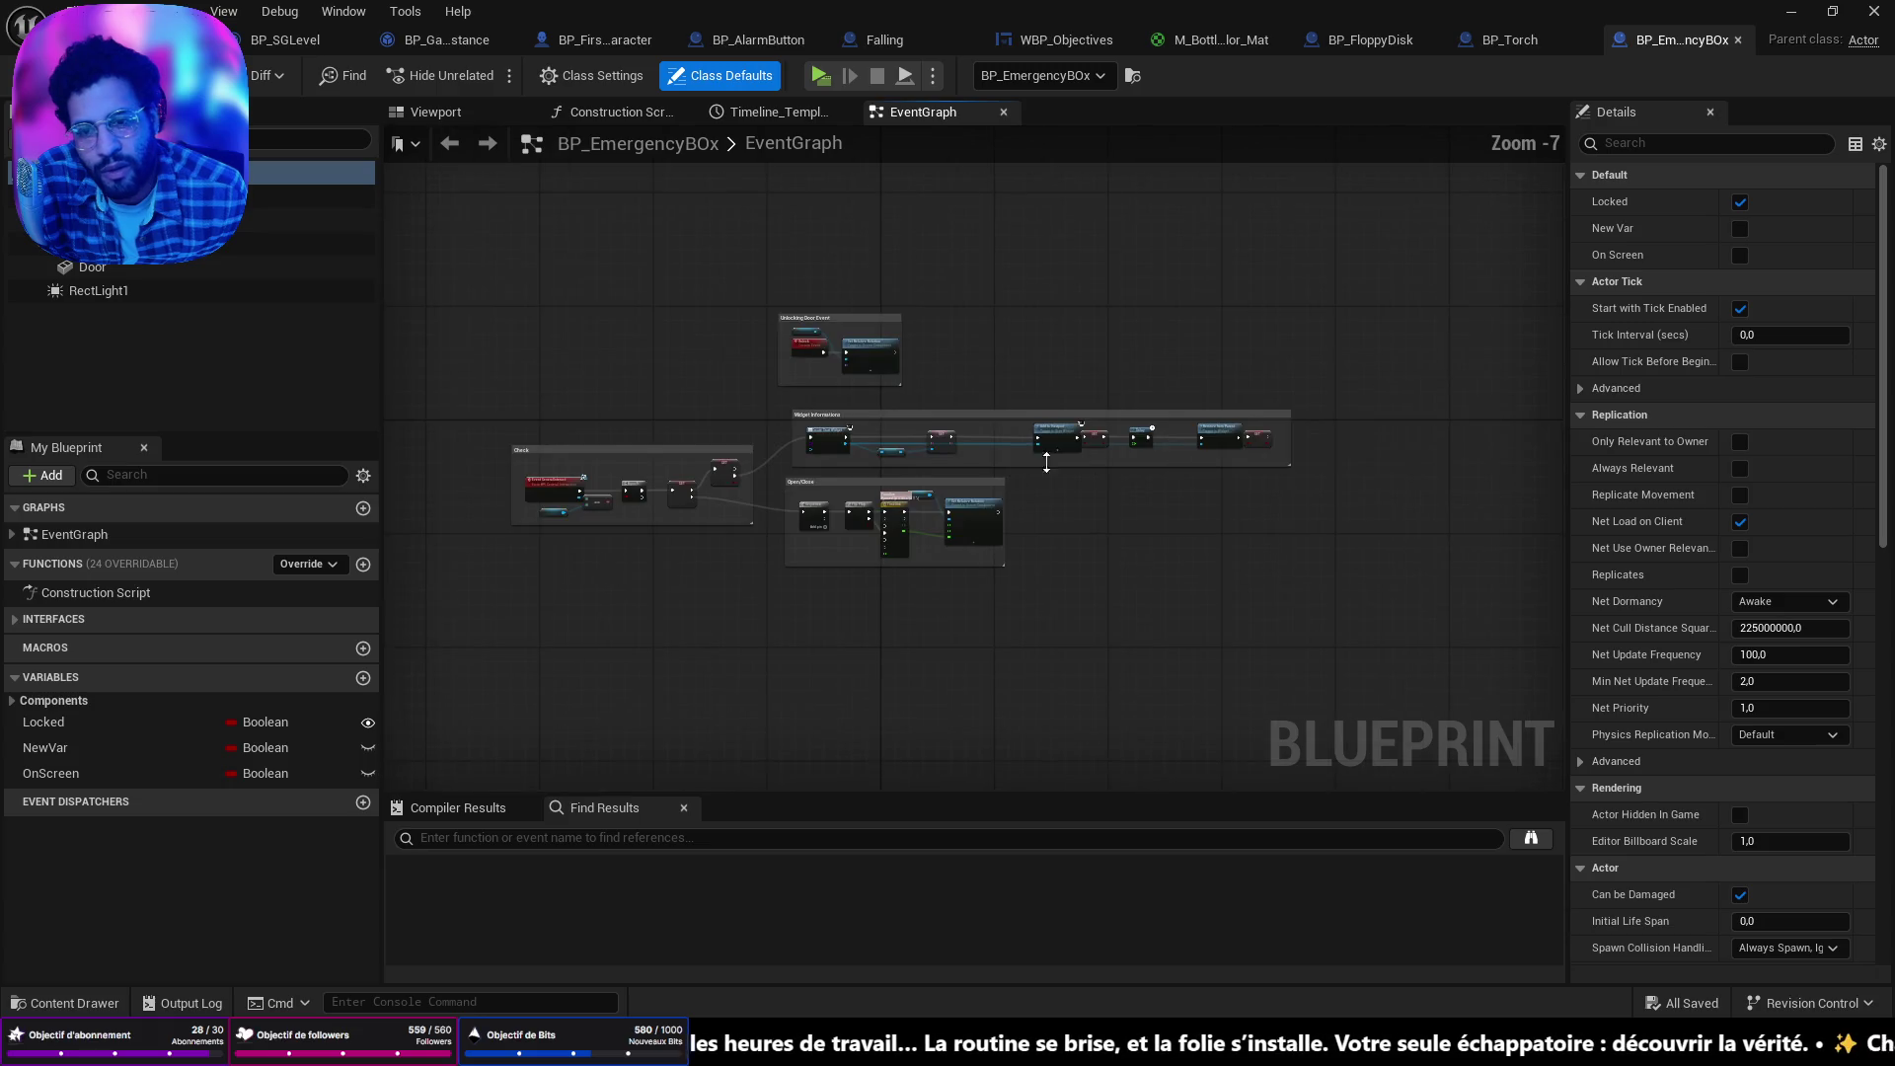
mouse_move(1044, 457)
left_mouse_down()
mouse_move(1100, 402)
mouse_move(1498, 425)
left_mouse_up()
scroll(1057, 432, "up", 2)
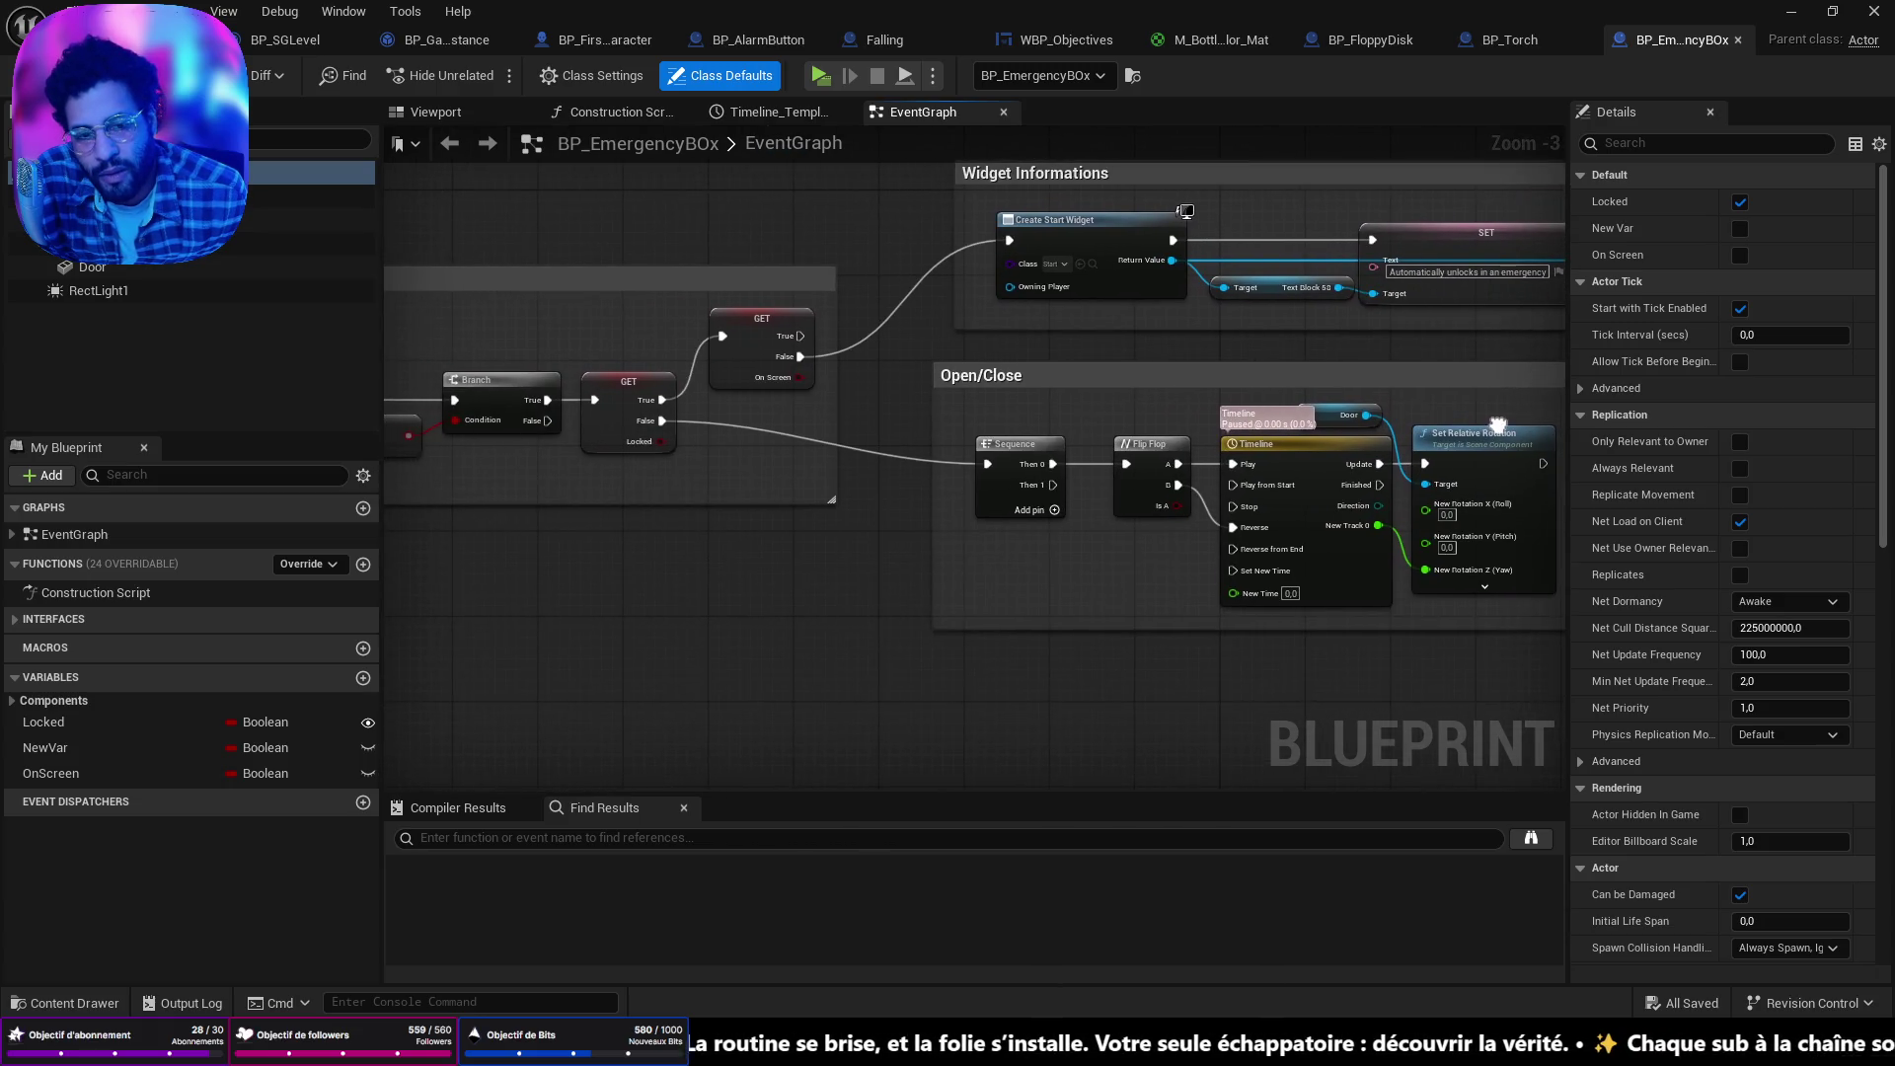
scroll(1310, 412, "down", 2)
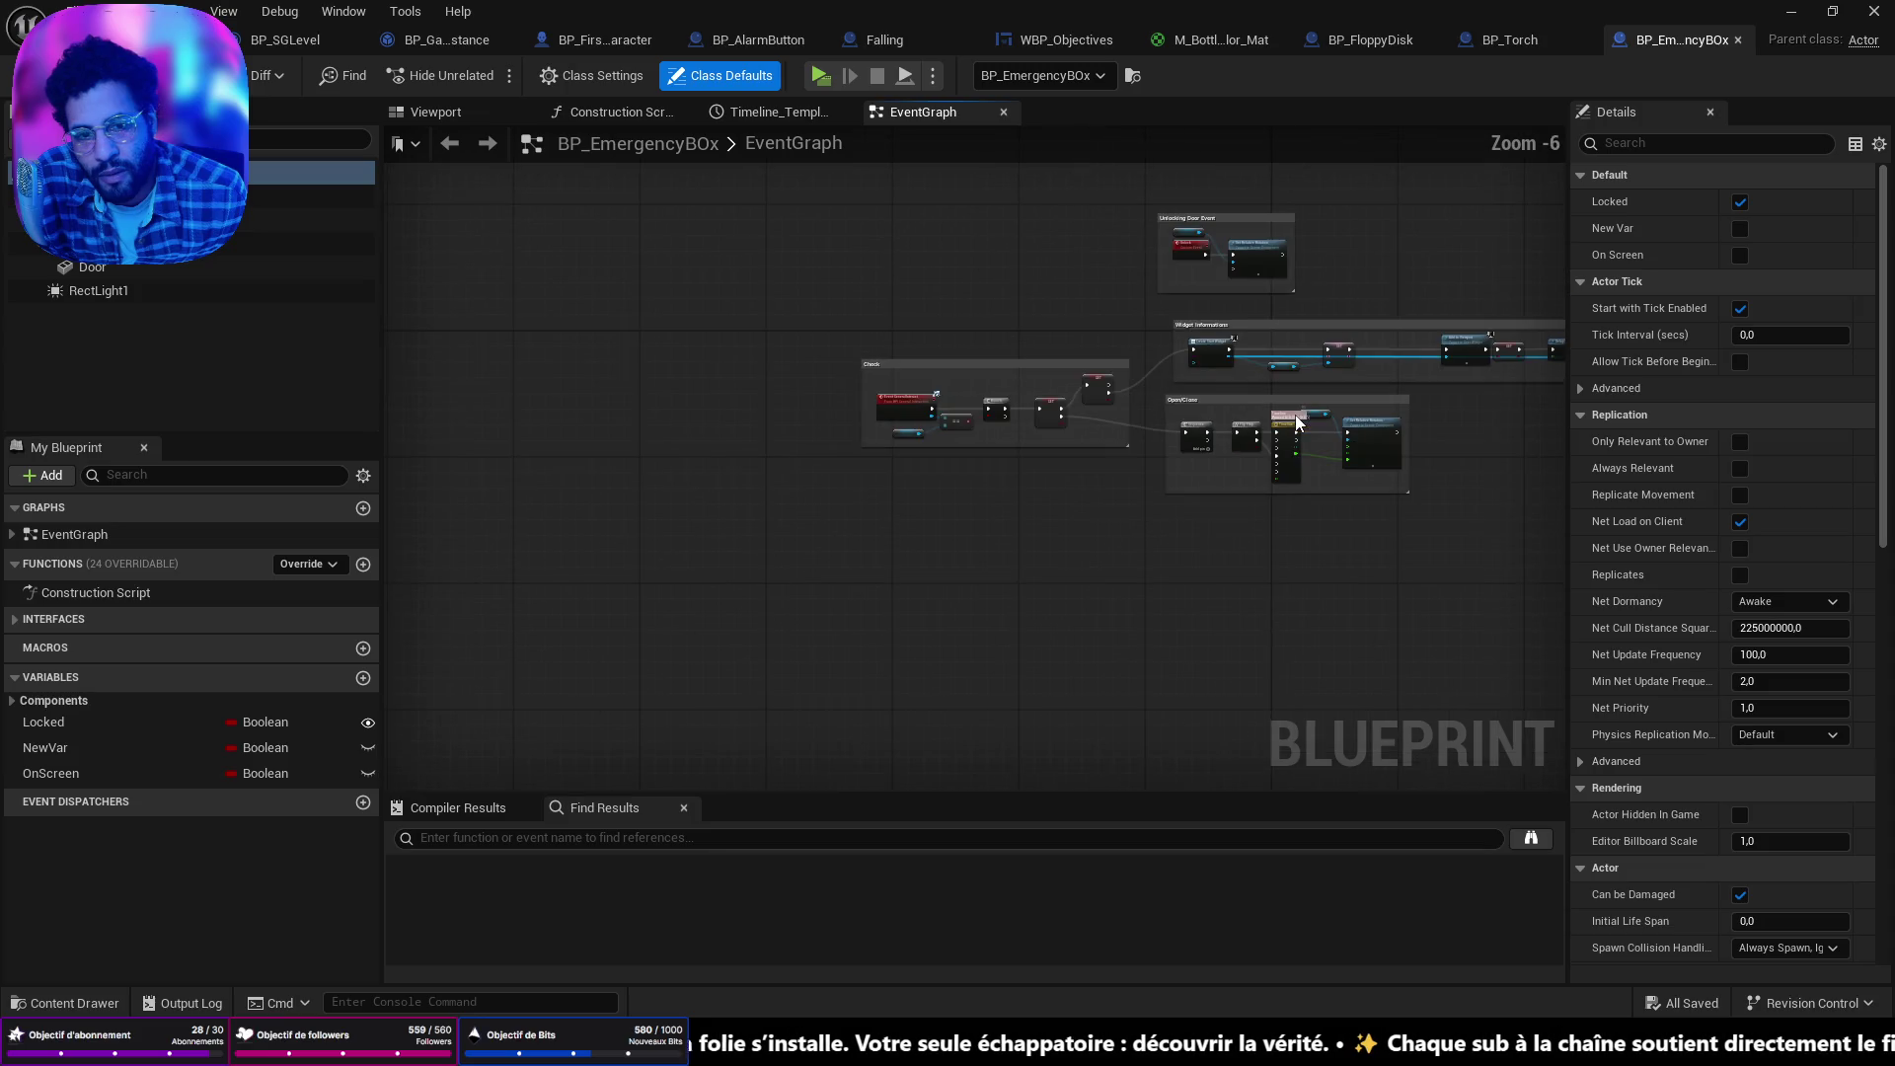
mouse_move(972, 228)
left_mouse_down()
mouse_move(867, 360)
mouse_move(766, 372)
left_mouse_up()
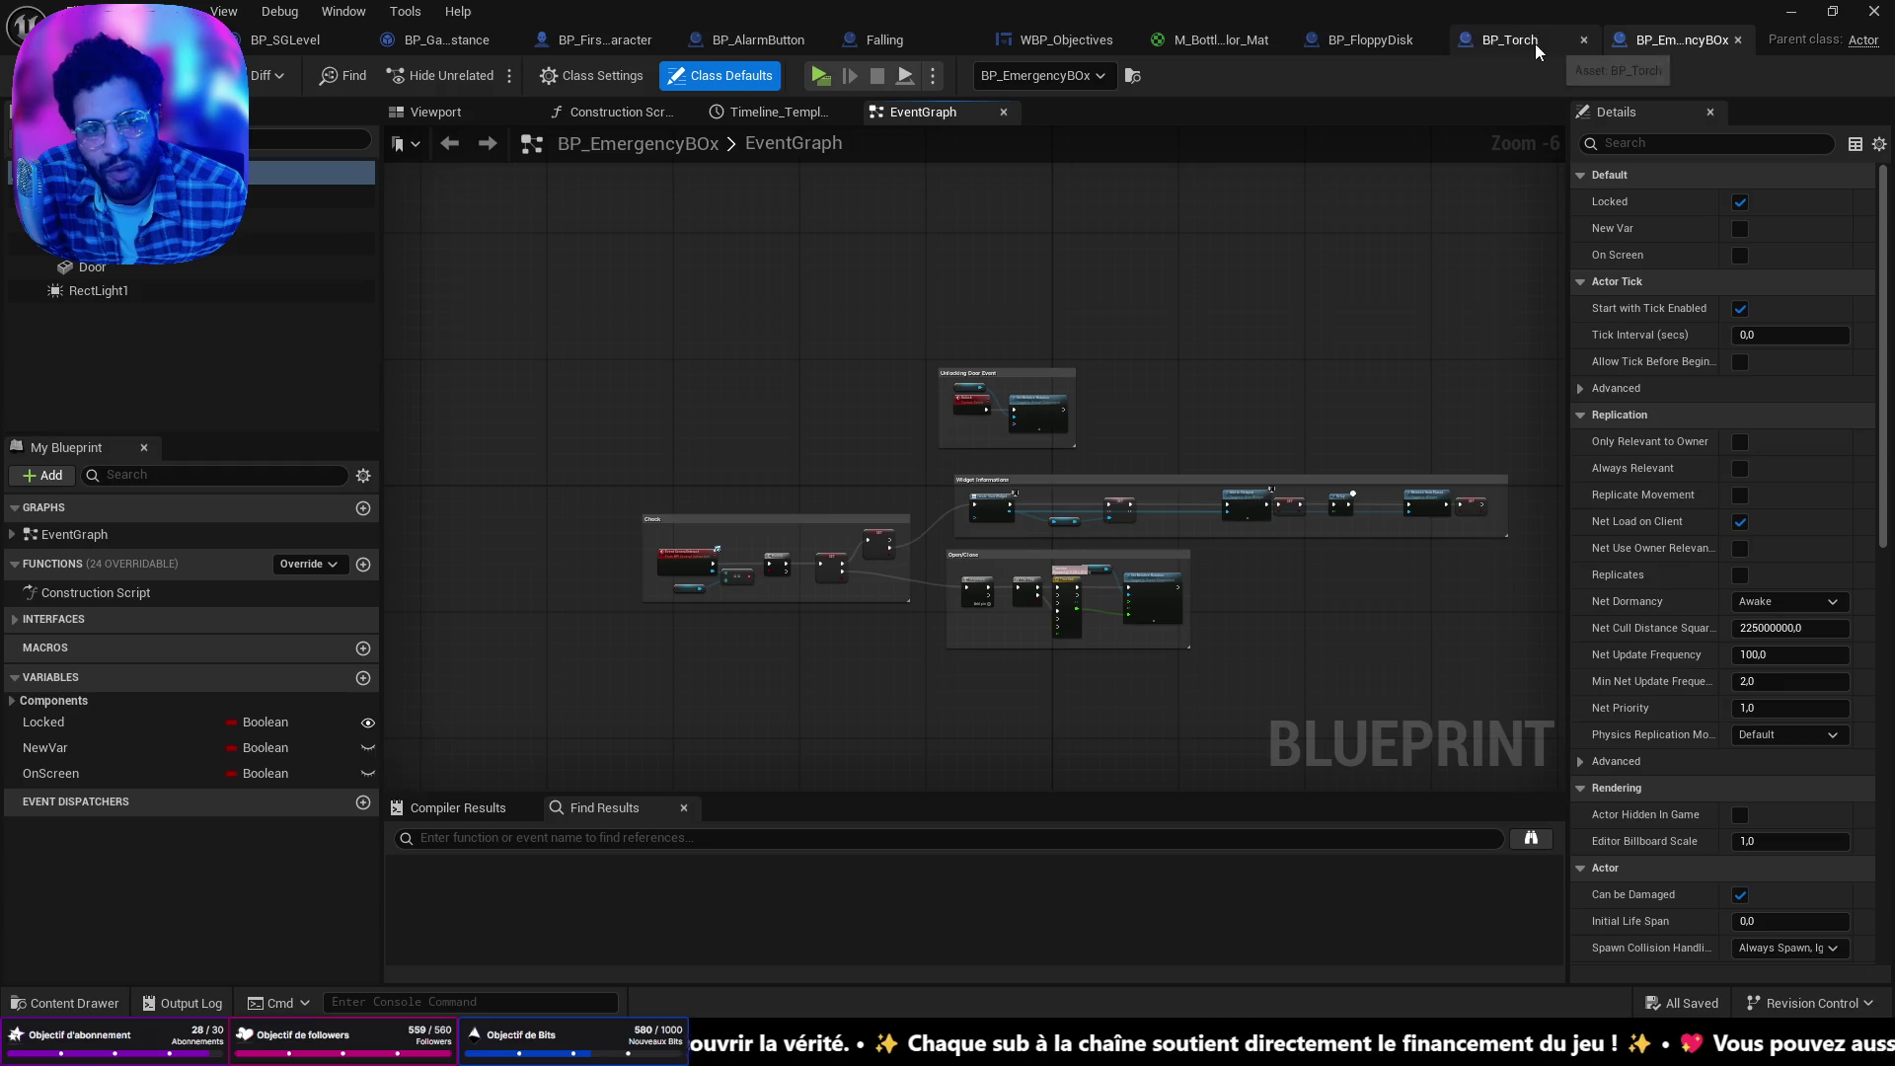
Review BP_Torch's ItemLogicOnly chain end to end, then move to its empty EventGraph.
left_click(1520, 40)
scroll(1240, 364, "down", 3)
left_click_drag(1169, 302, 1194, 358)
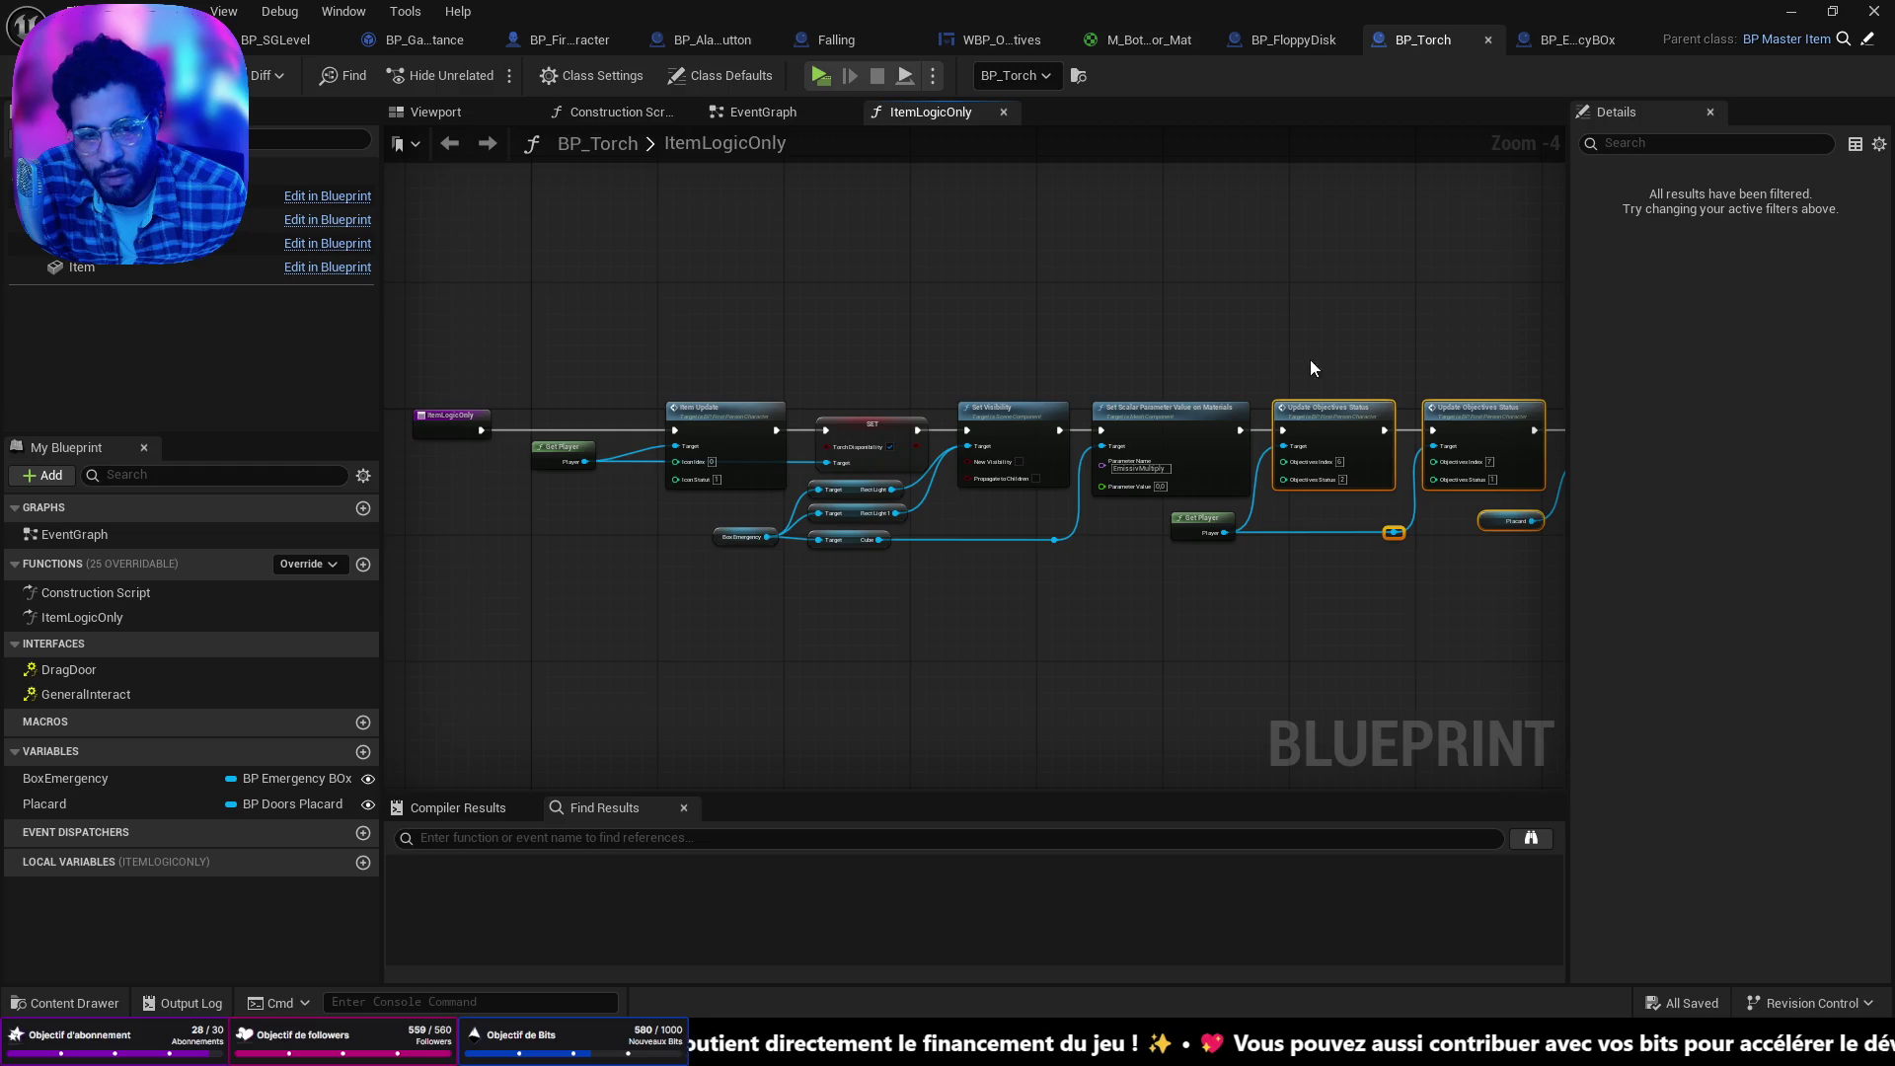
mouse_move(1311, 361)
left_mouse_down()
mouse_move(1099, 359)
mouse_move(1383, 383)
left_mouse_up()
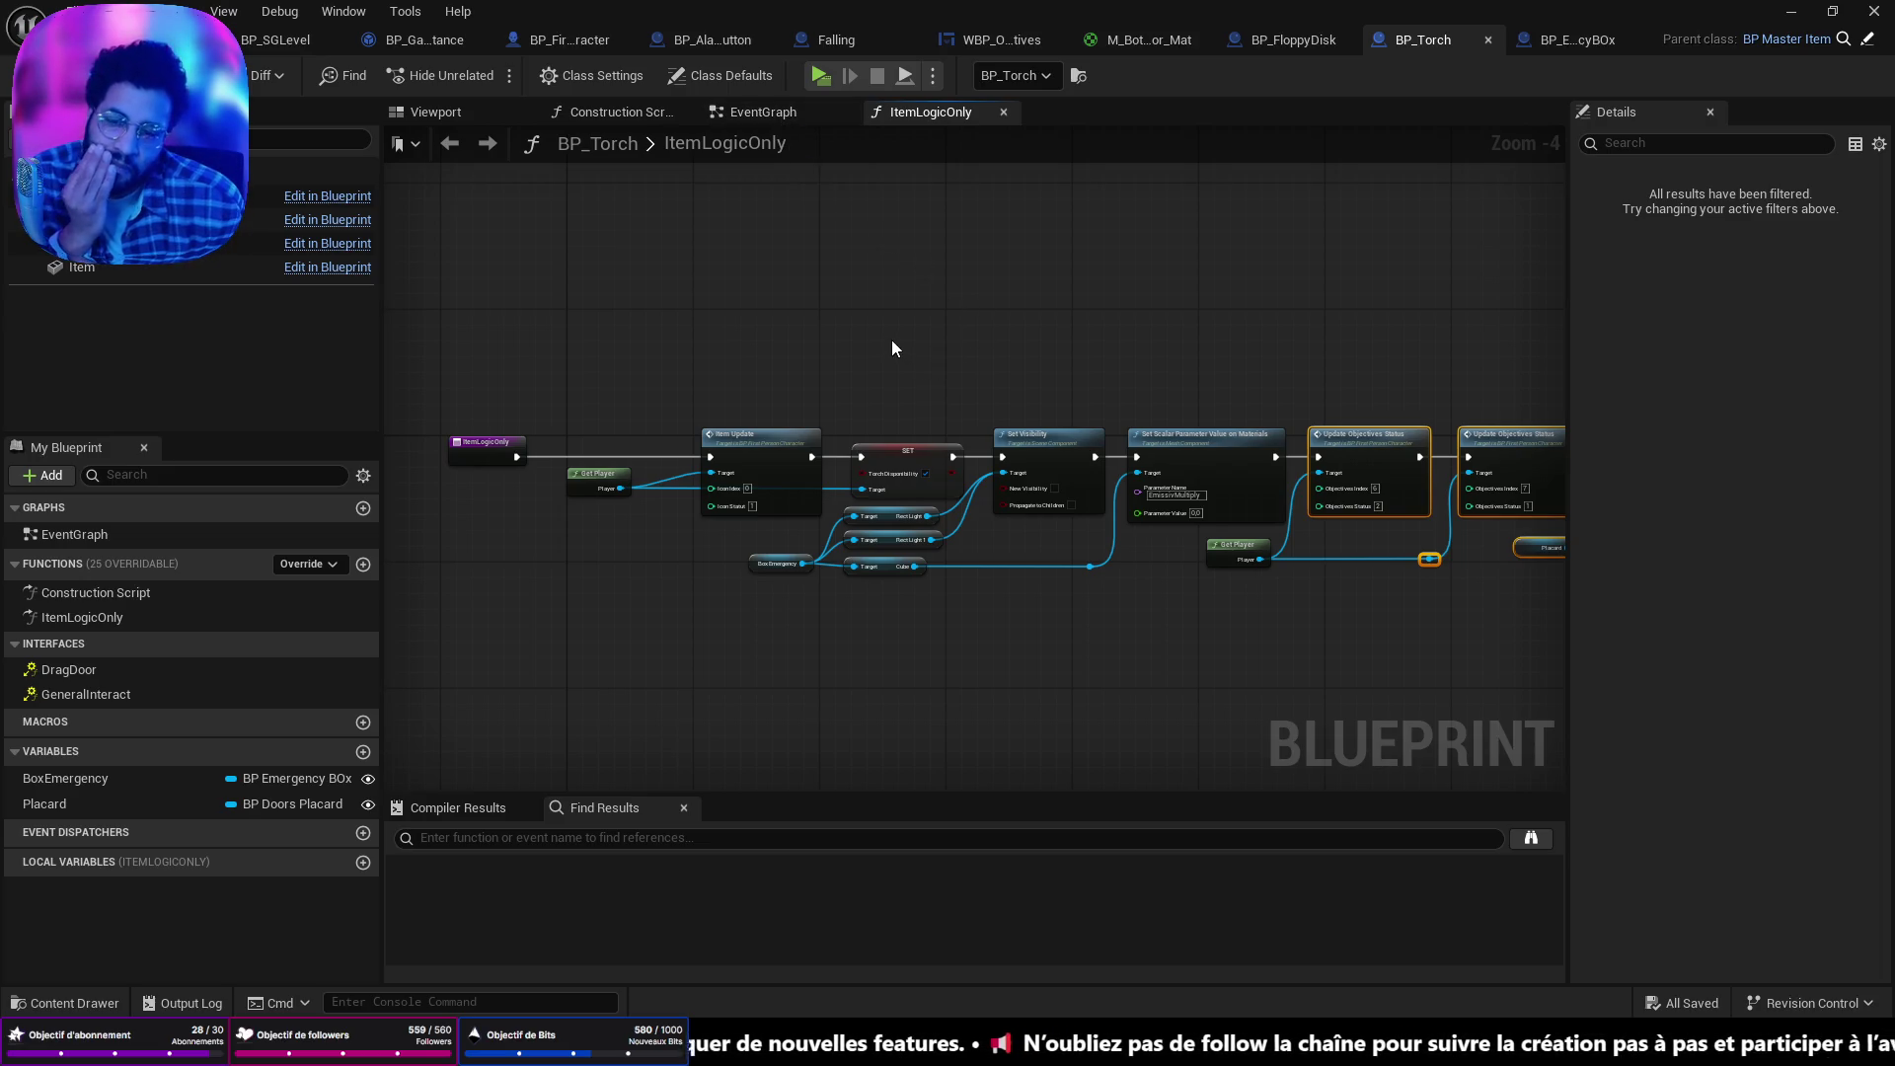
left_click_drag(942, 353, 780, 364)
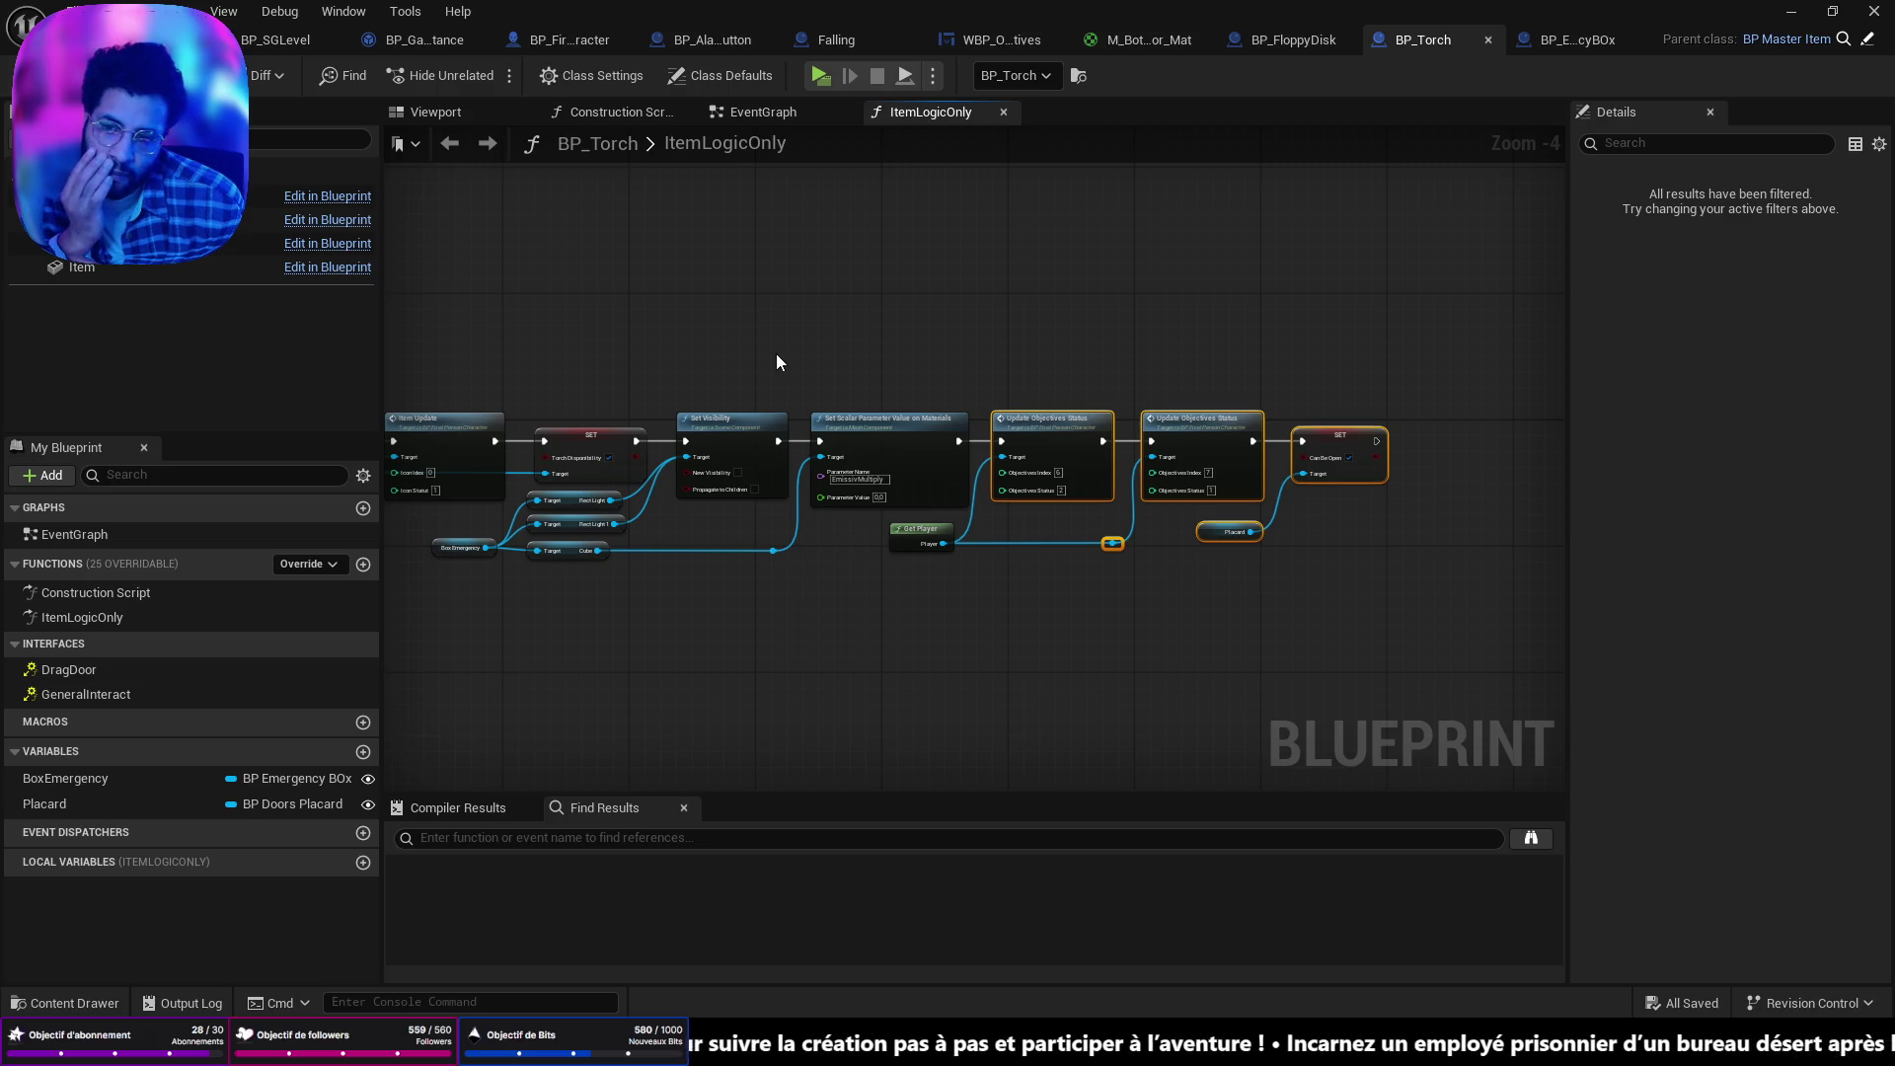
left_click_drag(776, 362, 1331, 483)
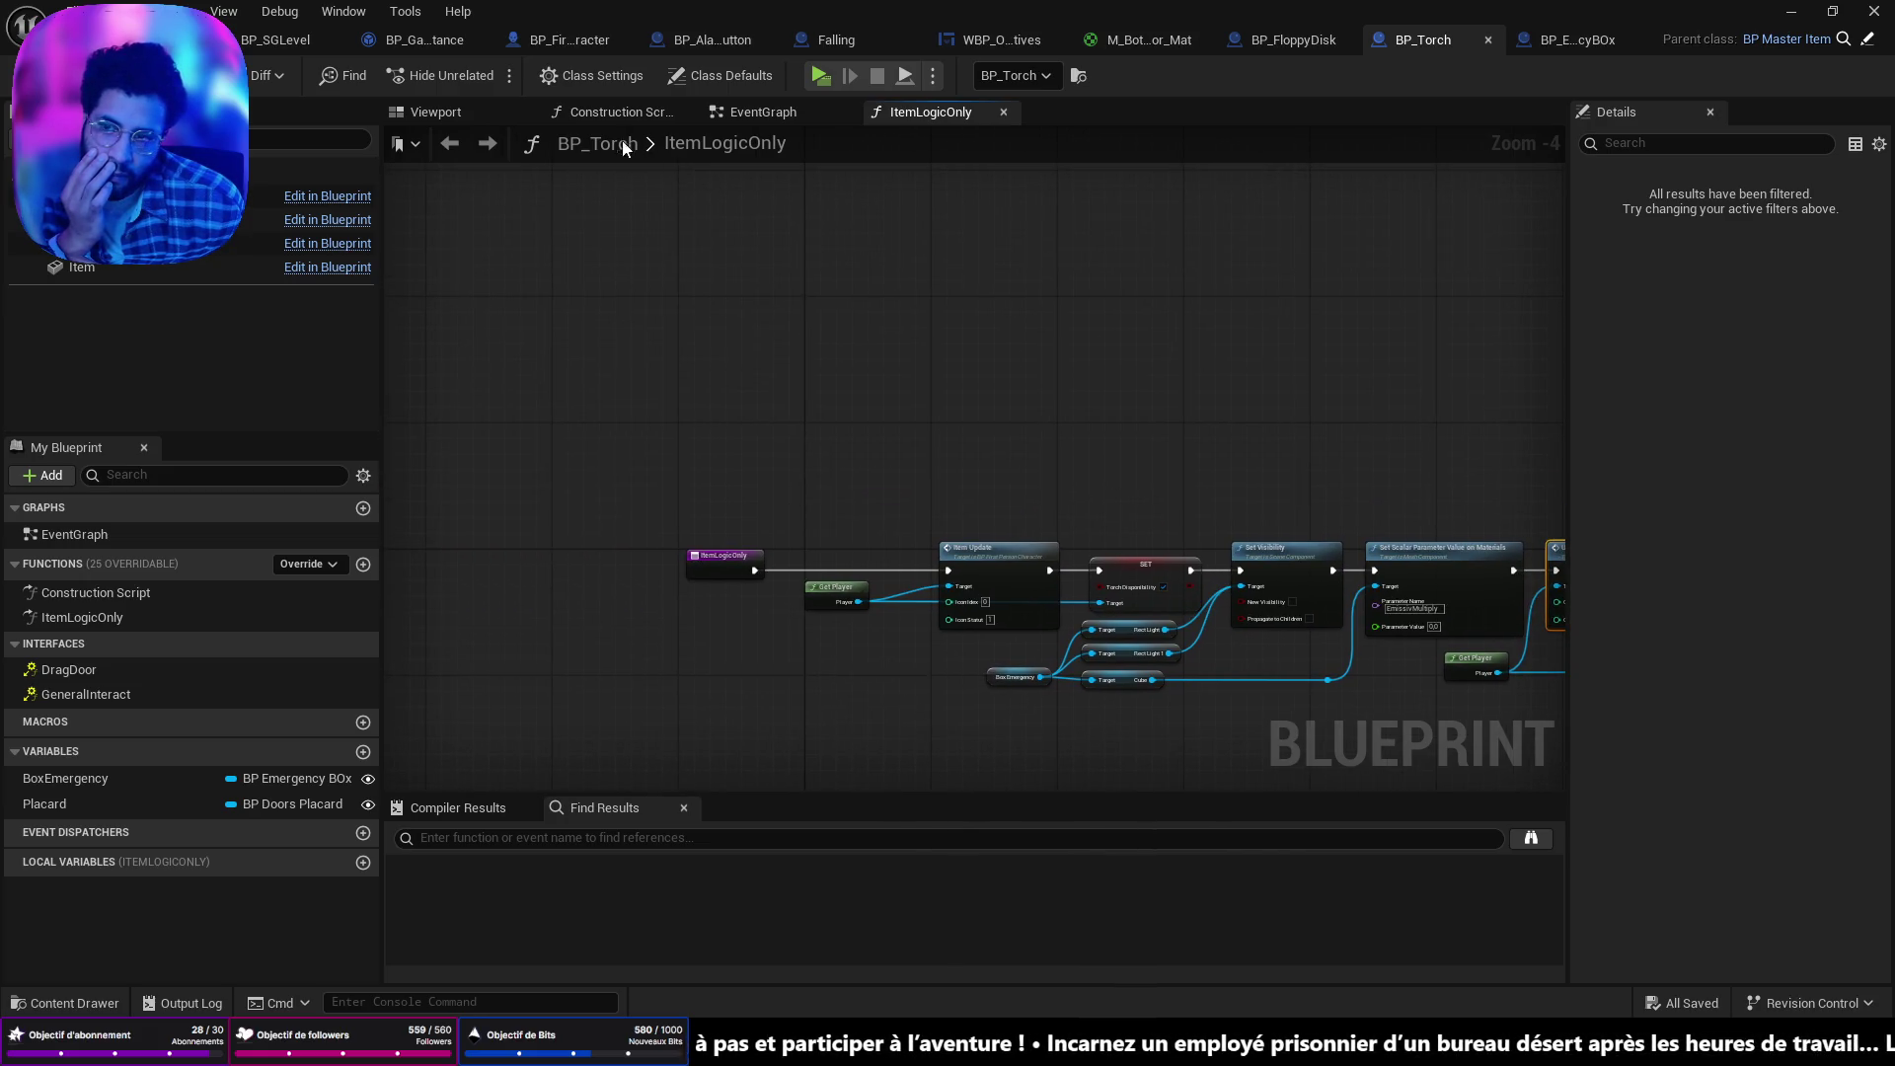
left_click(746, 116)
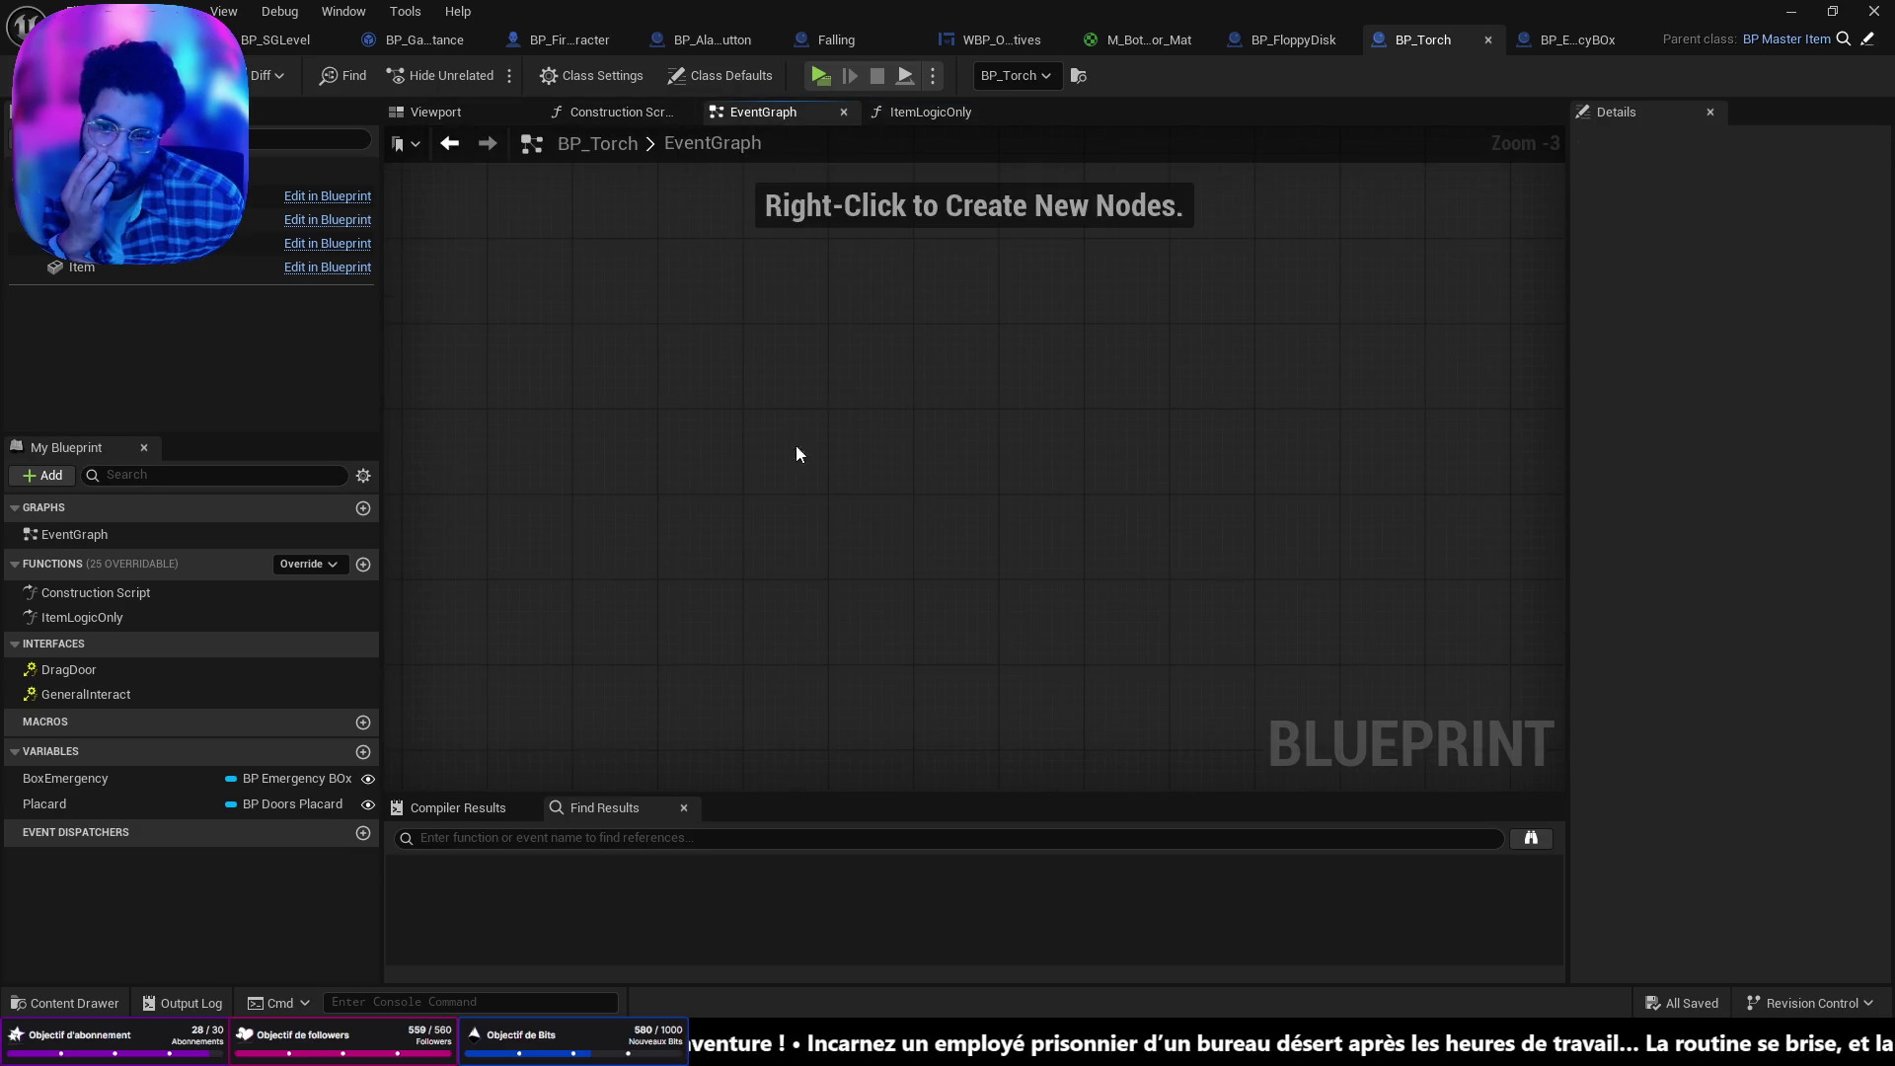
Add an Event BeginPlay node and a Get Game Instance node to BP_Torch's EventGraph.
right_click(803, 499)
type("intensity")
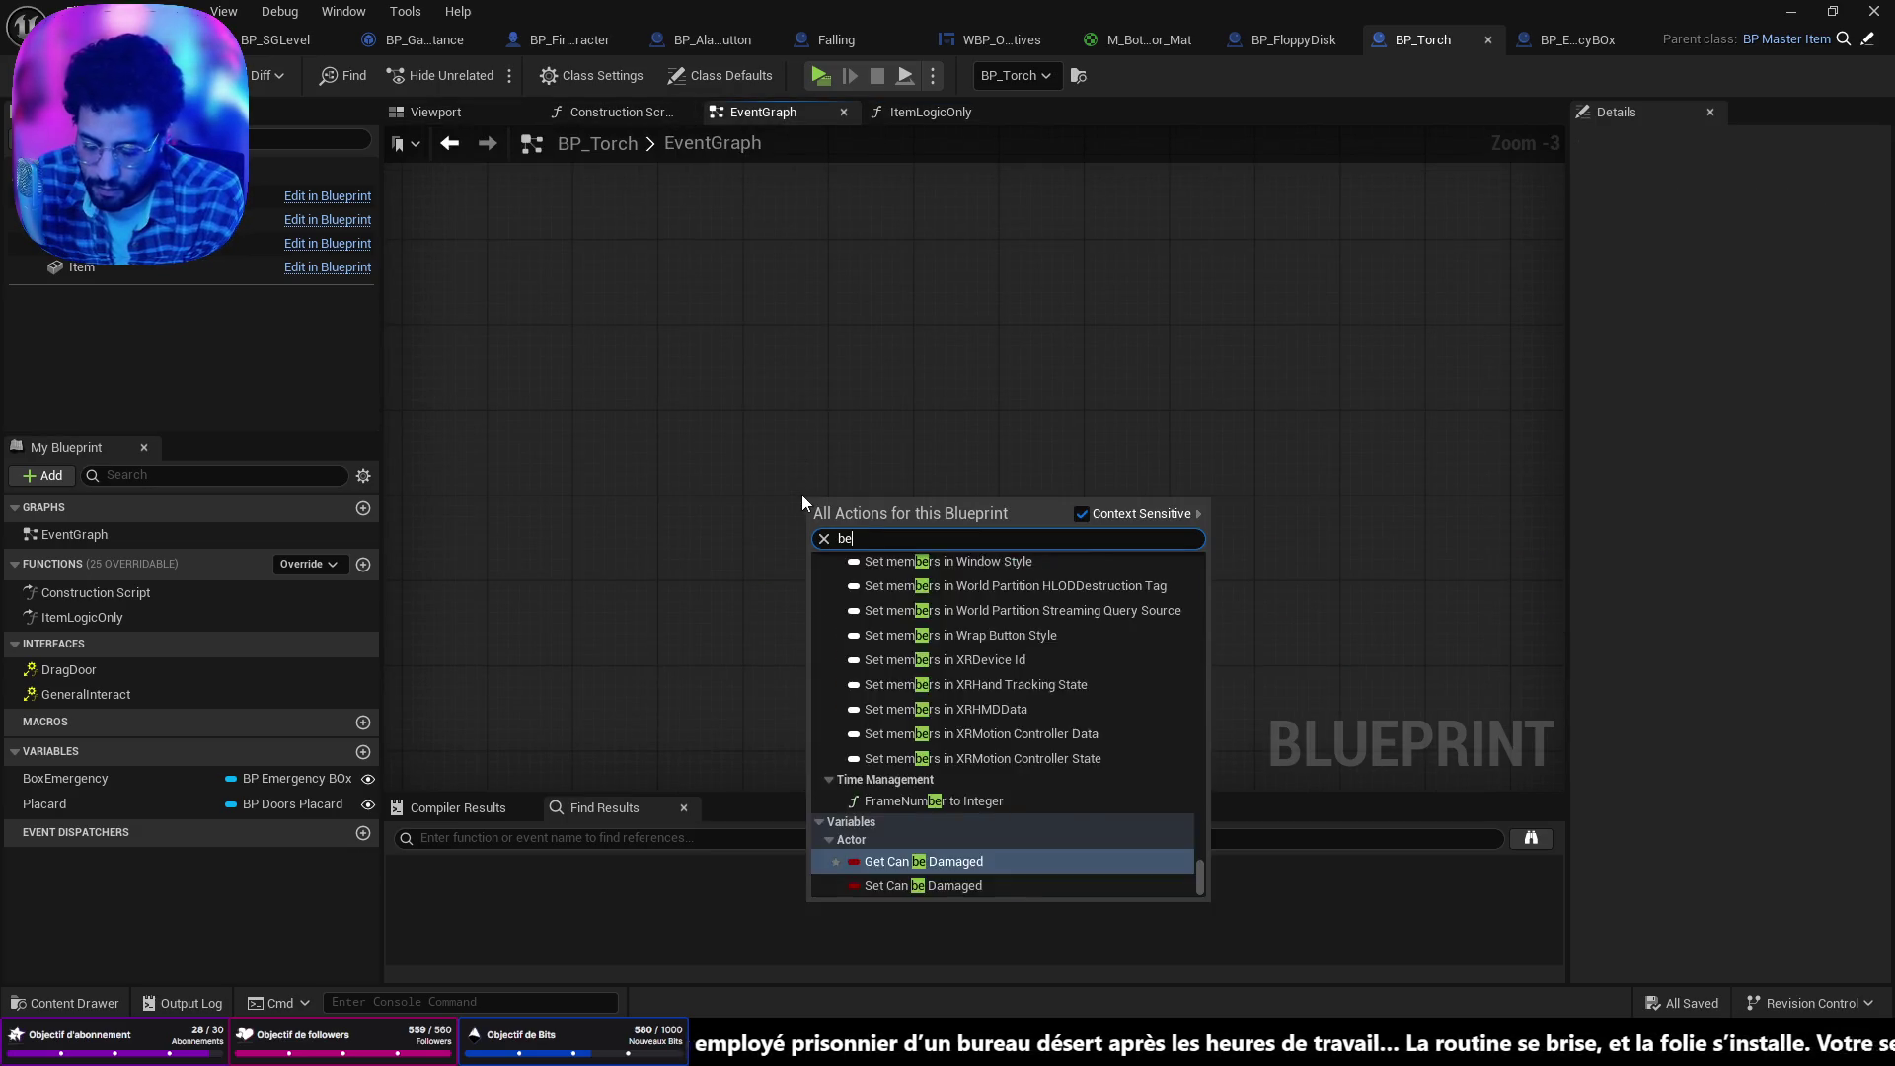
key("Escape")
key("ctrl+v")
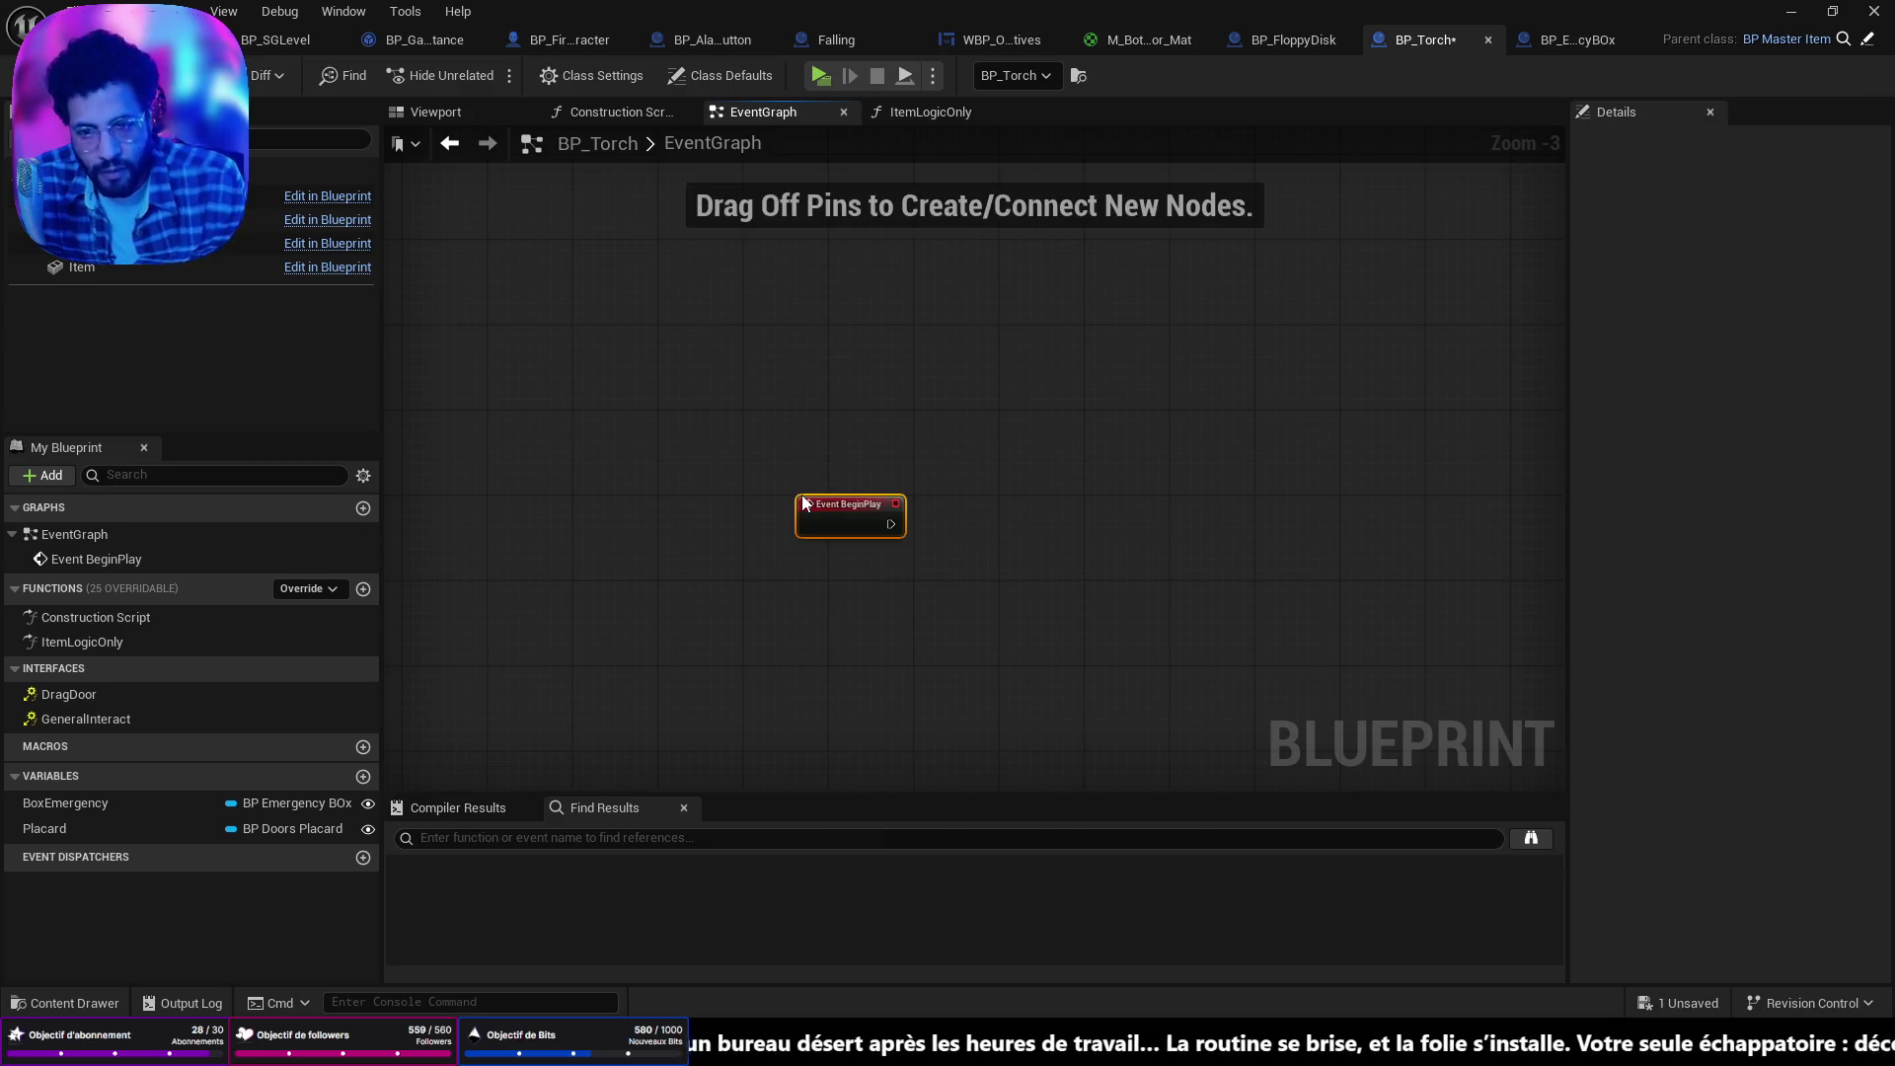
right_click(809, 584)
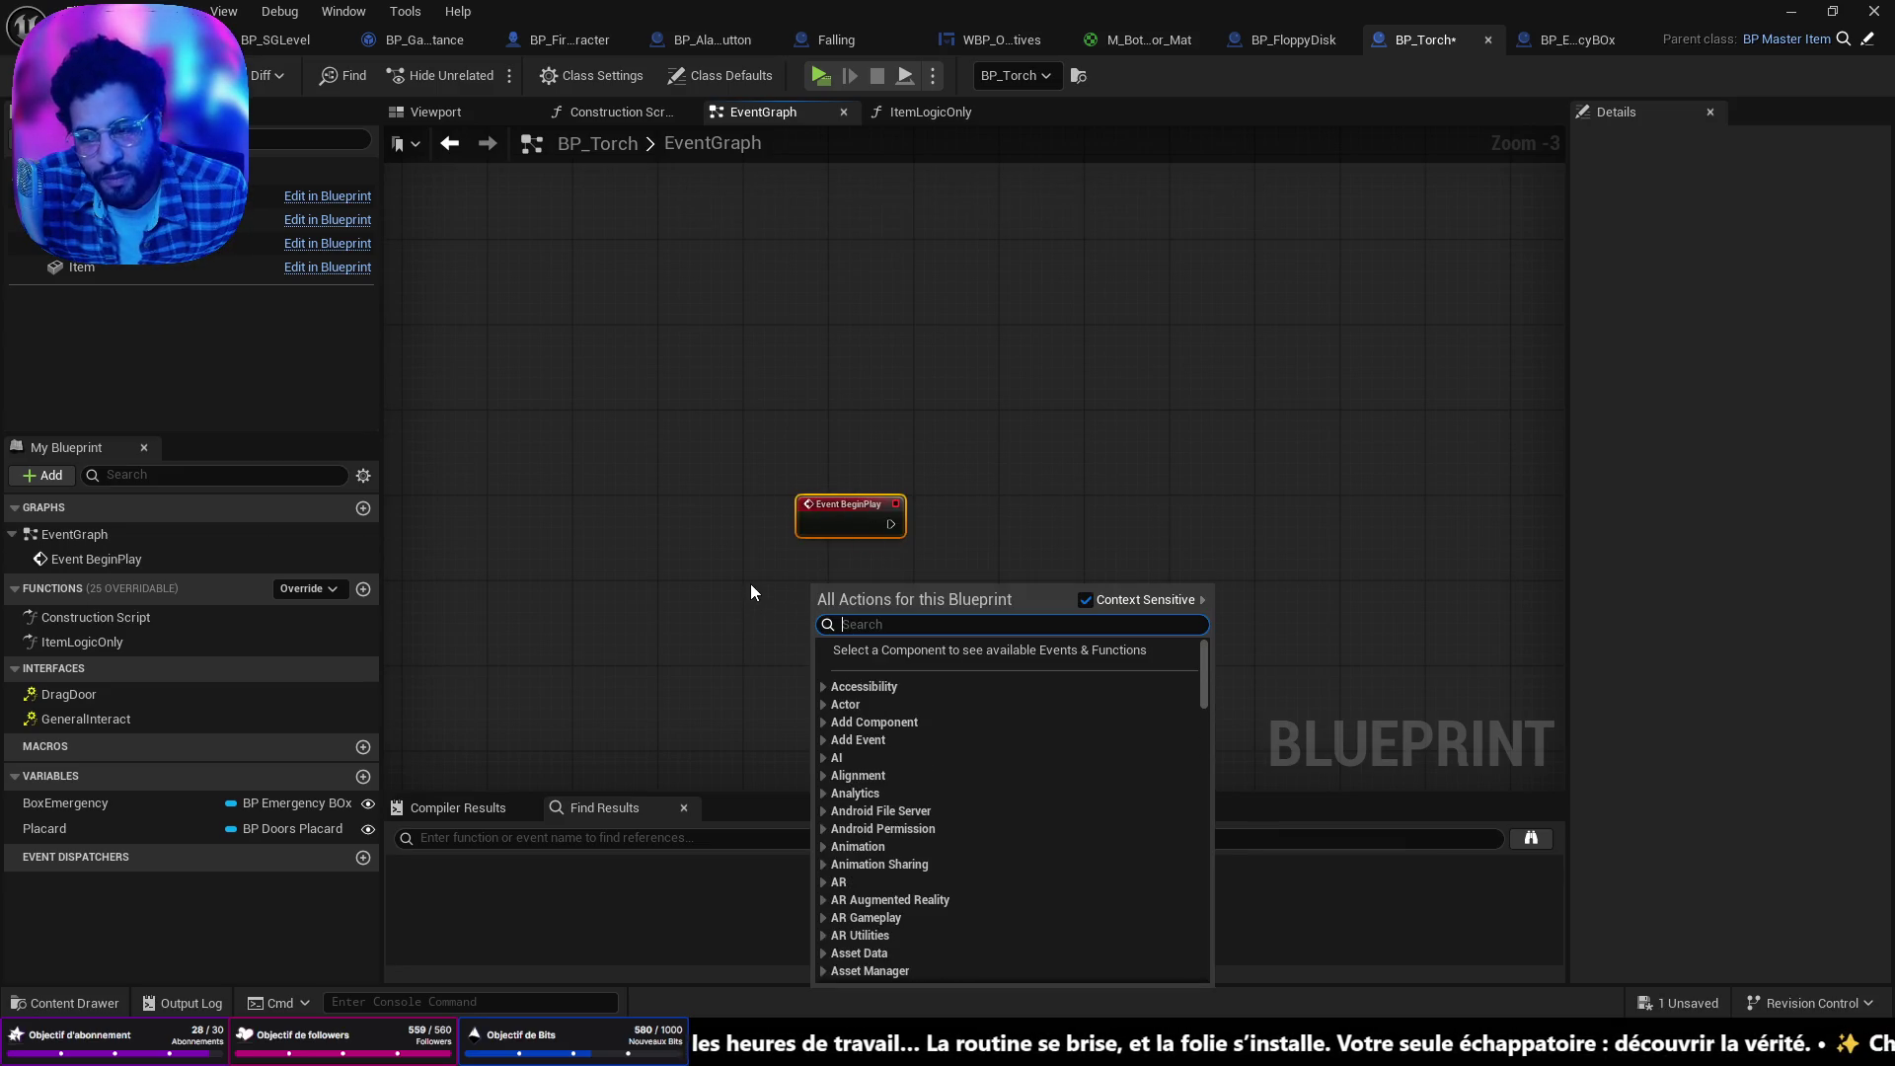
left_click(815, 576)
right_click(818, 584)
type("get")
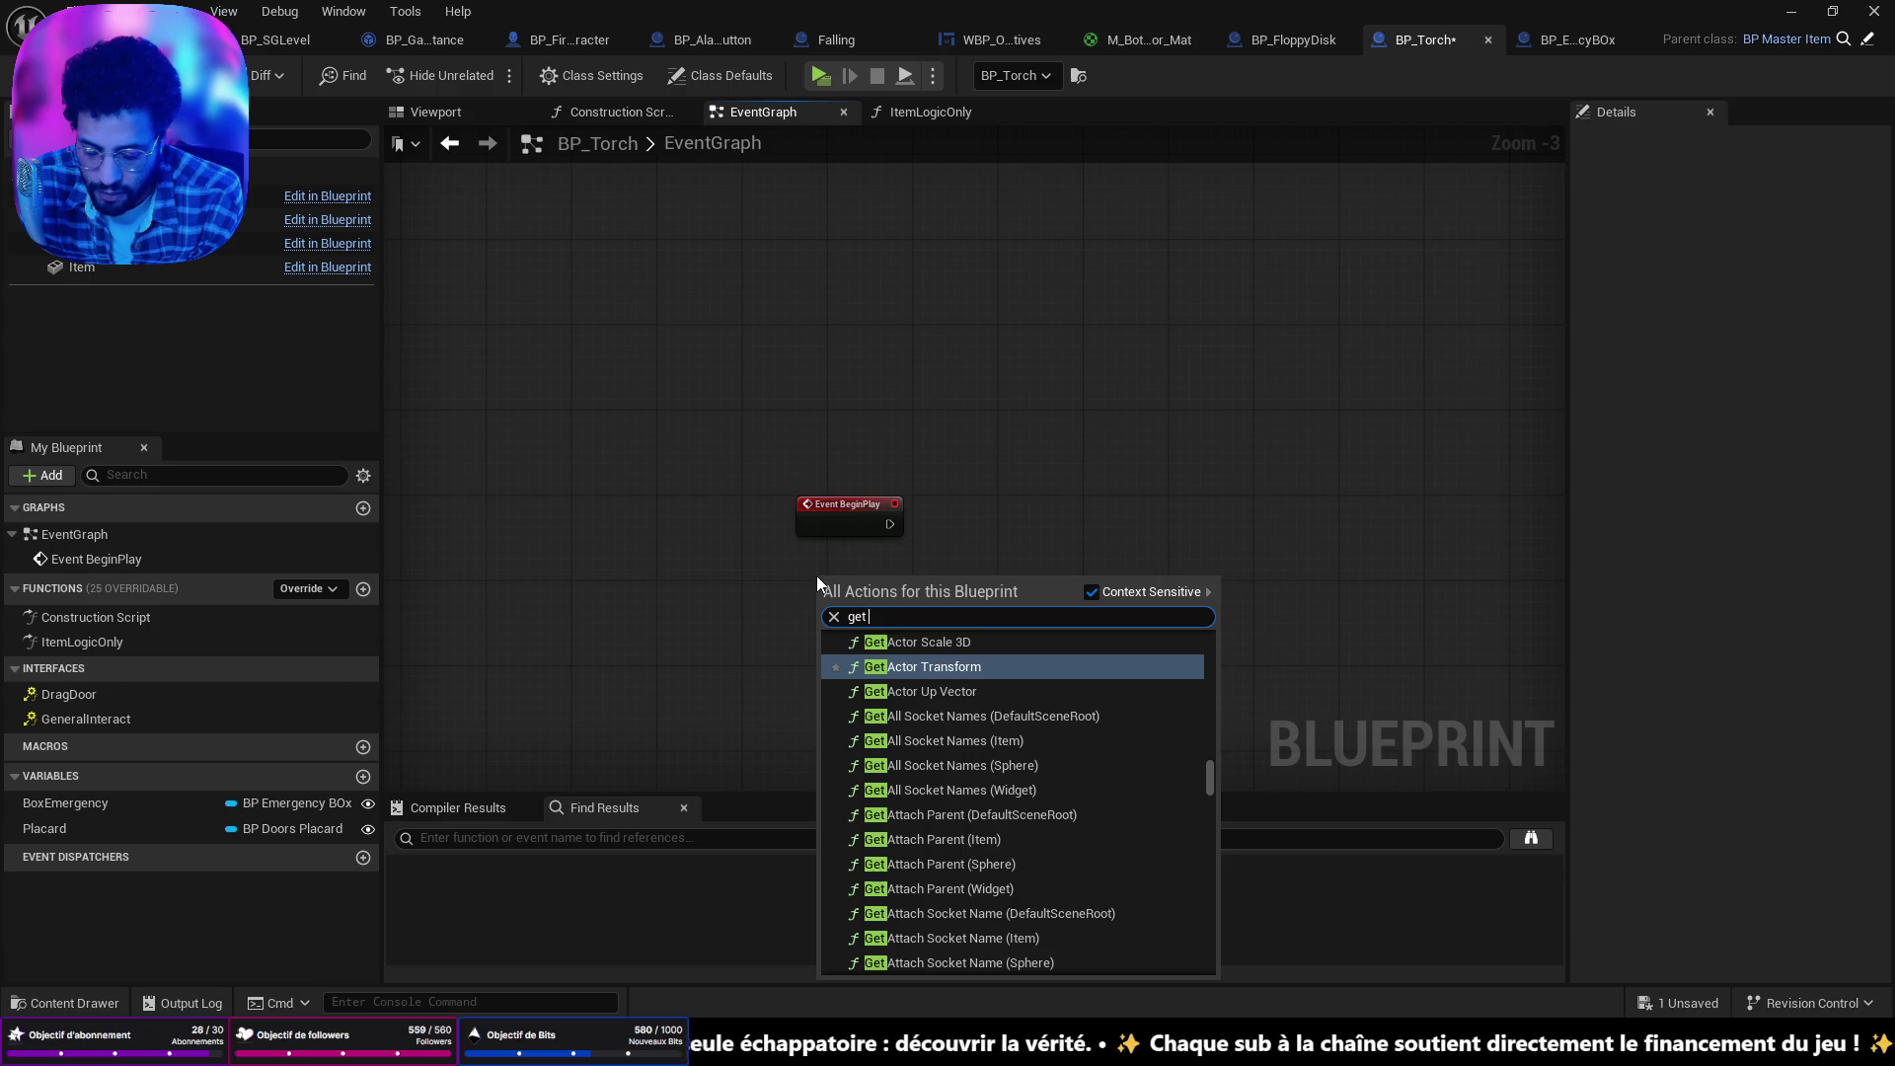
type(" game inst")
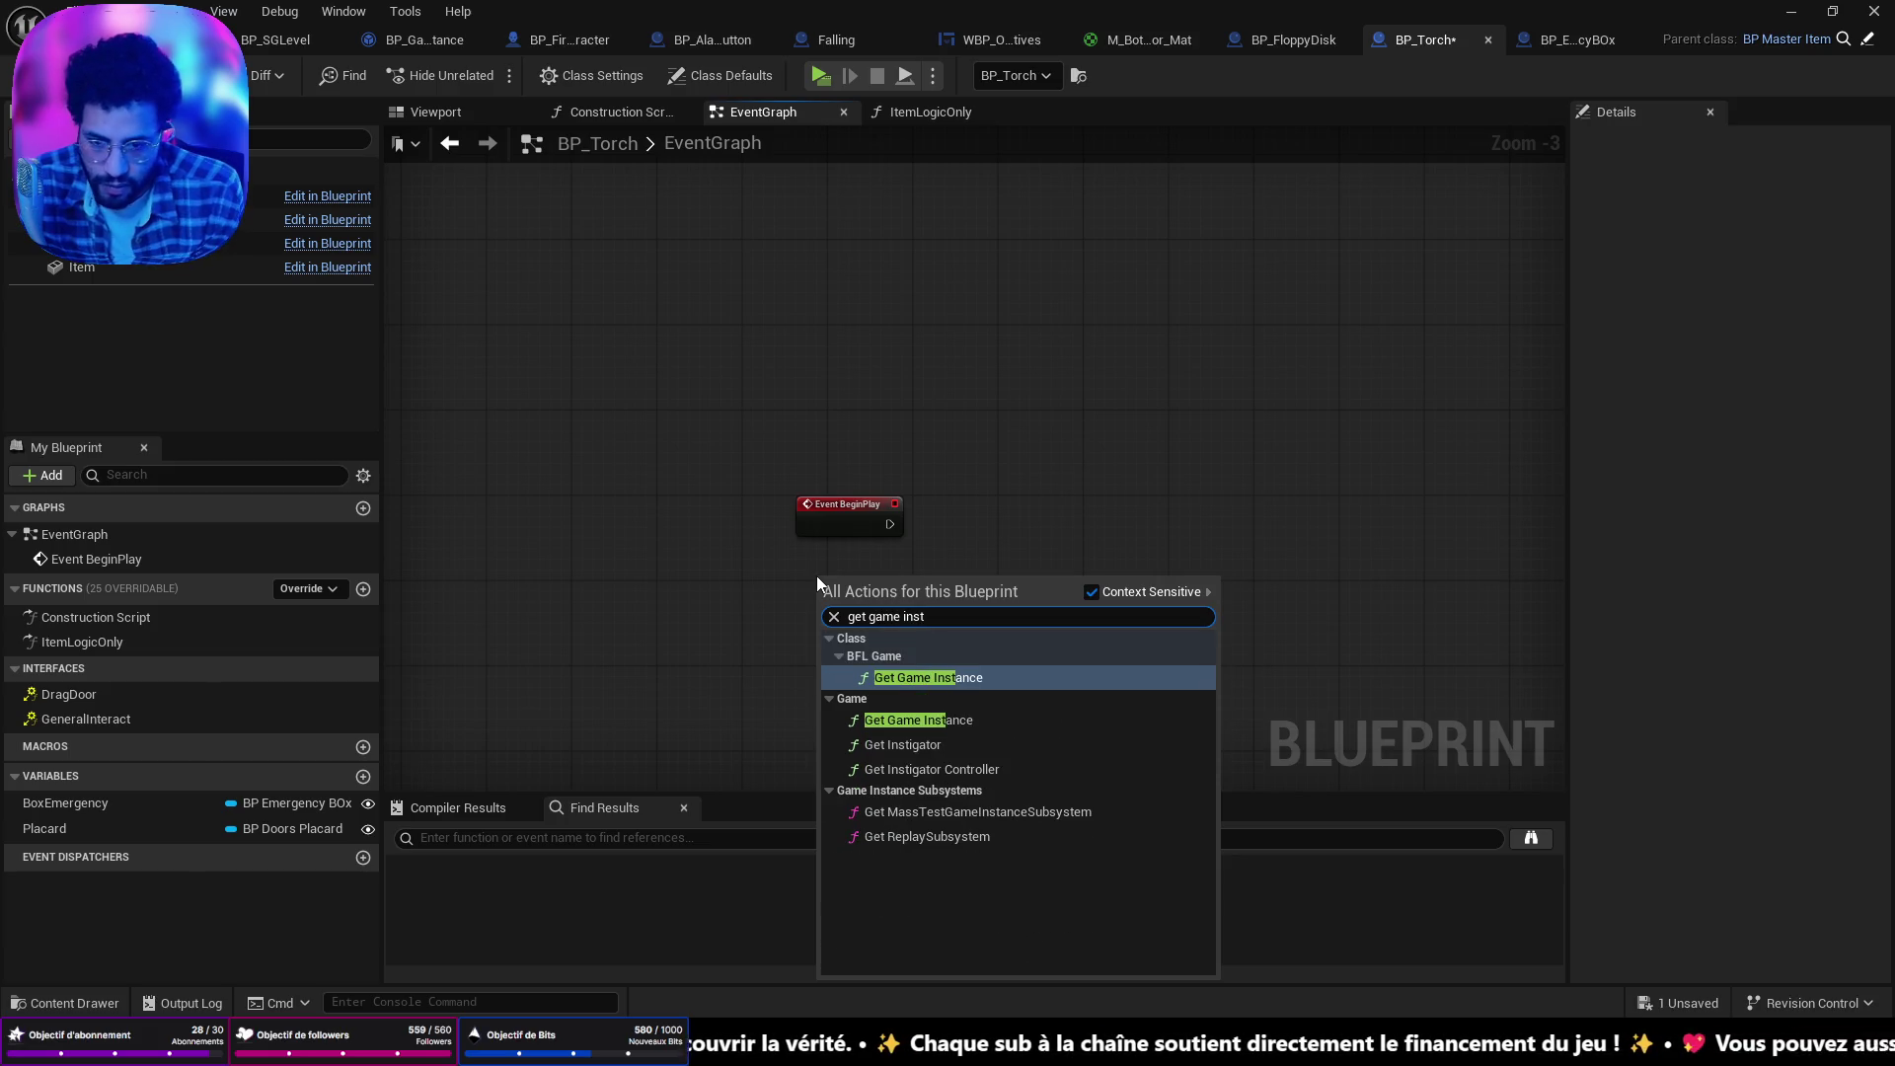
key("Return")
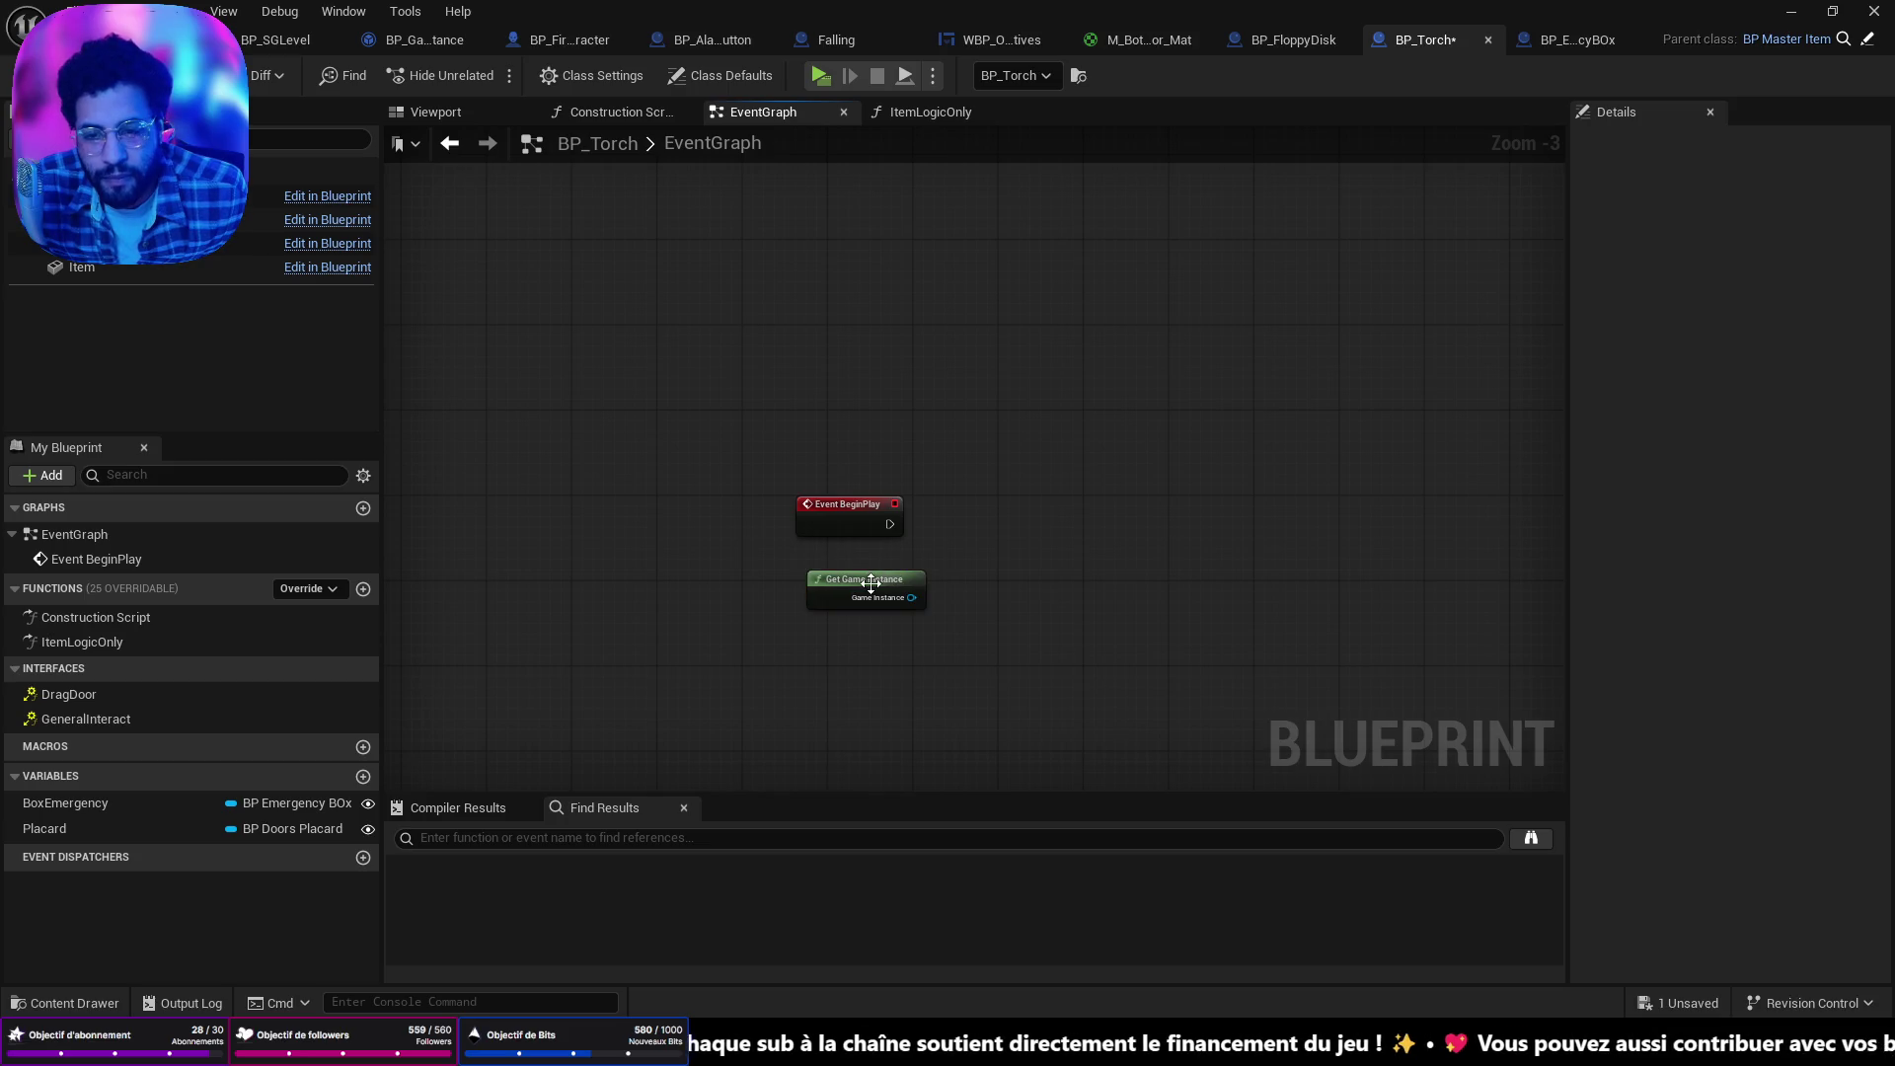
Connect a Get Torch Disponibility node to the Game Instance output and position it alongside.
mouse_move(871, 584)
left_mouse_down()
mouse_move(710, 583)
mouse_move(845, 596)
left_mouse_up()
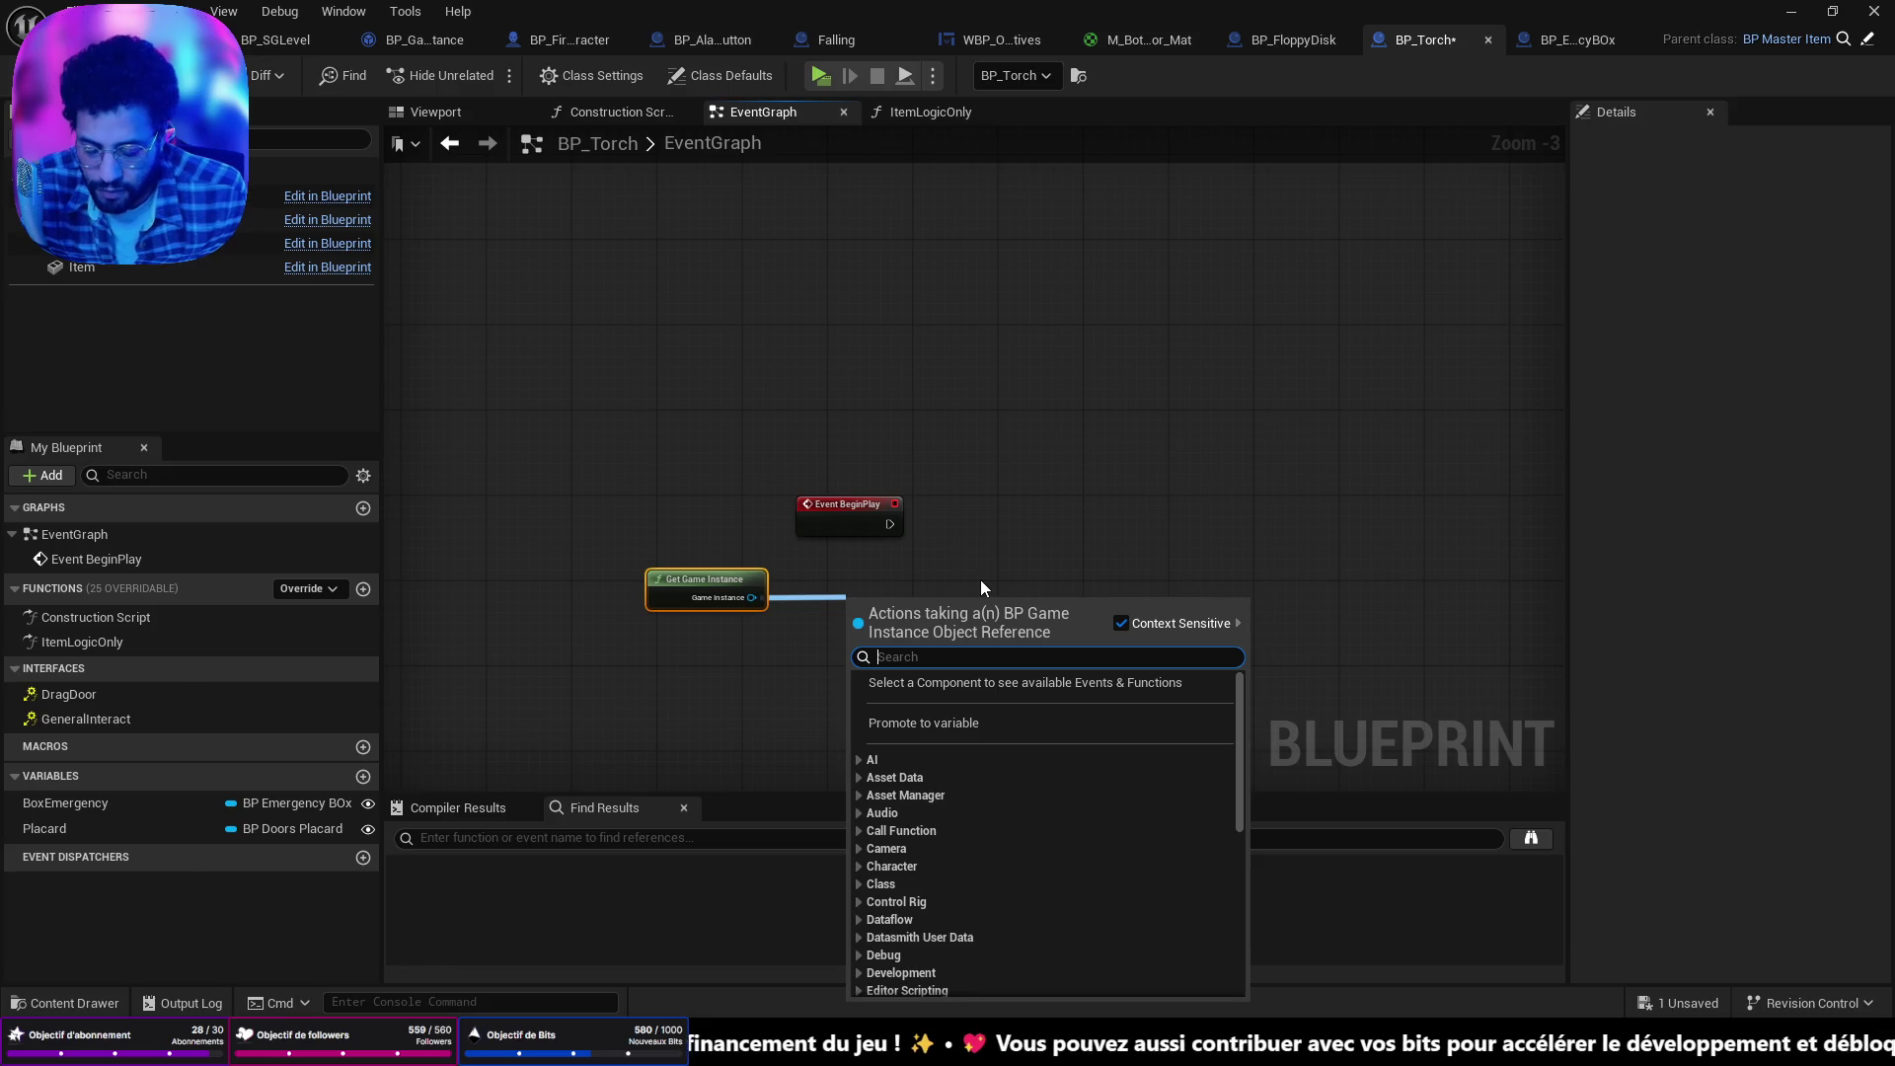
type("torch")
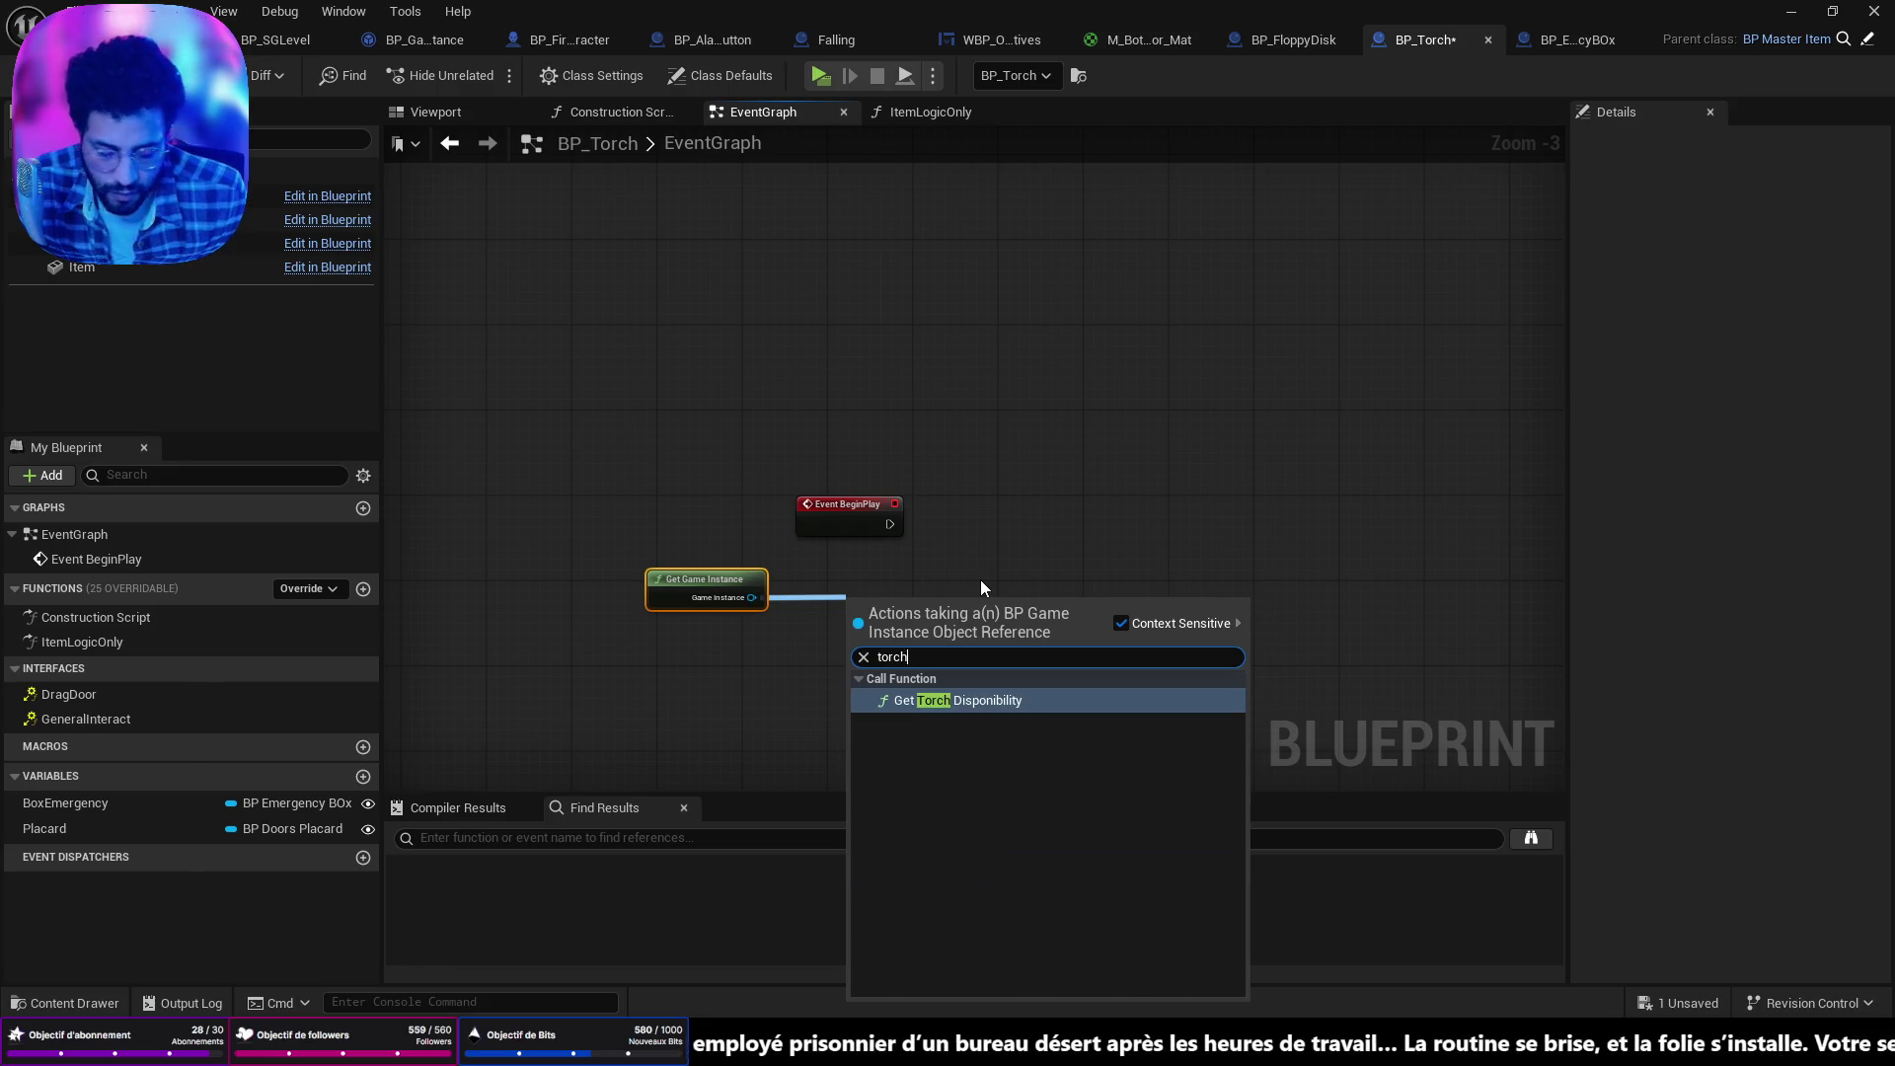
key("Return")
mouse_move(936, 604)
left_mouse_down()
mouse_move(884, 570)
mouse_move(971, 527)
left_mouse_up()
left_click(924, 644)
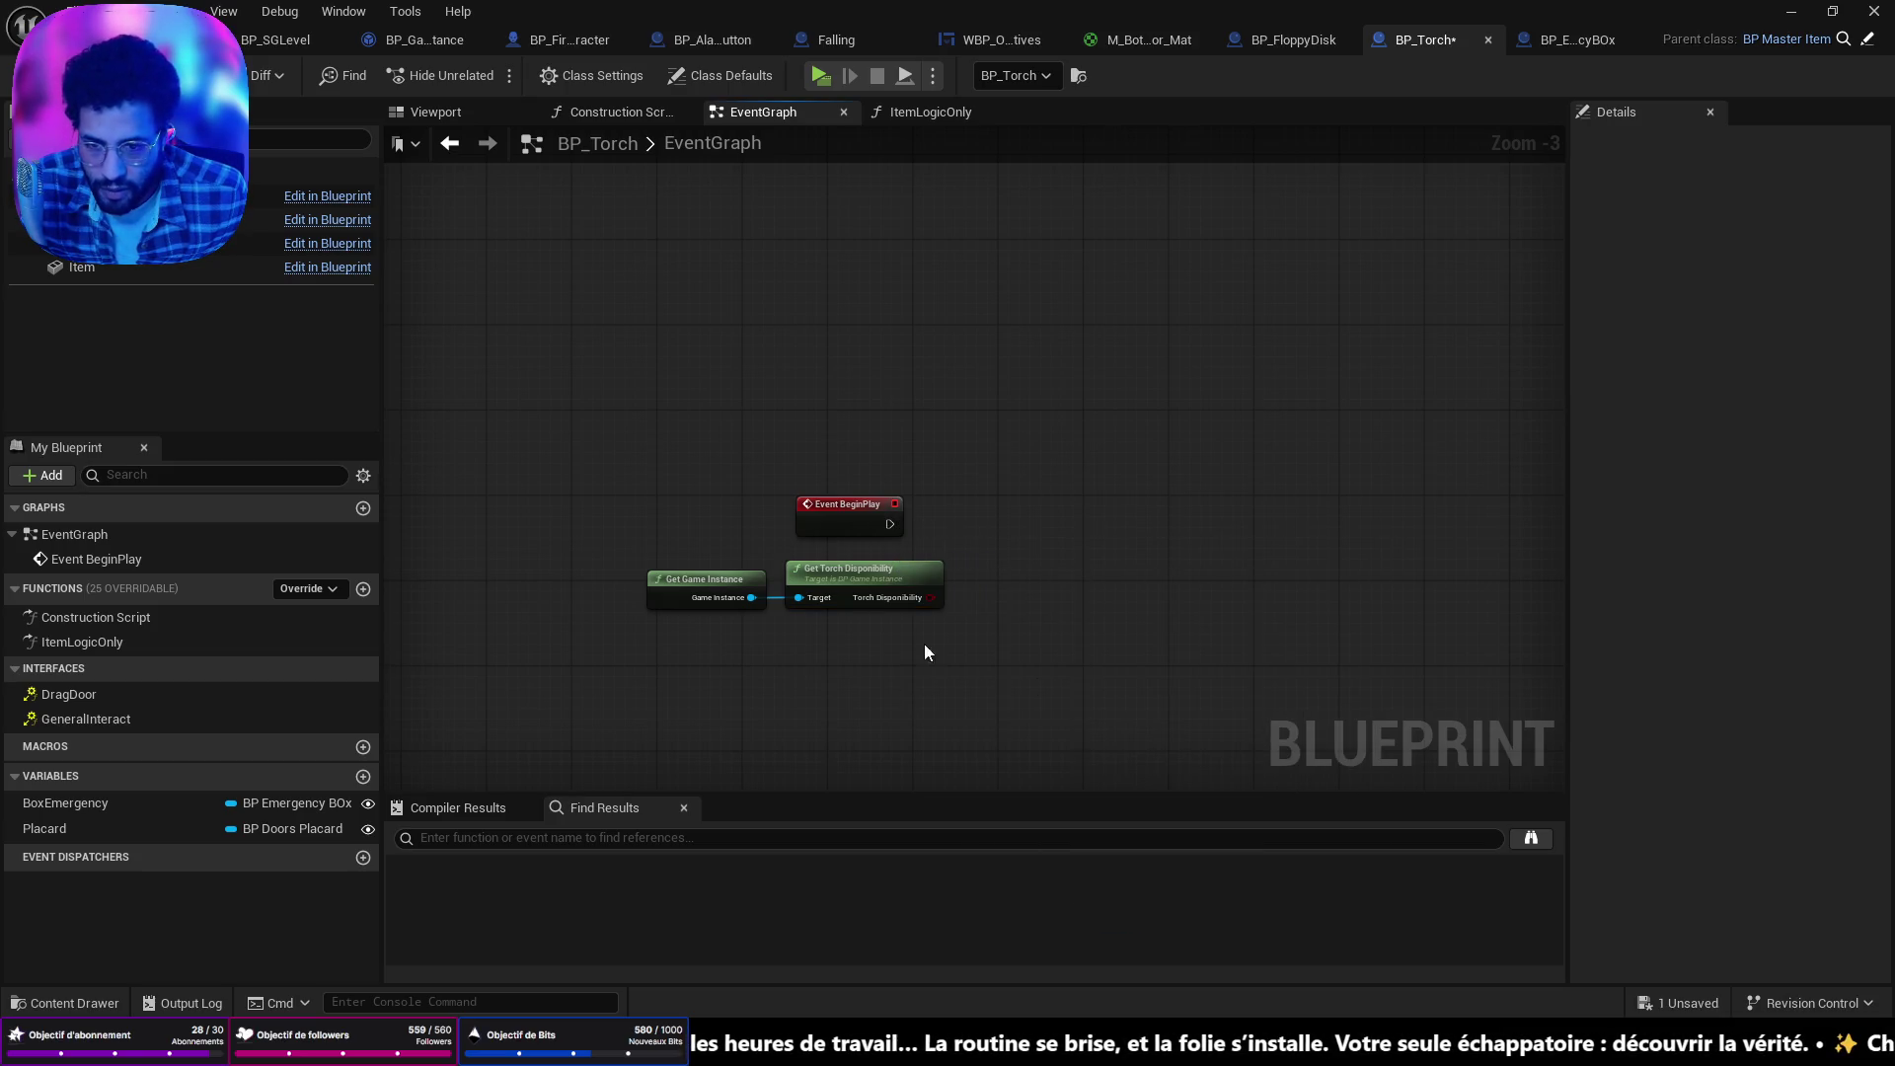
mouse_move(931, 597)
left_mouse_down()
mouse_move(1034, 561)
mouse_move(1054, 529)
mouse_move(1028, 514)
left_mouse_up()
Add a Branch using Torch Disponibility as condition, wire BeginPlay into it, and tidy the nodes.
type("br")
left_click(1151, 696)
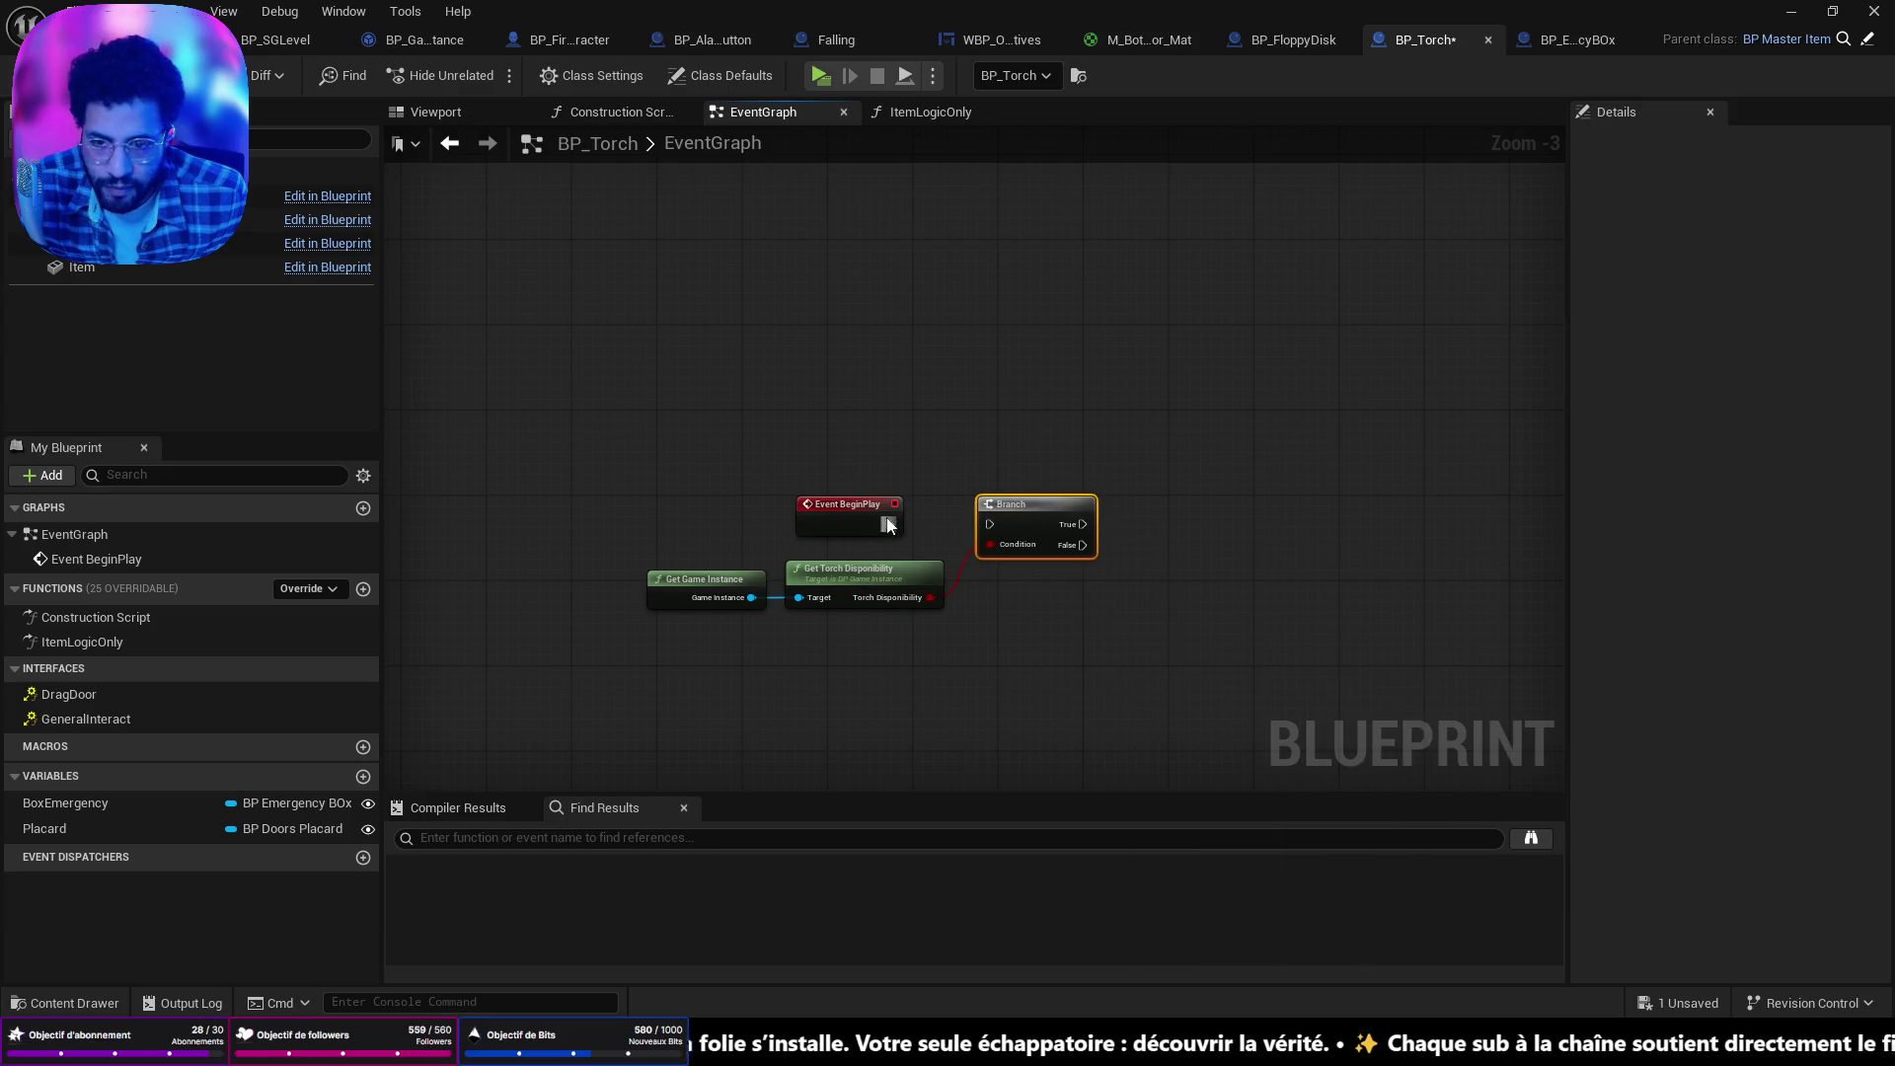
left_click_drag(887, 525, 987, 521)
scroll(1050, 630, "up", 1)
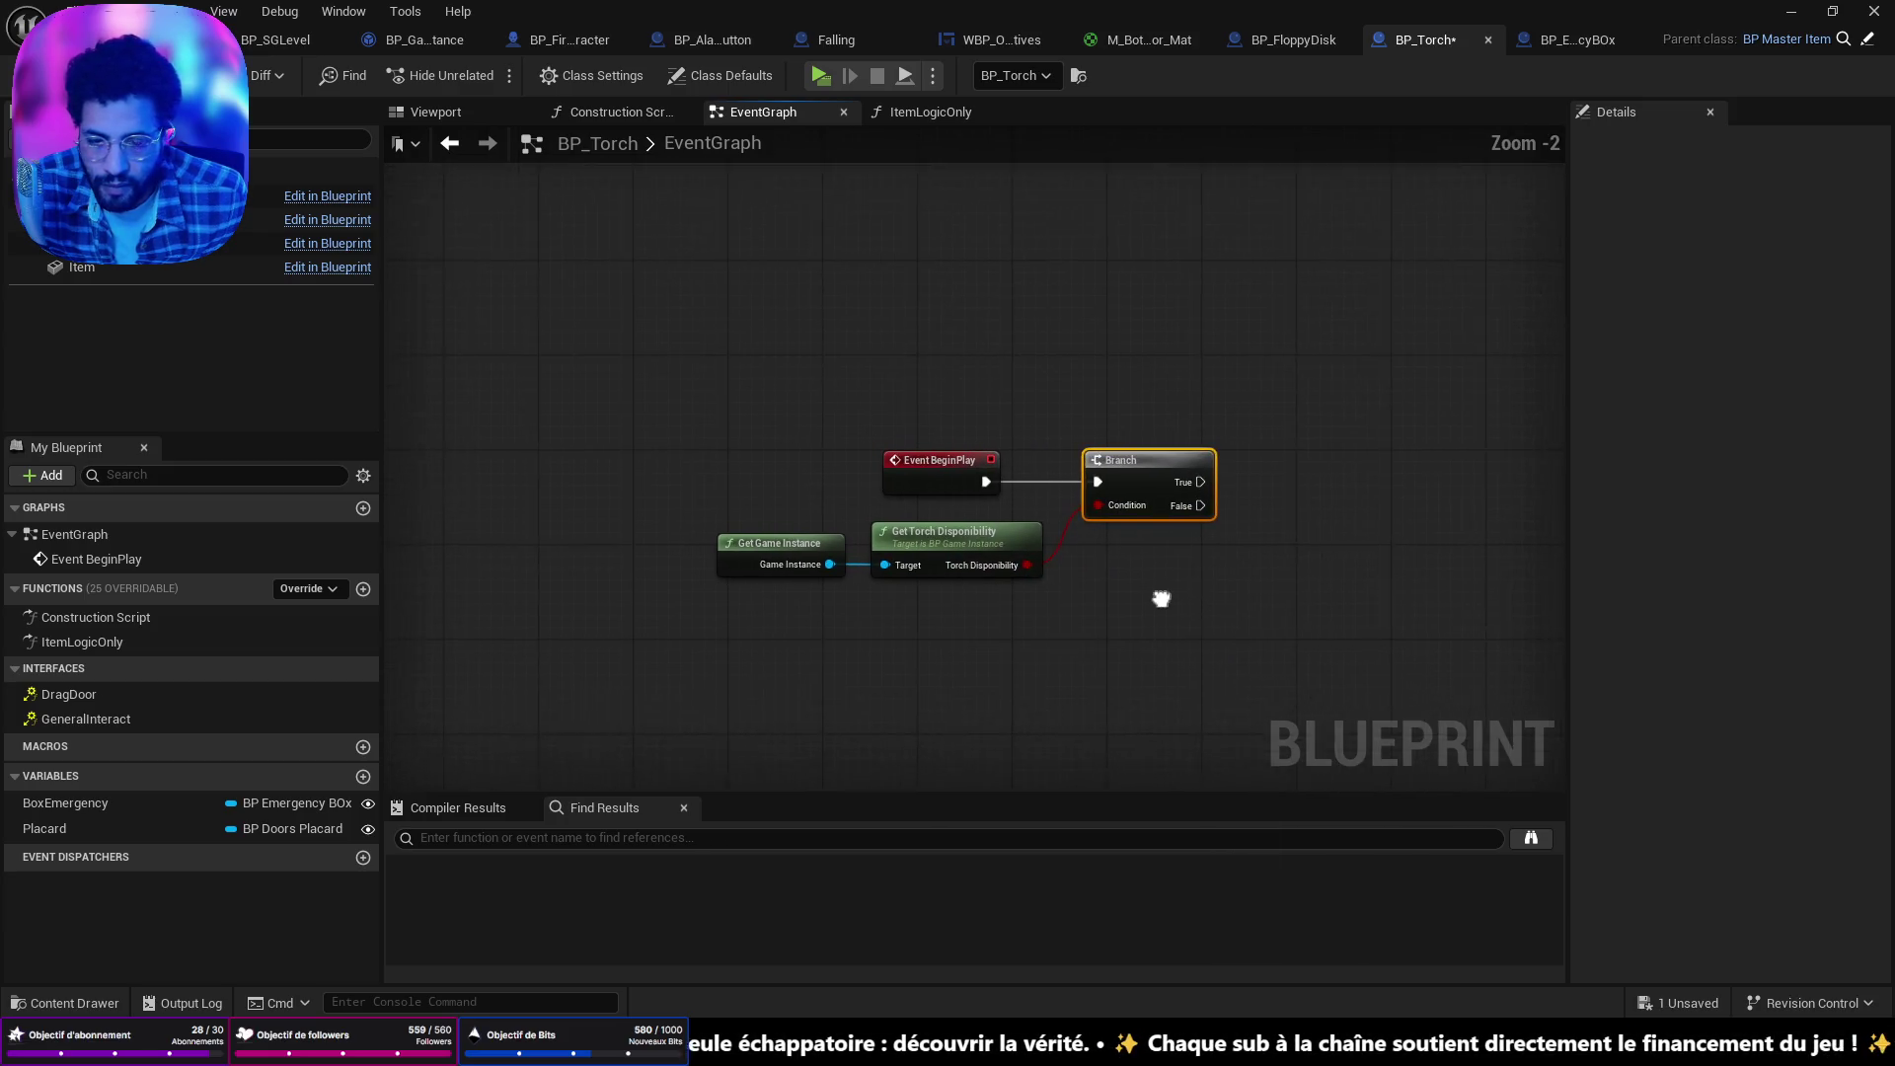
left_click_drag(1161, 599, 1037, 601)
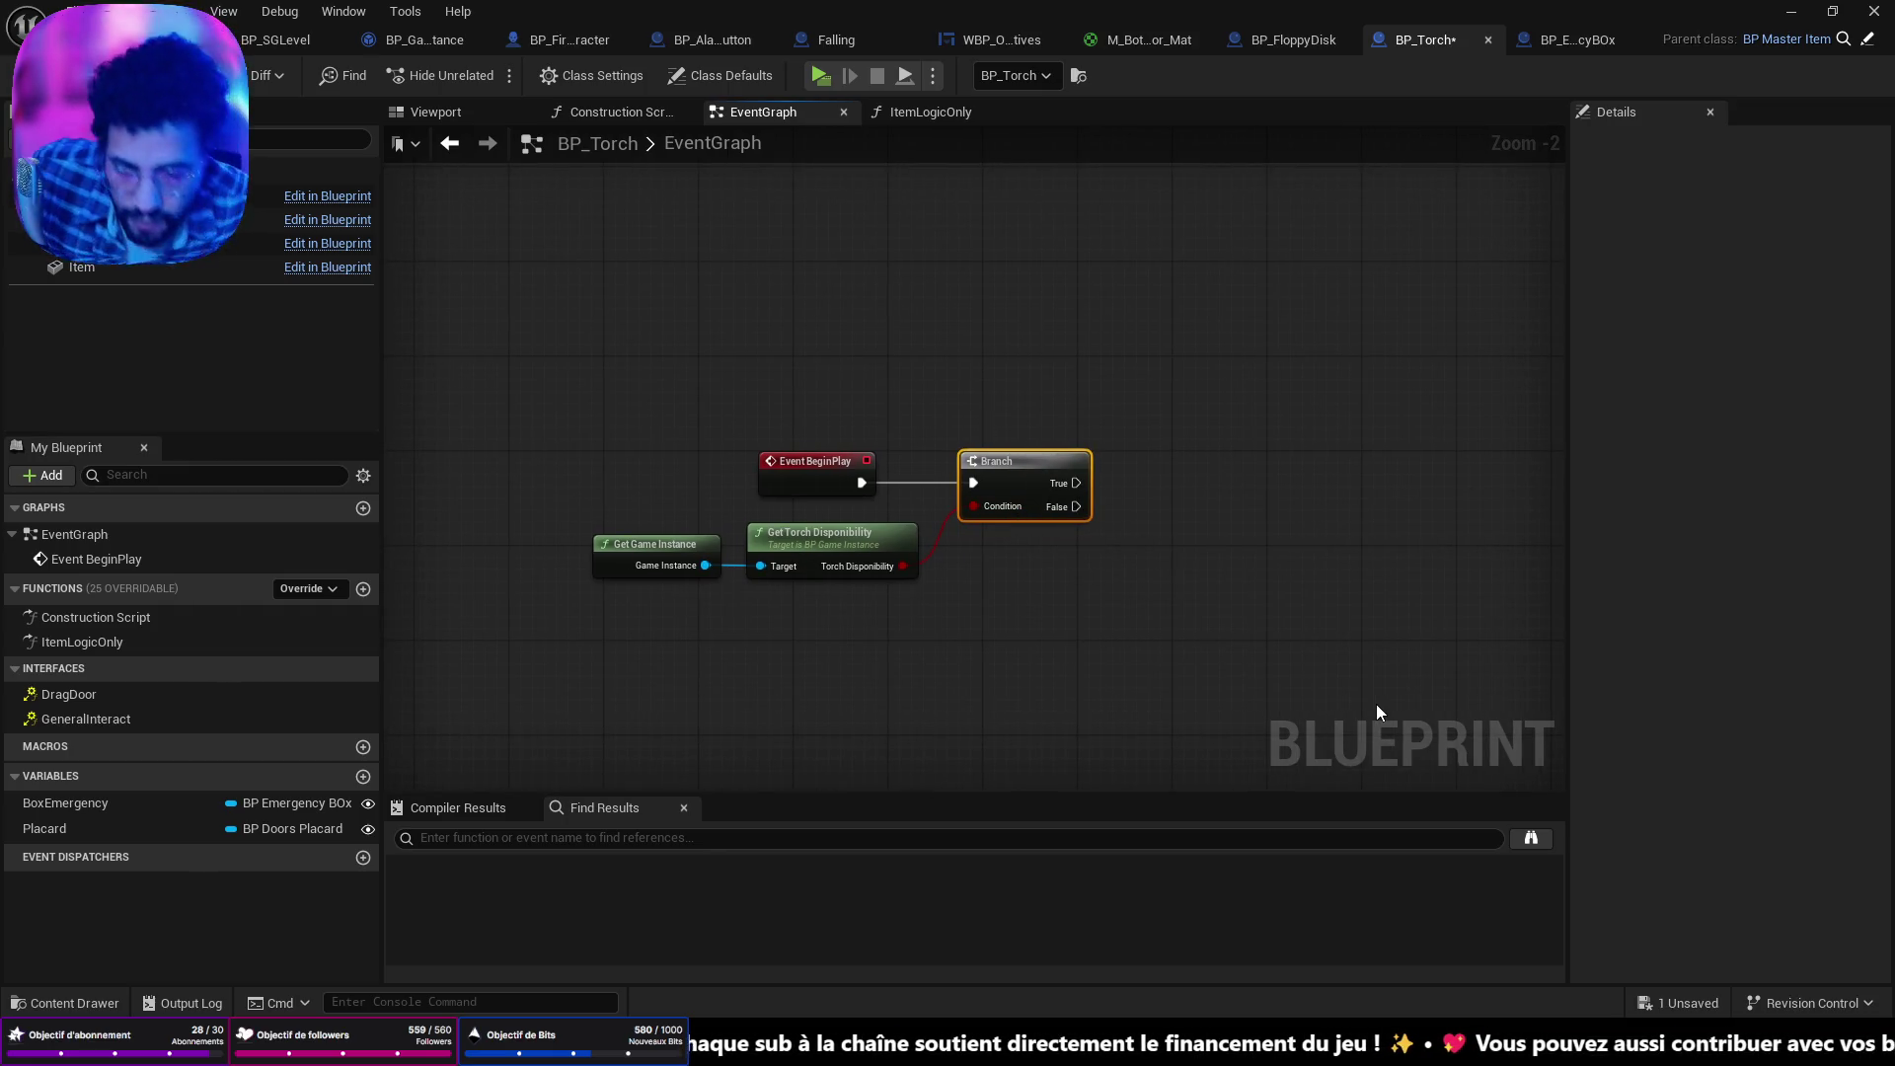
left_click_drag(1011, 459, 1093, 459)
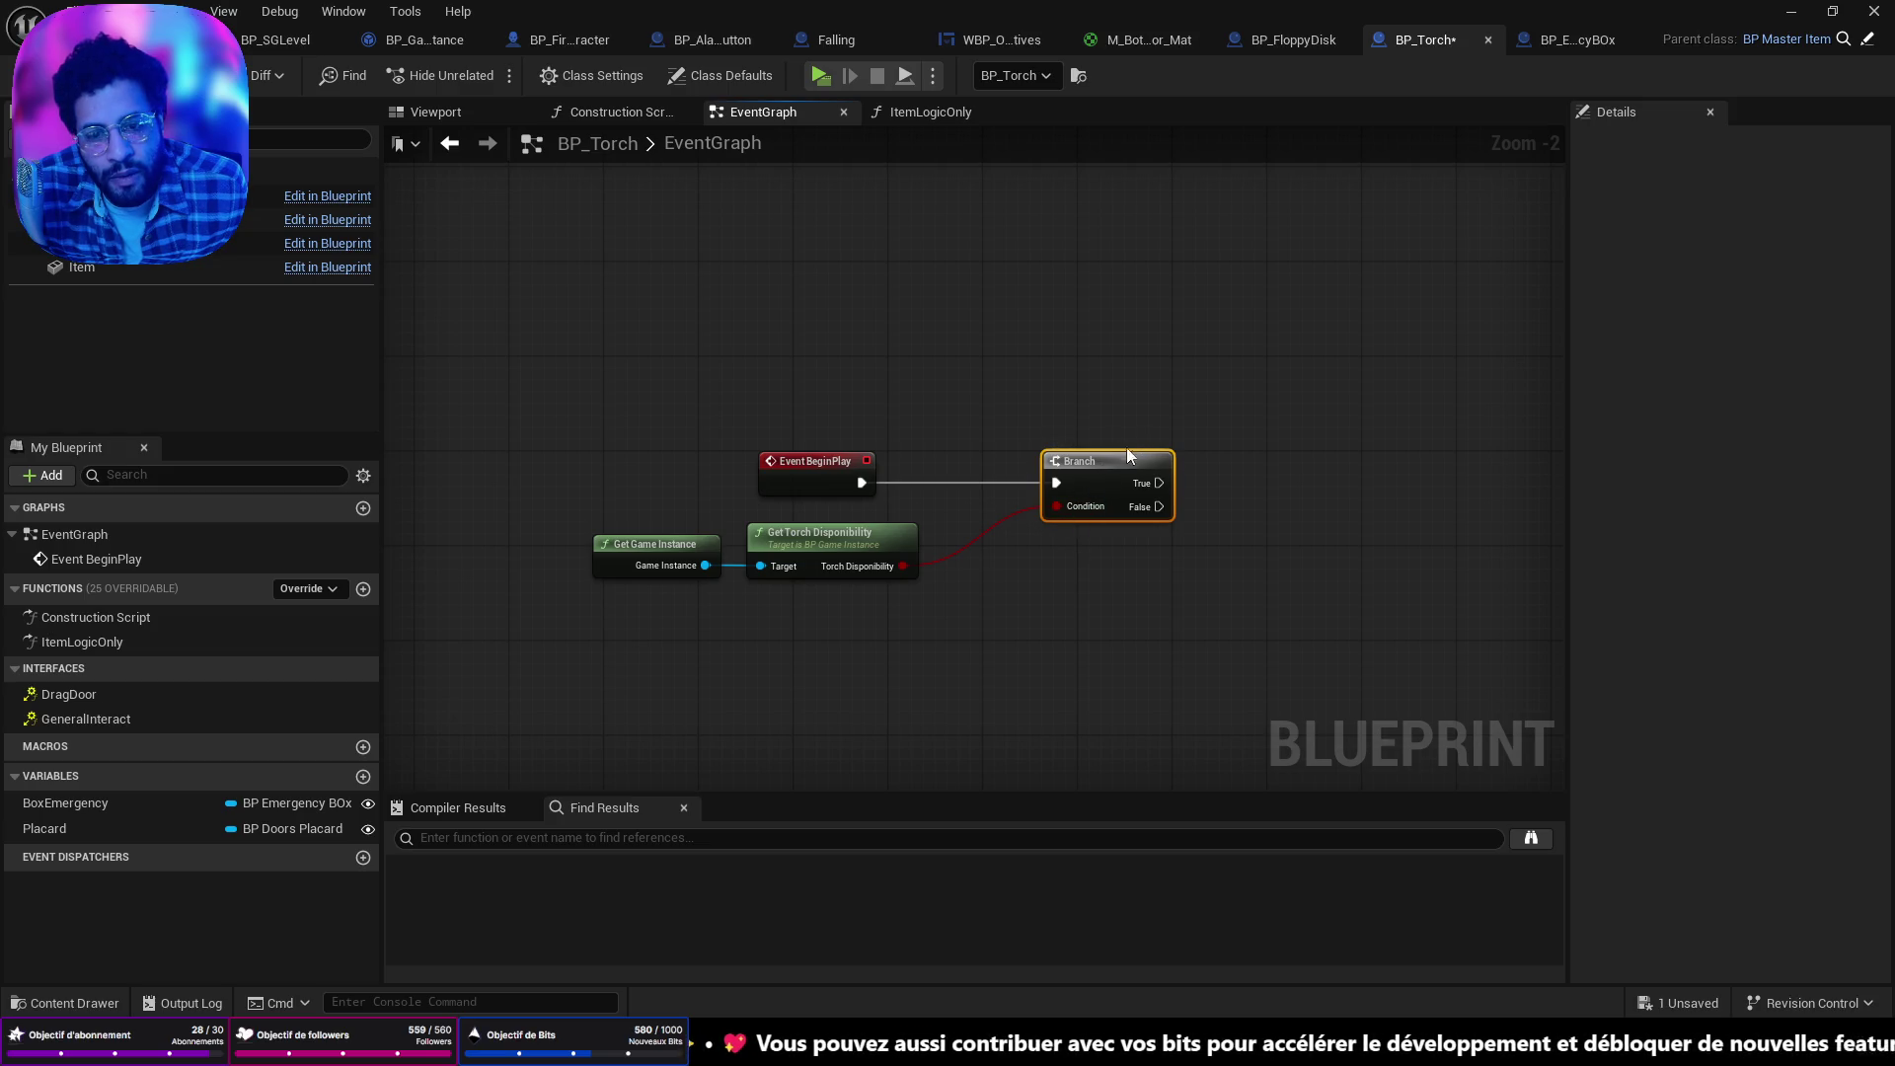
left_click_drag(1110, 462, 1027, 470)
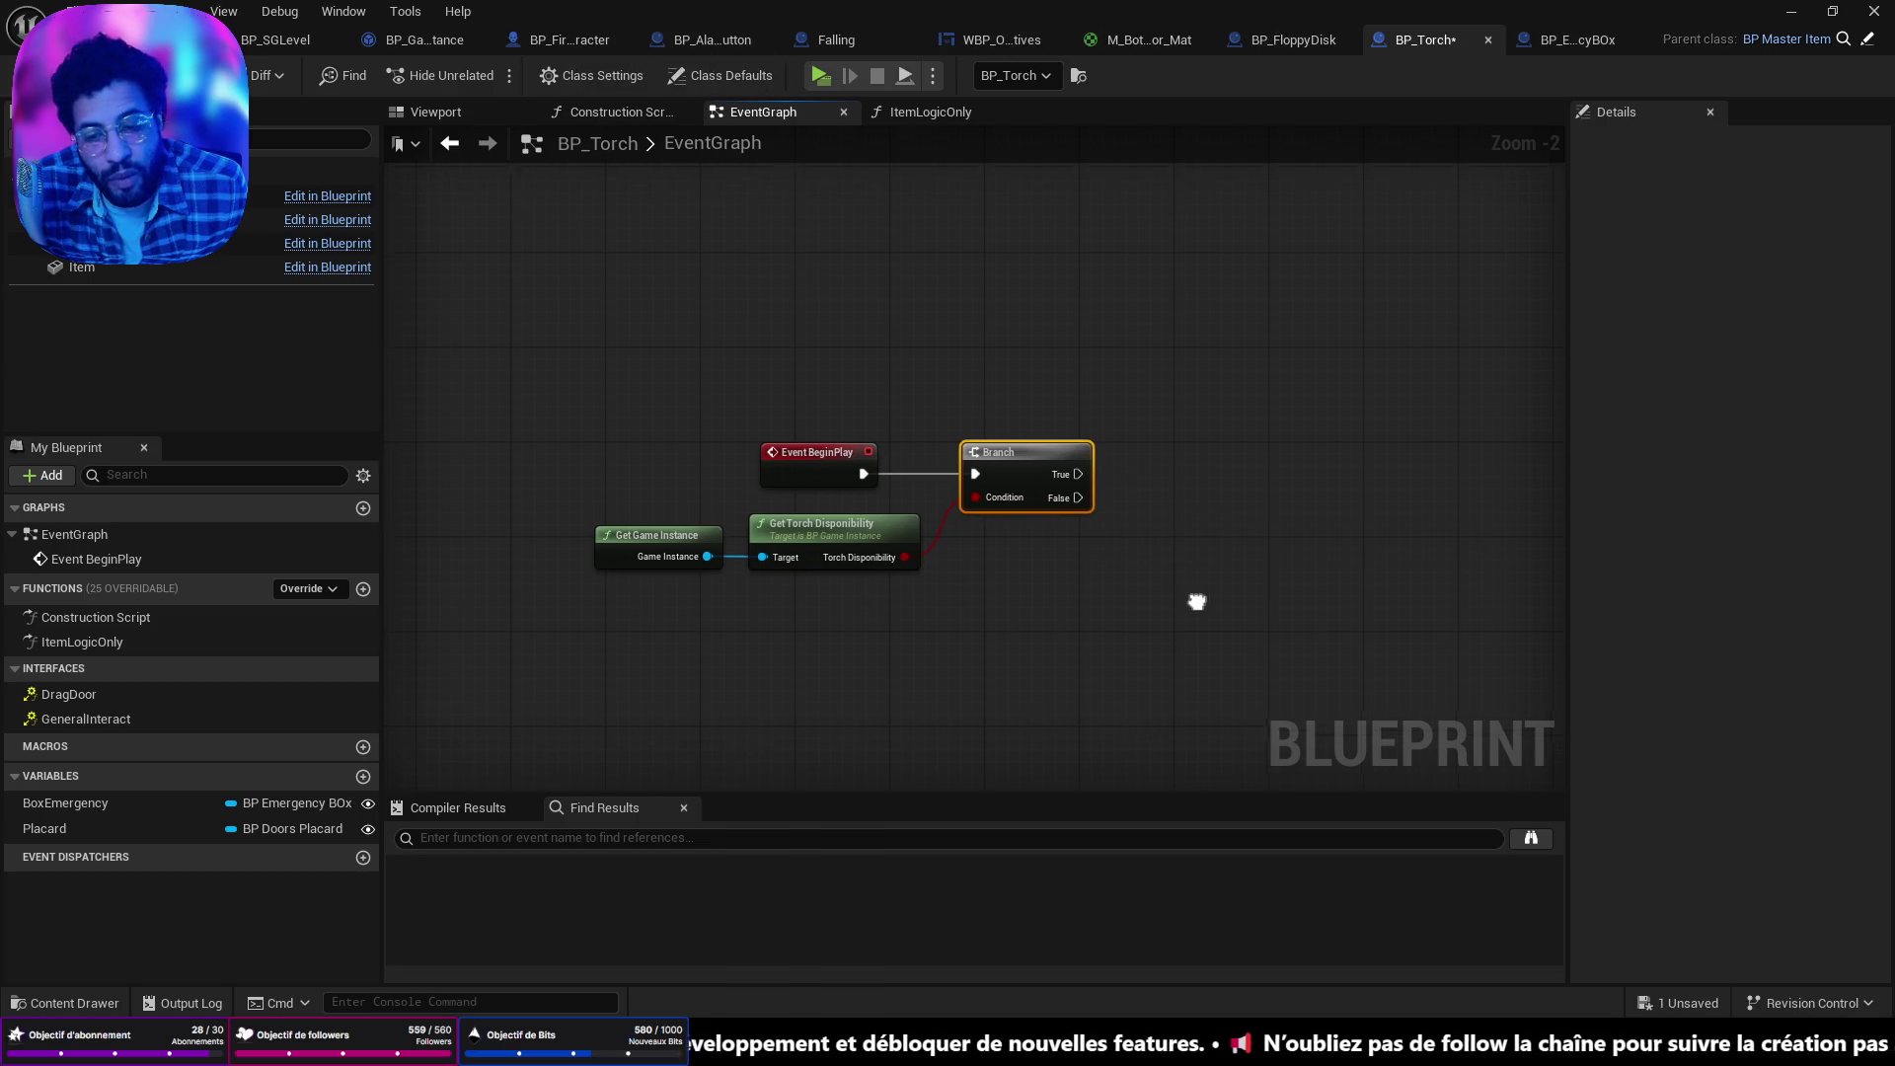
mouse_move(1219, 582)
left_mouse_down()
mouse_move(891, 583)
mouse_move(779, 522)
left_mouse_up()
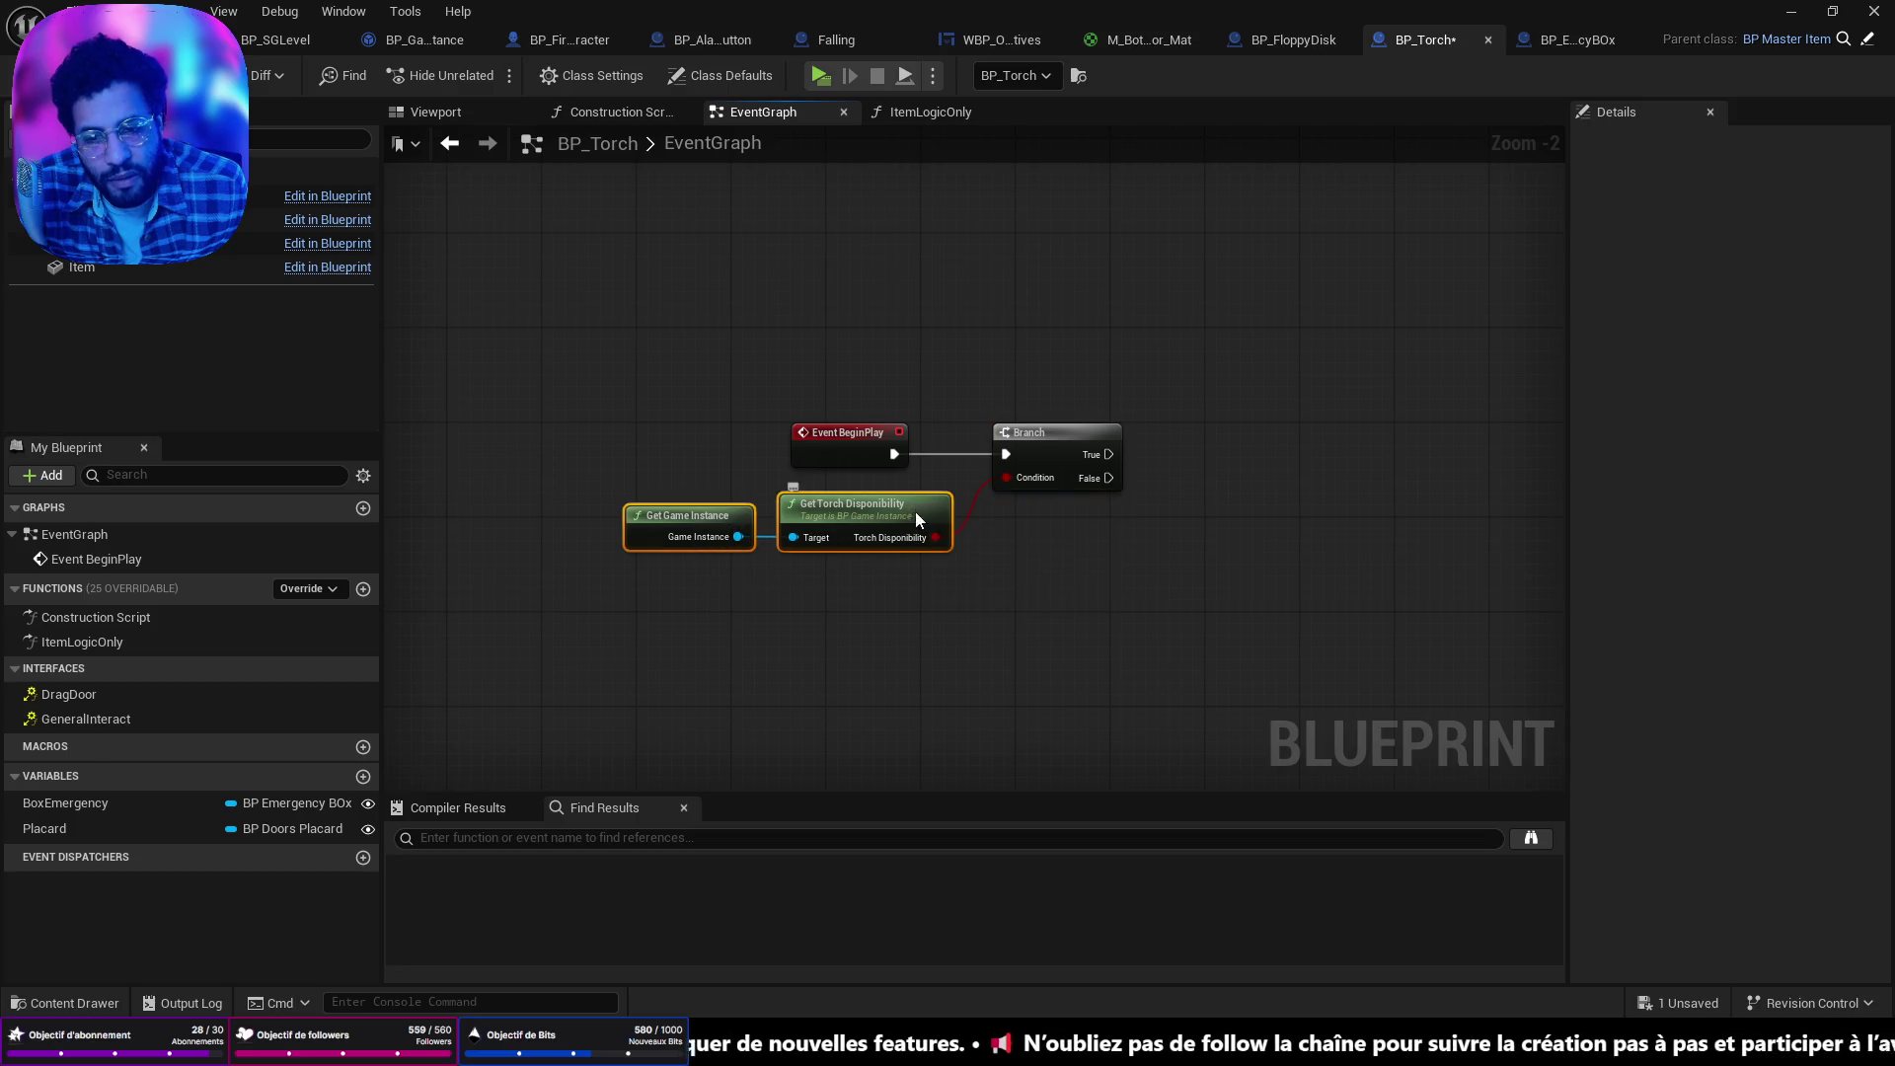
left_click_drag(917, 513, 910, 500)
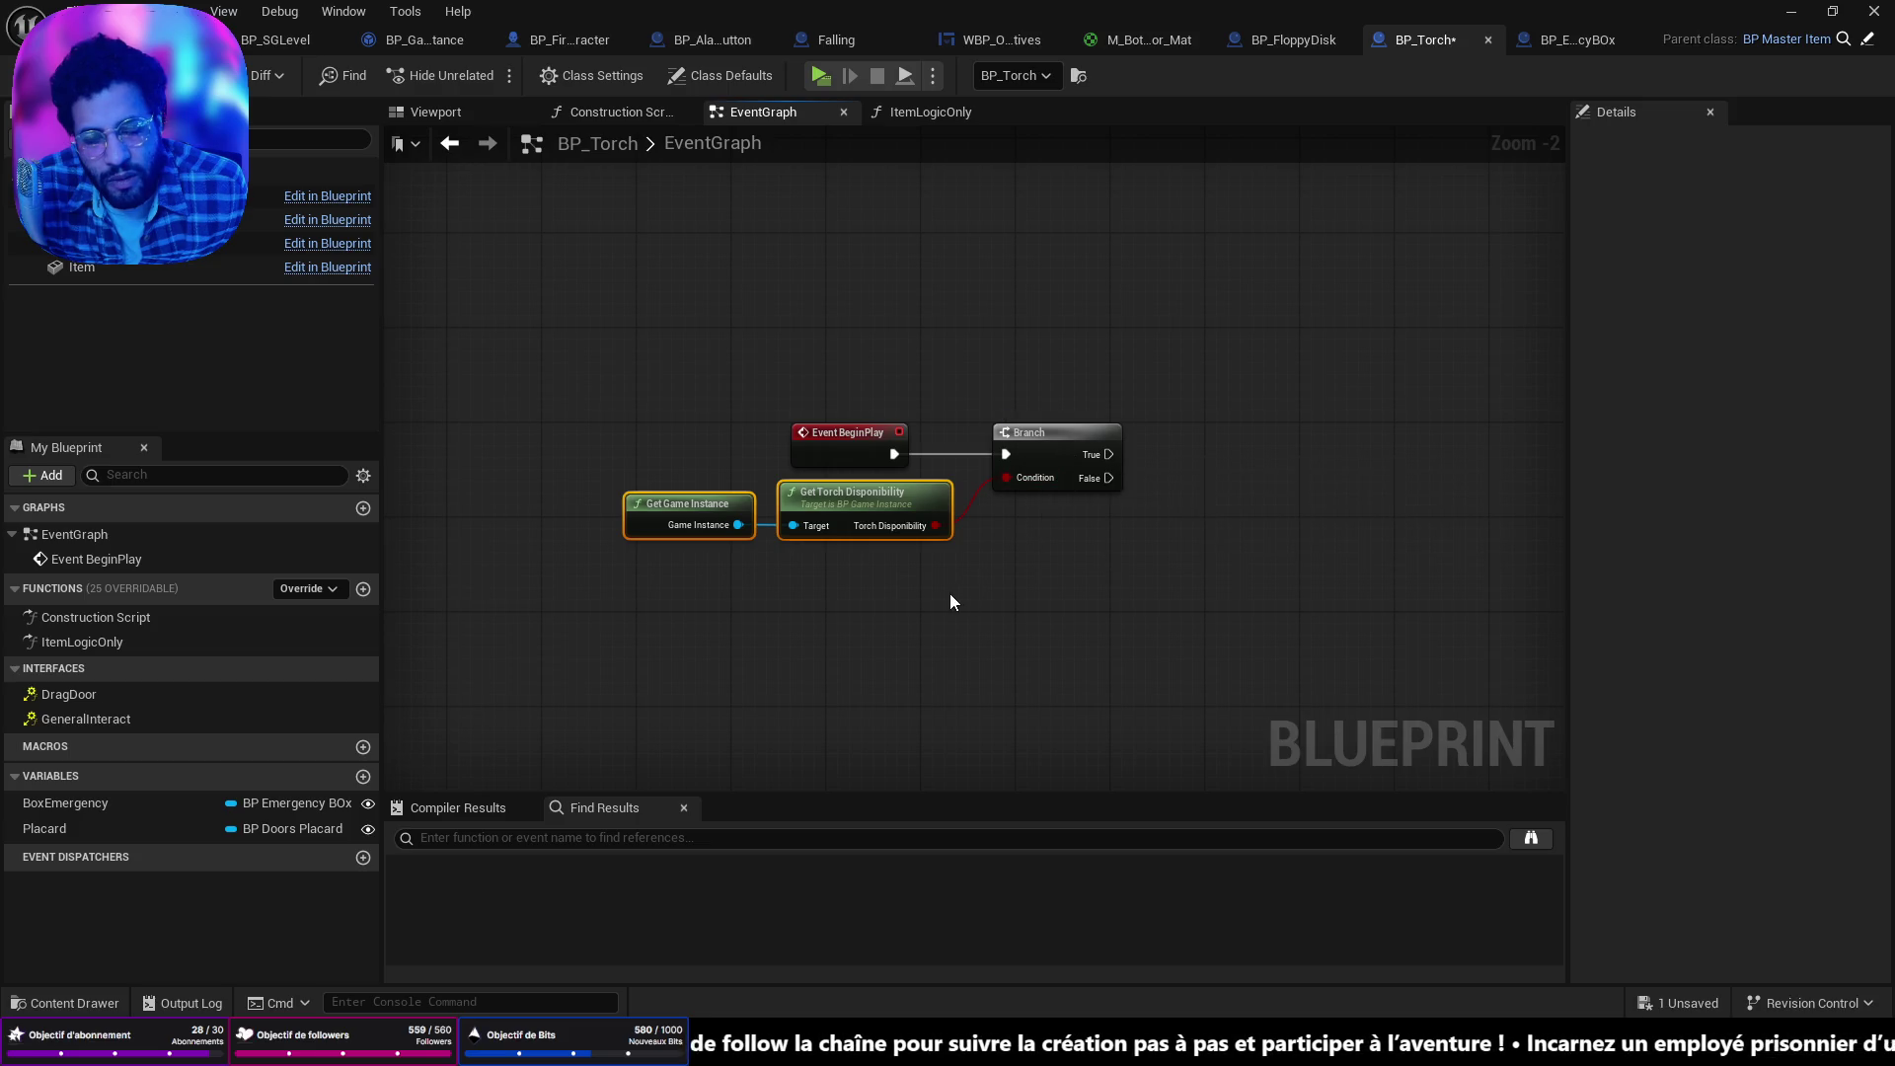
left_click_drag(1061, 435, 1158, 435)
Add a Get Player node and draw a connection from its output.
right_click(940, 639)
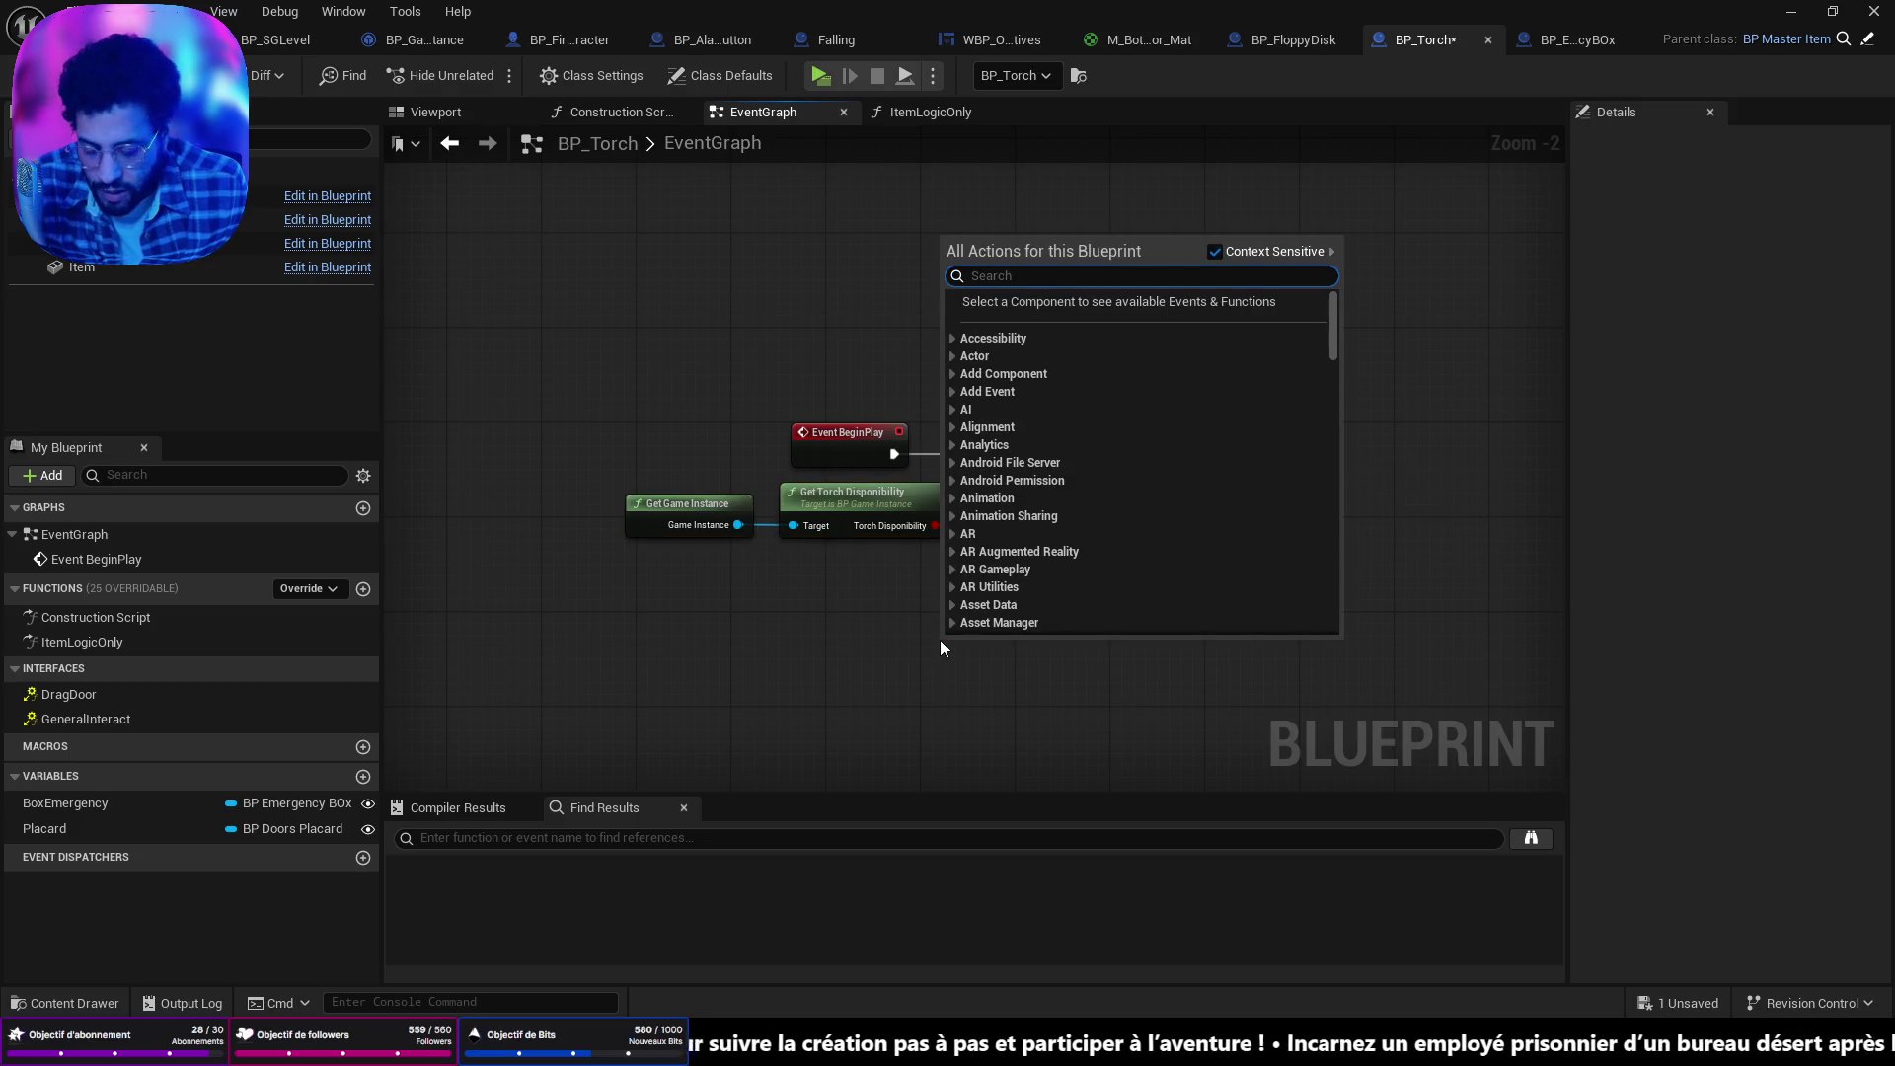
type("get player")
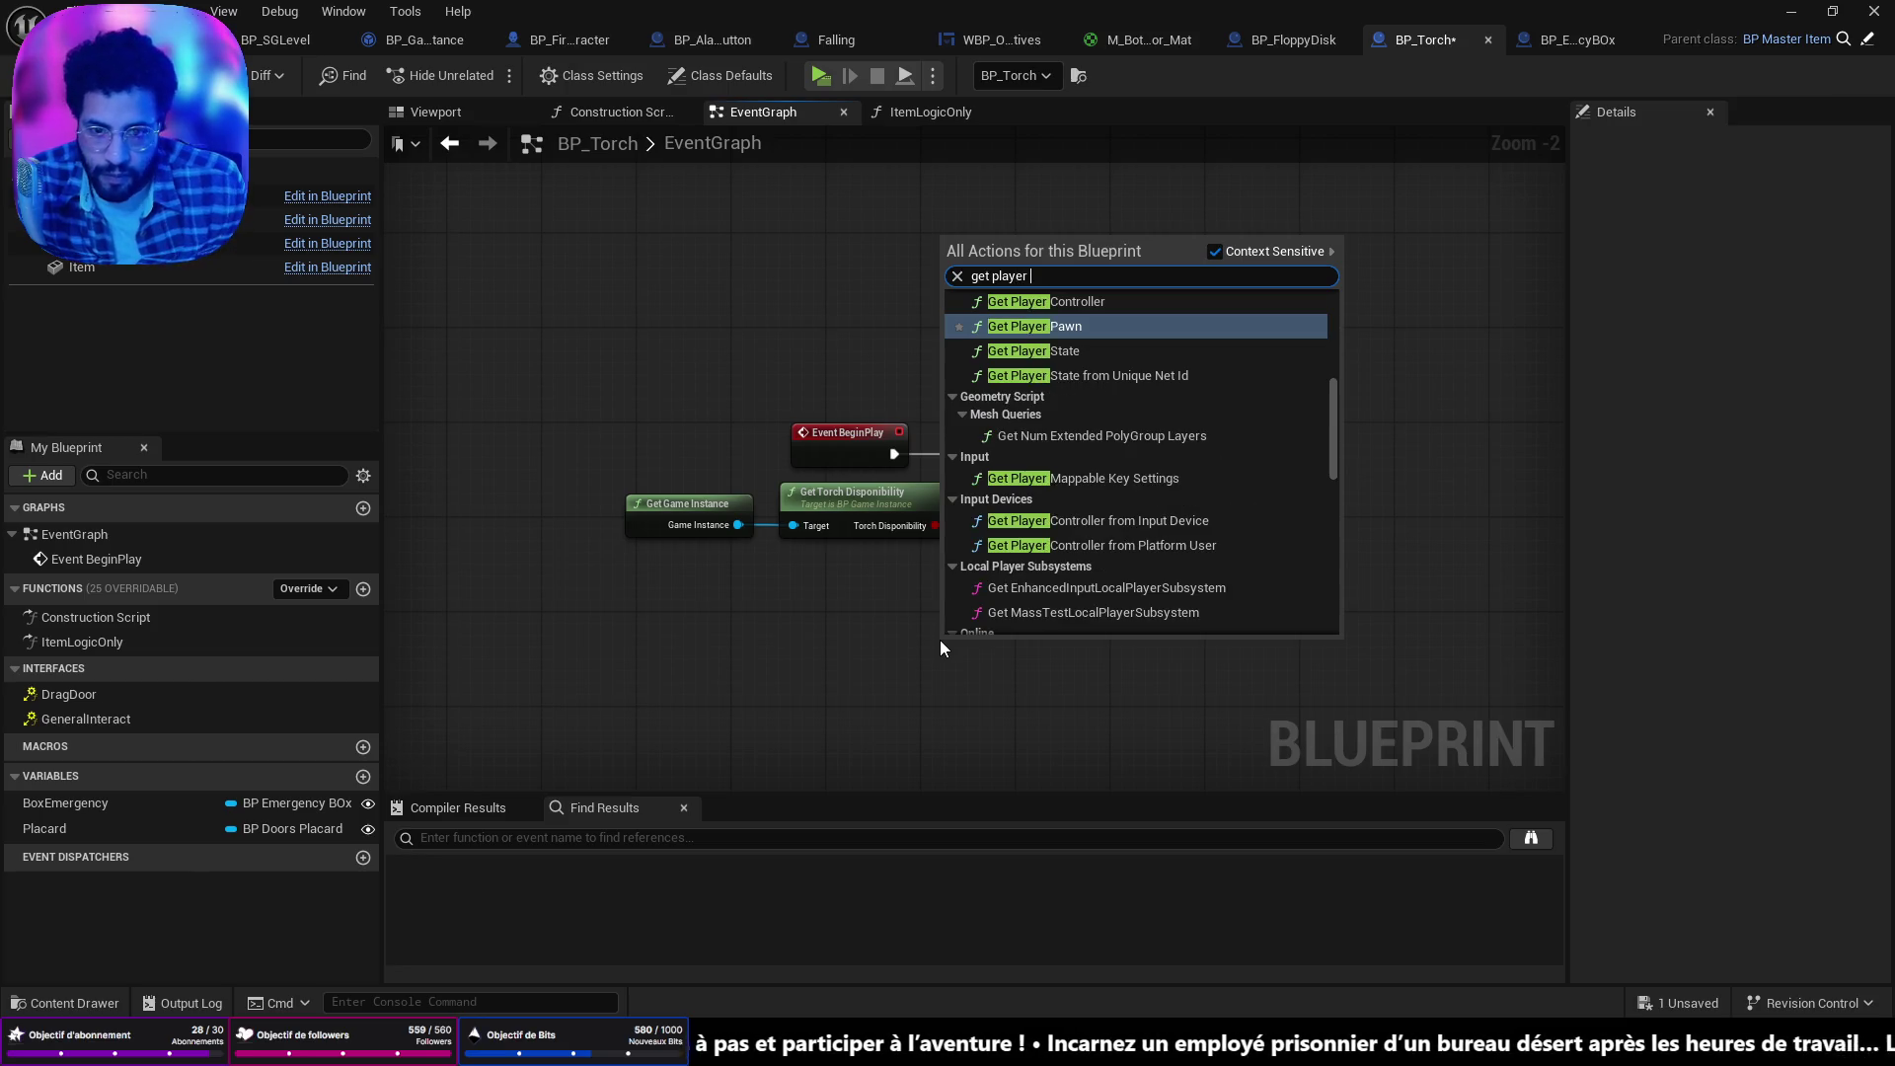
scroll(1185, 376, "up", 5)
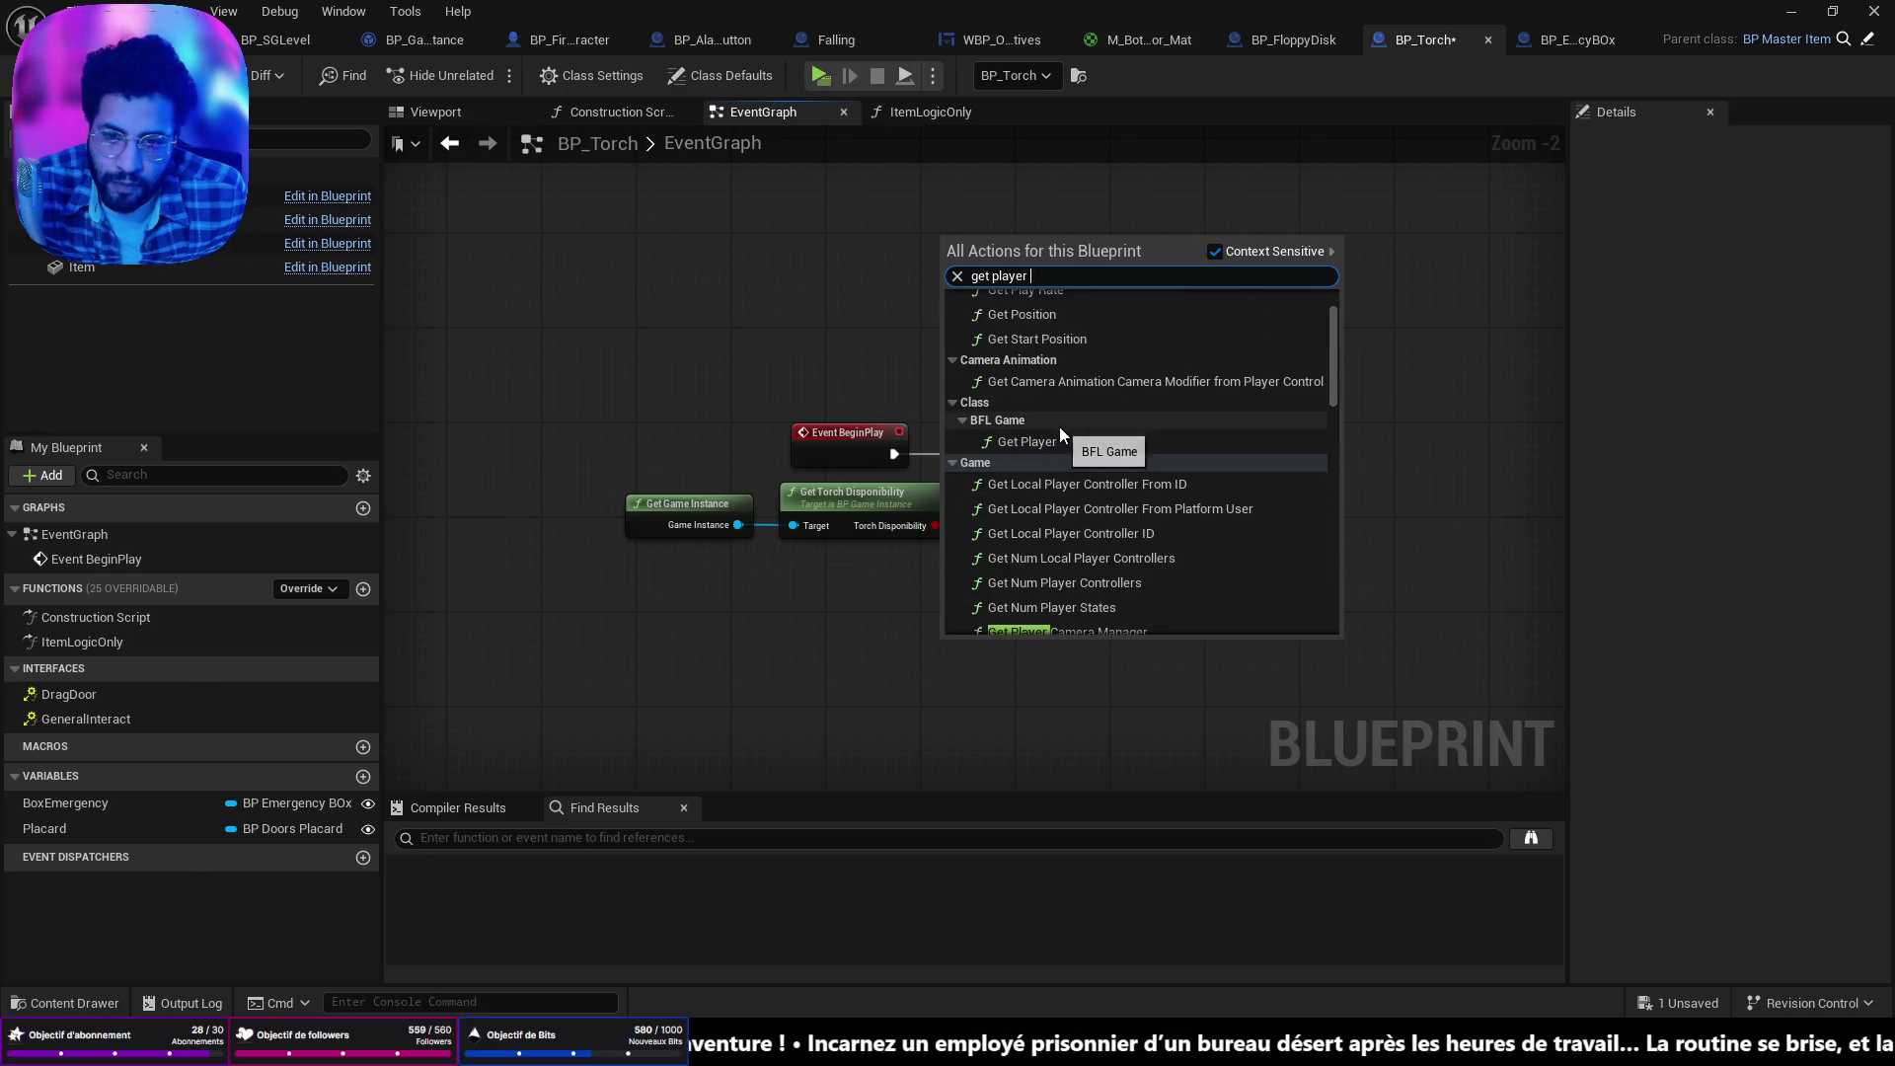
left_click(1027, 441)
mouse_move(978, 646)
left_mouse_down()
mouse_move(863, 586)
mouse_move(993, 596)
left_mouse_up()
Add a SET Torch Disponibility node targeting Get Player and place it on the BeginPlay line.
type("set")
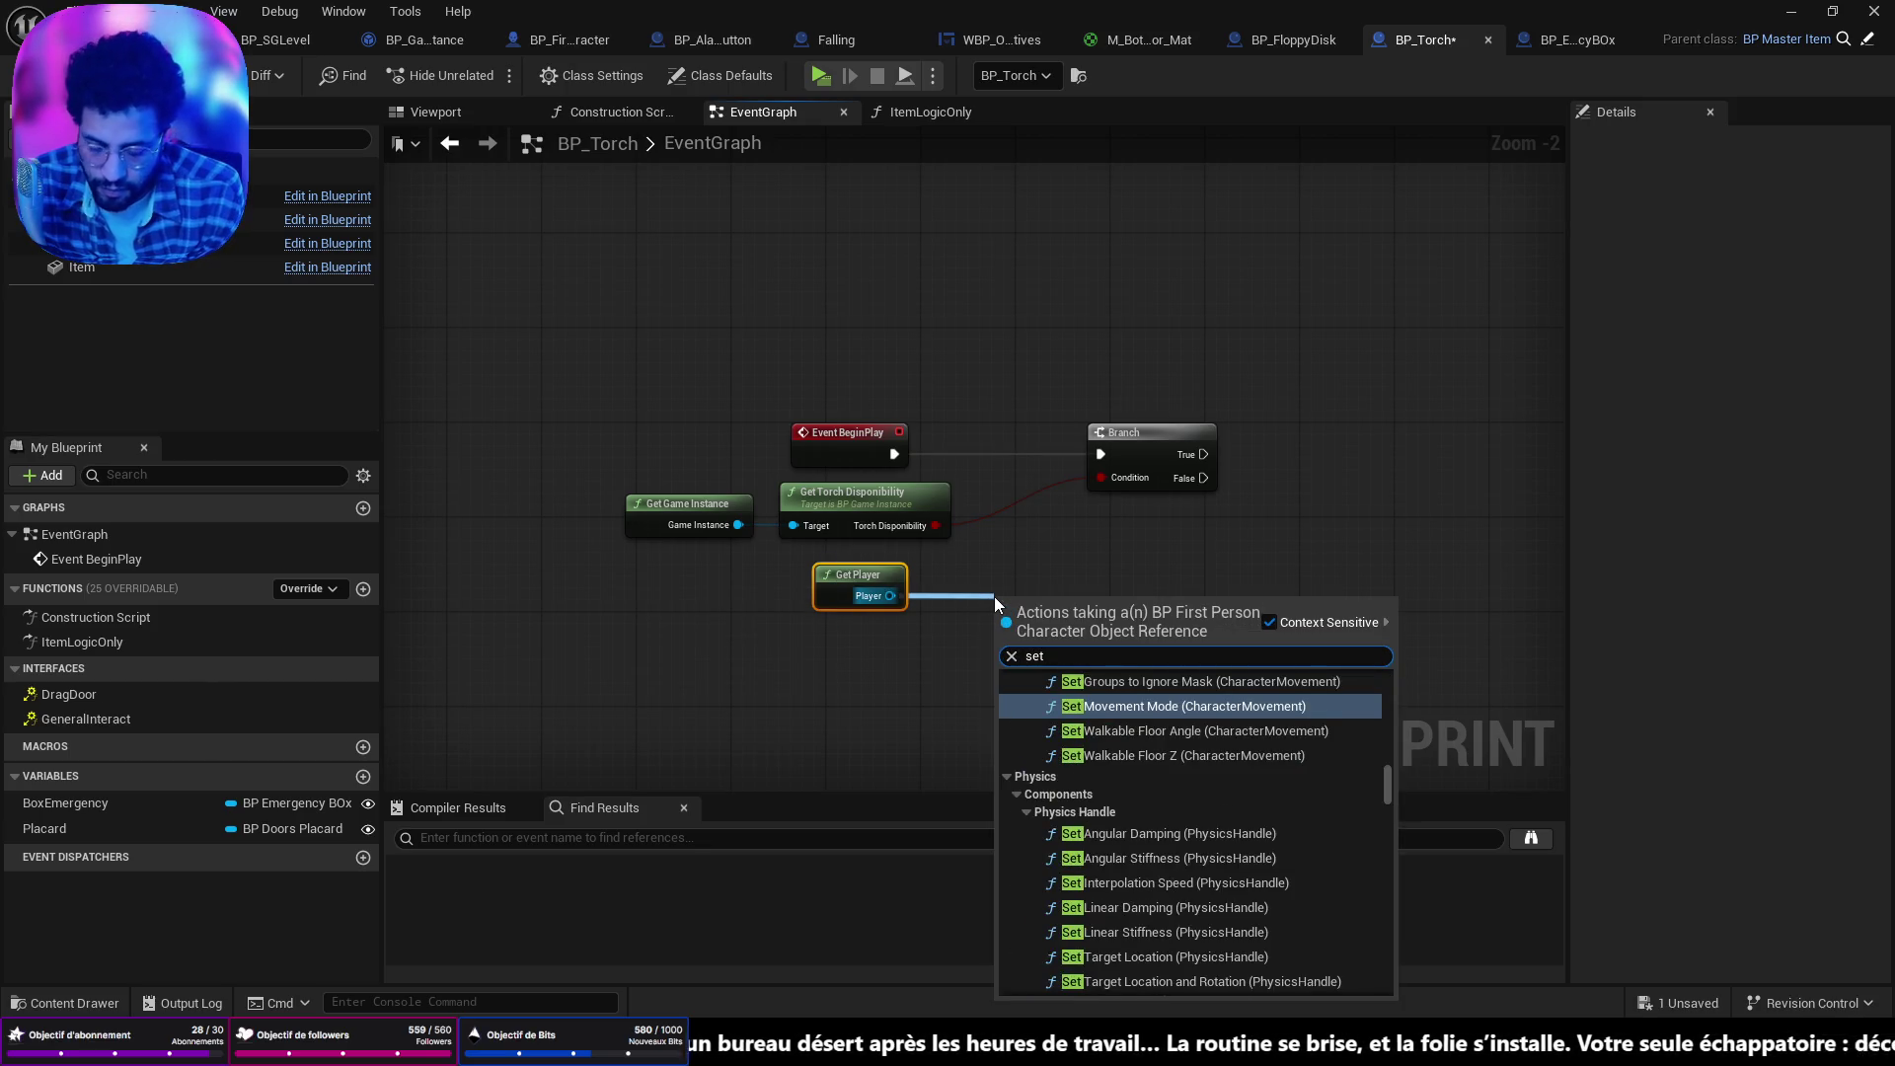
type(" torche")
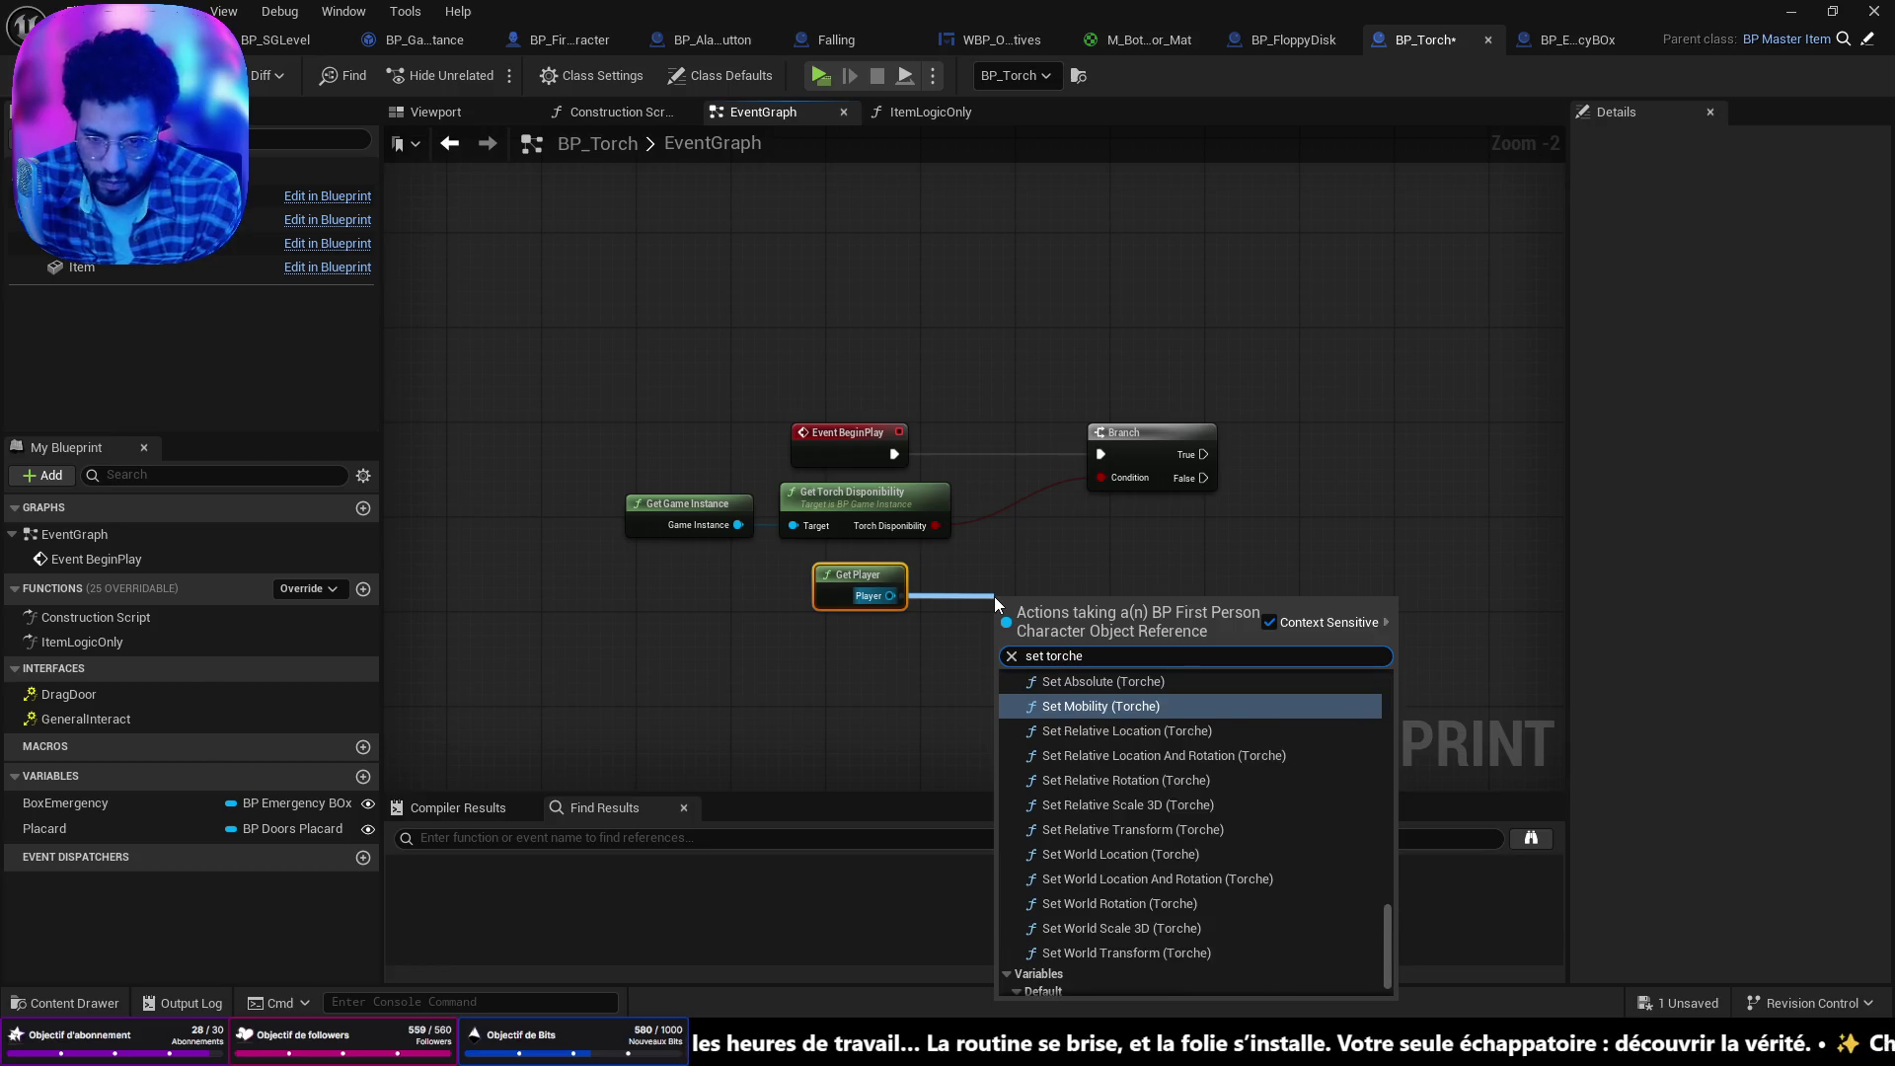
key("BackSpace")
type("d")
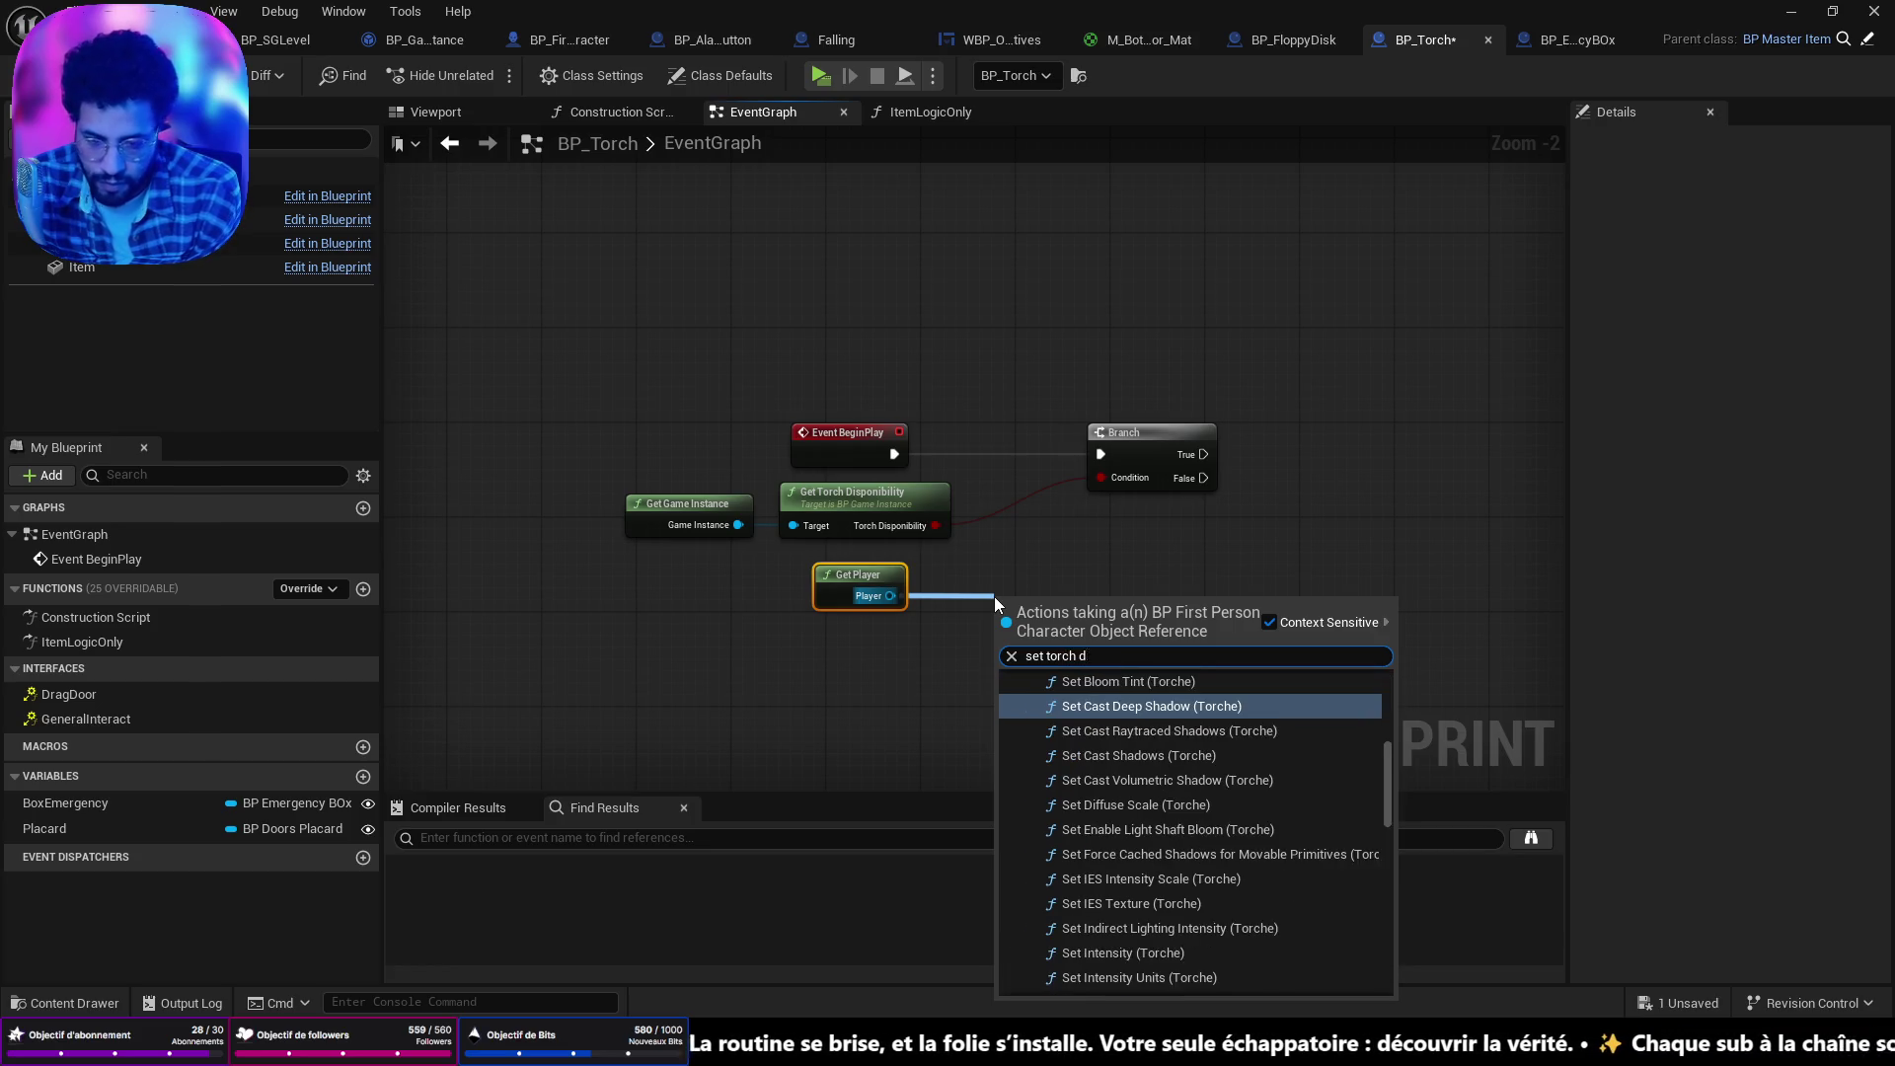
type("is")
left_click(1181, 851)
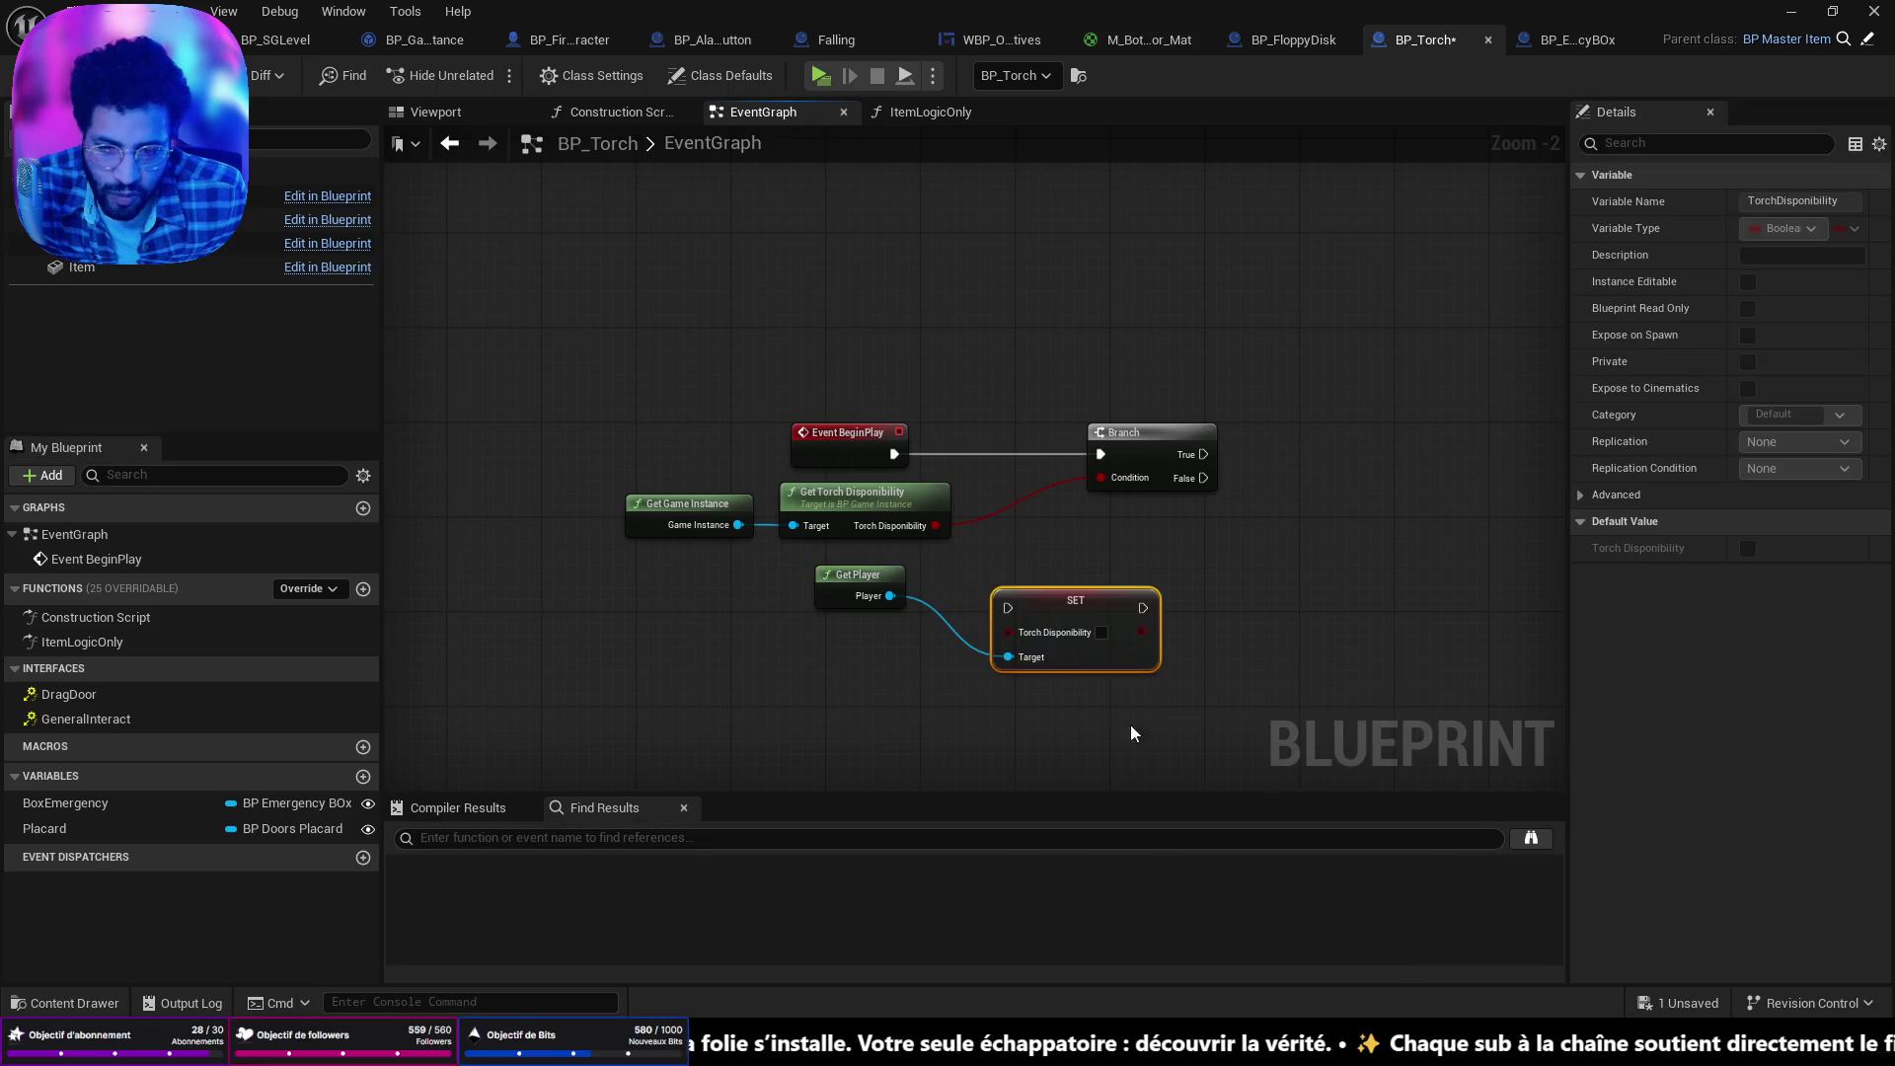
left_click_drag(1064, 593, 1054, 534)
left_click_drag(1150, 435, 1231, 435)
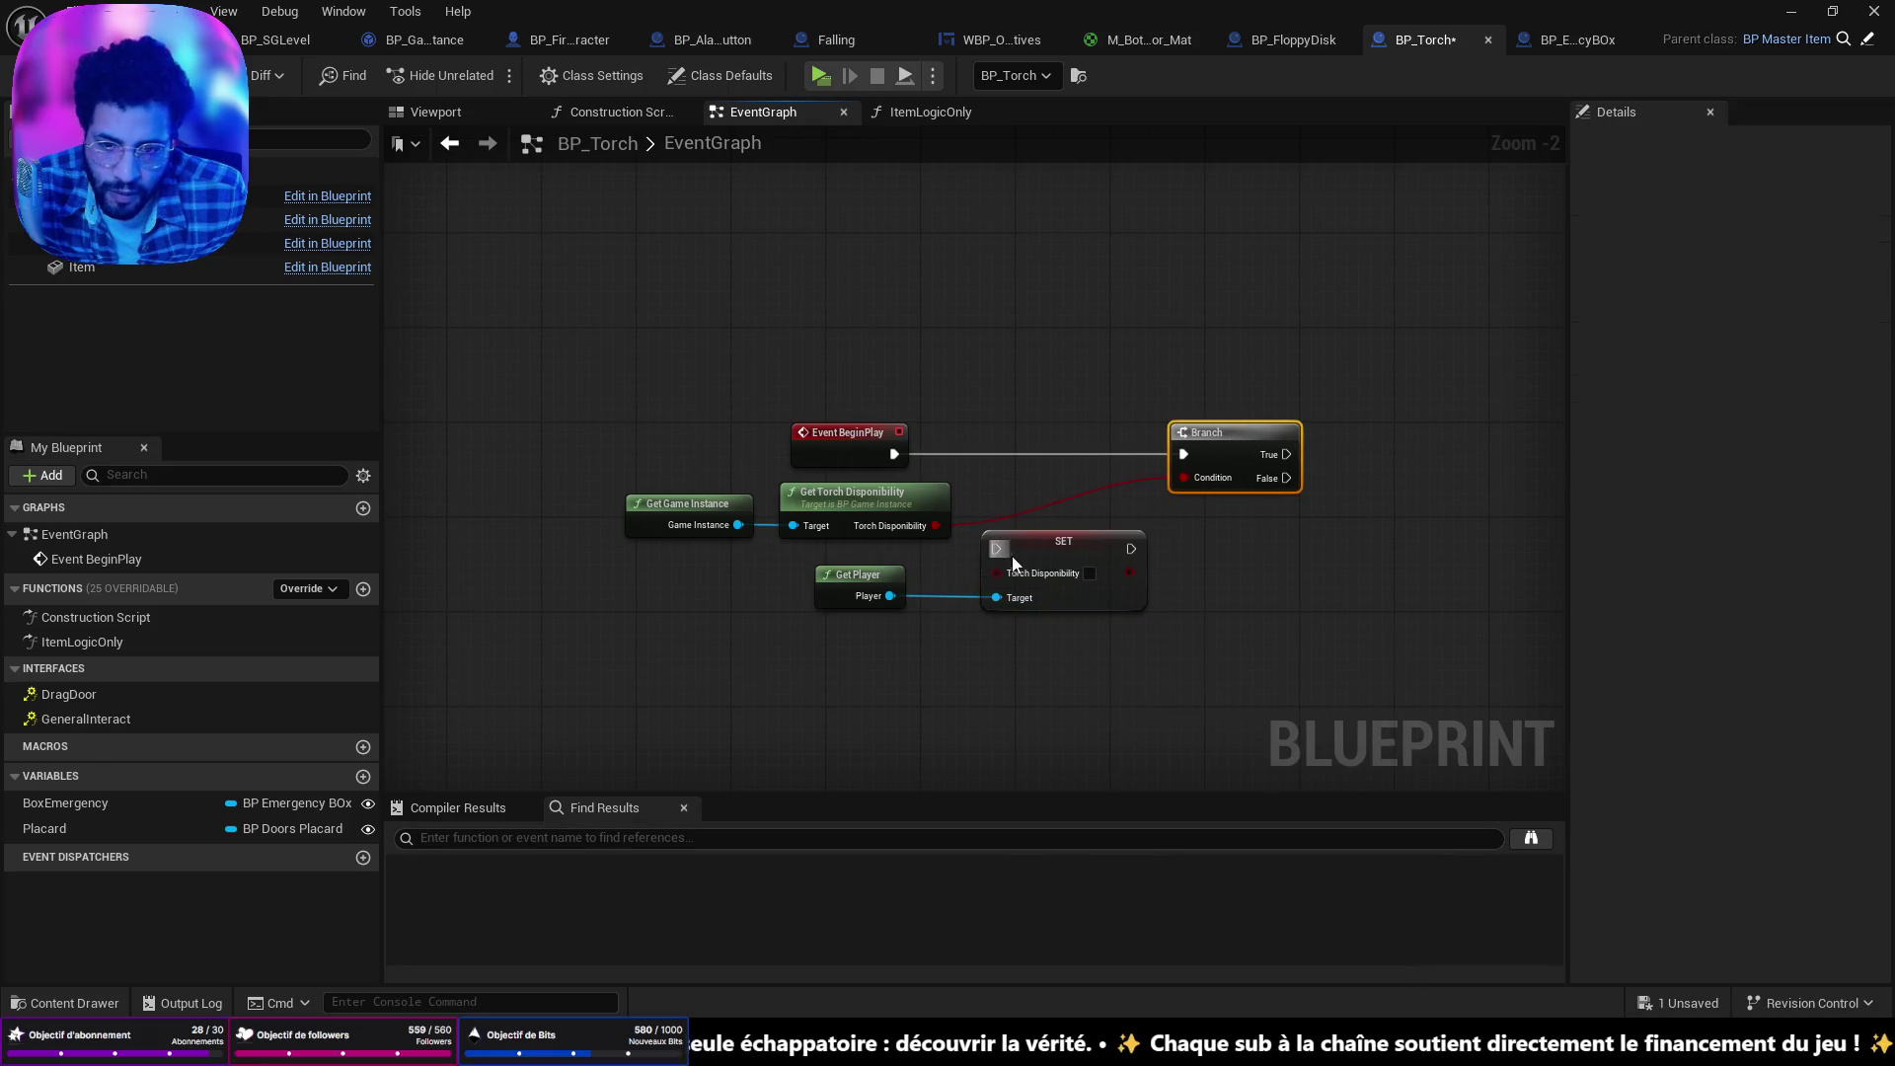
left_click_drag(1052, 554, 1045, 452)
Wire BeginPlay through SET into the Branch, with SET's output as the Branch condition.
left_click_drag(895, 455, 985, 454)
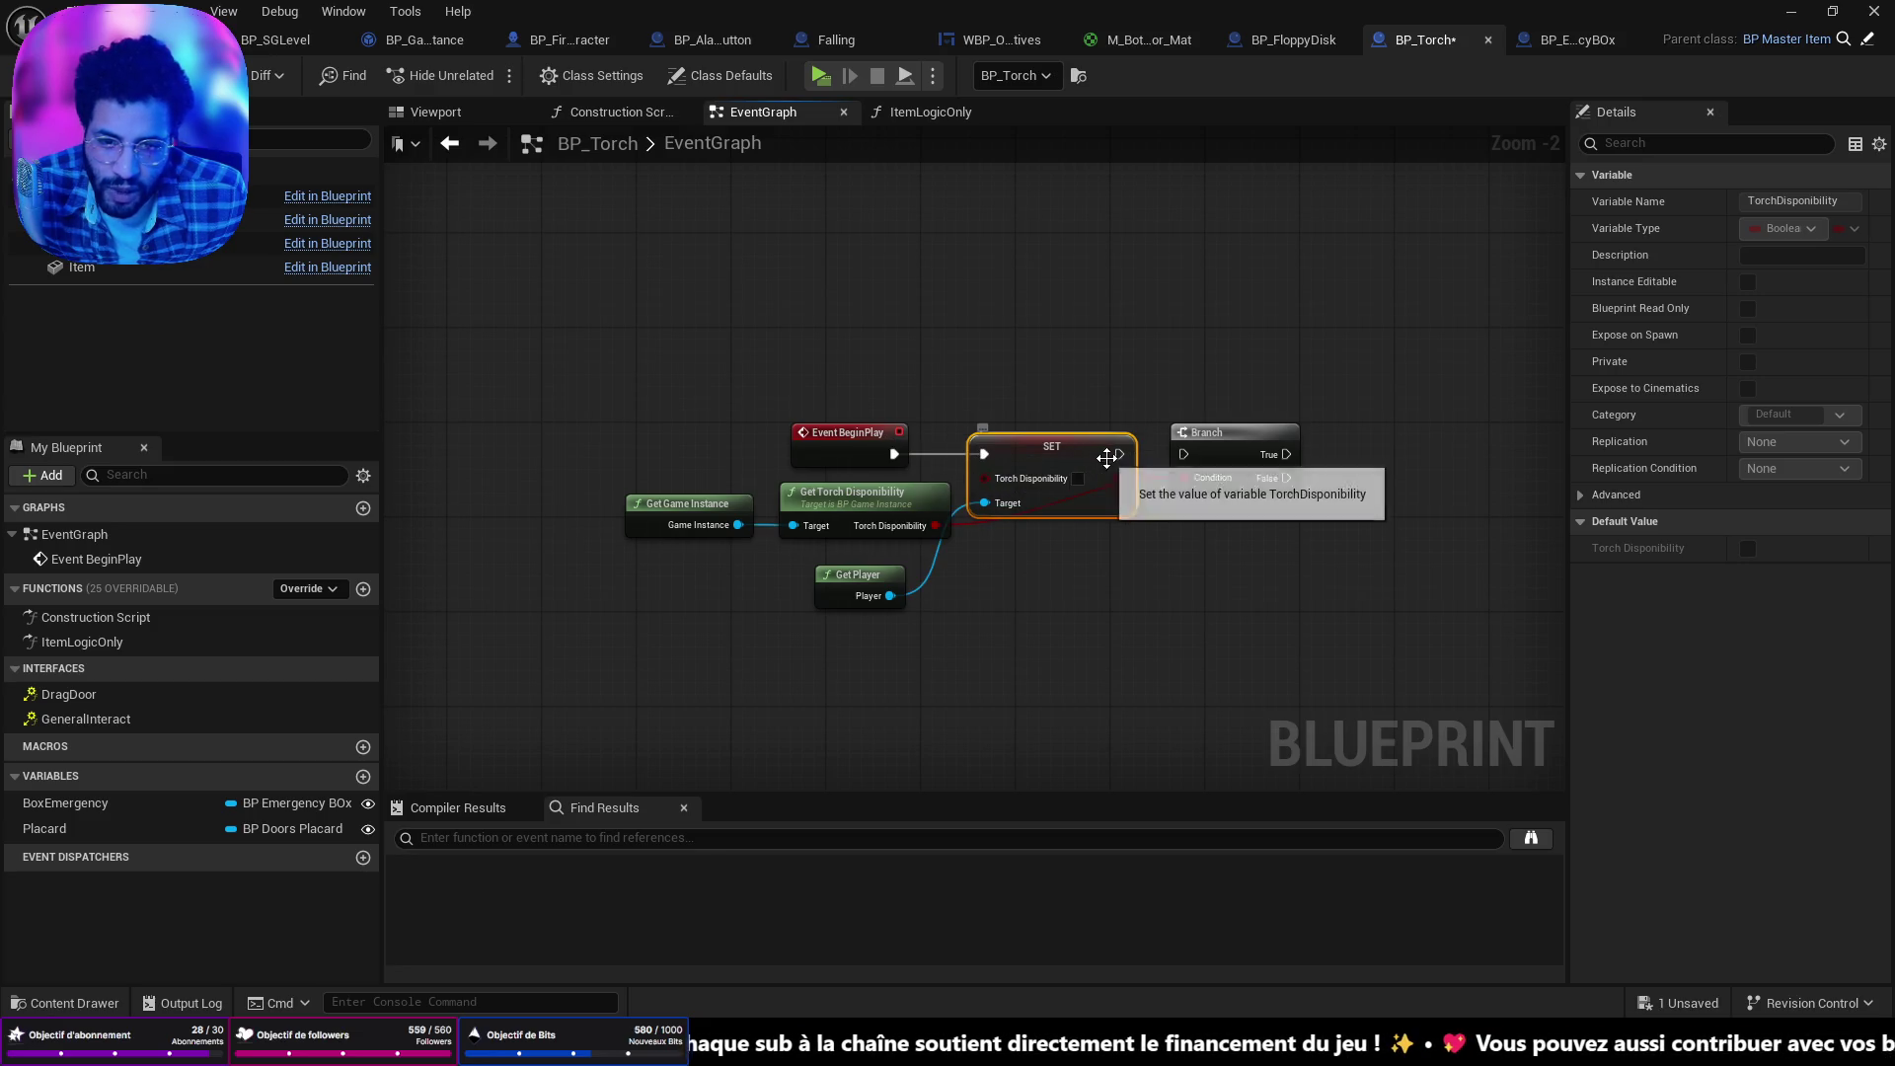
left_click_drag(1119, 454, 1299, 441)
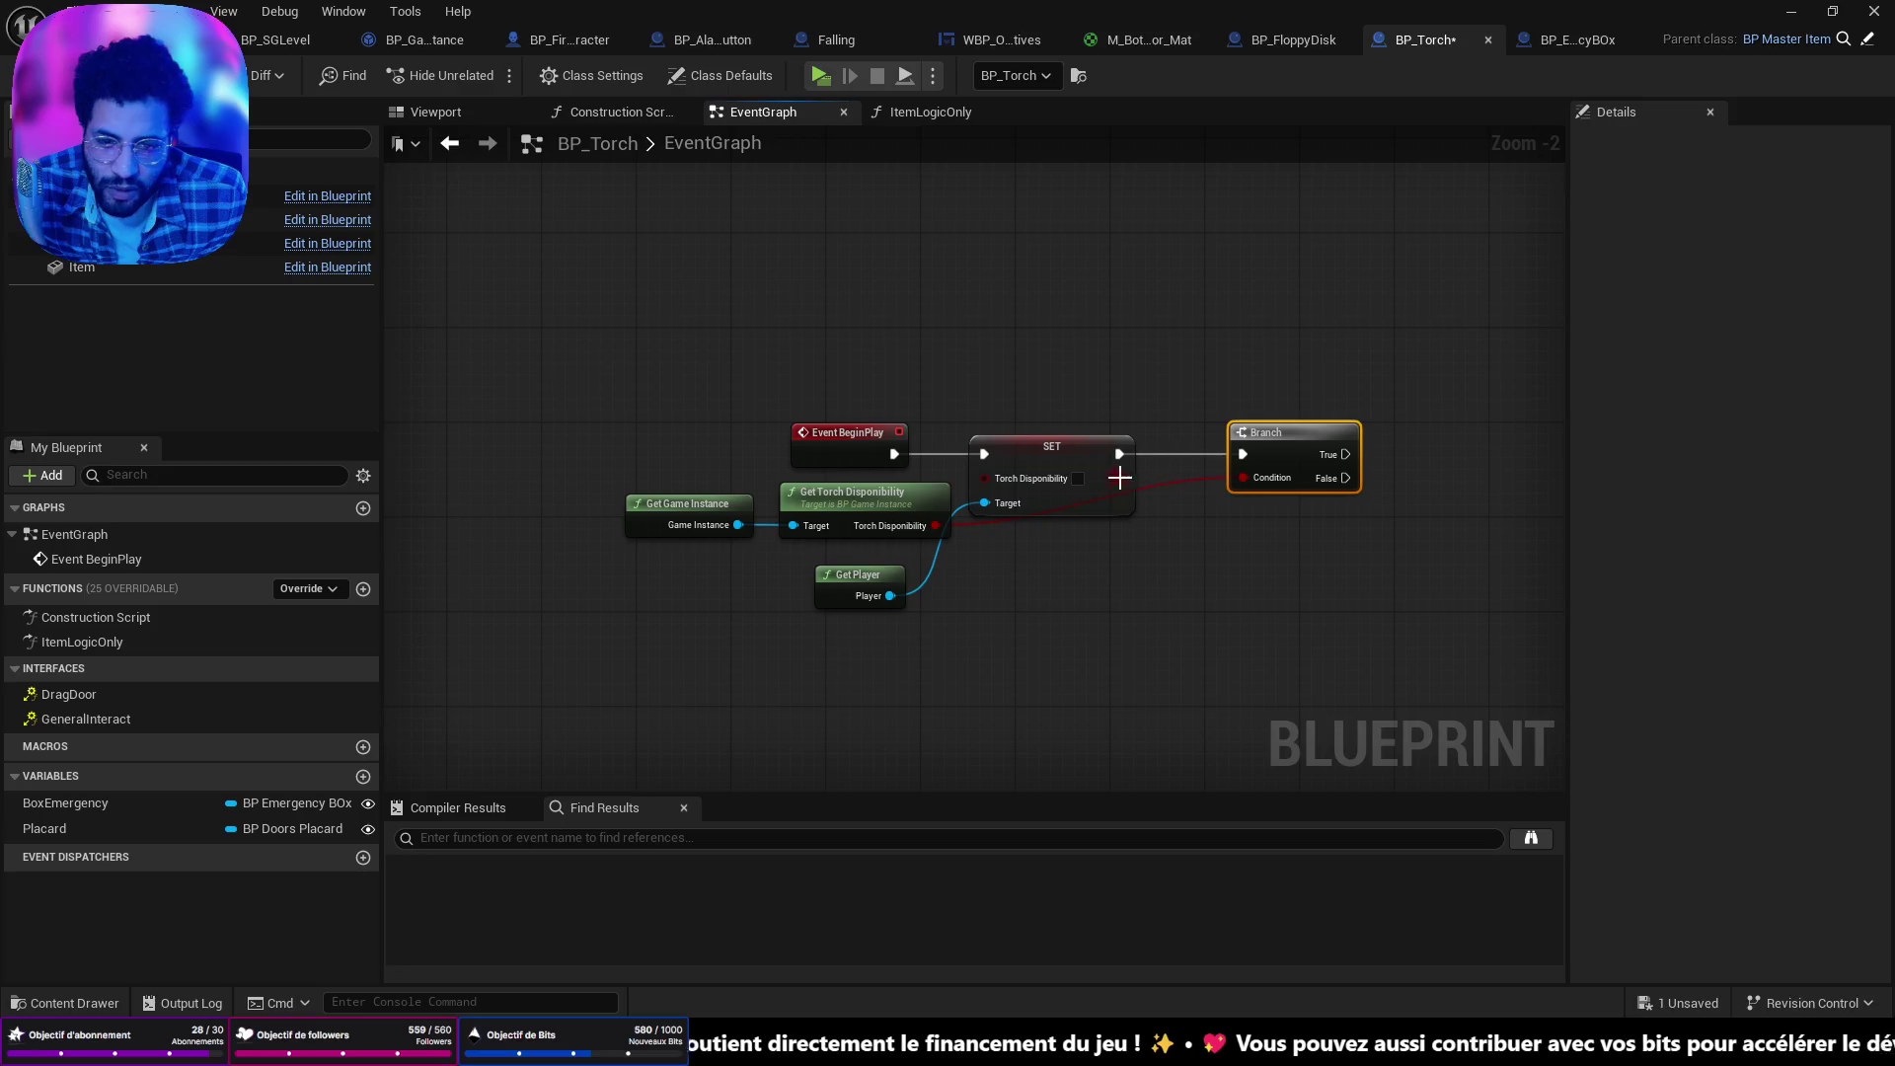
left_click_drag(815, 541, 715, 526)
mouse_move(862, 496)
left_mouse_down()
mouse_move(814, 495)
mouse_move(979, 504)
mouse_move(993, 482)
left_mouse_up()
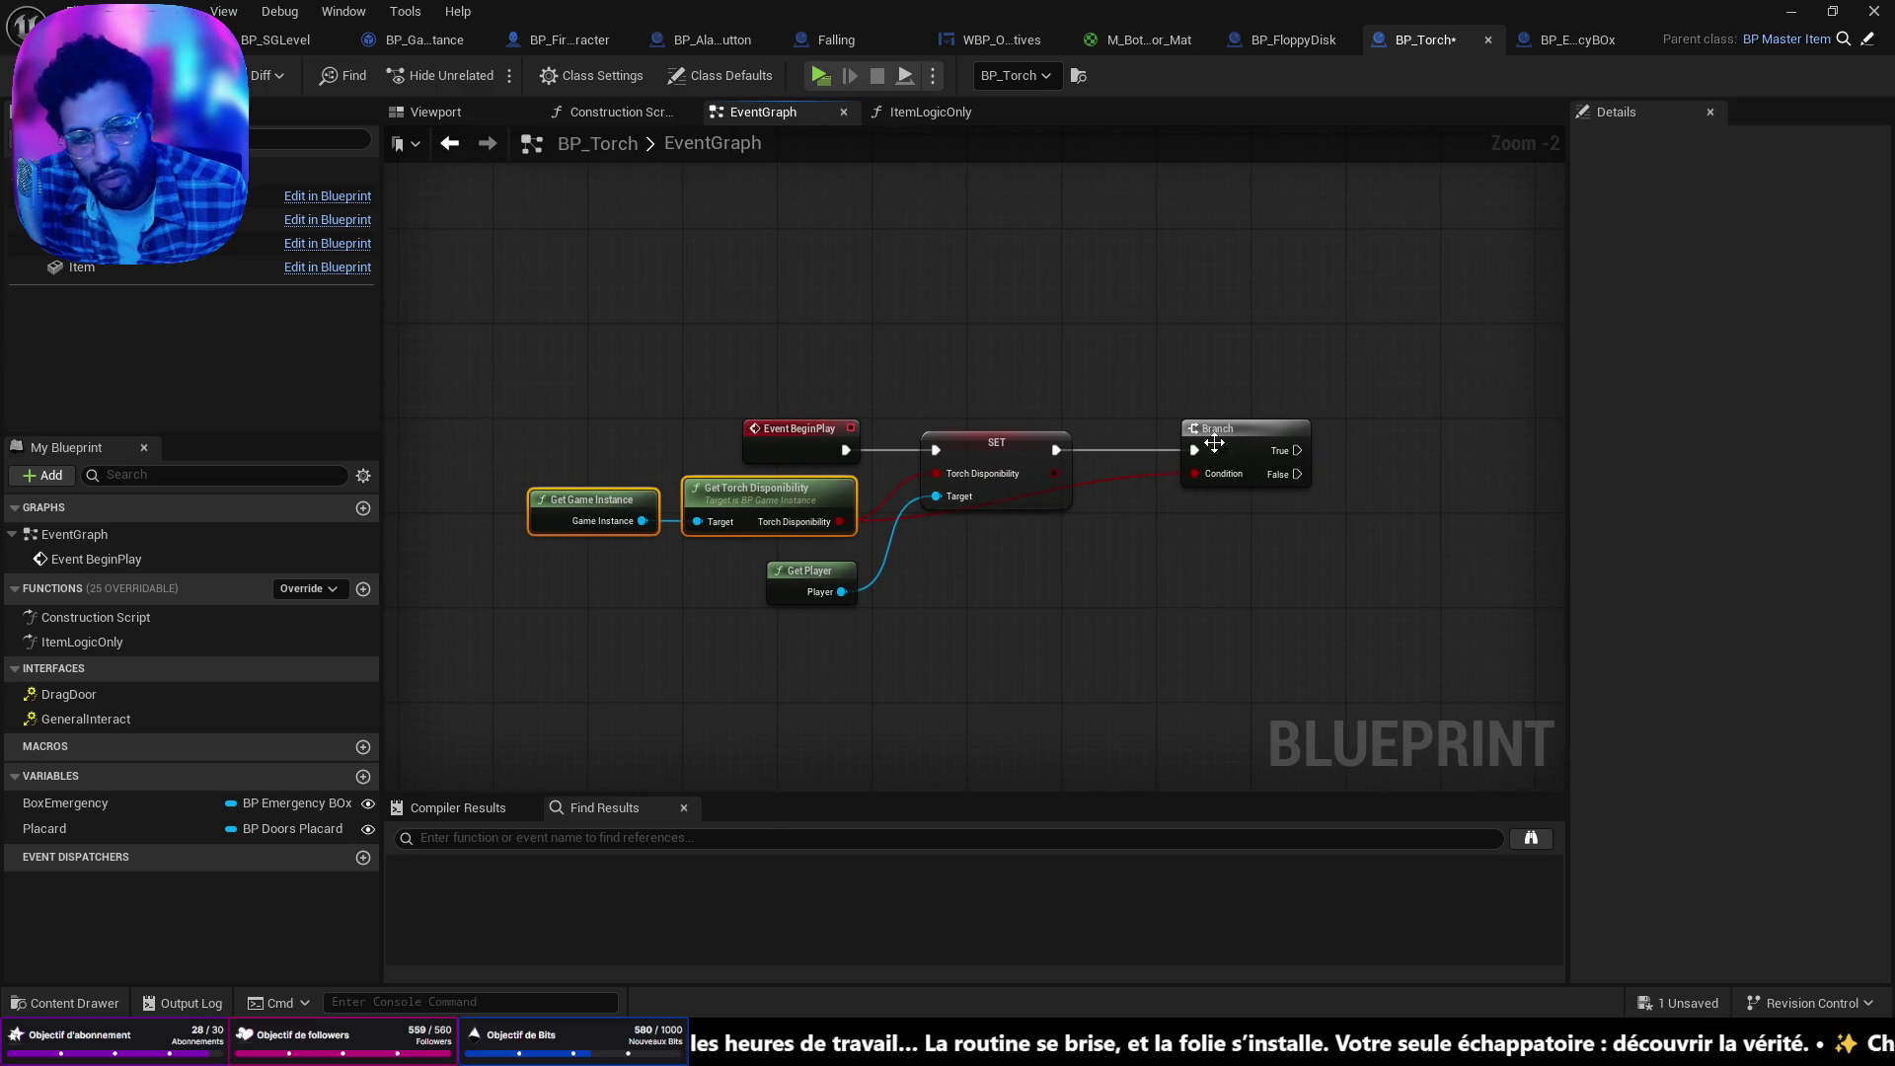
left_click_drag(1215, 443, 1204, 436)
left_click_drag(1061, 476, 1161, 474)
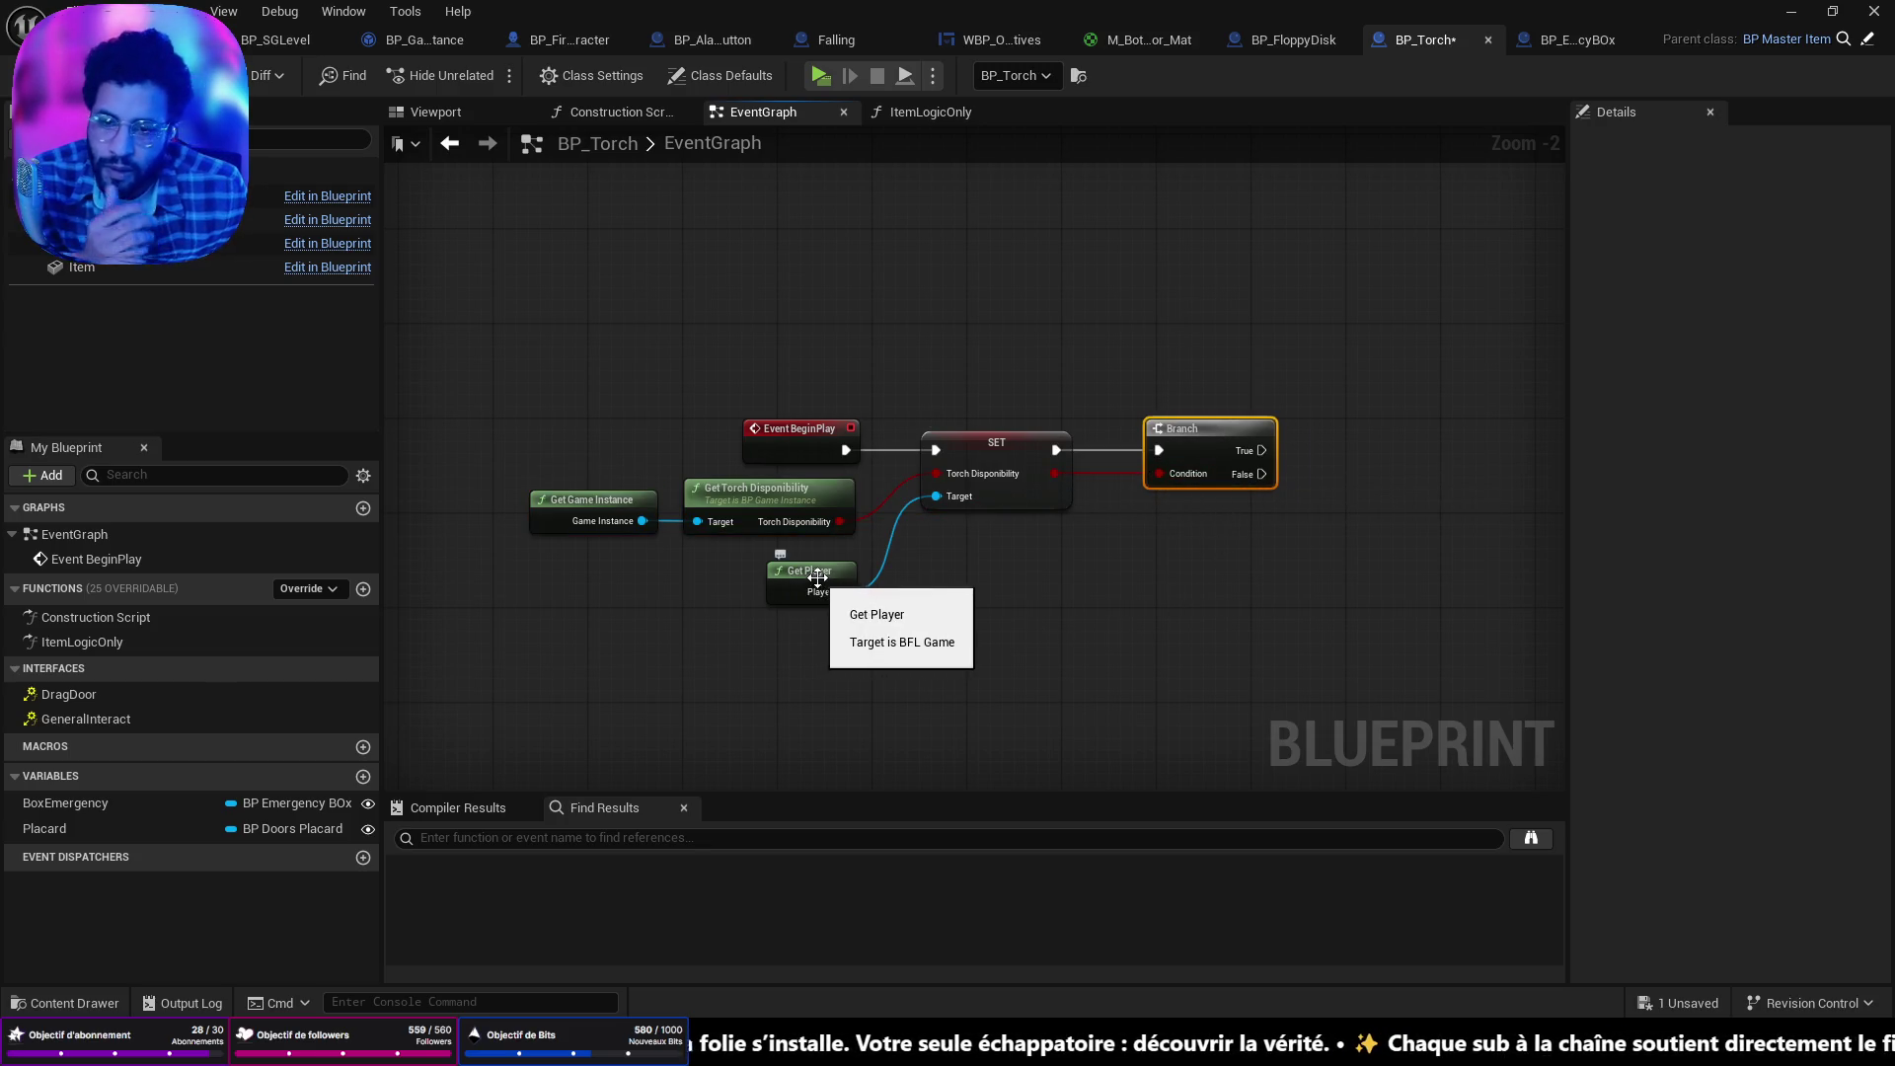
left_click_drag(825, 577, 799, 564)
mouse_move(1142, 431)
left_mouse_down()
mouse_move(1059, 430)
mouse_move(1149, 458)
mouse_move(1240, 451)
left_mouse_up()
Add a Destroy Actor node on the Branch's True path and save BP_Torch.
type("des")
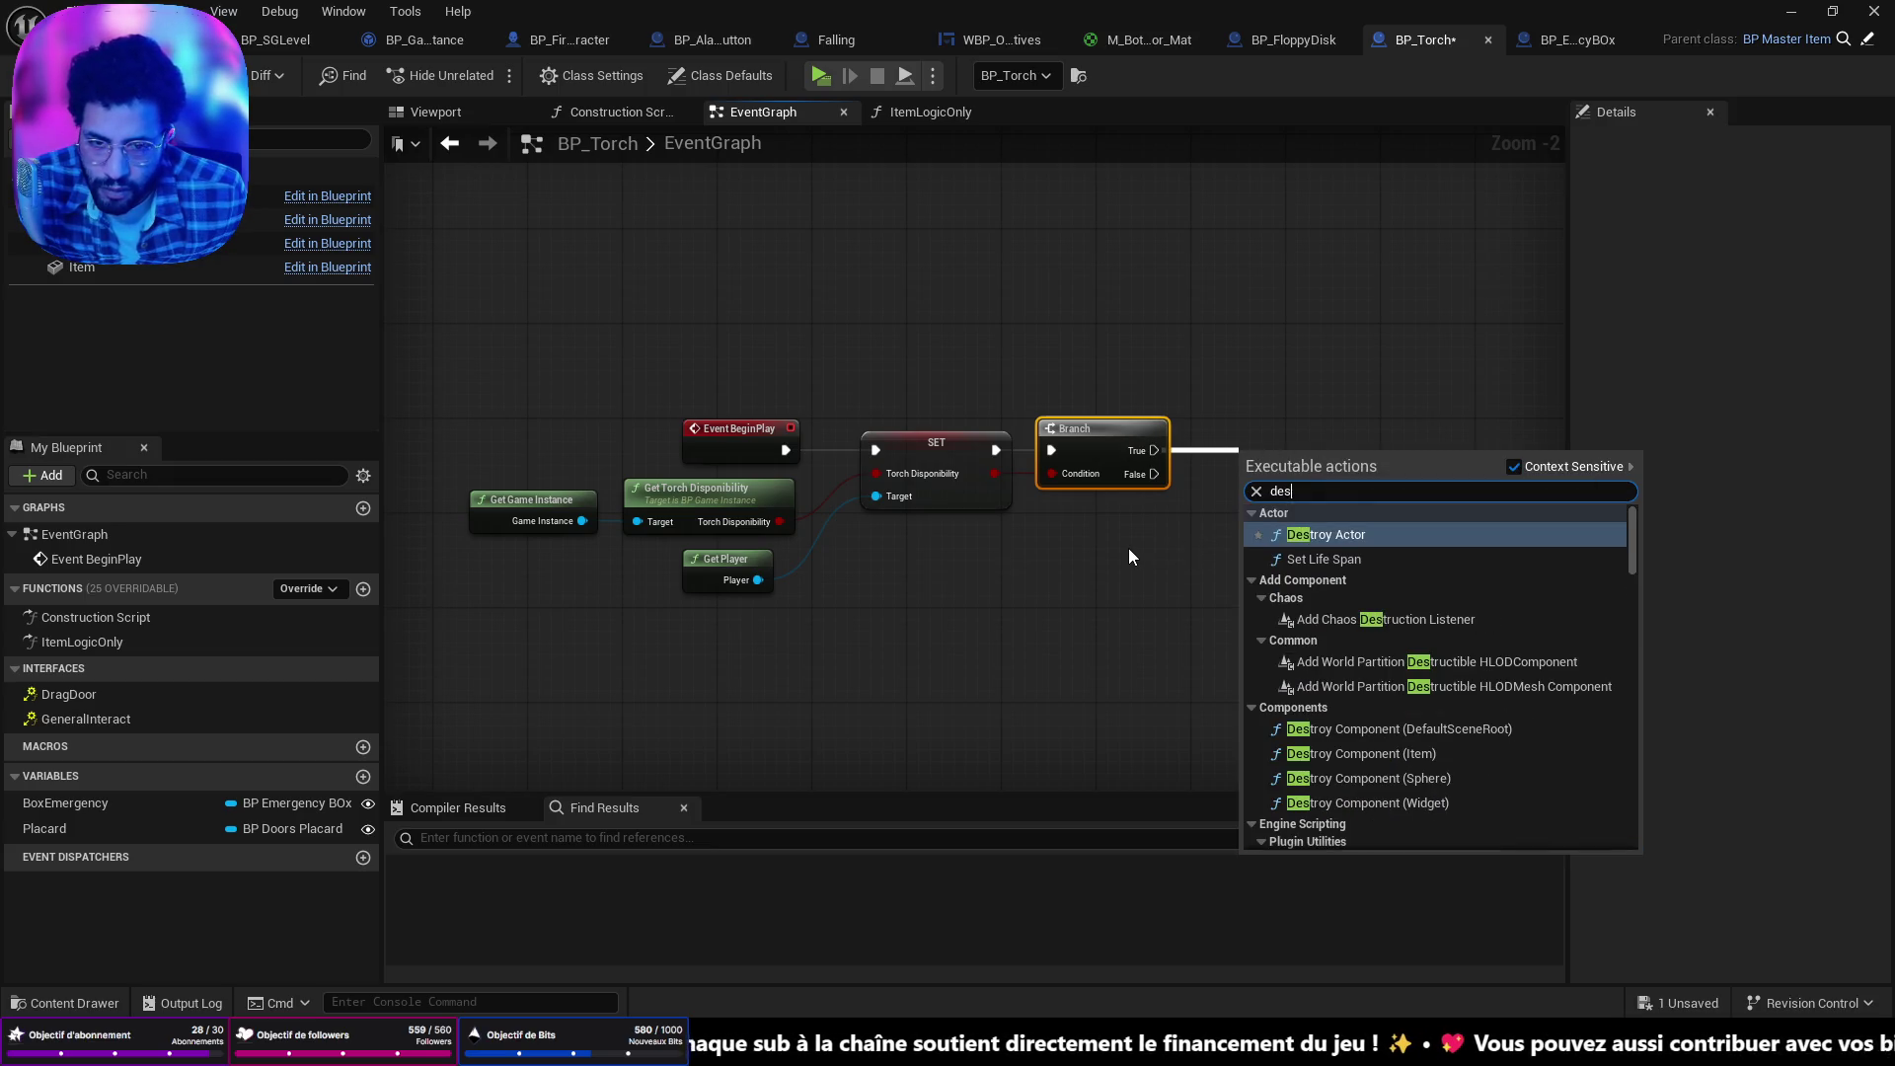
left_click(1341, 536)
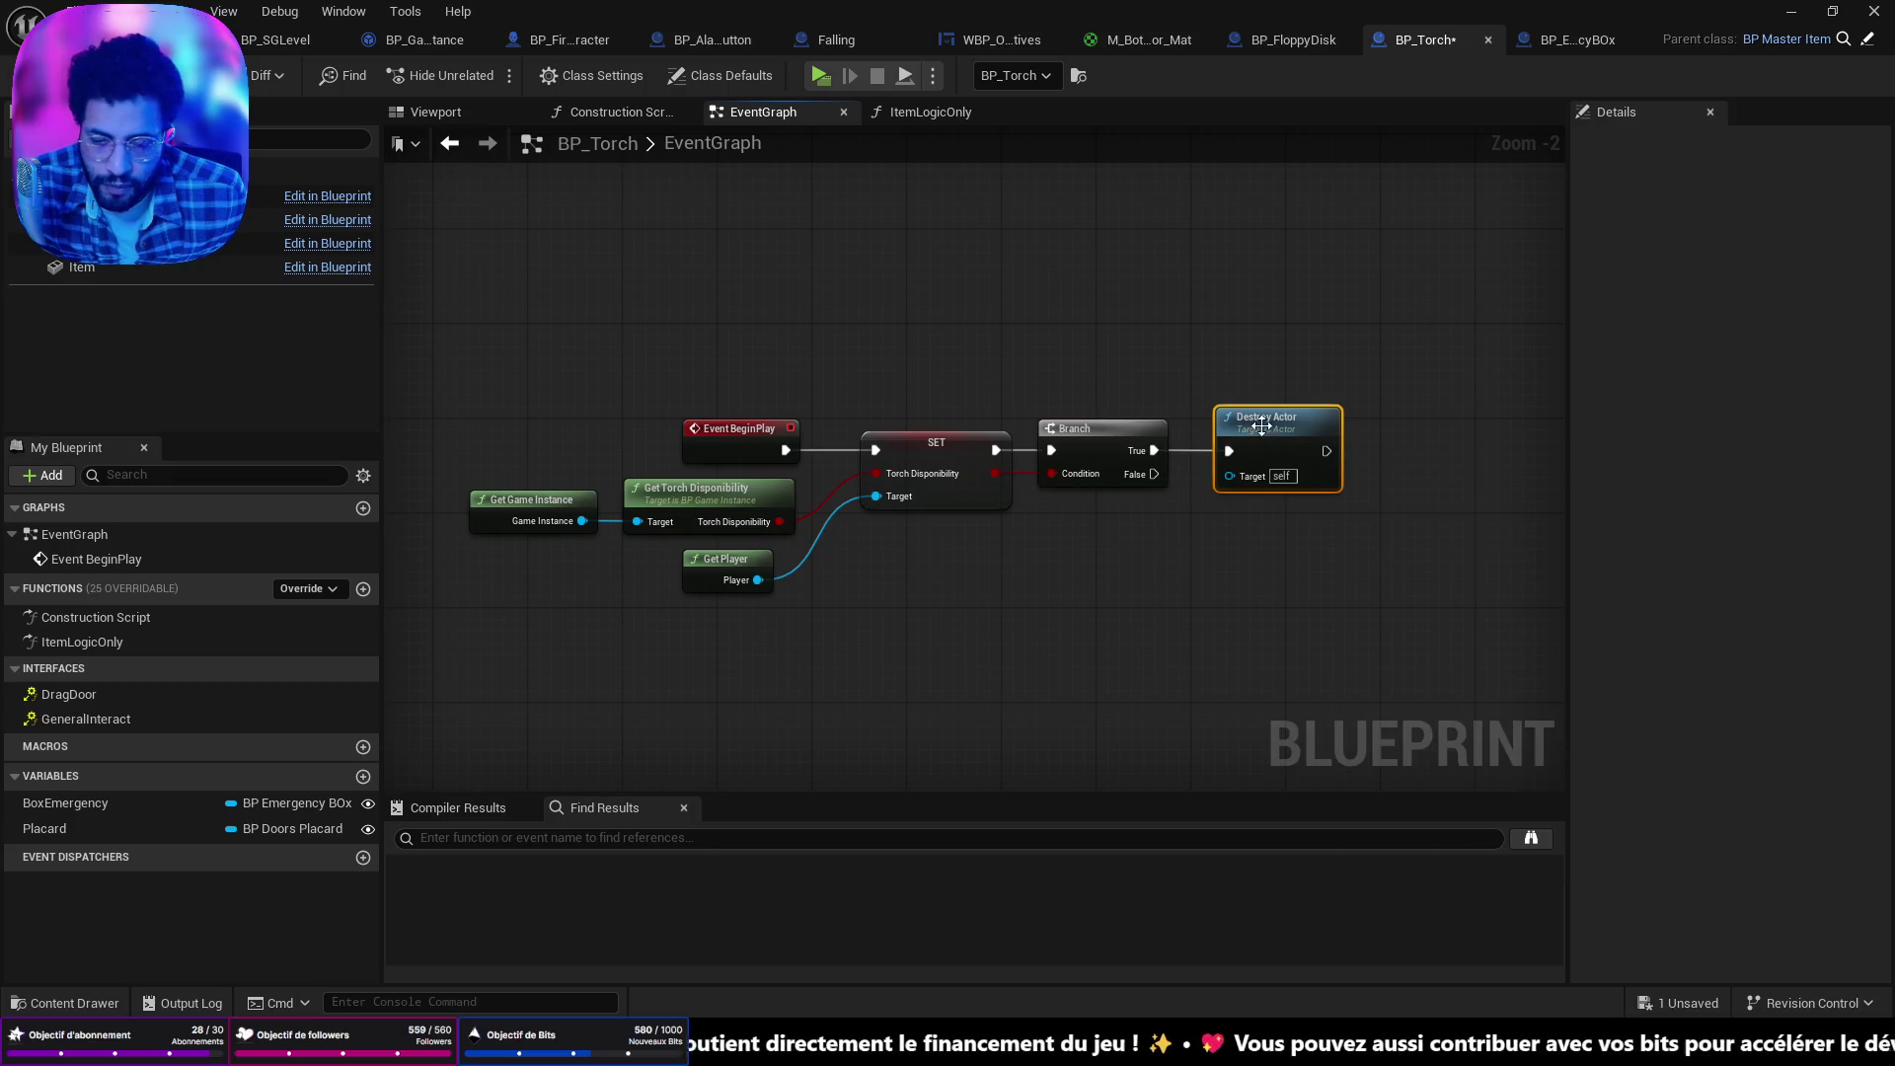
key("ctrl+s")
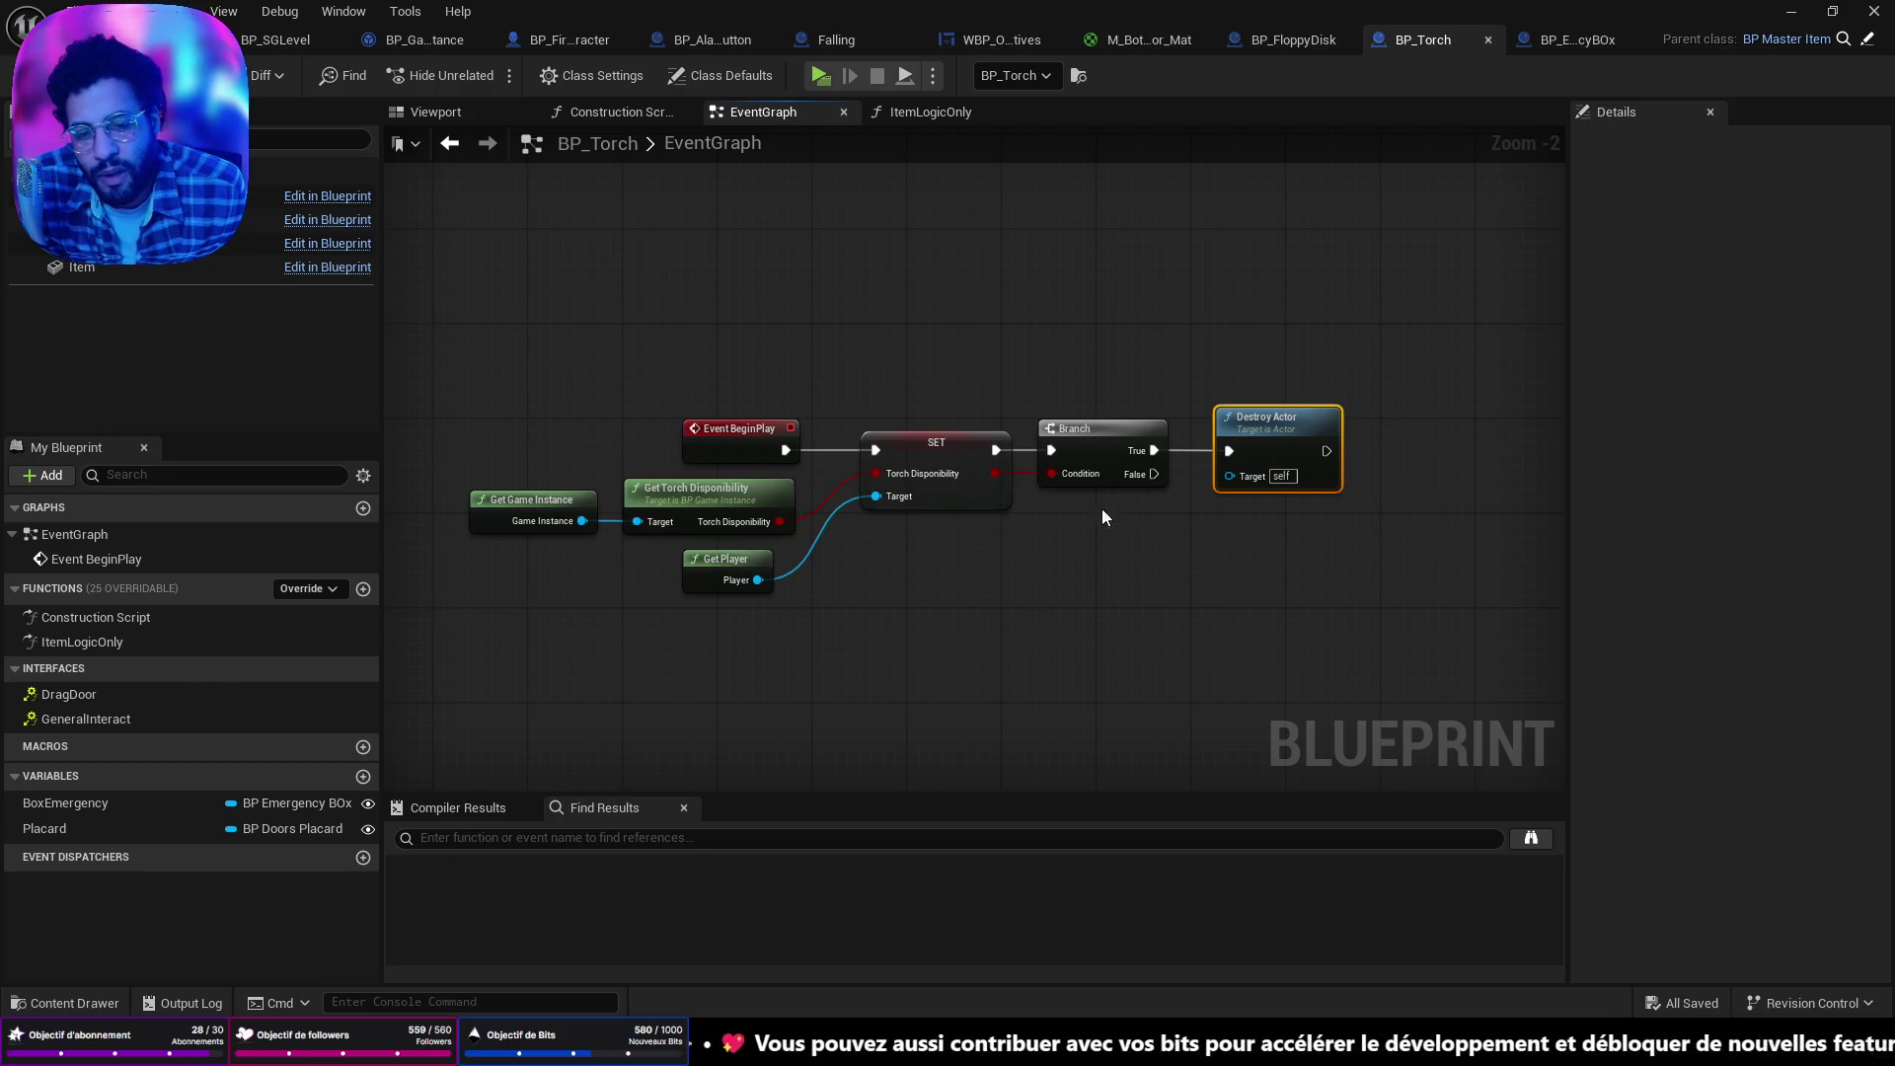
left_click_drag(1272, 446, 1248, 446)
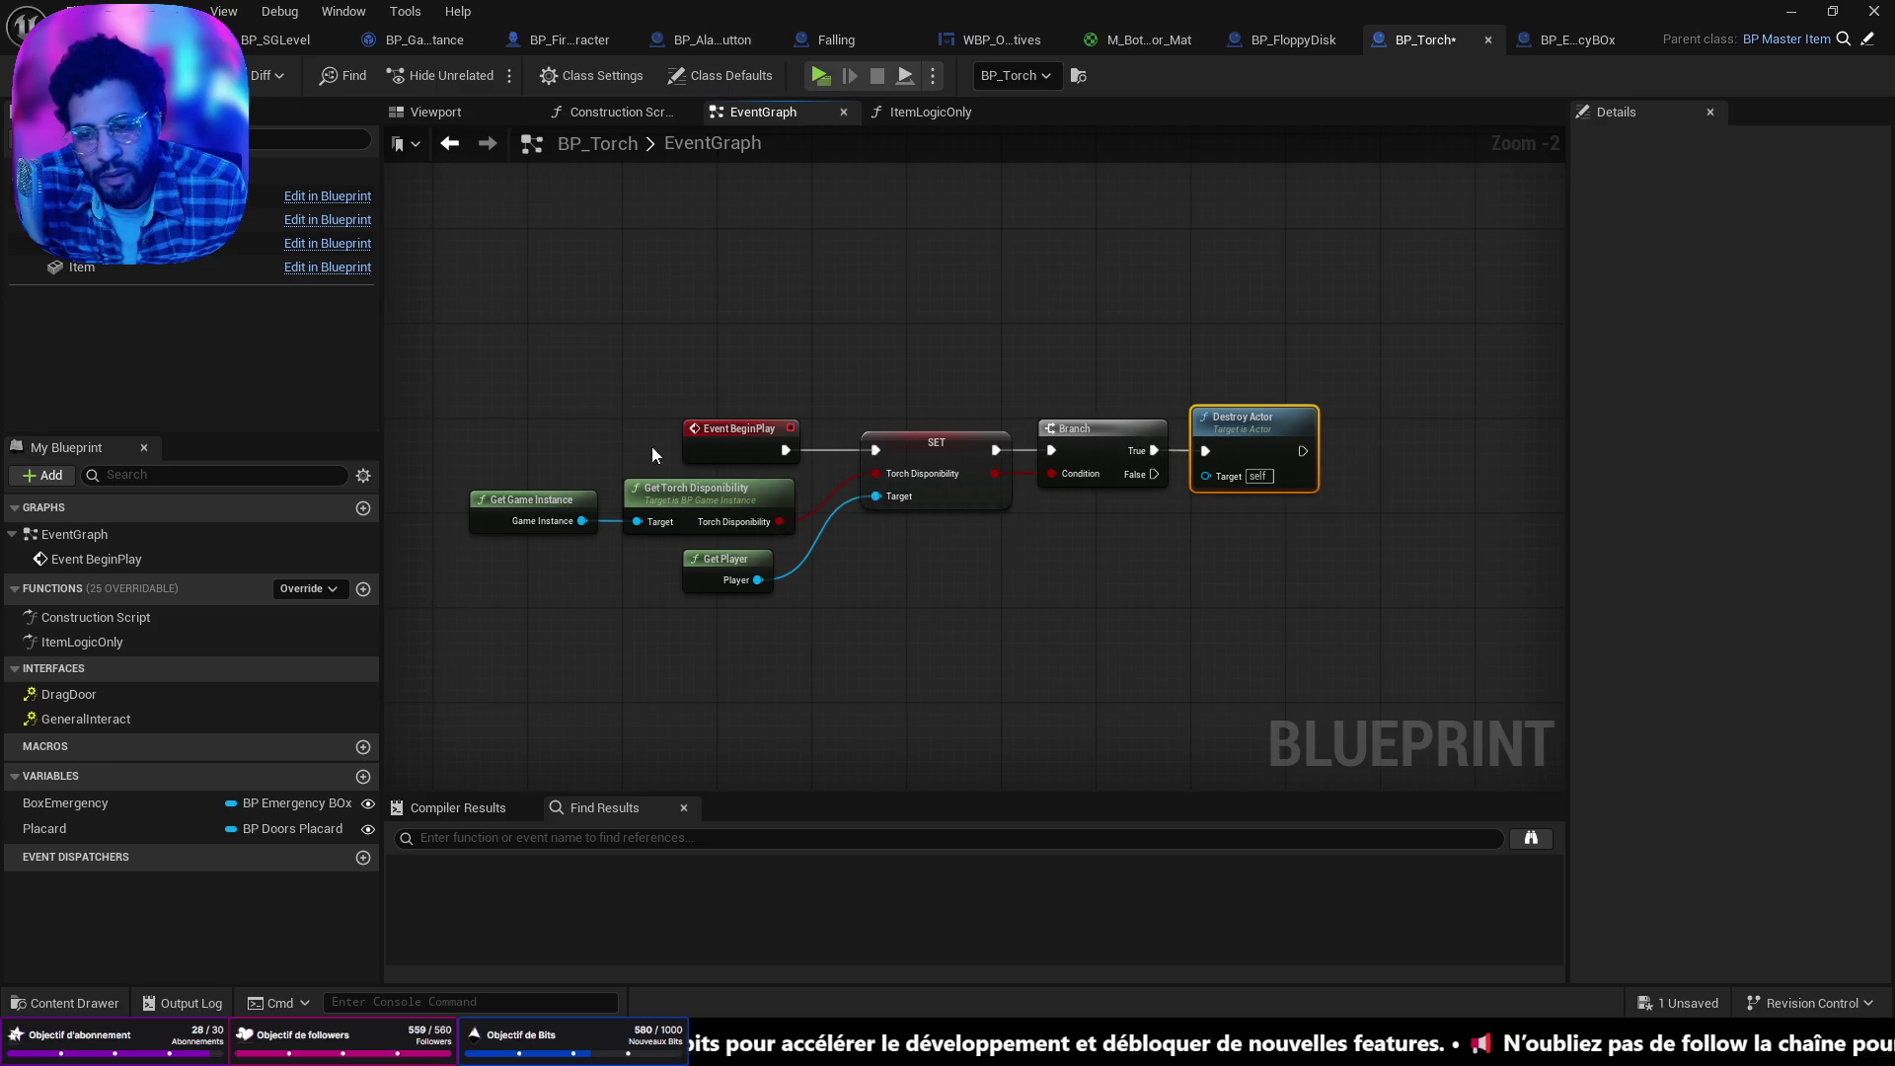
Nudge Get Game Instance, review BP_SGLevel and BP_GameInstance, then return to BP_Torch's ItemLogicOnly graph.
left_click(535, 507)
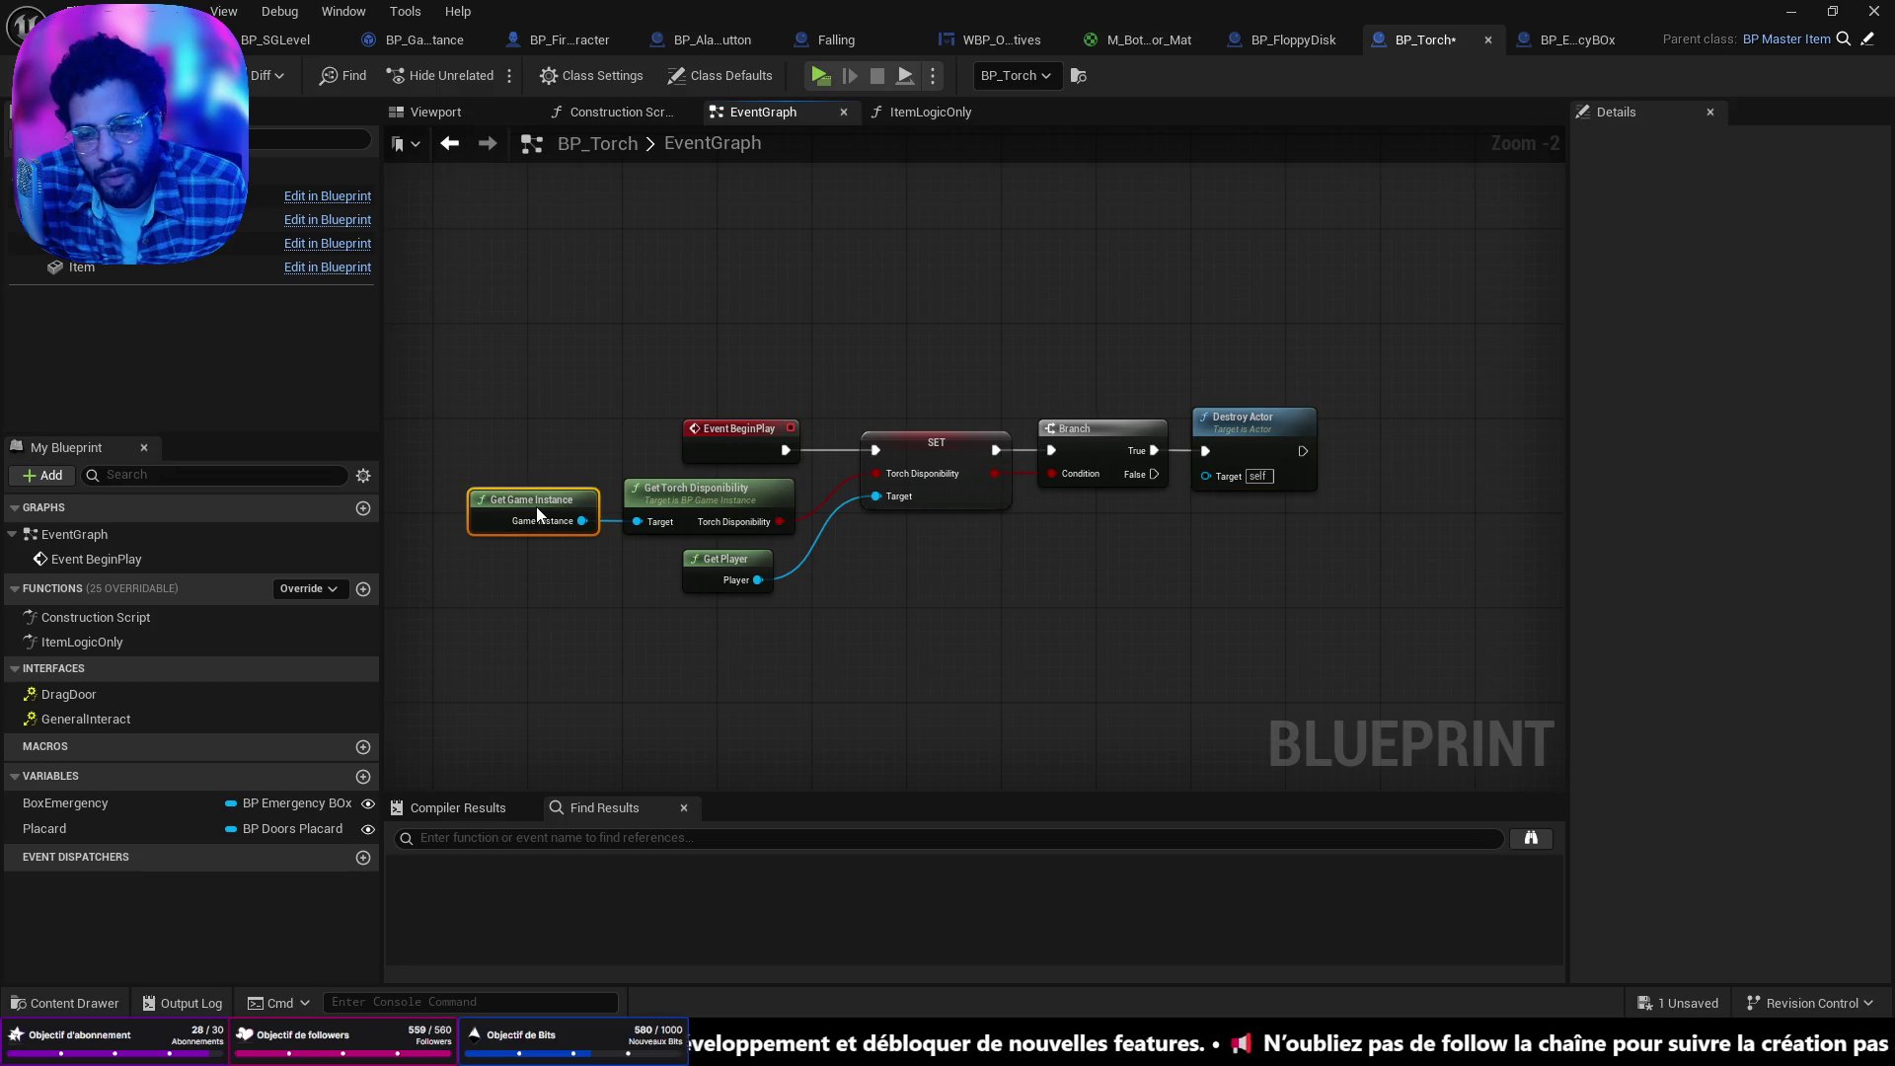
left_click_drag(536, 507, 547, 506)
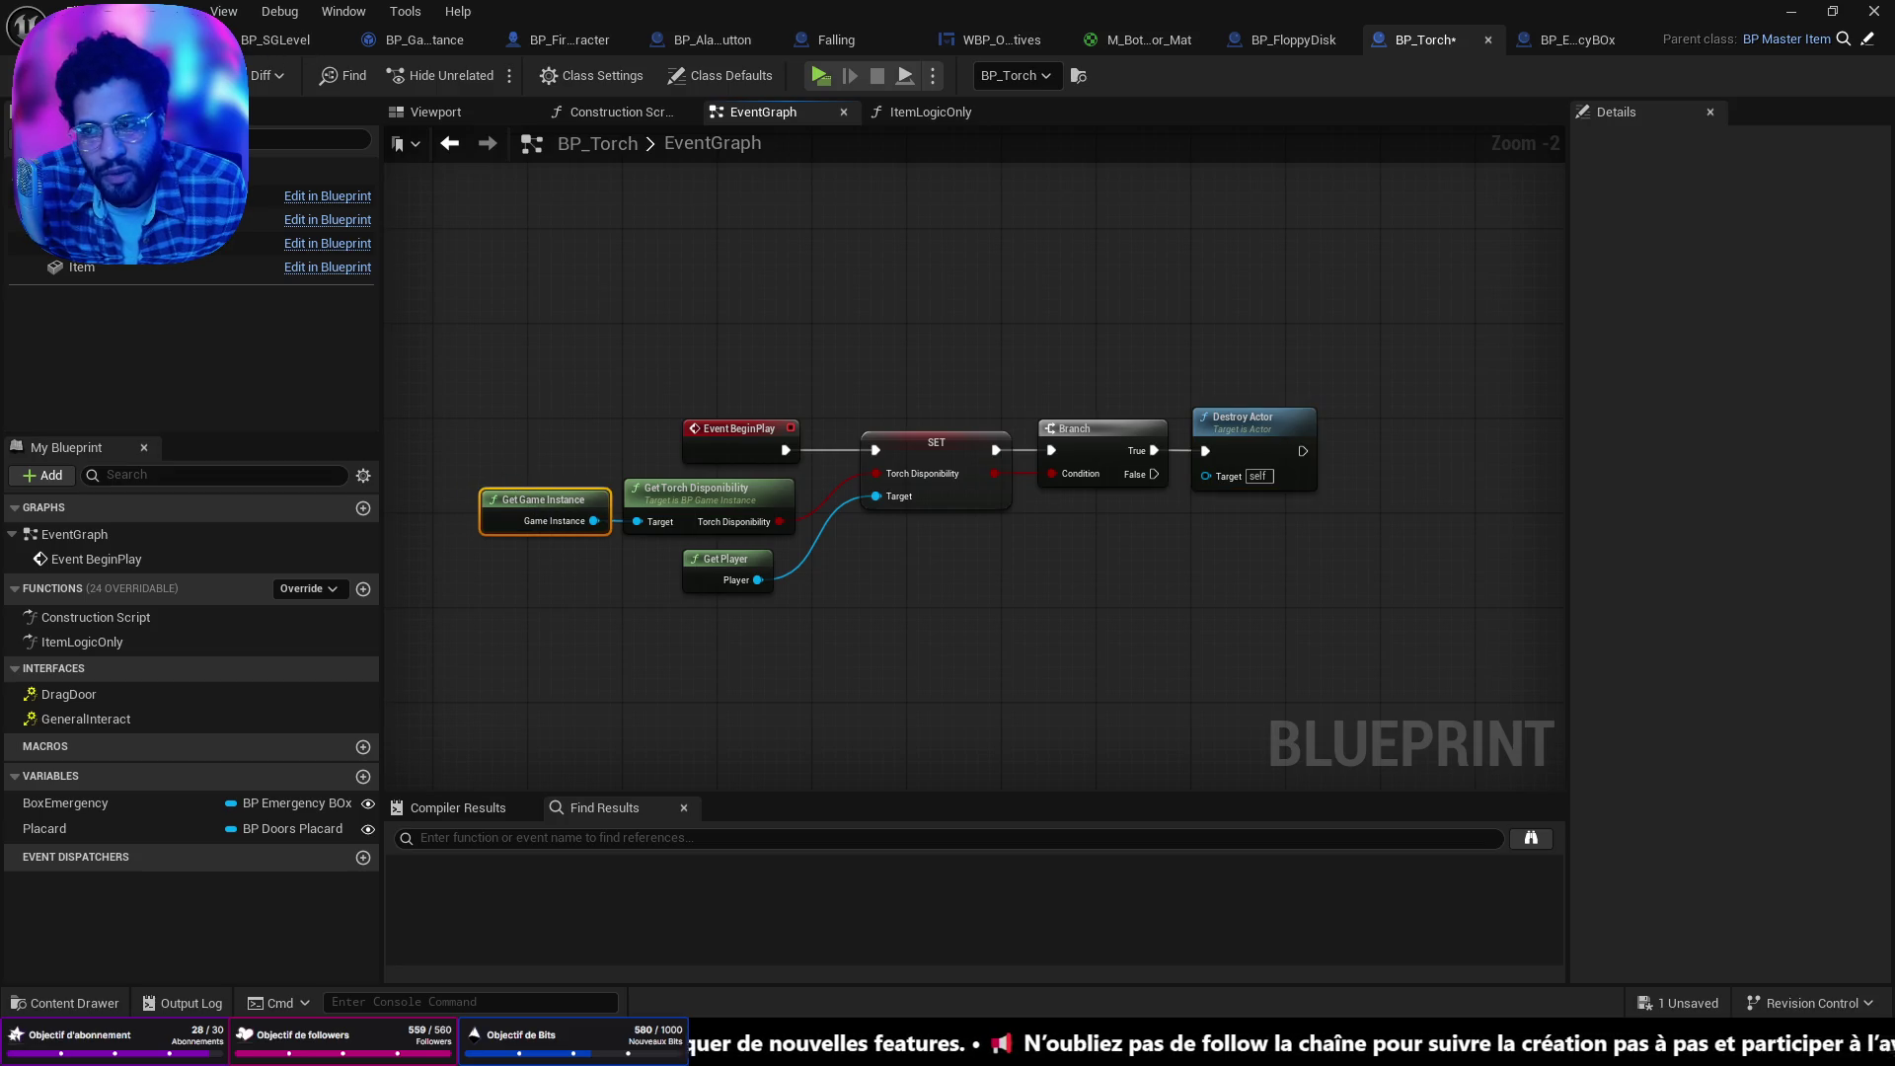
left_click(276, 39)
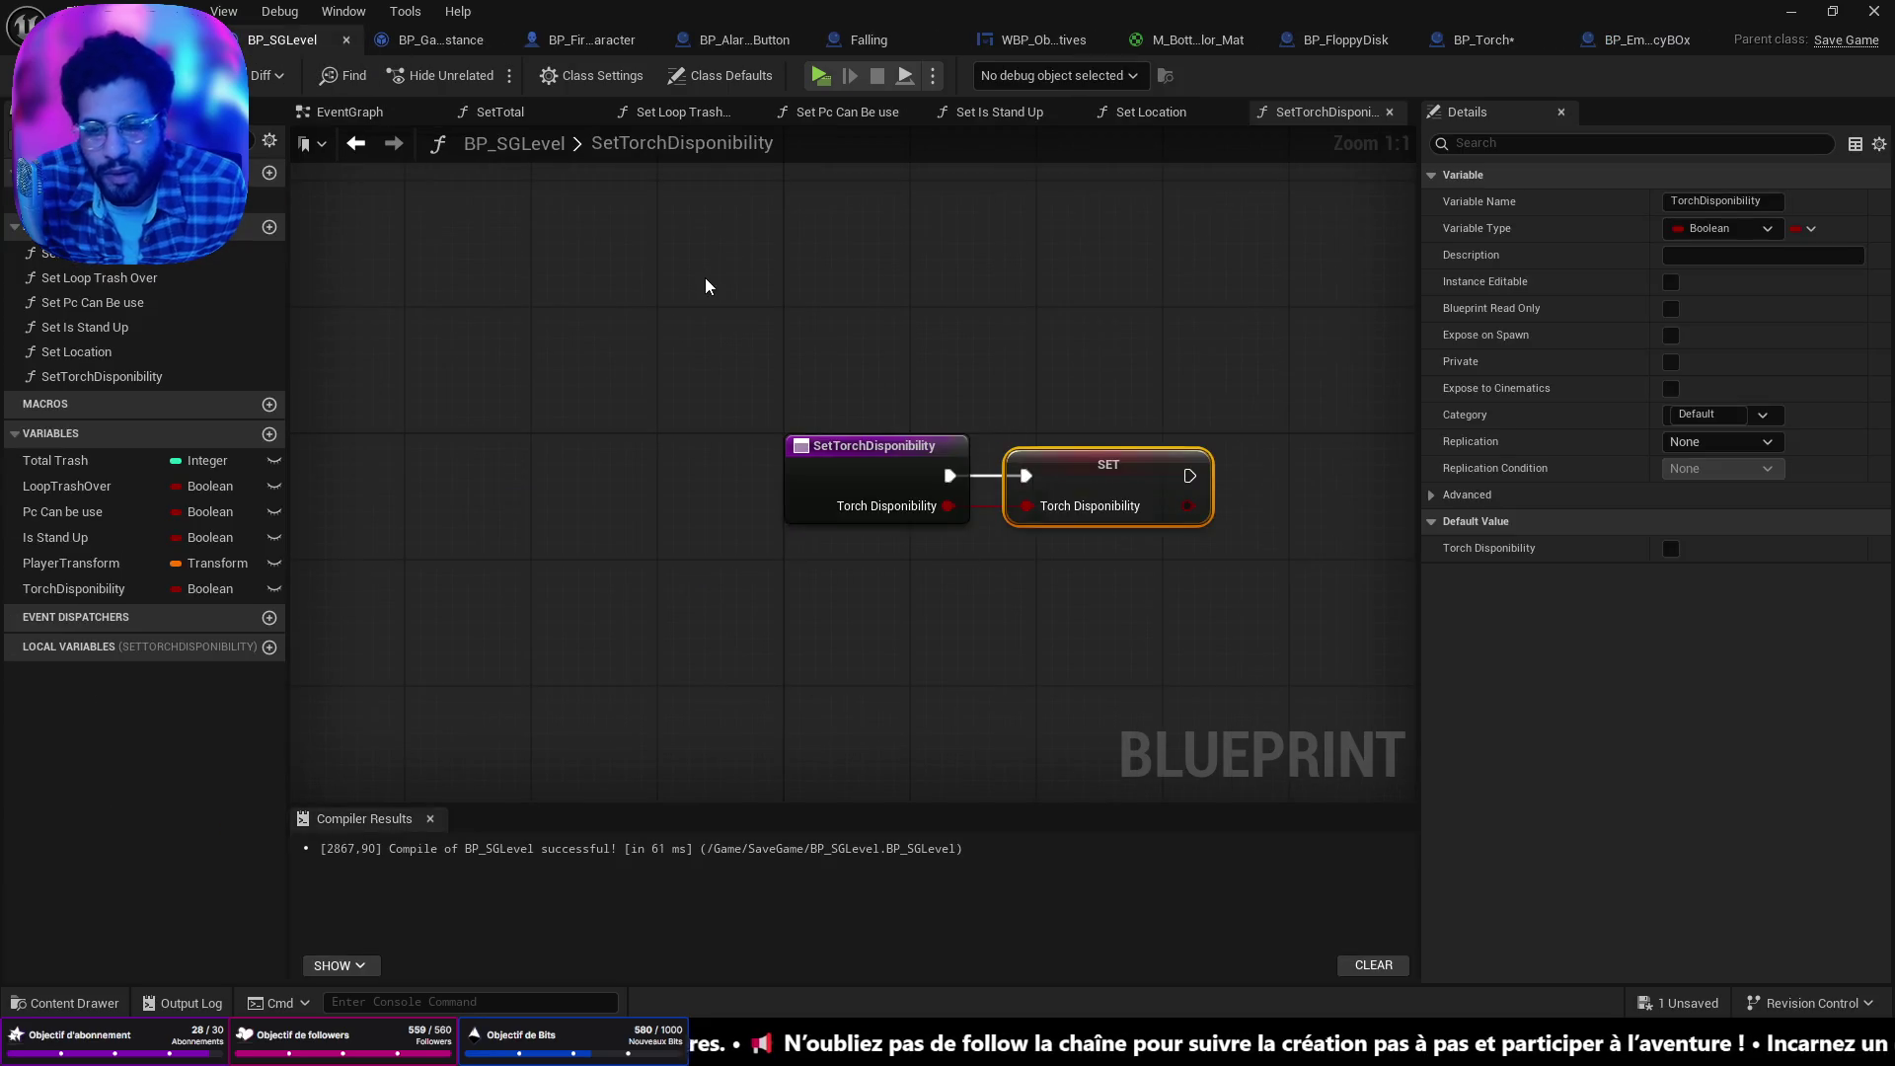
left_click(434, 40)
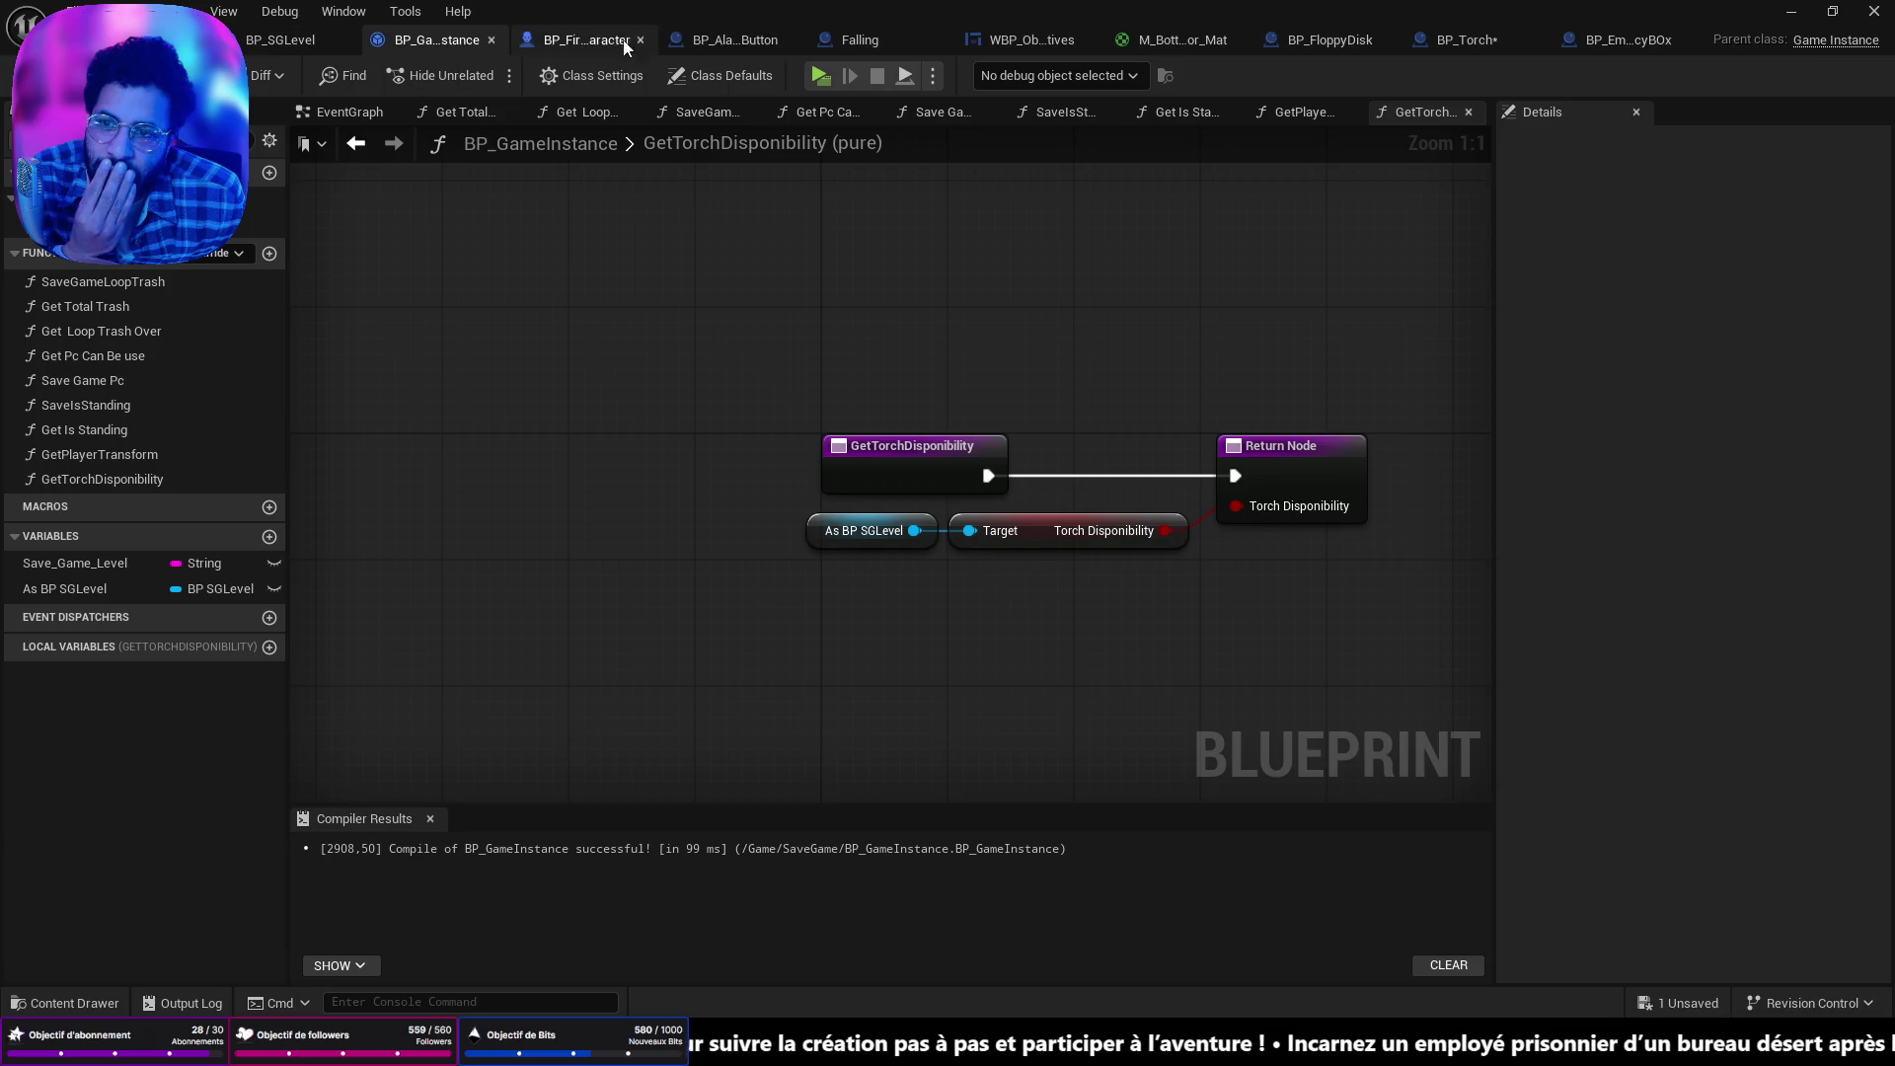
left_click(1429, 39)
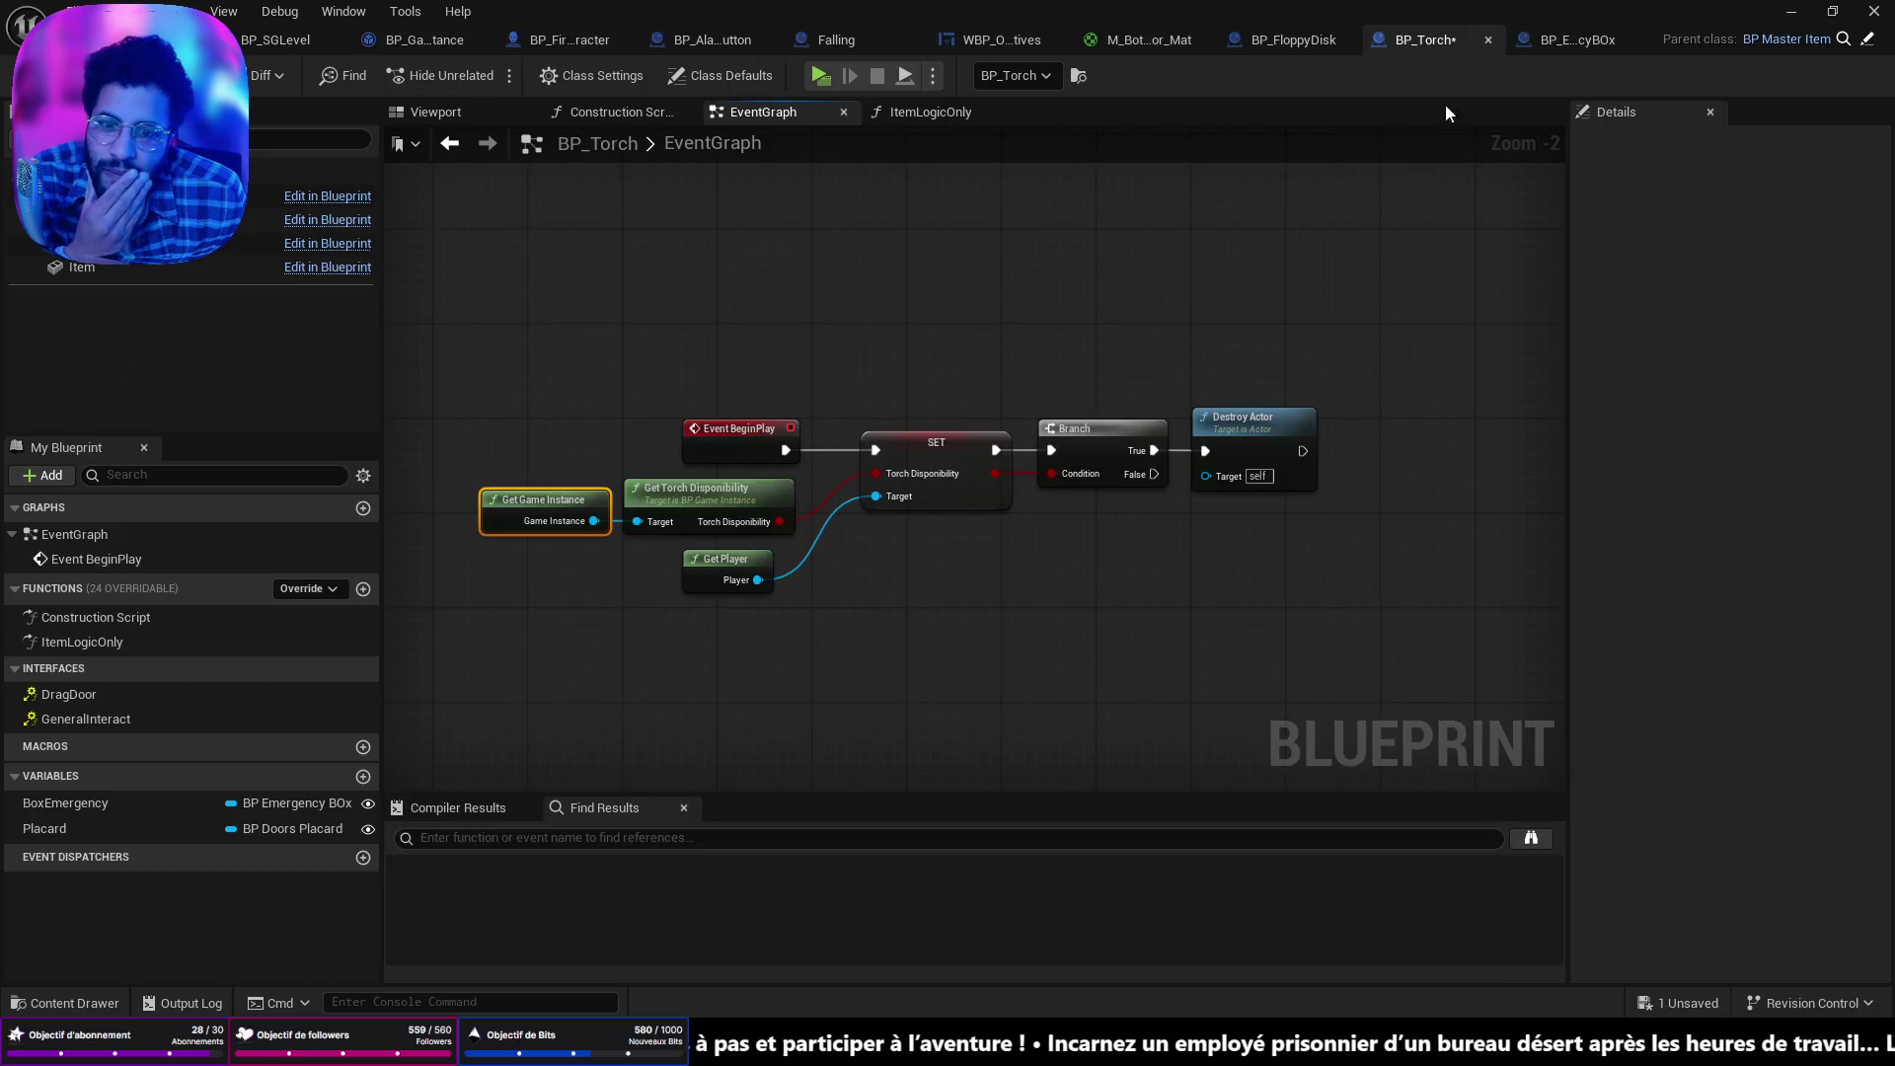
scroll(1188, 478, "down", 6)
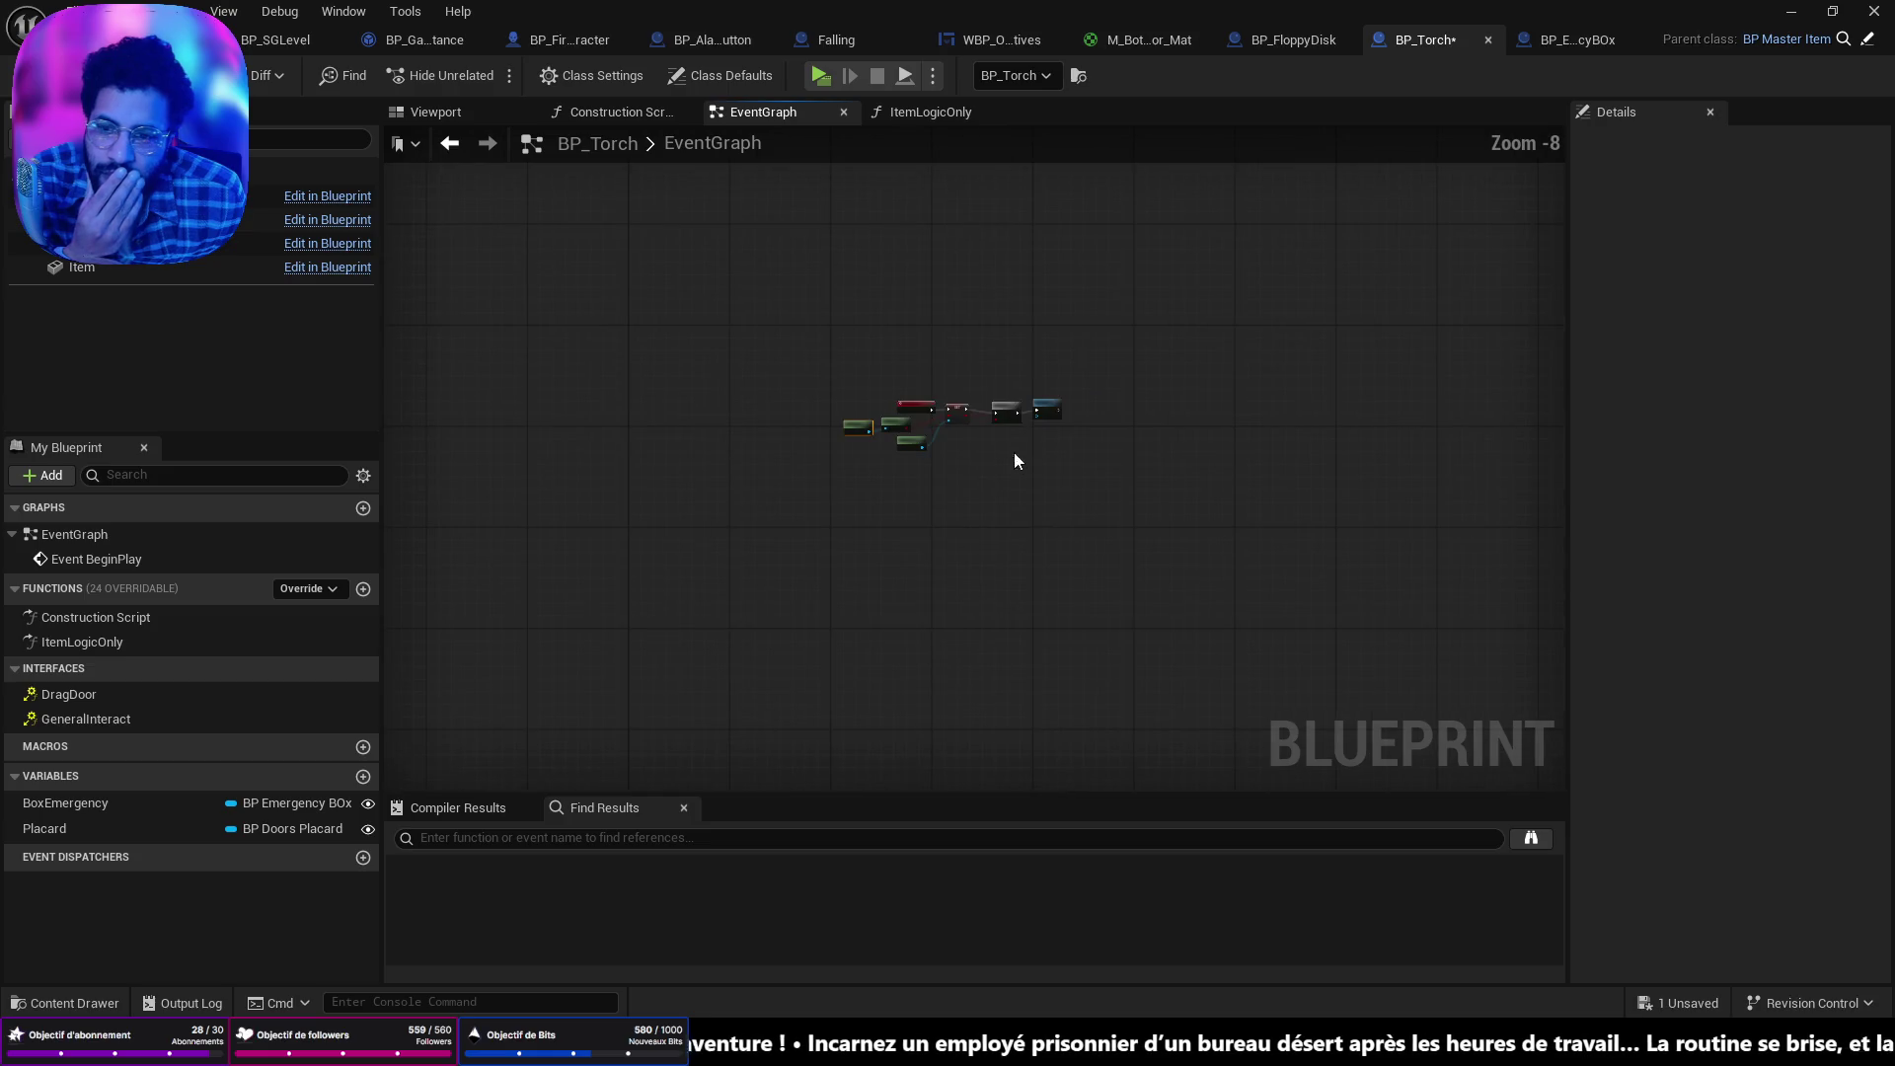
left_click(900, 115)
Shift the selected ItemLogicOnly node chain up slightly and bring its end into view.
scroll(1331, 500, "up", 5)
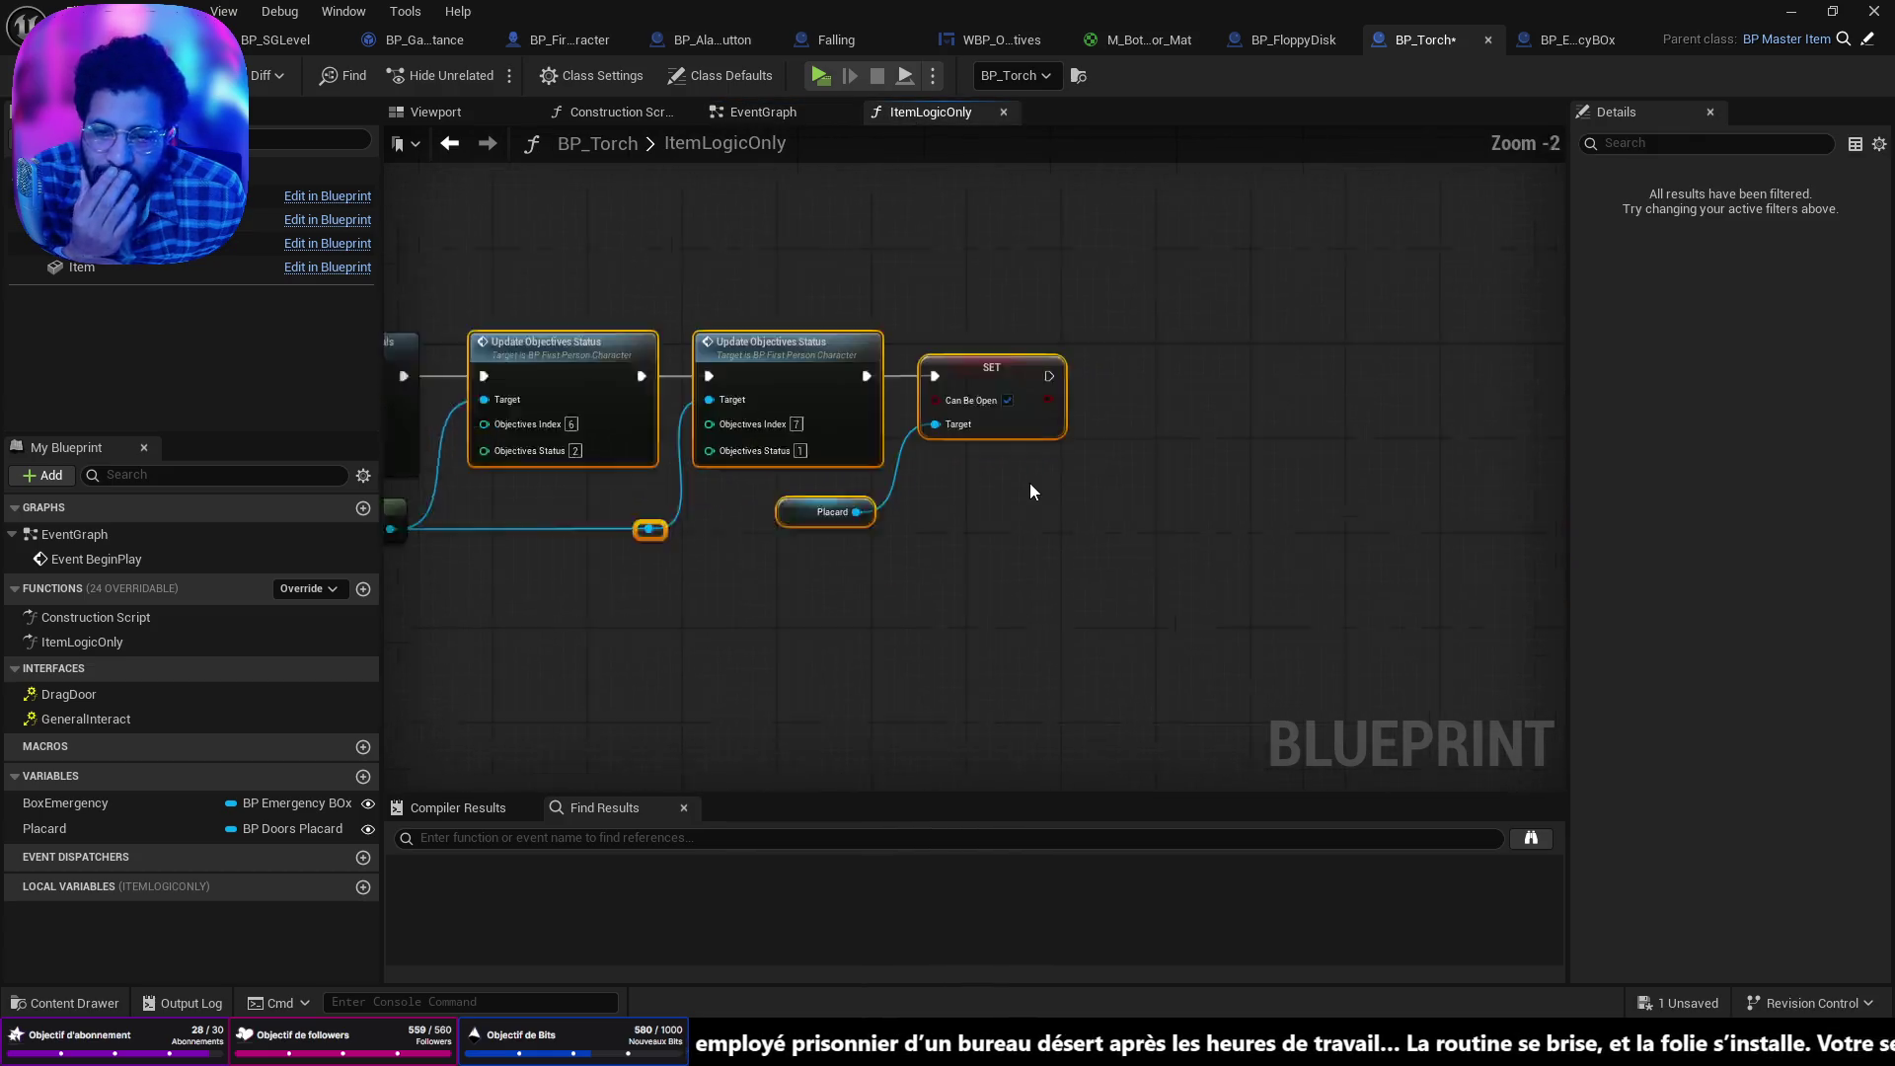
scroll(1110, 496, "down", 3)
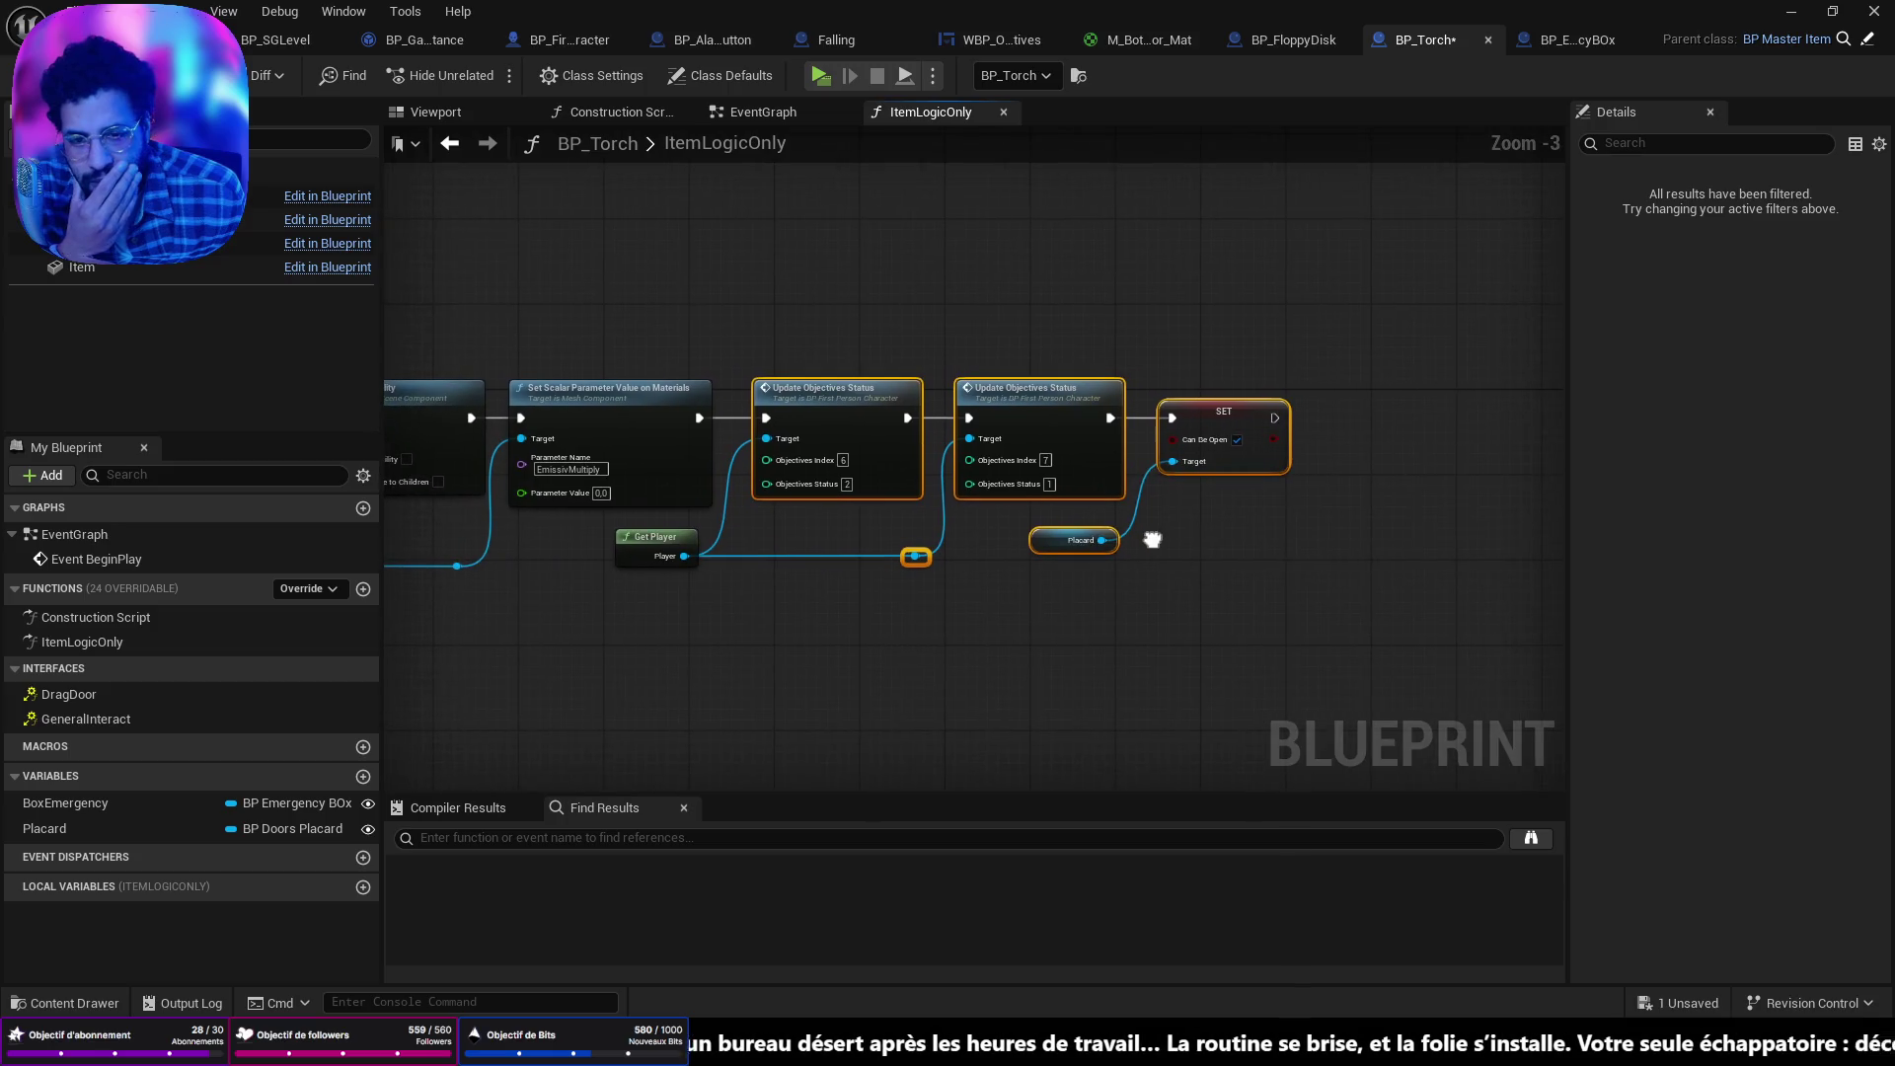
scroll(1043, 547, "down", 3)
scroll(1027, 543, "up", 4)
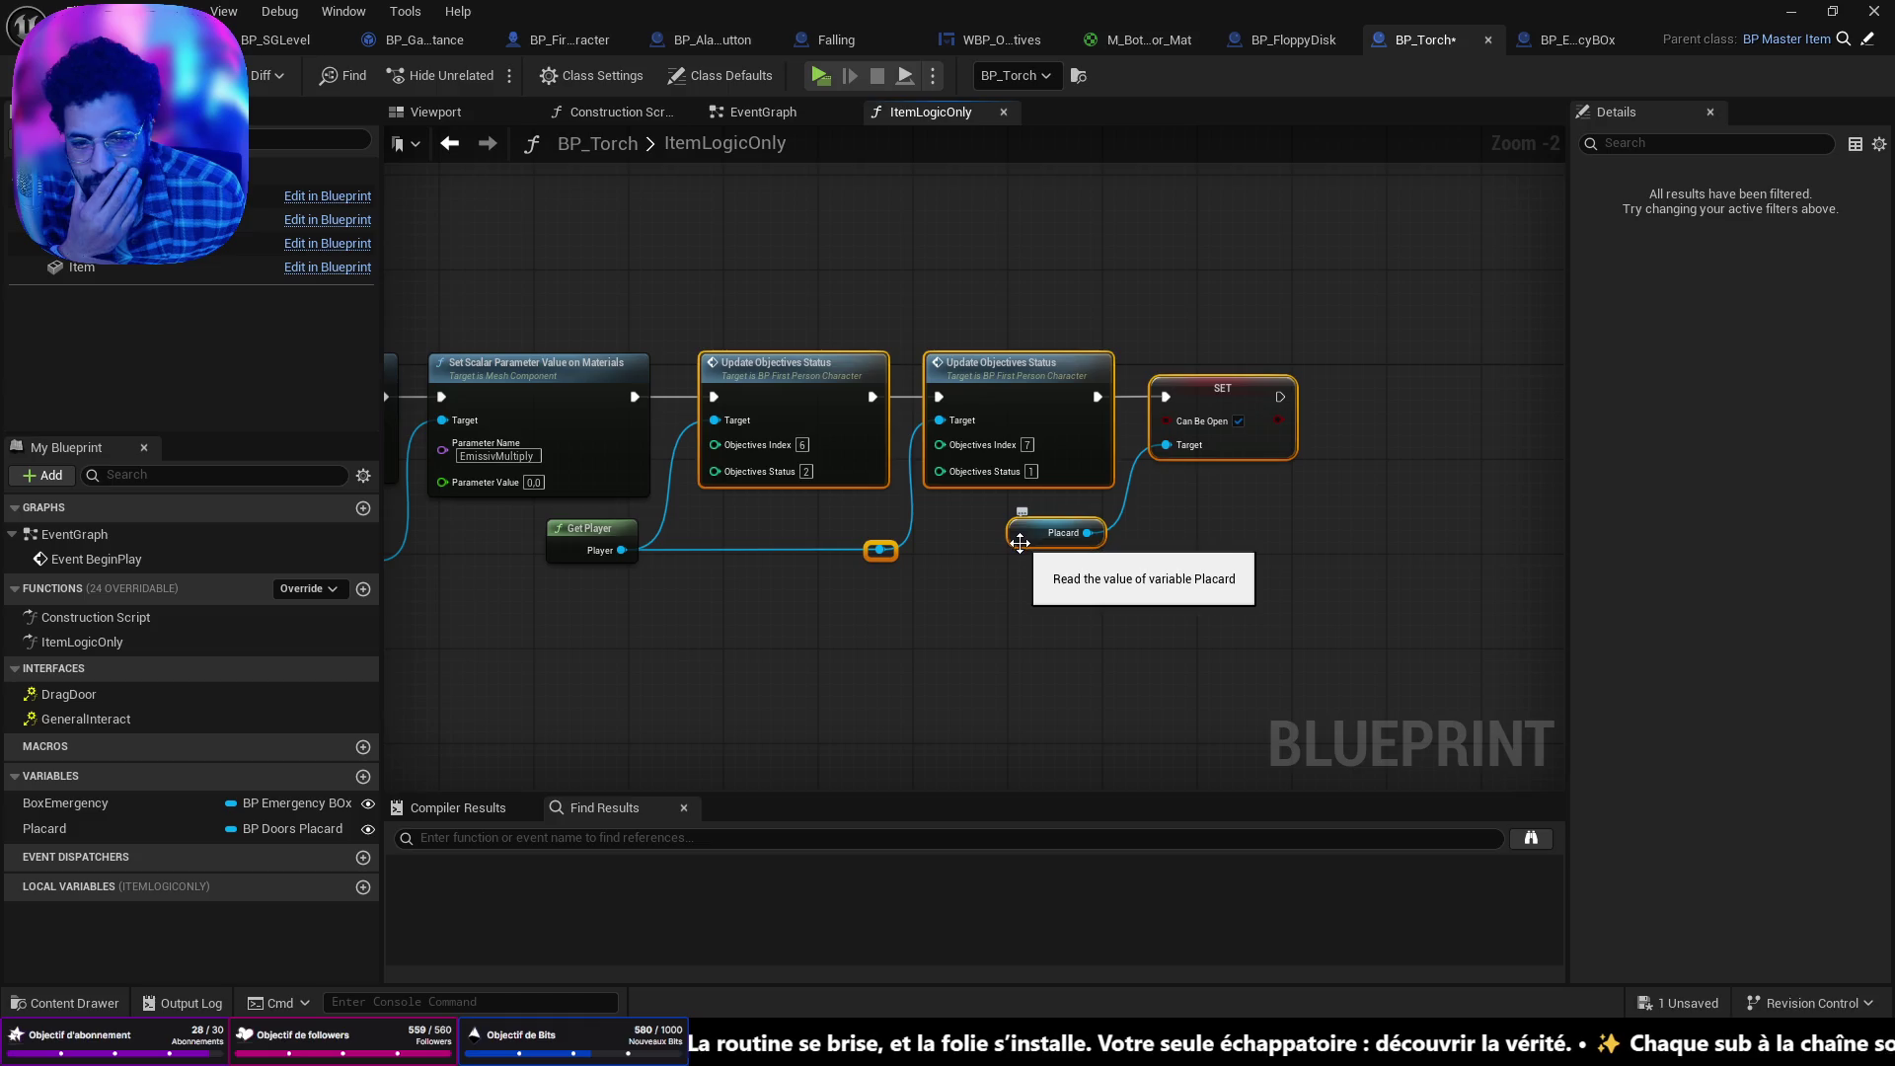
mouse_move(1016, 540)
left_mouse_down()
mouse_move(1035, 549)
mouse_move(1012, 556)
left_mouse_up()
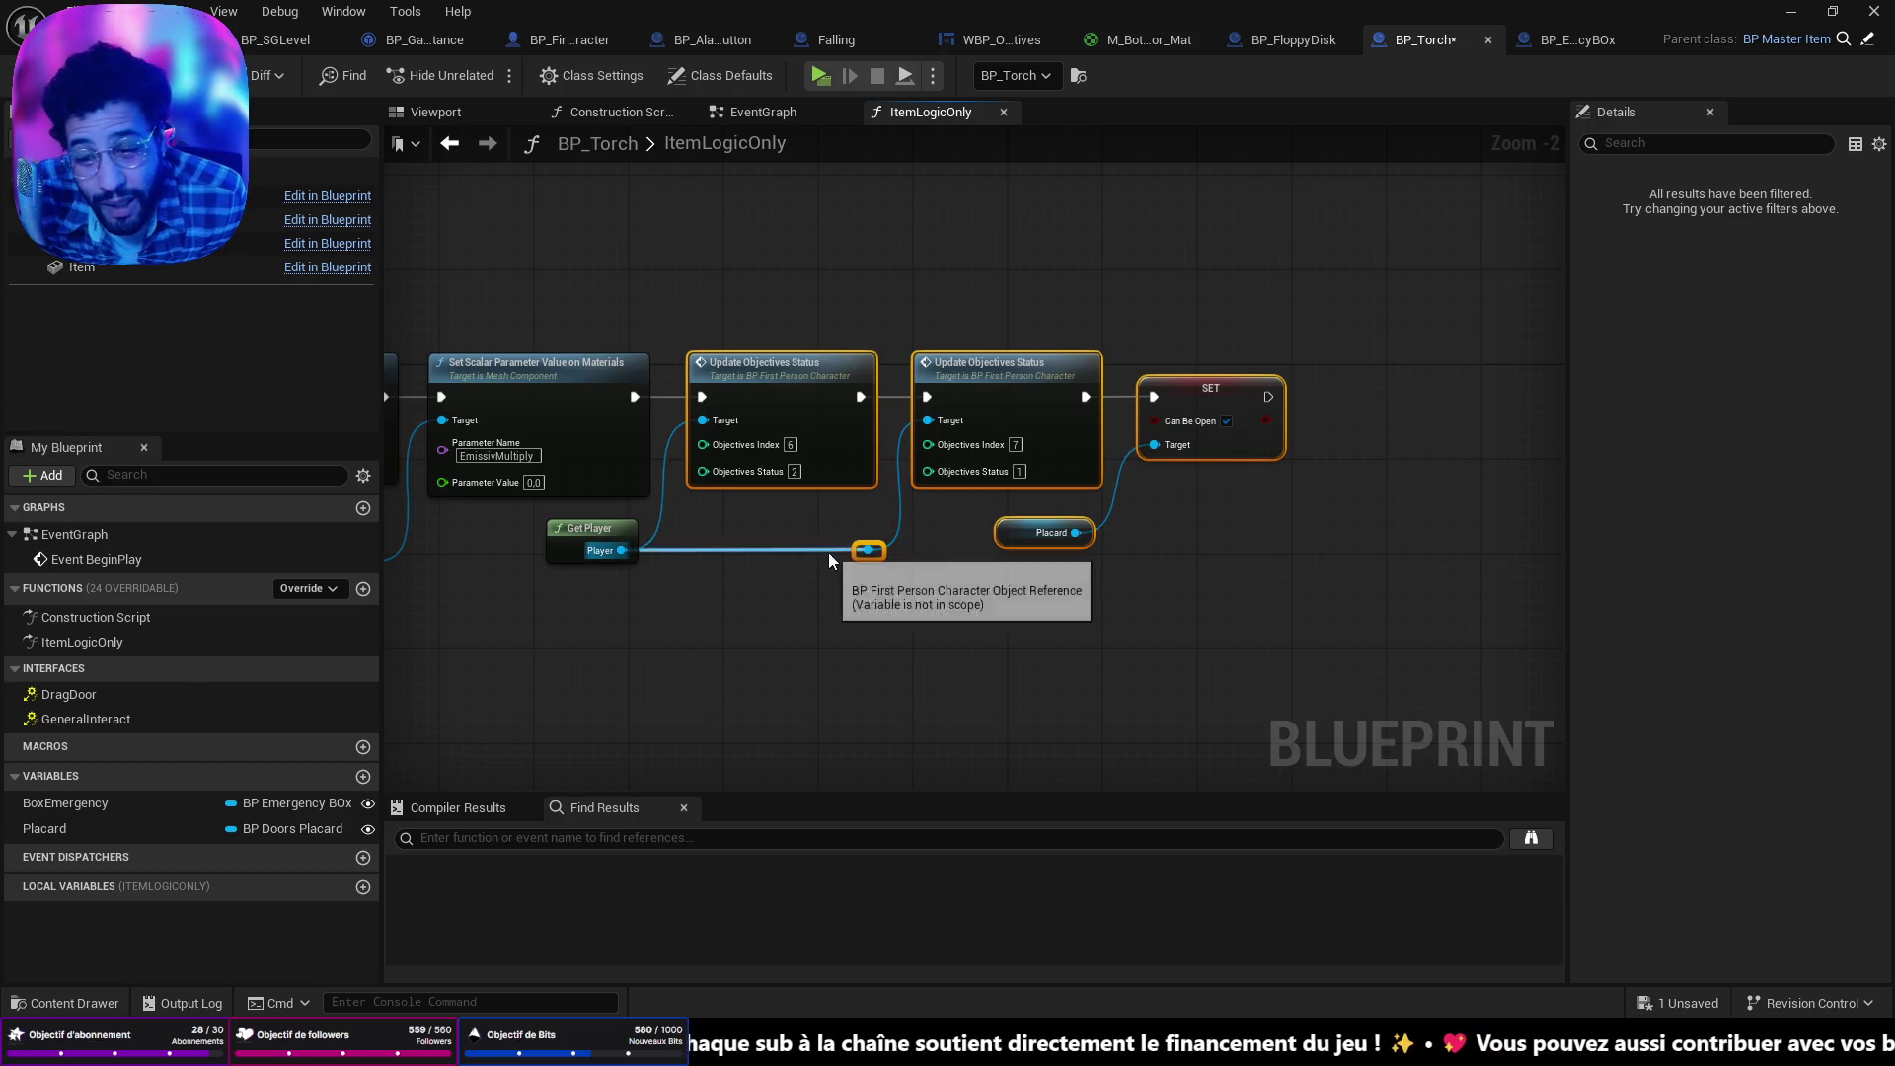
left_click(1065, 632)
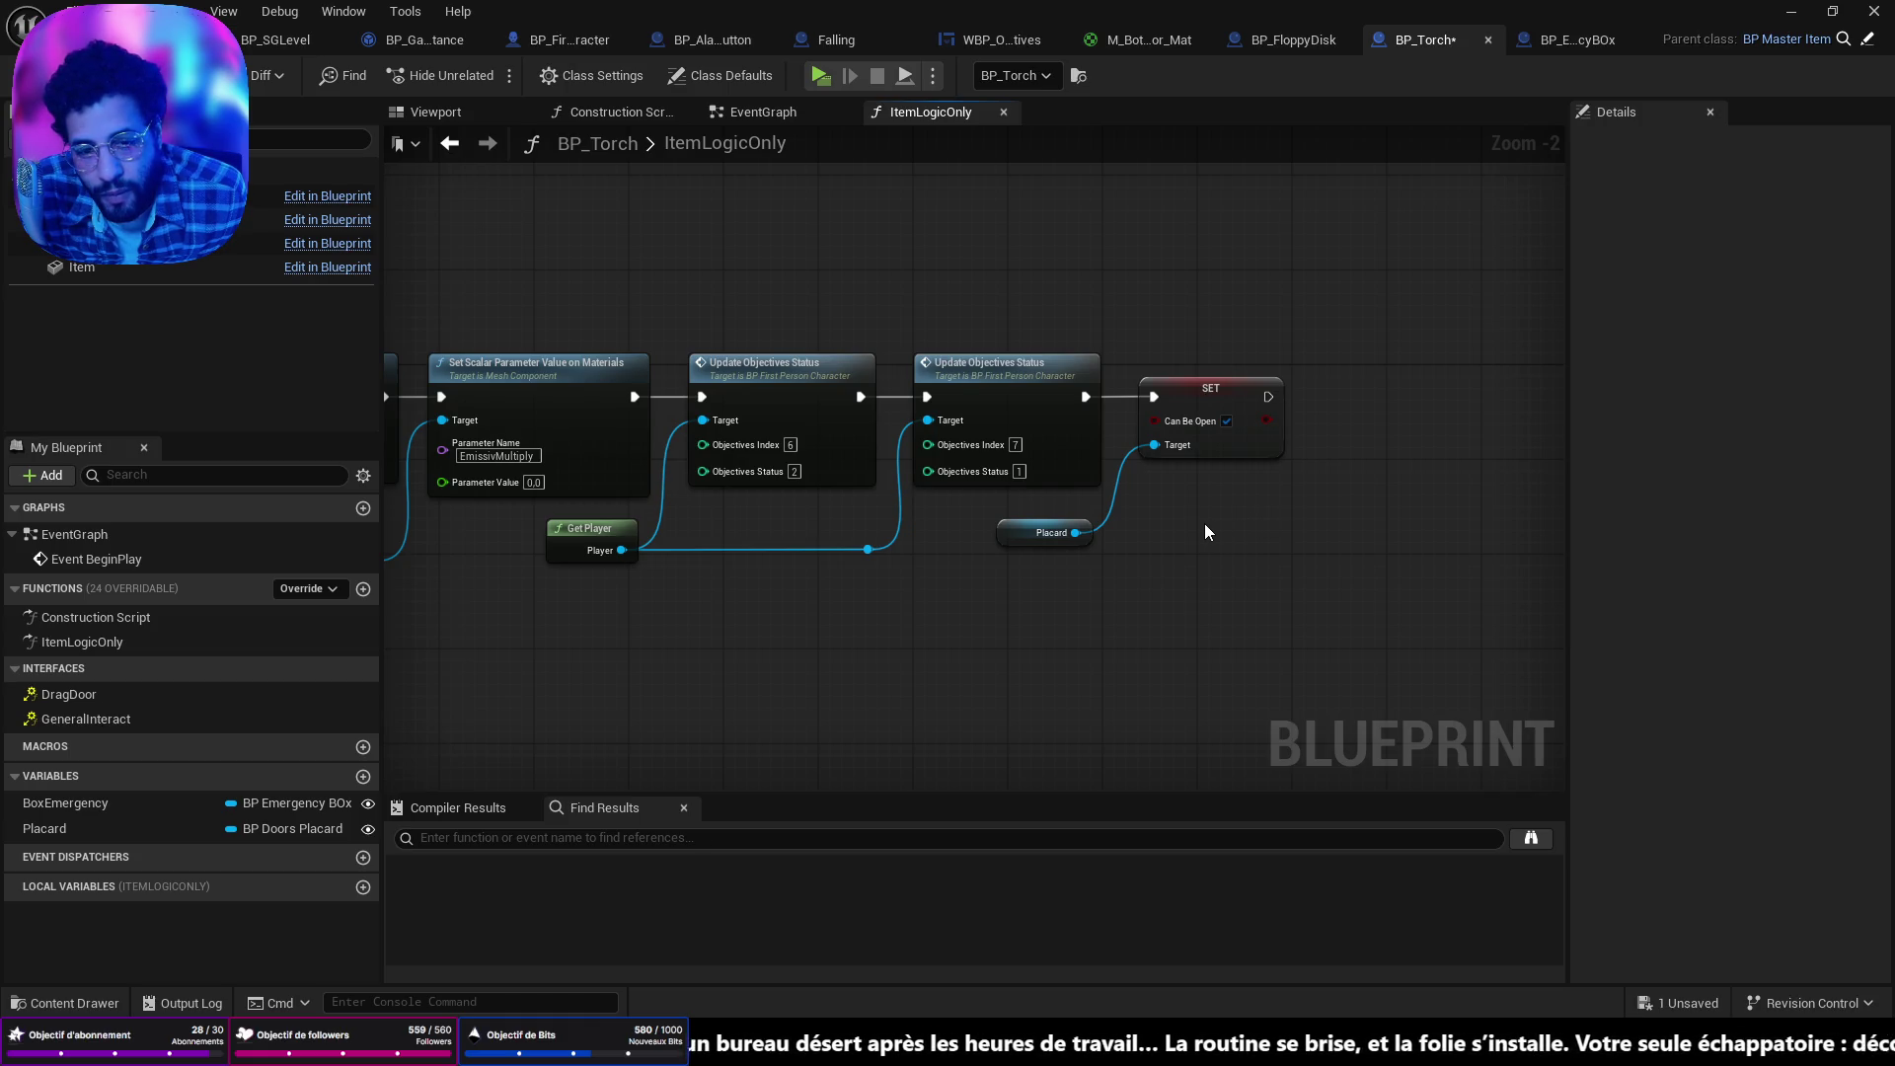
left_click_drag(1198, 533, 943, 582)
Add a Branch node after the SET Can Be Open node.
left_click_drag(965, 437, 1090, 436)
type("br")
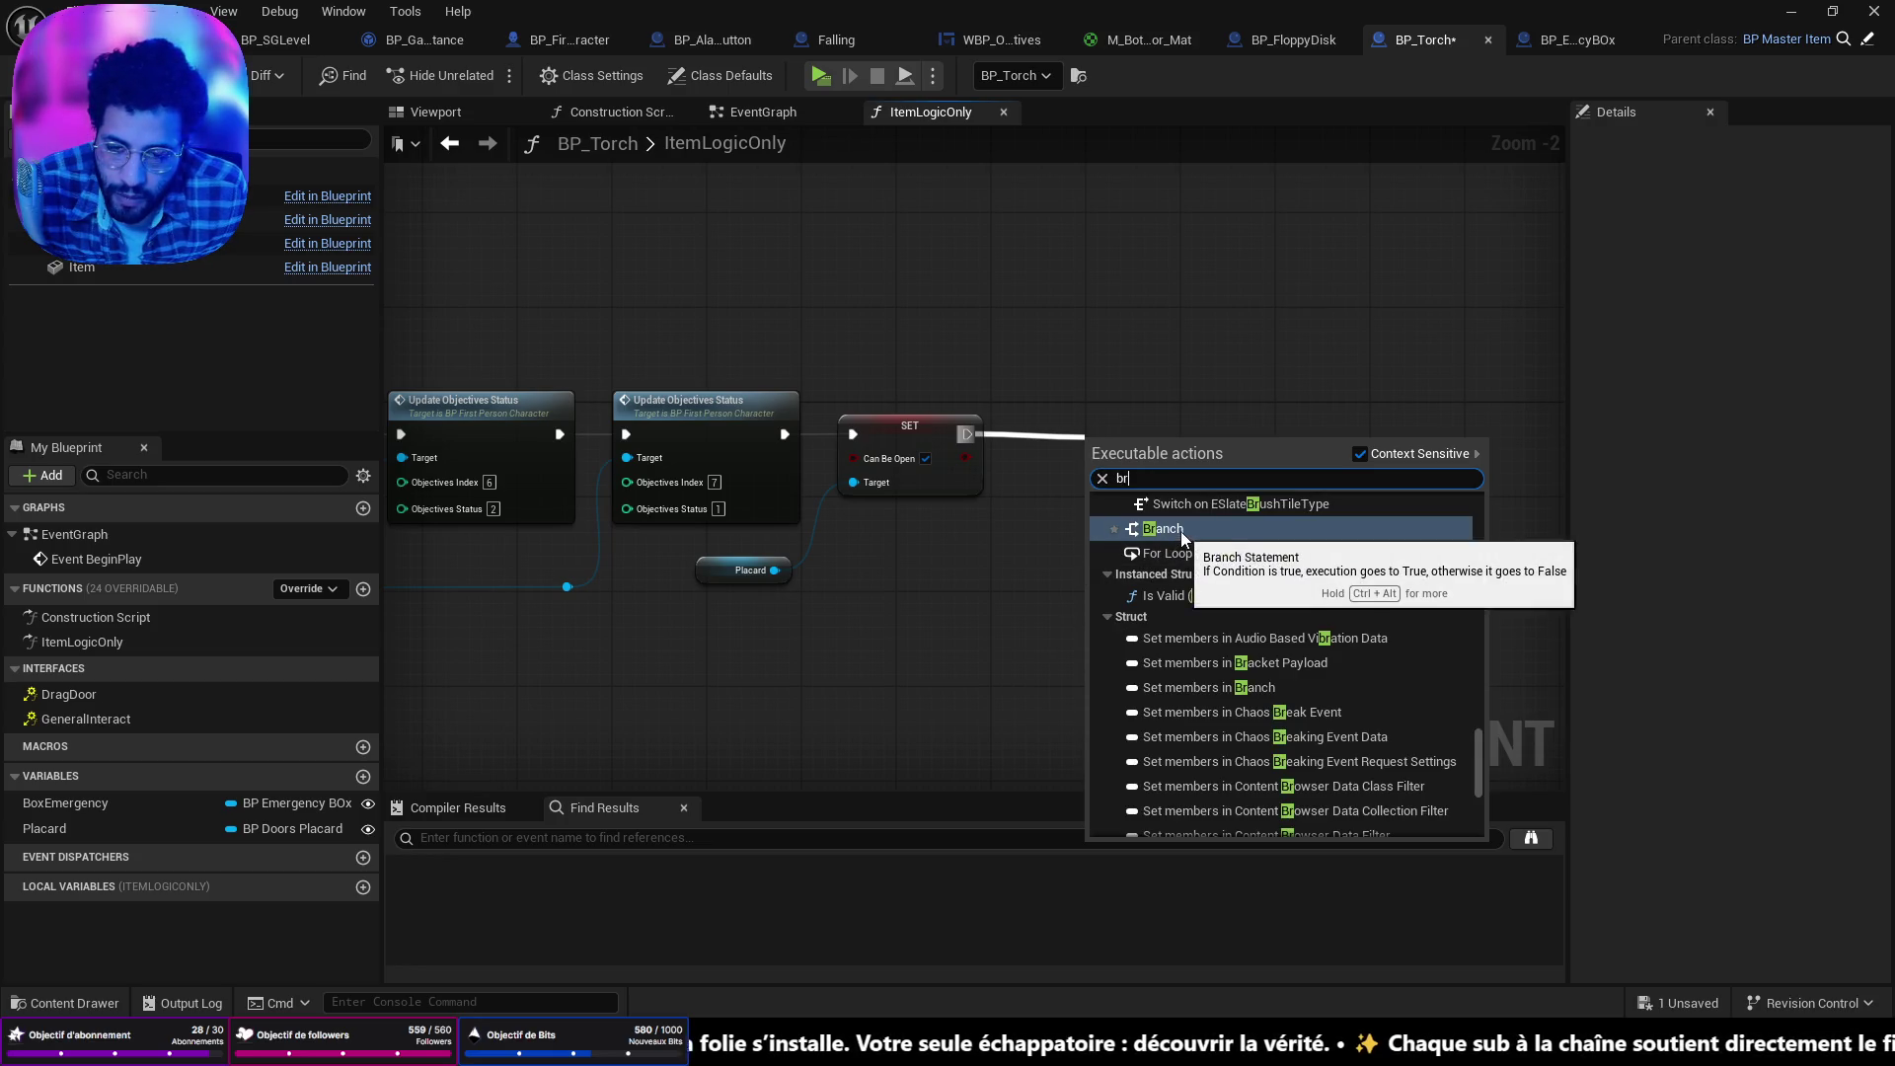
left_click(1180, 531)
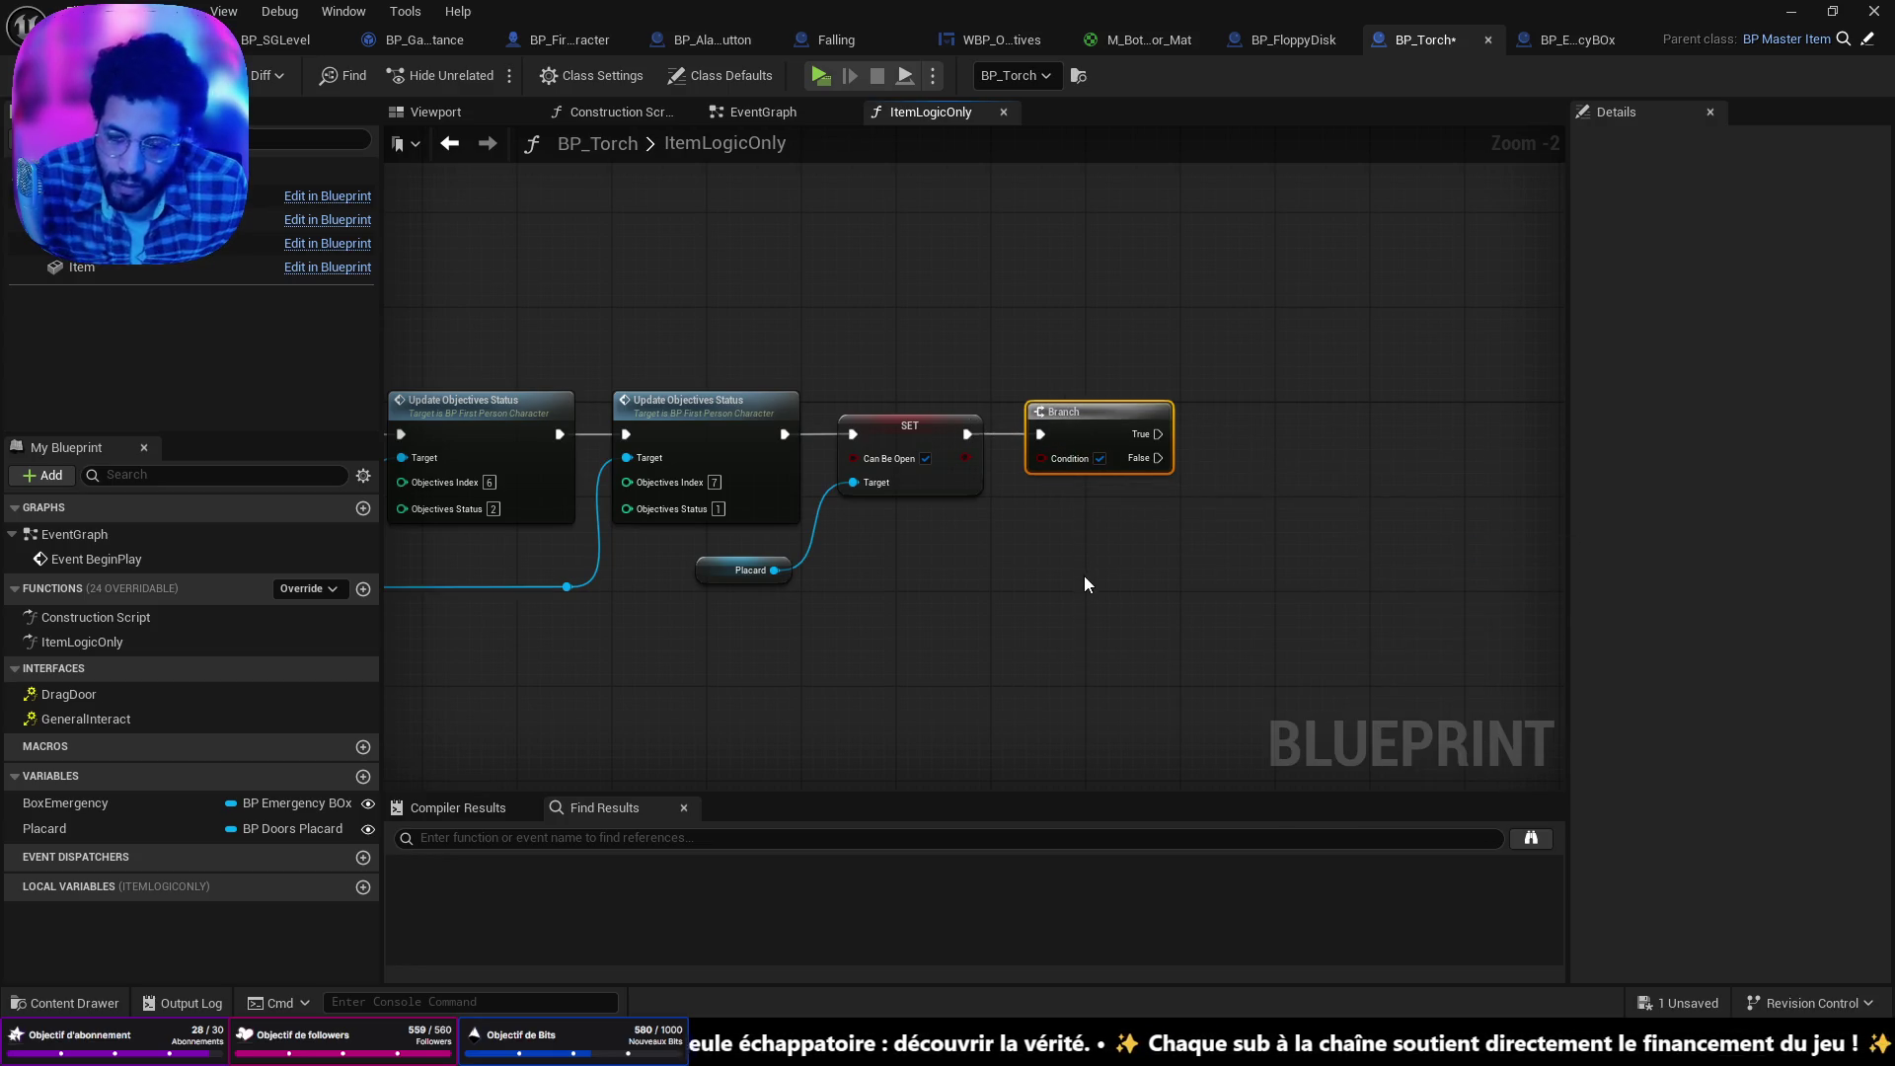
left_click_drag(1058, 421, 1088, 420)
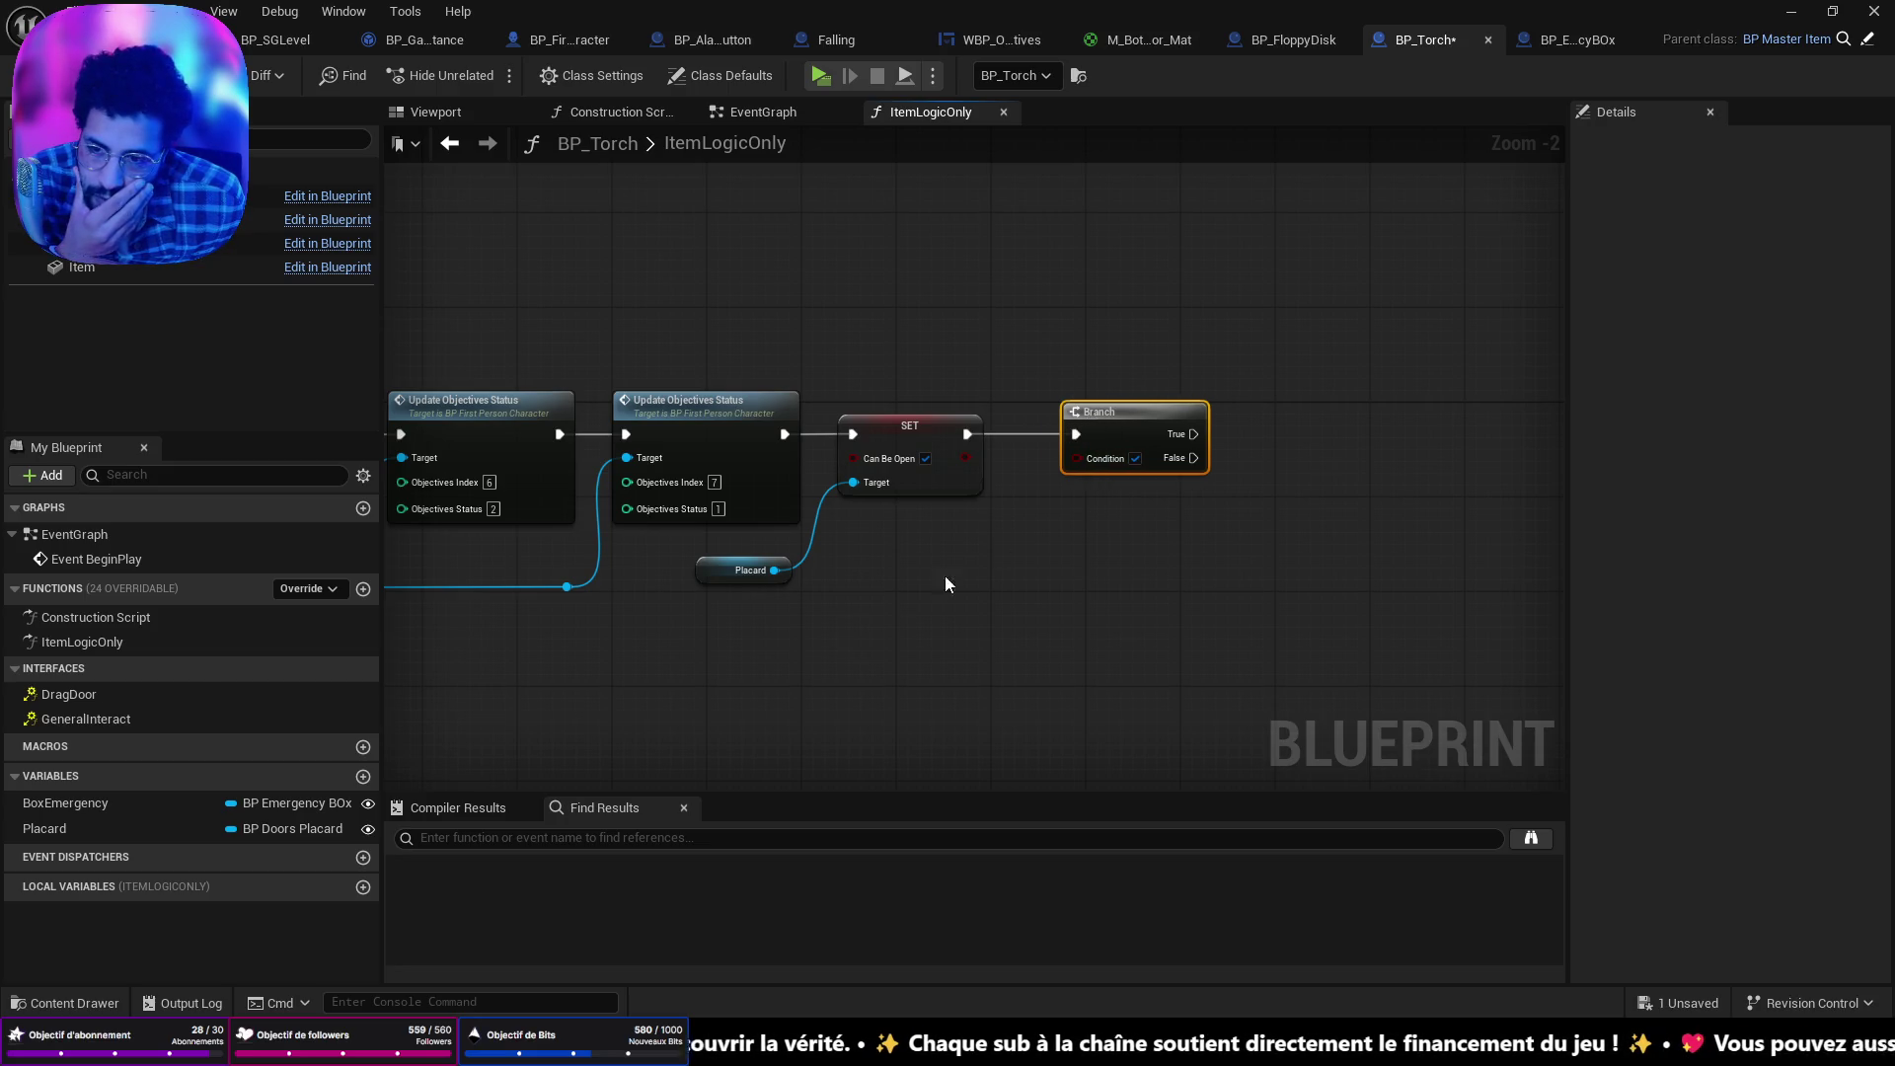
Pan across the ItemLogicOnly chain from the SET, Placard and Branch nodes back to its start.
left_click_drag(945, 576, 1885, 630)
mouse_move(977, 612)
left_mouse_down()
mouse_move(1303, 647)
mouse_move(760, 612)
left_mouse_up()
left_click_drag(1519, 668, 1238, 663)
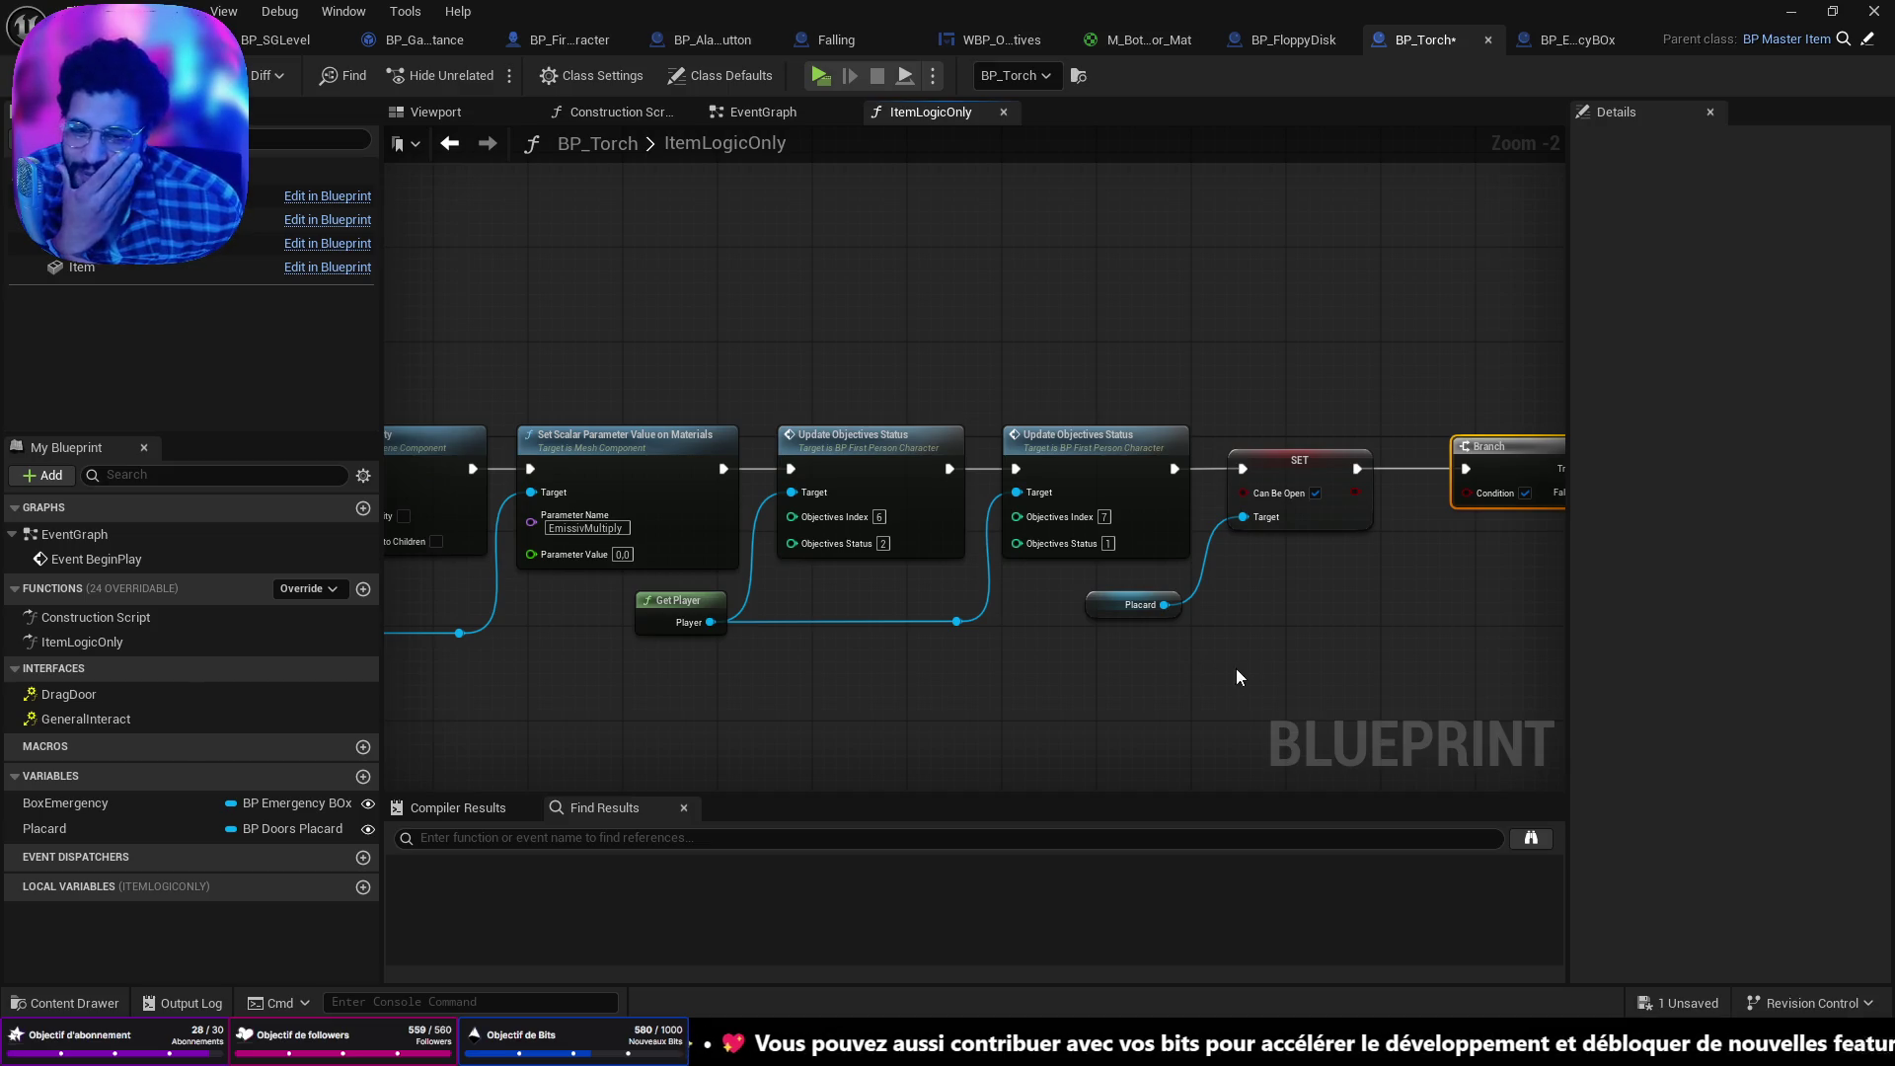
mouse_move(1236, 667)
left_mouse_down()
mouse_move(1856, 681)
mouse_move(1771, 679)
left_mouse_up()
left_click_drag(1611, 644, 1564, 643)
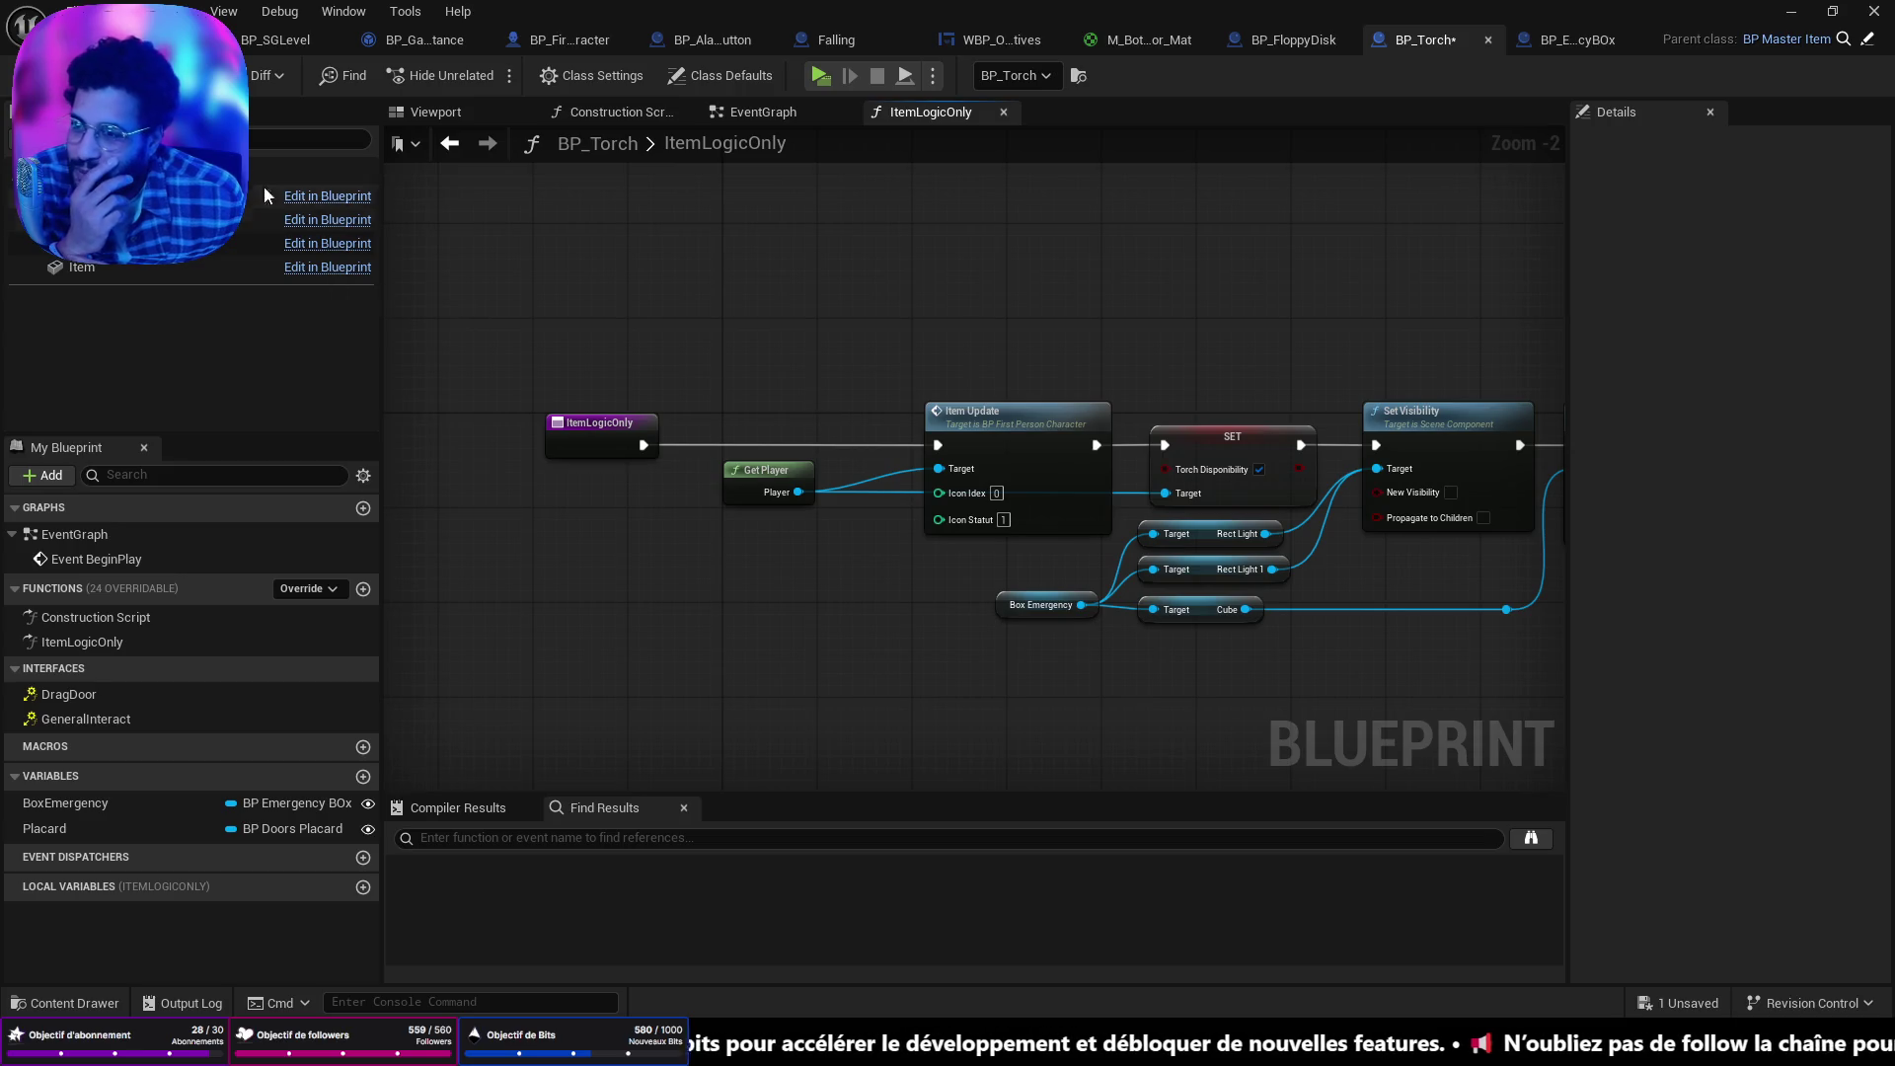
Return to the level editor and fly the camera back for a wide office view.
left_click(148, 39)
left_click_drag(249, 187, 227, 223)
key("s")
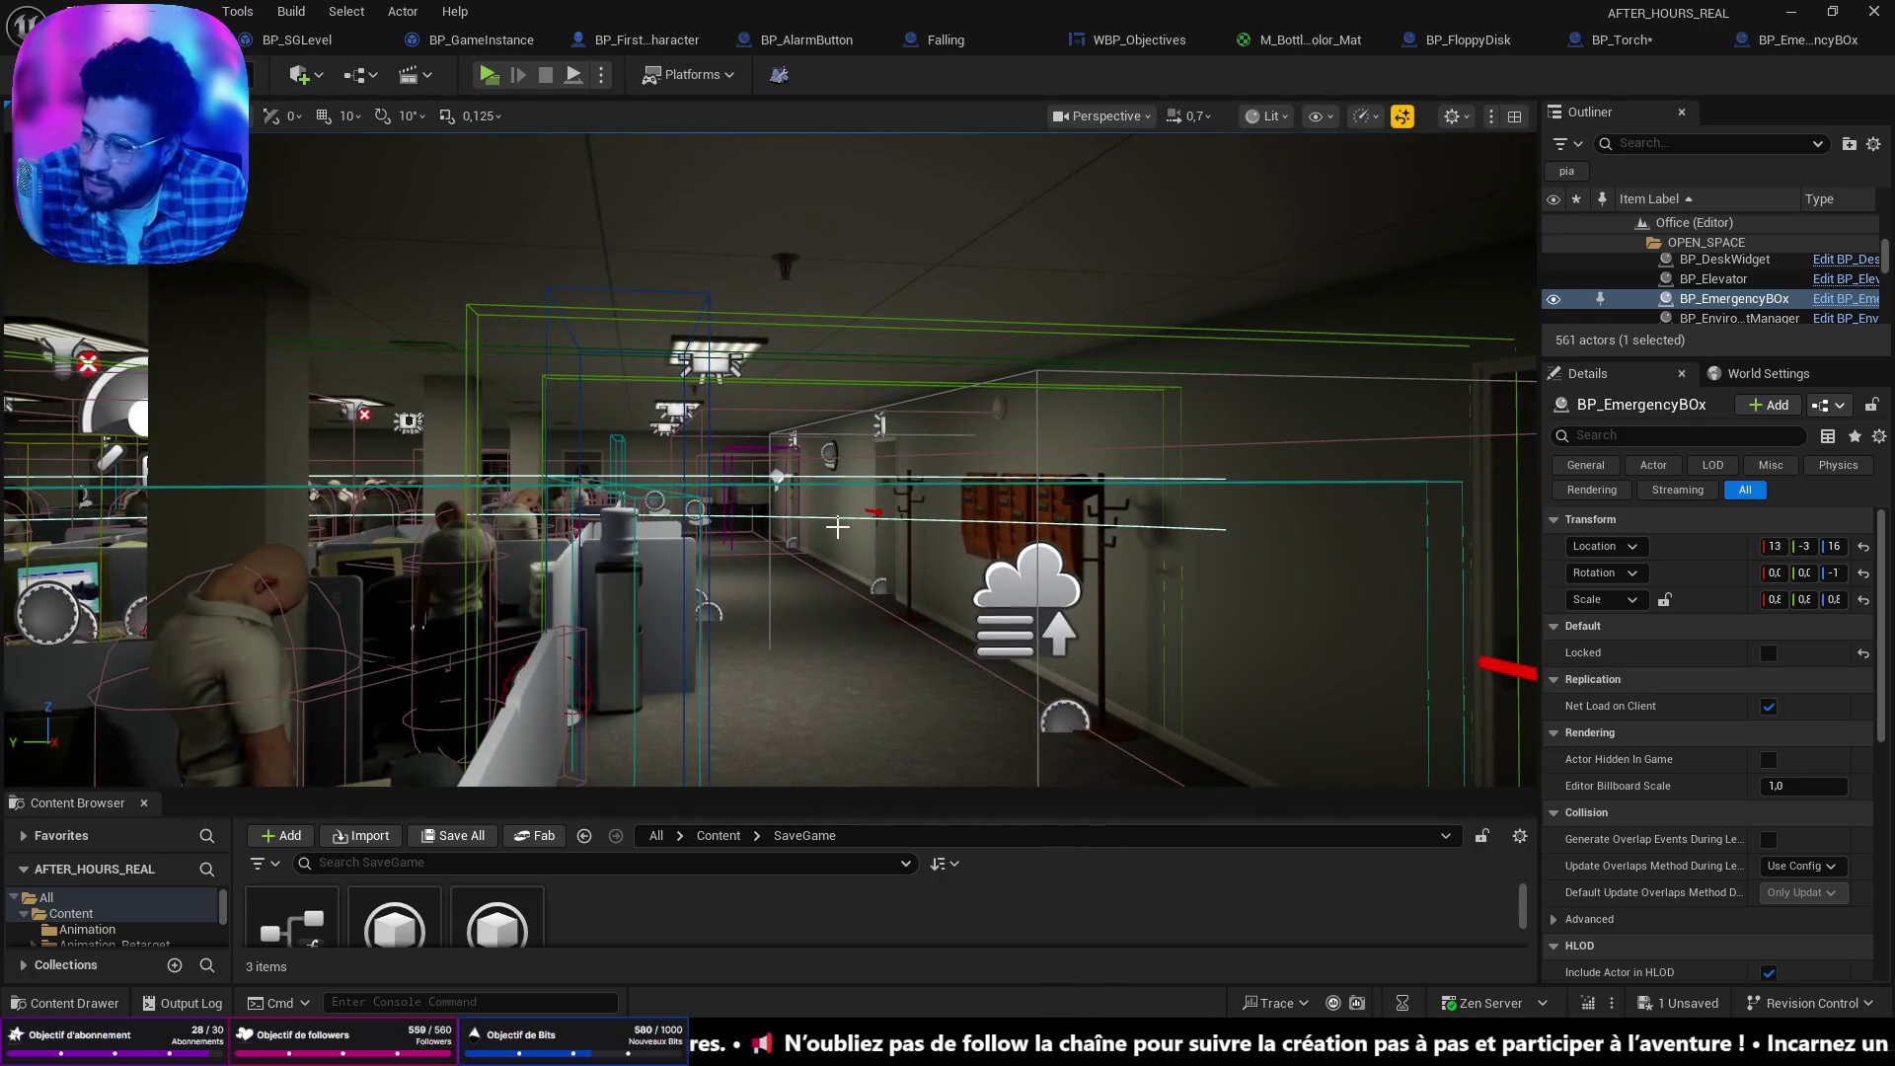
Turn the viewport camera toward the cubicles and move closer to them.
left_click_drag(856, 590, 553, 604)
key("w")
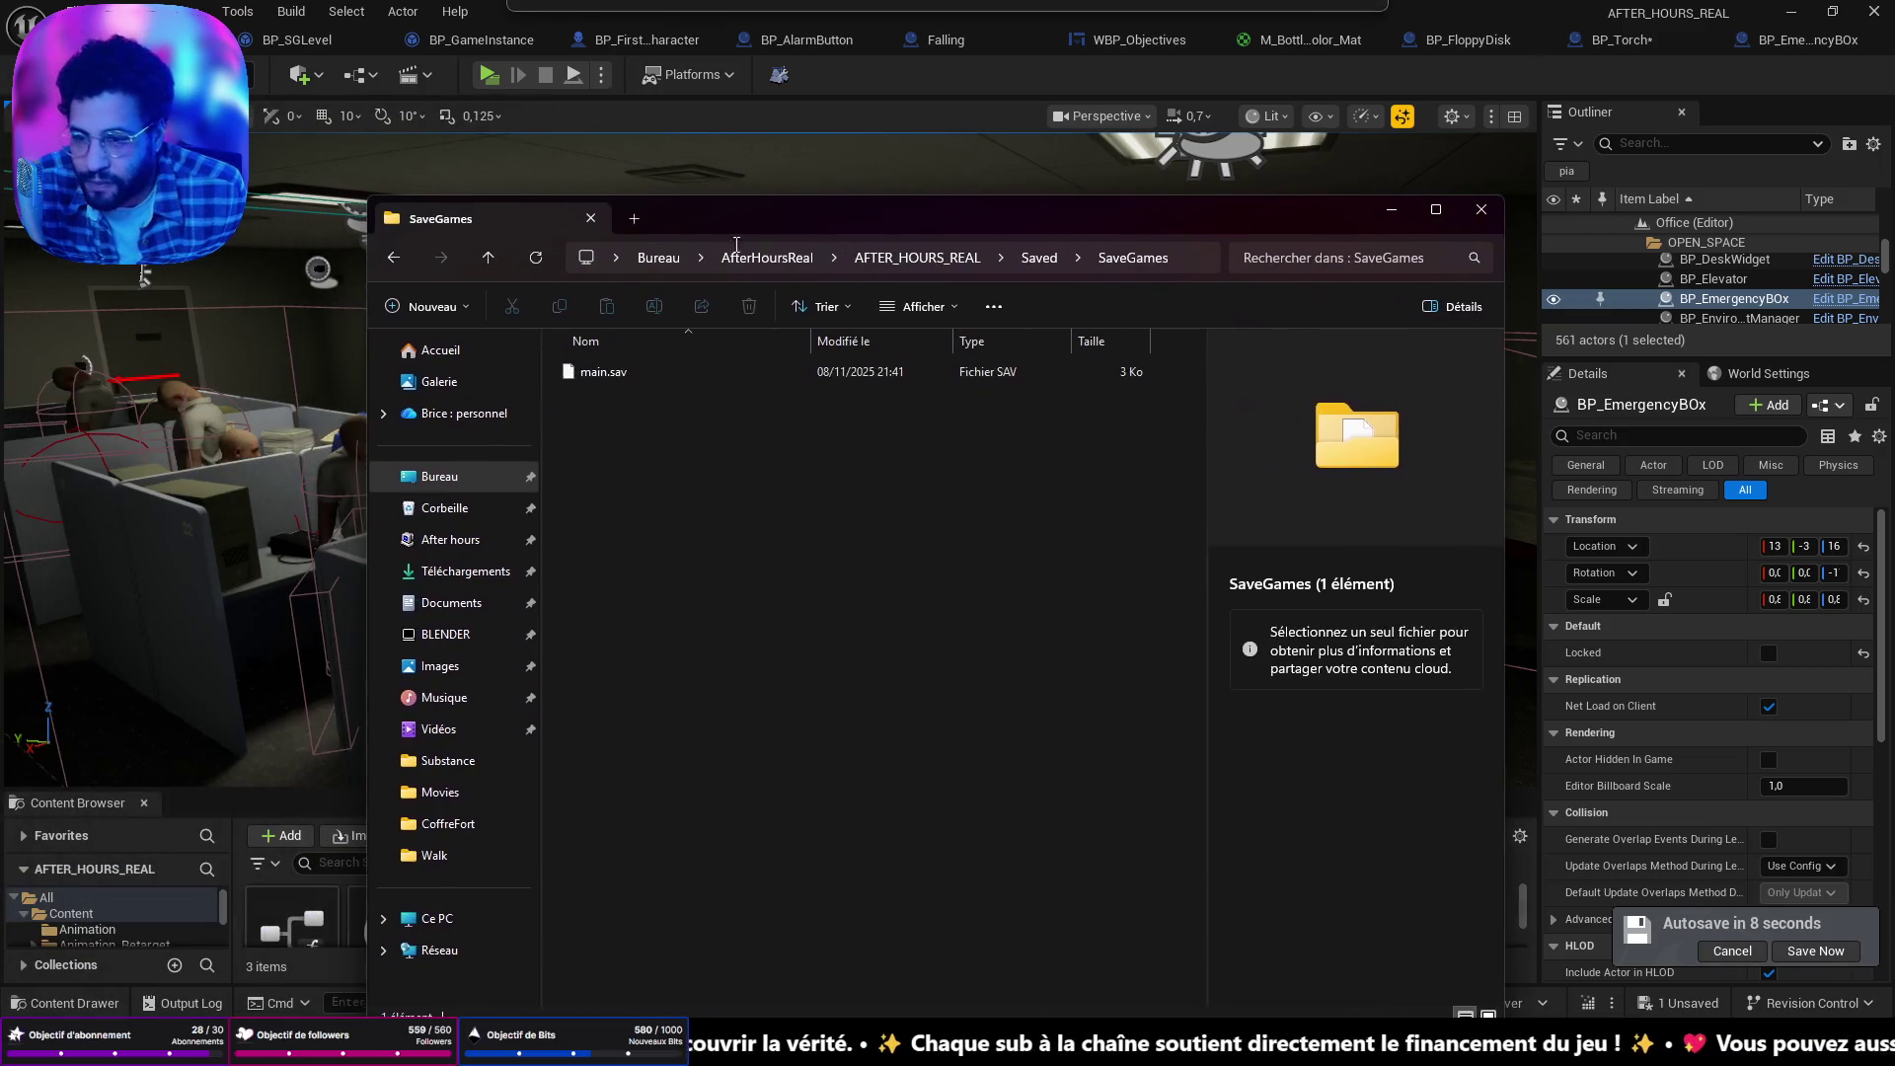
Delete main.sav via Supprimer and minimize the SaveGames Explorer window.
left_click_drag(604, 382, 585, 371)
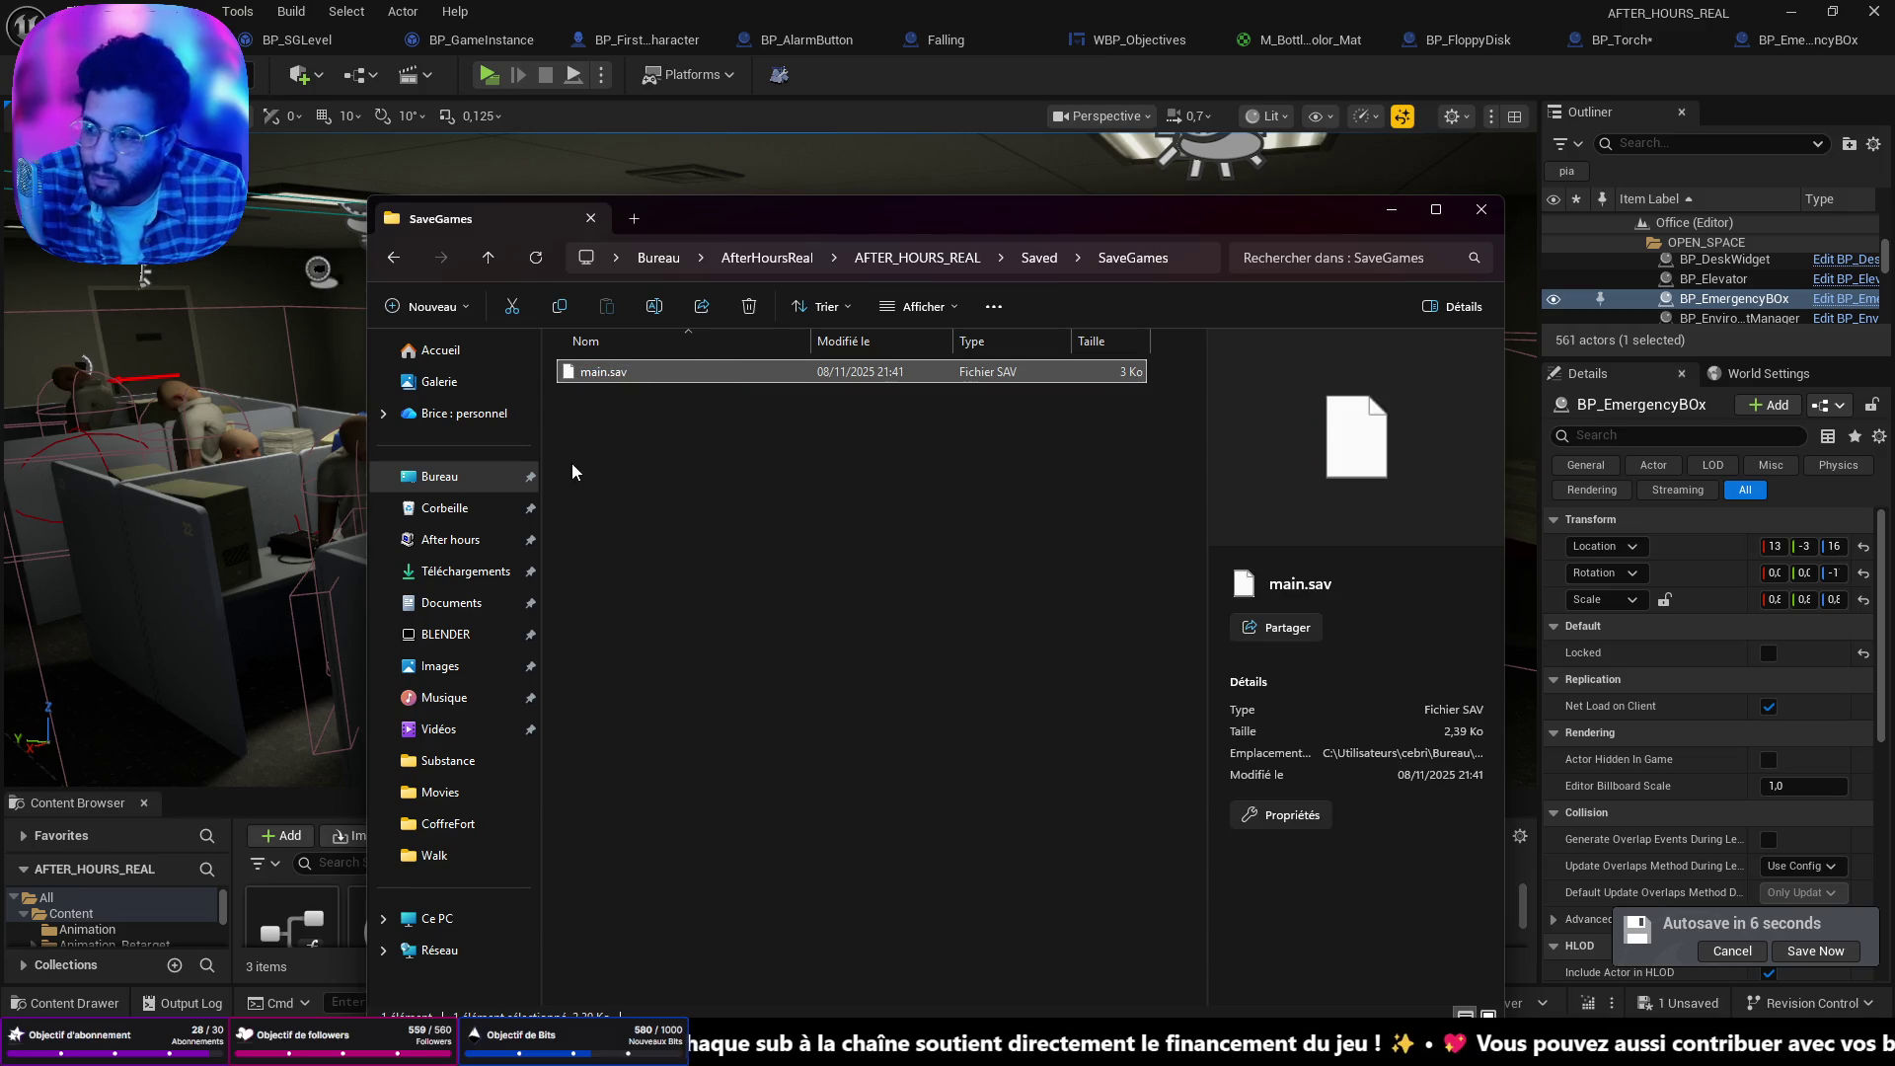
right_click(604, 367)
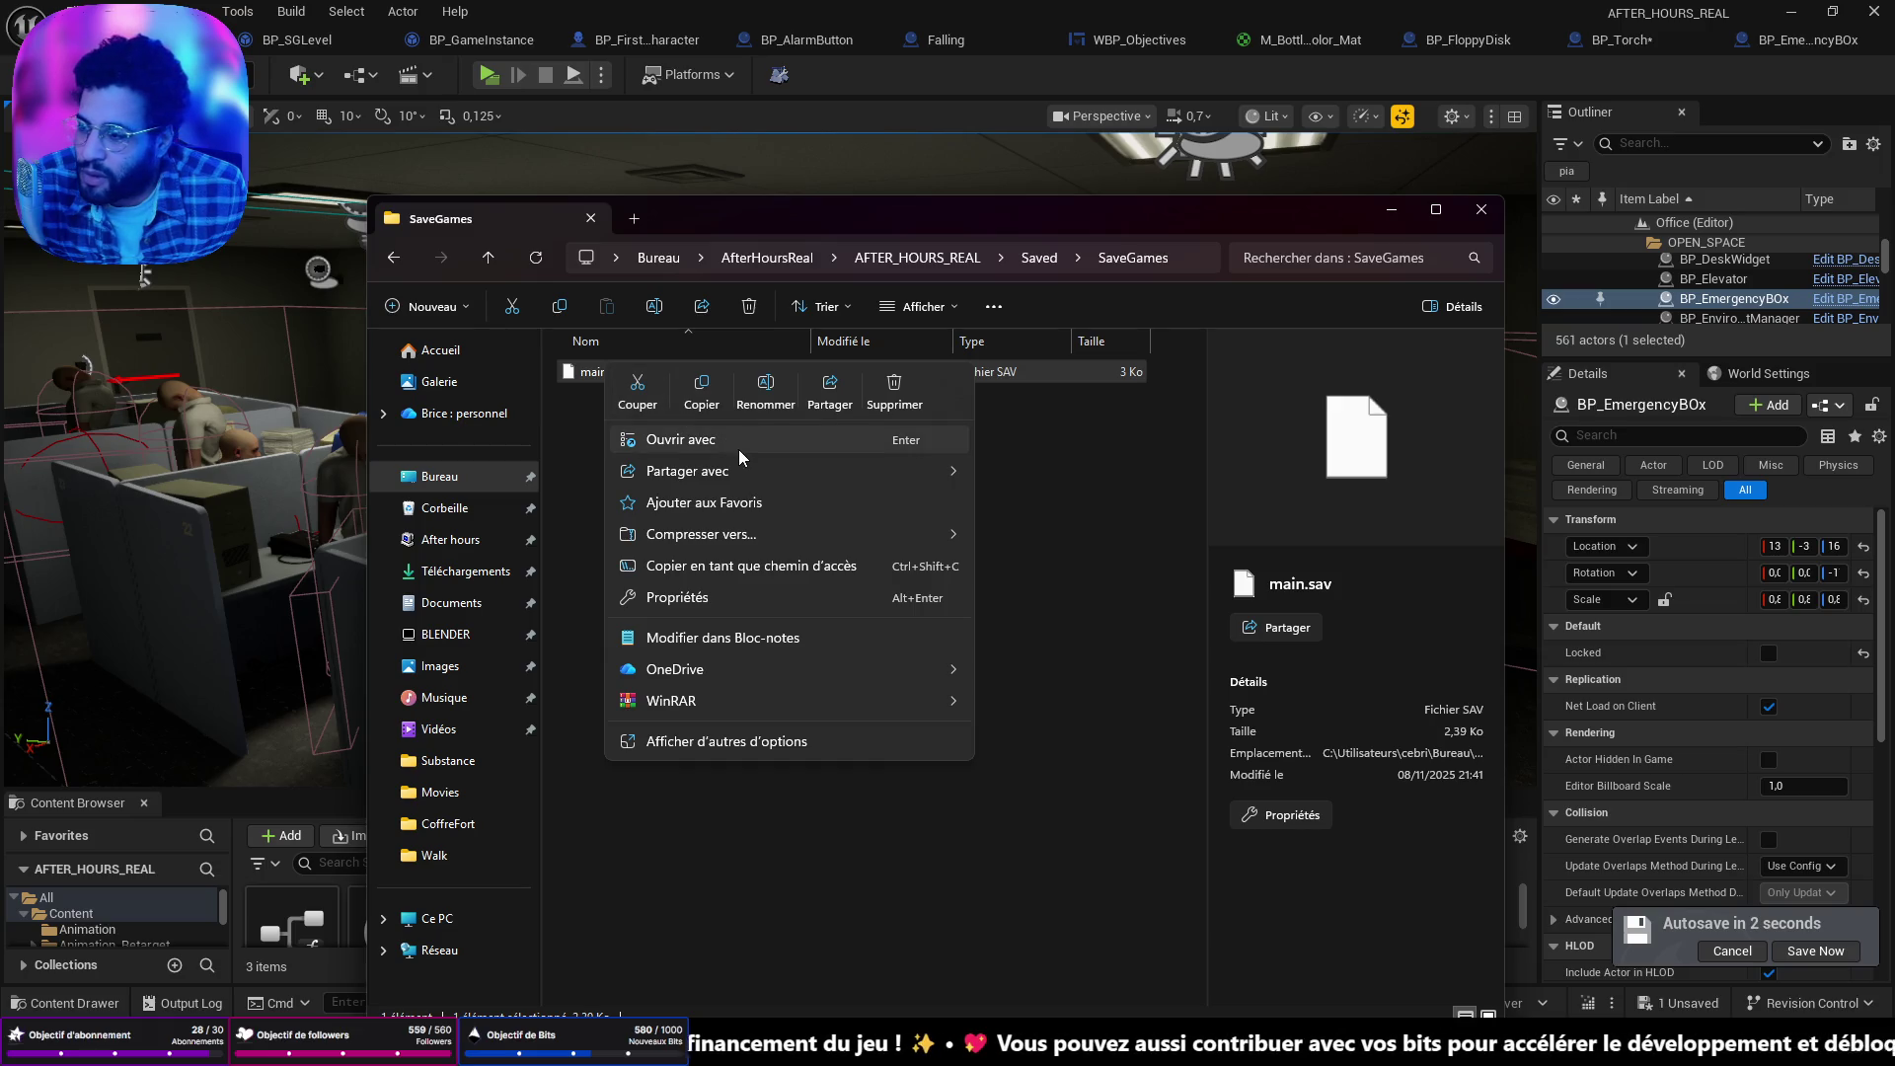
left_click(893, 390)
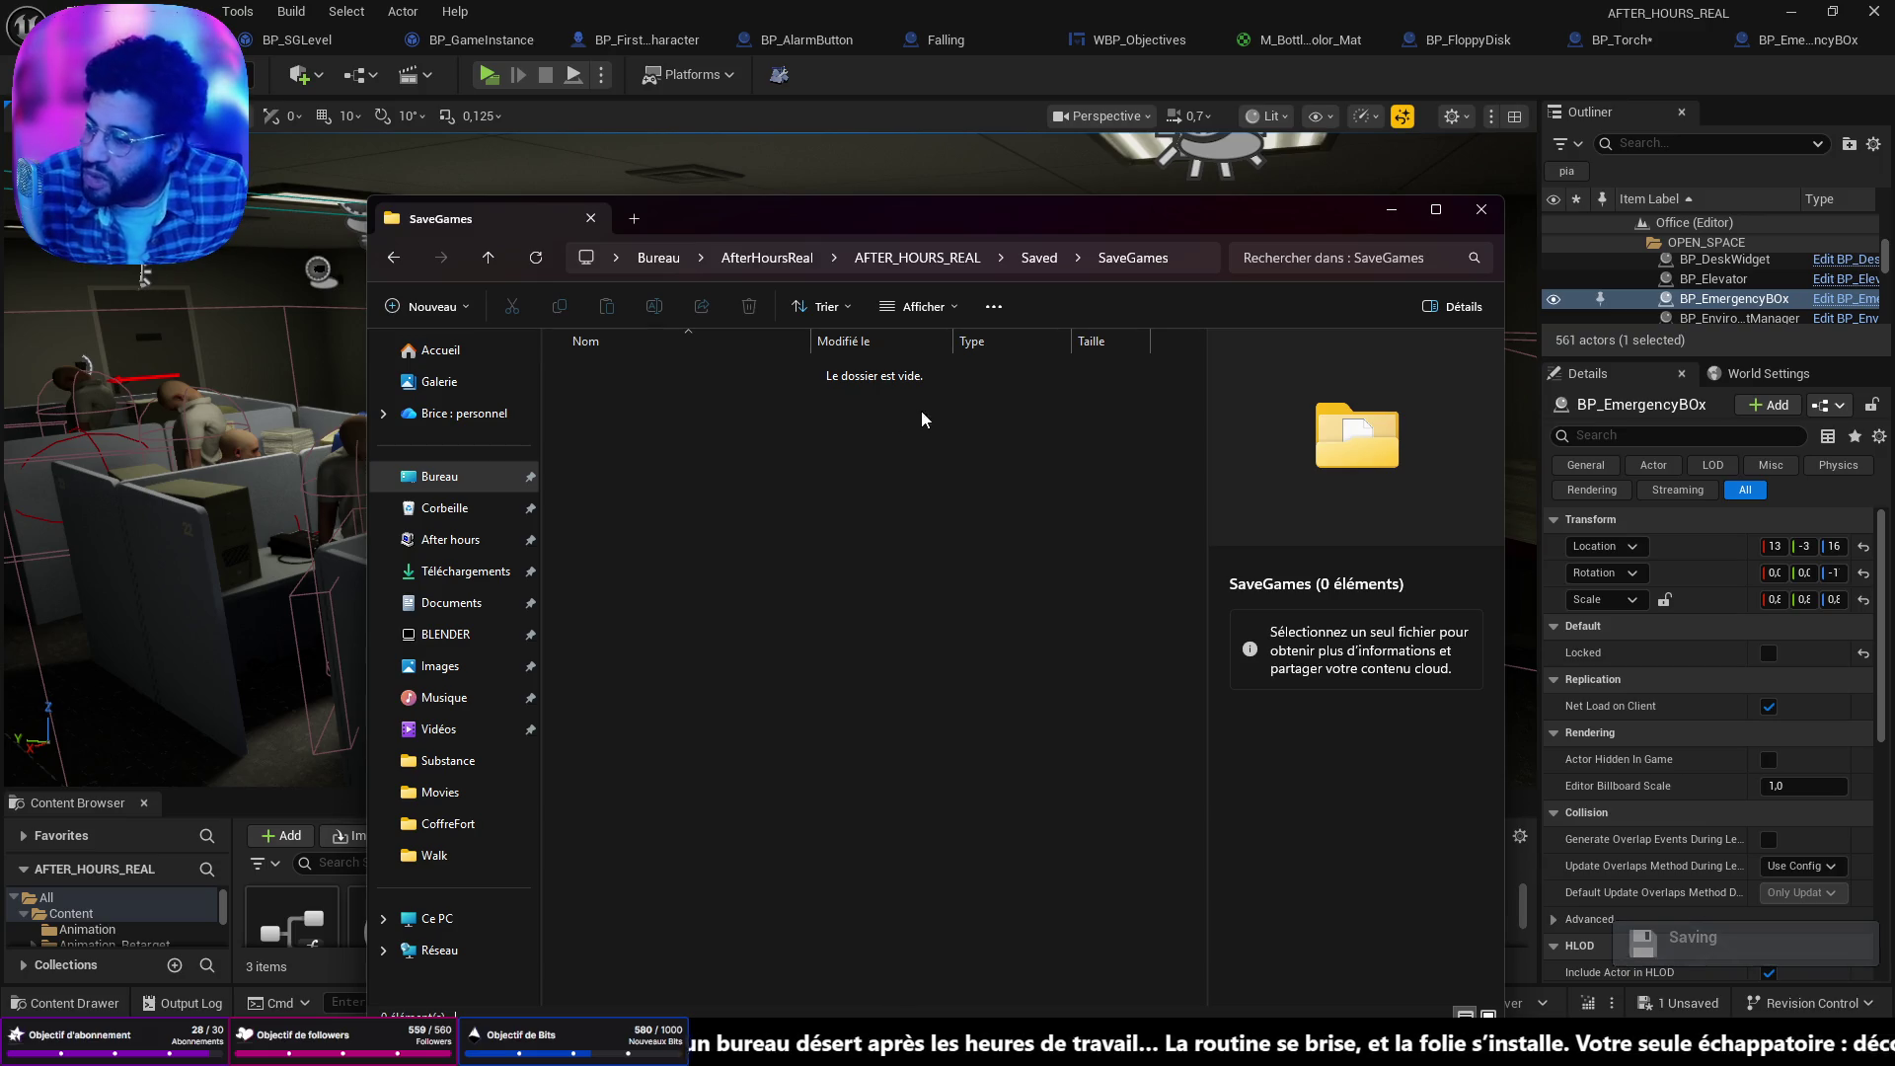
left_click(1390, 216)
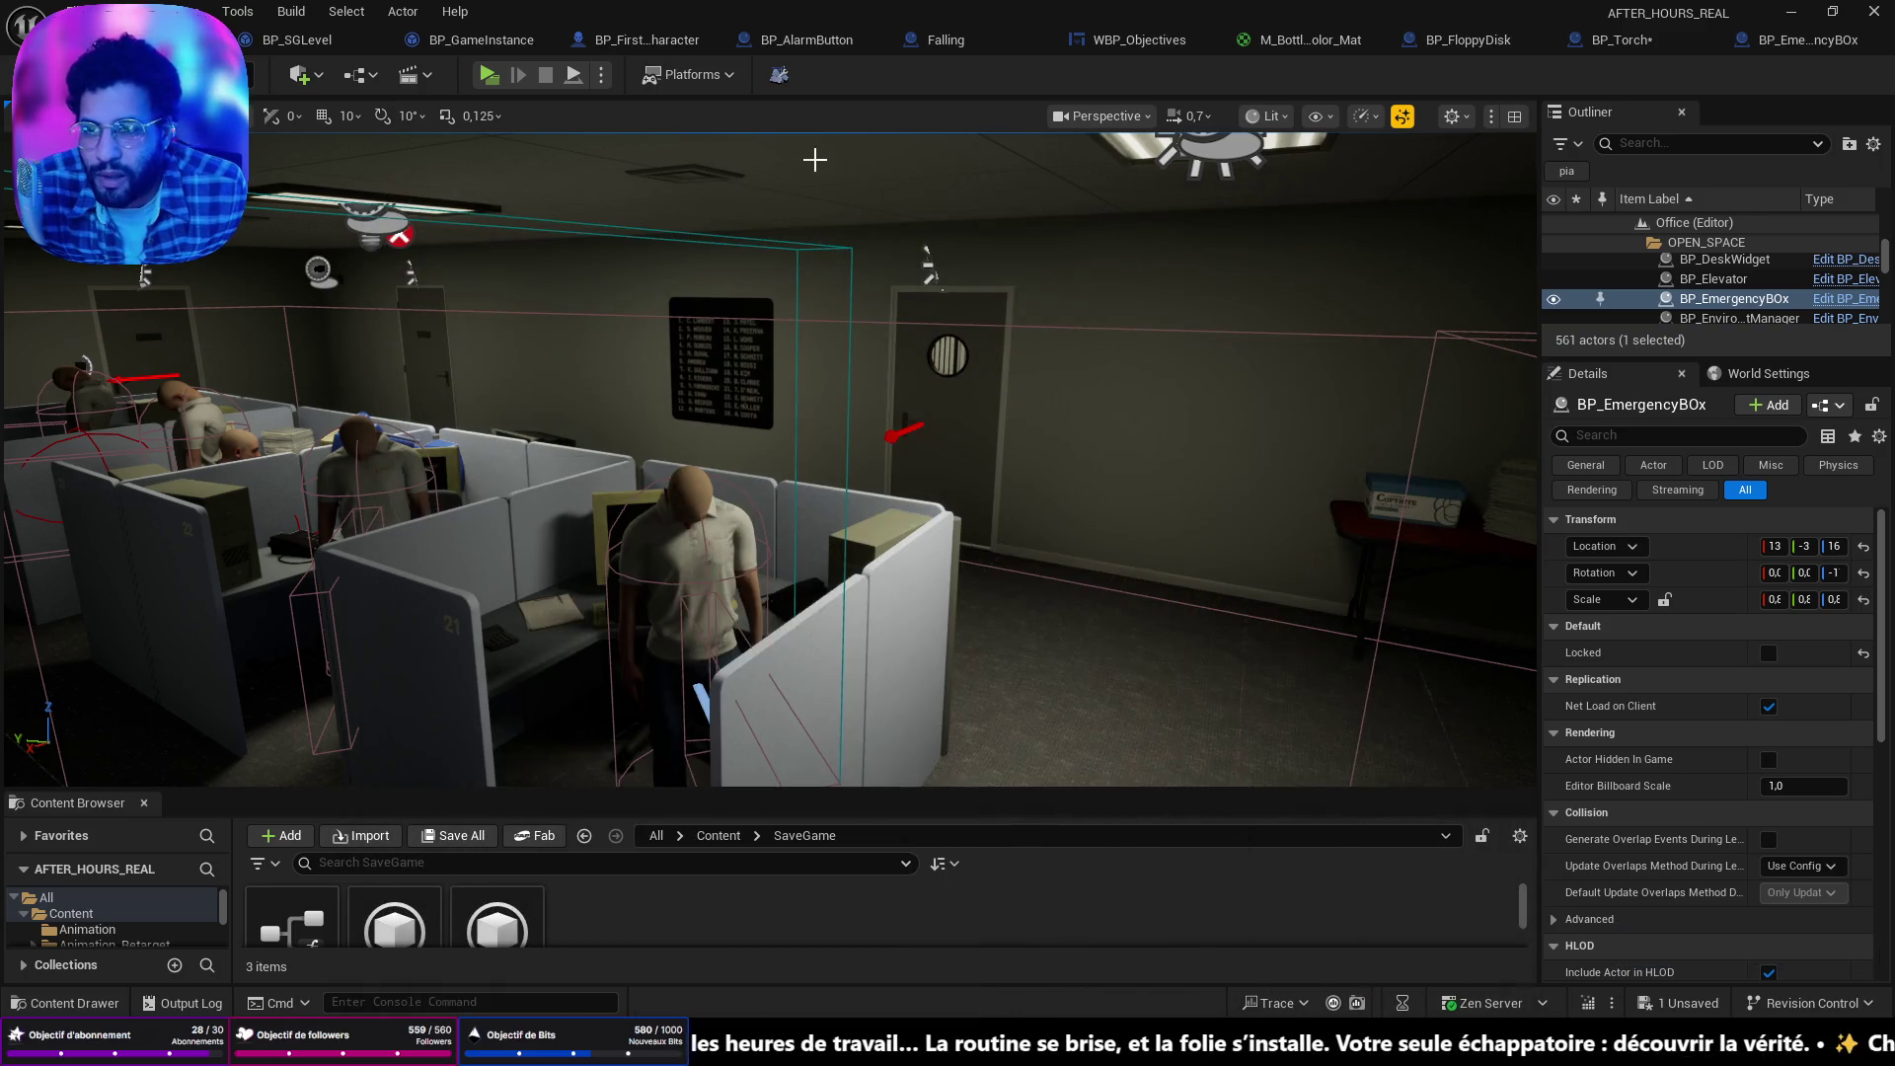
Frame the viewport on the emergency box, move the camera past it, then frame it again.
scroll(872, 538, "down", 10)
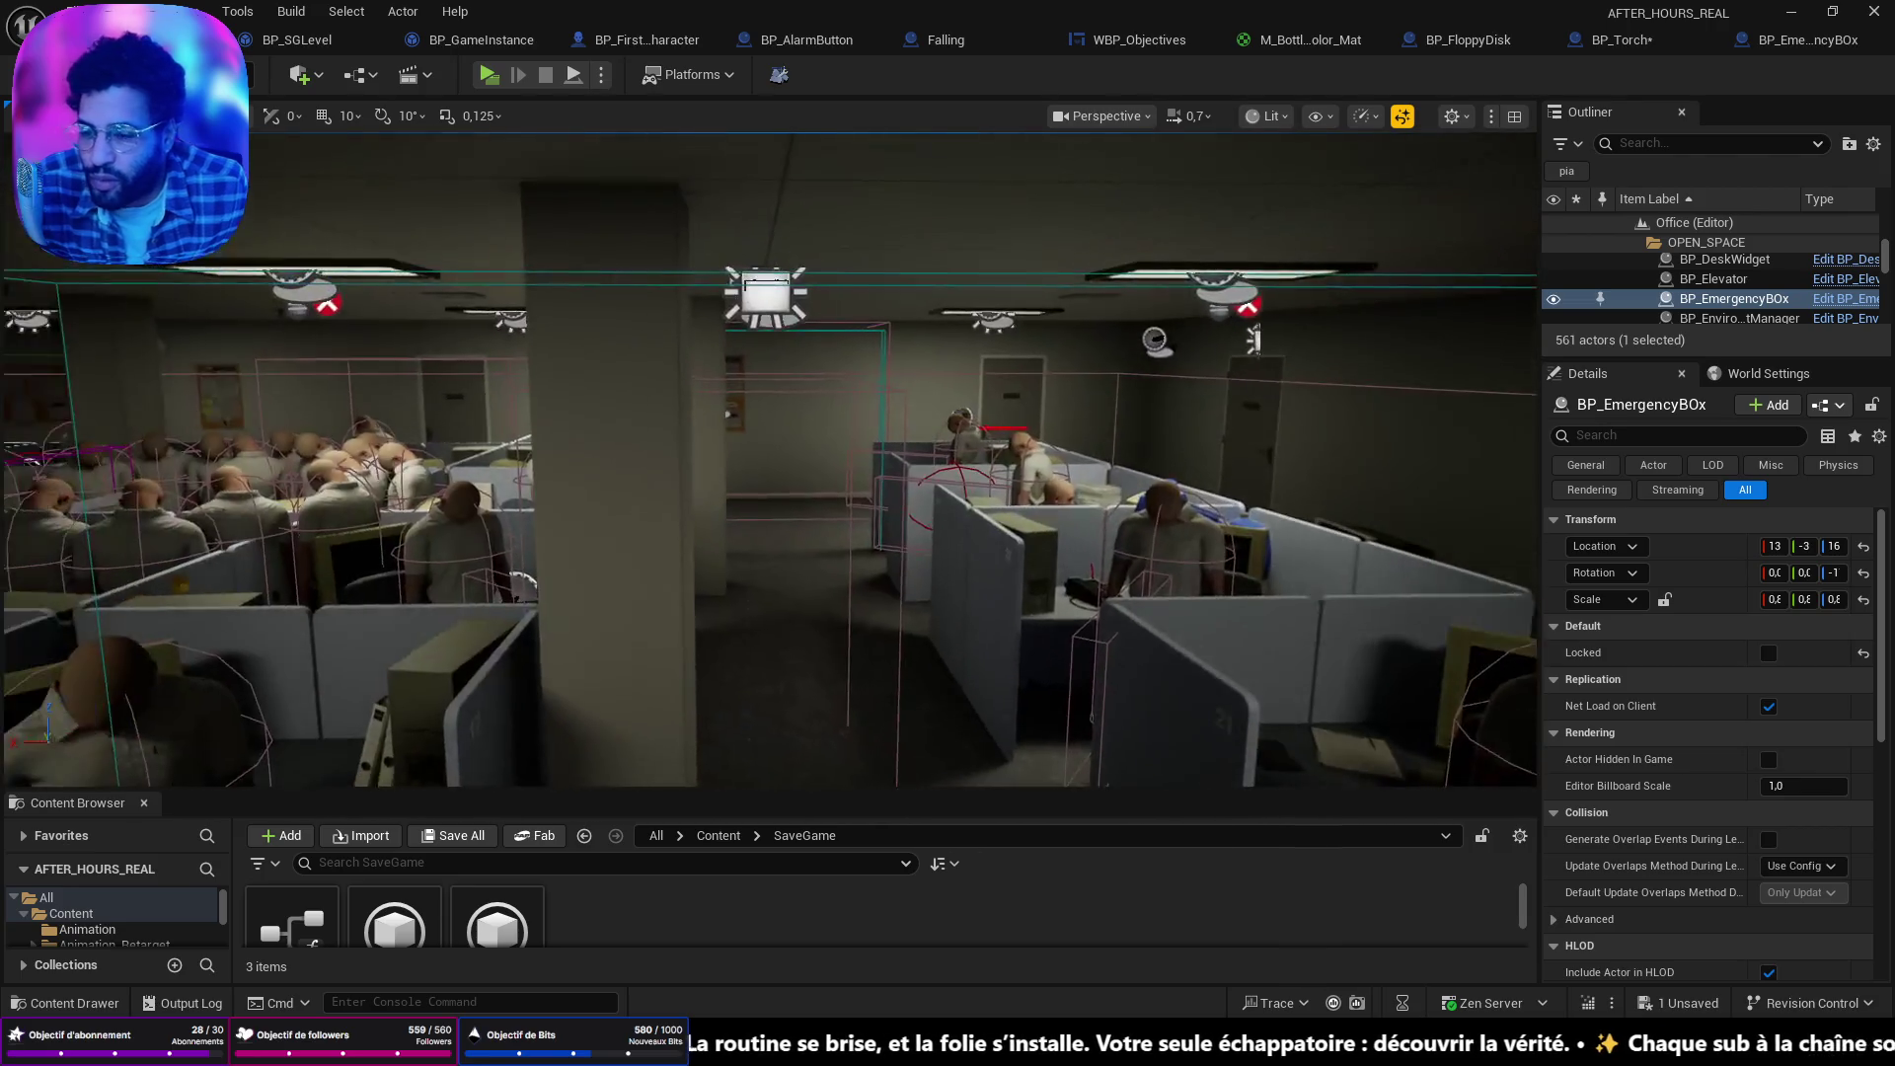
key("f")
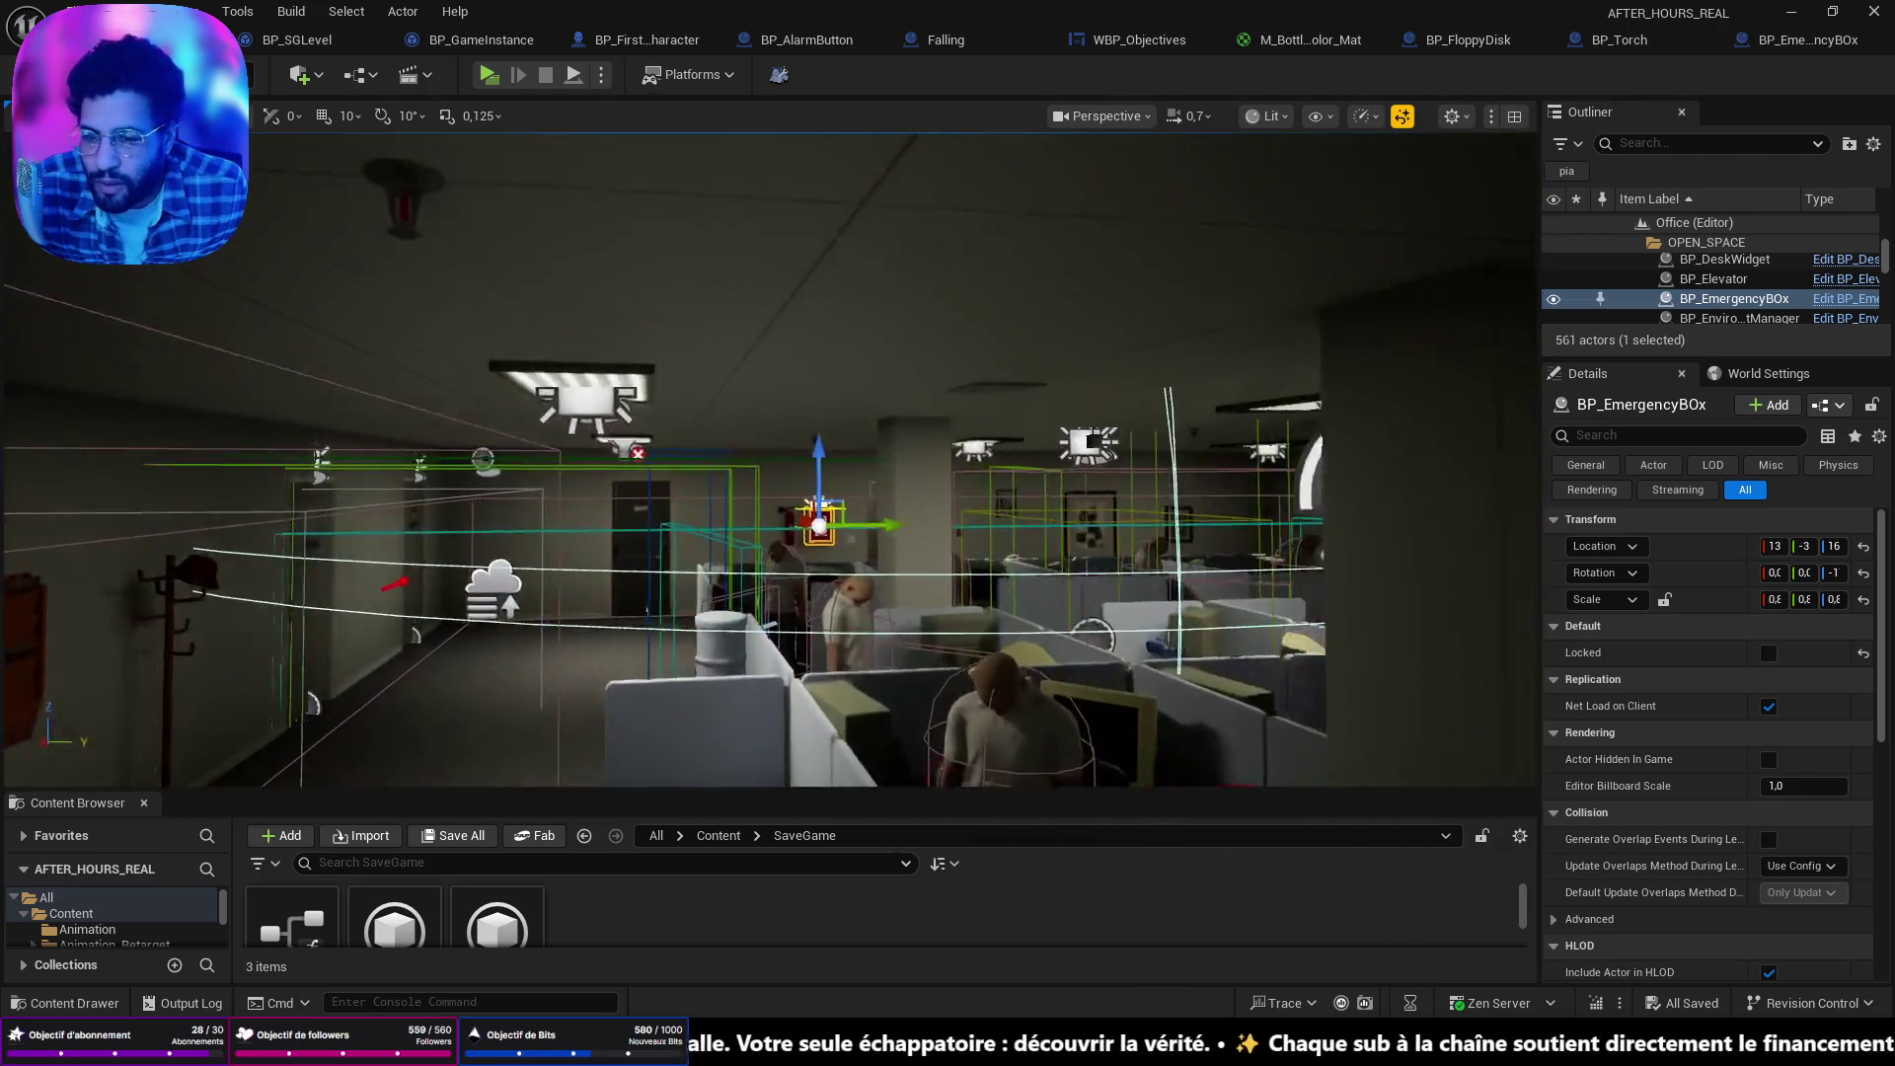
mouse_move(770, 459)
left_mouse_down()
mouse_move(849, 361)
mouse_move(731, 376)
left_mouse_up()
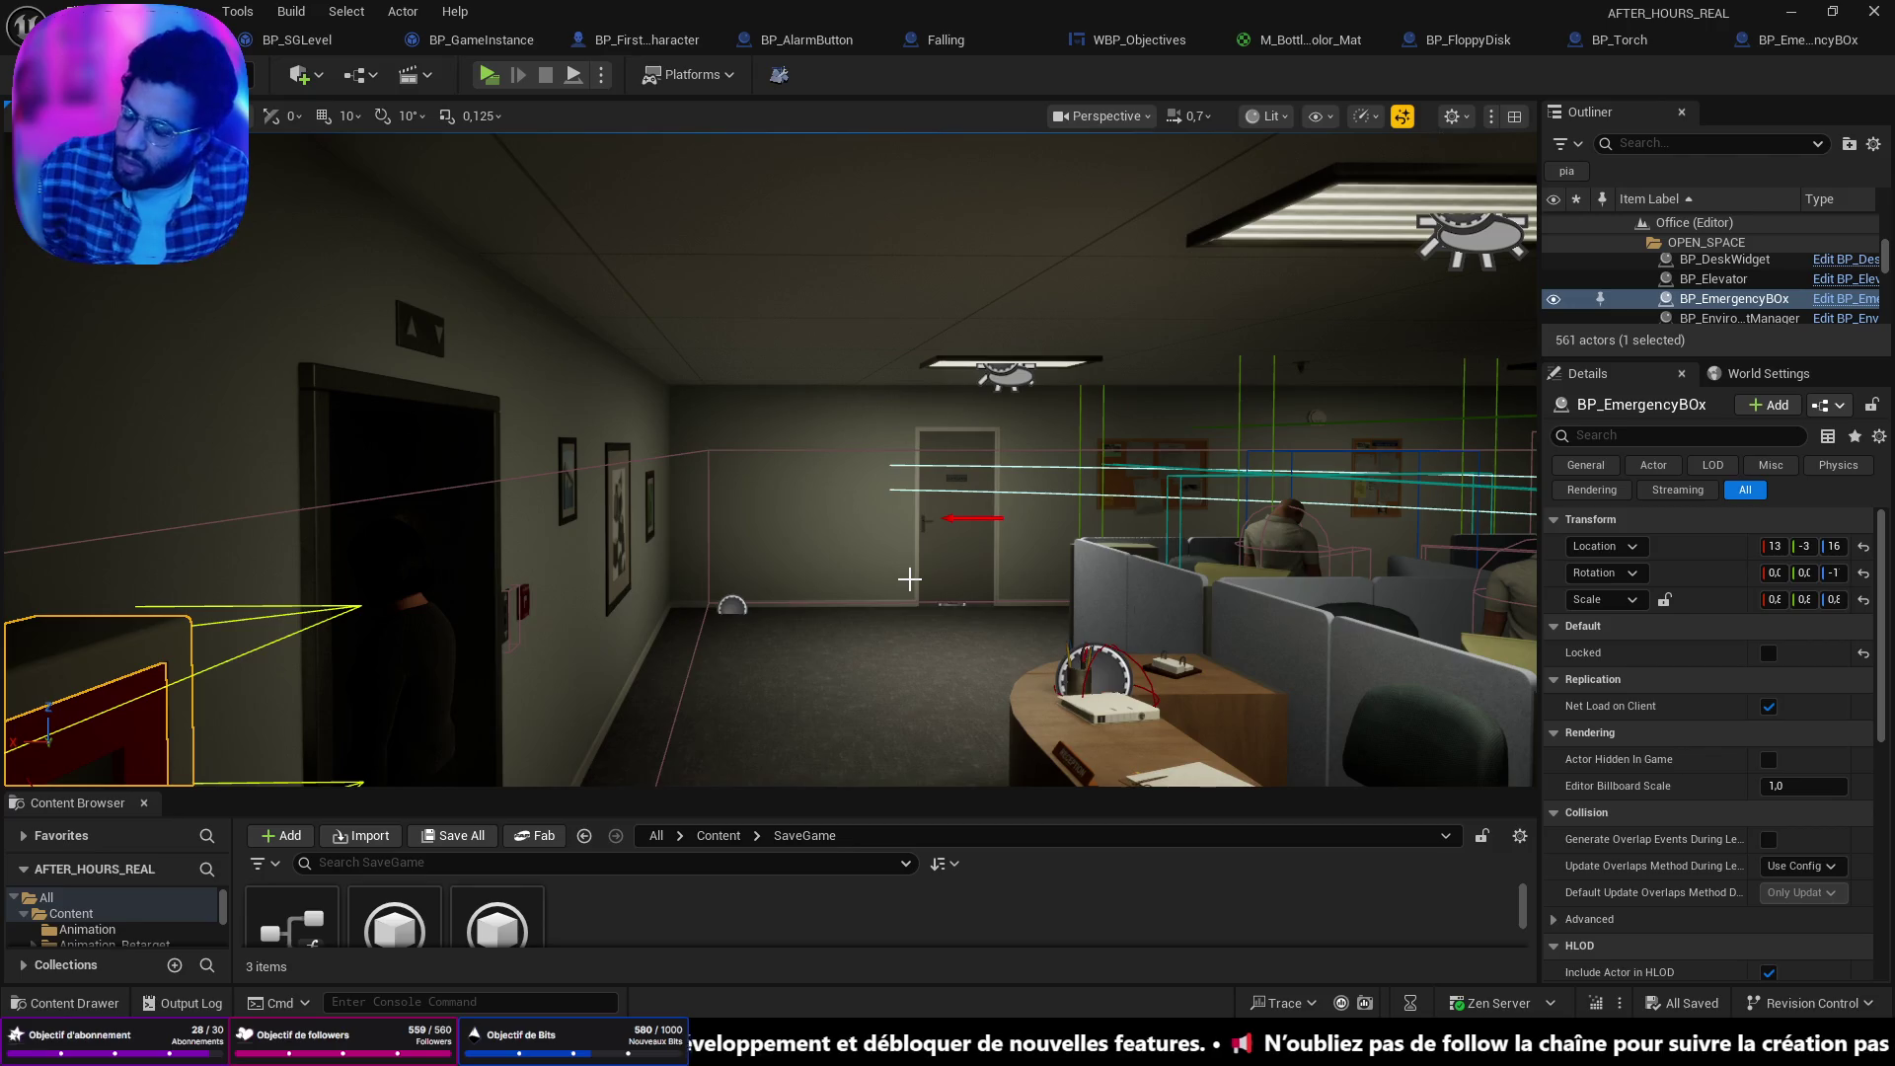
key("f")
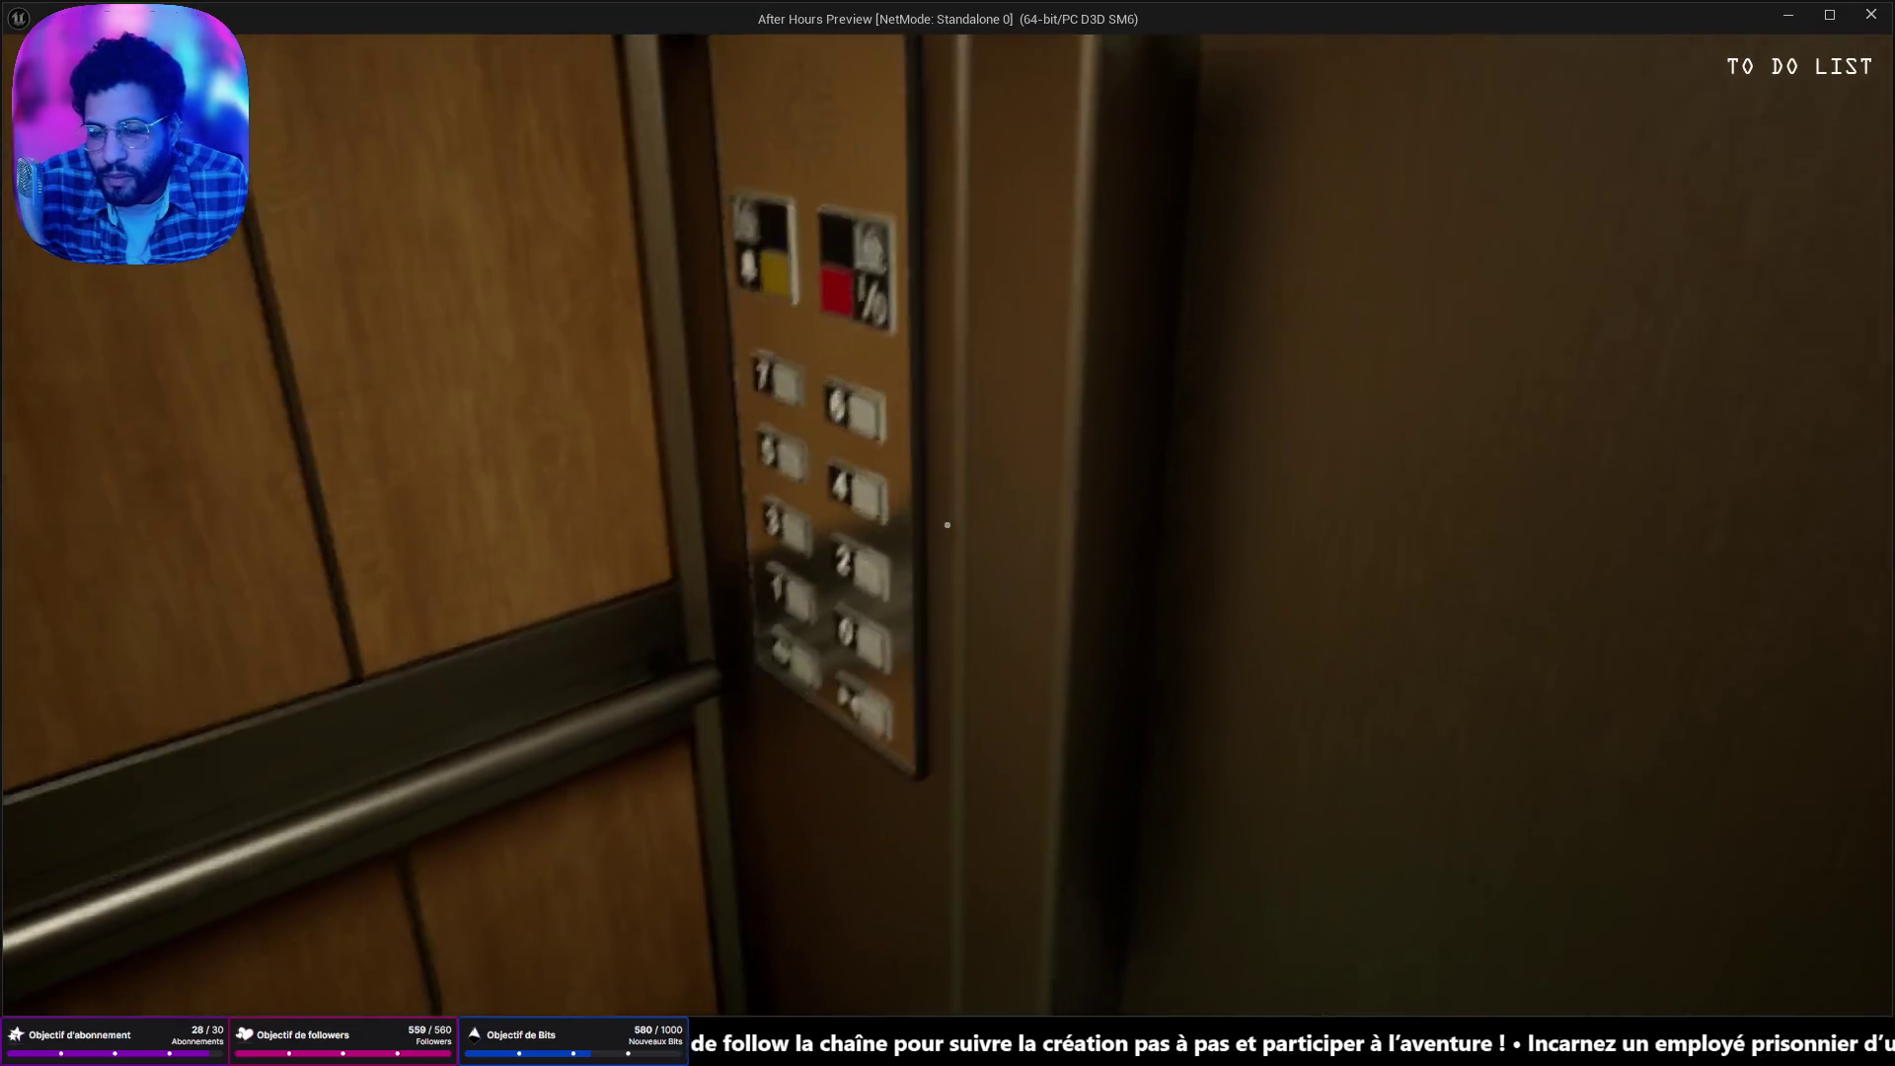
Walk to the desk, collect the paper ball and cup, toss the trash, then stop playing.
key("w")
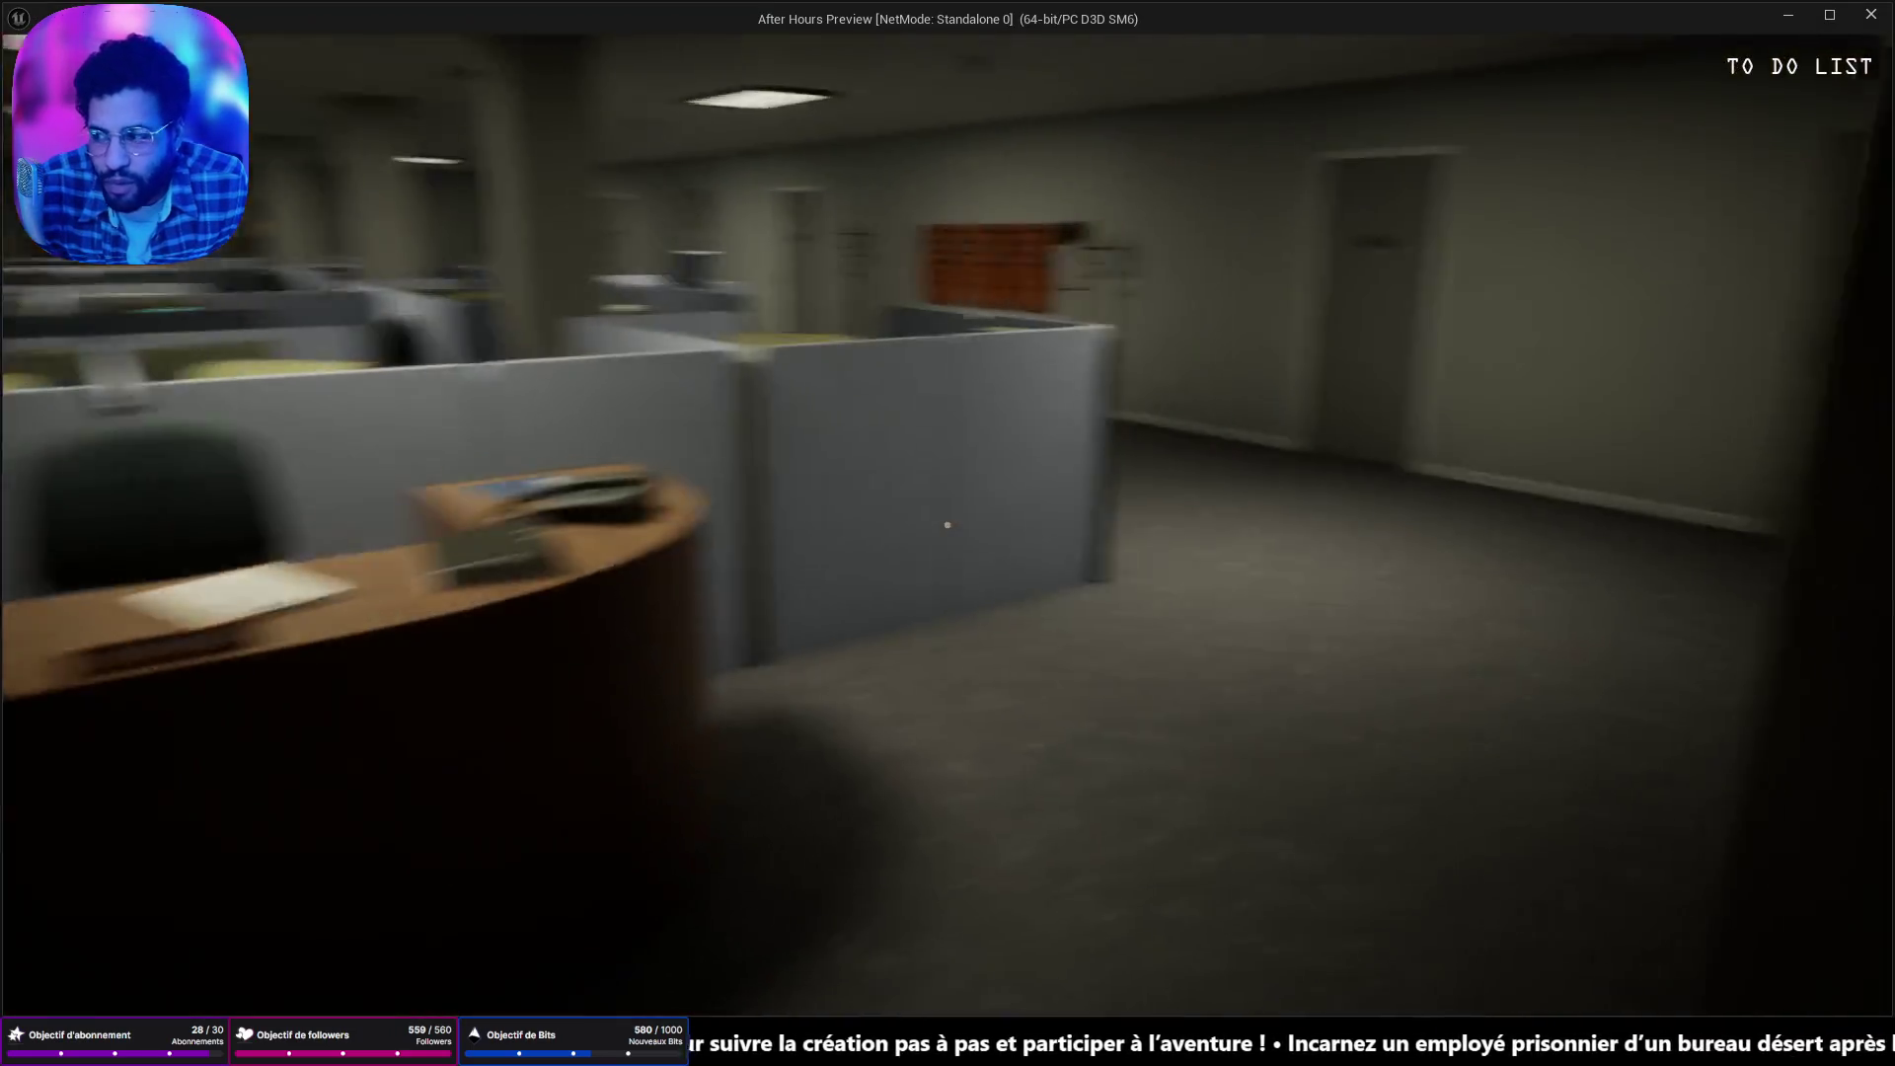
key("w")
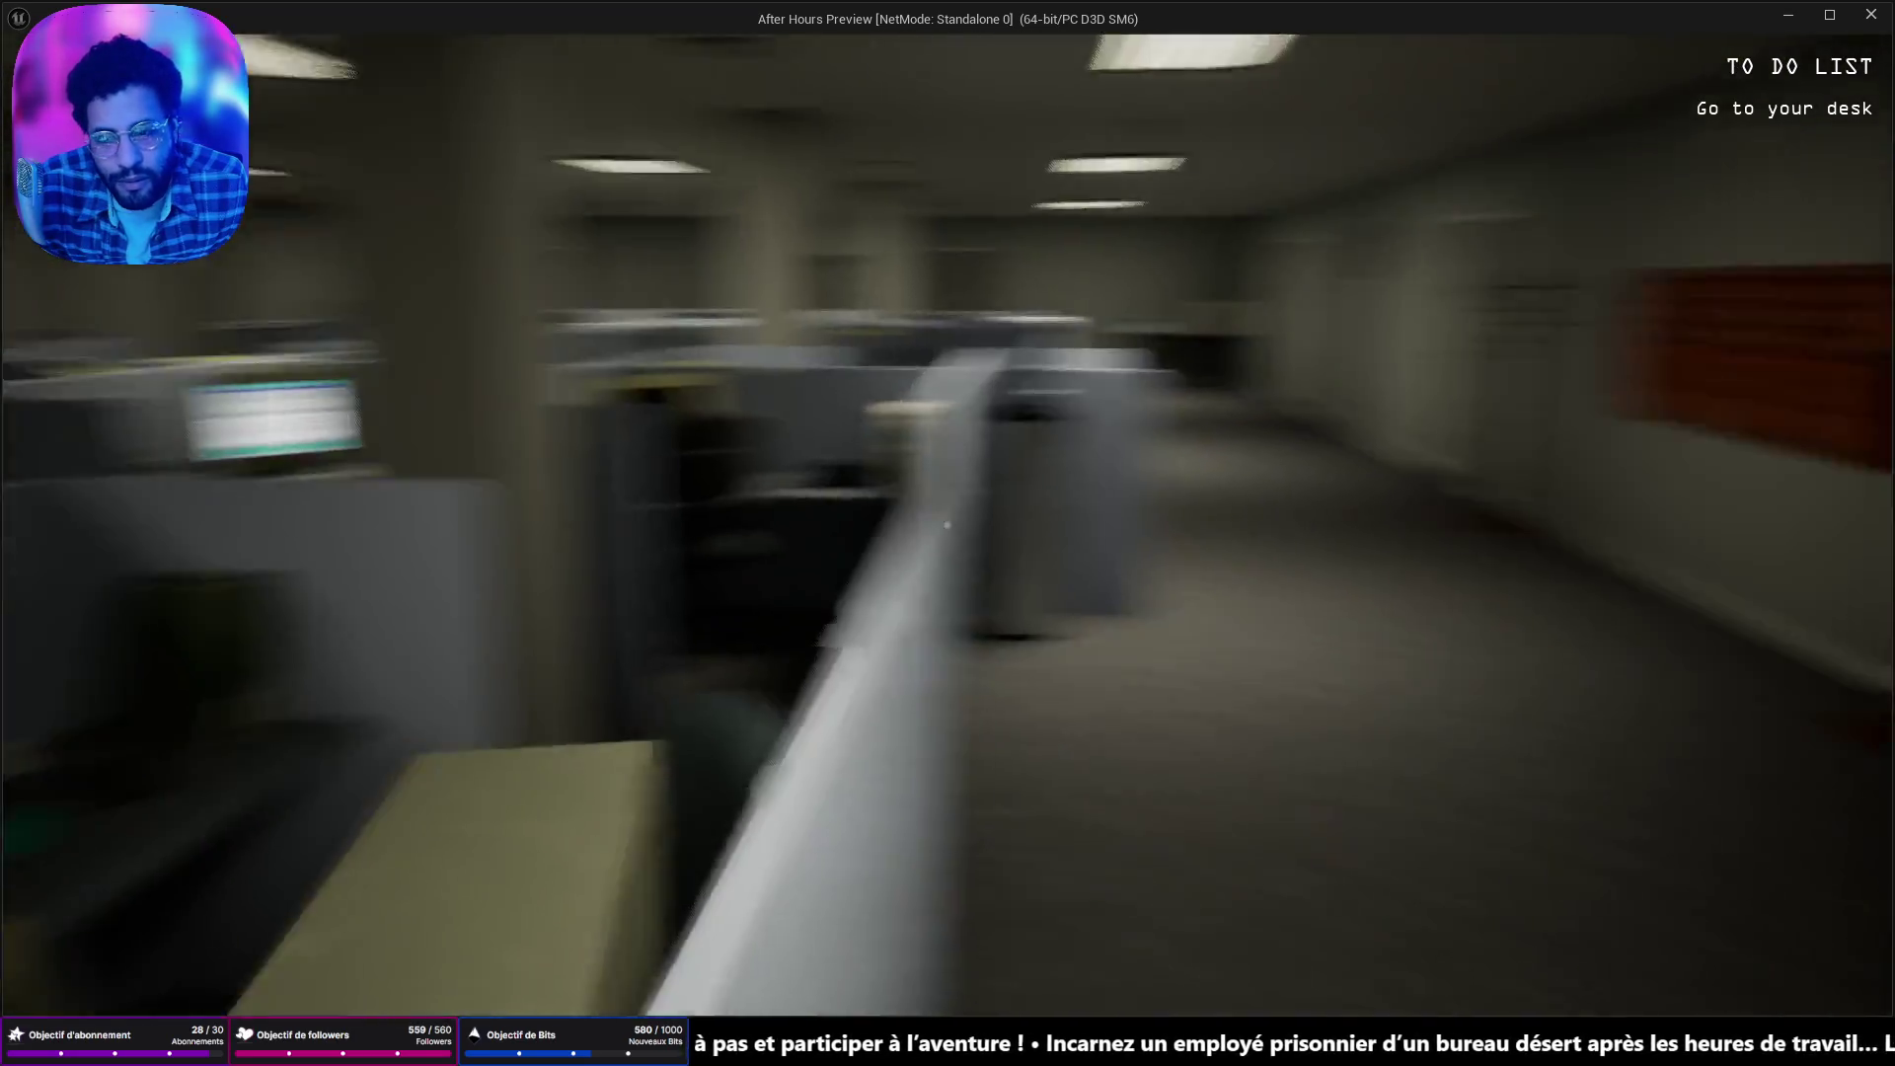
key("w")
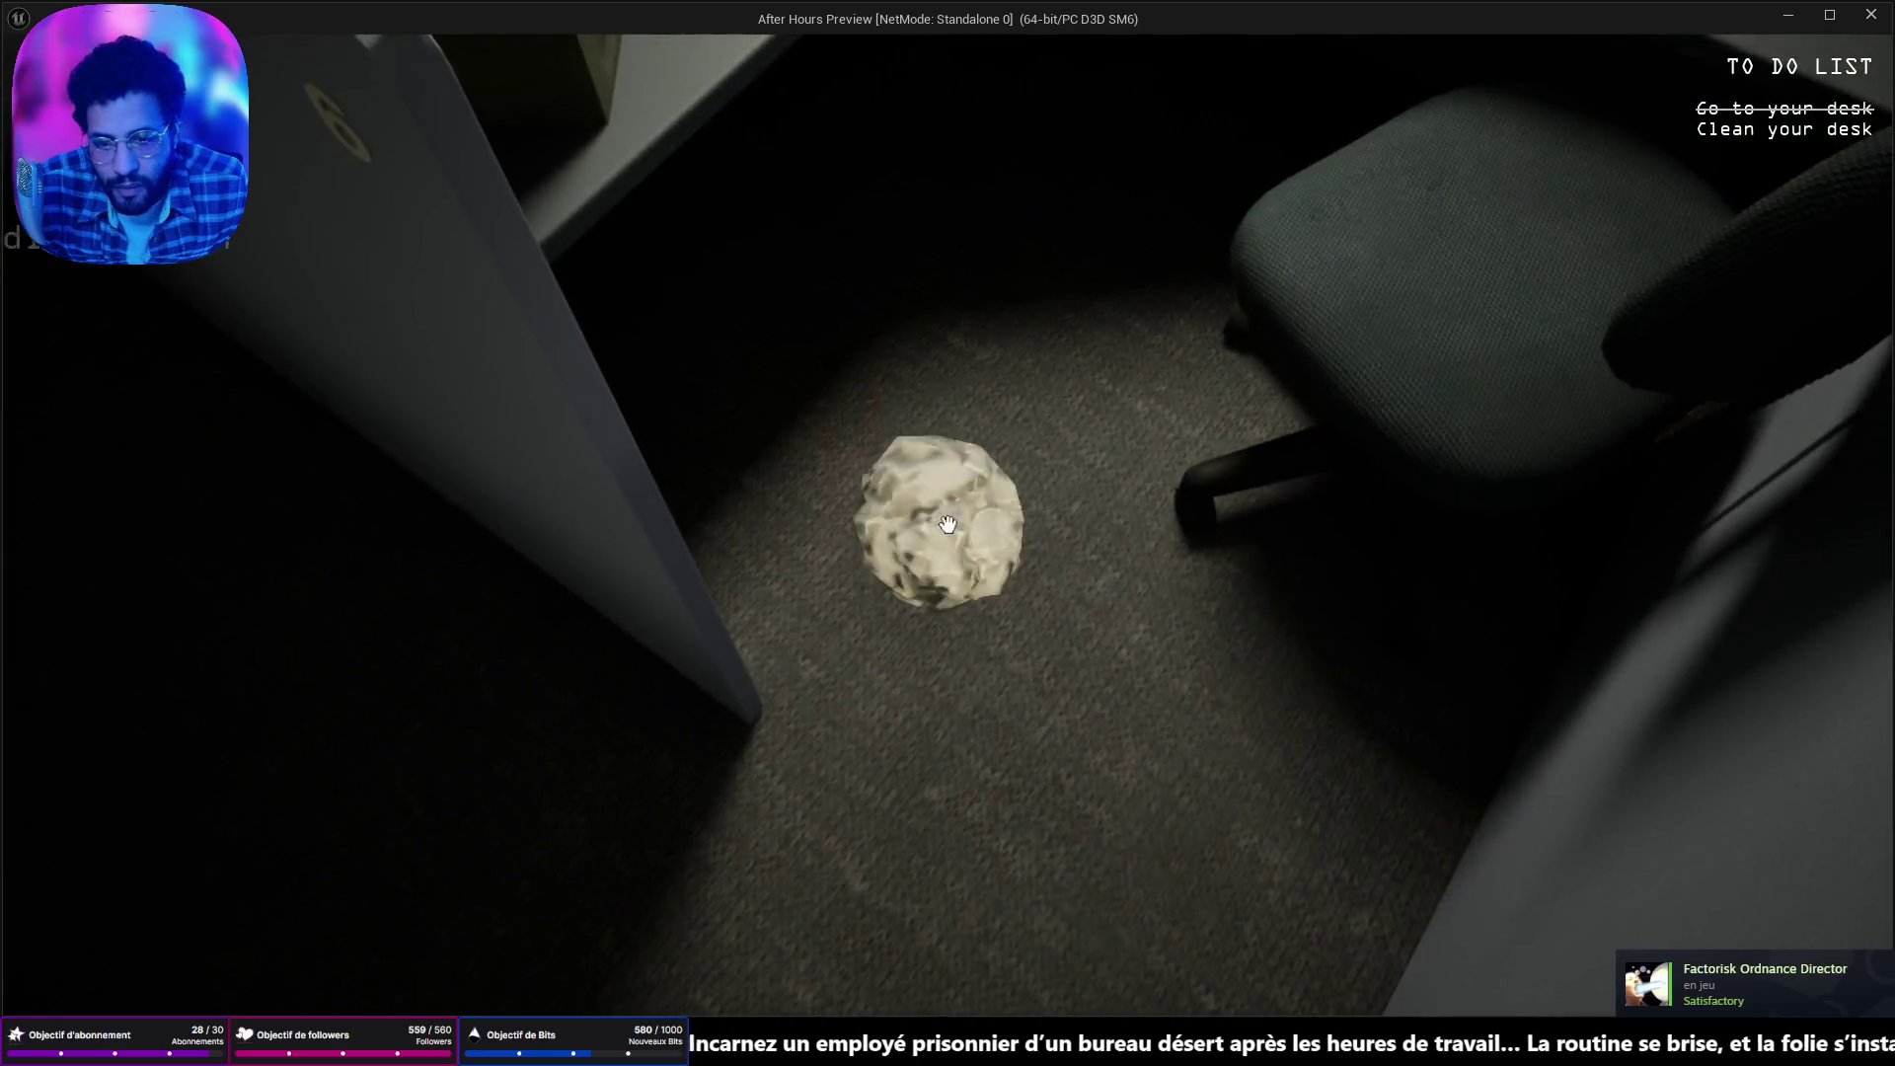
left_click(947, 523)
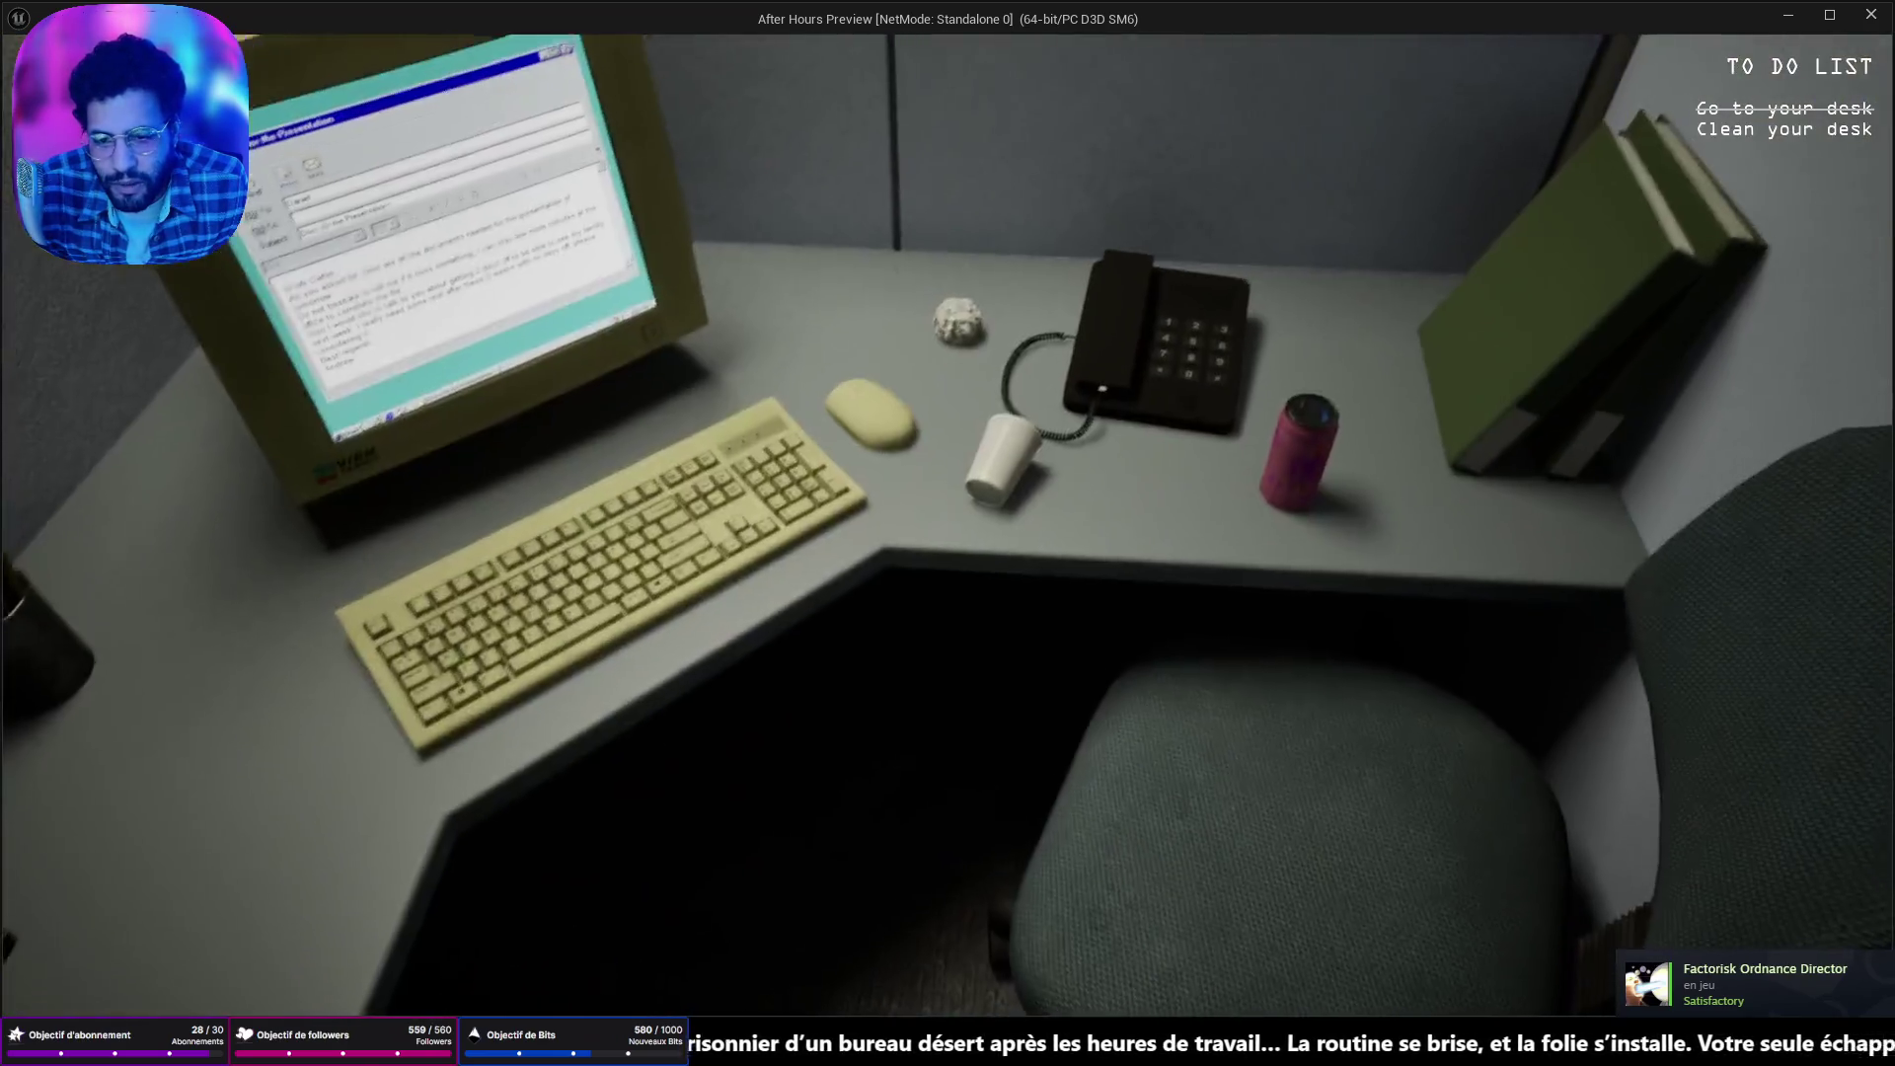
left_click(947, 523)
left_click(948, 523)
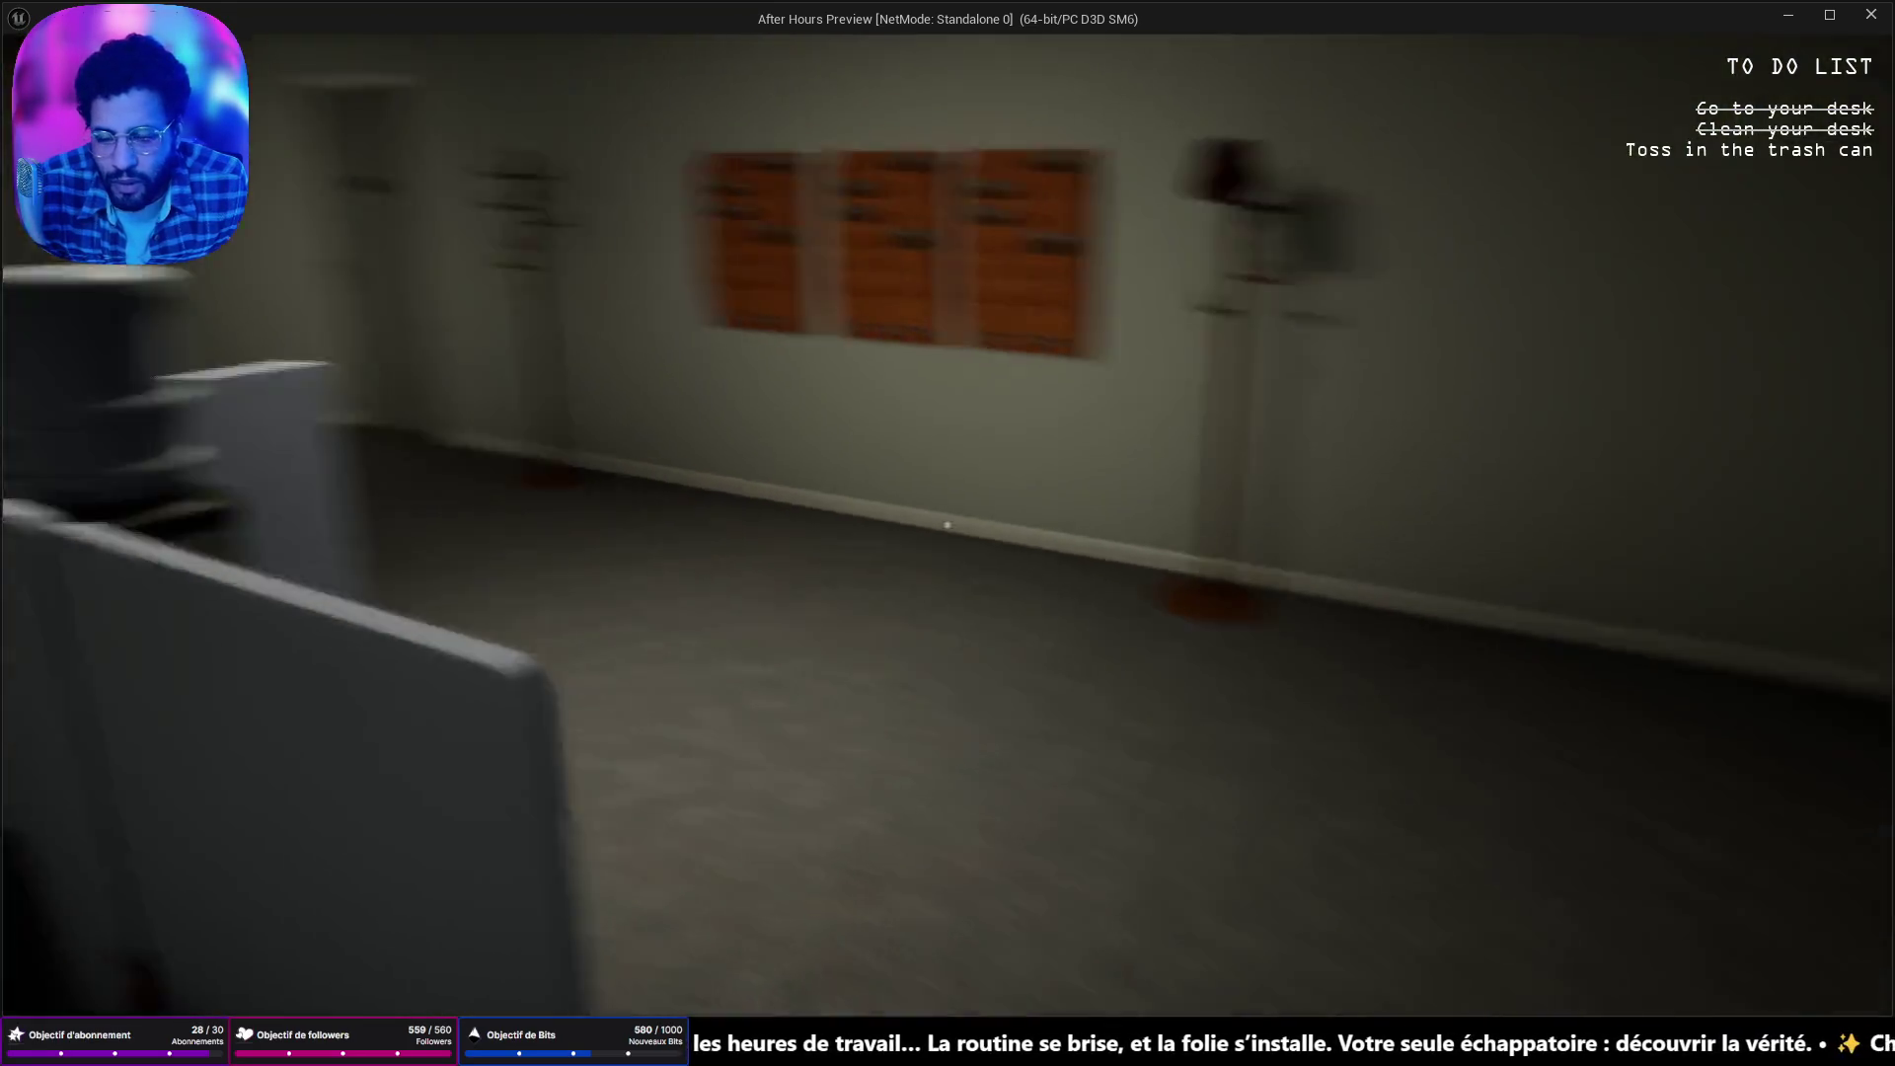
key("w")
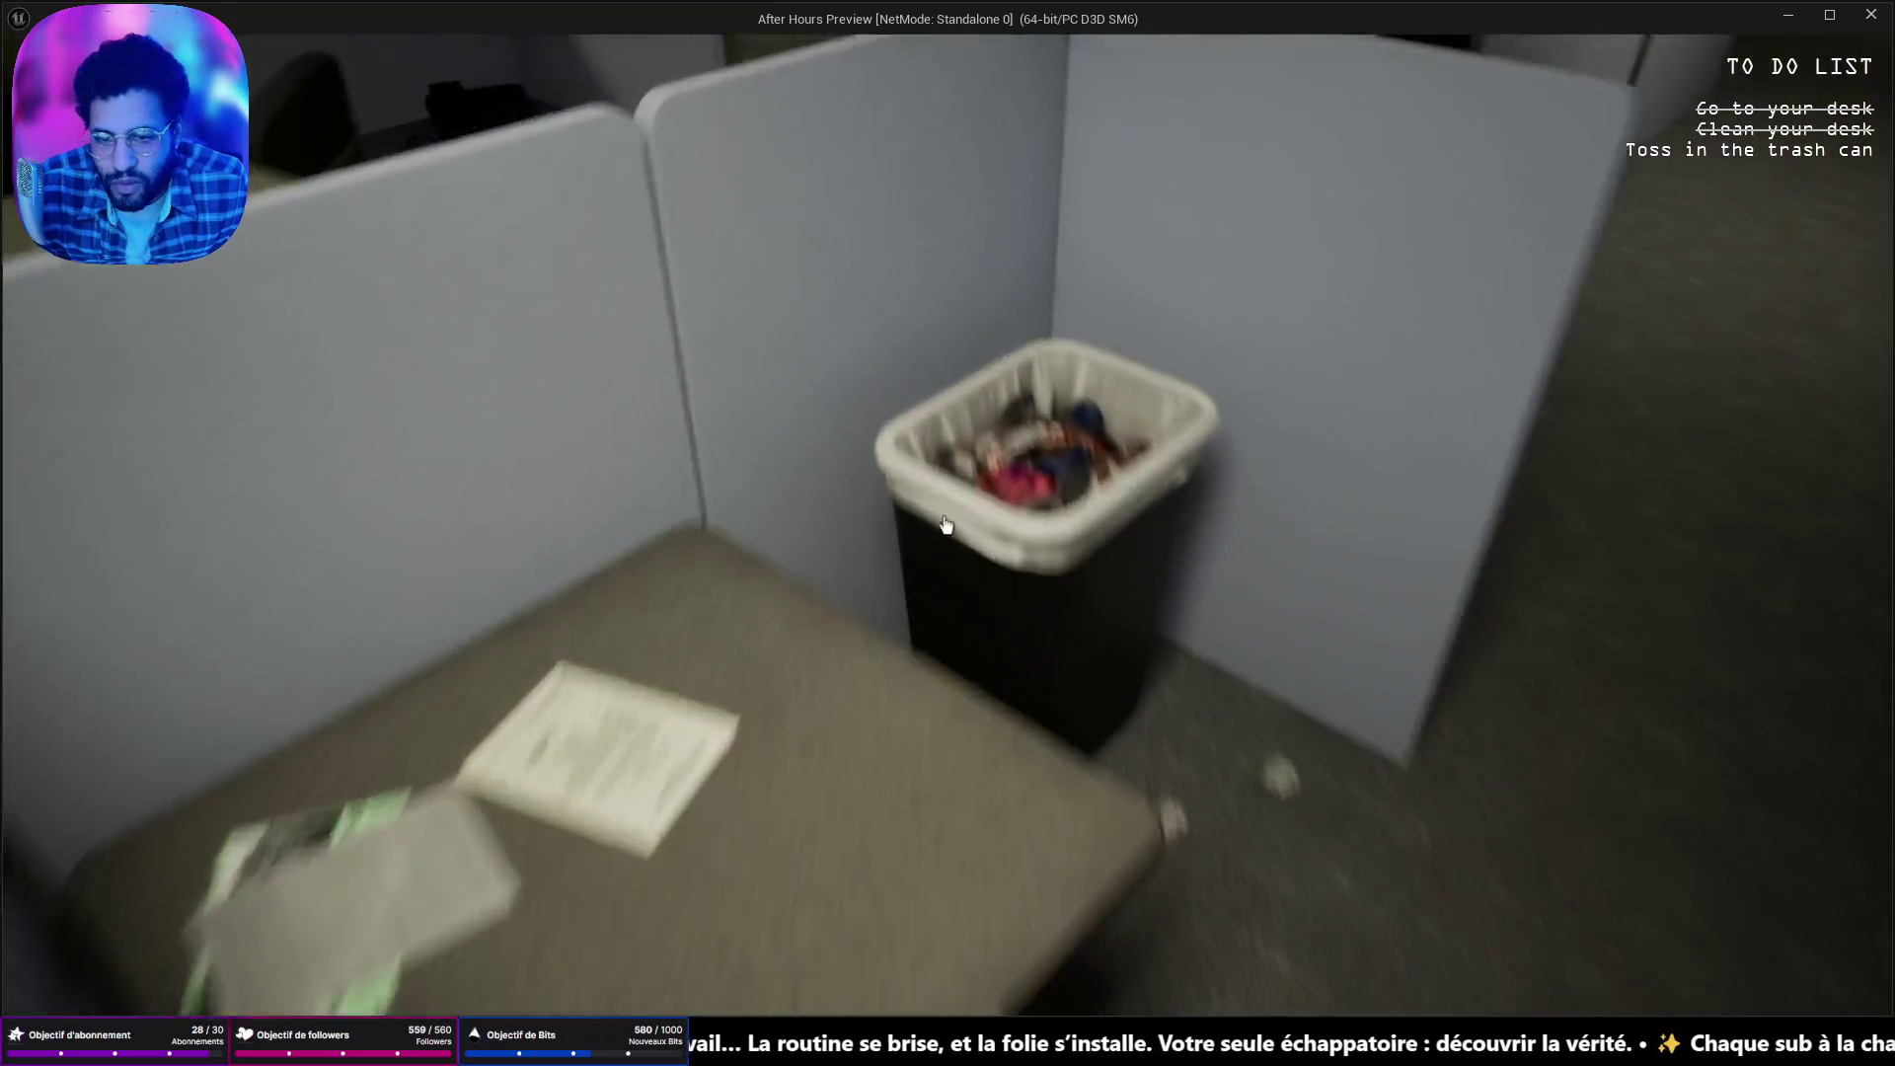
left_click(948, 524)
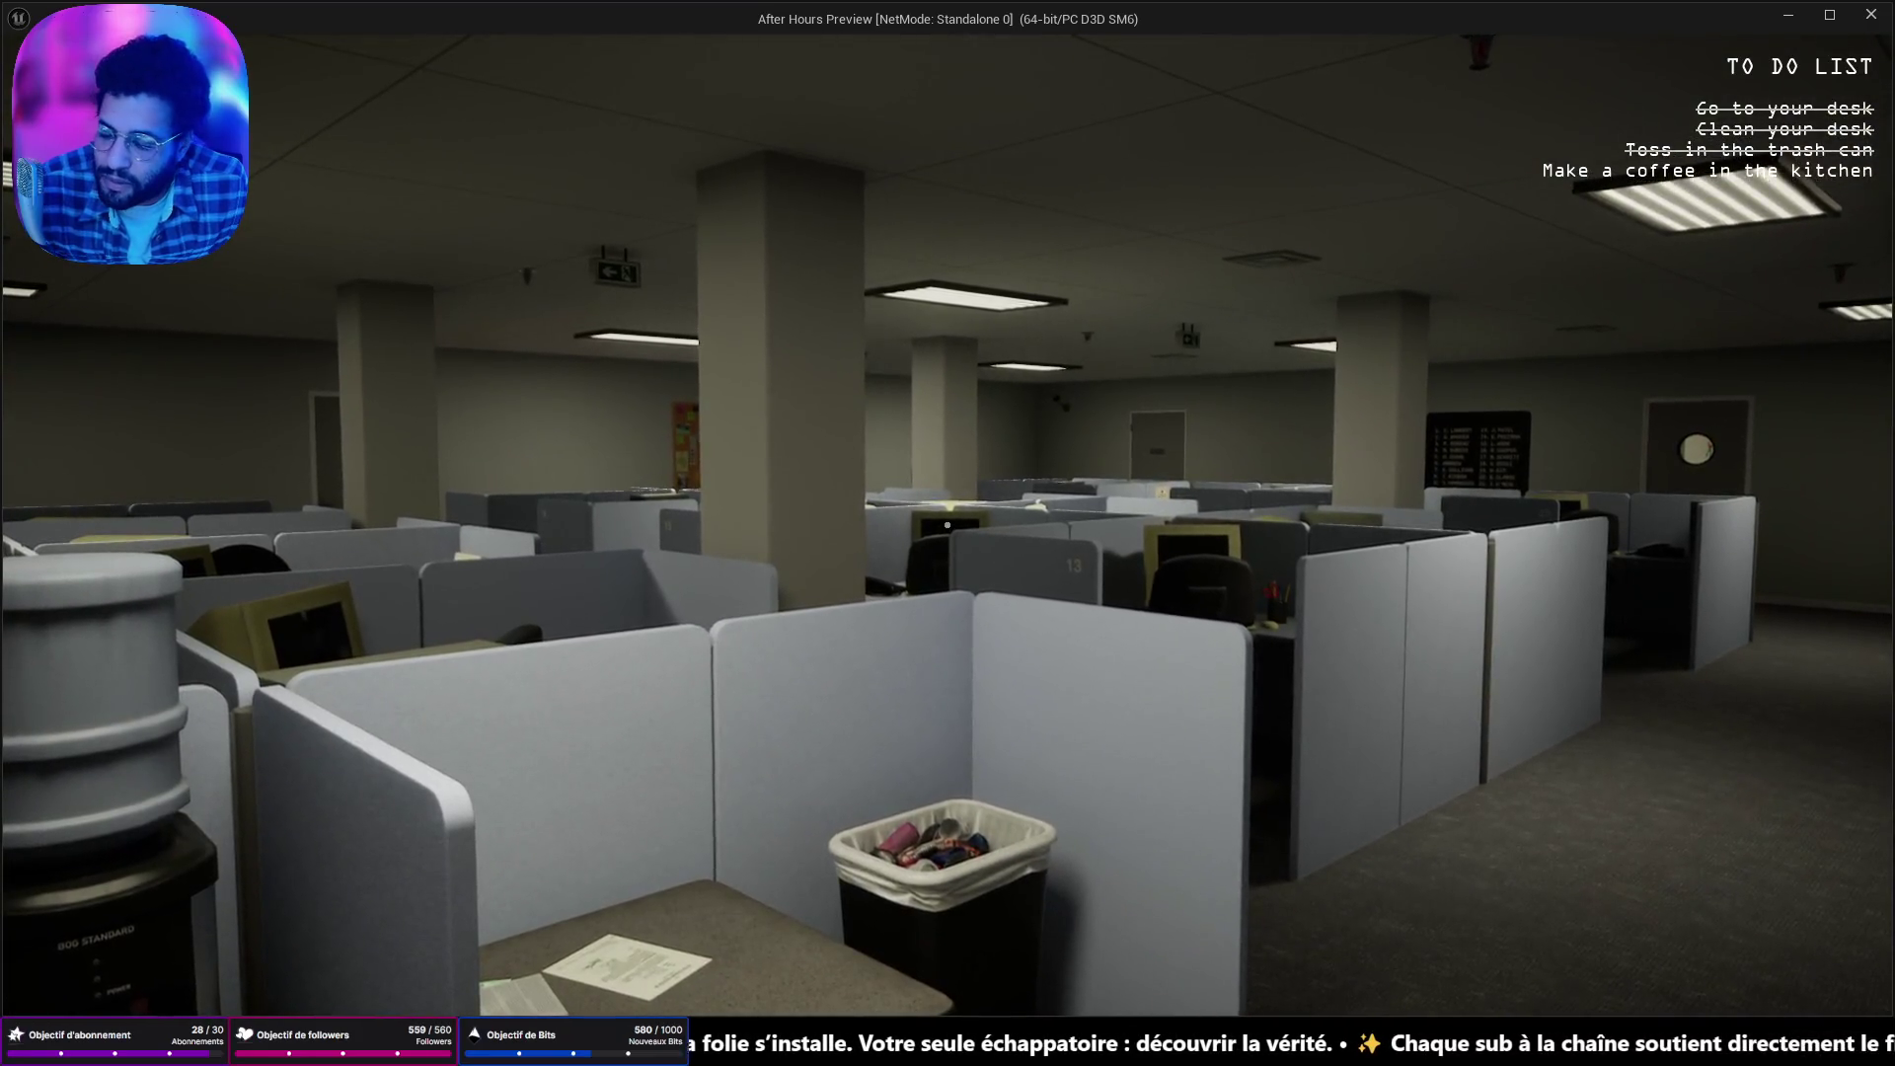
key("Escape")
Start a new play session, walk through the cubicles, open the kitchen door, then stop.
left_click_drag(415, 163, 475, 262)
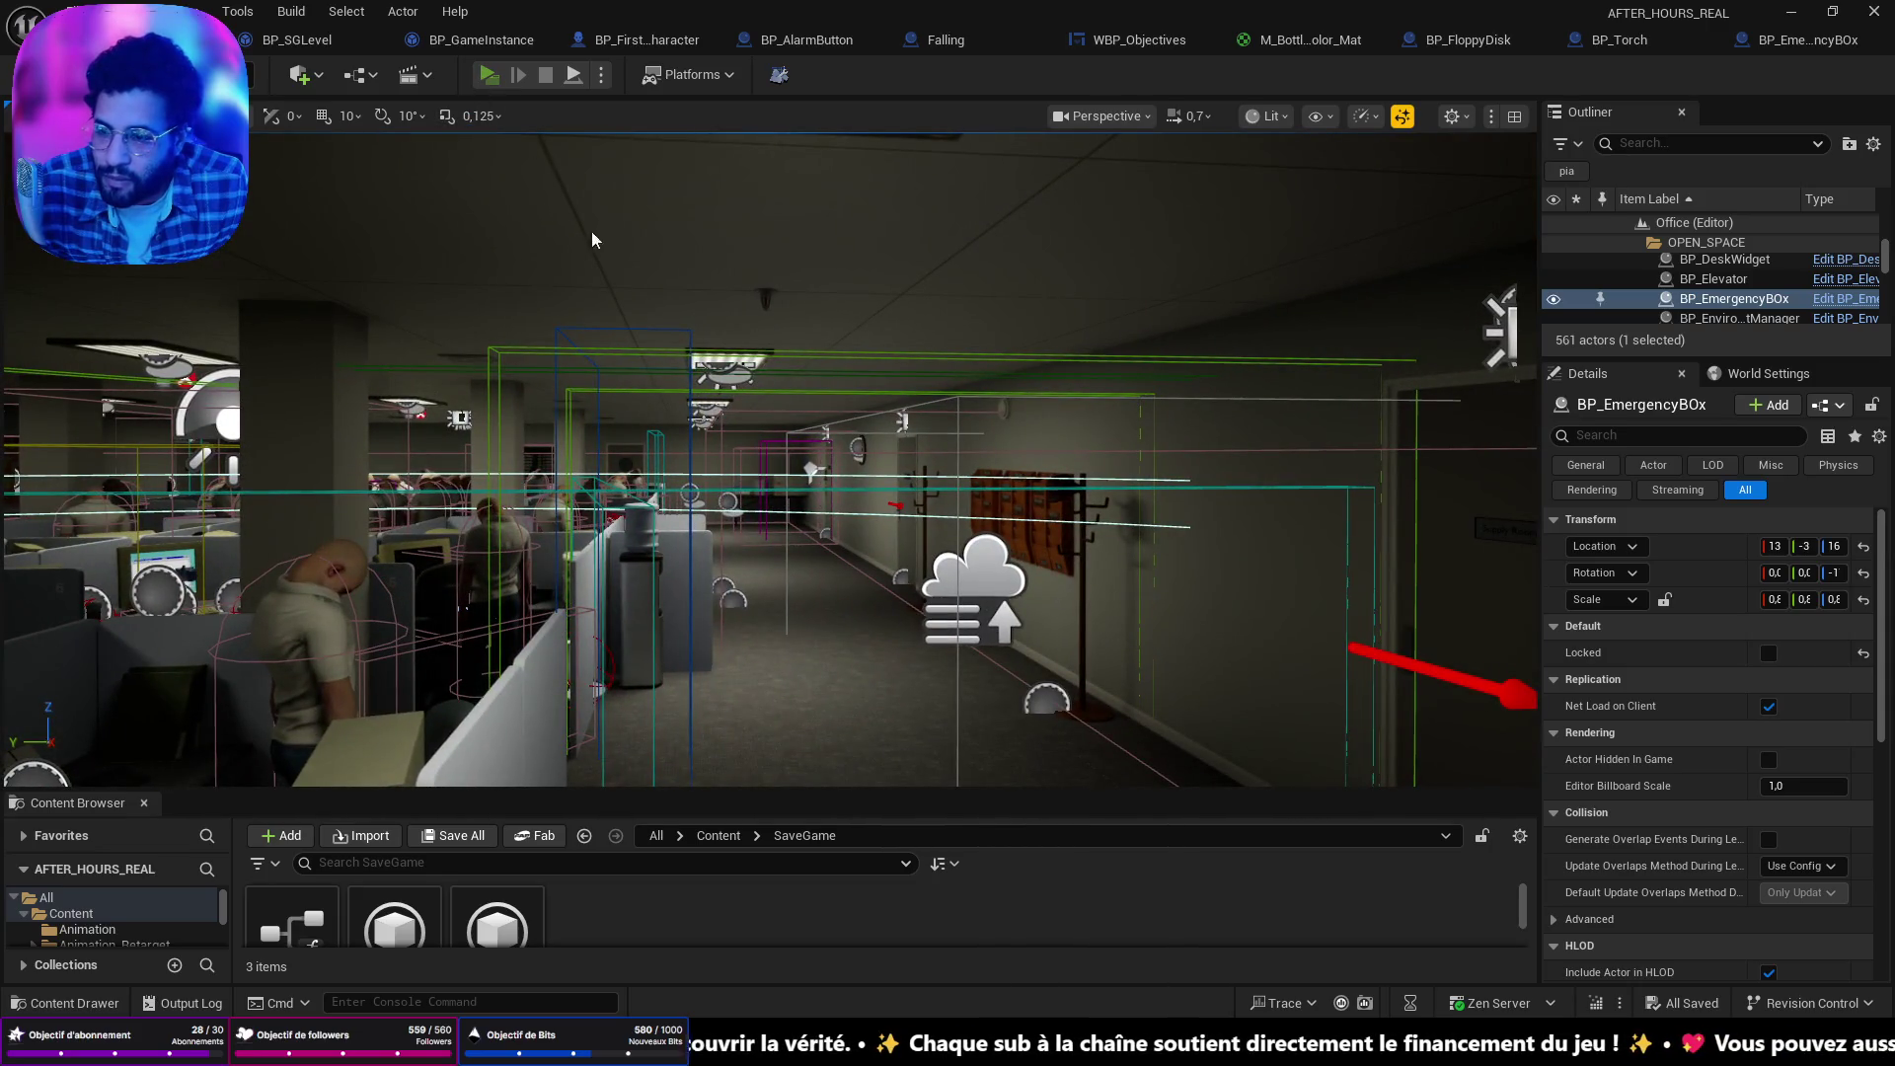
key("alt+p")
key("w")
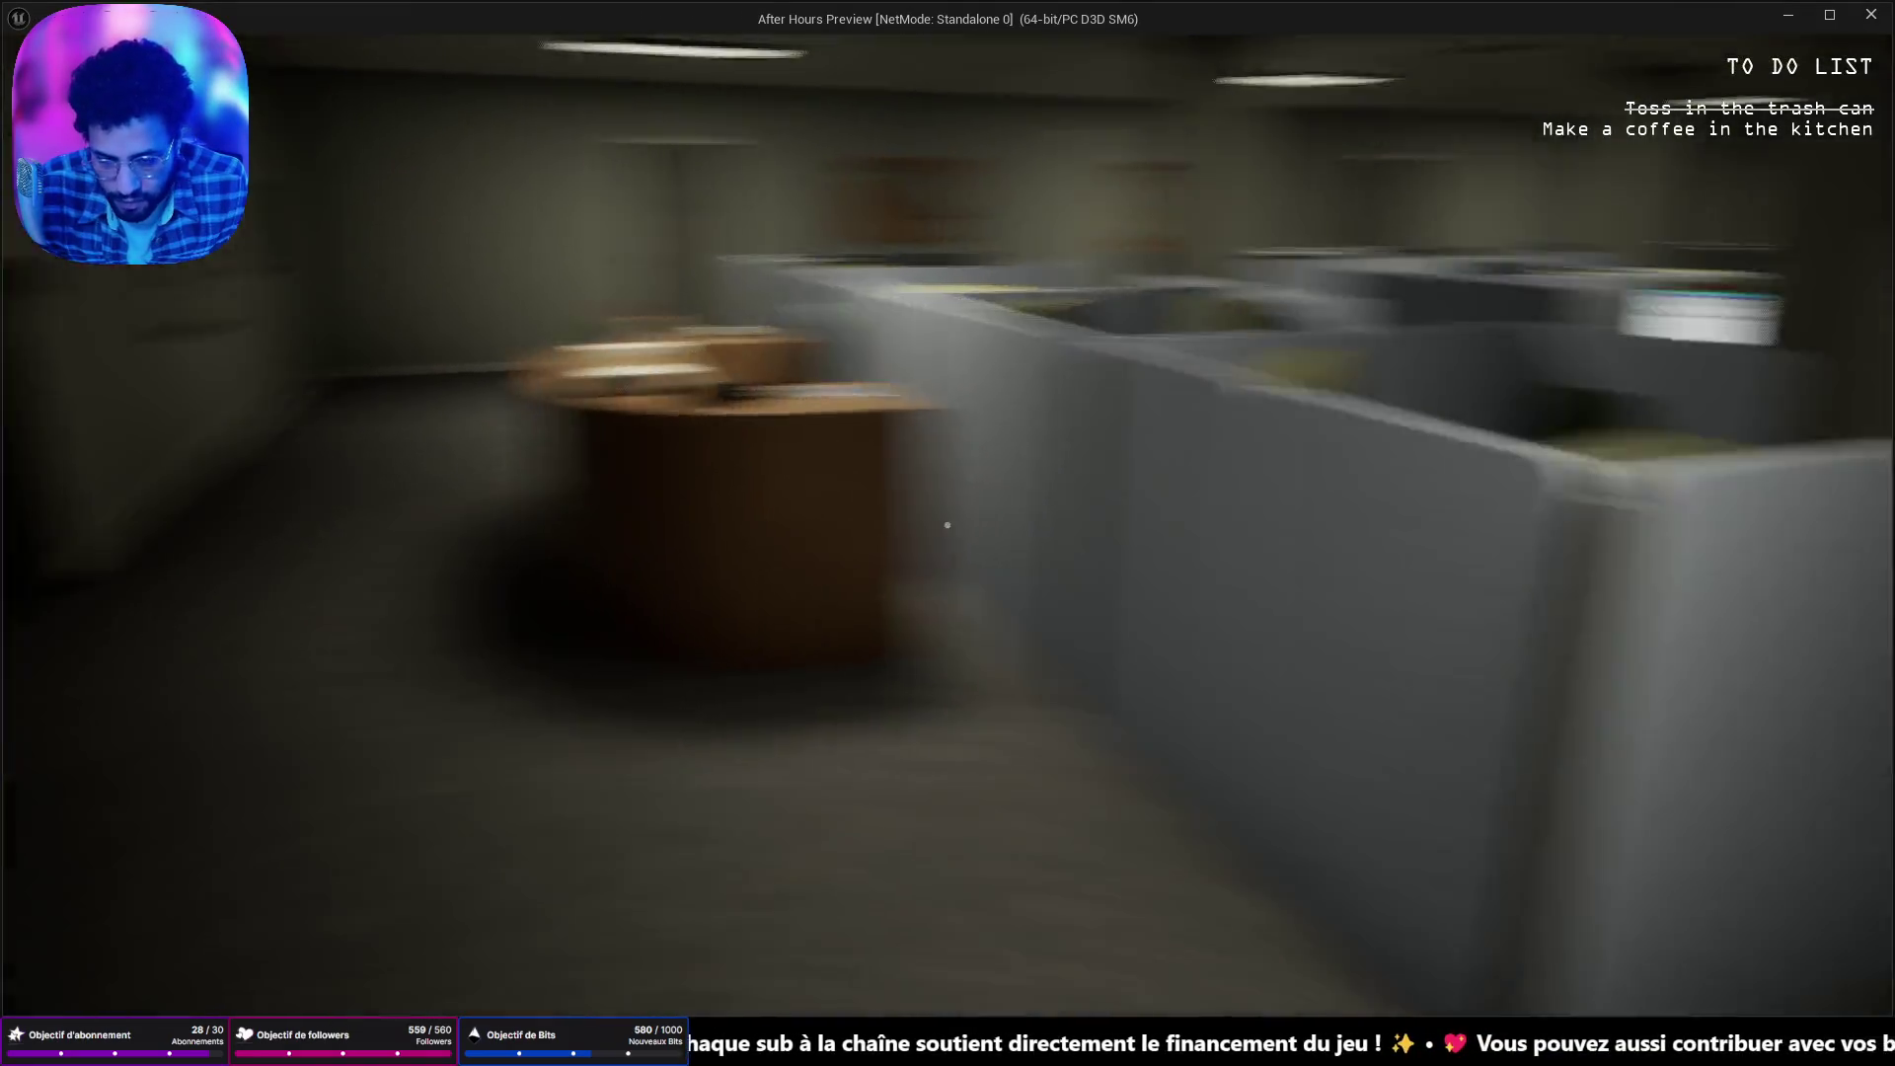
key("w")
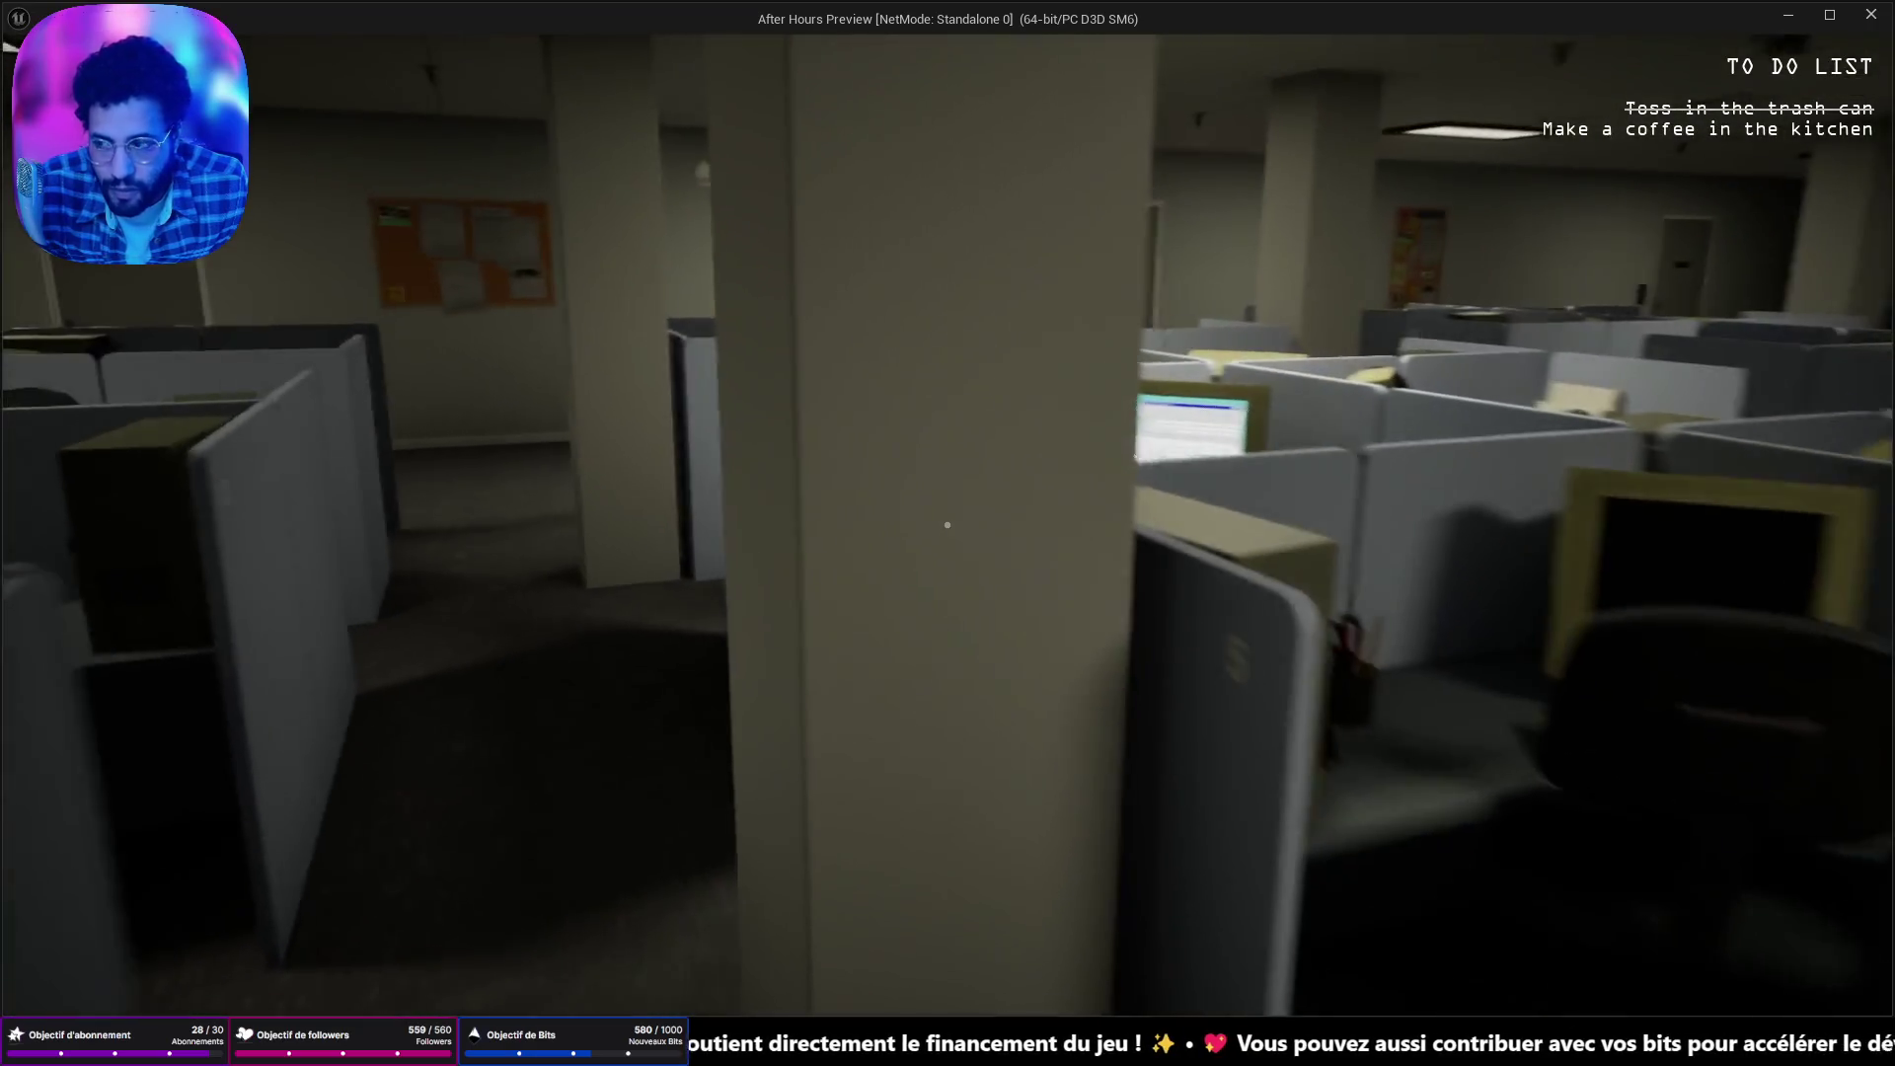
key("w")
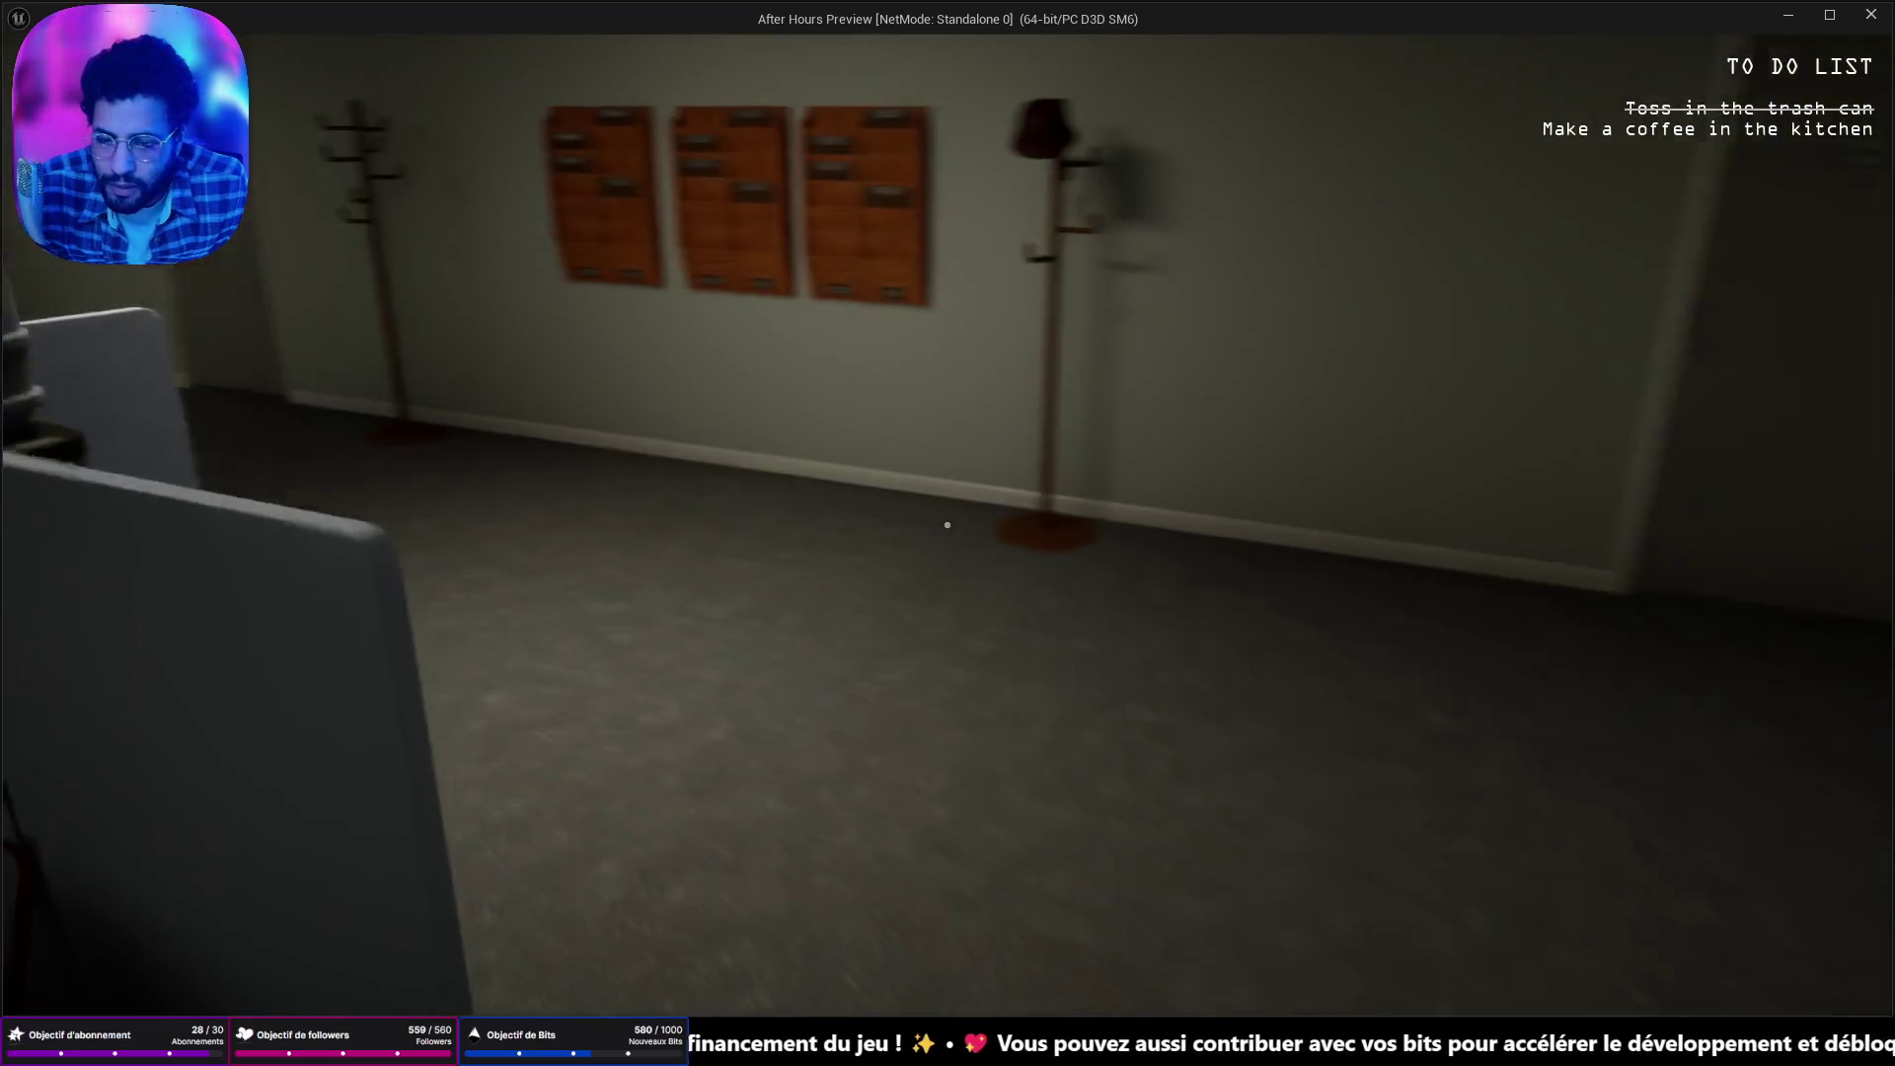
key("w")
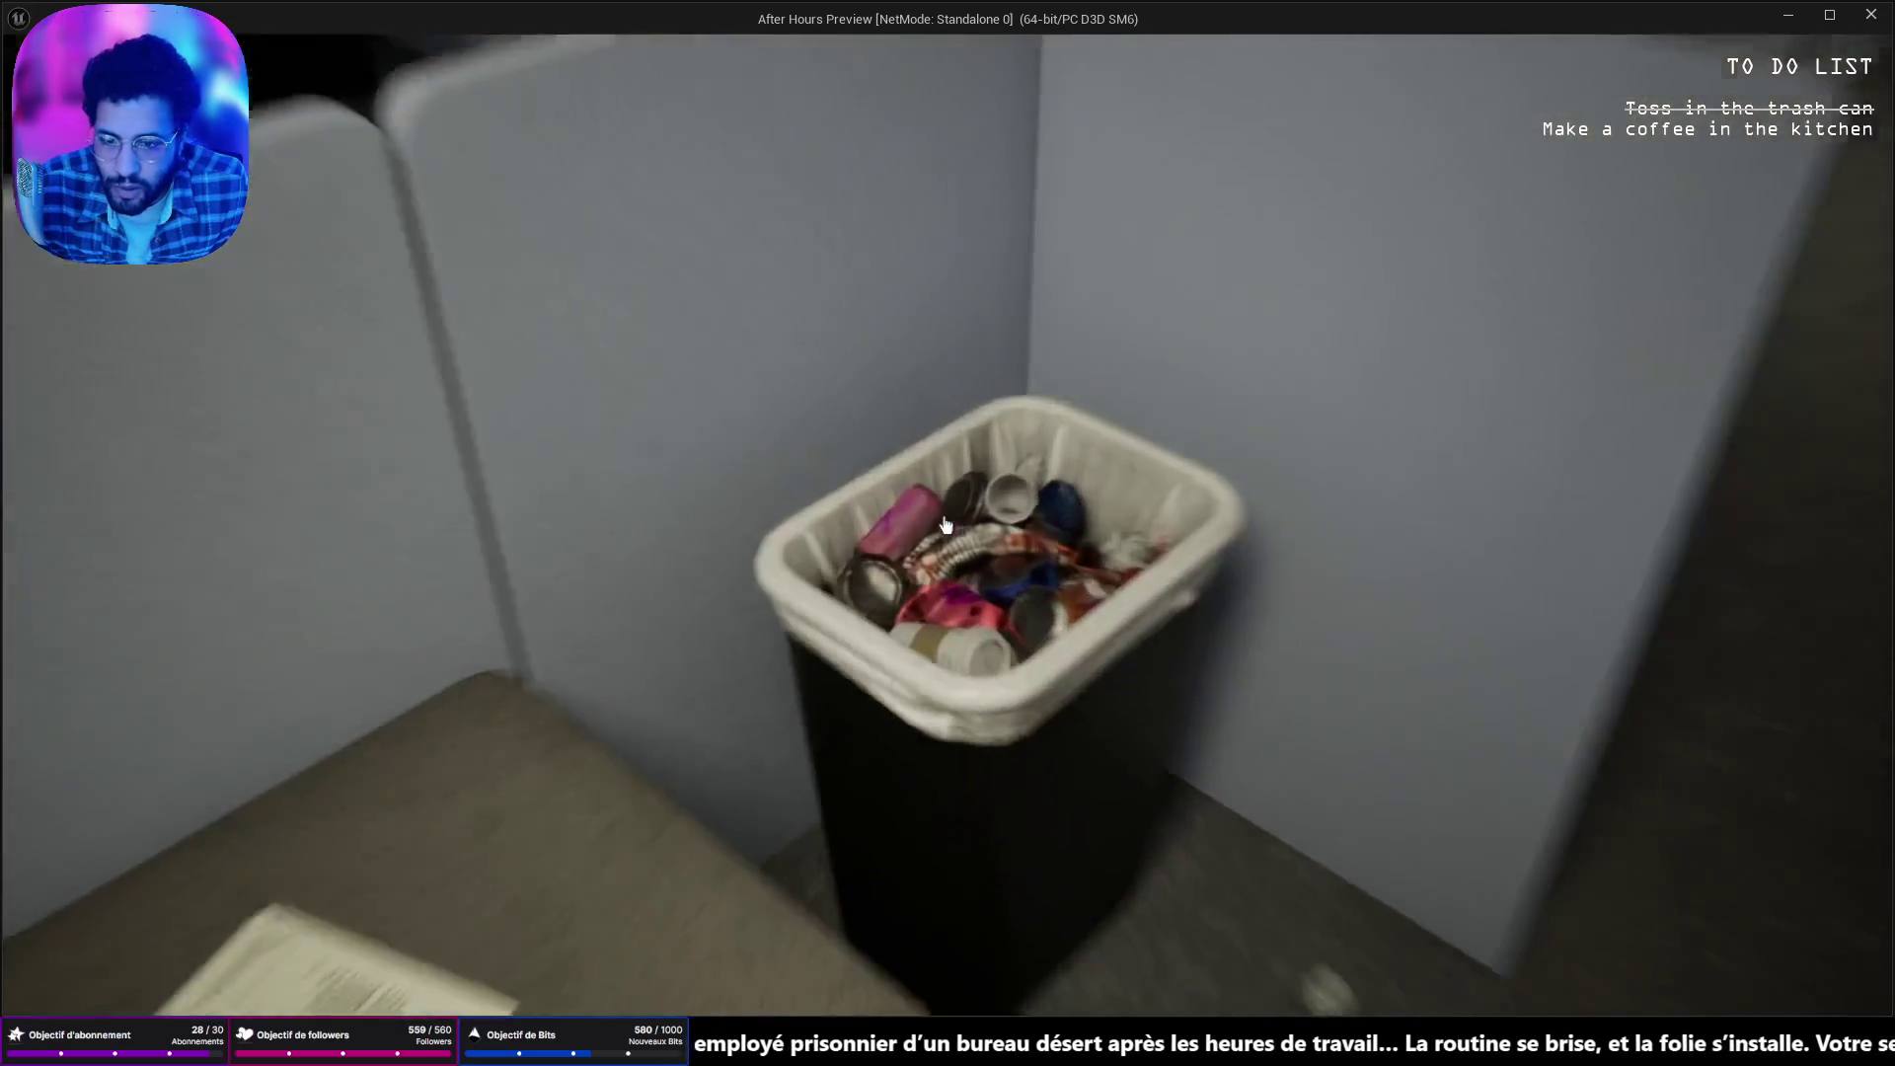
key("w")
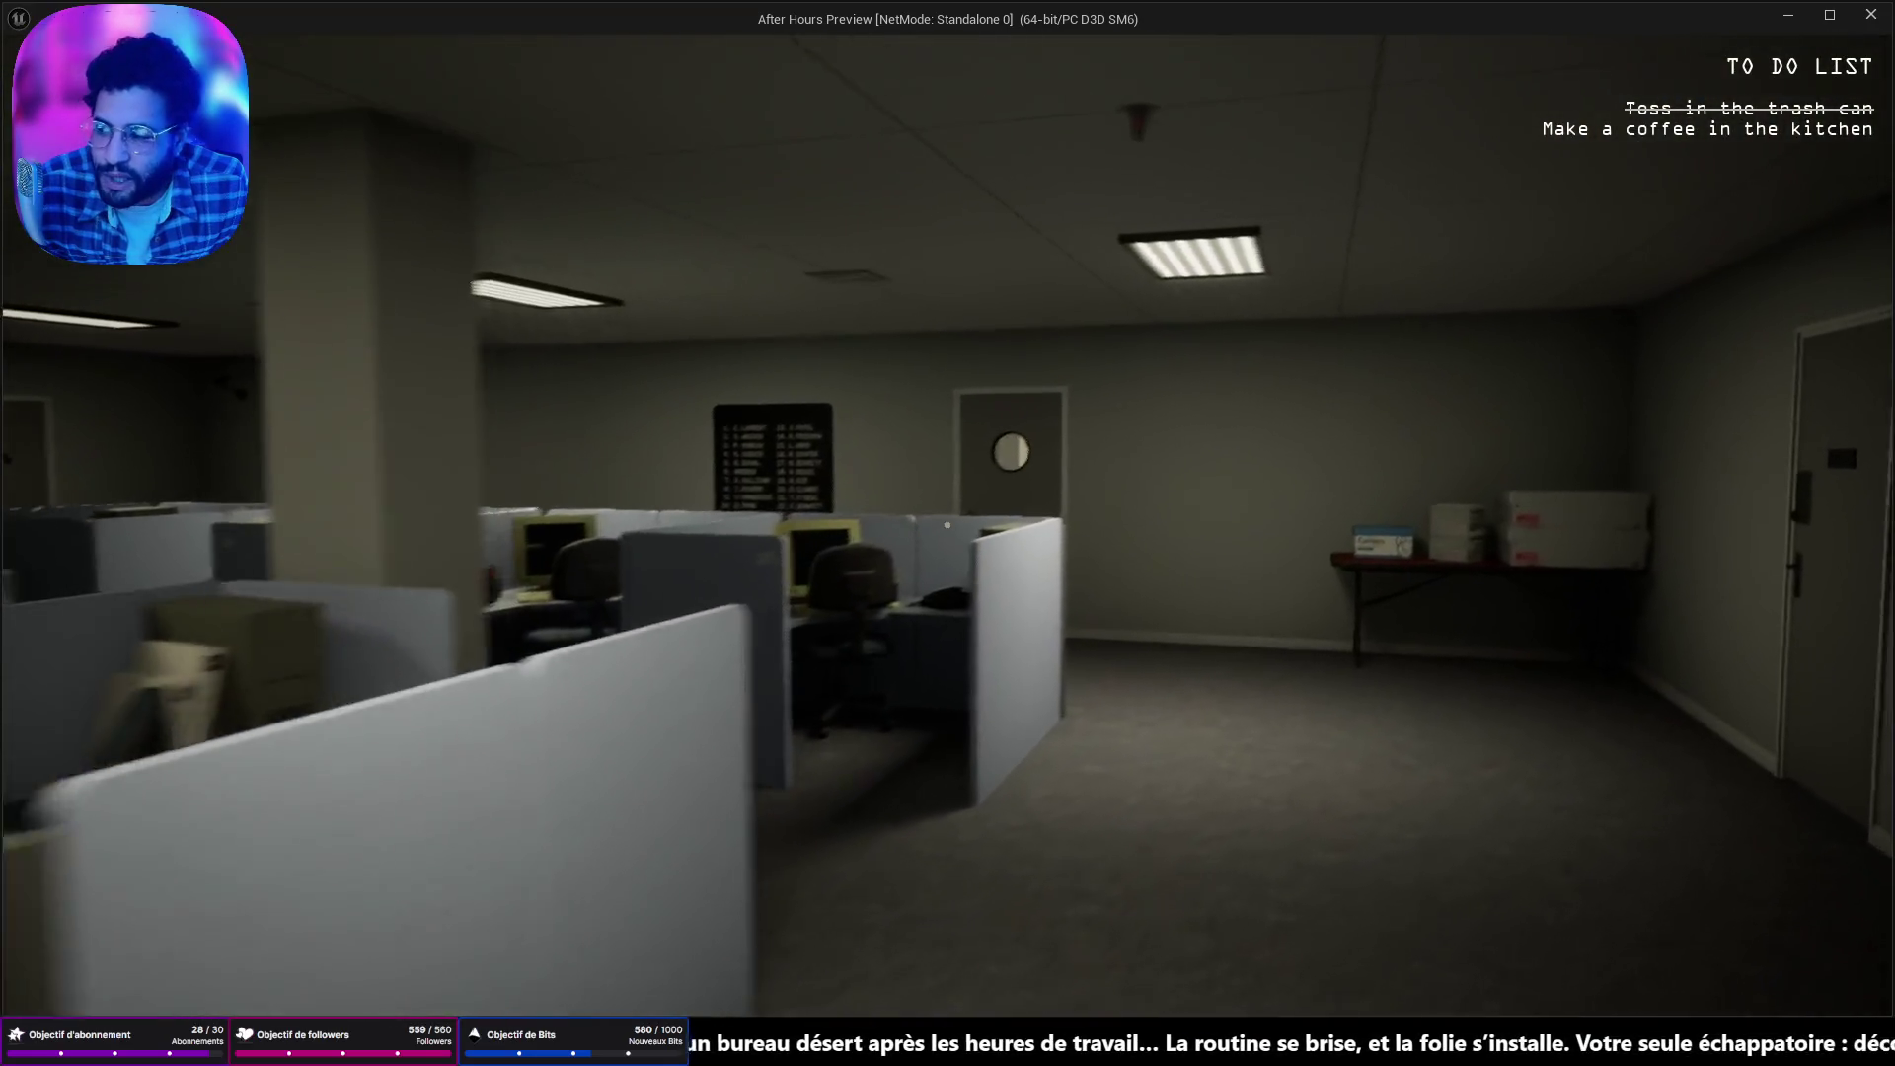
key("w")
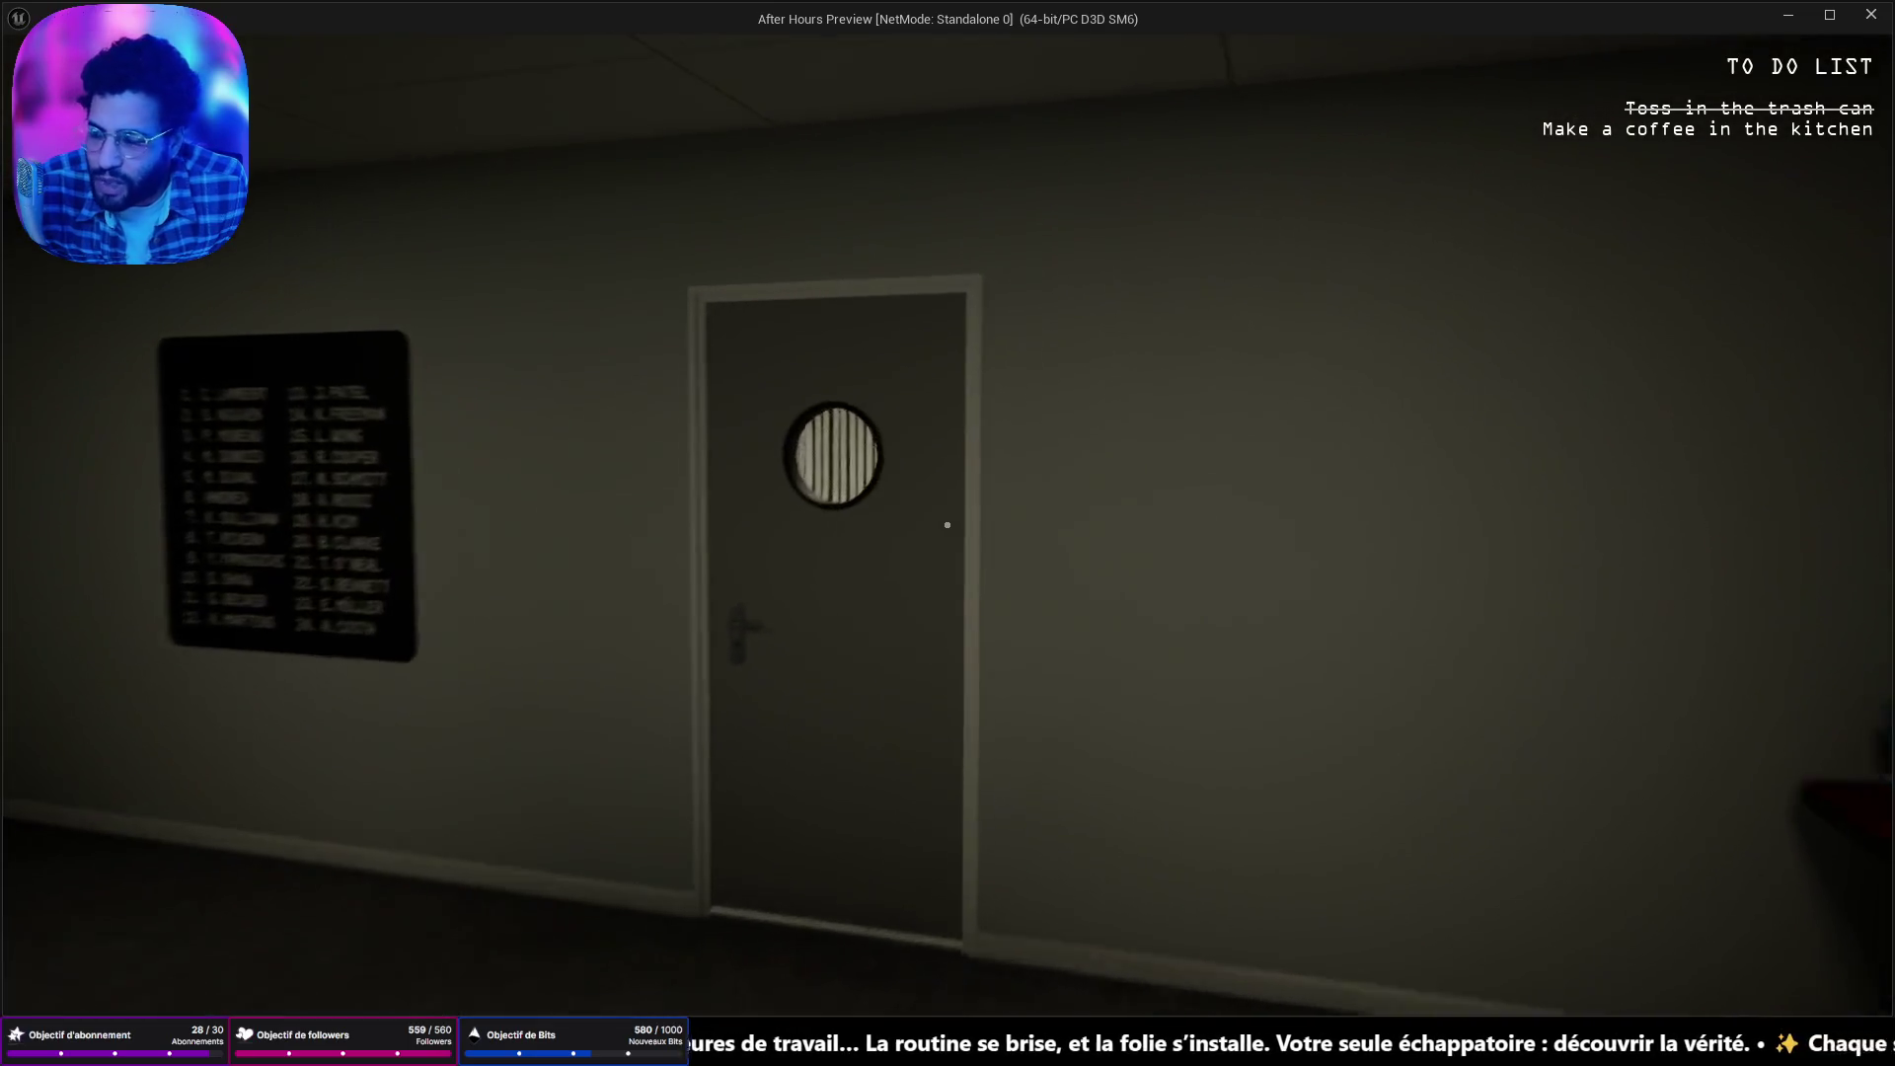
key("w")
left_click(946, 526)
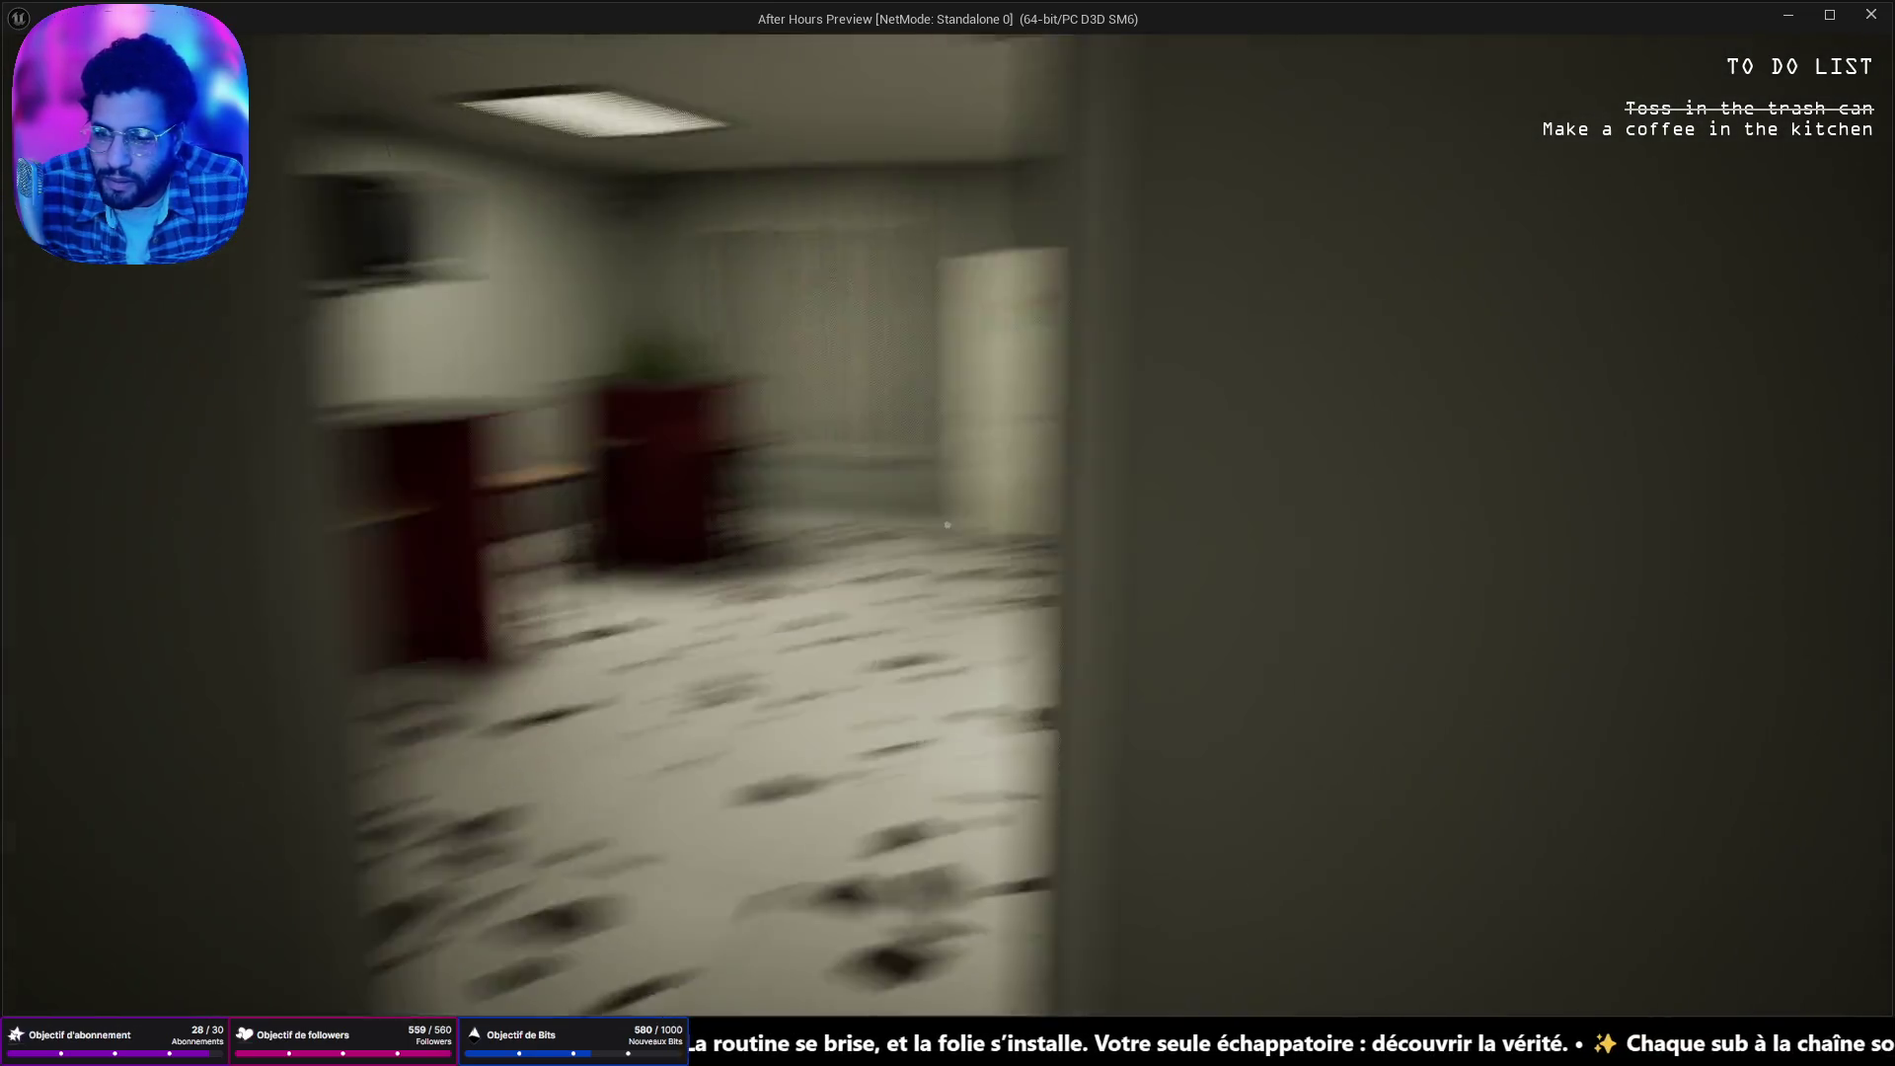
key("Escape")
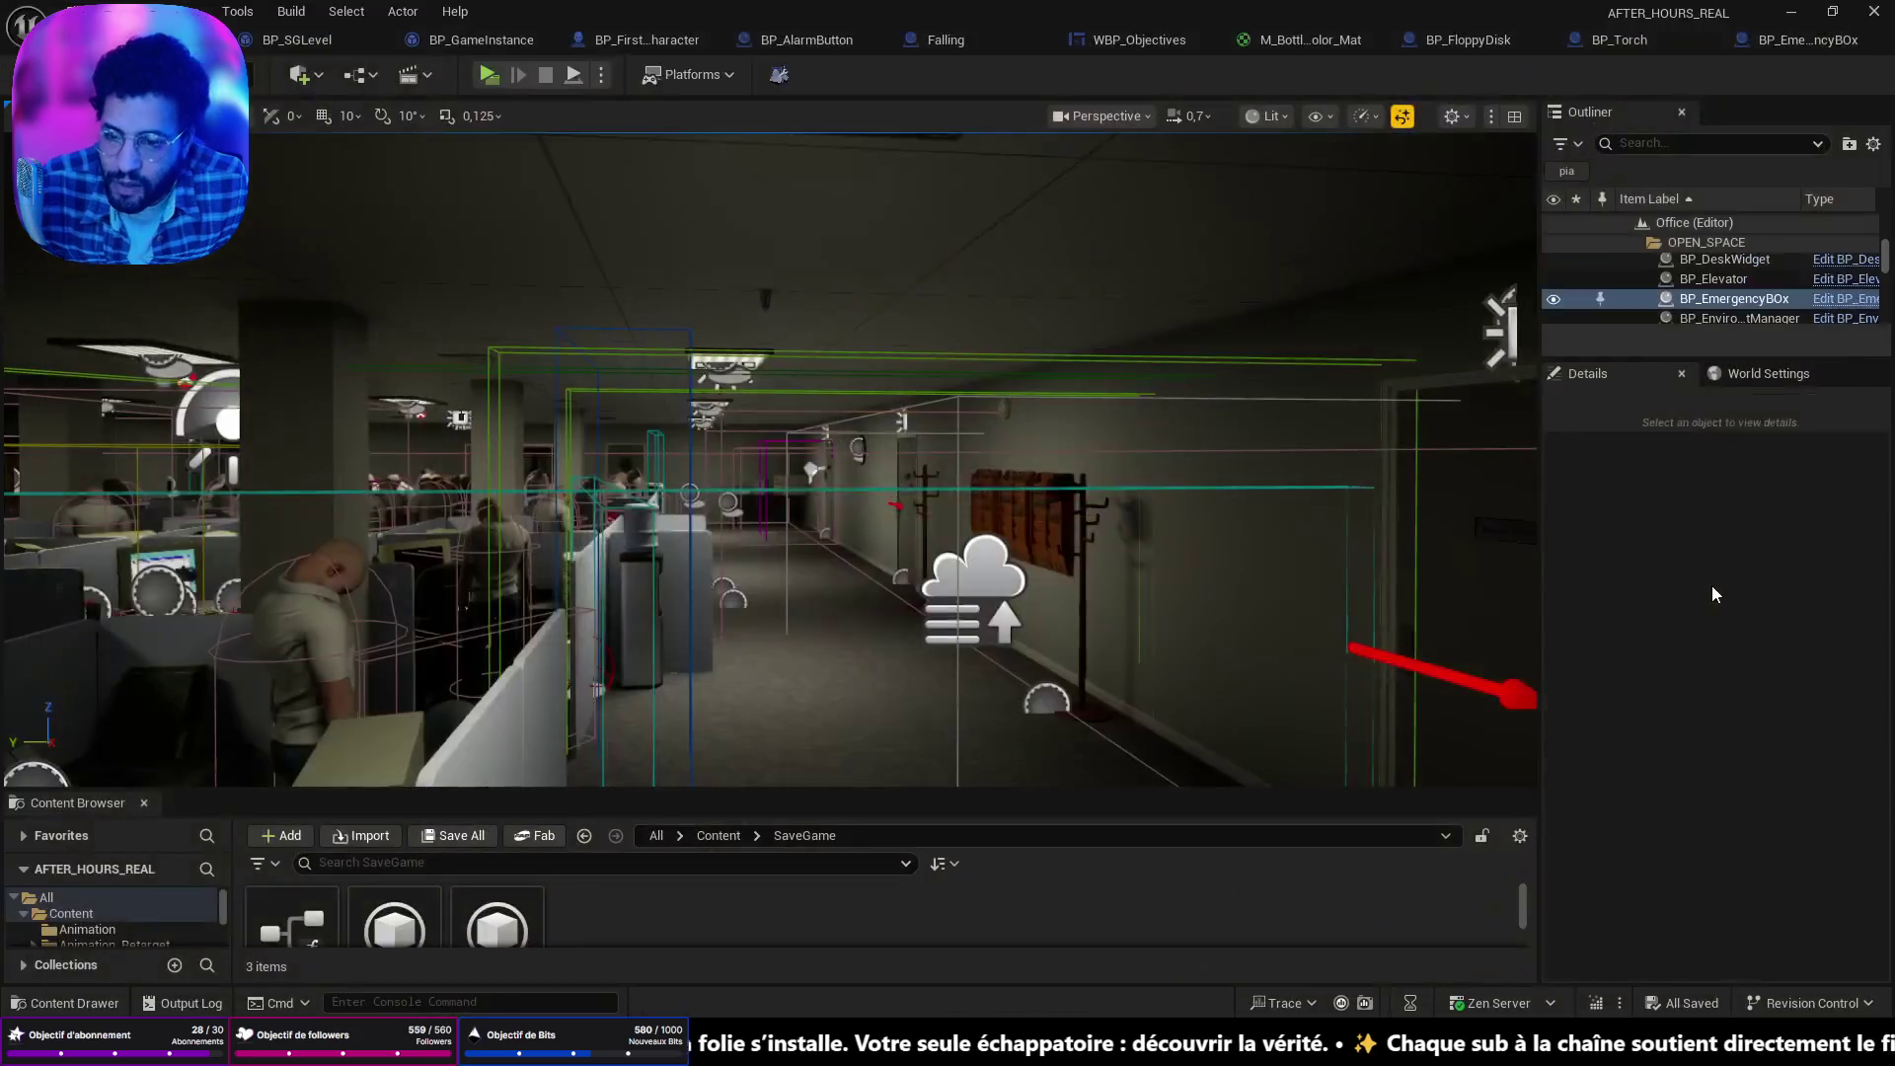
Restart the game, walk into the kitchen and switch off the corridor lights.
left_click(501, 78)
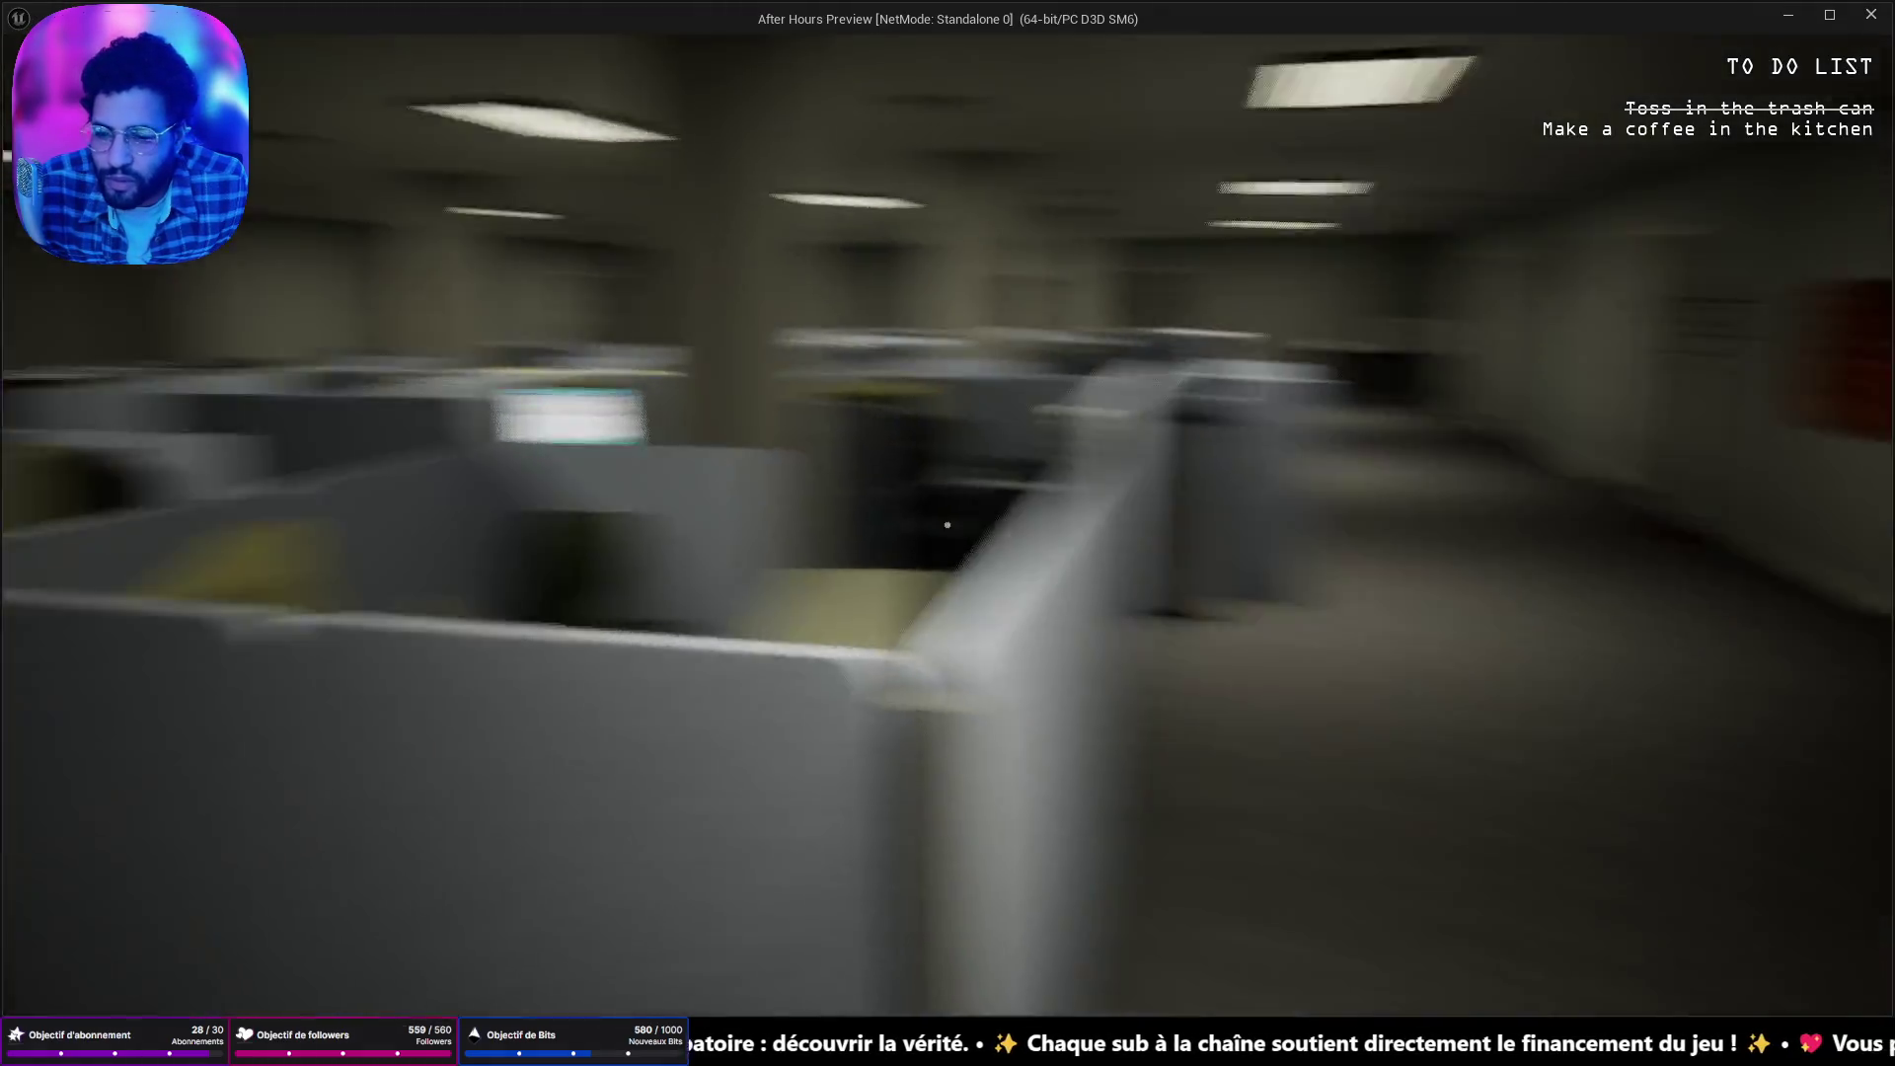
mouse_move(948, 525)
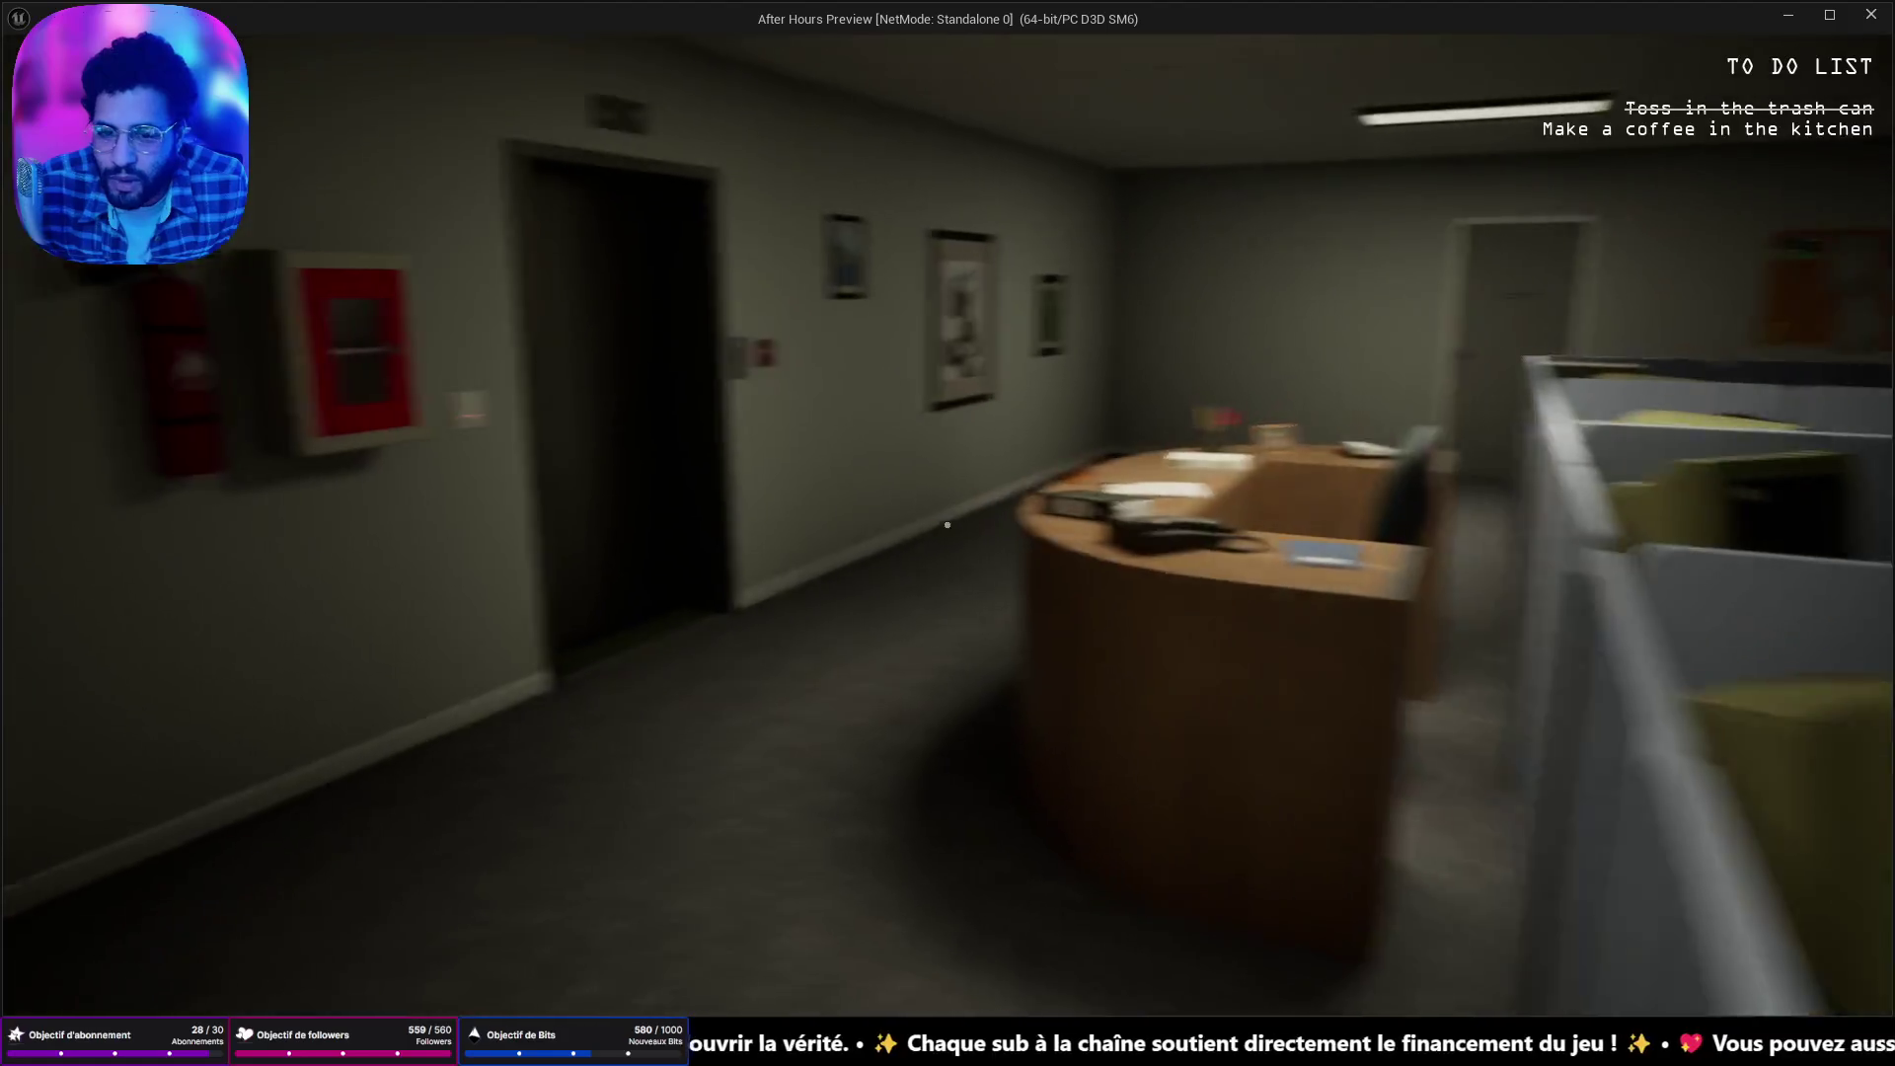
key("w")
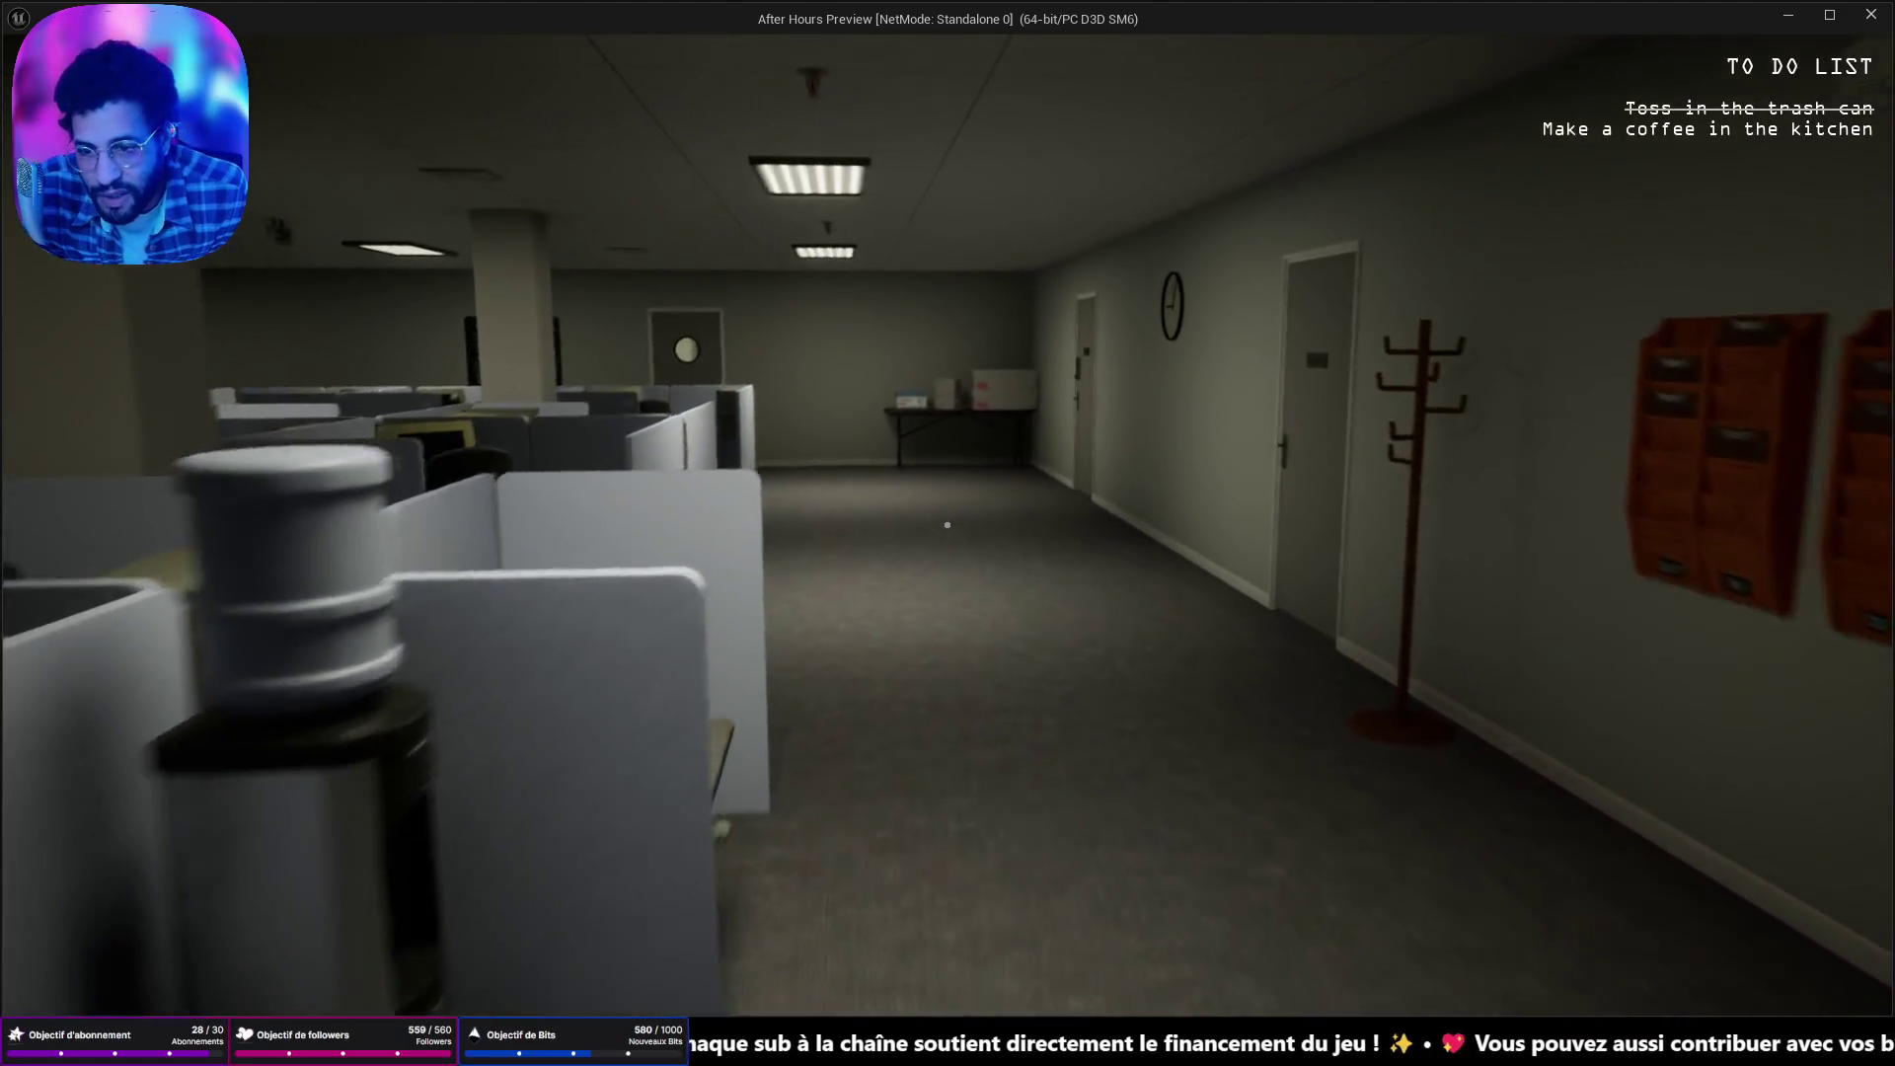
key("w")
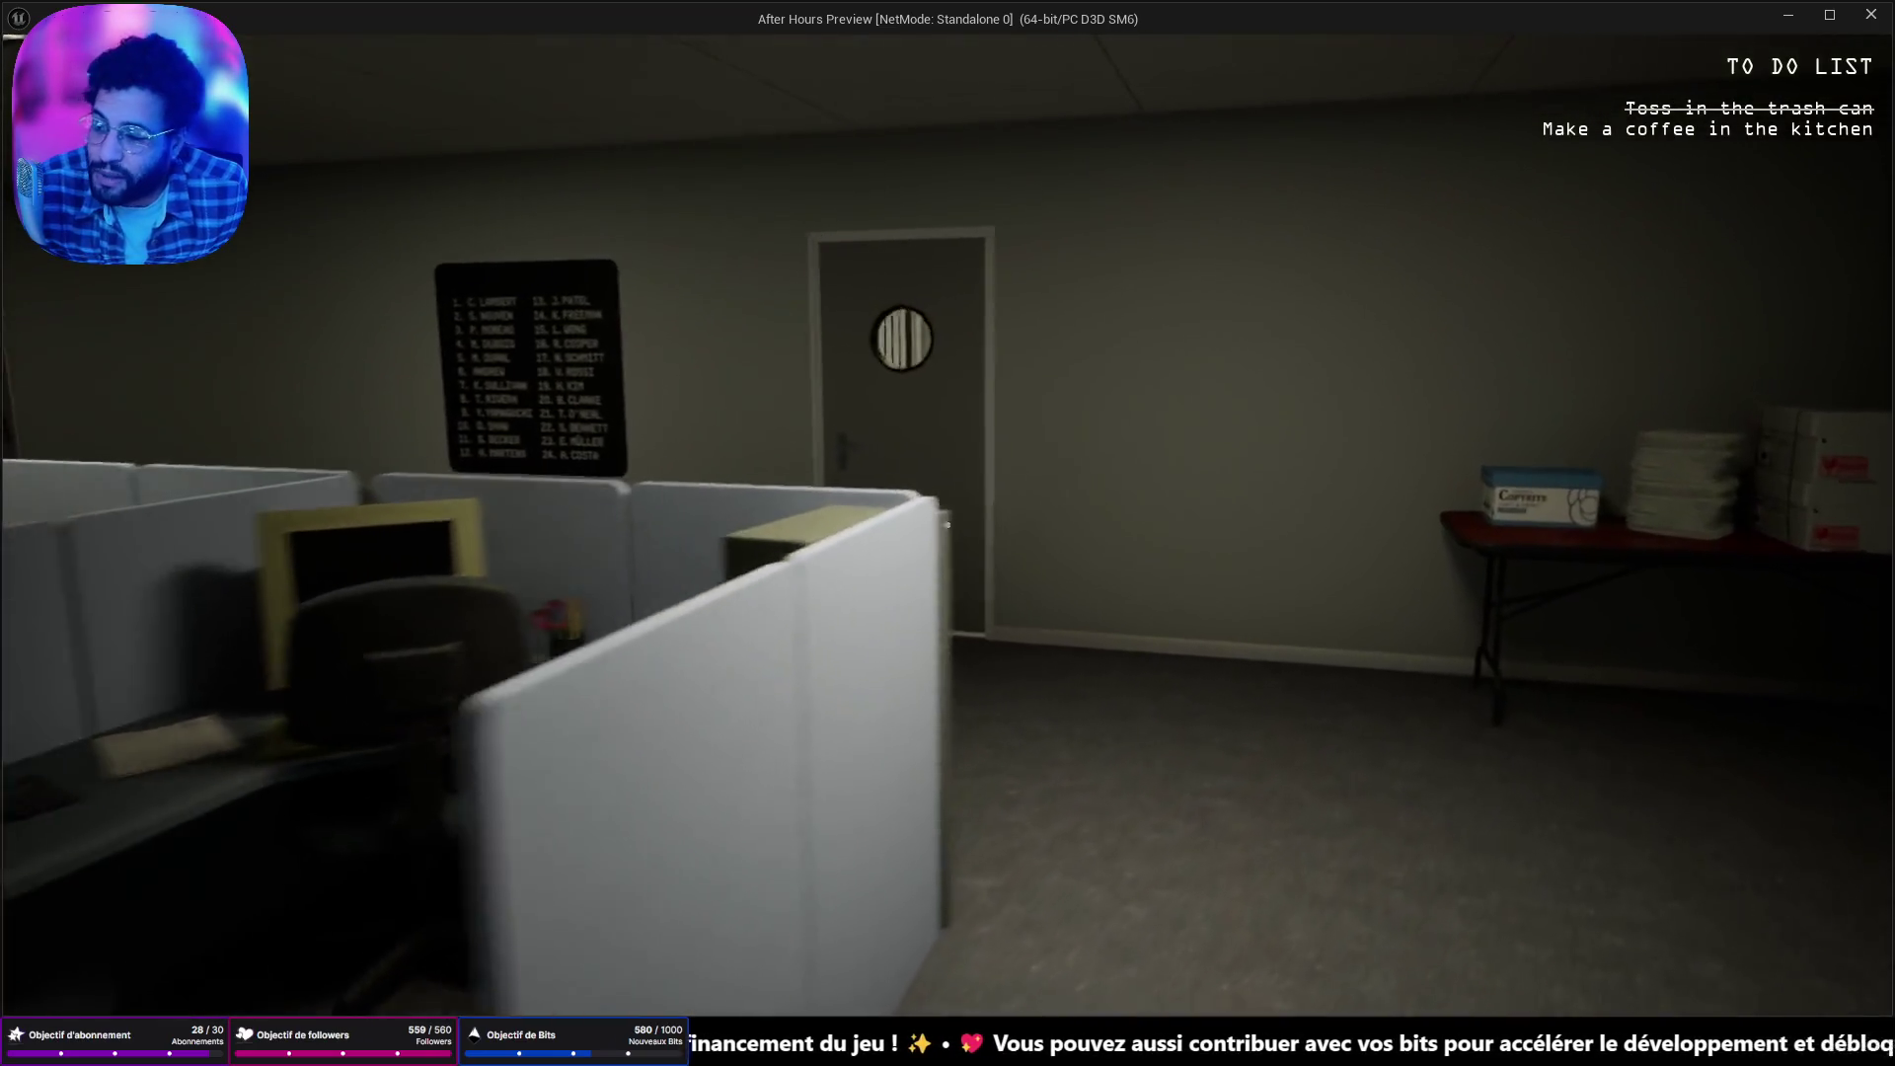
key("w")
key("w")
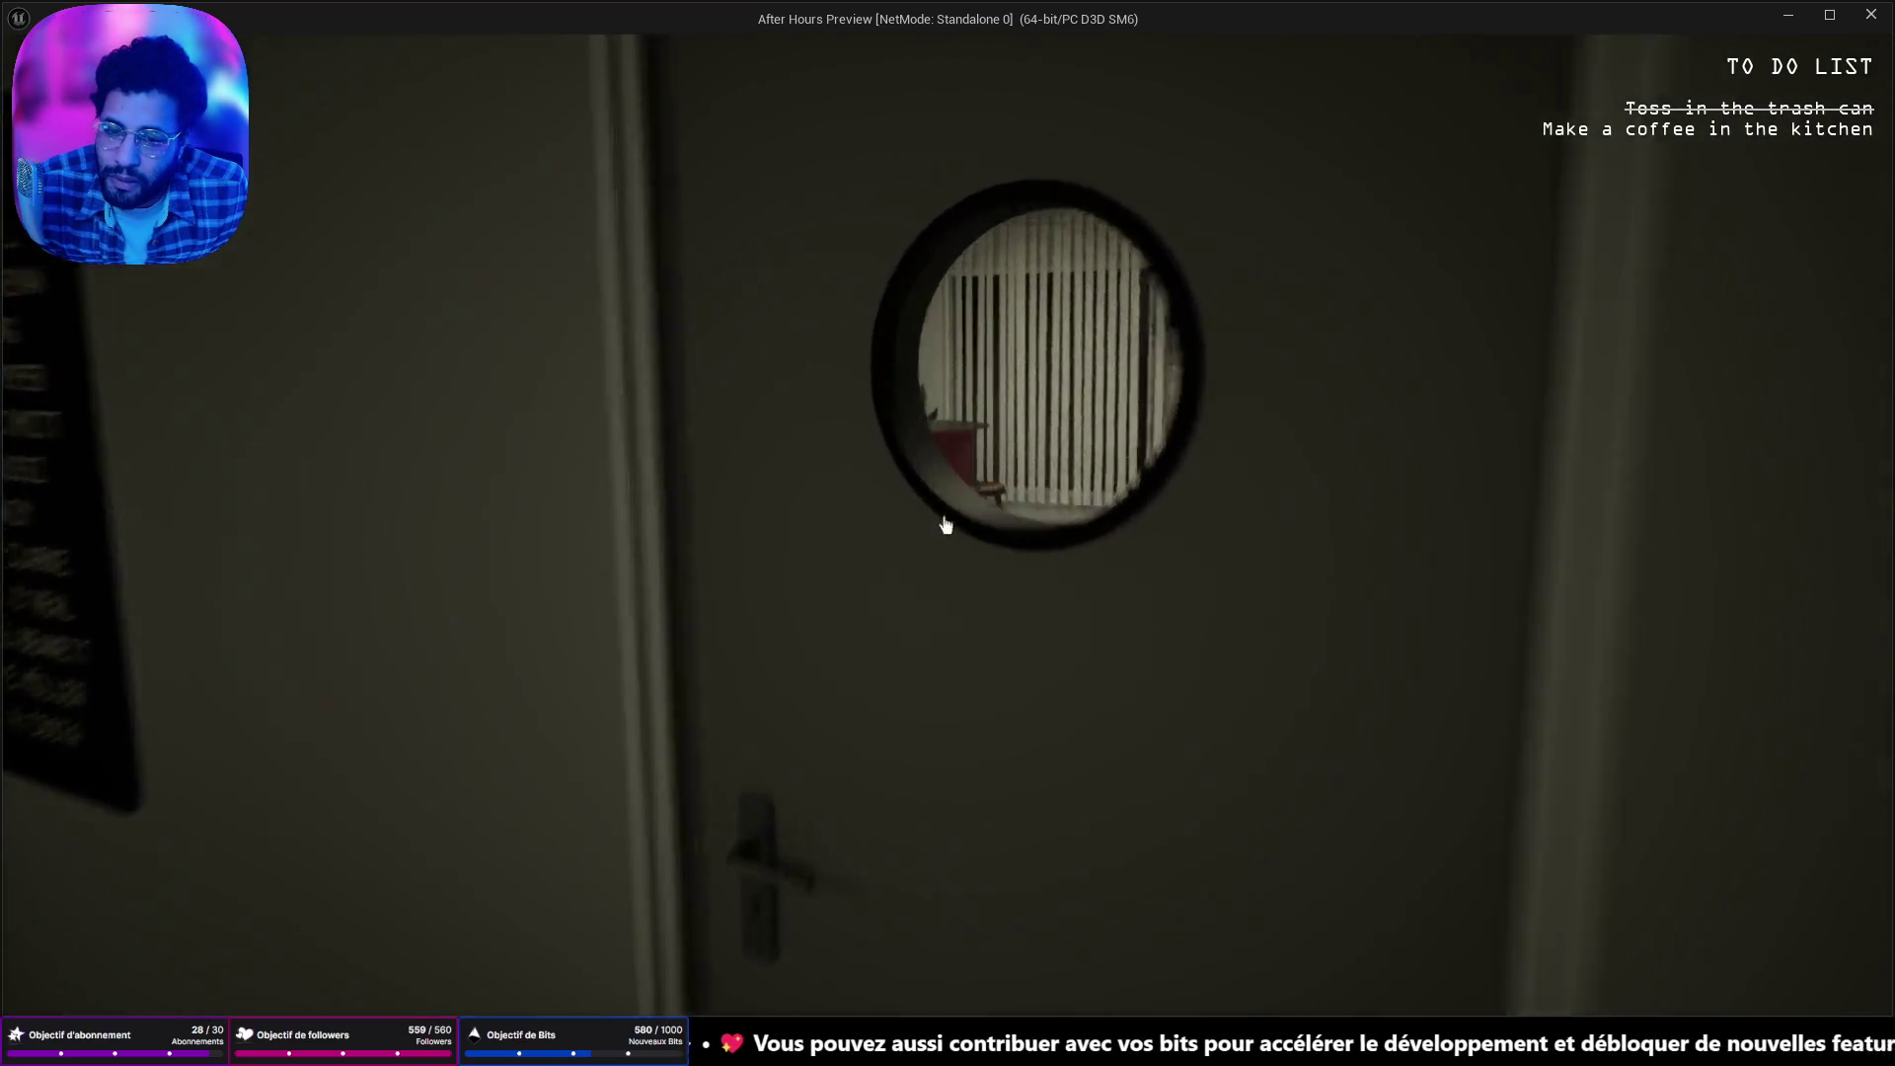
key("w")
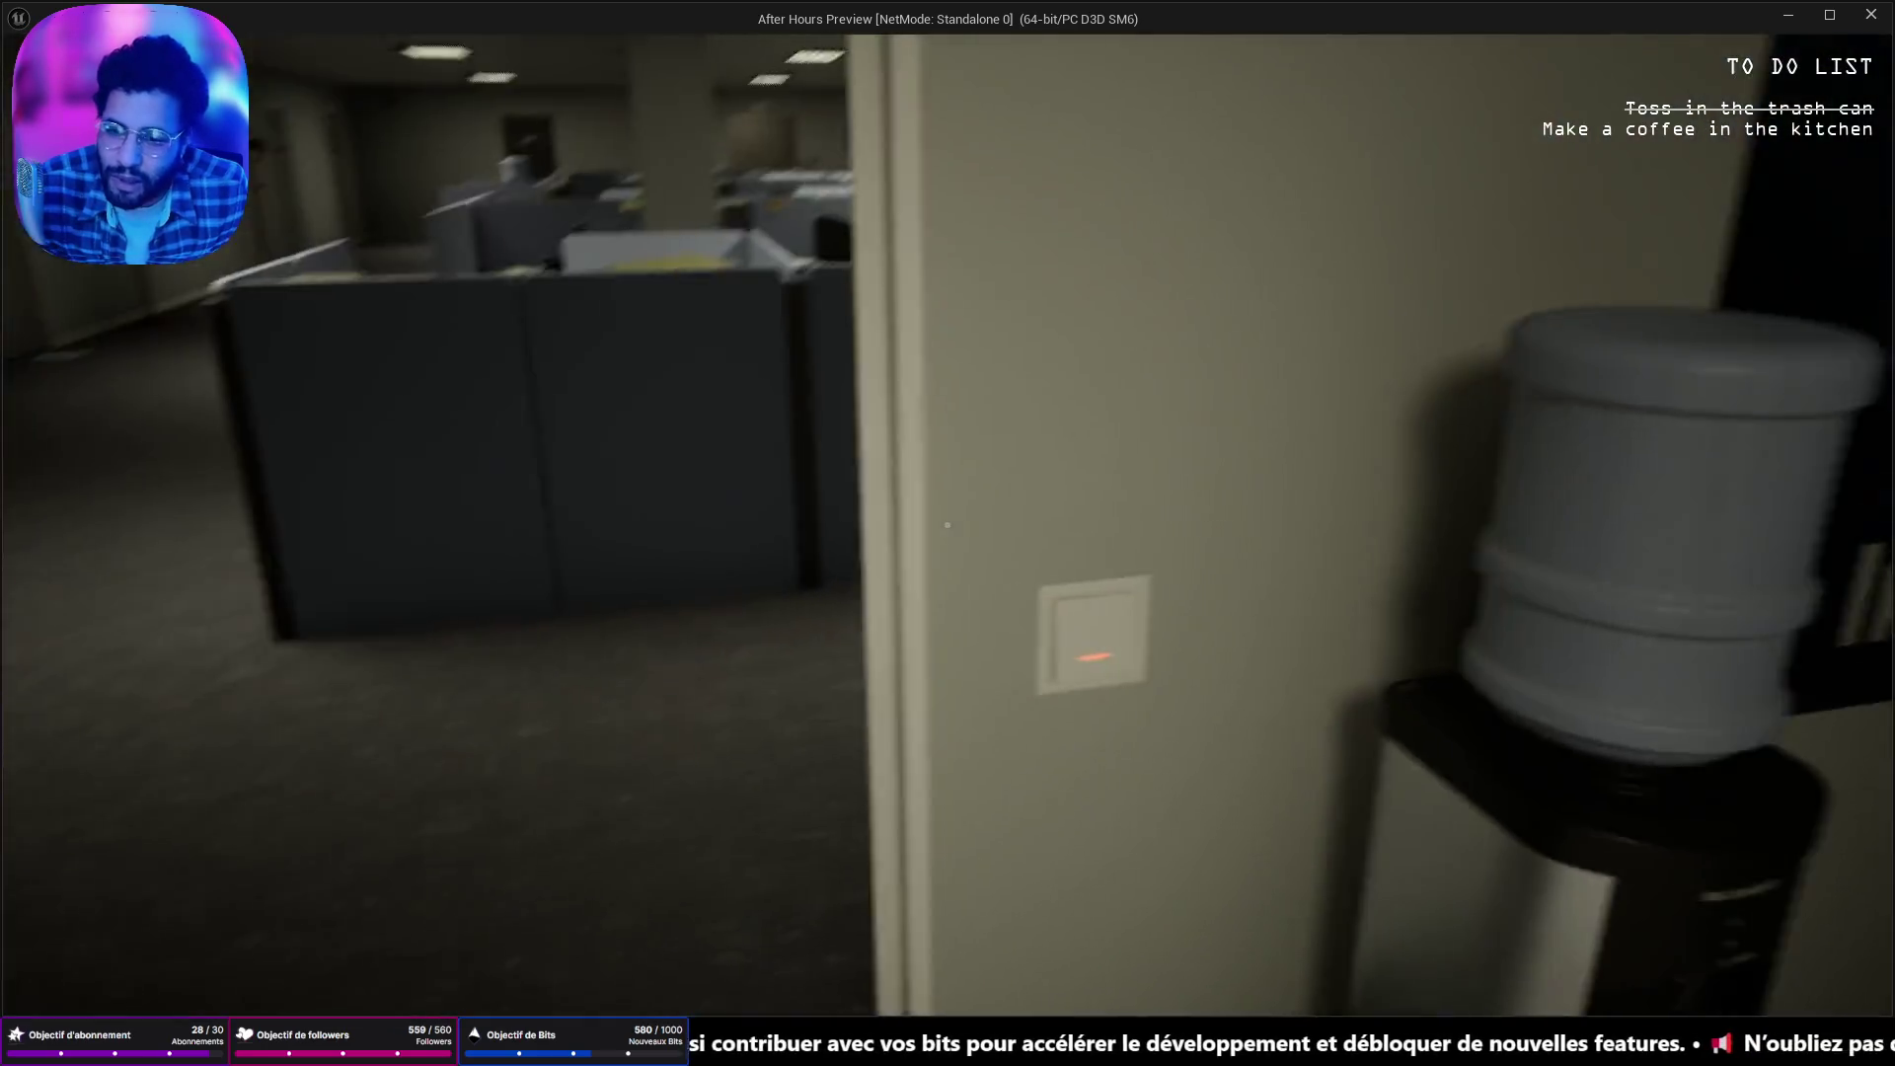
left_click(948, 525)
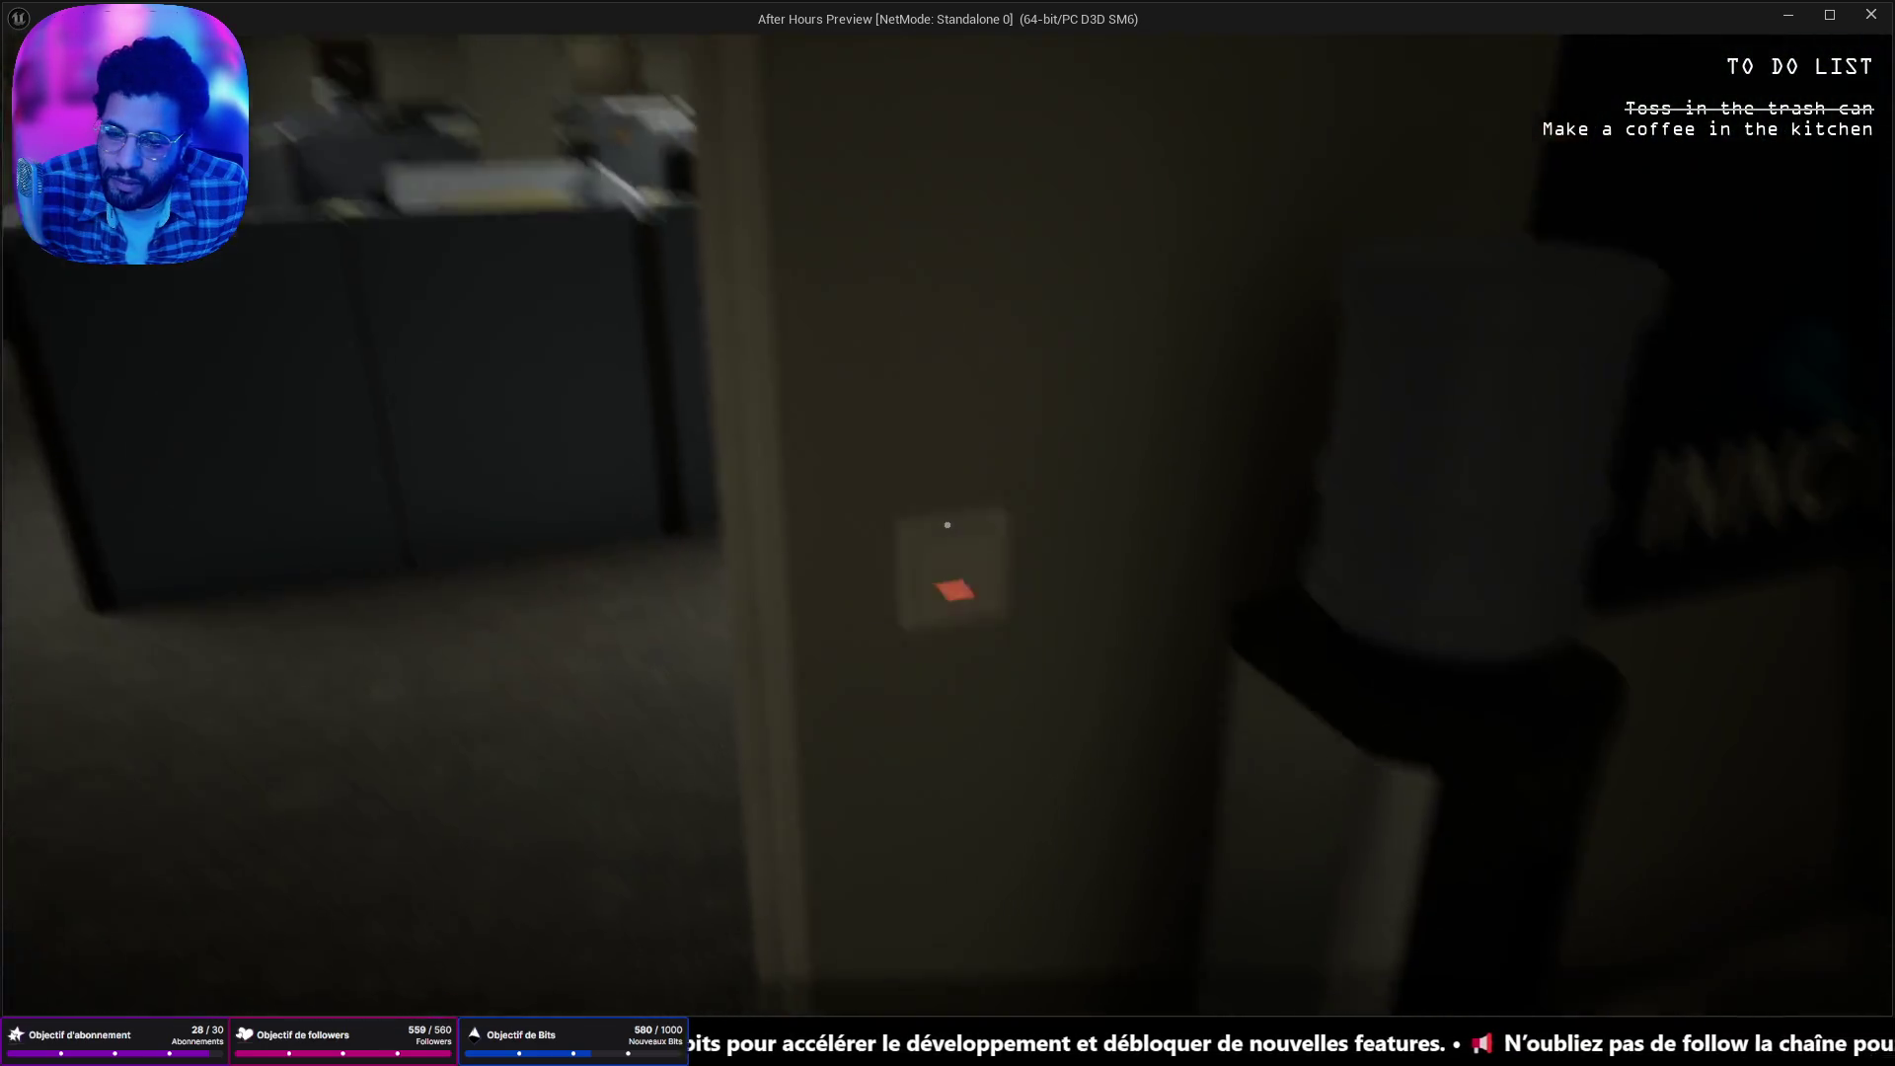
Take the coffee from the cabinet above the sink and make it at the coffee maker.
mouse_move(948, 526)
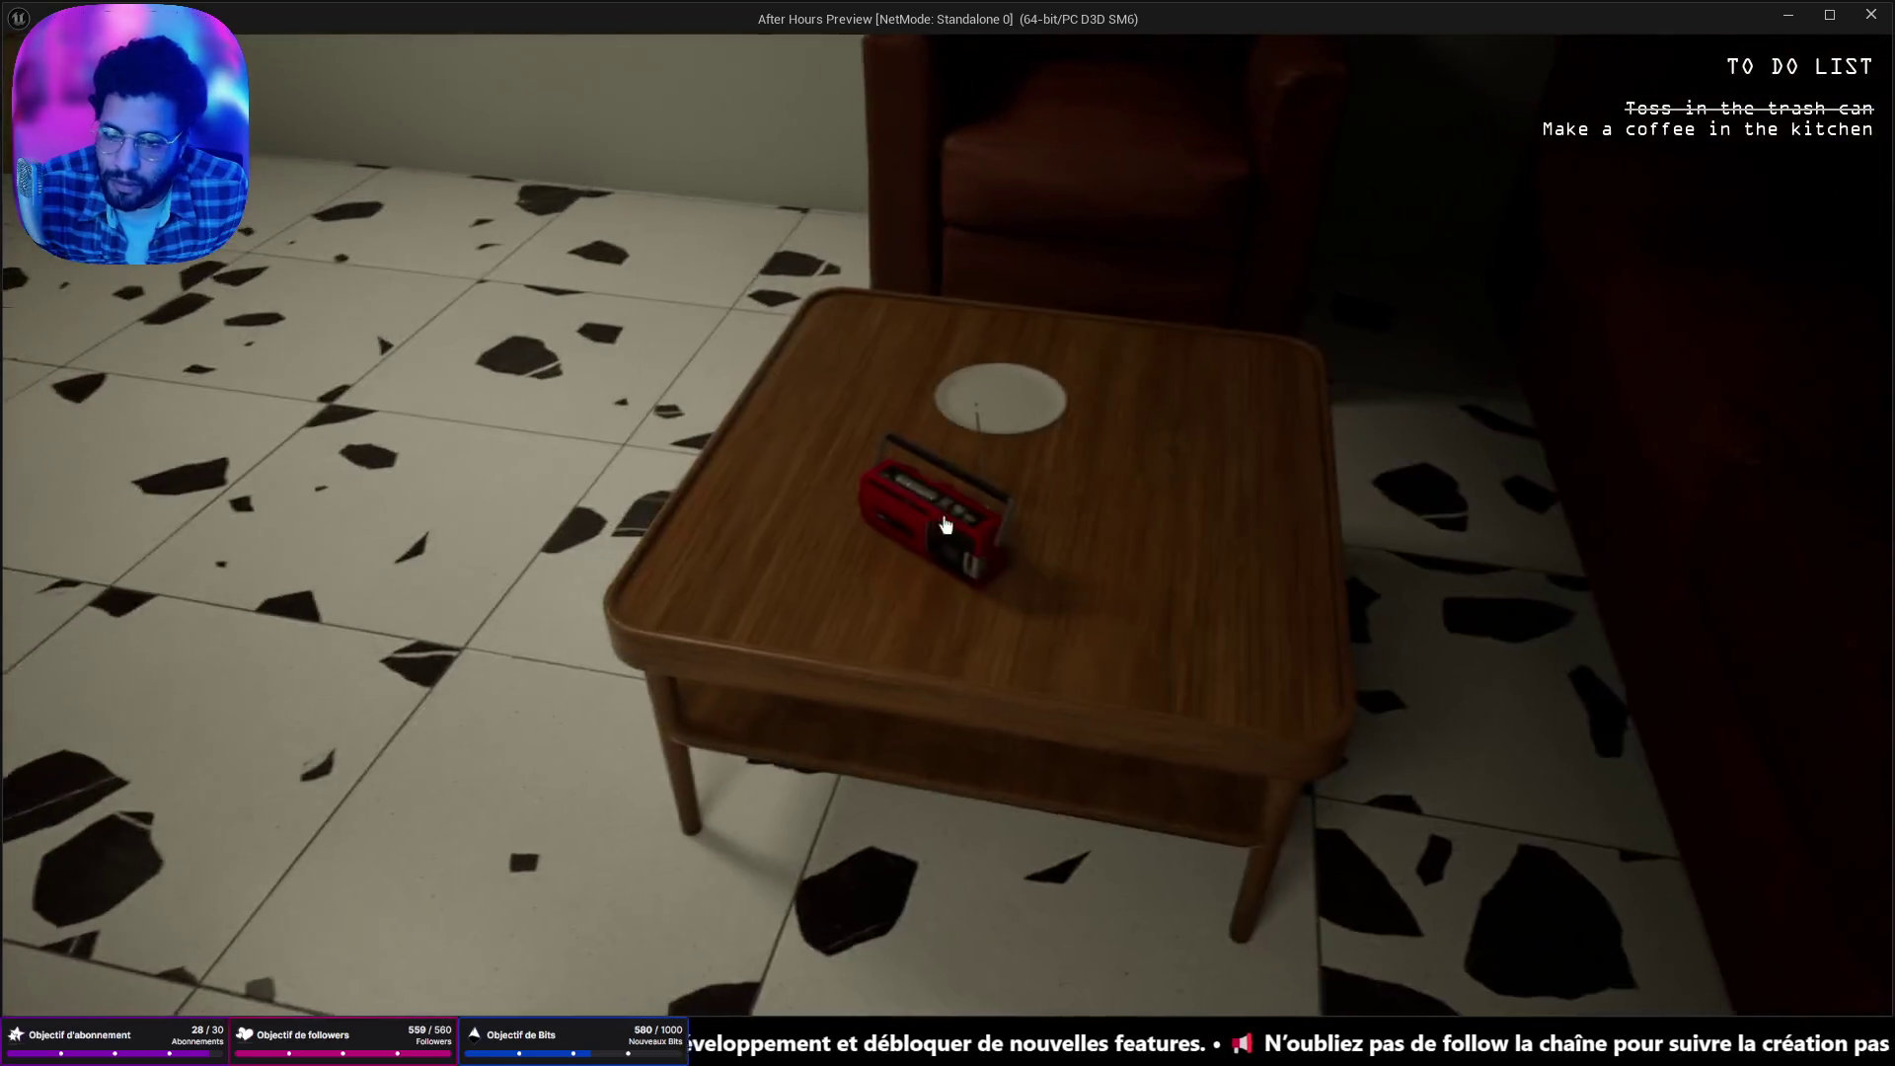
key("w")
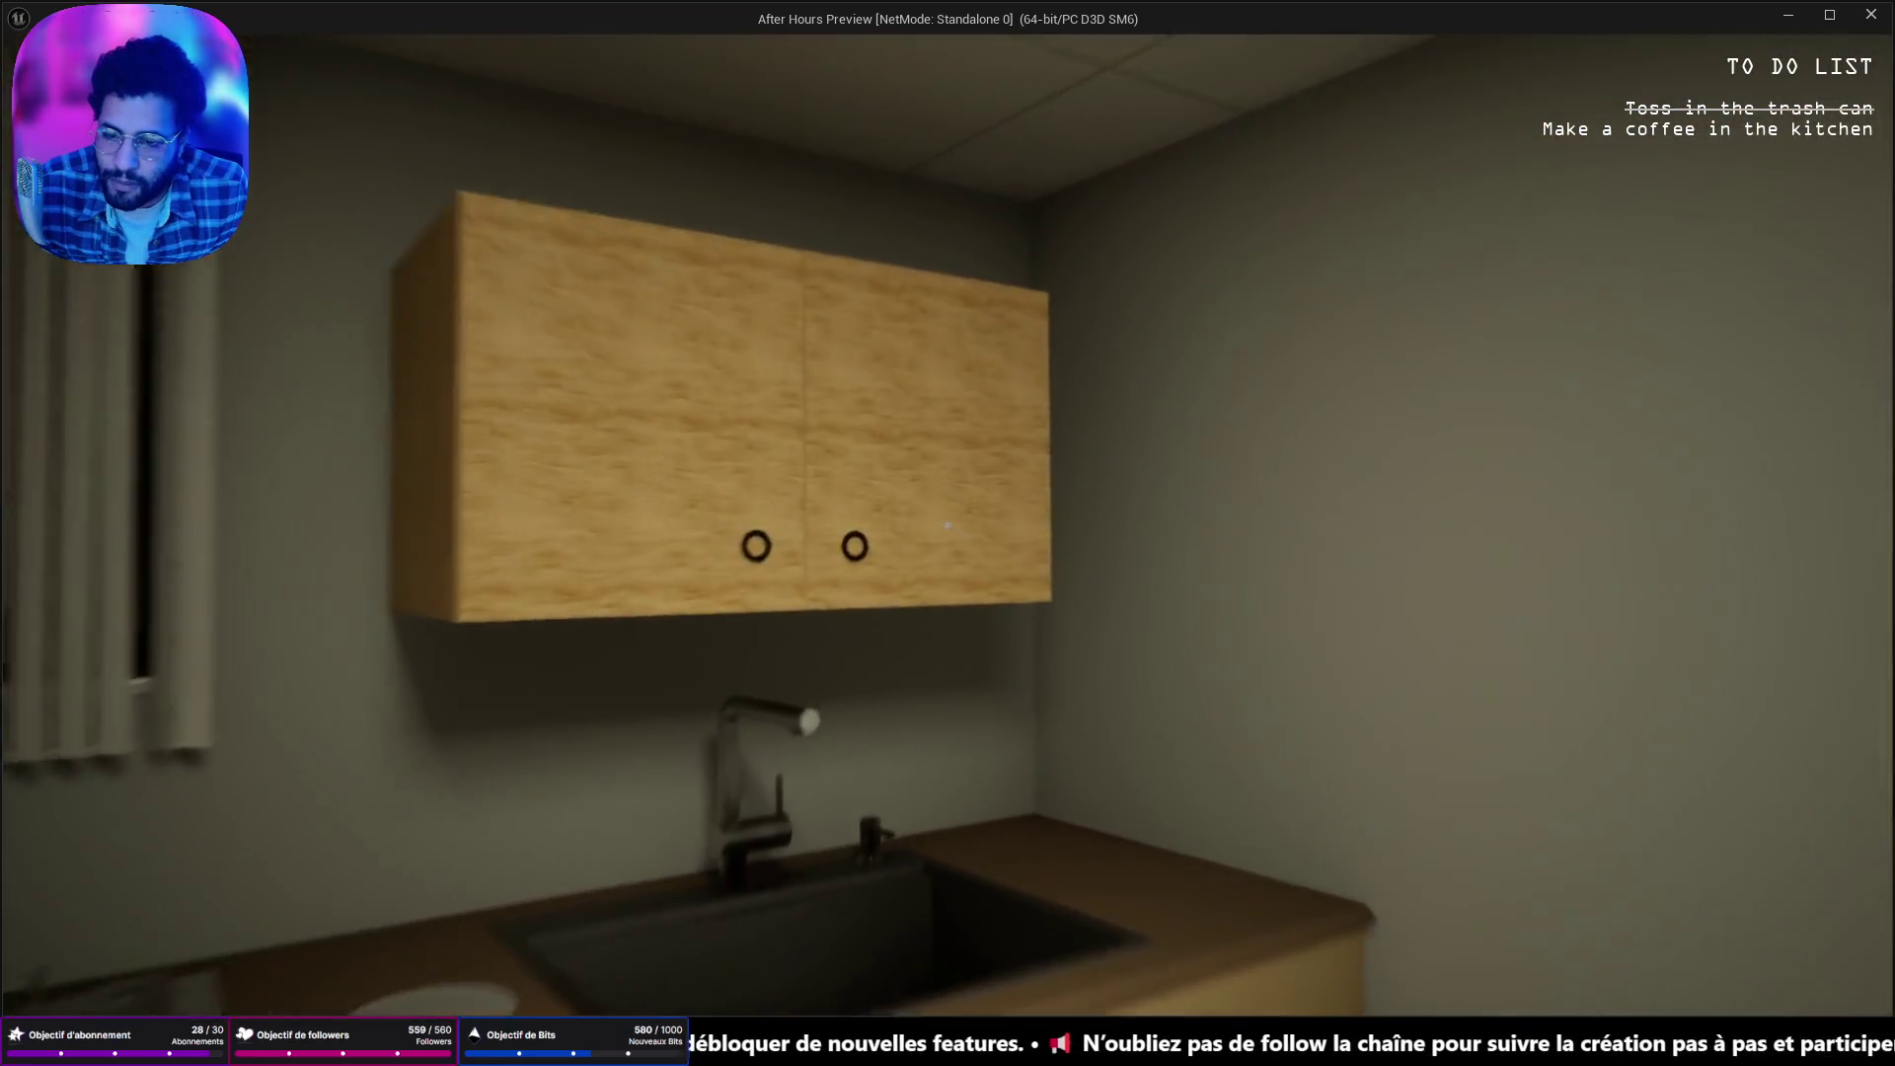
left_click(948, 525)
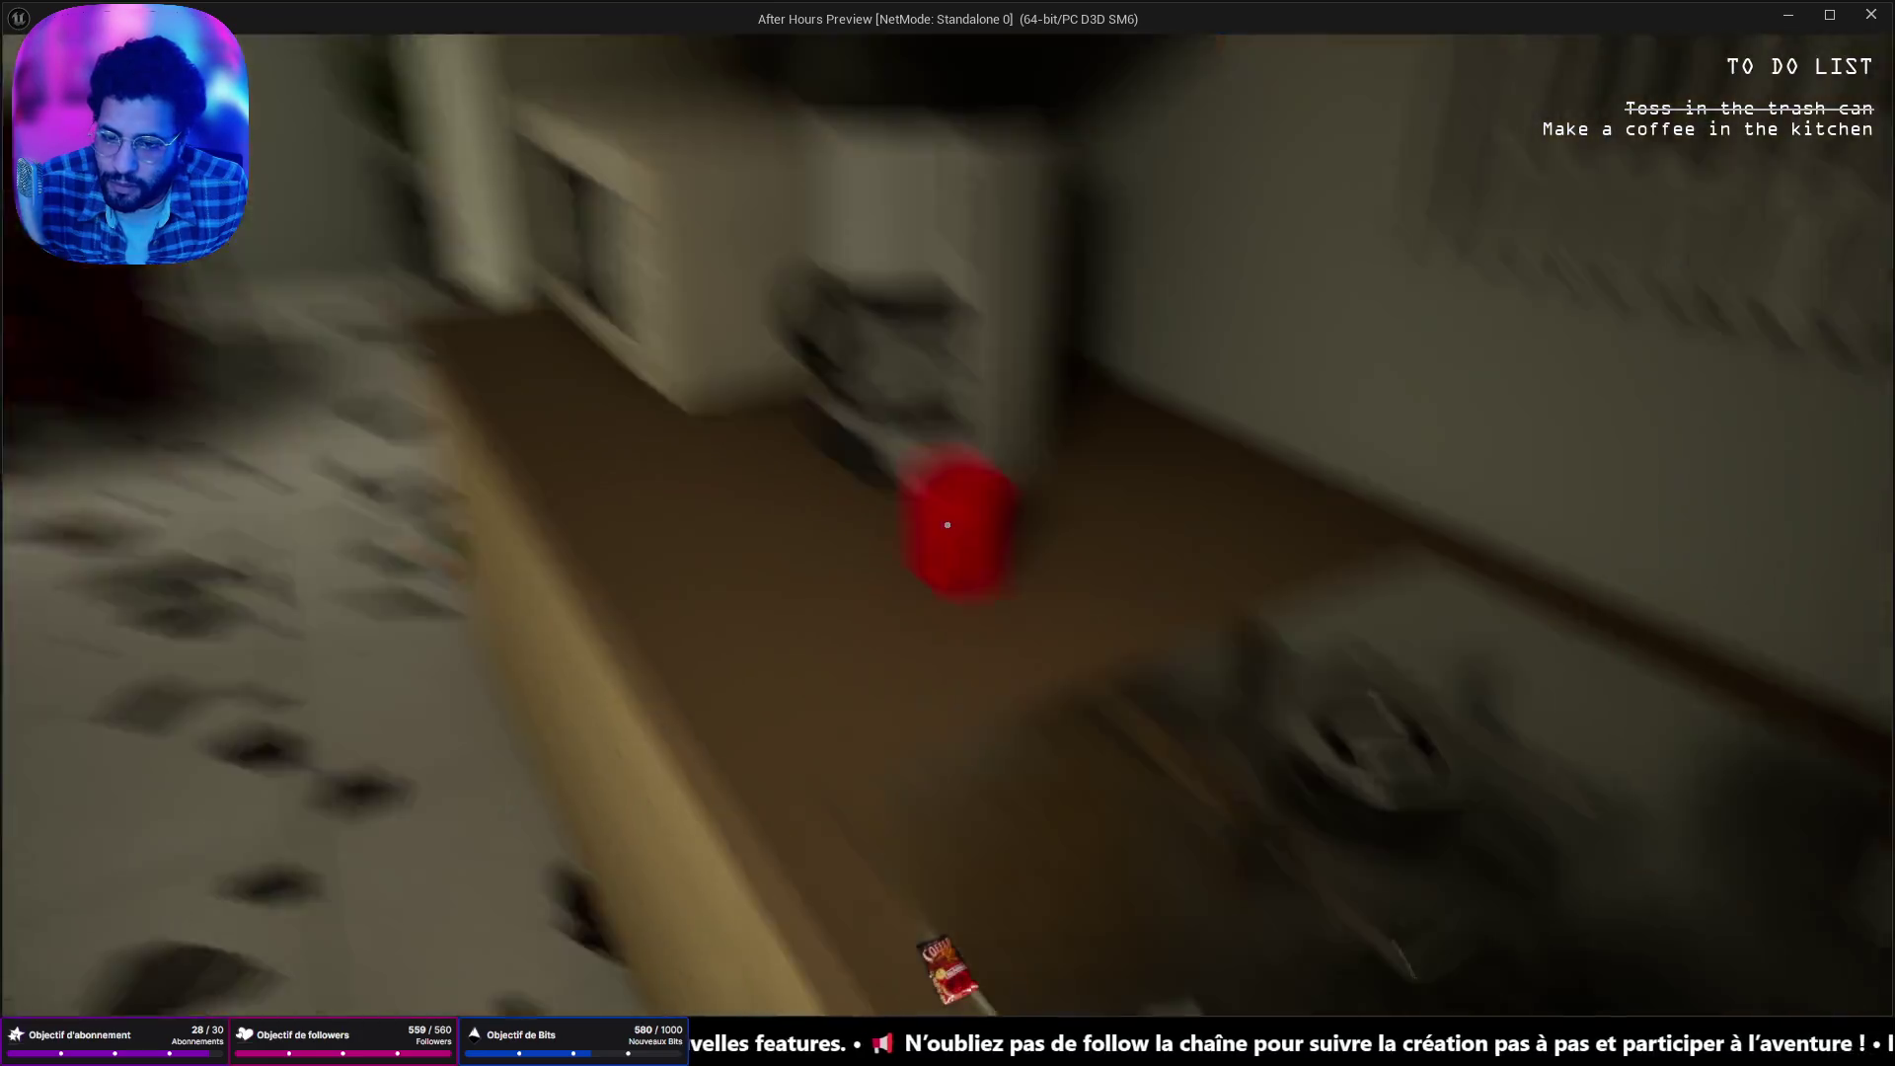
left_click(946, 525)
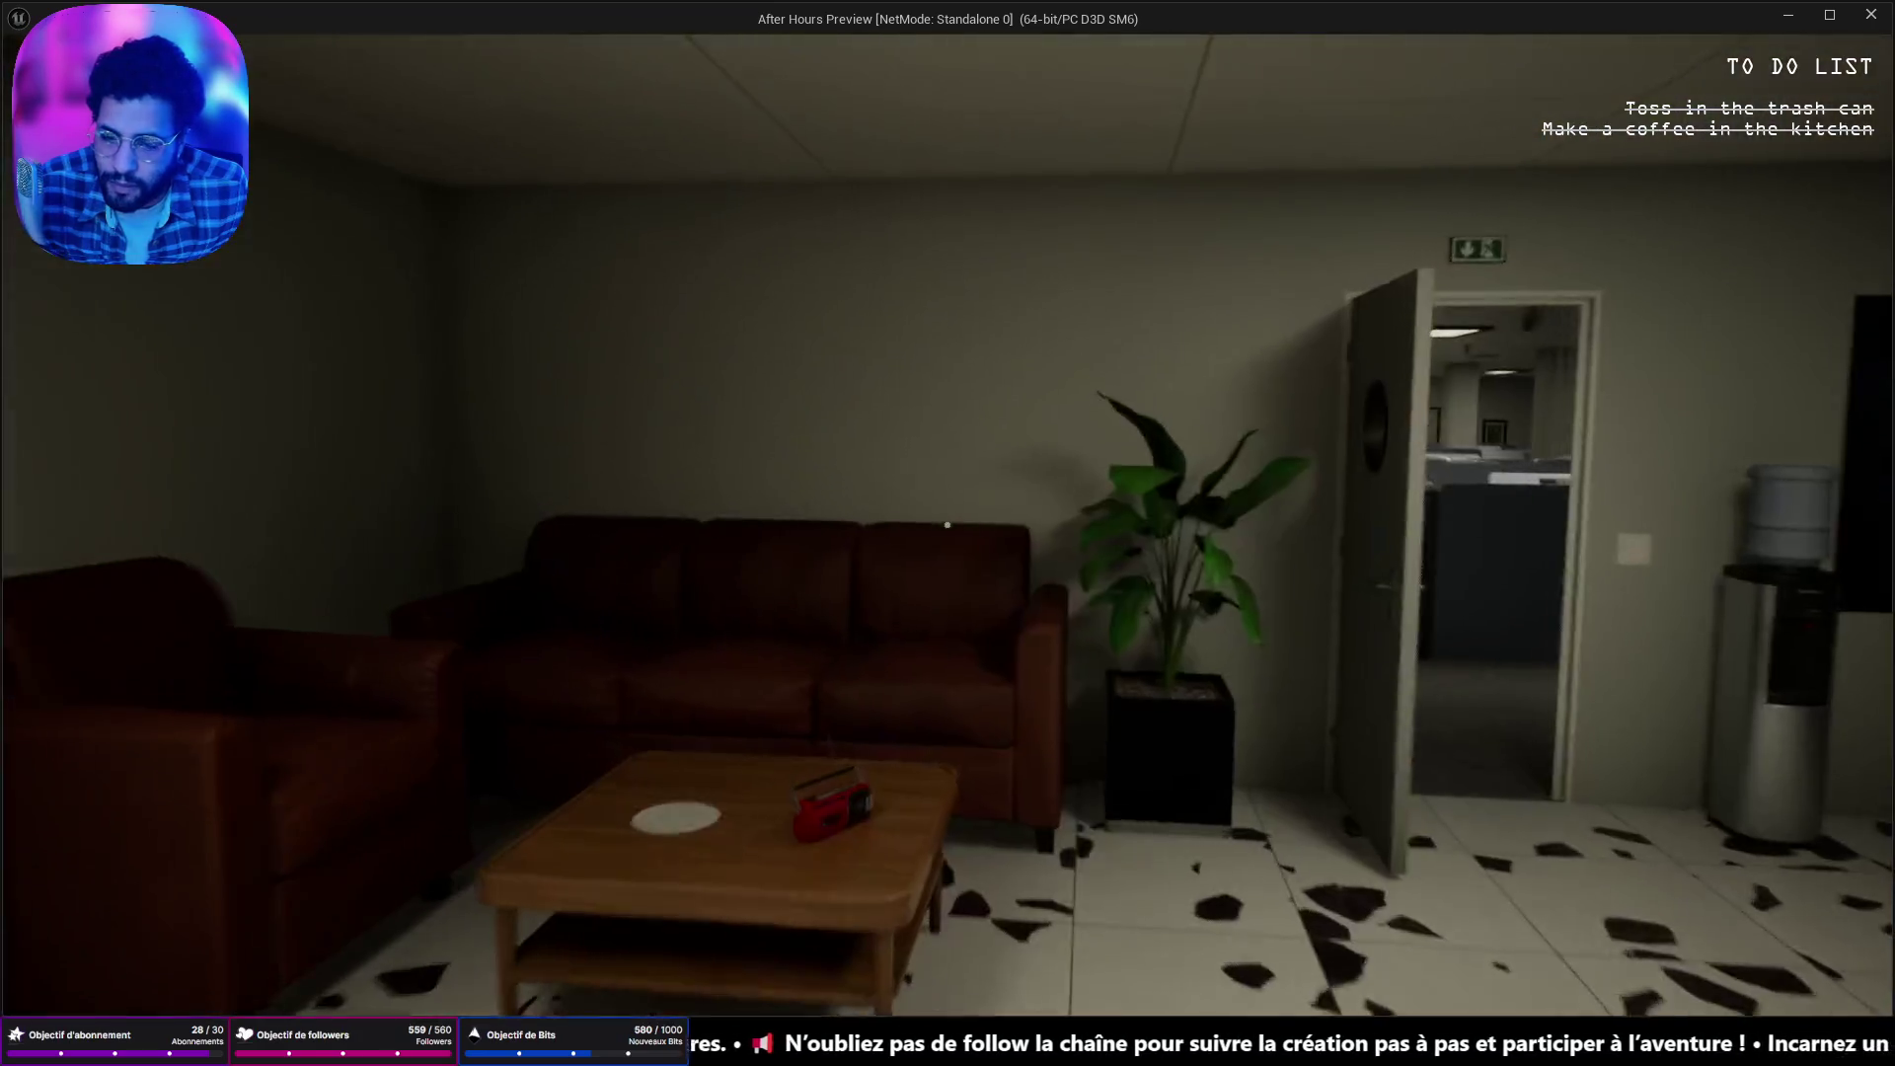
Walk back down the corridor, pick up the desk phone, and close the preview.
key("w")
key("w")
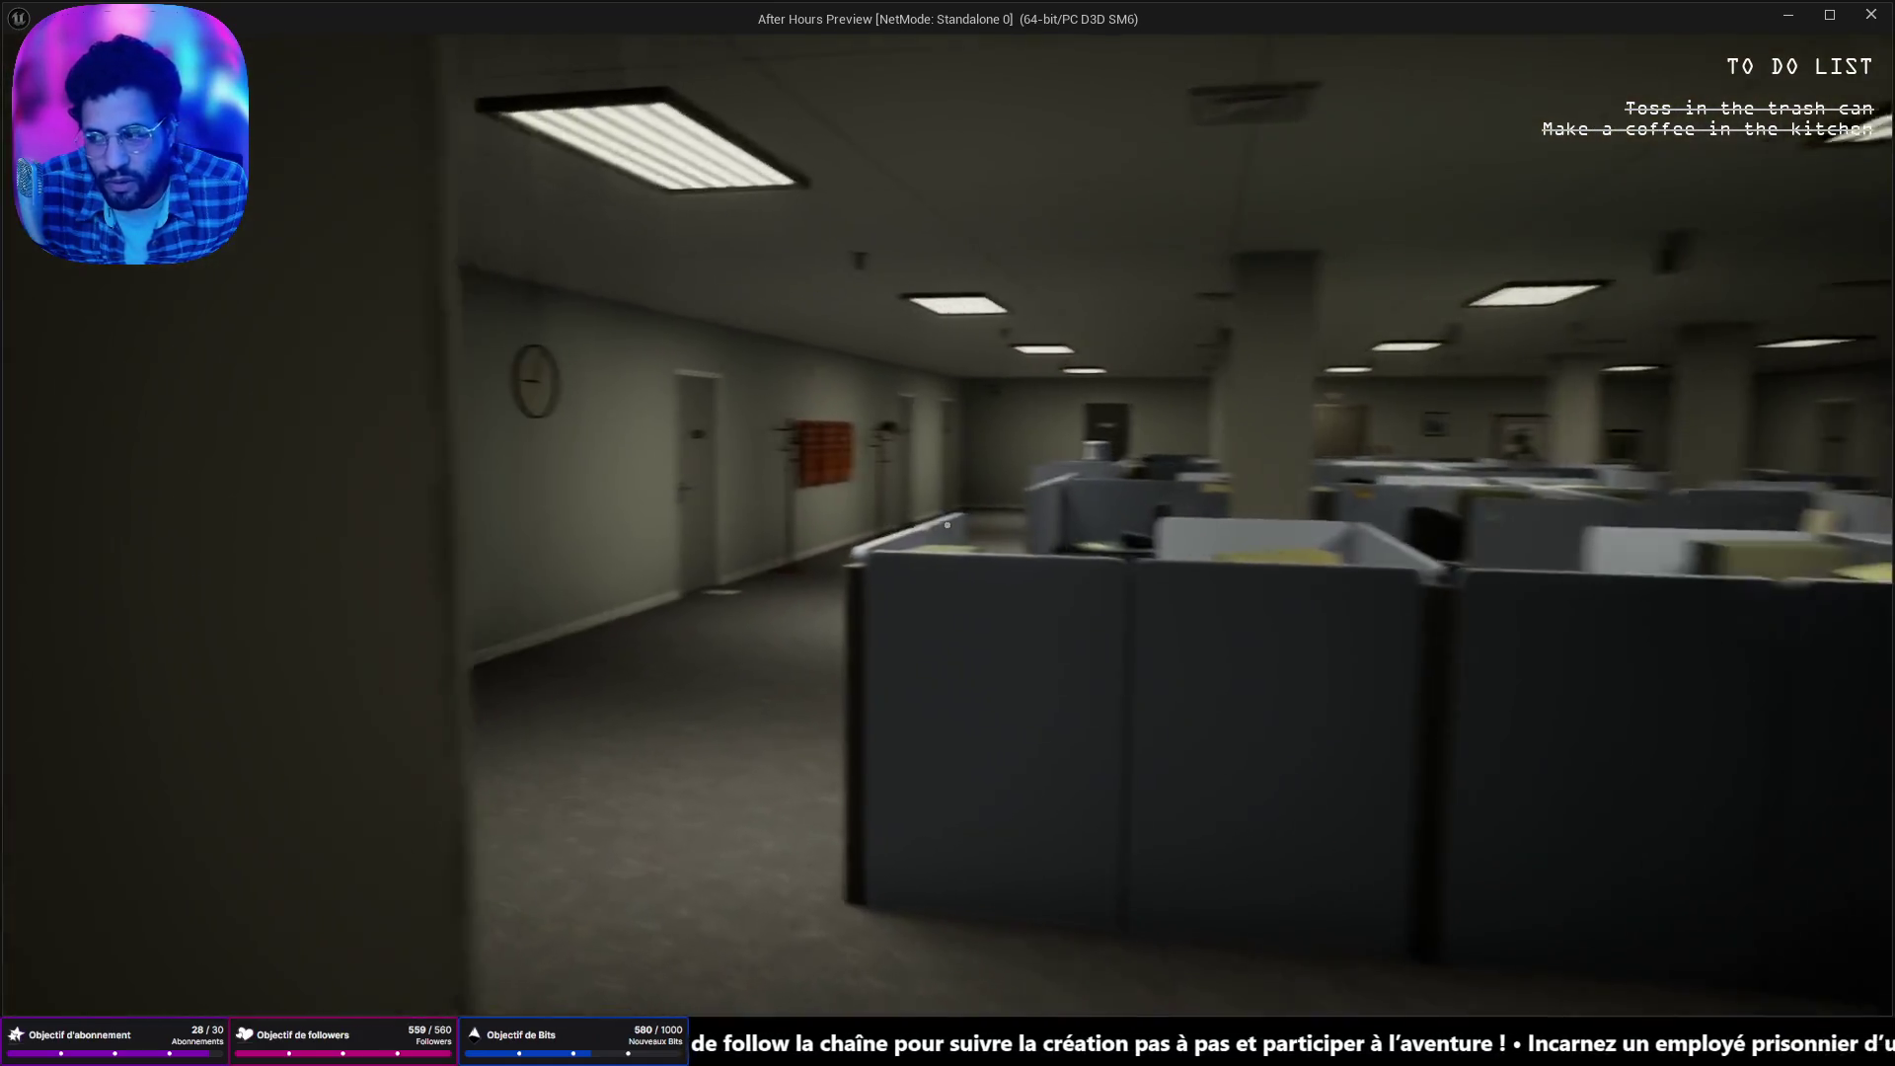
key("w")
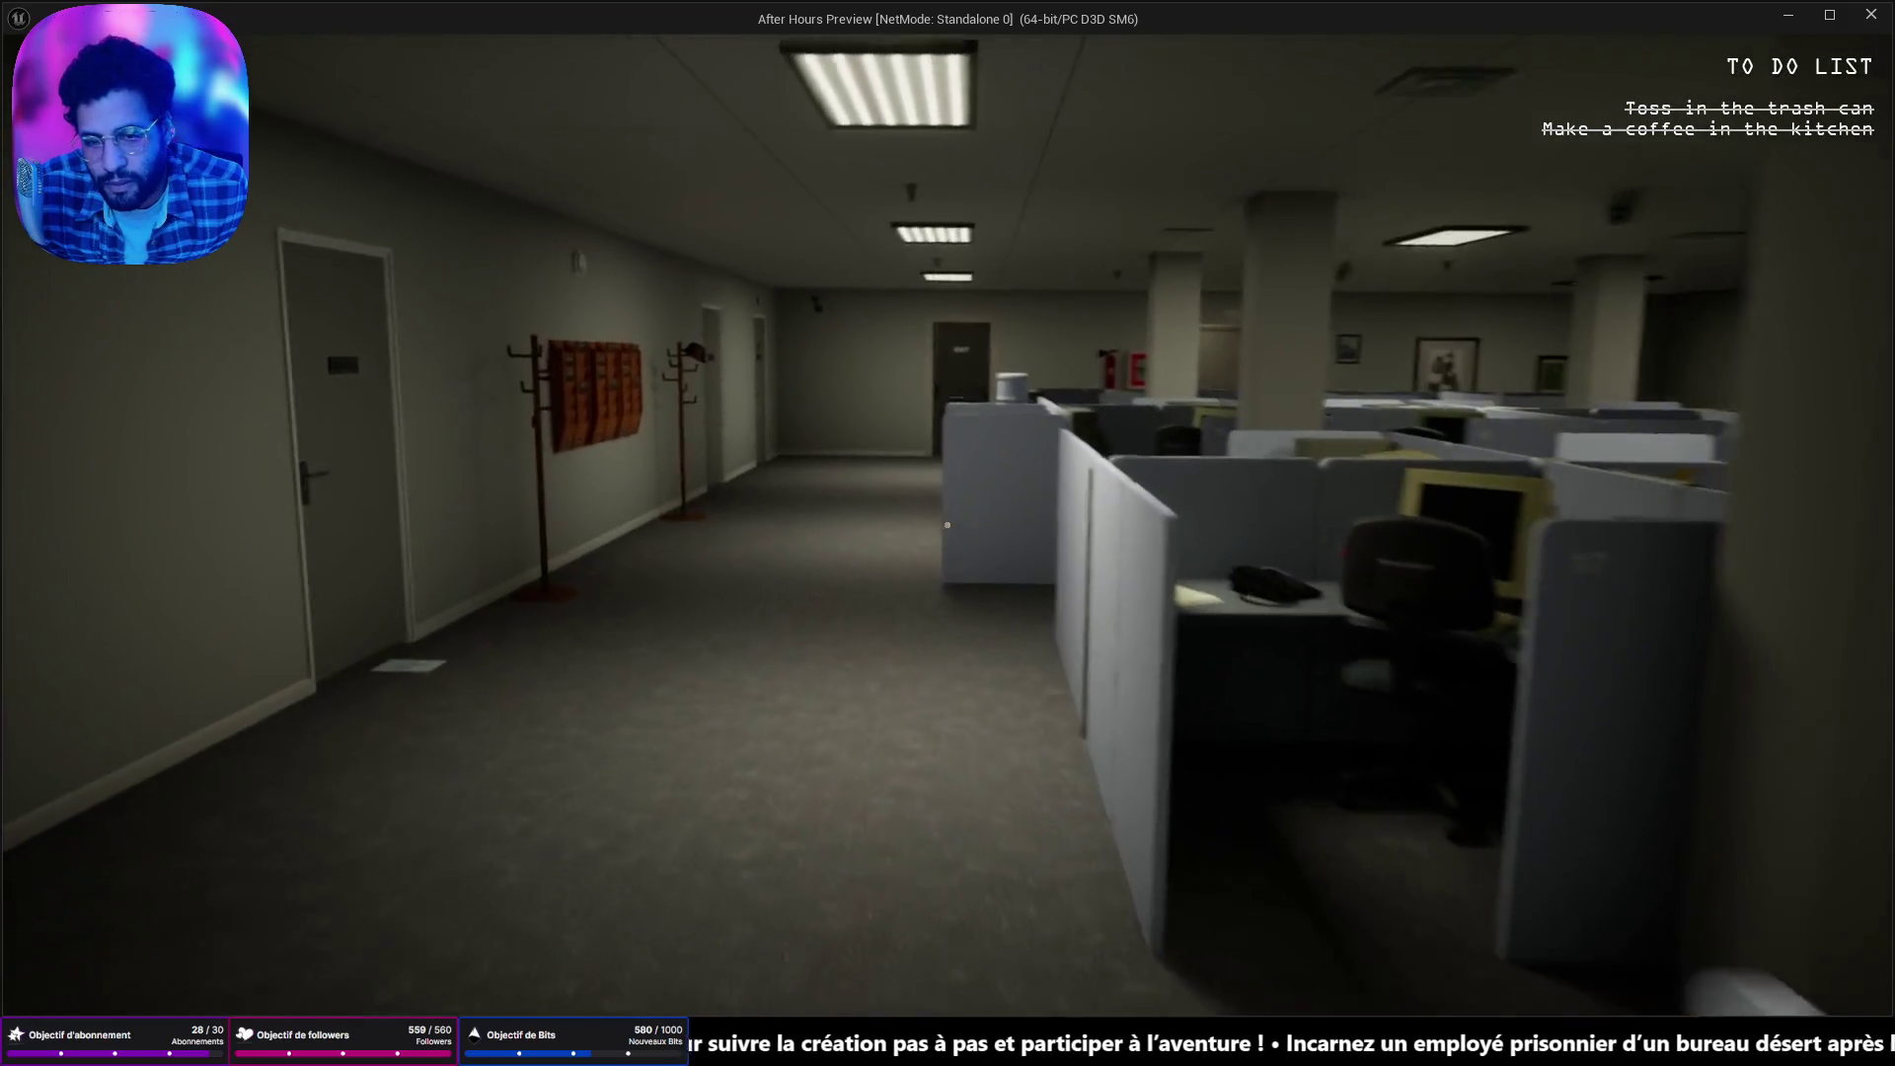
key("w")
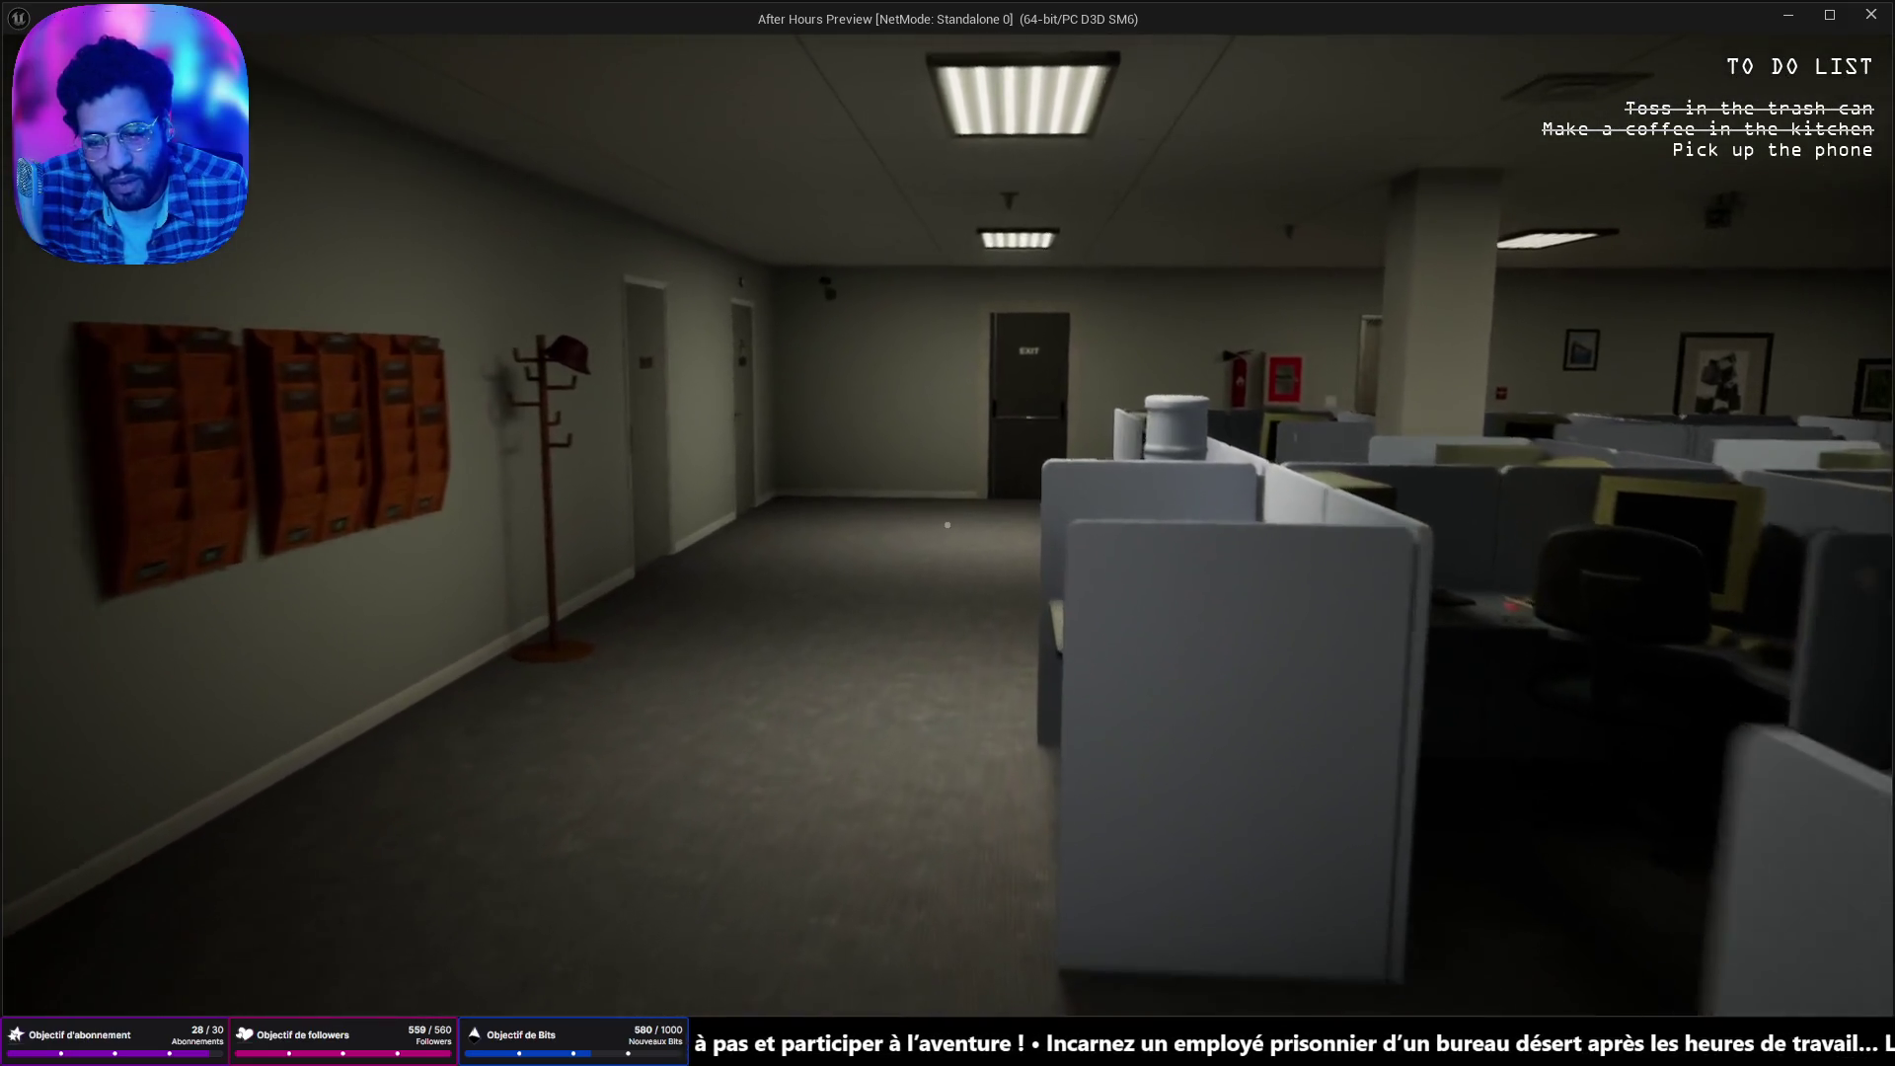
key("w")
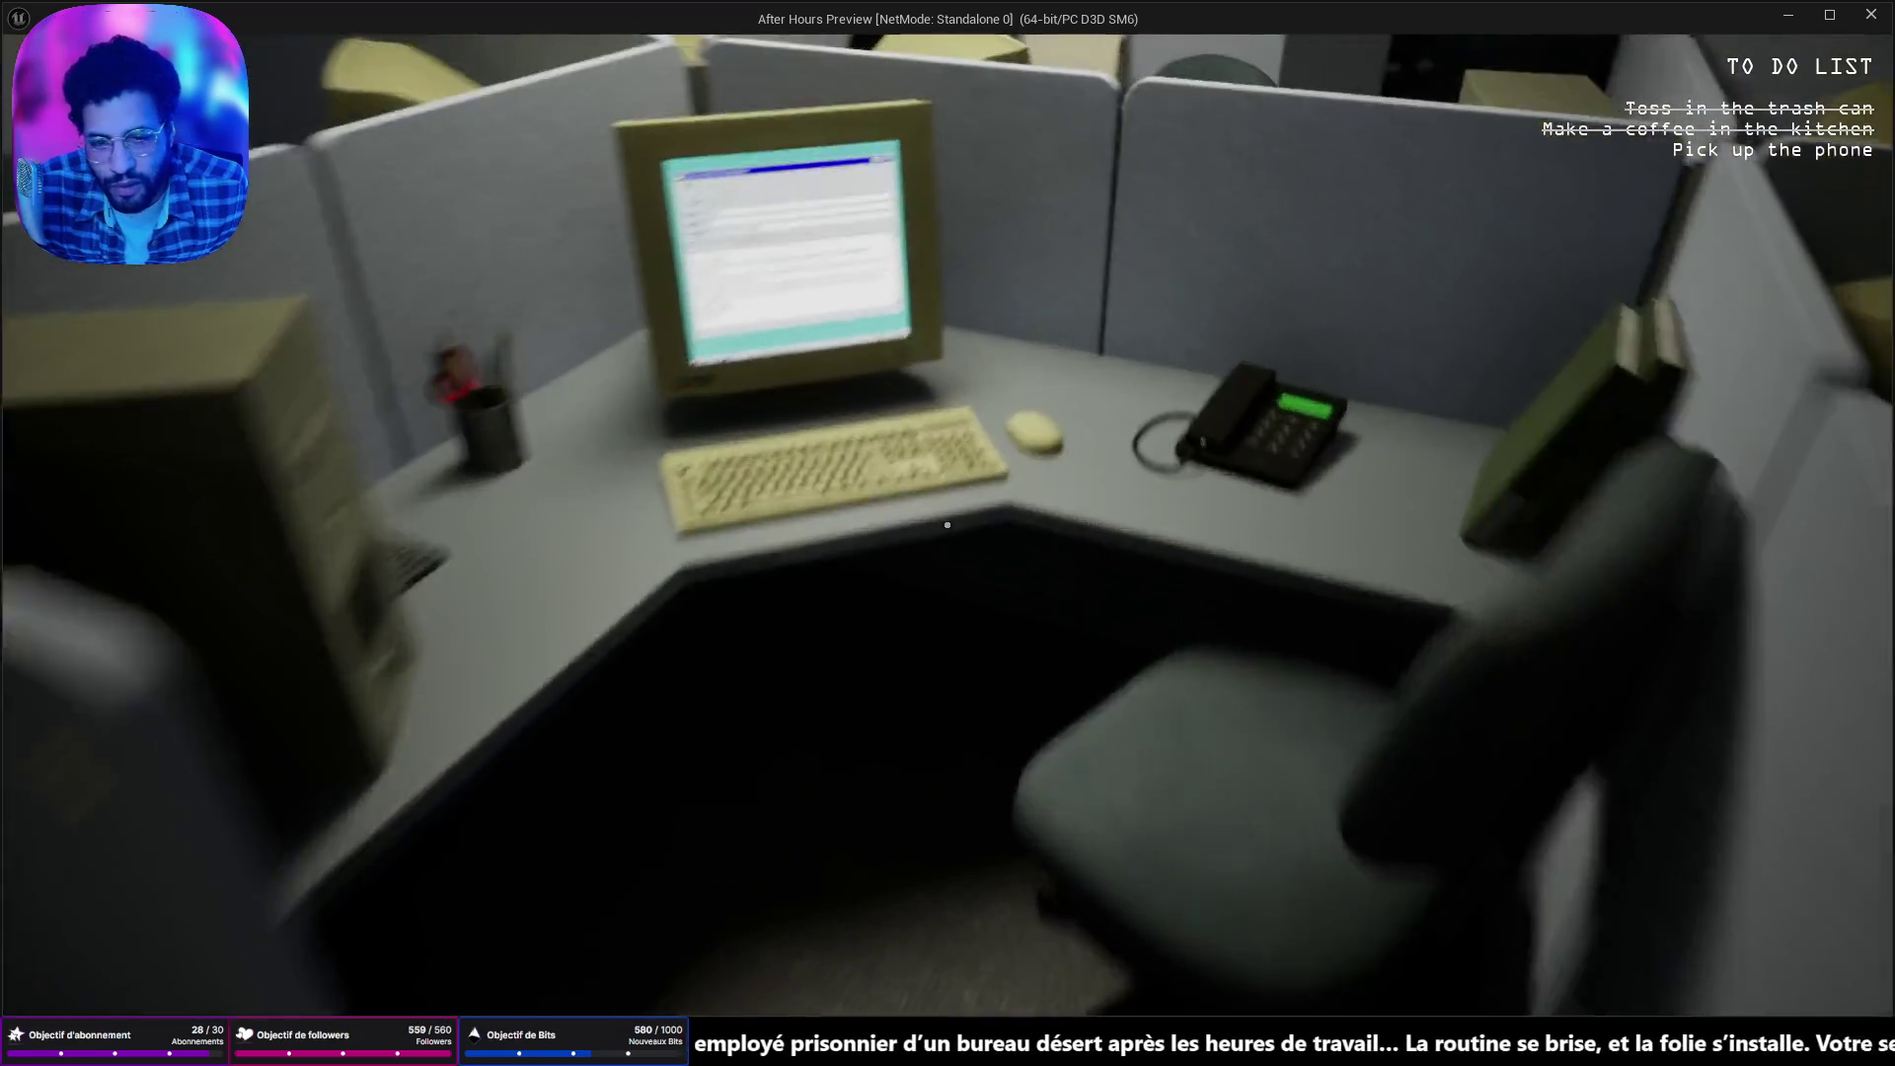
left_click(948, 525)
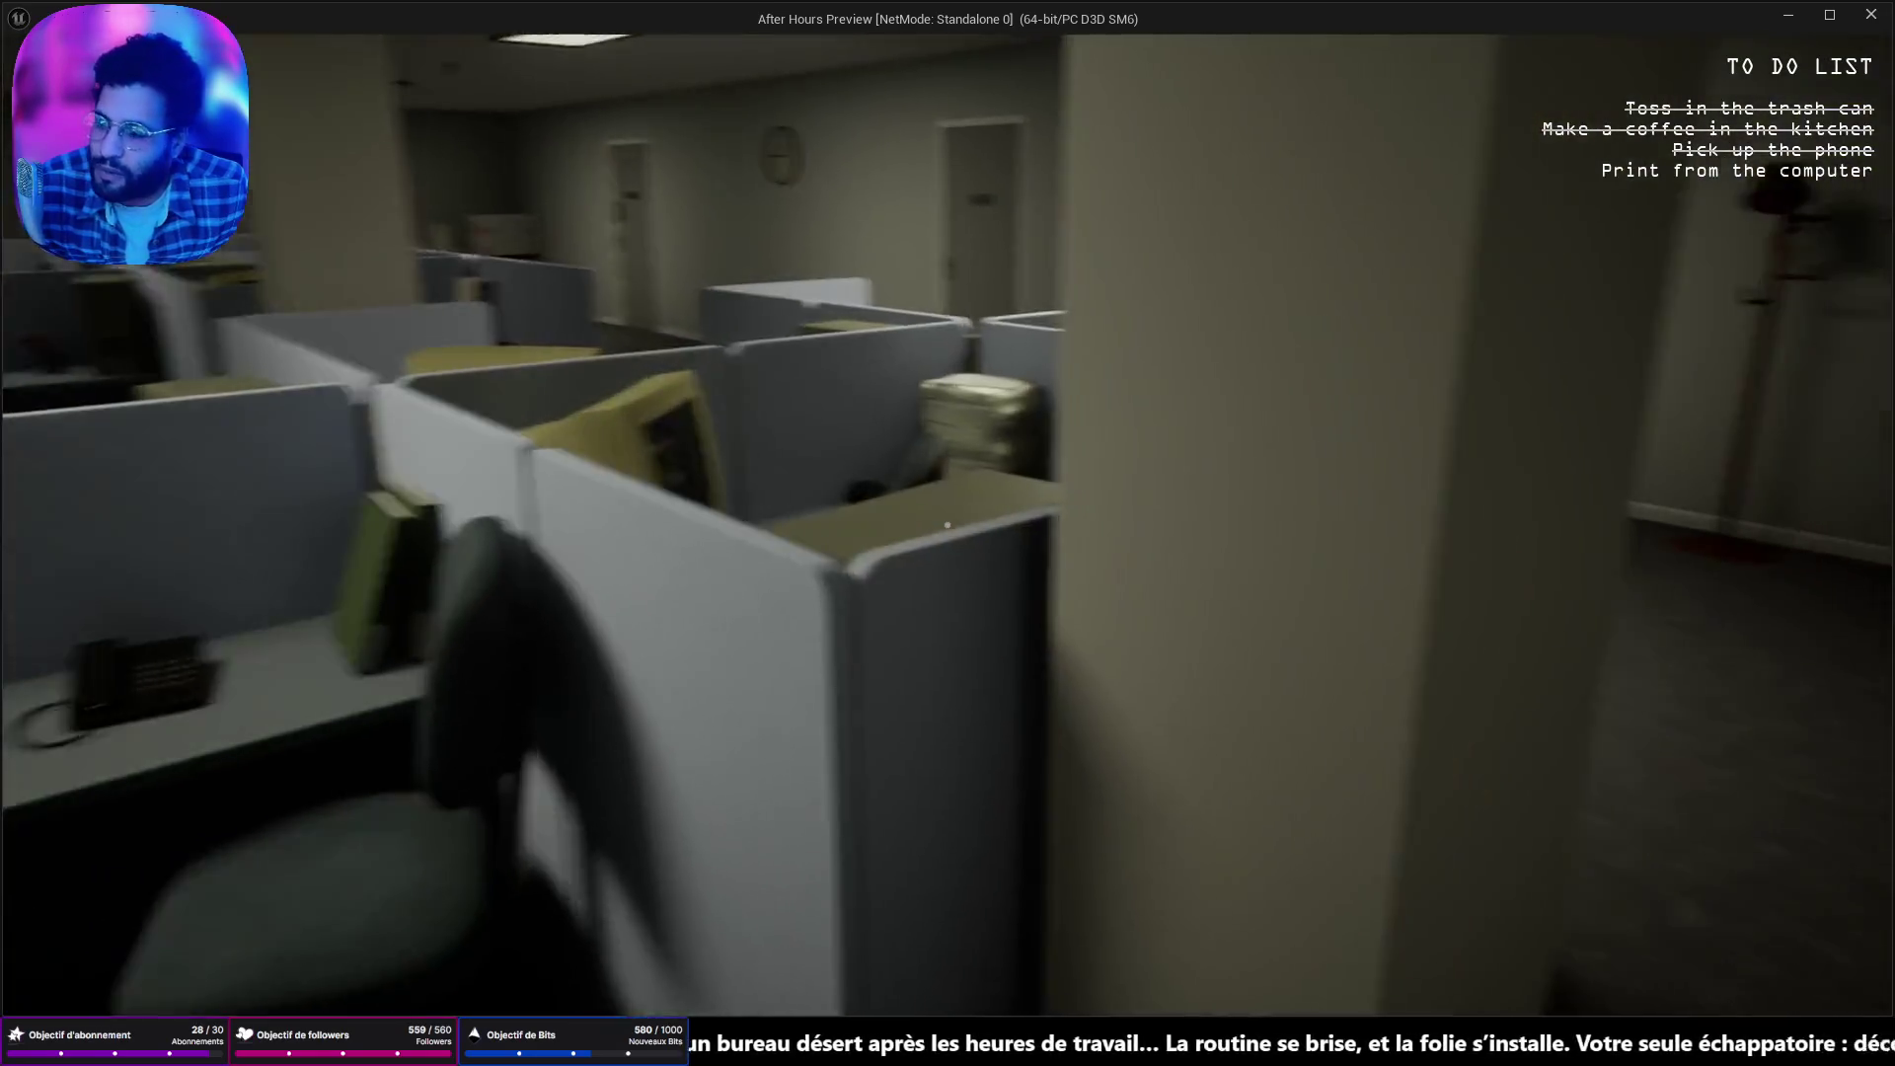
key("Escape")
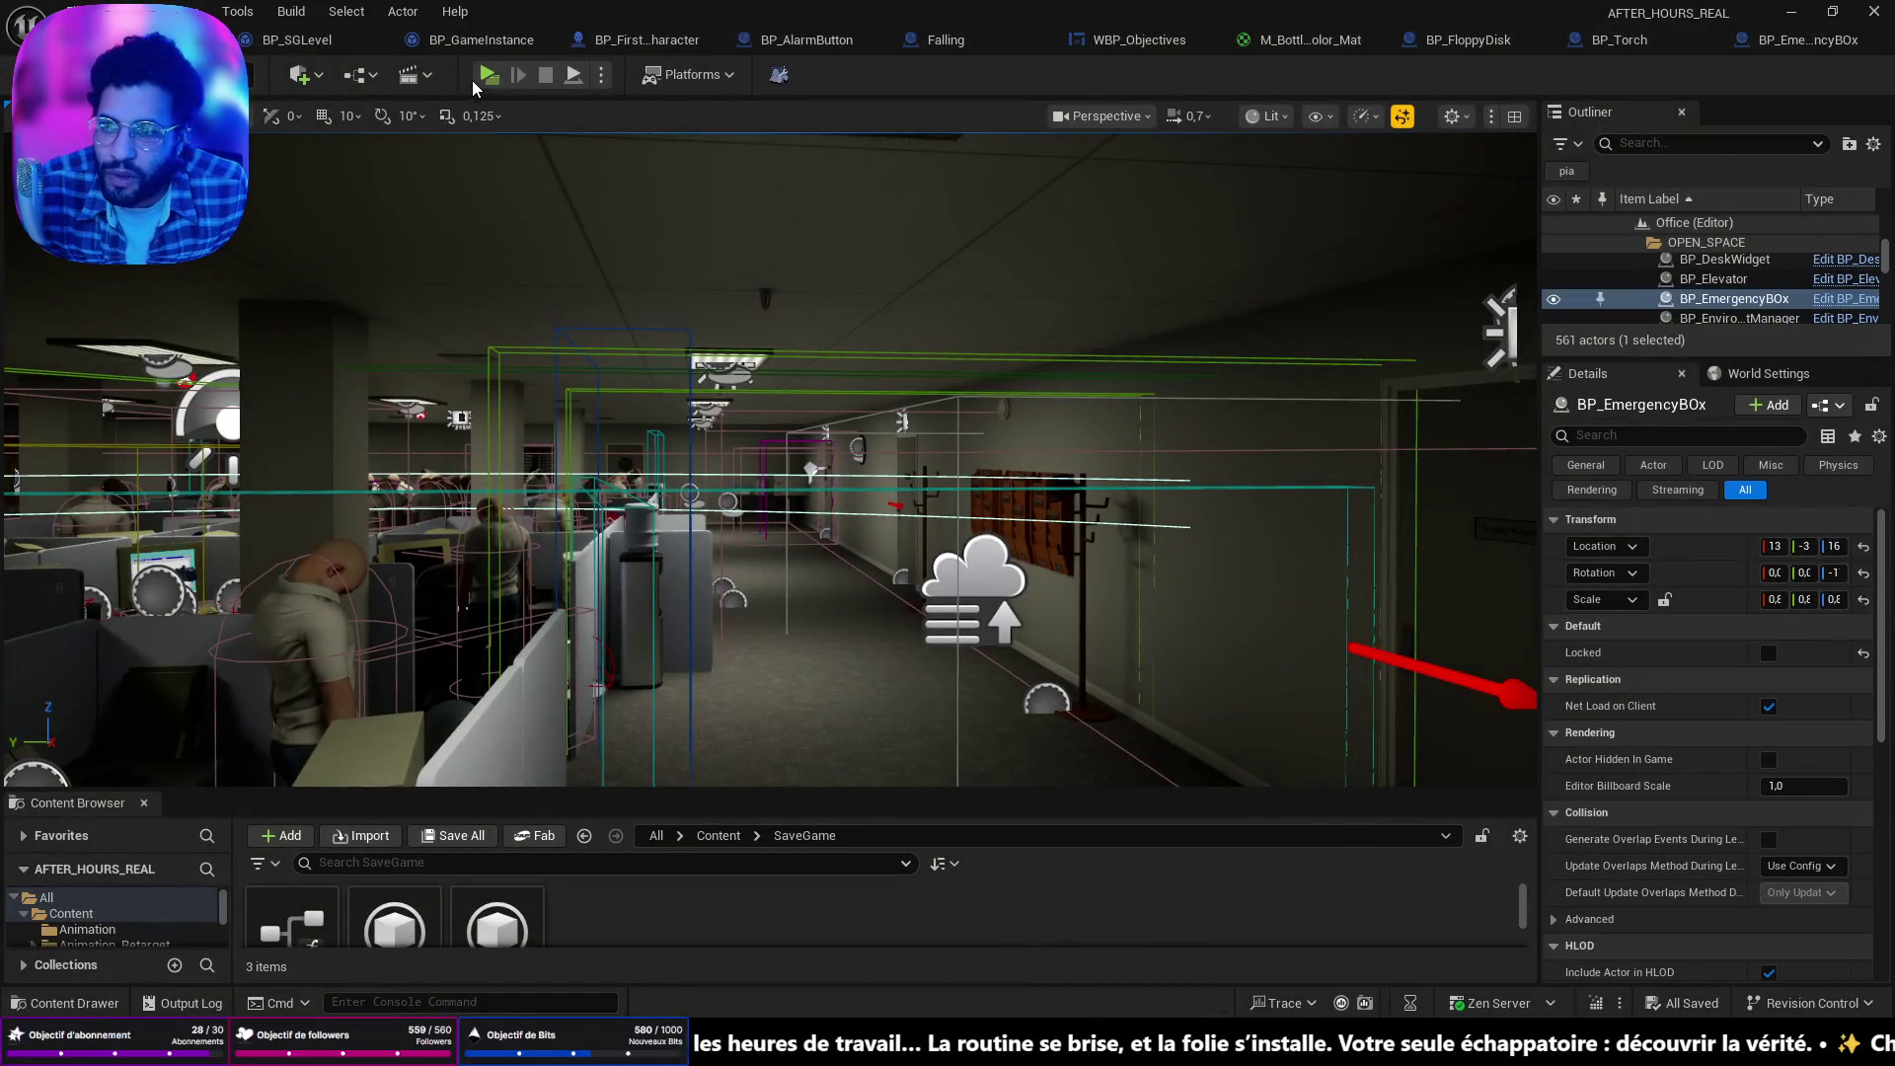
Return to the game window and walk through the office into the kitchen to the wall cabinet.
key("alt+Tab")
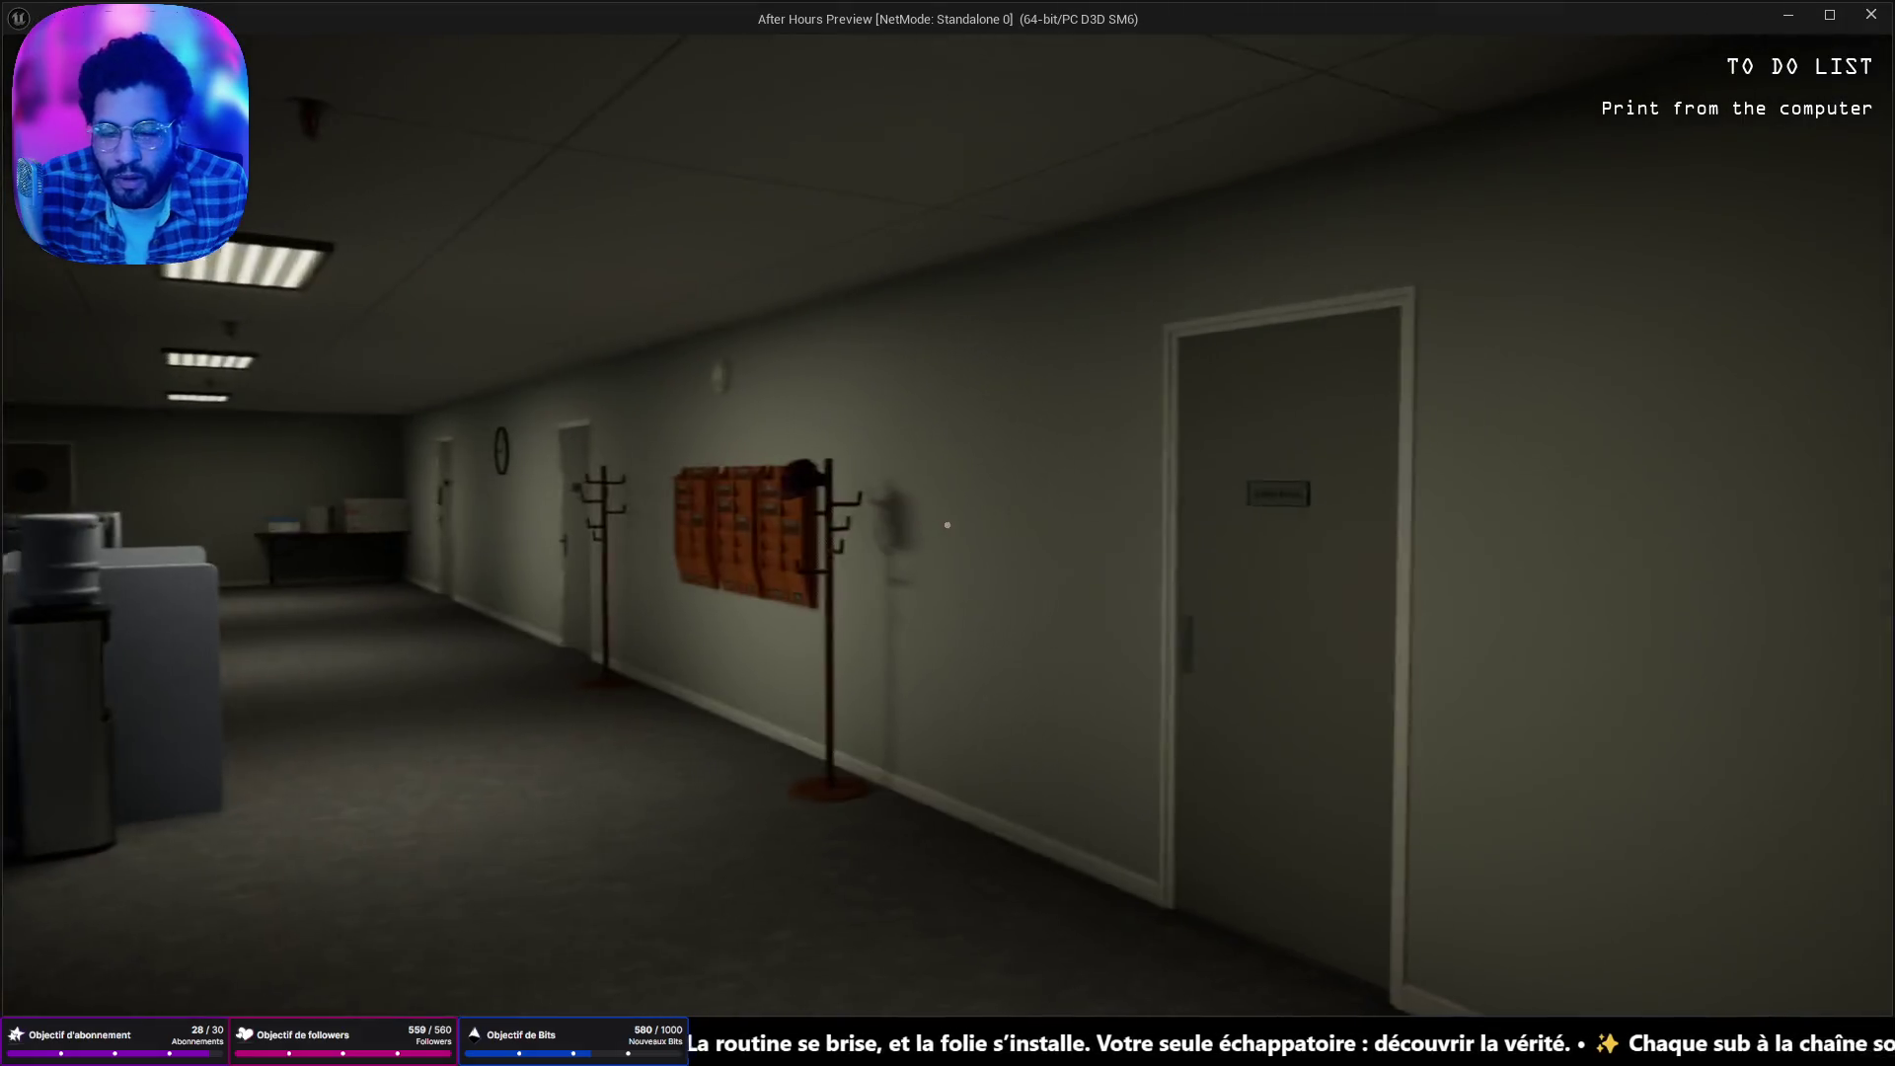
key("w")
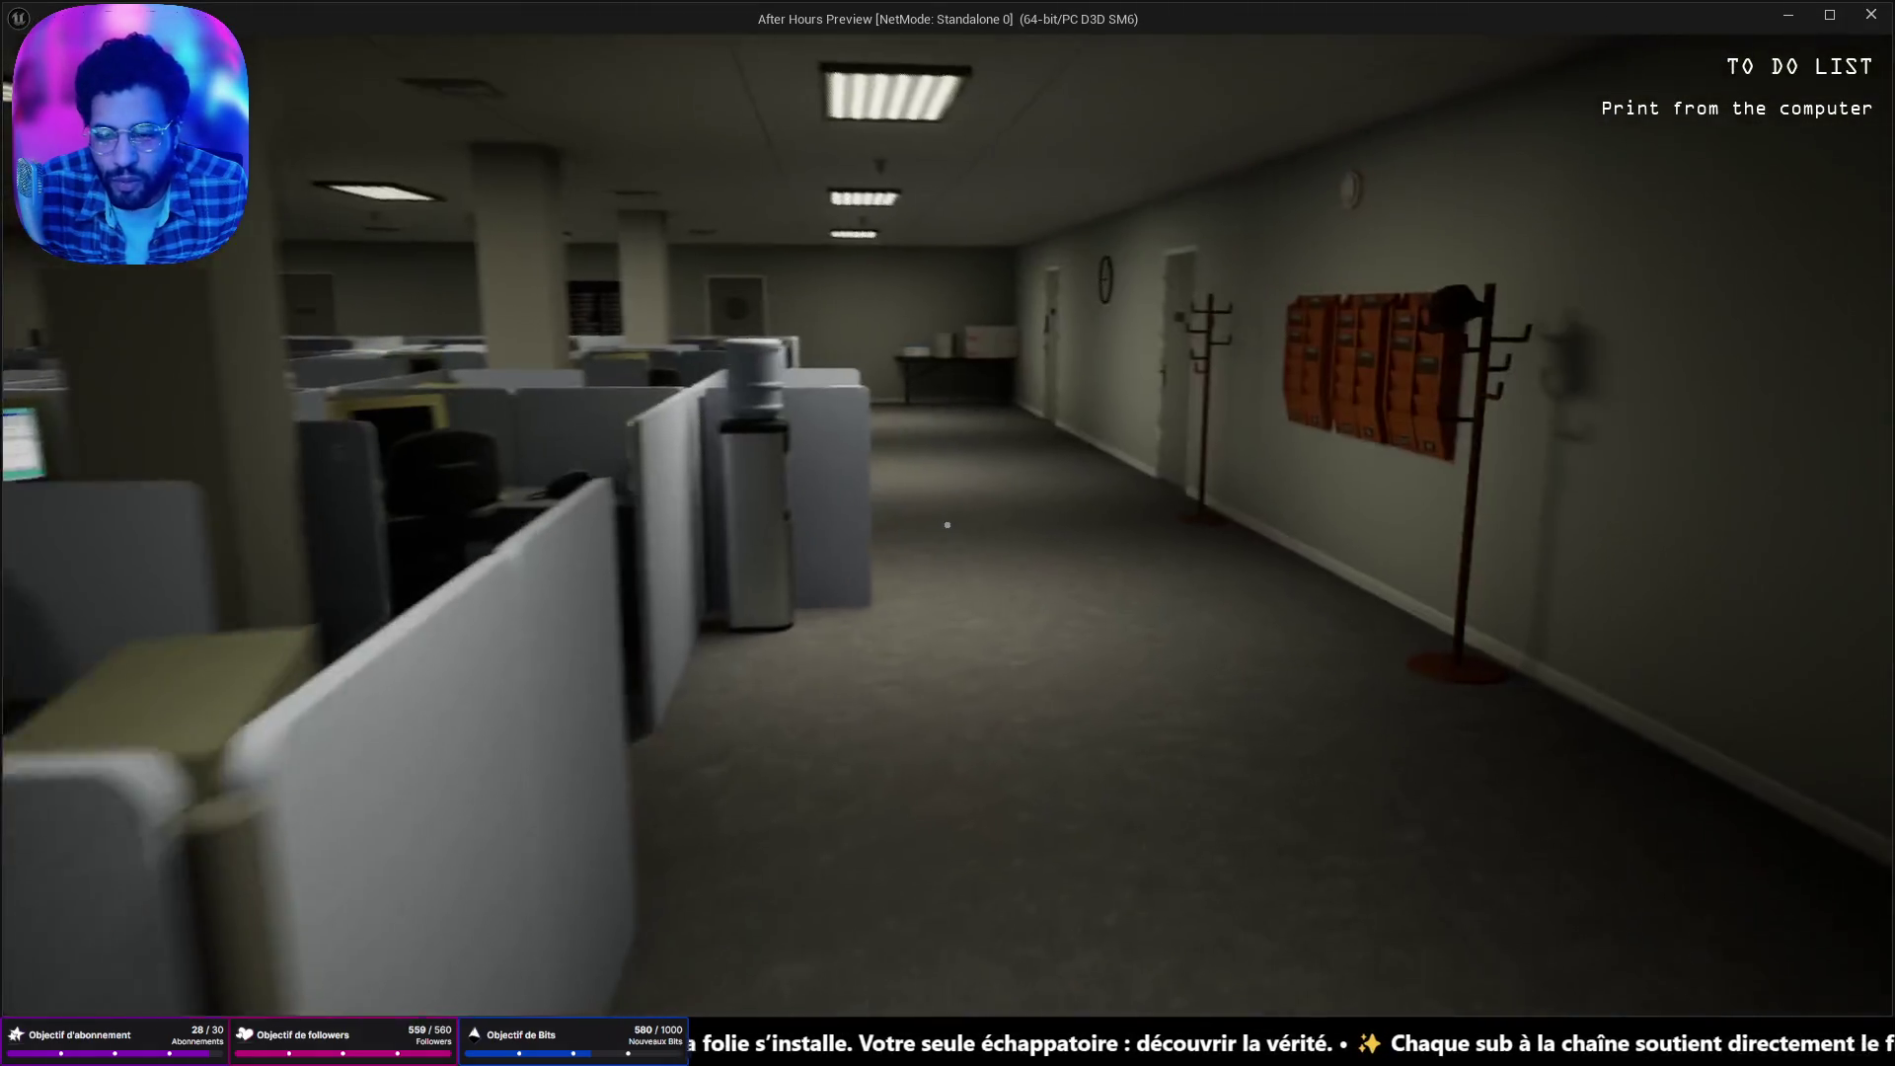
key("w")
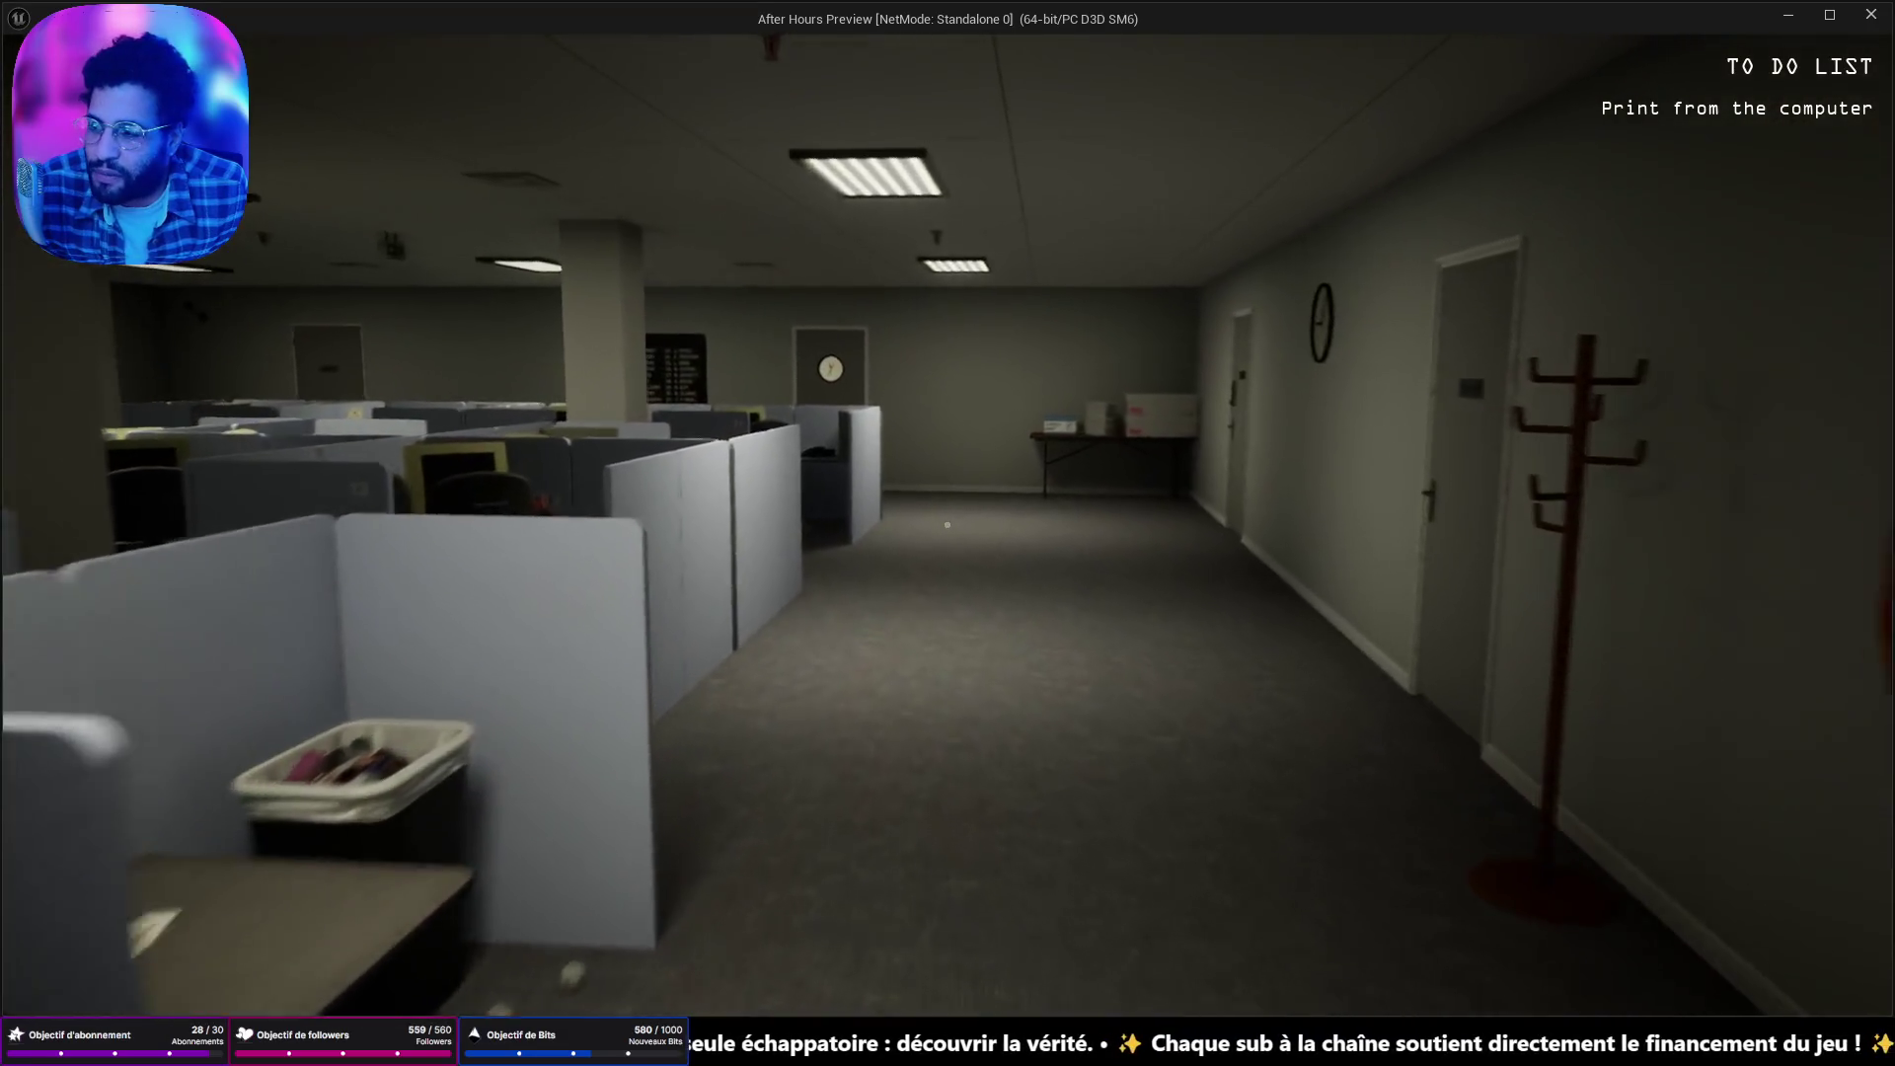
key("w")
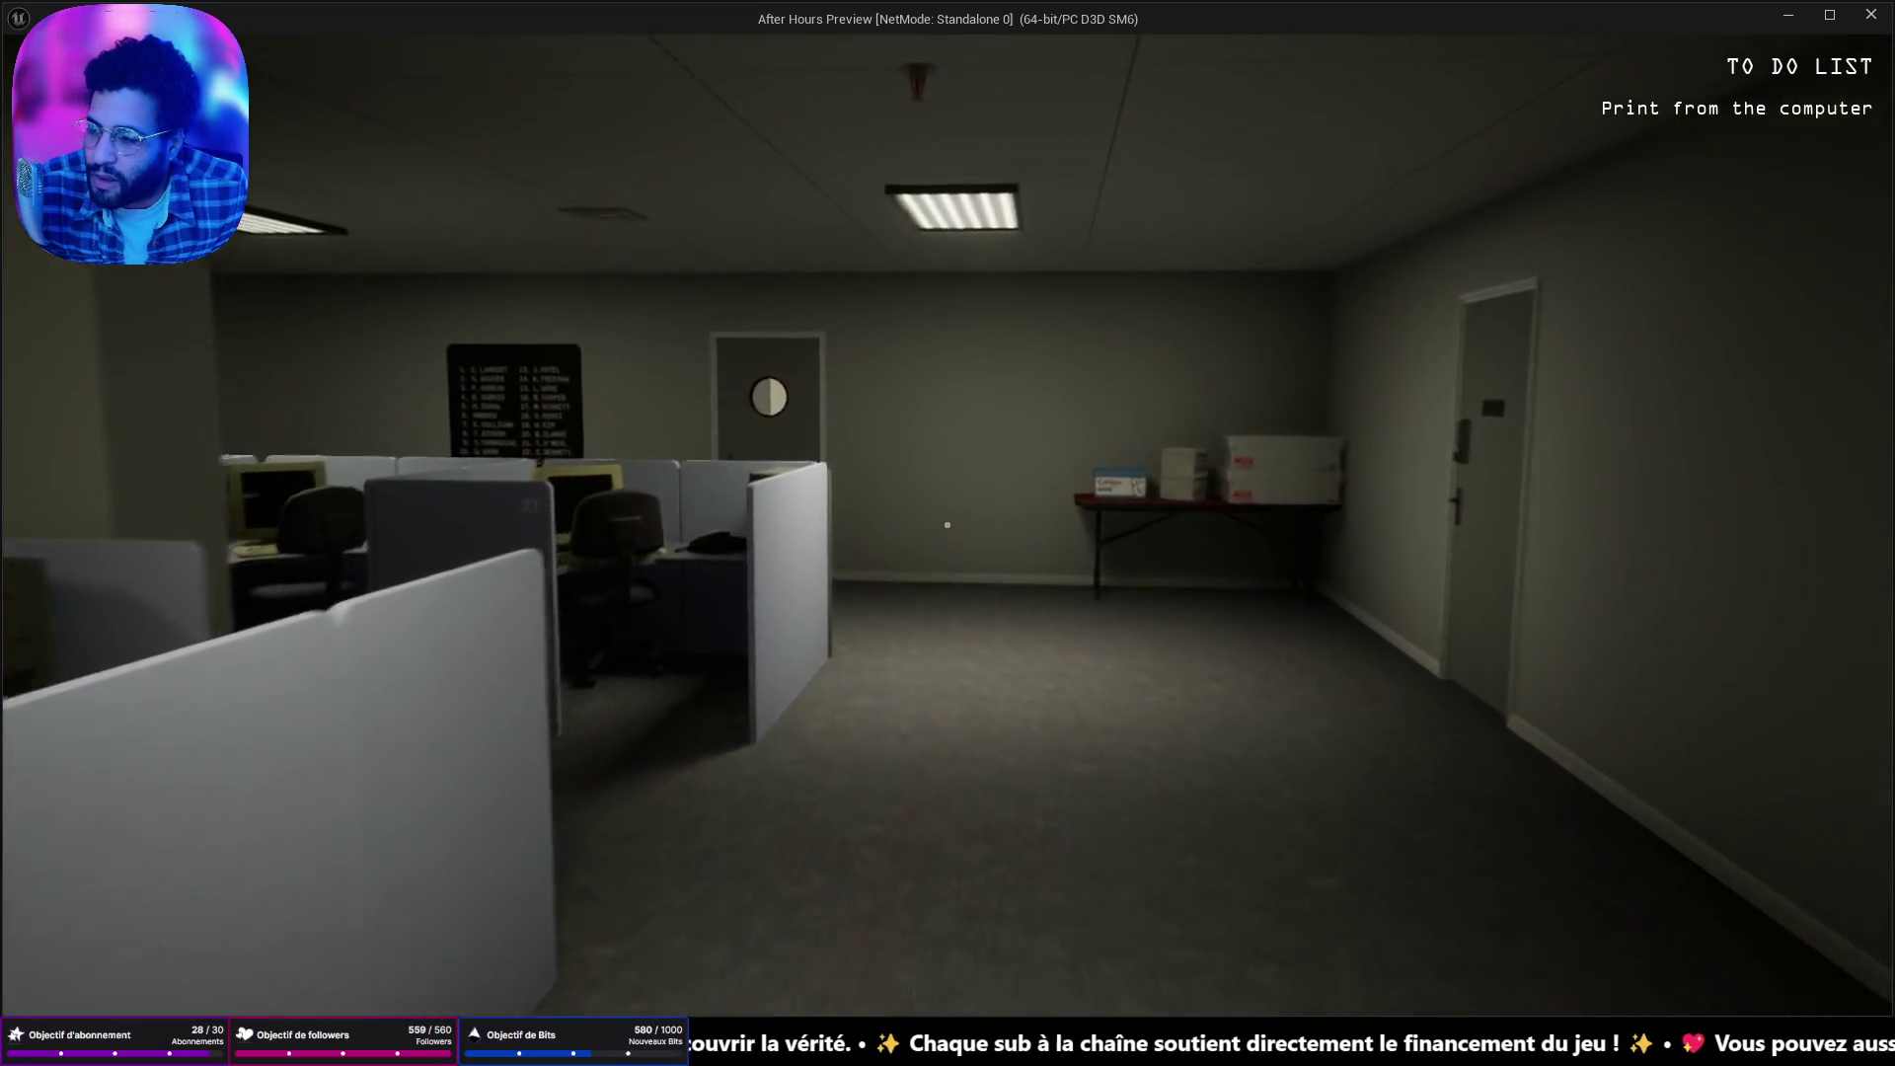
key("w")
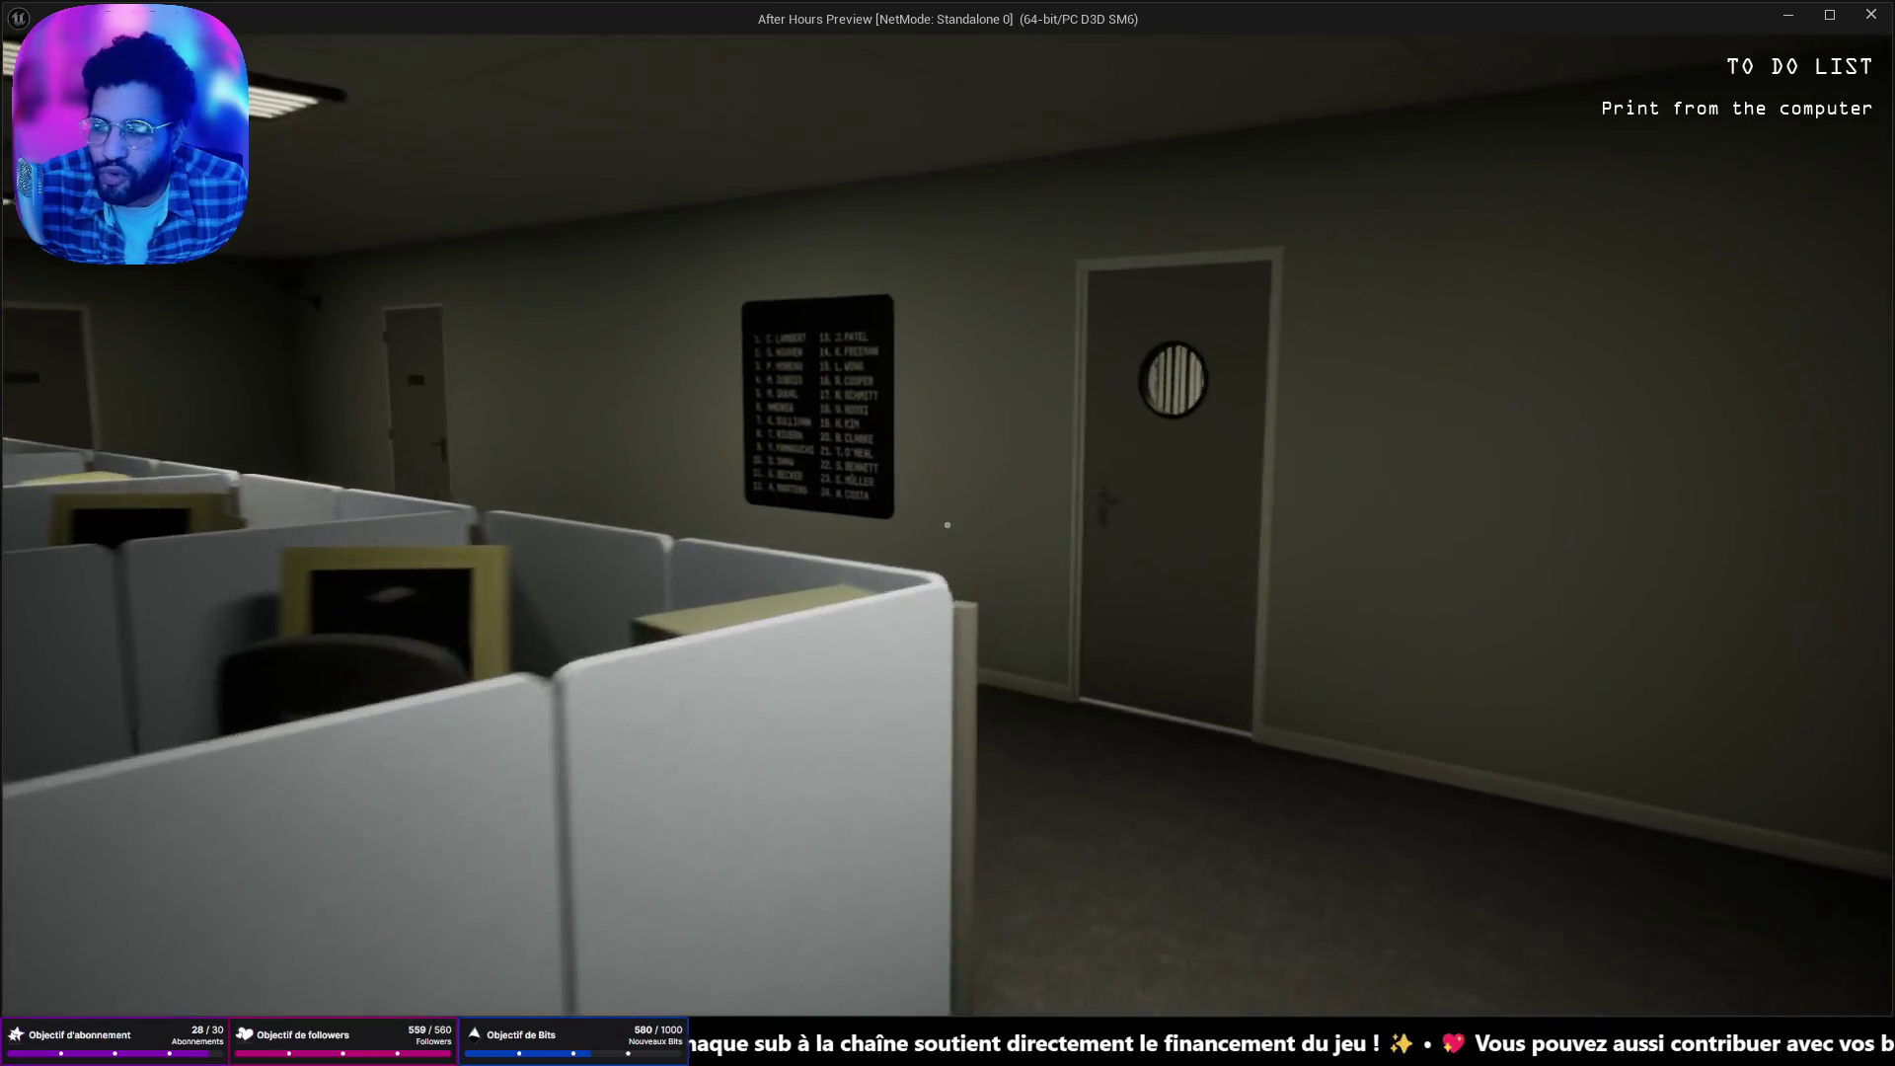
key("w")
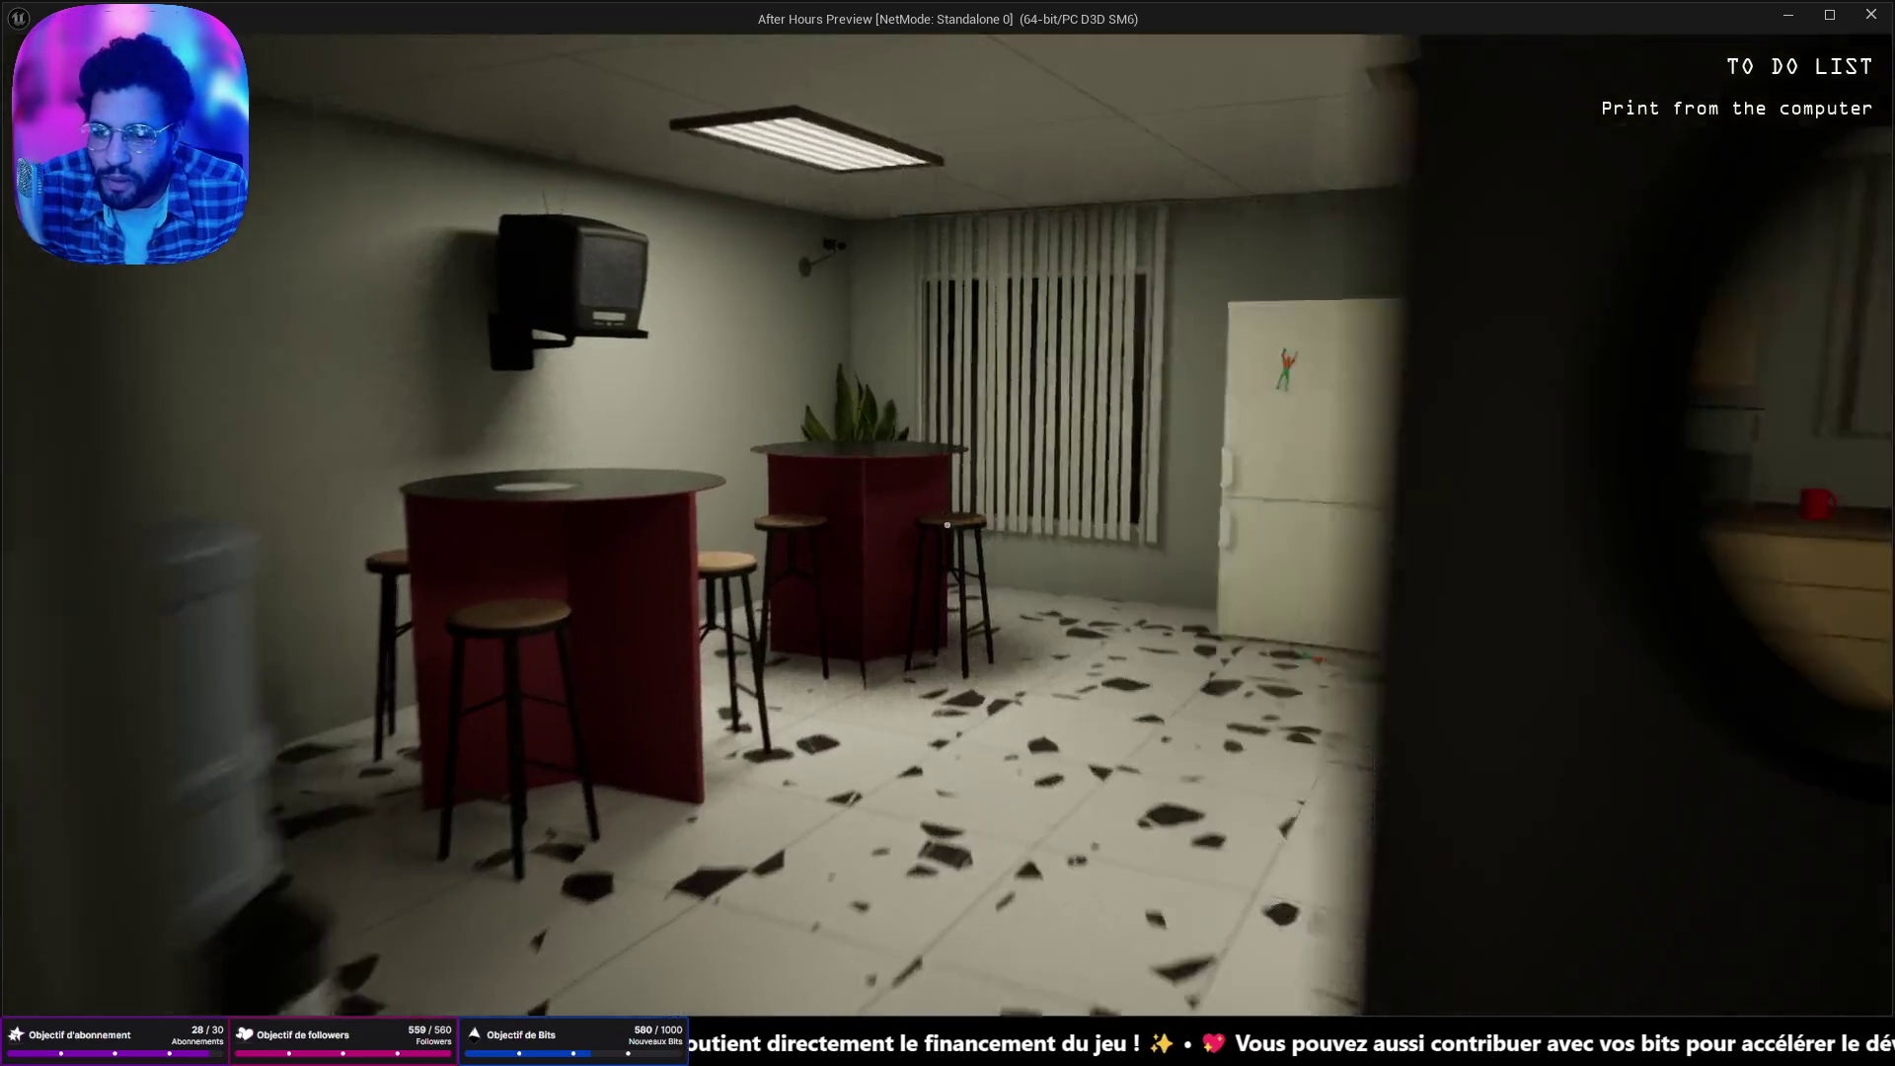
key("w")
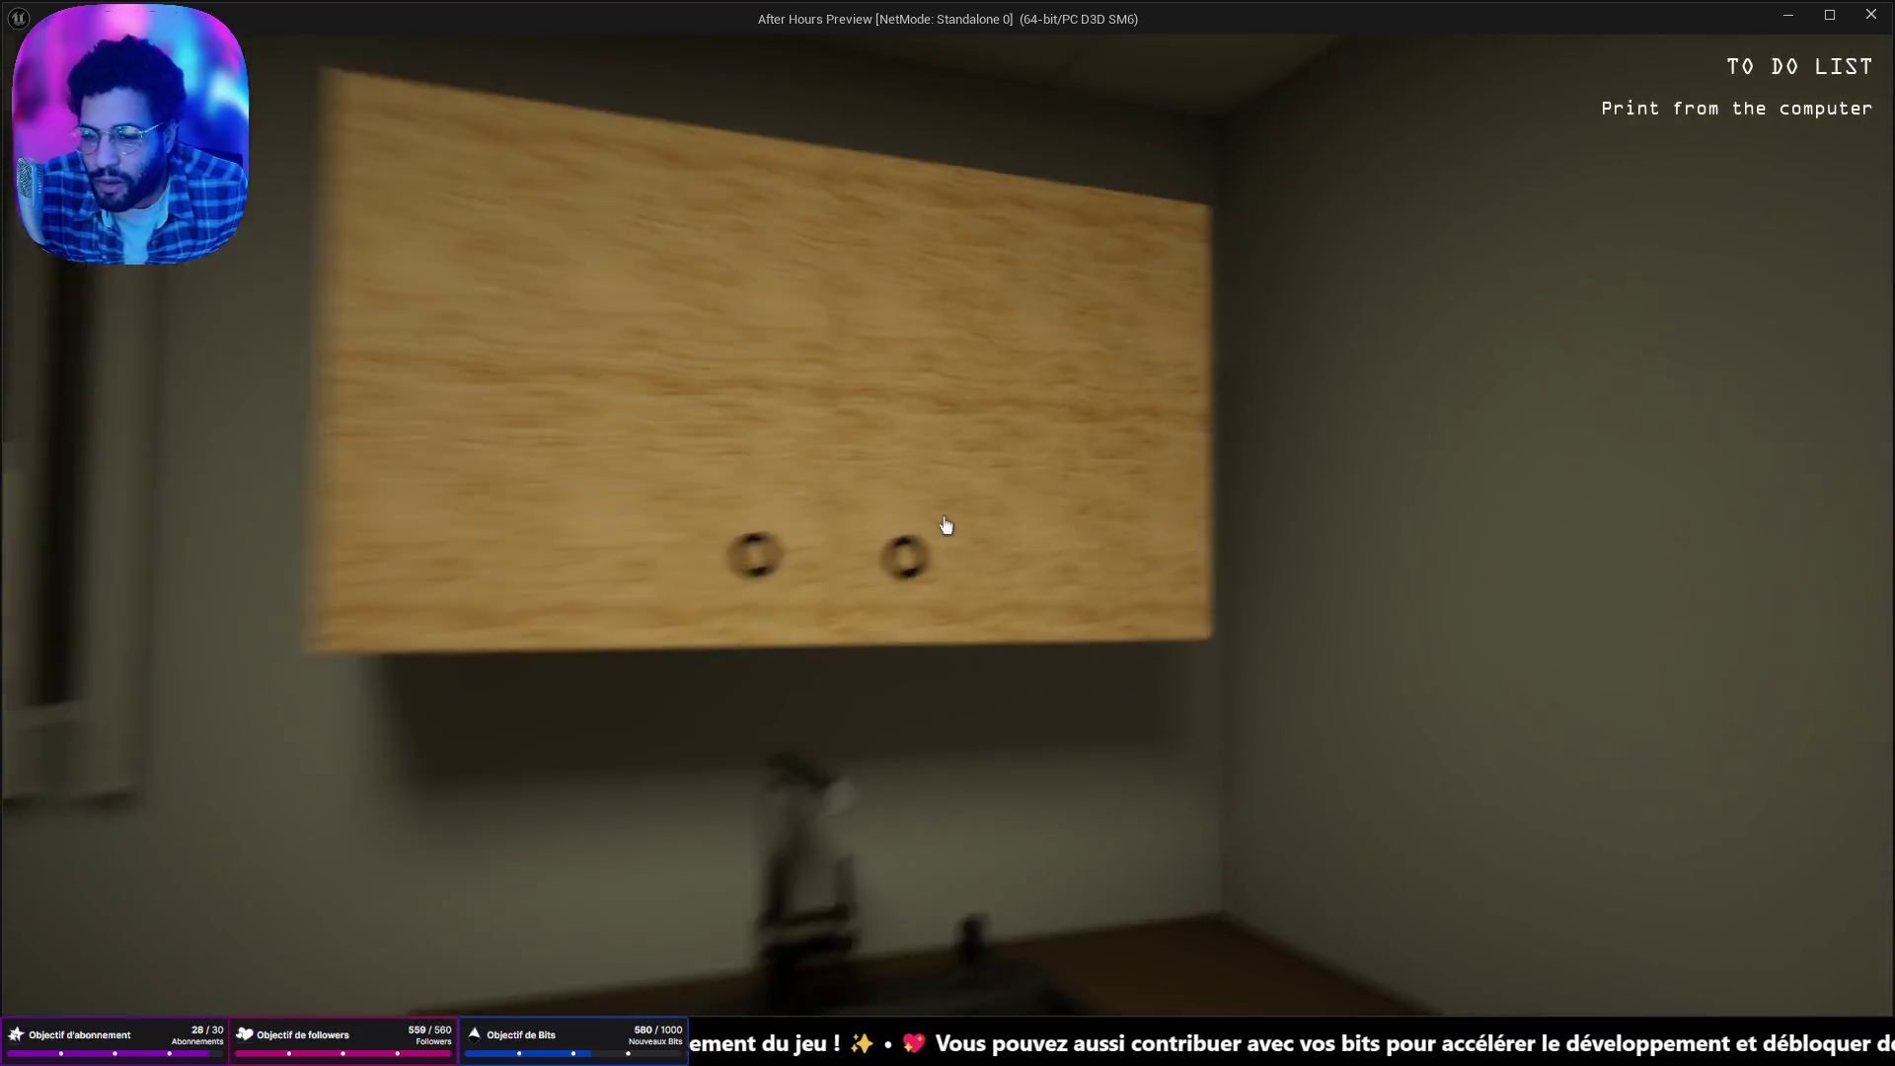
Open the wall cabinet, look at the cereal boxes inside, then go to the coffee maker.
left_click(947, 525)
key("w")
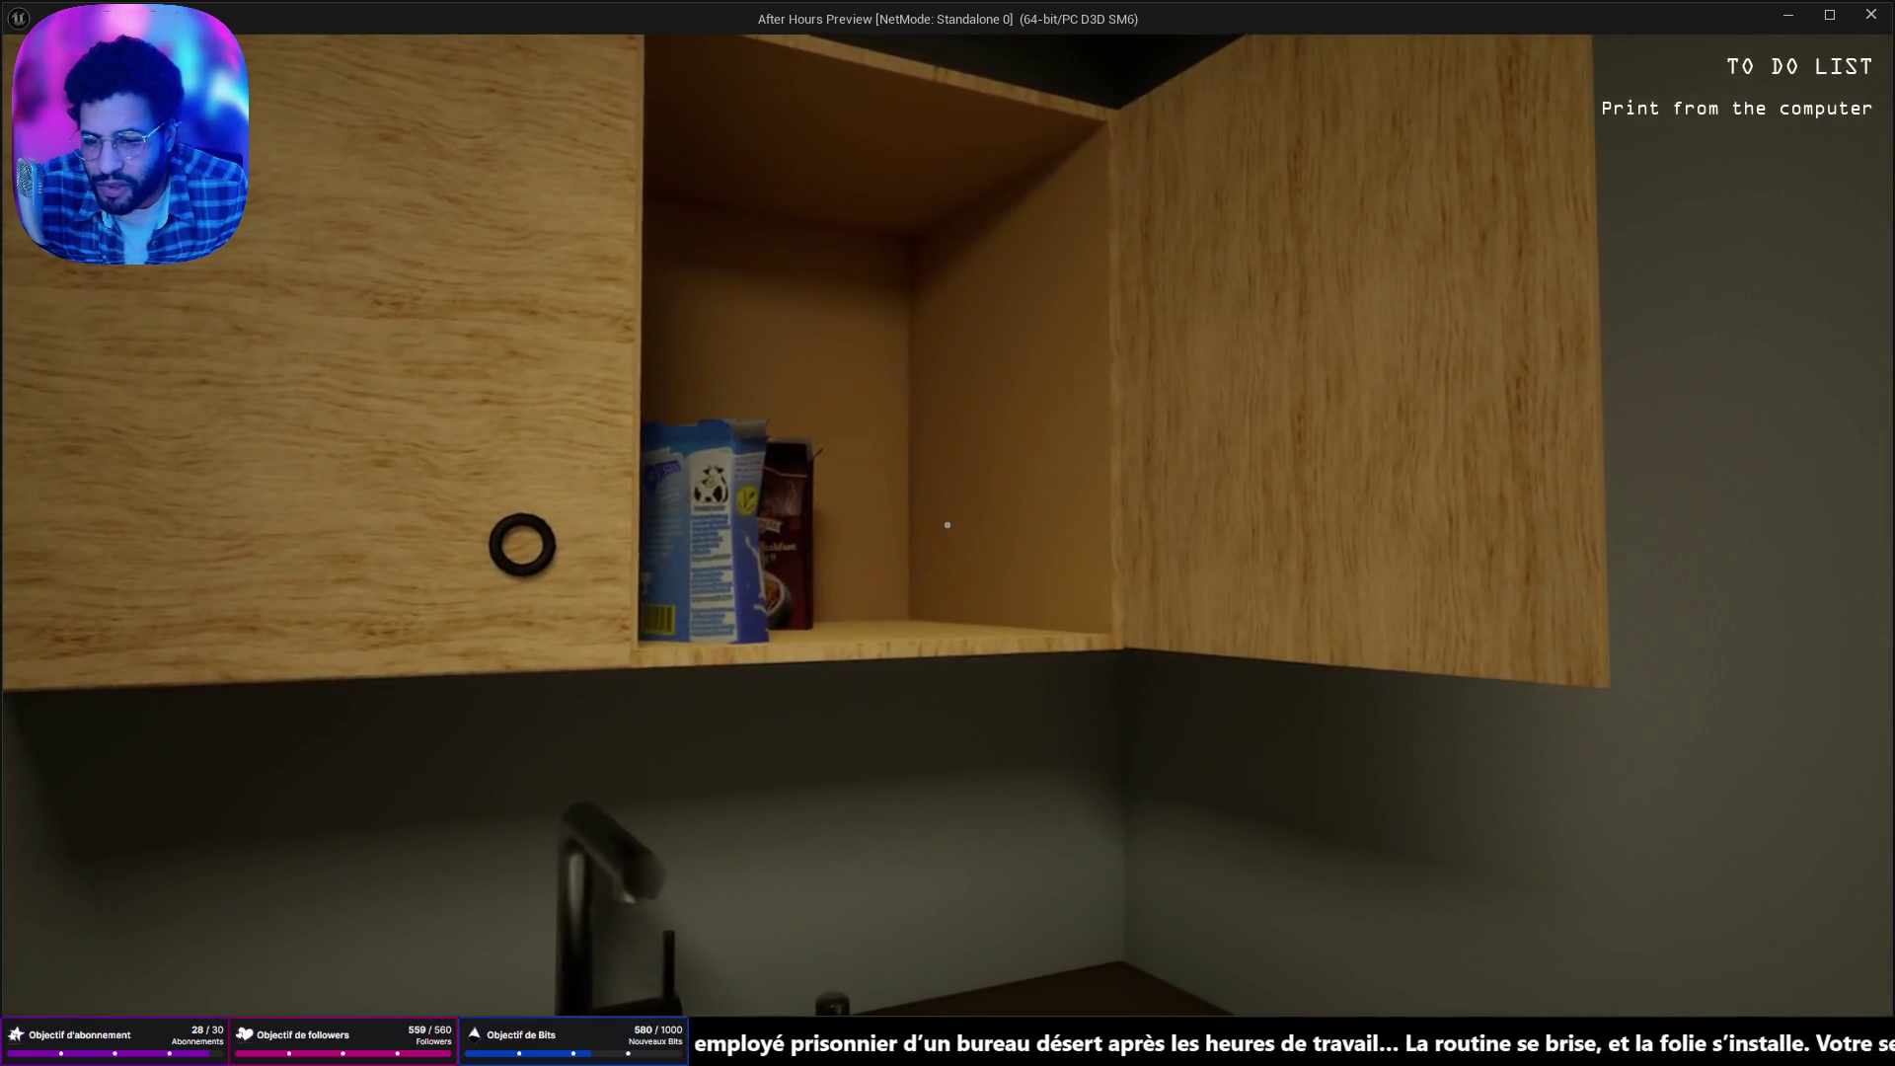
key("w")
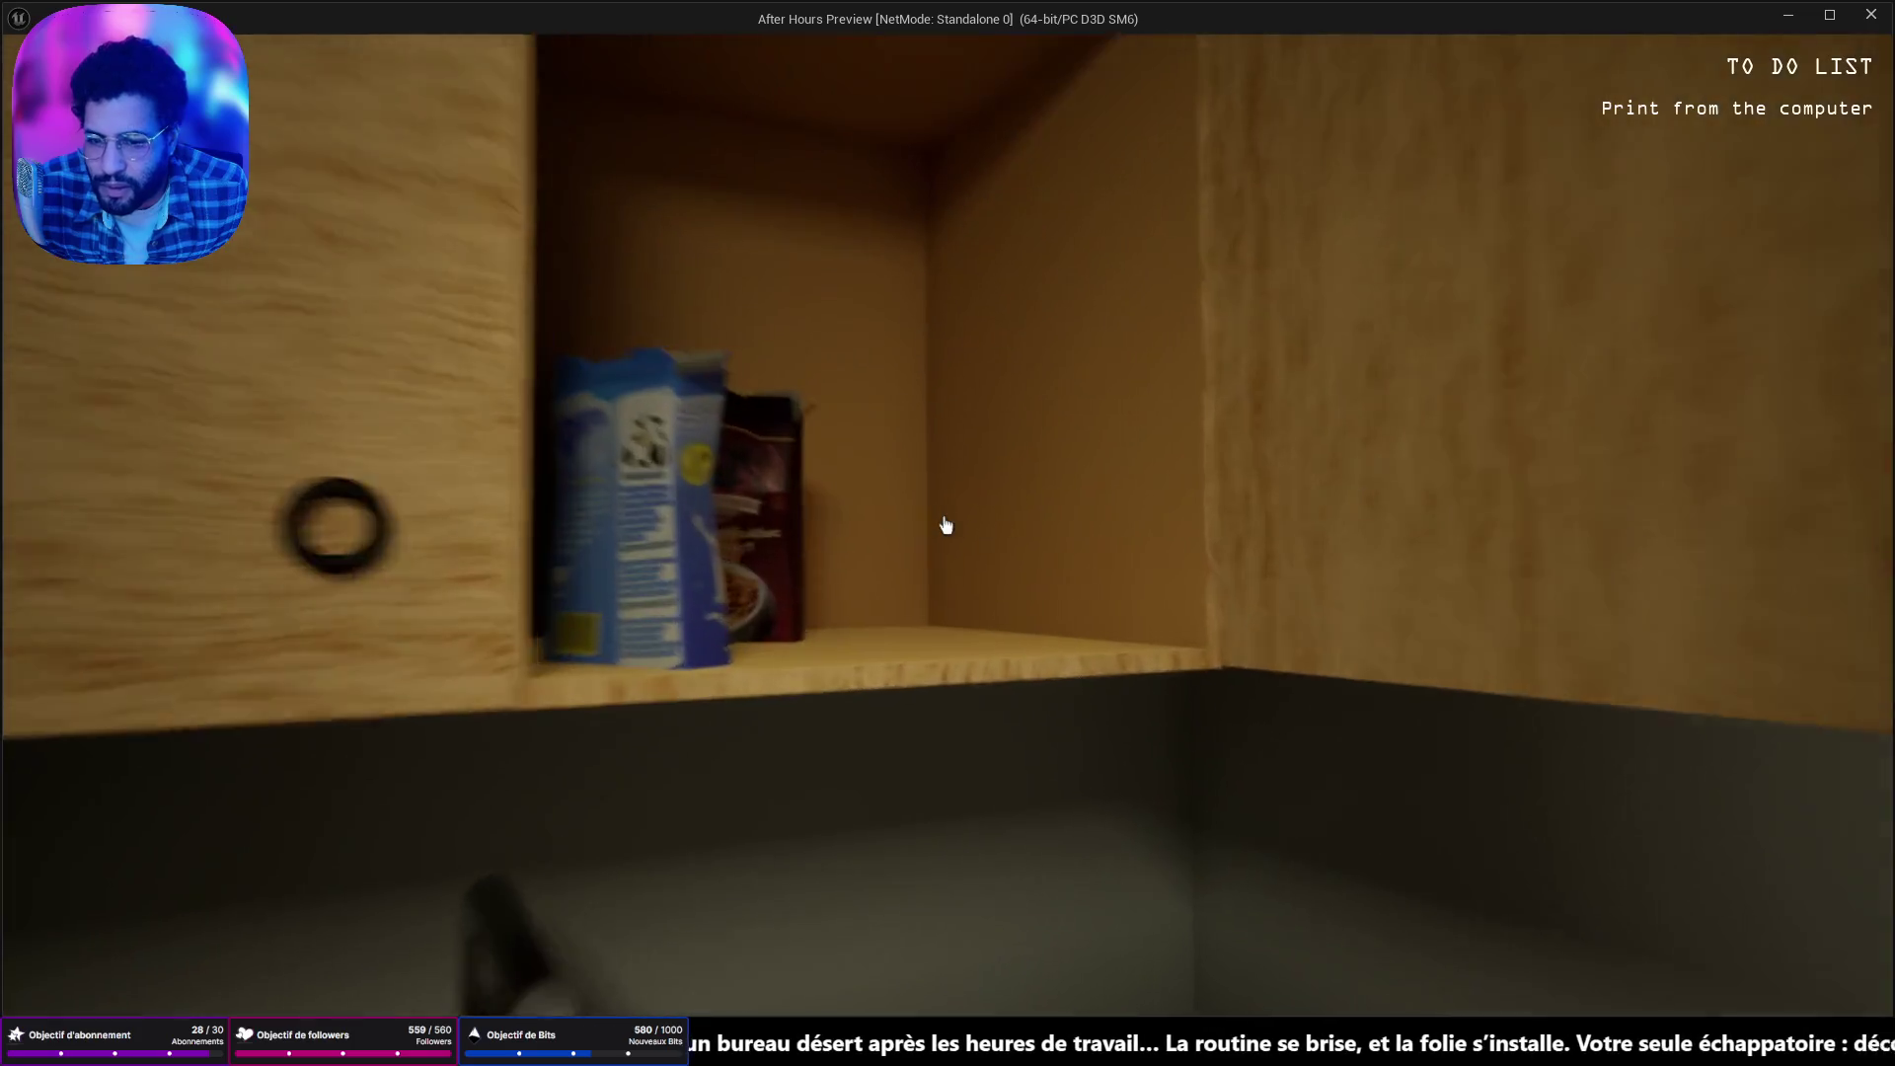
key("s")
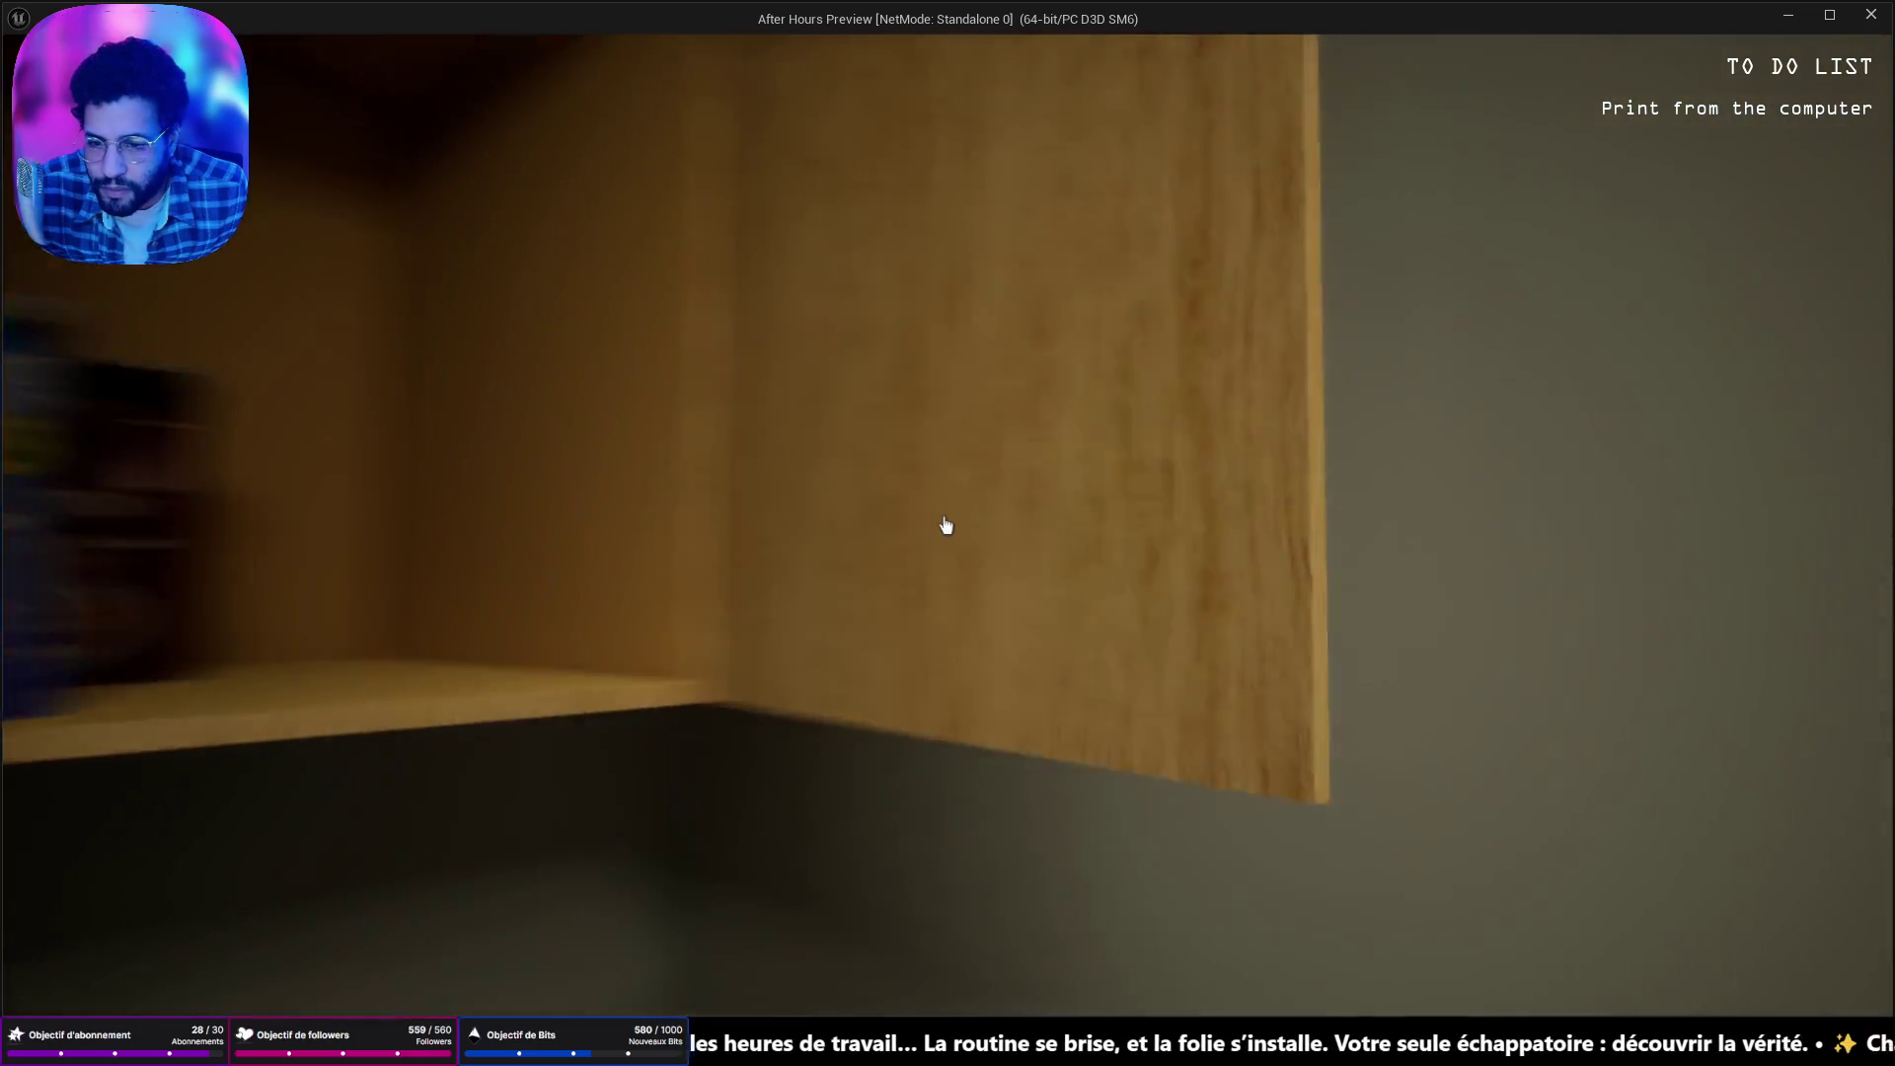
key("w")
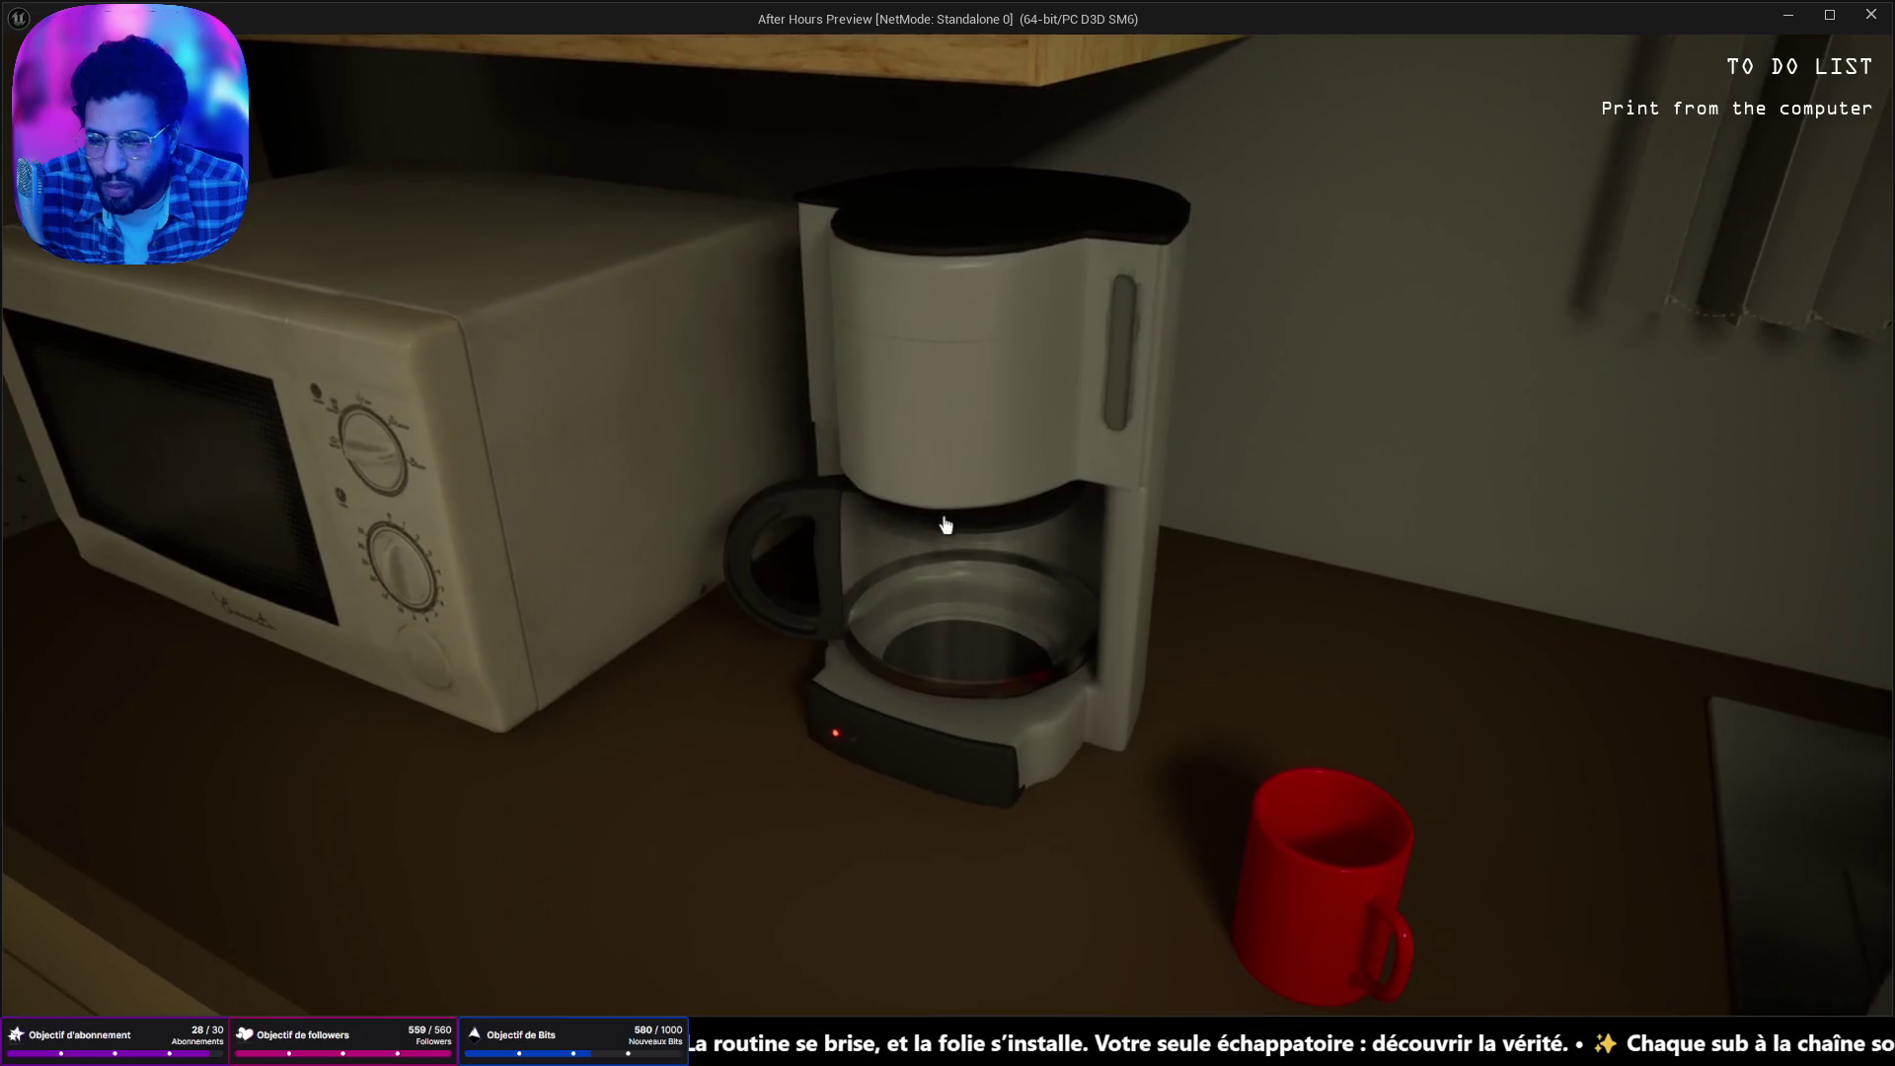
Walk out of the kitchen, through the printer room and cubicles to the desk computer.
key("w")
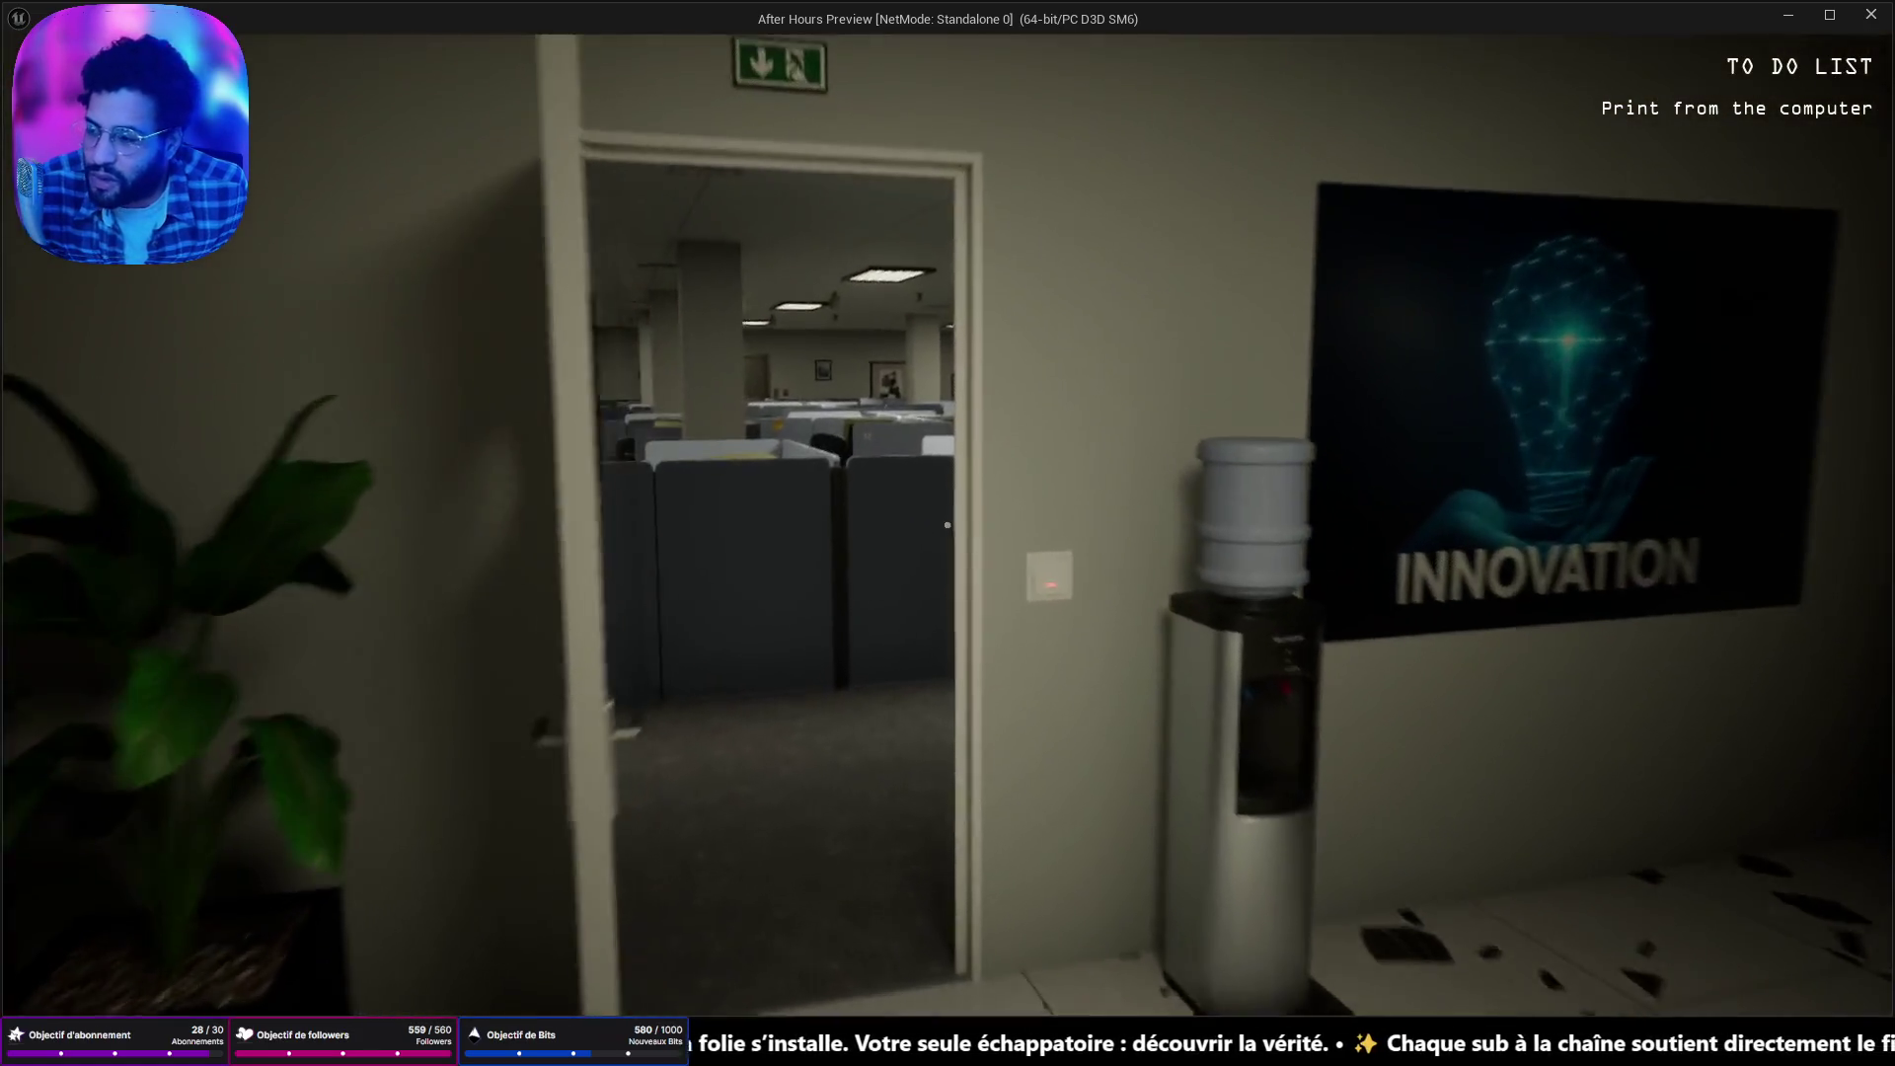
key("w")
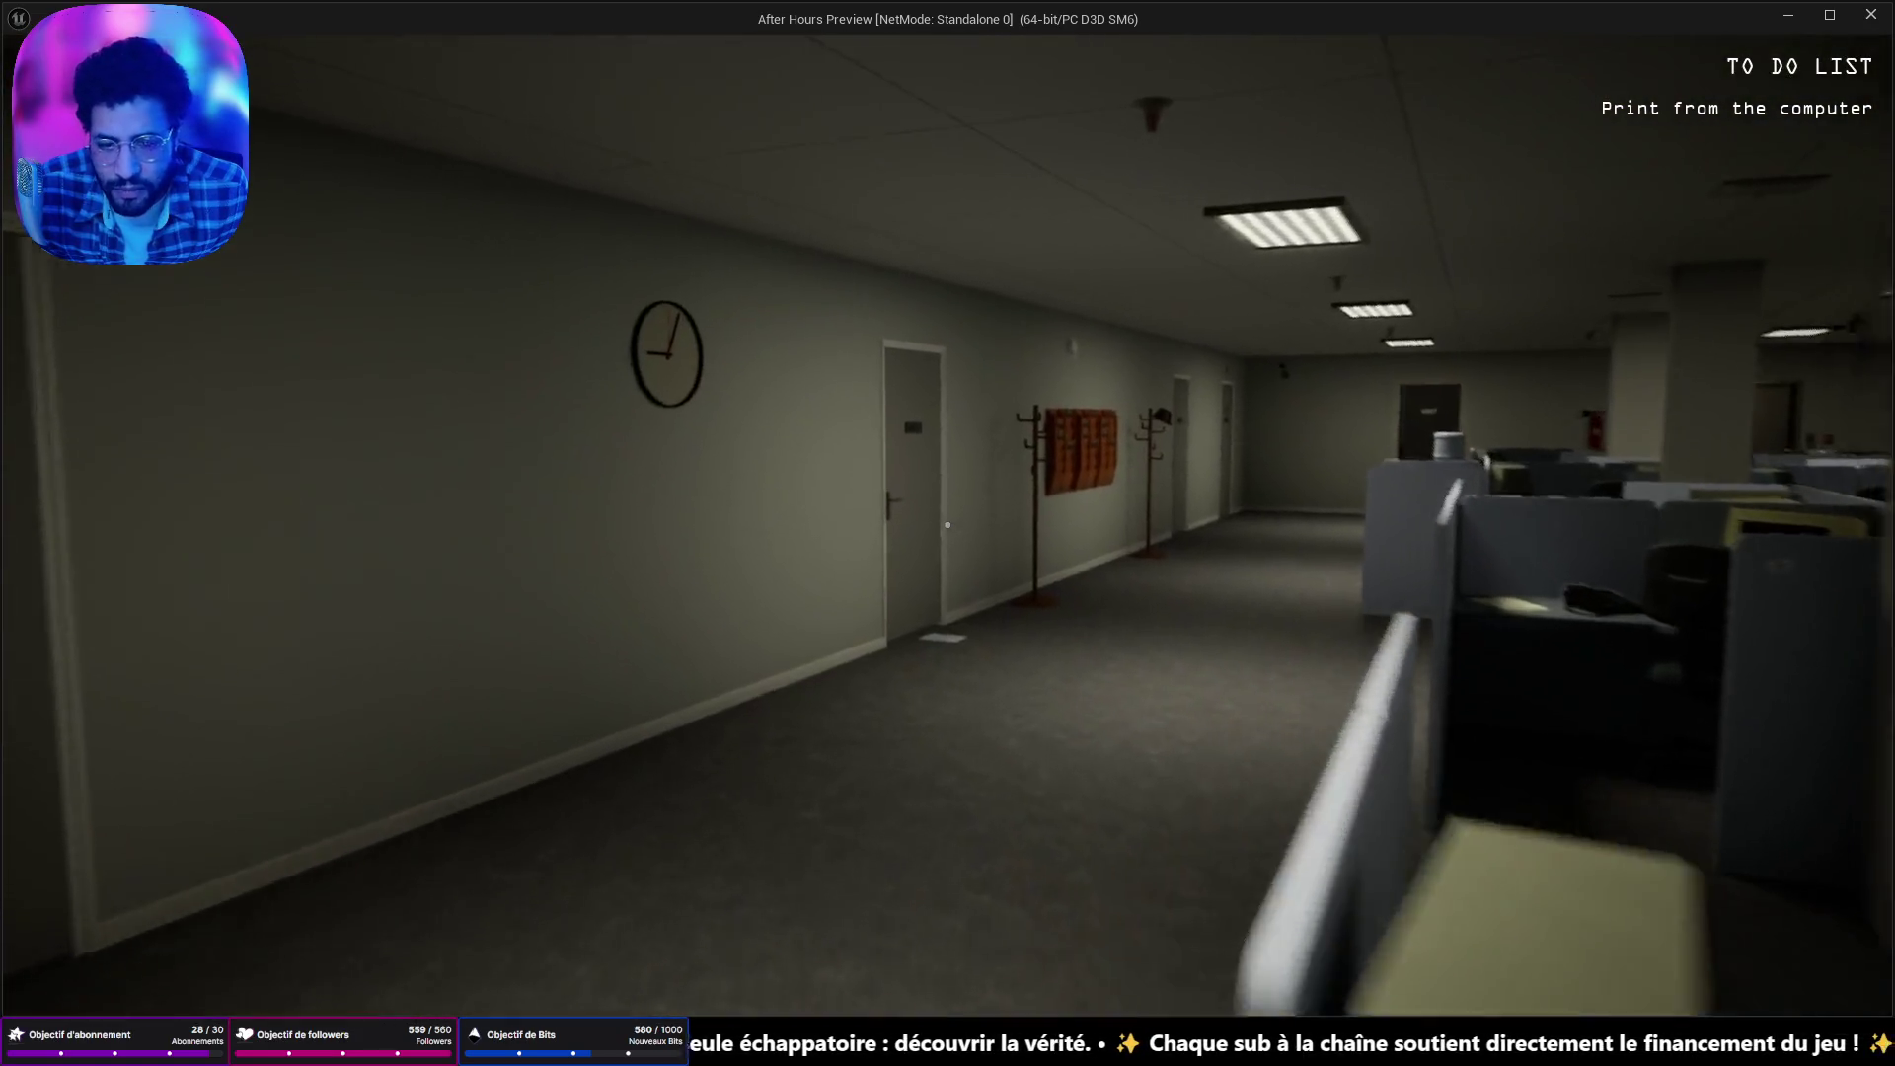
key("w")
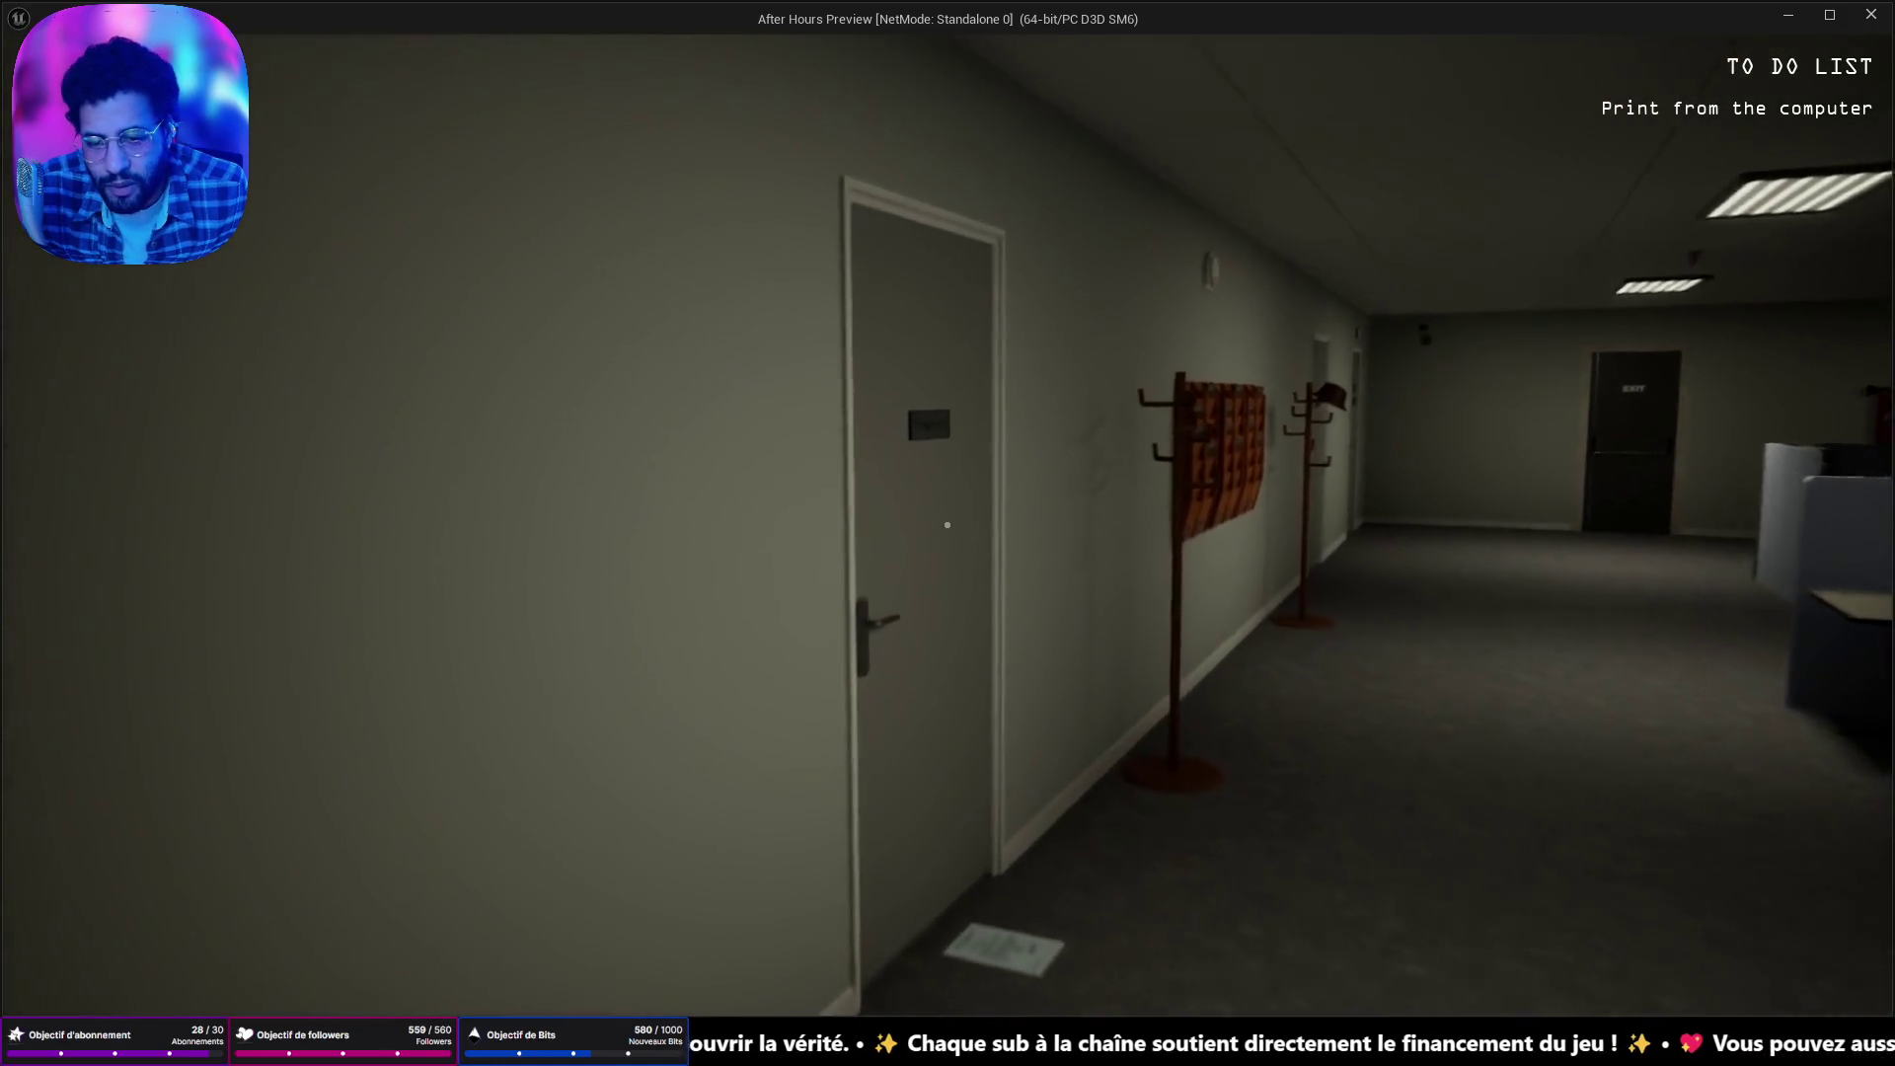
key("w")
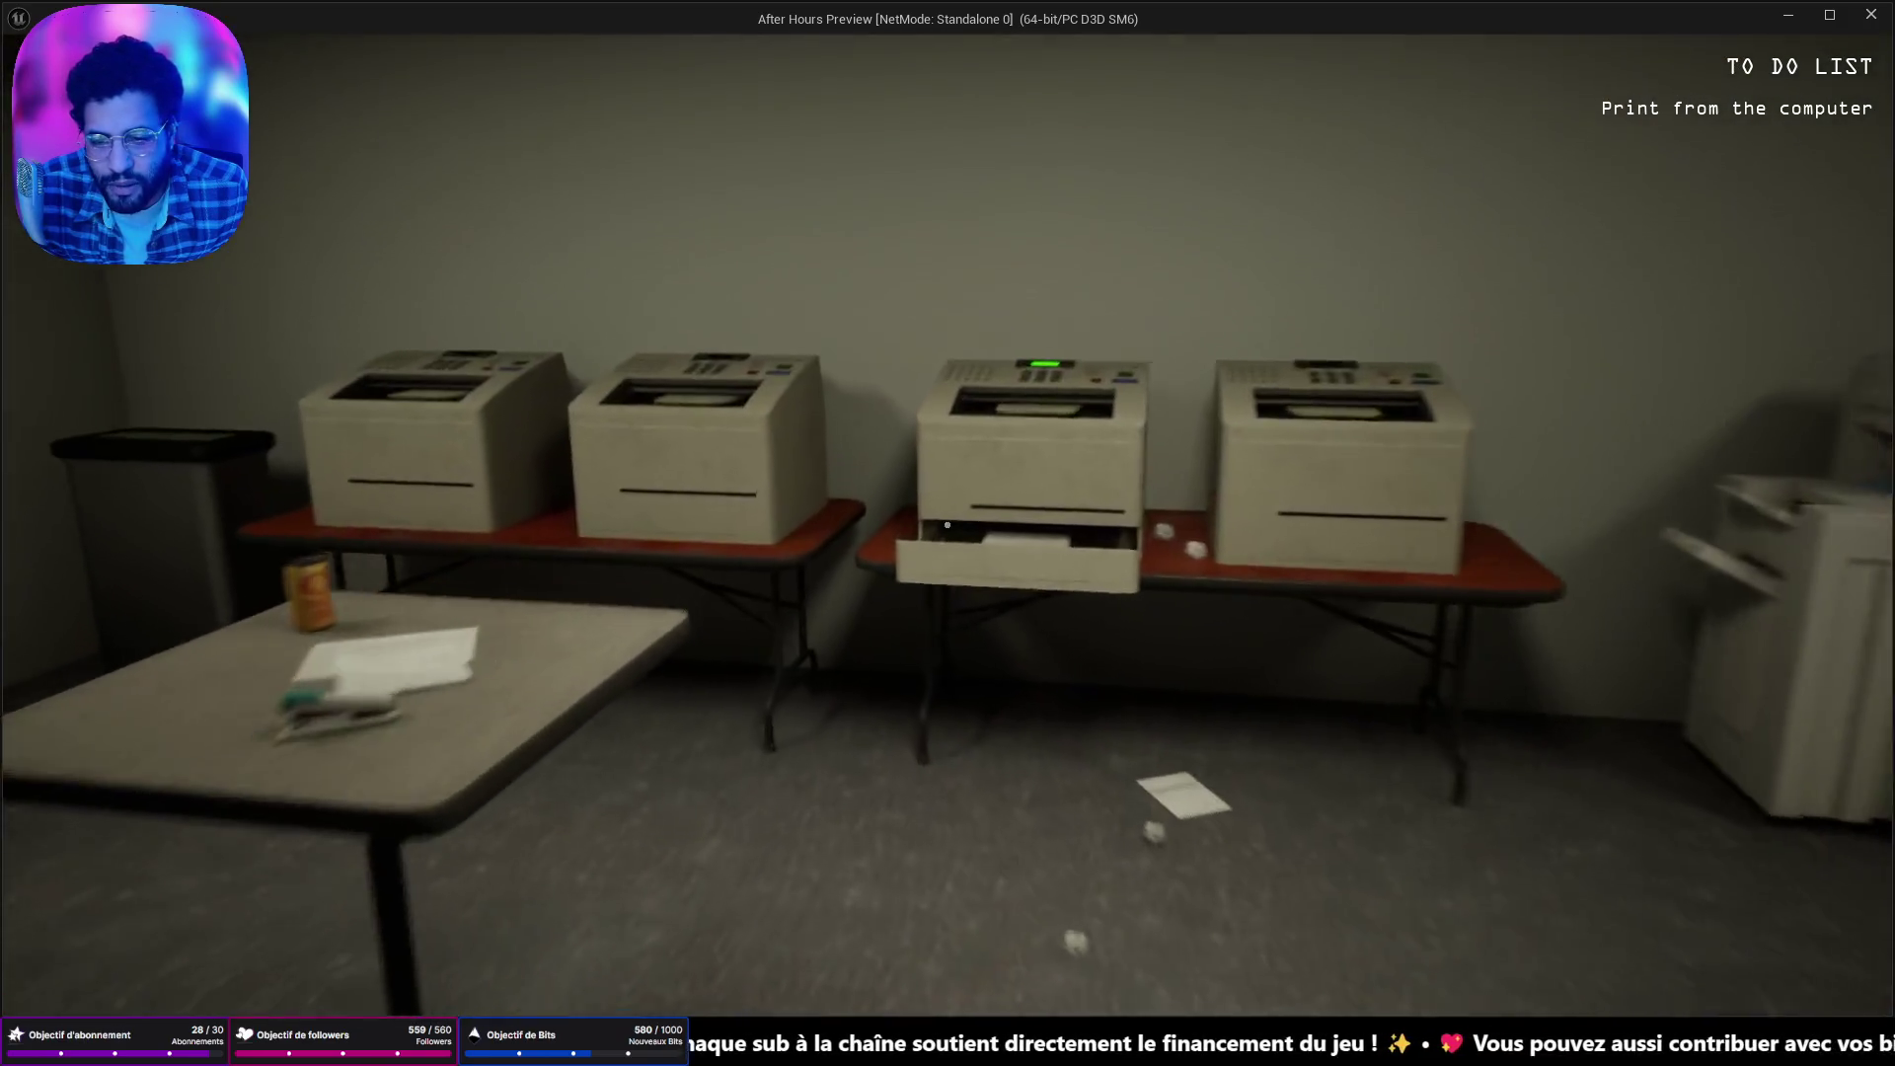
key("w")
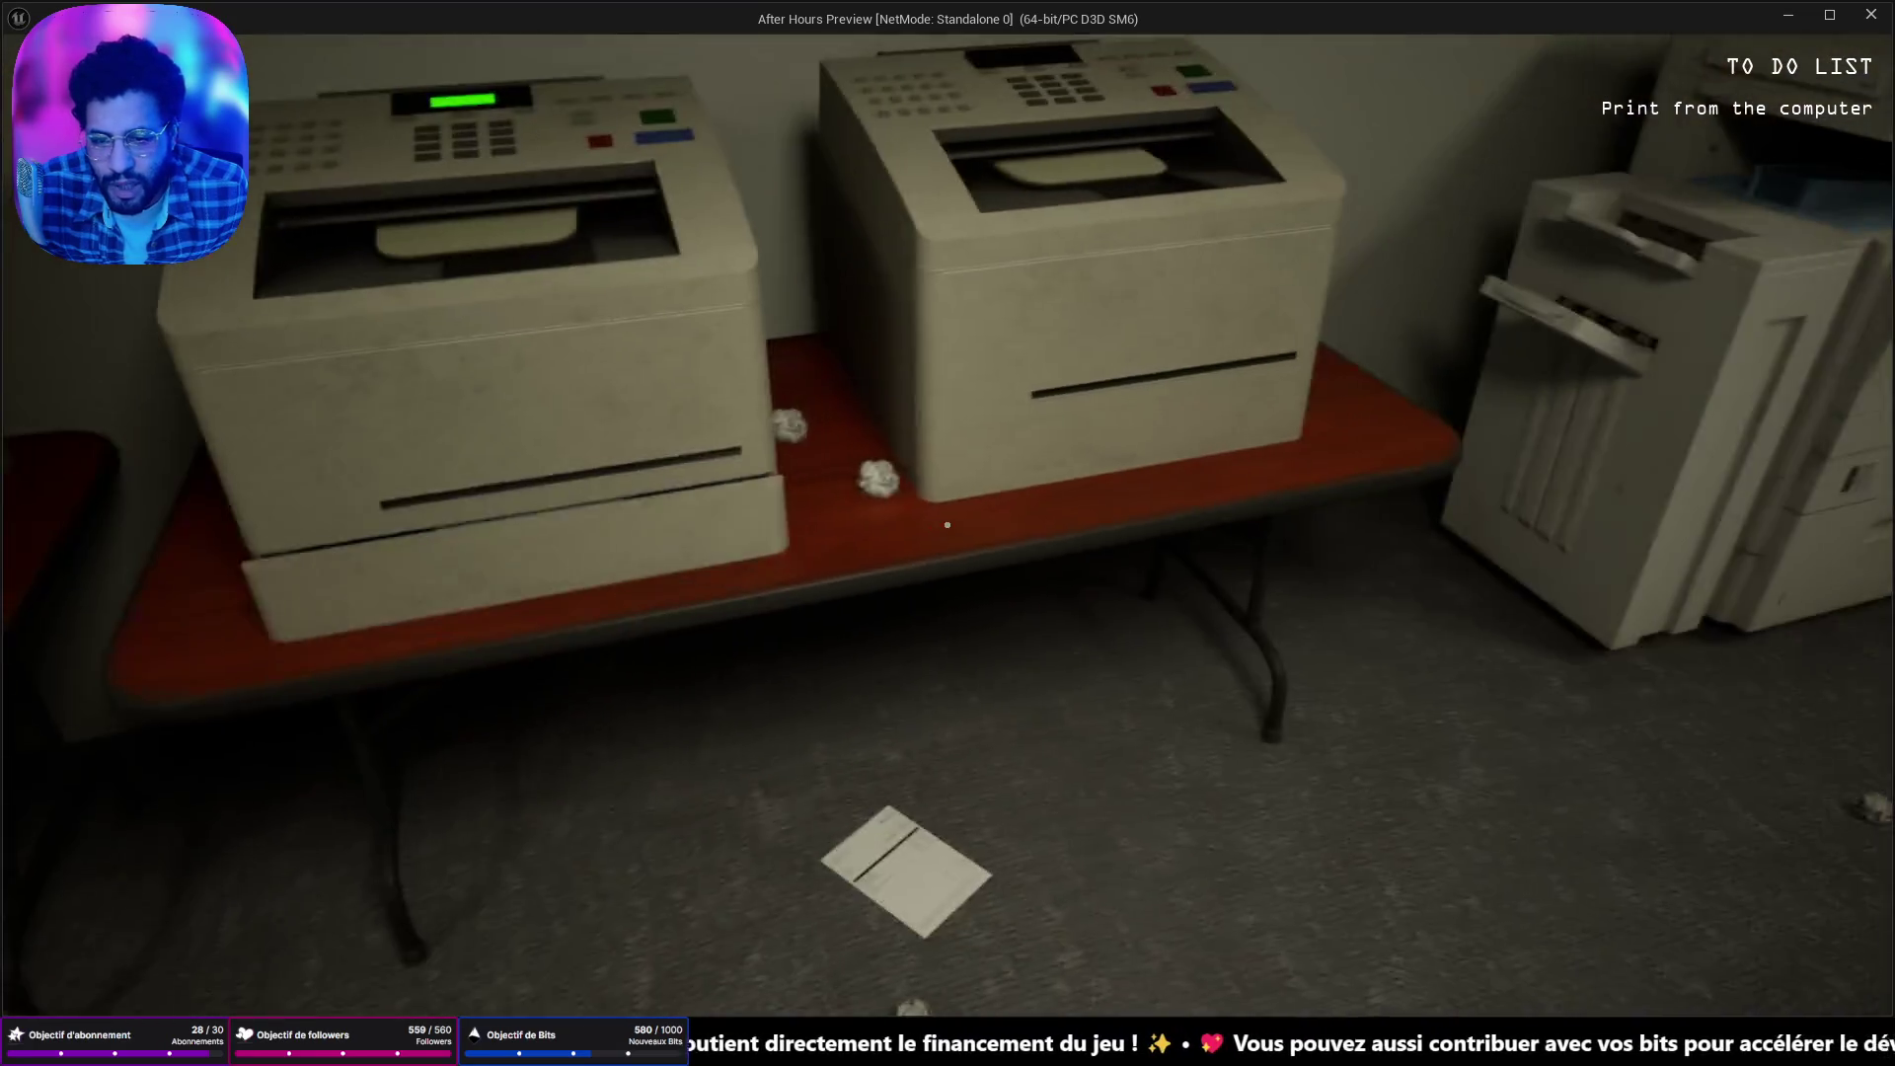
key("w")
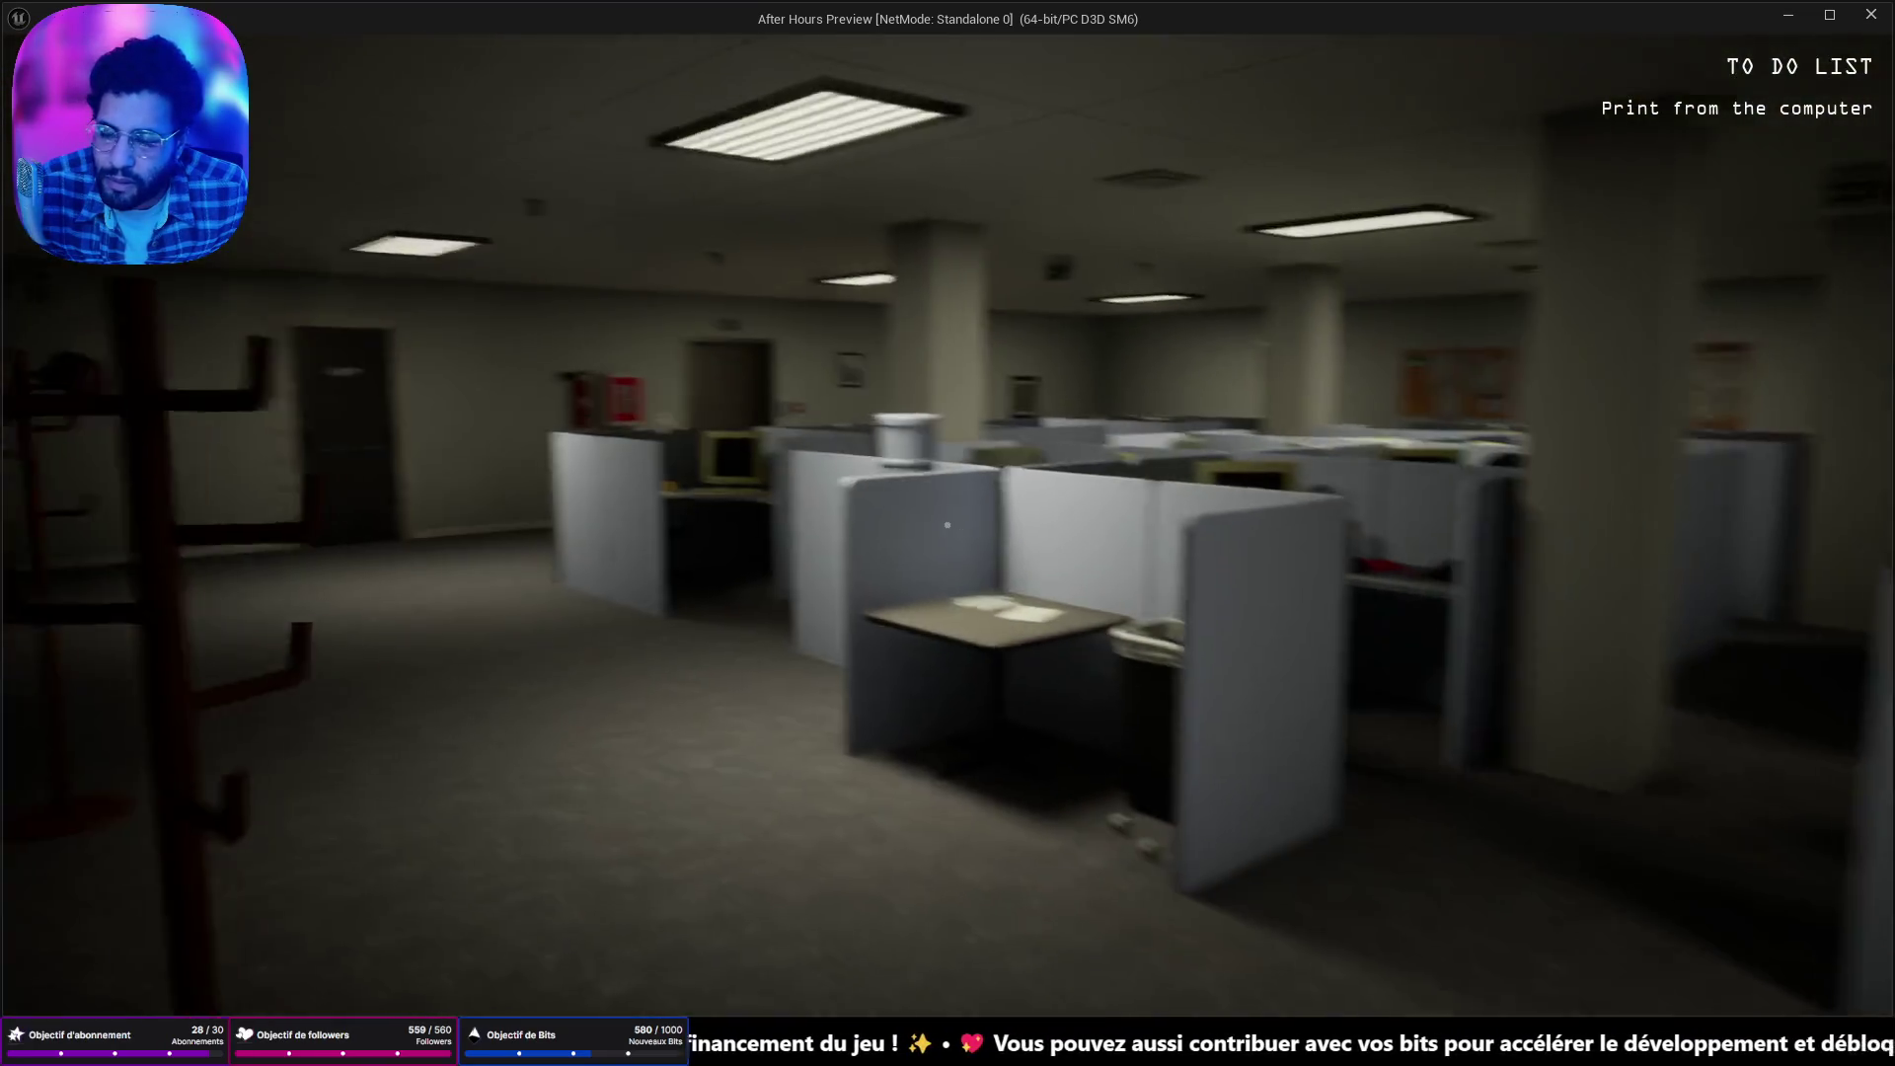
key("w")
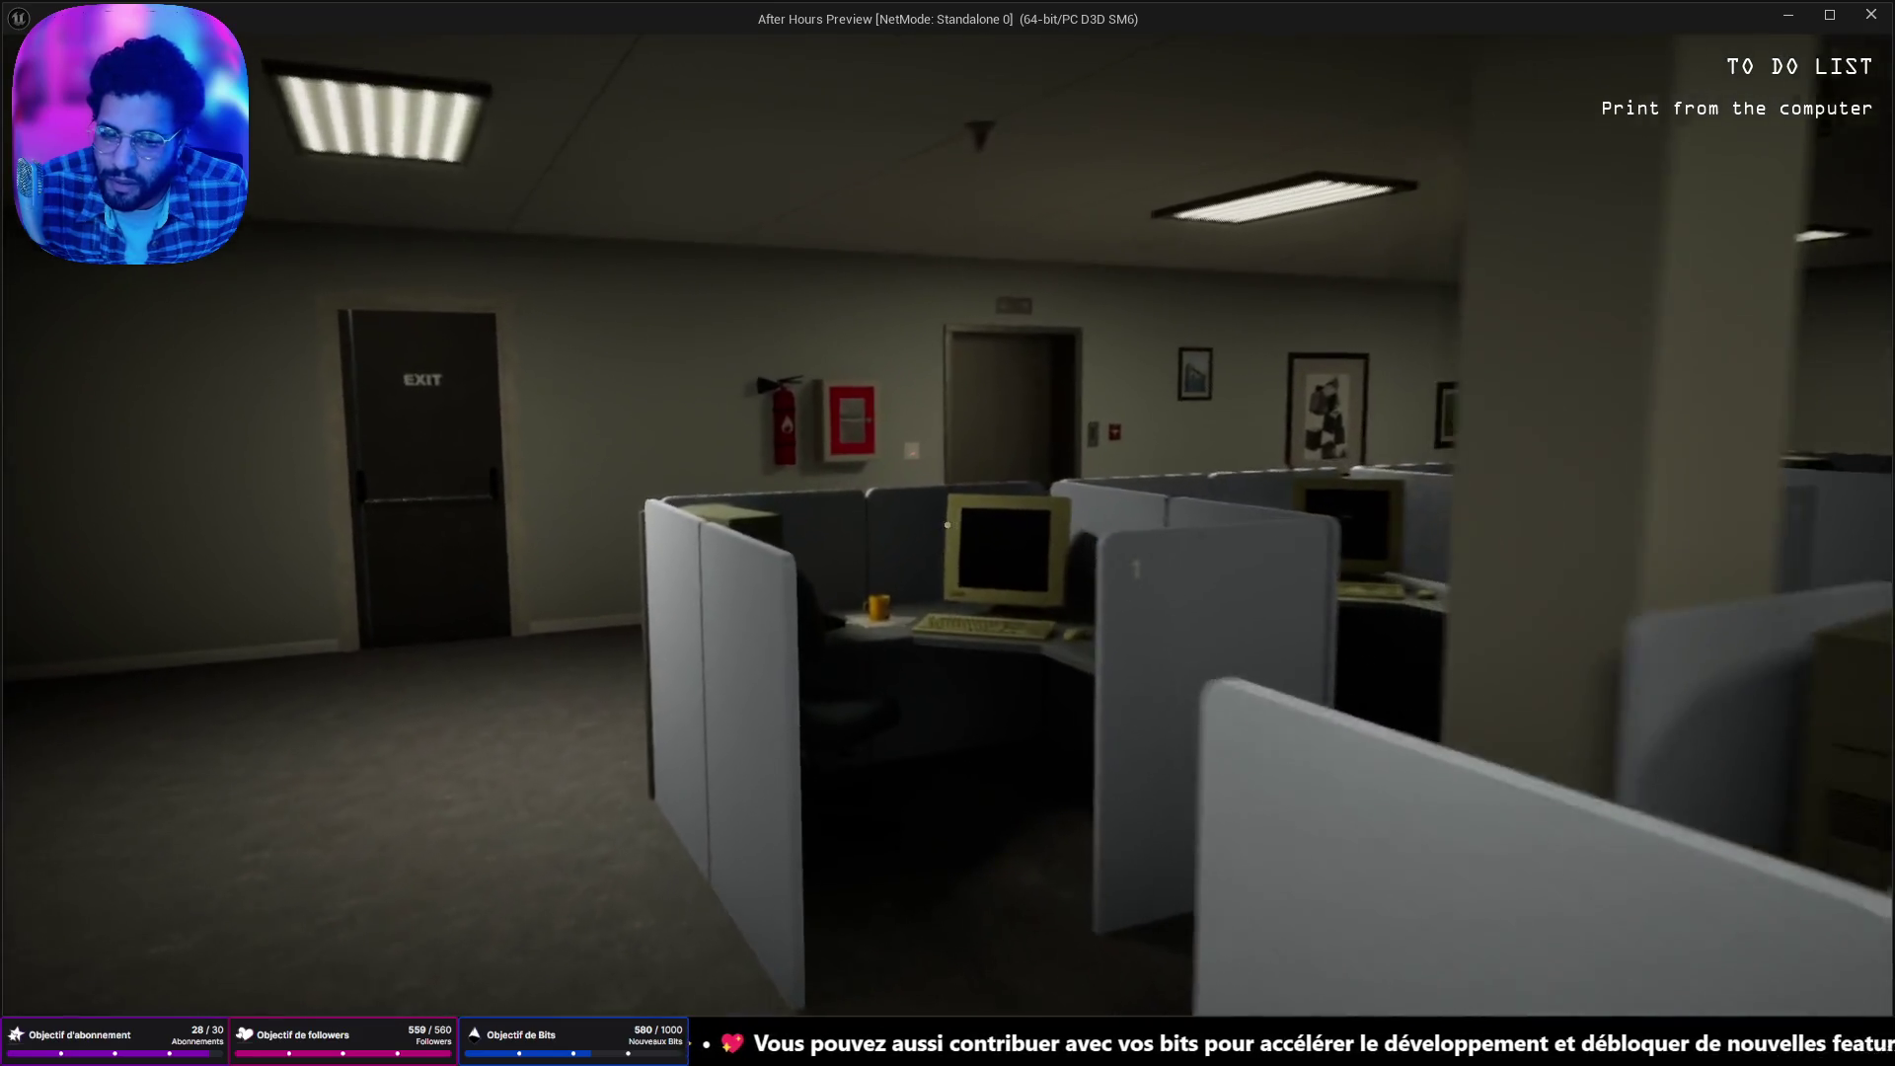
key("w")
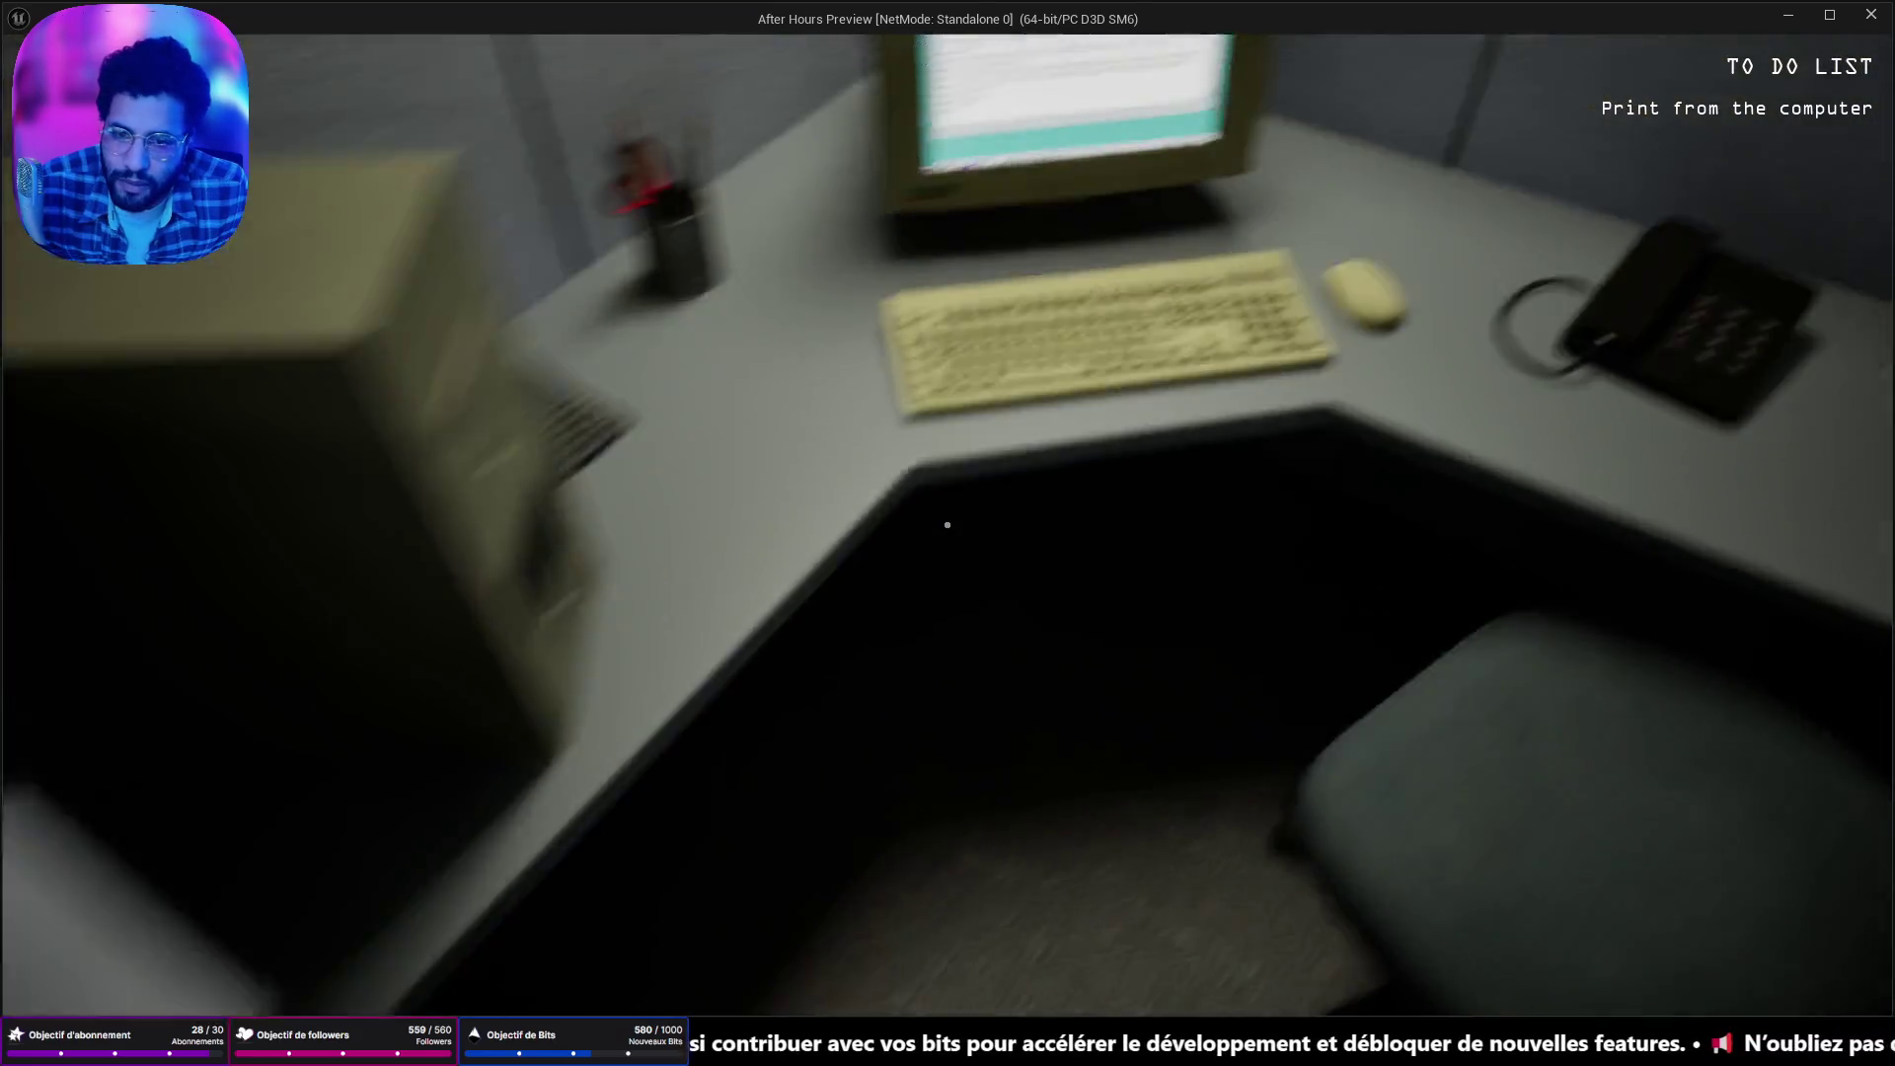
Print the email from the desk computer, leave its screen, and walk into the dark room.
key("e")
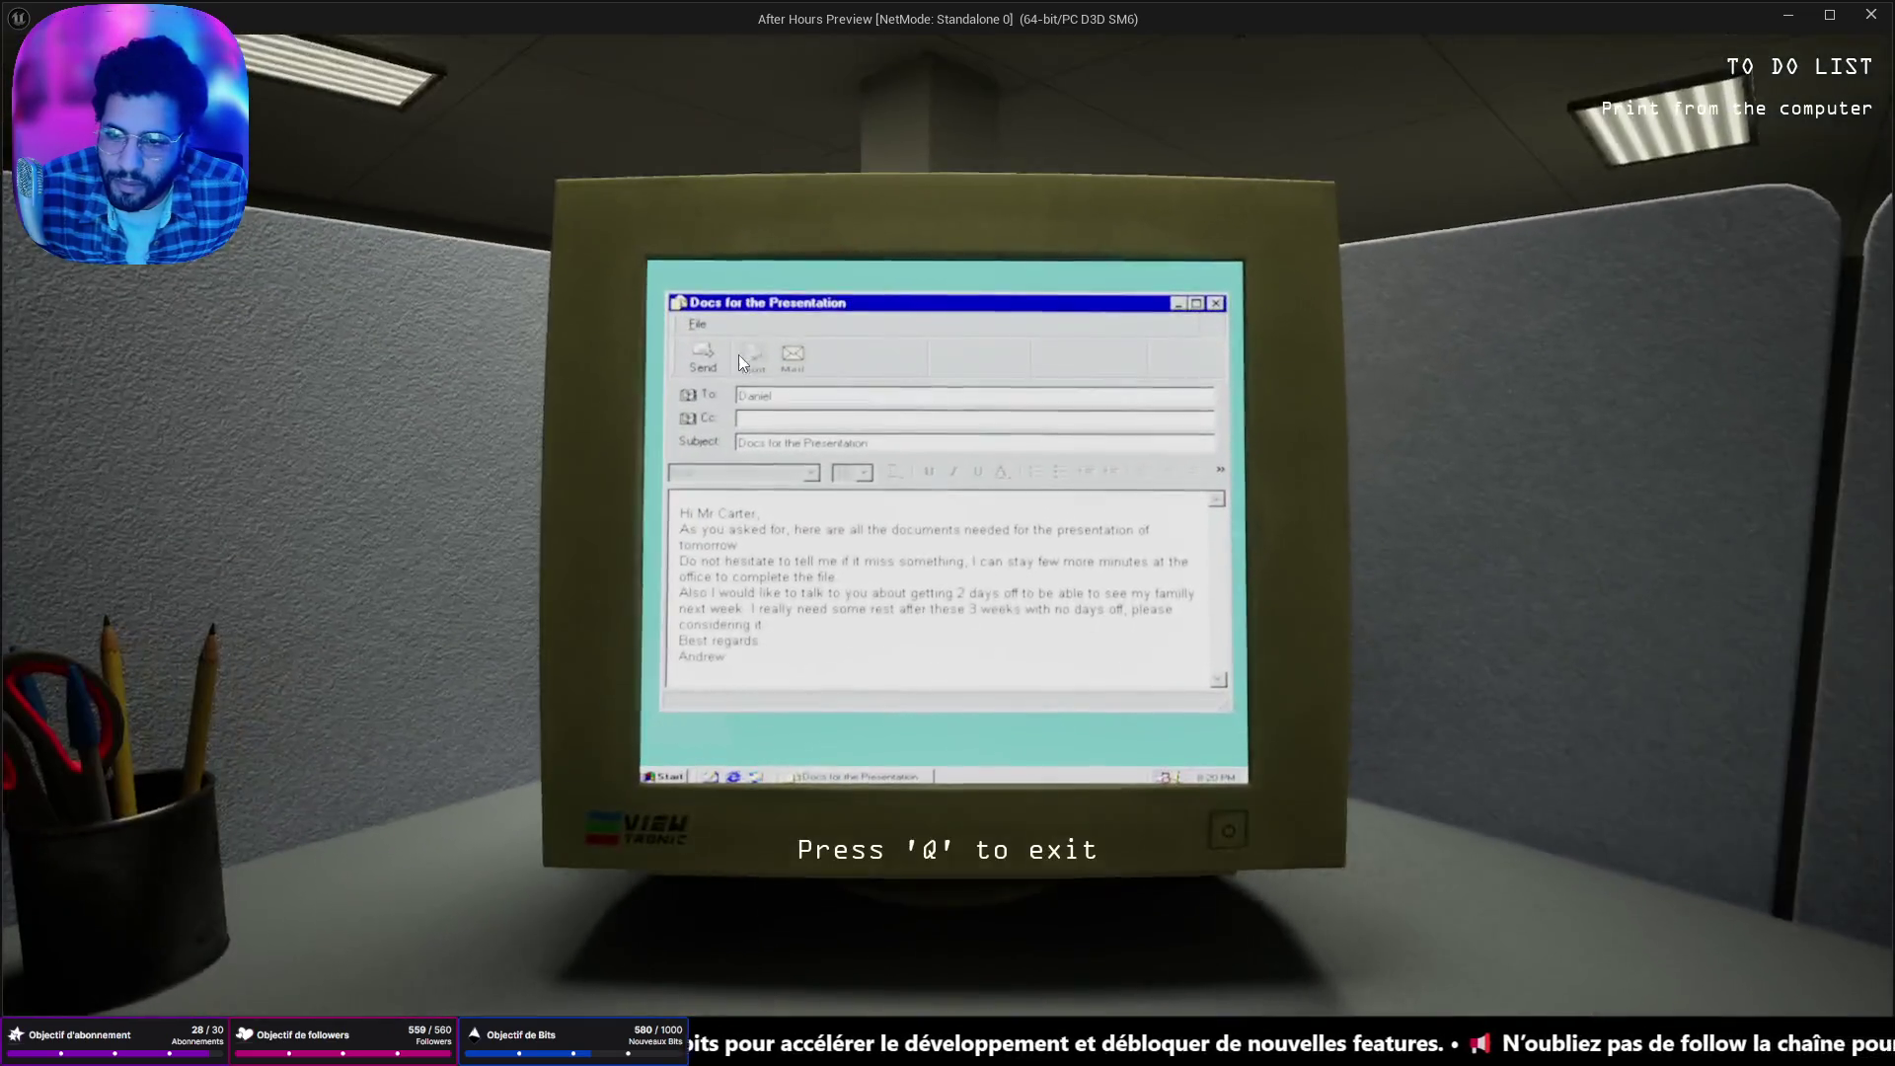
left_click(750, 358)
key("q")
key("s")
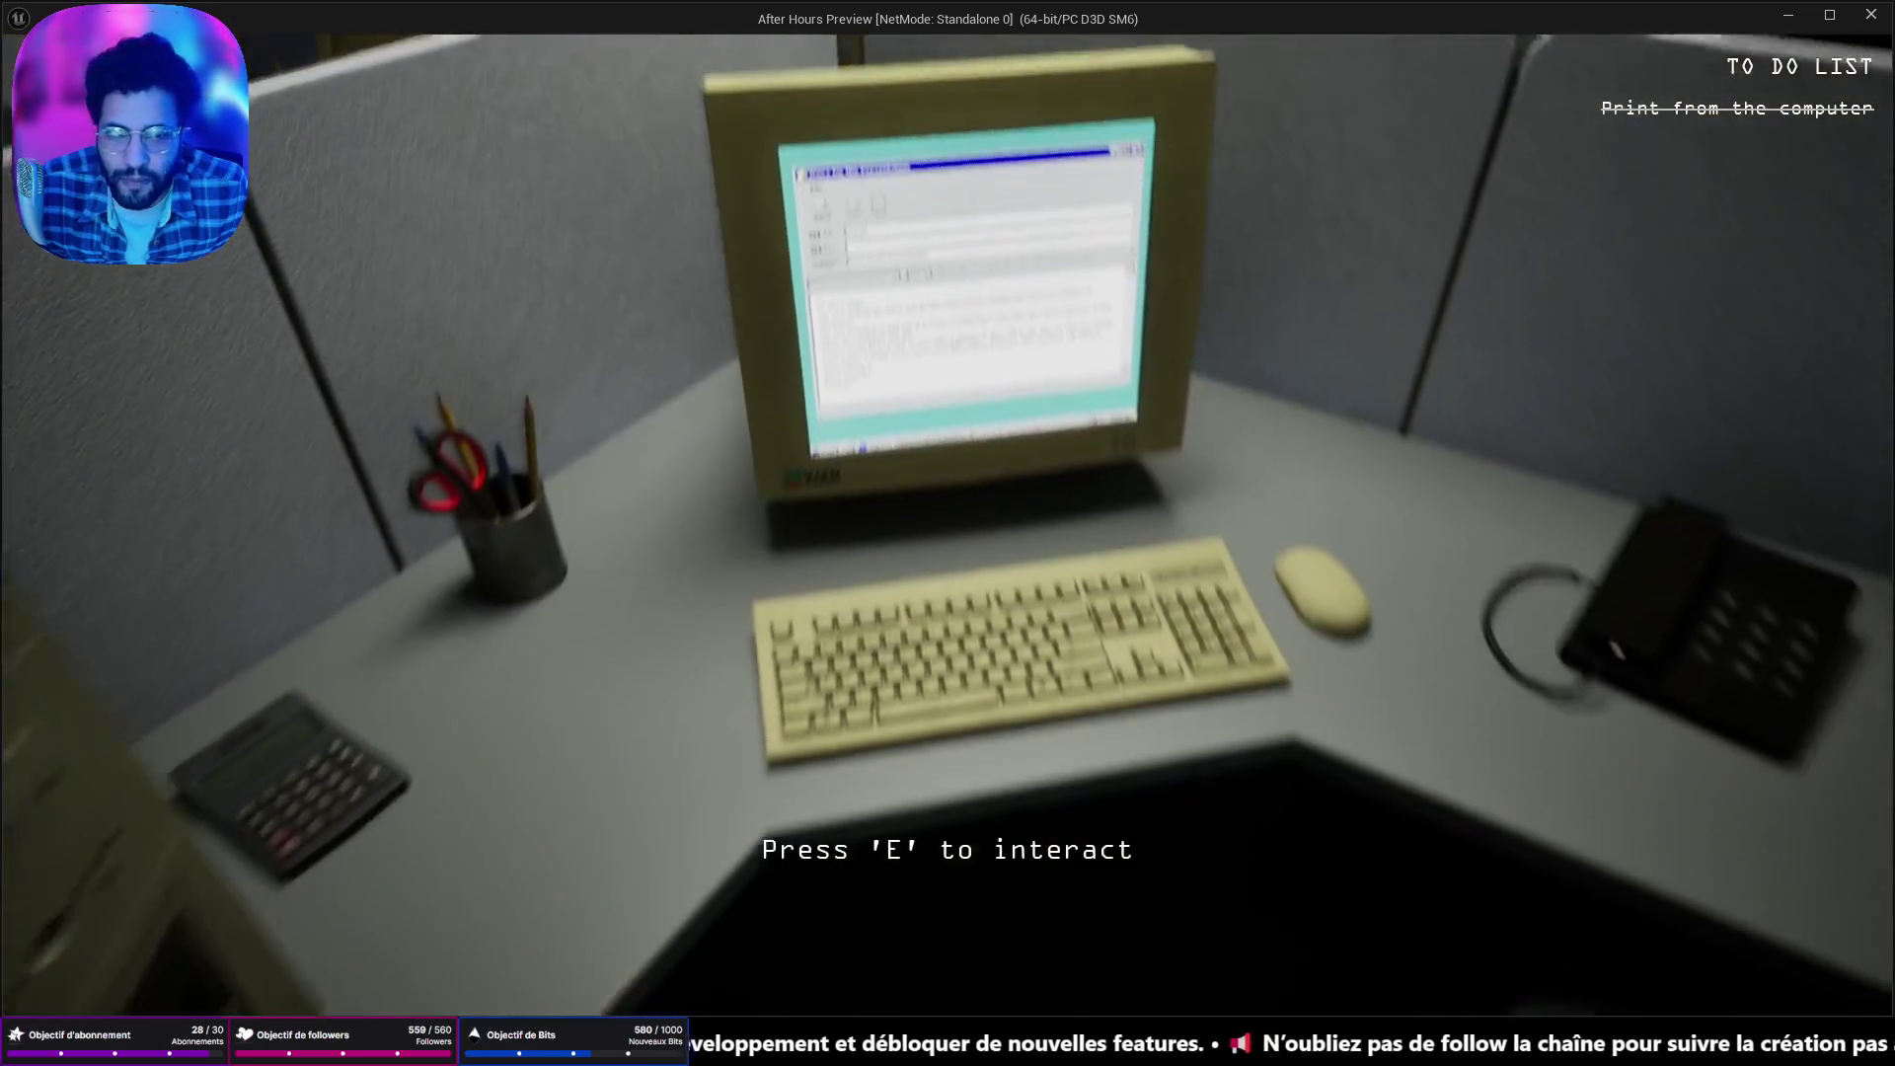
key("w")
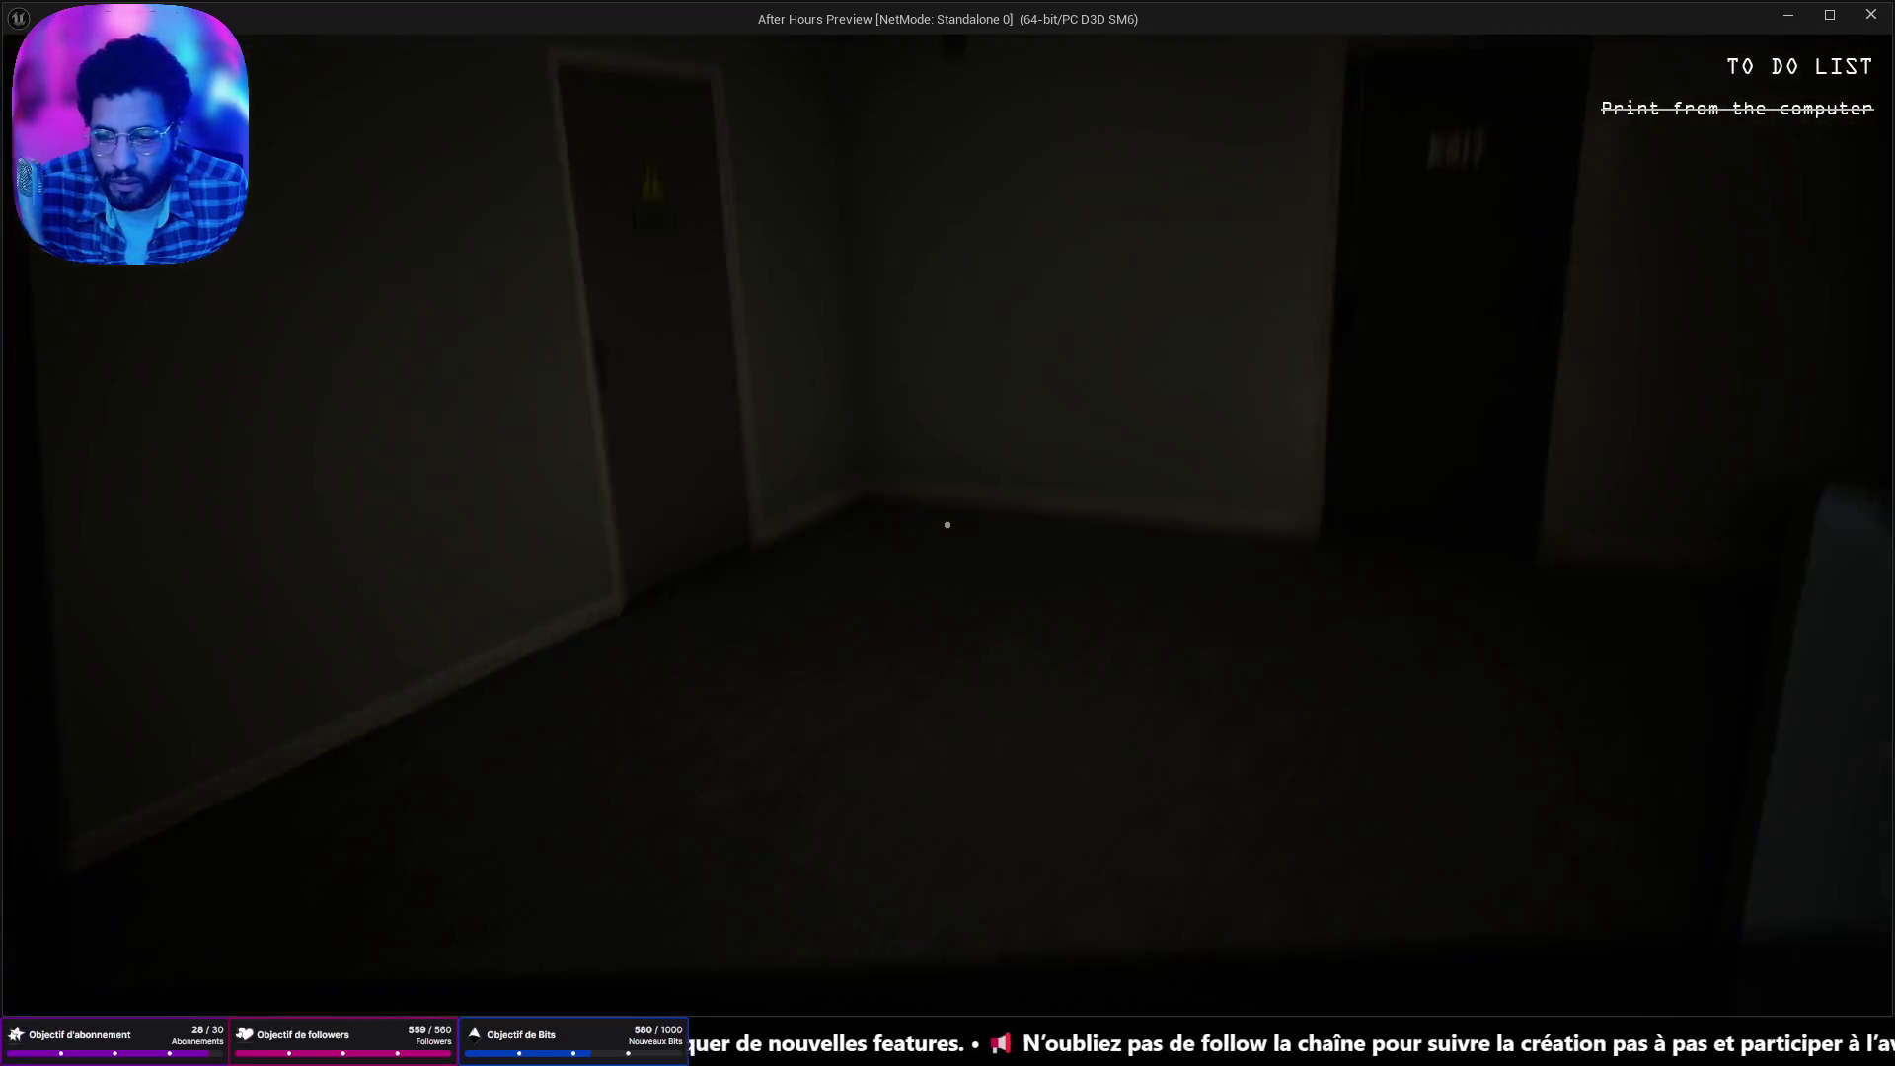
key("w")
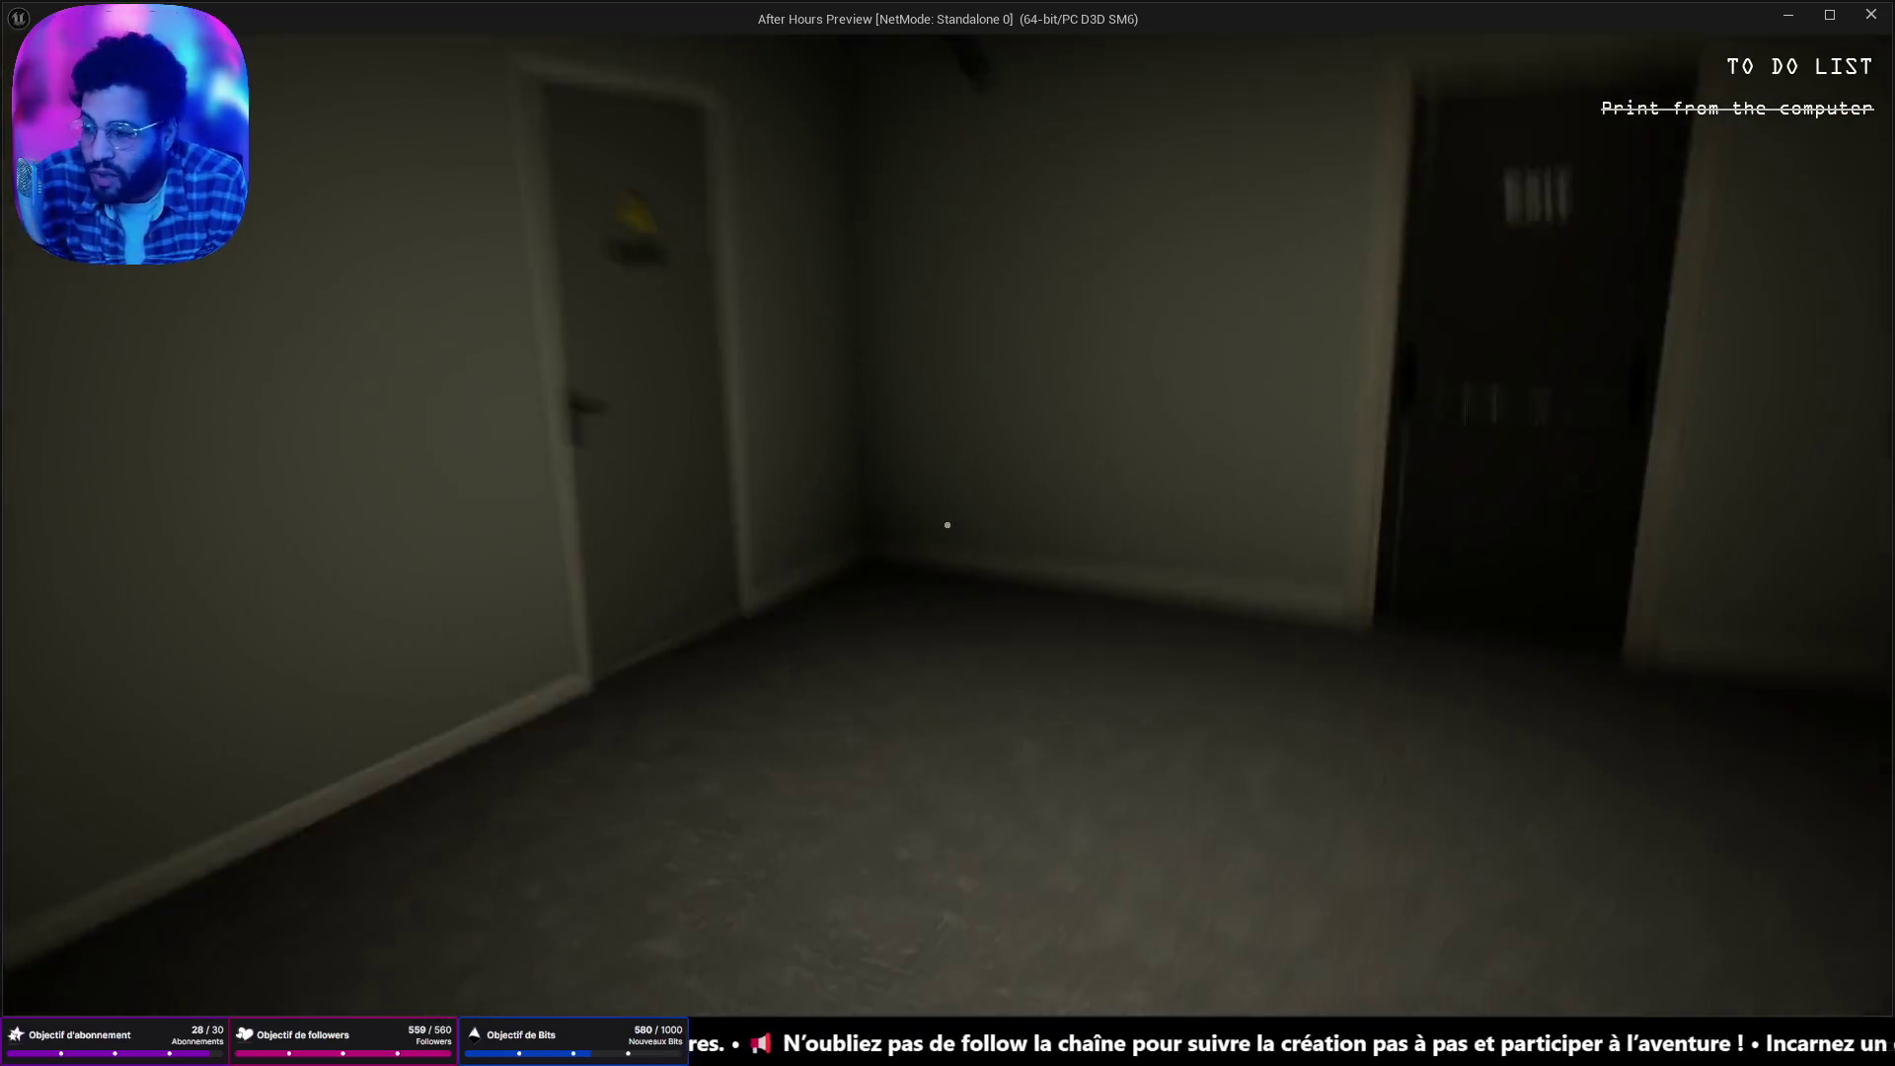
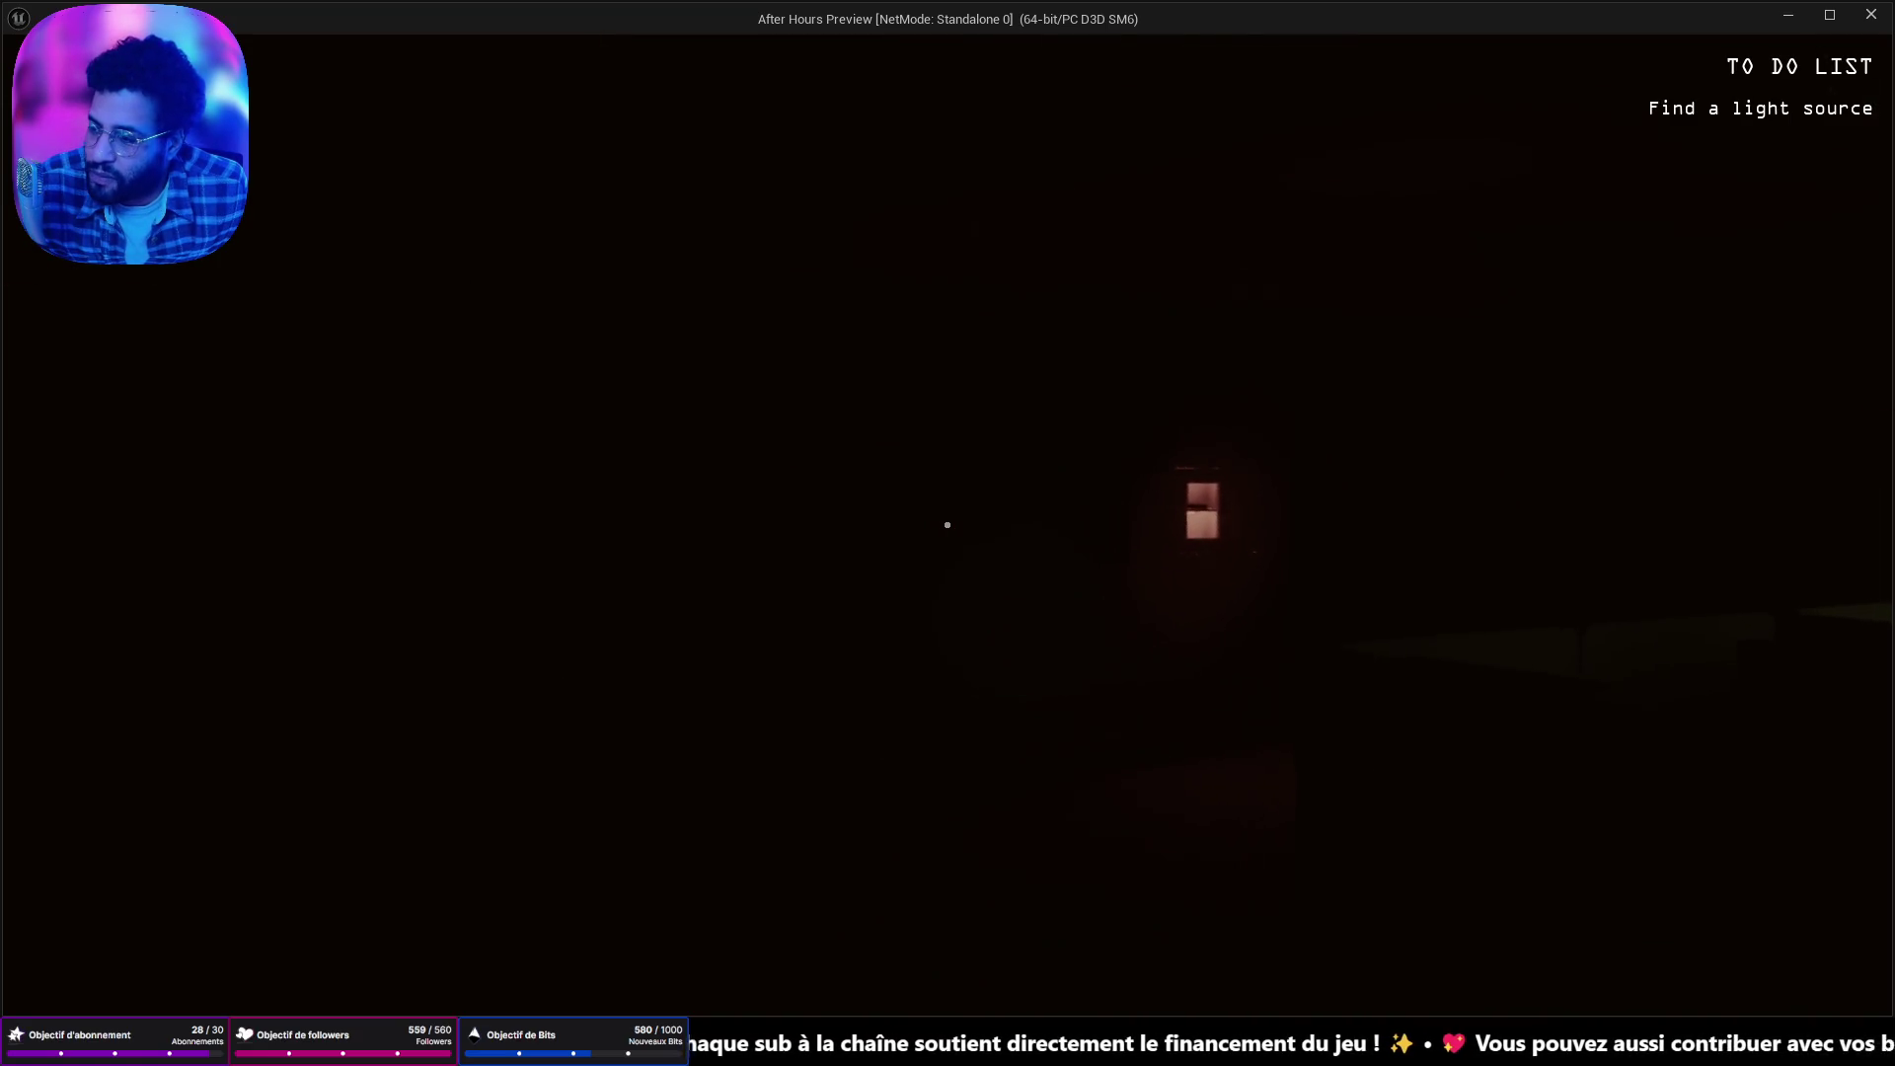
Stop the game preview, frame the emergency box, and bring up the Content Drawer.
key("Escape")
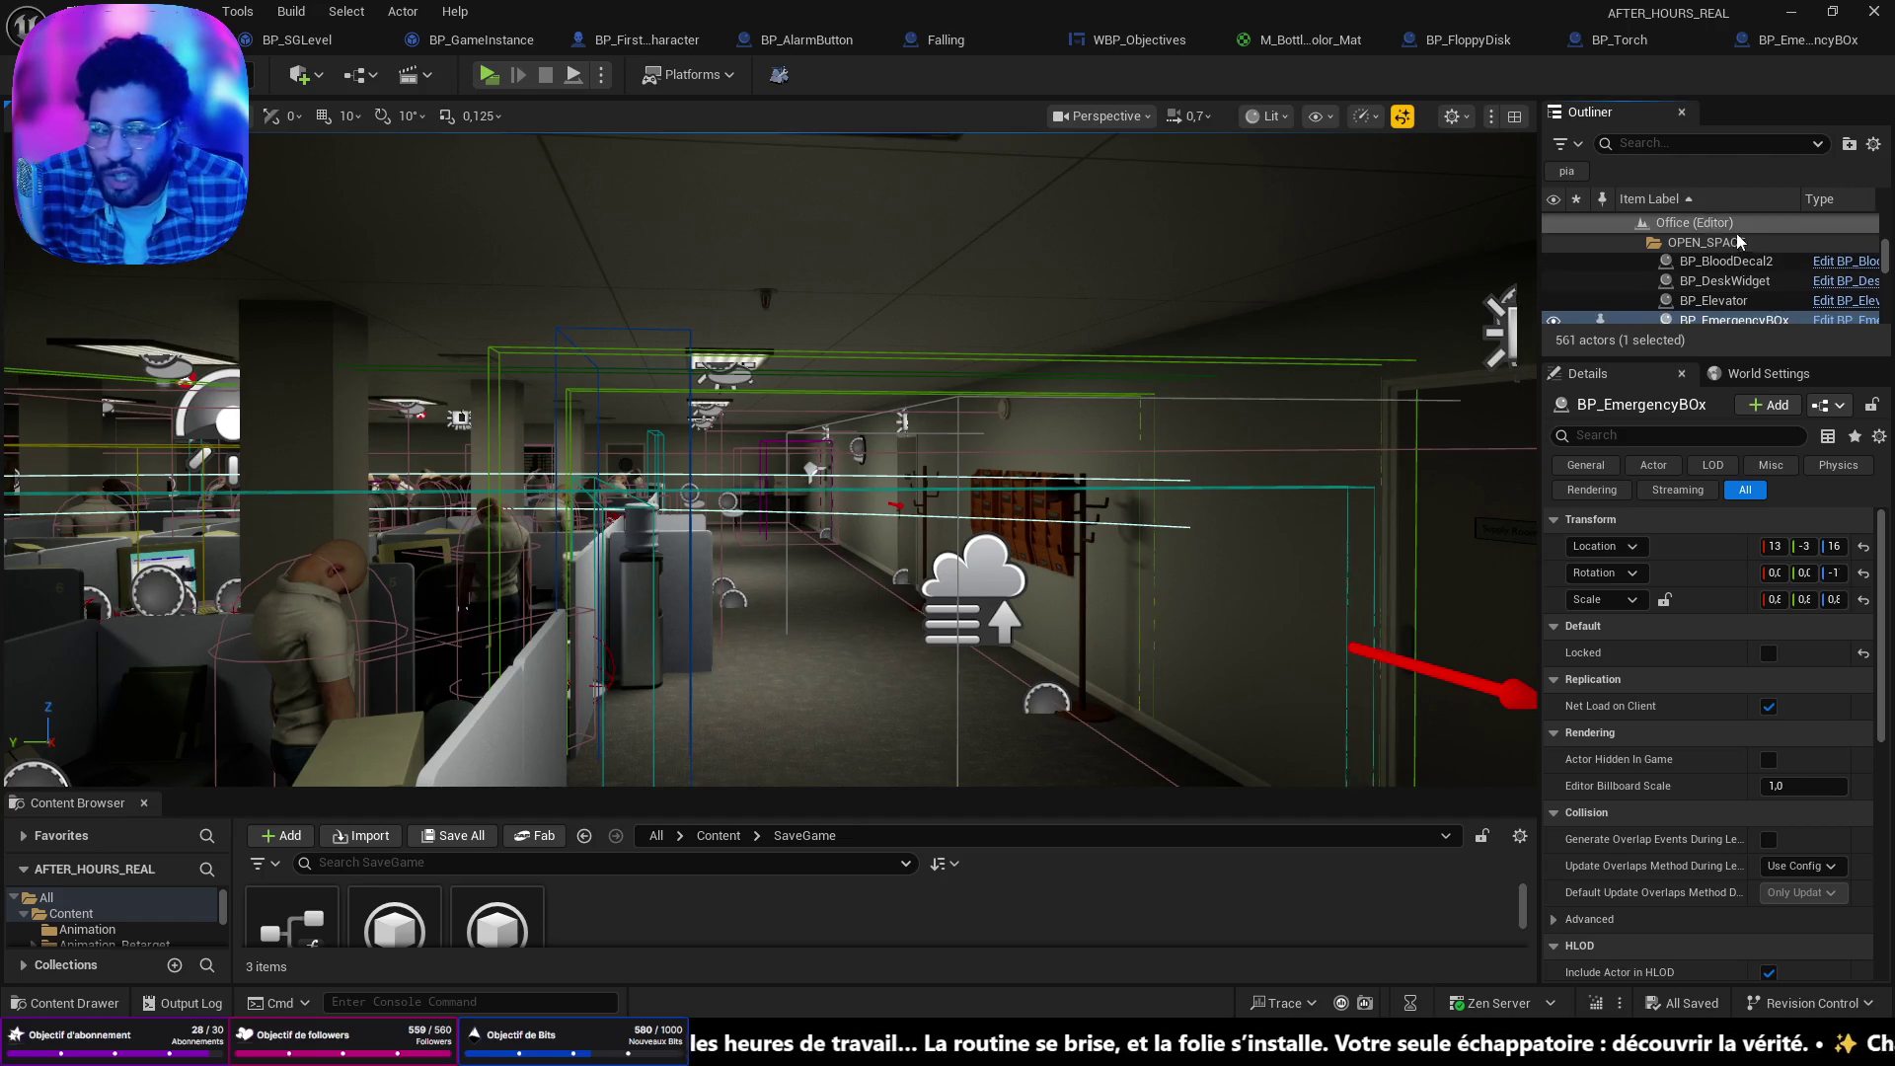
key("f")
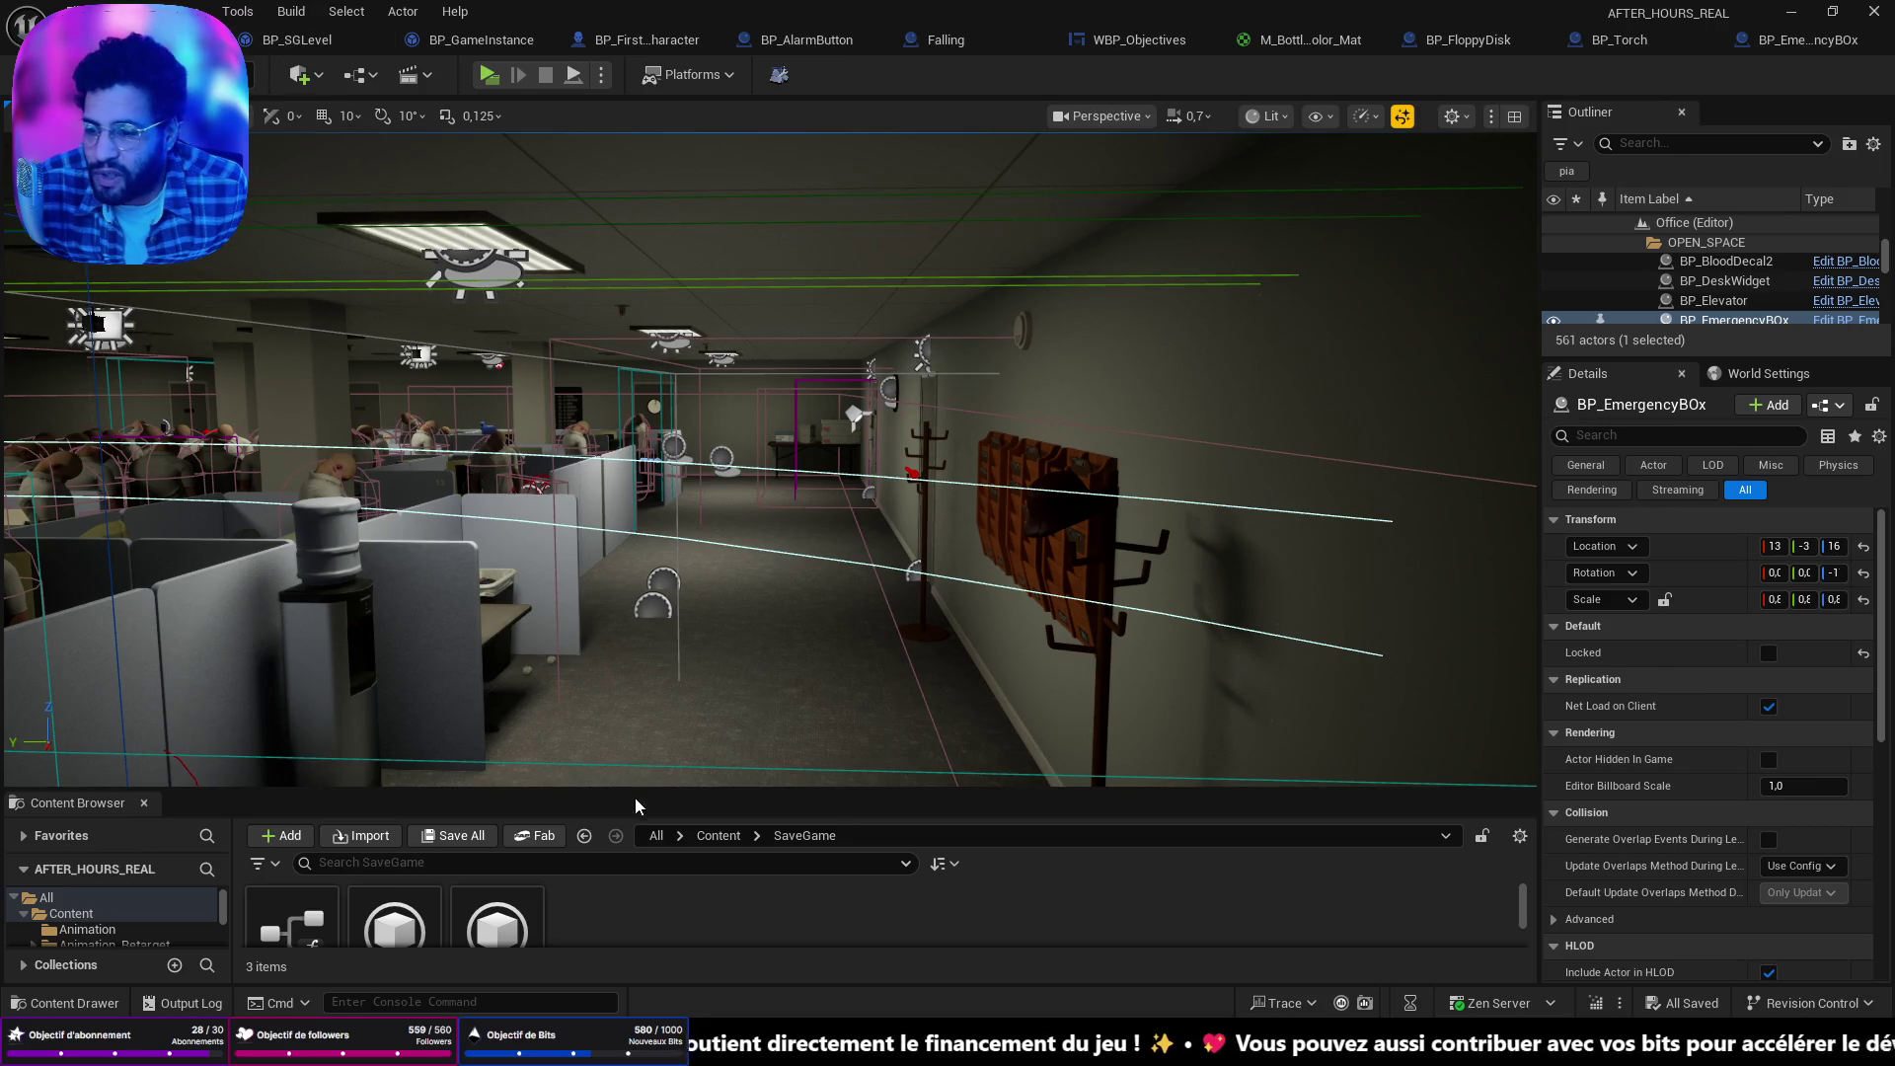
key("ctrl+space")
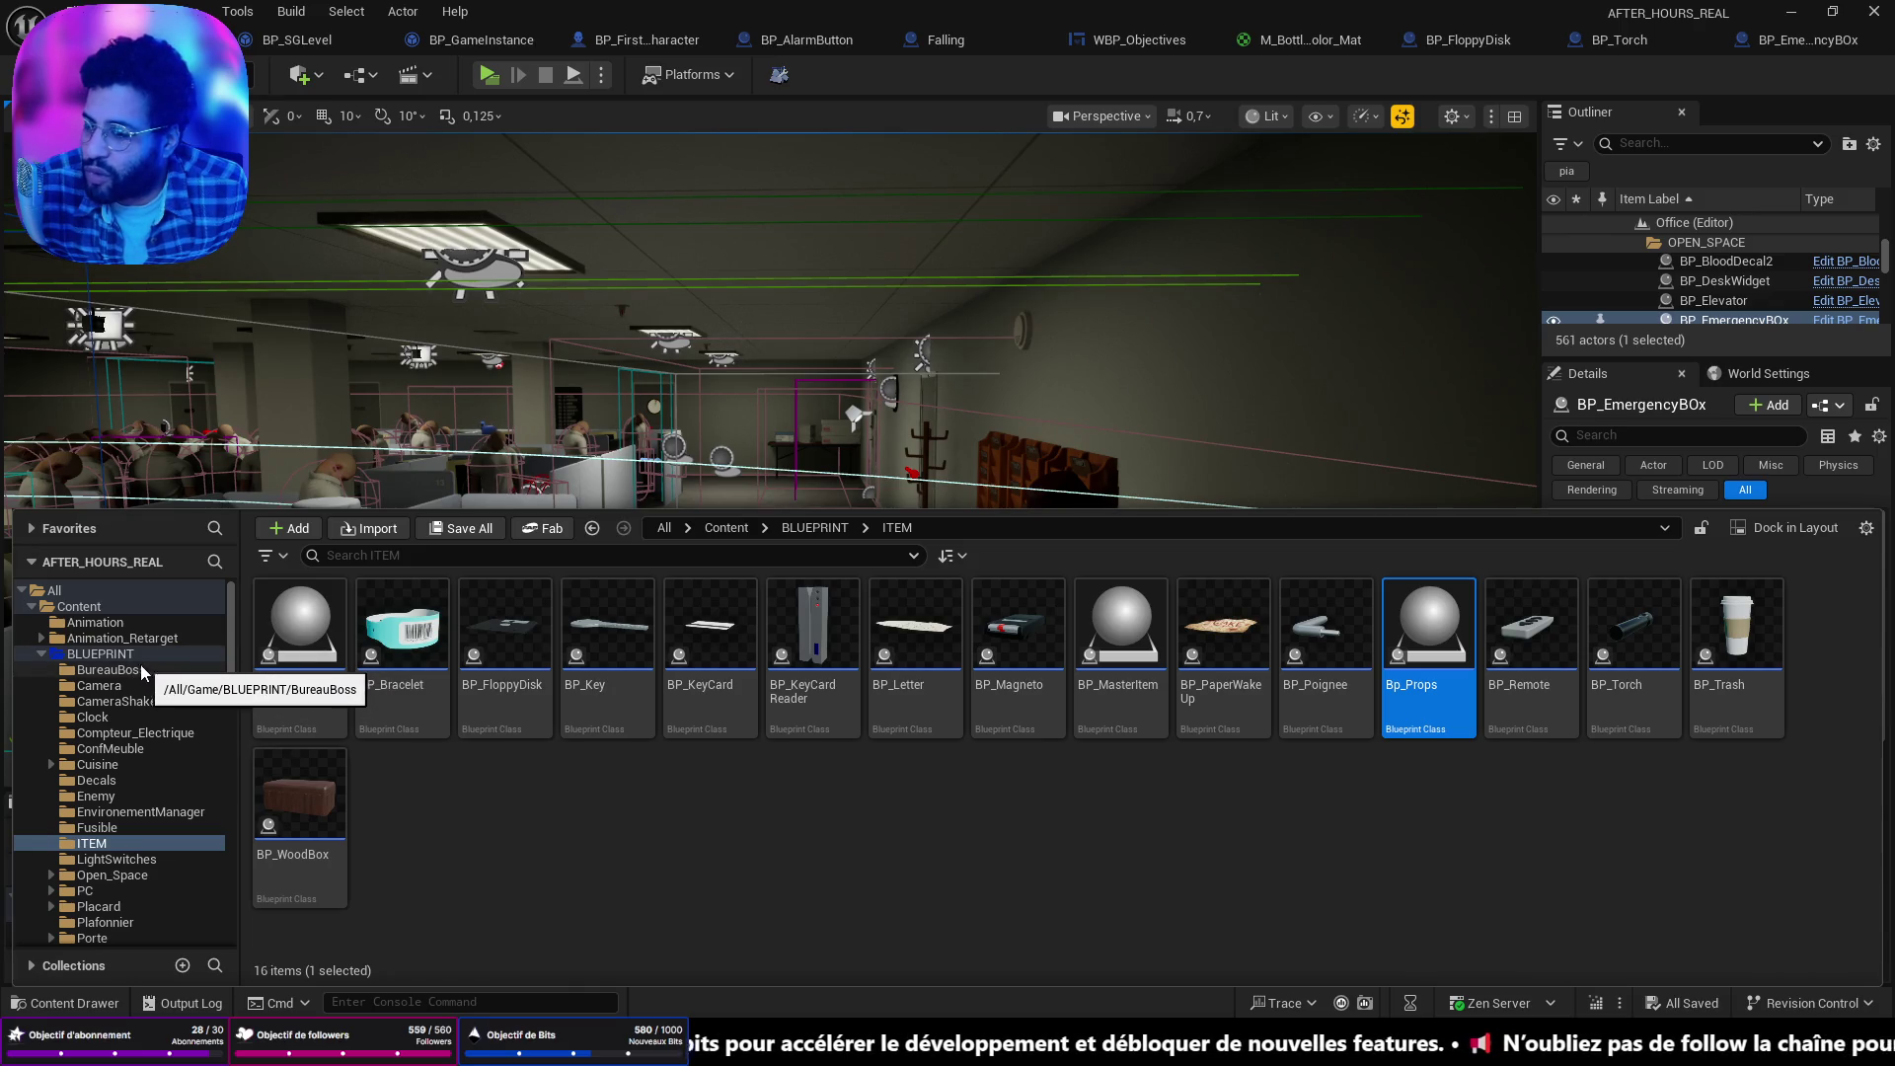
Browse Content > FirstPerson > Menu and open the WBP_MenuAndSettings widget blueprint.
left_click(79, 606)
scroll(876, 802, "down", 2)
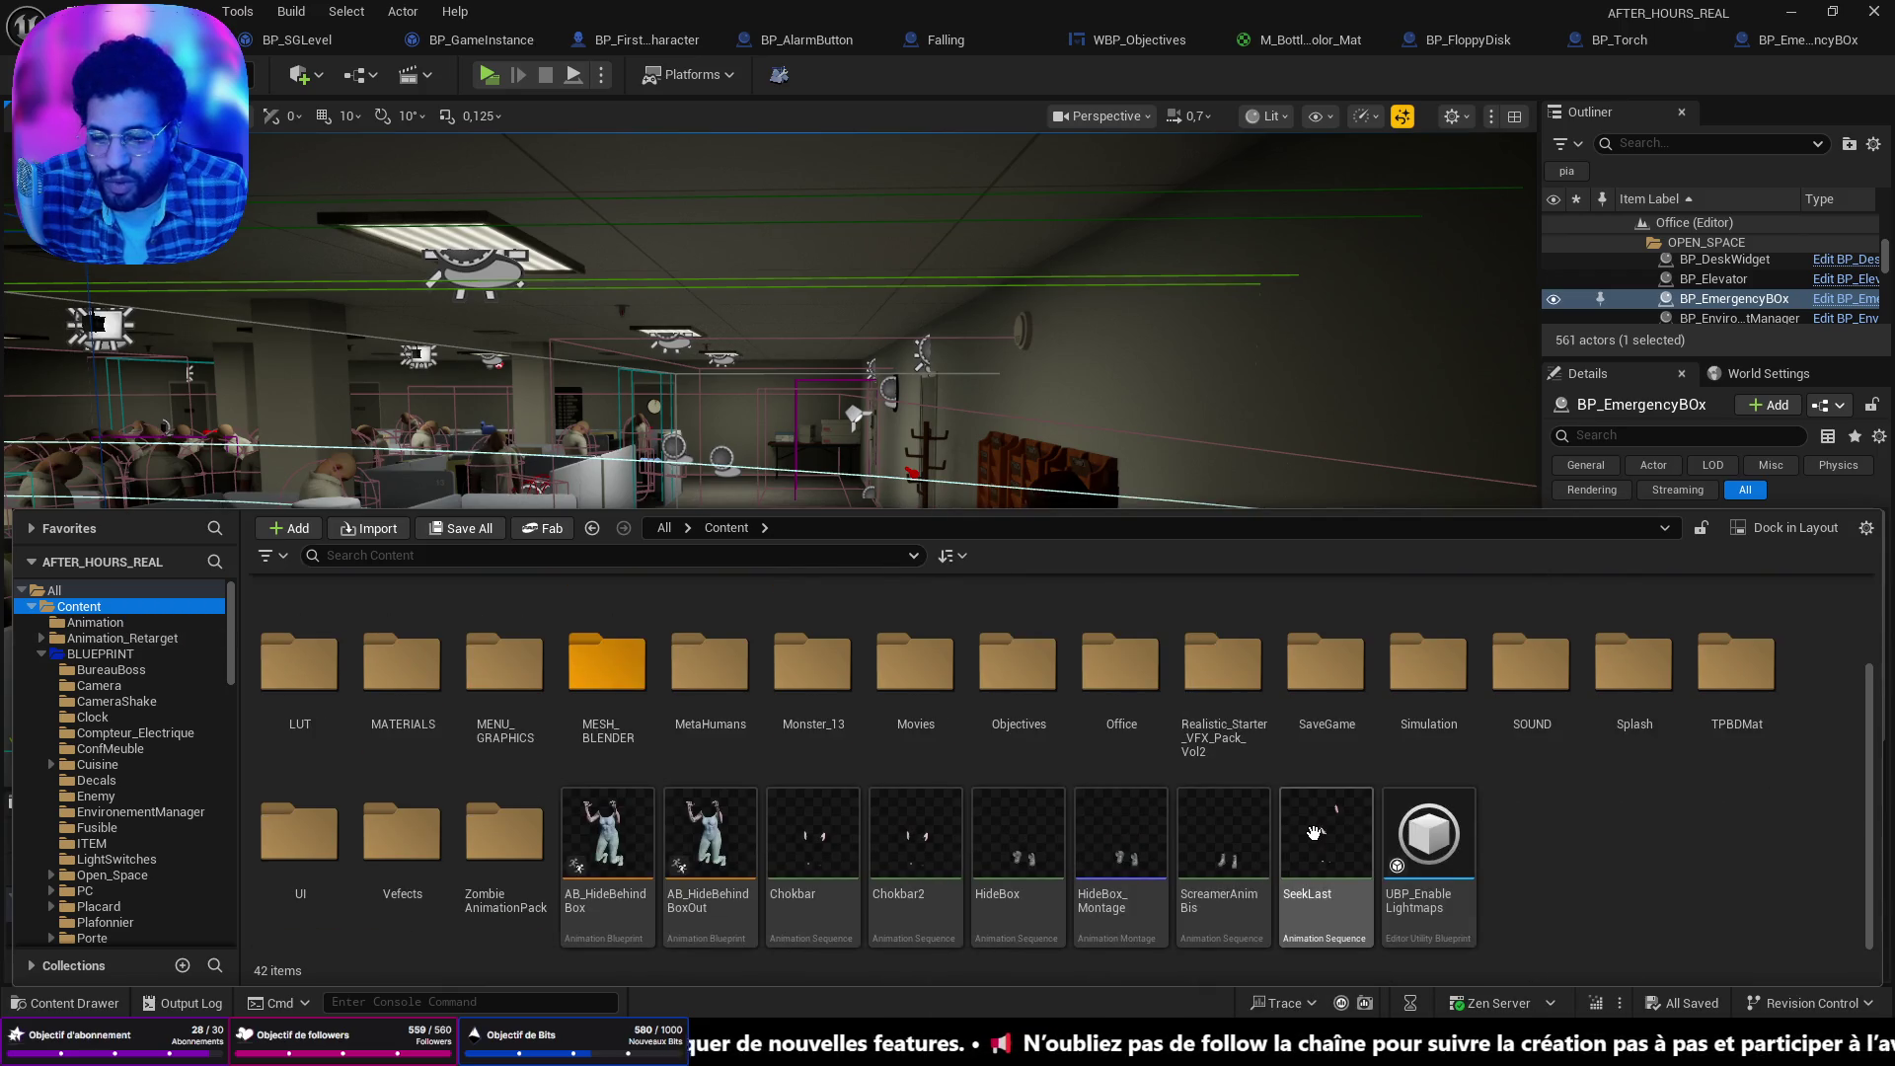
scroll(1313, 835, "up", 1)
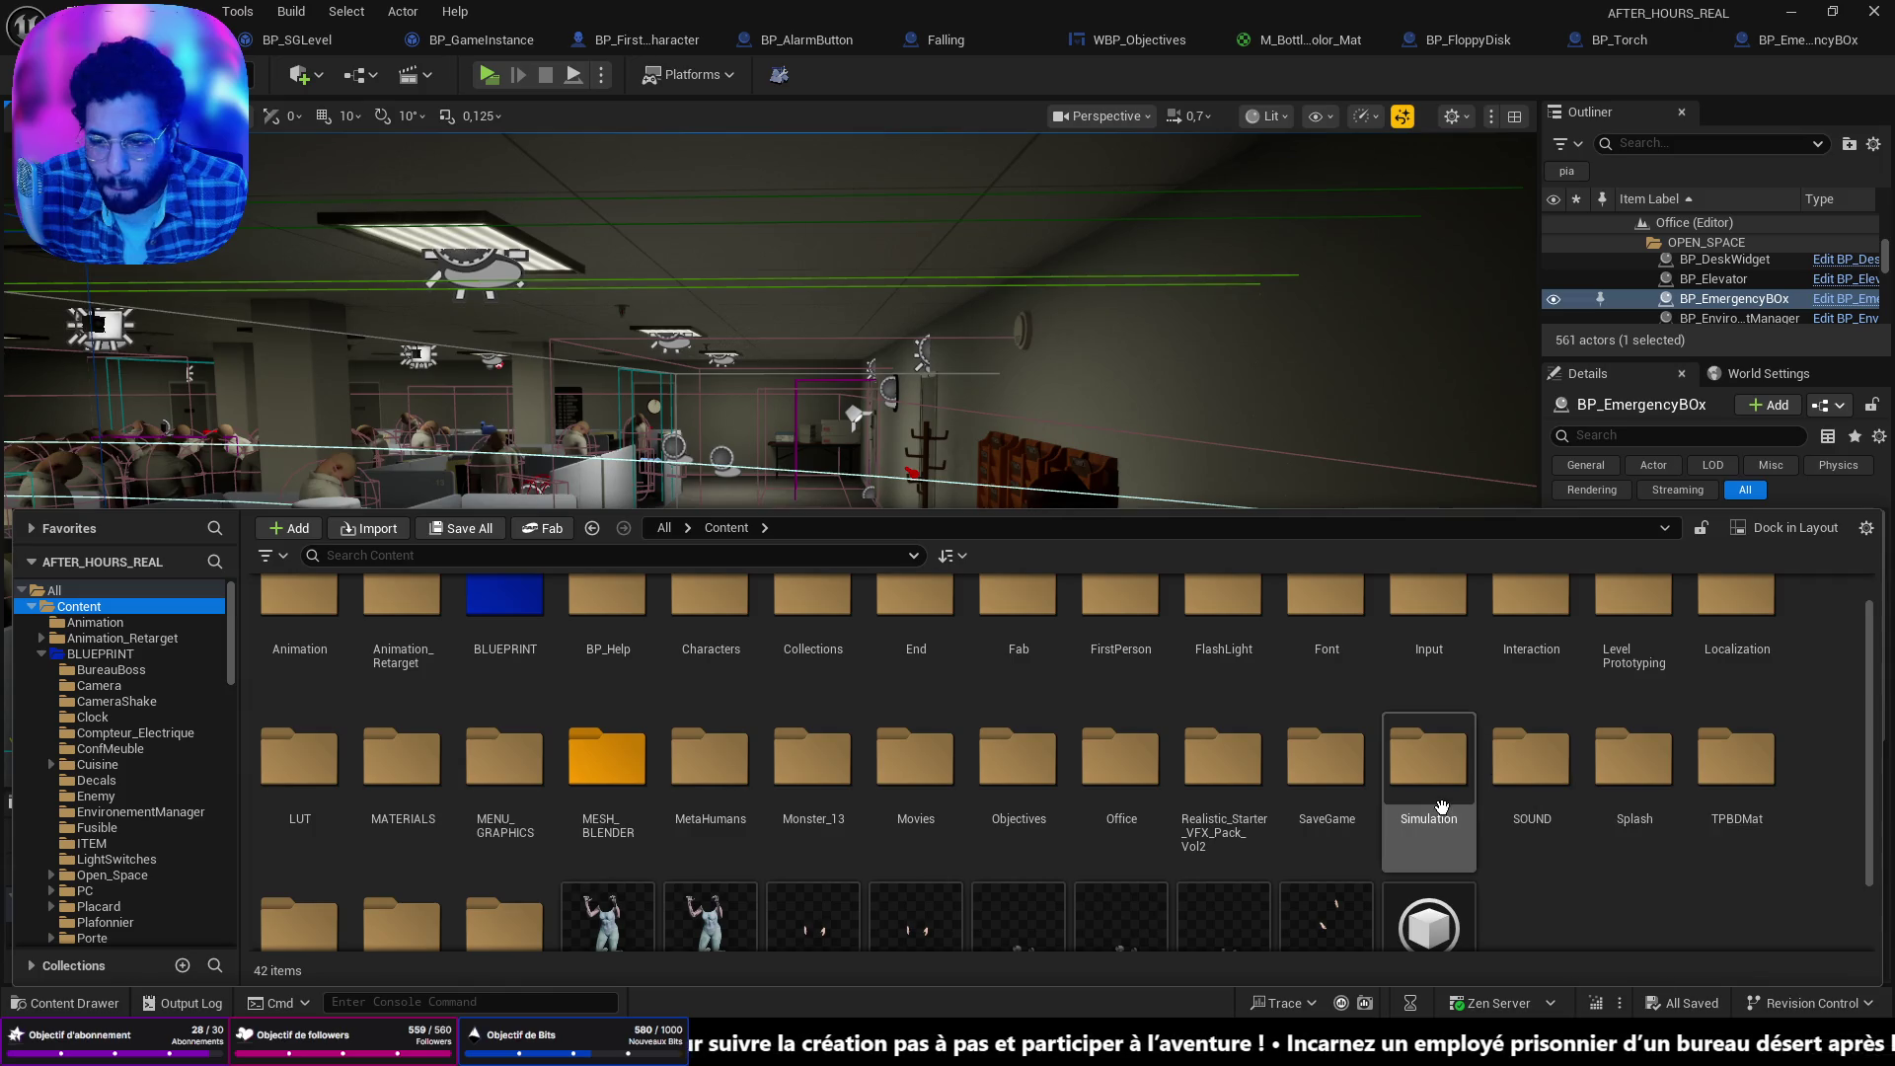
scroll(648, 765, "up", 1)
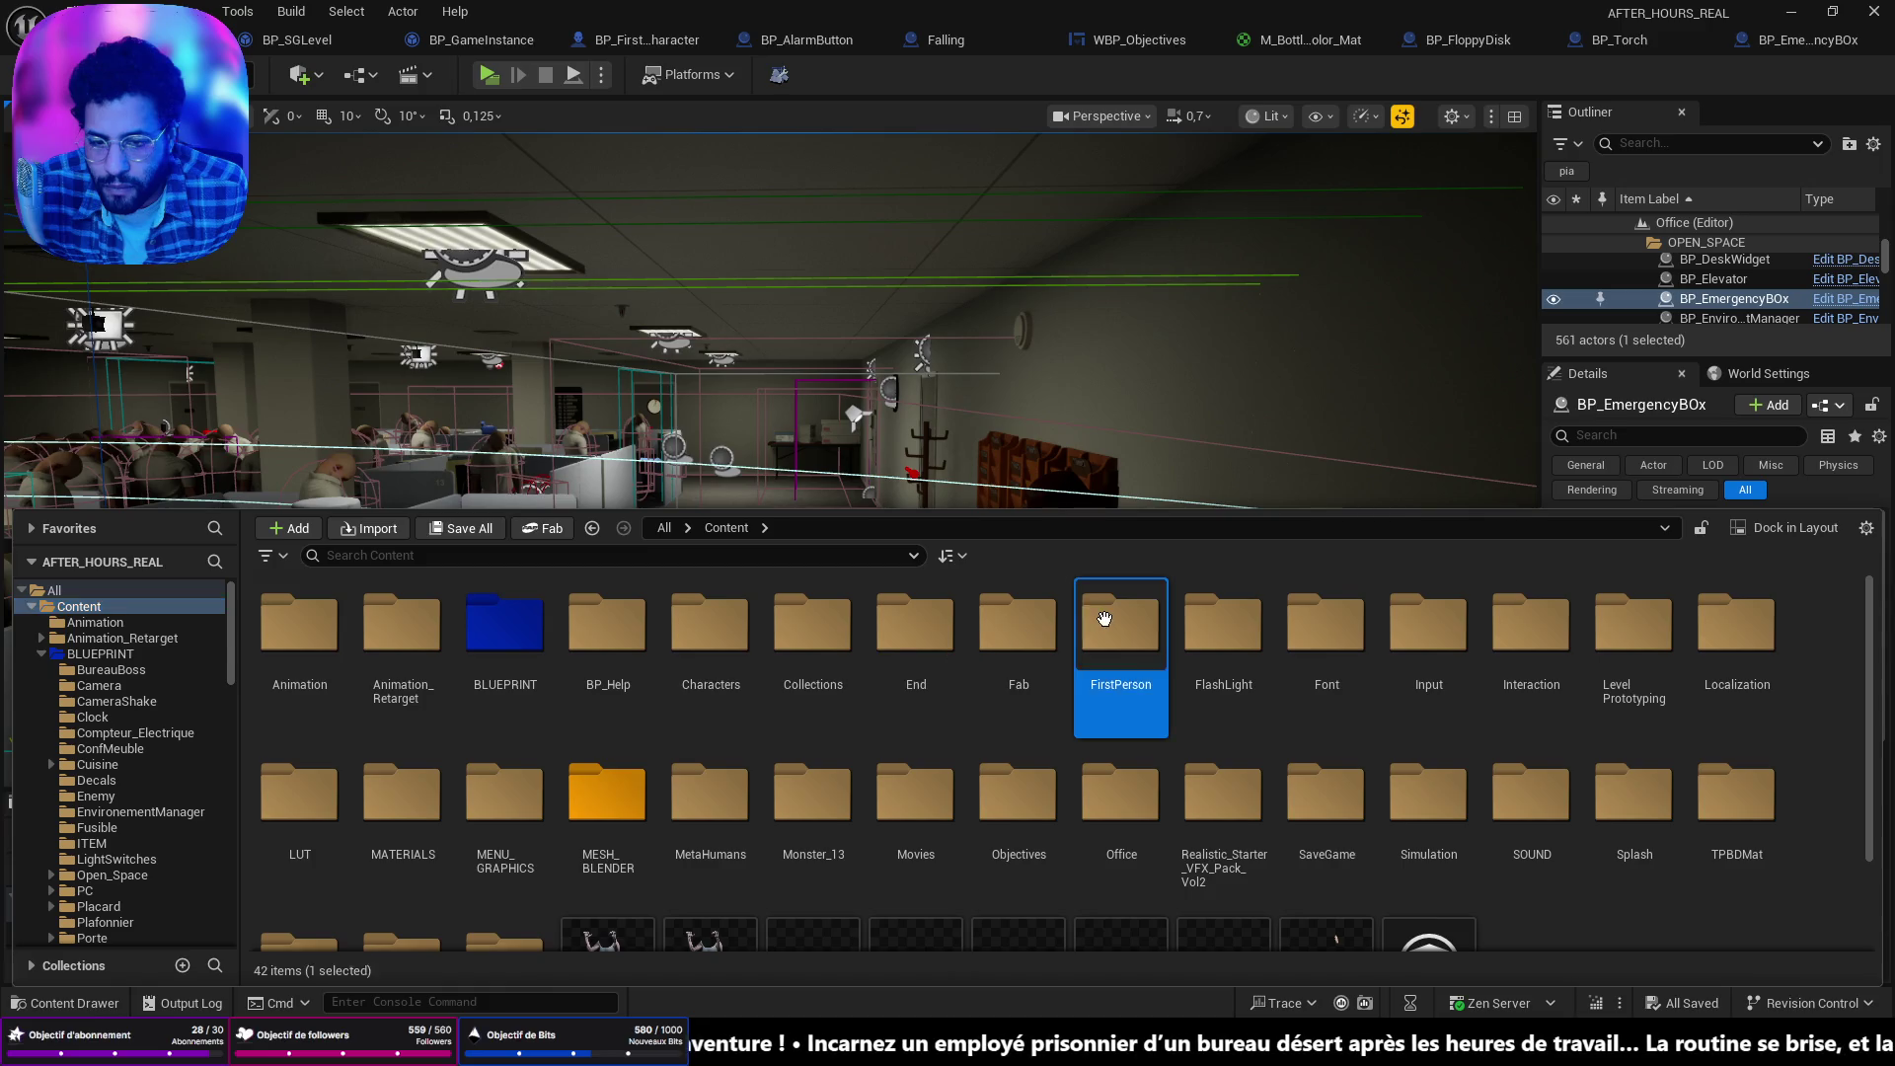
double_click(1120, 651)
double_click(541, 672)
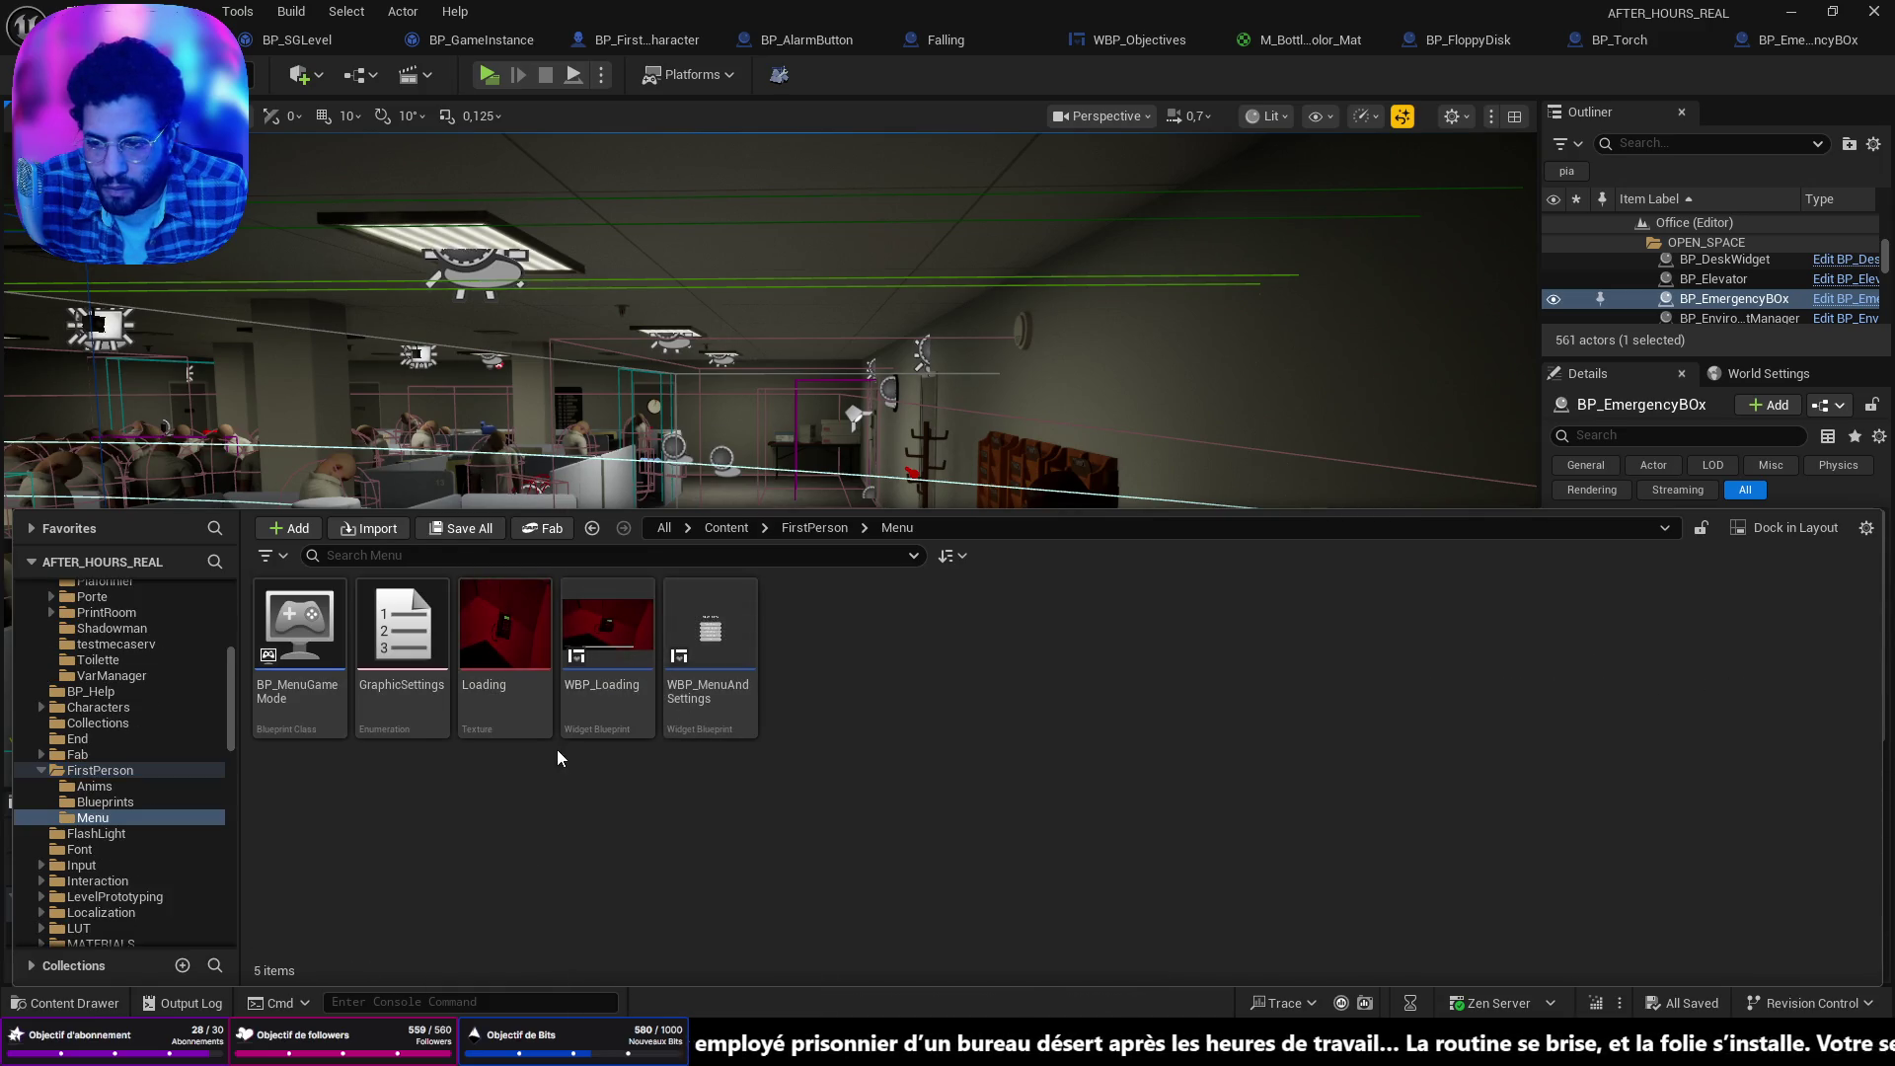
double_click(709, 606)
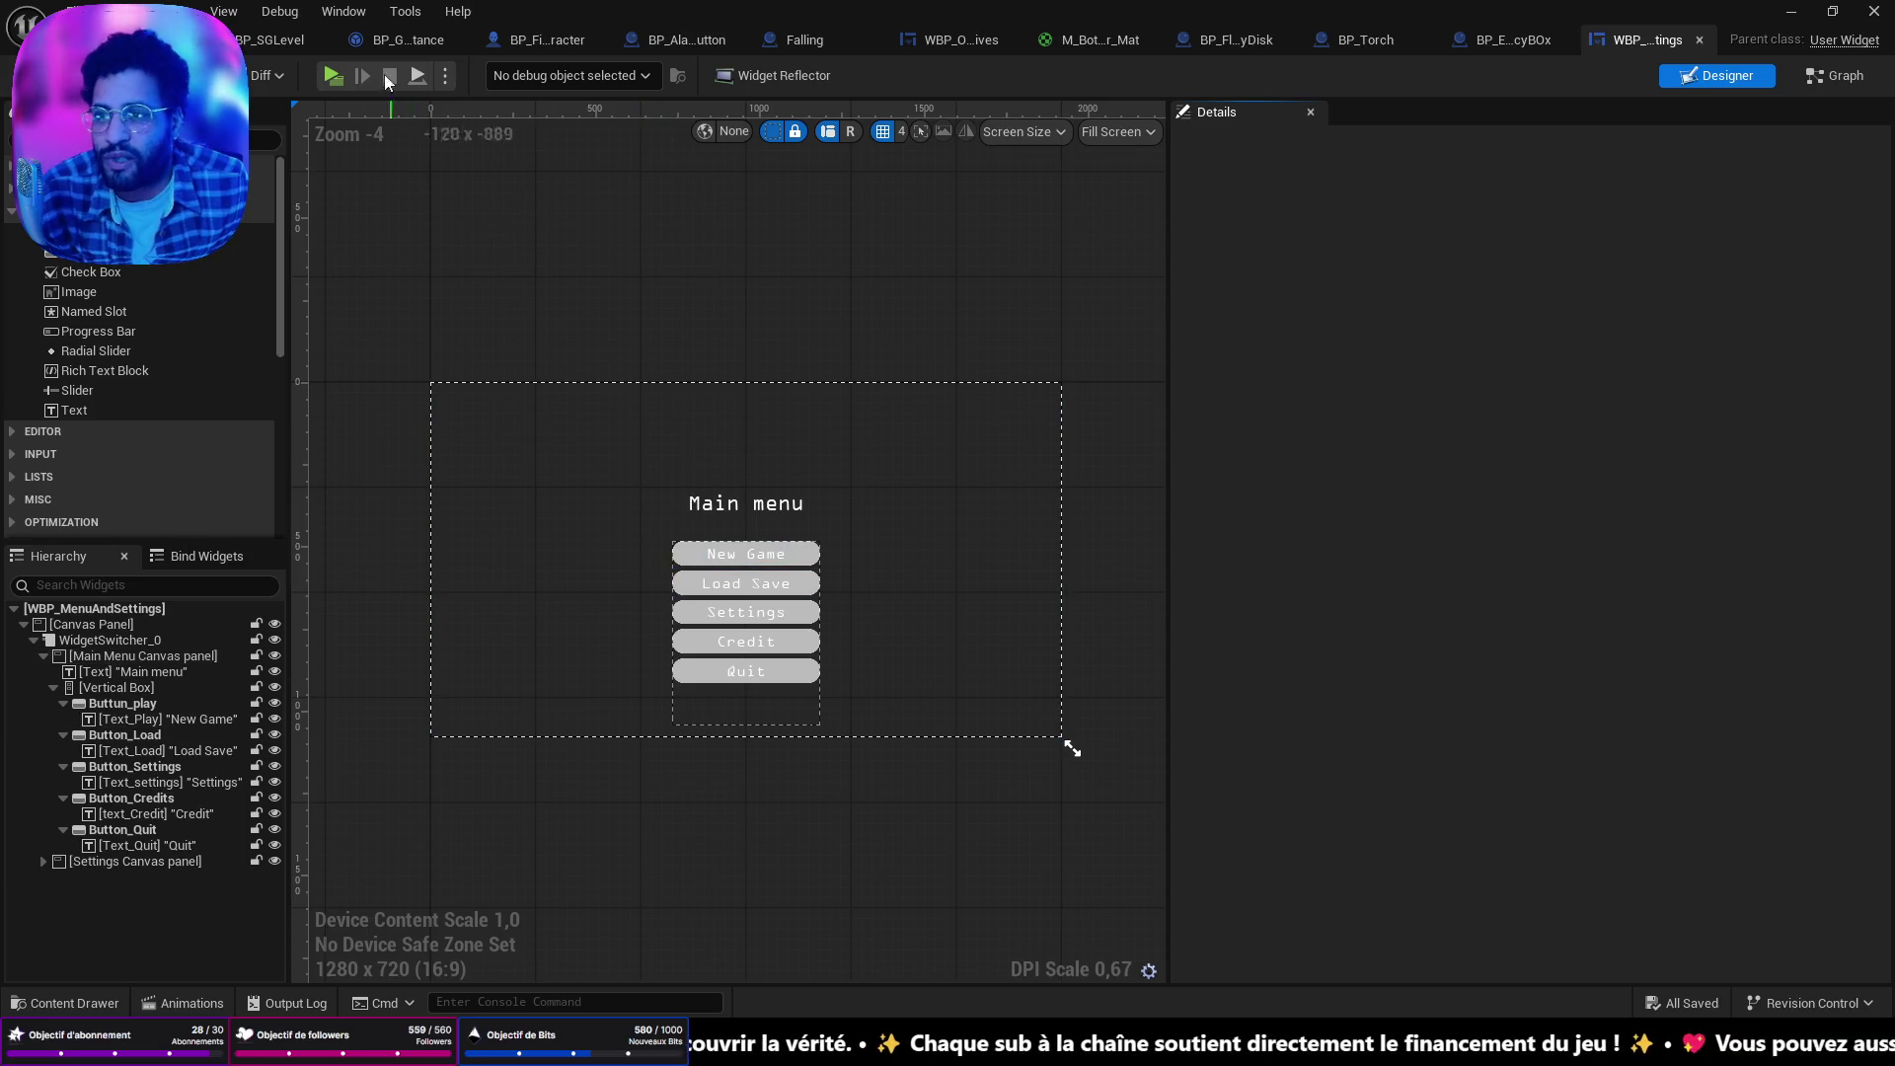
Look through the BP_SGLevel, BP_FirstPersonCharacter and BP_GameInstance blueprint tabs.
left_click(281, 39)
left_click(410, 39)
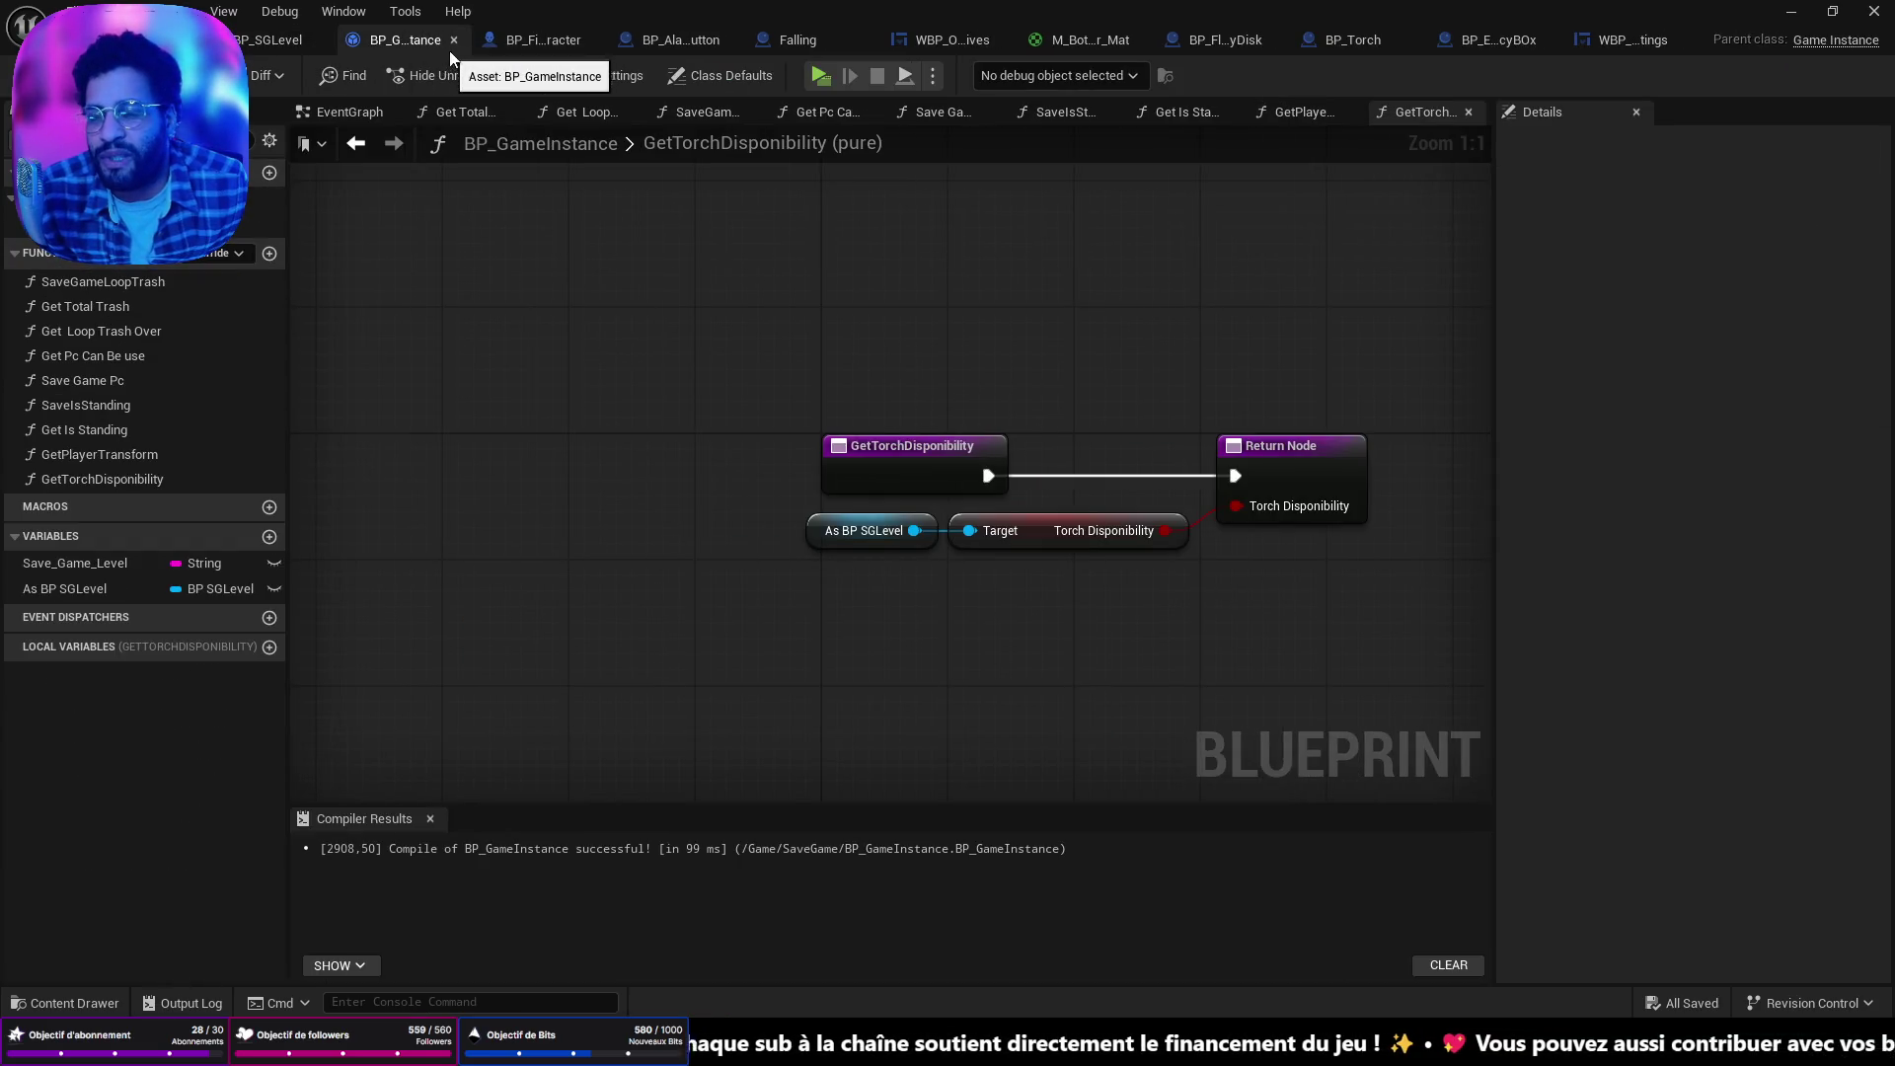
left_click(541, 41)
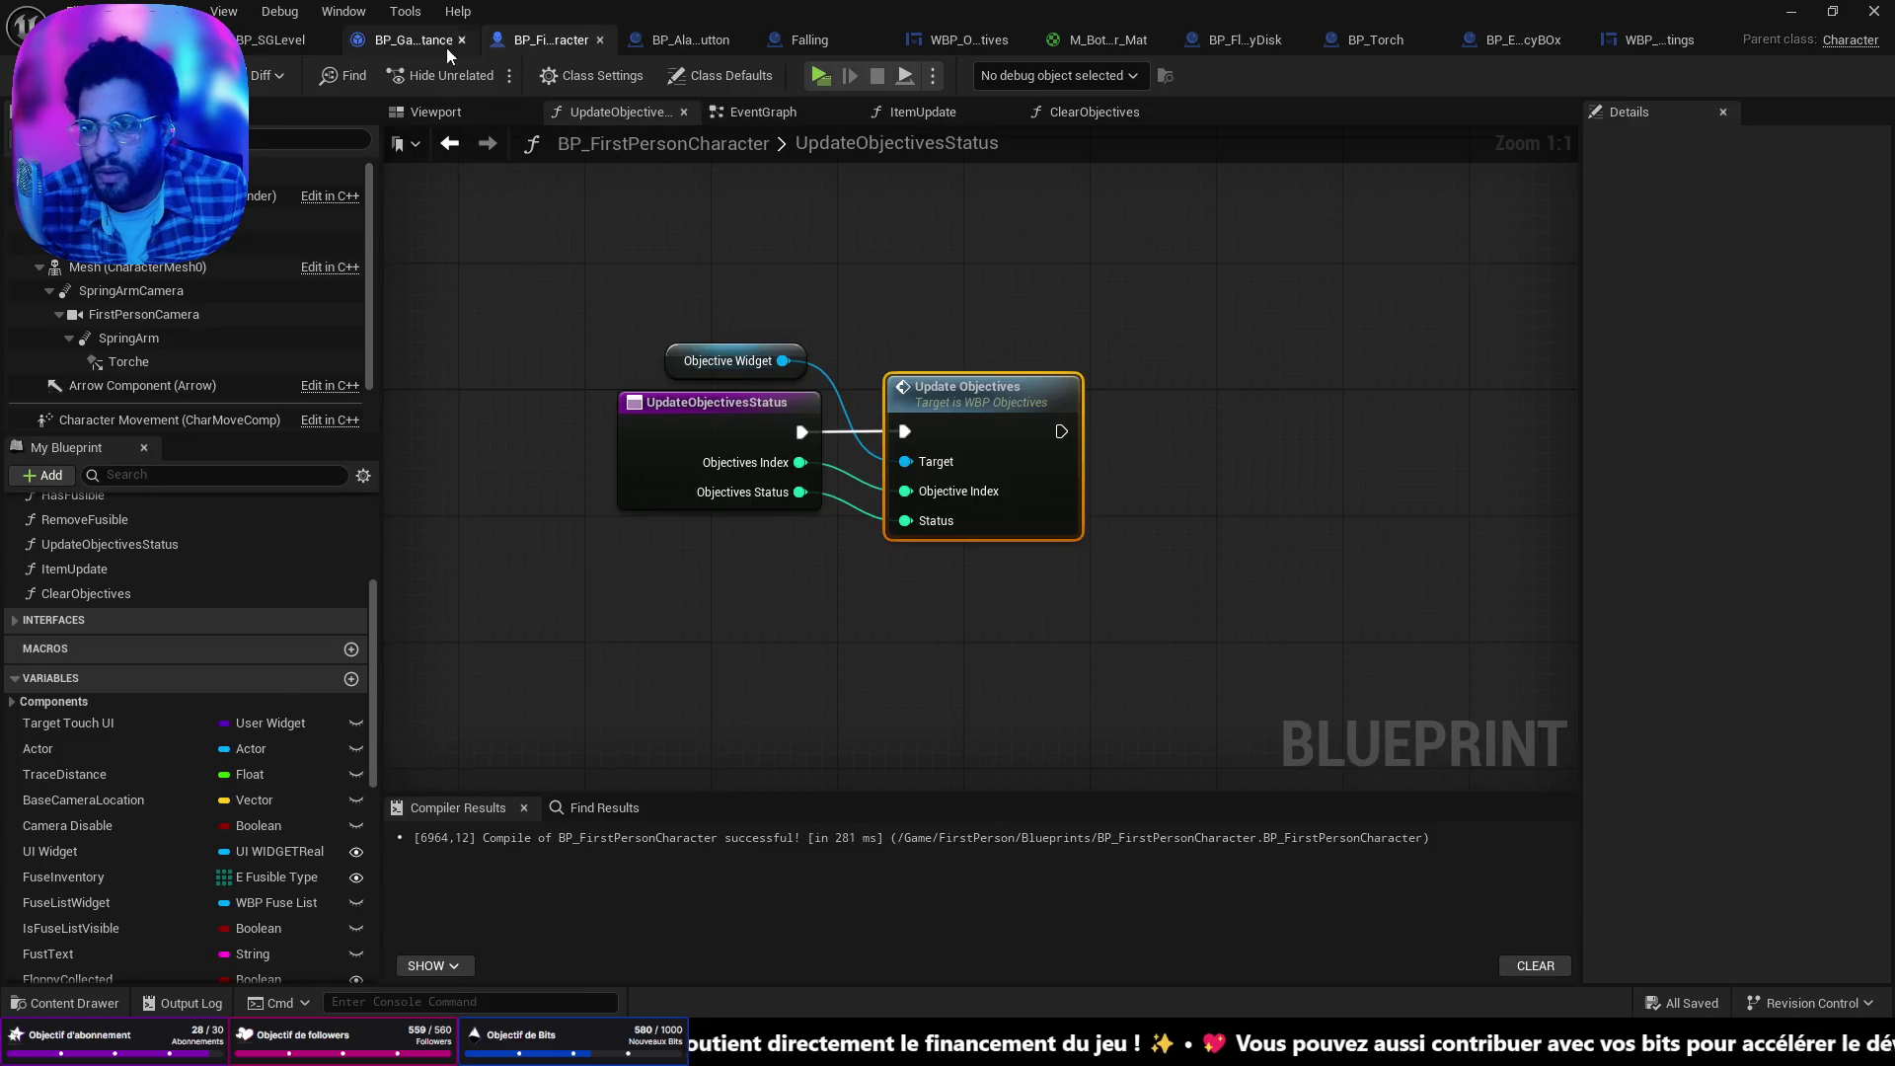
left_click(405, 41)
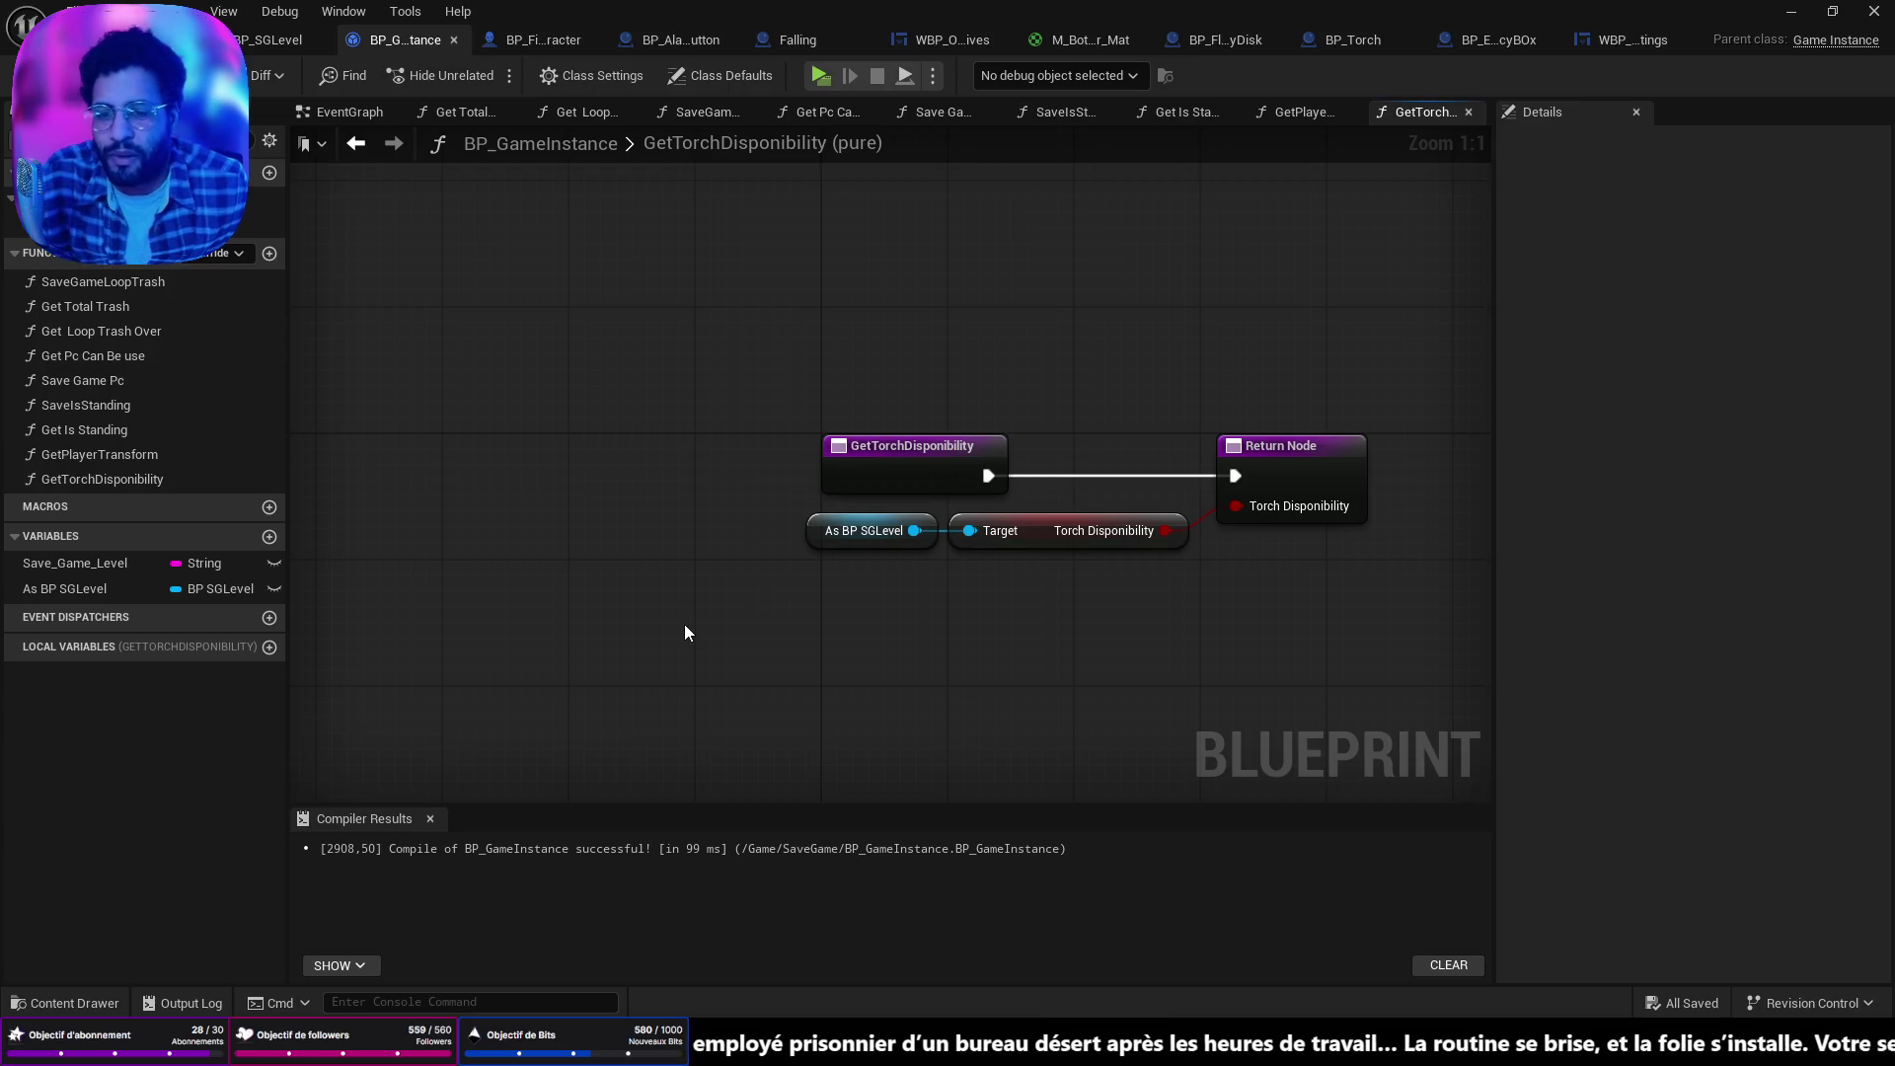
Show the top-level Content folder in the Content Drawer, then return to the level editor.
key("ctrl+space")
scroll(138, 707, "up", 5)
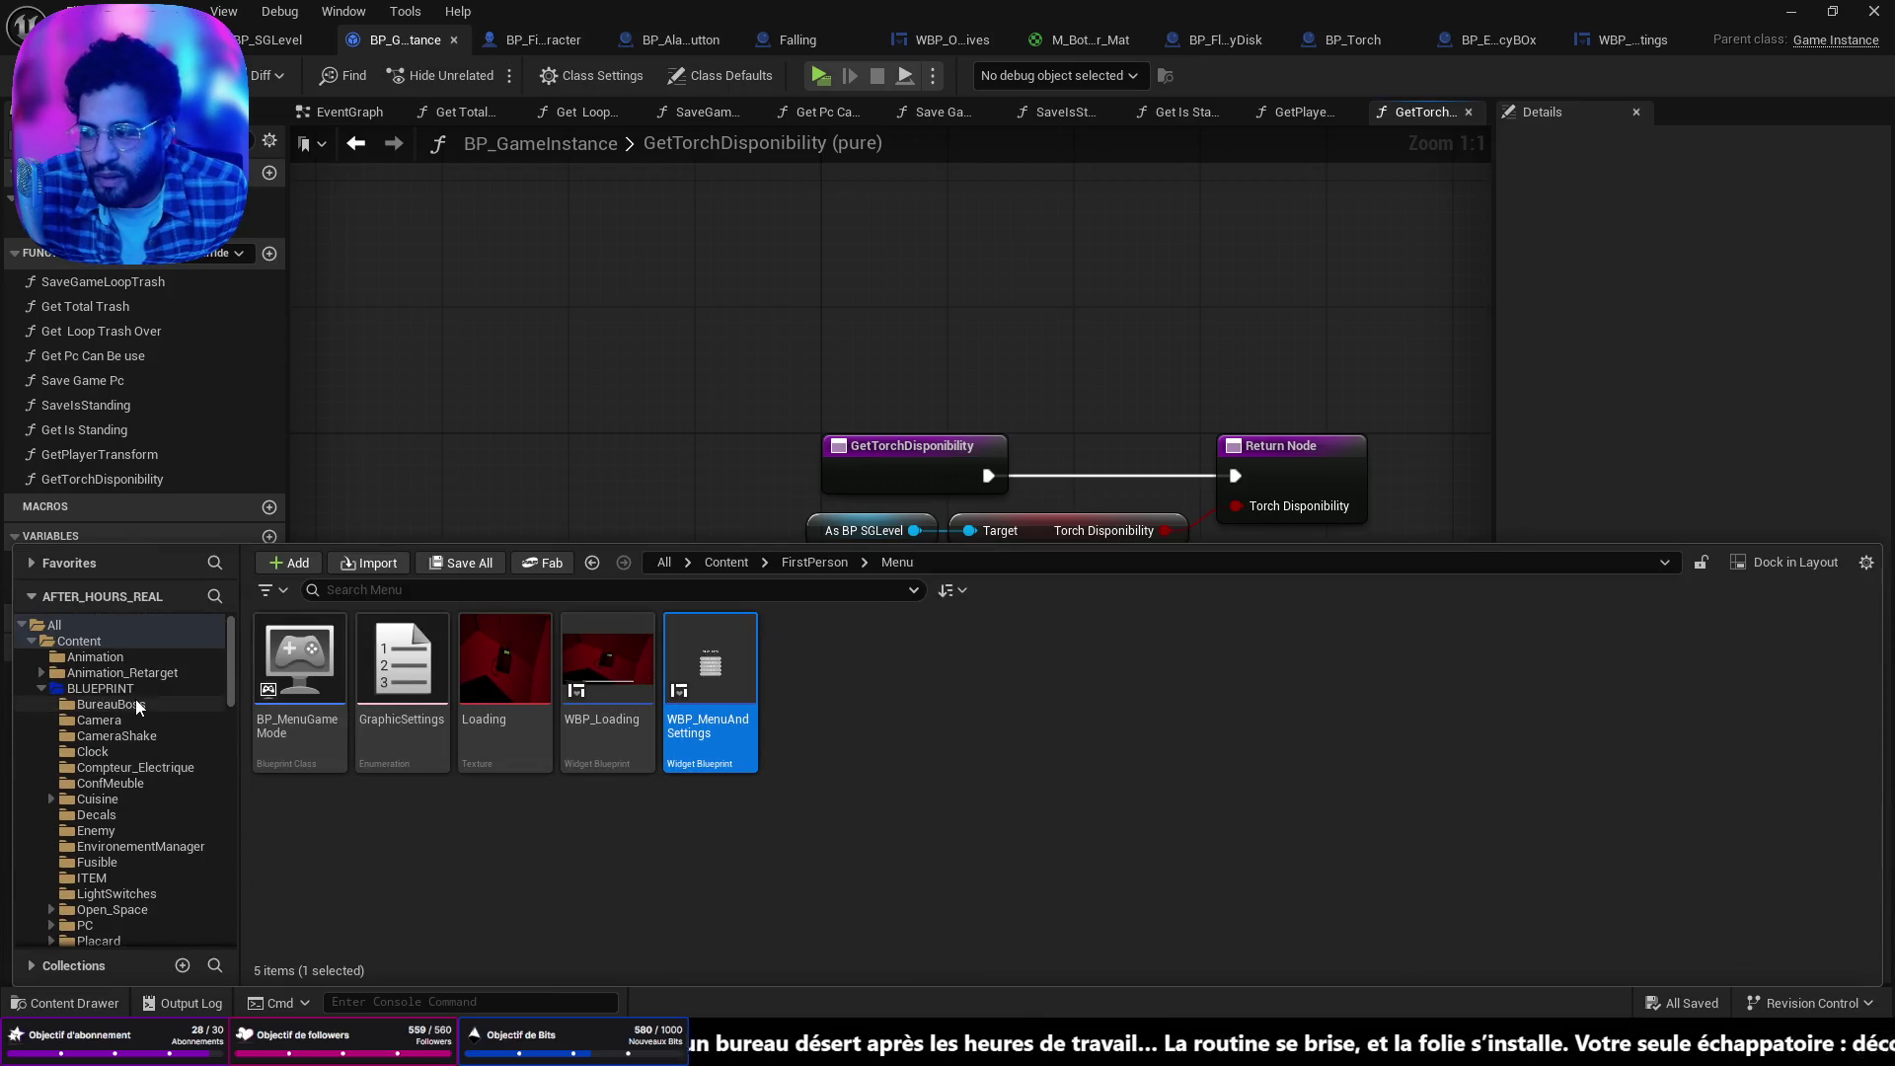
left_click(126, 642)
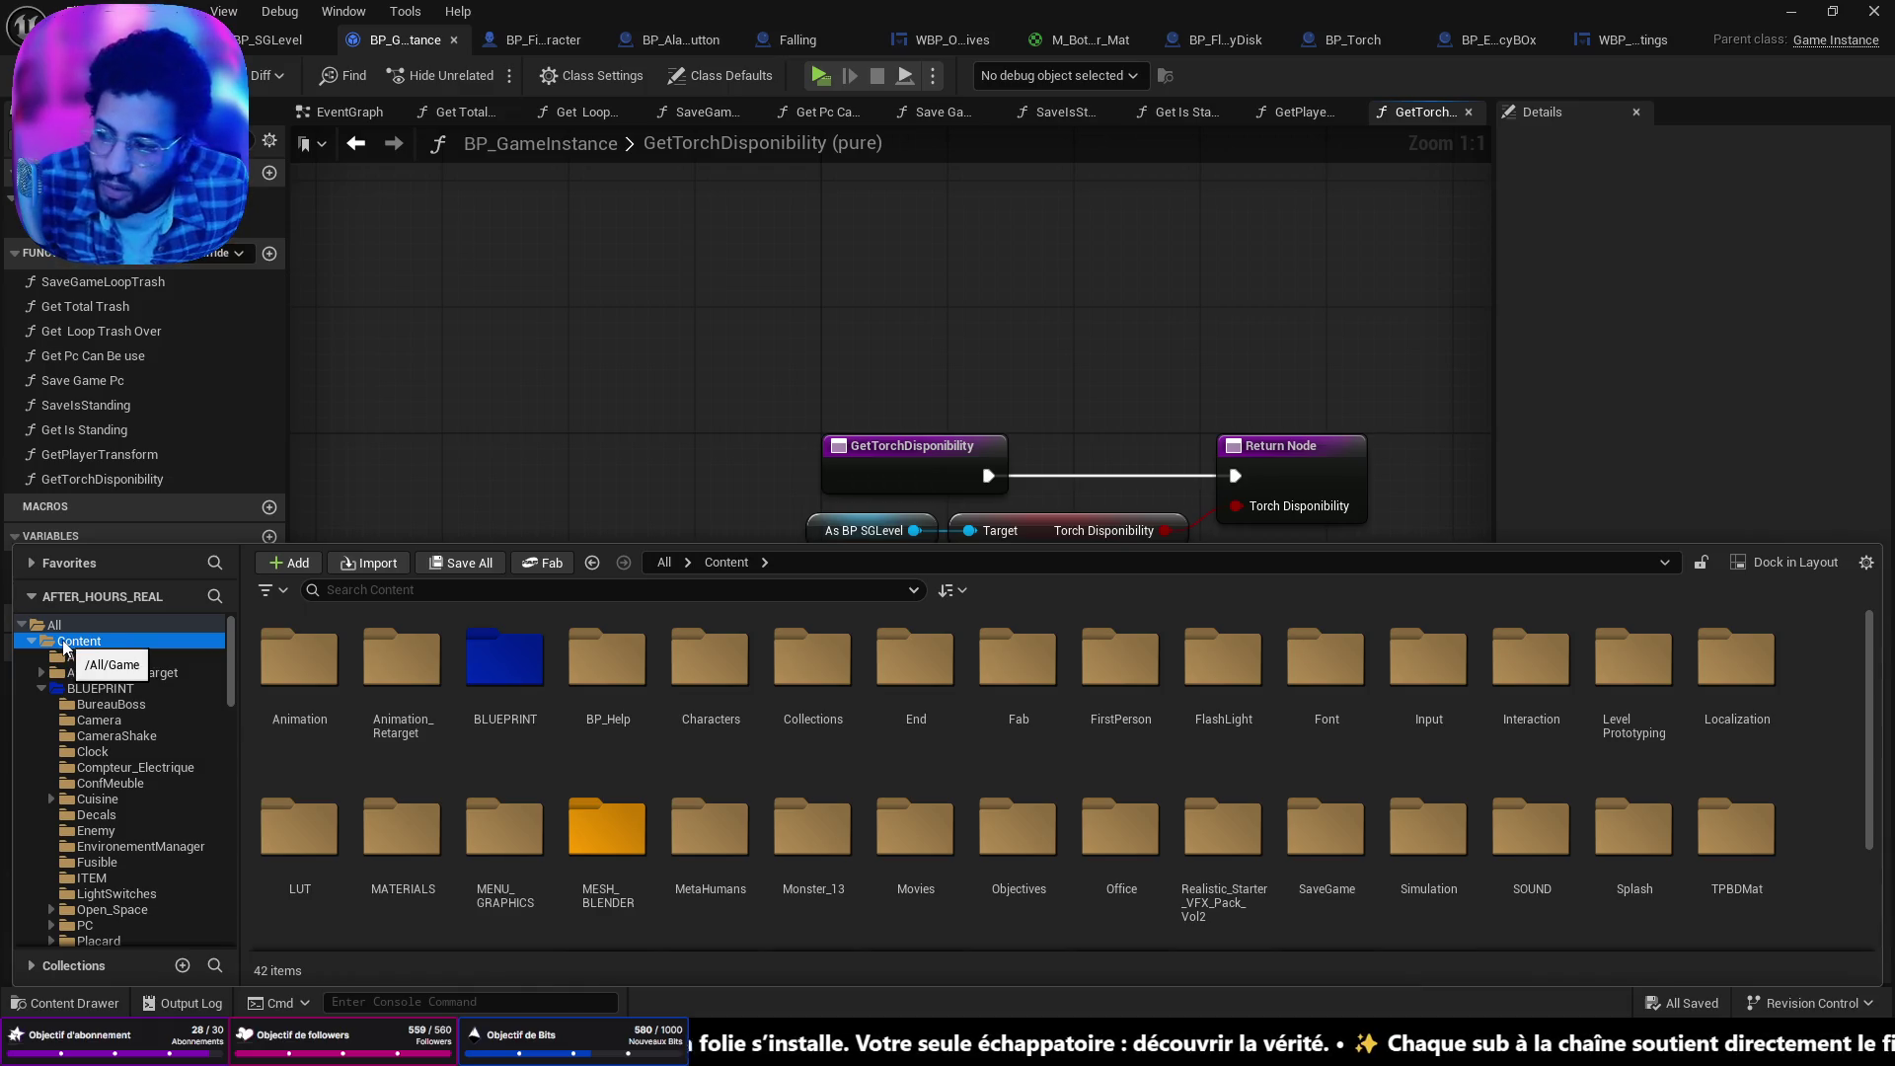
scroll(1105, 691, "down", 2)
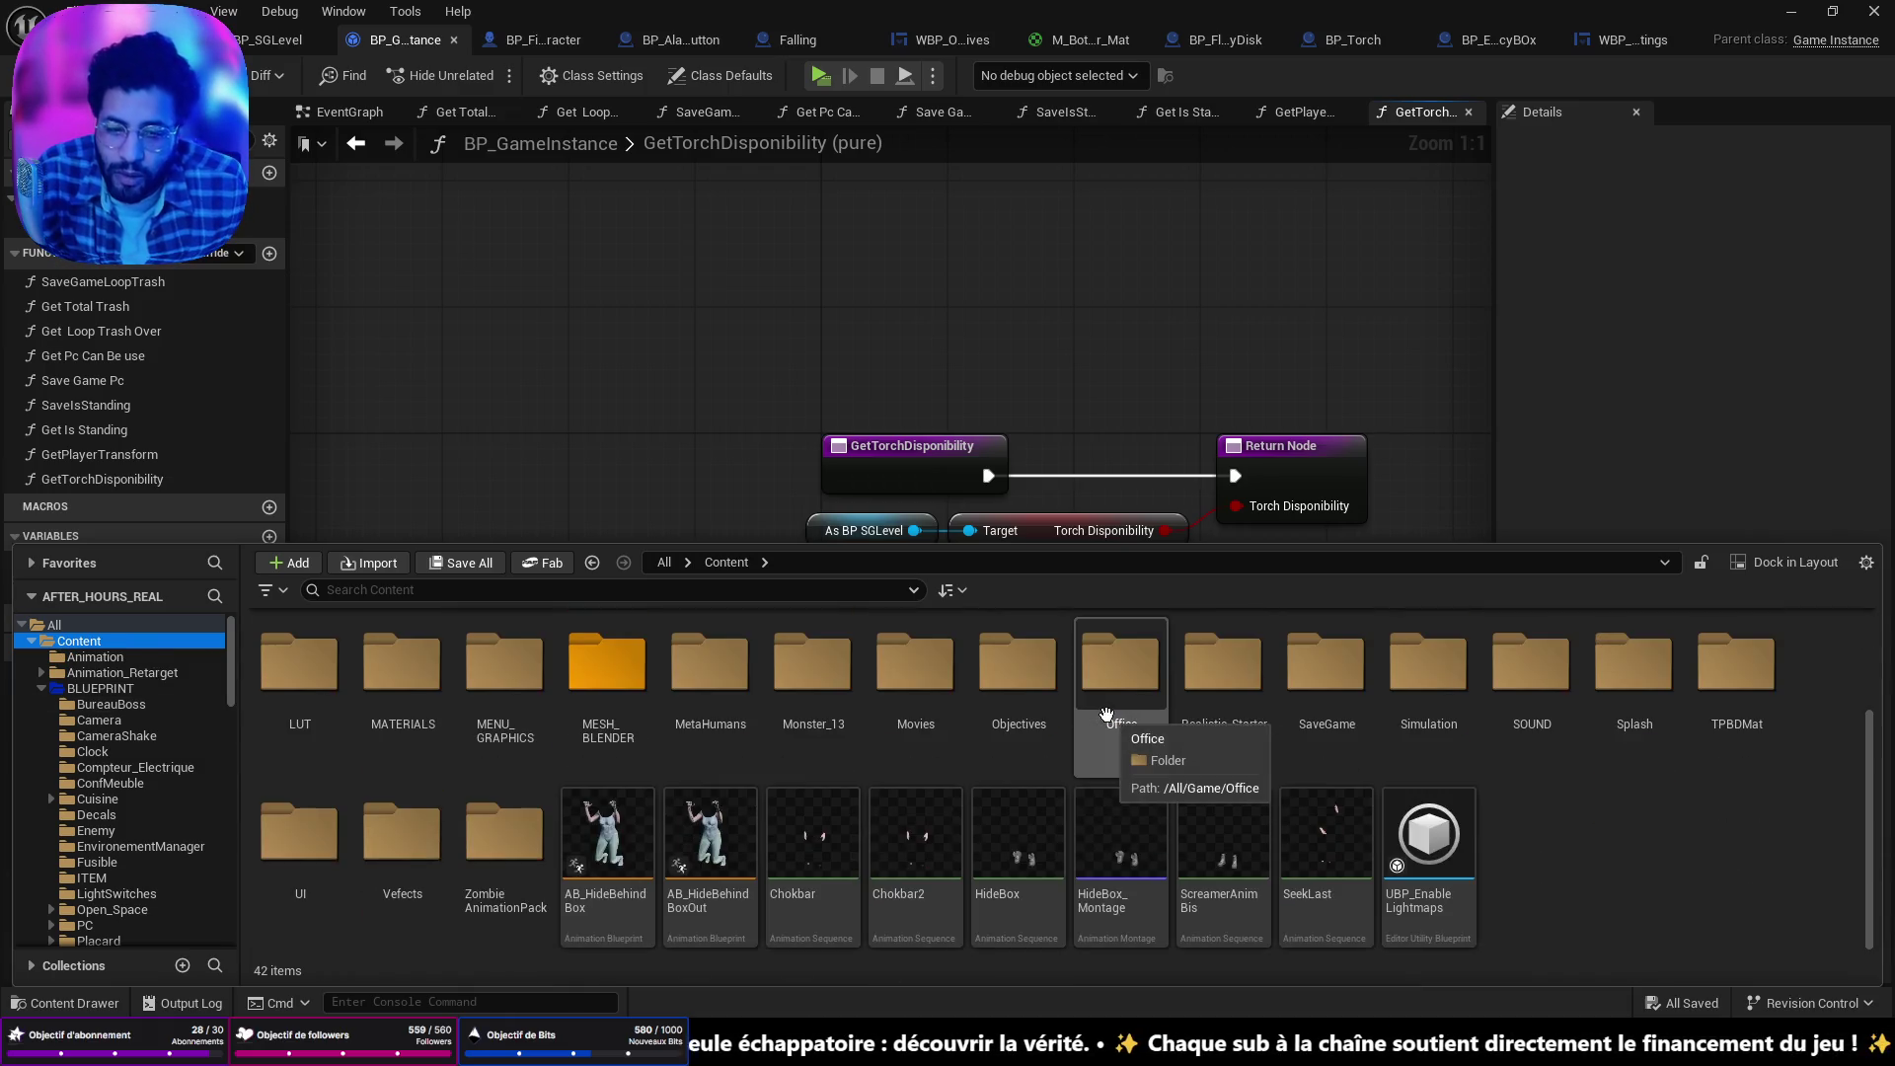
left_click(108, 39)
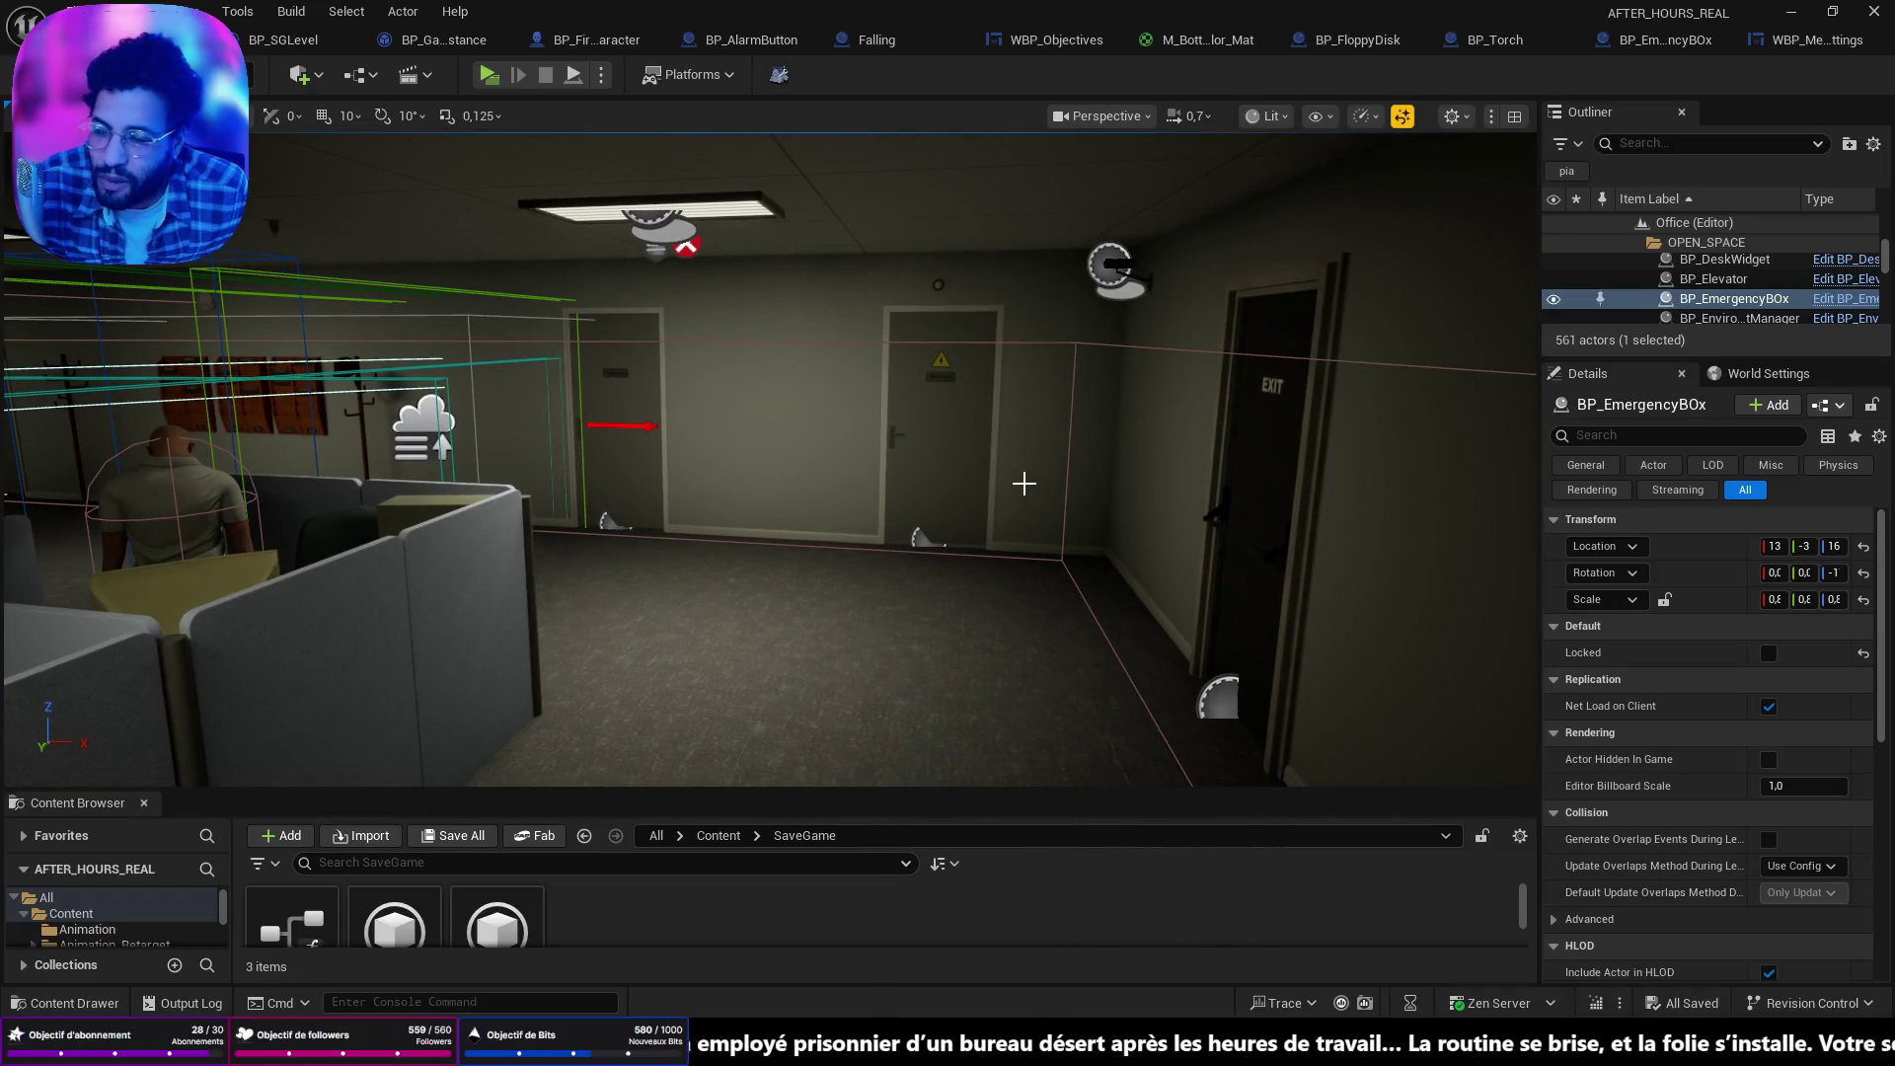
Frame the emergency box and close the WBP_Objectives widget editor.
key("f")
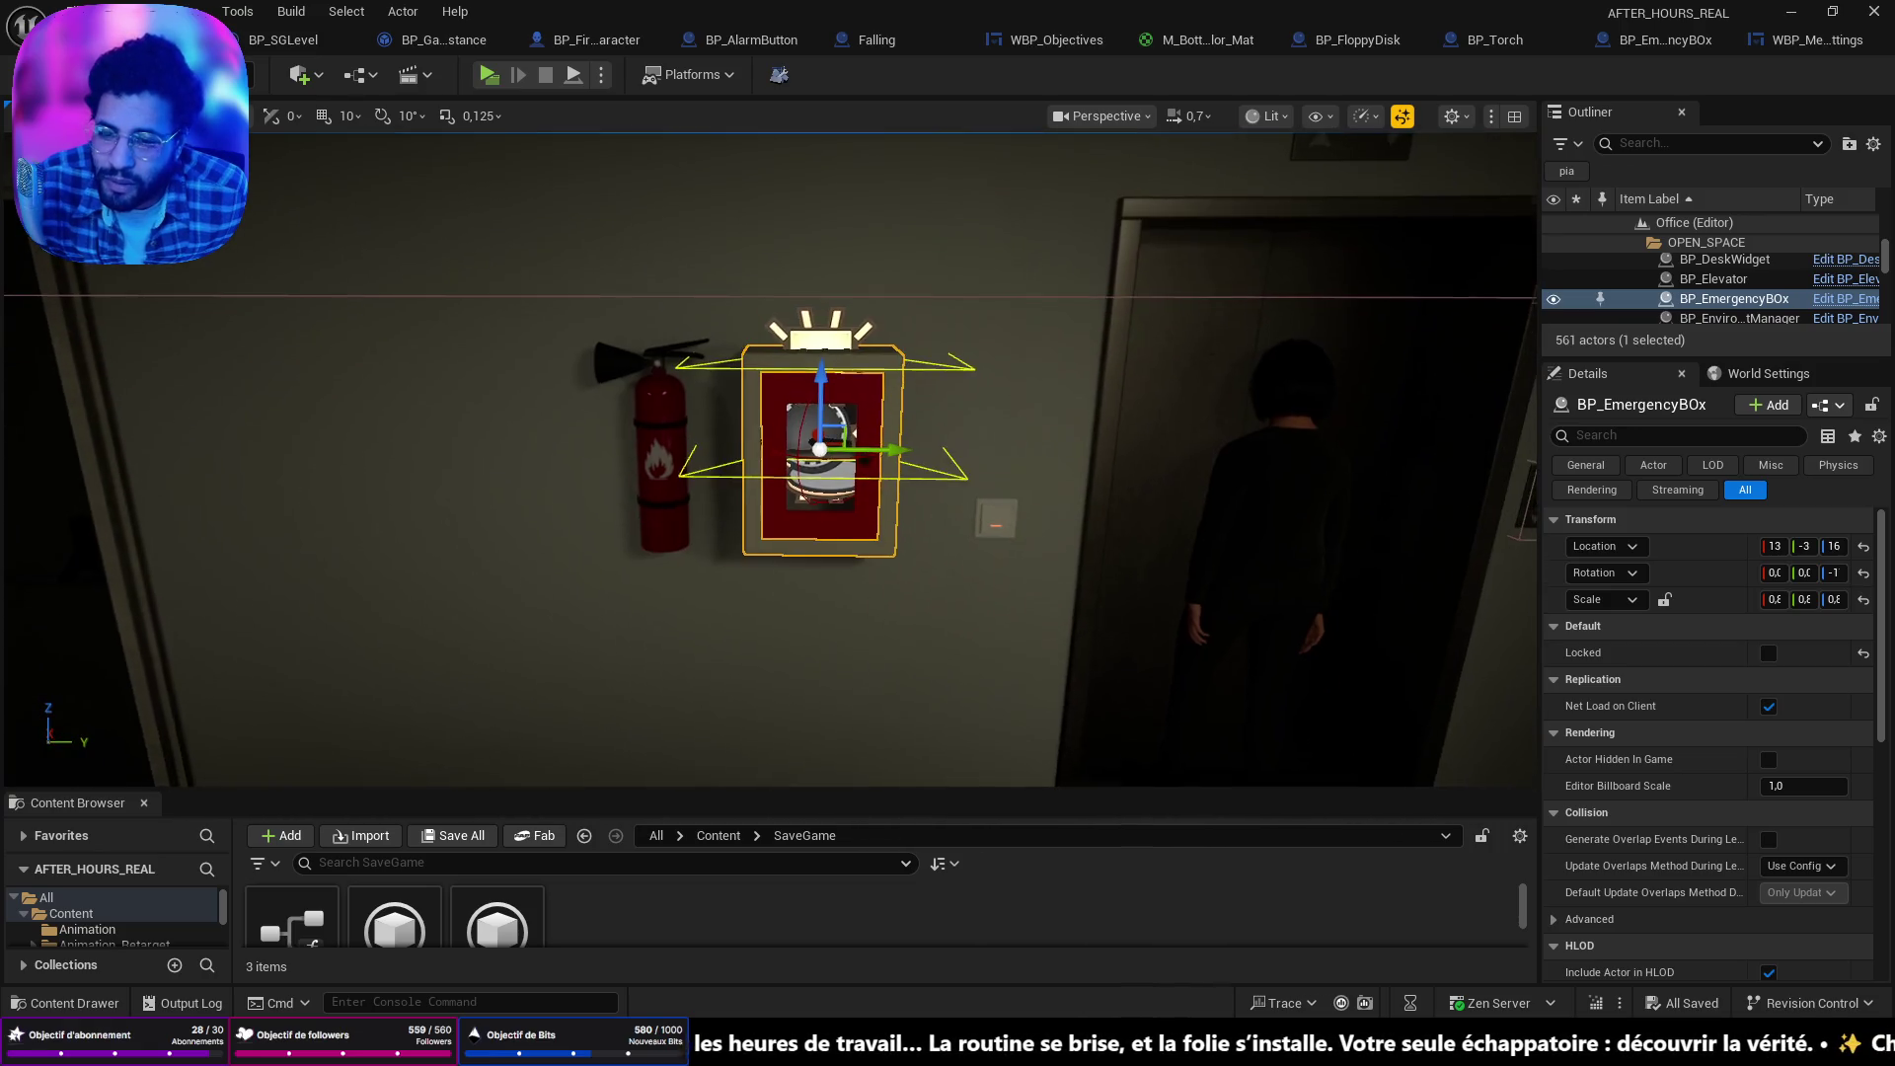
scroll(1016, 504, "up", 5)
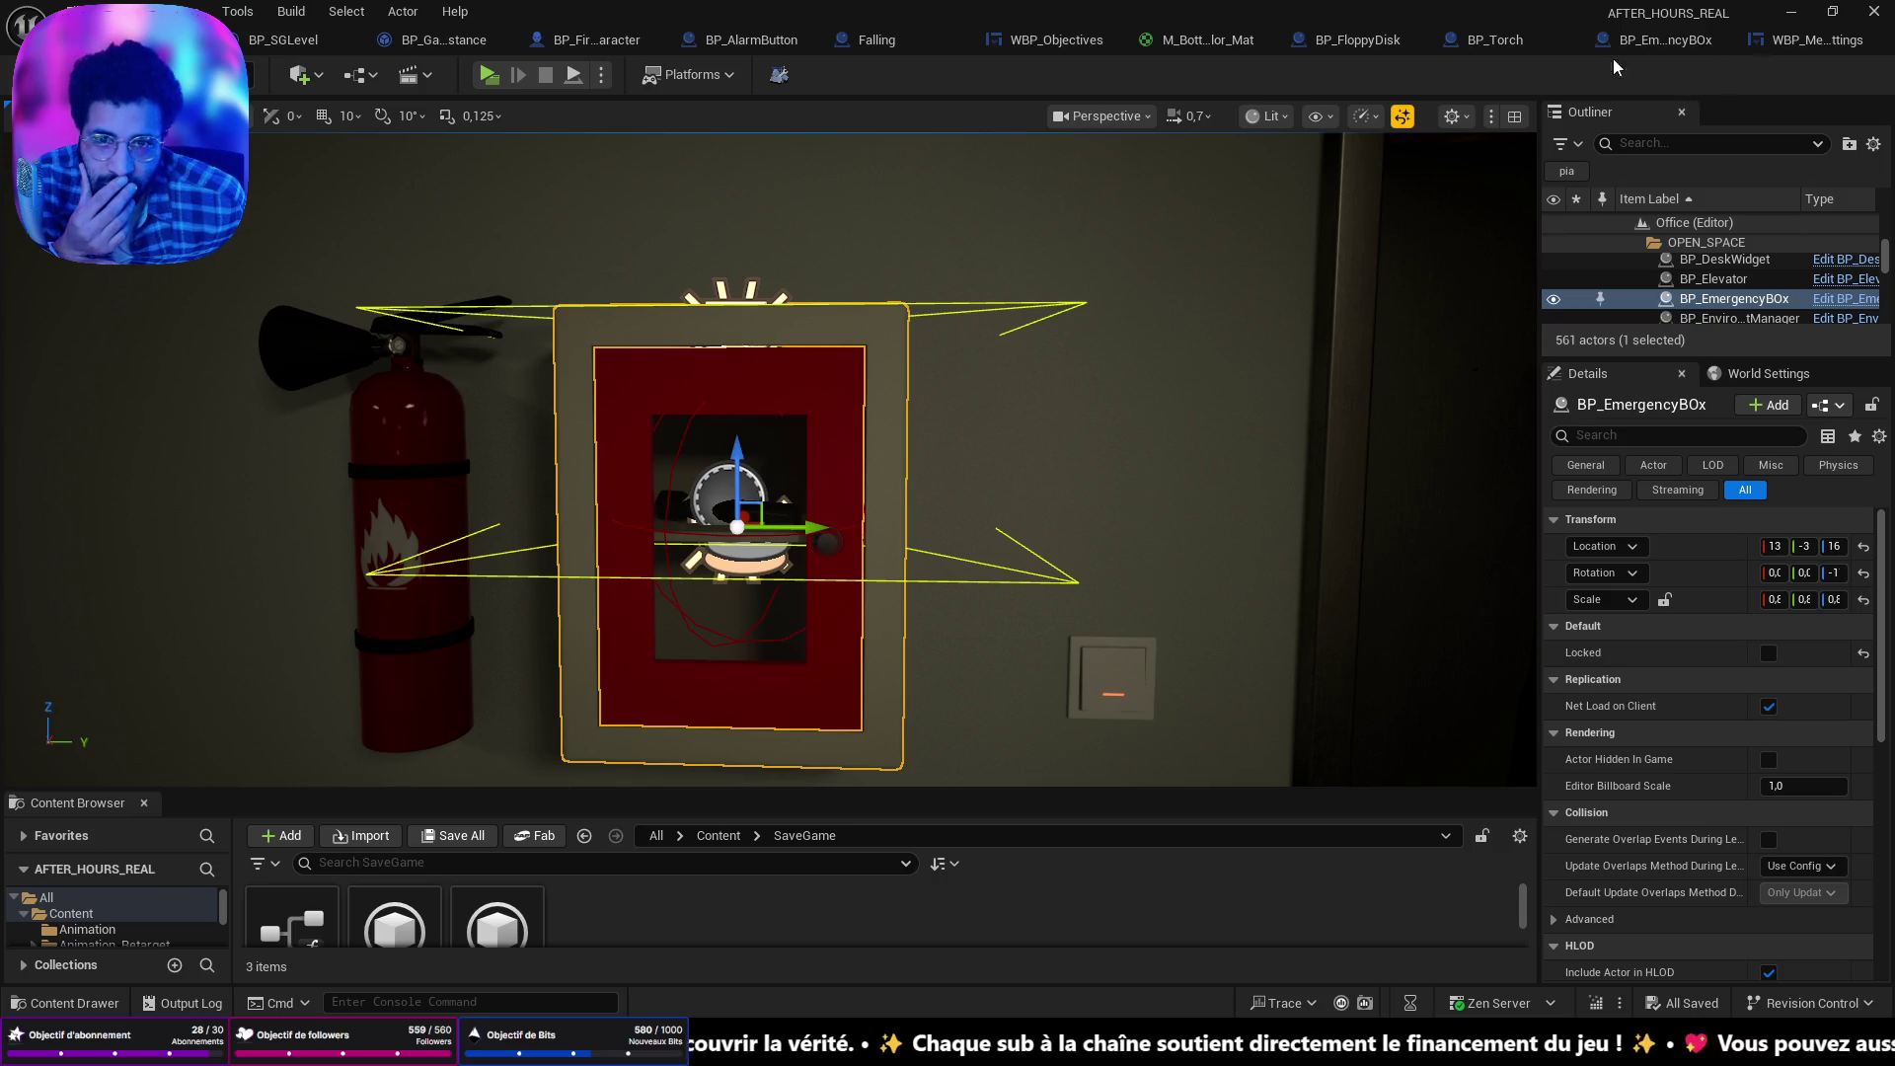
left_click(1113, 41)
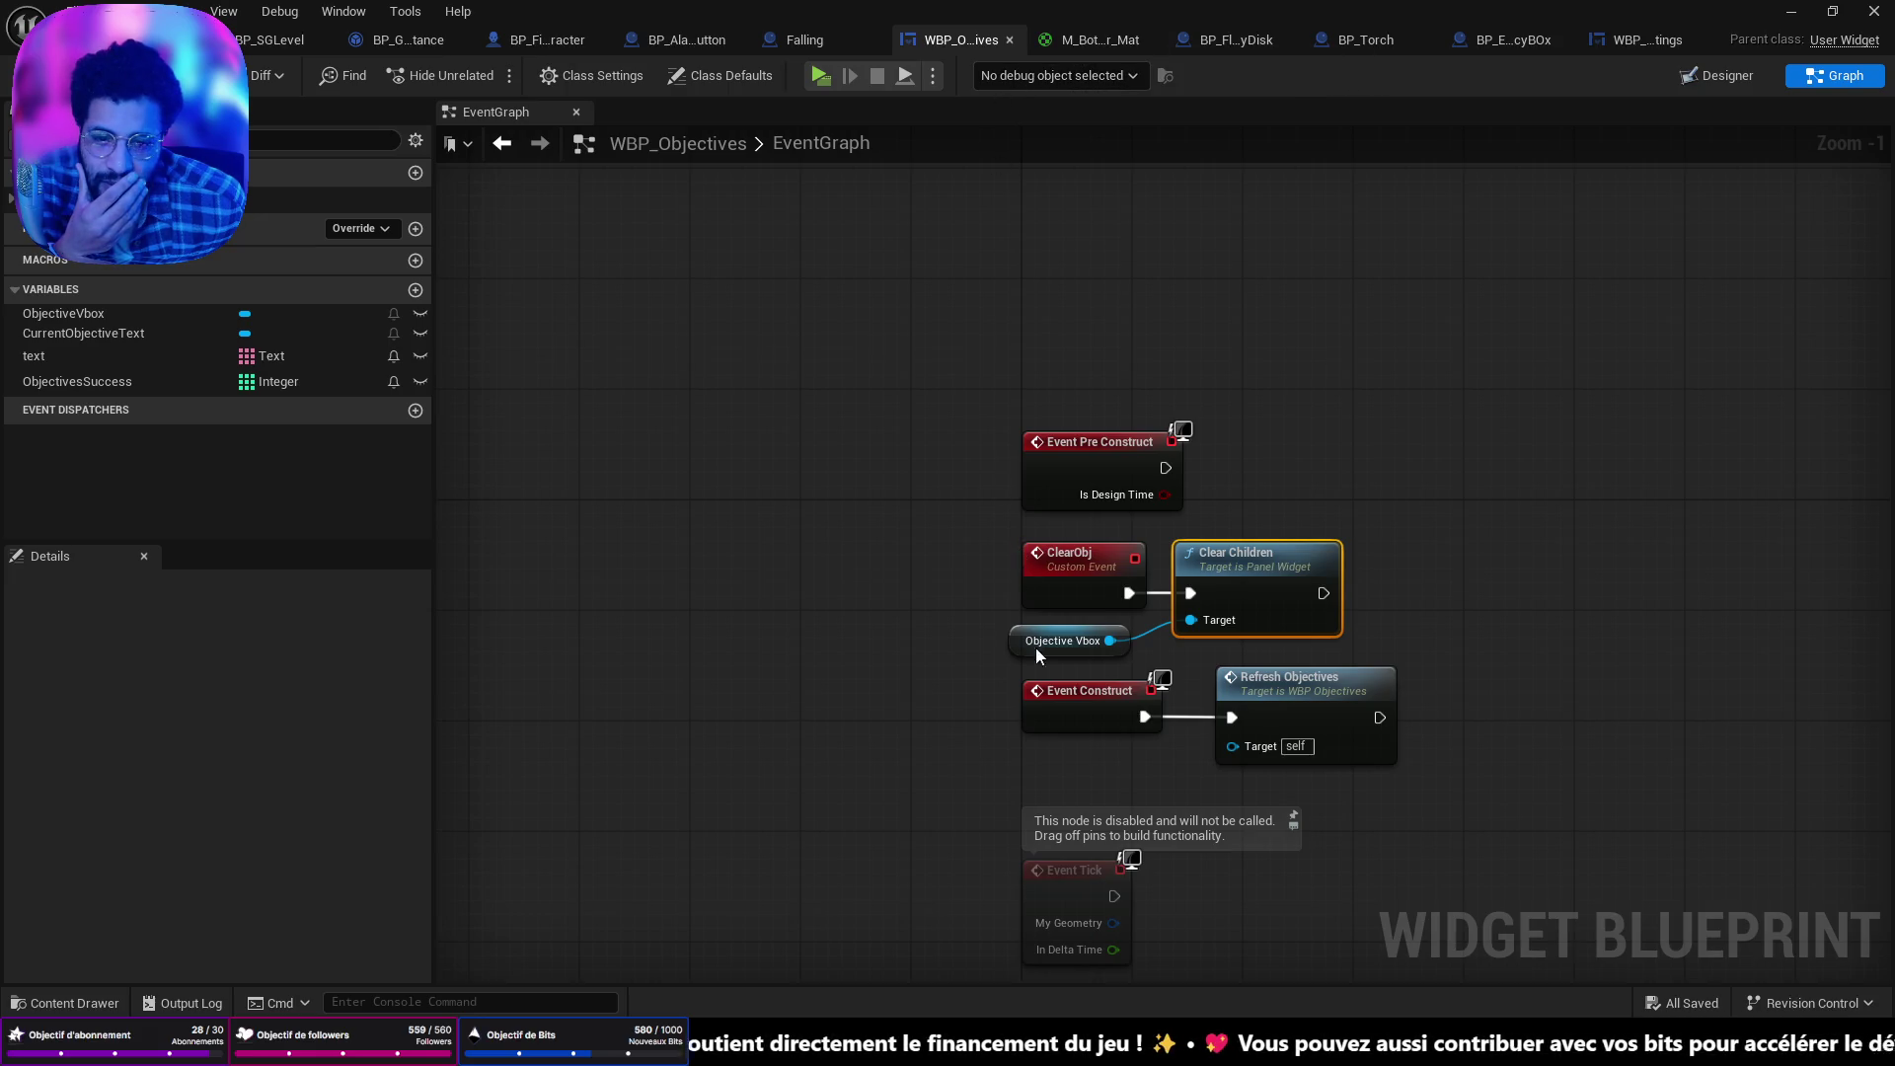
left_click(1007, 41)
Close the Falling, bottle material and BP_FirstPersonCharacter editors, landing on BP_AlarmButton.
left_click(969, 39)
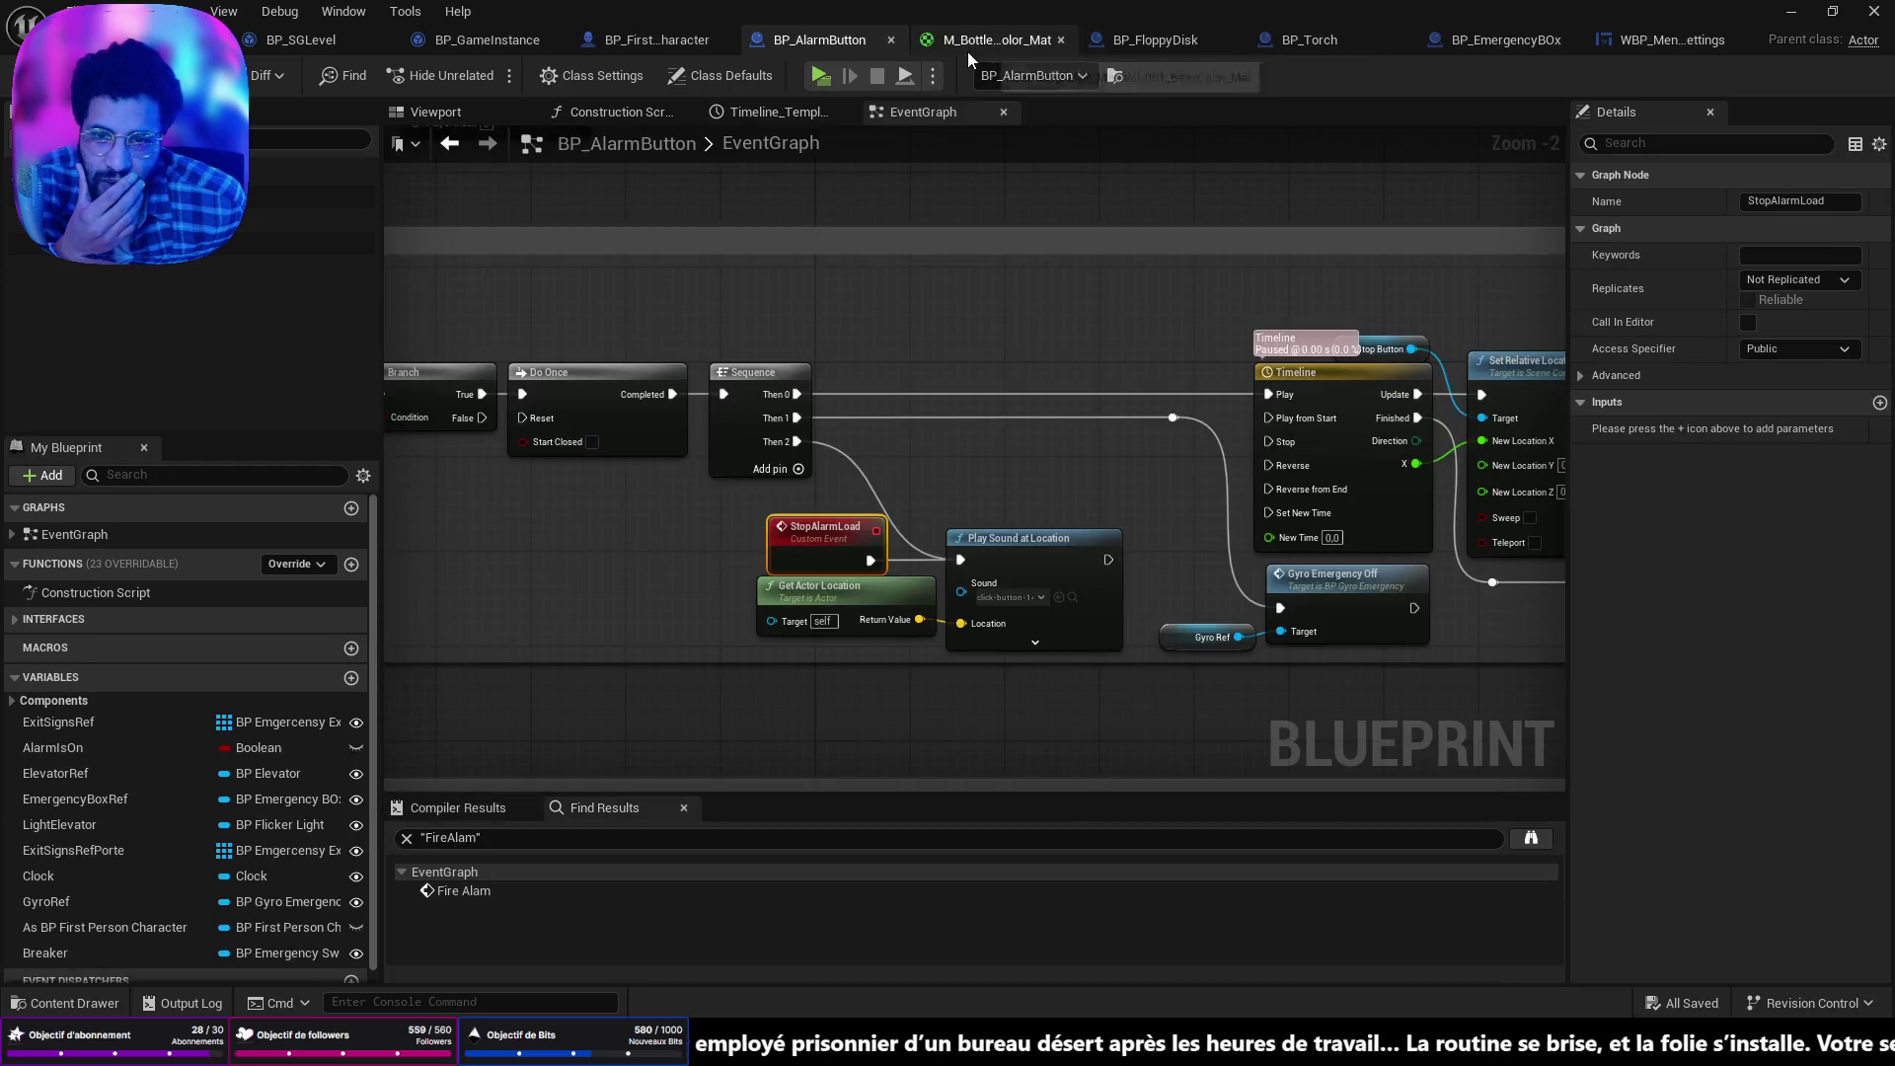
left_click(970, 43)
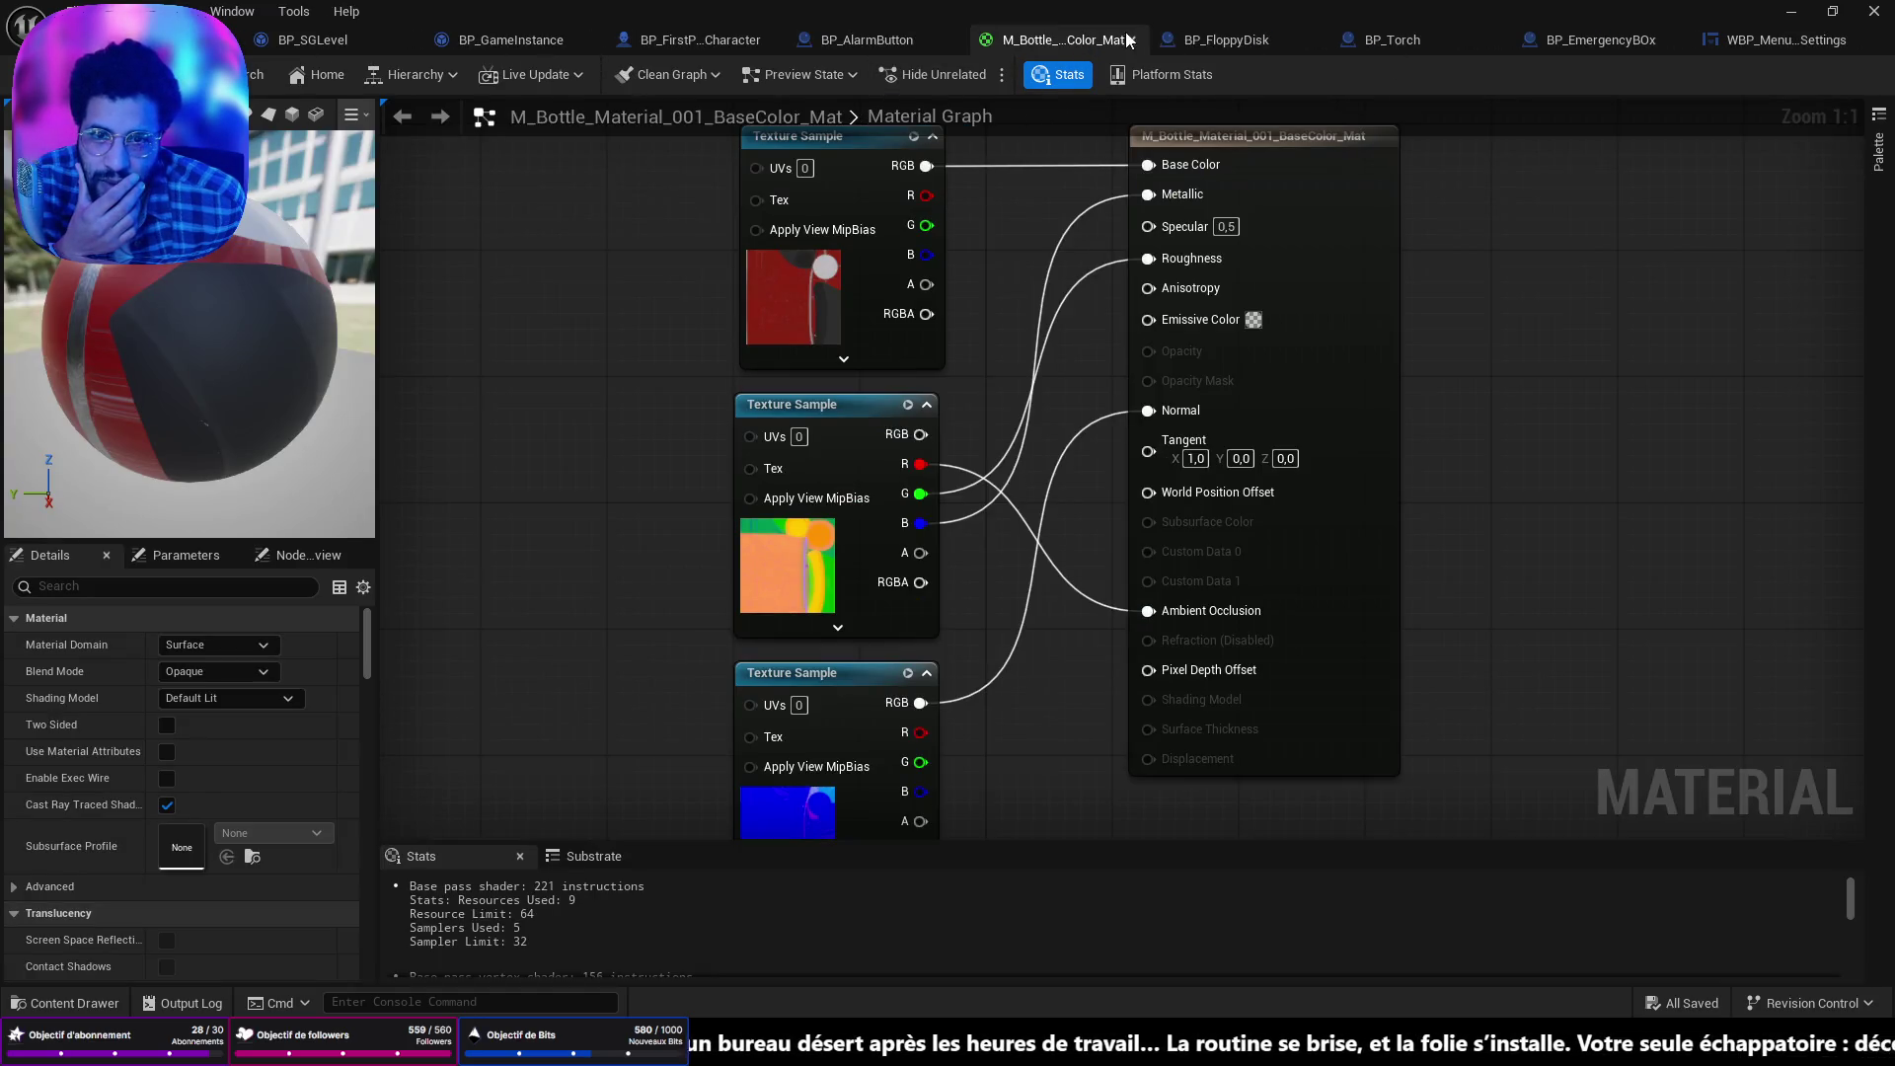
left_click(1131, 40)
left_click(726, 43)
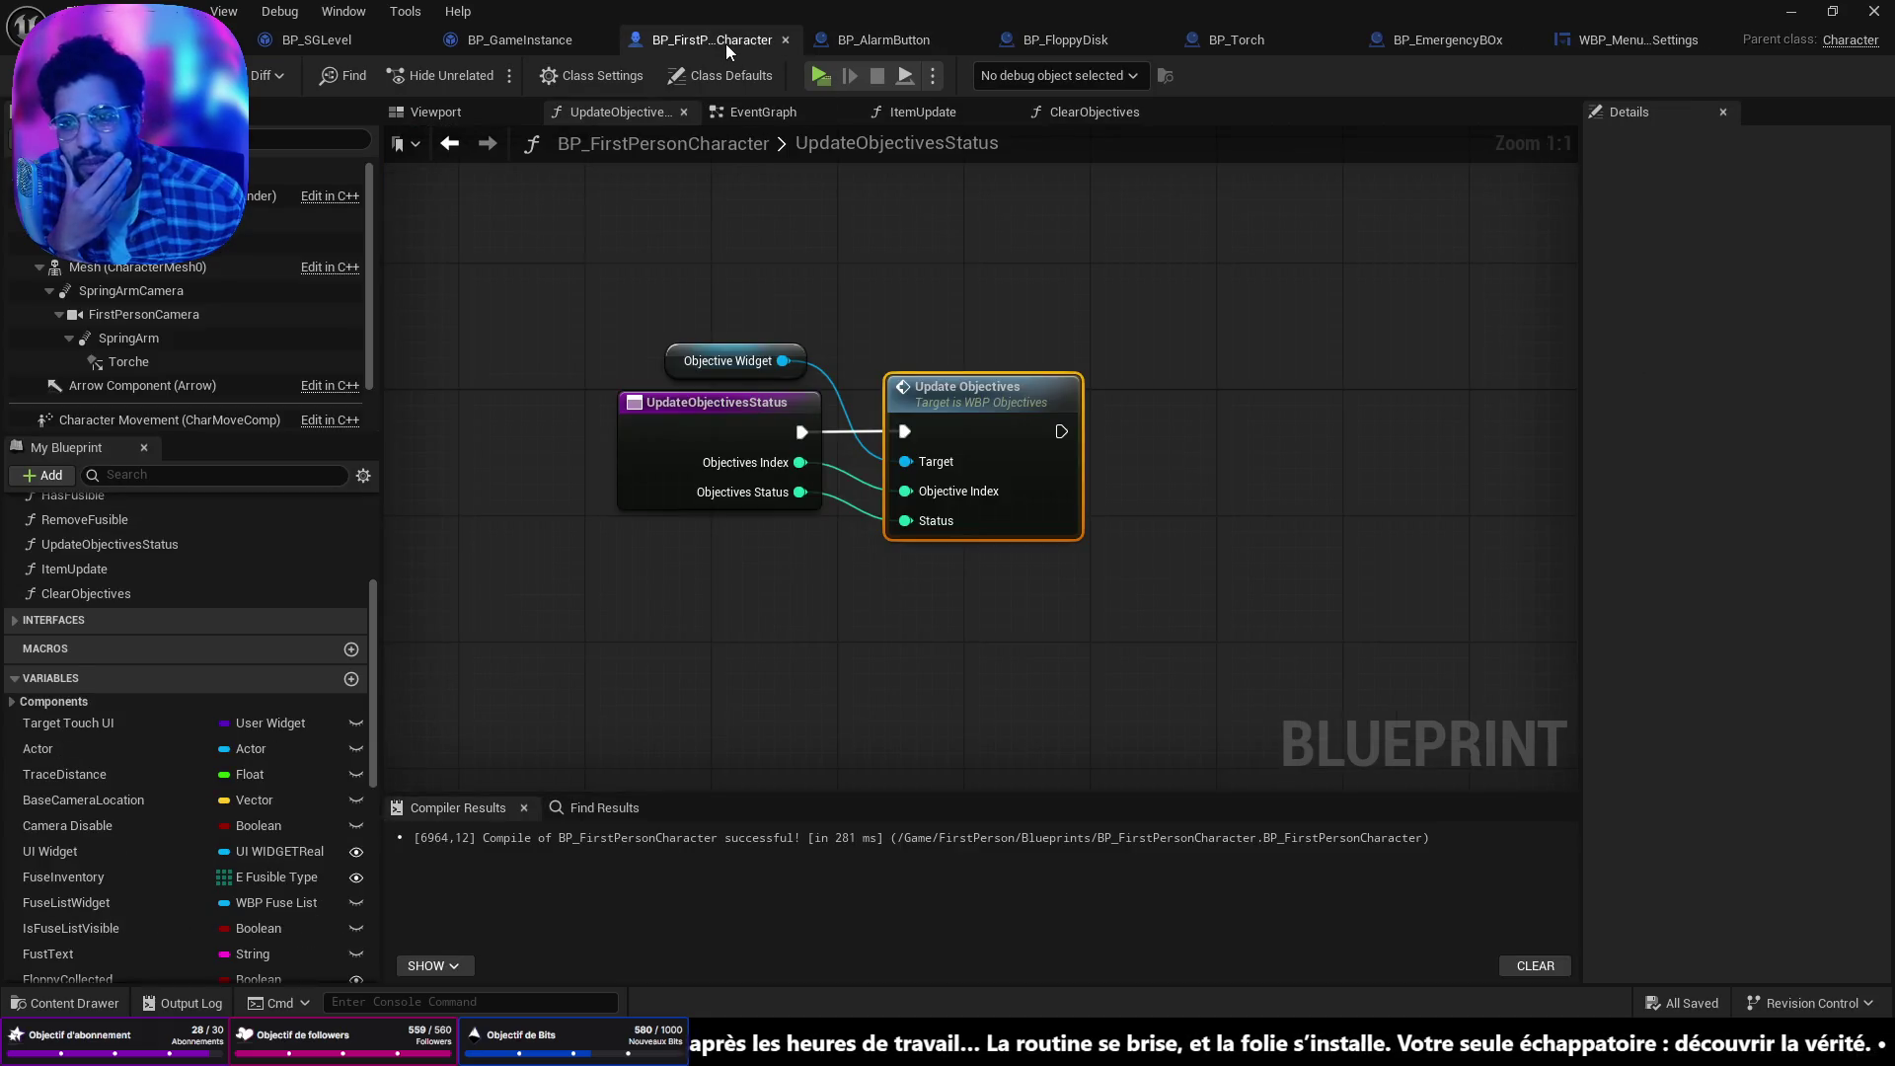
left_click(783, 39)
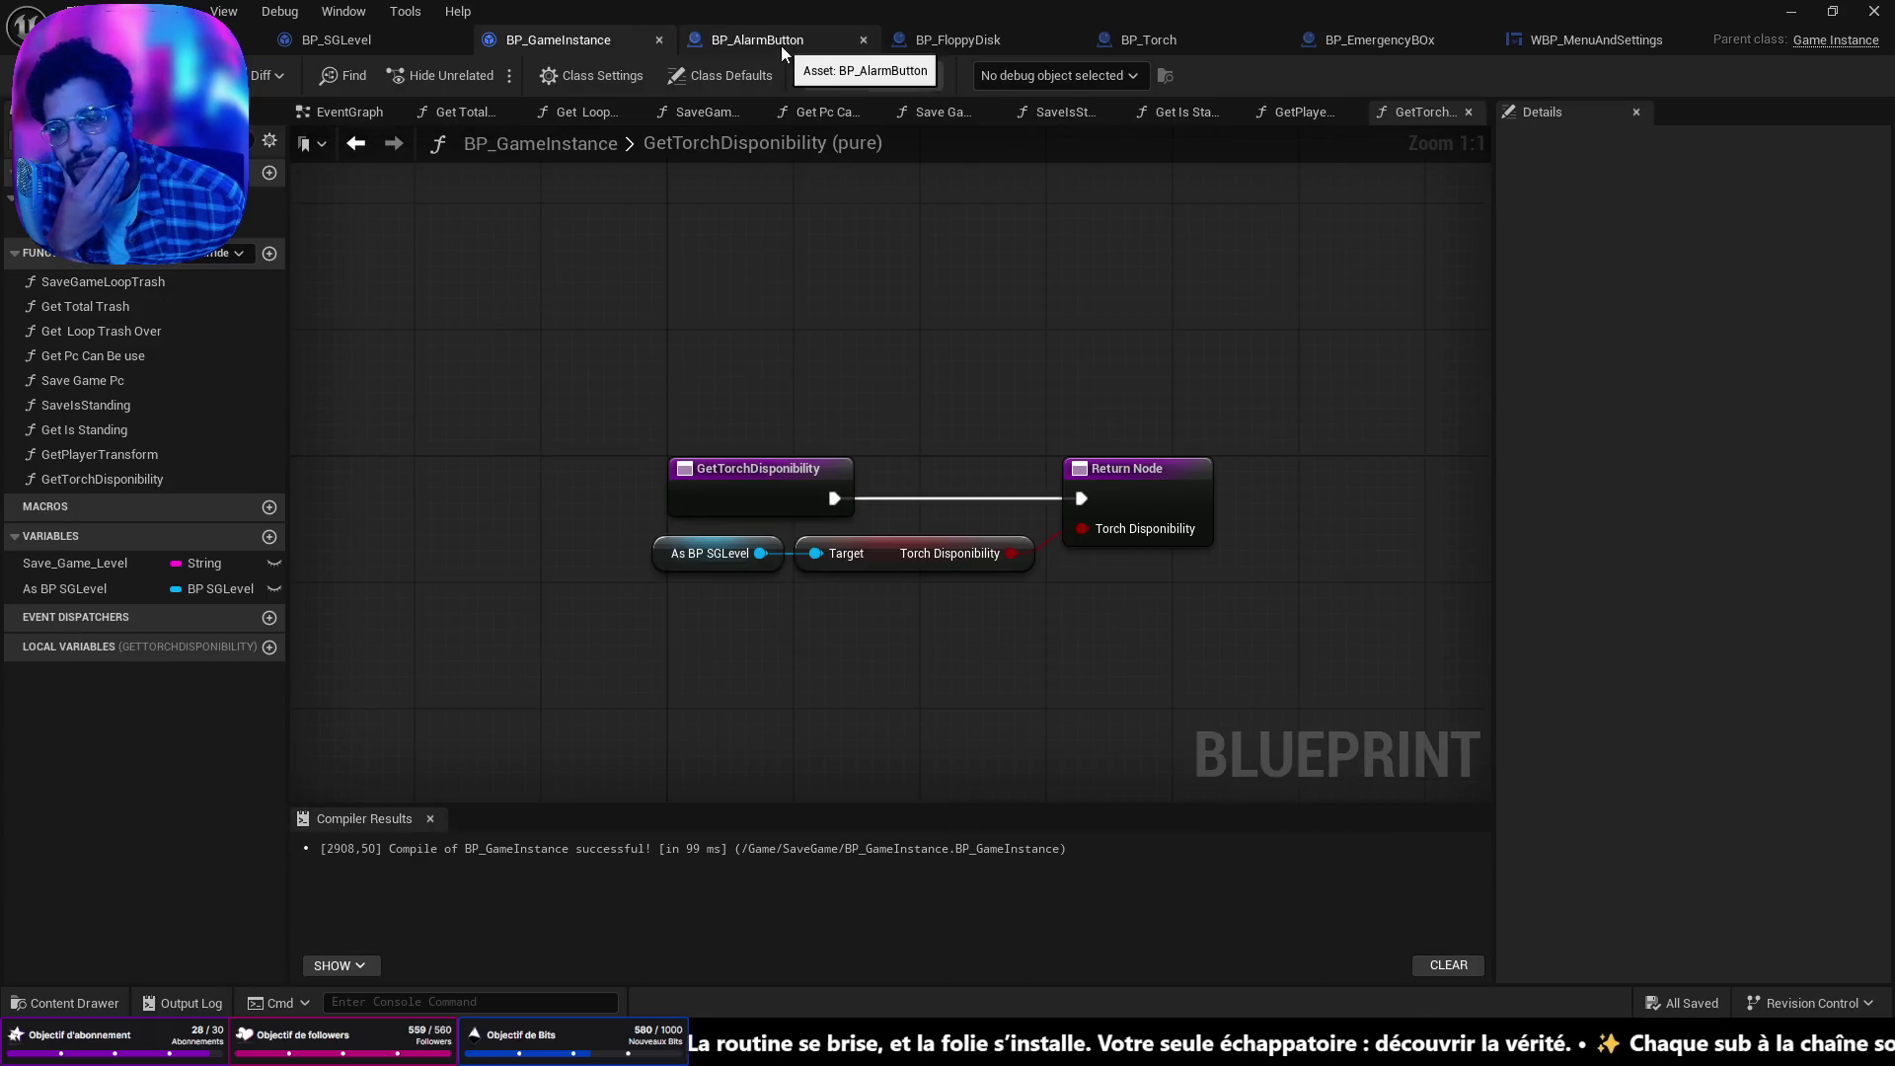
left_click(780, 45)
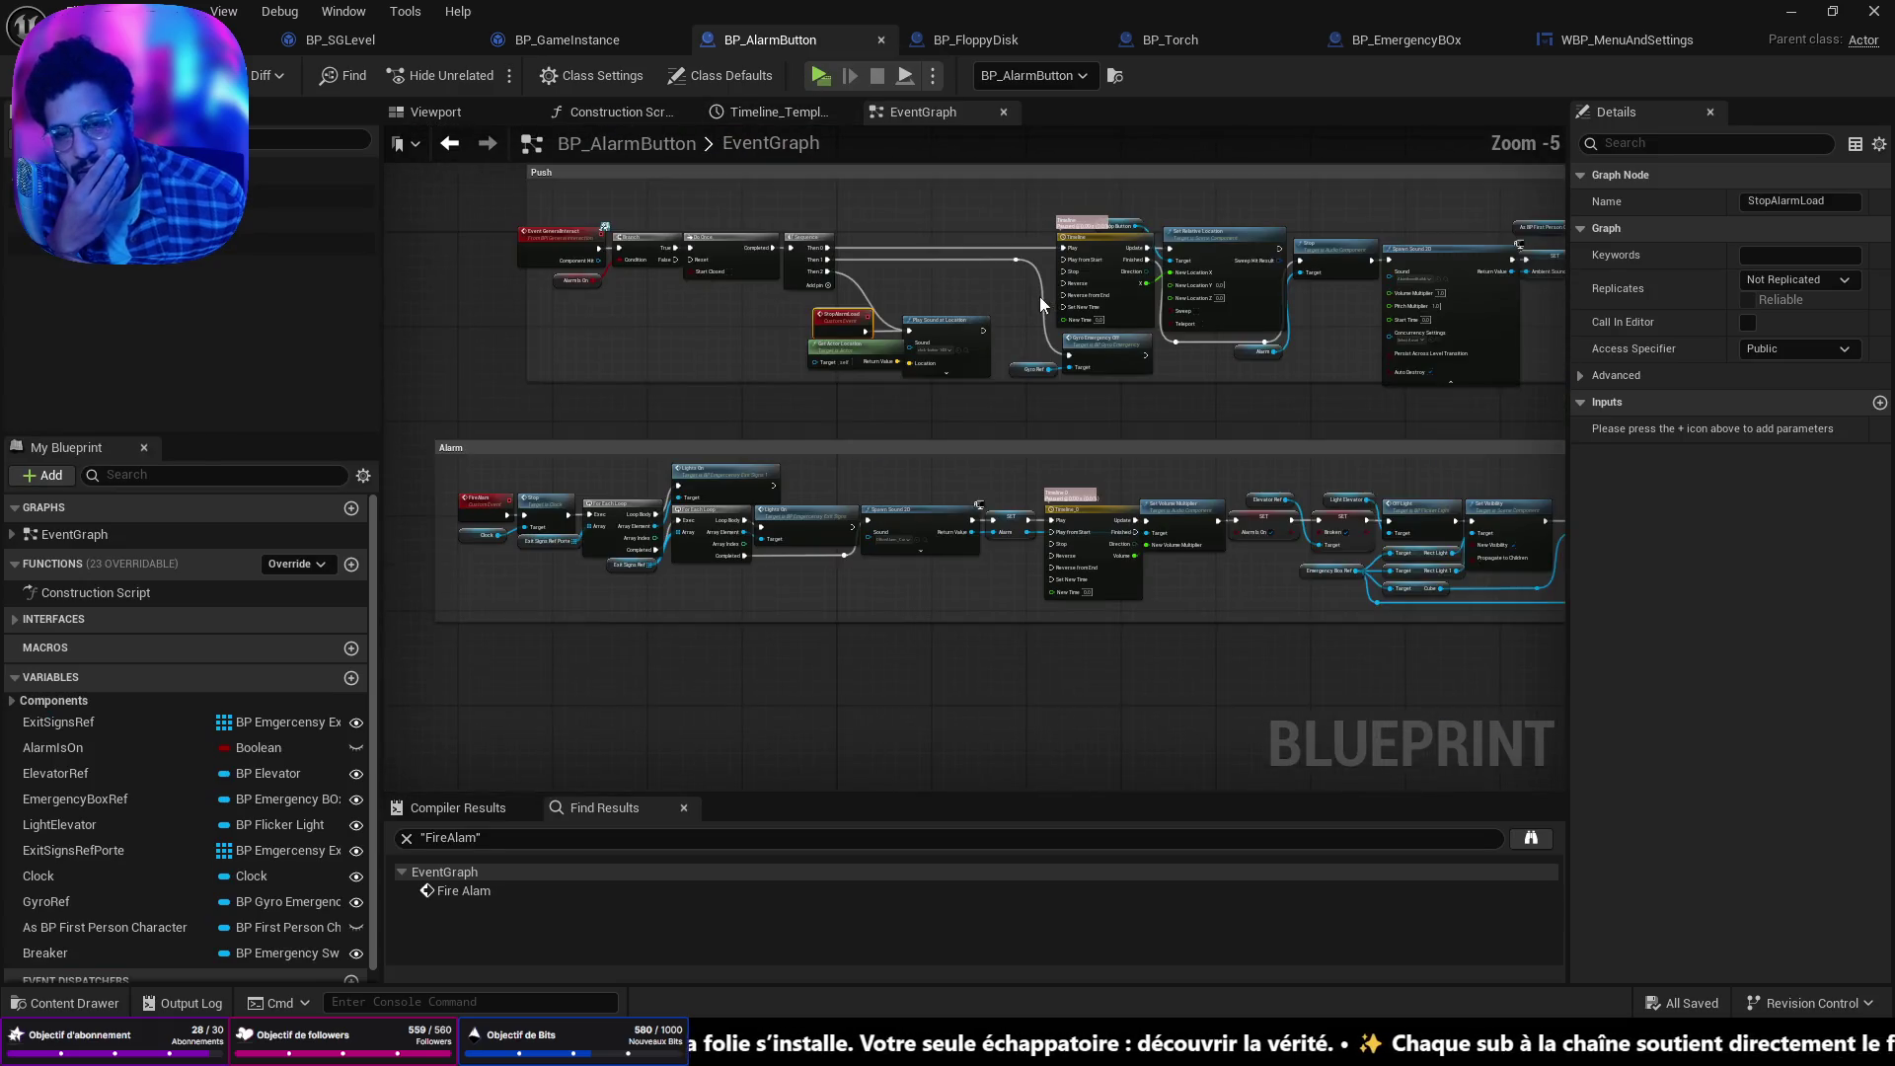
Rearrange BP_AlarmButton's graph so StopAlarmLoad sits above Get Actor Location.
left_click_drag(730, 410, 829, 498)
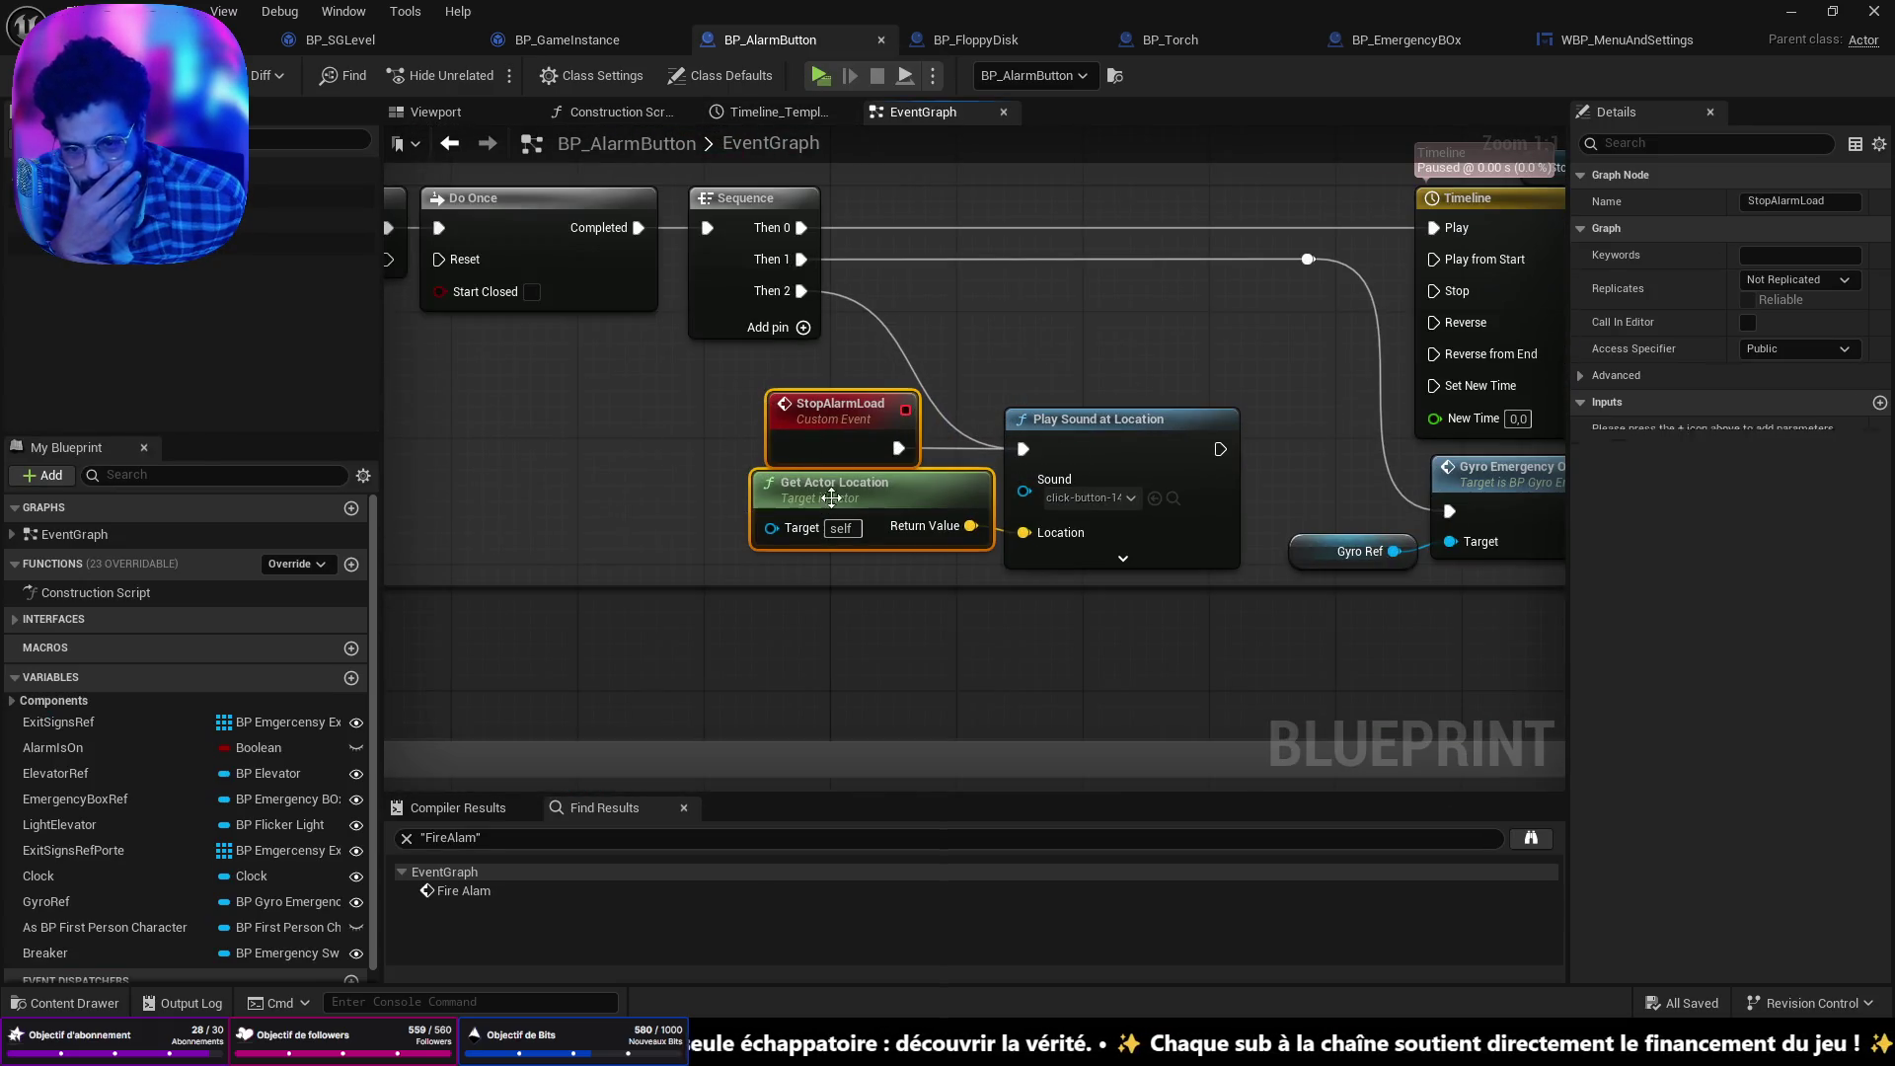
left_click_drag(845, 414, 703, 417)
left_click(831, 492)
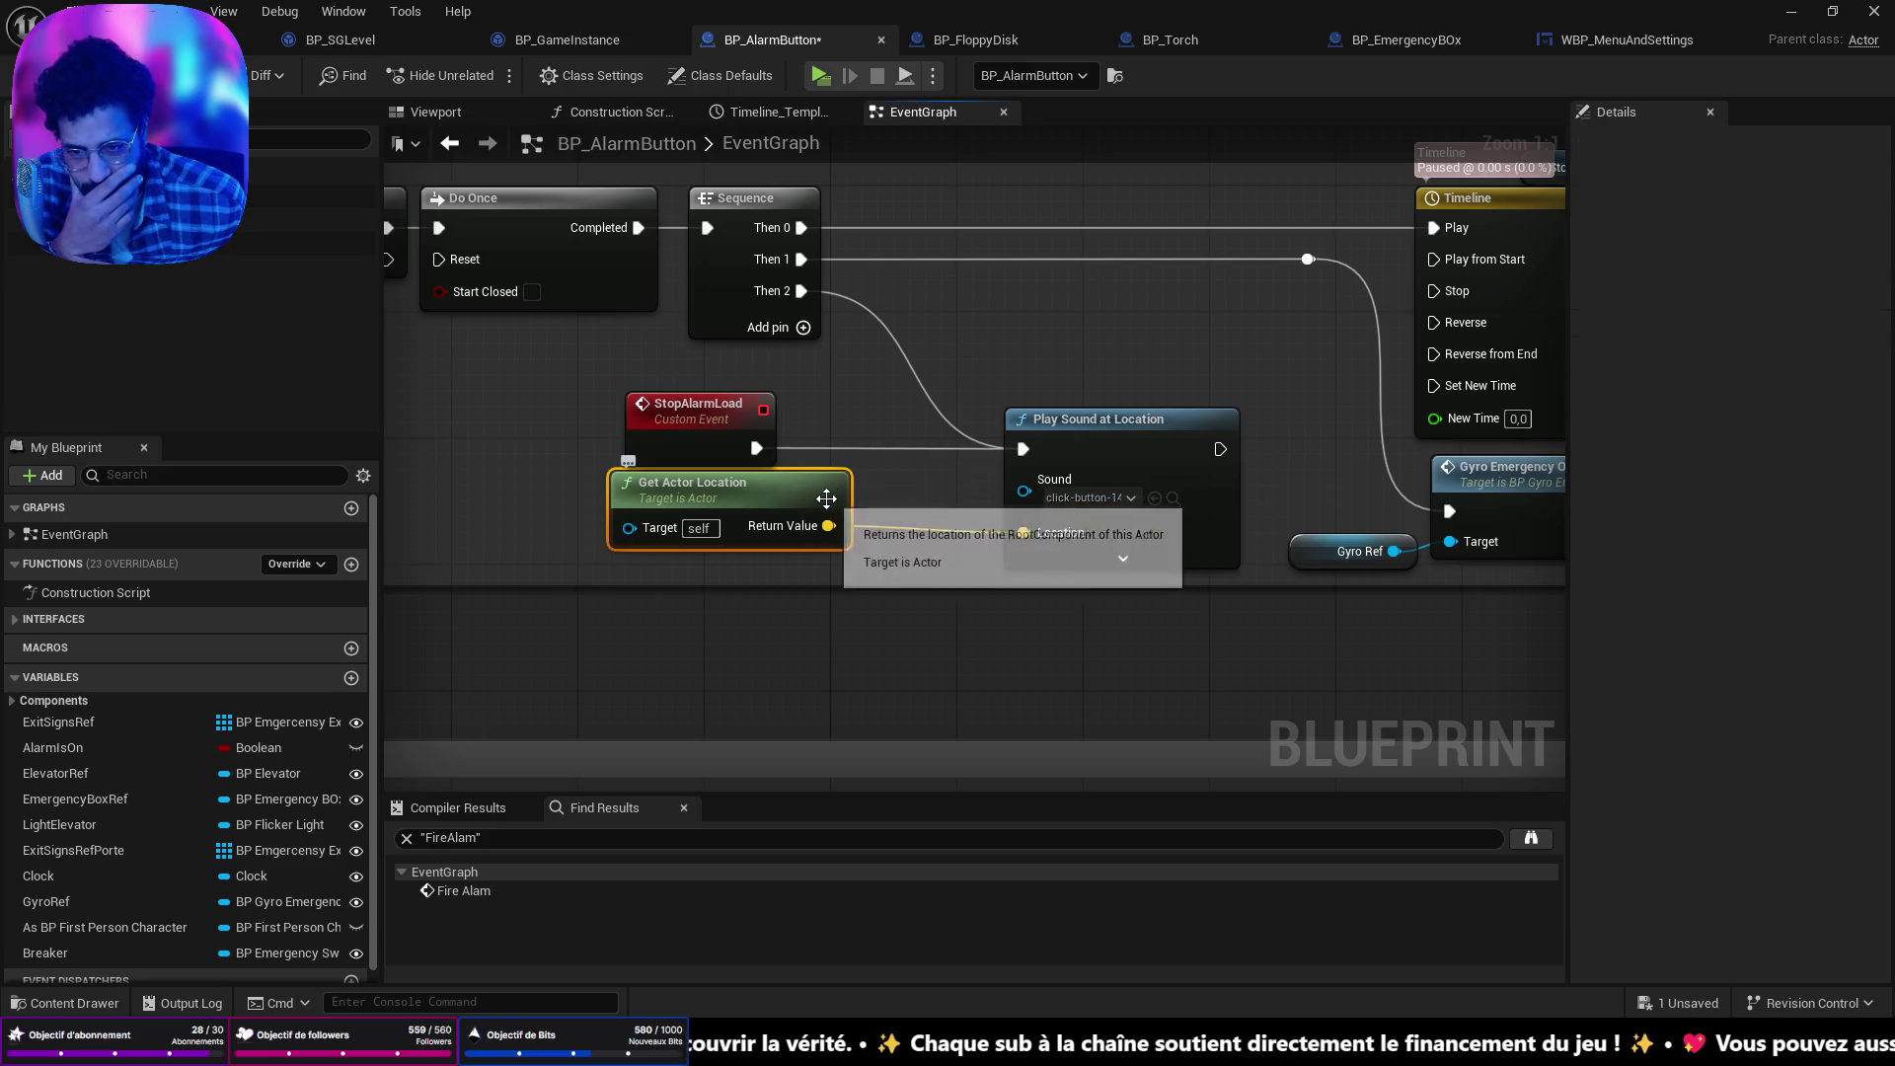
left_click_drag(817, 494, 940, 509)
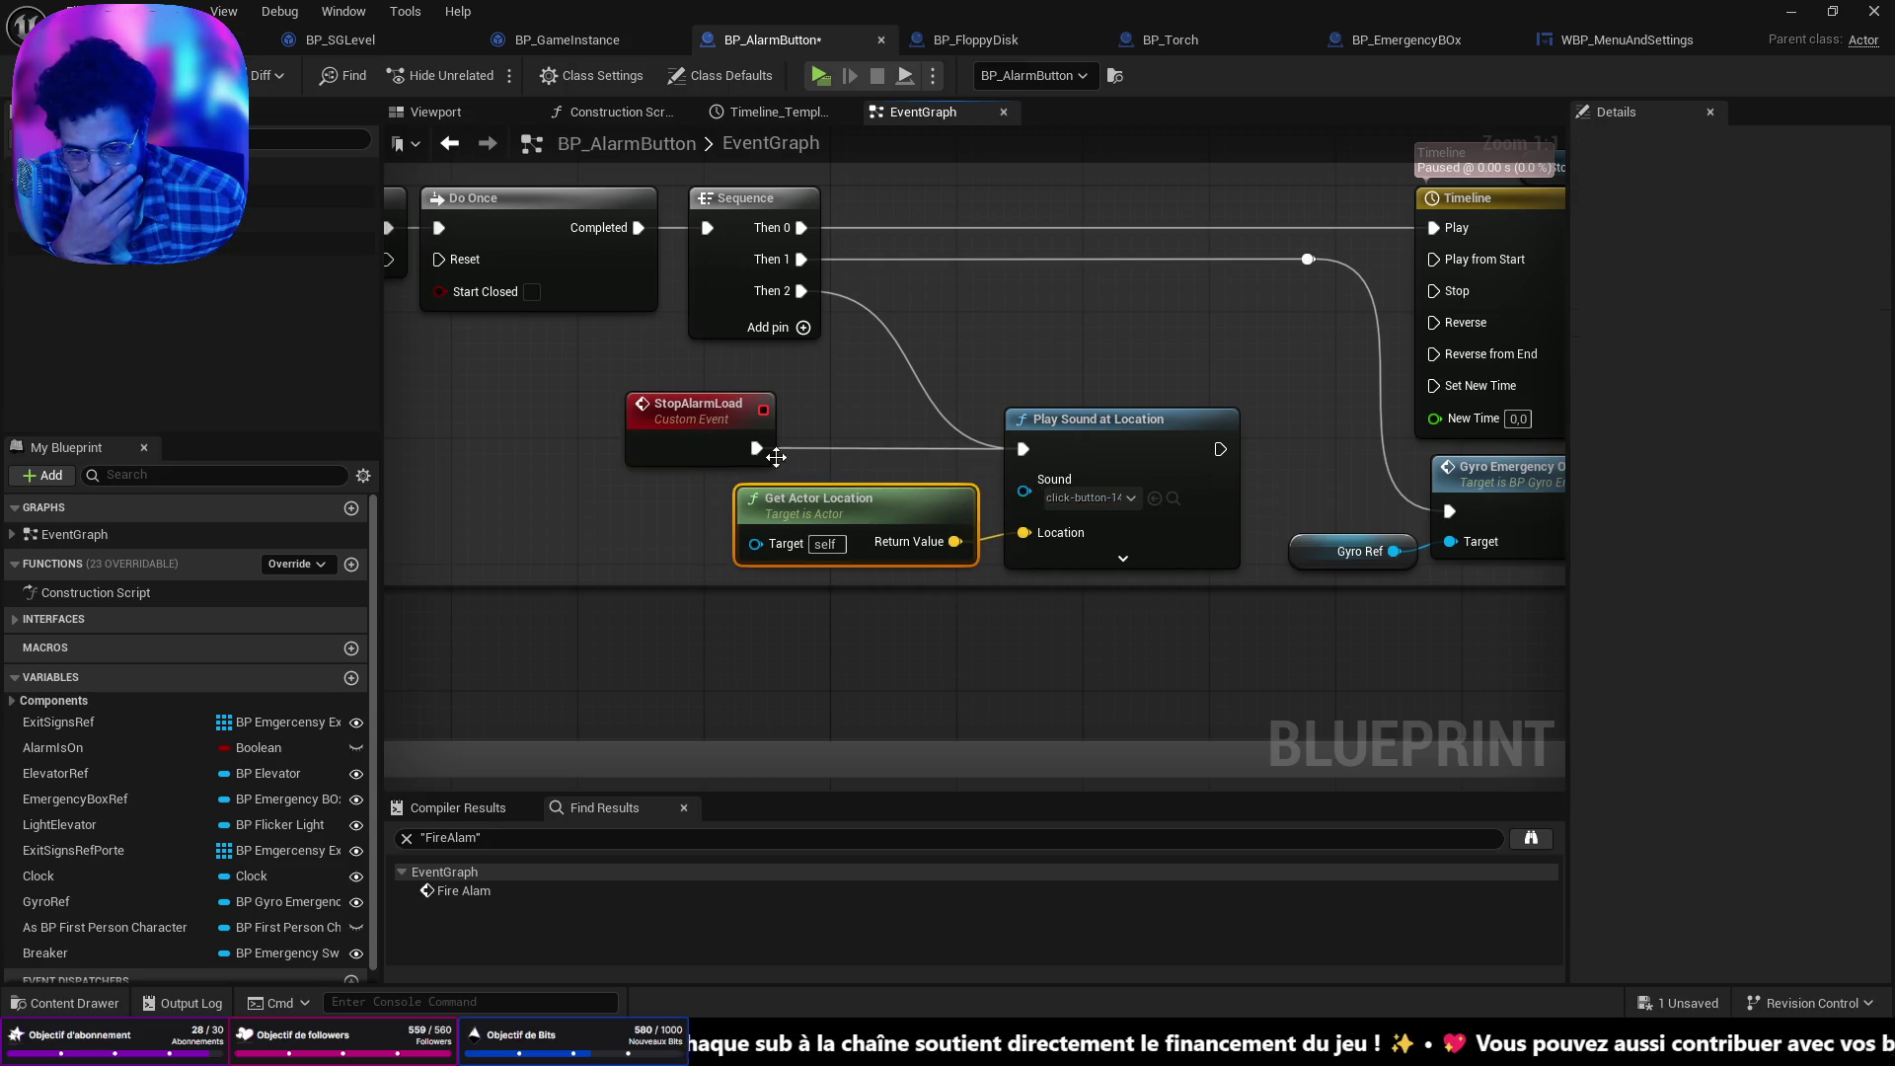
left_click_drag(719, 417, 822, 417)
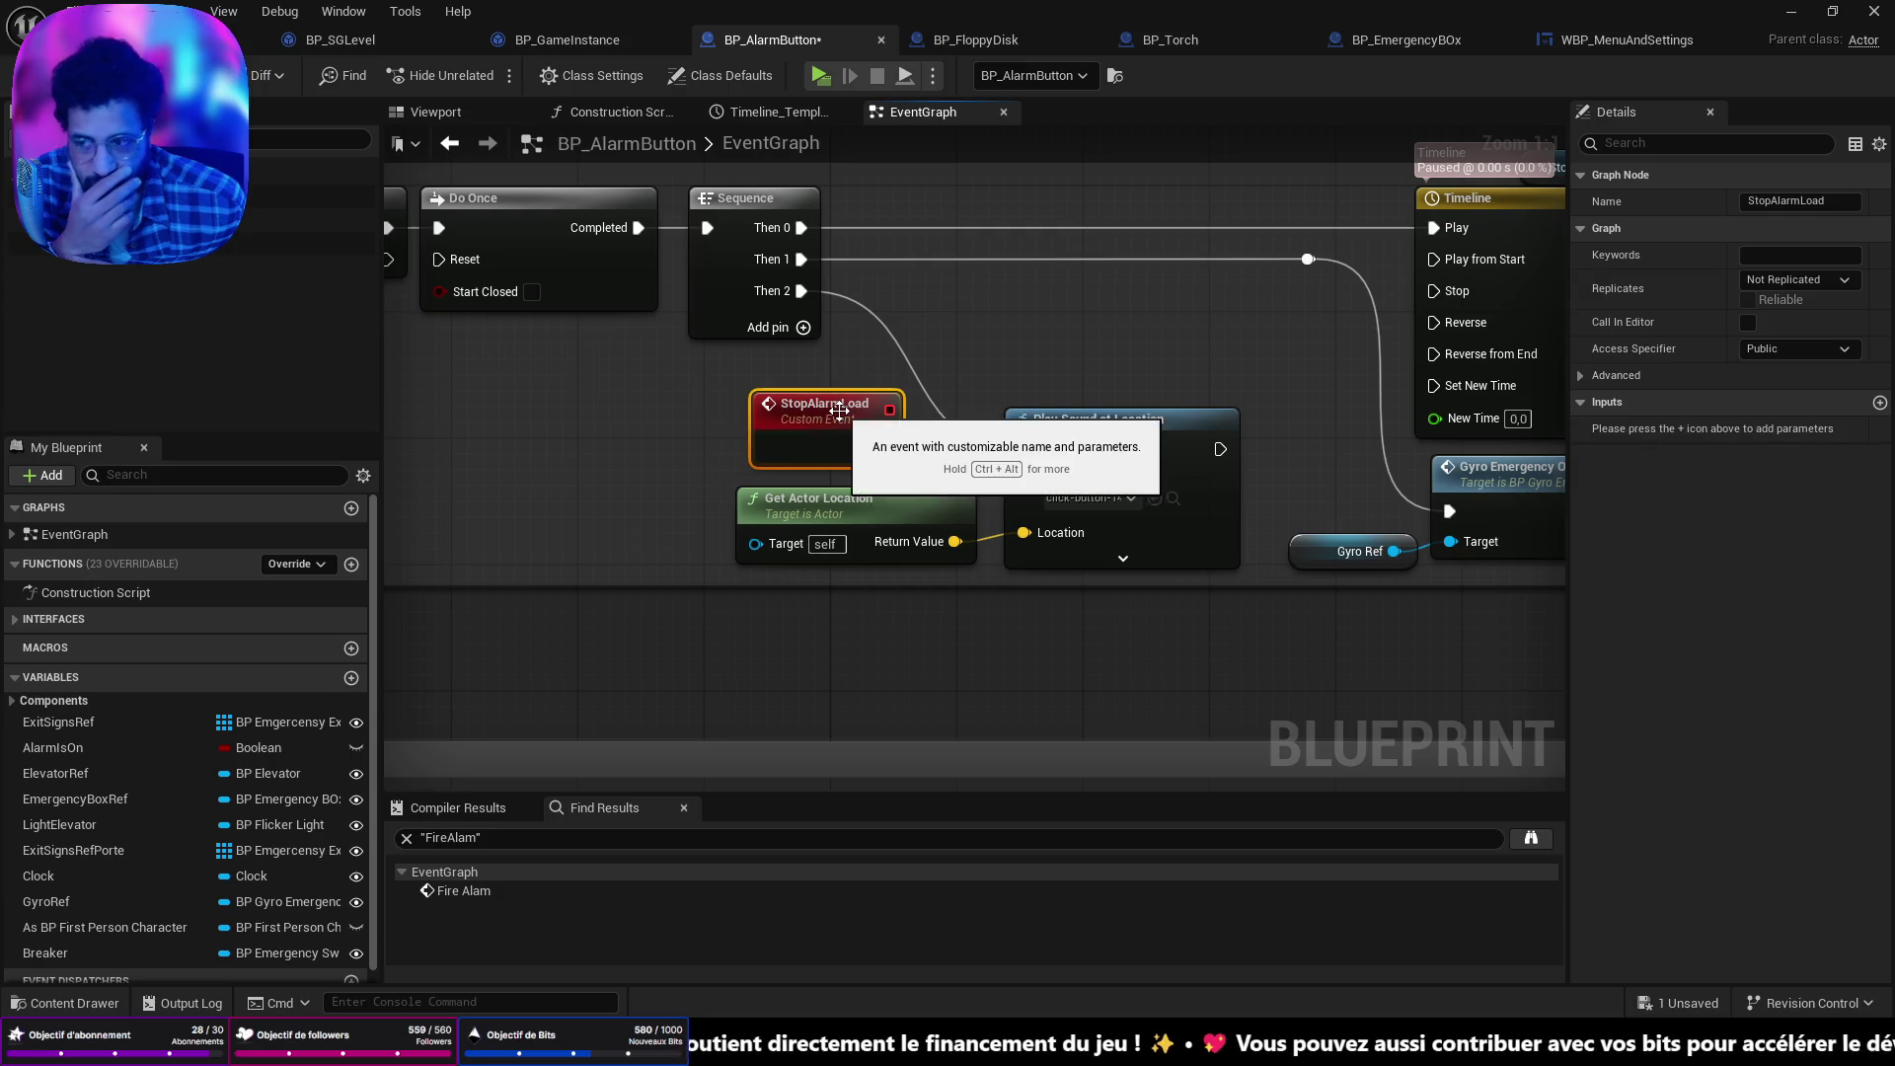
Move from BP_FloppyDisk on to the BP_Torch blueprint's ItemLogicOnly graph.
left_click(973, 40)
scroll(1223, 475, "down", 2)
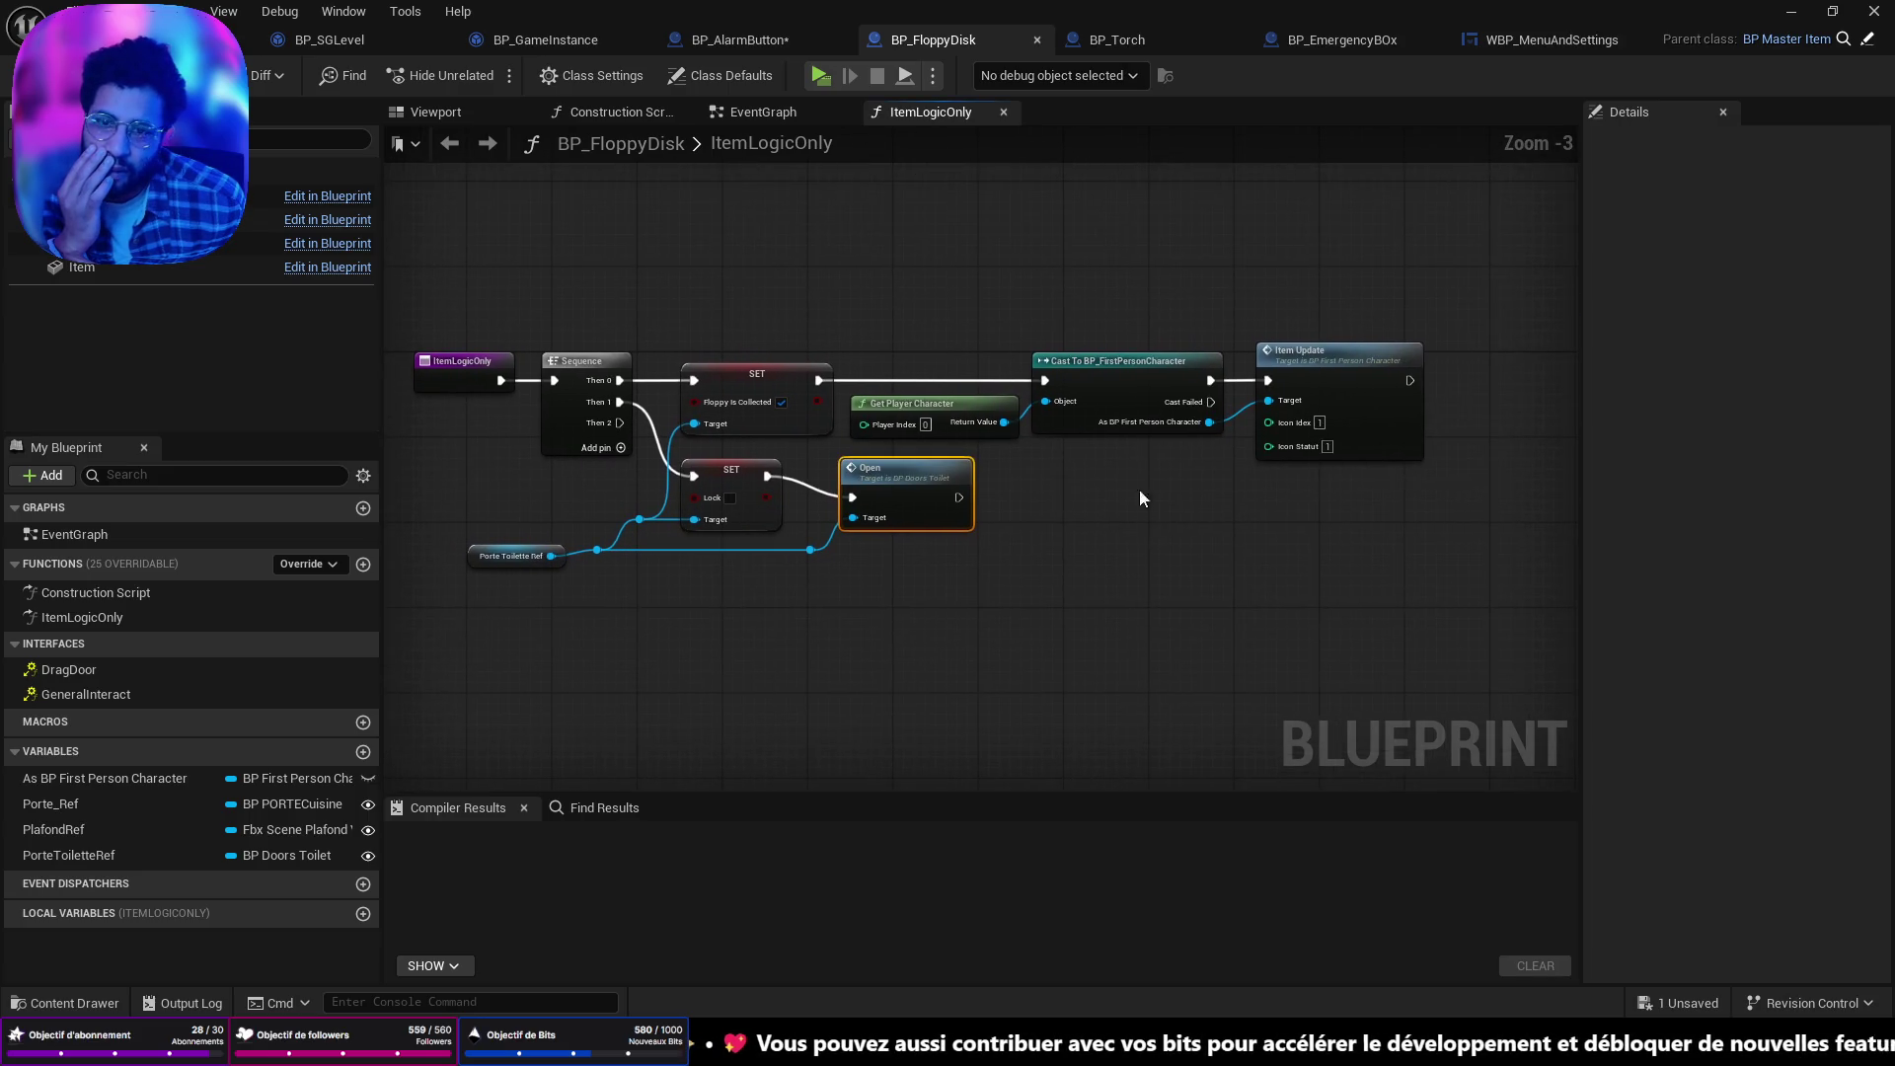
left_click(1116, 39)
Delete the Branch node following the SET node in BP_Torch's graph.
scroll(1295, 334, "up", 2)
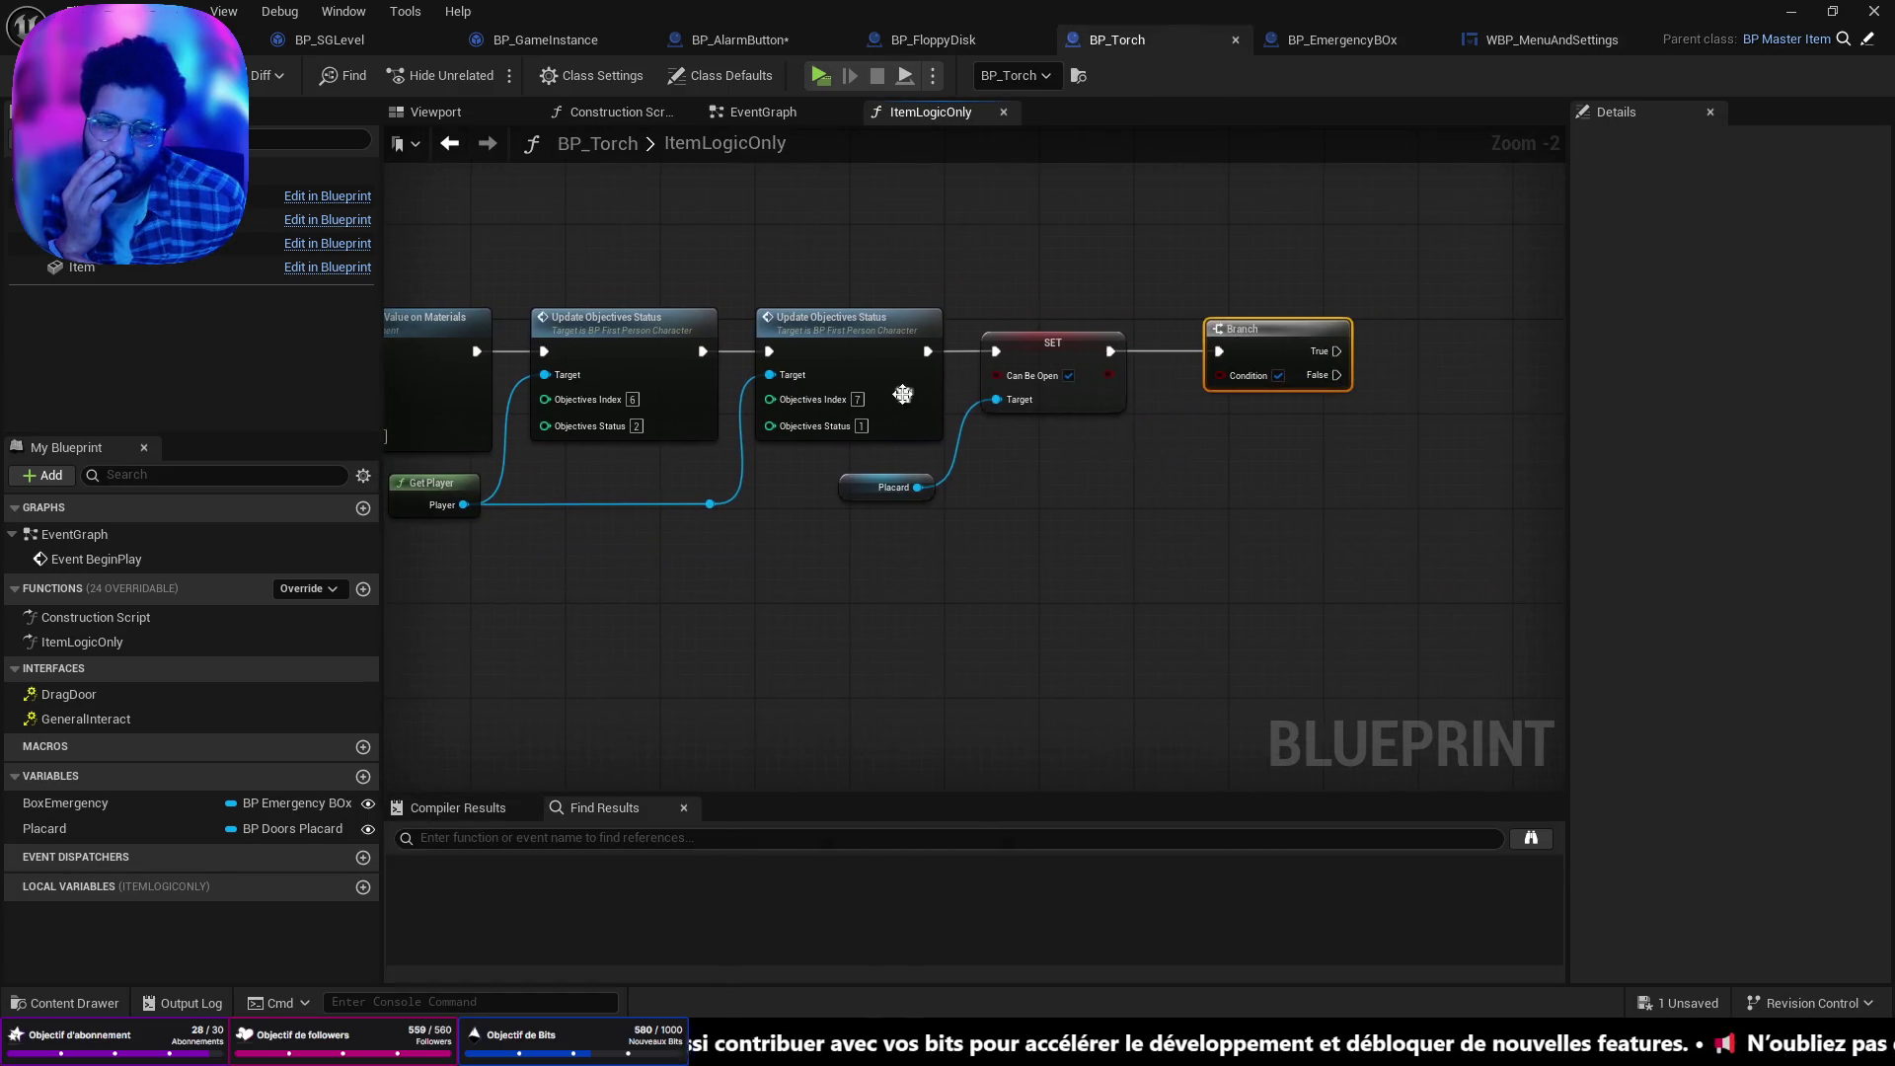
mouse_move(1308, 392)
left_mouse_down()
mouse_move(1239, 420)
mouse_move(1195, 362)
mouse_move(1172, 363)
left_mouse_up()
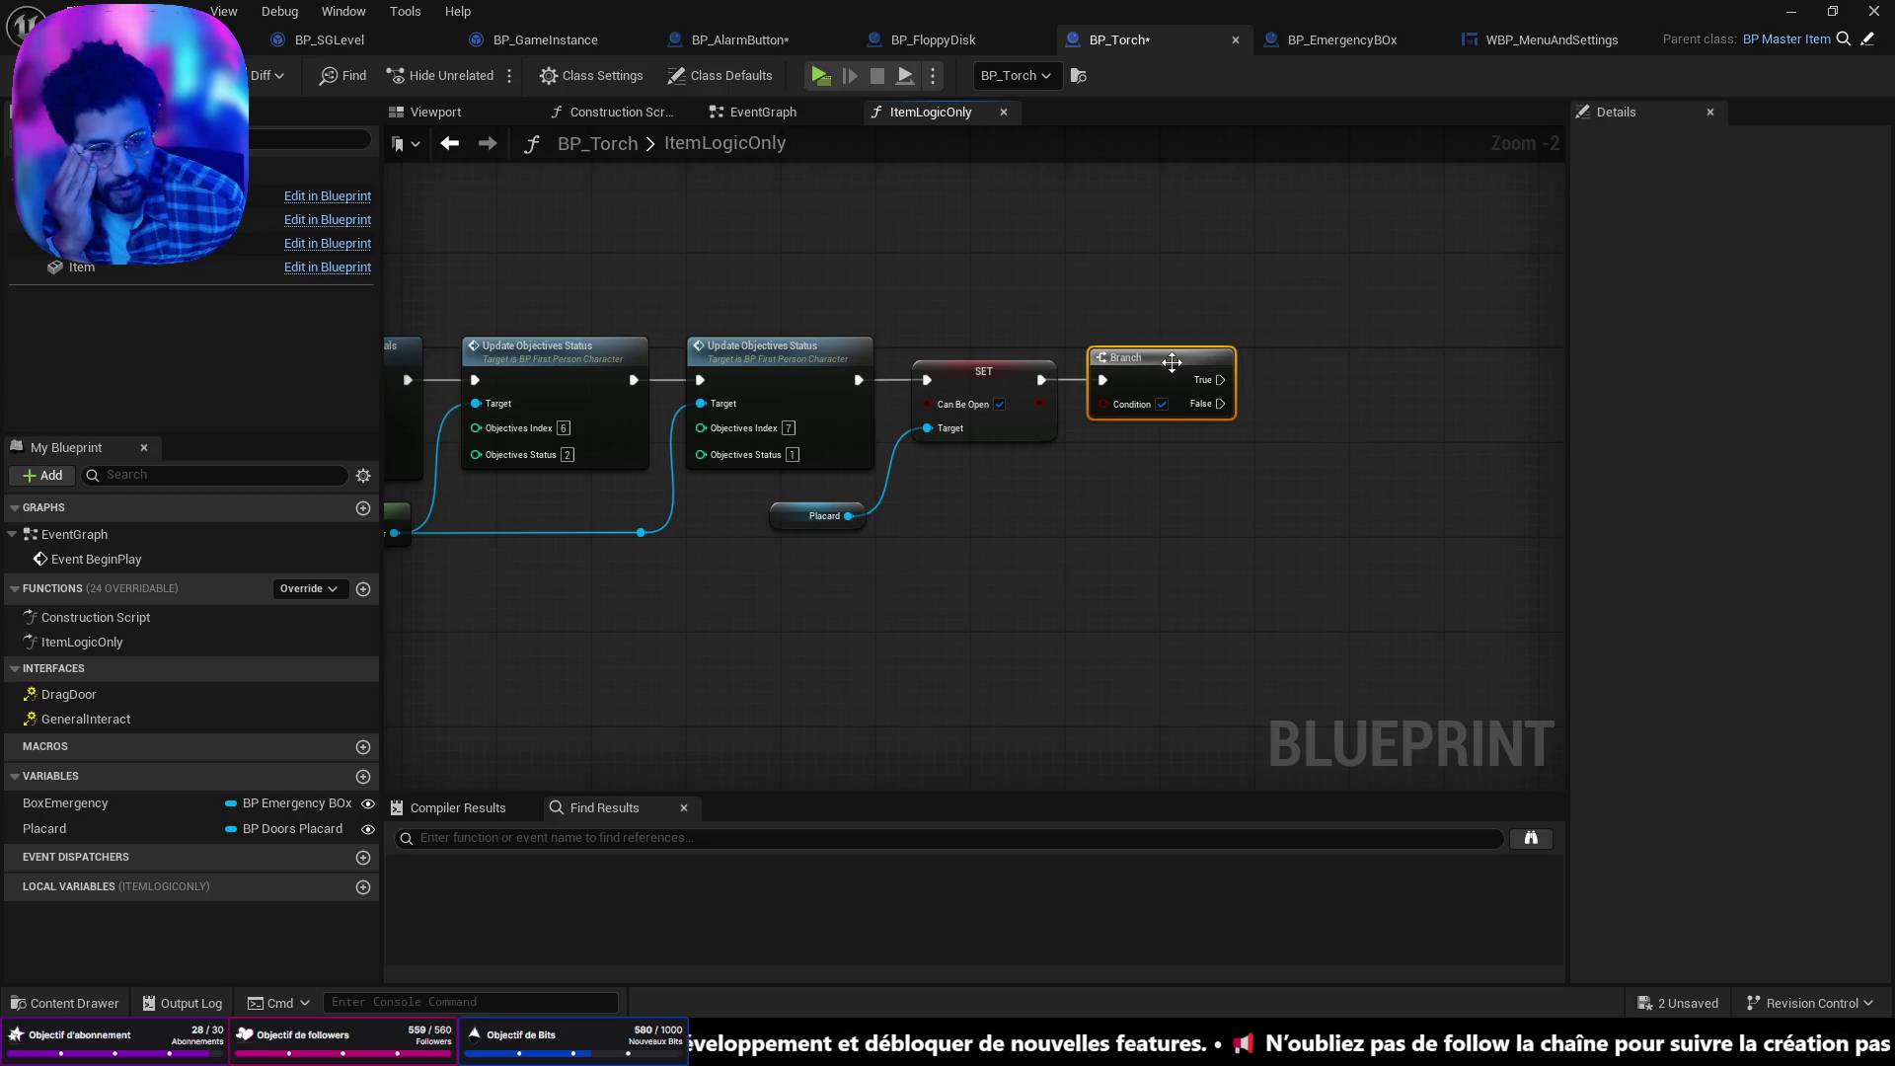
key("Delete")
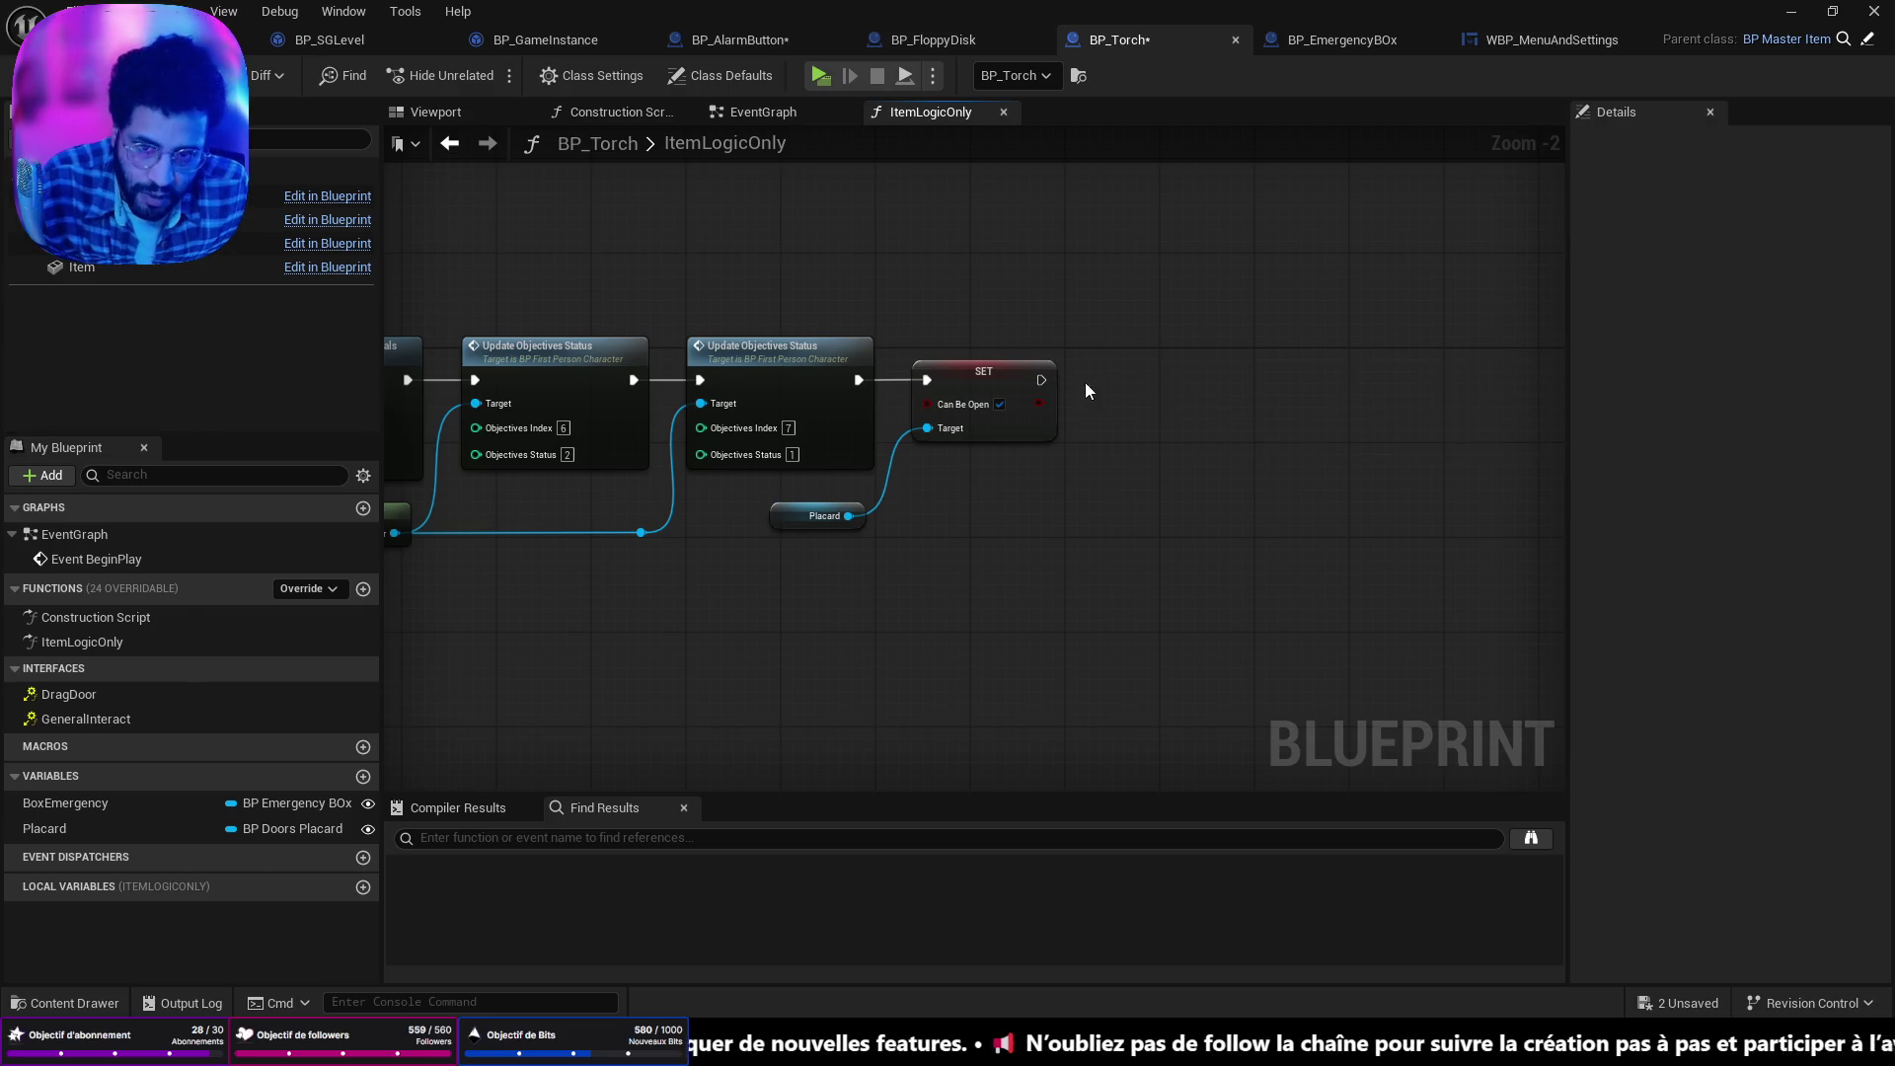
scroll(1142, 452, "up", 2)
Add a Get Game Instance node to the graph.
right_click(1006, 544)
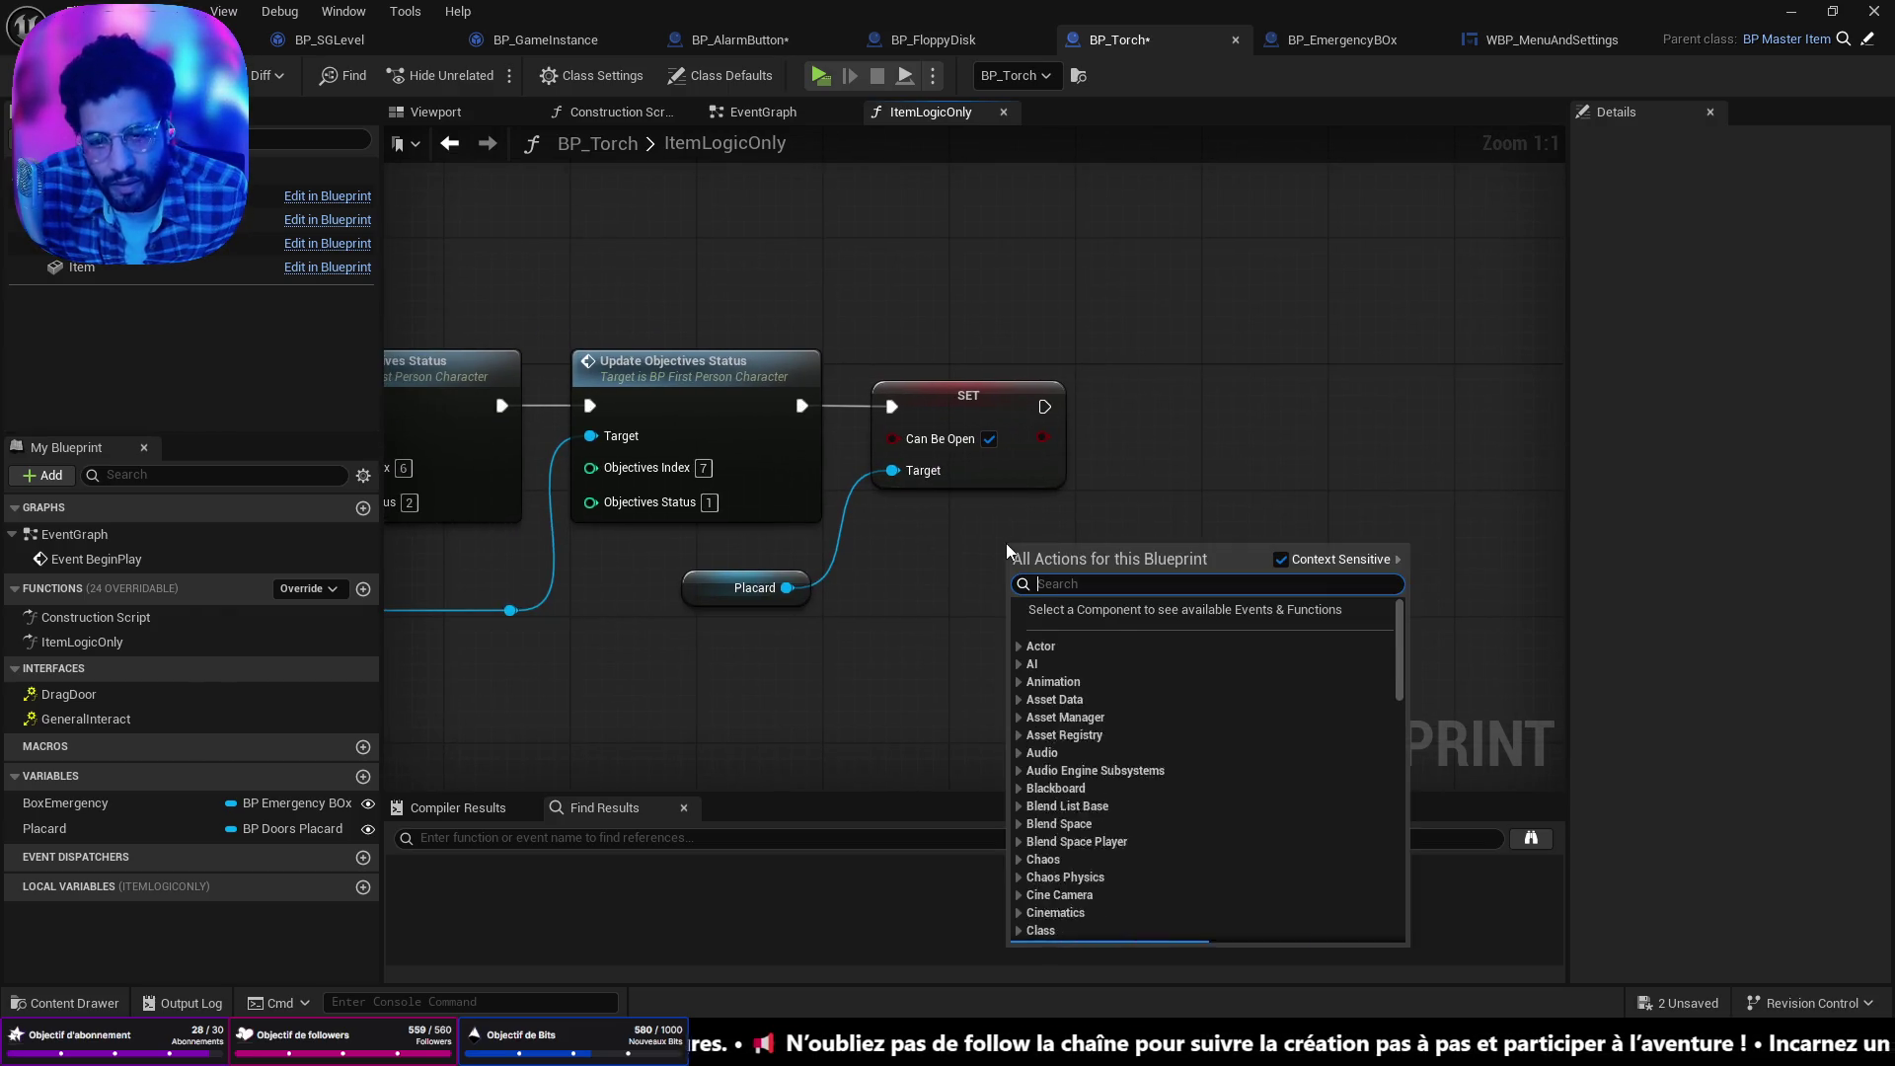
type("get game")
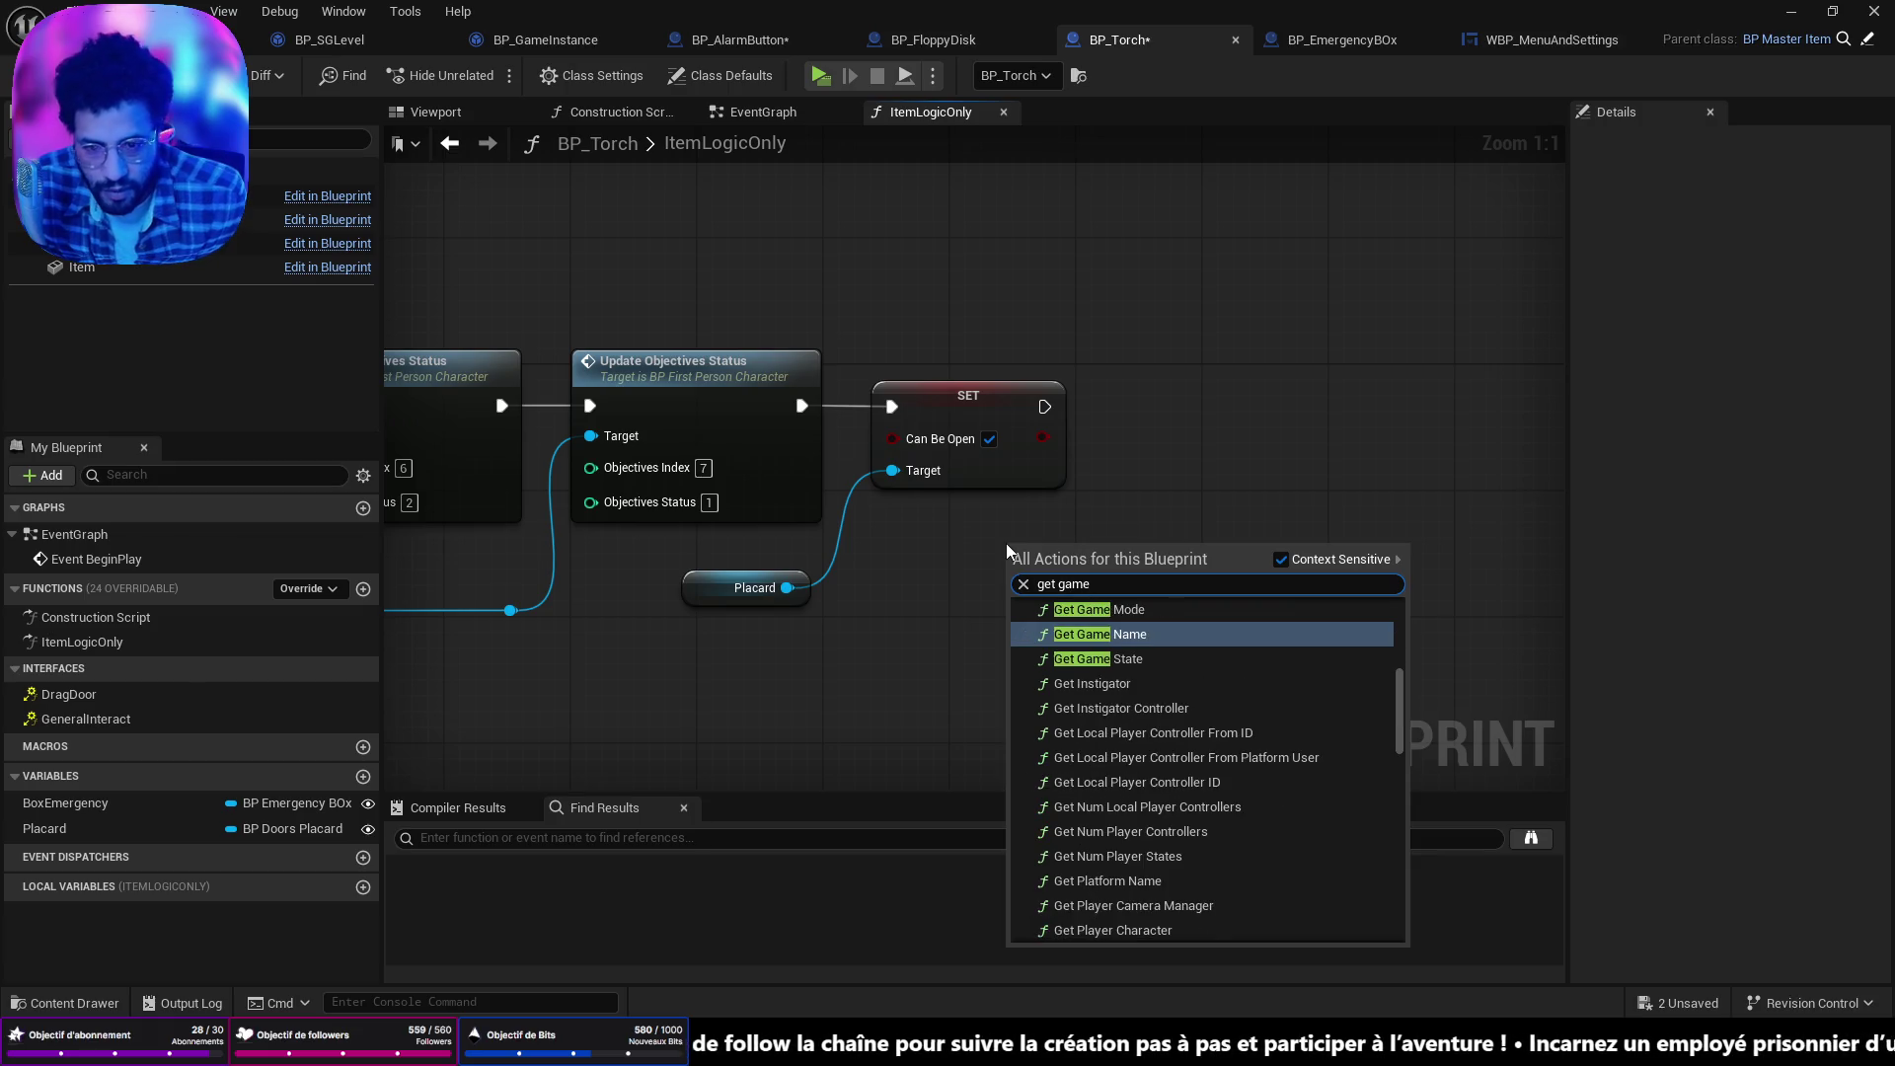
type(" is")
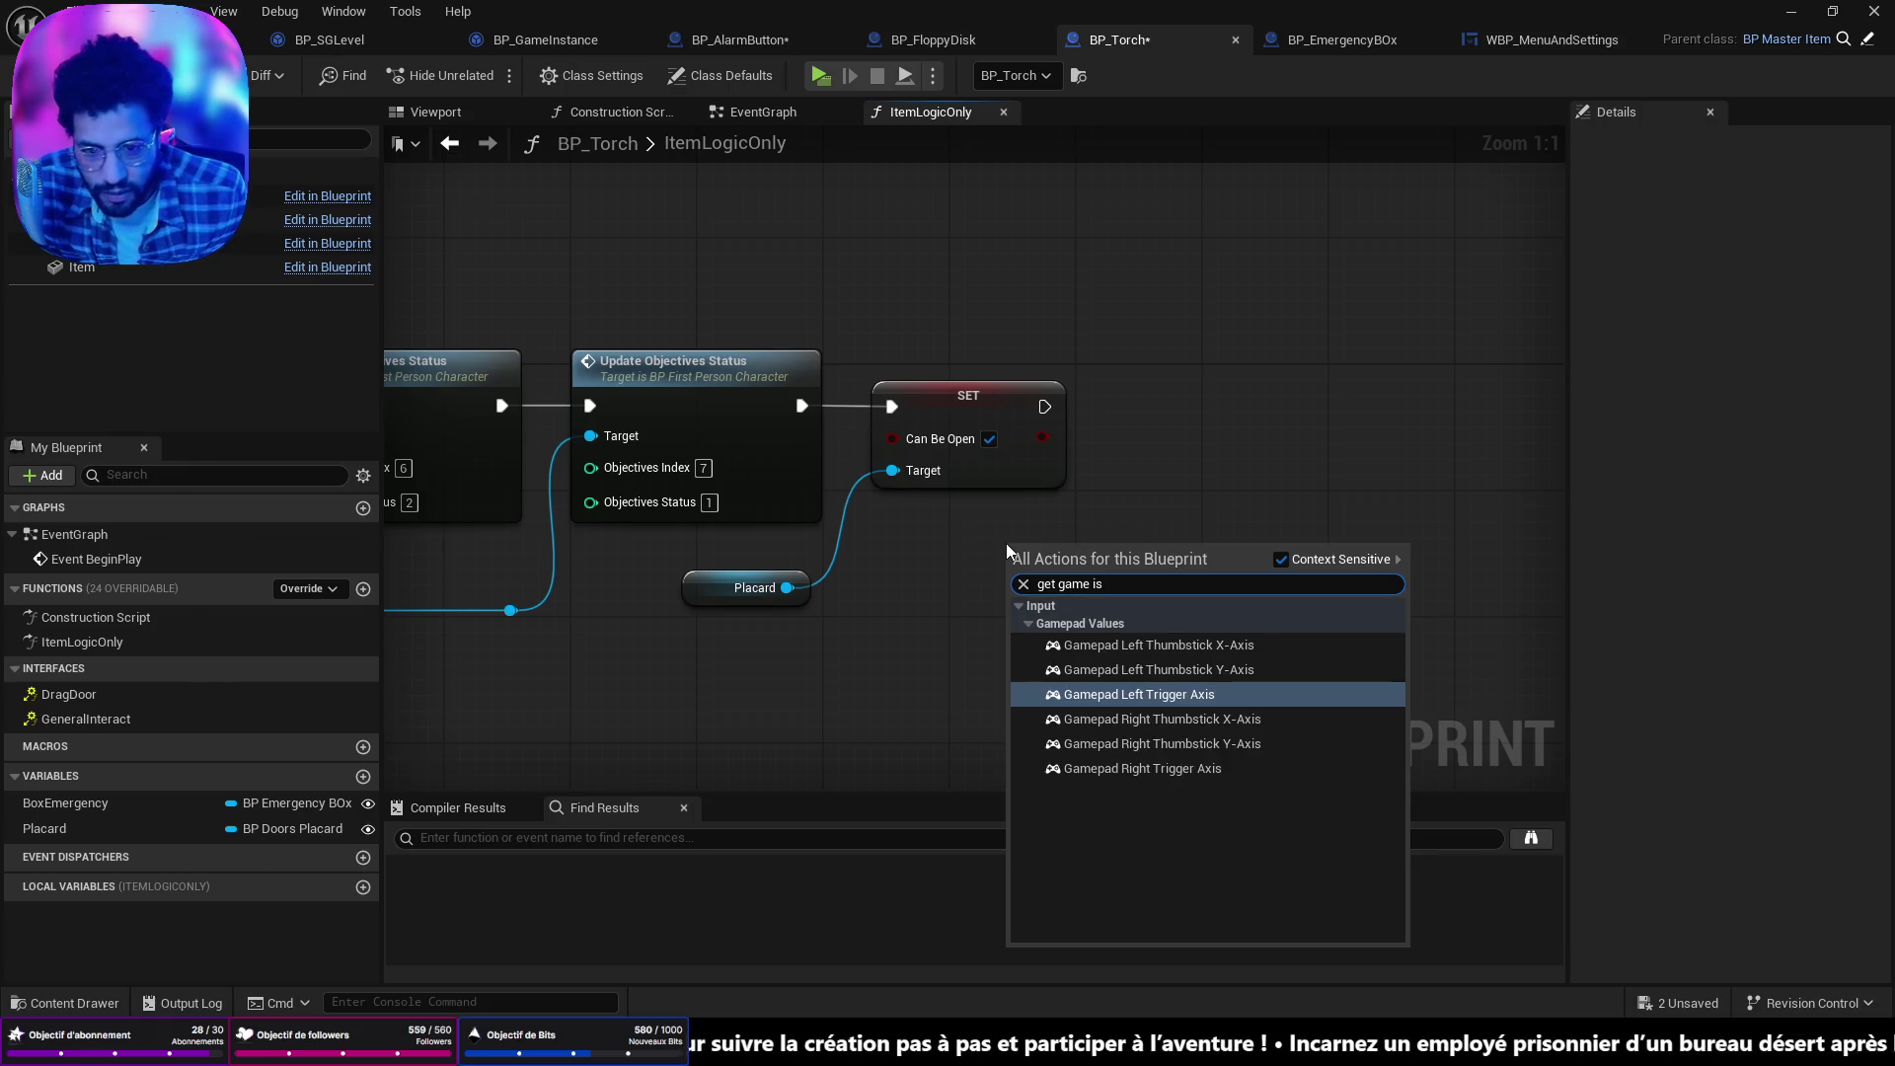
key("BackSpace")
key("BackSpace")
key("BackSpace")
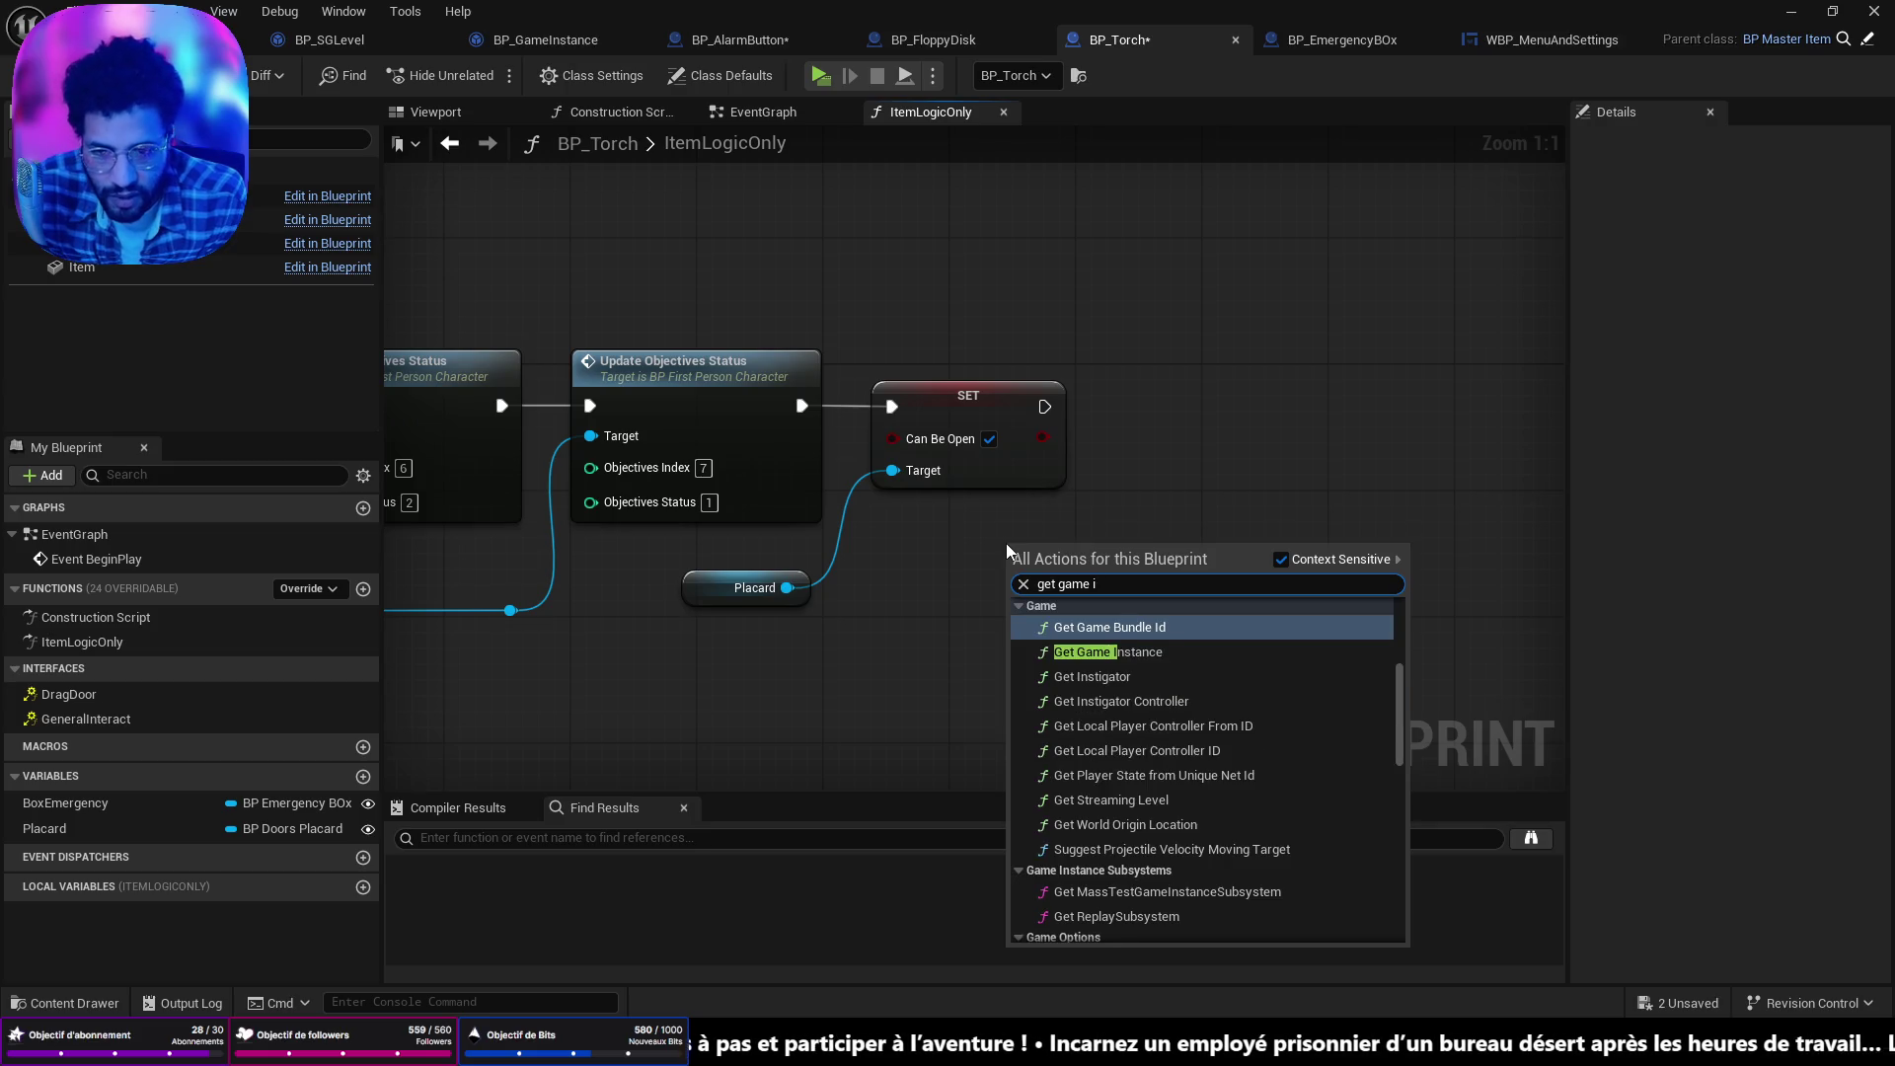
type("game inst")
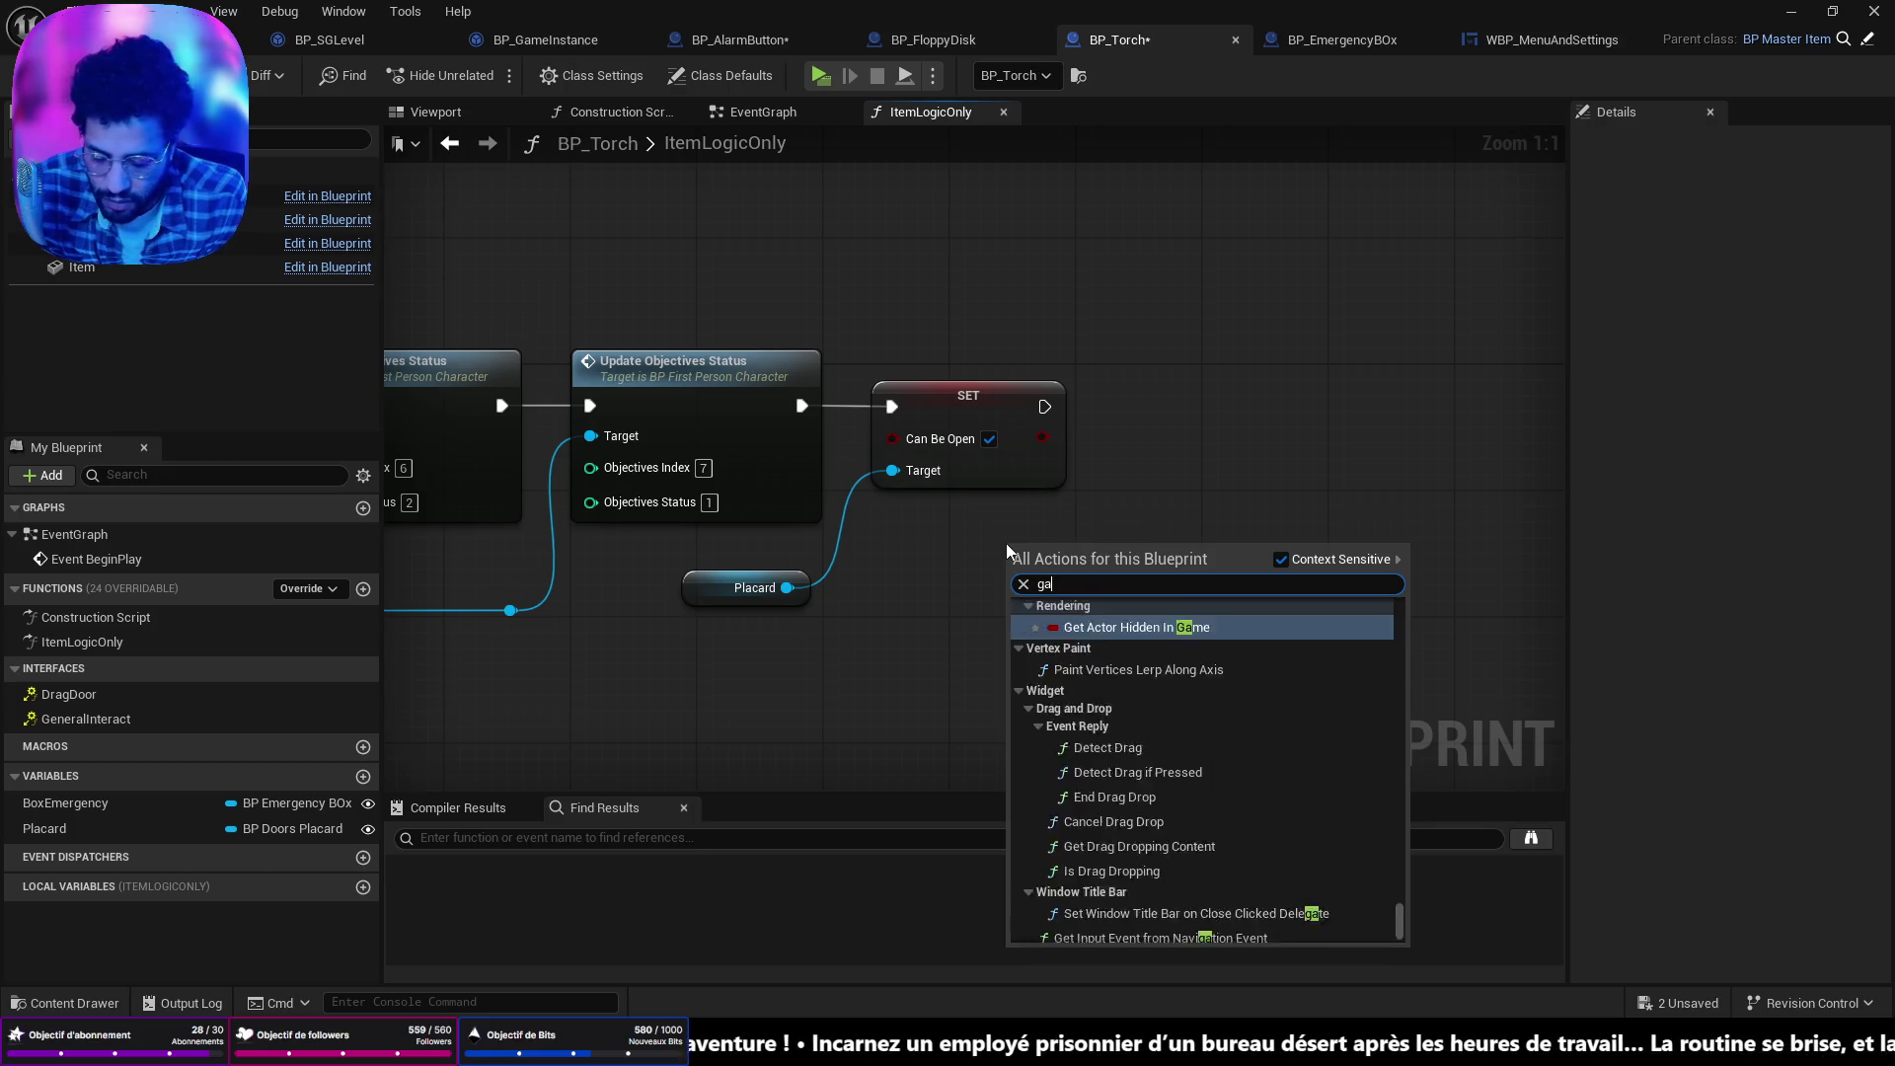
left_click(1114, 629)
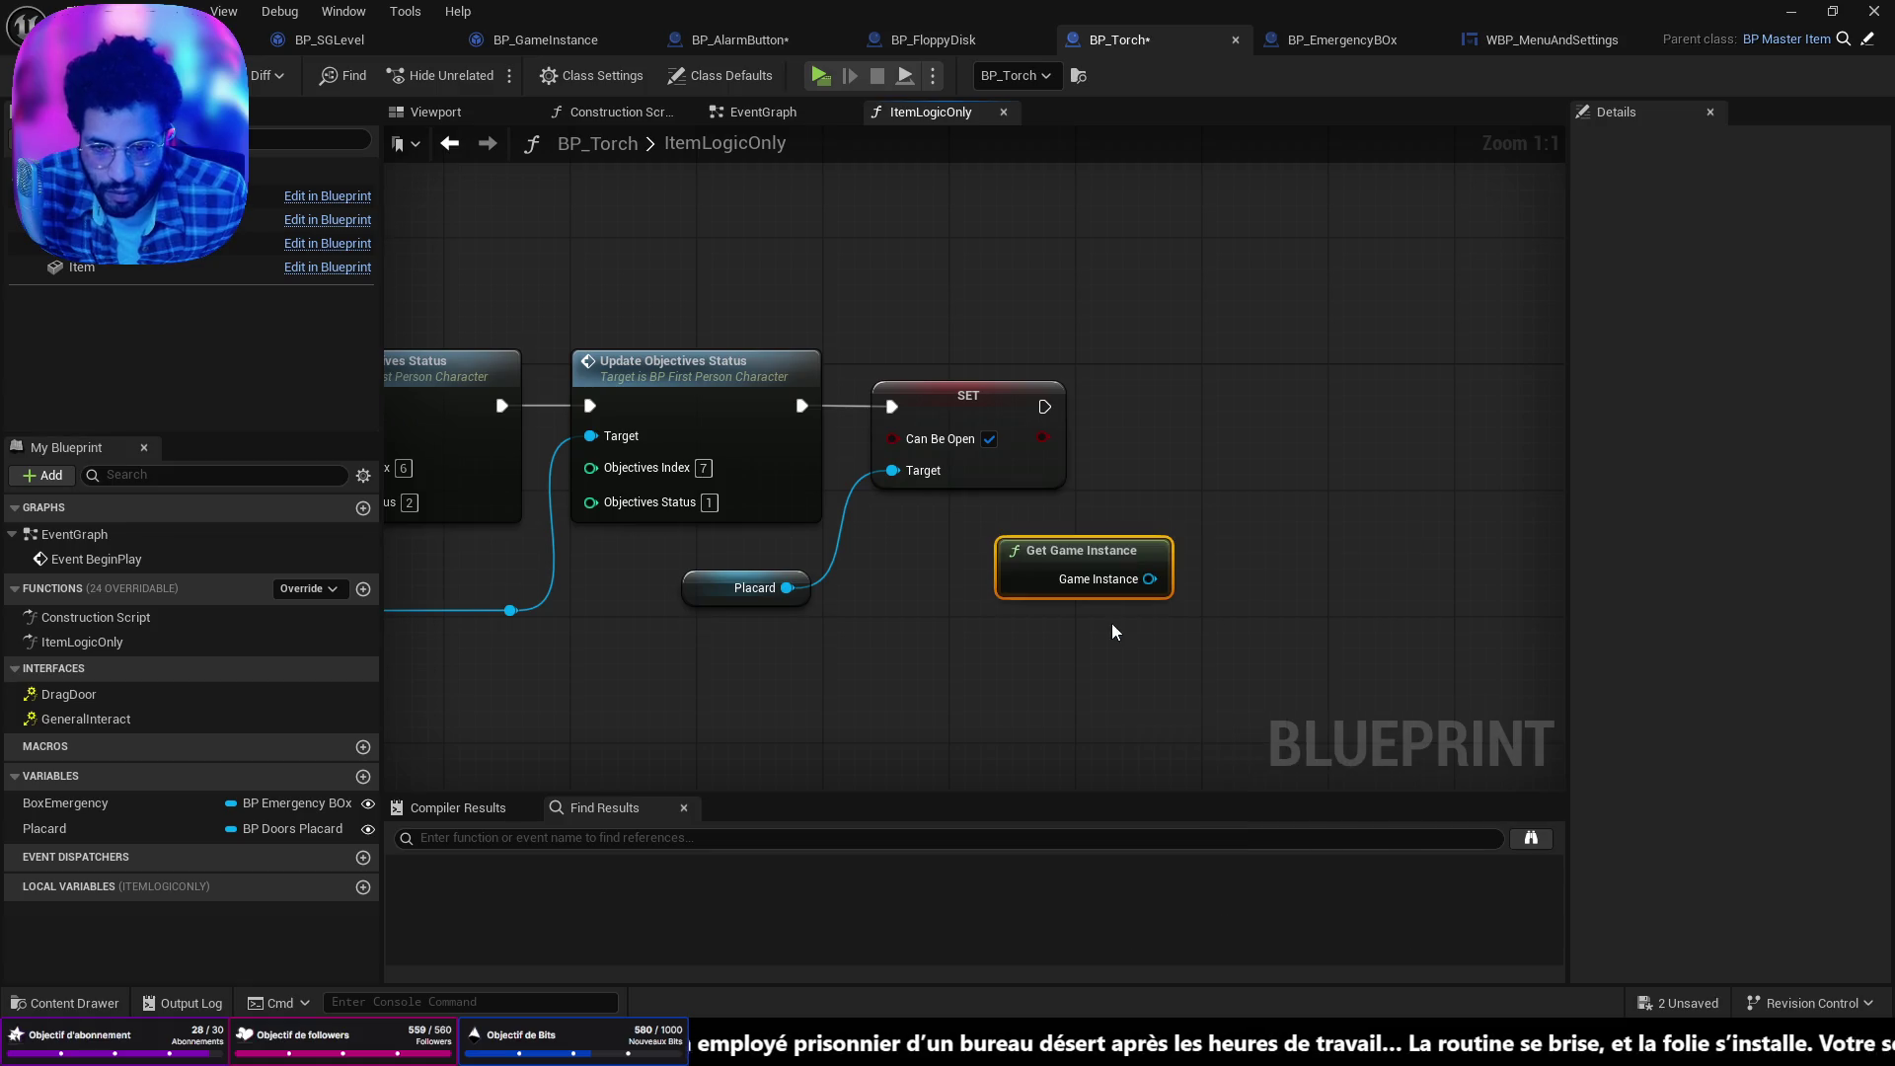
Wire a Get Torch Disponibility node to the Game Instance output and position it.
mouse_move(1105, 560)
left_mouse_down()
mouse_move(994, 530)
mouse_move(1130, 535)
left_mouse_up()
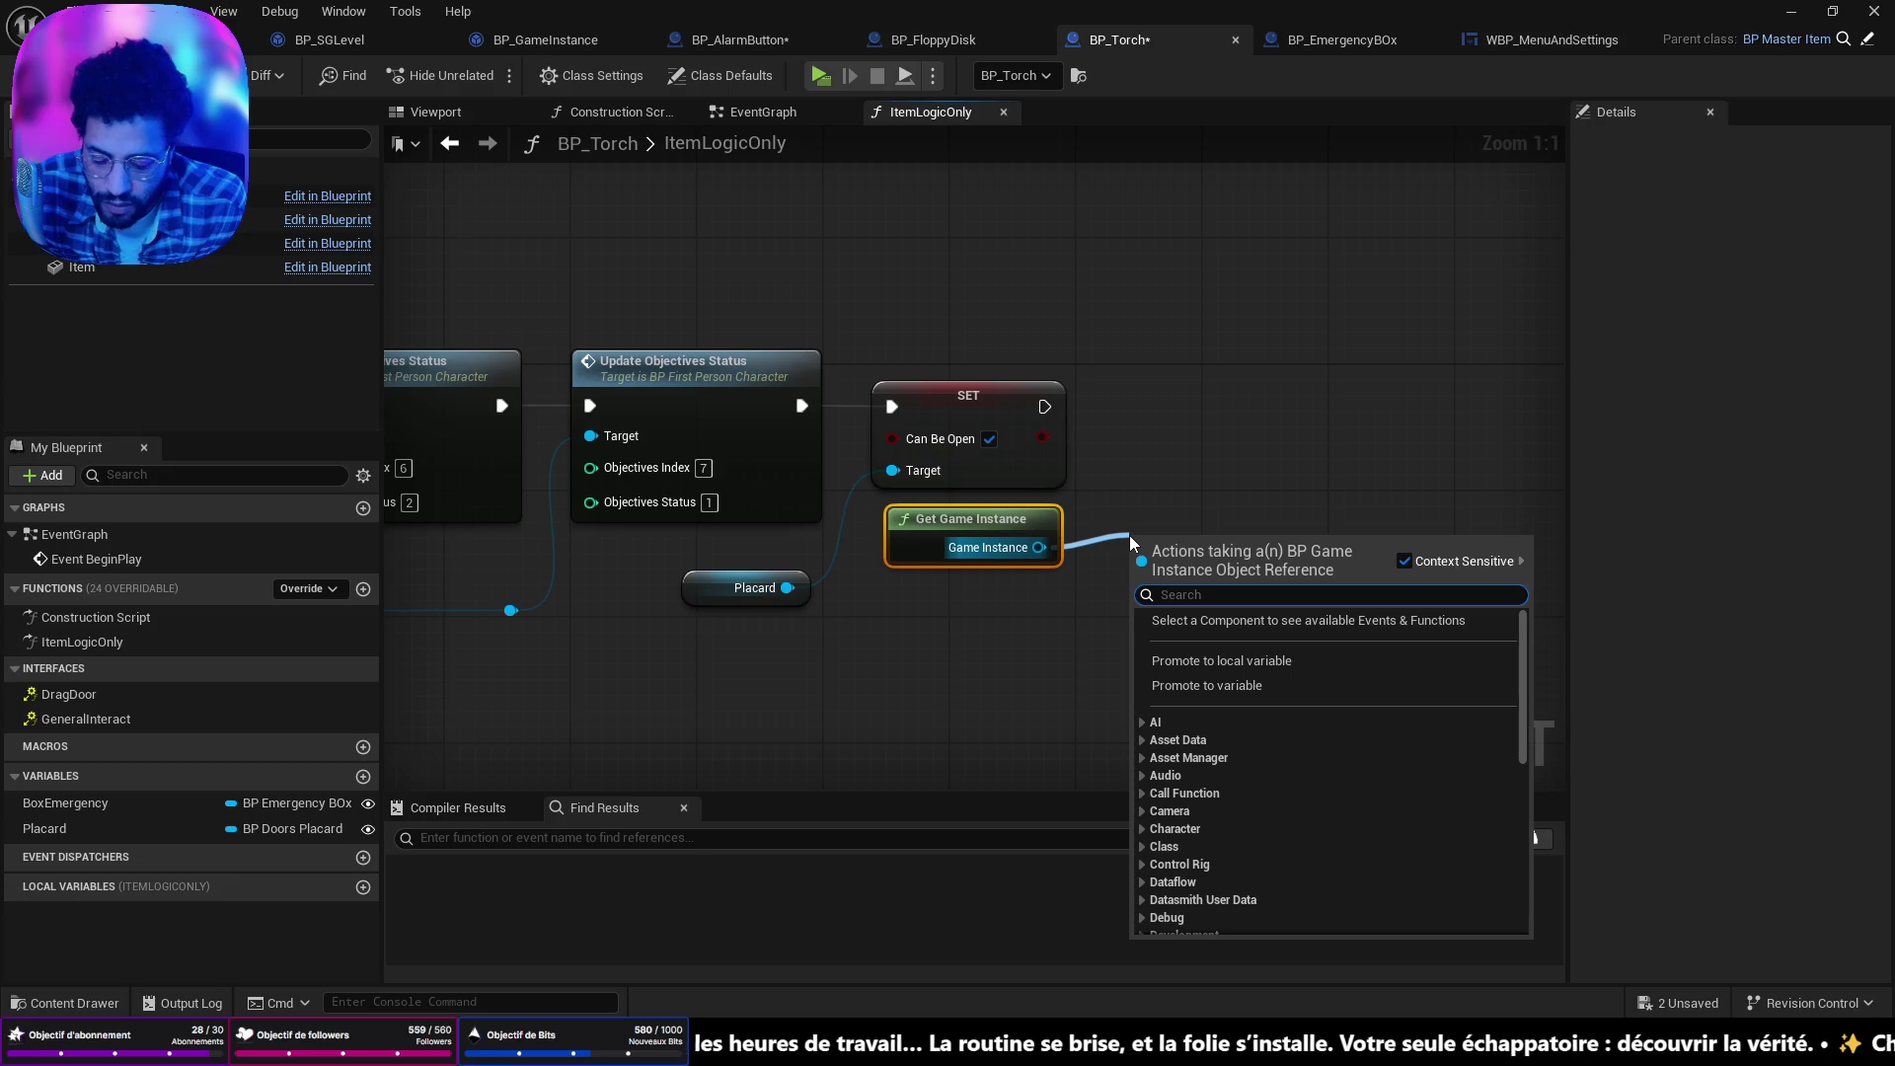
type("set")
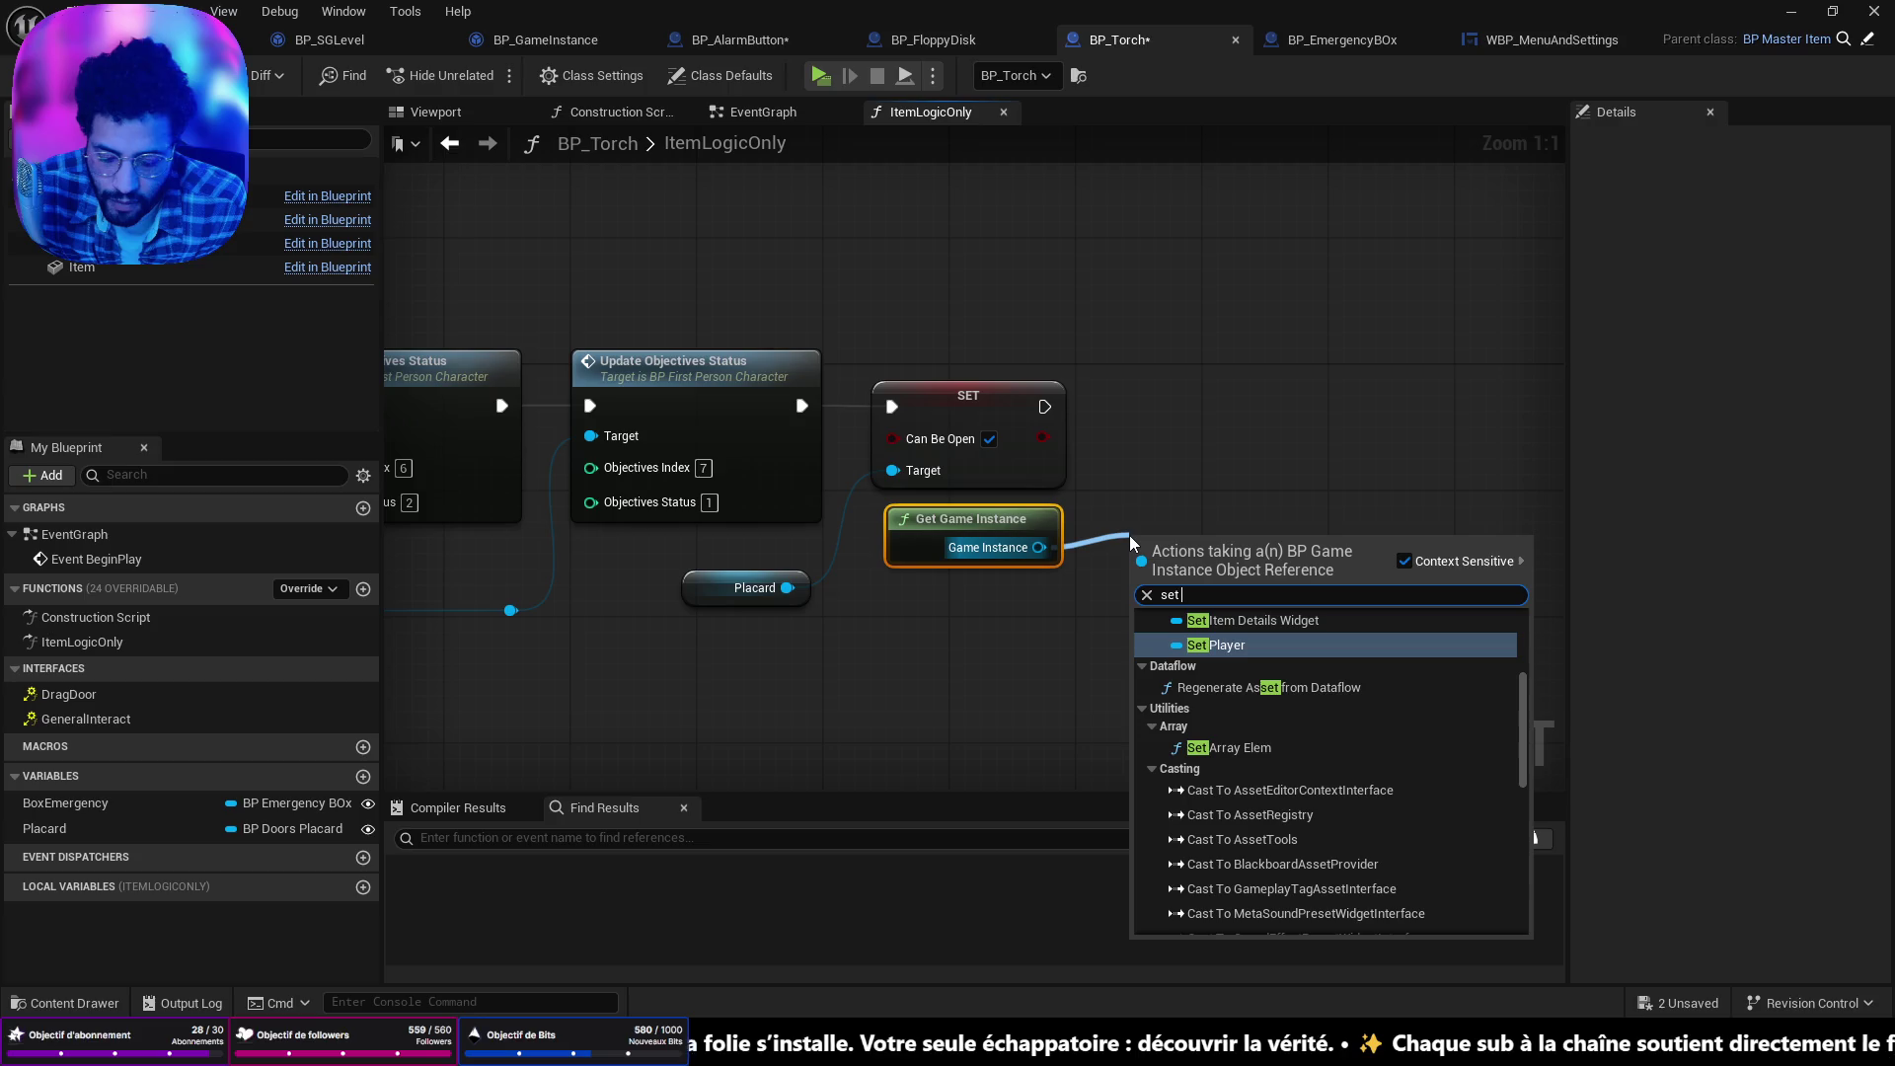
type(" tor")
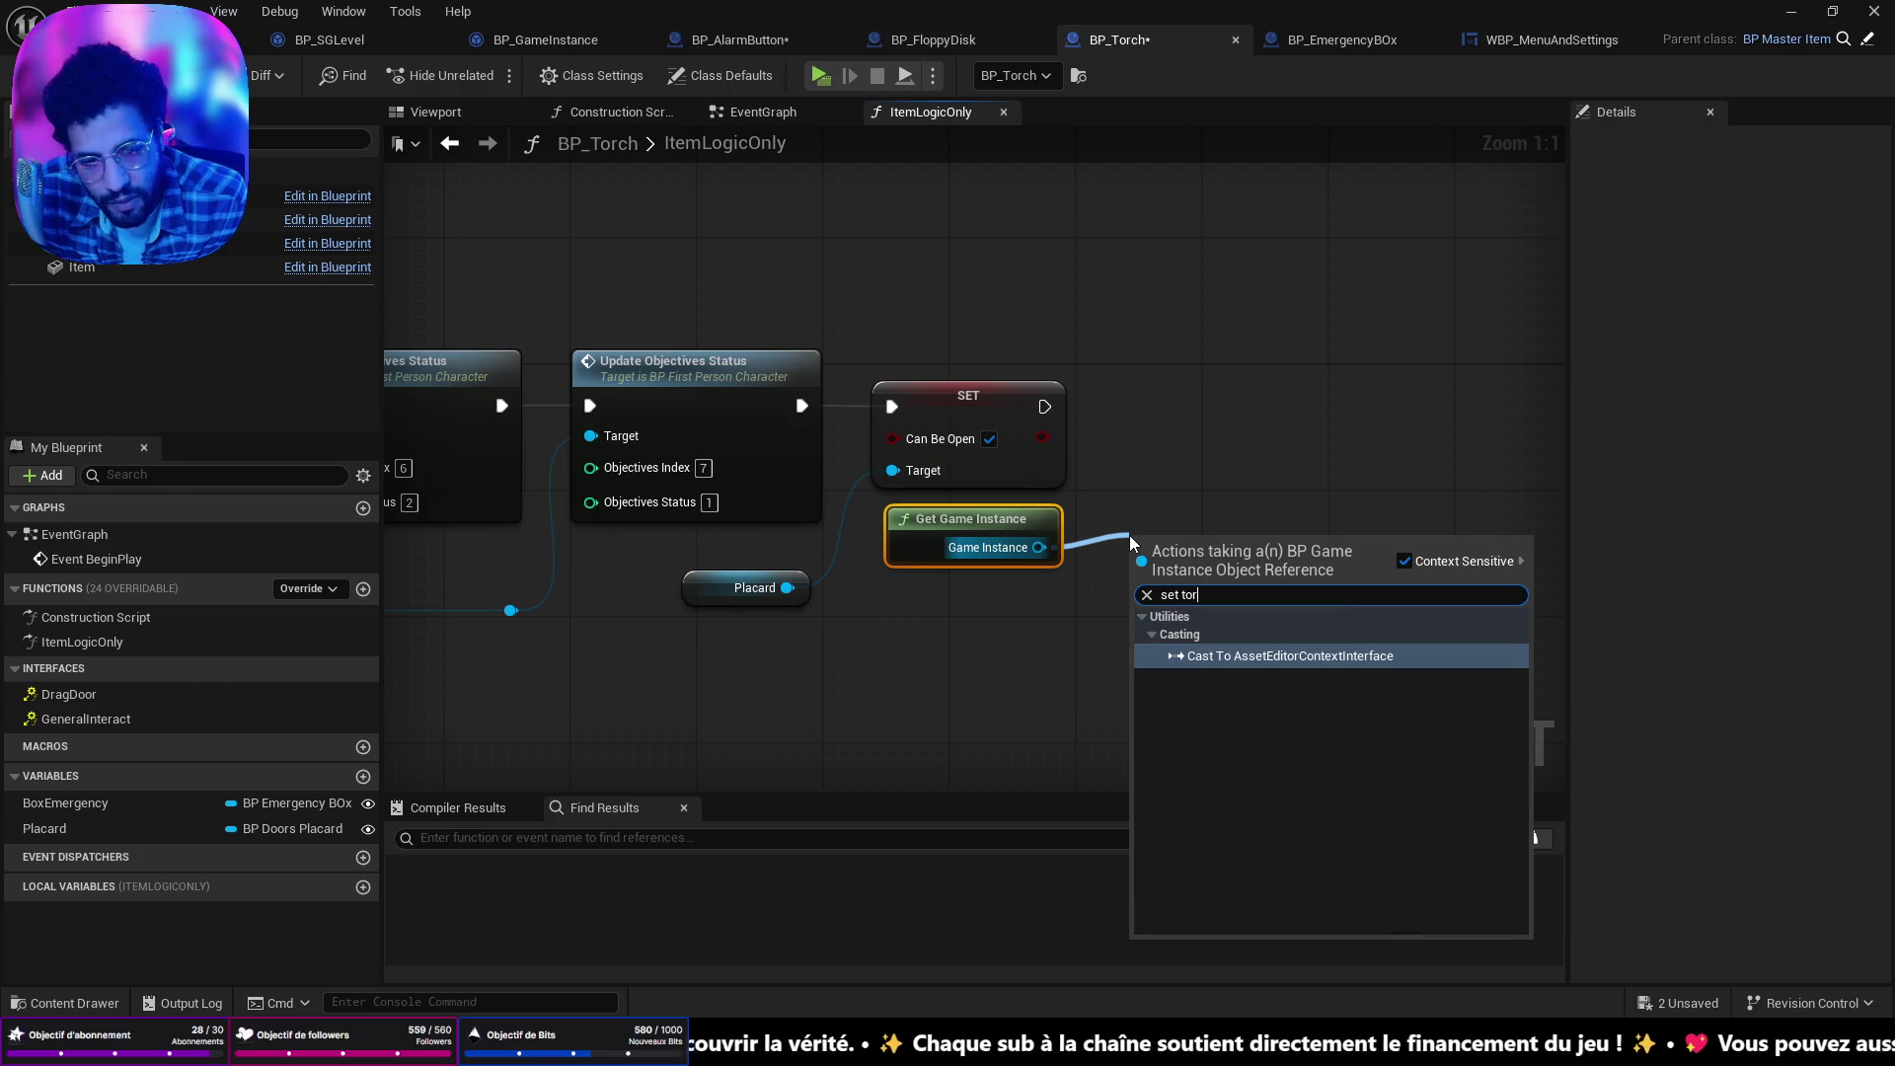
key("BackSpace")
key("BackSpace")
key("BackSpace")
type("torch")
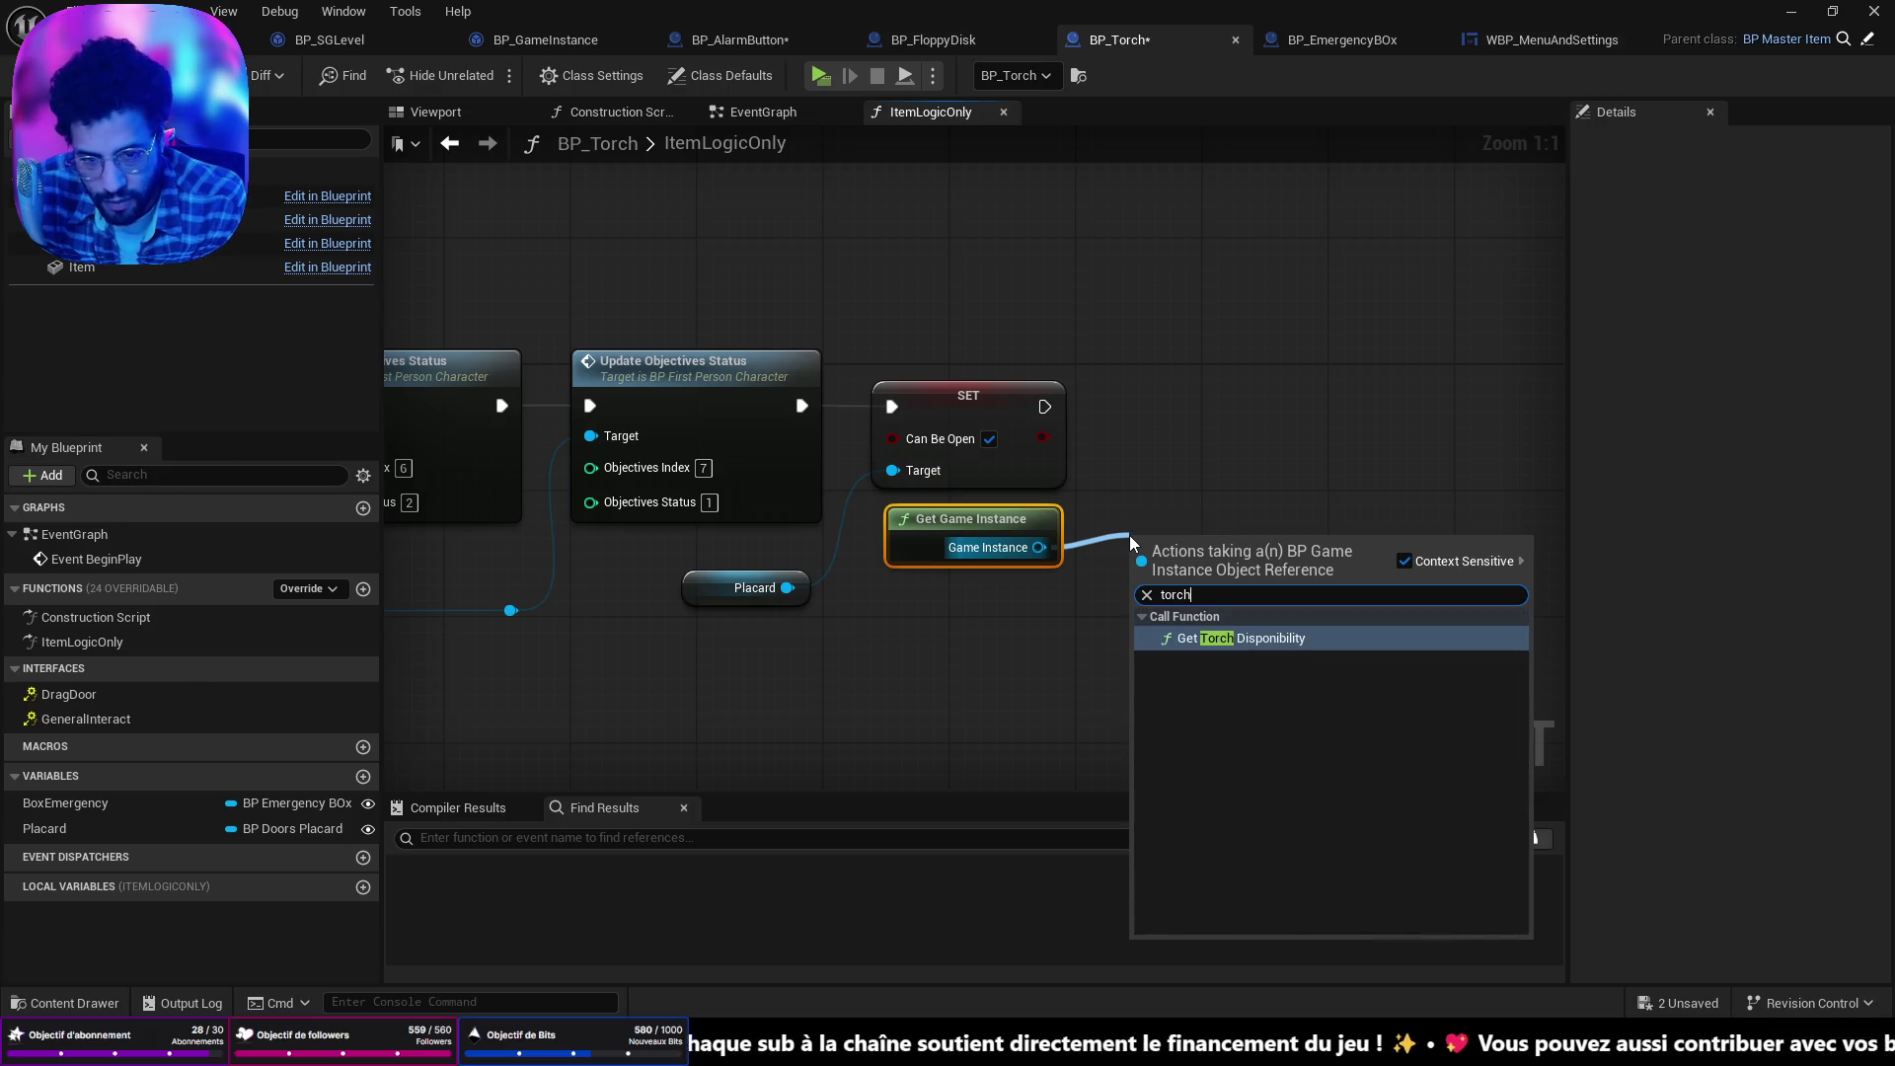
left_click(1242, 640)
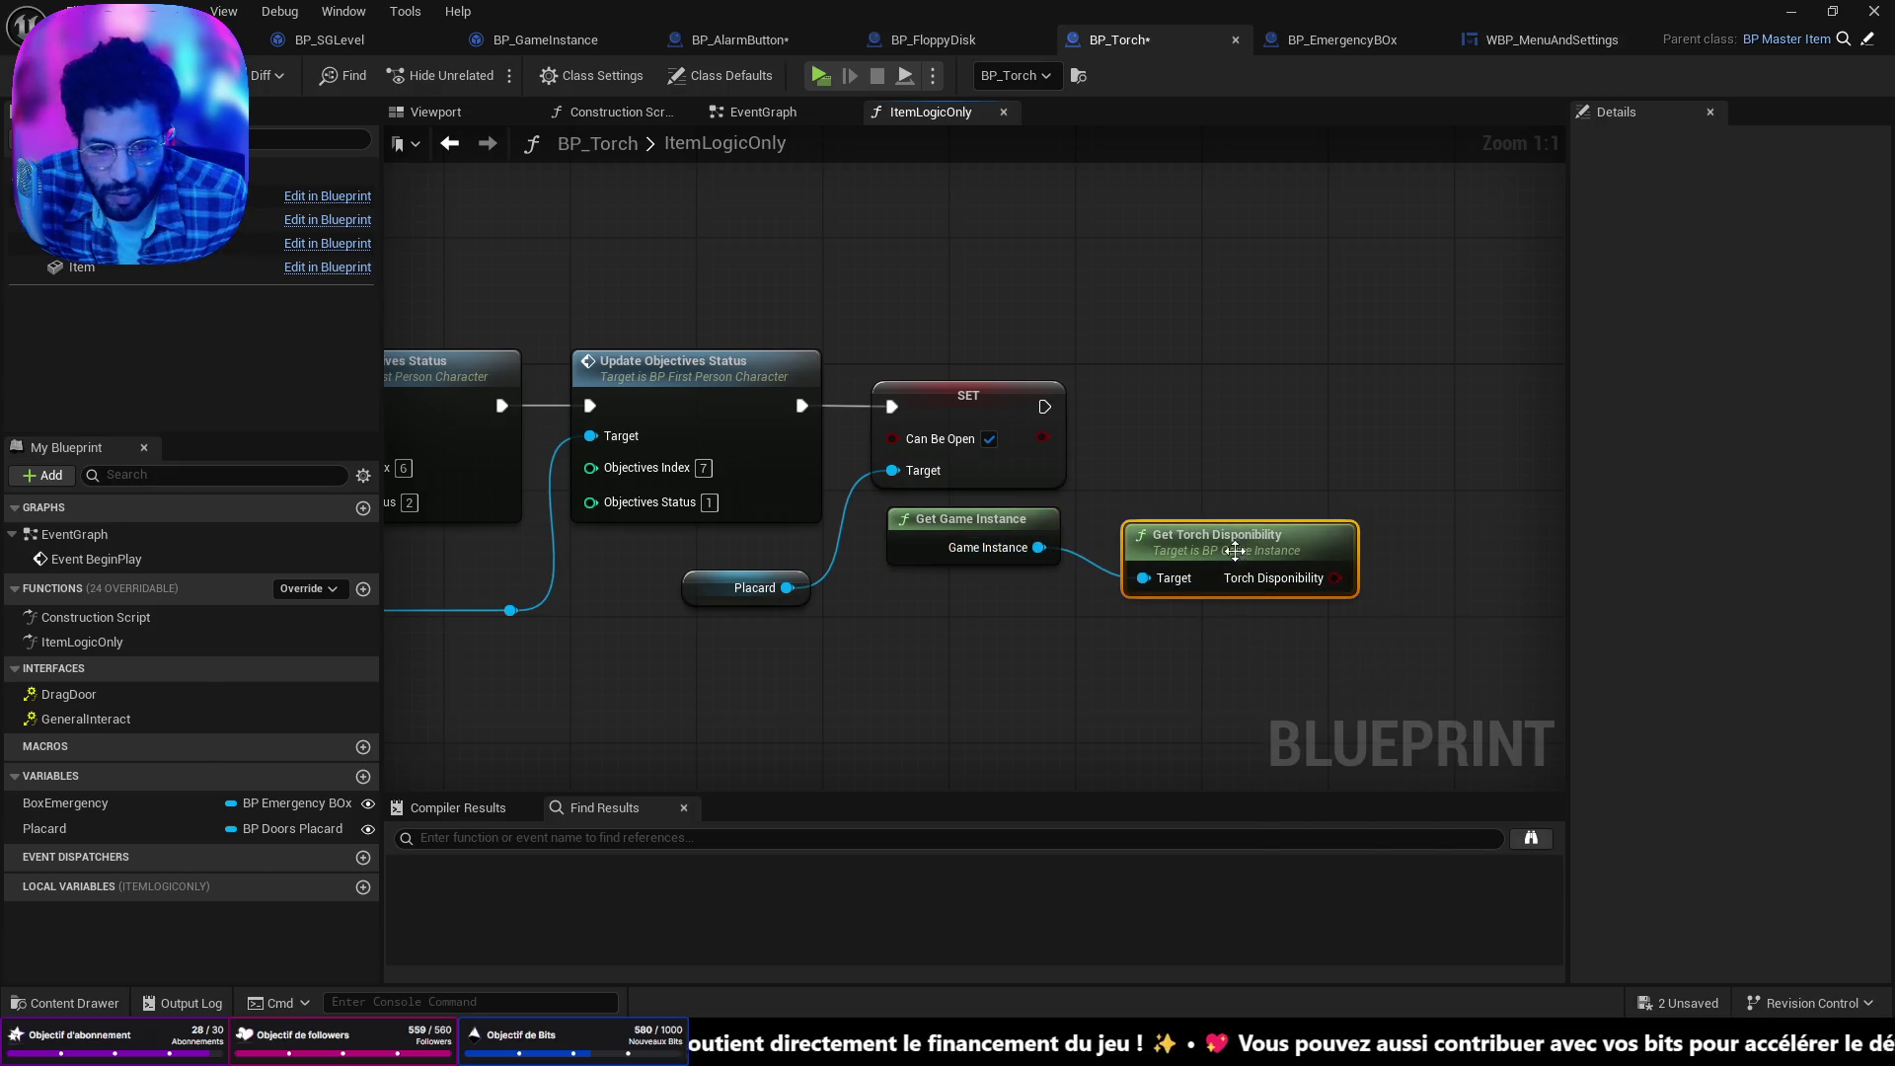
left_click_drag(1242, 541, 1212, 512)
left_click_drag(1327, 614, 1198, 660)
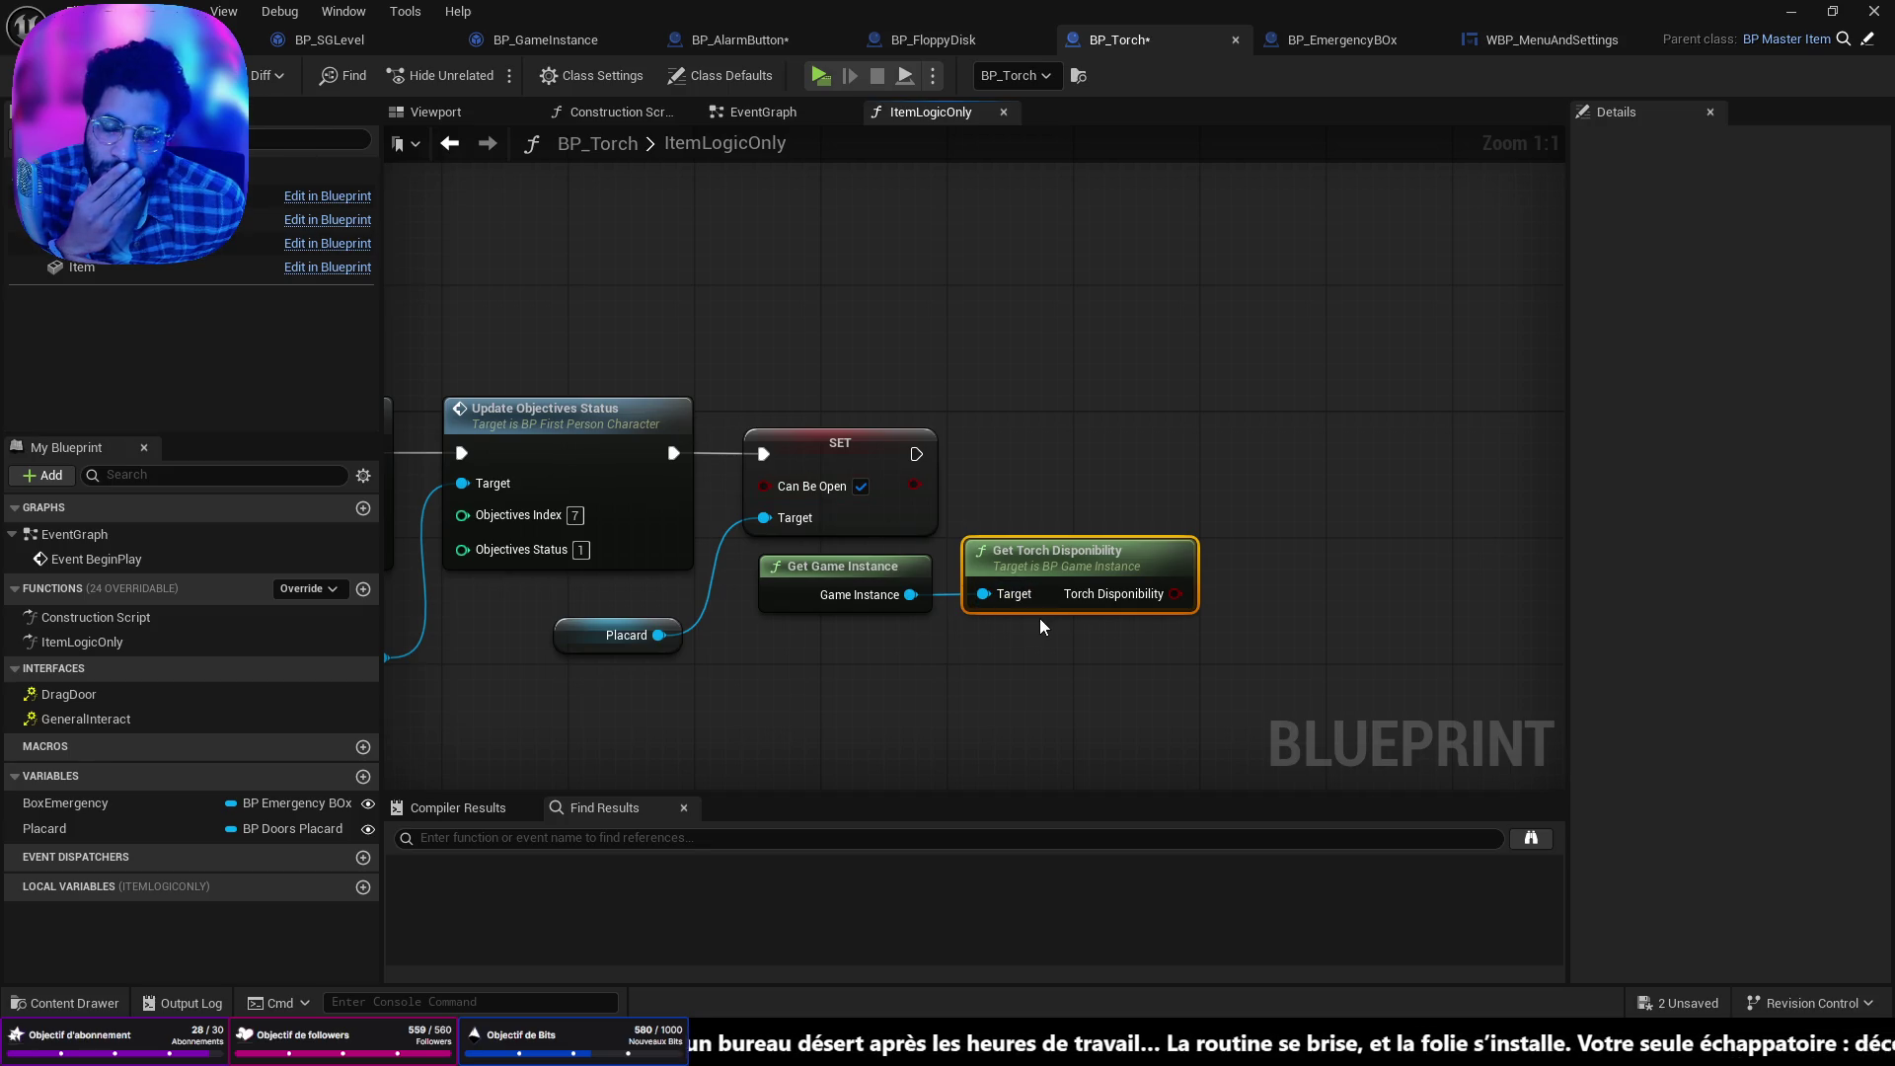
Check BP_SGLevel and BP_GameInstance, then open the TrashCan blueprint from the level.
left_click(381, 38)
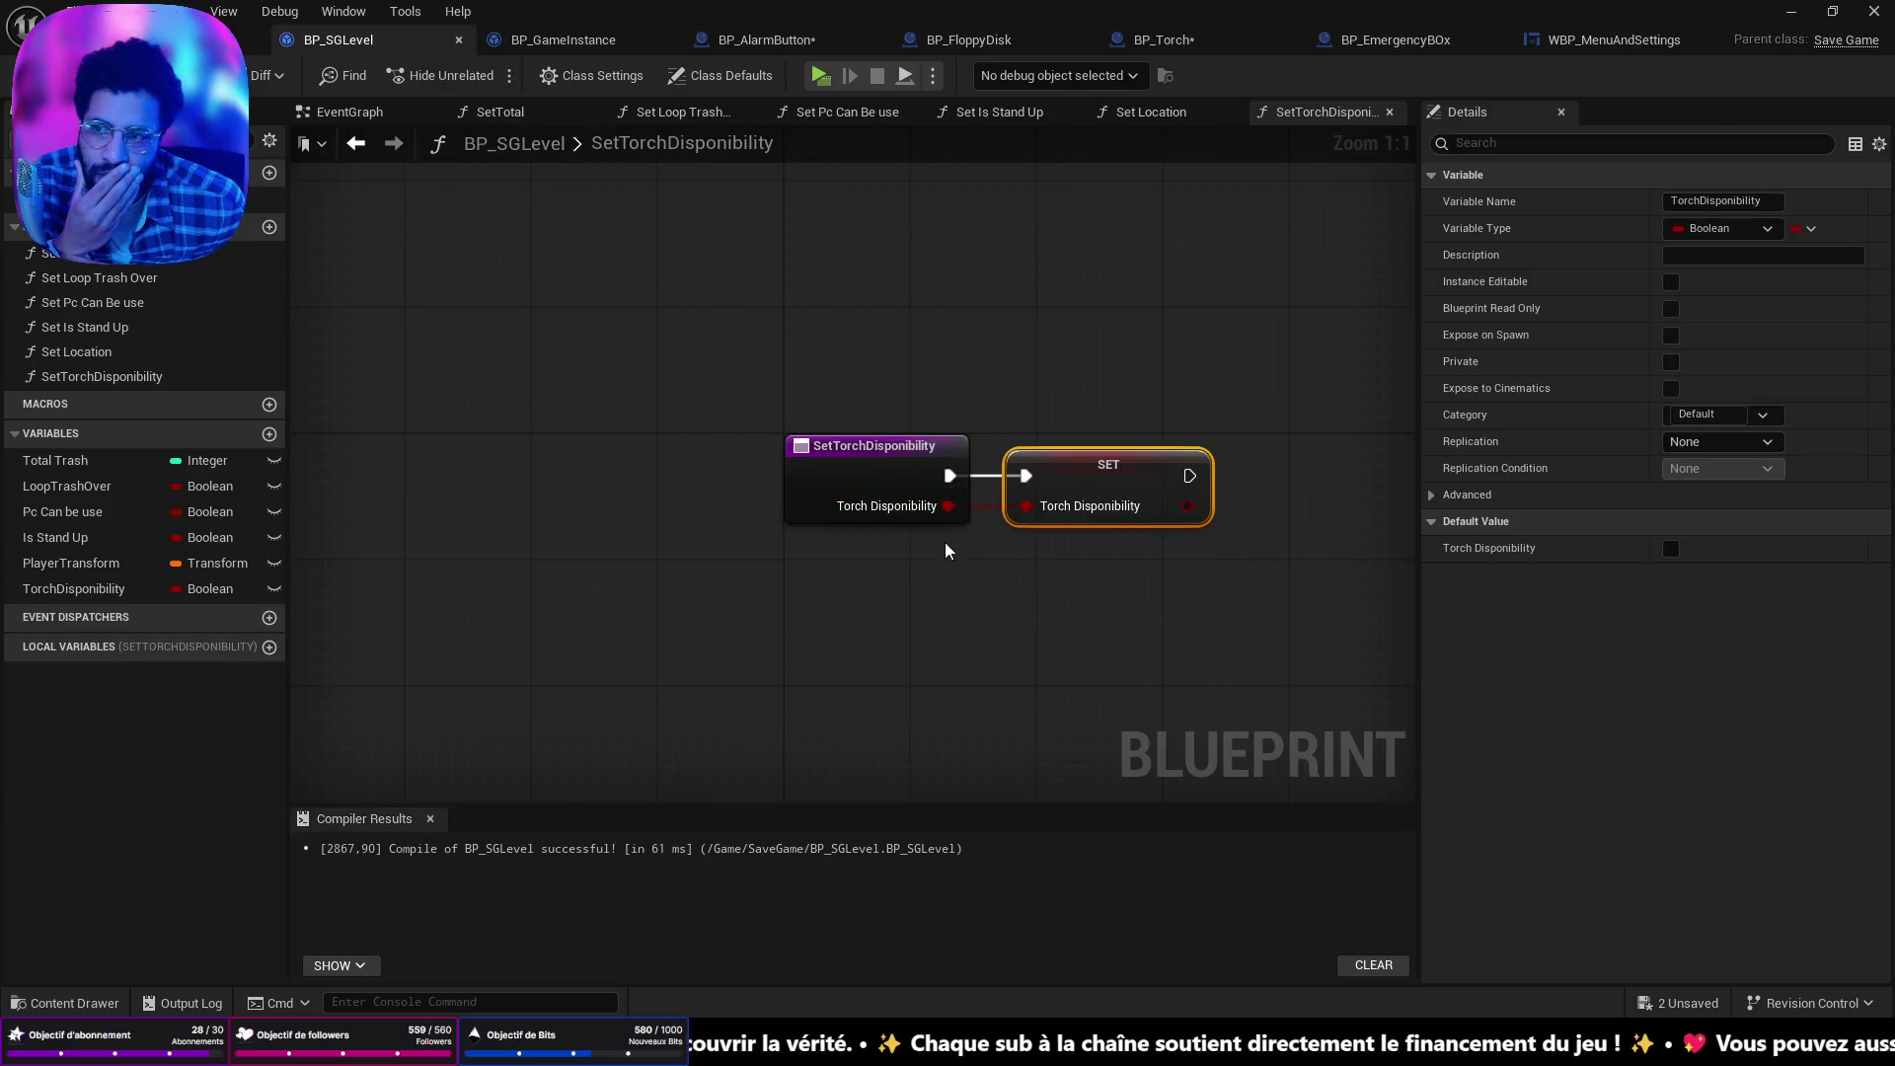
left_click(572, 42)
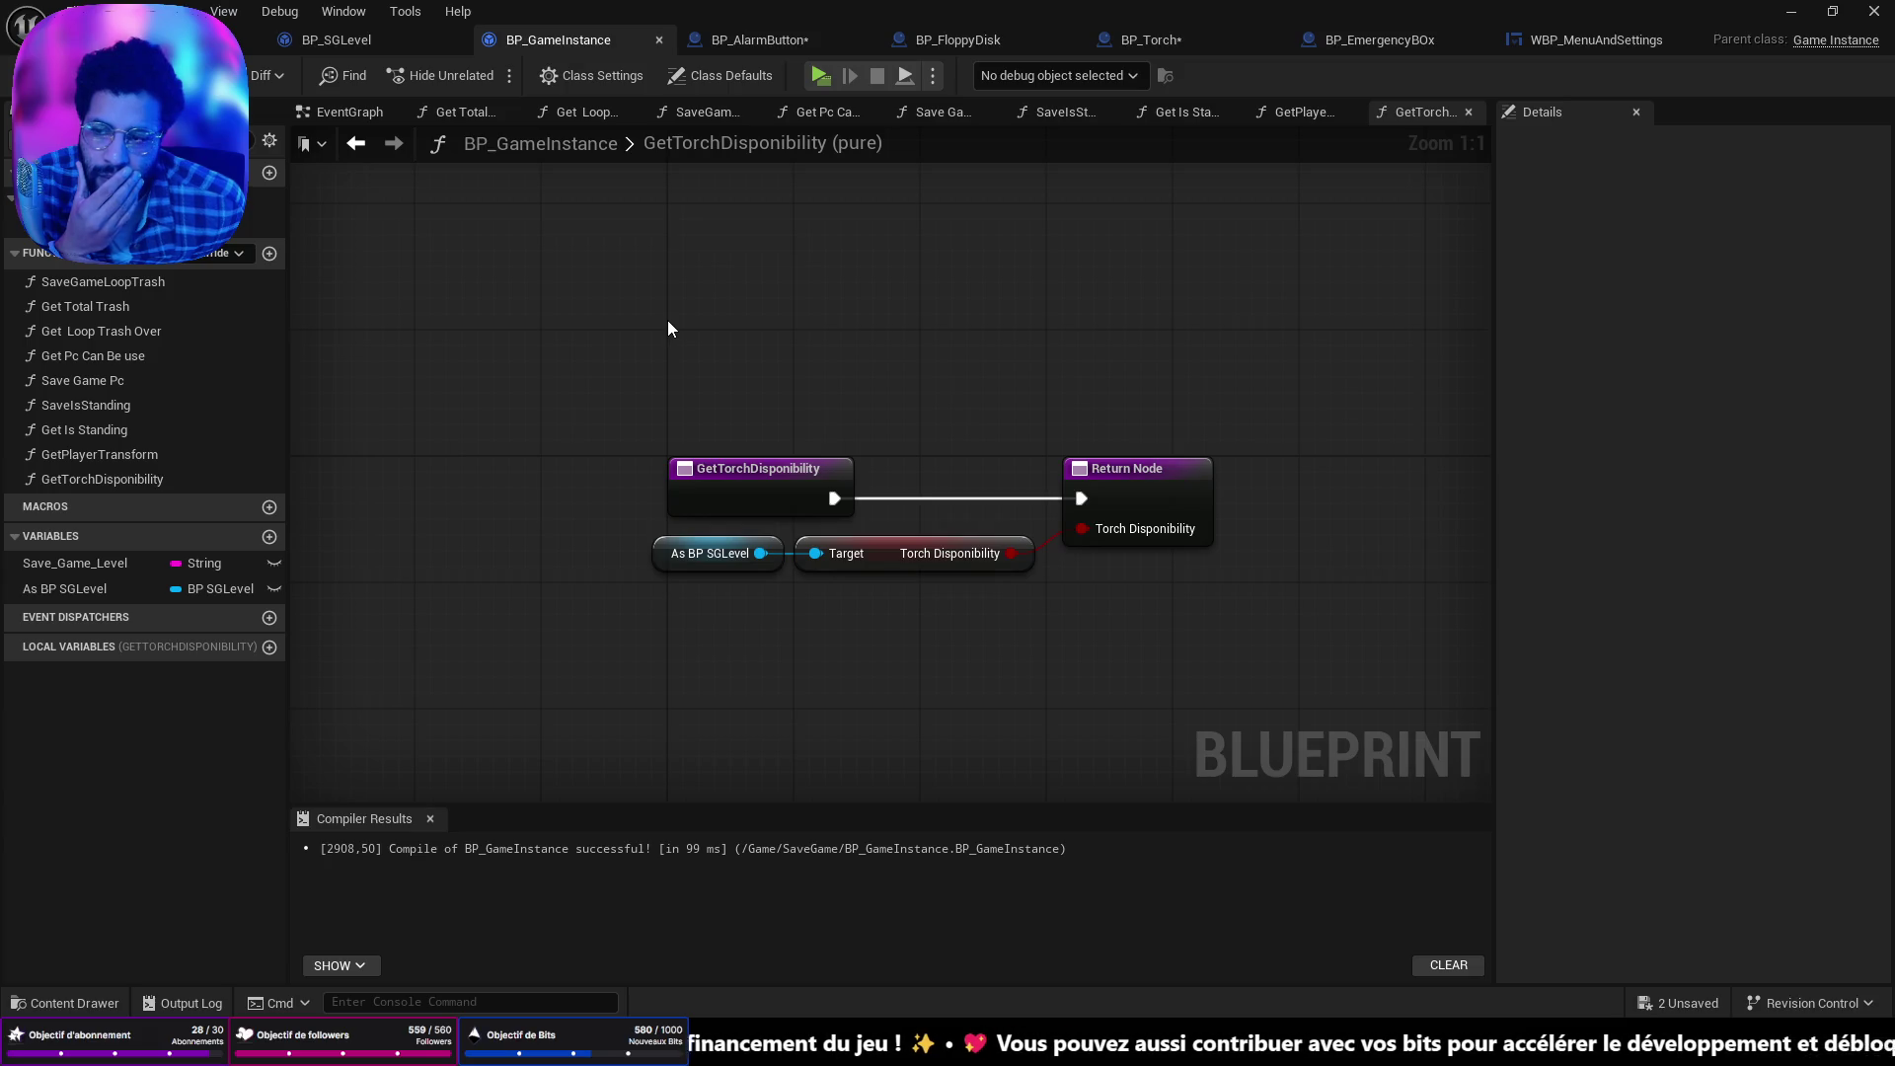
left_click(276, 44)
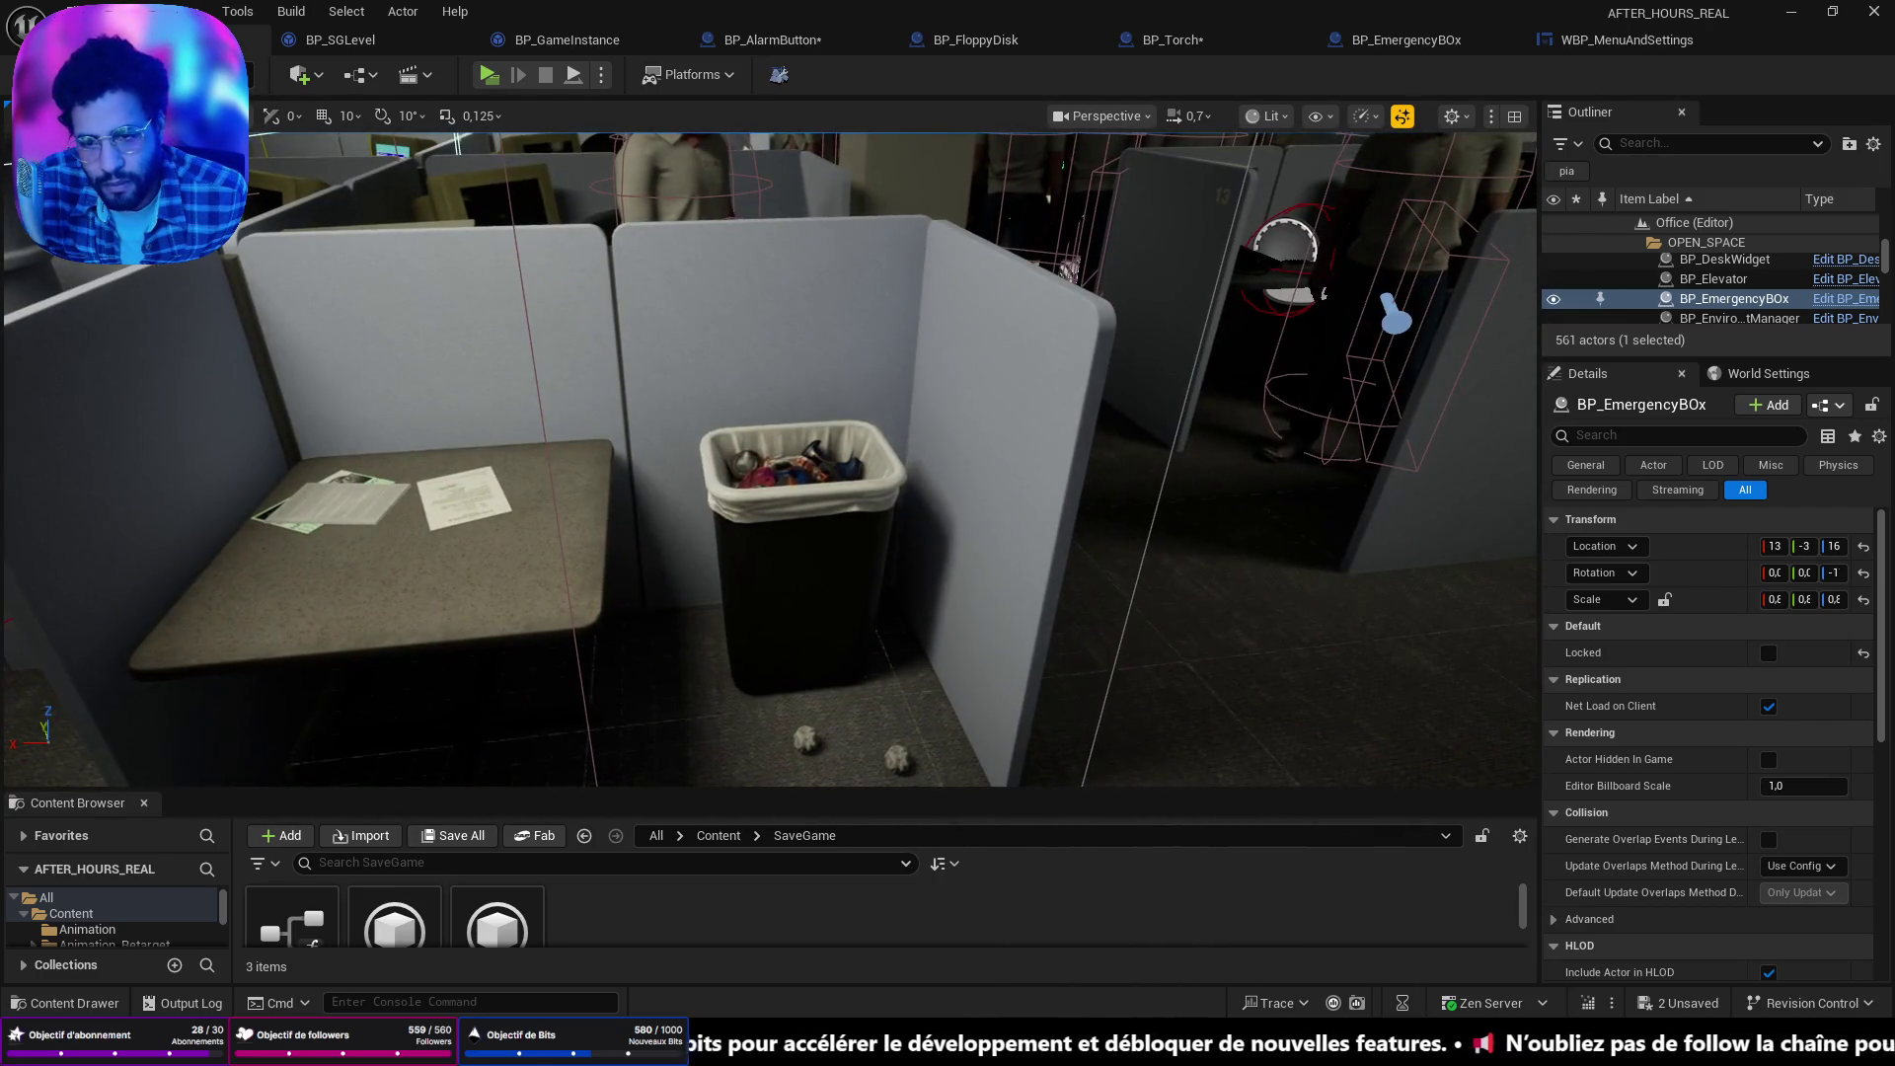
left_click(804, 553)
left_click(1844, 306)
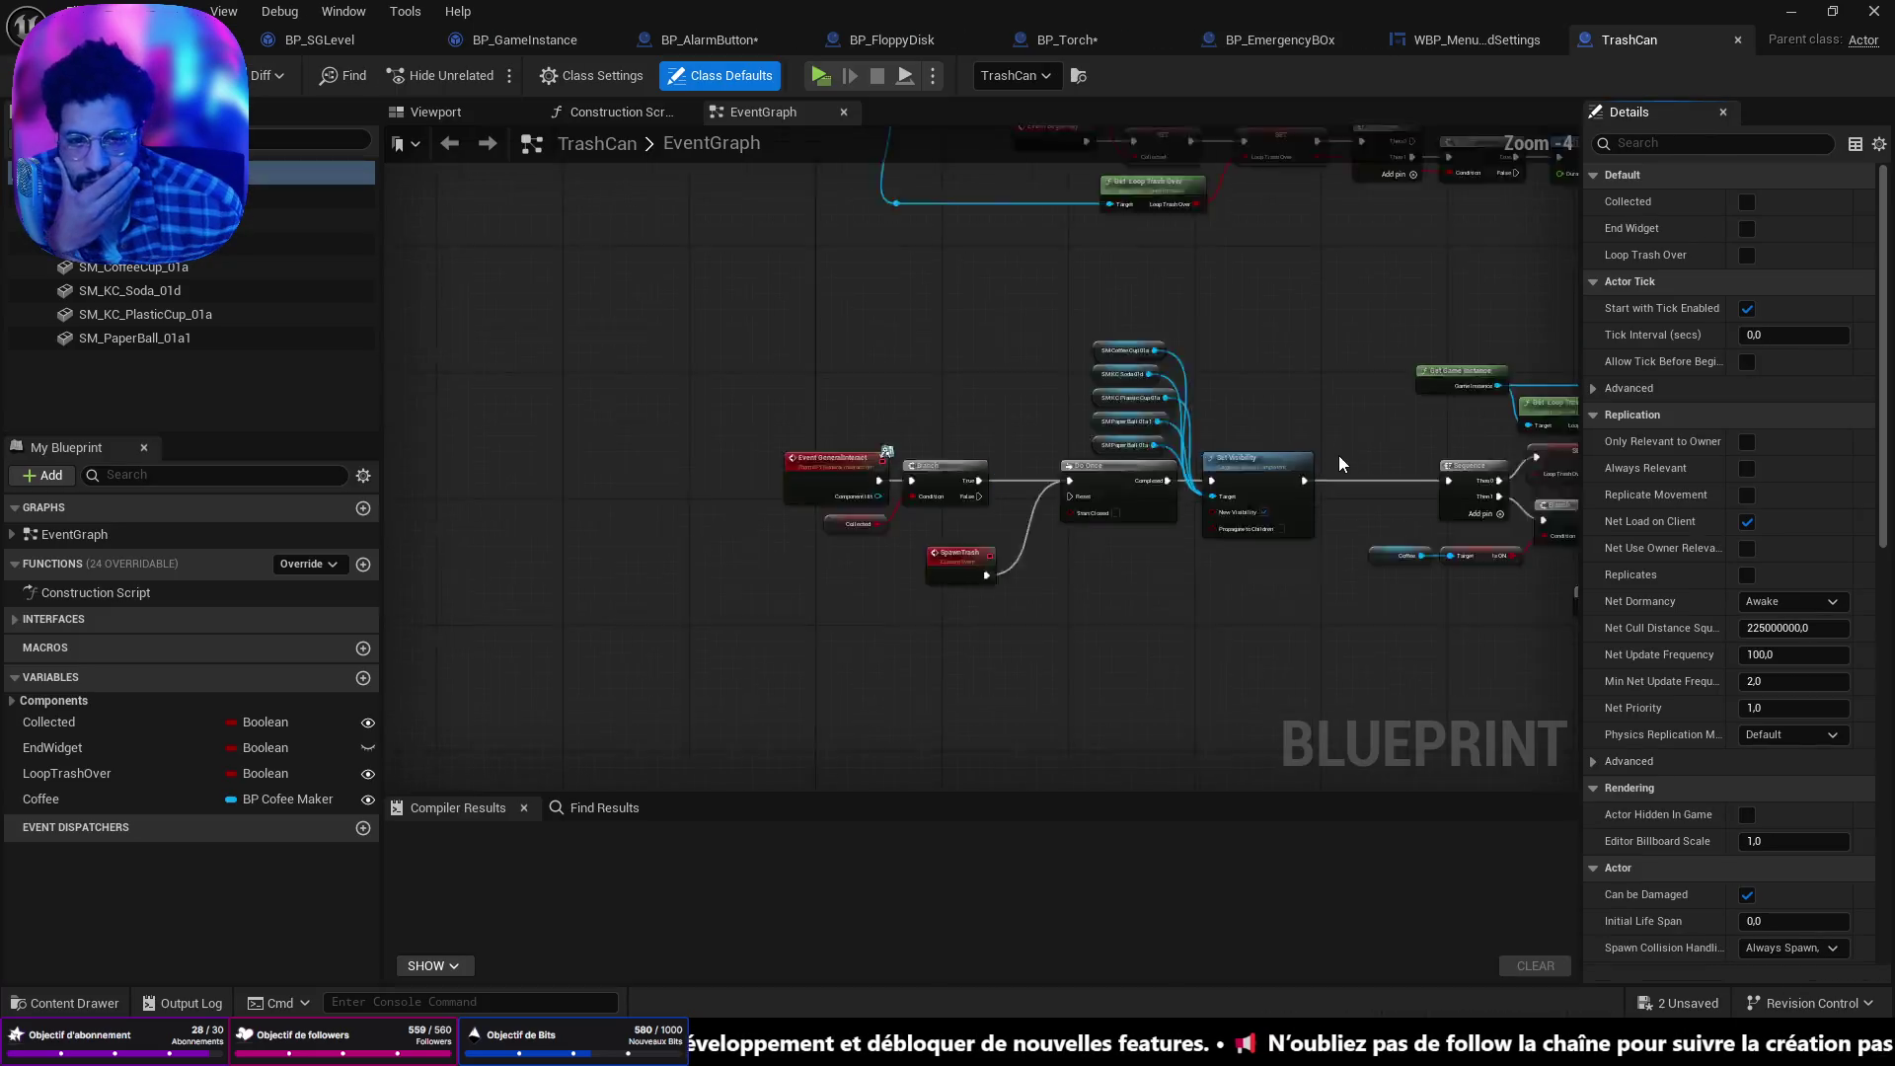
Open BP_GameInstance's SaveGameLoopTrash function graph for reference.
scroll(897, 411, "up", 2)
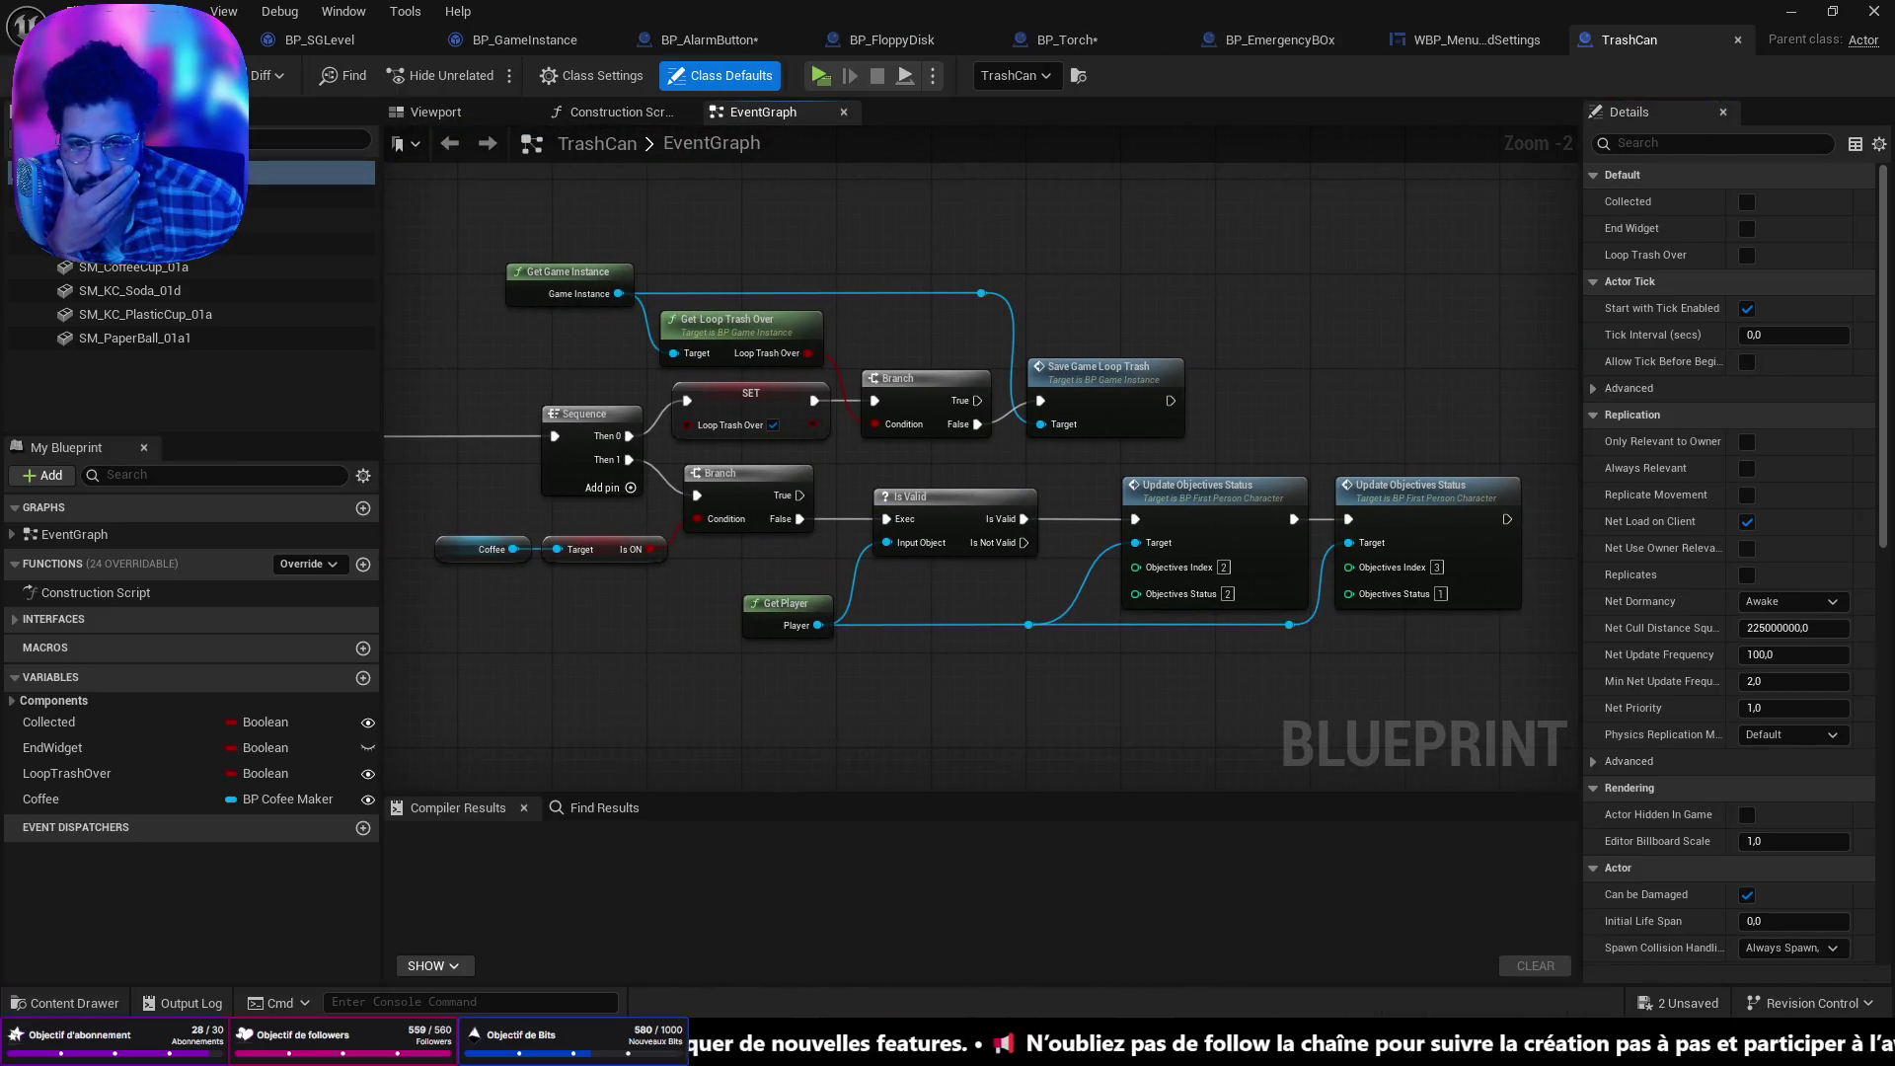
scroll(969, 425, "up", 2)
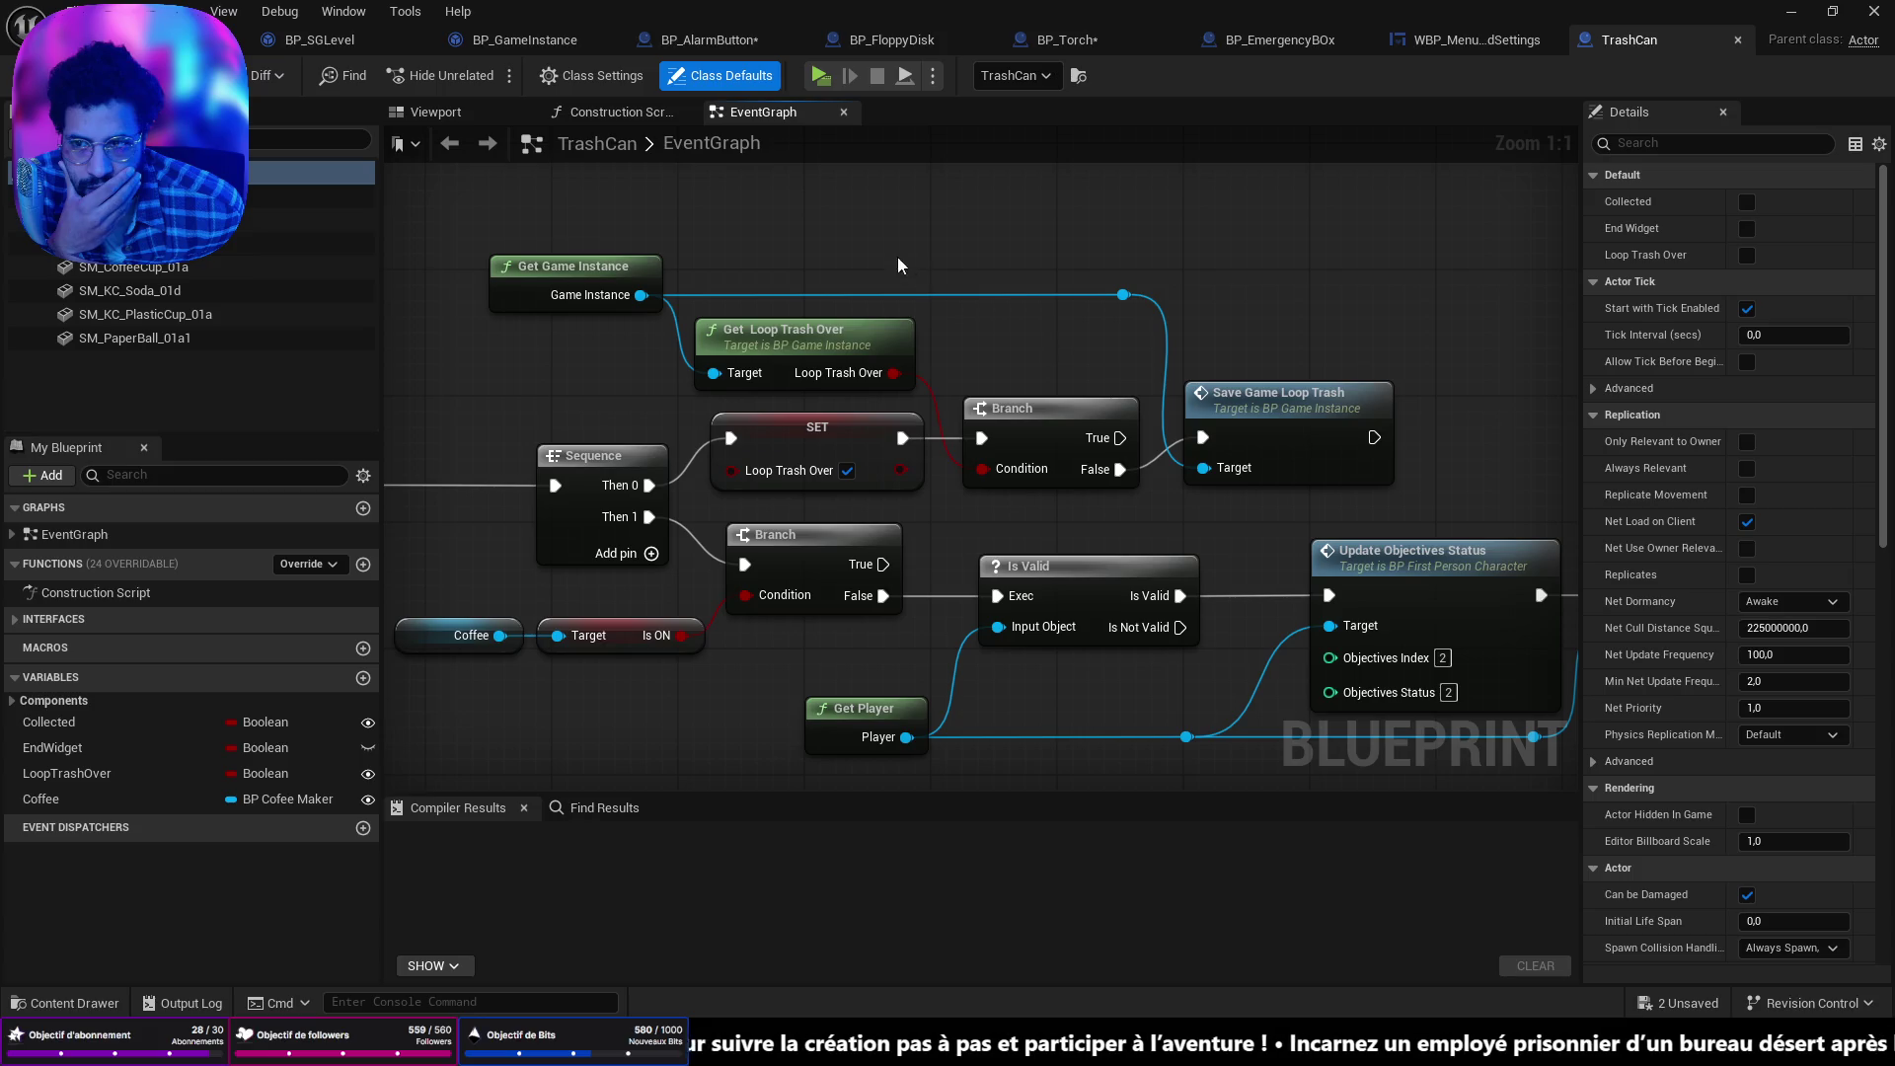
double_click(1259, 410)
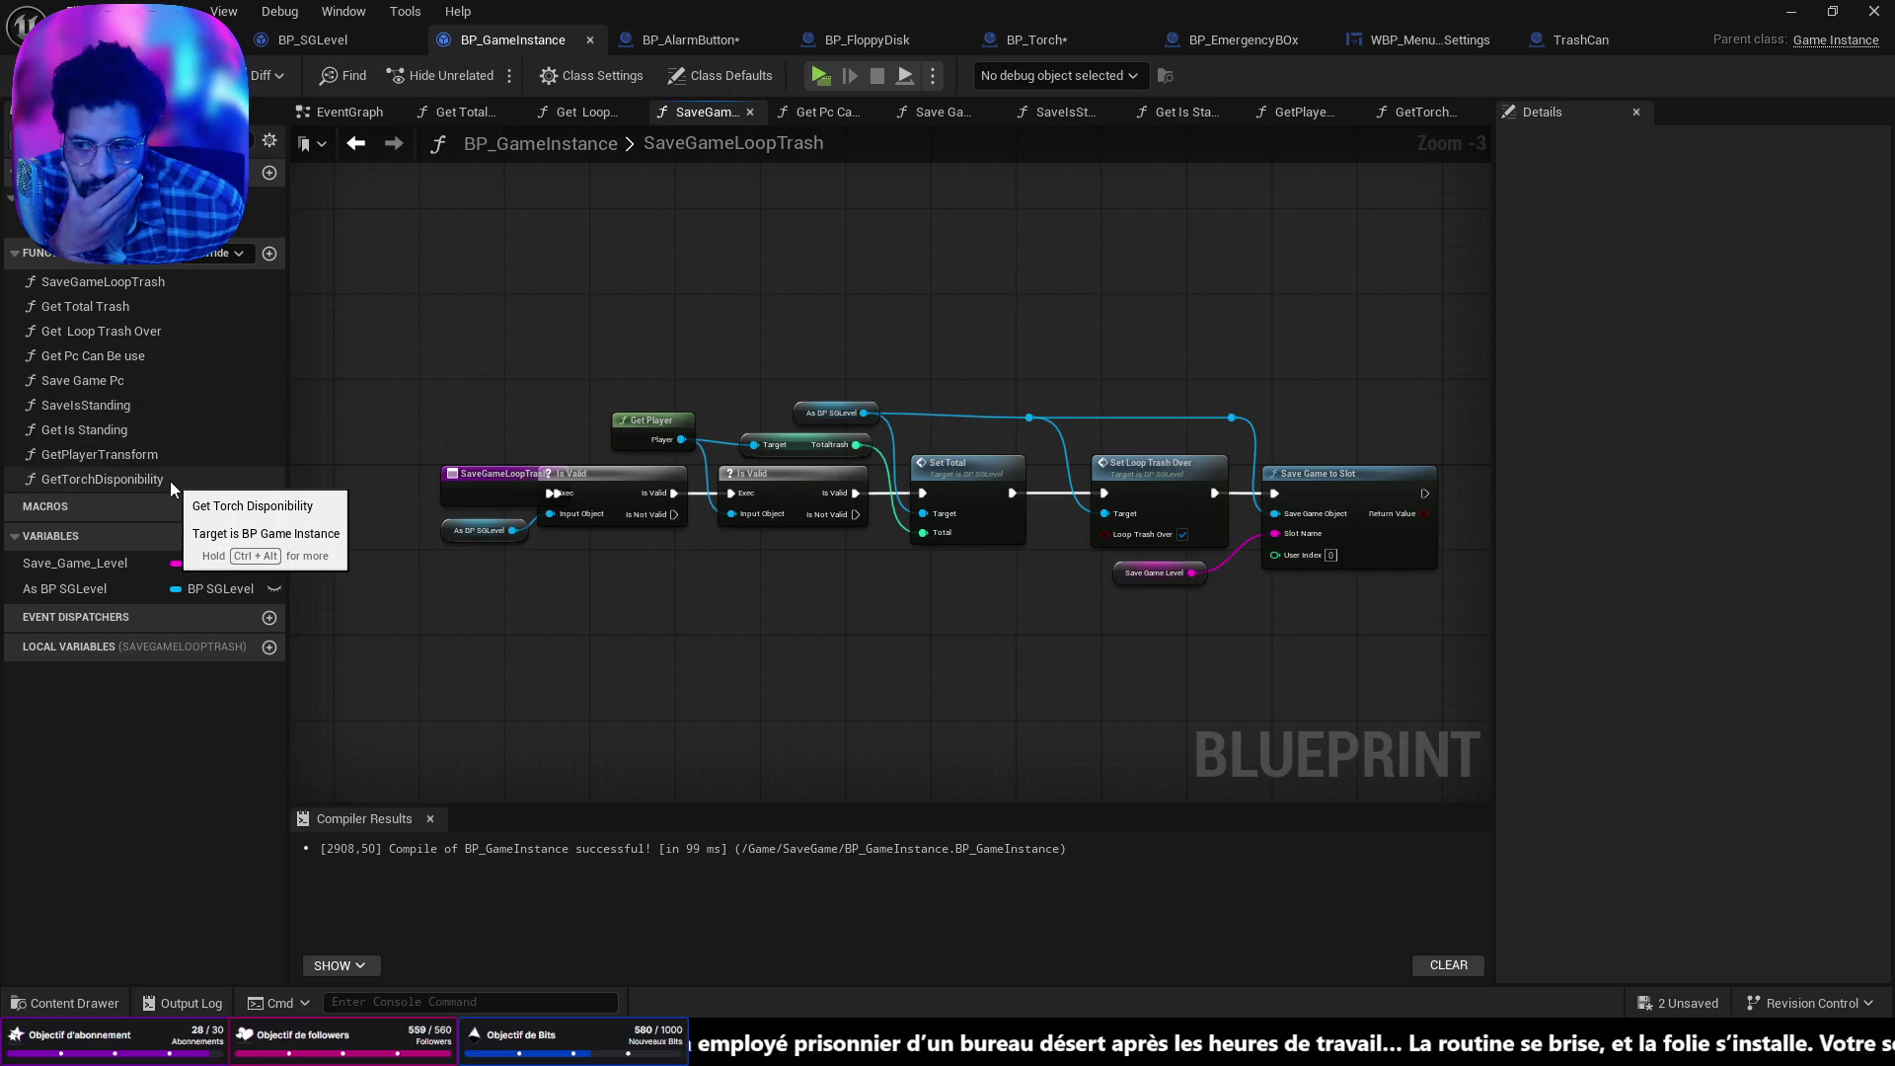
Add a new graph named SaveTorchDisponibility to BP_GameInstance and save all.
left_click(149, 405)
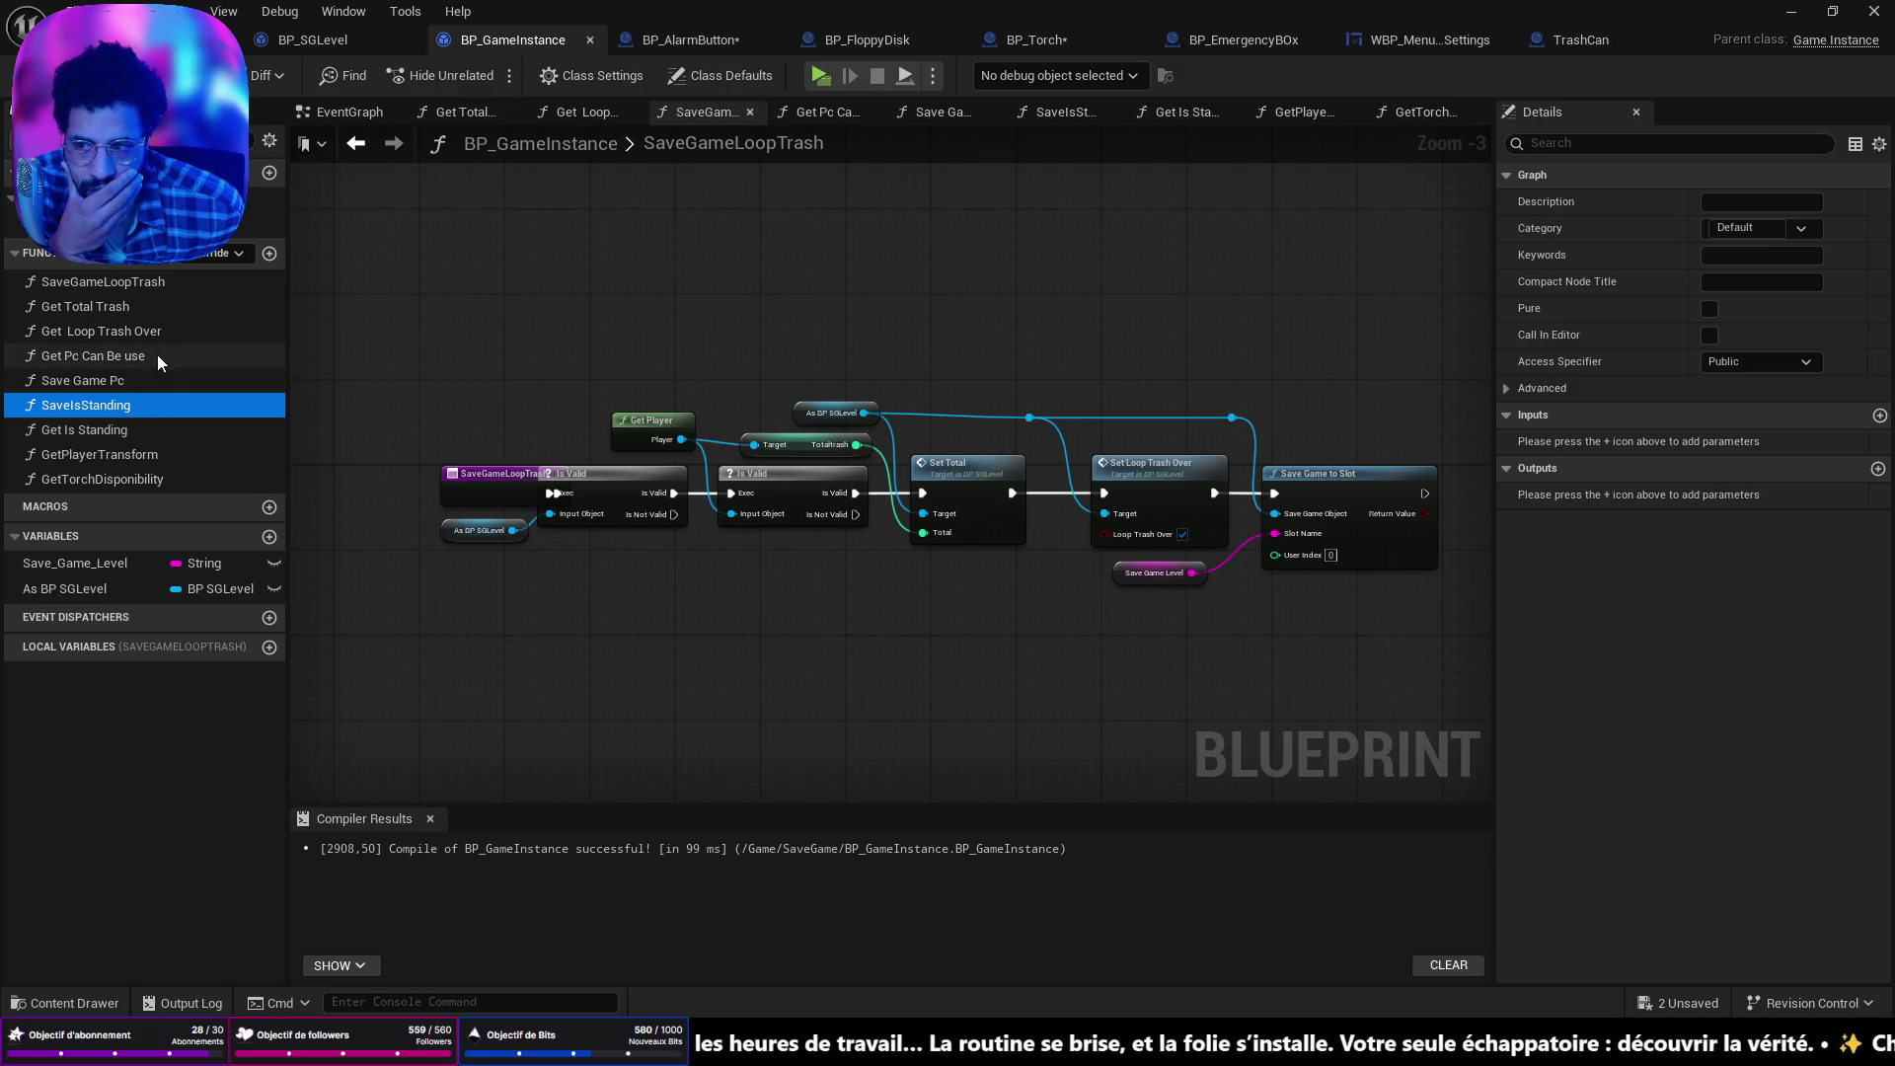
left_click(269, 173)
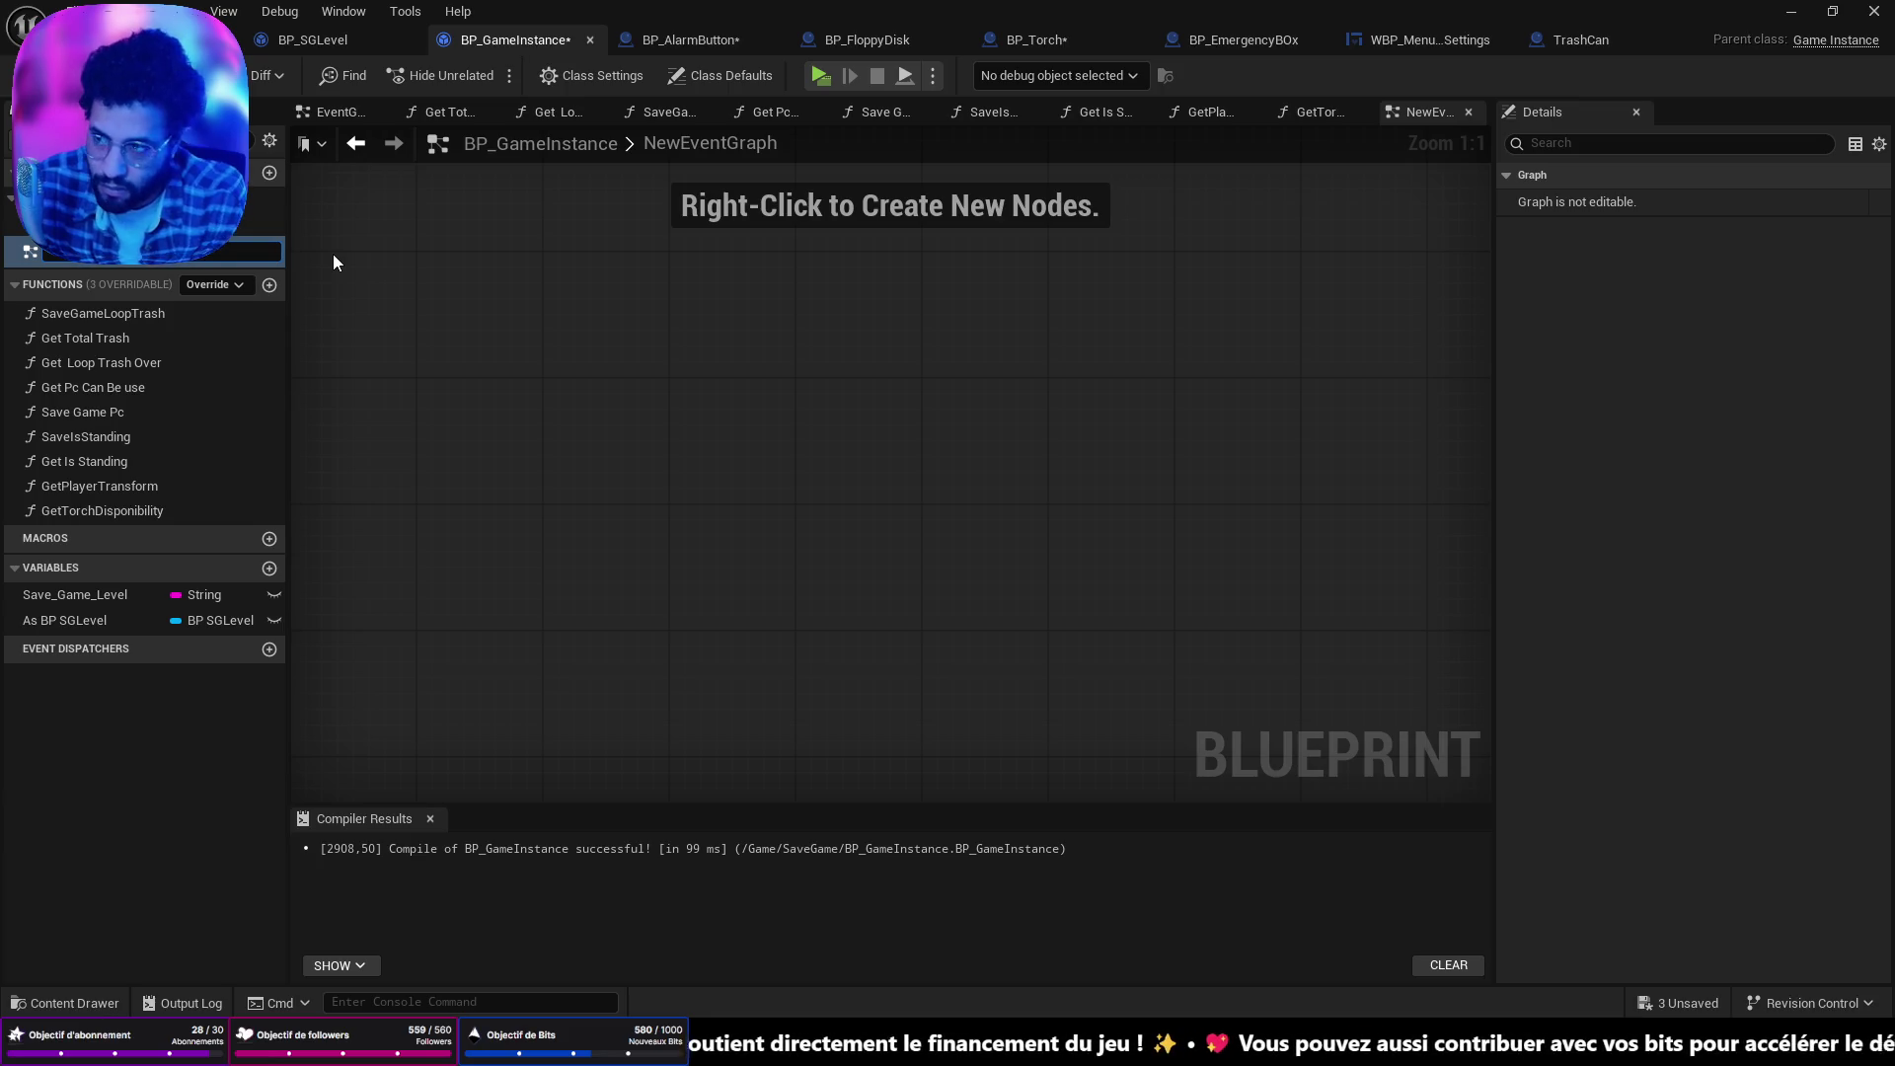
type("SaveTorchDisponibility")
key("Return")
key("ctrl+shift+s")
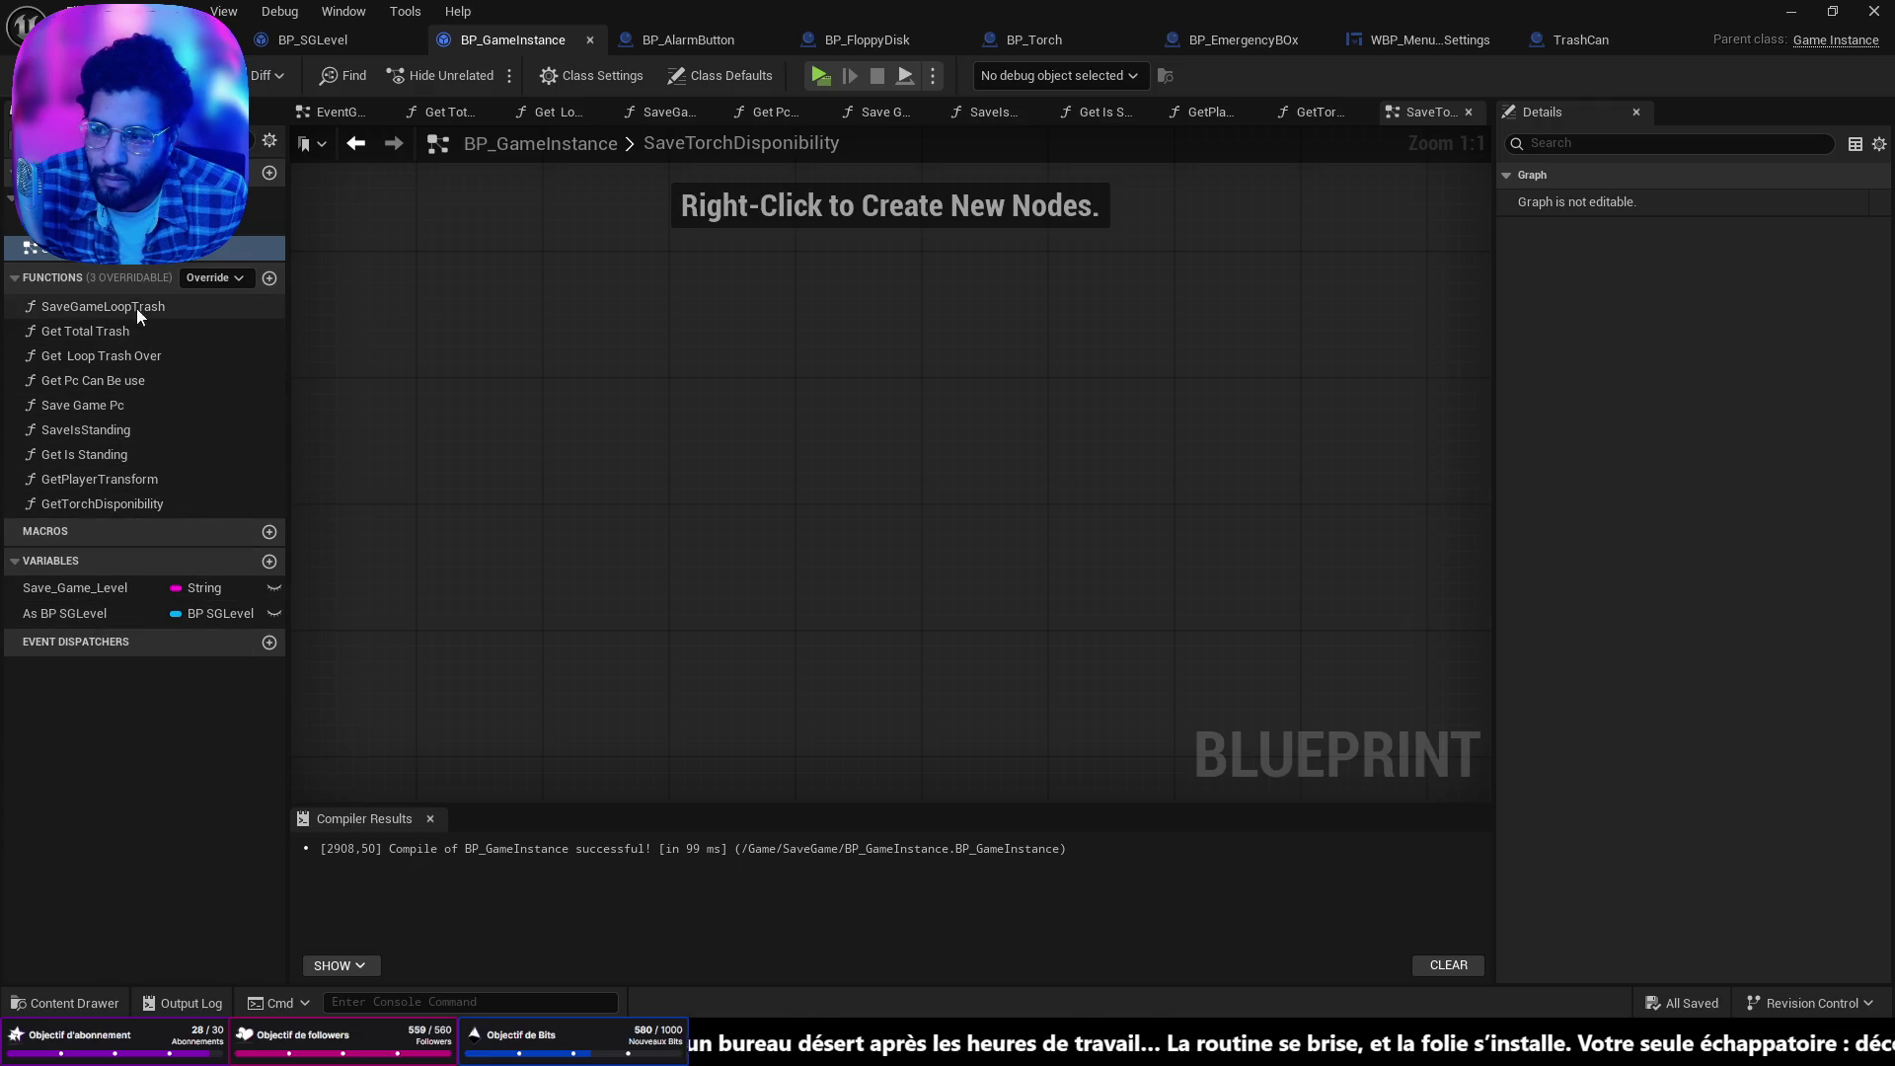
Delete the mistaken graph and create a function named SaveTorchDisponibility instead.
left_click(118, 252)
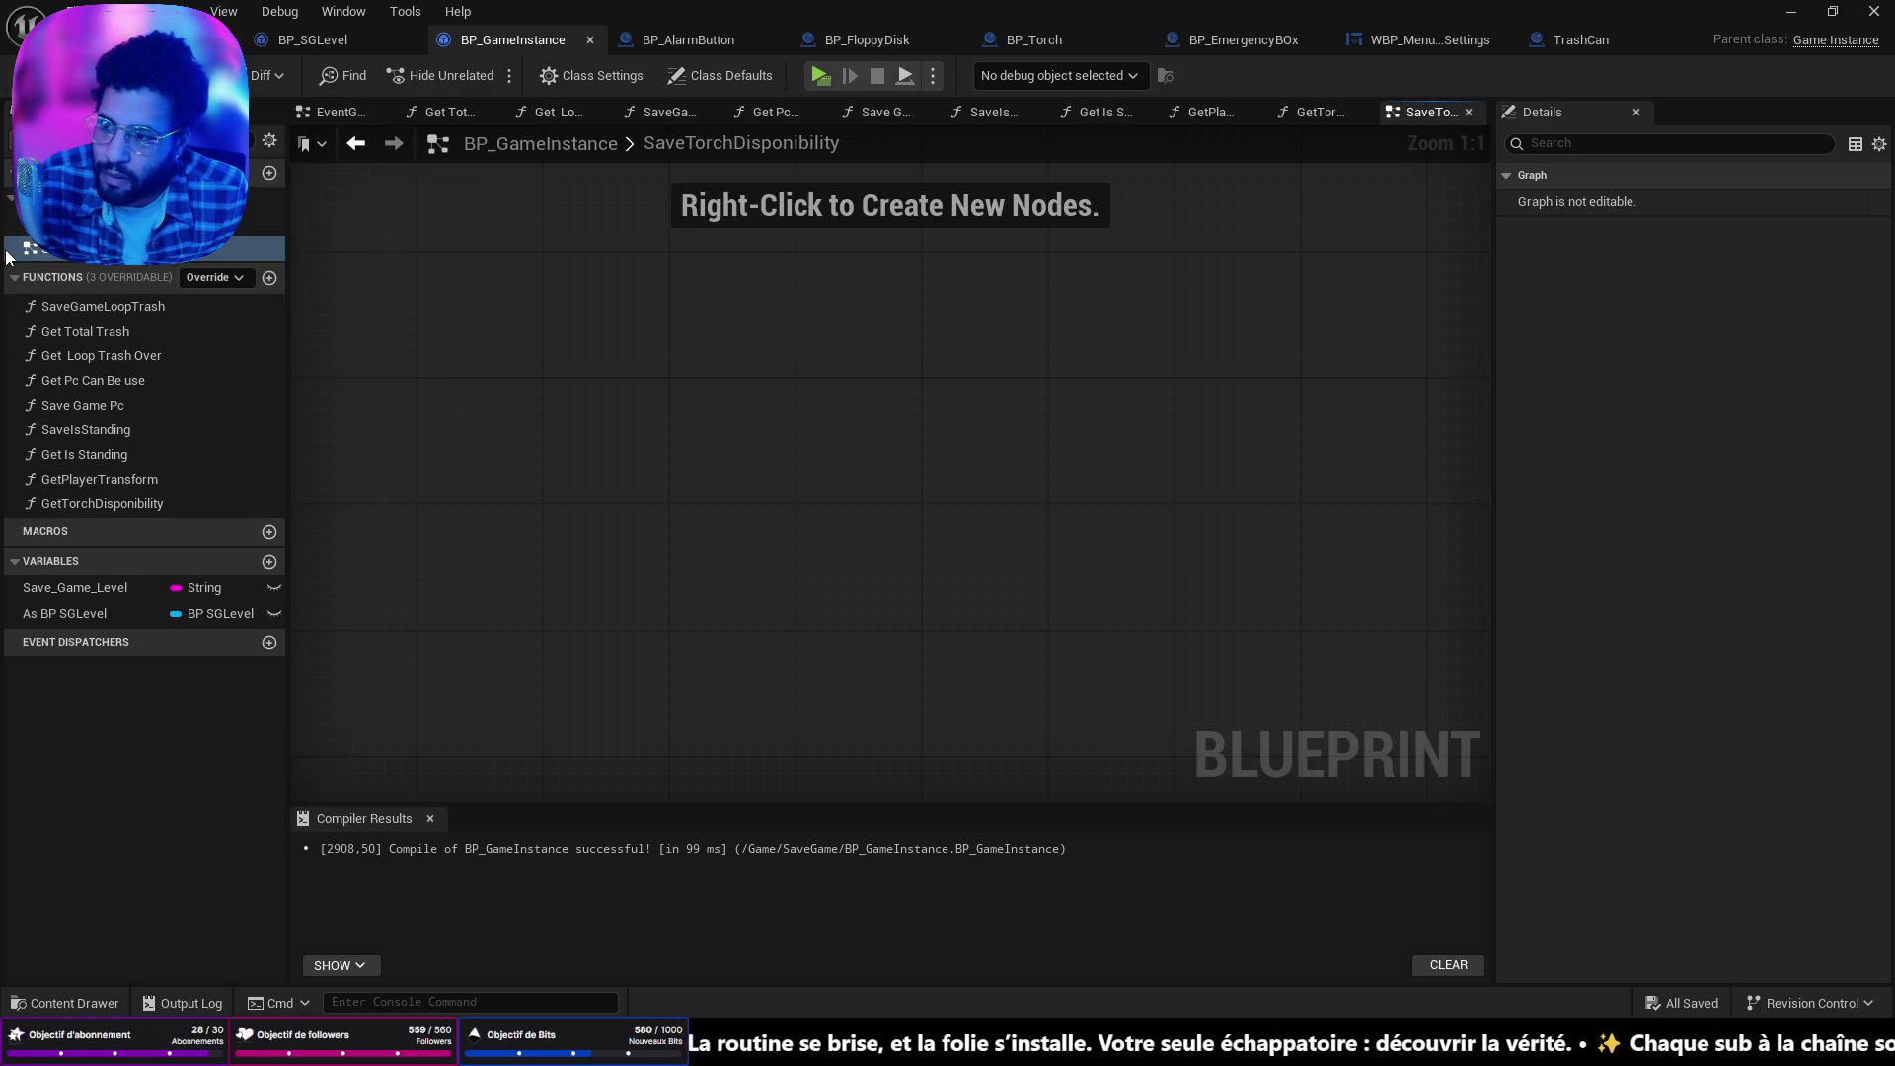
key("Delete")
left_click(270, 253)
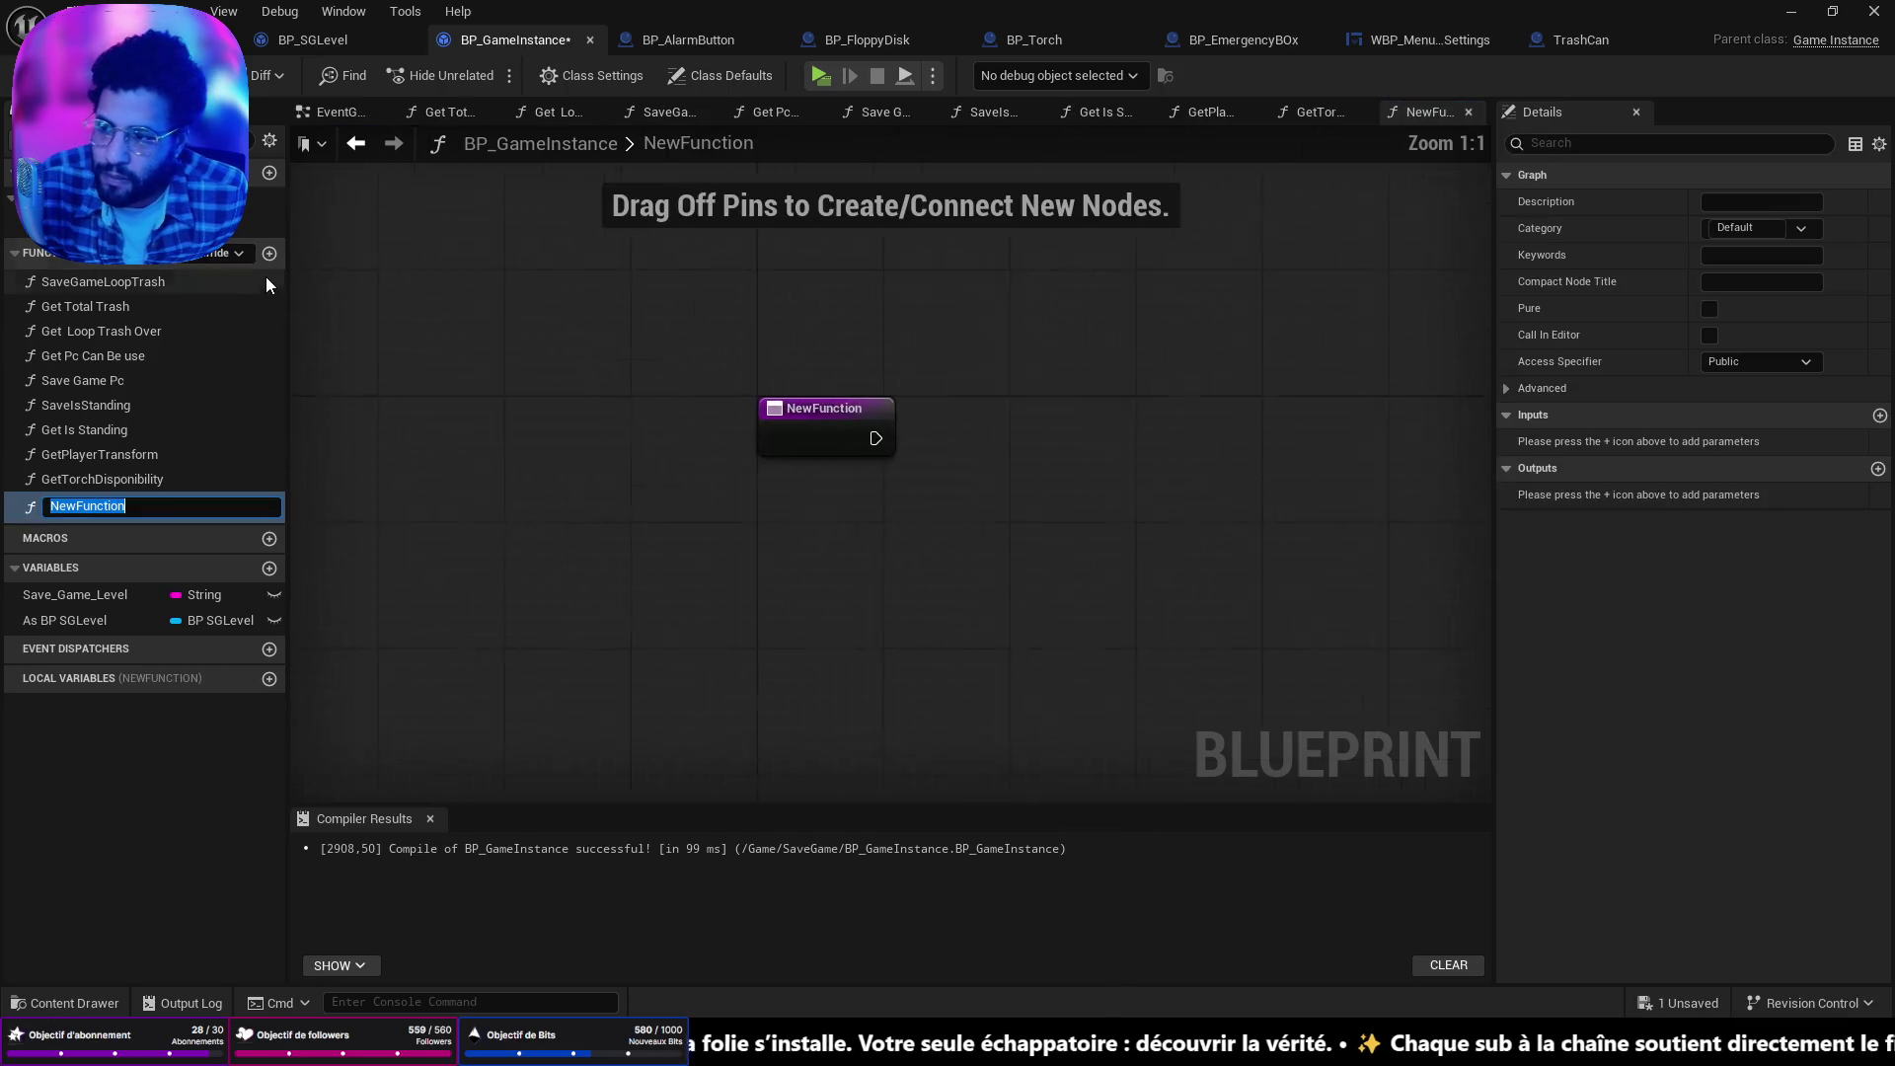
type("Set")
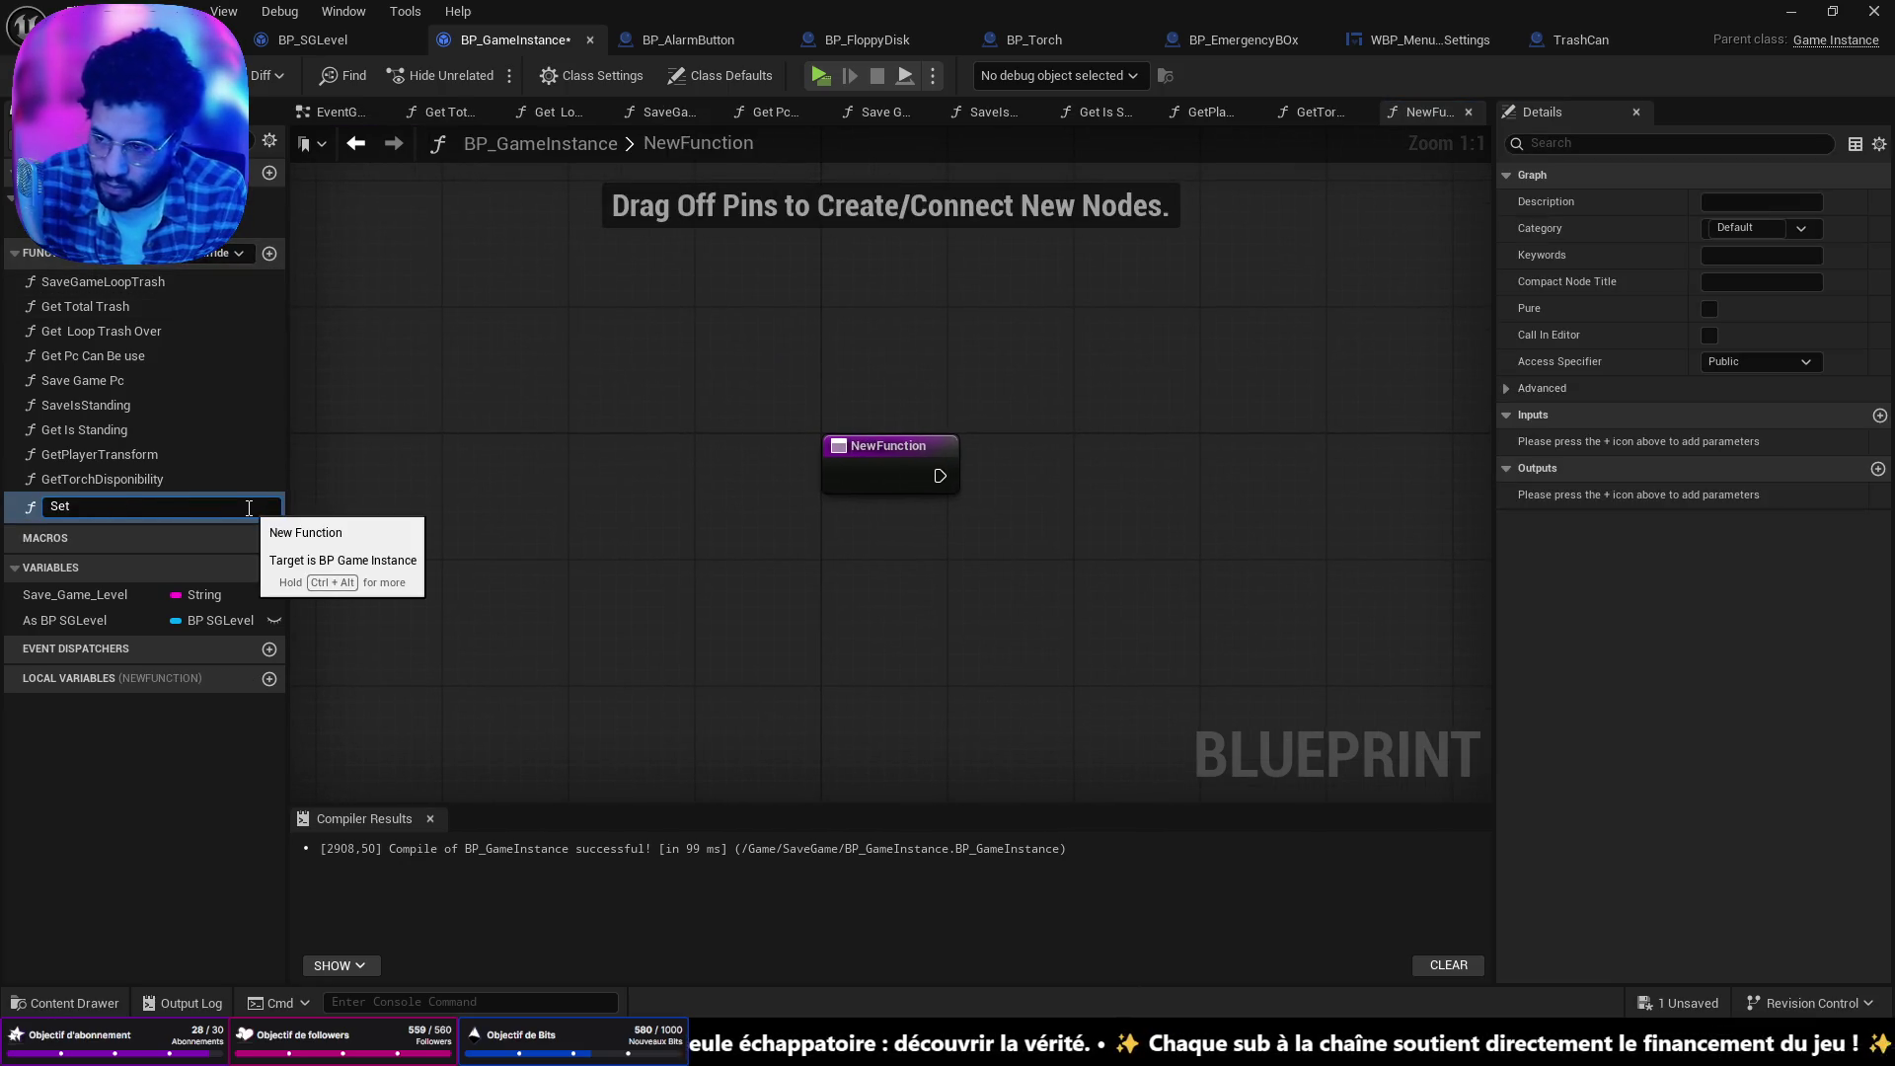
type("Torch")
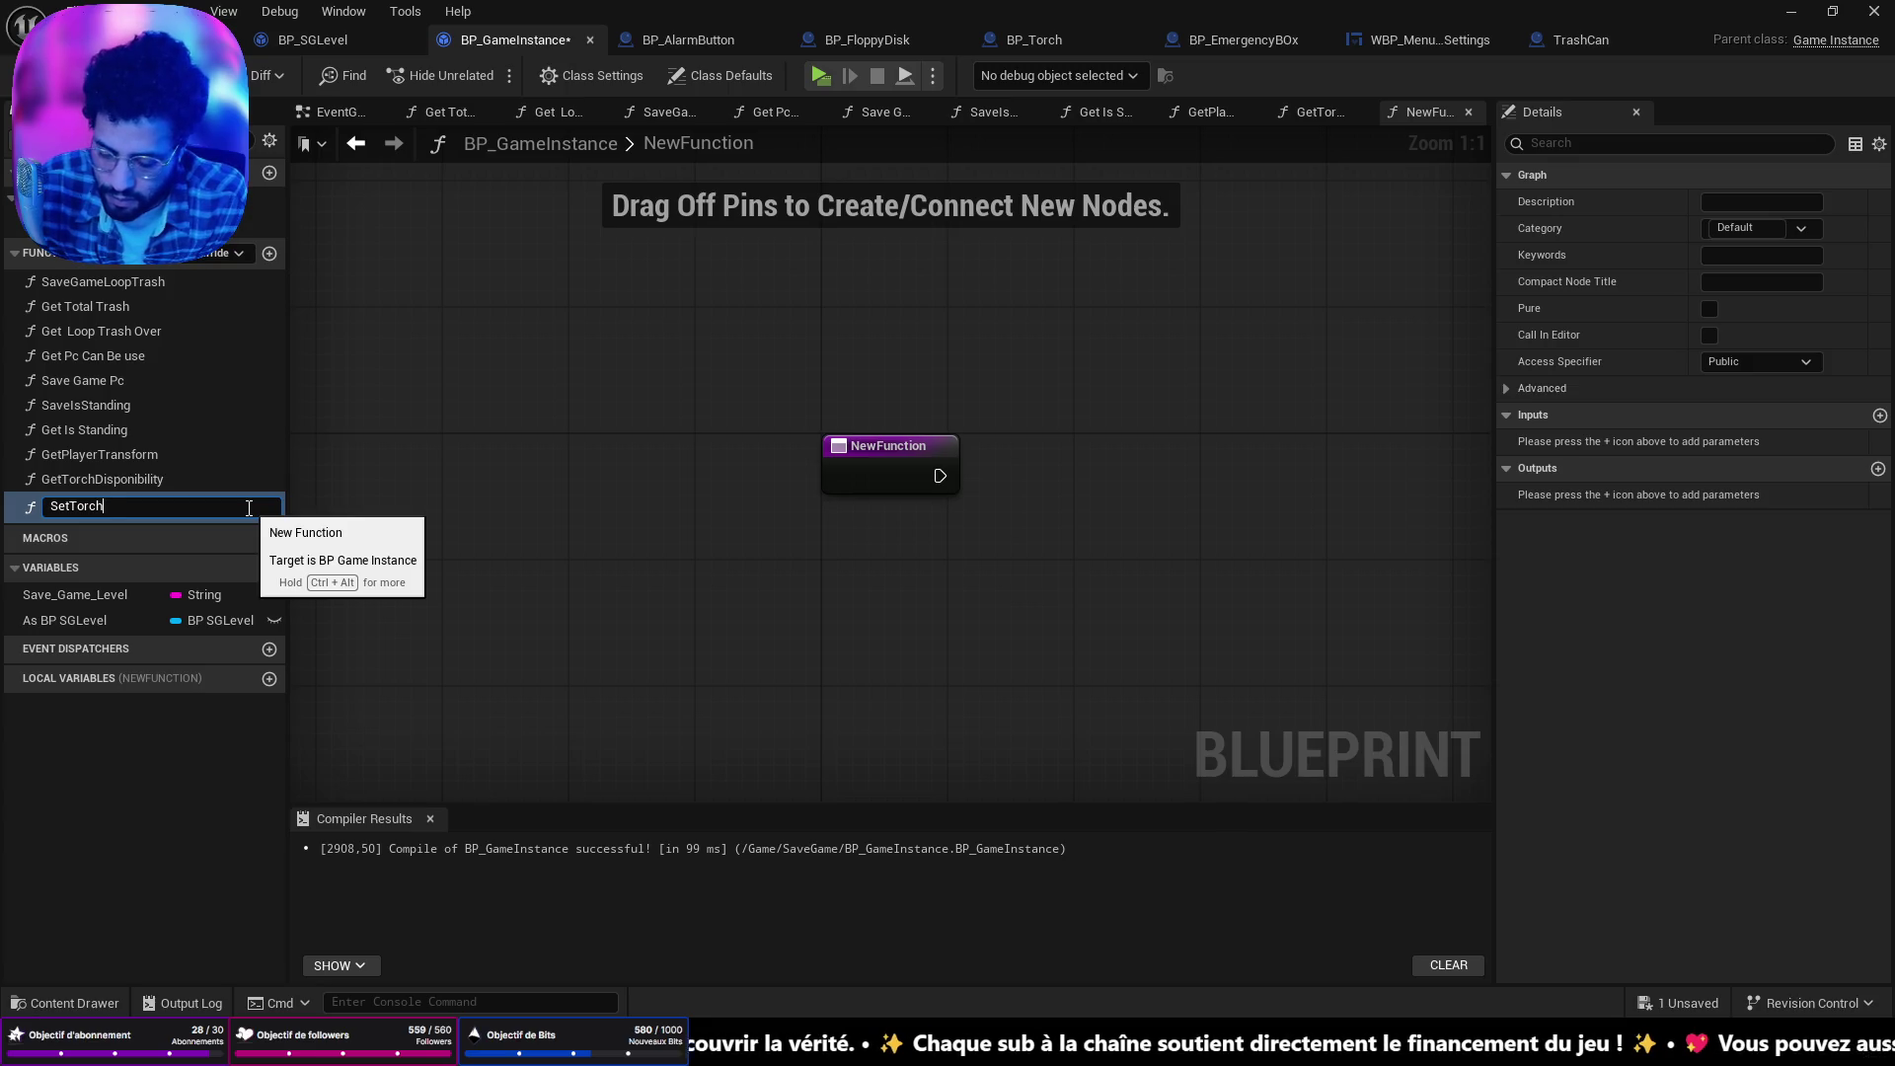
key("BackSpace")
type("Sa")
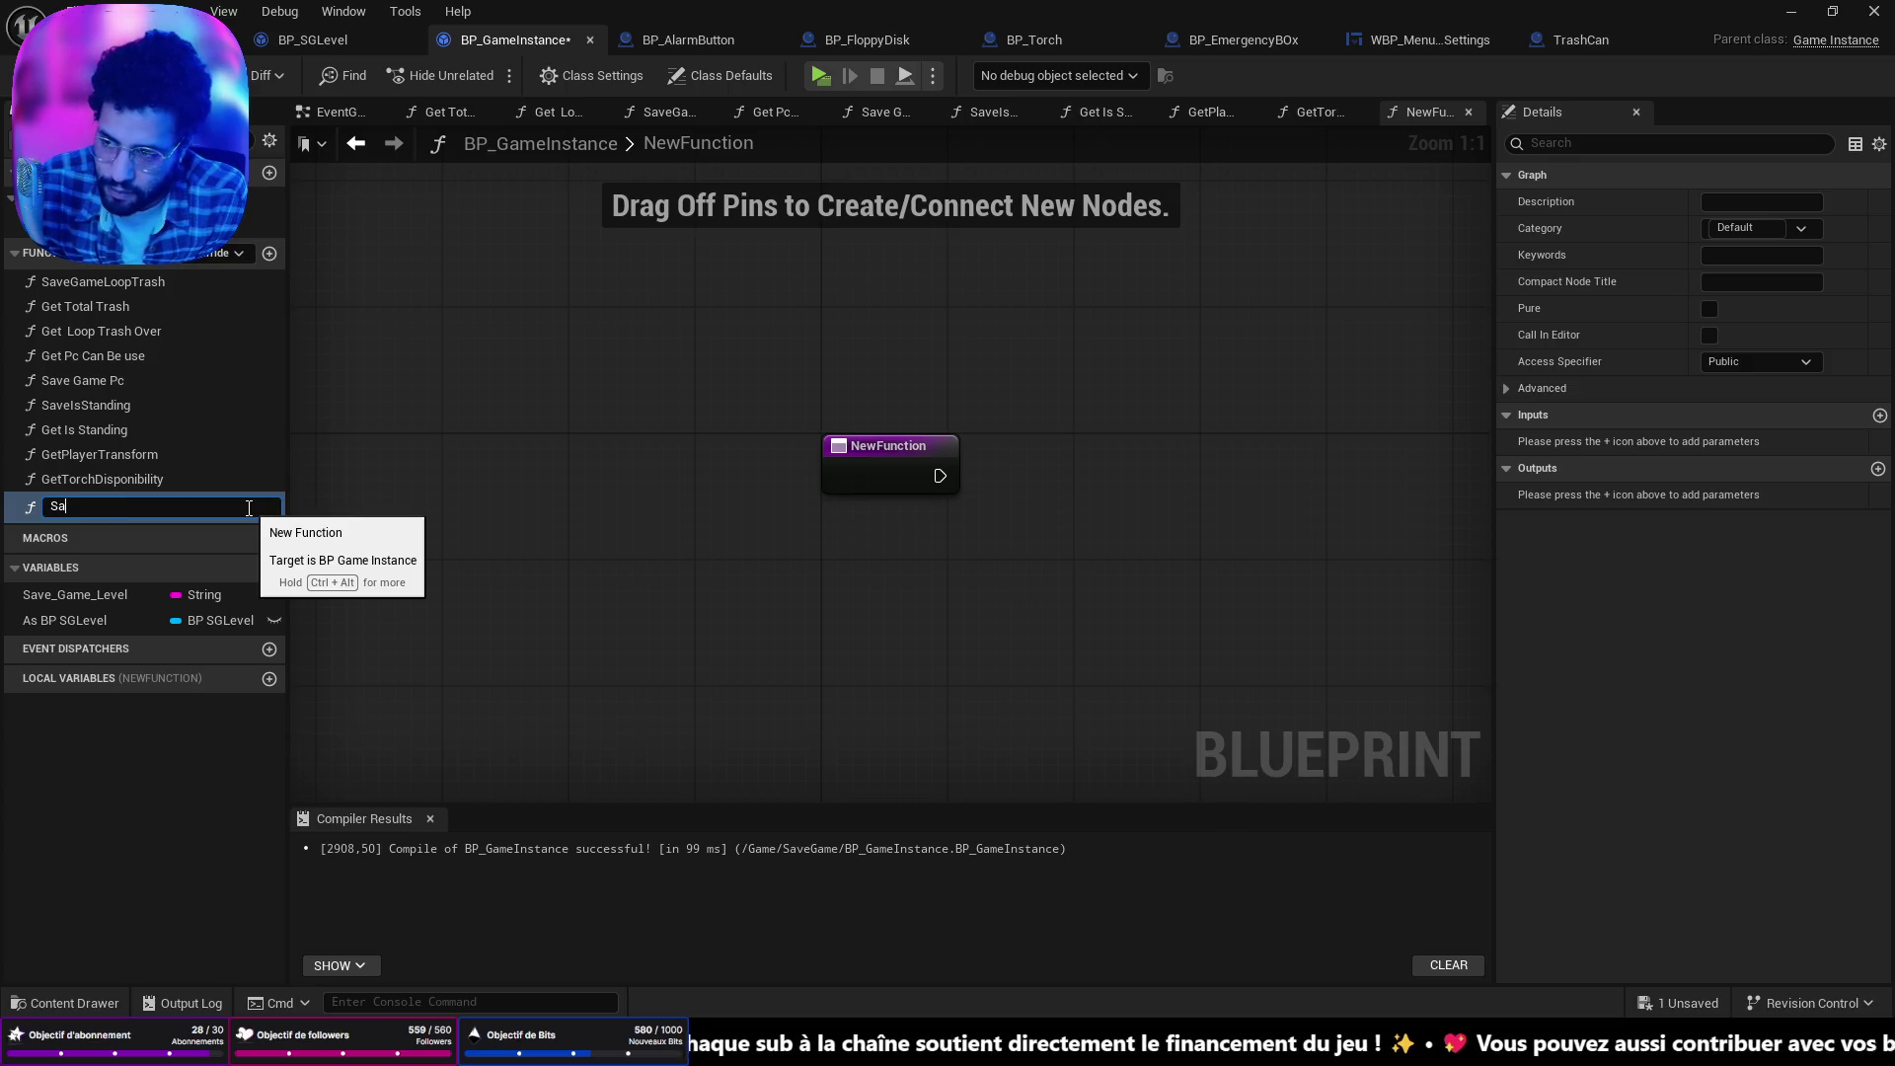
type("veTorchDisponi")
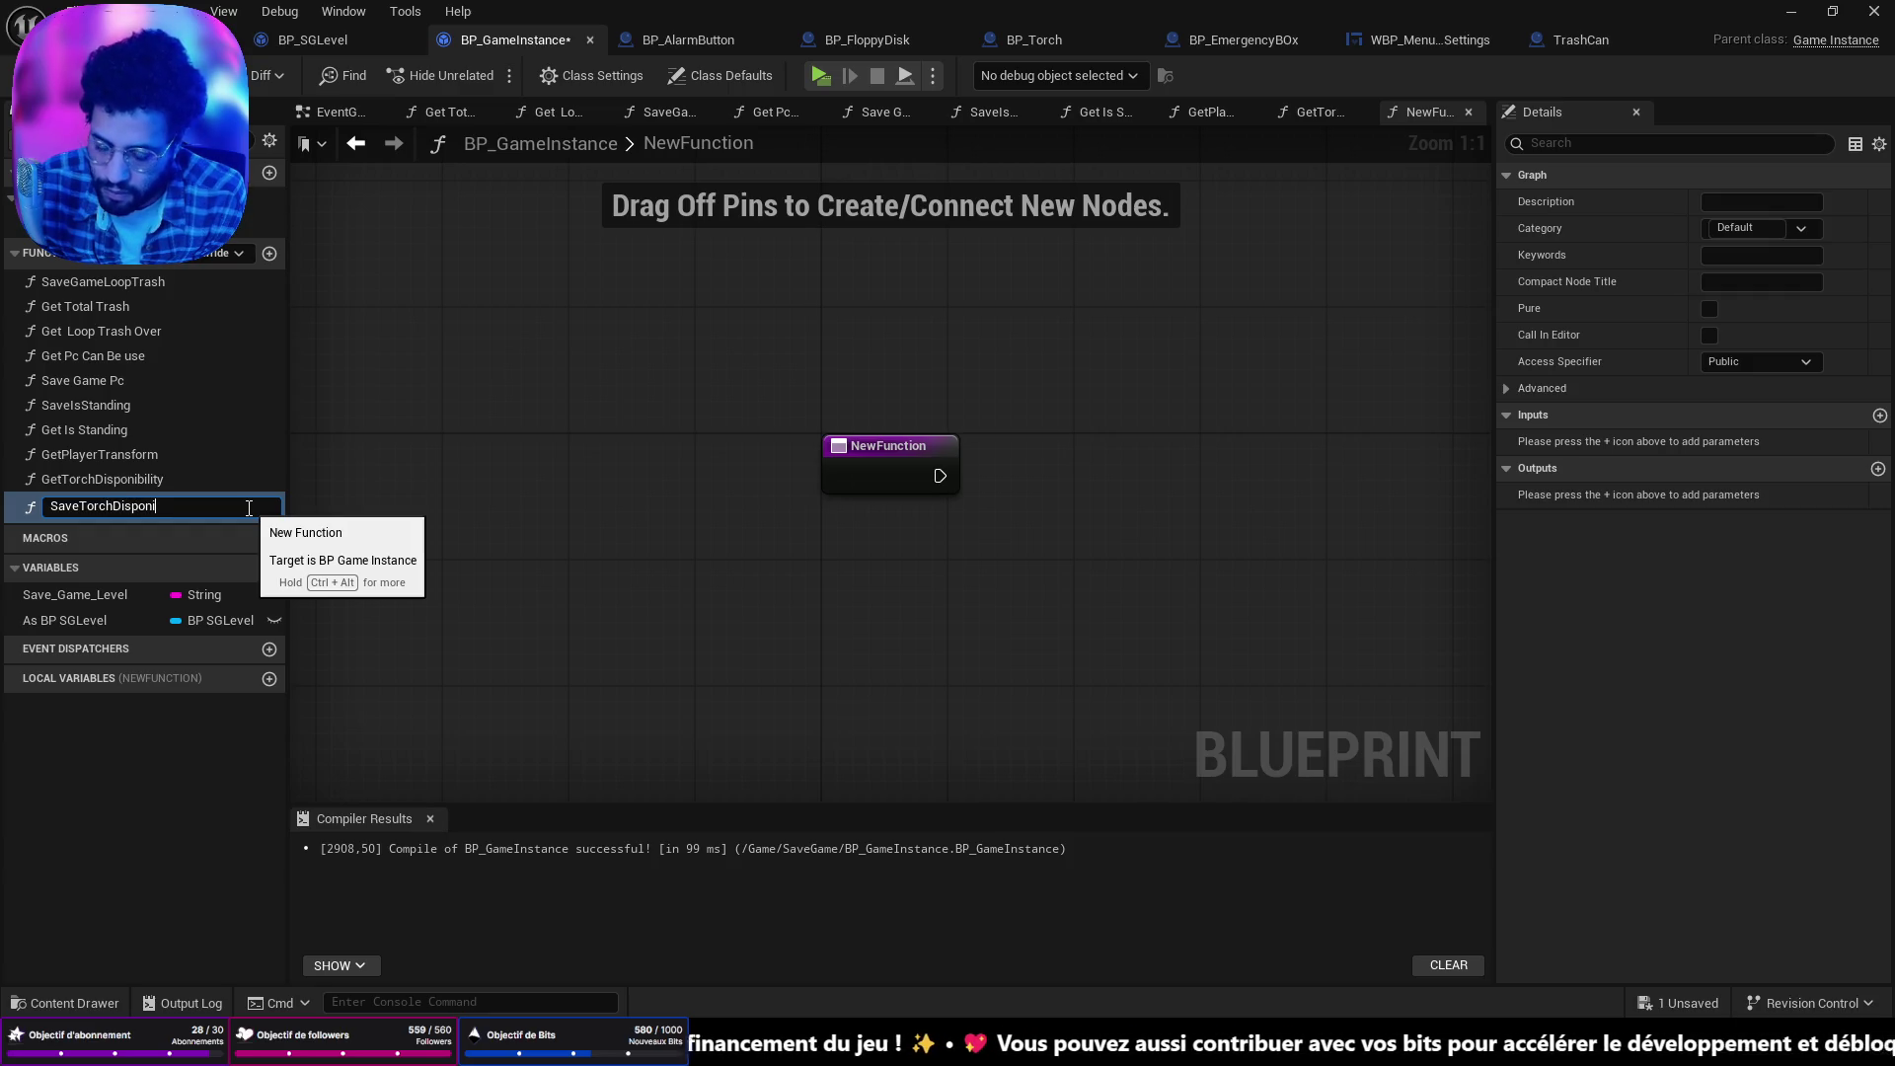
type("bility")
key("Return")
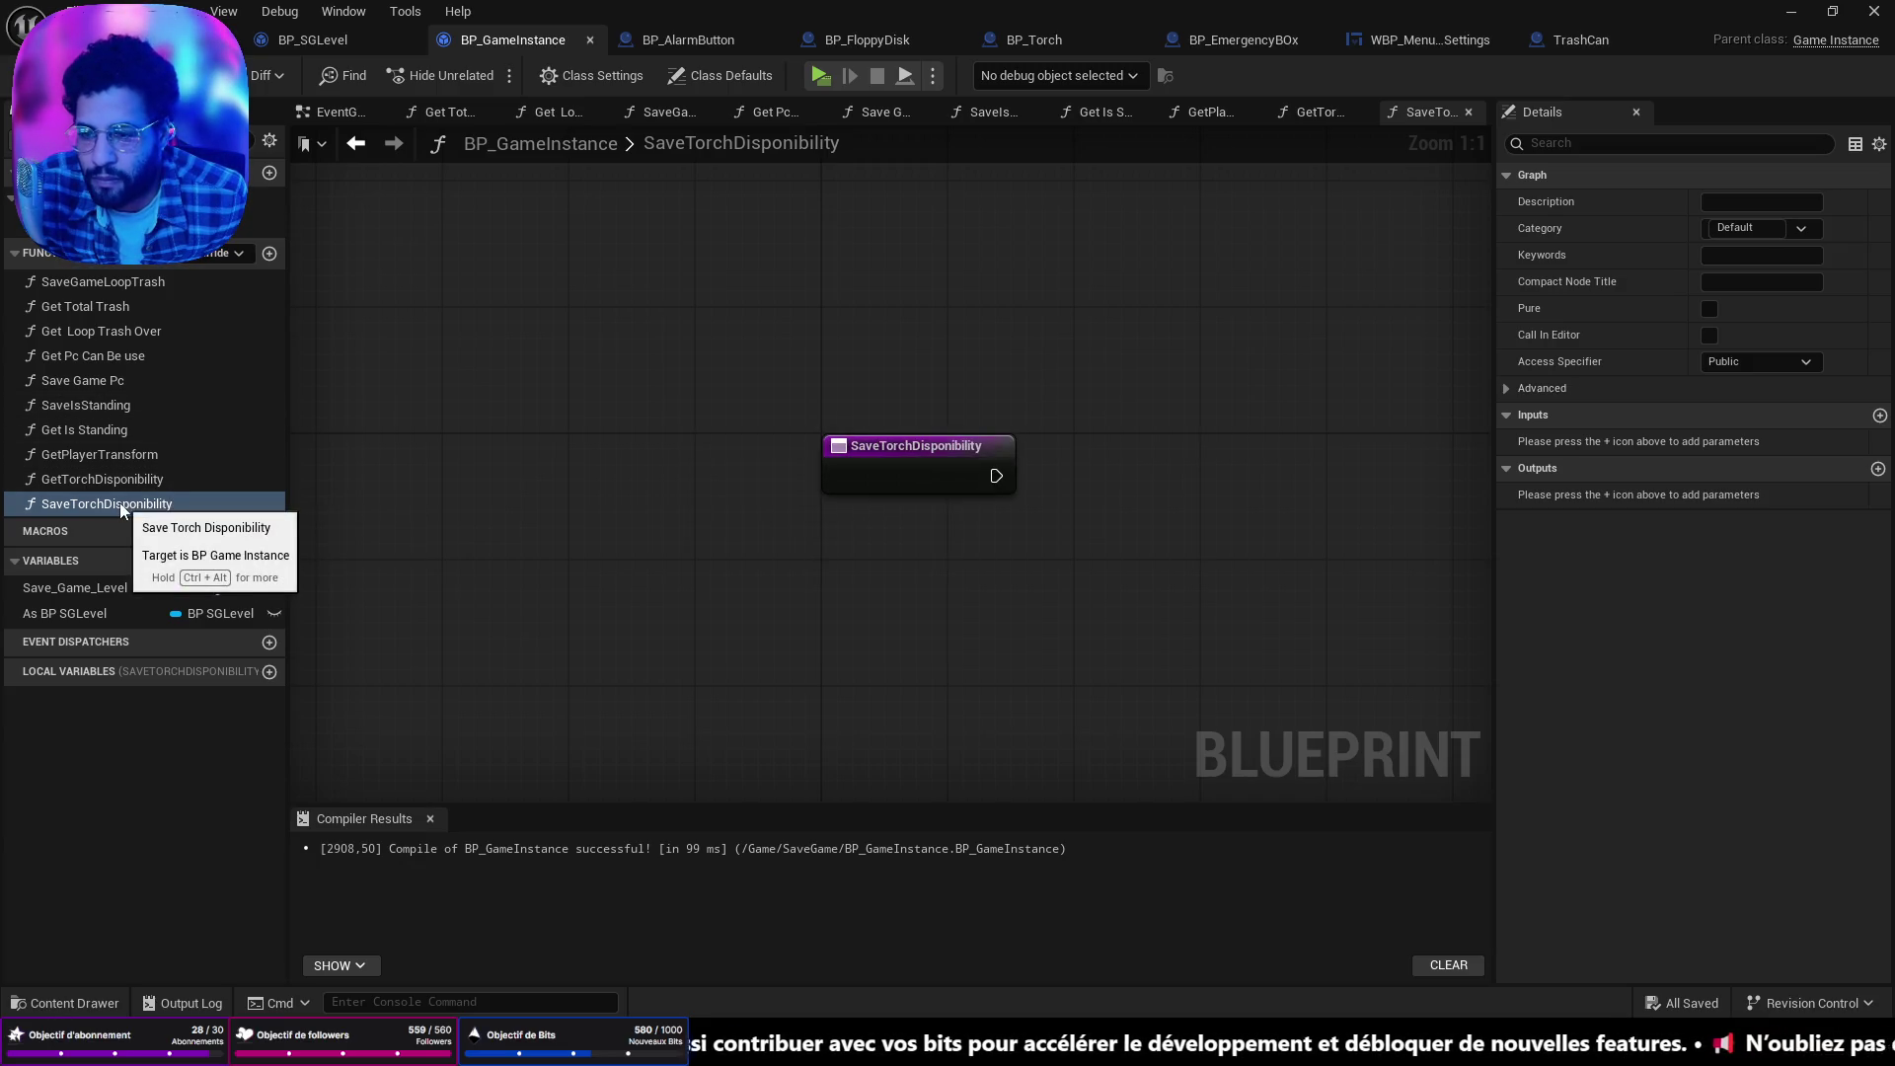
Place an As BP SGLevel getter in the SaveTorchDisponibility function graph.
double_click(86, 404)
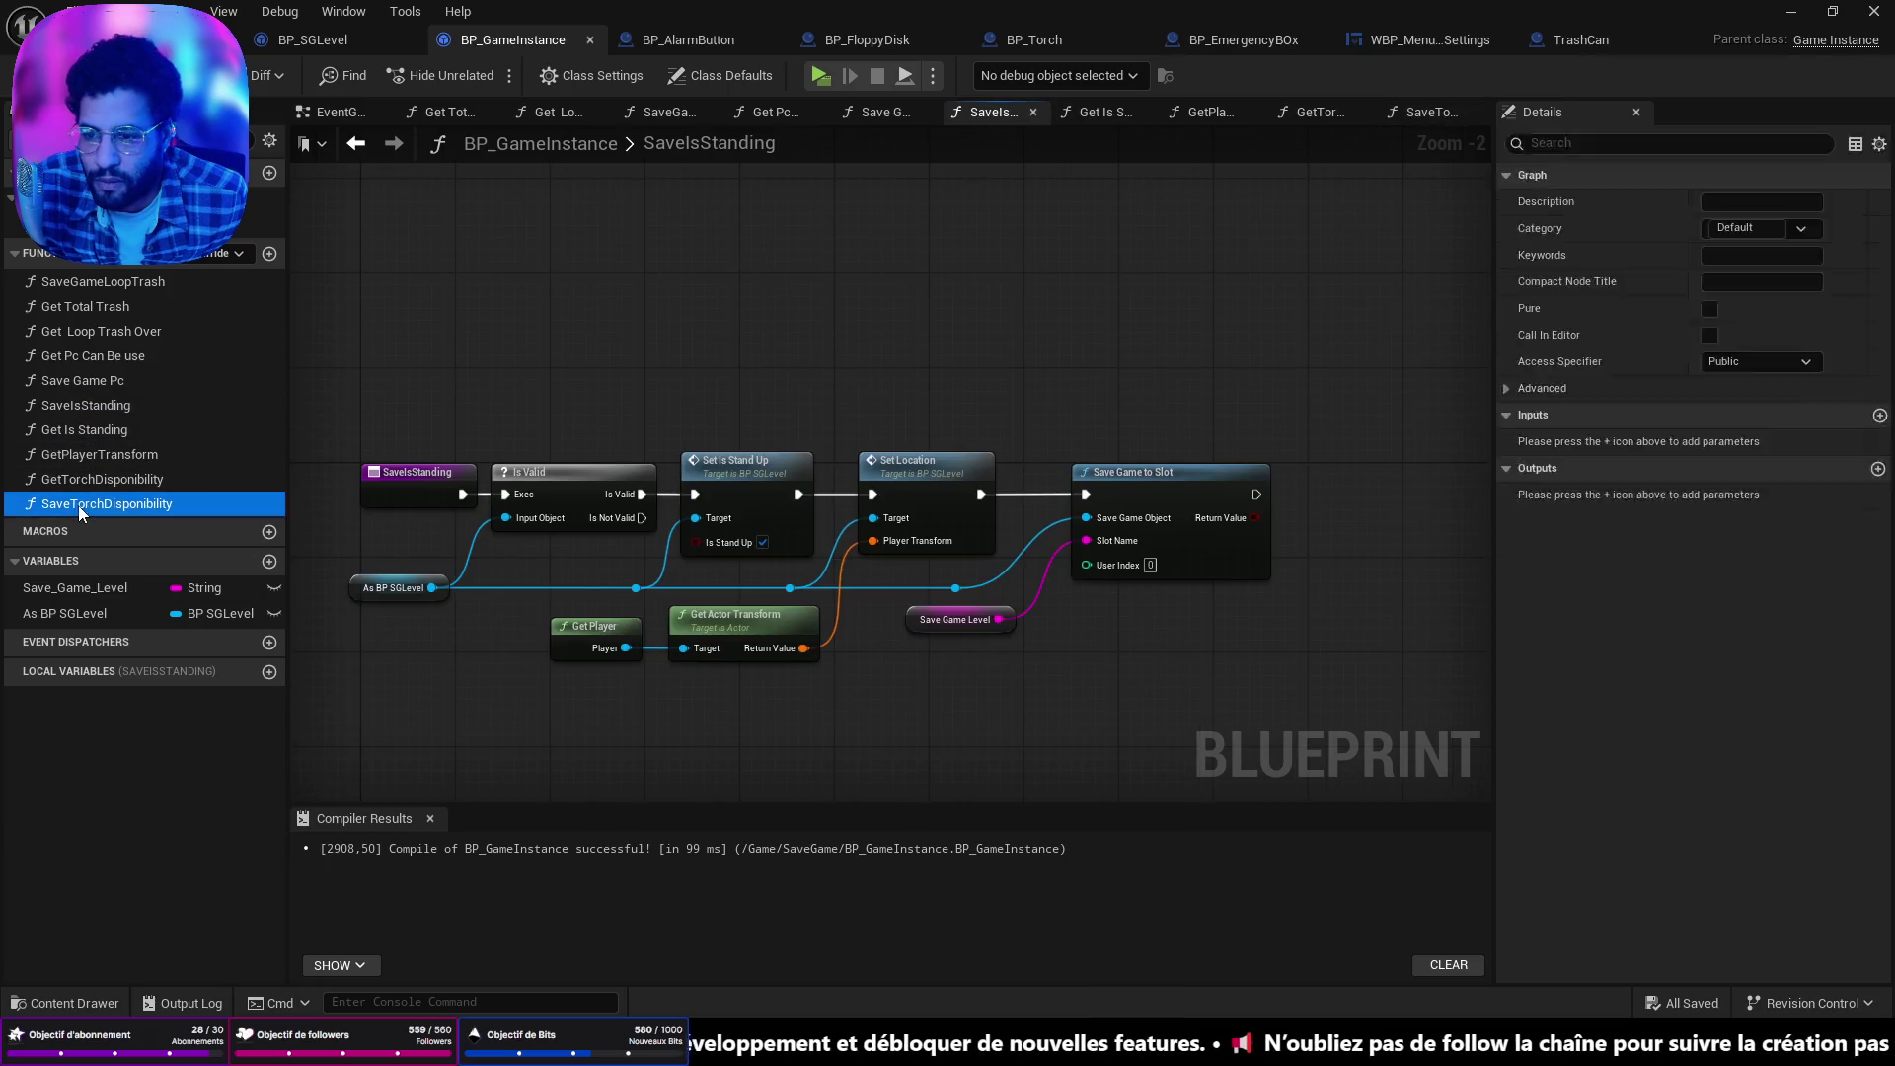
double_click(79, 503)
mouse_move(64, 613)
left_mouse_down()
mouse_move(703, 606)
mouse_move(832, 529)
left_mouse_up()
left_click(914, 567)
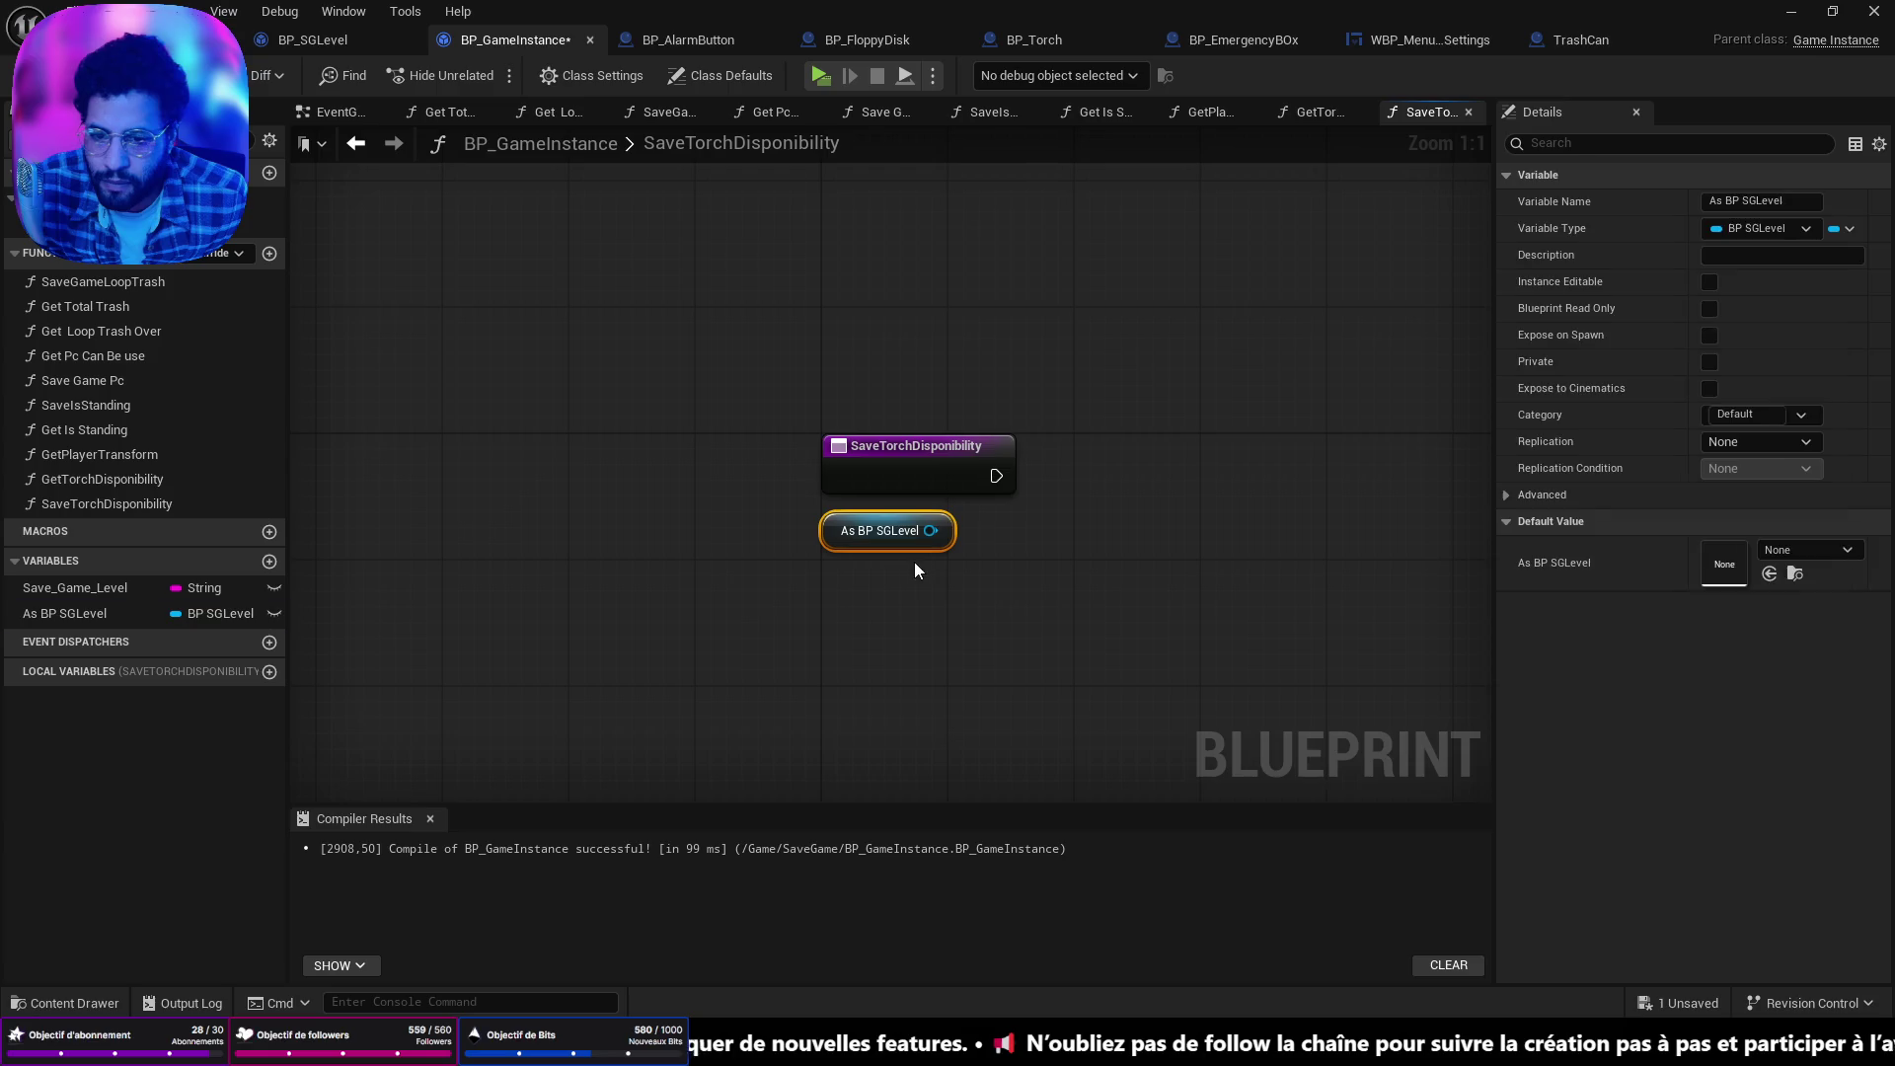
Add an Is Valid check on As BP SGLevel, wired from the function entry.
left_click_drag(1019, 535, 1018, 535)
type("is valid")
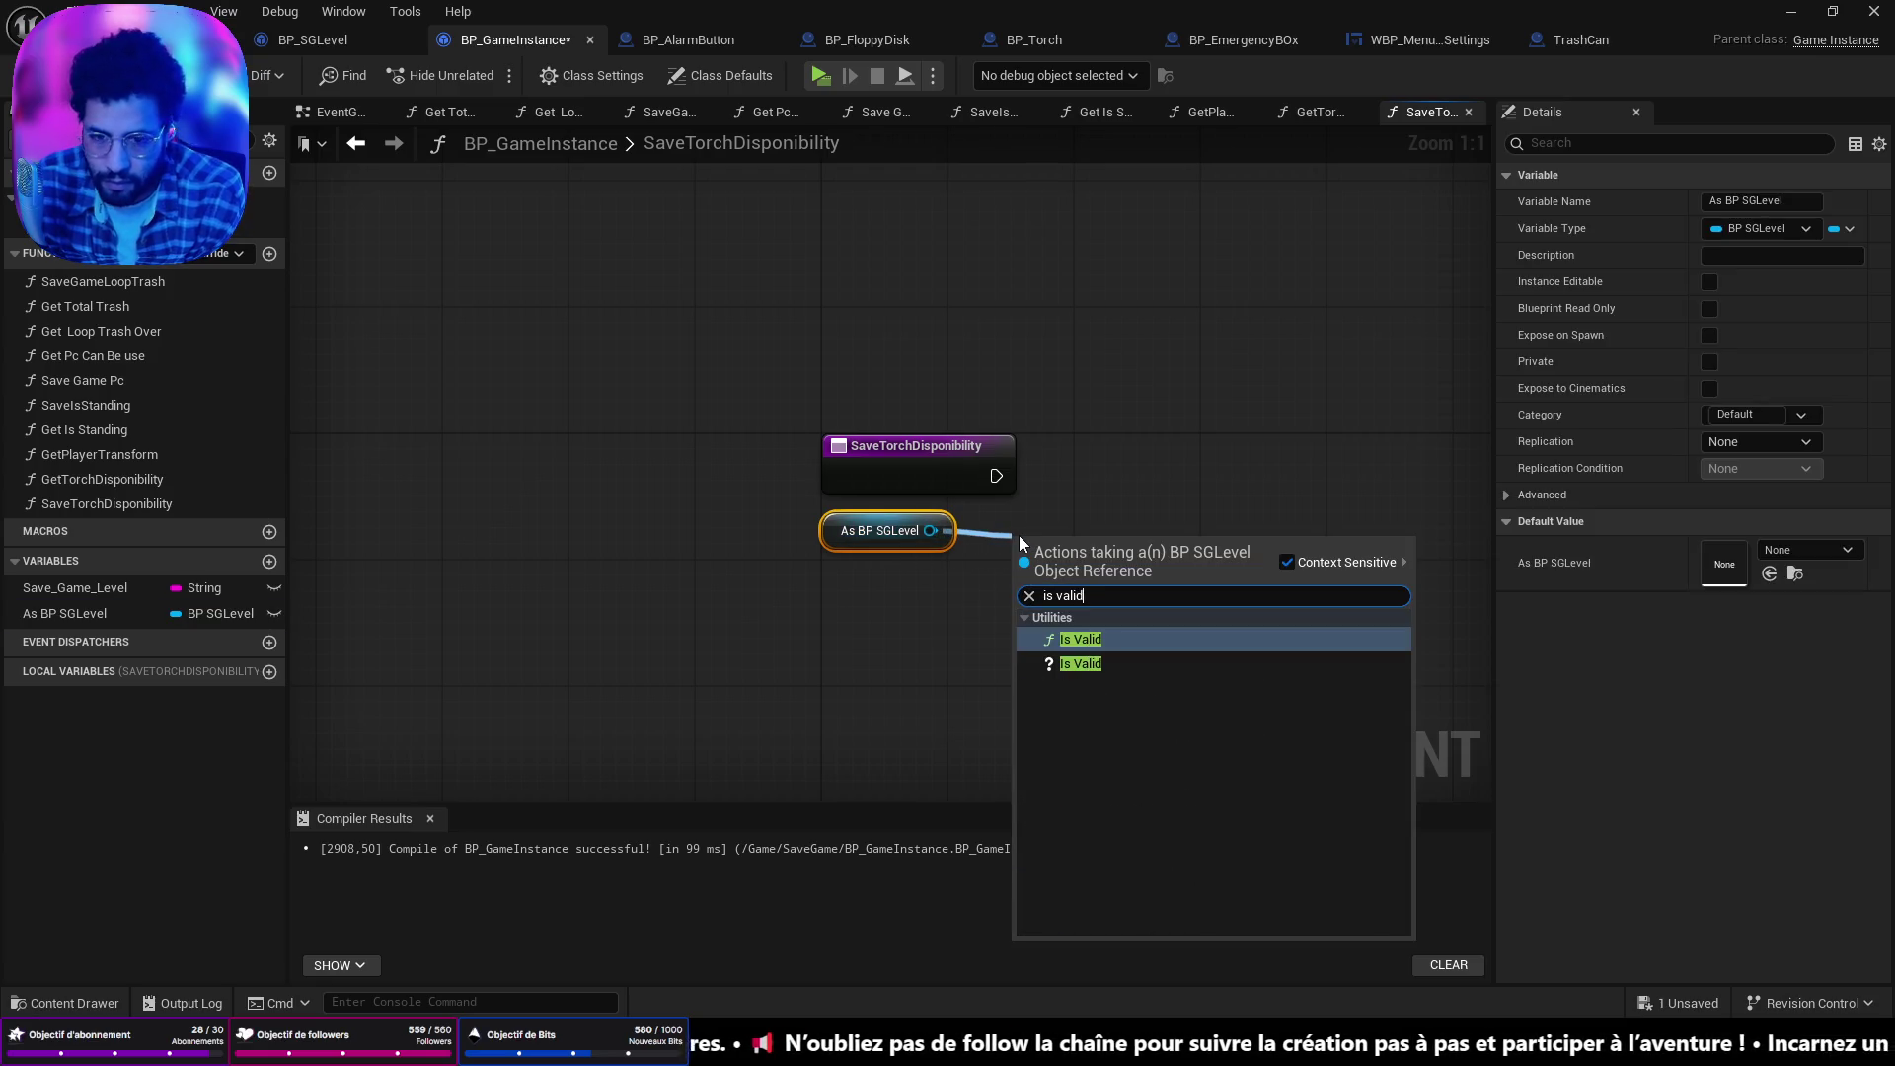
left_click(1080, 664)
mouse_move(1091, 542)
left_mouse_down()
mouse_move(1117, 450)
mouse_move(1078, 475)
left_mouse_up()
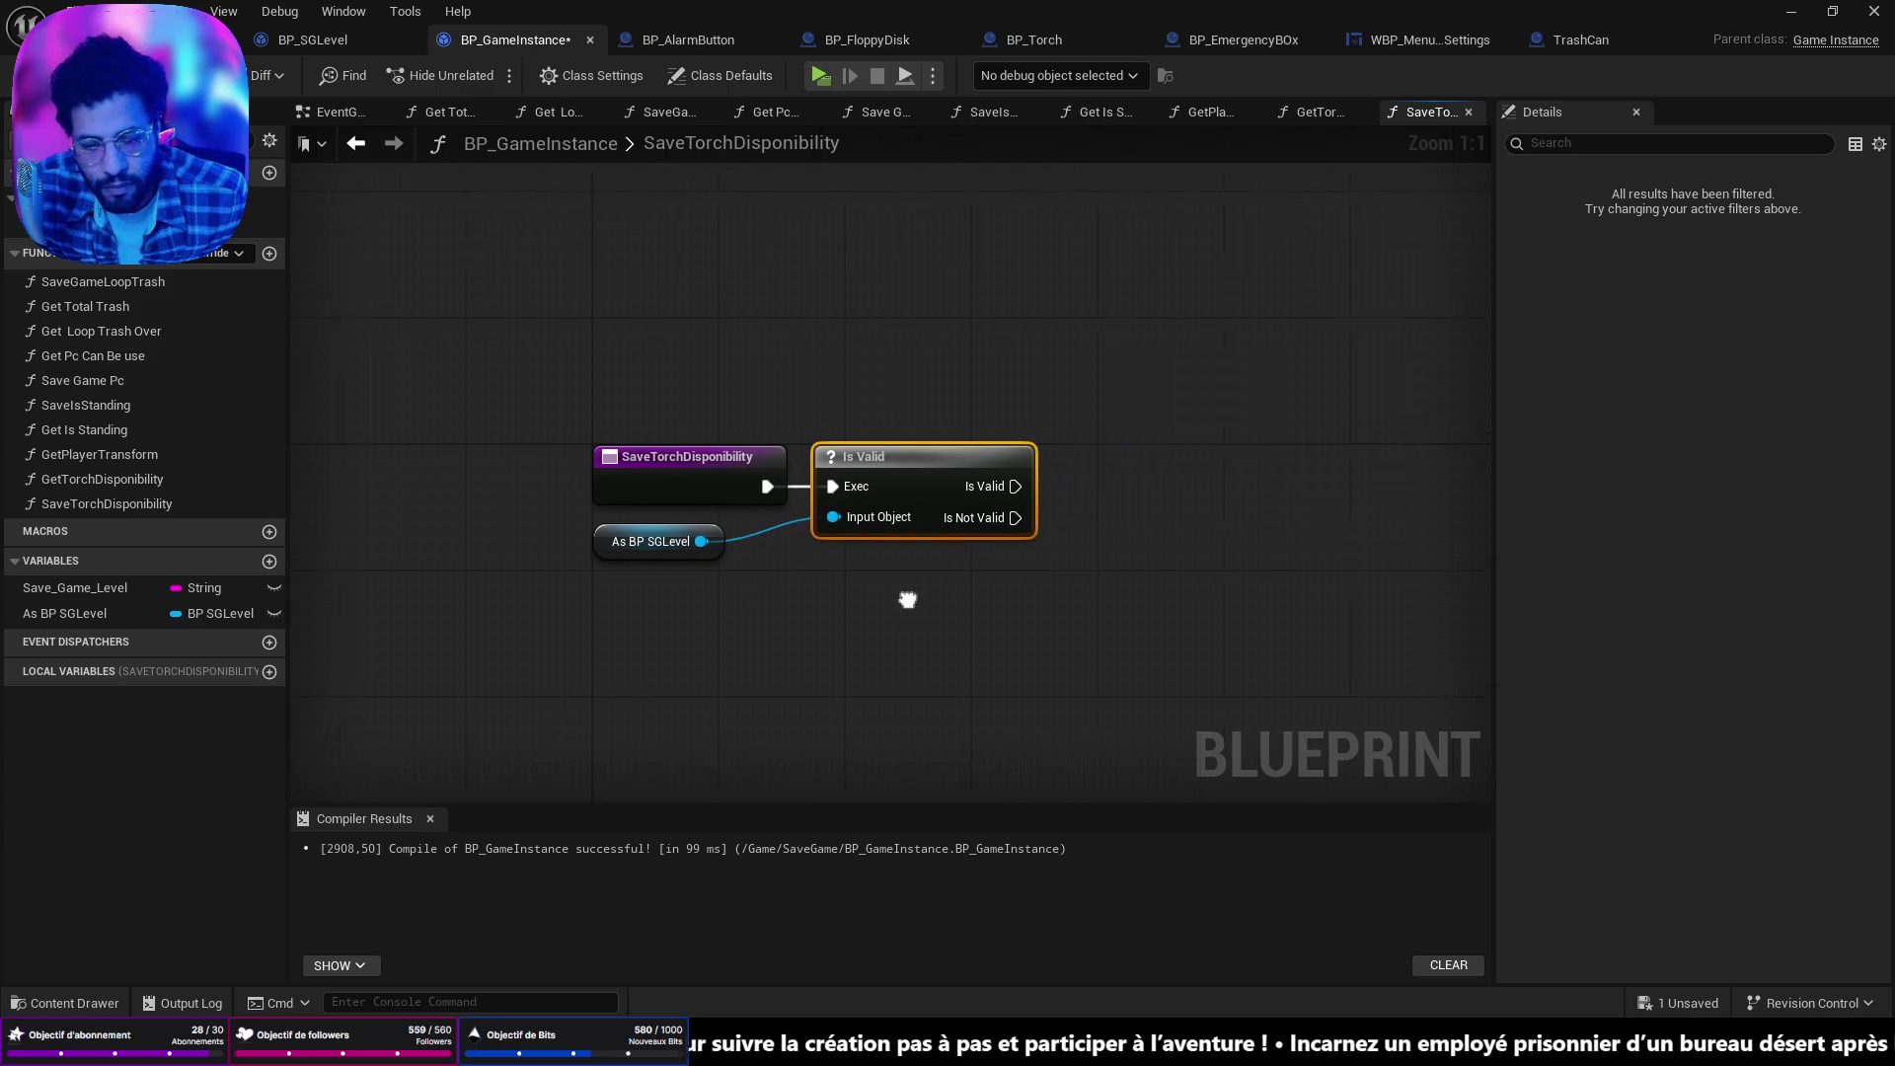
left_click(606, 538)
left_click_drag(606, 535, 604, 550)
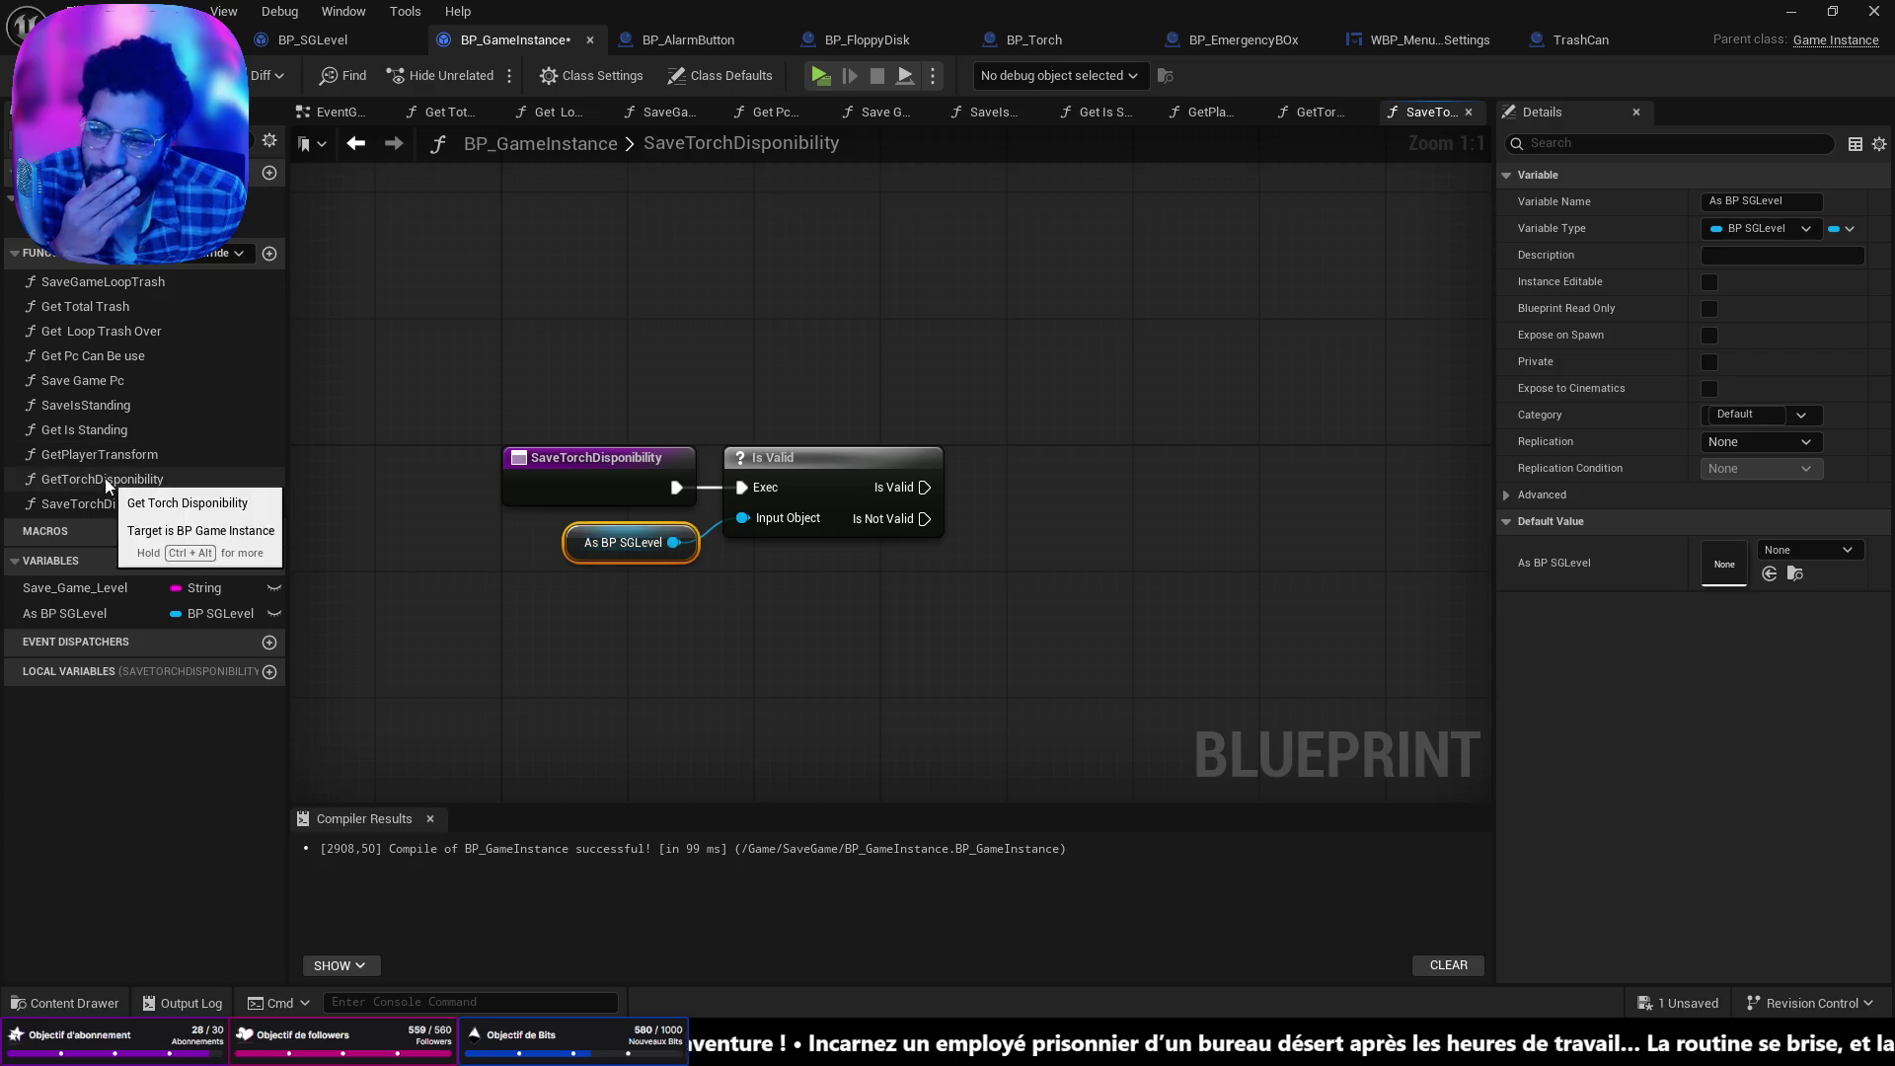
Add a Set Torch Disponibility node from the As BP SGLevel reference.
double_click(98, 381)
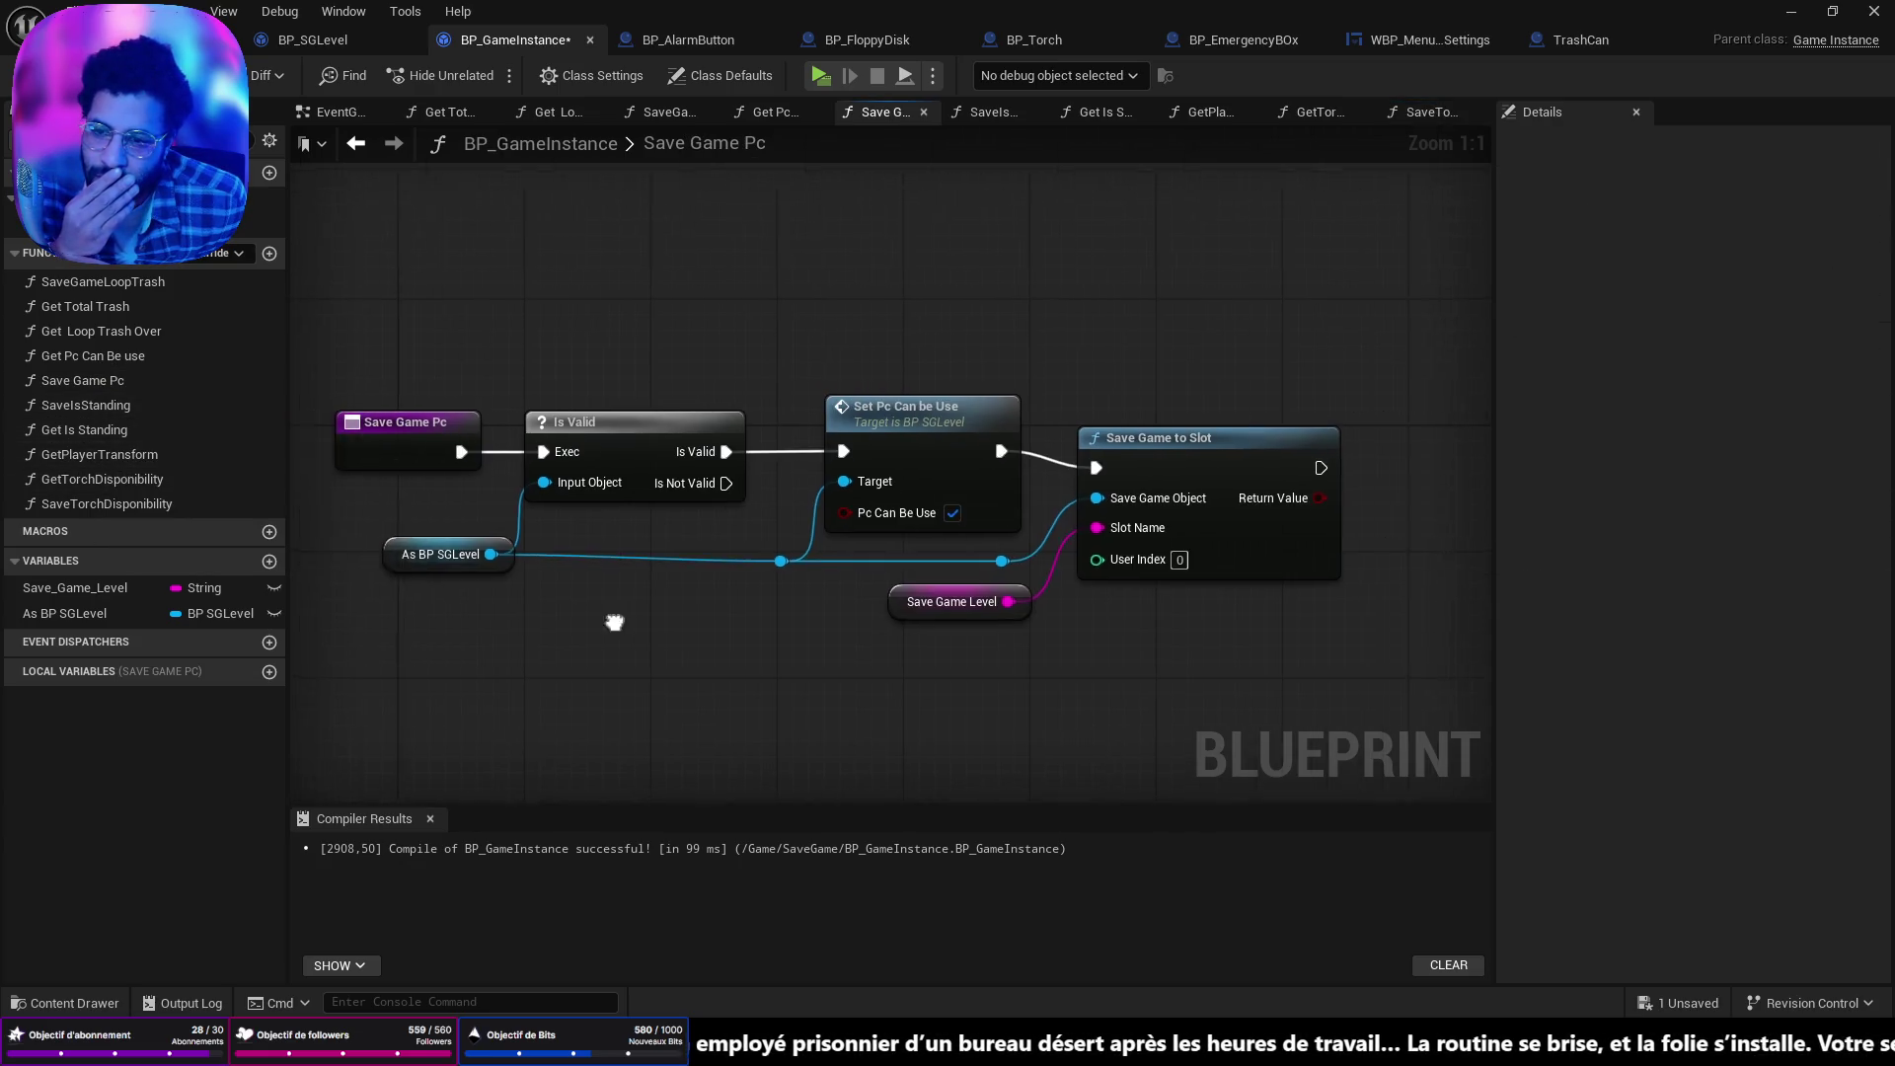
double_click(116, 499)
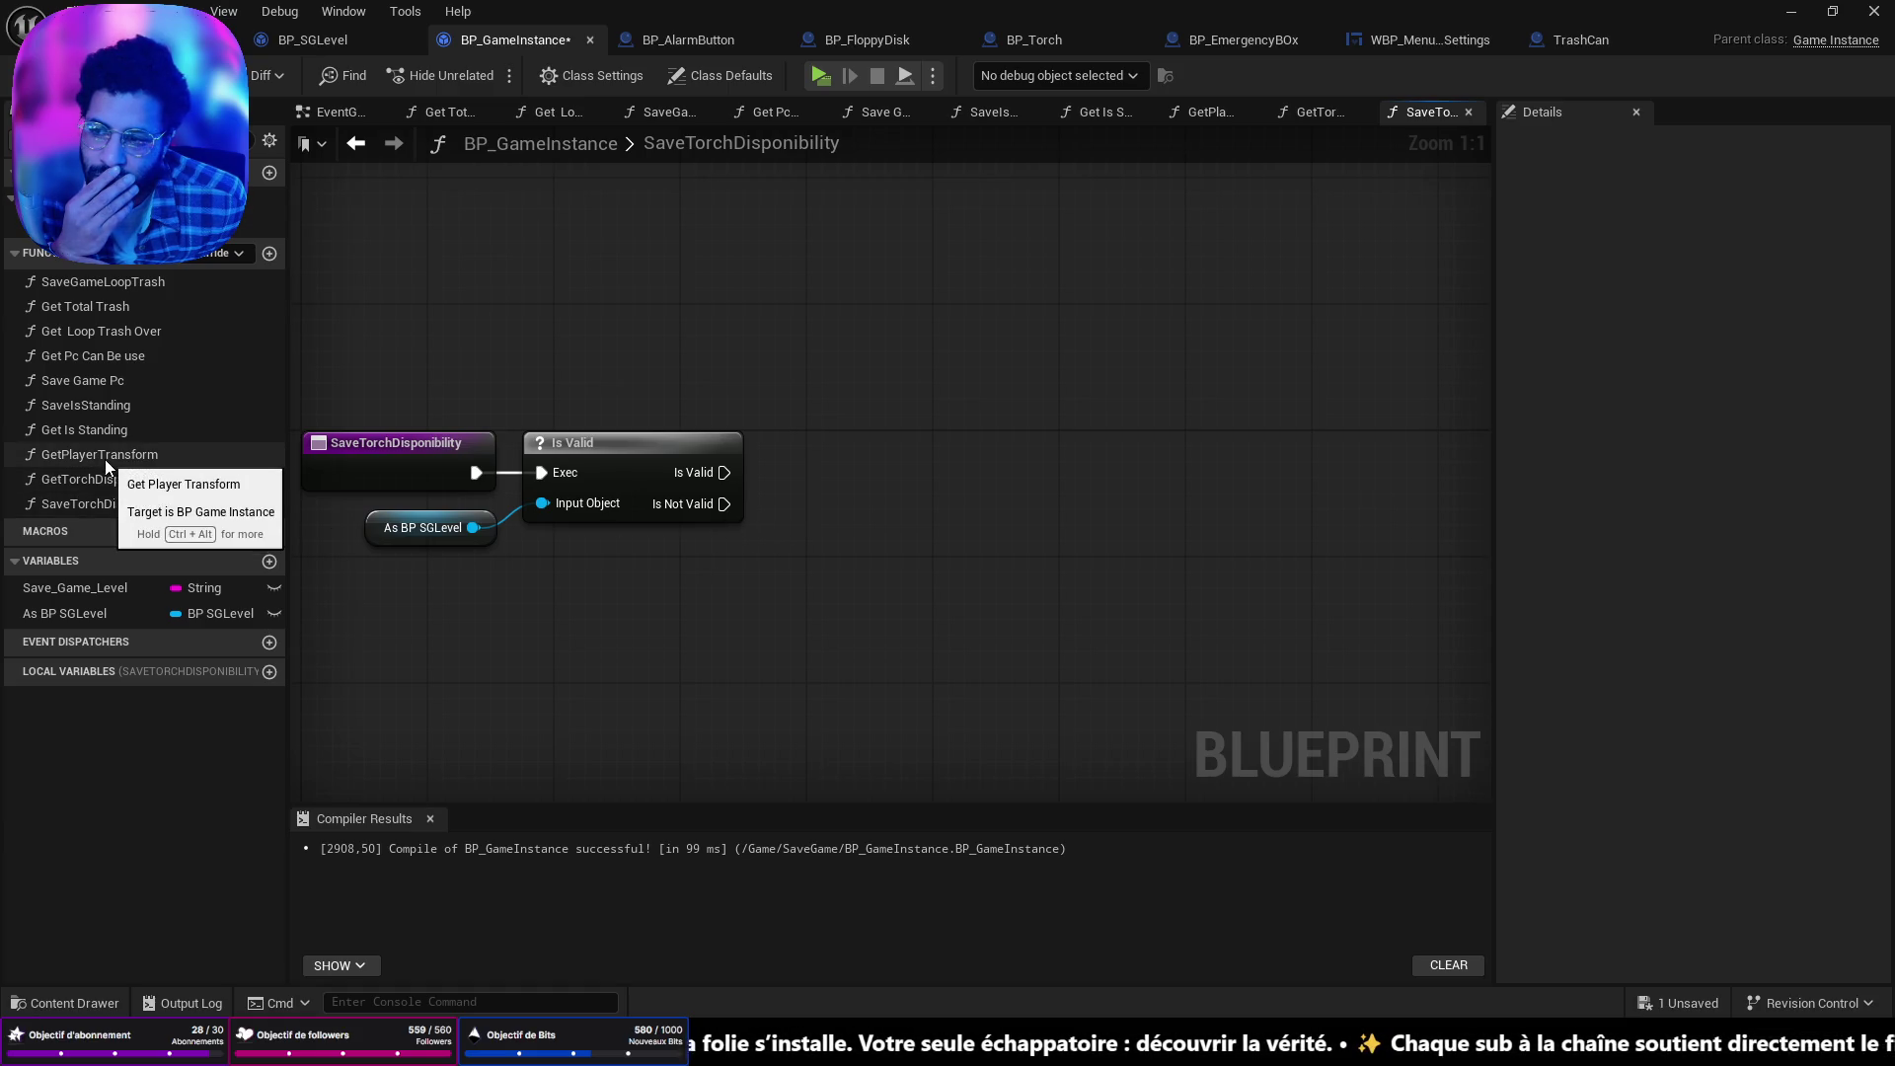
mouse_move(403, 522)
left_mouse_down()
mouse_move(402, 538)
mouse_move(798, 553)
left_mouse_up()
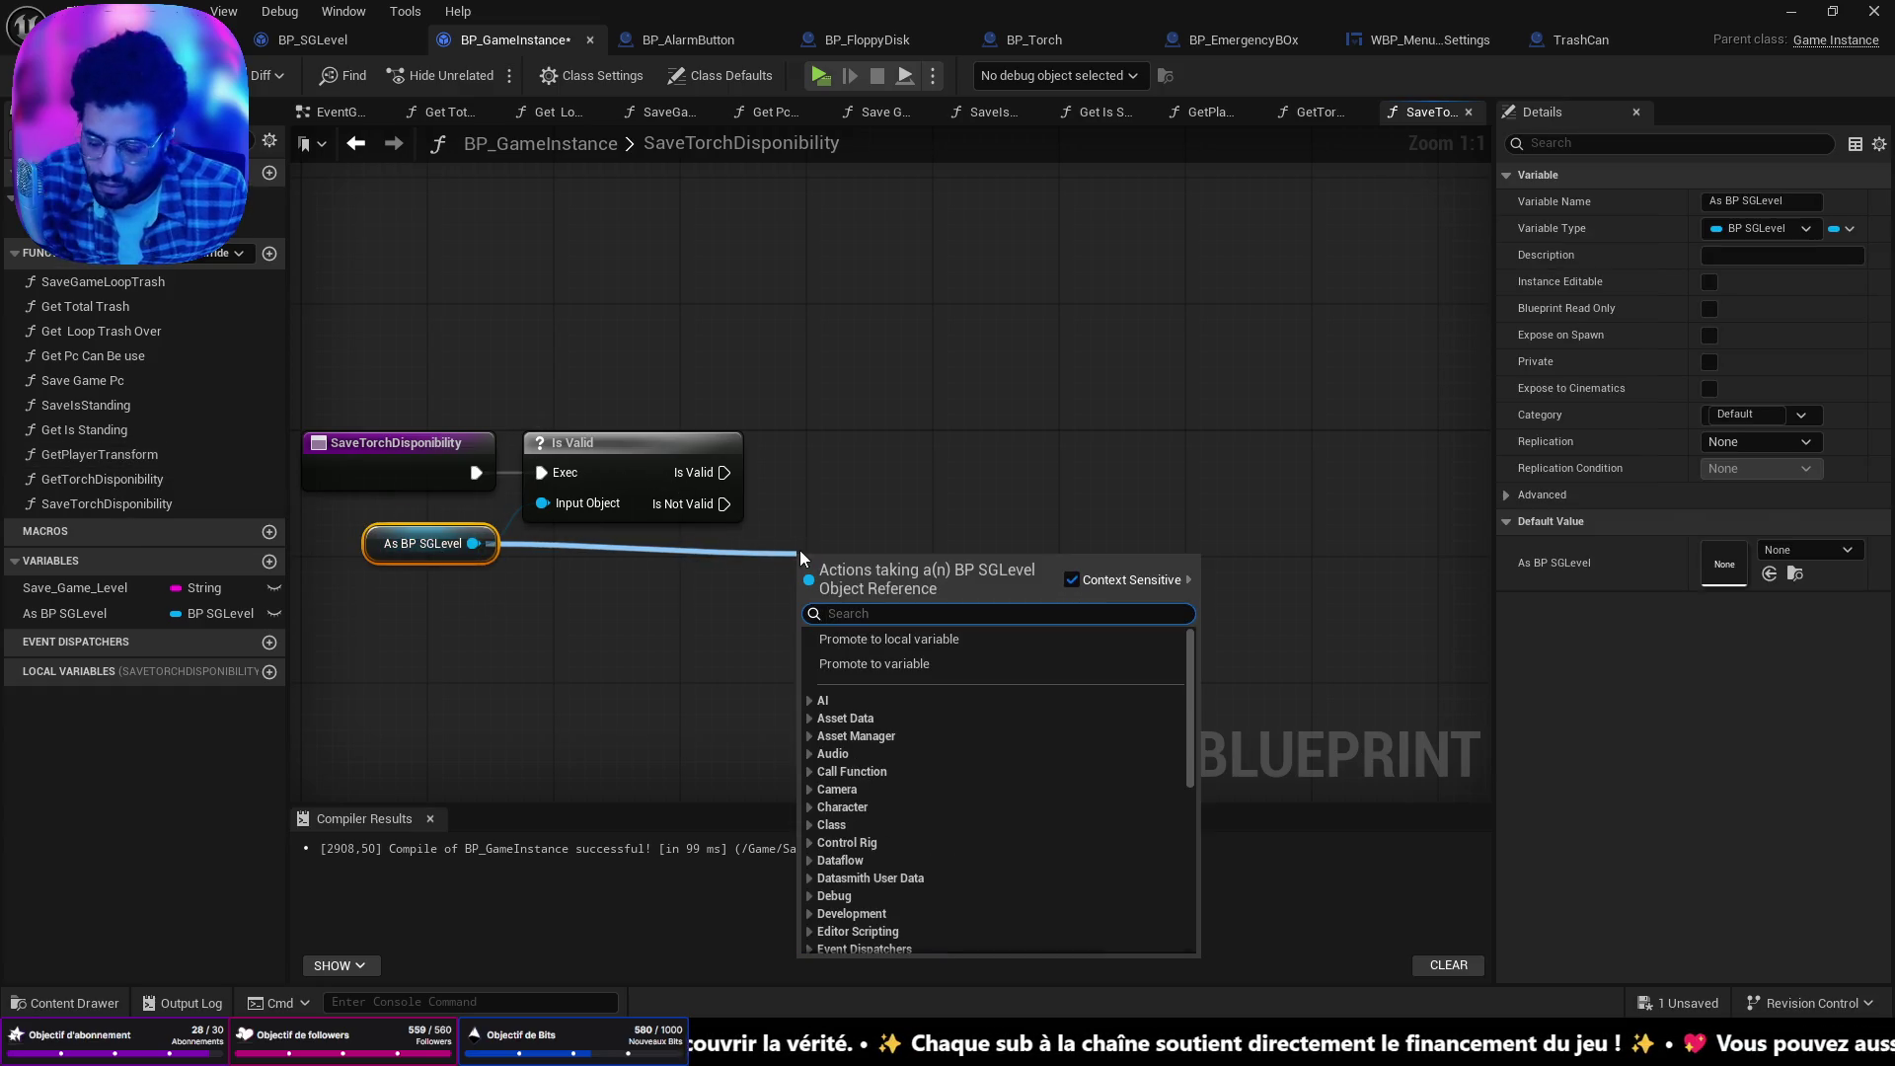
type("set t")
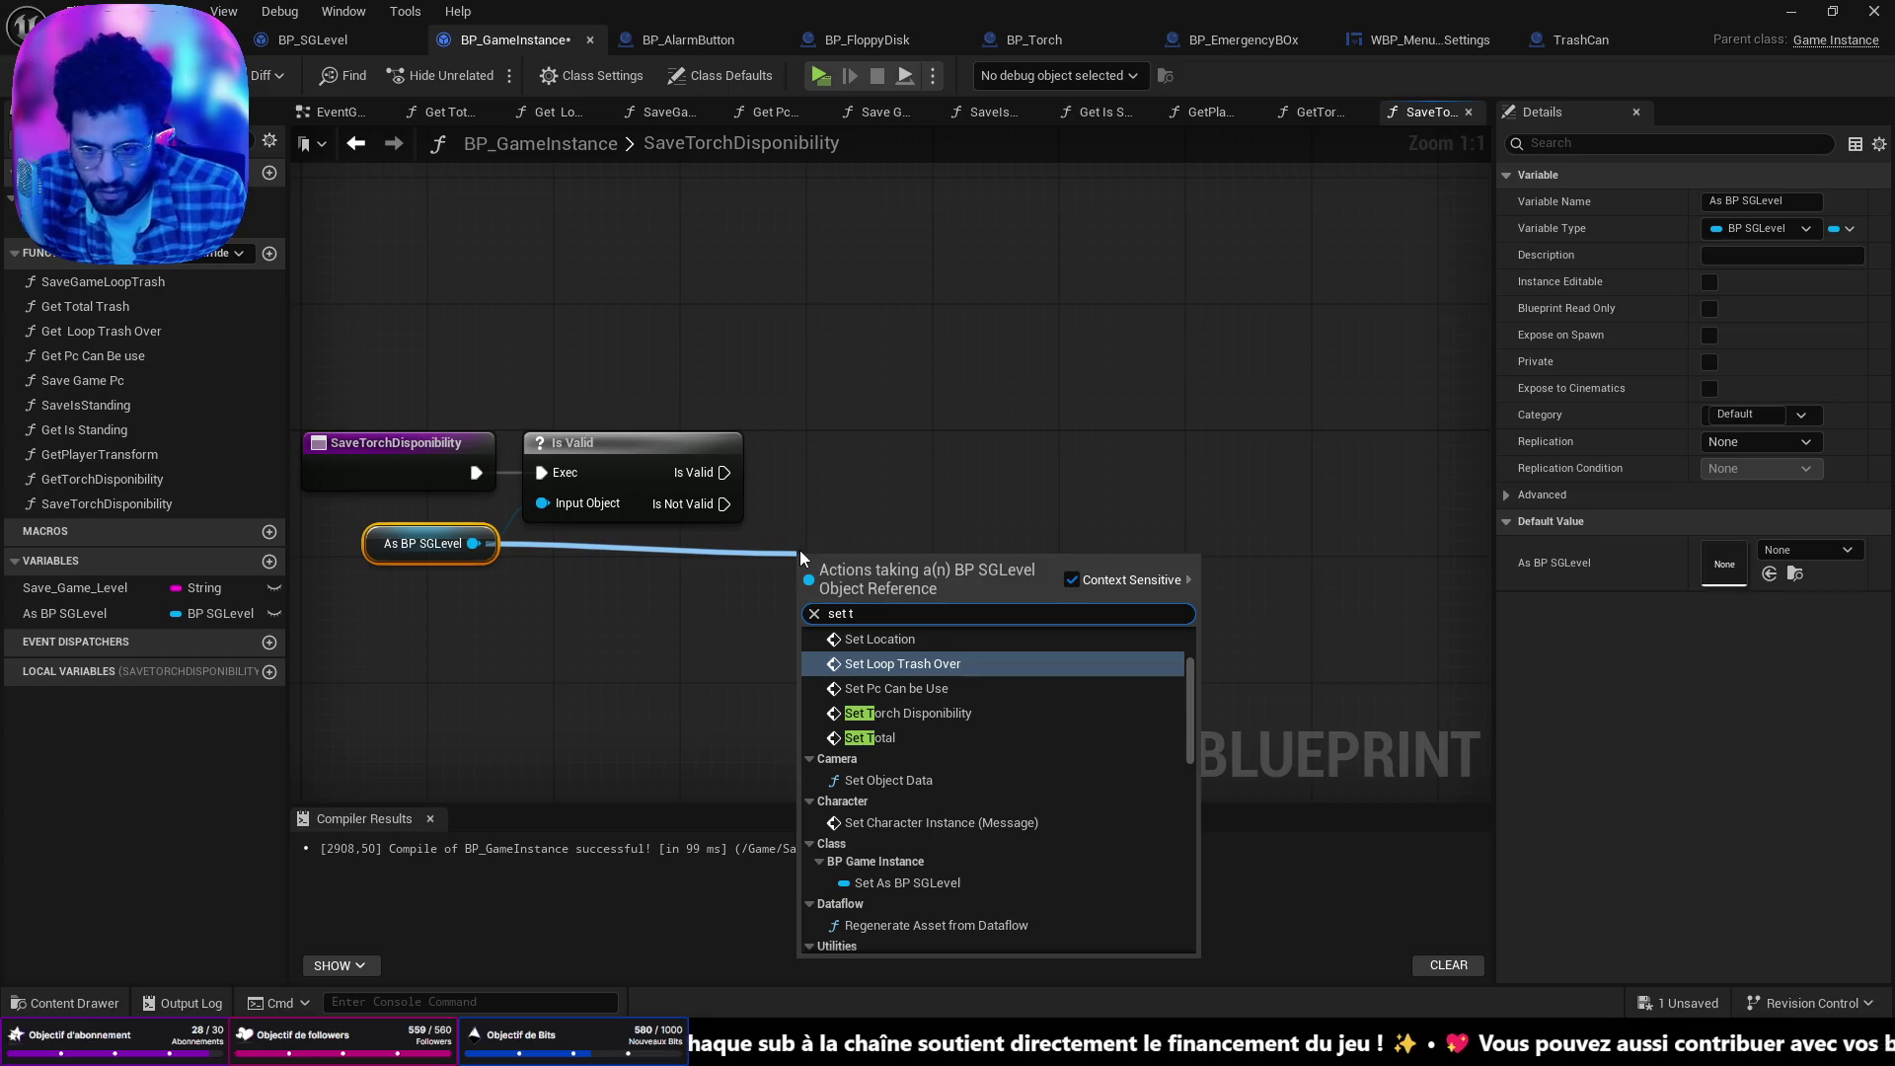
left_click(908, 713)
Set Torch Disponibility to true, routing the As BP SGLevel wire through a reroute.
mouse_move(885, 631)
left_mouse_down()
mouse_move(839, 441)
mouse_move(877, 450)
left_mouse_up()
left_click(922, 533)
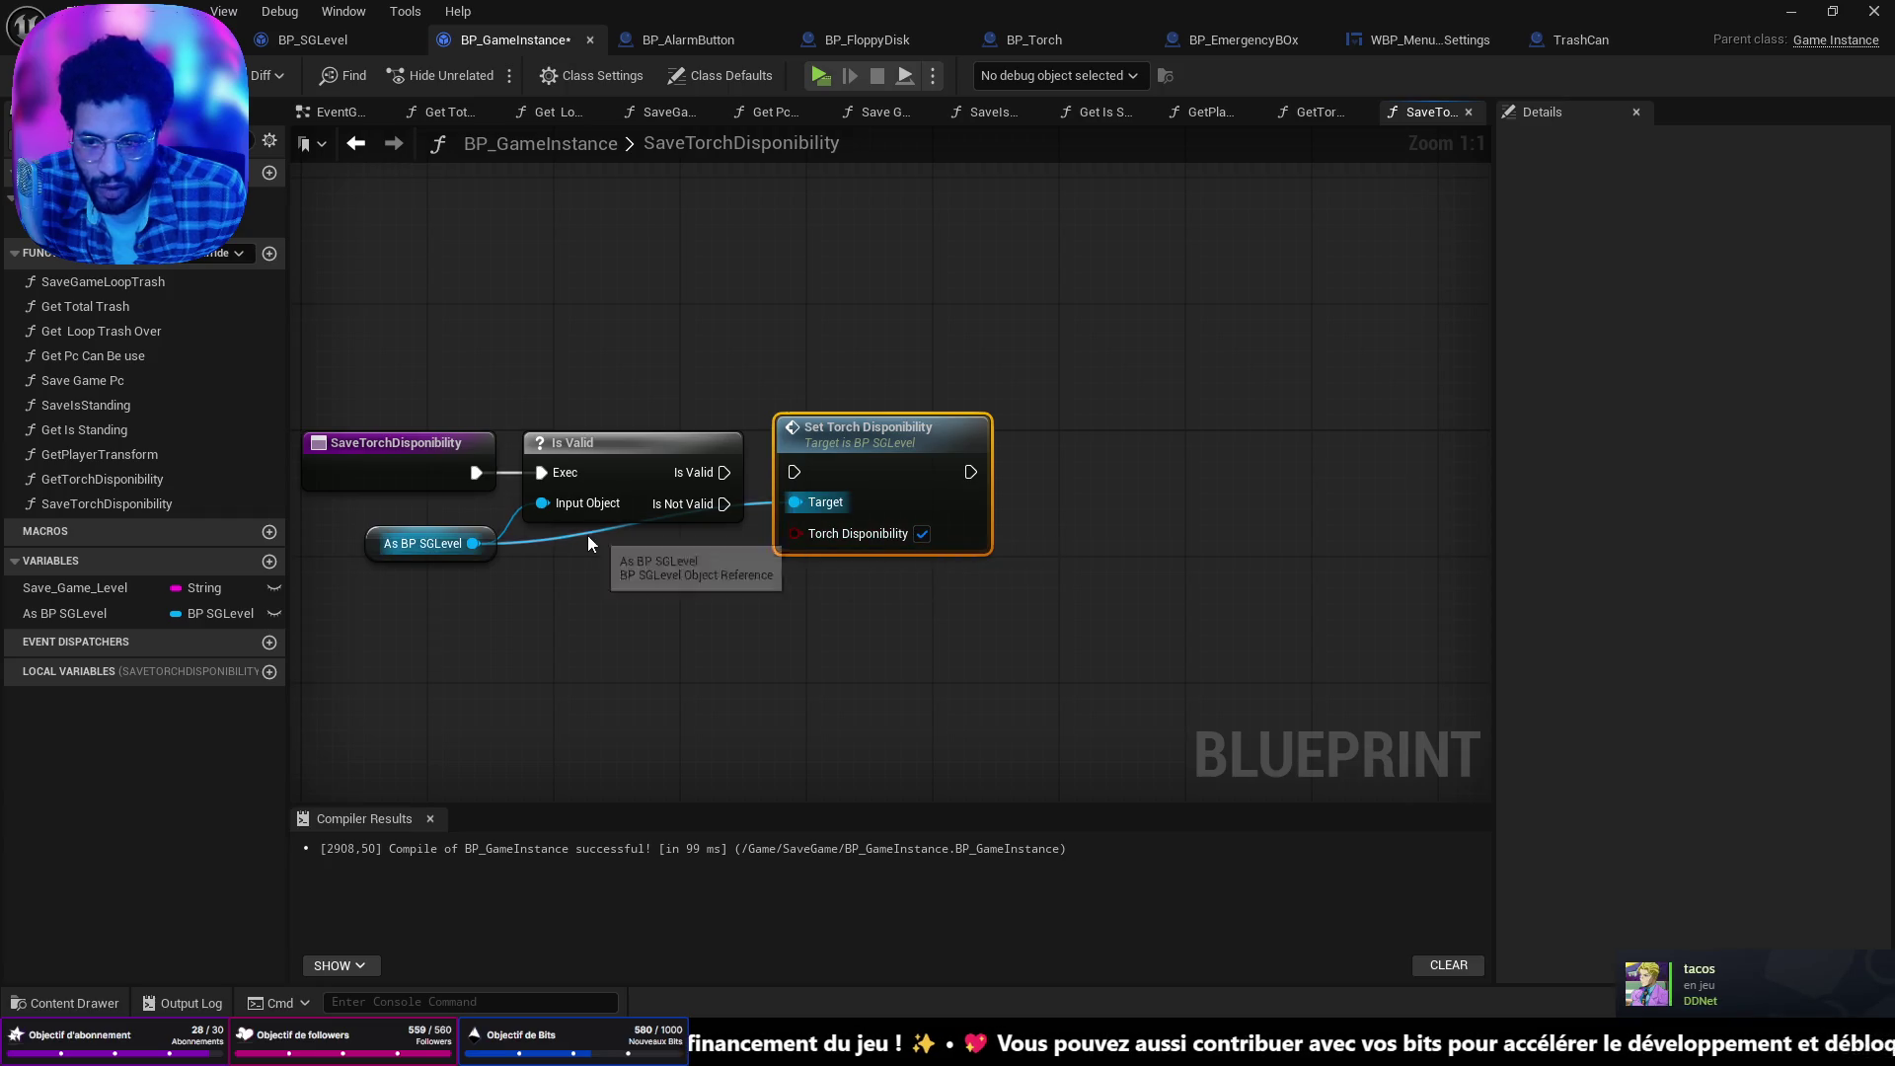
double_click(586, 535)
left_click_drag(586, 536, 733, 548)
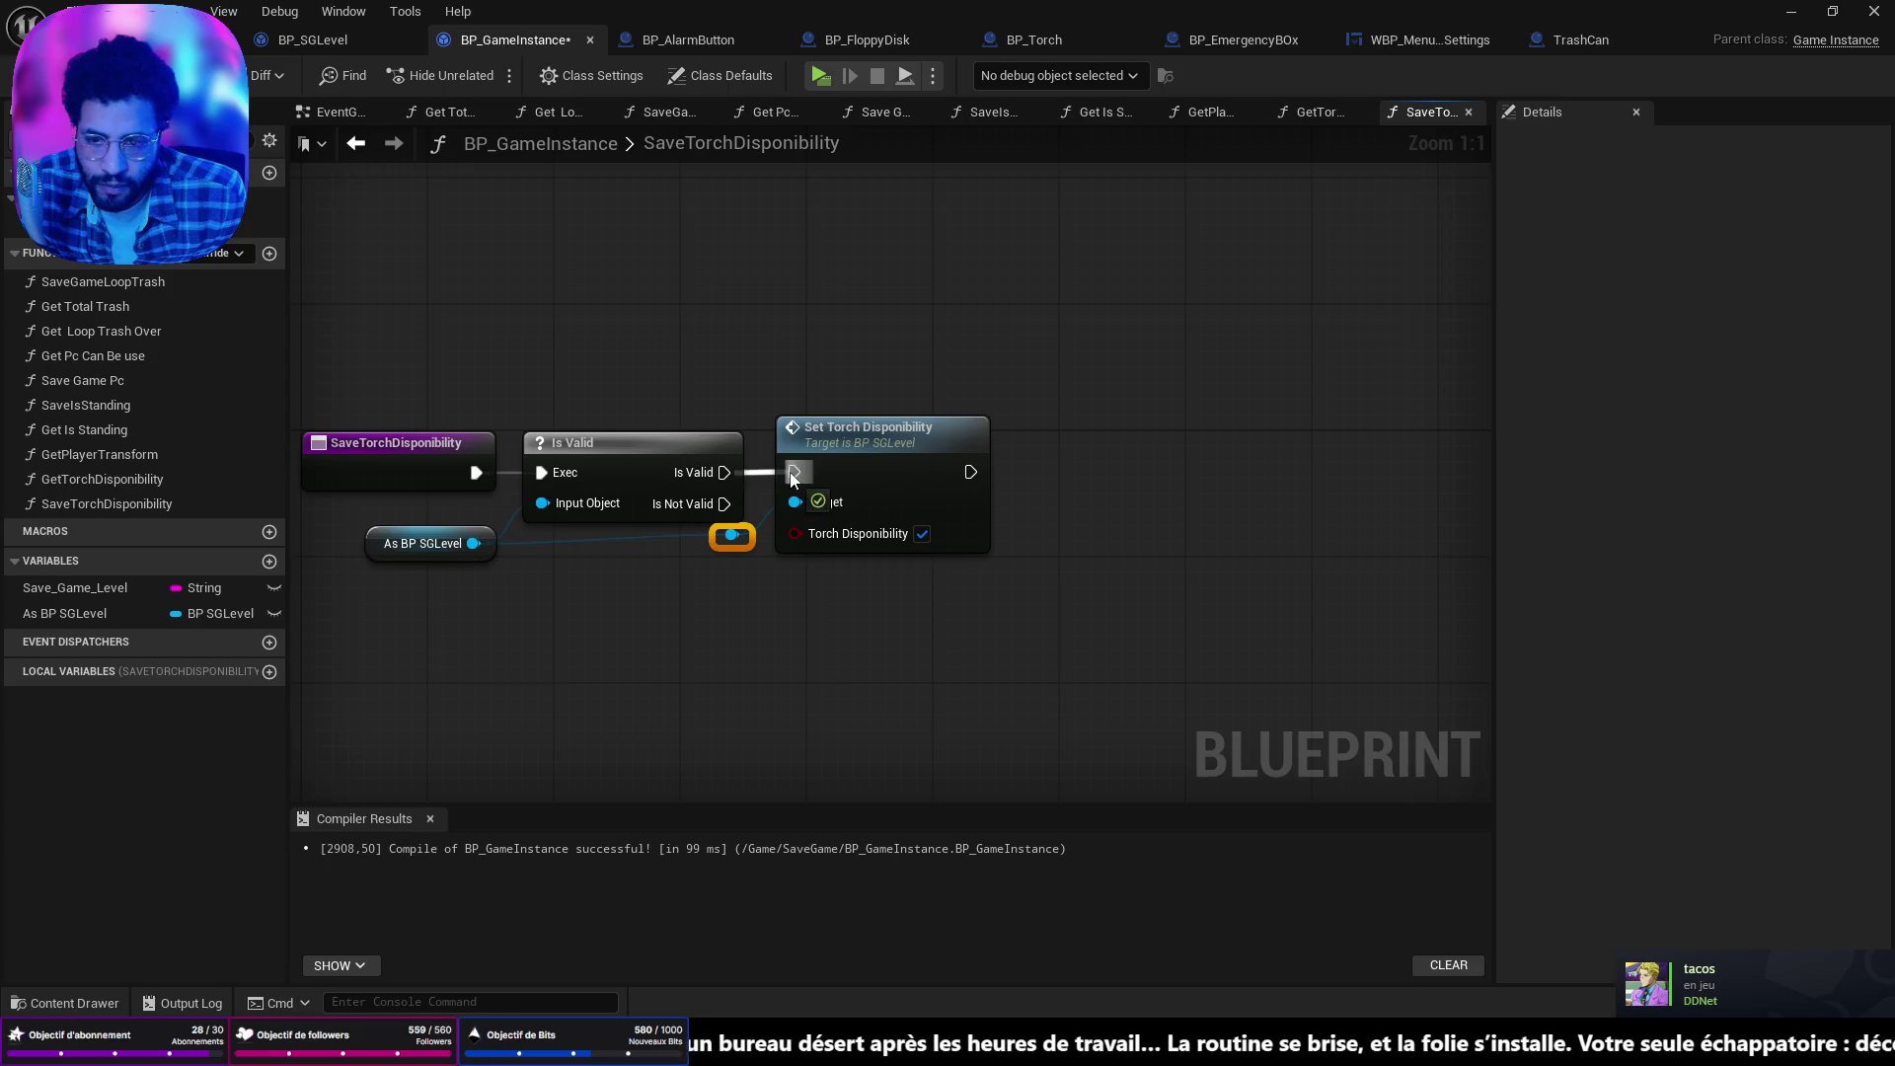
left_click_drag(1178, 487, 903, 489)
Move the As BP SGLevel node and its reroute lower in the graph.
left_click_drag(696, 474, 761, 466)
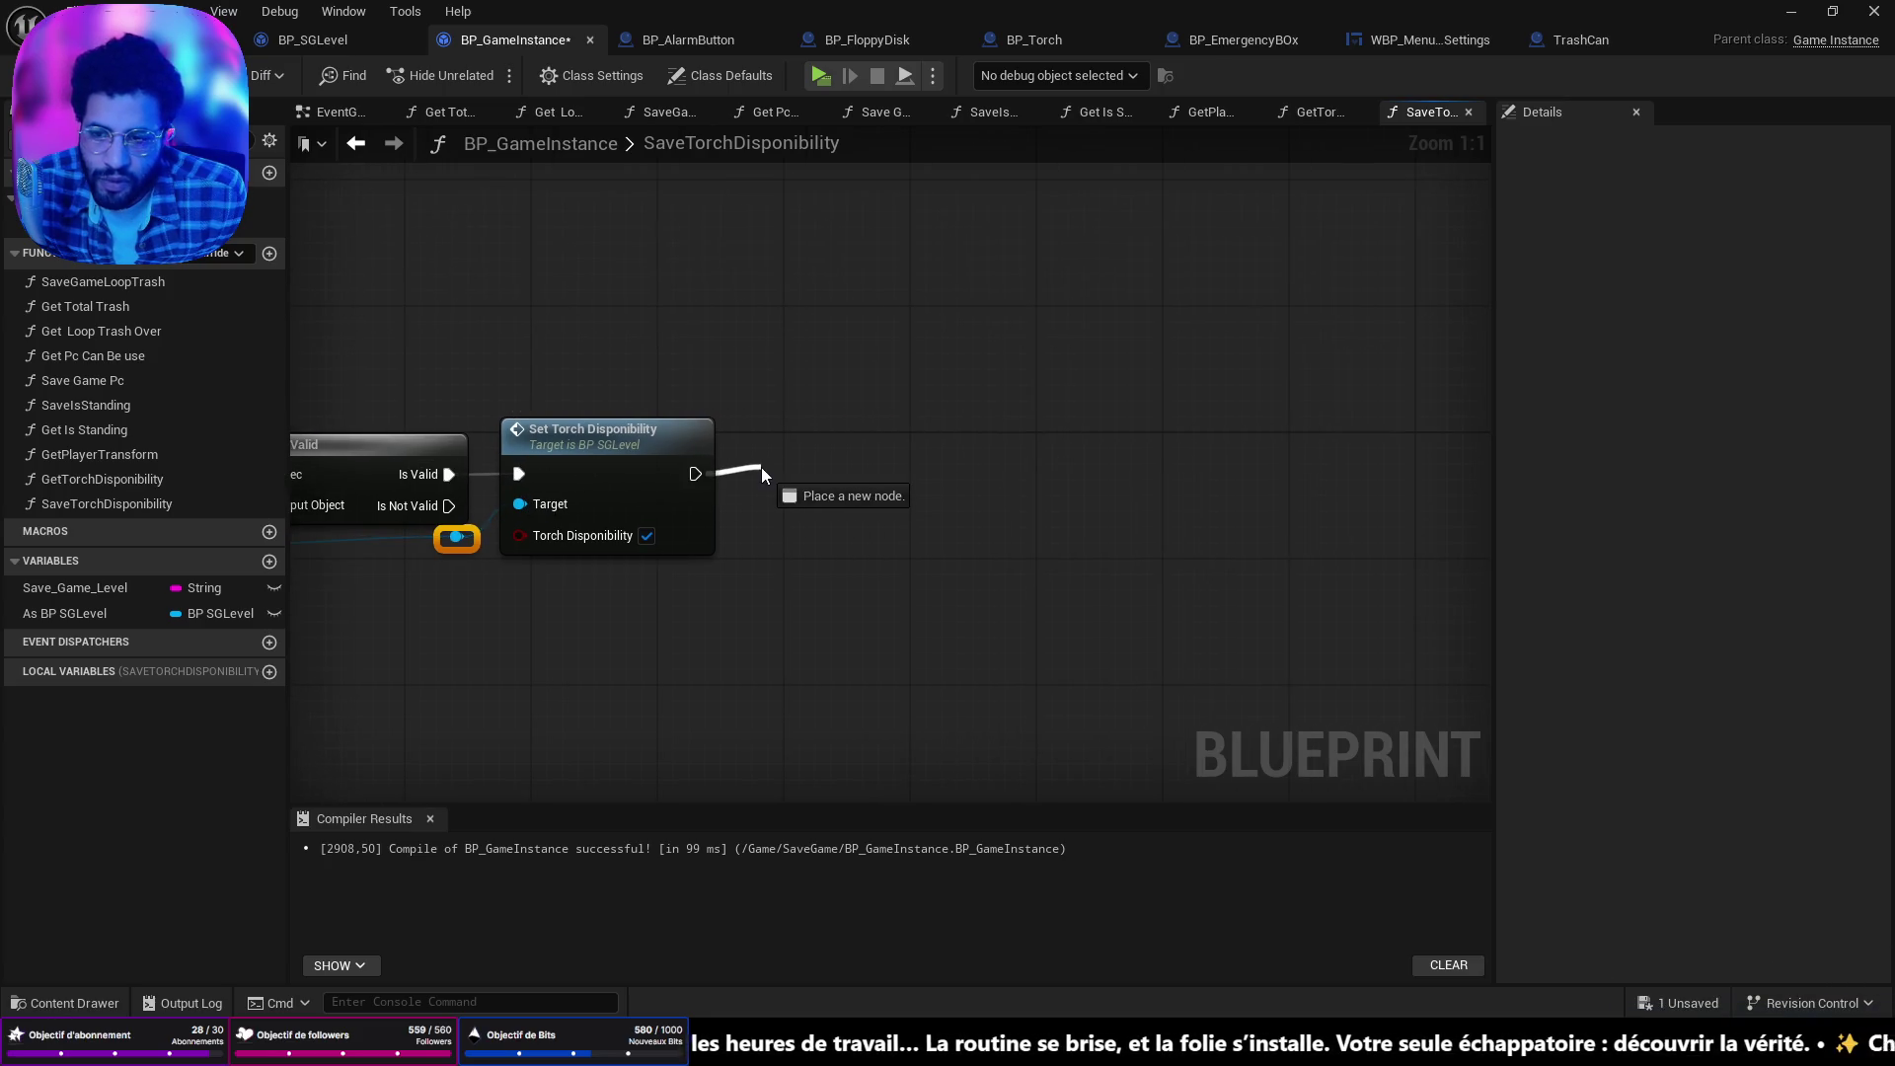
left_click(705, 618)
left_click_drag(495, 612, 812, 566)
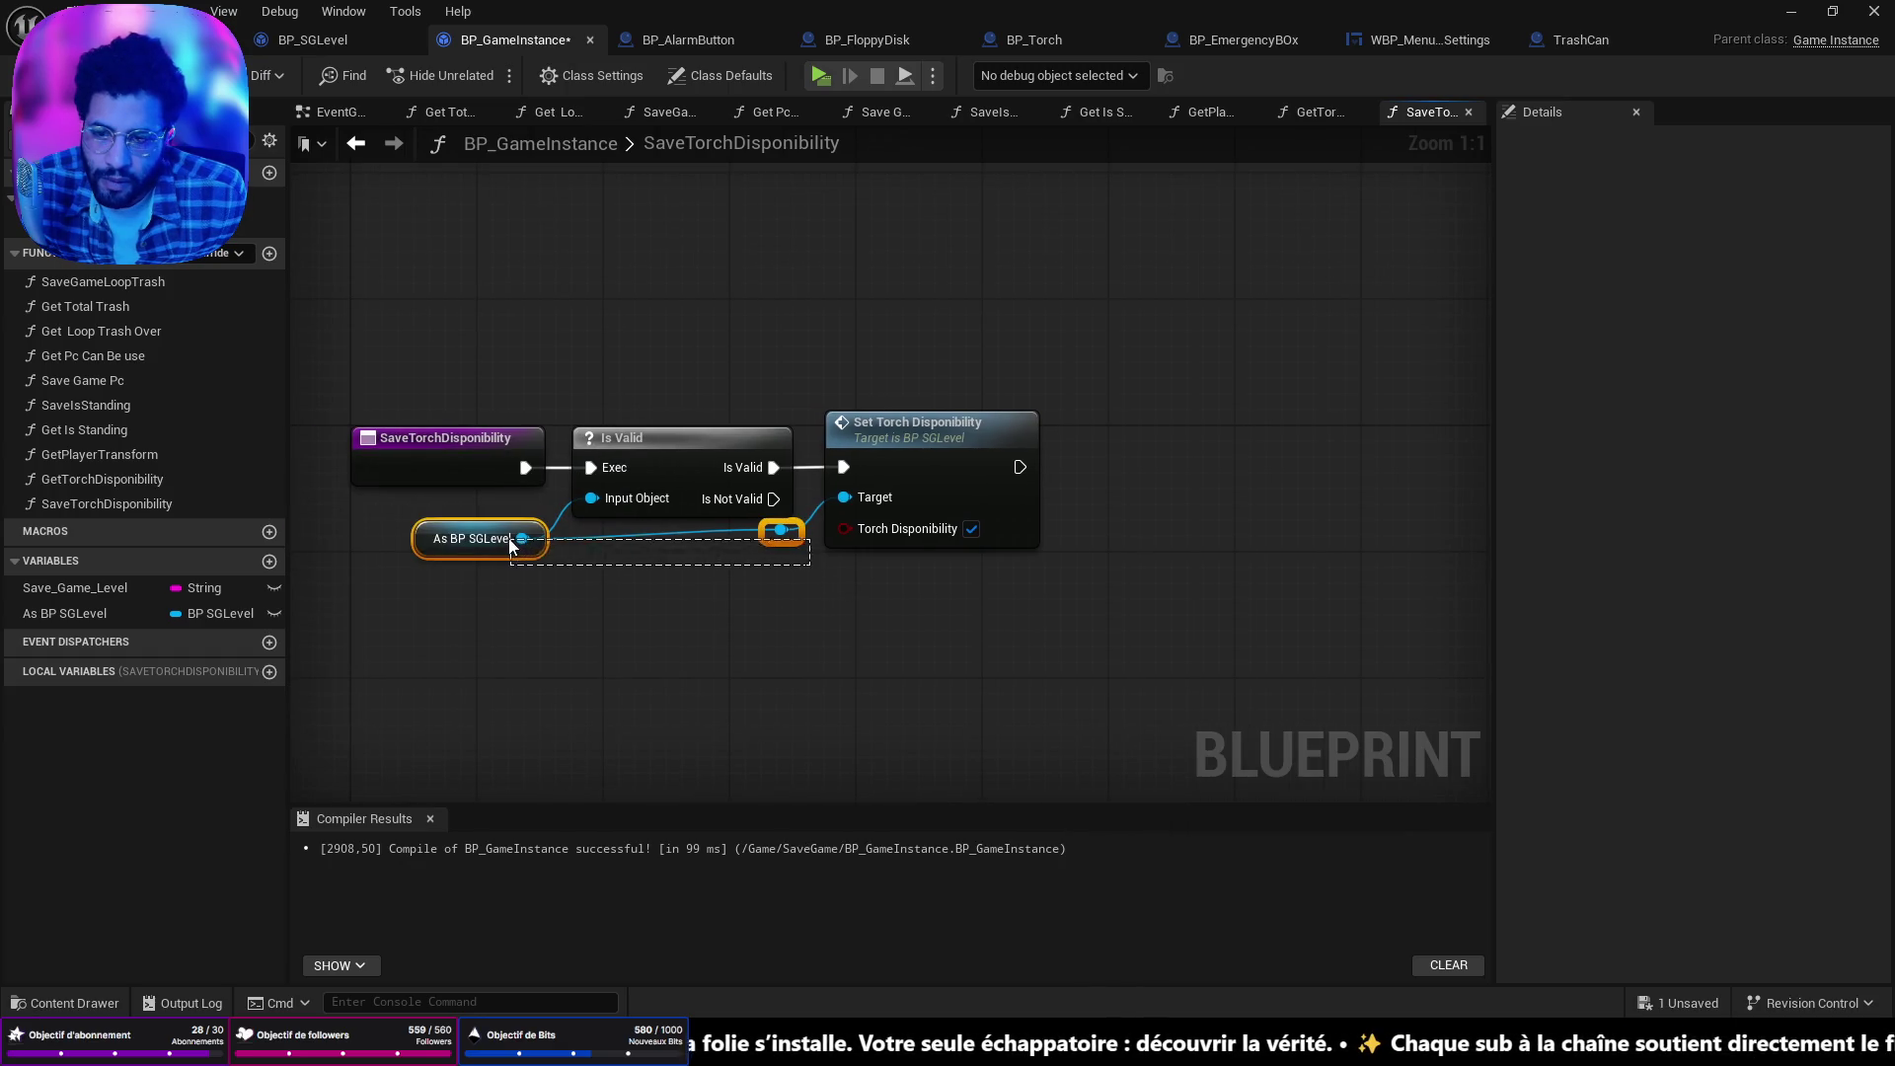
right_click(464, 551)
mouse_move(541, 742)
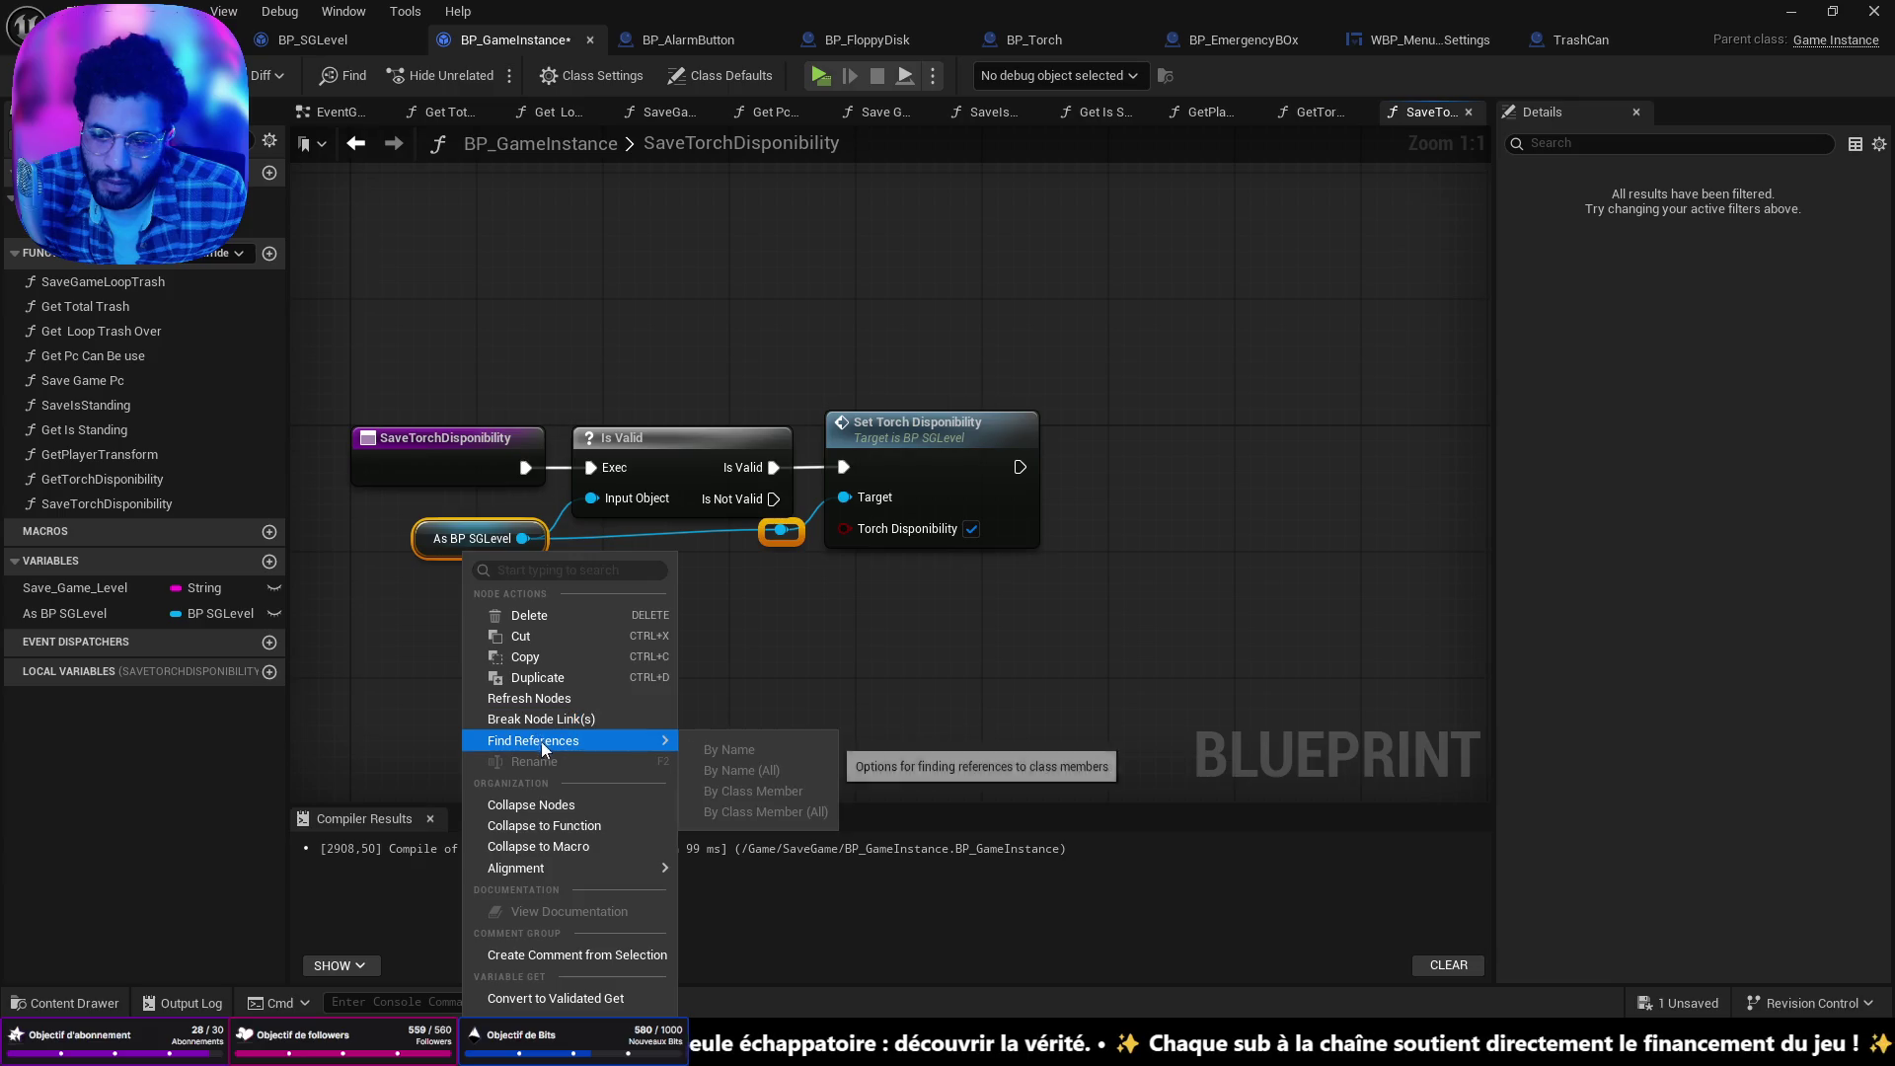
left_click(987, 681)
left_click_drag(797, 630, 460, 534)
left_click(464, 517)
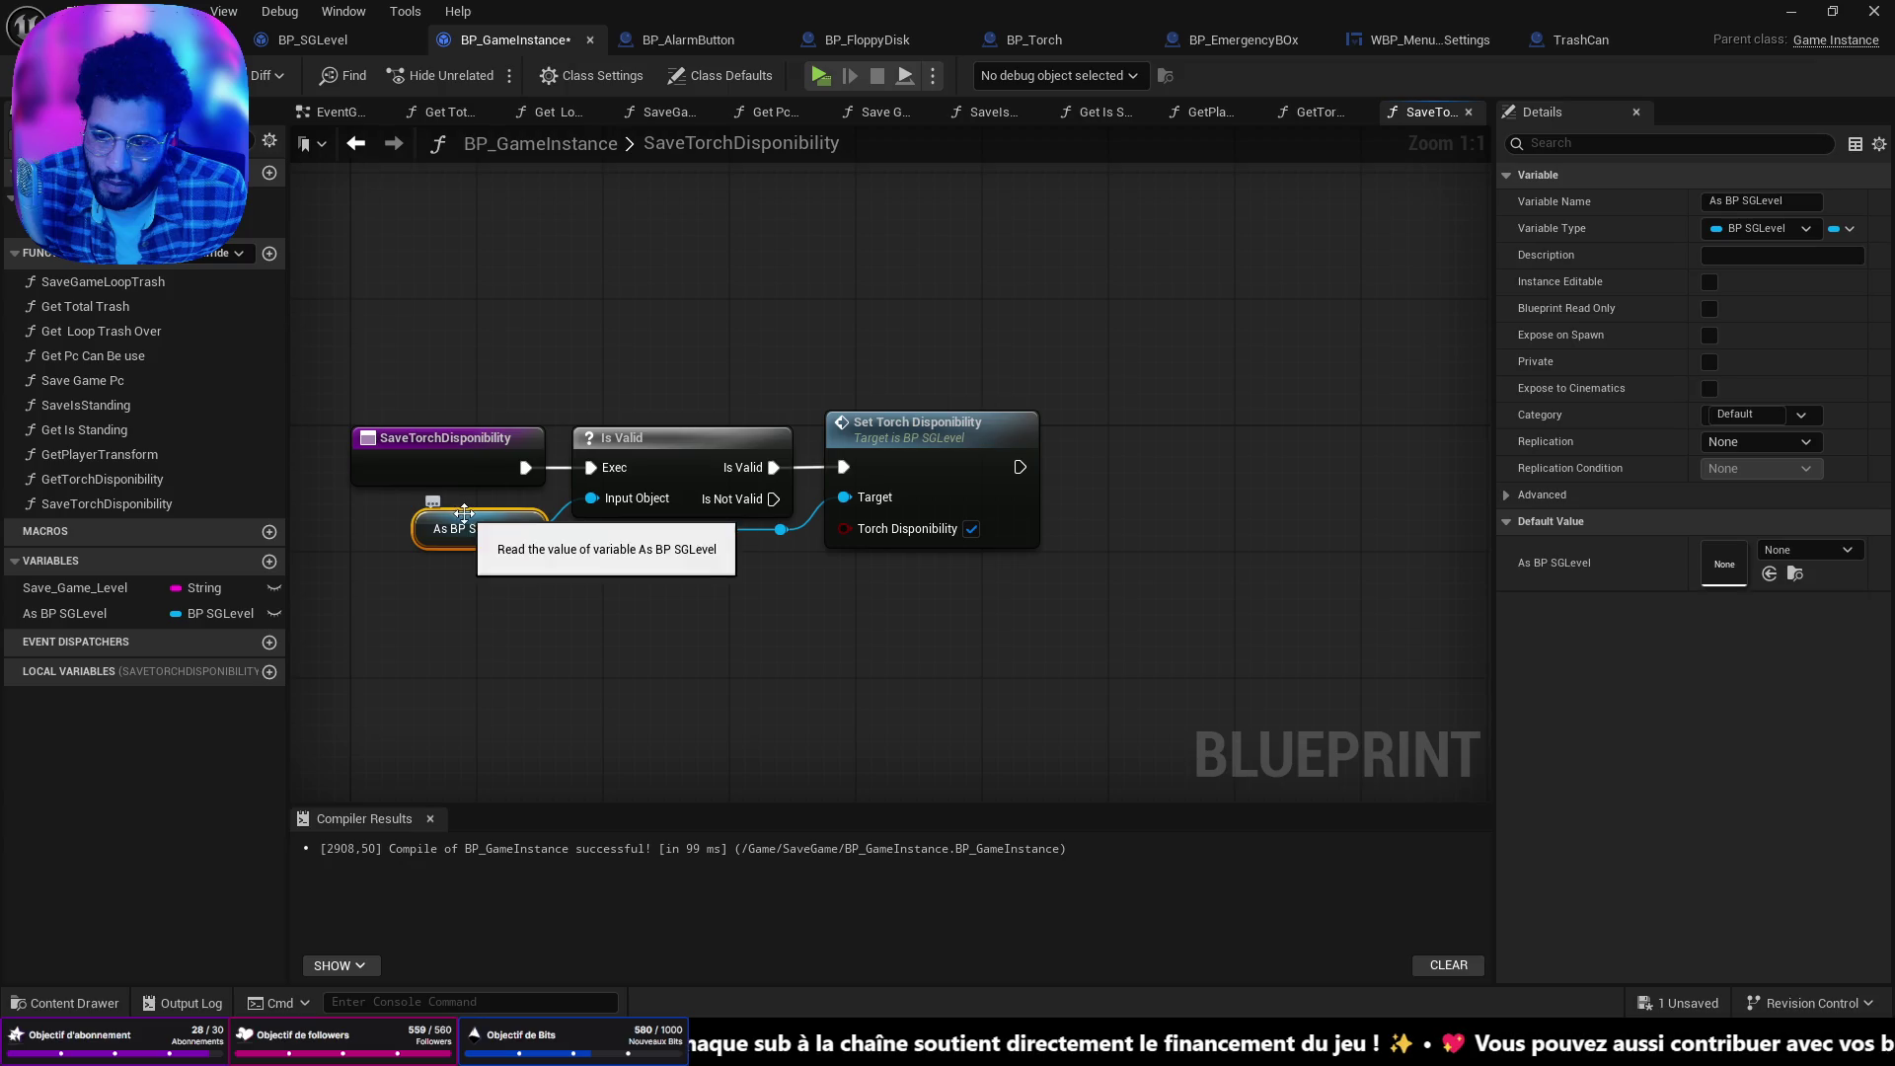
mouse_move(801, 599)
left_mouse_down()
mouse_move(454, 493)
mouse_move(474, 618)
left_mouse_up()
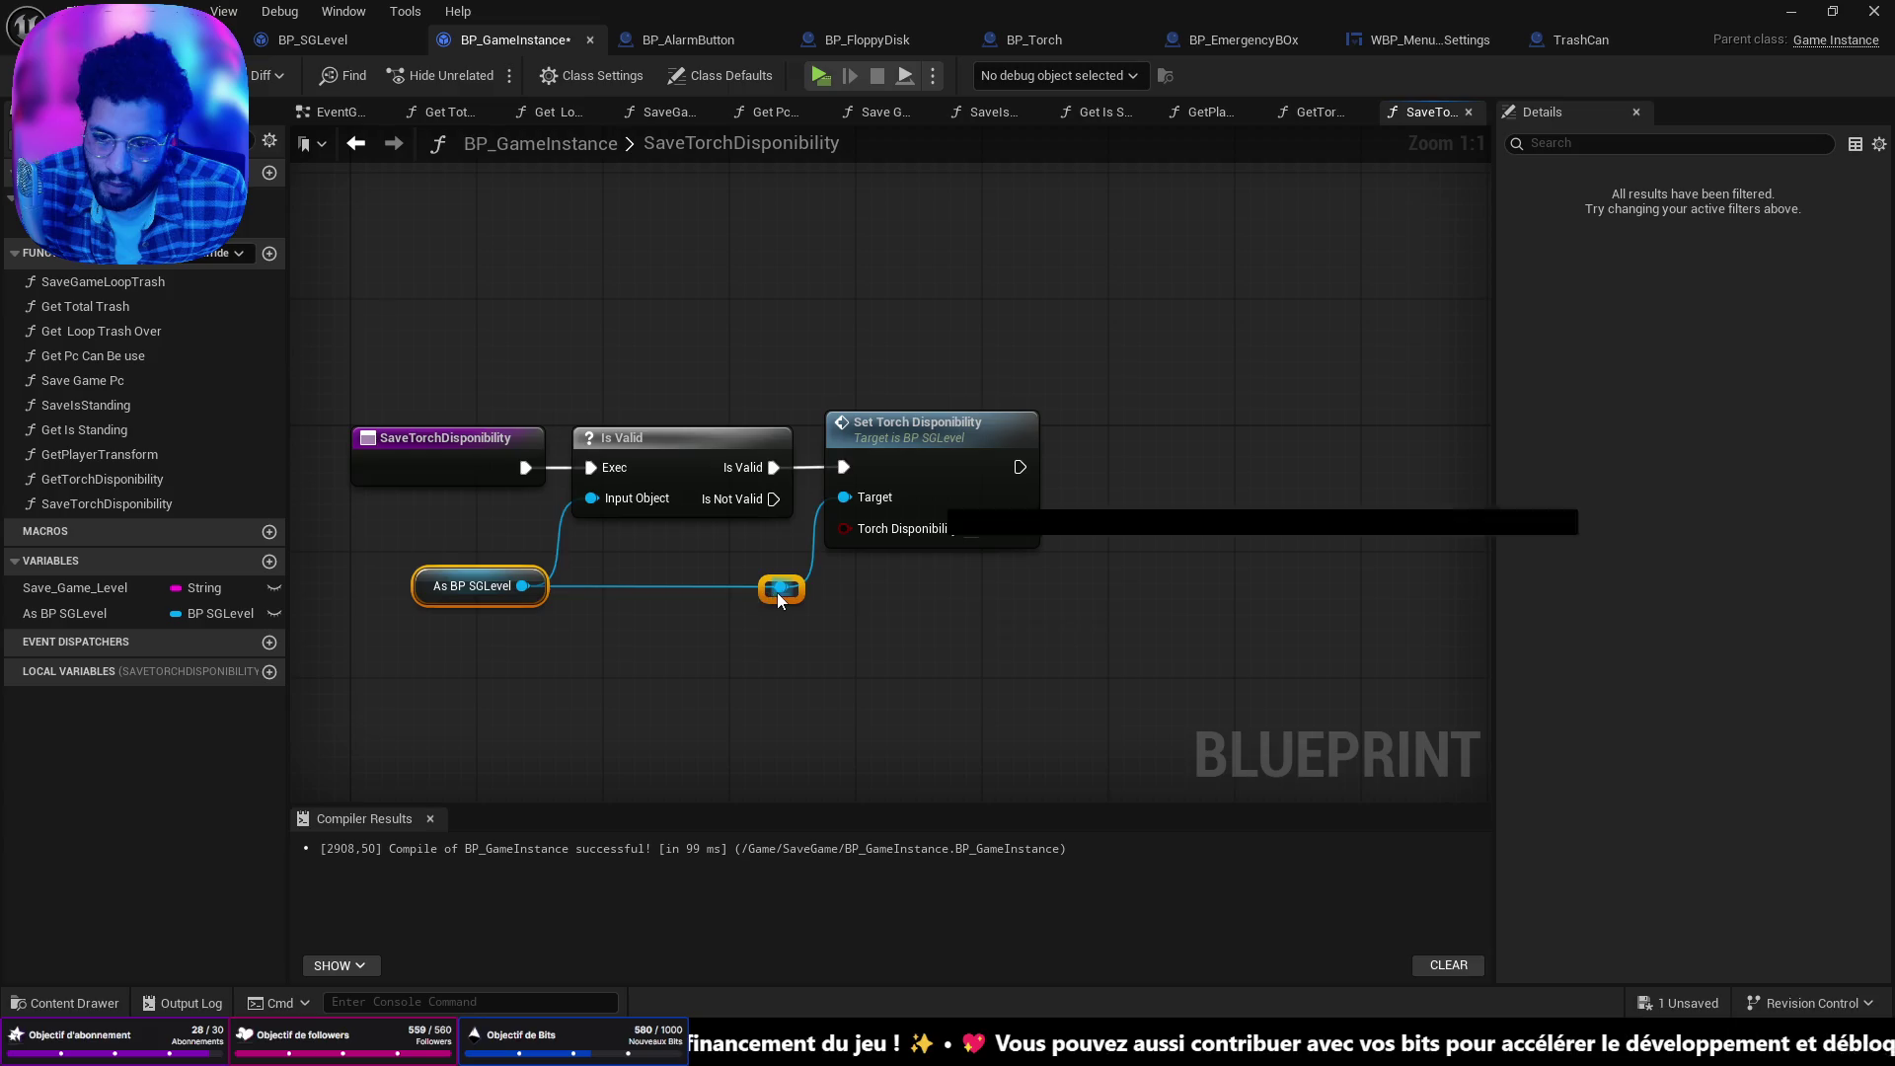
Chain Save Game to Slot after the setter with Save Game Level as slot name.
left_click_drag(780, 590, 1029, 592)
type("save")
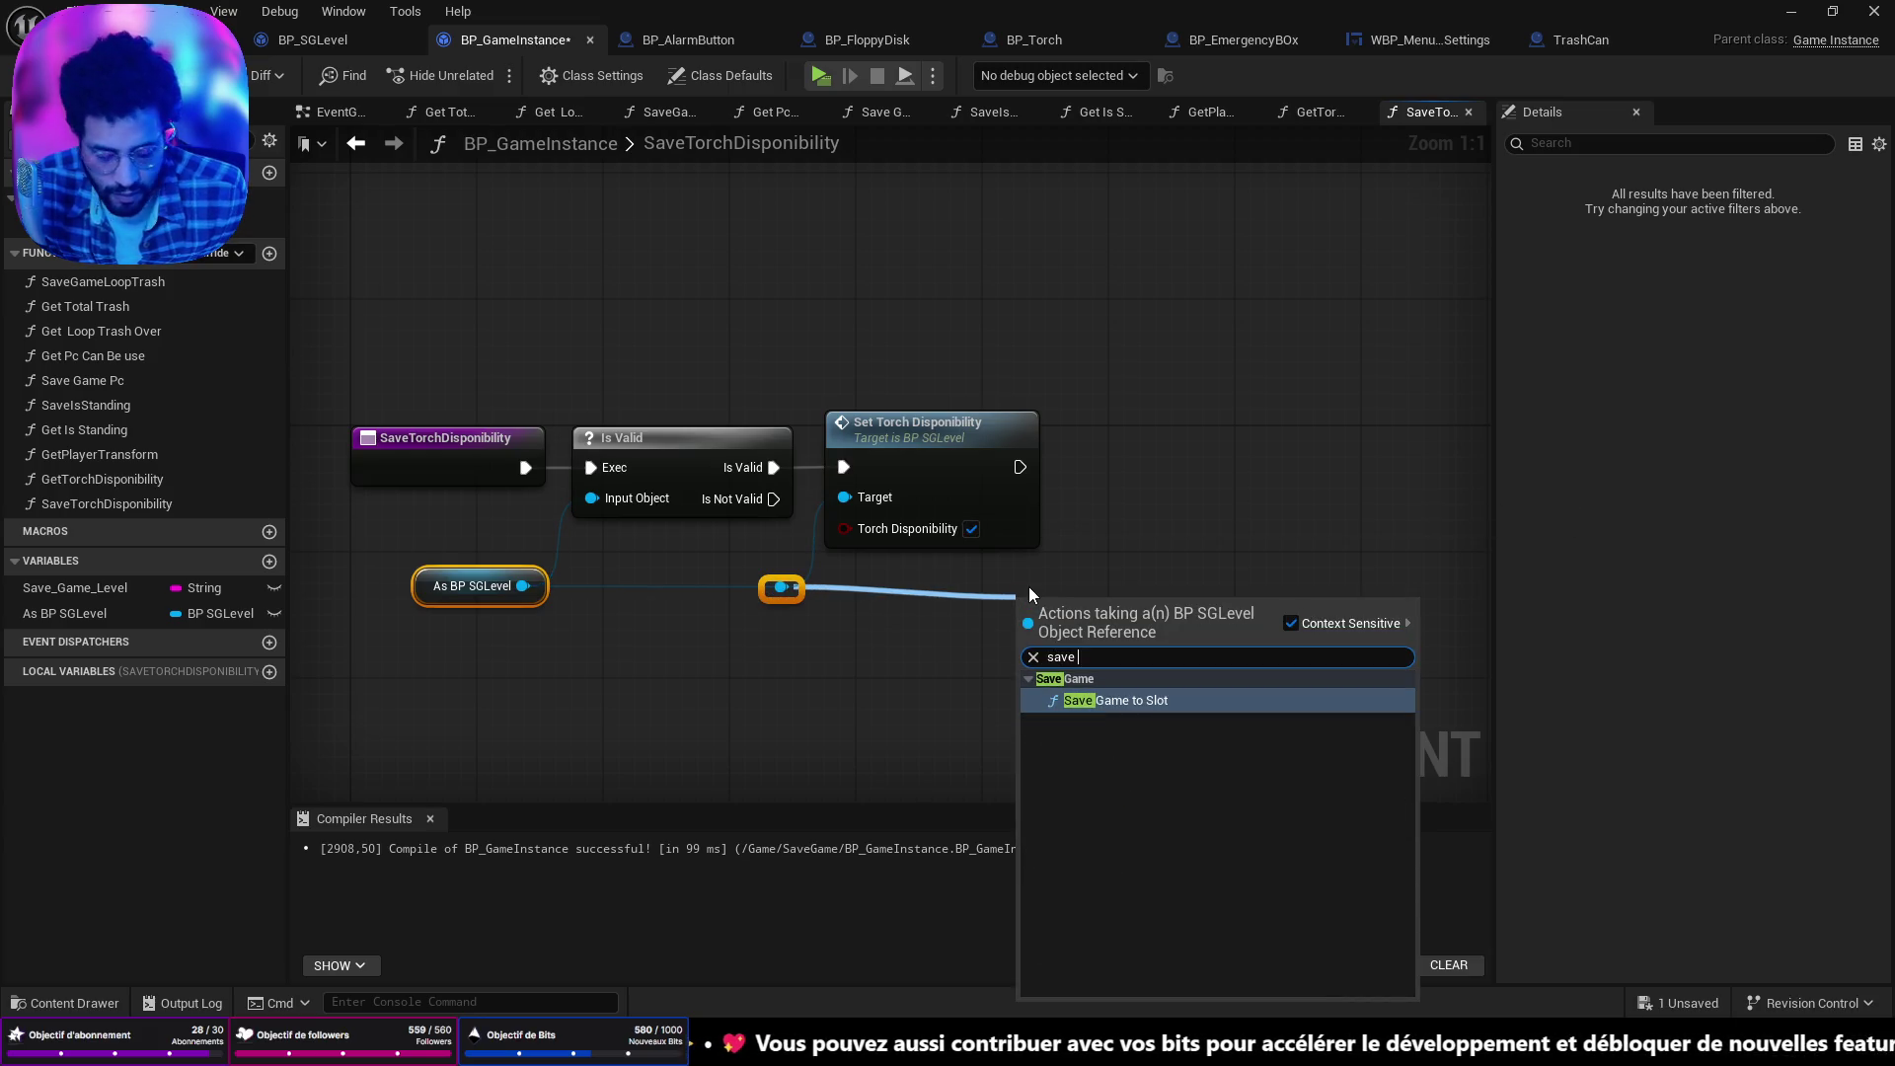
key("Return")
mouse_move(1096, 624)
left_mouse_down()
mouse_move(1212, 550)
mouse_move(1223, 484)
mouse_move(1196, 455)
left_mouse_up()
mouse_move(75, 587)
left_mouse_down()
mouse_move(1128, 525)
mouse_move(1010, 602)
mouse_move(1010, 648)
left_mouse_up()
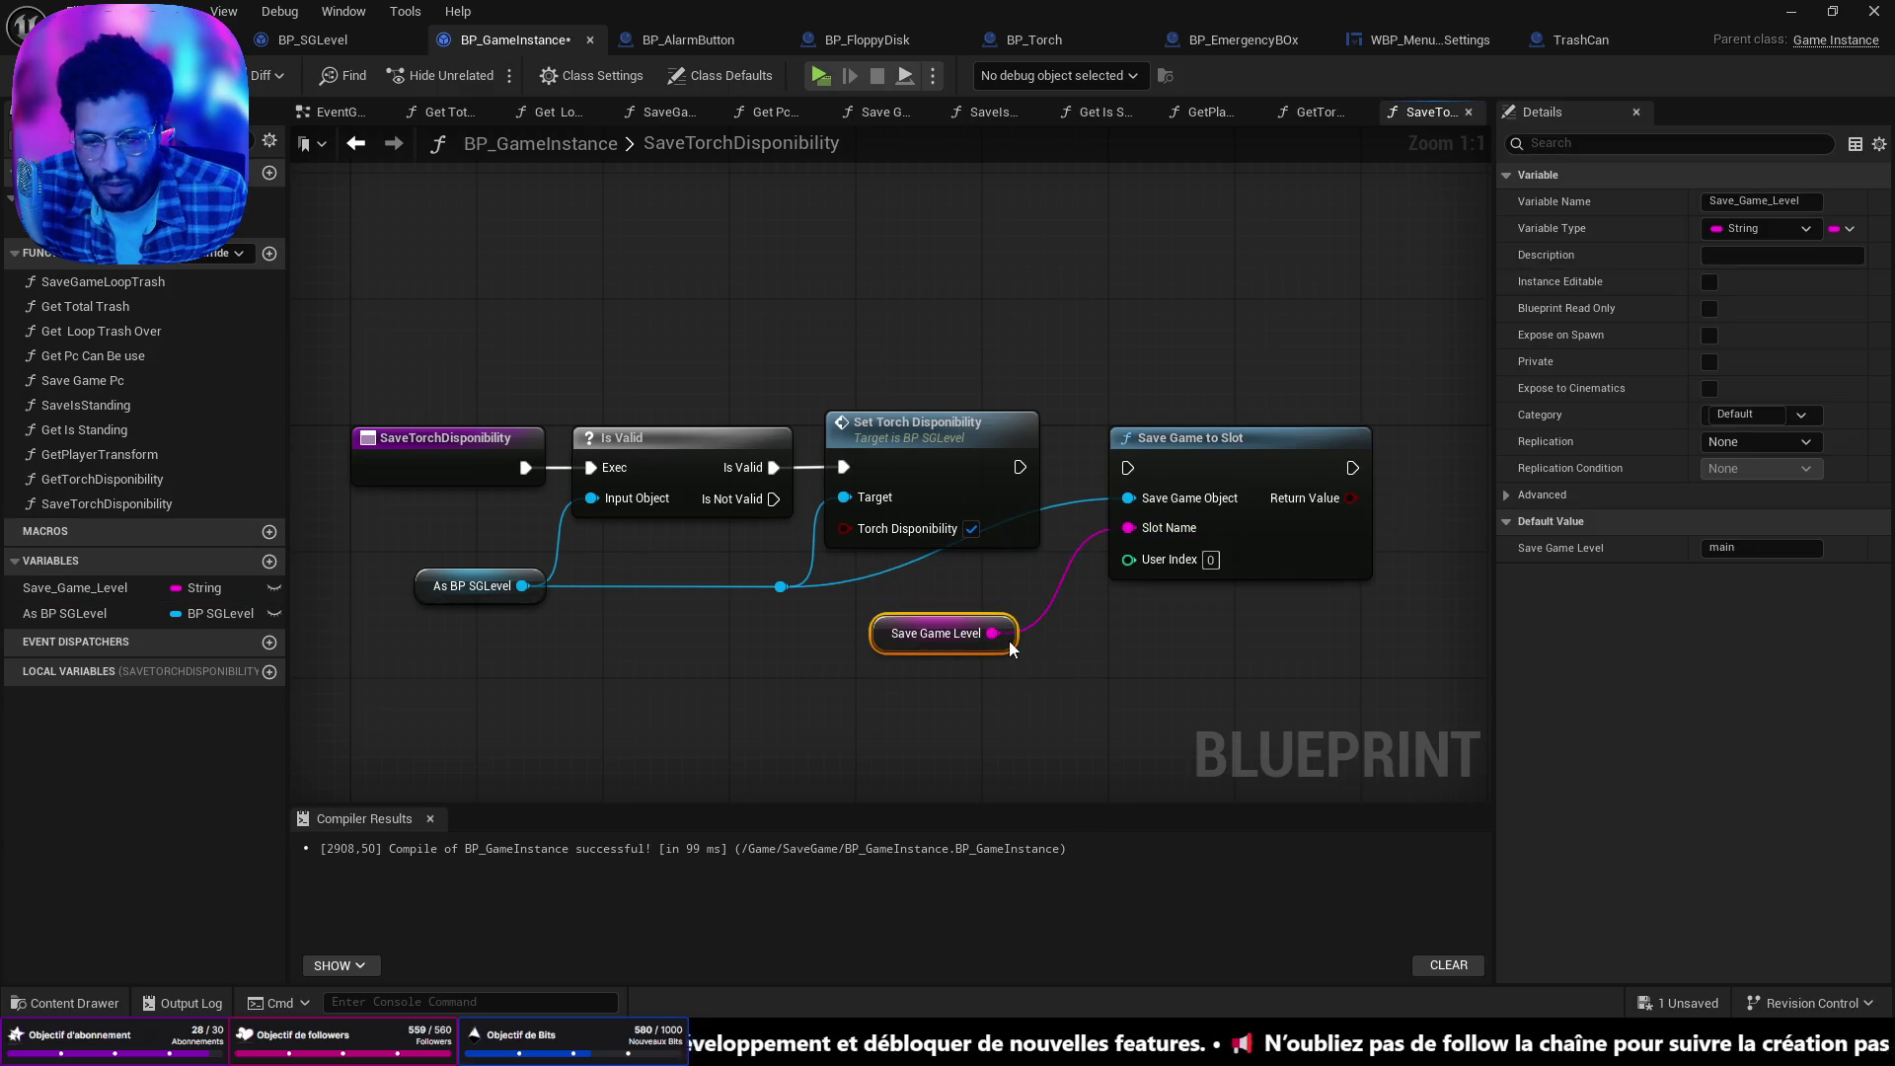
left_click(880, 578)
double_click(878, 568)
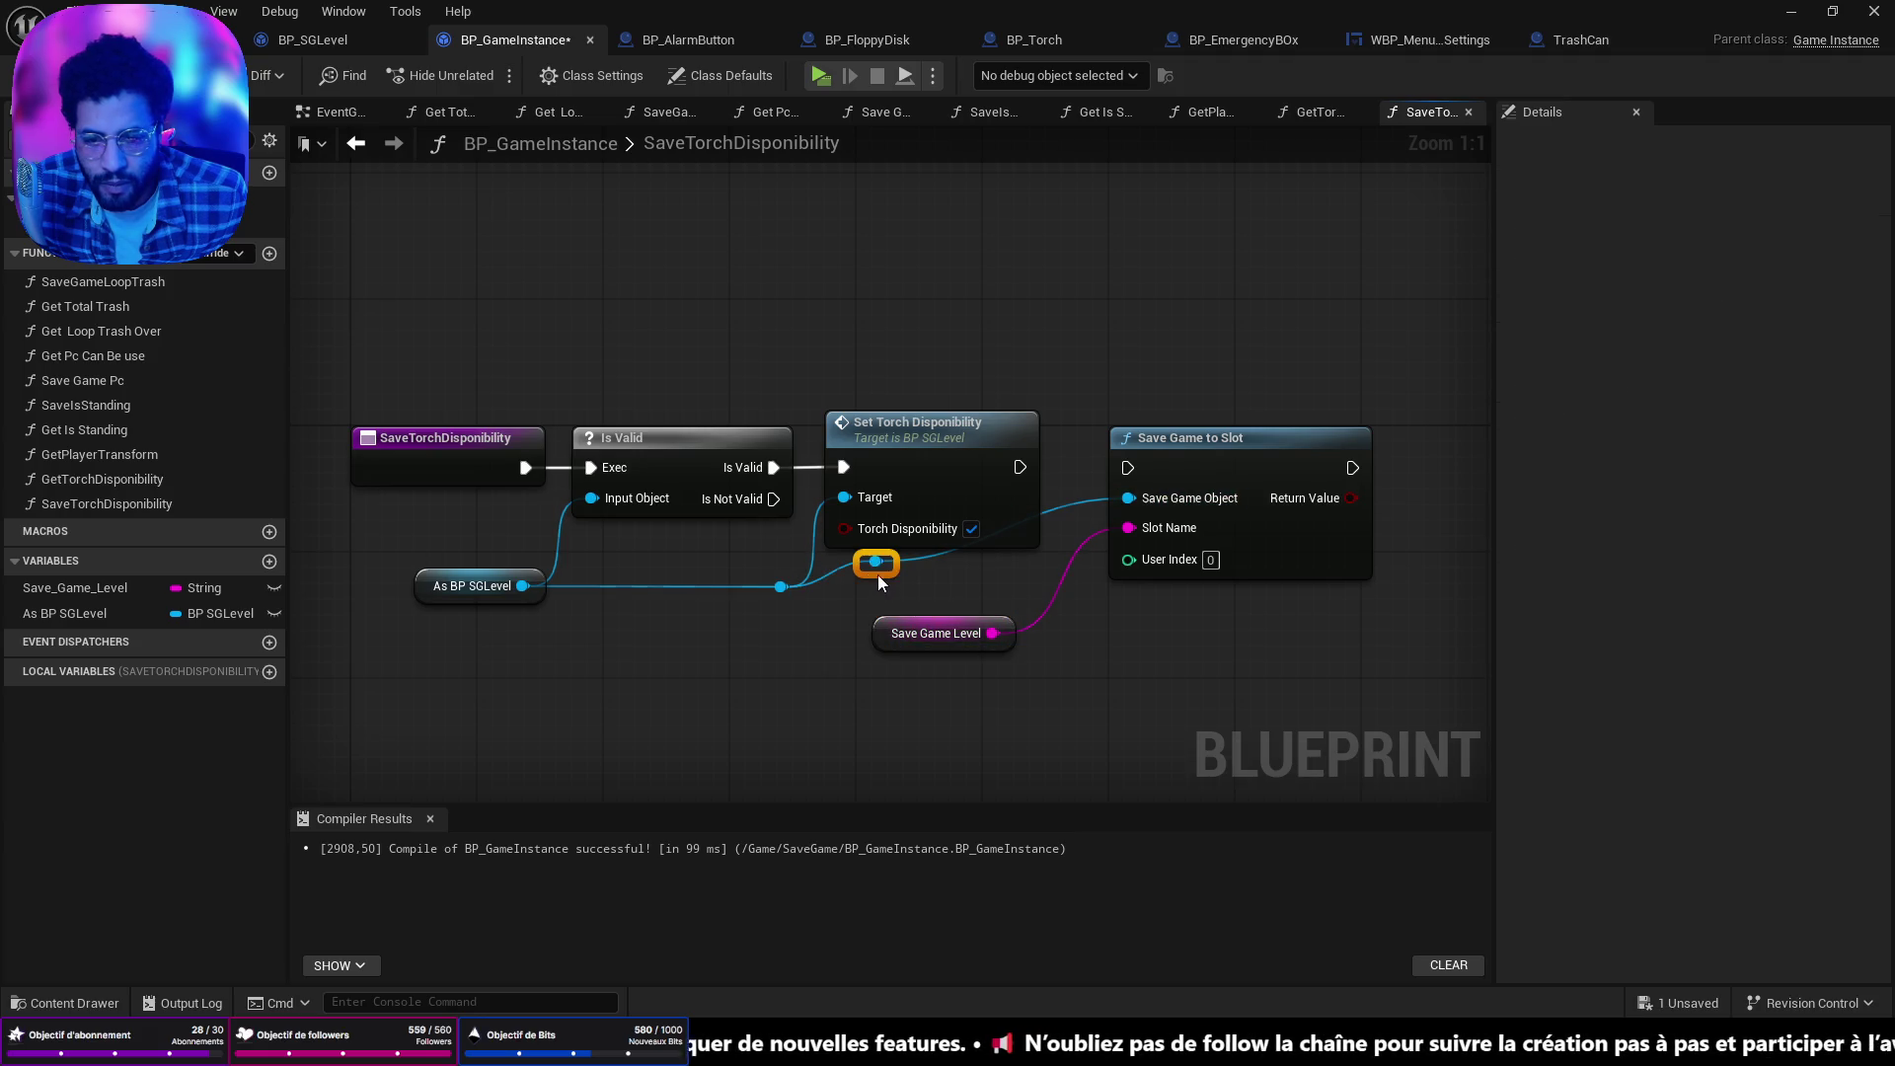
left_click_drag(886, 577, 916, 597)
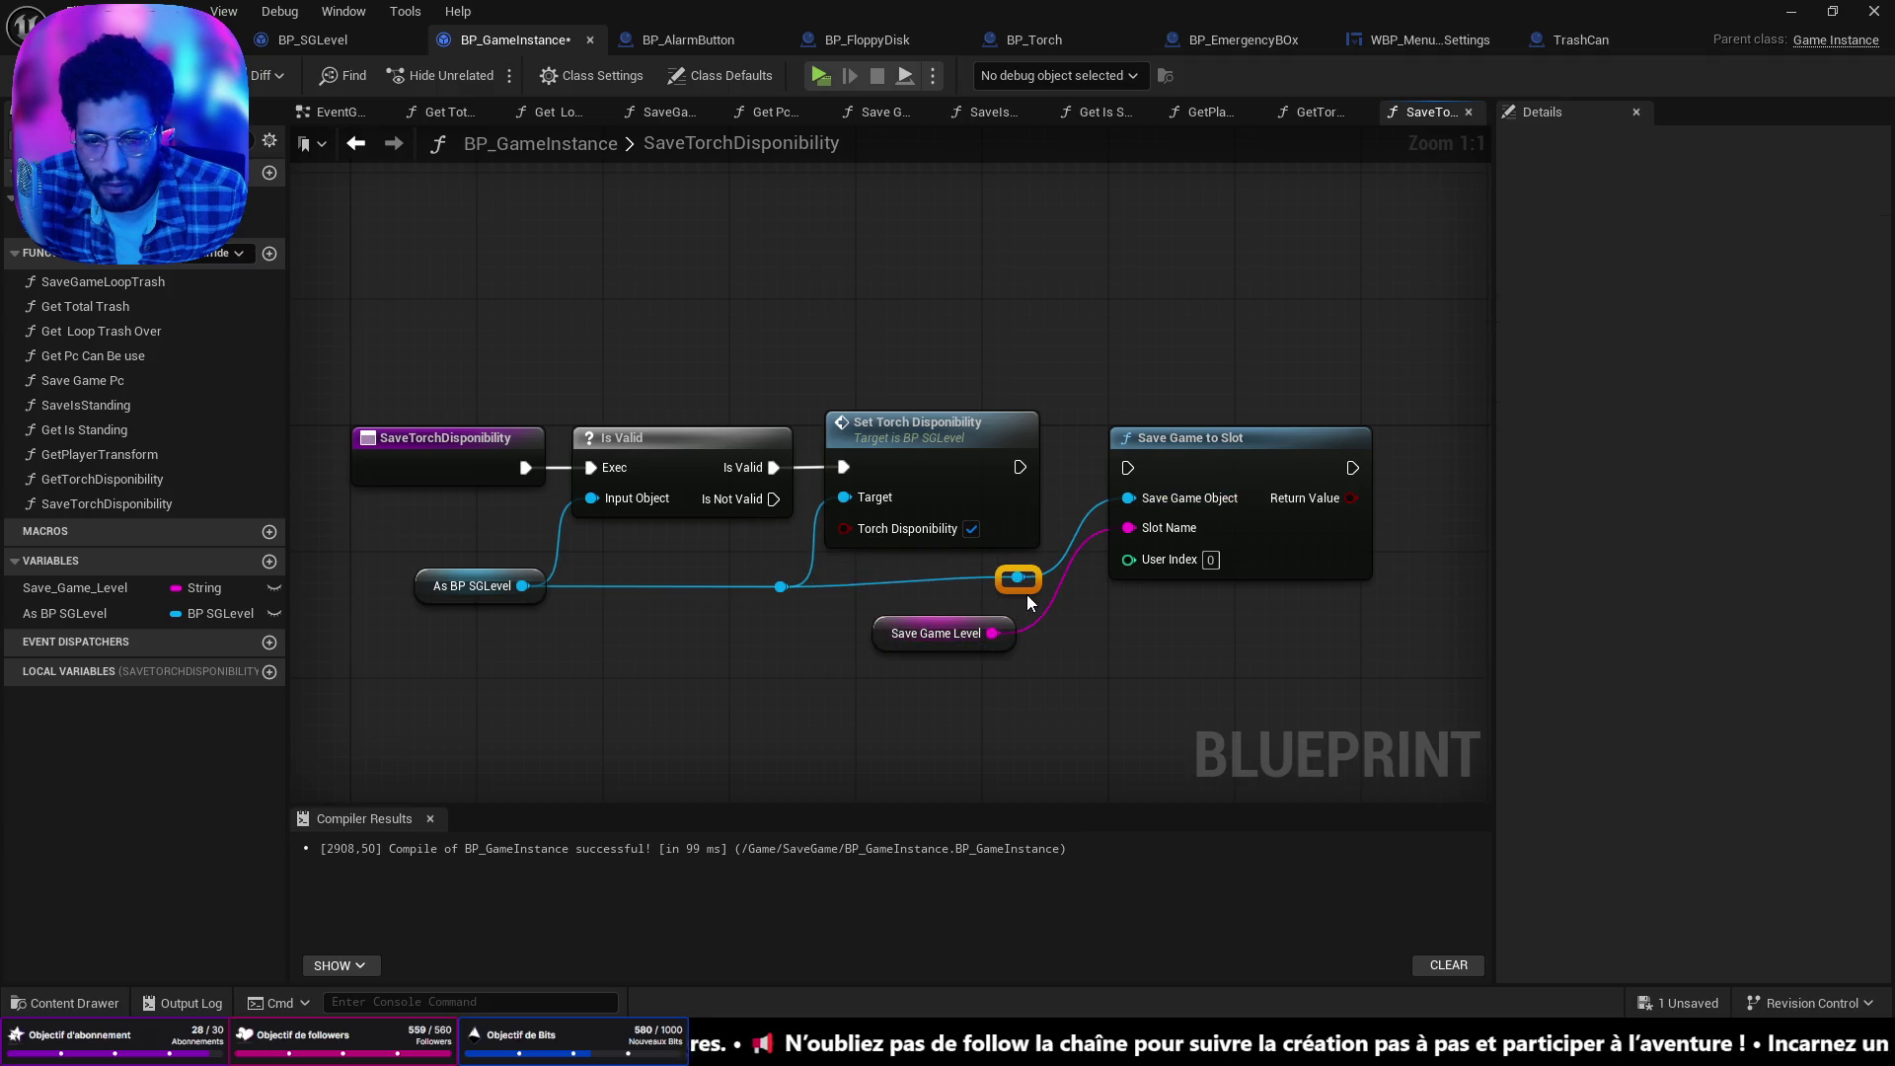
left_click_drag(1127, 467, 1020, 467)
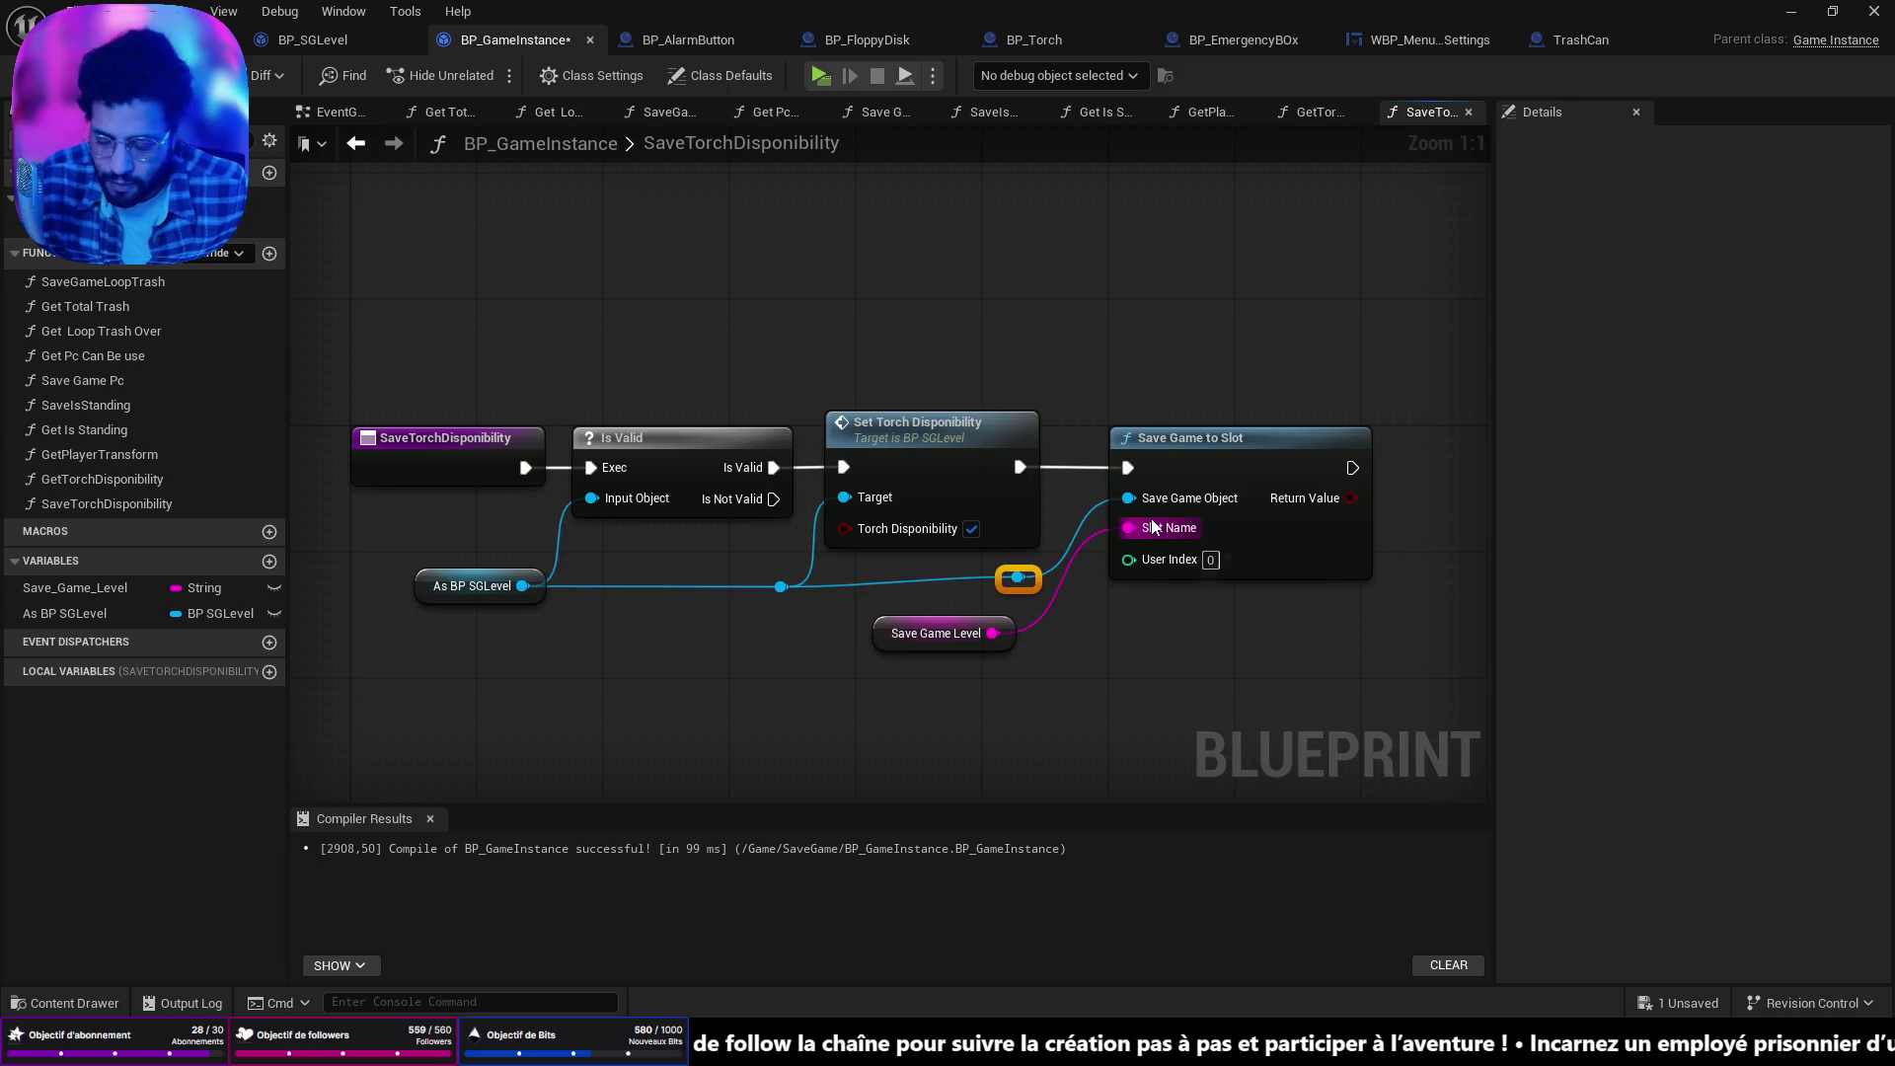
Save BP_GameInstance and return to the level editor.
key("ctrl+s")
key("alt+Tab")
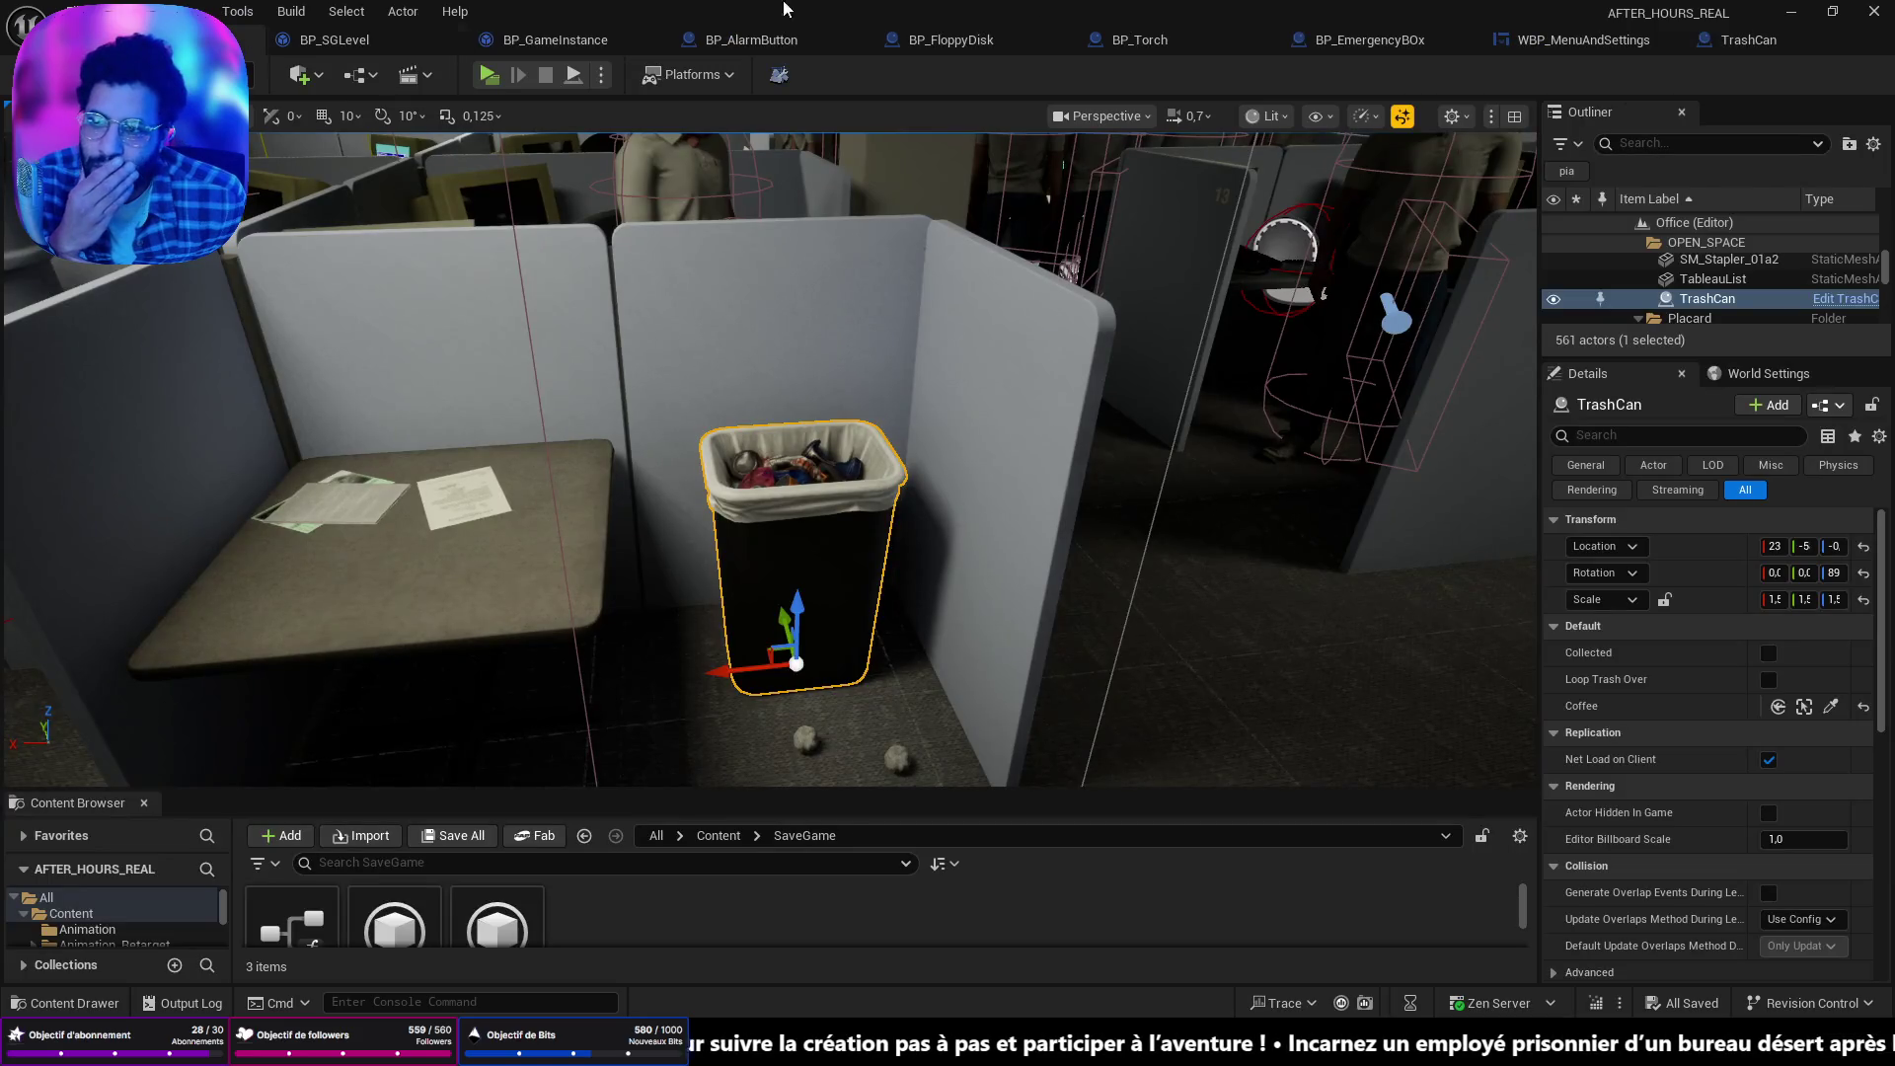
left_click(1748, 40)
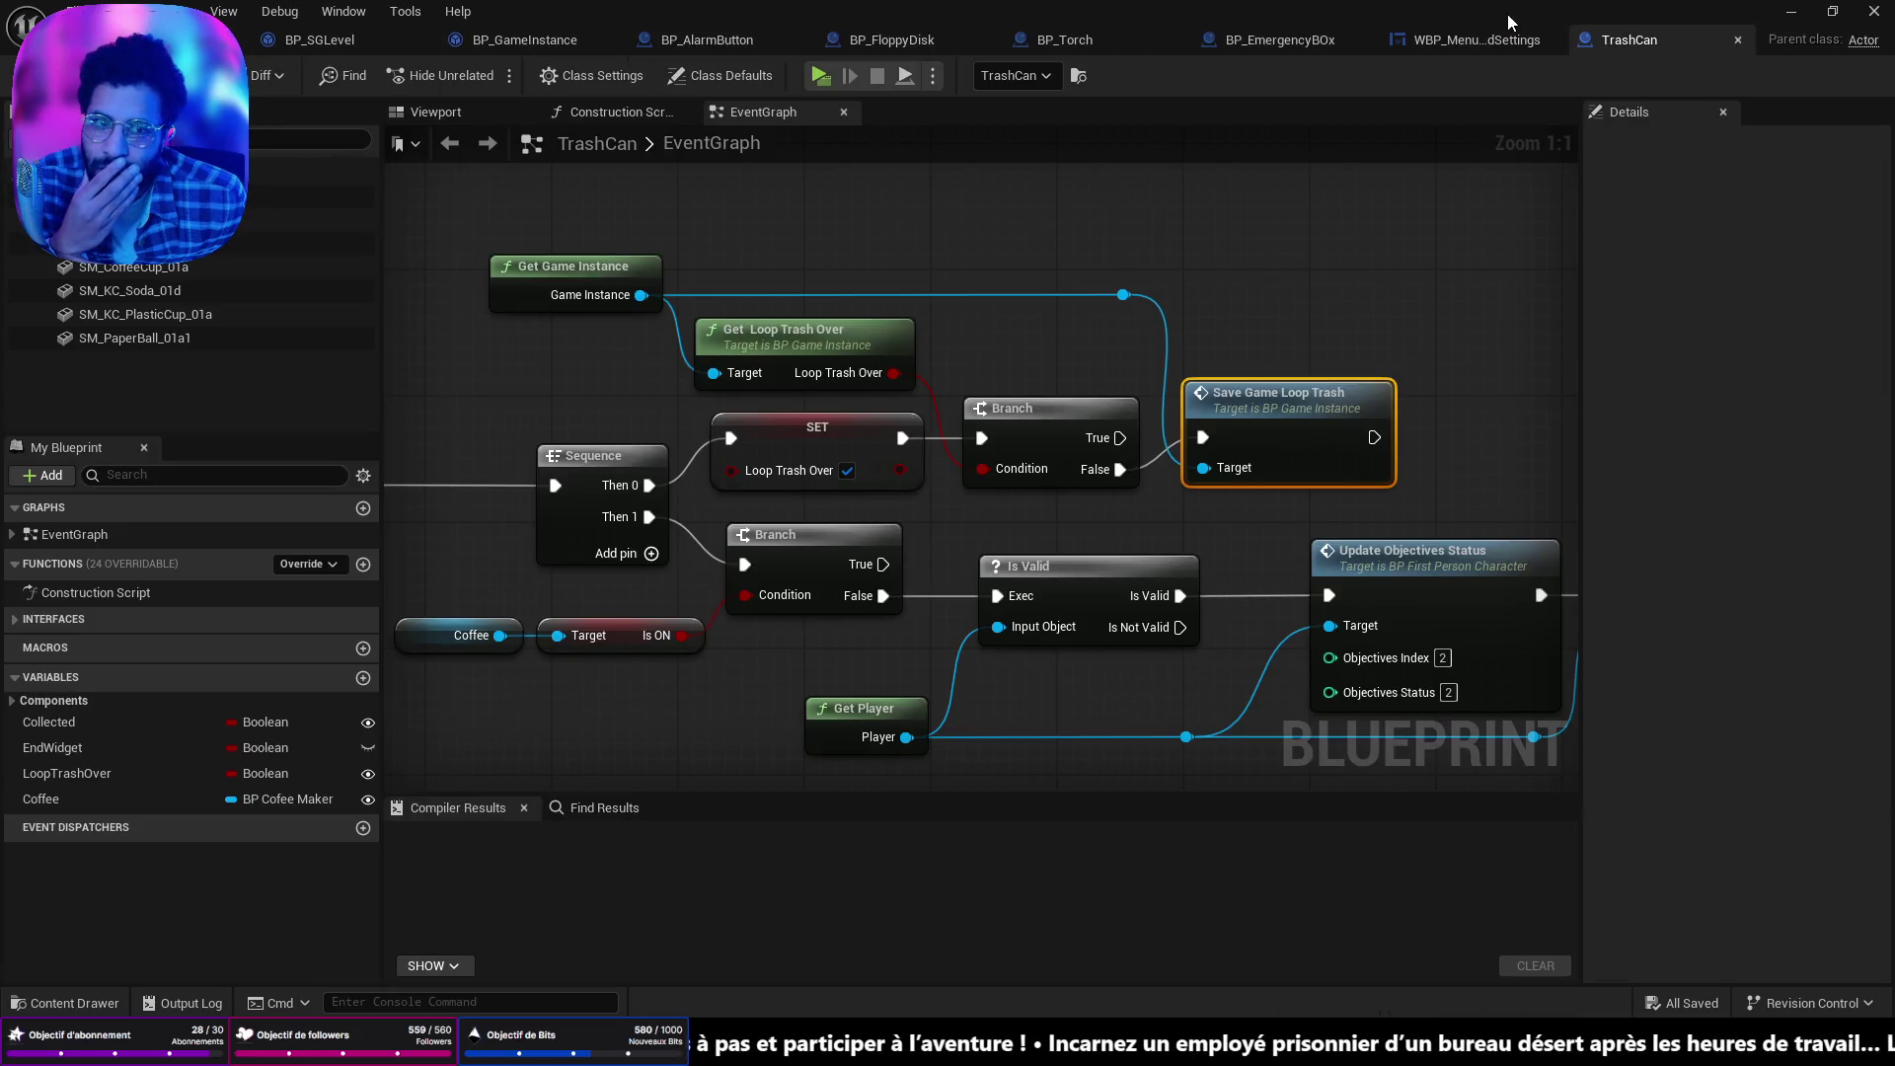
left_click(148, 39)
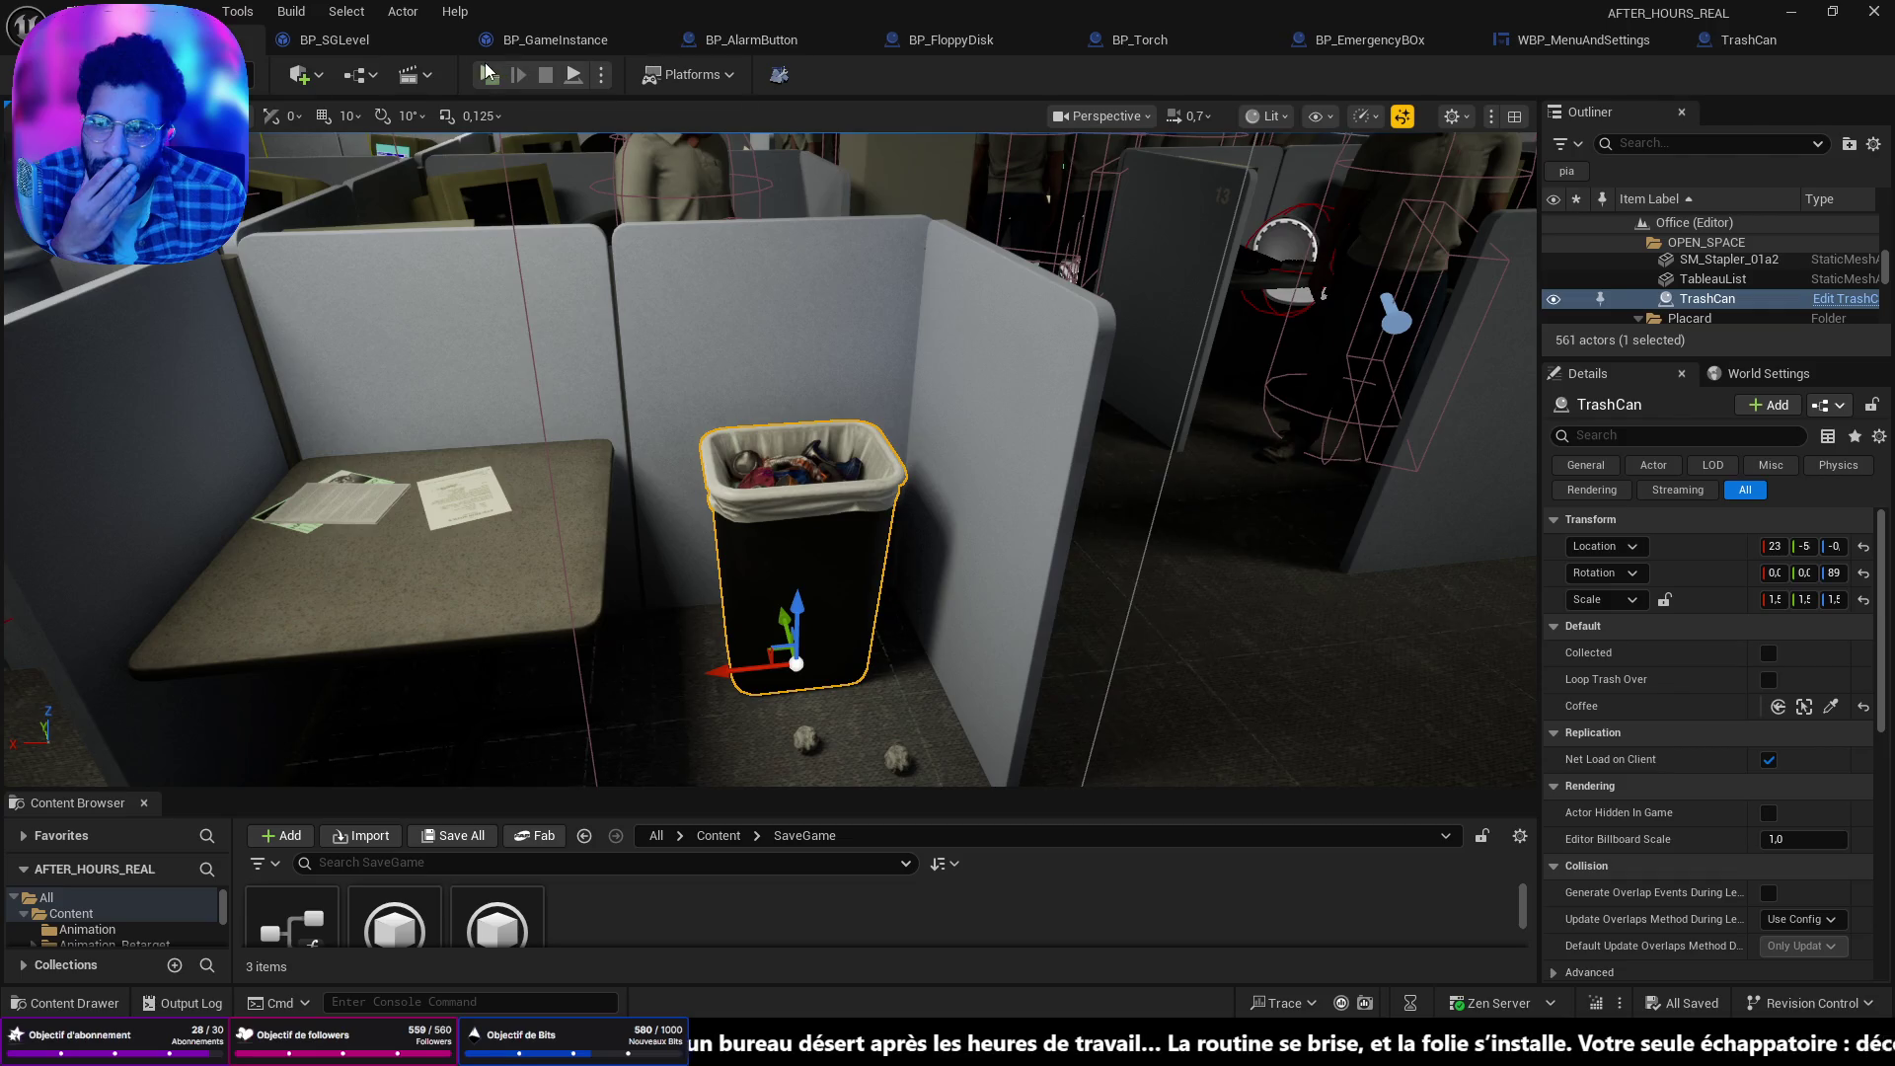
In SaveTorchDisponibility, straighten the As BP SGLevel reroute wire and realign the Save Game nodes.
left_click(513, 43)
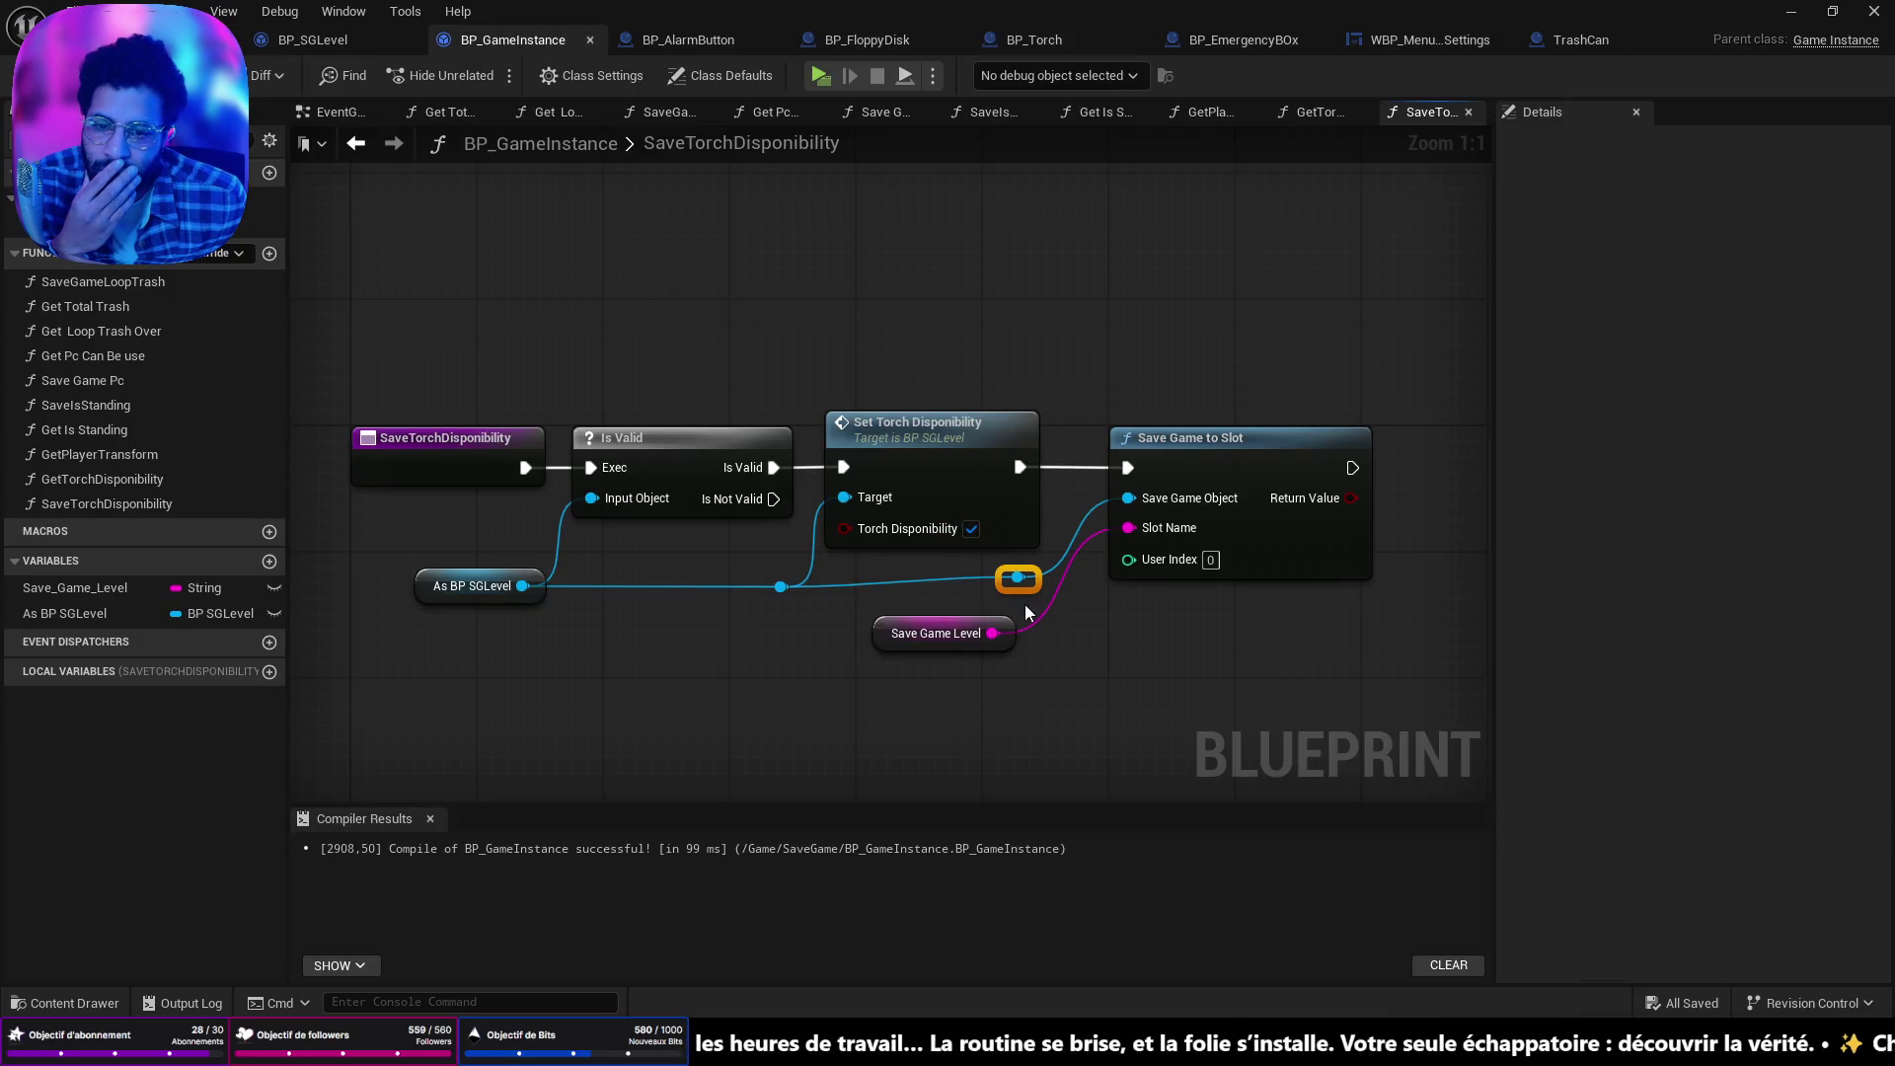
left_click_drag(1027, 612, 347, 578)
key("q")
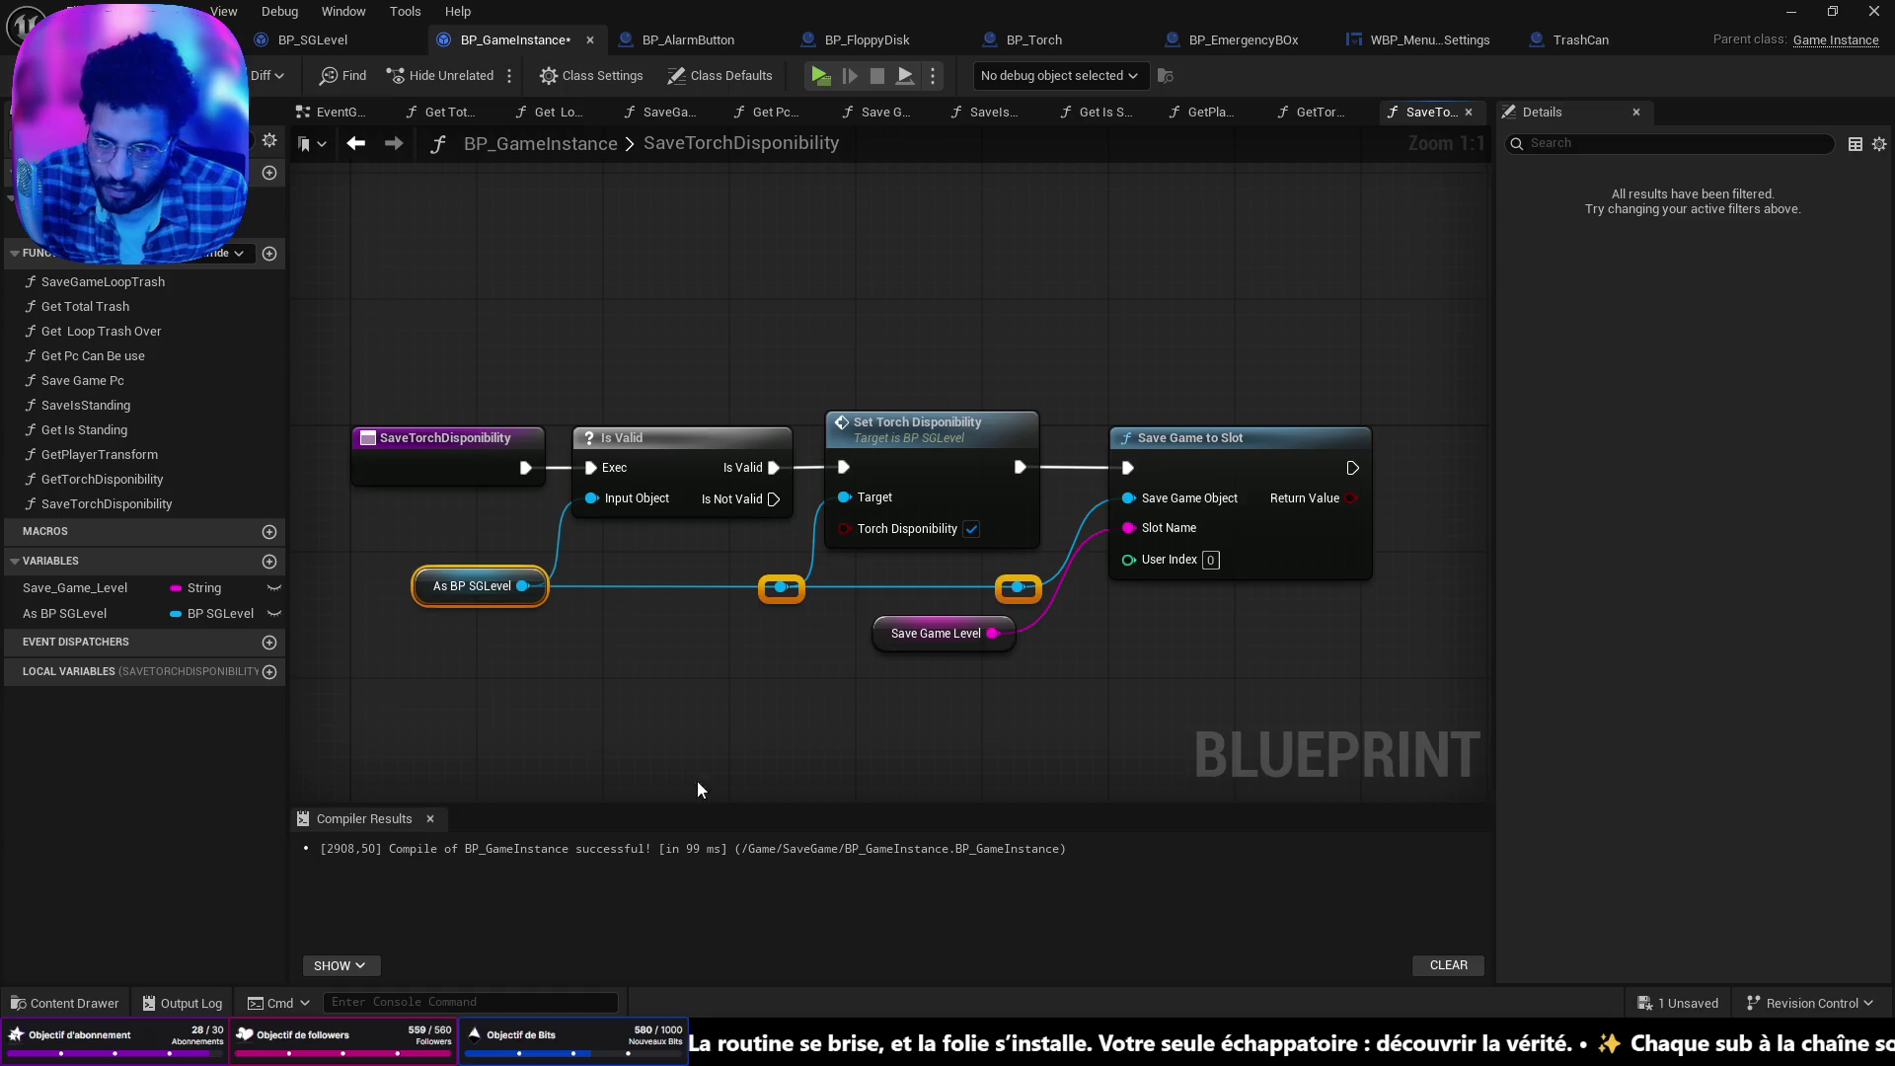
left_click(1076, 646)
left_click_drag(1204, 444, 1173, 446)
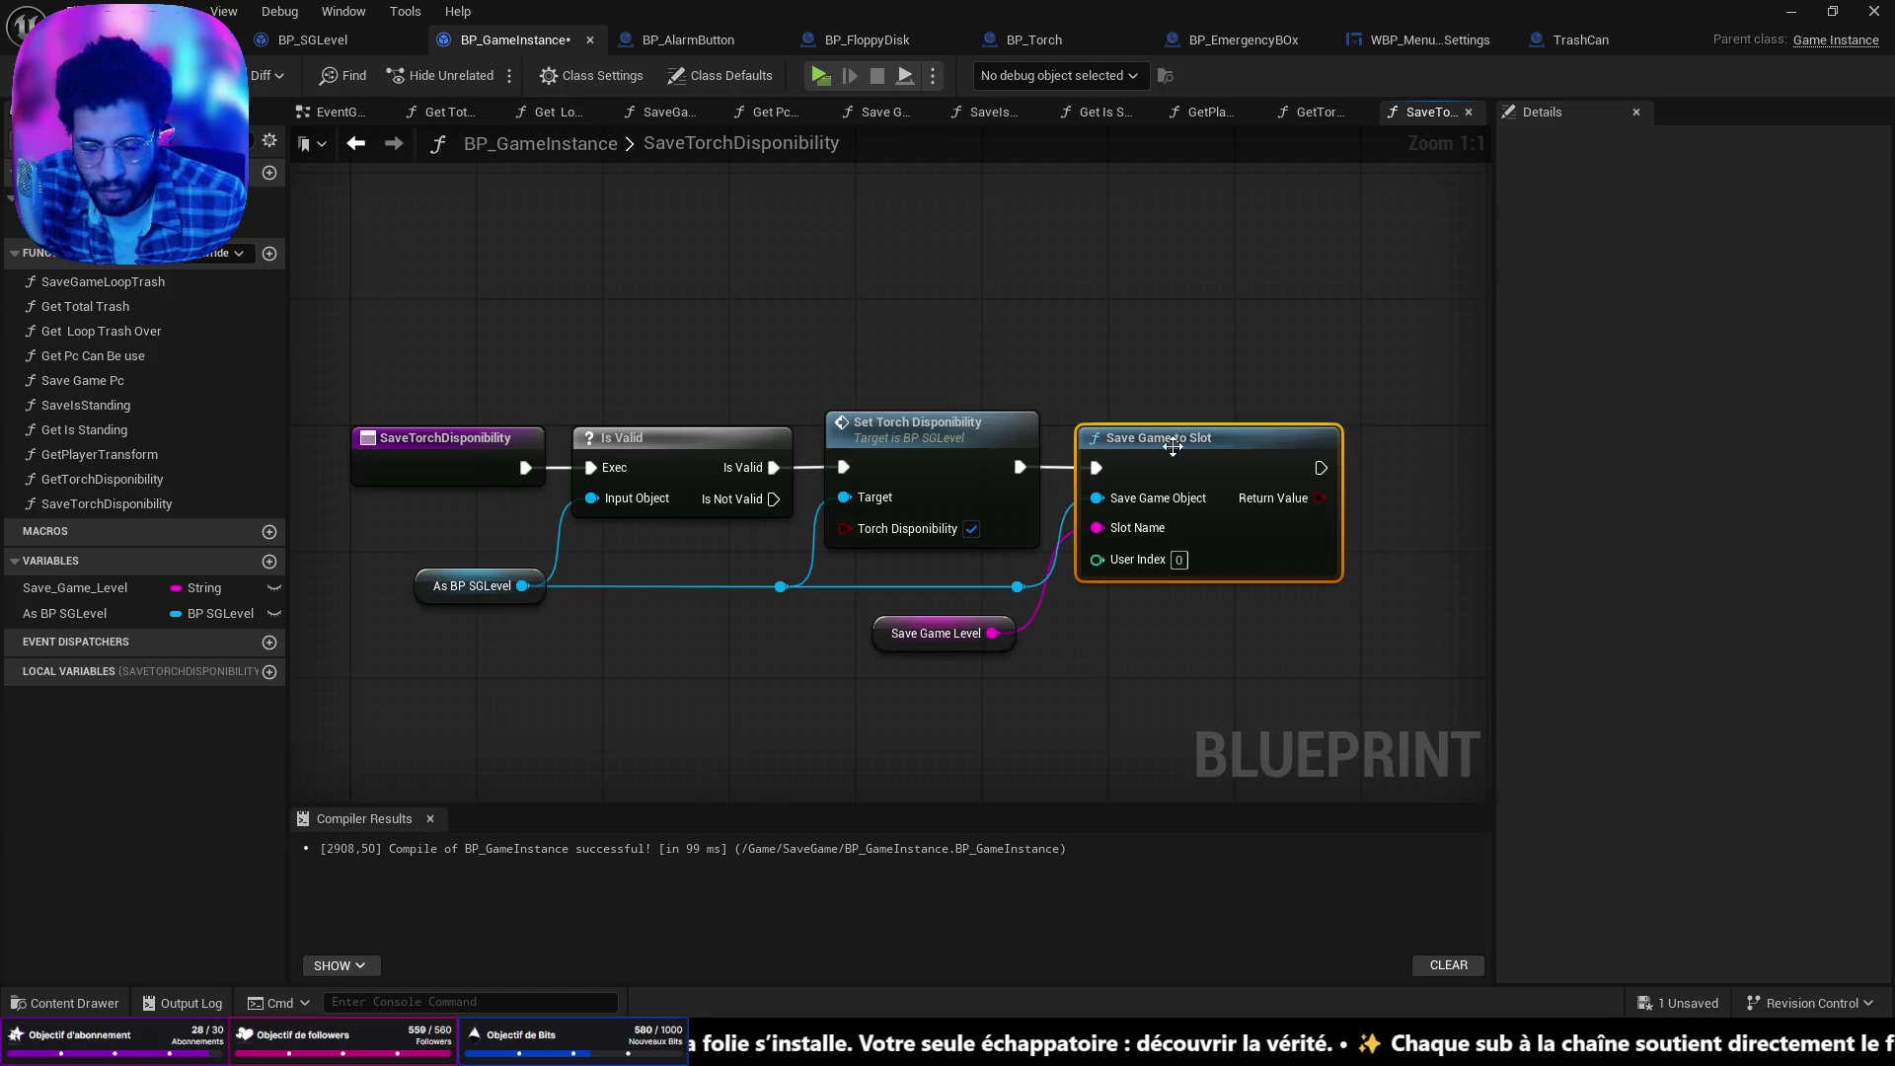
left_click_drag(934, 630, 971, 628)
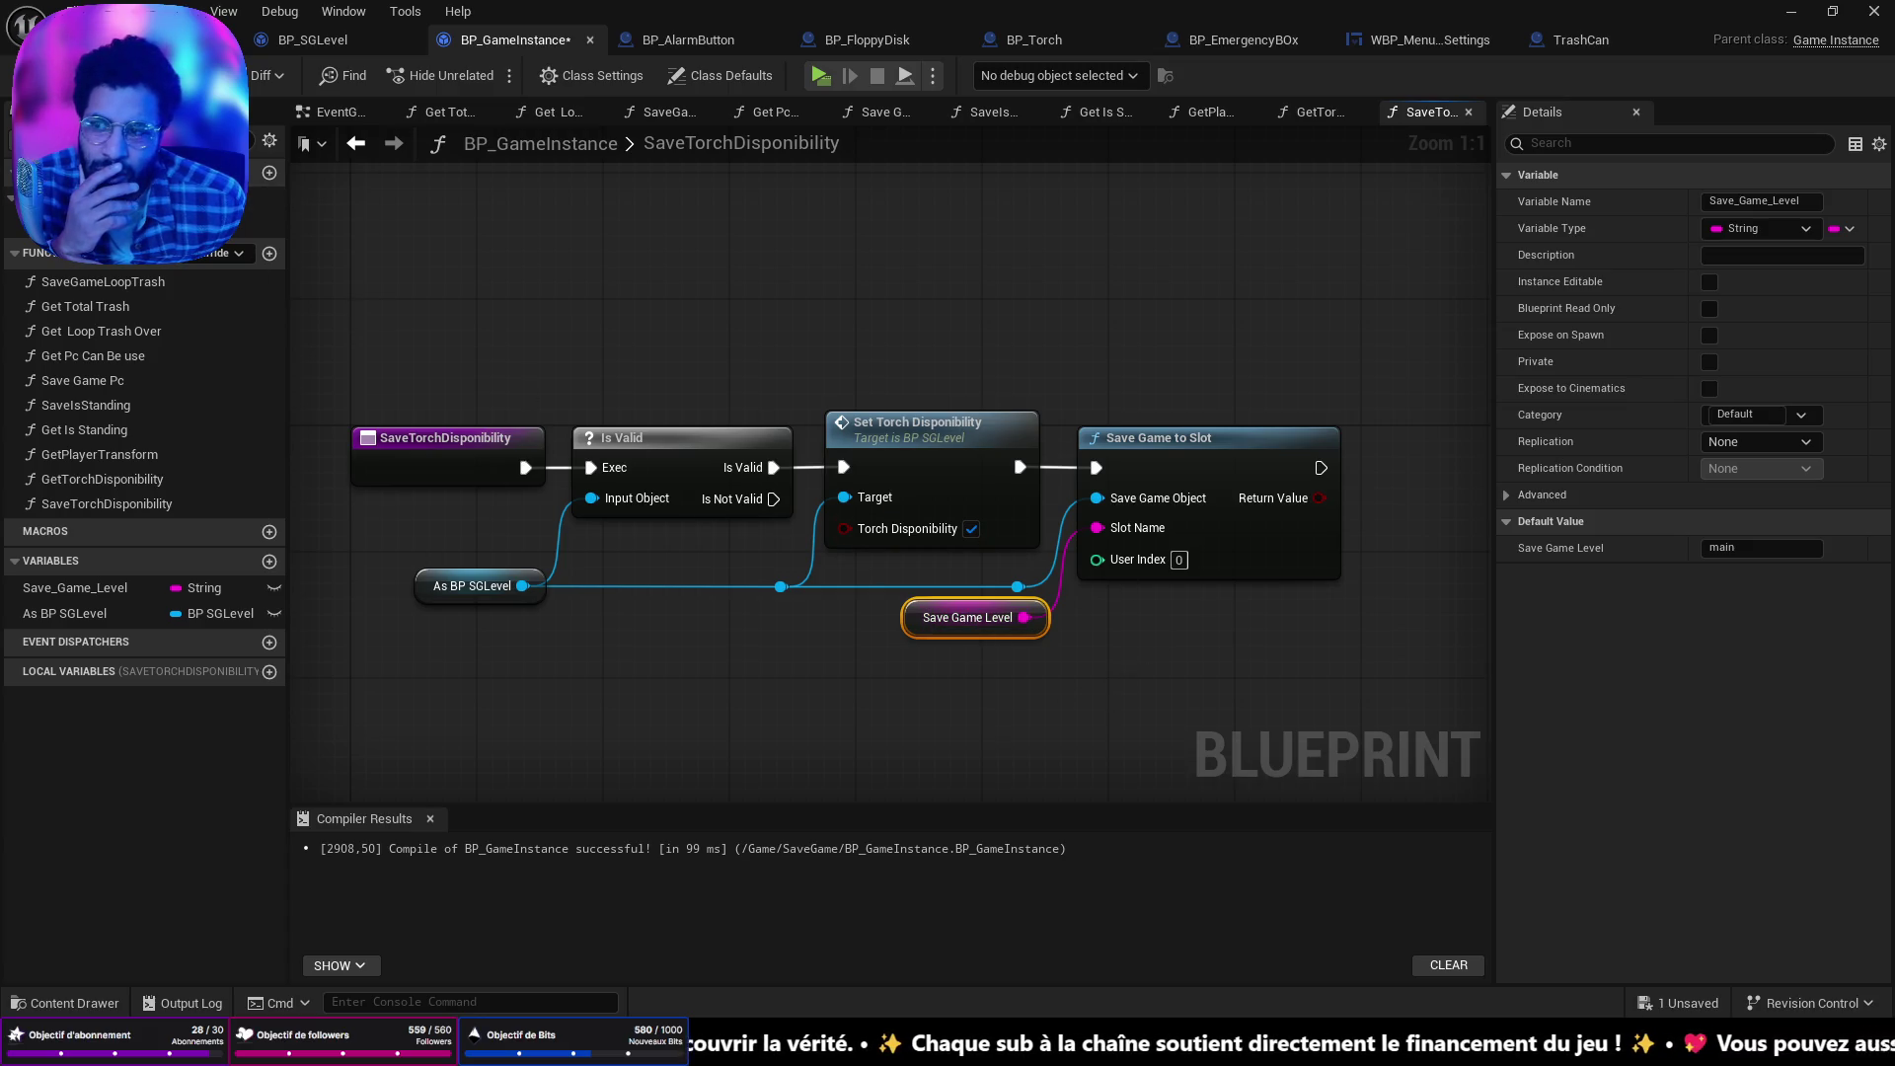
Compile BP_GameInstance and bring BP_Torch's ItemLogicOnly nodes into view.
left_click(39, 75)
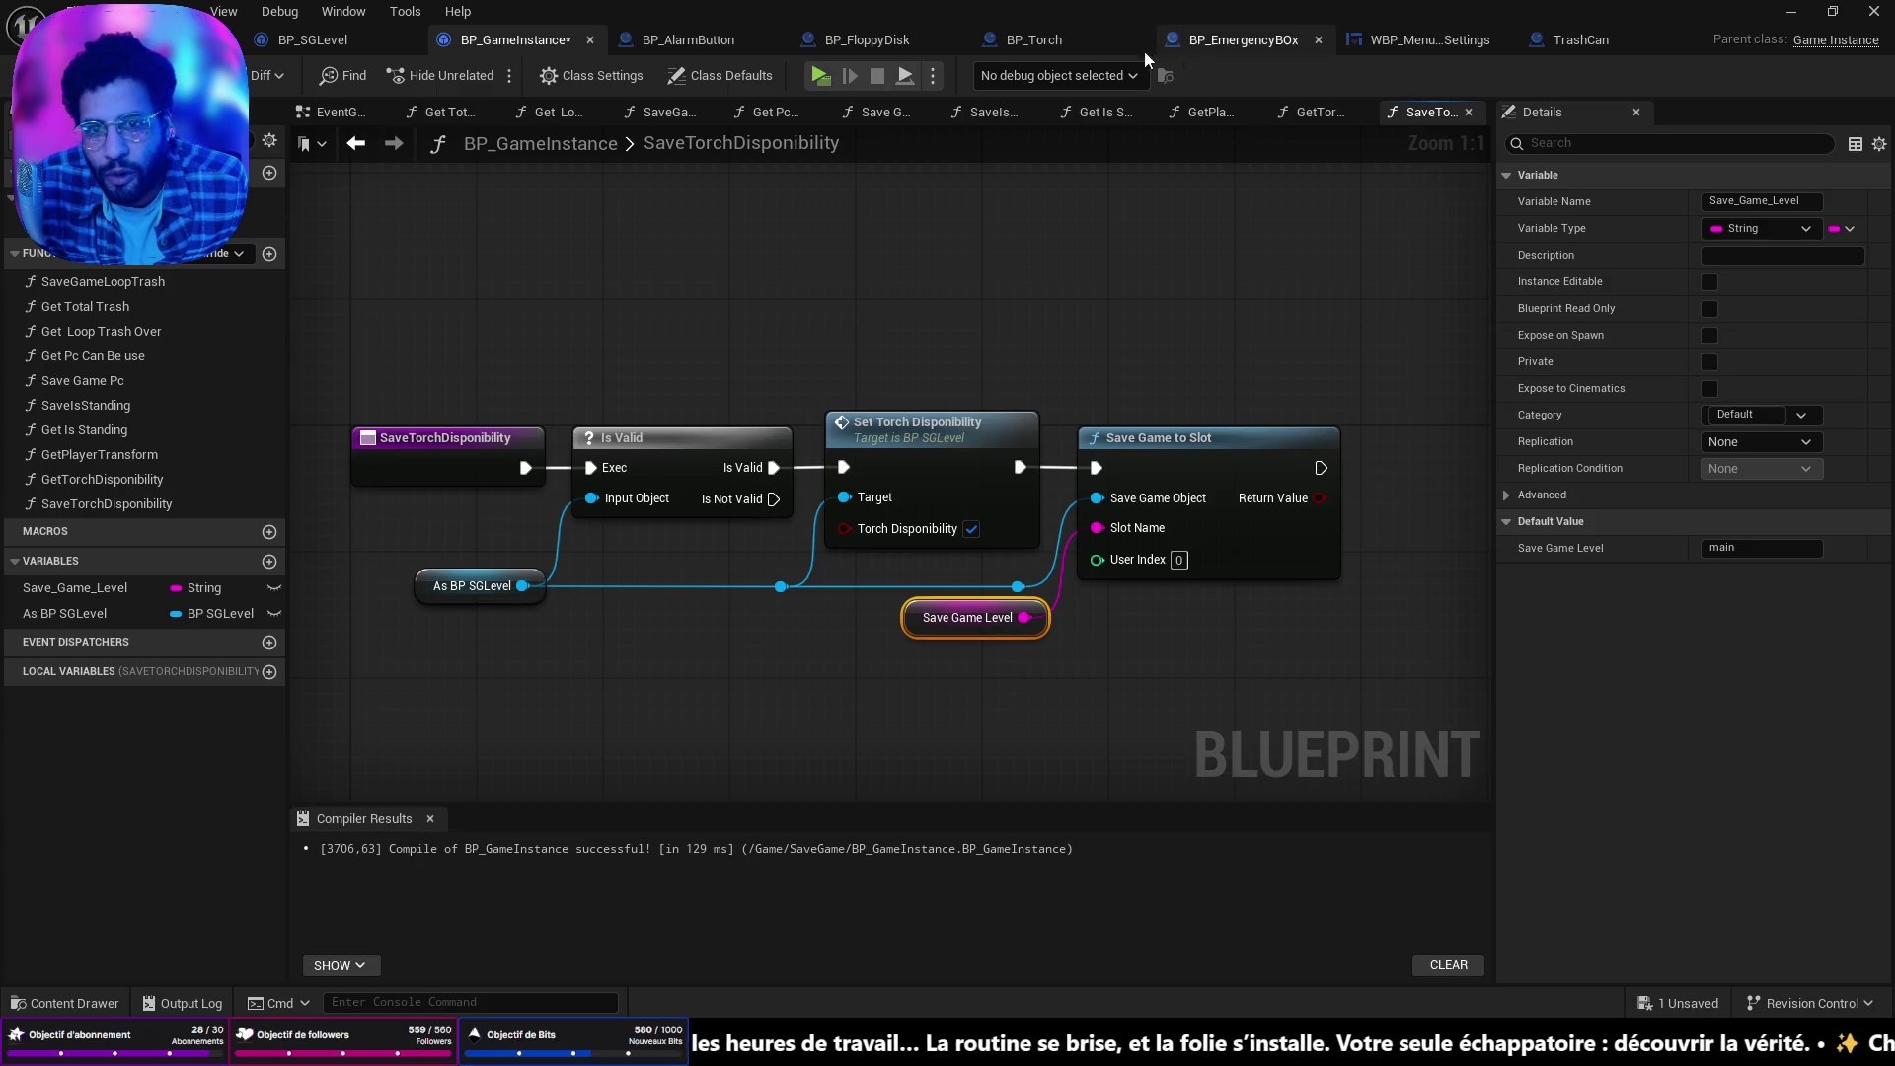
left_click(1036, 41)
left_click_drag(797, 392, 1491, 489)
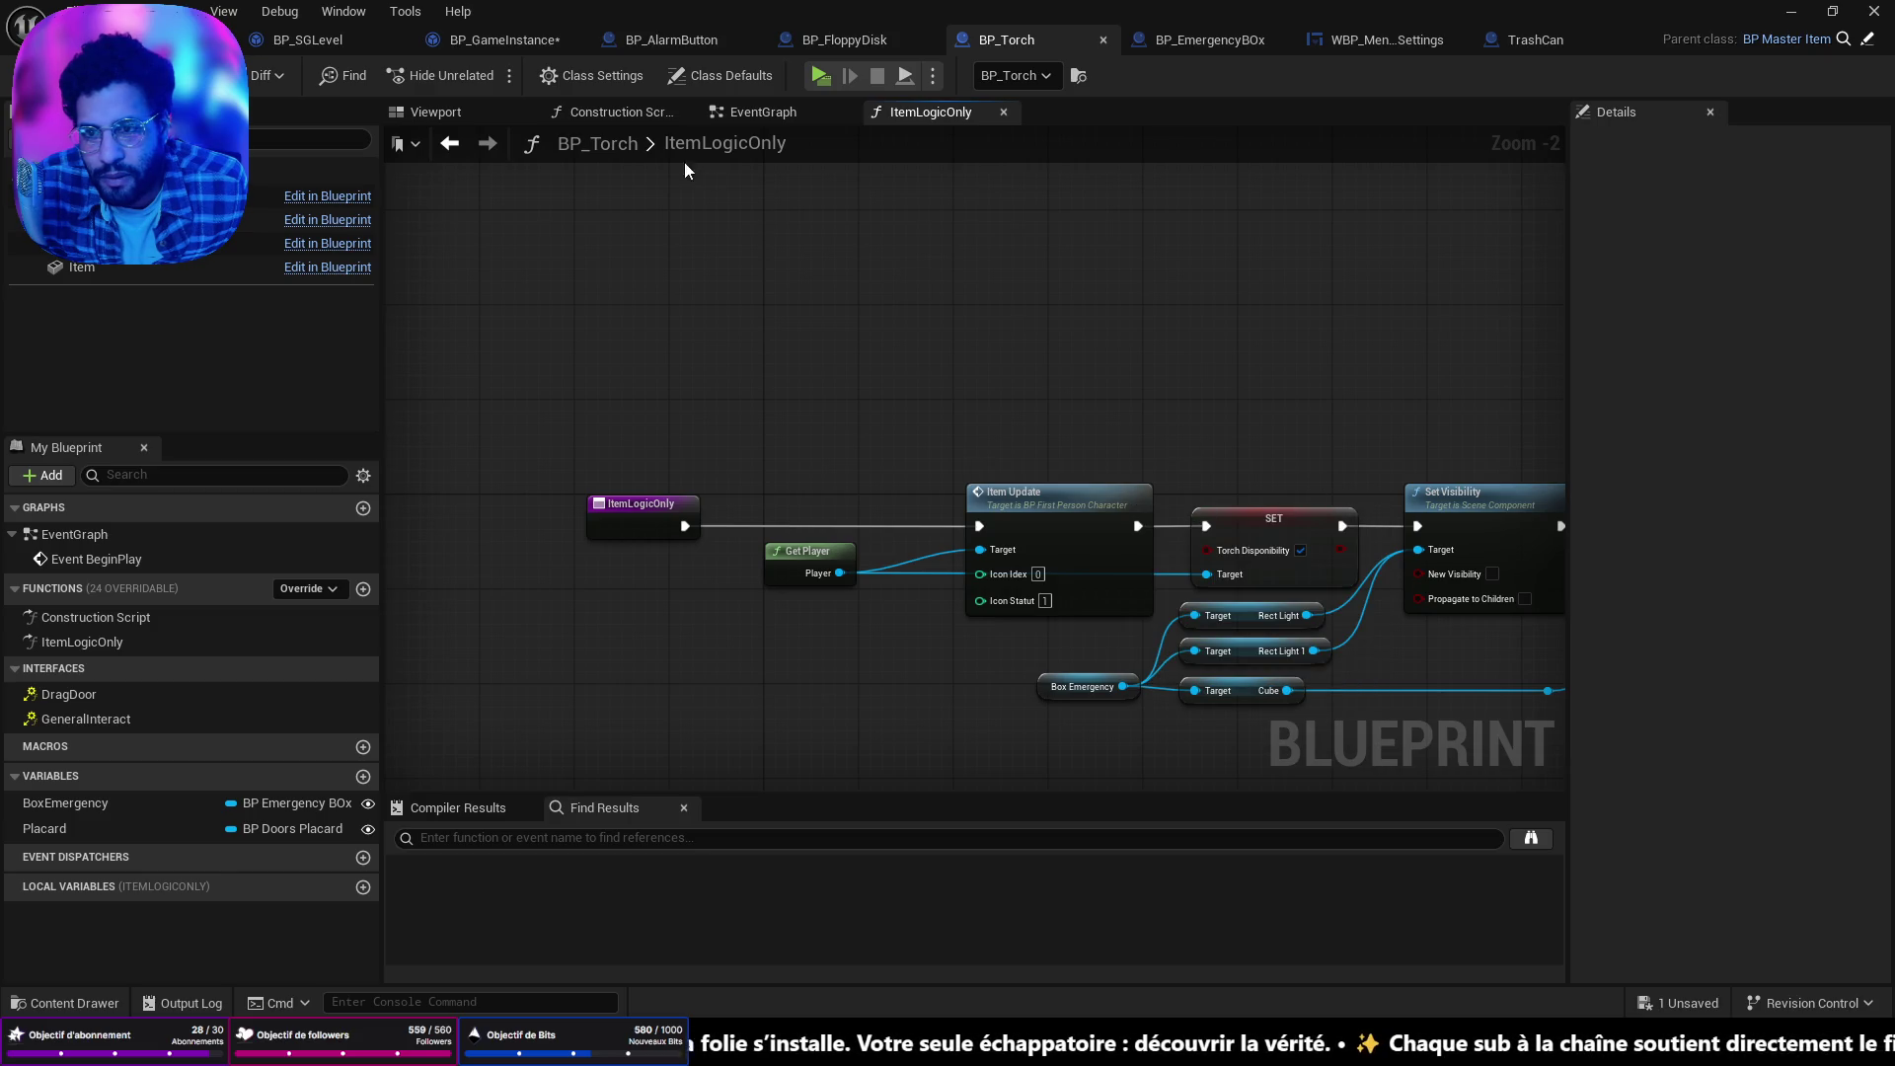
Review BP_Torch's EventGraph BeginPlay logic, nudging the Get Player node slightly right.
left_click(628, 114)
left_click(723, 115)
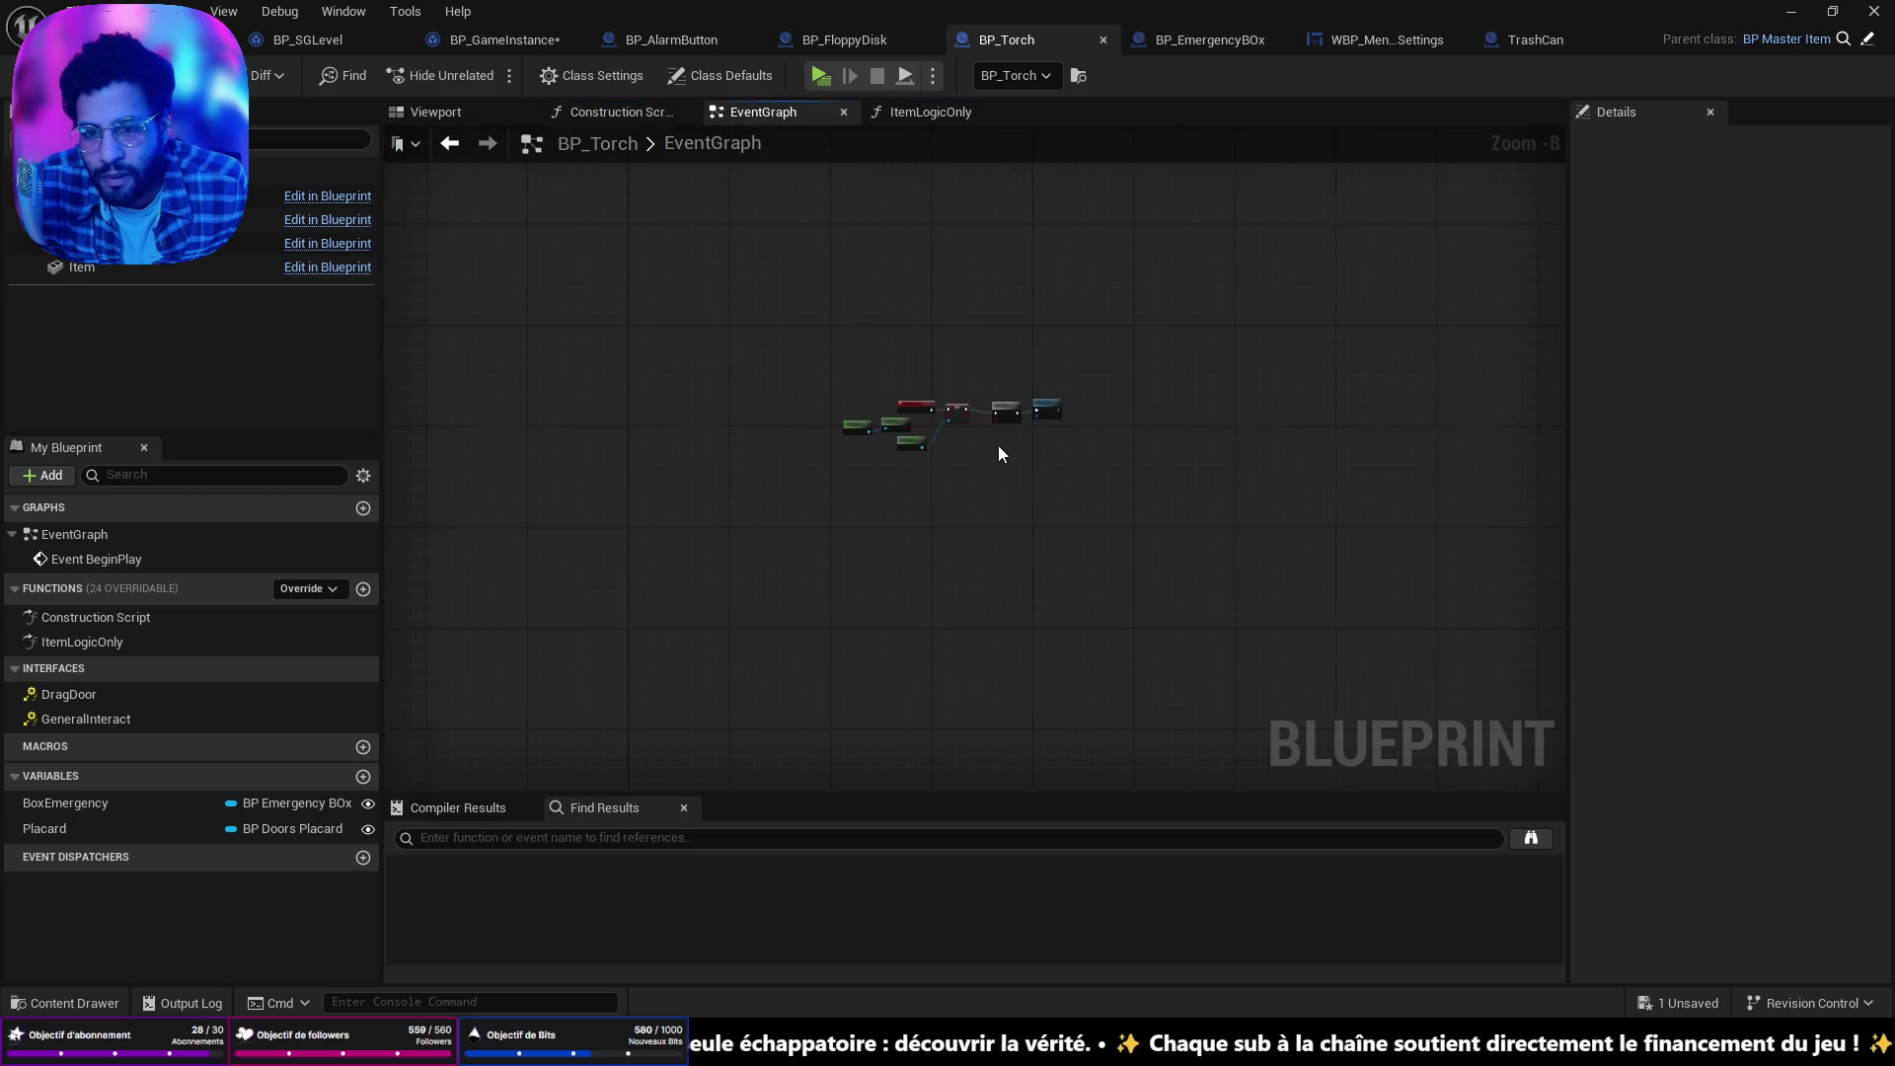
scroll(933, 419, "up", 6)
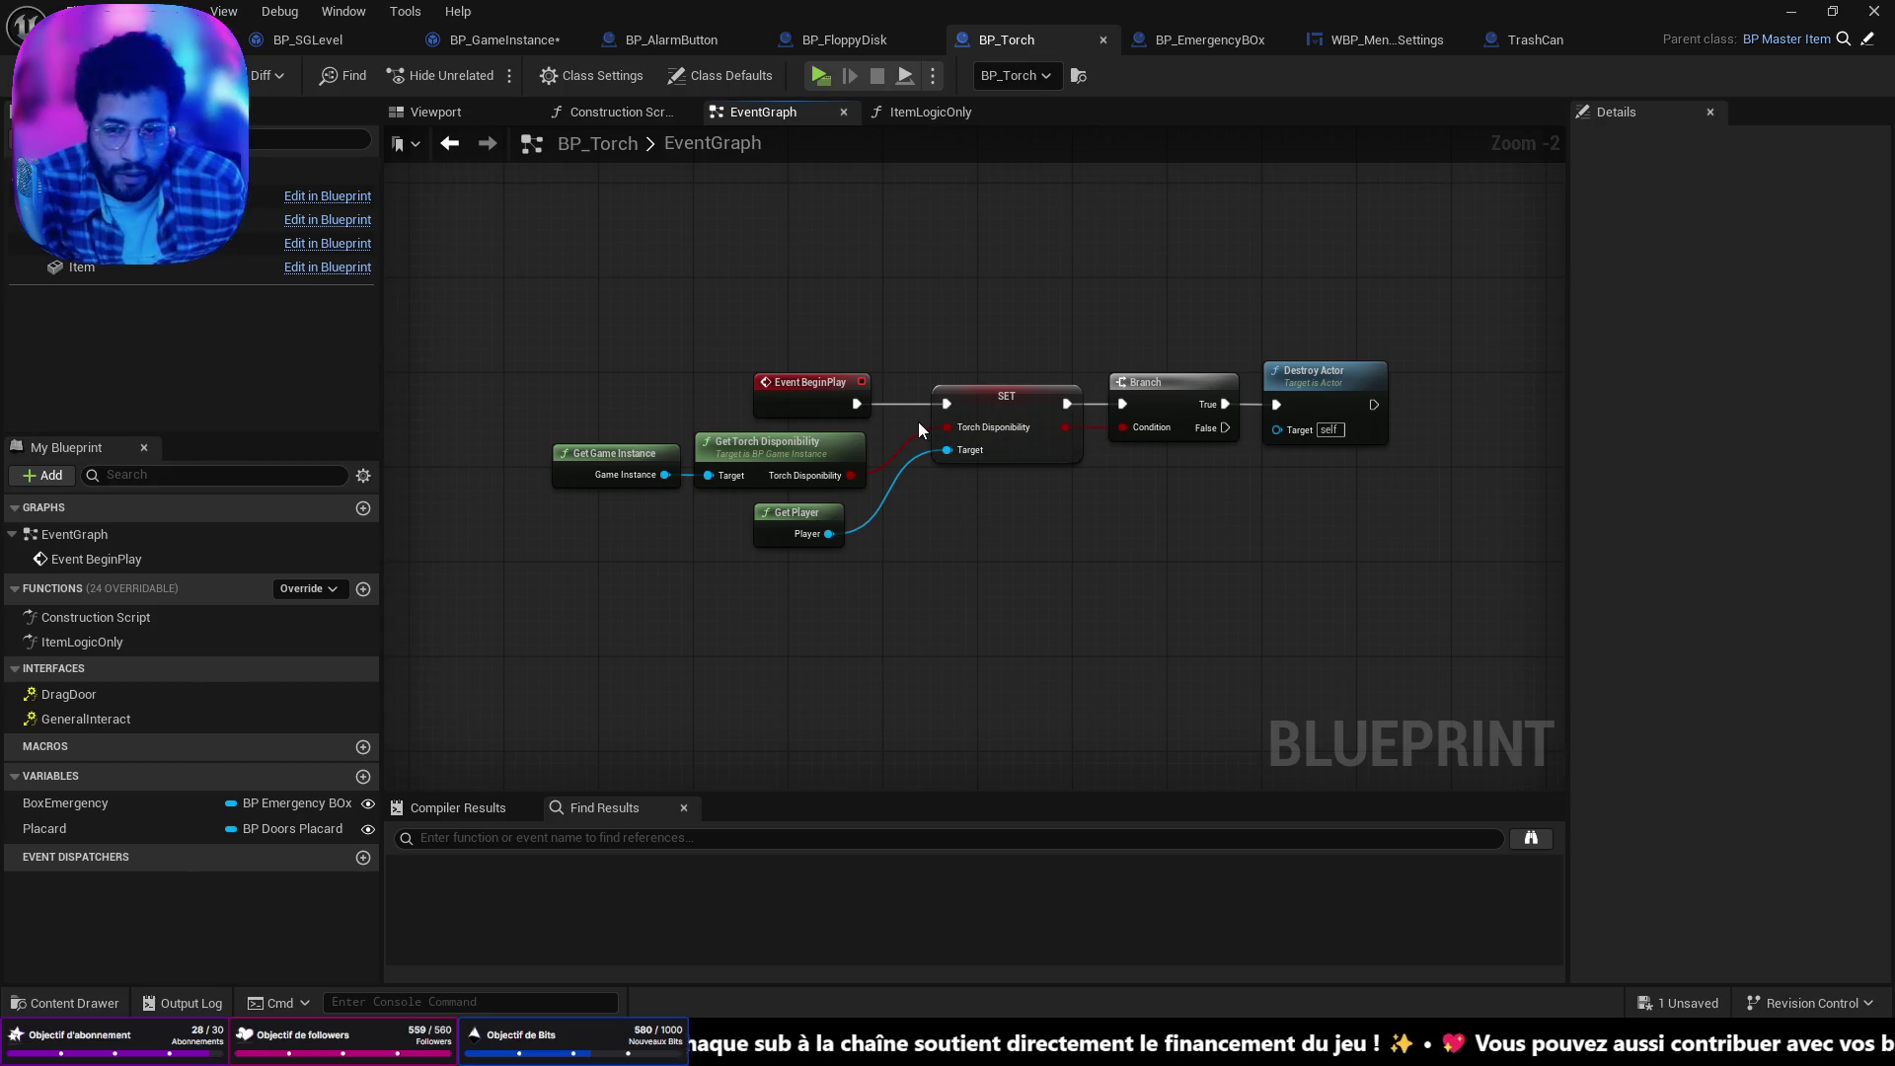
left_click_drag(822, 514, 835, 515)
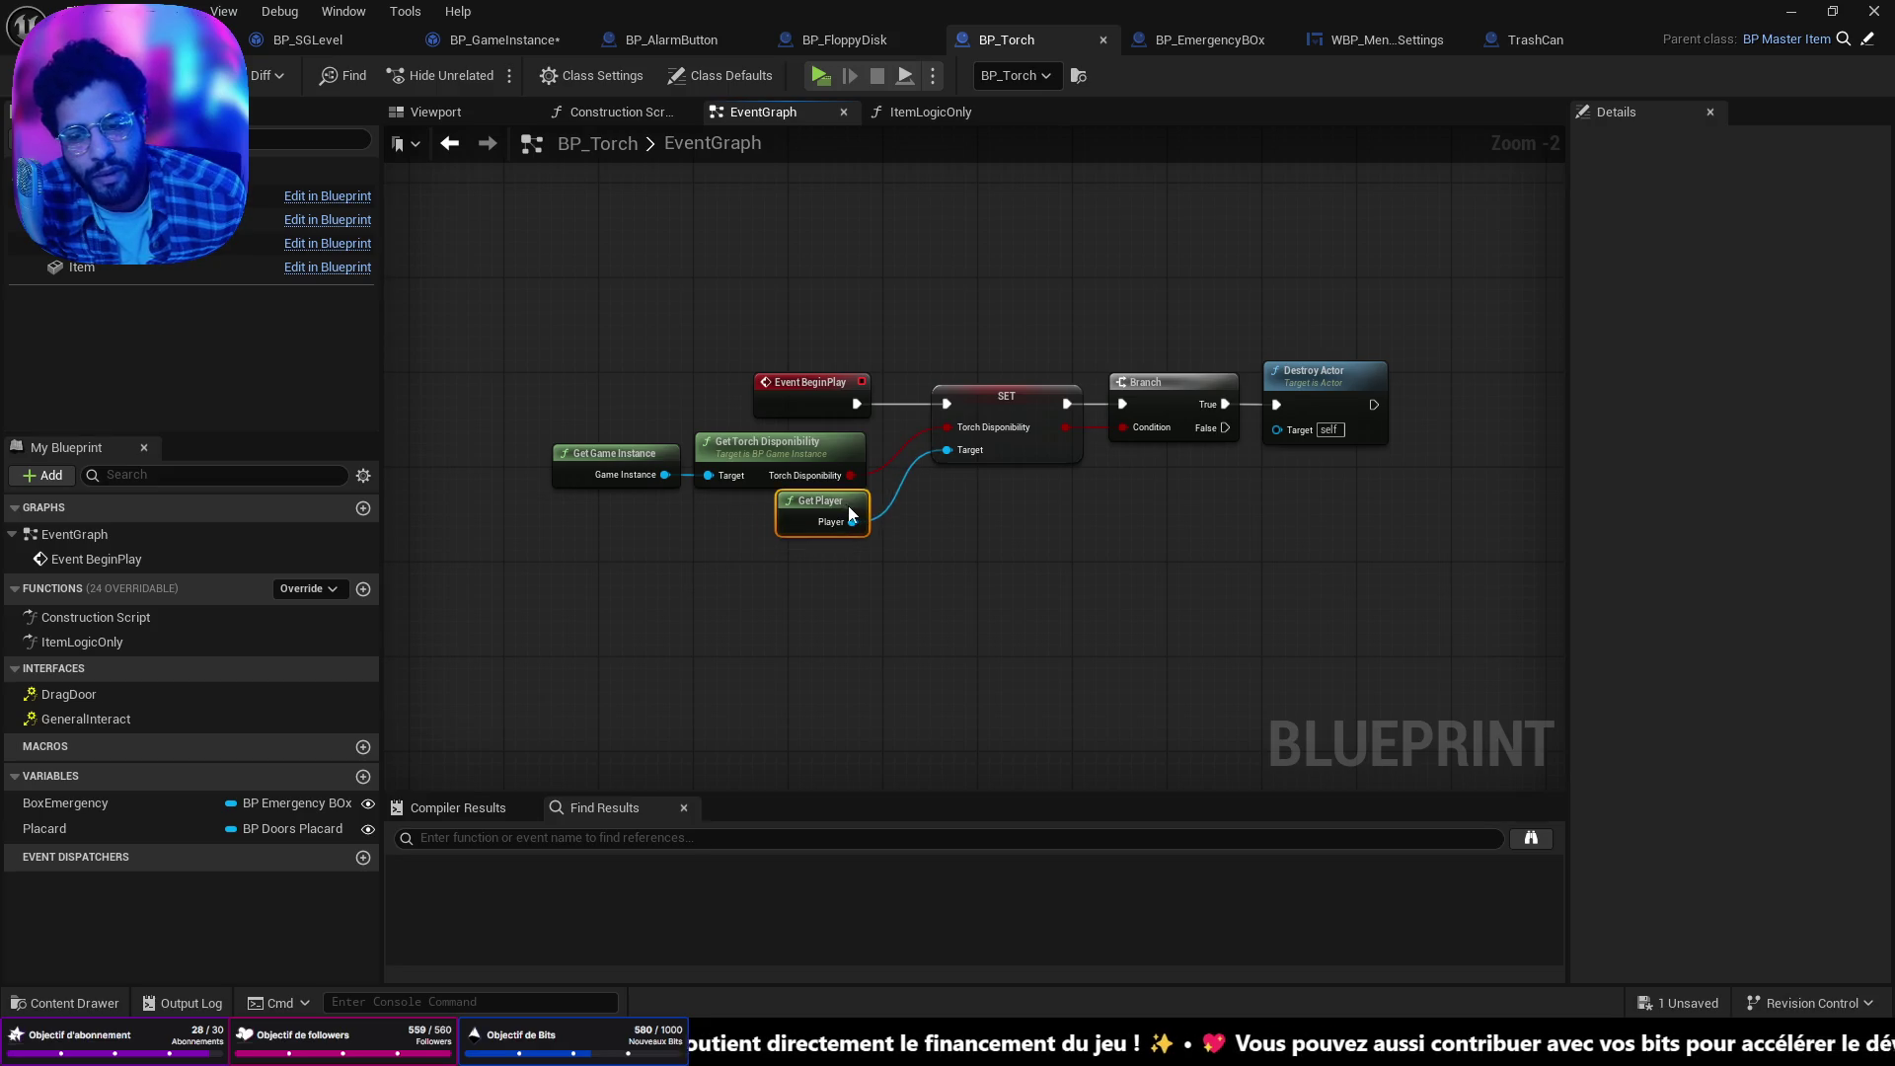
Pan TrashCan's EventGraph to its BeginPlay logic reading Loop Trash Over from the game instance.
left_click(1566, 43)
scroll(1016, 286, "down", 3)
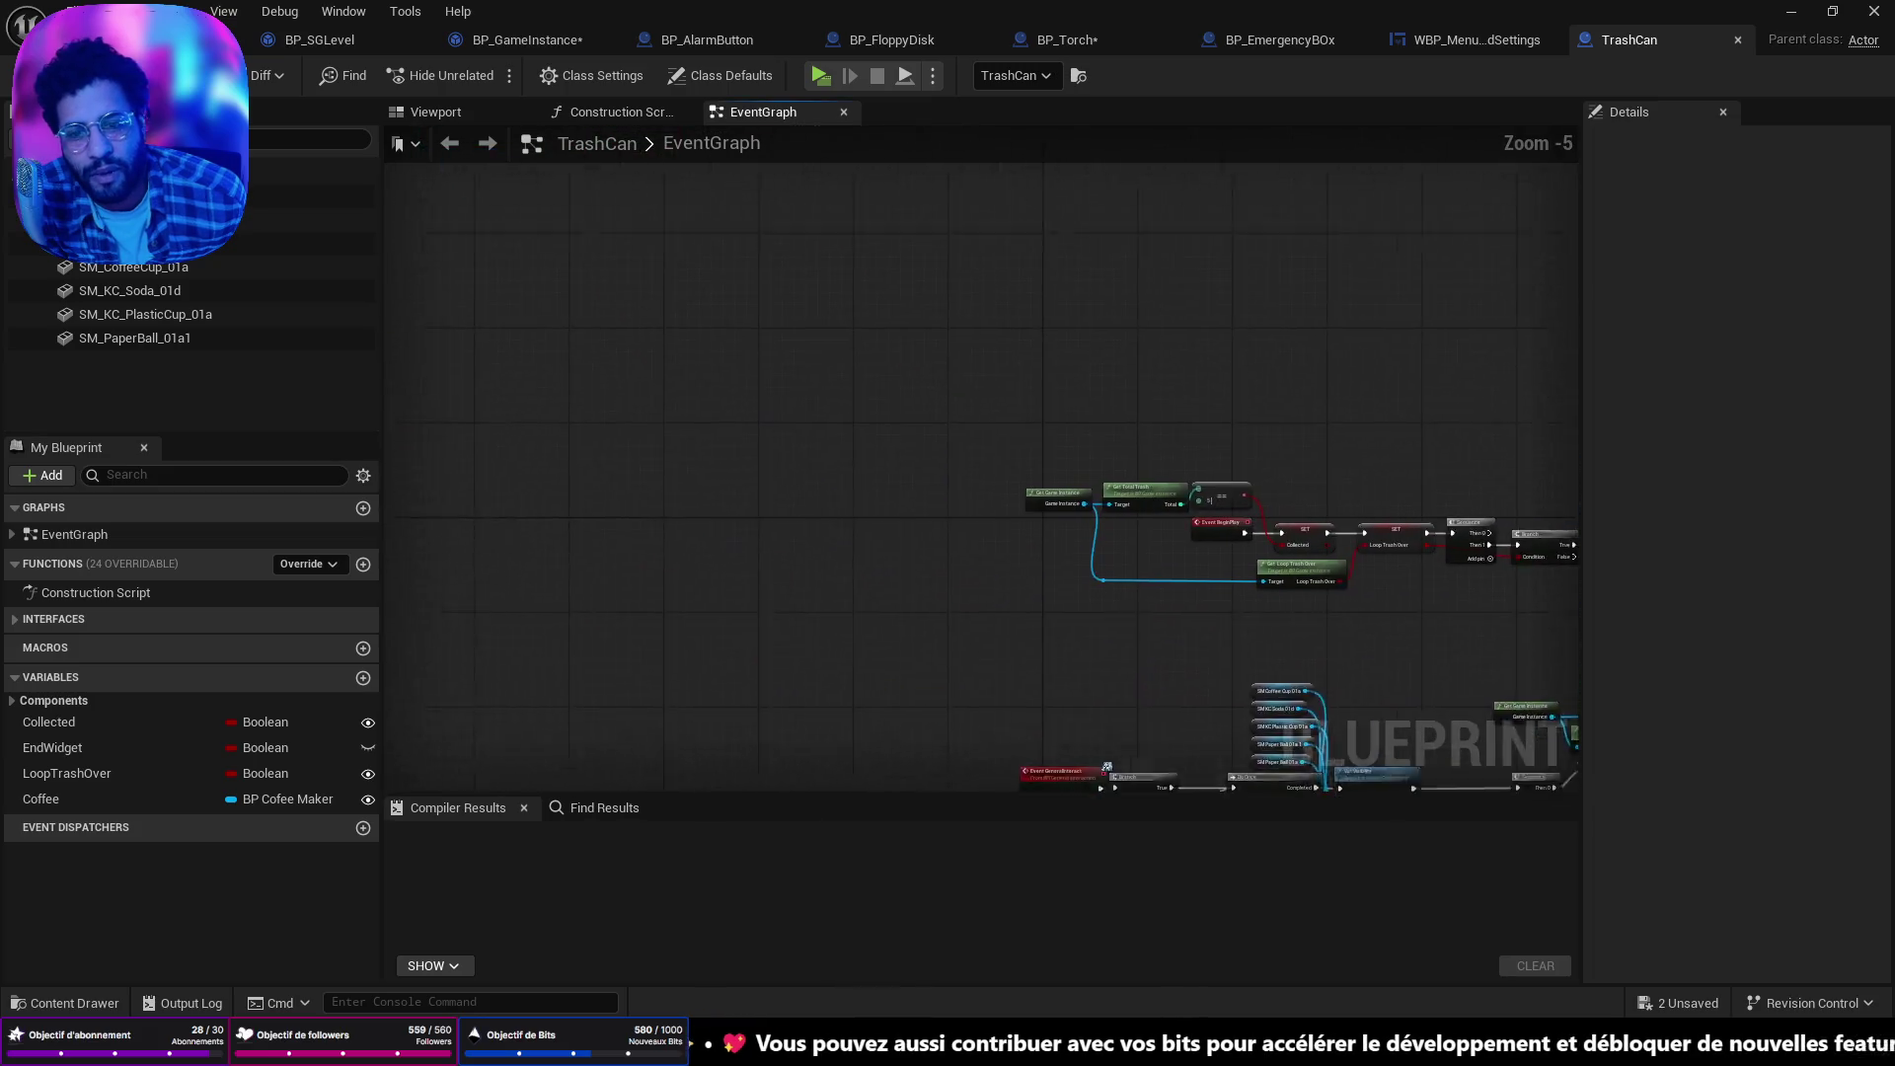
scroll(1254, 656, "up", 4)
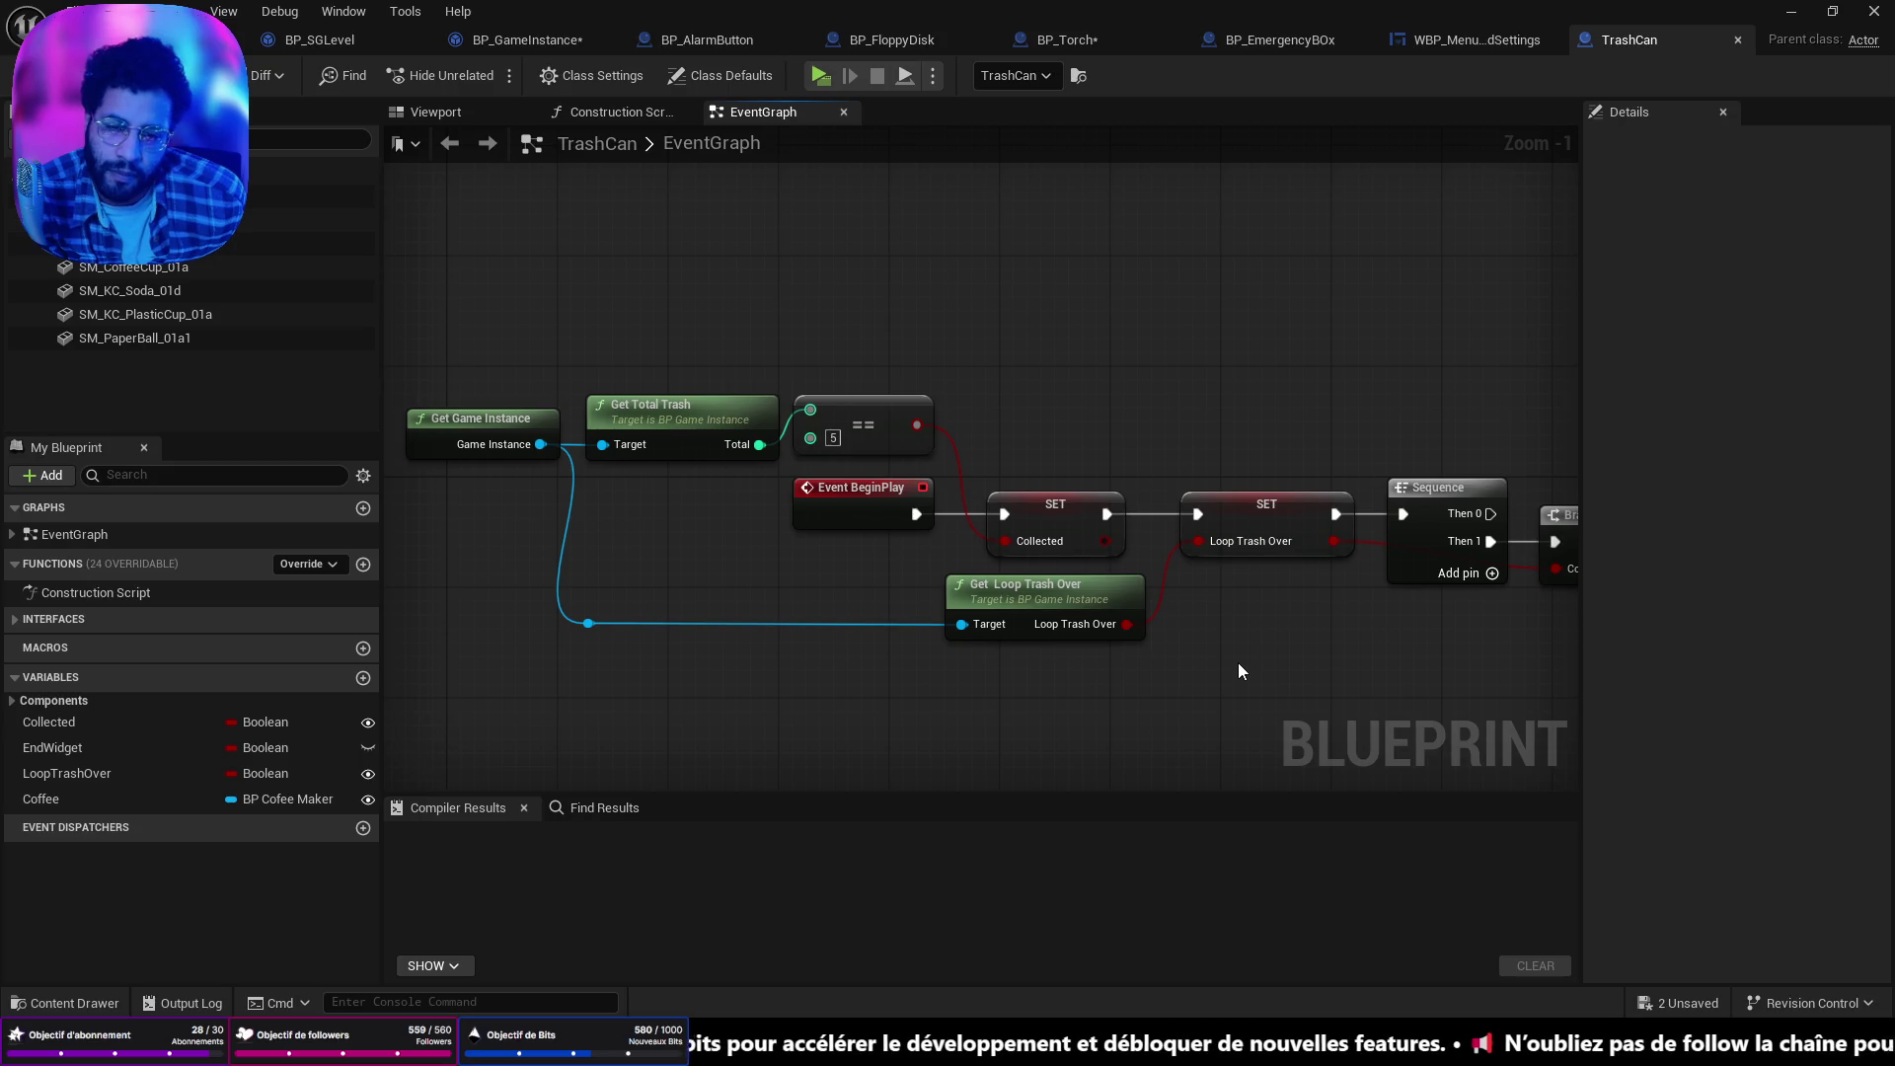
mouse_move(1238, 661)
left_mouse_down()
mouse_move(1151, 622)
mouse_move(1375, 631)
mouse_move(675, 576)
left_mouse_up()
left_click(243, 40)
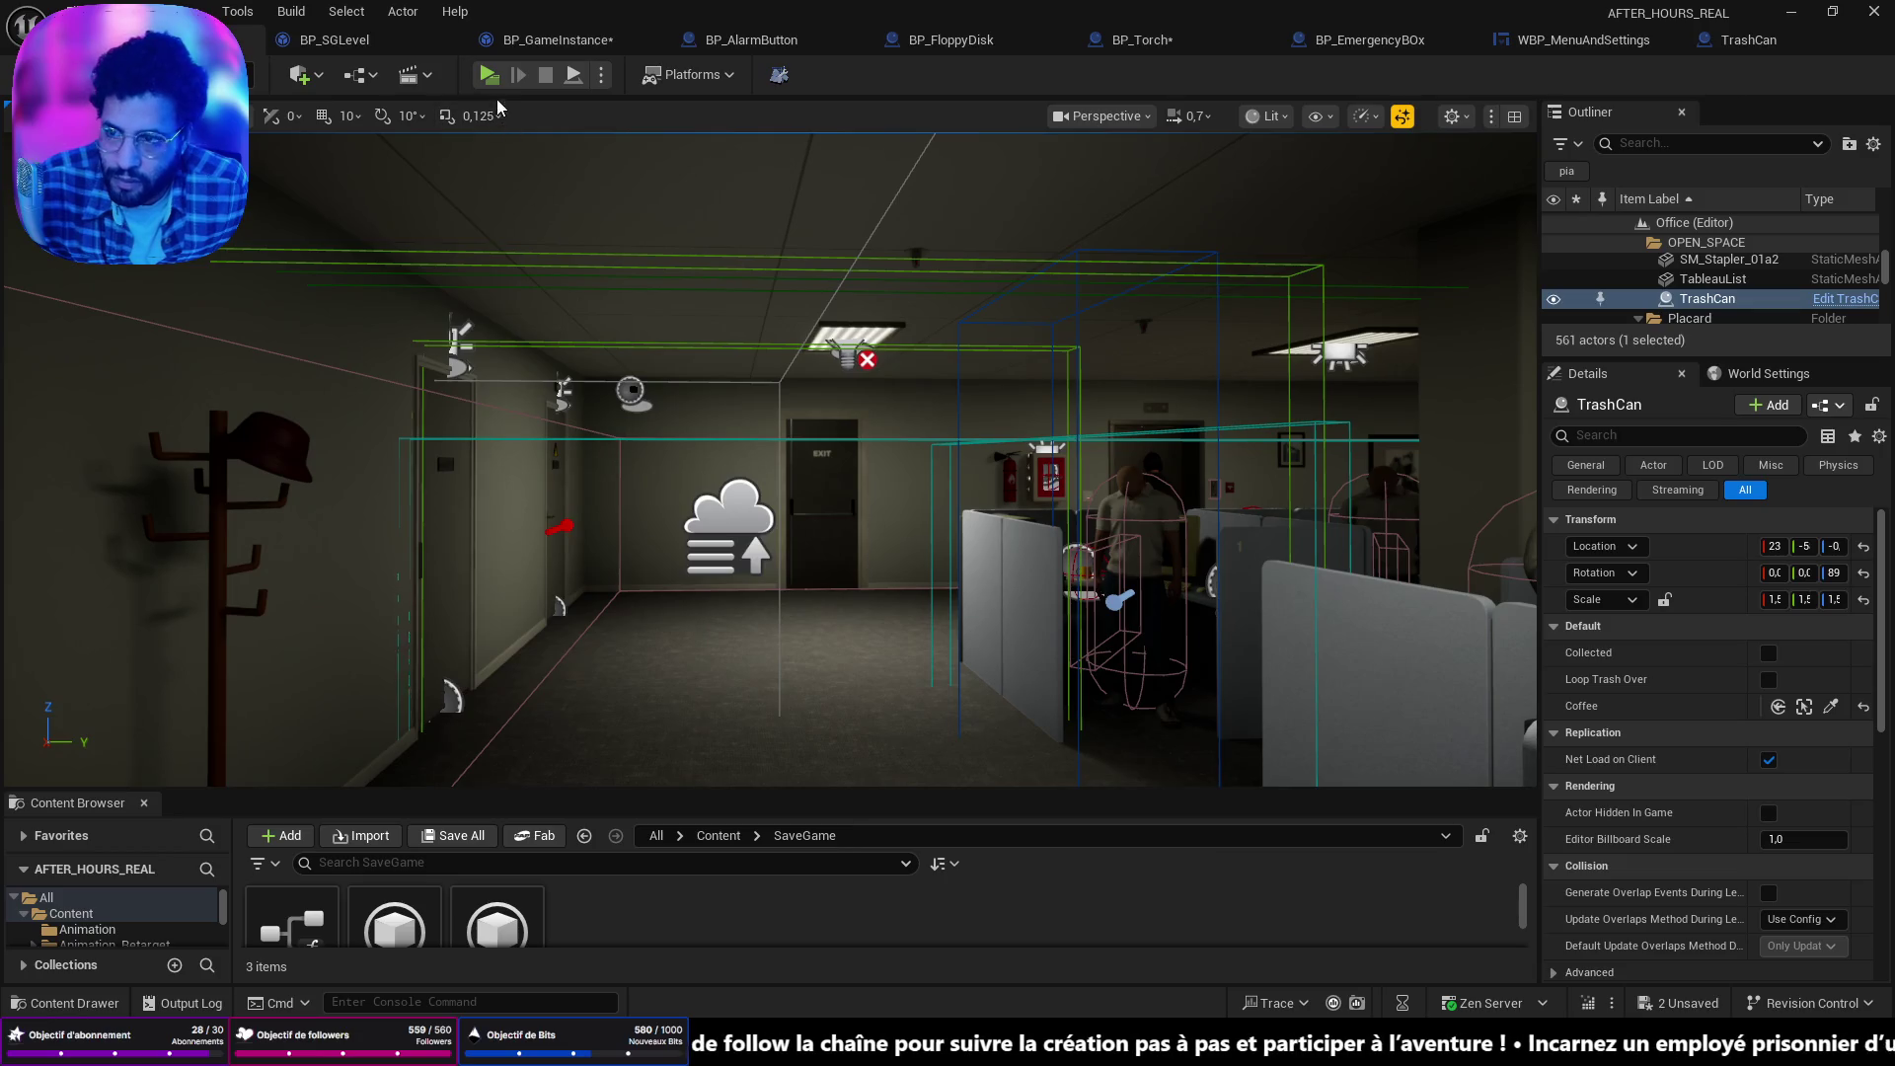
key("alt+p")
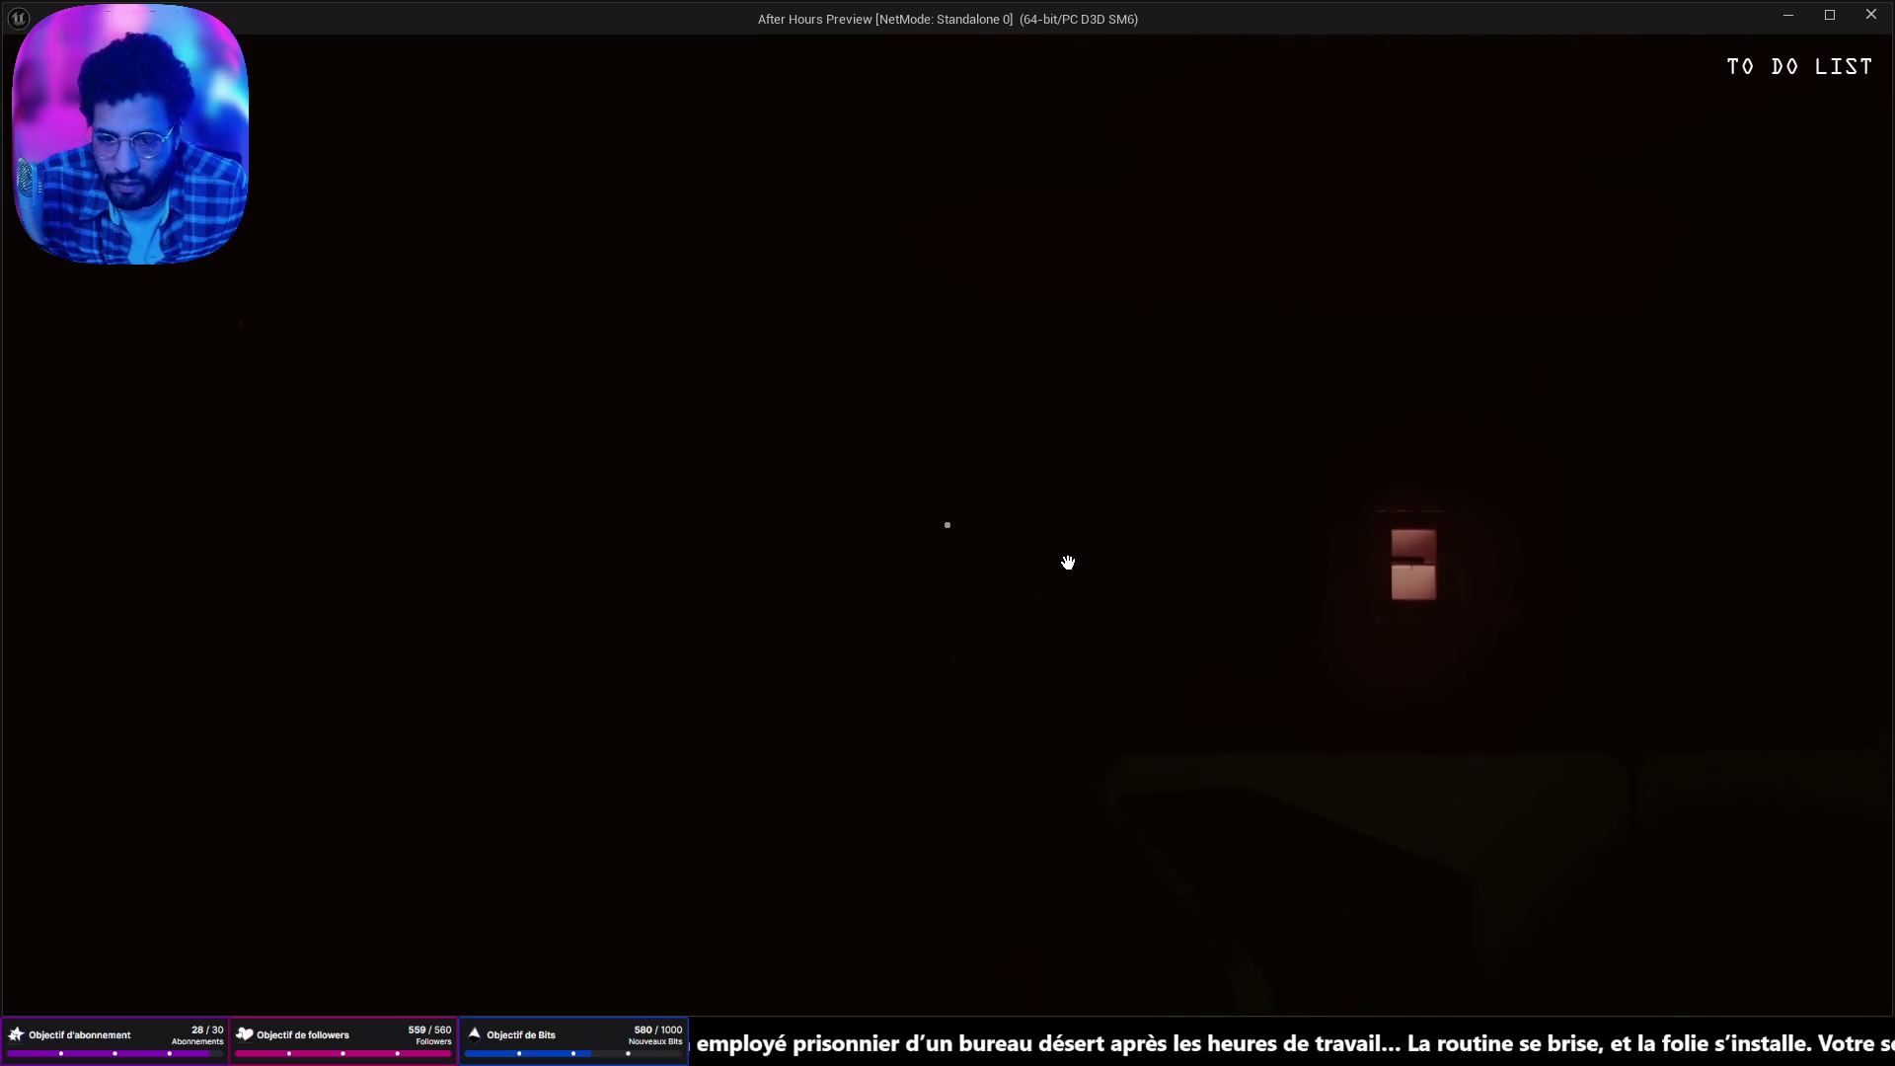
key("w")
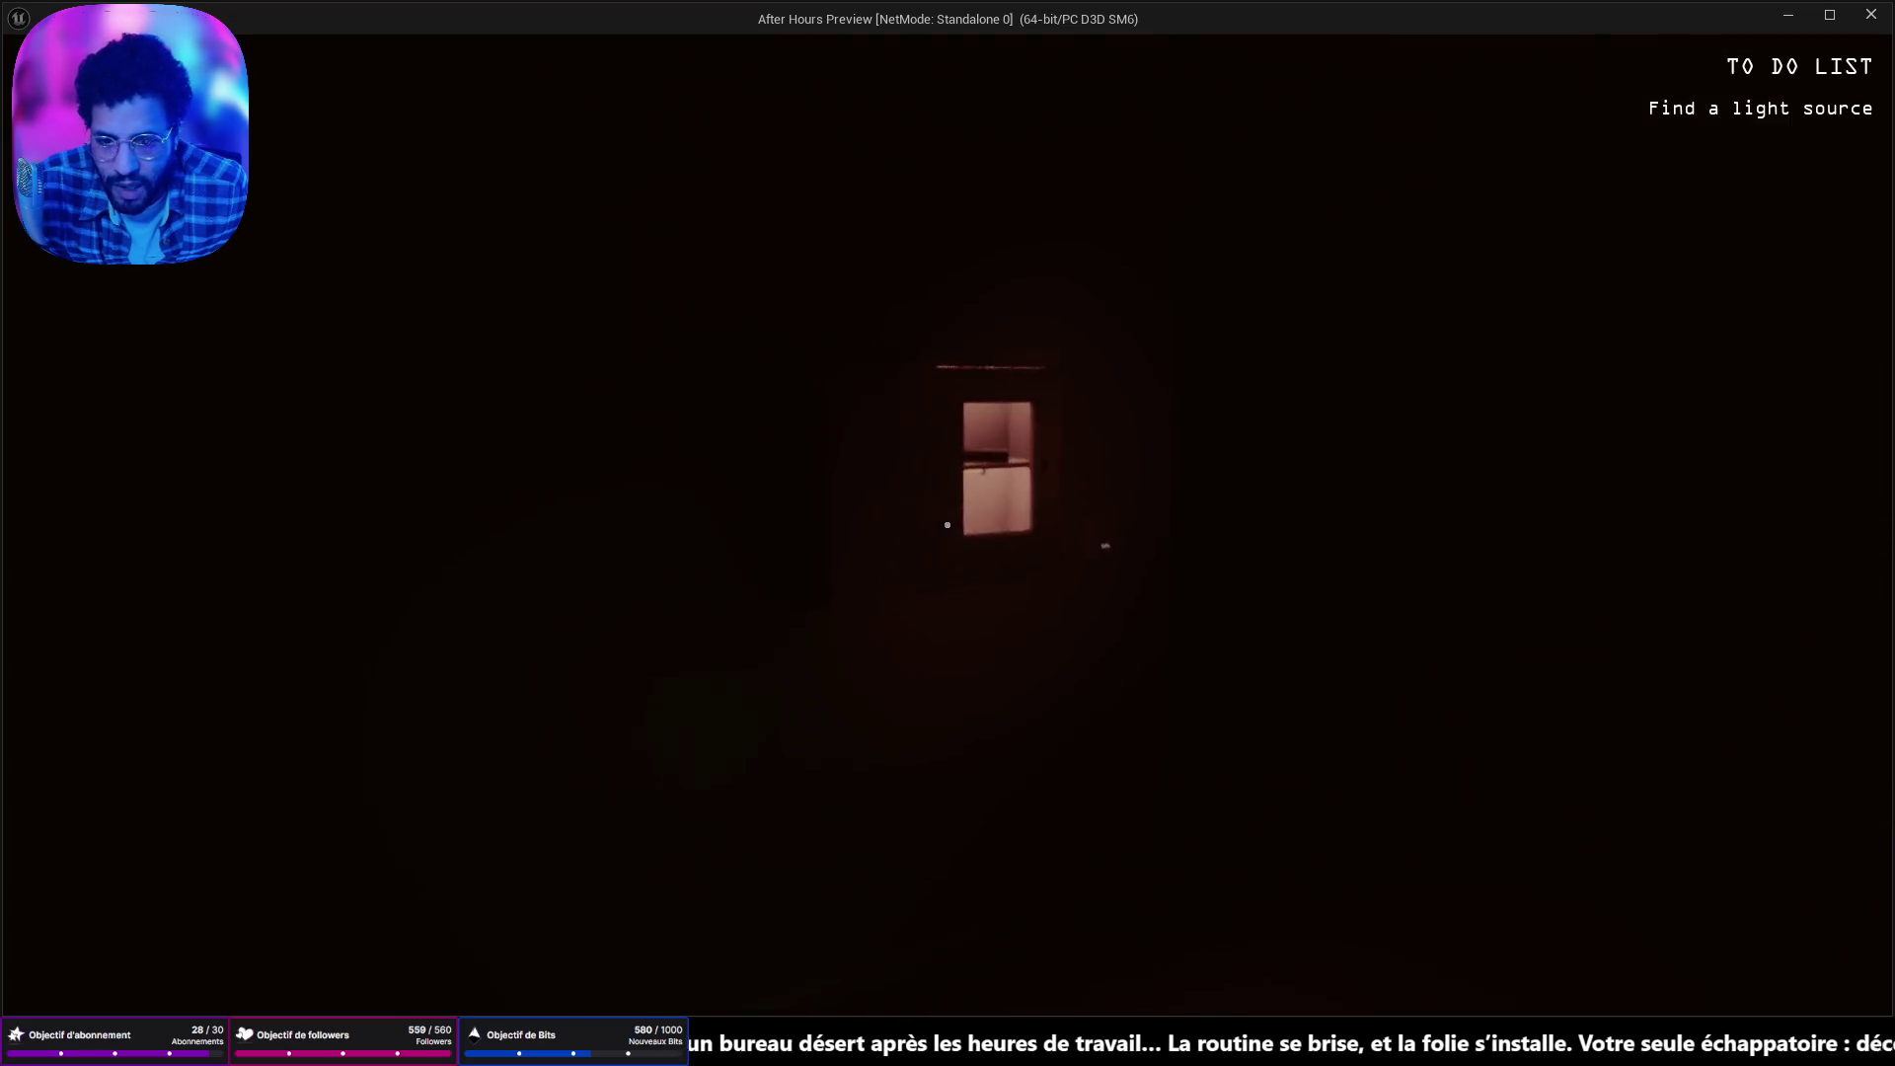
key("w")
key("e")
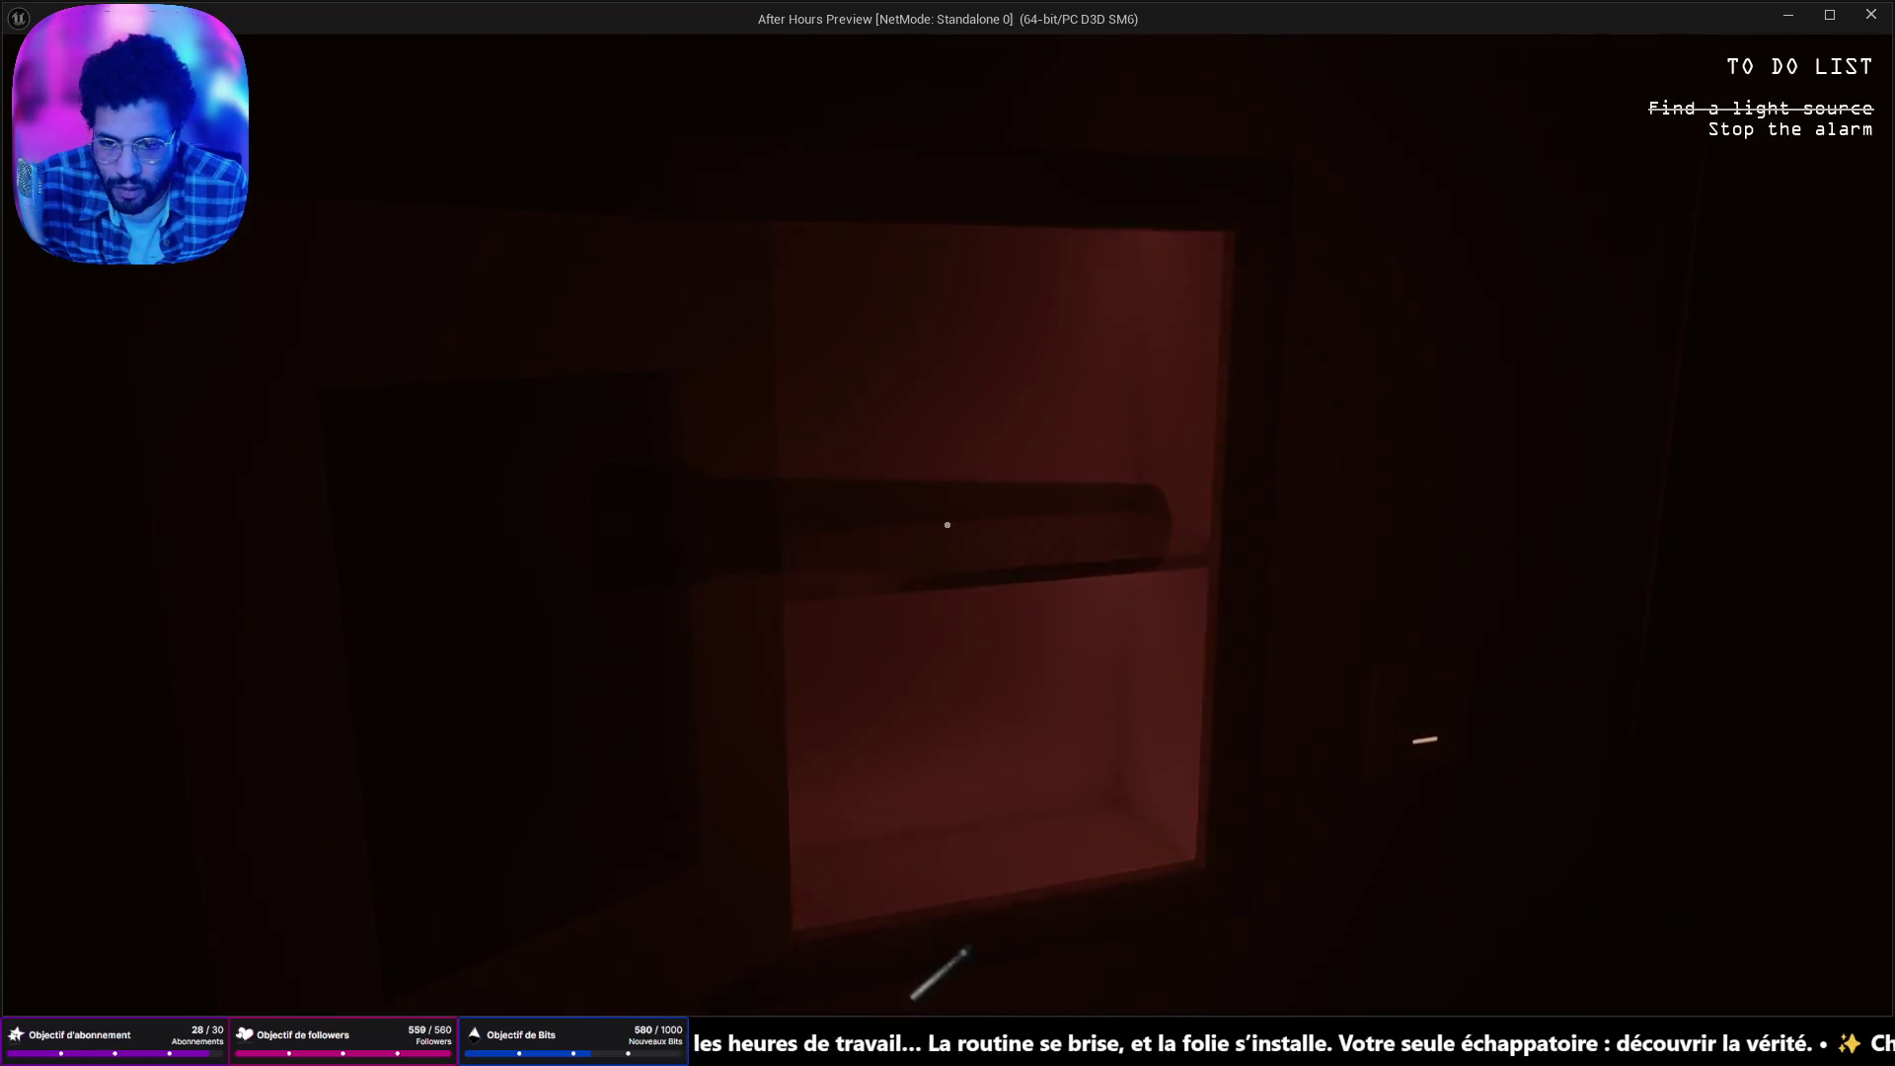
key("f")
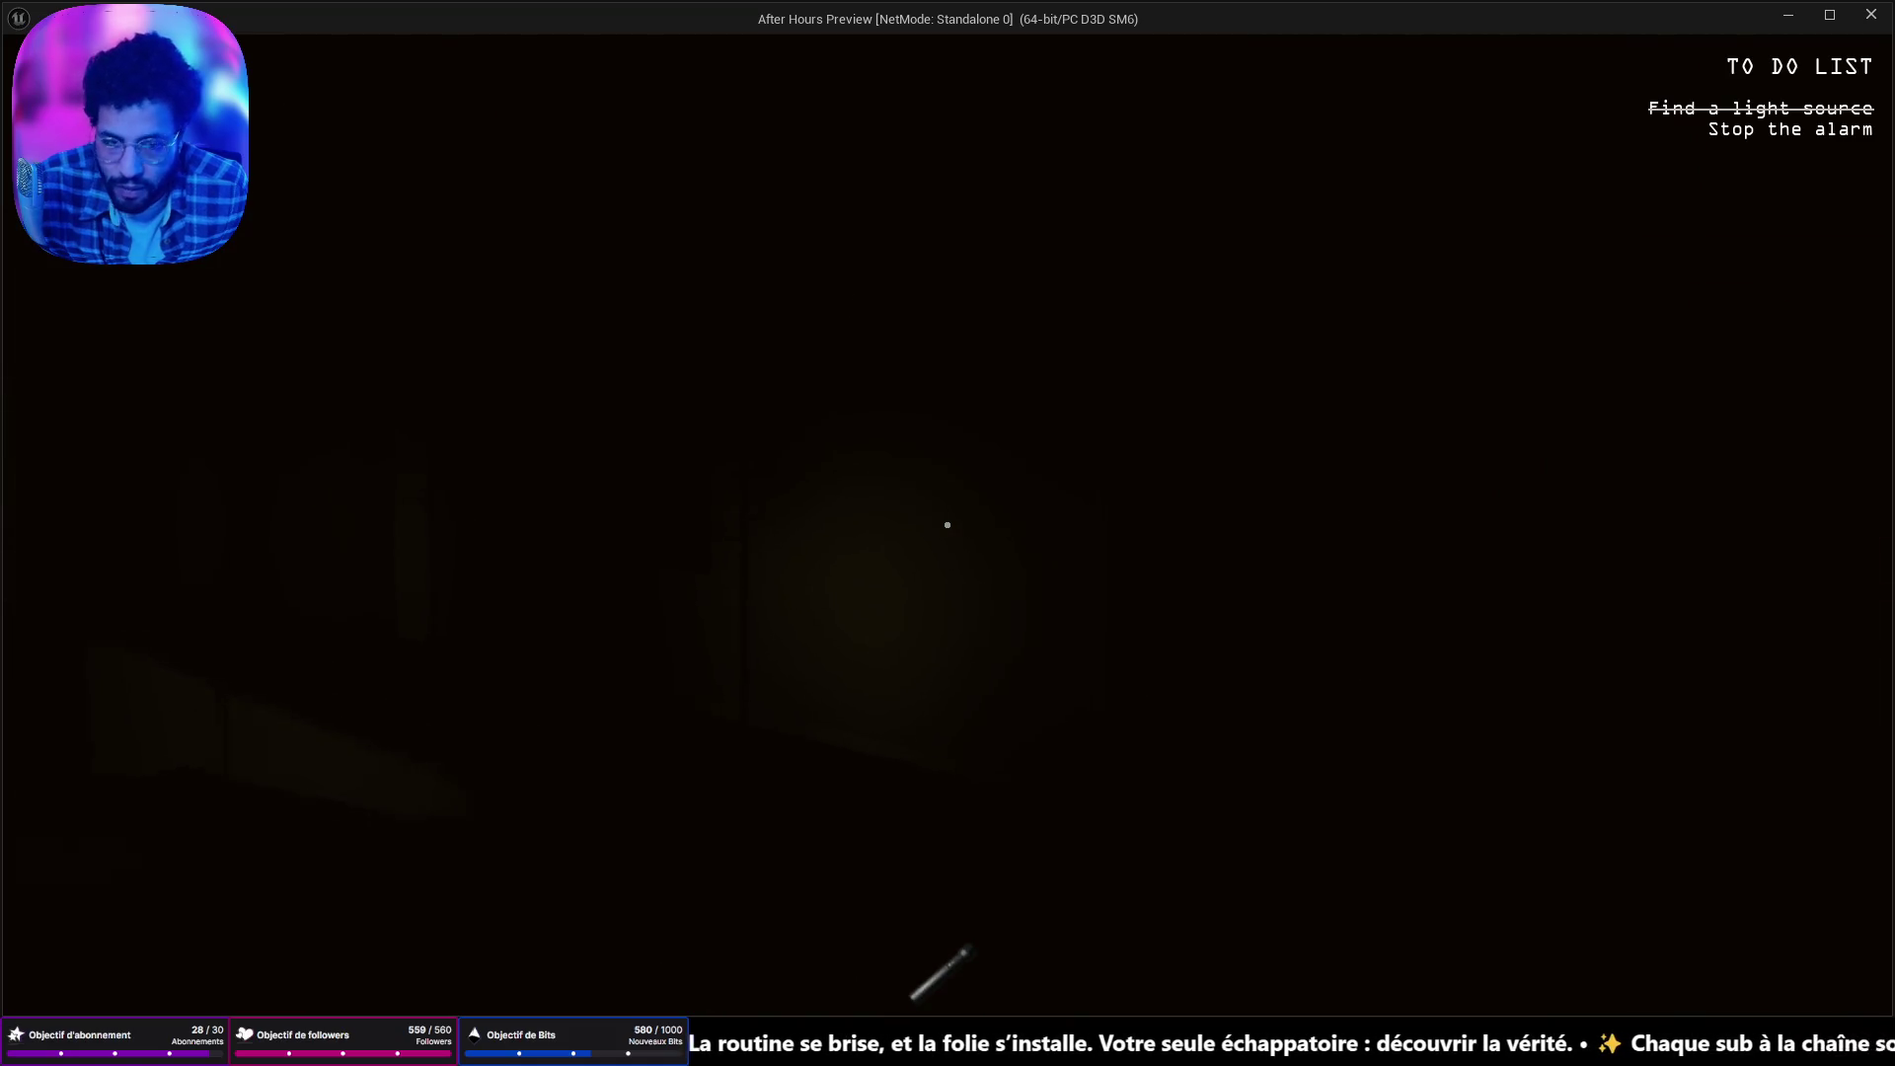
key("Escape")
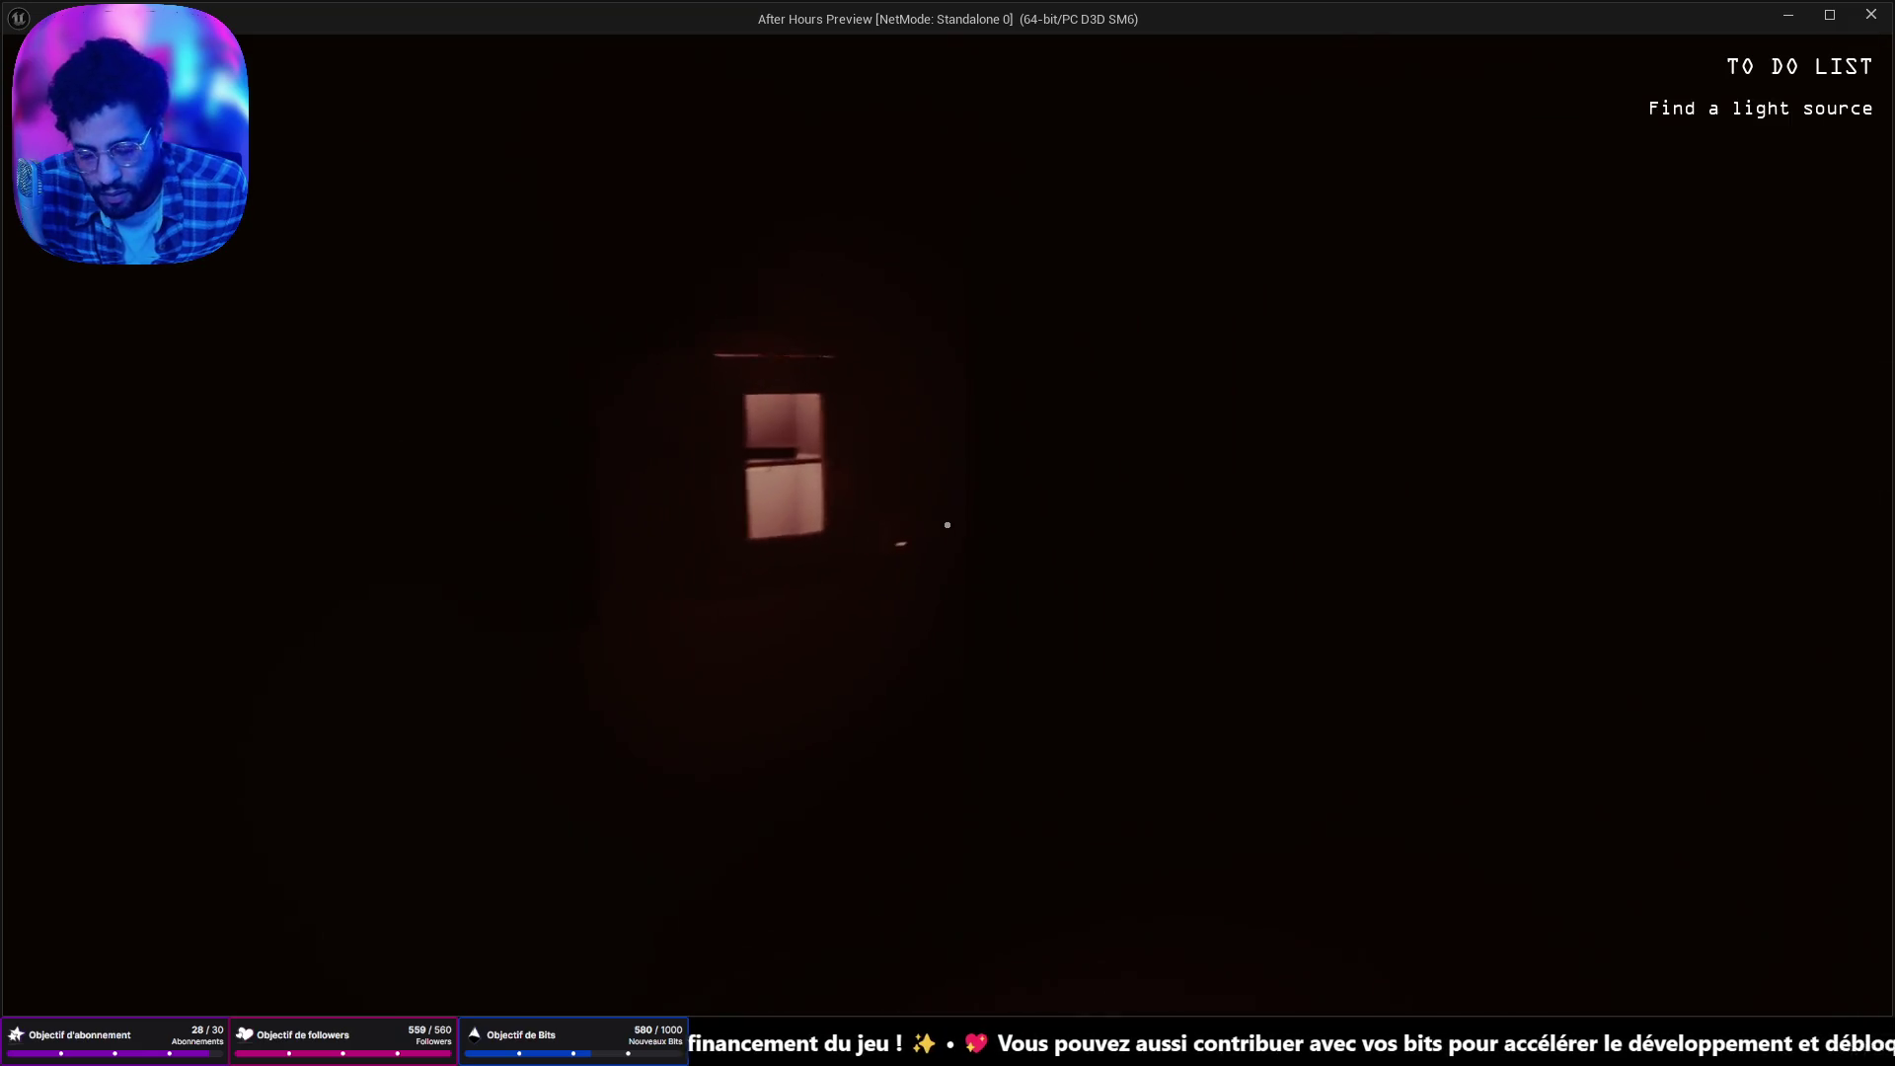
key("w")
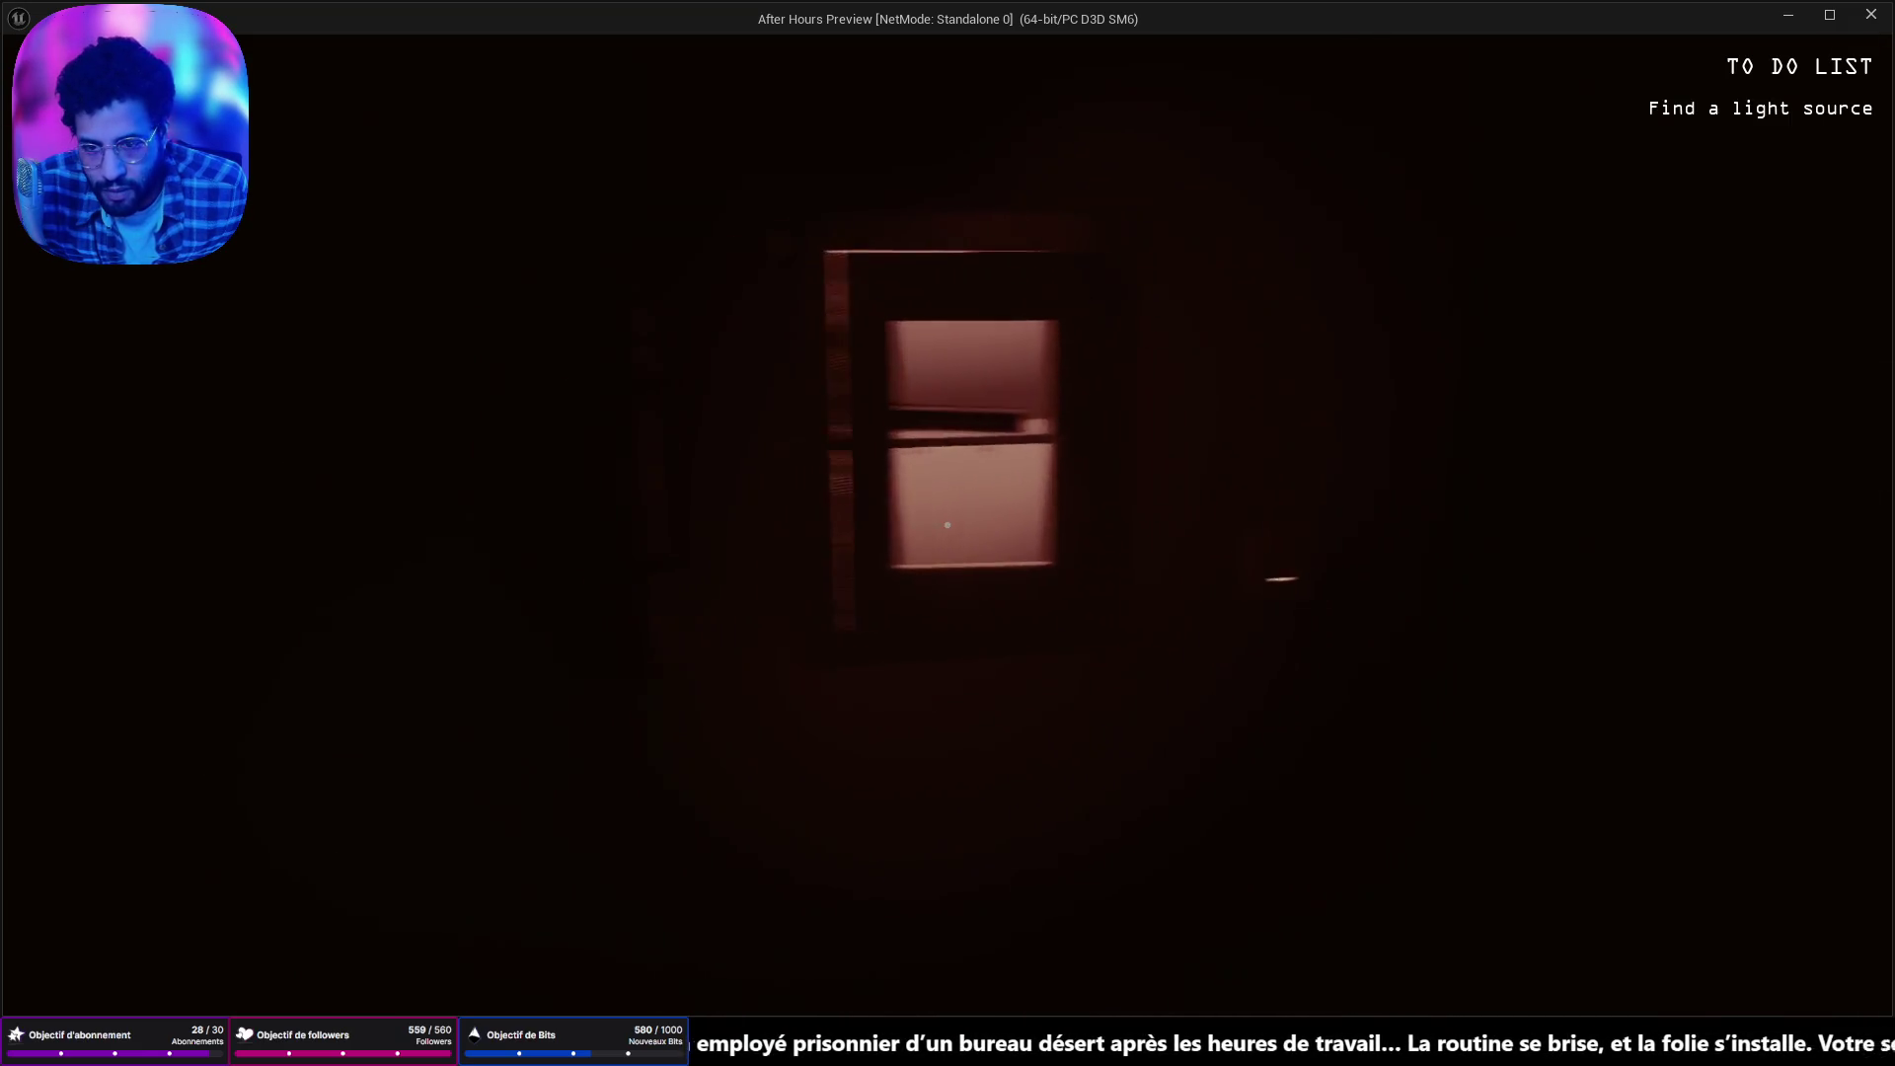
key("Escape")
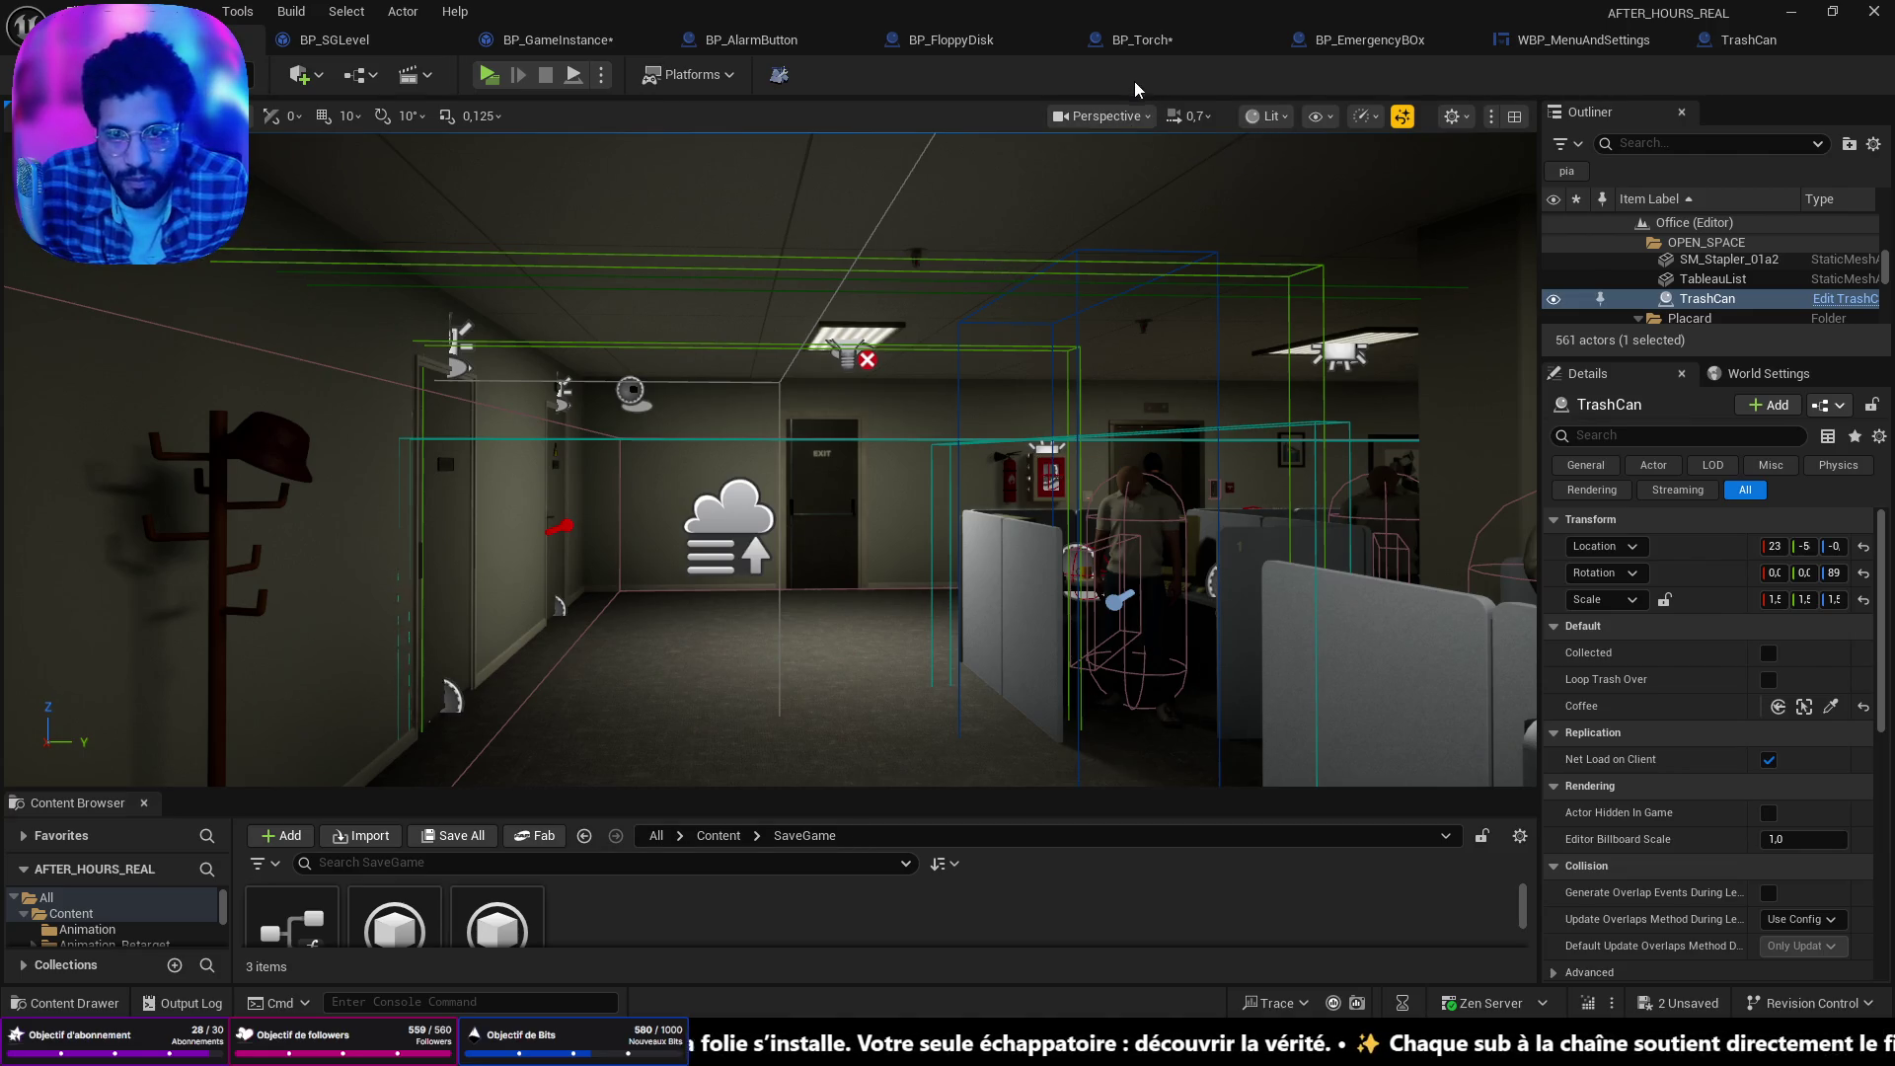
Open BP_FirstPersonCharacter from Content > FirstPerson > Blueprints in the Content Drawer.
key("ctrl+space")
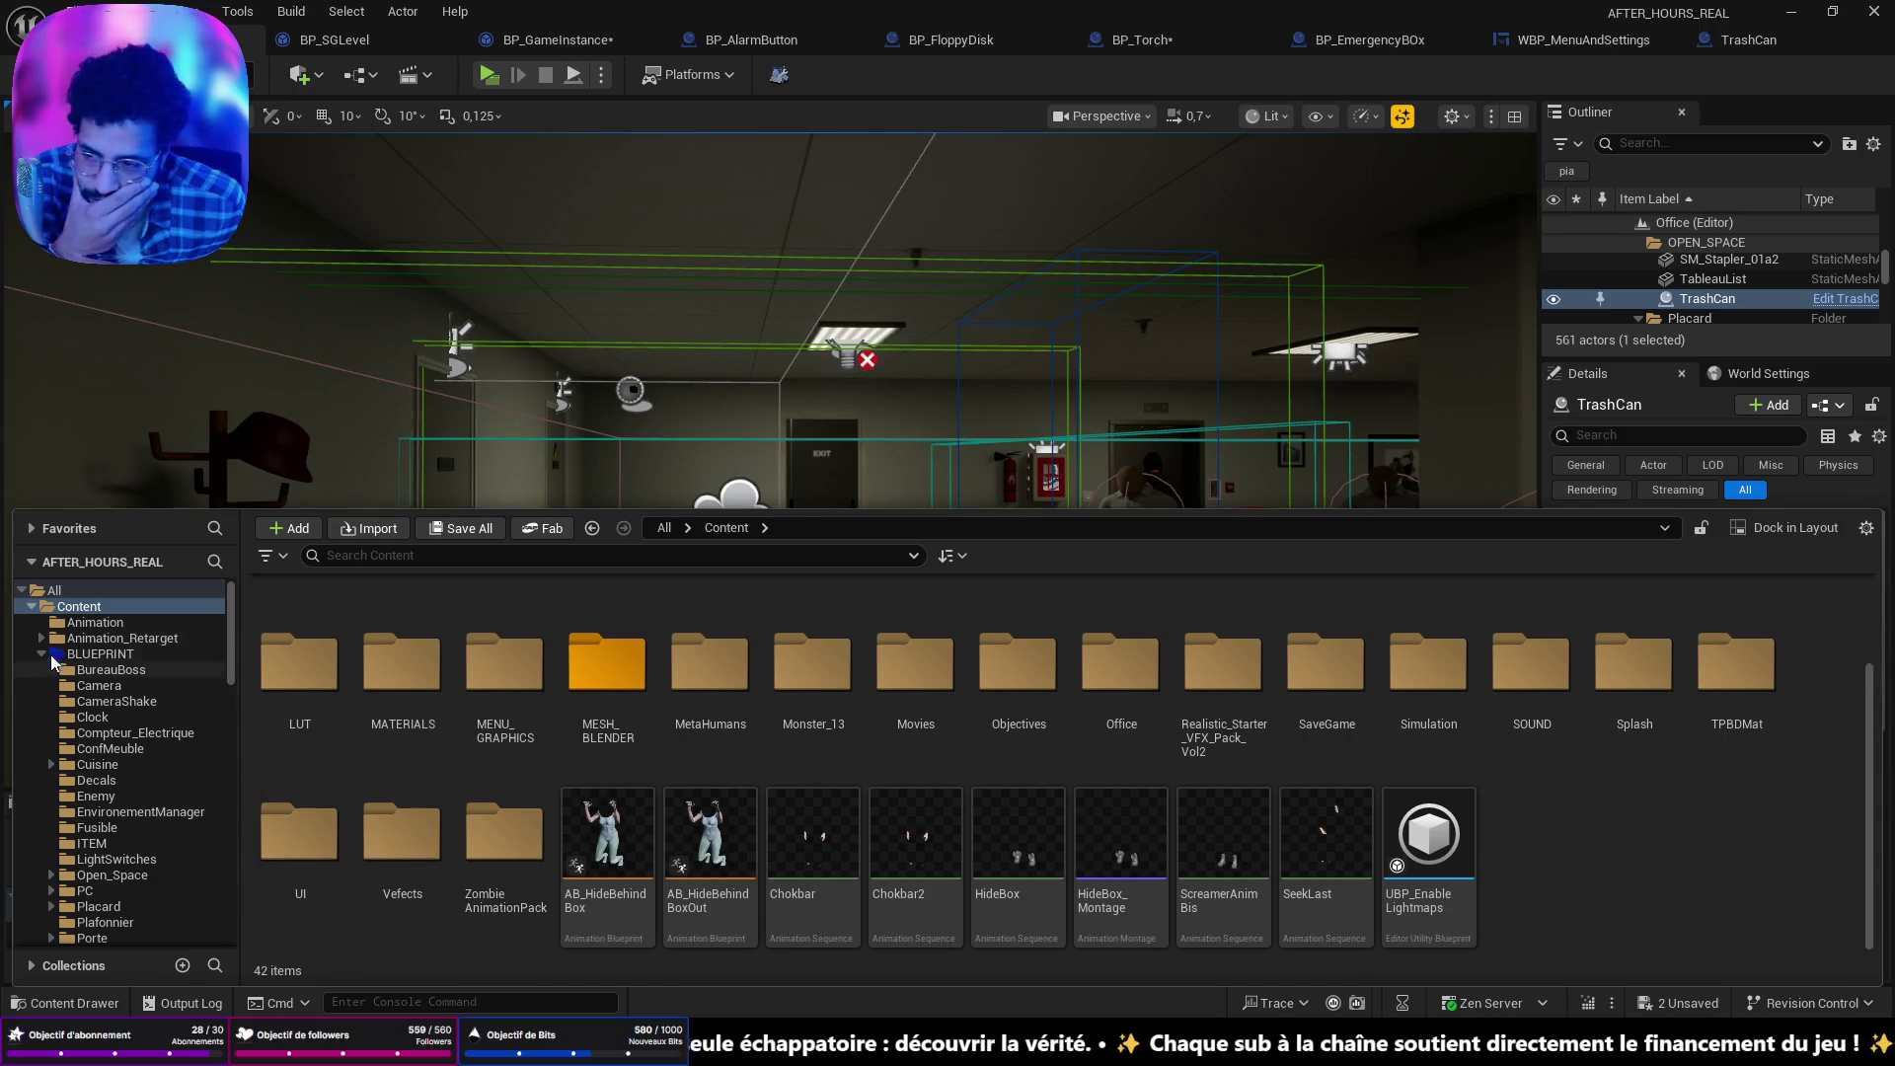
left_click(101, 608)
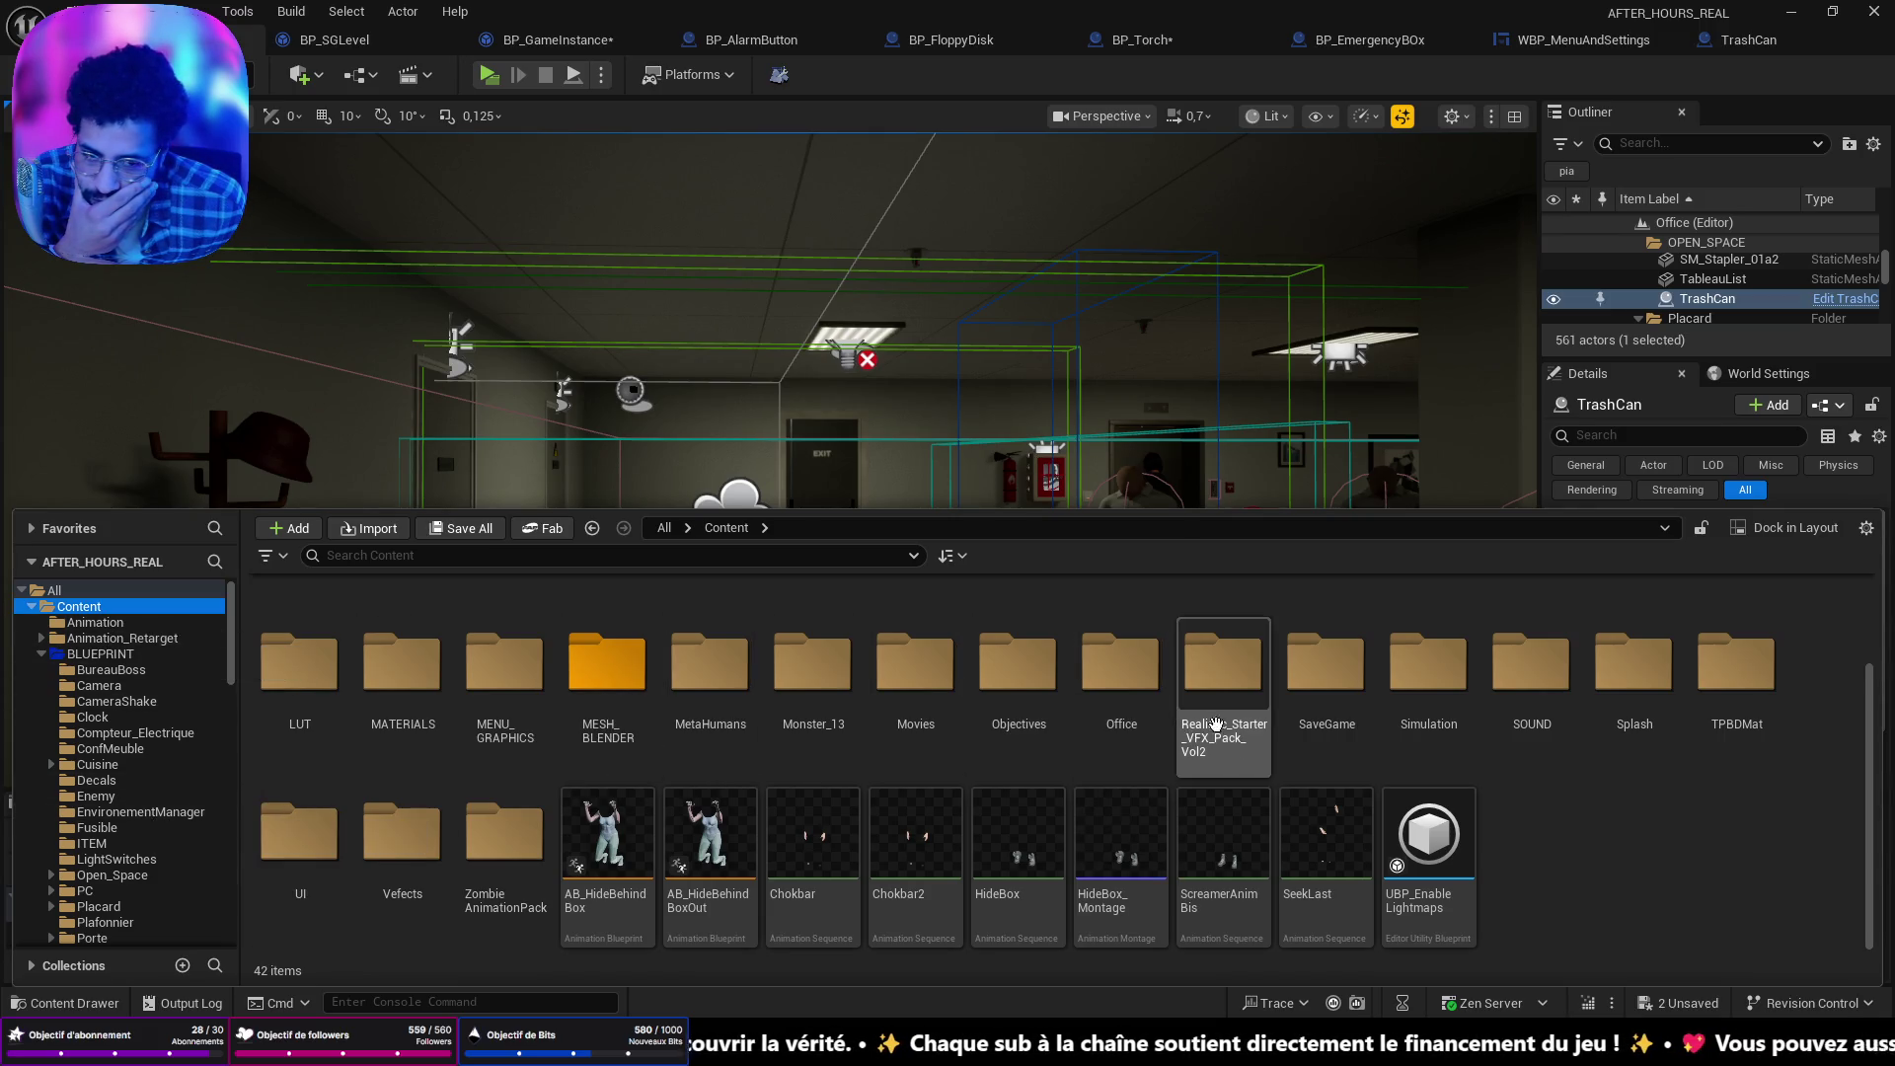
scroll(799, 721, "up", 2)
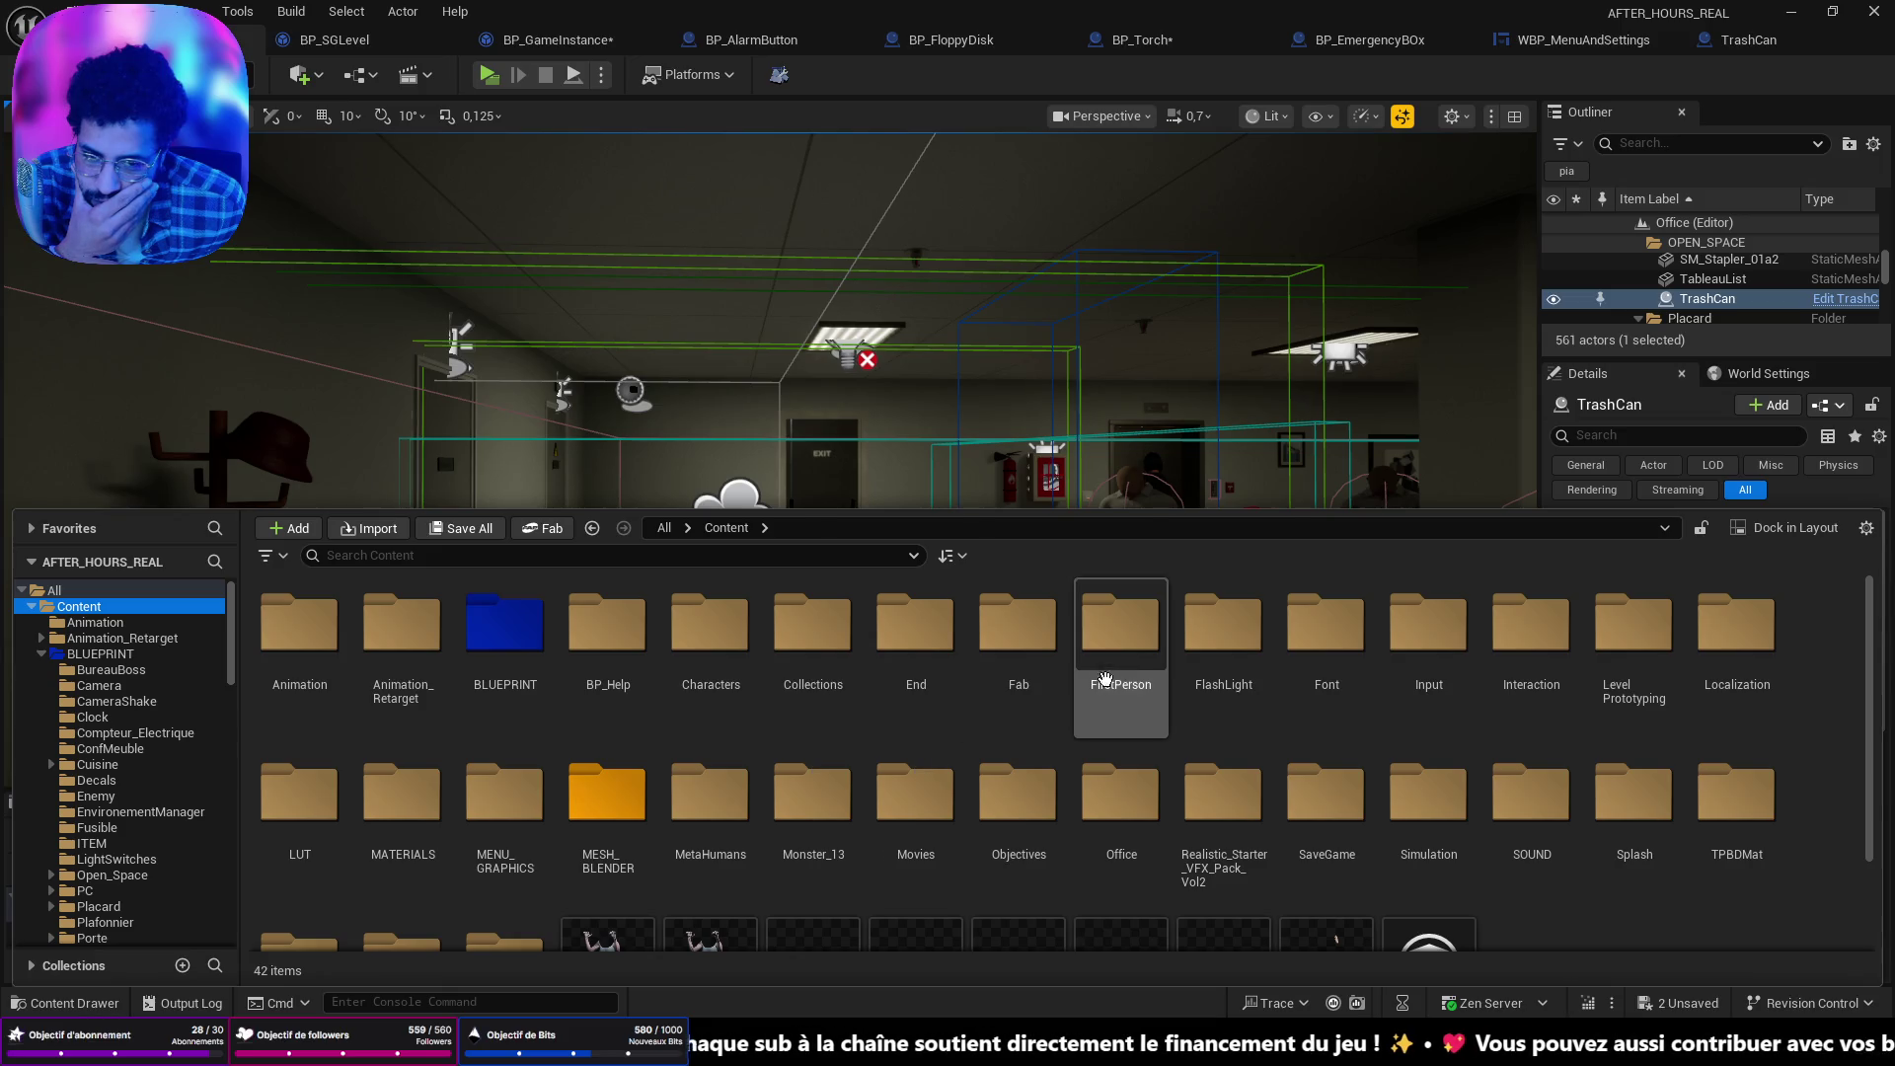
double_click(1120, 627)
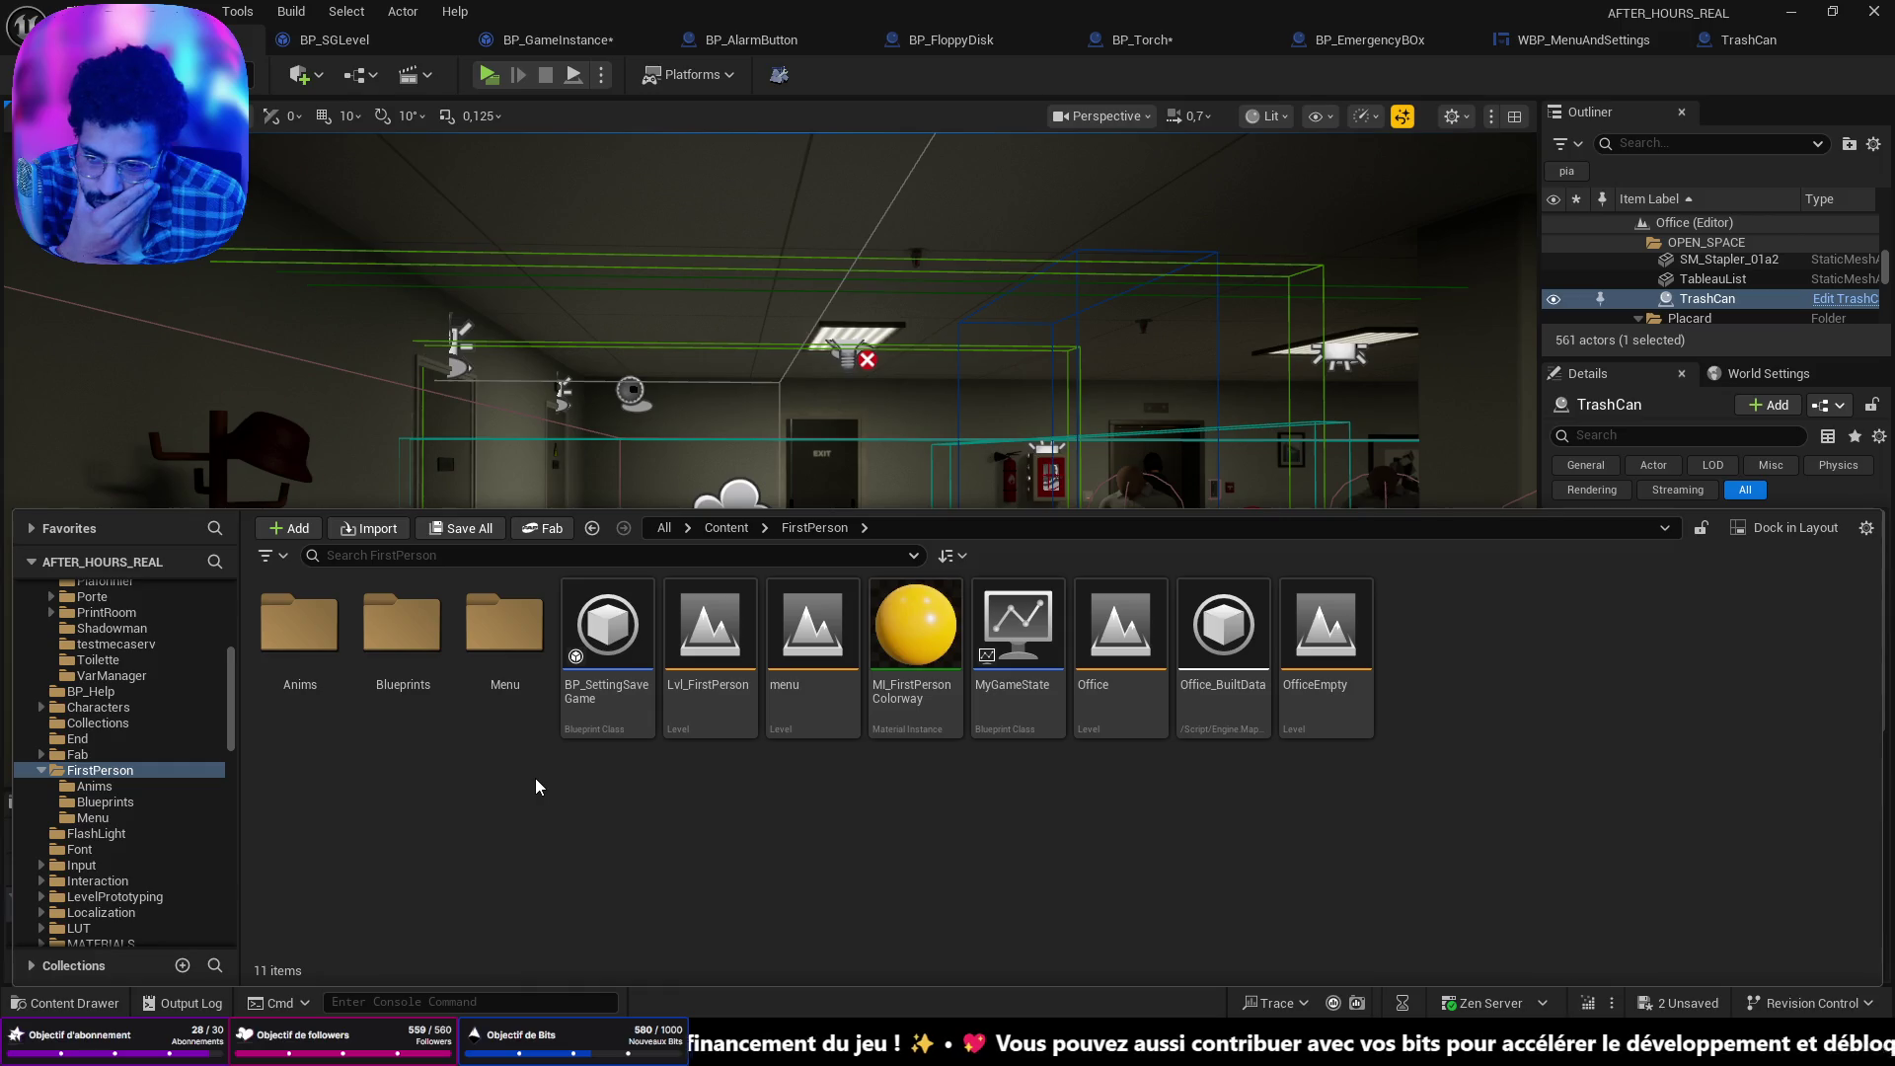
double_click(403, 622)
left_click(314, 623)
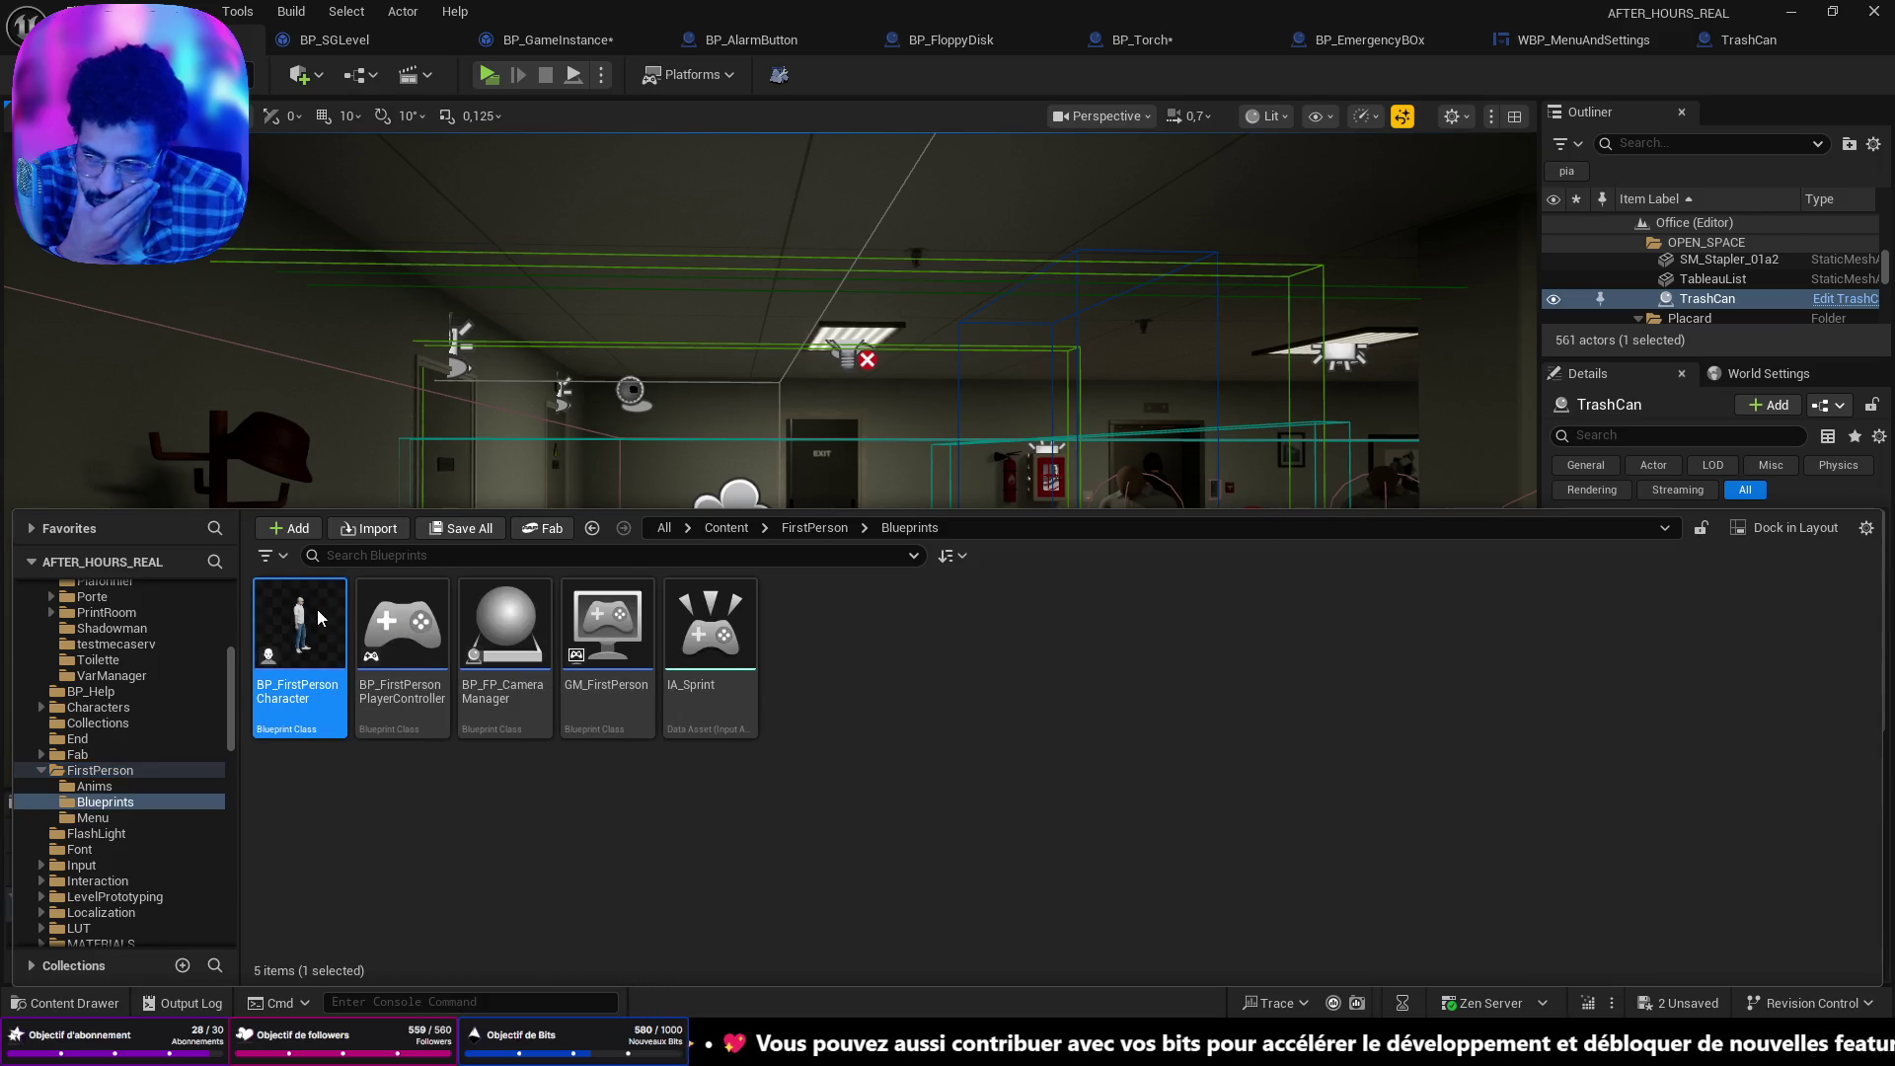
double_click(317, 618)
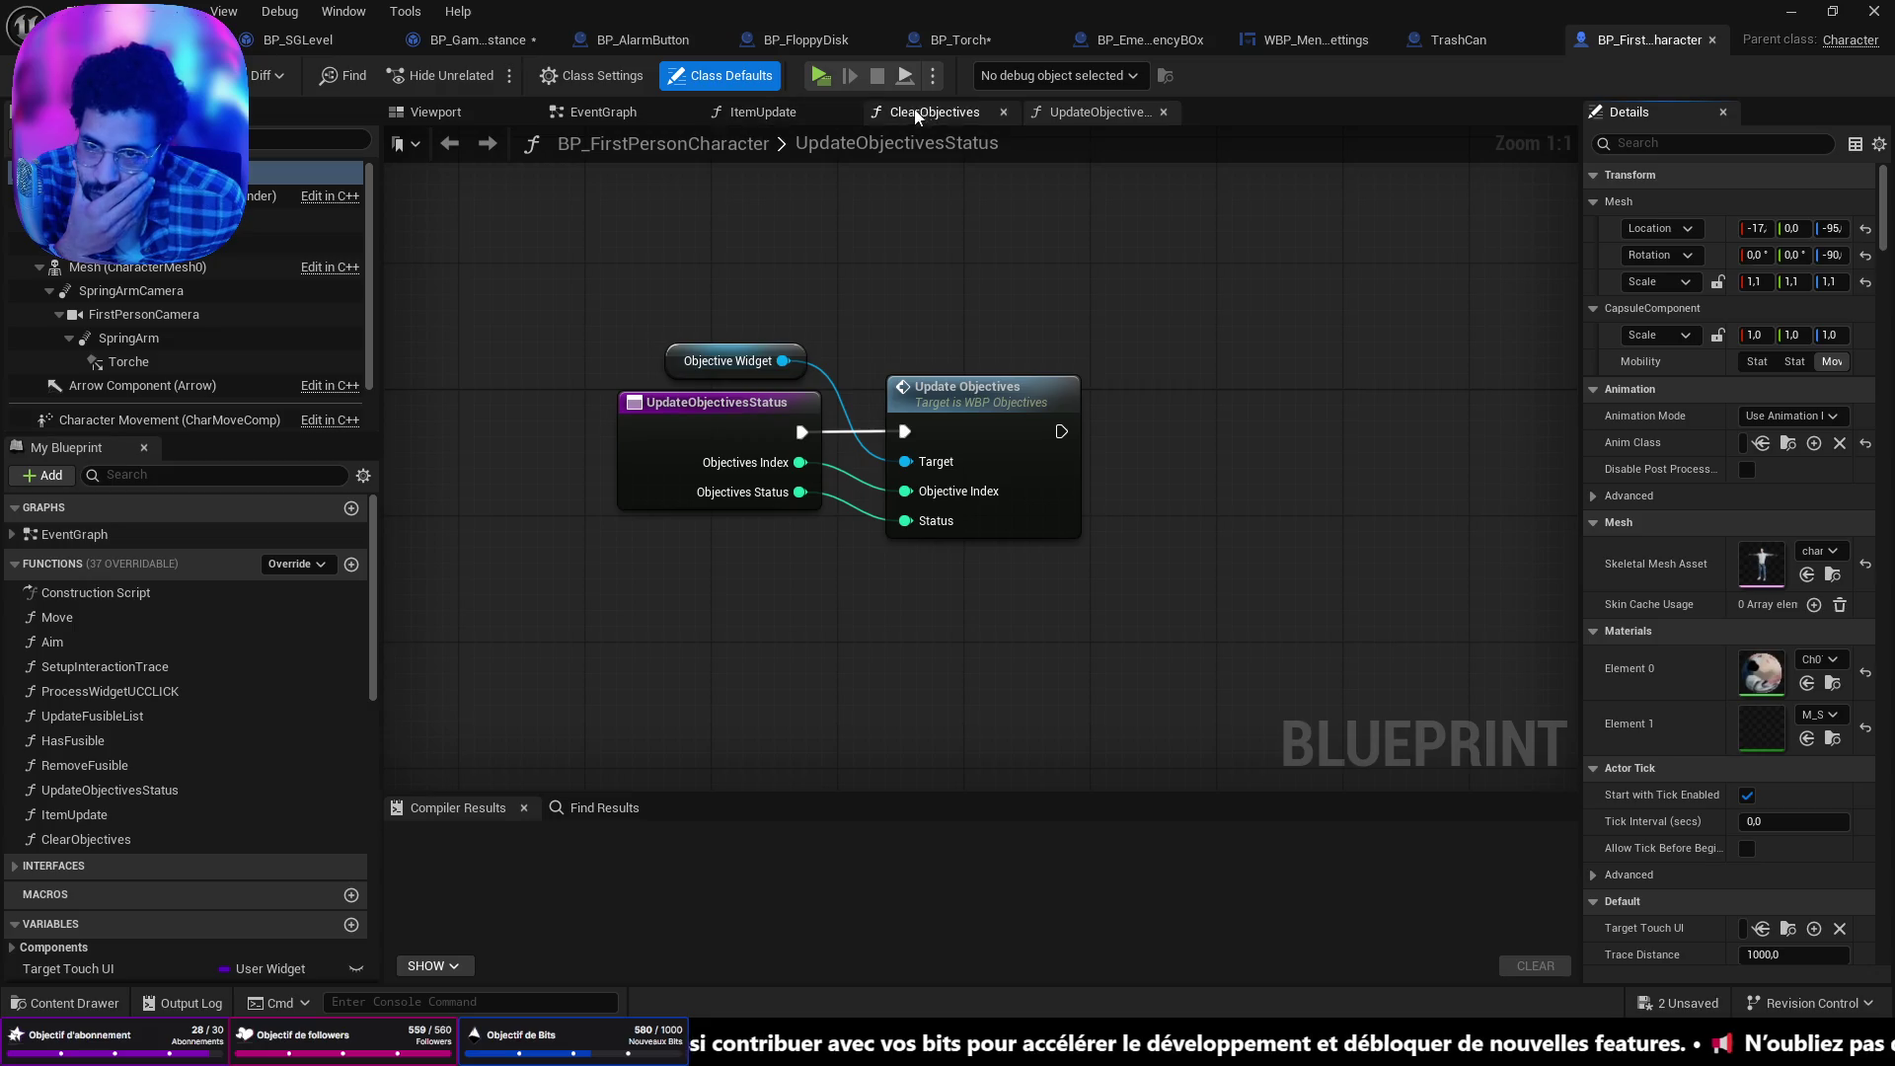
Browse the character's EventGraph (Sequence, Get Actor Of Class, fire alarm, Branch nodes), then return to BP_Torch.
left_click(603, 112)
scroll(1070, 547, "down", 8)
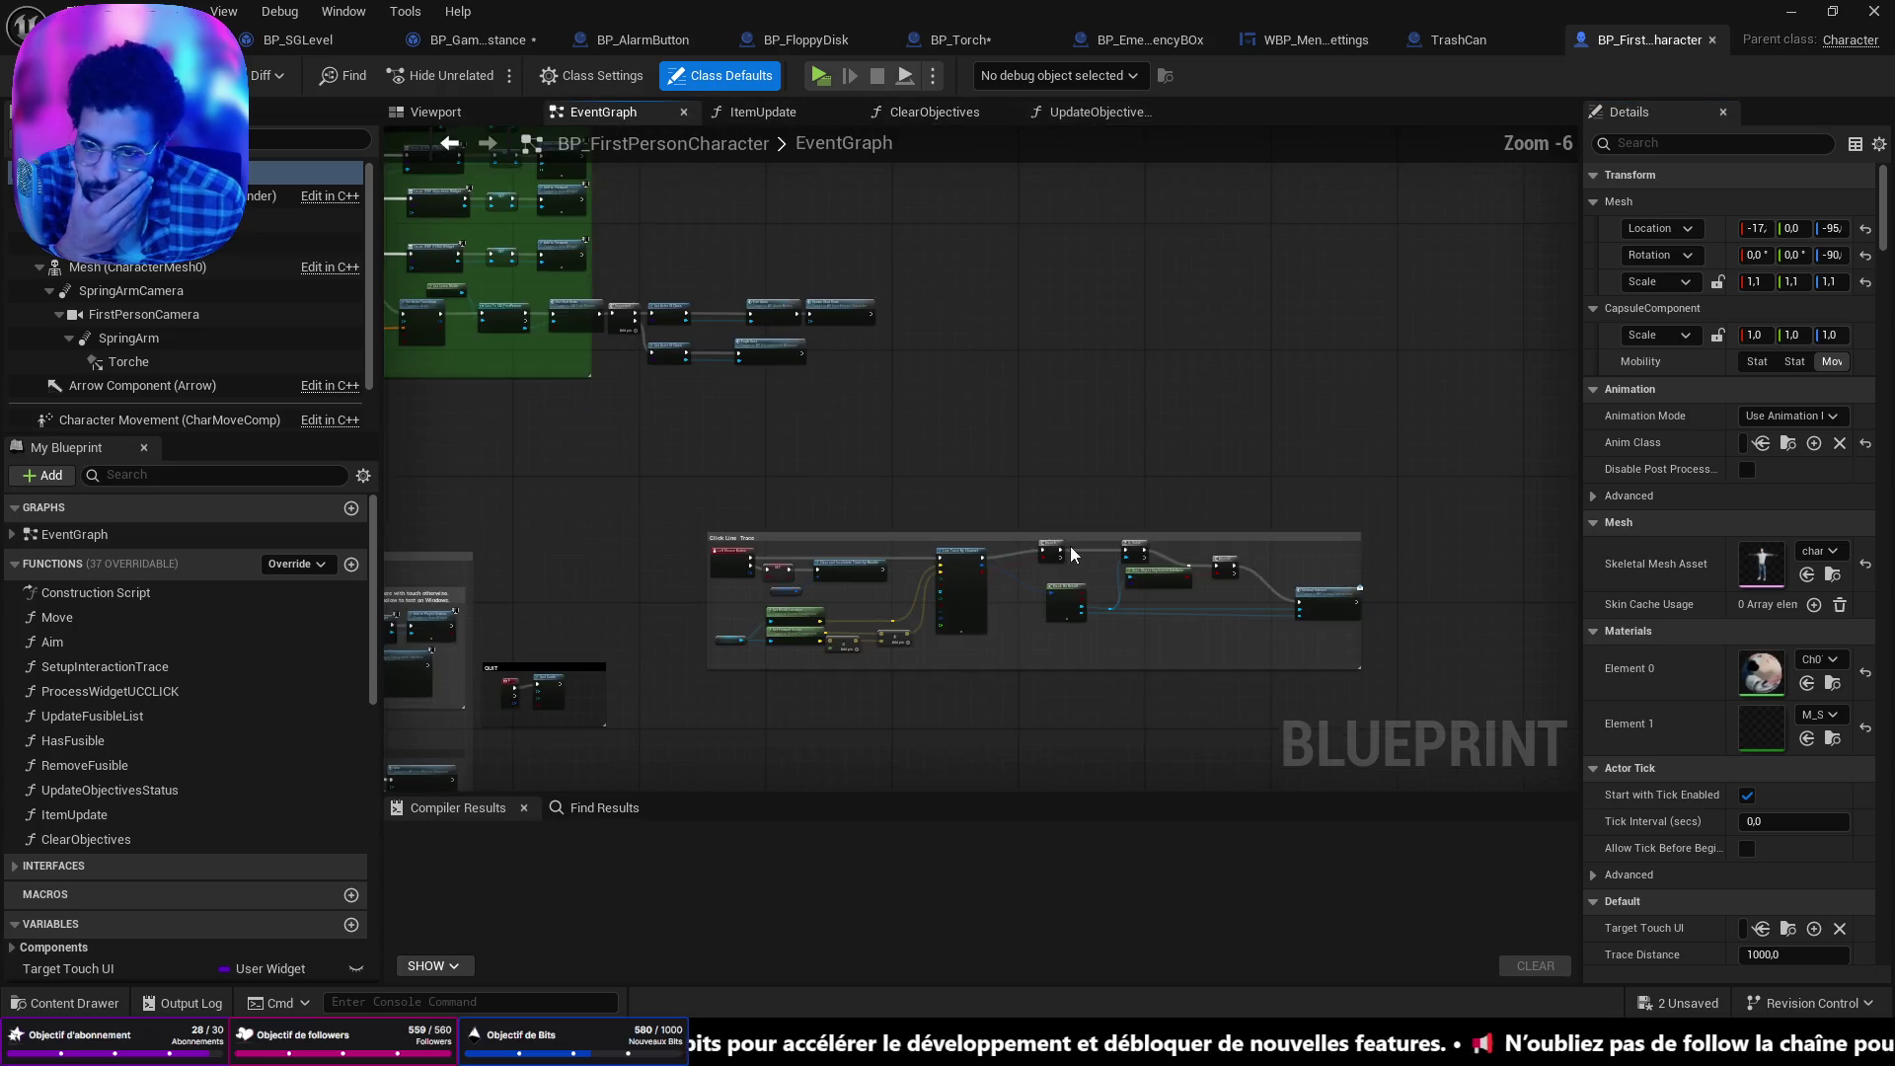
scroll(488, 277, "up", 5)
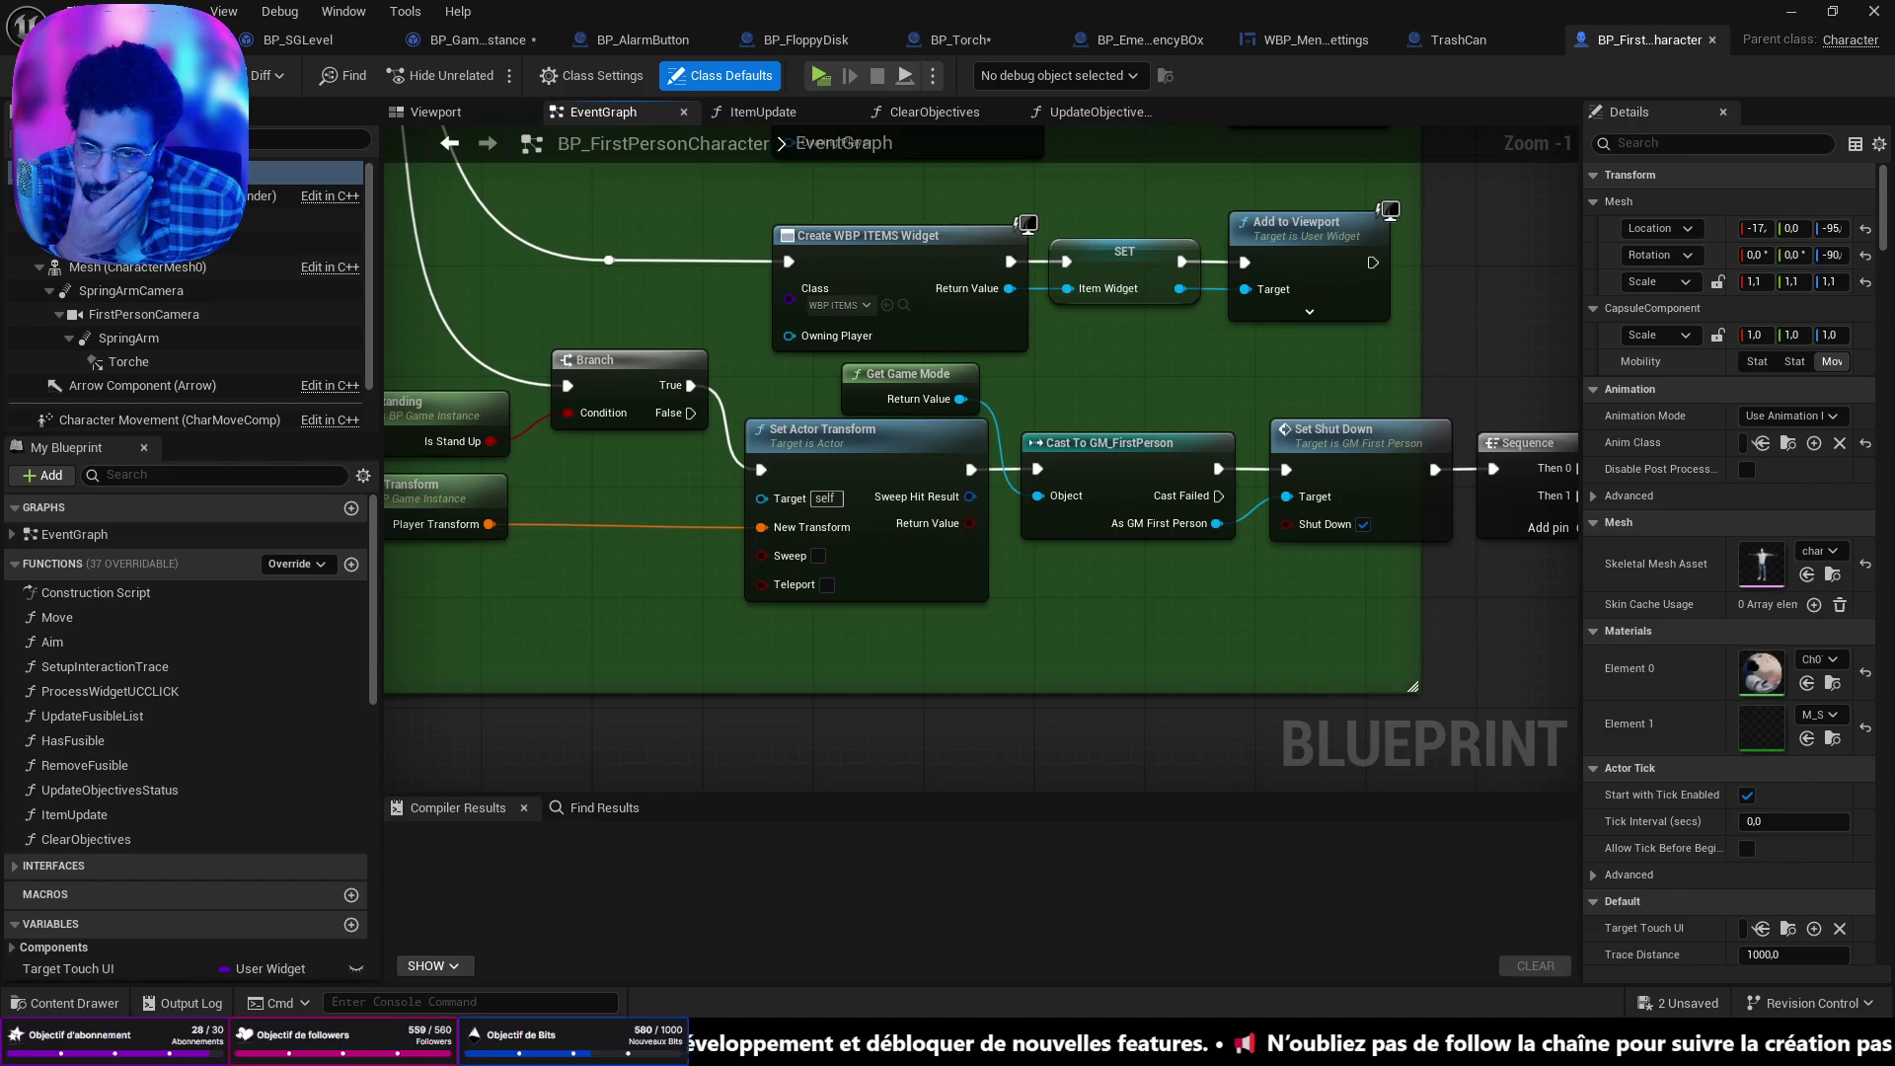
scroll(983, 449, "down", 2)
scroll(982, 449, "up", 2)
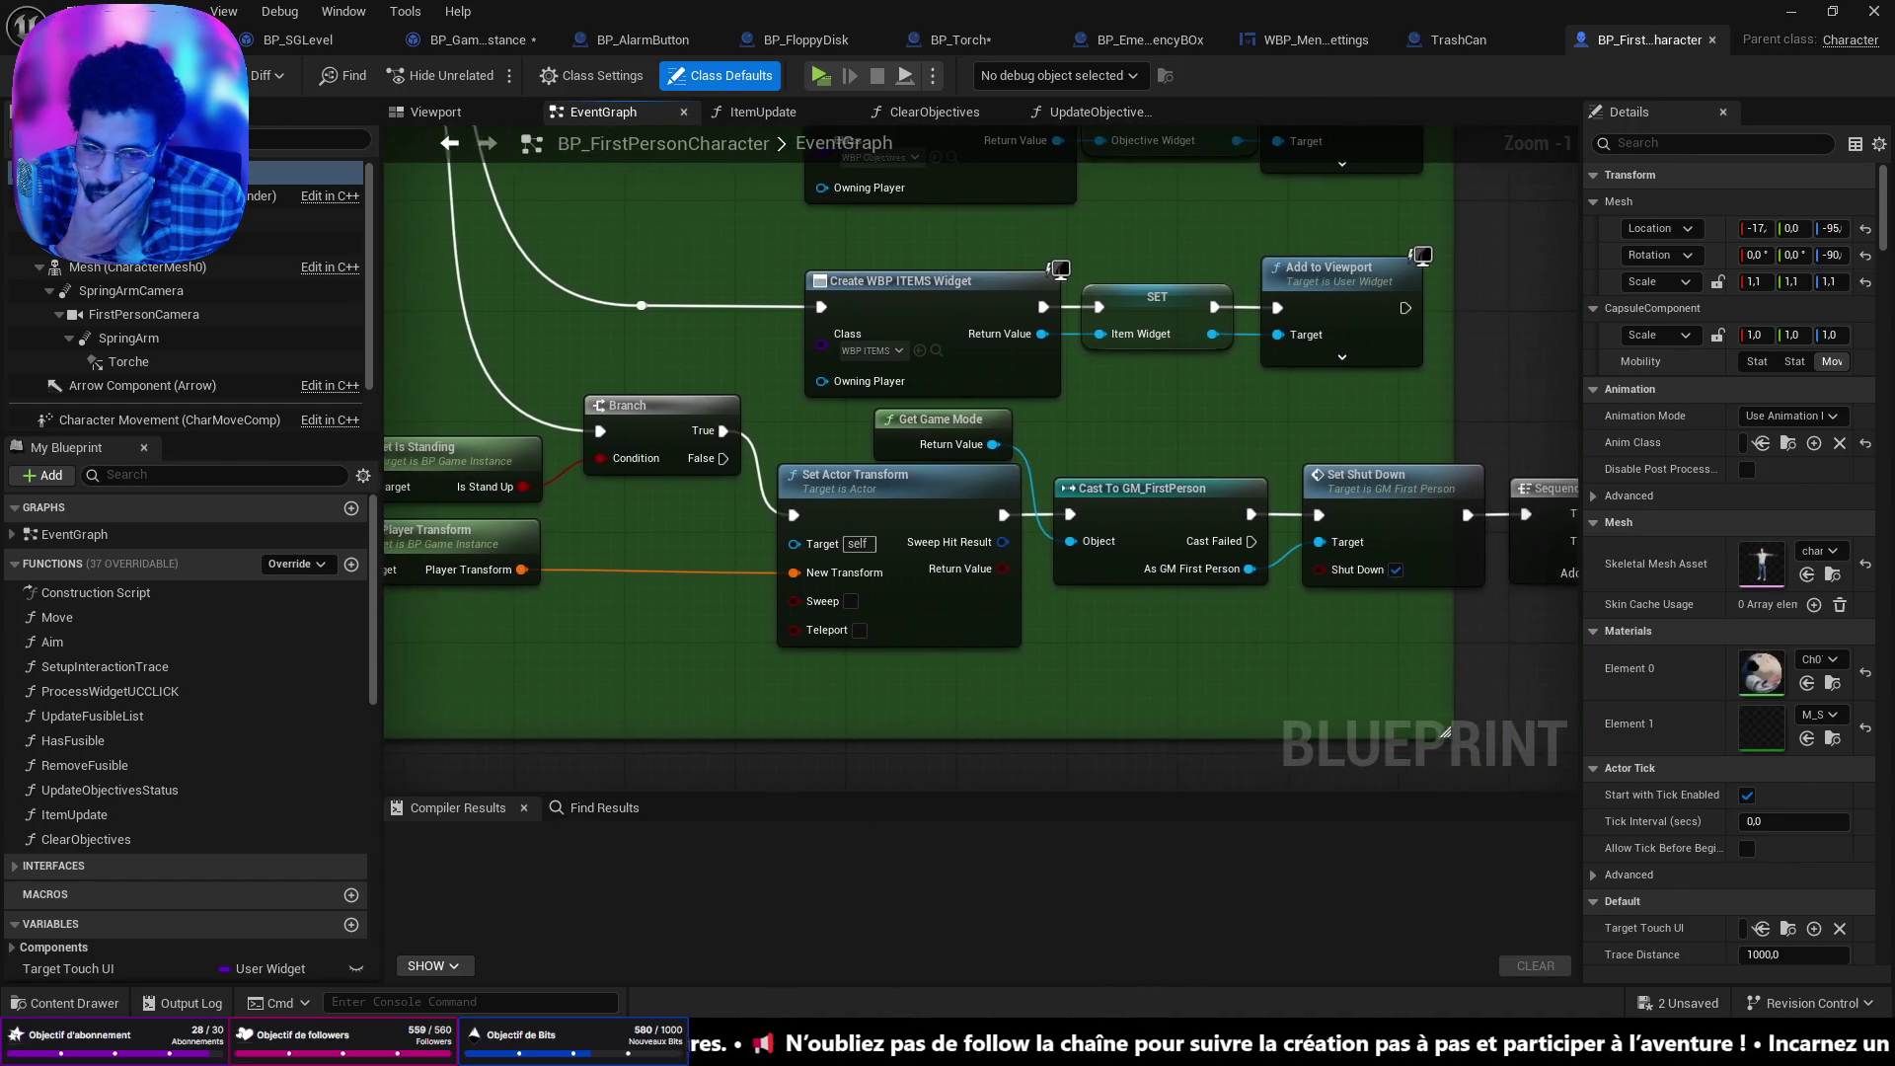
left_click_drag(1656, 613, 1201, 602)
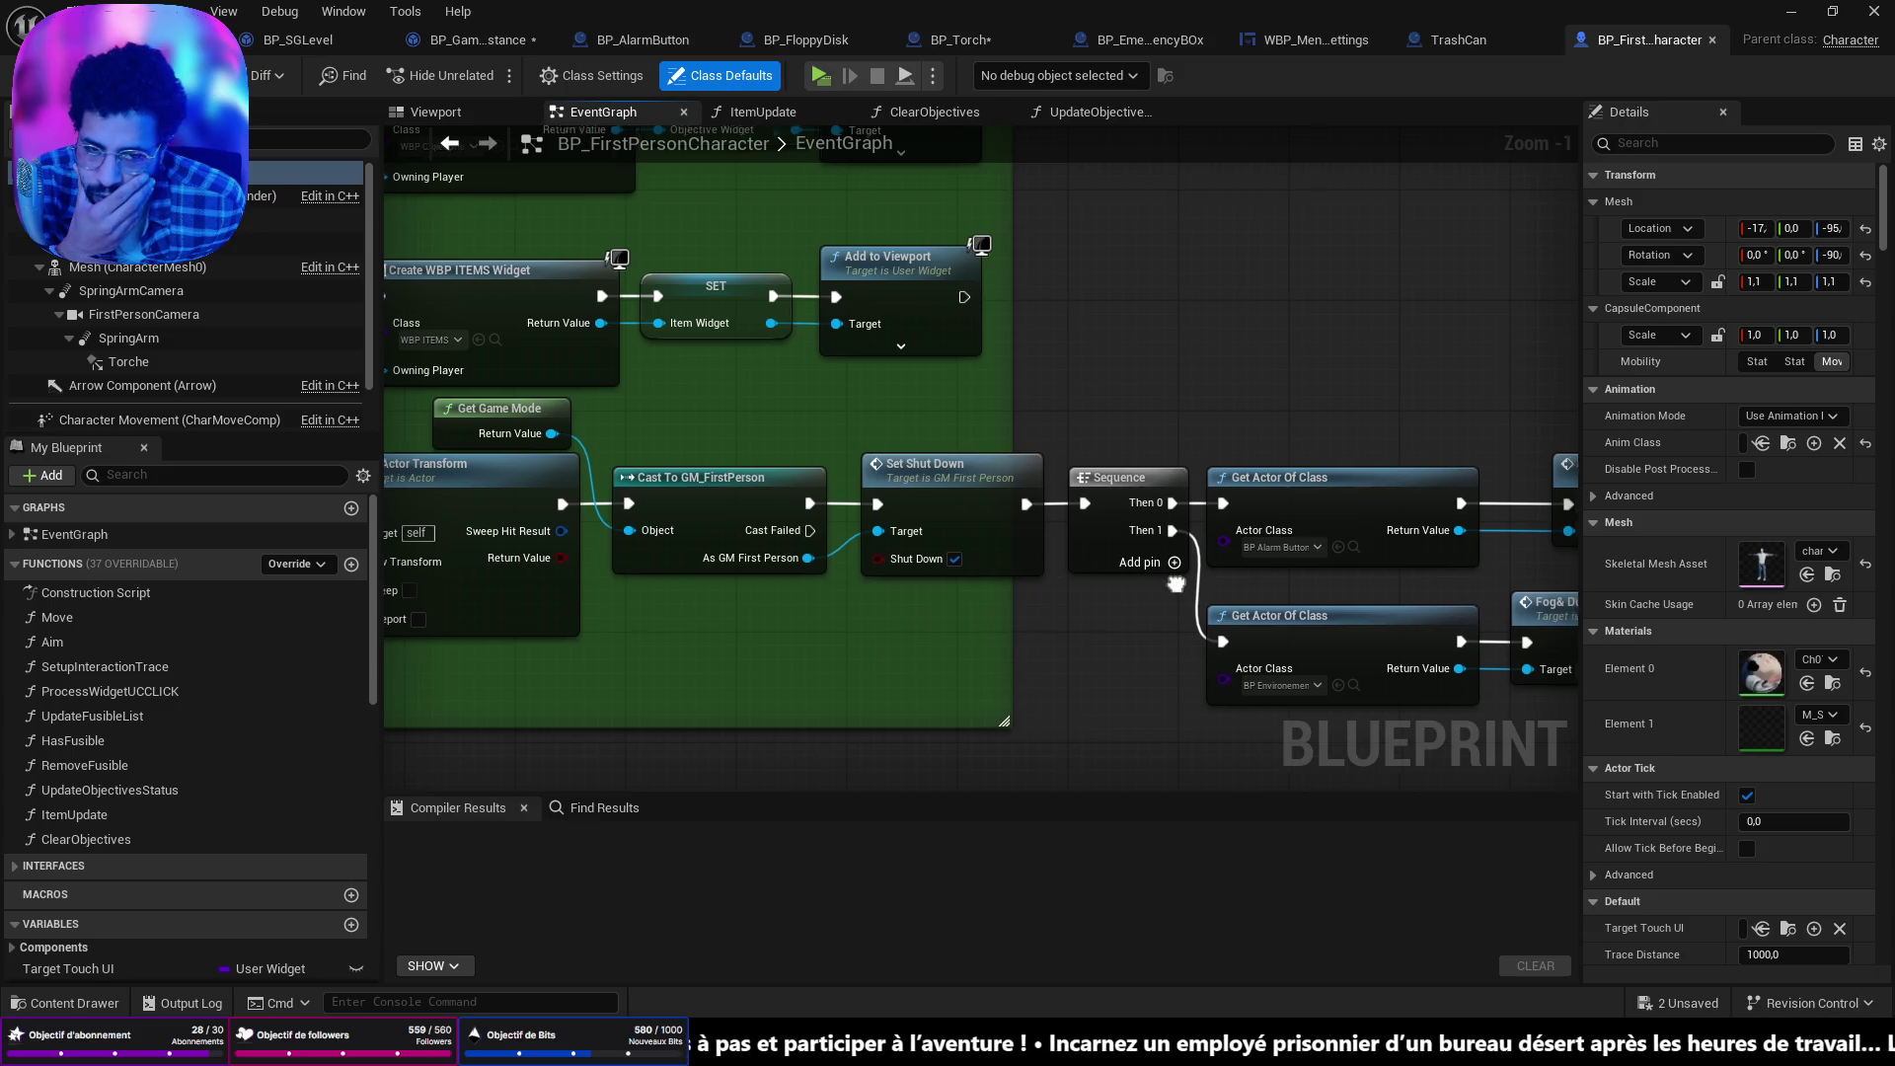
left_click_drag(886, 617, 679, 612)
mouse_move(972, 582)
left_mouse_down()
mouse_move(735, 576)
mouse_move(1135, 593)
left_mouse_up()
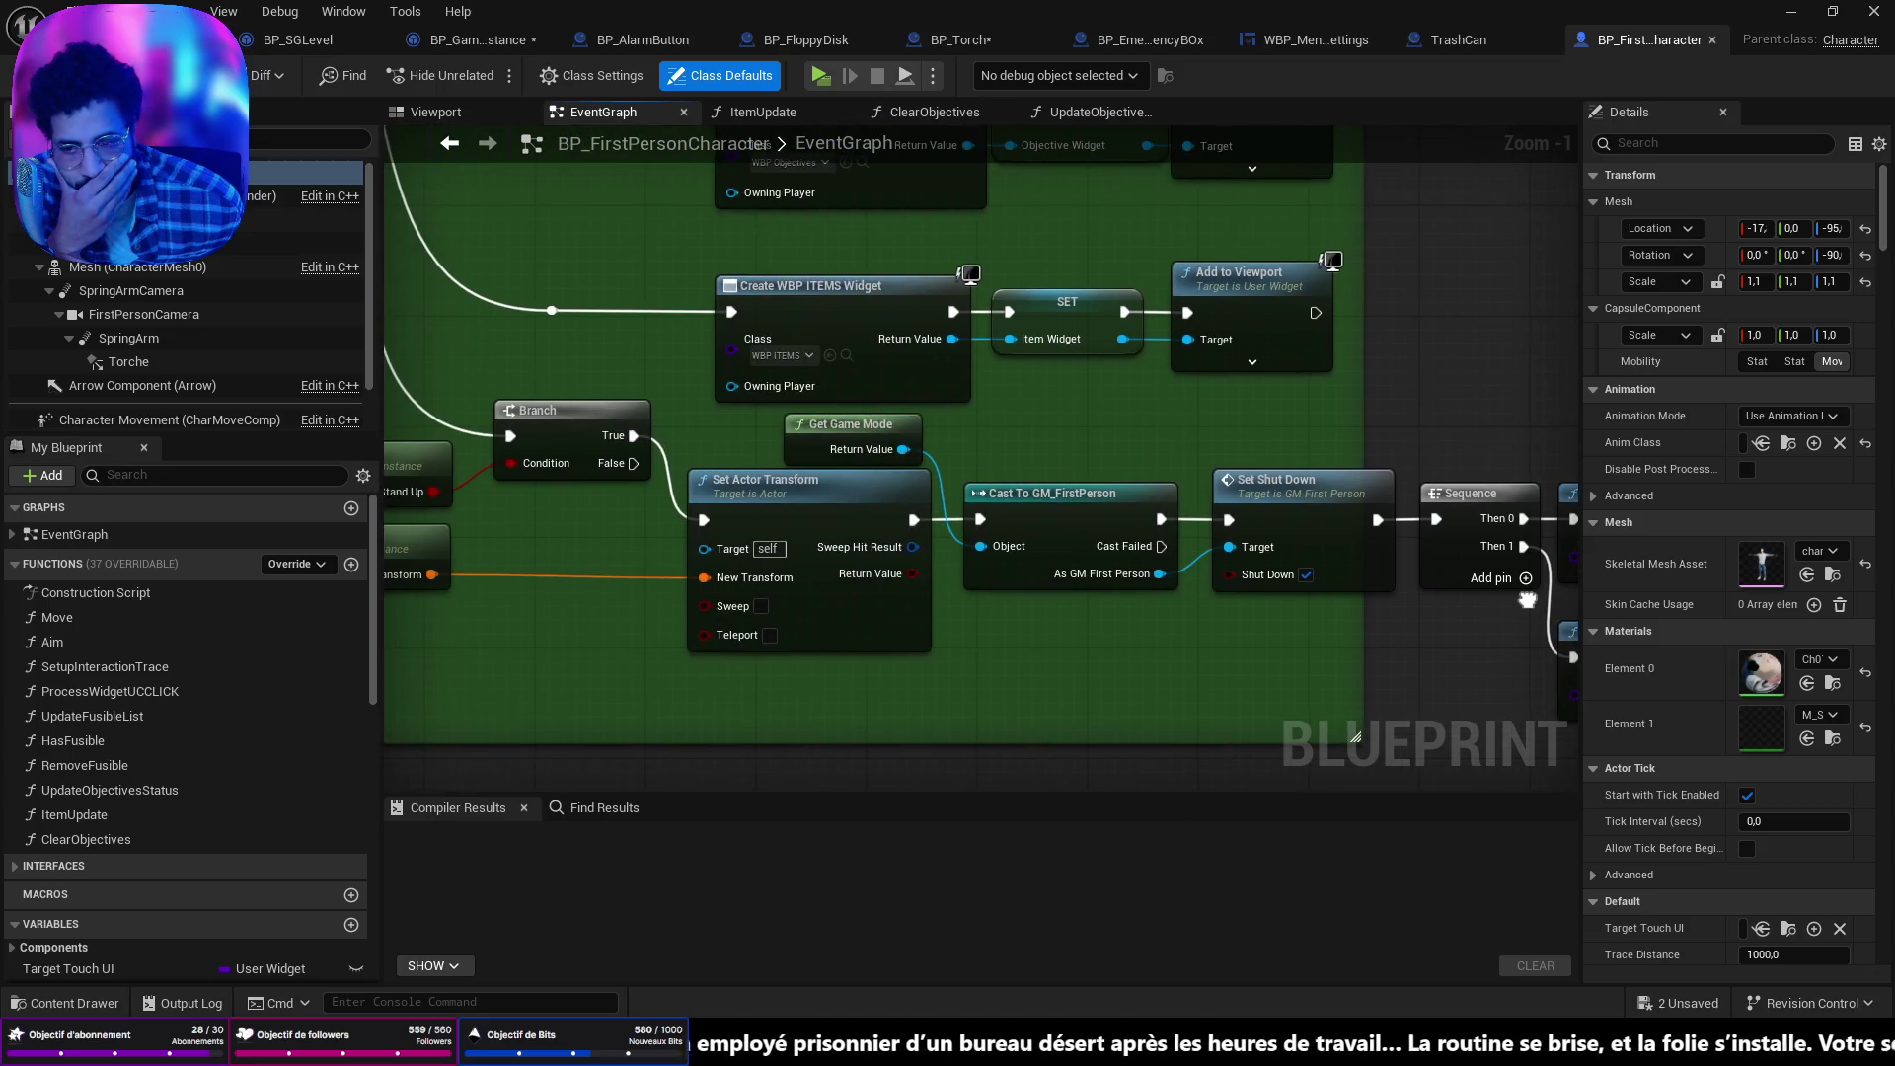
left_click_drag(667, 464, 1233, 493)
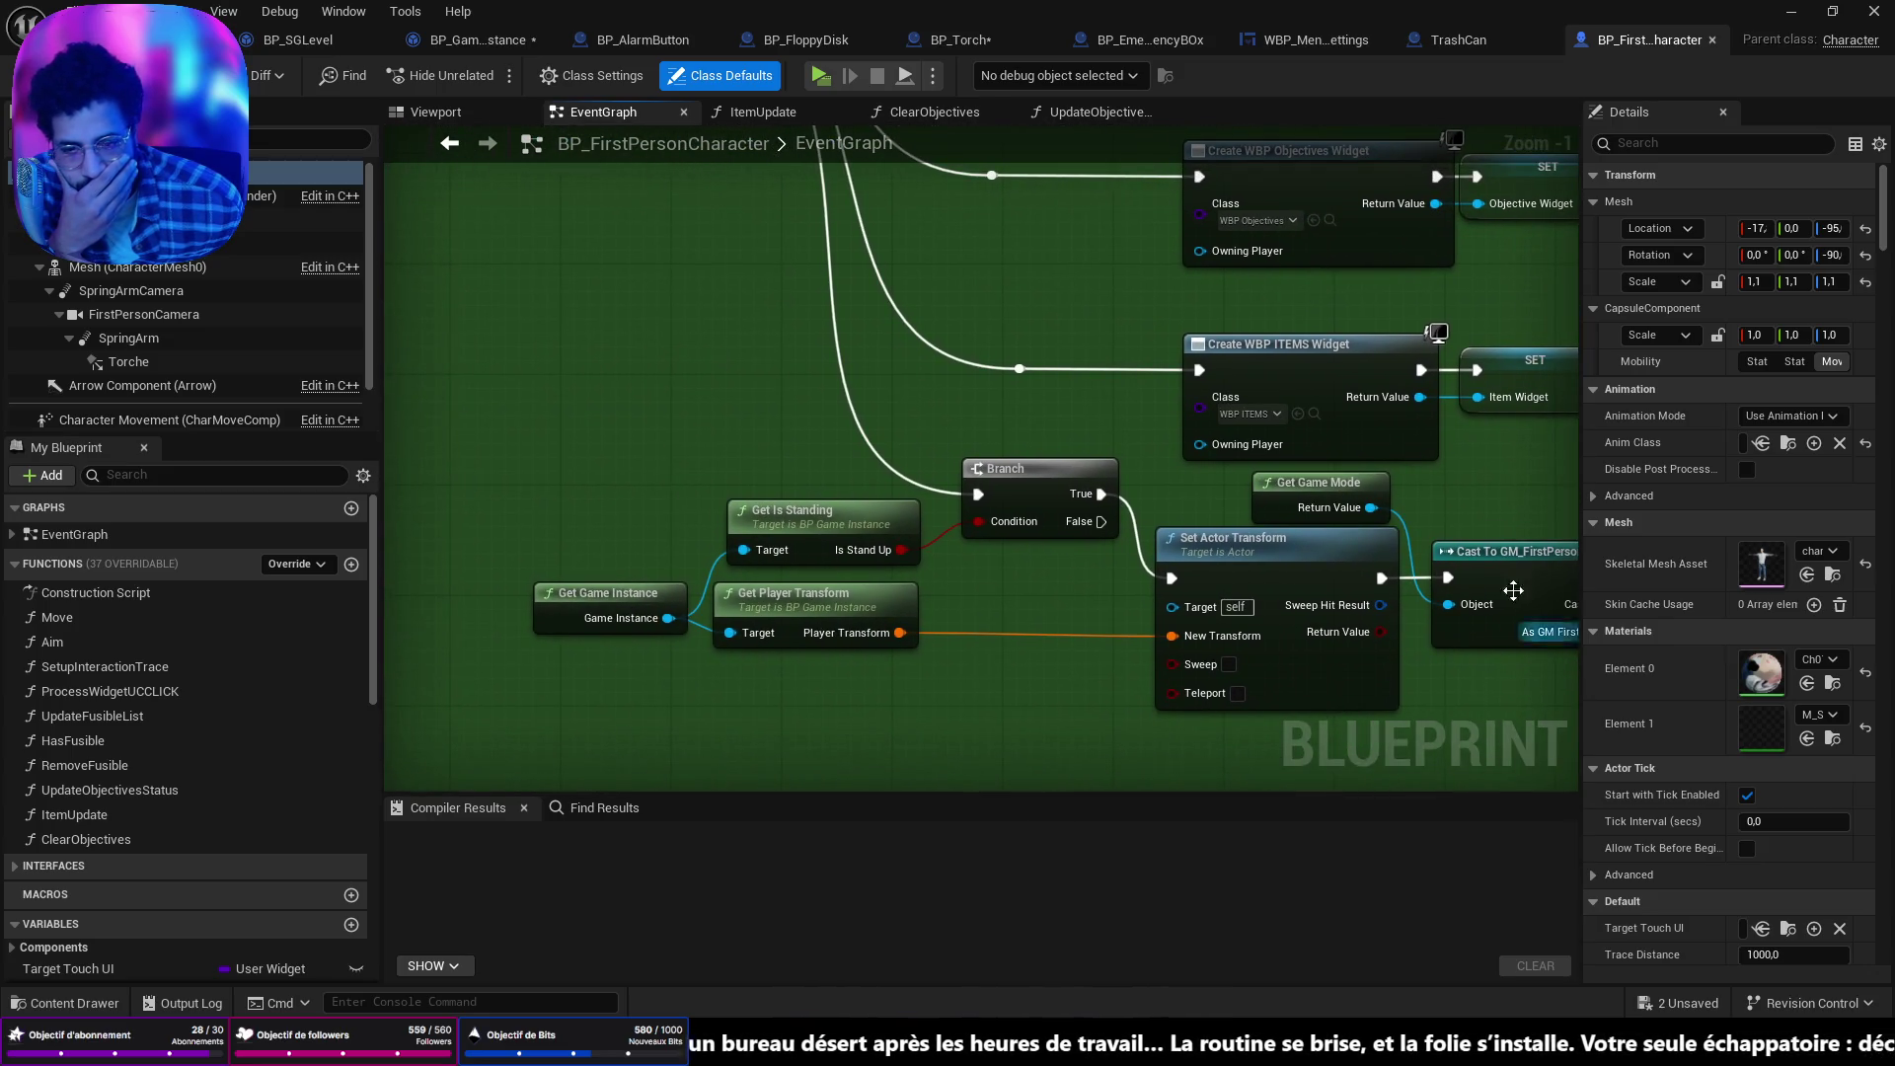
left_click(936, 41)
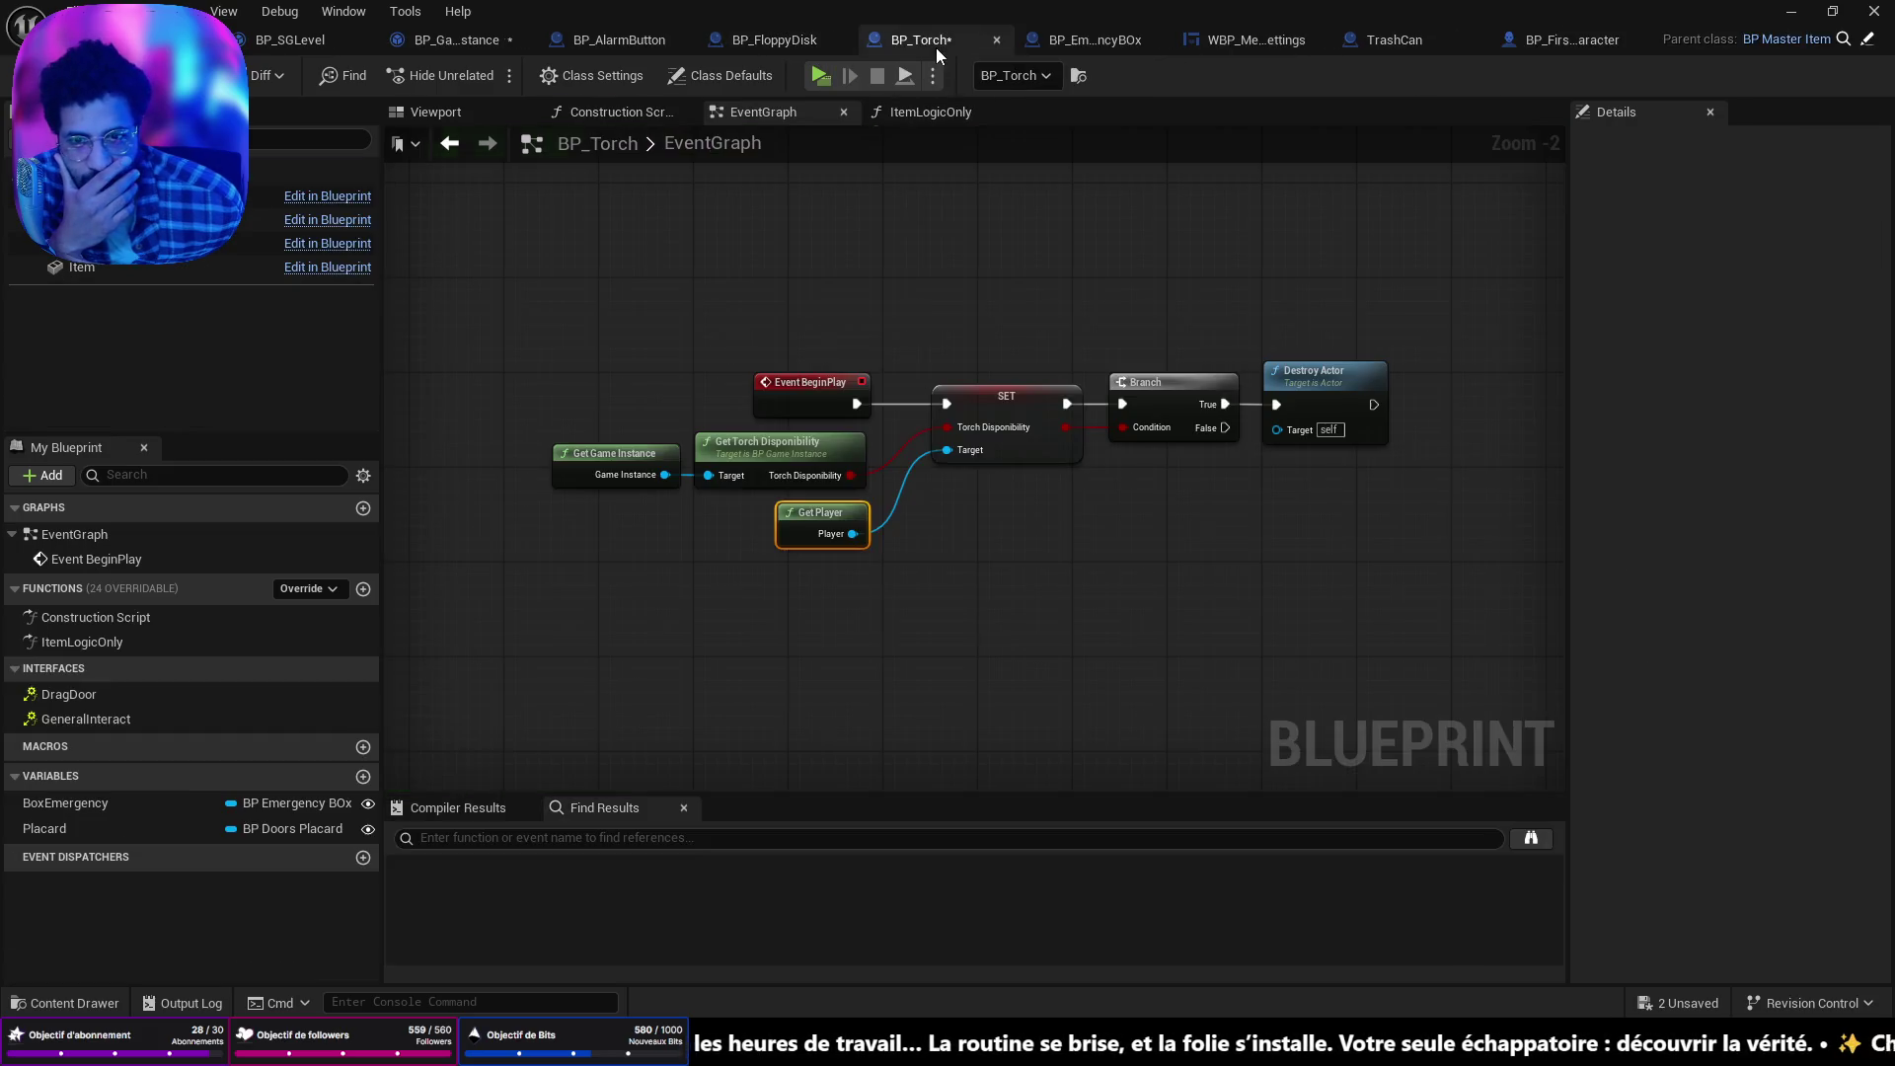
Zoom into BP_Torch's BeginPlay chain around Get Game Instance, then switch to ItemLogicOnly.
scroll(918, 506, "up", 2)
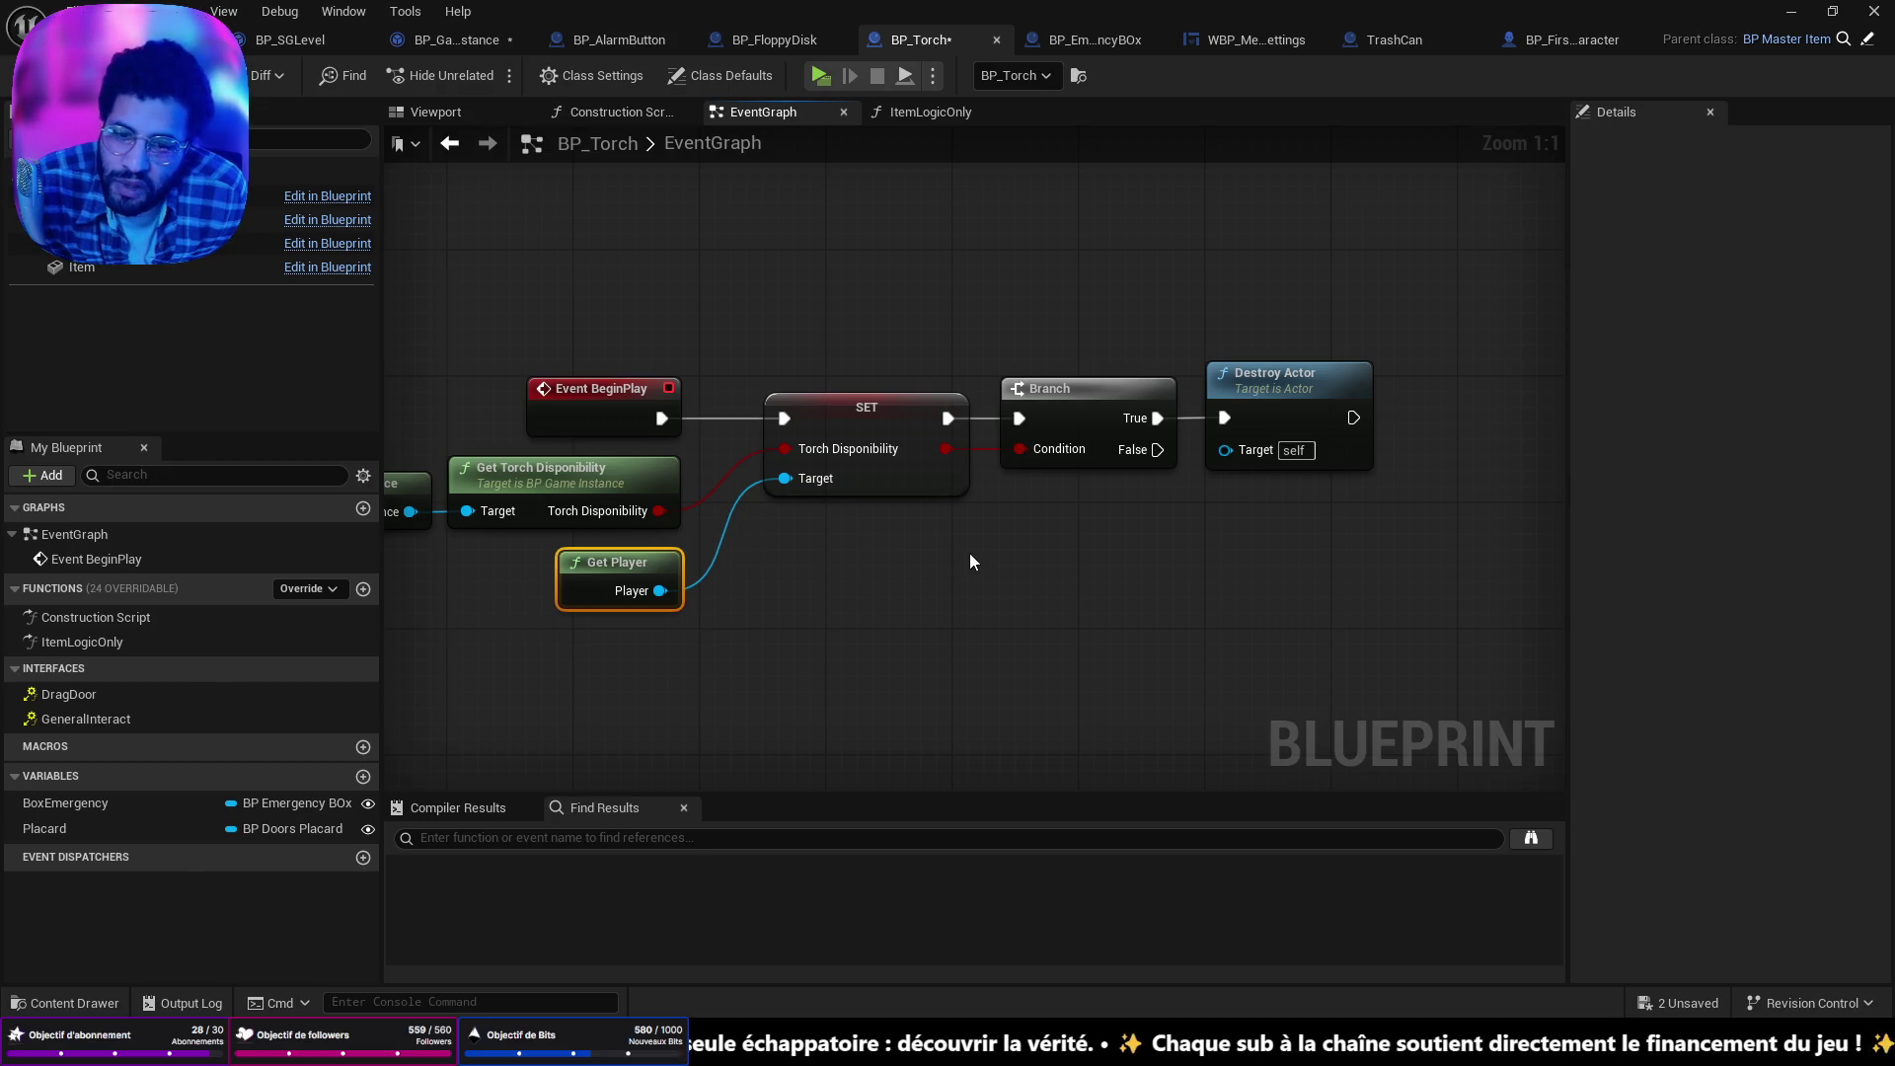
mouse_move(969, 552)
left_mouse_down()
mouse_move(859, 593)
mouse_move(1289, 606)
mouse_move(1044, 594)
left_mouse_up()
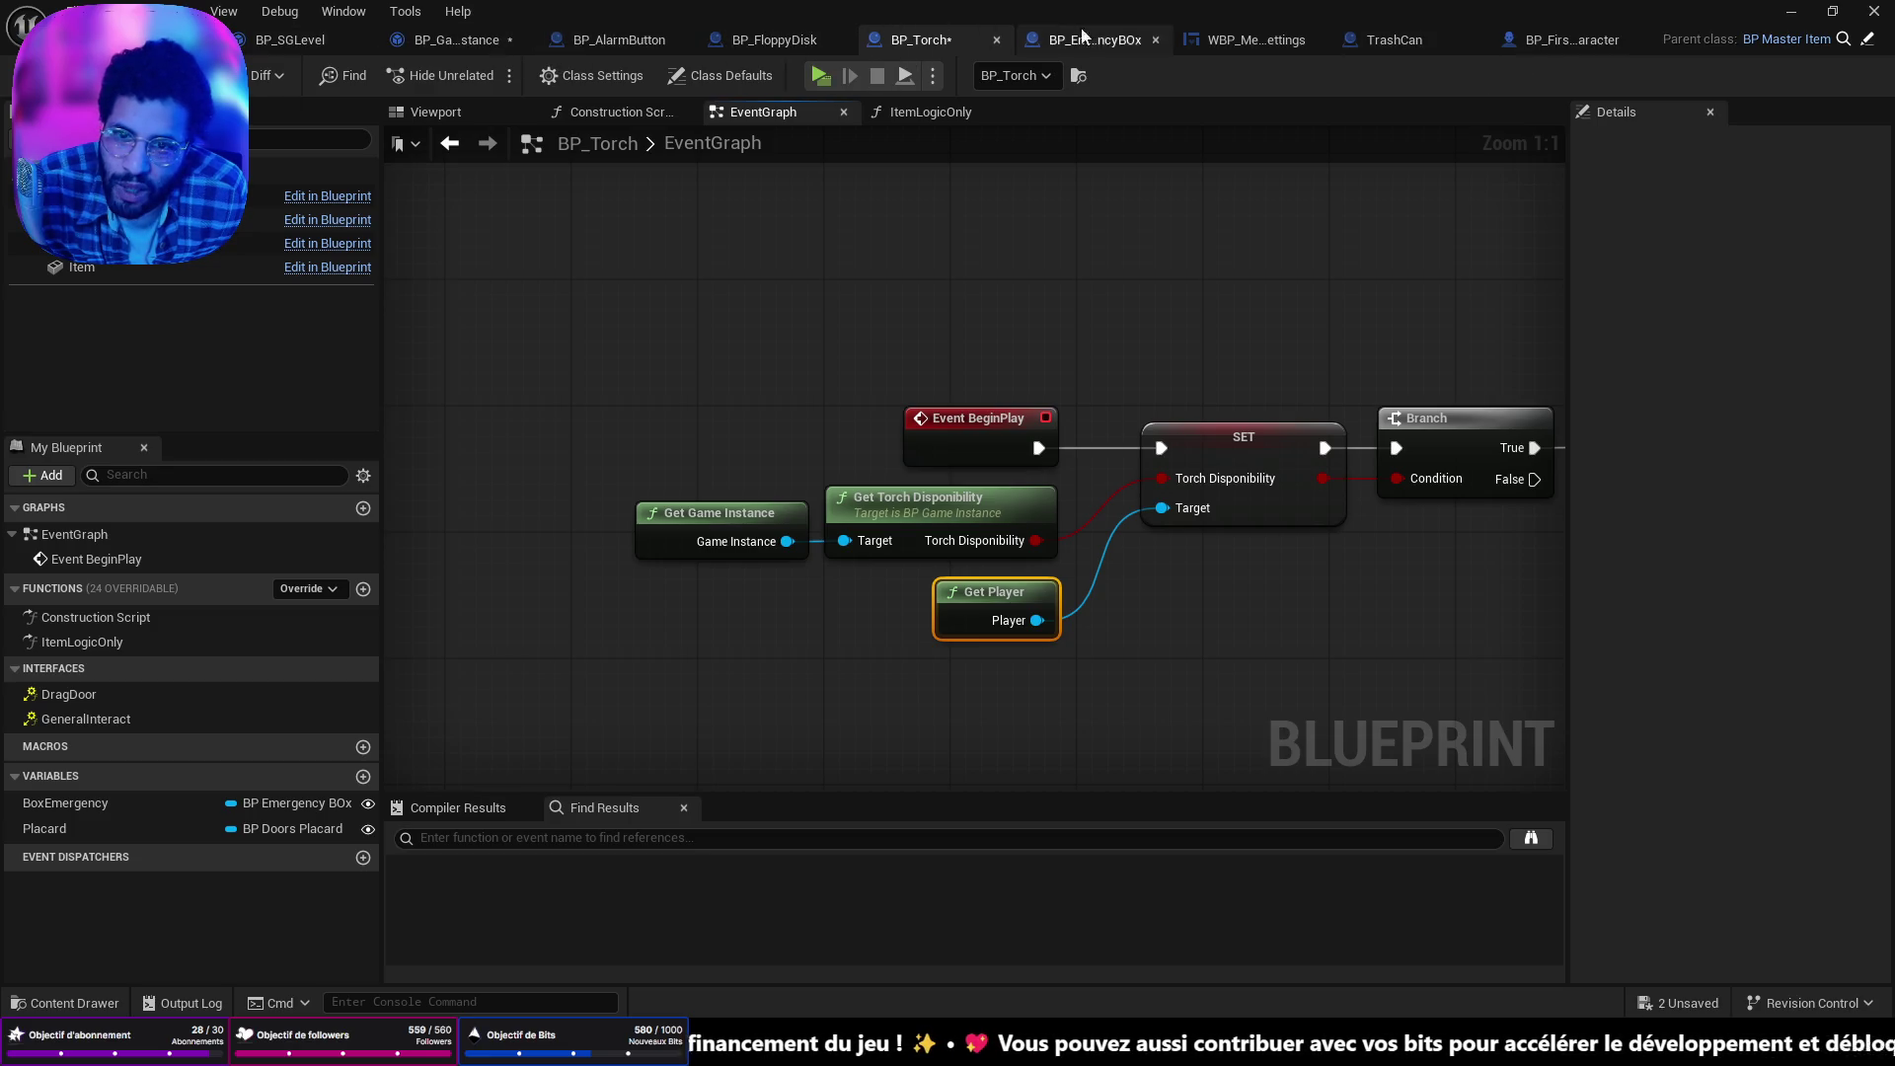
left_click(928, 112)
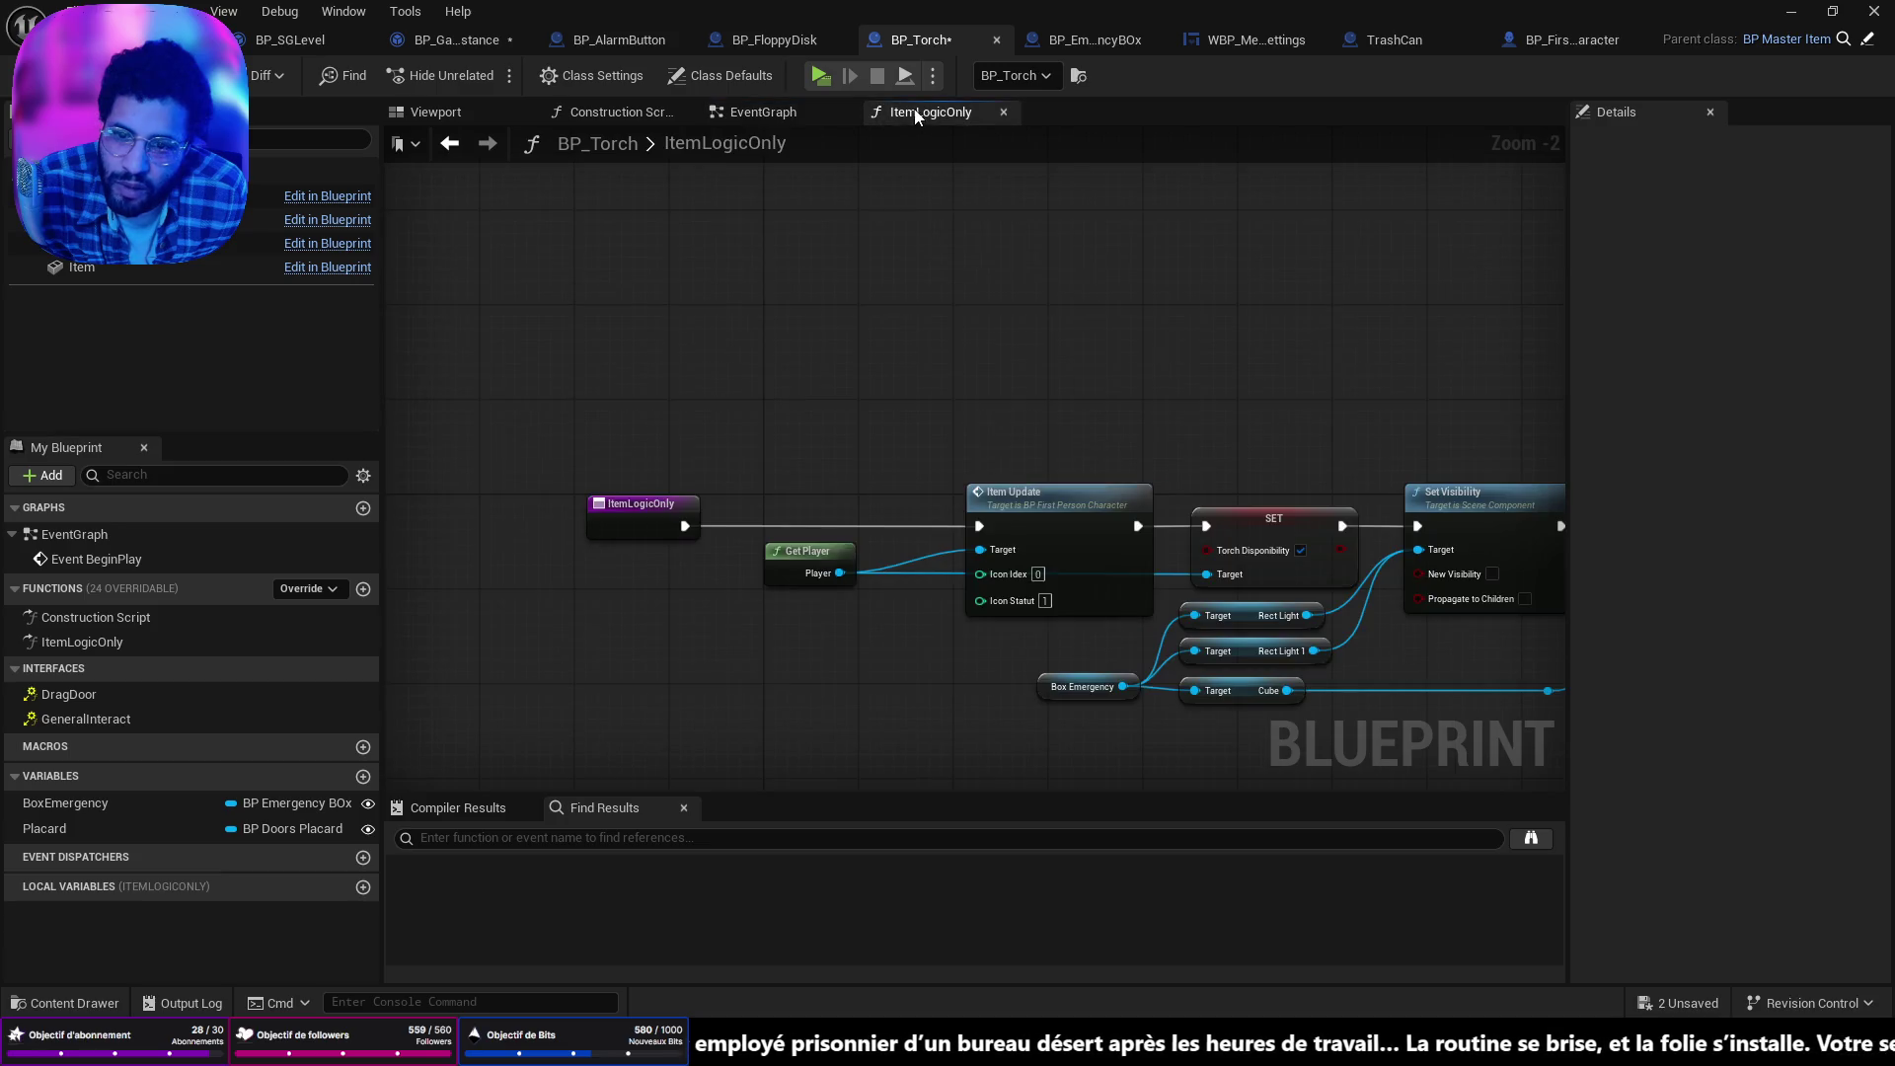
Rearrange the Get Game Instance and Get Torch Disponibility nodes beside SET Can Be Open.
left_click_drag(709, 430, 865, 431)
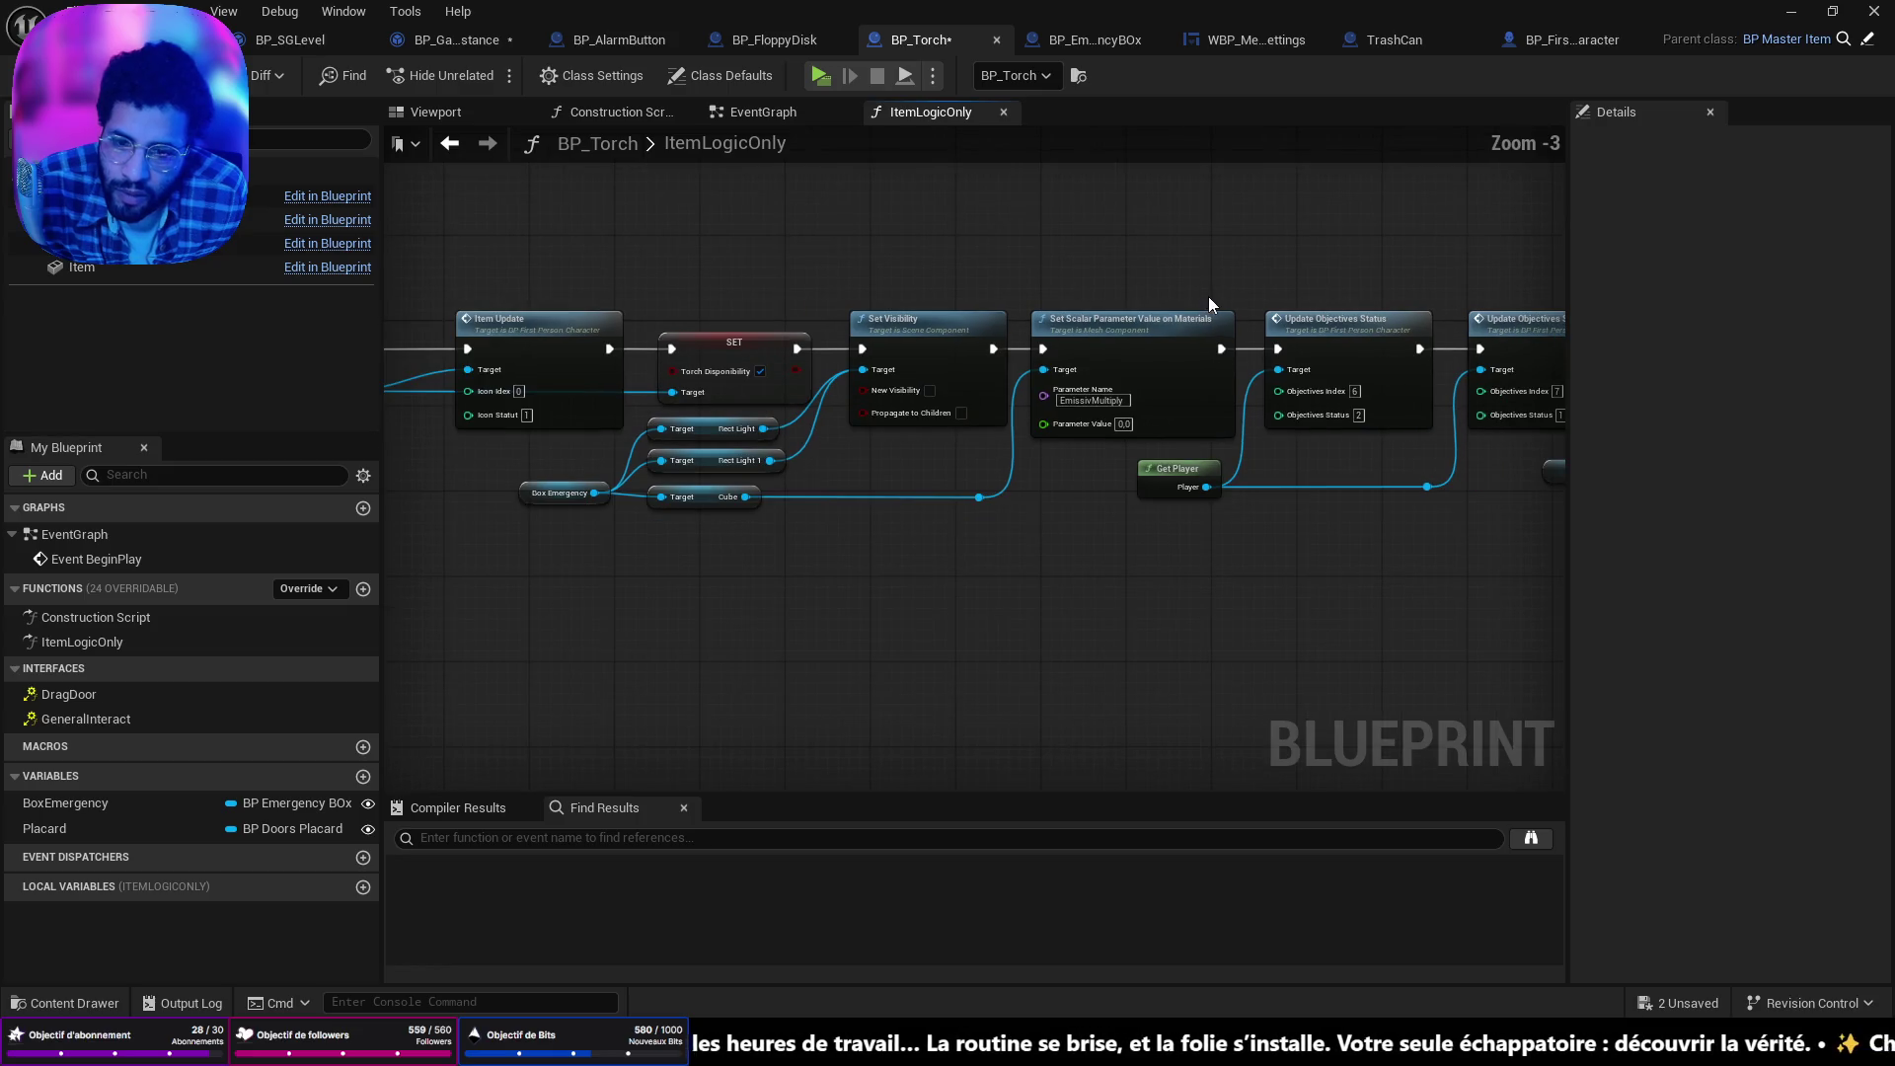
left_click_drag(1208, 296, 664, 297)
scroll(1205, 385, "up", 1)
left_click_drag(1342, 446, 1140, 477)
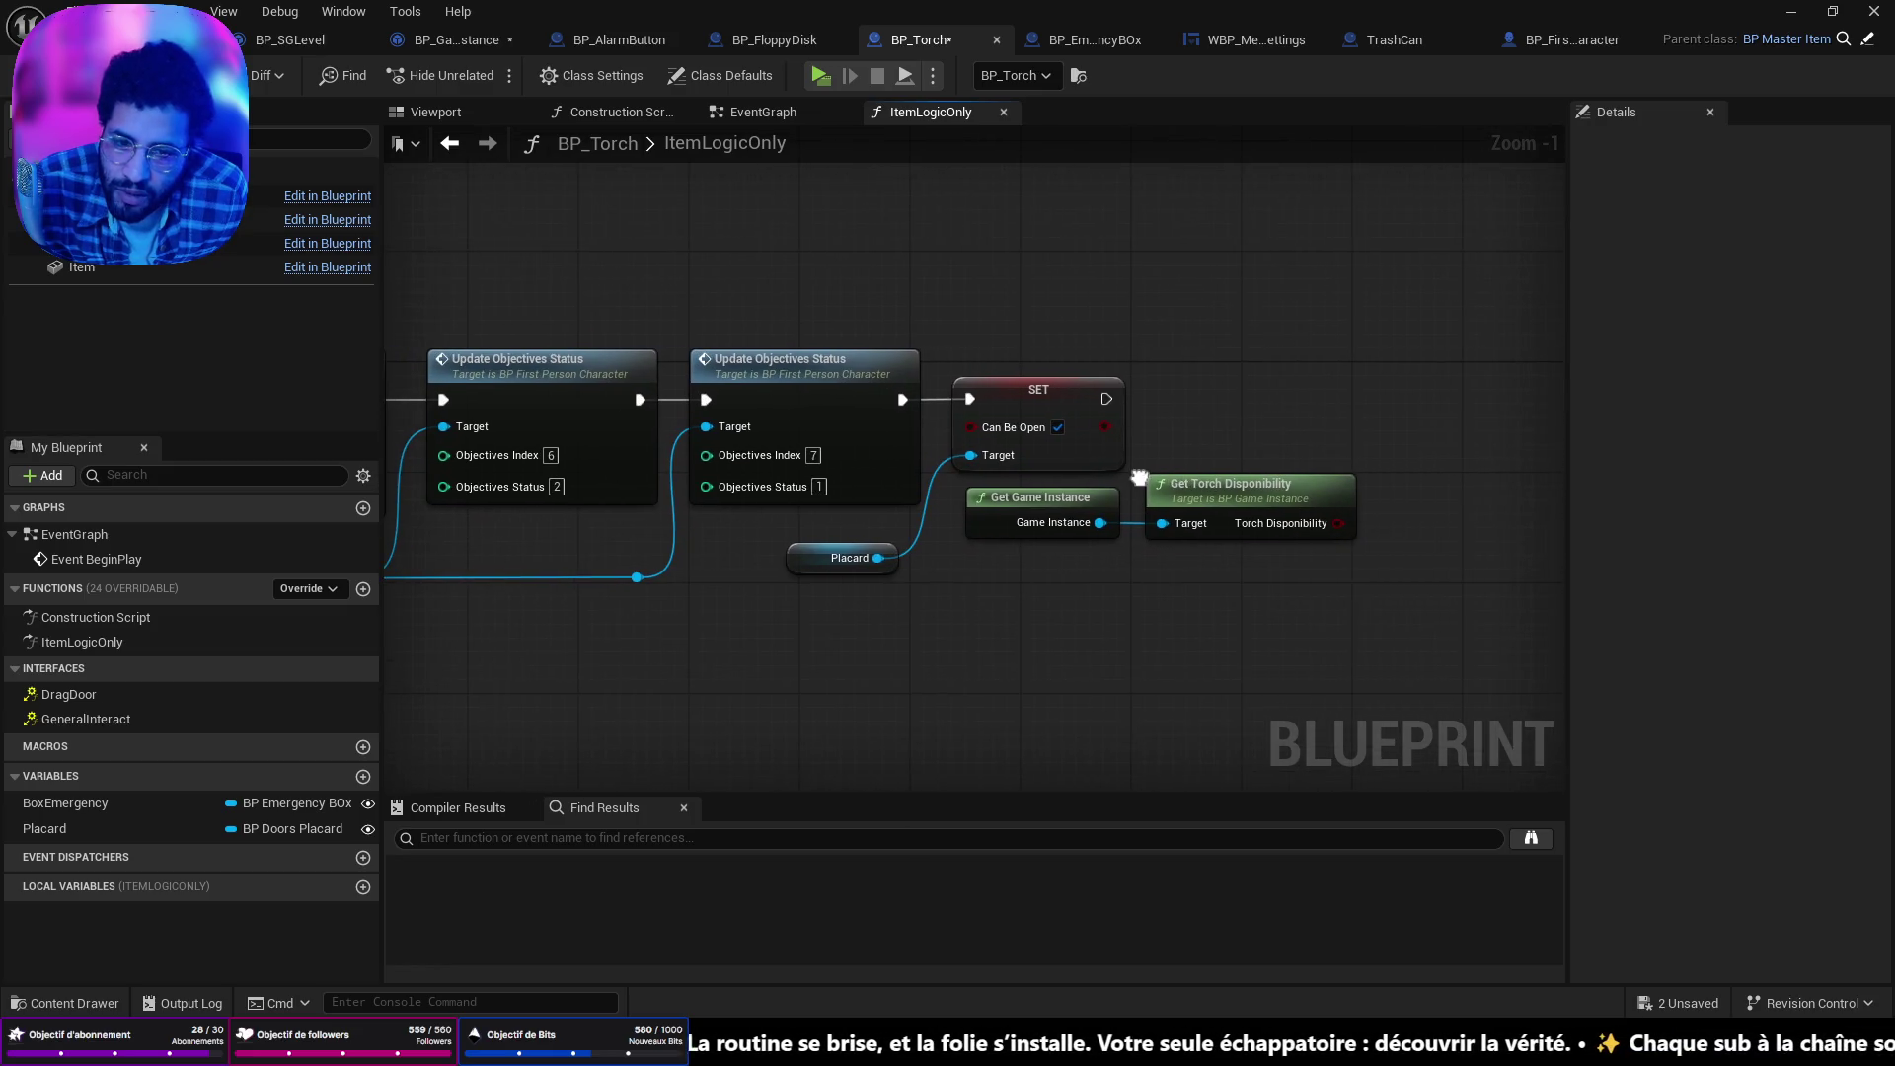
mouse_move(1034, 508)
left_mouse_down()
mouse_move(1028, 541)
mouse_move(897, 616)
left_mouse_up()
left_click_drag(1241, 486, 1076, 507)
left_click_drag(923, 604, 840, 612)
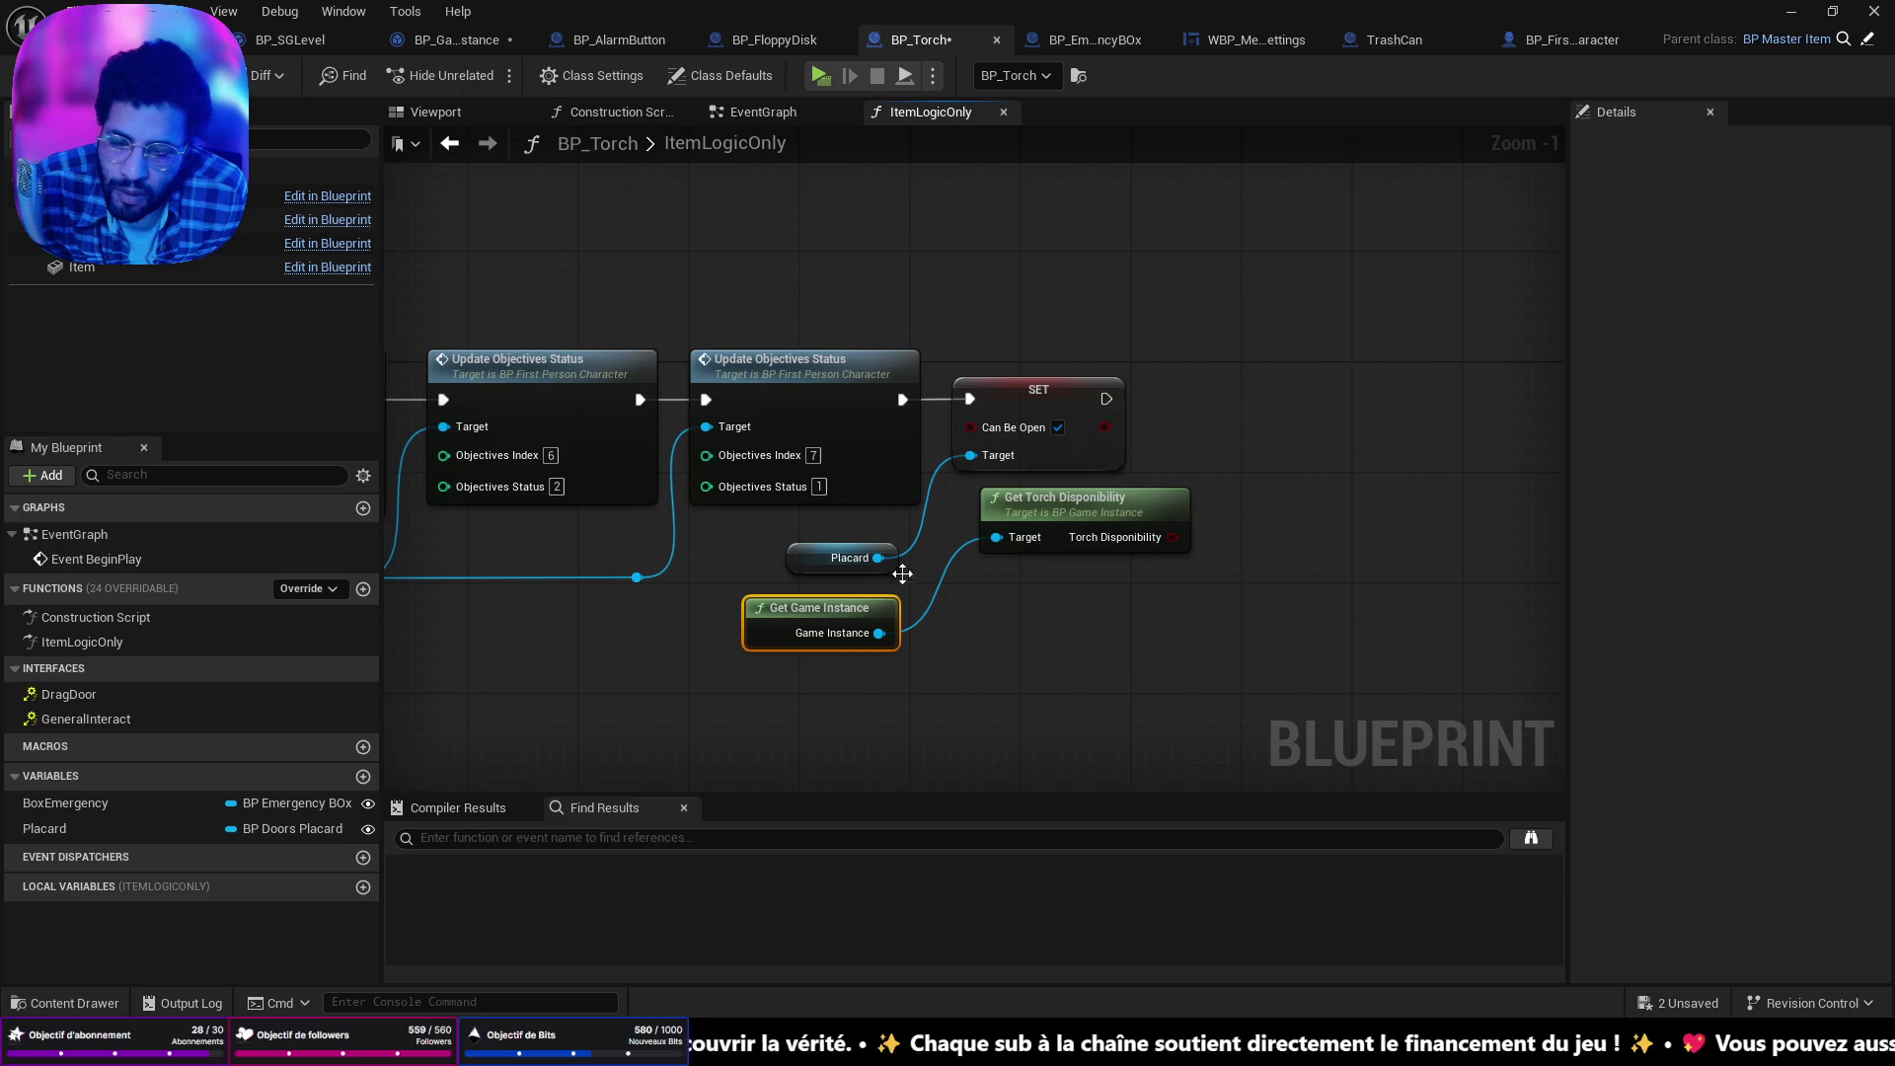
left_click_drag(1058, 501, 1032, 503)
left_click(843, 600)
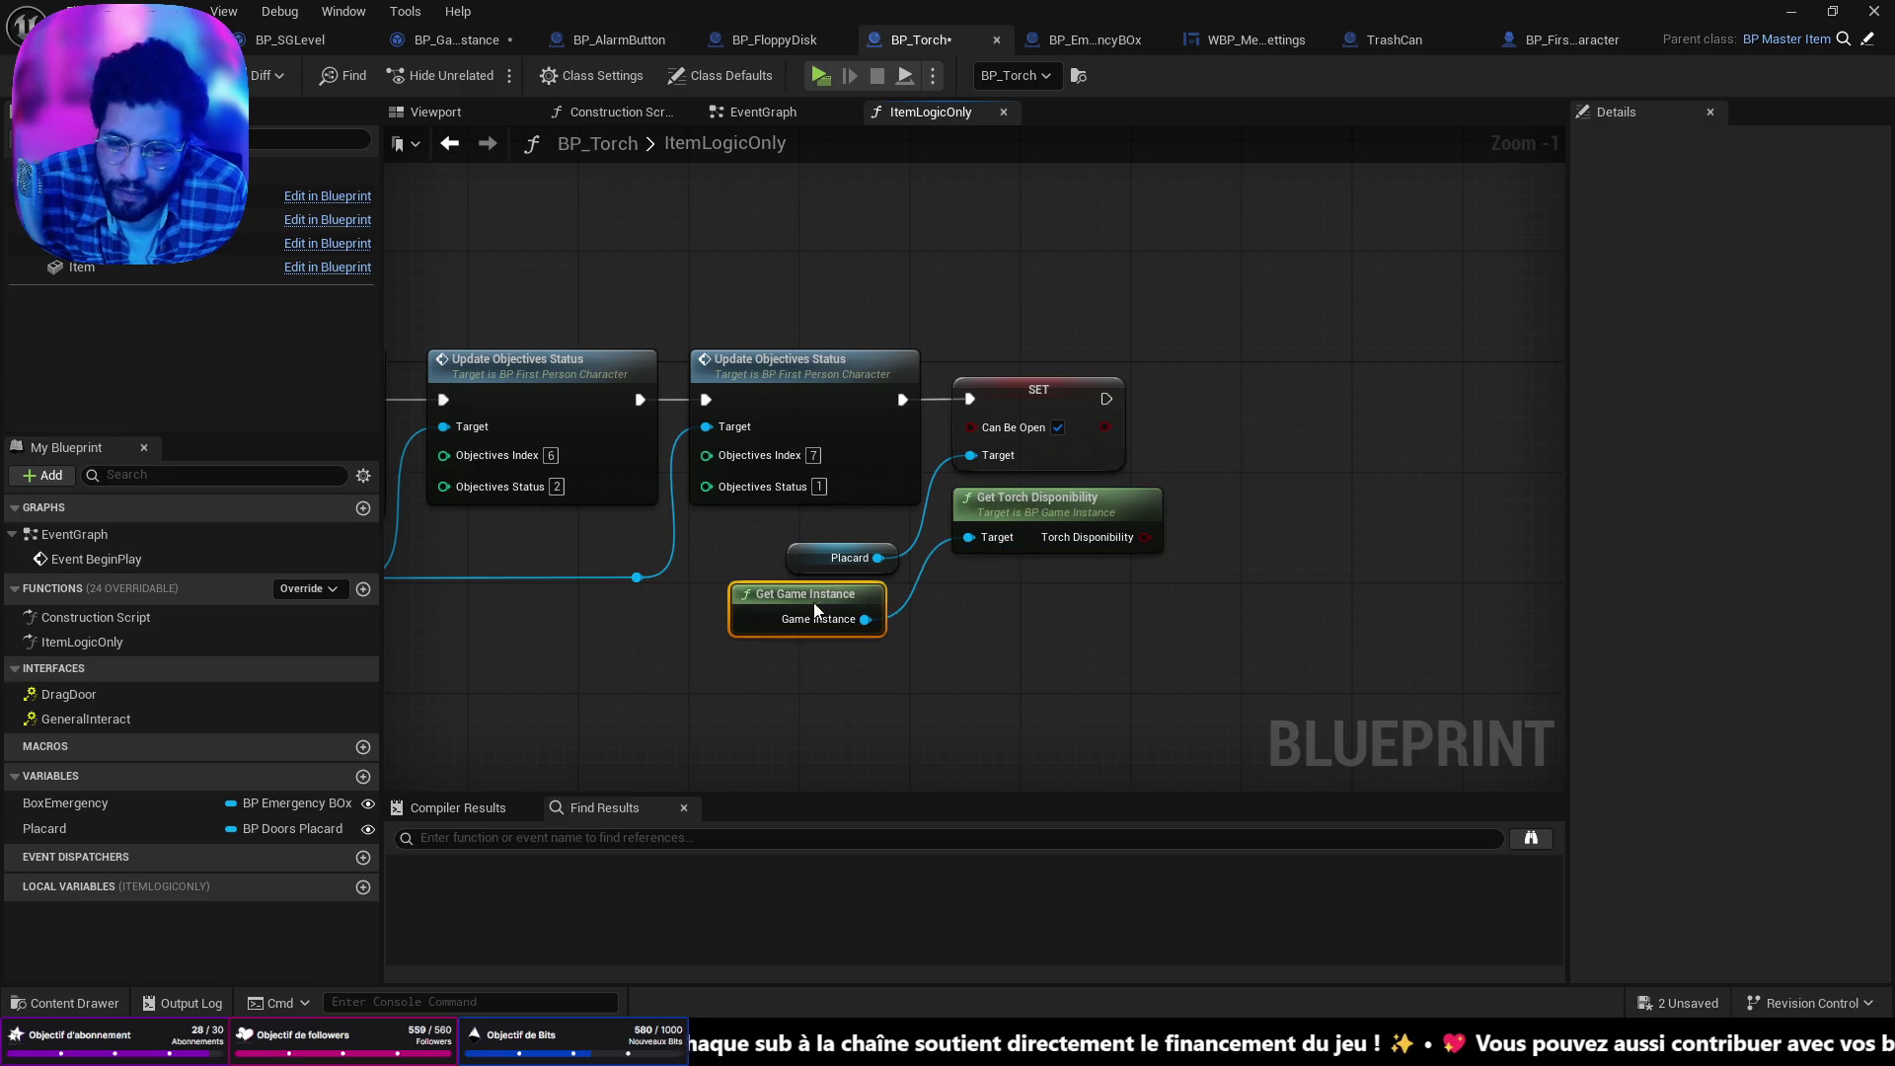
Delete the Get Torch Disponibility node and move Get Game Instance into its place.
scroll(824, 603, "down", 3)
mouse_move(720, 559)
left_mouse_down()
mouse_move(1714, 533)
mouse_move(1321, 499)
left_mouse_up()
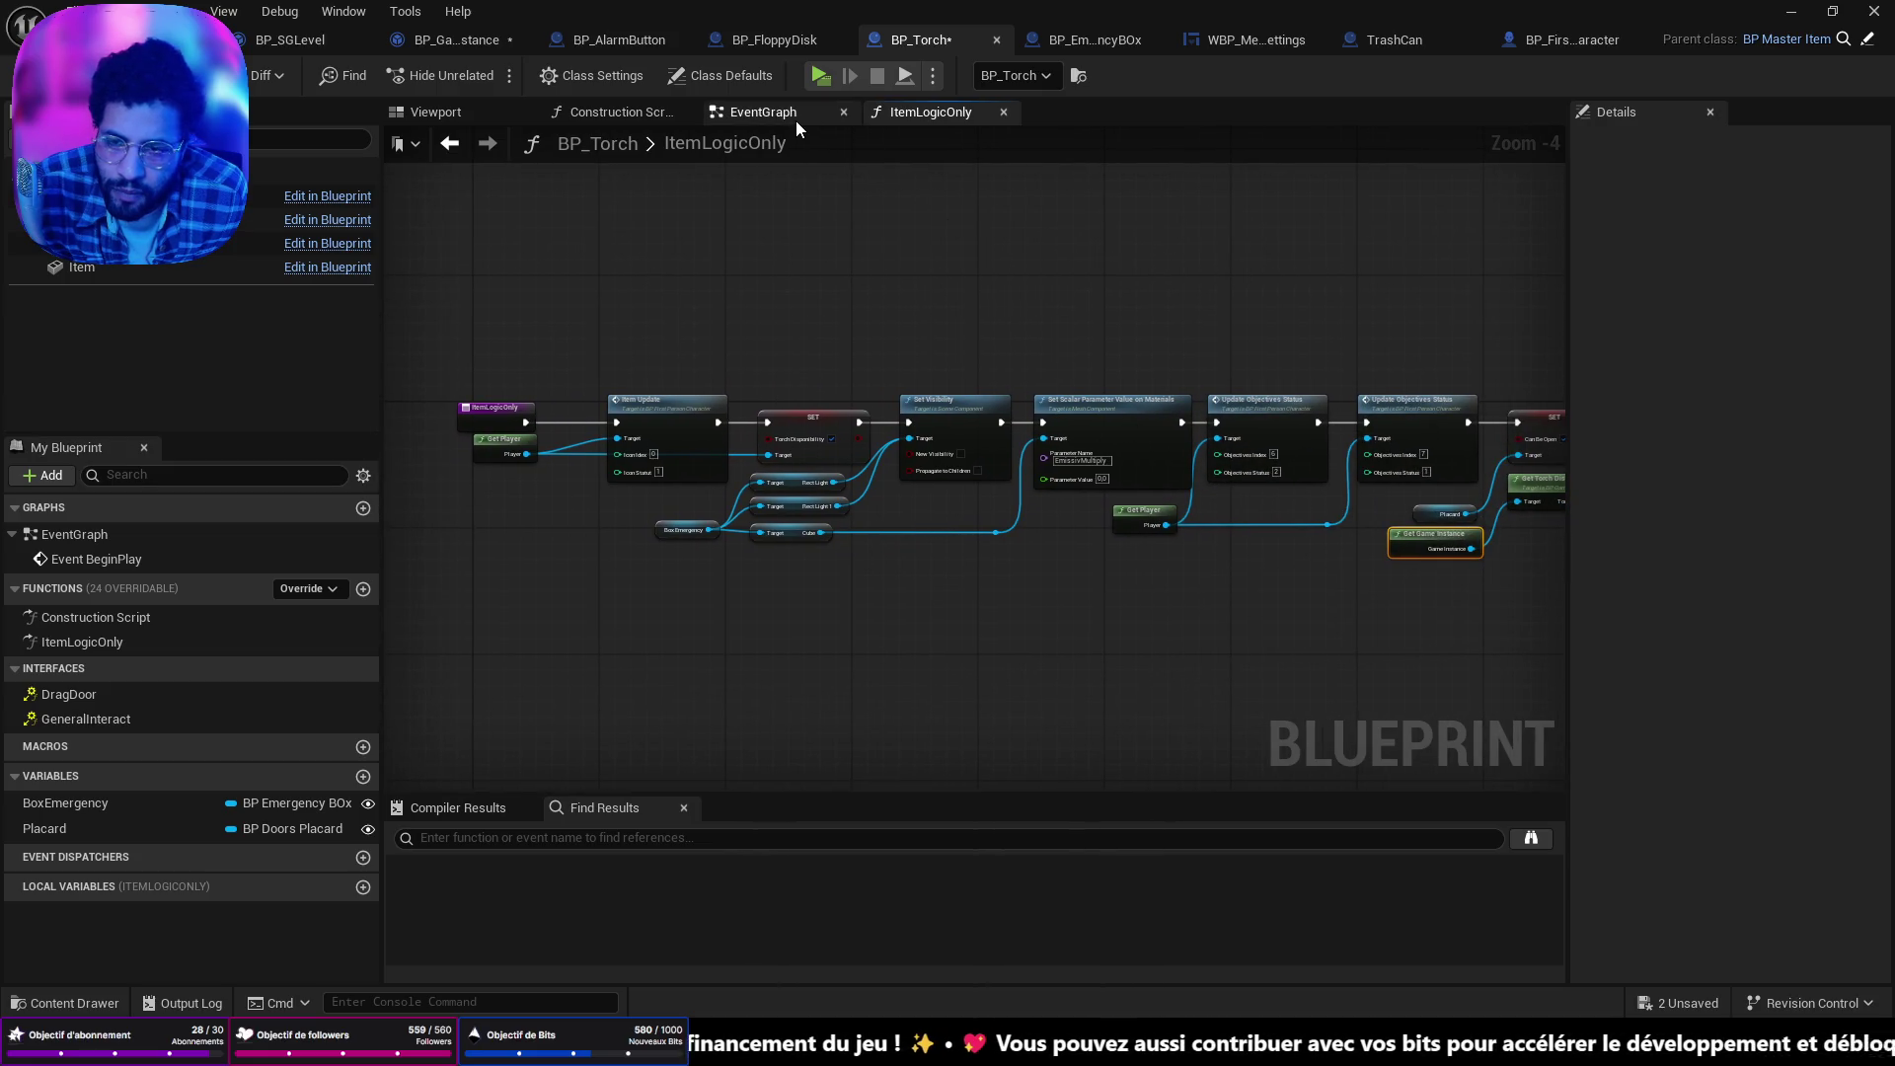
left_click_drag(1246, 296, 967, 302)
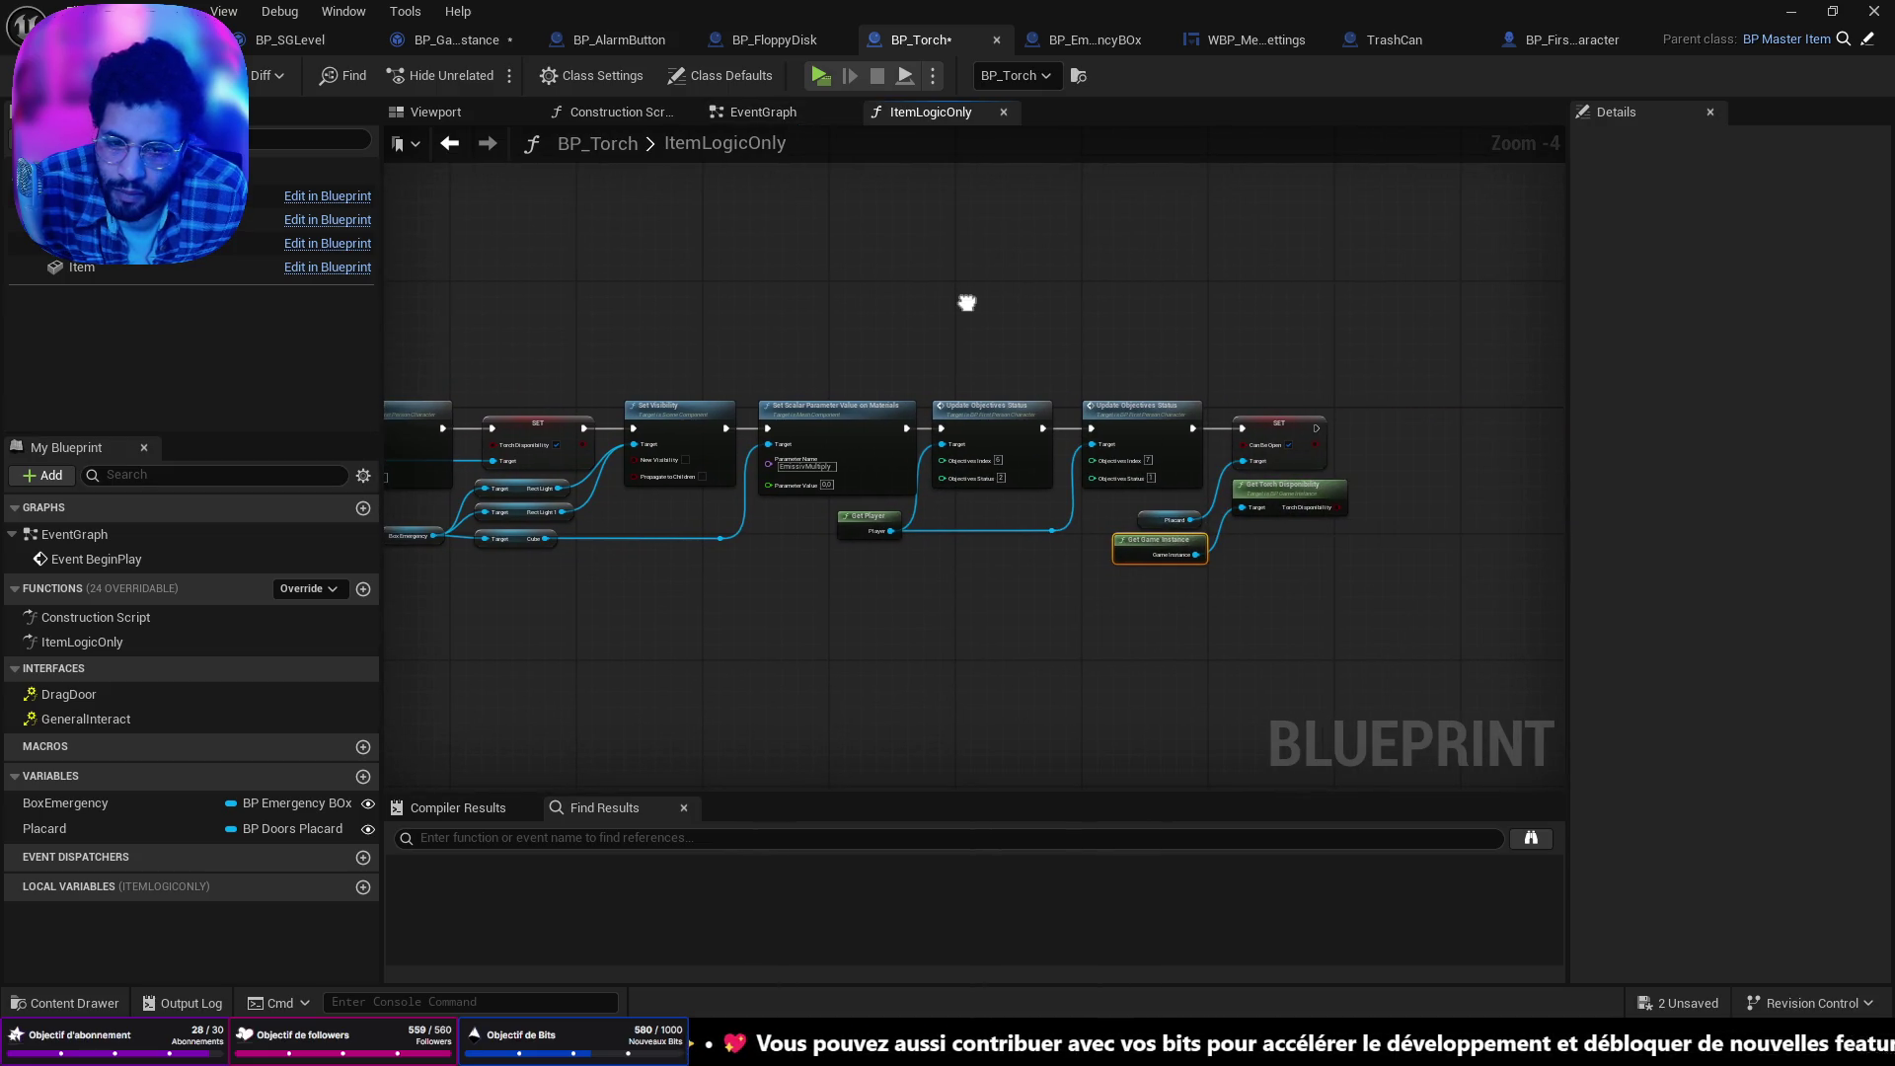
scroll(1306, 476, "up", 4)
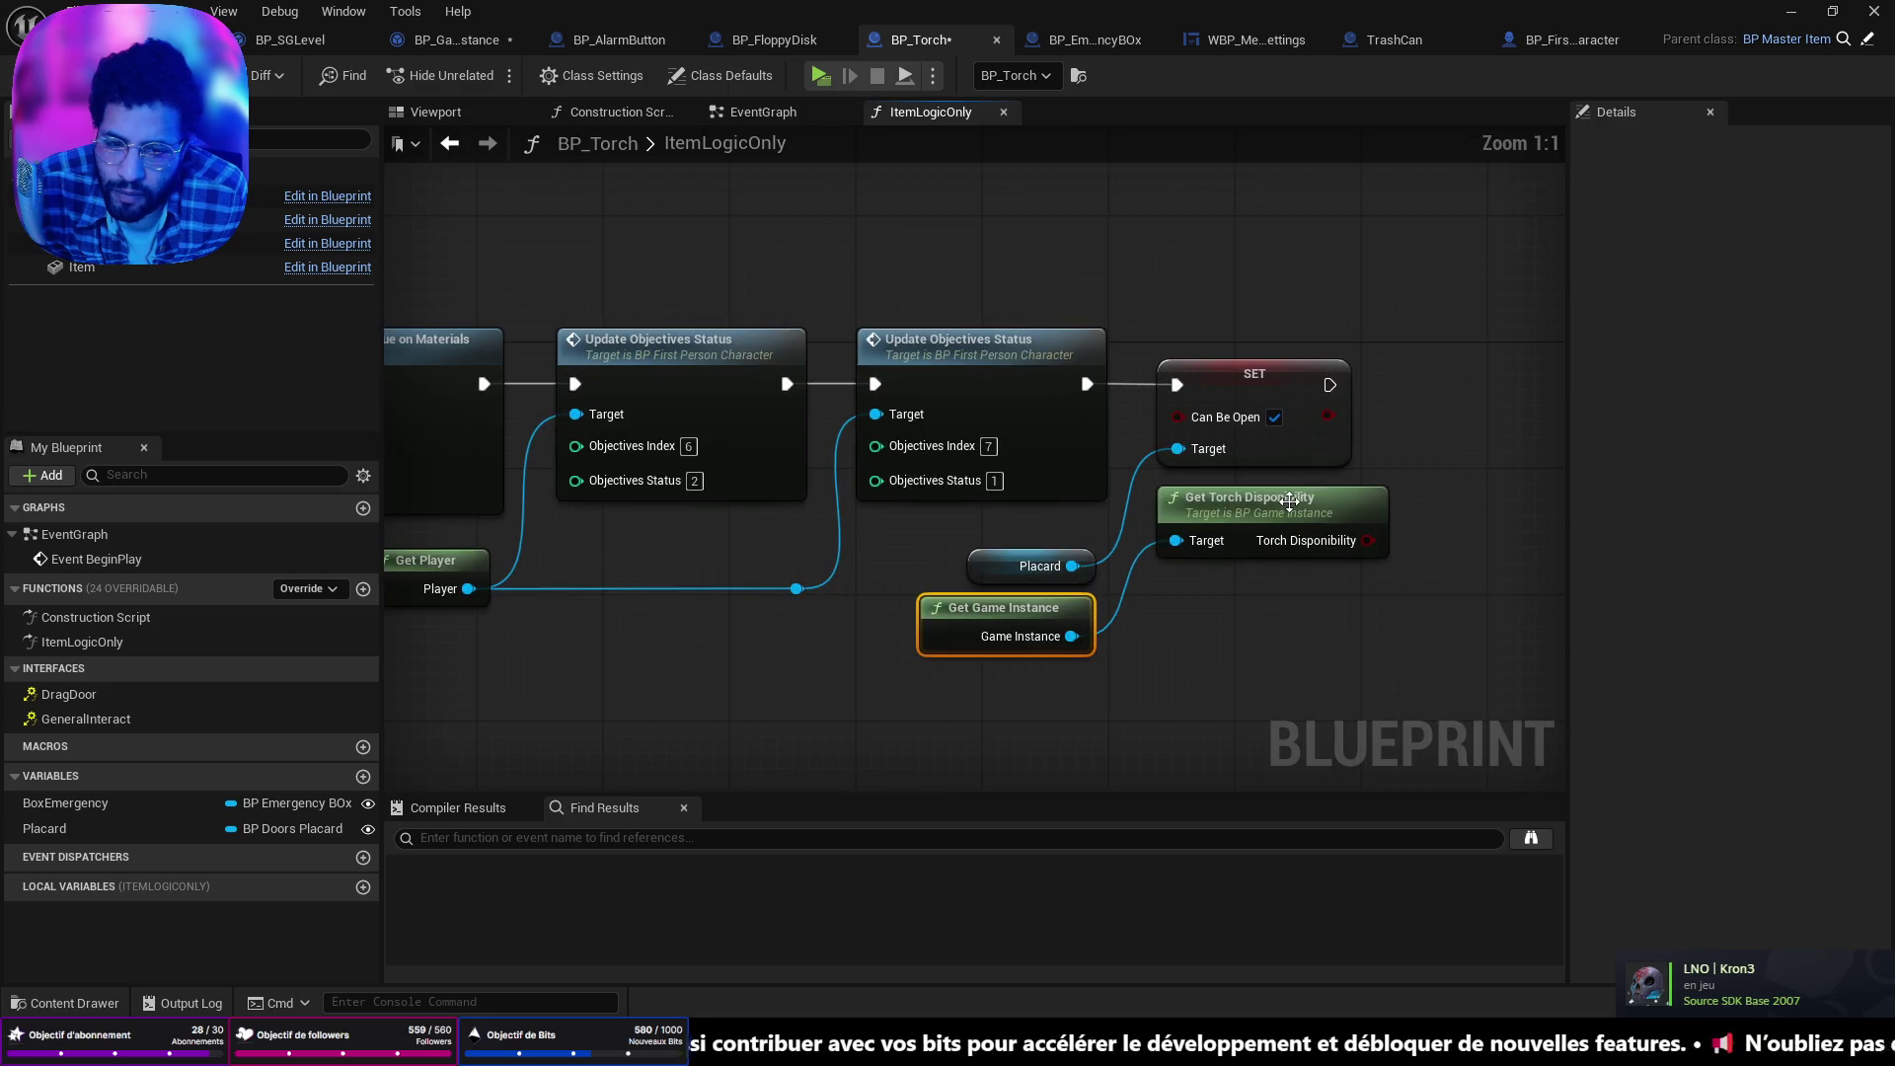
left_click(1289, 498)
key("Delete")
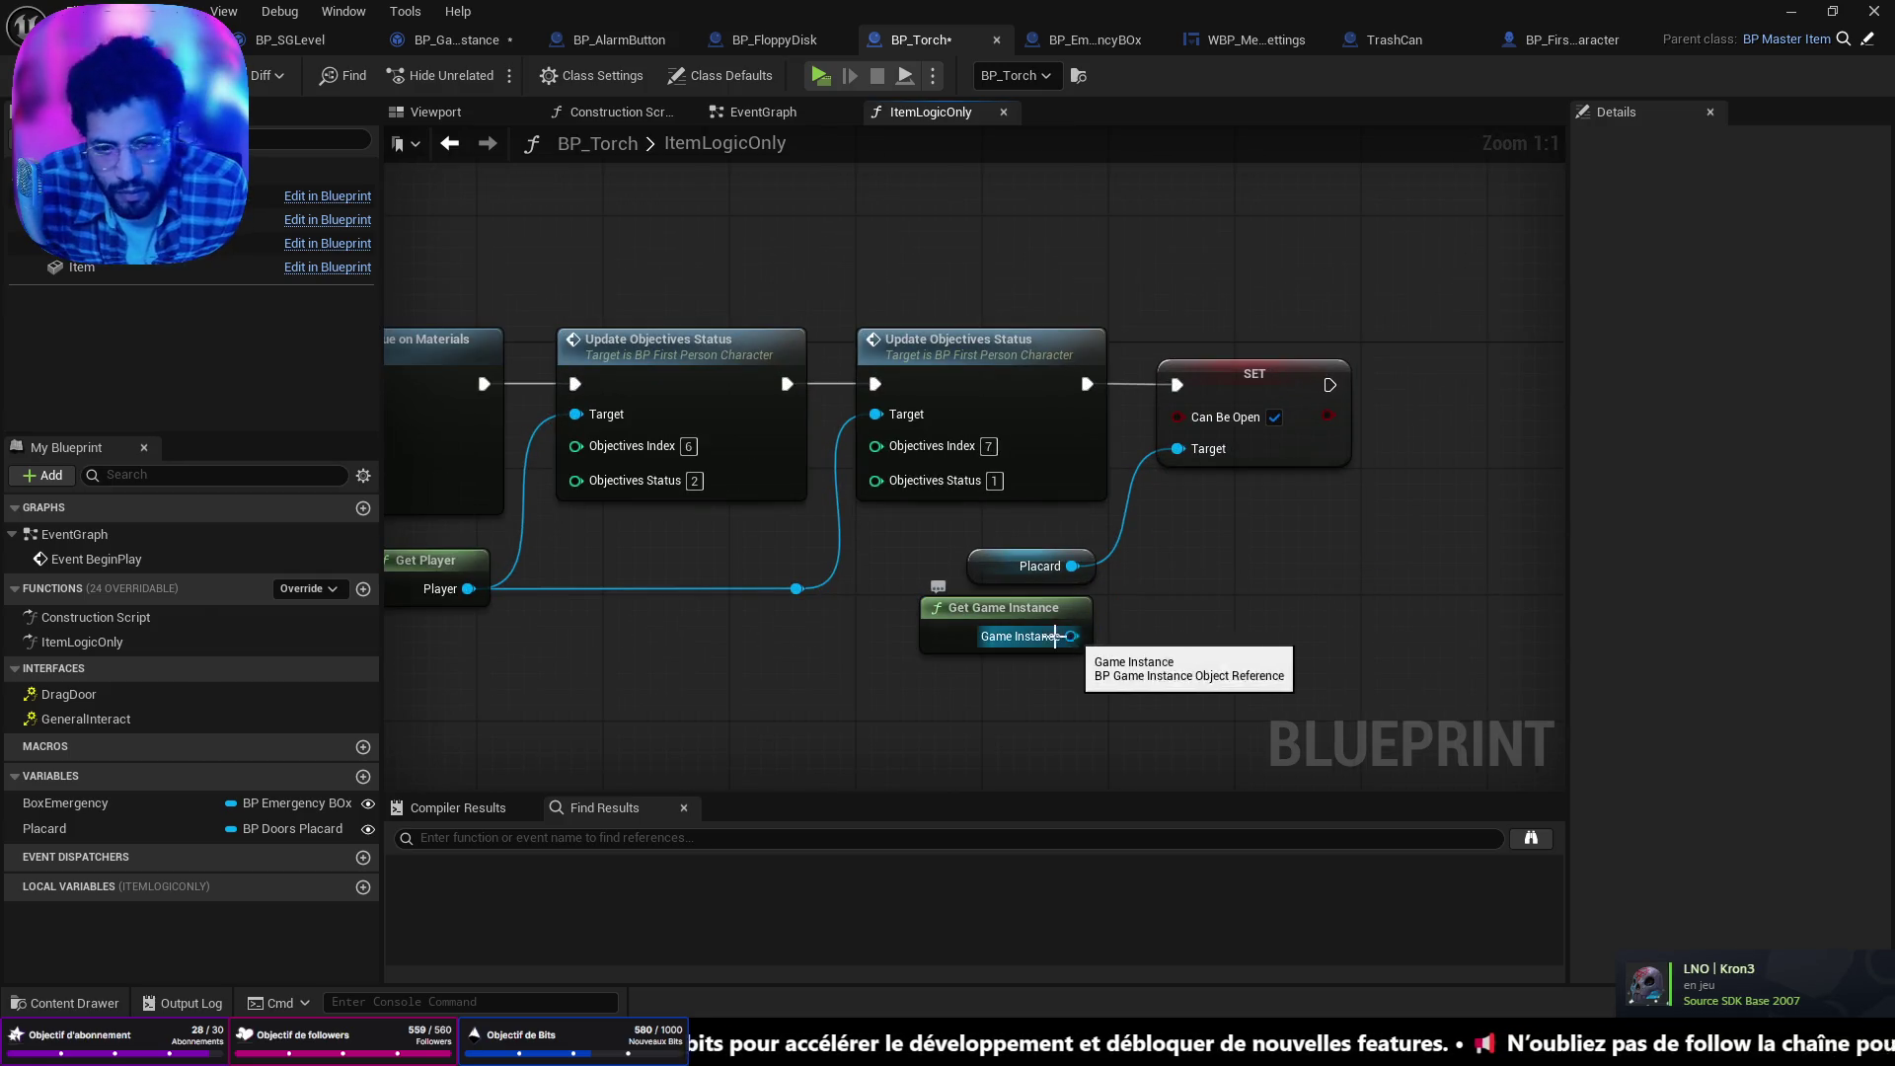
mouse_move(977, 617)
left_mouse_down()
mouse_move(1229, 509)
mouse_move(1213, 509)
mouse_move(1408, 507)
left_mouse_up()
Add a Save Torch Disponibility call wired after SET Can Be Open and save all.
type("save")
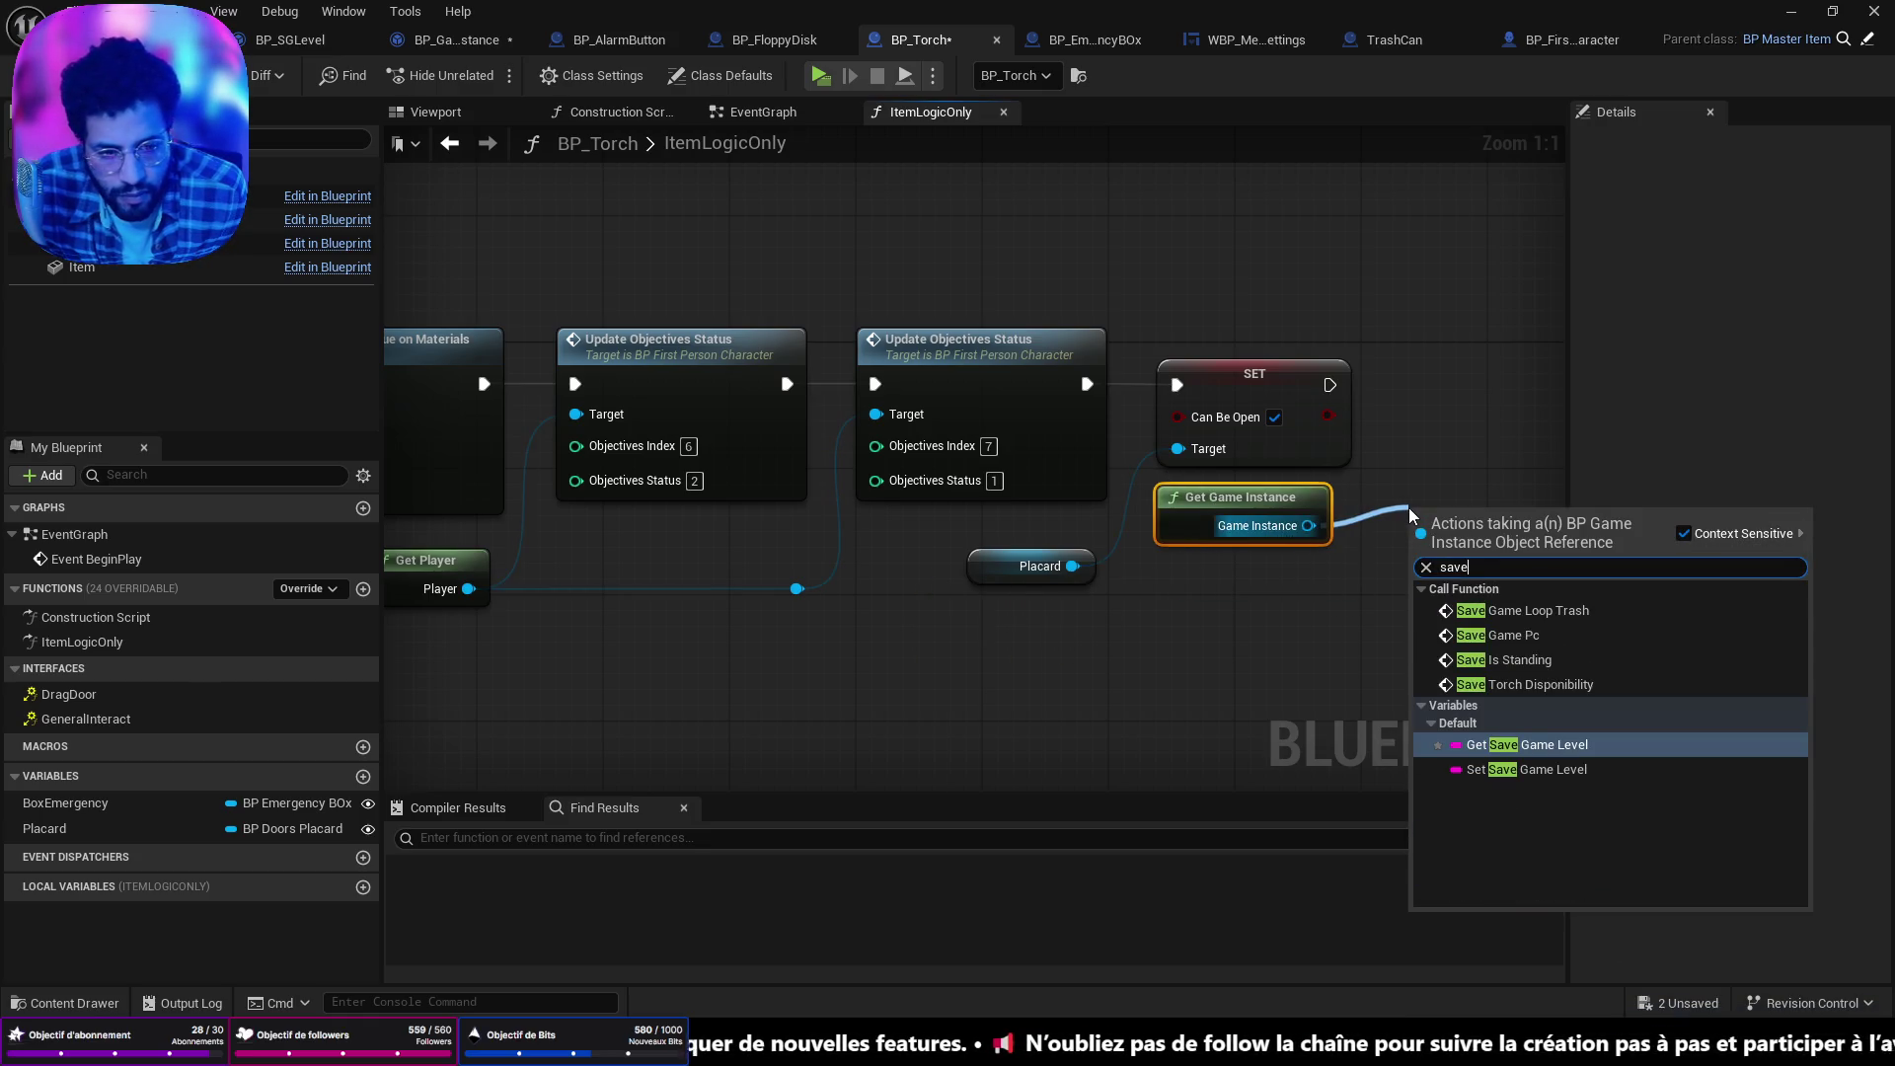
left_click(1540, 681)
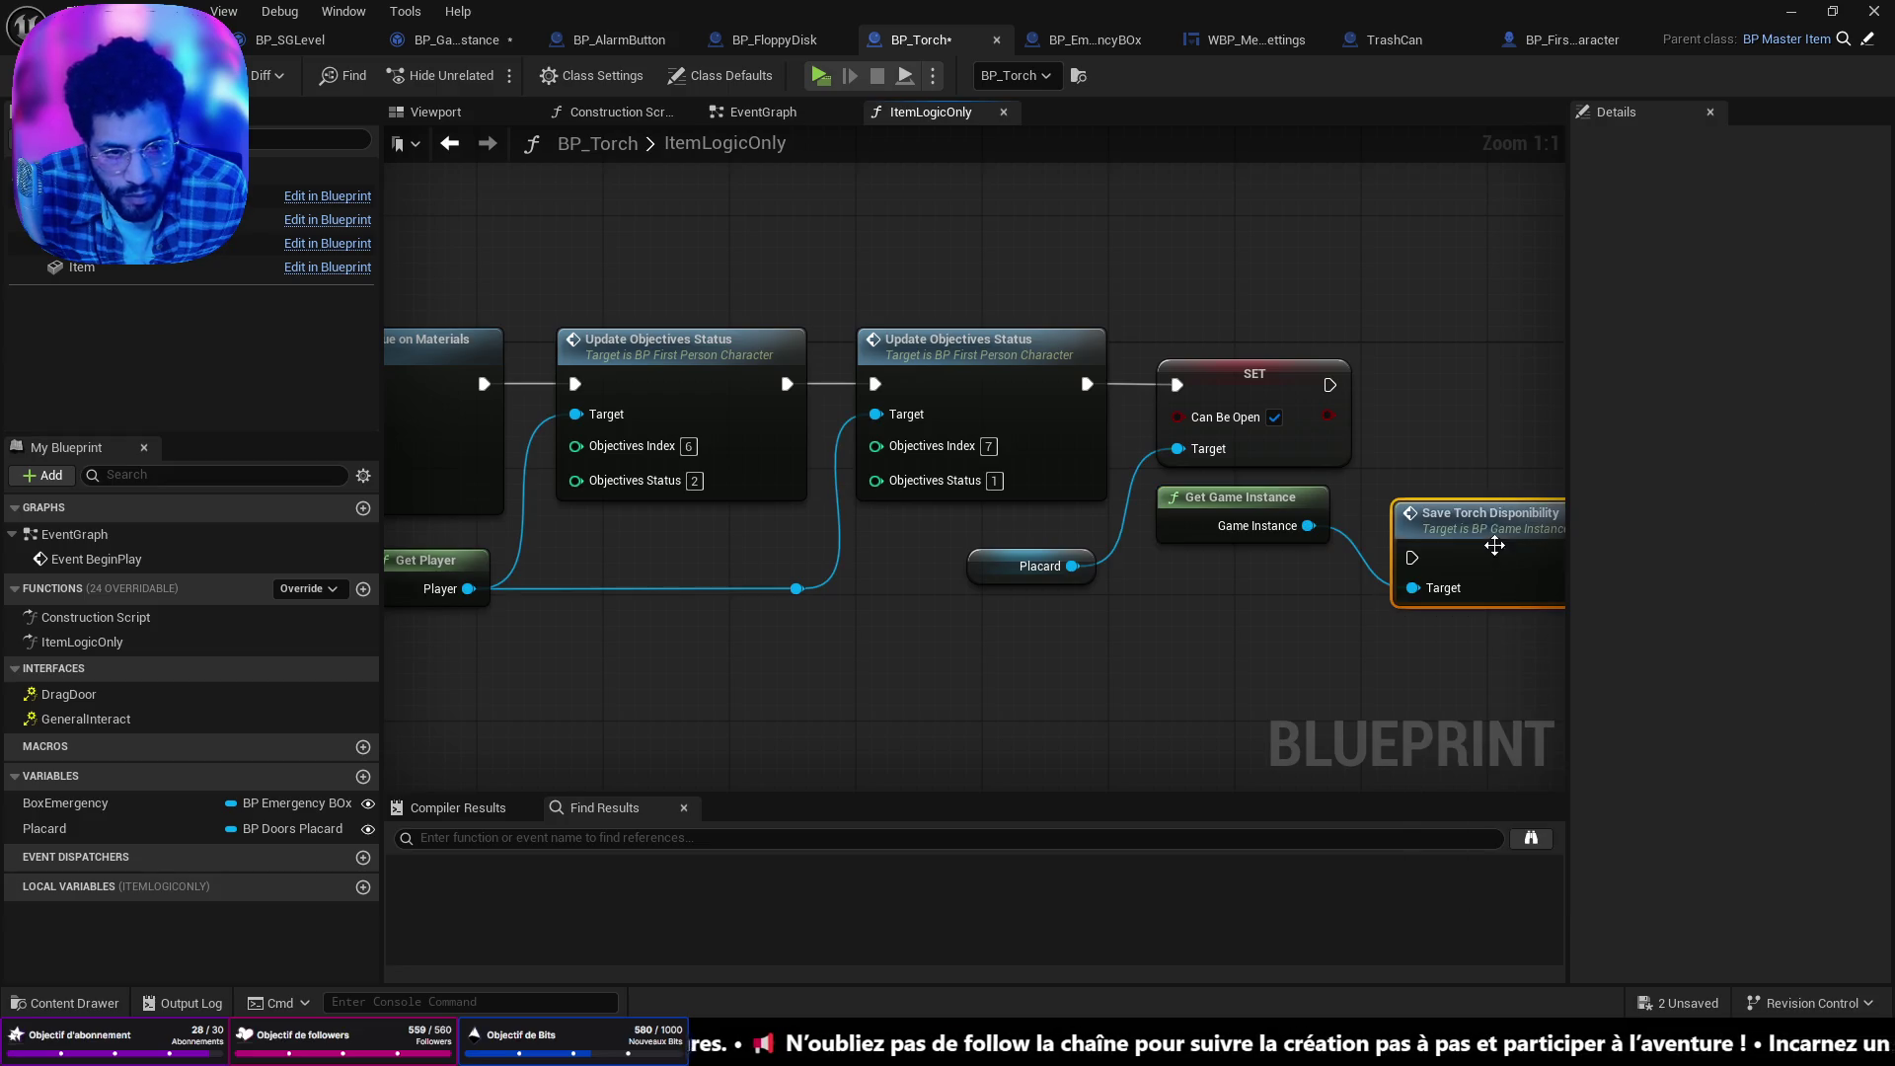
left_click_drag(1492, 523, 1475, 352)
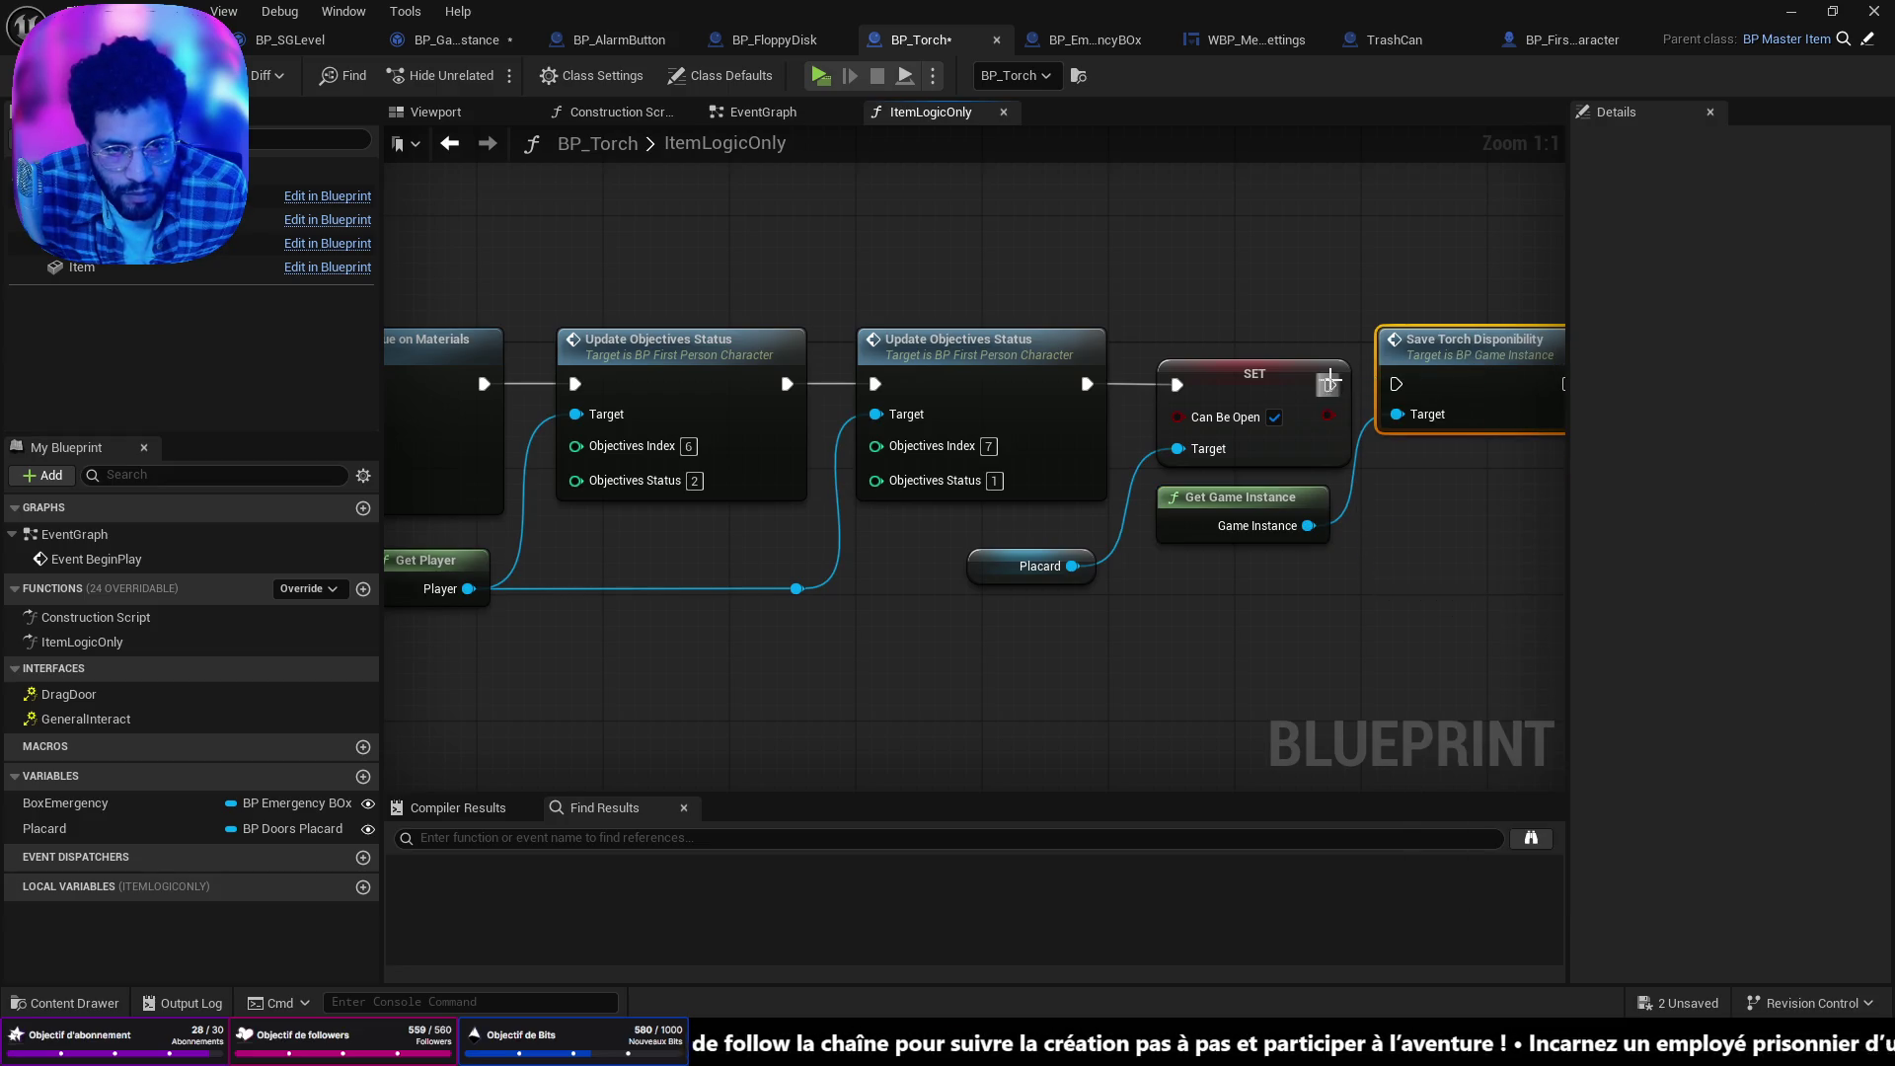
left_click_drag(1330, 380, 1396, 384)
key("ctrl+shift+s")
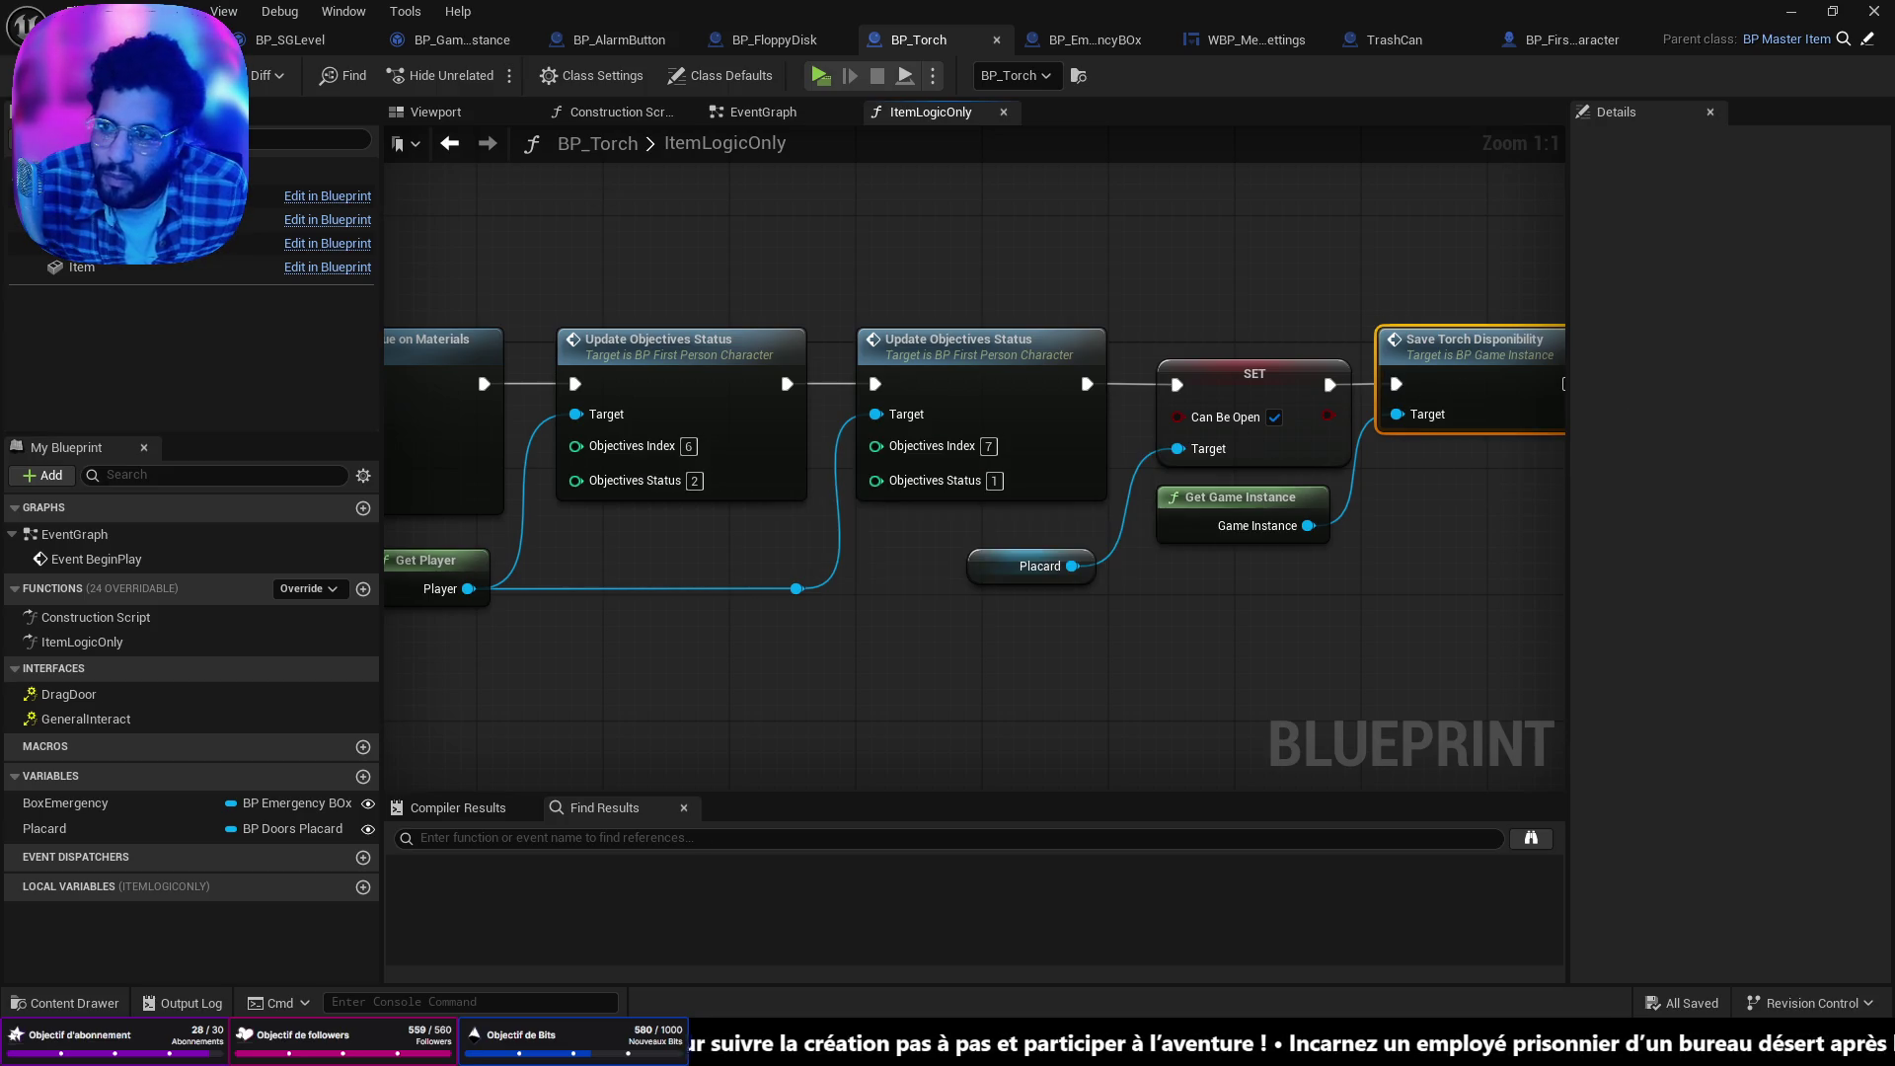
left_click(118, 39)
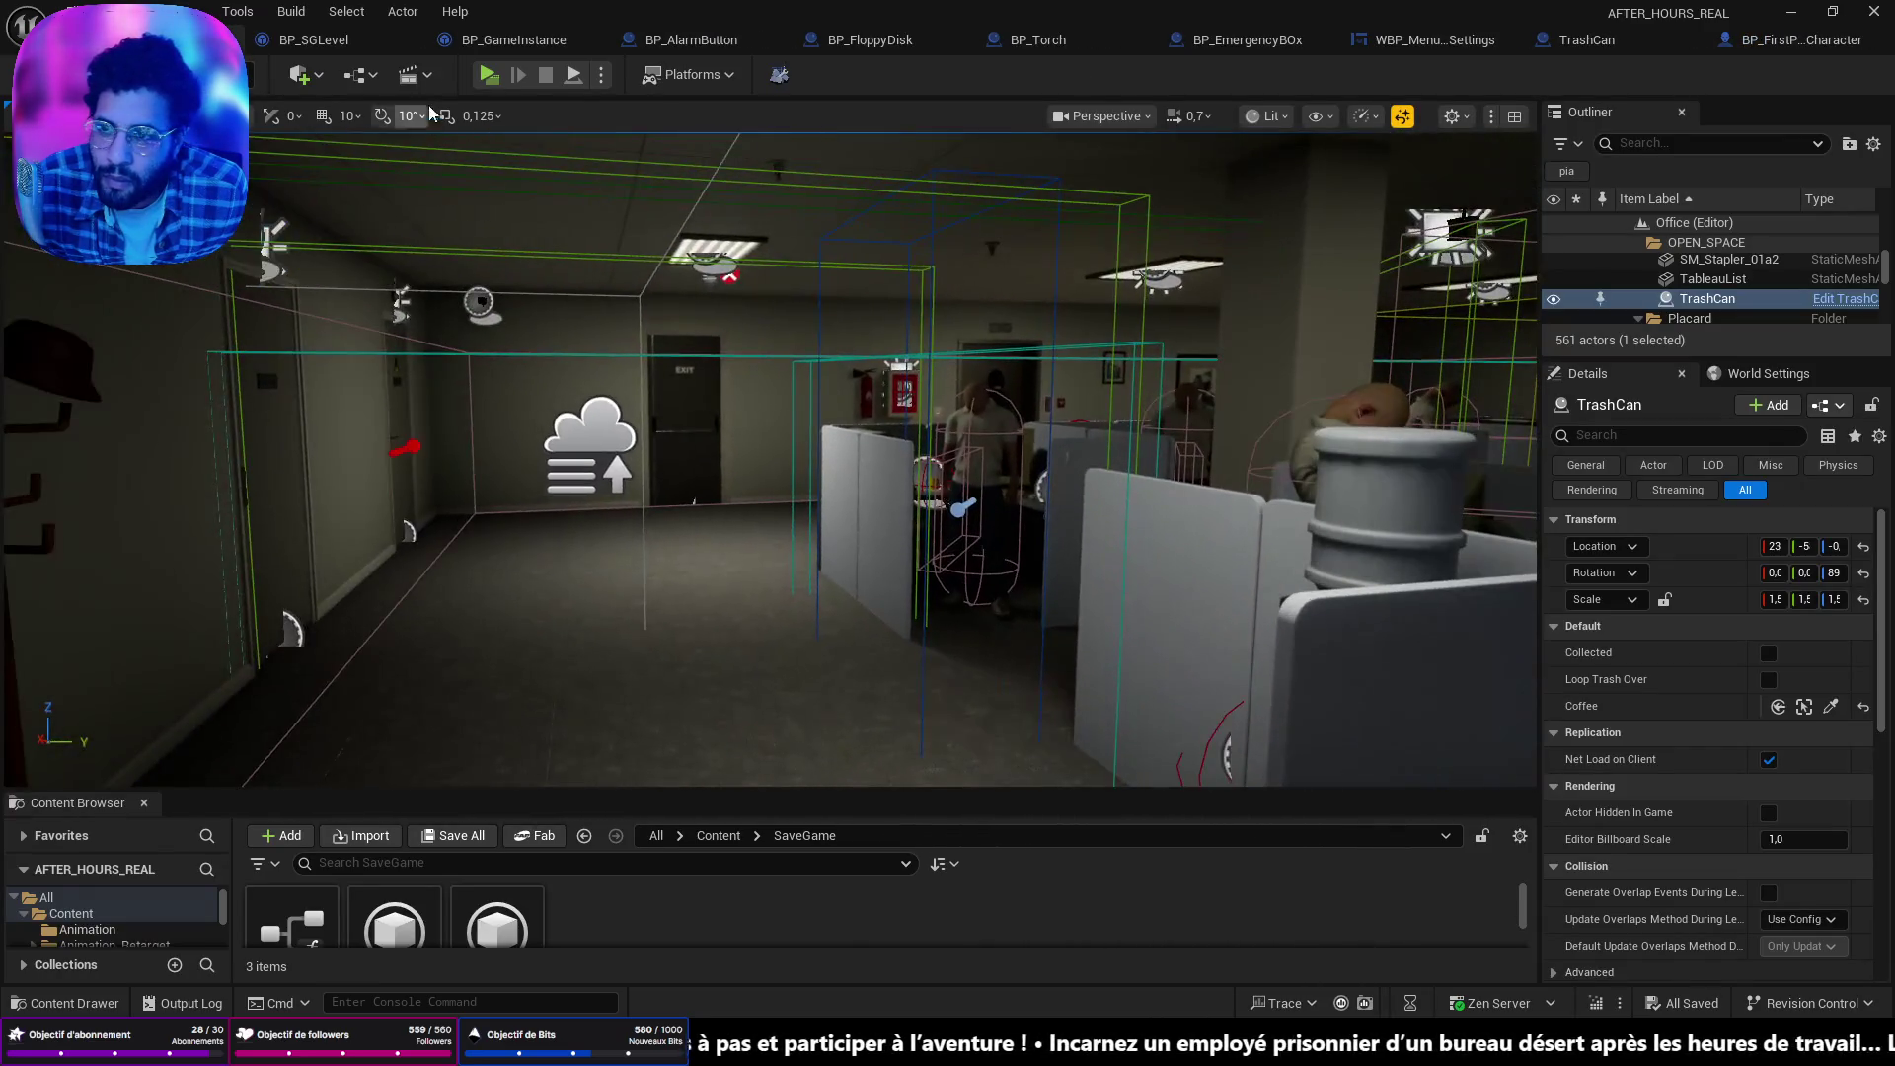
key("alt+p")
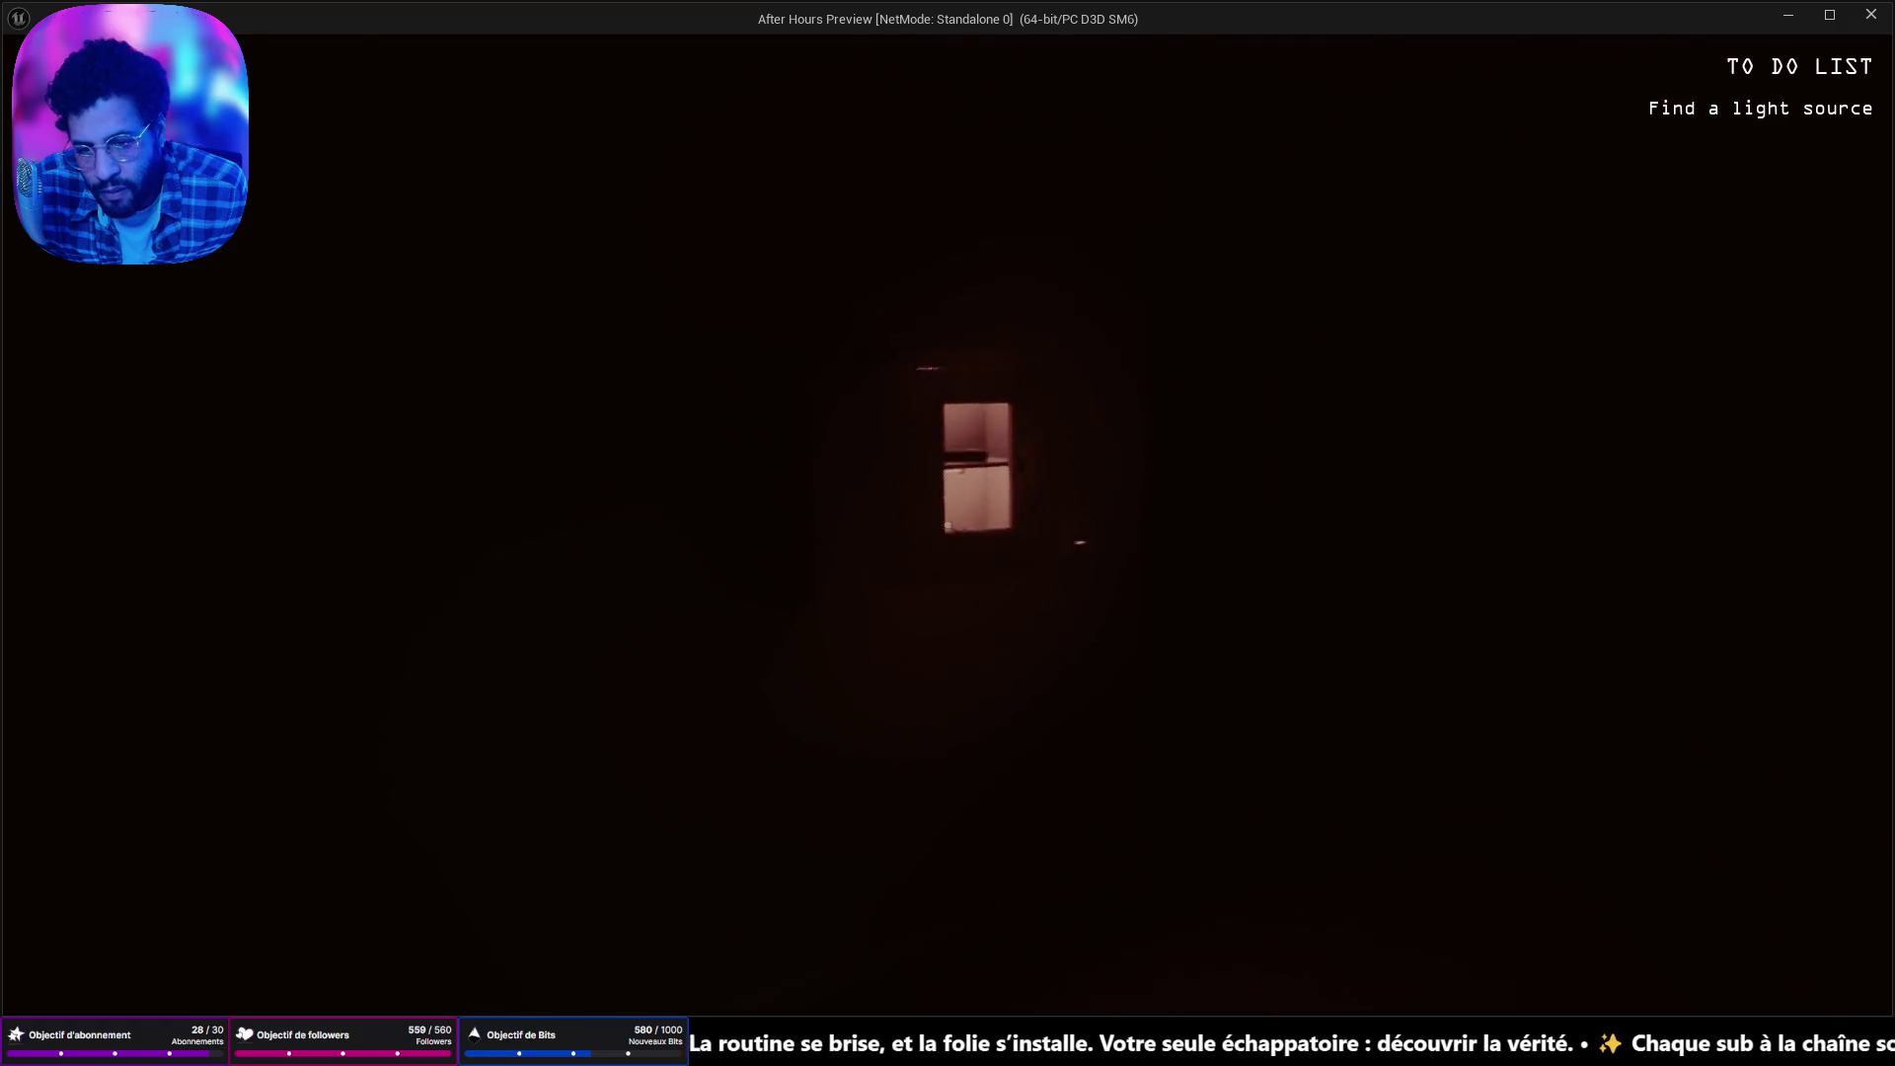
key("e")
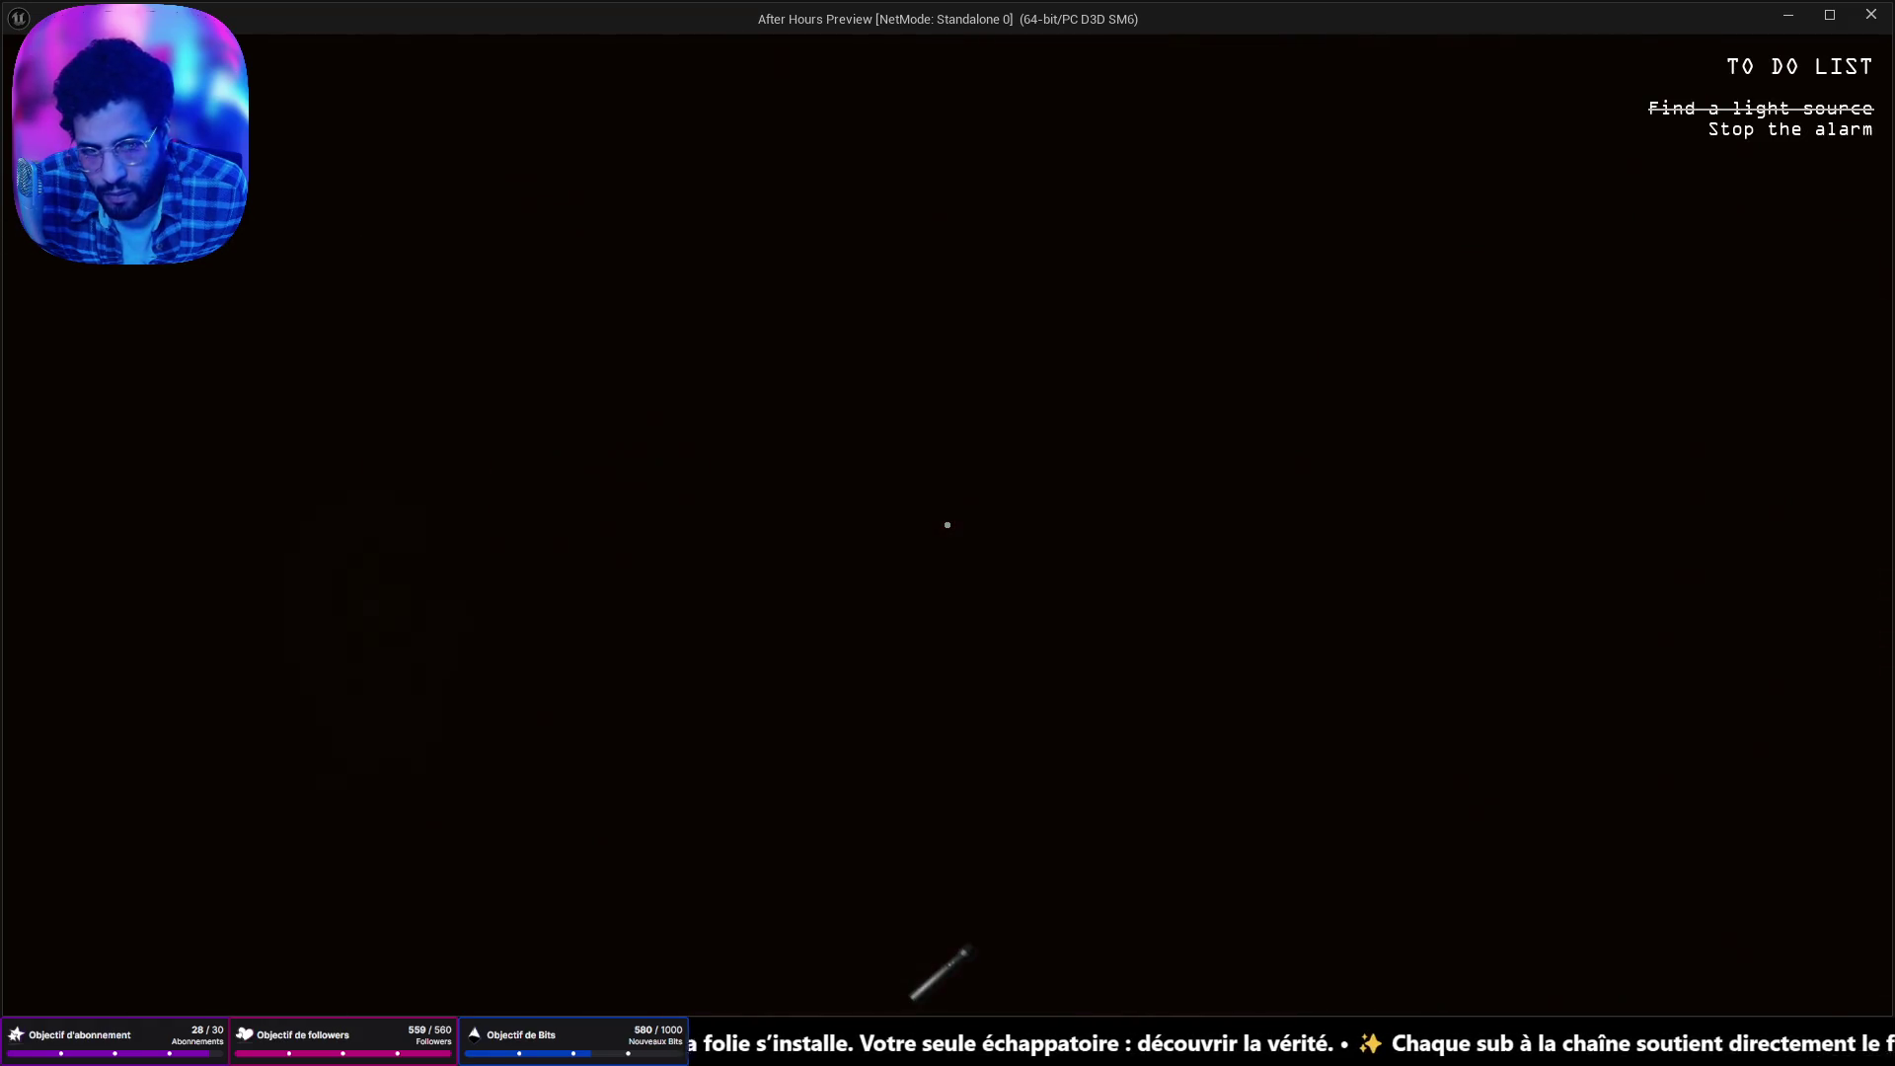
key("Escape")
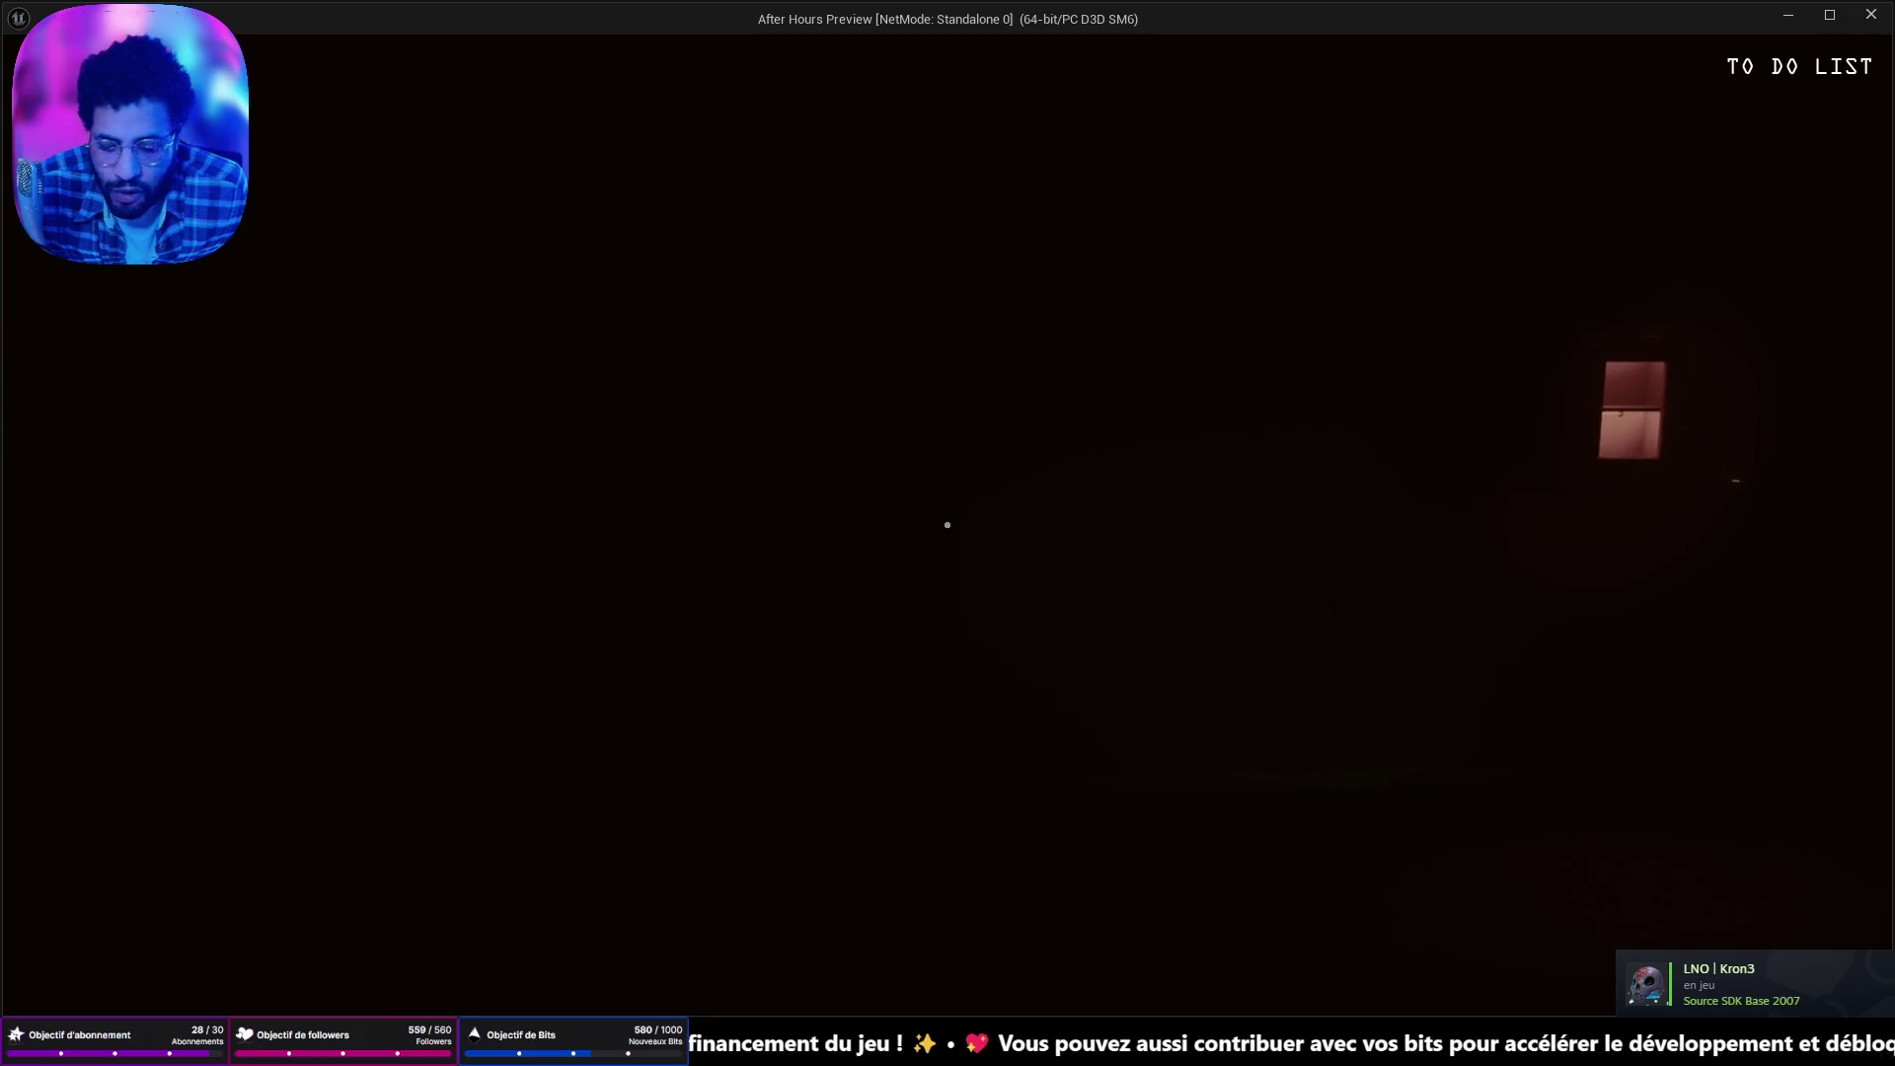
key("f")
key("w")
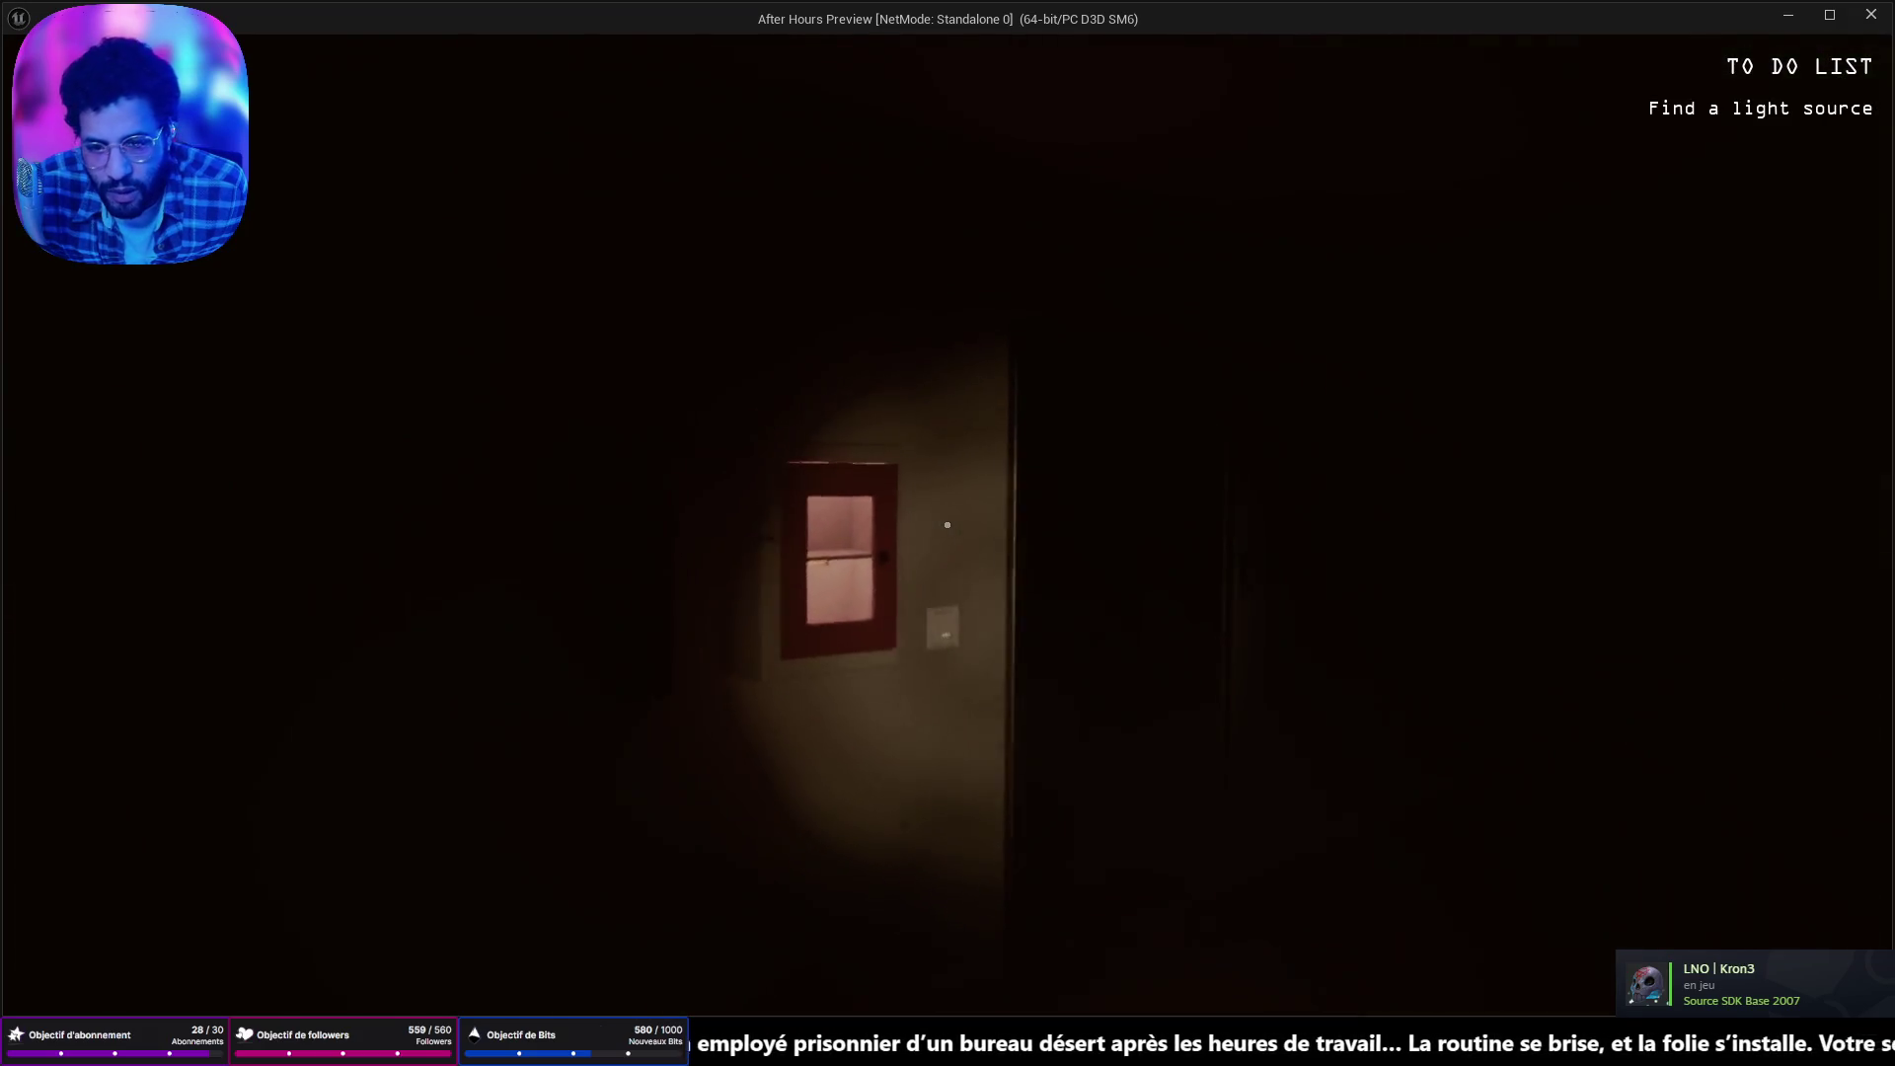
key("e")
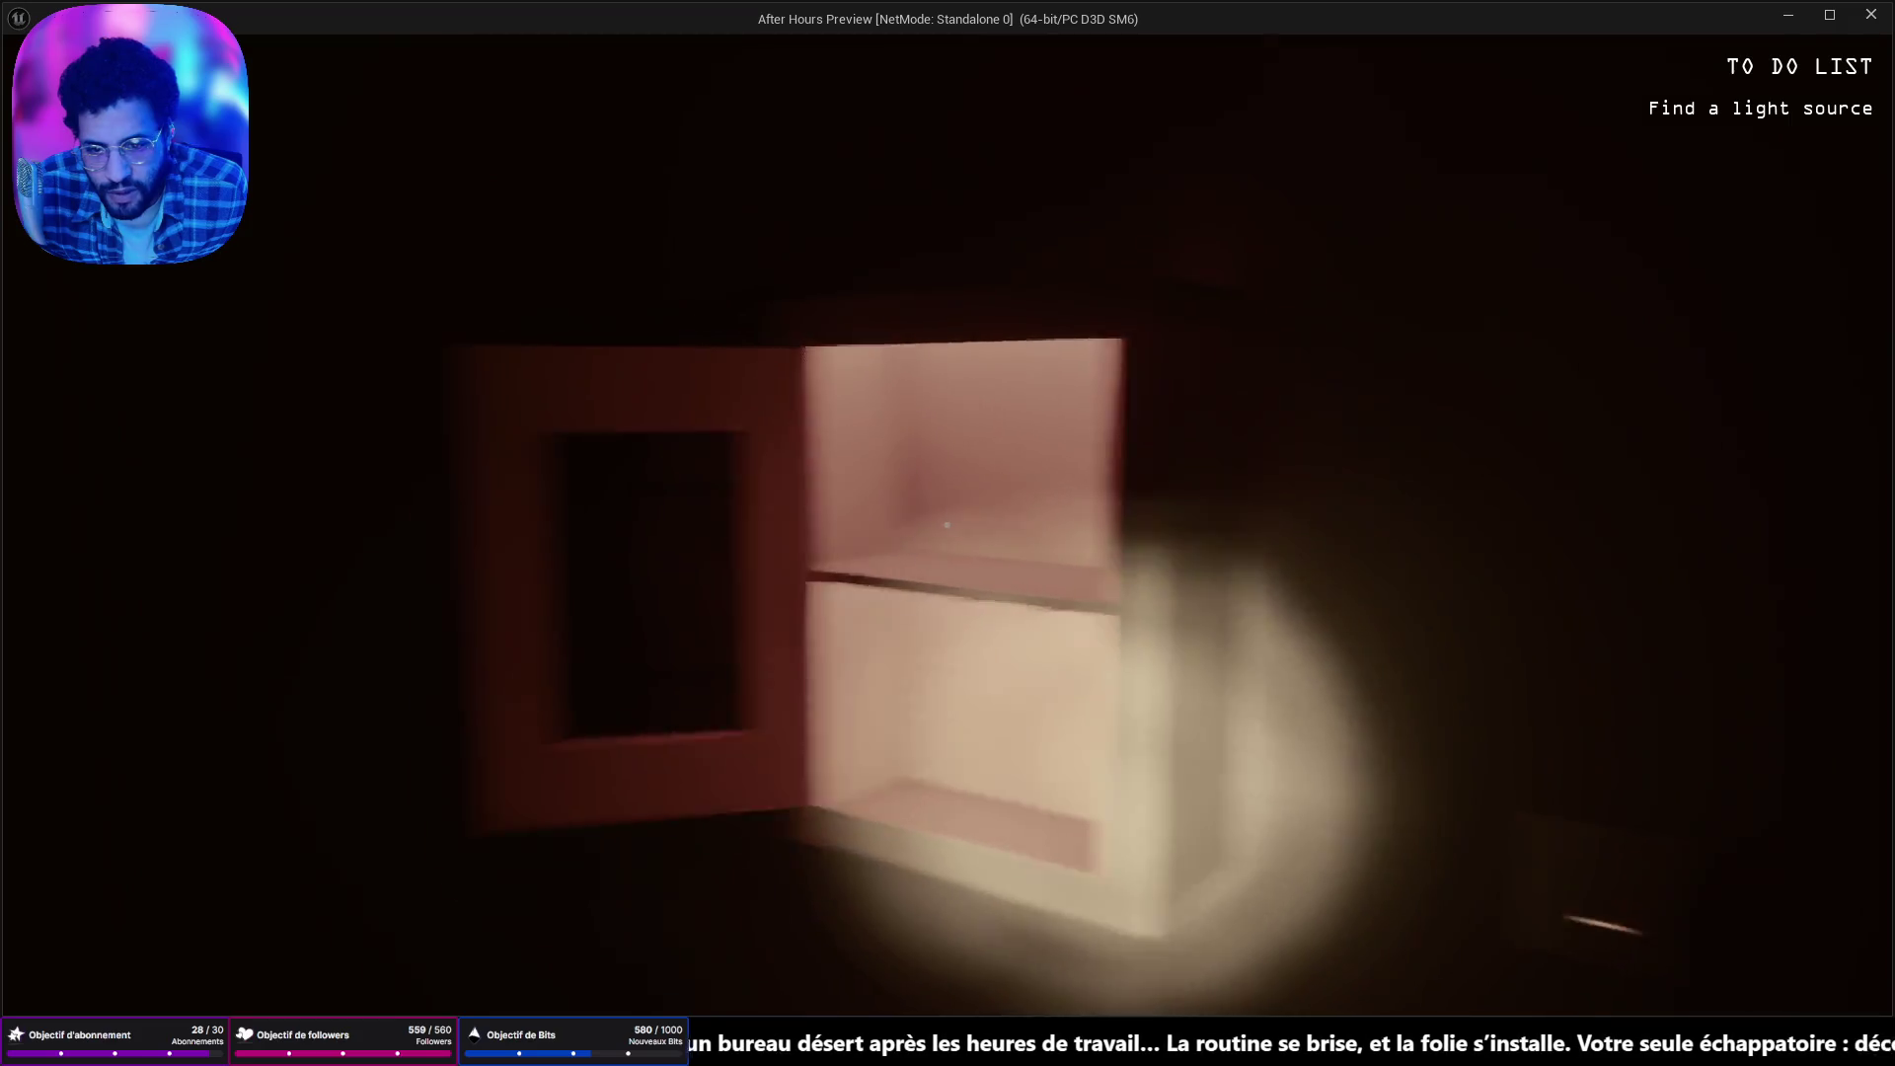
key("Escape")
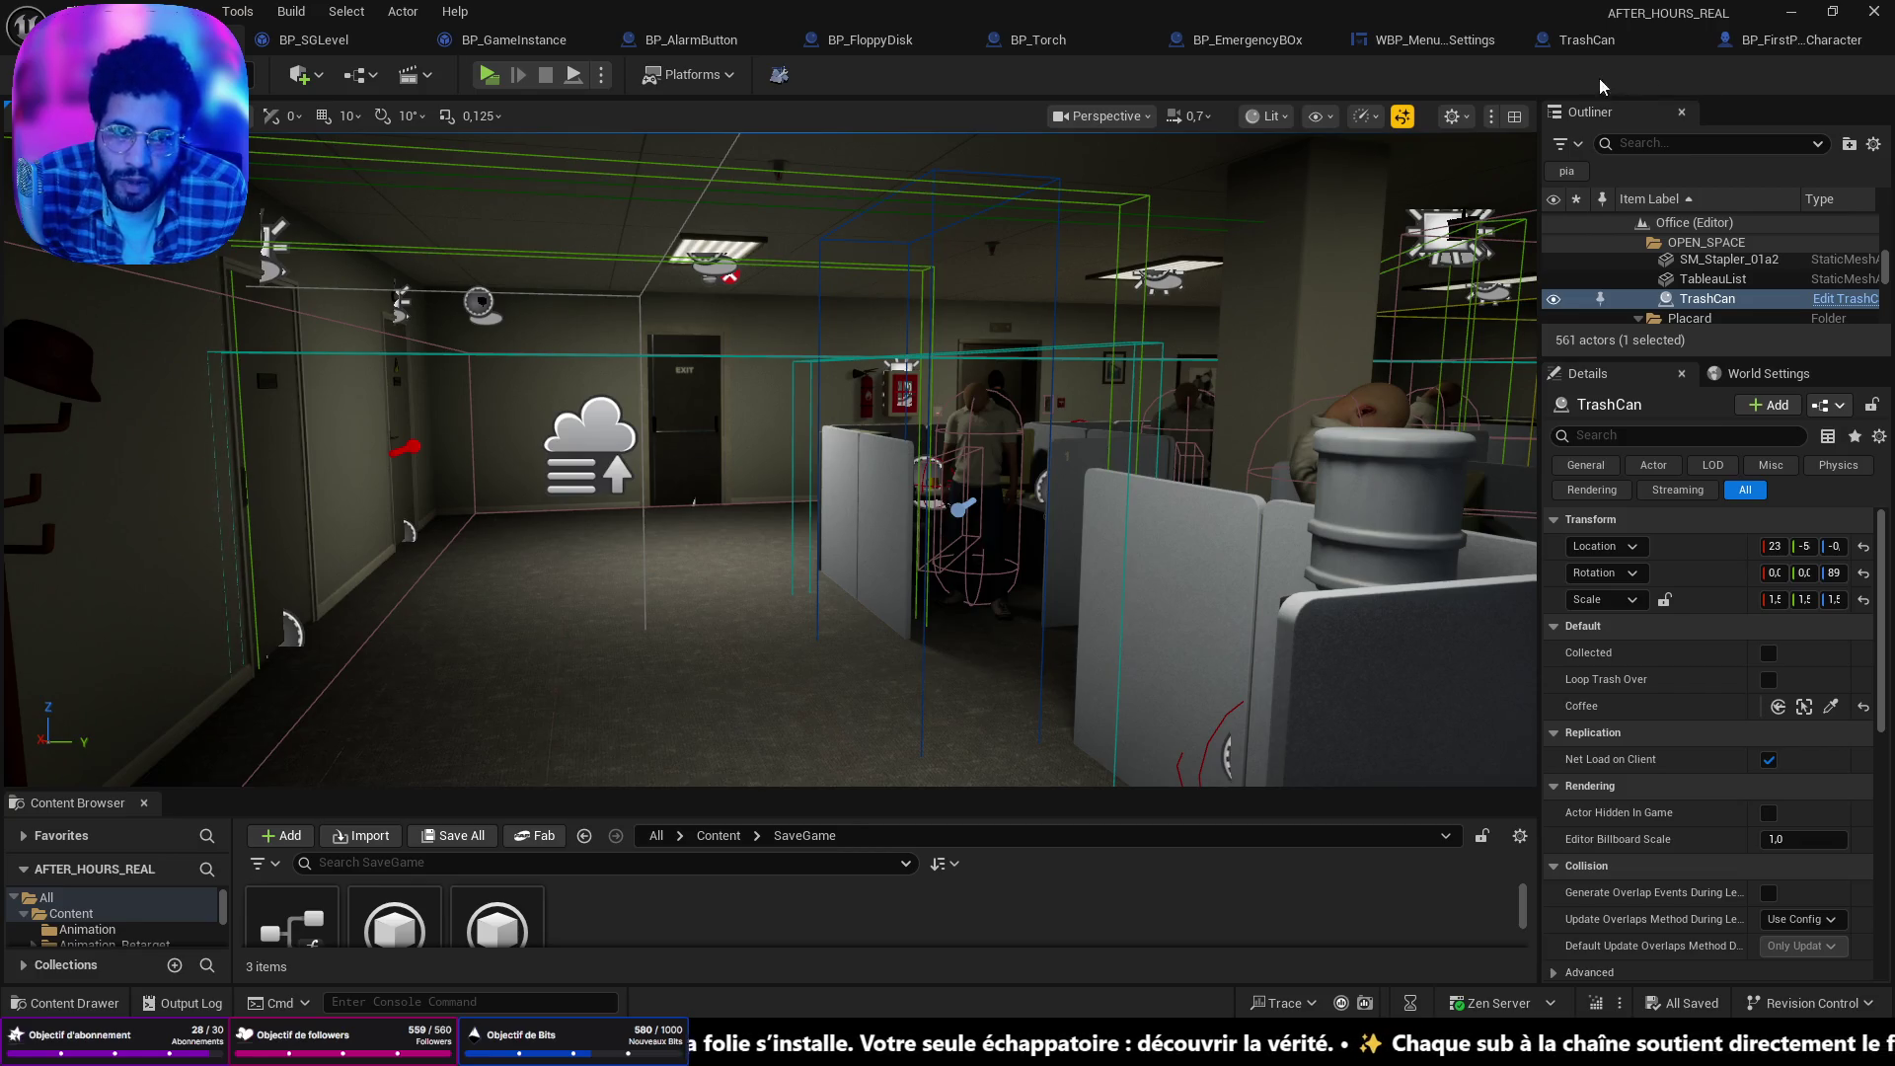
mouse_move(1159, 441)
left_mouse_down()
mouse_move(987, 441)
mouse_move(889, 415)
mouse_move(888, 296)
mouse_move(1106, 435)
mouse_move(1086, 439)
mouse_move(1154, 435)
left_mouse_up()
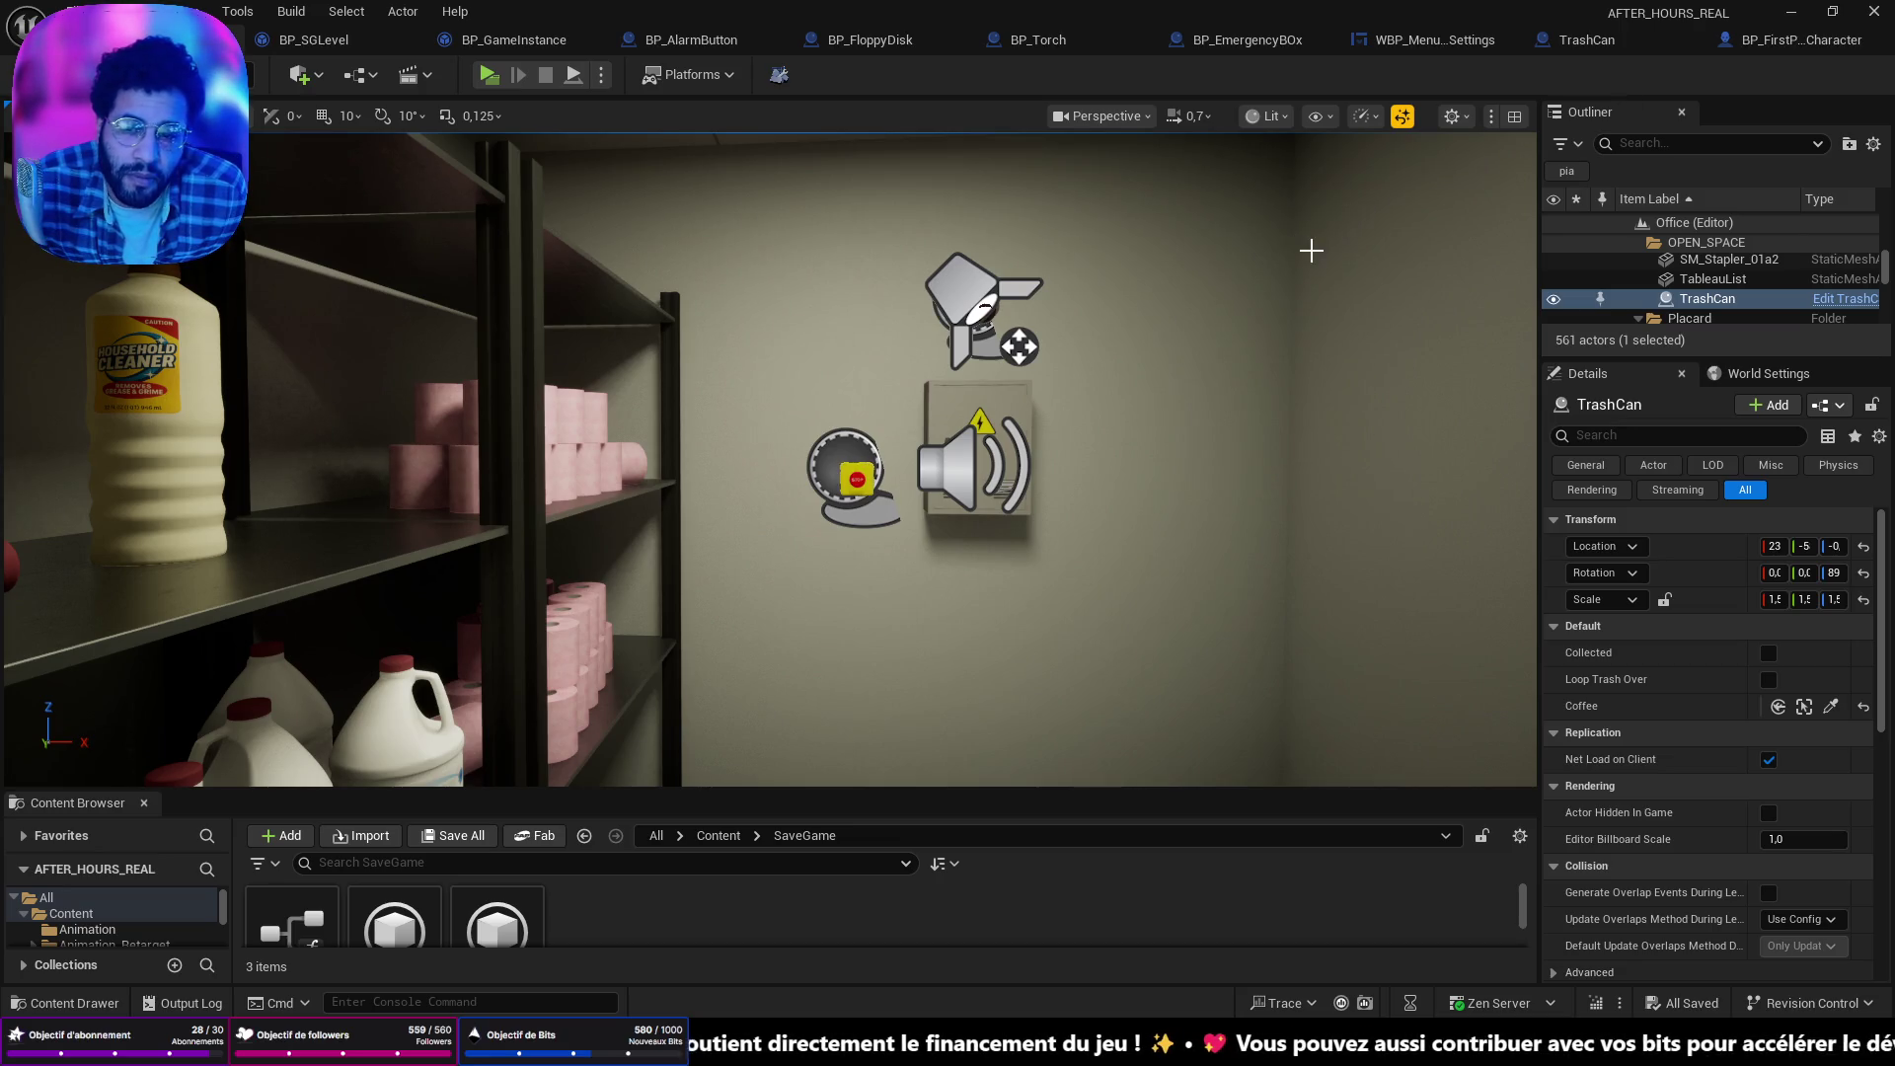
mouse_move(1311, 251)
left_mouse_down()
mouse_move(1165, 255)
mouse_move(1224, 255)
mouse_move(1145, 288)
left_mouse_up()
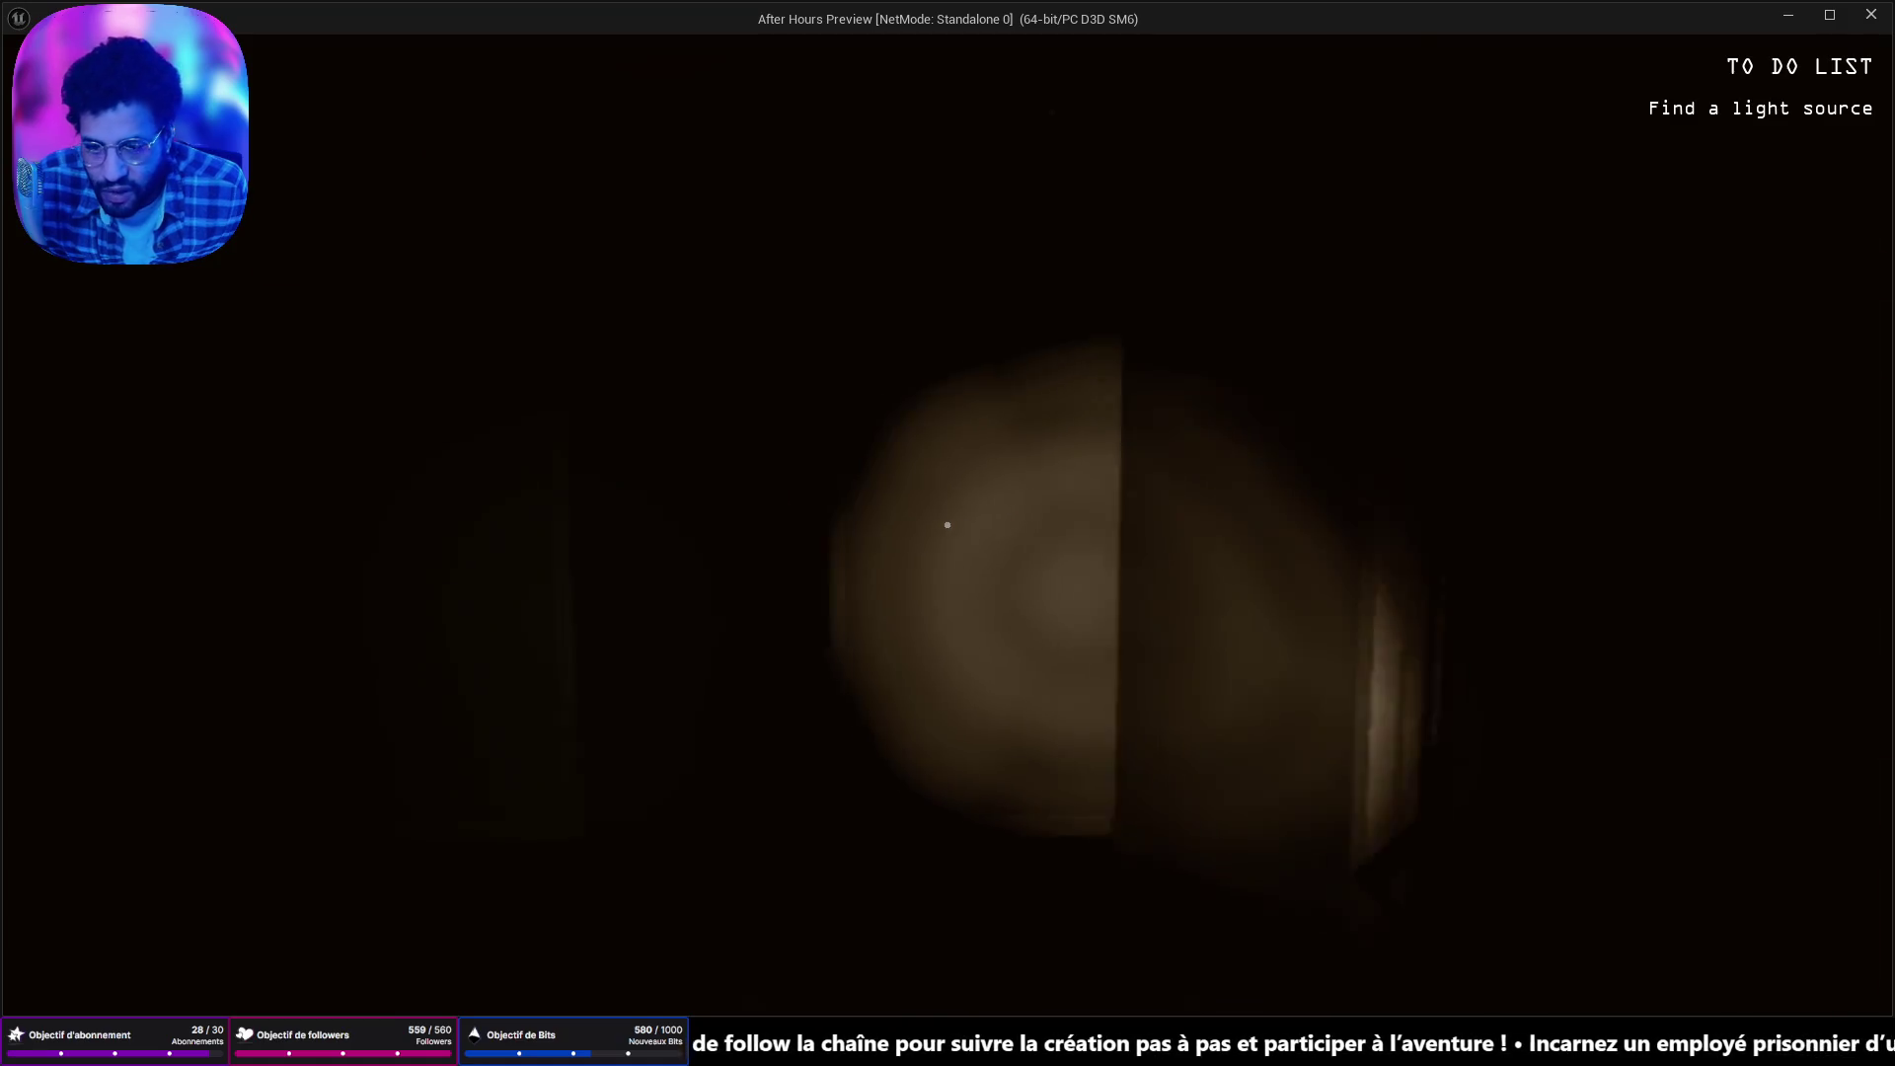
left_click(948, 524)
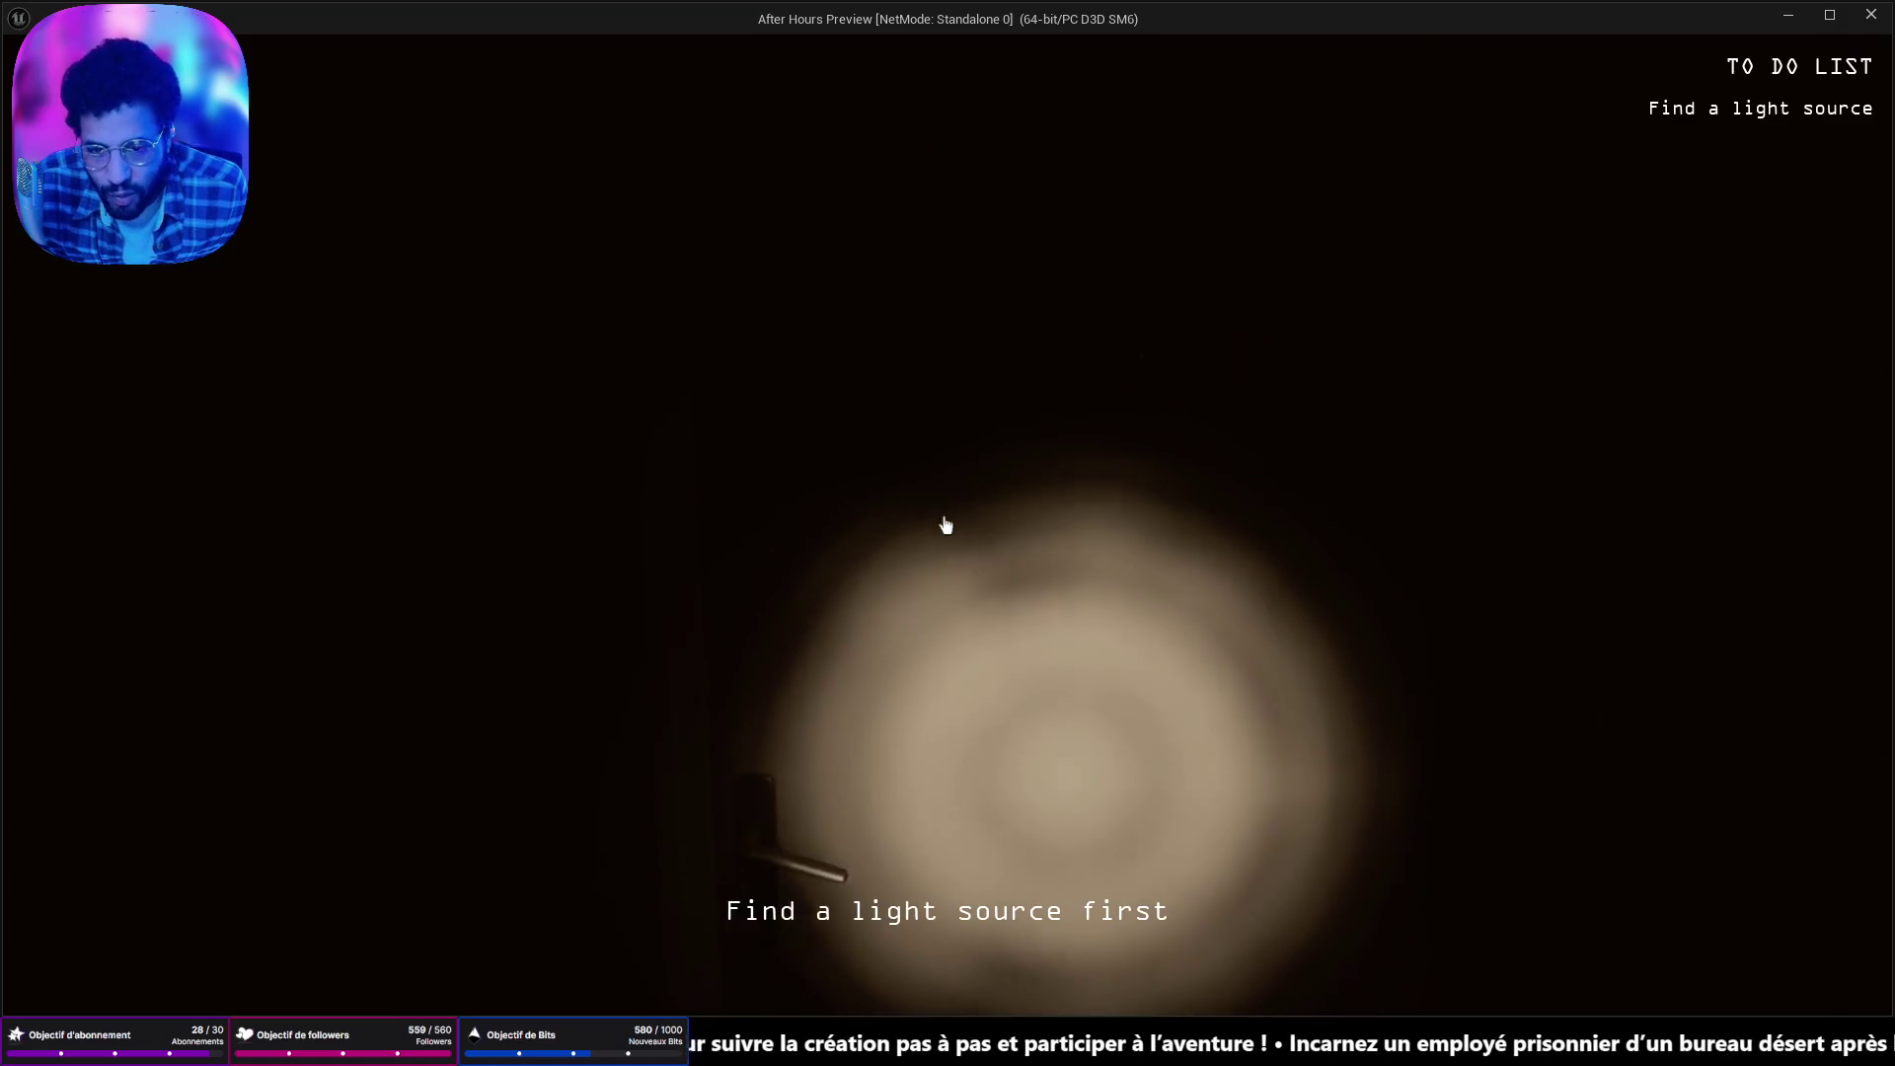
key("Escape")
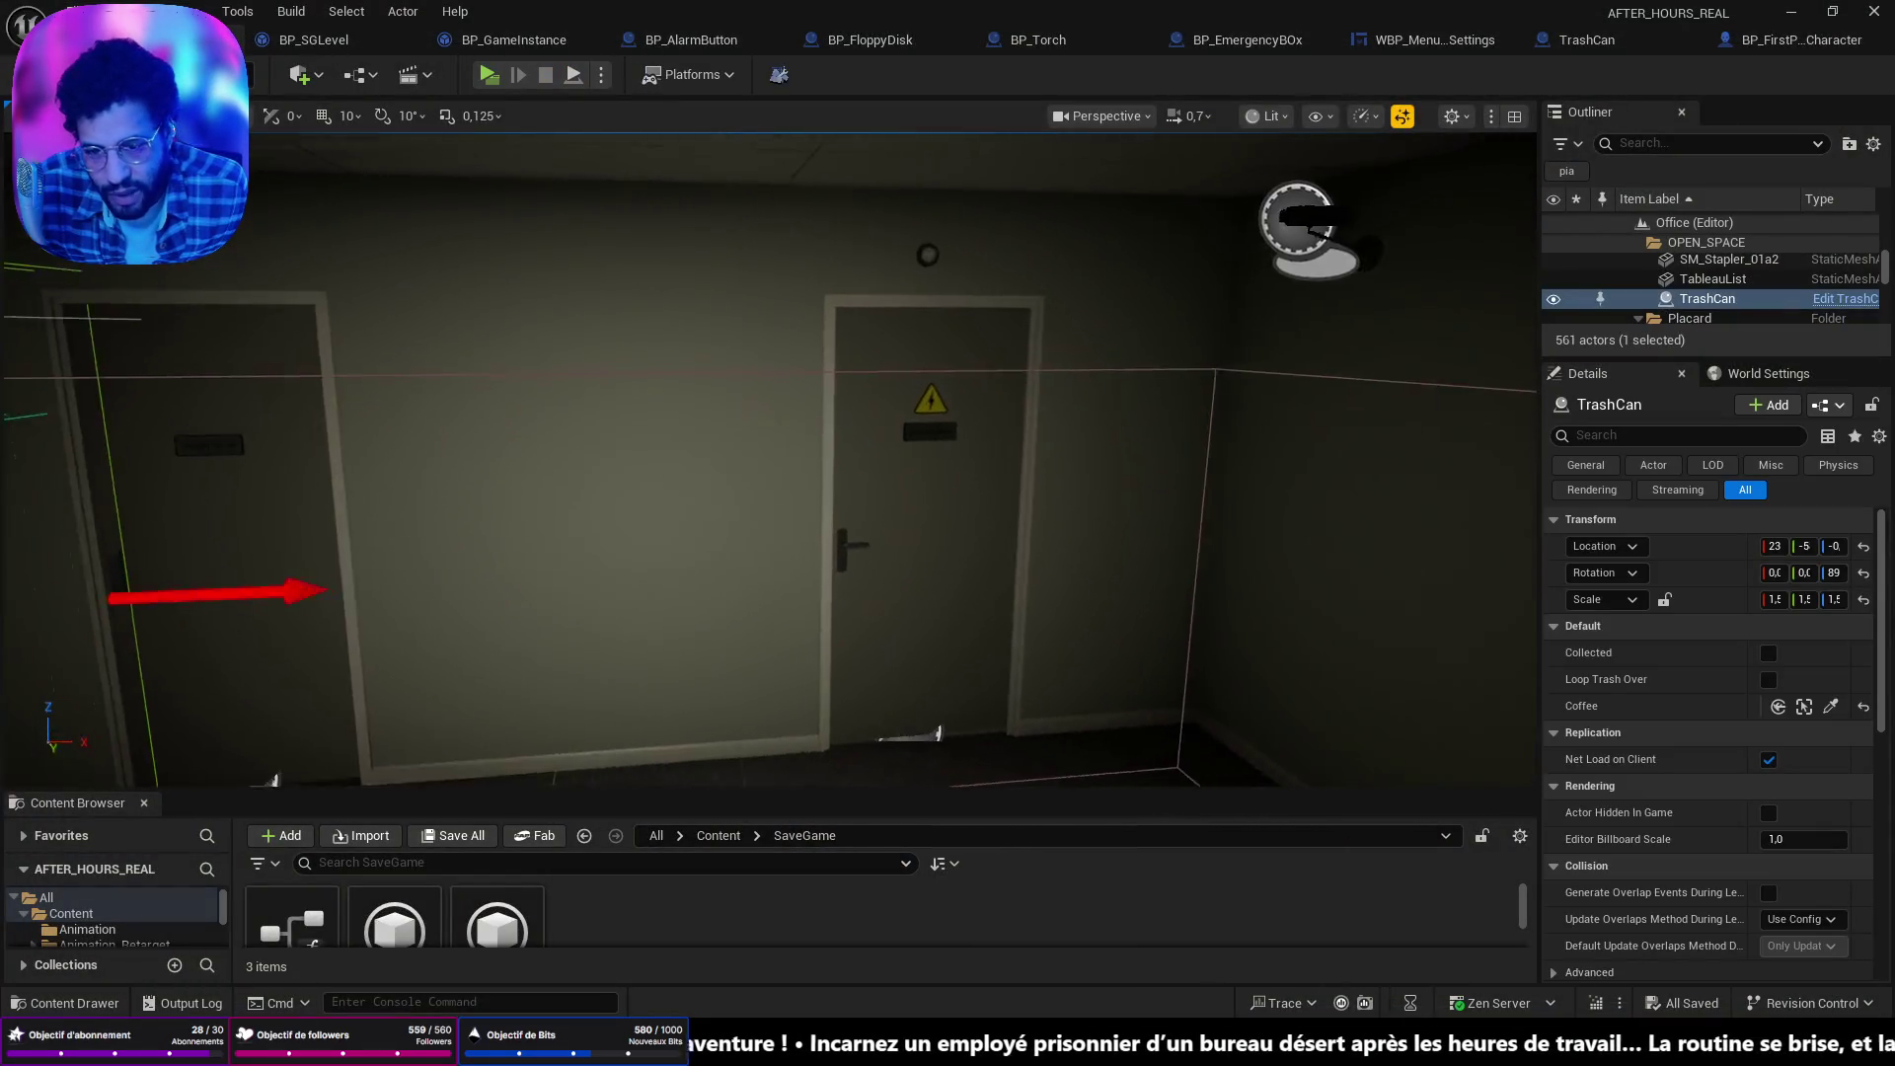
left_click(909, 445)
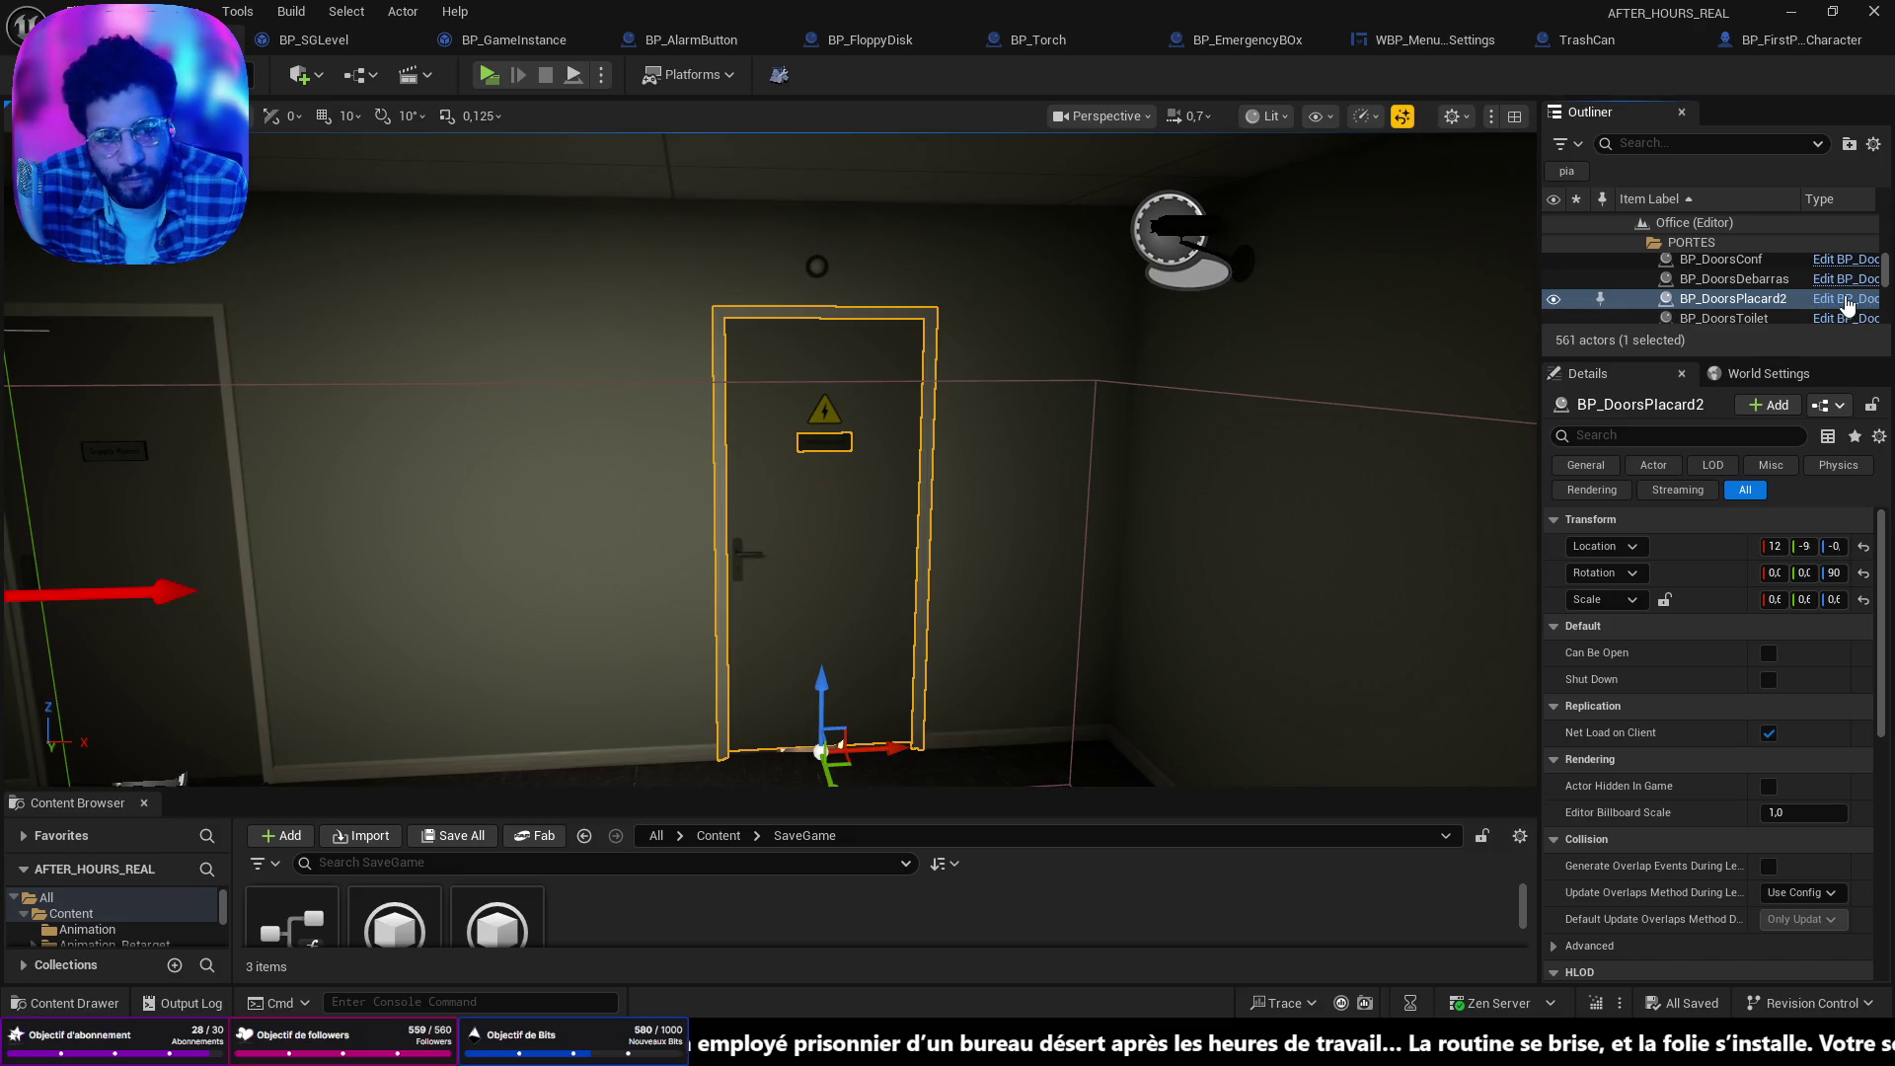
Open BP_DoorsPlacard's EventGraph and look over the Shut Down, GET, Open and Close logic.
left_click(1847, 300)
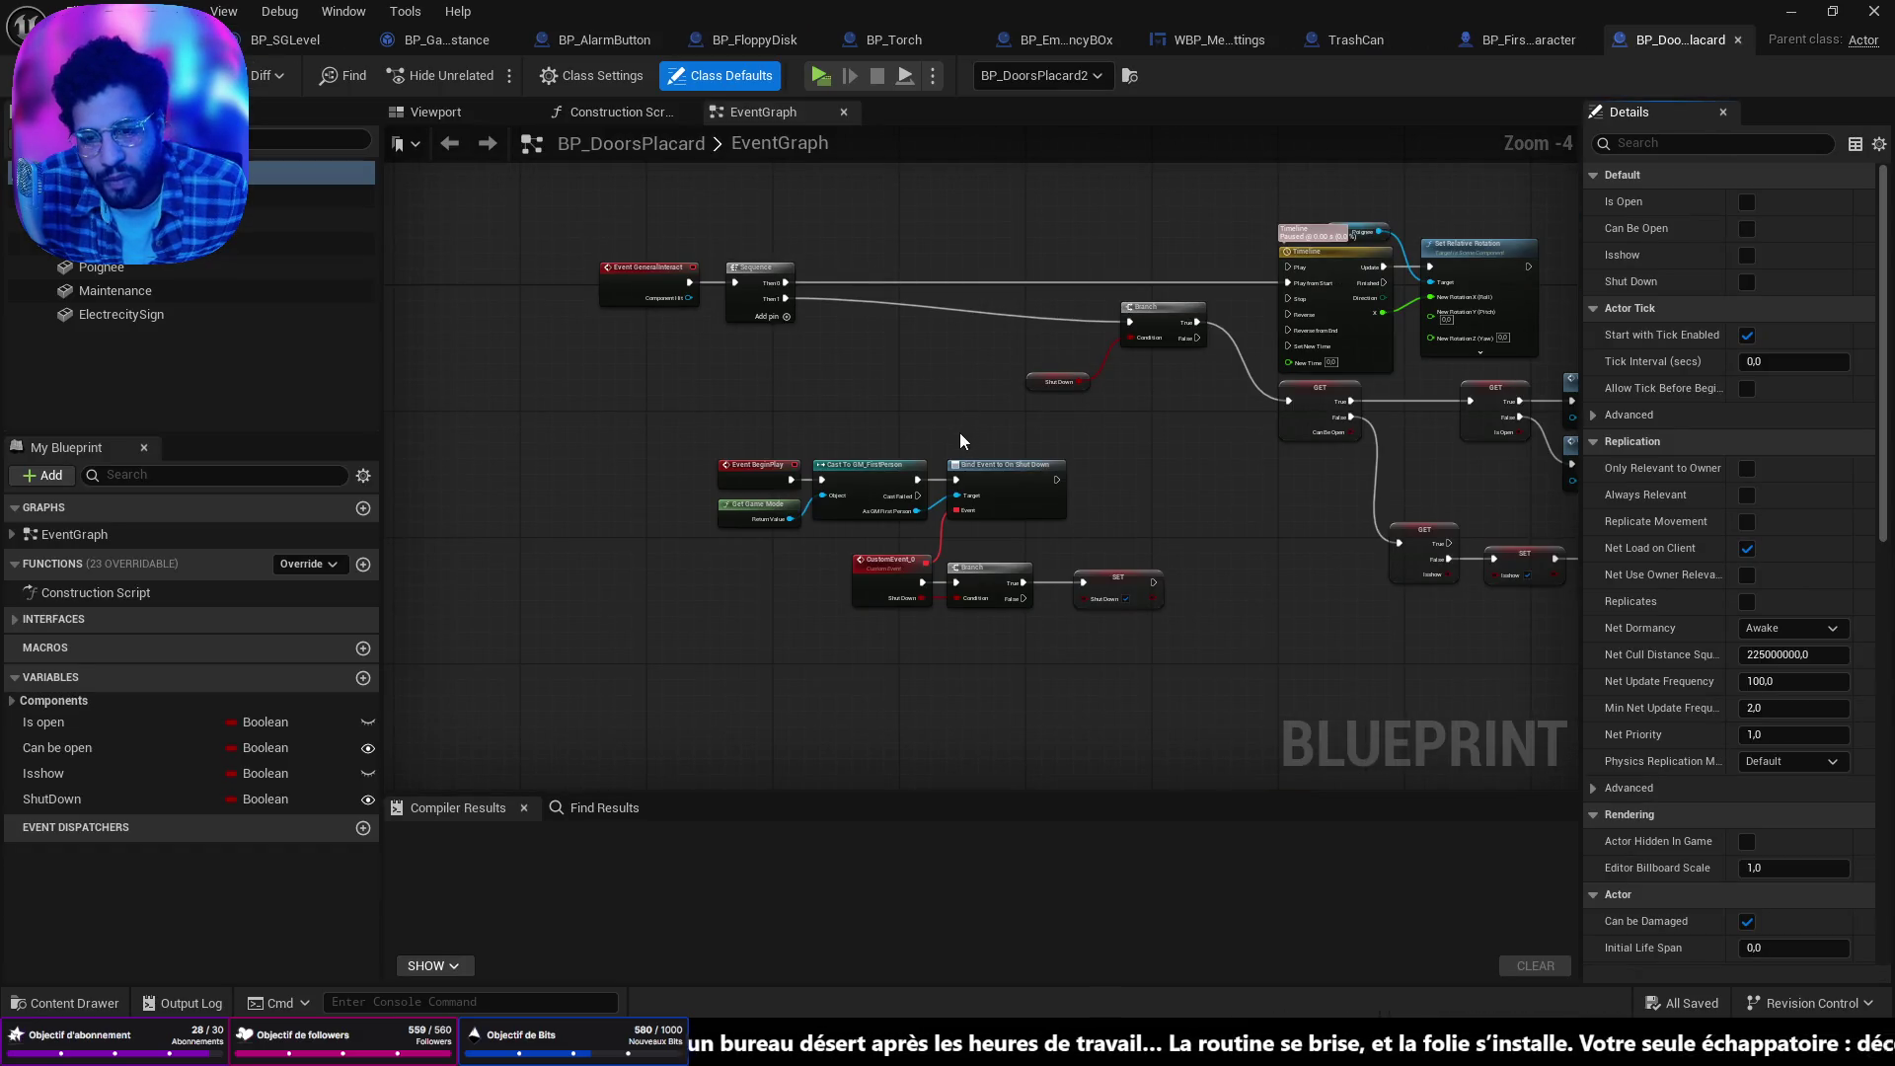
scroll(990, 512, "up", 4)
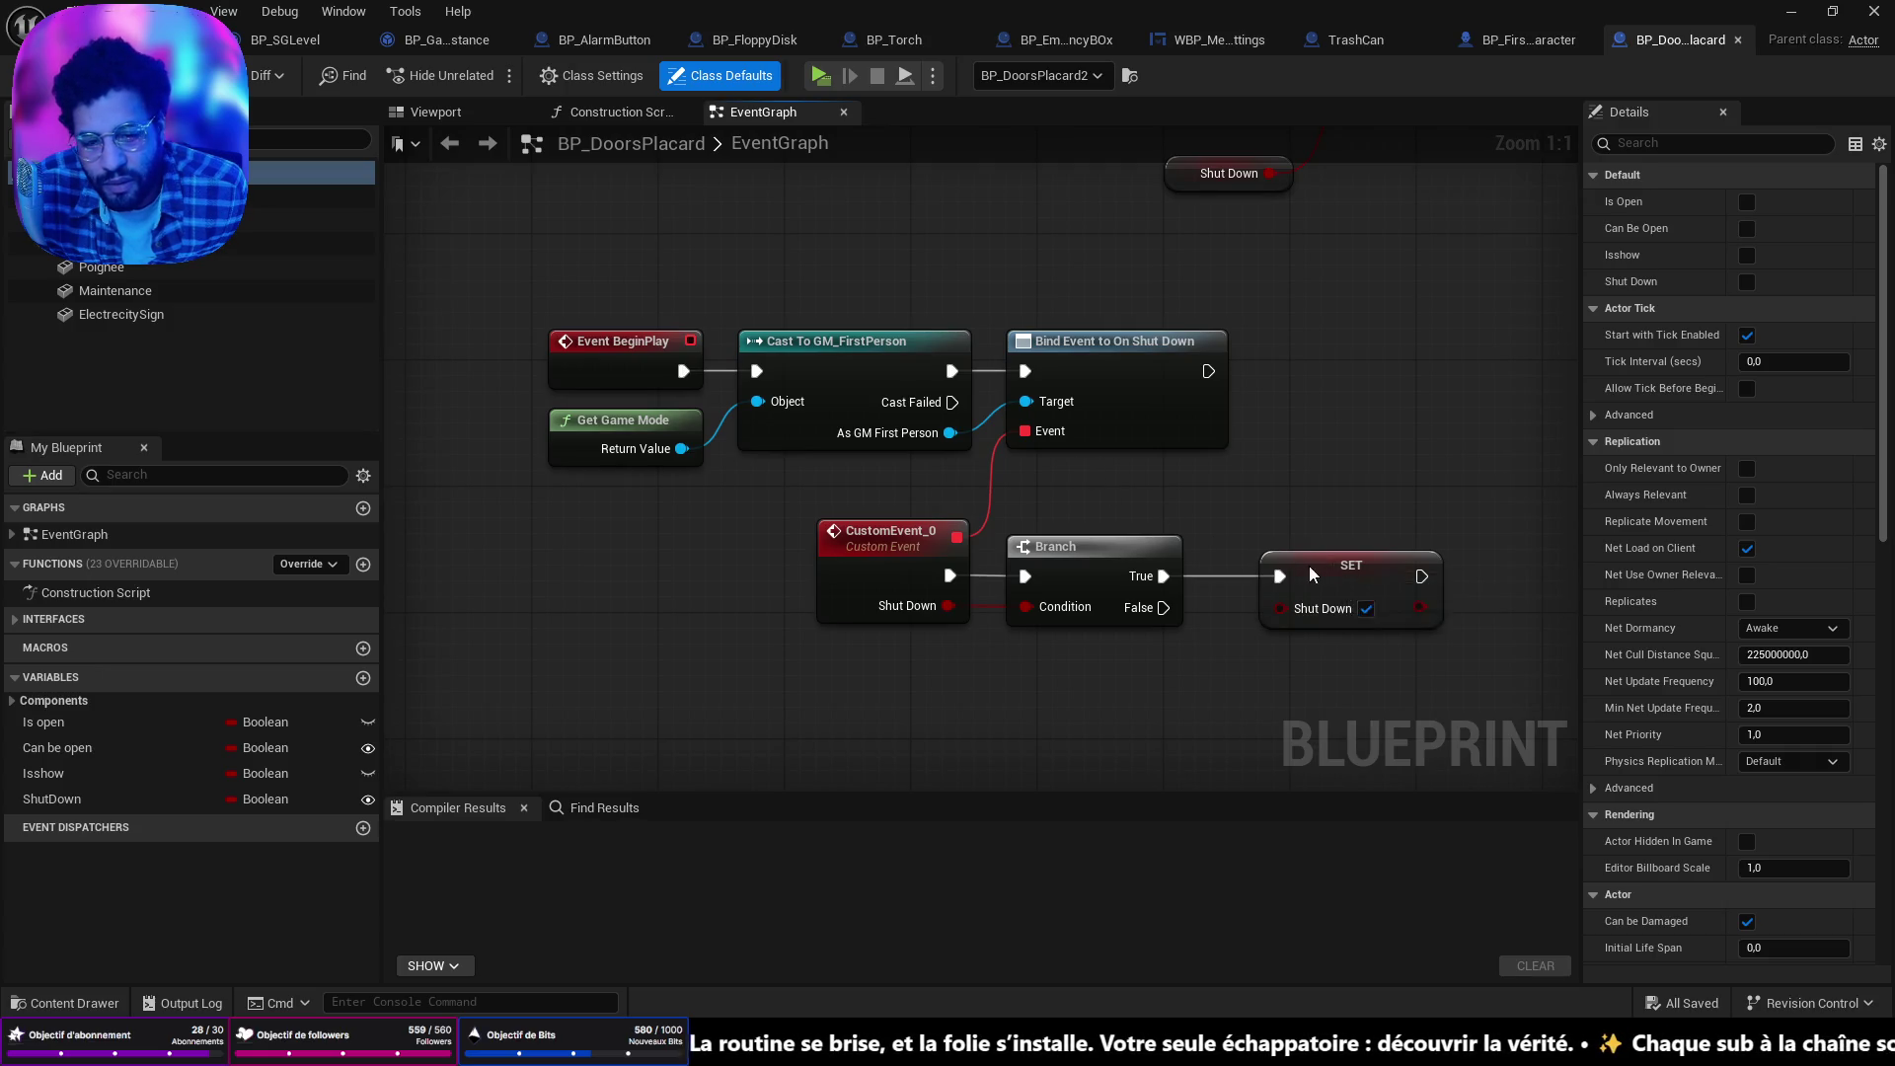
left_click_drag(1323, 570, 1278, 577)
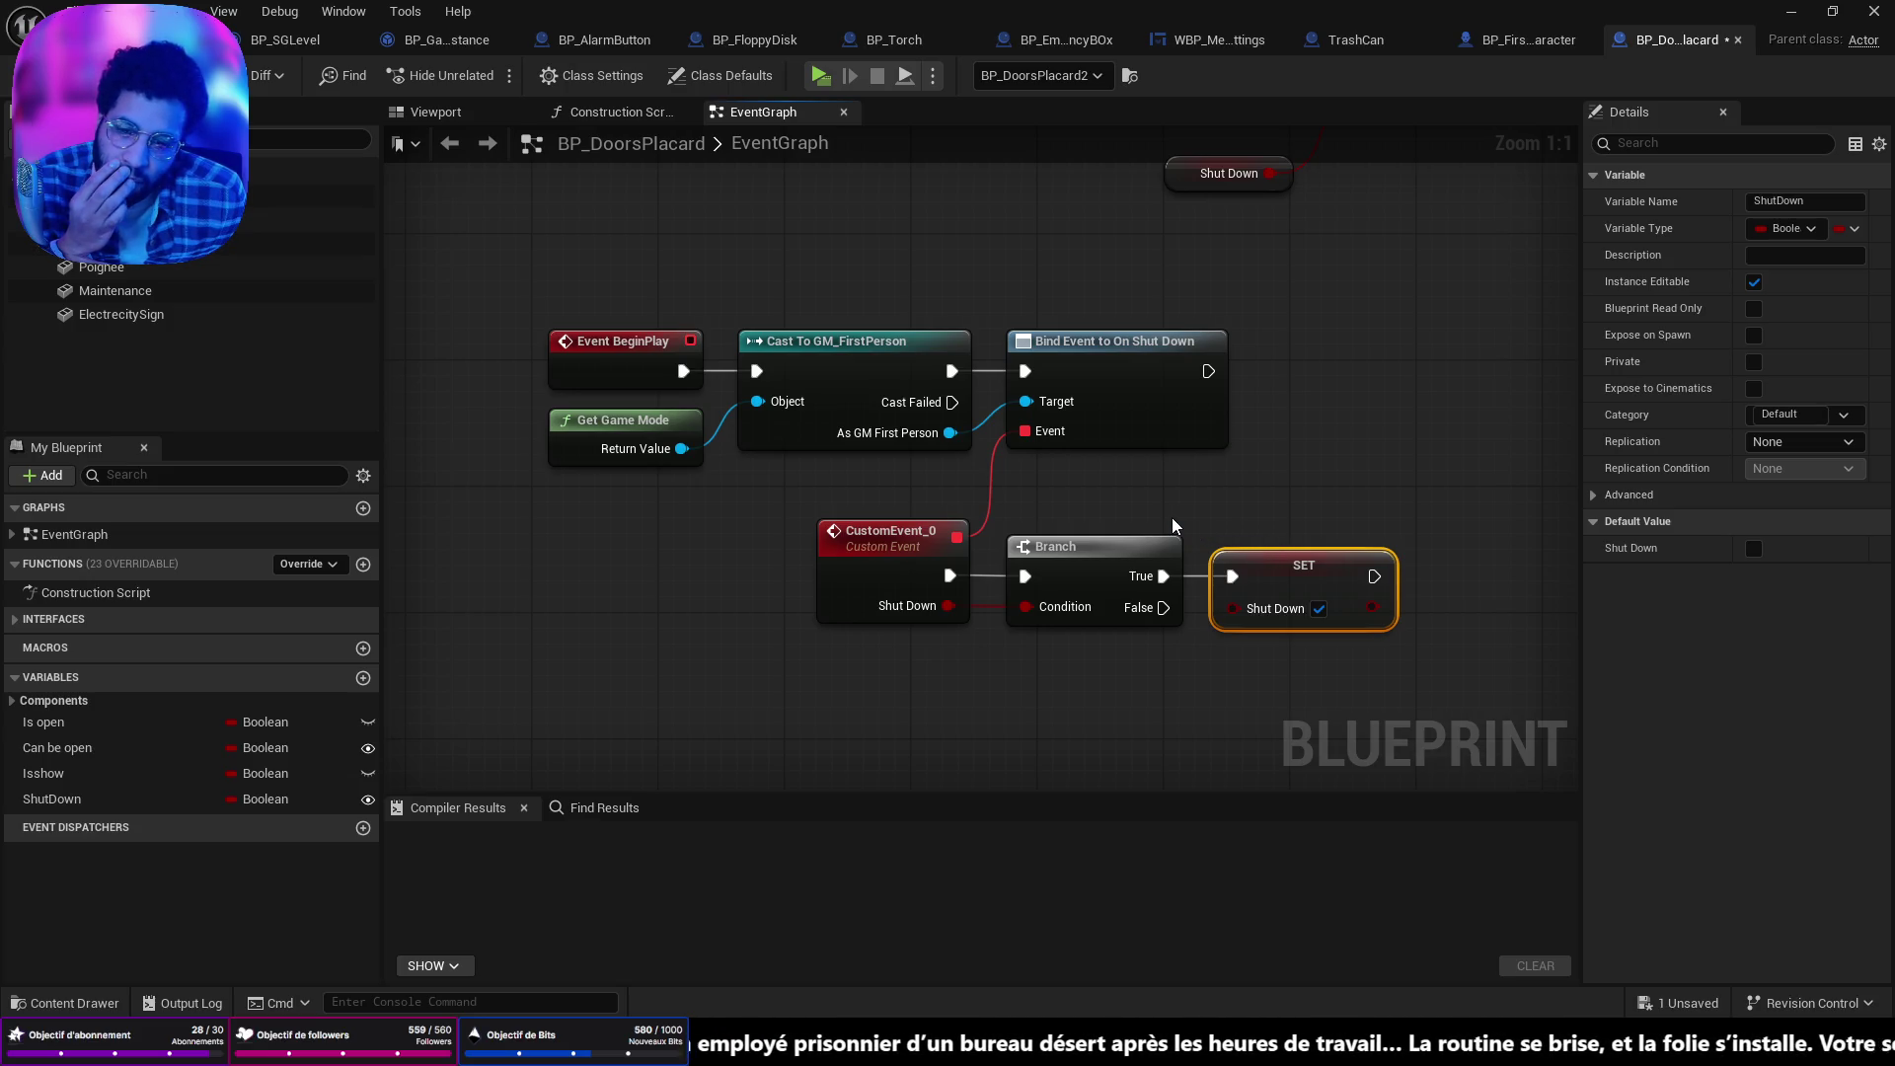
scroll(1188, 507, "down", 3)
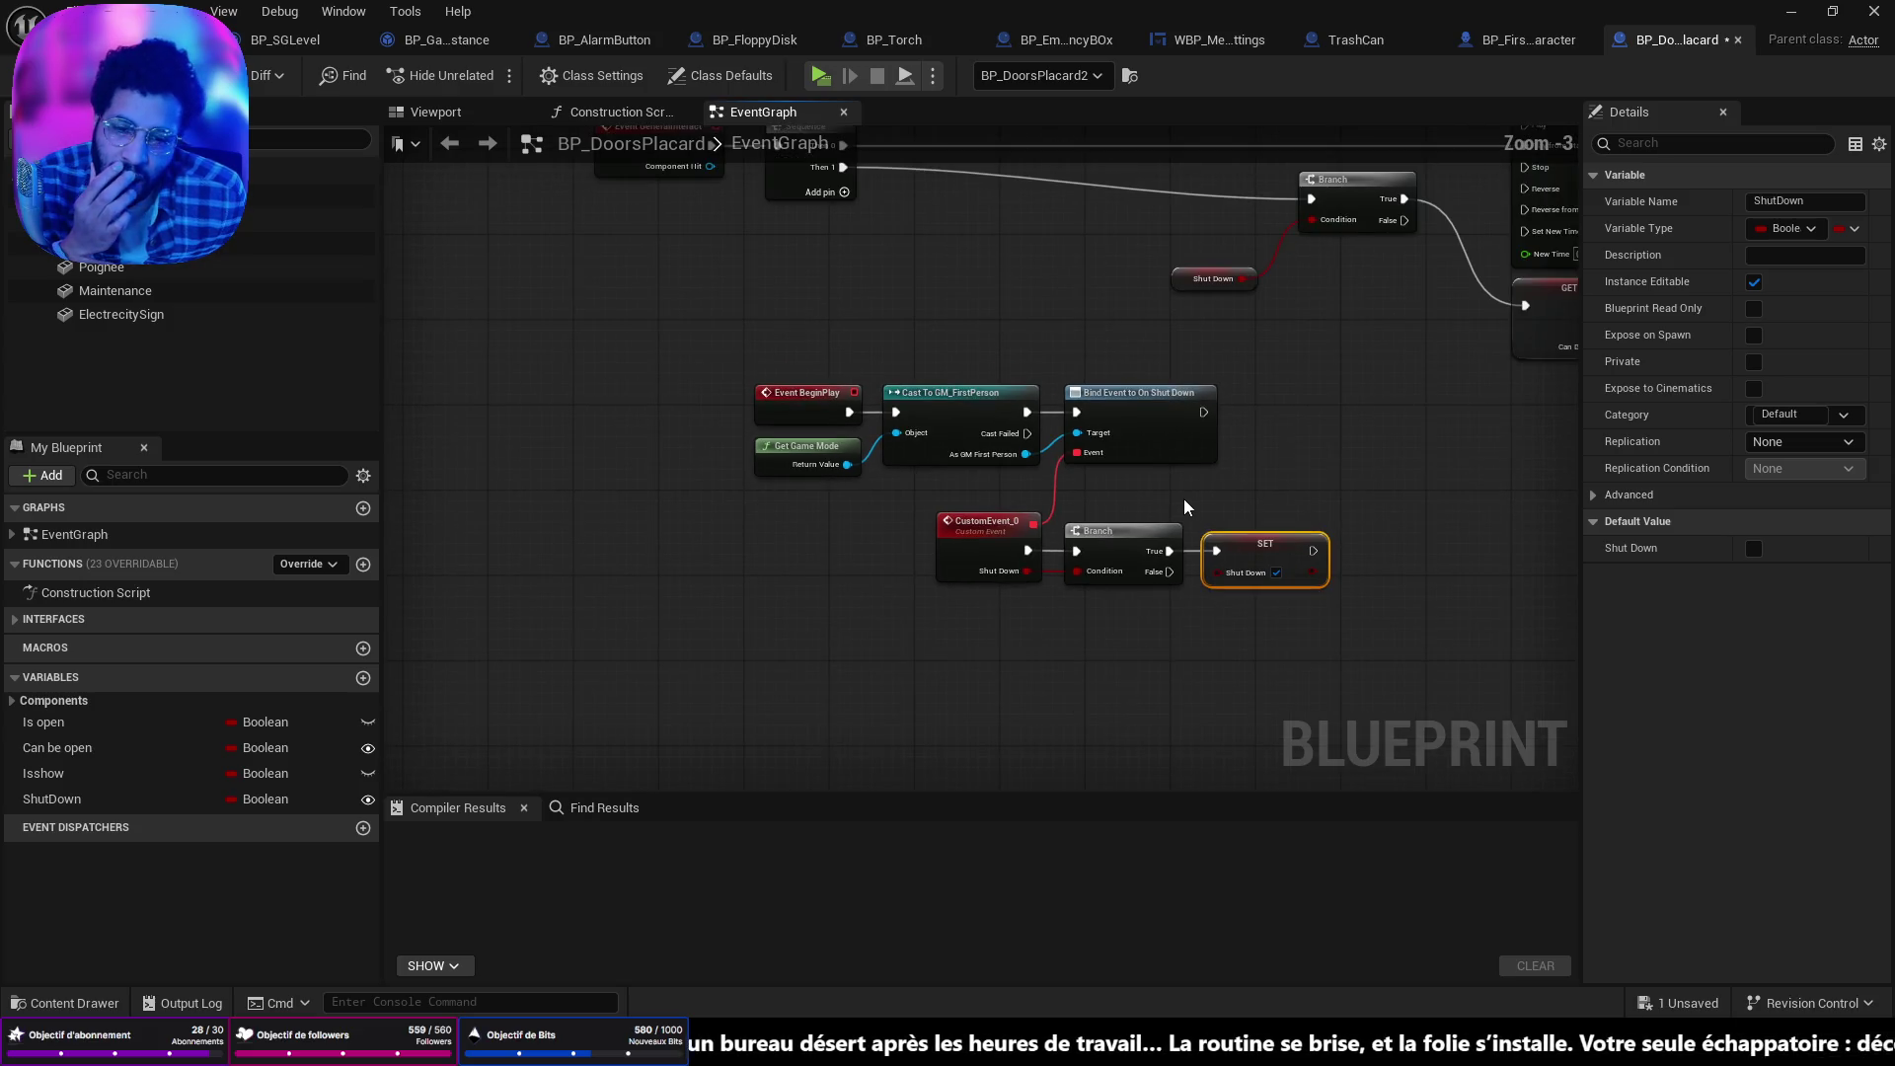
mouse_move(1187, 508)
left_mouse_down()
mouse_move(1231, 677)
mouse_move(1125, 648)
mouse_move(1172, 635)
mouse_move(1112, 453)
left_mouse_up()
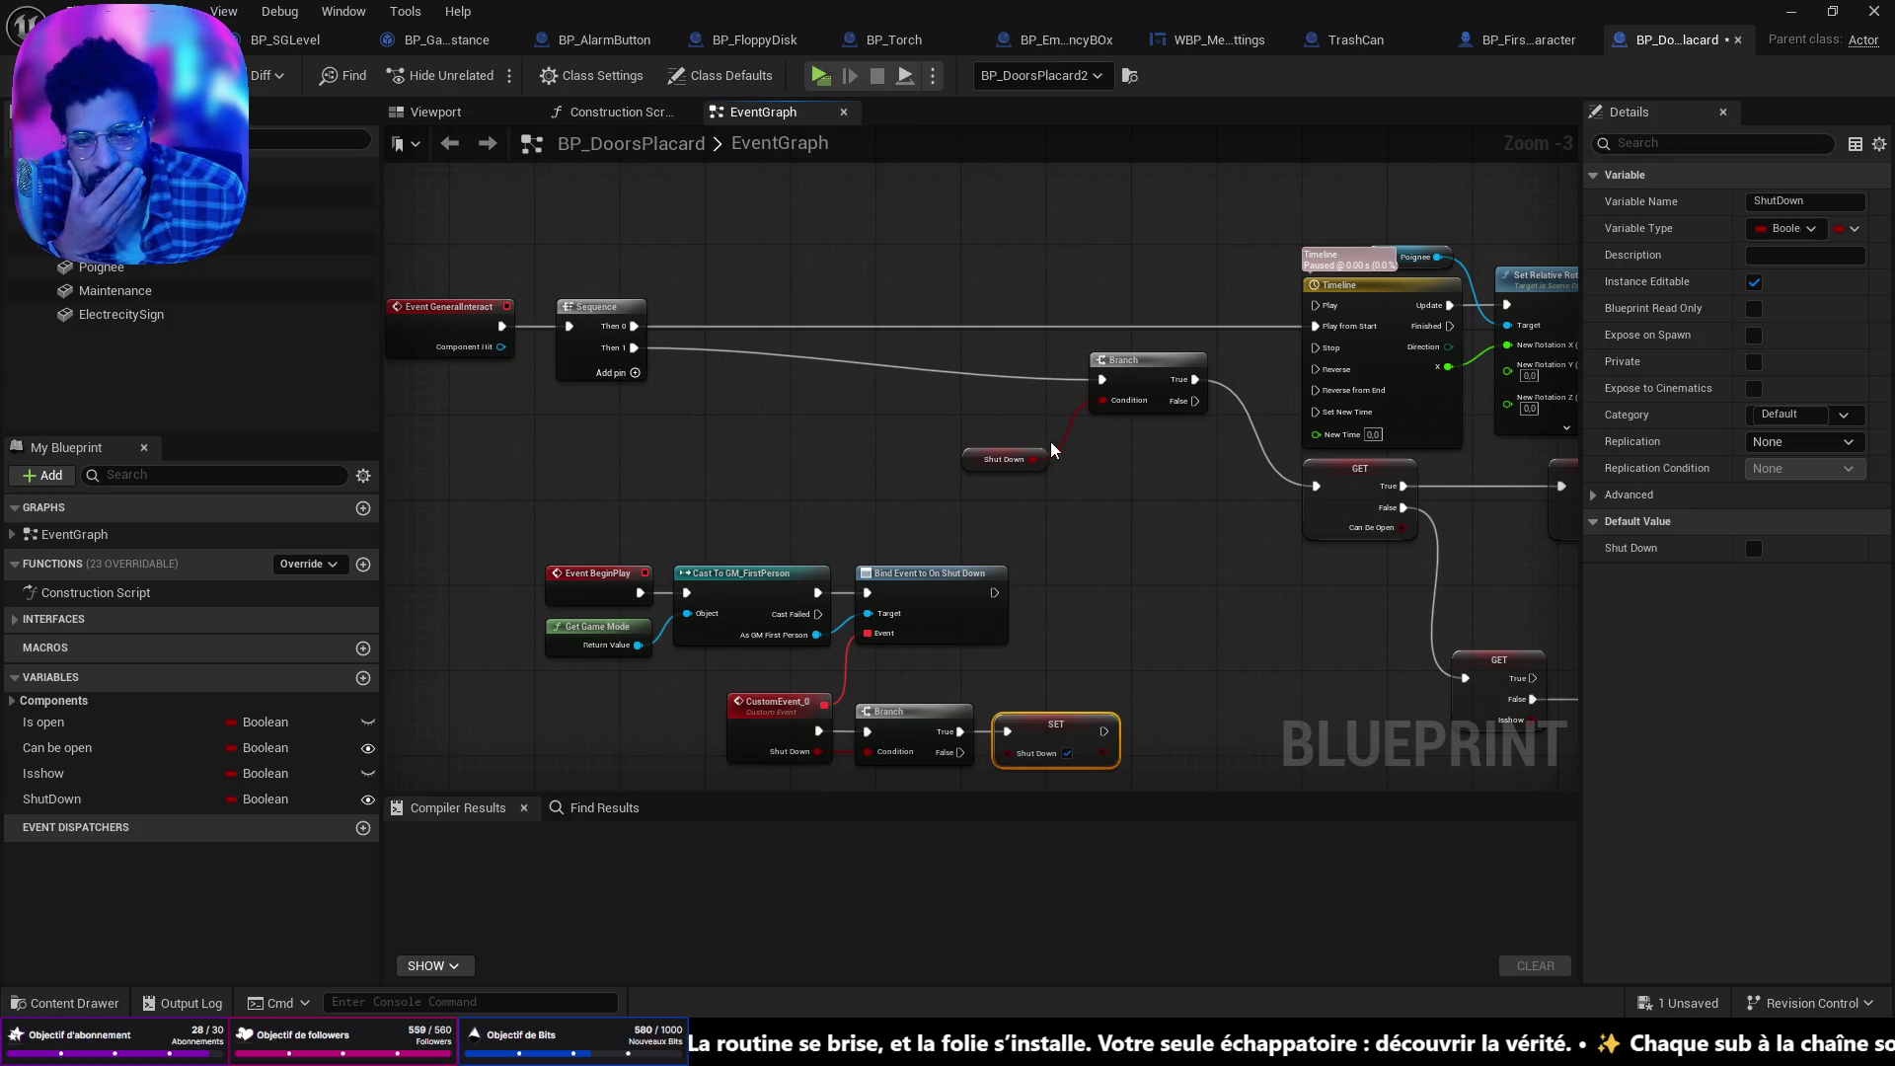
mouse_move(1214, 481)
left_mouse_down()
mouse_move(846, 473)
mouse_move(1214, 470)
mouse_move(1155, 452)
left_mouse_up()
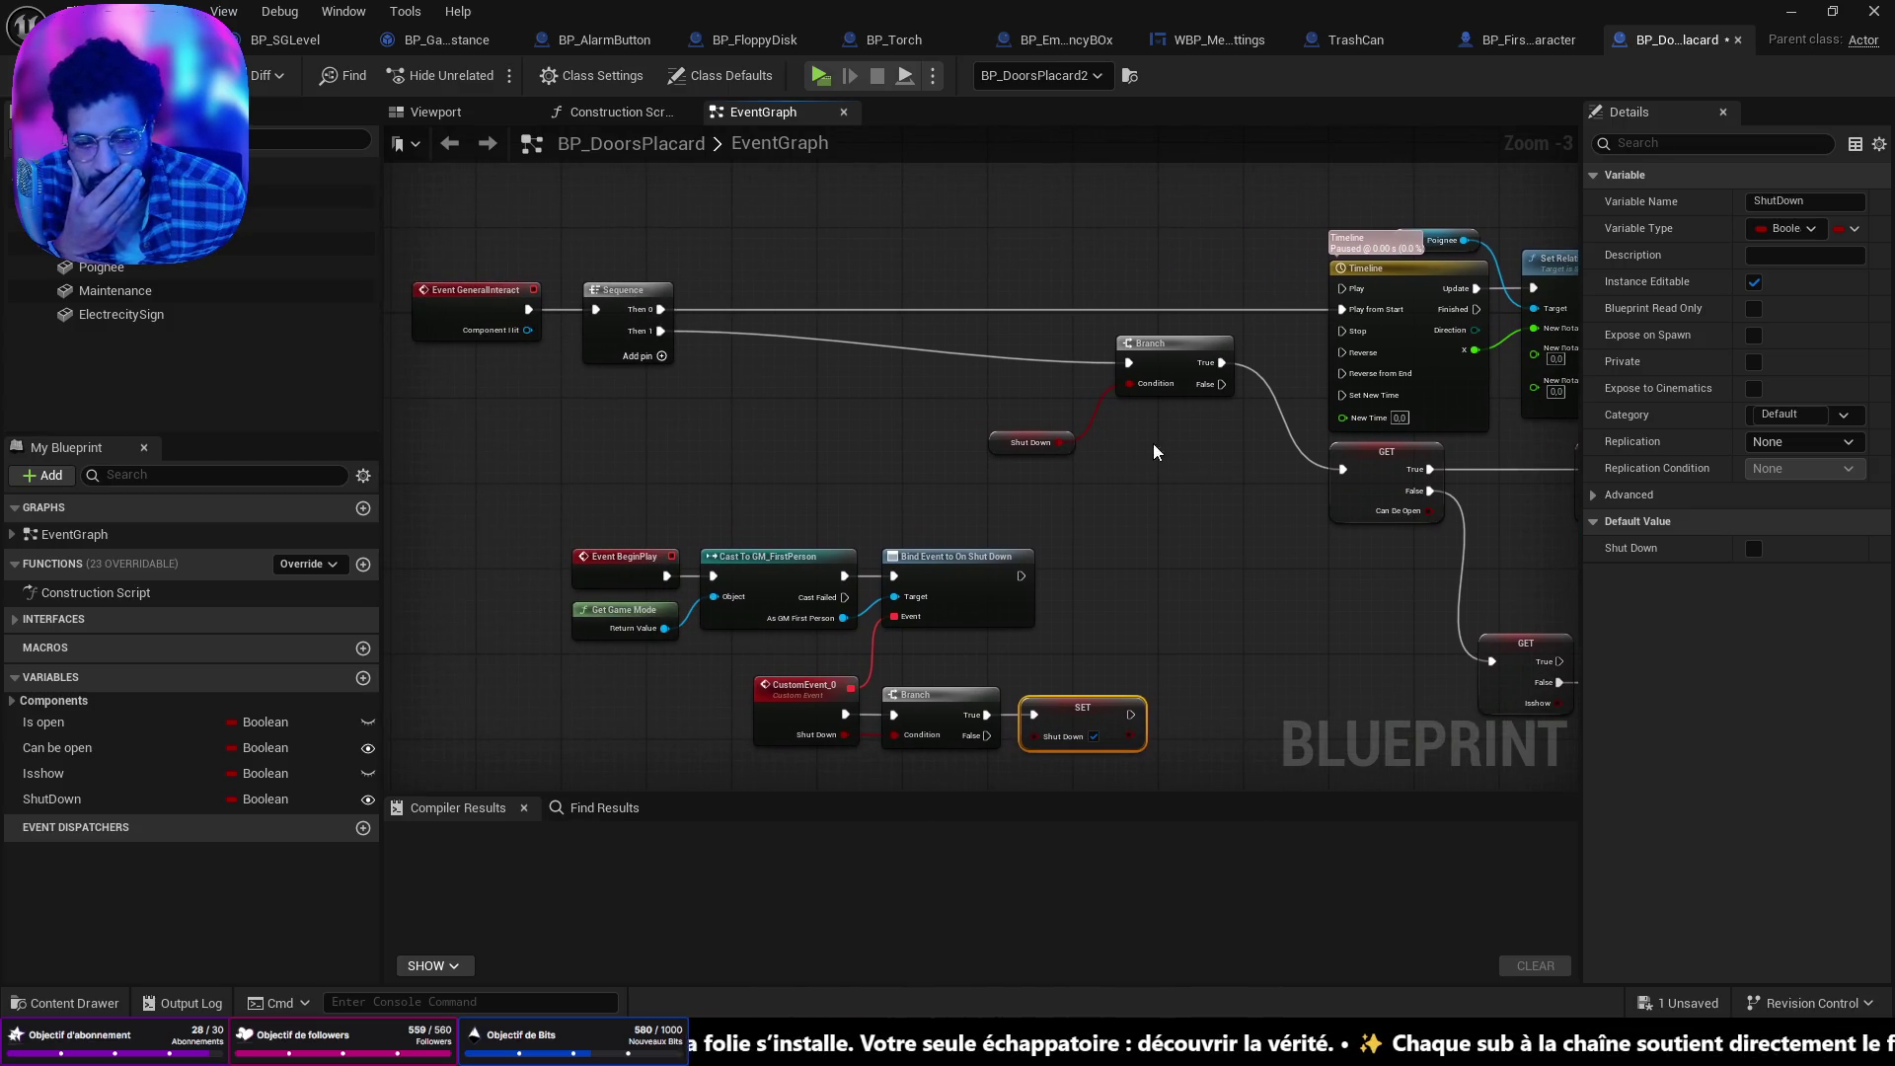
left_click_drag(1231, 537, 817, 494)
mouse_move(1143, 533)
left_mouse_down()
mouse_move(973, 449)
mouse_move(992, 444)
left_mouse_up()
scroll(774, 474, "up", 3)
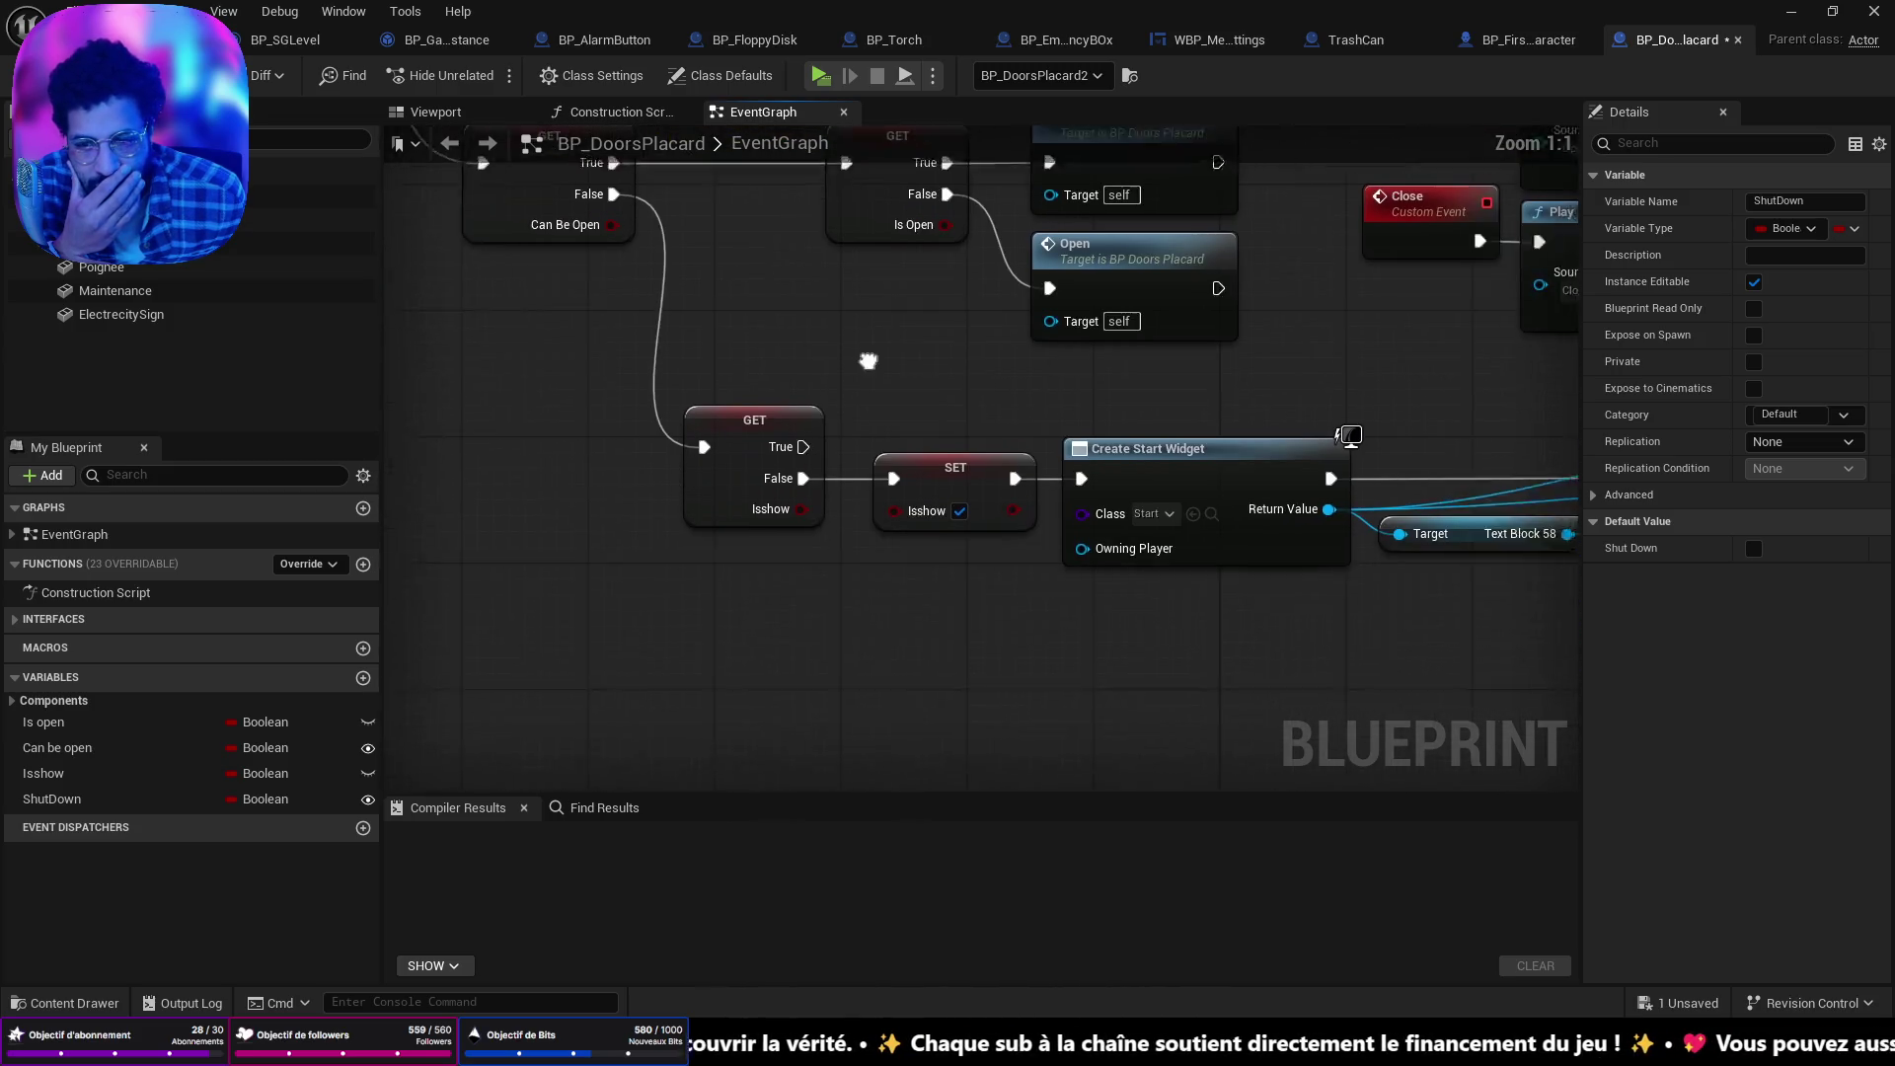
scroll(1103, 526, "up", 3)
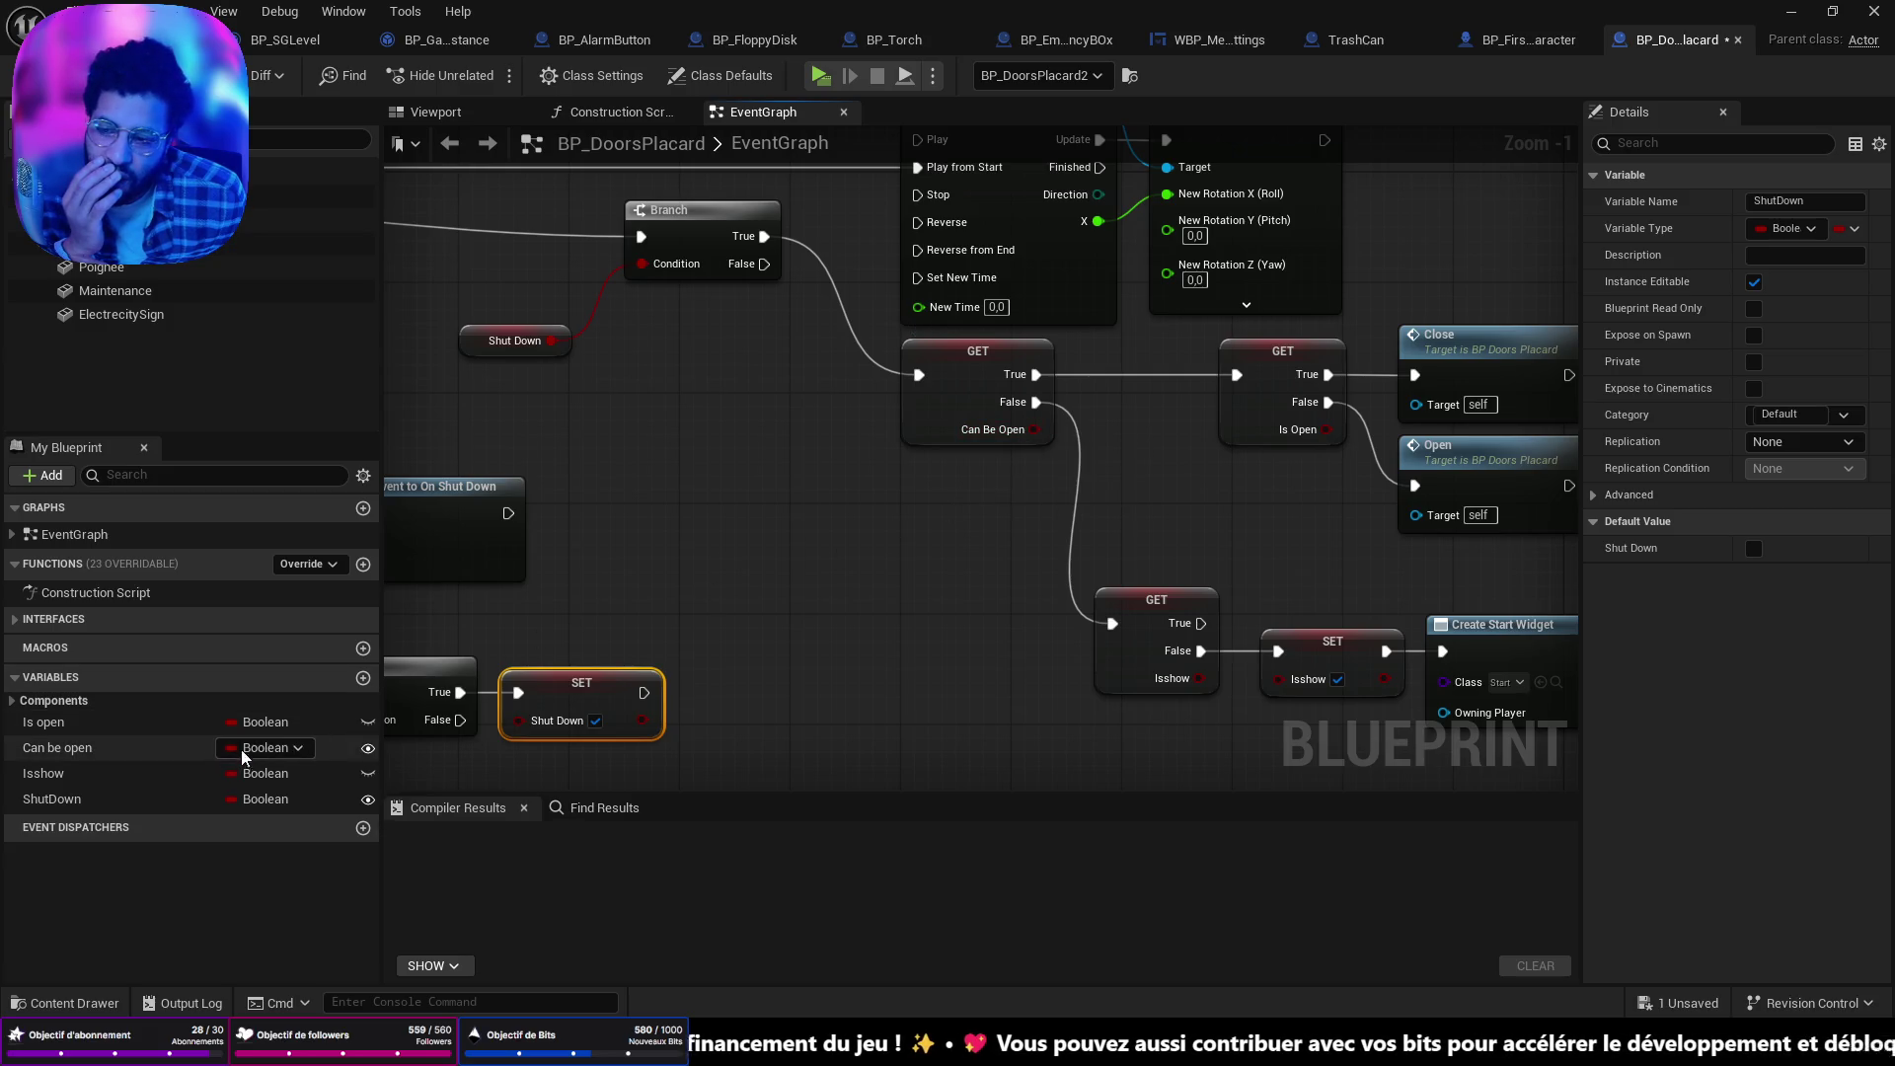
scroll(910, 458, "down", 5)
scroll(603, 389, "up", 4)
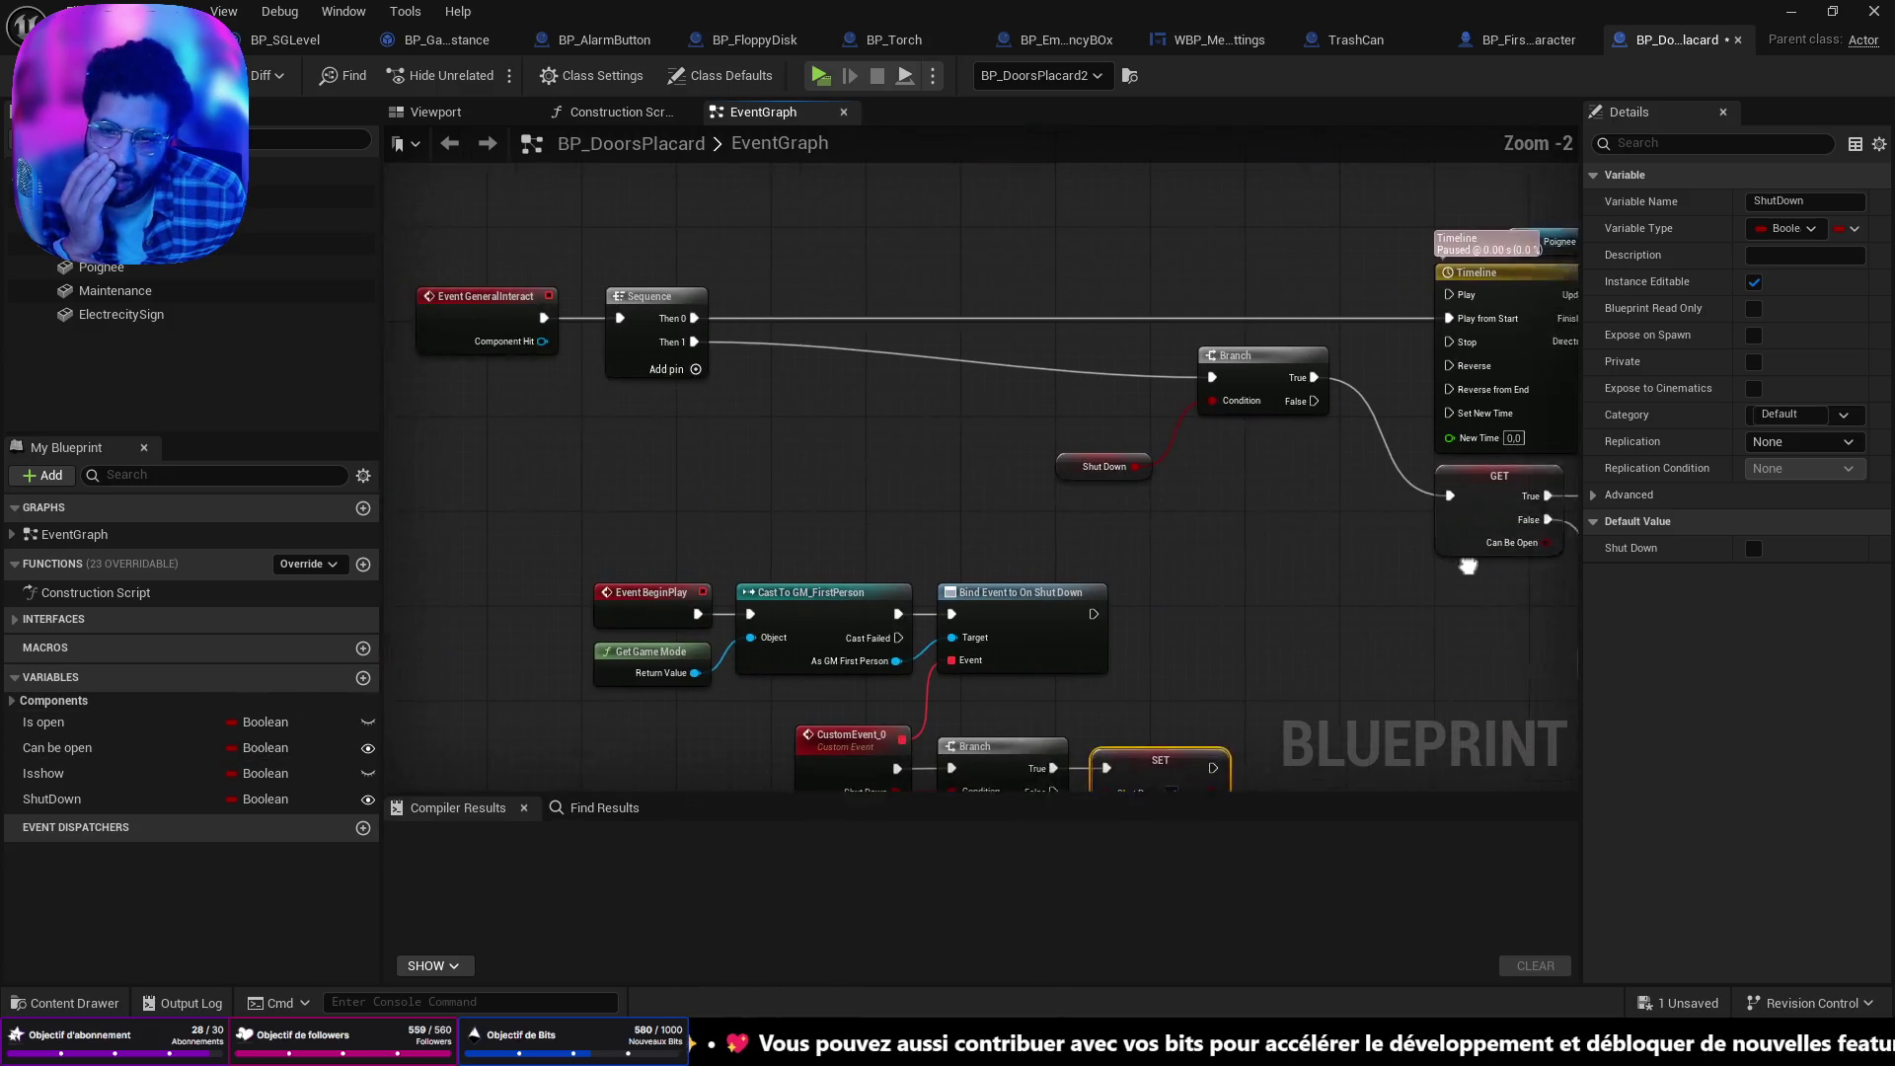
Bring the BeginPlay chain into view and move Event BeginPlay left to free space.
left_click(563, 306, "ctrl")
left_click_drag(998, 537, 961, 305)
mouse_move(985, 459)
left_mouse_down()
mouse_move(1092, 513)
mouse_move(812, 498)
mouse_move(1214, 529)
left_mouse_up()
left_click_drag(1188, 373, 779, 373)
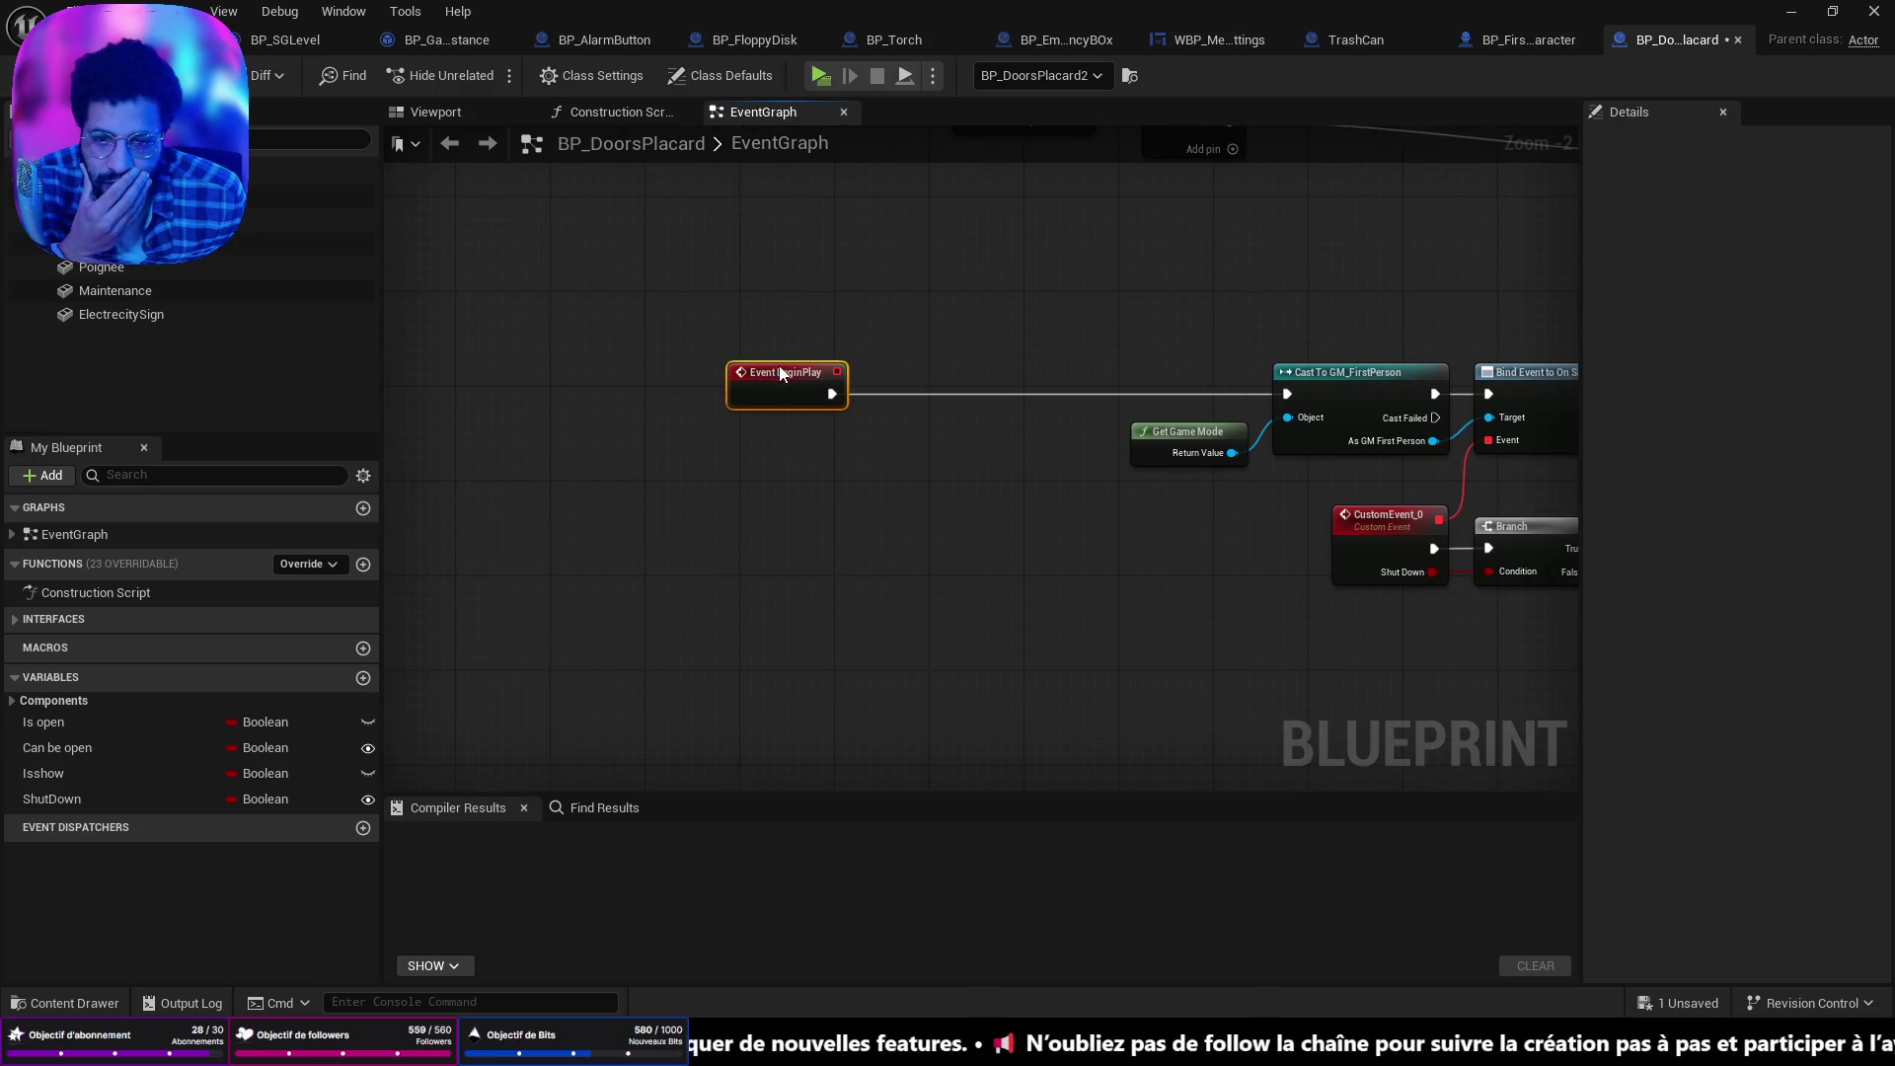
Add a Branch after BeginPlay with a Can Be Open getter as its condition.
mouse_move(1486, 436)
left_mouse_down()
mouse_move(754, 417)
mouse_move(985, 506)
mouse_move(1018, 541)
mouse_move(904, 516)
mouse_move(1487, 510)
left_mouse_up()
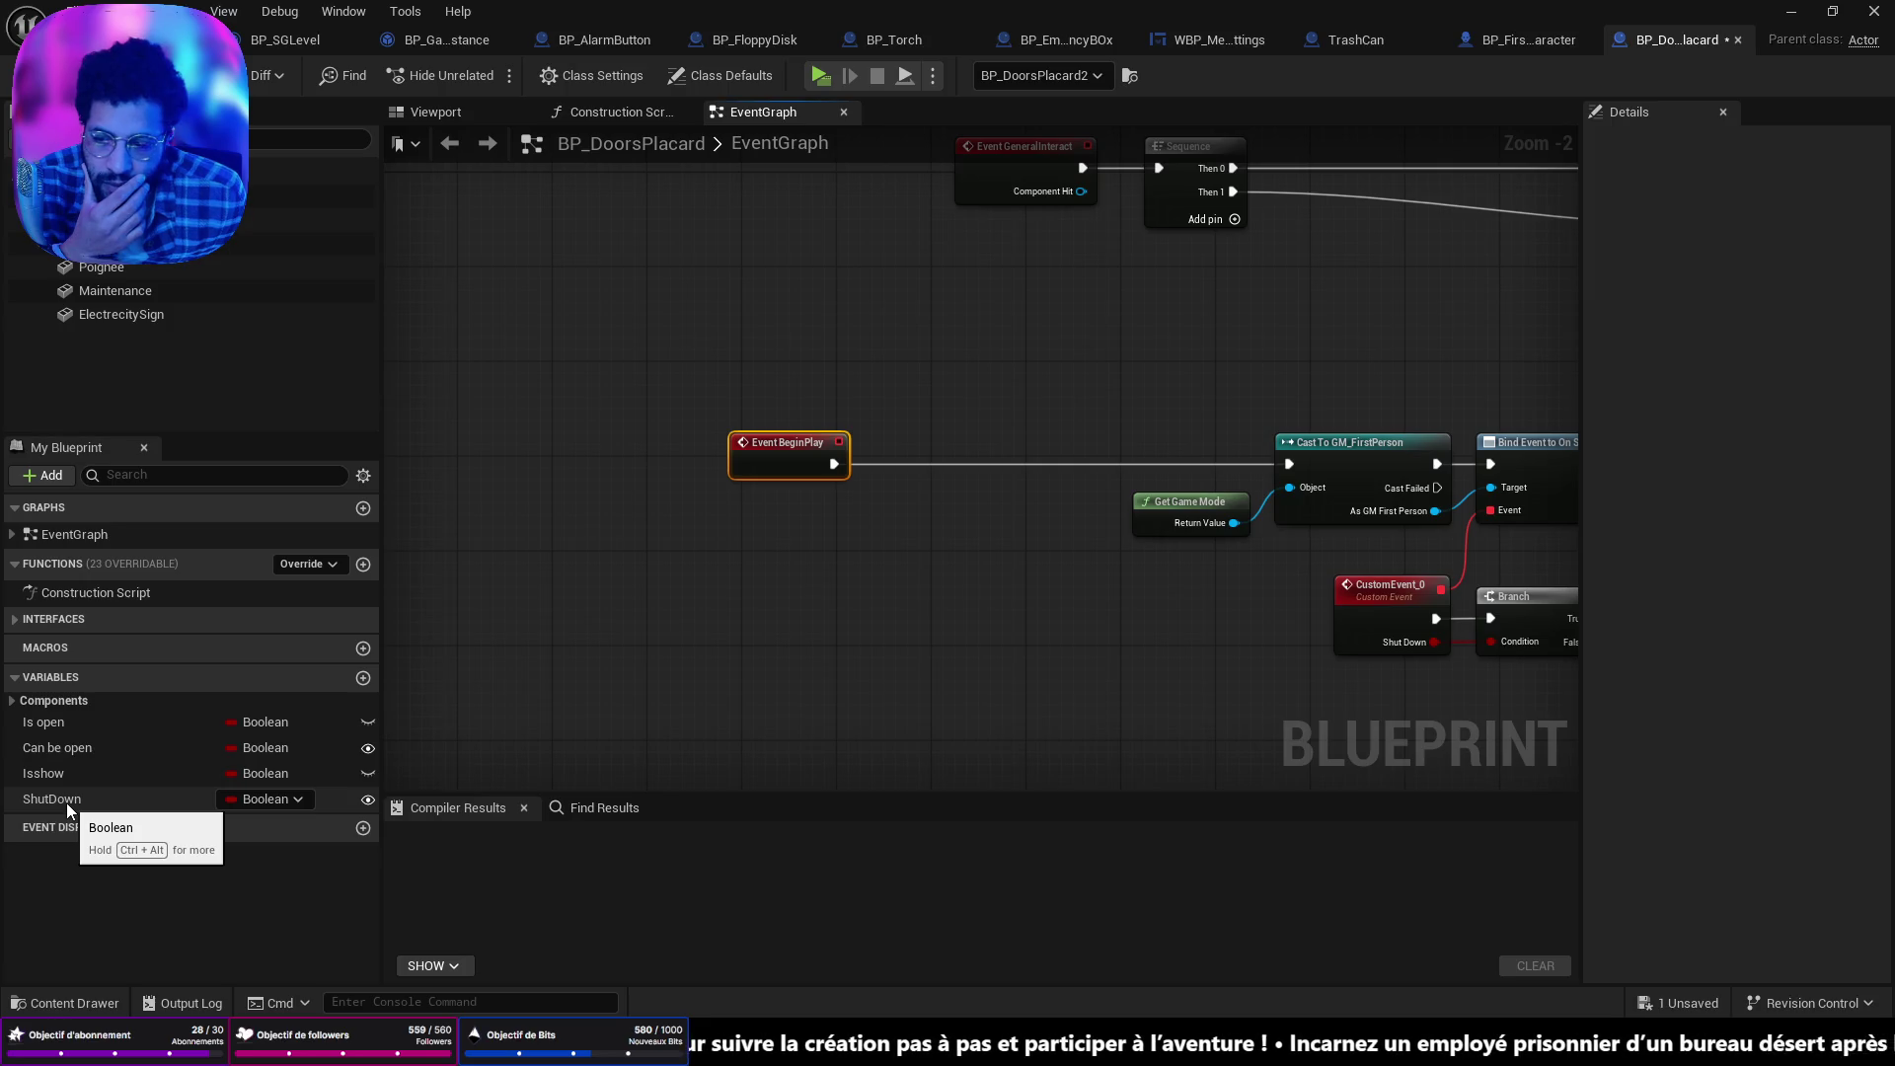
mouse_move(67, 802)
left_mouse_down()
mouse_move(780, 568)
mouse_move(834, 464)
left_mouse_up()
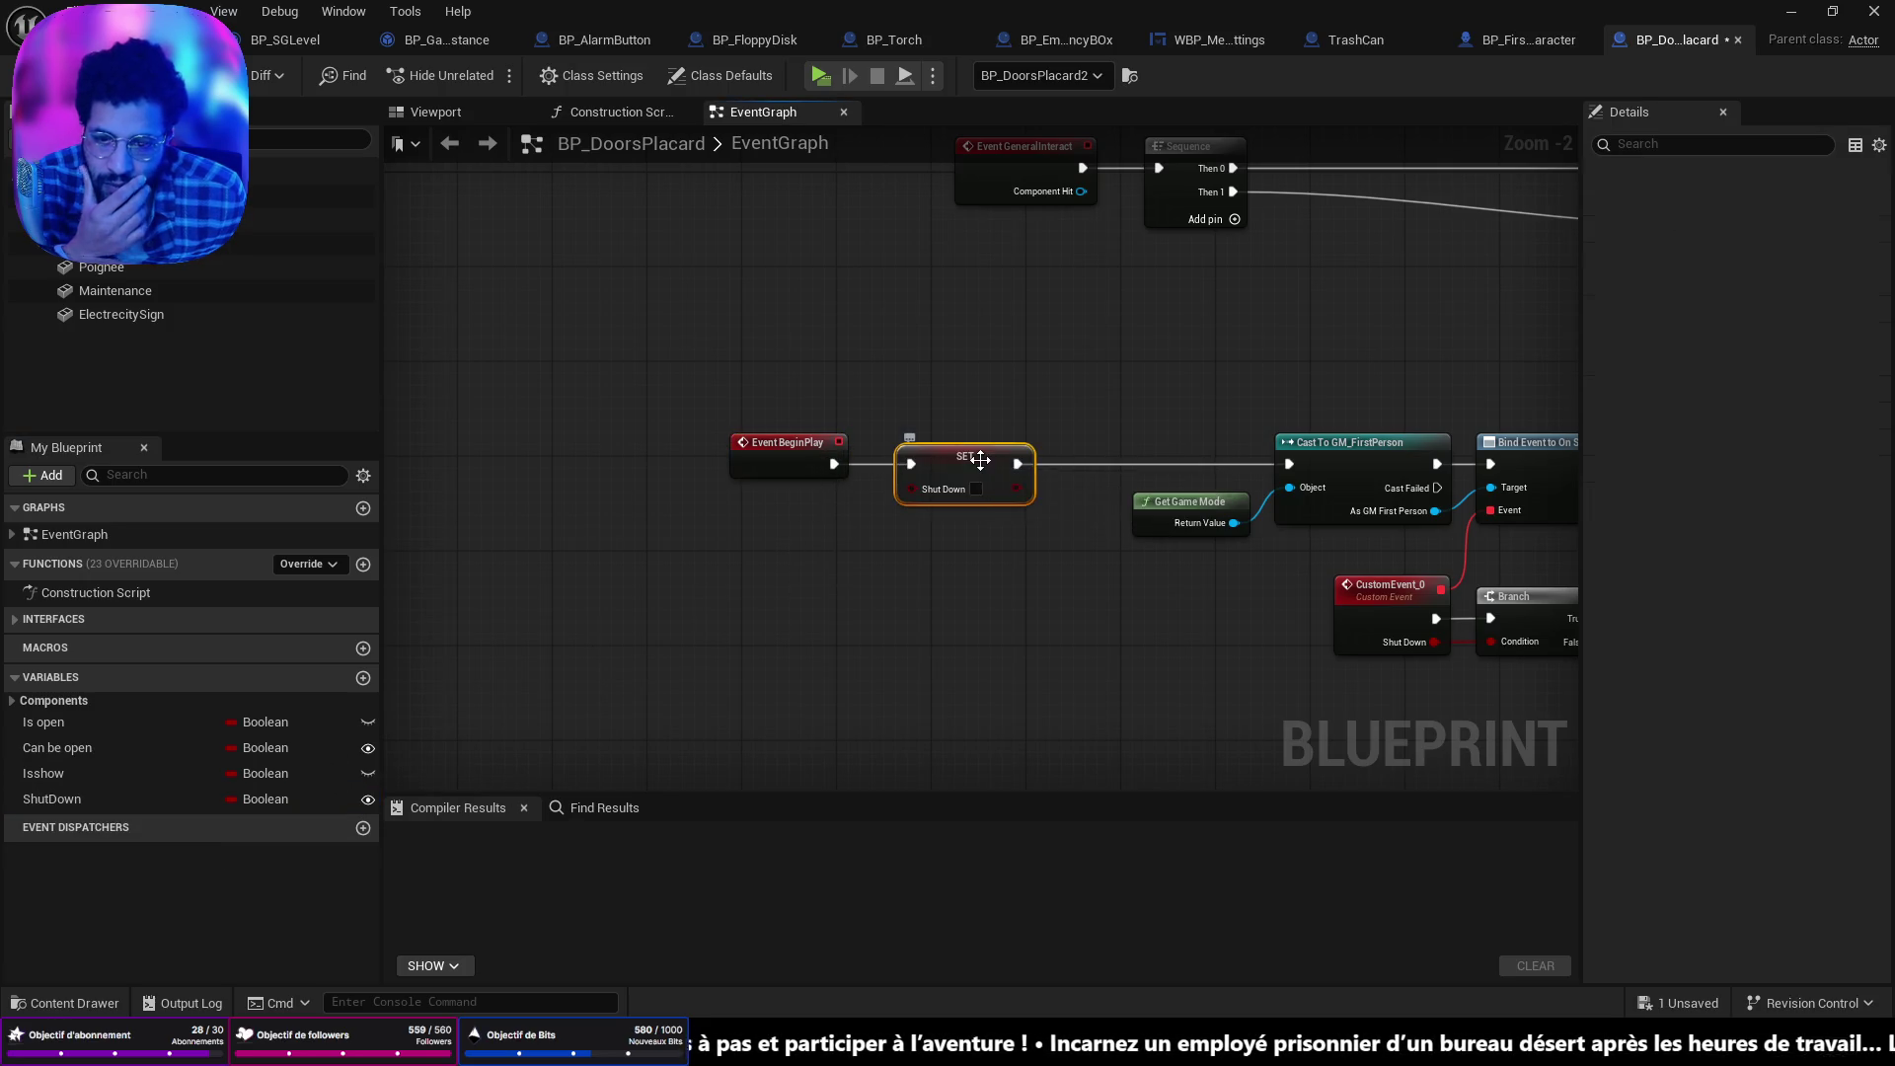
left_click(980, 459)
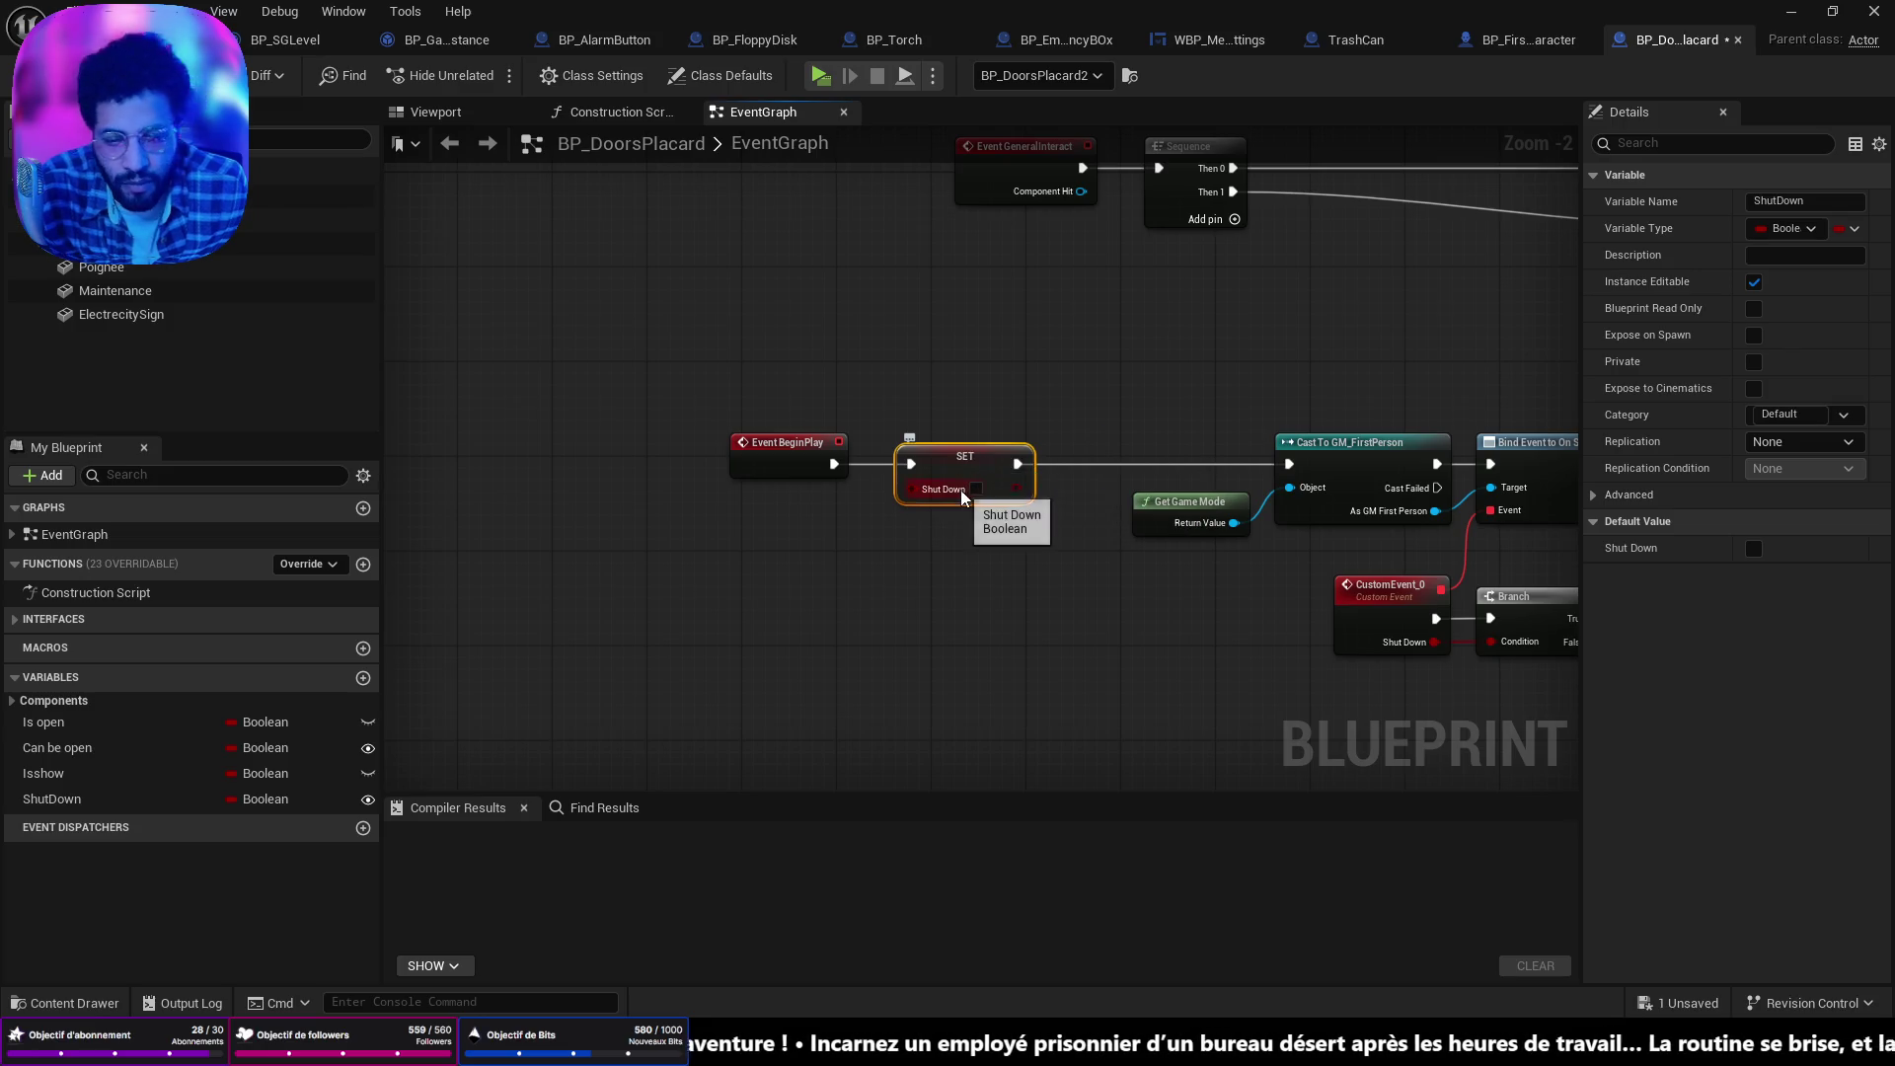
key("Delete")
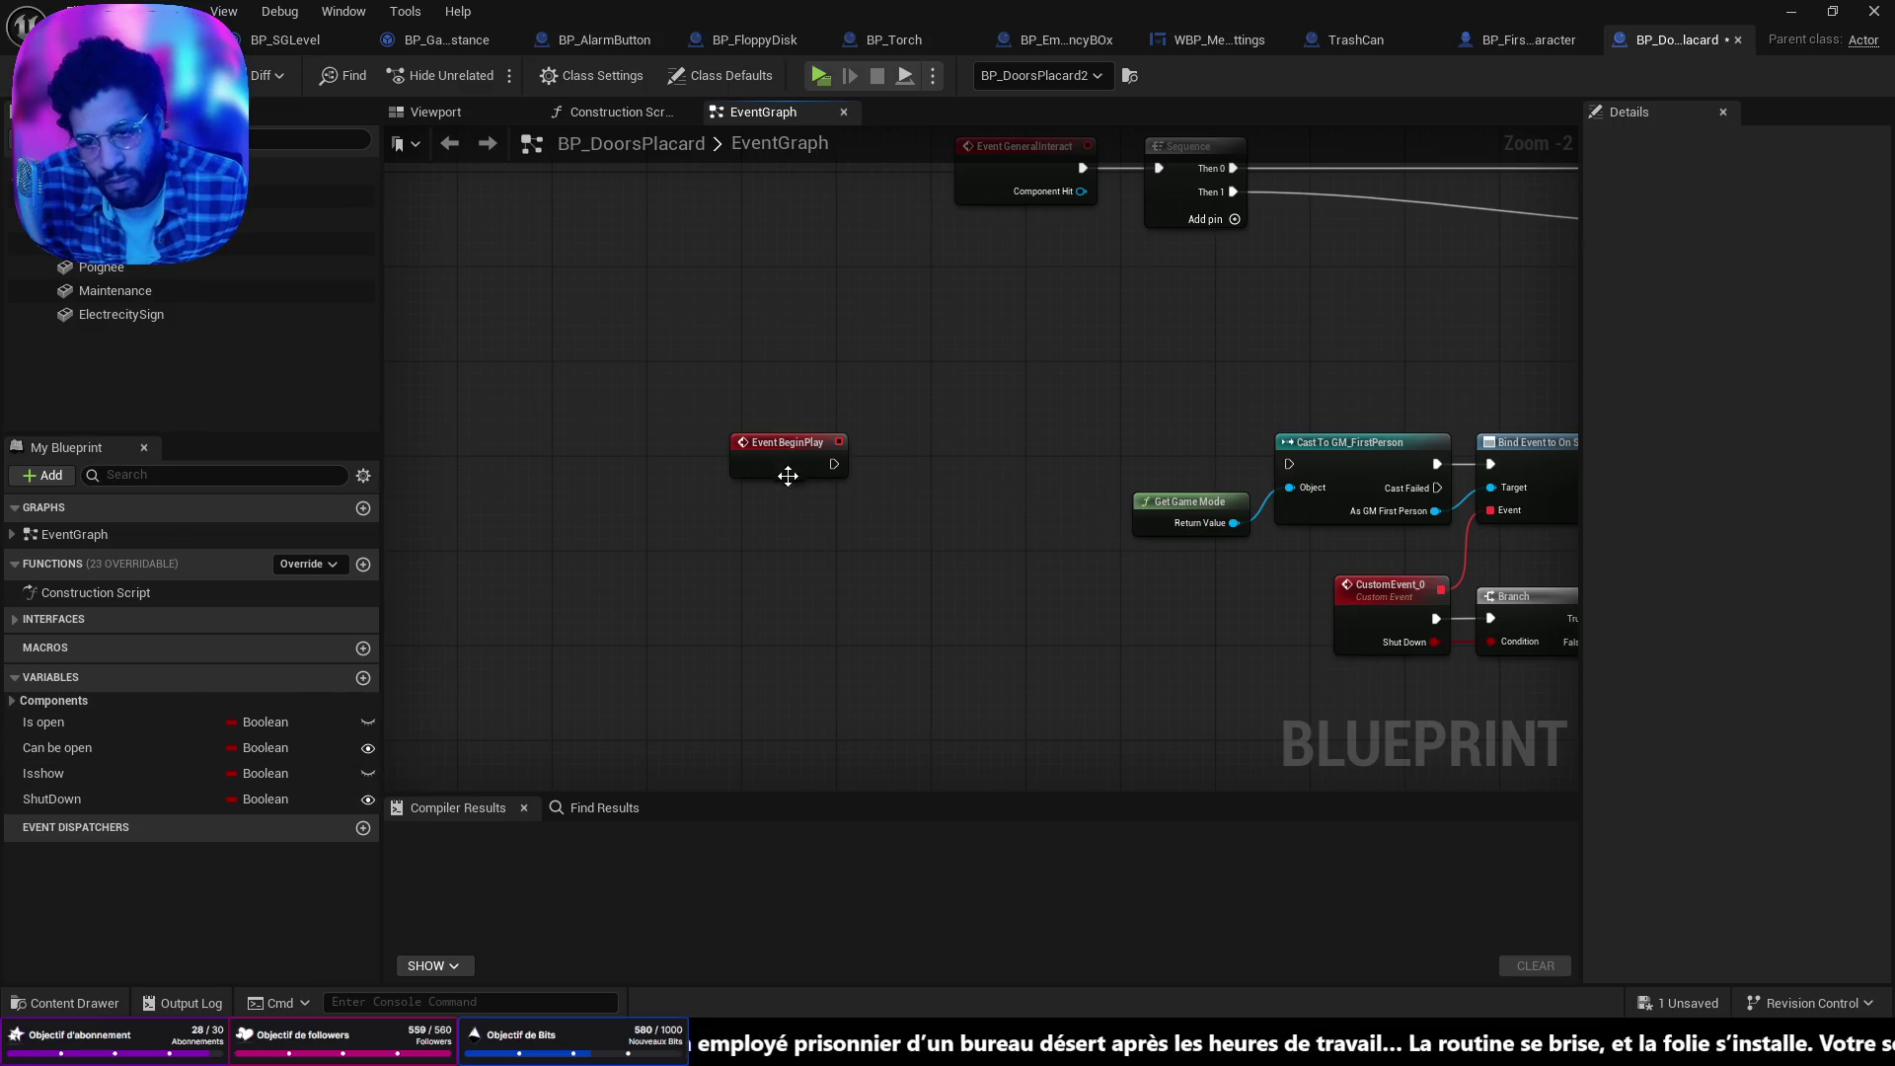
mouse_move(834, 464)
left_mouse_down()
mouse_move(971, 483)
mouse_move(1005, 466)
mouse_move(976, 452)
mouse_move(1283, 459)
left_mouse_up()
type("br")
left_click(1043, 571)
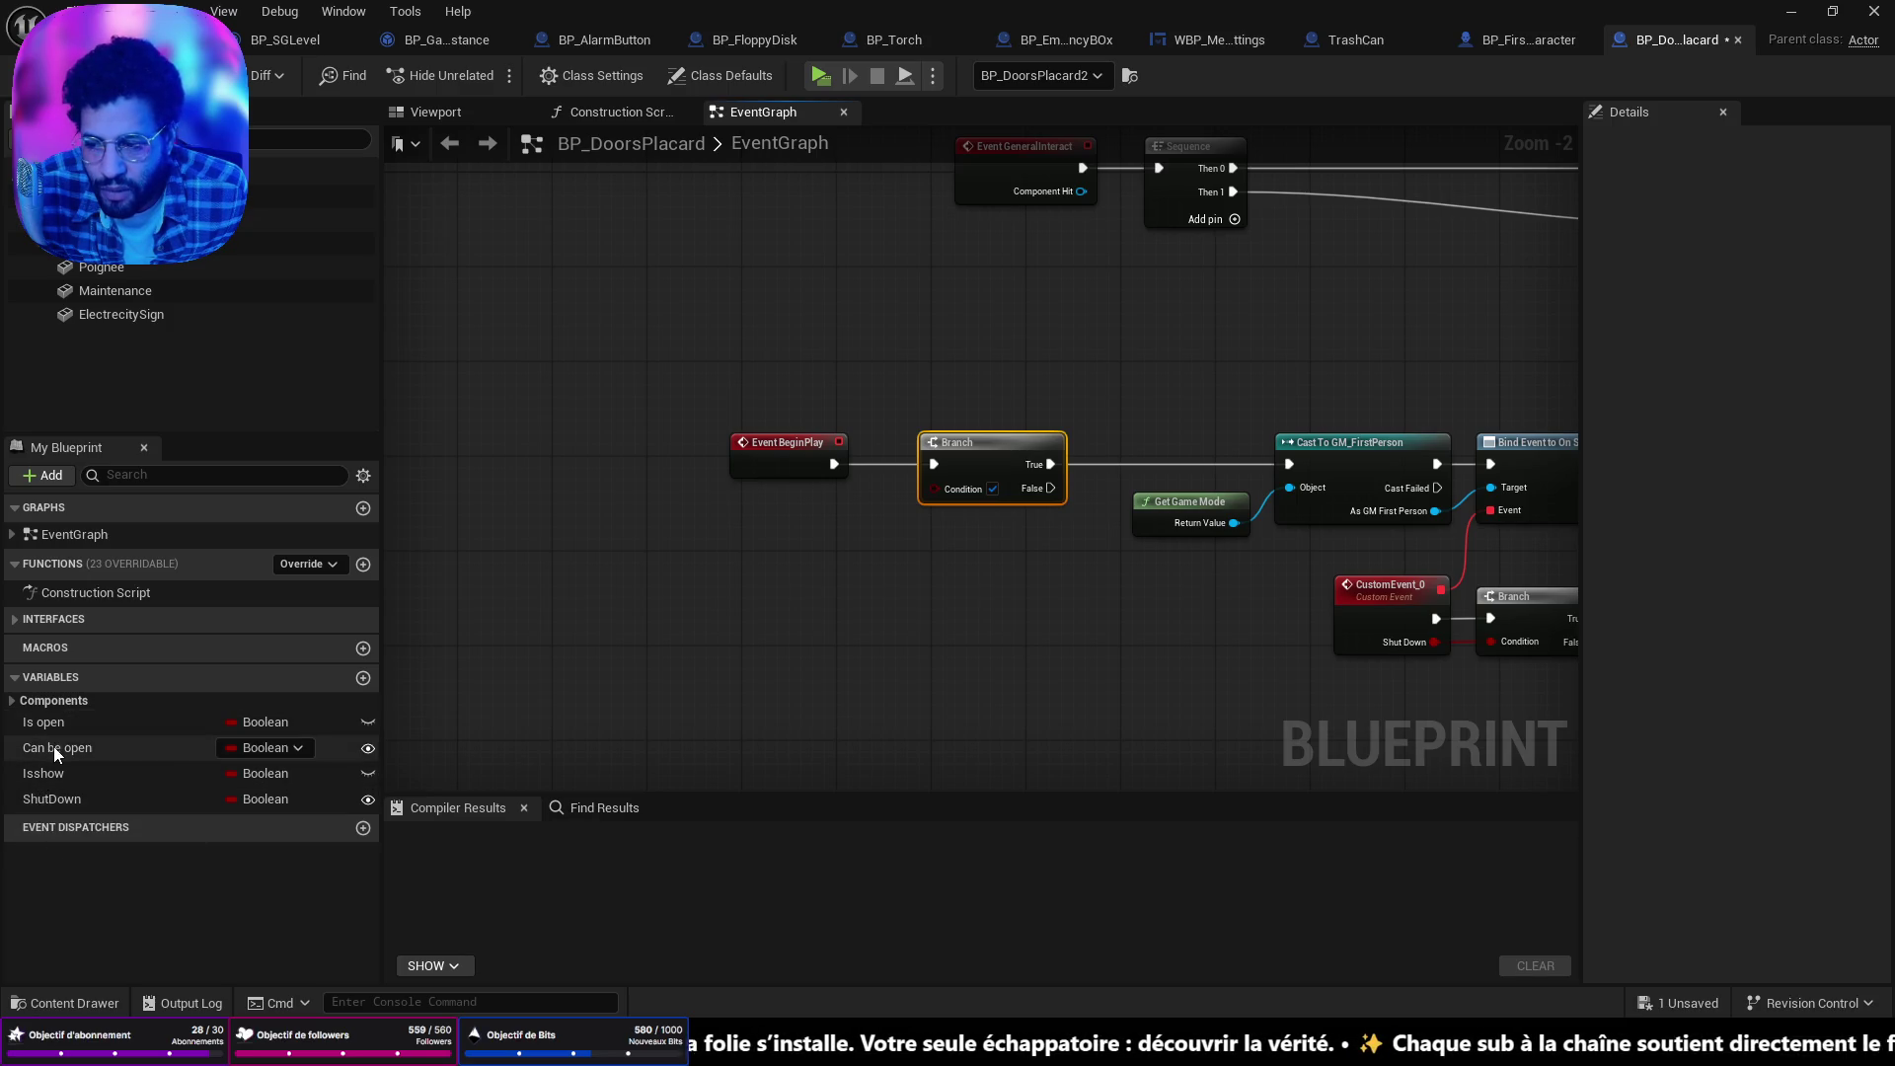
mouse_move(53, 748)
left_mouse_down()
mouse_move(330, 708)
mouse_move(936, 493)
left_mouse_up()
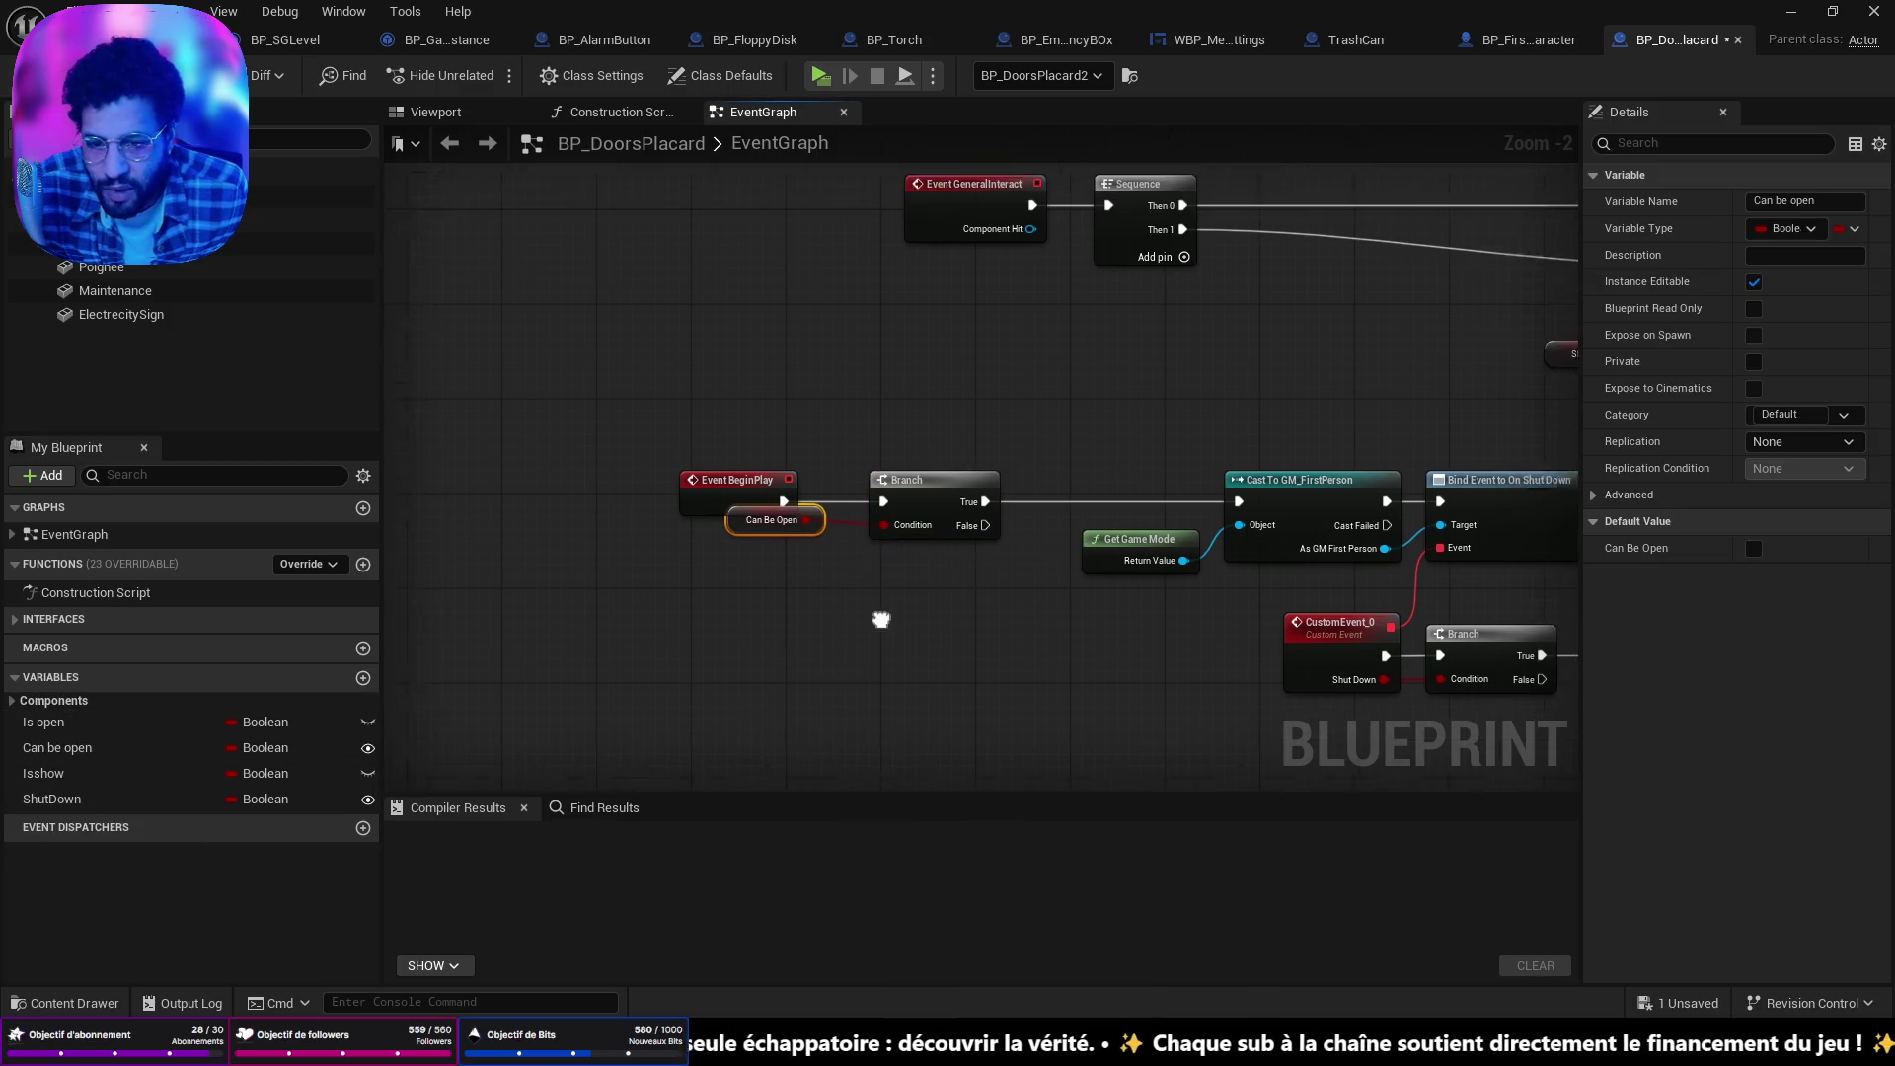
left_click_drag(796, 531, 740, 575)
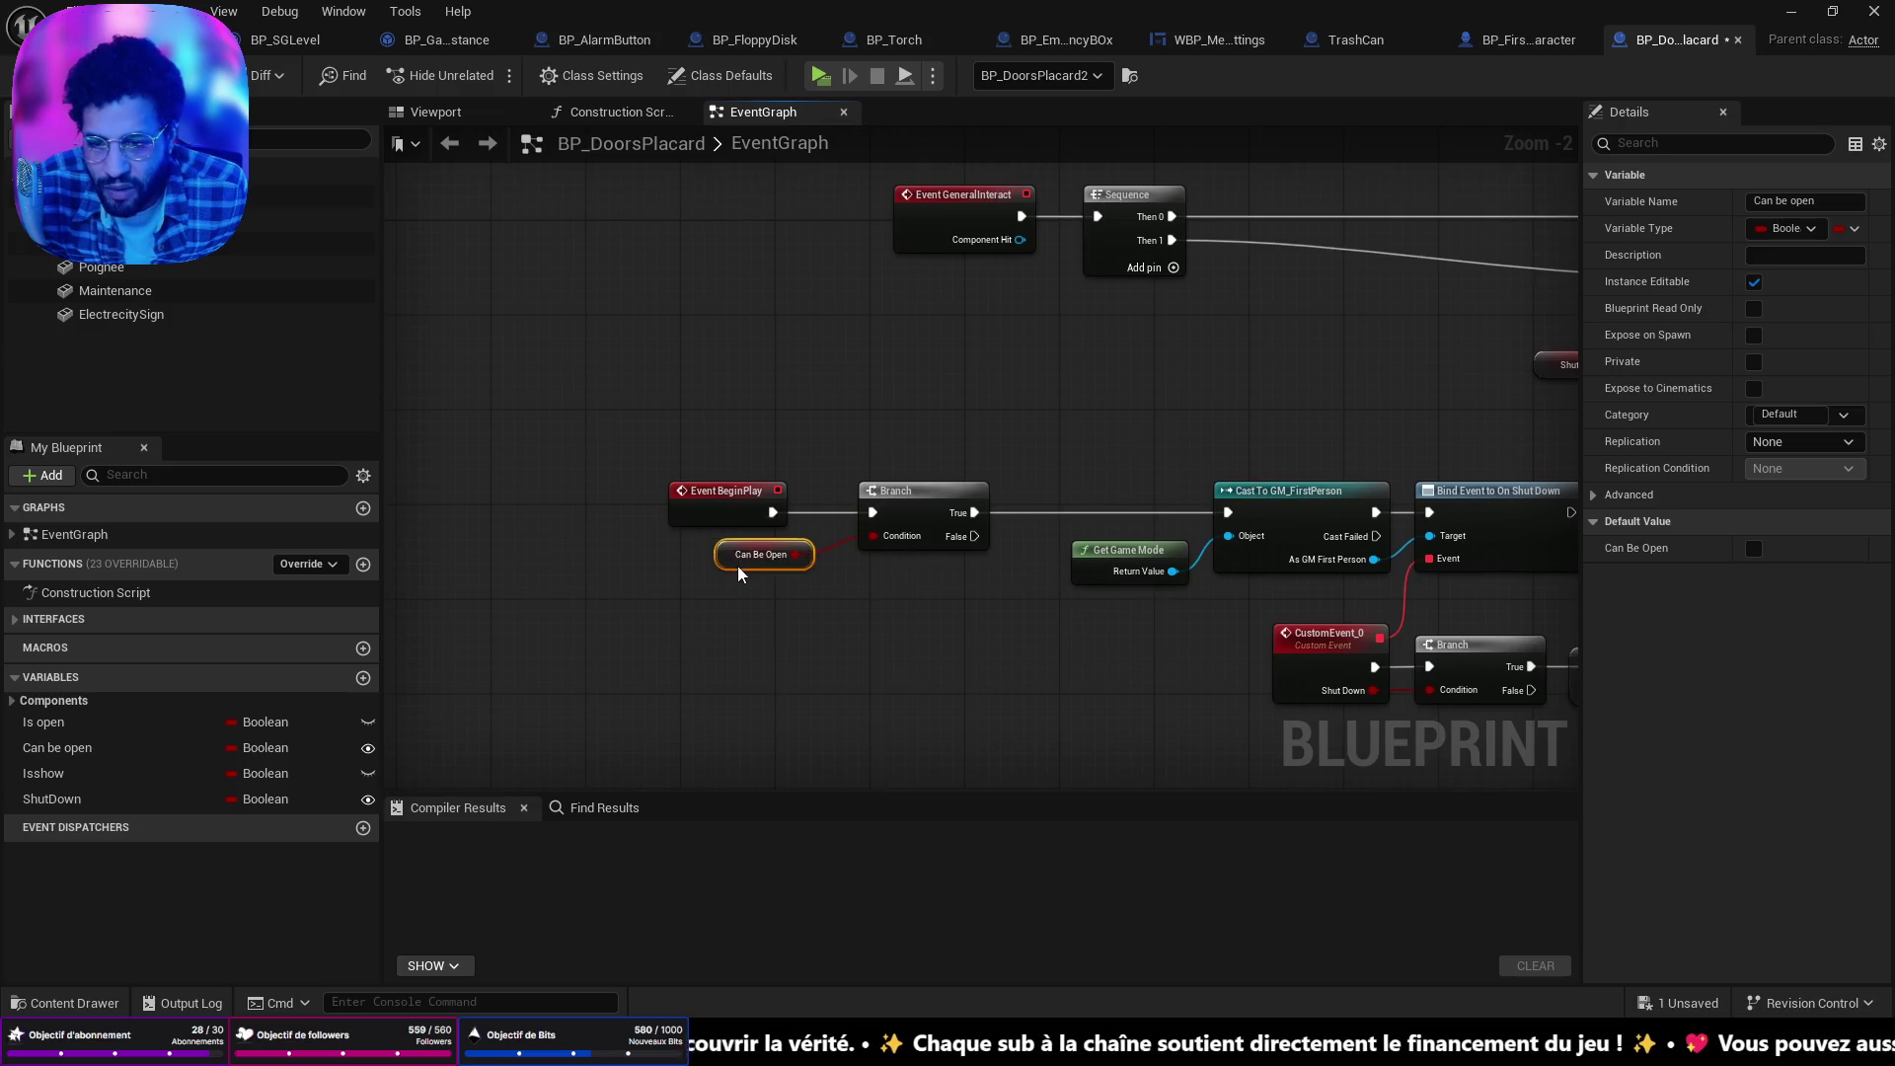
Rewire Cast To GM_FirstPerson from the Branch's False output and save the blueprint.
left_click(975, 513, "alt")
left_click_drag(974, 536, 1228, 512)
mouse_move(719, 478)
left_mouse_down()
mouse_move(965, 550)
mouse_move(1023, 474)
mouse_move(1128, 471)
left_mouse_up()
left_click(1157, 416)
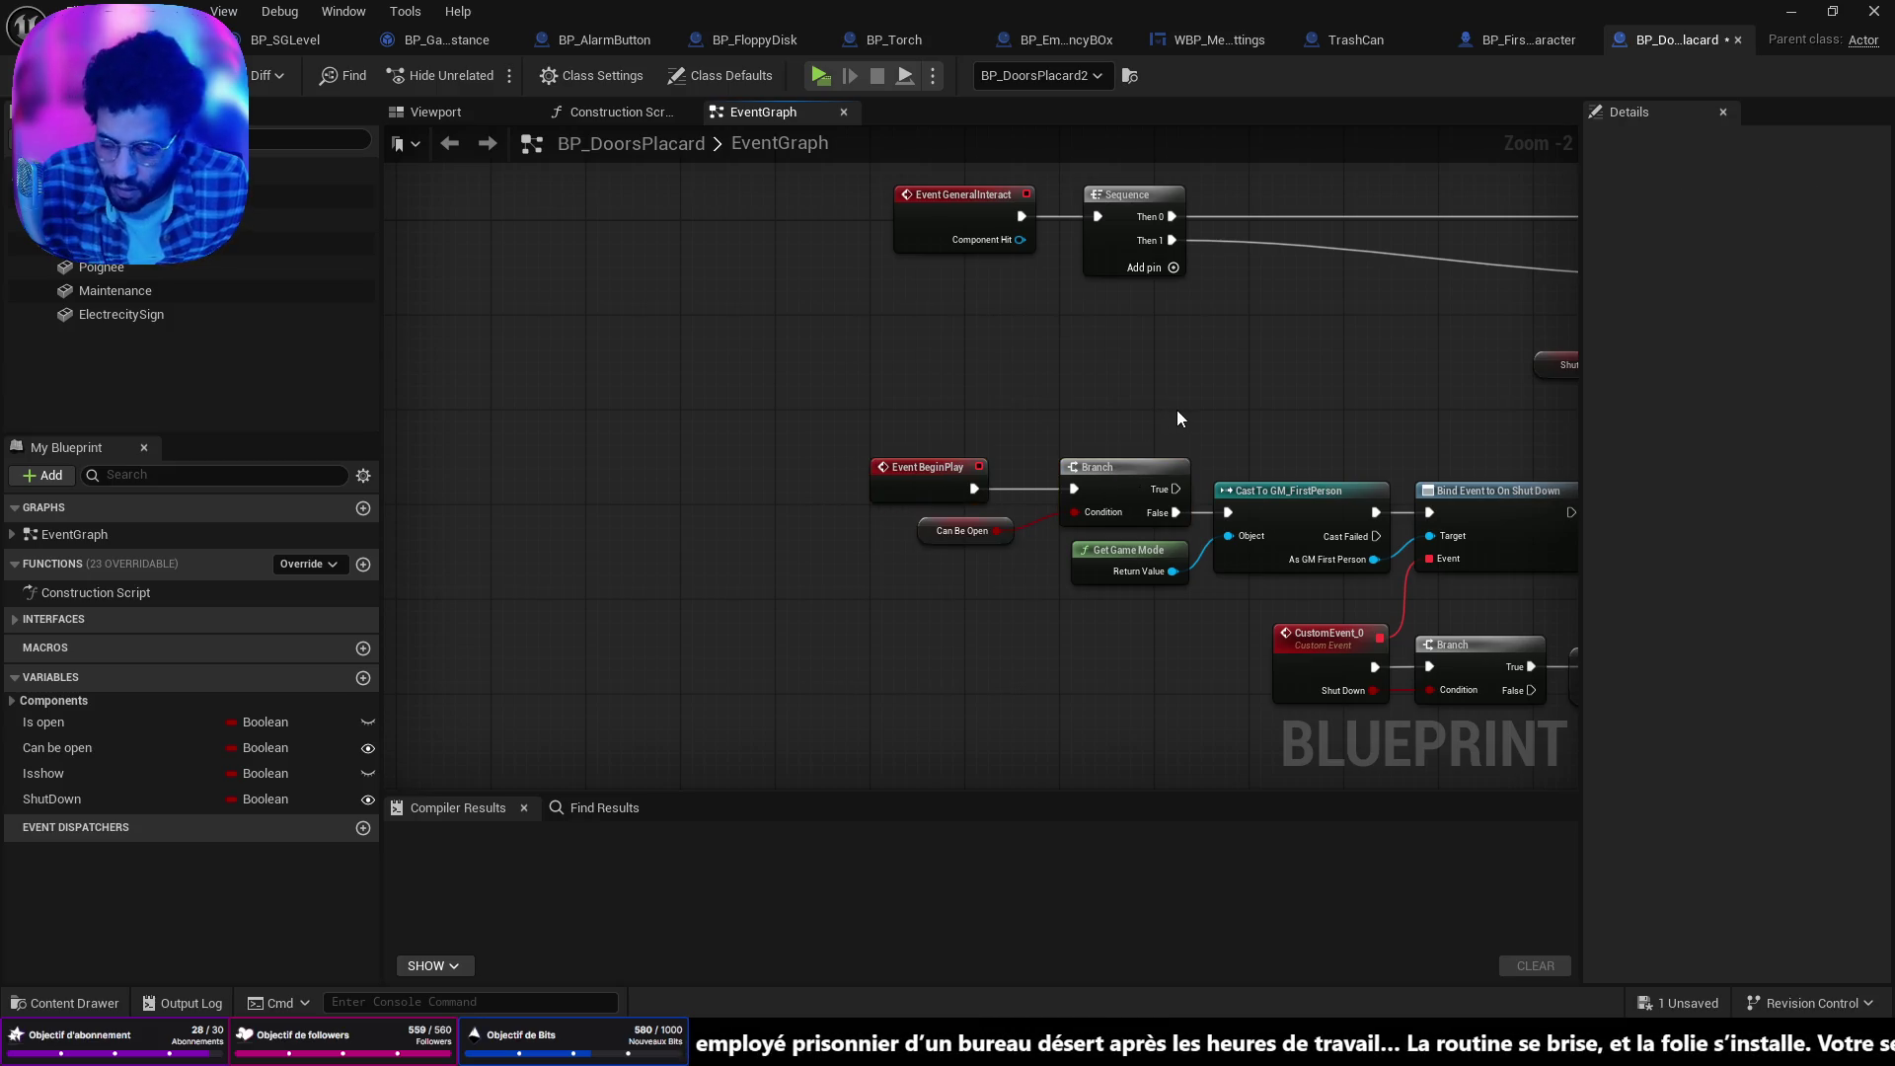
left_click_drag(1394, 482, 1116, 452)
key("ctrl+s")
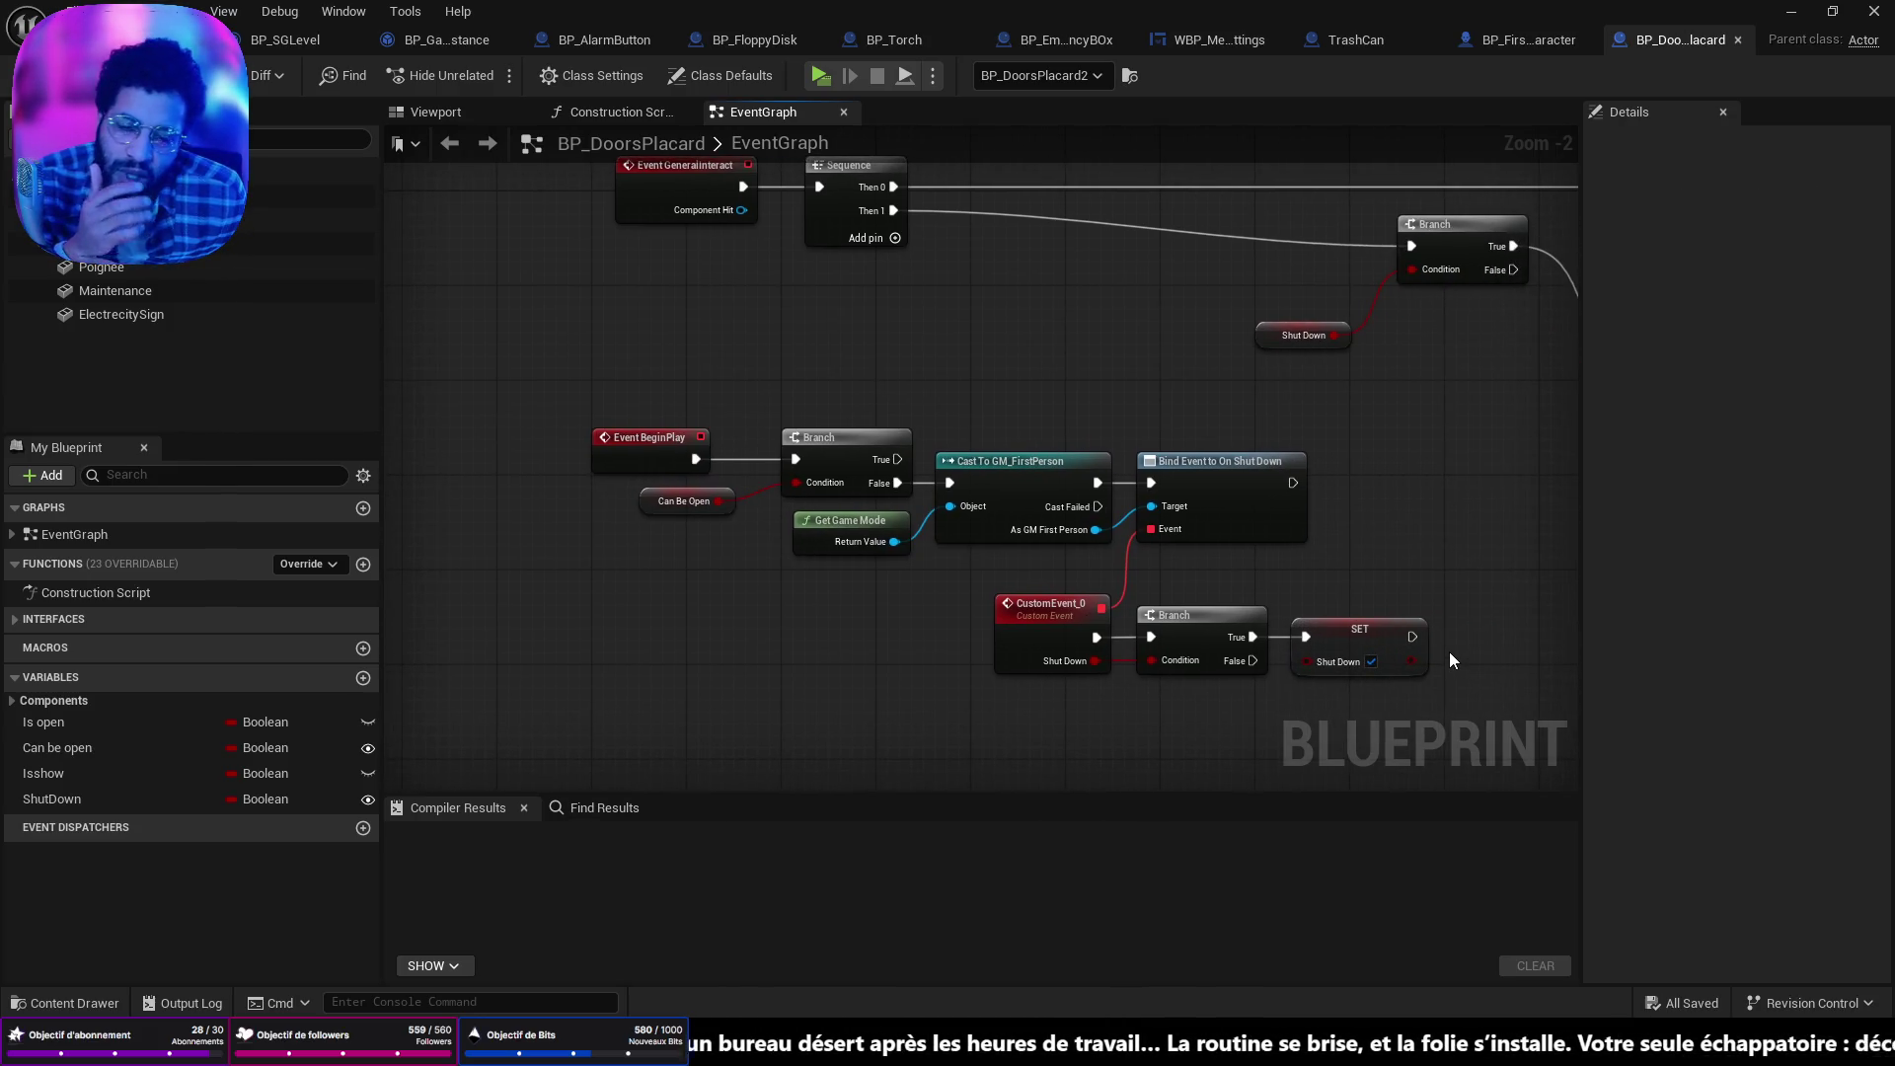
Undo the Can Be Open branch so BeginPlay links straight to the cast, and move BeginPlay left.
mouse_move(1449, 652)
left_mouse_down()
mouse_move(1121, 605)
mouse_move(1023, 668)
mouse_move(1161, 681)
mouse_move(1218, 593)
mouse_move(1531, 500)
mouse_move(1517, 510)
left_mouse_up()
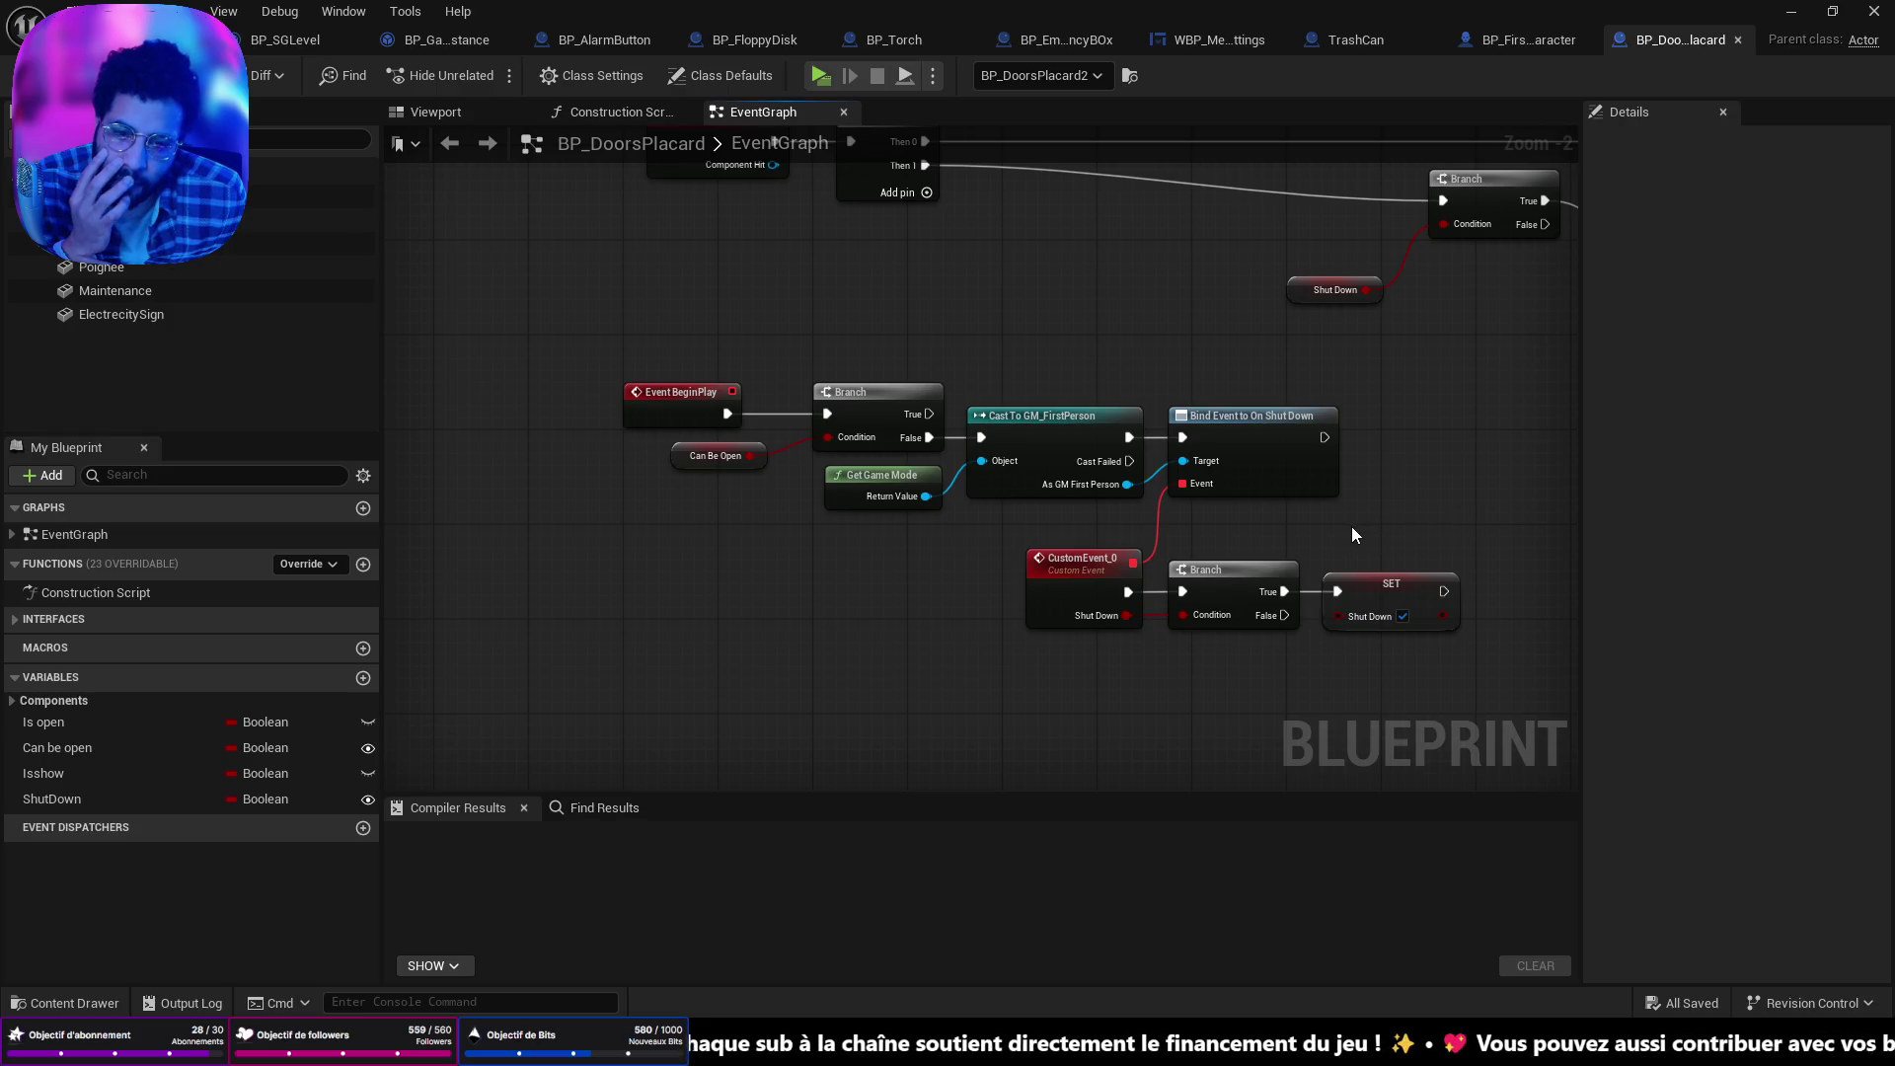
mouse_move(1352, 530)
left_mouse_down()
mouse_move(820, 584)
mouse_move(1456, 500)
left_mouse_up()
key("ctrl+z")
key("ctrl+z")
key("ctrl+z")
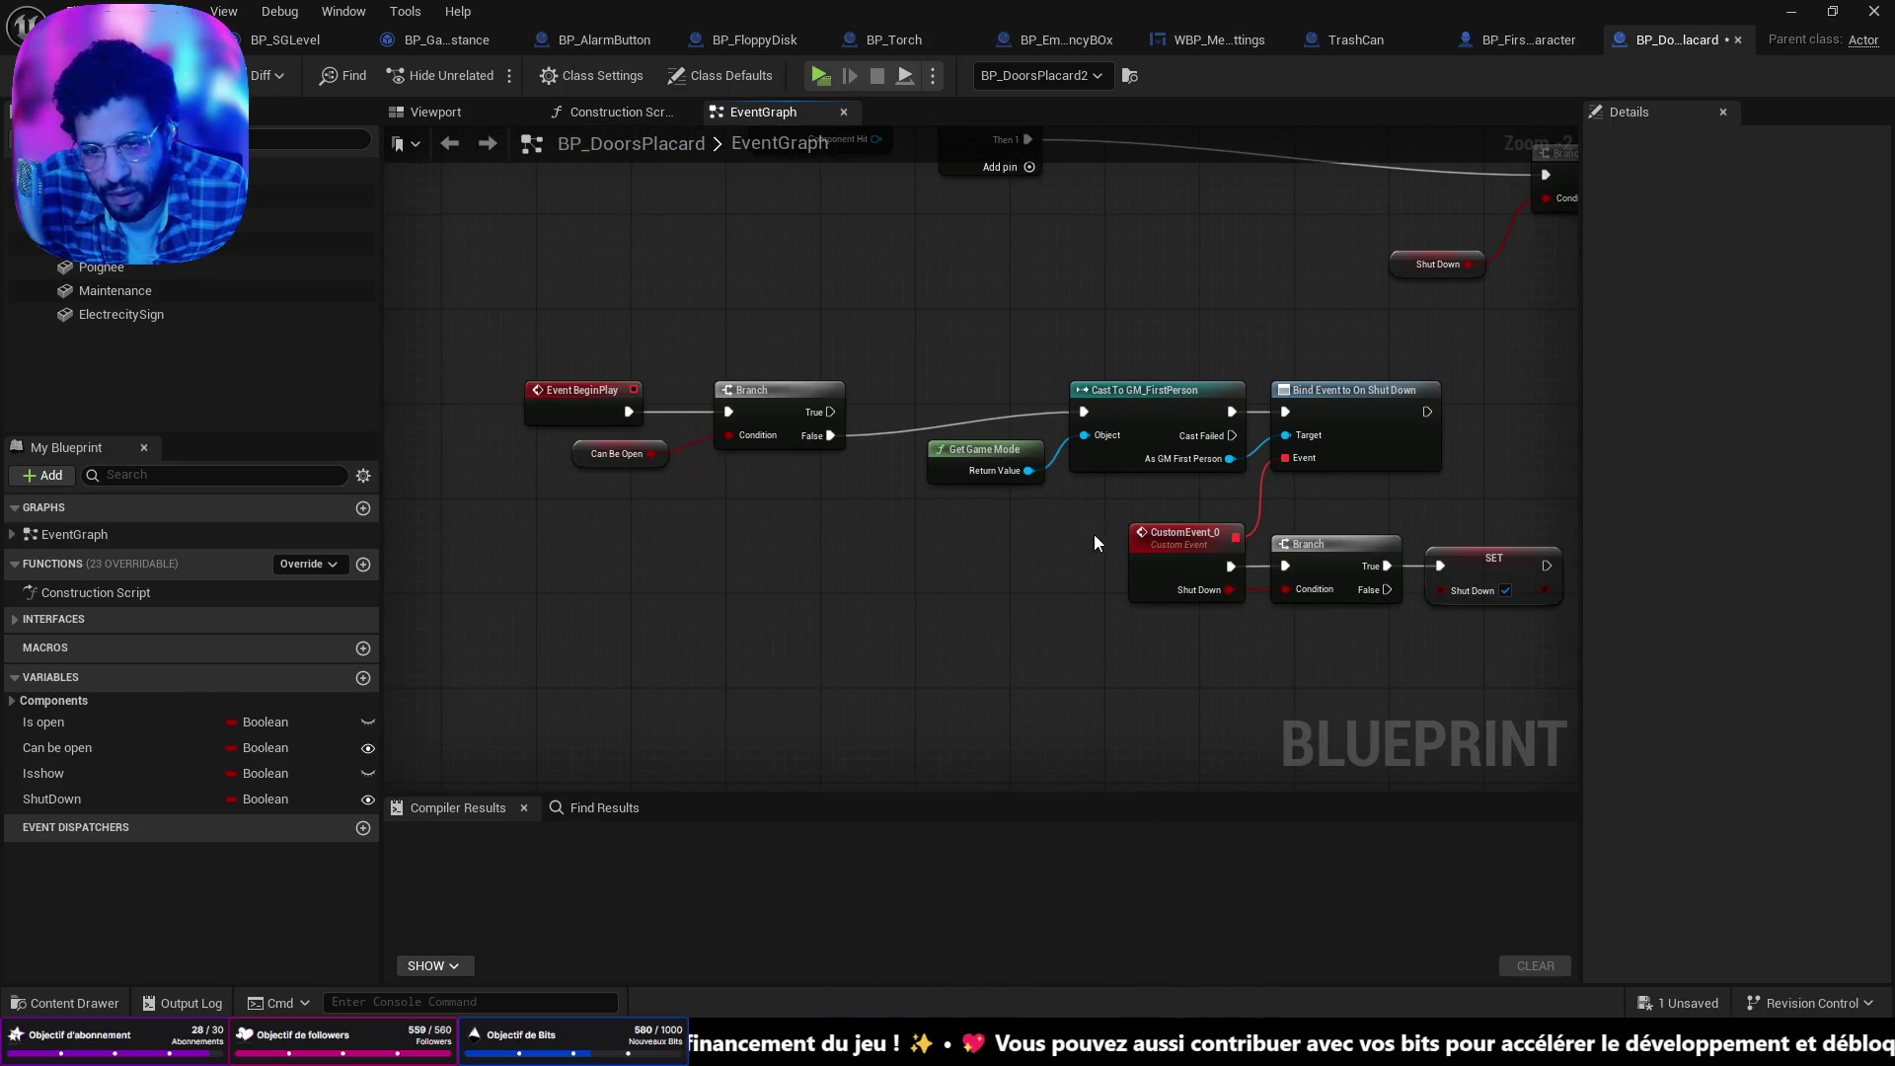
key("ctrl+z")
key("ctrl+z")
key("ctrl+z")
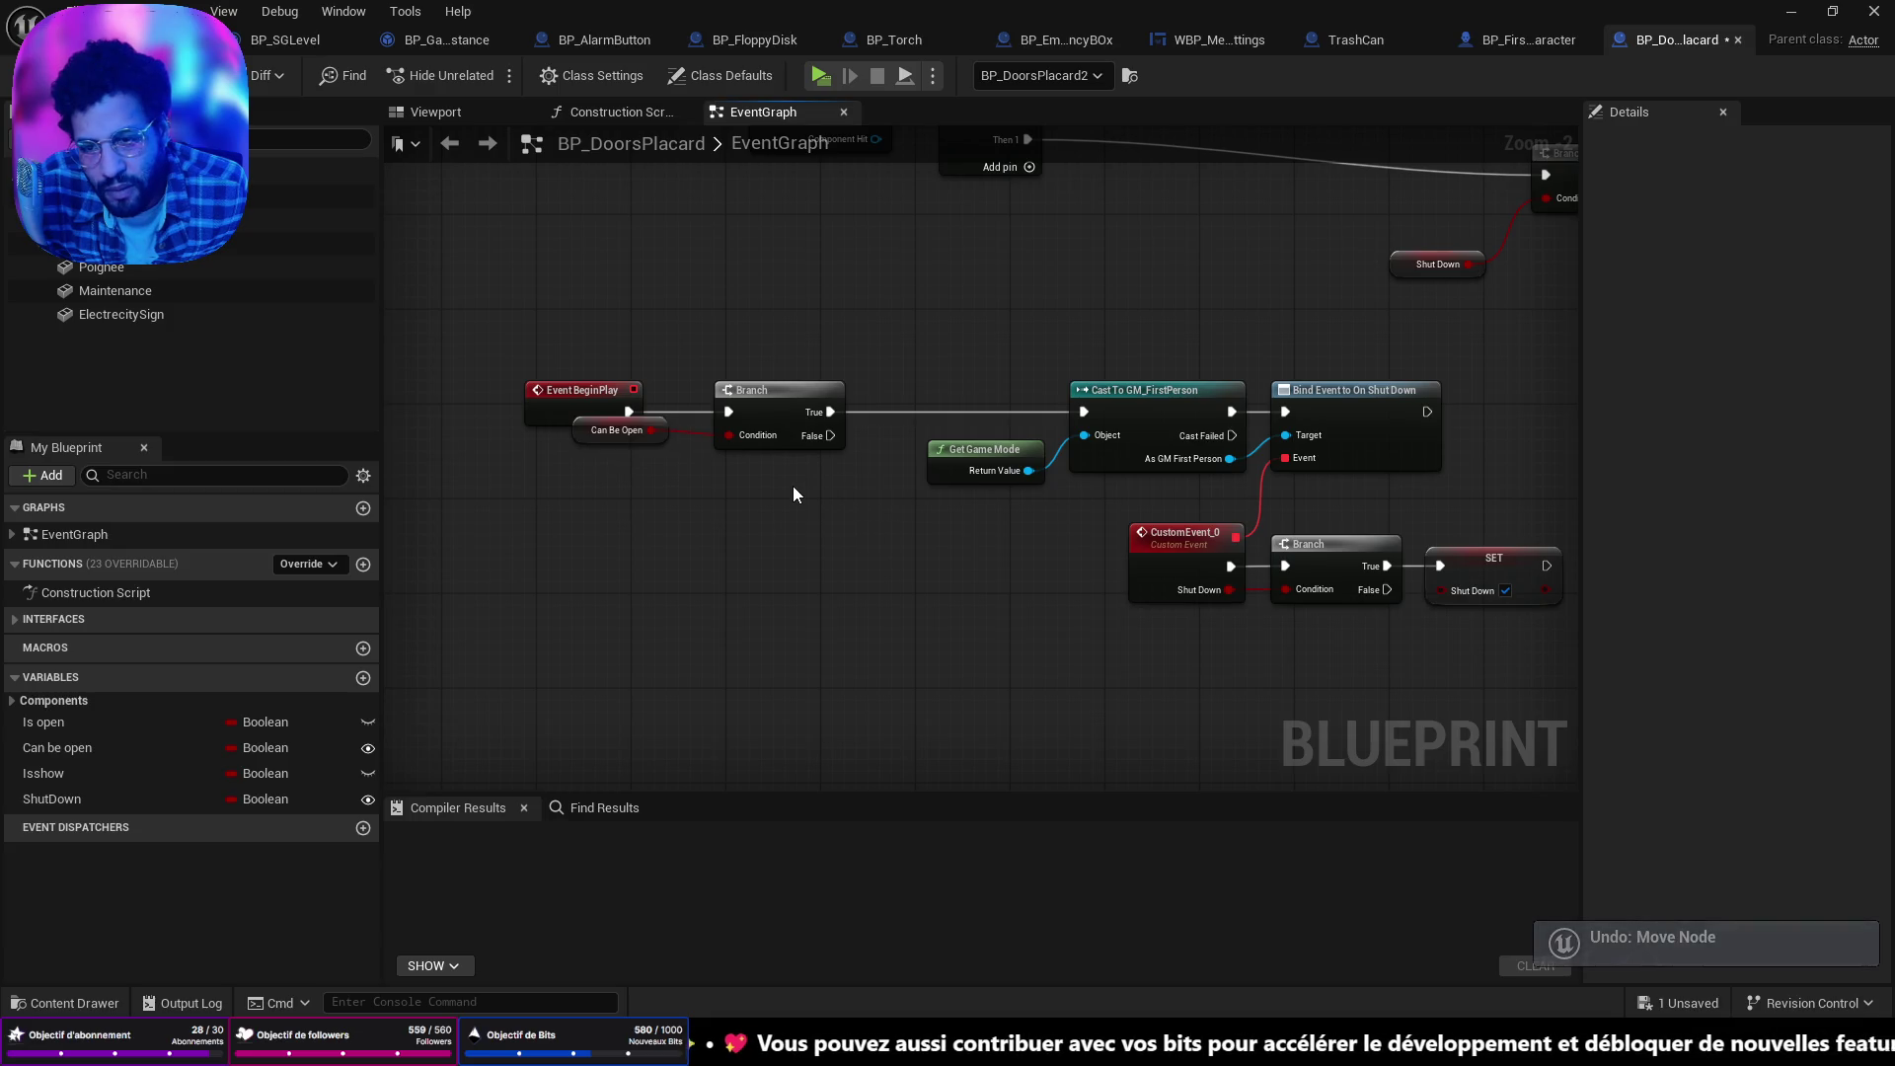
key("ctrl+z")
key("ctrl+z")
key("ctrl+z")
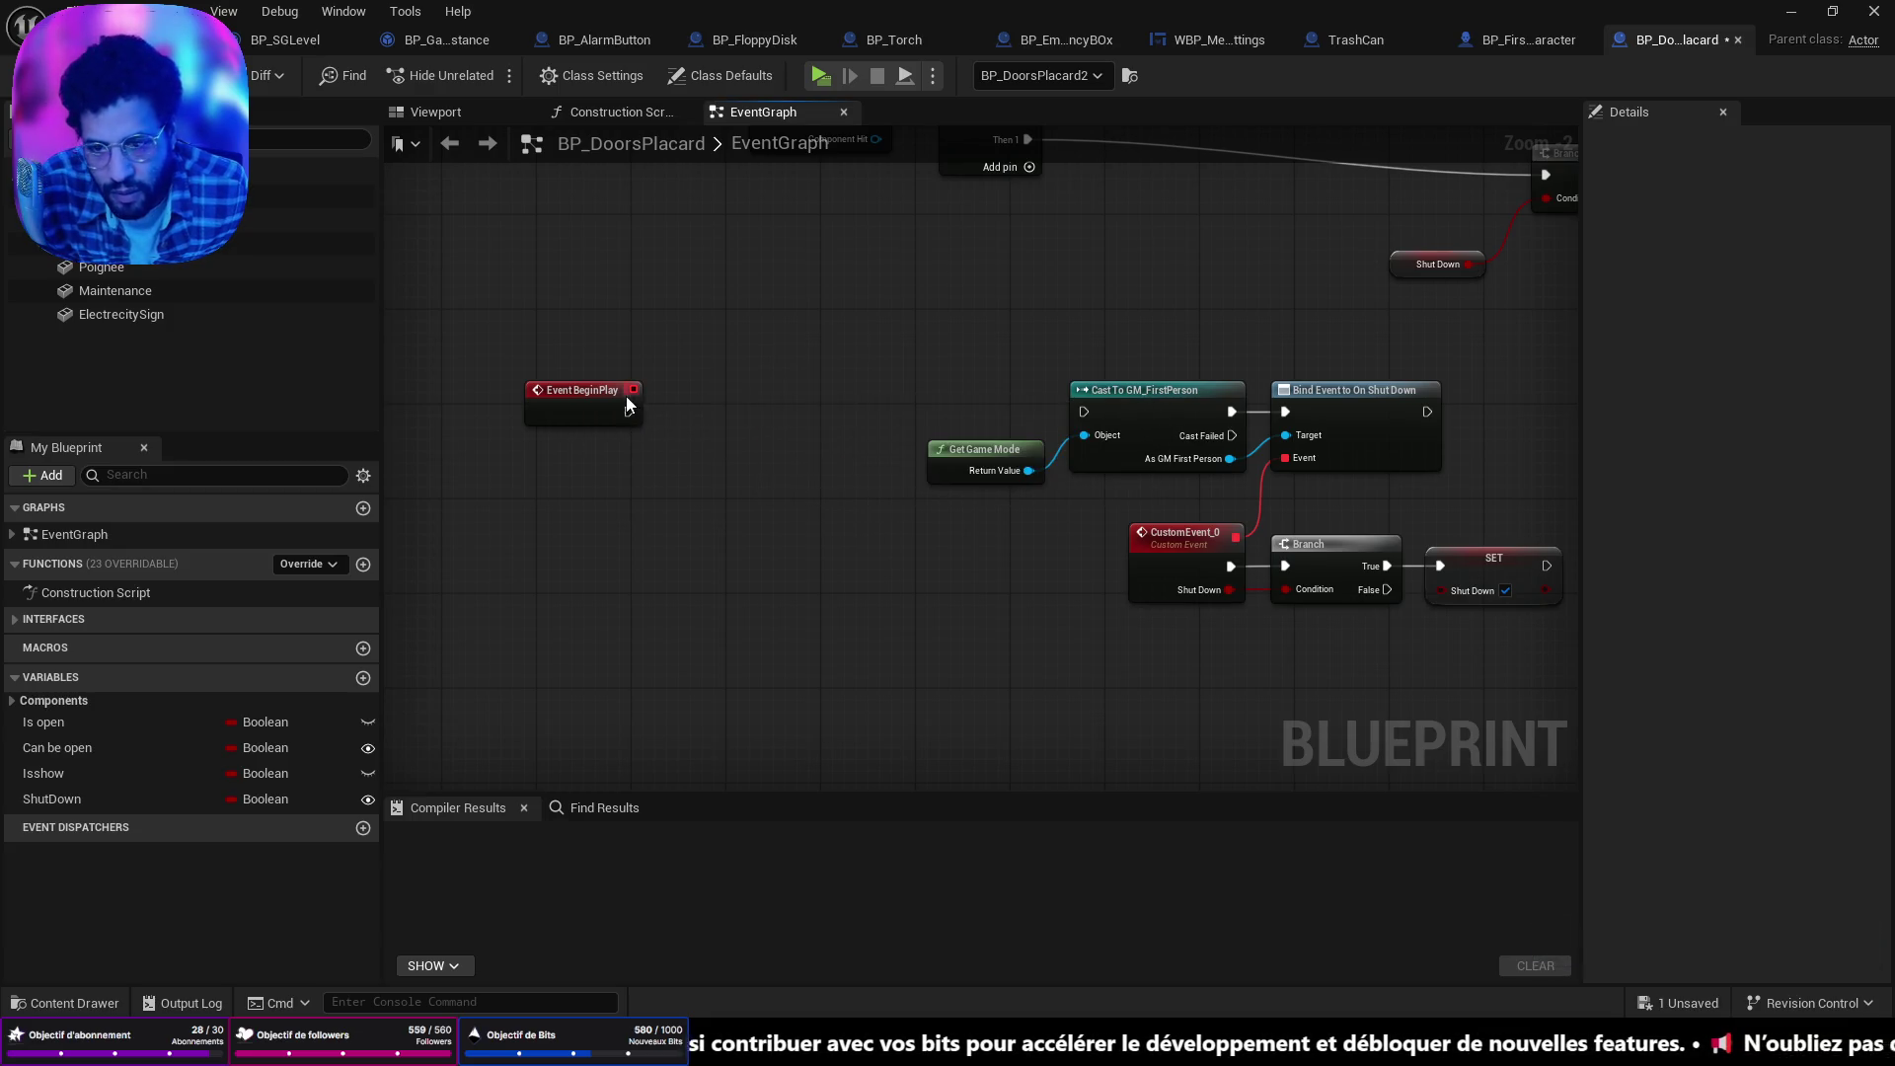
left_click_drag(582, 399, 984, 397)
mouse_move(1117, 383)
left_mouse_down()
mouse_move(863, 391)
mouse_move(1027, 450)
mouse_move(751, 464)
mouse_move(1016, 435)
mouse_move(1146, 469)
mouse_move(975, 446)
left_mouse_up()
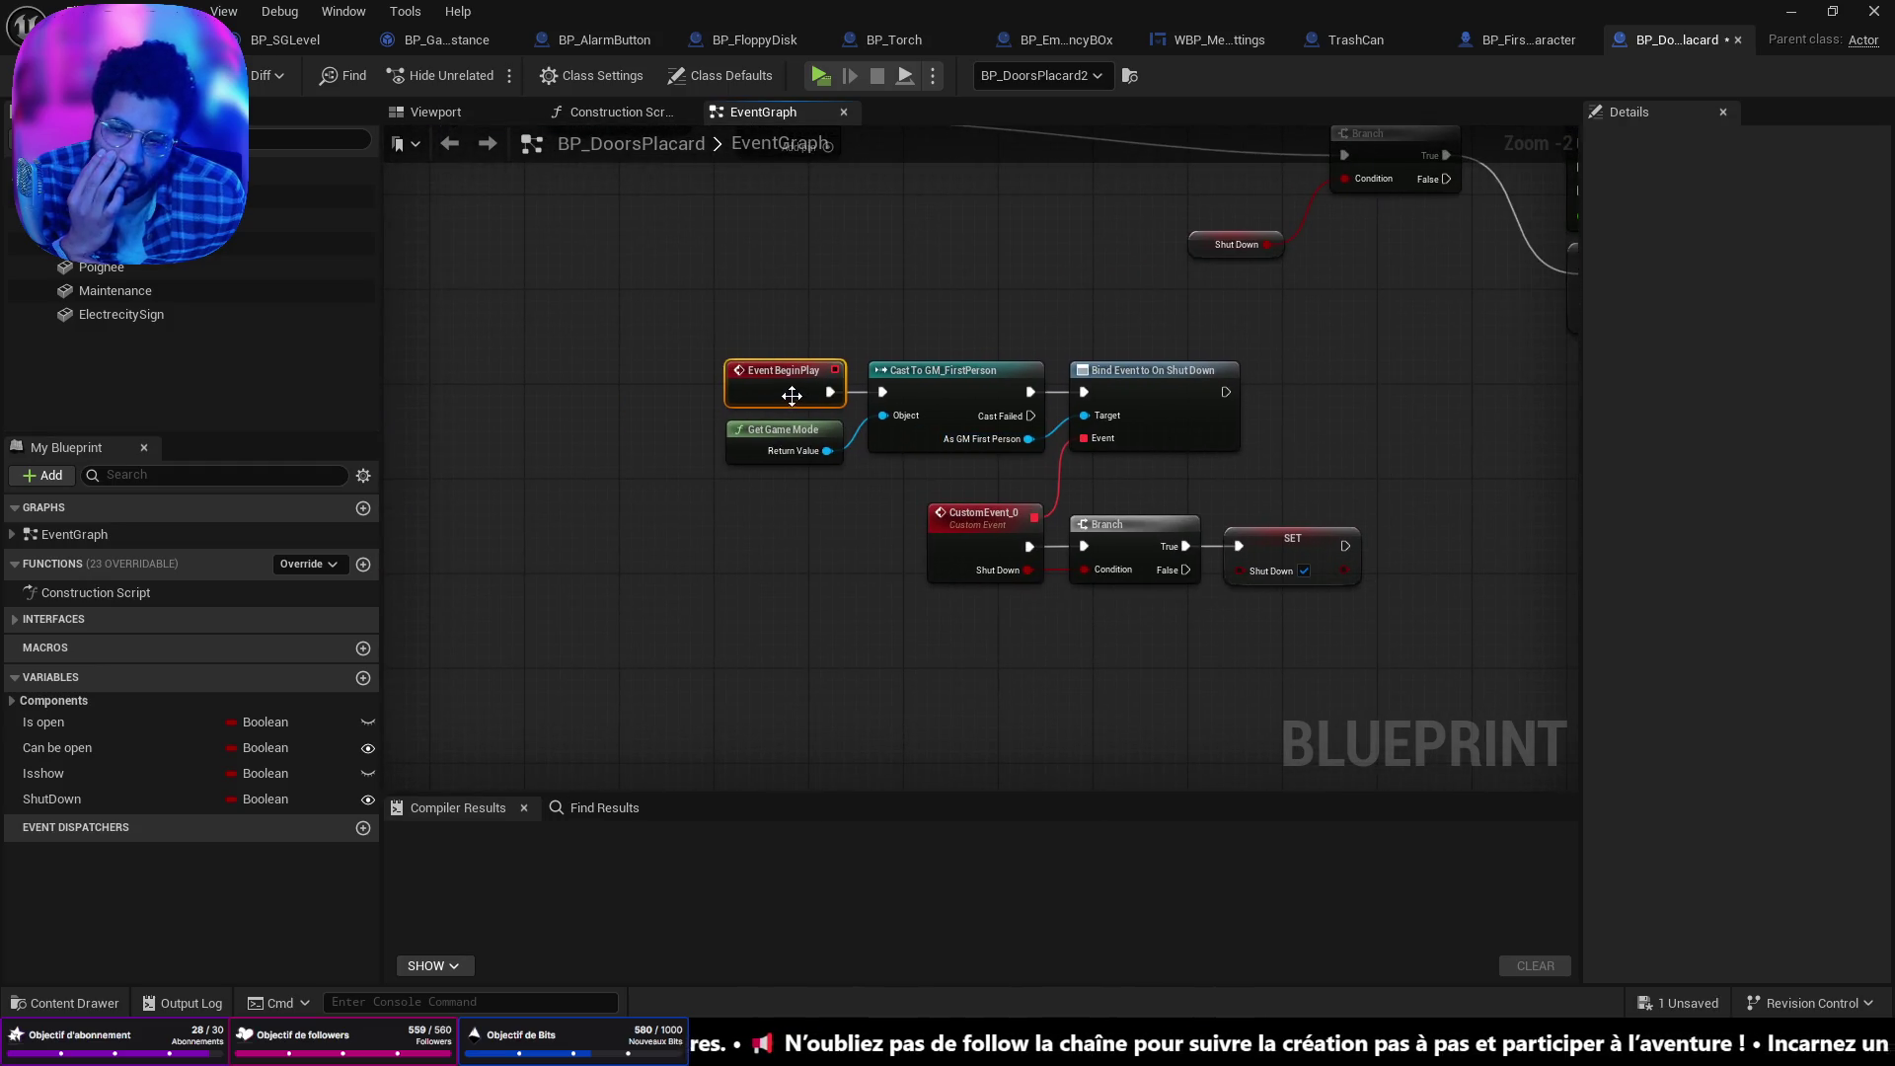
left_click_drag(765, 397, 491, 400)
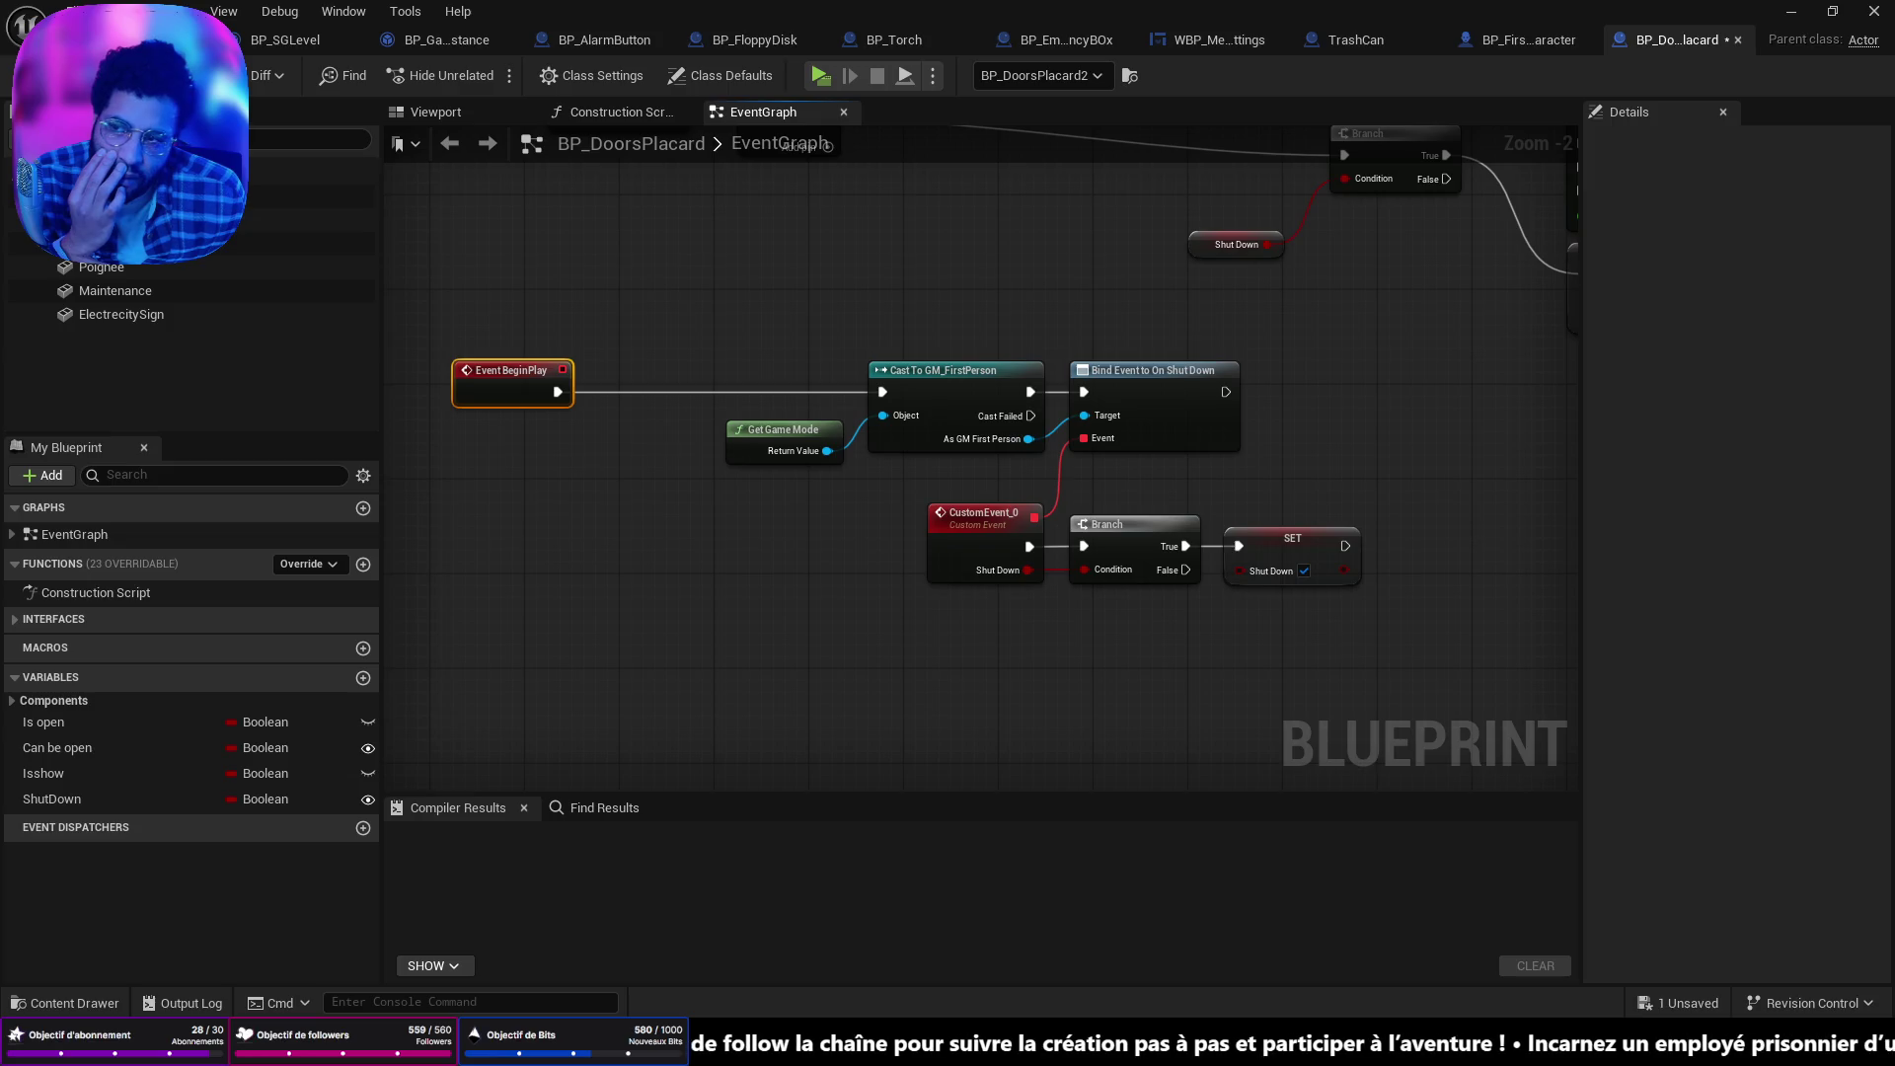
Switch to BP_SGLevel and remove an accidentally added macro.
left_click(387, 42)
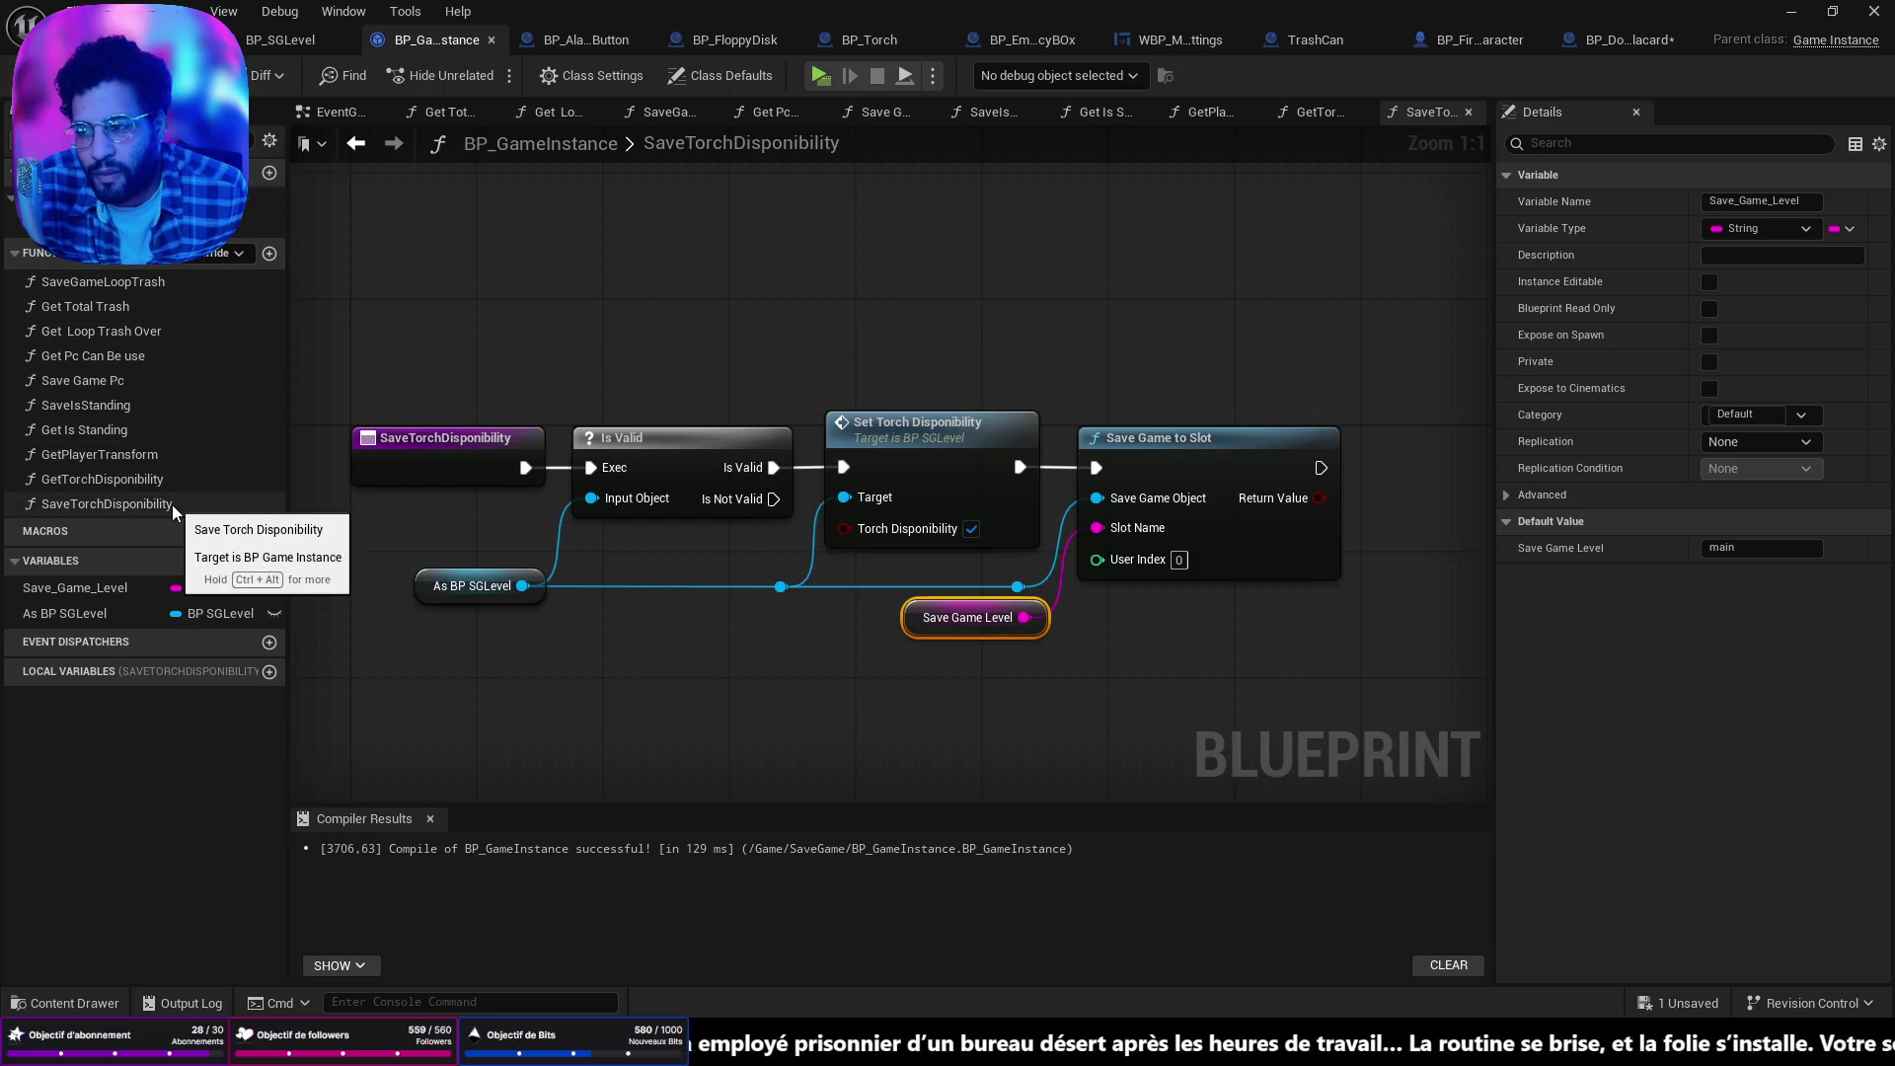
left_click(316, 43)
left_click(269, 405)
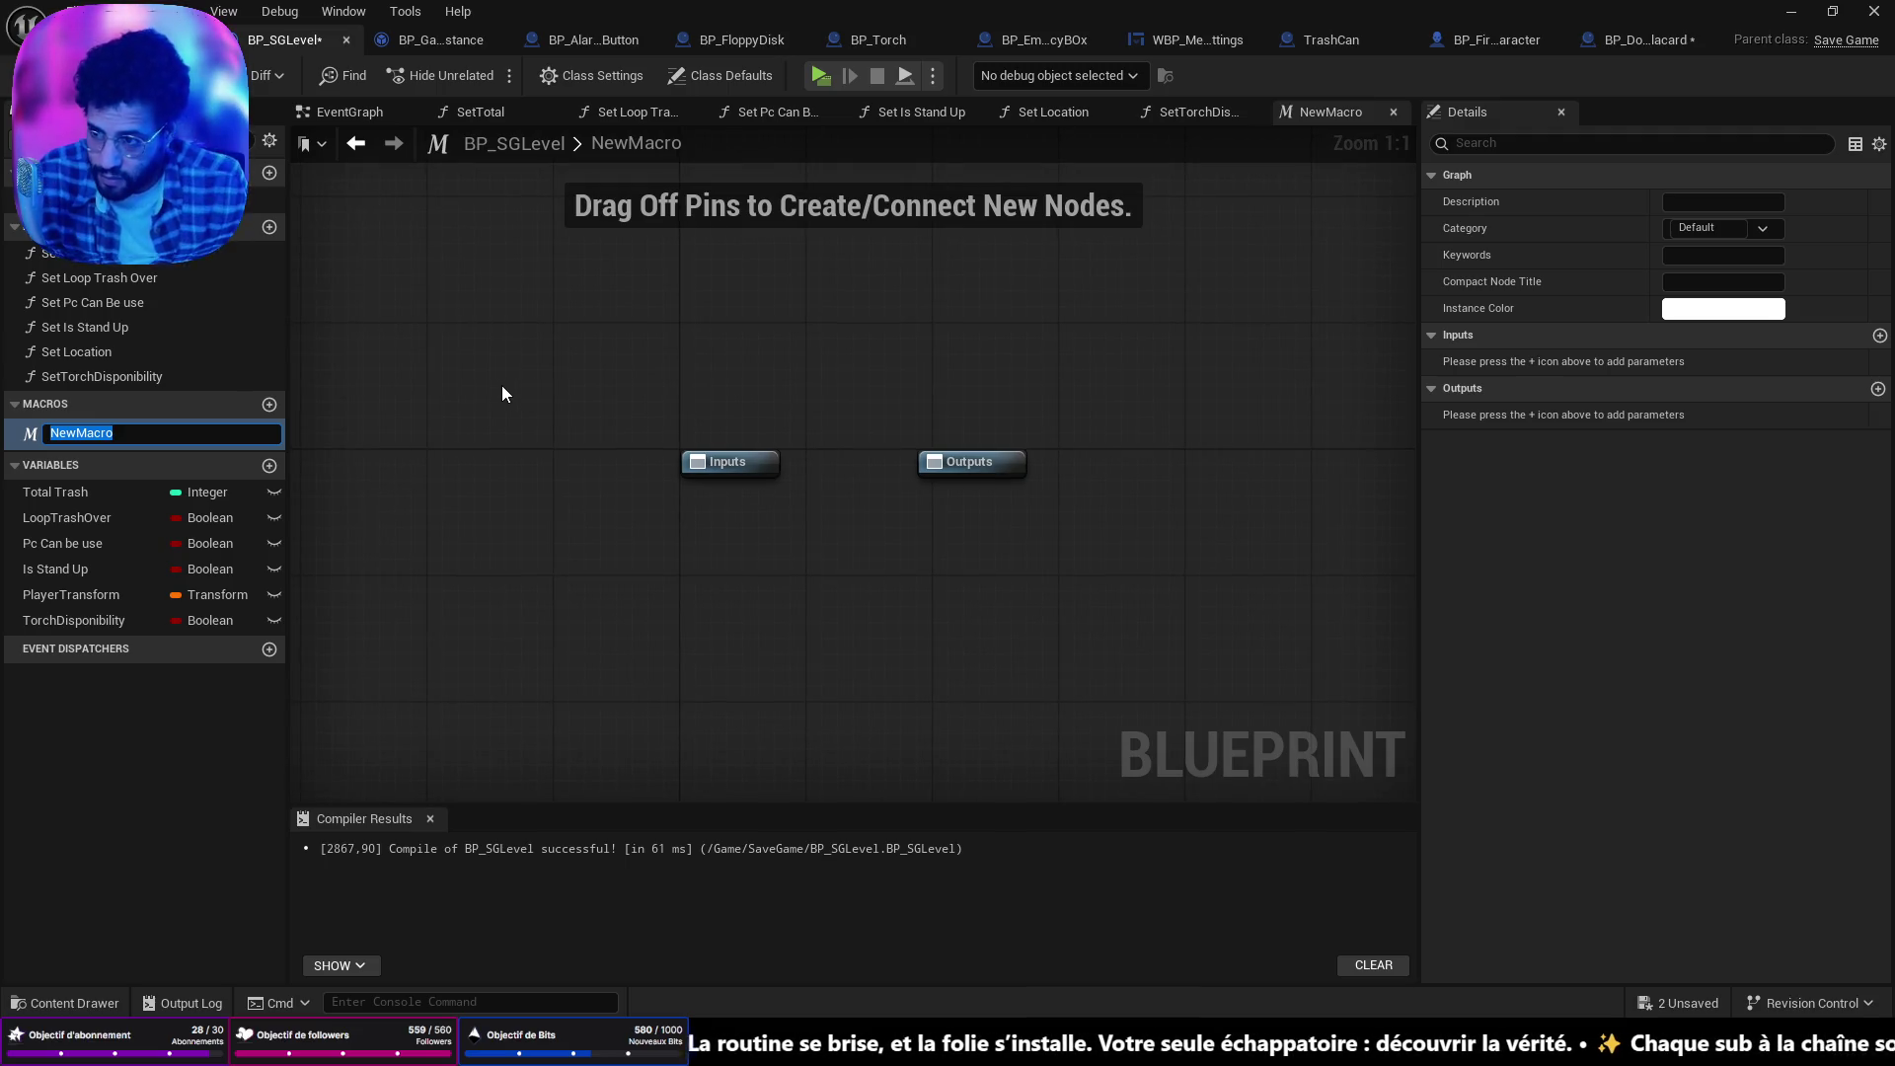
key("Return")
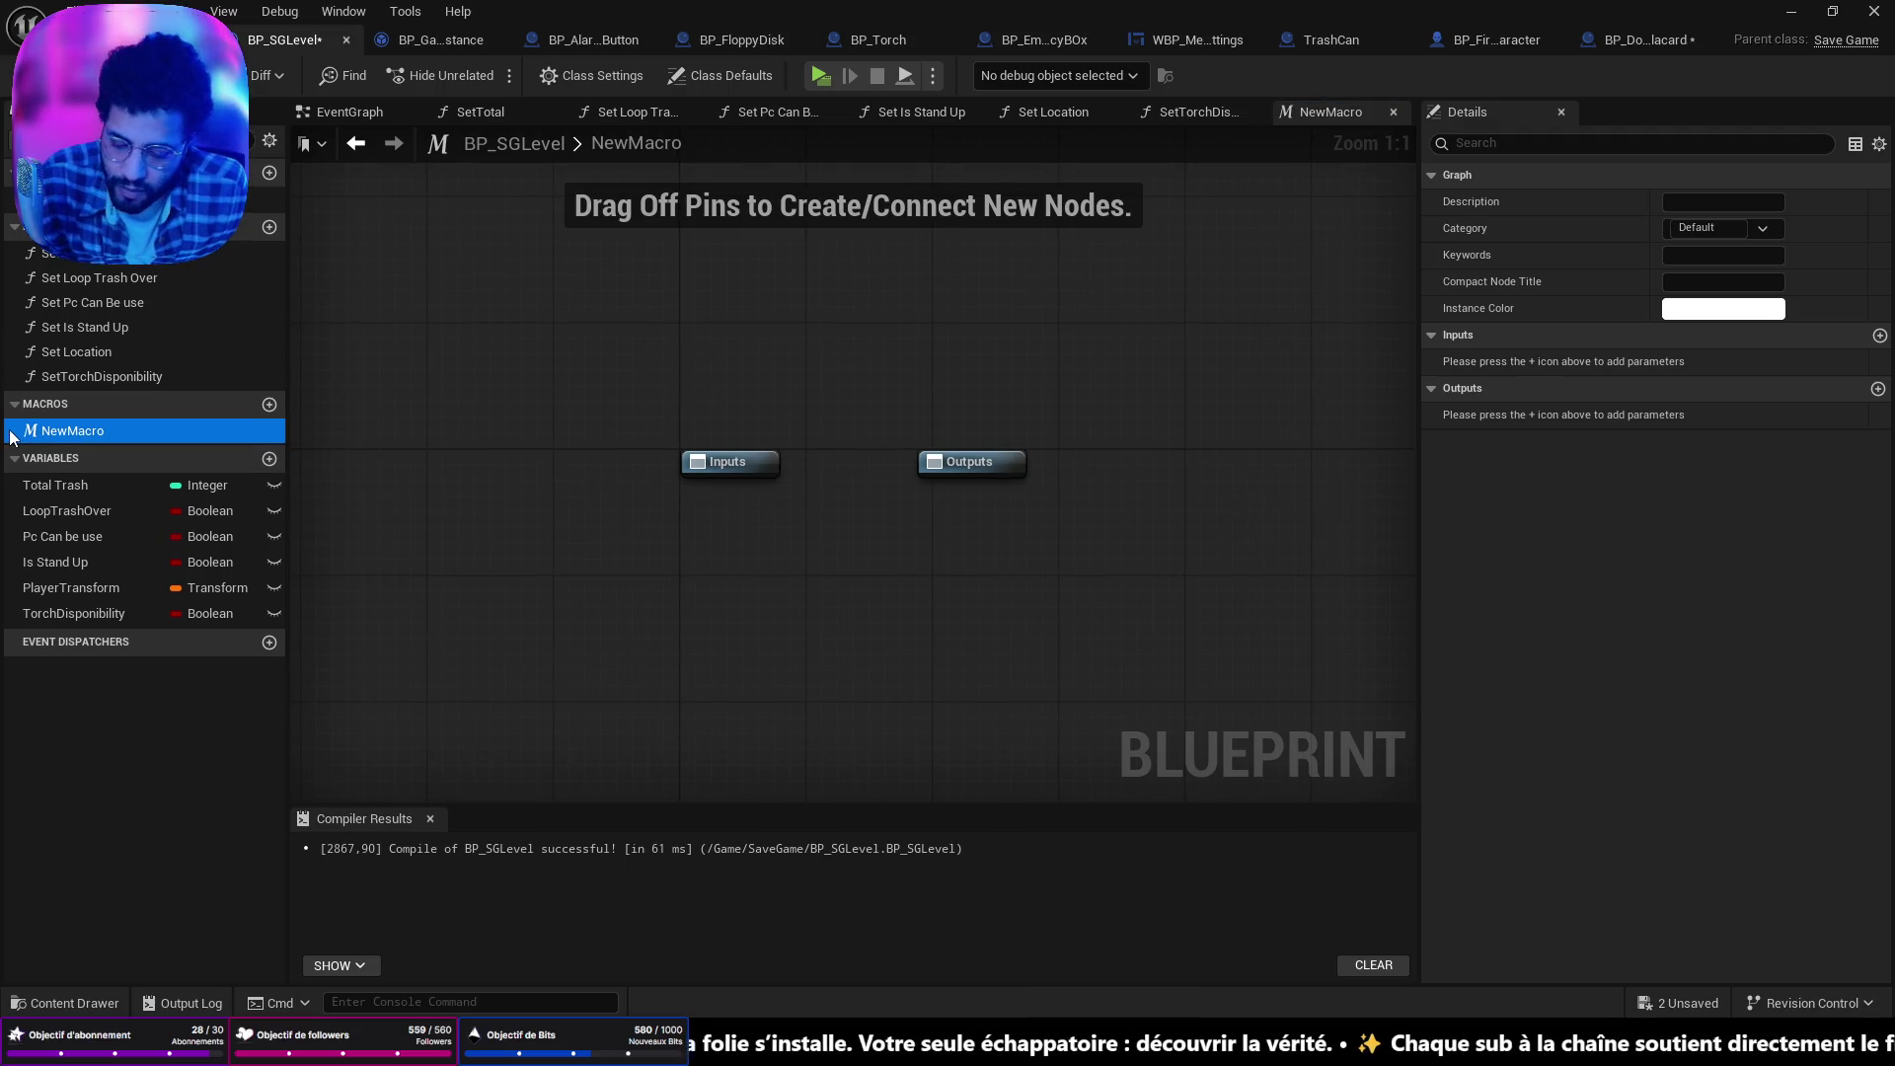
key("Delete")
Create a Boolean variable named PlacardCanBeOpen and save all assets.
left_click(269, 435)
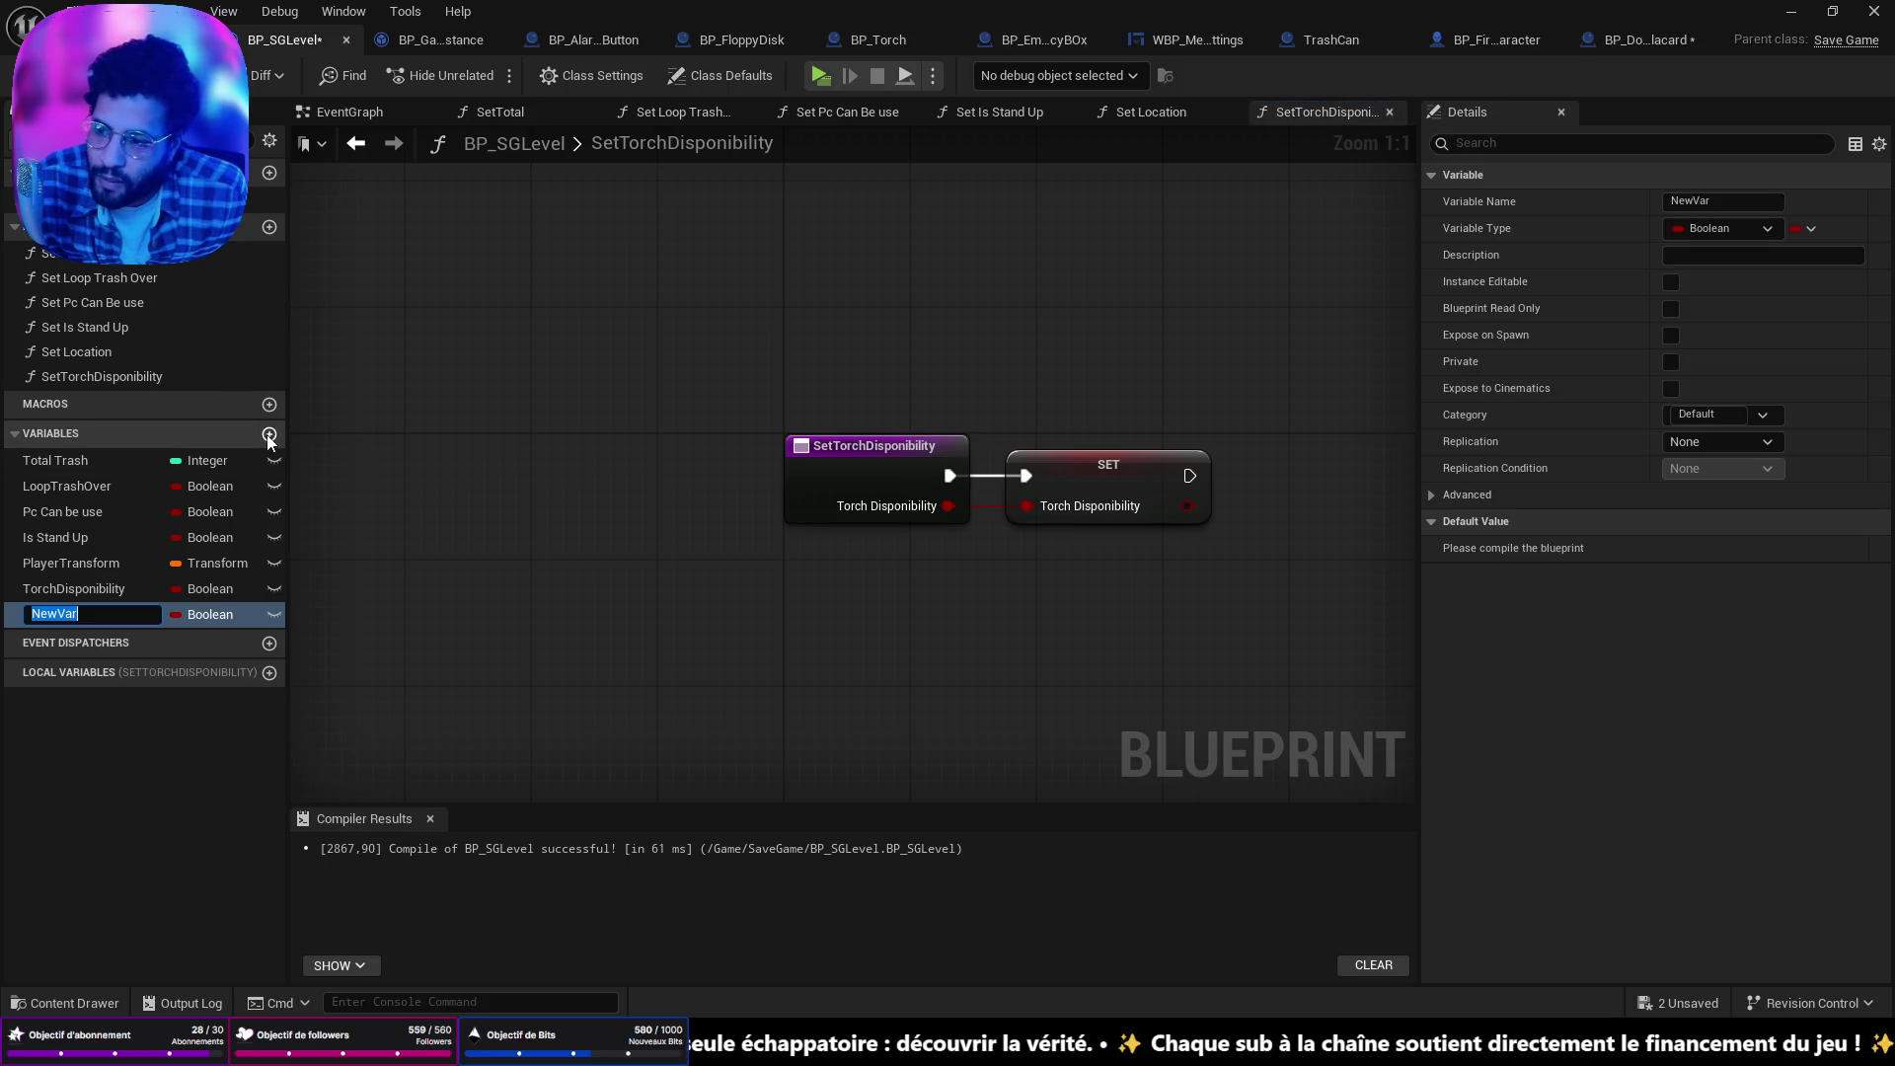
type("Conf")
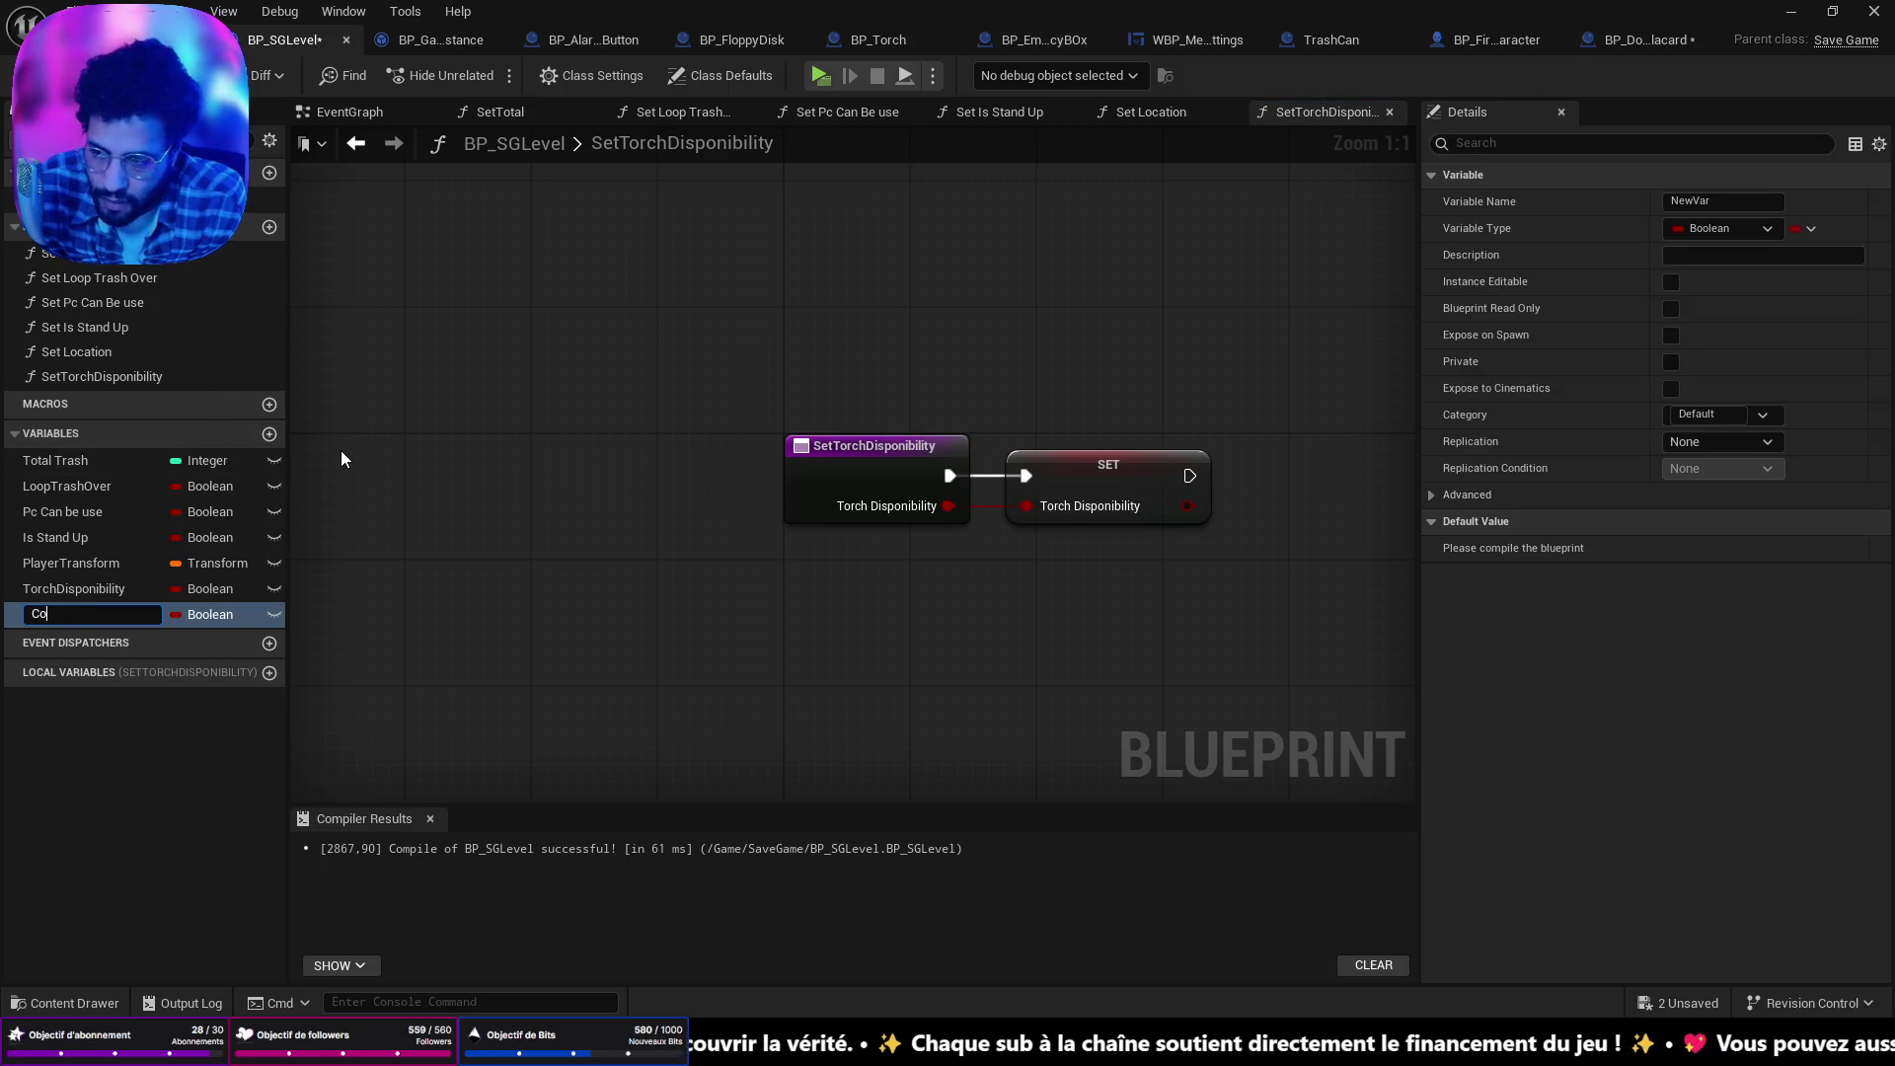
key("BackSpace")
key("BackSpace")
key("BackSpace")
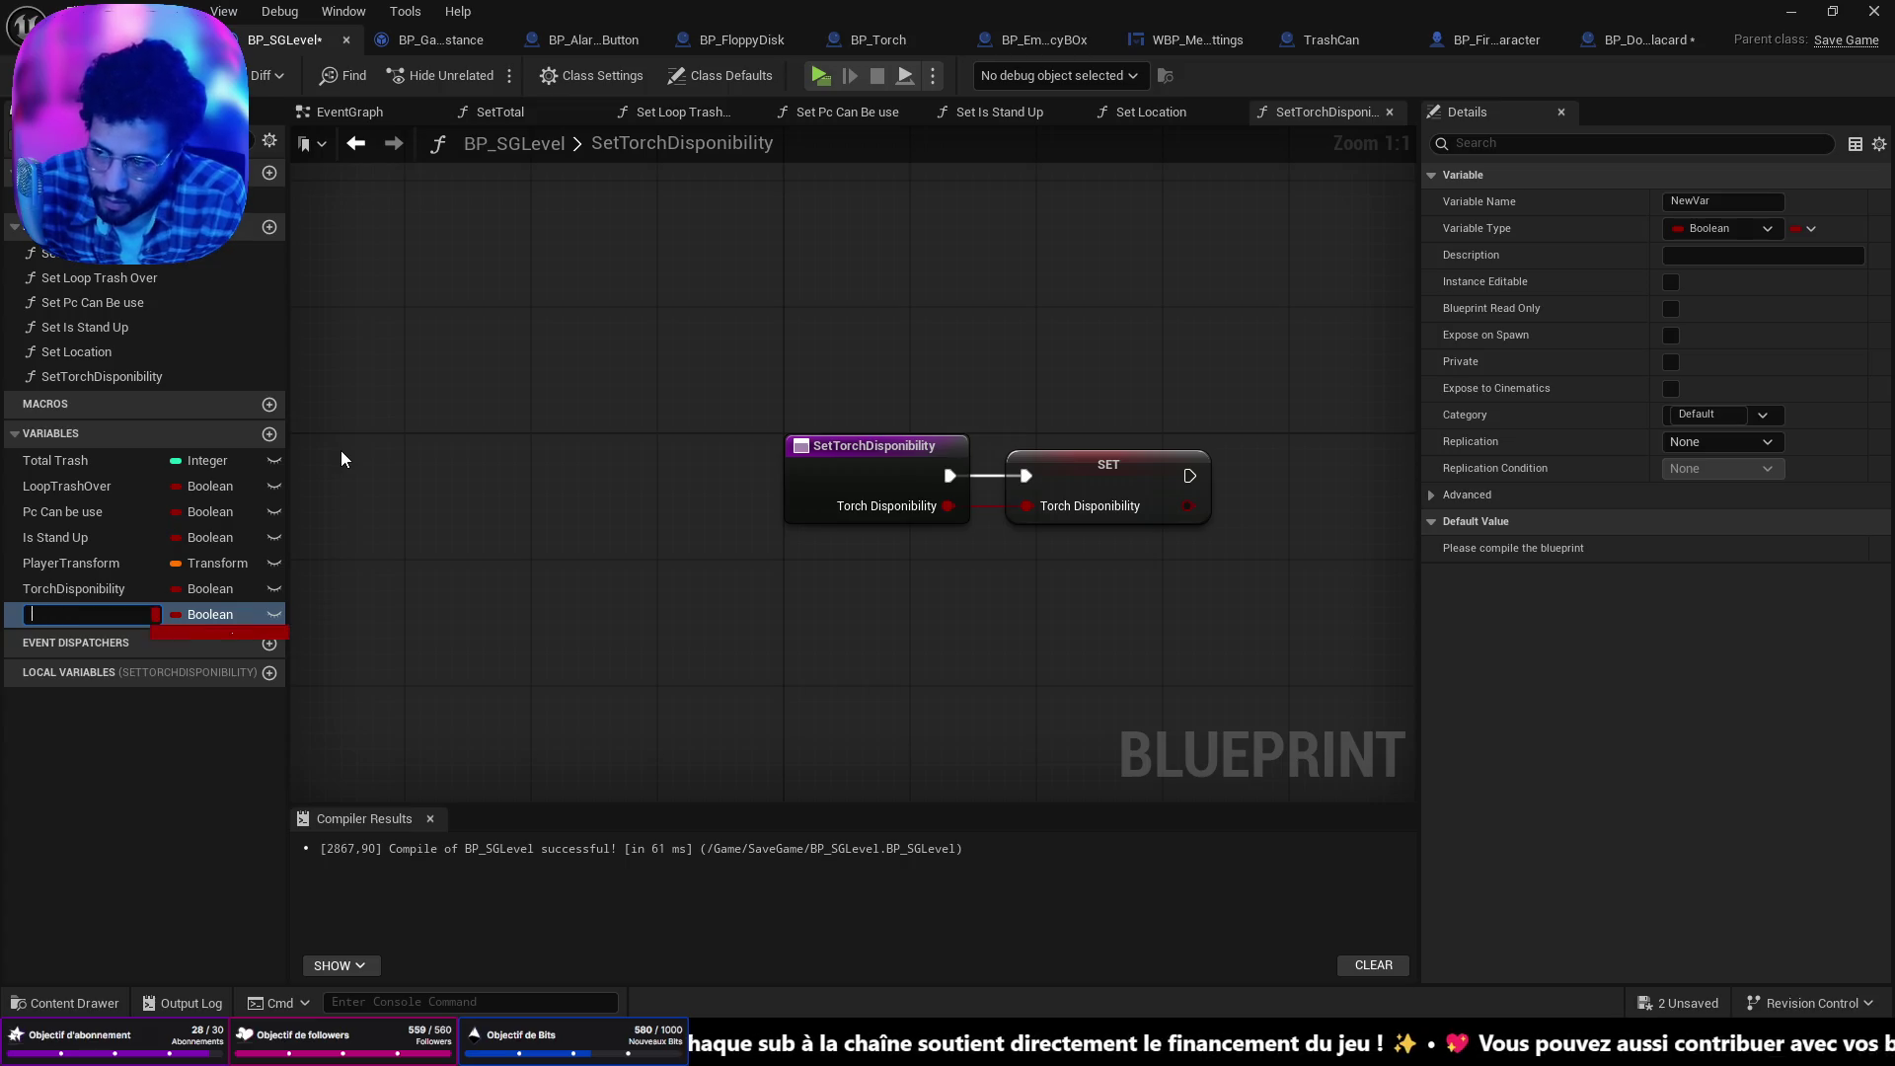
type("Placard")
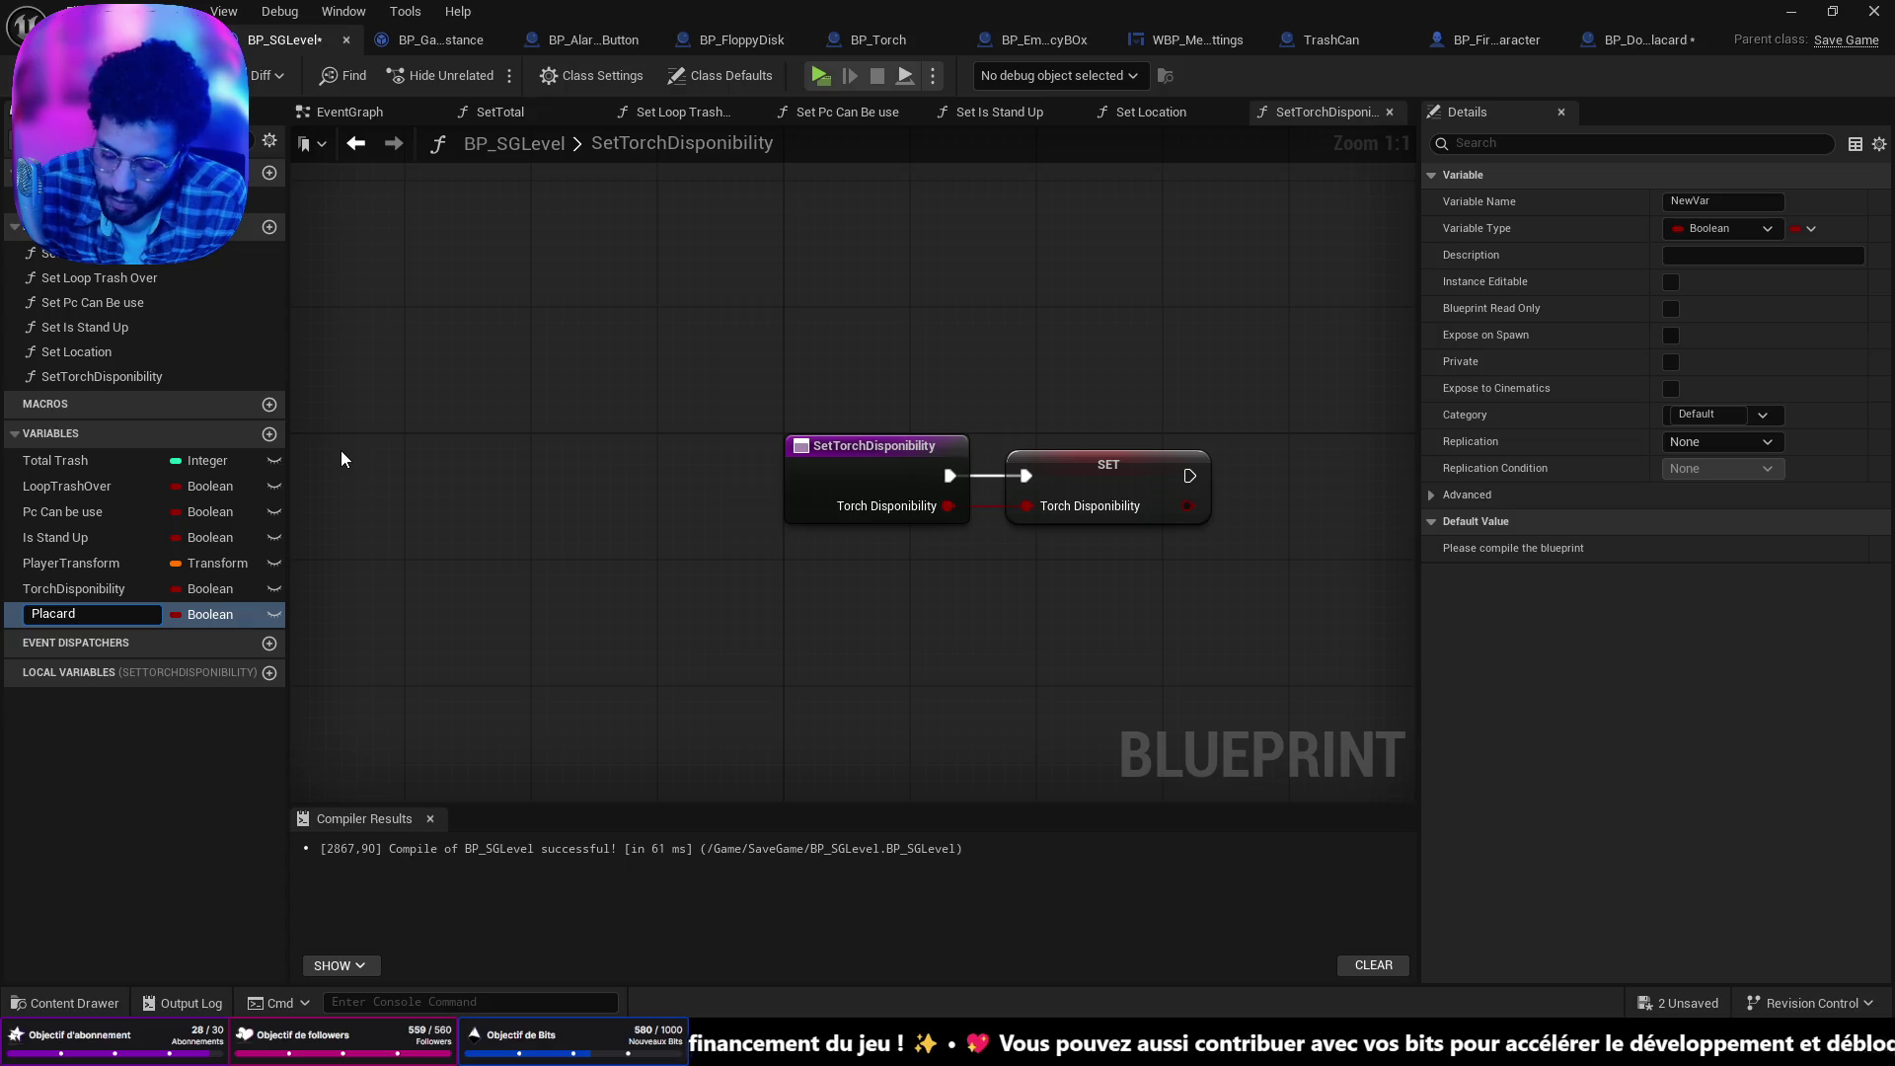
type("CanBeo")
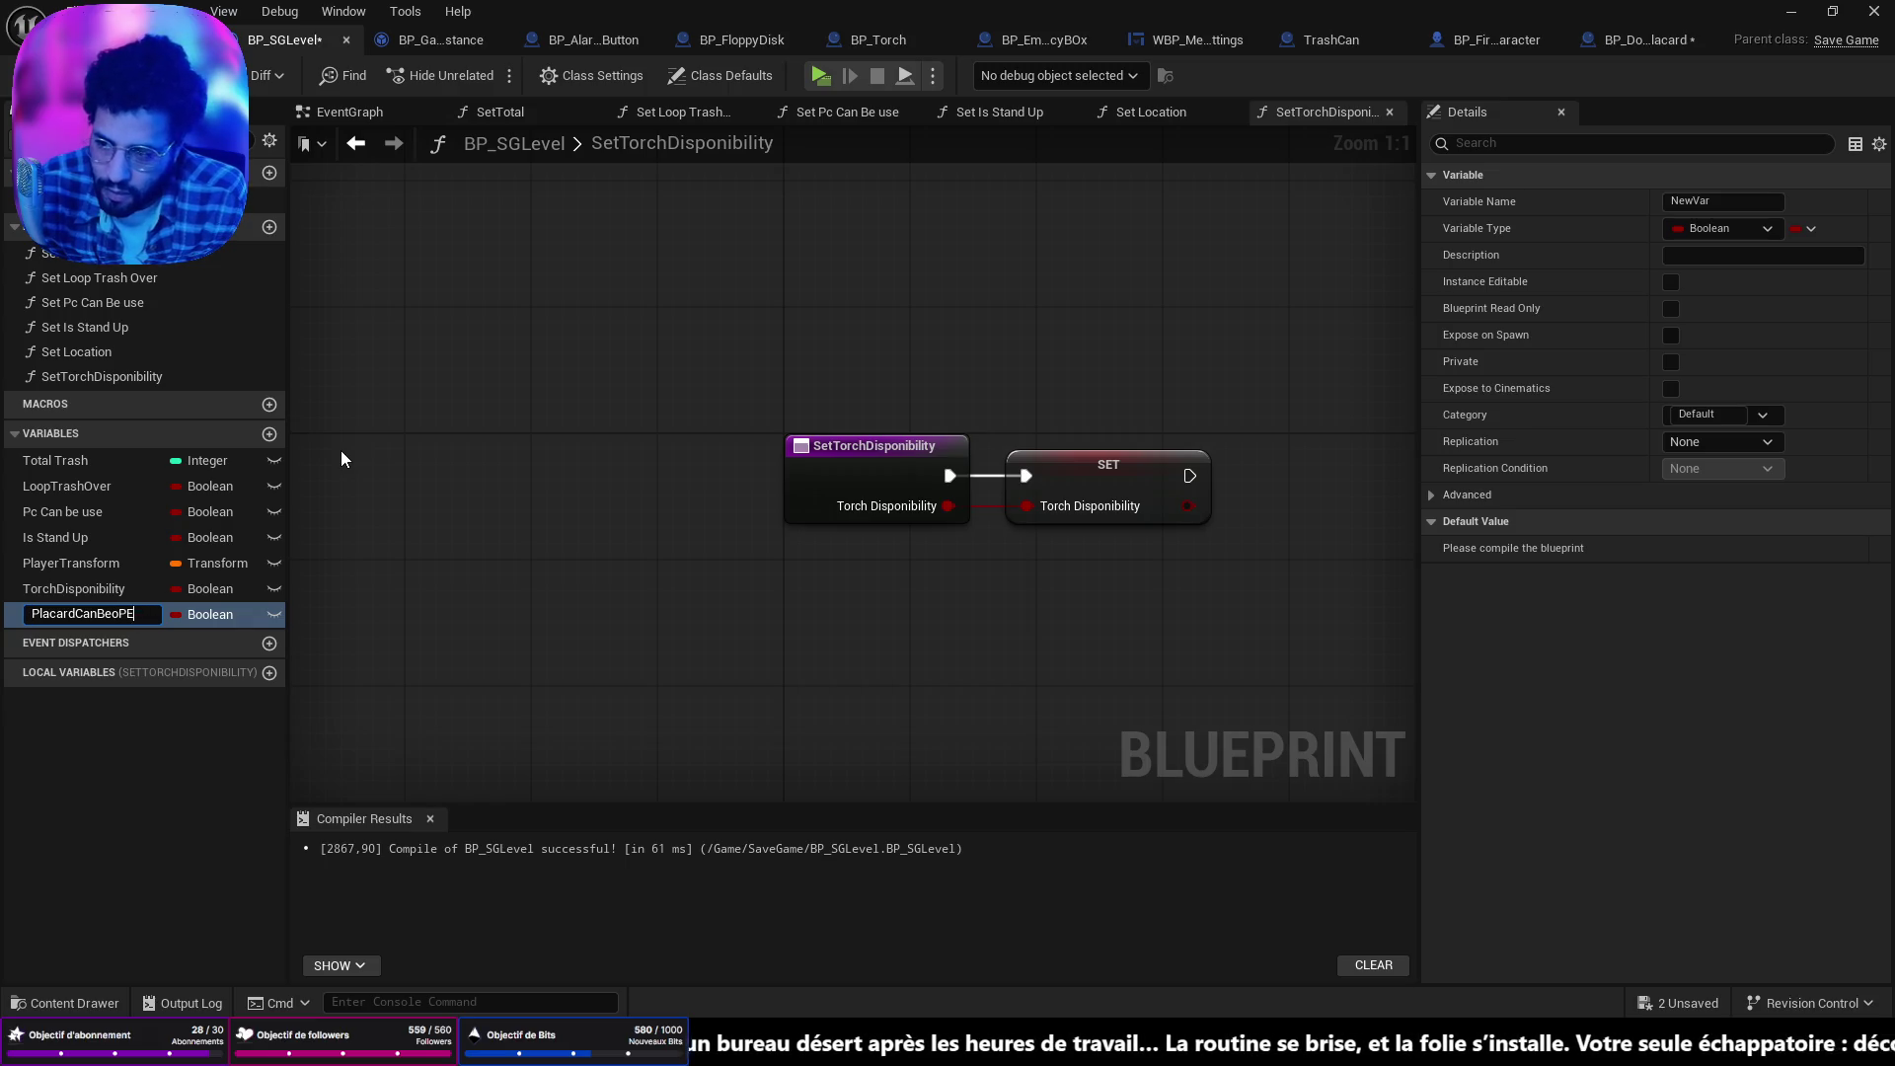
key("BackSpace")
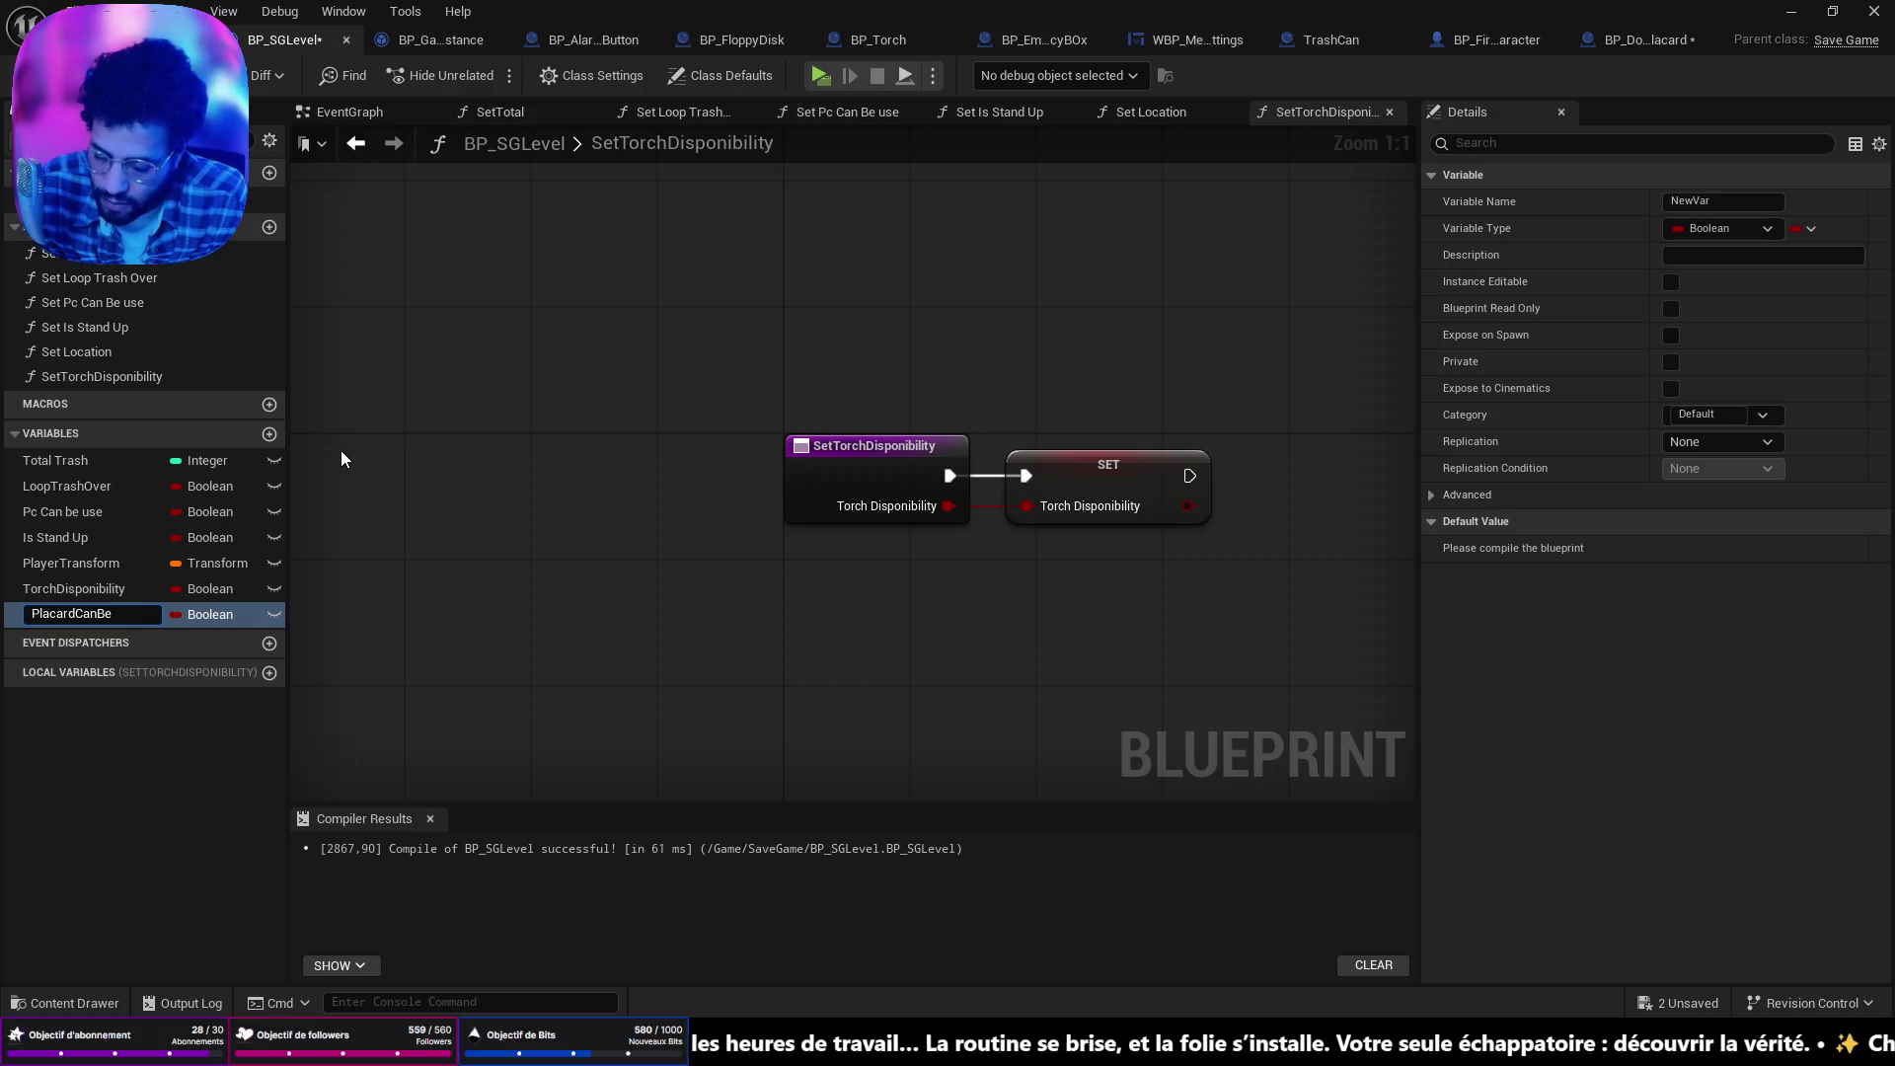
type("Open")
key("Return")
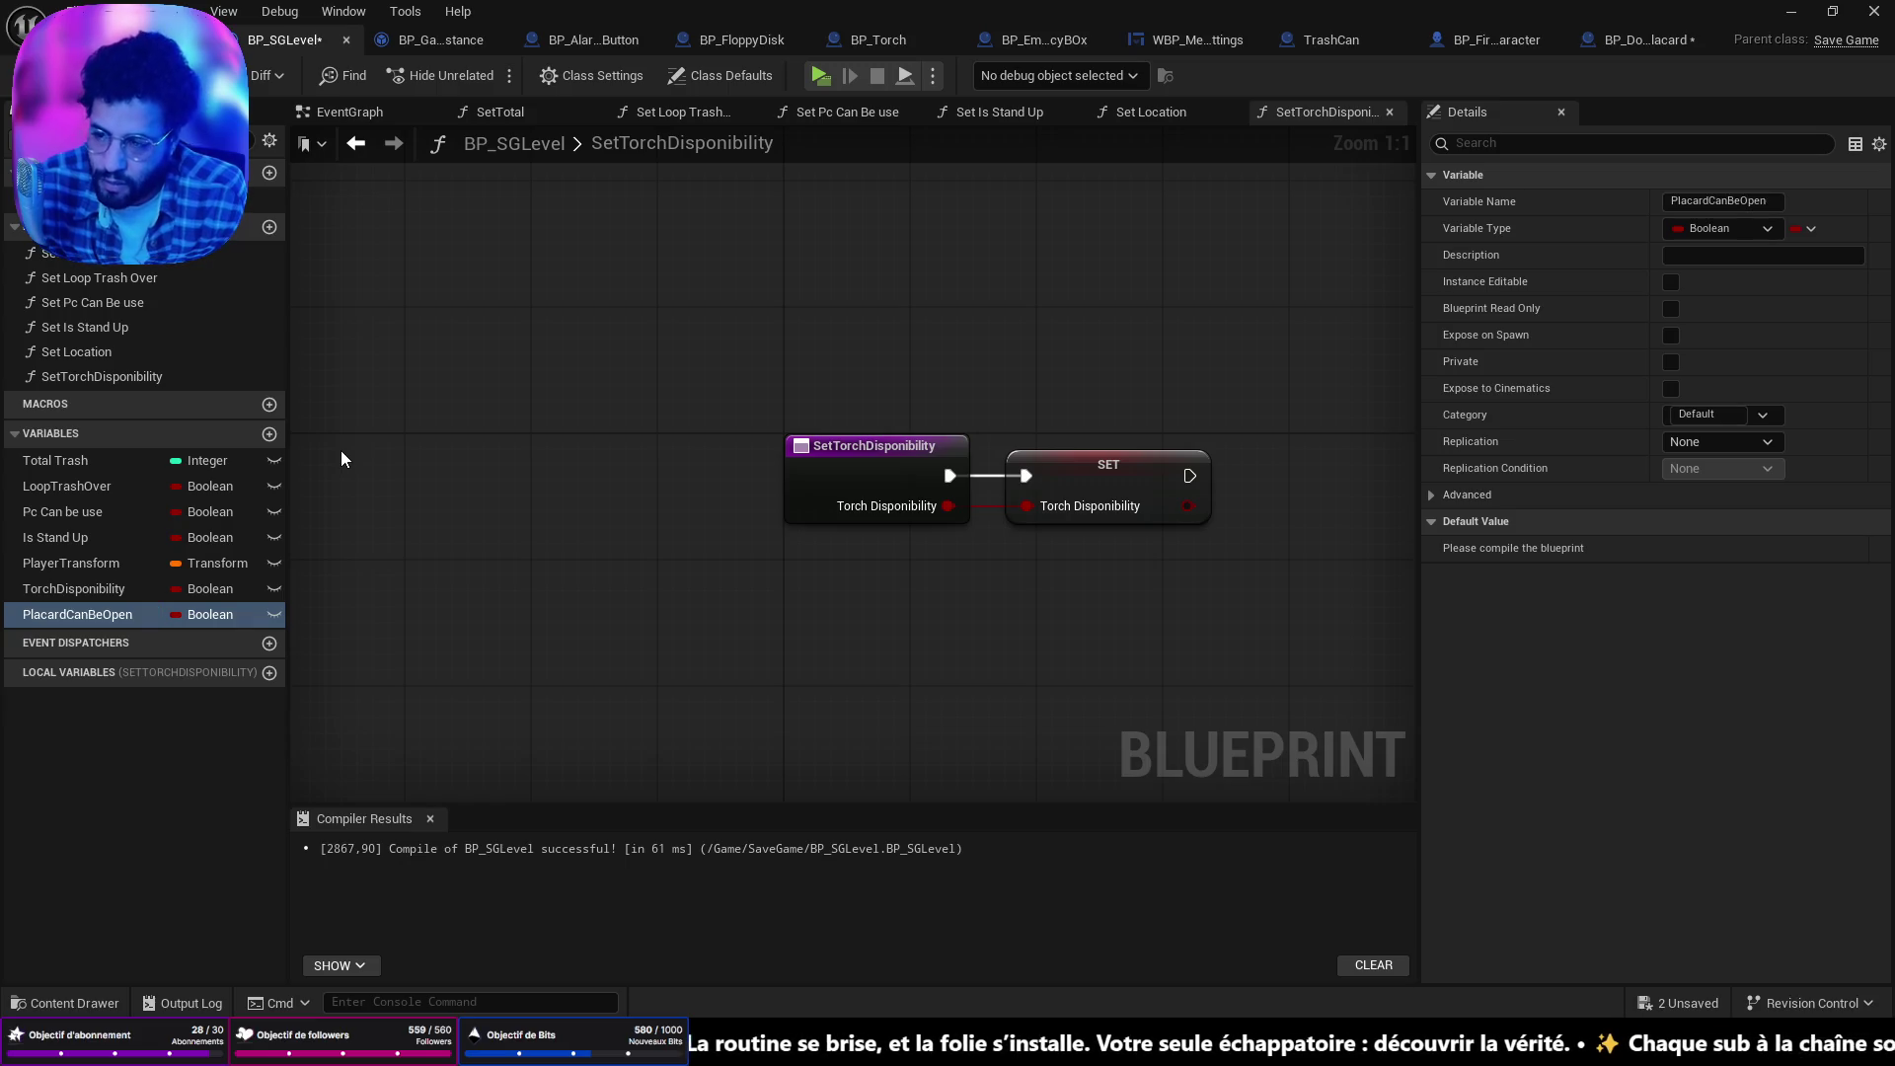
key("ctrl+shift+s")
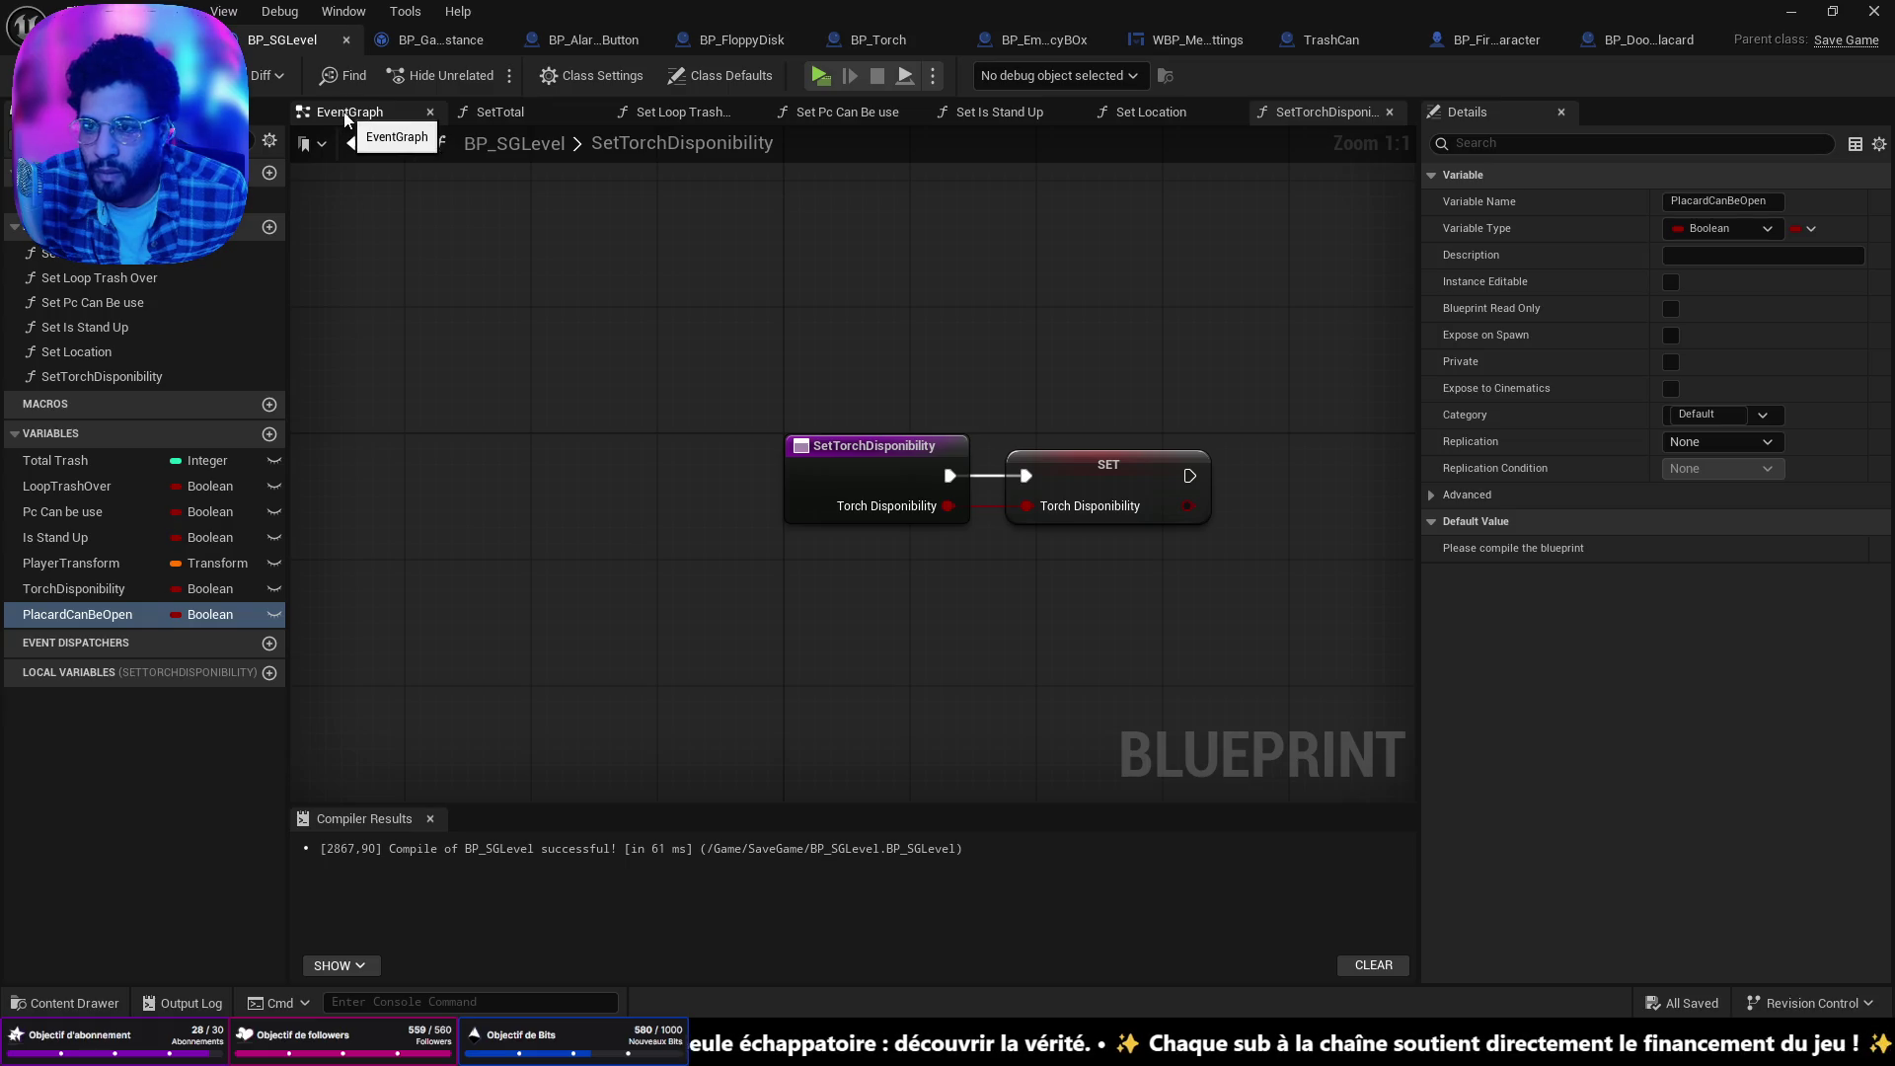
Create the SetPlacardCanBeOpen function with a SET PlacardCanBeOpen node after its entry, and save.
left_click(270, 226)
type("Set")
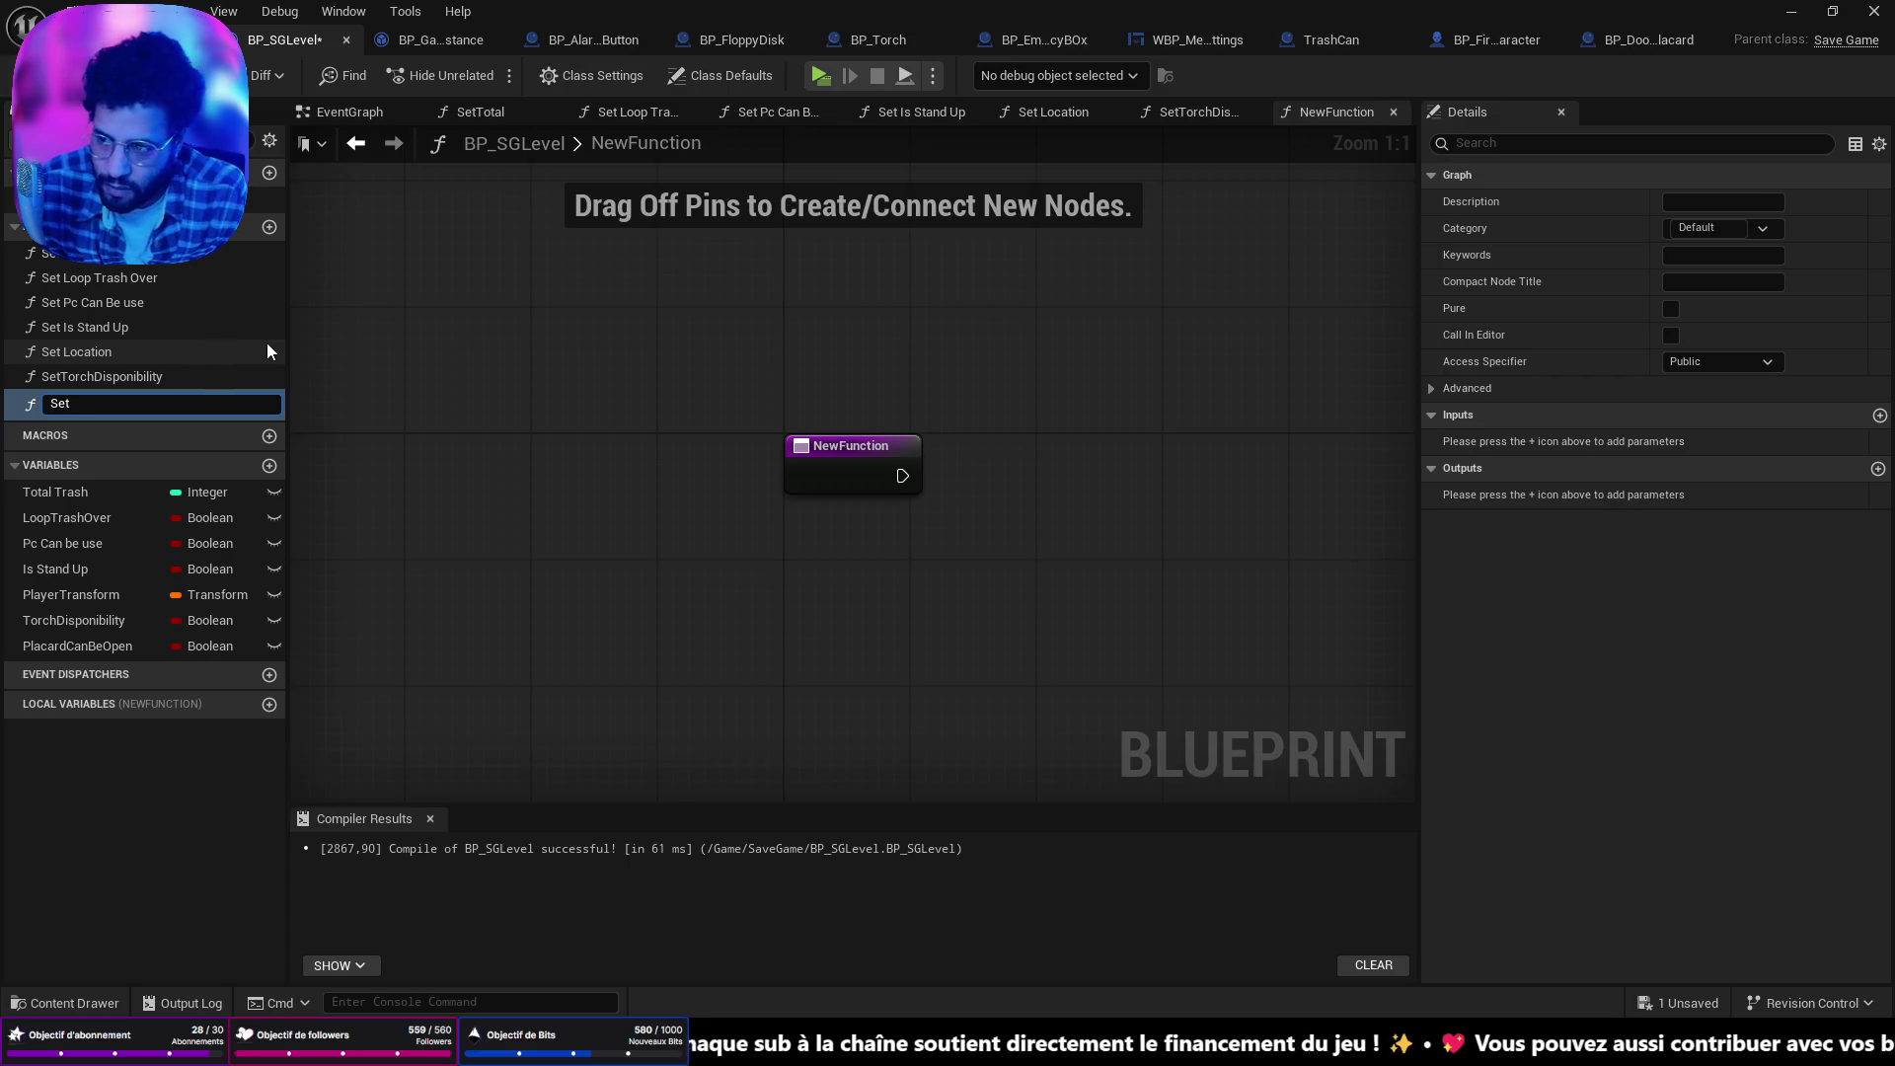
type("Placar")
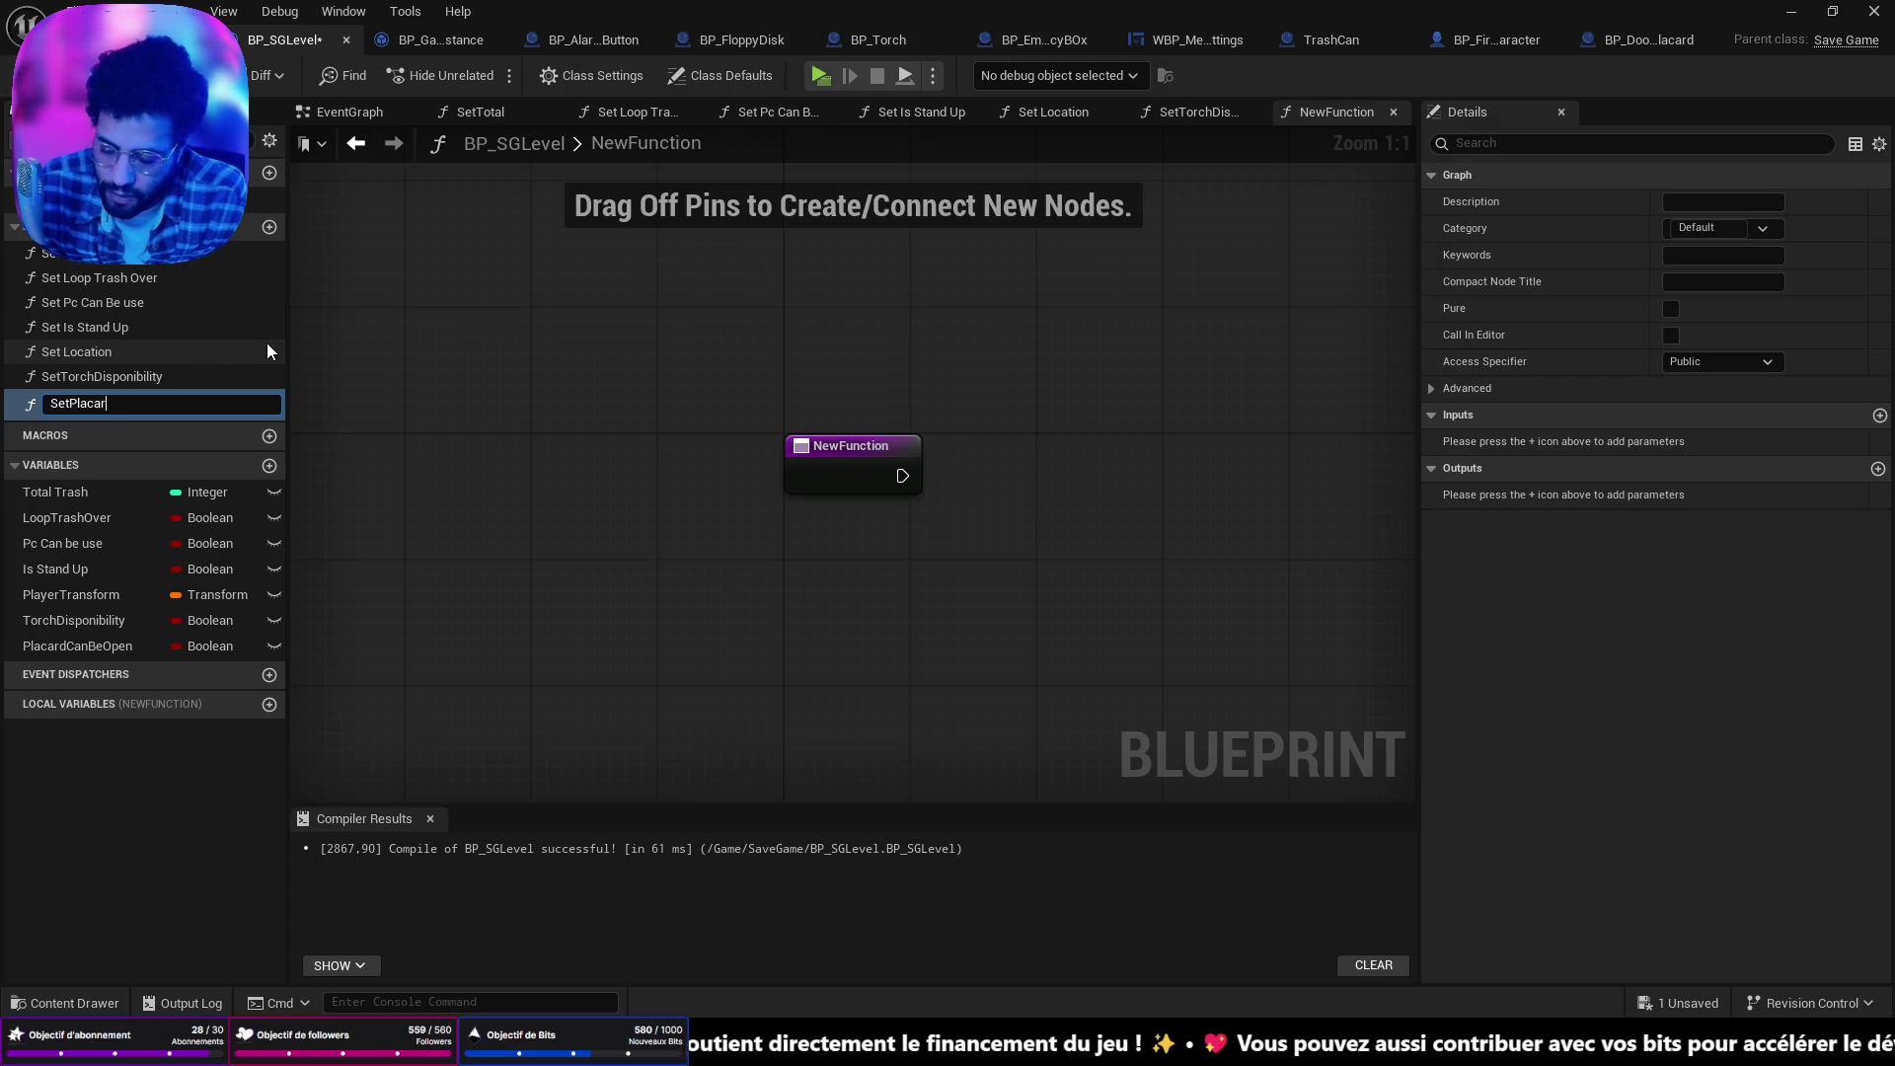
type("dCanBeOpen")
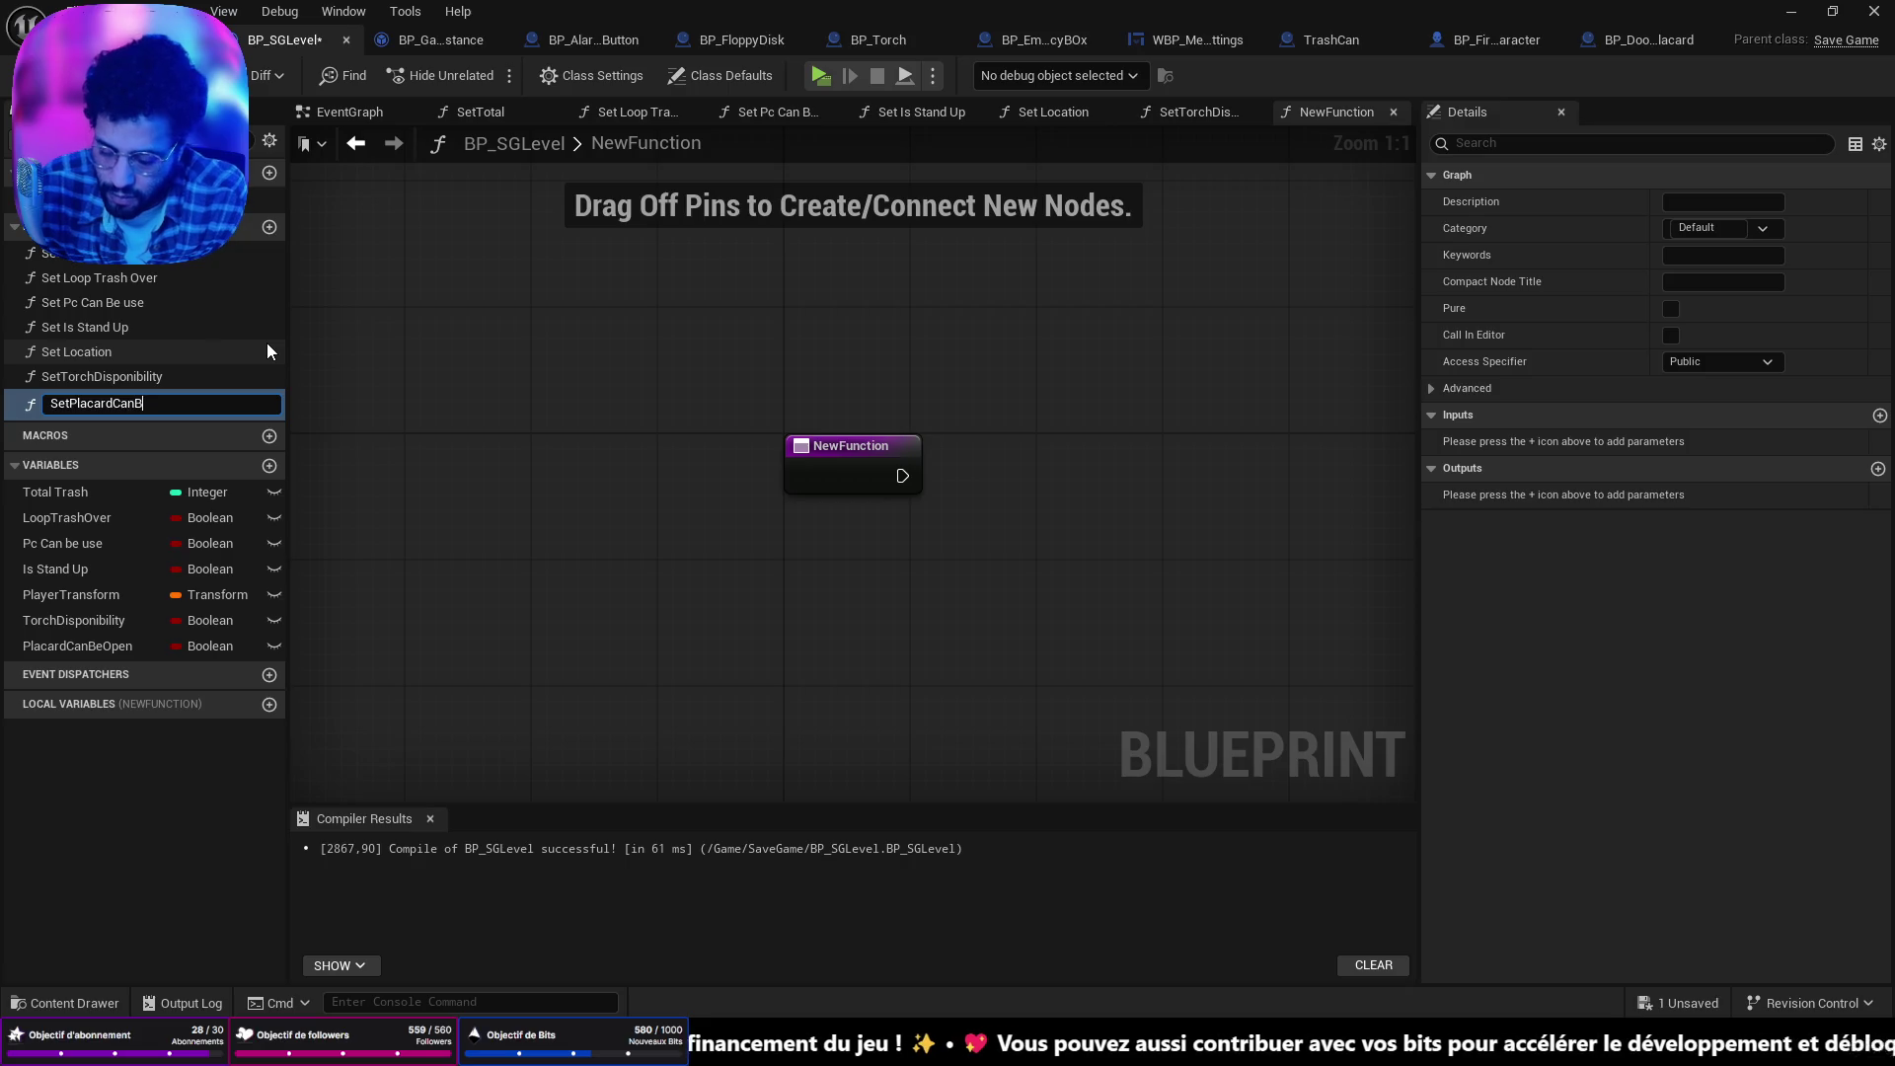
key("Return")
key("ctrl+s")
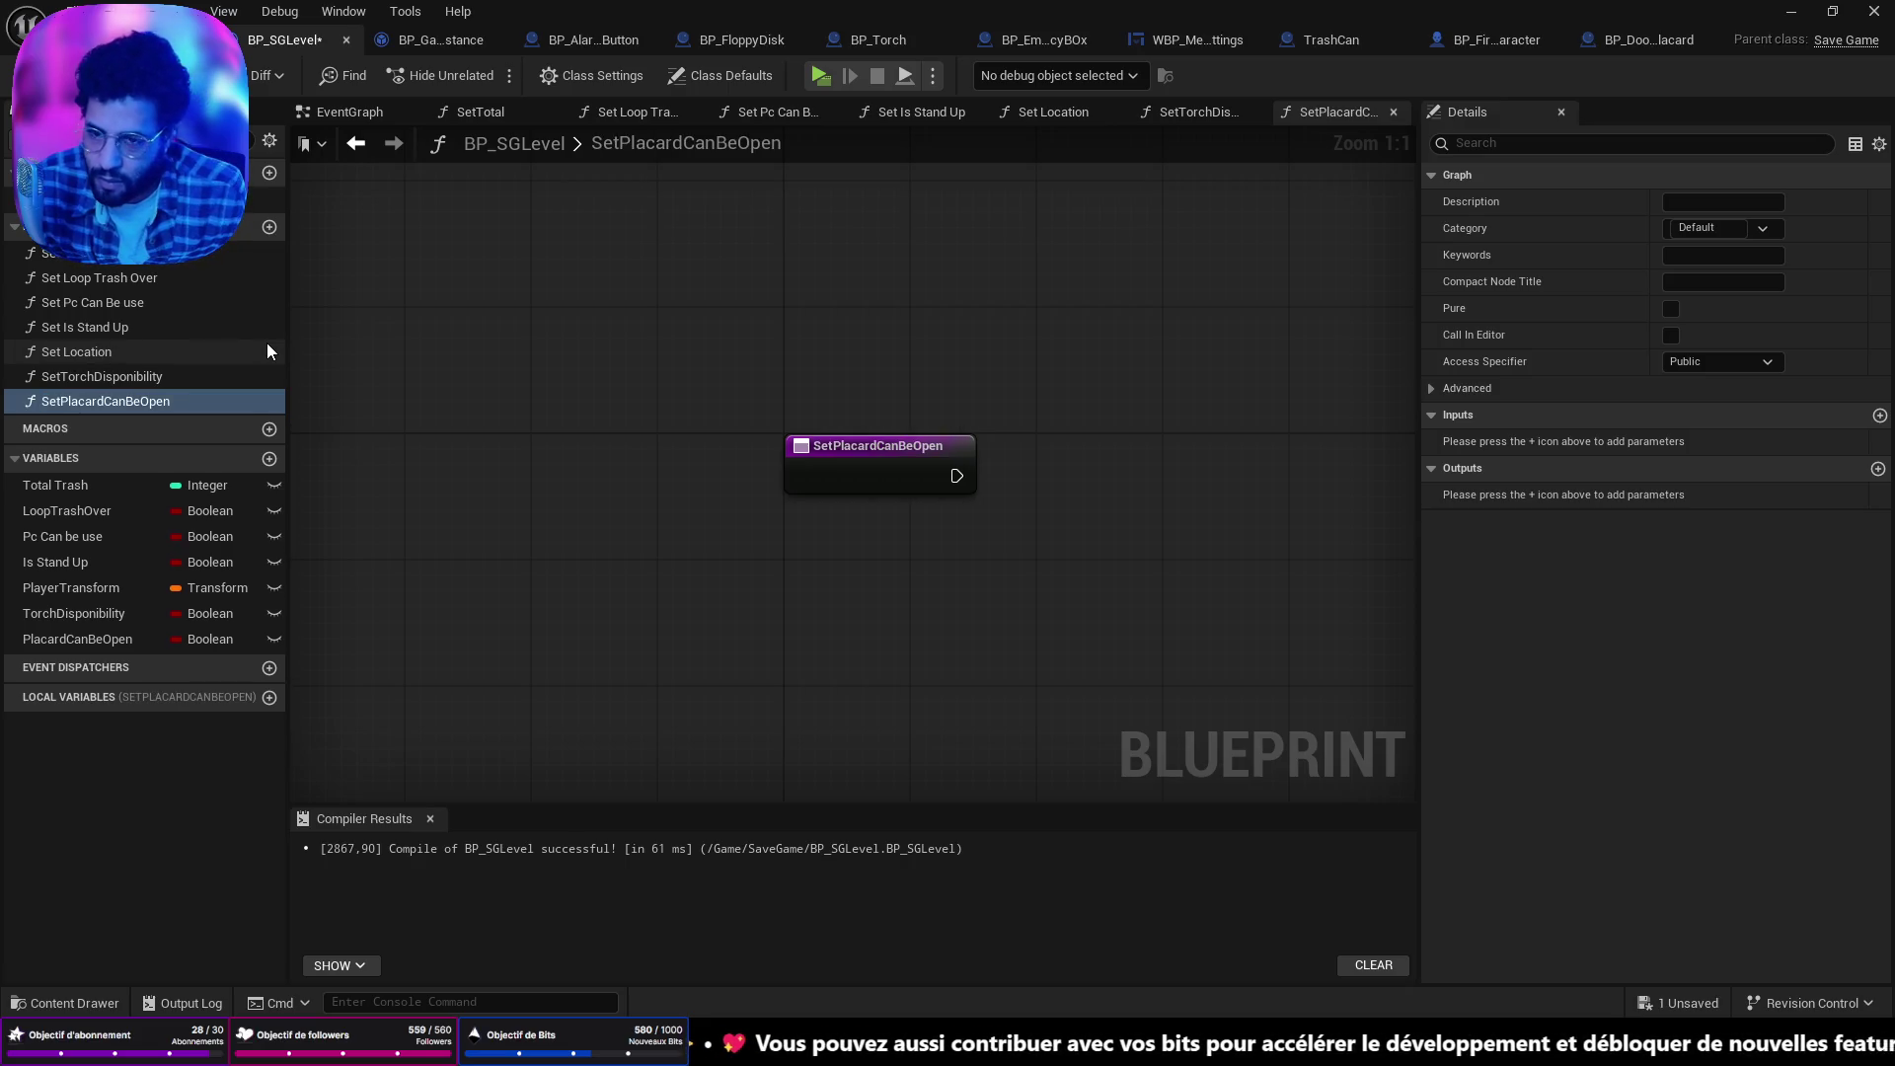
mouse_move(105, 644)
left_mouse_down()
mouse_move(890, 650)
mouse_move(999, 490)
left_mouse_up()
left_click(1038, 535)
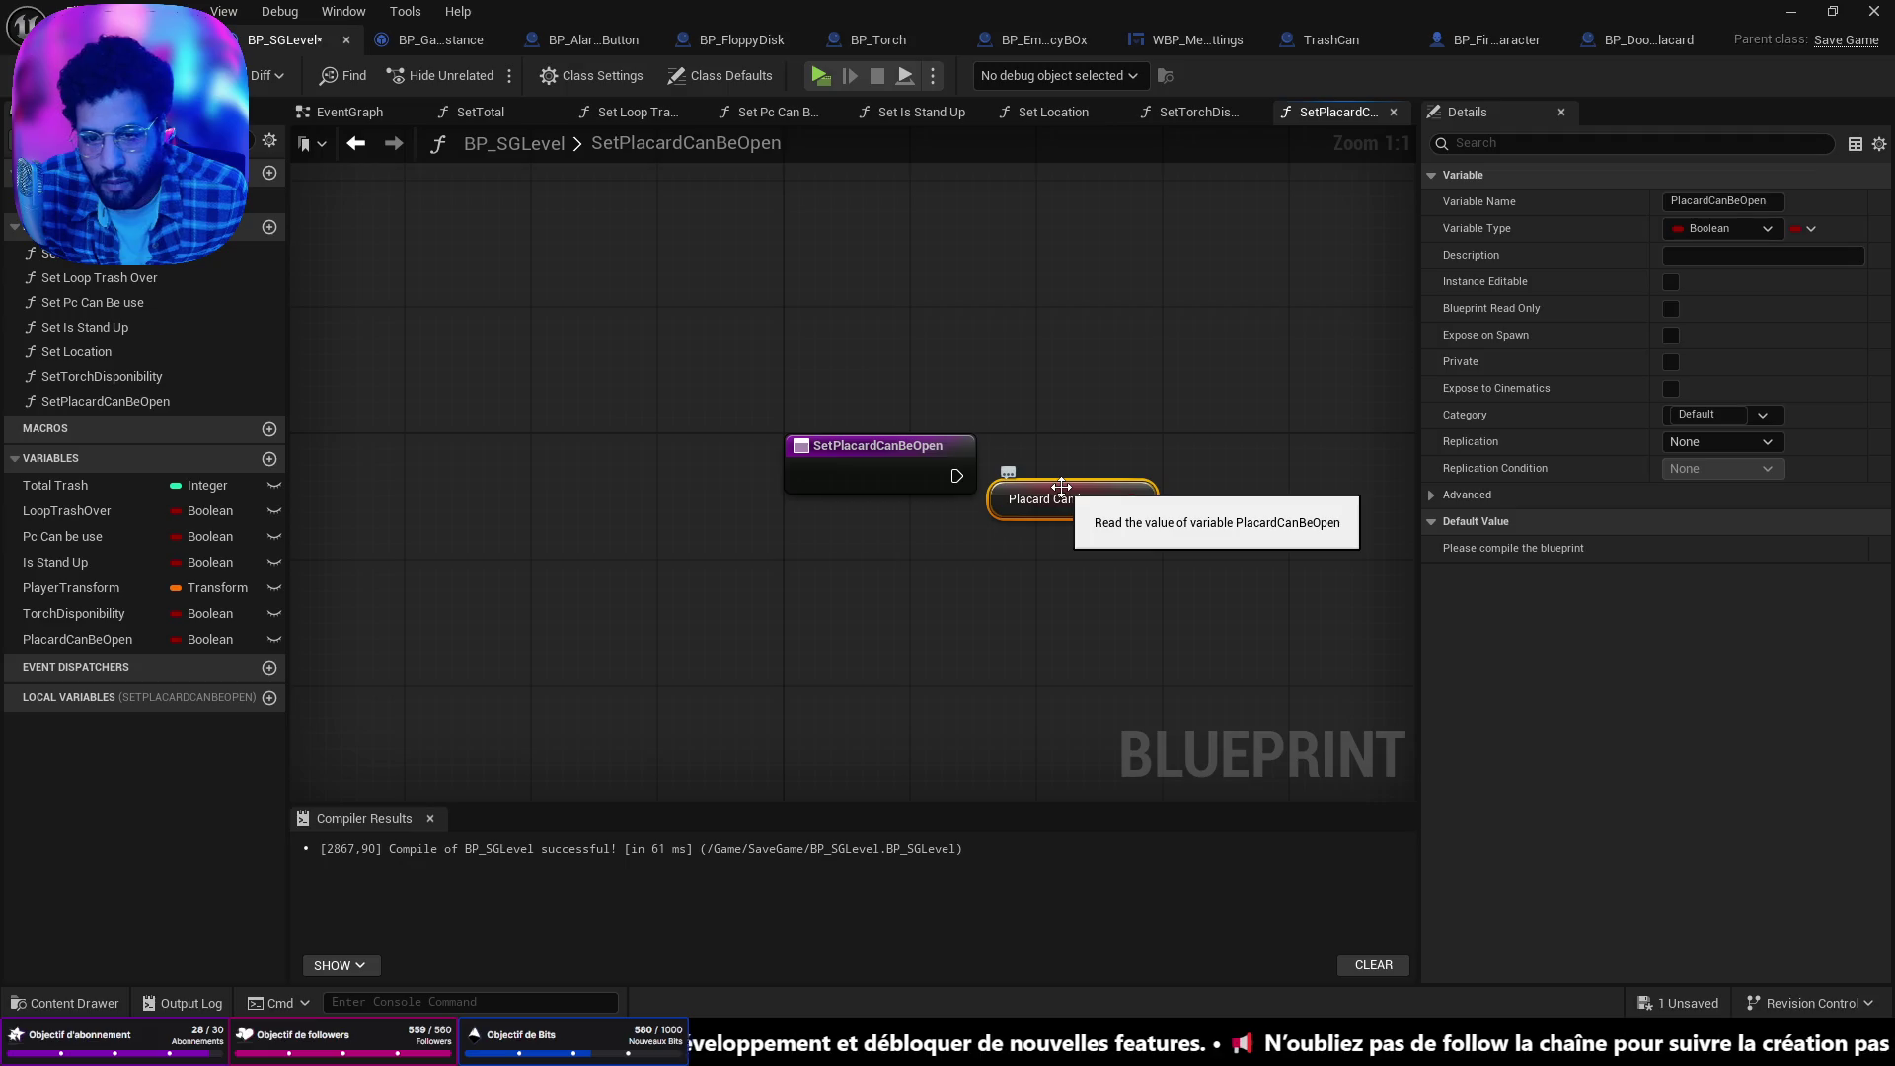
key("Delete")
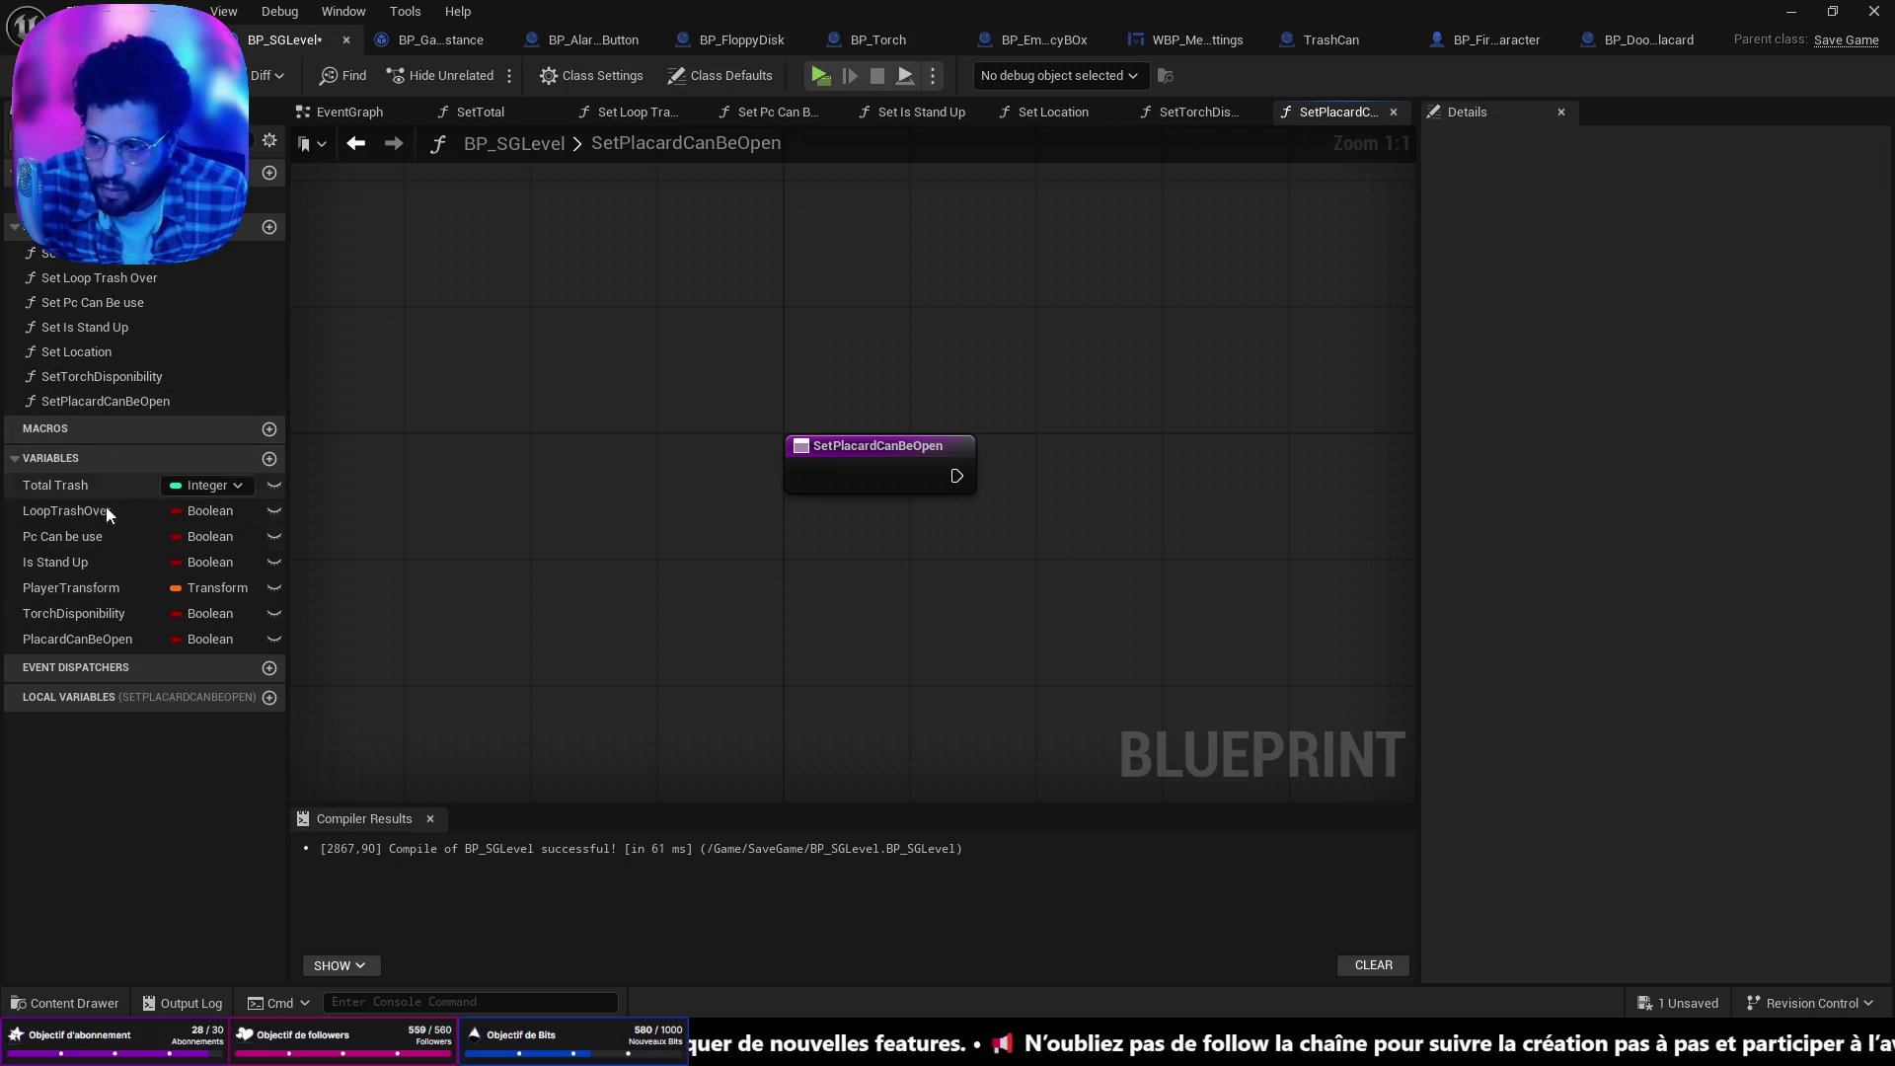
mouse_move(49, 643)
left_mouse_down()
mouse_move(1252, 570)
mouse_move(957, 478)
mouse_move(886, 479)
left_mouse_up()
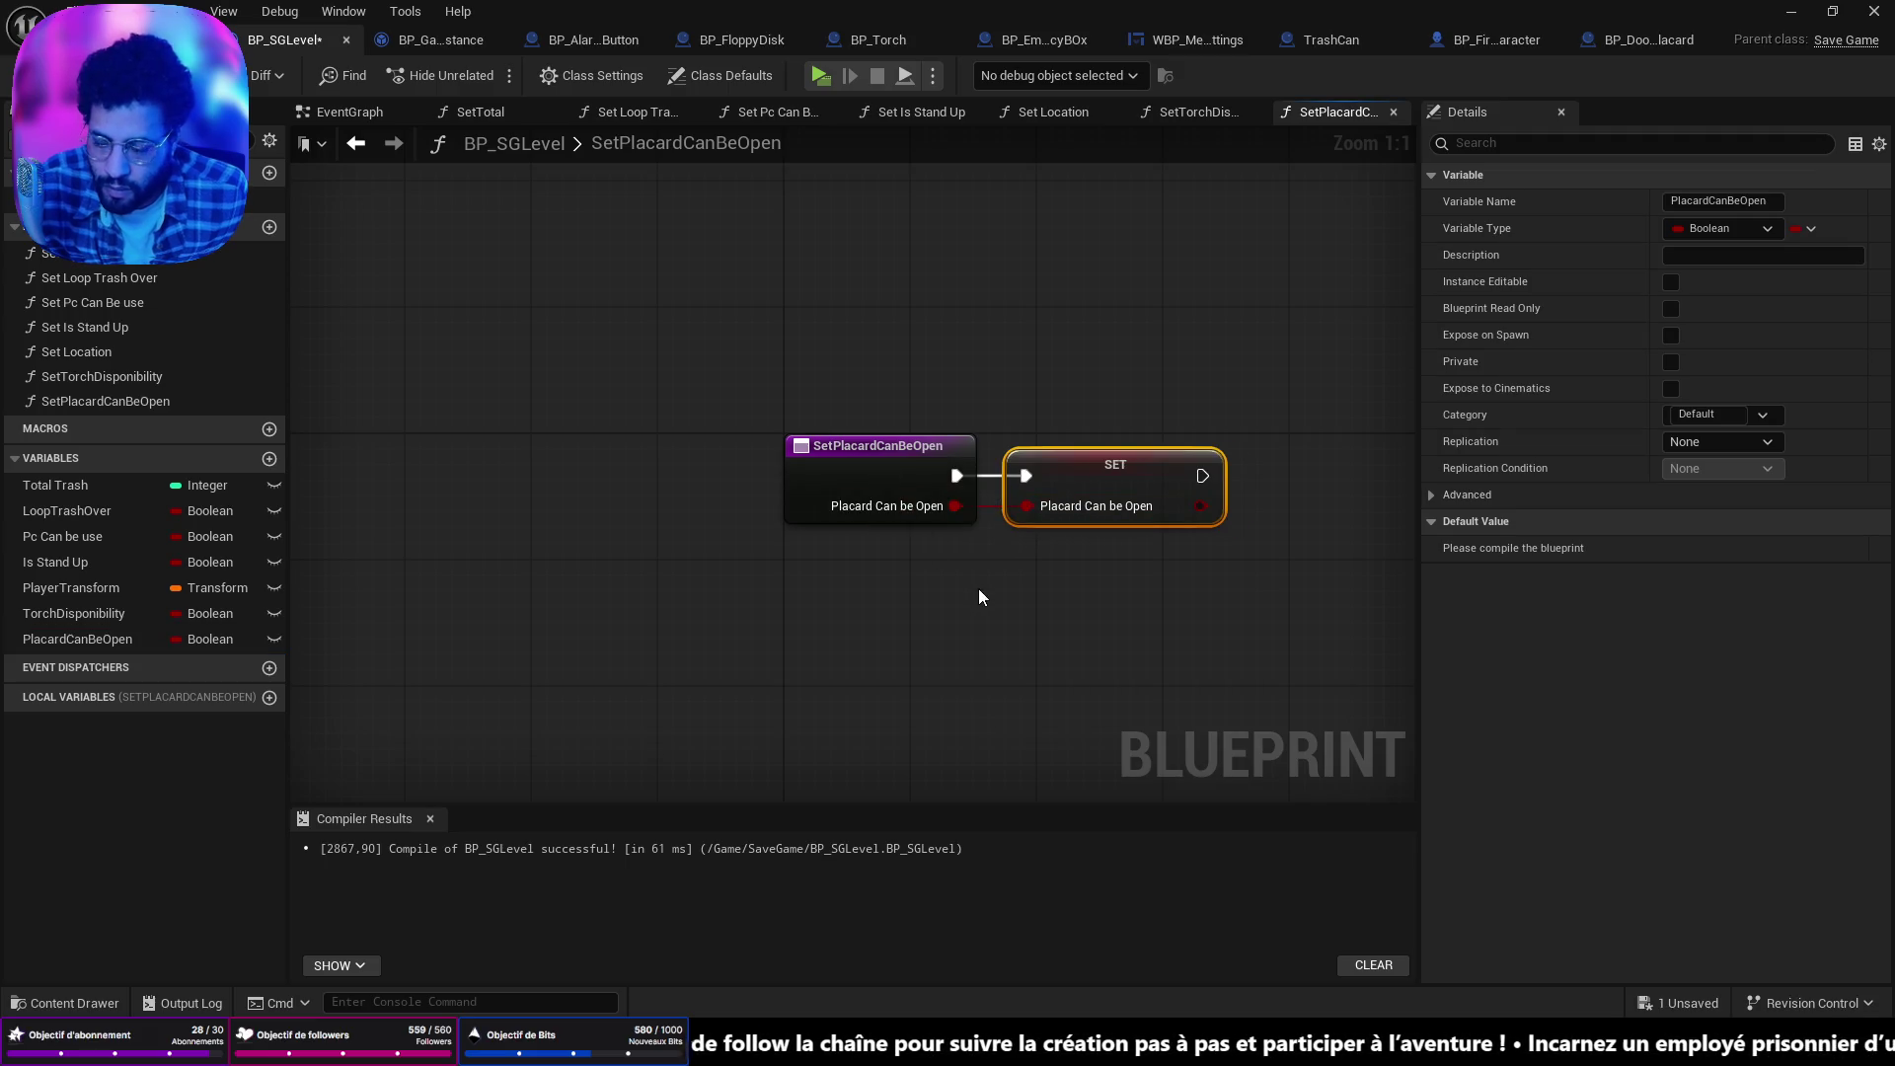
key("ctrl+s")
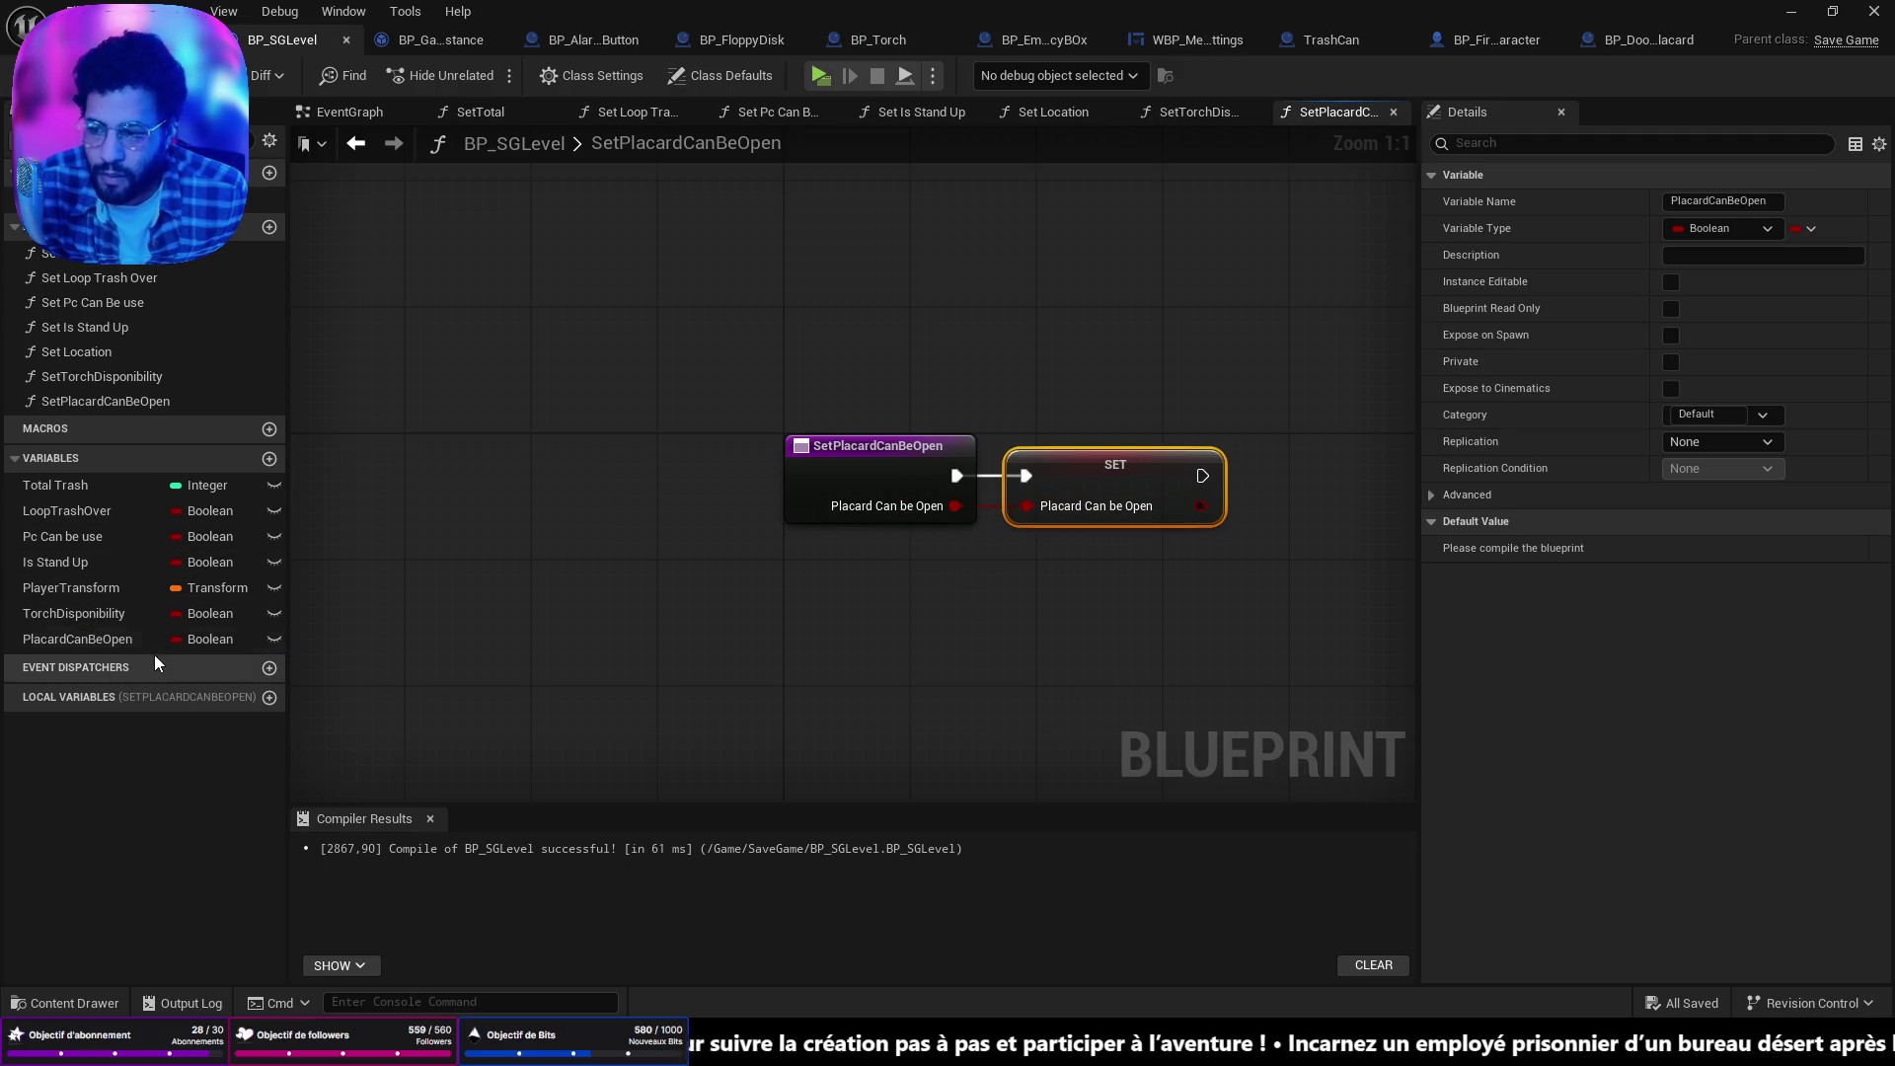
Compare its inputs with SetTorchDisponibility, open that graph, then switch to BP_GameInstance.
left_click(75, 371)
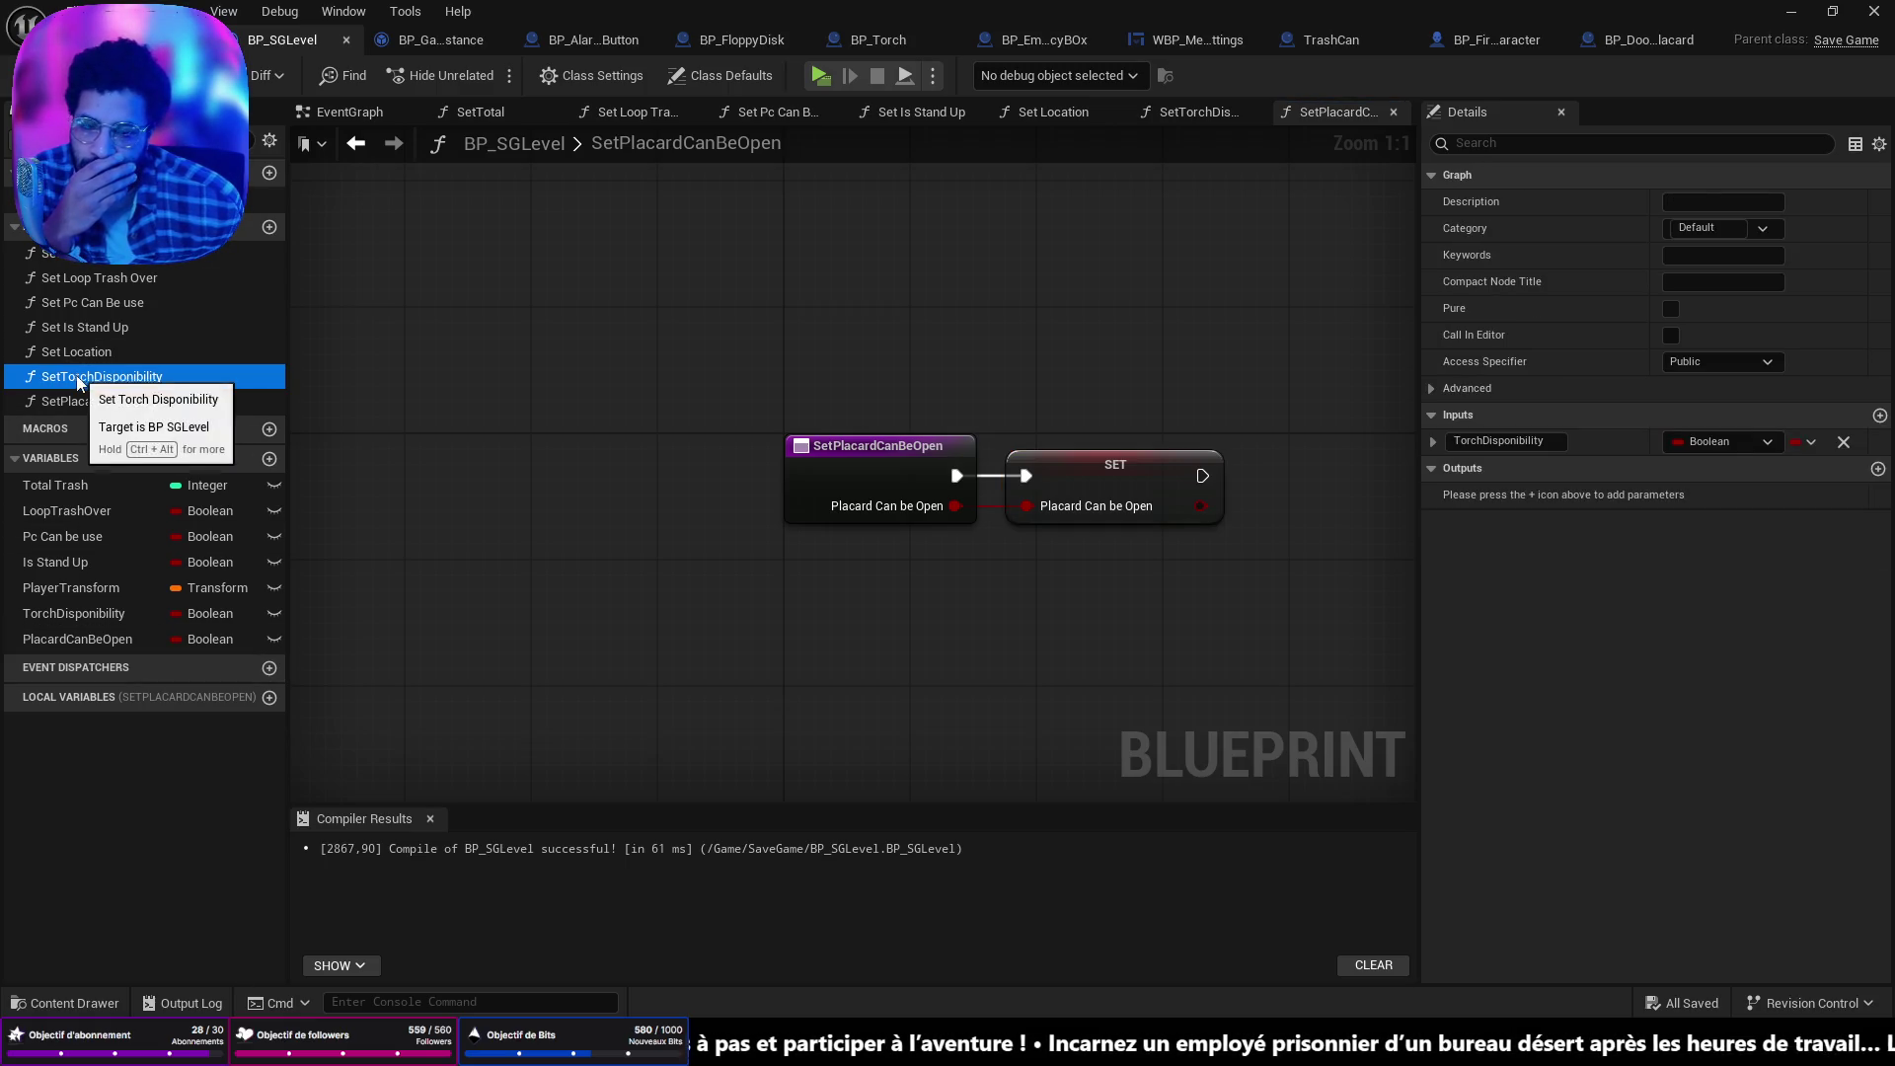
left_click(73, 406)
double_click(63, 371)
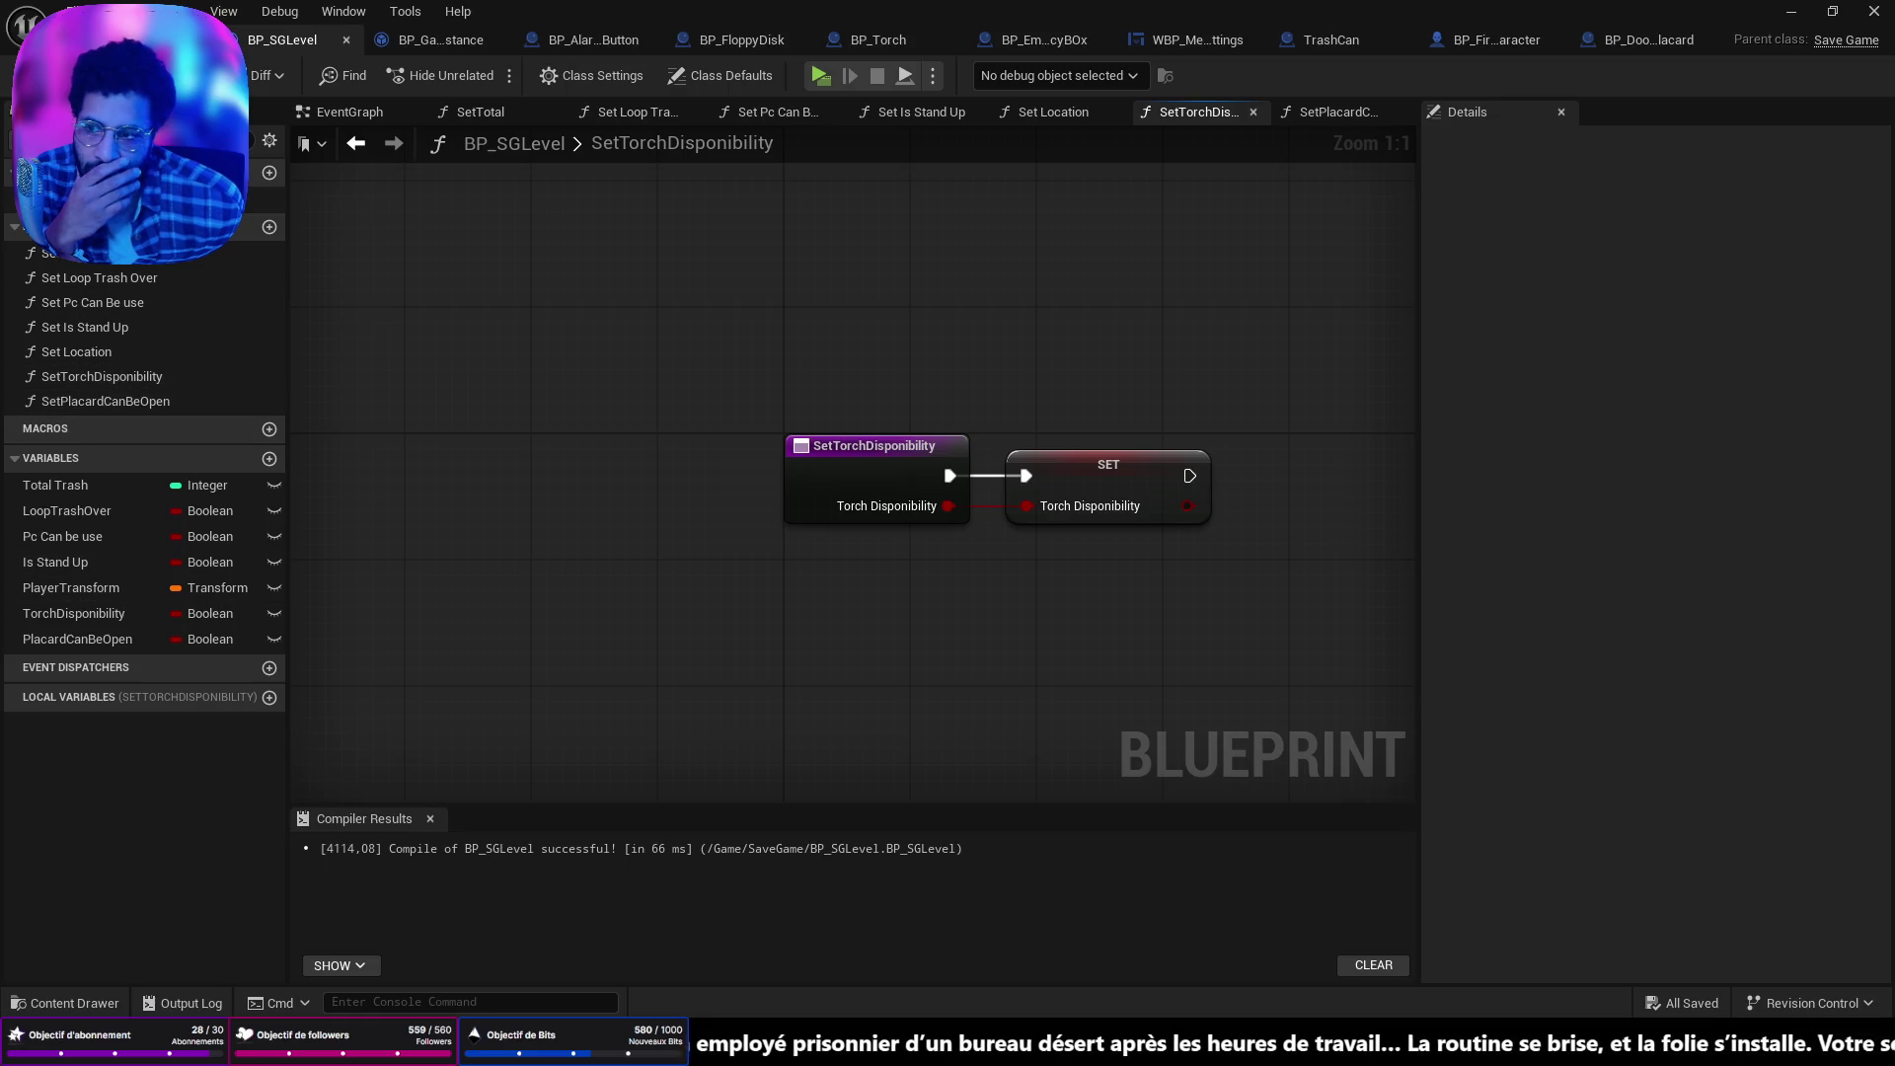
left_click(479, 49)
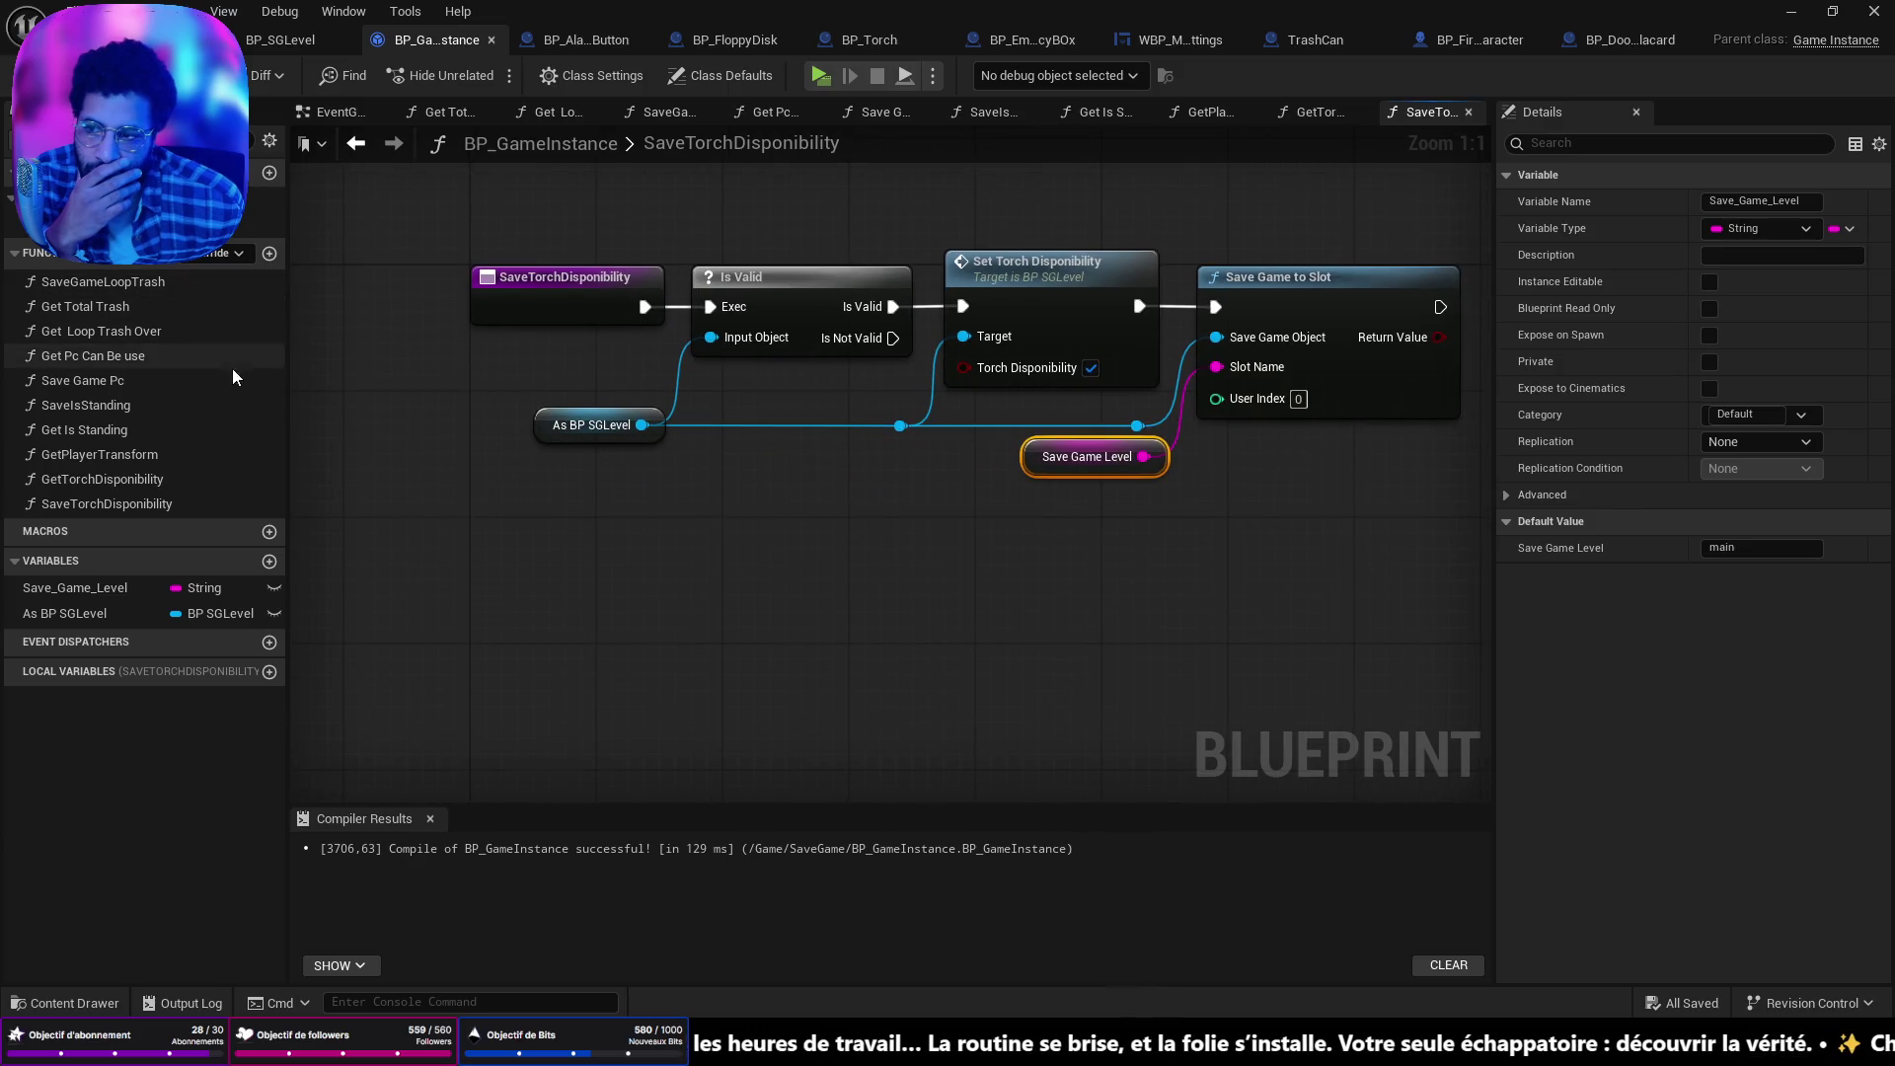
Name the new function GetPlacardCanBeOpen and make it pure.
left_click(268, 253)
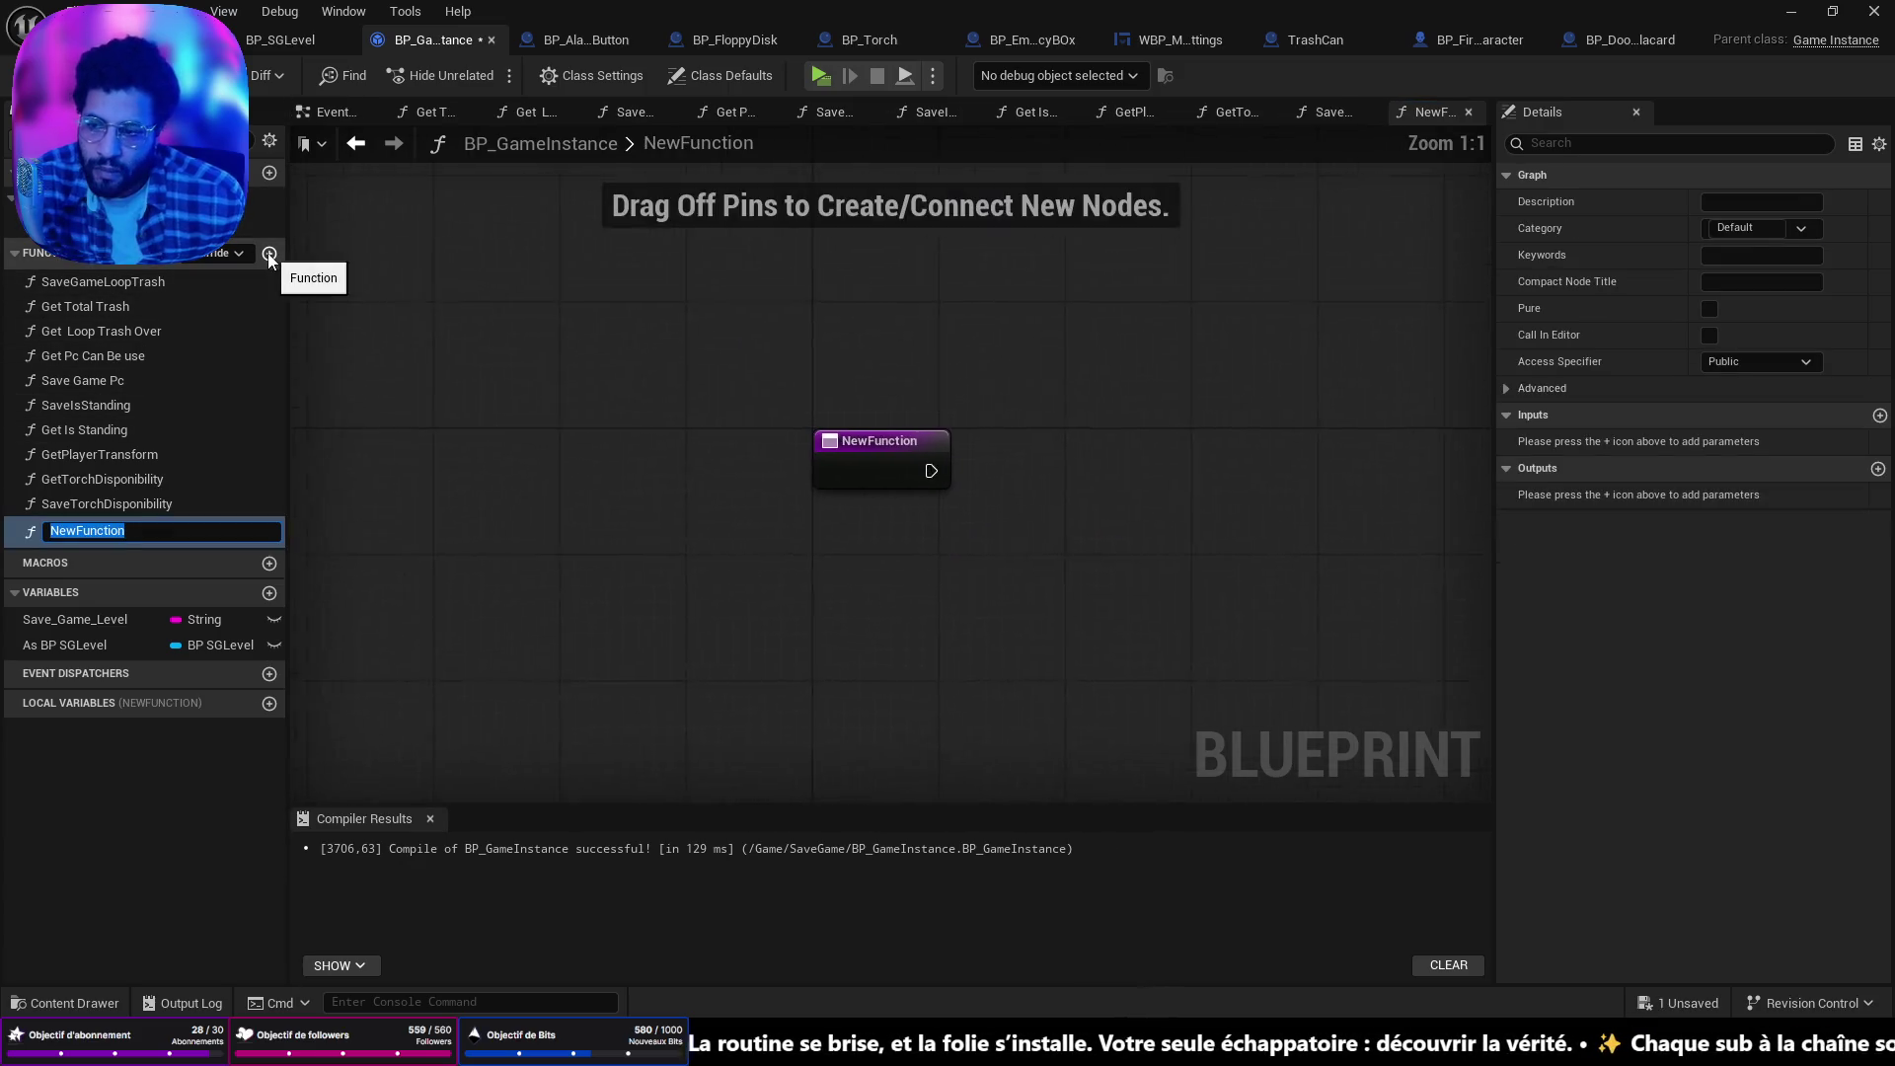
type("GetPlacardC")
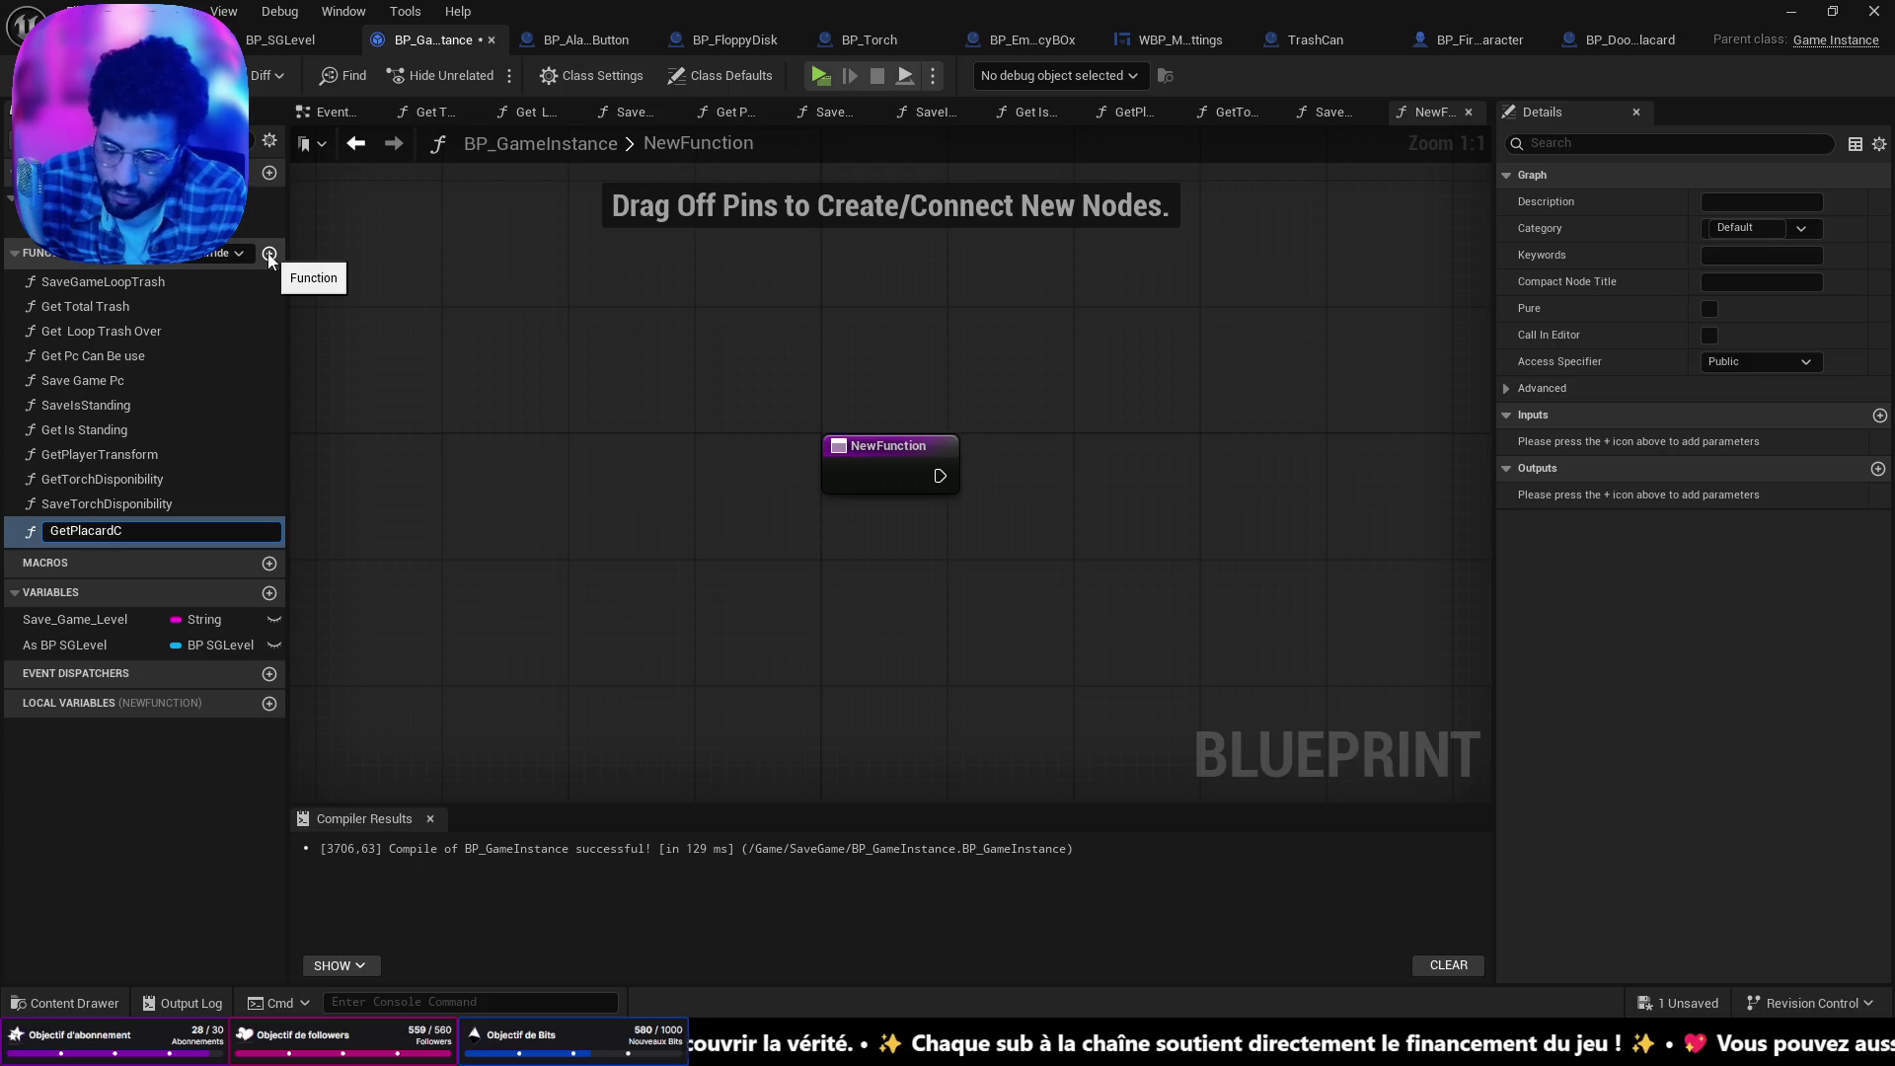
type("anBeOpen")
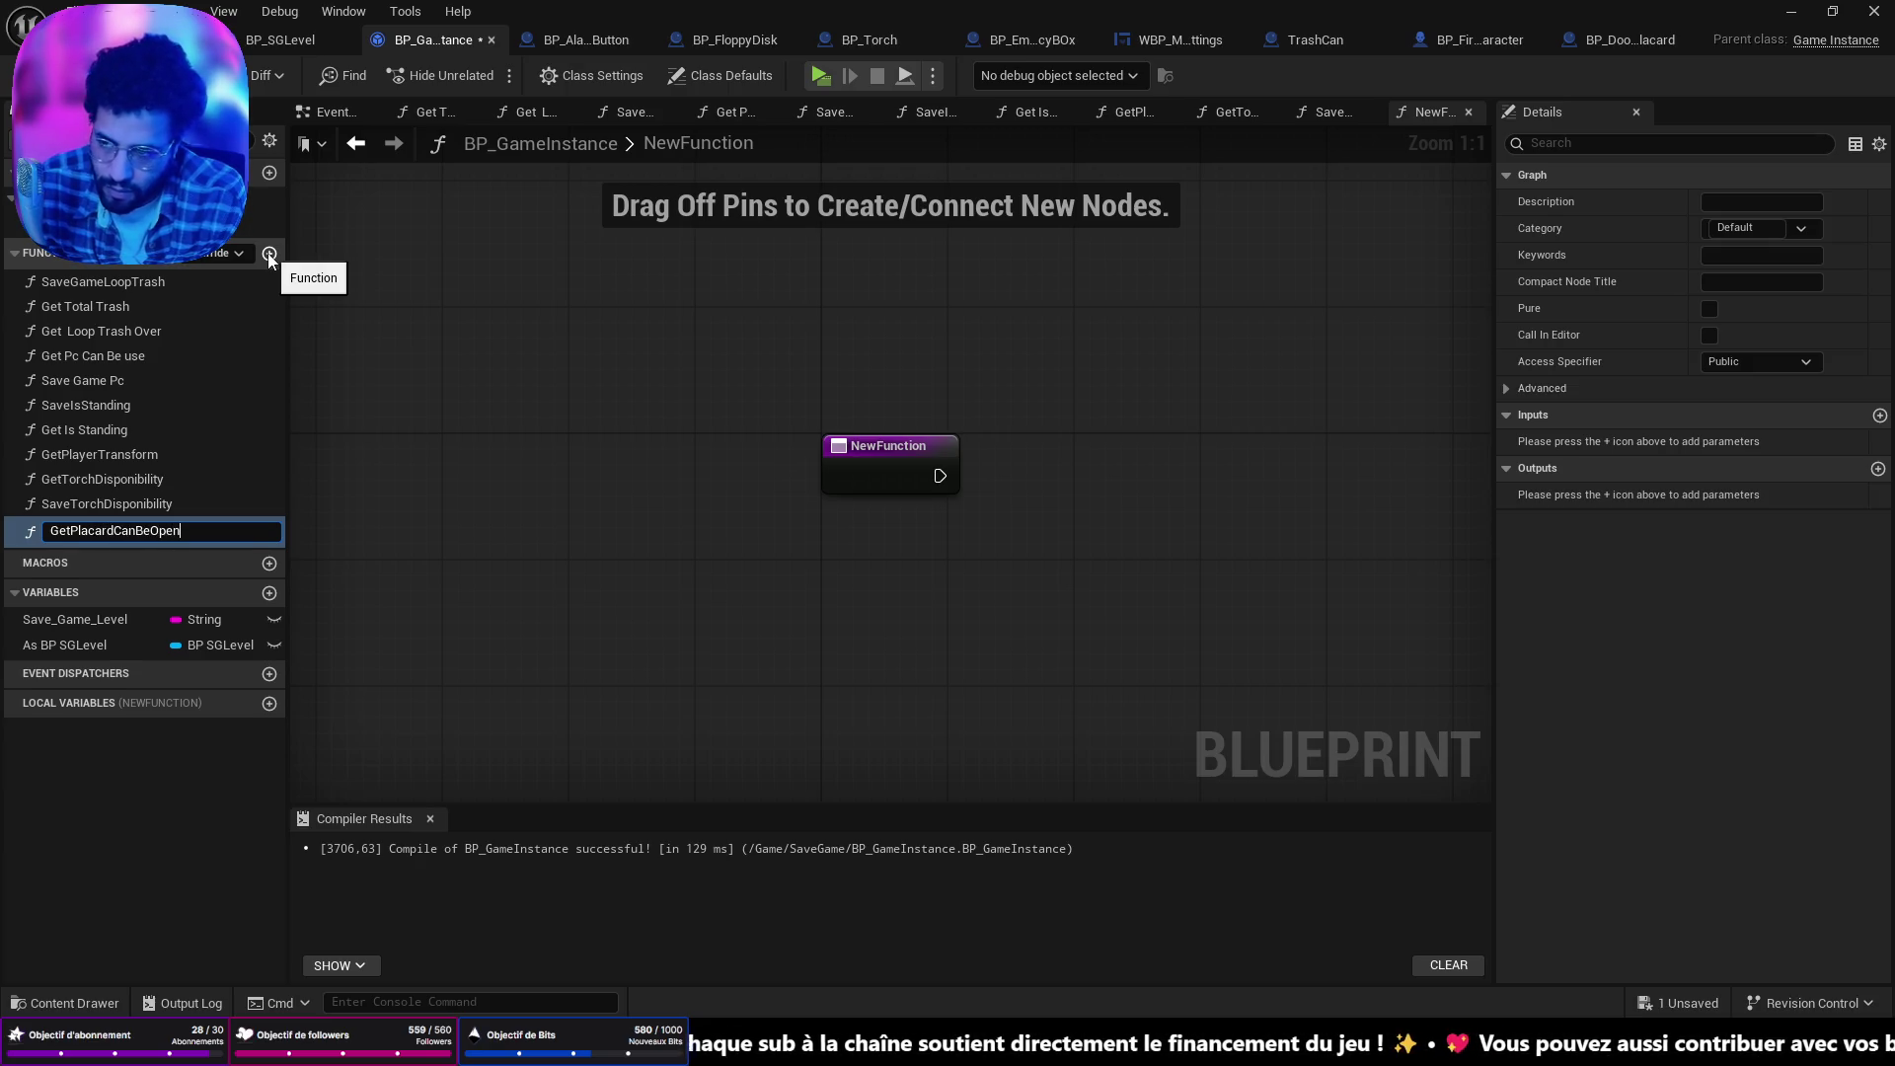
key("Return")
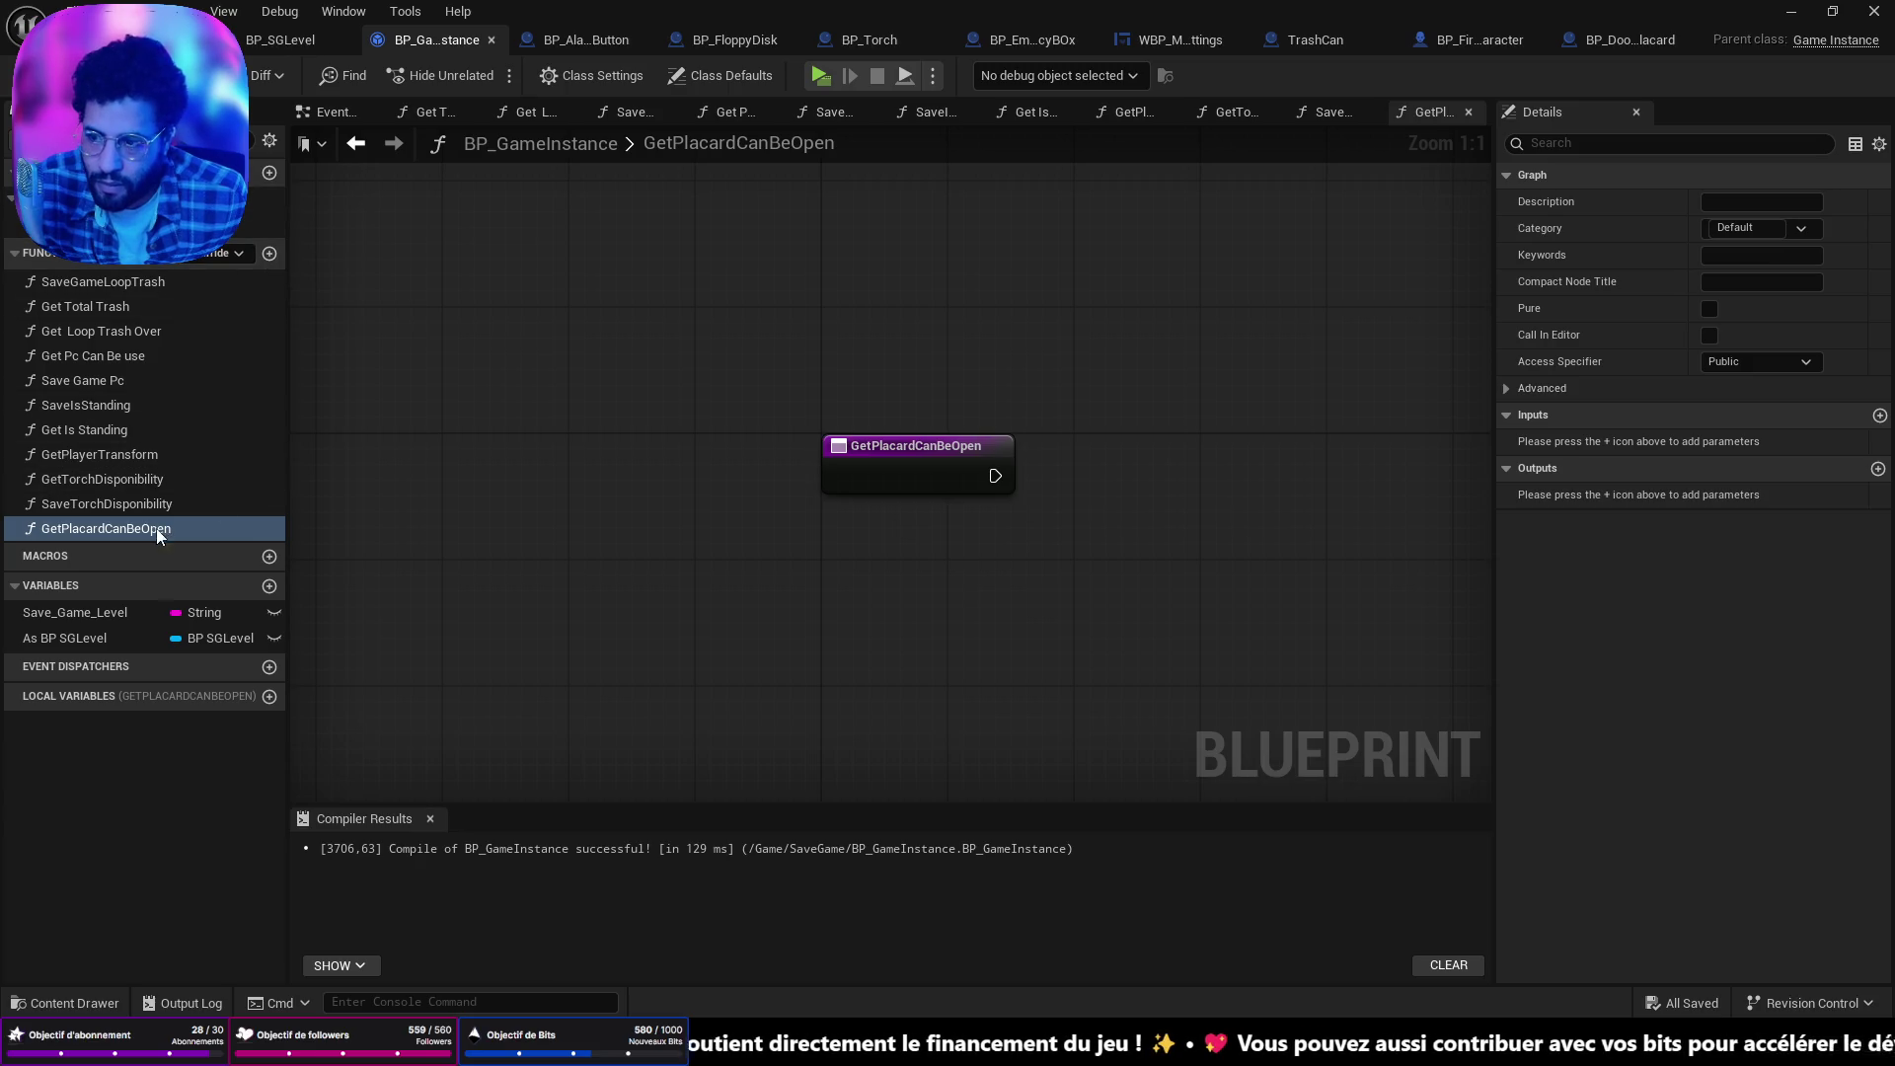
left_click(1709, 308)
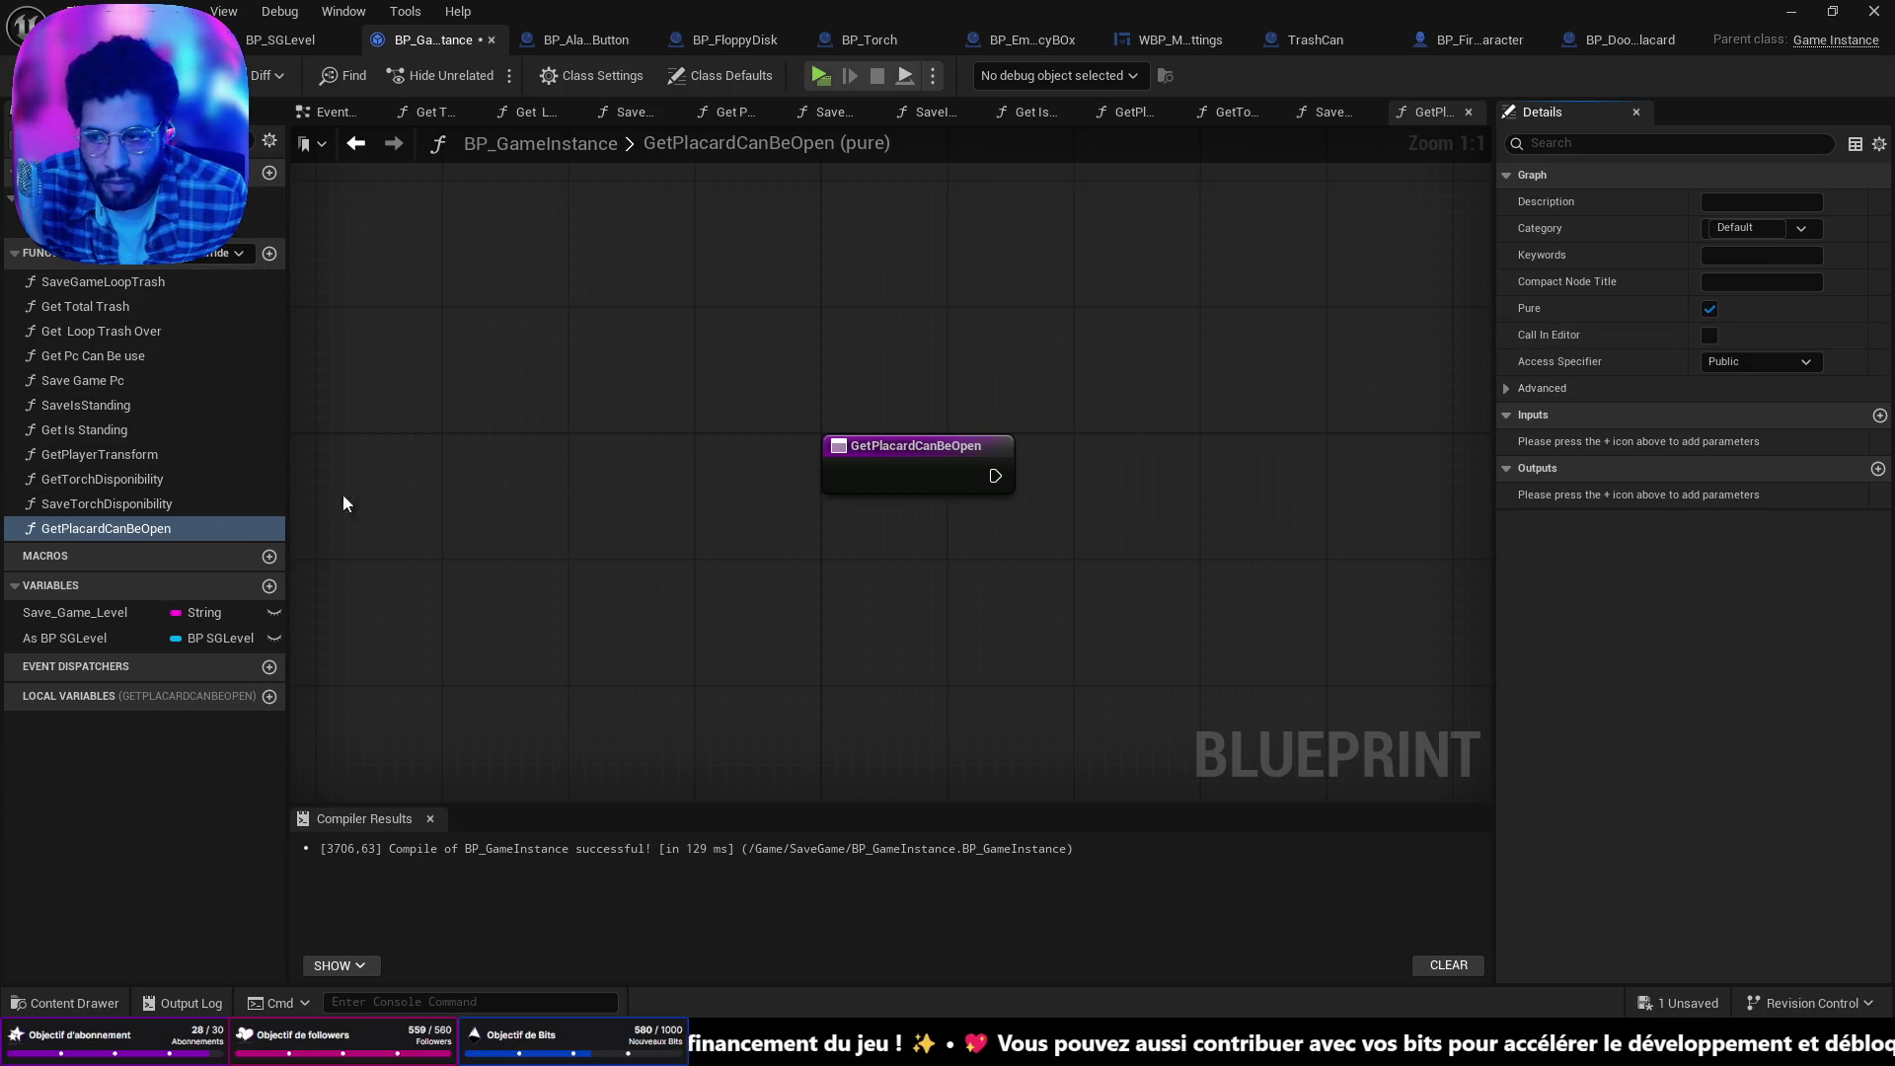
After checking the torch functions for reference, add an As BP SGLevel getter with Get Placard Can be Open.
double_click(111, 502)
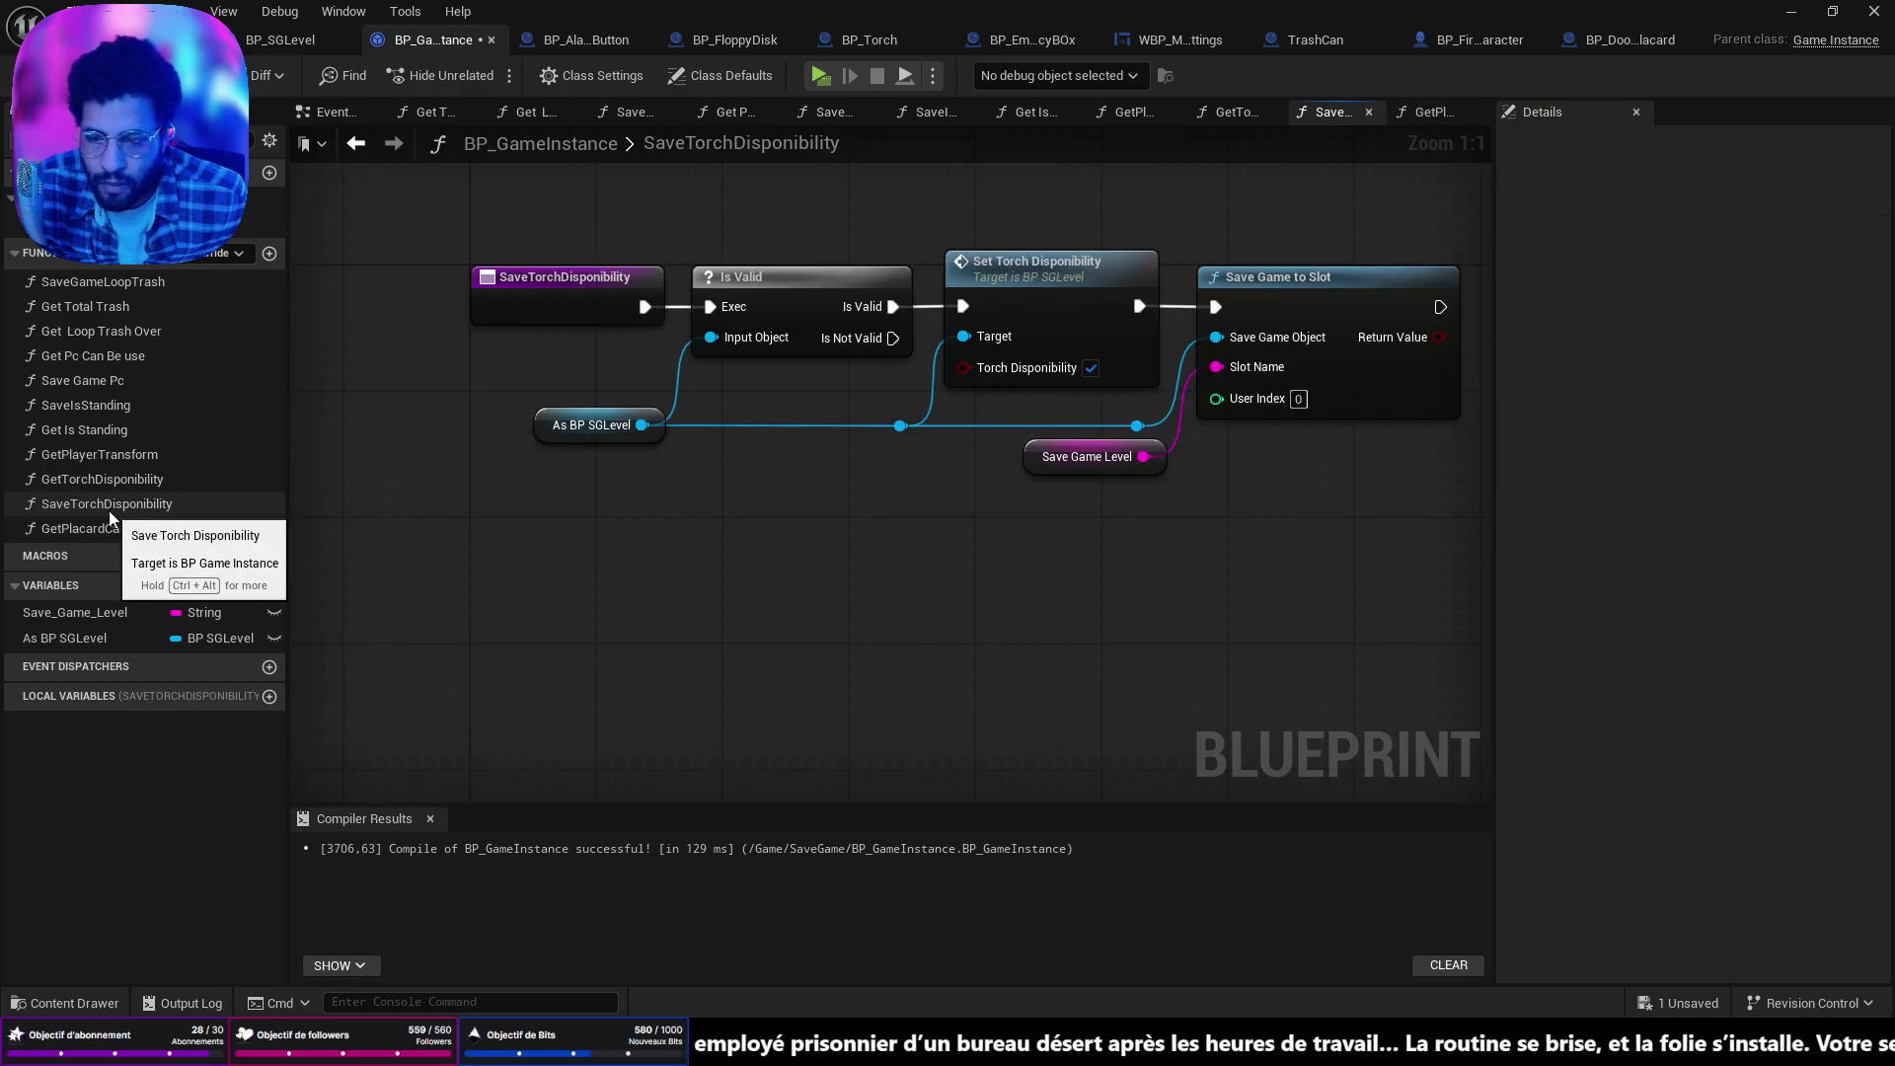
double_click(101, 478)
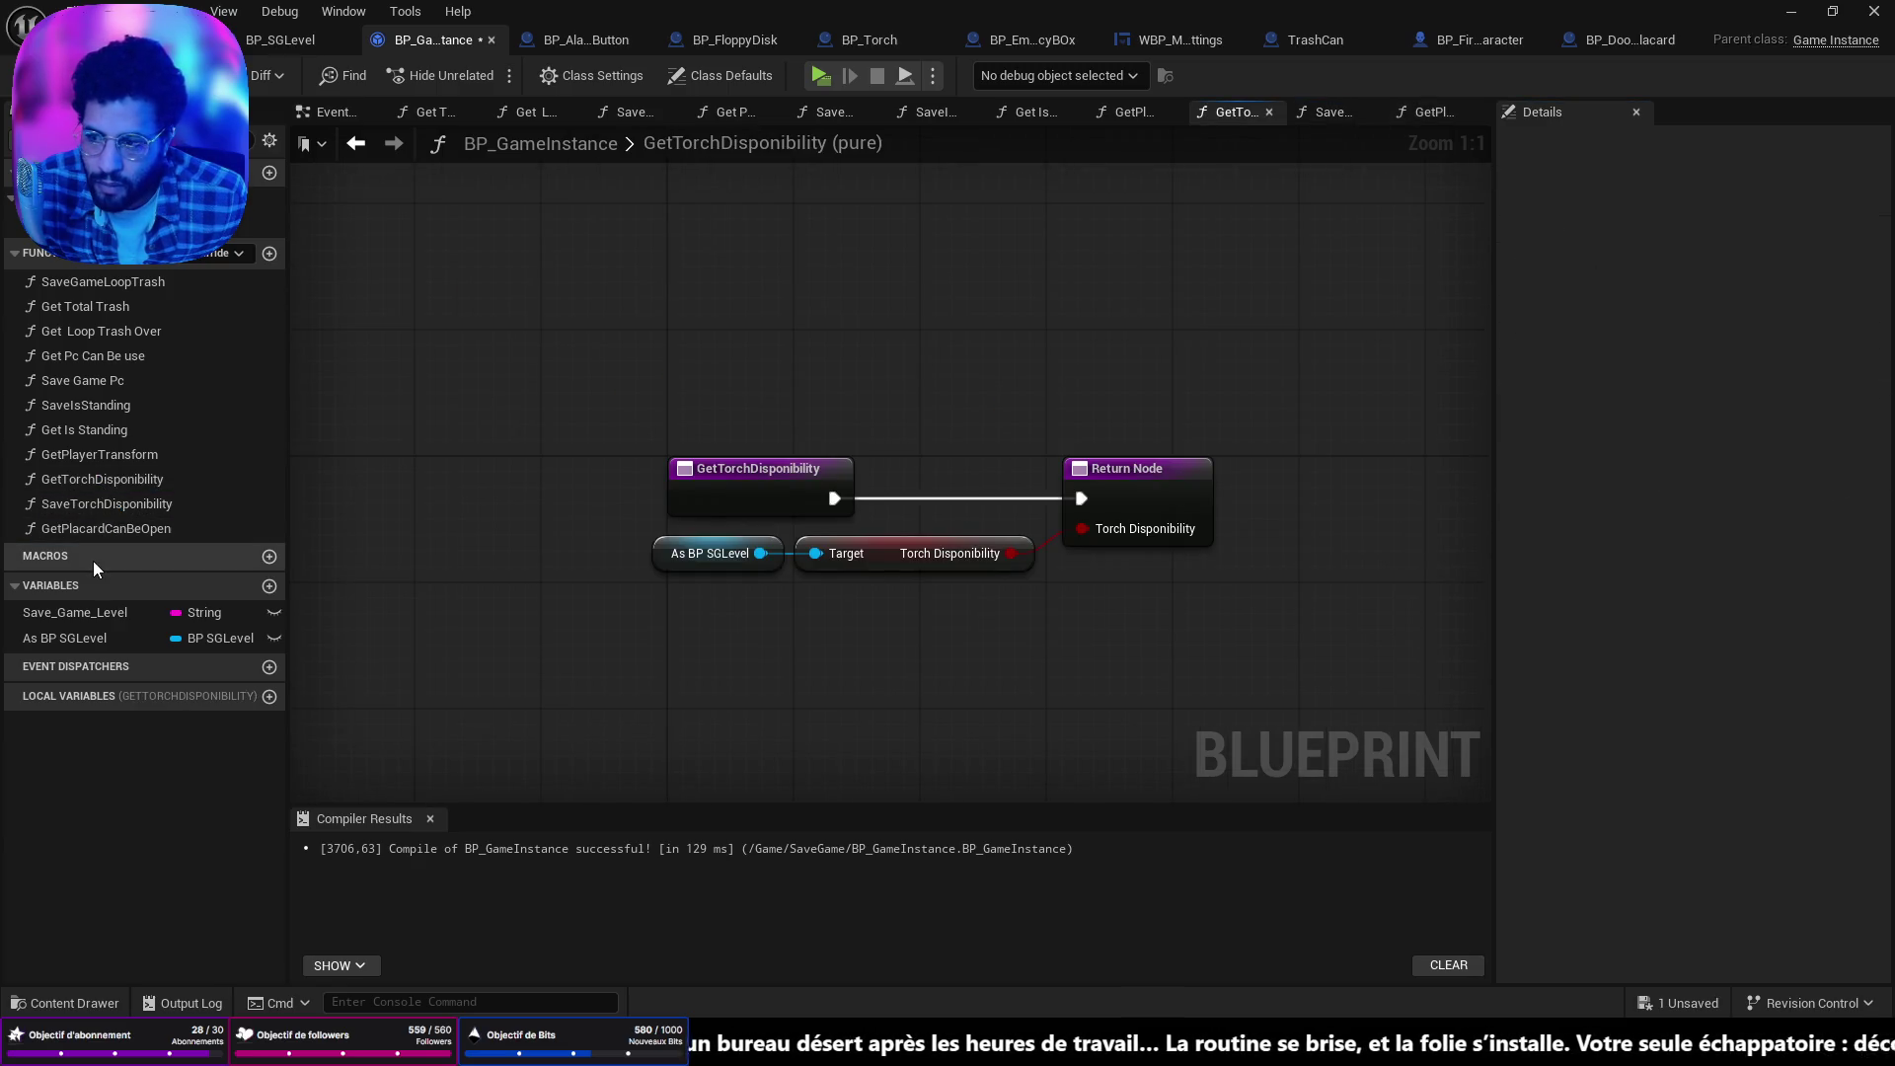
double_click(92, 531)
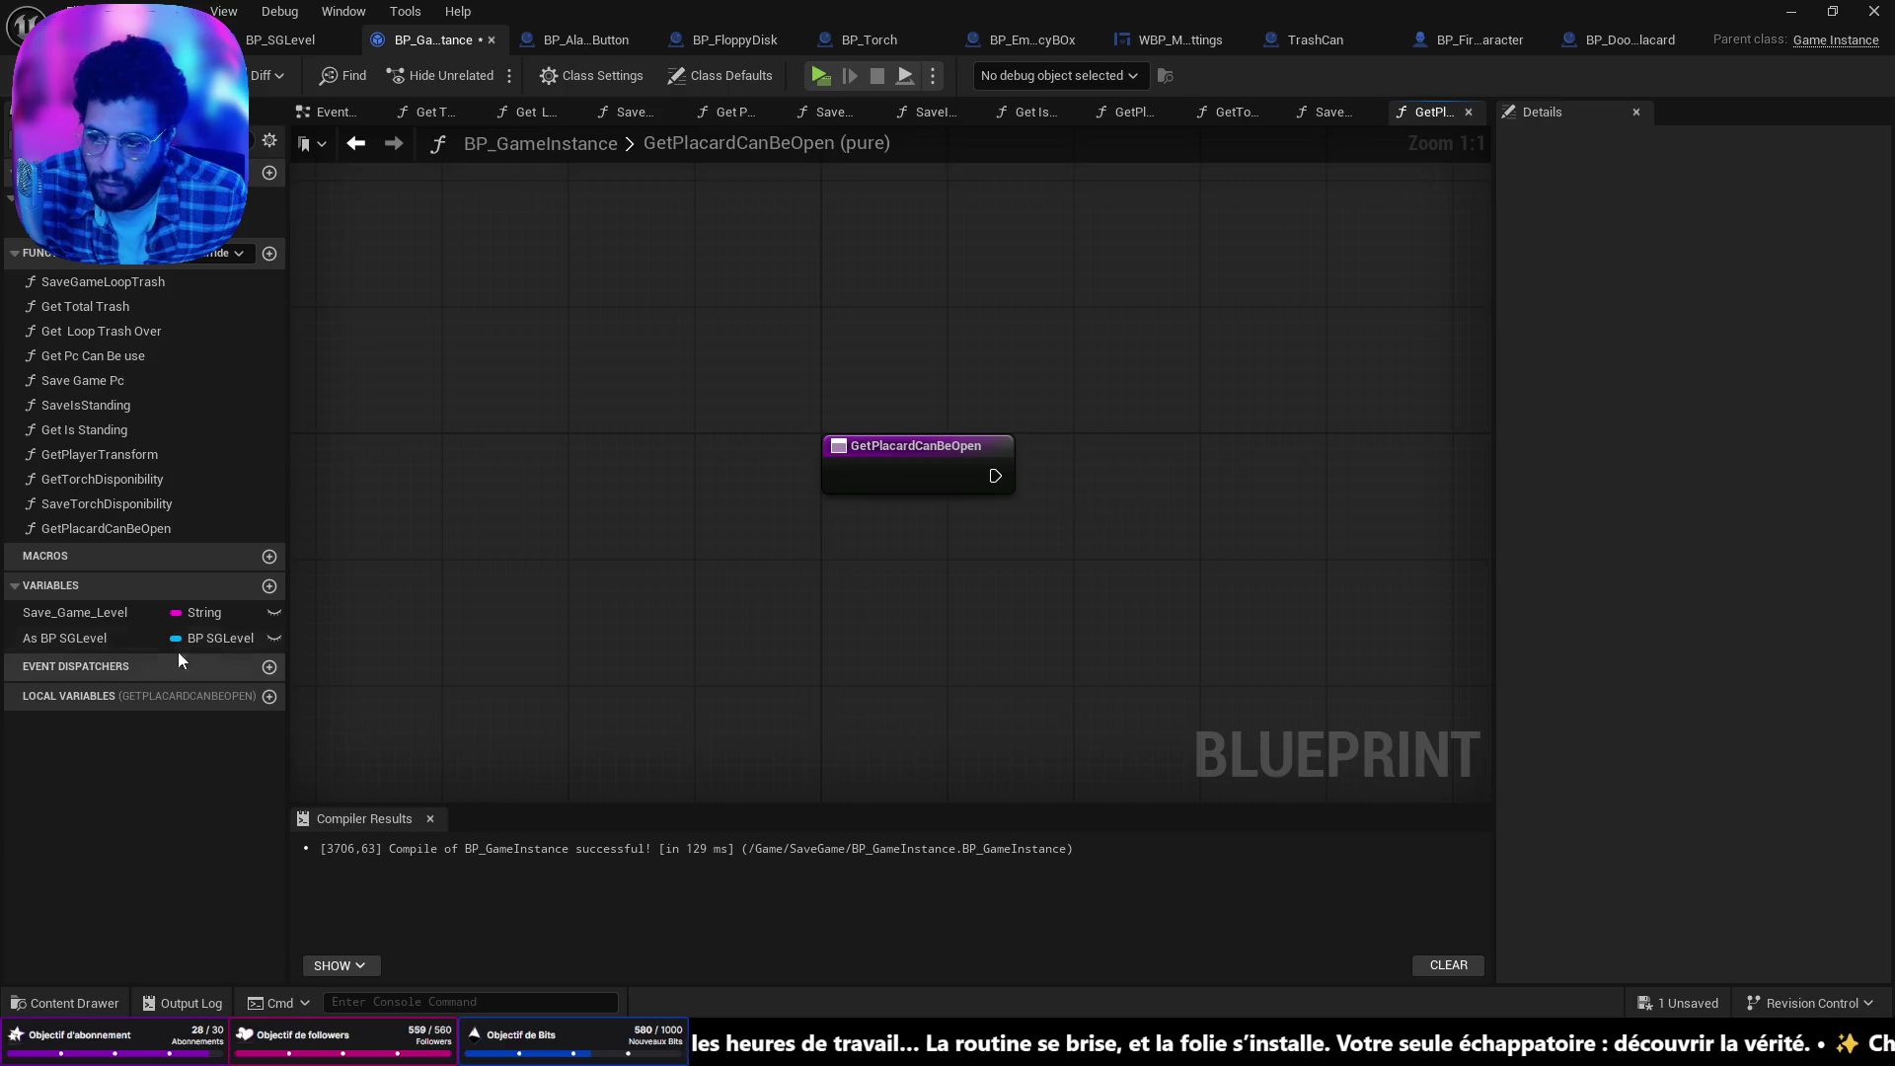
mouse_move(178, 644)
left_mouse_down()
mouse_move(578, 647)
mouse_move(833, 541)
mouse_move(1281, 554)
left_mouse_up()
left_click(928, 584)
type("can")
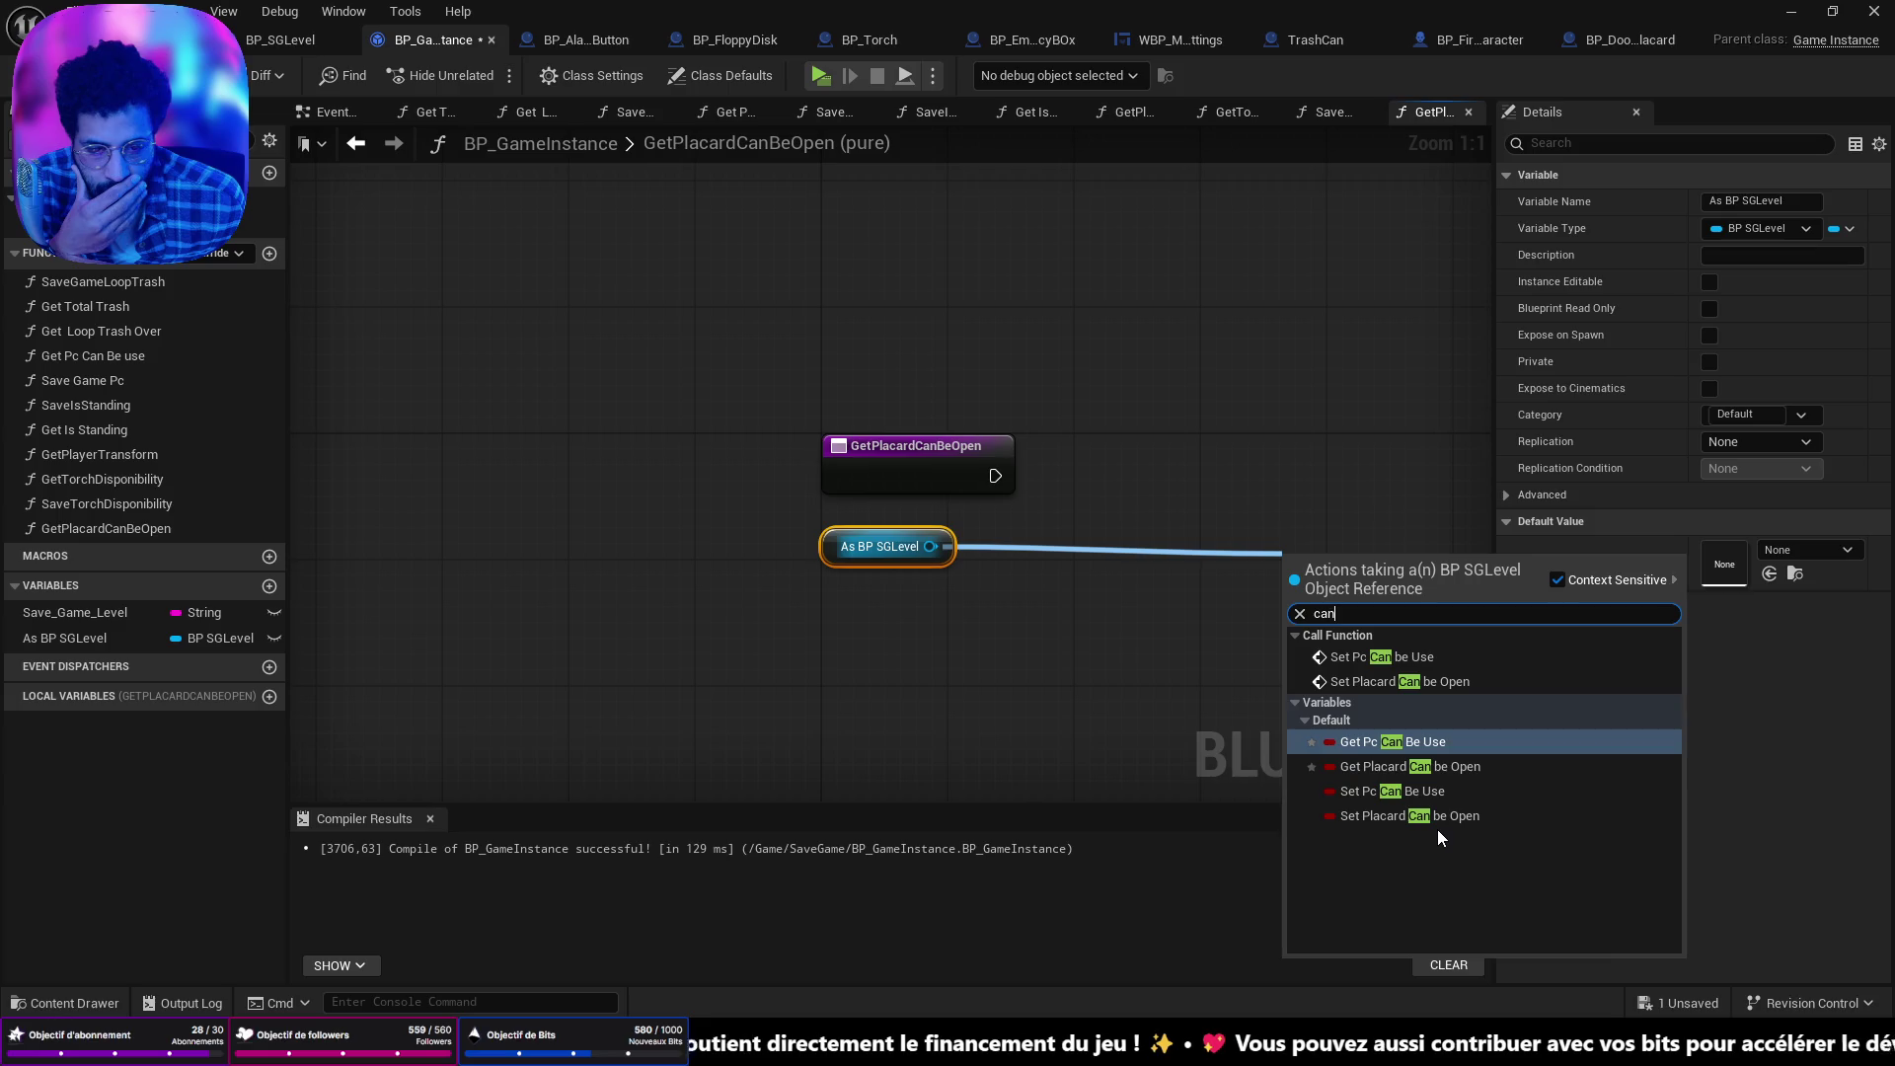
left_click(1463, 766)
mouse_move(1369, 550)
left_mouse_down()
mouse_move(1053, 543)
mouse_move(1090, 471)
left_mouse_up()
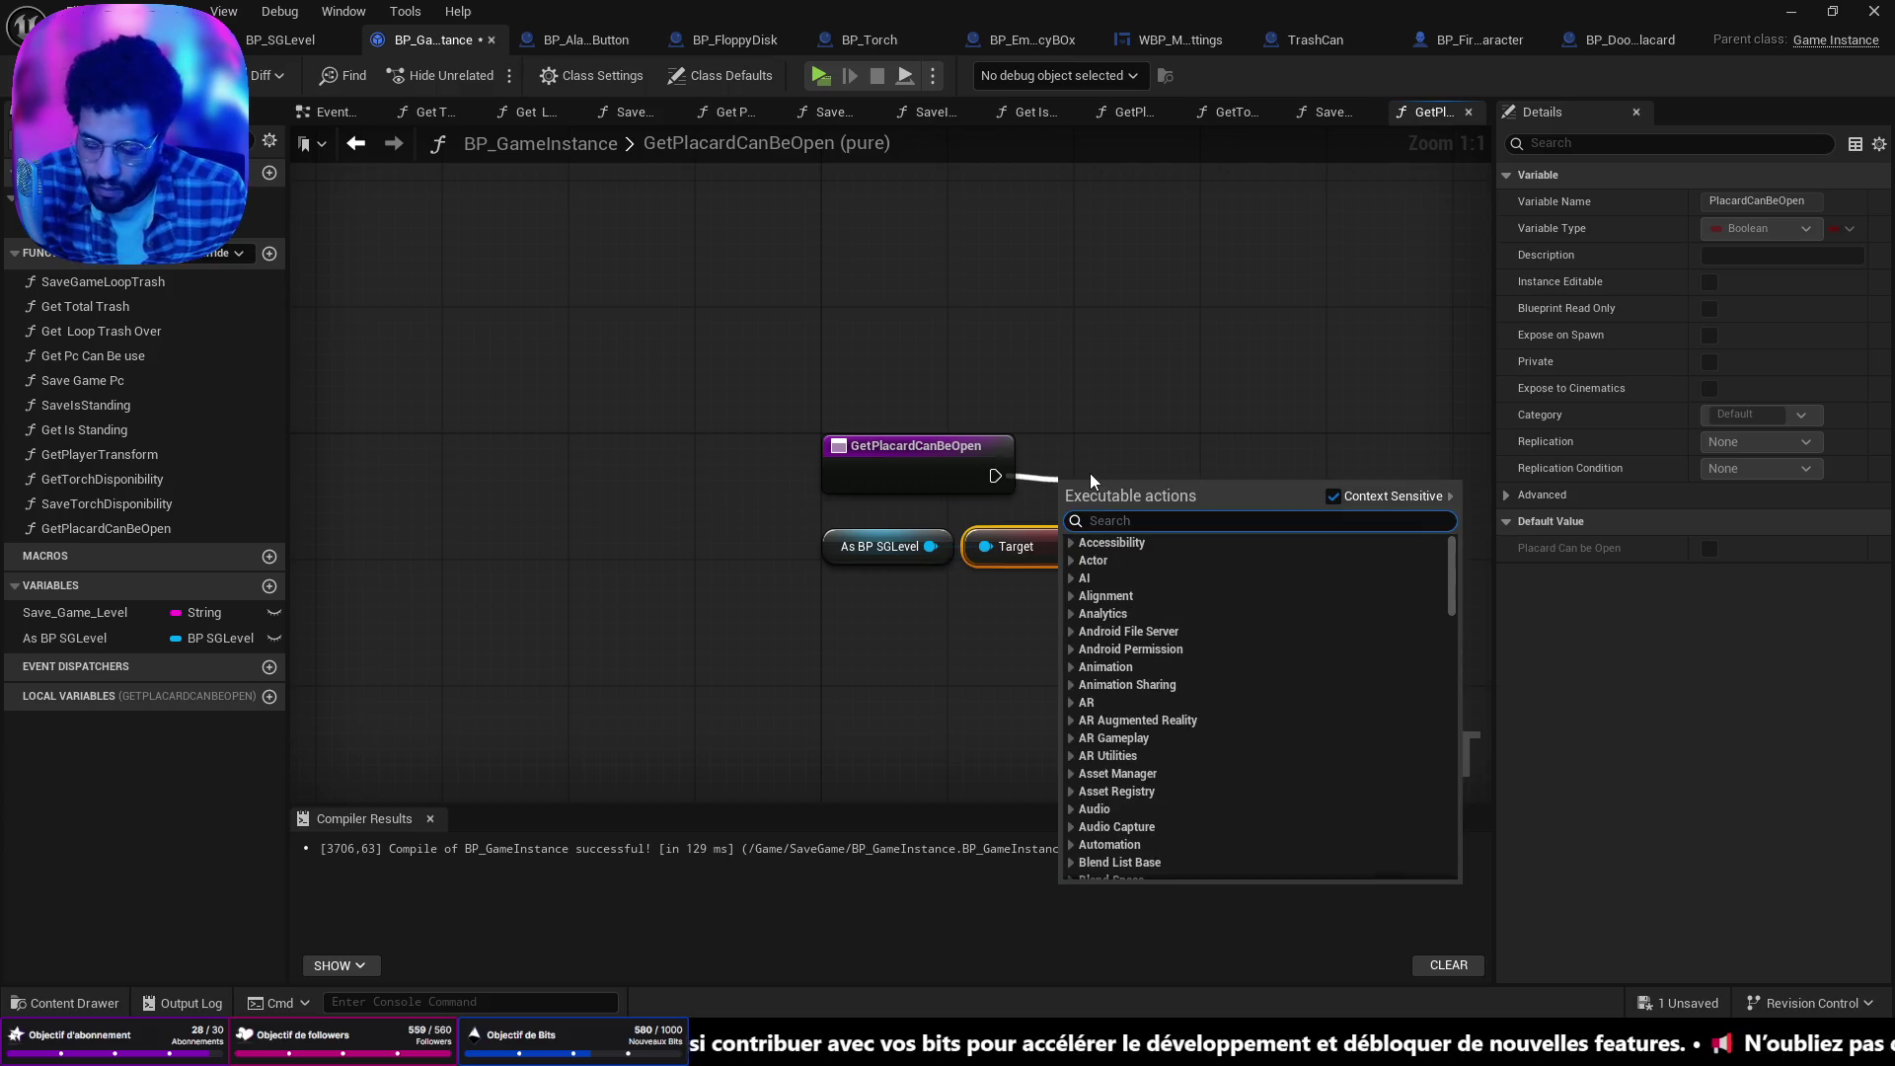
Add a Return Node for Placard Can be Open, arrange the nodes, save, and start another function.
type("retur")
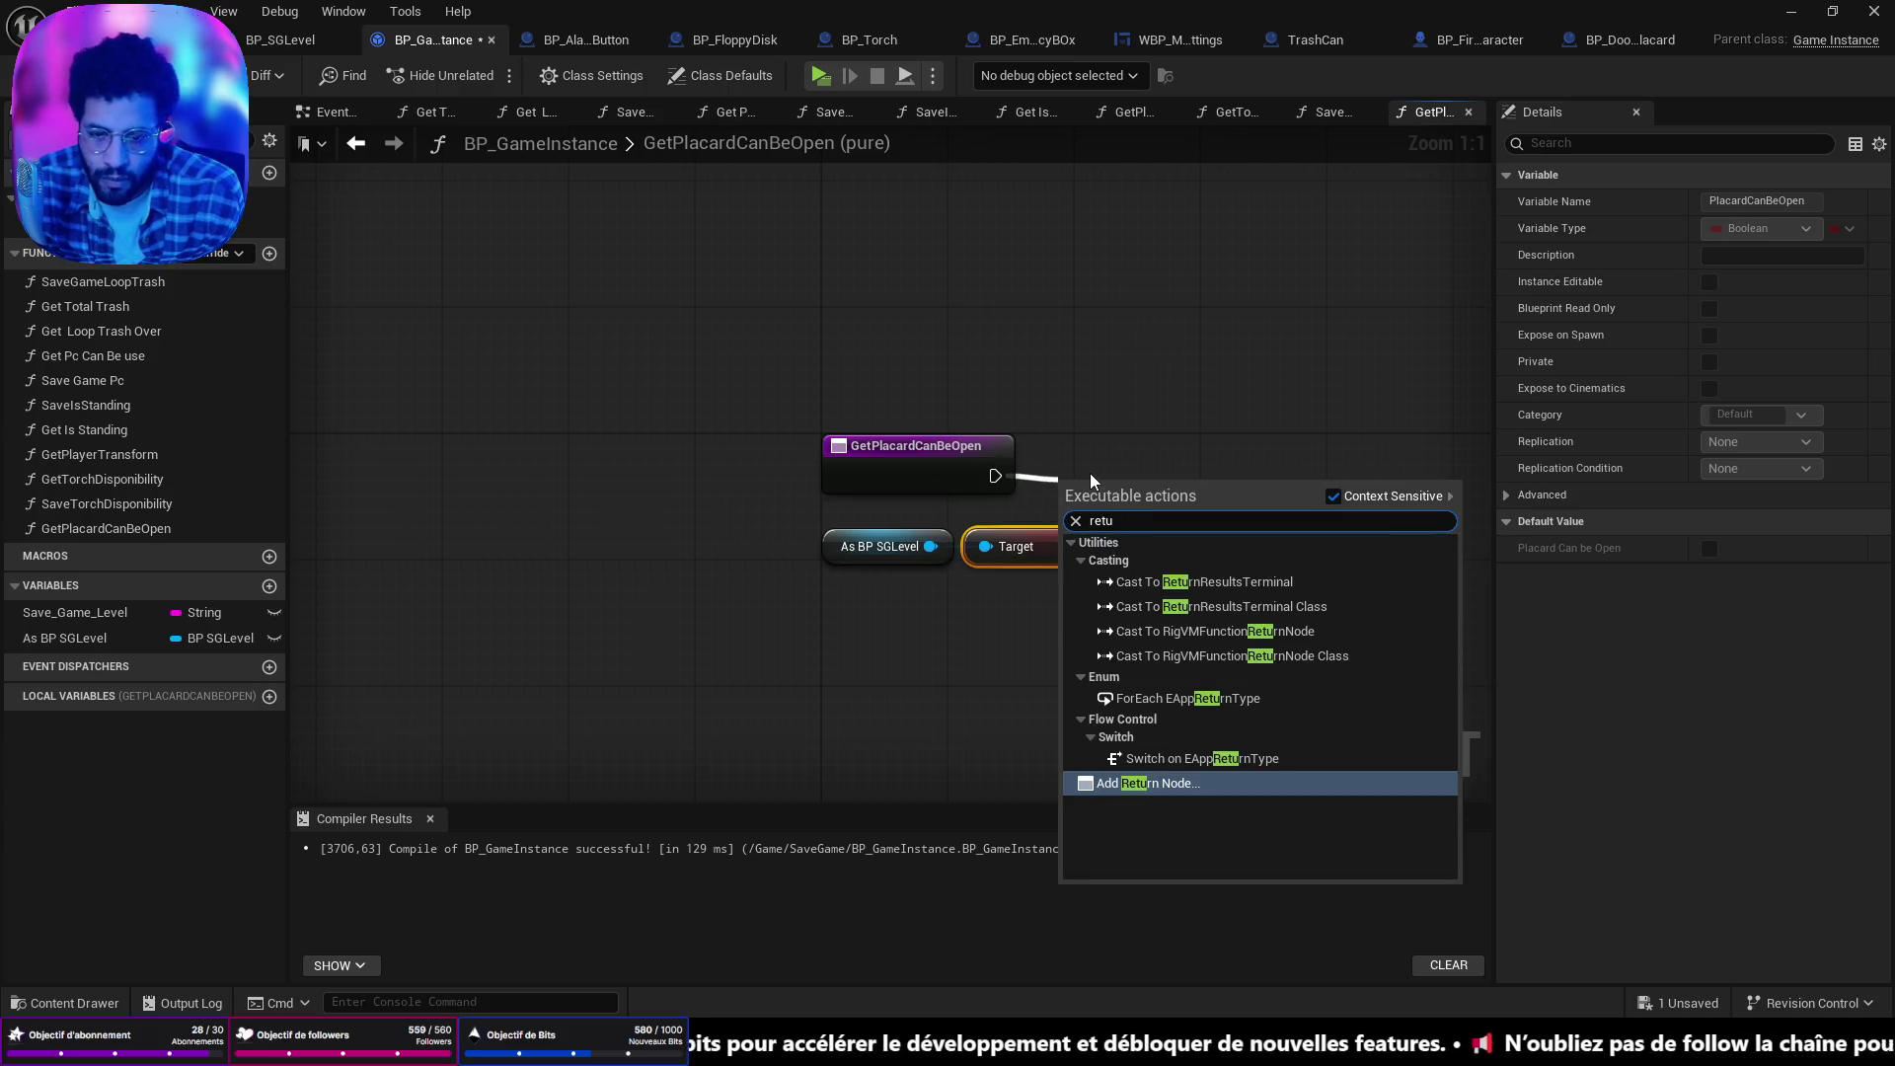
key("Return")
left_click_drag(1167, 496, 1293, 465)
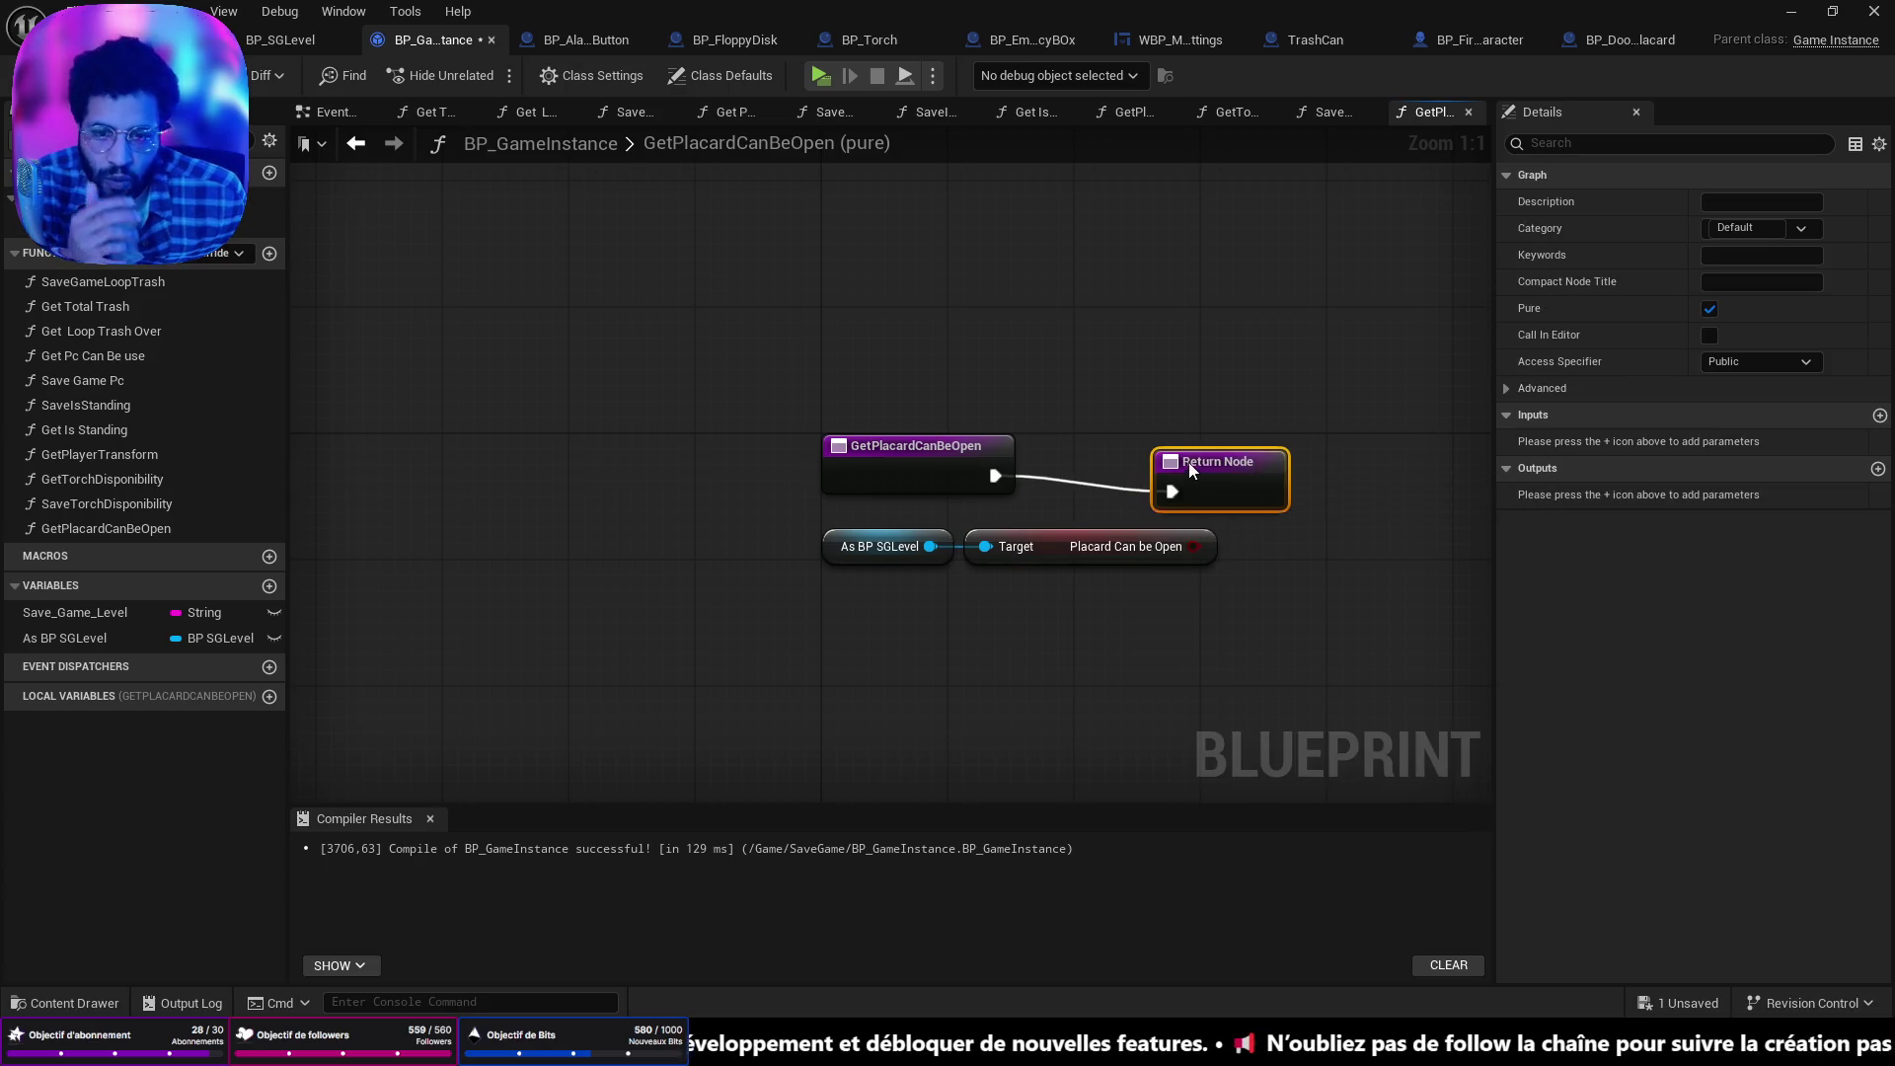
left_click_drag(1167, 634, 851, 547)
mouse_move(1111, 541)
left_mouse_down()
mouse_move(915, 546)
mouse_move(915, 530)
mouse_move(1248, 471)
mouse_move(1240, 452)
mouse_move(1143, 452)
left_mouse_up()
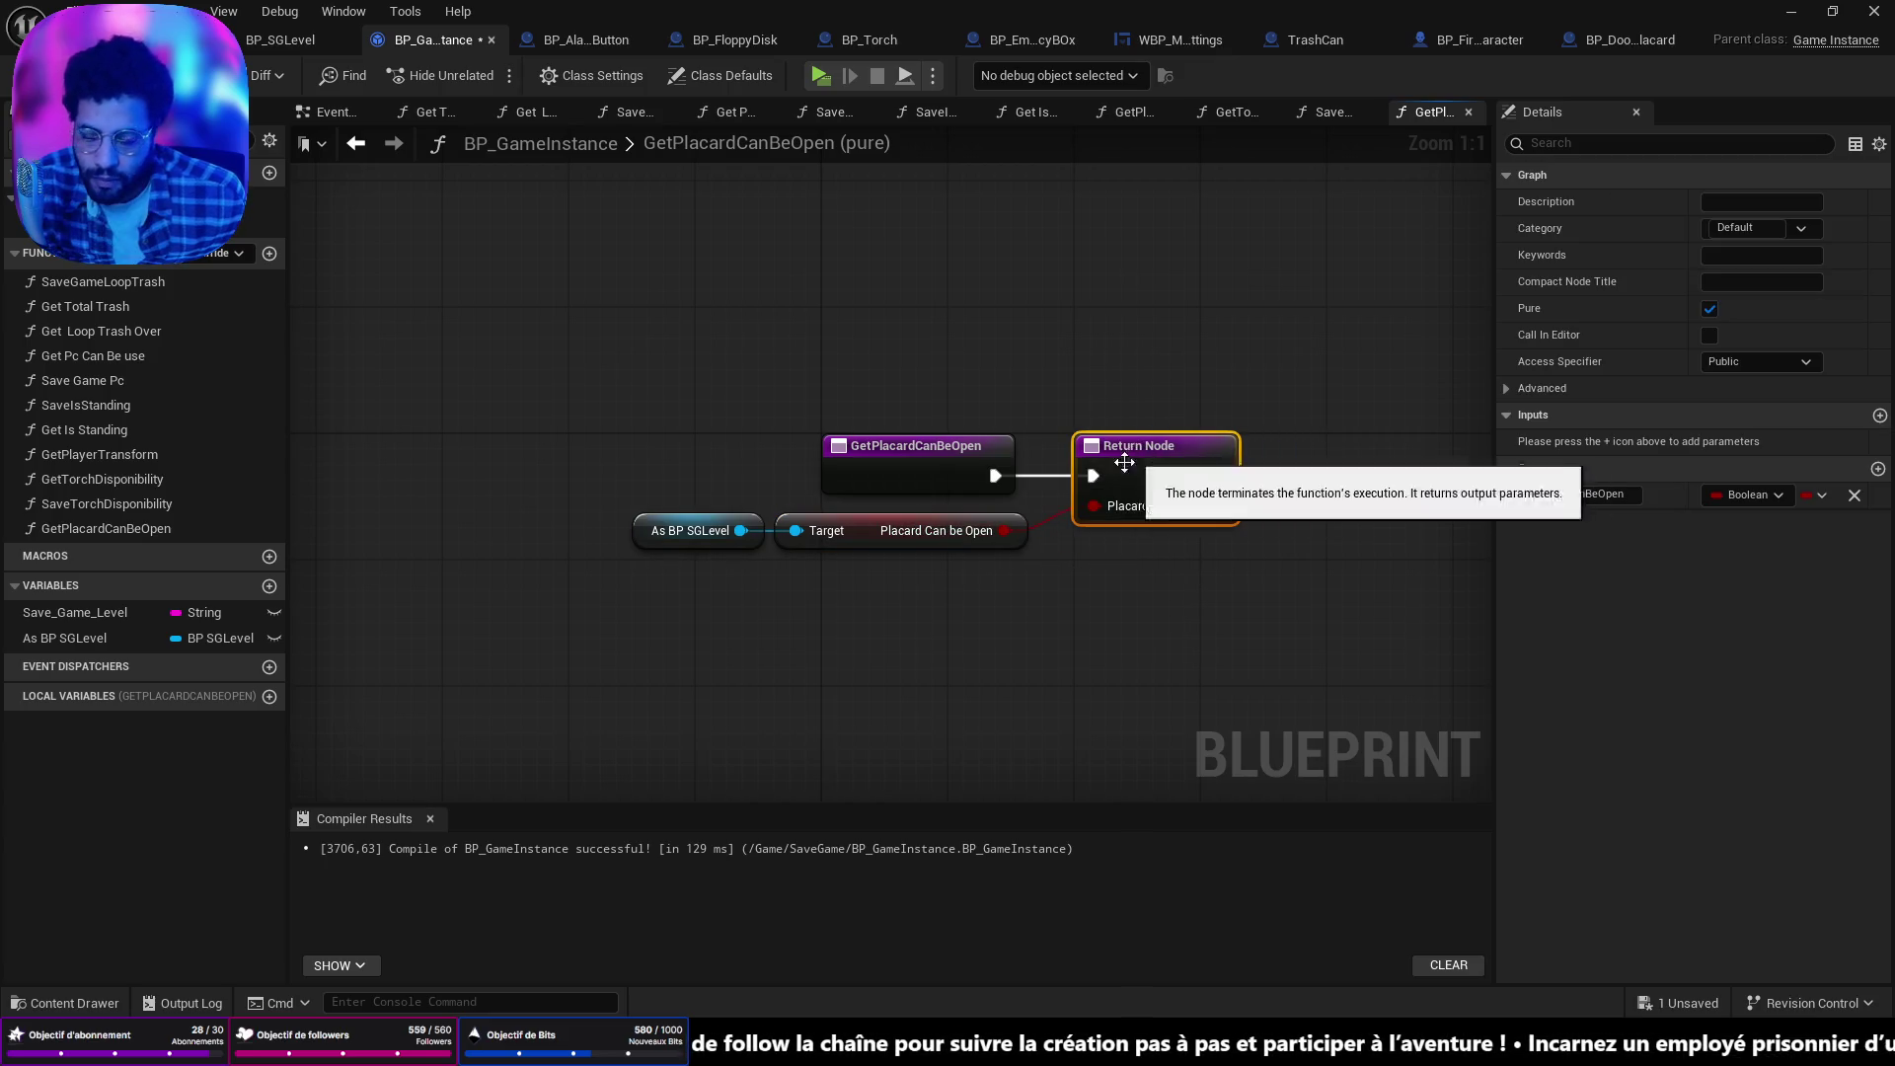
key("ctrl+s")
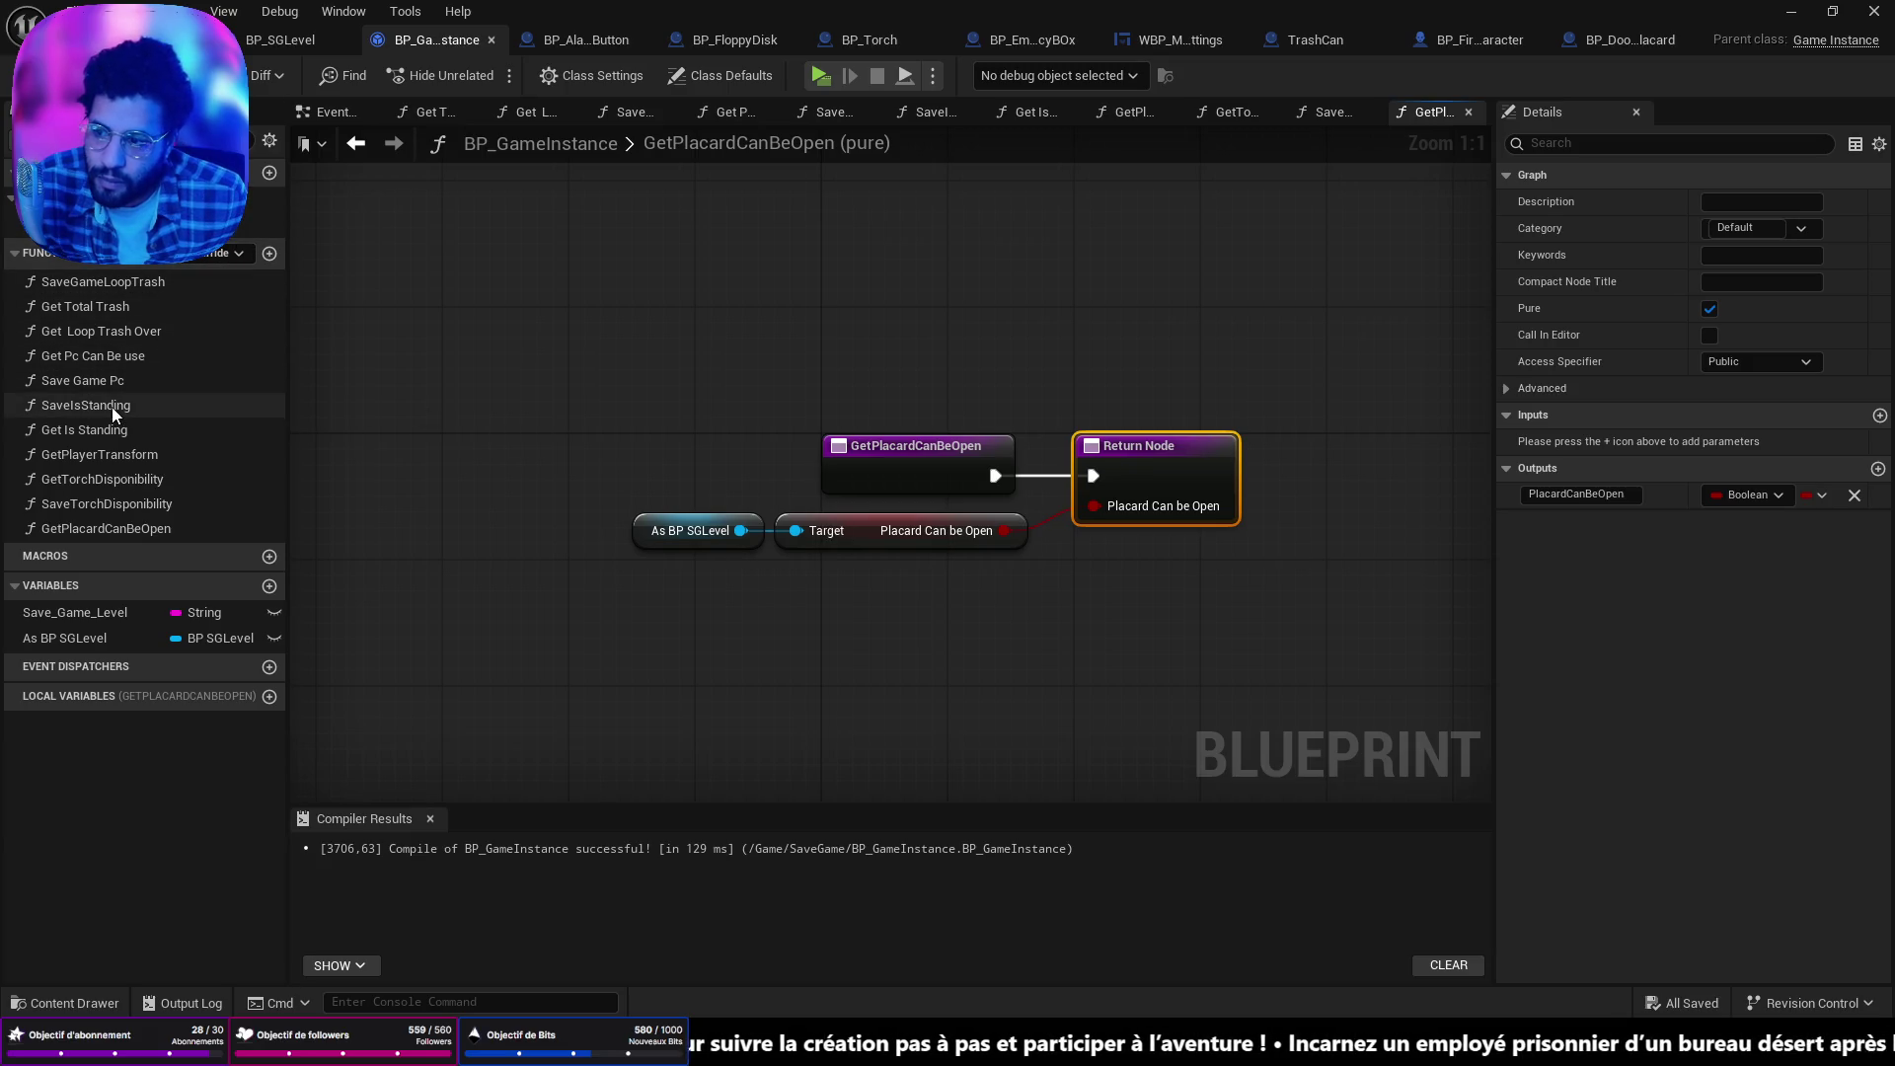
left_click(269, 254)
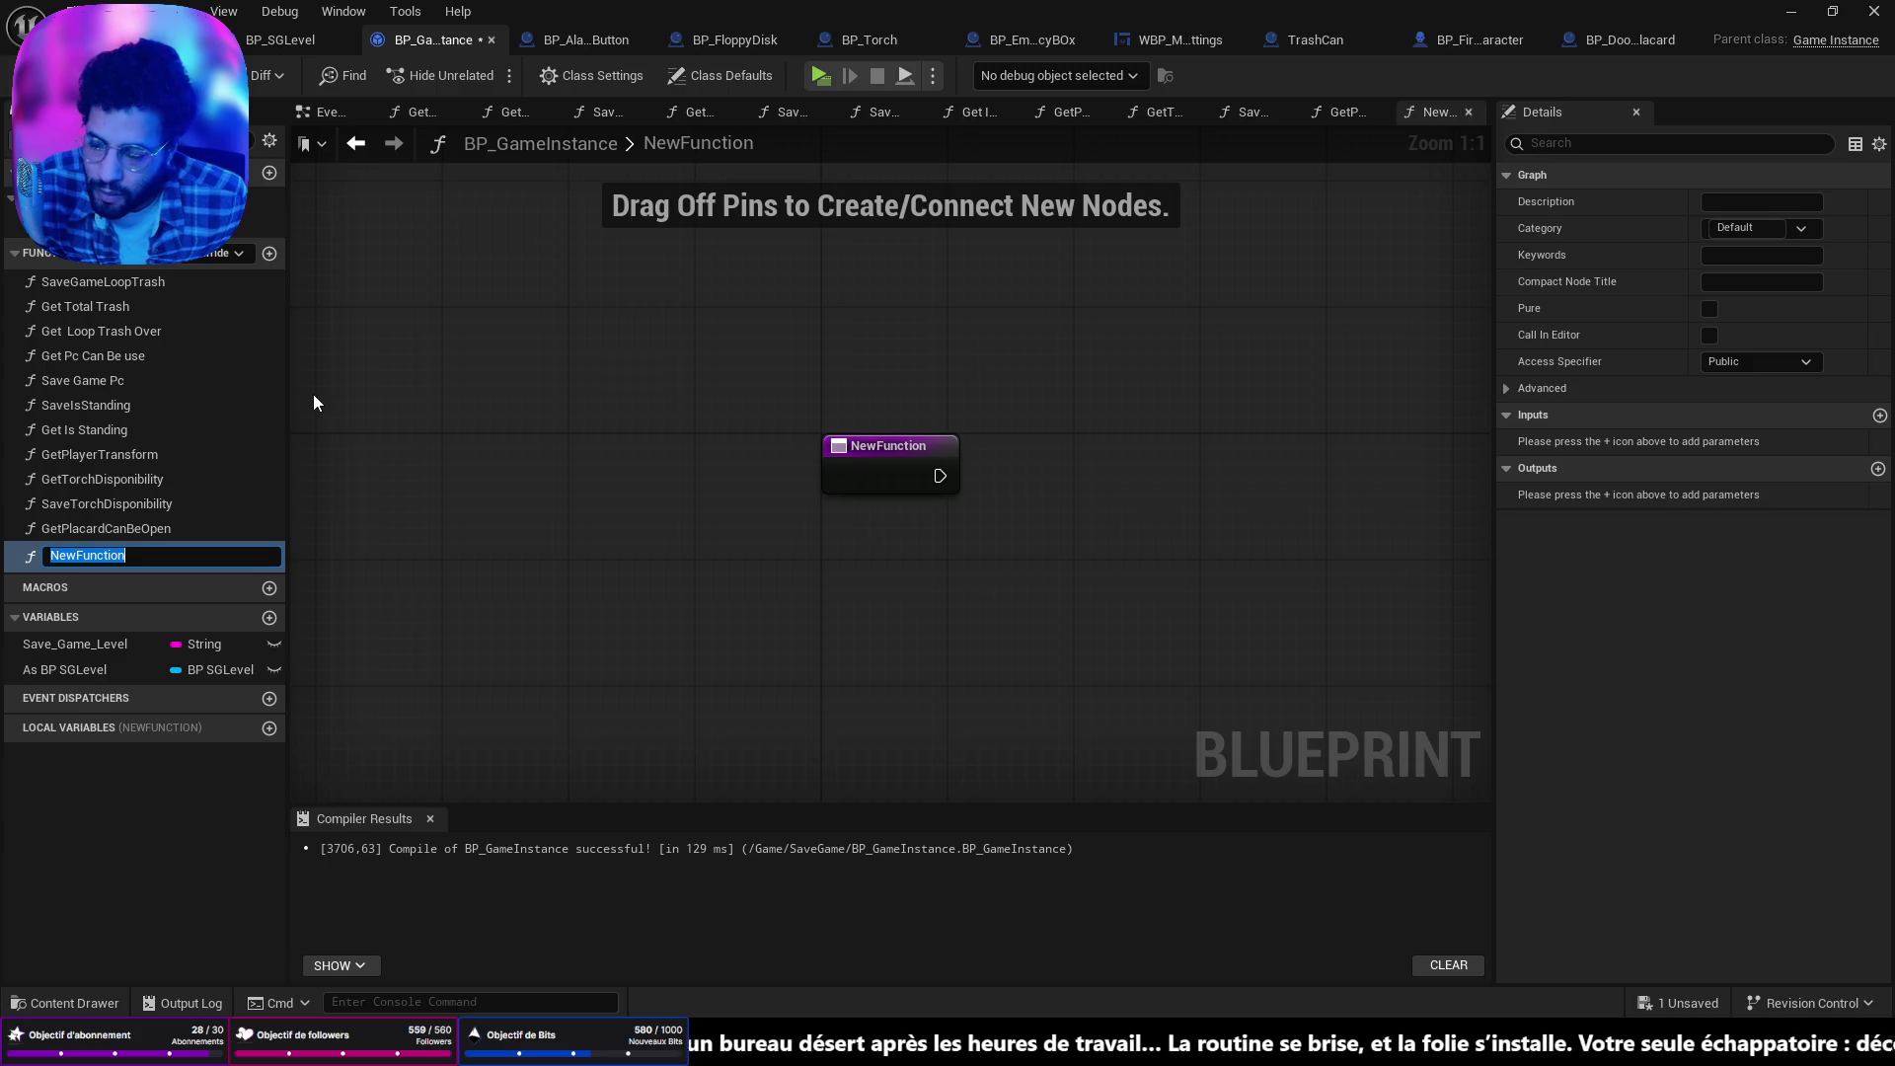
Name the new function SavePlacardCanBeOpen.
type("Save")
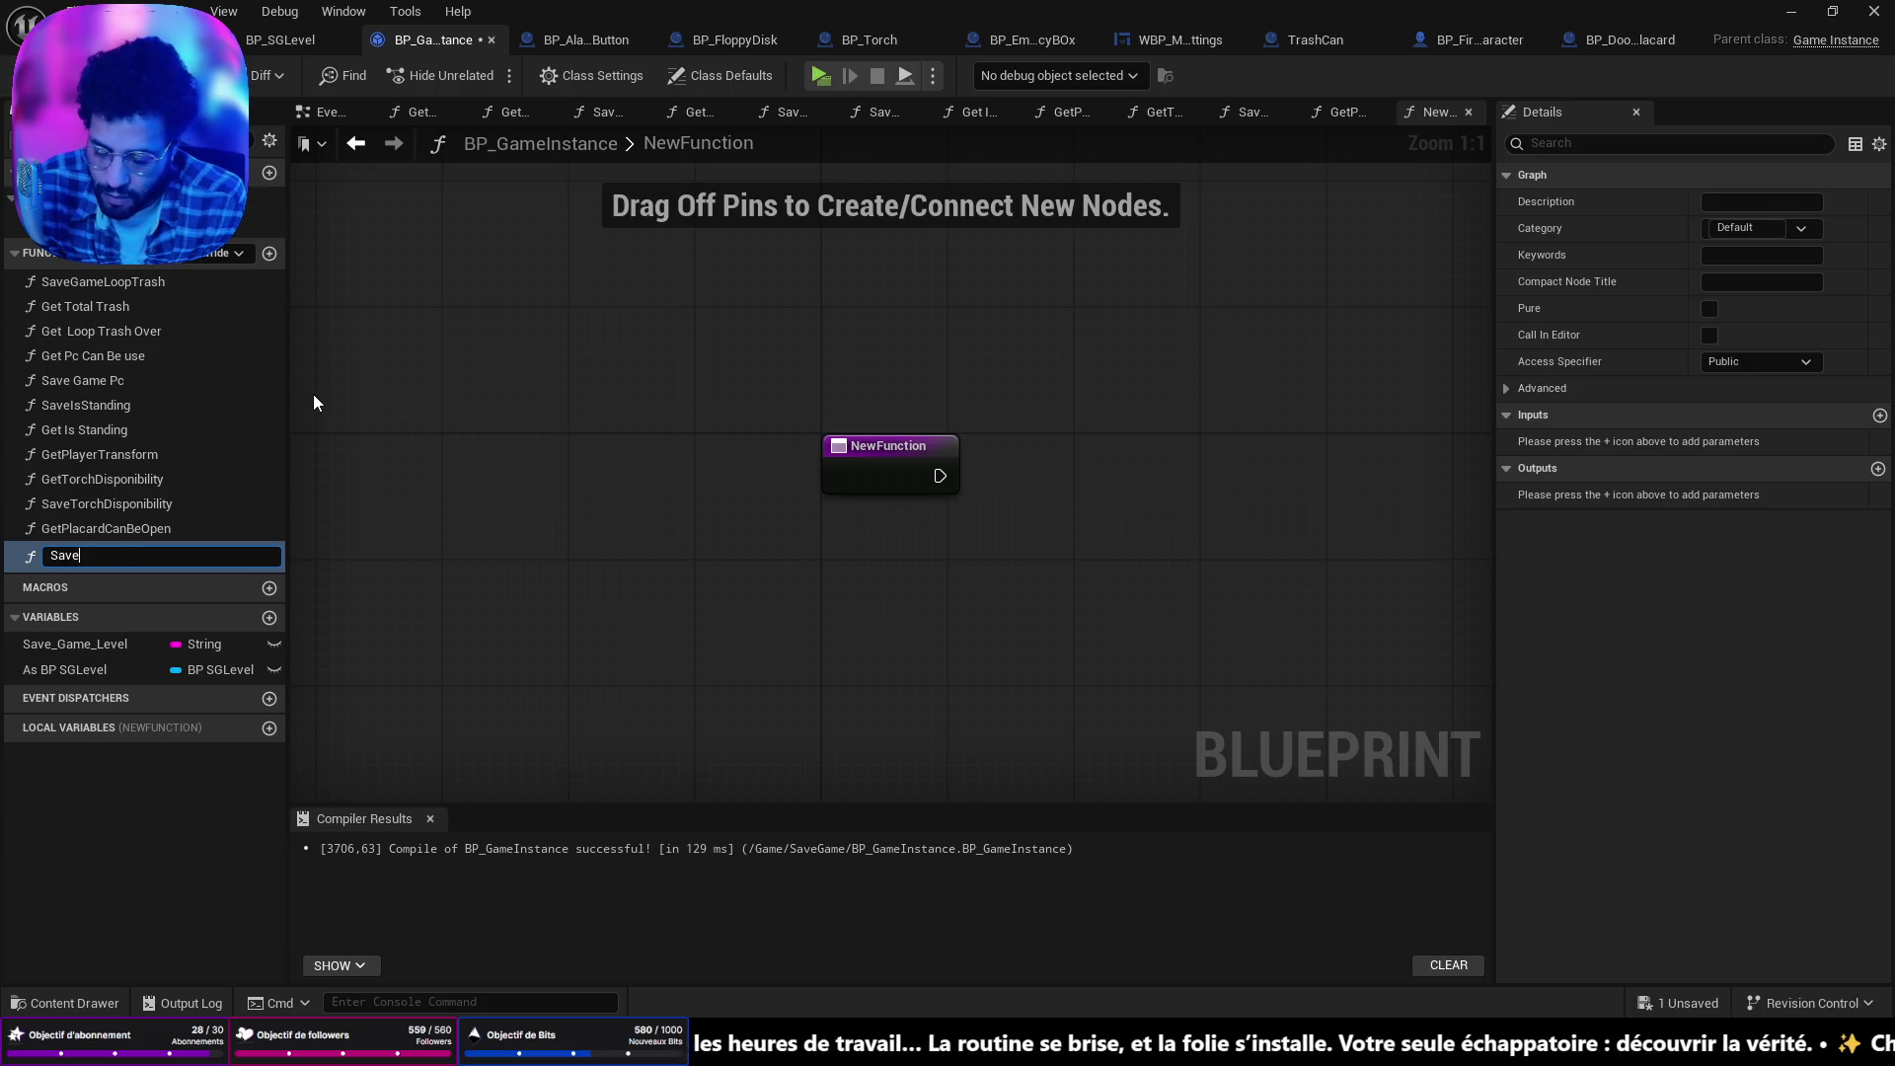
type("PlacardCanBeOpem")
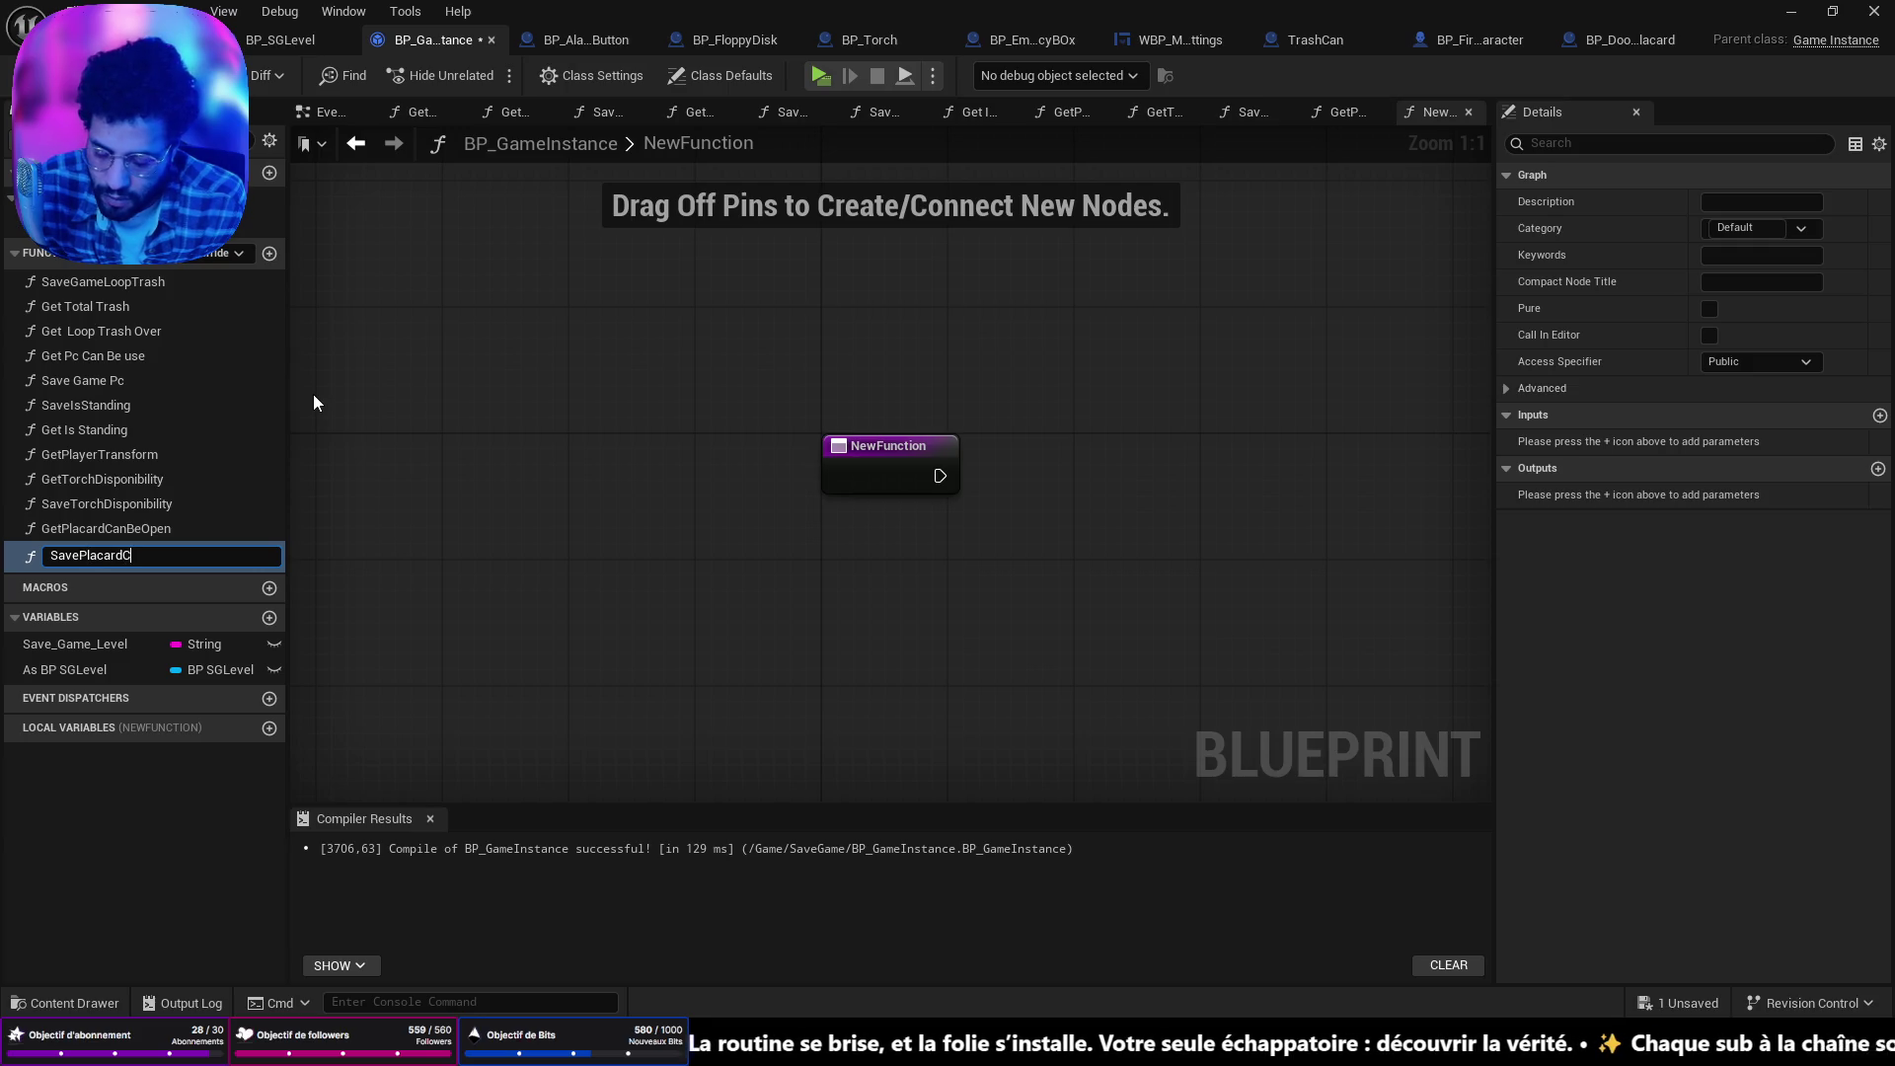
key("BackSpace")
type("nBeOpen")
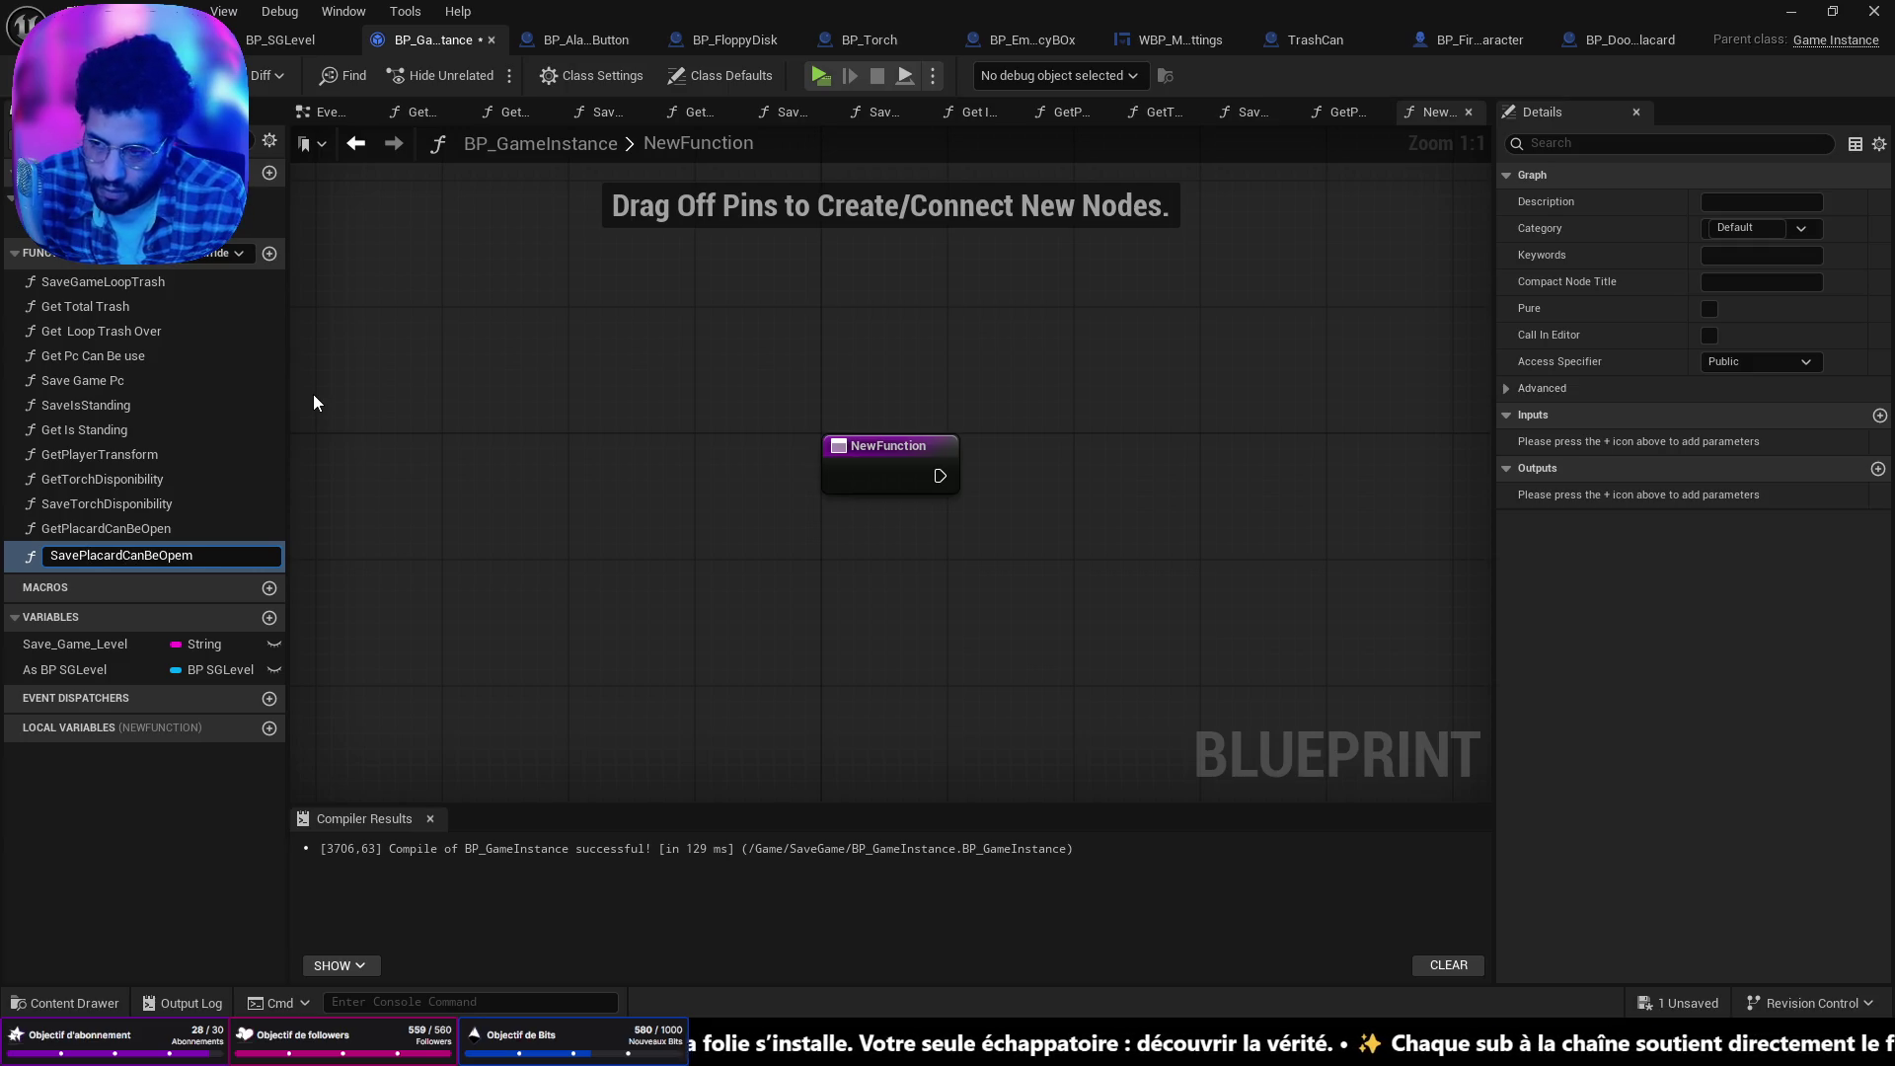
key("Return")
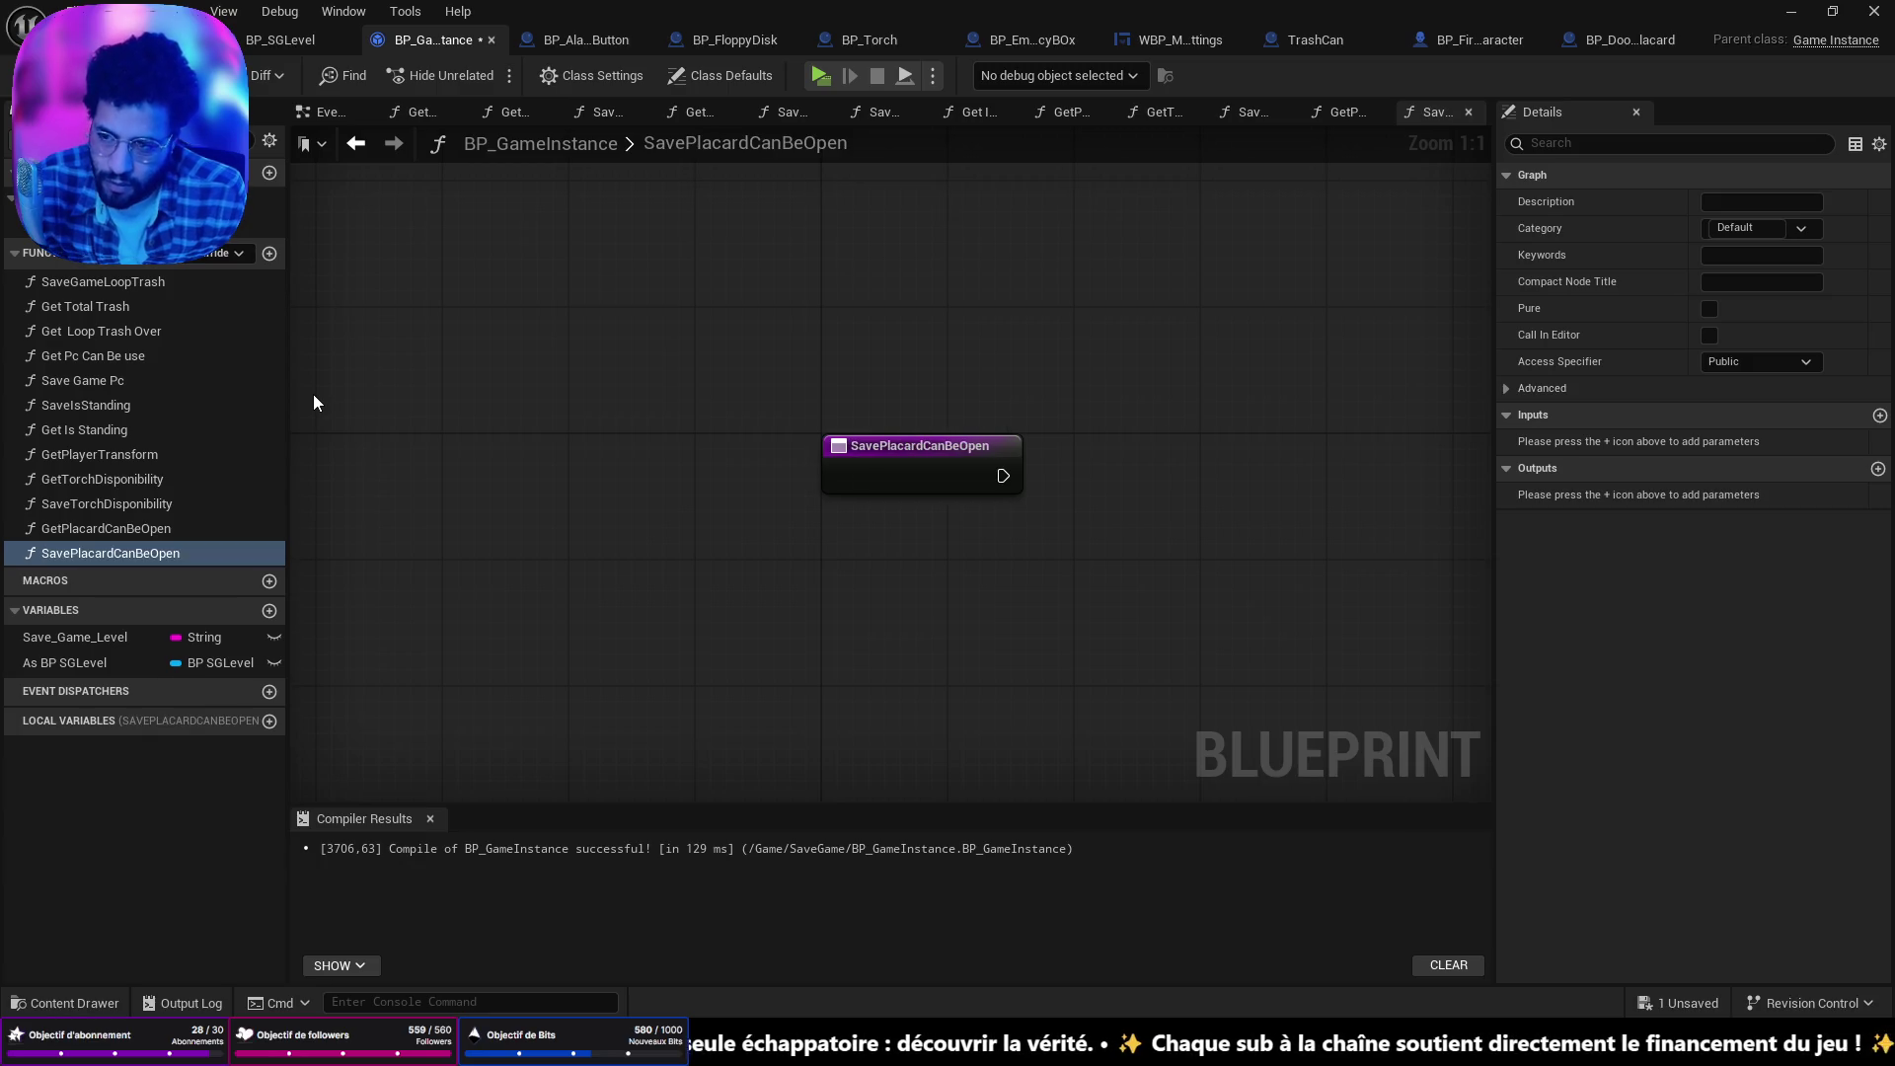
left_click_drag(878, 448, 830, 448)
Add an As BP SGLevel getter with an Is Valid check, wired from the function entry.
mouse_move(64, 662)
left_mouse_down()
mouse_move(893, 614)
mouse_move(865, 539)
mouse_move(1007, 531)
left_mouse_up()
left_click(896, 550)
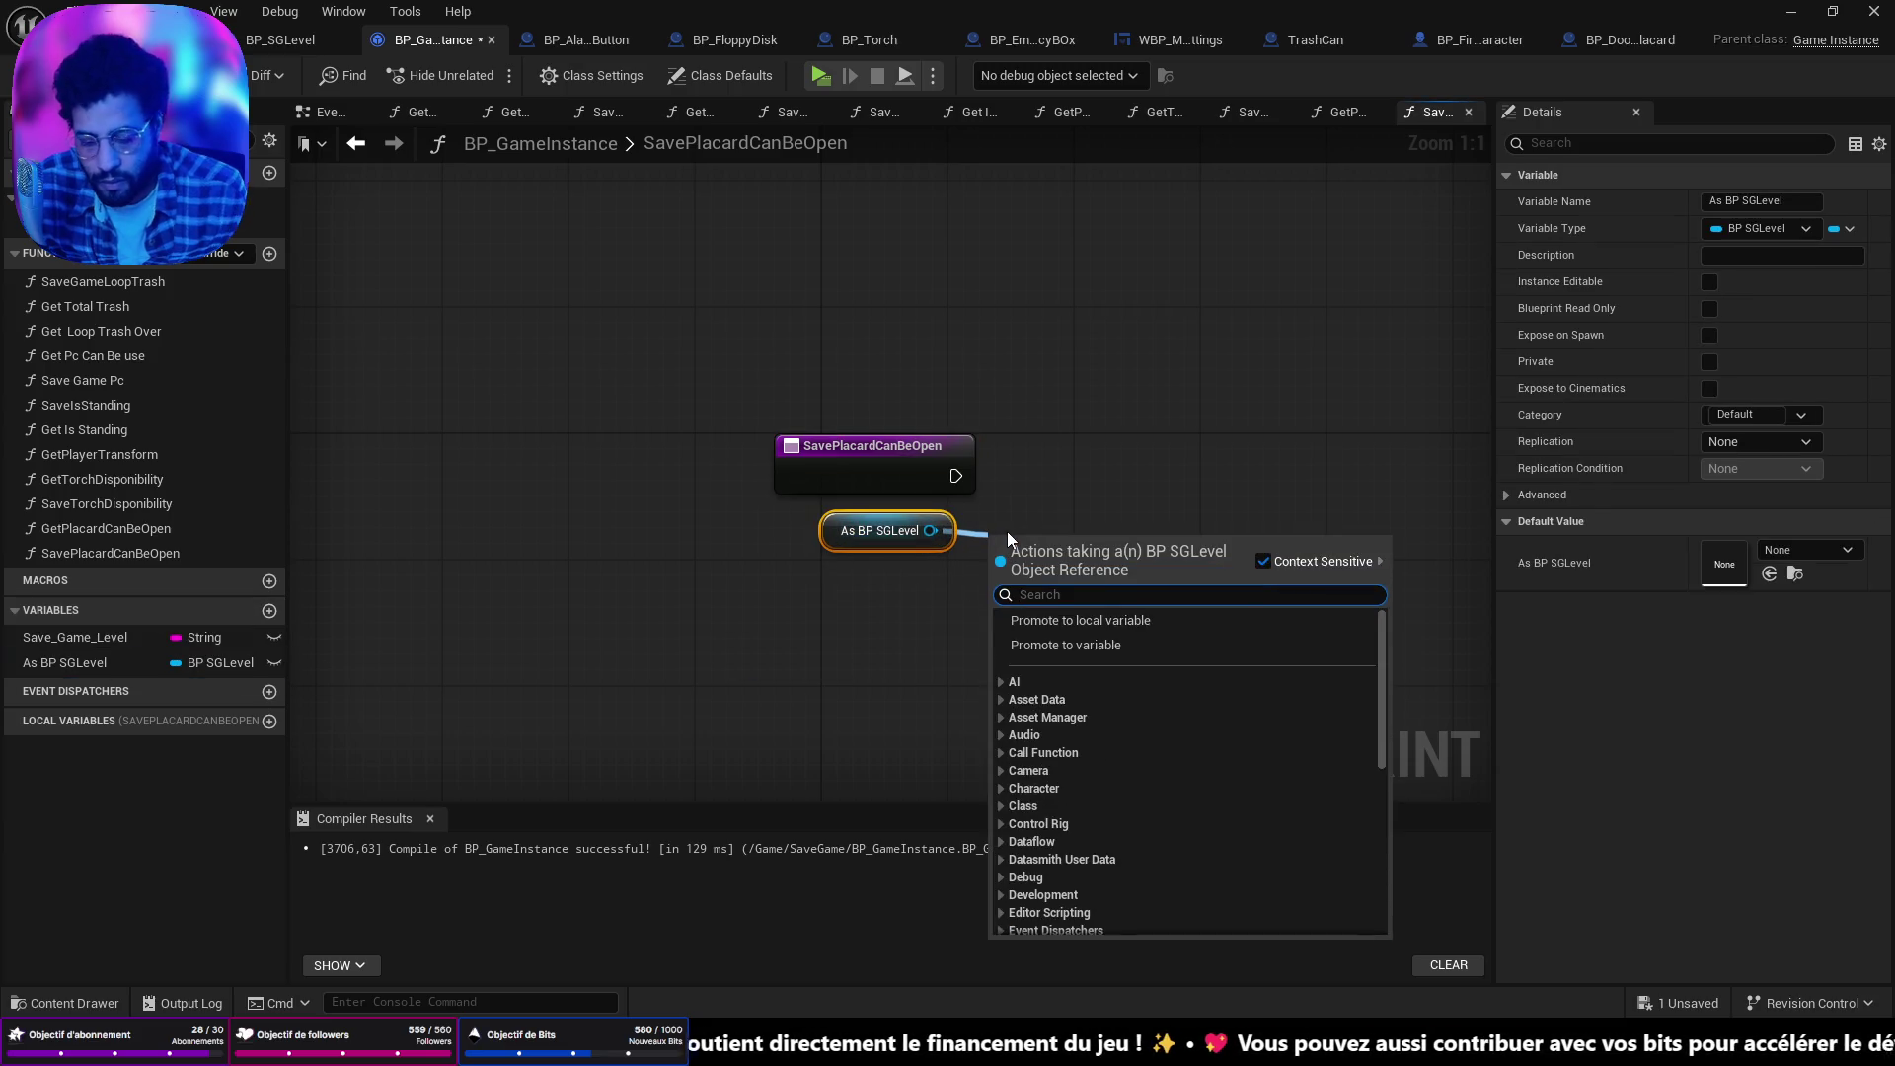
type("is val")
key("Down")
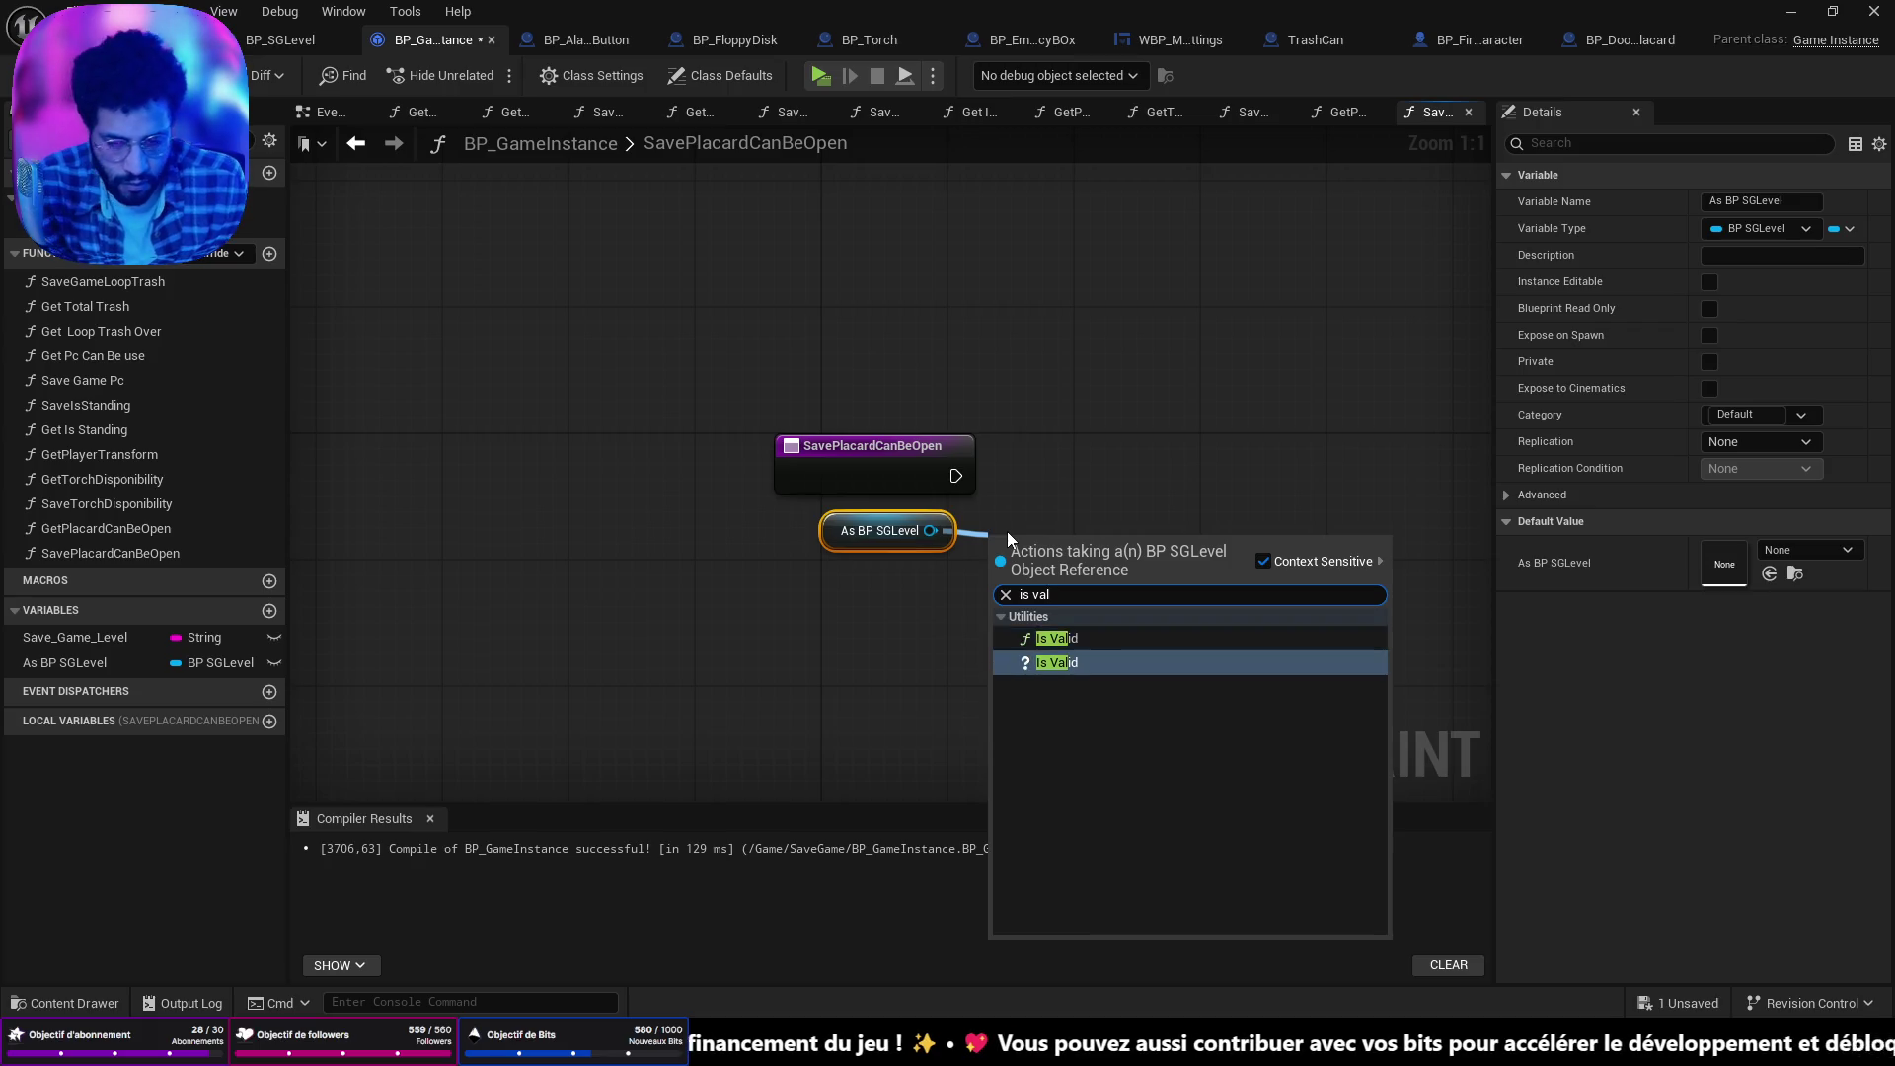
key("Return")
left_click_drag(998, 569, 1094, 442)
key("Escape")
left_click_drag(956, 477, 1015, 478)
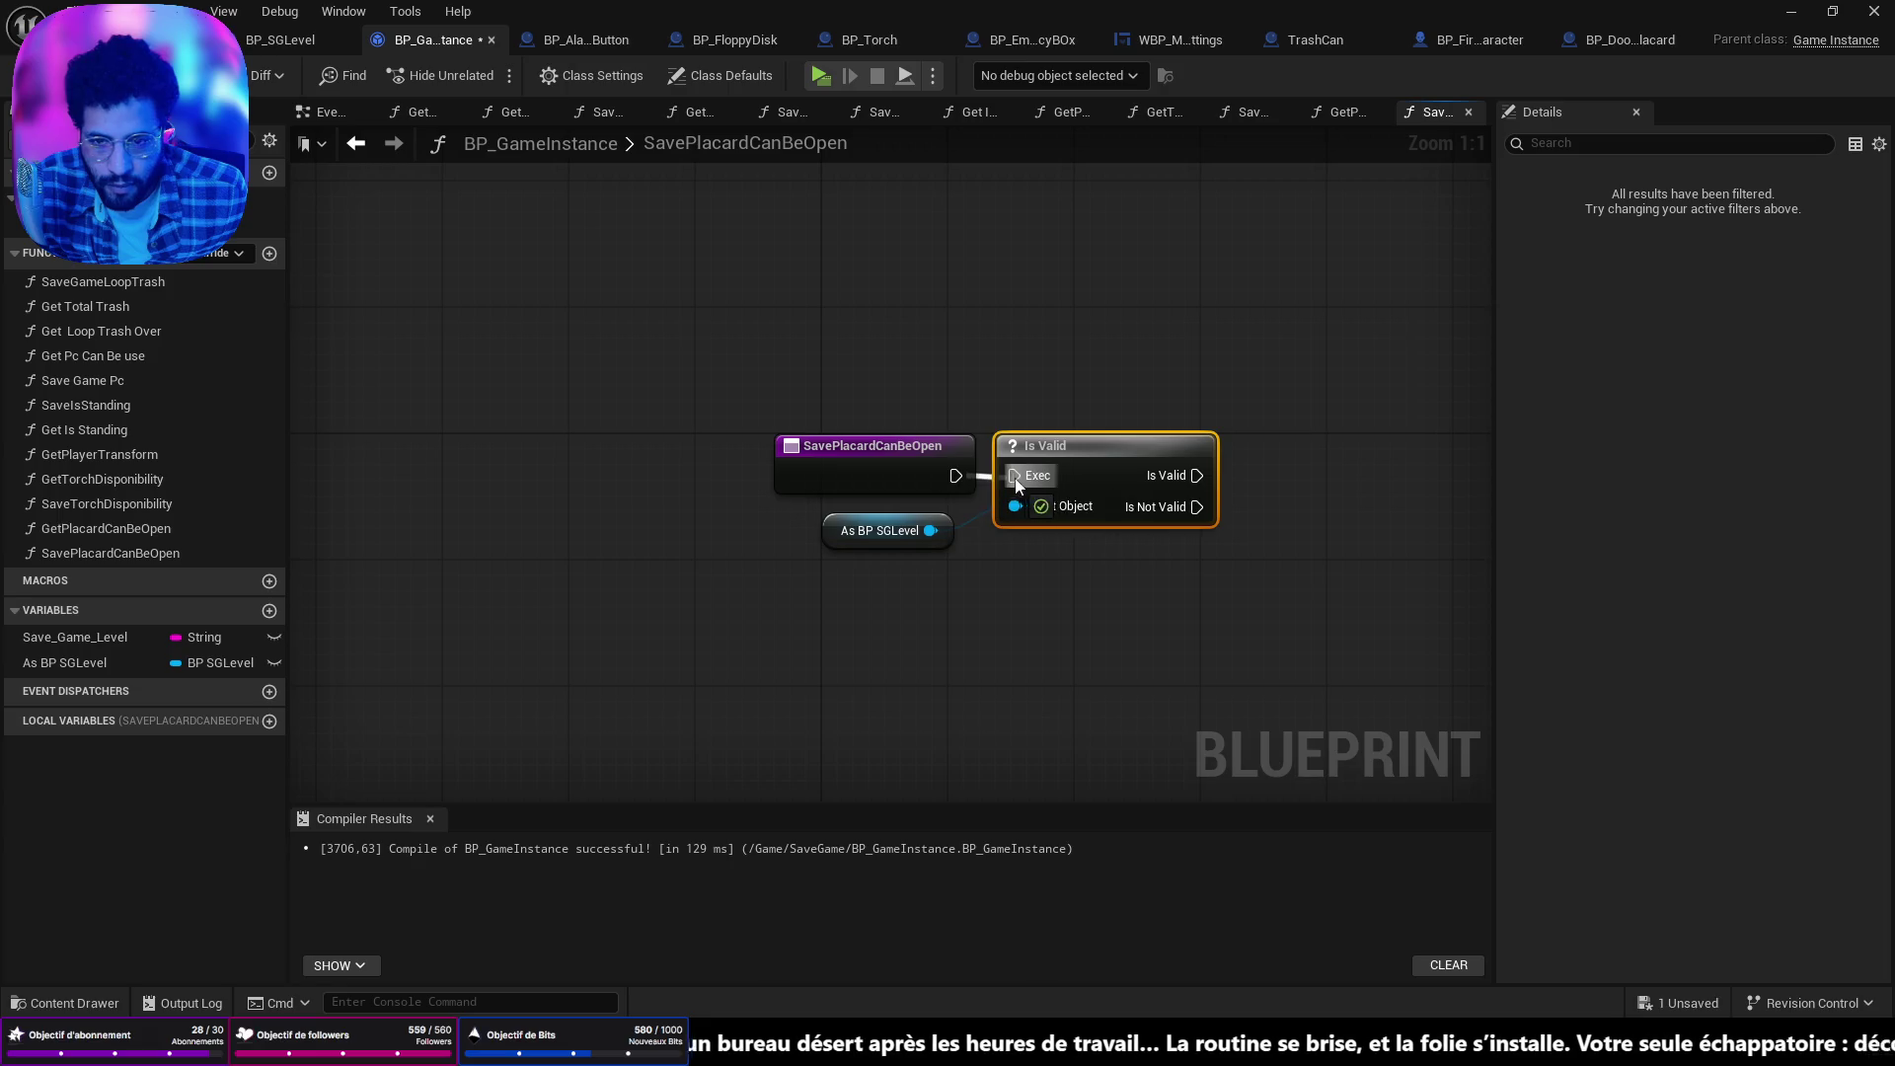
Save the blueprint and open the SaveTorchDisponibility graph for reference.
left_click_drag(893, 531, 909, 531)
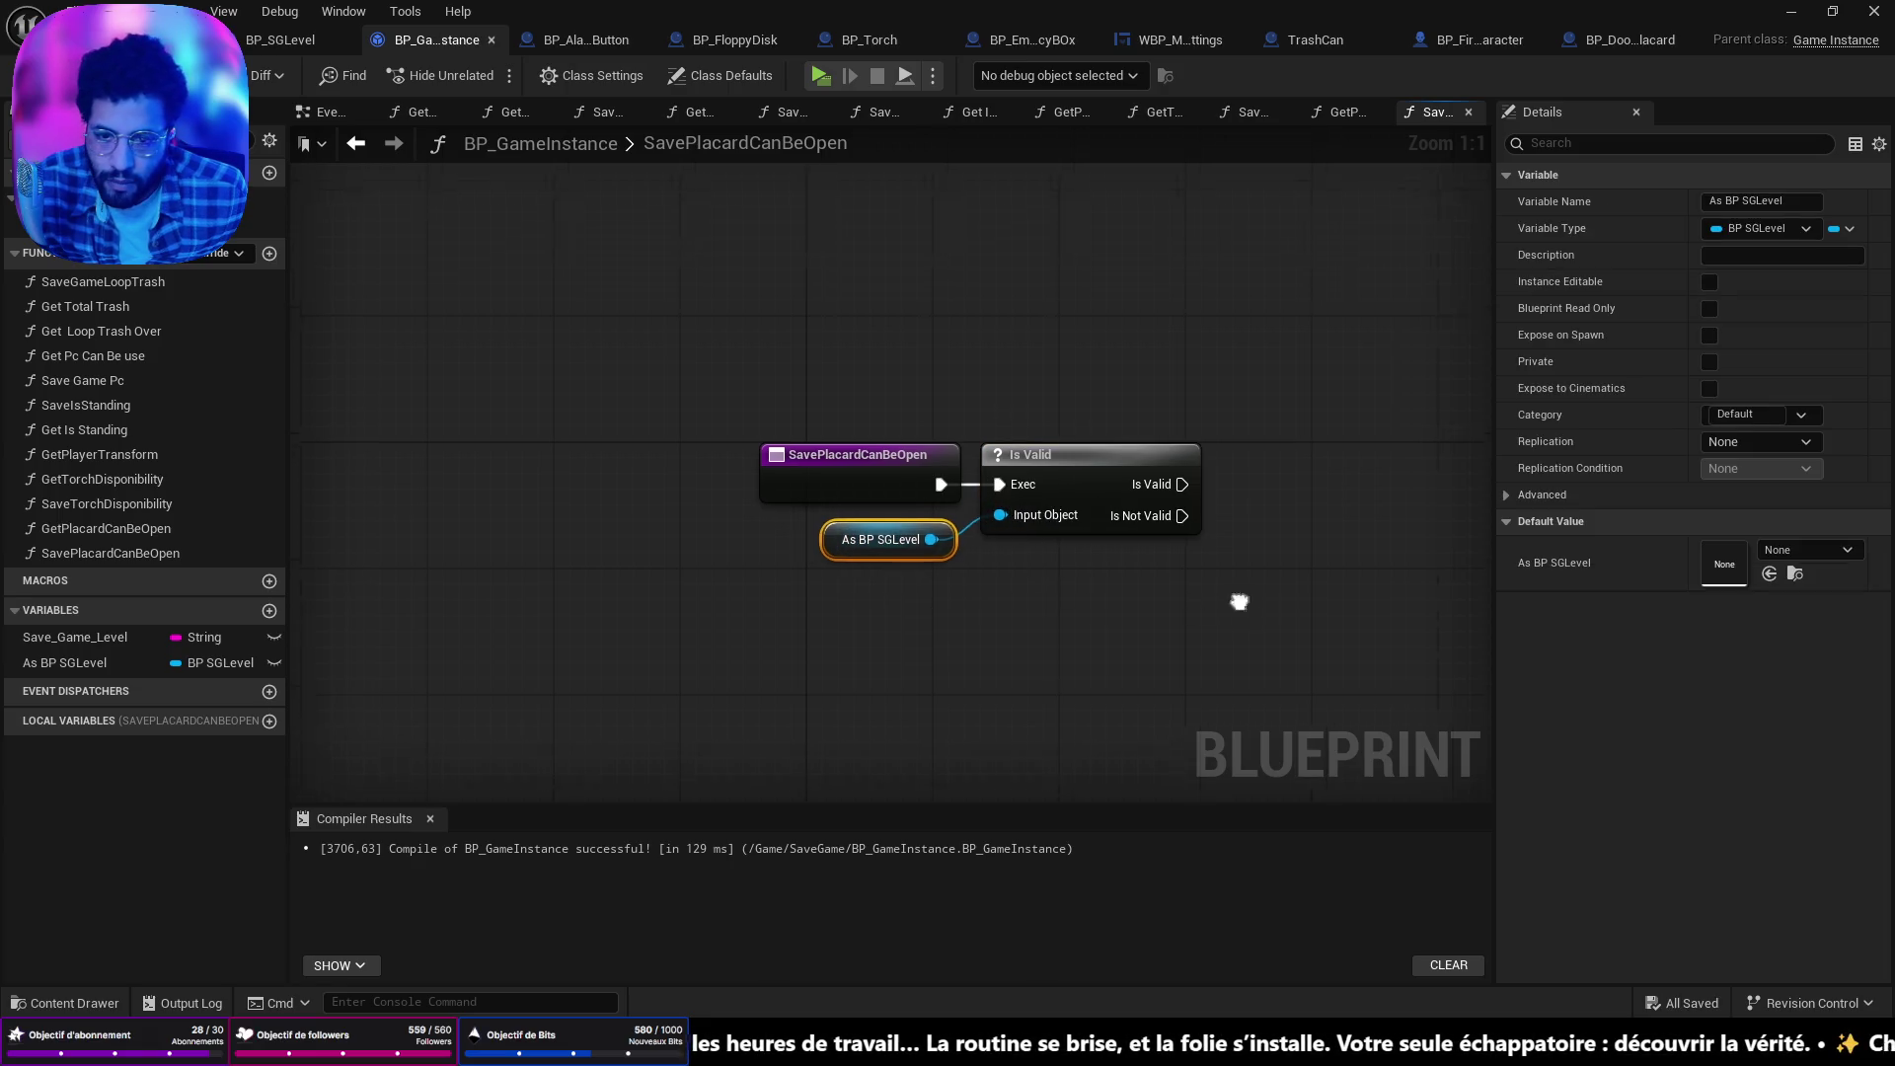
left_click_drag(1240, 601, 897, 660)
key("ctrl+s")
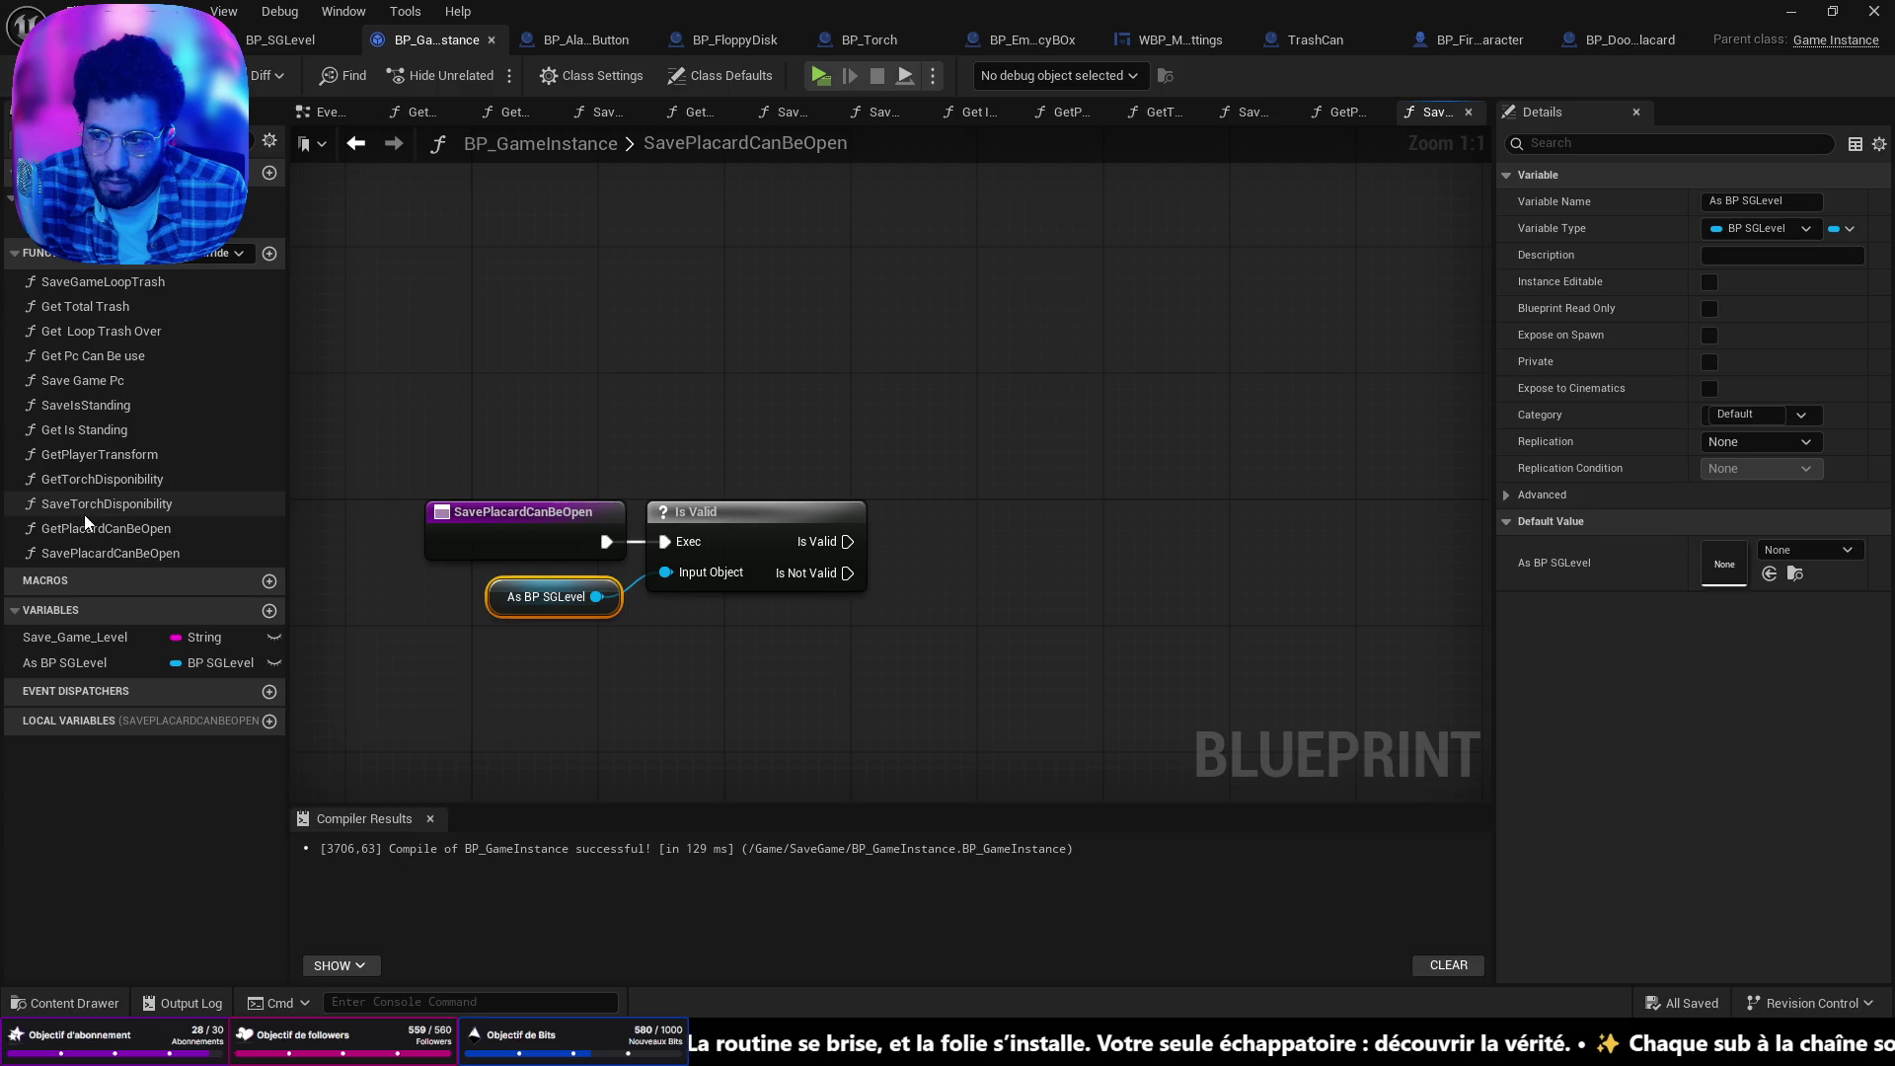
double_click(82, 509)
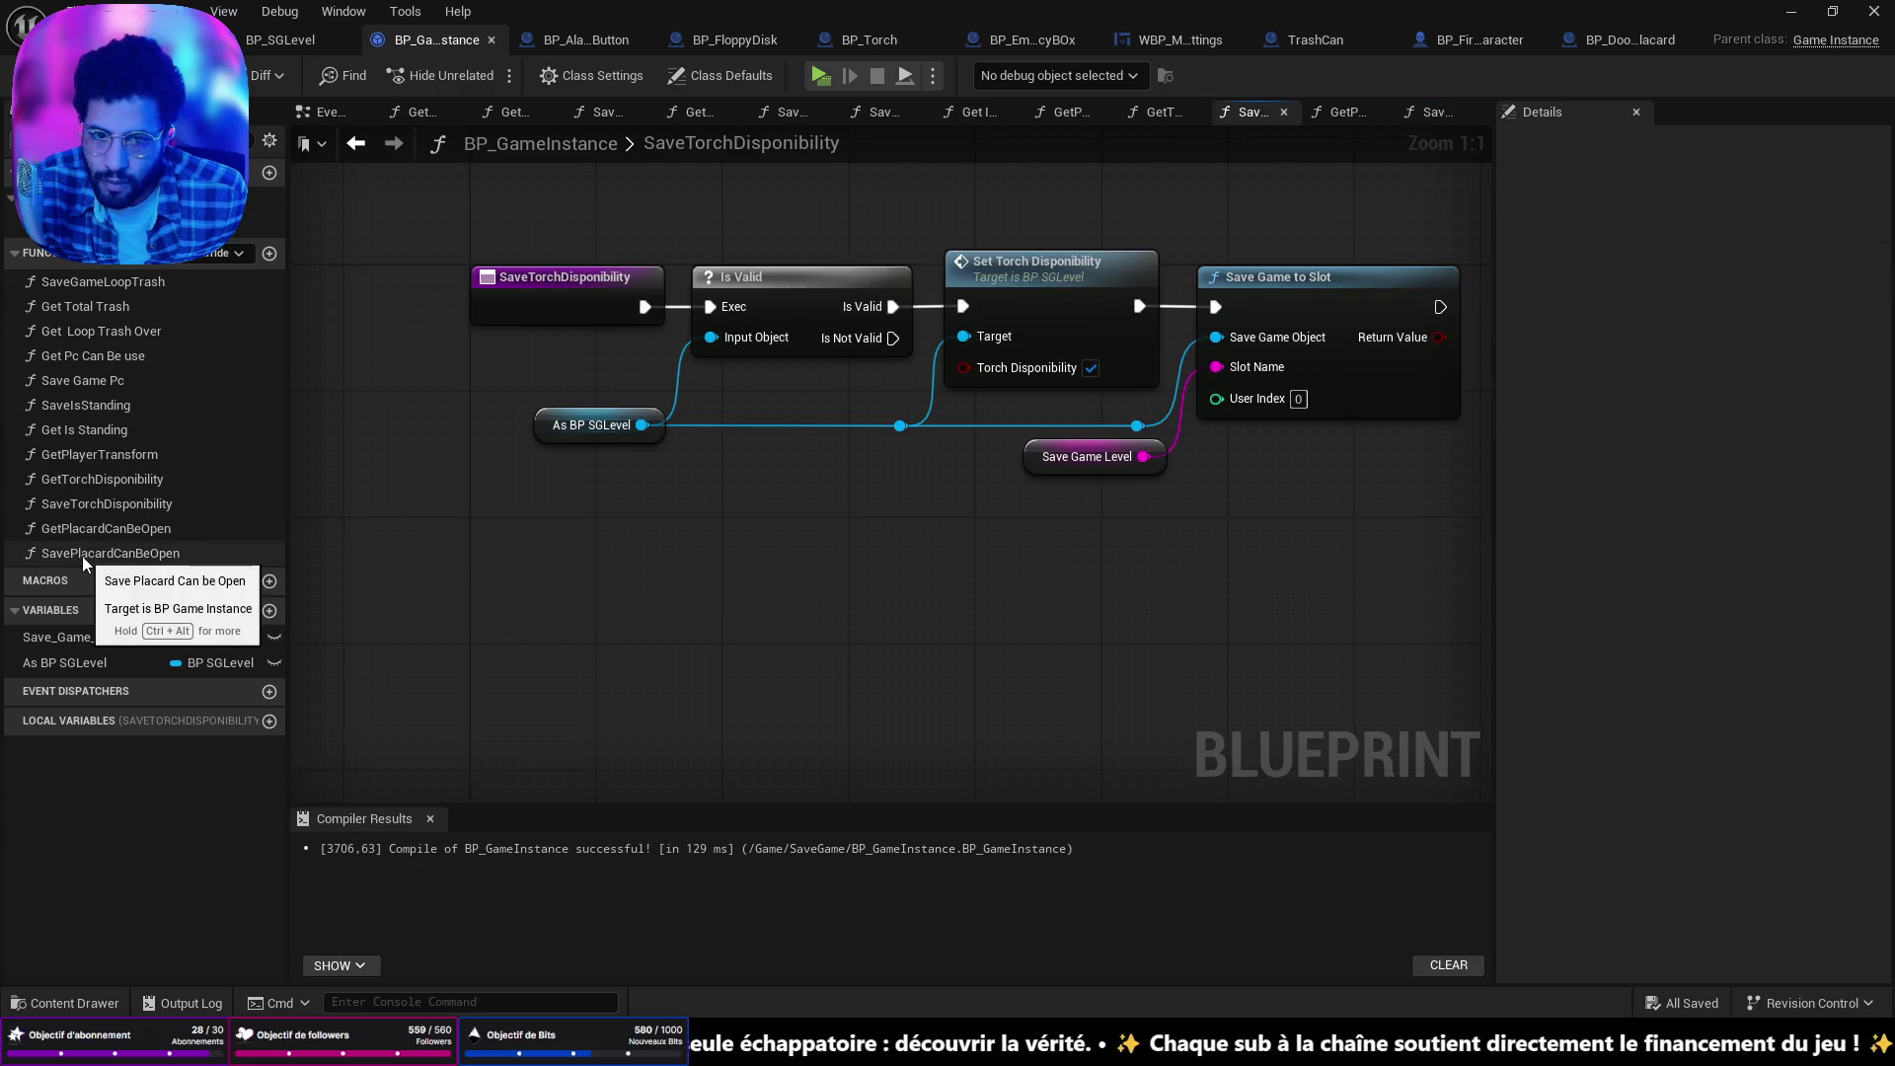
Set Placard Can be Open to true on As BP SGLevel after Is Valid, with a reroute point.
double_click(81, 555)
mouse_move(578, 607)
left_mouse_down()
mouse_move(561, 637)
mouse_move(668, 625)
left_mouse_up()
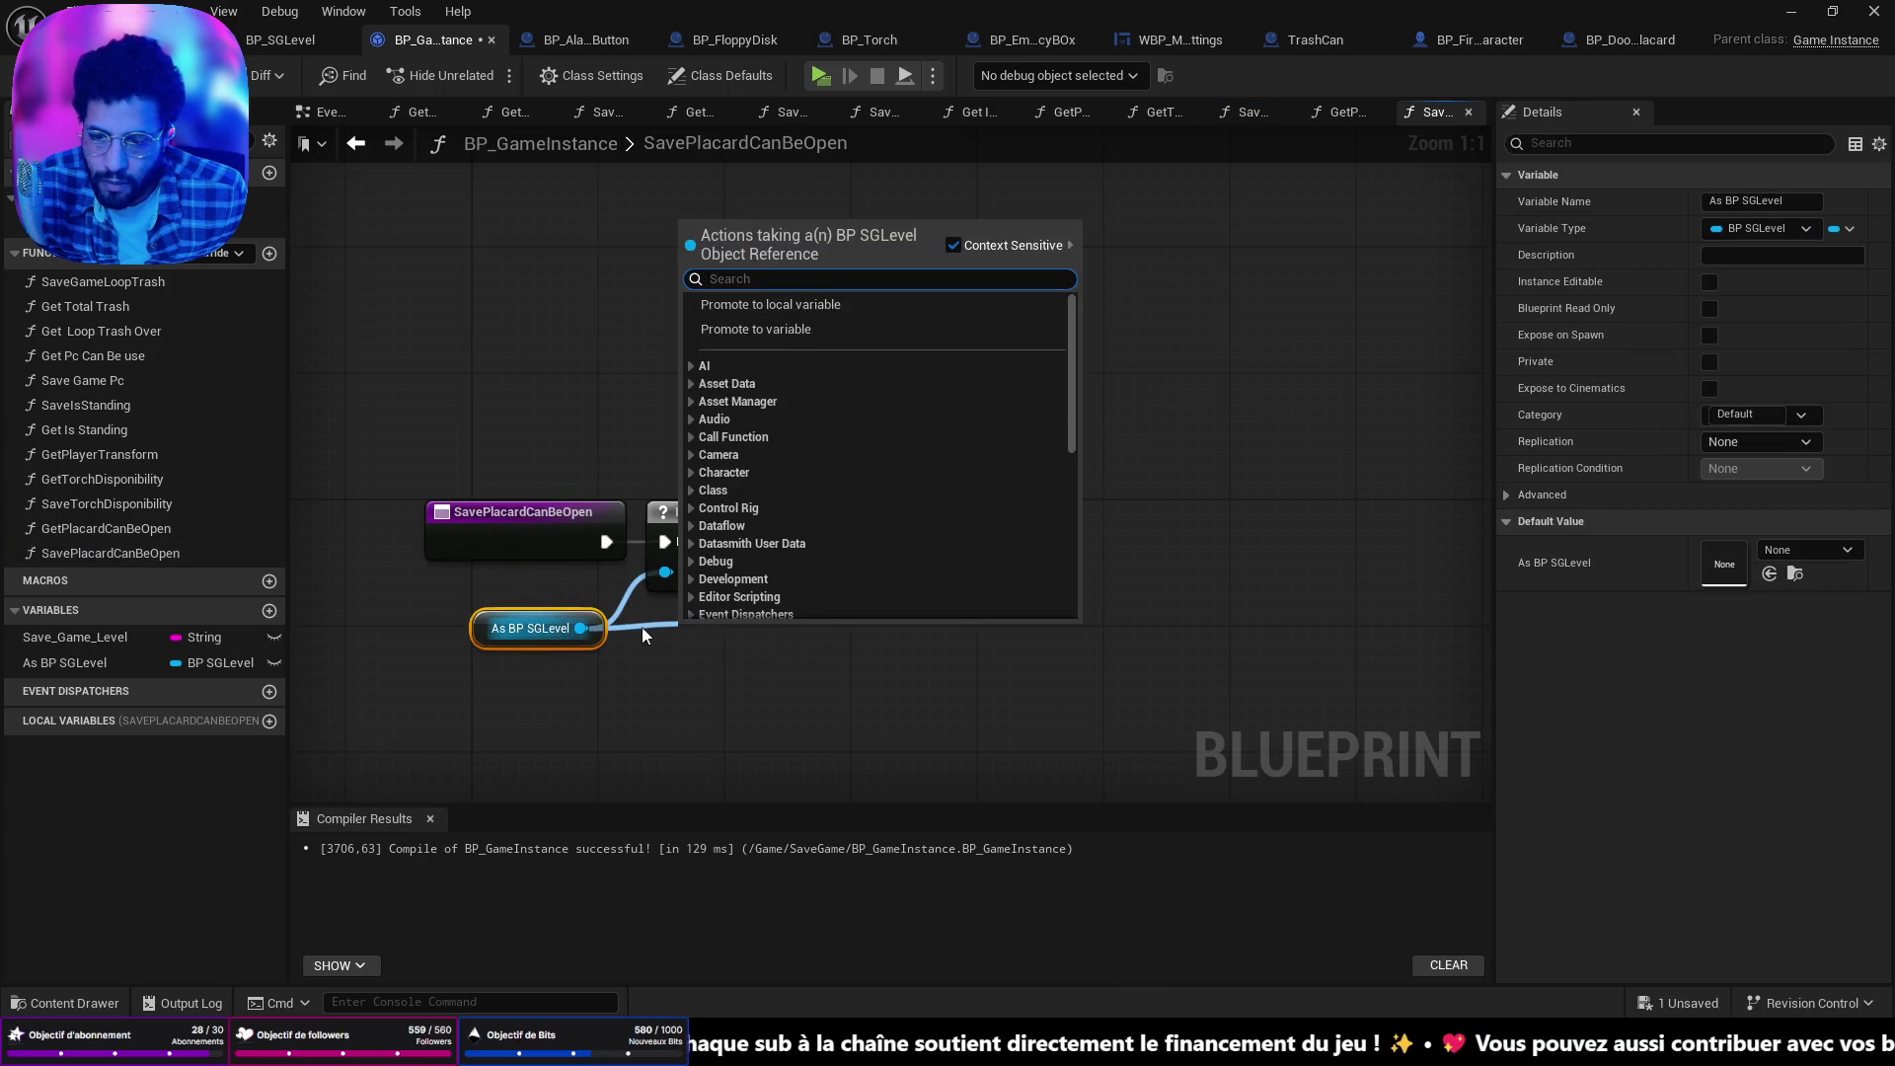
type("set [;ac")
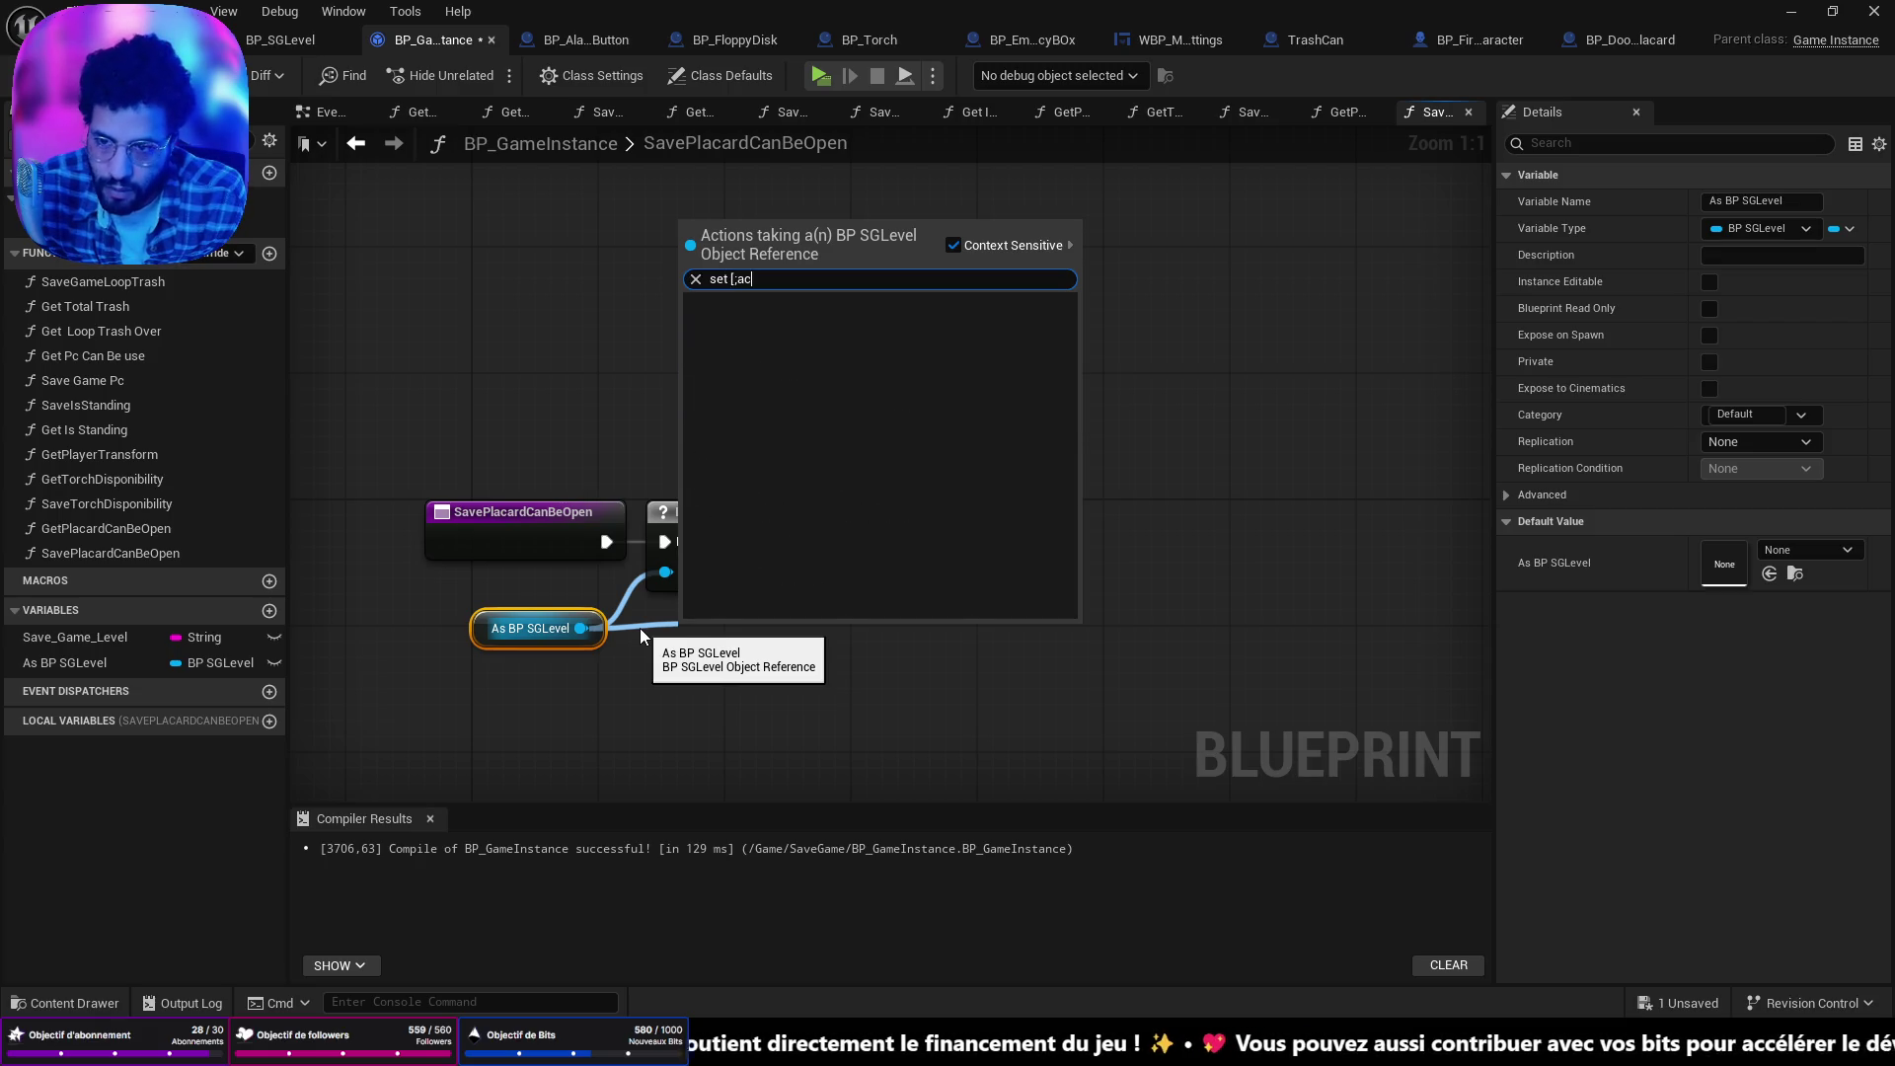
key("BackSpace")
key("BackSpace")
key("BackSpace")
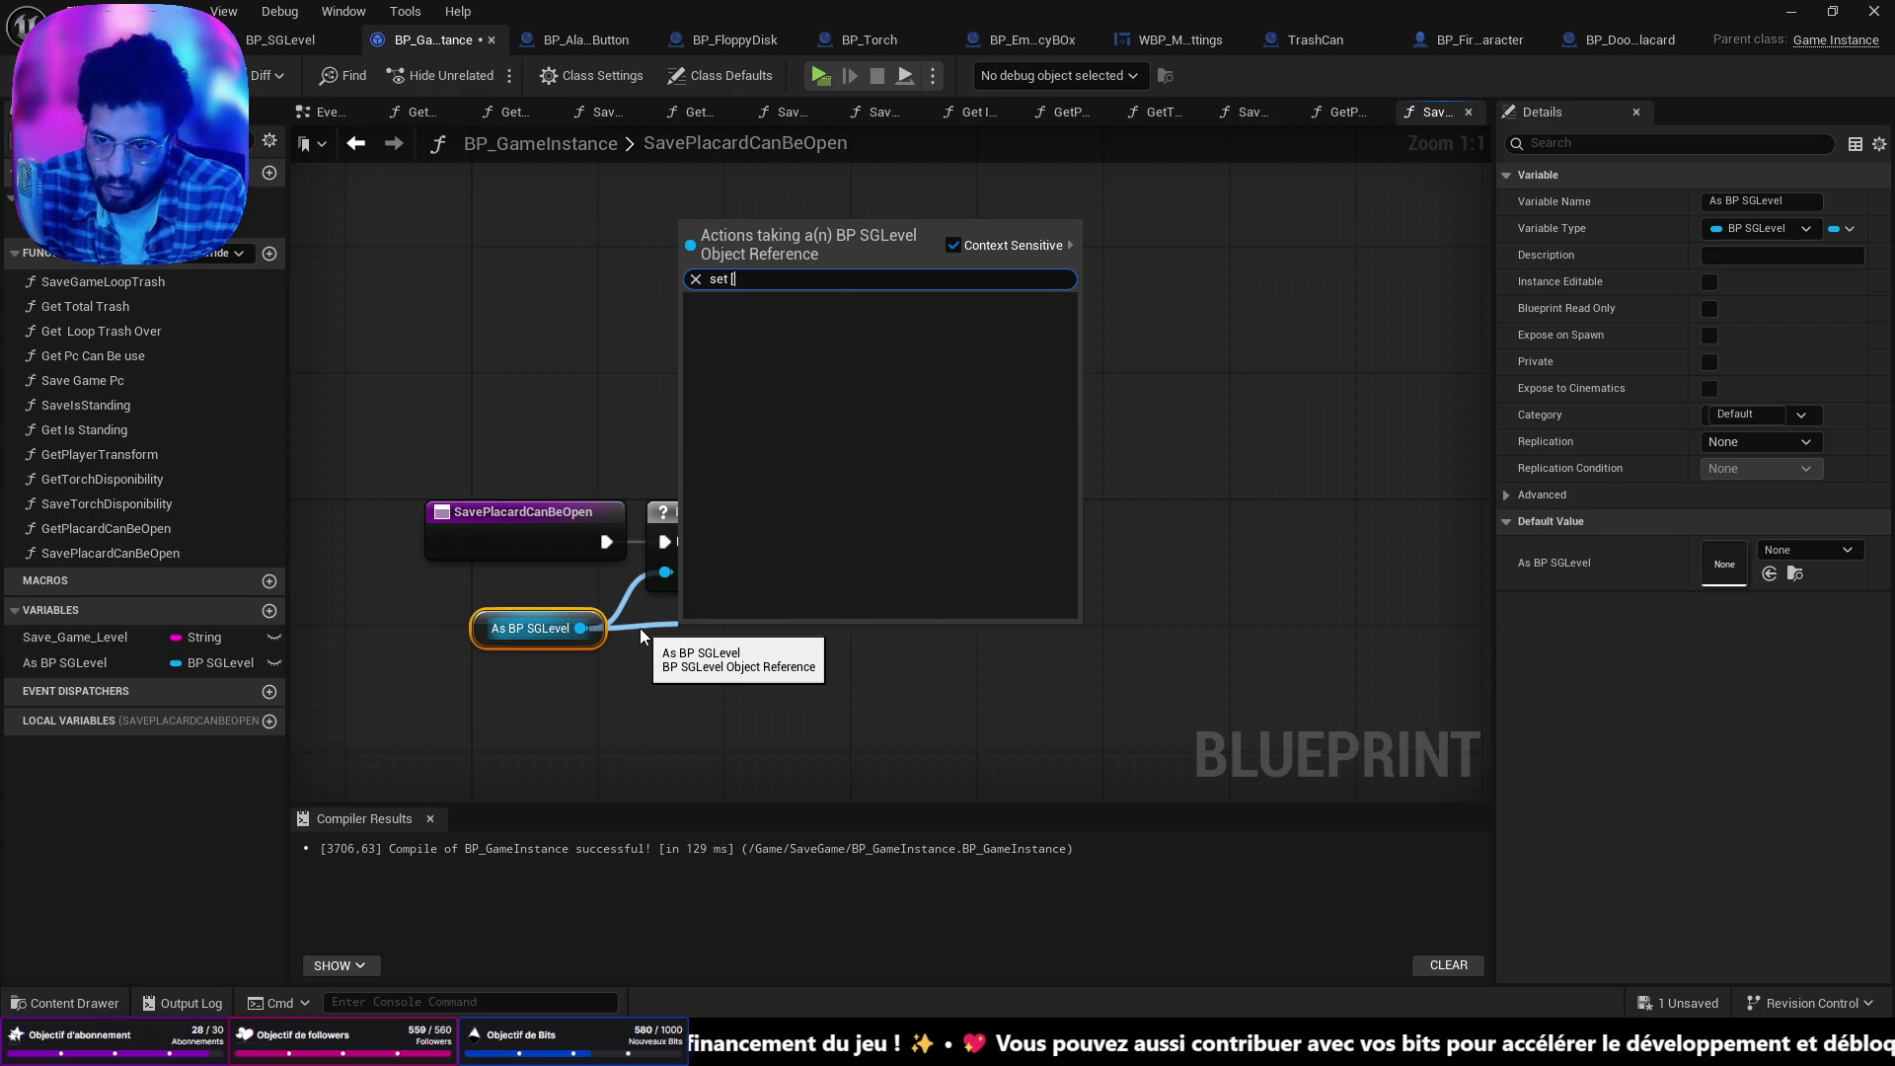
type("pla")
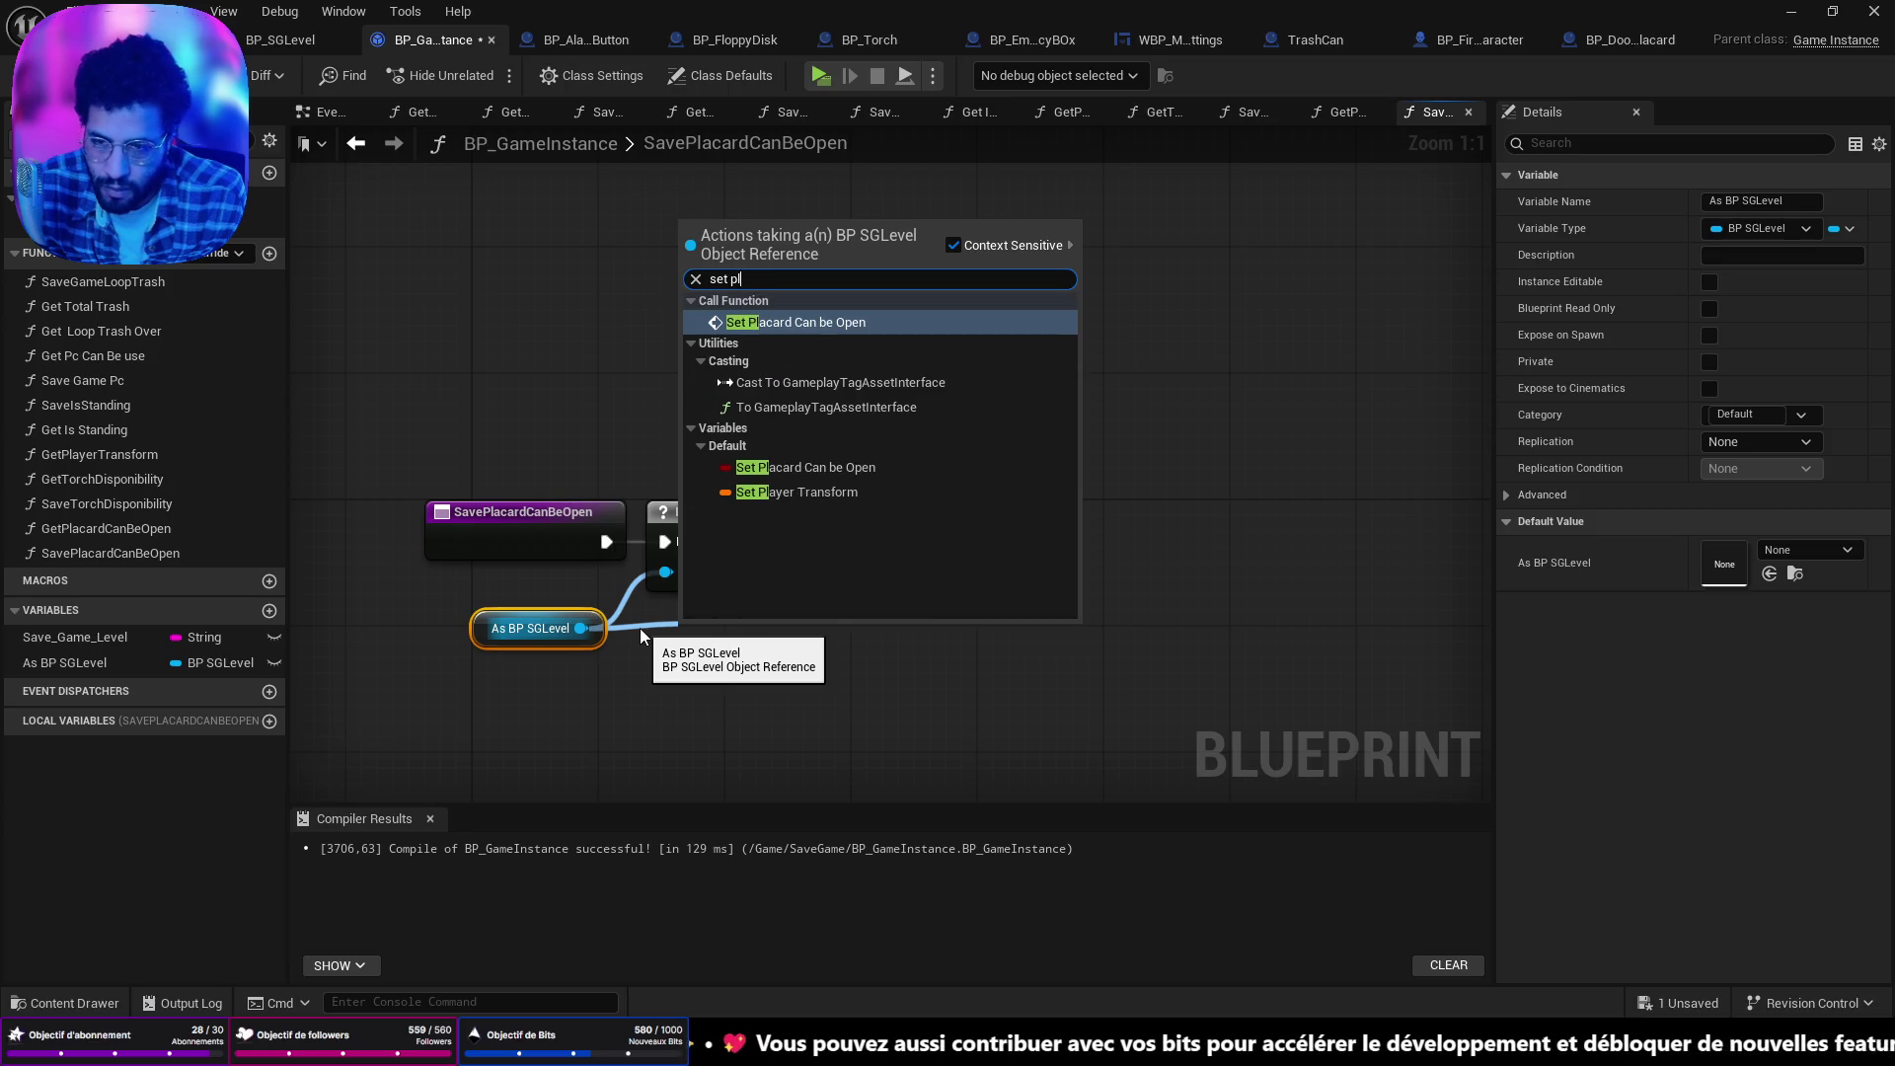
key("Return")
mouse_move(746, 632)
left_mouse_down()
mouse_move(1026, 624)
mouse_move(997, 519)
mouse_move(951, 505)
mouse_move(847, 541)
left_mouse_up()
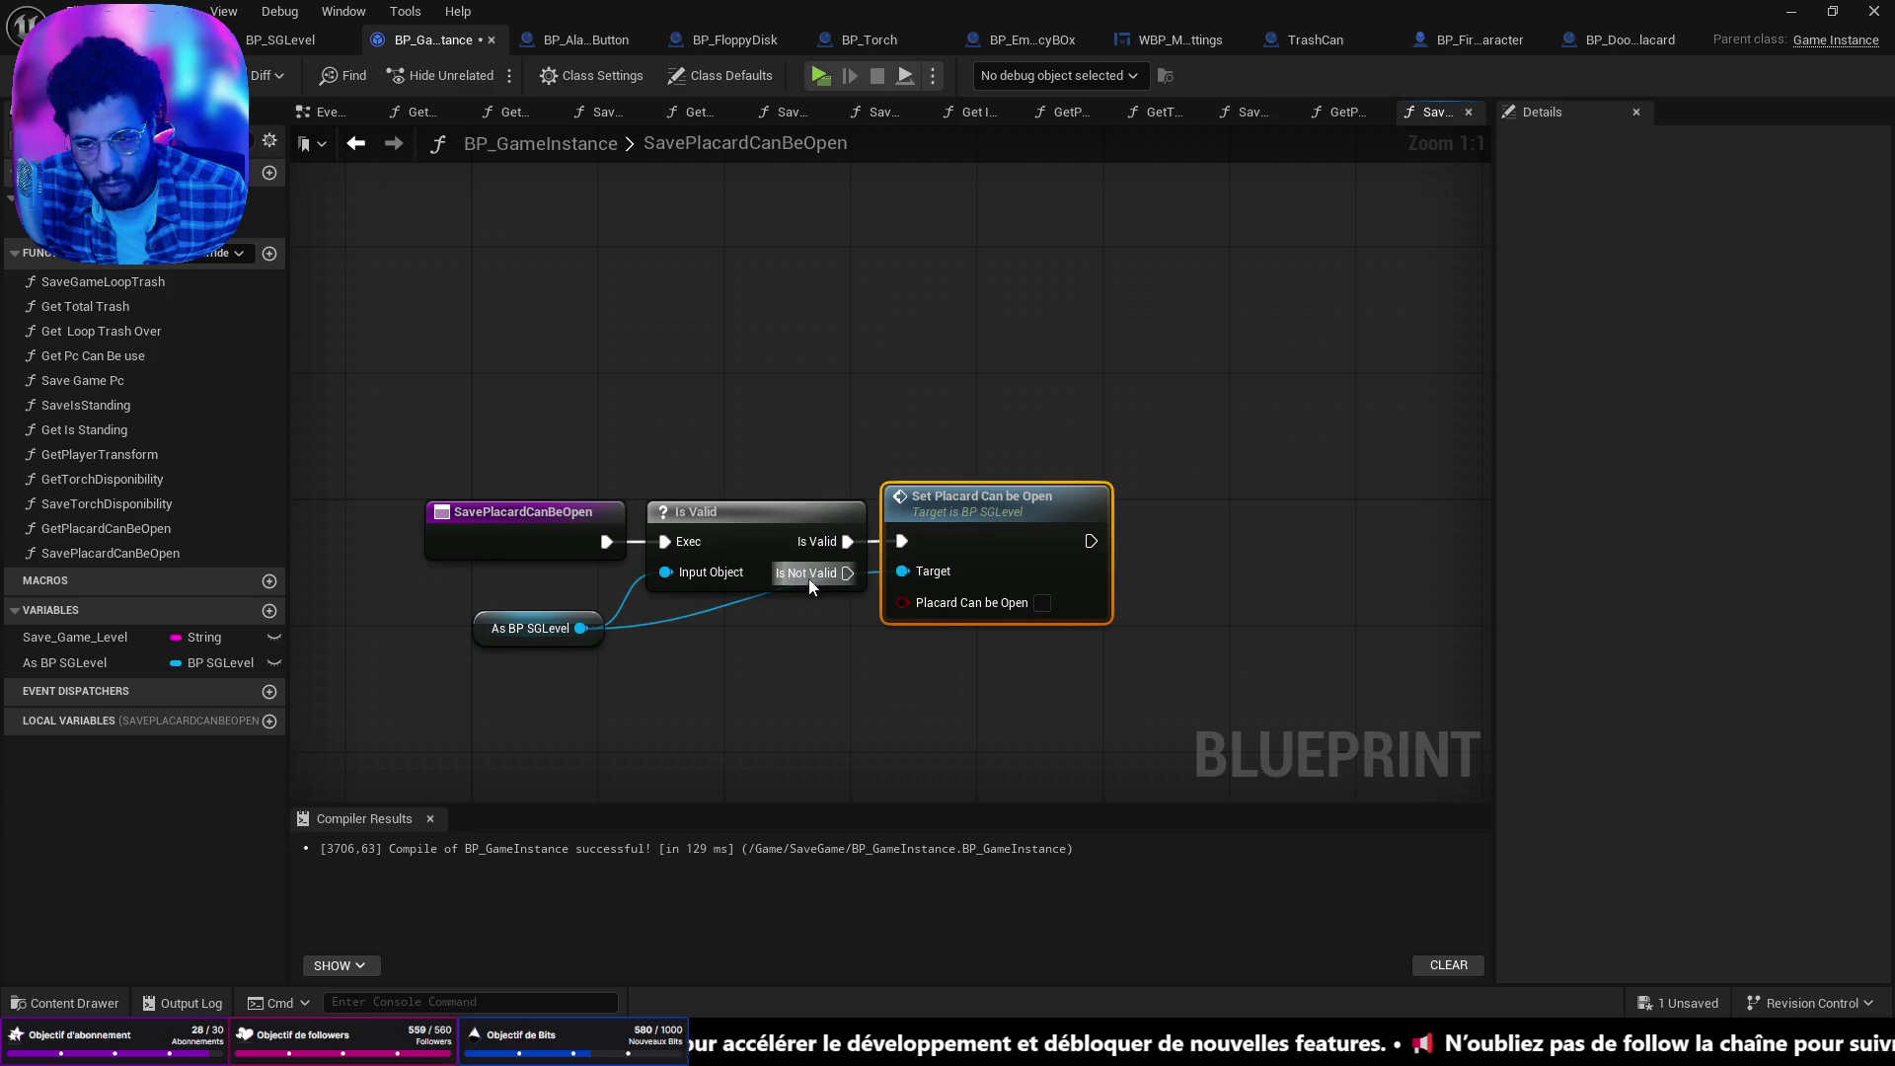
left_click(1039, 604)
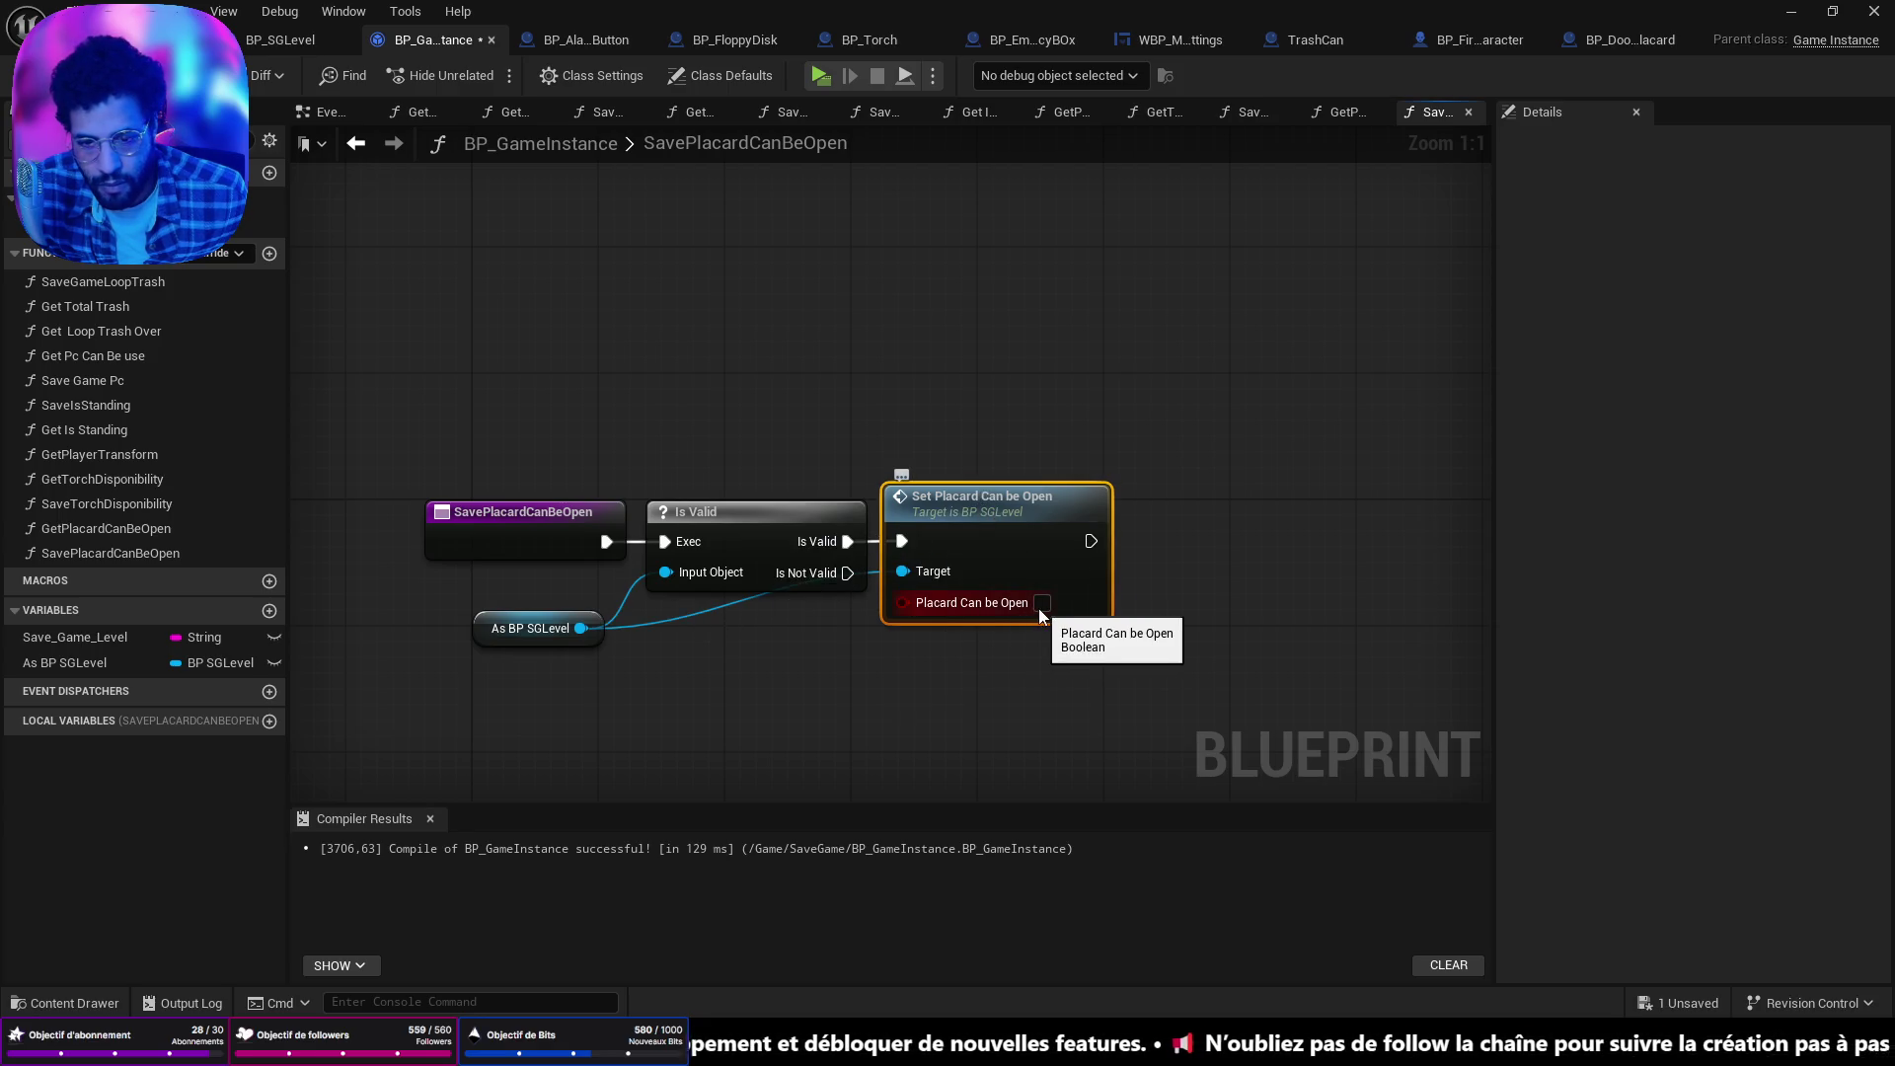
double_click(685, 619)
mouse_move(681, 618)
left_mouse_down()
mouse_move(751, 649)
mouse_move(618, 666)
mouse_move(479, 617)
left_mouse_up()
key("q")
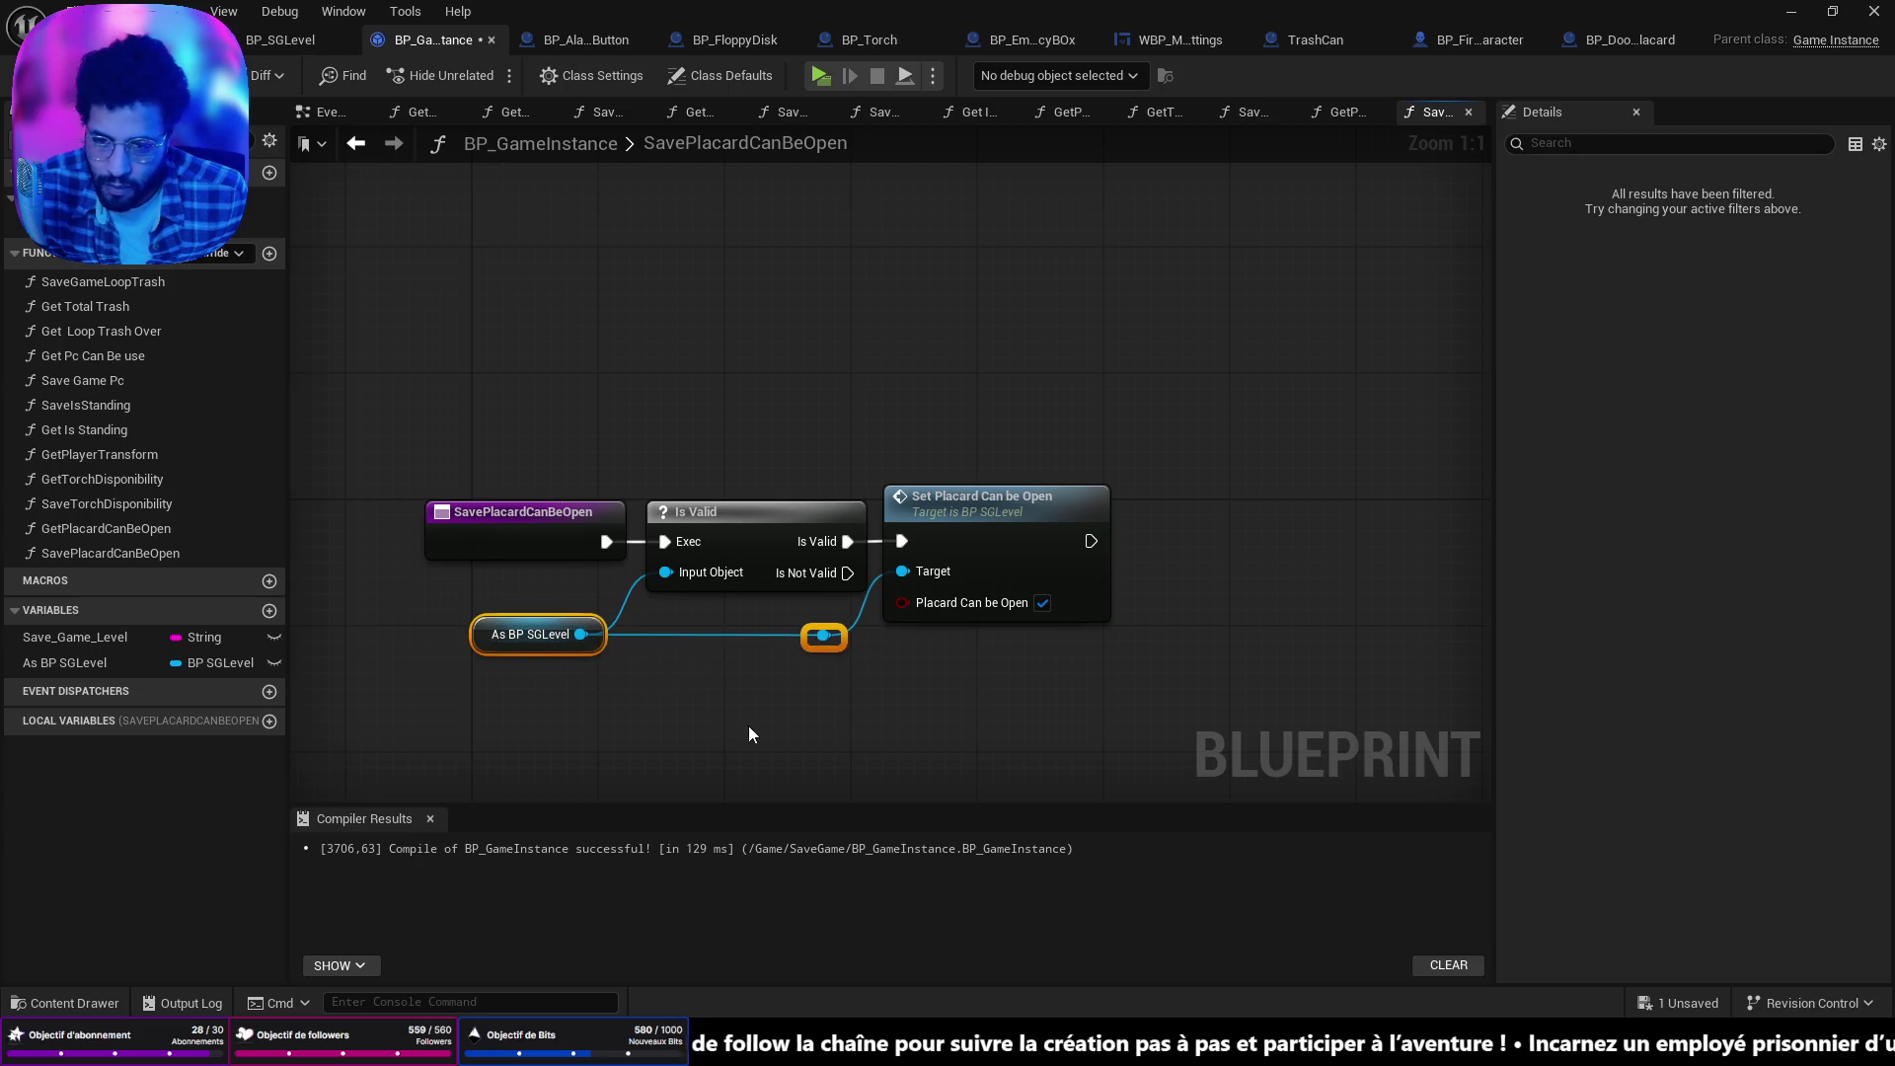
Chain Save Game to Slot after the Set, feeding SGLevel and Save Game Level as Slot Name, and save.
left_click_drag(825, 636, 1192, 644)
type("sa")
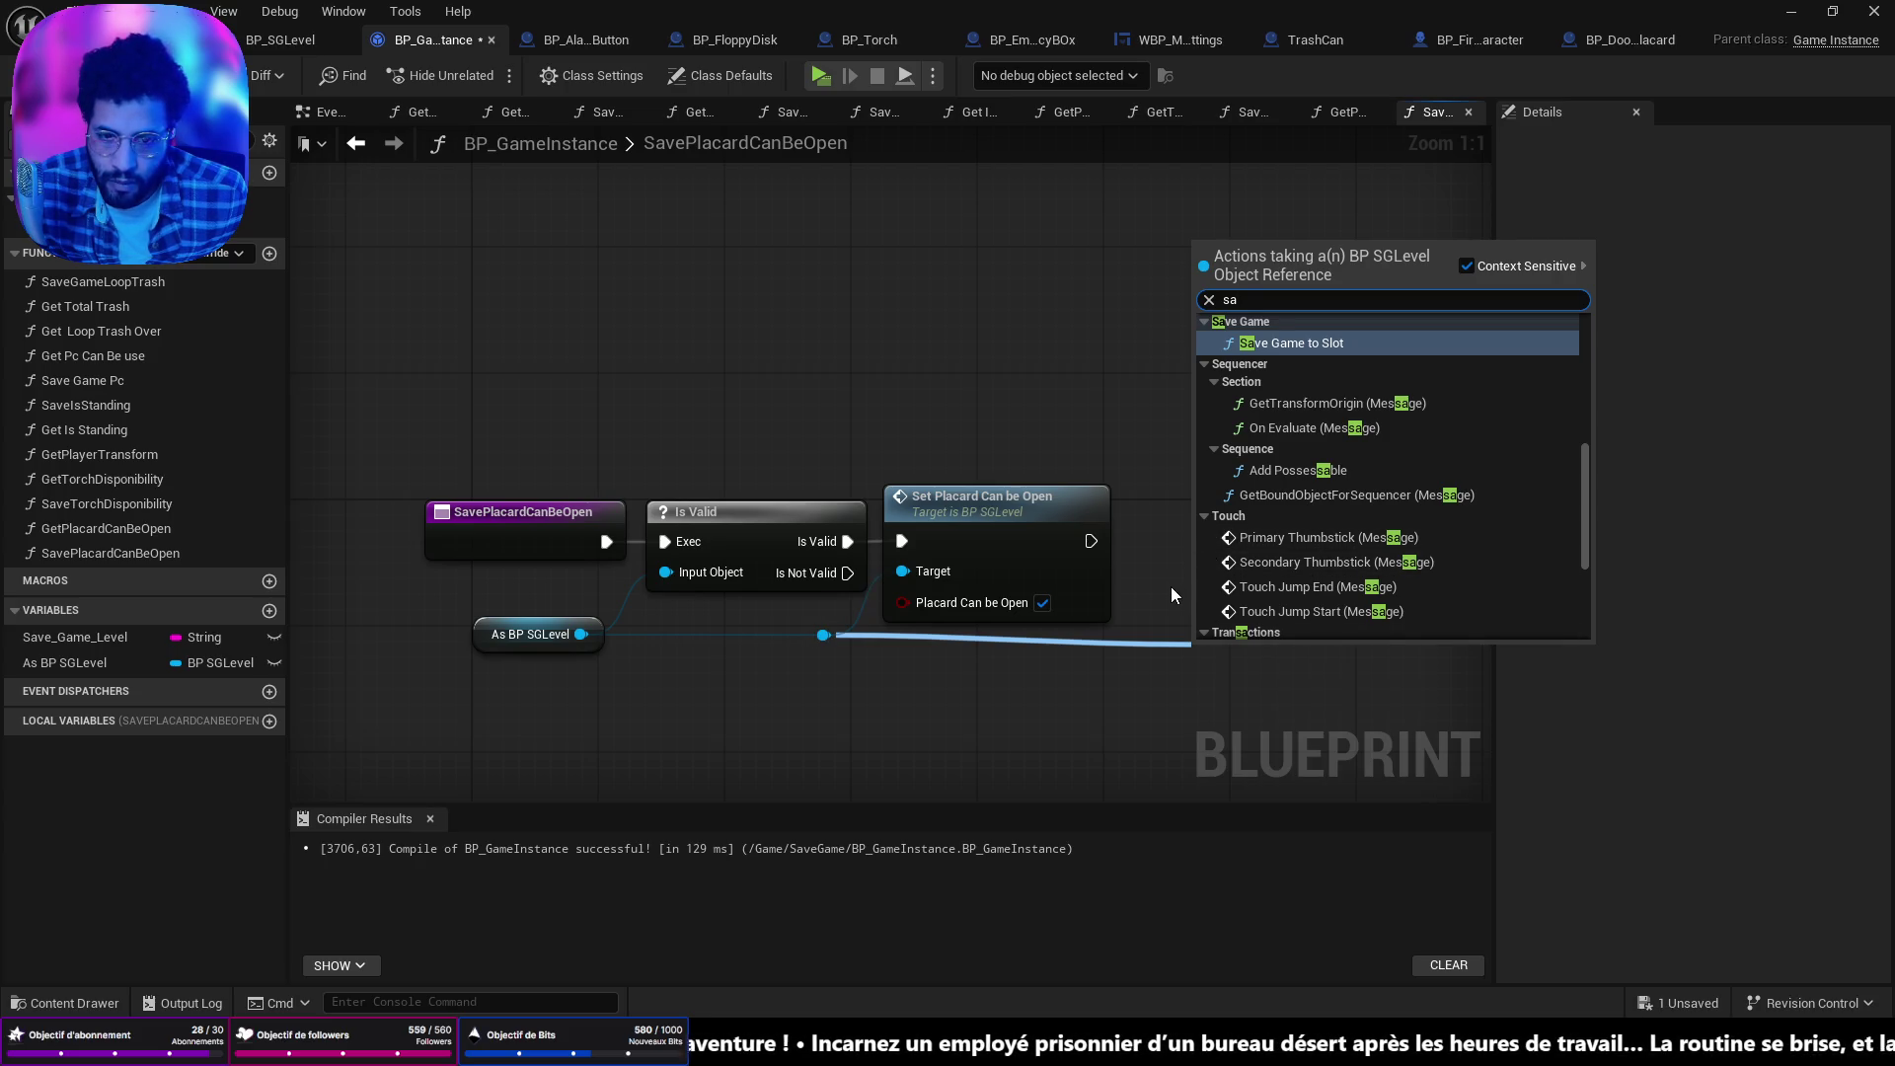
type("ve")
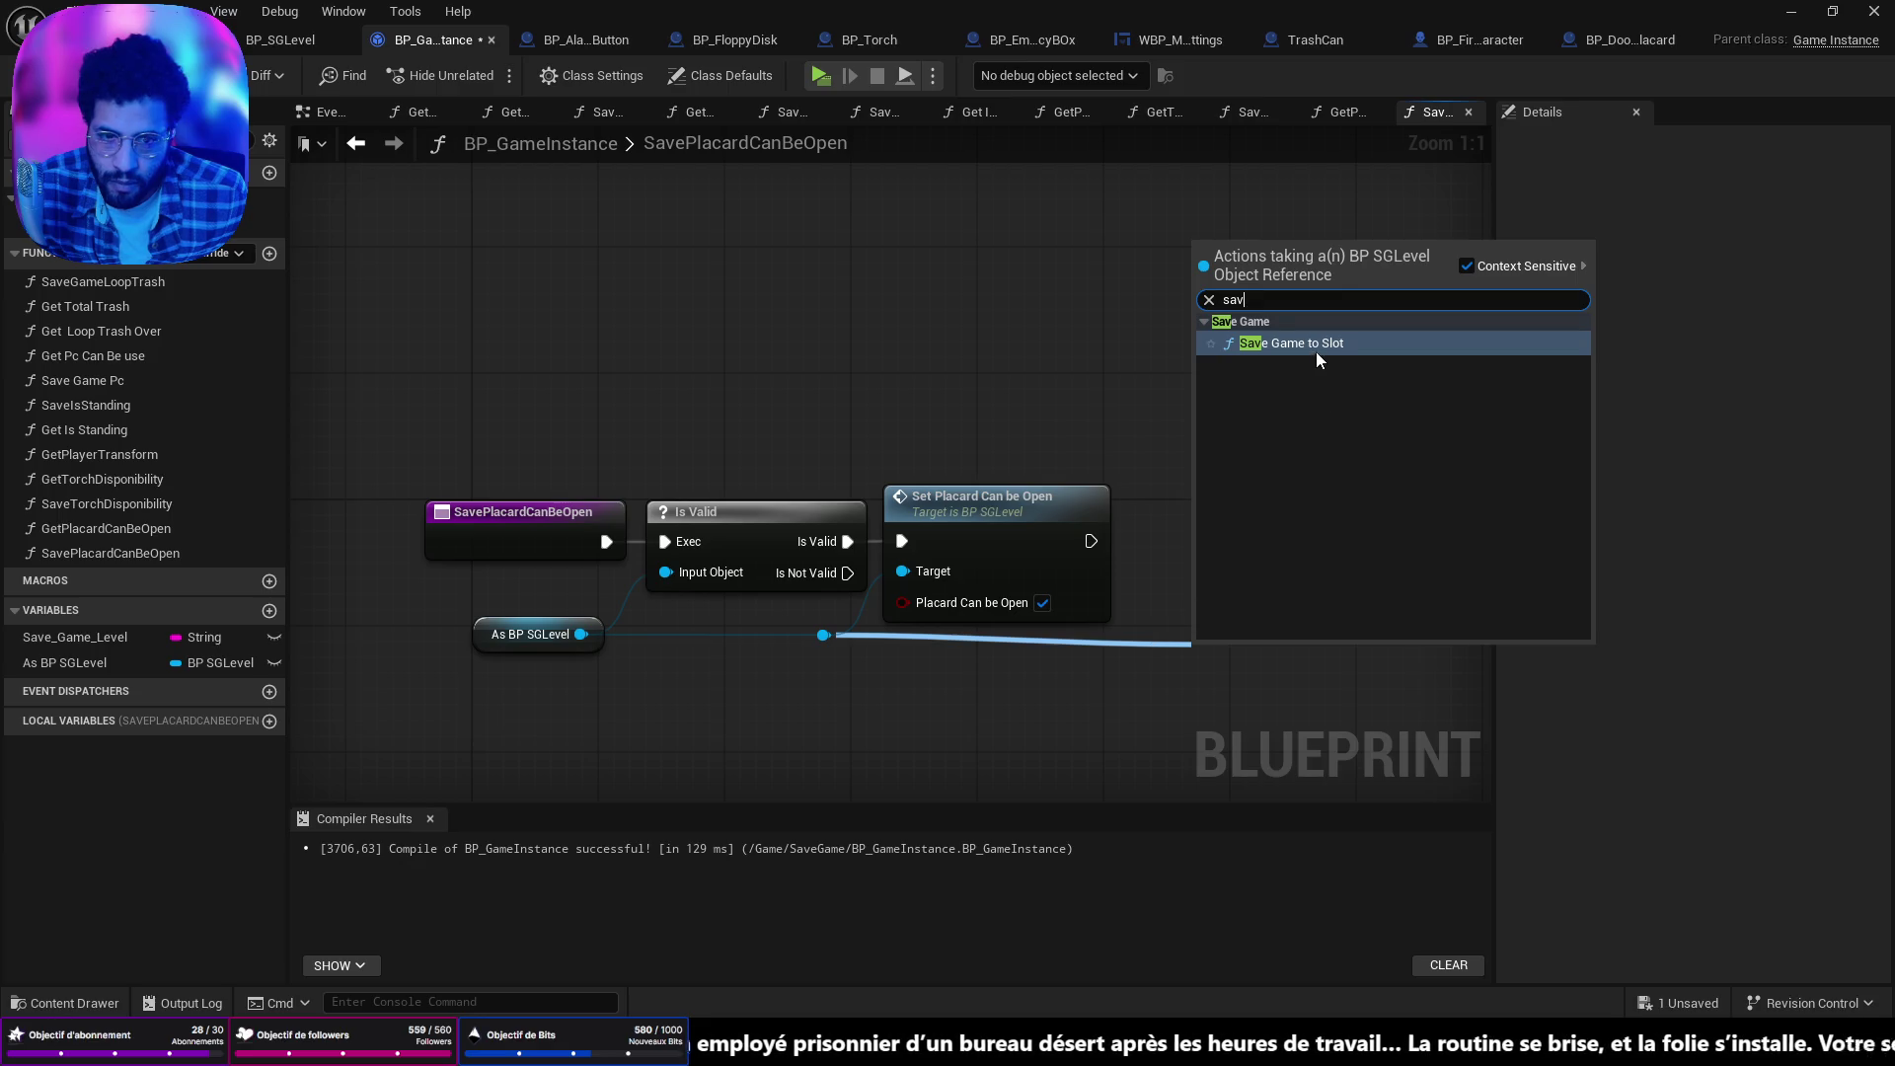
left_click(1317, 348)
mouse_move(1248, 666)
left_mouse_down()
mouse_move(1264, 520)
mouse_move(1218, 535)
left_mouse_up()
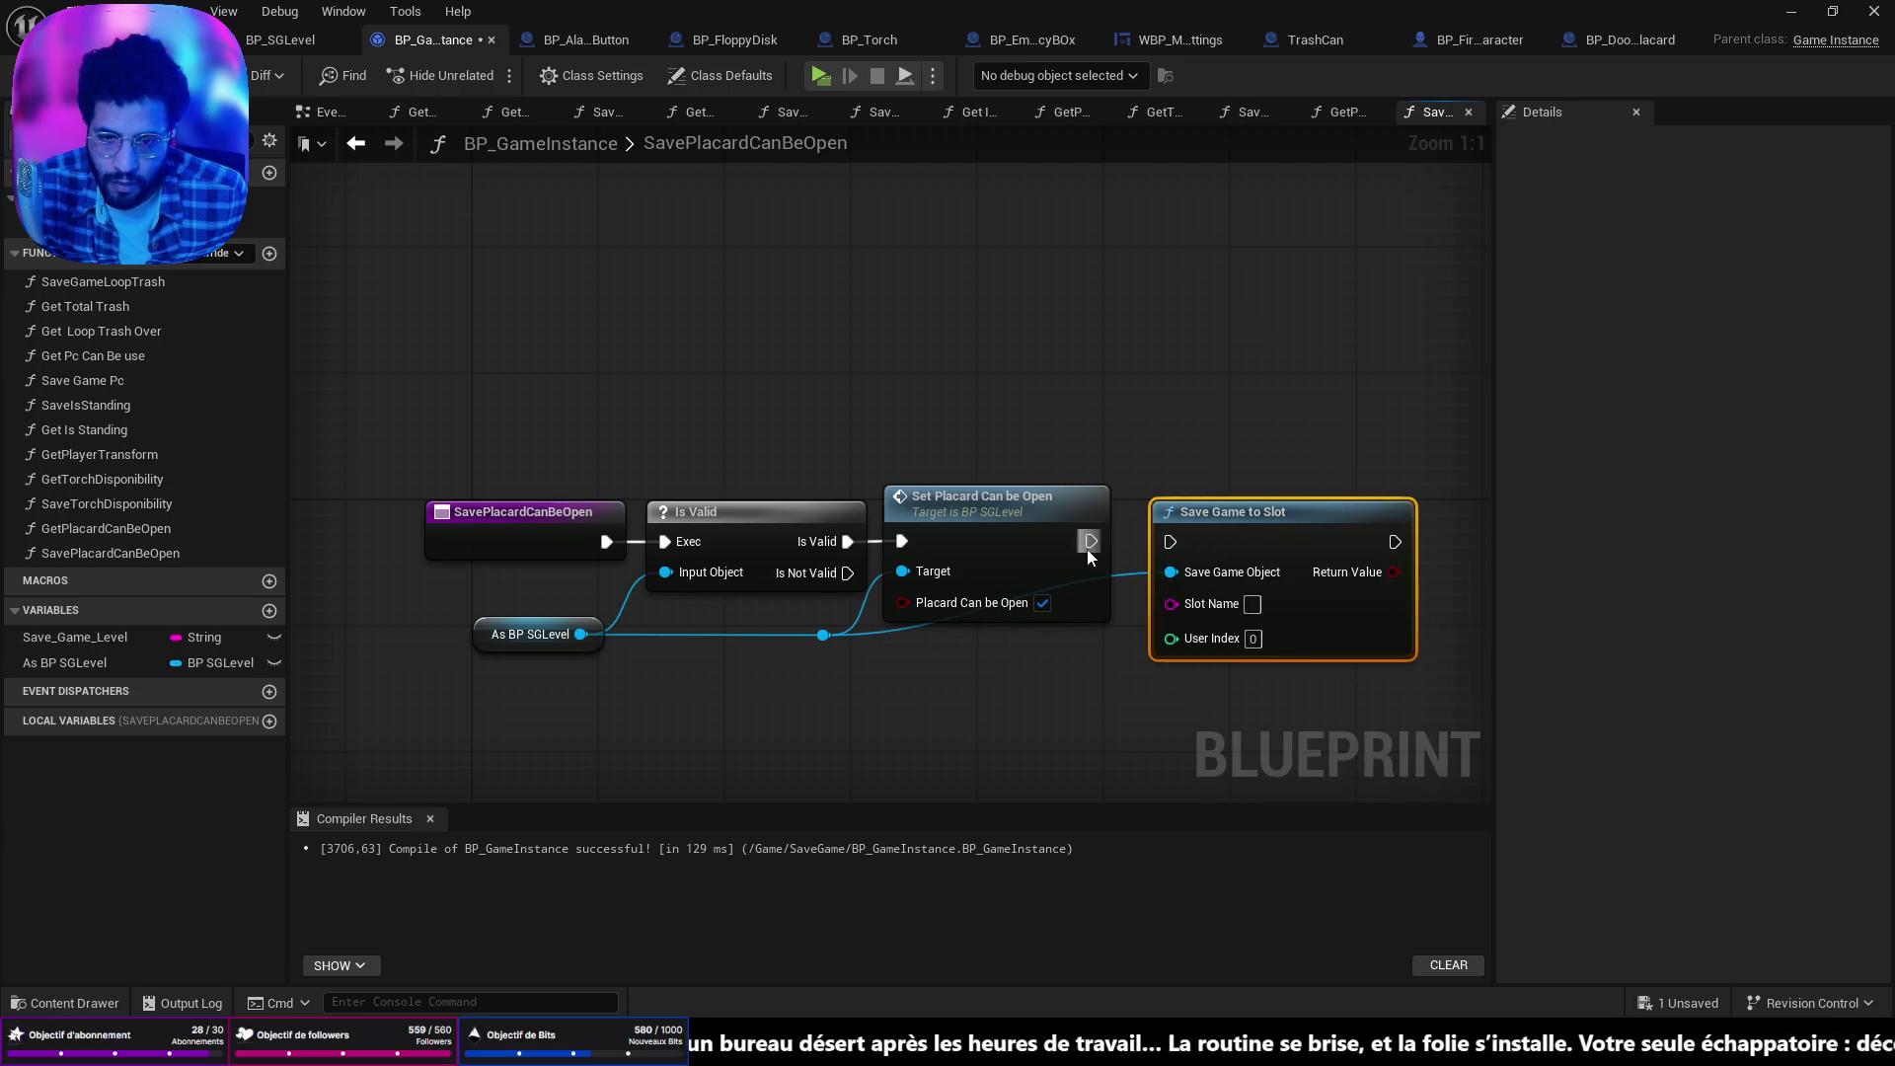
left_click_drag(1088, 549, 1168, 547)
mouse_move(110, 640)
left_mouse_down()
mouse_move(1195, 607)
mouse_move(1125, 658)
mouse_move(1087, 726)
left_mouse_up()
double_click(871, 632)
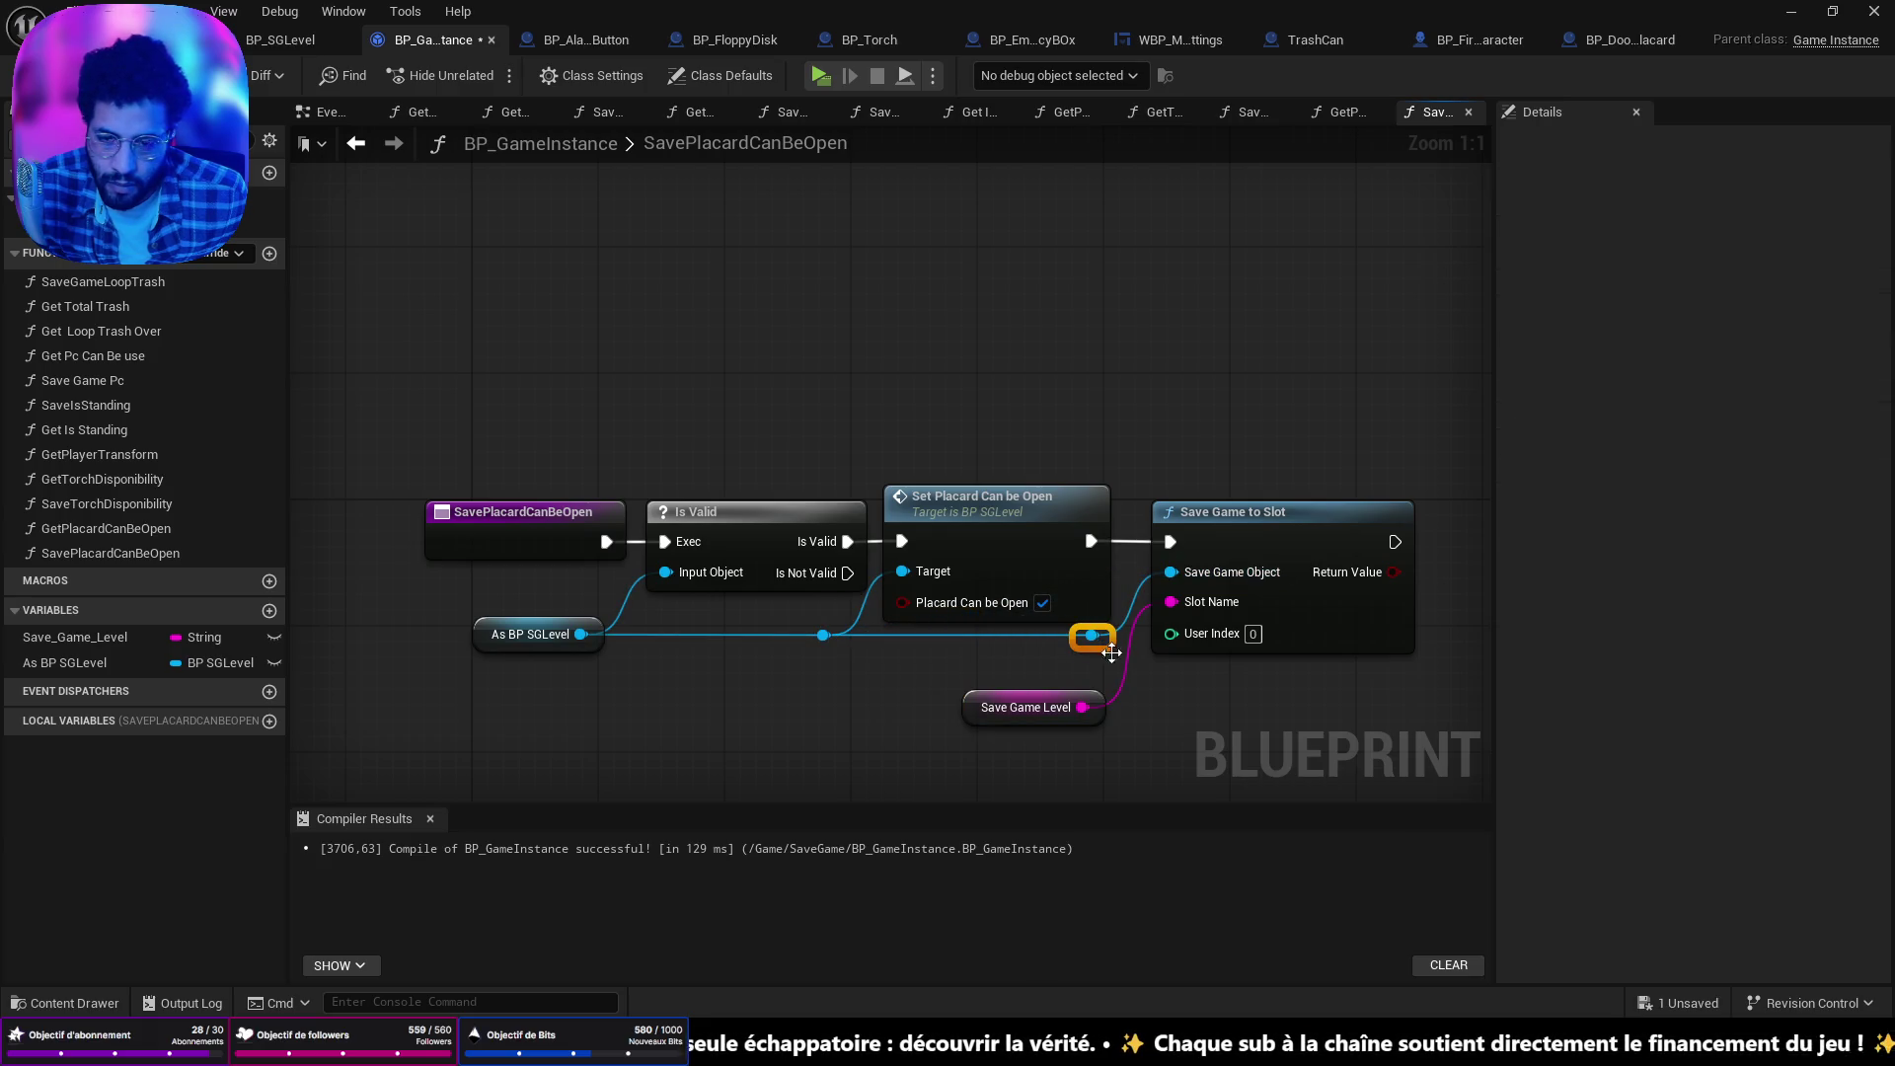
left_click(995, 693)
mouse_move(995, 693)
left_mouse_down()
mouse_move(1027, 677)
mouse_move(1011, 646)
left_mouse_up()
left_click(1069, 749)
key("ctrl+s")
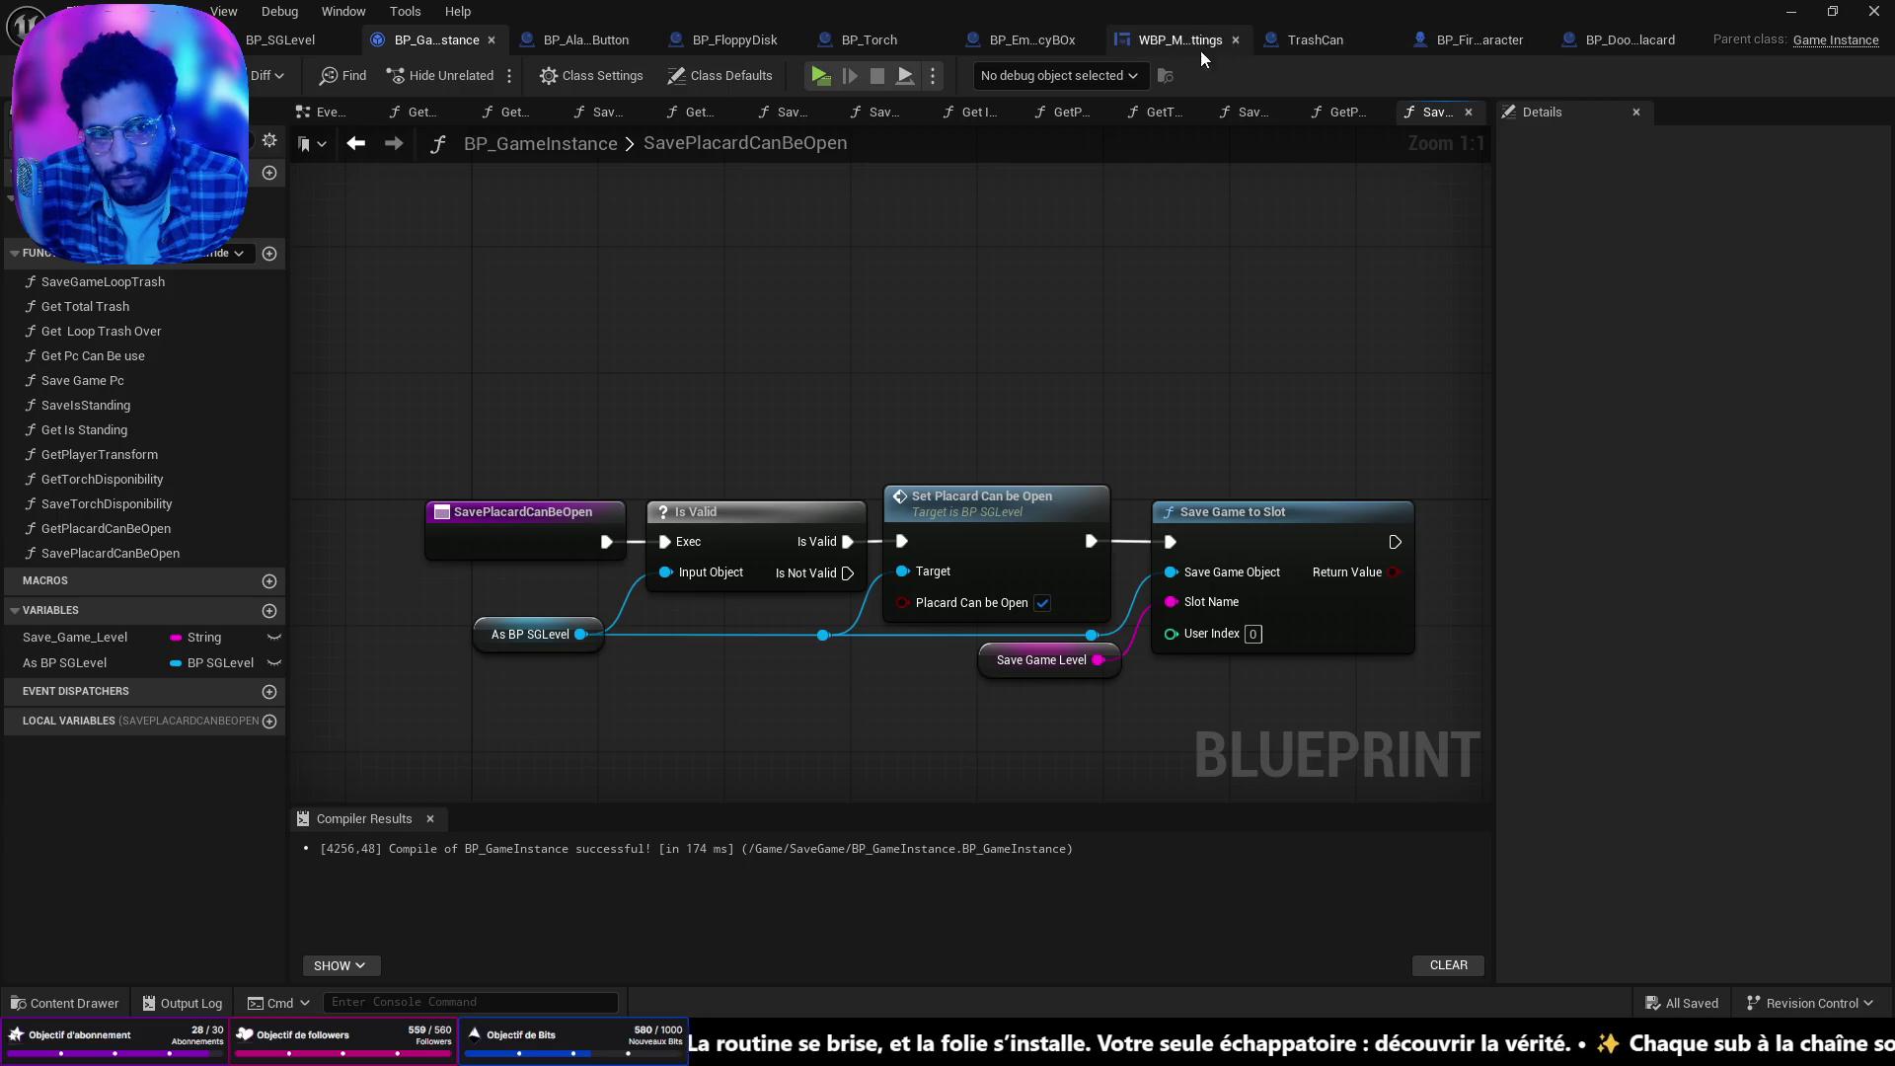
left_click(855, 39)
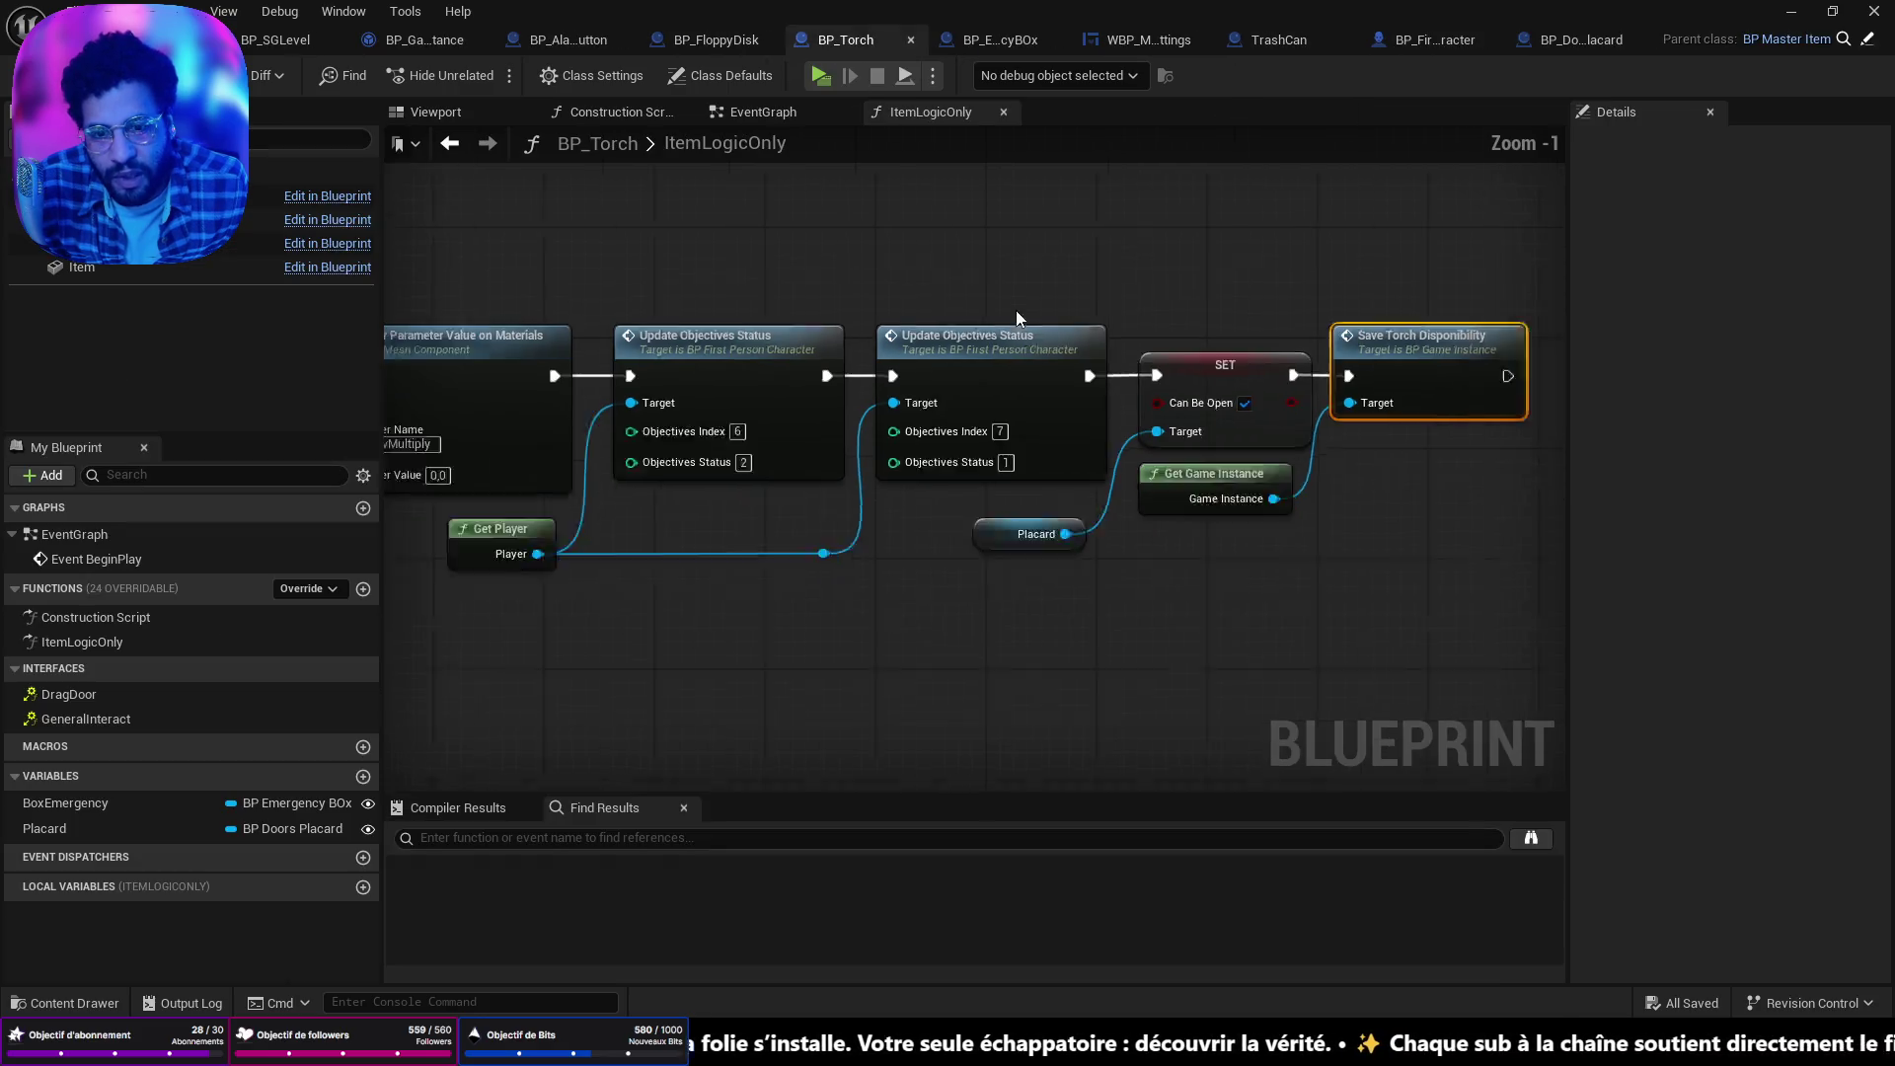
Go to BP_Torch's EventGraph and bring Get Game Instance into view.
scroll(1044, 410, "down", 5)
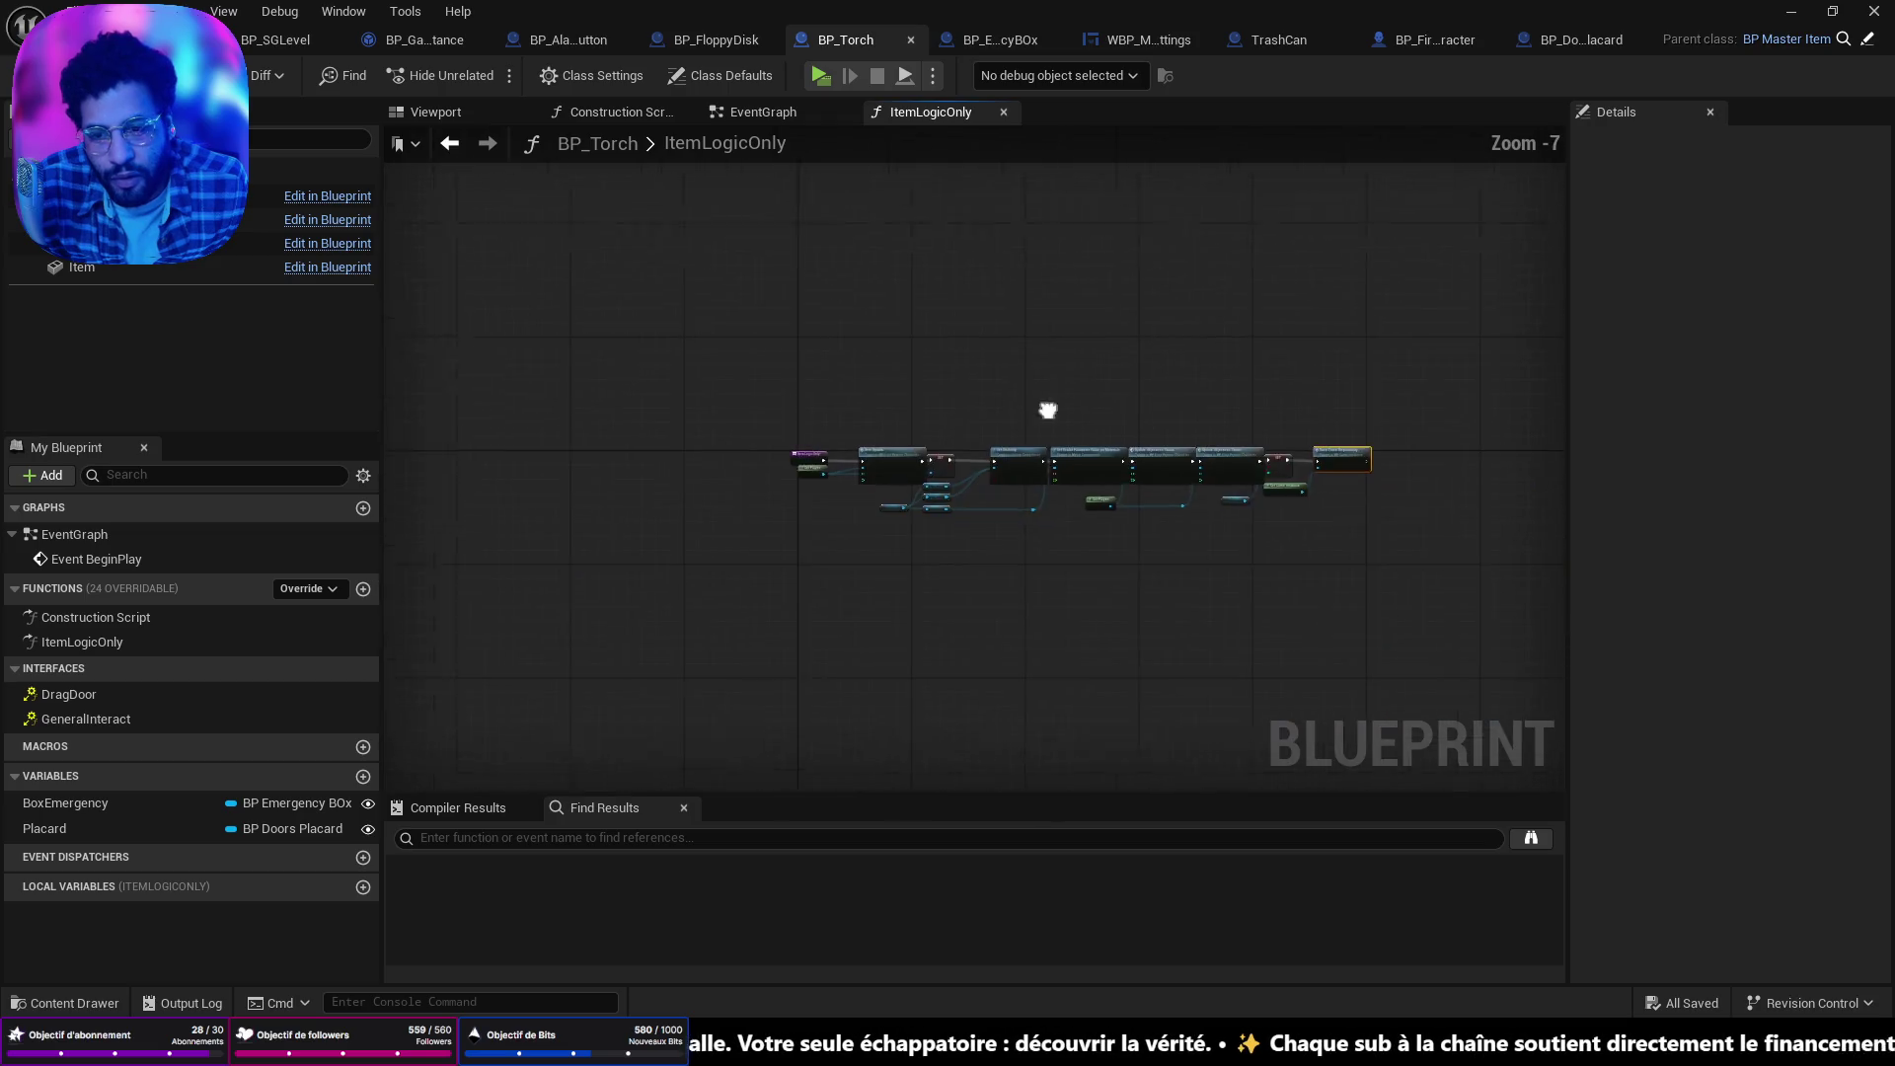
left_click(652, 114)
left_click(736, 115)
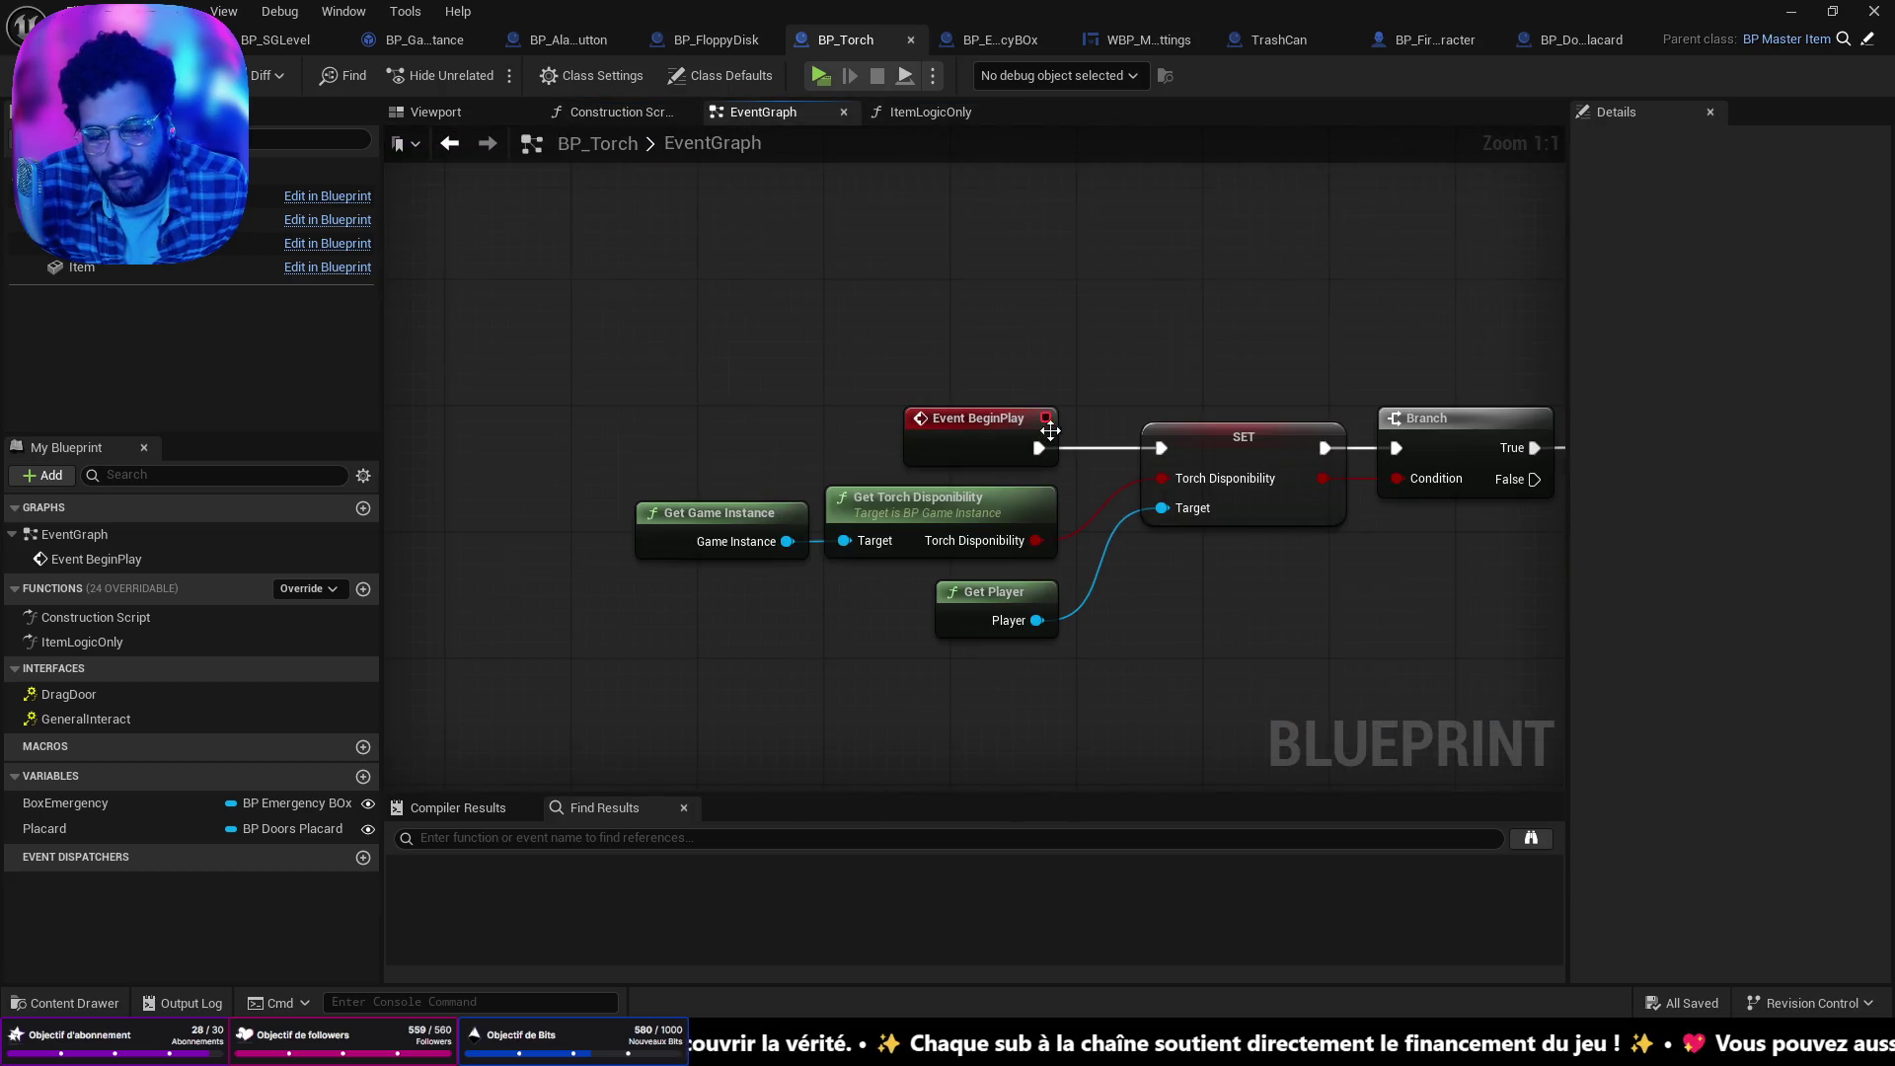
scroll(1050, 430, "down", 3)
scroll(1129, 502, "up", 3)
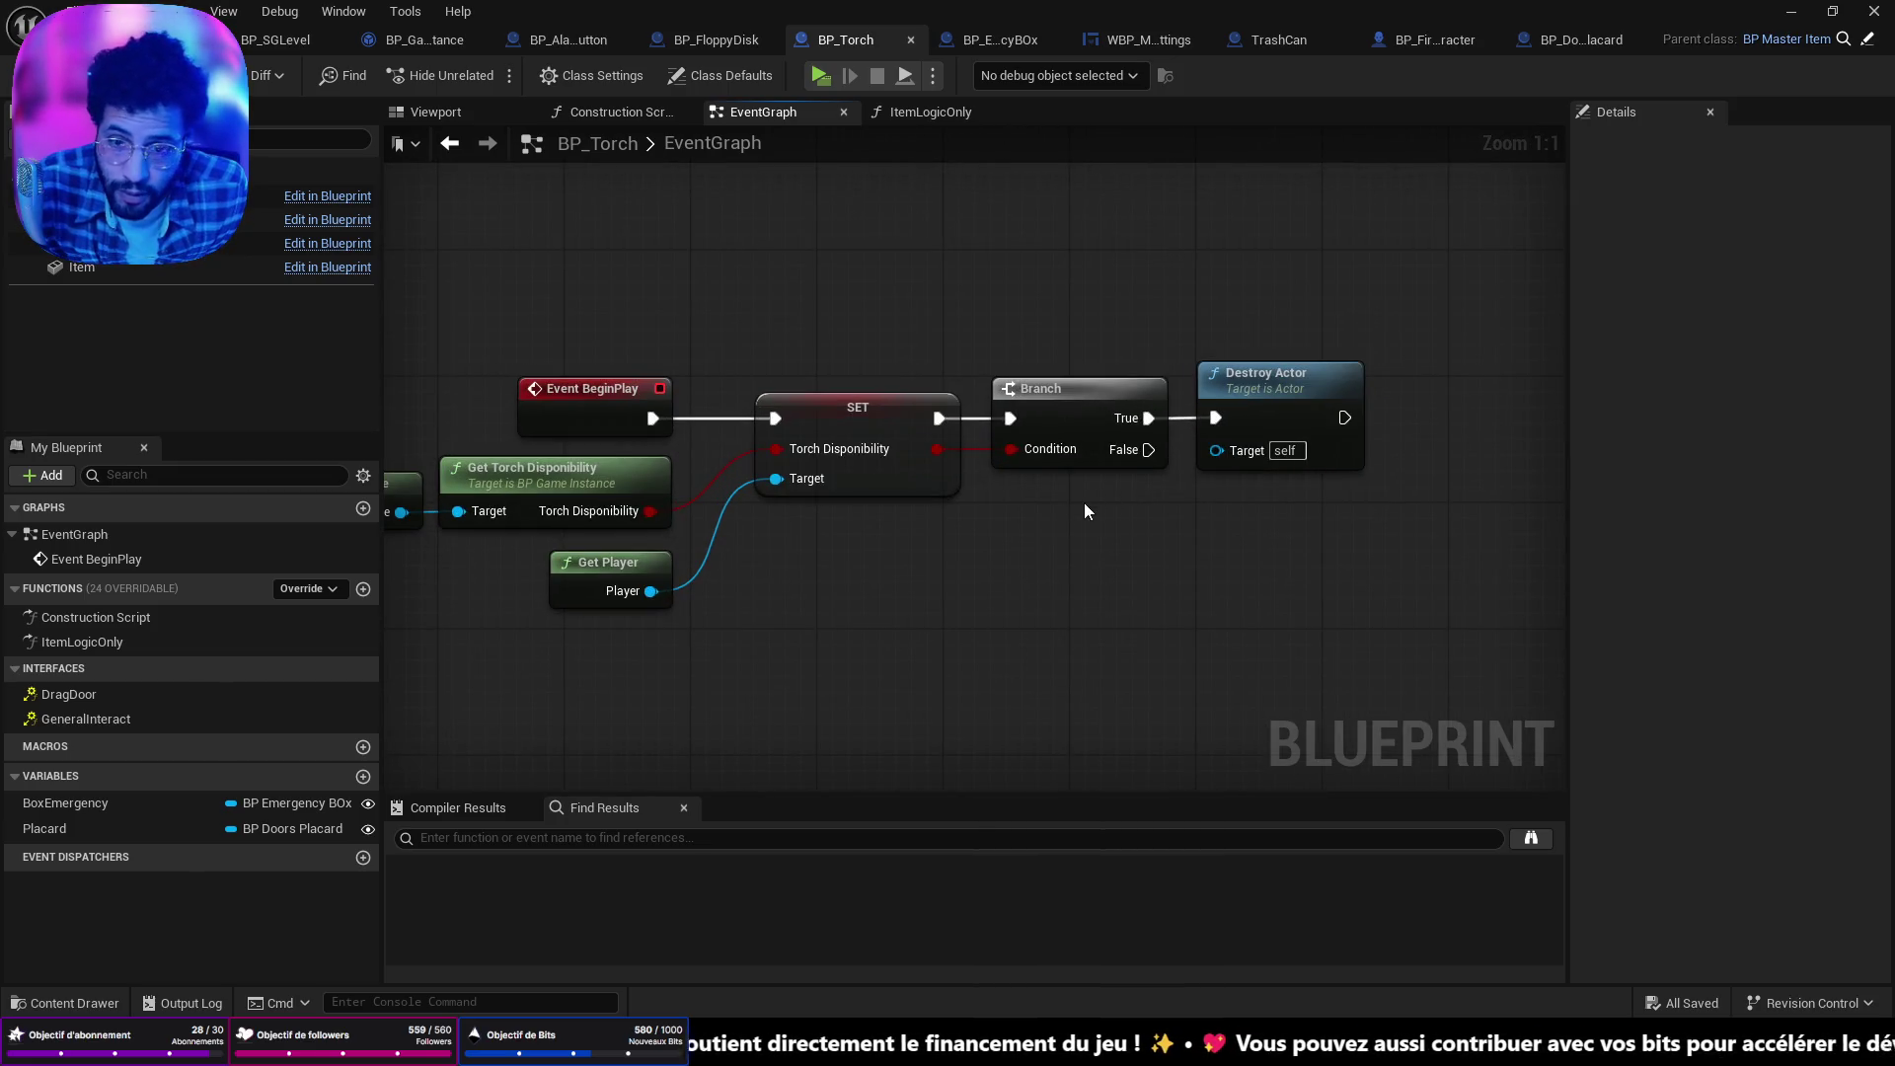
left_click_drag(1084, 501, 1184, 556)
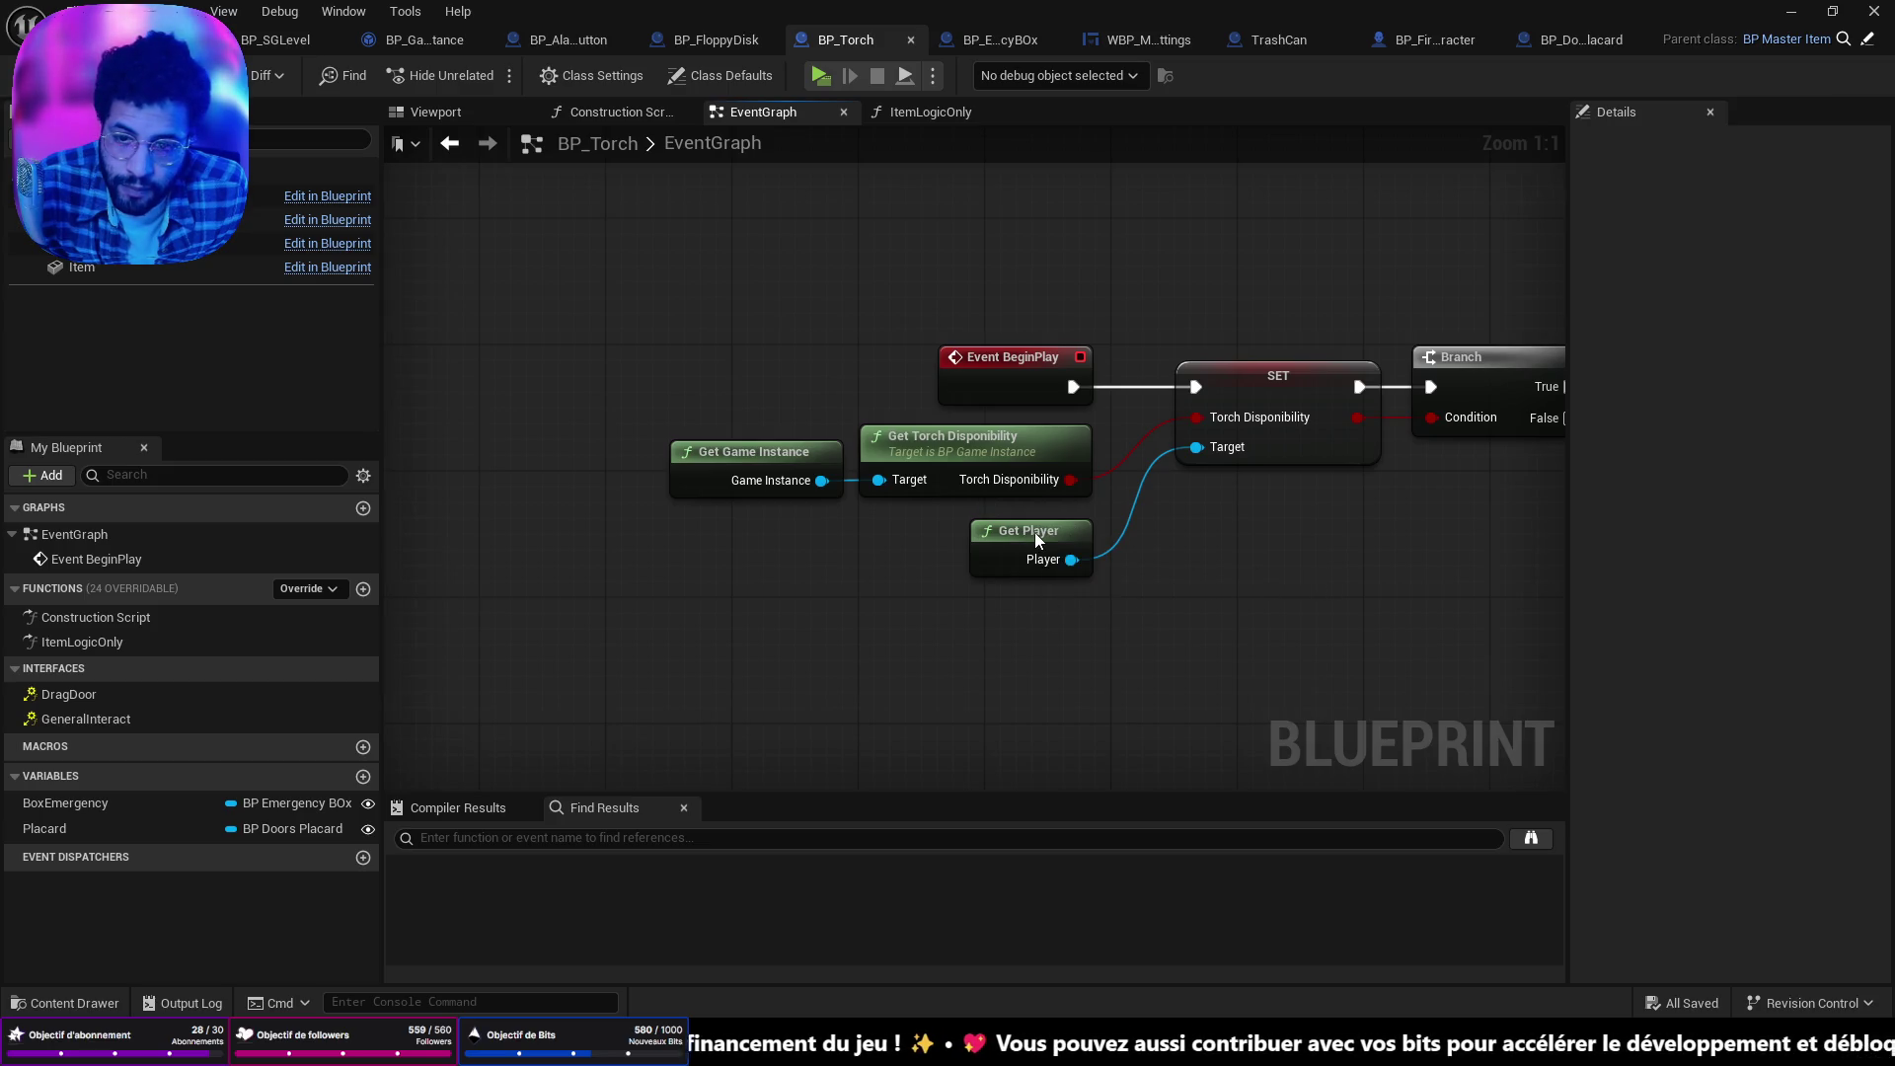
Add a Get Placard Can be Open node wired from the Game Instance output.
left_click_drag(821, 481, 826, 585)
type("get")
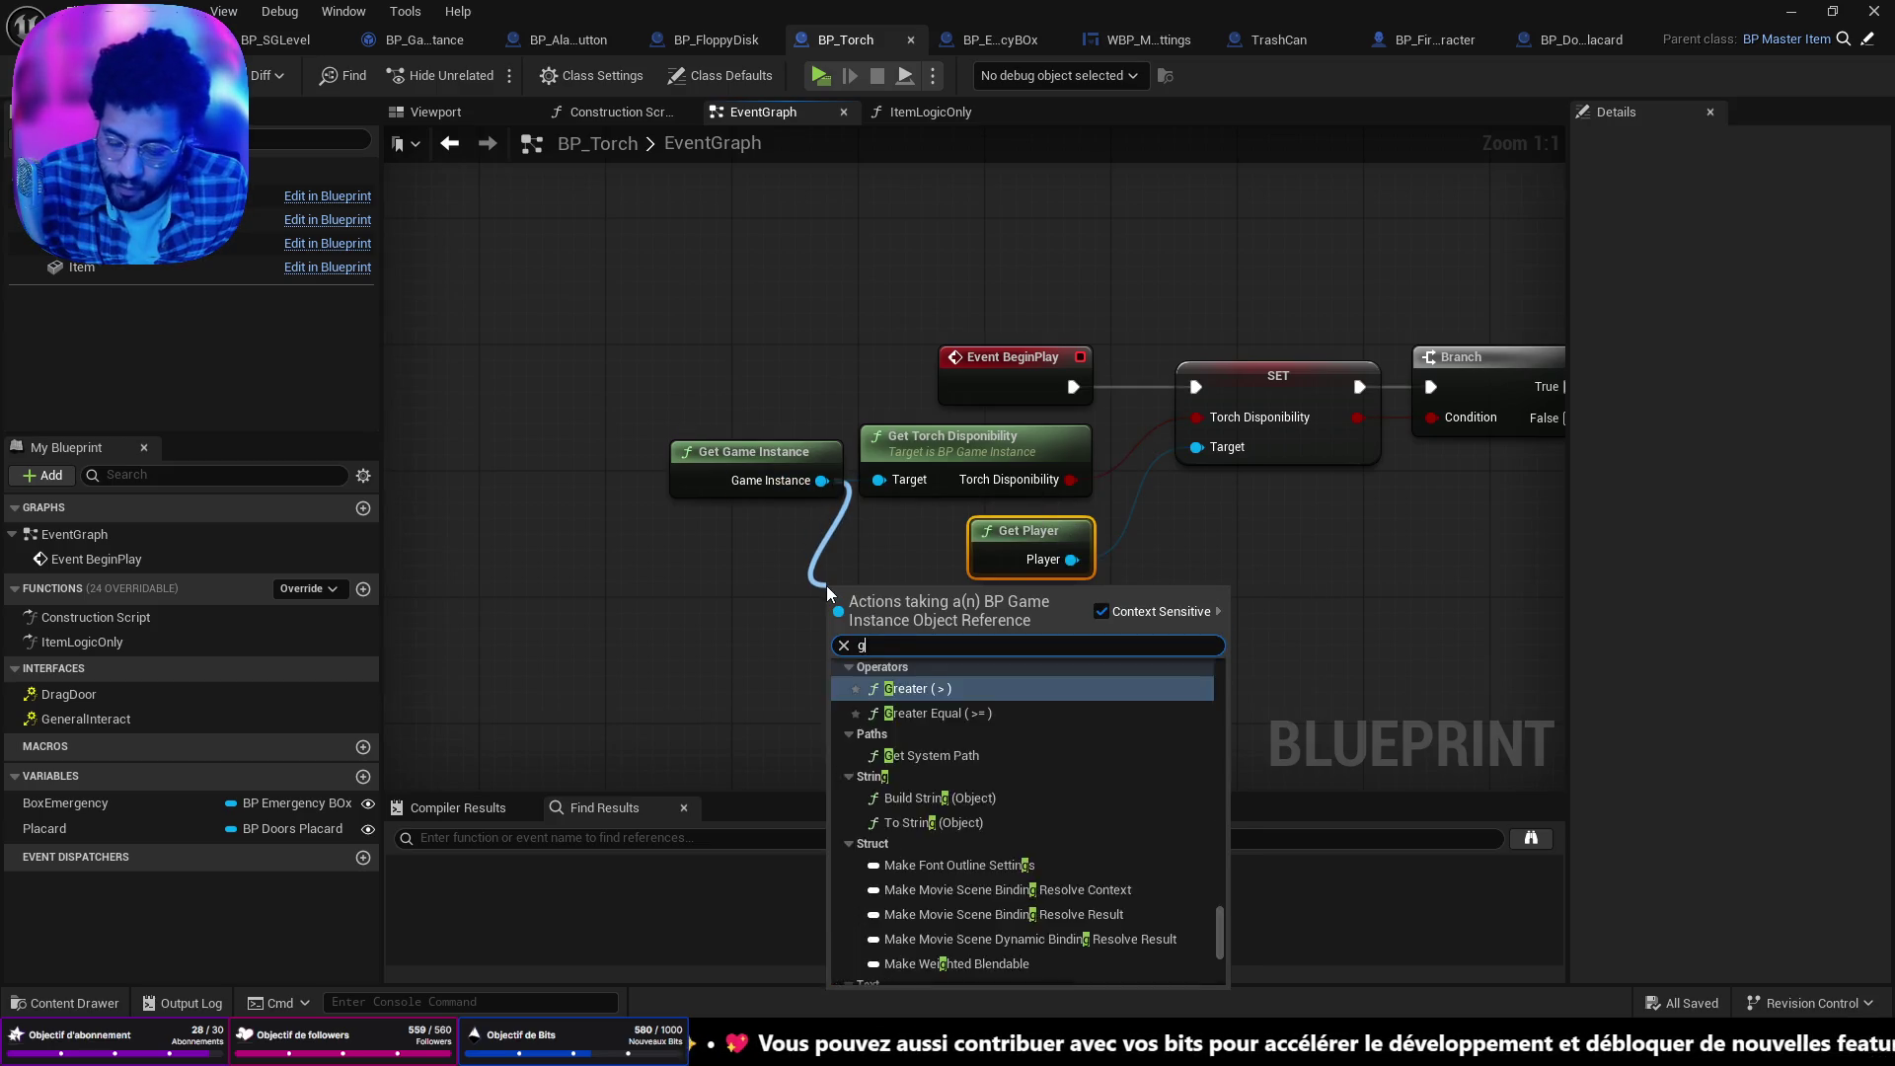
key("Up")
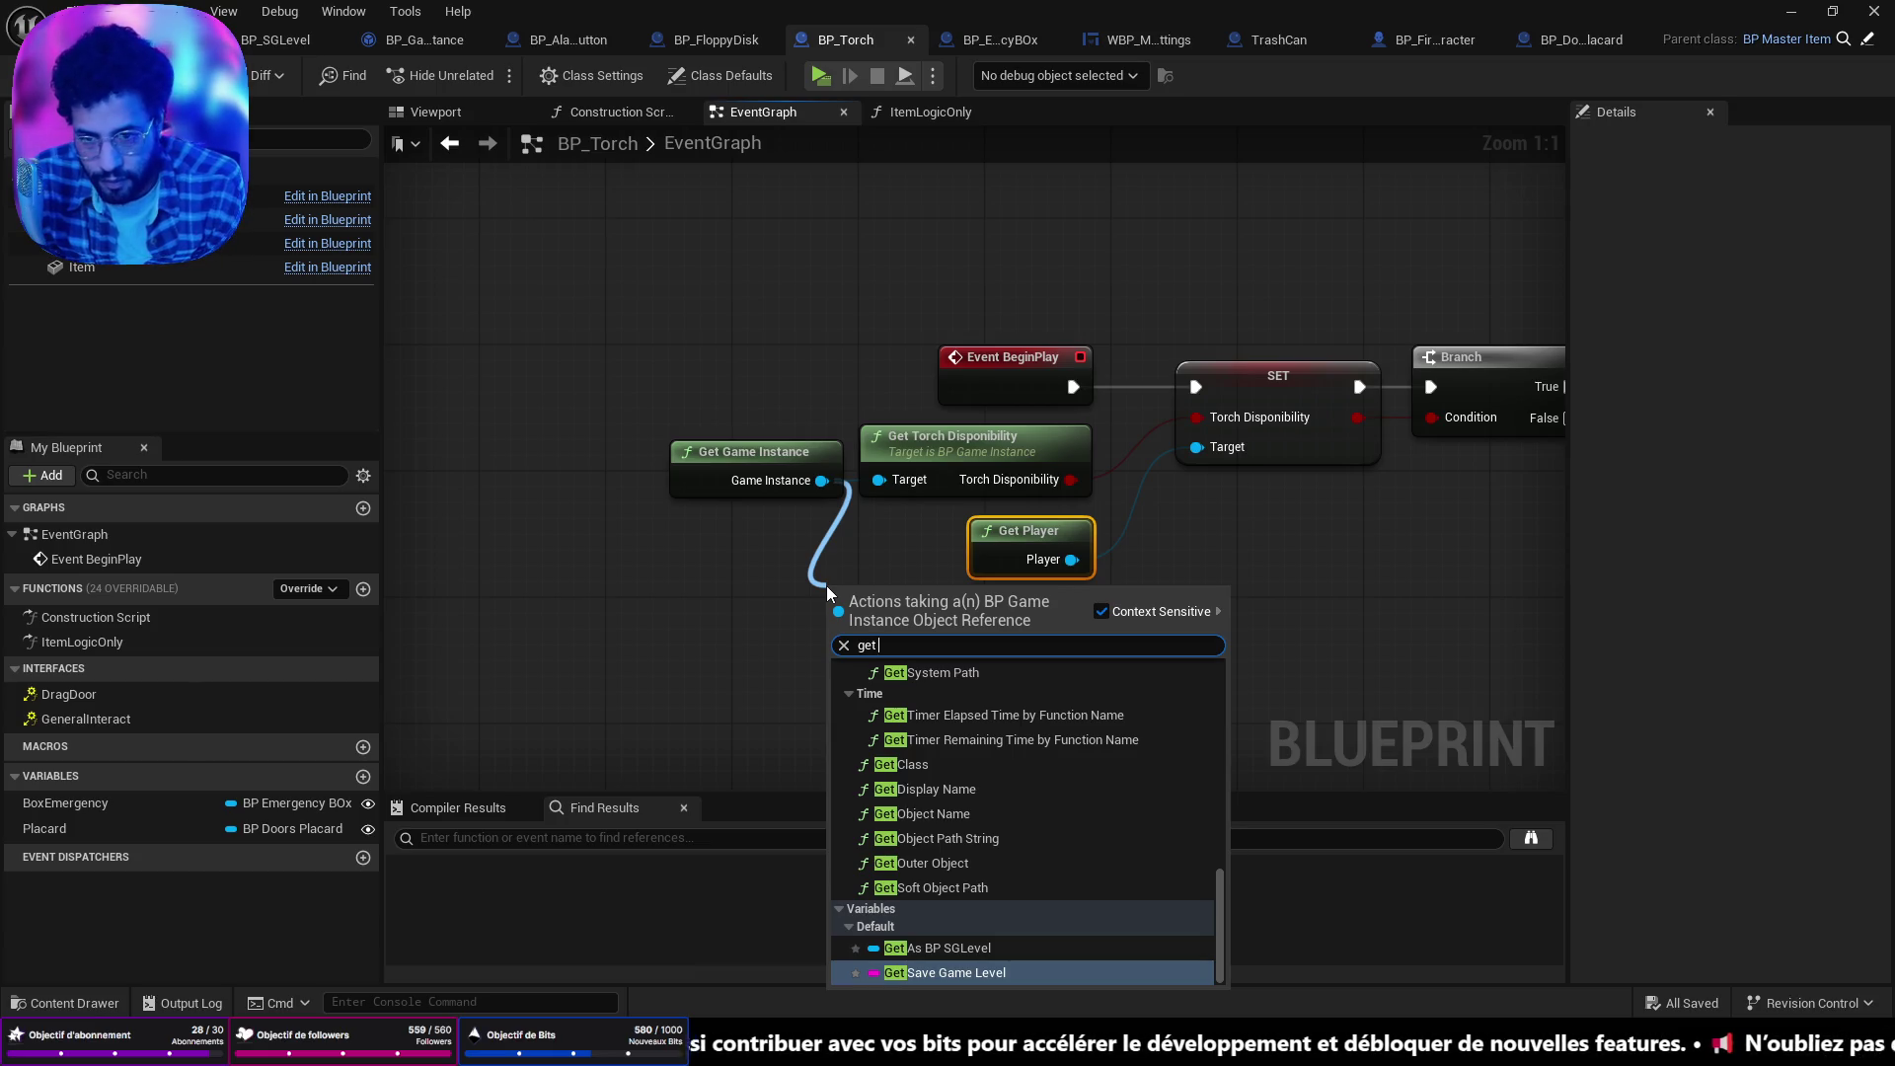
type("pla")
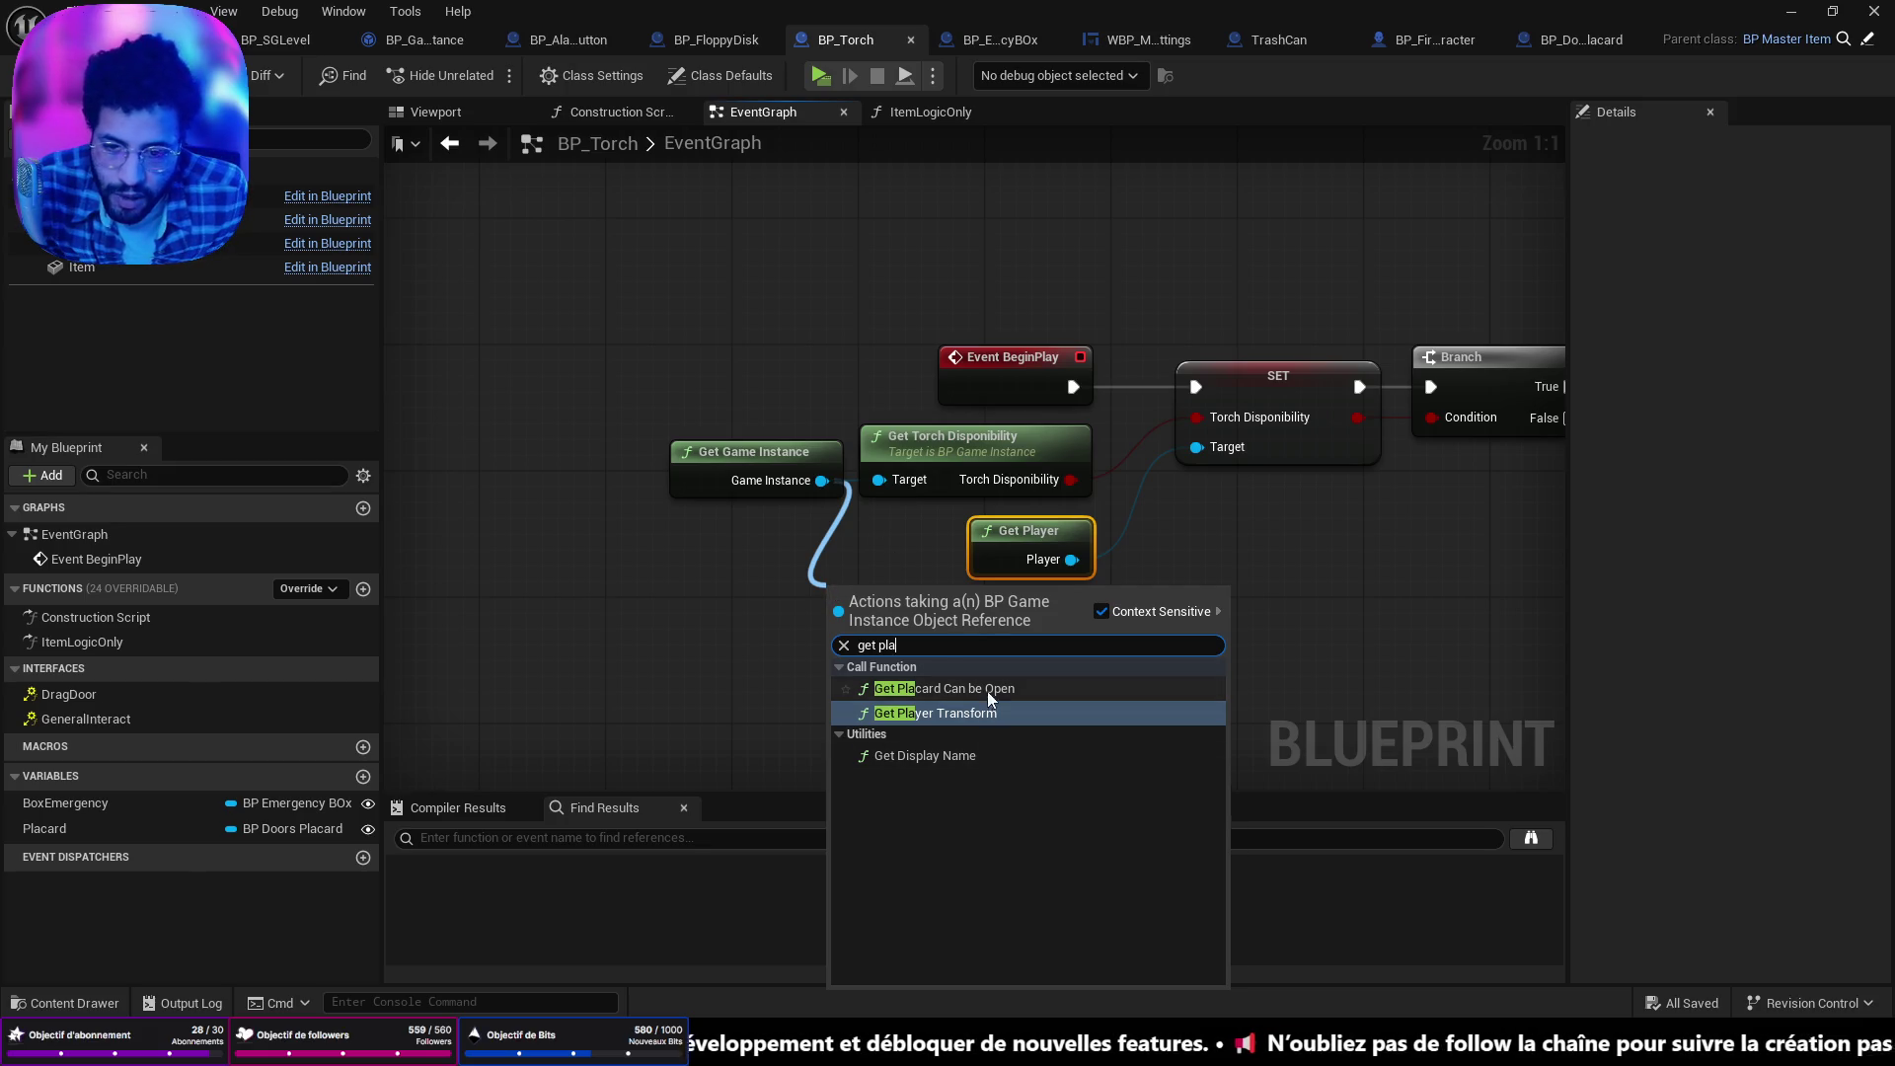
left_click(987, 689)
left_click_drag(1015, 642, 1031, 657)
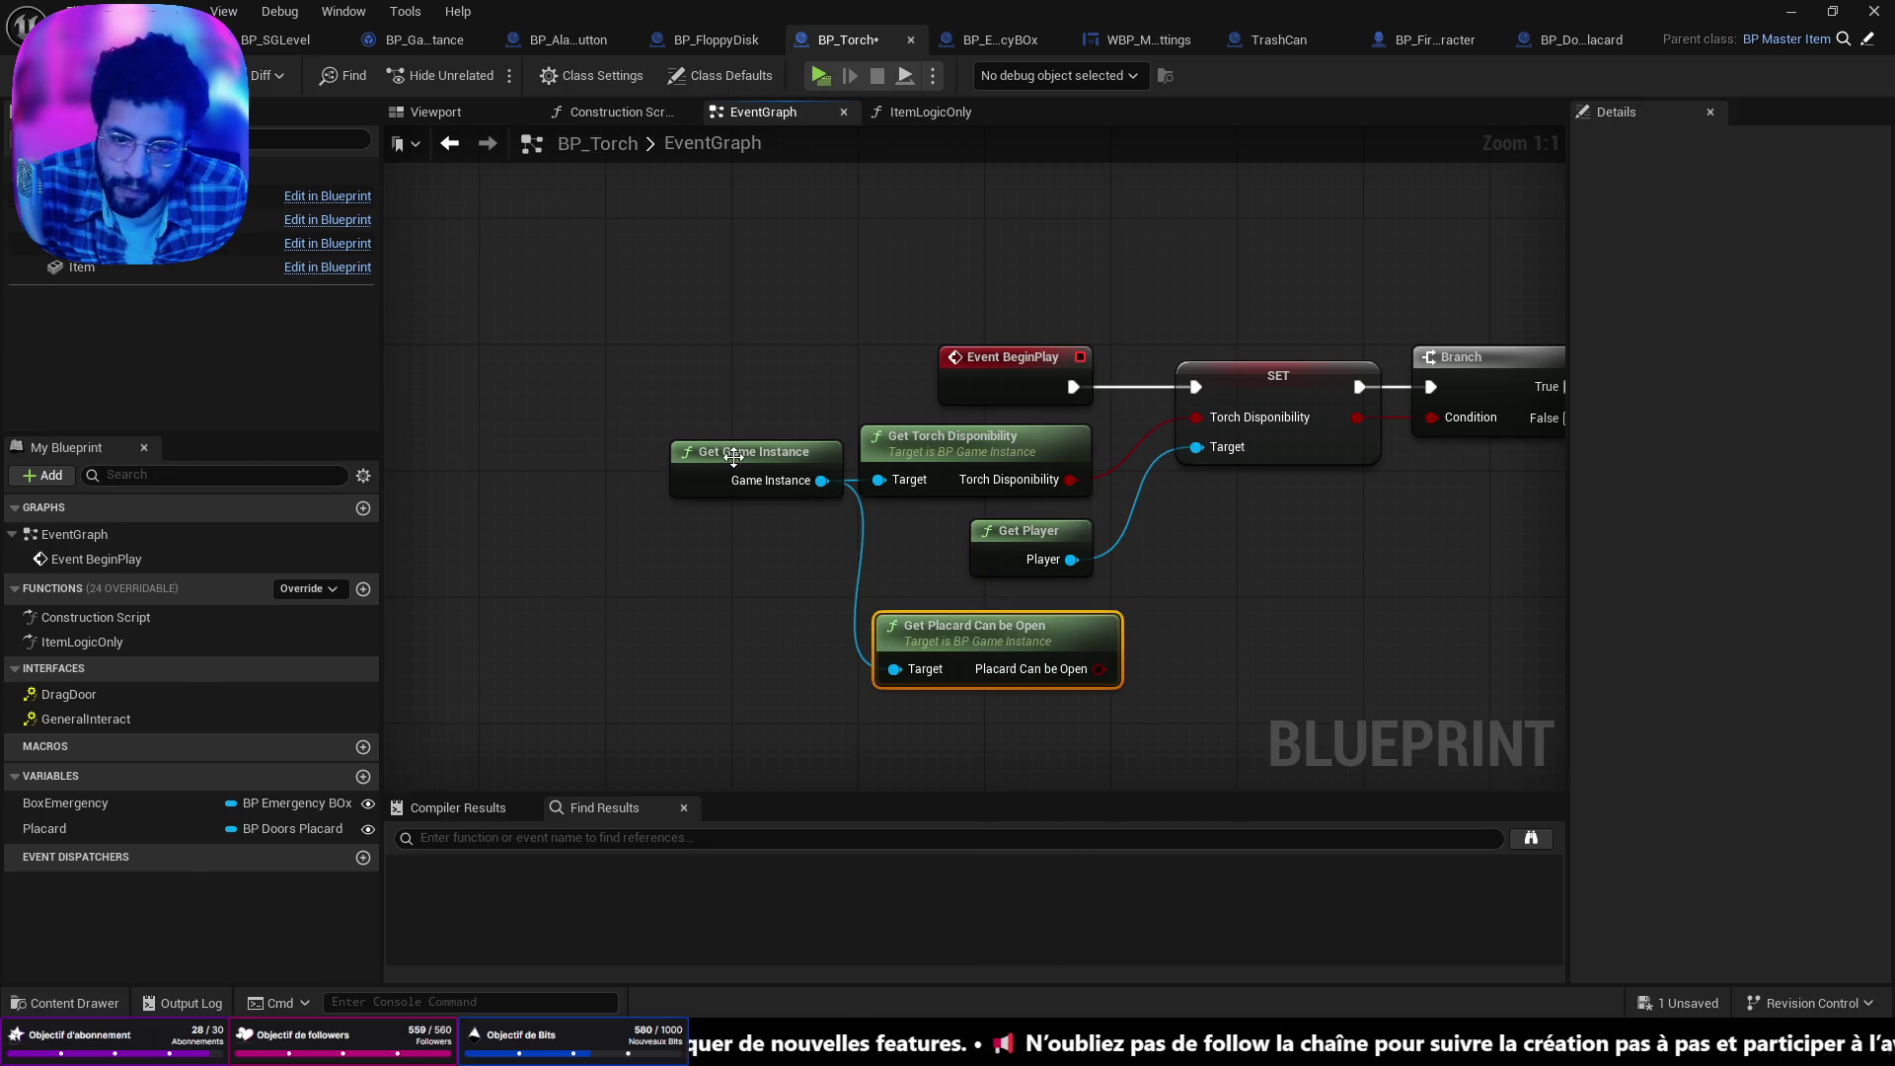
left_click_drag(733, 456, 662, 651)
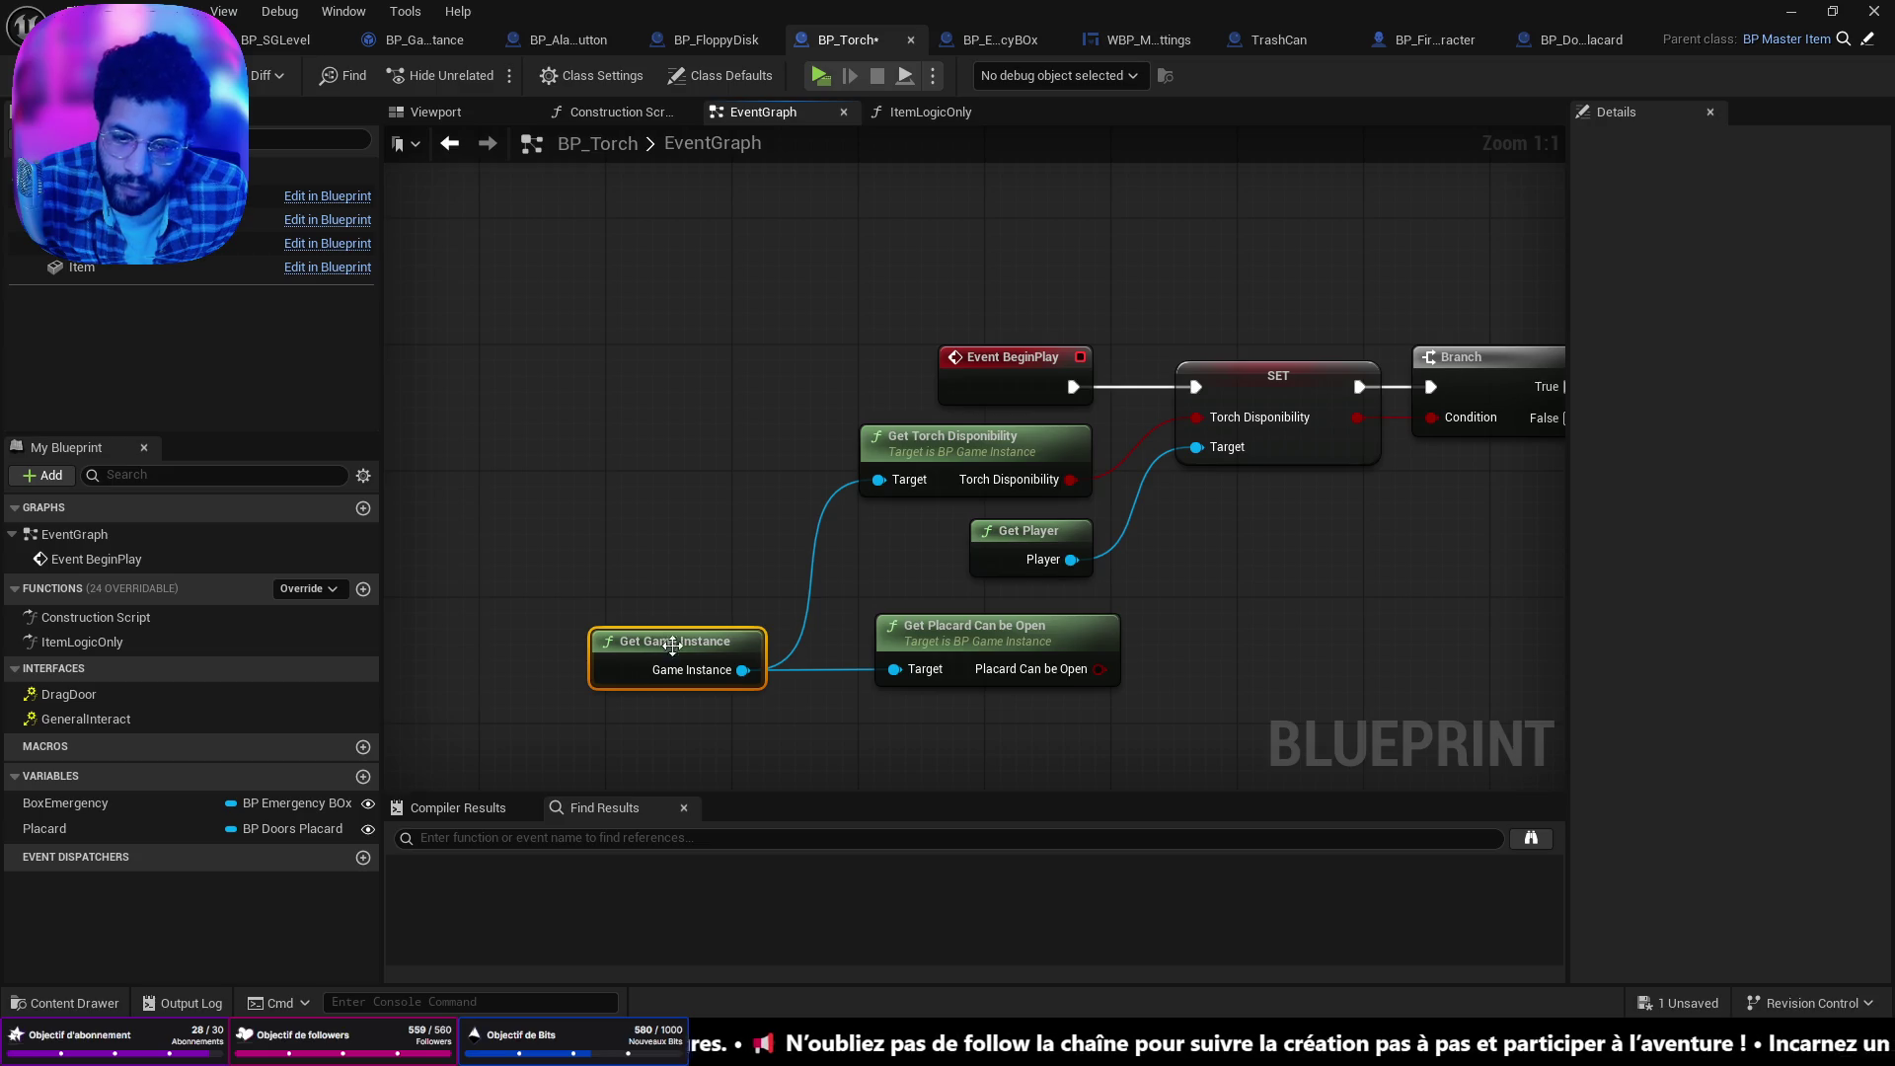
left_click_drag(1362, 622, 1272, 605)
left_click(44, 828)
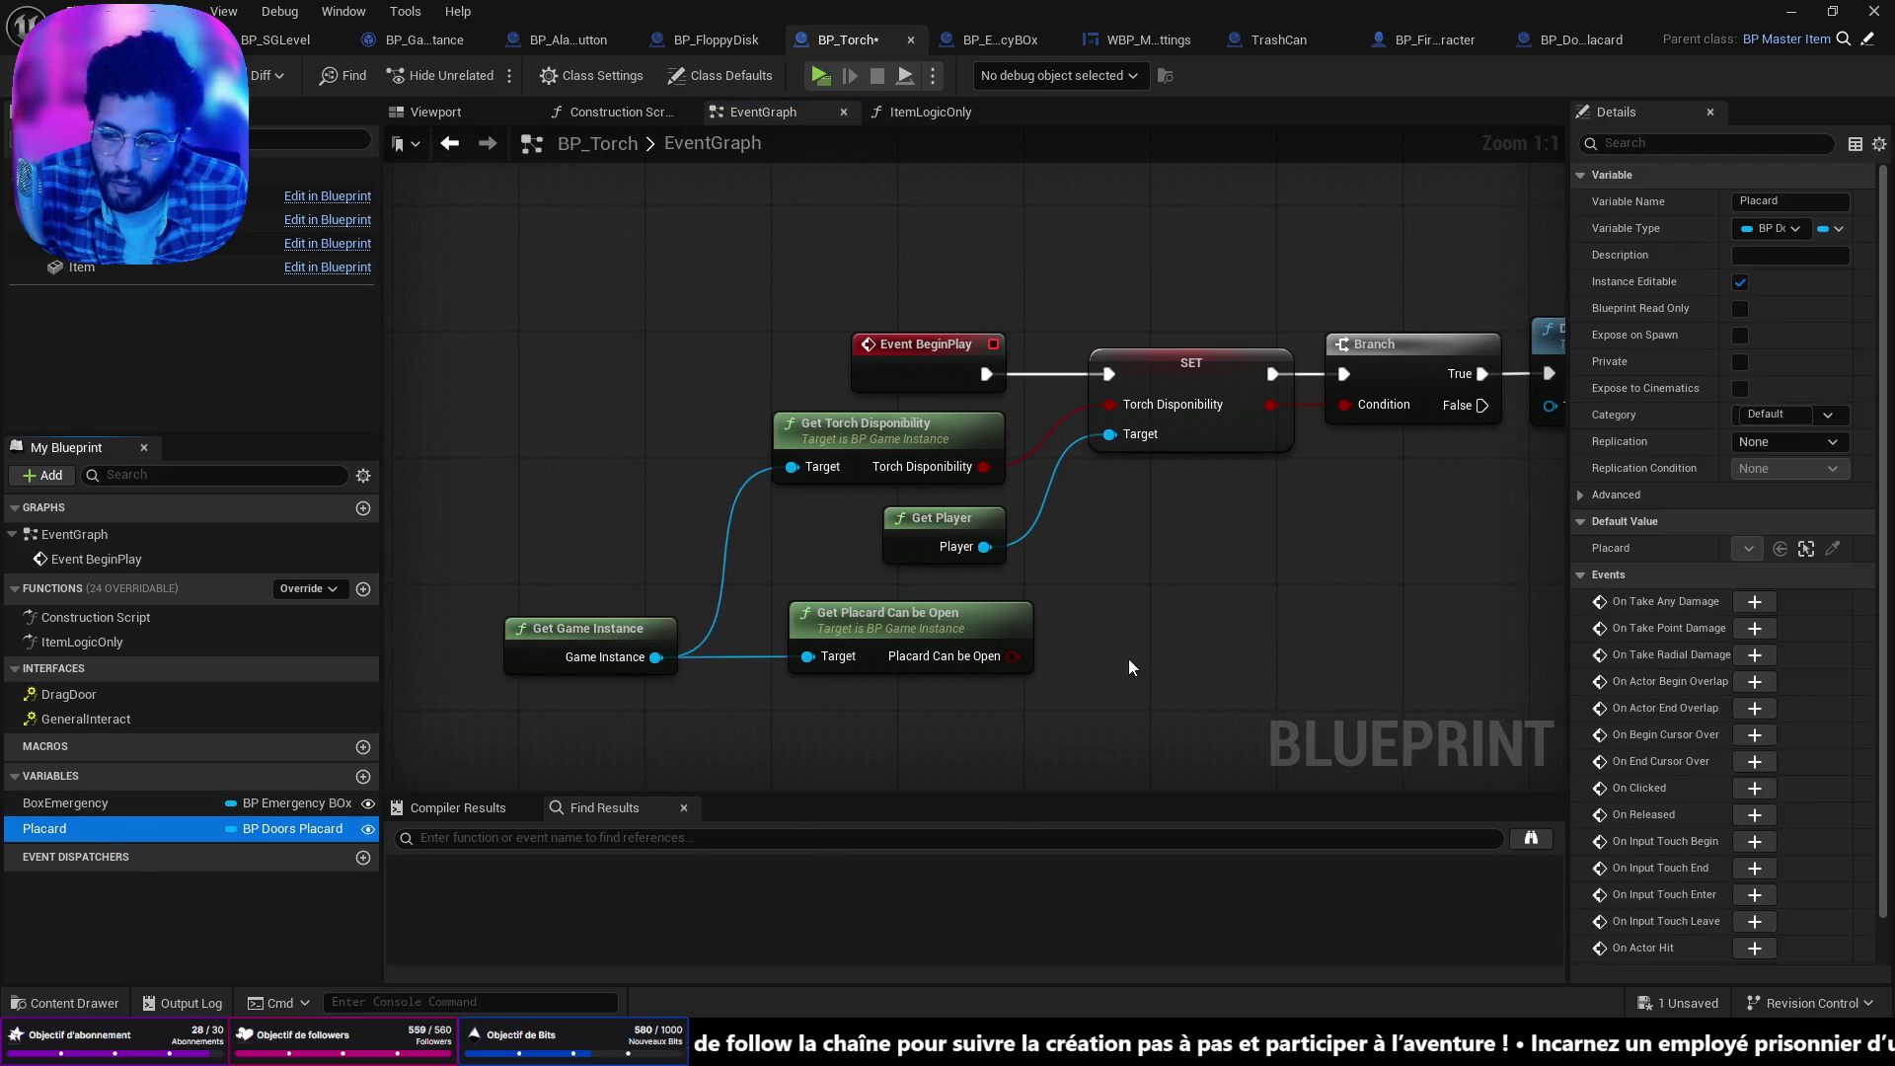
Add a Placard getter and a SET Is Open node on it.
left_click_drag(1128, 660, 997, 649)
mouse_move(122, 838)
left_mouse_down()
mouse_move(1621, 601)
mouse_move(1359, 405)
mouse_move(1122, 480)
left_mouse_up()
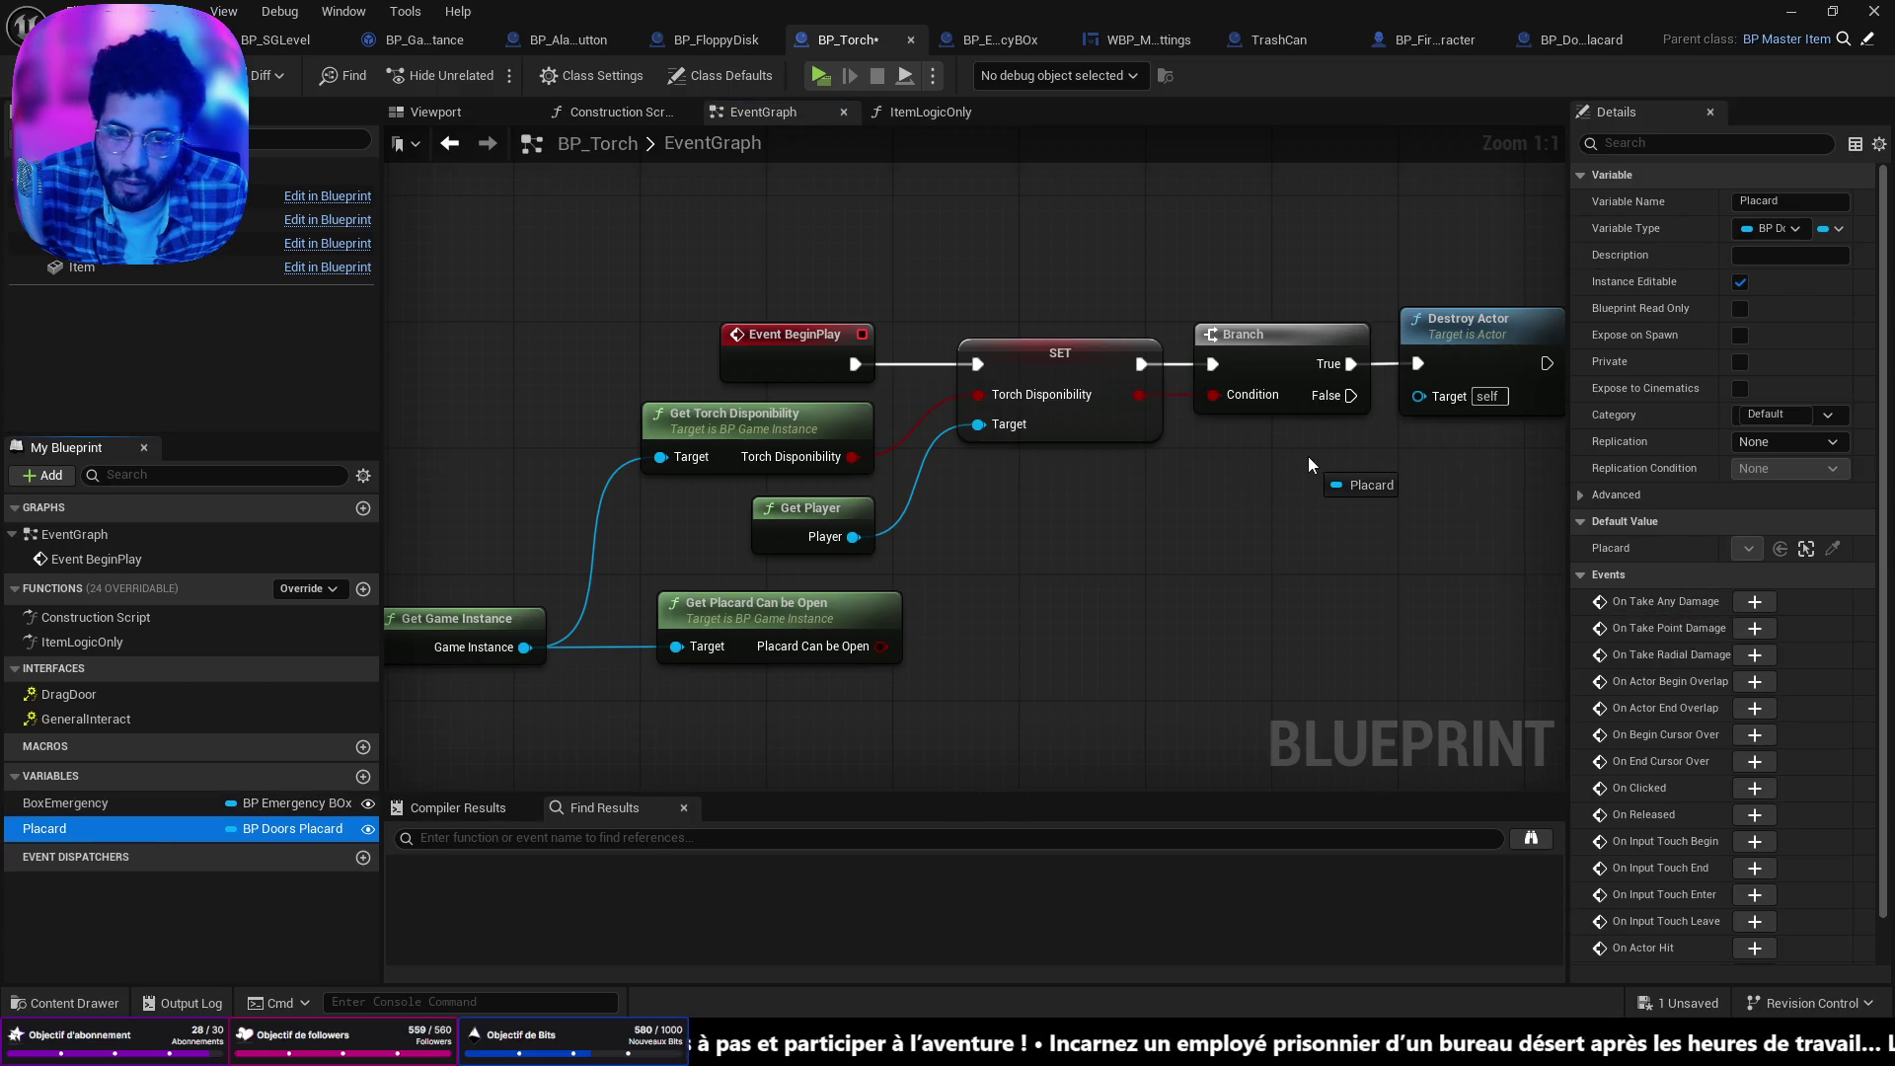
left_click_drag(1309, 457, 1309, 456)
left_click(1387, 505)
left_click_drag(1307, 608, 1026, 618)
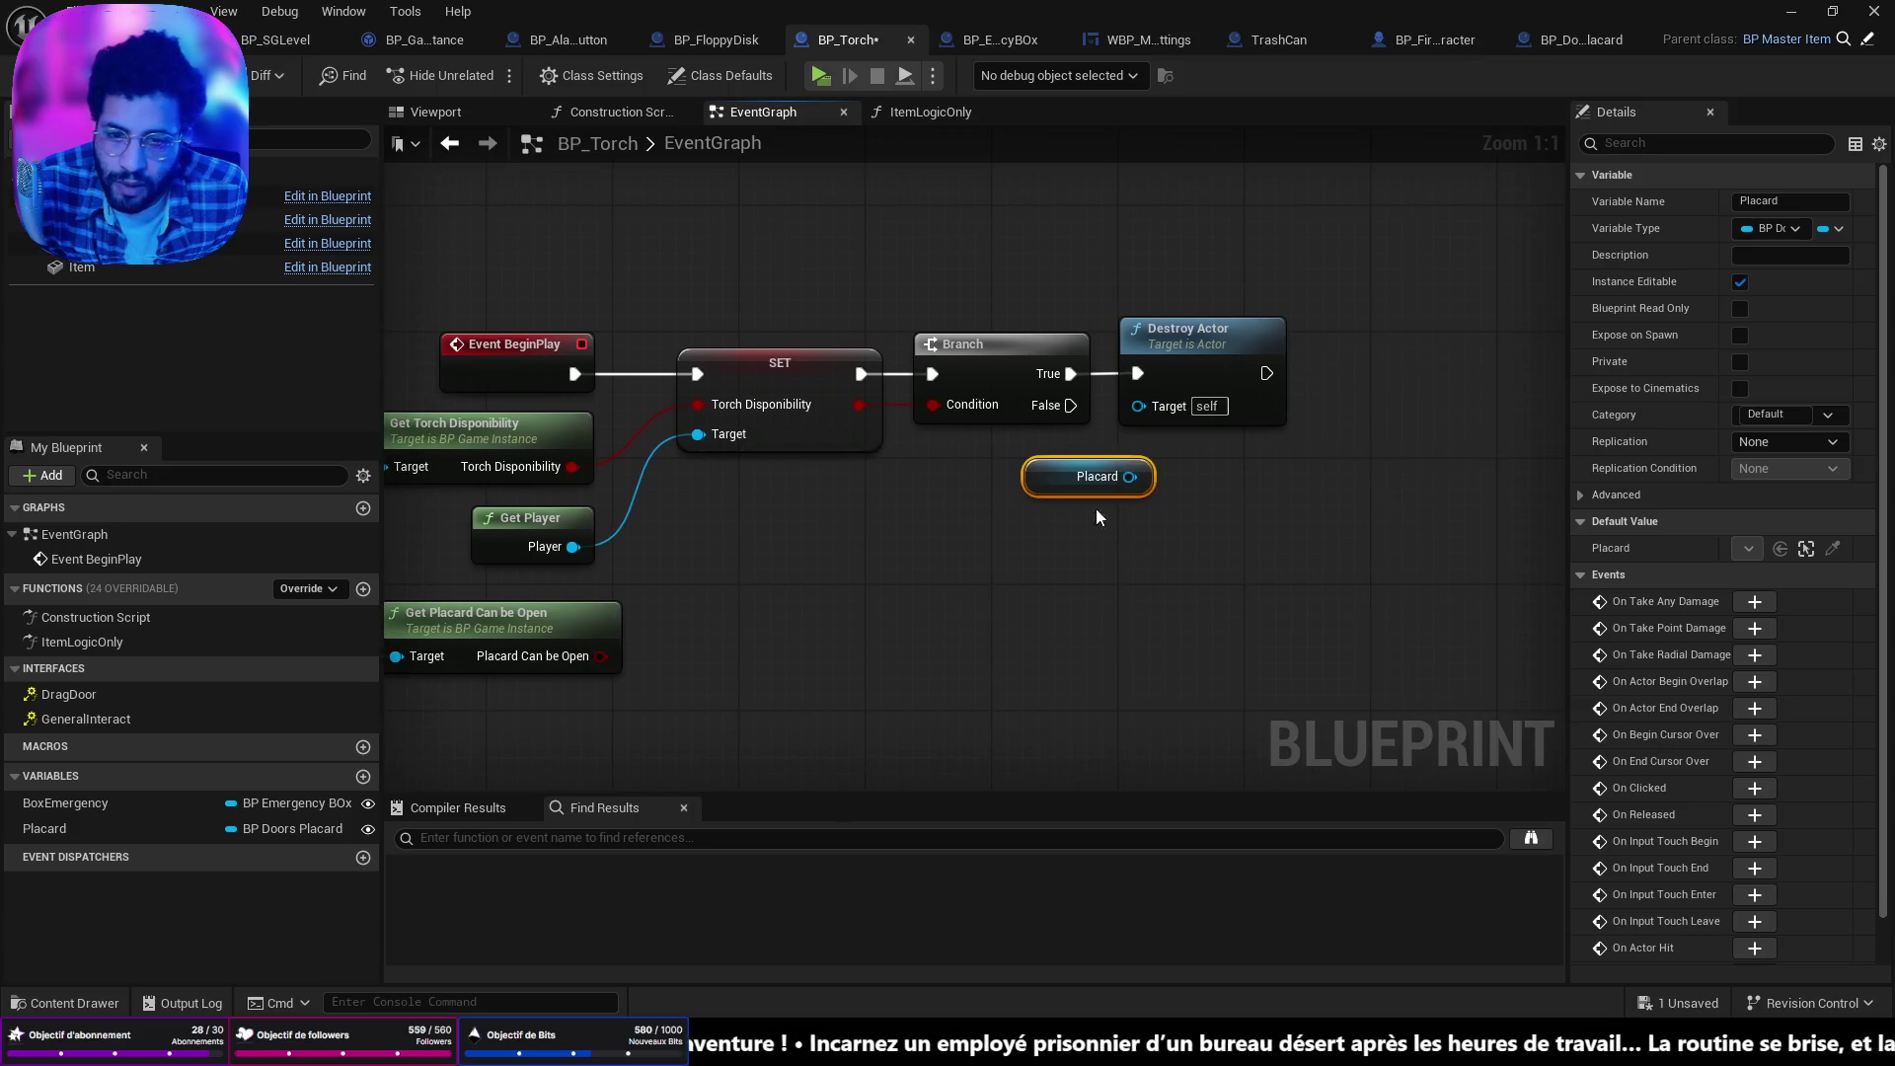
left_click_drag(1129, 477, 1171, 483)
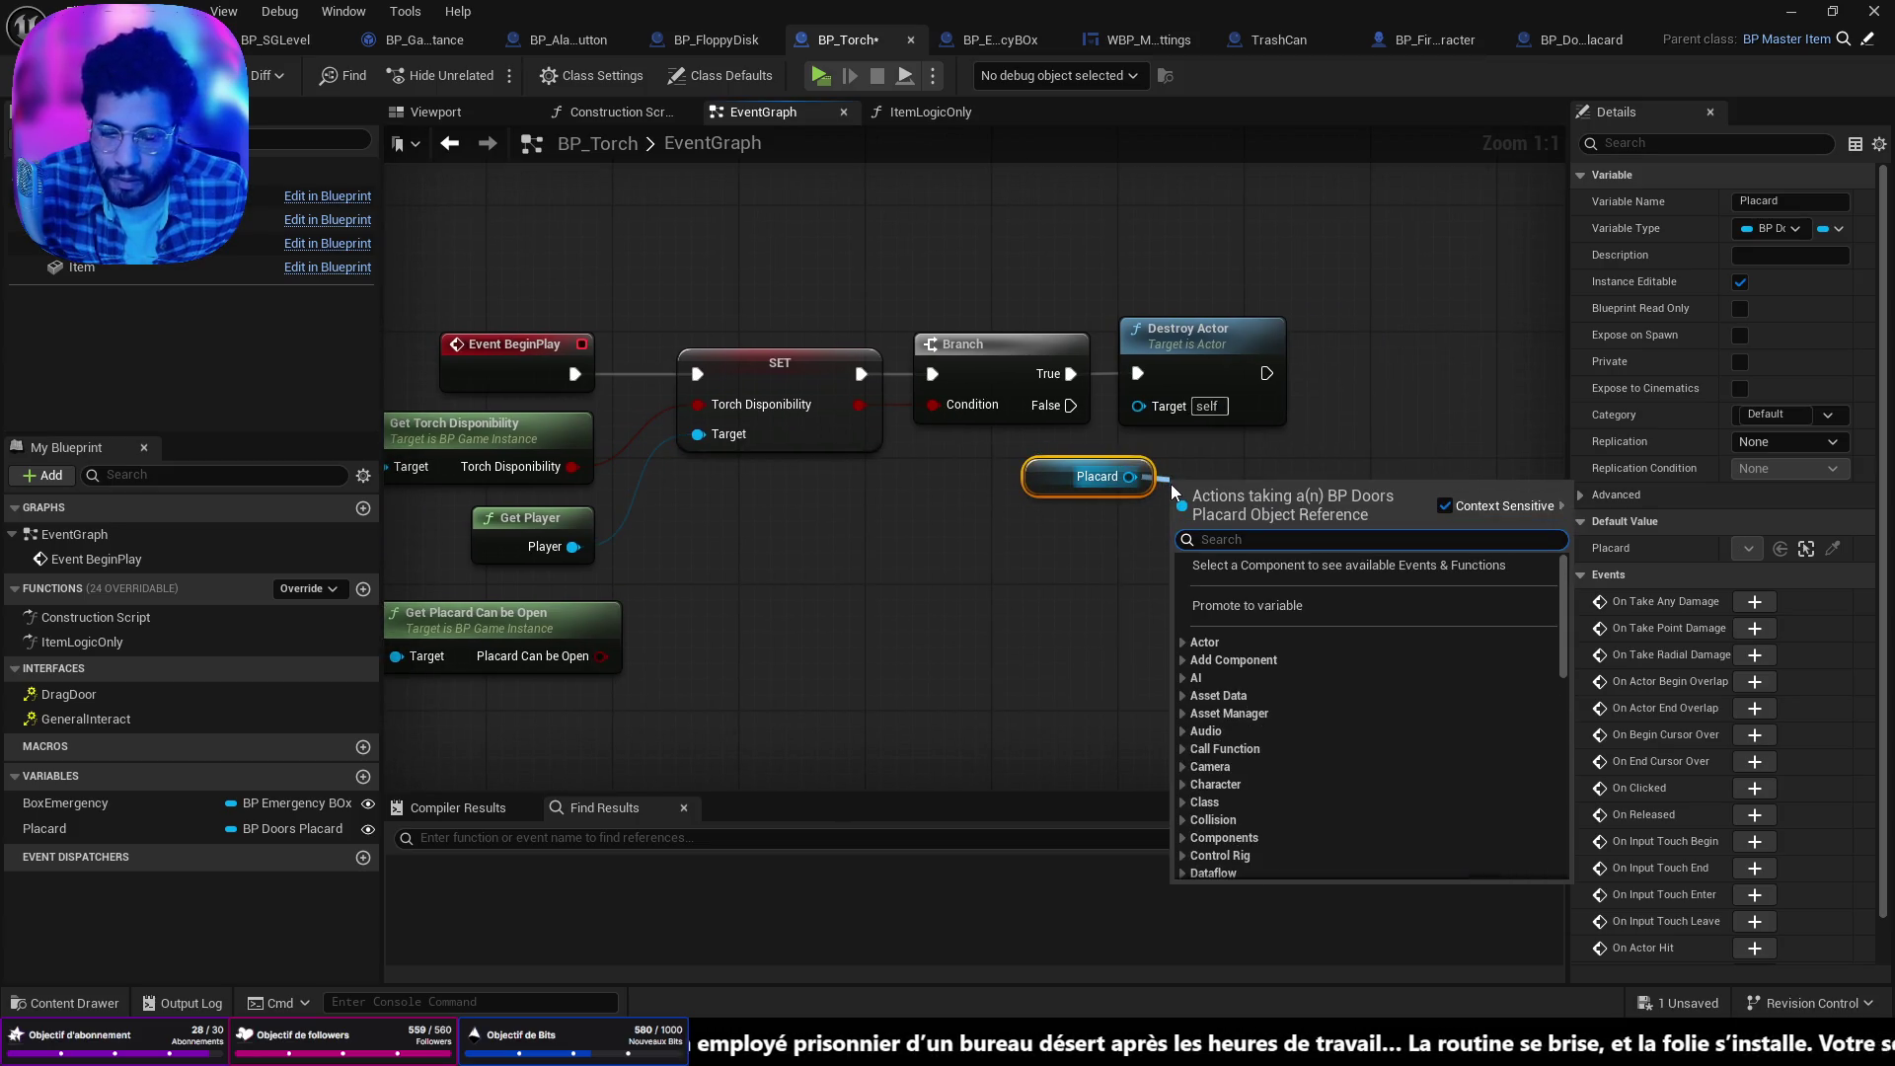
type("set")
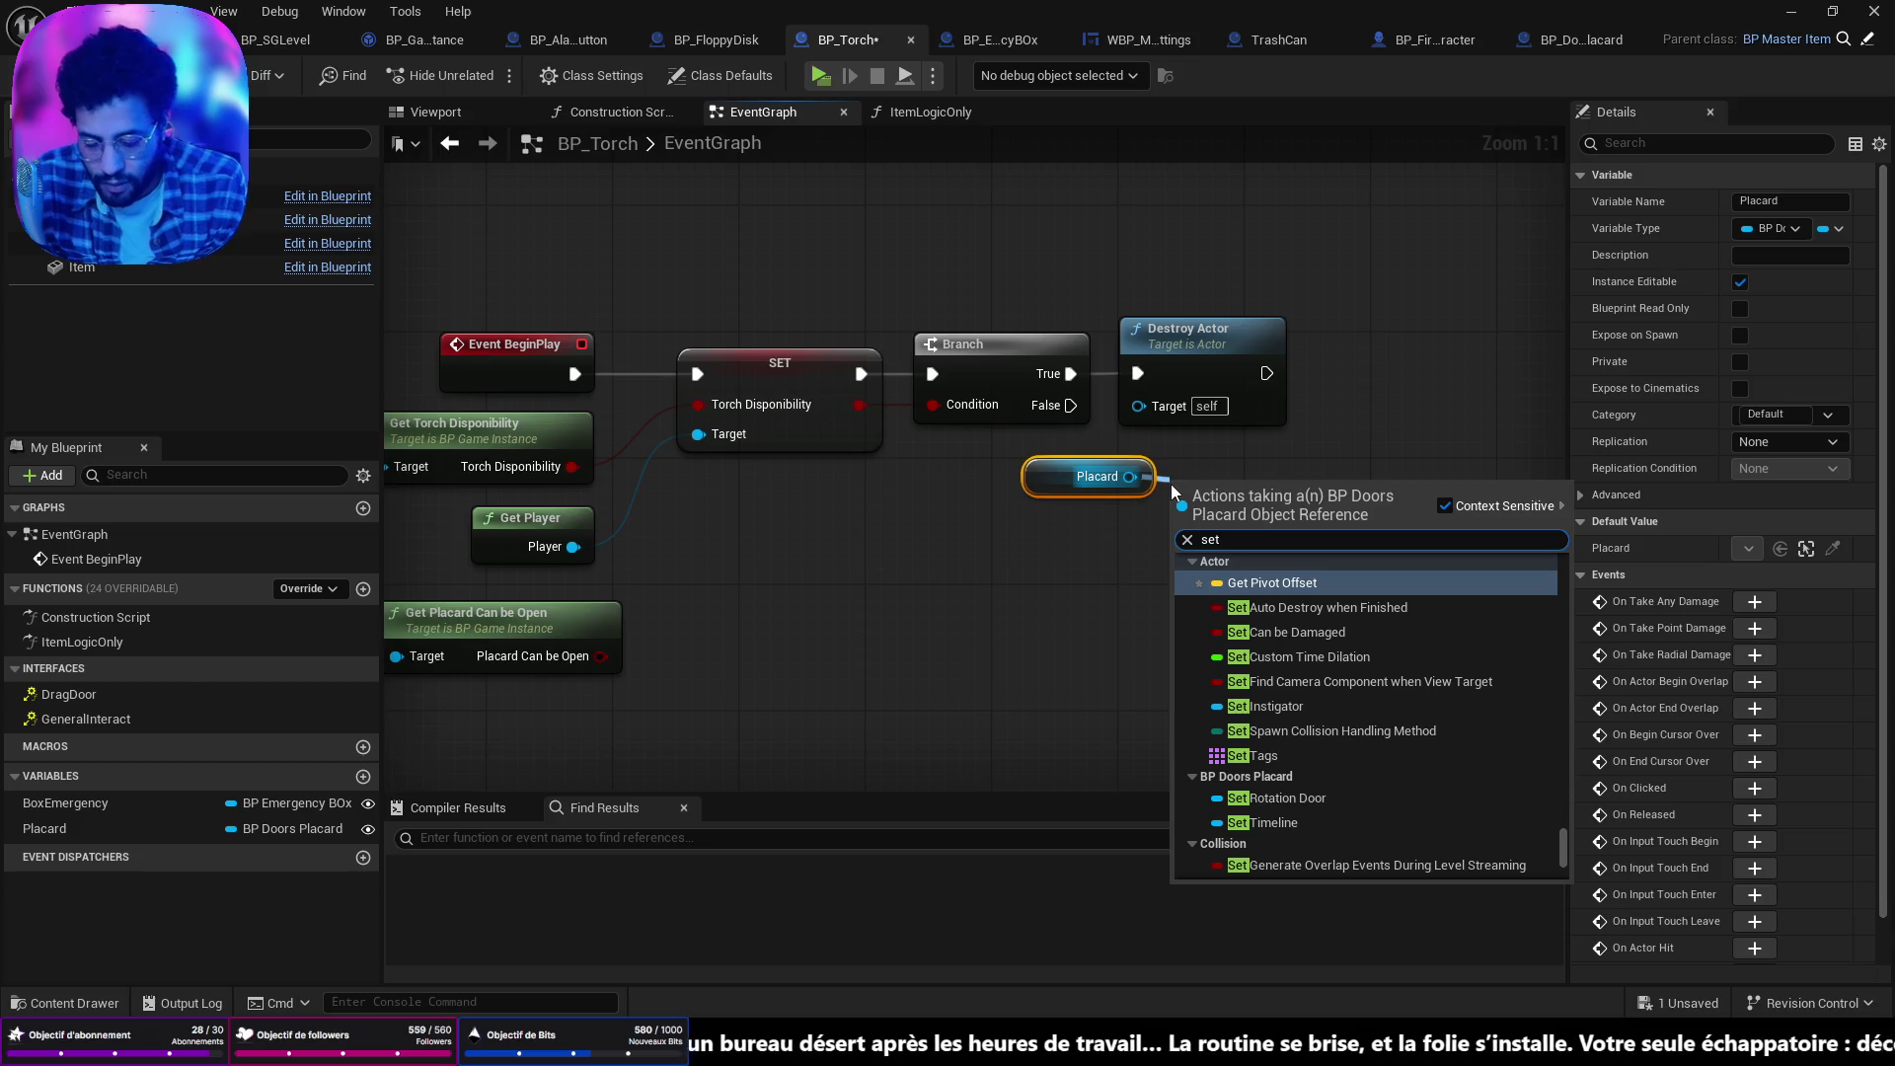
type(" o")
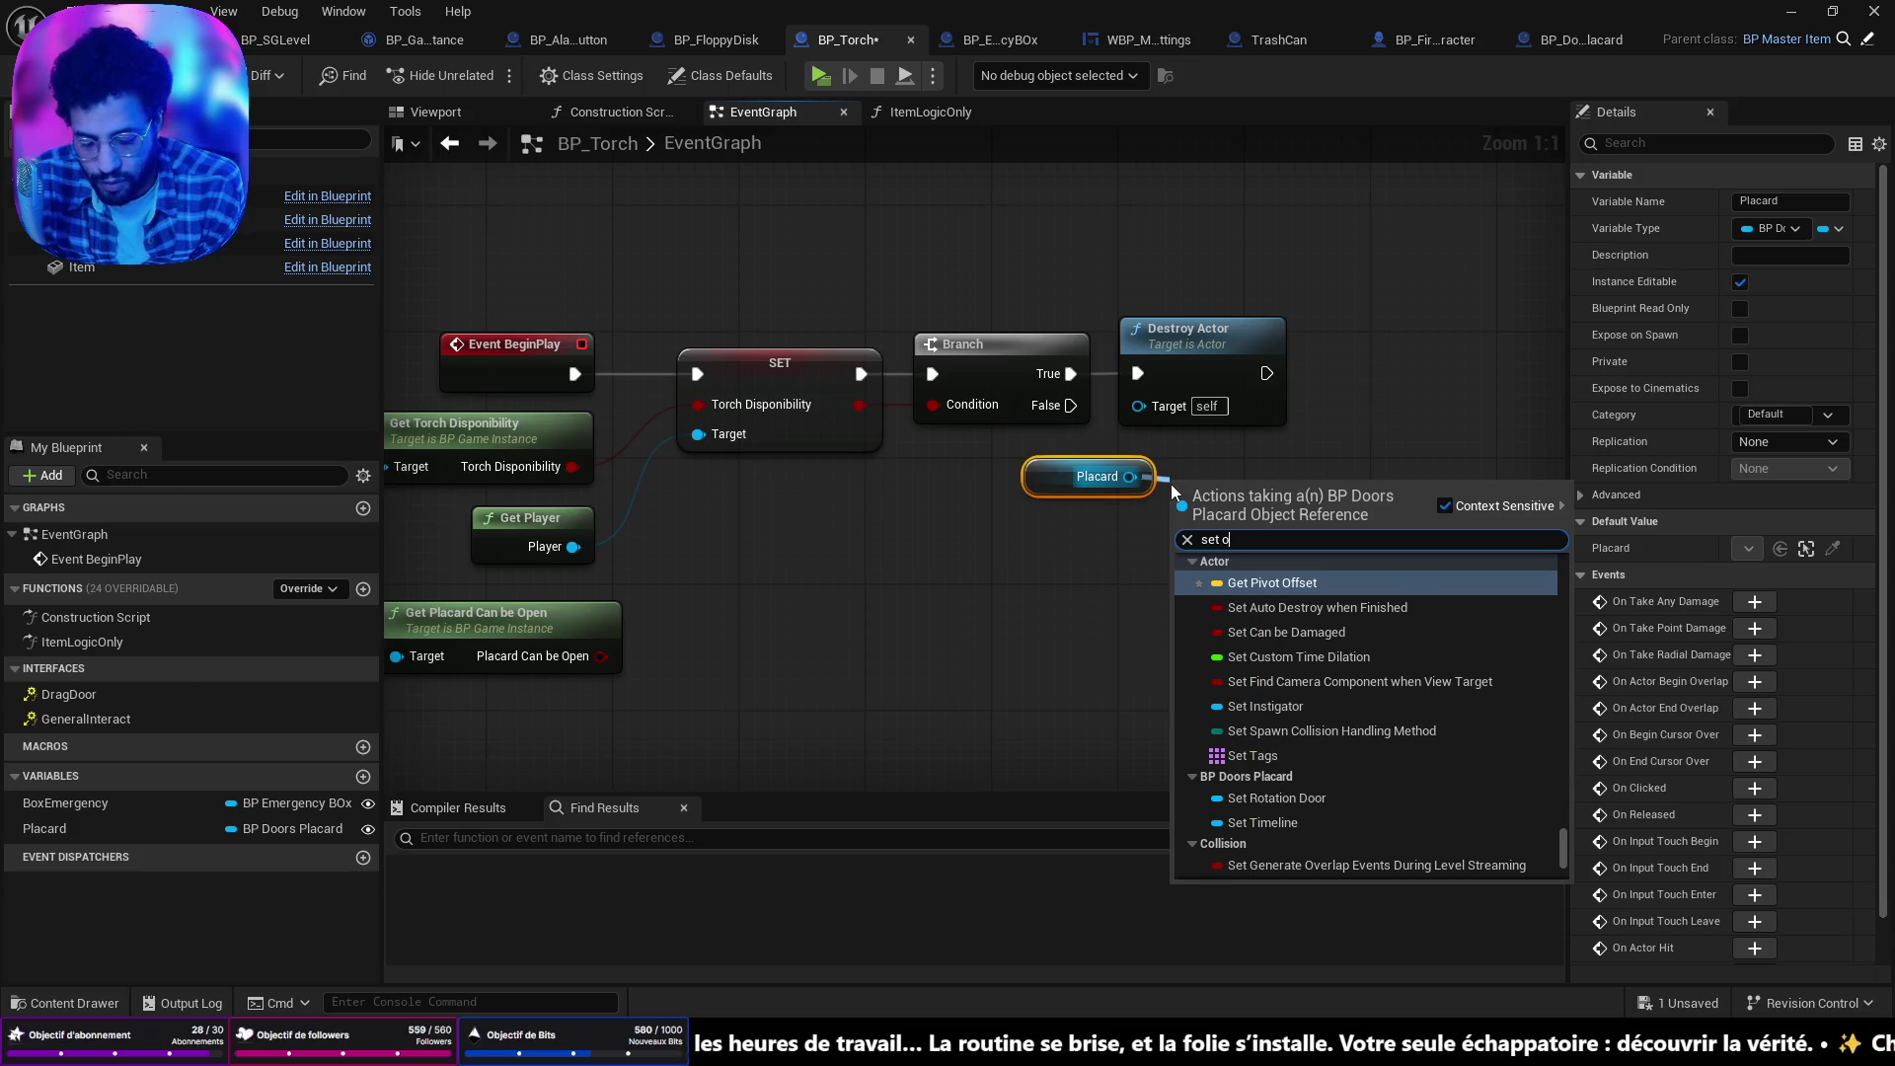
type("pen")
left_click(1241, 626)
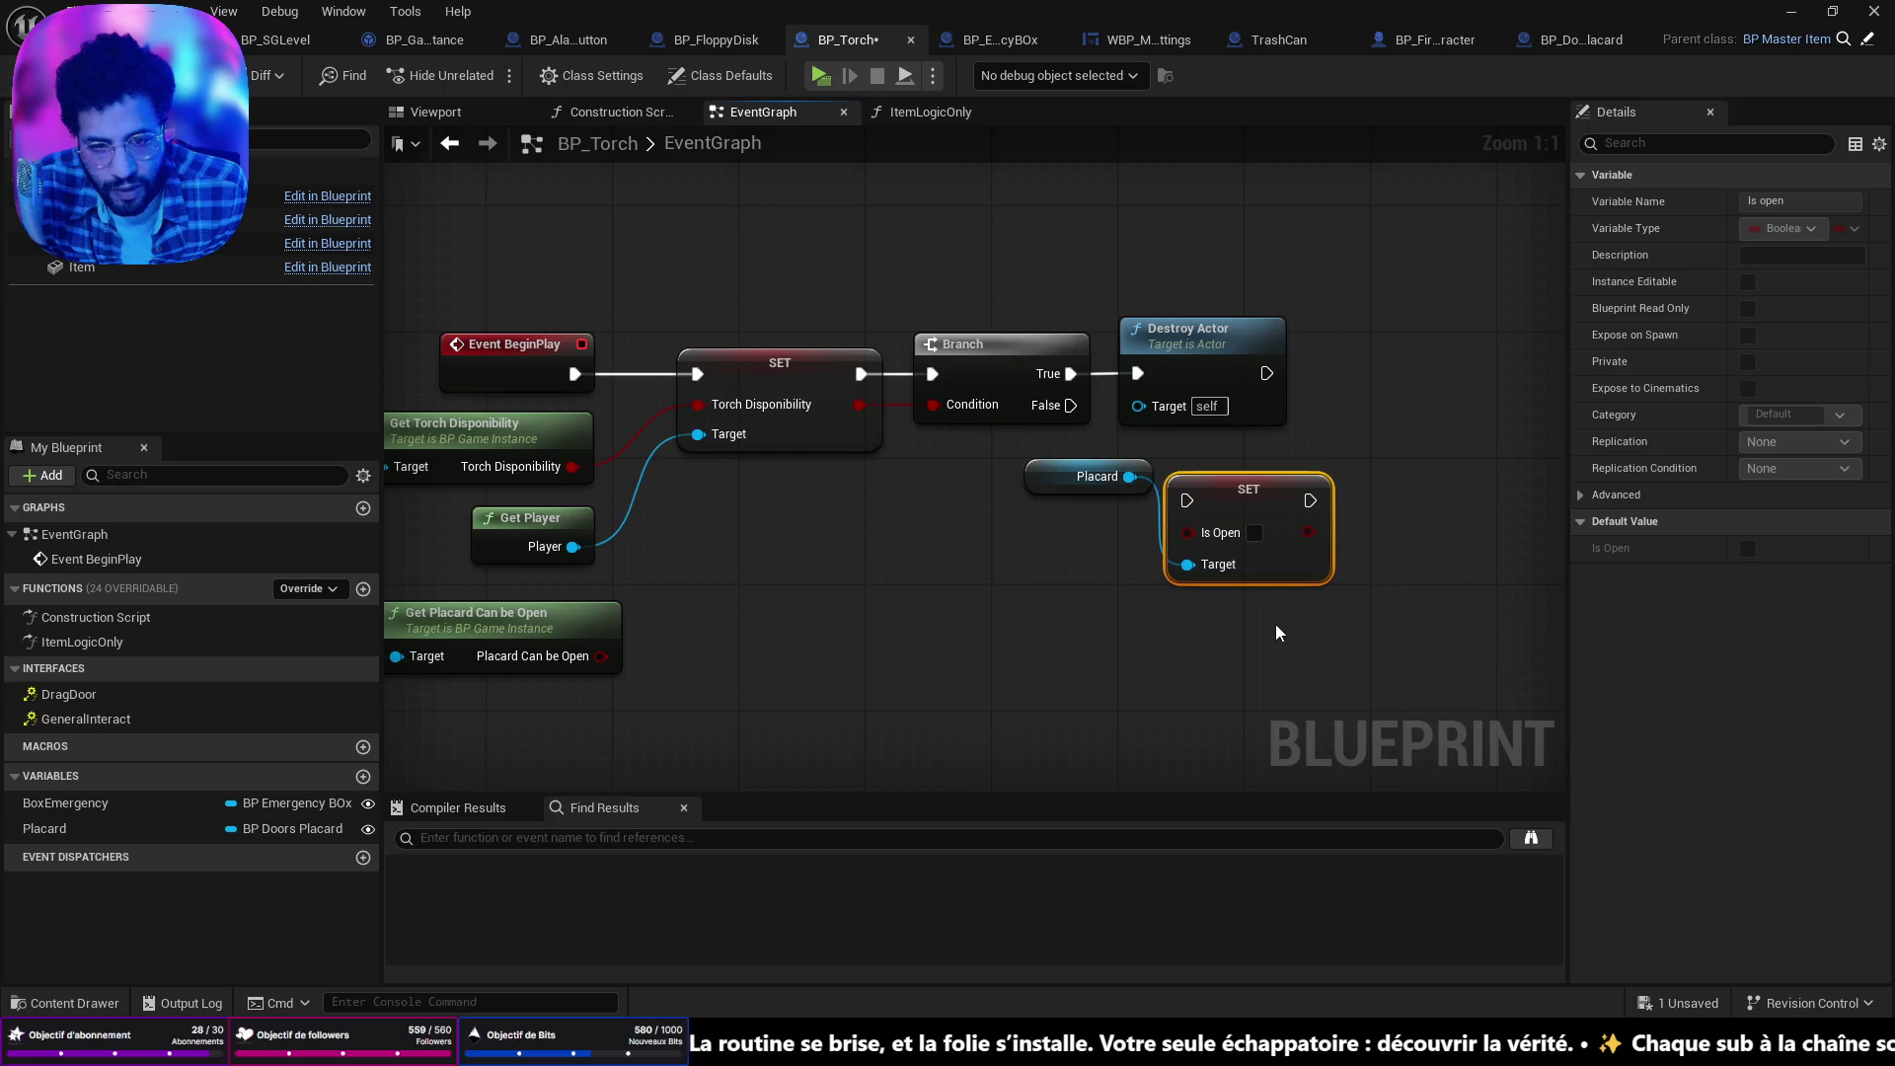
Run SET Is Open after Destroy Actor, feed it Placard Can be Open, and tidy the nodes.
mouse_move(1253, 507)
left_mouse_down()
mouse_move(1424, 363)
mouse_move(1412, 377)
left_mouse_up()
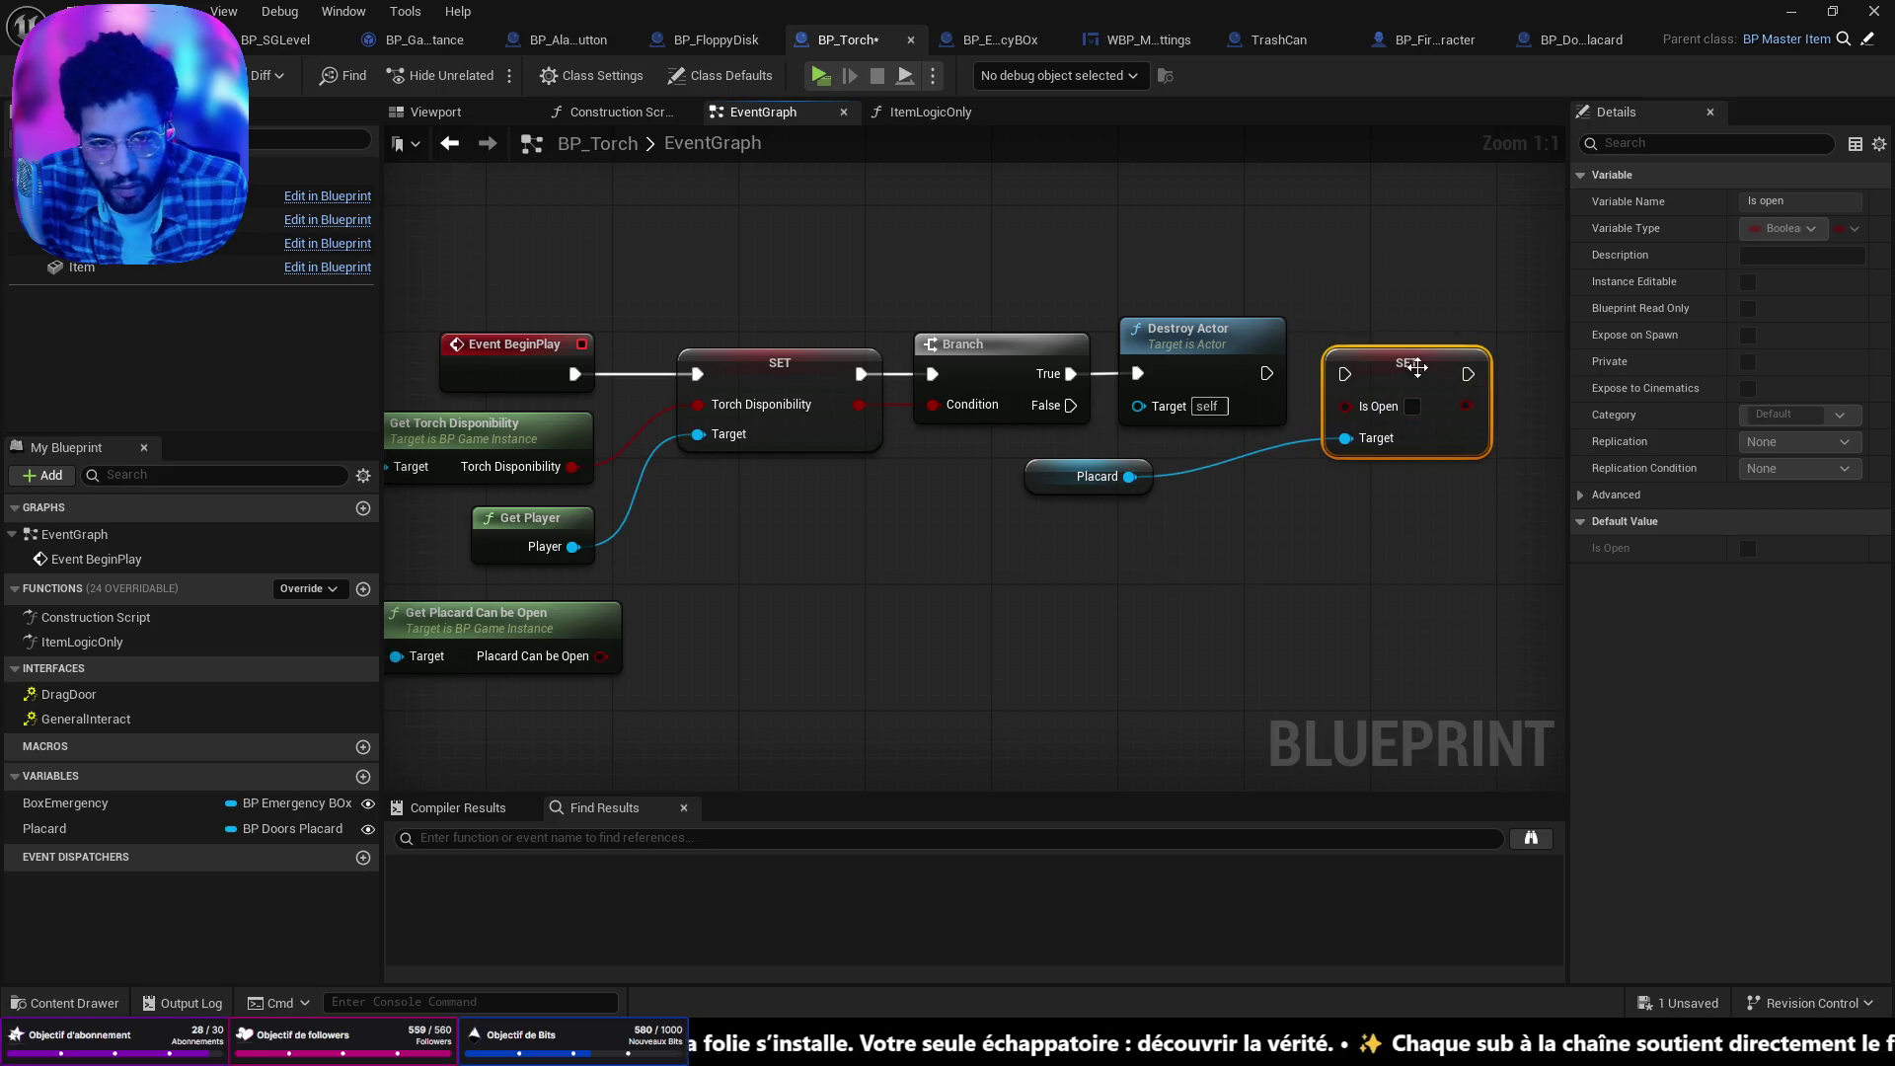
left_click_drag(1266, 367, 1343, 369)
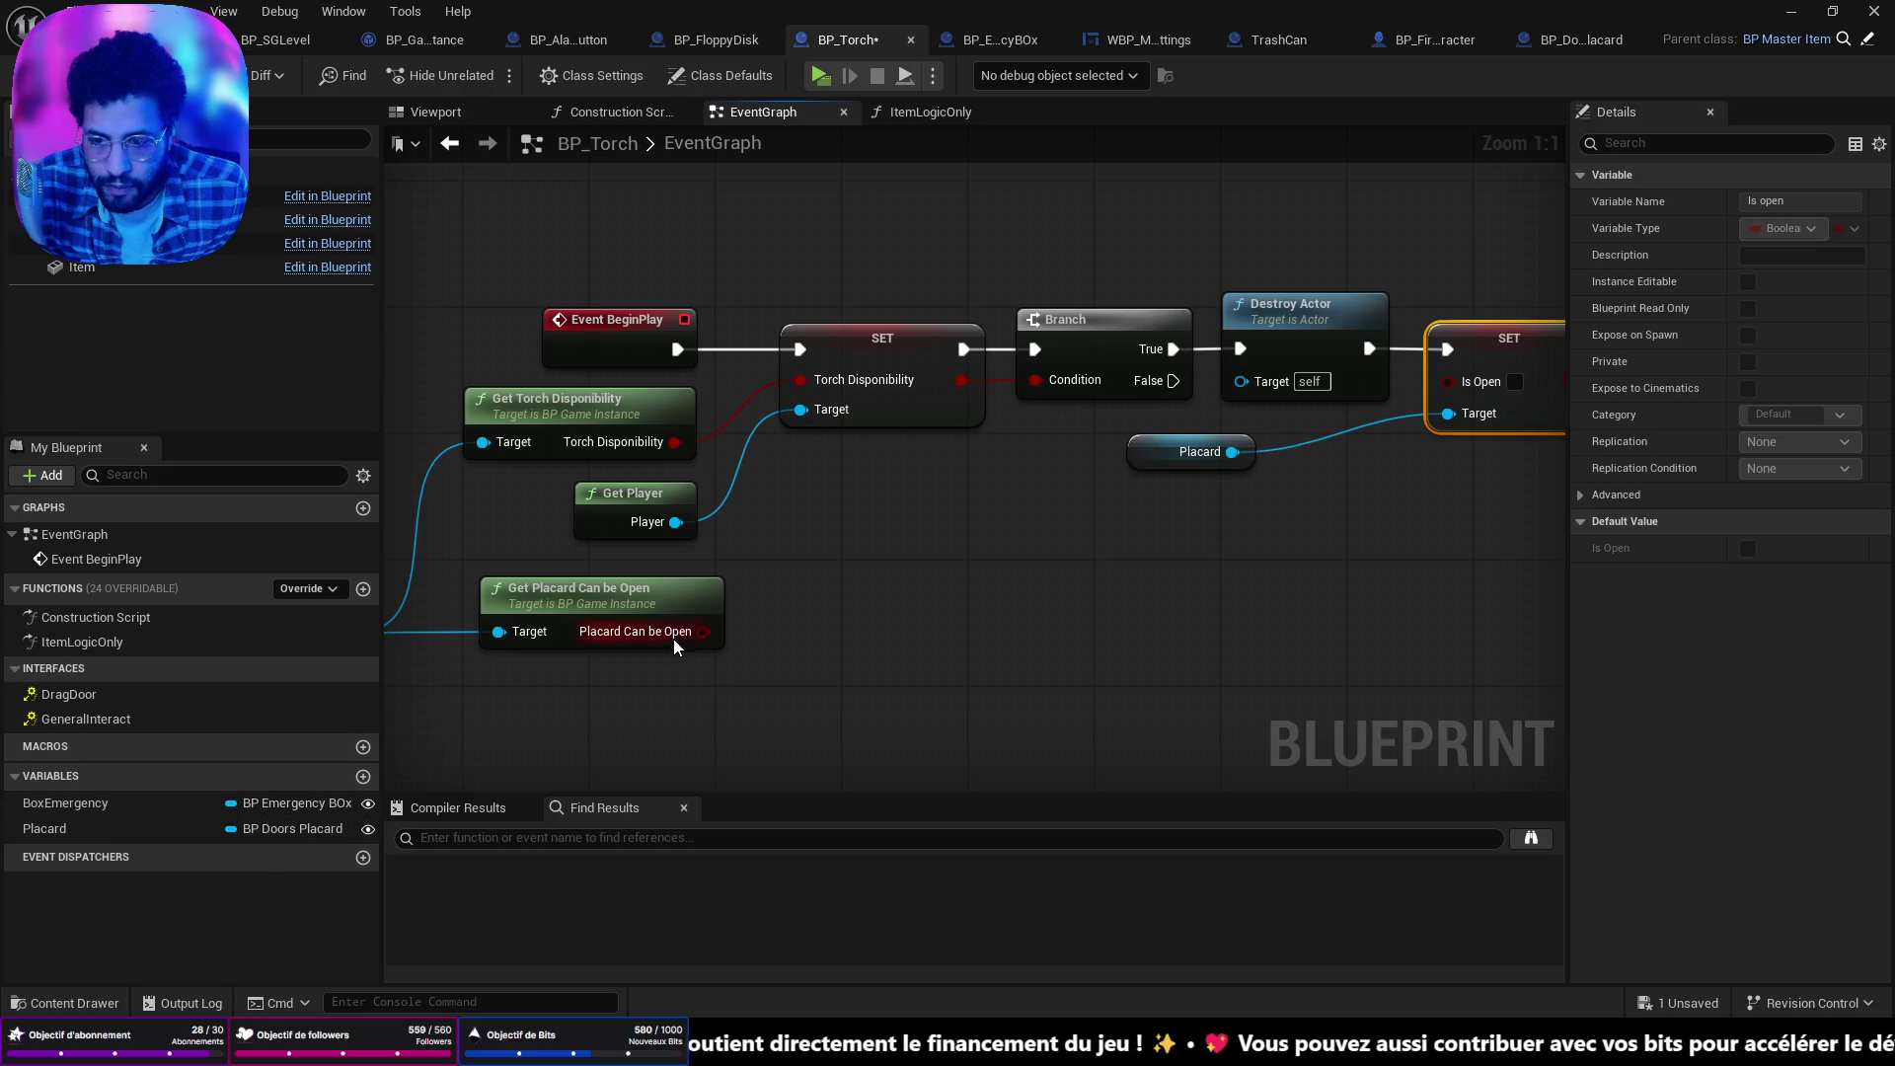
left_click_drag(704, 632, 1486, 383)
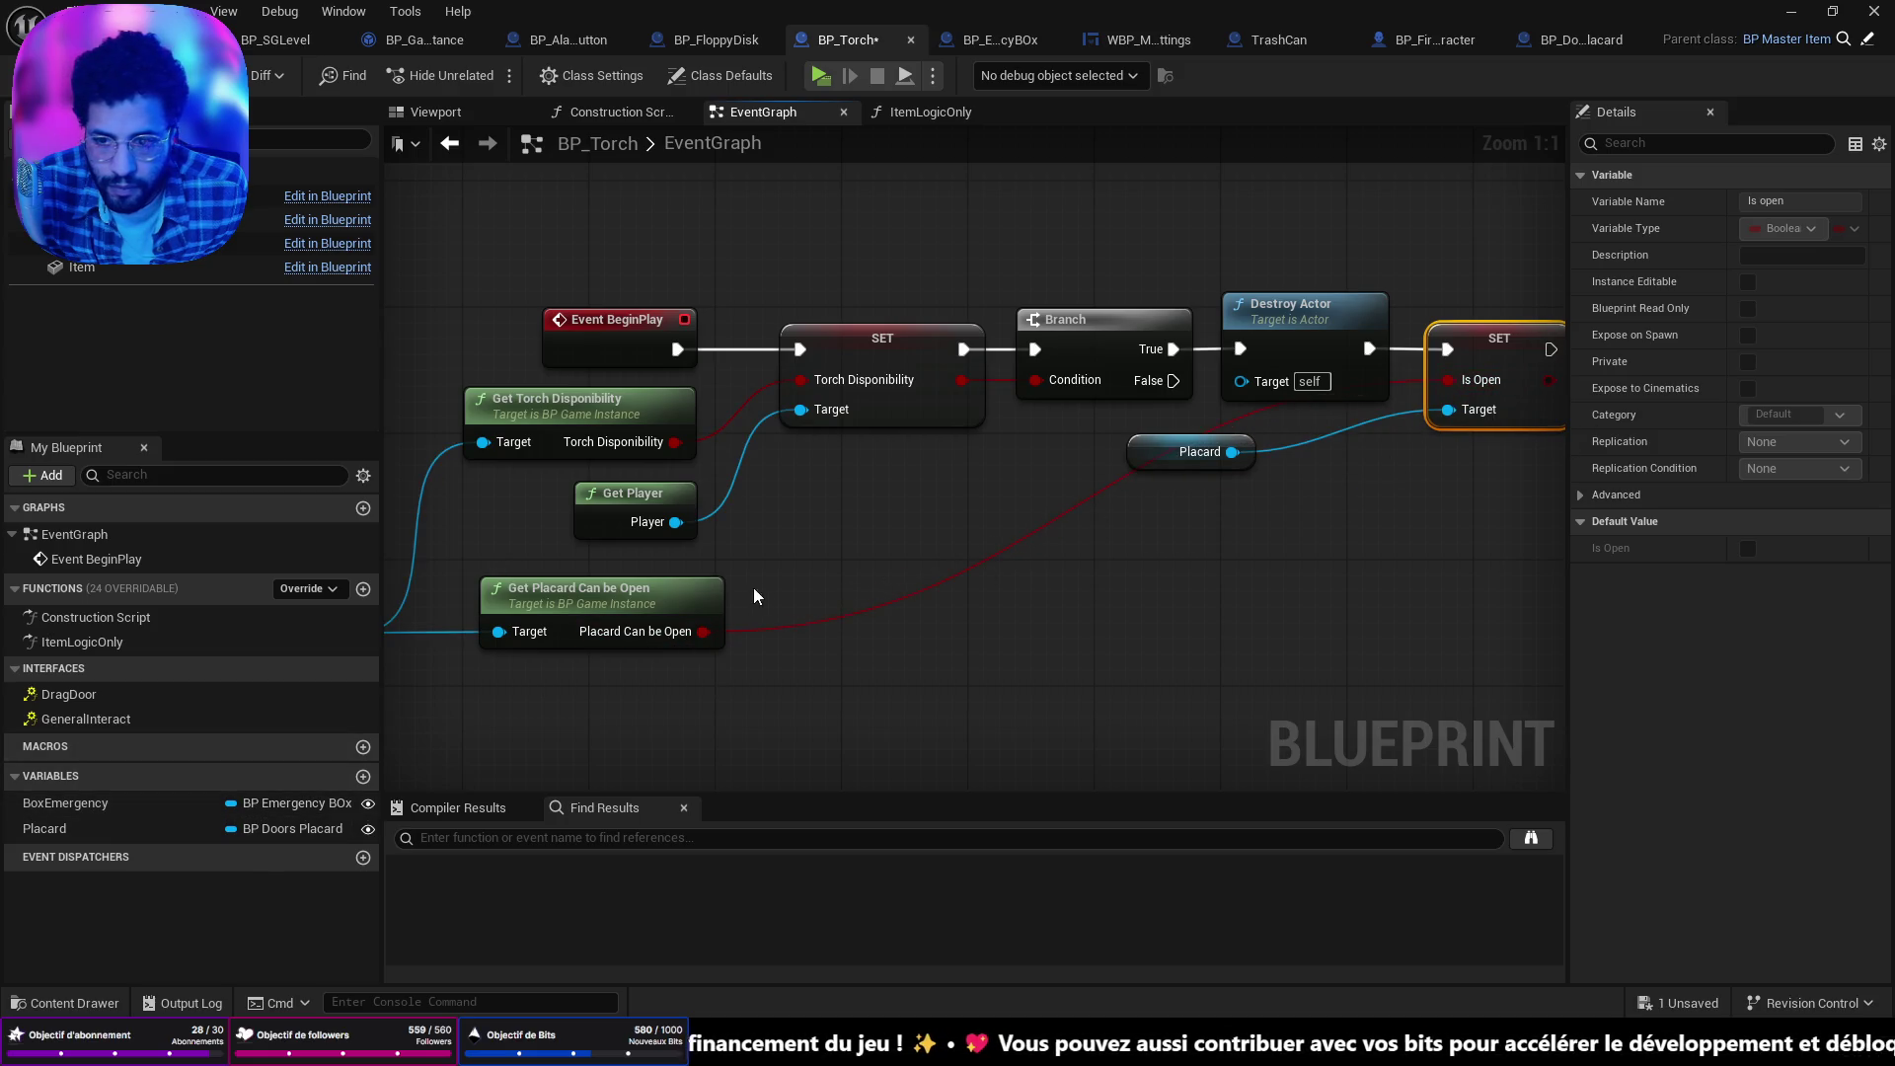
mouse_move(660, 604)
left_mouse_down()
mouse_move(898, 582)
mouse_move(1275, 505)
mouse_move(1307, 521)
left_mouse_up()
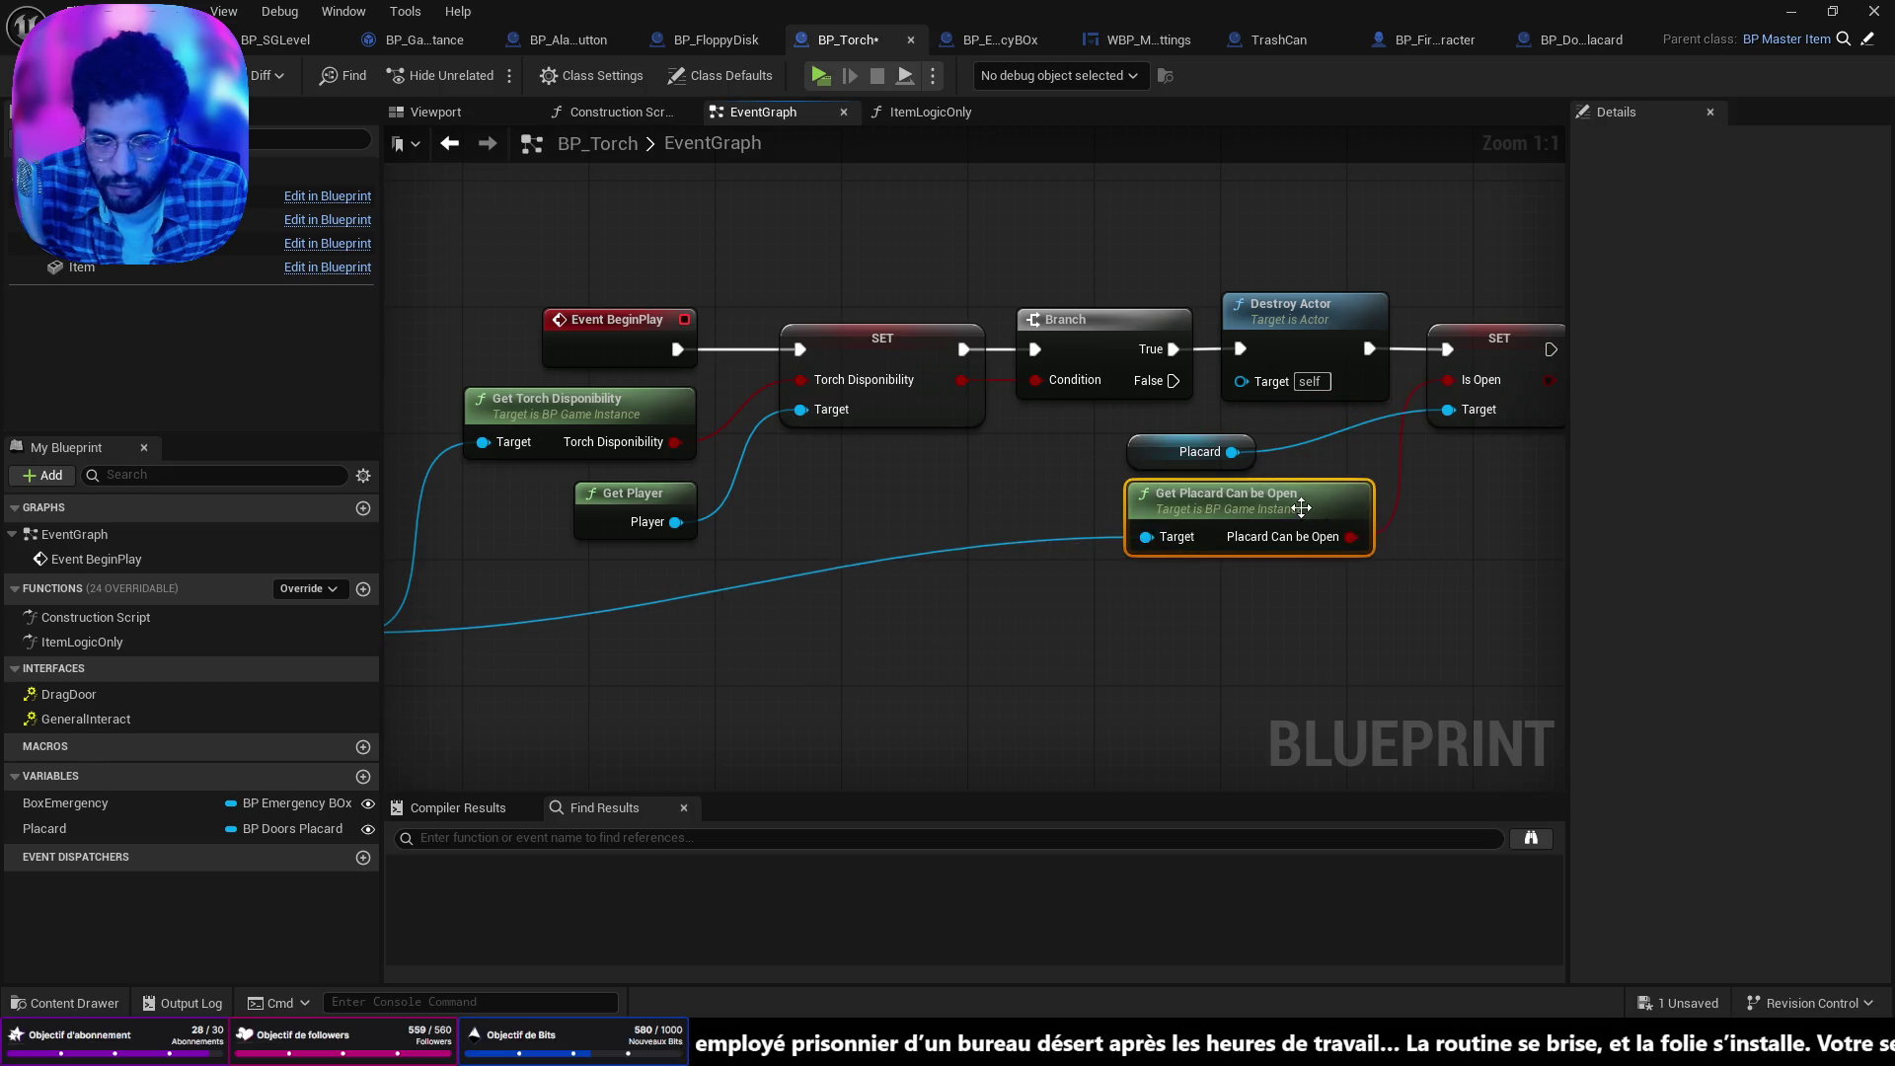
mouse_move(1169, 452)
left_mouse_down()
mouse_move(1234, 633)
mouse_move(1294, 580)
left_mouse_up()
left_click(1216, 504, "ctrl")
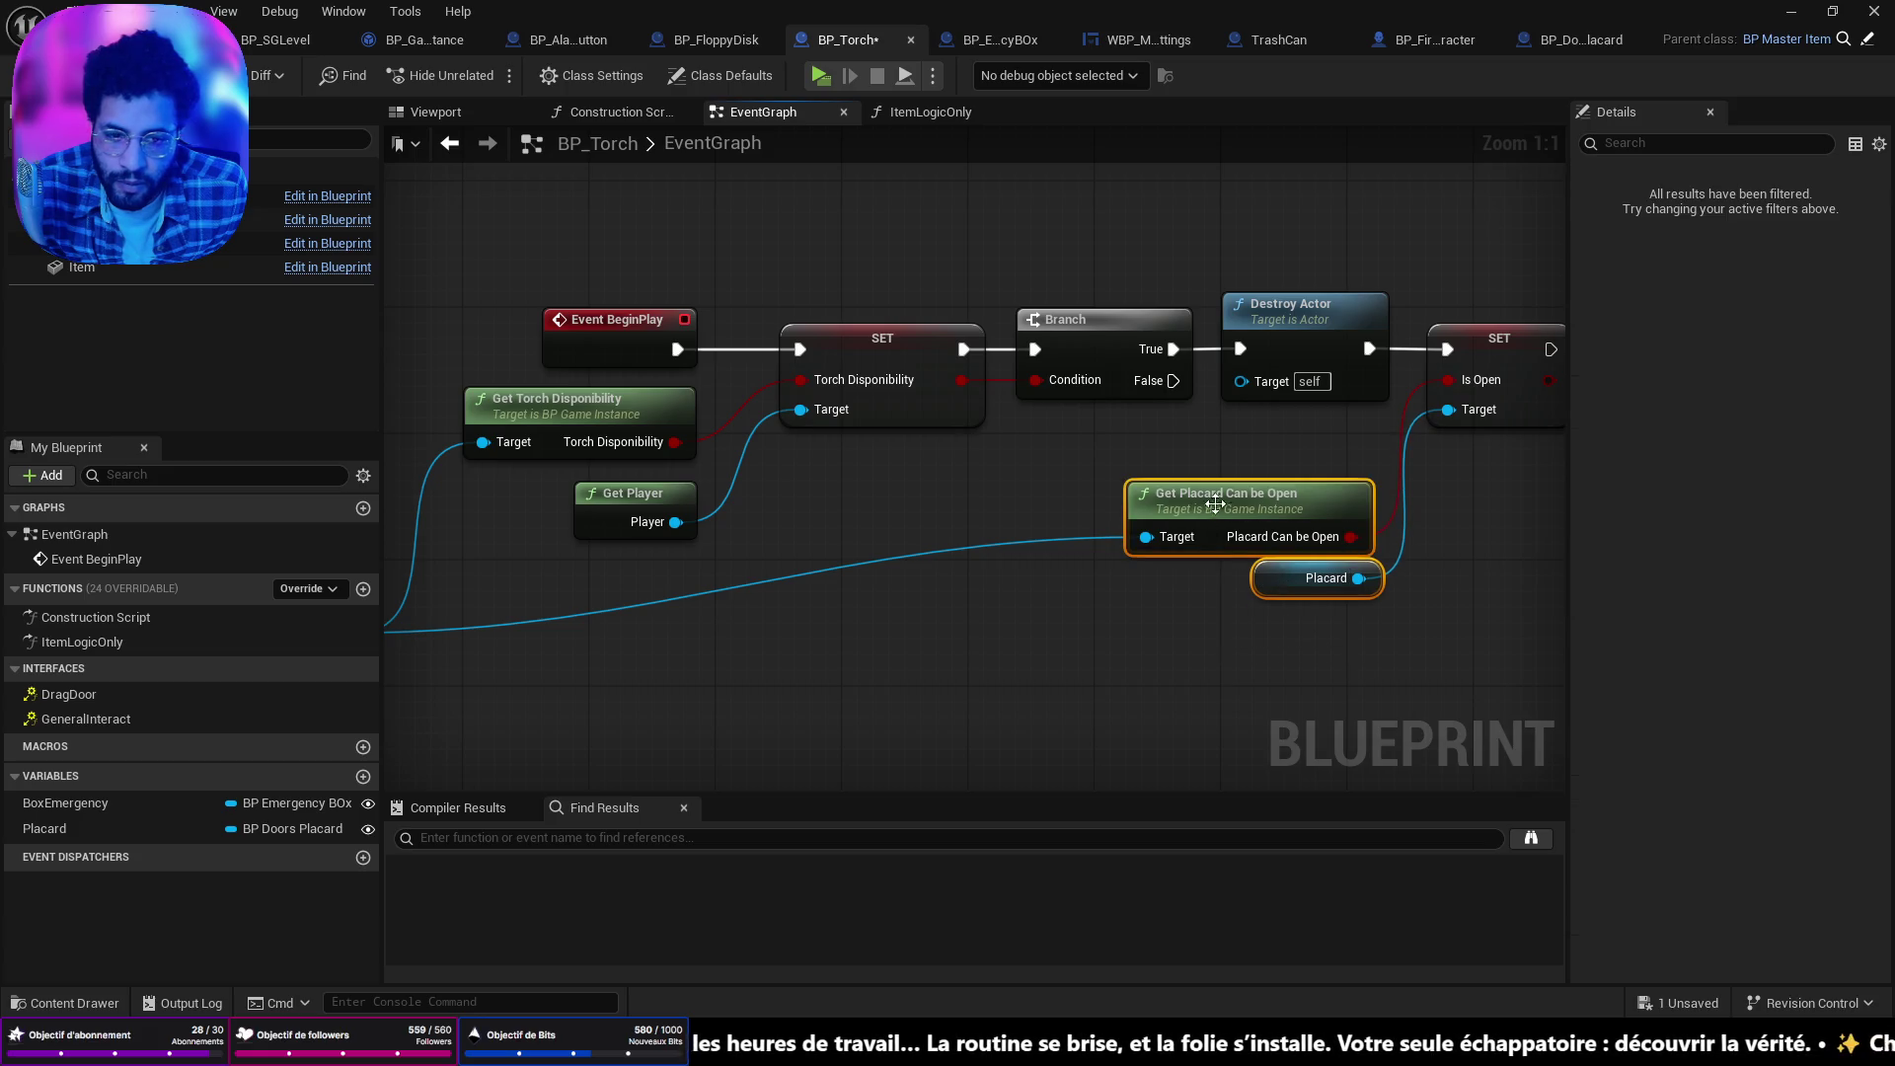
mouse_move(1267, 513)
left_mouse_down()
mouse_move(1282, 452)
mouse_move(1404, 498)
mouse_move(1538, 433)
left_mouse_up()
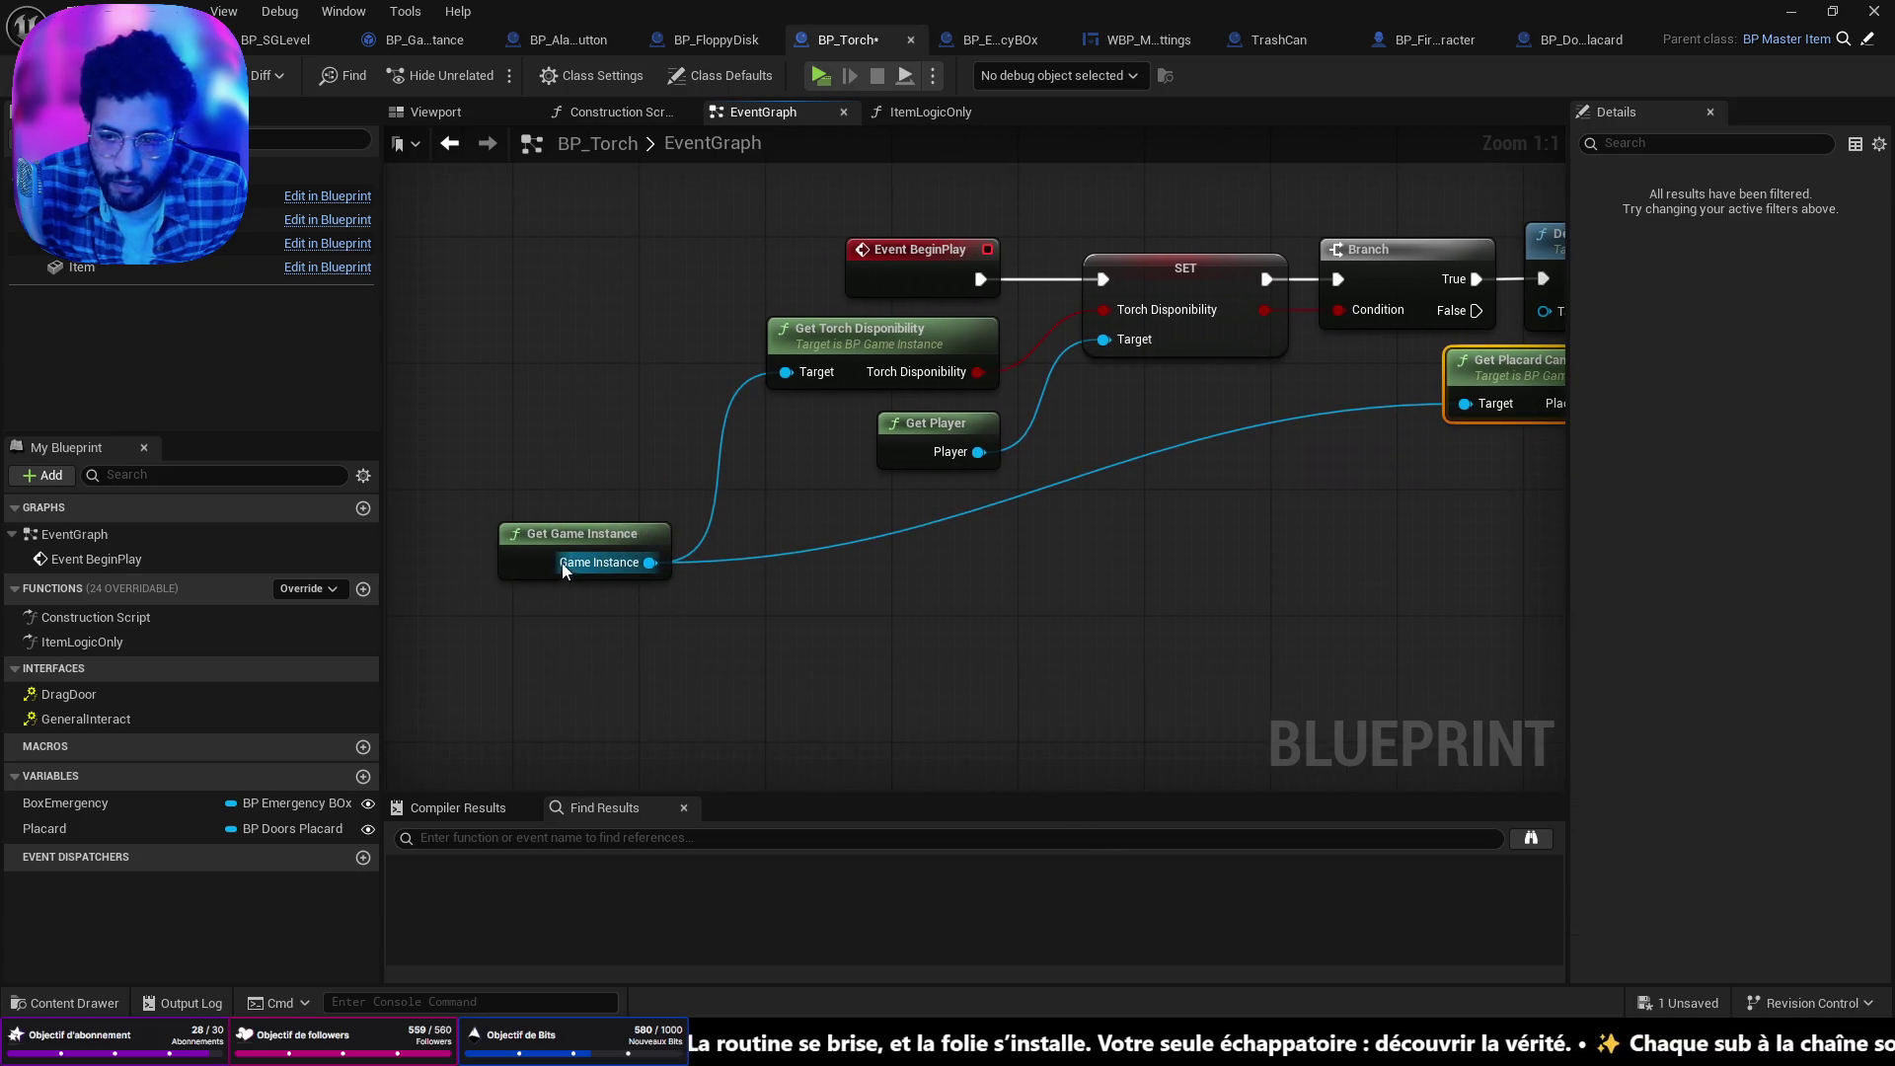
left_click(619, 505)
left_click_drag(619, 505, 714, 490)
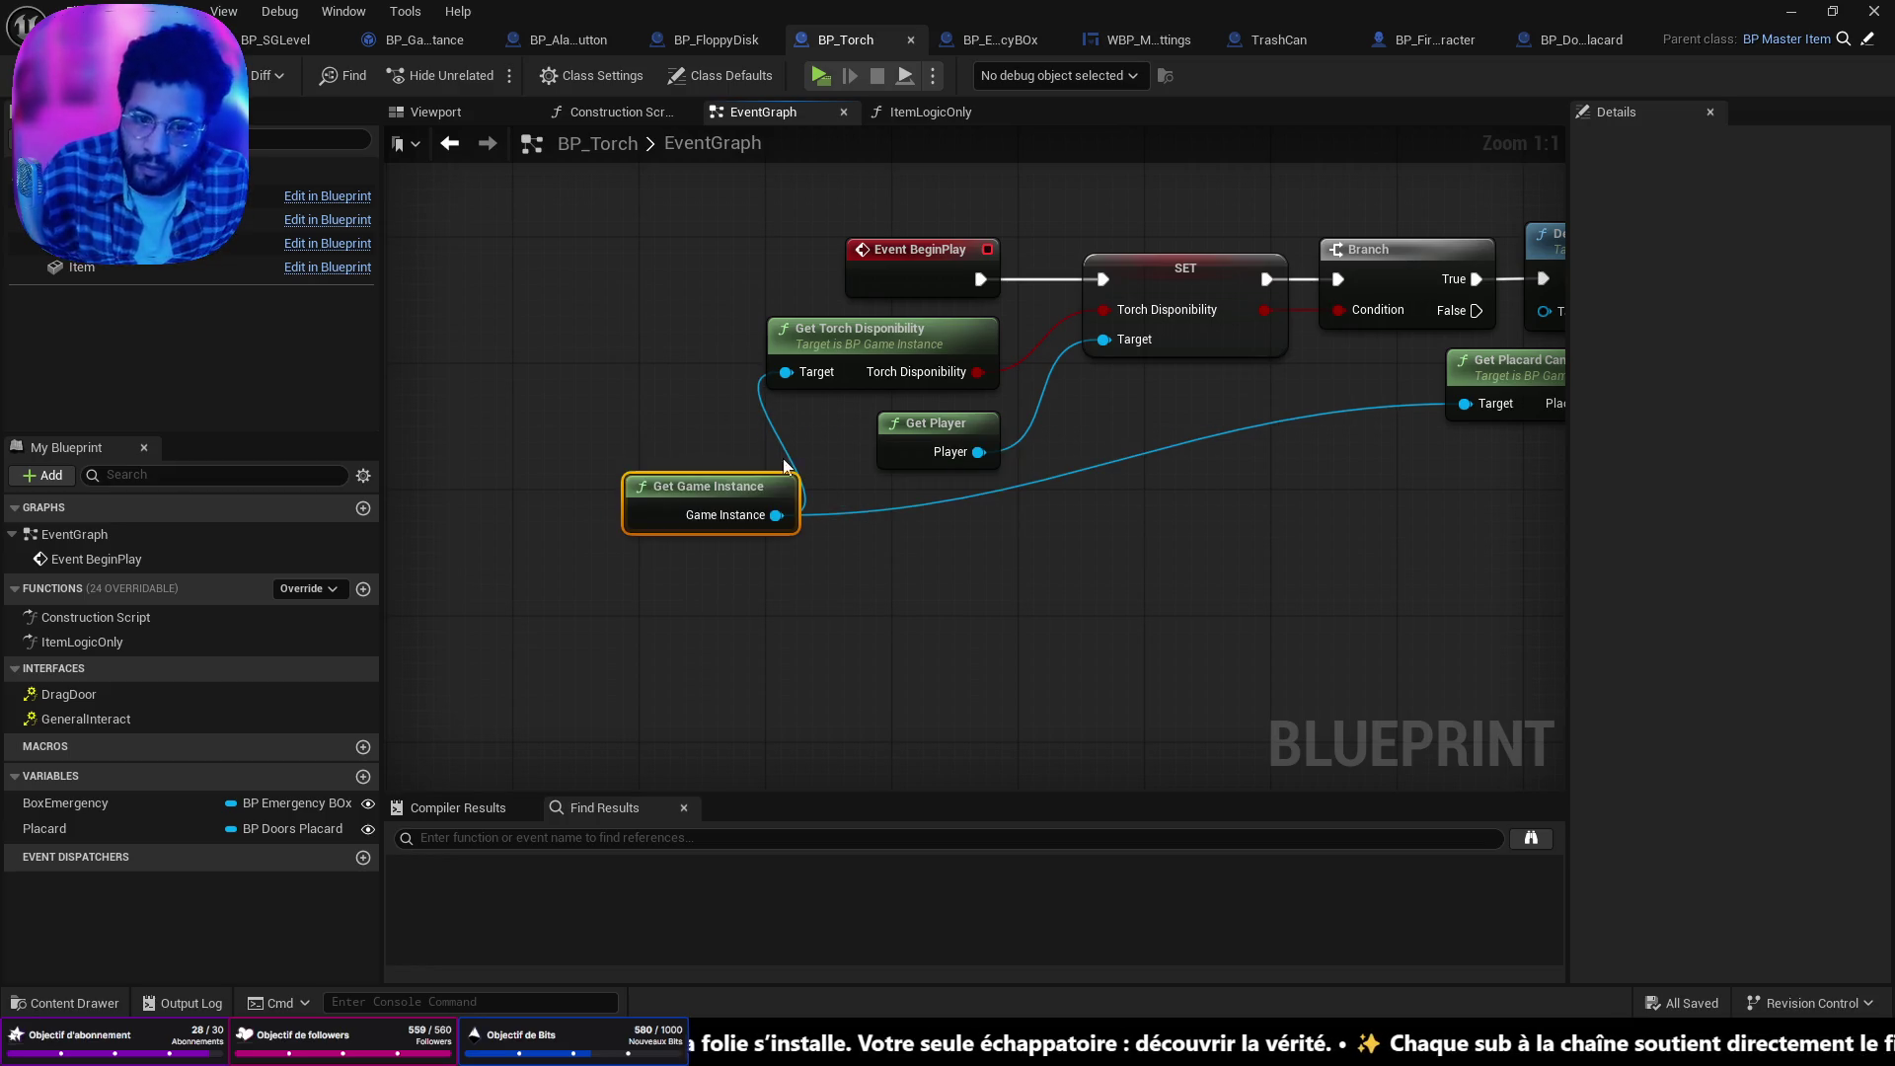
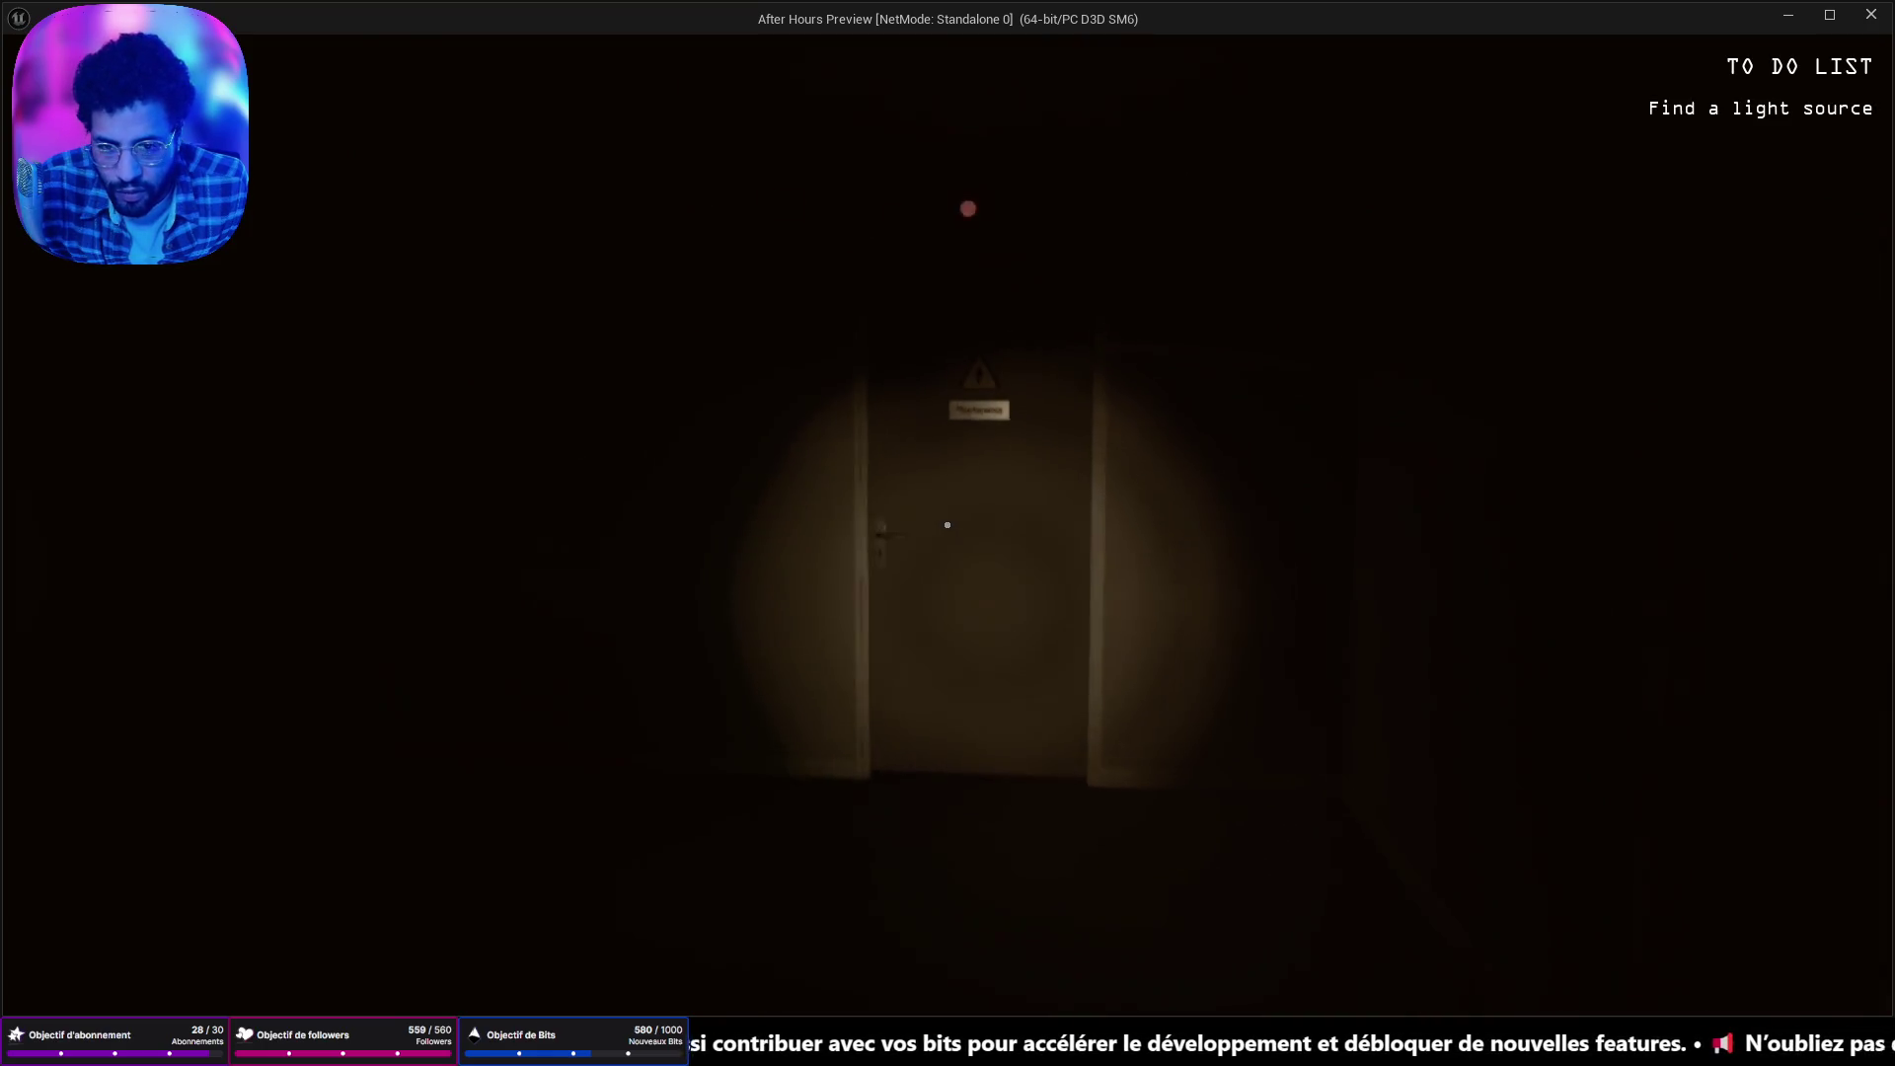
Try opening the hallway door in the play session, then stop Play In Editor.
left_click(947, 526)
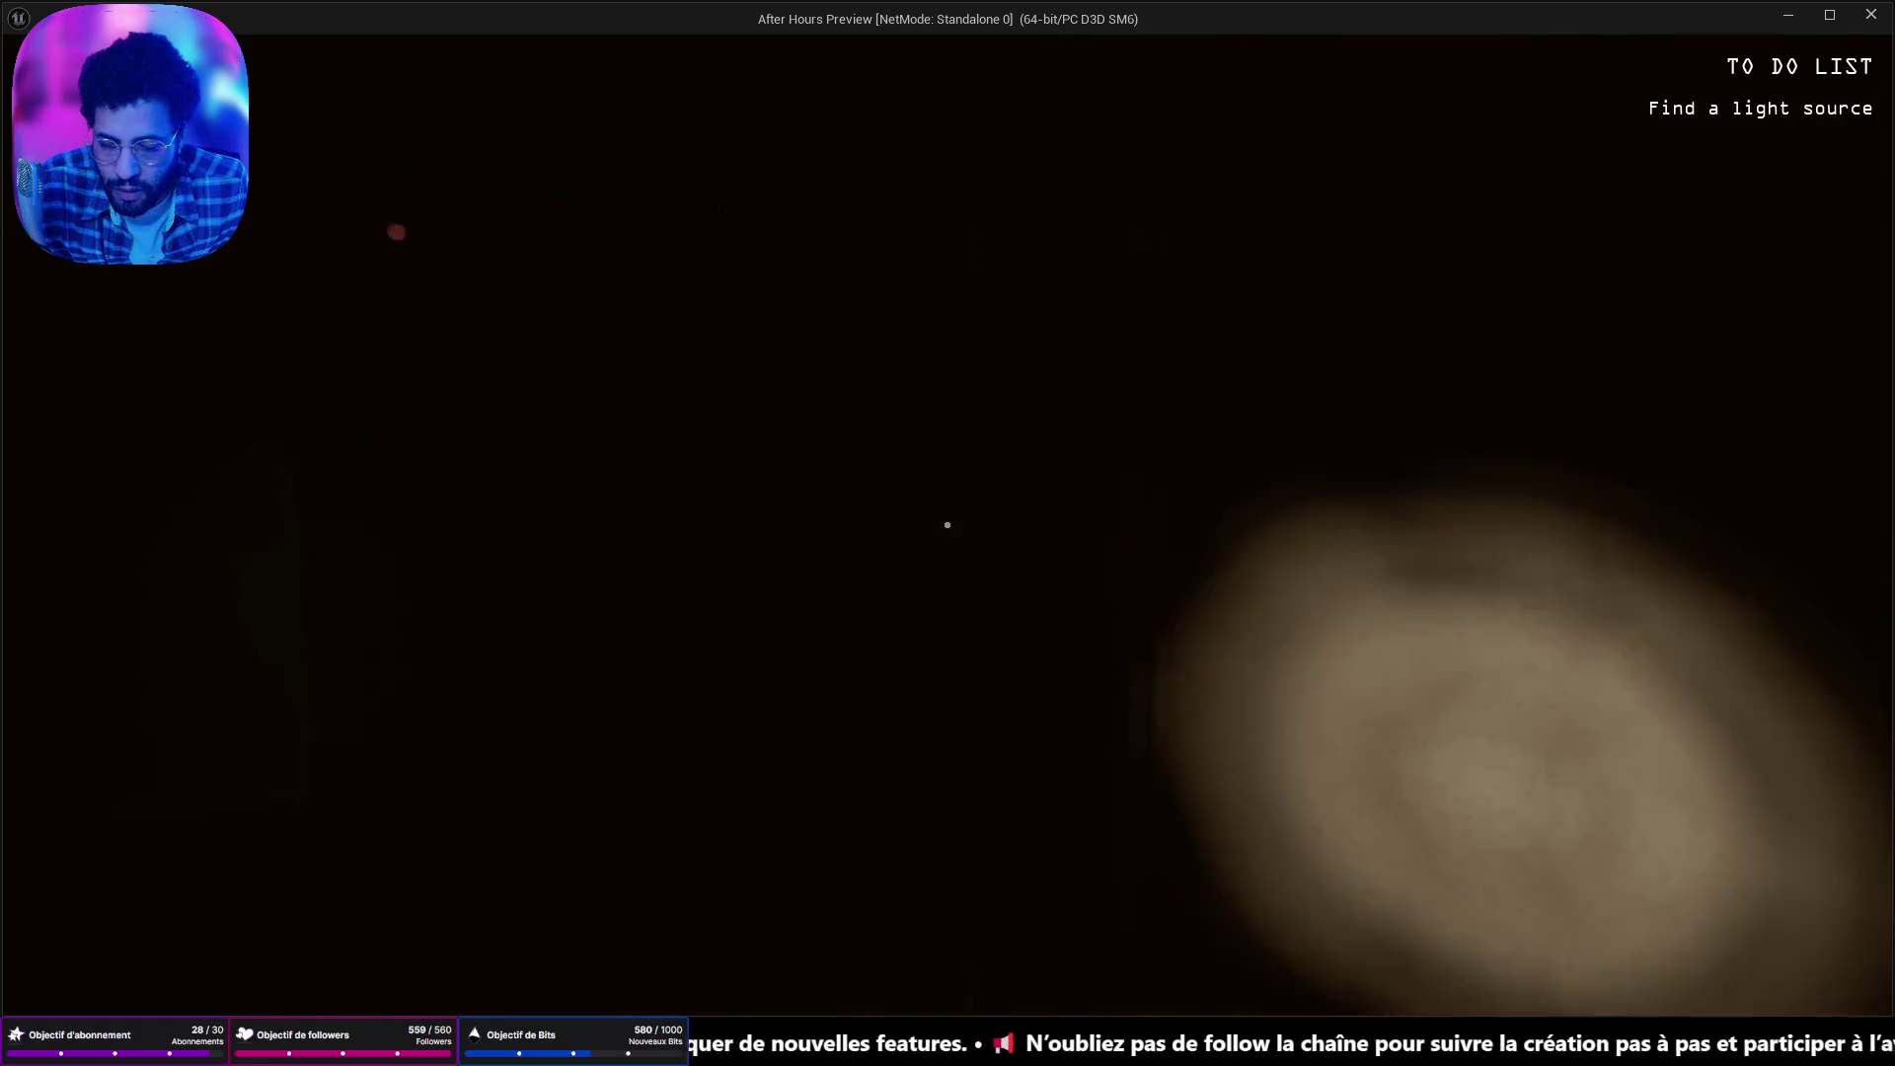
key("Escape")
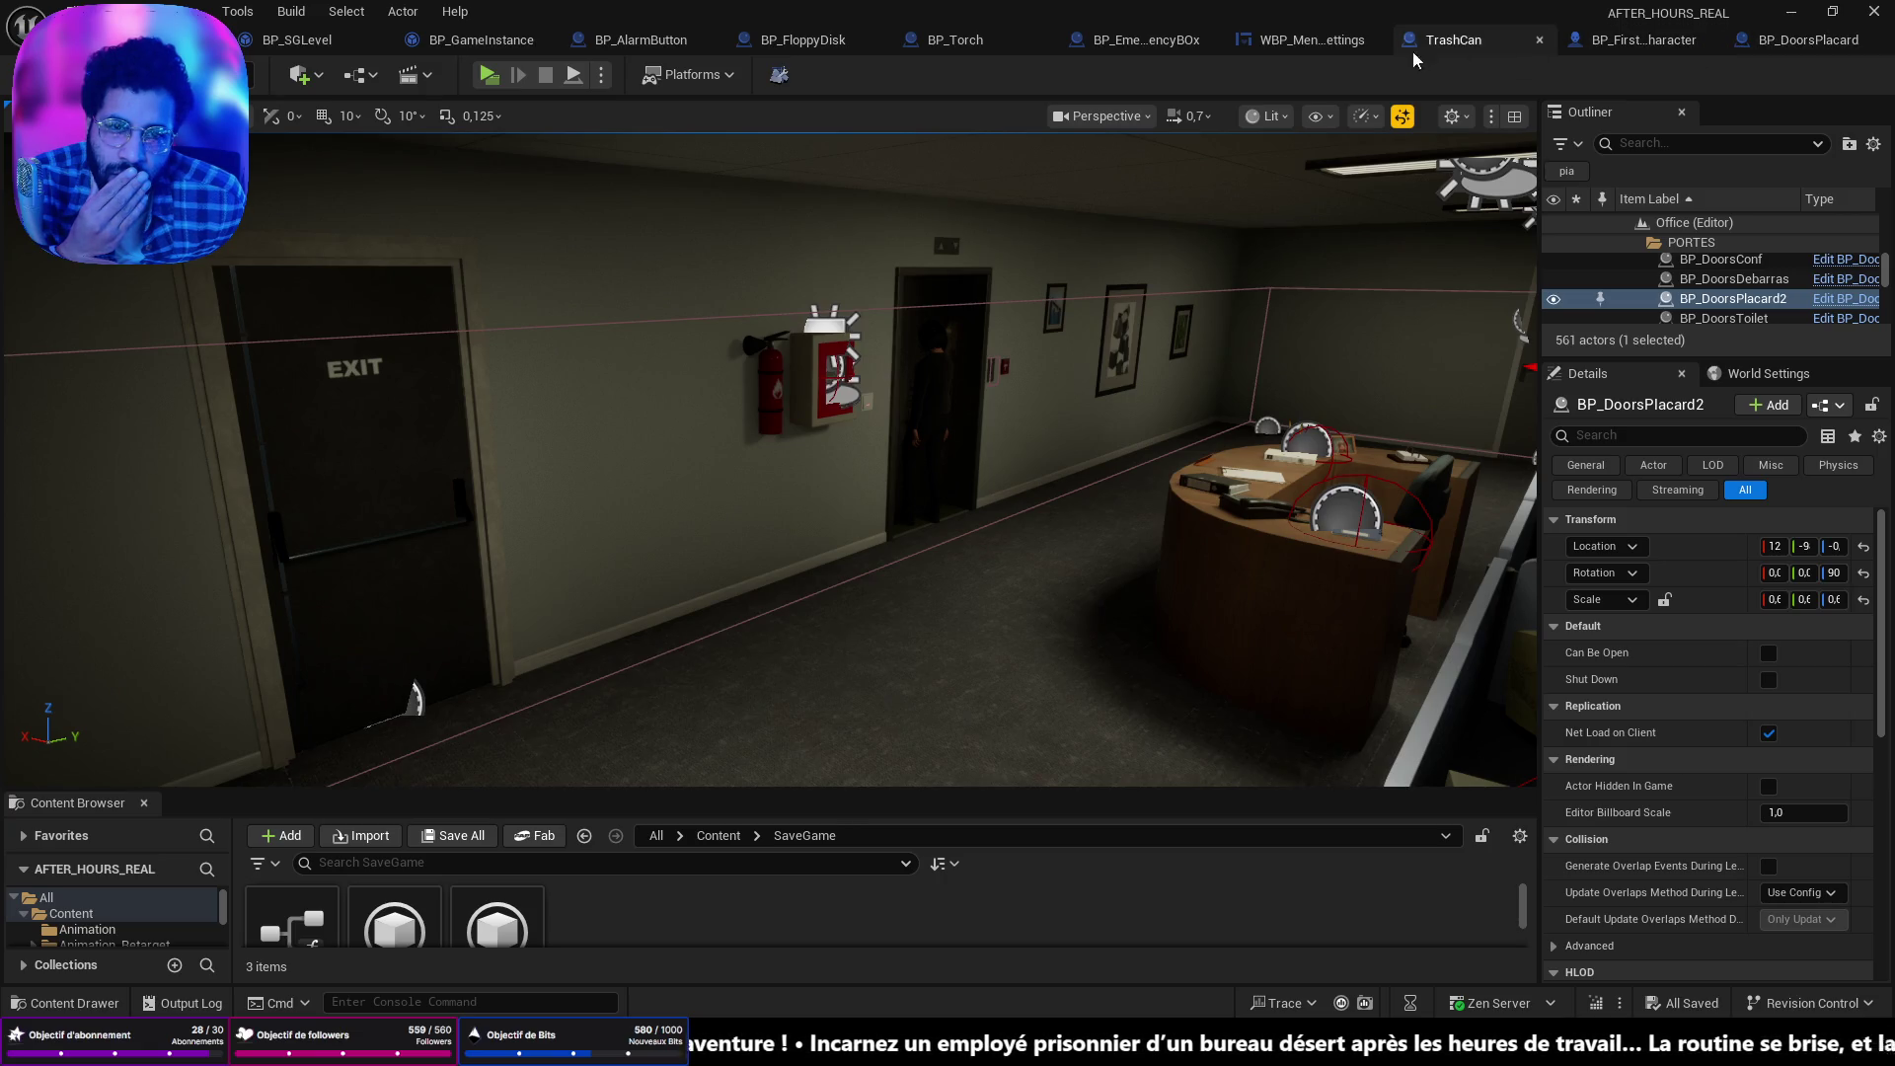
Frame the door, then move BP_DoorsPlacard's Event BeginPlay beside Cast To GM_FirstPerson.
key("f")
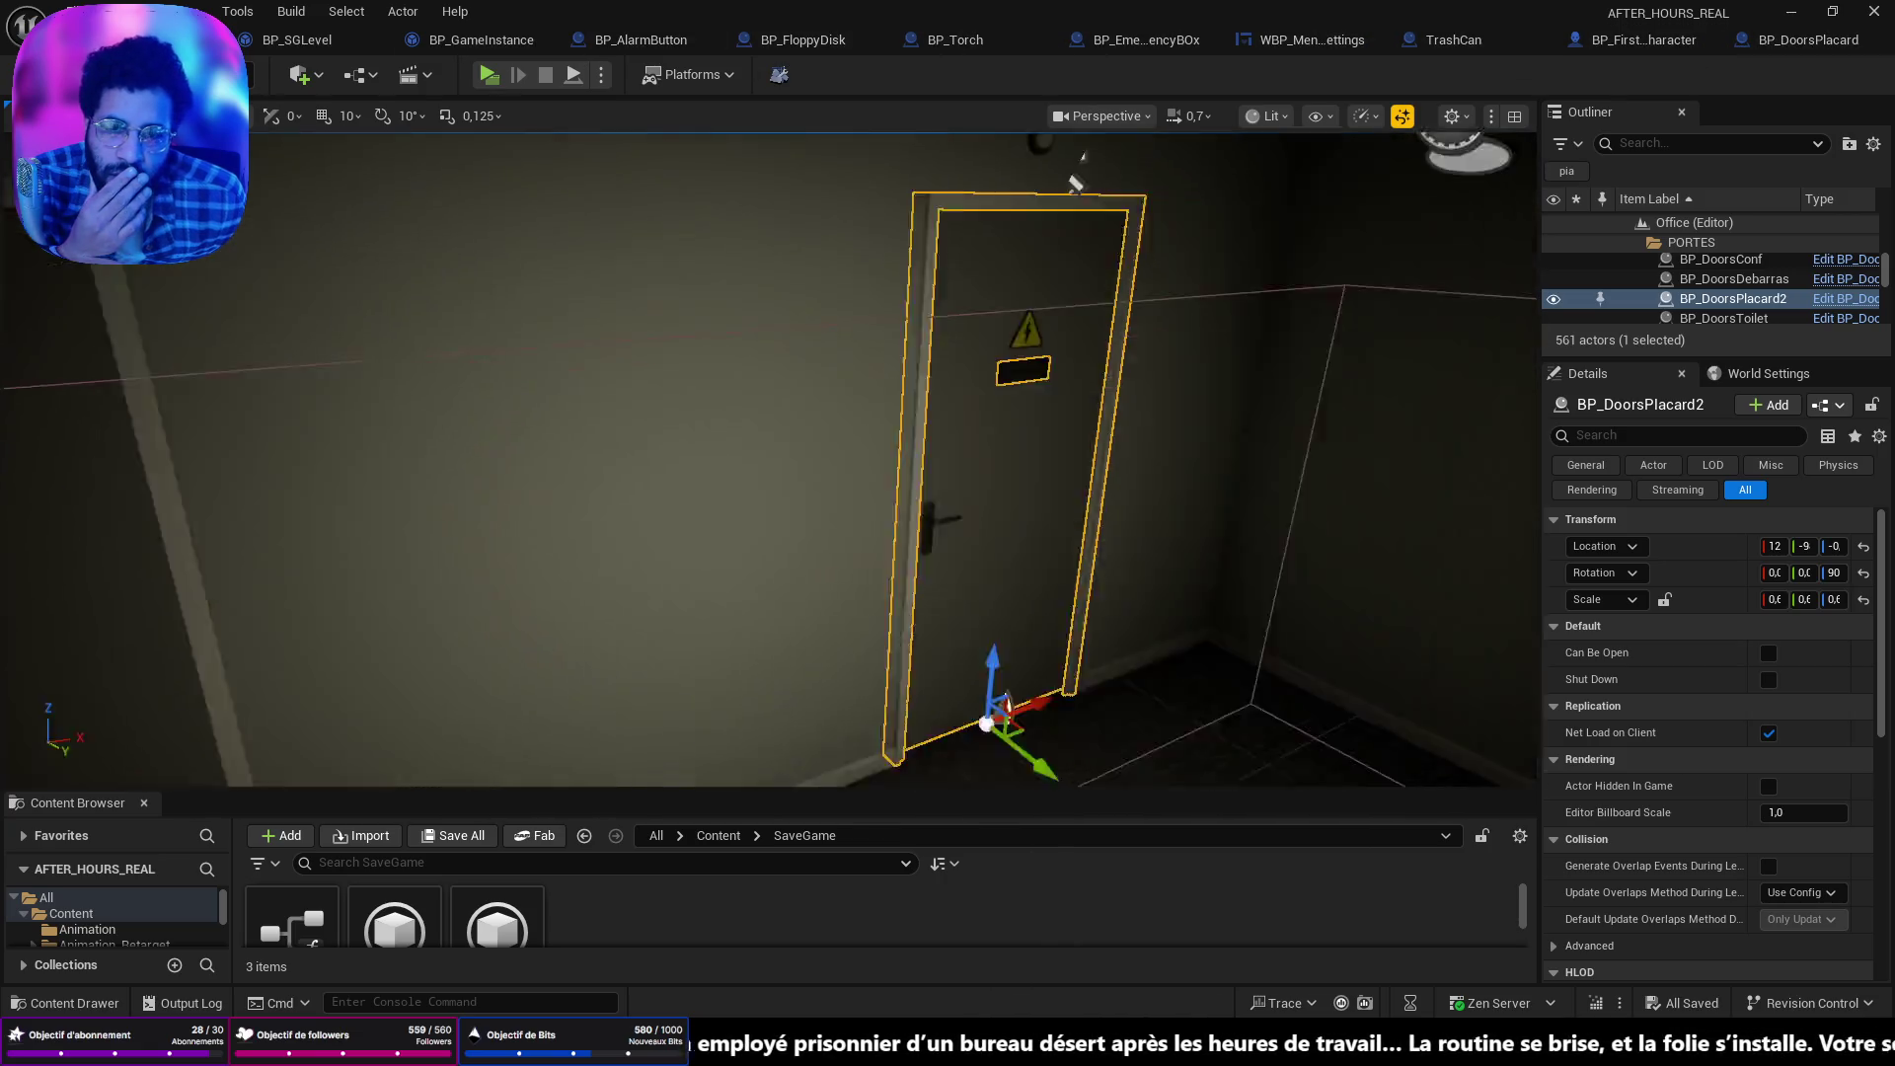
left_click(1792, 42)
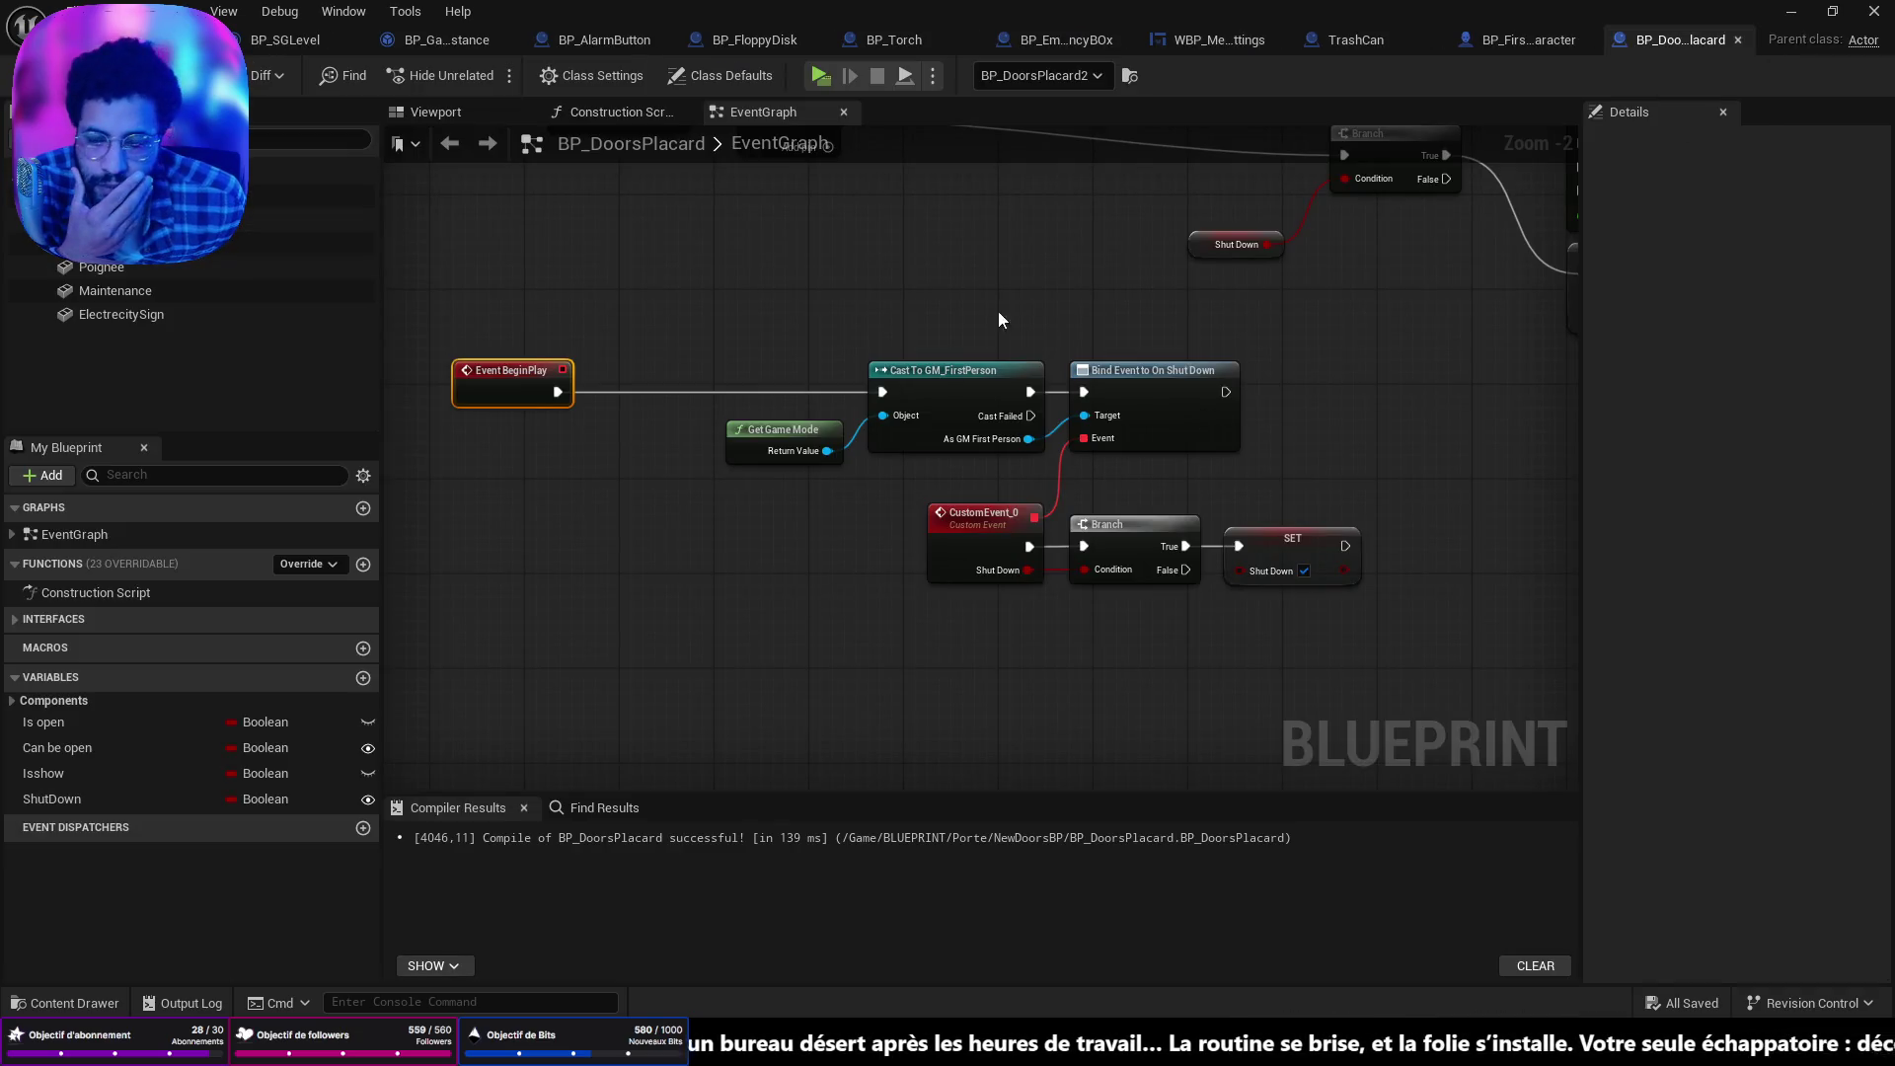
left_click_drag(999, 311, 871, 620)
mouse_move(1372, 607)
left_mouse_down()
mouse_move(933, 367)
mouse_move(969, 441)
left_mouse_up()
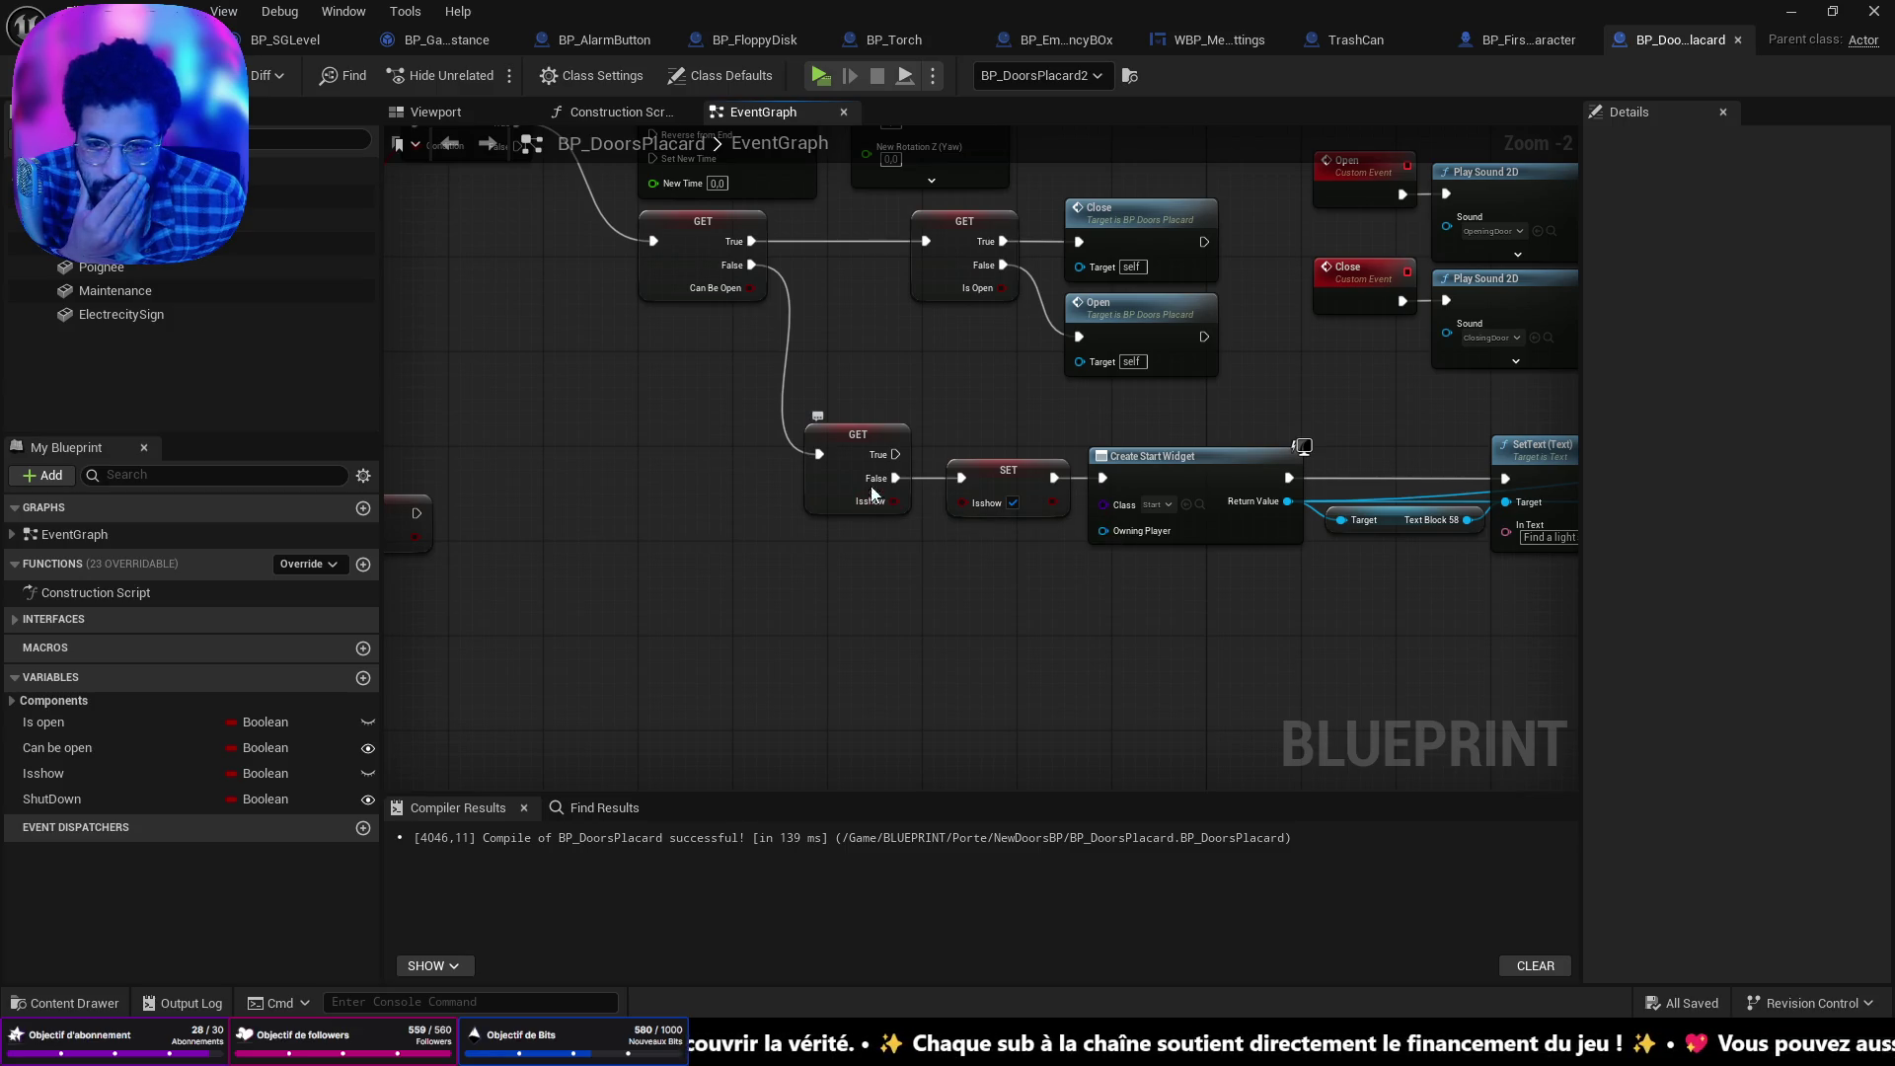
mouse_move(736, 301)
left_mouse_down()
mouse_move(1491, 517)
mouse_move(1579, 523)
left_mouse_up()
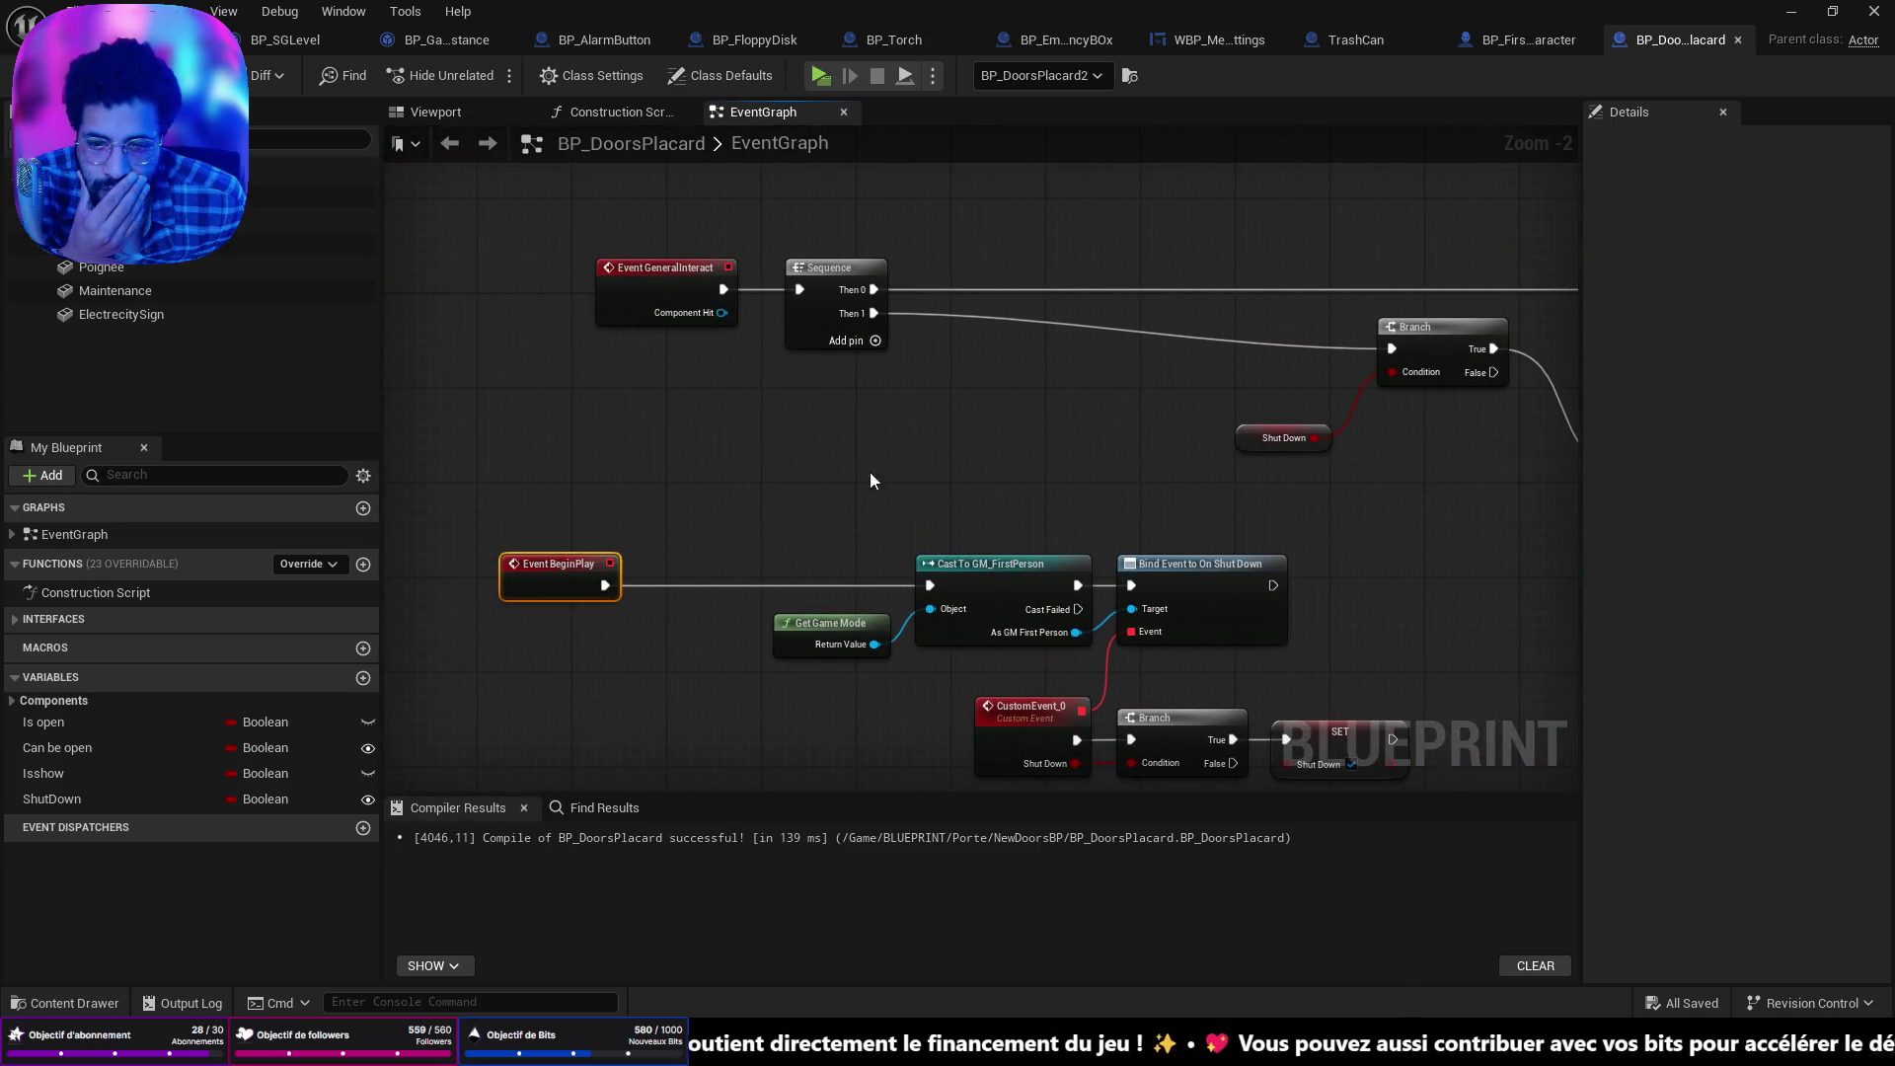
mouse_move(536, 578)
left_mouse_down()
mouse_move(814, 560)
mouse_move(801, 572)
left_mouse_up()
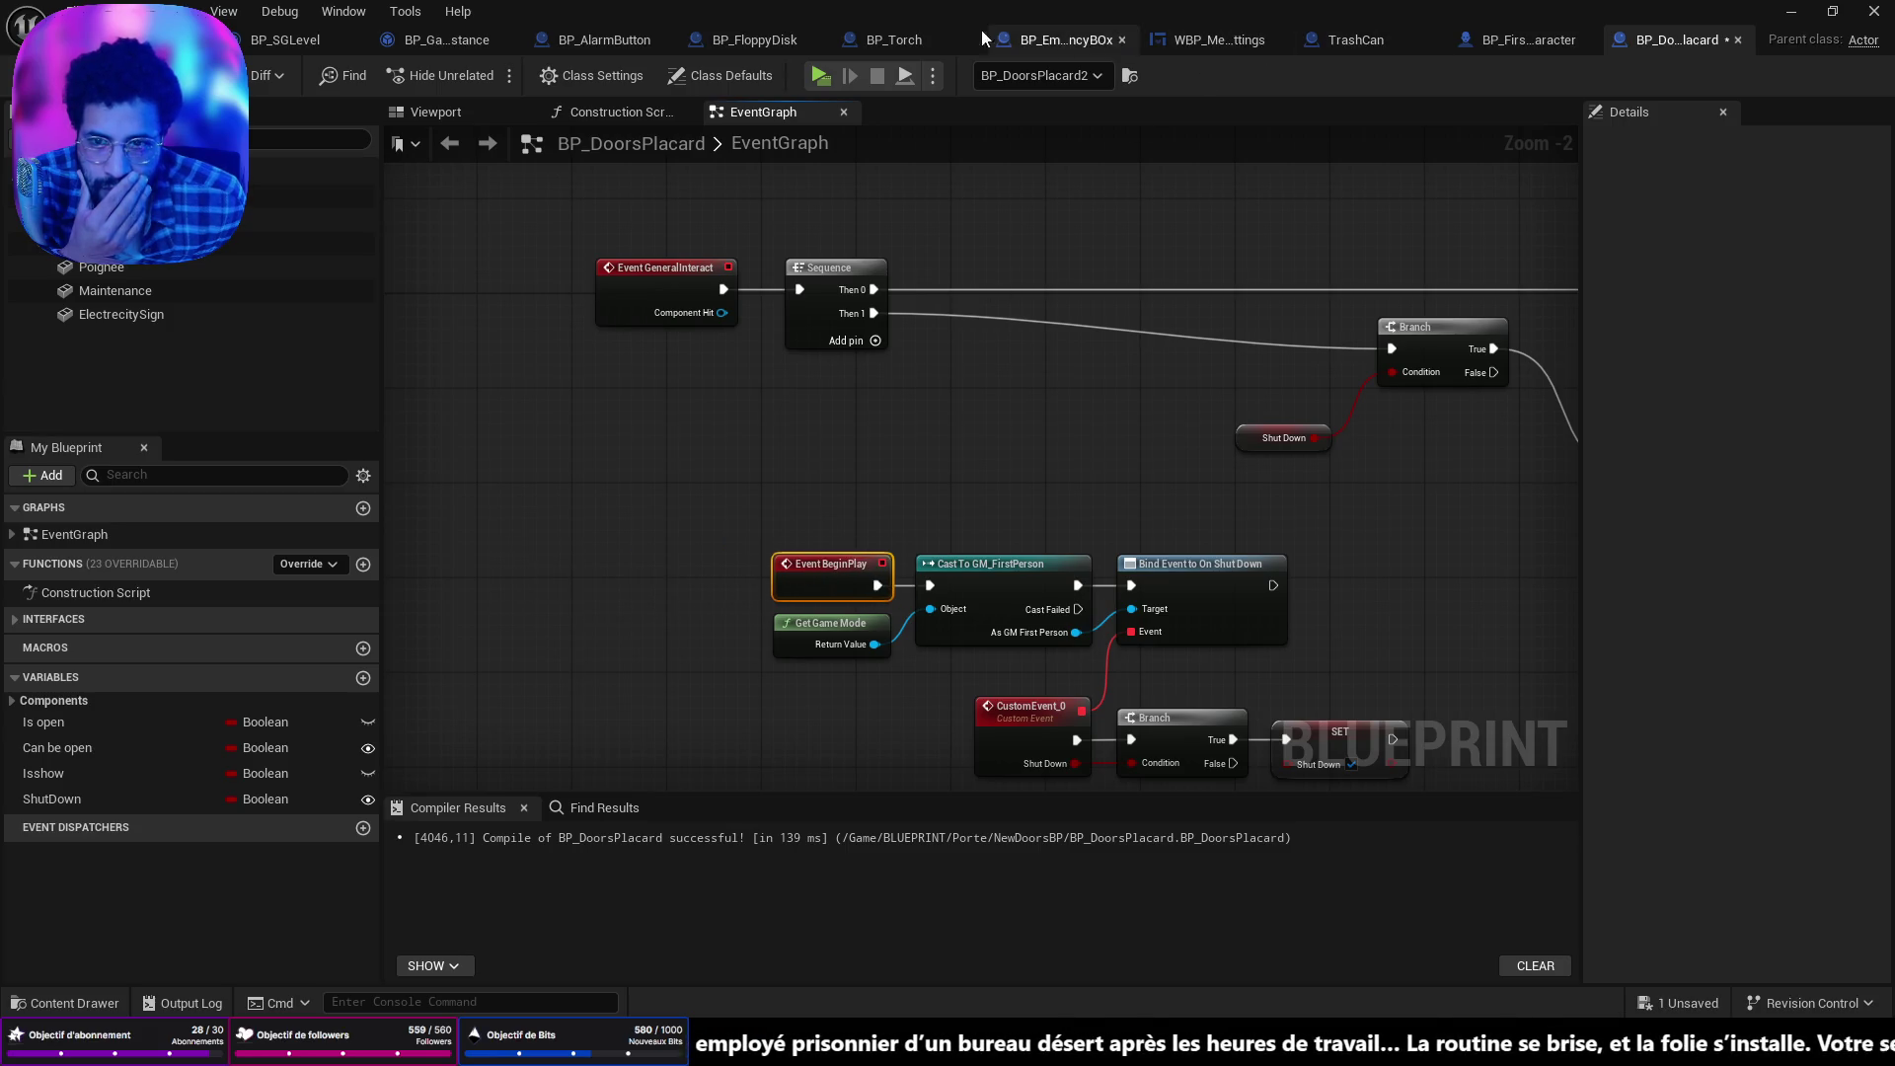
Switch to BP_Torch's event graph and select the Get Torch Disponibility node.
left_click(888, 39)
mouse_move(1103, 474)
left_mouse_down()
mouse_move(750, 464)
mouse_move(1026, 464)
left_mouse_up()
left_click(802, 349)
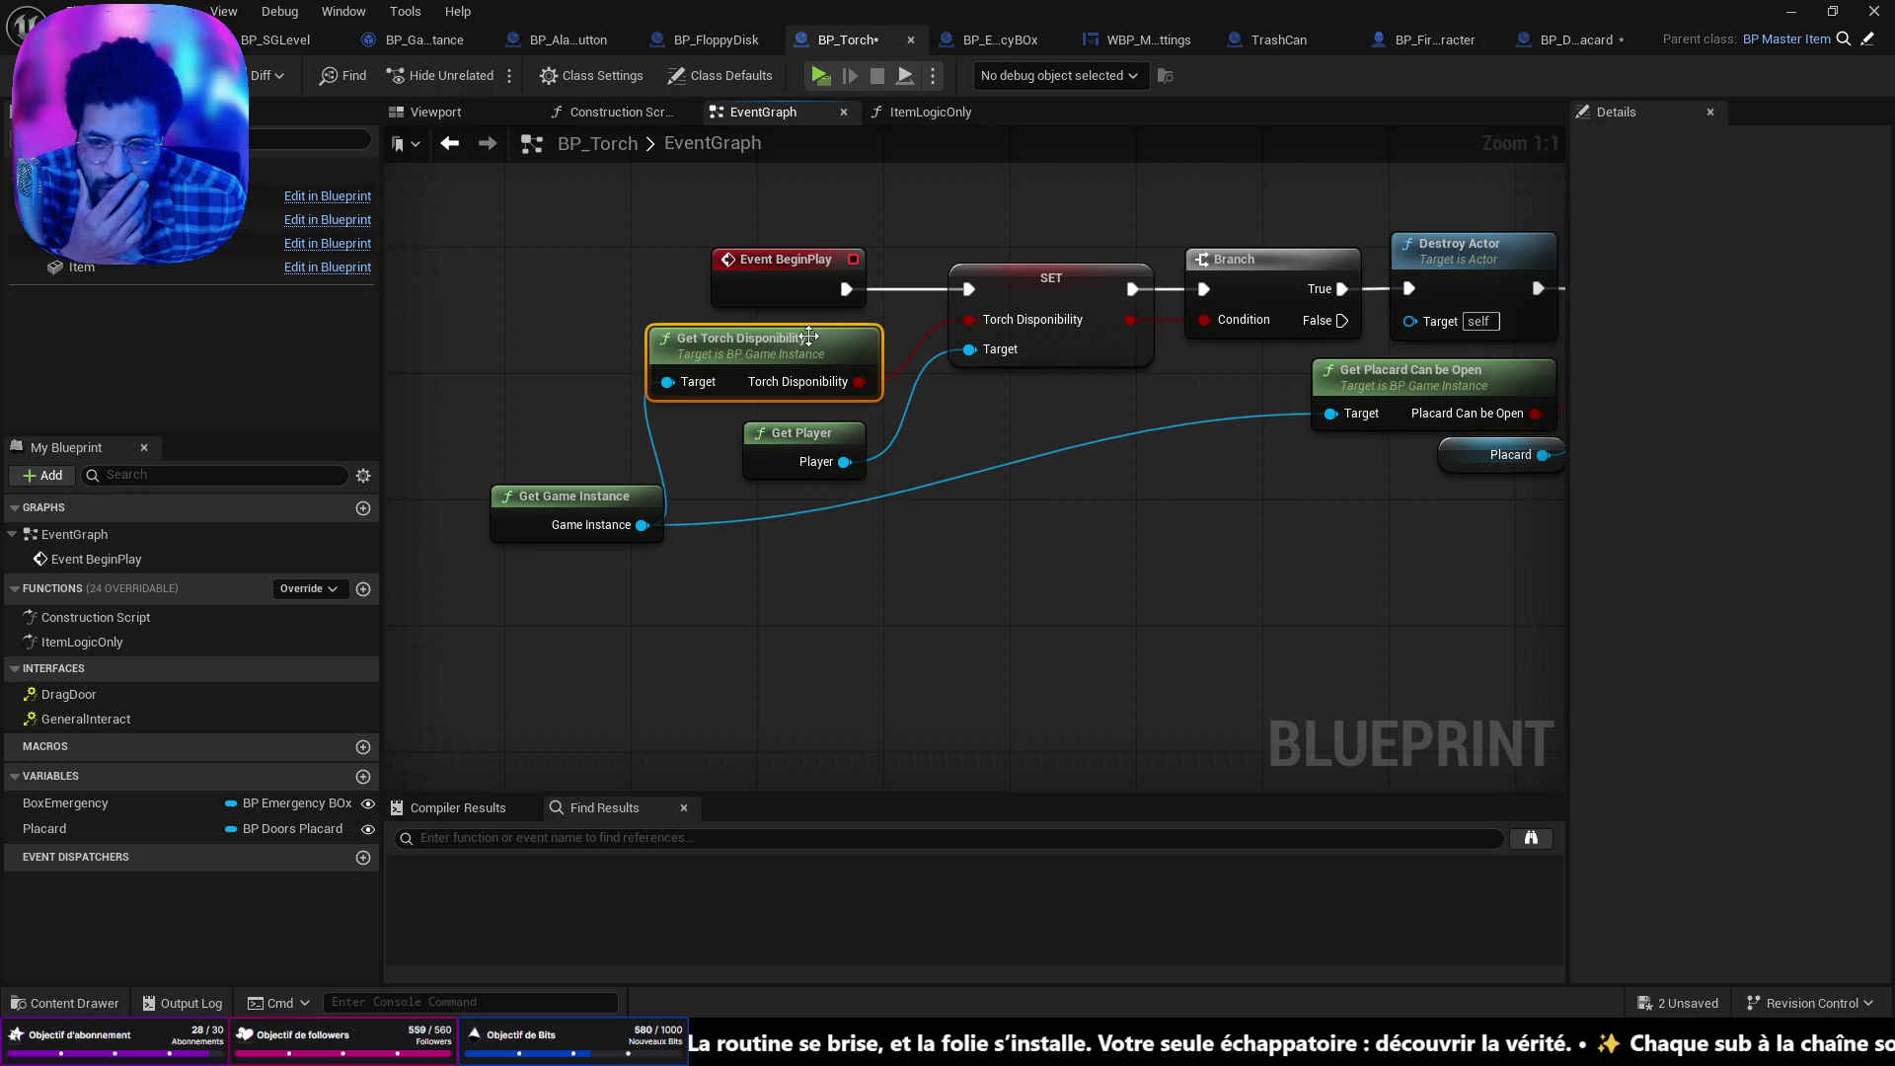
Rearrange BP_Torch's nodes, nudging Get Game Instance up and lowering the Placard node.
left_click_drag(1229, 487, 940, 543)
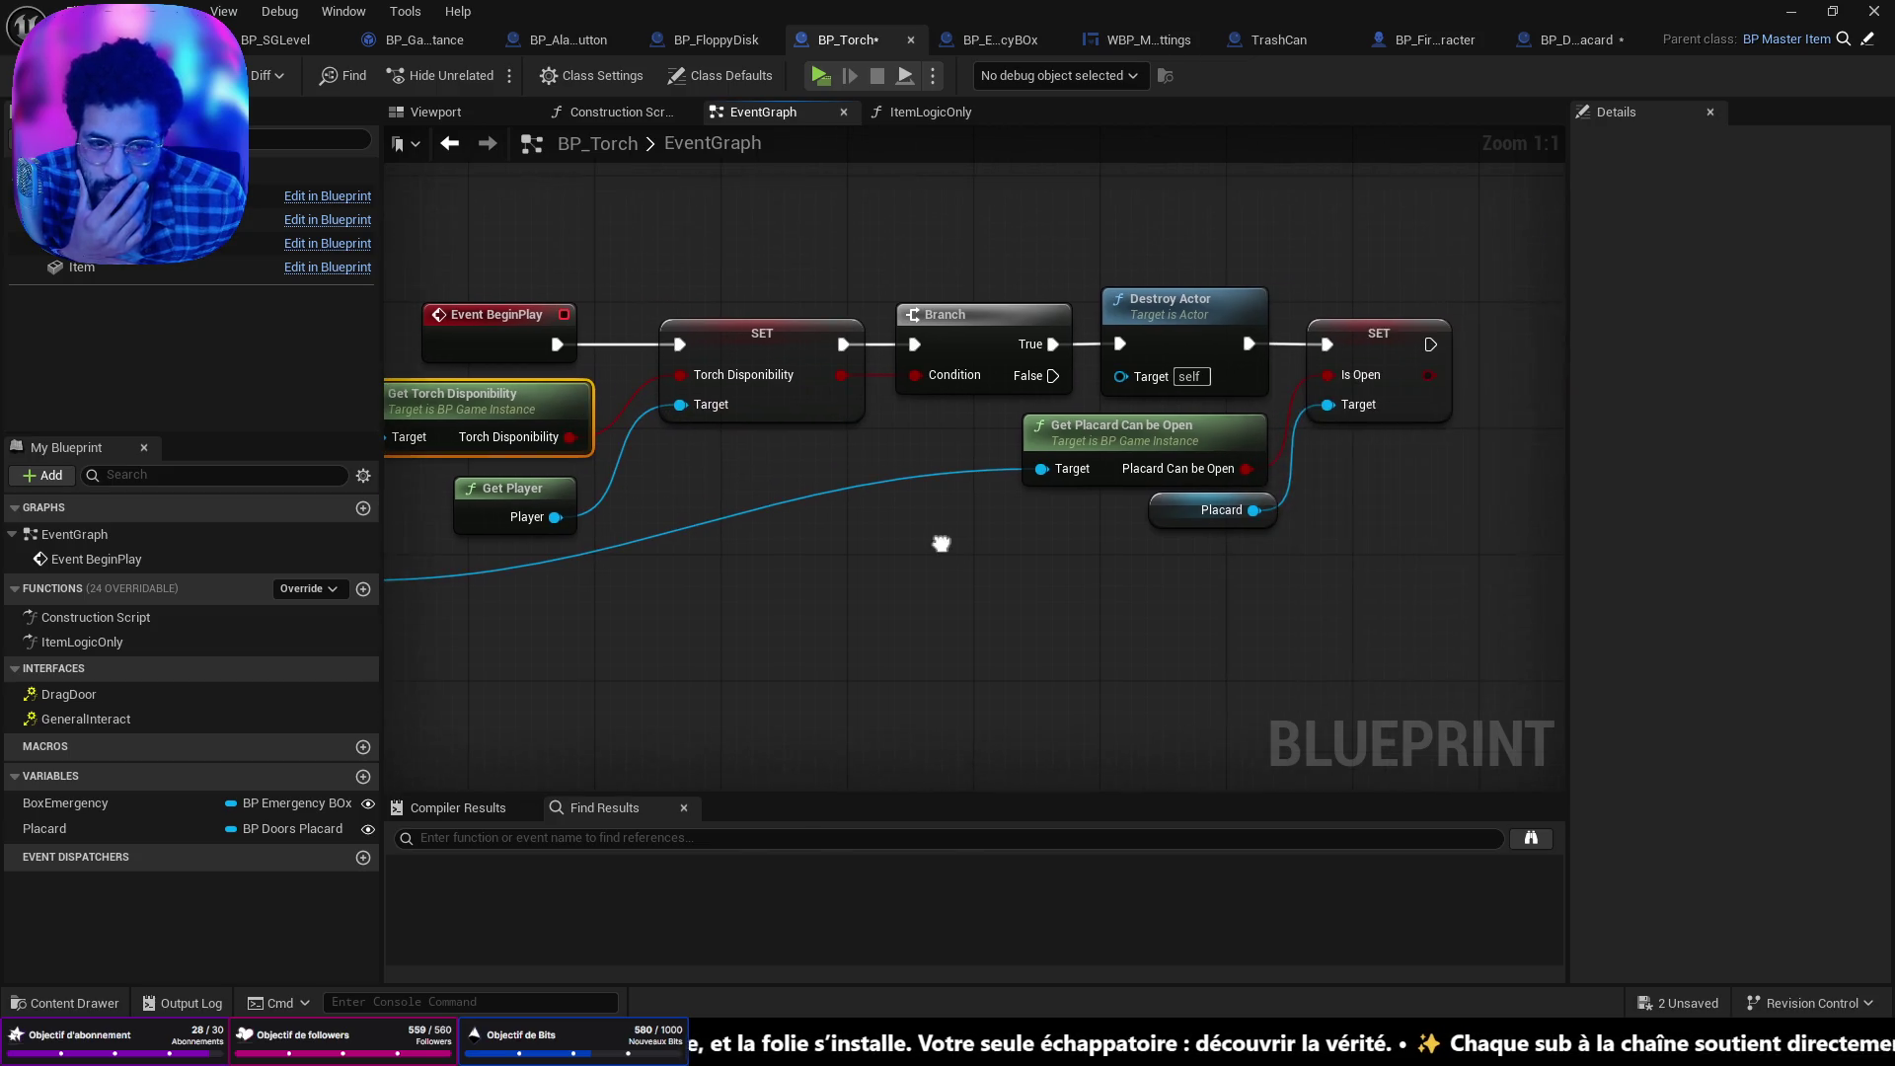
left_click(1177, 427)
left_click_drag(716, 565, 986, 513)
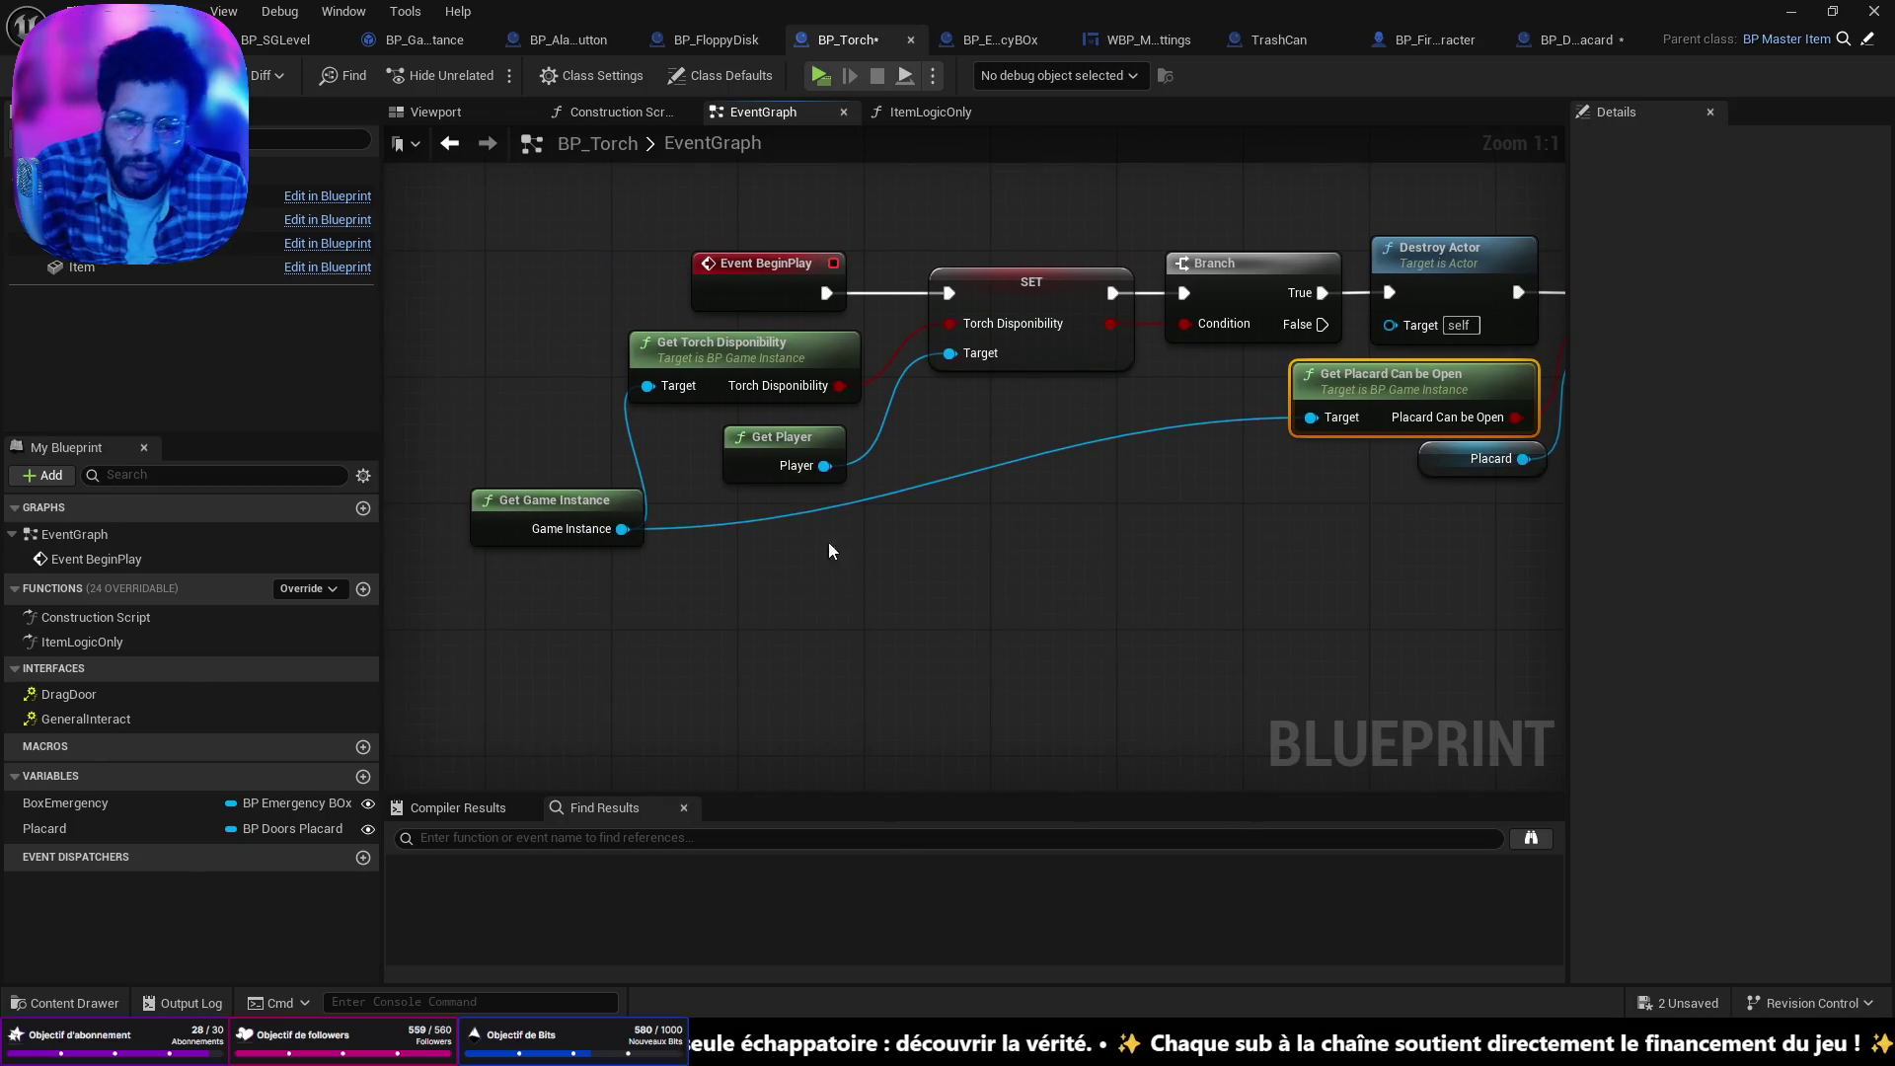
left_click_drag(582, 505, 565, 483)
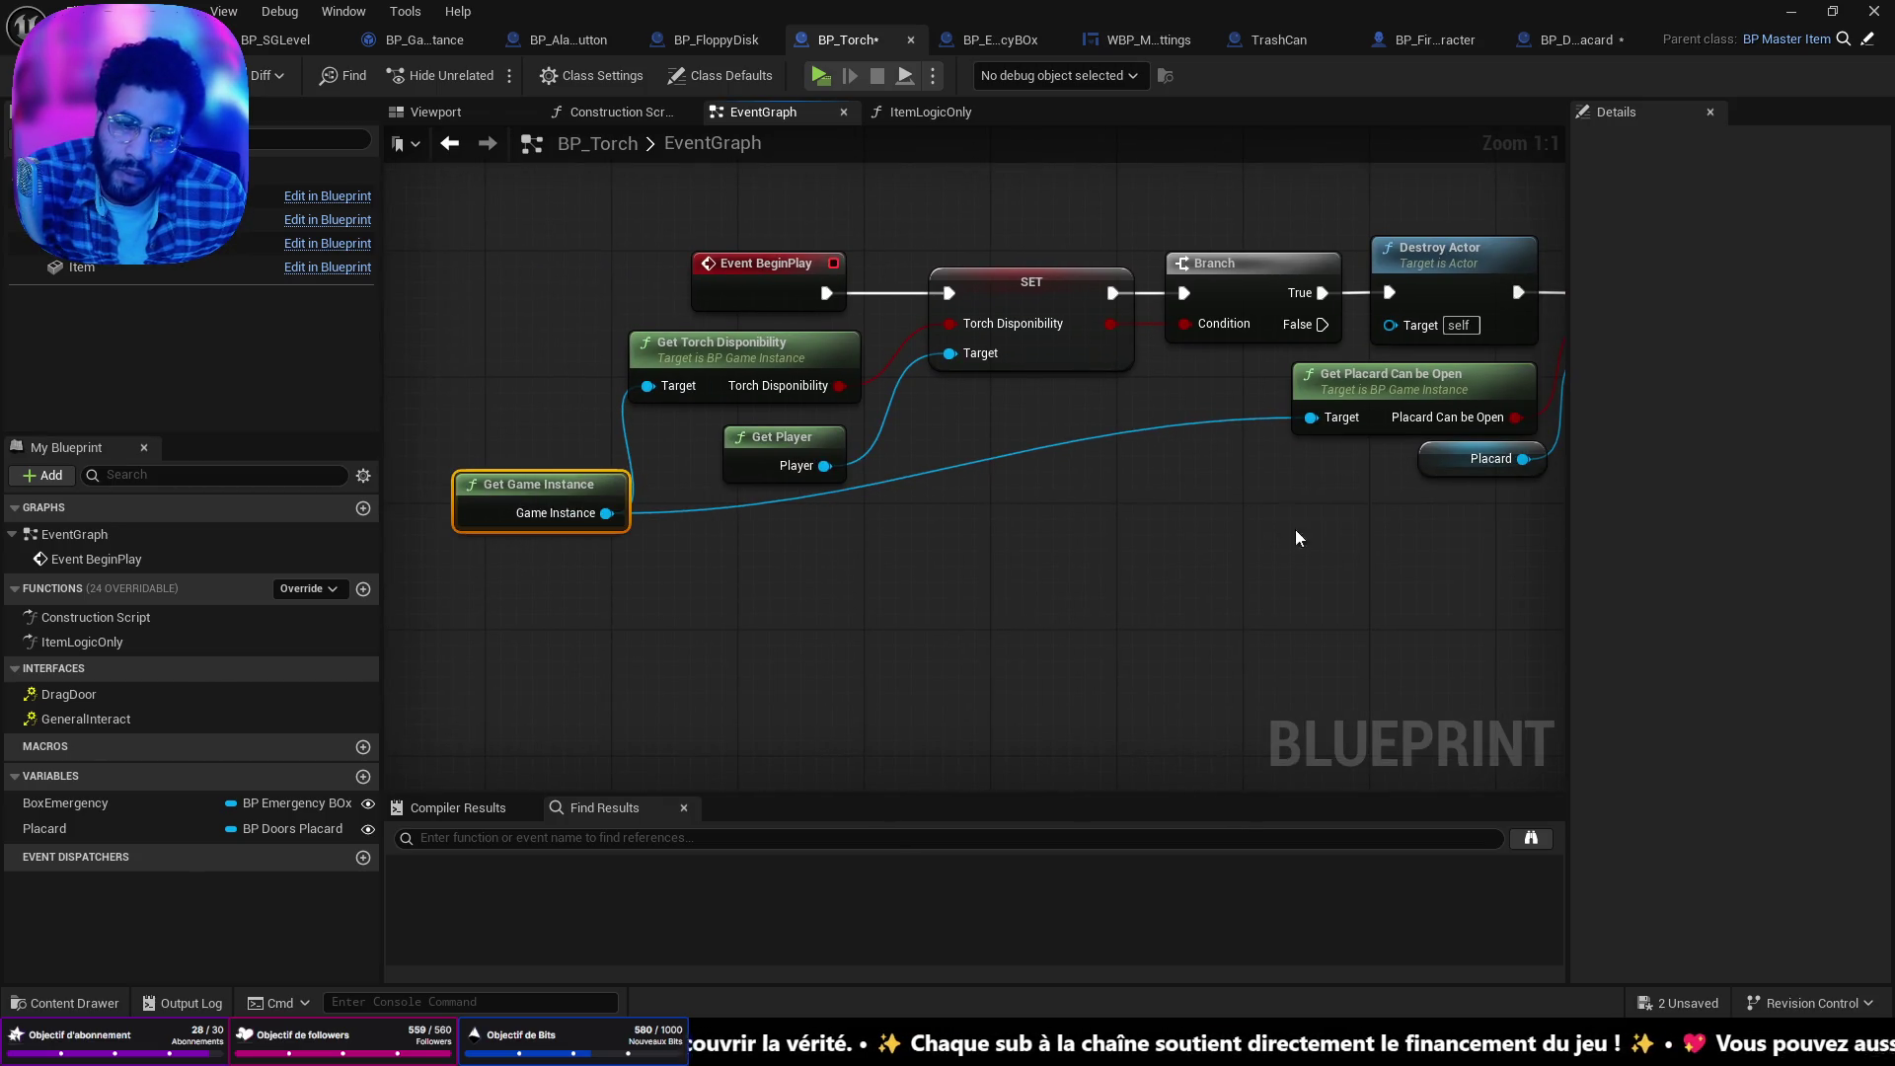
left_click_drag(1297, 536, 1028, 546)
left_click_drag(1131, 471, 1129, 535)
left_click_drag(990, 571, 1091, 560)
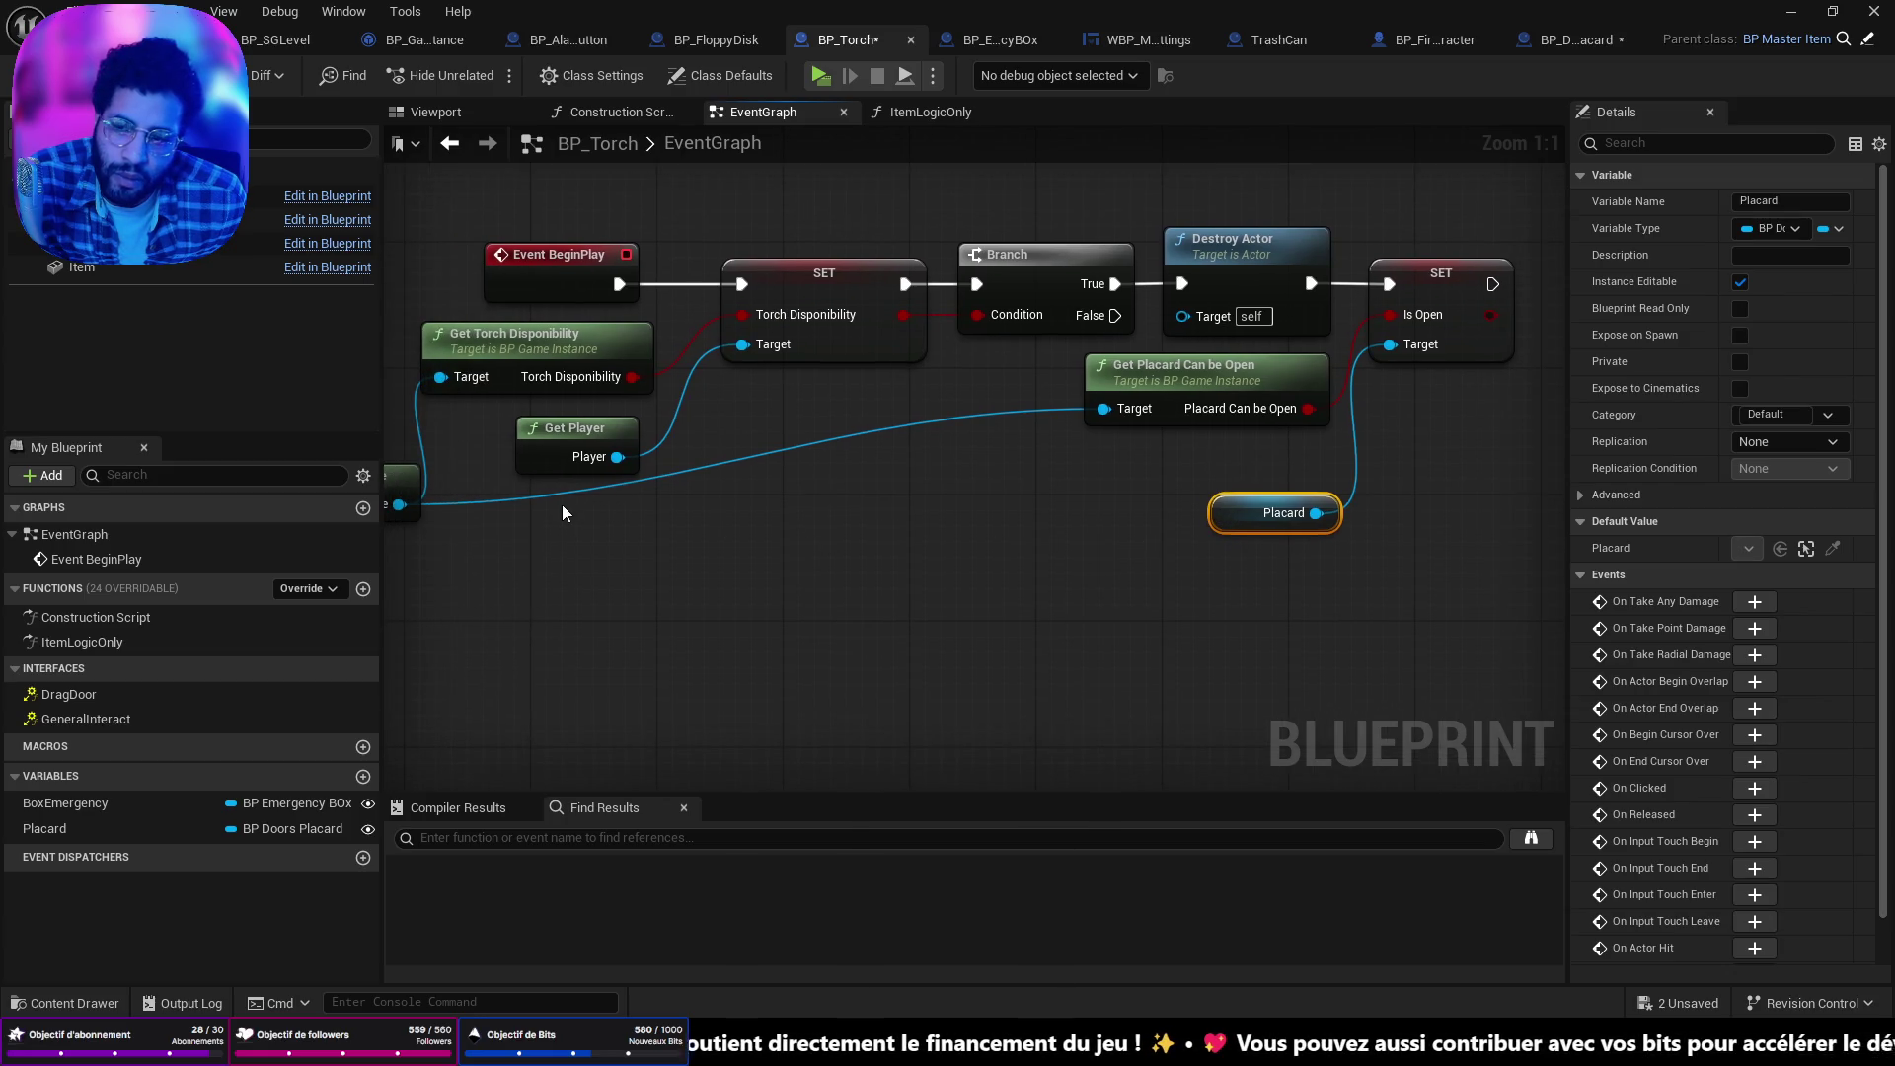
Reroute the Game Instance wire under Get Placard Can be Open, tidy the graph, and save all.
double_click(533, 488)
mouse_move(533, 488)
left_mouse_down()
mouse_move(539, 504)
mouse_move(1069, 504)
left_mouse_up()
mouse_move(833, 613)
left_mouse_down()
mouse_move(1038, 598)
mouse_move(863, 580)
left_mouse_up()
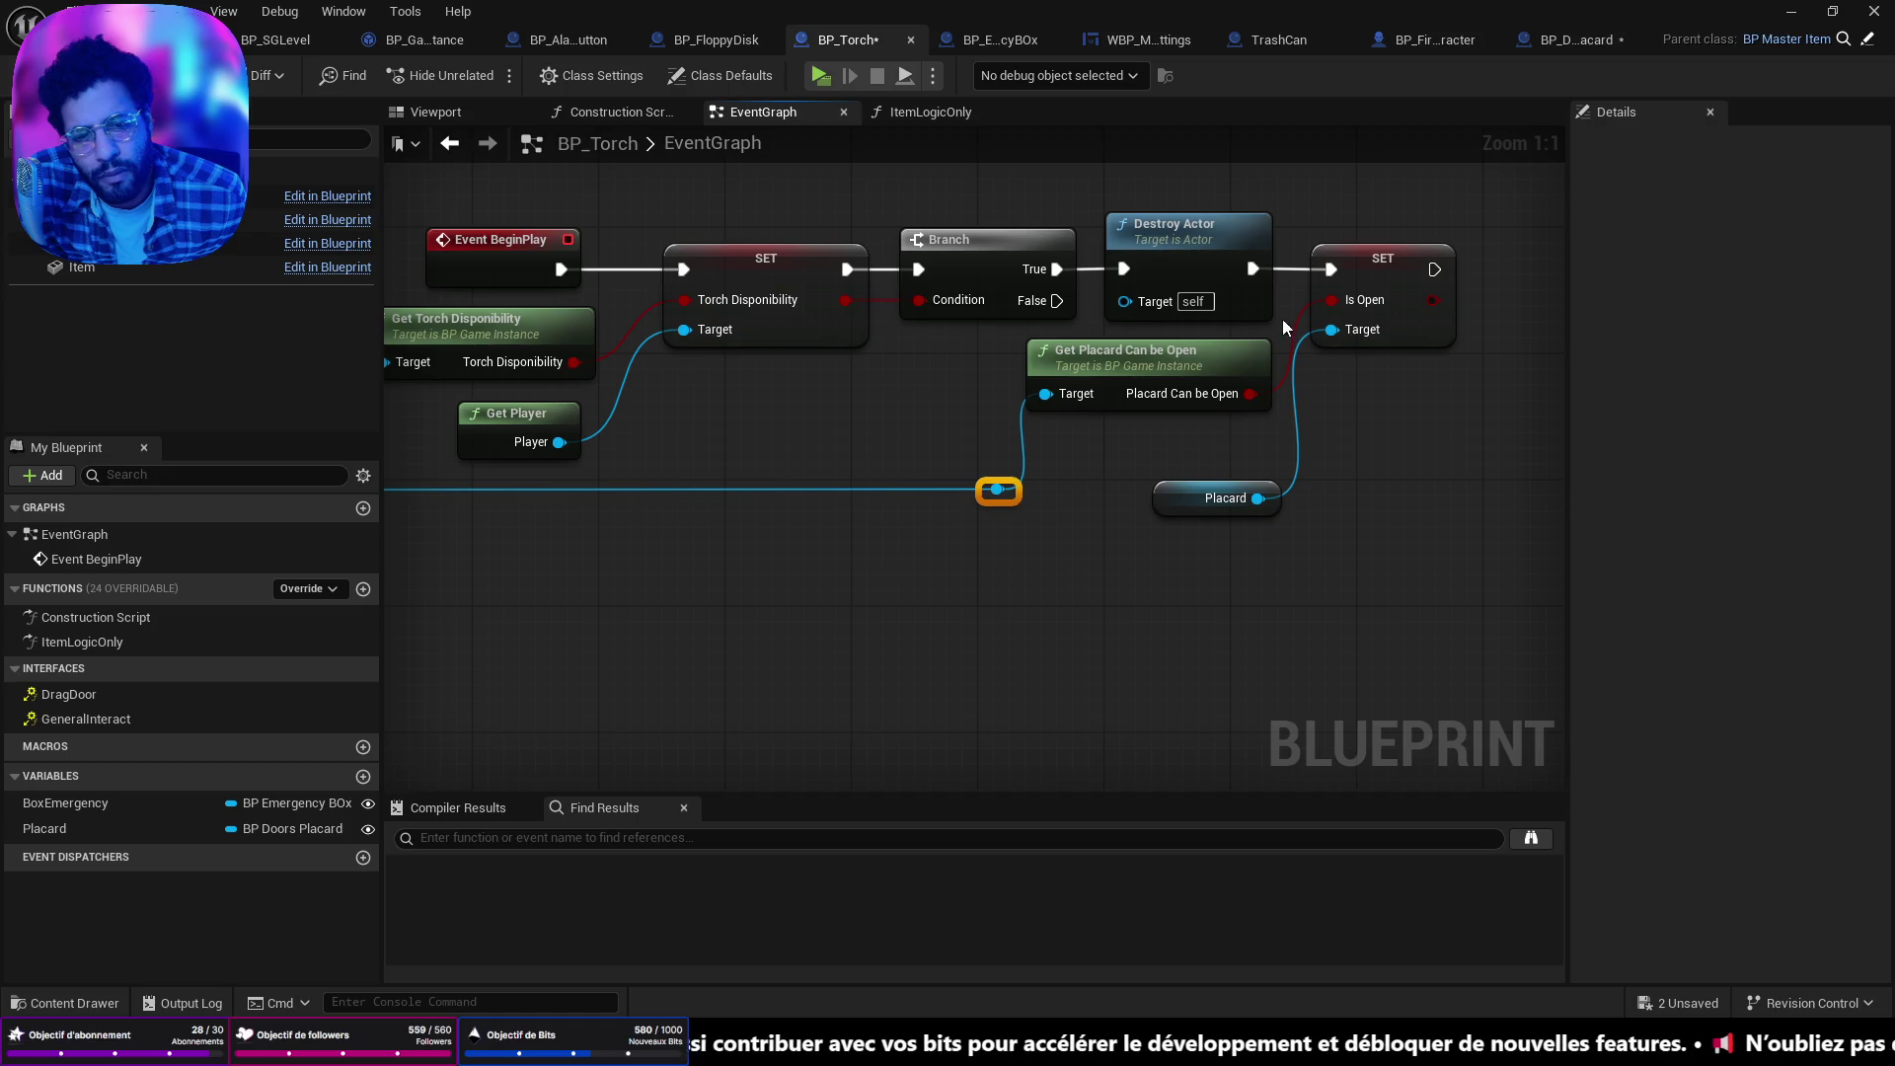
left_click_drag(1356, 275, 1388, 271)
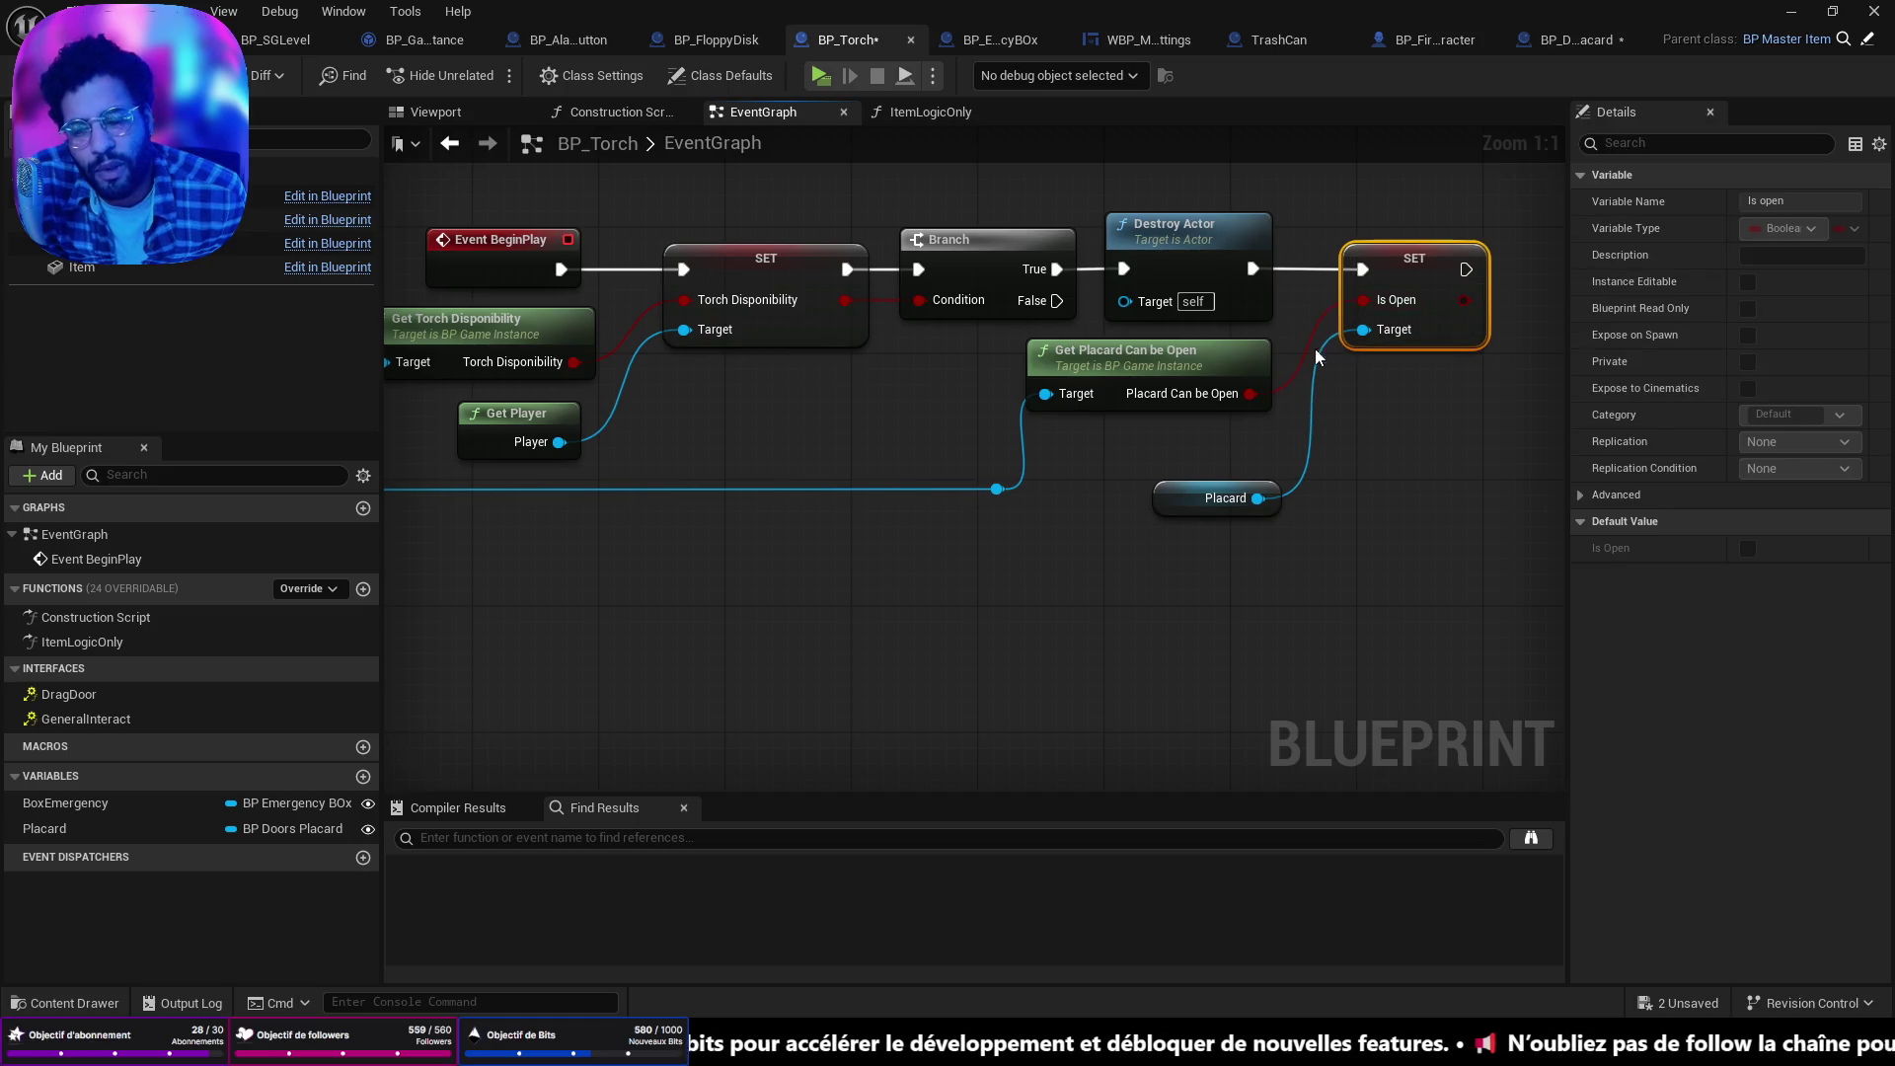
left_click_drag(1195, 493, 1195, 431)
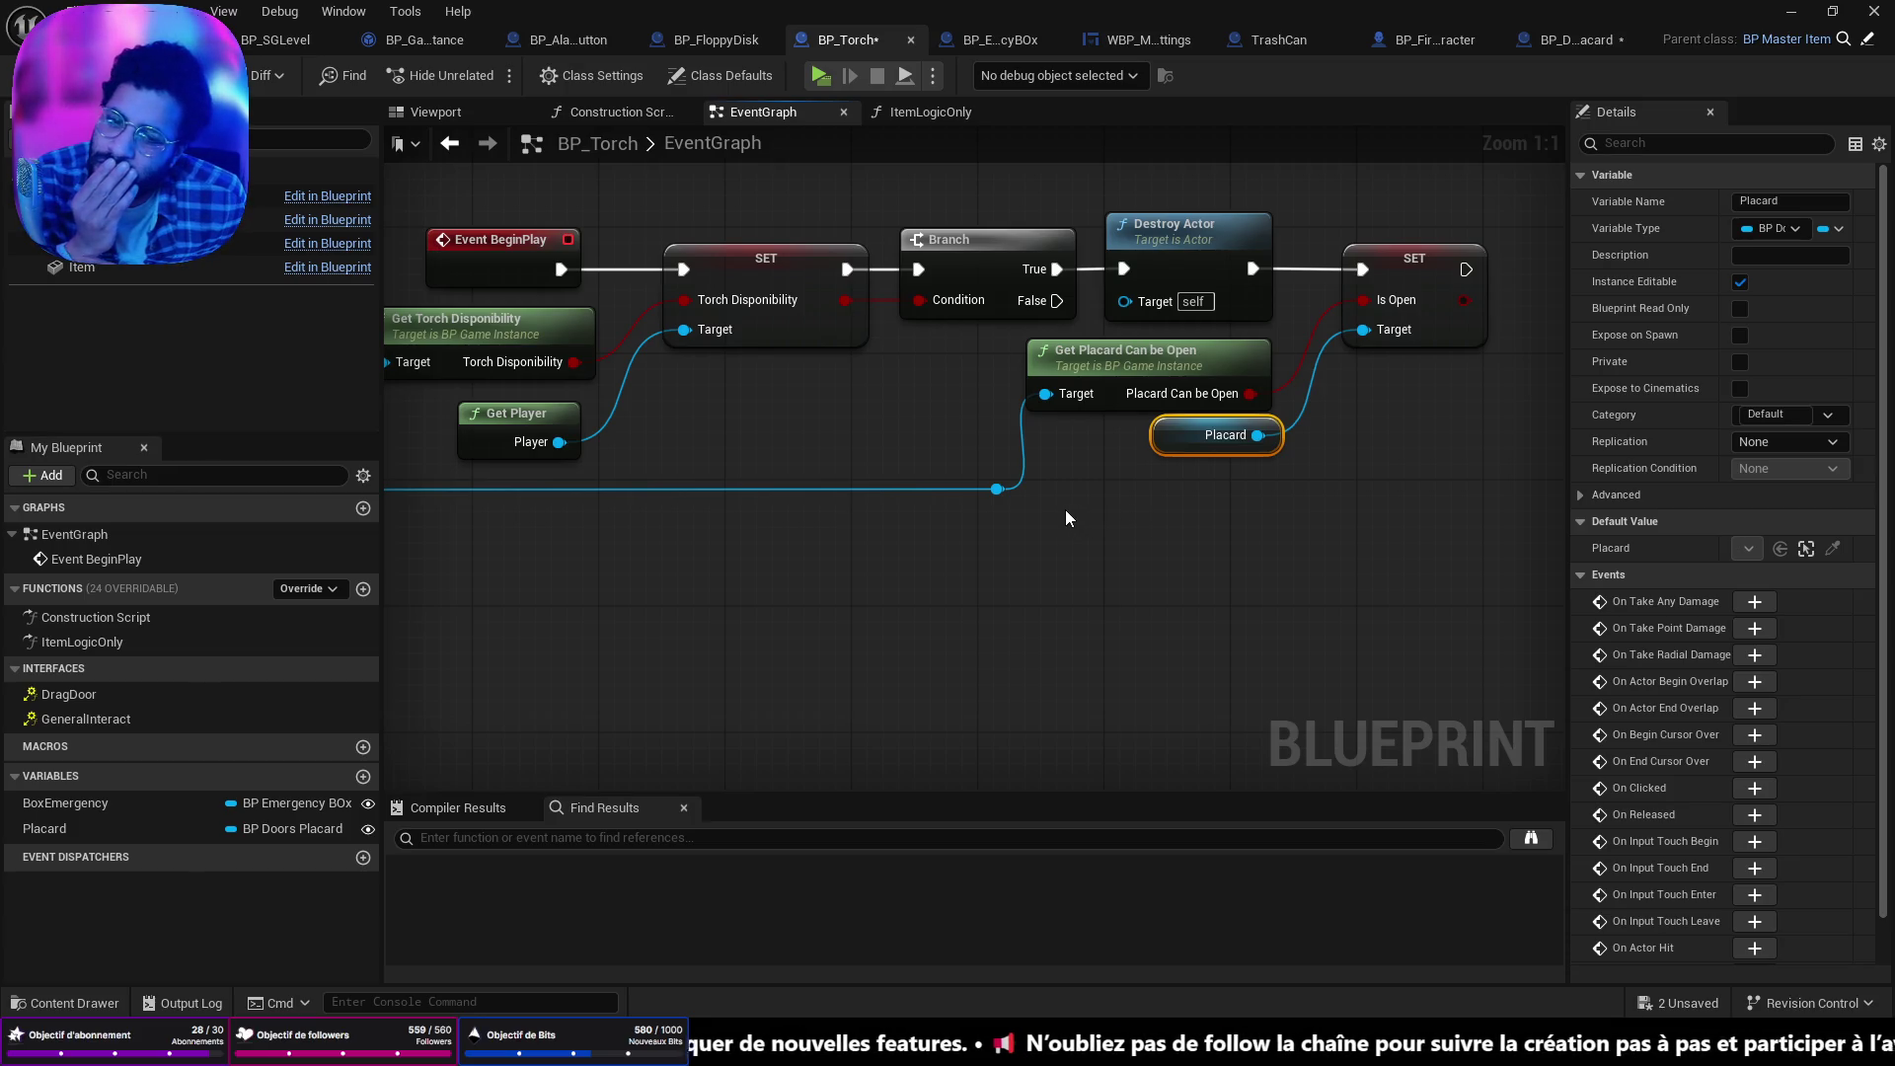
mouse_move(1065, 511)
left_mouse_down()
mouse_move(1075, 529)
mouse_move(1342, 542)
mouse_move(1202, 545)
left_mouse_up()
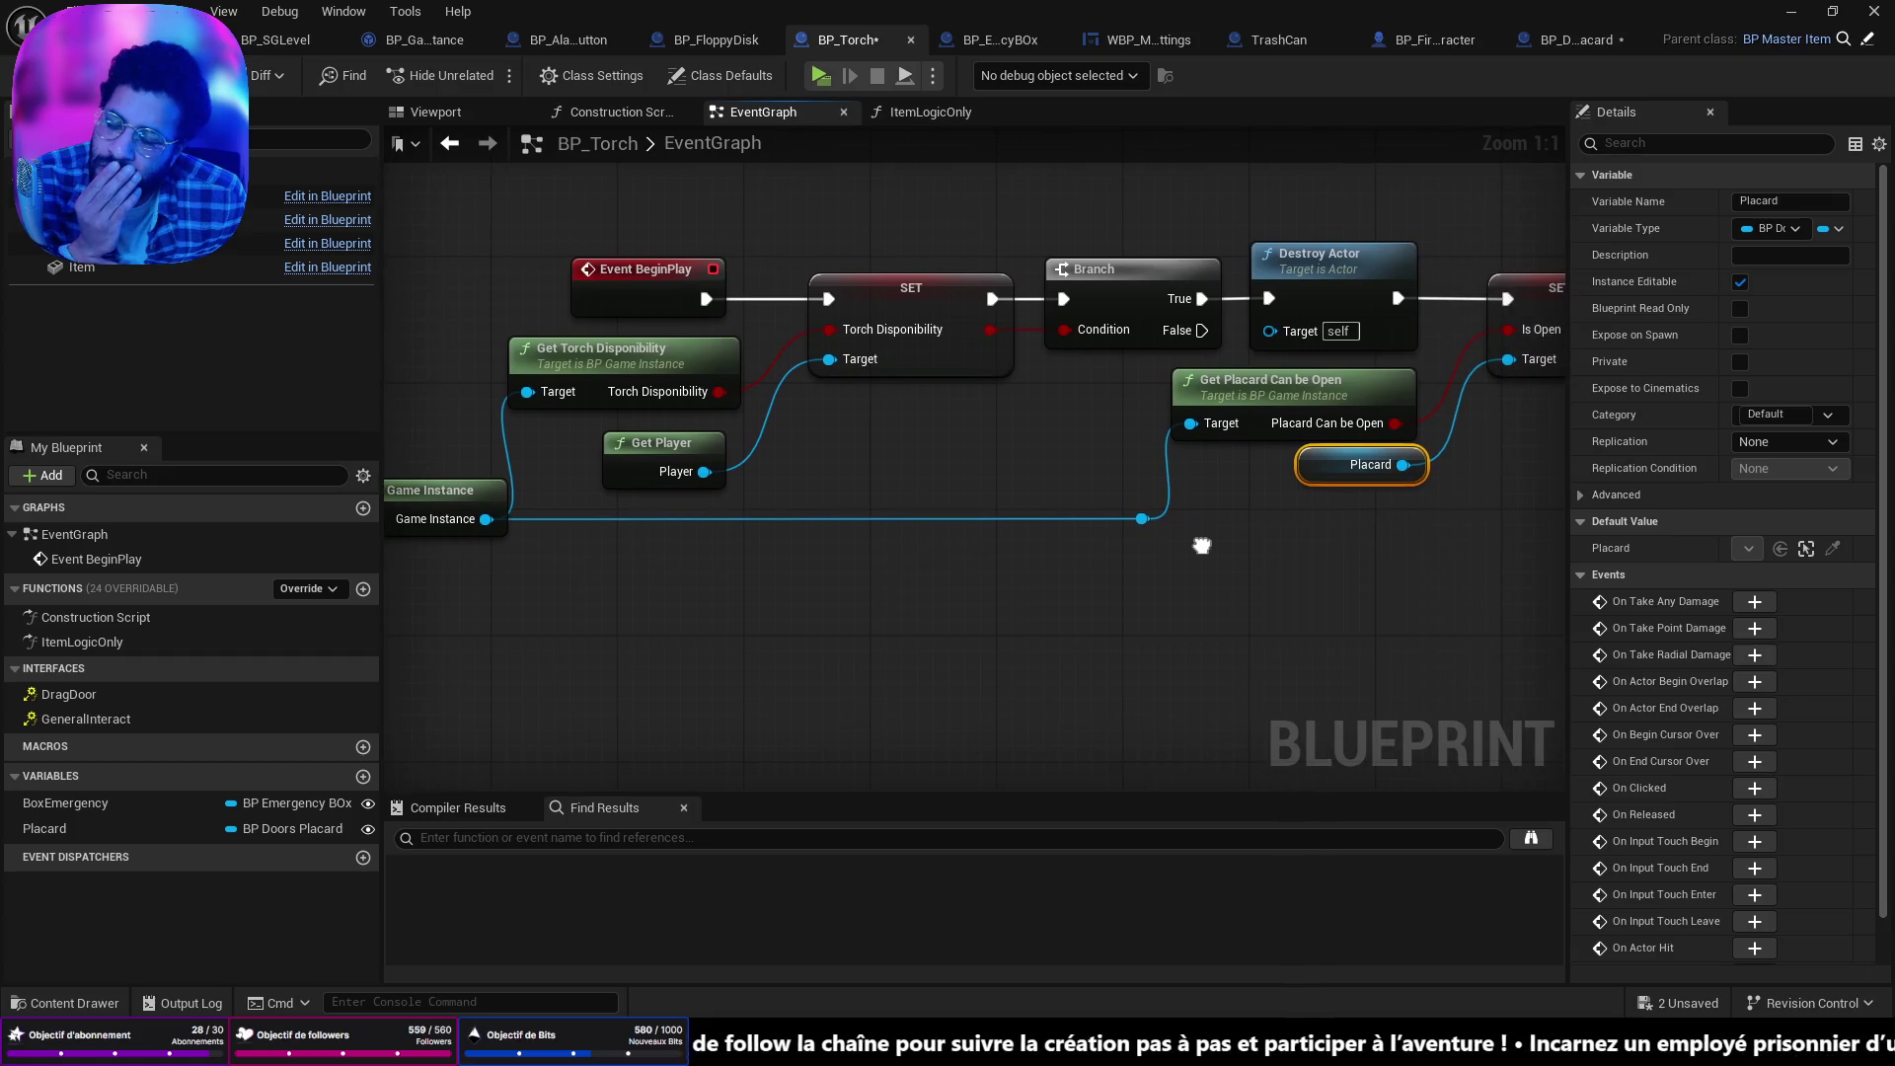
left_click_drag(763, 578, 881, 613)
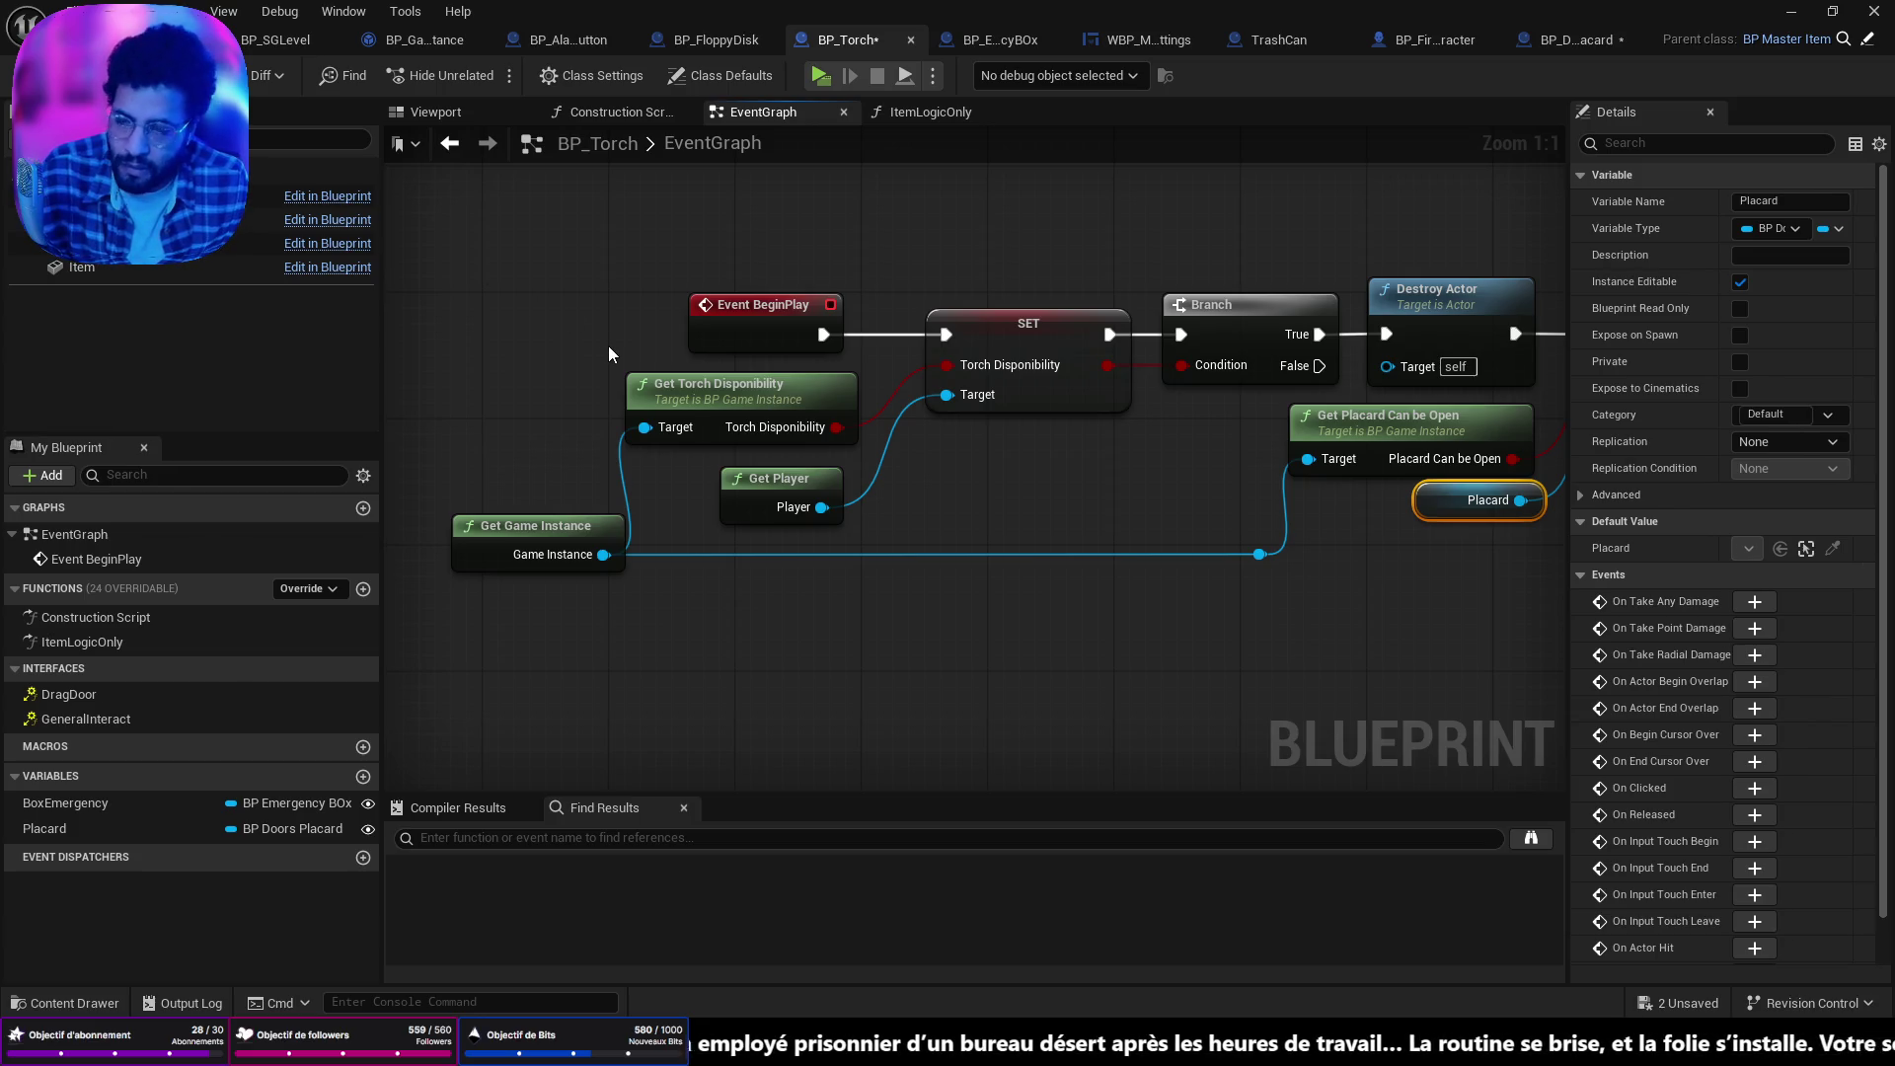
key("ctrl+shift+s")
left_click(1597, 44)
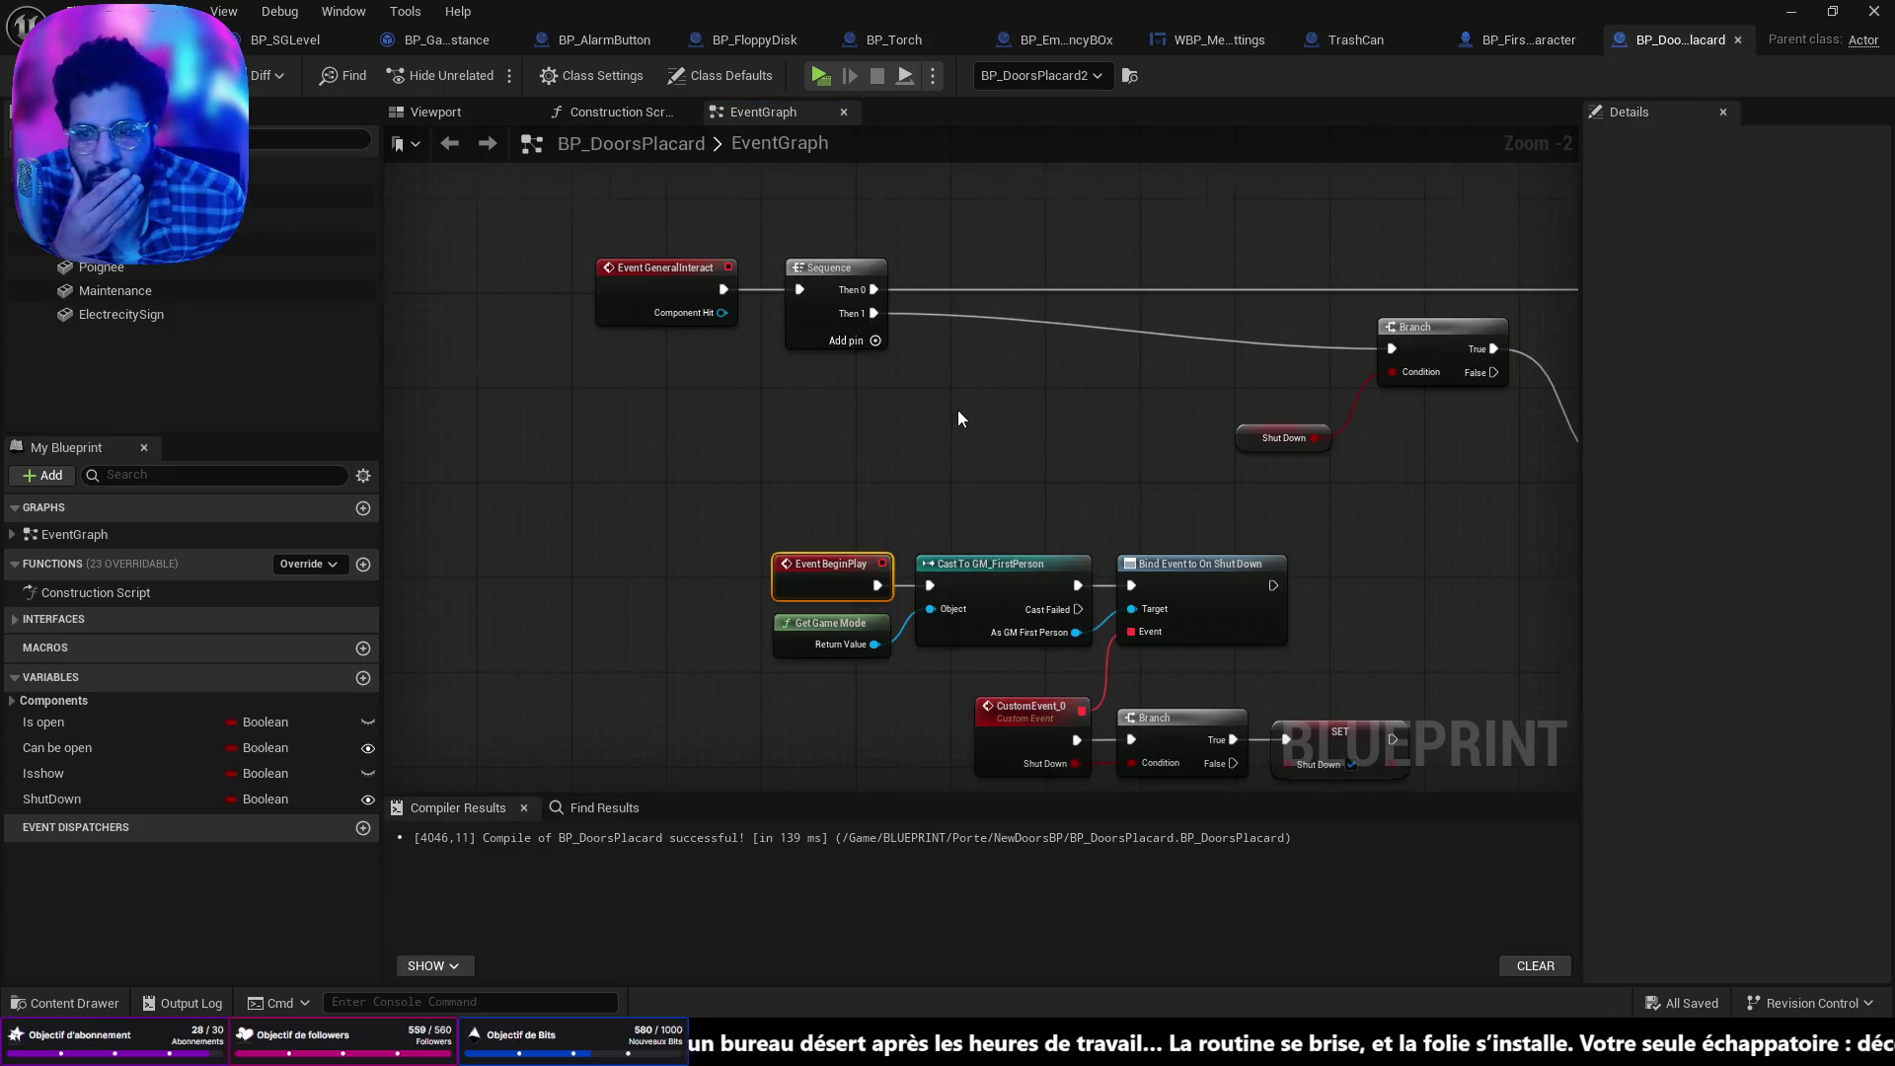
Review the BP_DoorsPlacard EventGraph from BeginPlay through the Timeline and Close/Open nodes.
left_click_drag(957, 419, 808, 305)
scroll(837, 278, "up", 2)
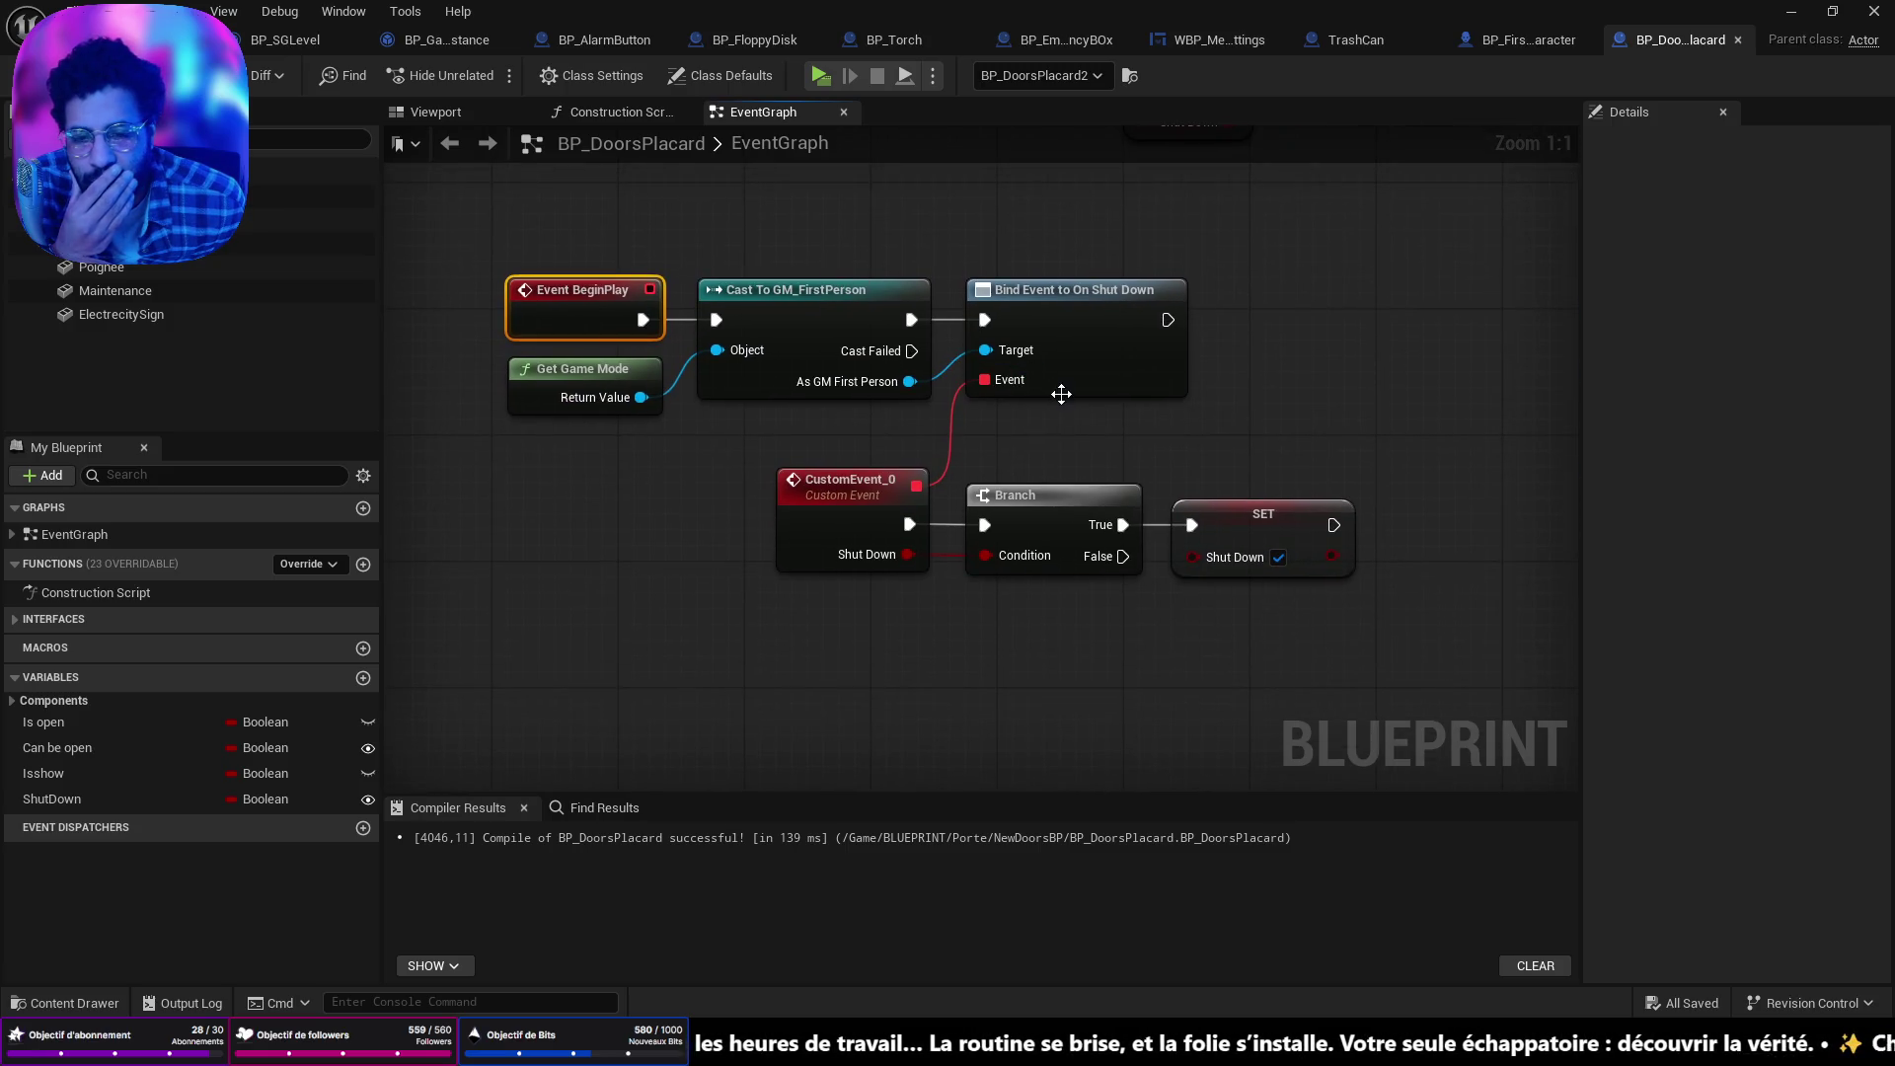
mouse_move(1271, 354)
left_mouse_down()
mouse_move(1310, 753)
mouse_move(1379, 763)
mouse_move(1238, 601)
mouse_move(1182, 454)
left_mouse_up()
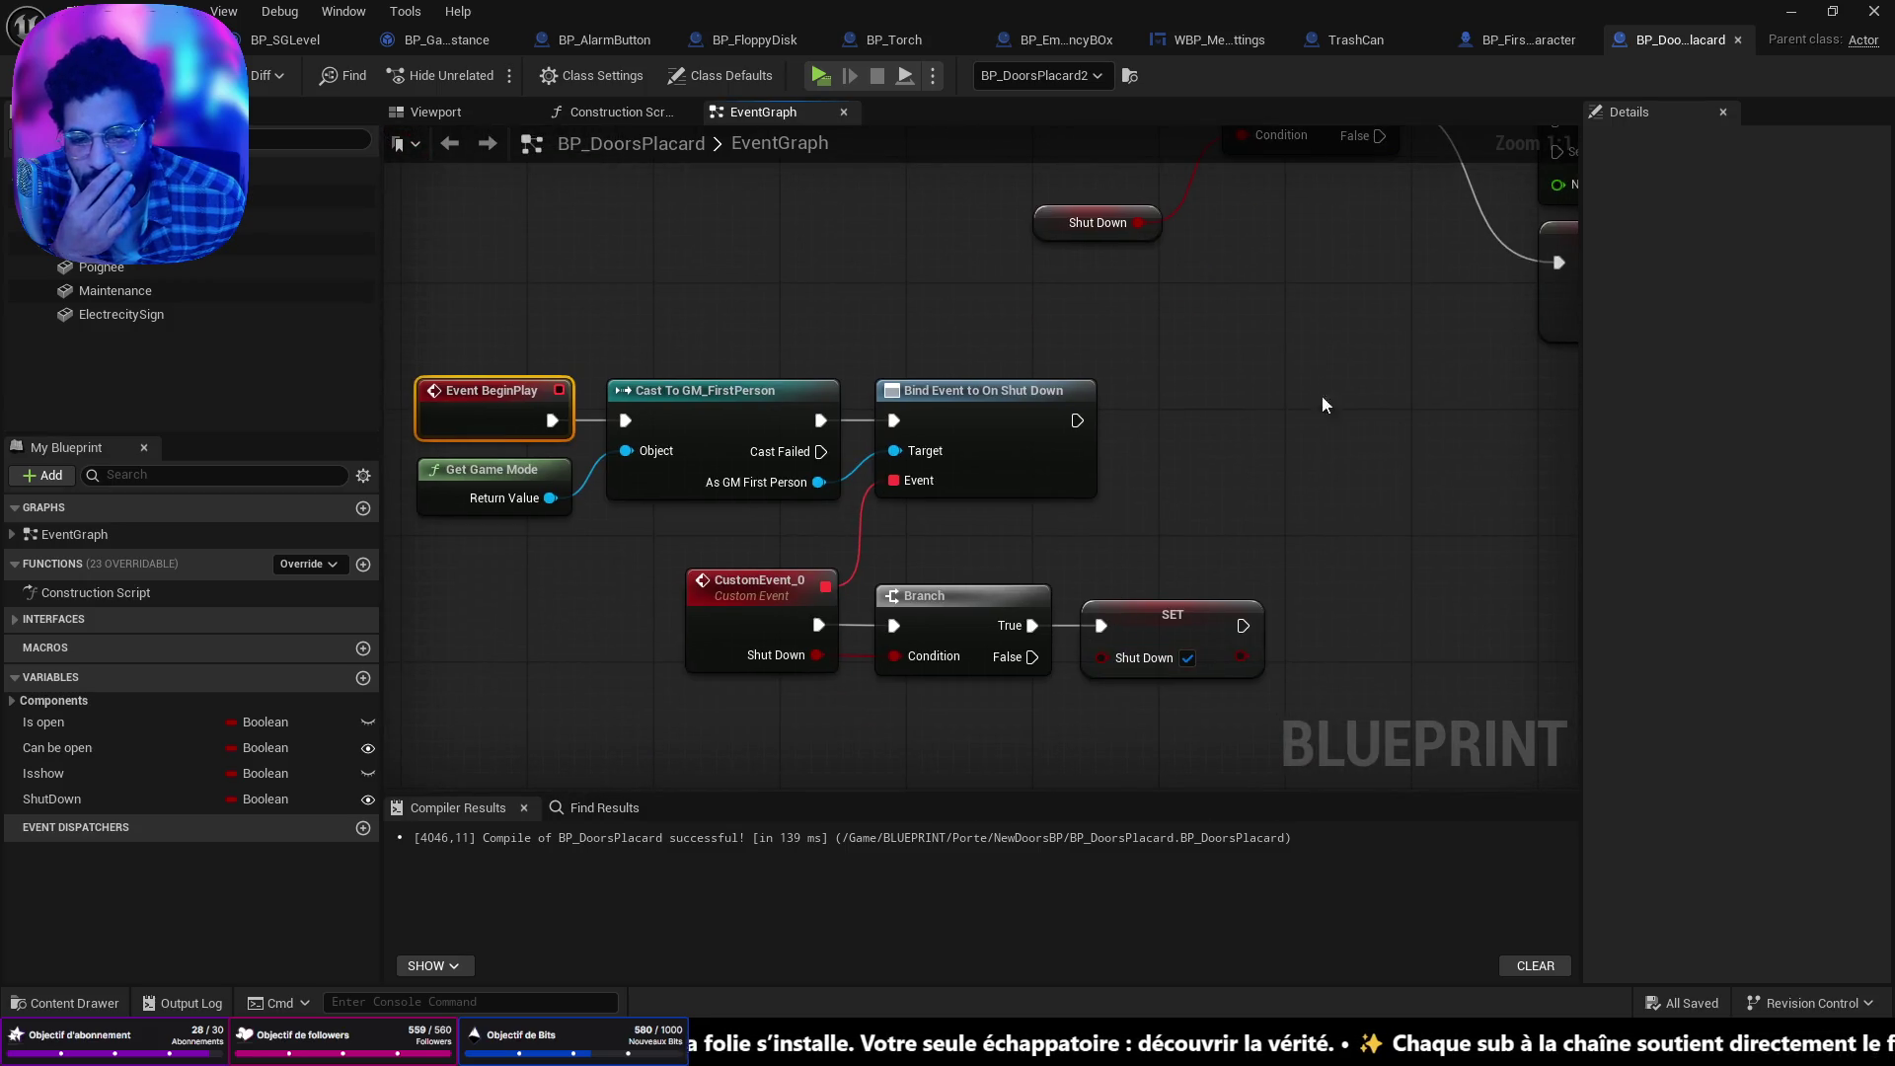
mouse_move(1323, 405)
left_mouse_down()
mouse_move(1267, 420)
mouse_move(1347, 420)
mouse_move(889, 273)
mouse_move(593, 240)
left_mouse_up()
left_click_drag(1410, 549, 1247, 538)
left_click_drag(602, 322, 860, 575)
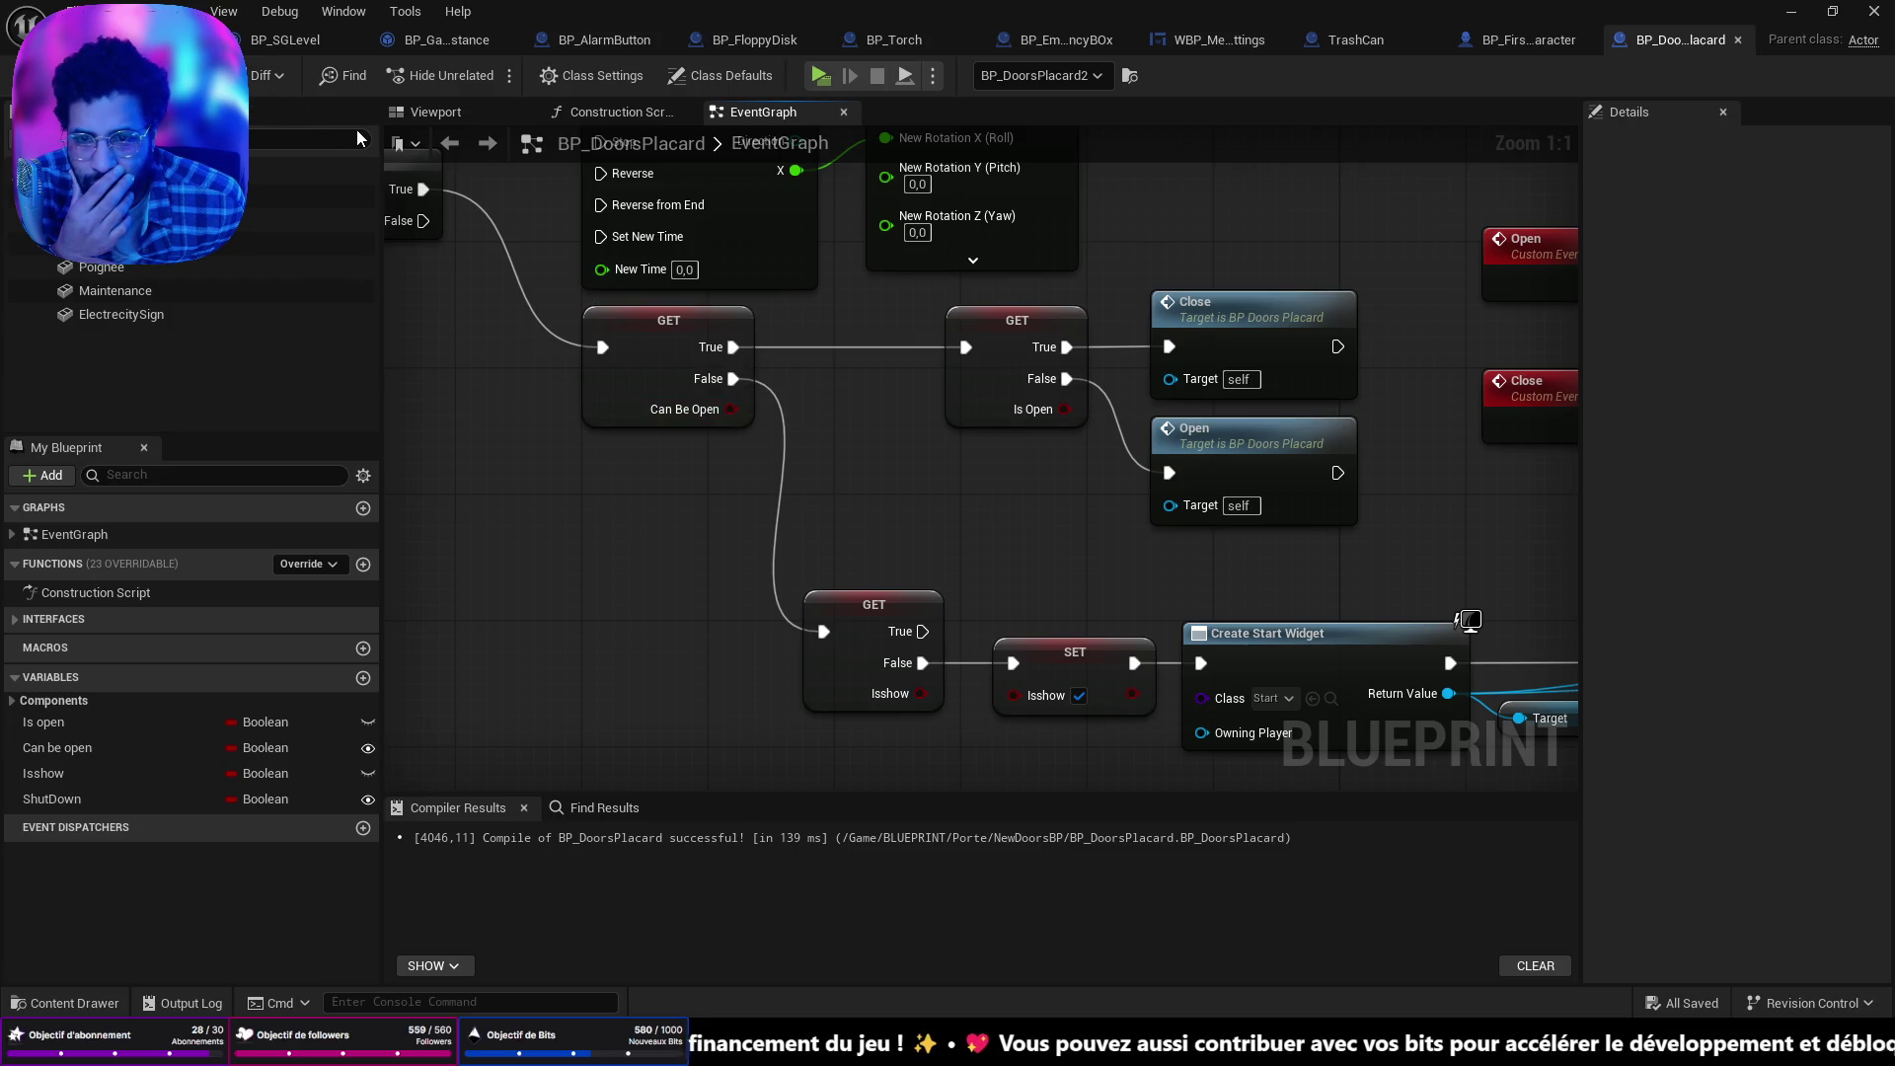
Switch to BP_Torch and open its ItemLogicOnly function graph.
left_click(889, 39)
mouse_move(979, 215)
left_mouse_down()
mouse_move(752, 299)
mouse_move(803, 301)
left_mouse_up()
left_click(938, 112)
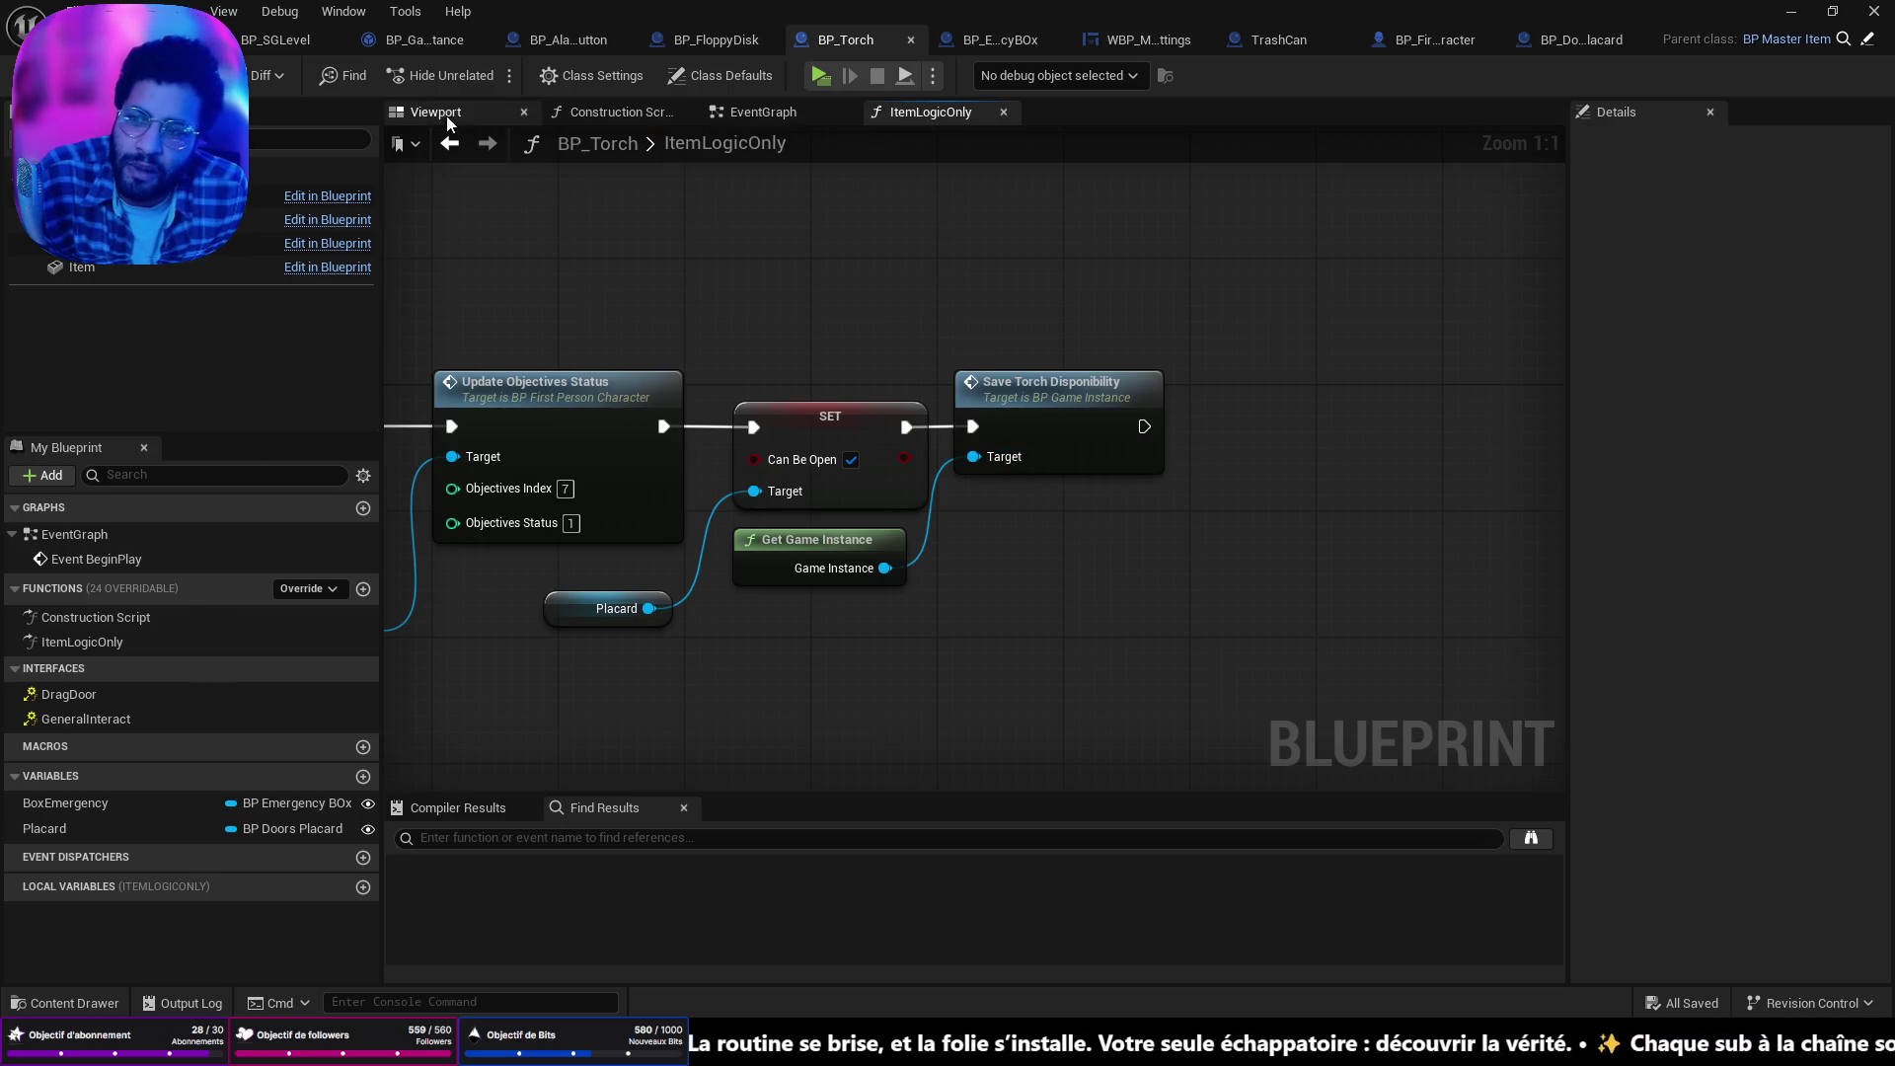
Open Save Torch Disponibility in BP_GameInstance, spread out its nodes, reroute the blue save wire, and compile.
double_click(1040, 393)
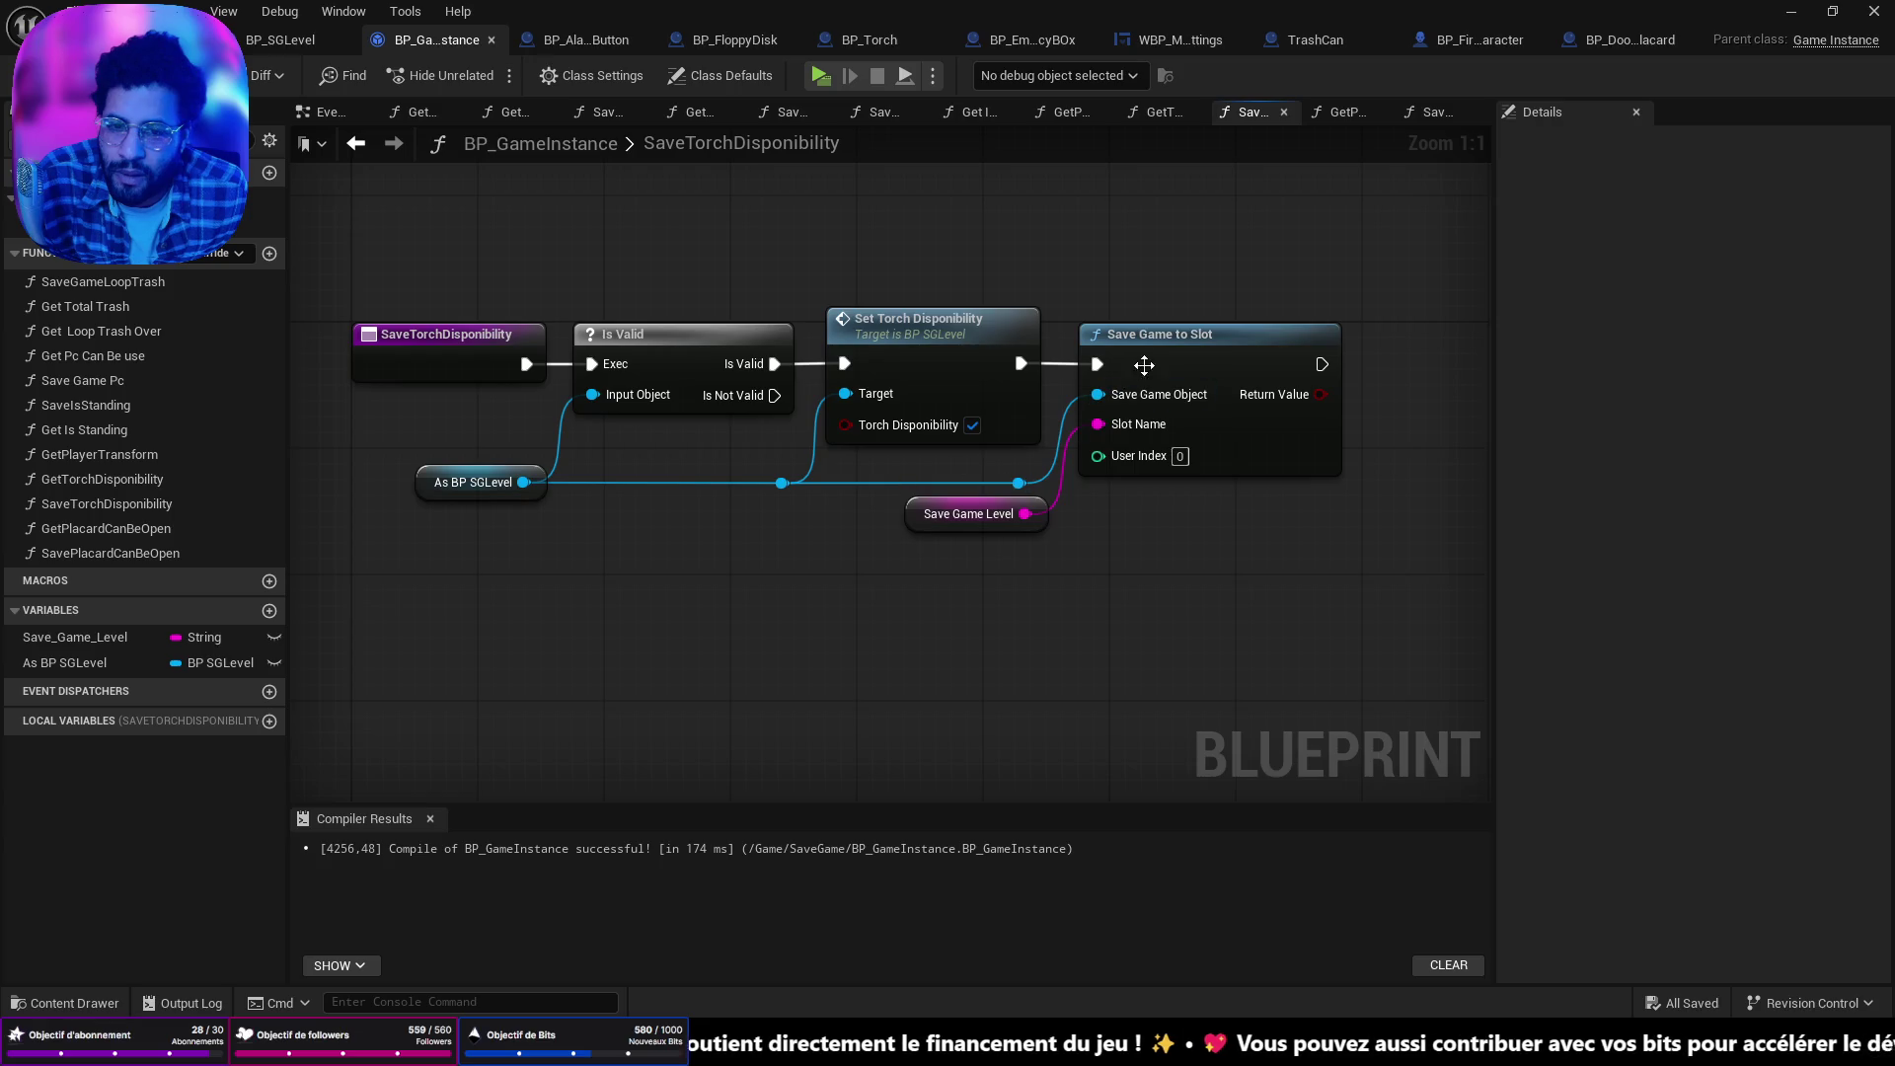
left_click_drag(1163, 348, 1443, 356)
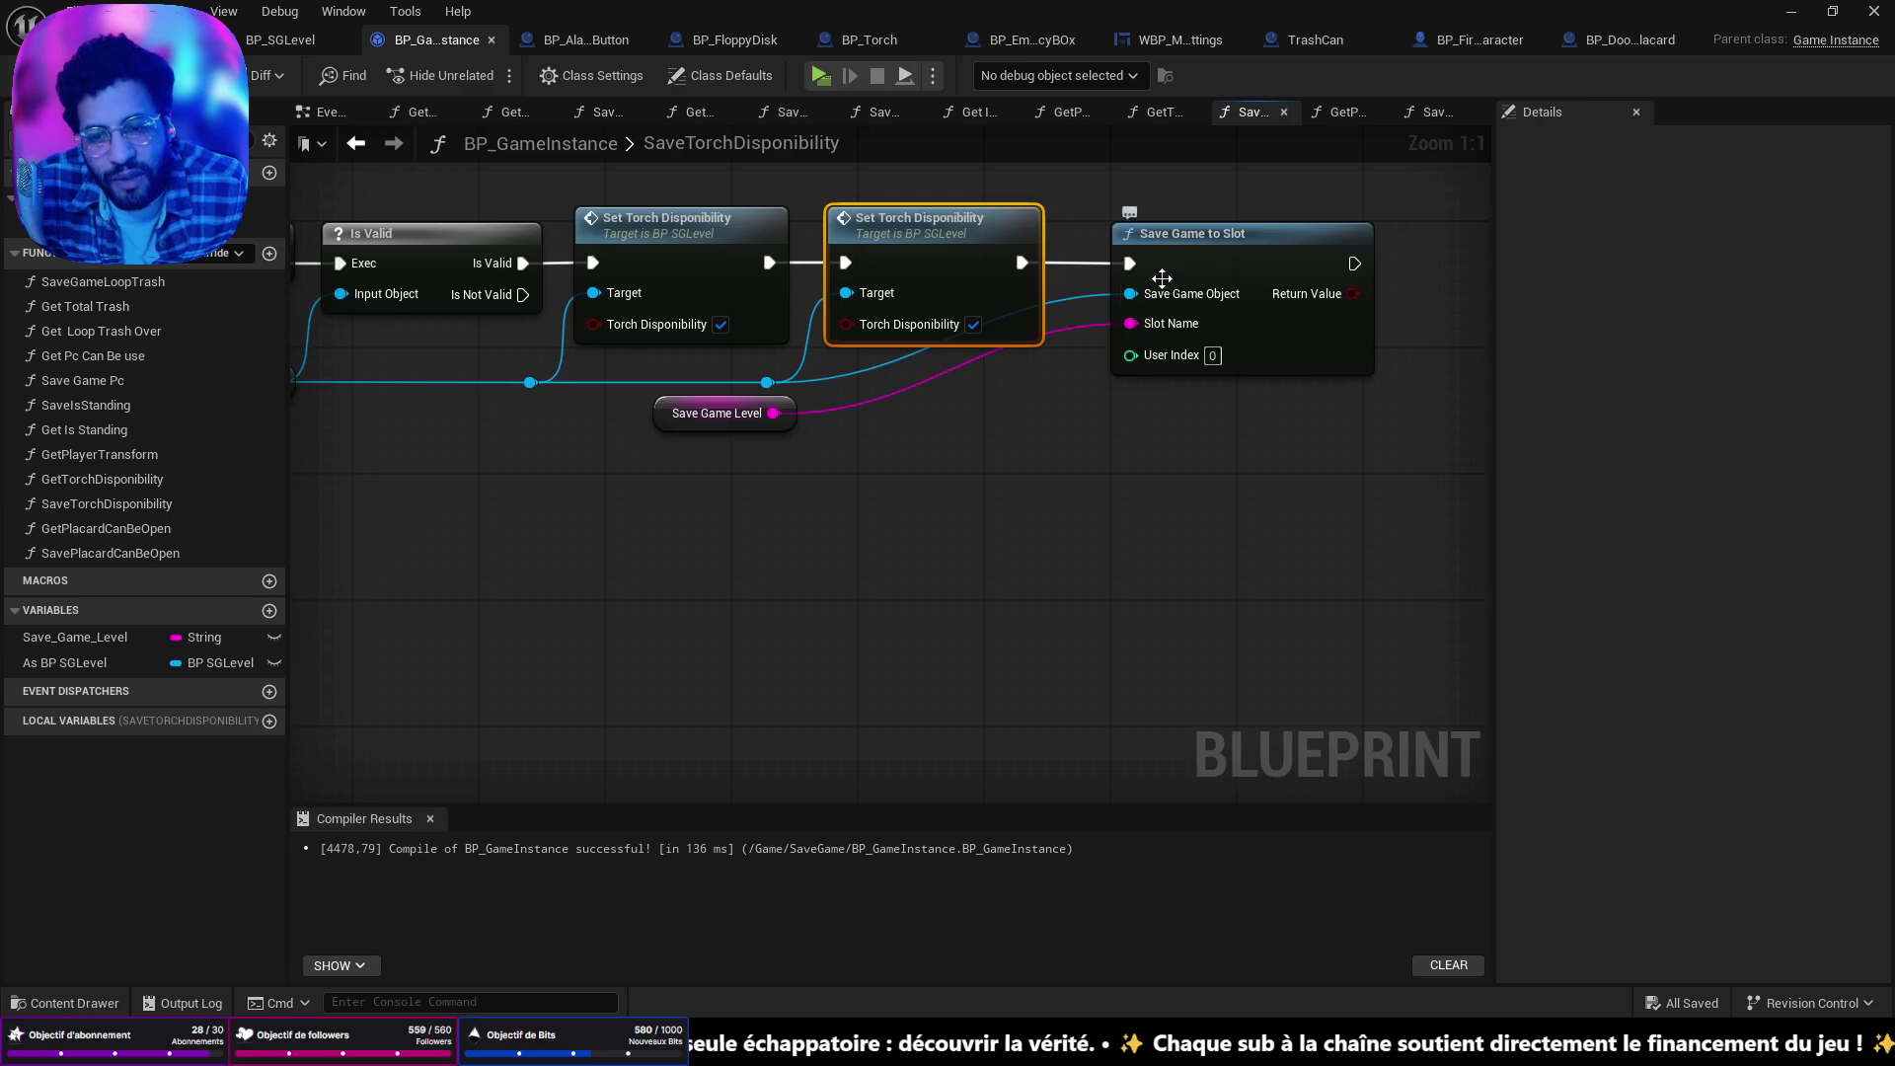
left_click_drag(726, 424, 983, 434)
double_click(877, 370)
left_click_drag(877, 370, 1049, 393)
left_click(1062, 475)
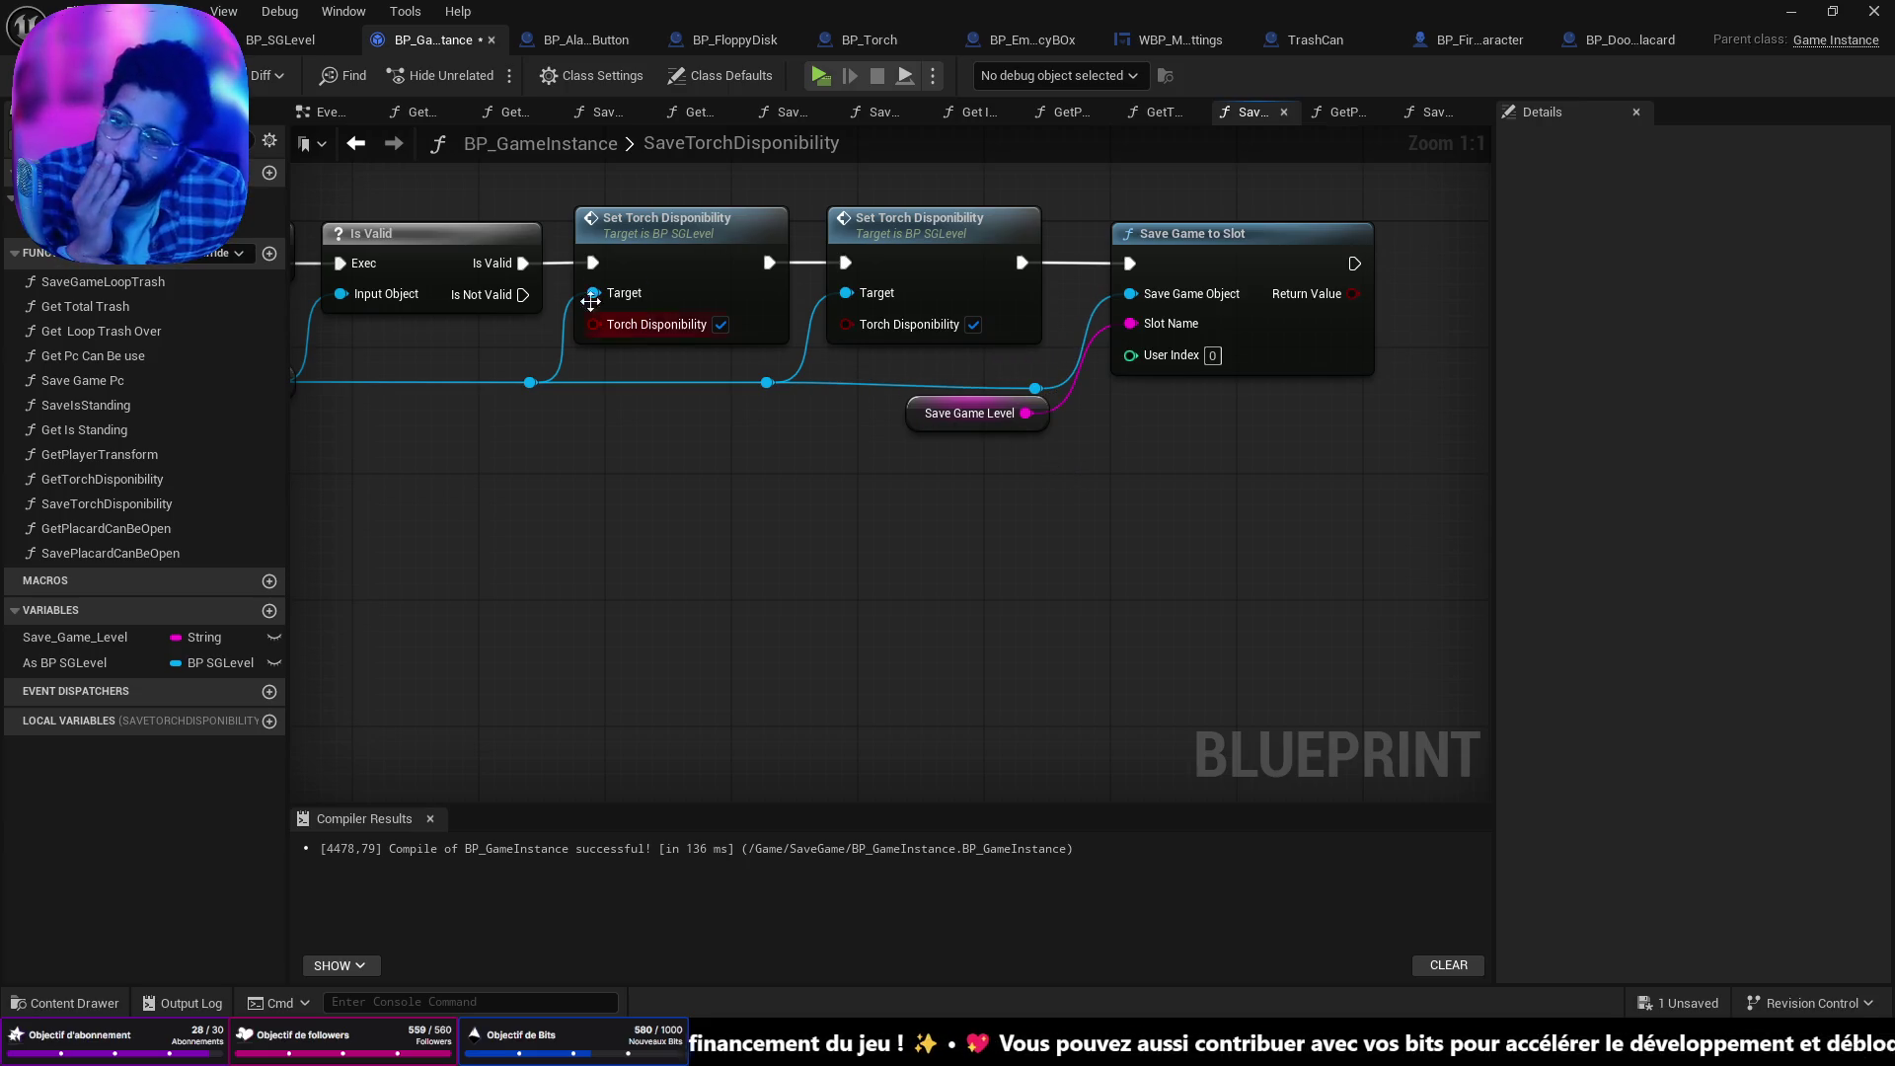
key("F7")
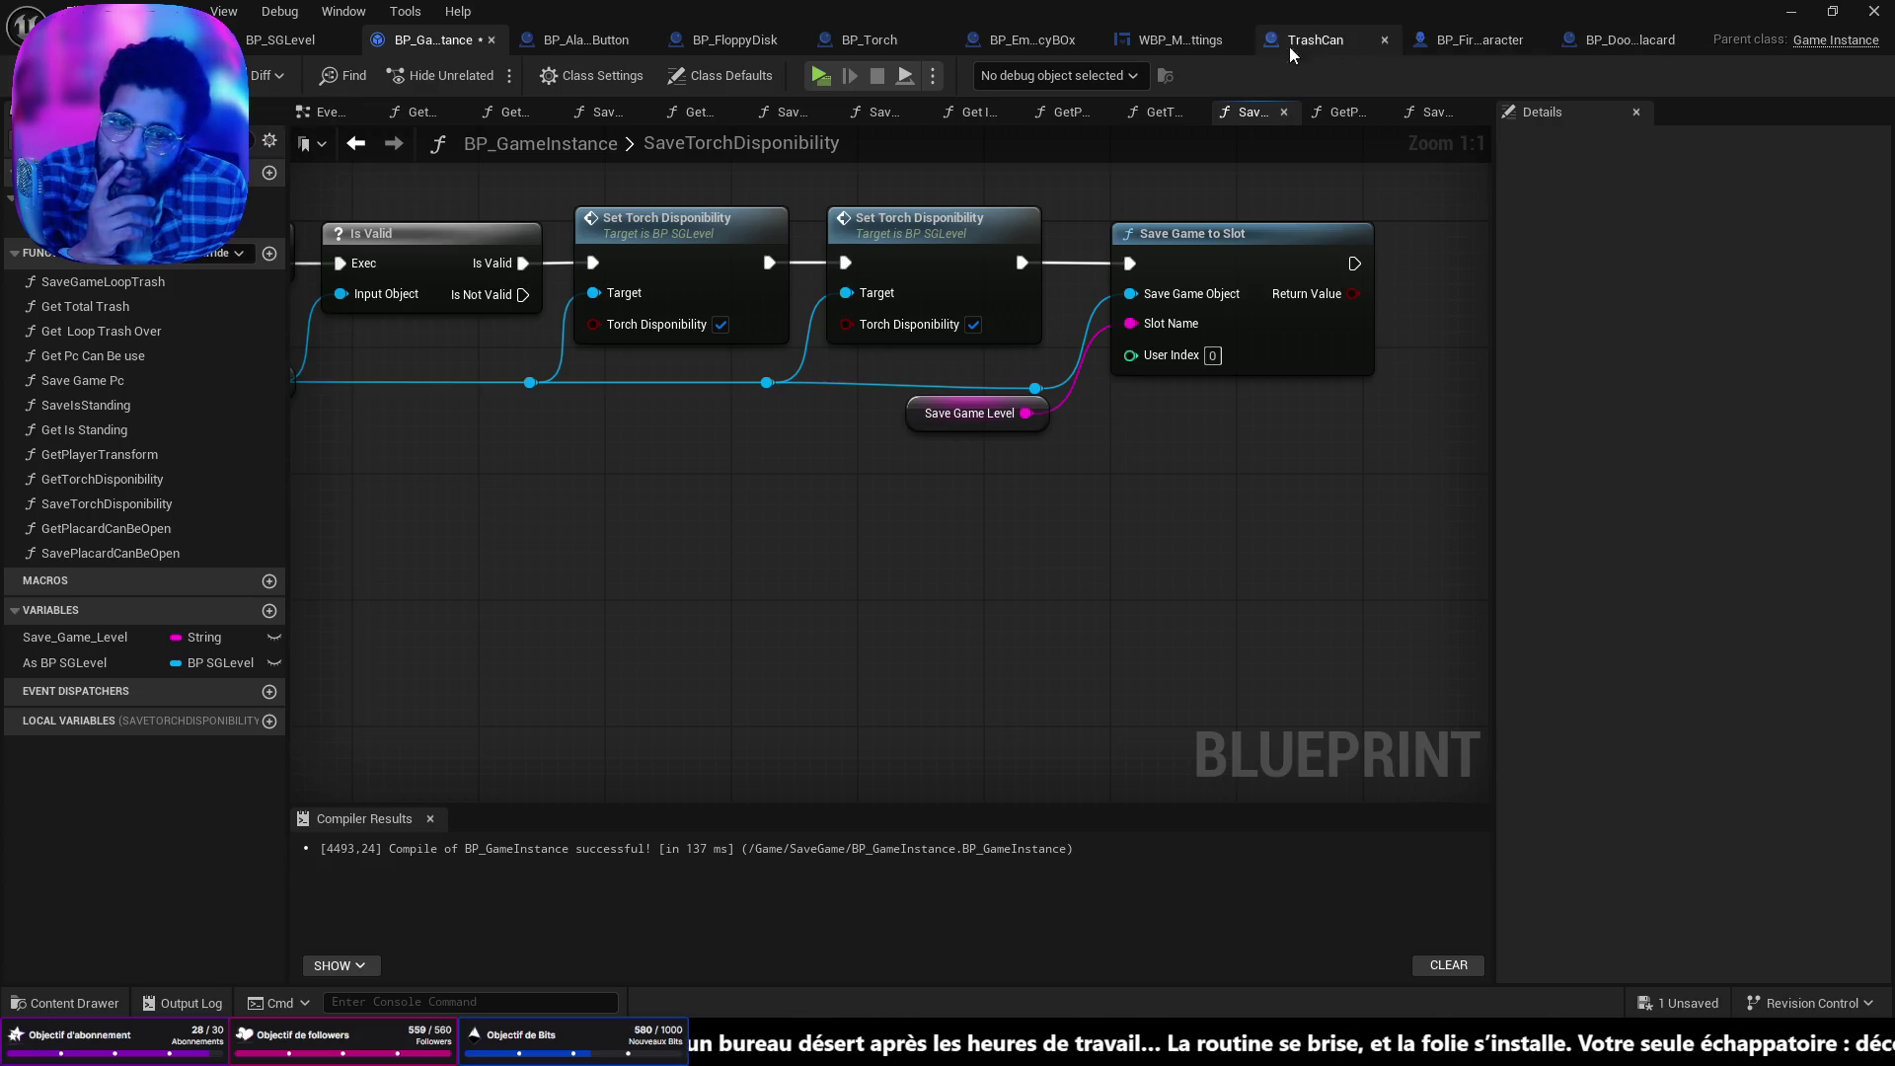
left_click(851, 45)
scroll(937, 389, "down", 2)
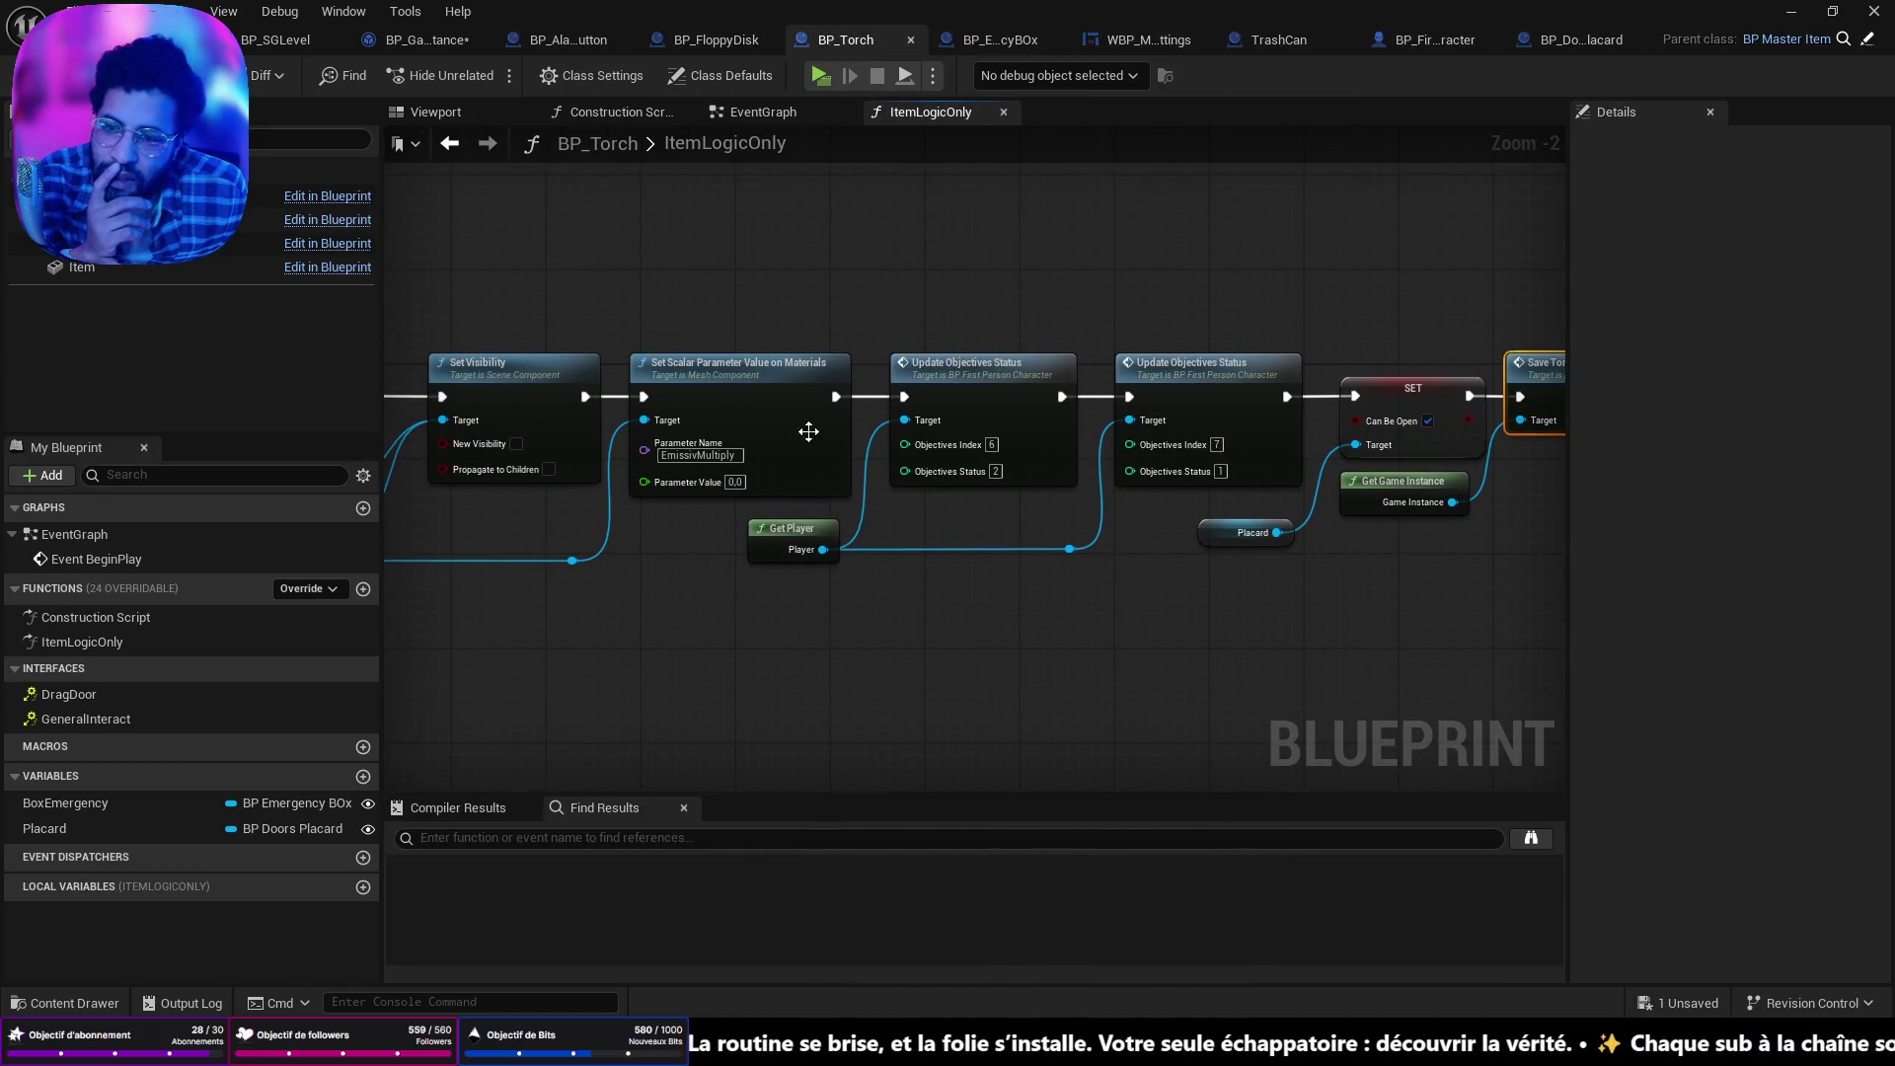
left_click_drag(808, 432, 1523, 432)
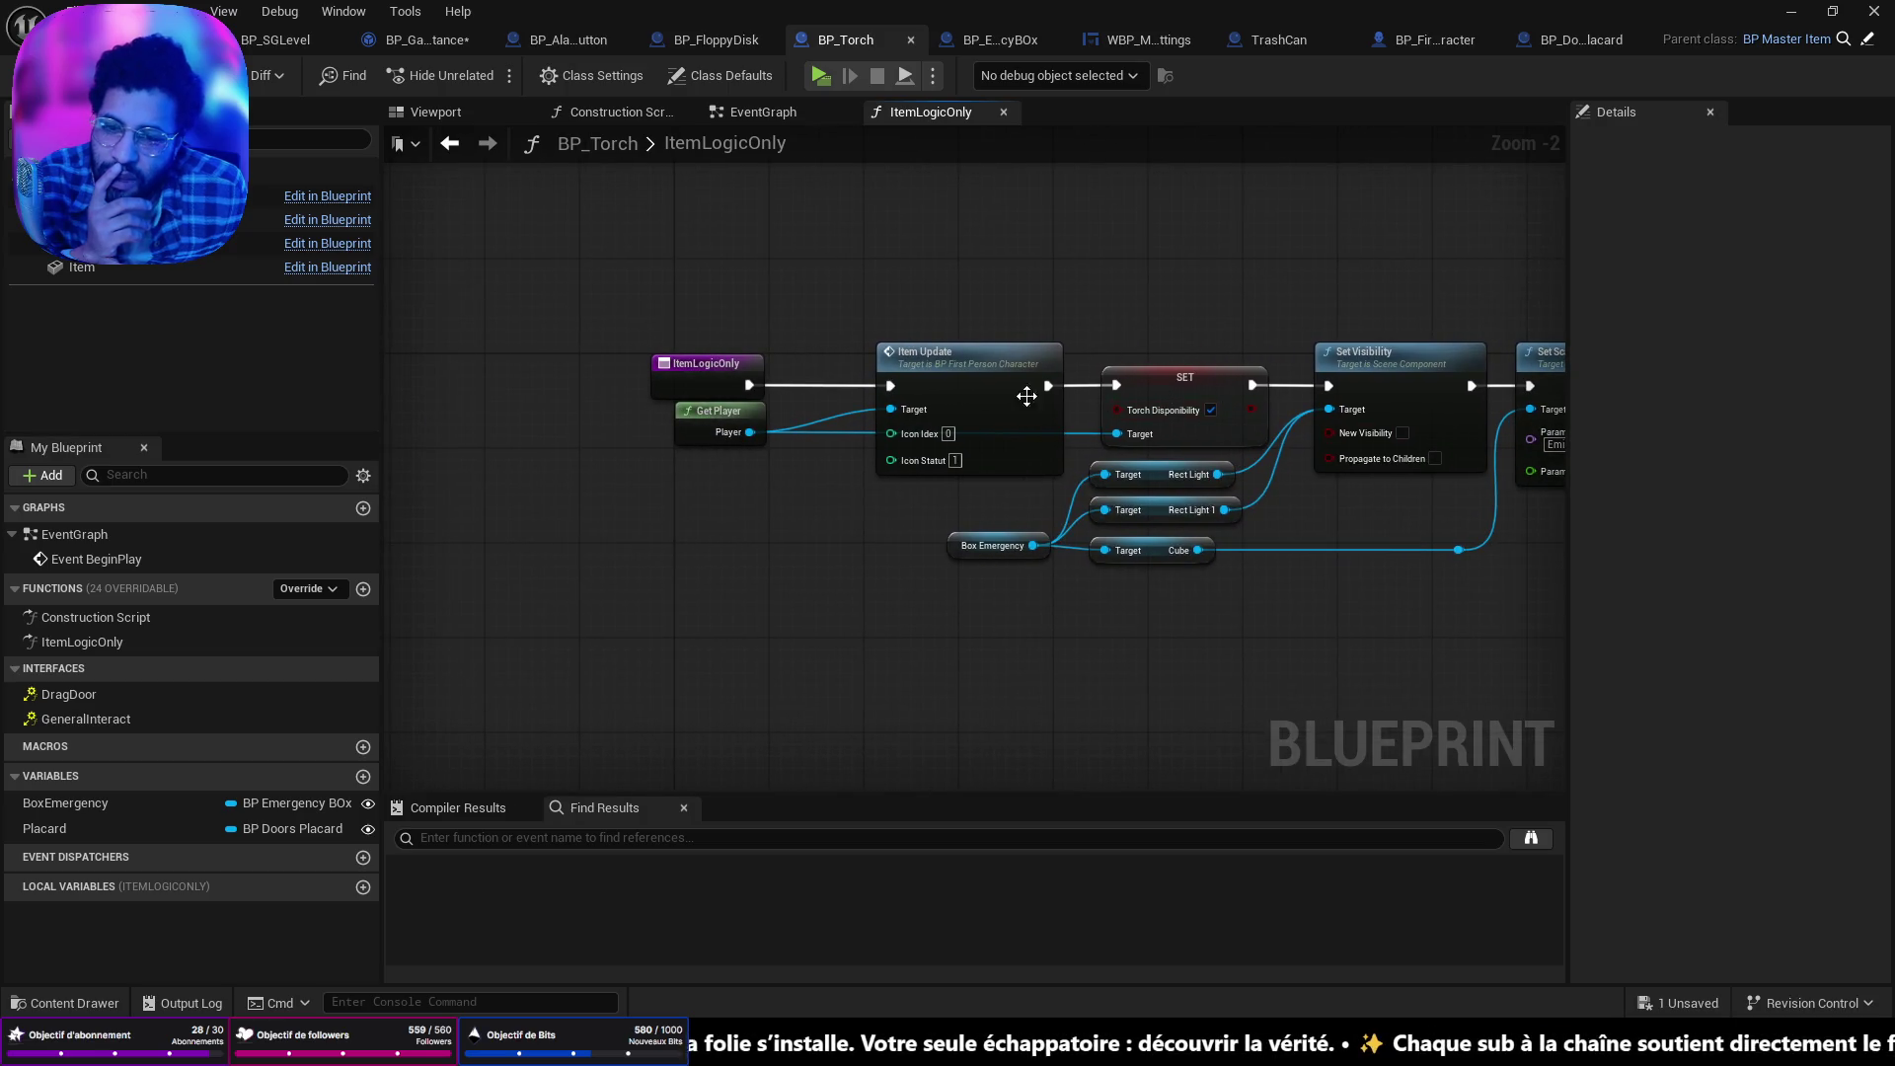
scroll(1026, 396, "up", 2)
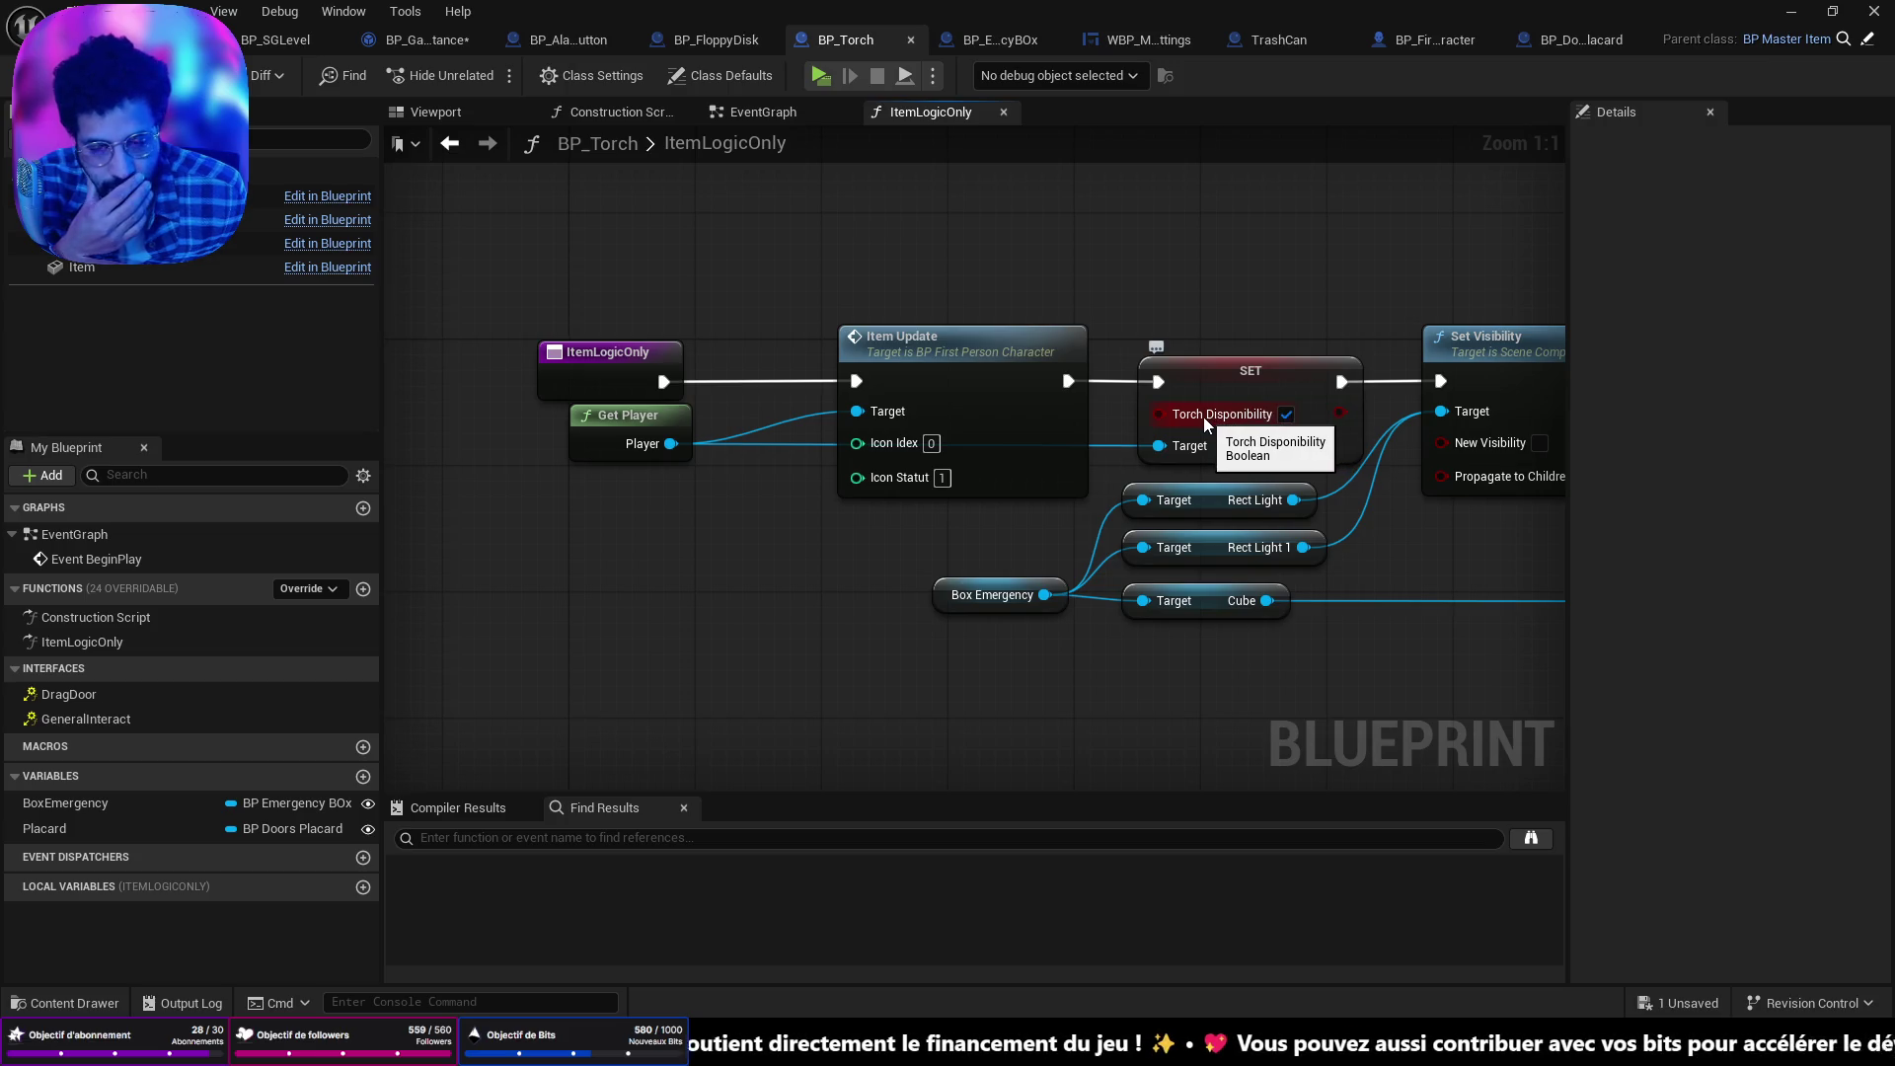
scroll(1194, 419, "down", 4)
scroll(1160, 410, "up", 3)
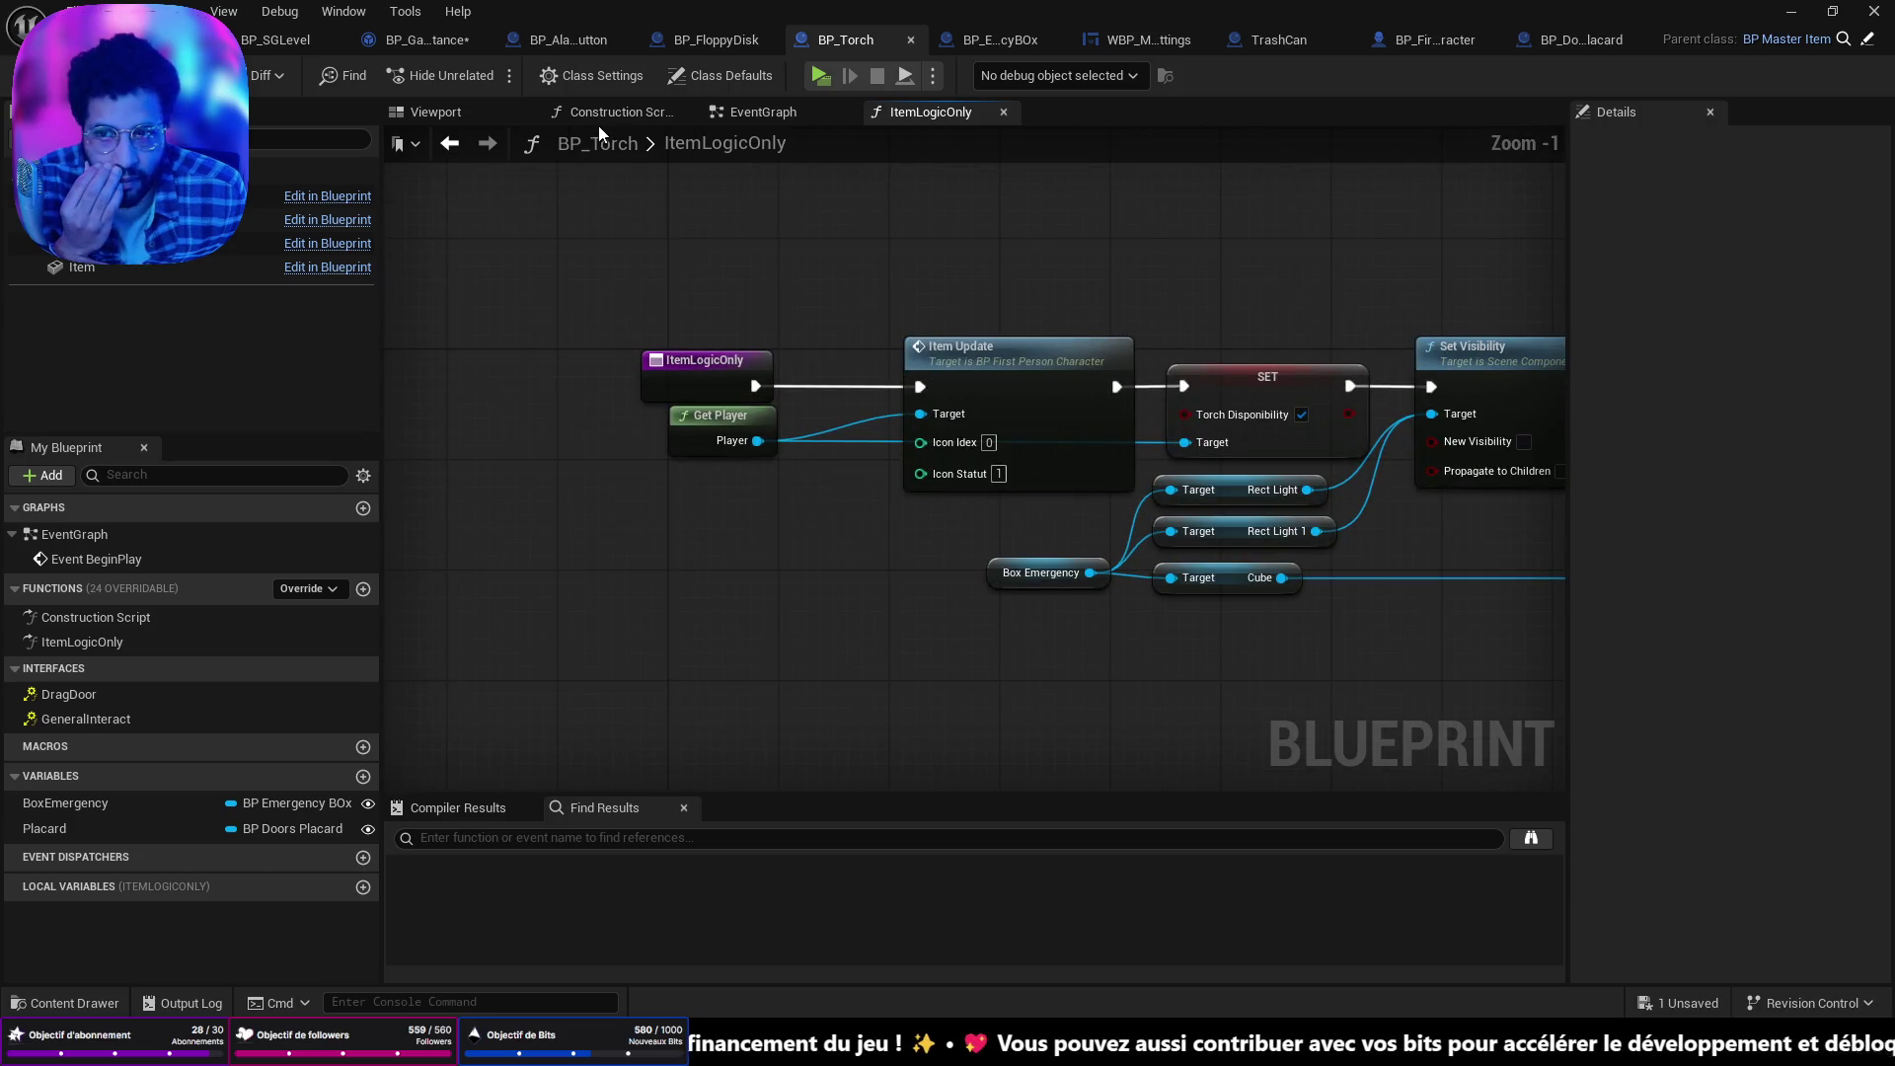
left_click(741, 117)
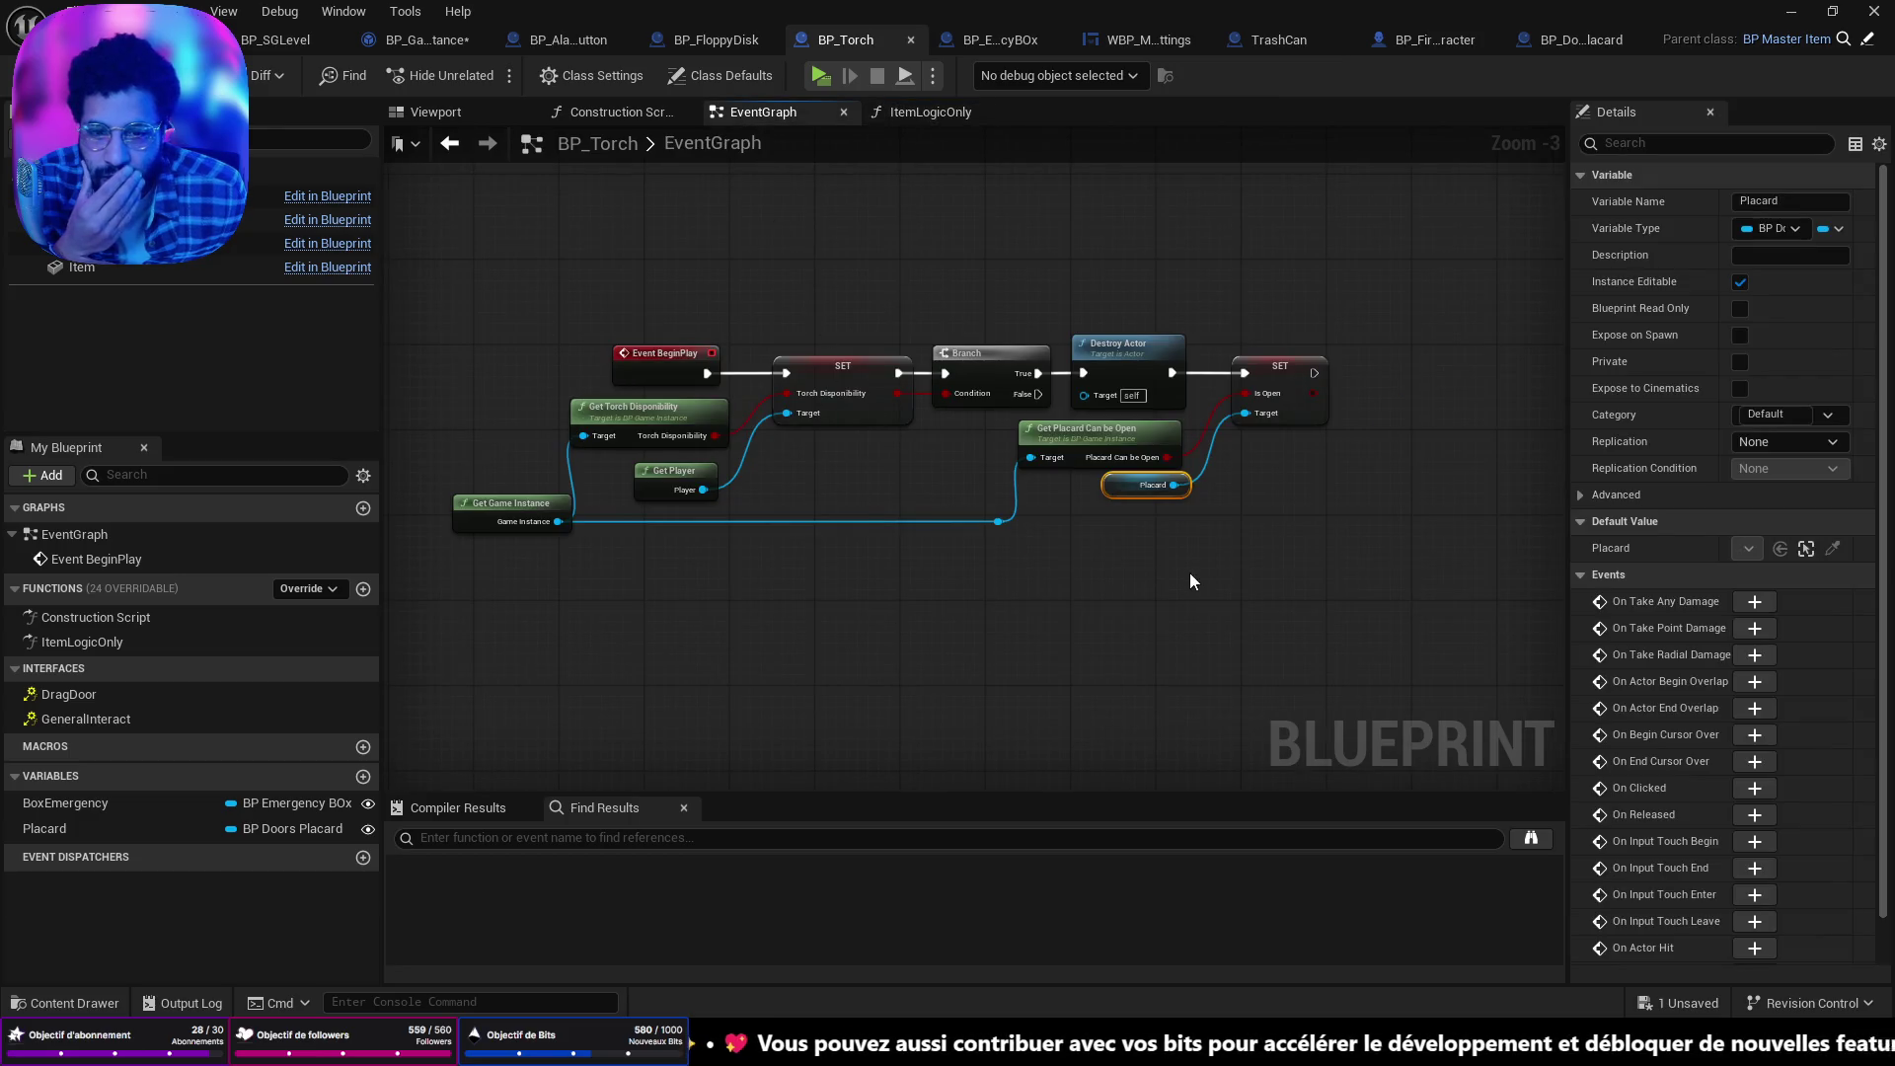
left_click_drag(1191, 580, 1096, 582)
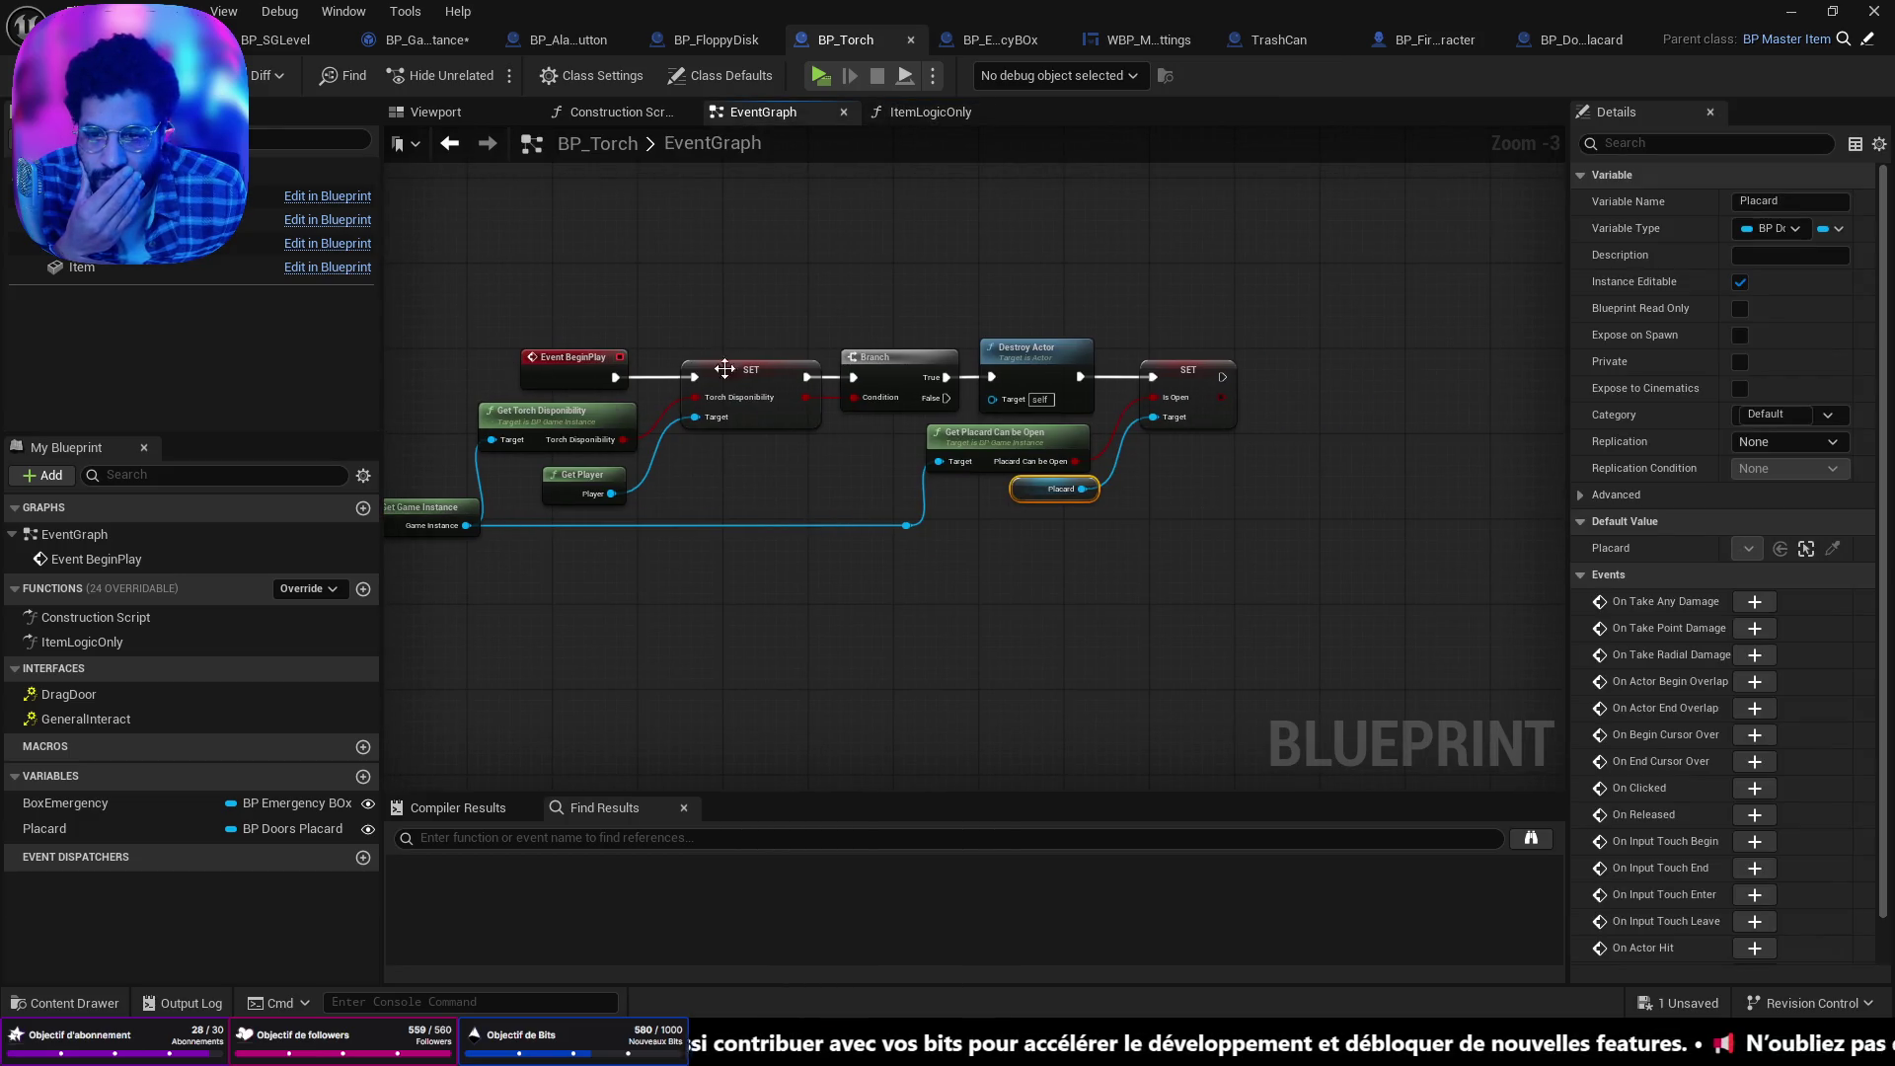
scroll(691, 439, "up", 3)
left_click_drag(1086, 444, 641, 444)
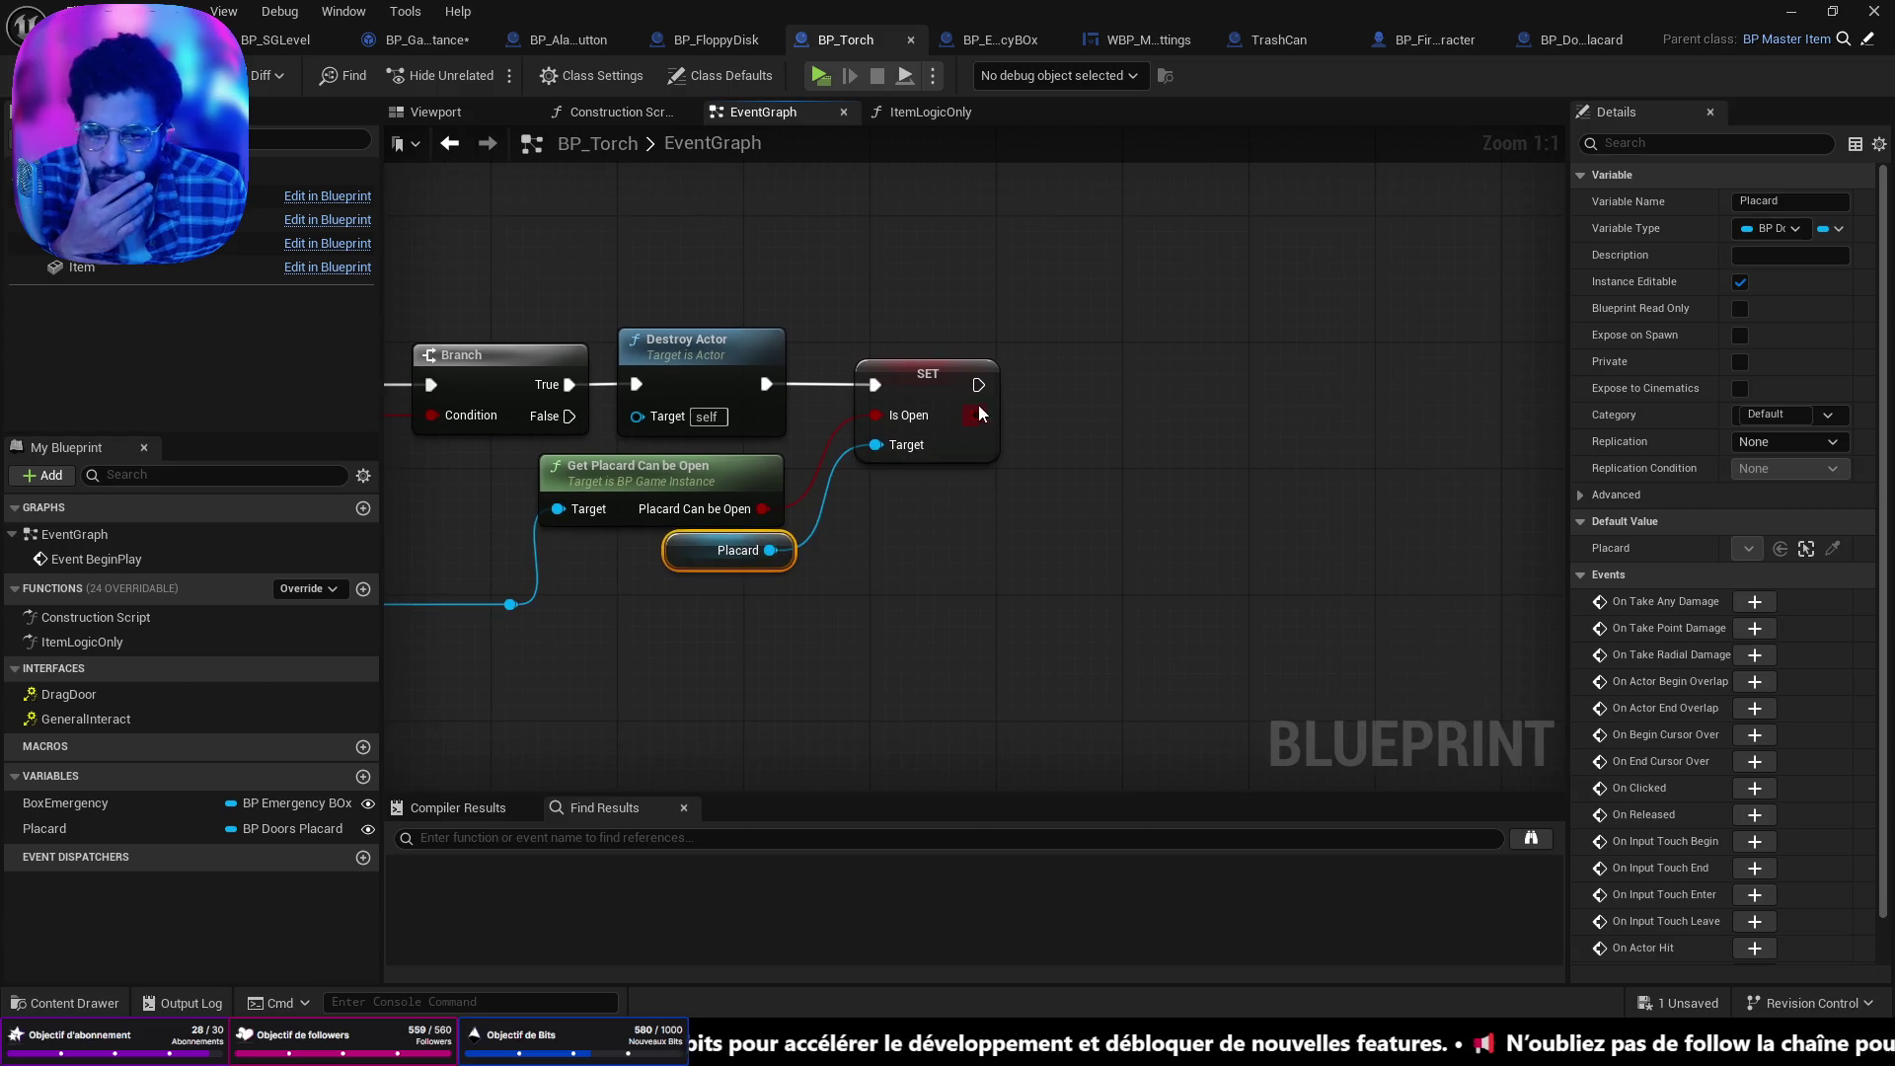
left_click_drag(978, 385, 1140, 397)
left_click(833, 563)
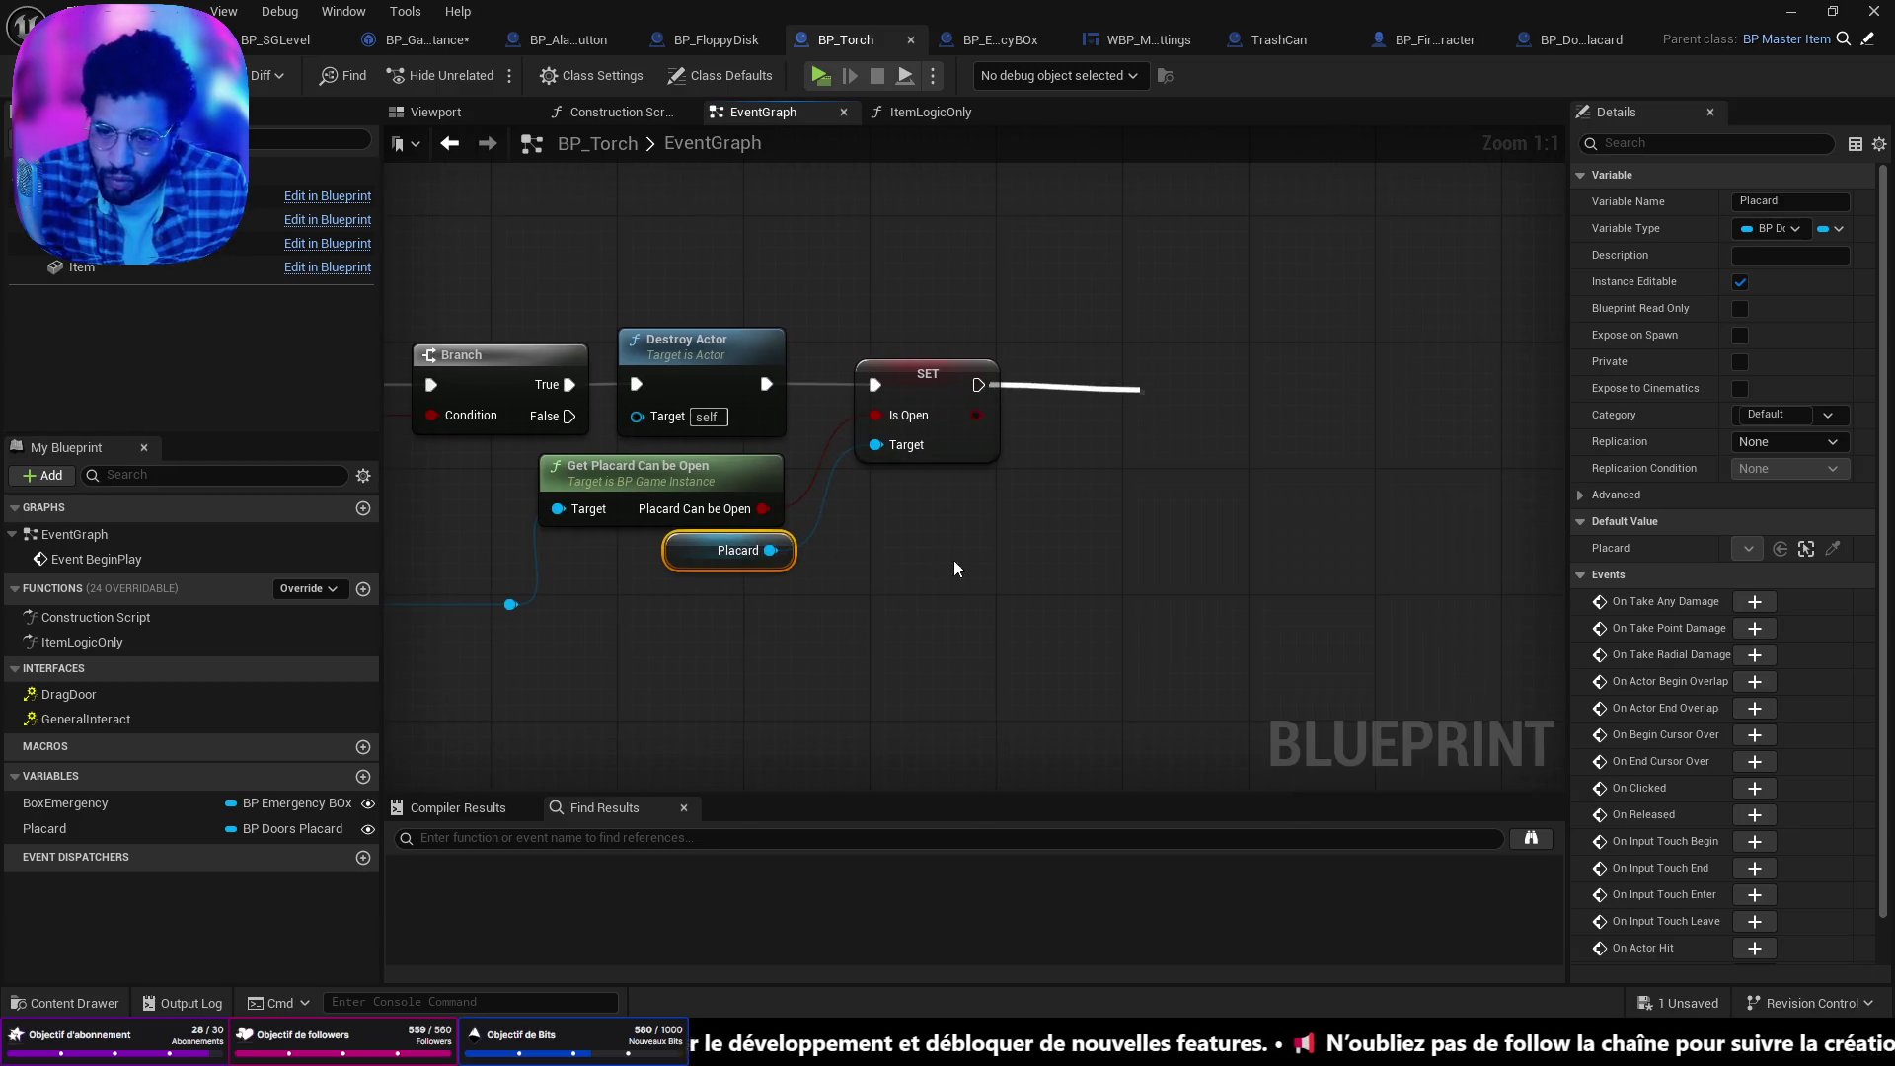
Add a Get Player node and place it above the SET node.
right_click(898, 334)
type("get player")
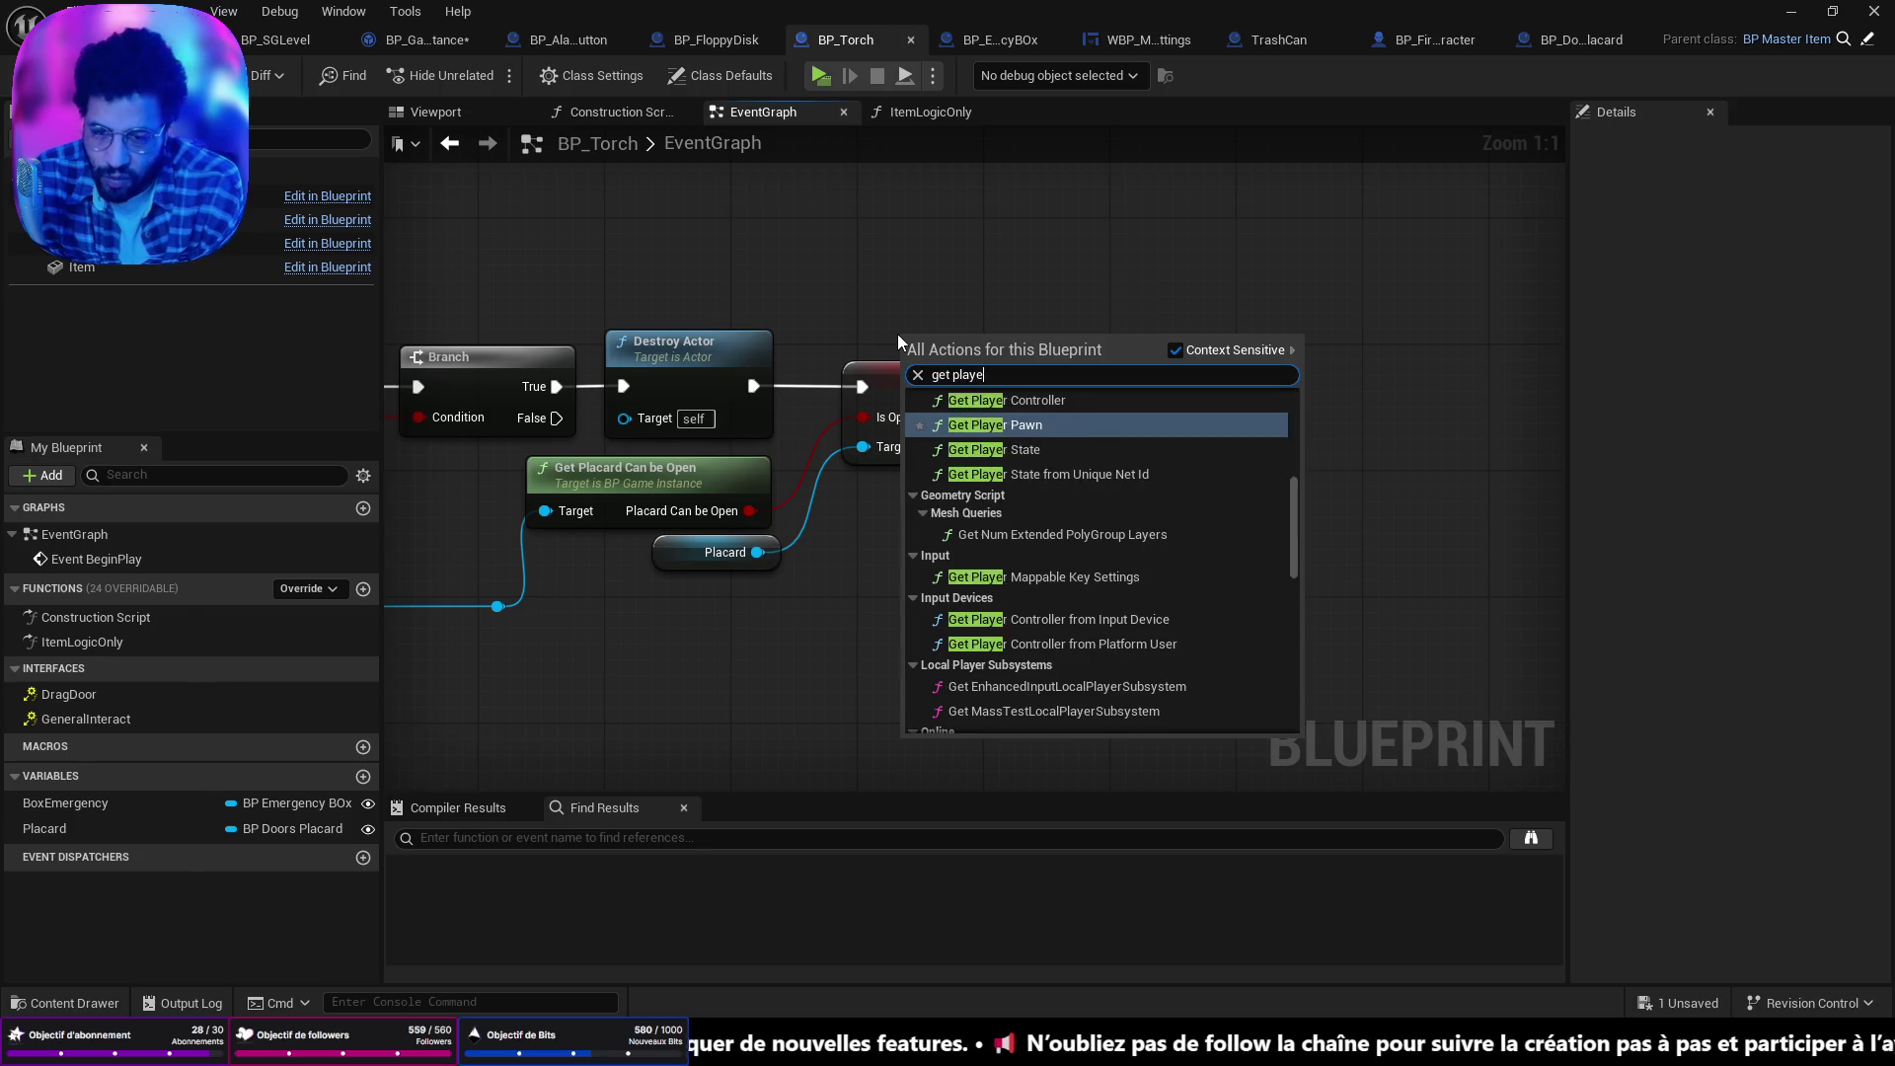
scroll(988, 573, "down", 3)
left_click(987, 483)
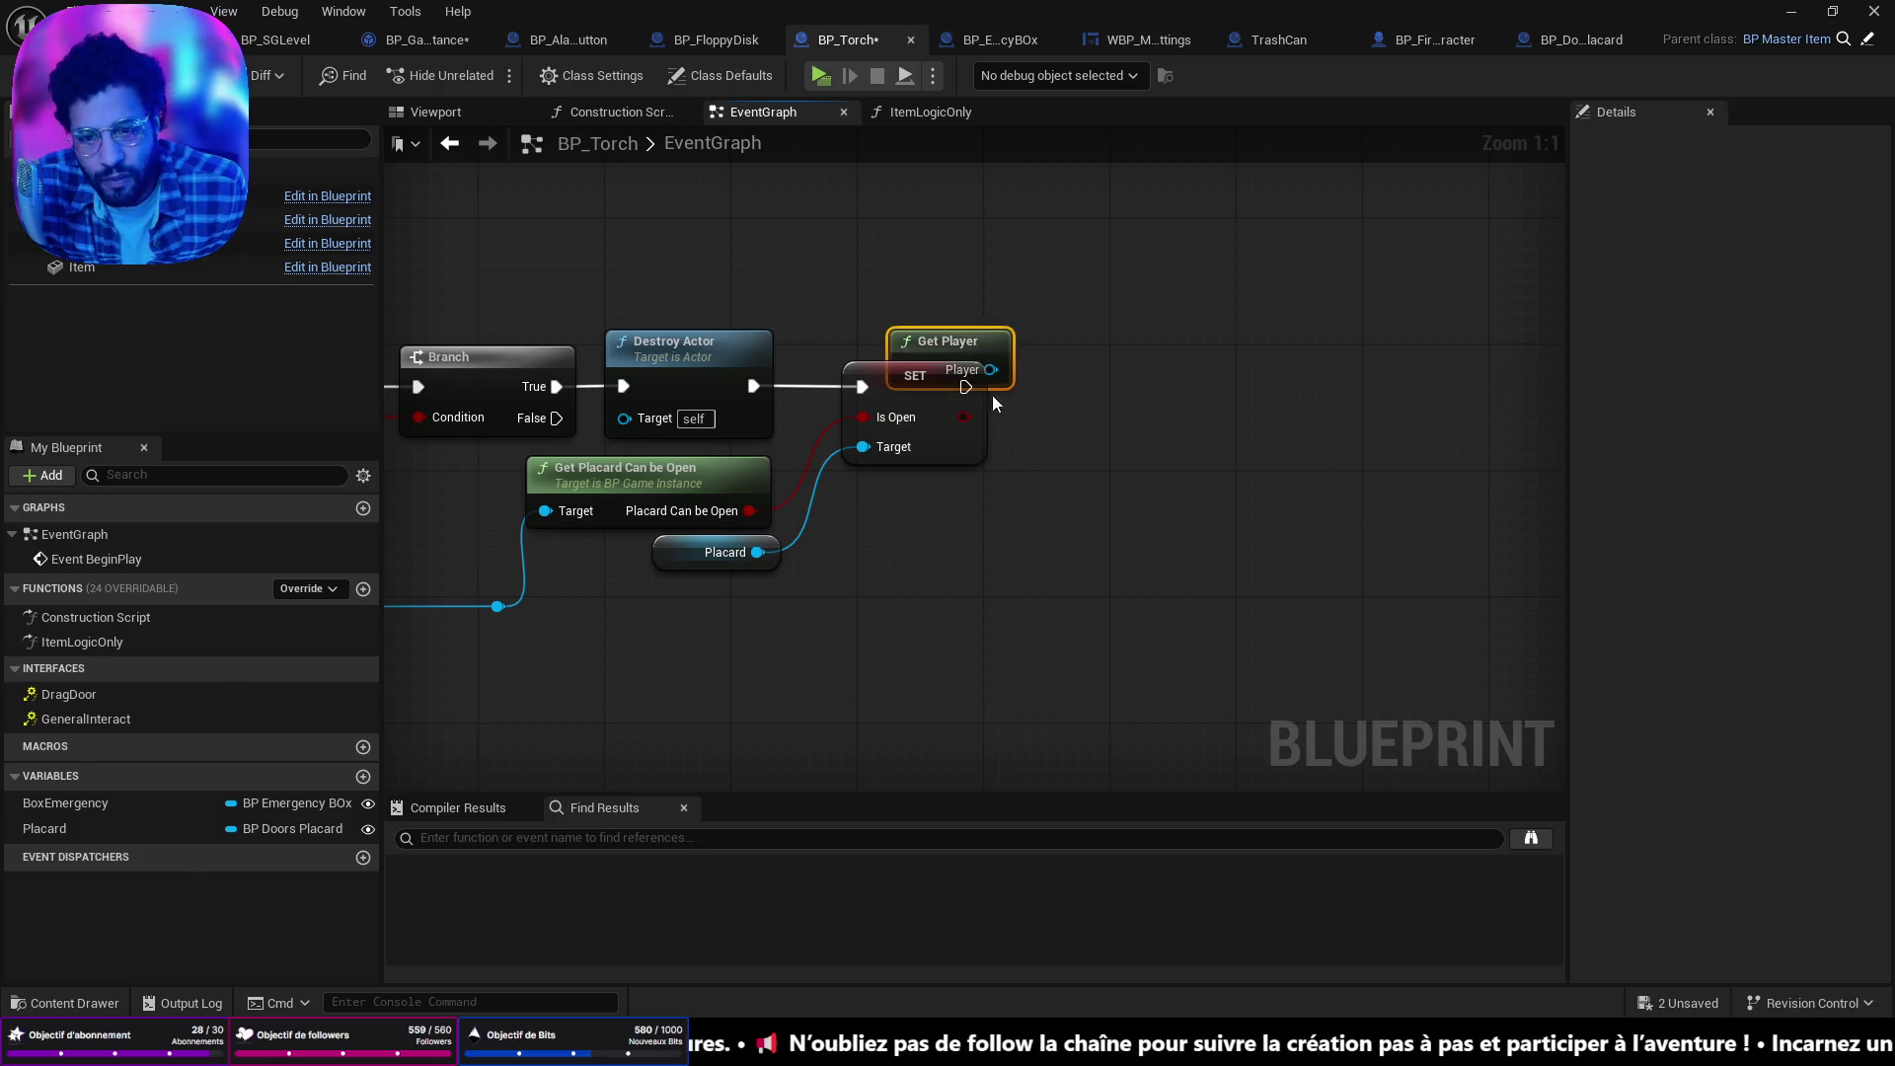
left_click_drag(926, 287, 1087, 377)
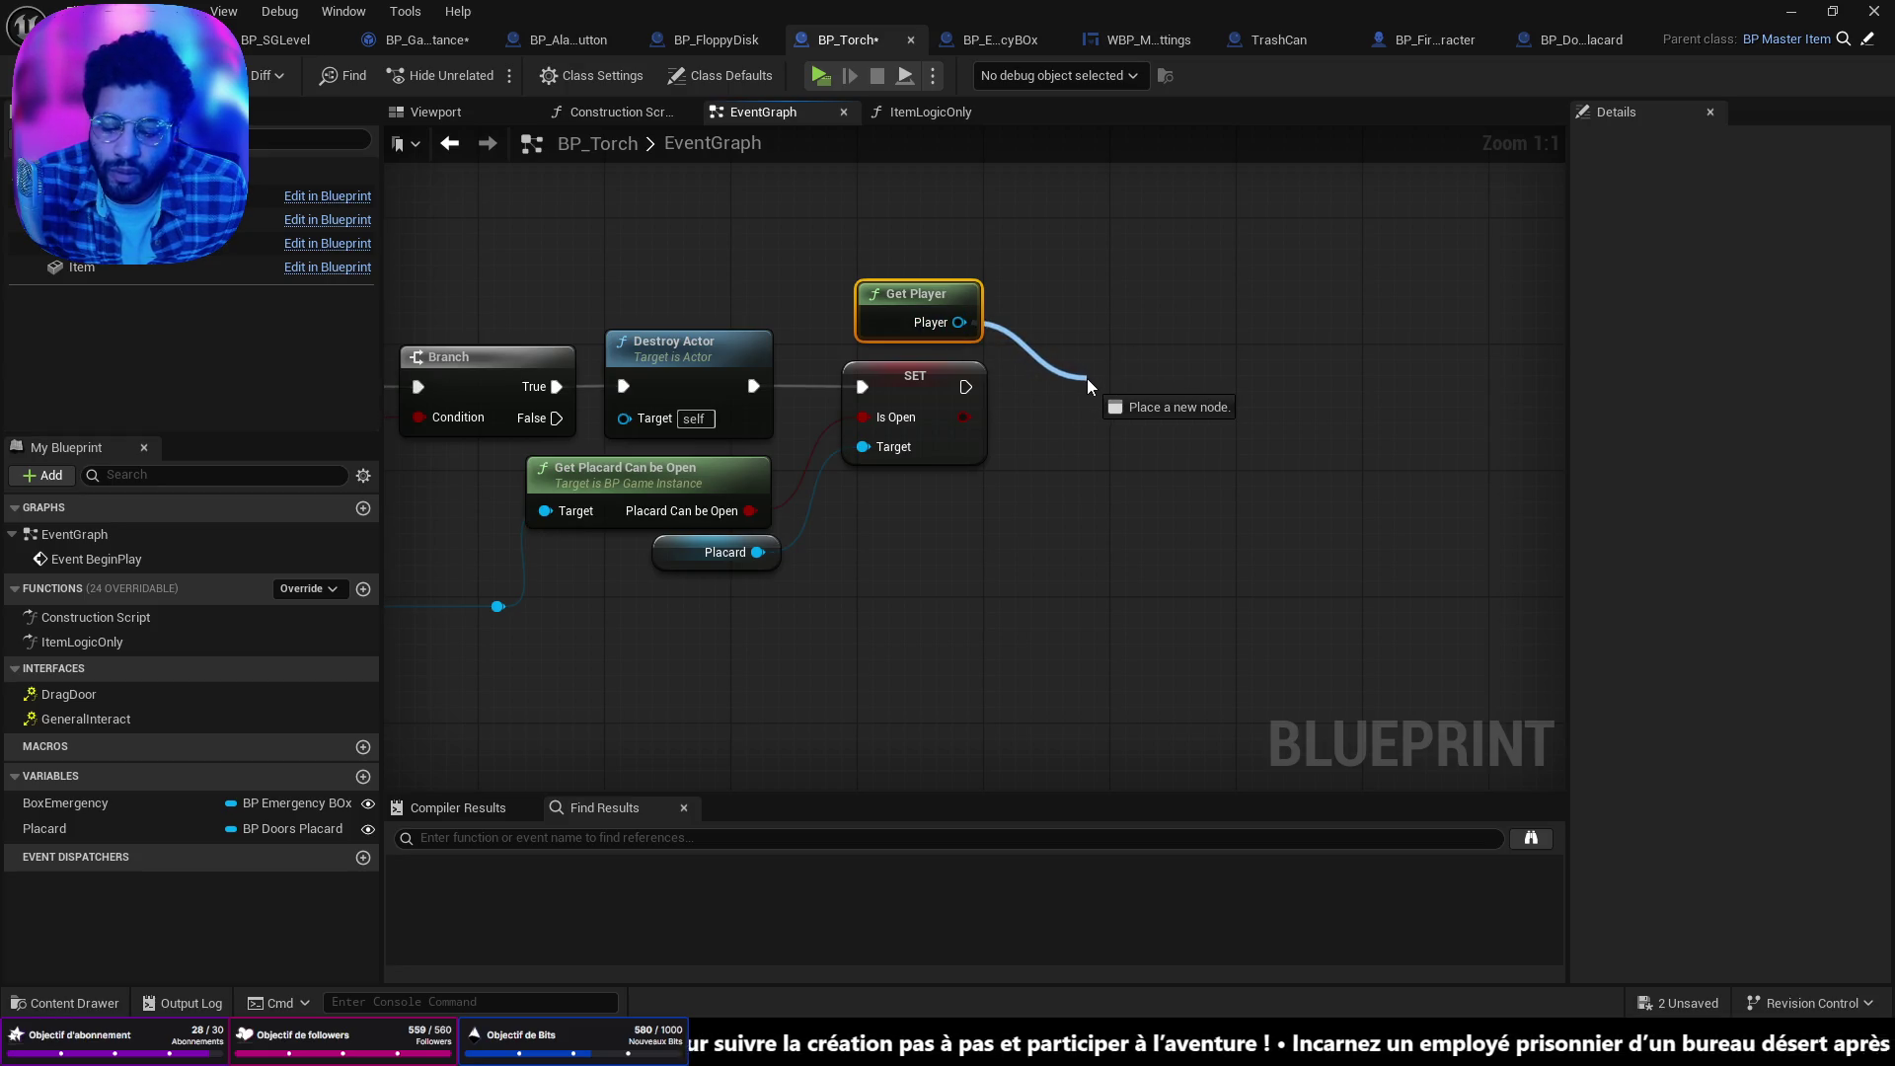
Search Player's actions for 'item st', cancel, and glance at ItemLogicOnly before returning.
left_click_drag(1087, 377, 1087, 378)
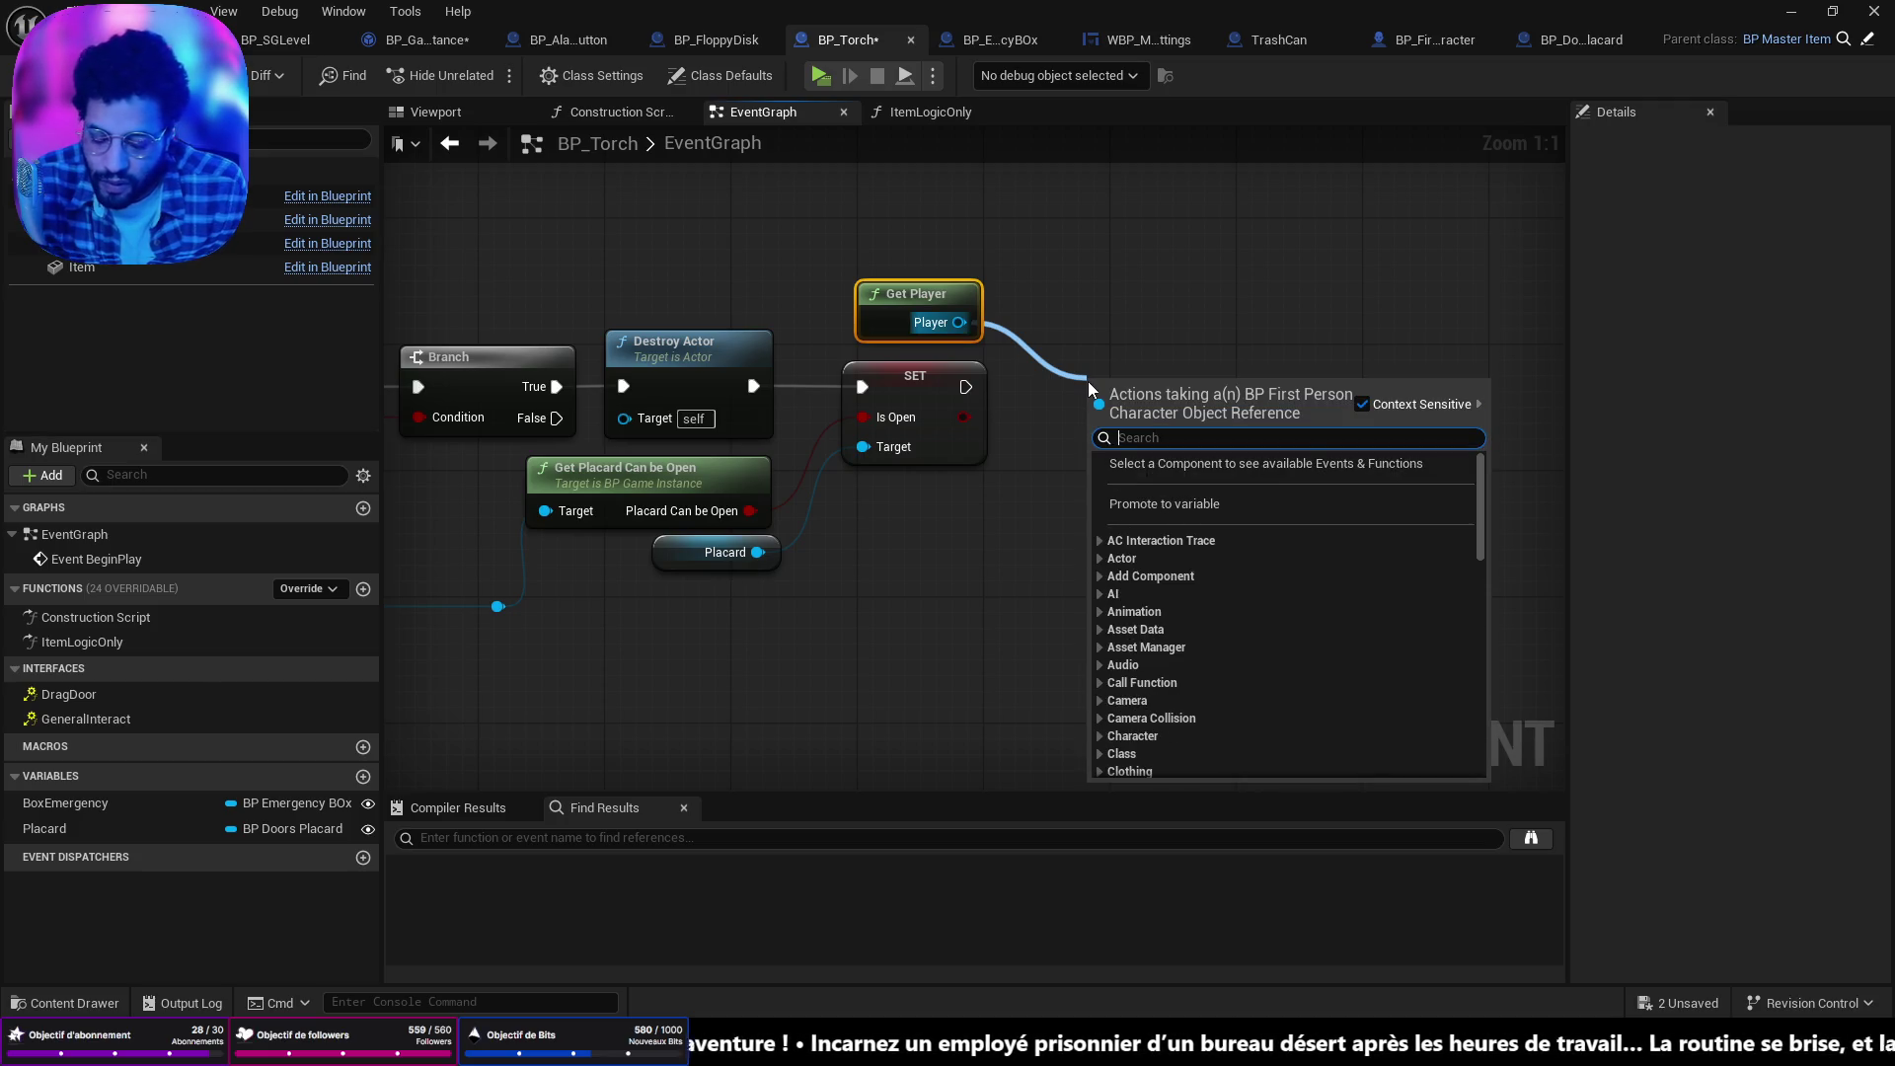
type("item")
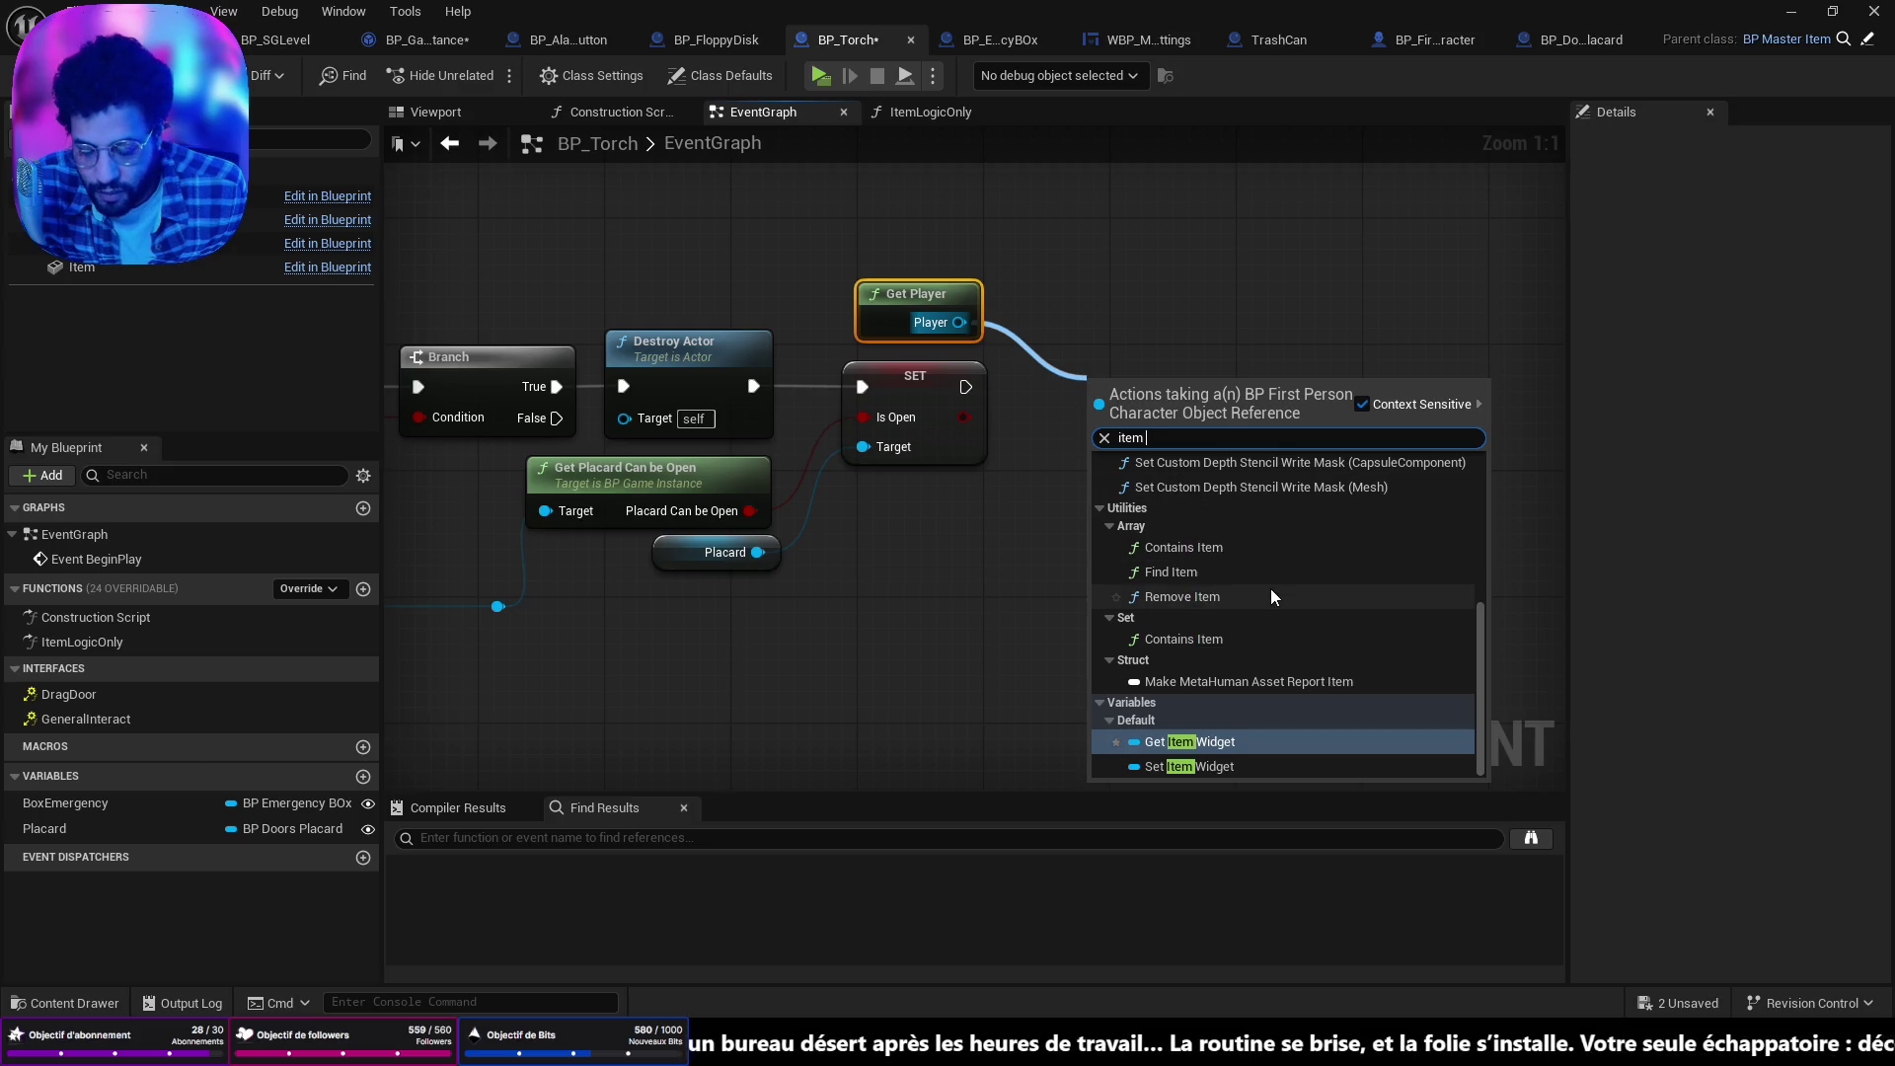
type(" st")
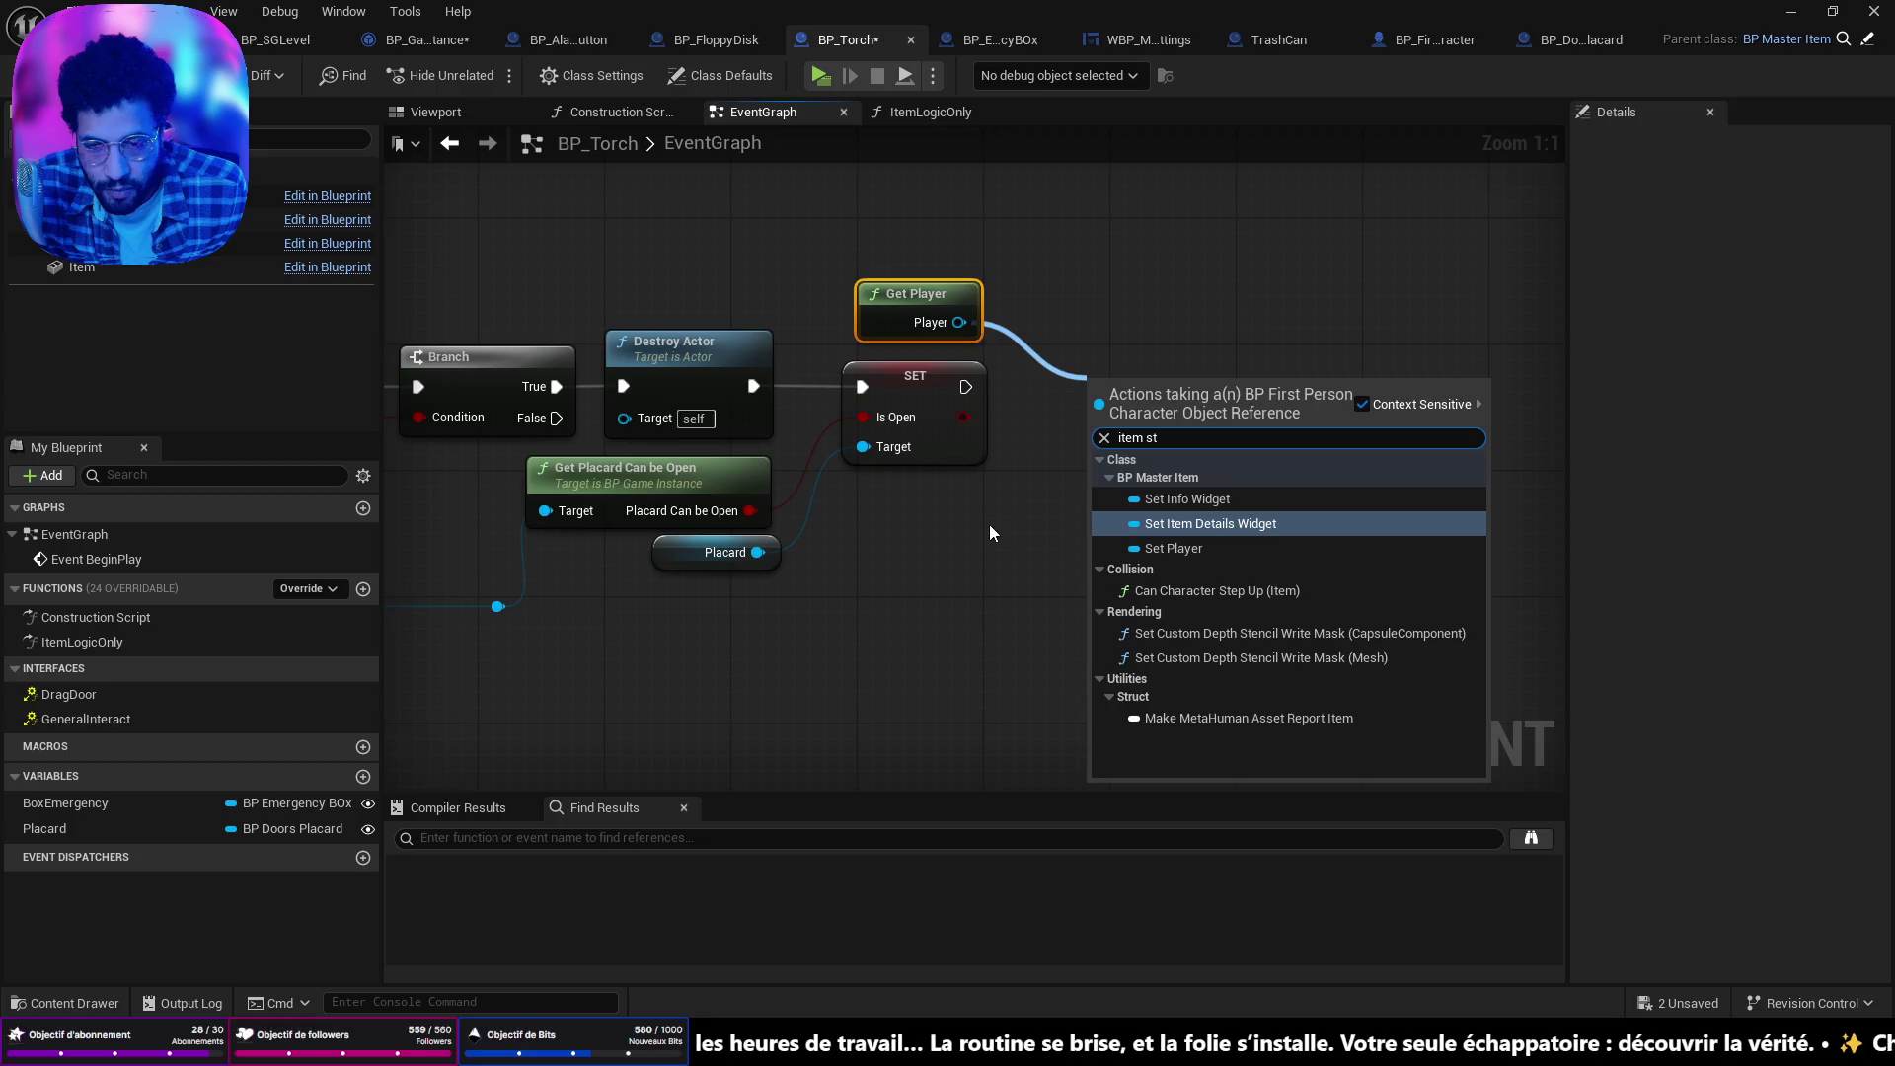
left_click(989, 524)
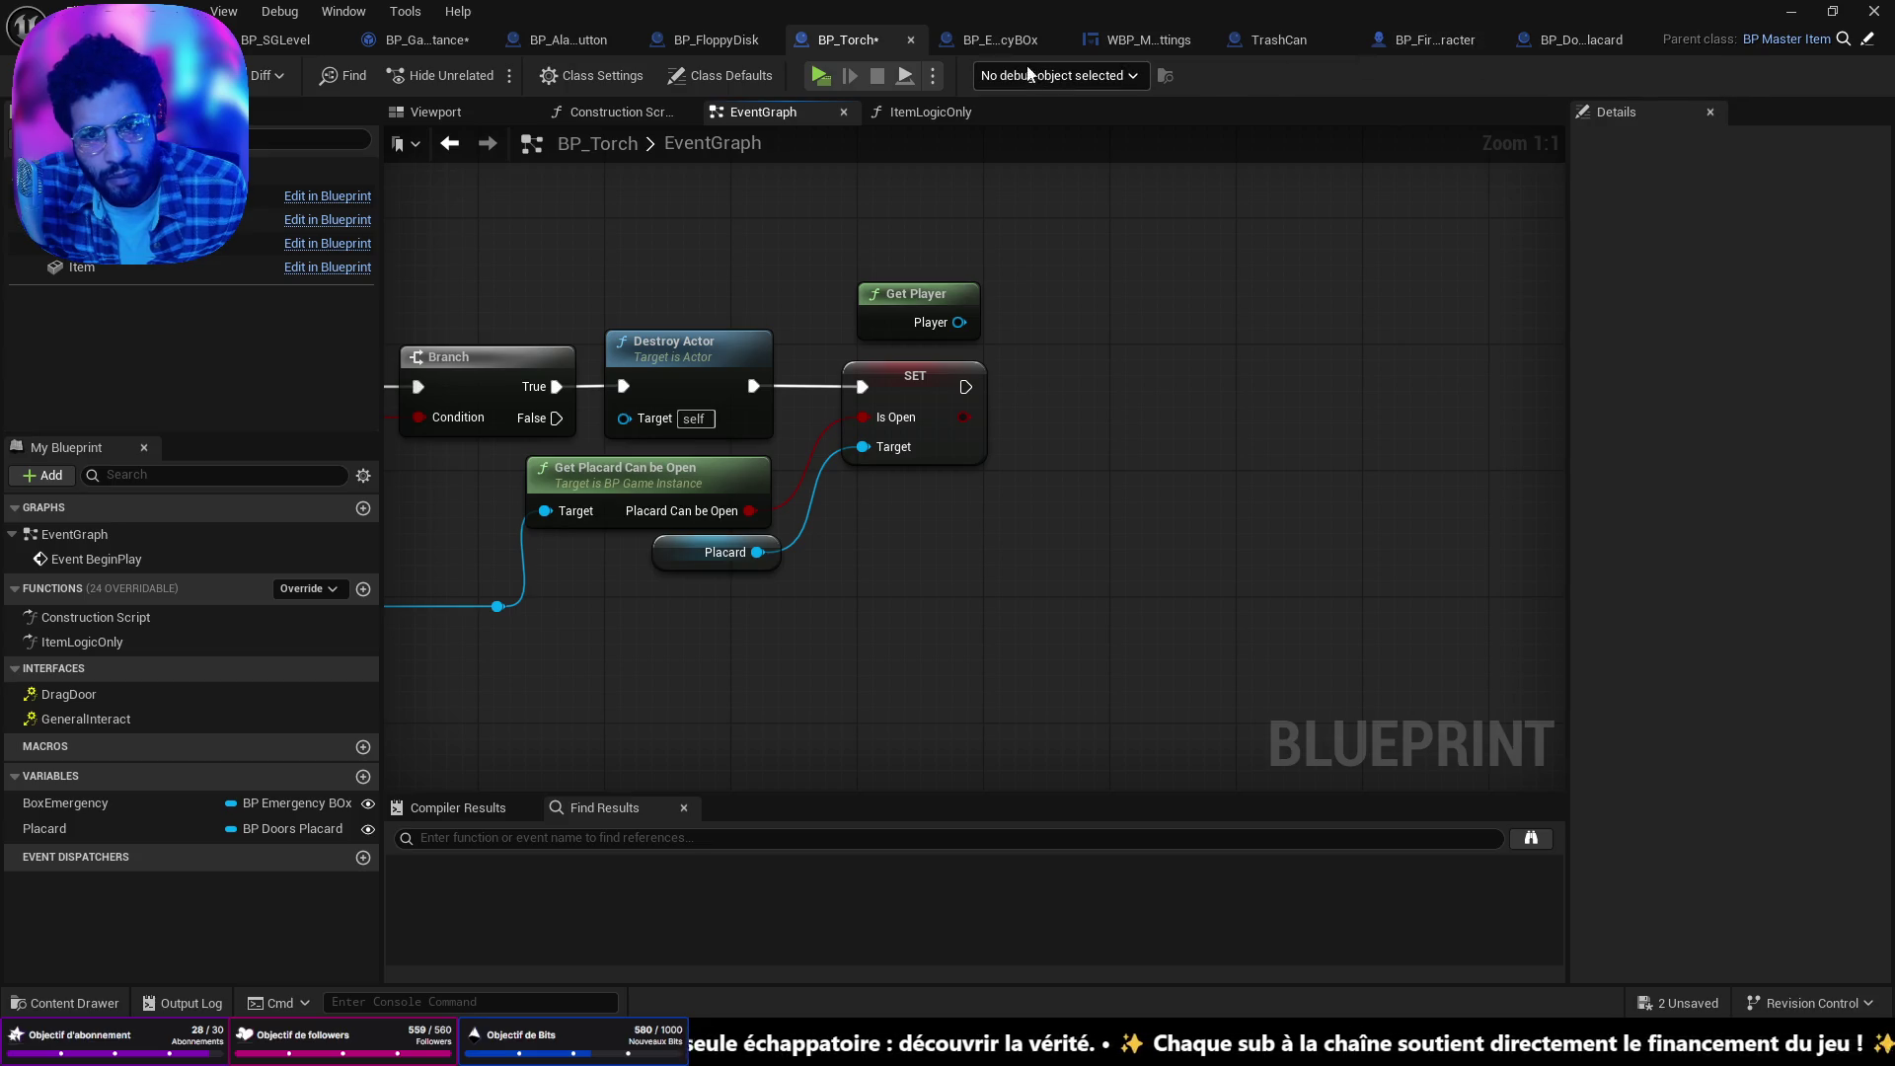
left_click(903, 114)
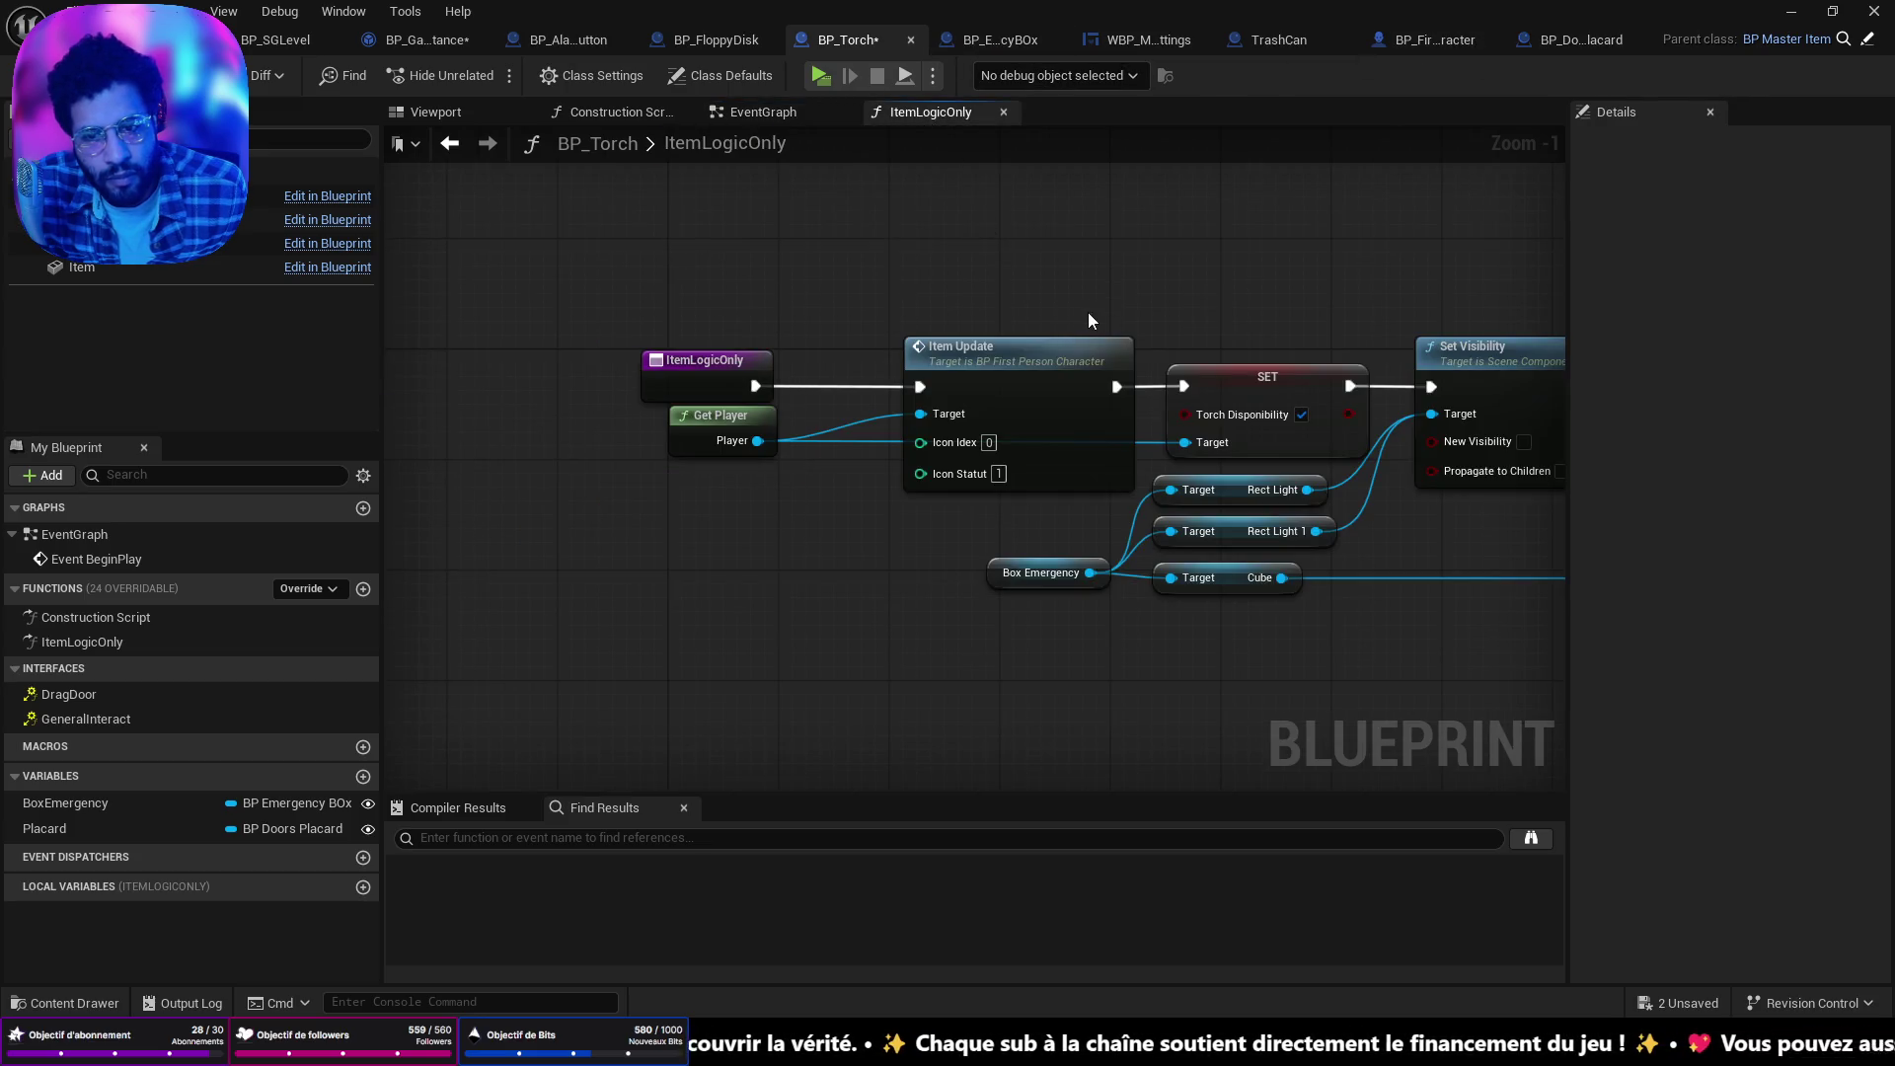
left_click(779, 117)
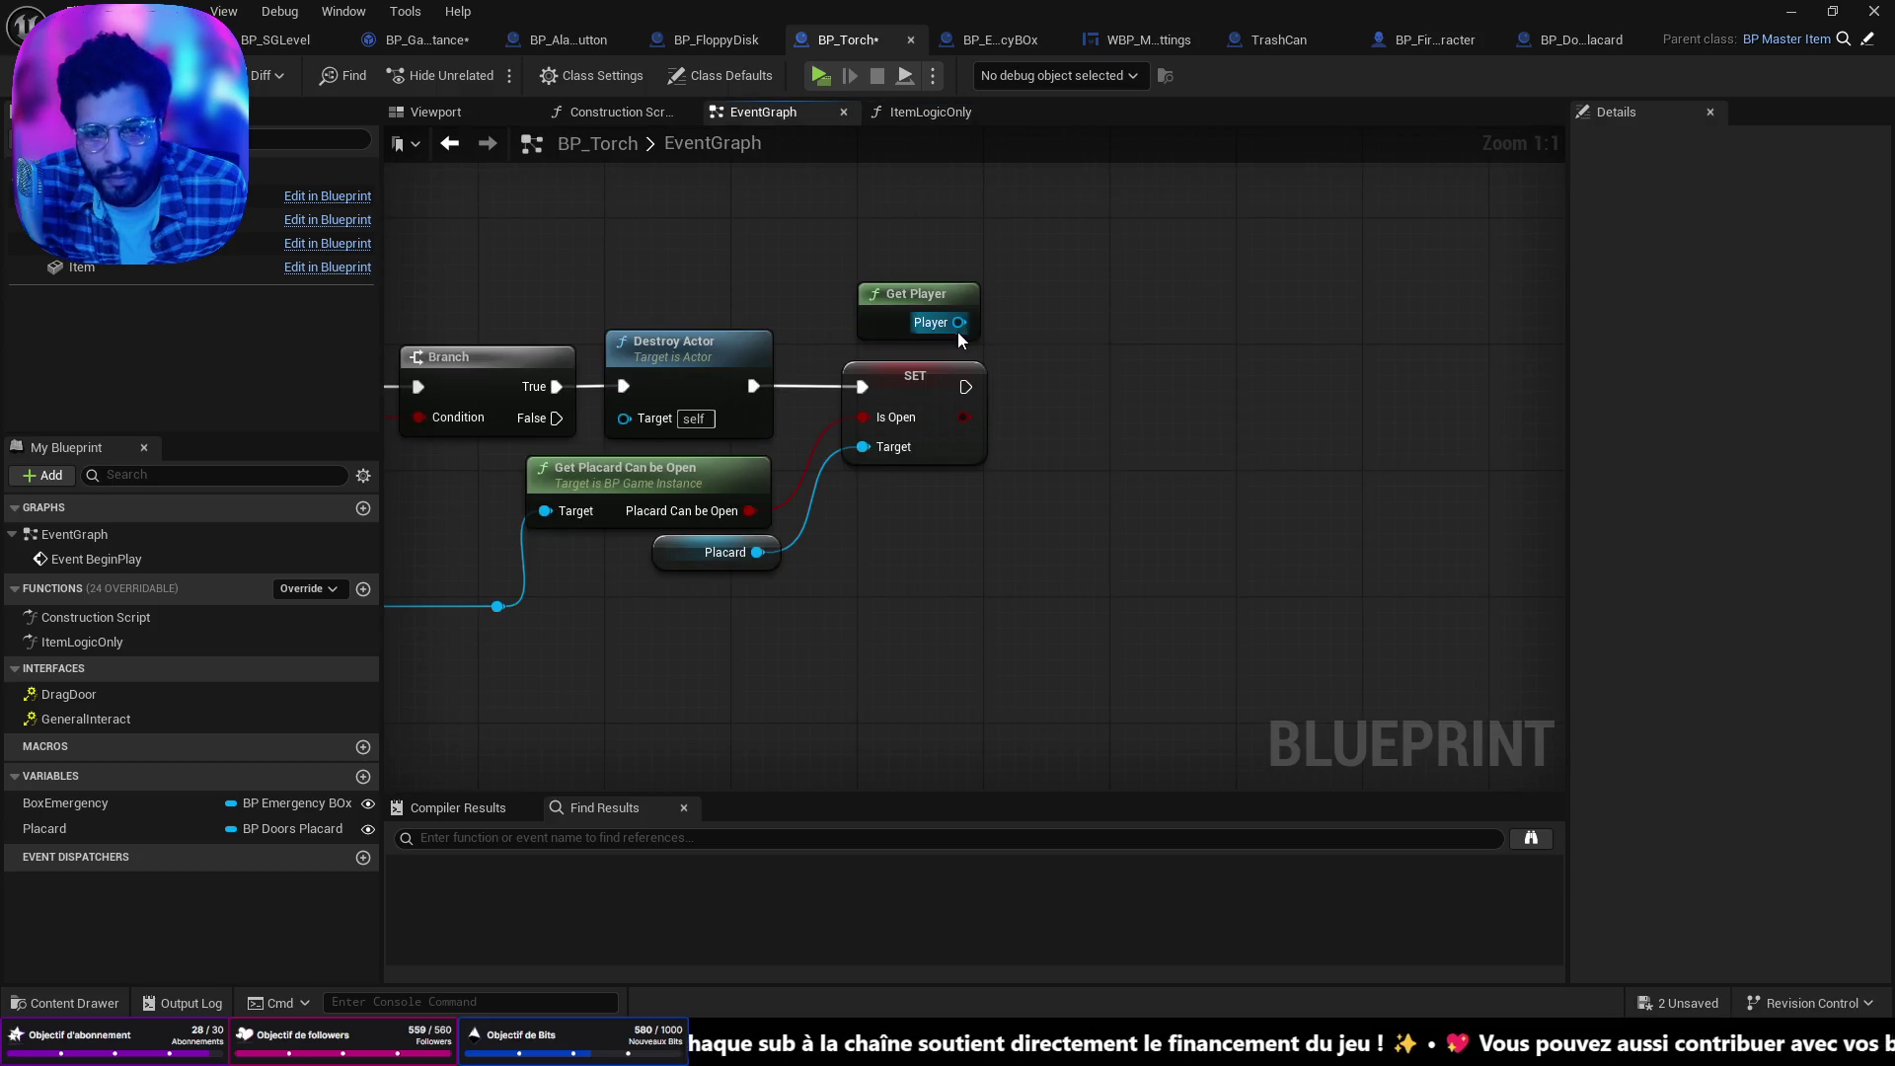
Add Item Update from Player, wire SET's execution output into it, and save all.
left_click_drag(960, 322, 1051, 334)
type("i")
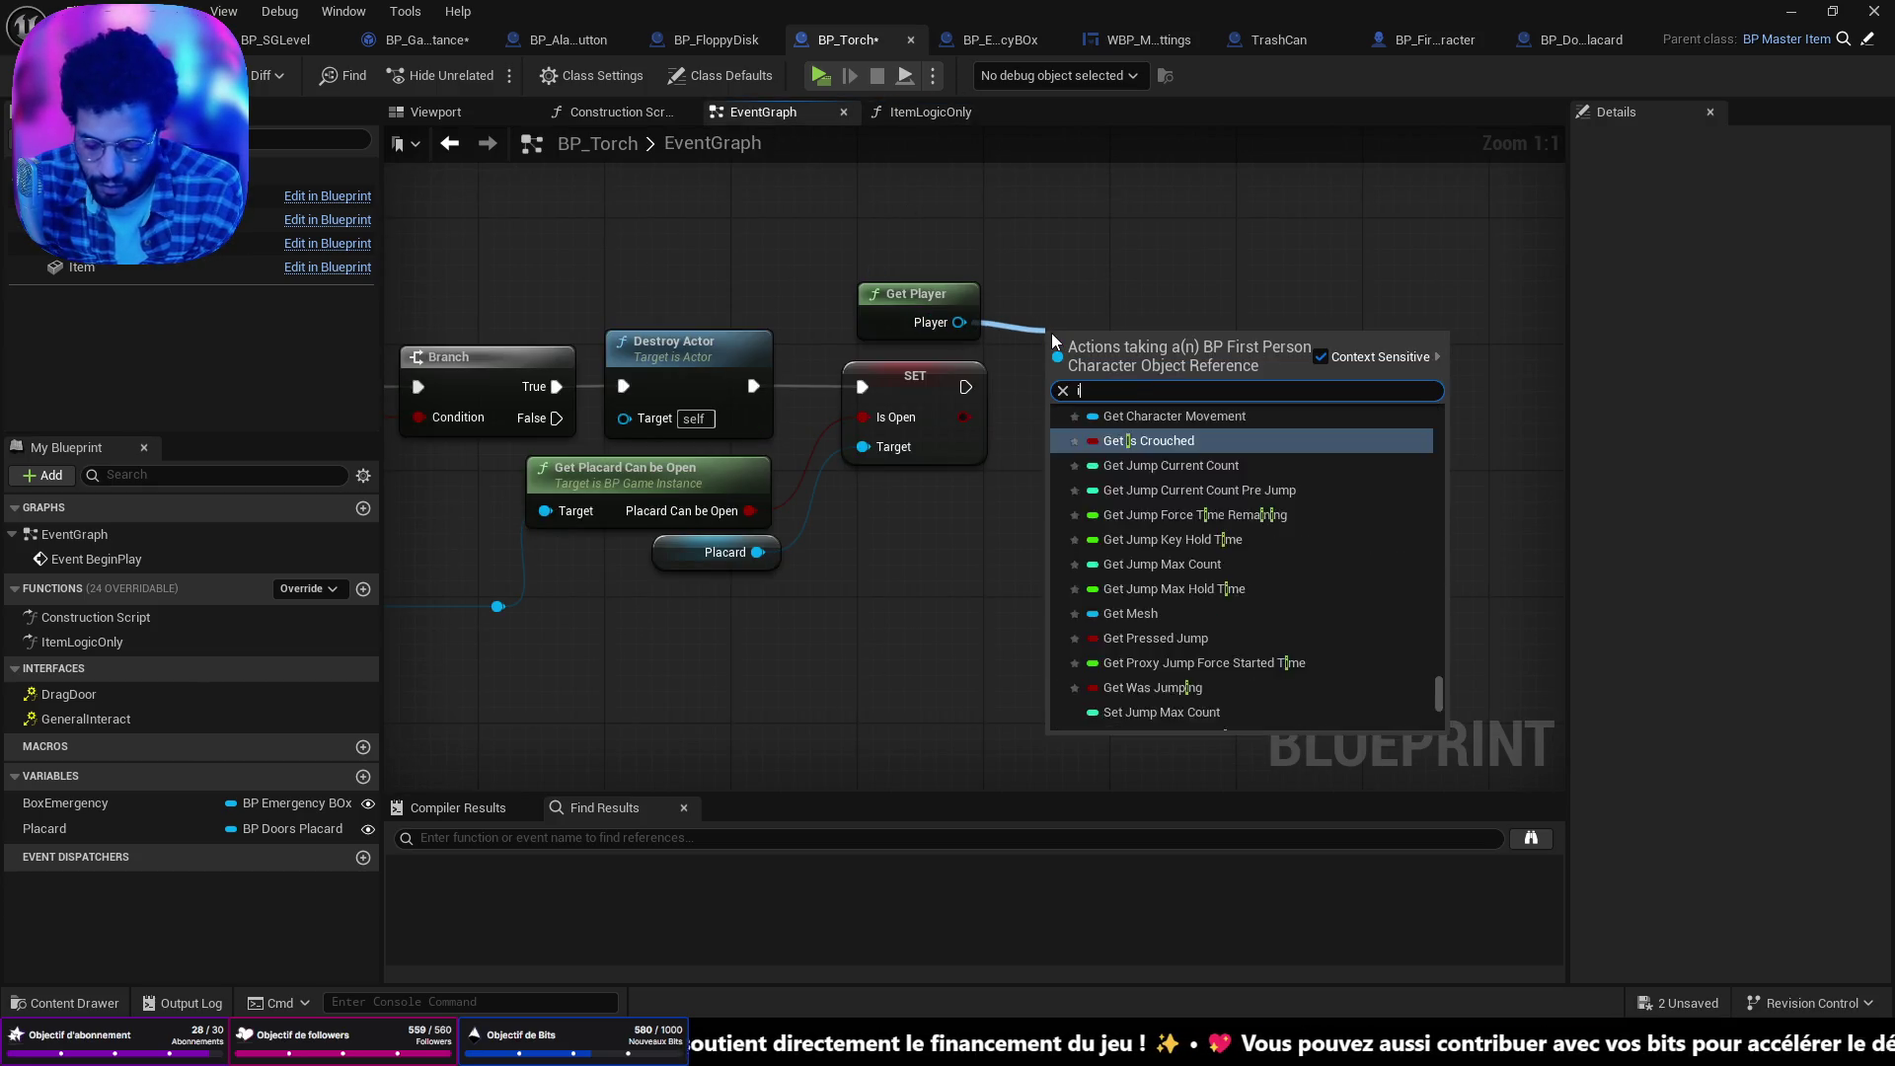
type("tem up")
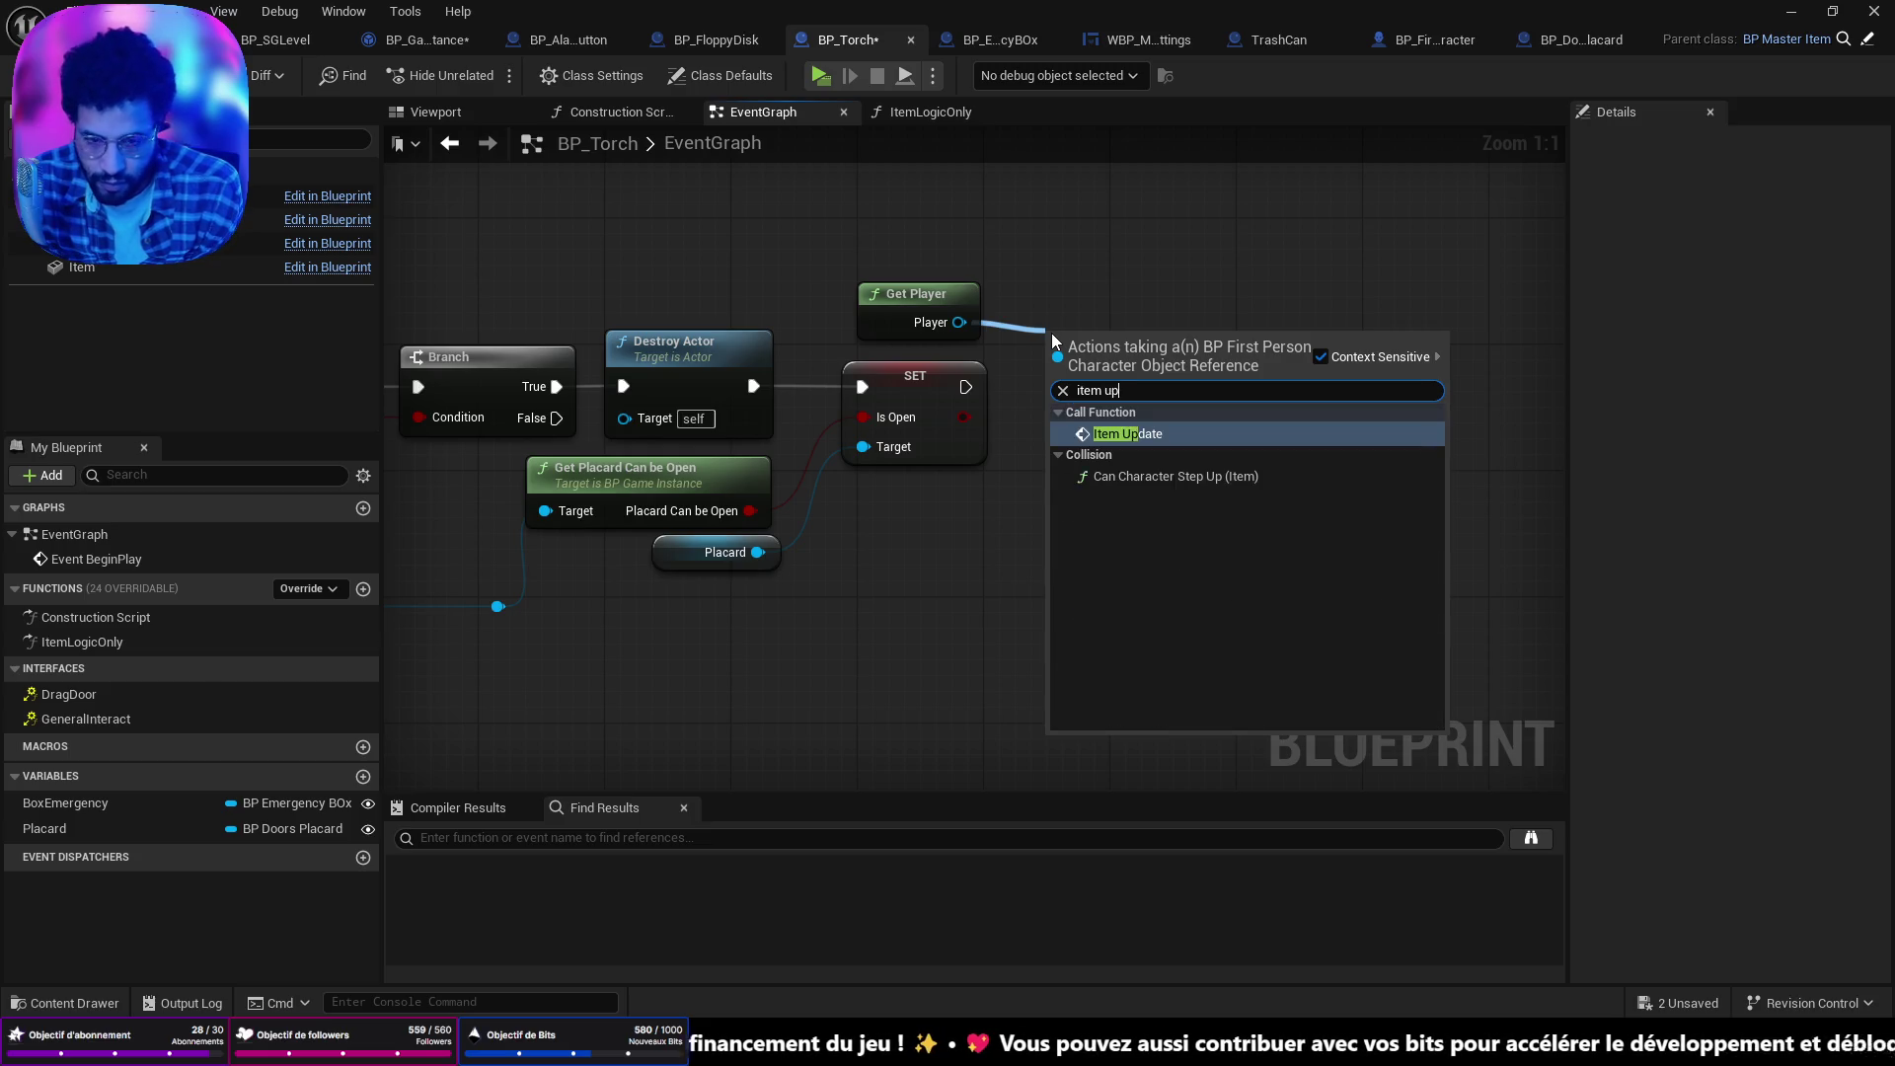
key("Return")
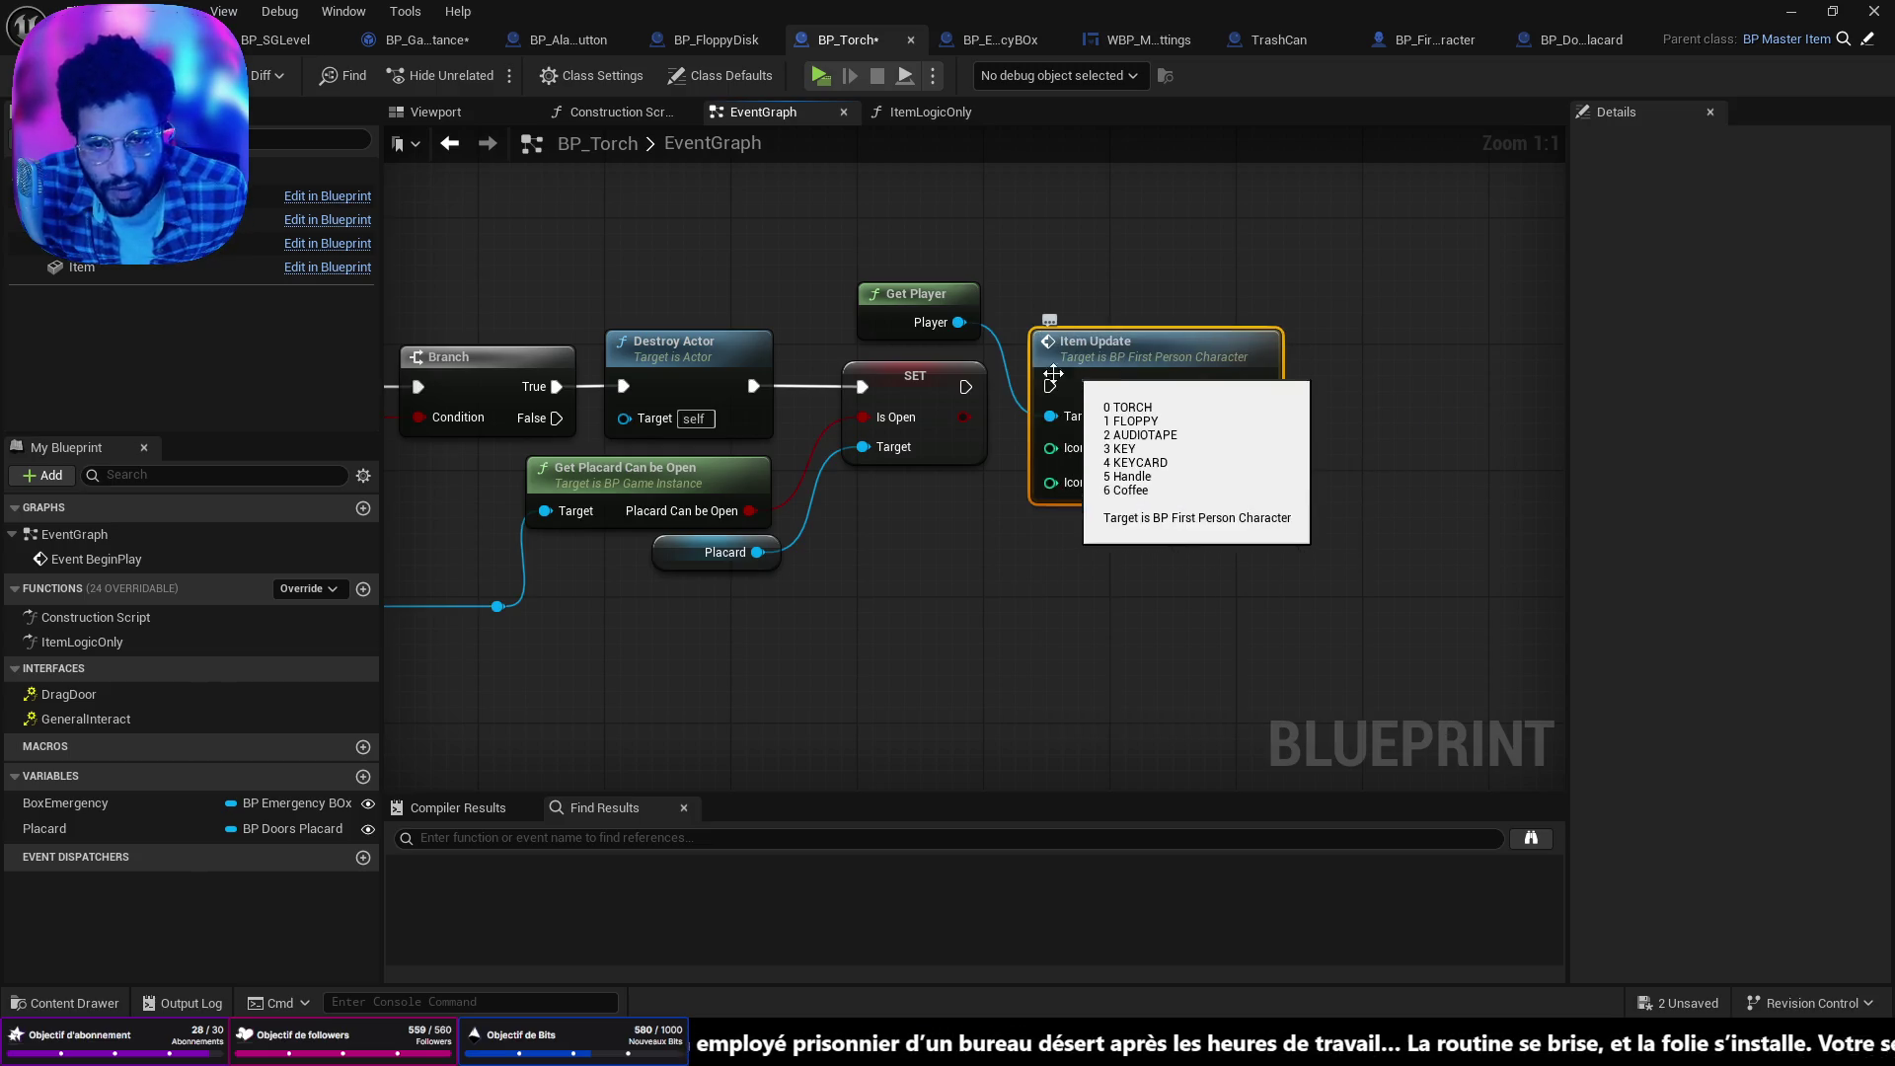
left_click_drag(965, 386, 1049, 386)
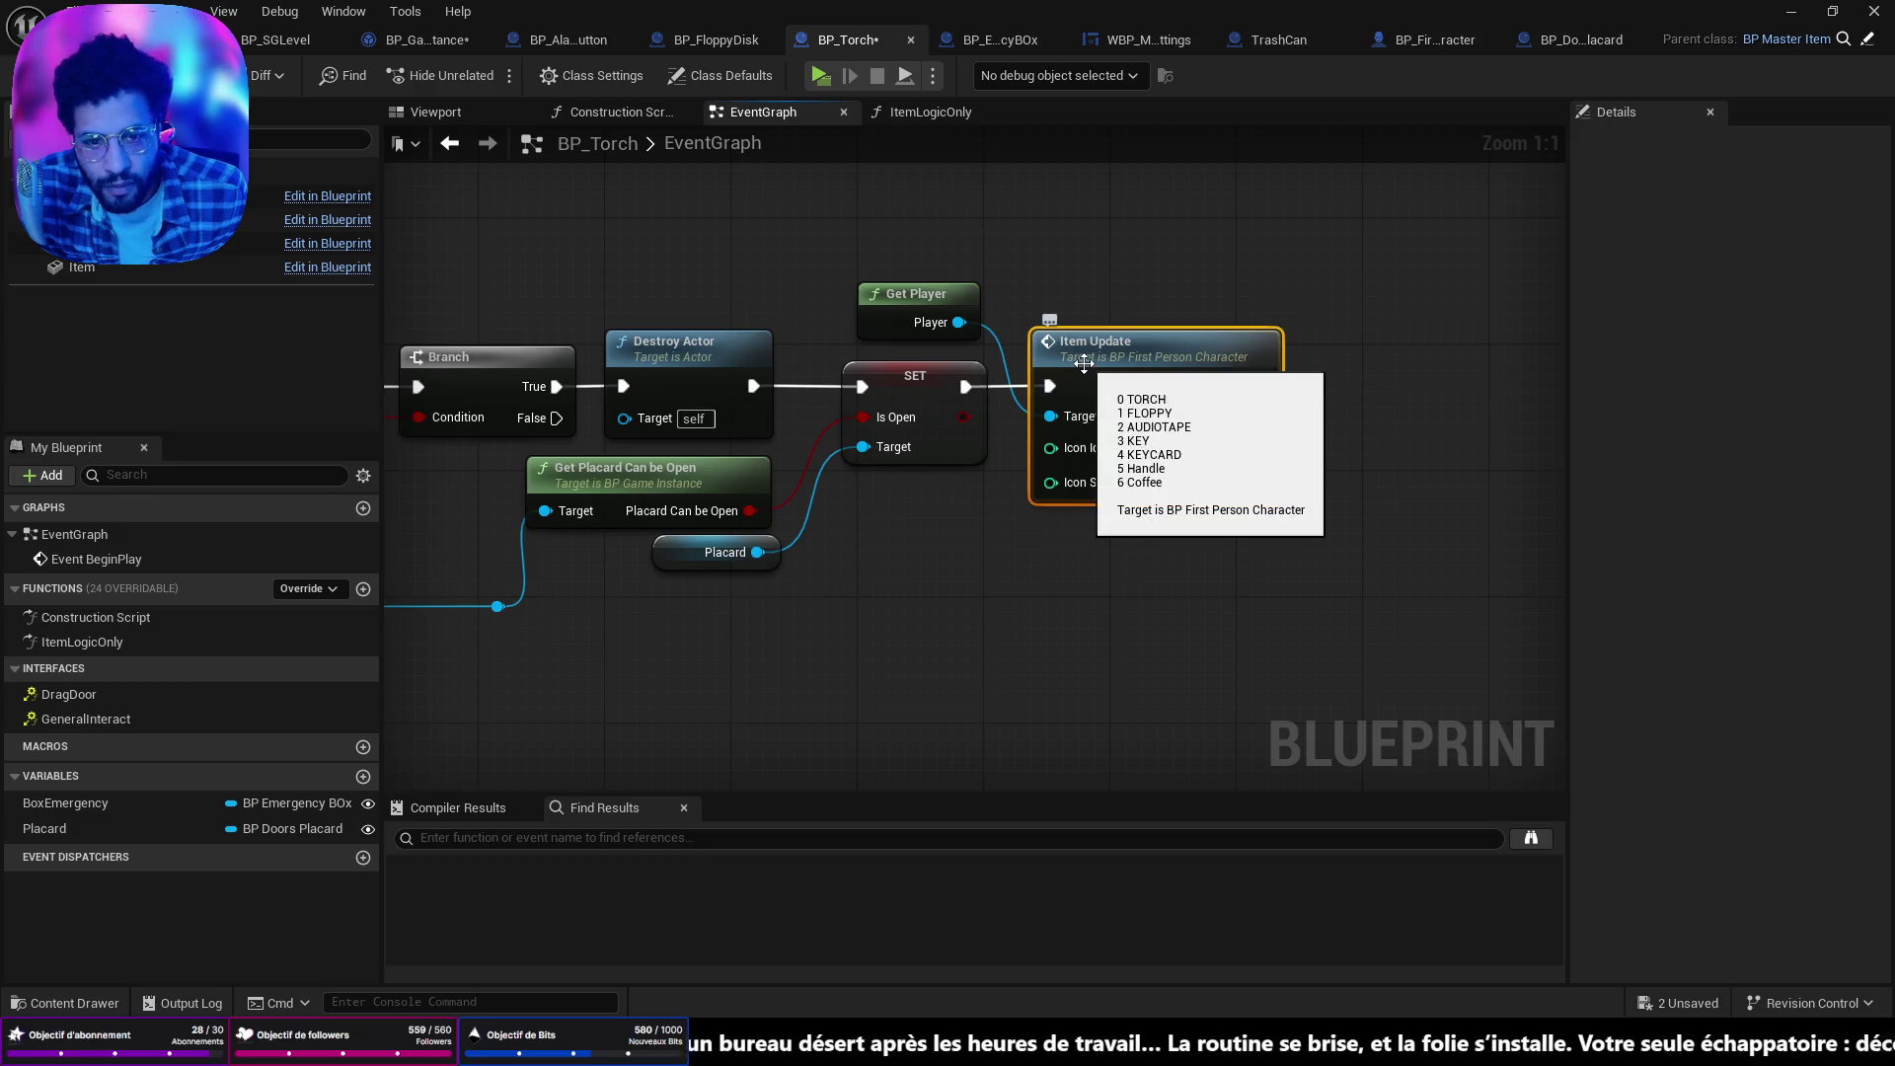
mouse_move(1134, 375)
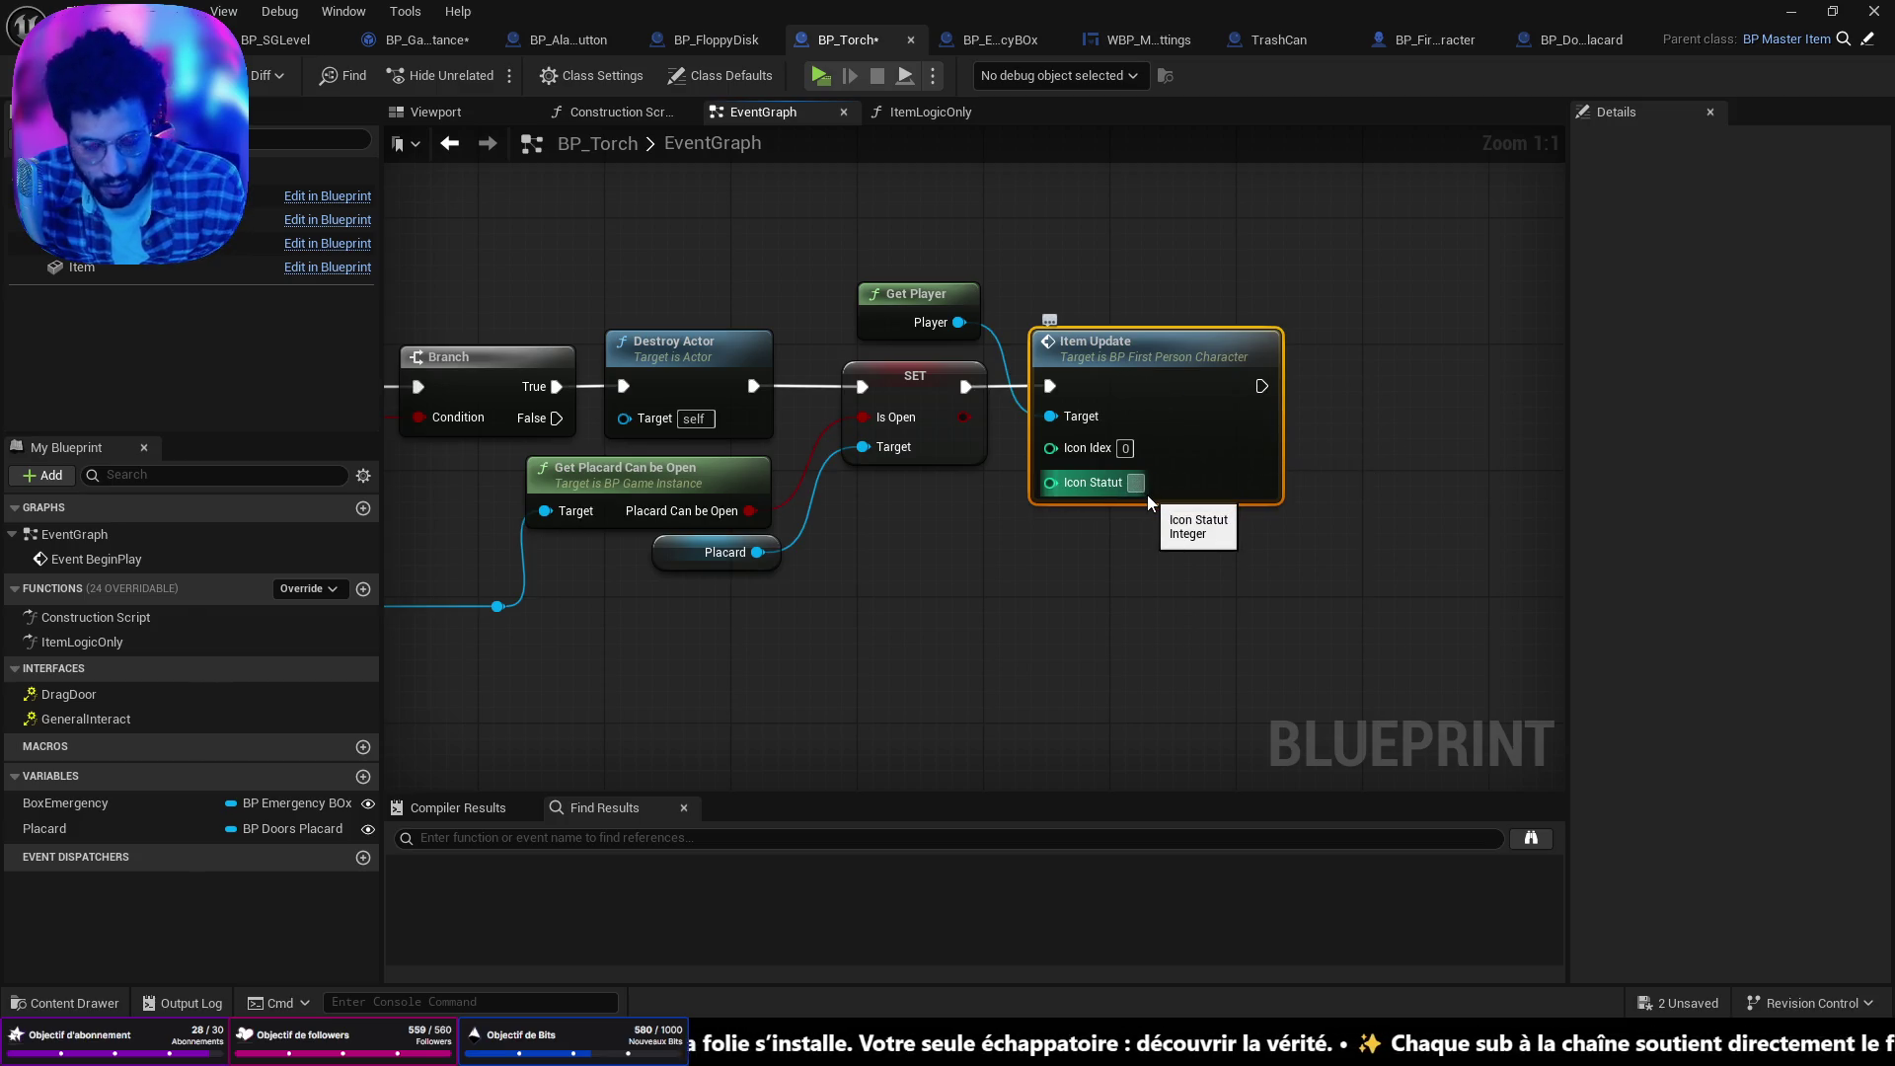
key("ctrl+shift+s")
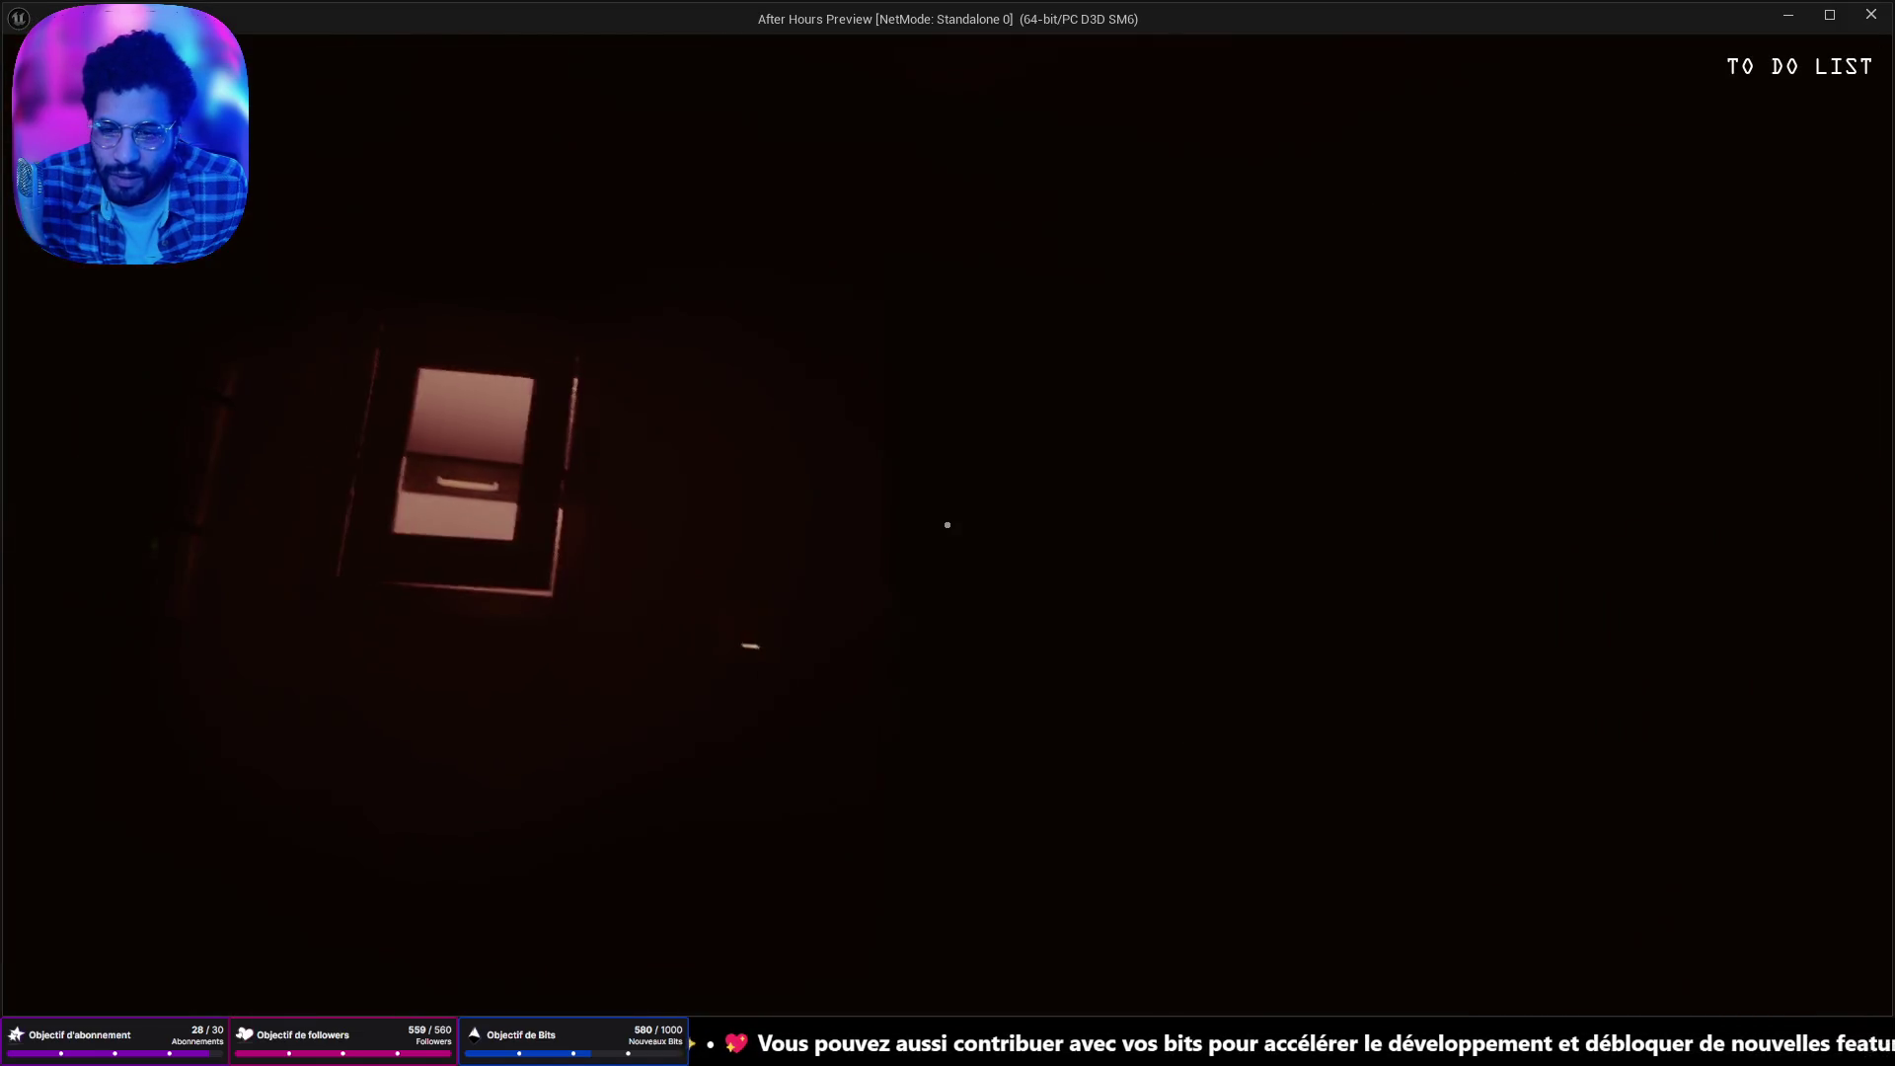
Walk toward the lit cabinet, try the door, and stop the play session.
key("w")
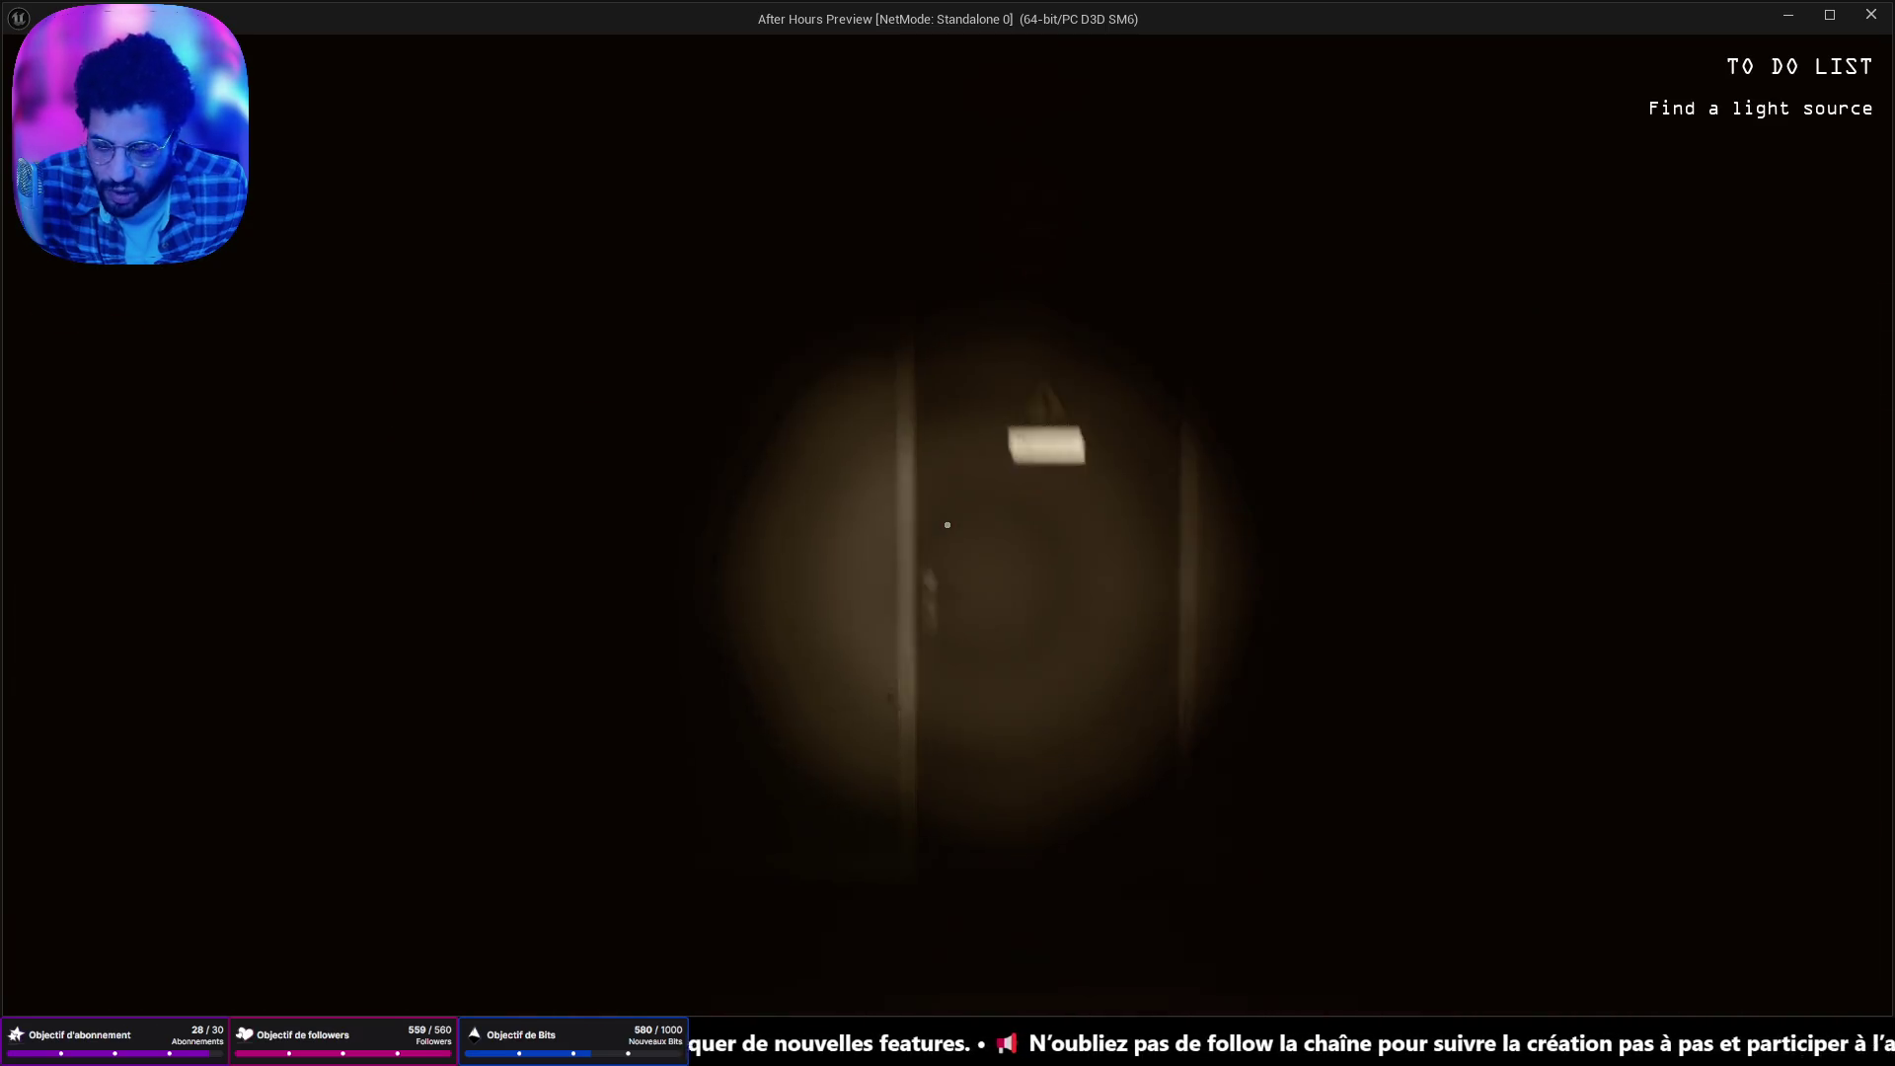
left_click(944, 524)
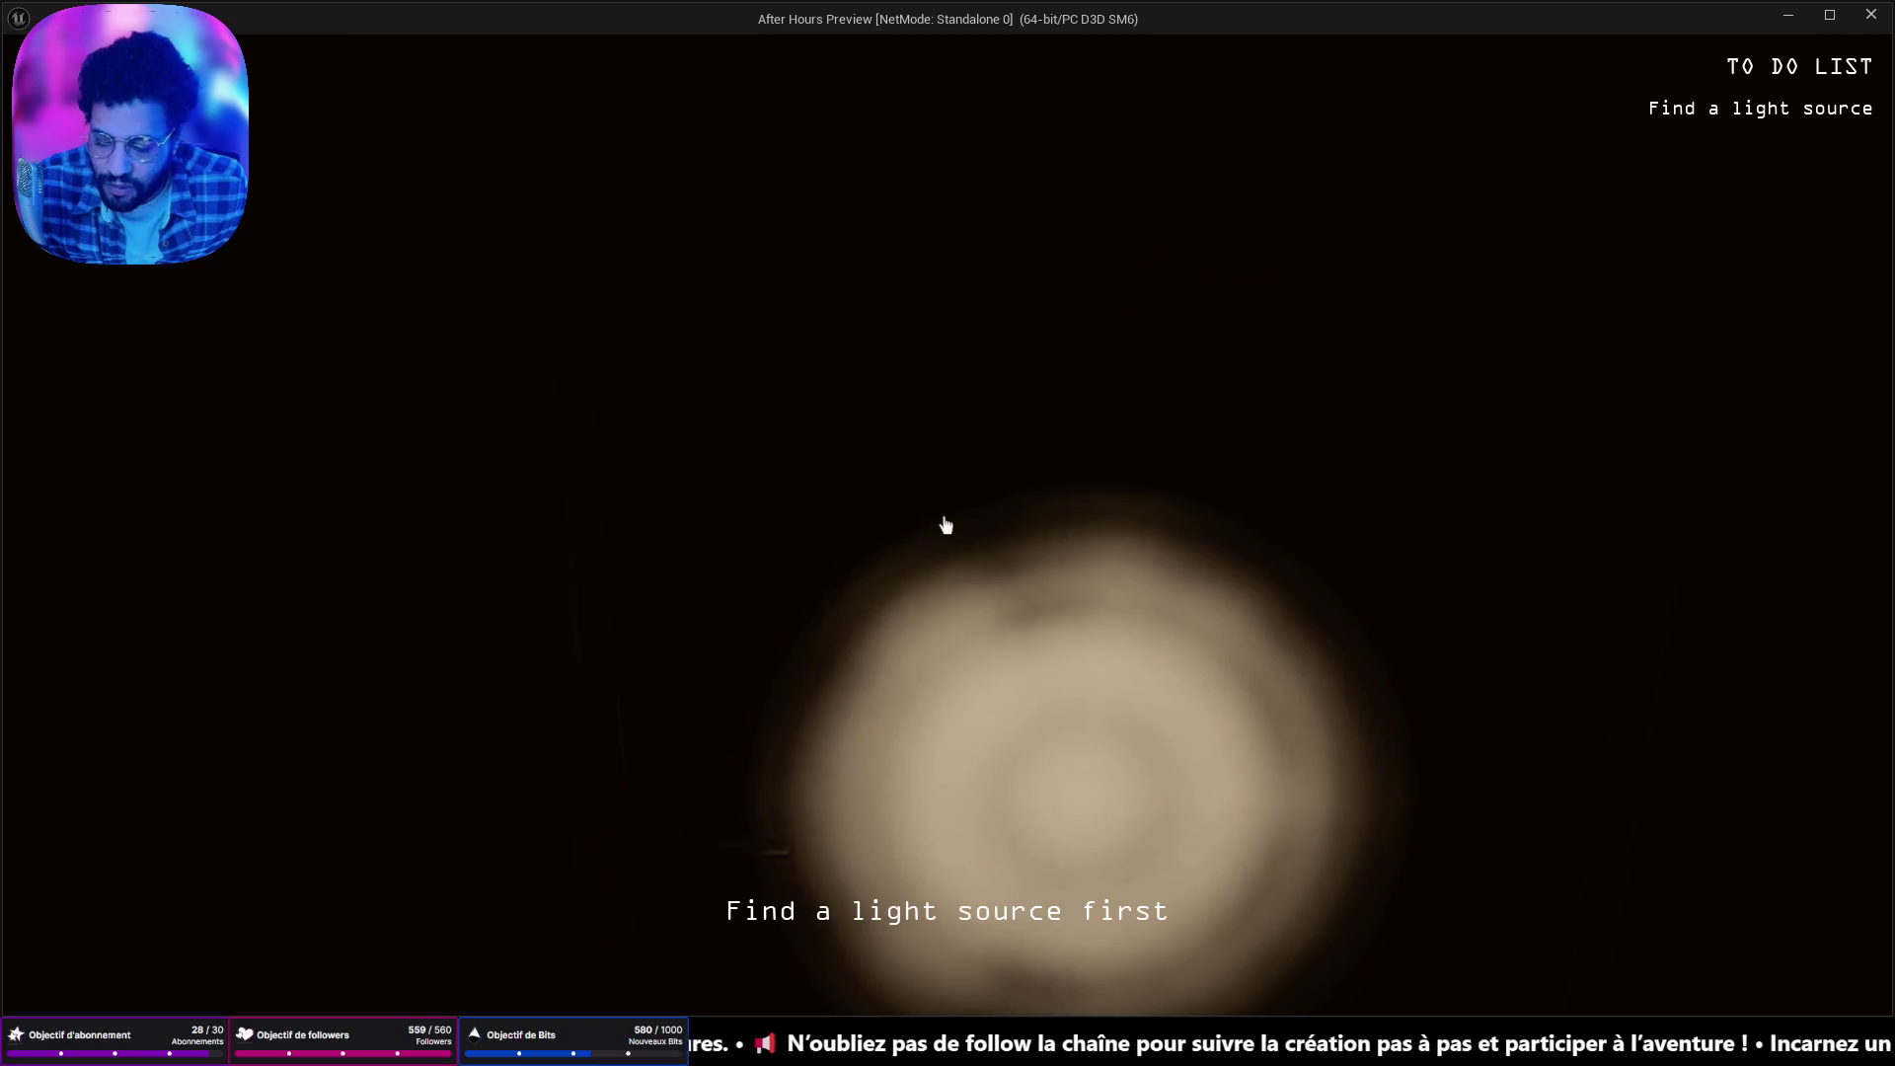
key("Escape")
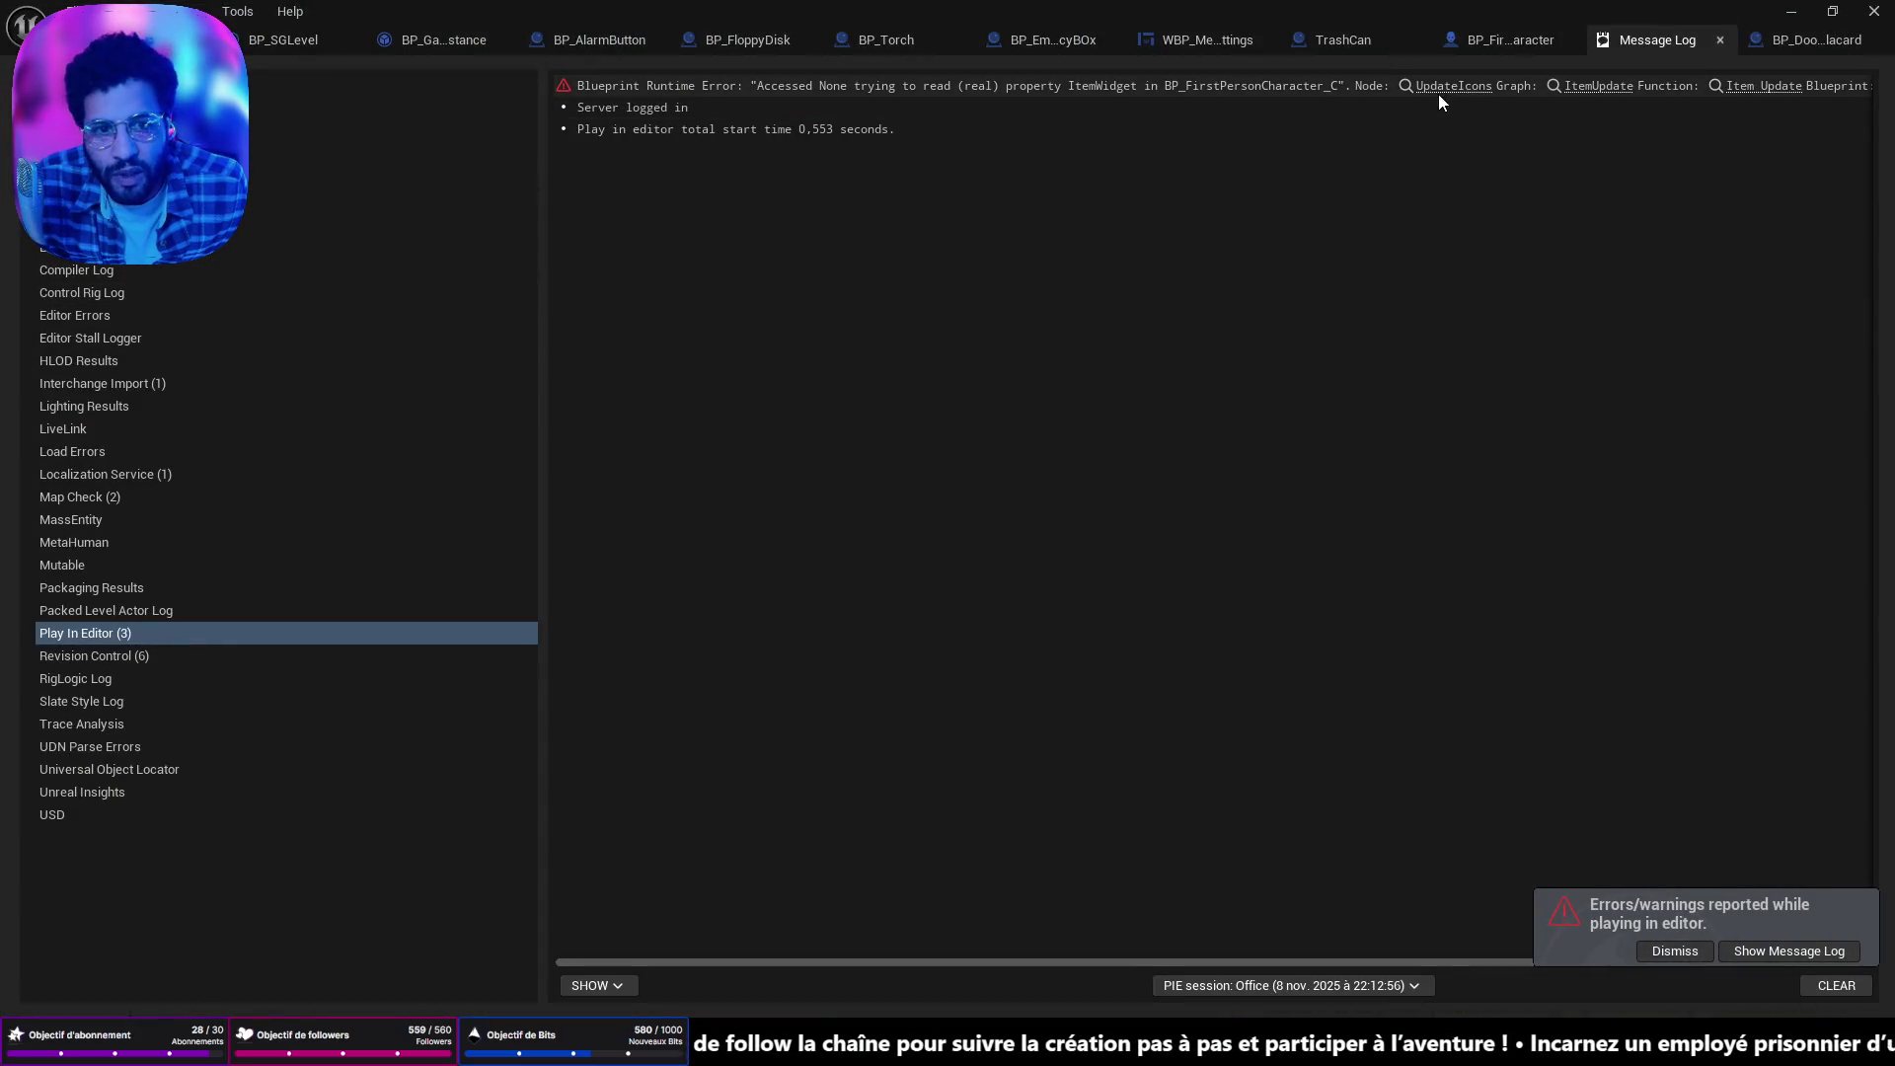
Jump to the UpdateIcons error source, check the level and TrashCan tabs, then return to BP_Torch.
left_click(1434, 88)
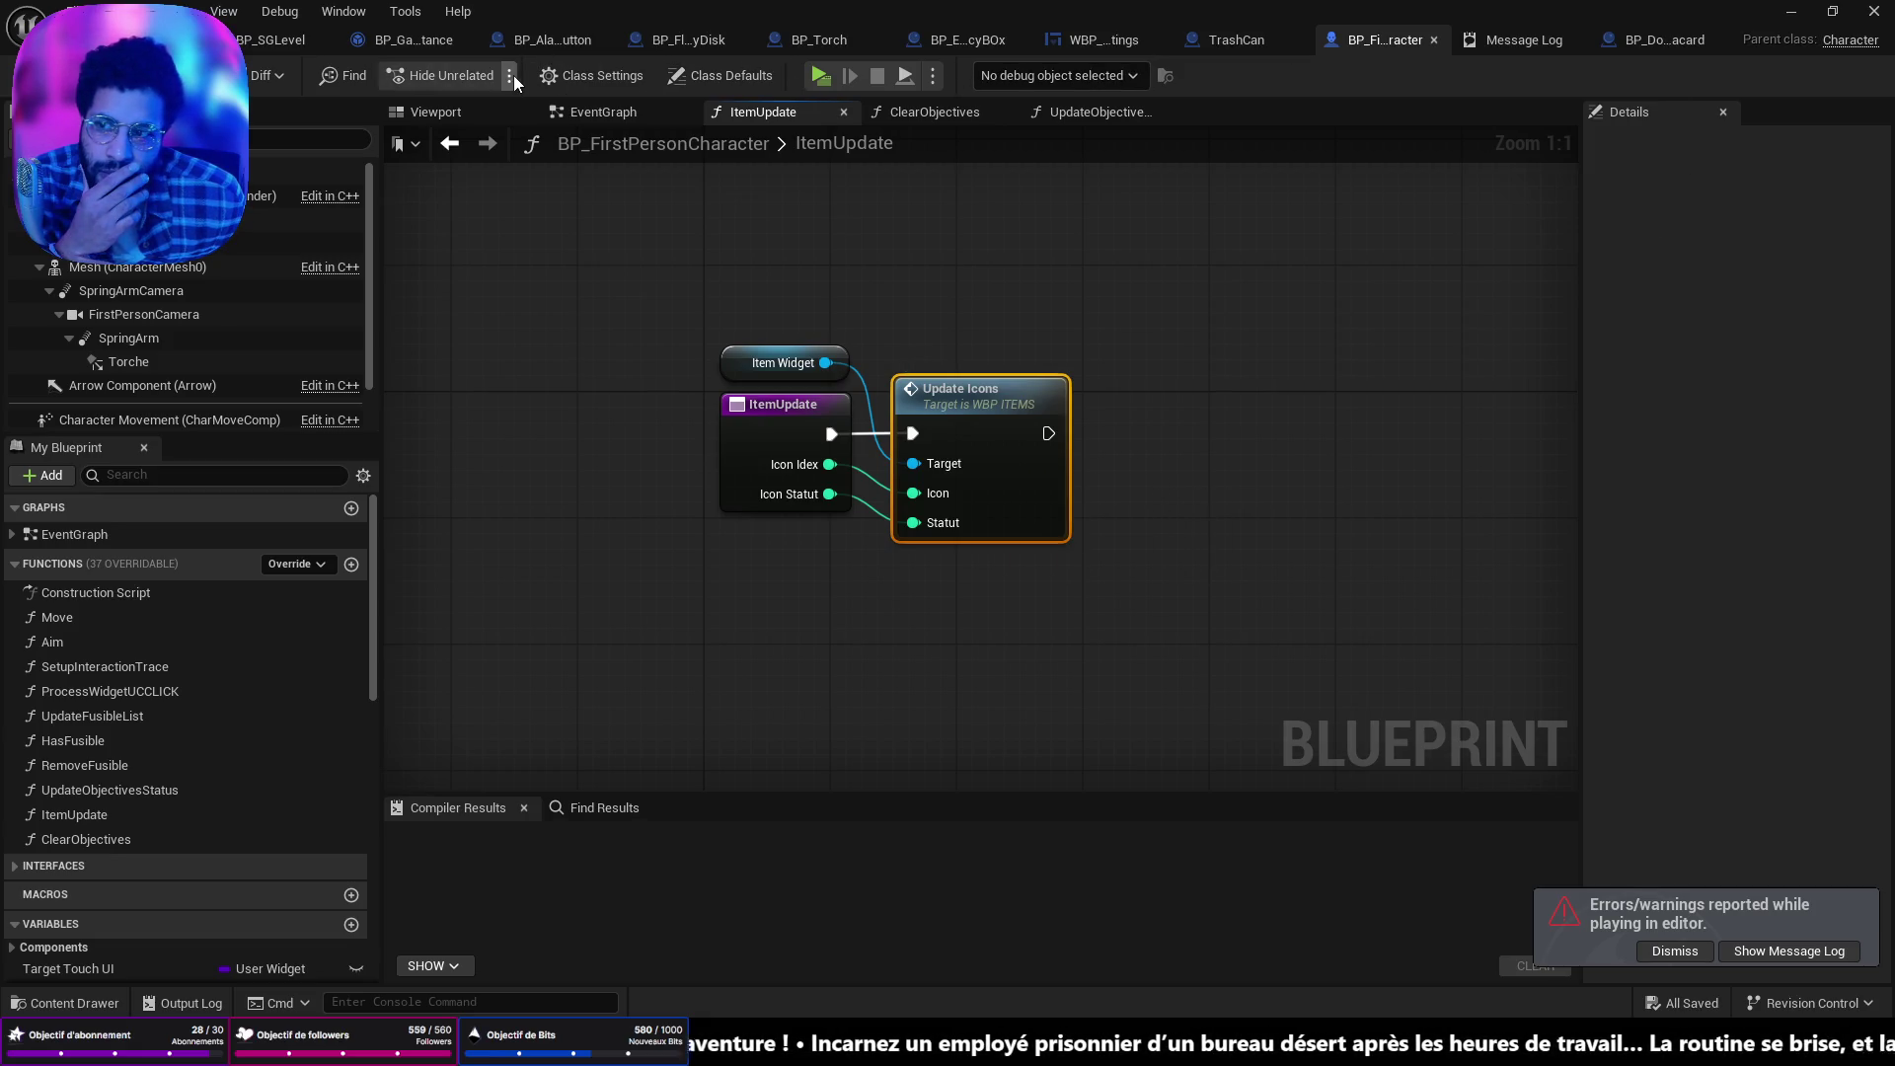
left_click(158, 39)
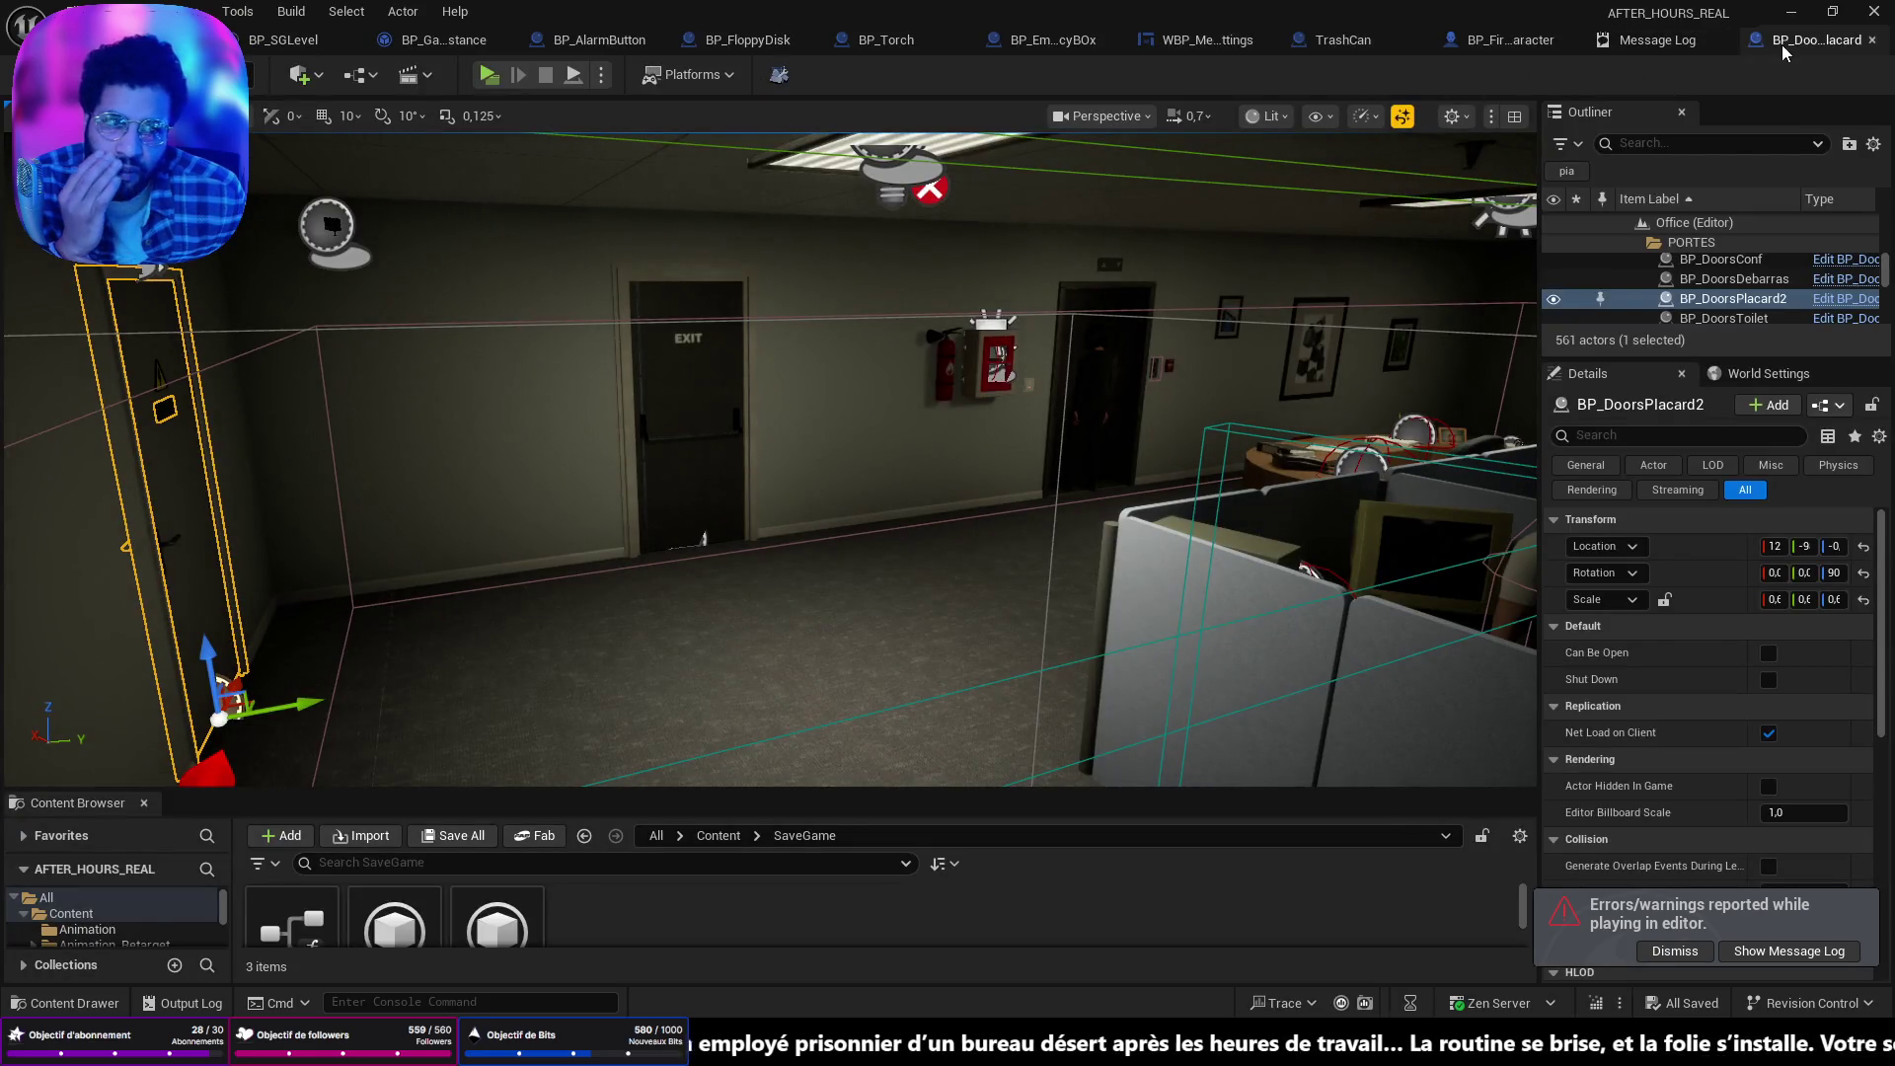
left_click(1328, 39)
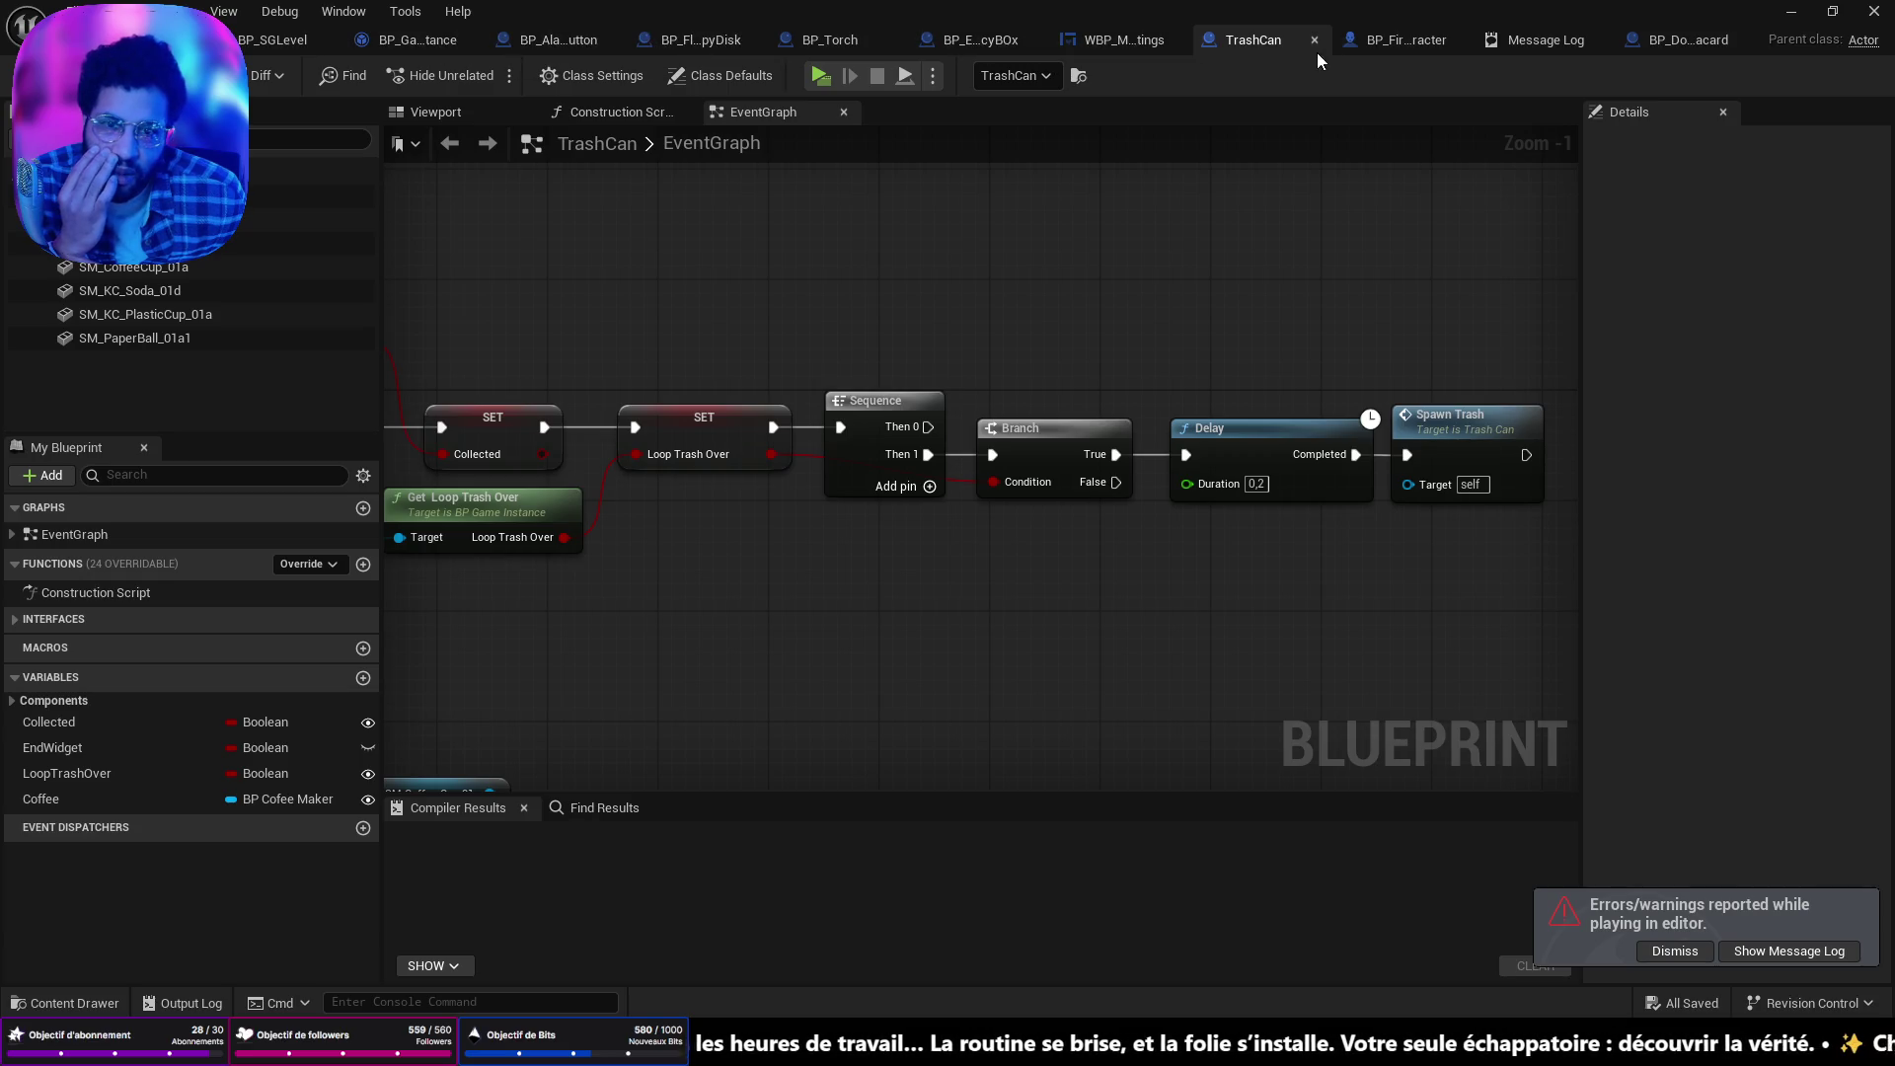
left_click(834, 40)
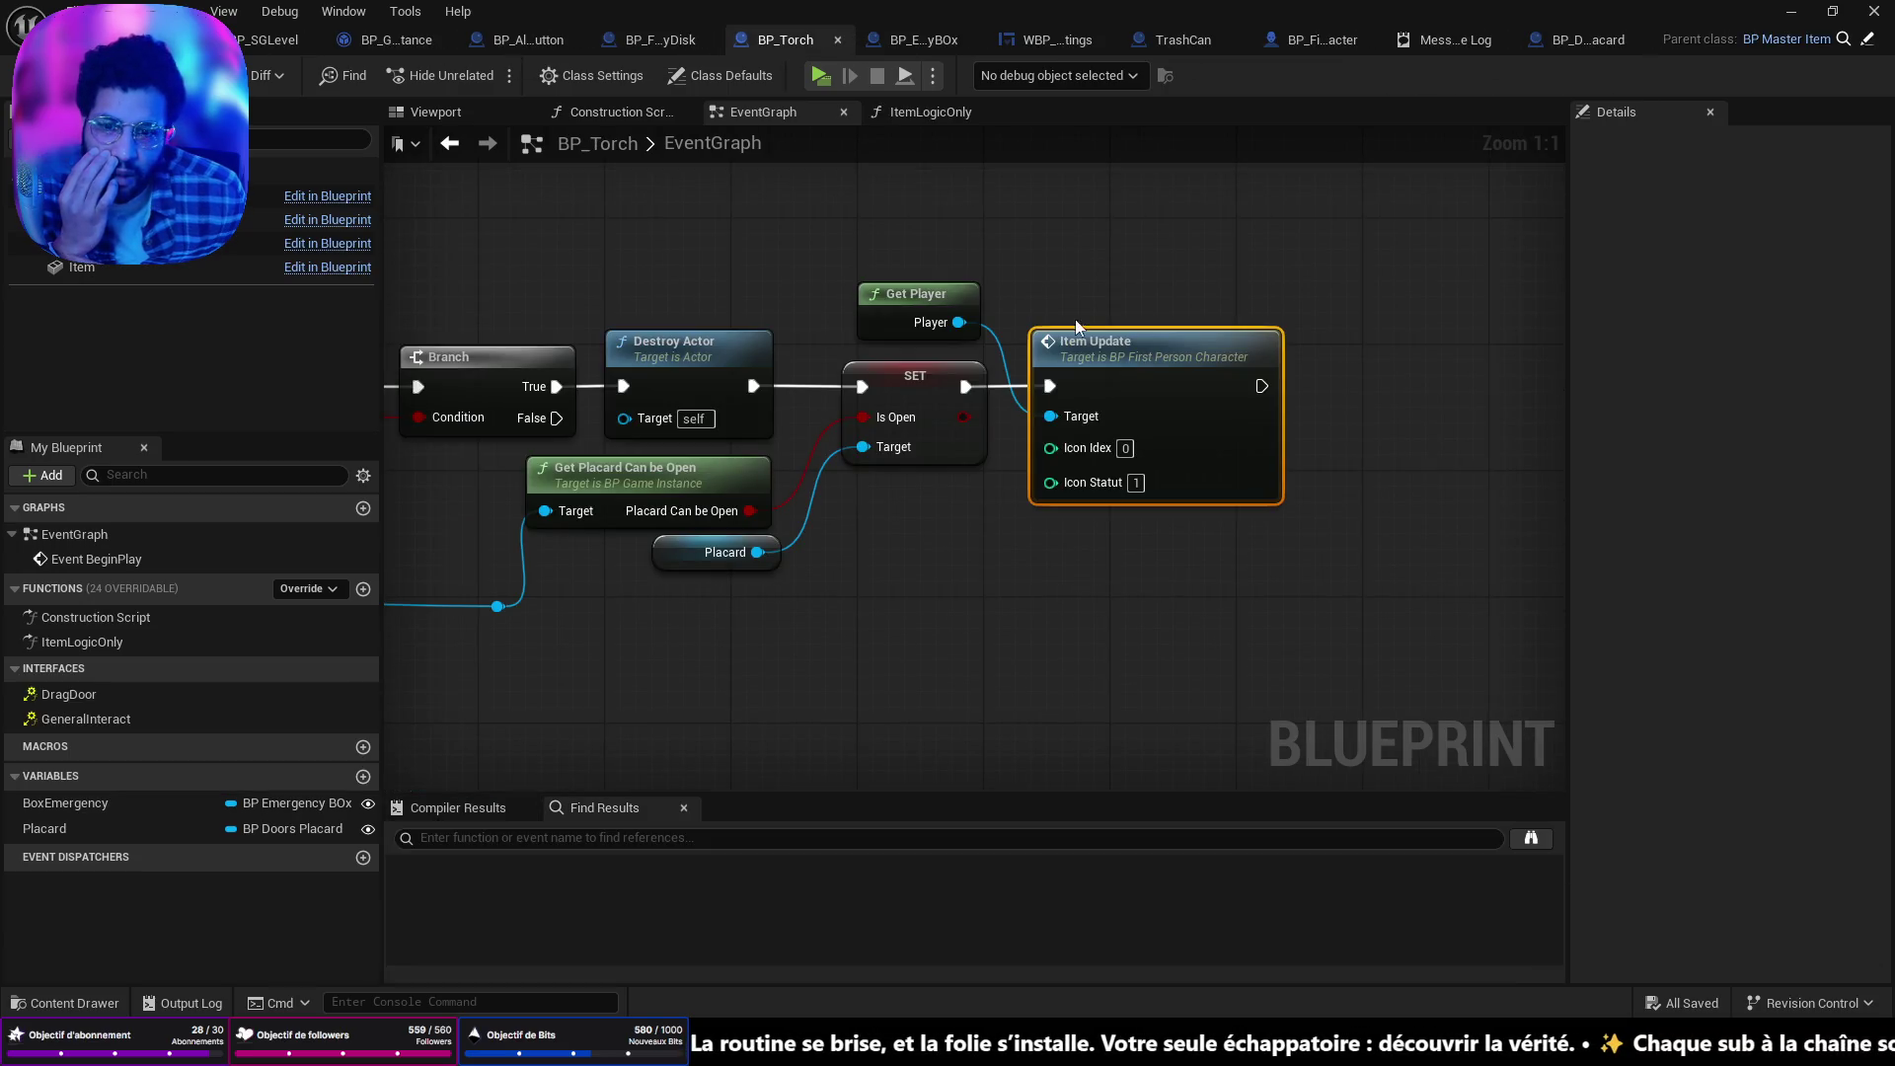
Insert a 0.2-second Delay between SET Is Open and Item Update, then save BP_Torch.
left_click_drag(1076, 327, 1282, 329)
left_click_drag(970, 385, 1022, 426)
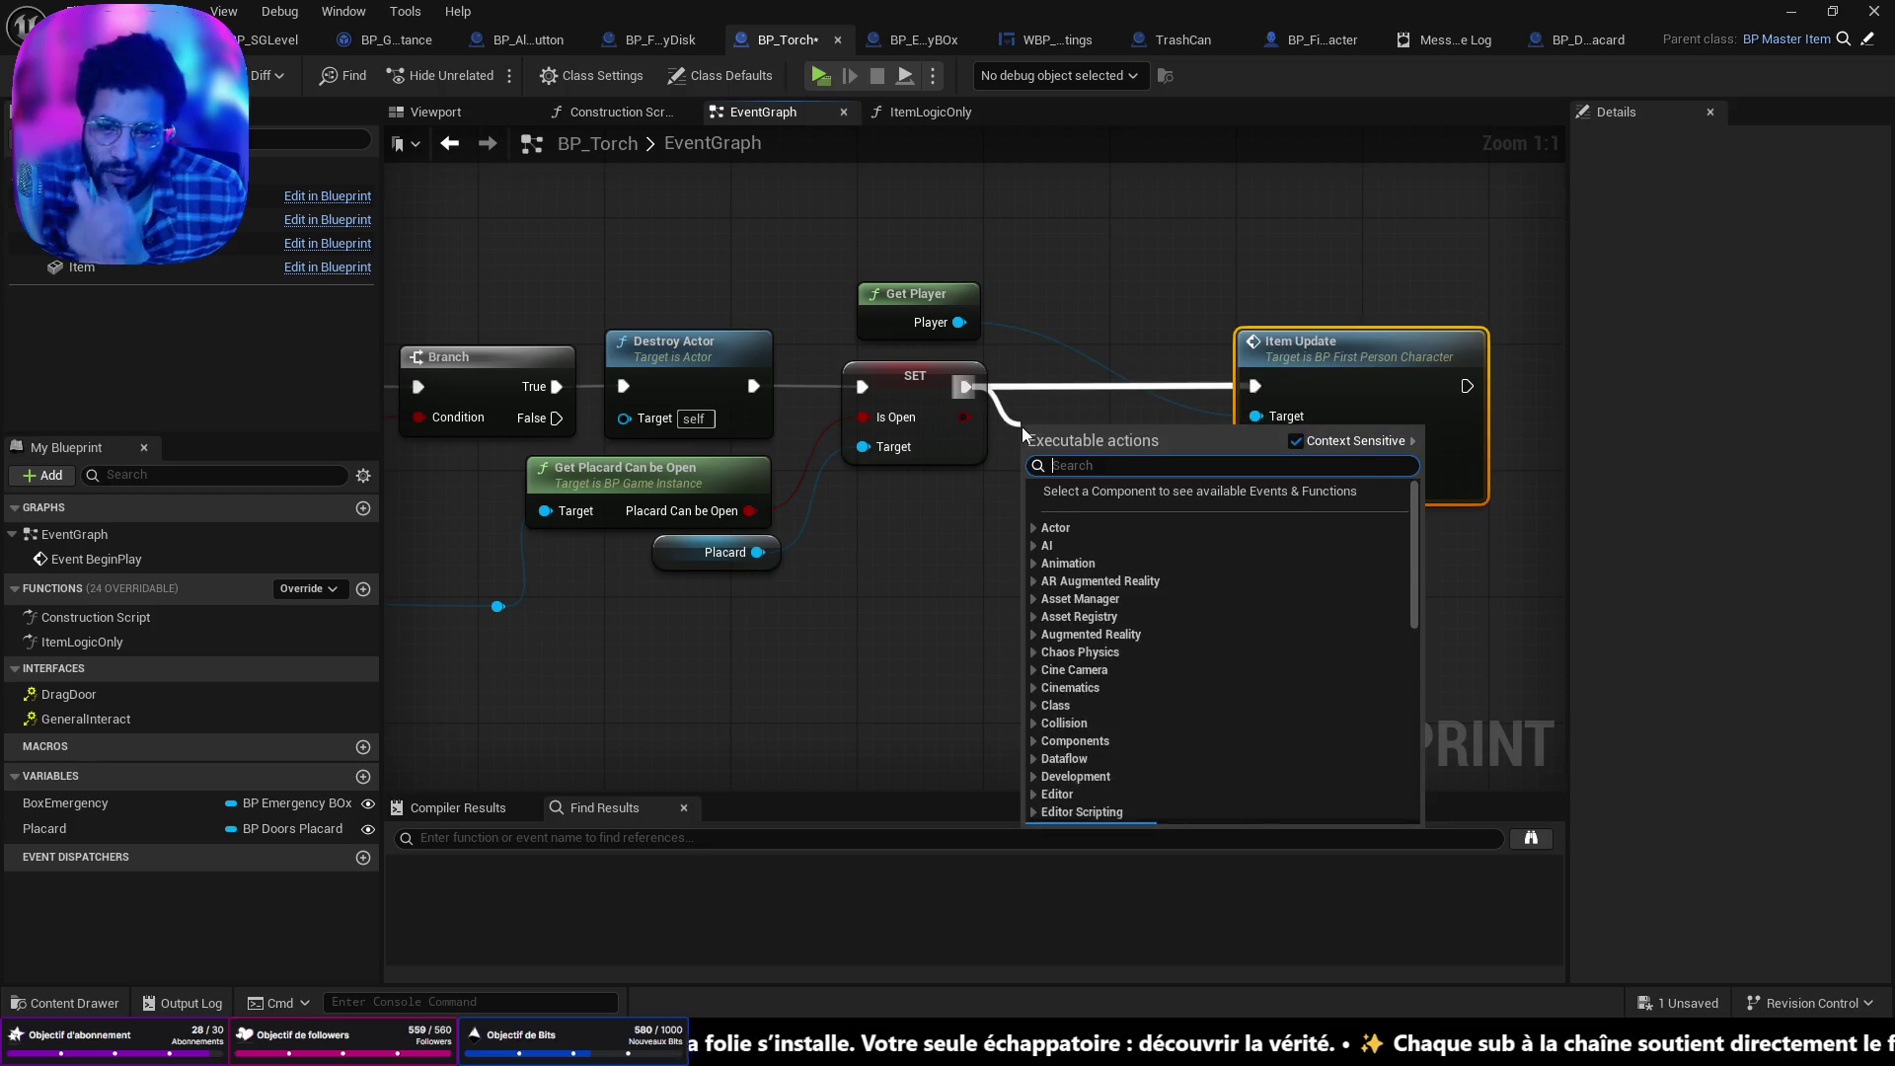
type("delay")
key("Return")
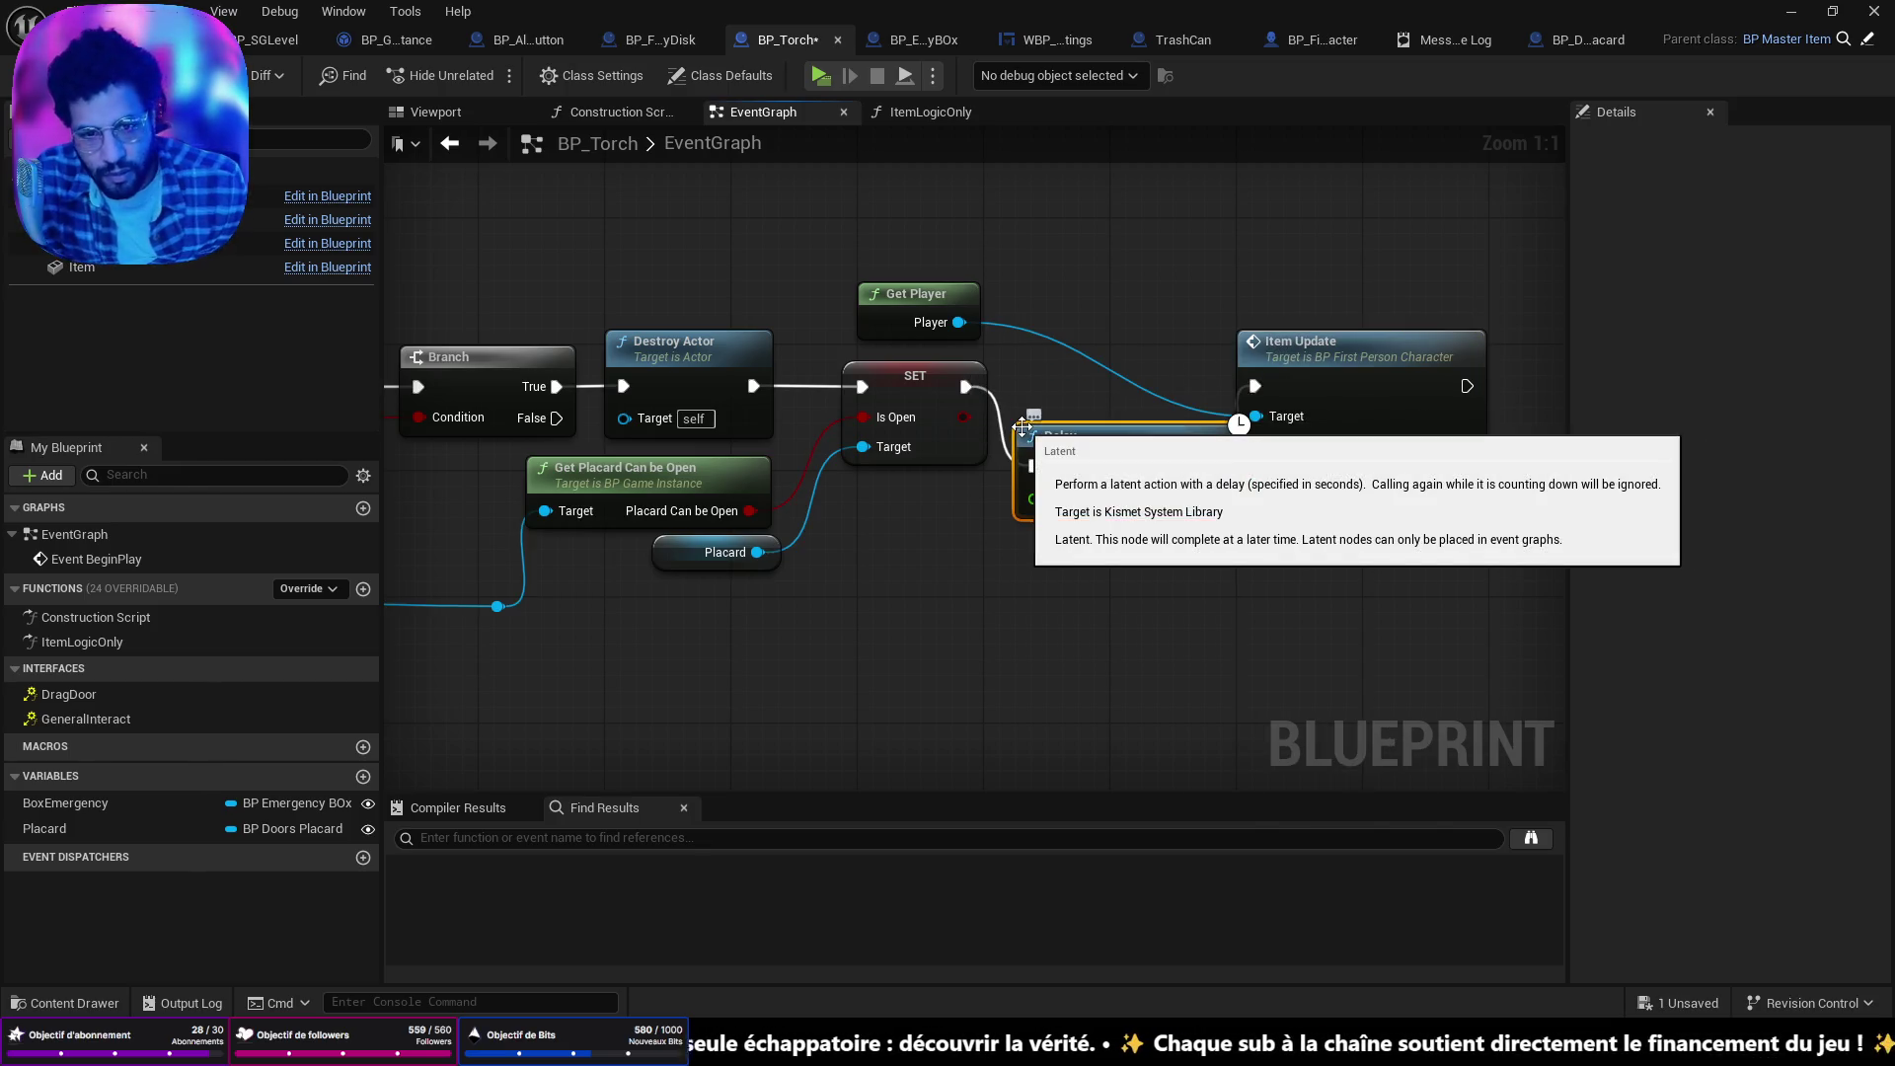
left_click_drag(1348, 367, 1461, 367)
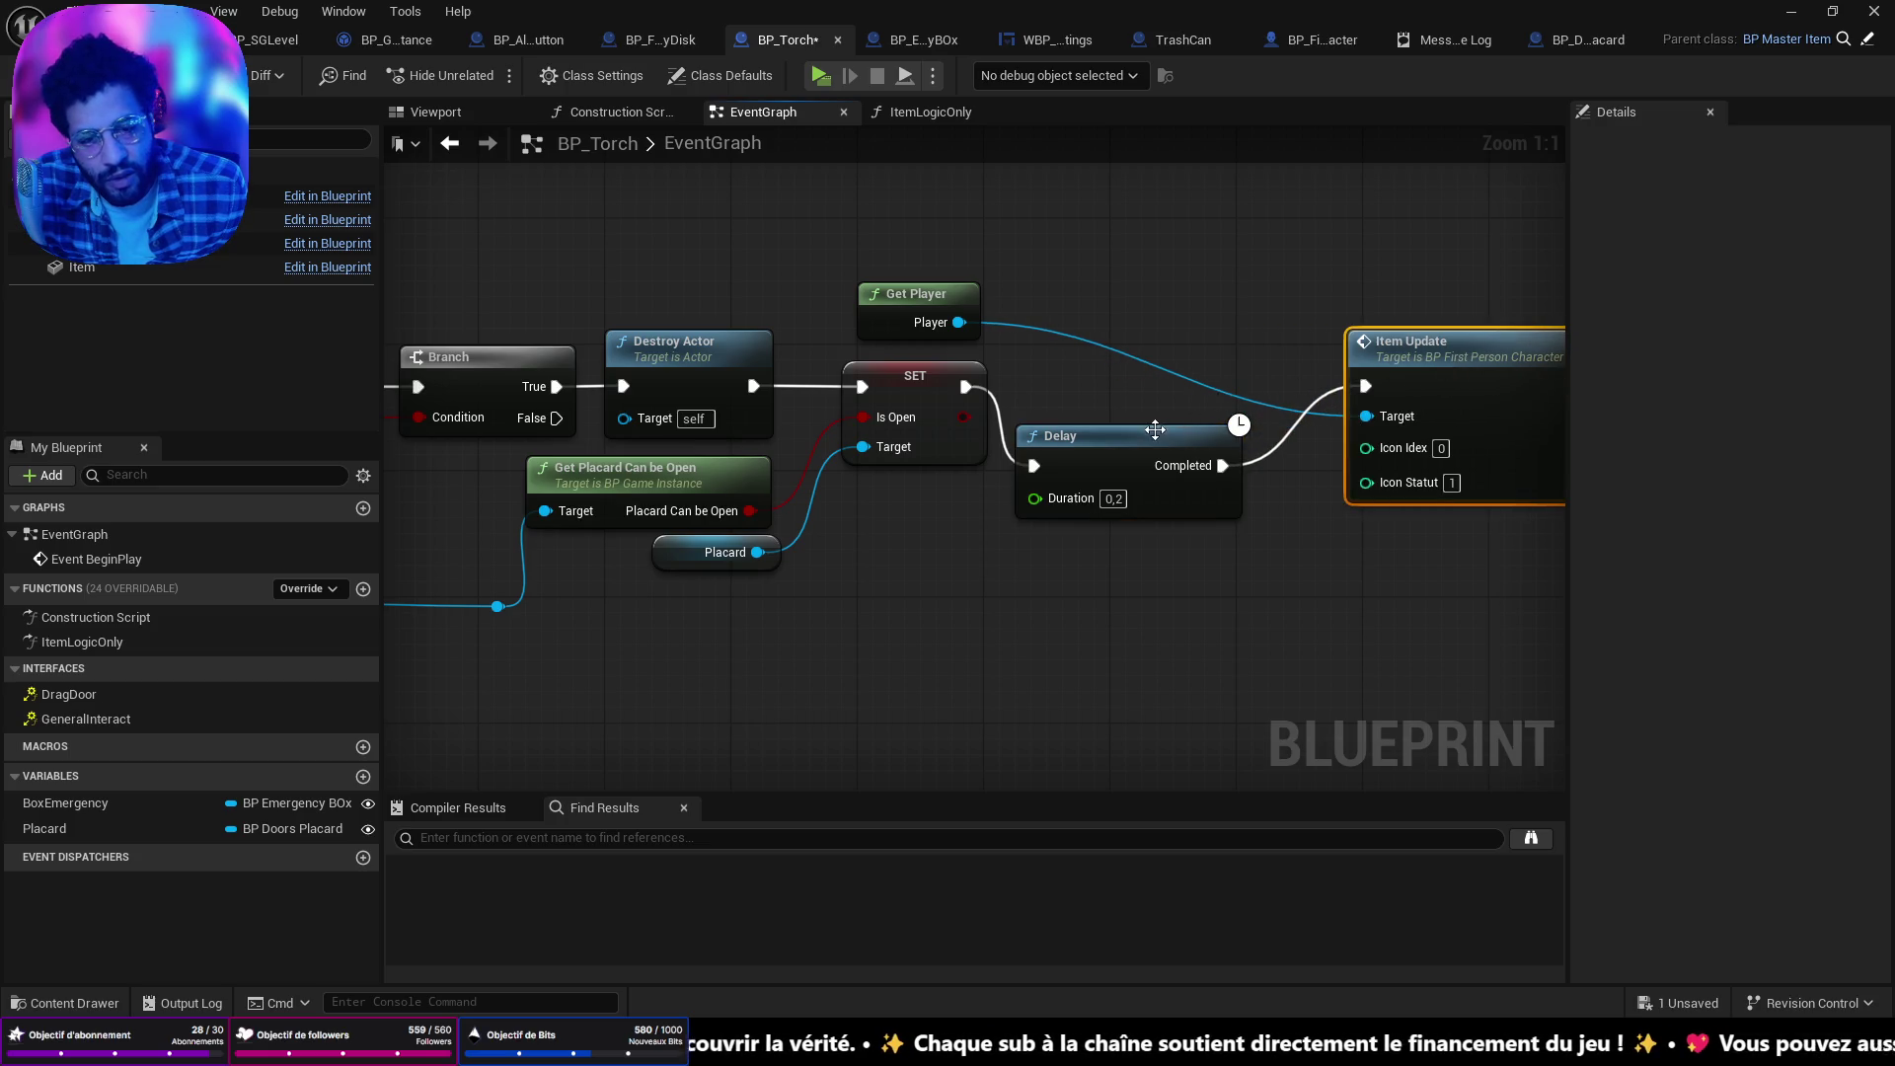
mouse_move(1155, 429)
left_mouse_down()
mouse_move(1168, 395)
mouse_move(1107, 391)
left_mouse_up()
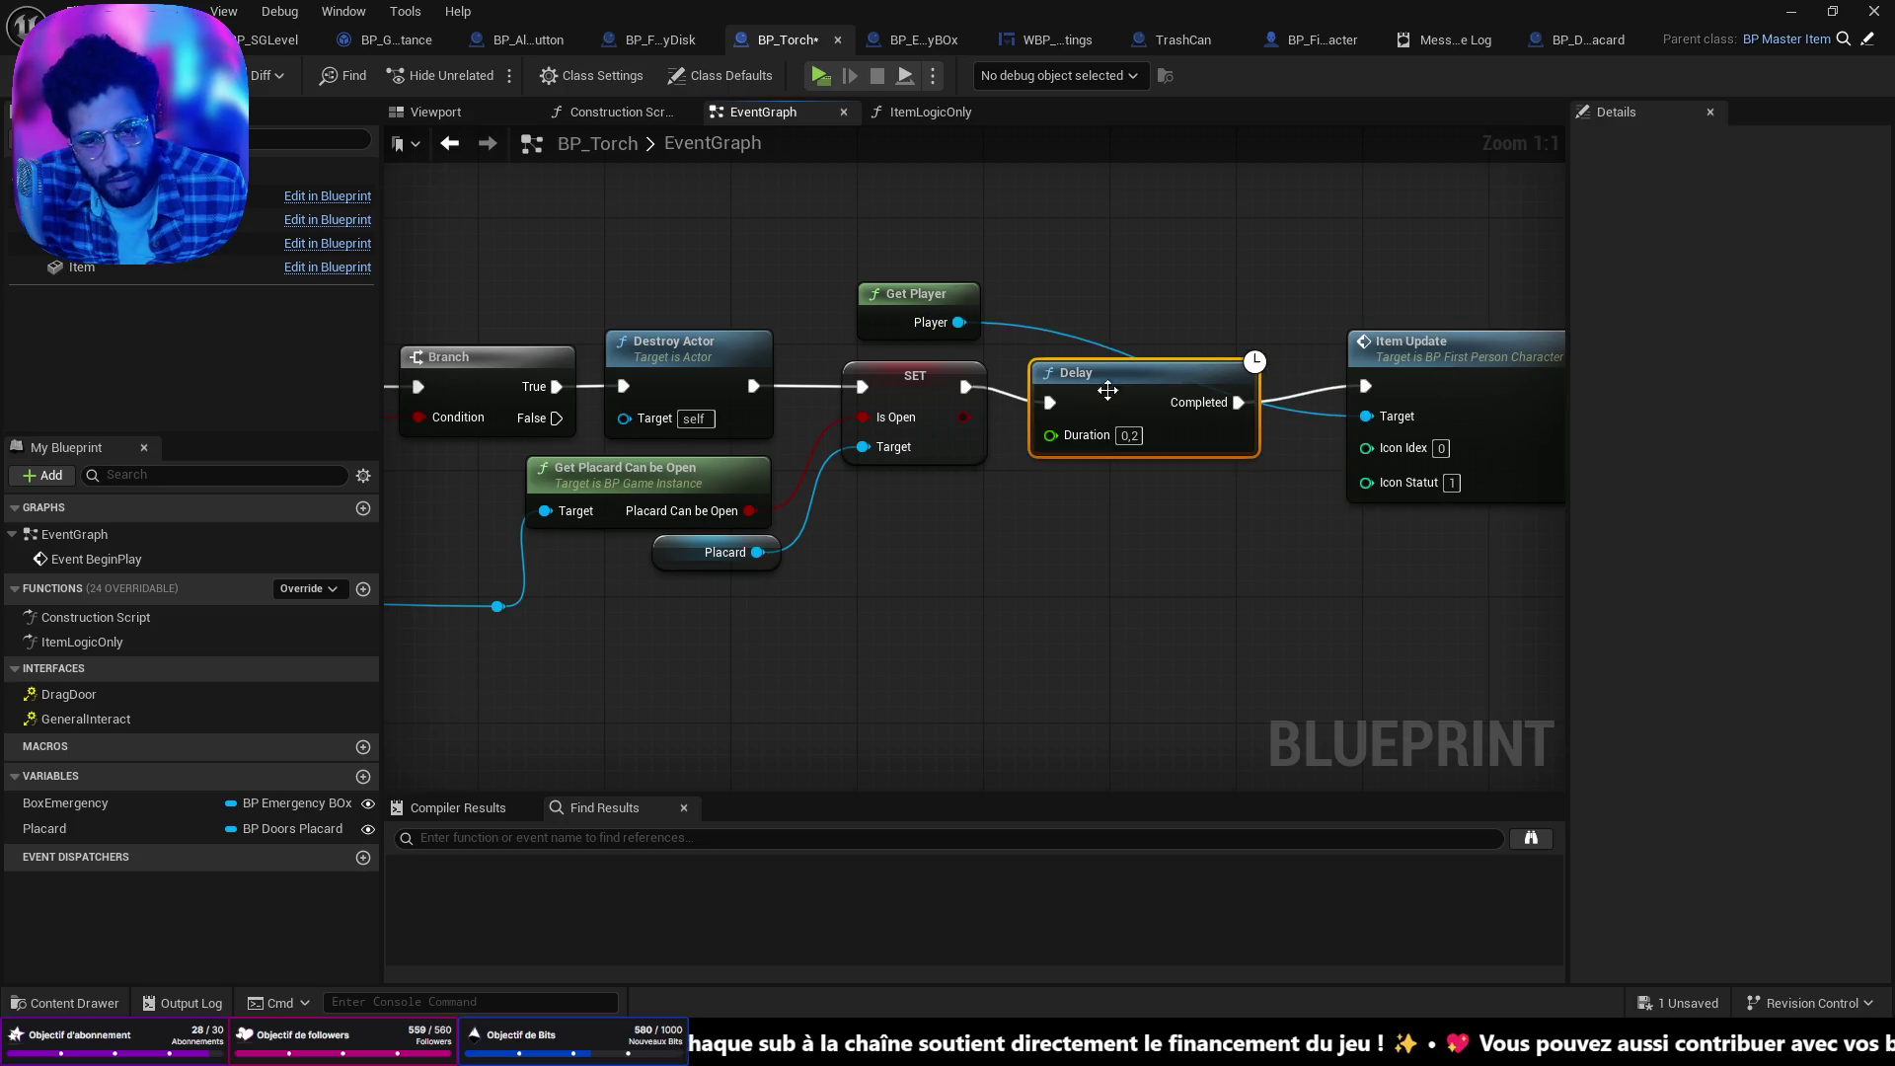
mouse_move(926, 302)
left_mouse_down()
mouse_move(1202, 318)
mouse_move(1206, 293)
left_mouse_up()
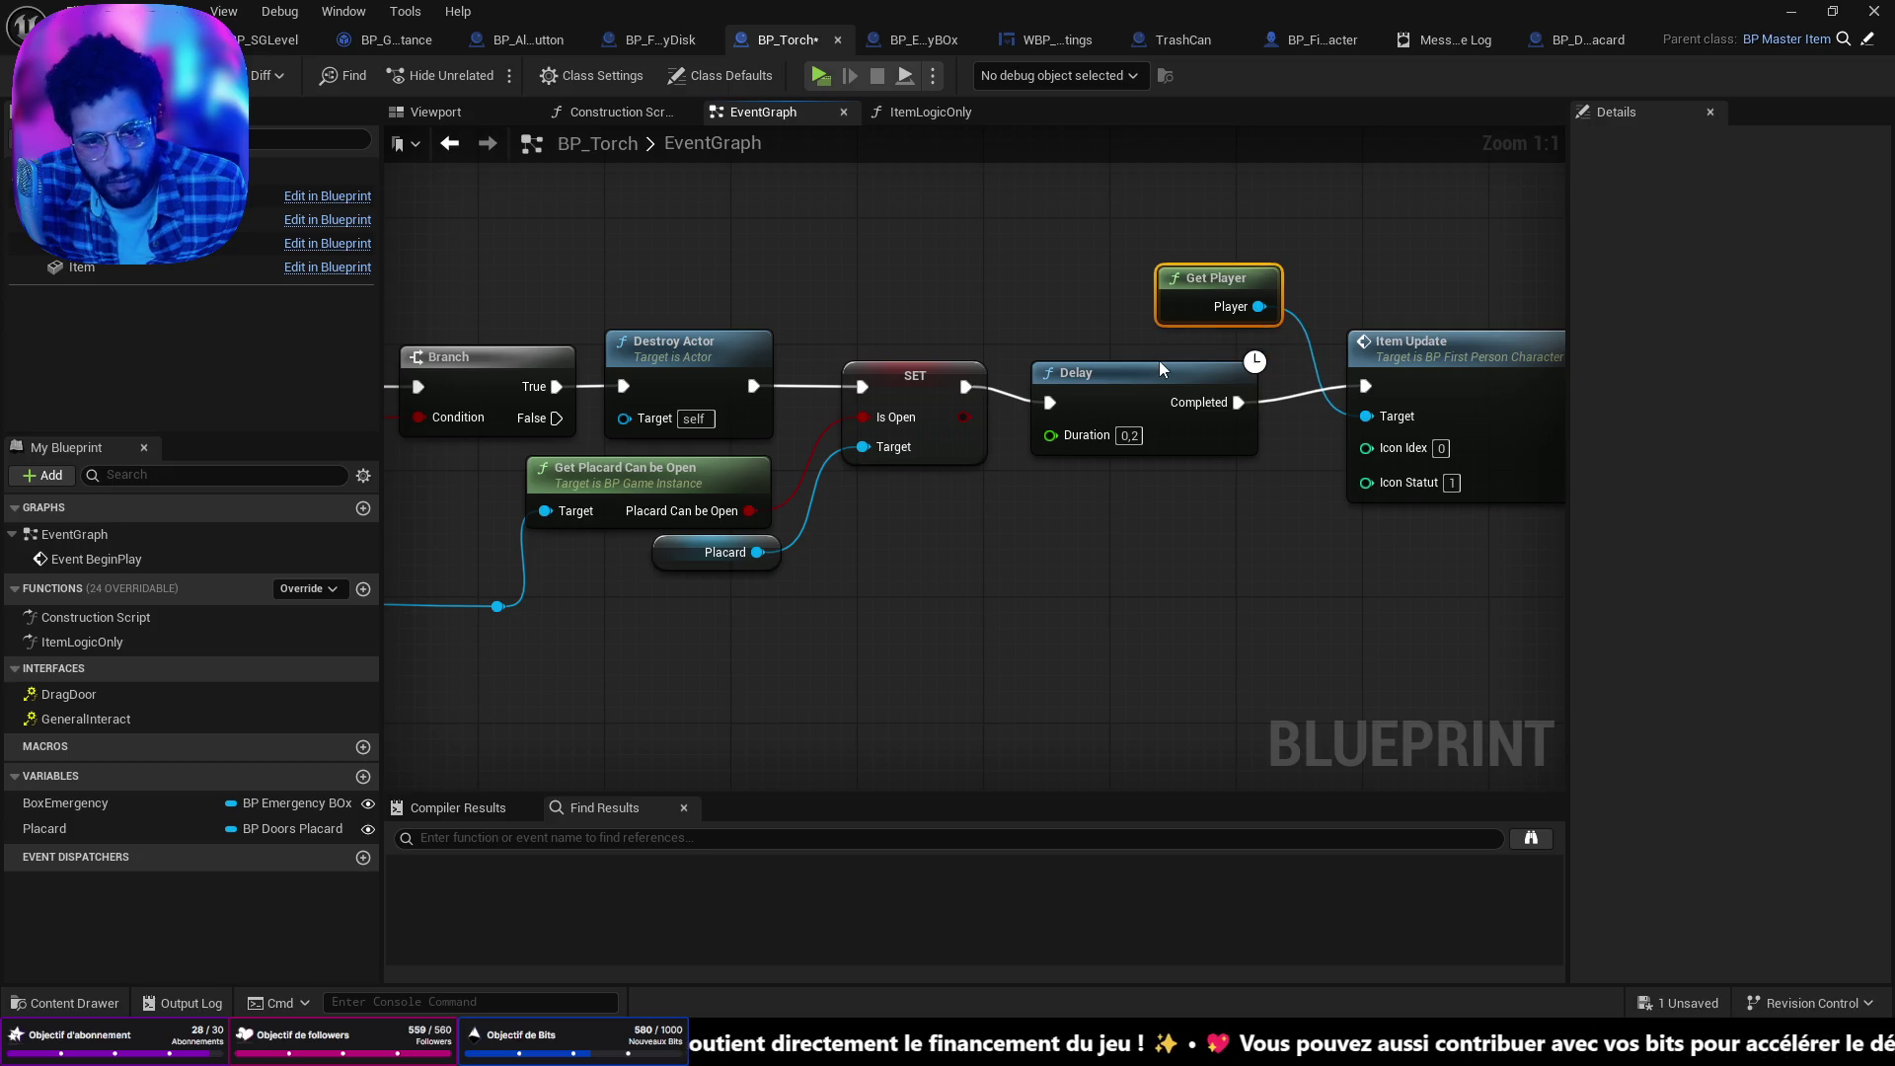
left_click_drag(1161, 369, 1162, 353)
key("ctrl+s")
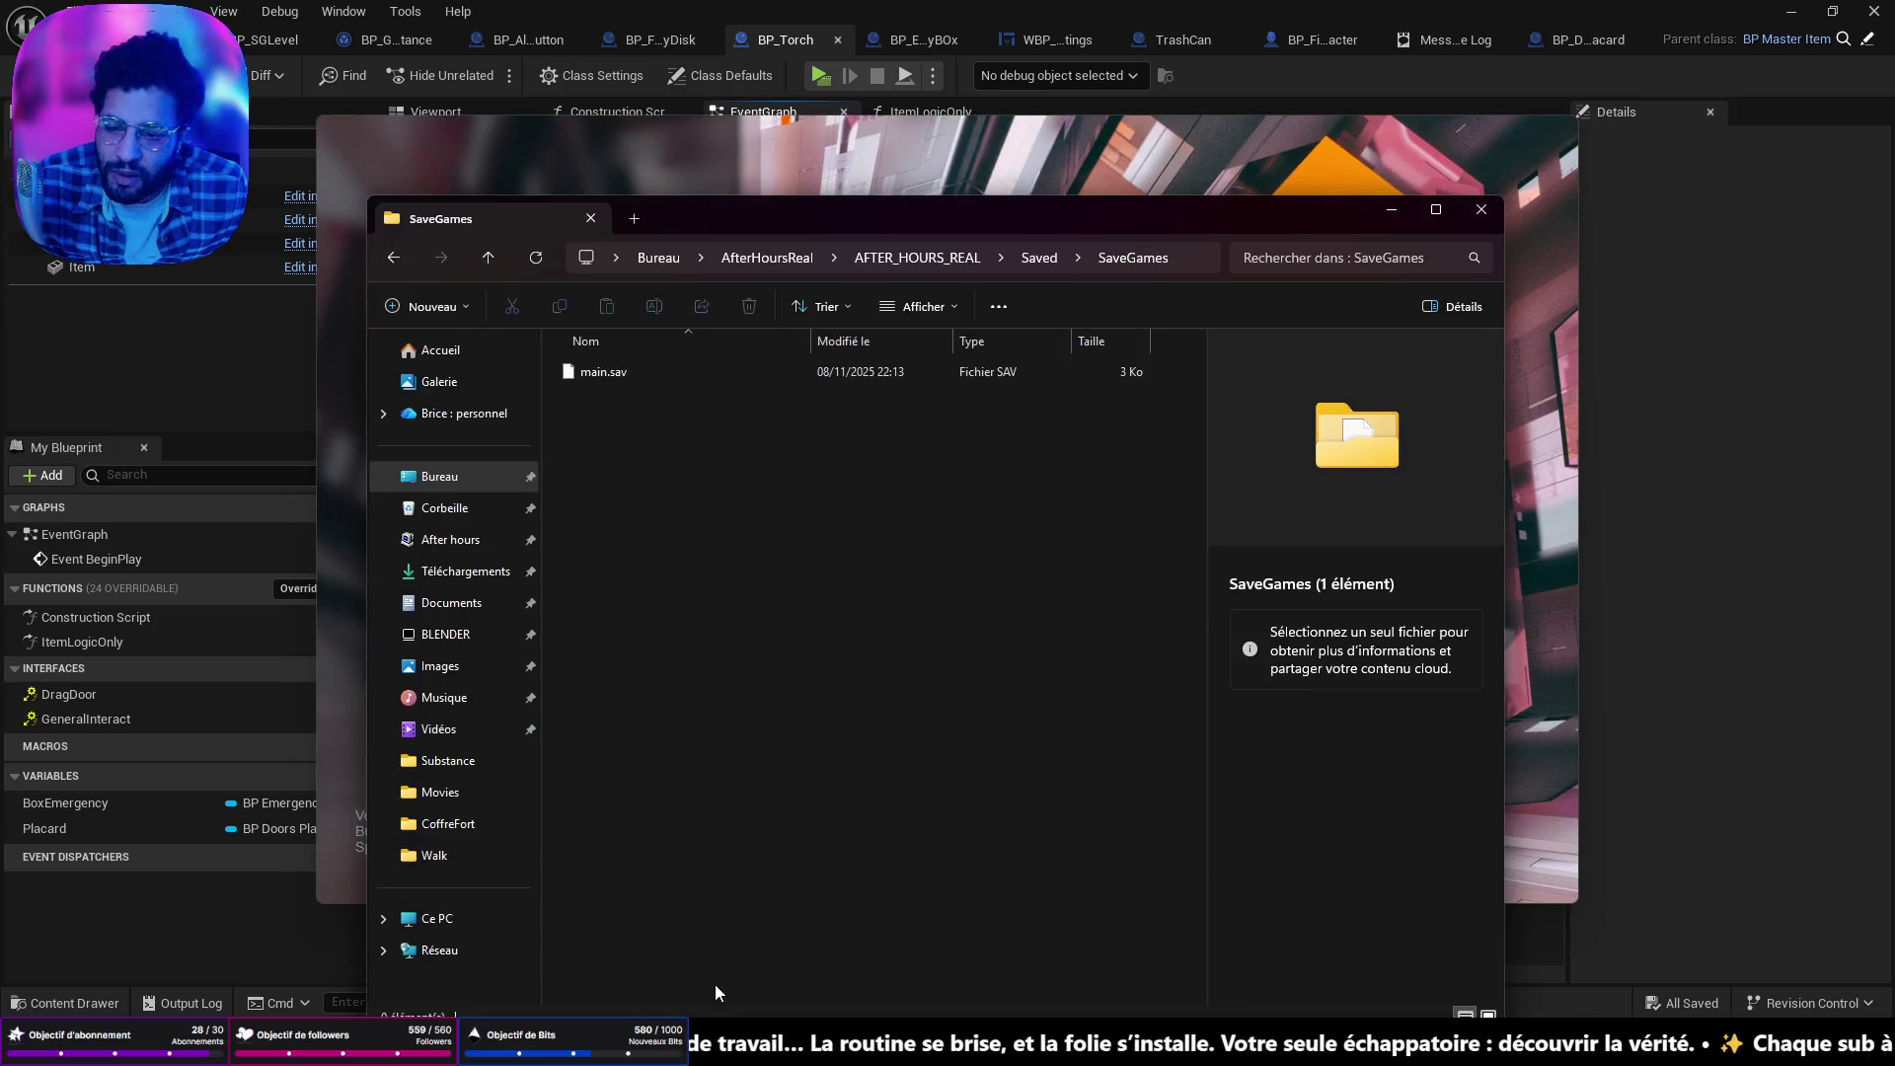
Delete main.sav from the SaveGames folder and close the folder and game windows.
left_click_drag(794, 484, 572, 375)
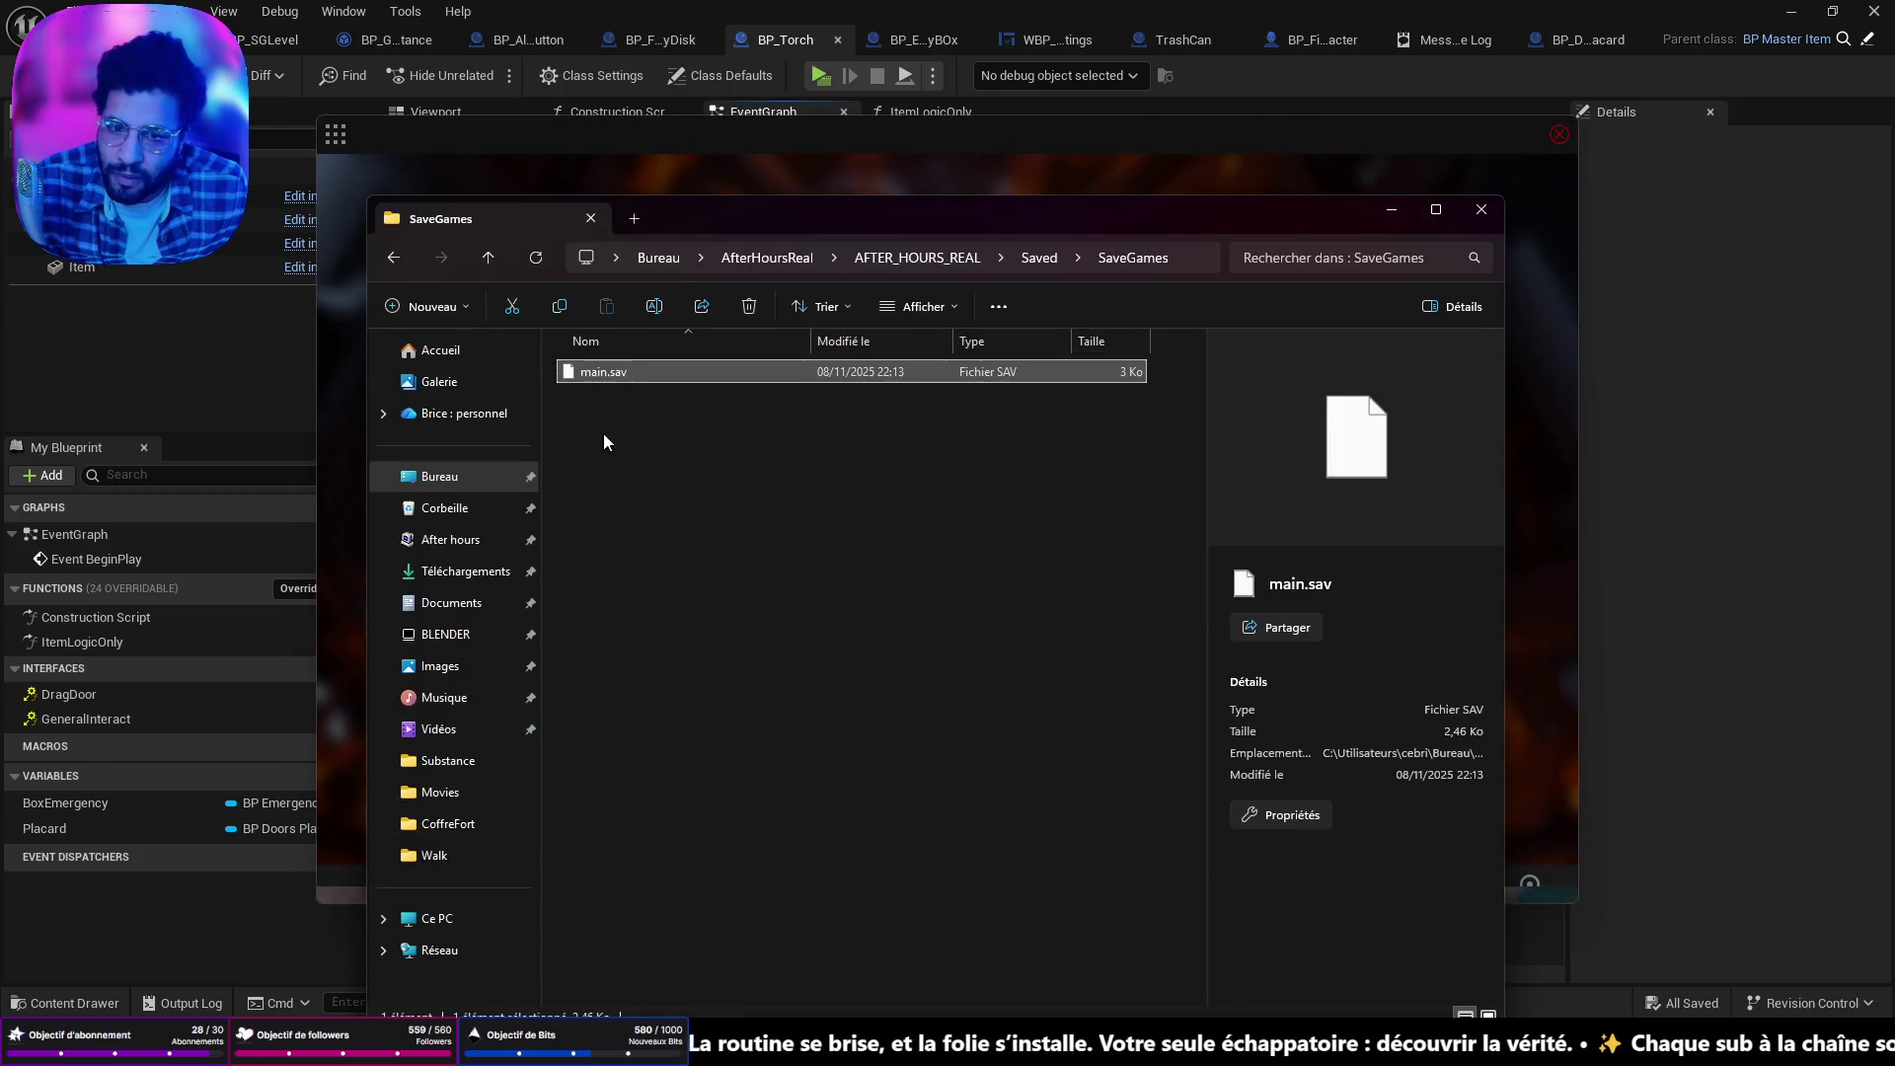
right_click(571, 372)
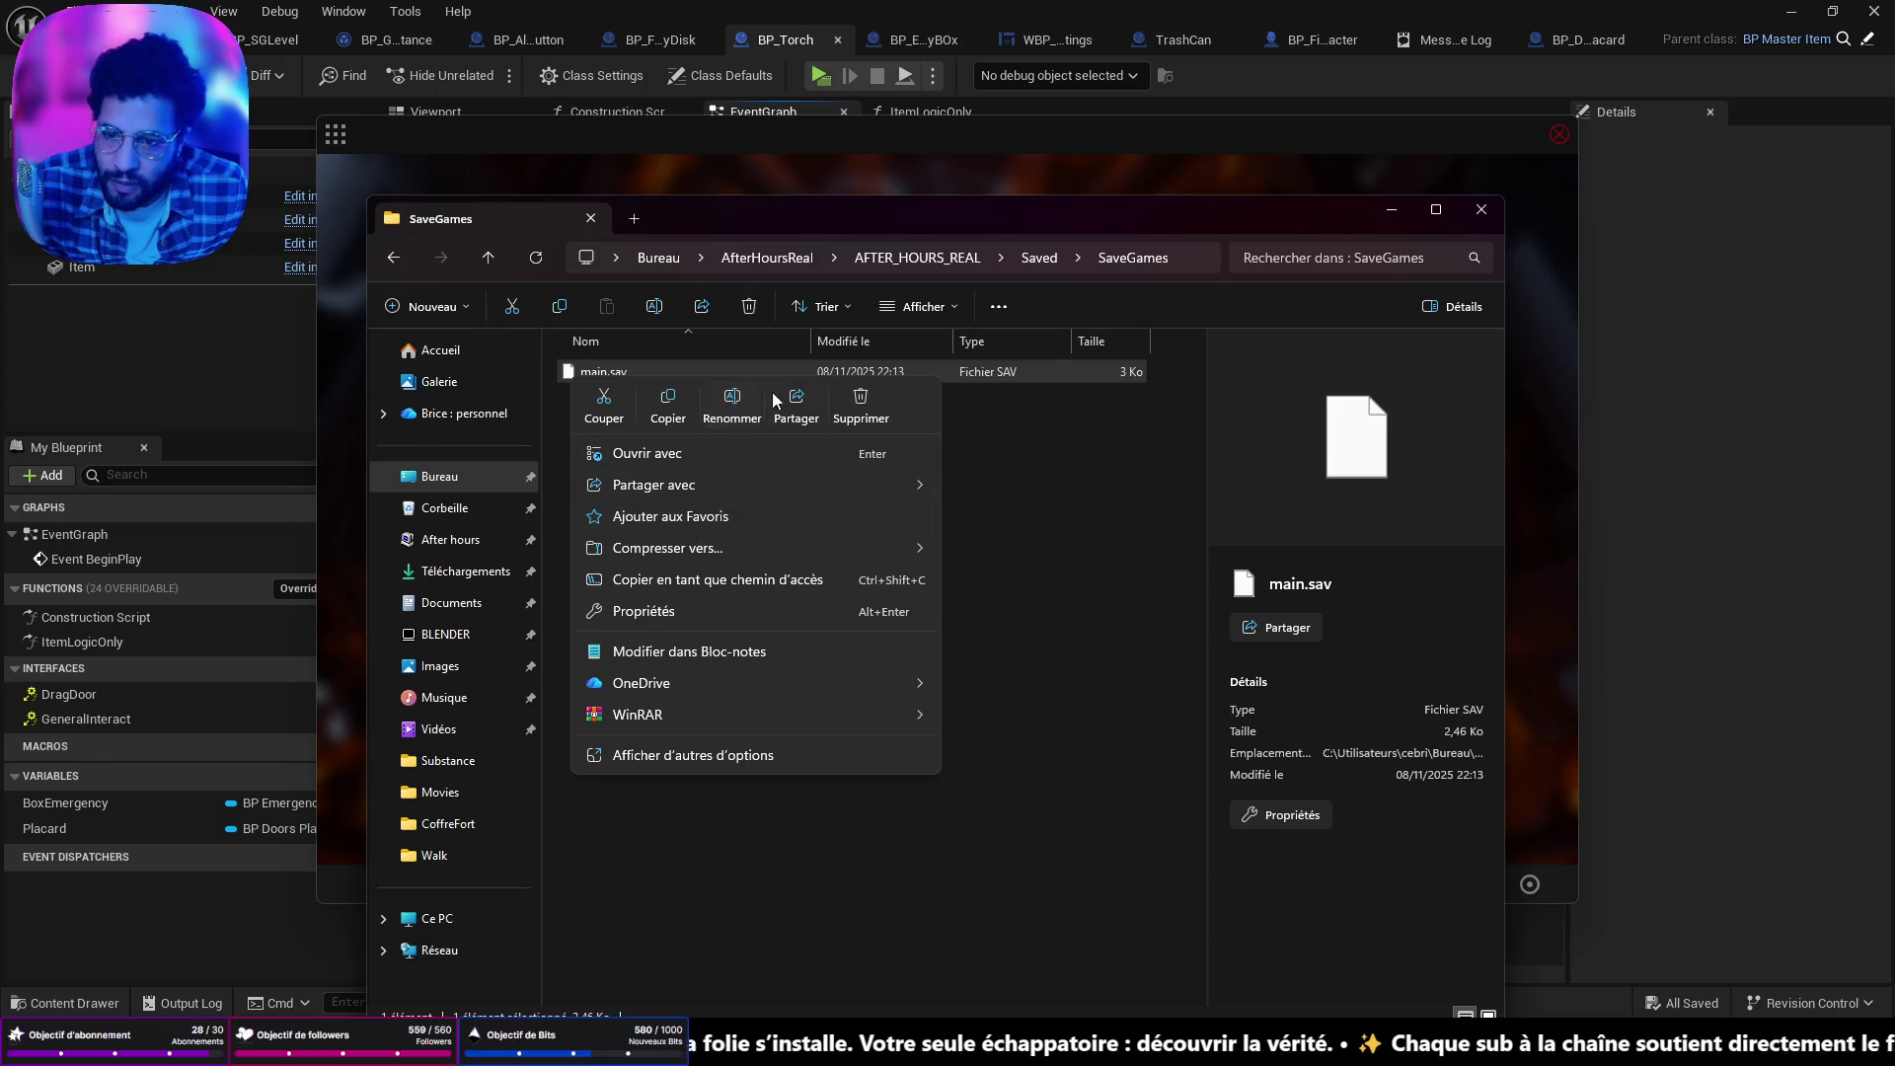
left_click(861, 405)
left_click(1482, 212)
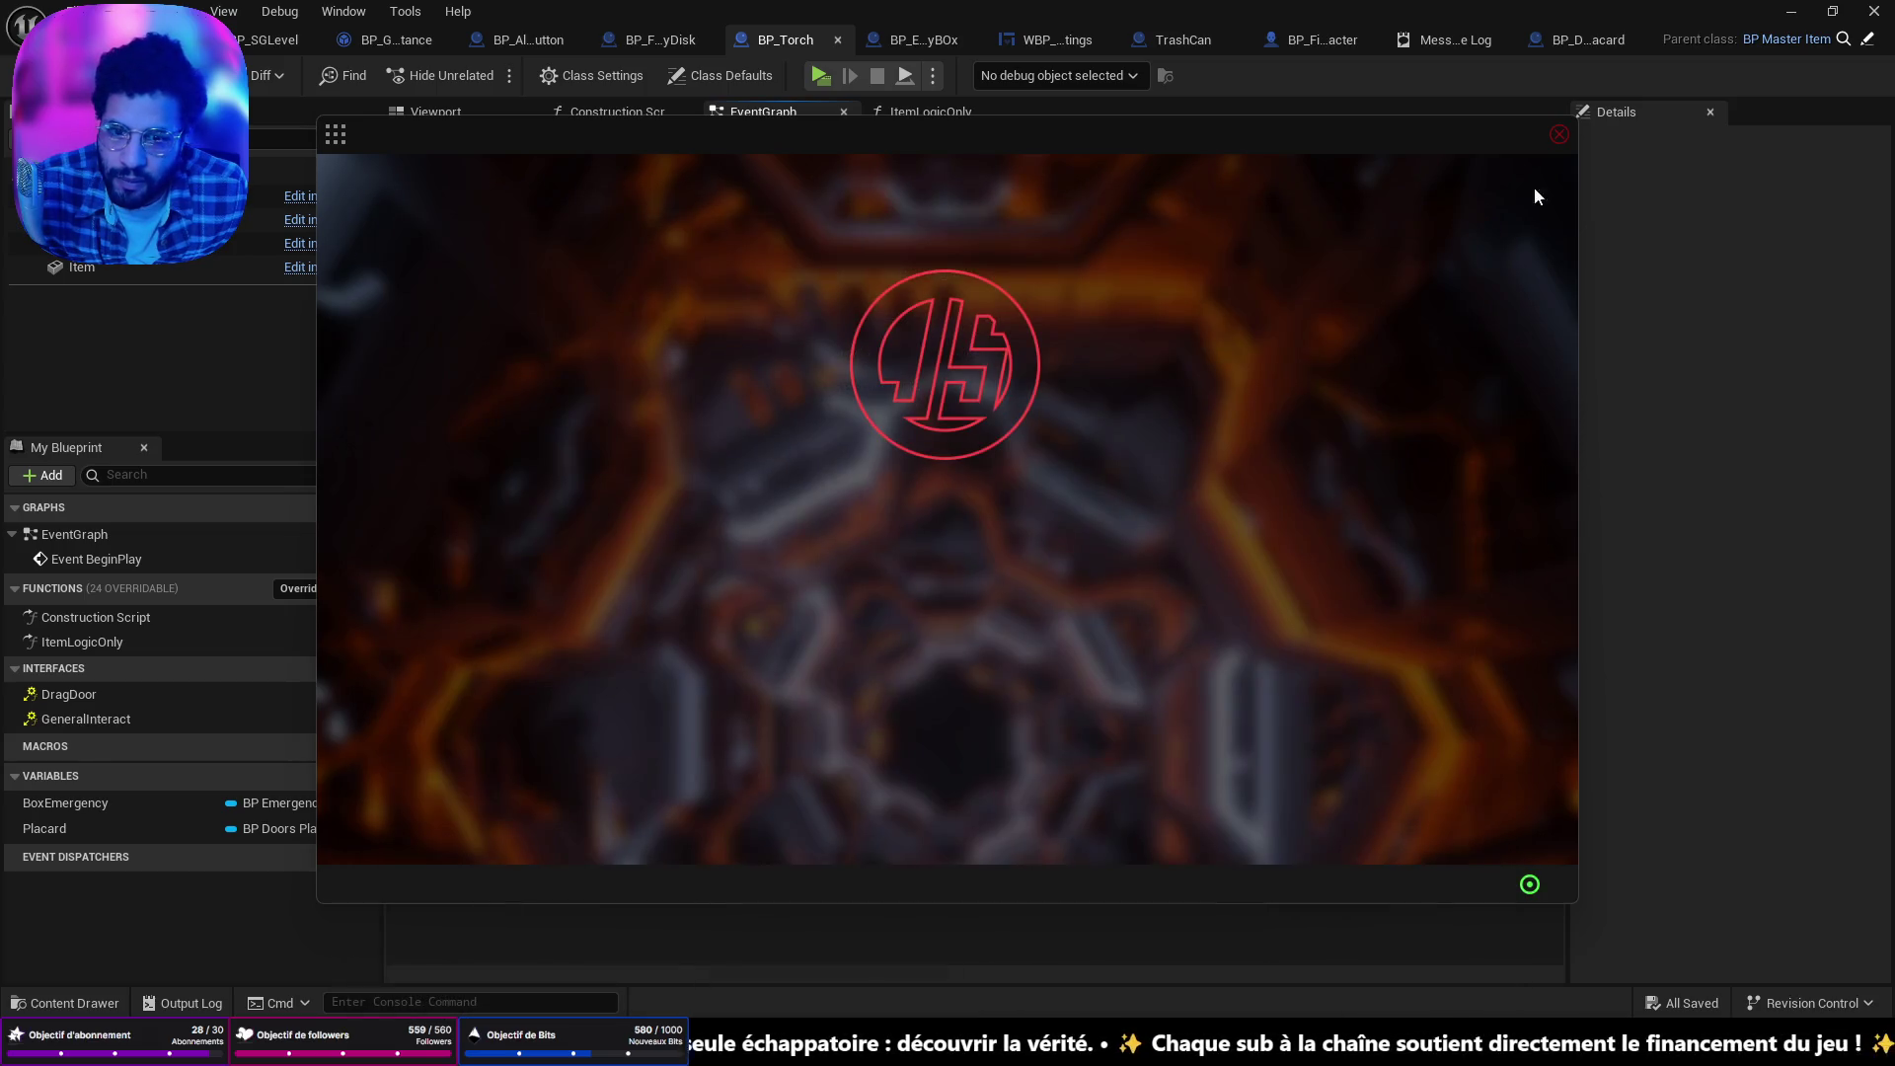
left_click(1560, 136)
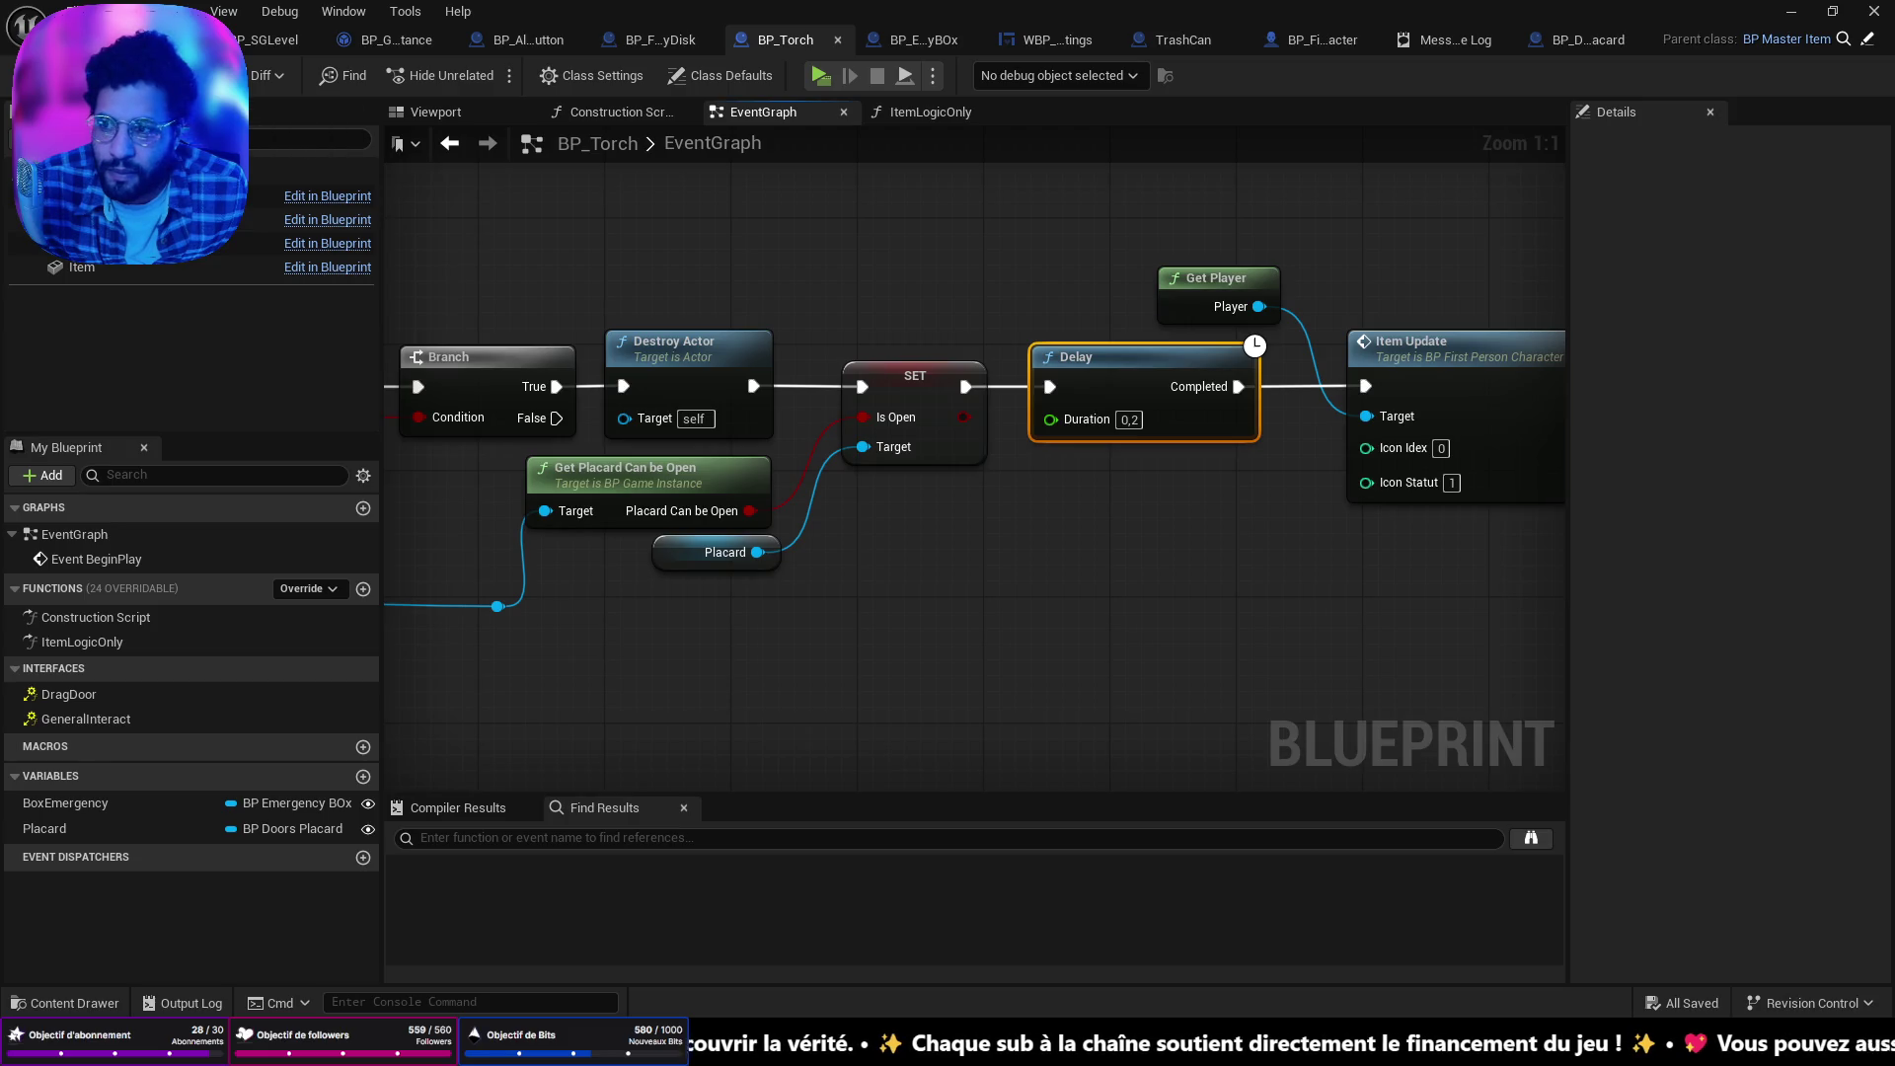
Fly the level viewport through the office into the elevator.
key("ctrl+Tab")
key("w")
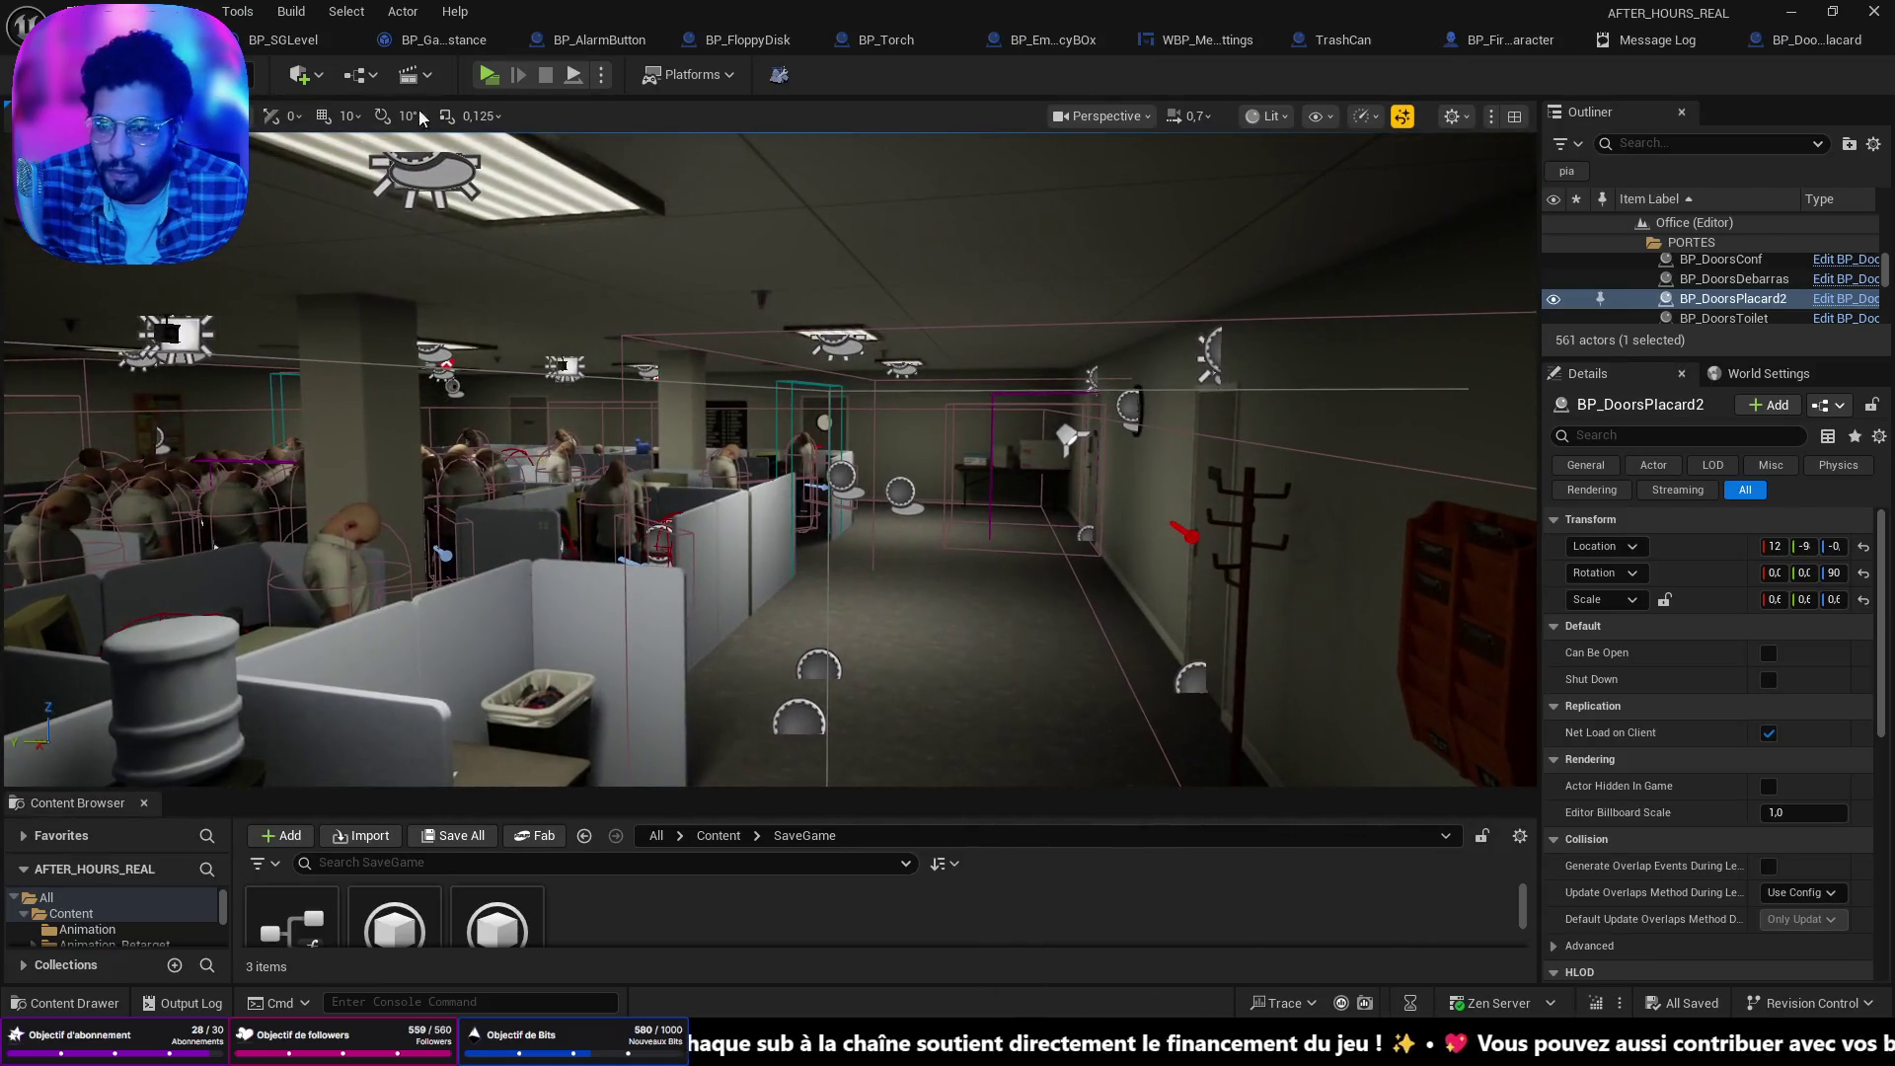
key("w")
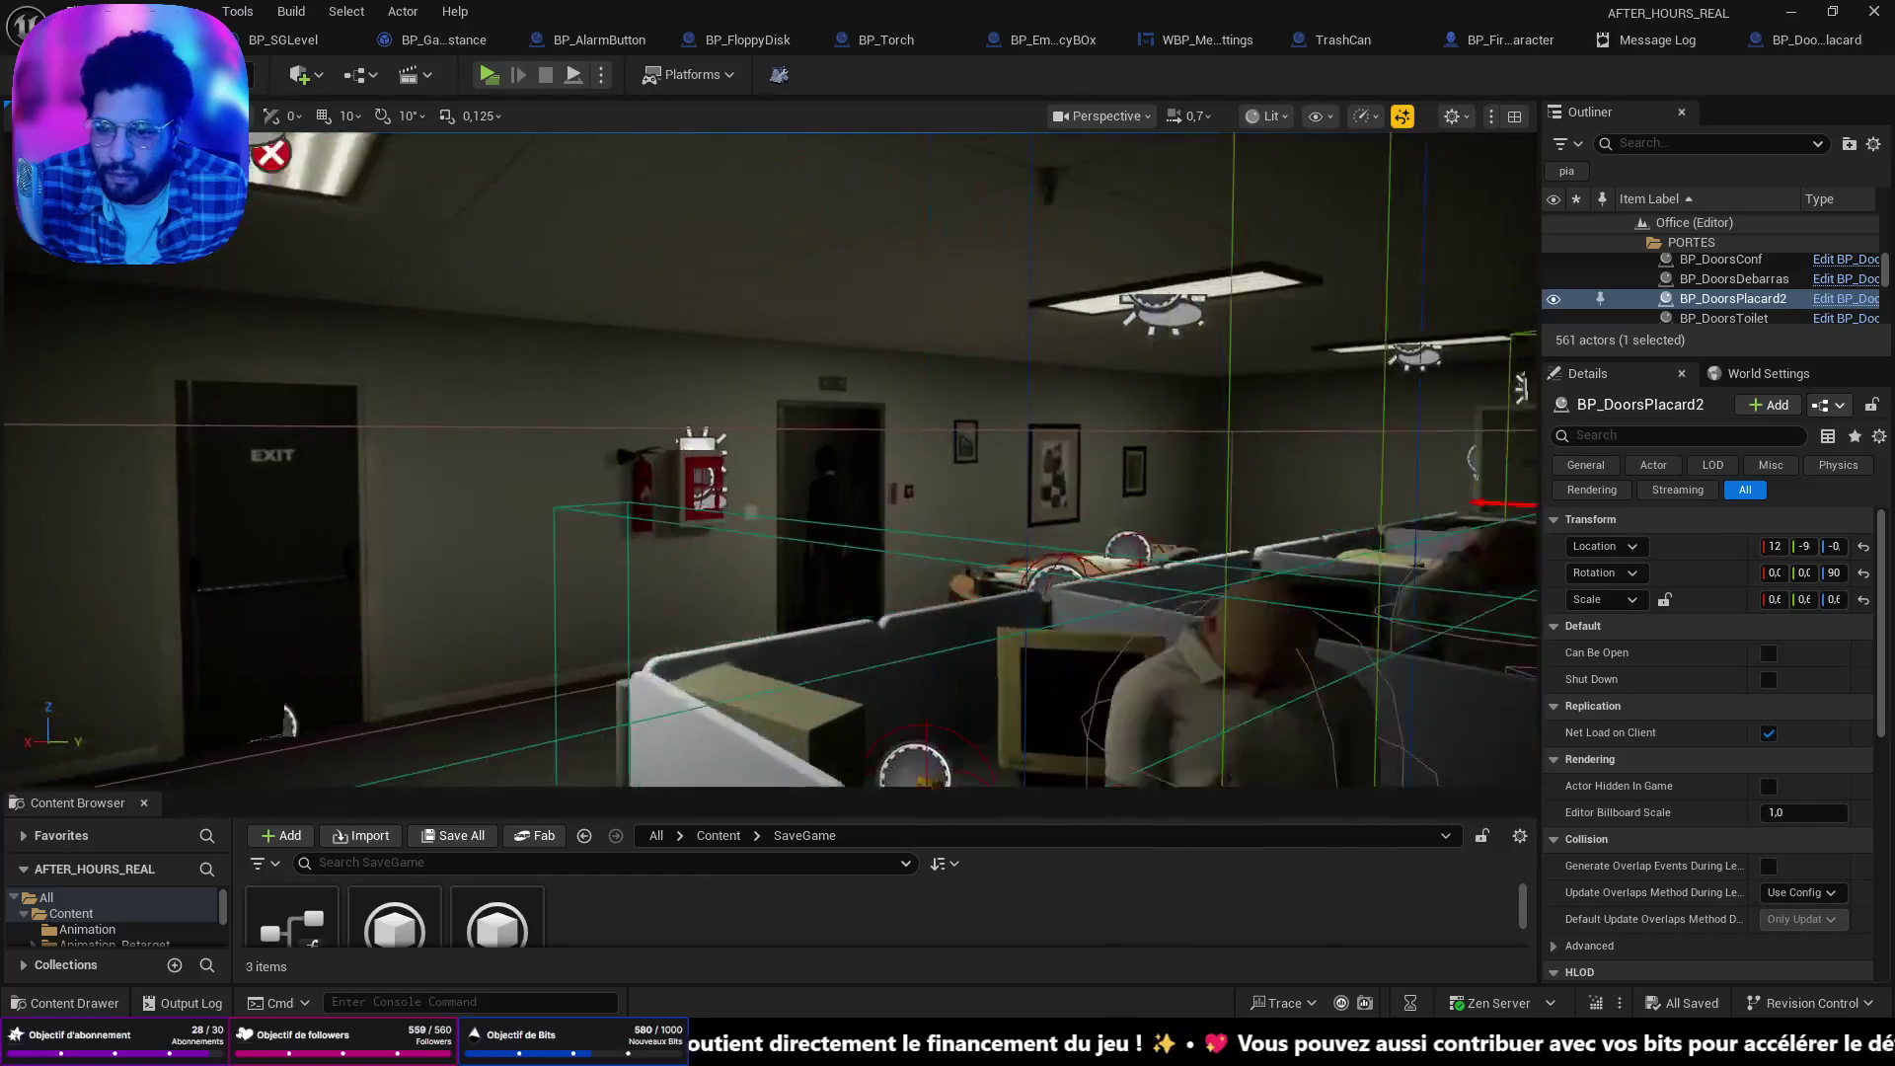
key("w")
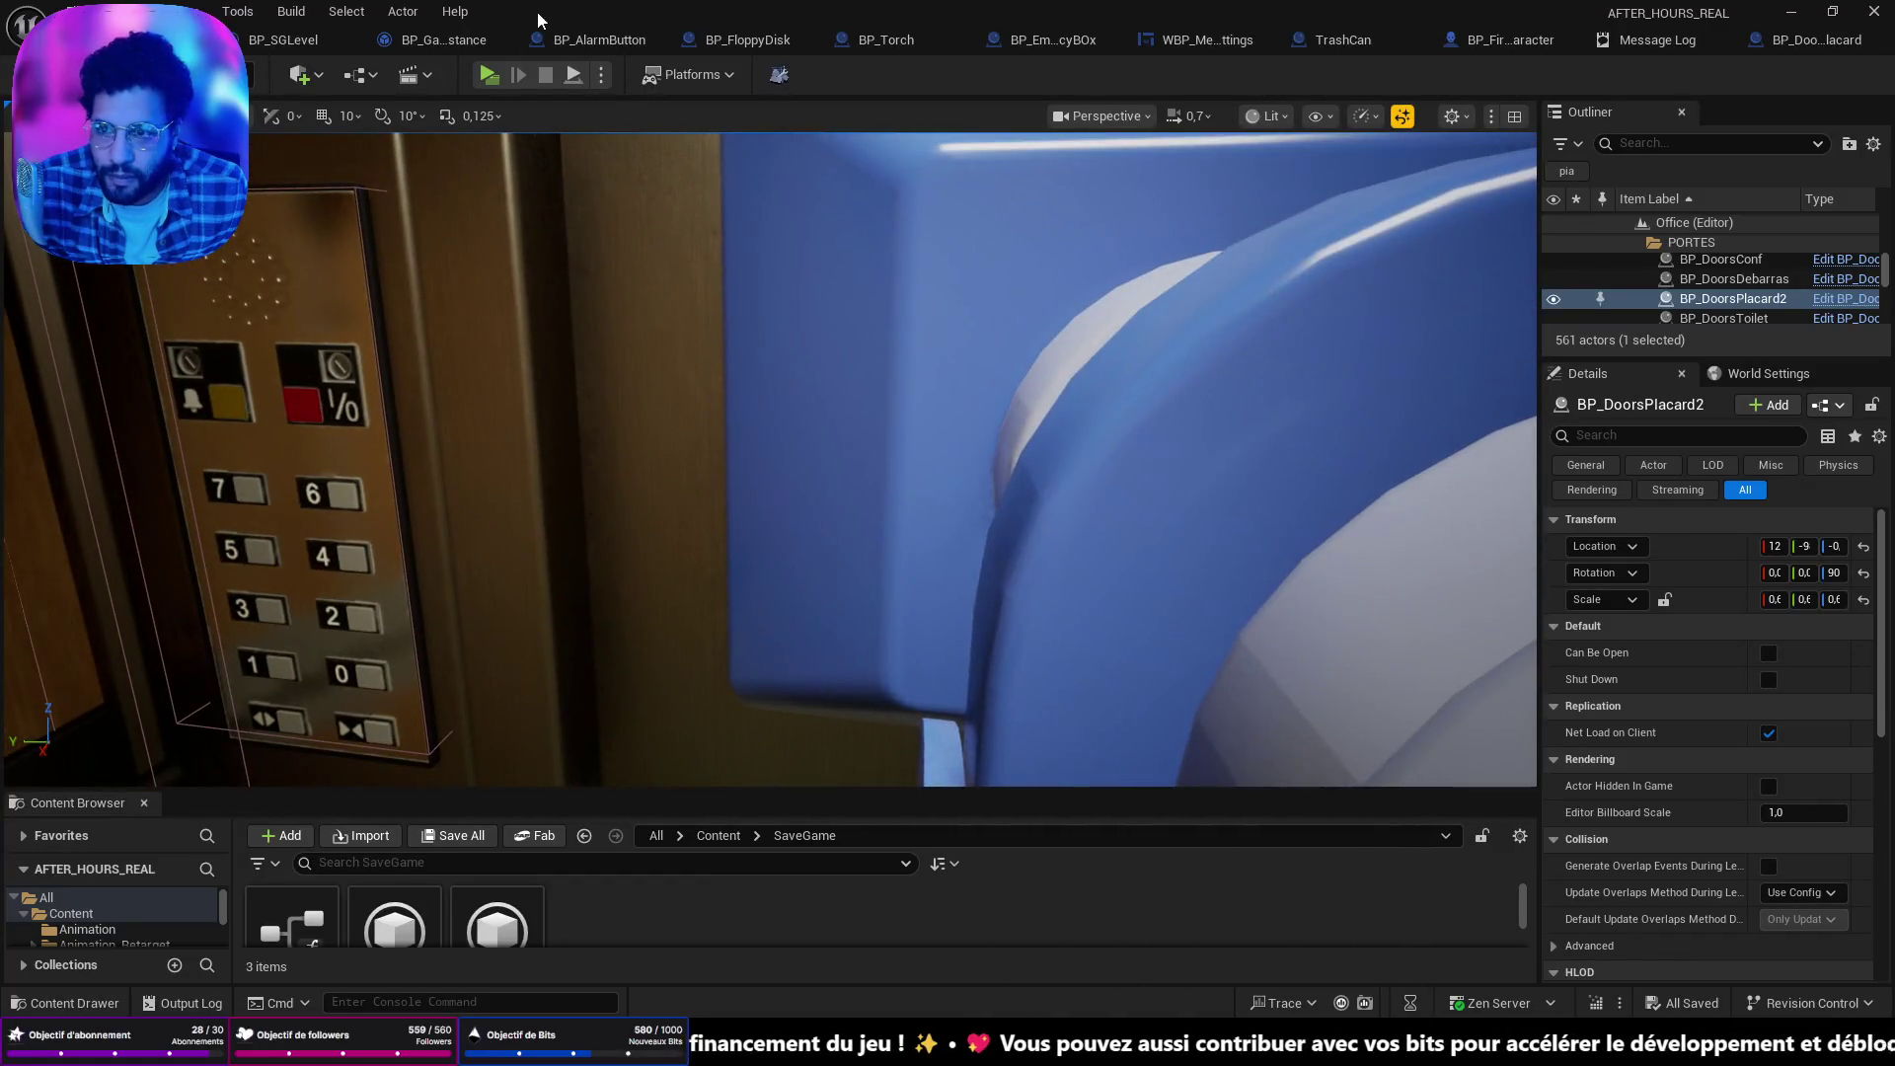
Play-test from the elevator, walking to the red fire cabinet and opening its door.
left_click(484, 79)
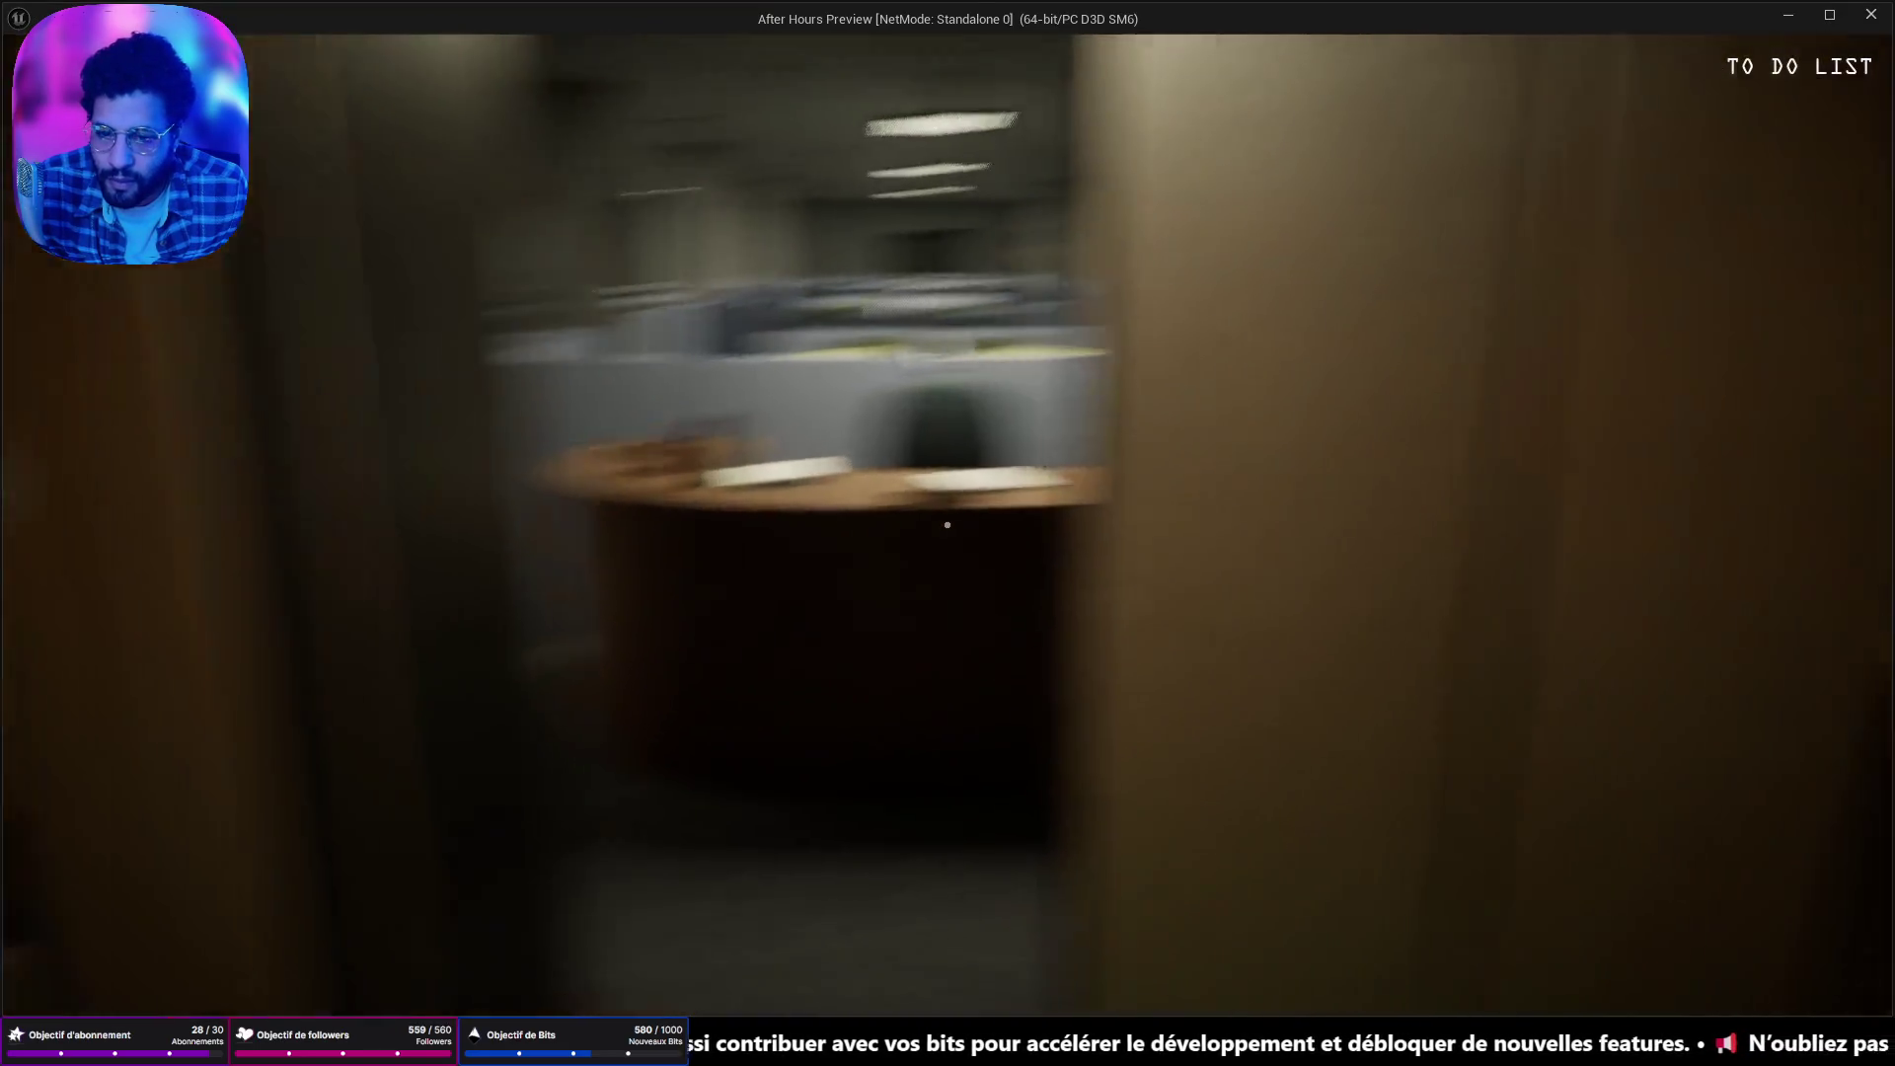
key("w")
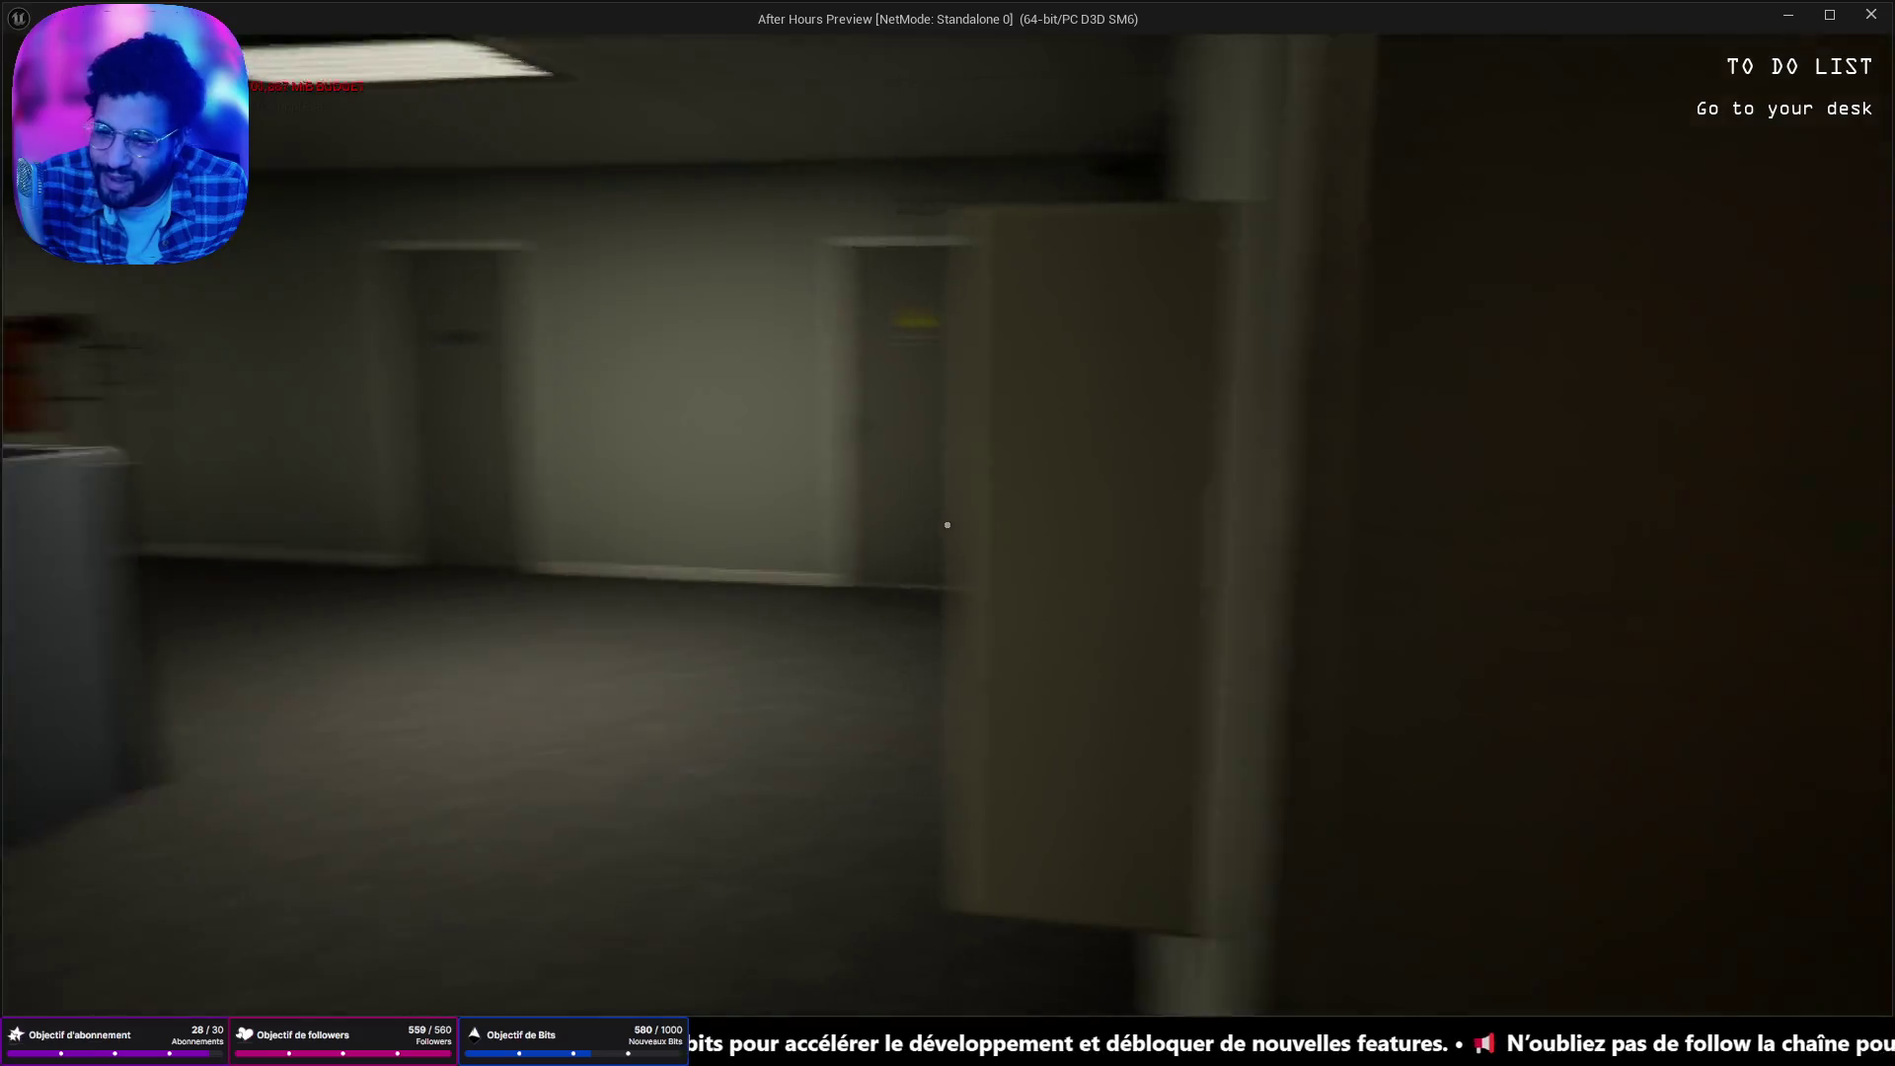
key("w")
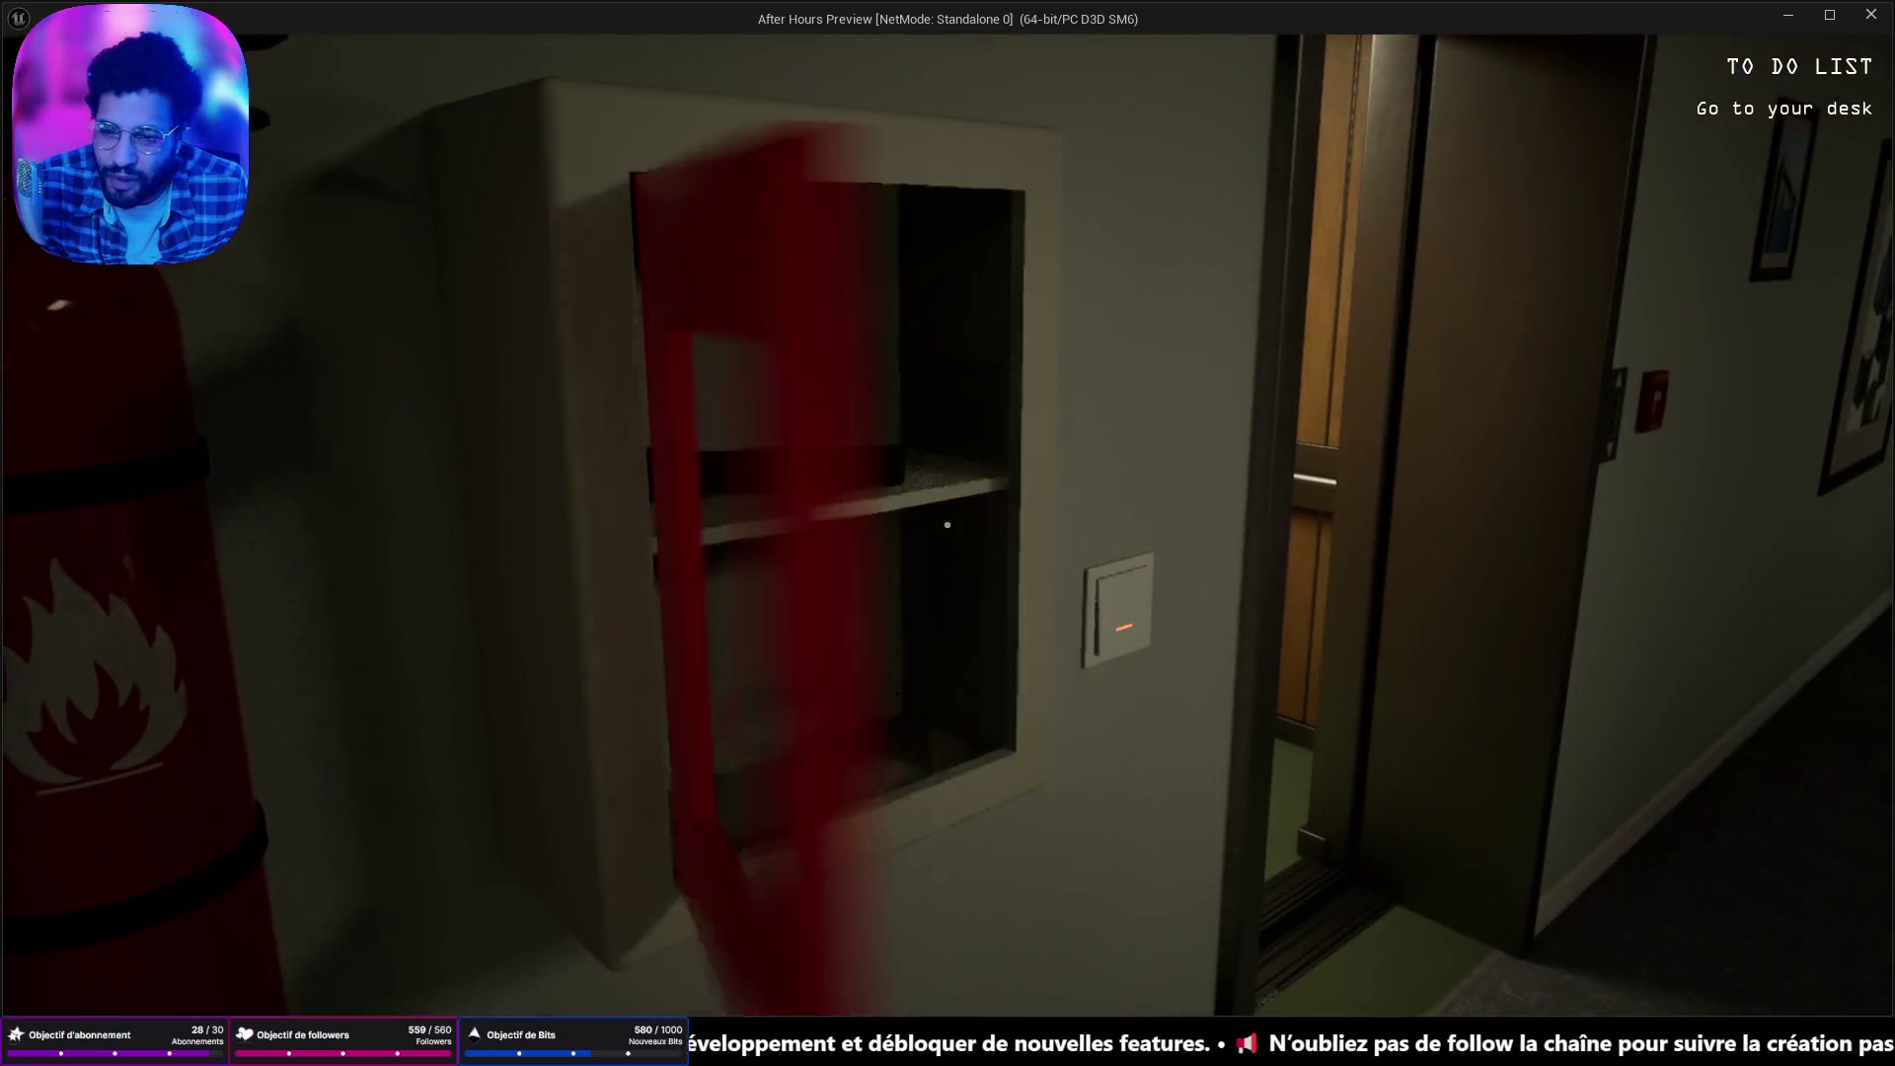
key("s")
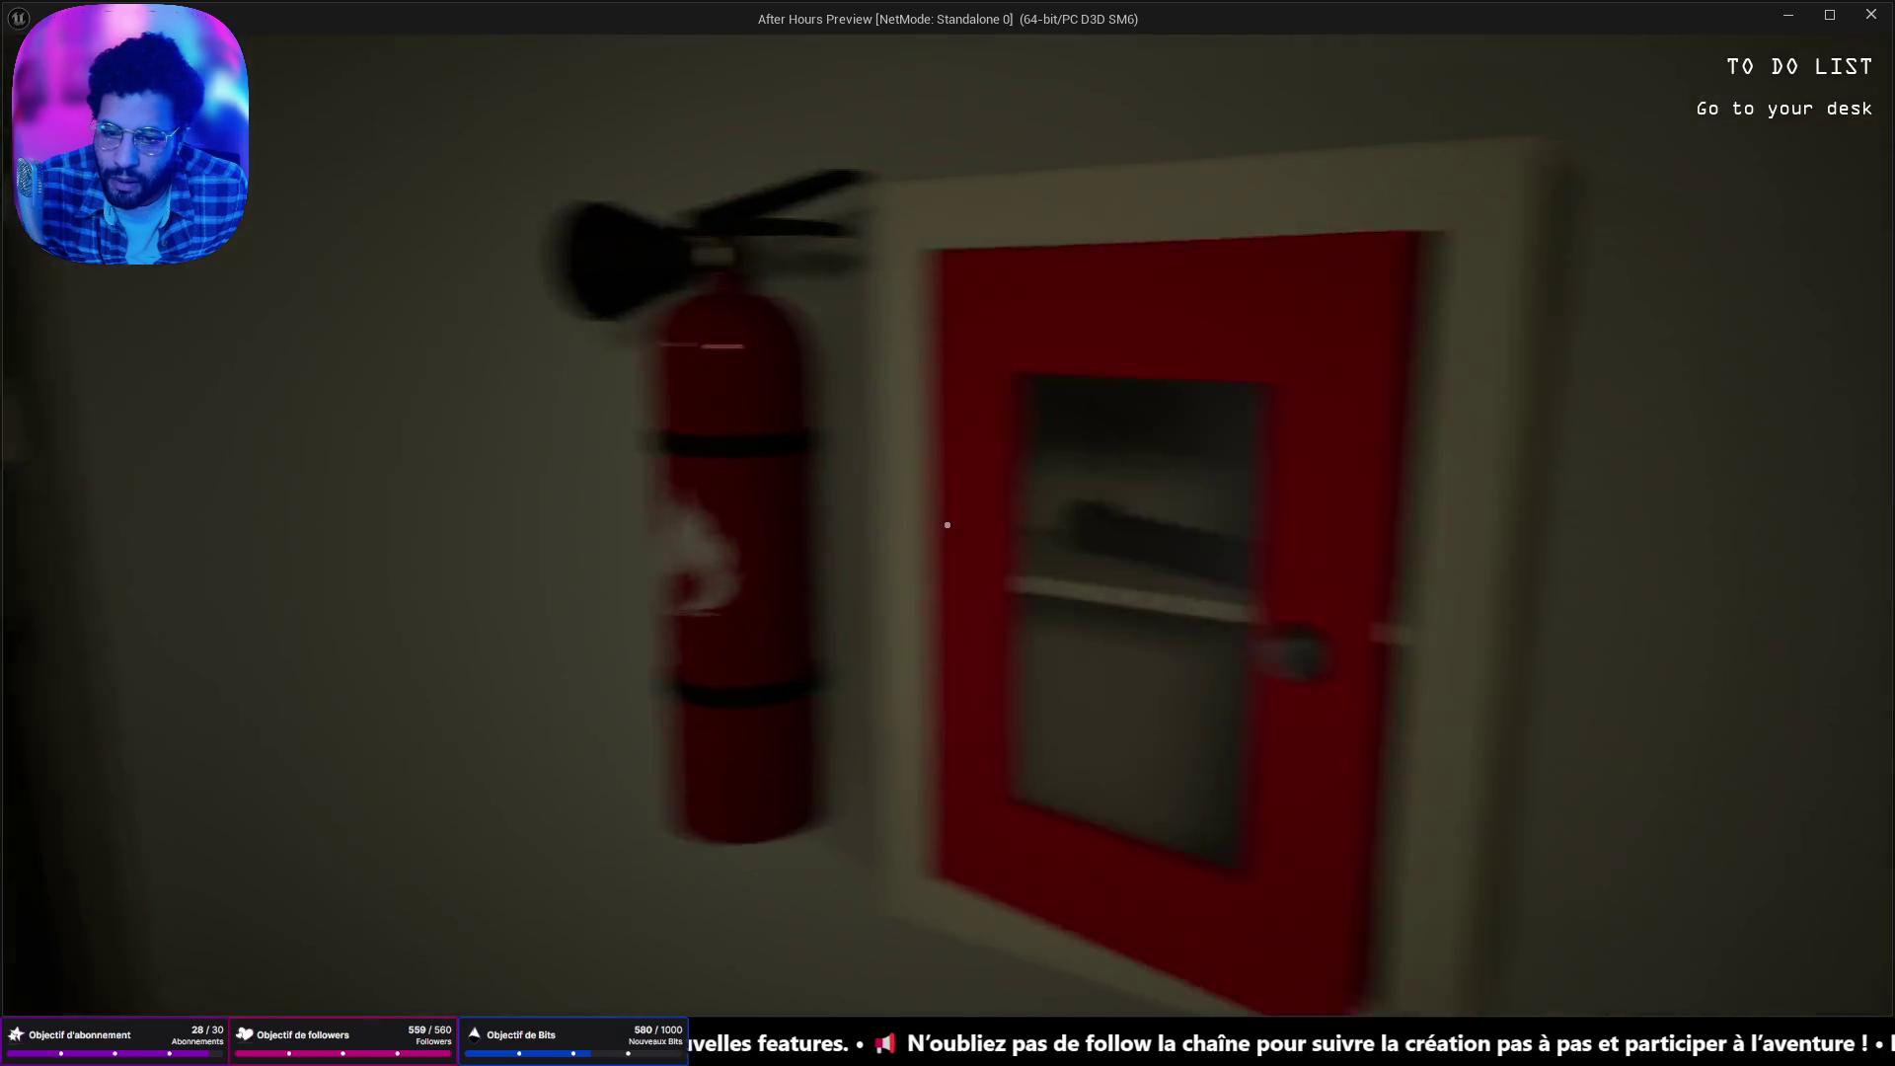
left_click(948, 524)
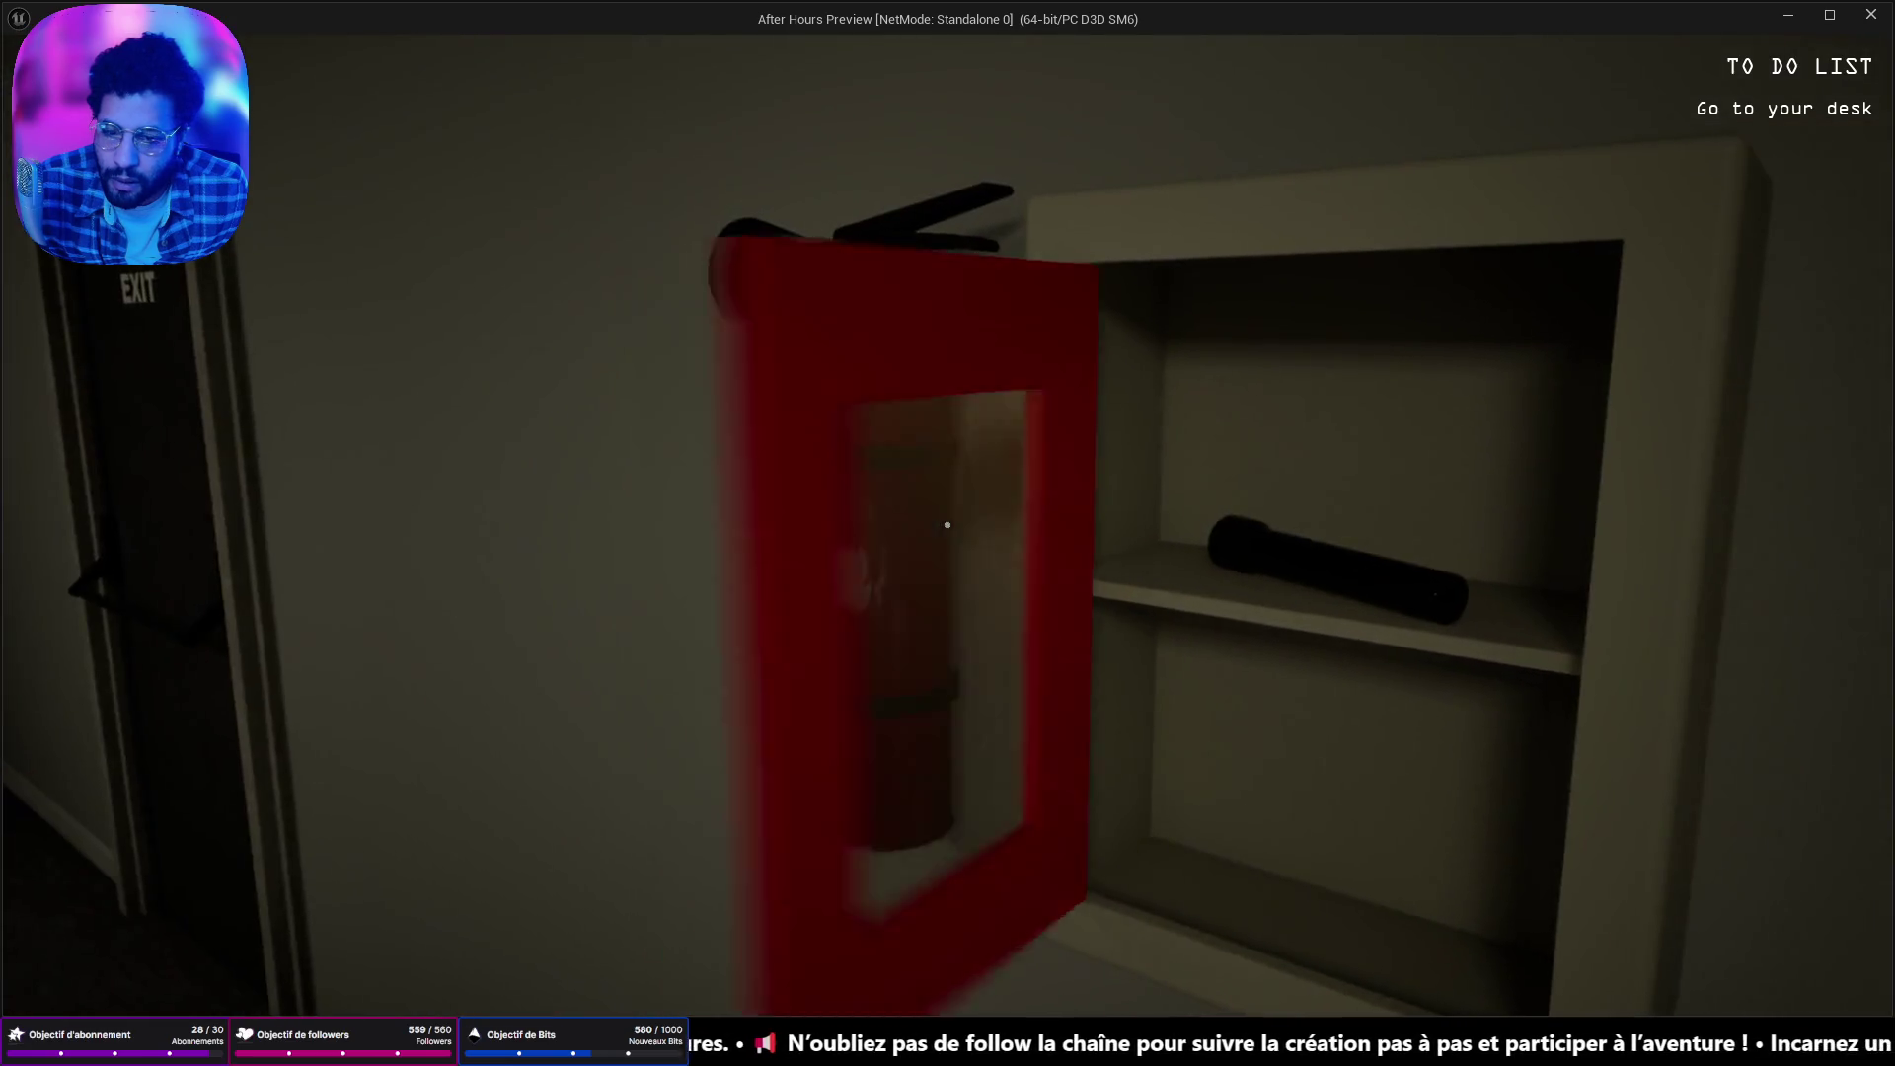
key("s")
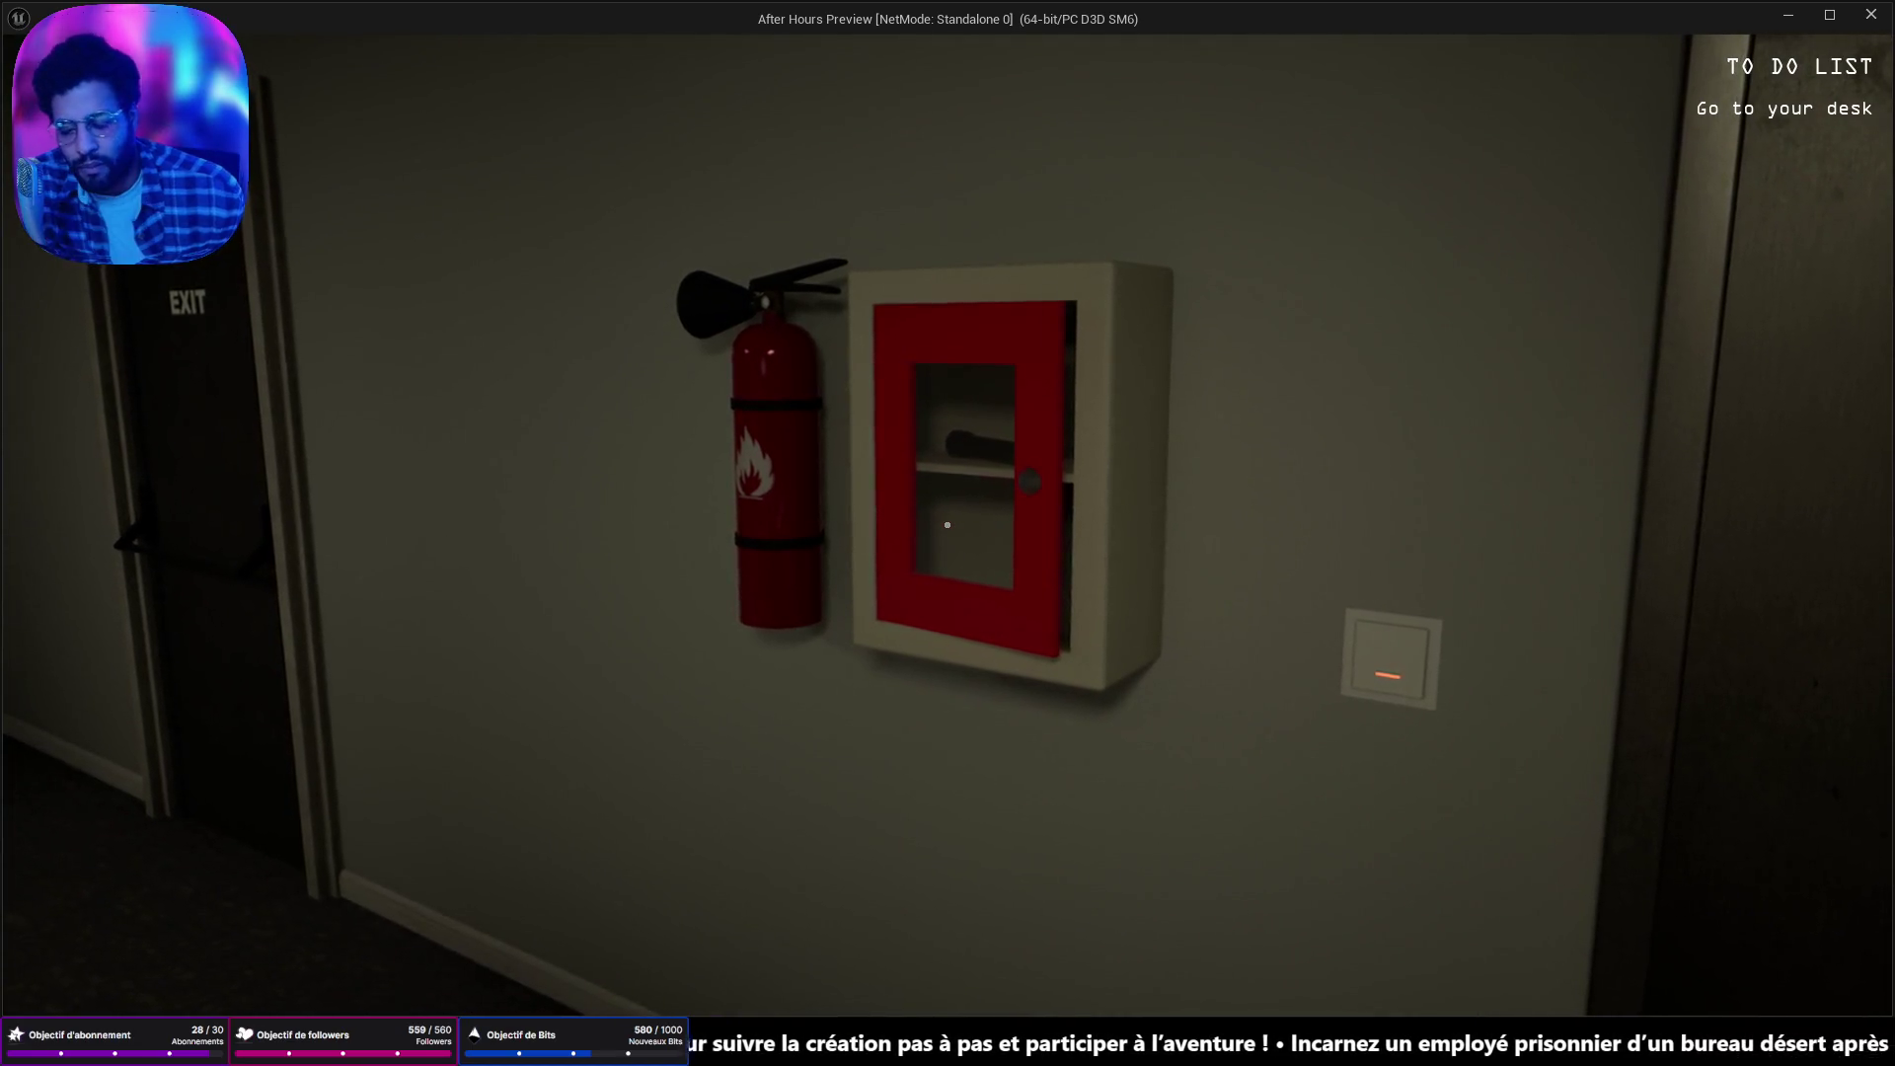
key("Escape")
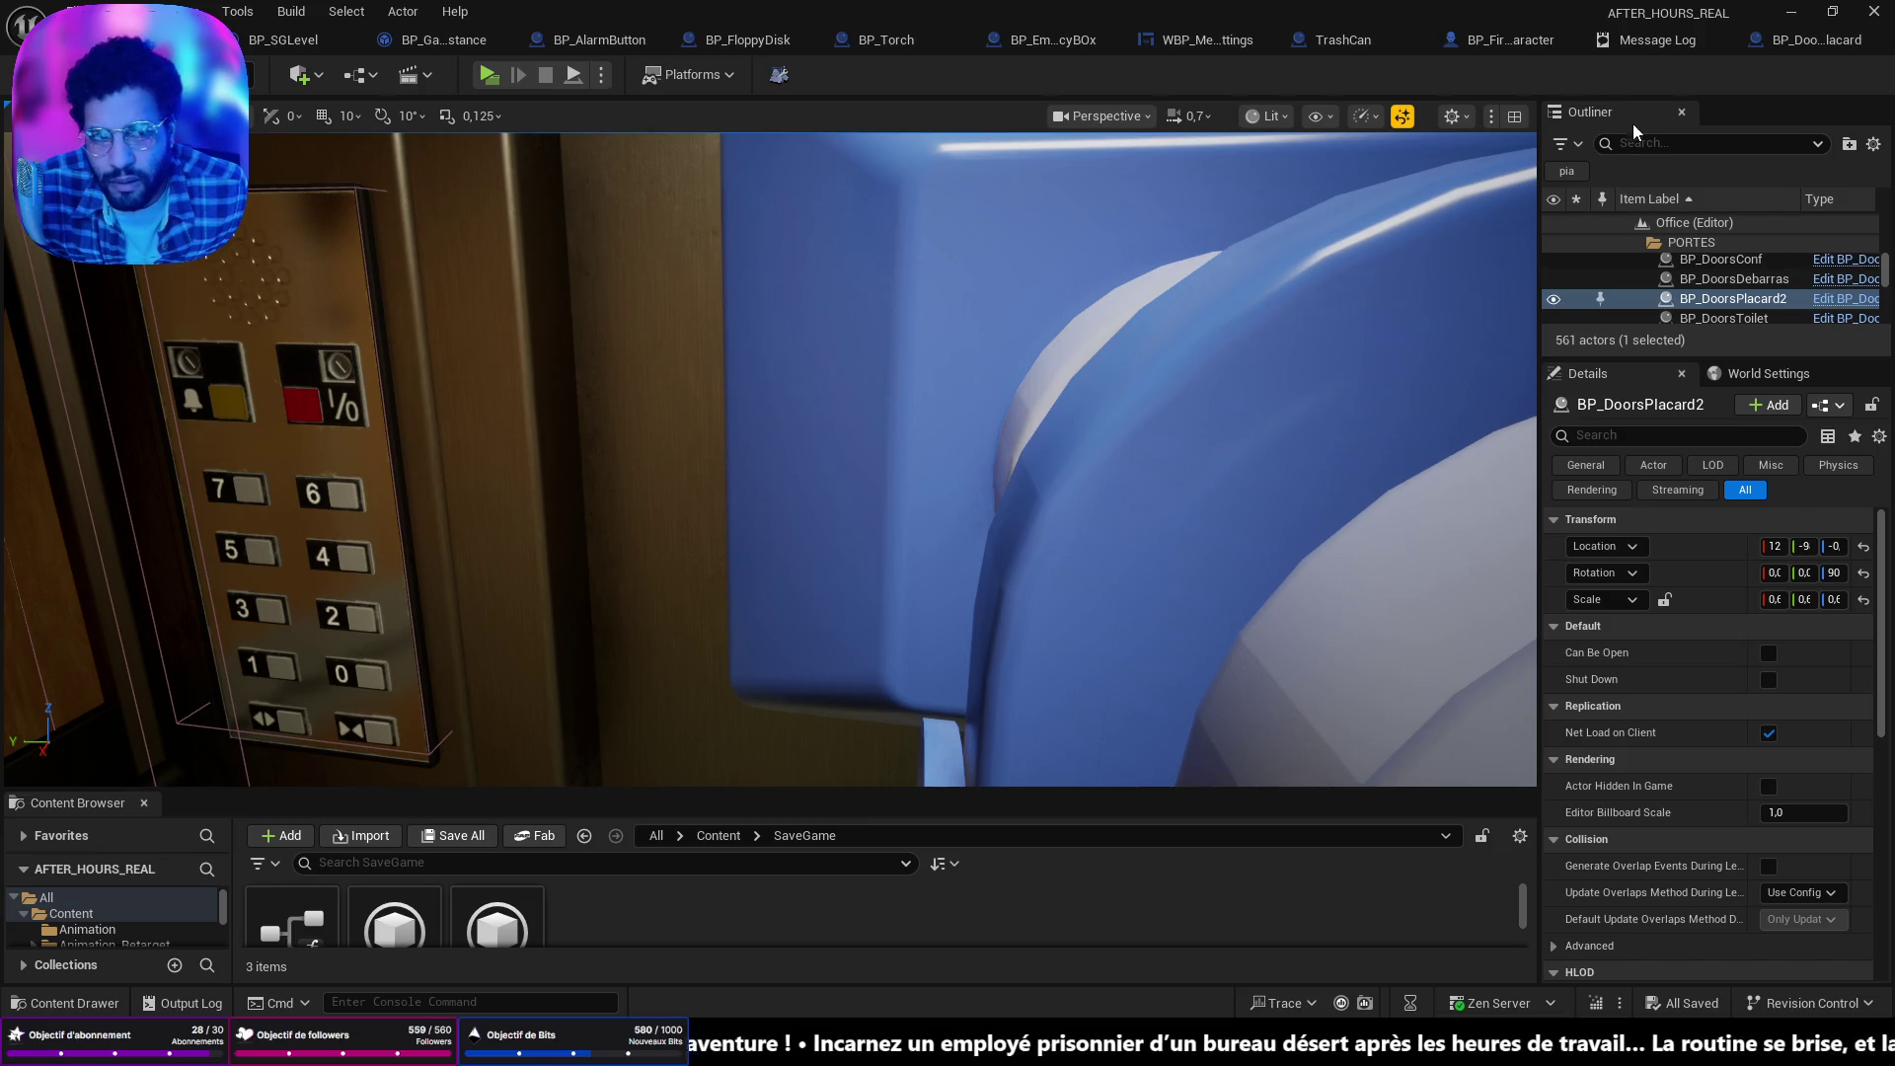
left_click(1820, 44)
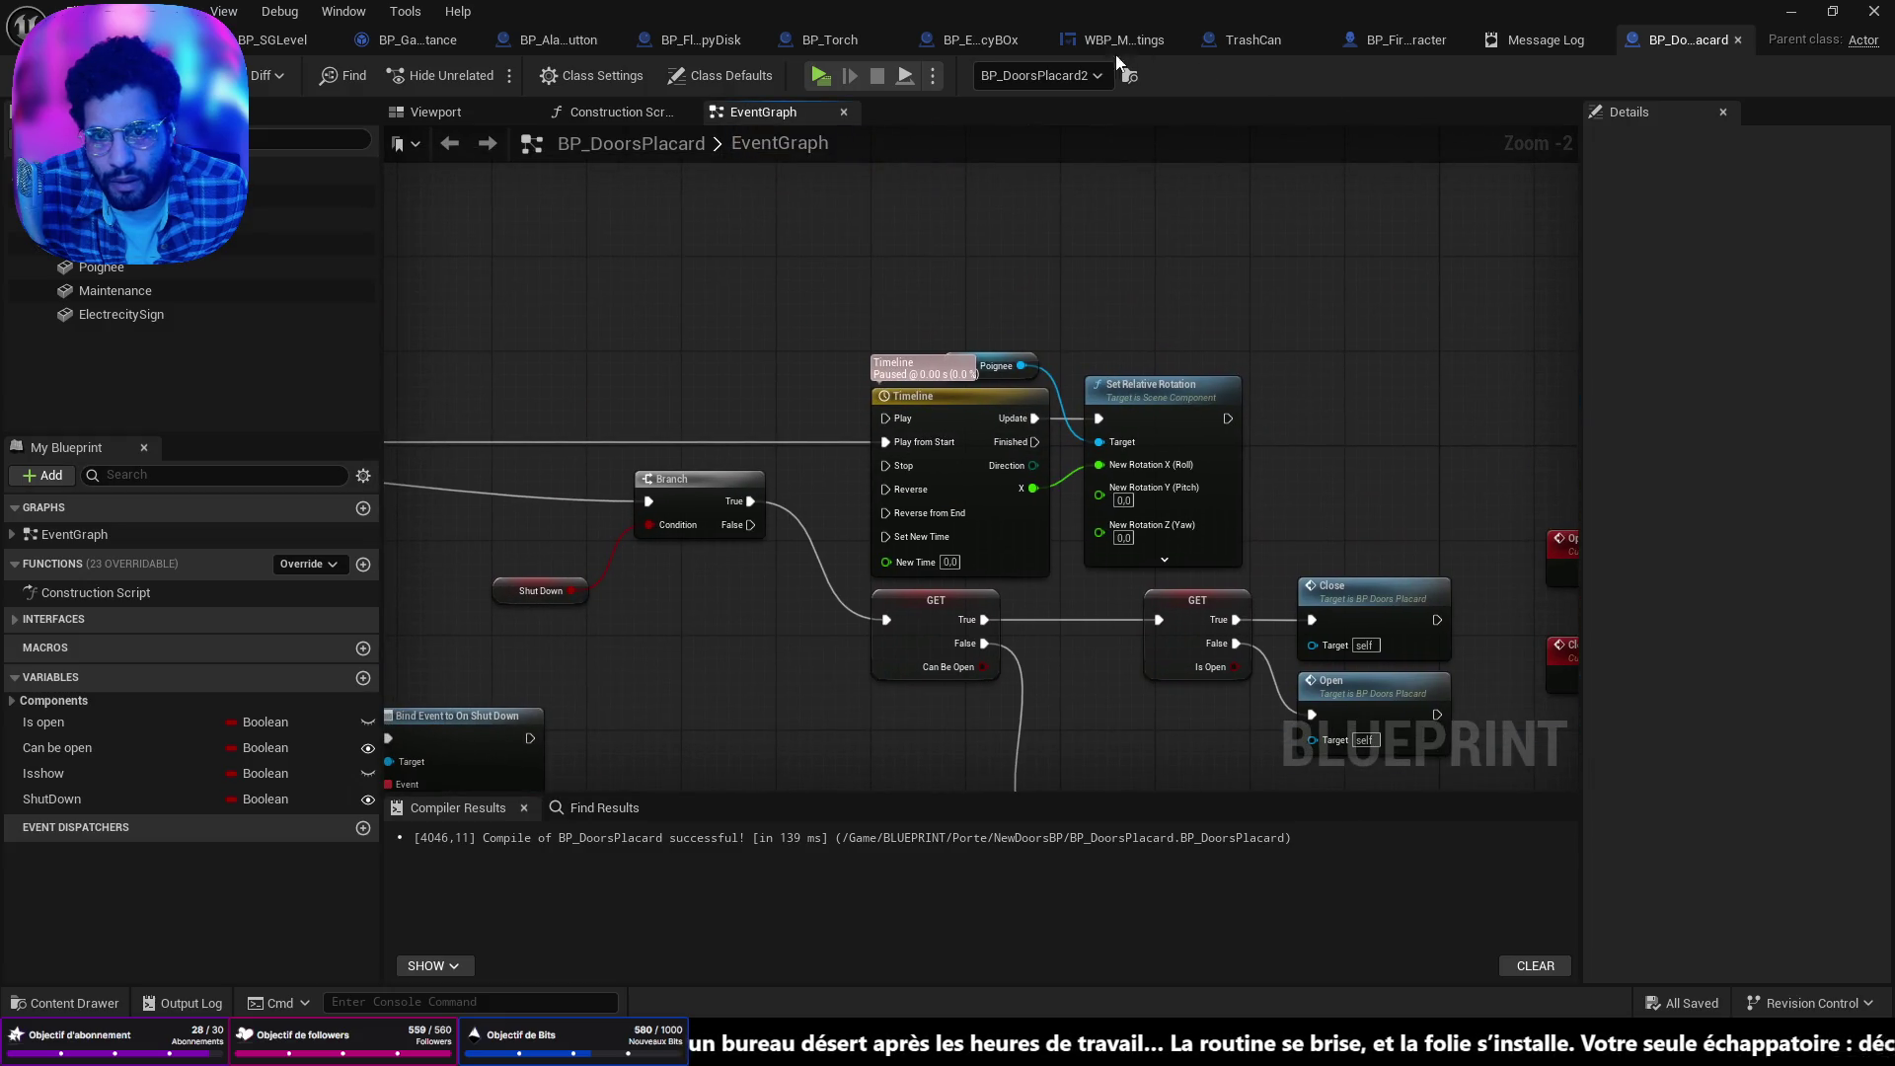
After glancing at BP_Torch, start Play From Here on the floor beside the red fire cabinet.
left_click(866, 51)
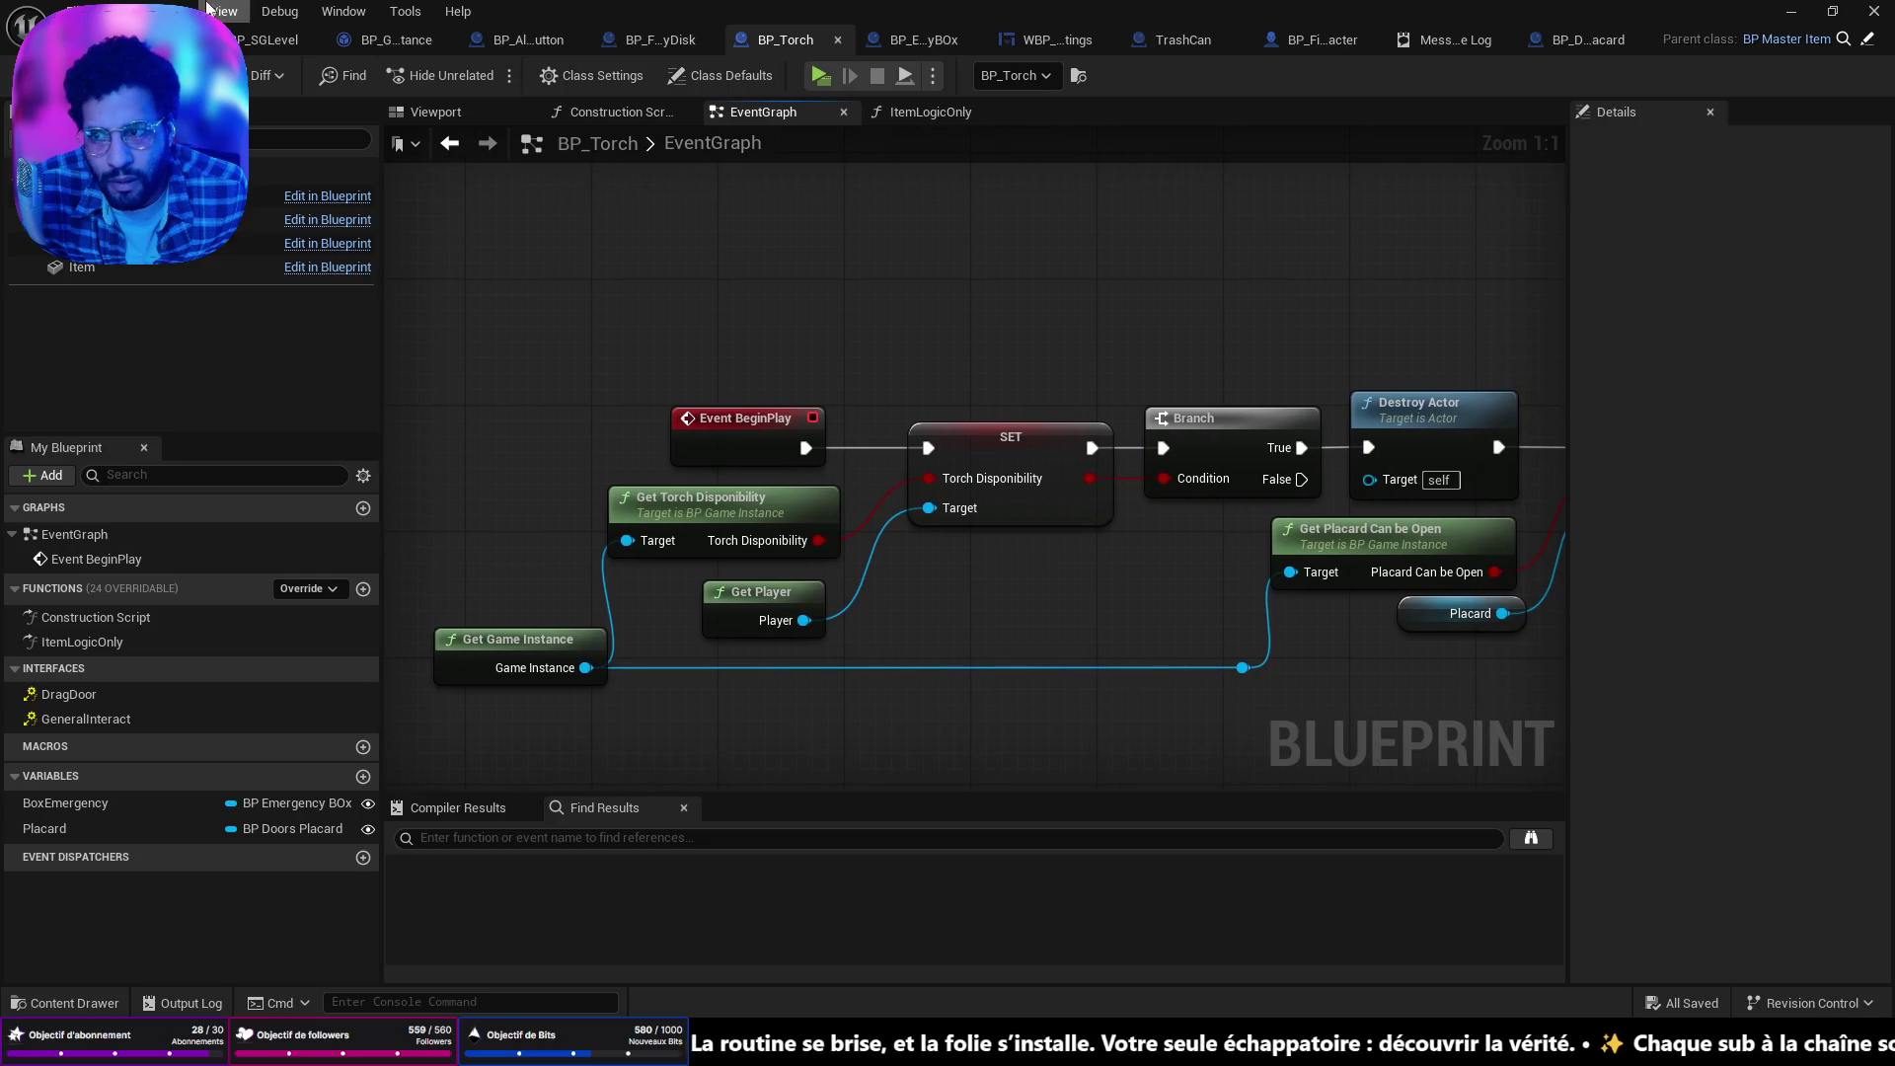
left_click(148, 40)
left_click_drag(729, 494, 729, 494)
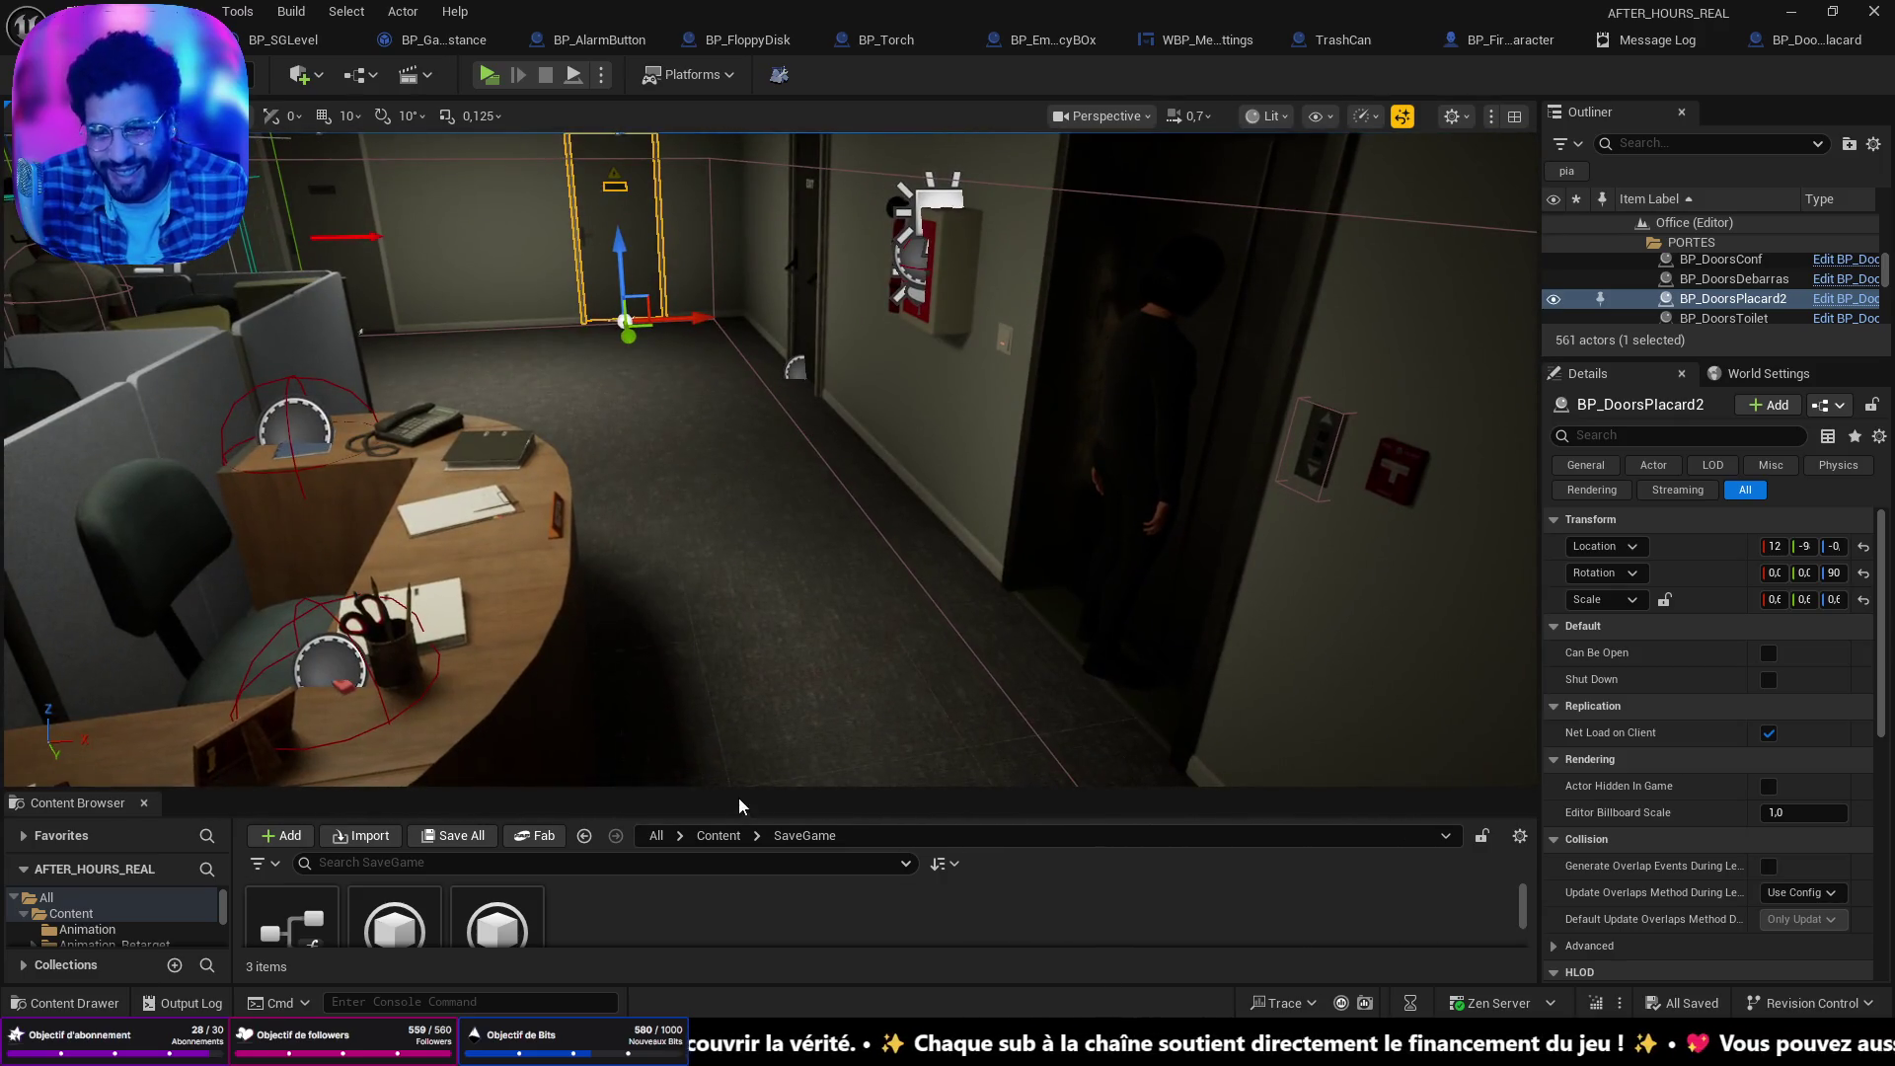
right_click(769, 770)
left_click(806, 749)
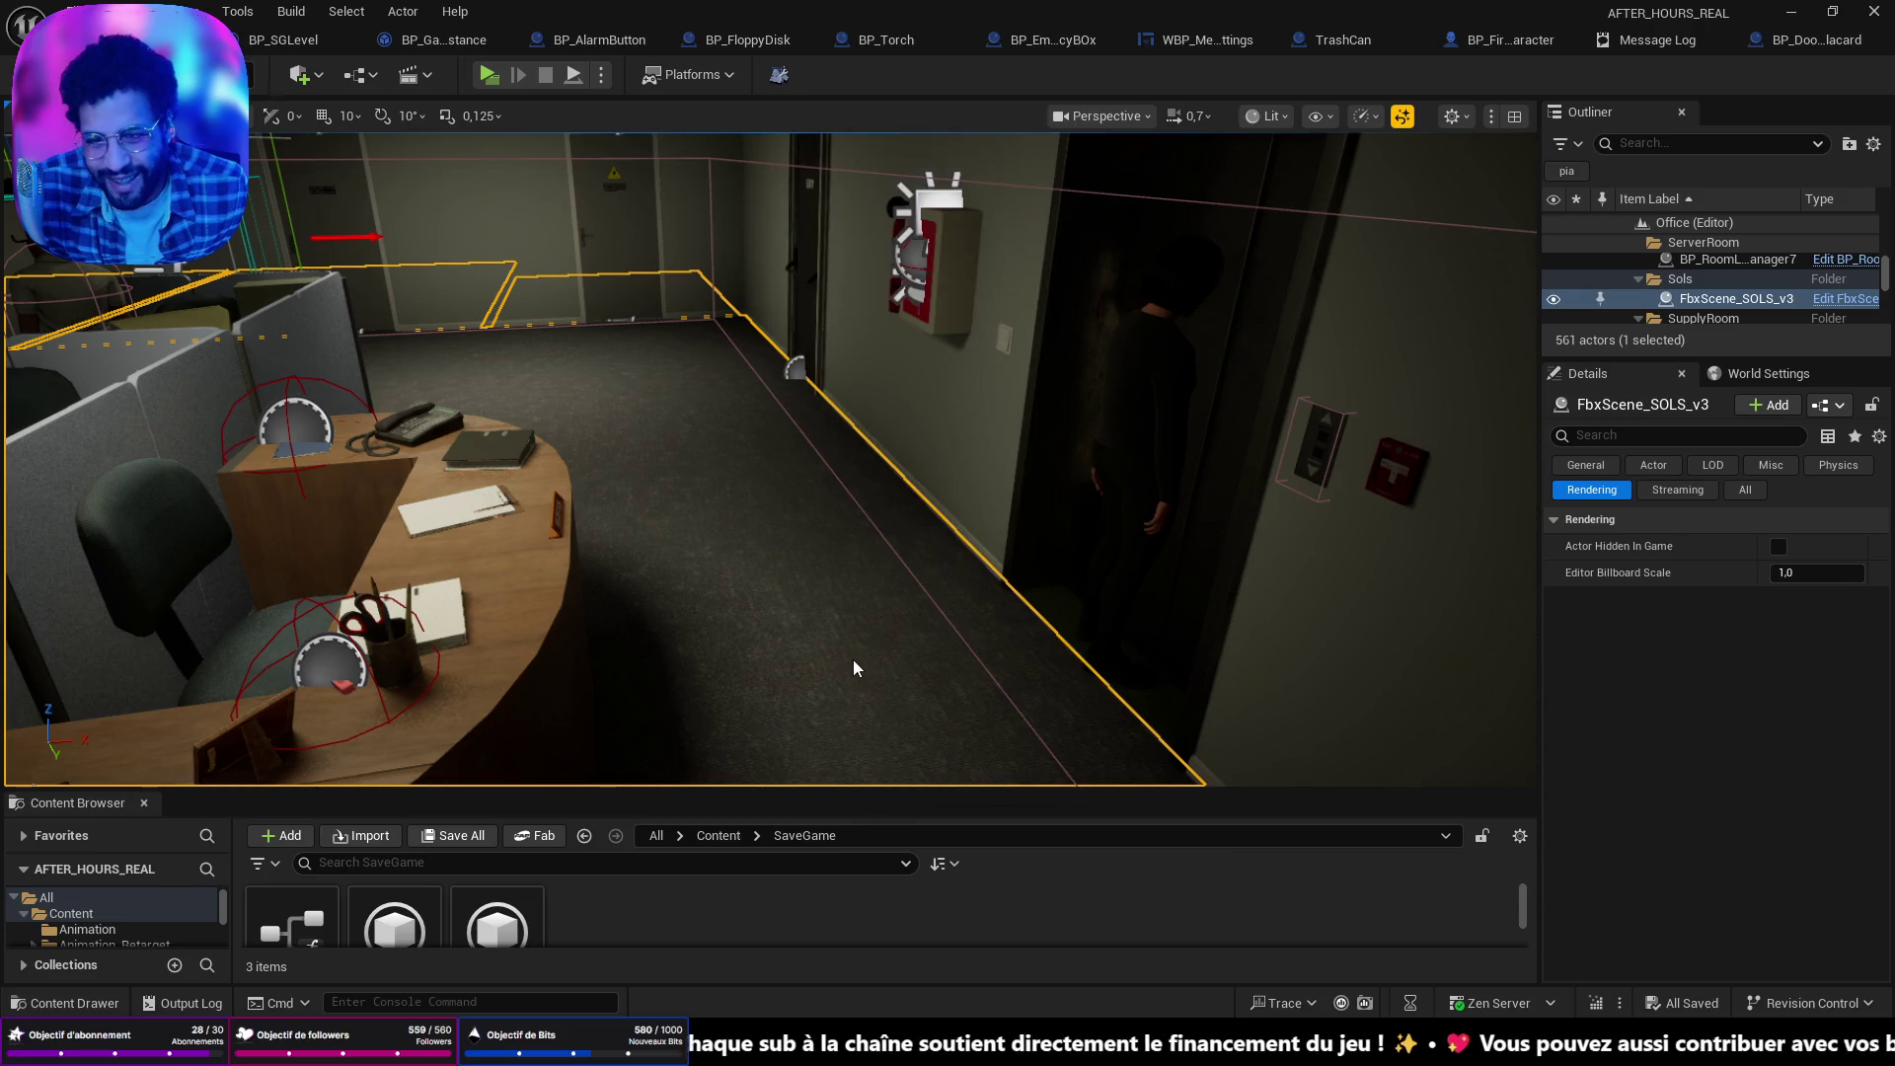
Walk up to the fire cabinet, swing its door open and closed, then stop playing.
key("w")
key("e")
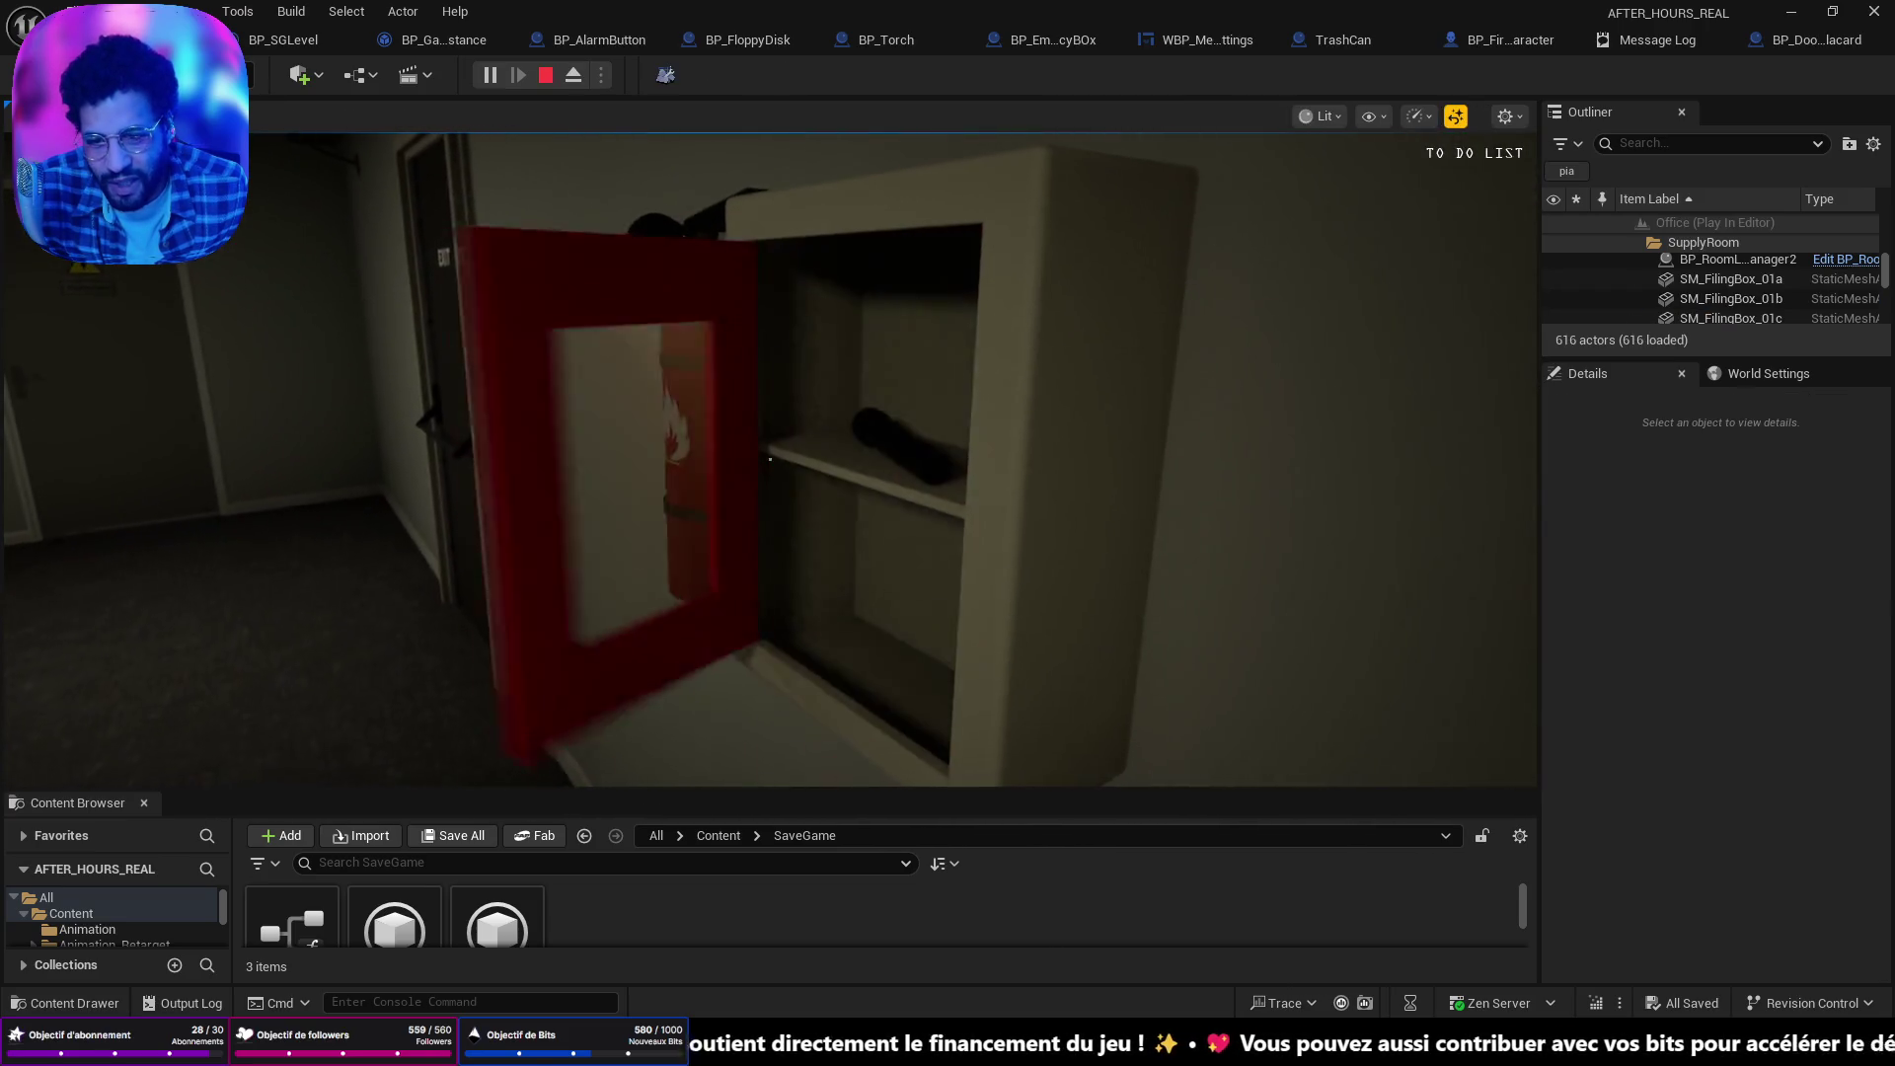
key("s")
key("e")
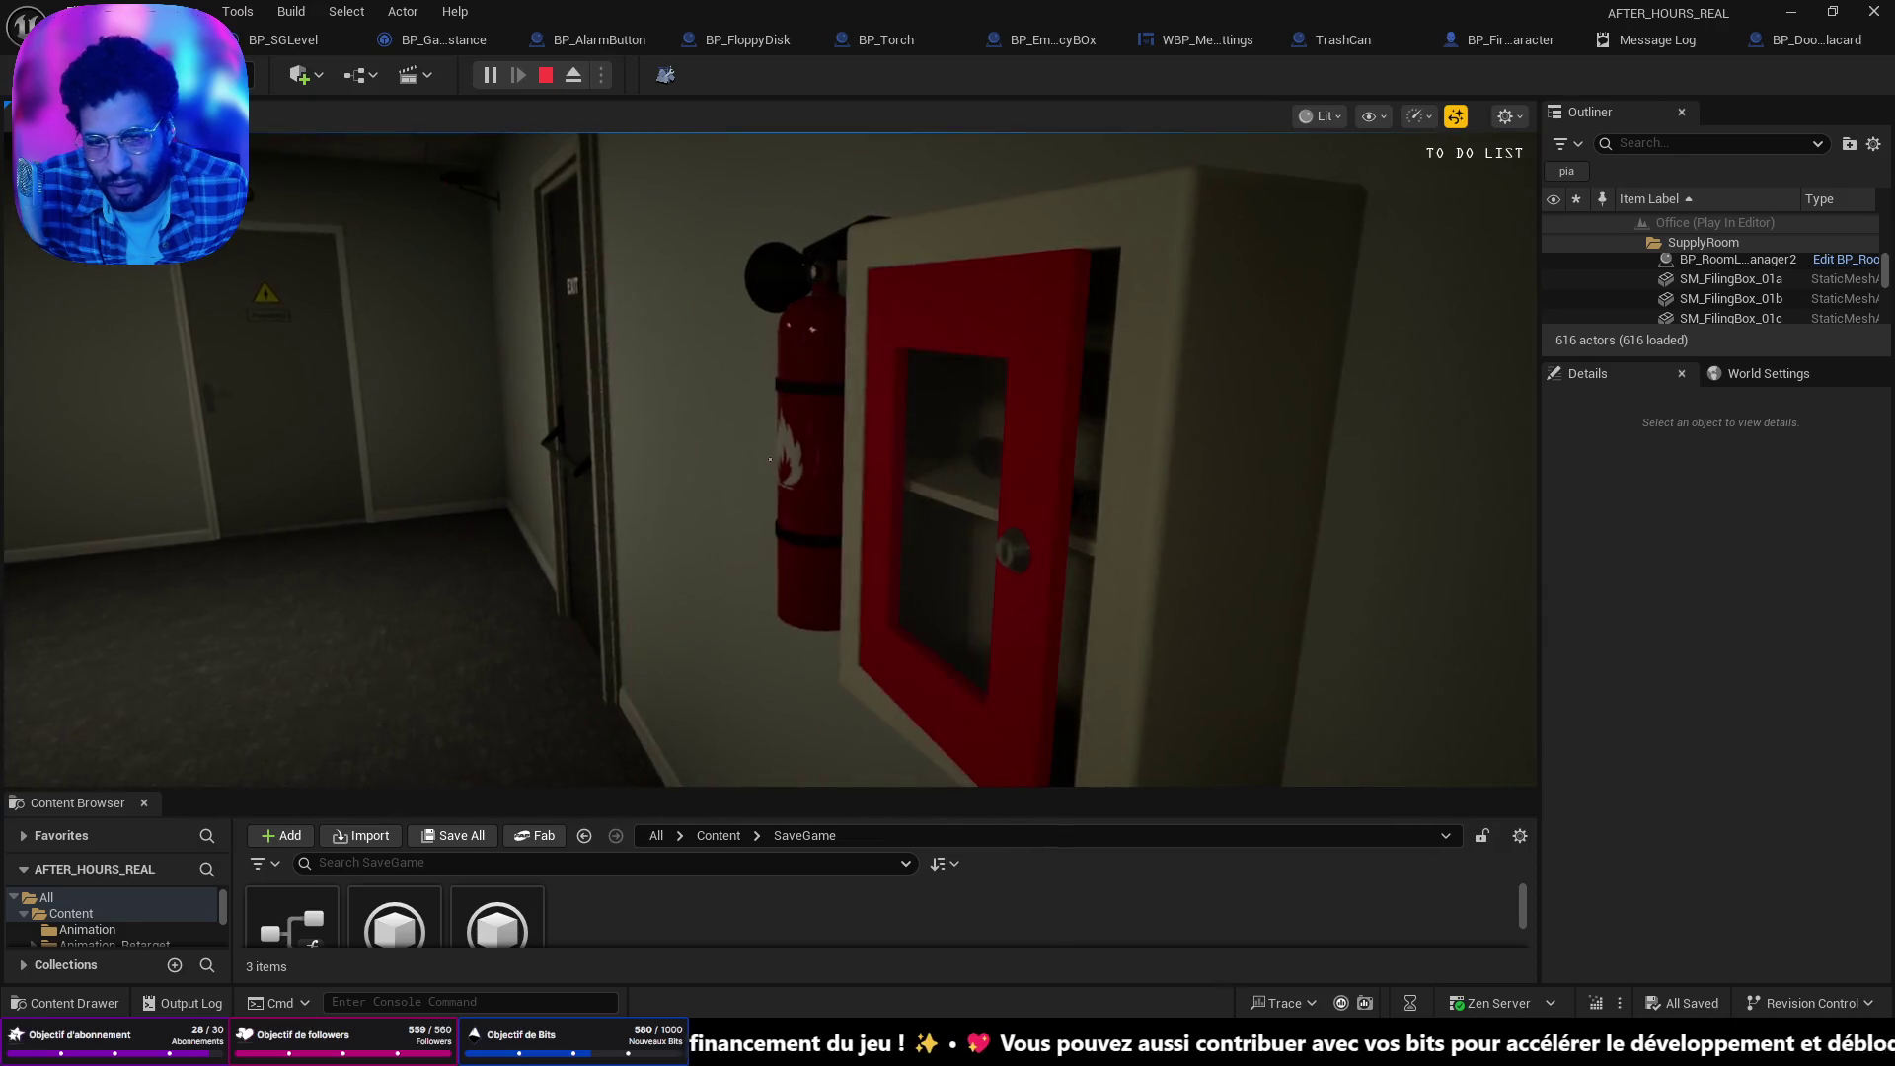
key("Escape")
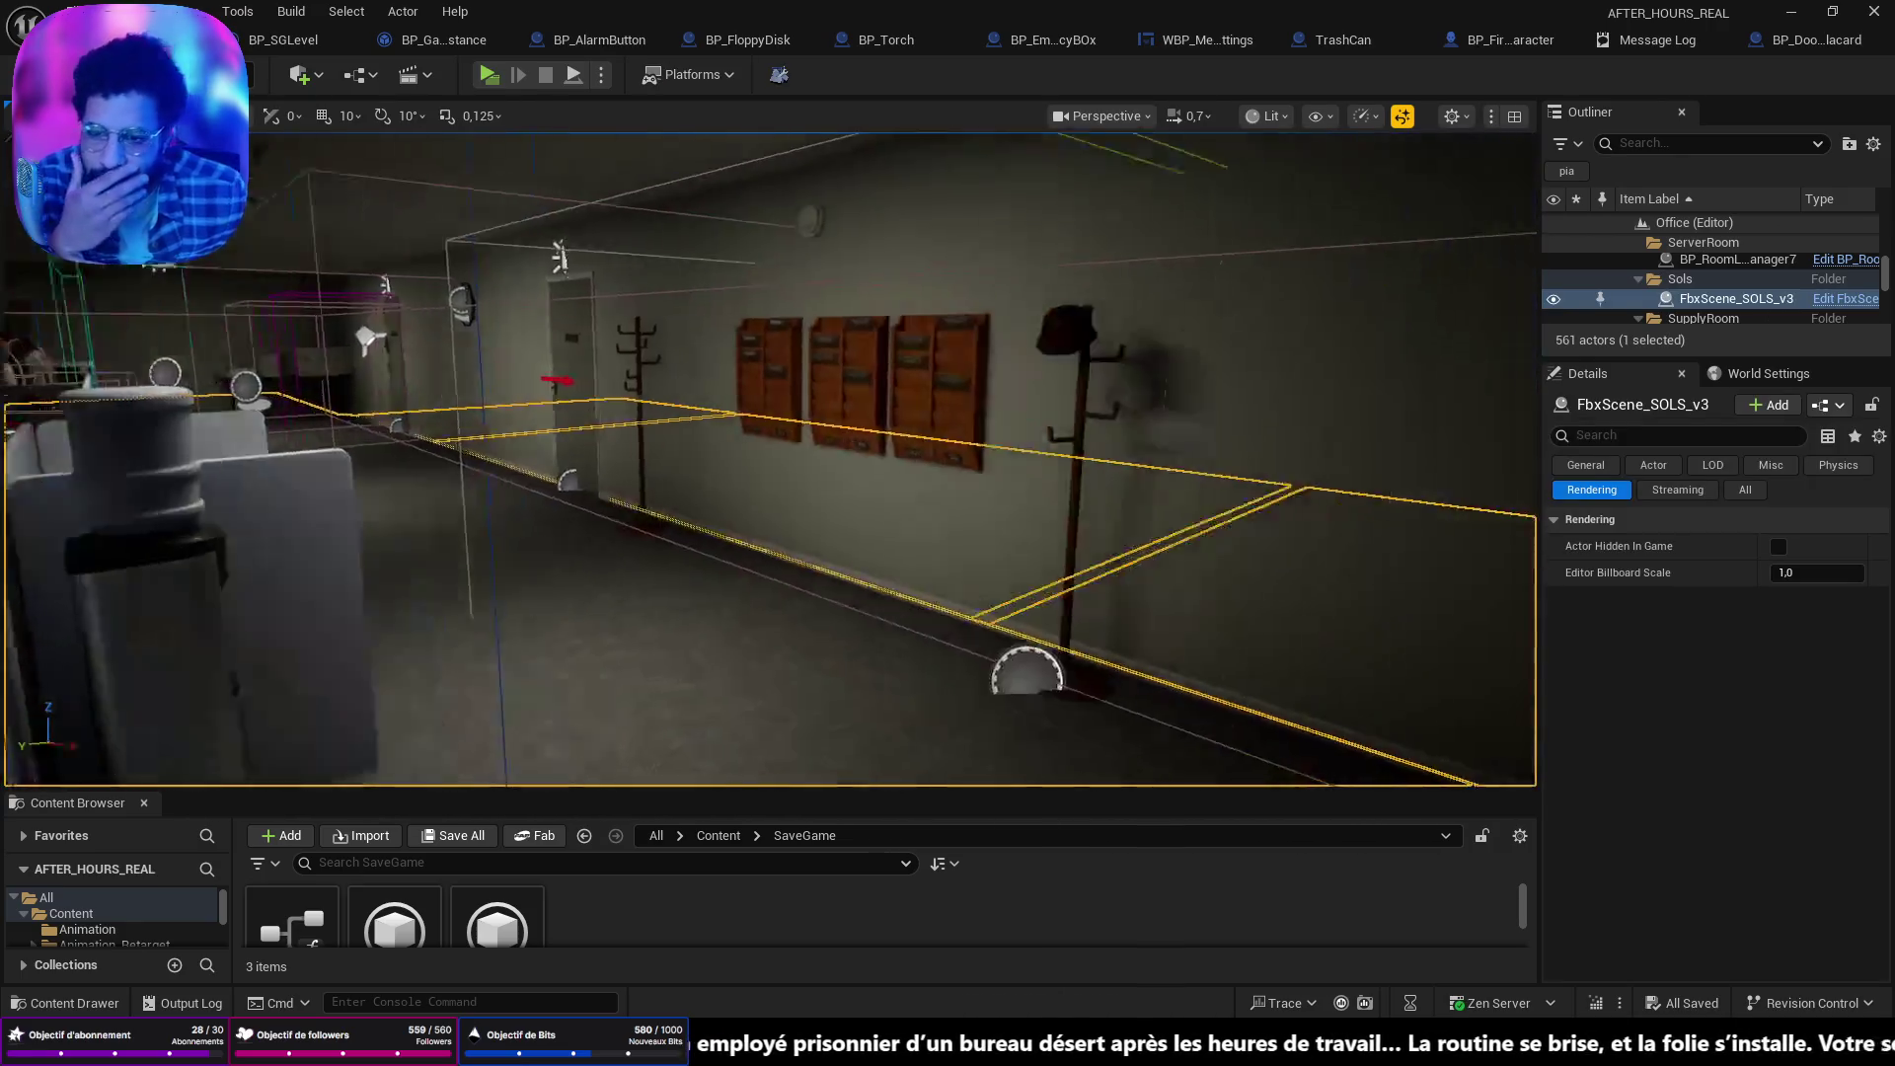
Select the fire cabinet and open BP_EmergencyBOx to inspect its Locked variable's details.
key("s")
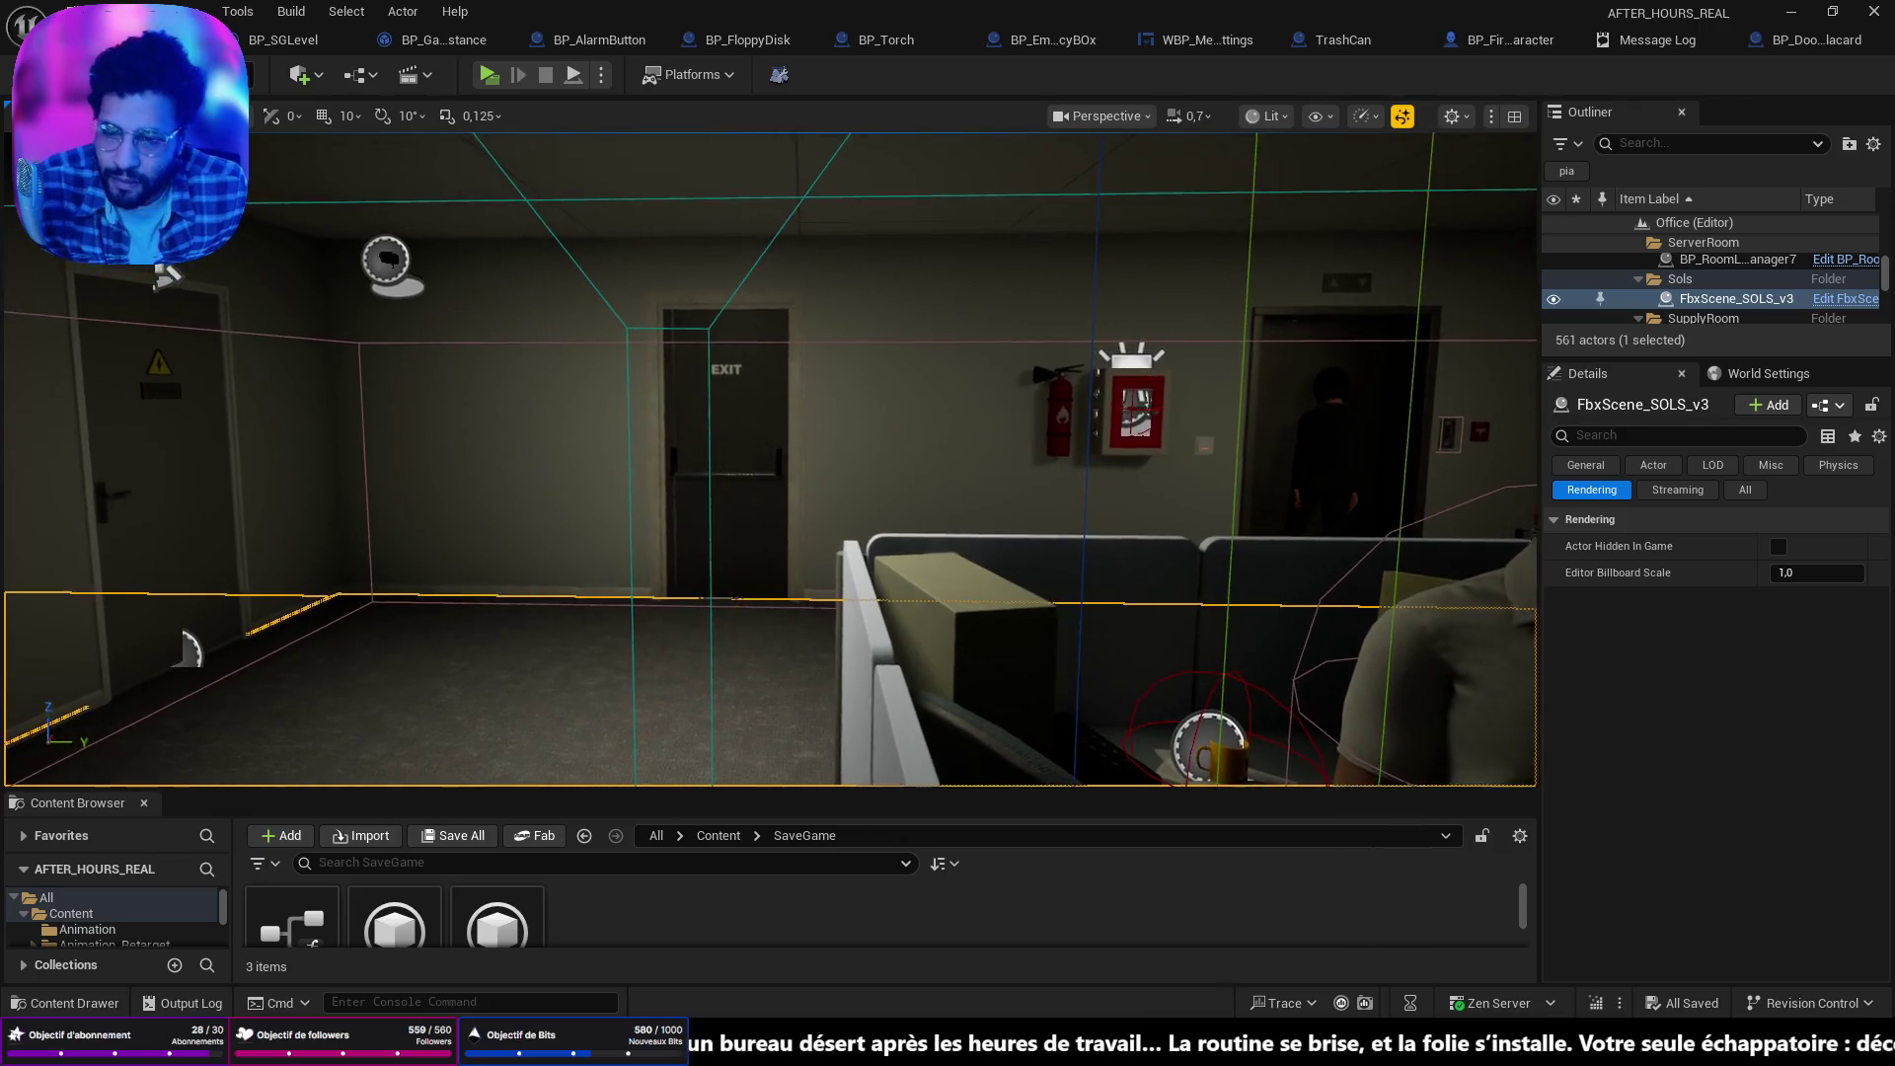
key("w")
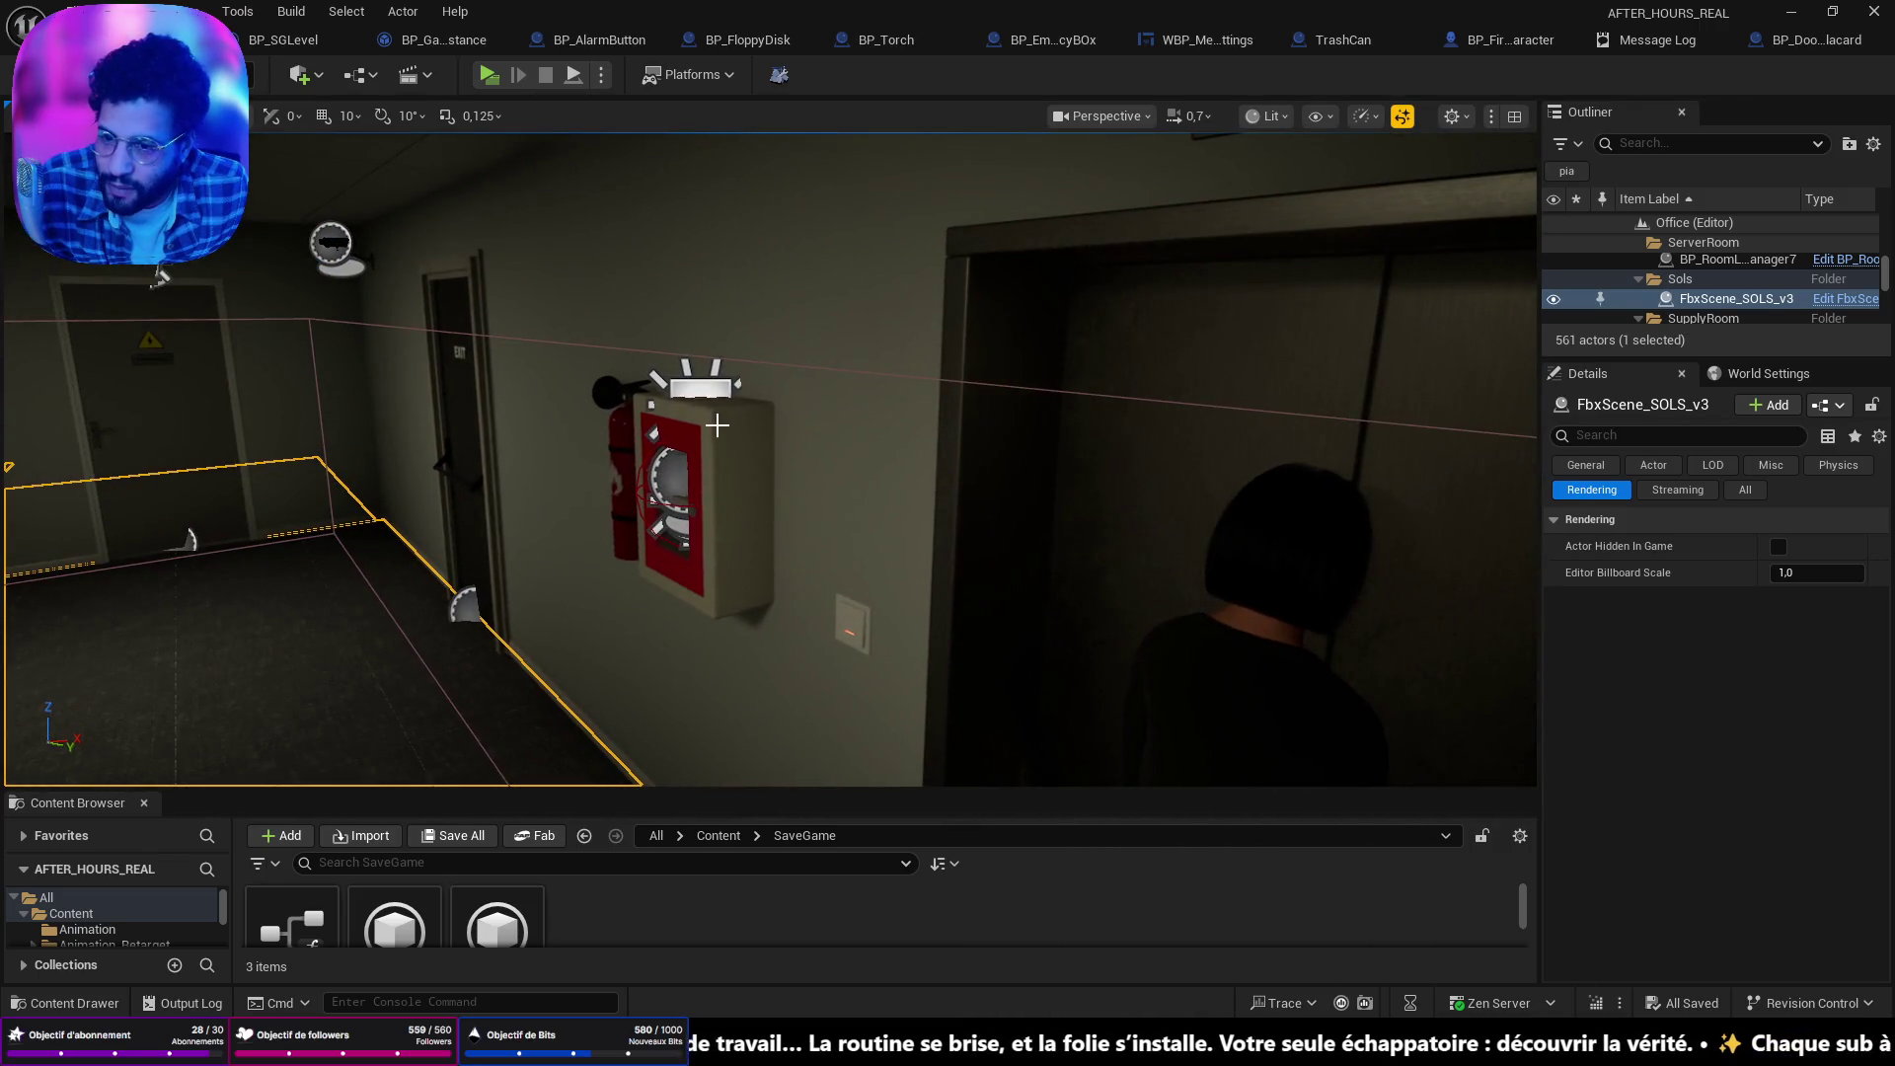
left_click(718, 426)
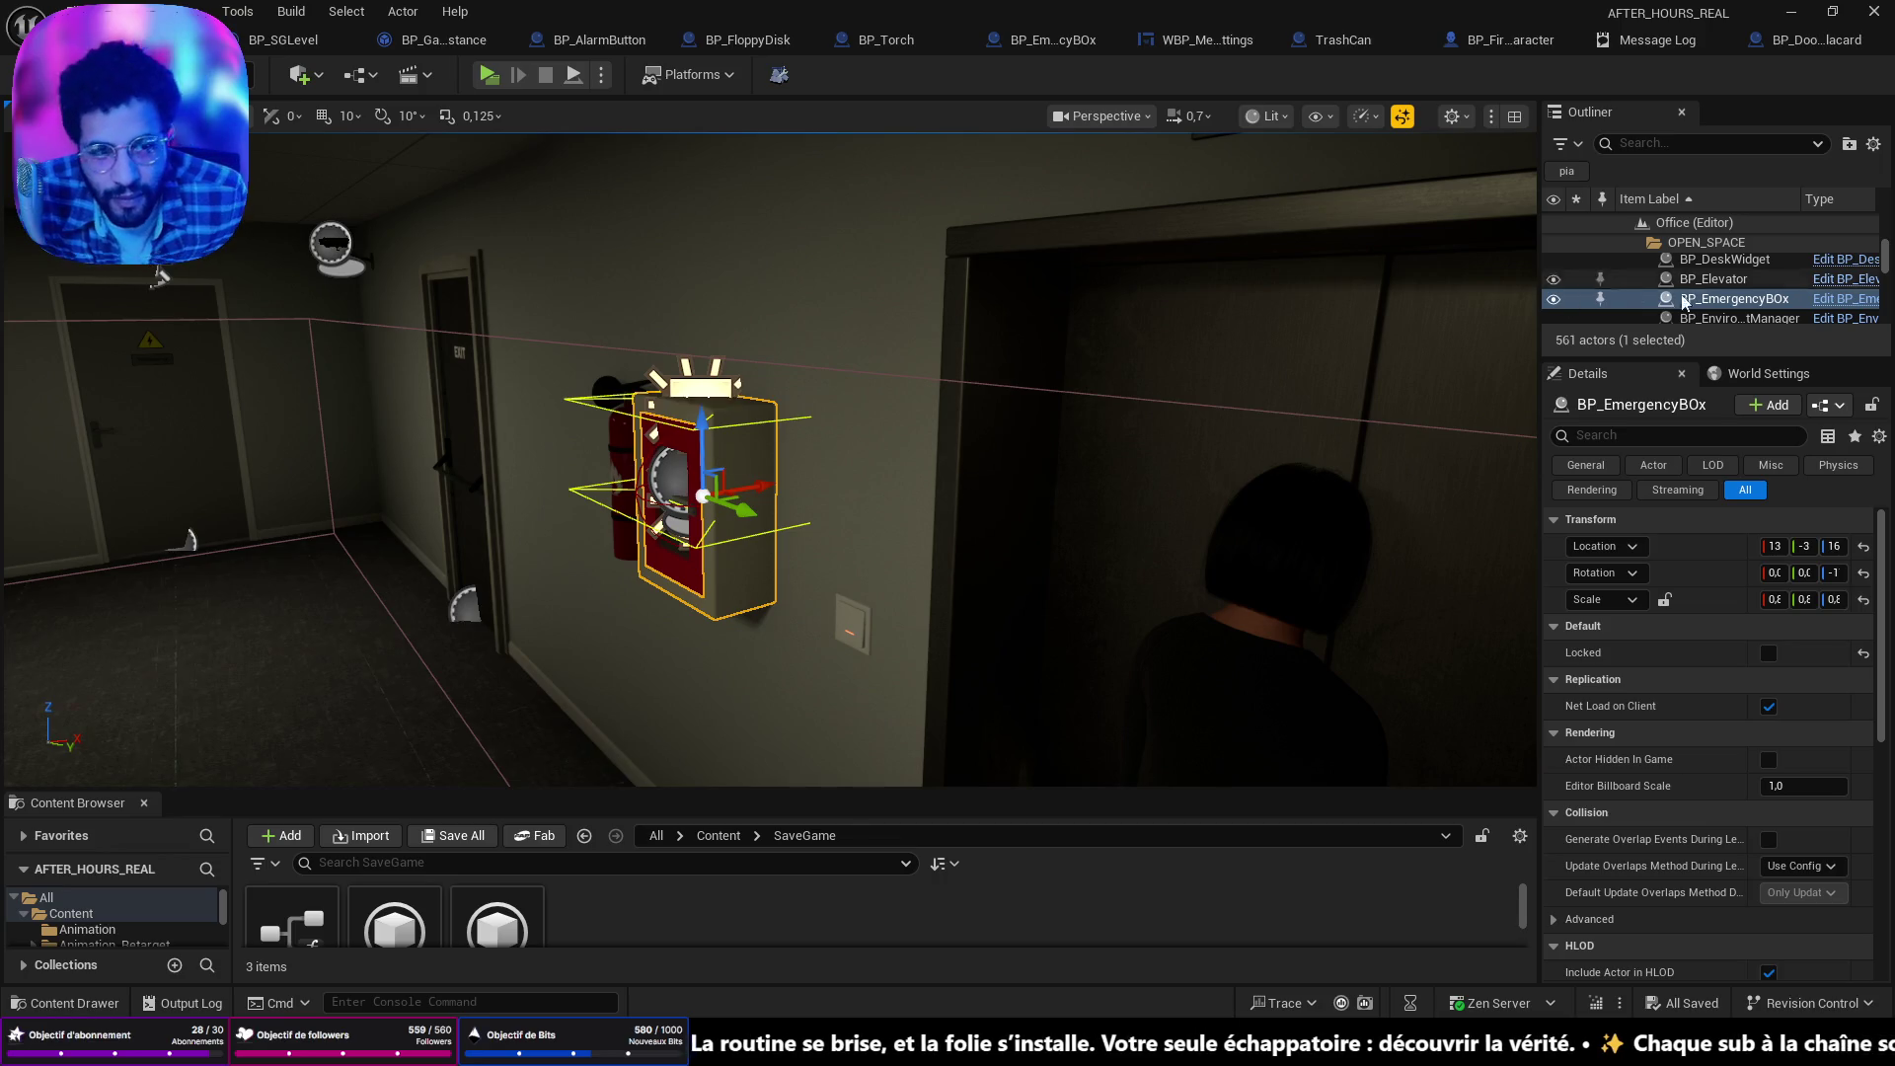
left_click(1821, 300)
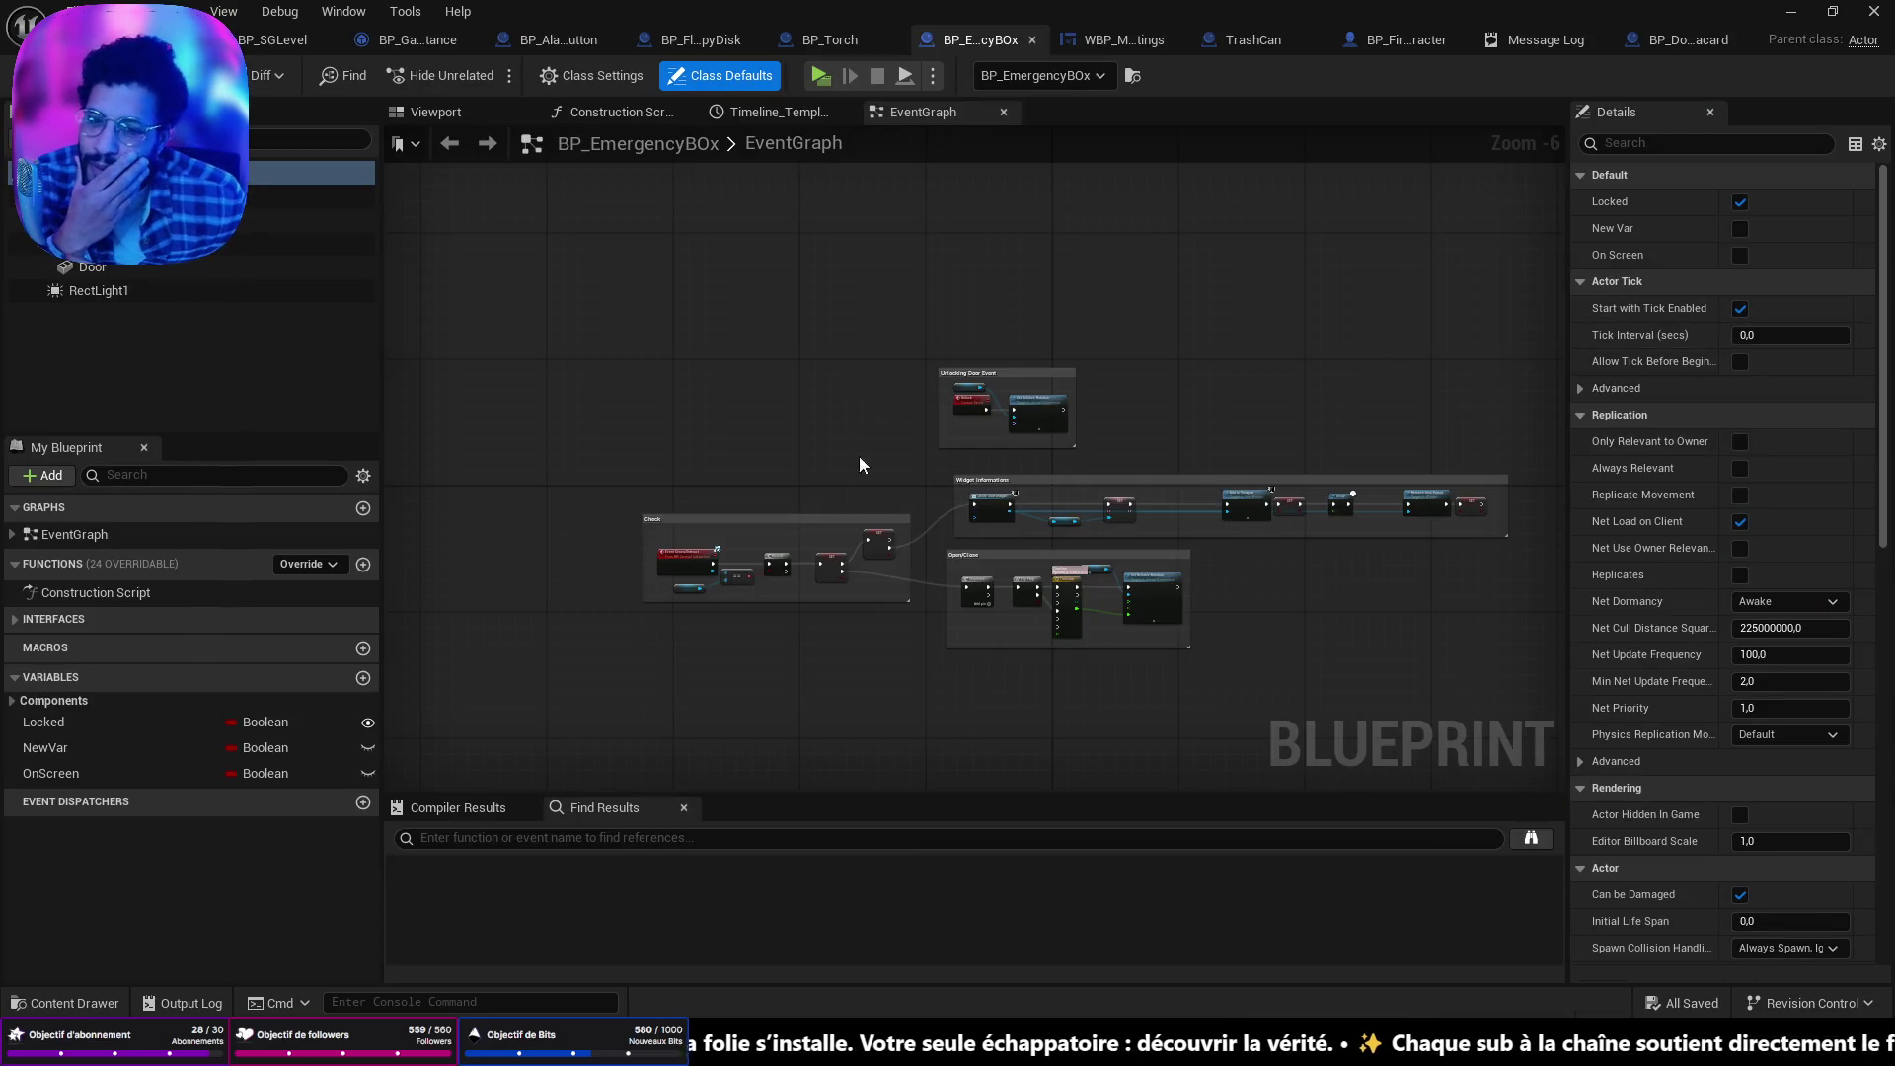
scroll(711, 484, "up", 6)
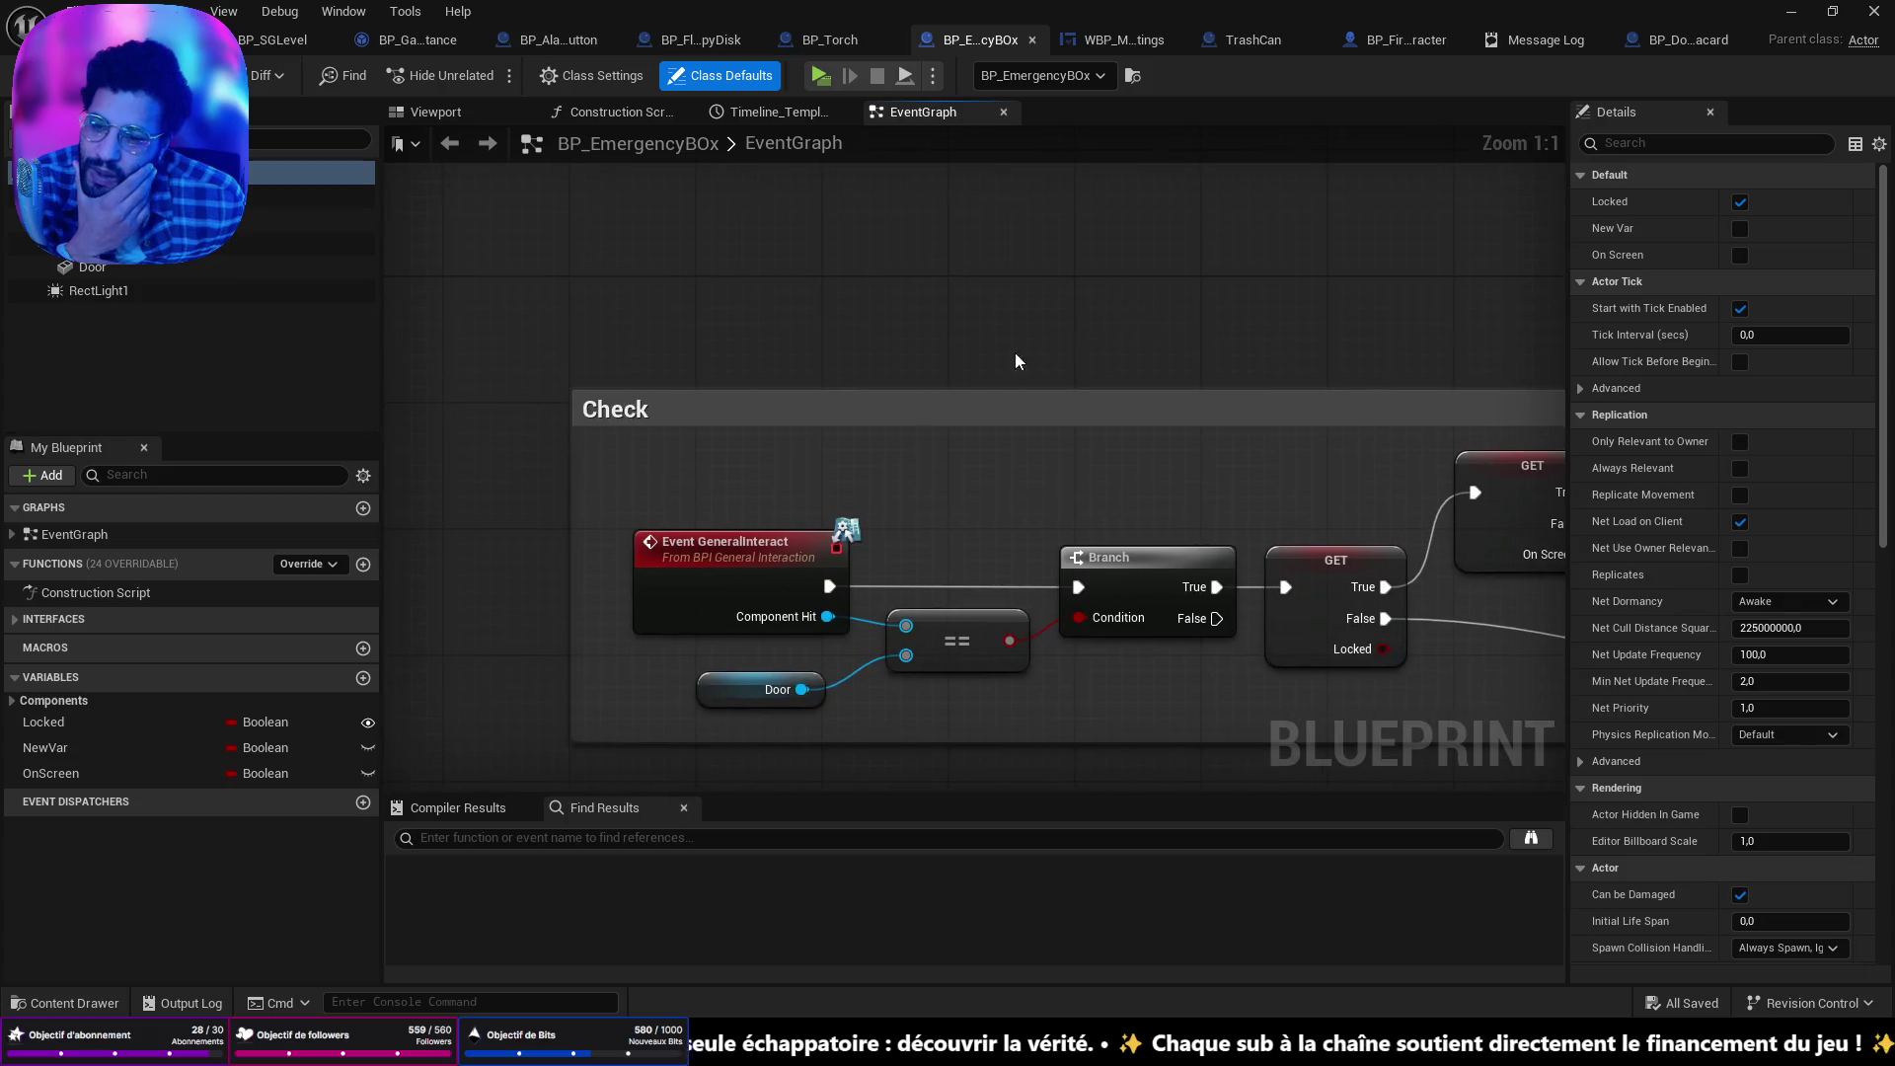
left_click(111, 720)
Review the EventGraph's Unlocking Door Event, Open/Close and Check groups, reopening the blueprint from the level.
scroll(1153, 460, "down", 4)
left_click_drag(1153, 460, 915, 601)
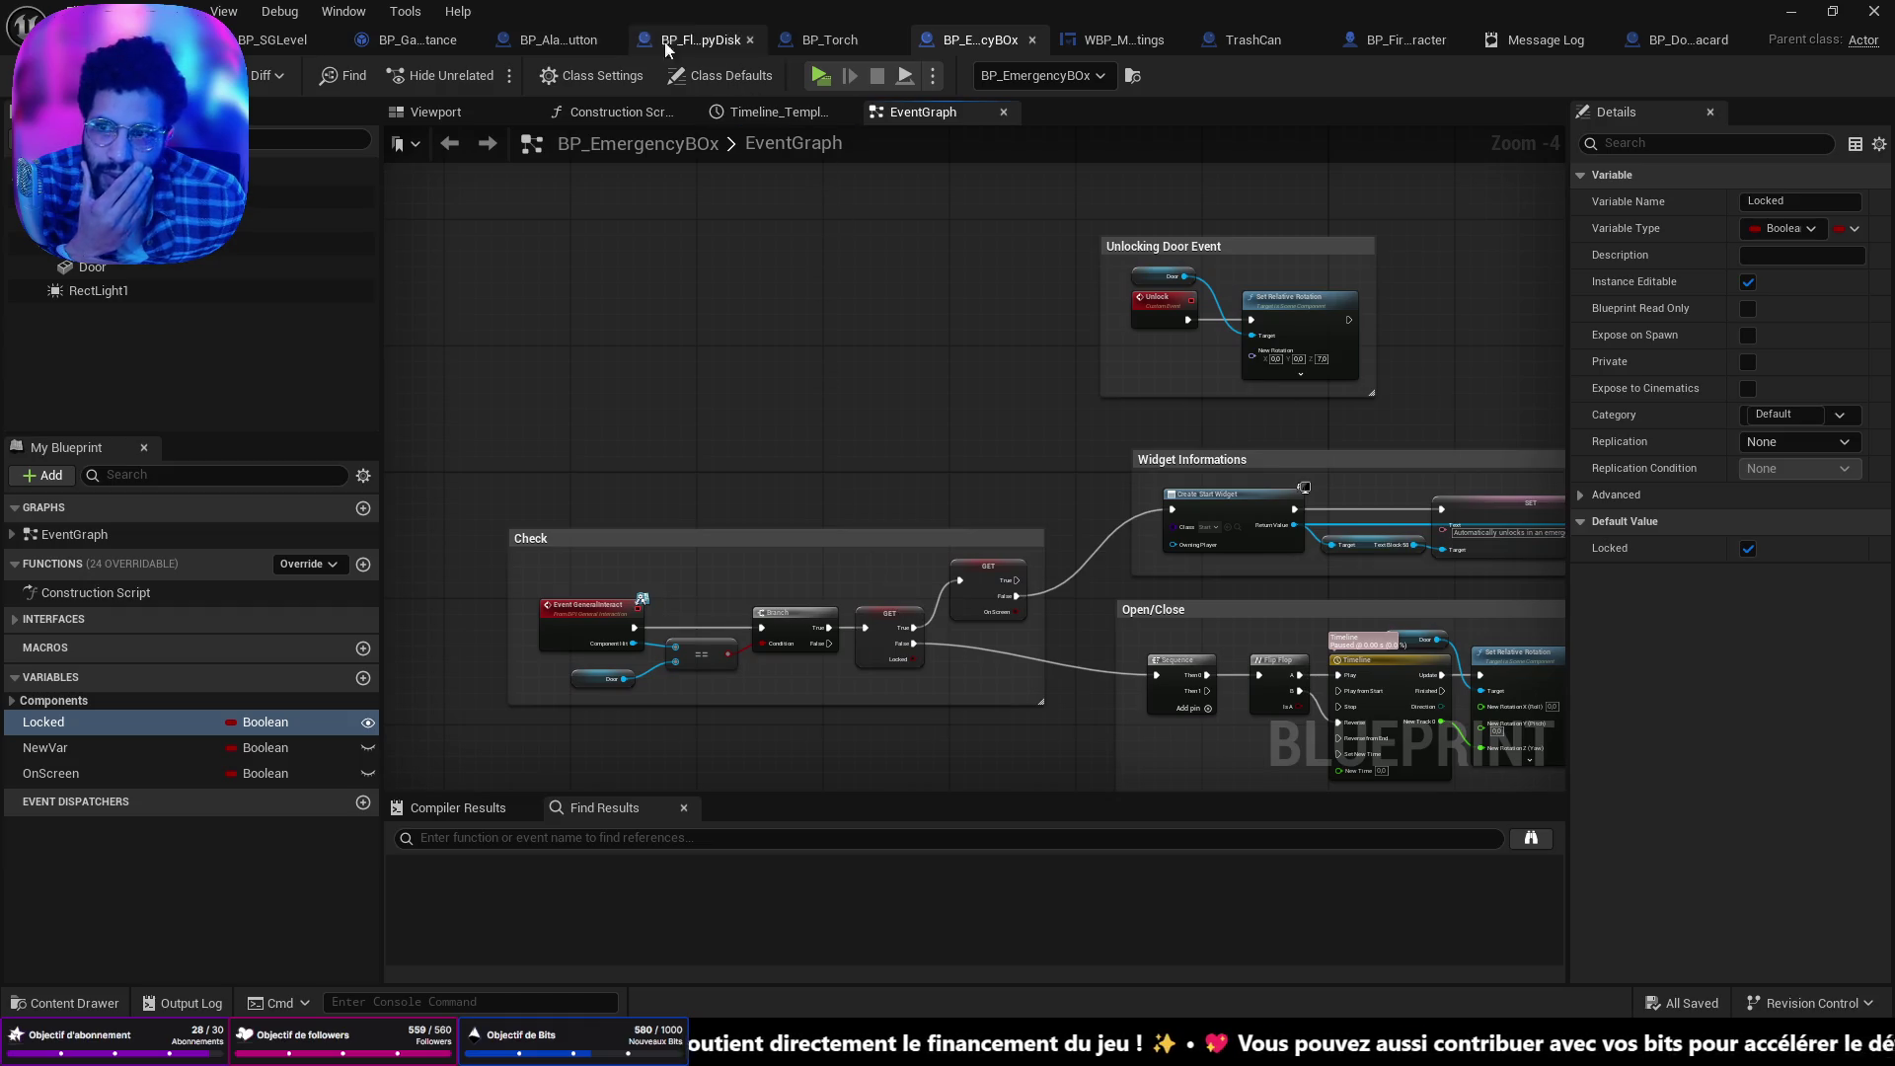
left_click(148, 40)
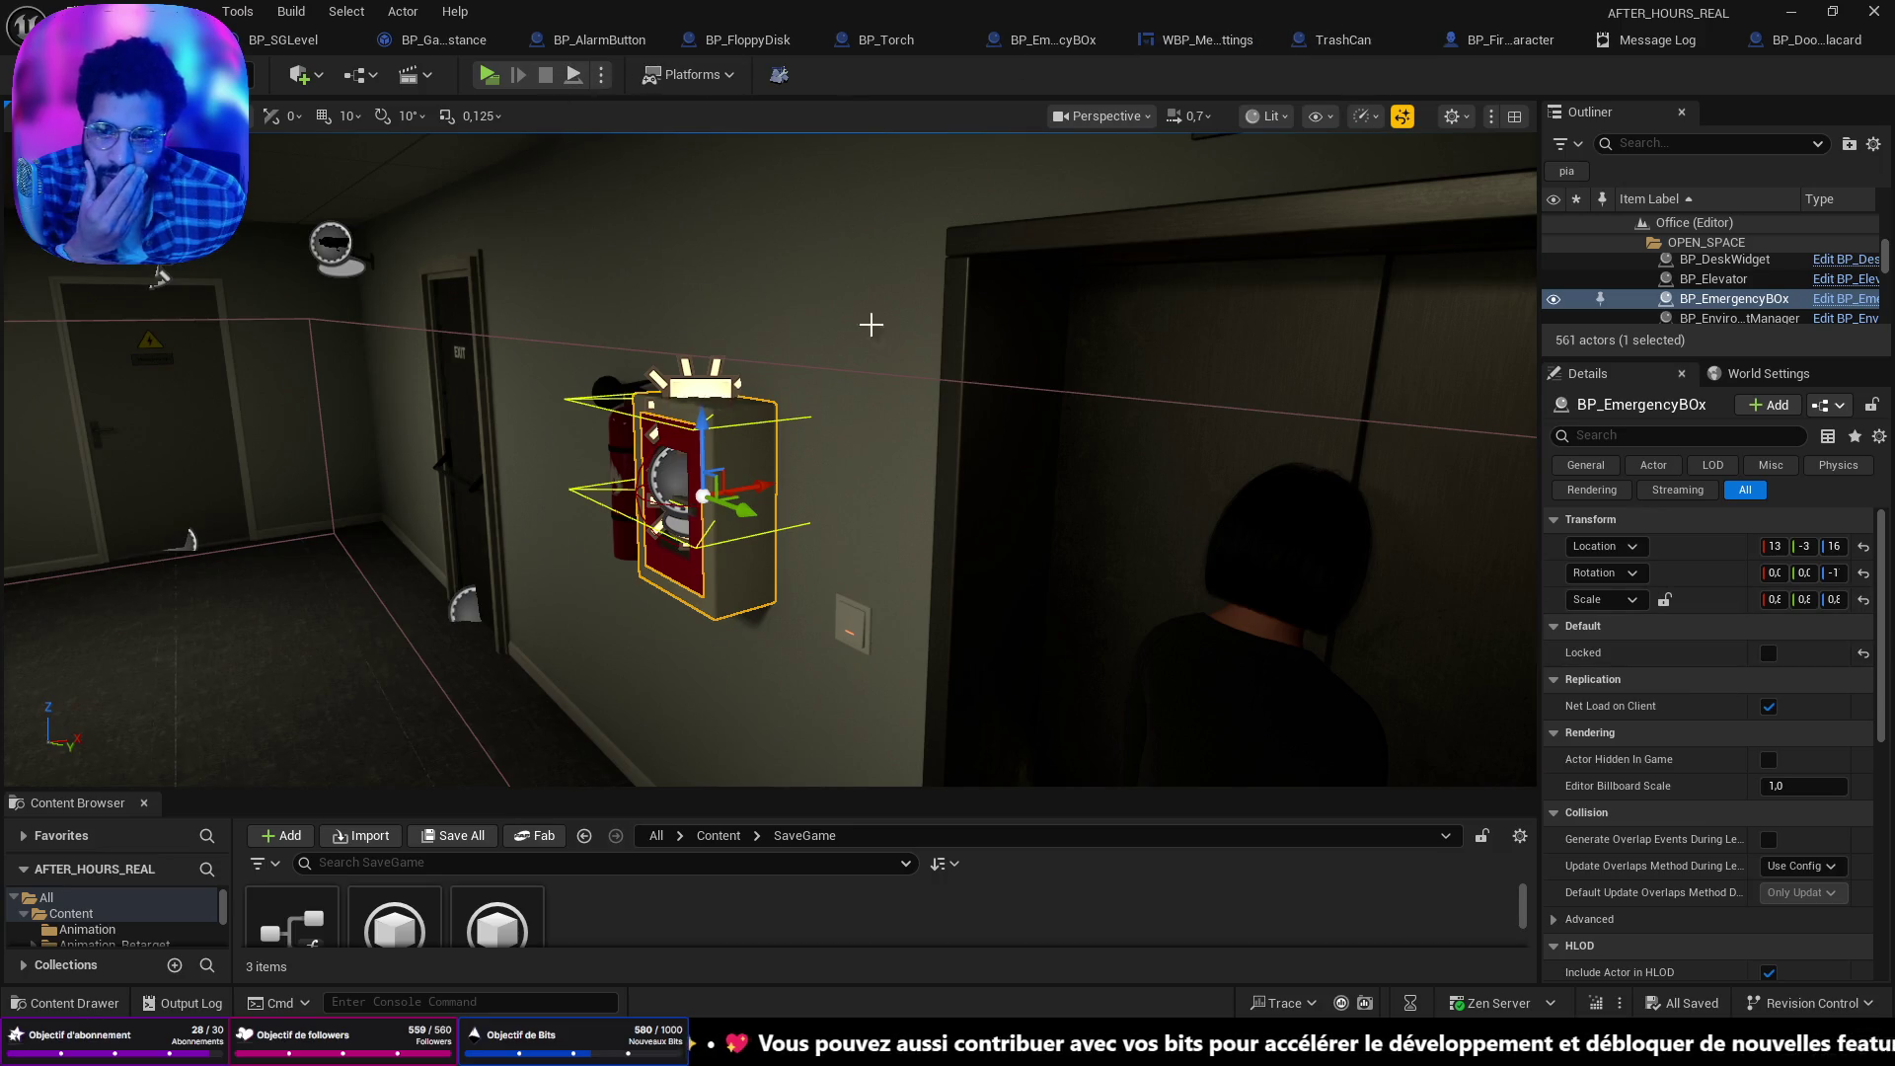
left_click(1834, 298)
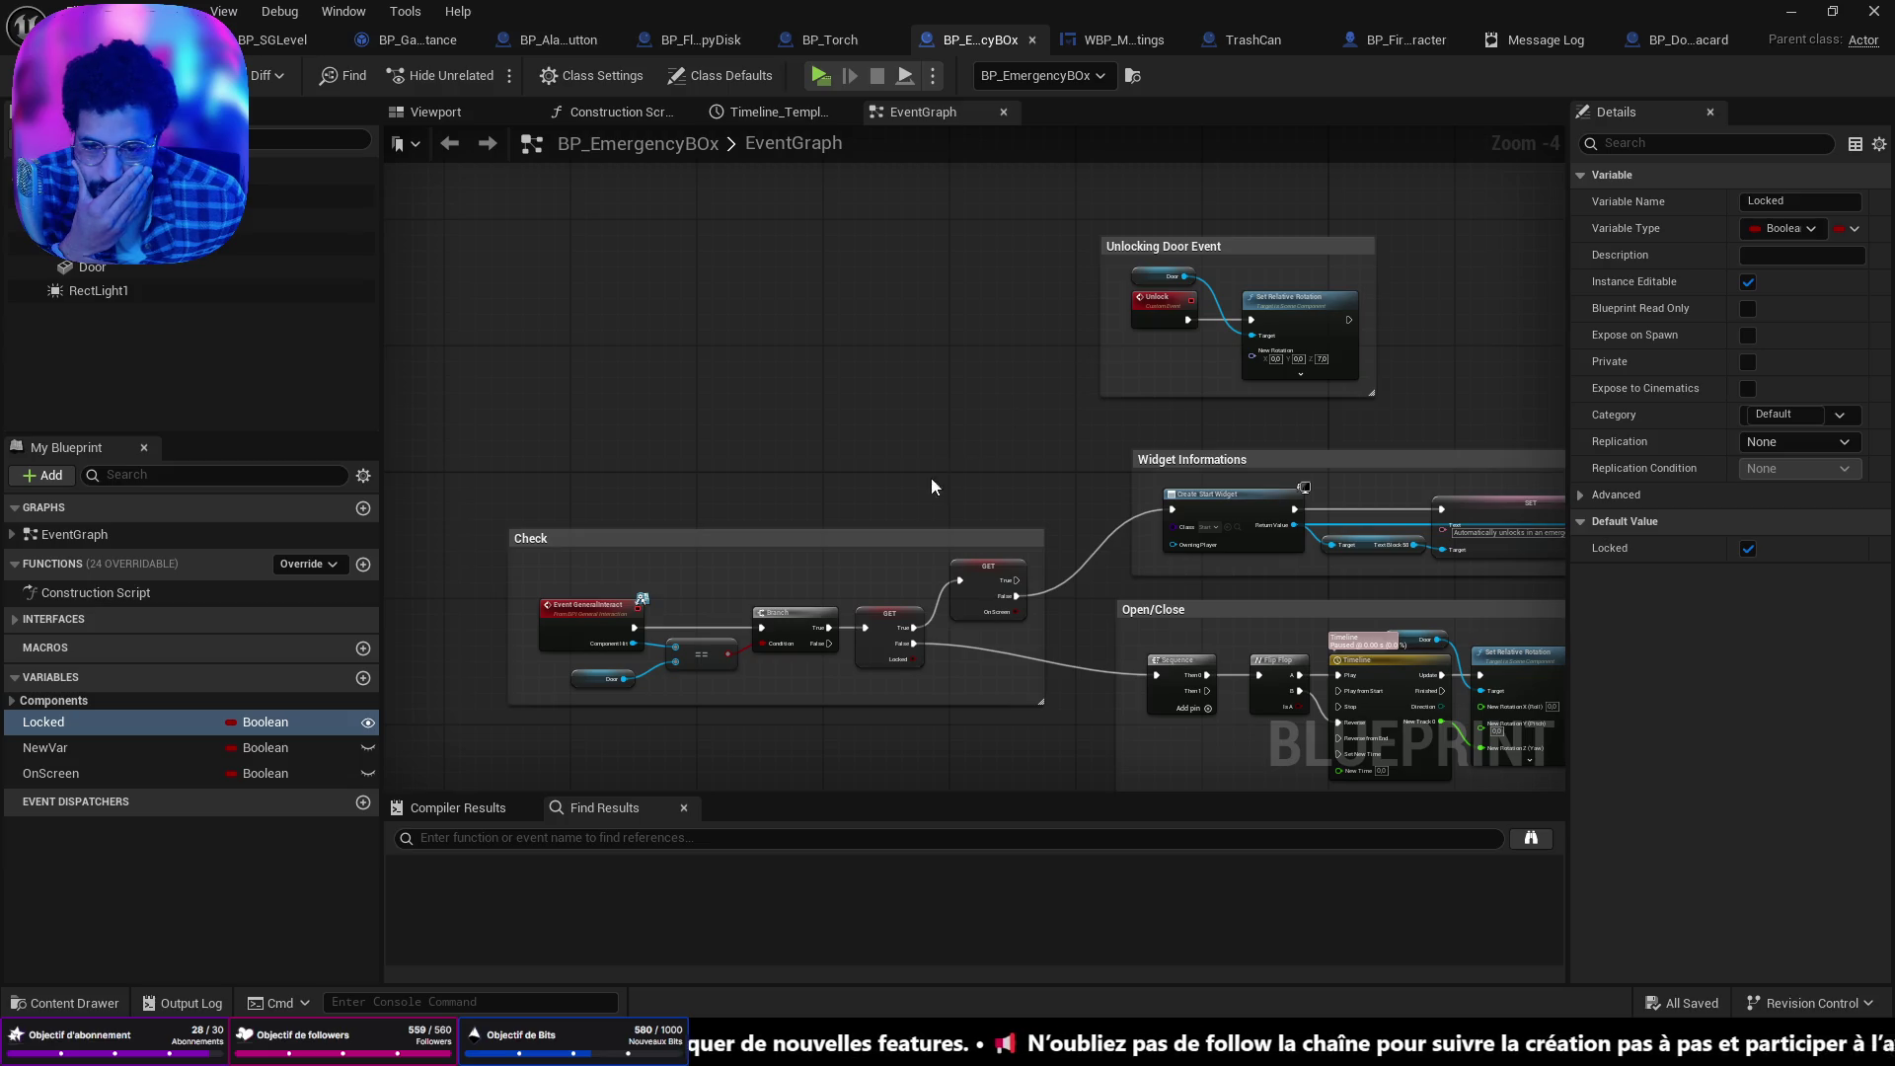
mouse_move(933, 485)
left_mouse_down()
mouse_move(973, 320)
mouse_move(812, 329)
mouse_move(1015, 359)
left_mouse_up()
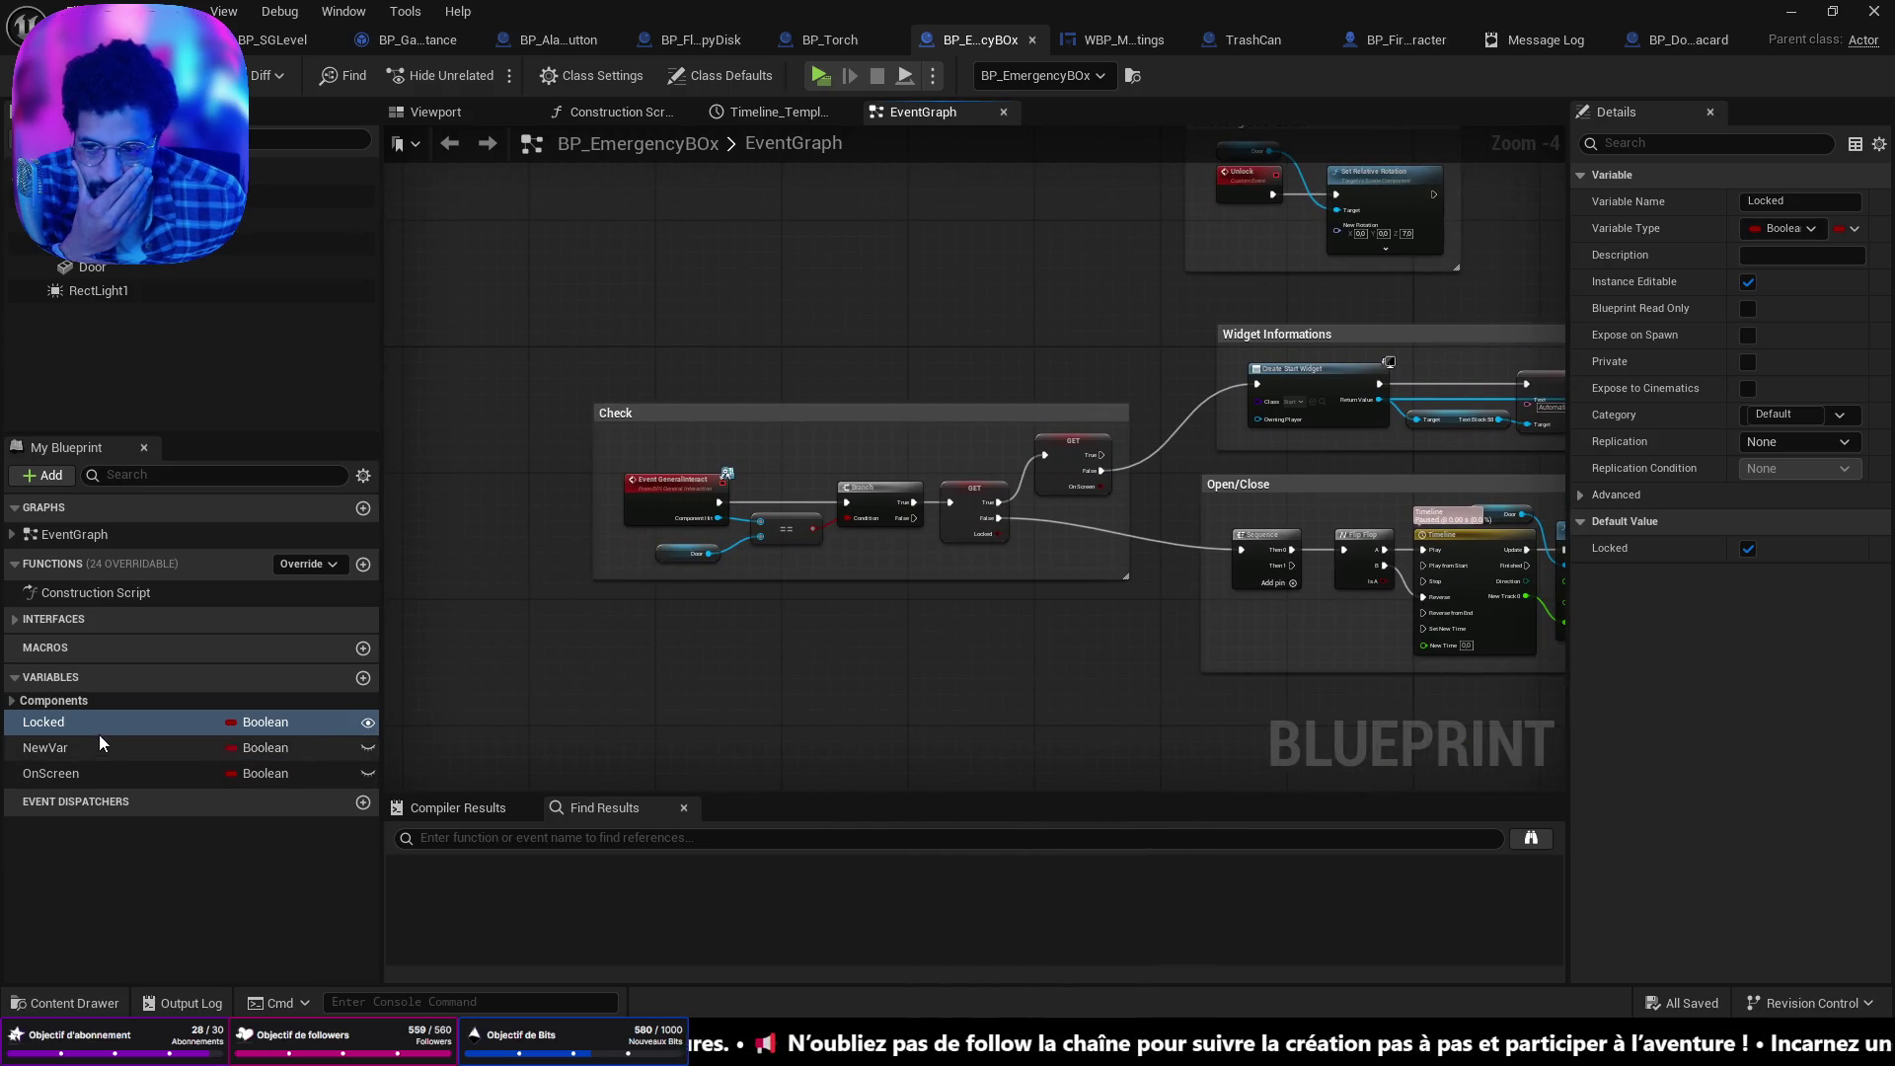
Find references to Locked by name and open BP_Vault at its Print String reference.
right_click(100, 726)
mouse_move(222, 796)
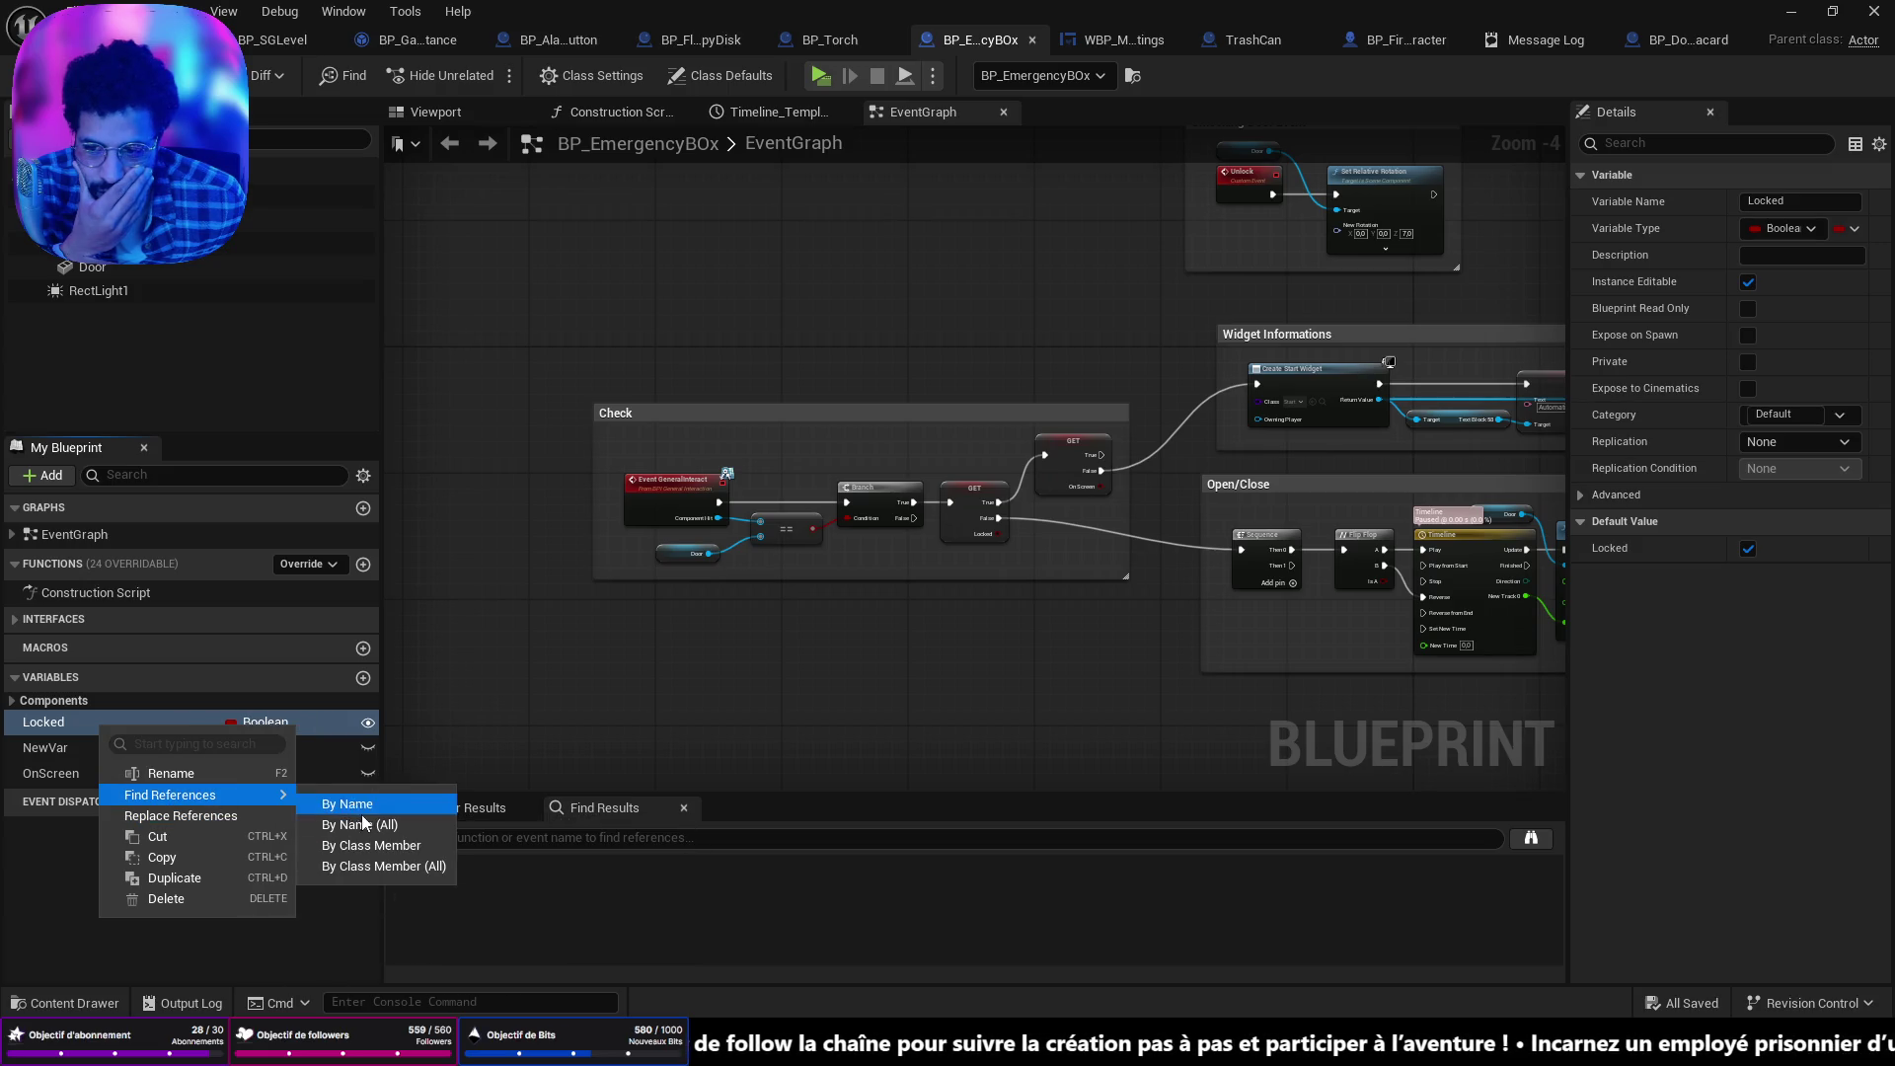
left_click(363, 824)
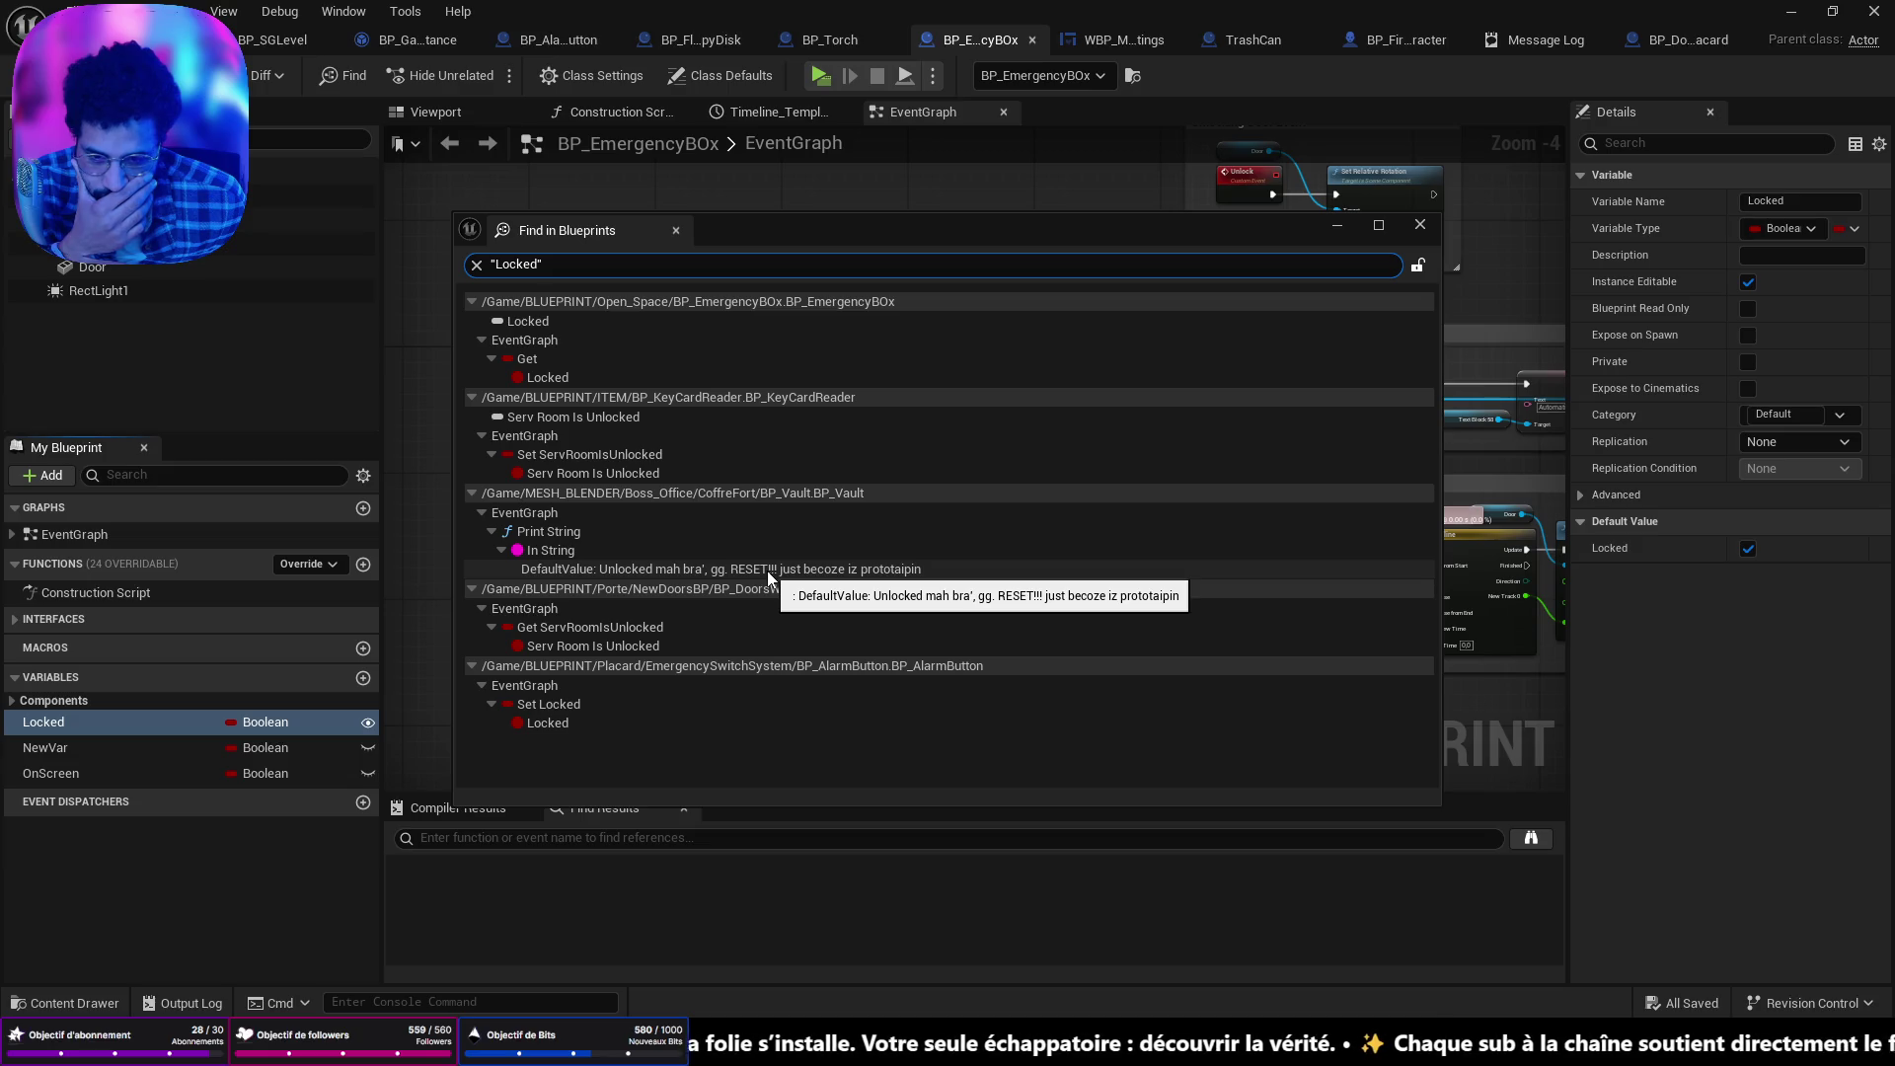
double_click(767, 571)
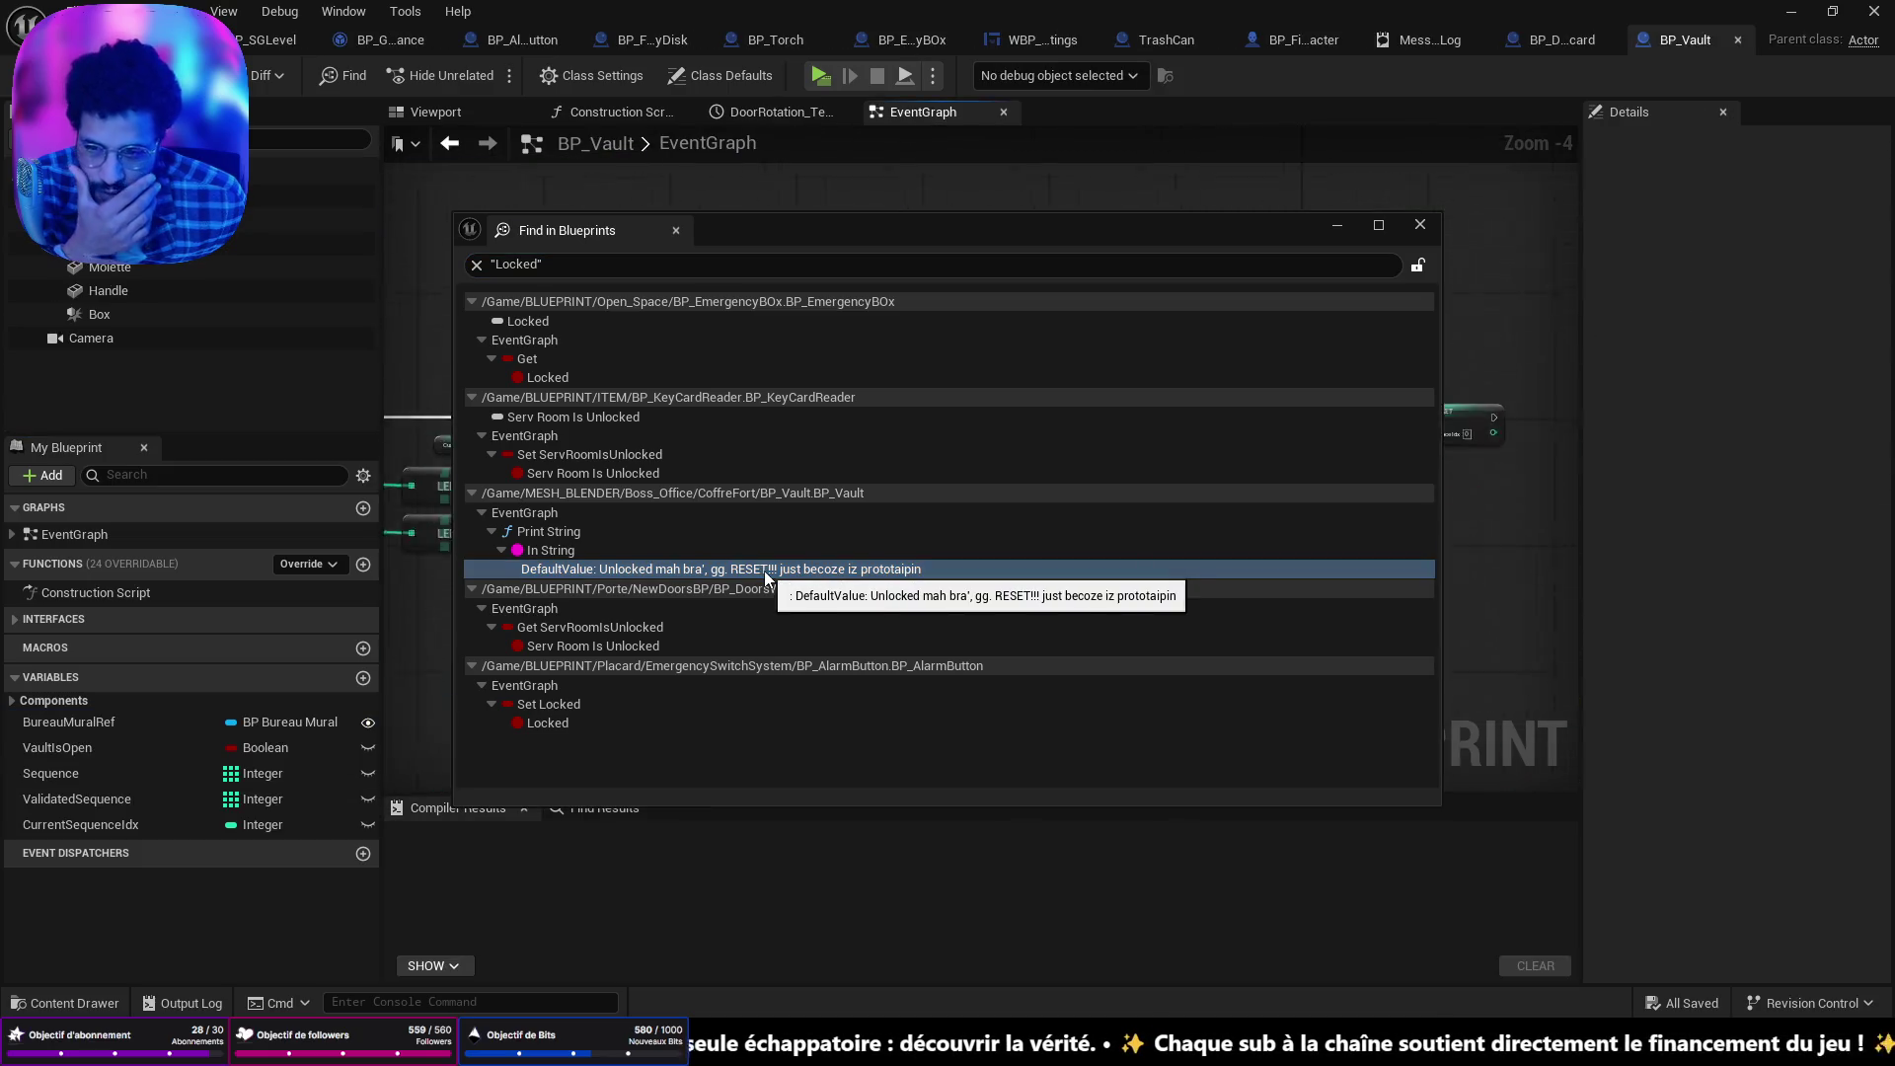
Close the search results and inspect BP_Vault's Branch, Print String and Play Sound 2D nodes.
left_click(1338, 229)
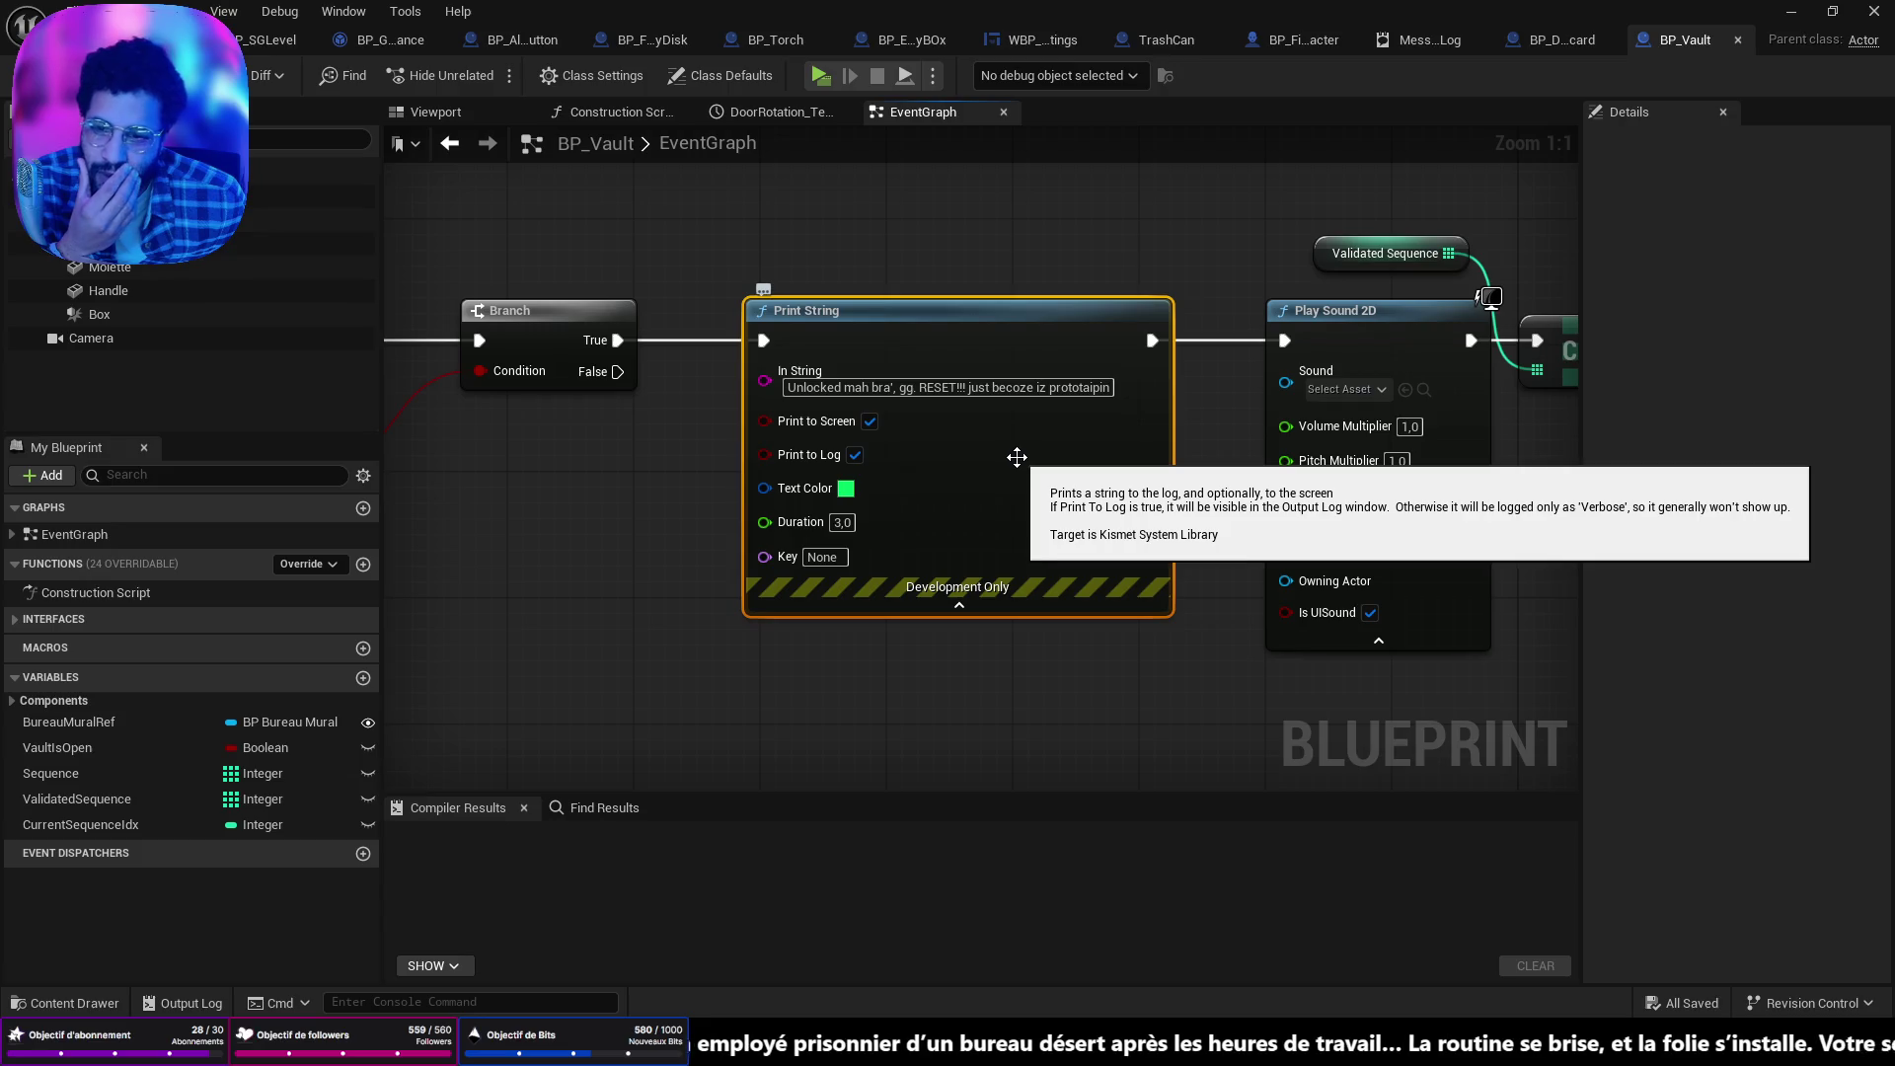
scroll(1018, 457, "down", 5)
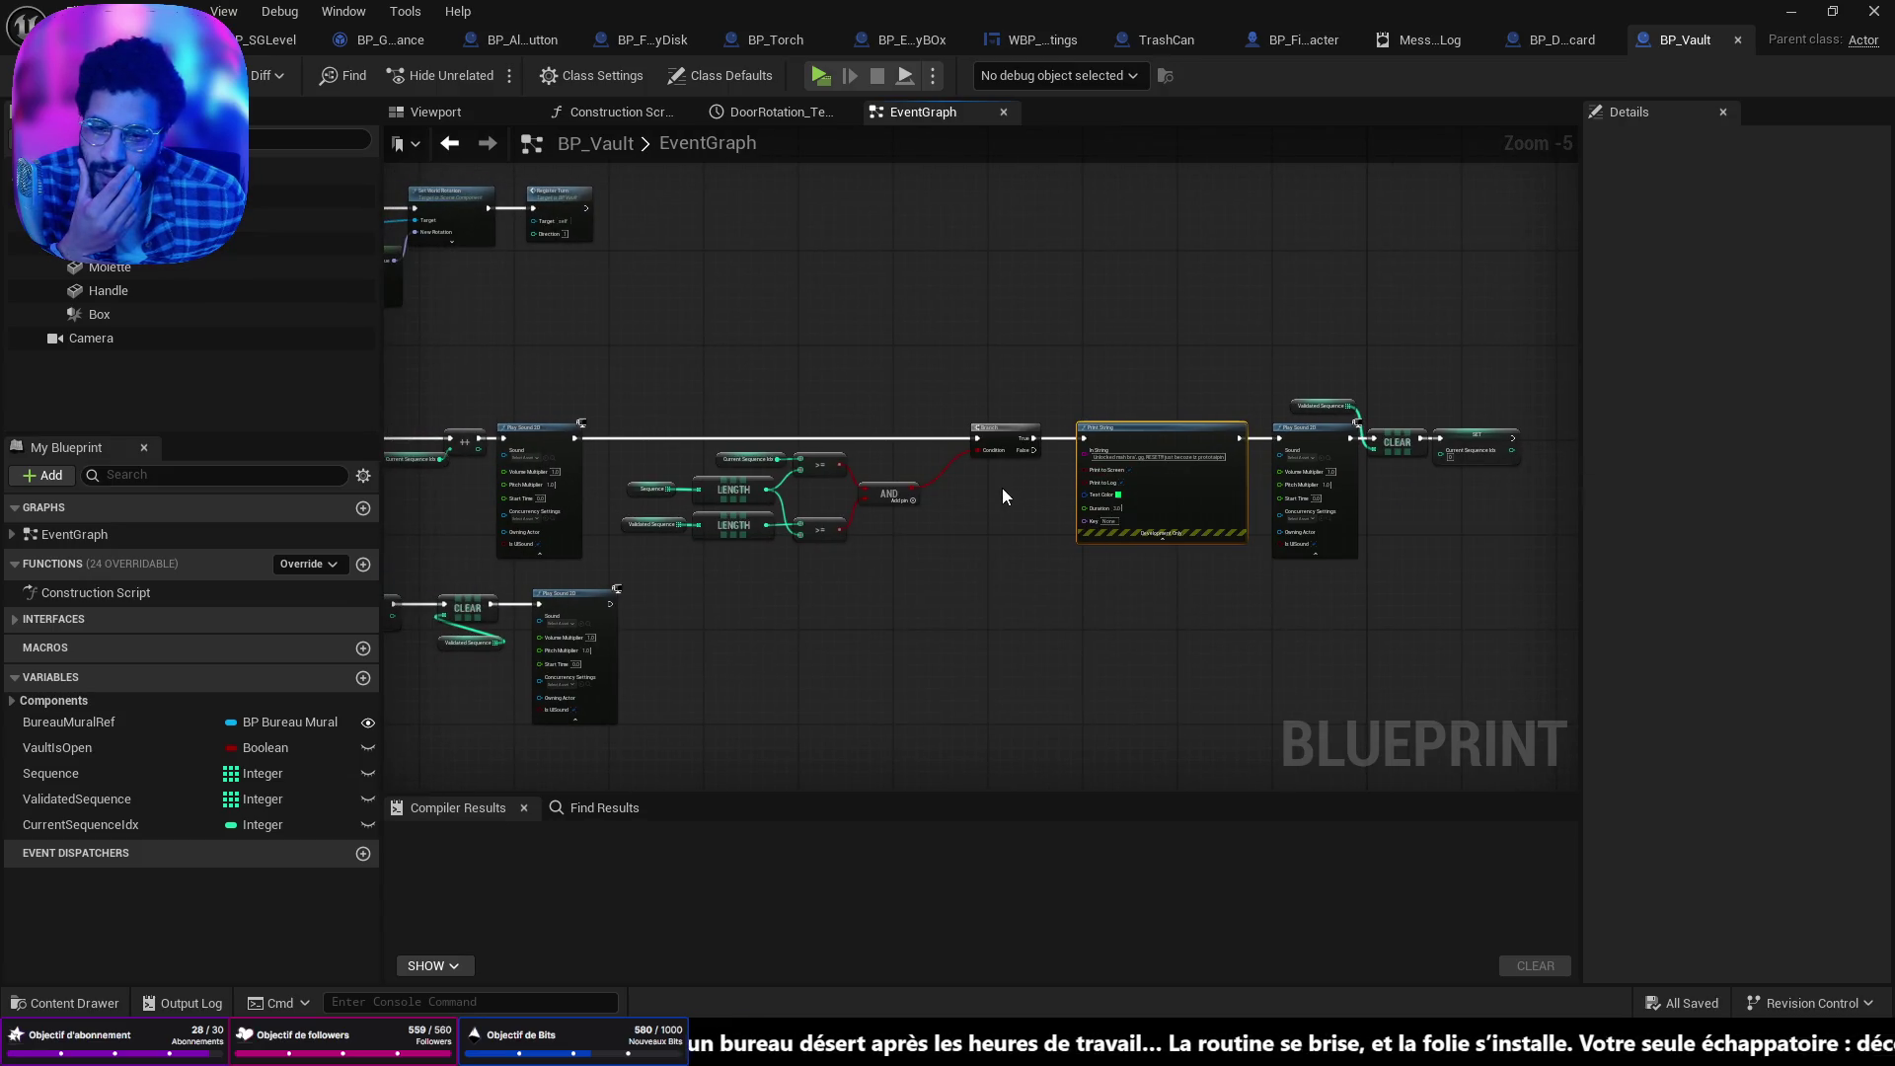
scroll(1291, 500, "down", 3)
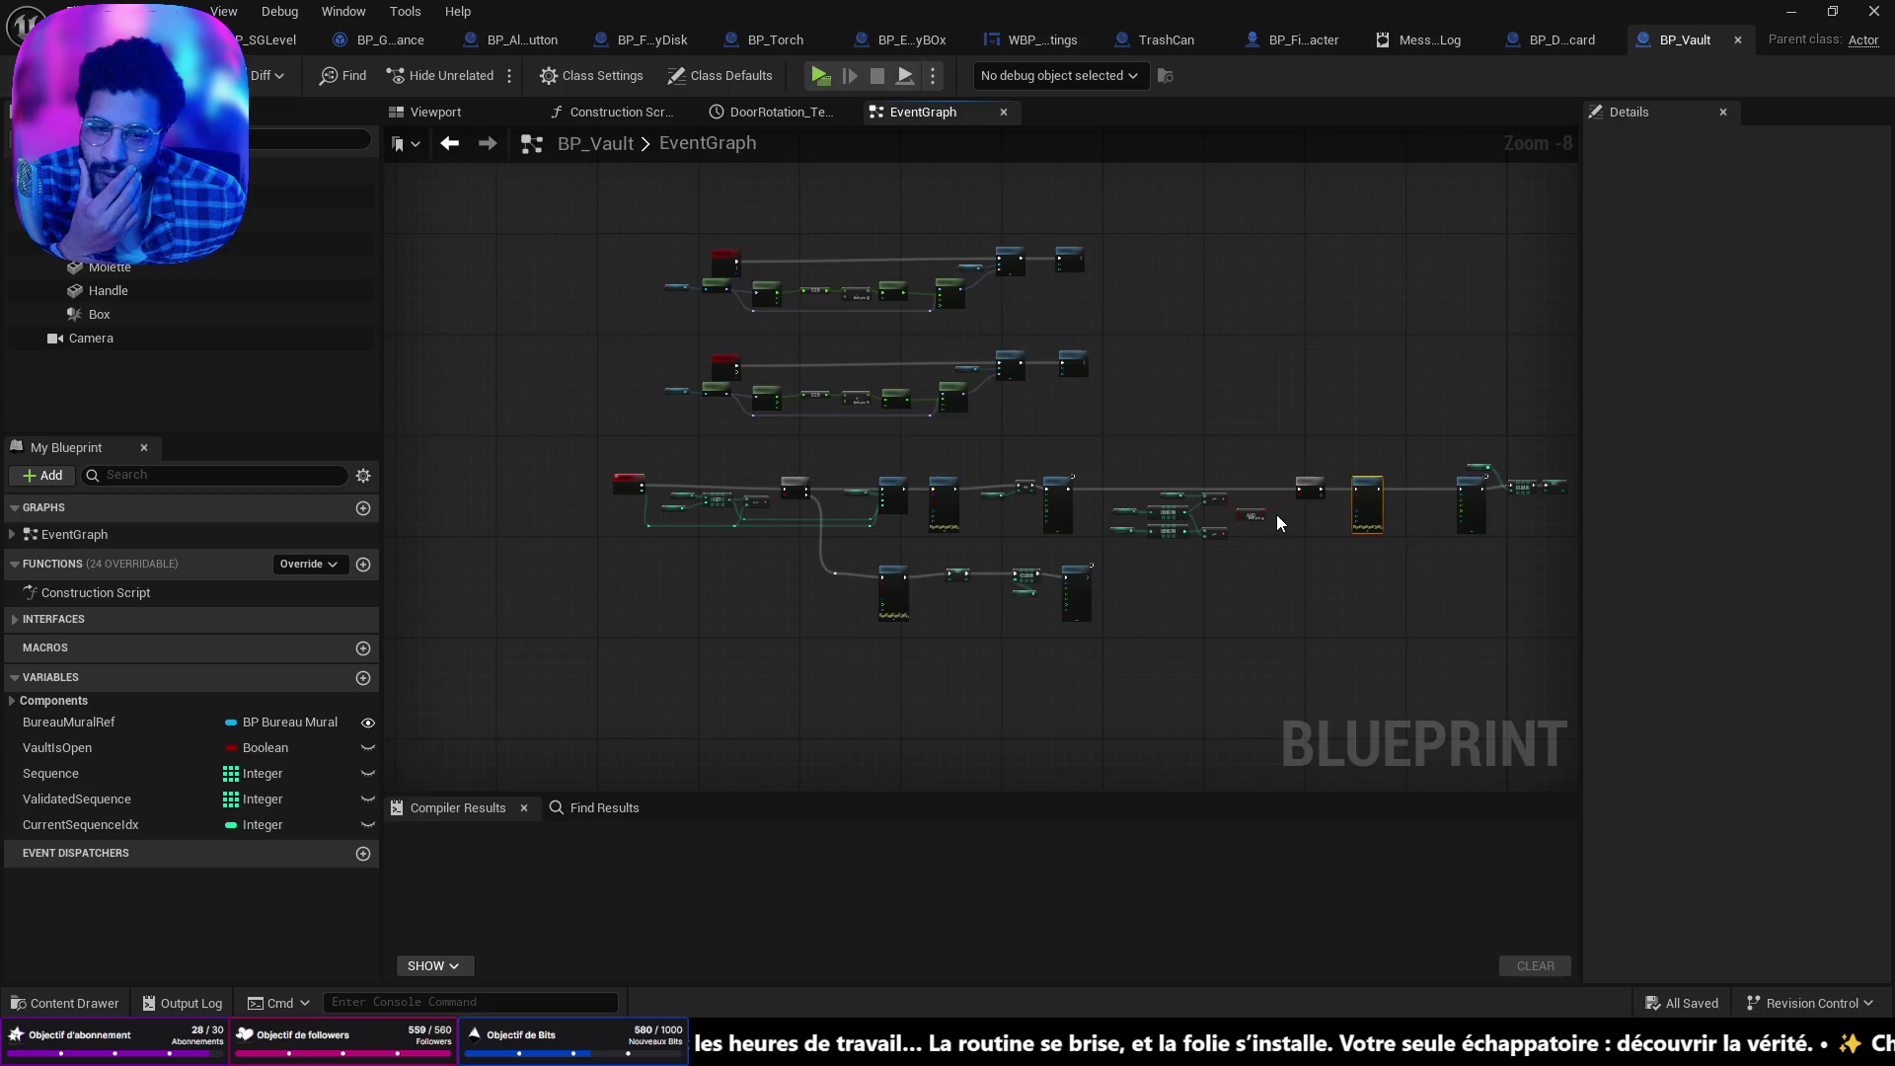
scroll(1276, 513, "up", 5)
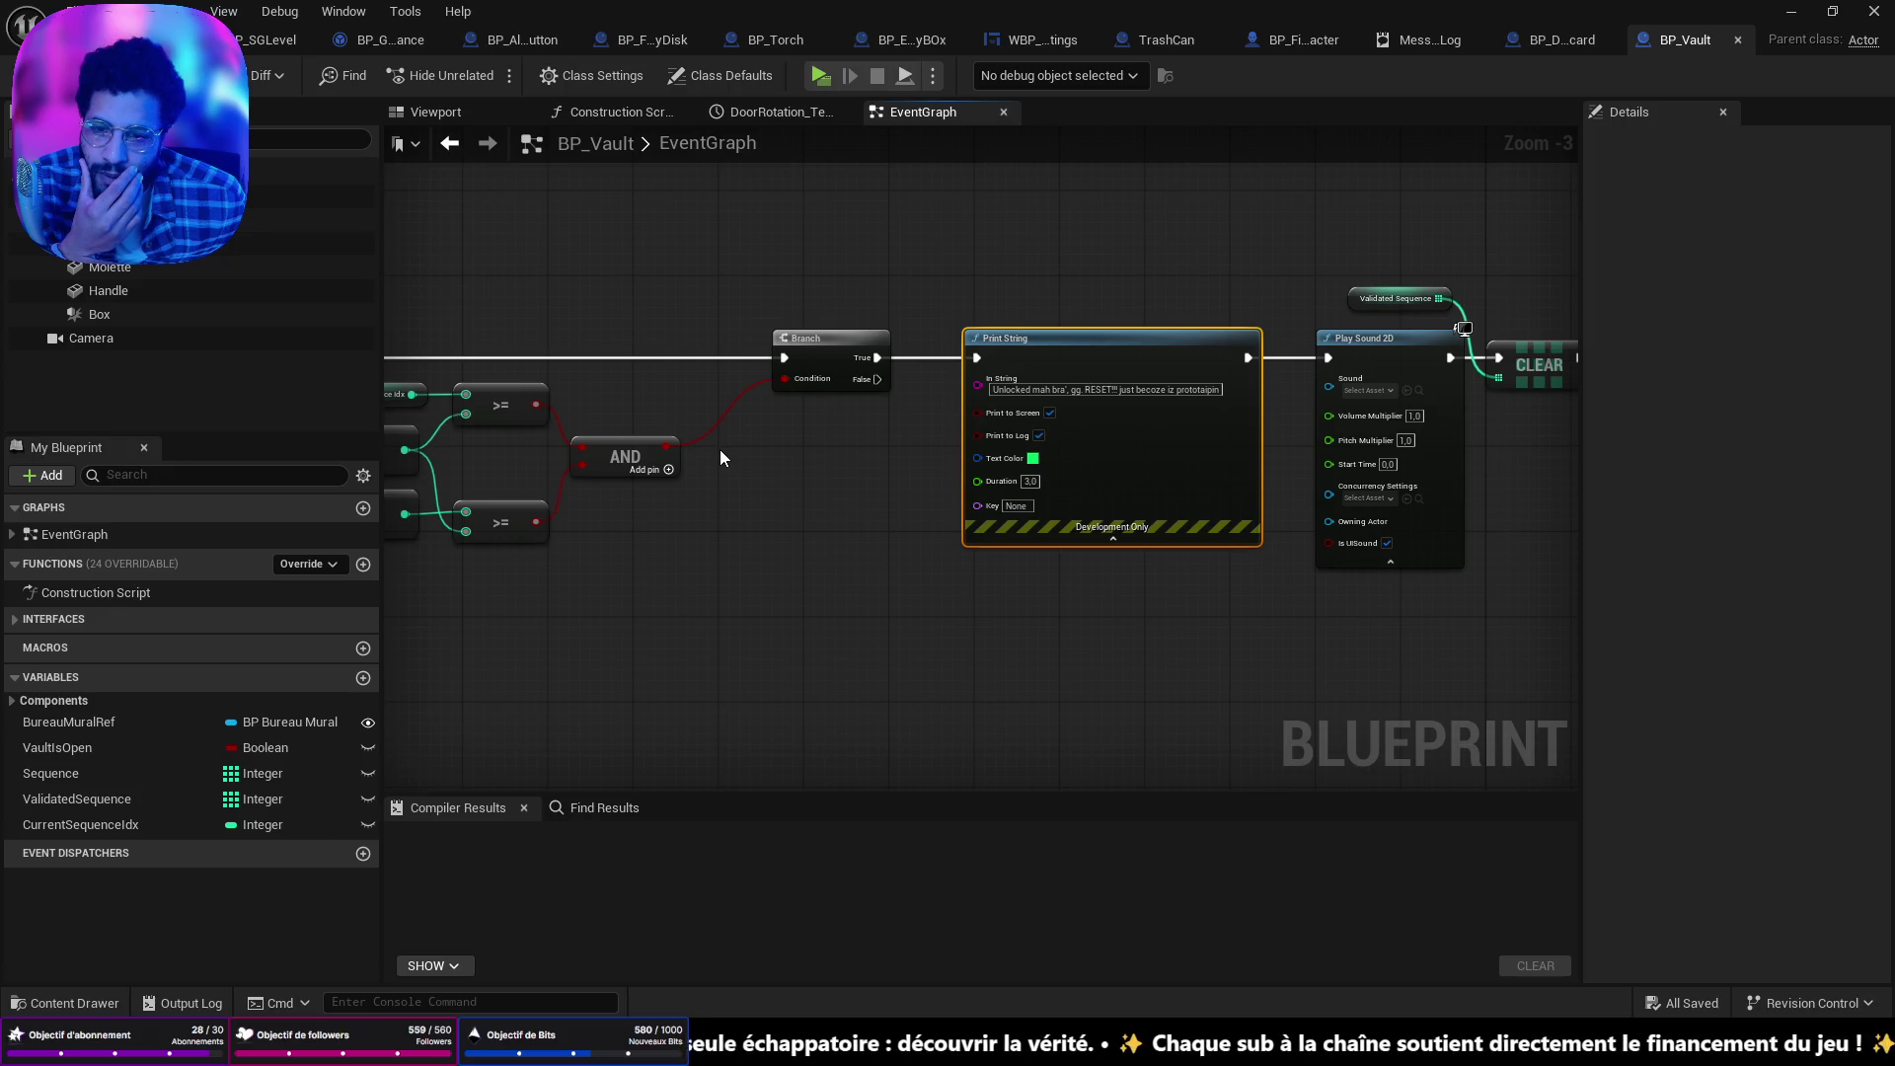
scroll(600, 529, "down", 4)
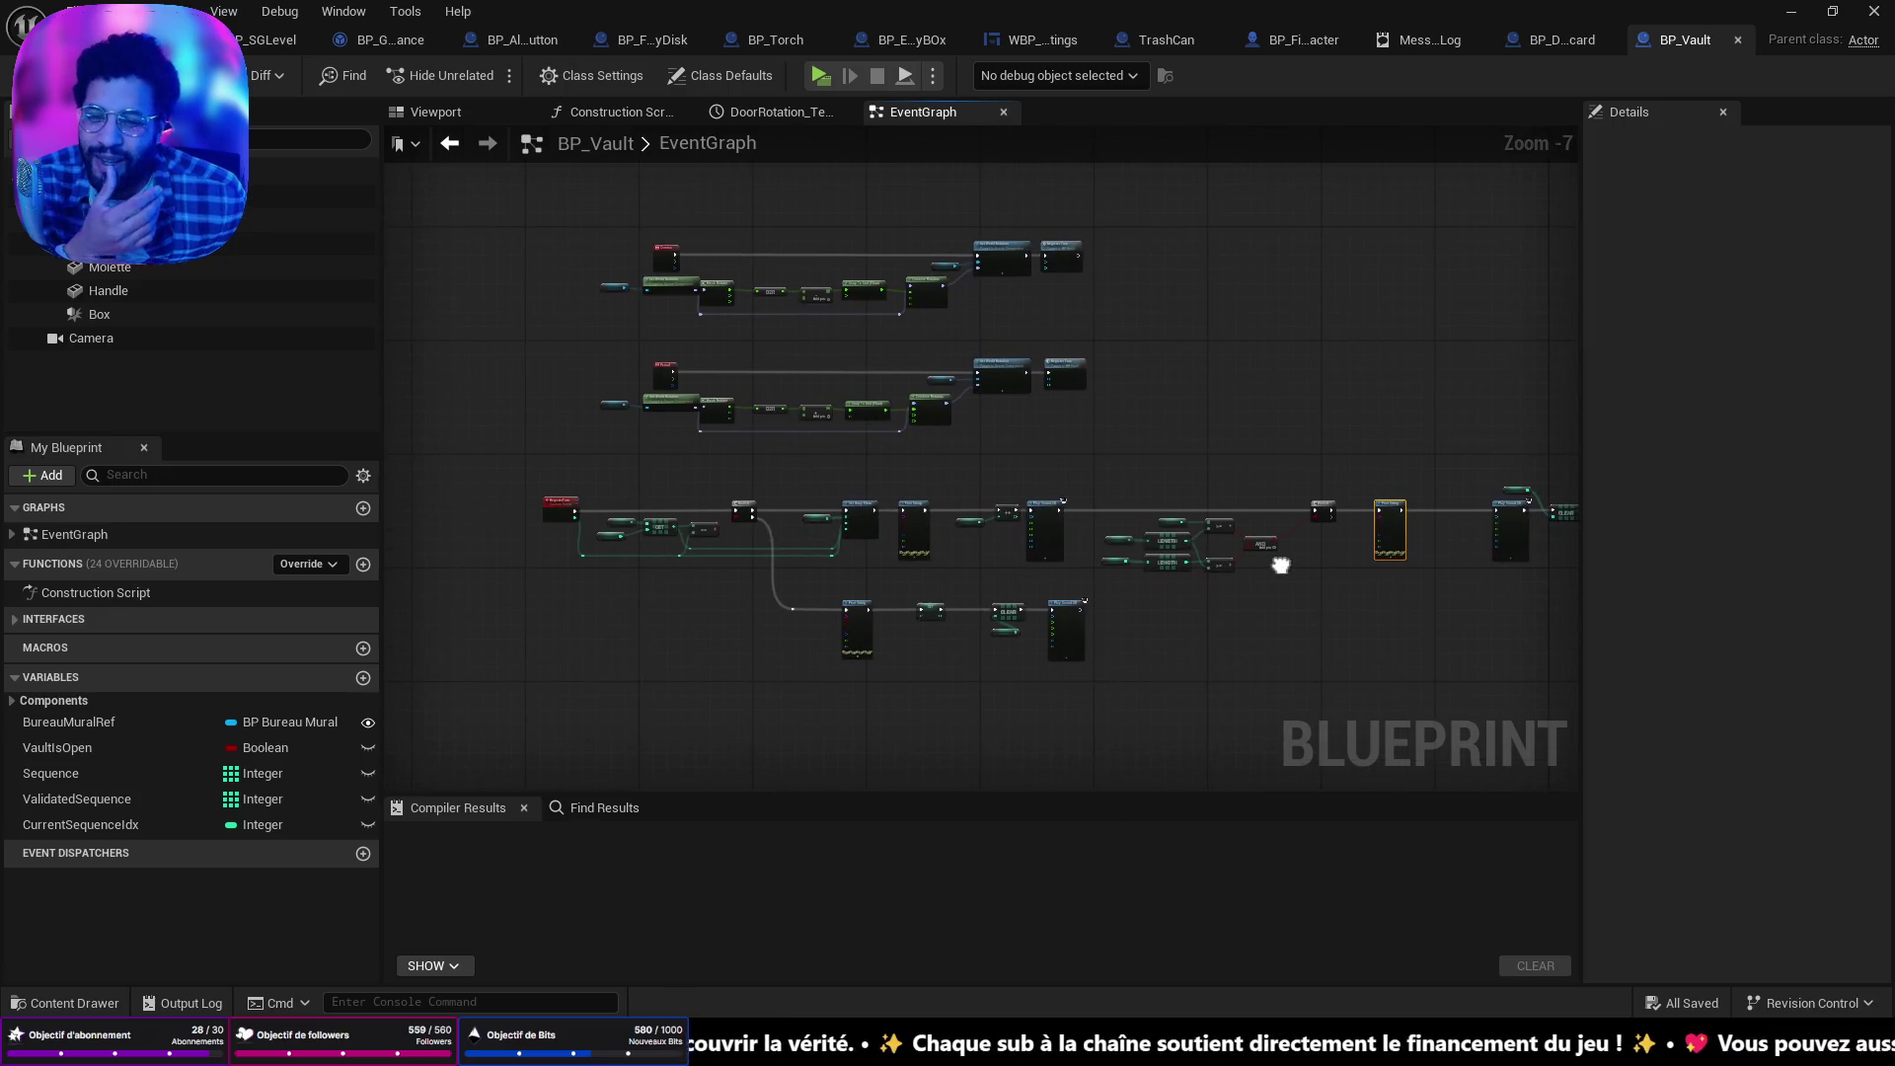
scroll(1182, 539, "up", 4)
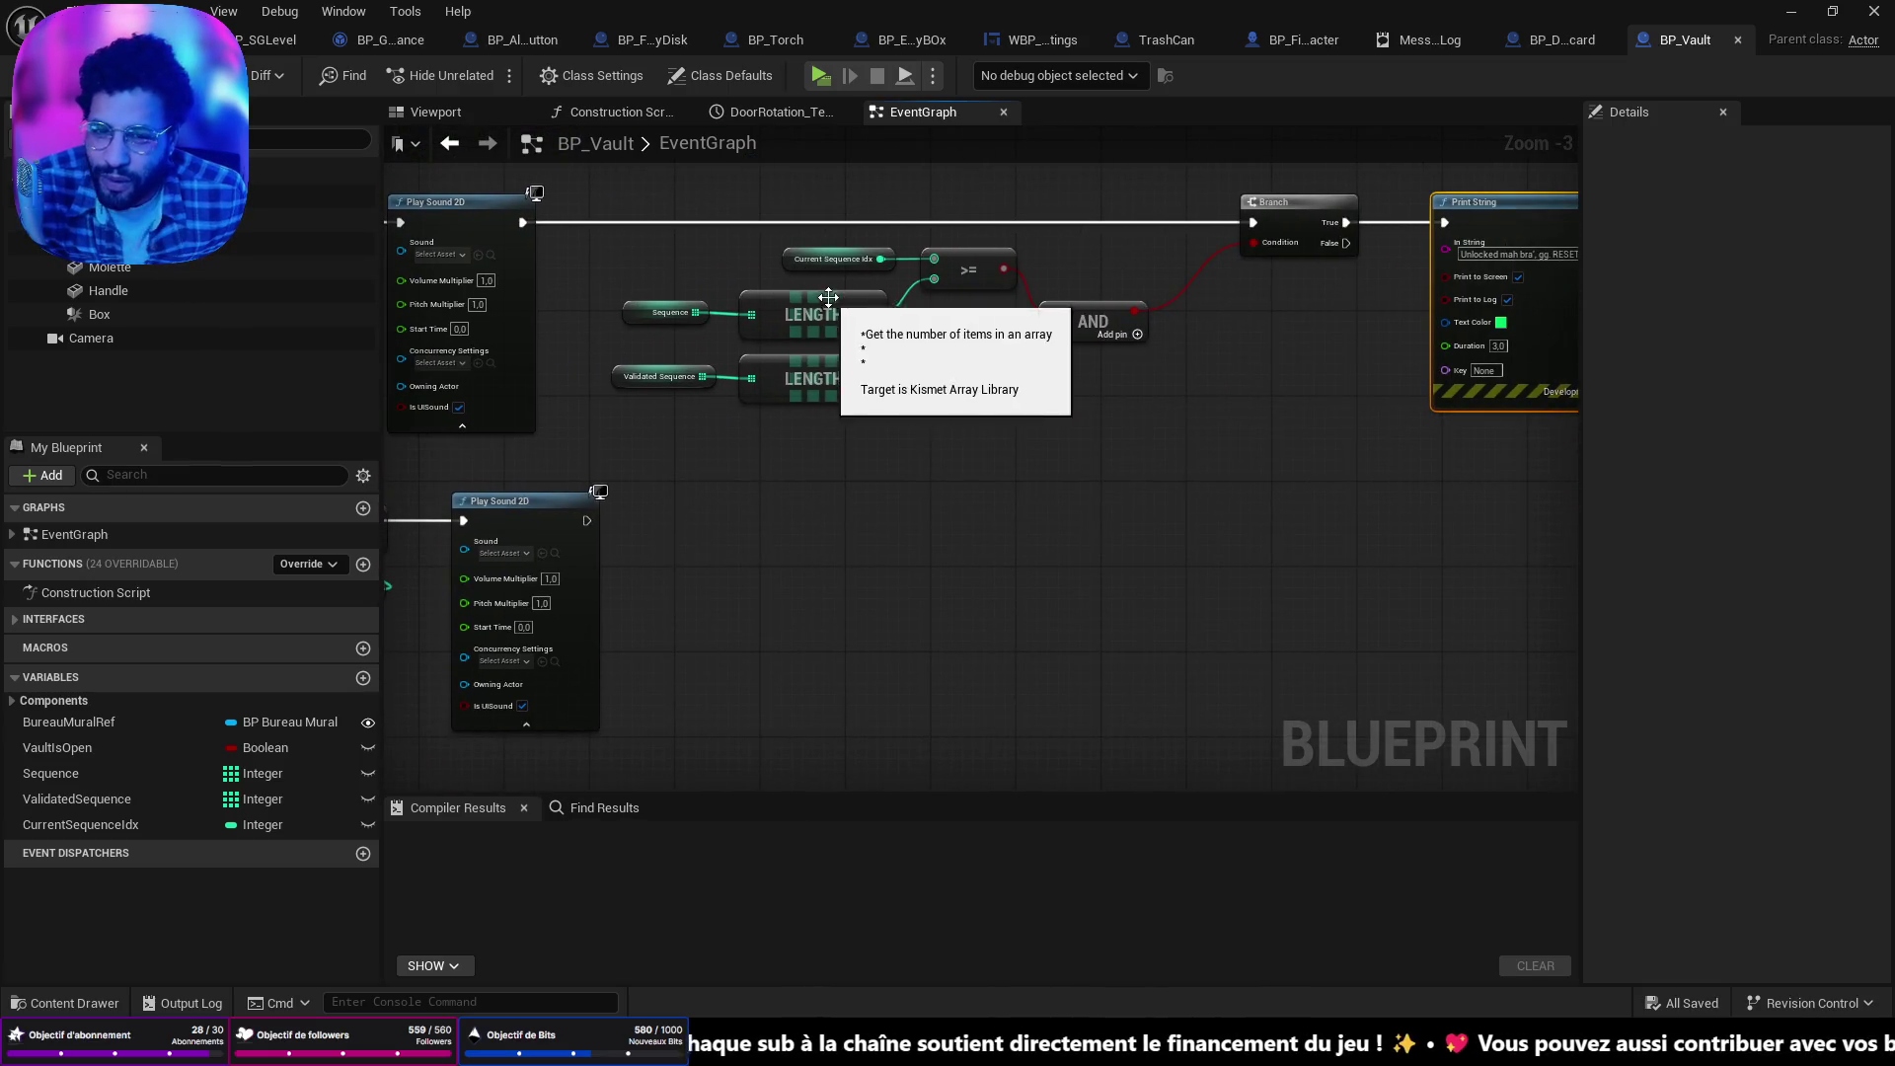
mouse_move(841, 276)
left_mouse_down()
mouse_move(632, 468)
mouse_move(948, 479)
left_mouse_up()
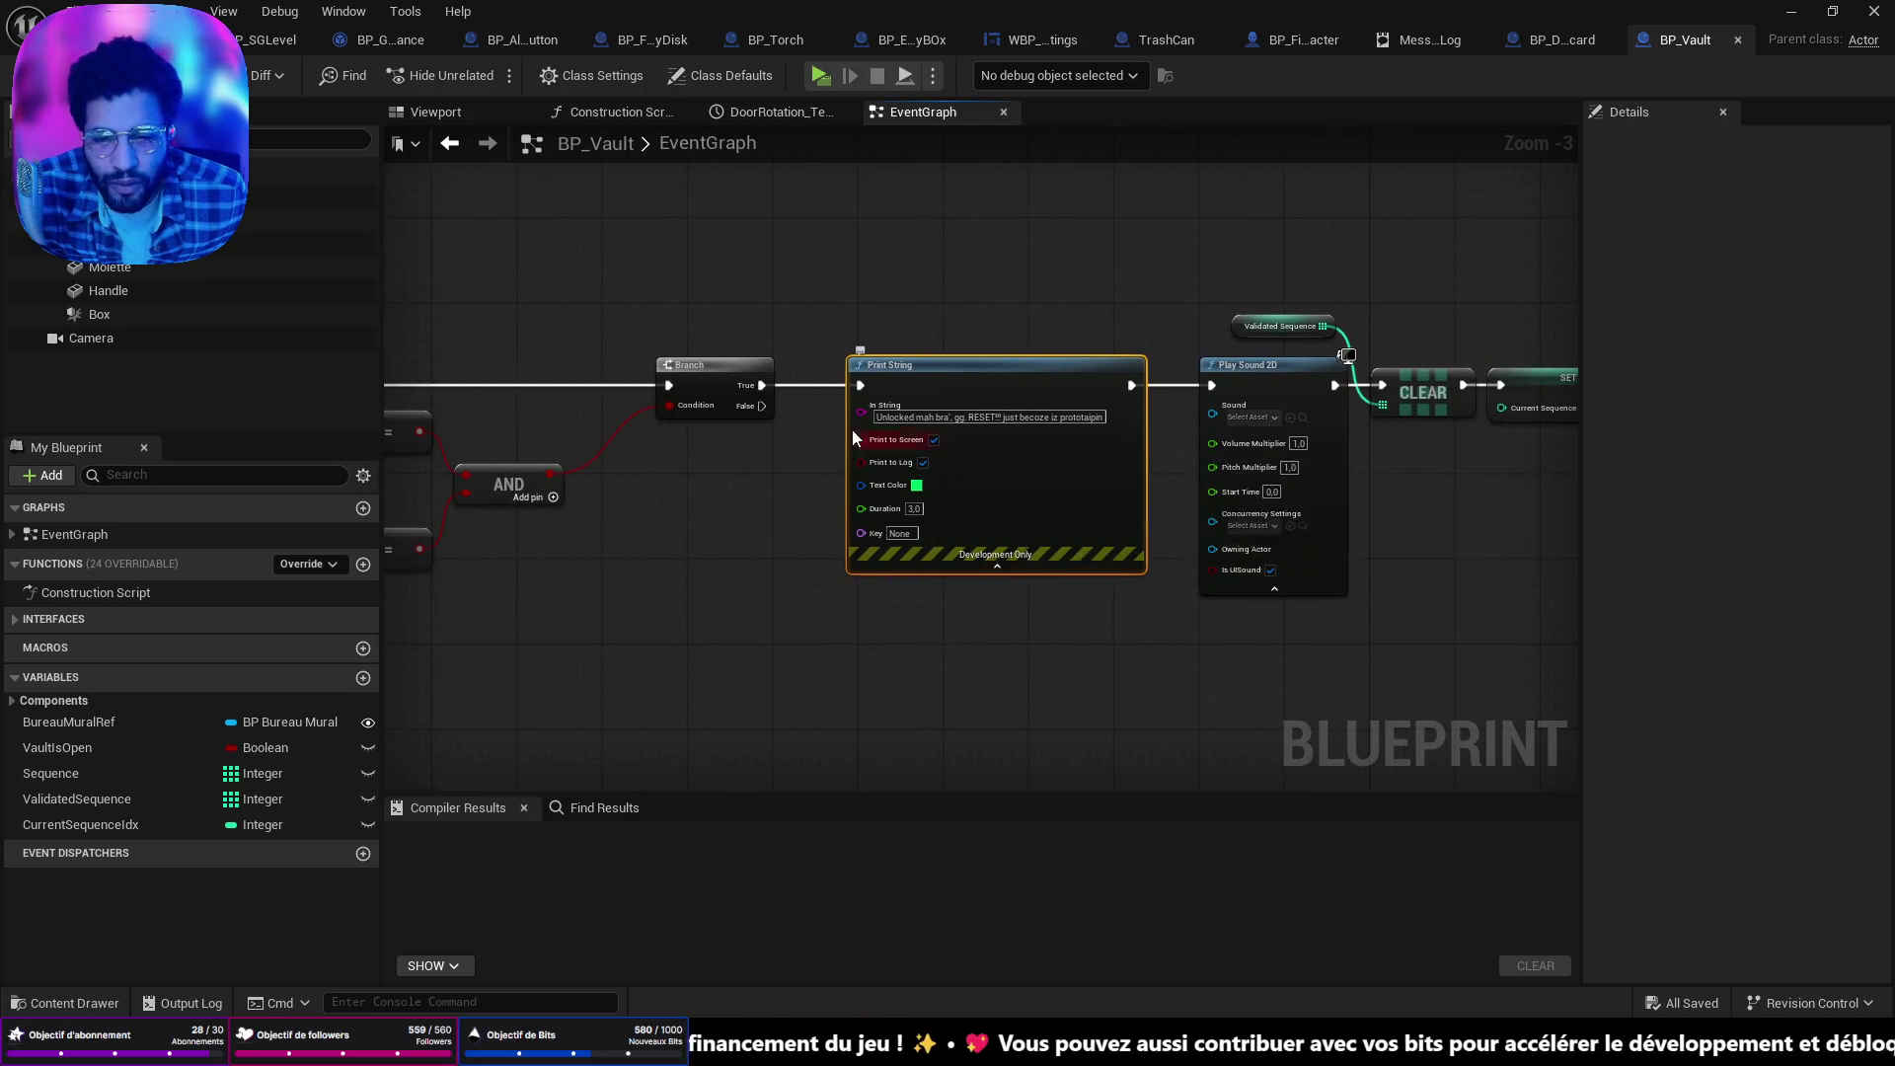
scroll(1355, 561, "down", 4)
scroll(979, 446, "up", 4)
mouse_move(1081, 770)
left_mouse_down()
mouse_move(1229, 666)
mouse_move(1155, 424)
mouse_move(1122, 500)
mouse_move(1346, 635)
mouse_move(1279, 549)
mouse_move(1111, 441)
mouse_move(1086, 228)
mouse_move(1011, 277)
mouse_move(630, 315)
left_mouse_up()
left_click_drag(856, 655, 751, 694)
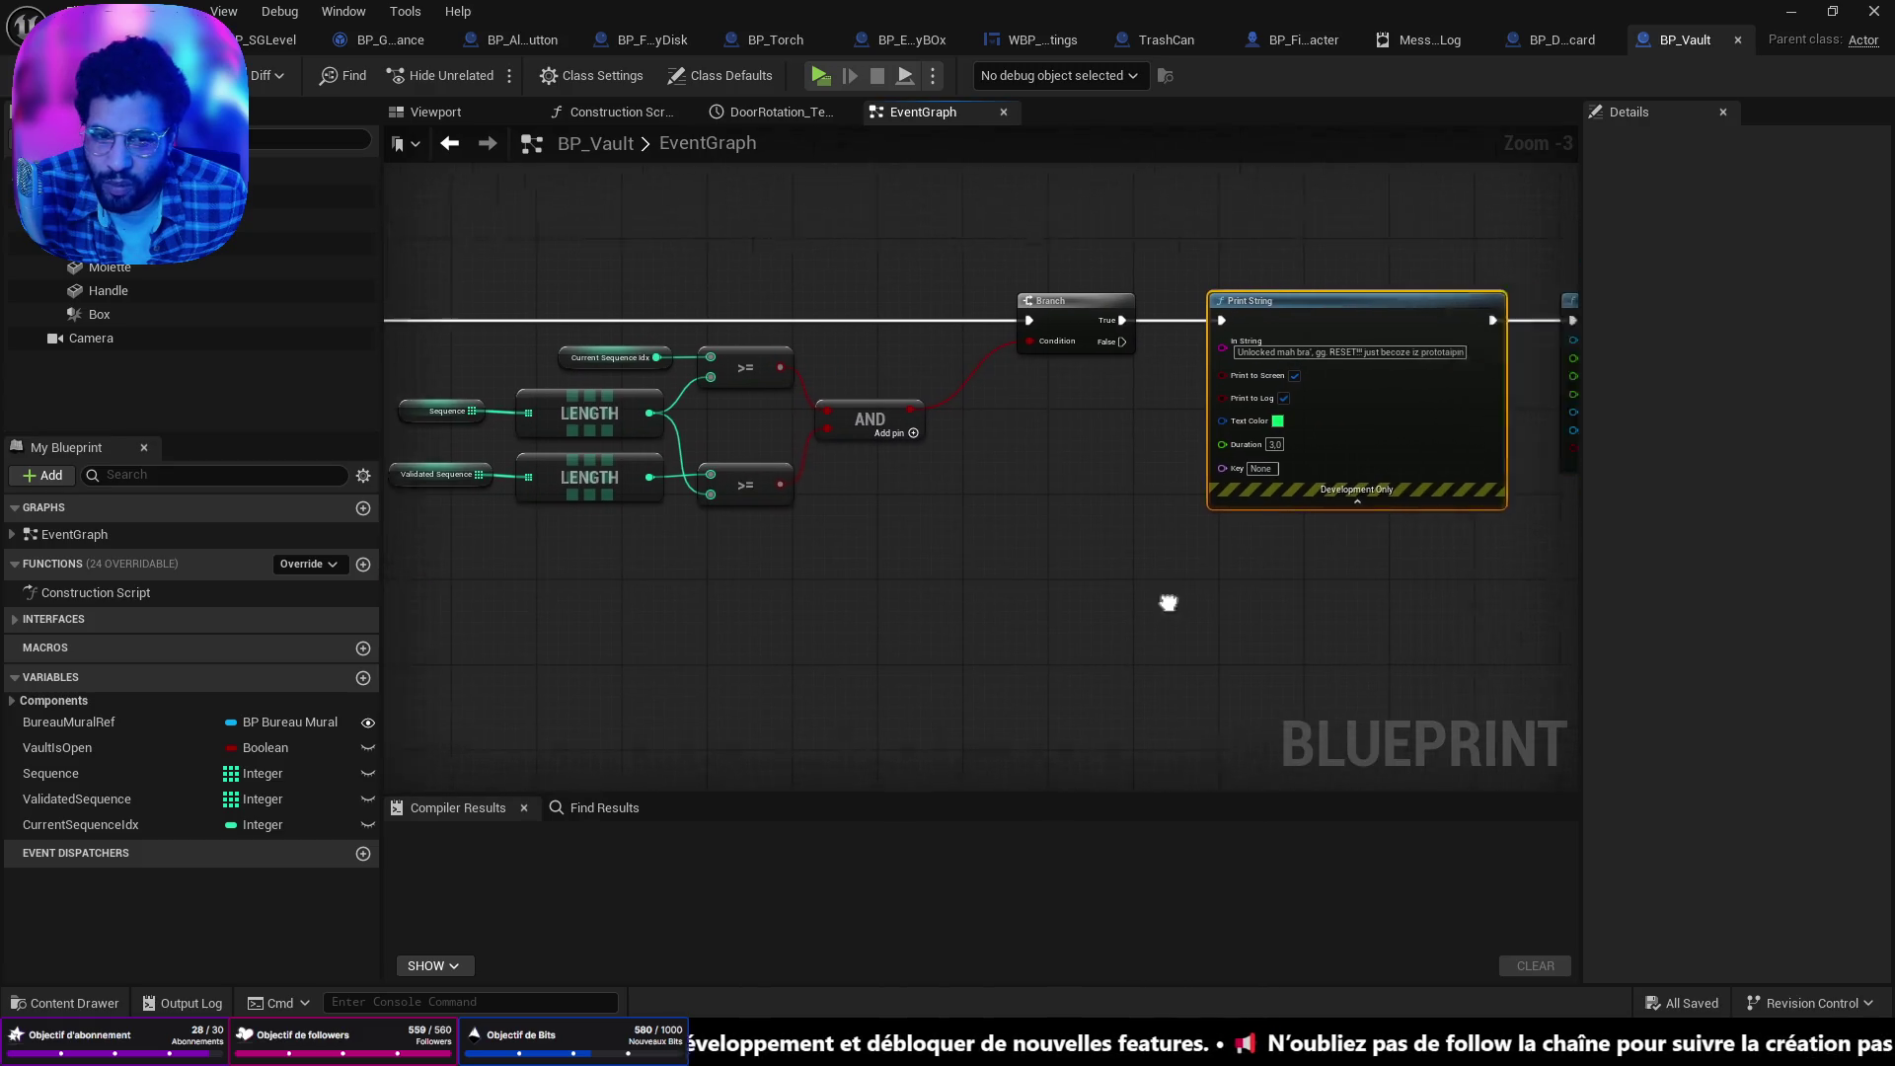
left_click_drag(1168, 601, 1123, 612)
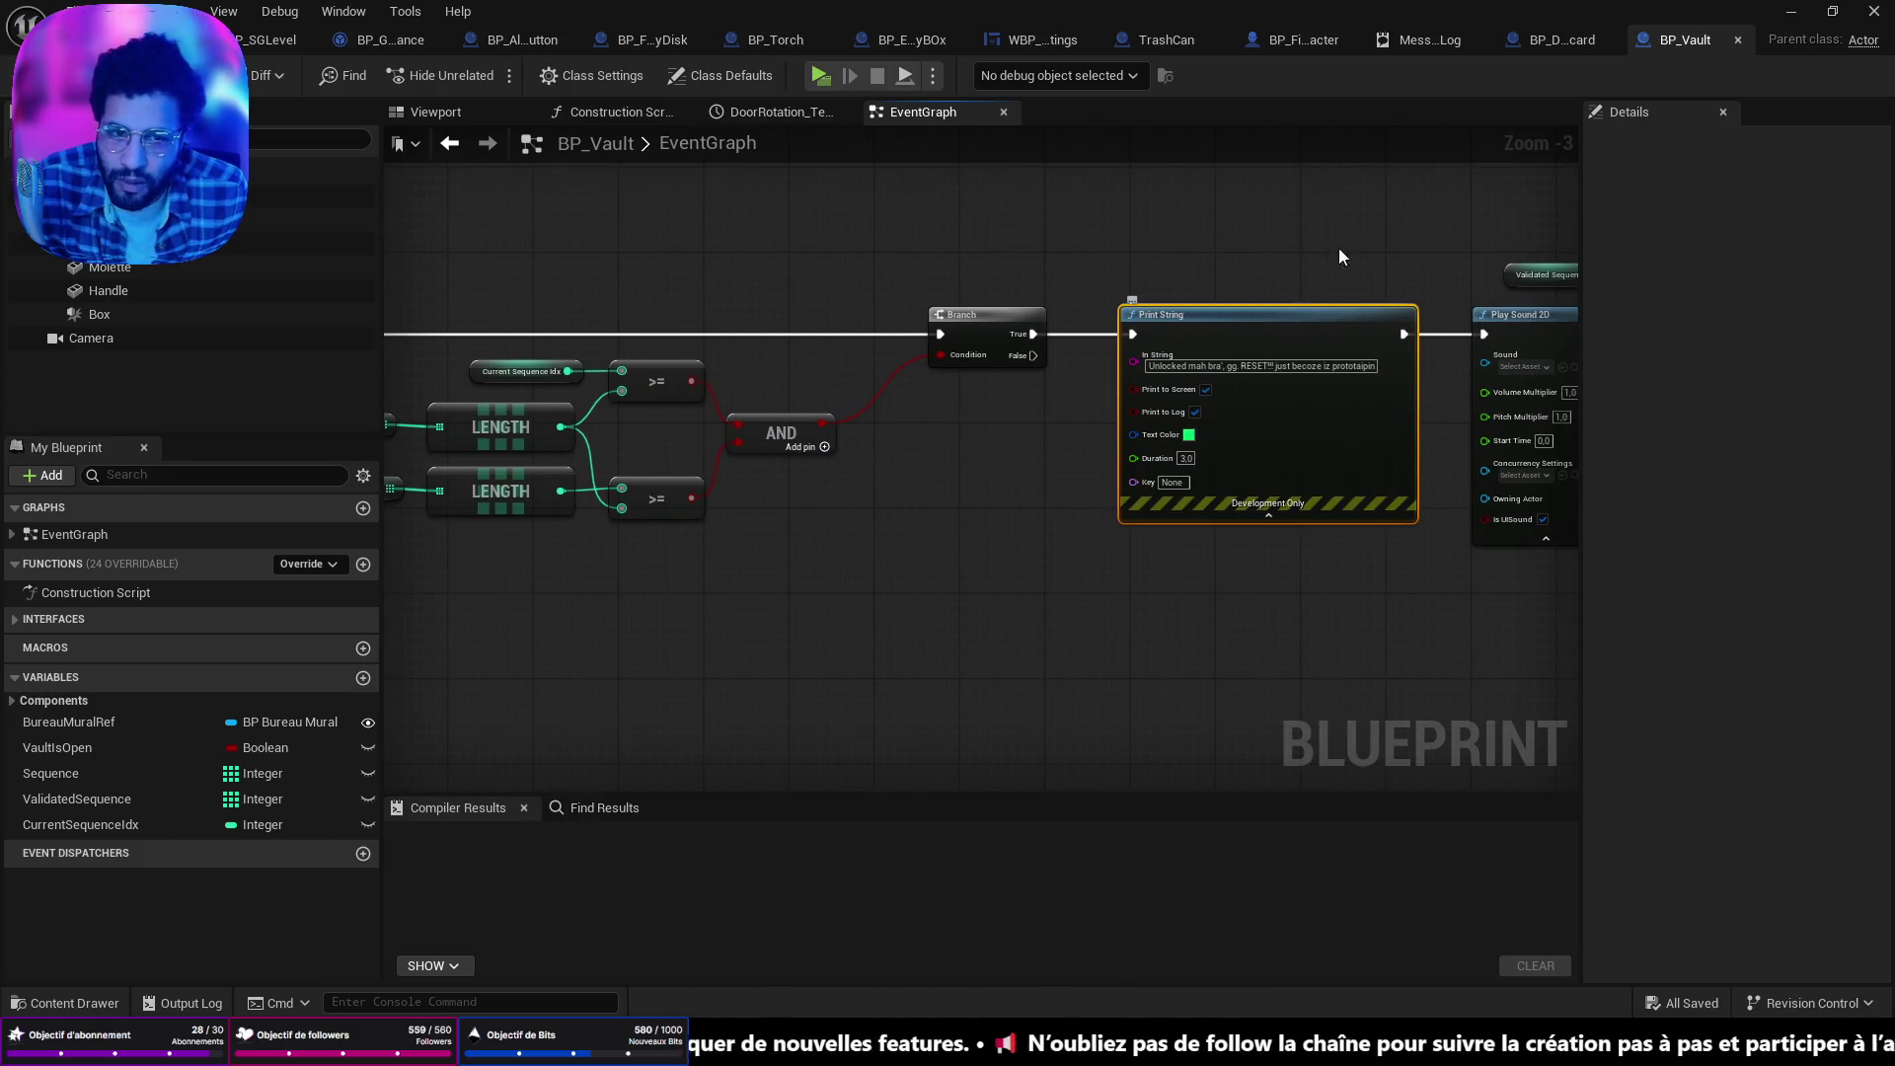
left_click(1572, 46)
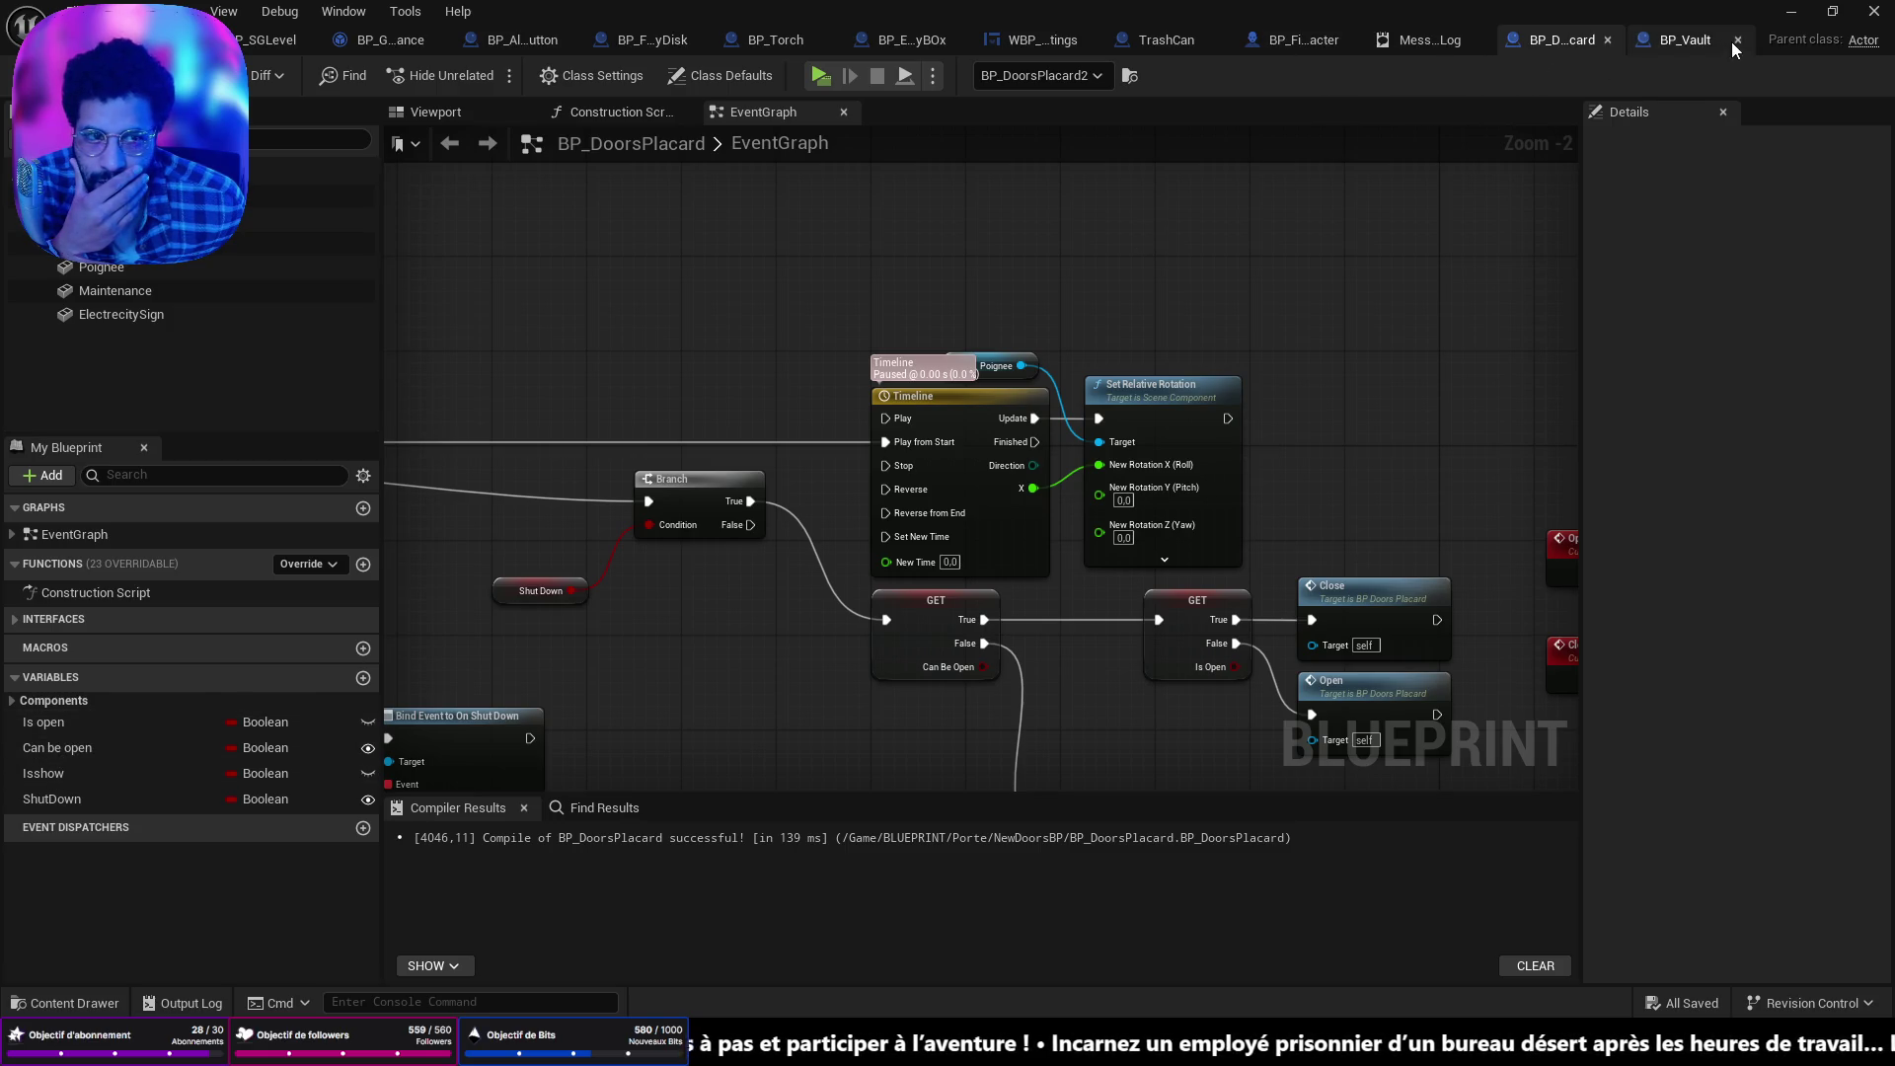
Close BP_Vault and cycle through the blueprint tabs back to BP_EmergencyBOx.
left_click(1737, 41)
left_click(681, 41)
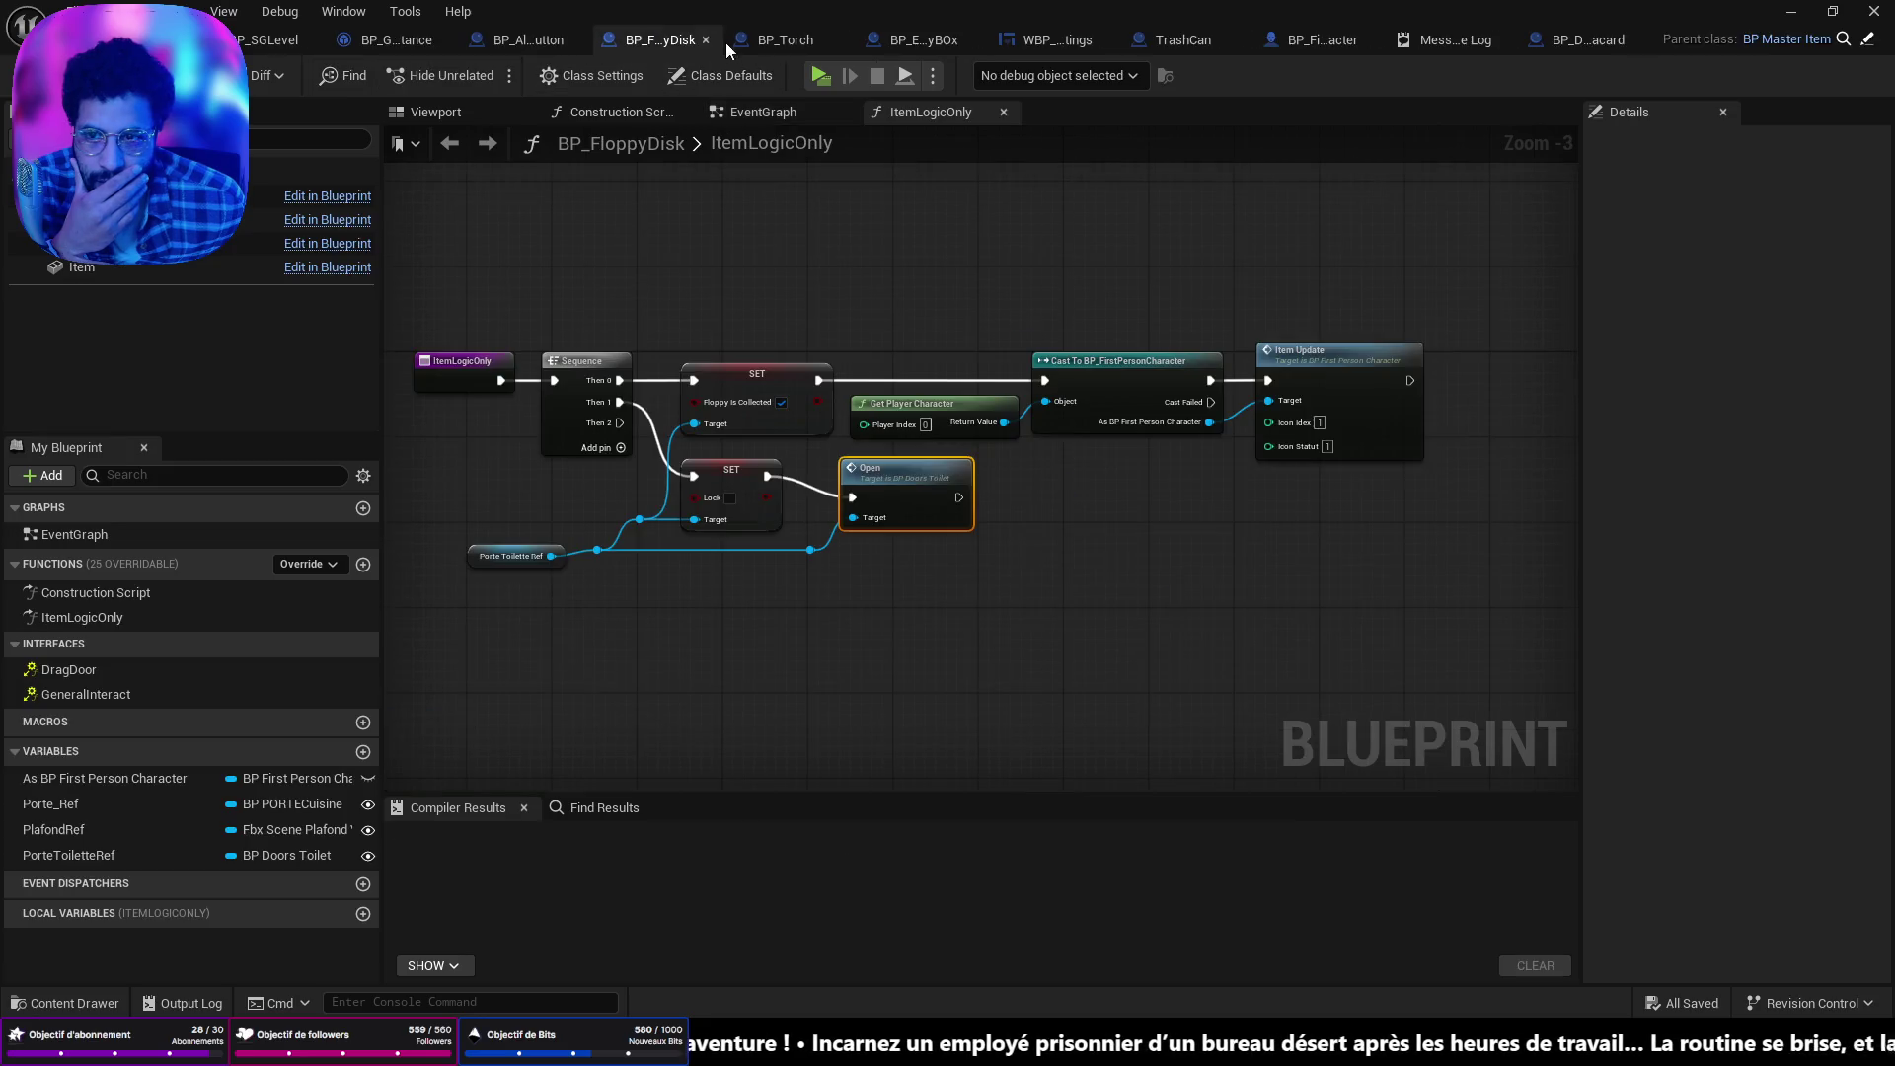
left_click(778, 39)
left_click(916, 44)
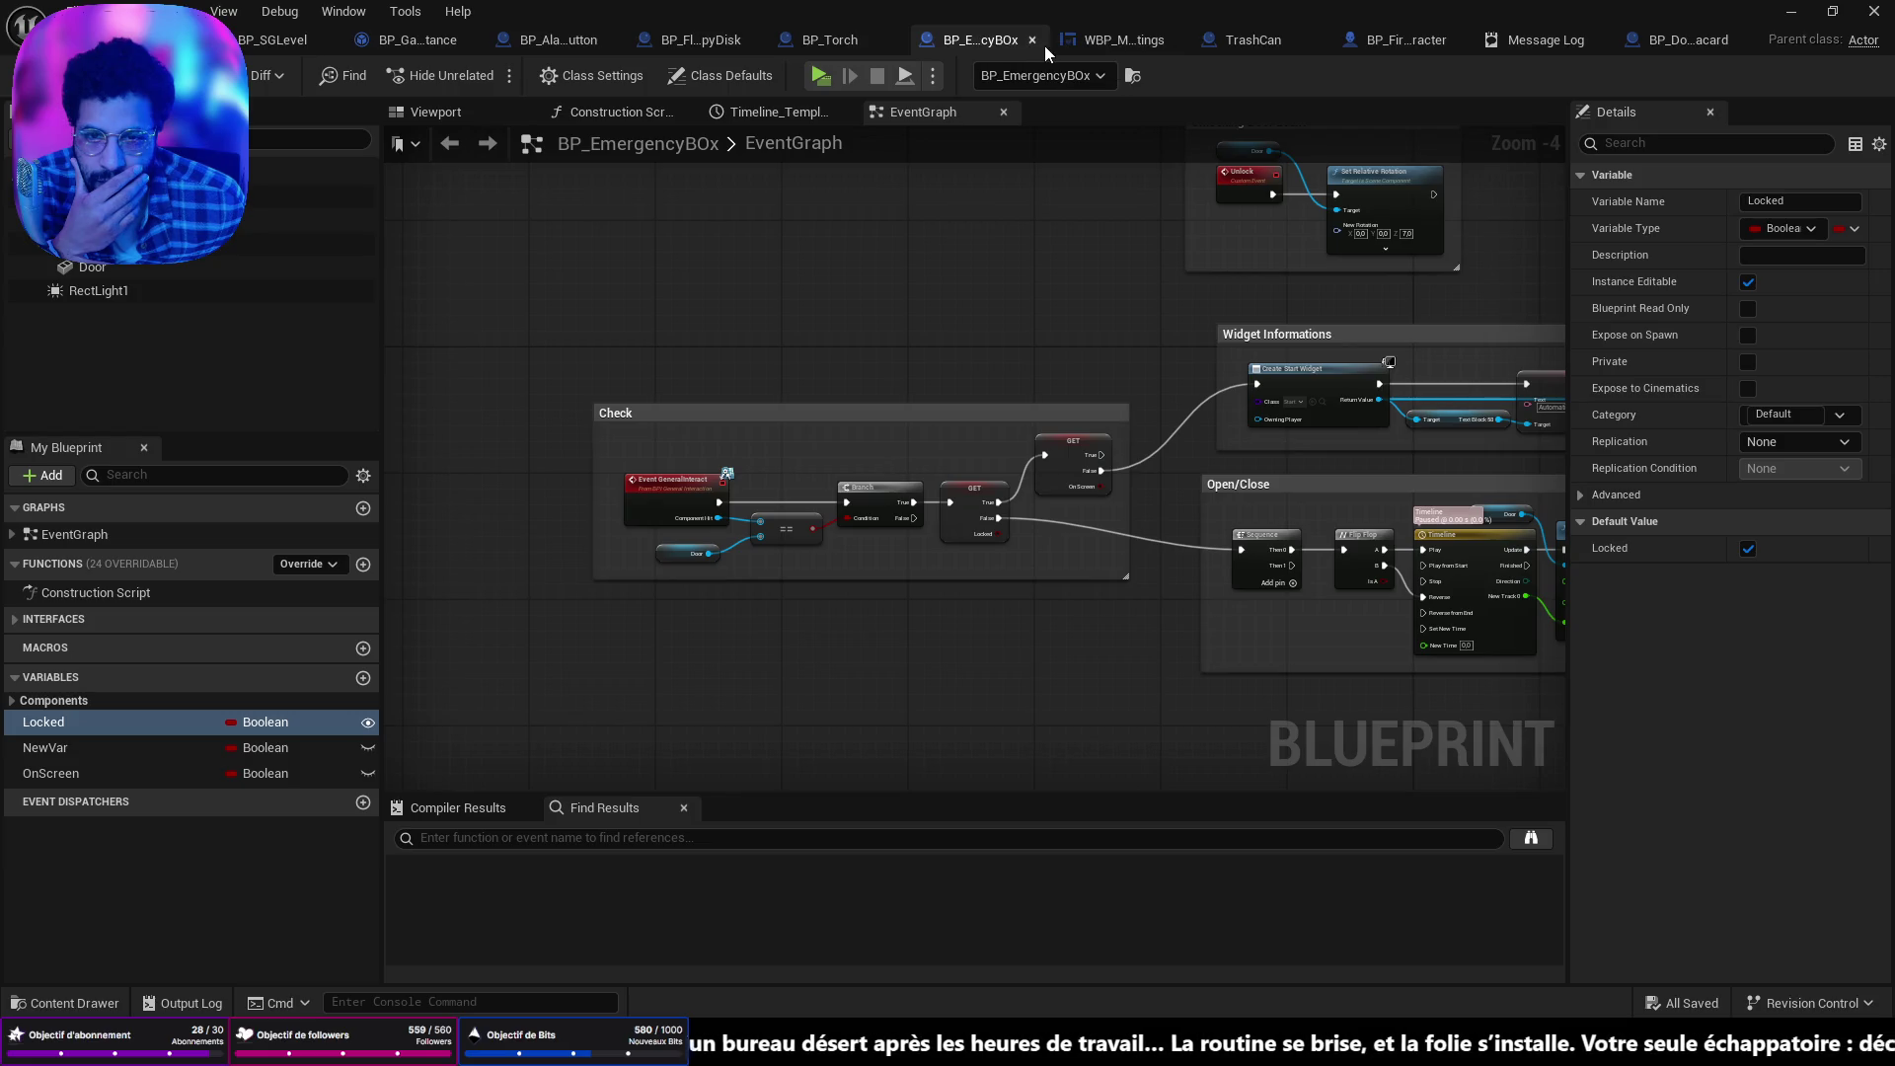
Search all blueprints again for references to the Locked variable by name.
right_click(79, 721)
mouse_move(168, 785)
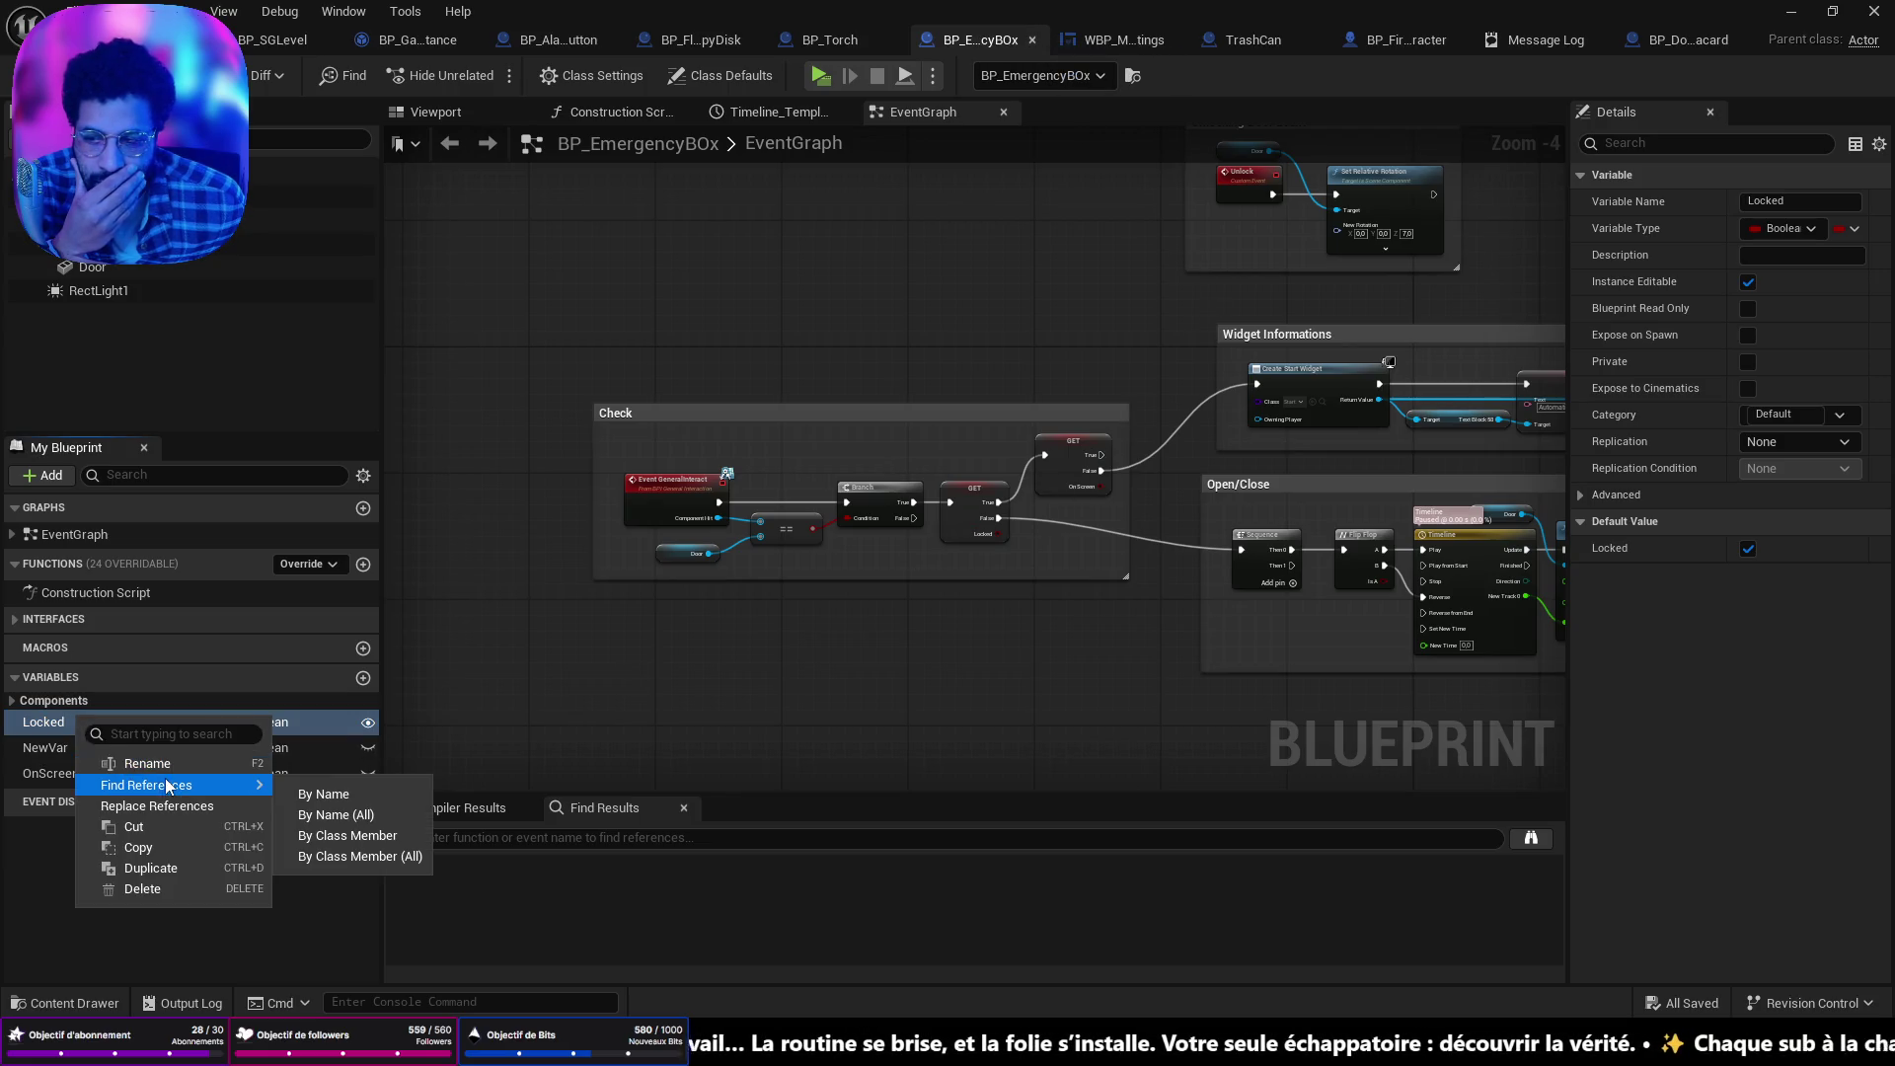
left_click(336, 816)
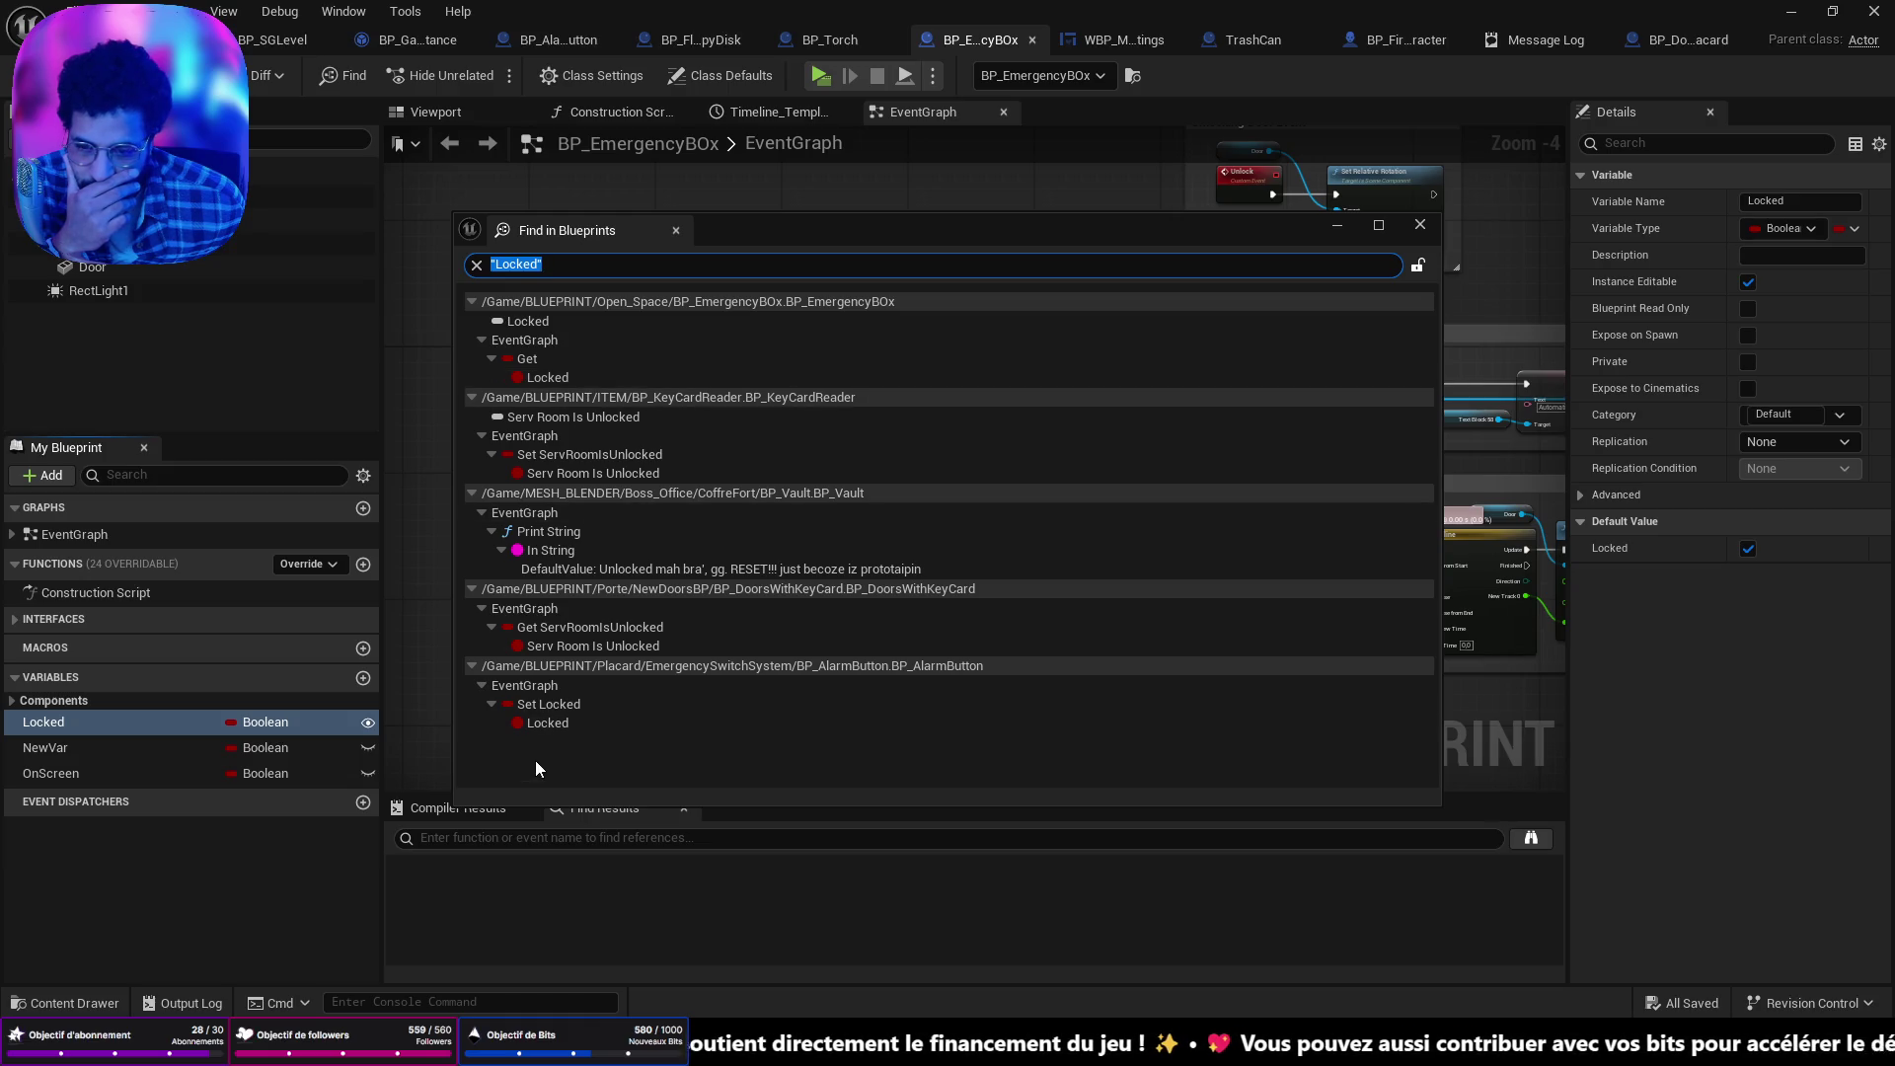
Open BP_AlarmButton from the Set Locked result and inspect the SET Locked node in the Alarm section.
double_click(549, 725)
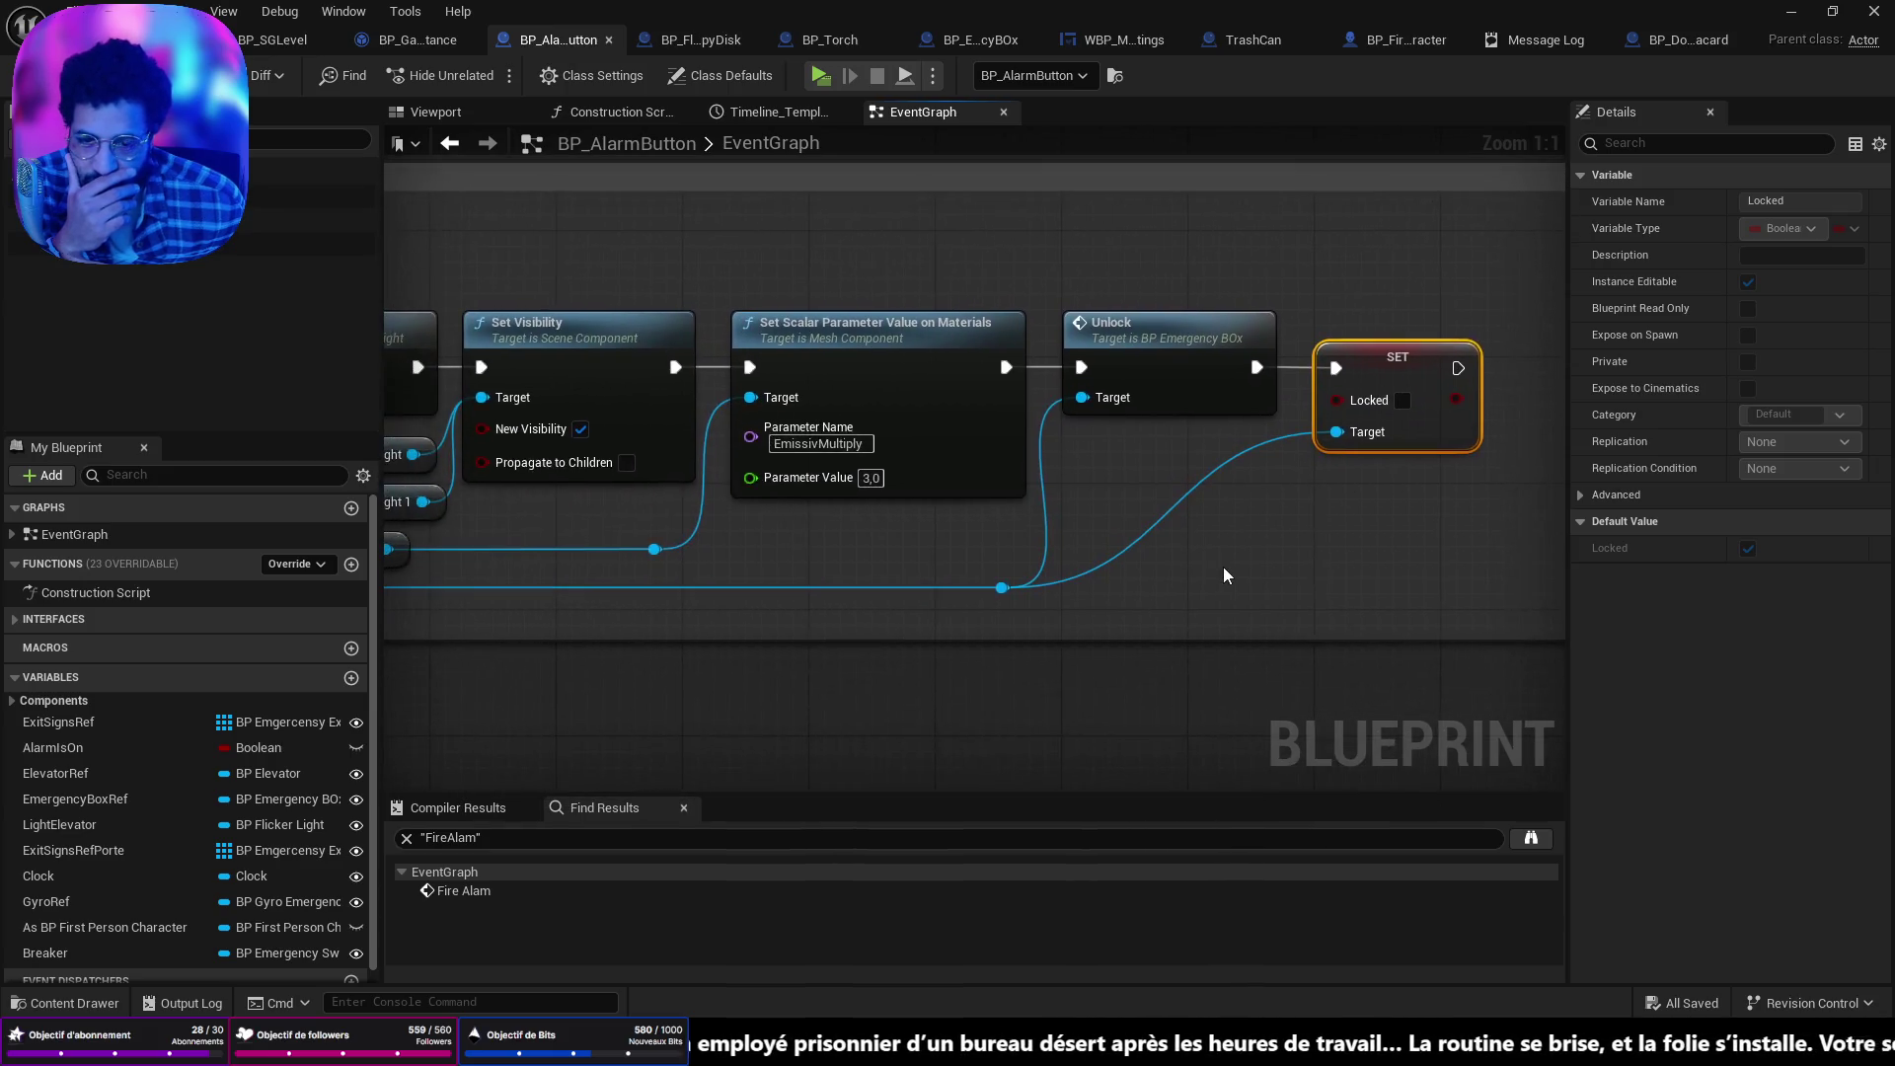
scroll(1215, 567, "down", 4)
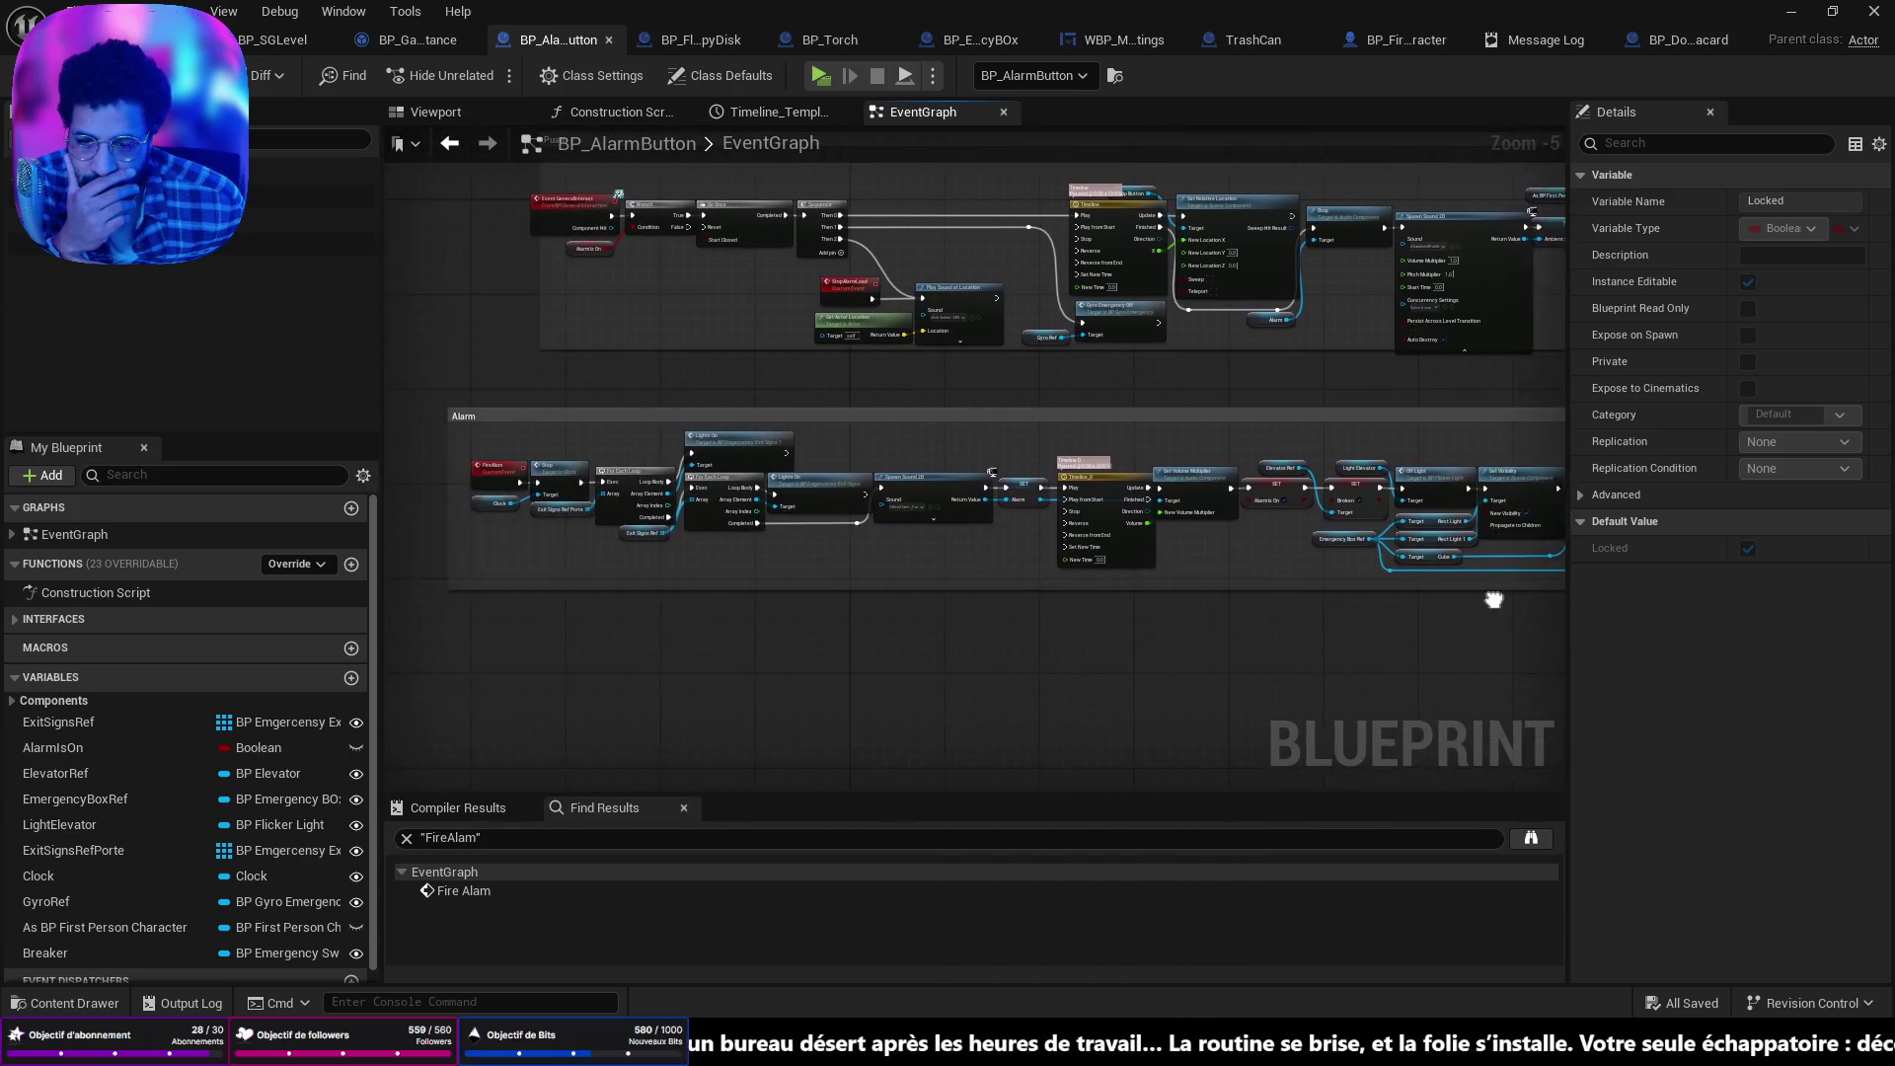
left_click_drag(1206, 479, 1198, 481)
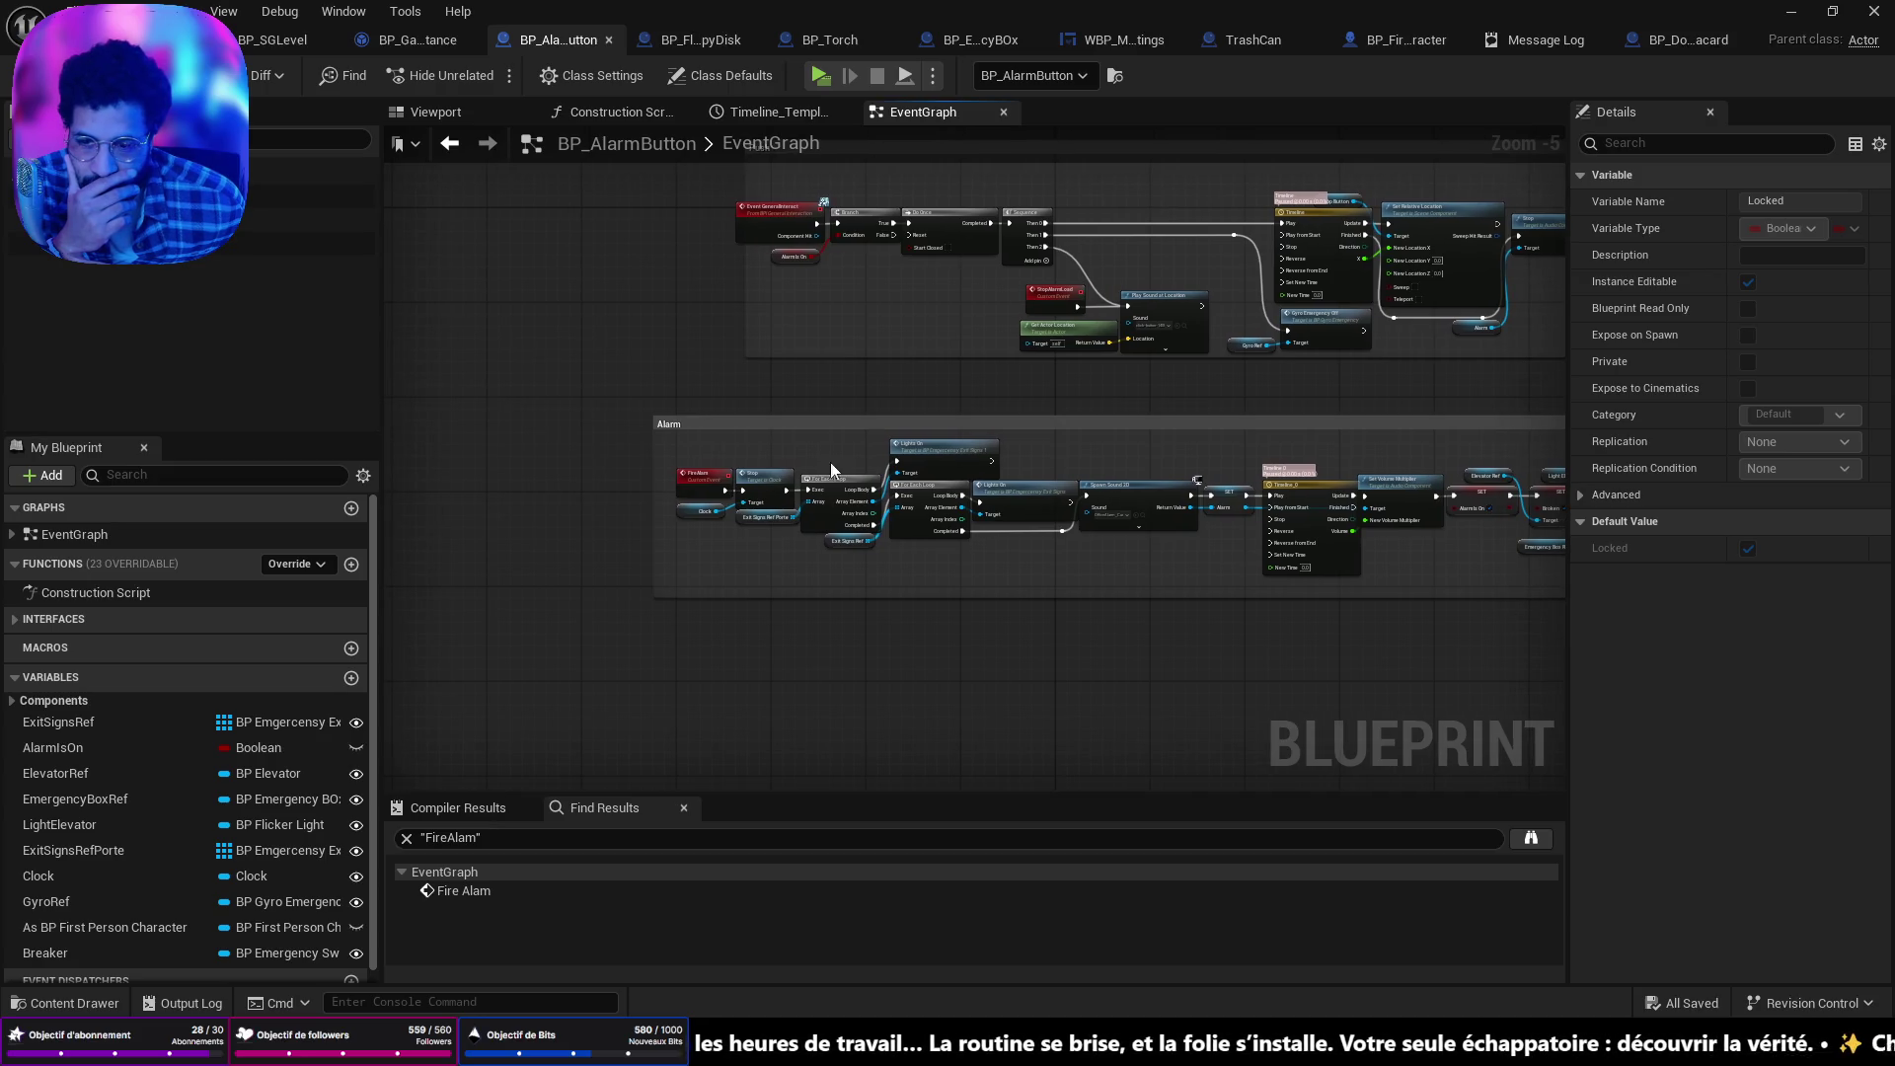
scroll(832, 470, "up", 5)
left_click_drag(1166, 599, 1165, 521)
scroll(1165, 522, "down", 4)
mouse_move(1074, 482)
left_mouse_down()
mouse_move(1185, 415)
mouse_move(1284, 395)
mouse_move(1074, 481)
left_mouse_up()
scroll(1075, 482, "up", 4)
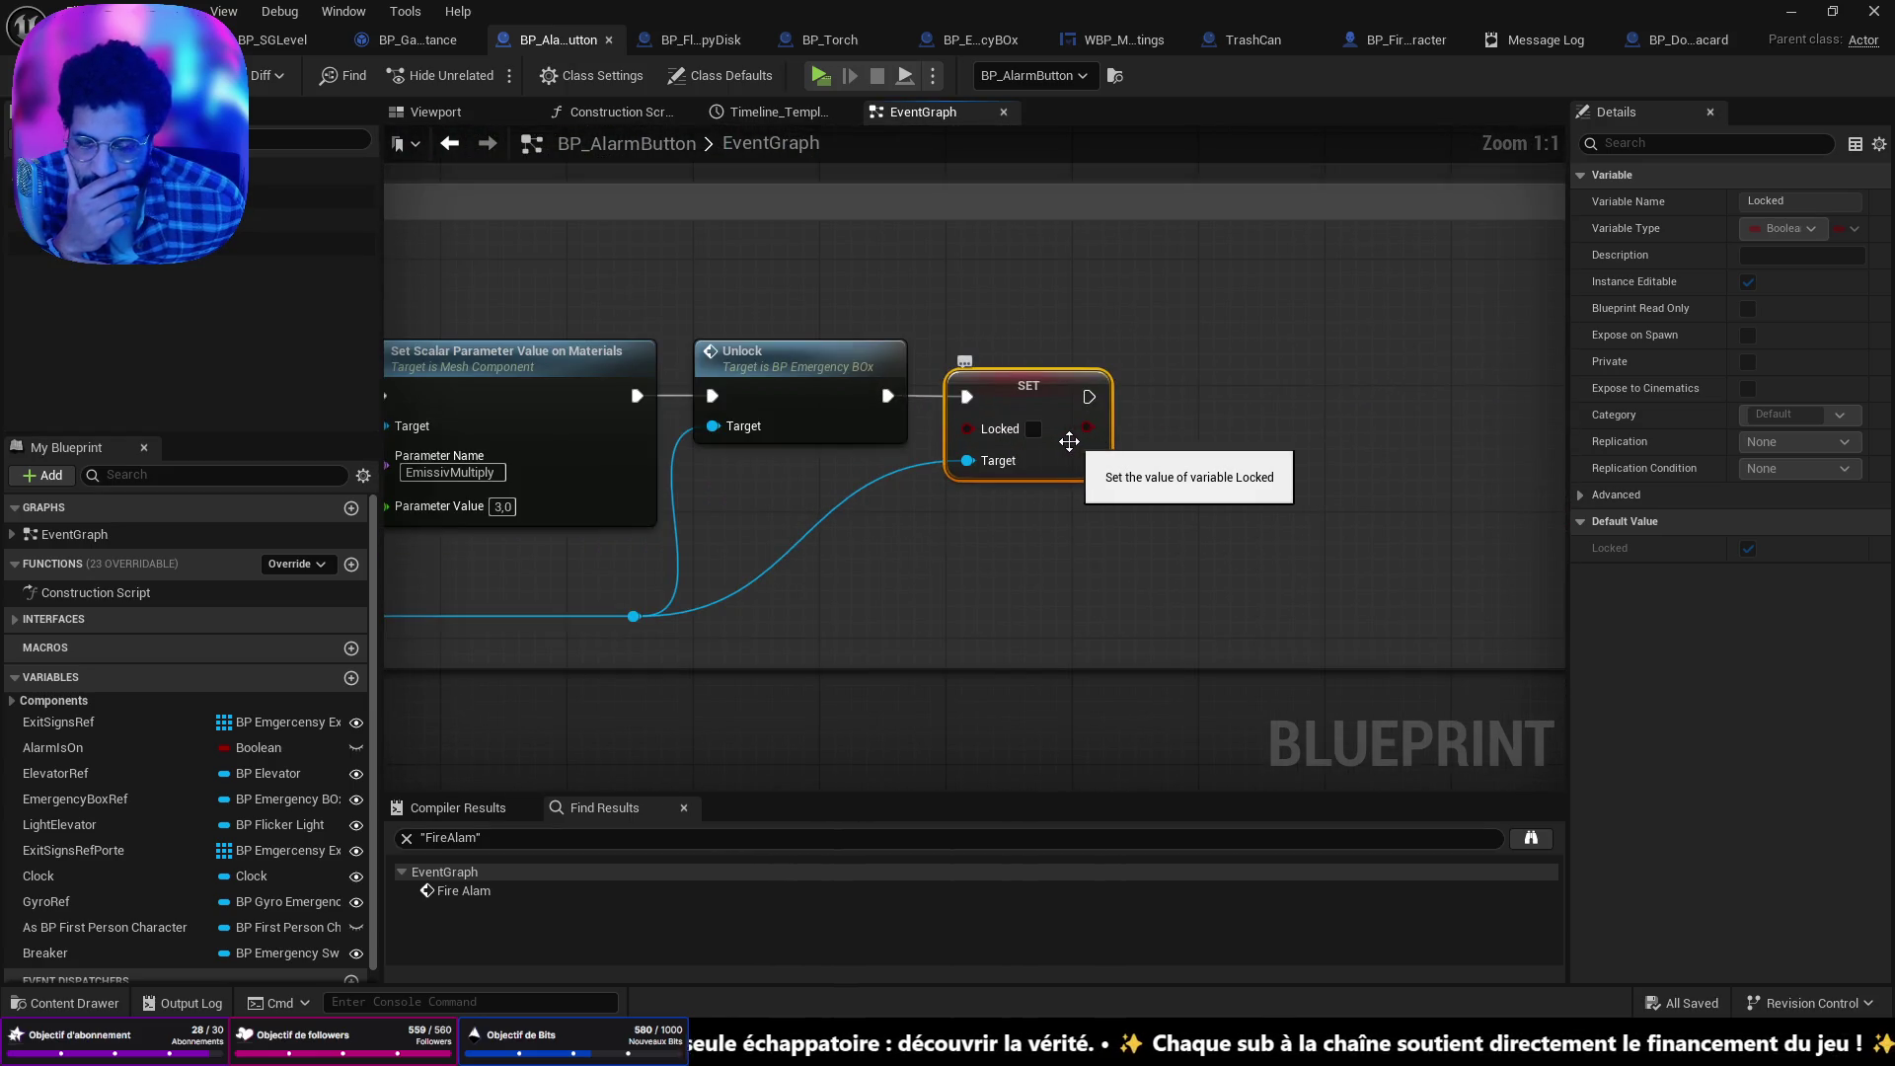
scroll(1056, 441, "down", 5)
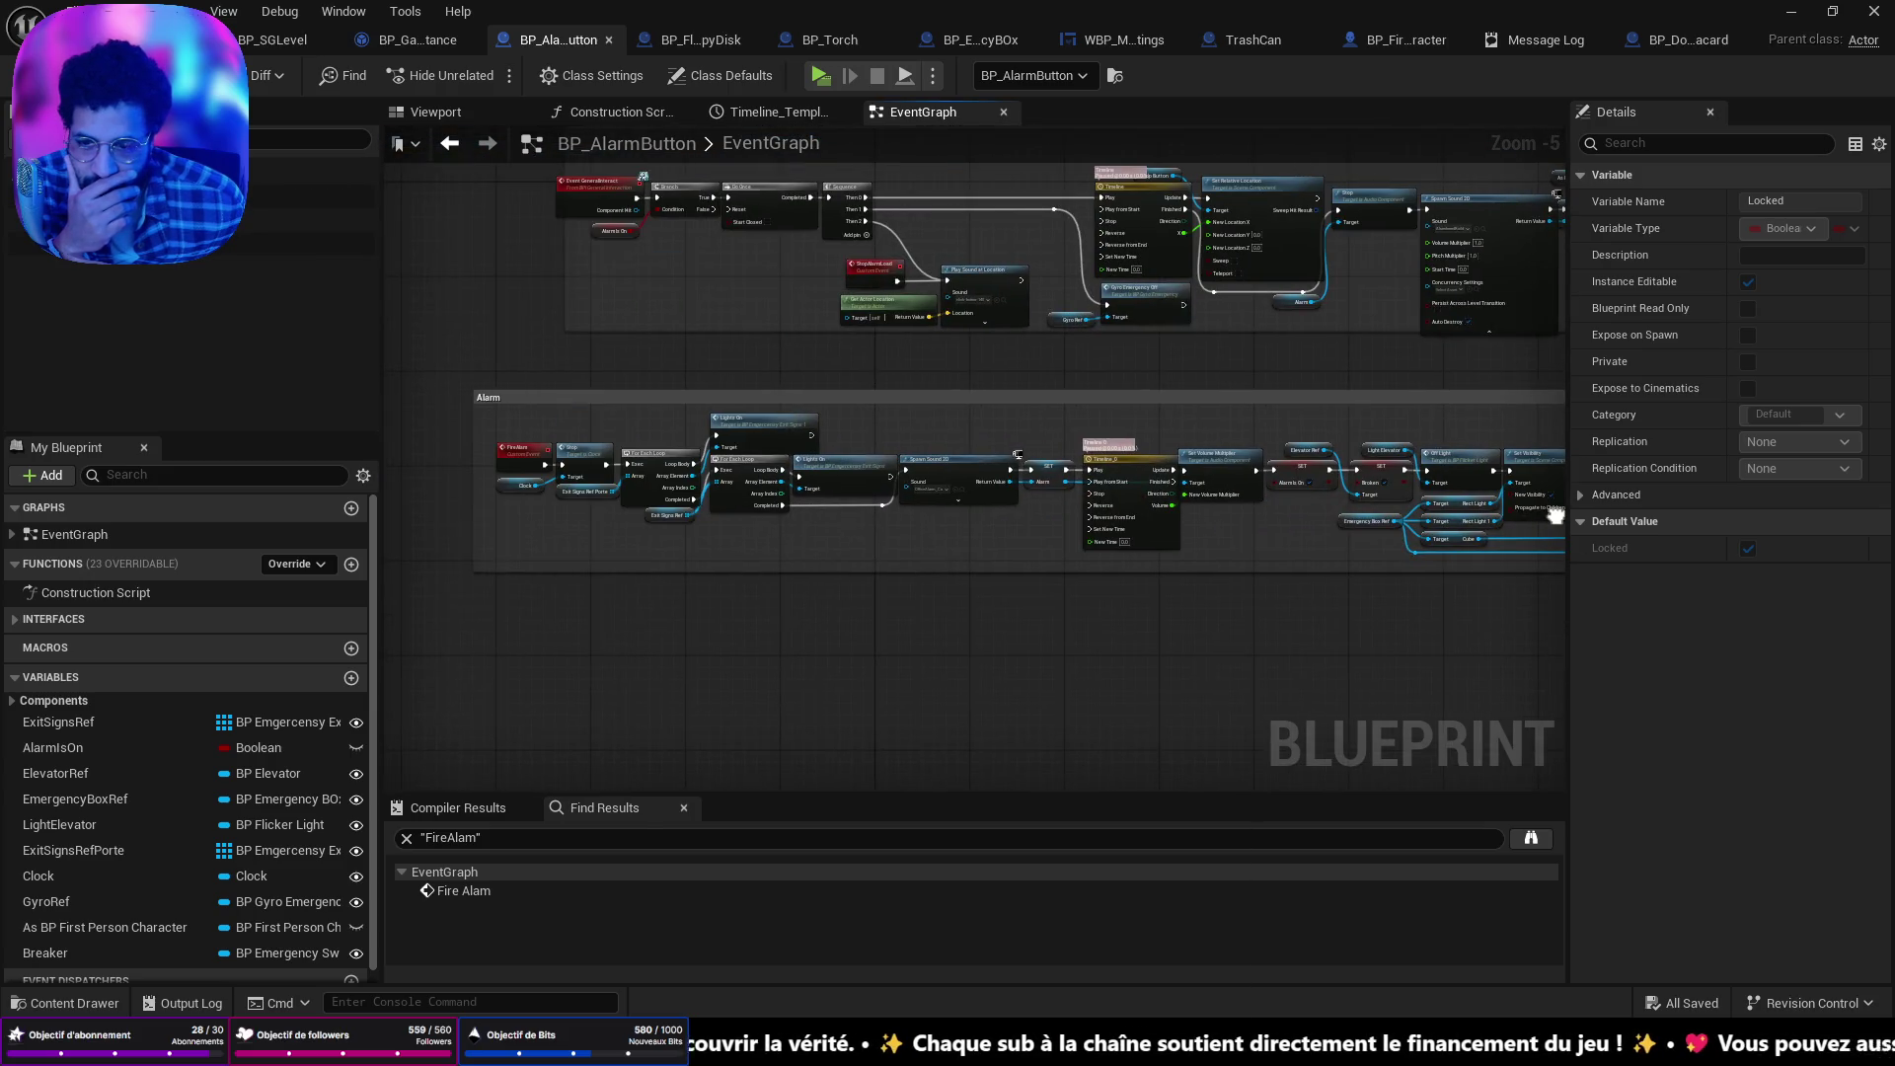
left_click_drag(1556, 515, 956, 487)
scroll(956, 488, "up", 5)
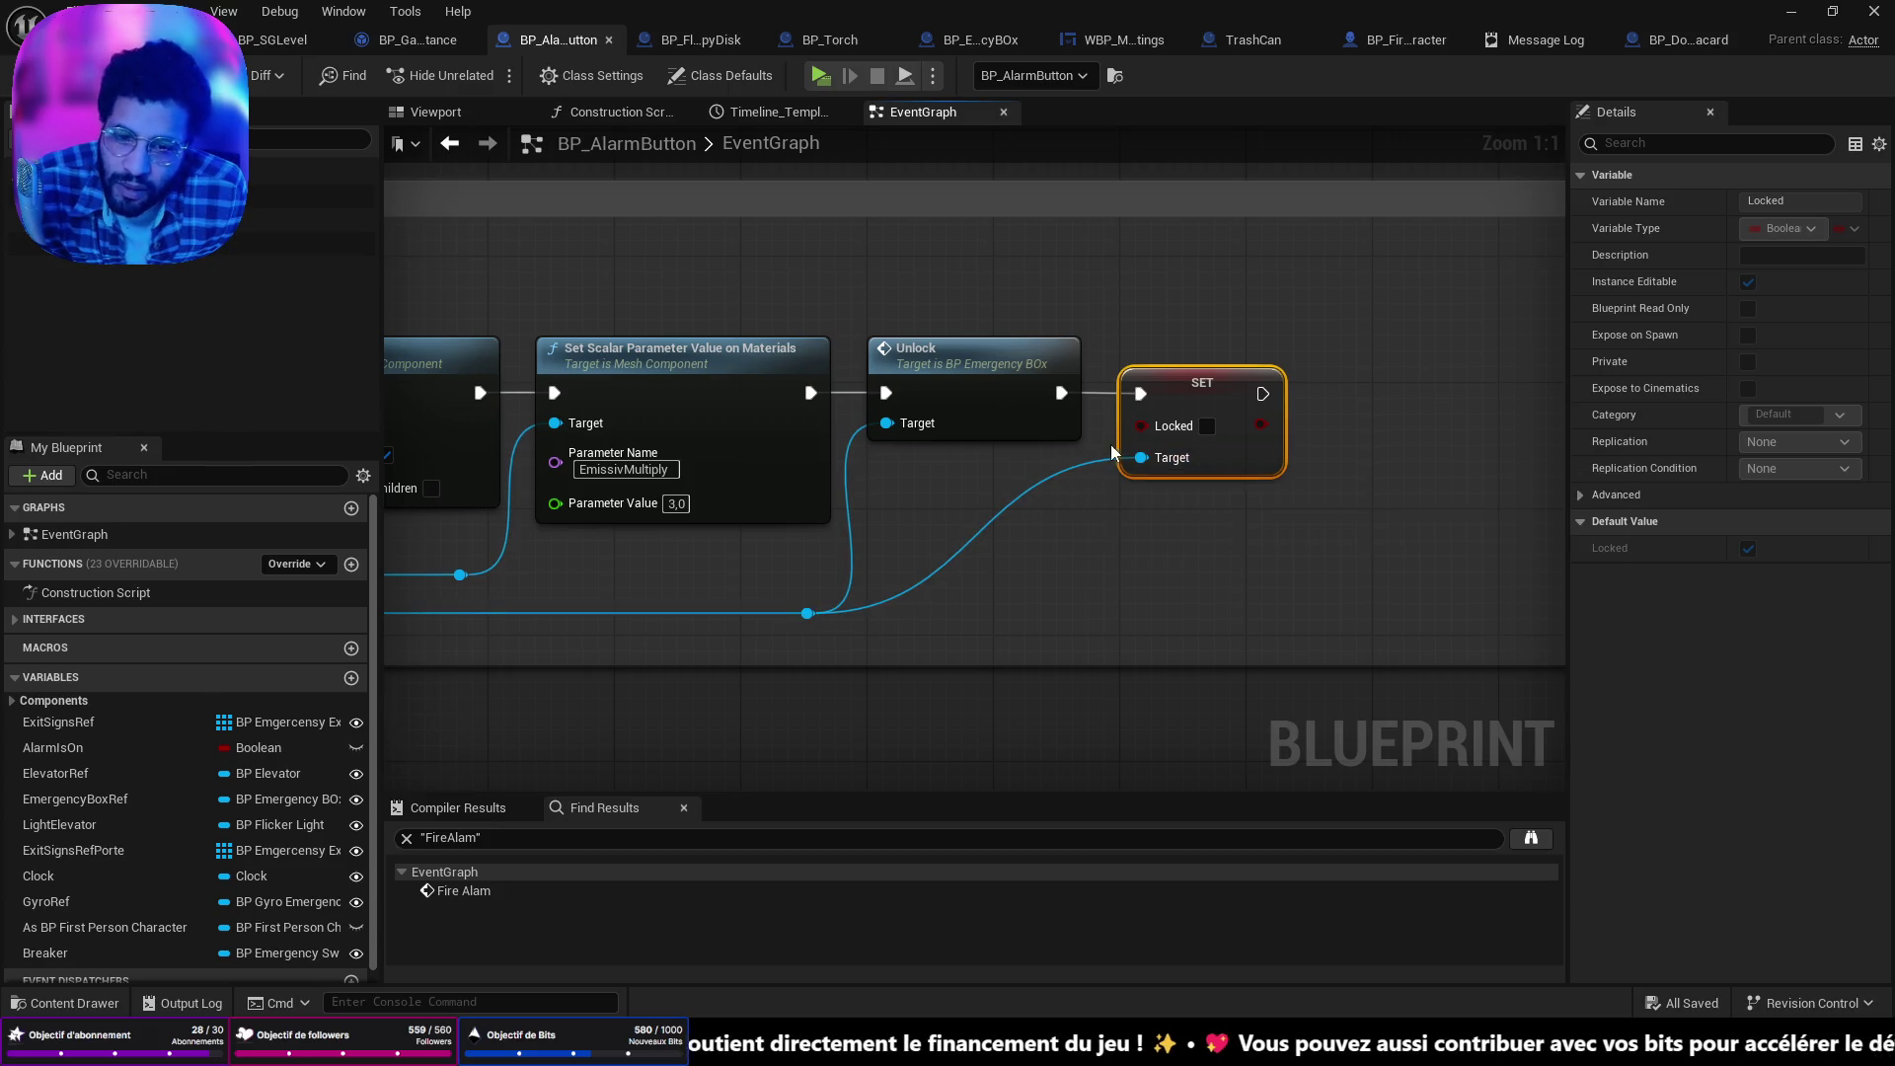
scroll(1154, 442, "down", 4)
mouse_move(1154, 442)
left_mouse_down()
mouse_move(1415, 460)
mouse_move(1305, 726)
mouse_move(1175, 482)
left_mouse_up()
Jump to the FireAlam event from the results, then return to the SET Locked node.
scroll(1175, 481, "up", 4)
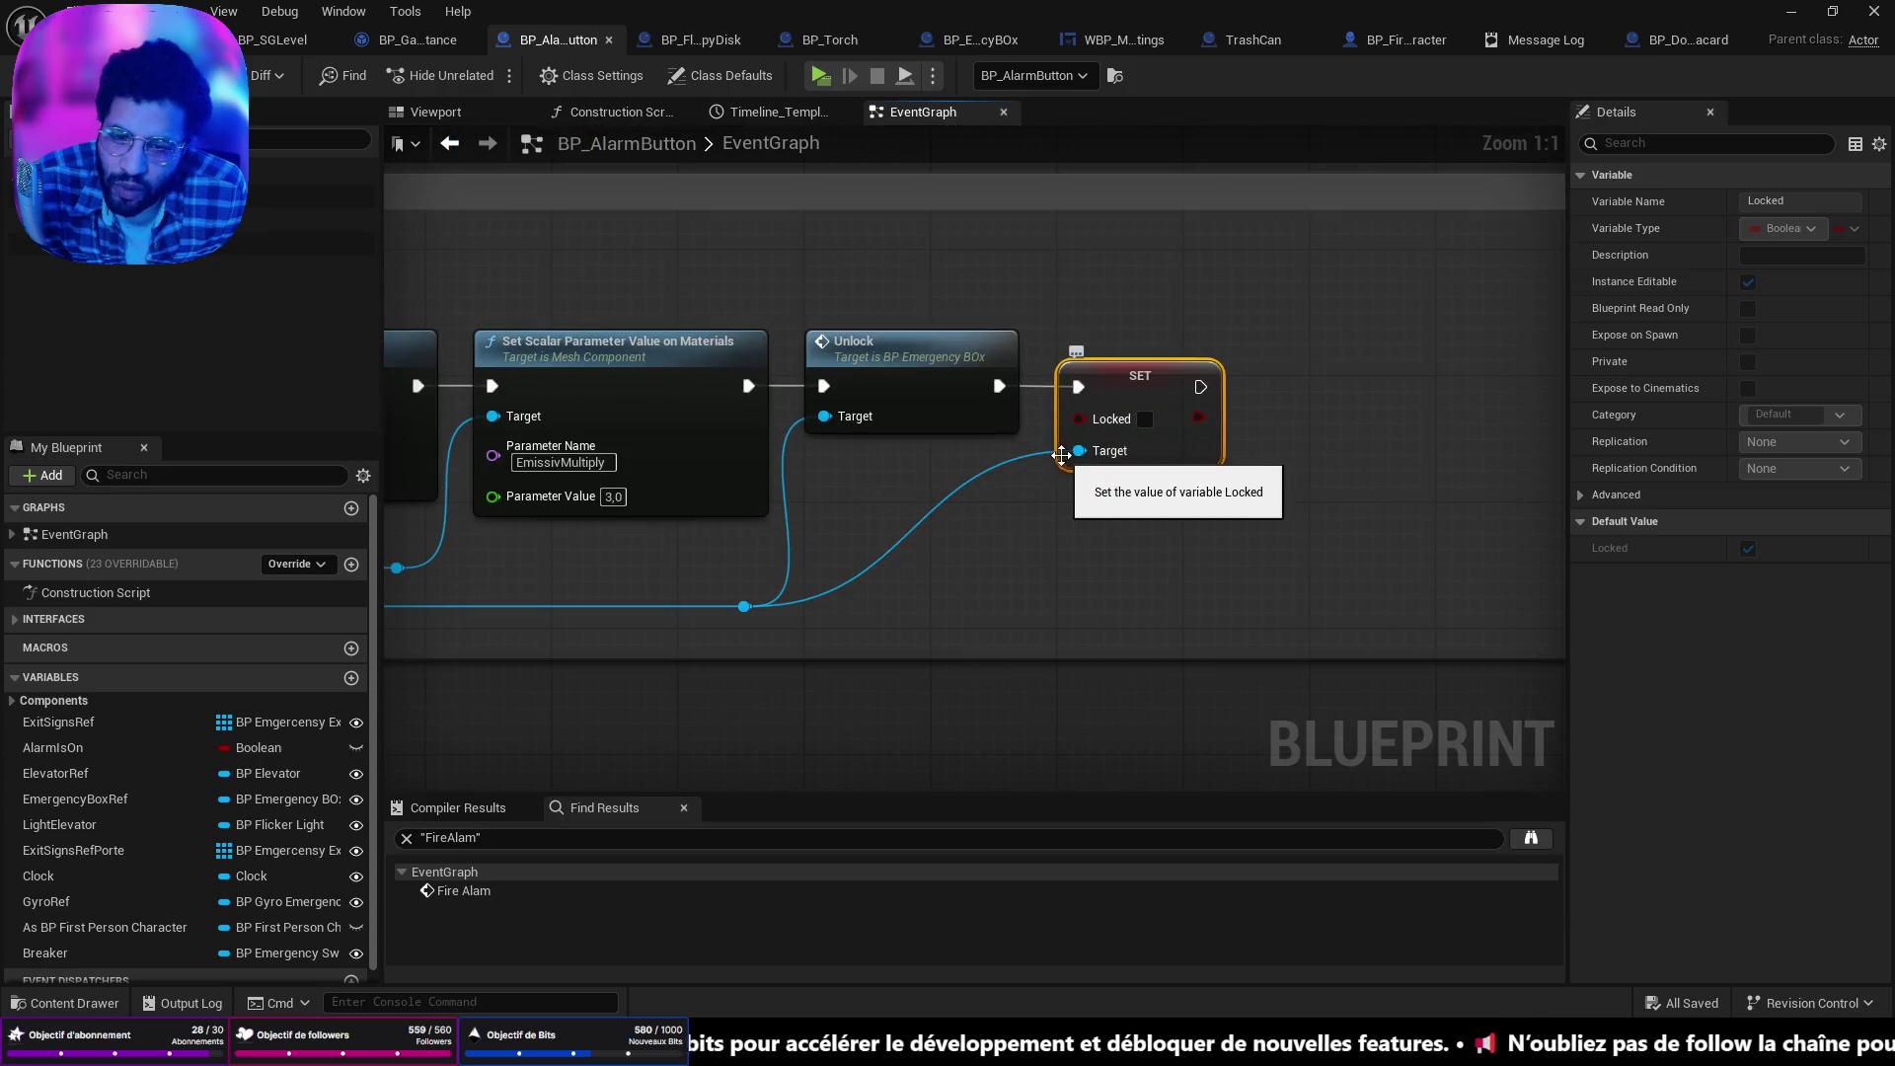
scroll(1143, 426, "down", 6)
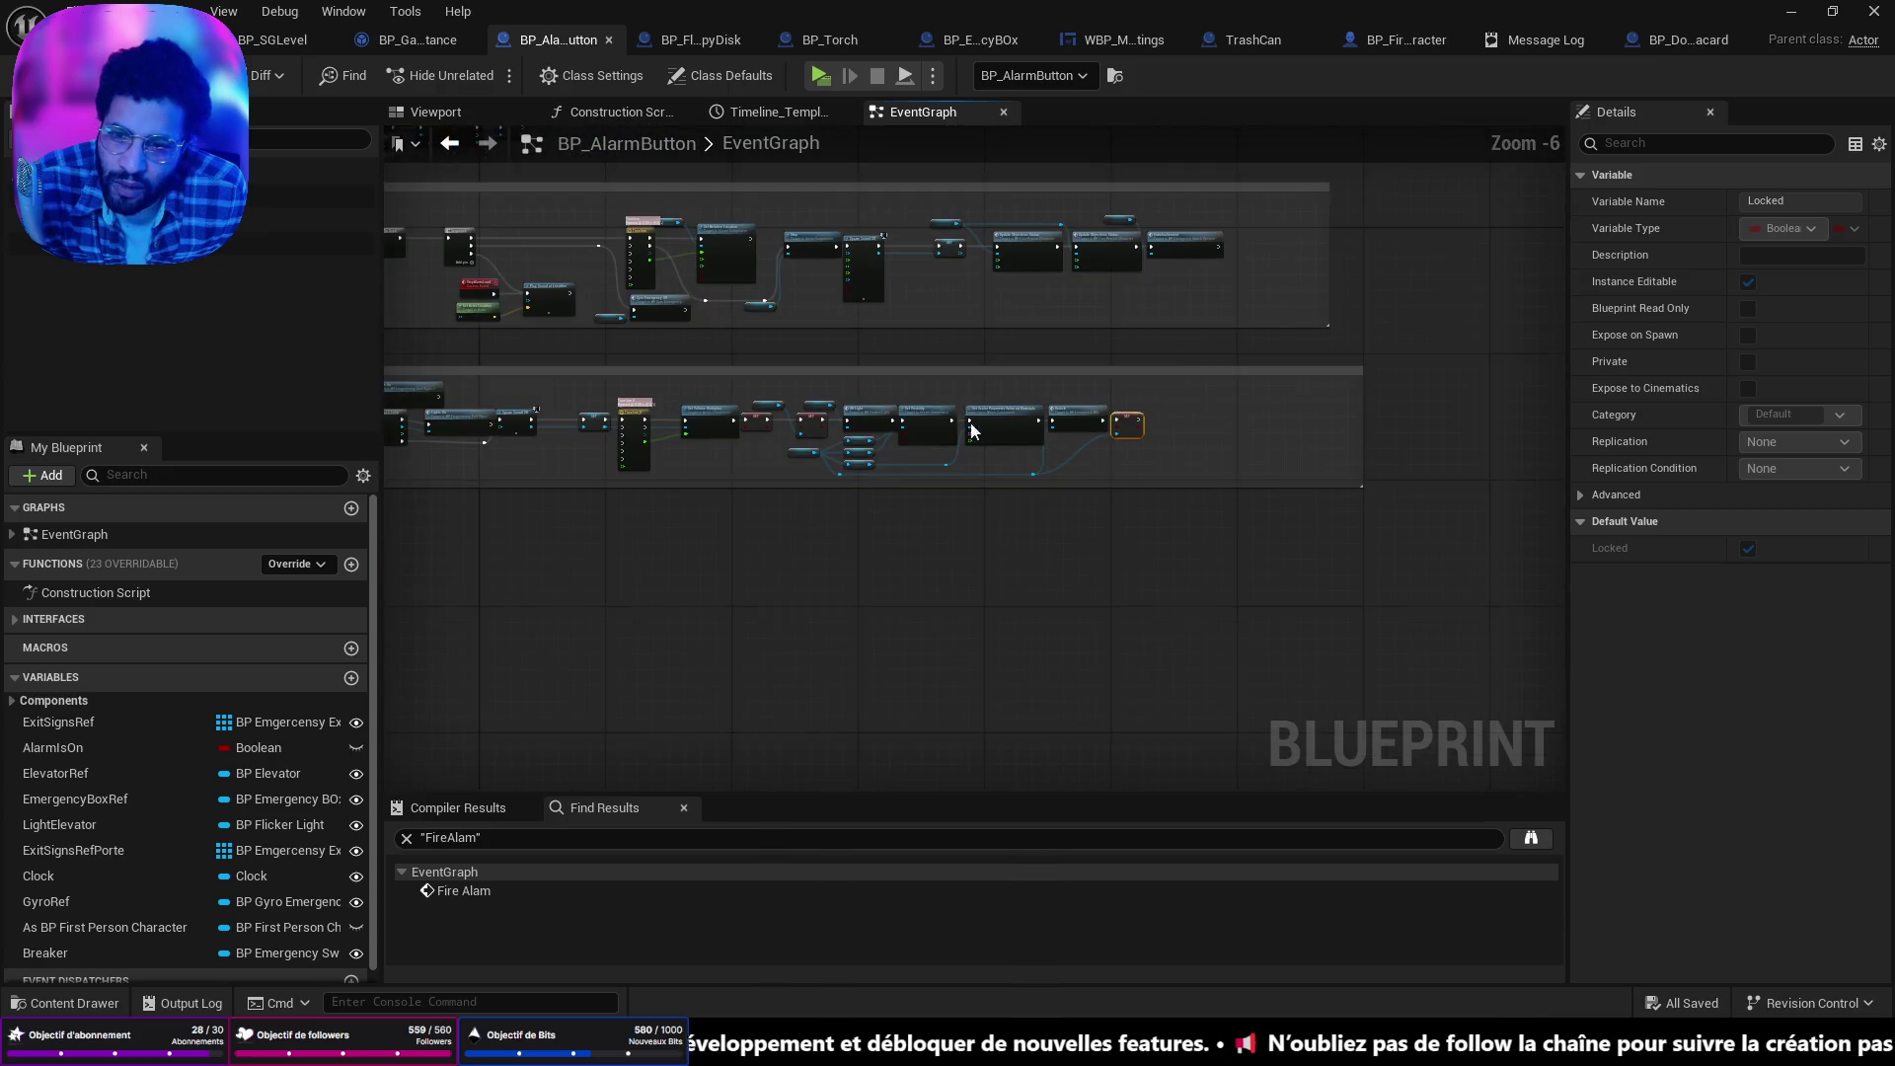
scroll(972, 431, "down", 2)
scroll(729, 168, "up", 2)
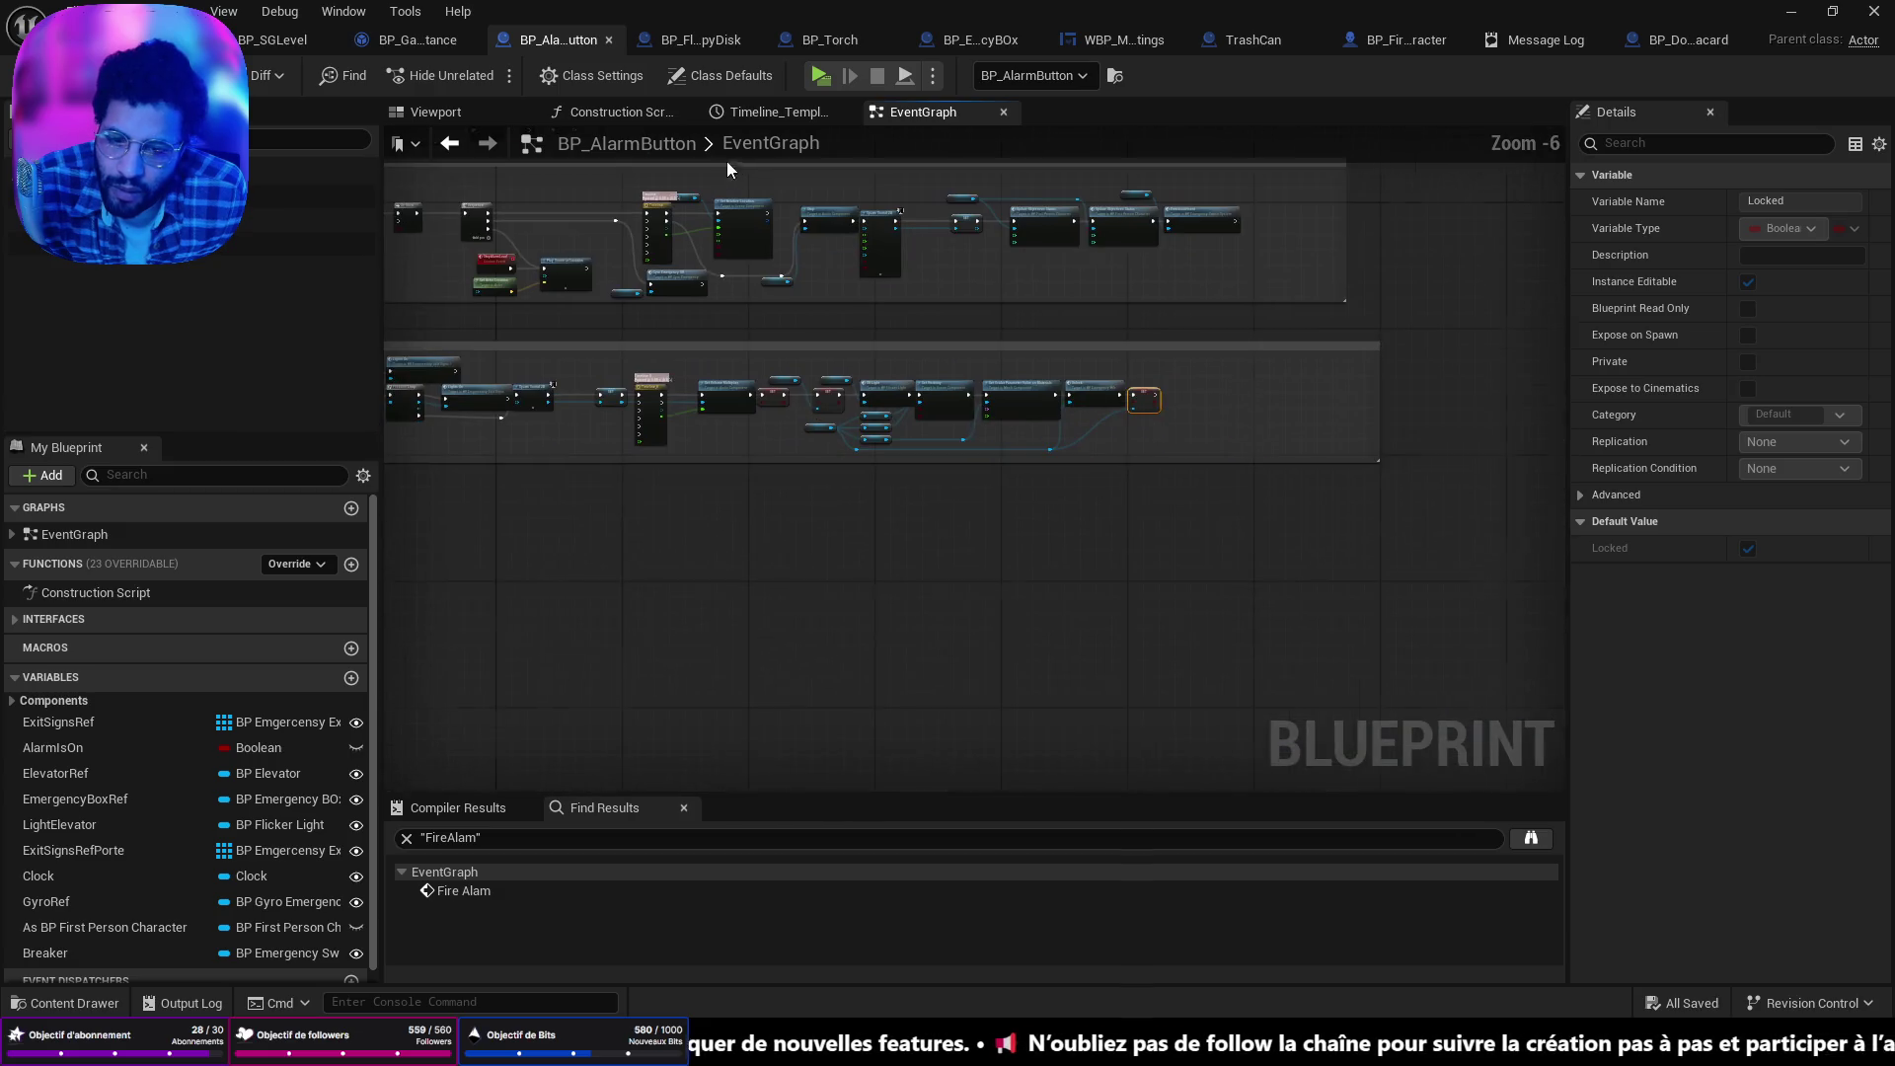
scroll(1063, 418, "up", 6)
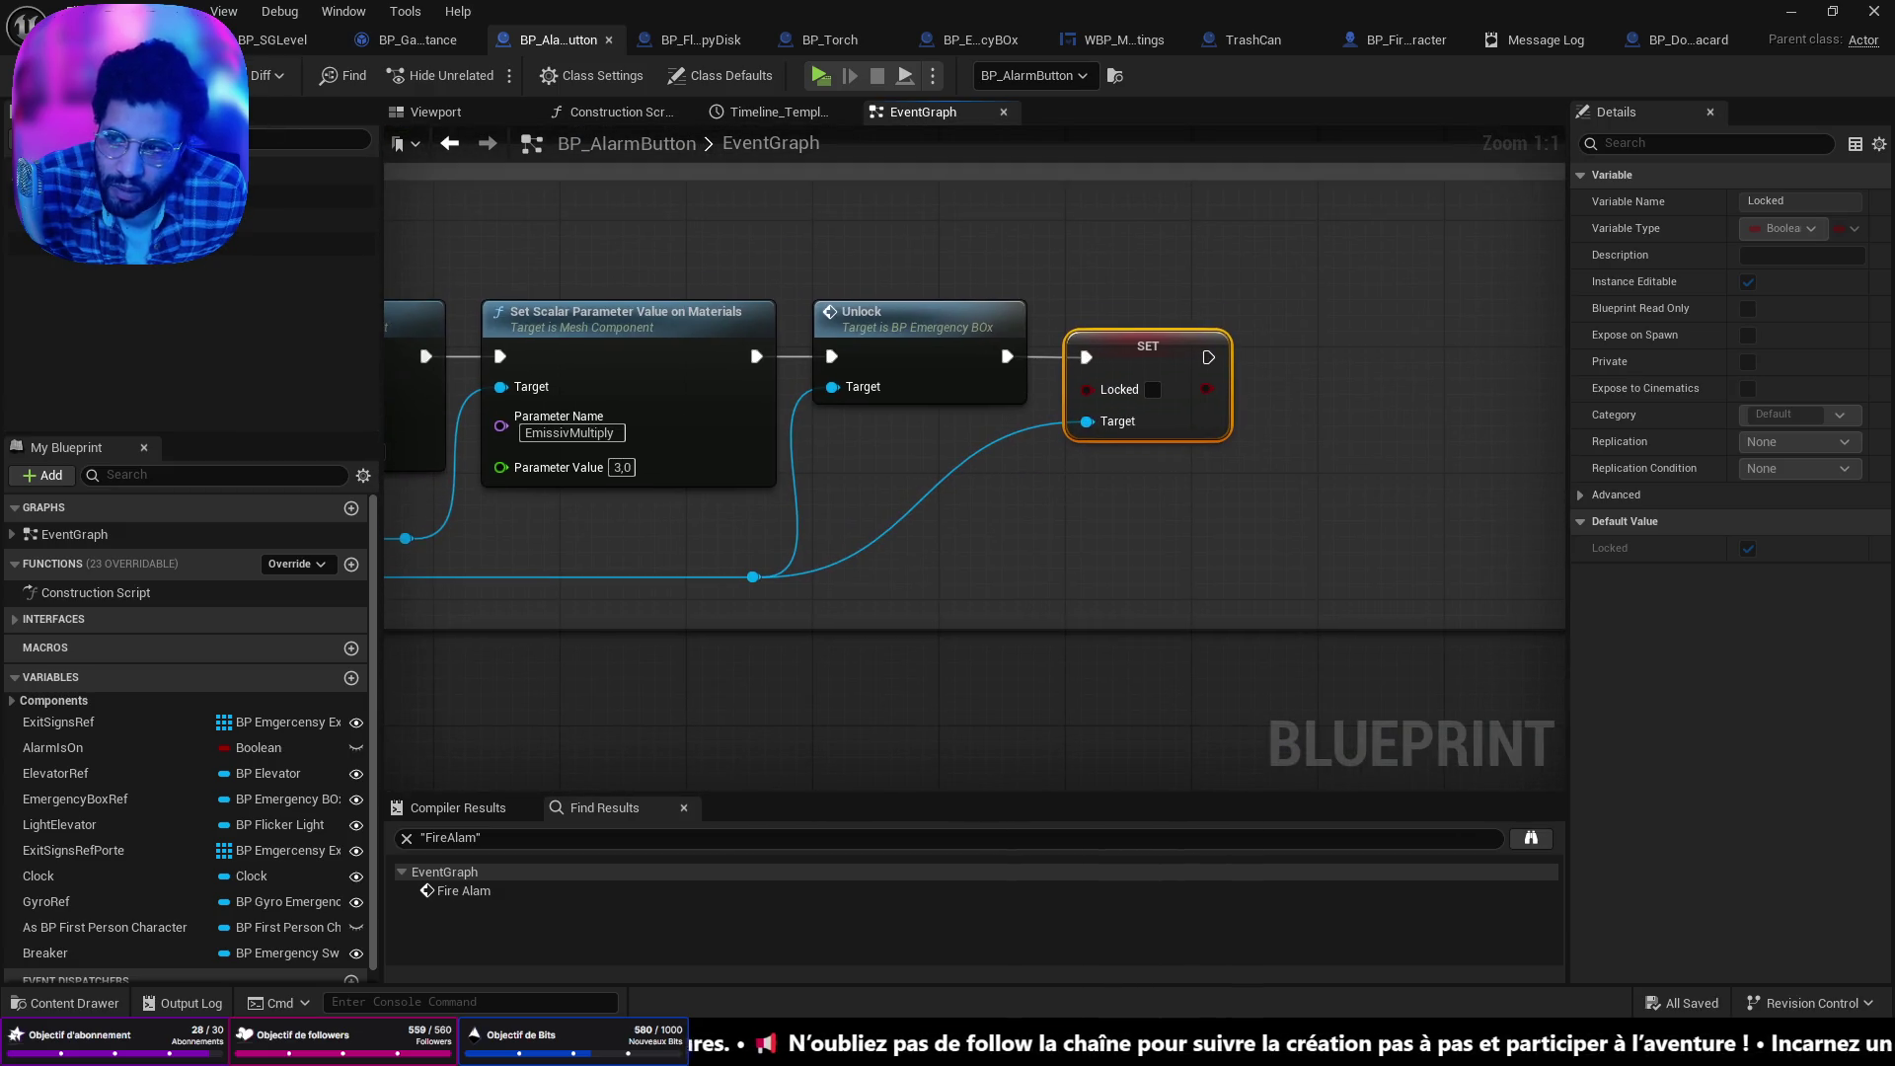
double_click(464, 890)
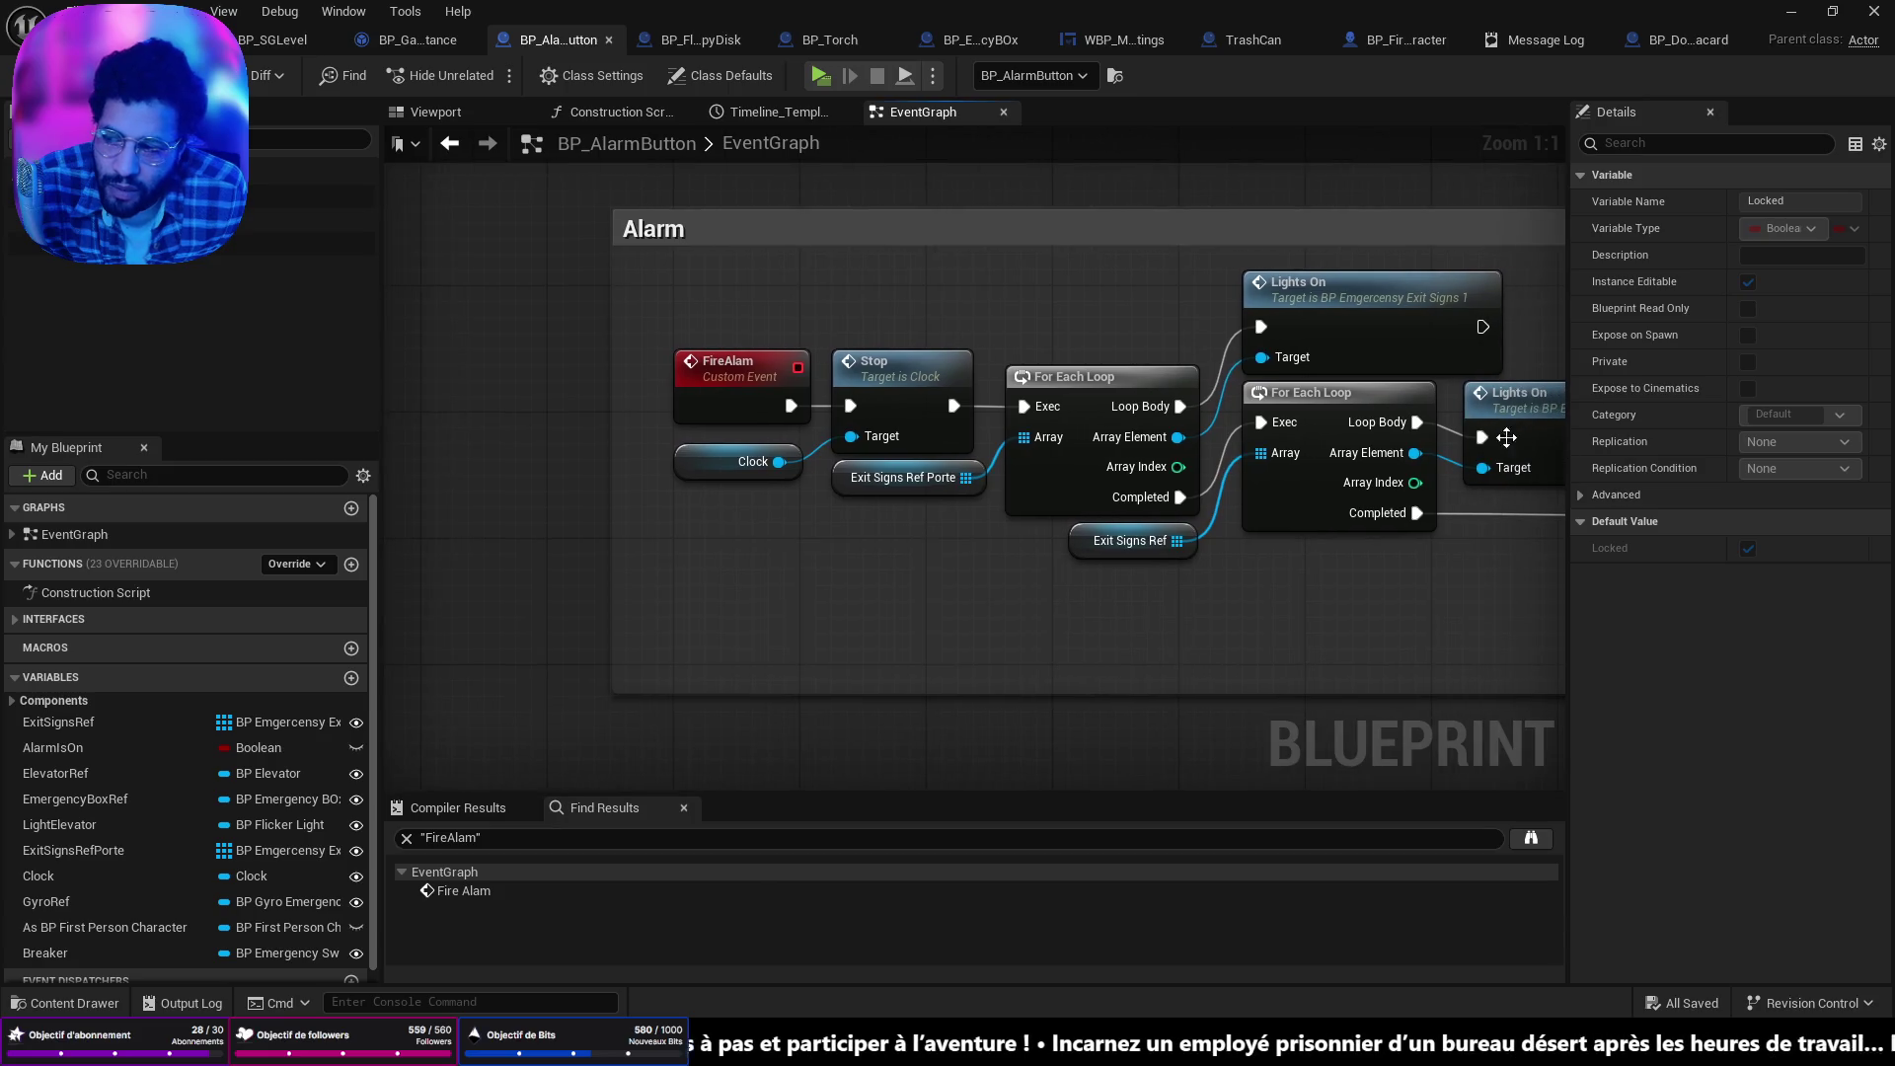
key("alt+Left")
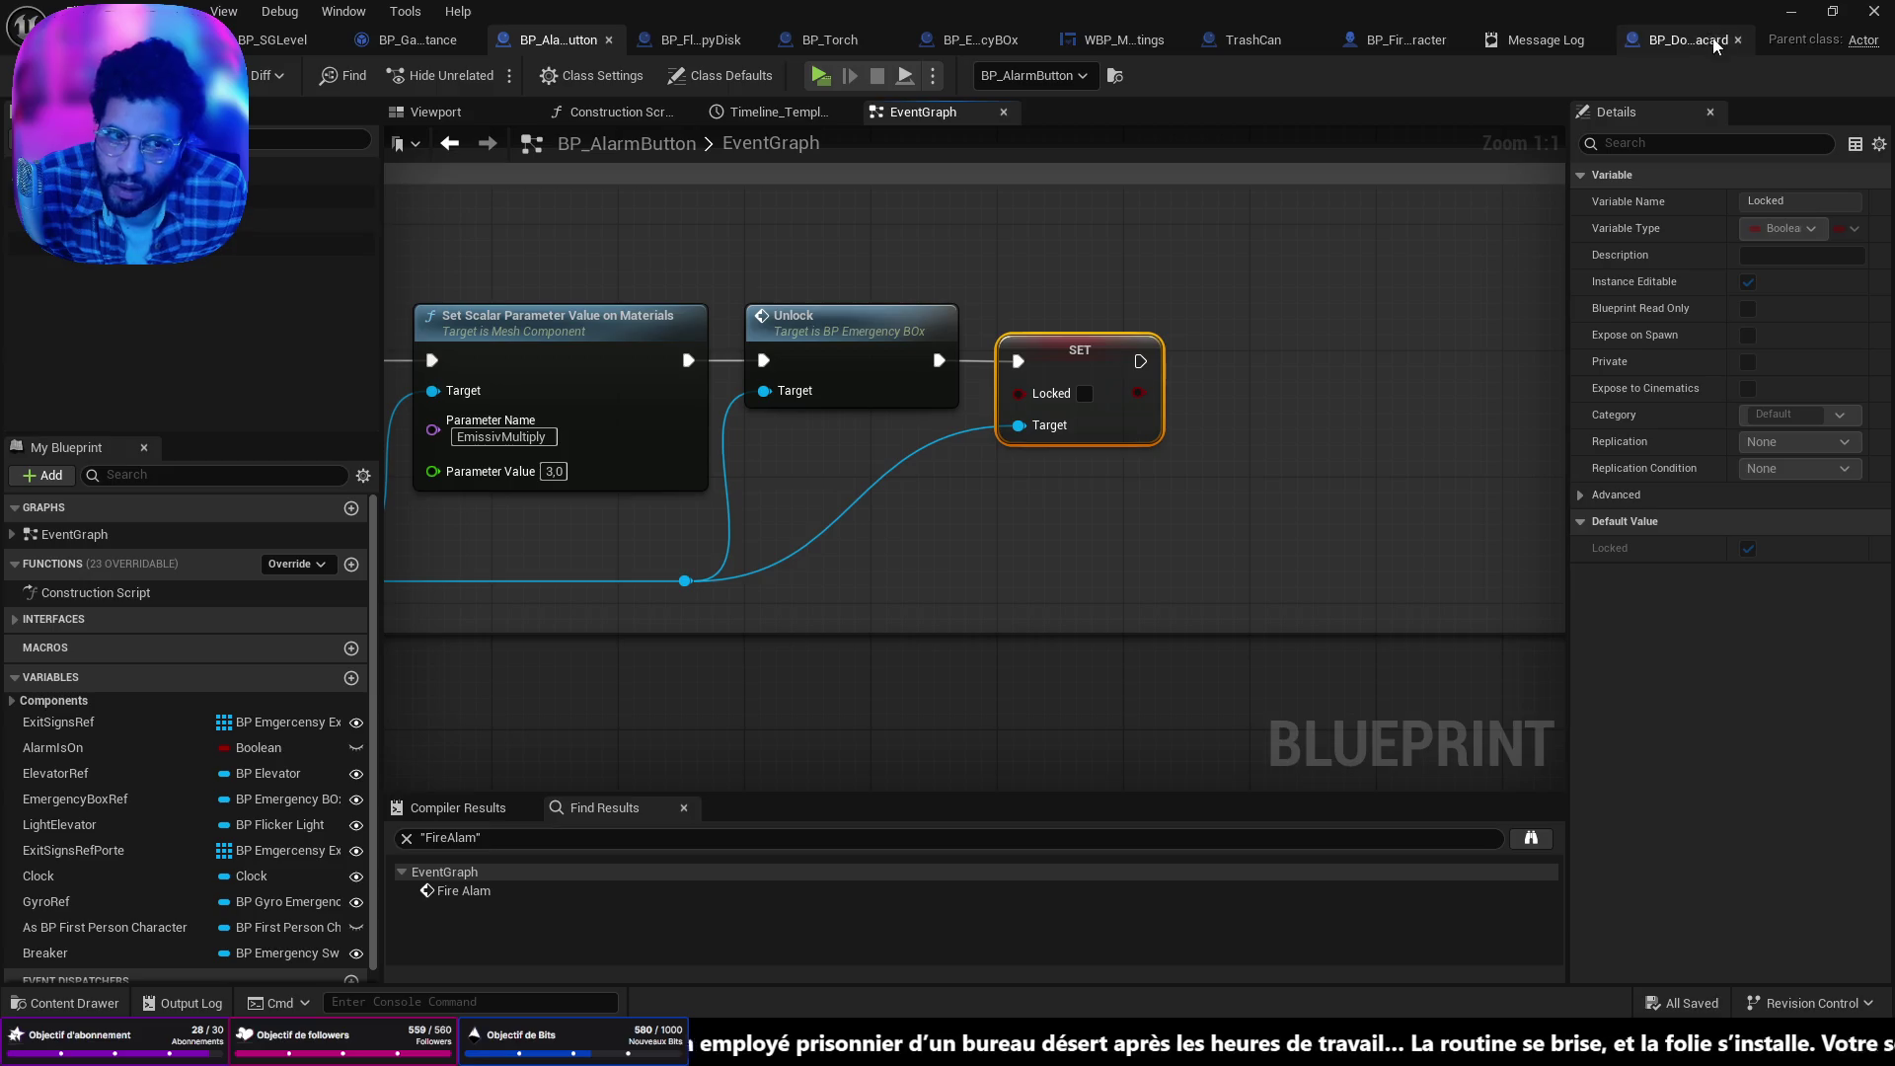
Check BP_EmergencyBOx's Locked variable and its door-unlock logic, then go back to the level editor.
left_click(1250, 45)
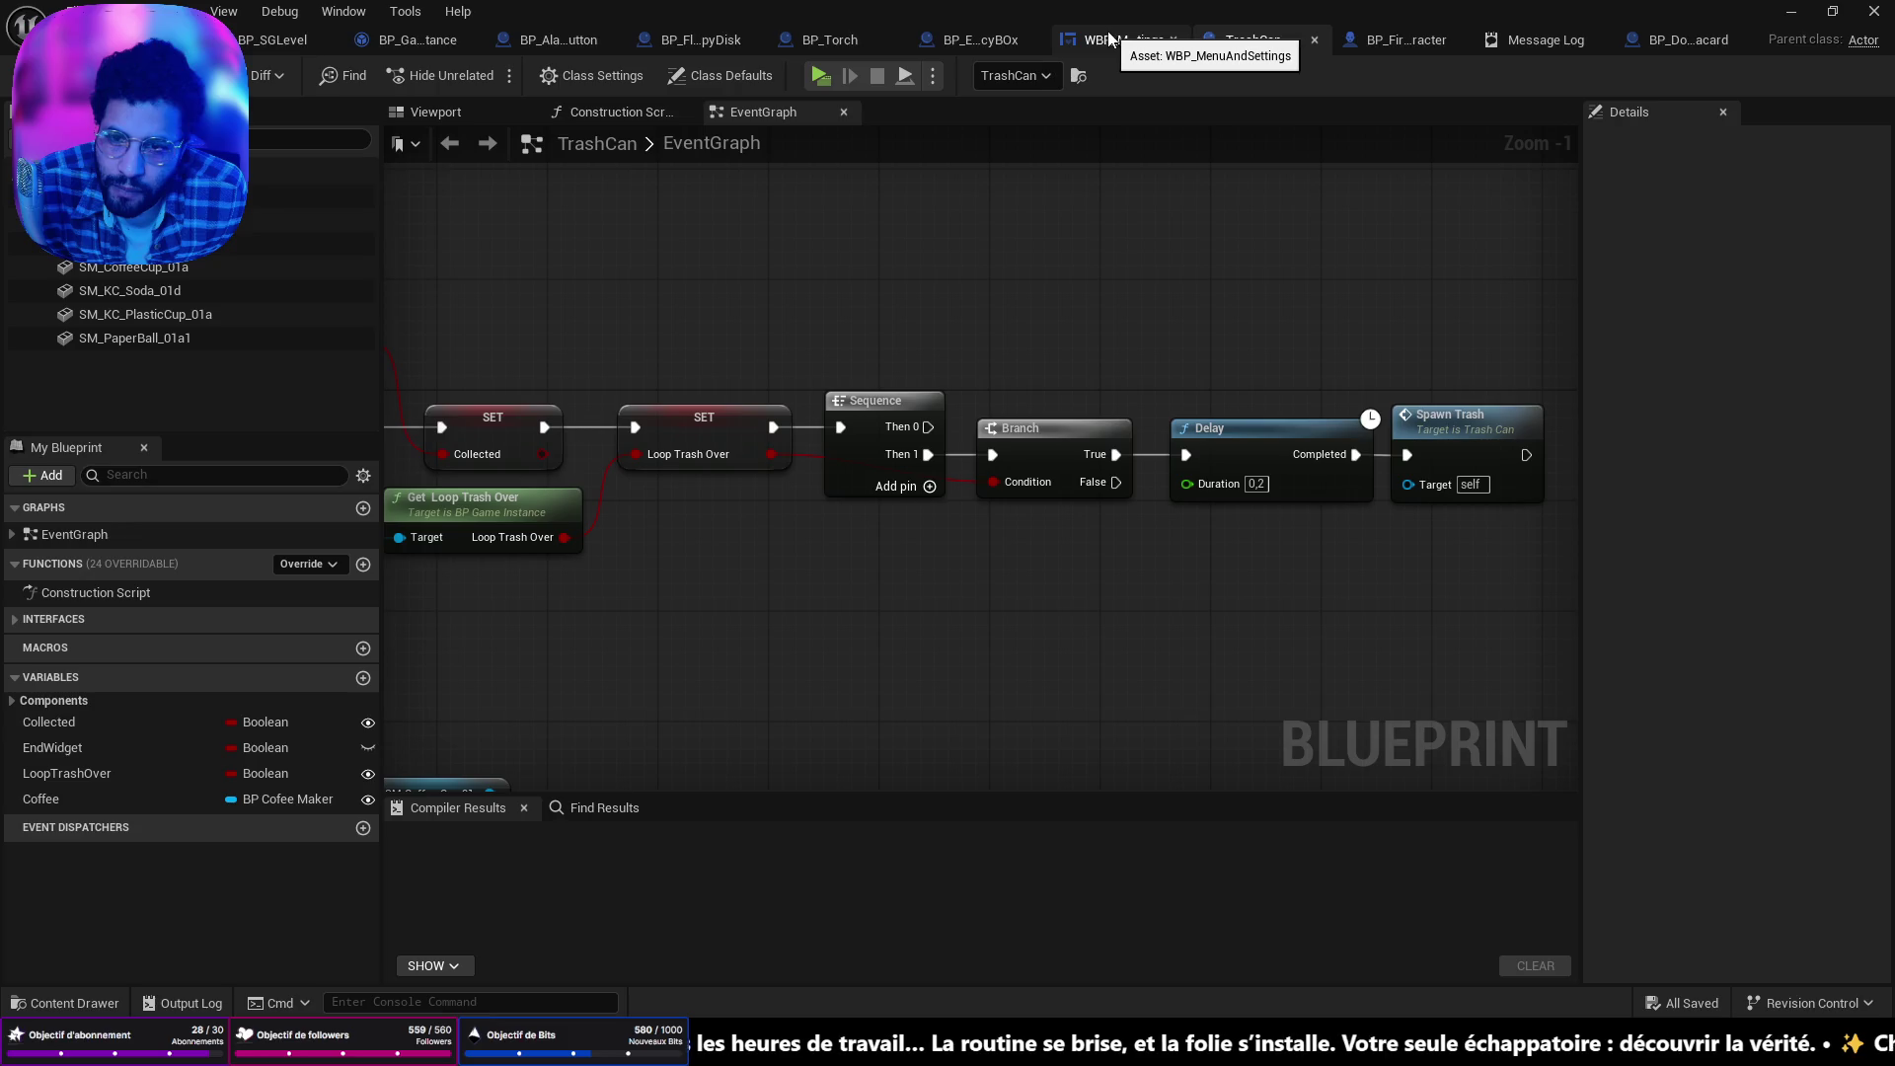
left_click(1679, 42)
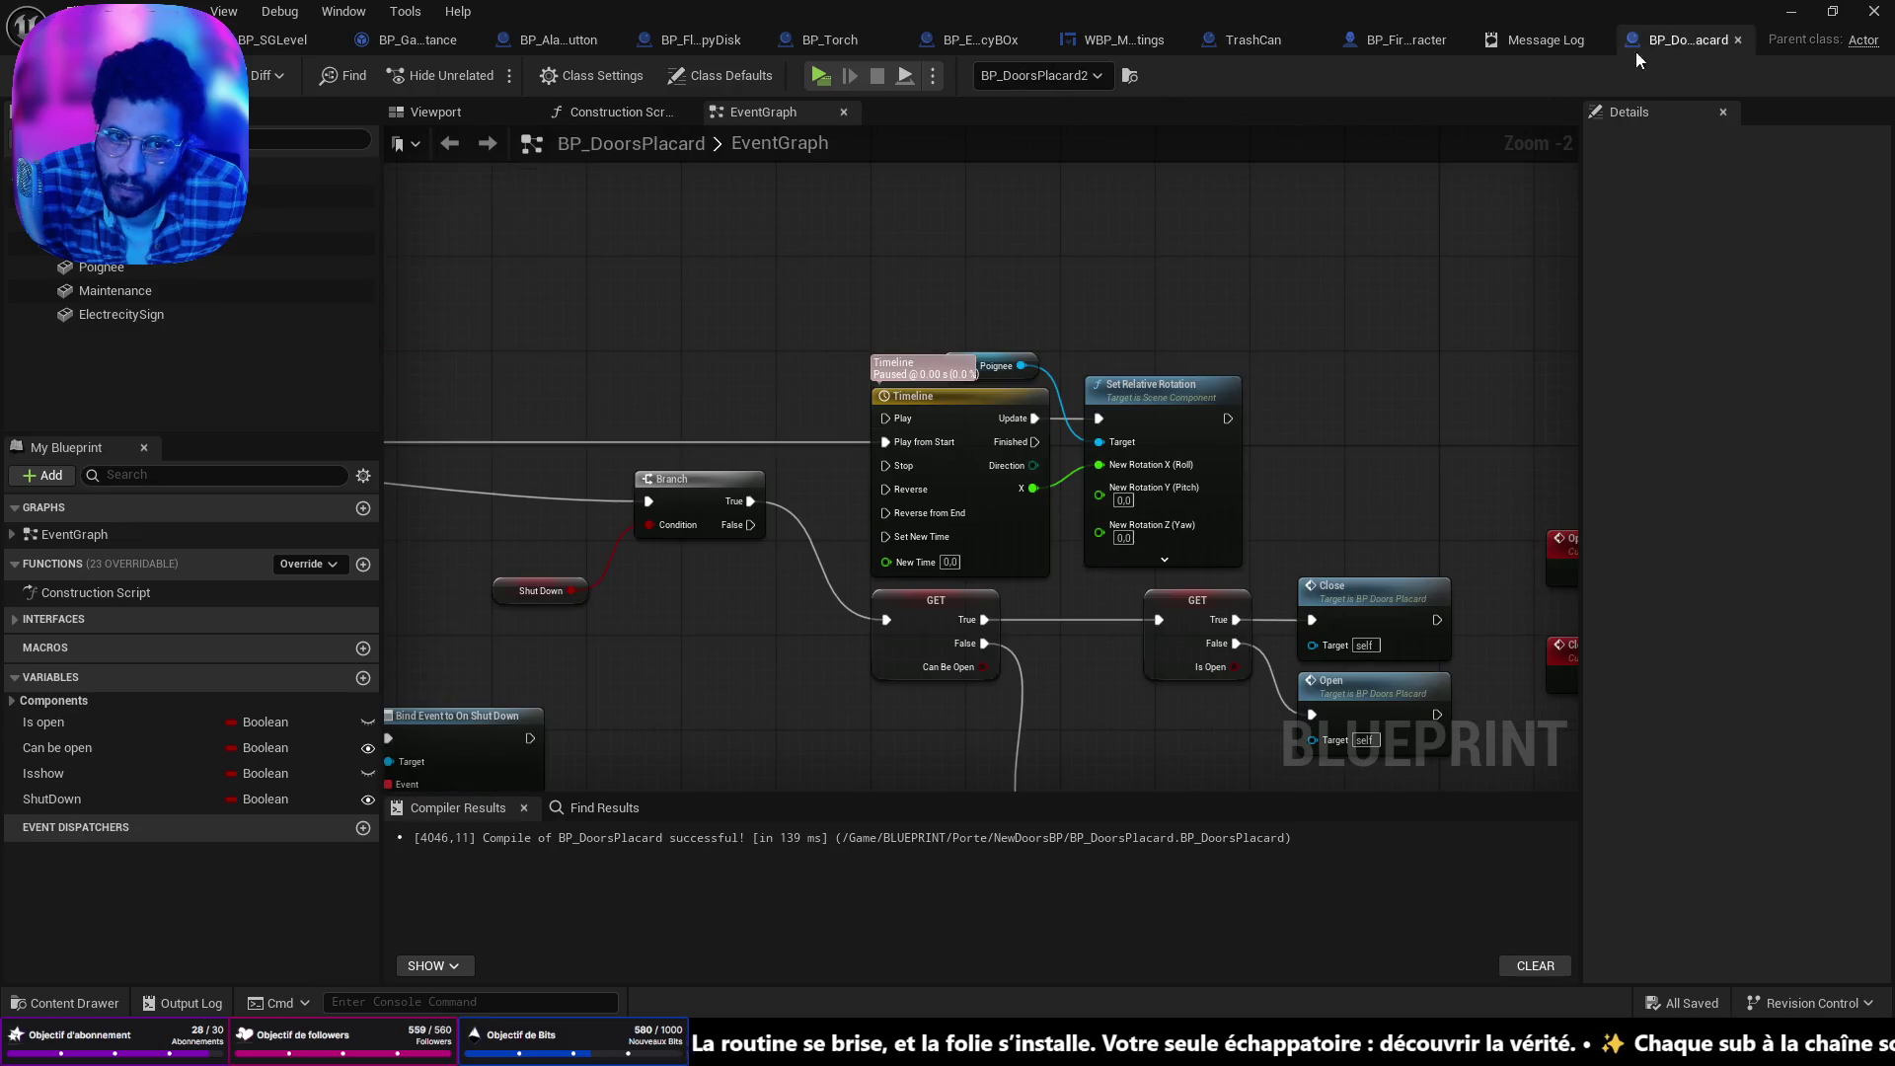
left_click(674, 42)
left_click(926, 43)
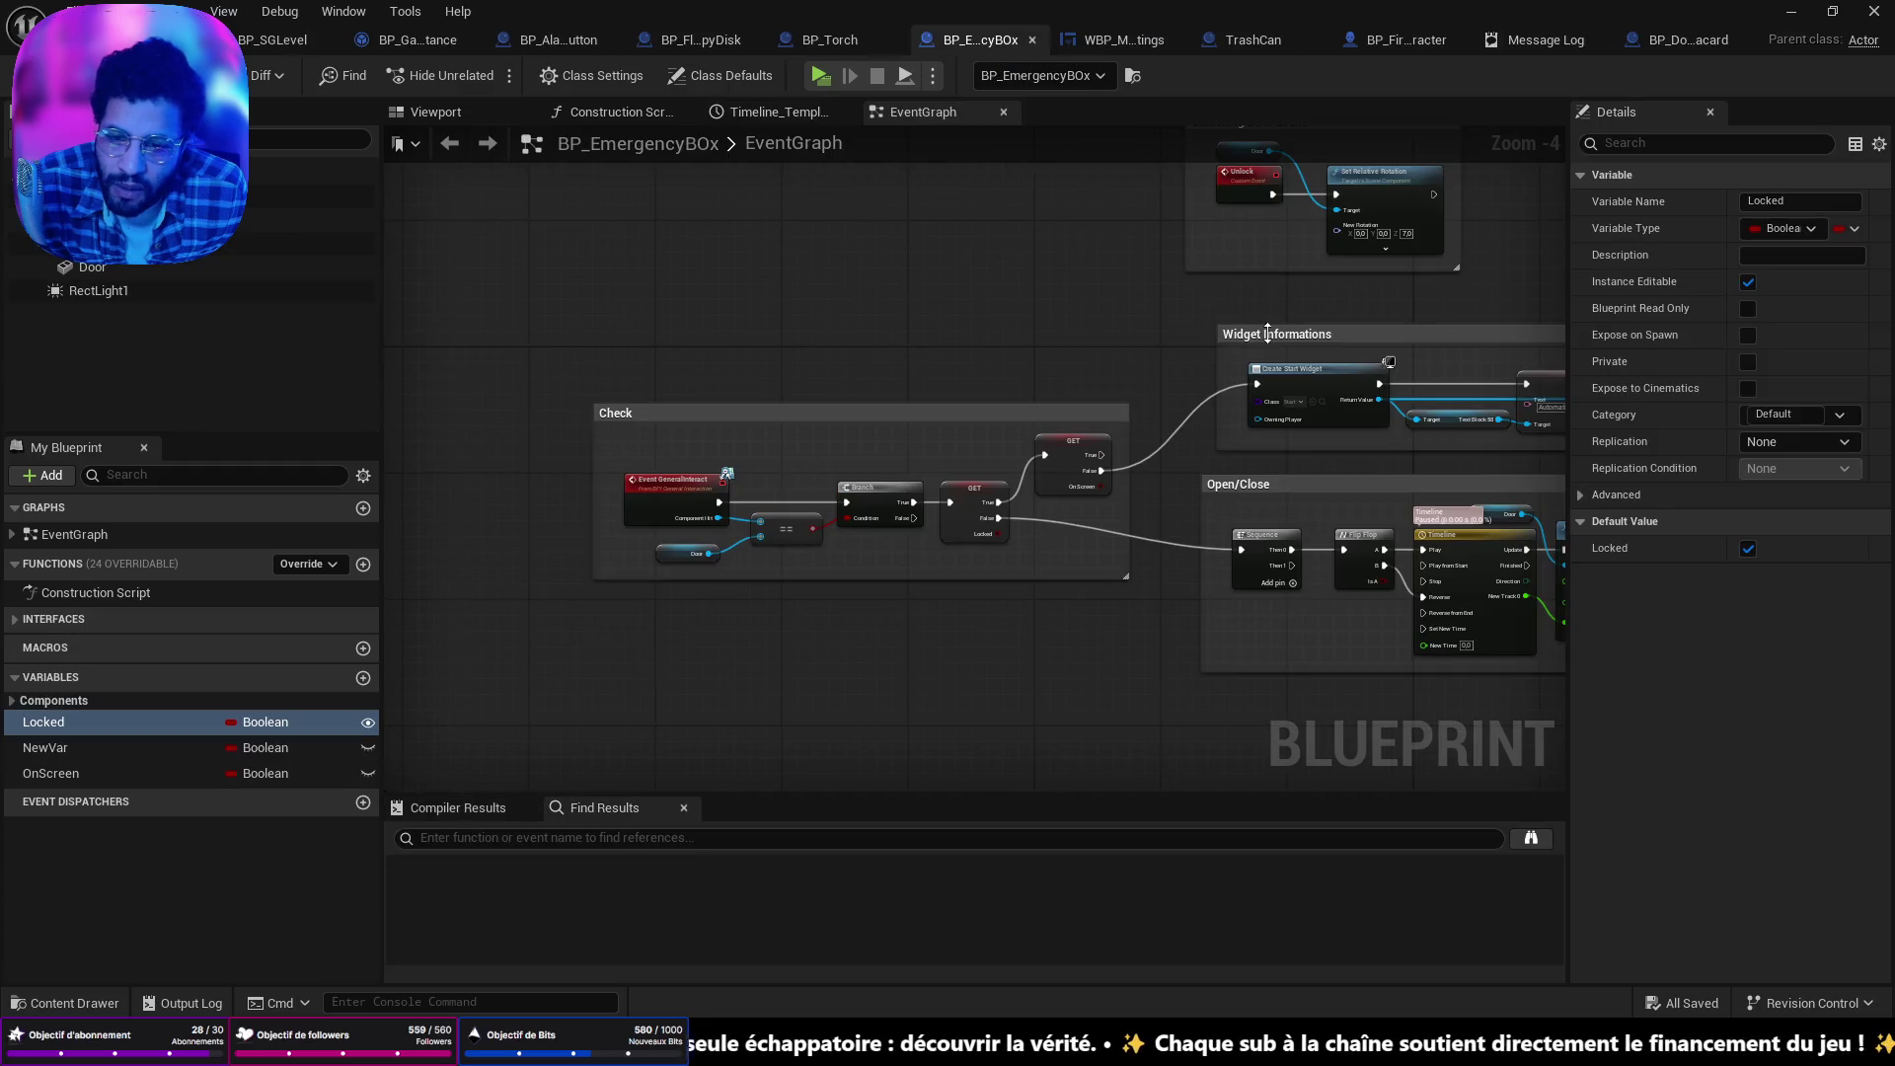
left_click(101, 723)
mouse_move(1275, 253)
left_mouse_down()
mouse_move(1173, 329)
mouse_move(1139, 393)
mouse_move(1253, 312)
left_mouse_up()
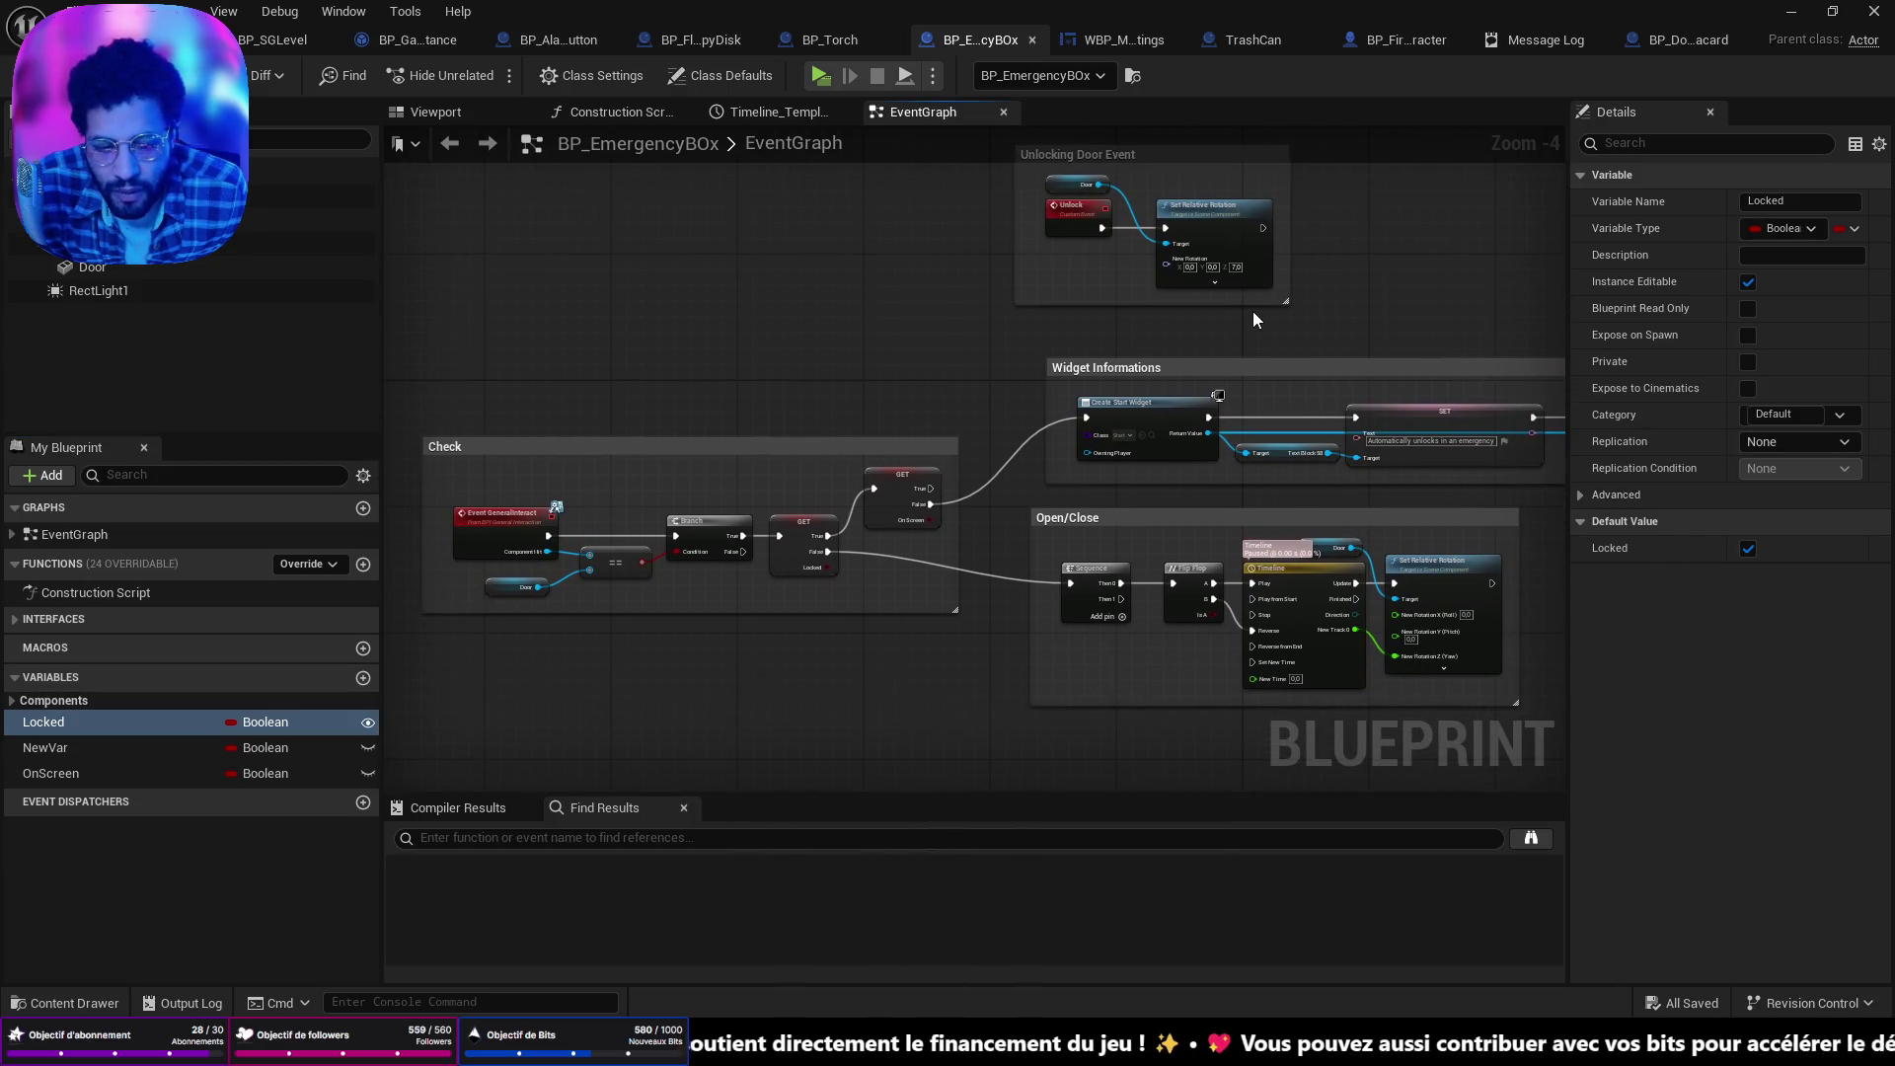
left_click(118, 40)
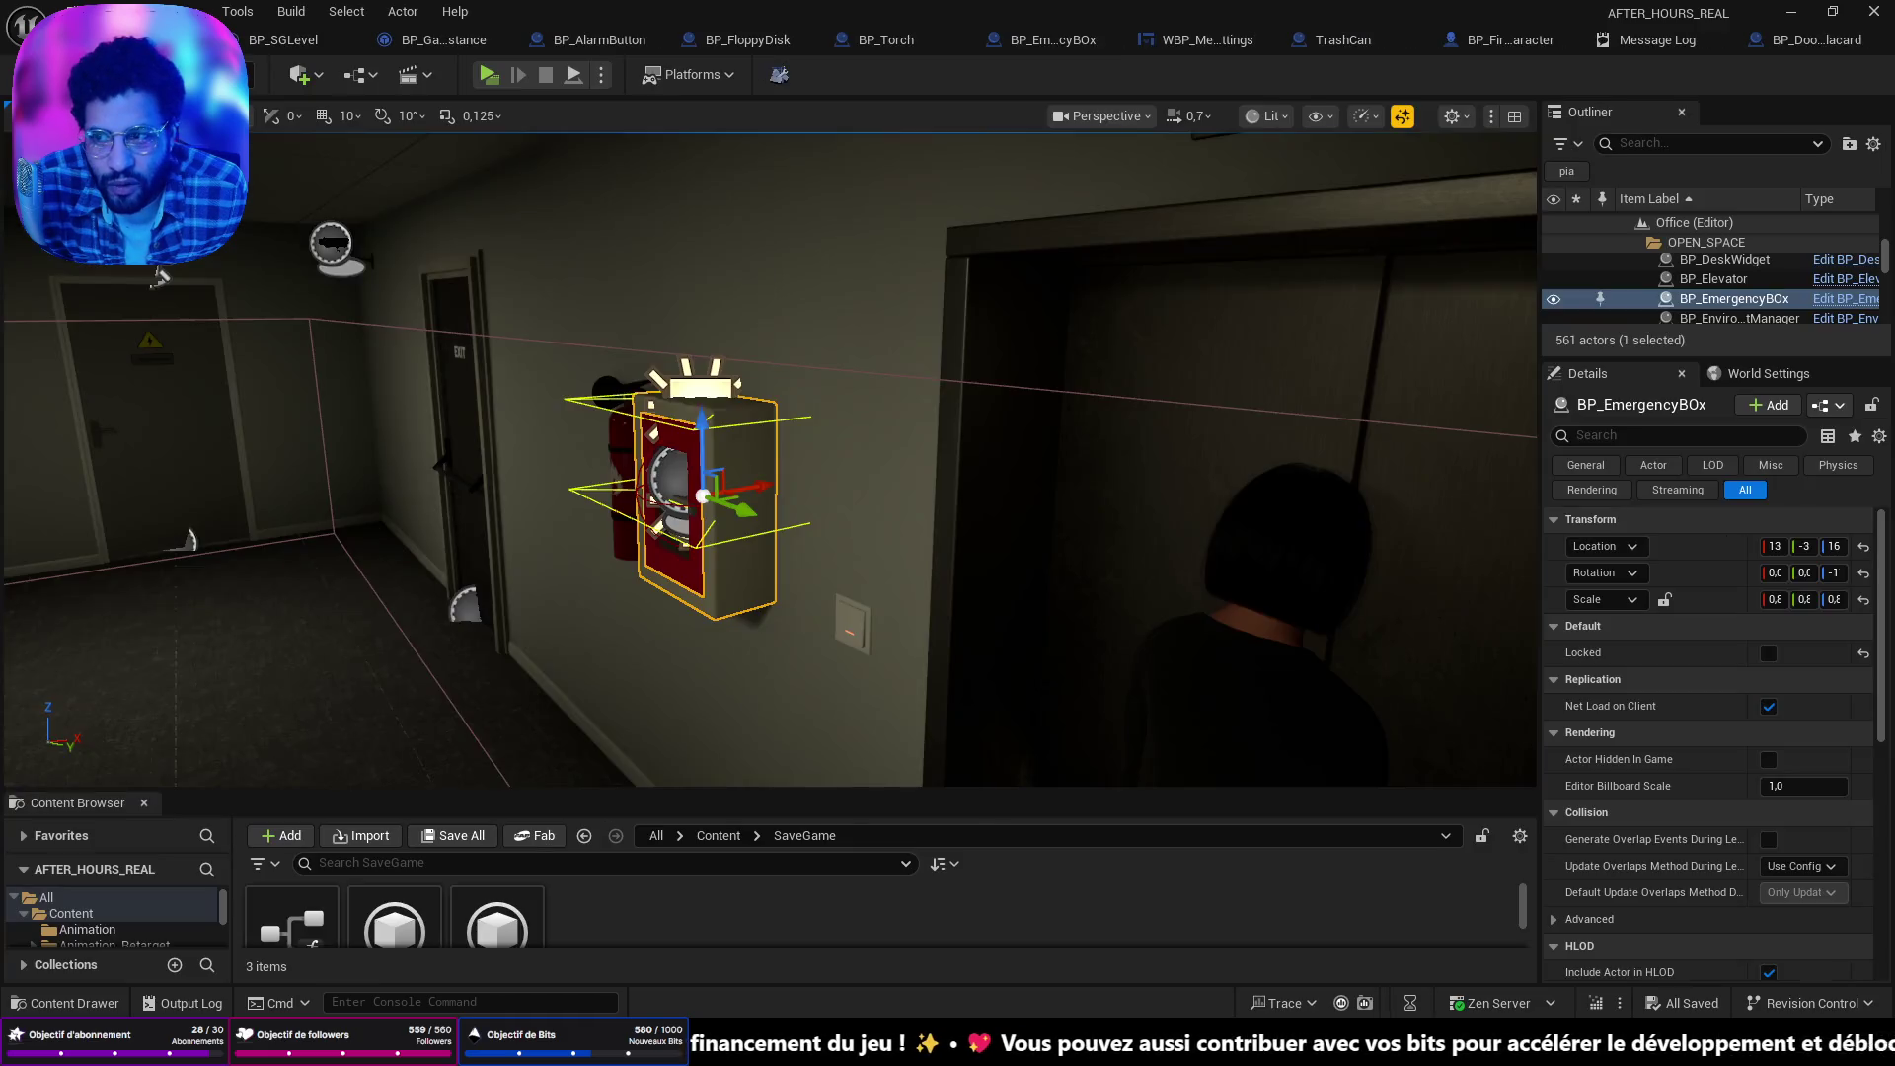
scroll(589, 292, "up", 5)
key("alt+p")
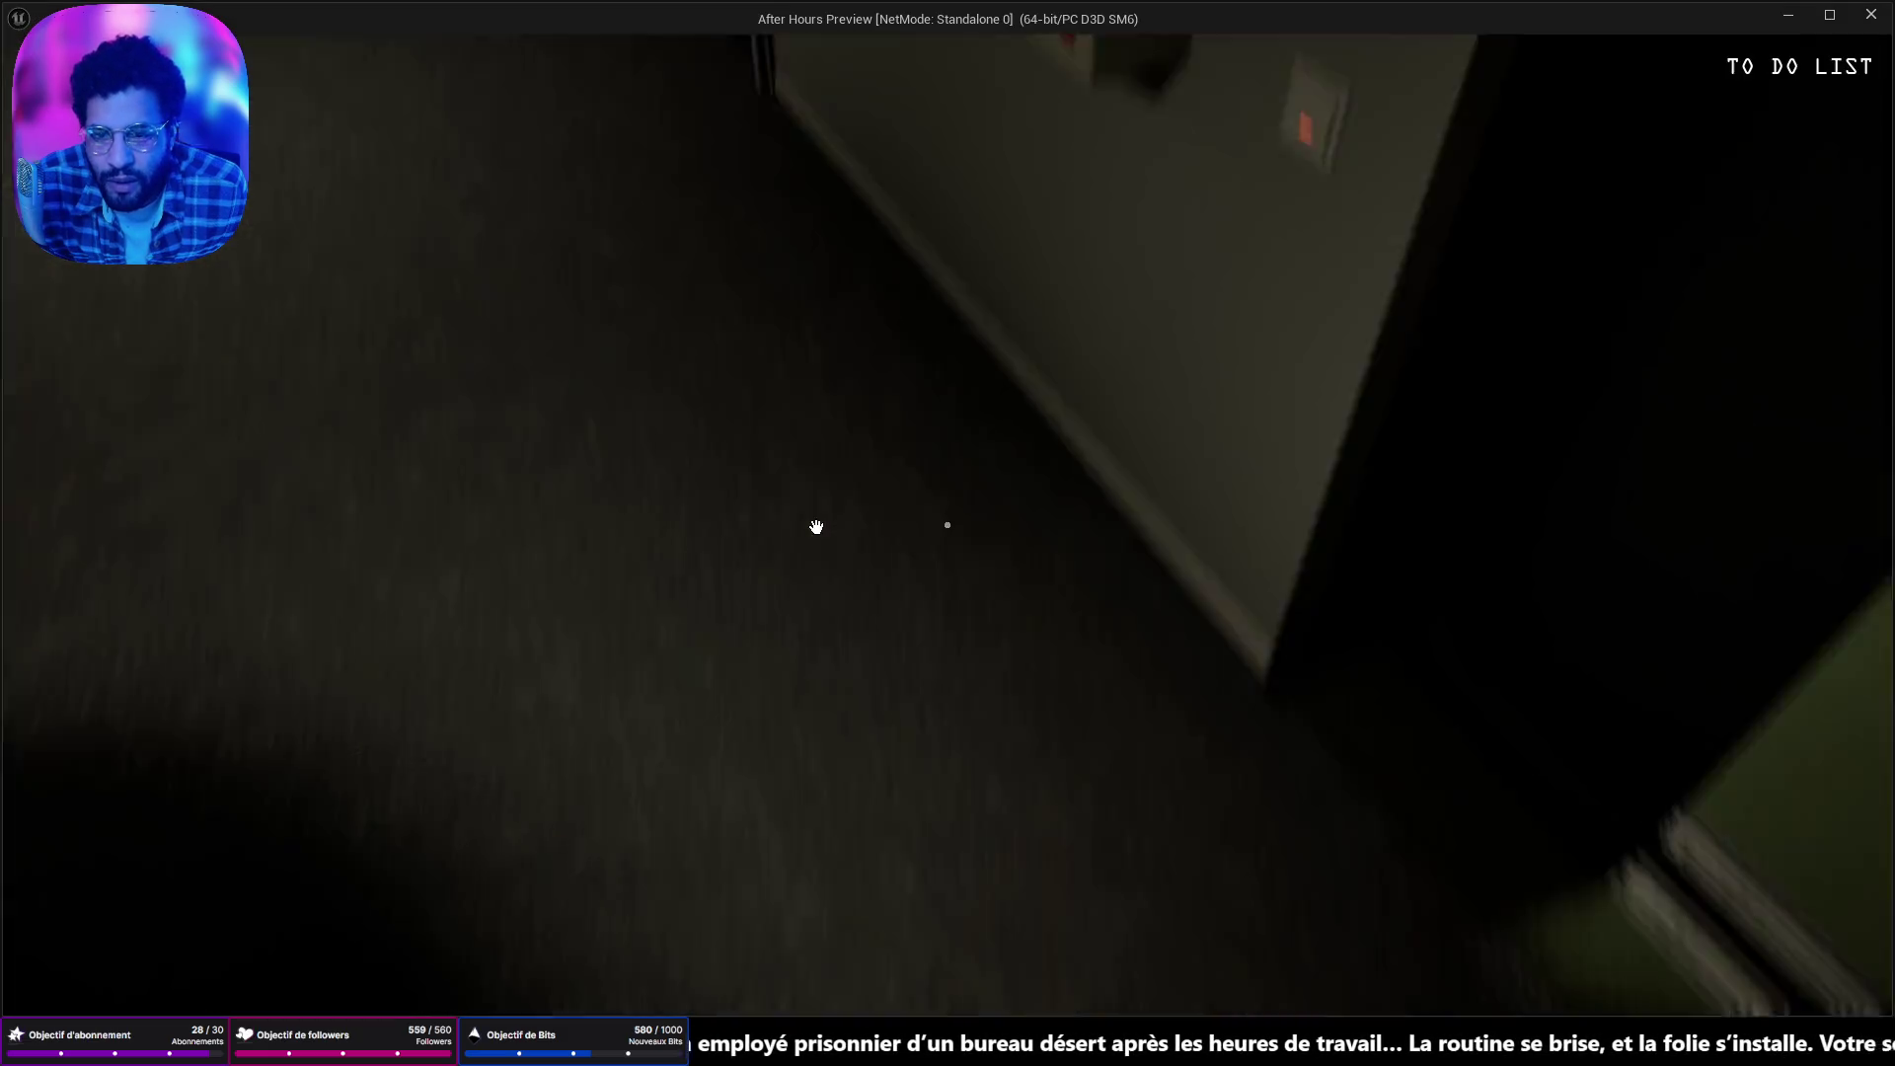
key("w")
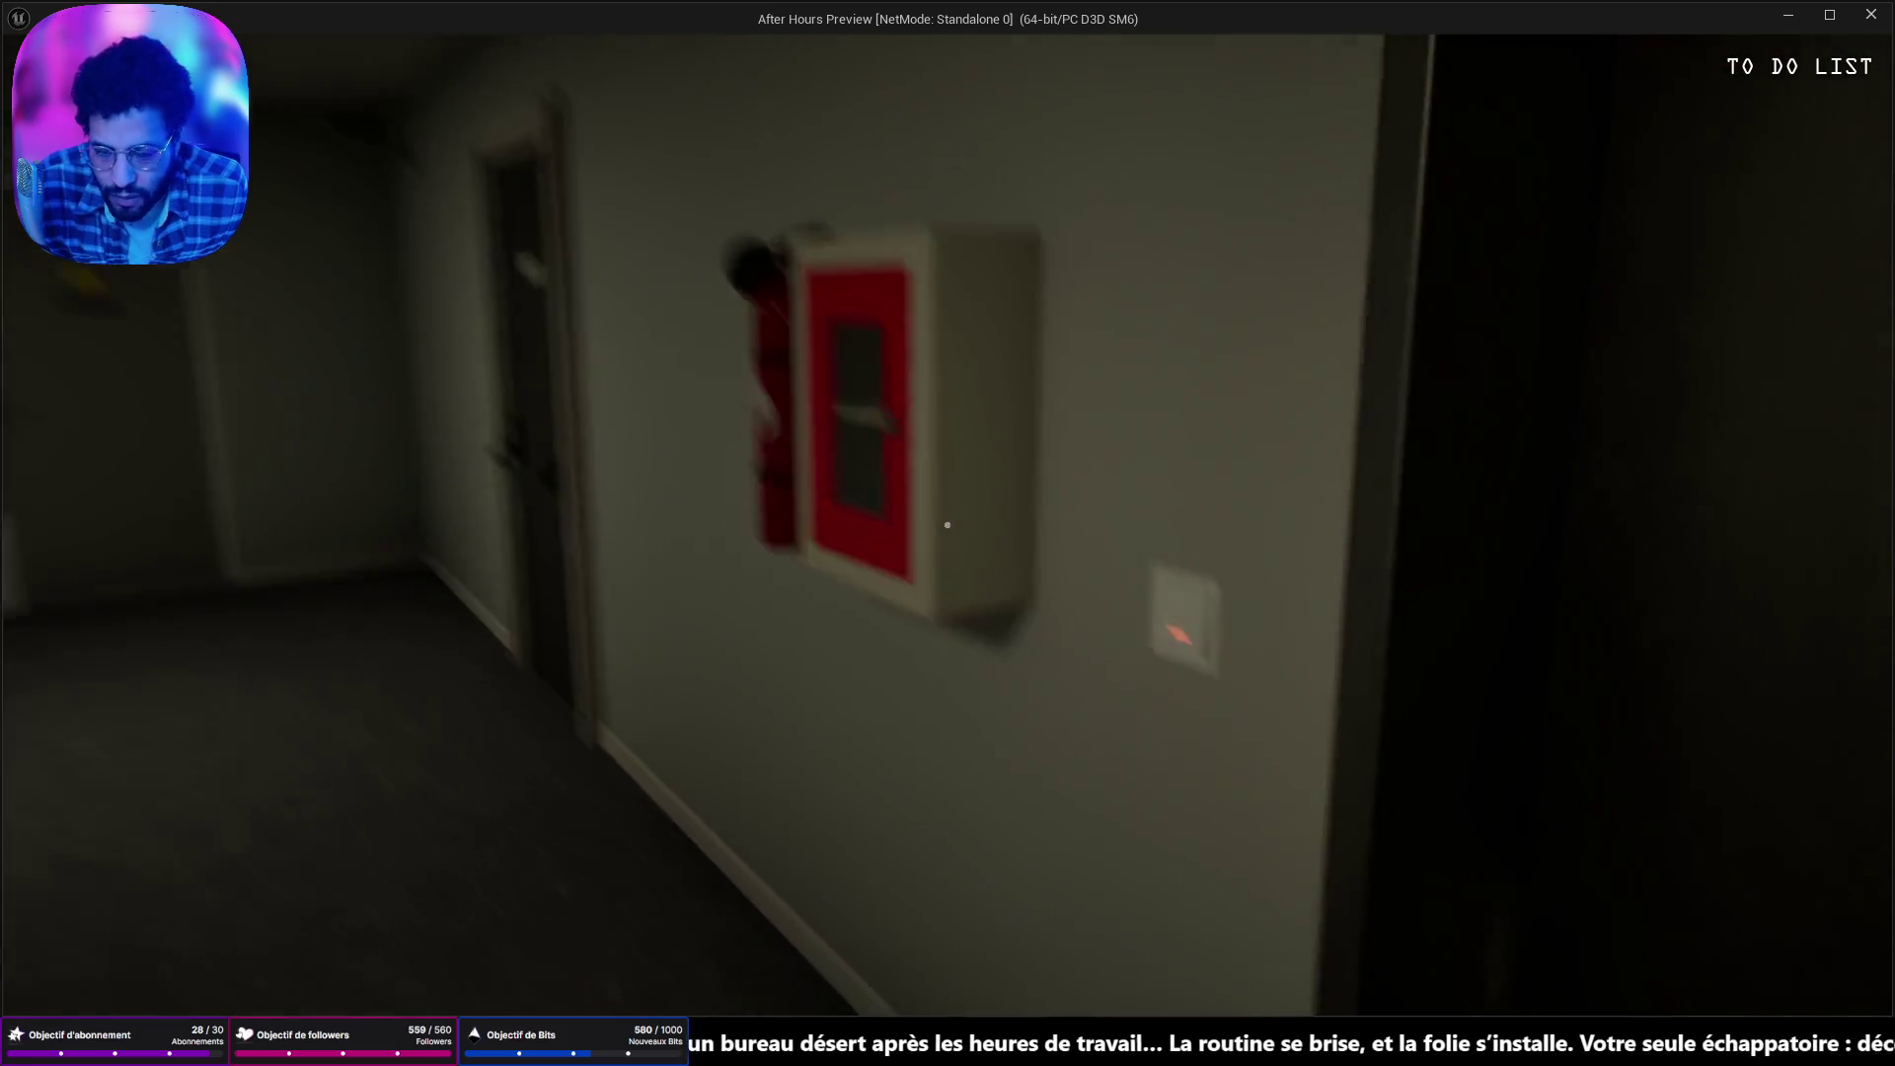
key("e")
key("Escape")
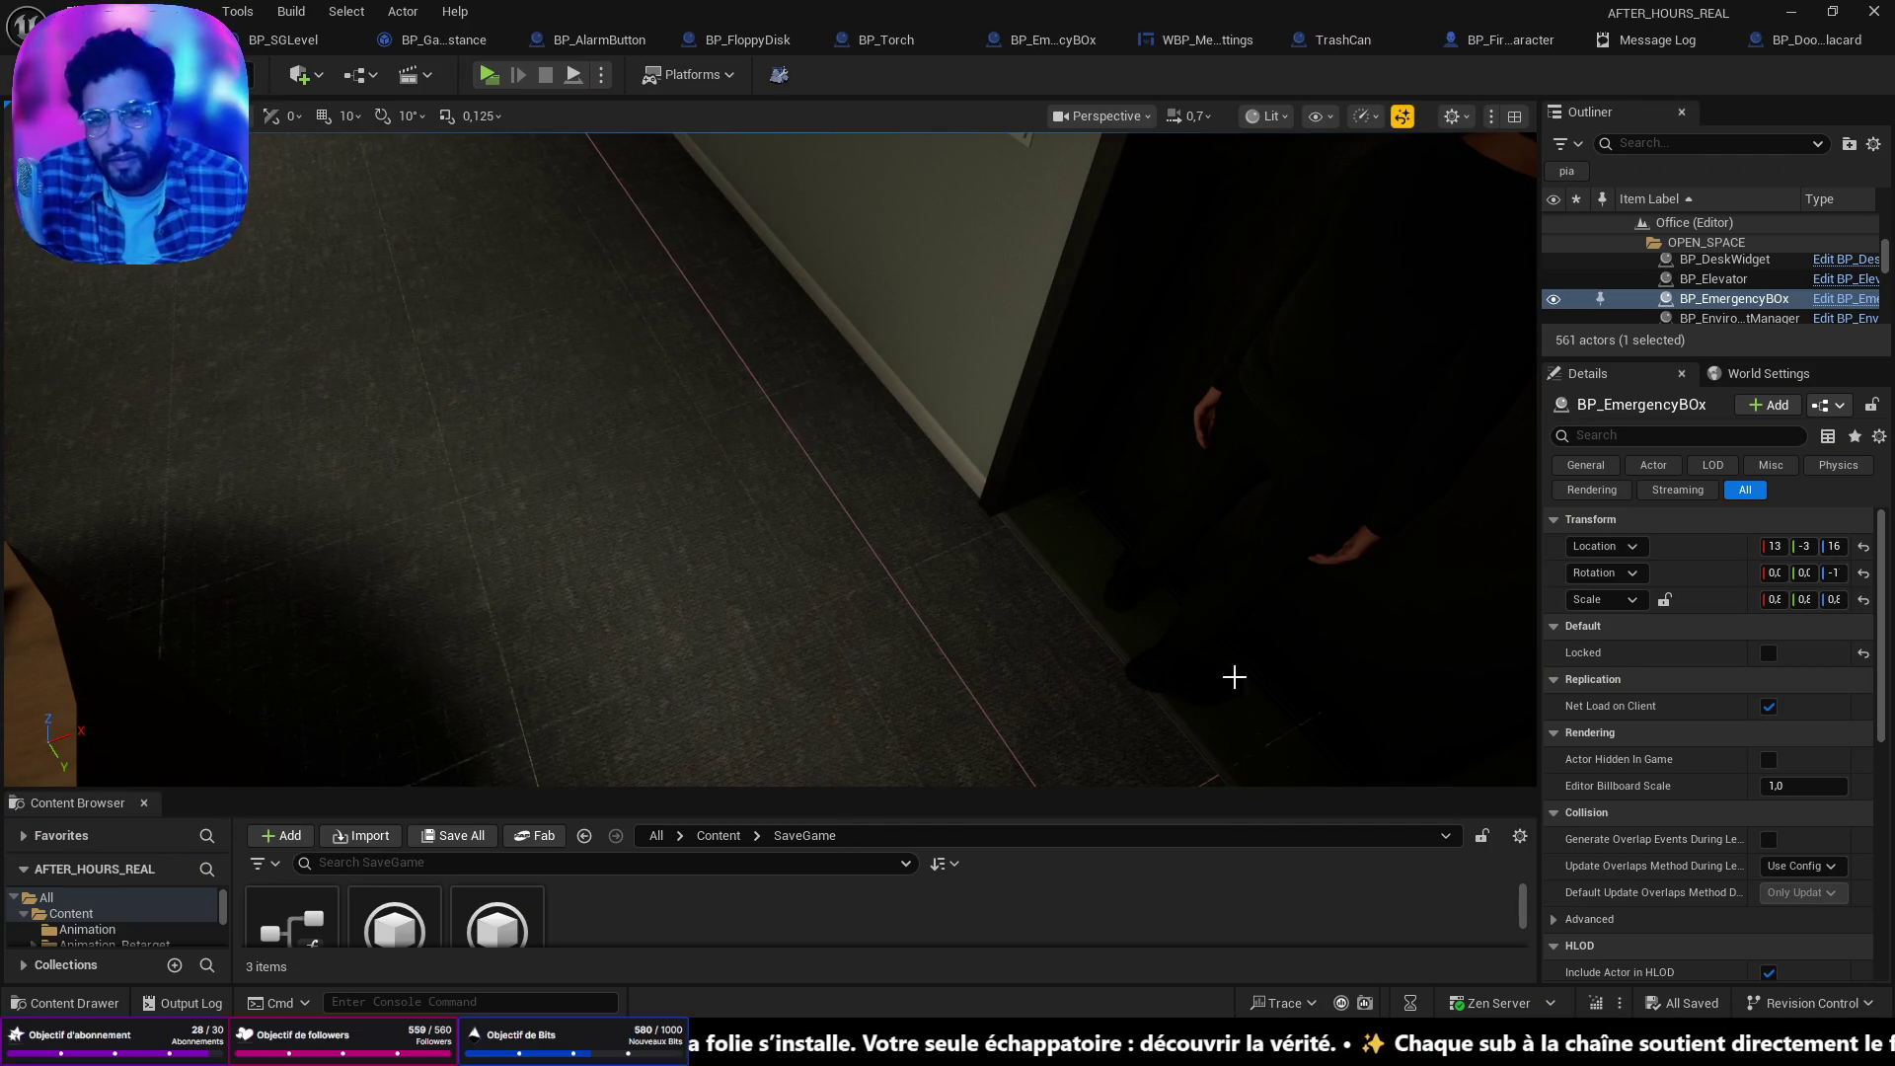
key("f")
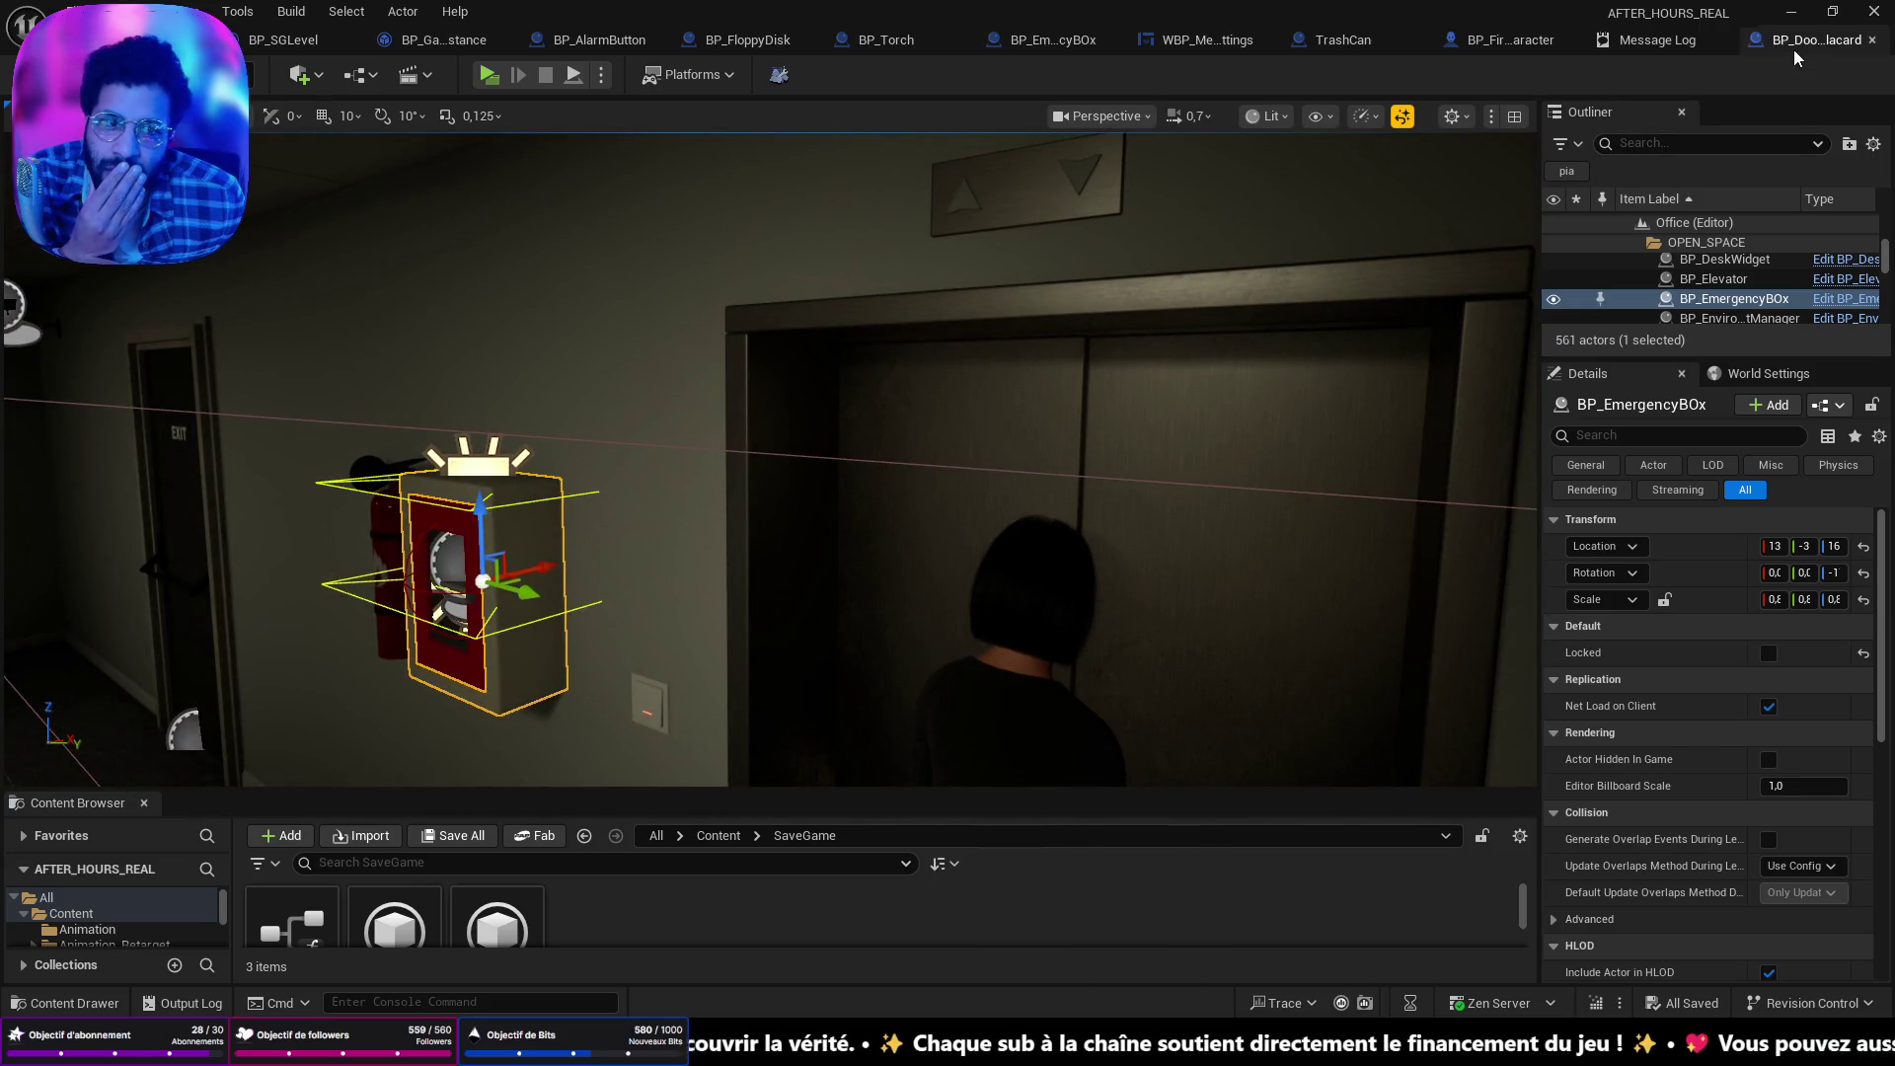
Frame the emergency box and surrounding cubicles, then relaunch the game preview with Alt+P.
left_click_drag(979, 441, 903, 473)
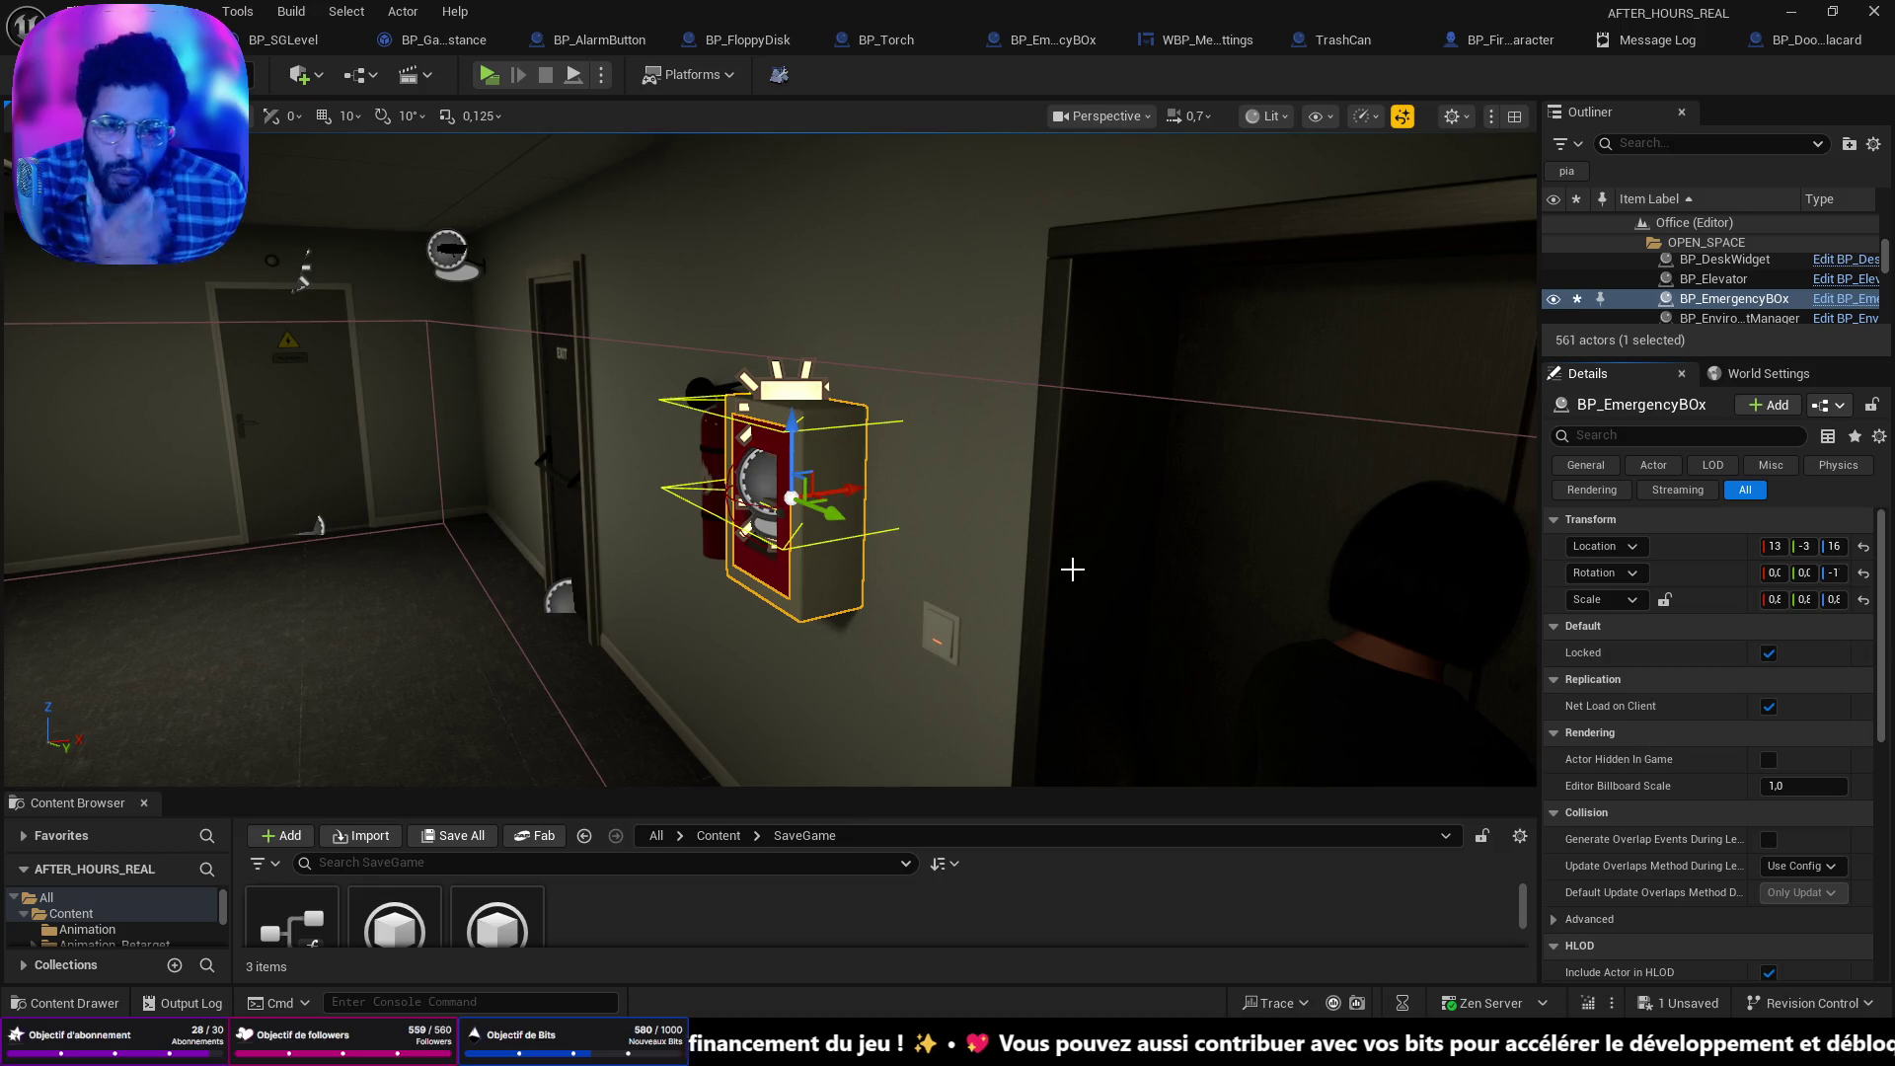
left_click_drag(1064, 556, 1057, 661)
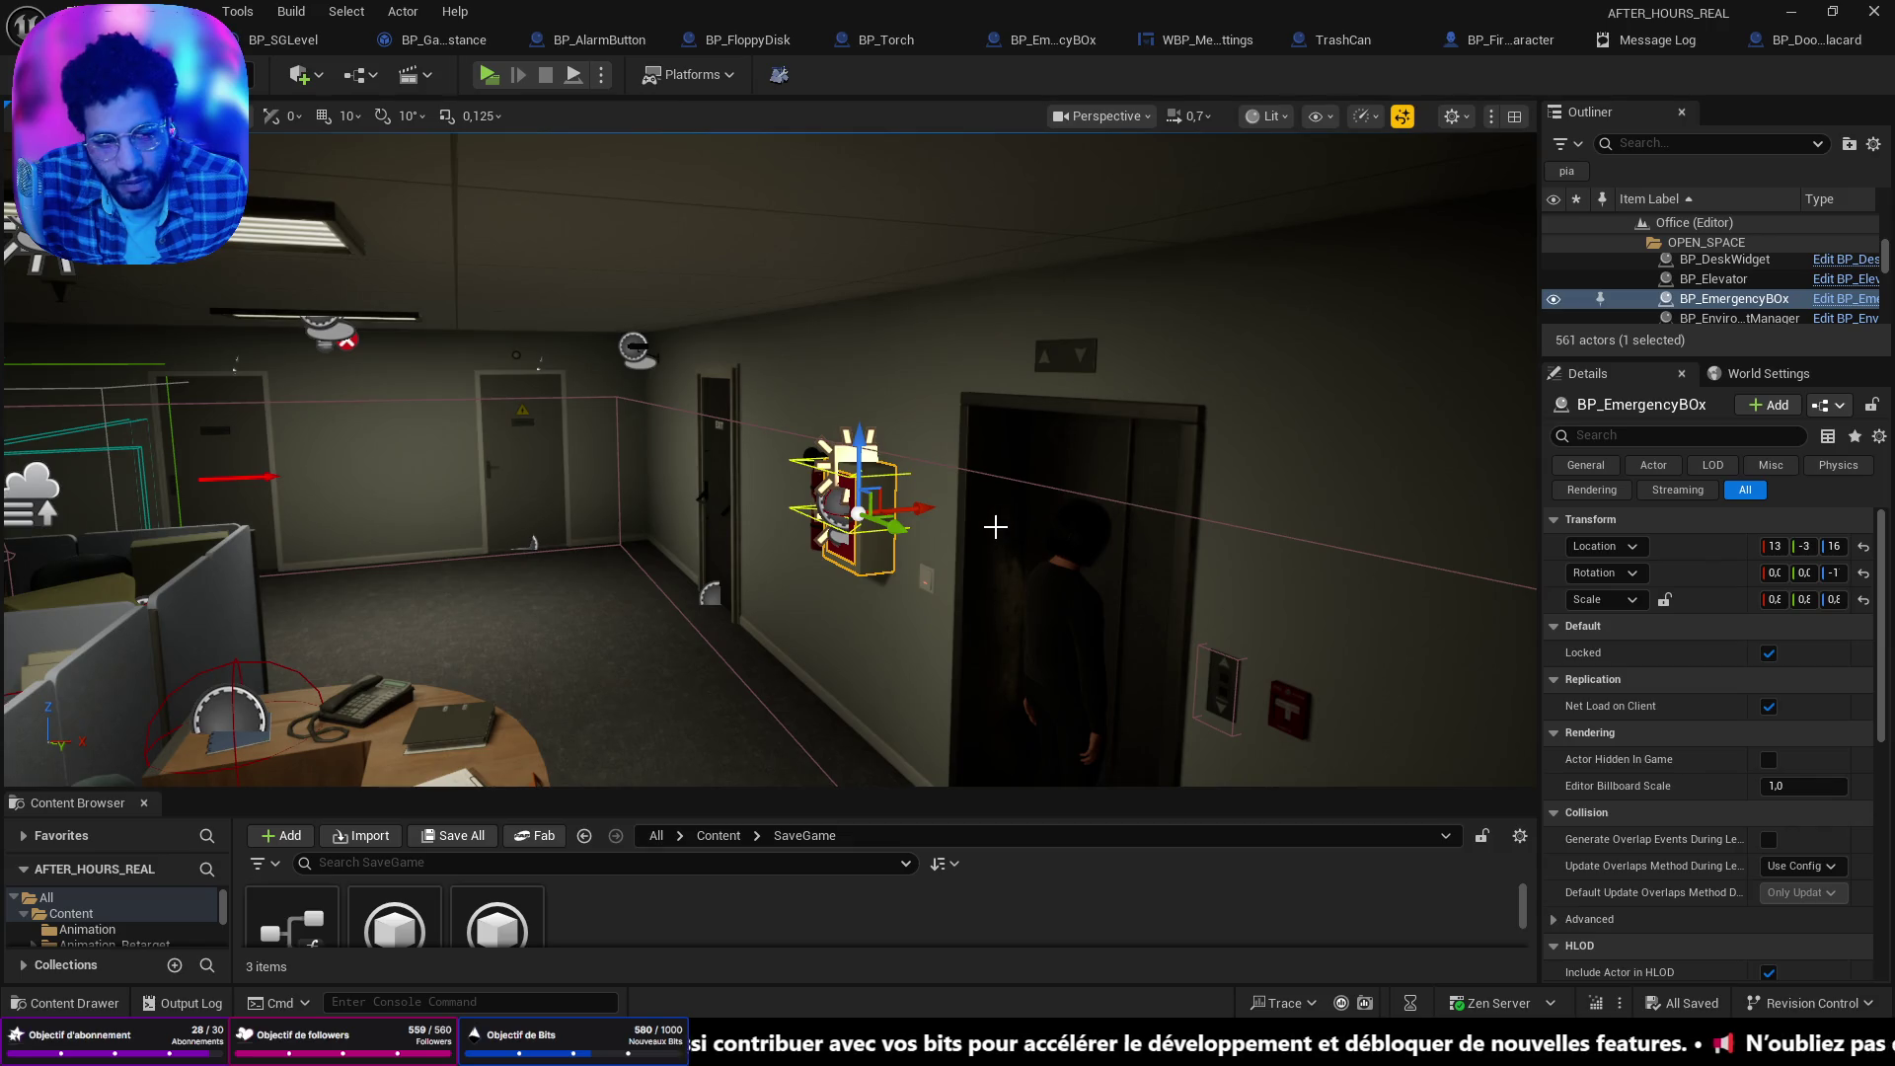
left_click_drag(995, 527, 945, 528)
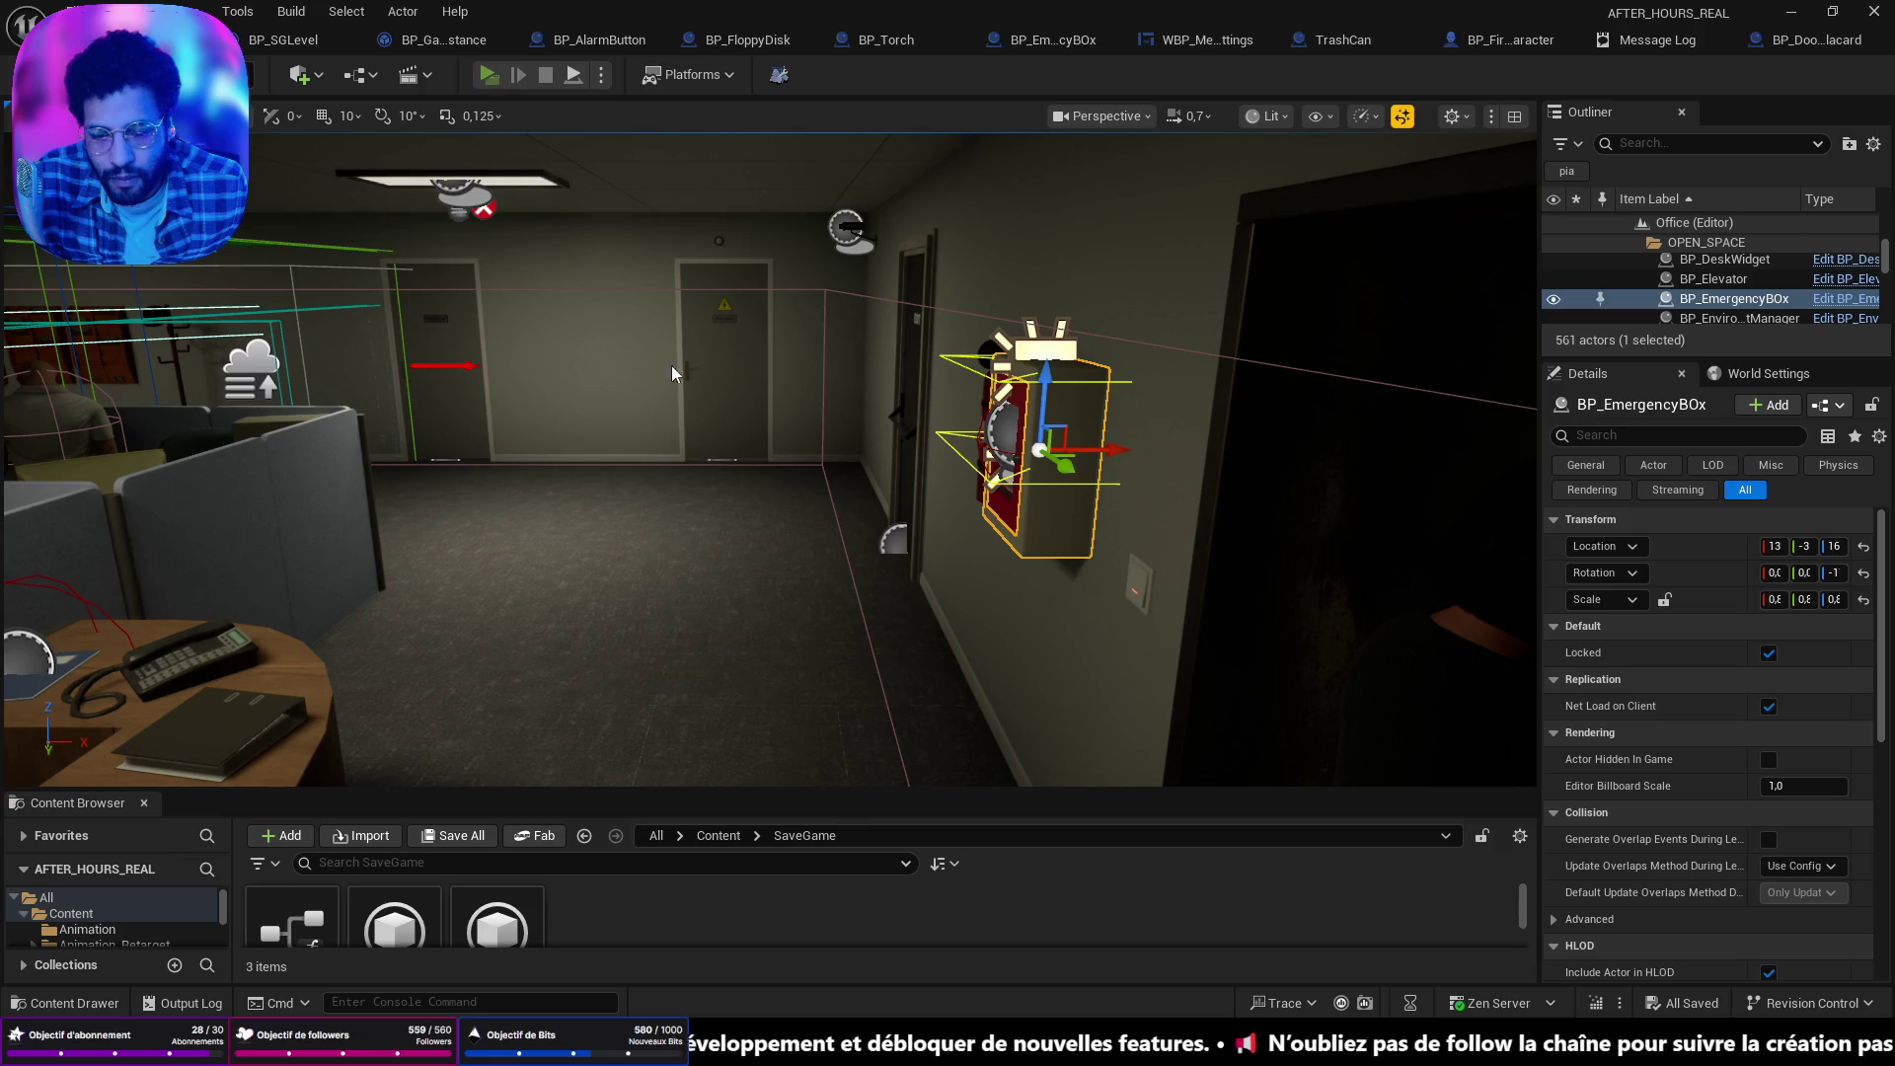
key("alt+p")
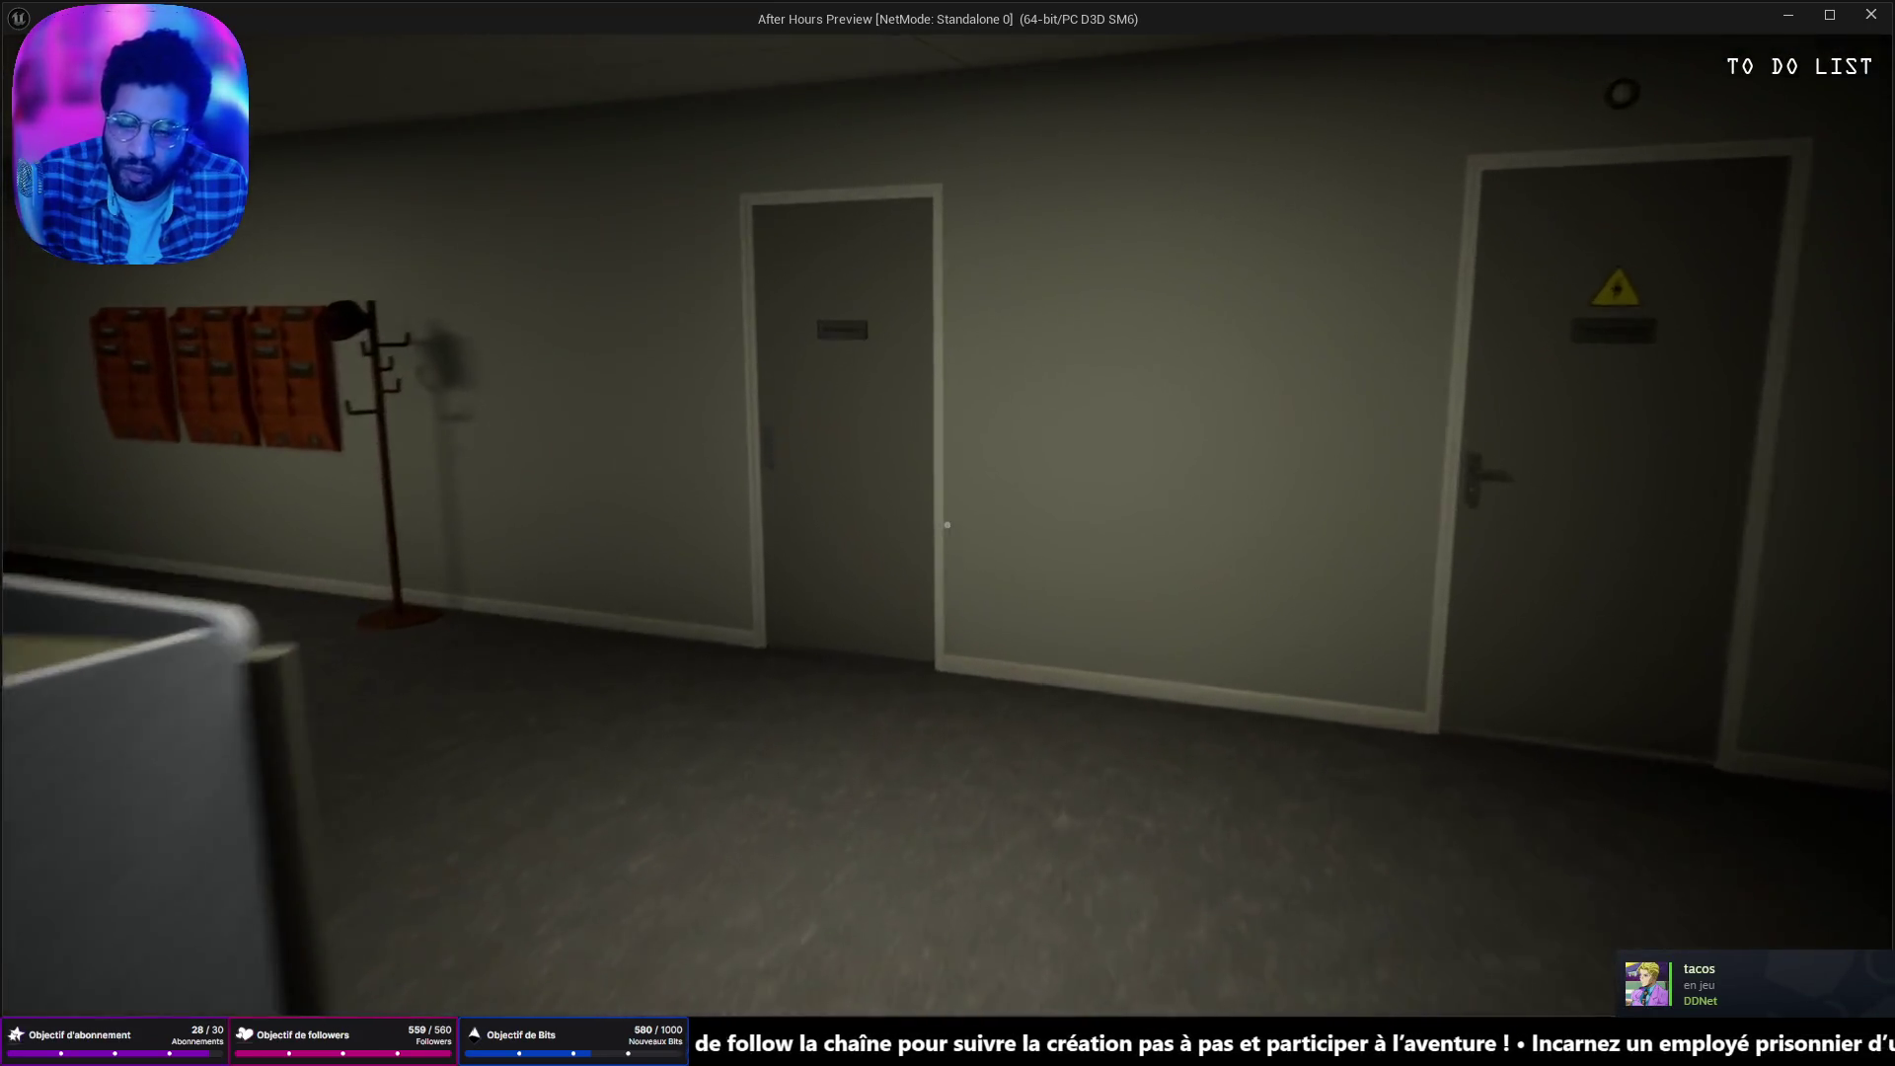
Pick up the paper ball, toss it into the trash can, walk the hallway, then exit the preview.
key("w")
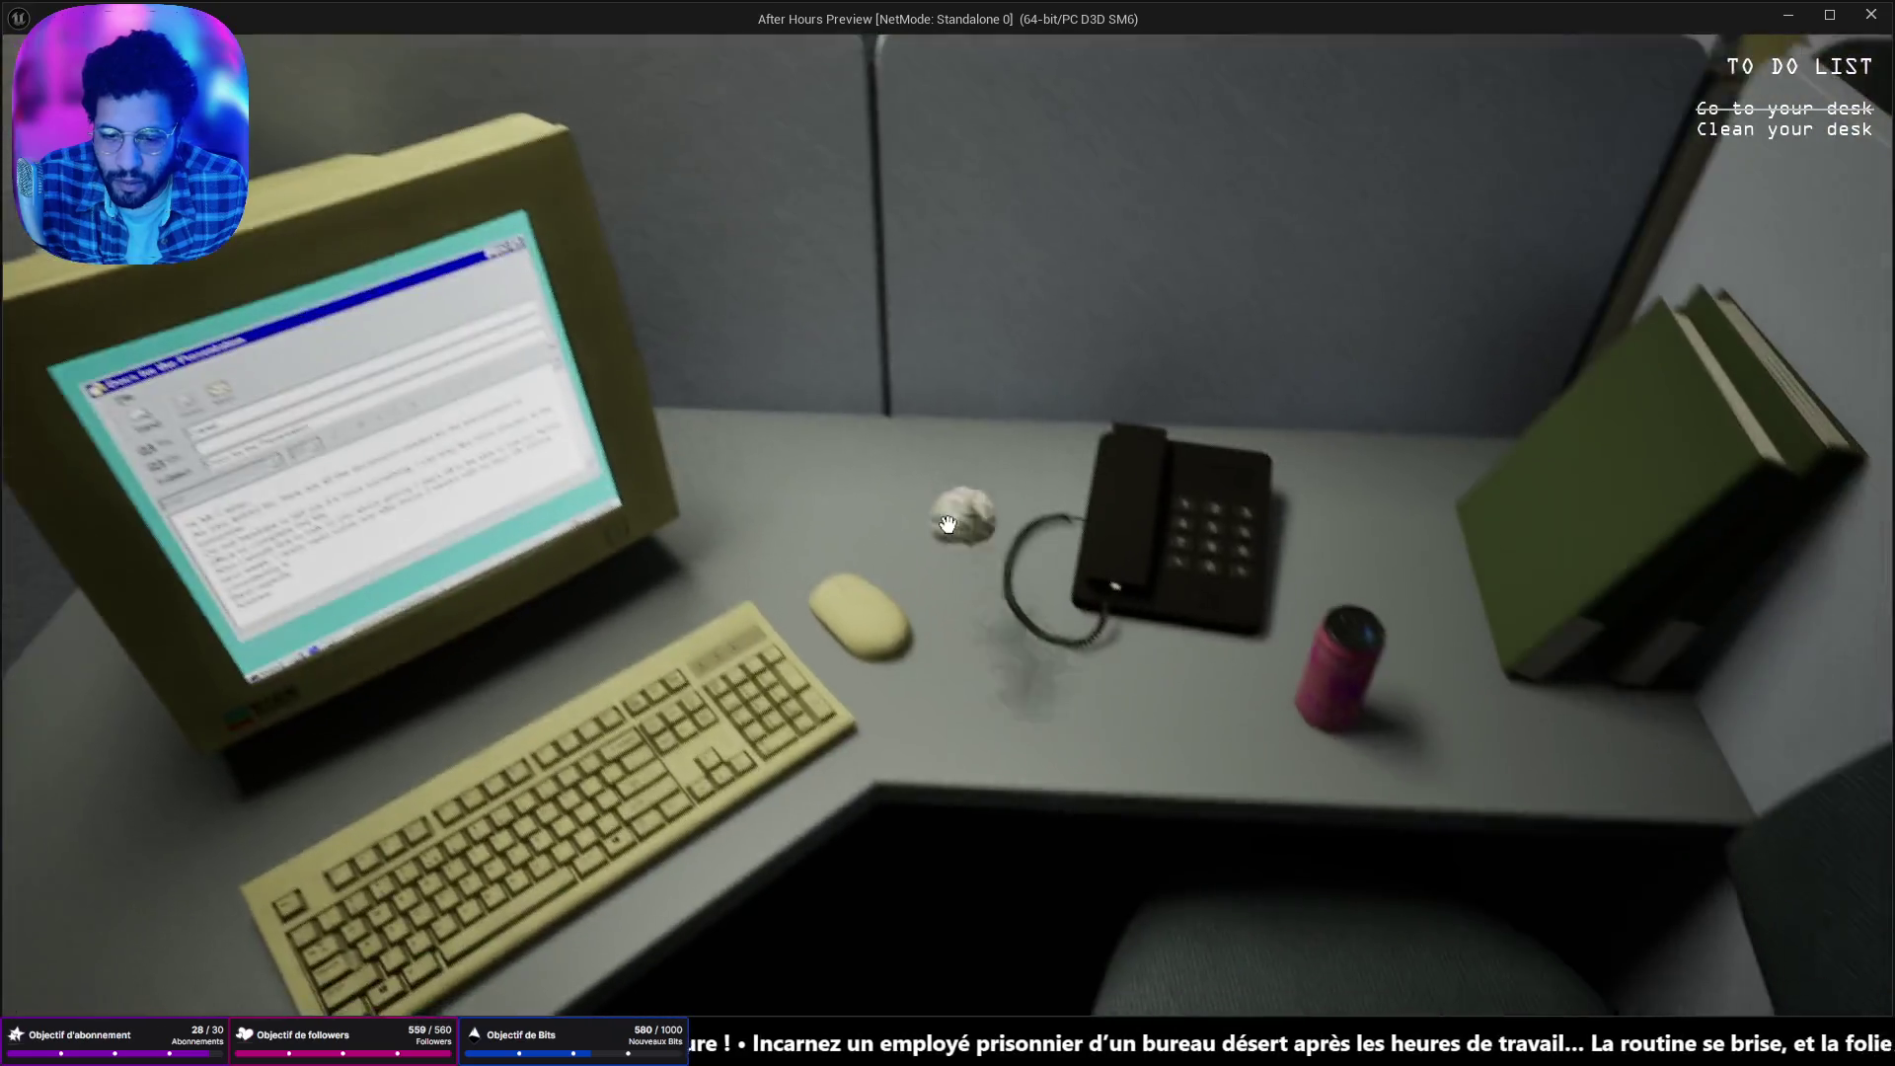
left_click(948, 525)
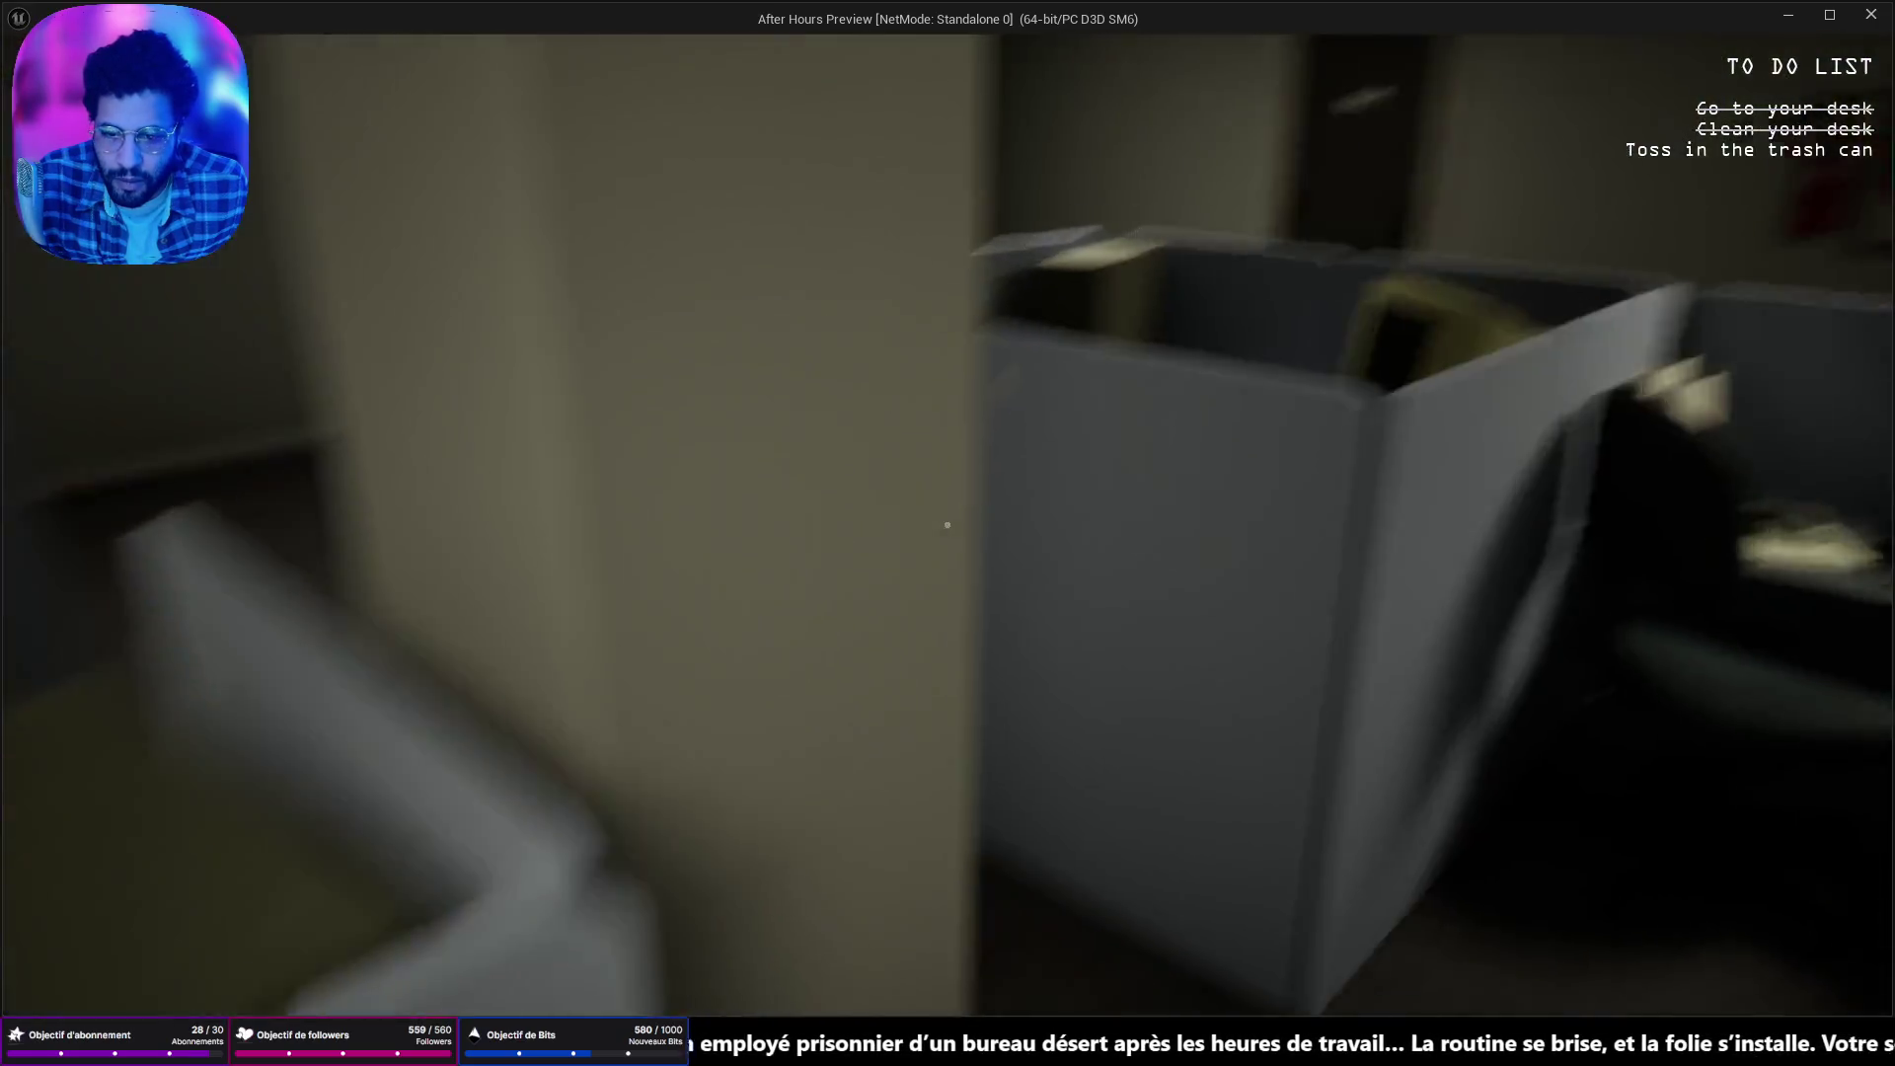
key("w")
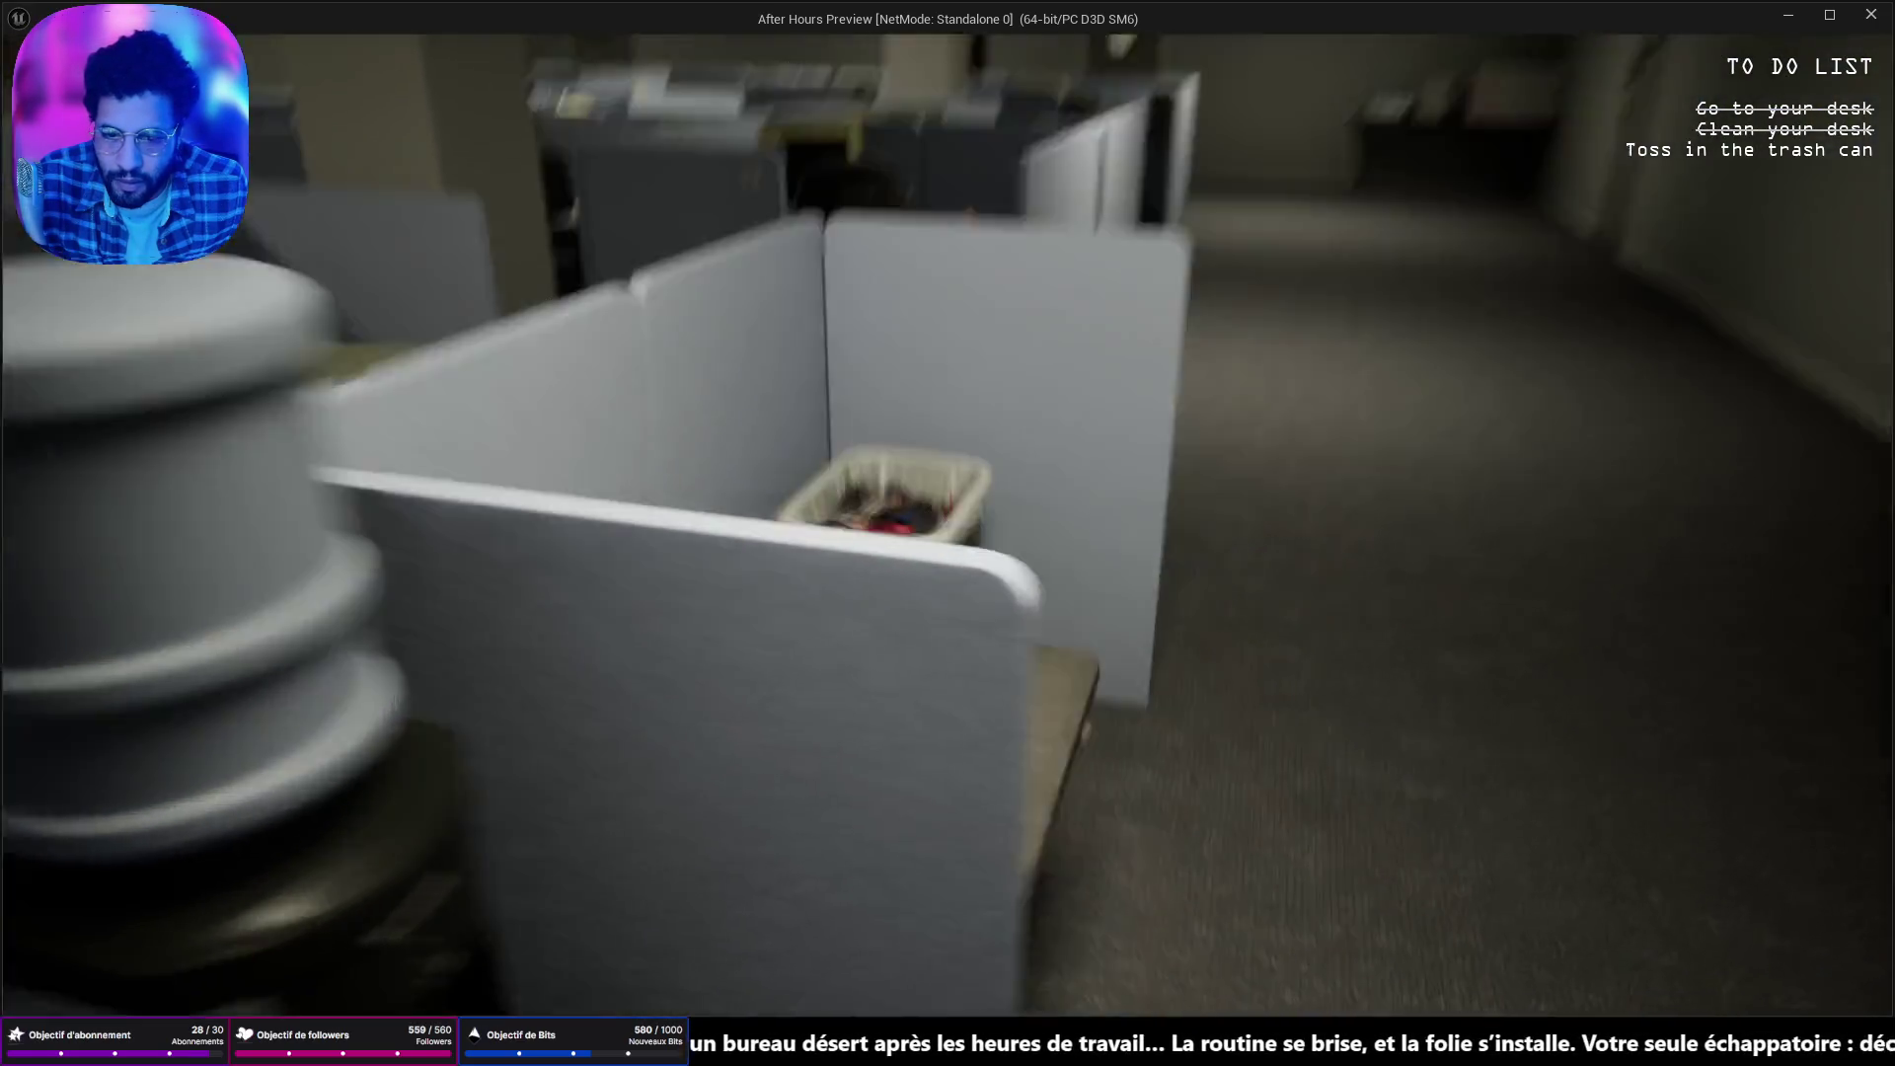
left_click(947, 524)
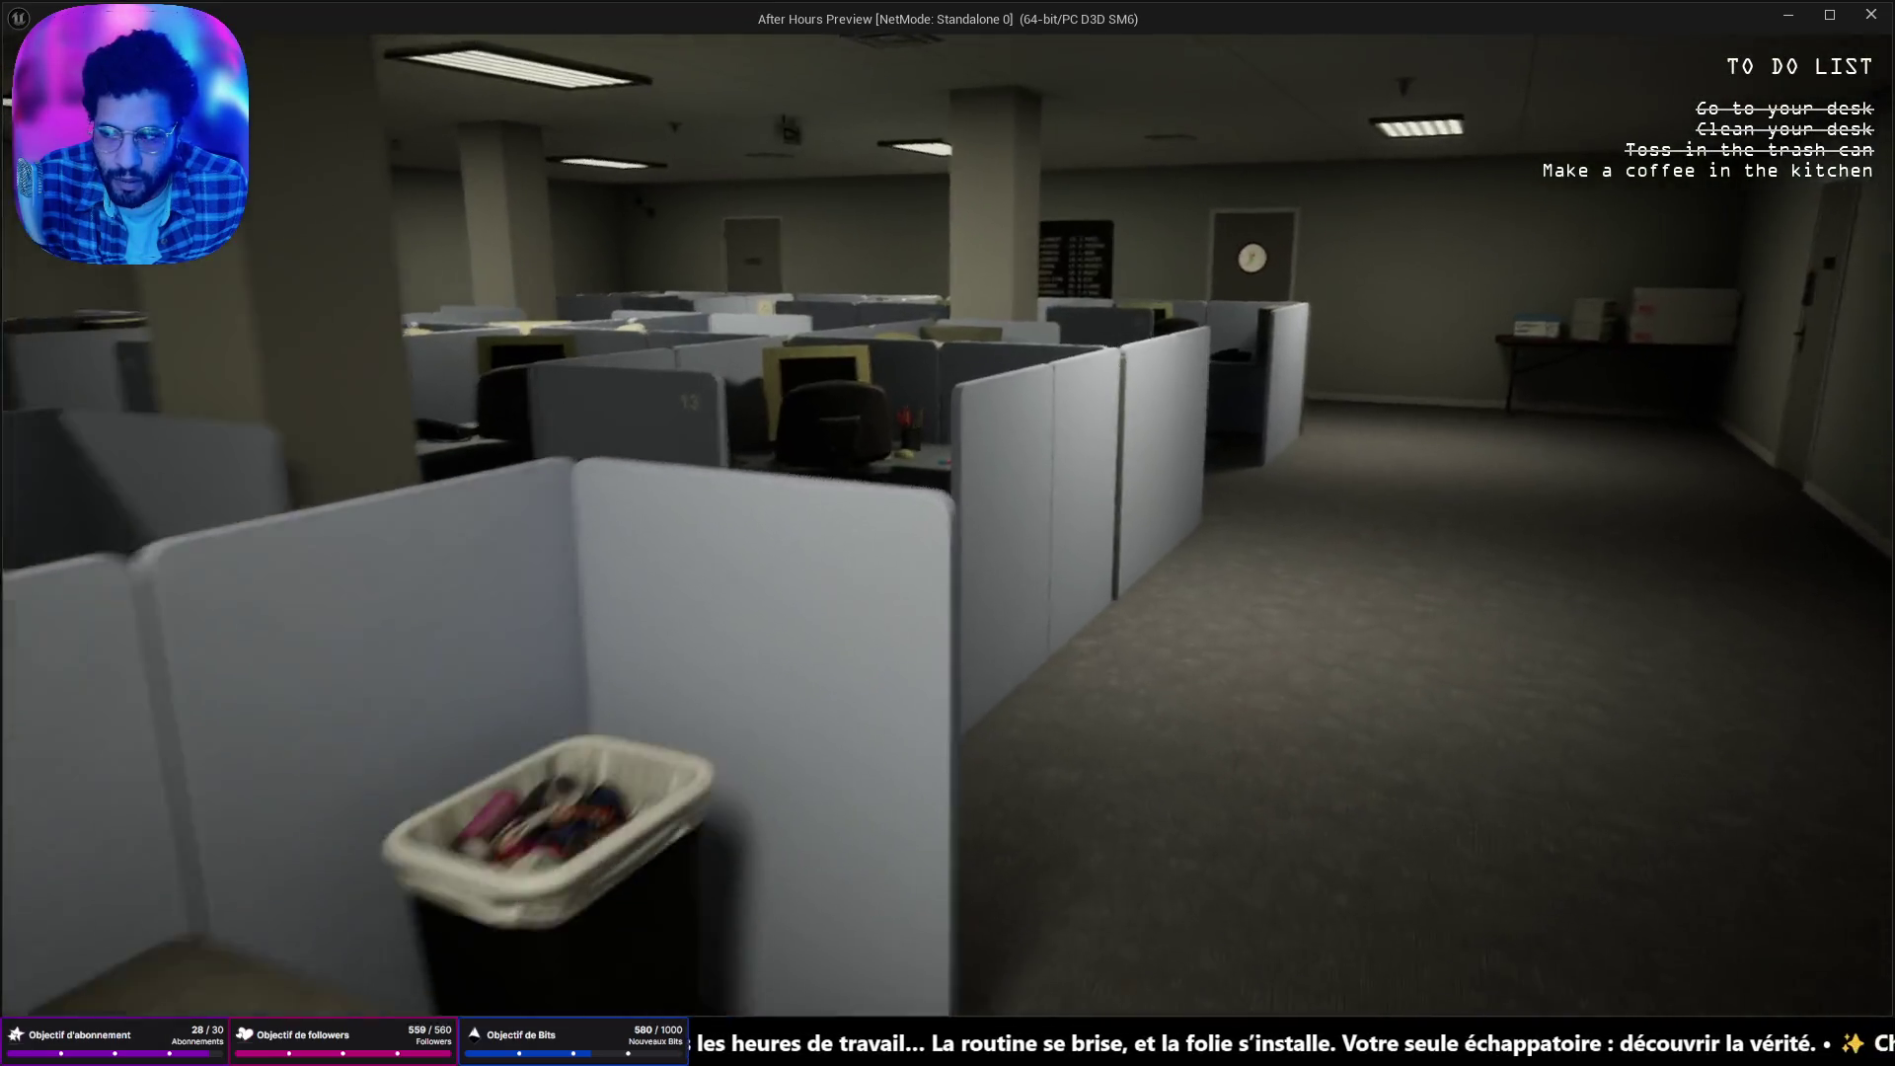
key("w")
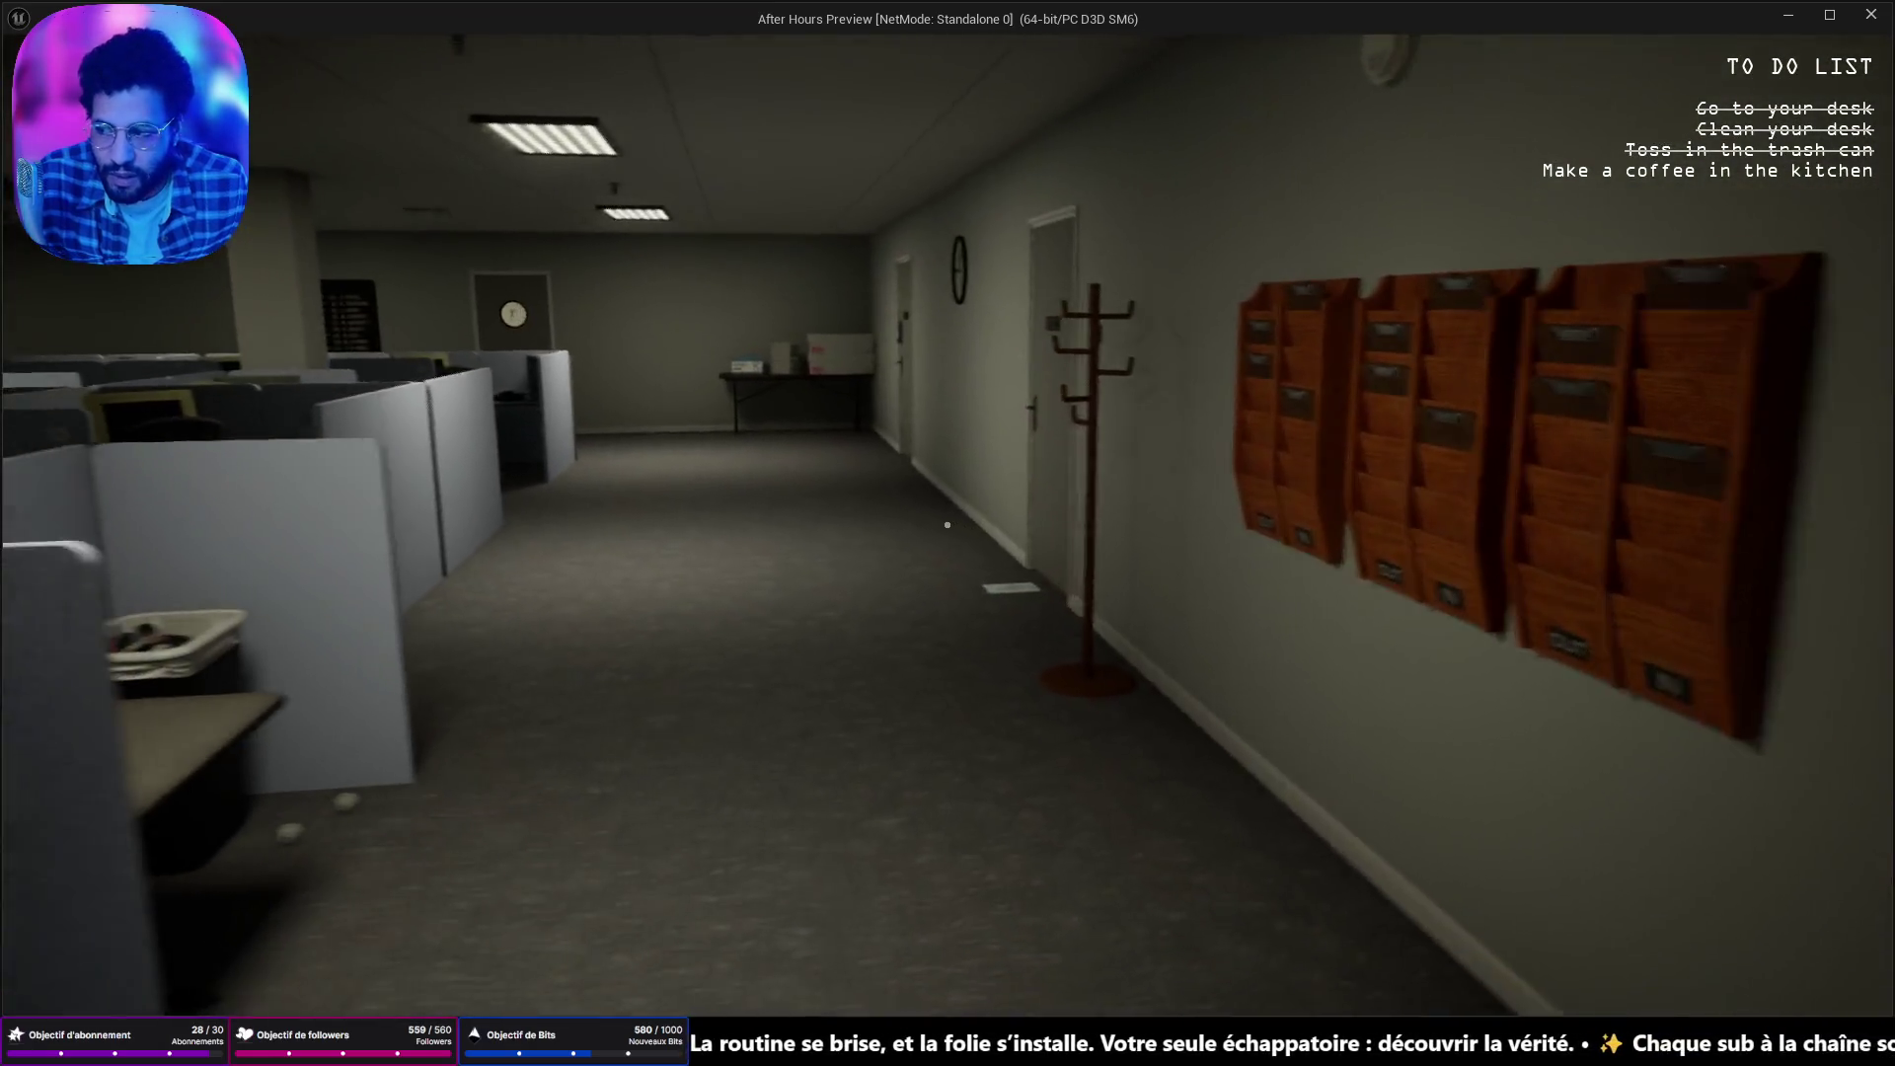
key("Escape")
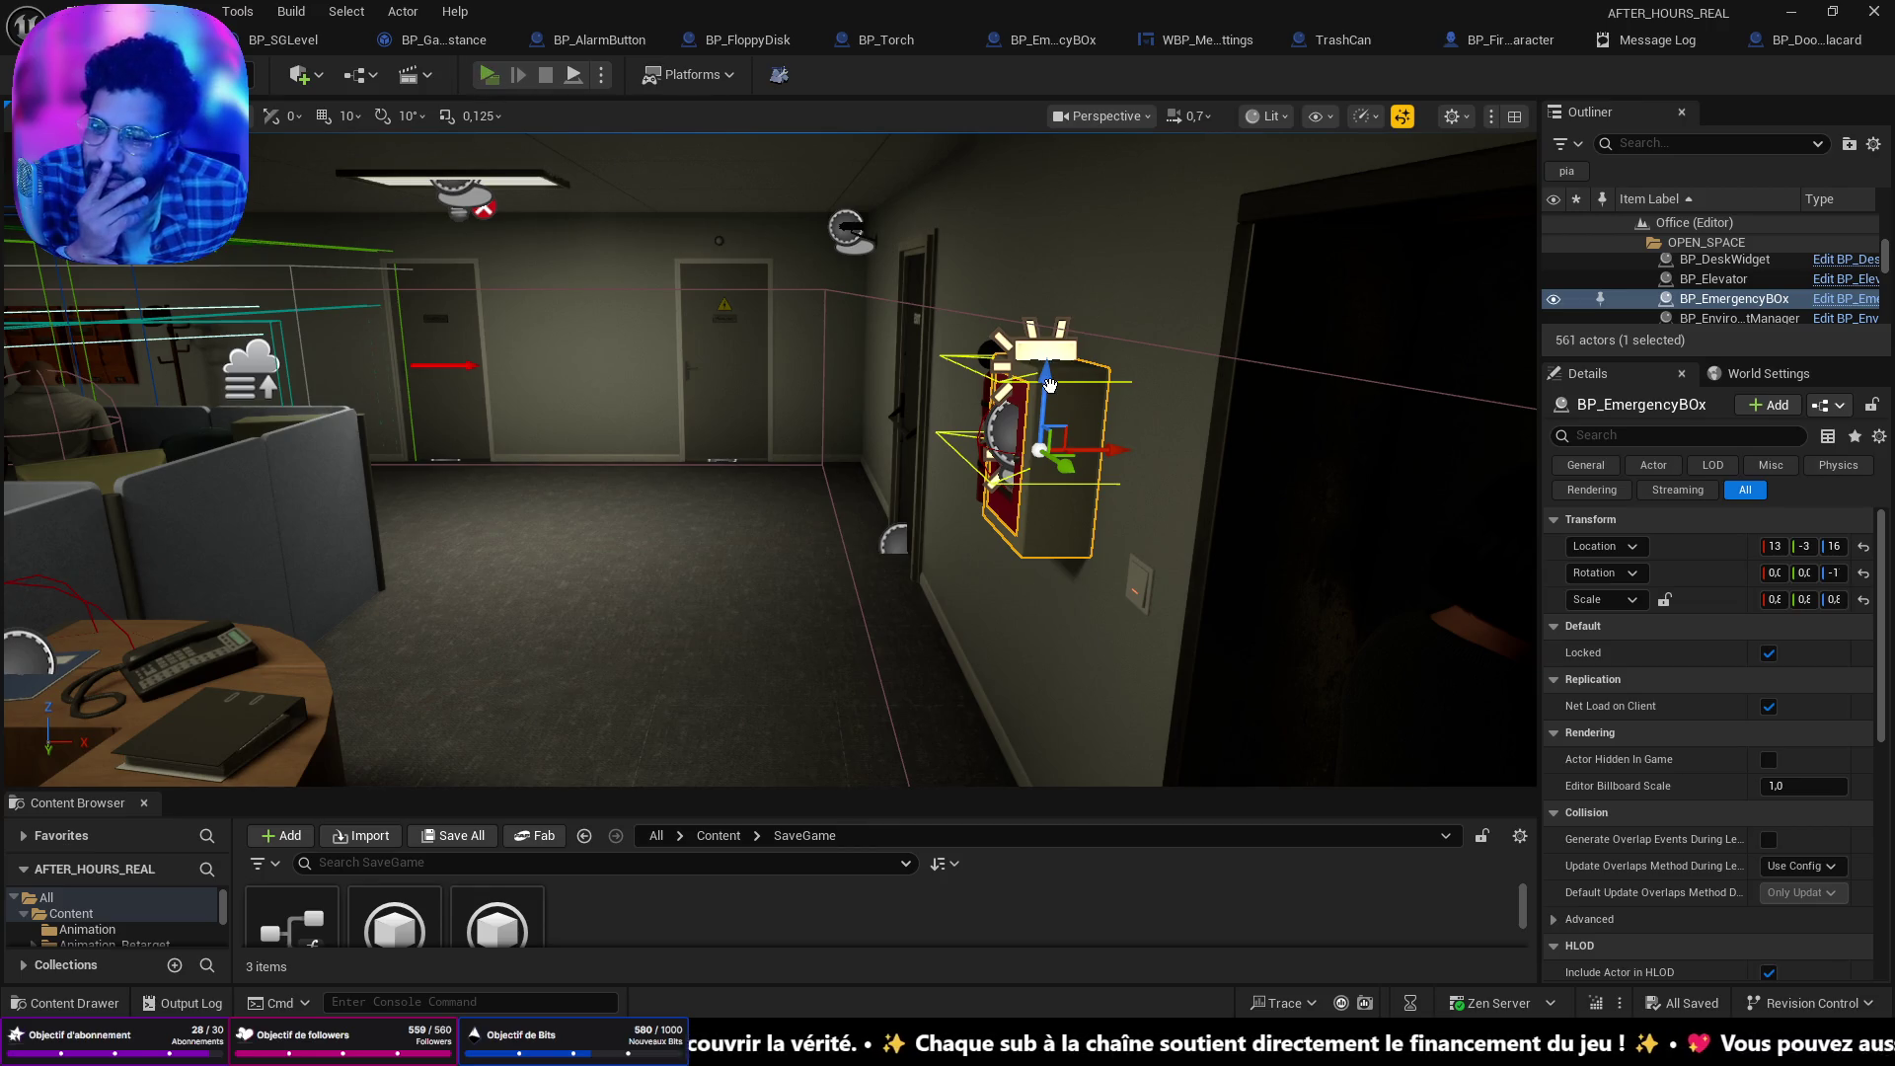
Relaunch the preview and walk the corridor and cubicles, confirming the emergency box stays locked.
key("alt+p")
key("w")
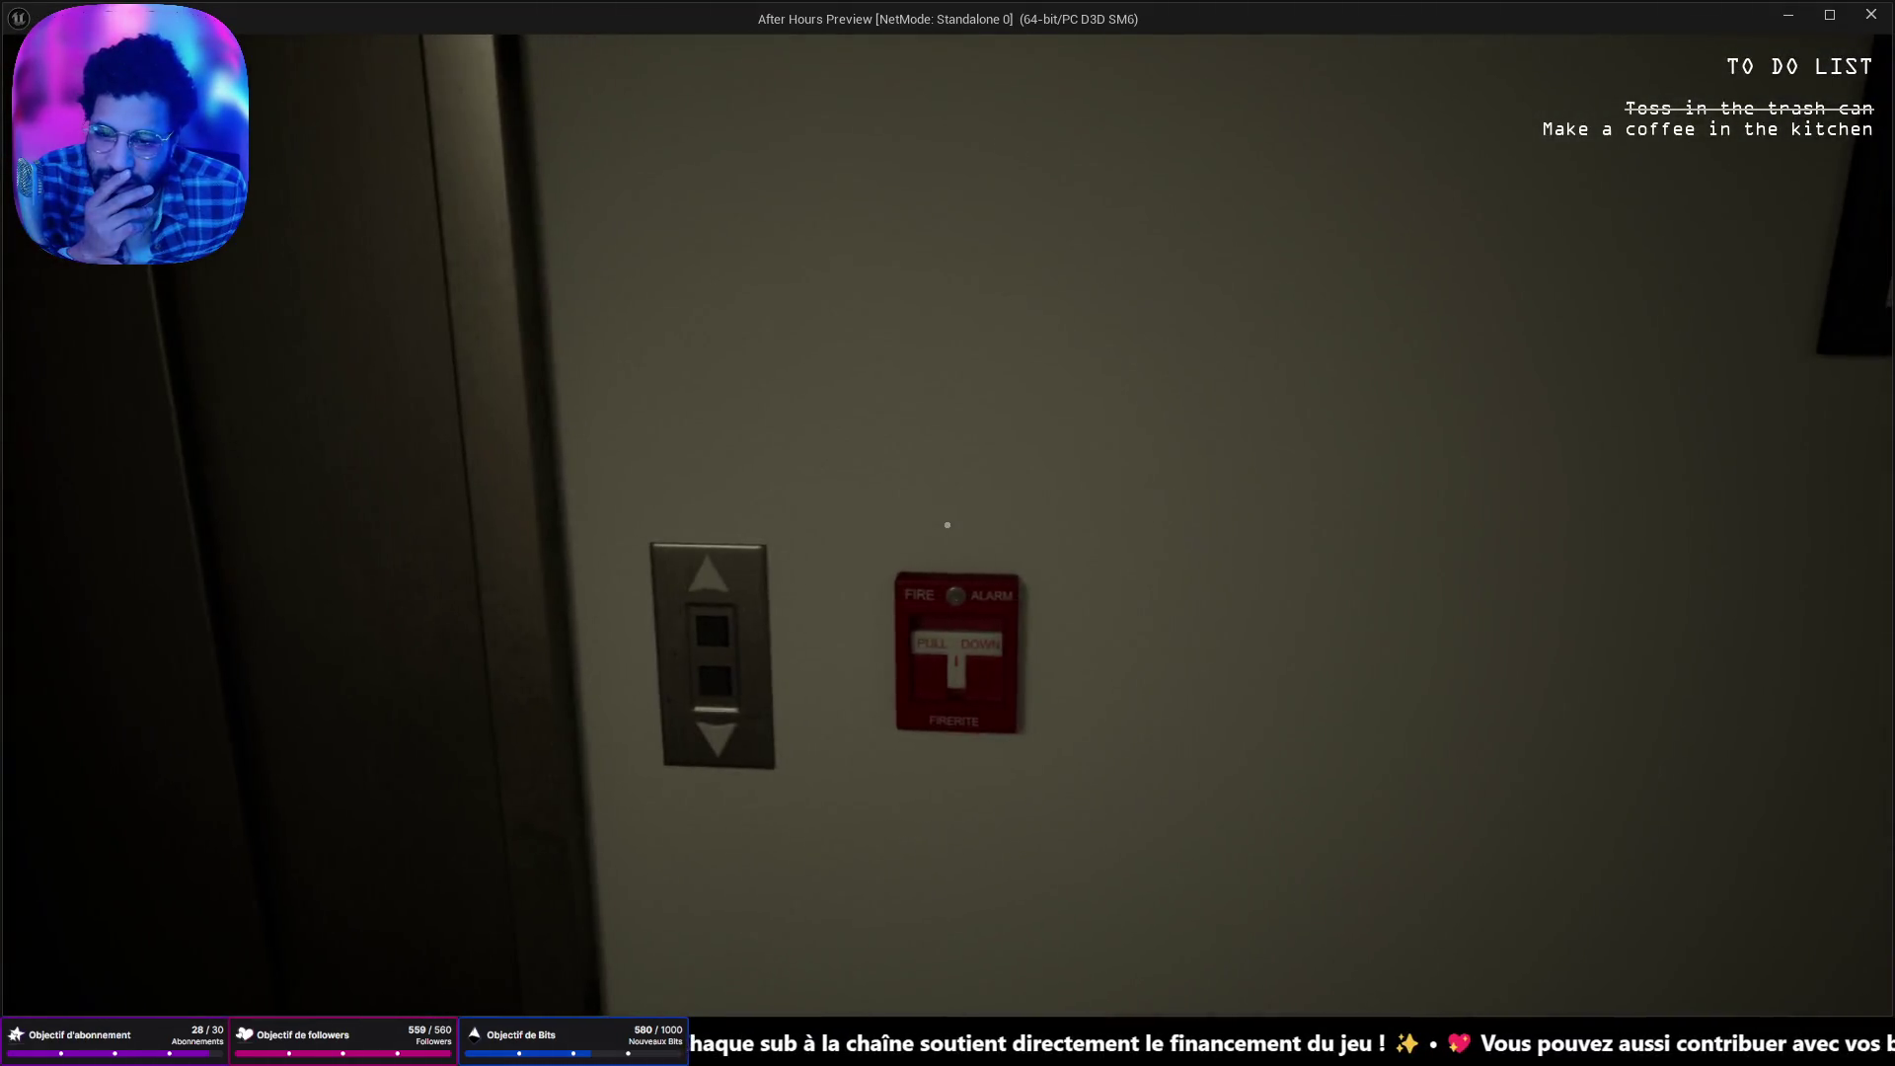
key("w")
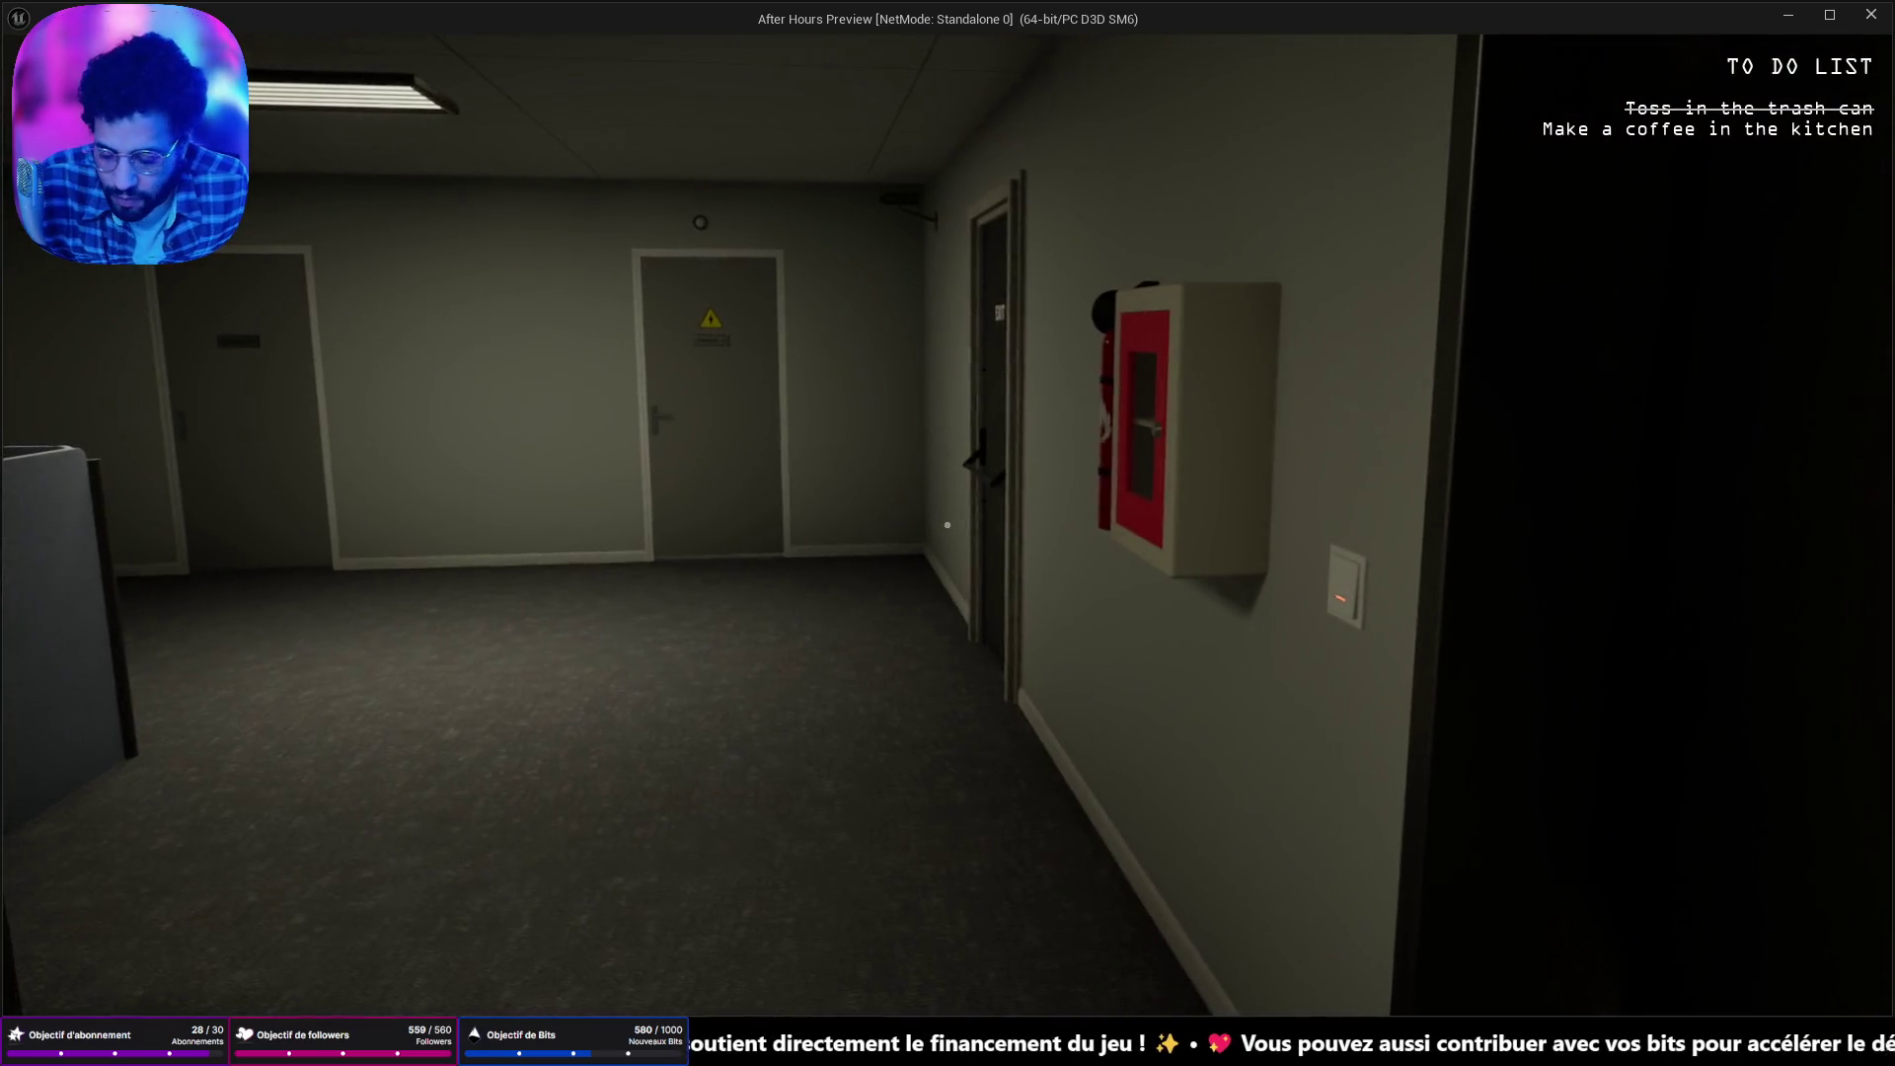
key("w")
key("w")
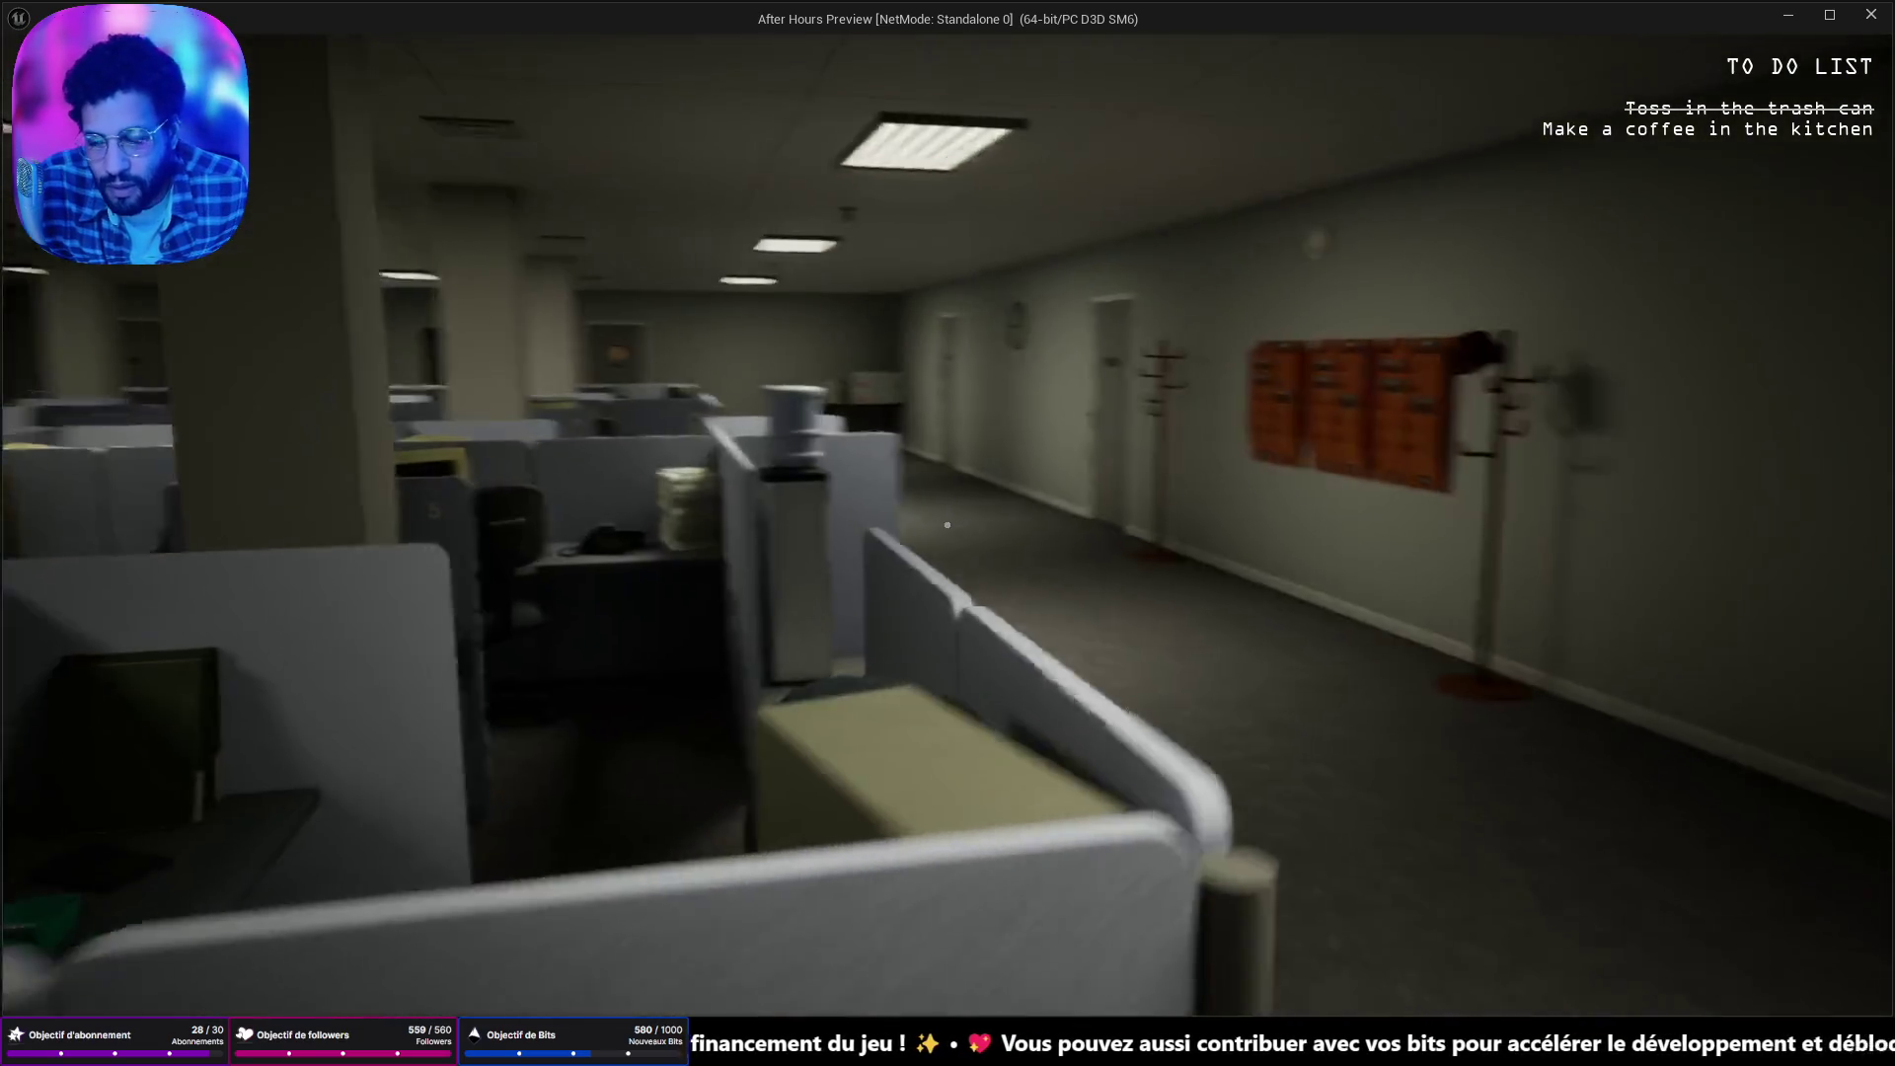
key("w")
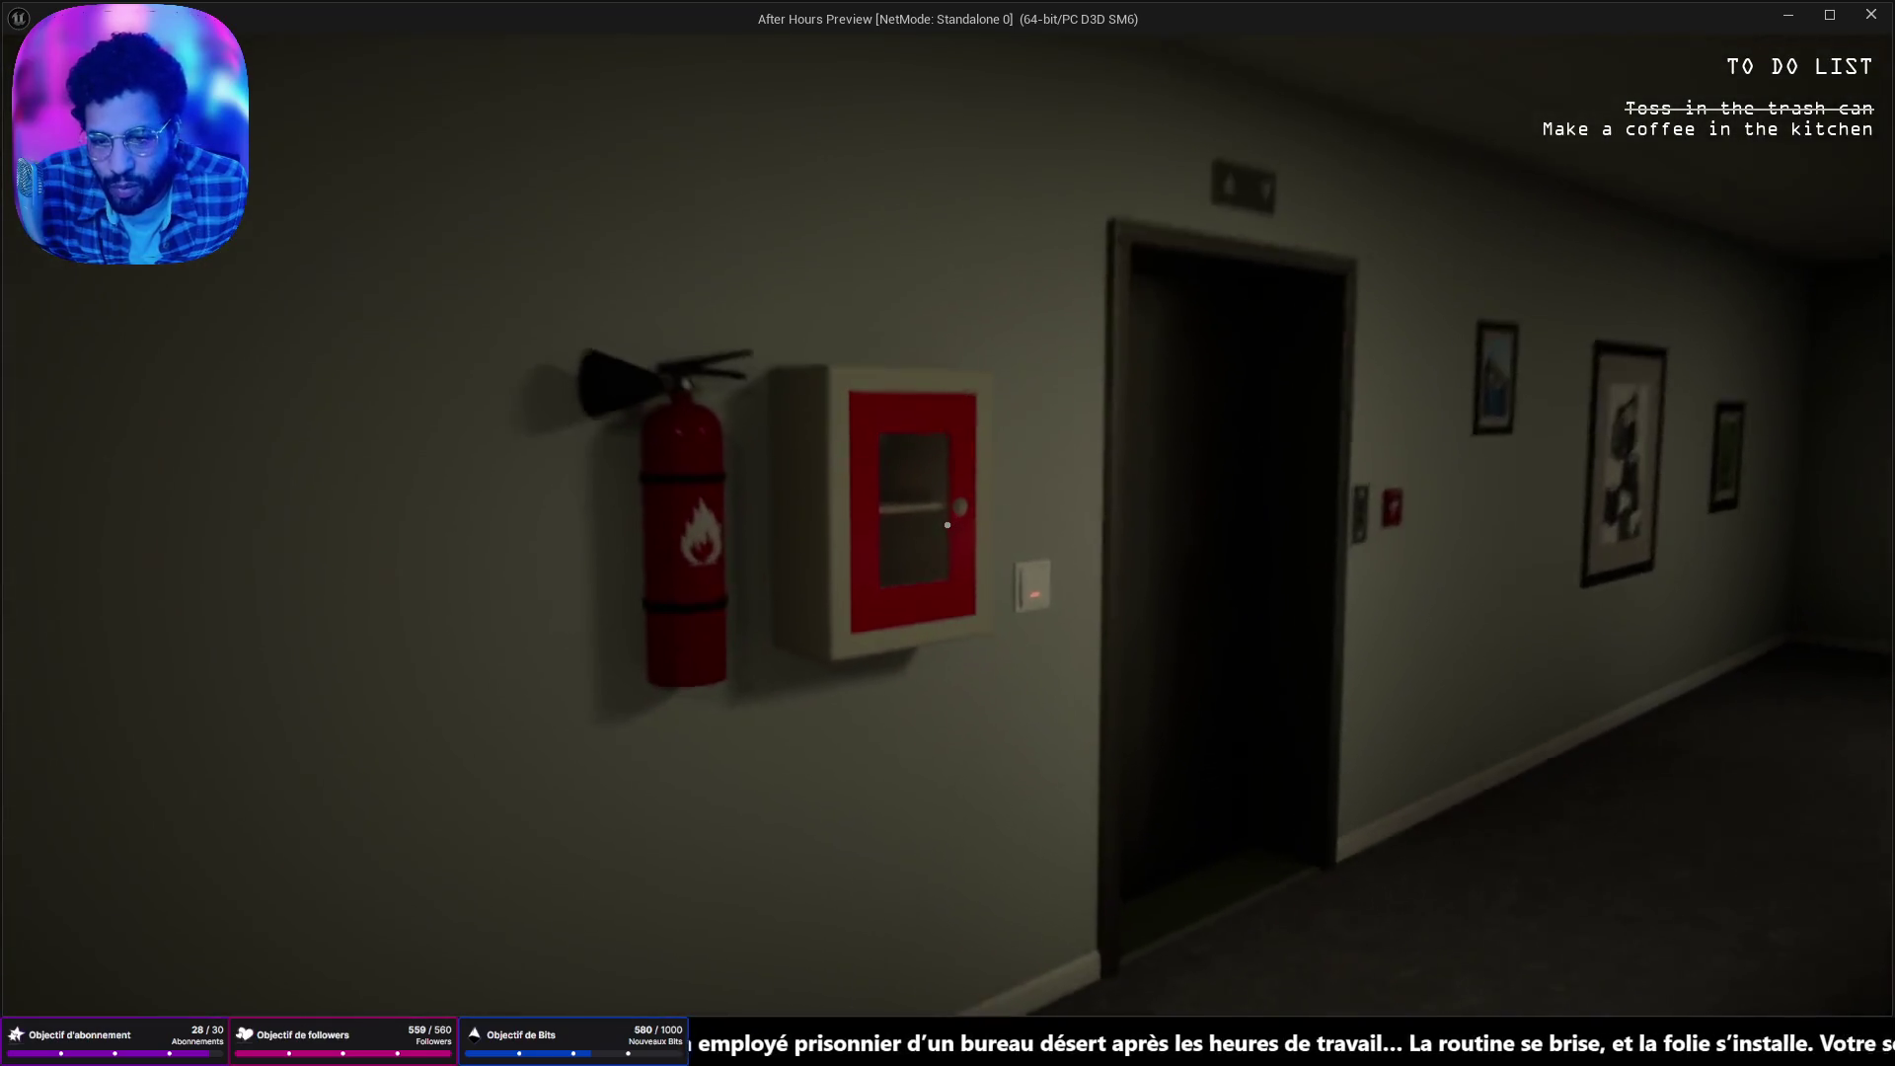
key("w")
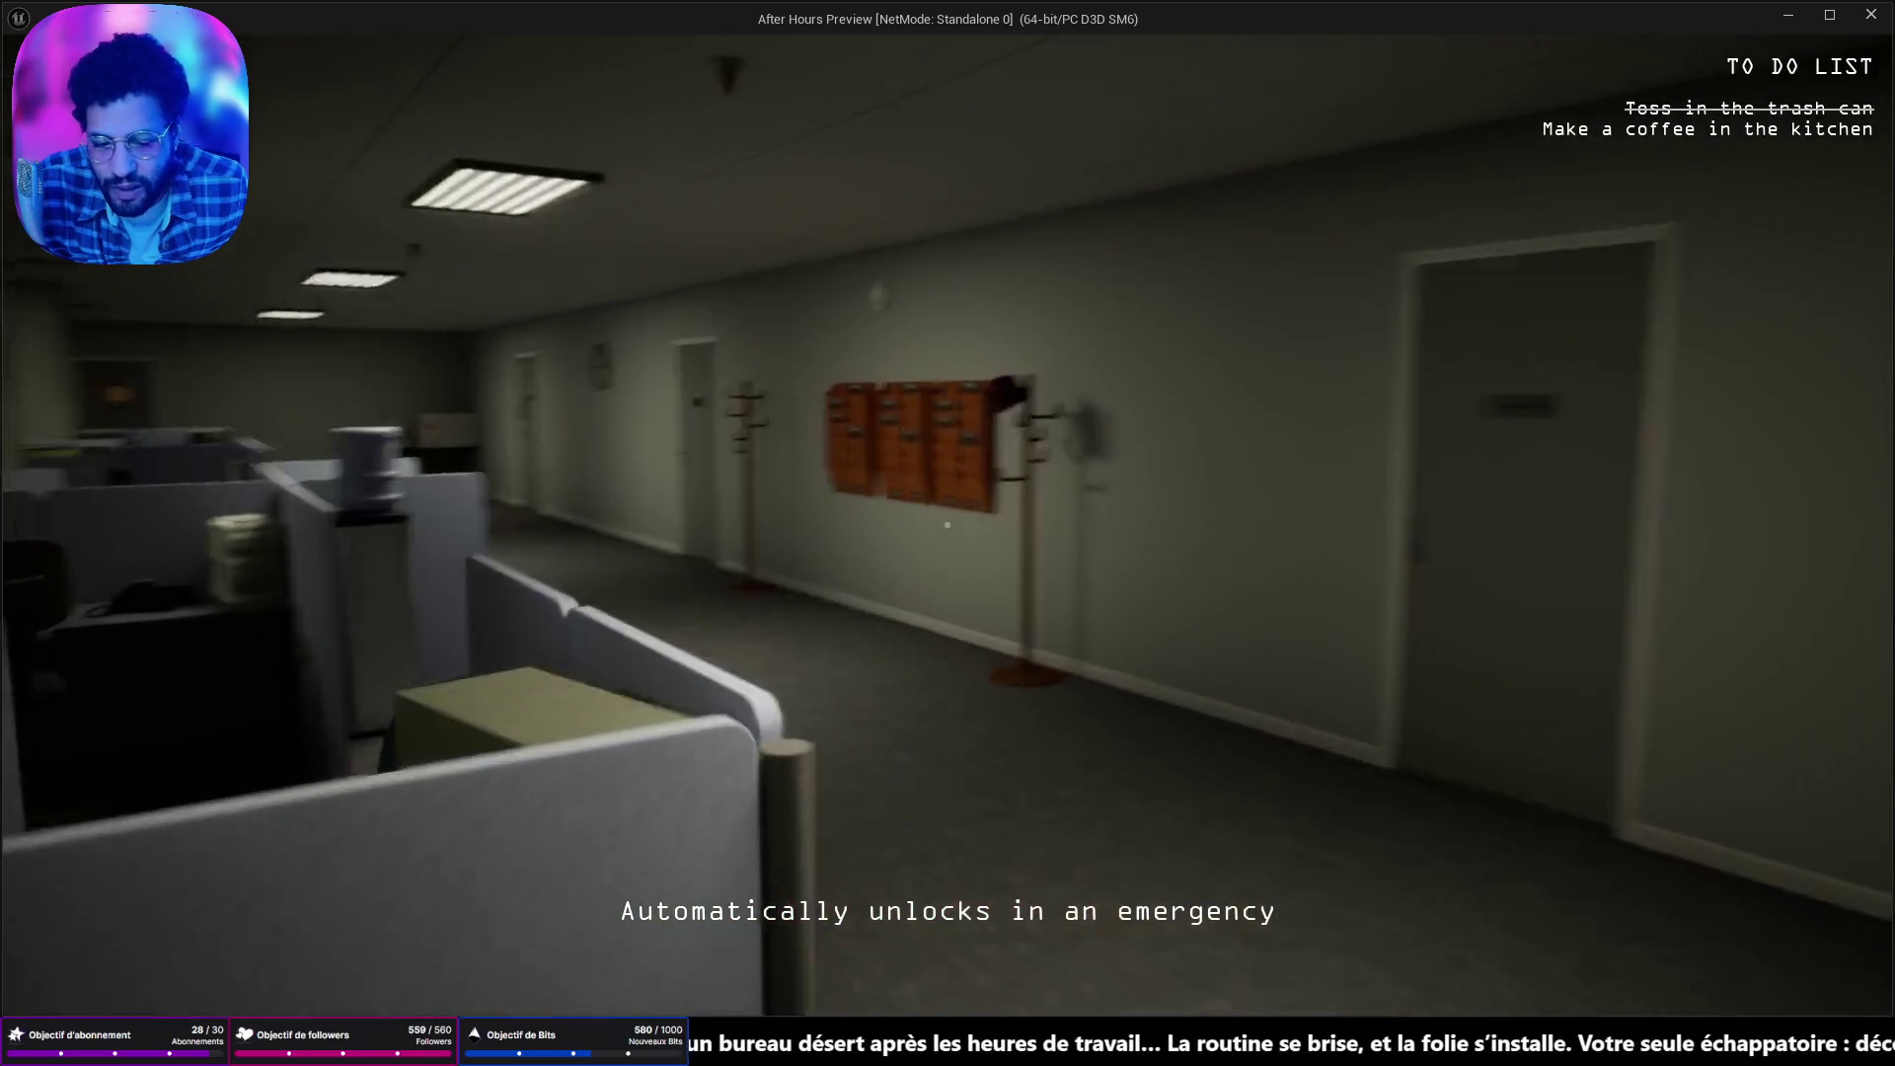
key("w")
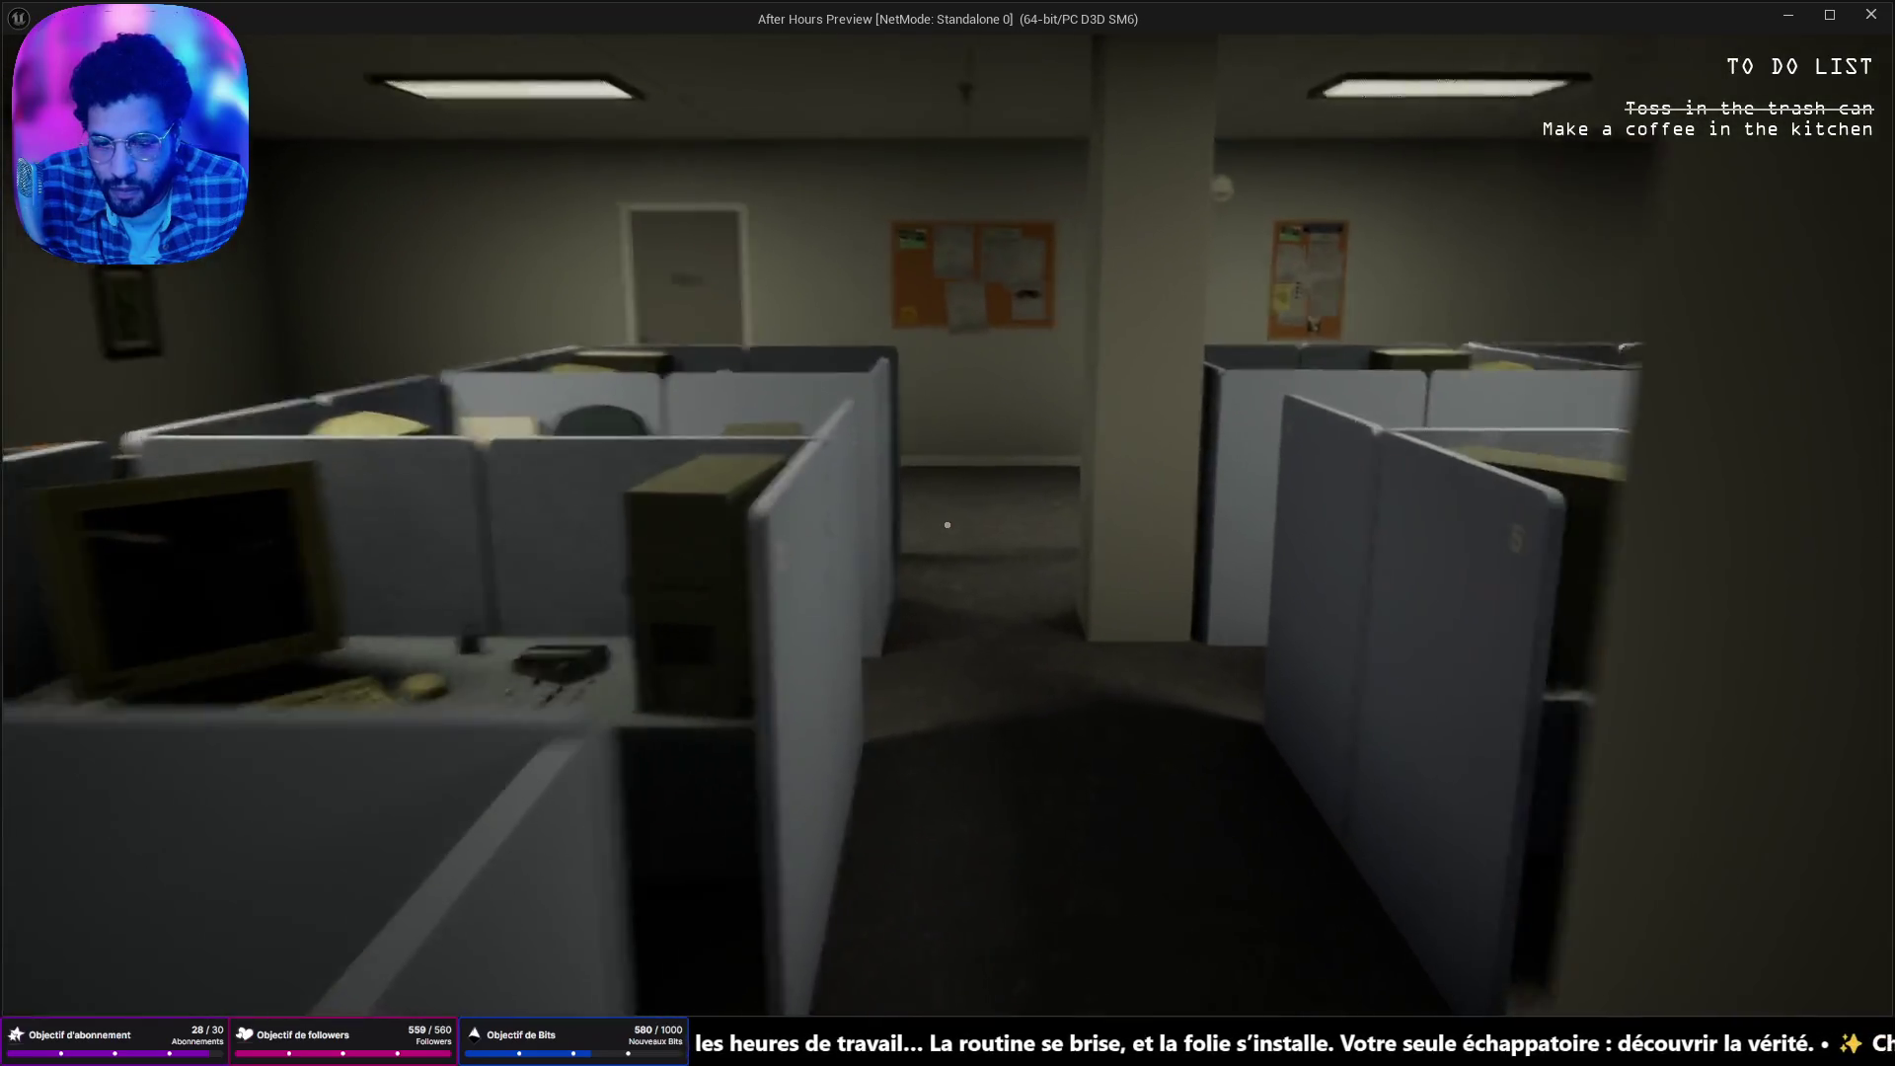
key("w")
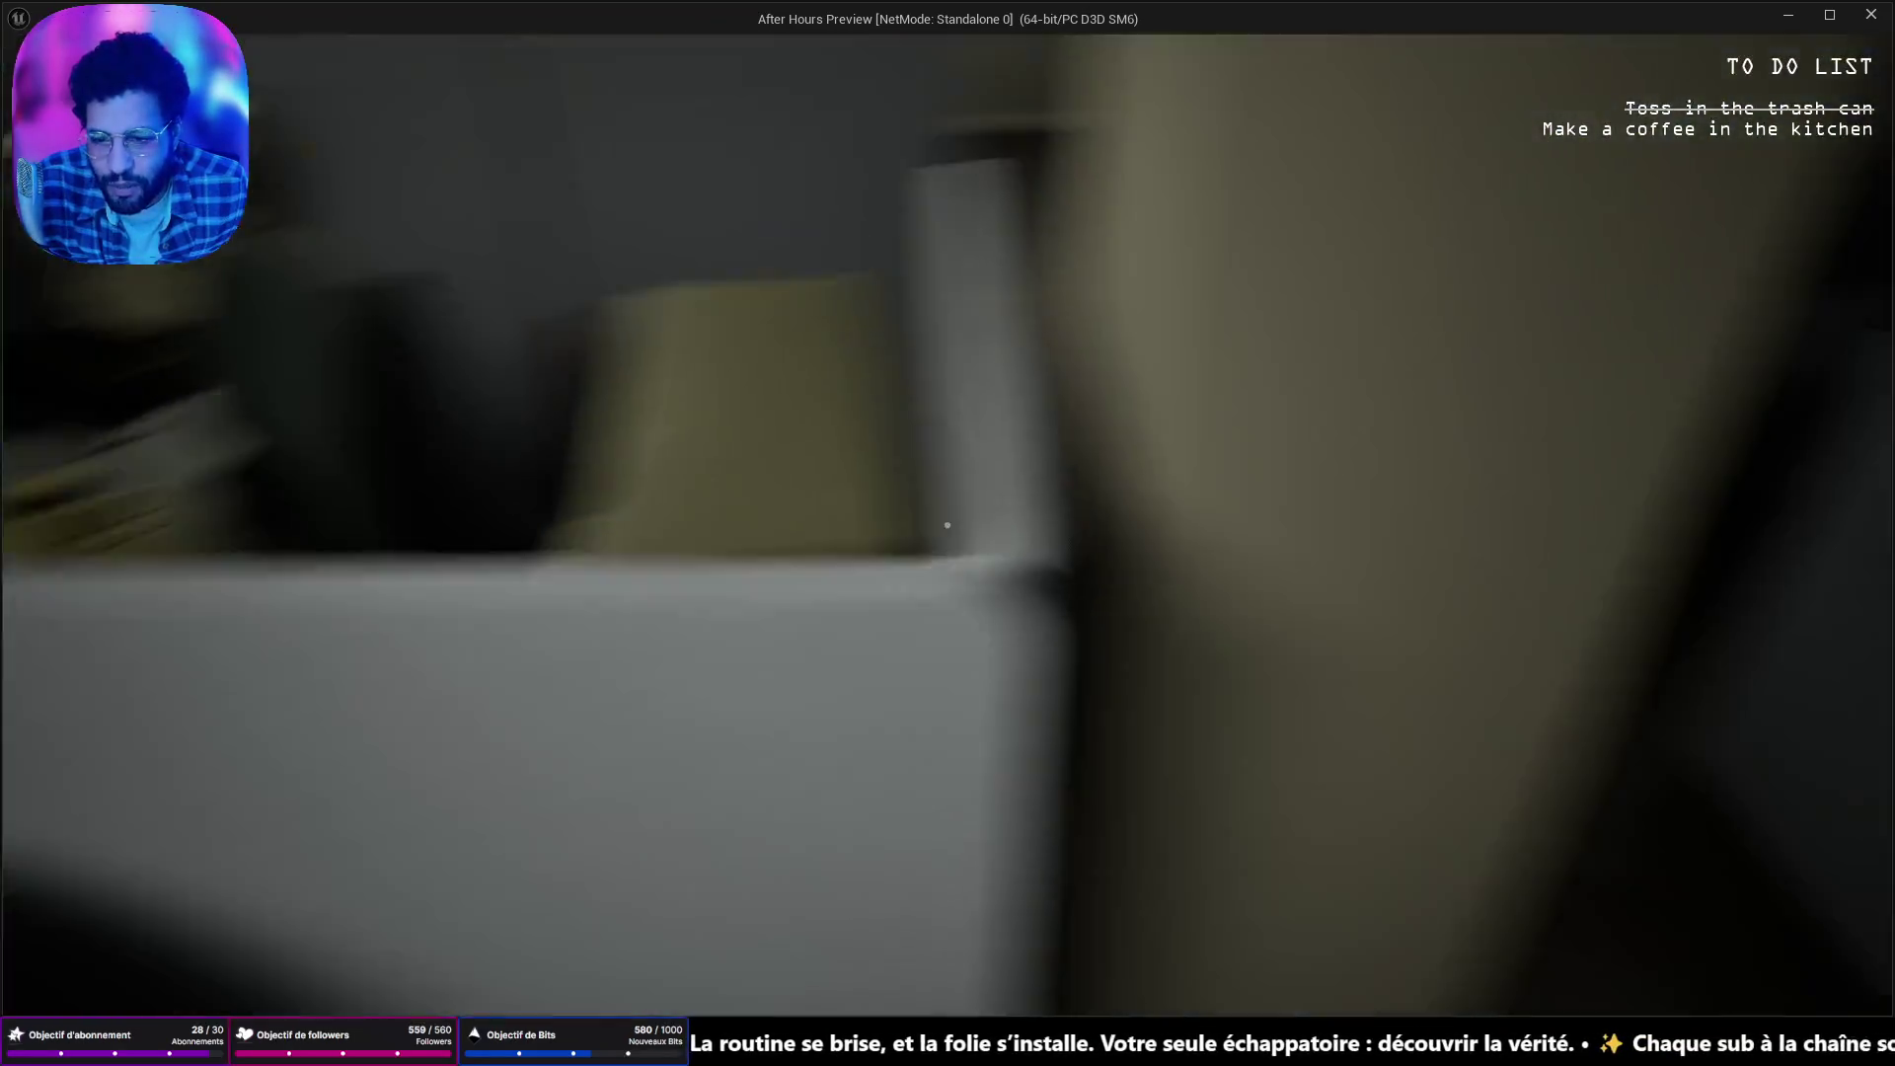
key("w")
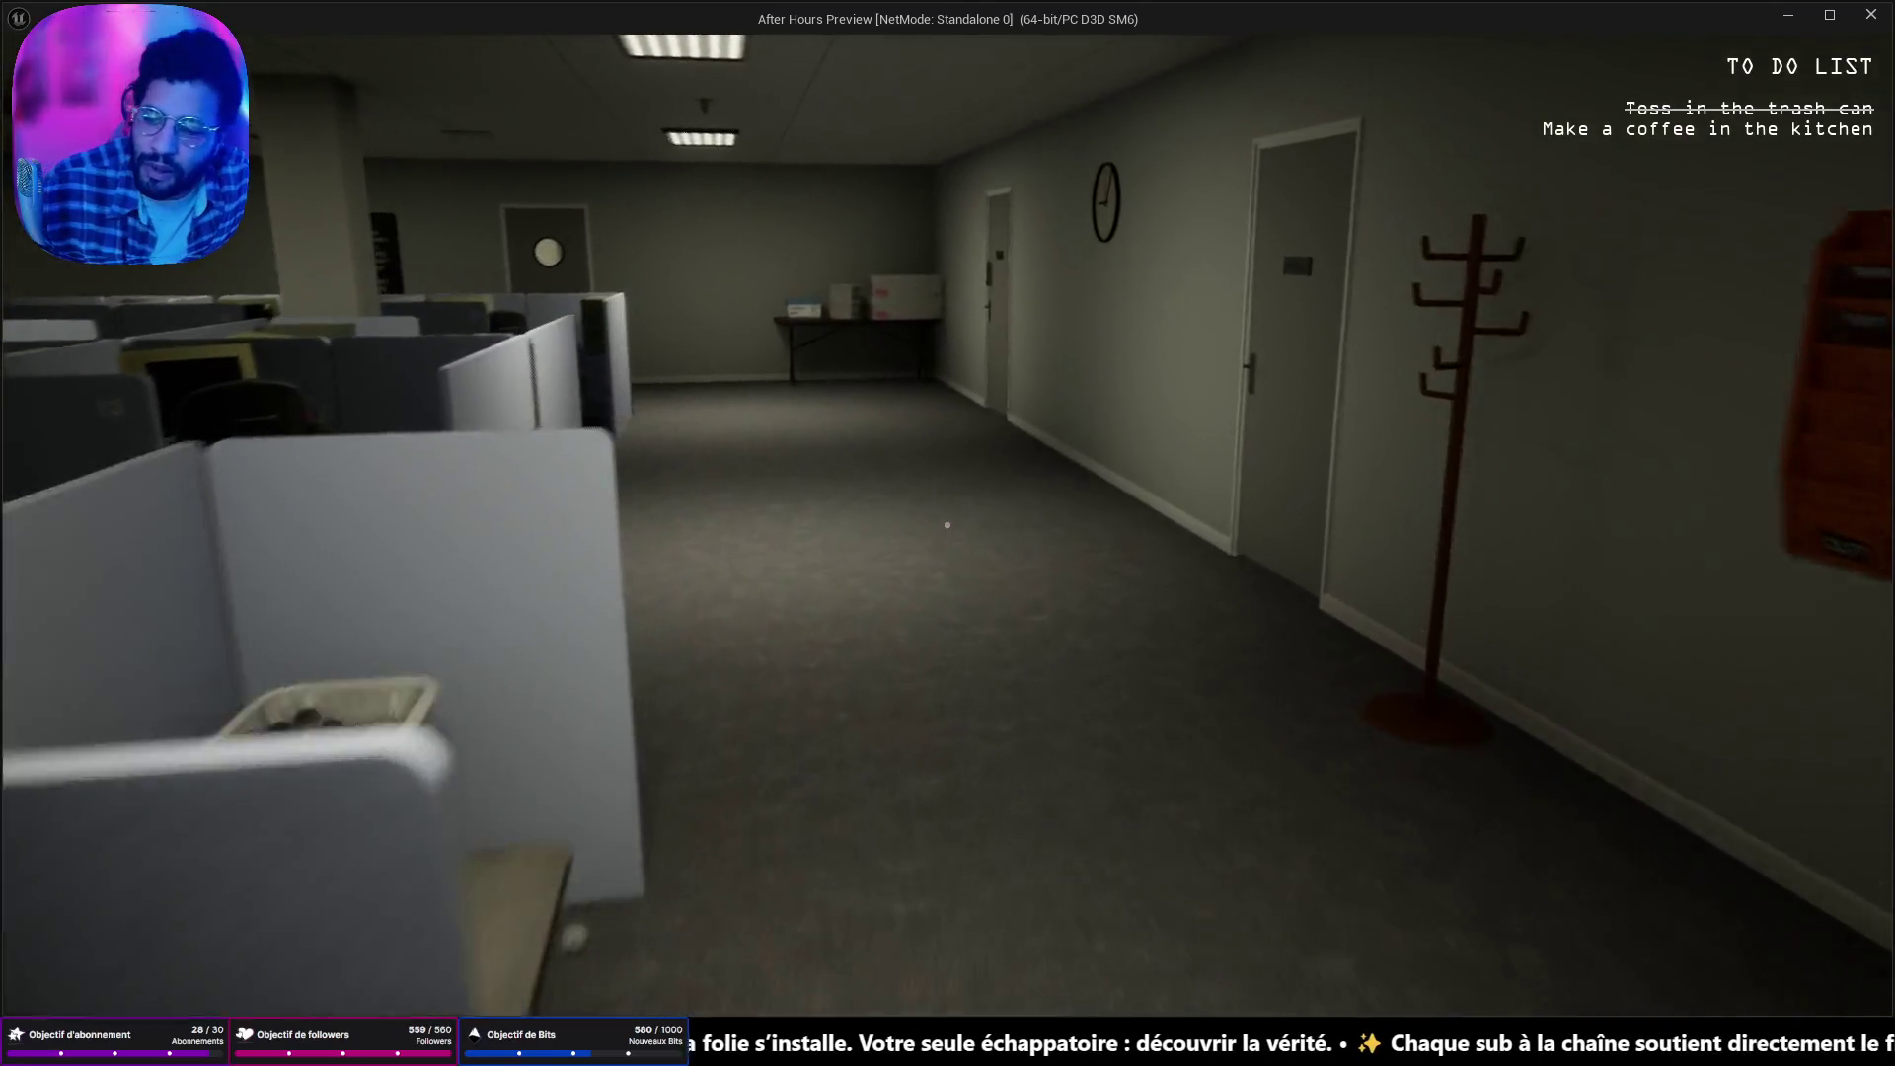
key("w")
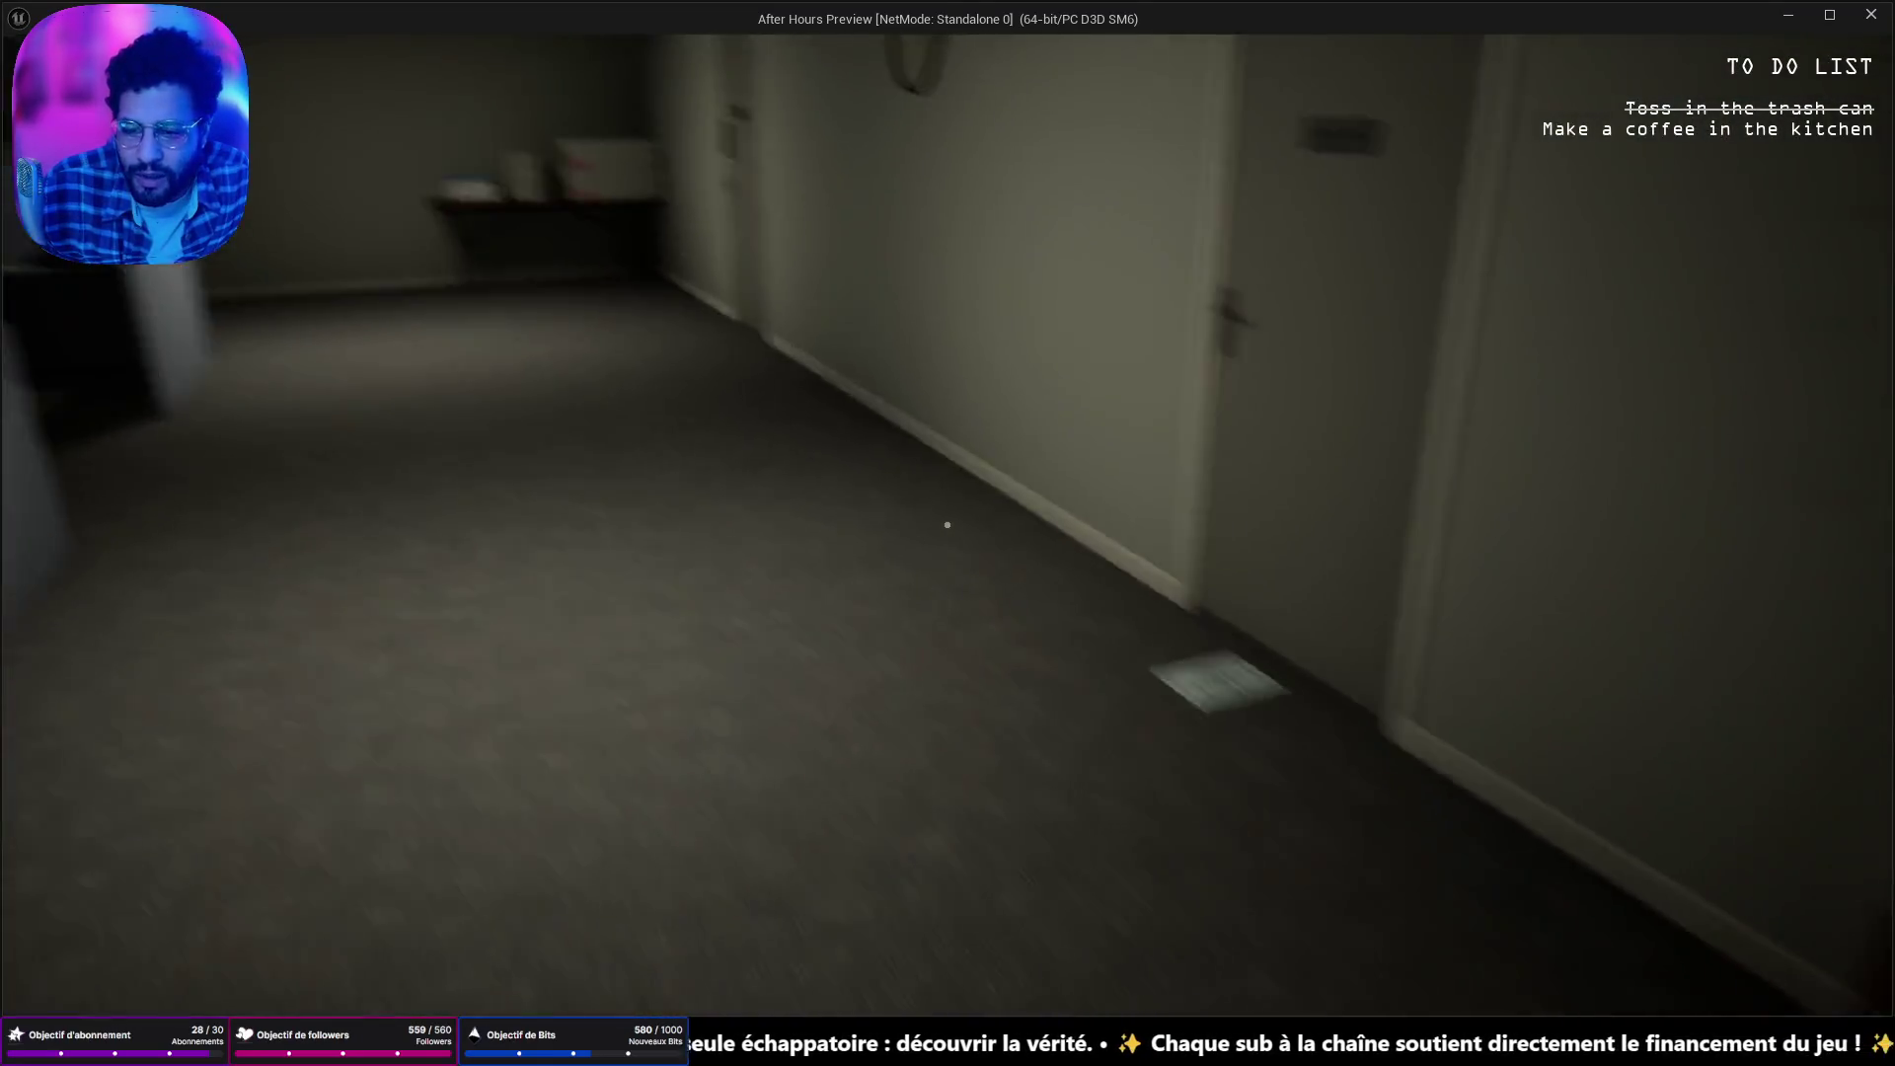
key("w")
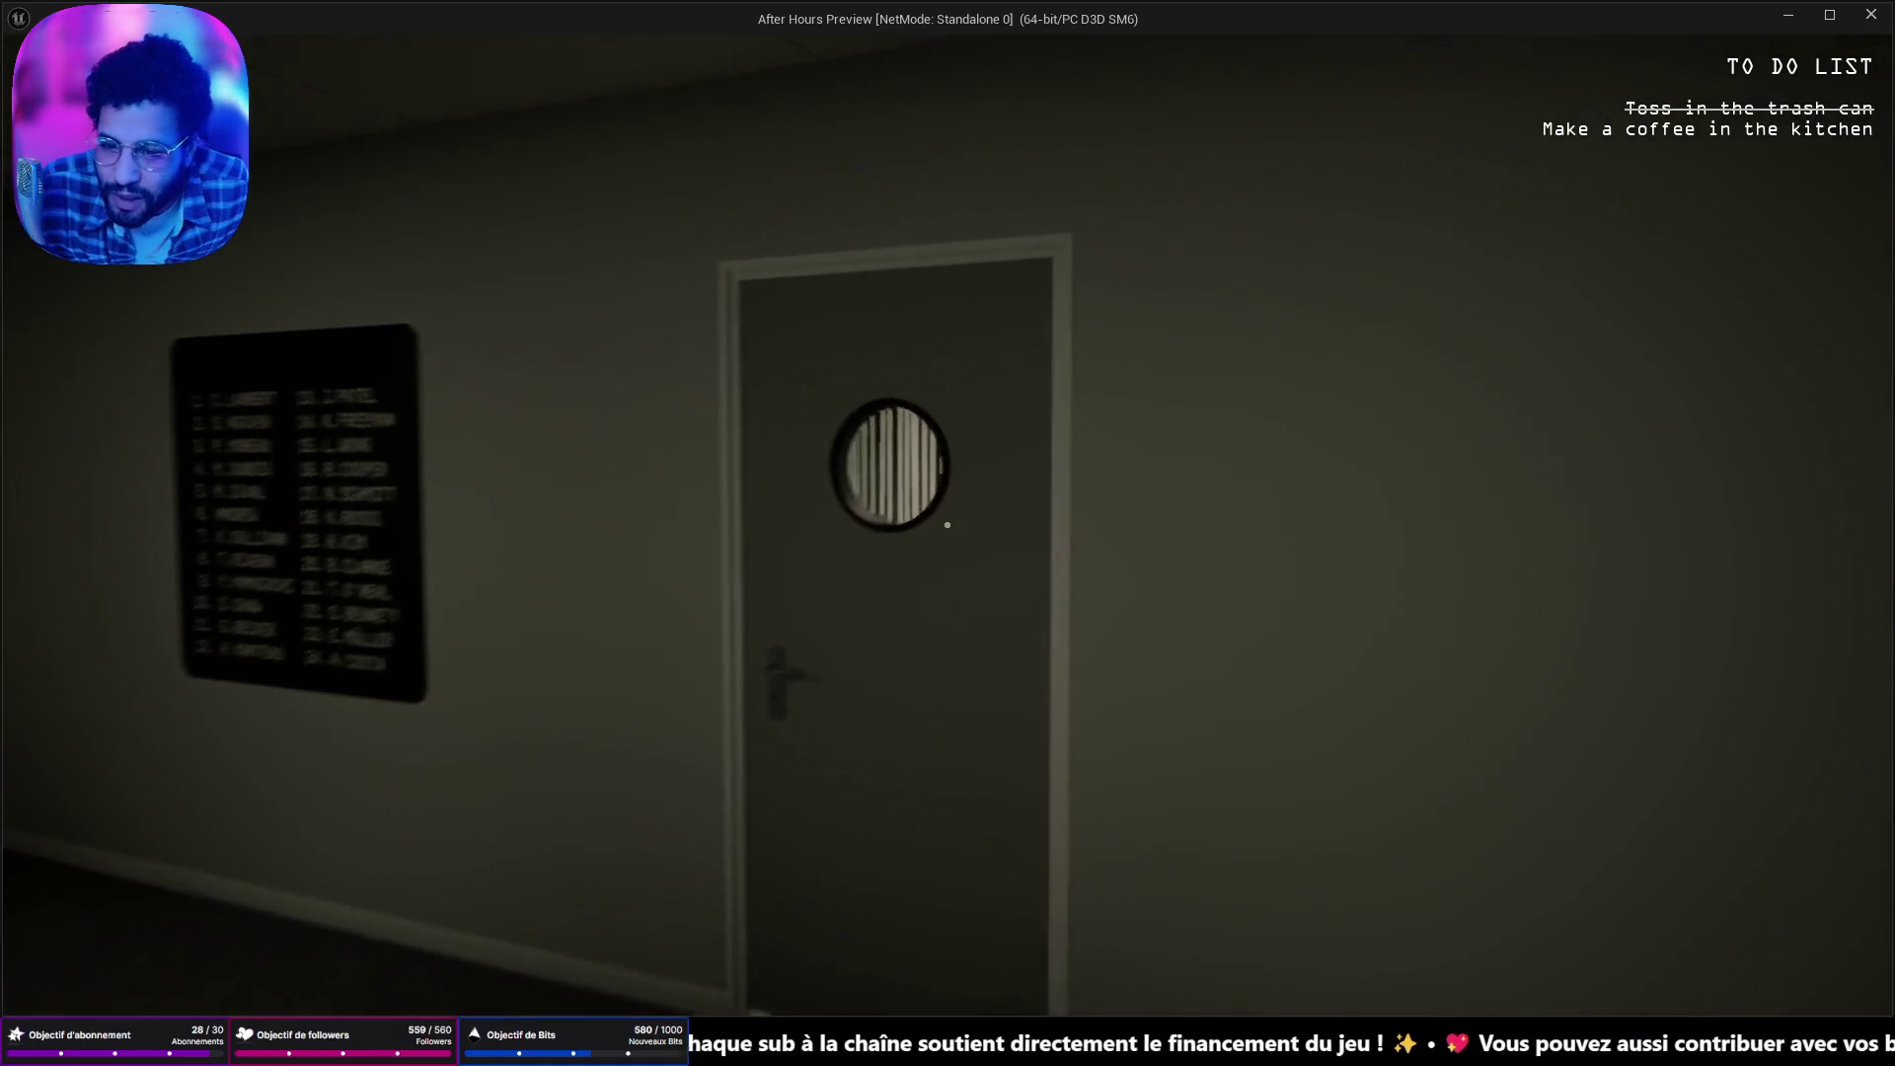
Enter the kitchen, take the coffee bag from the wall cabinet and load the coffee maker.
key("w")
key("e")
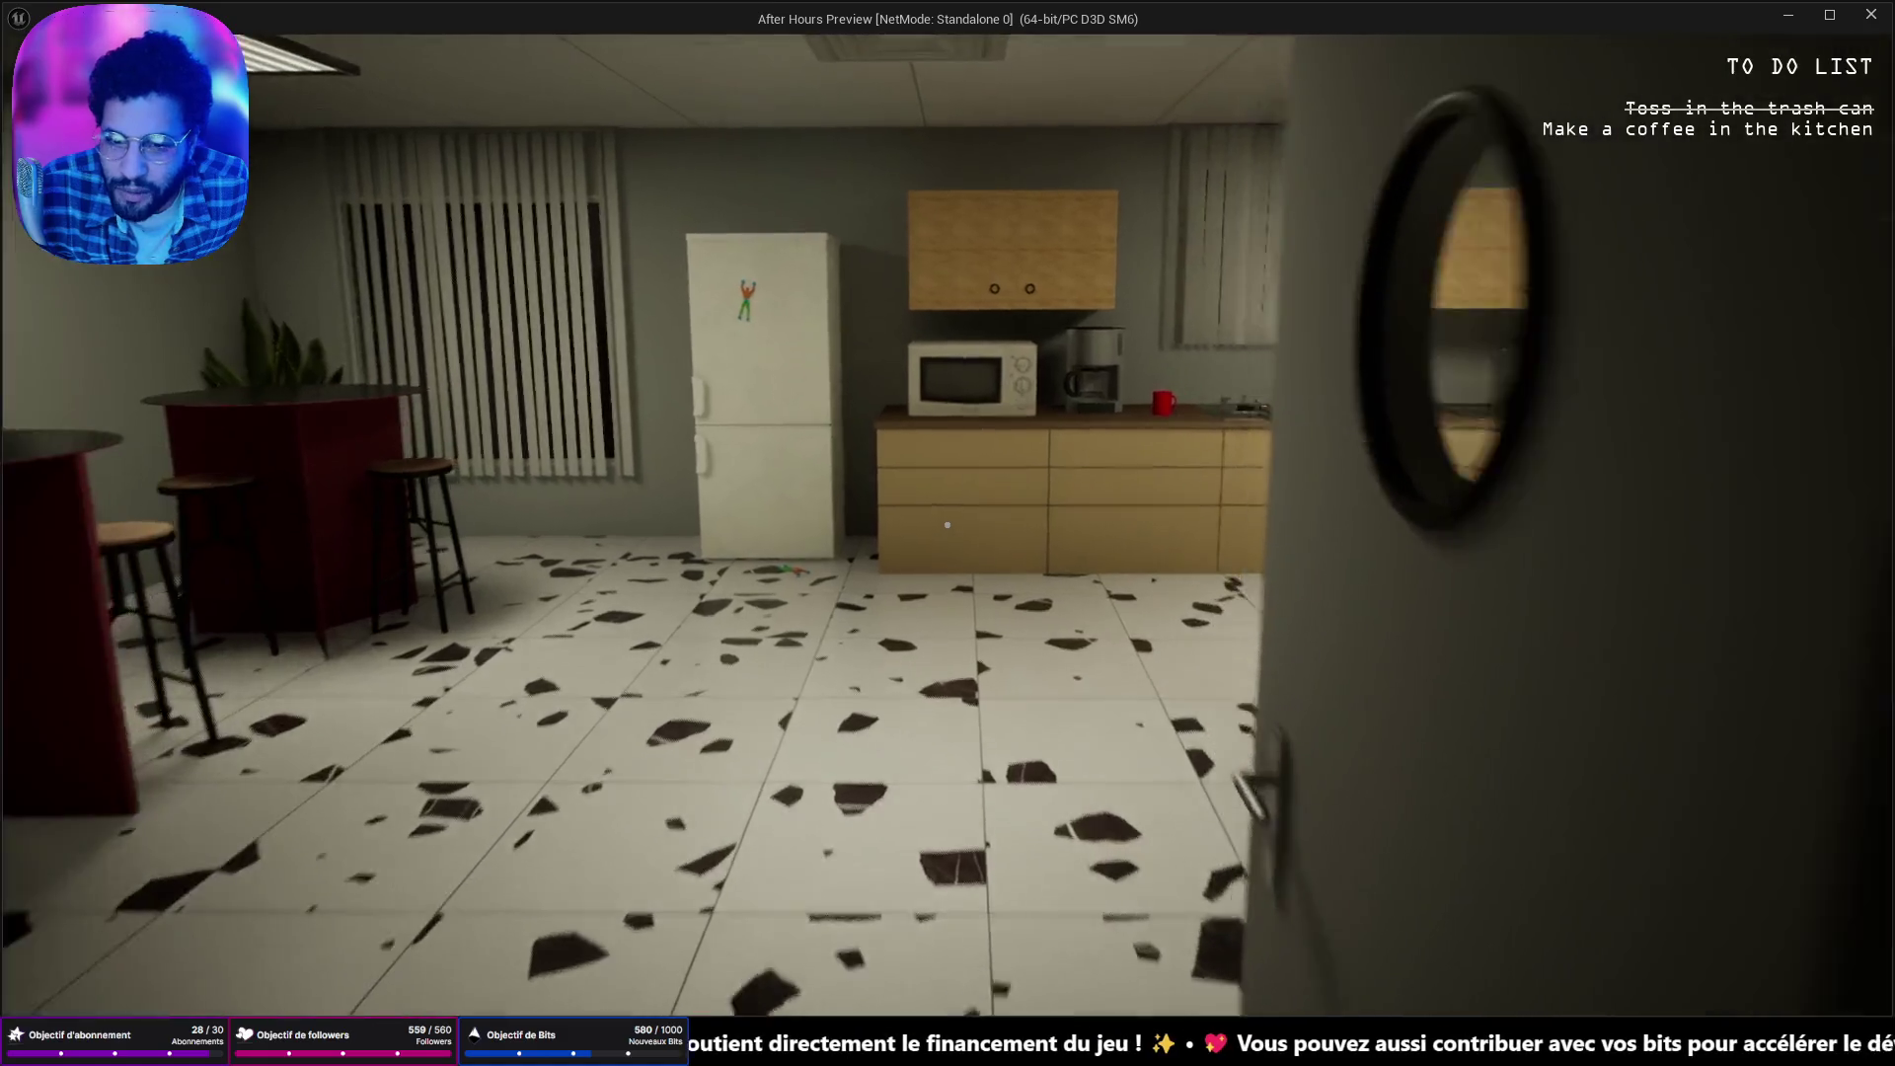
key("w")
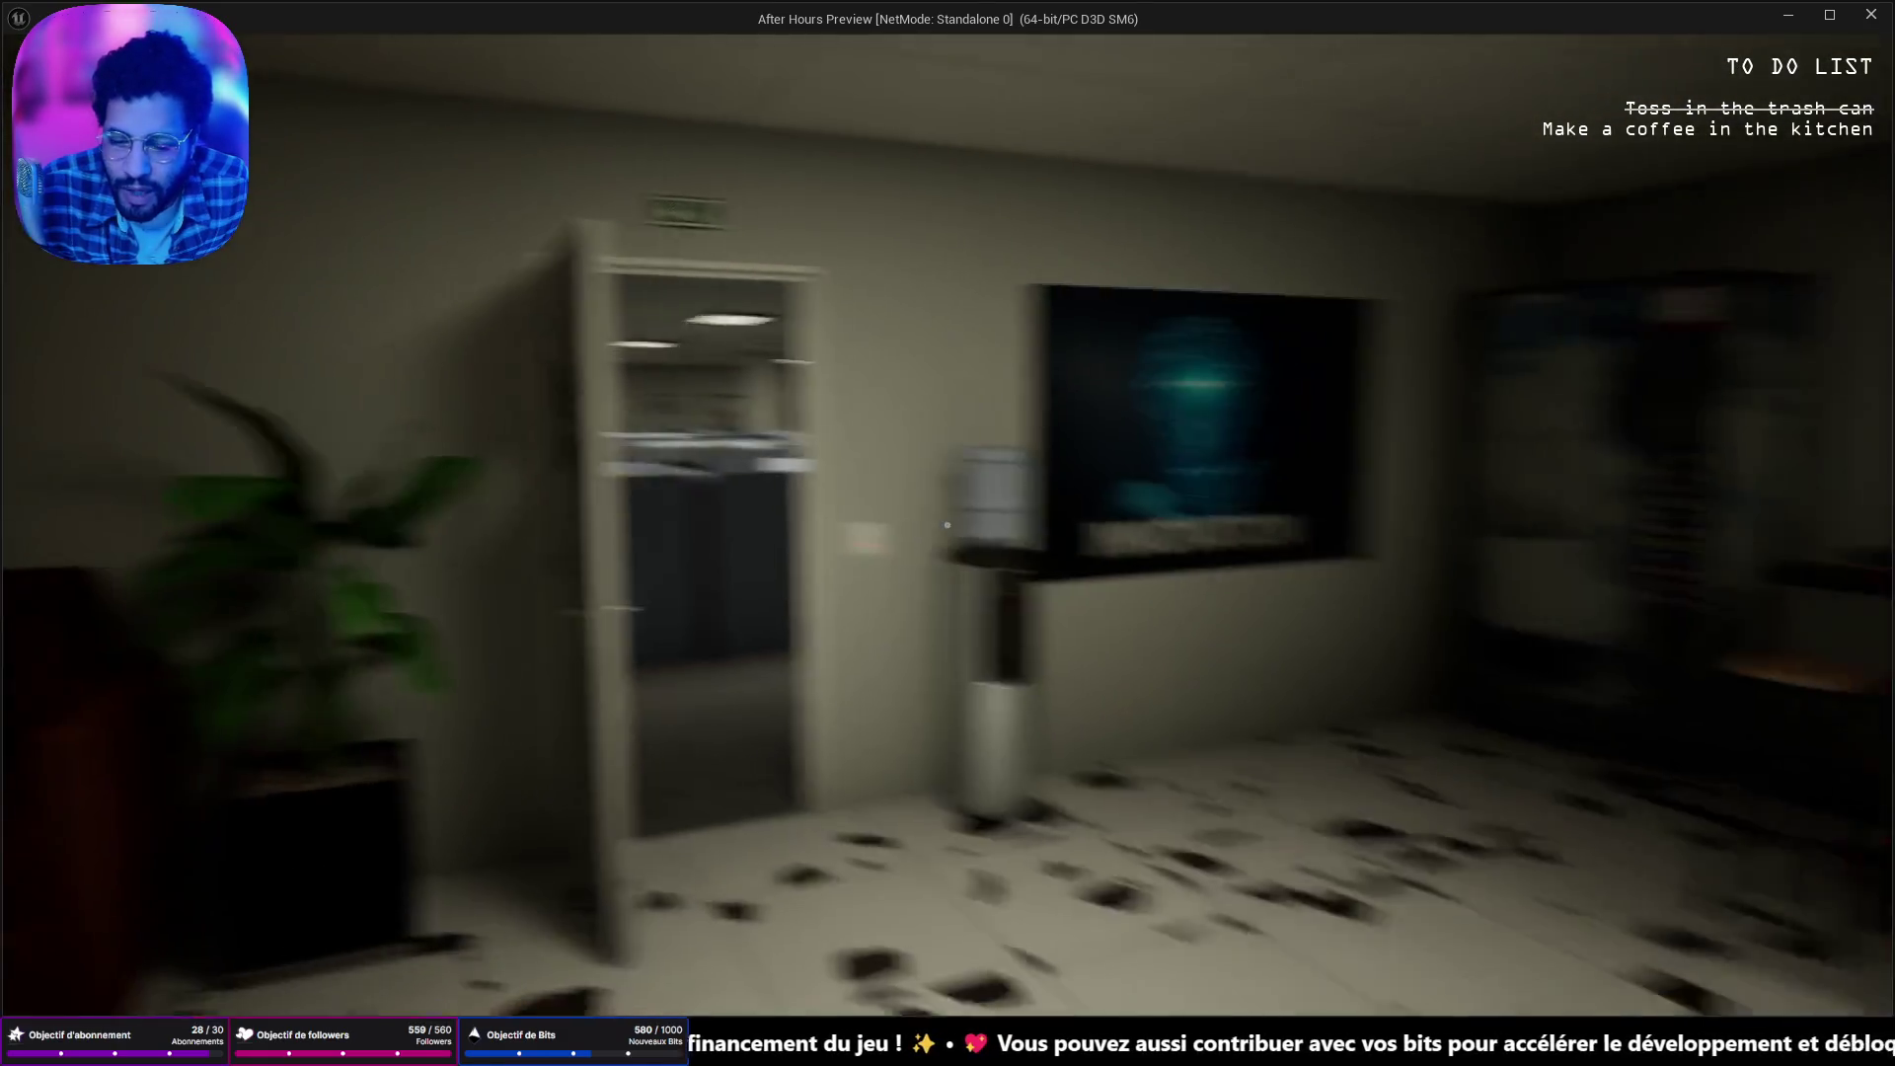
key("w")
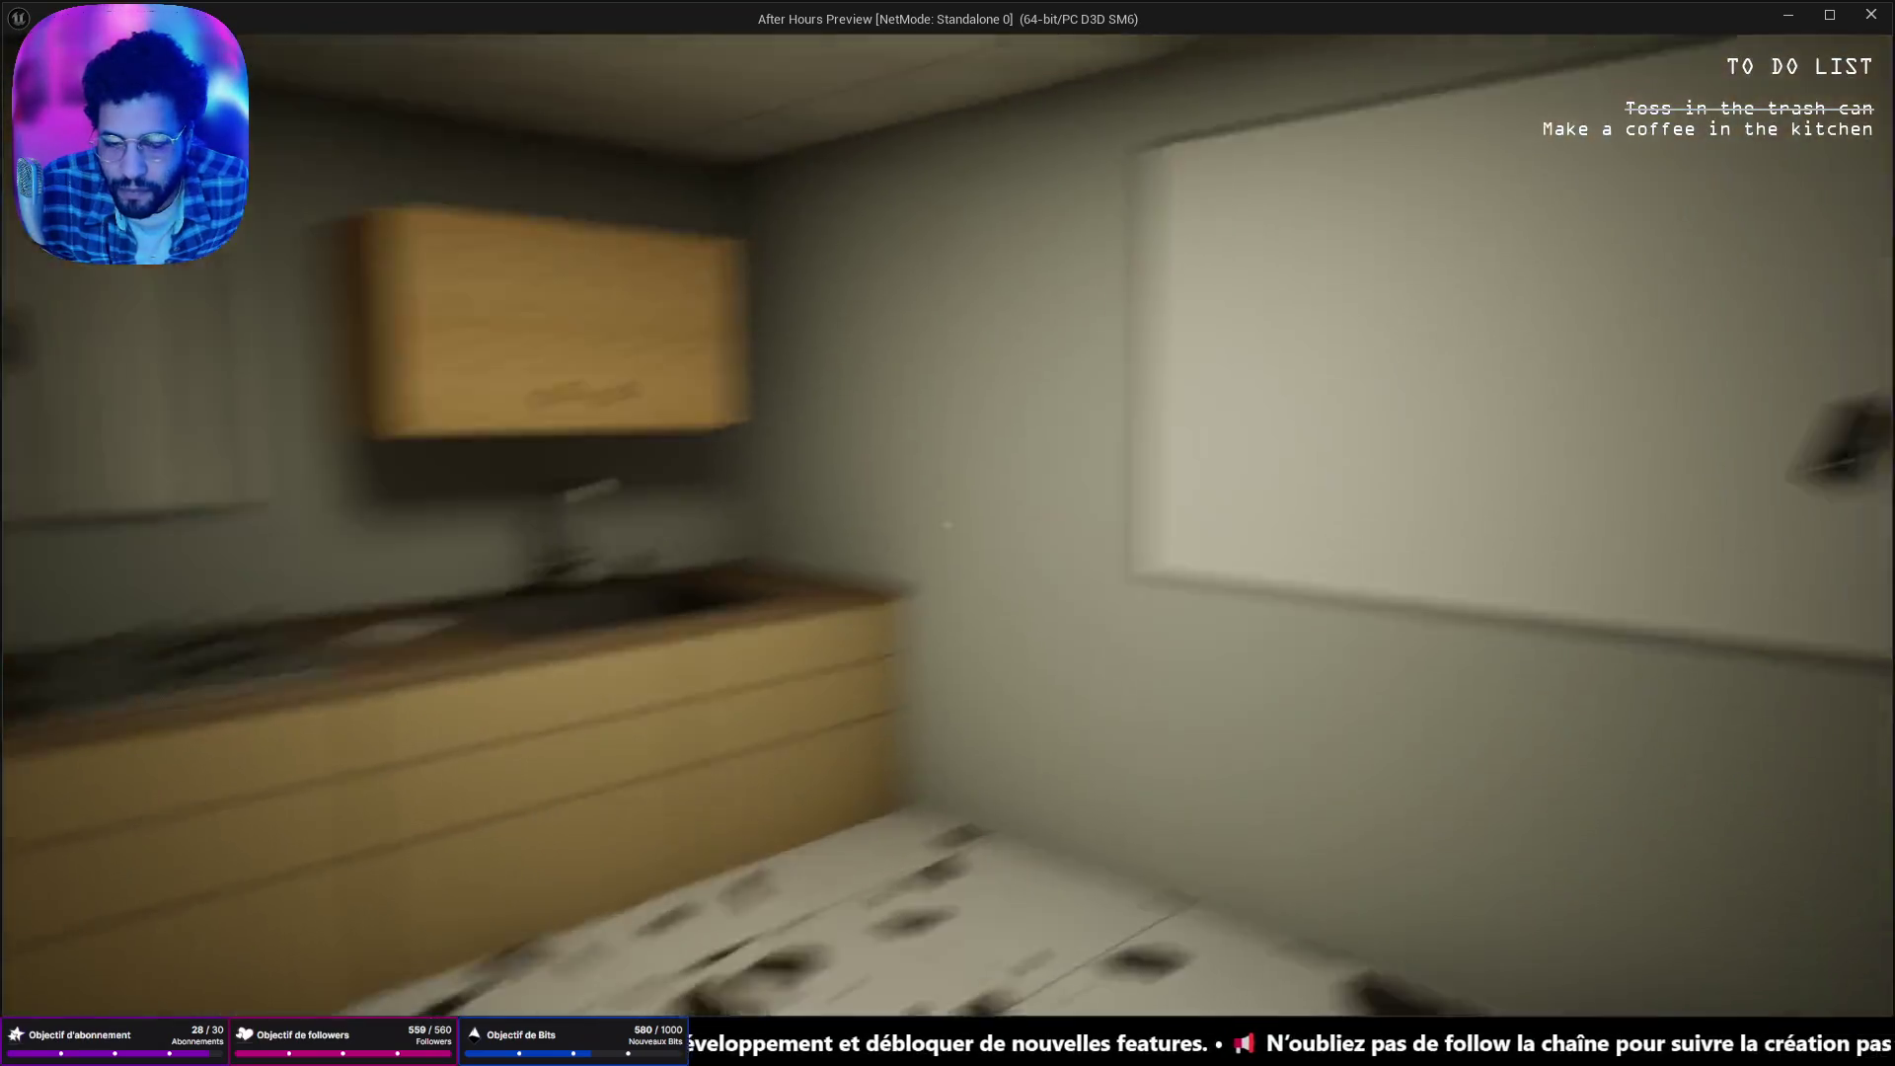
left_click(947, 526)
left_click(947, 524)
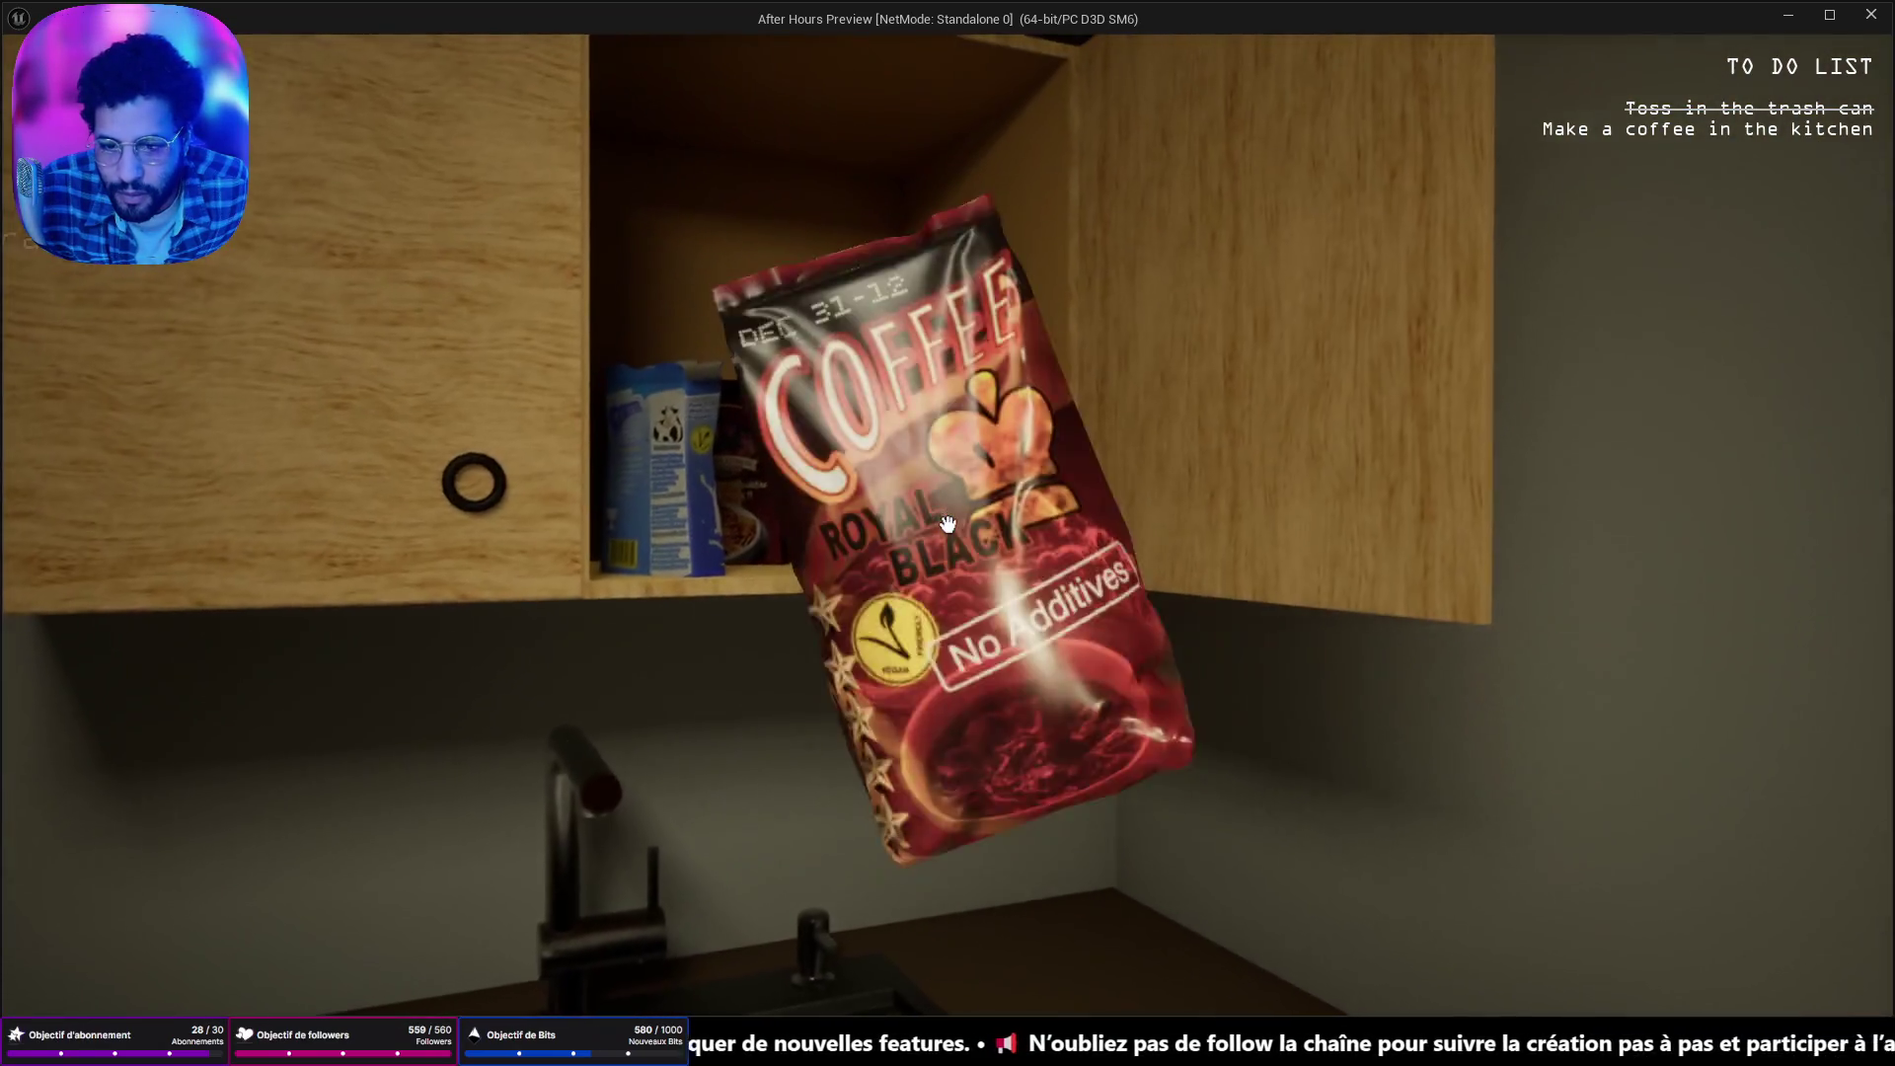
left_click(947, 525)
Walk to the cubicle desk phone, answer it, then stop the play session.
key("w")
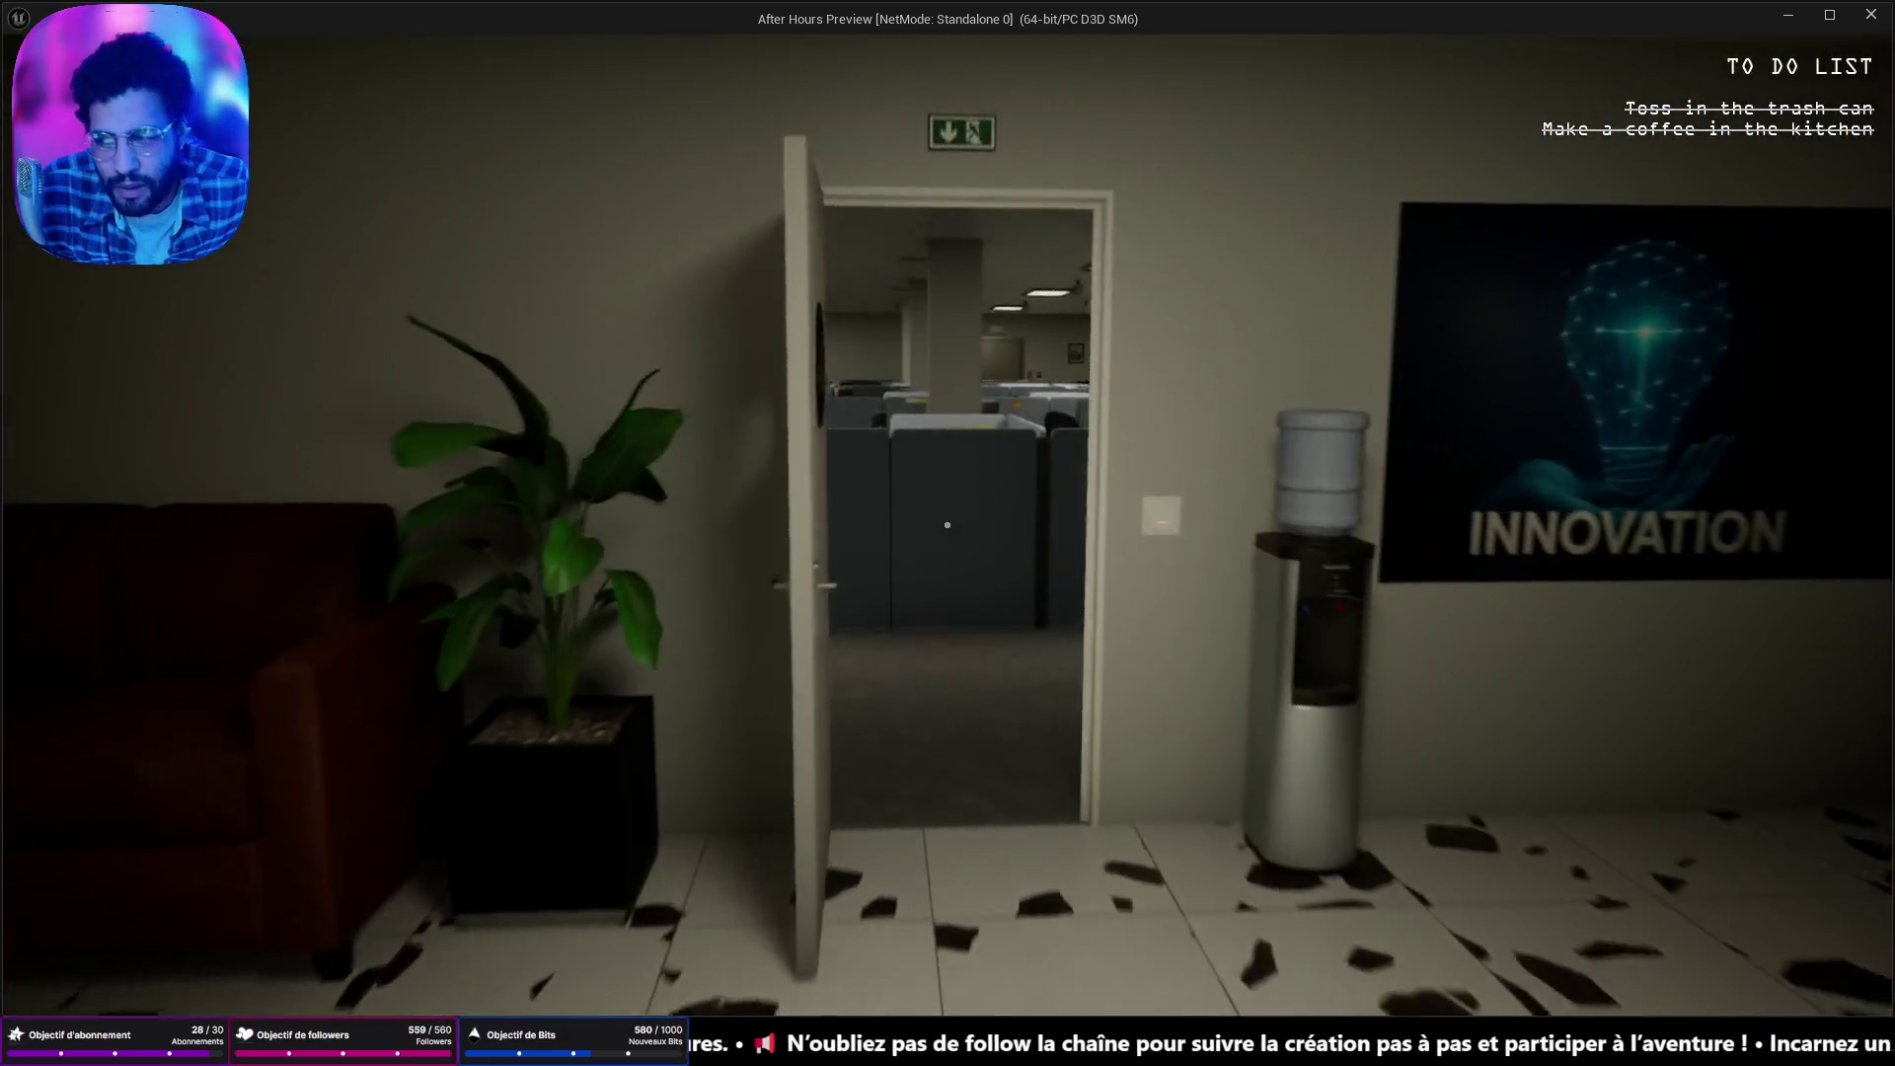
key("w")
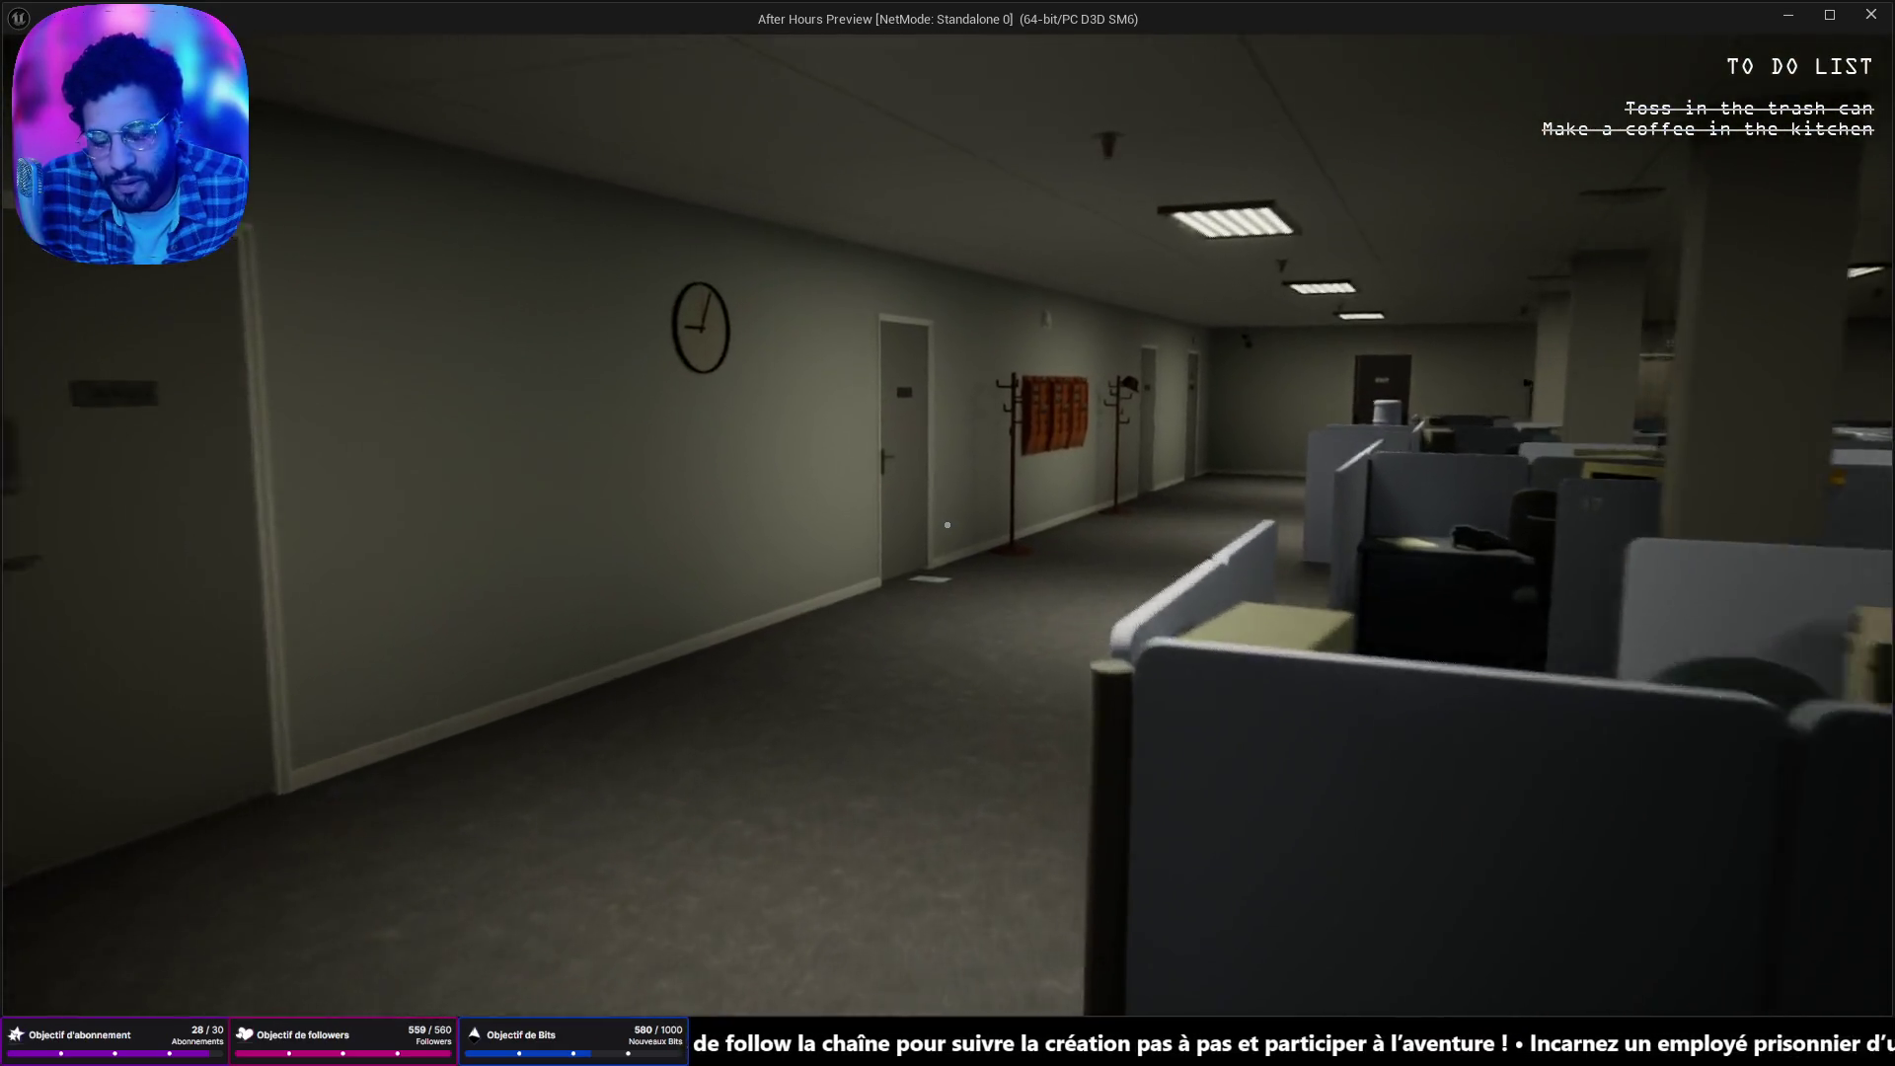
key("w")
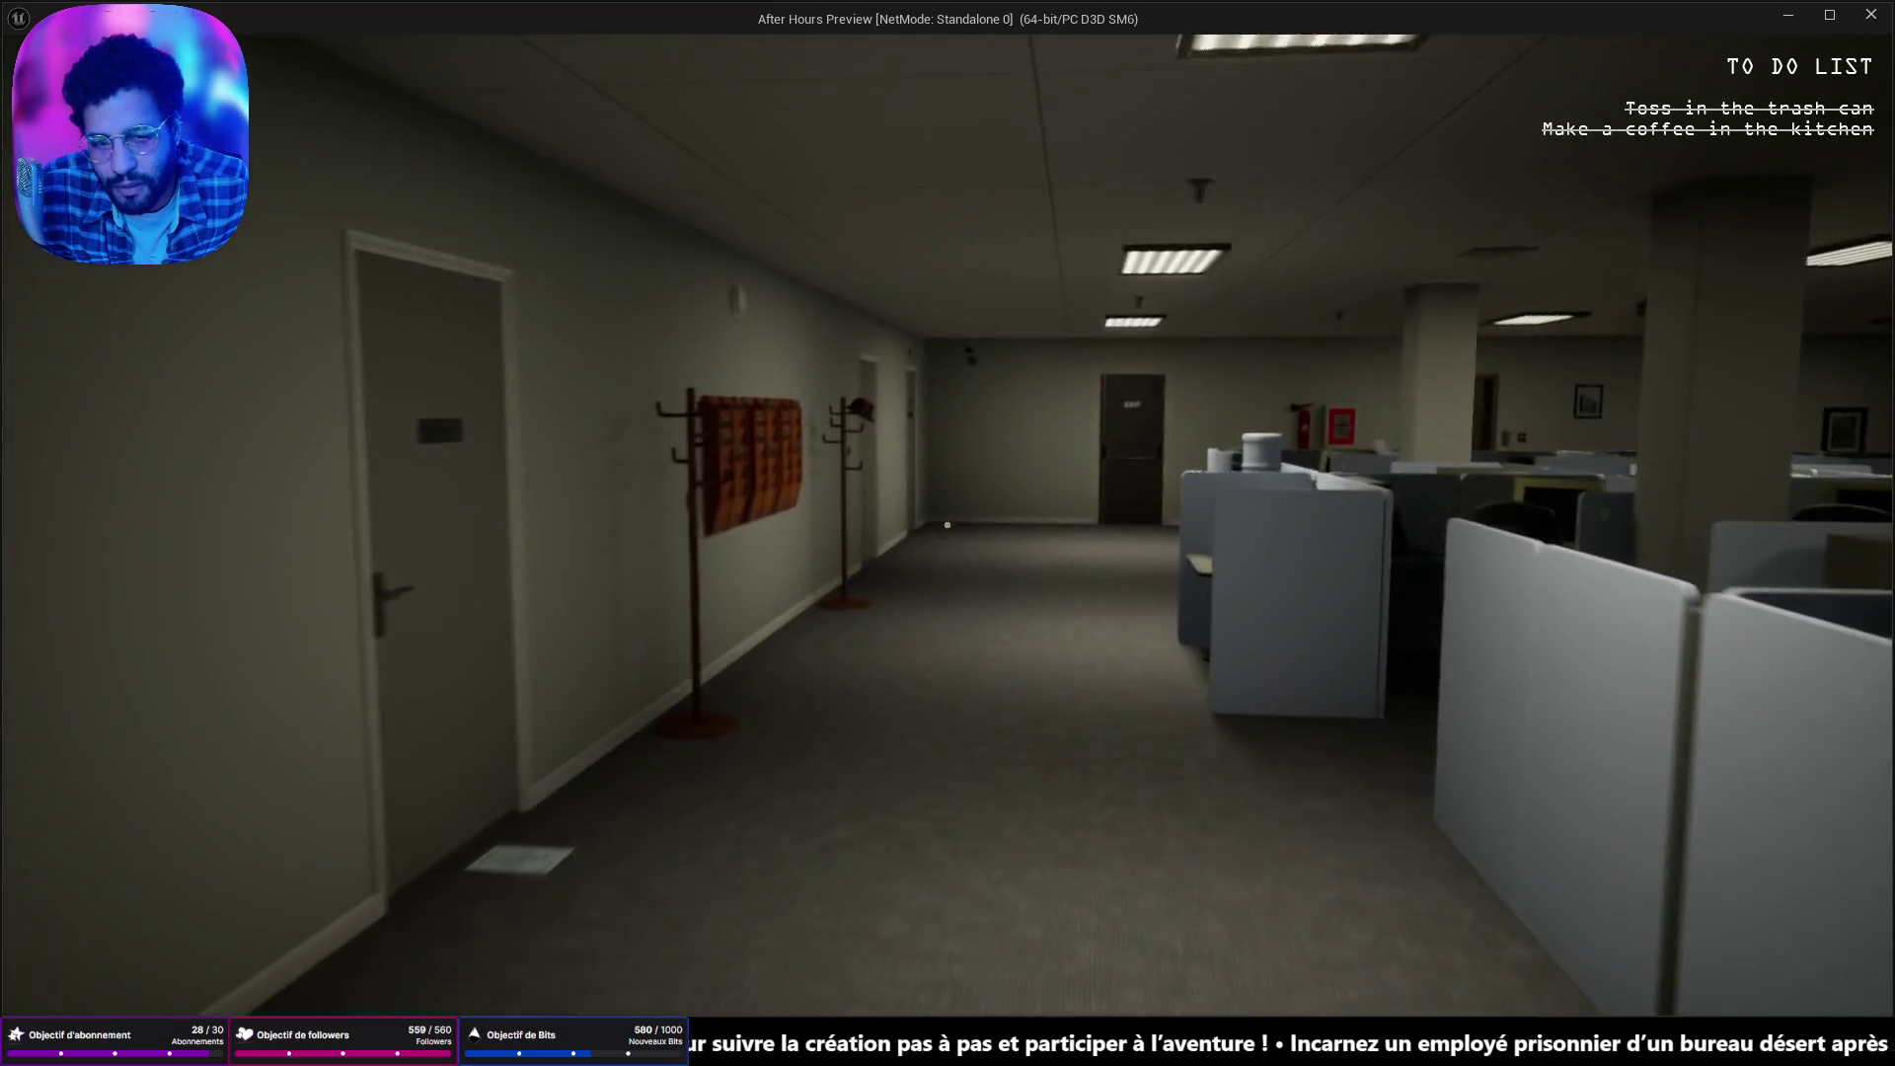
key("w")
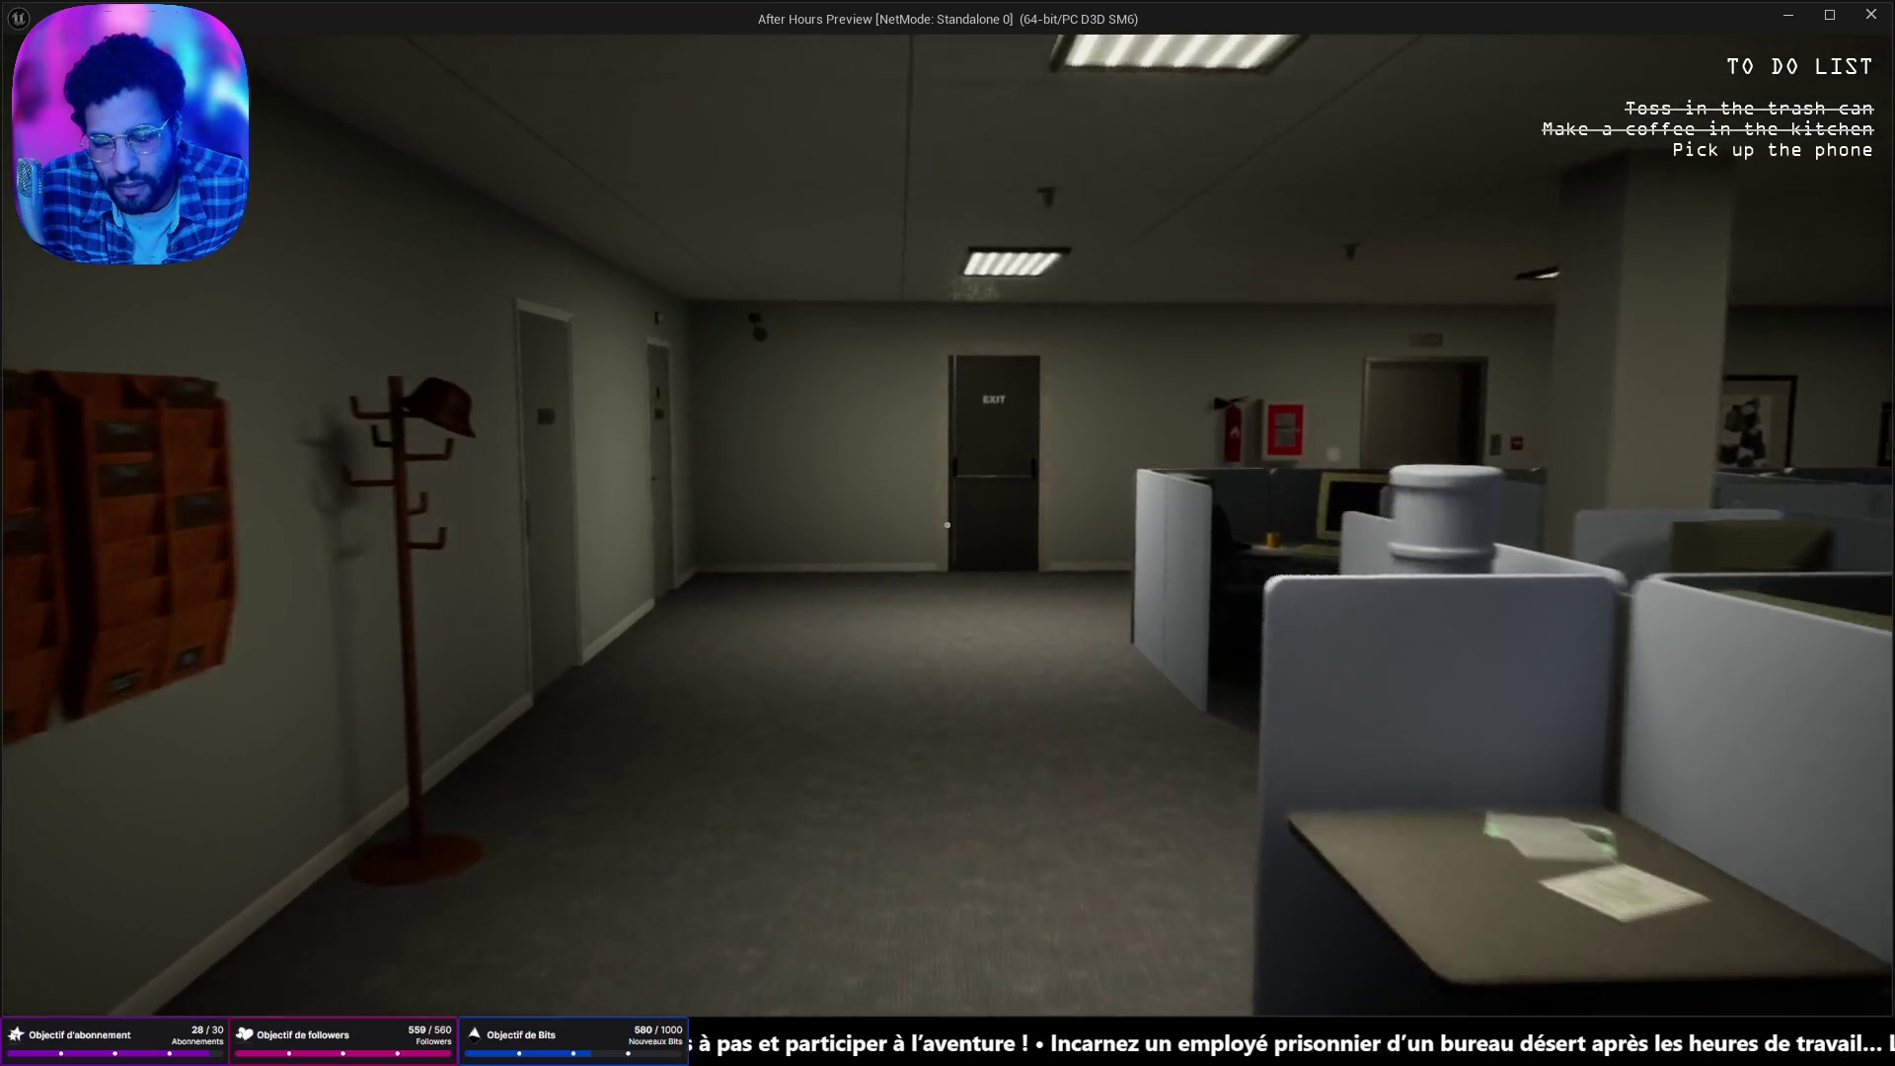
key("w")
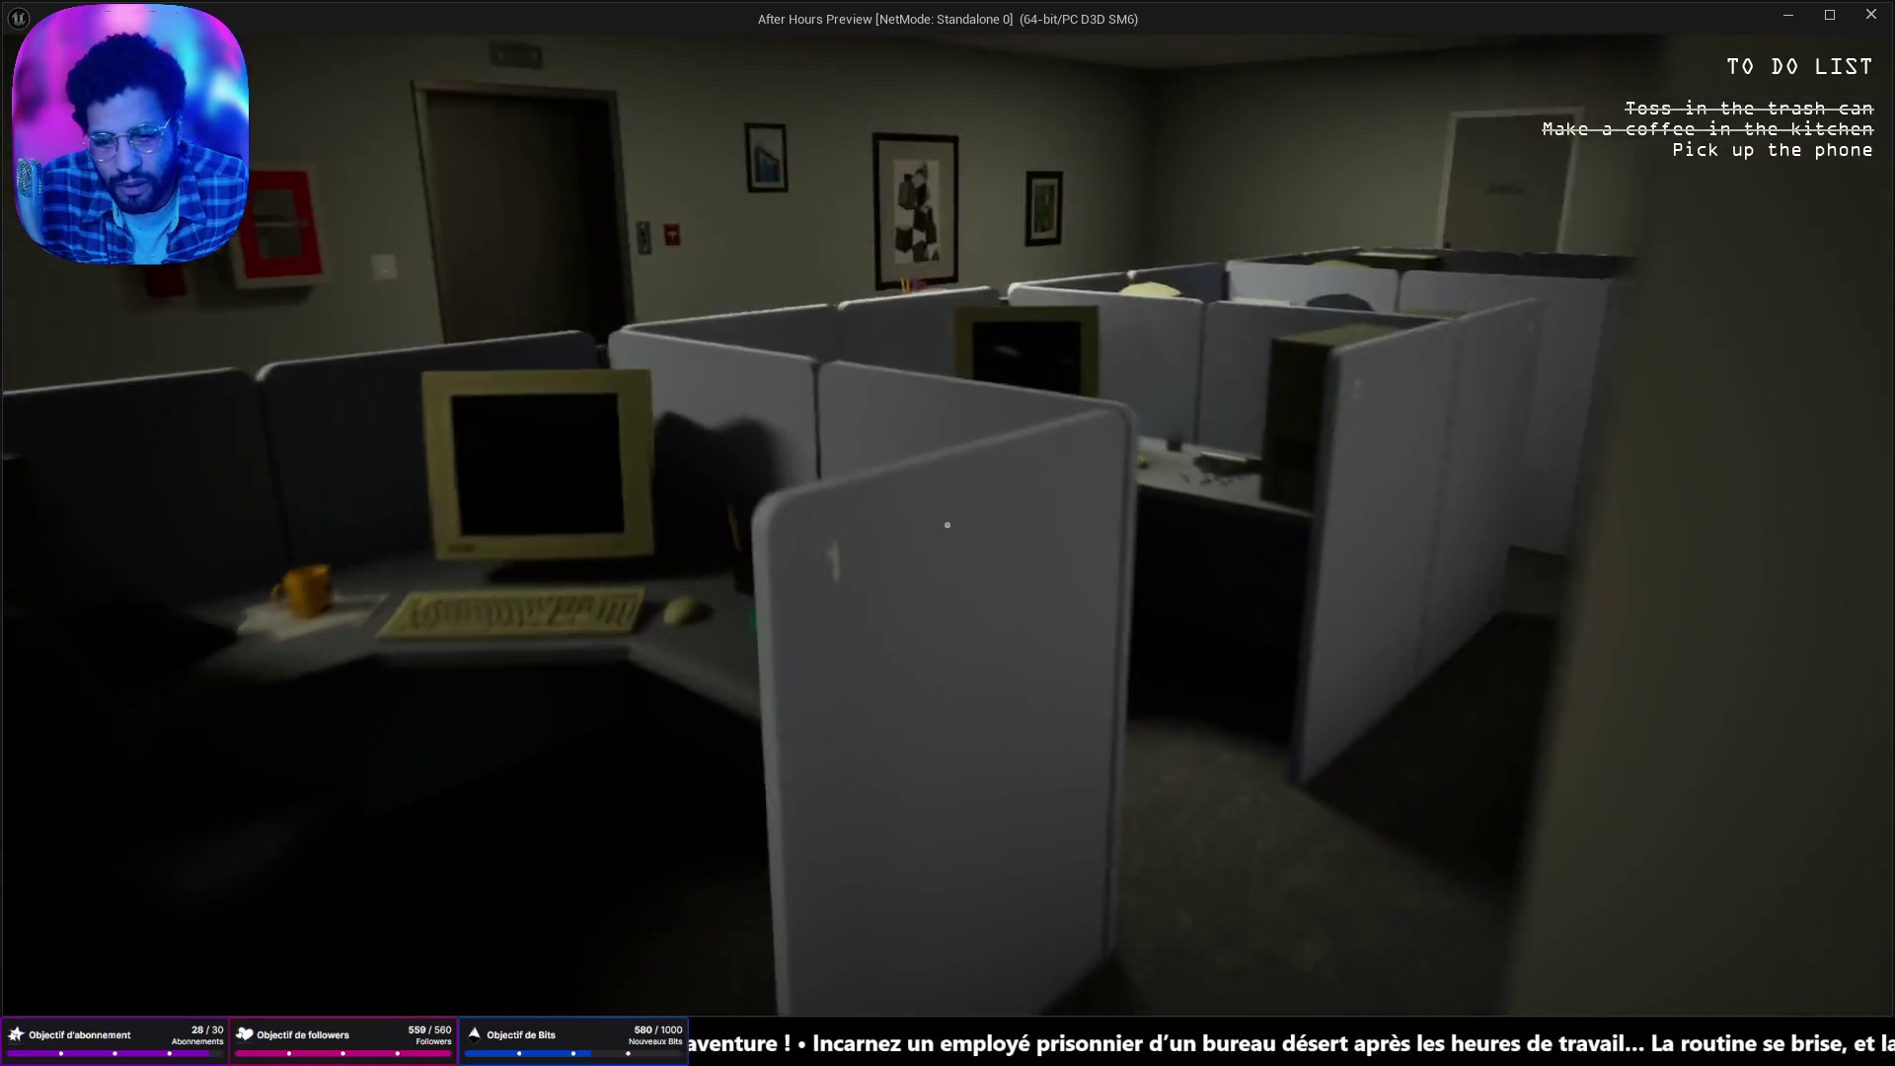
key("w")
key("e")
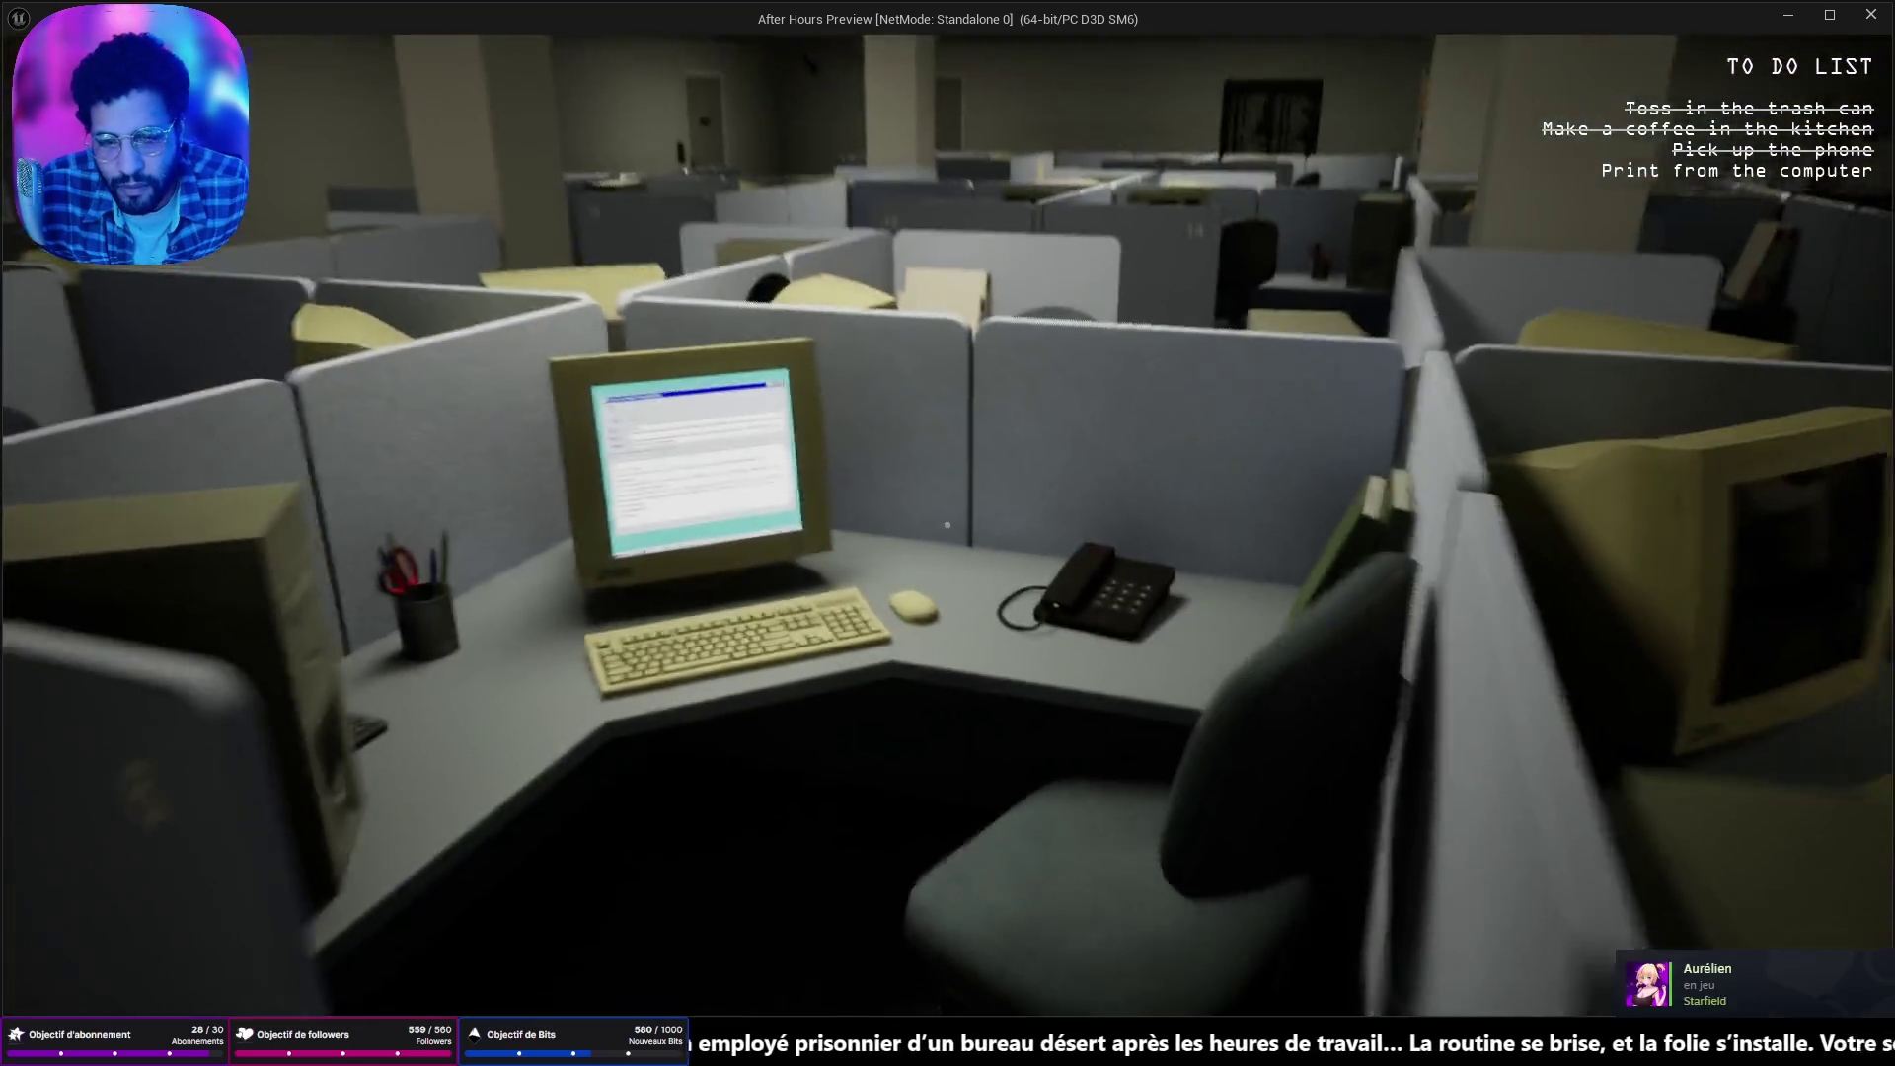
key("Escape")
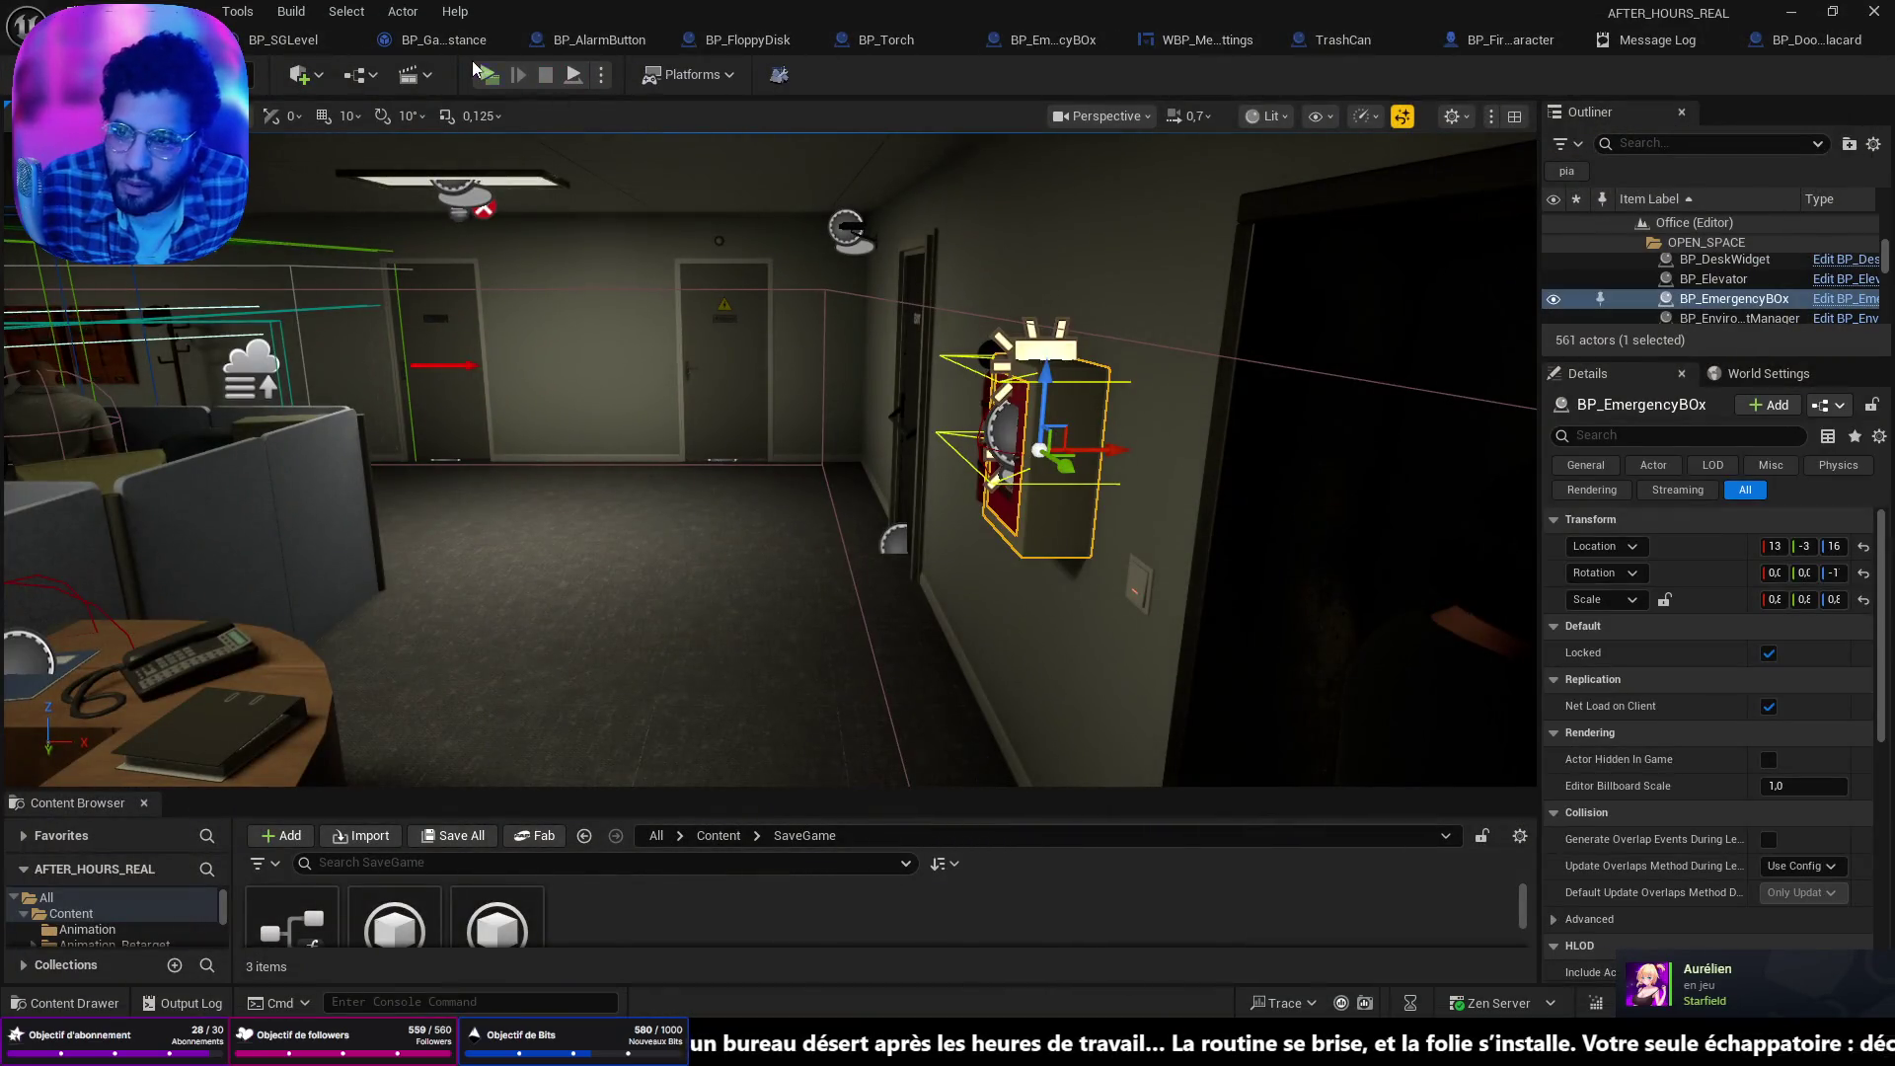
Start a new play-test and walk through the cubicles to the break room door.
key("alt+p")
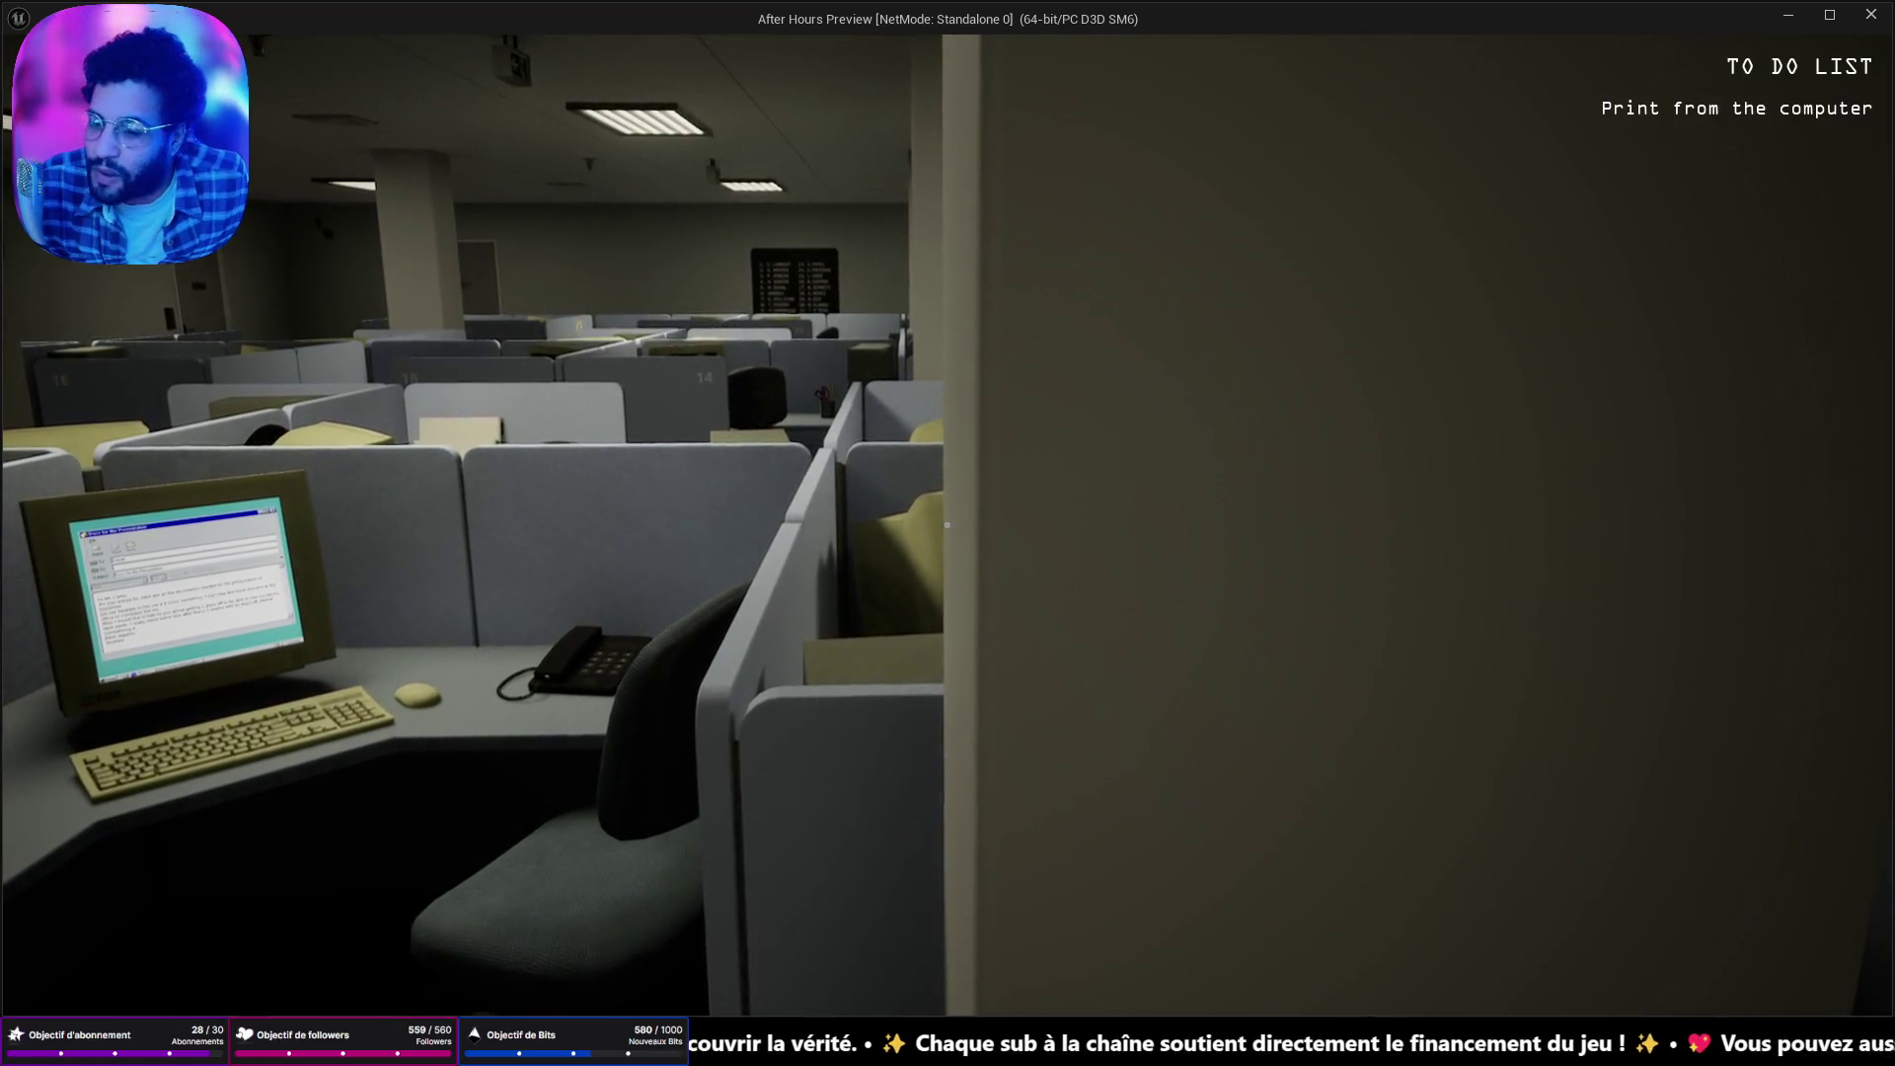
key("w")
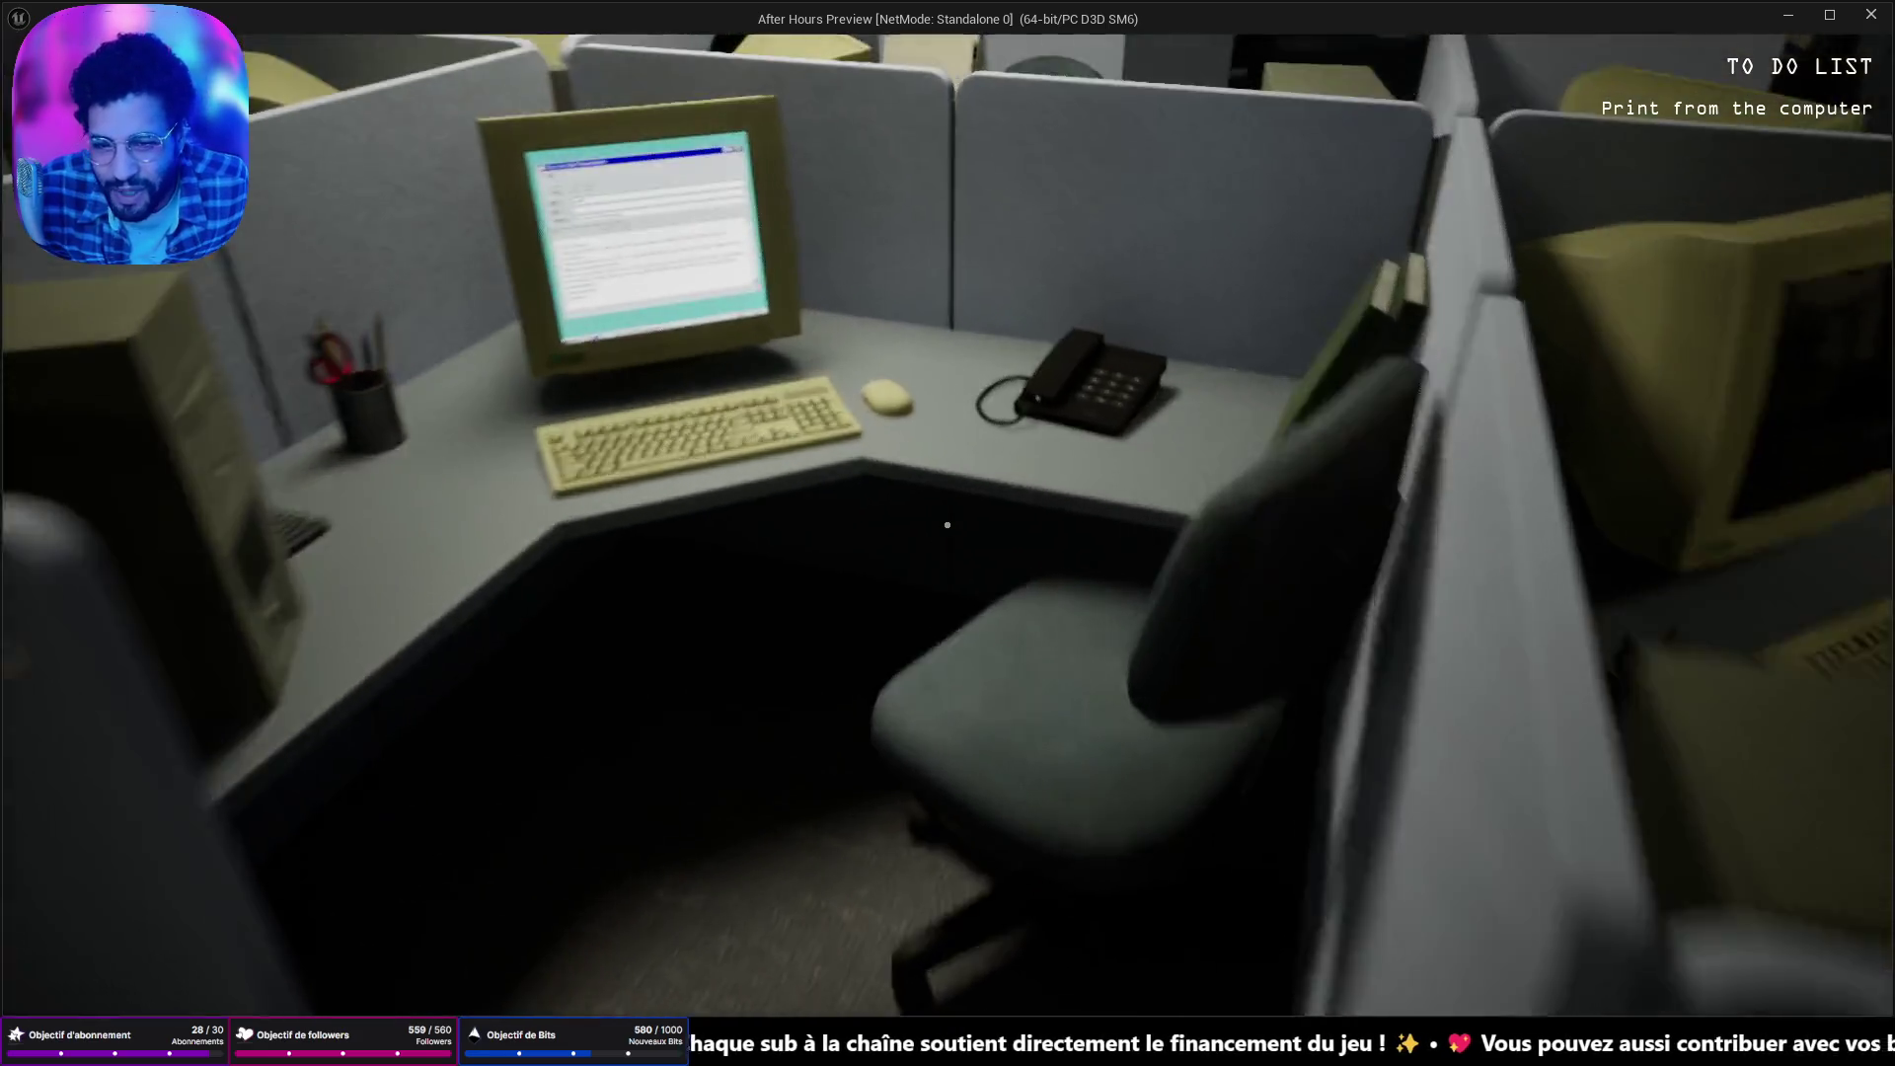
key("s")
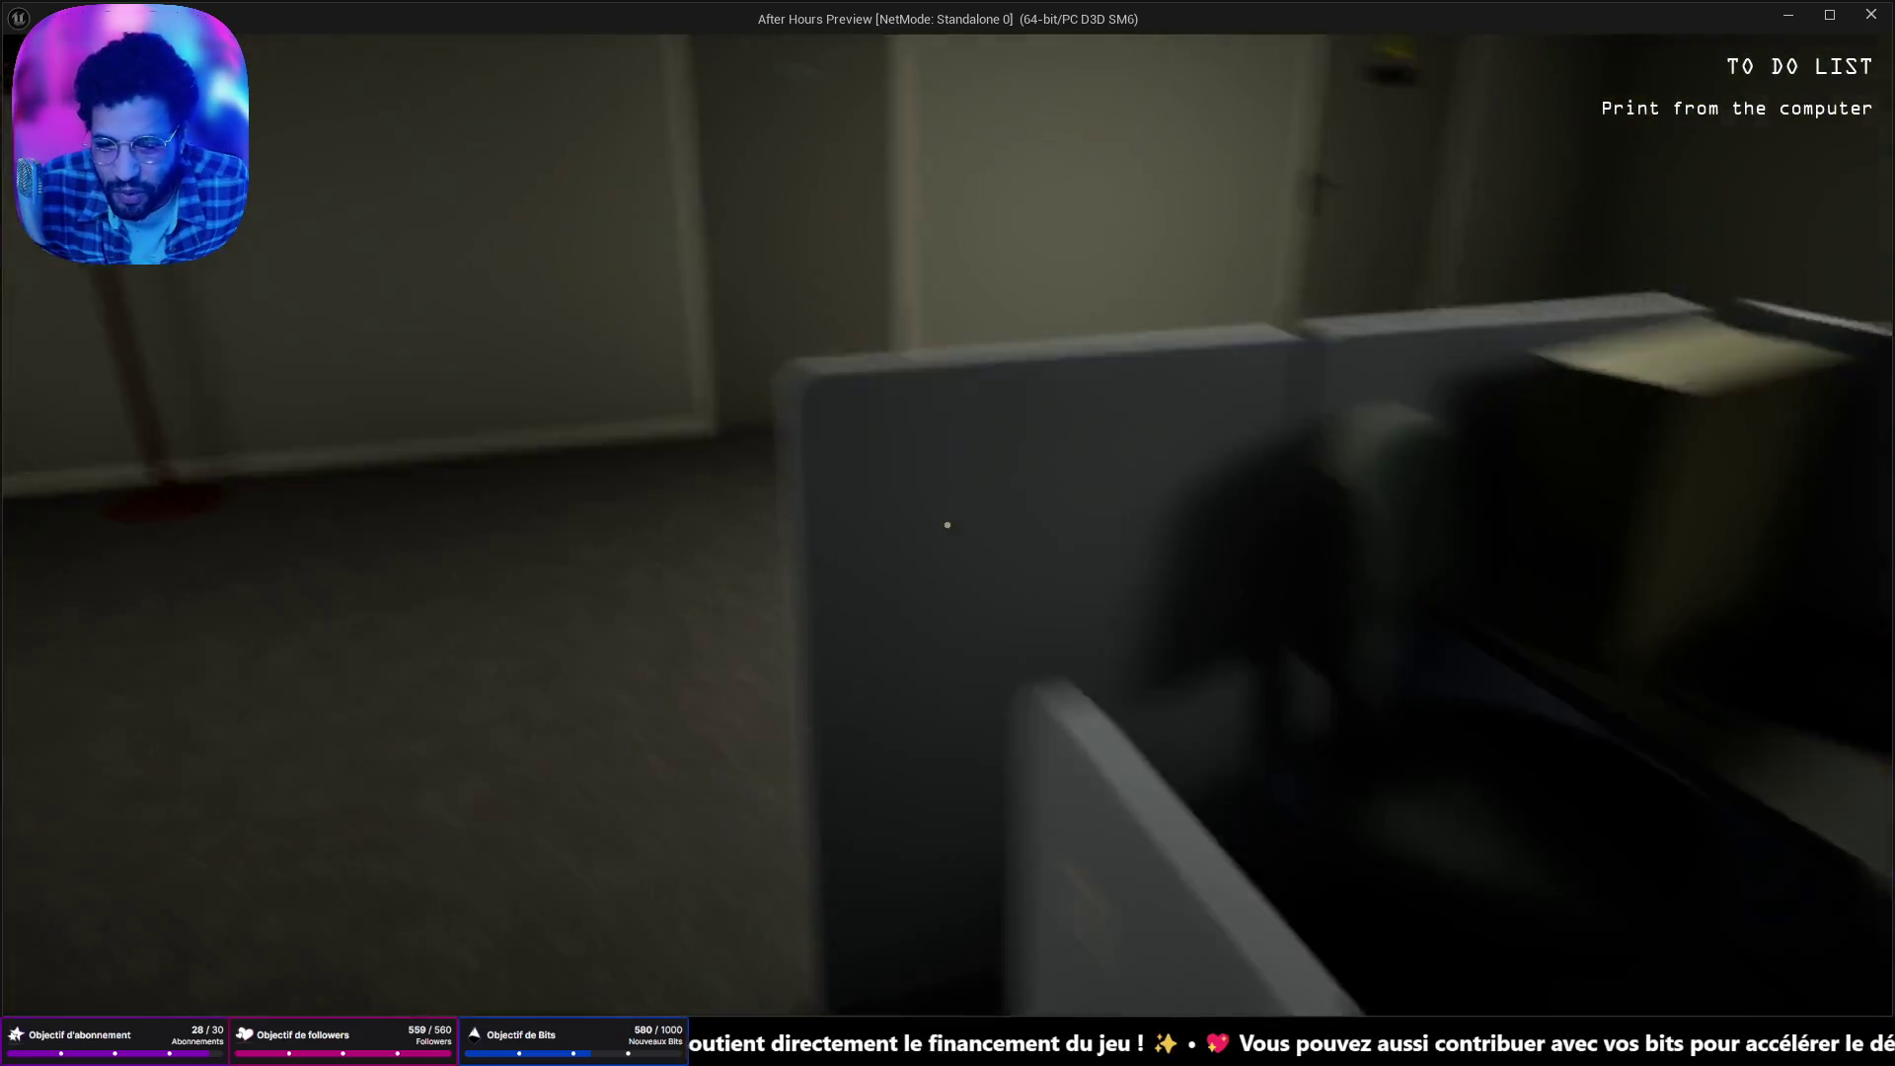
key("w")
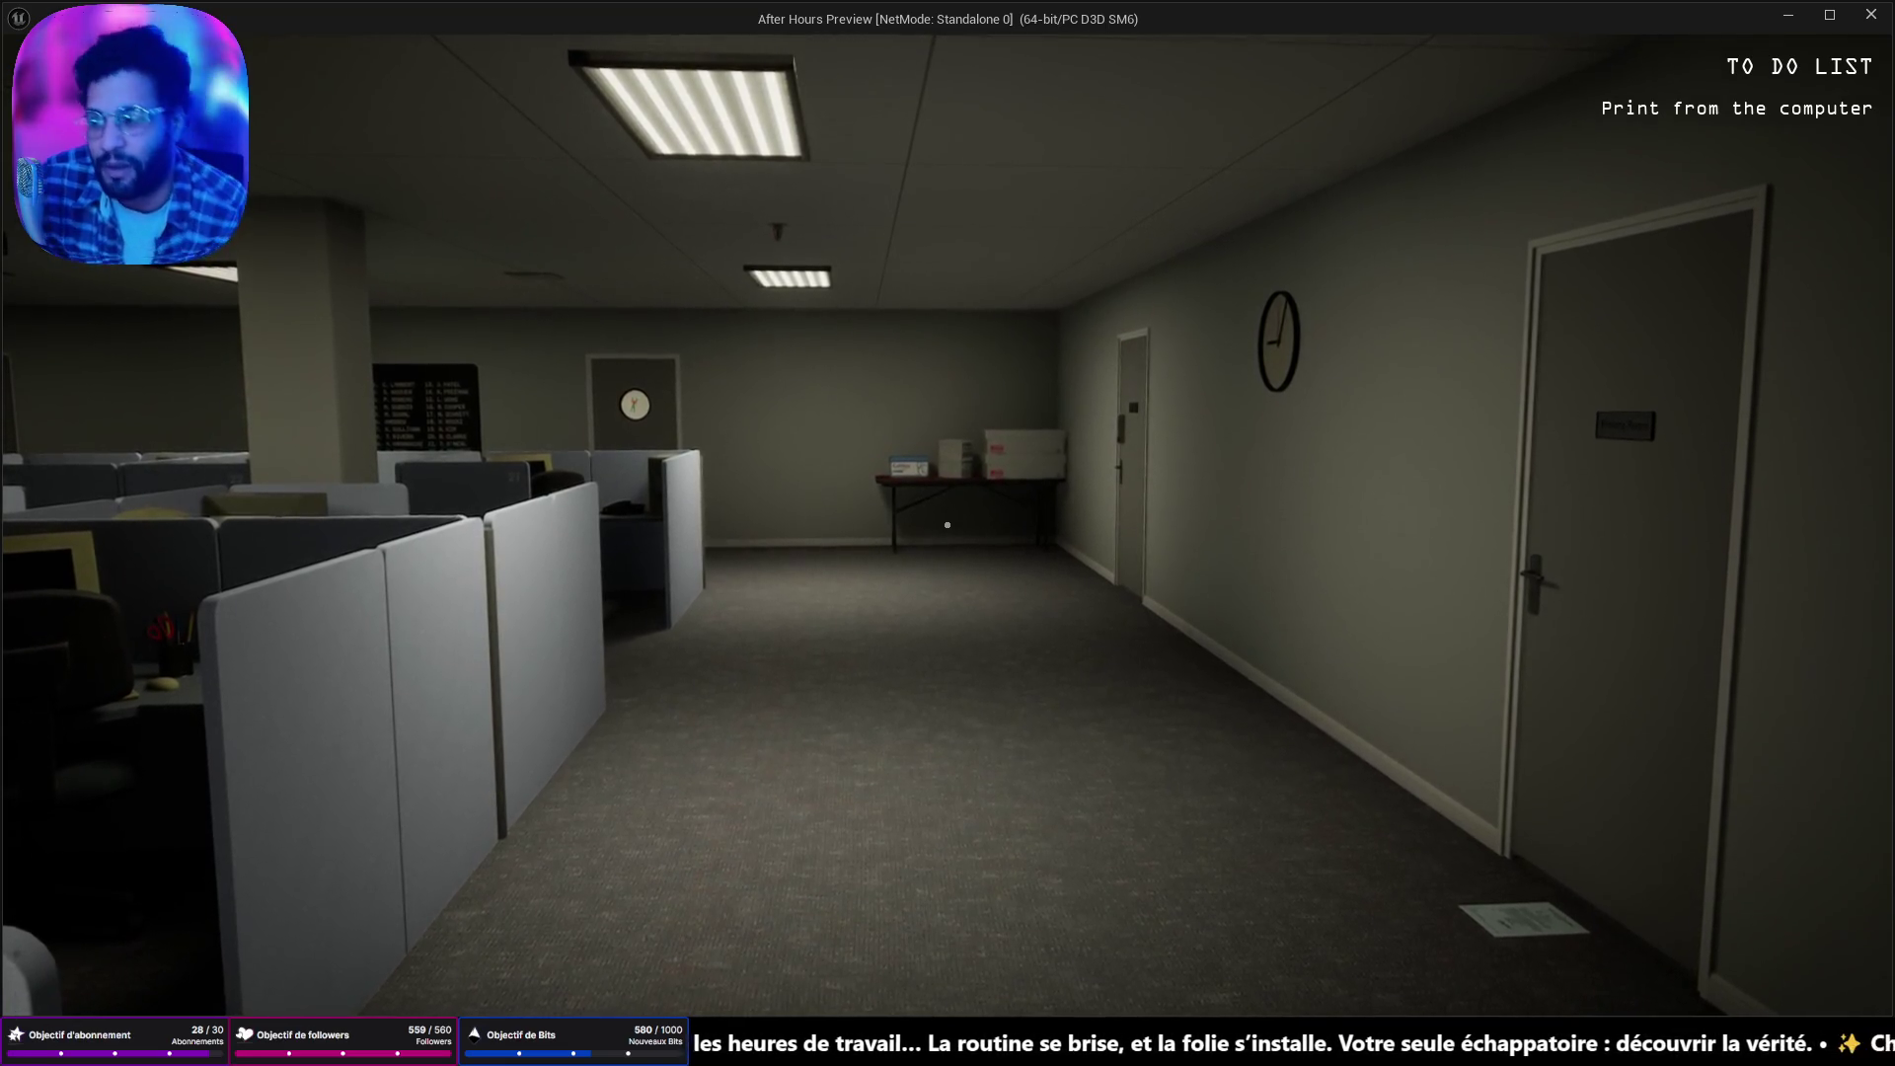
mouse_move(947, 525)
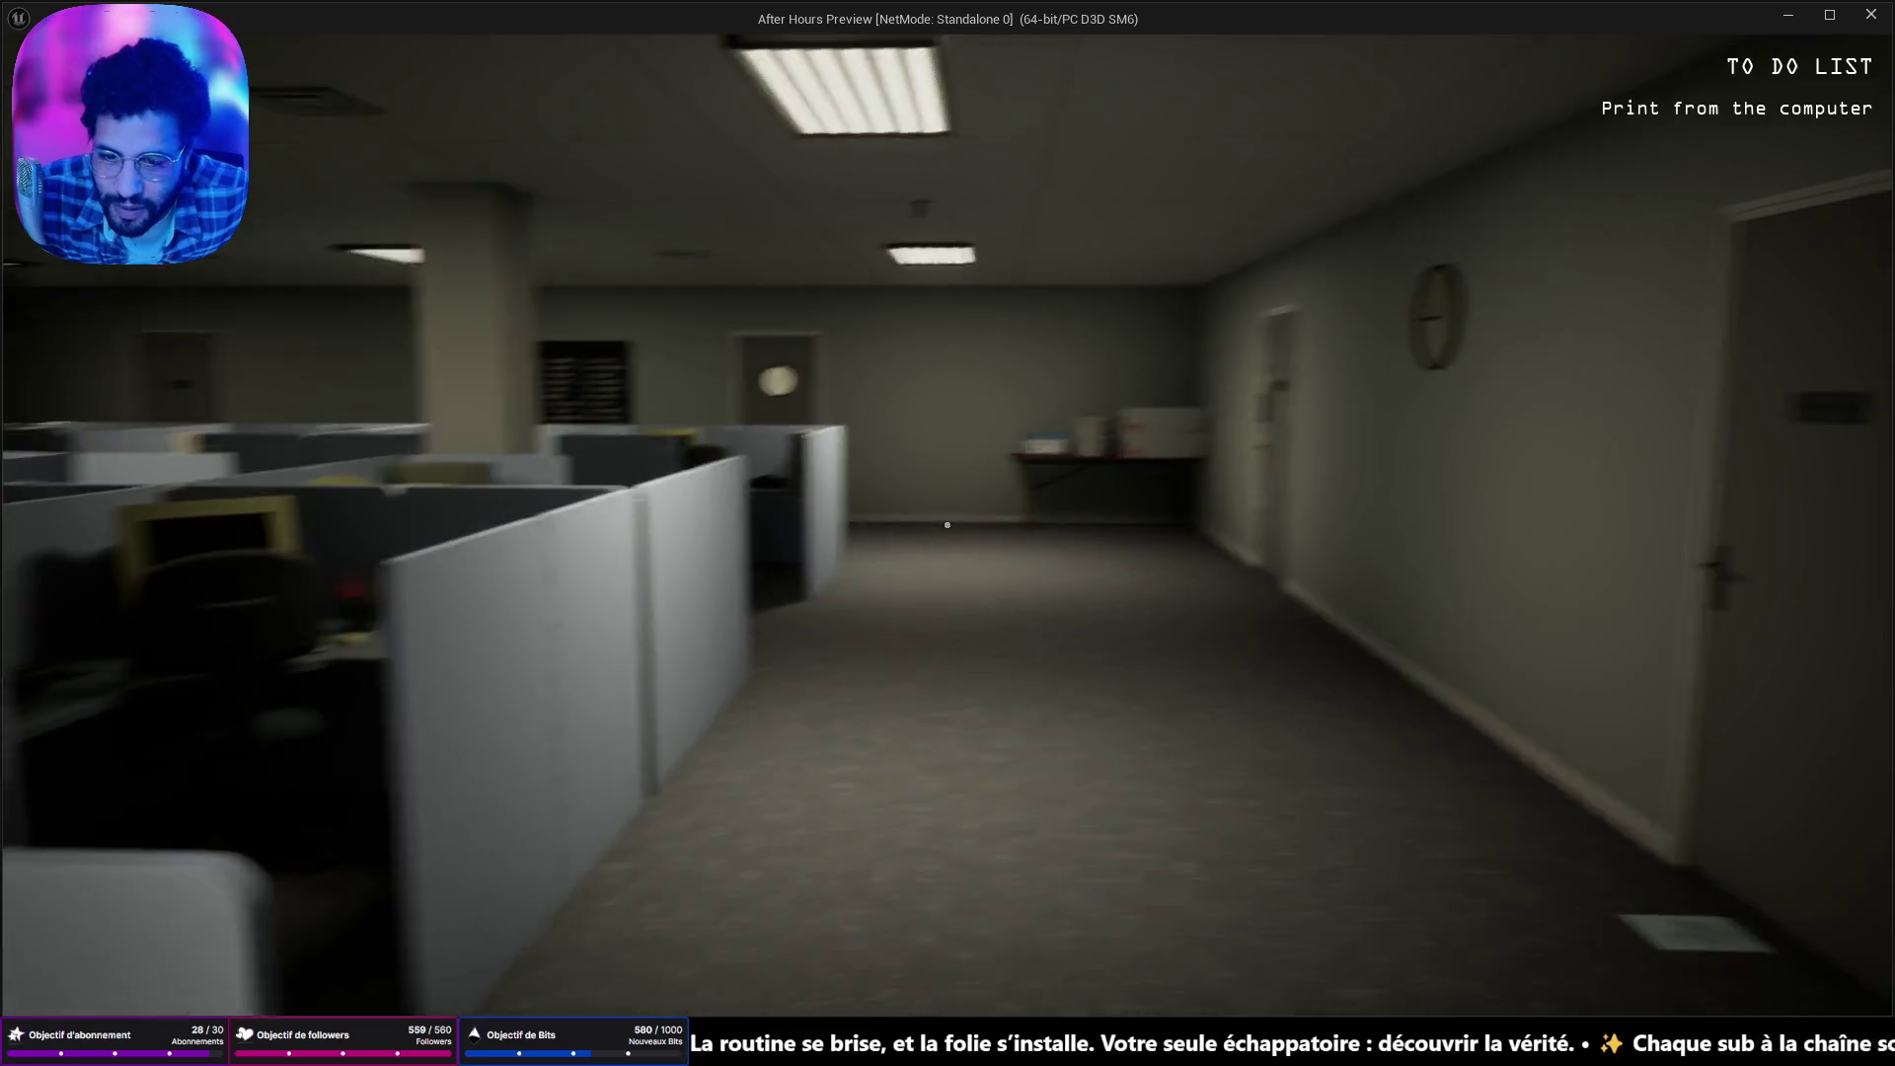
key("w")
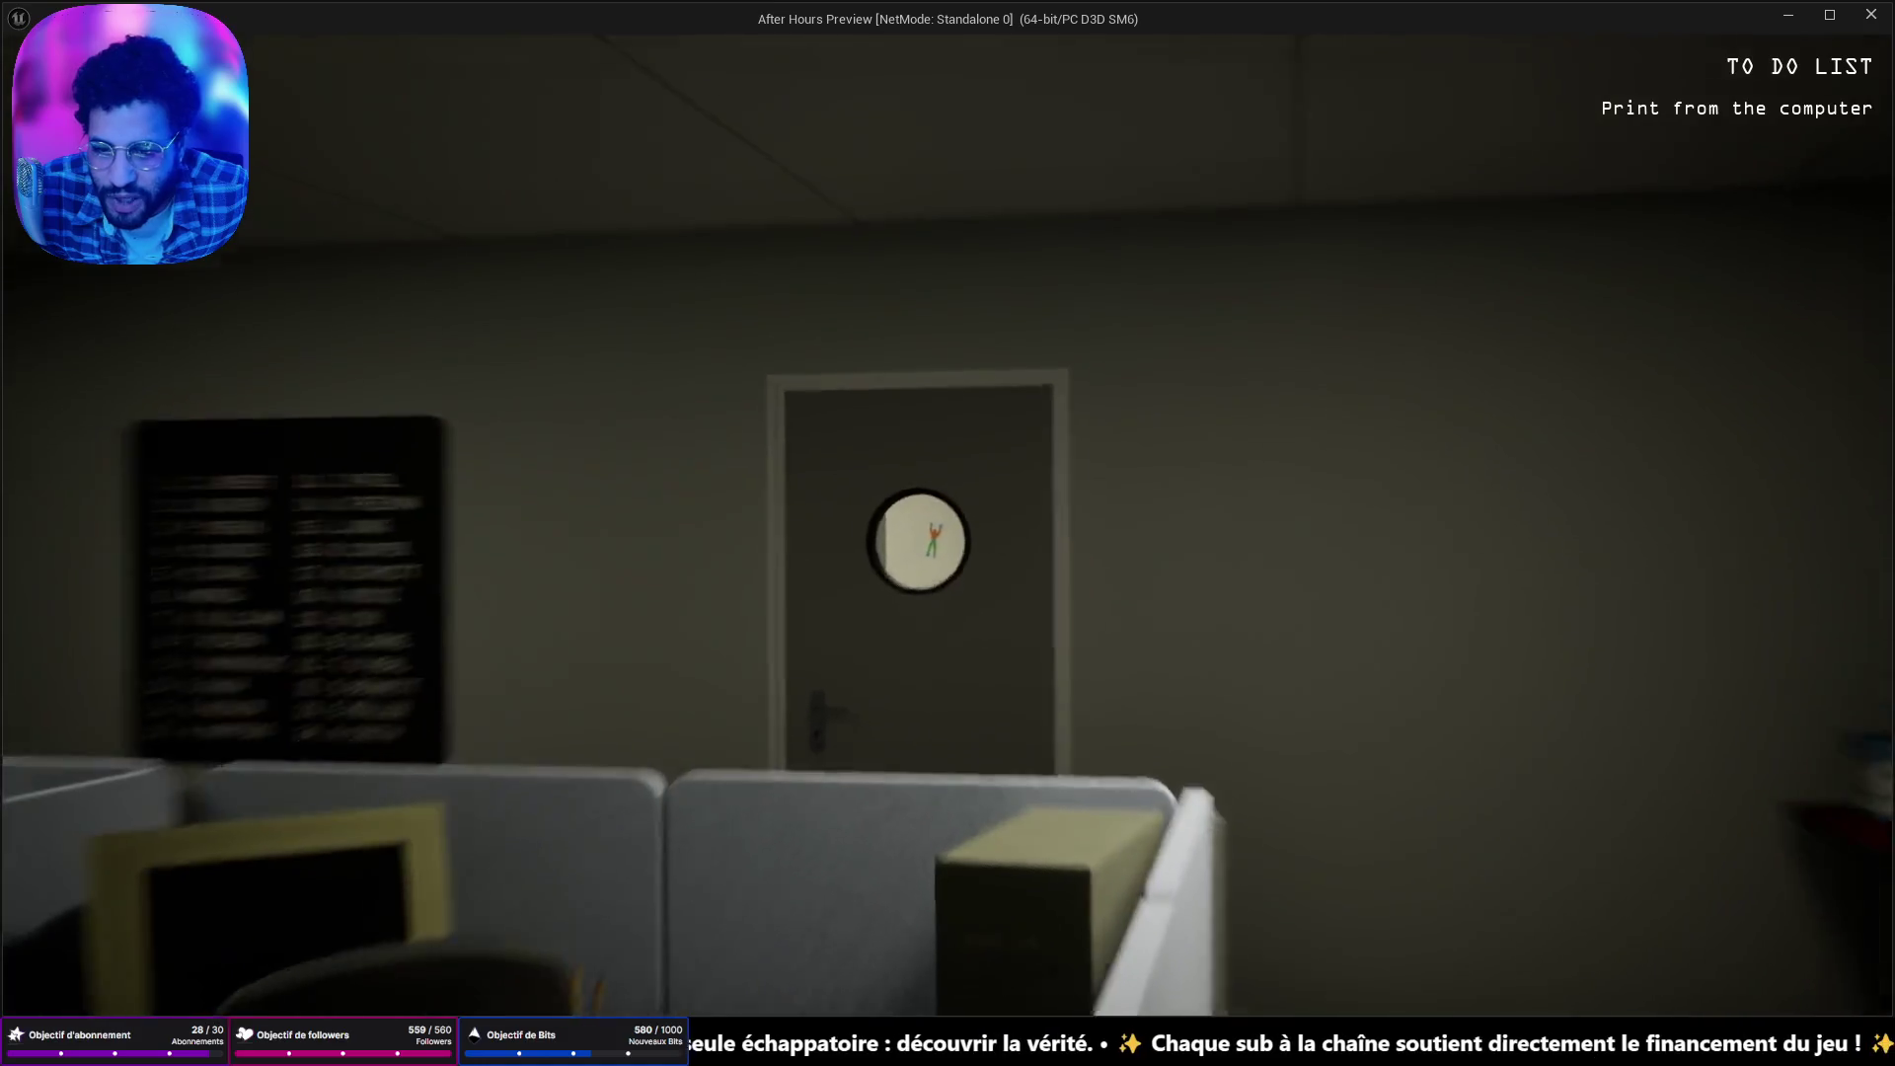
key("w")
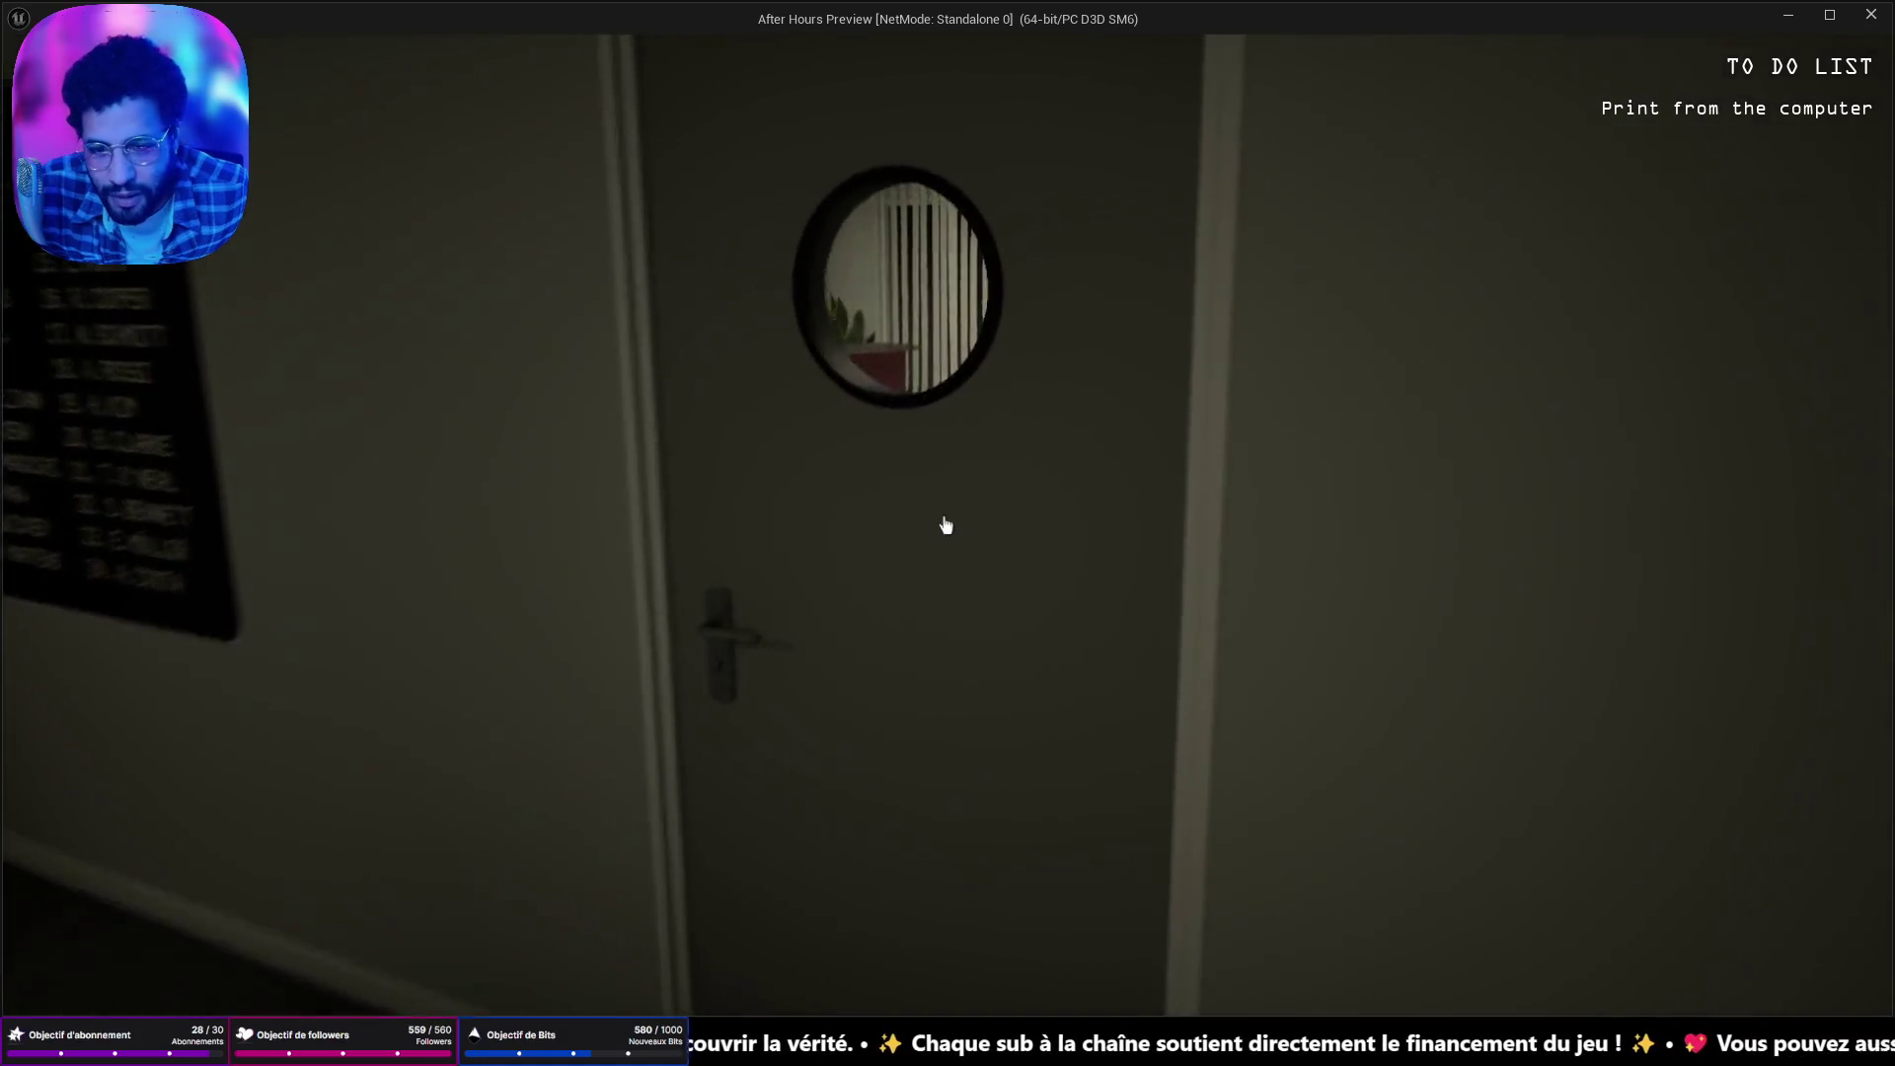
Visit the break room and printer room, then walk up to the cubicle computer.
left_click(946, 525)
key("w")
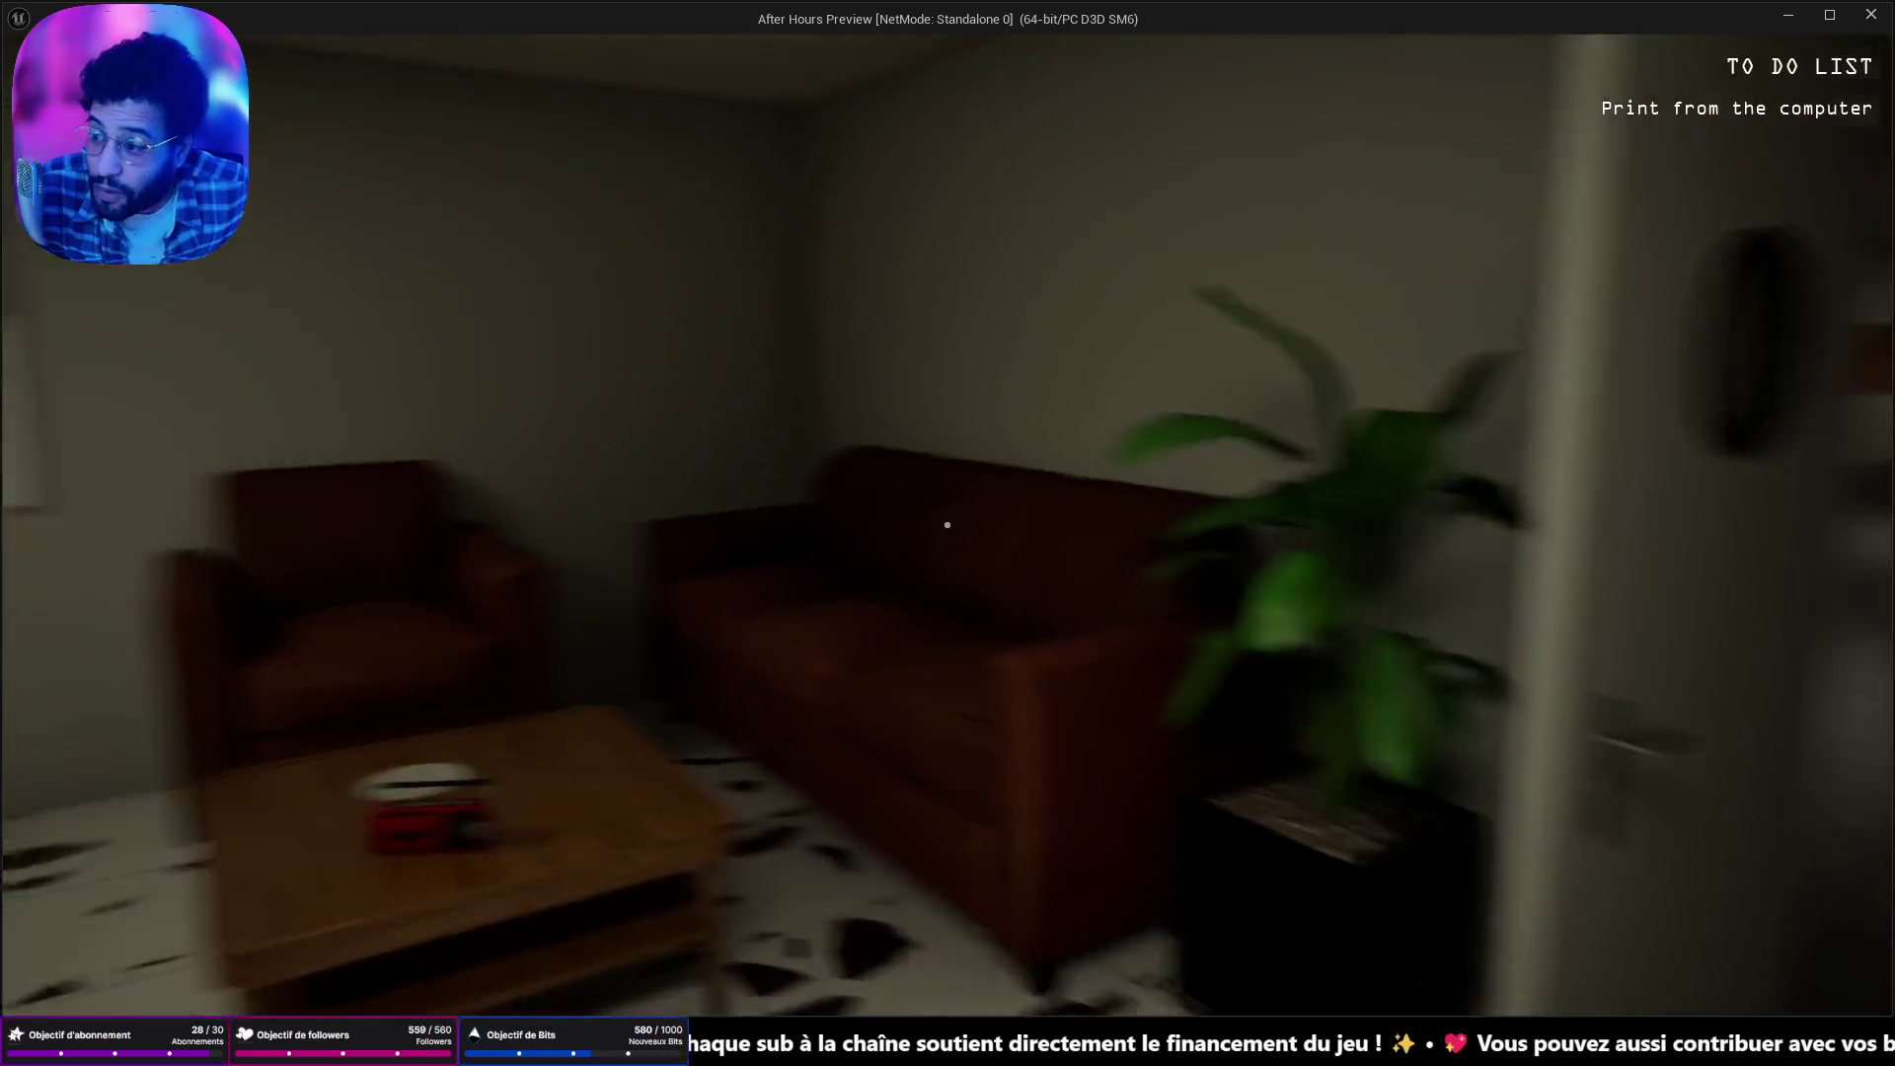
key("w")
key("w")
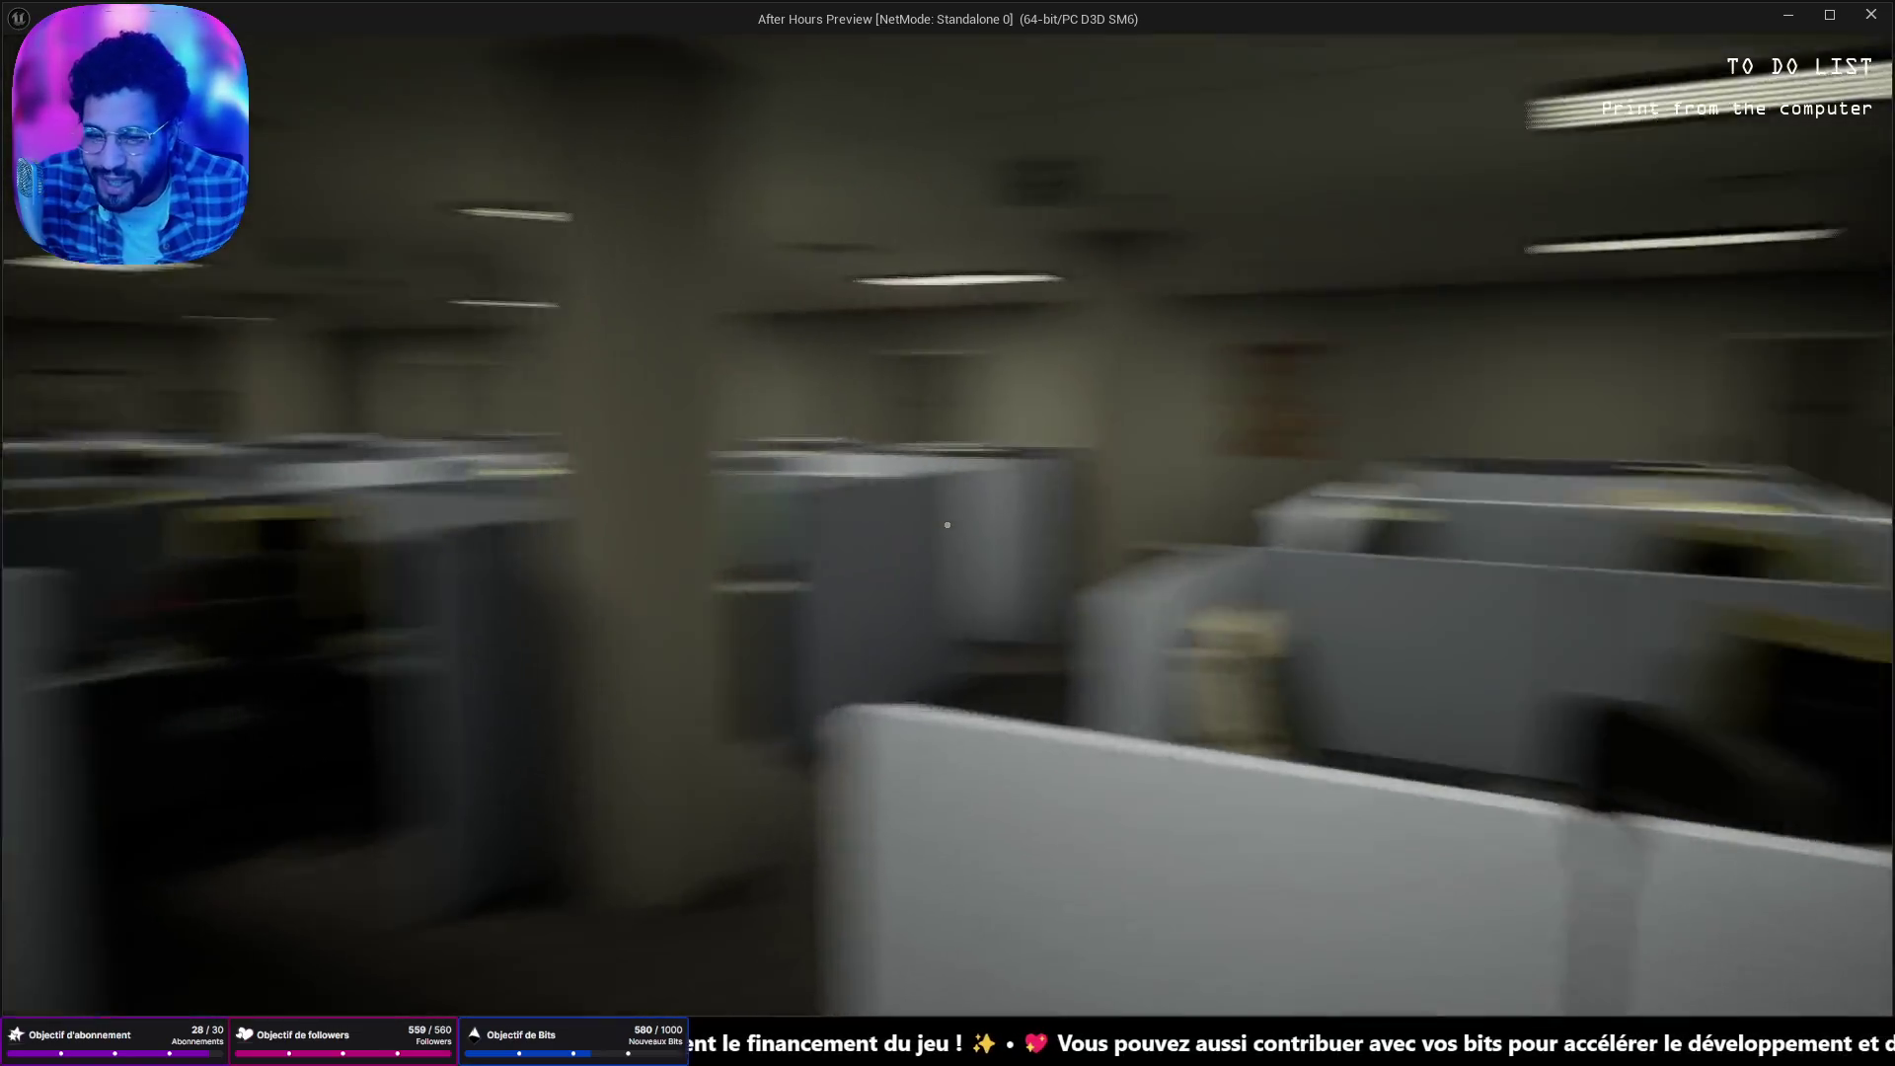
mouse_move(946, 525)
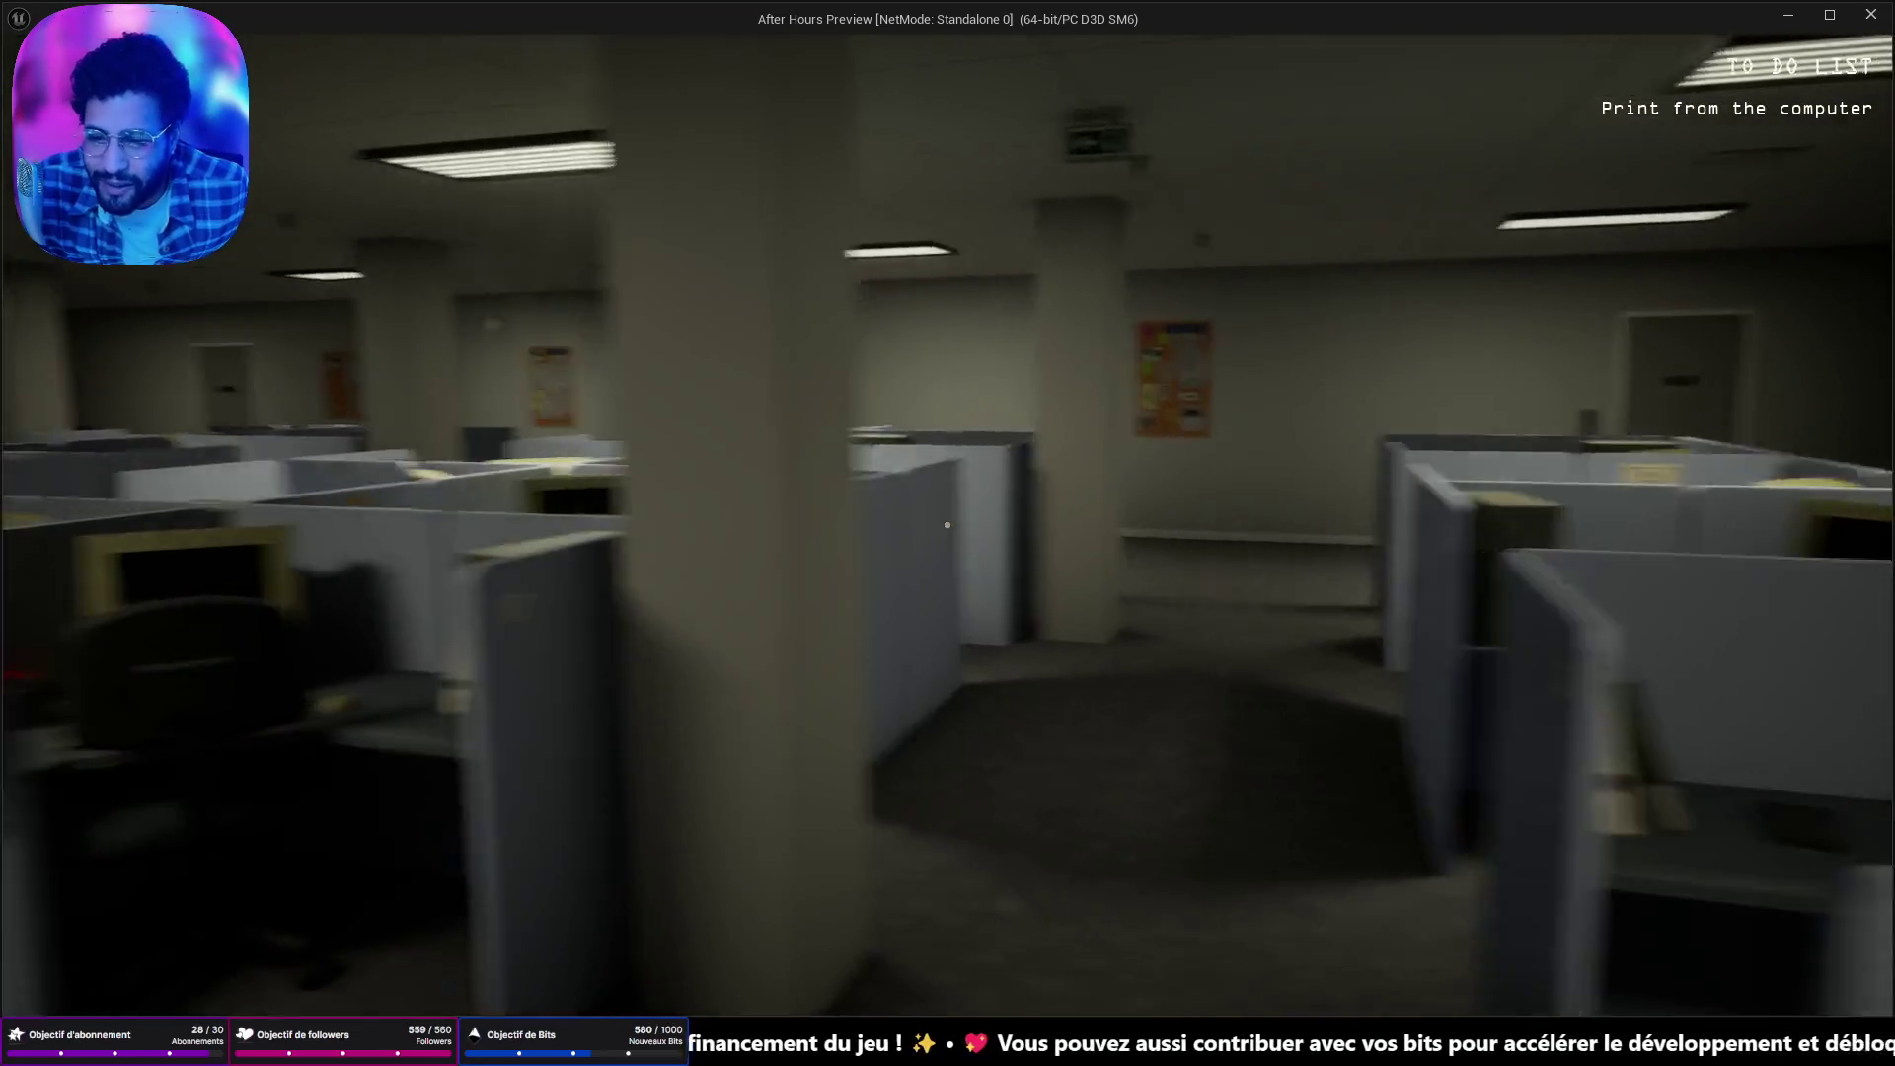
key("w")
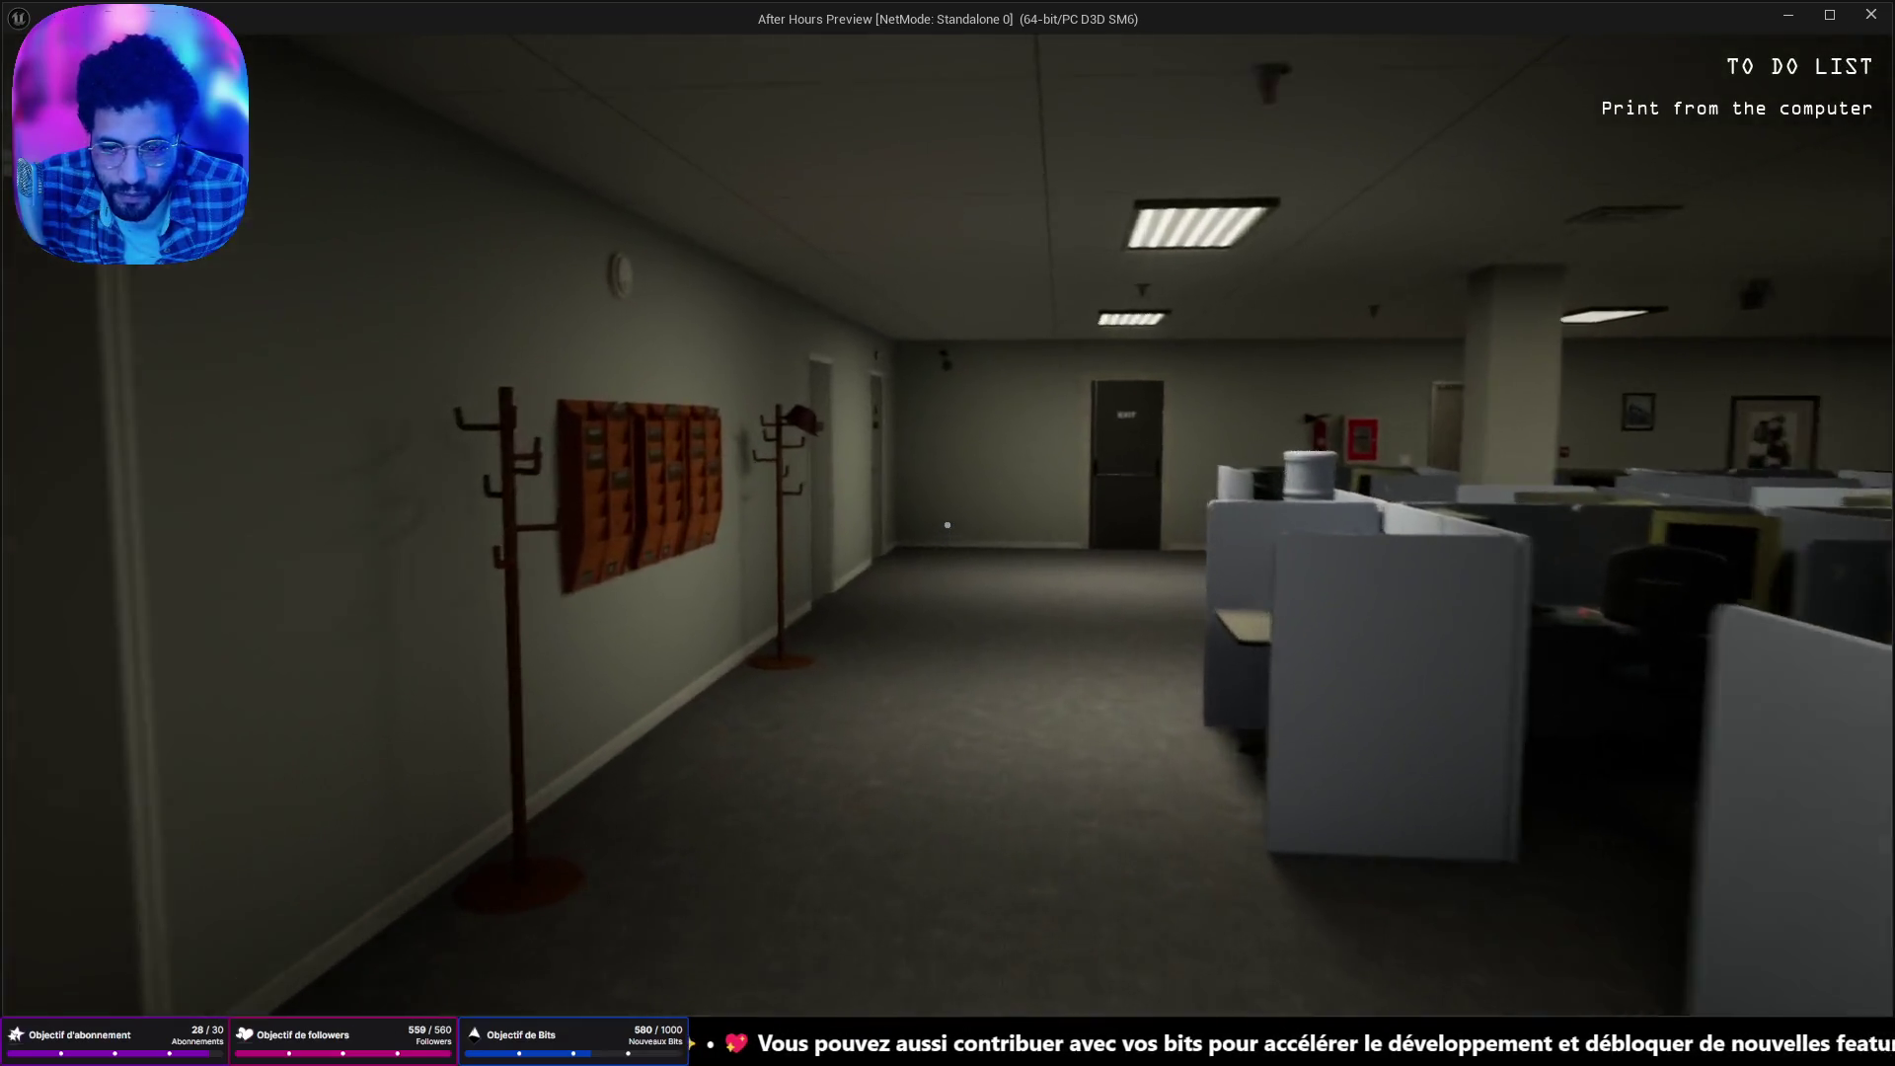
key("e")
key("w")
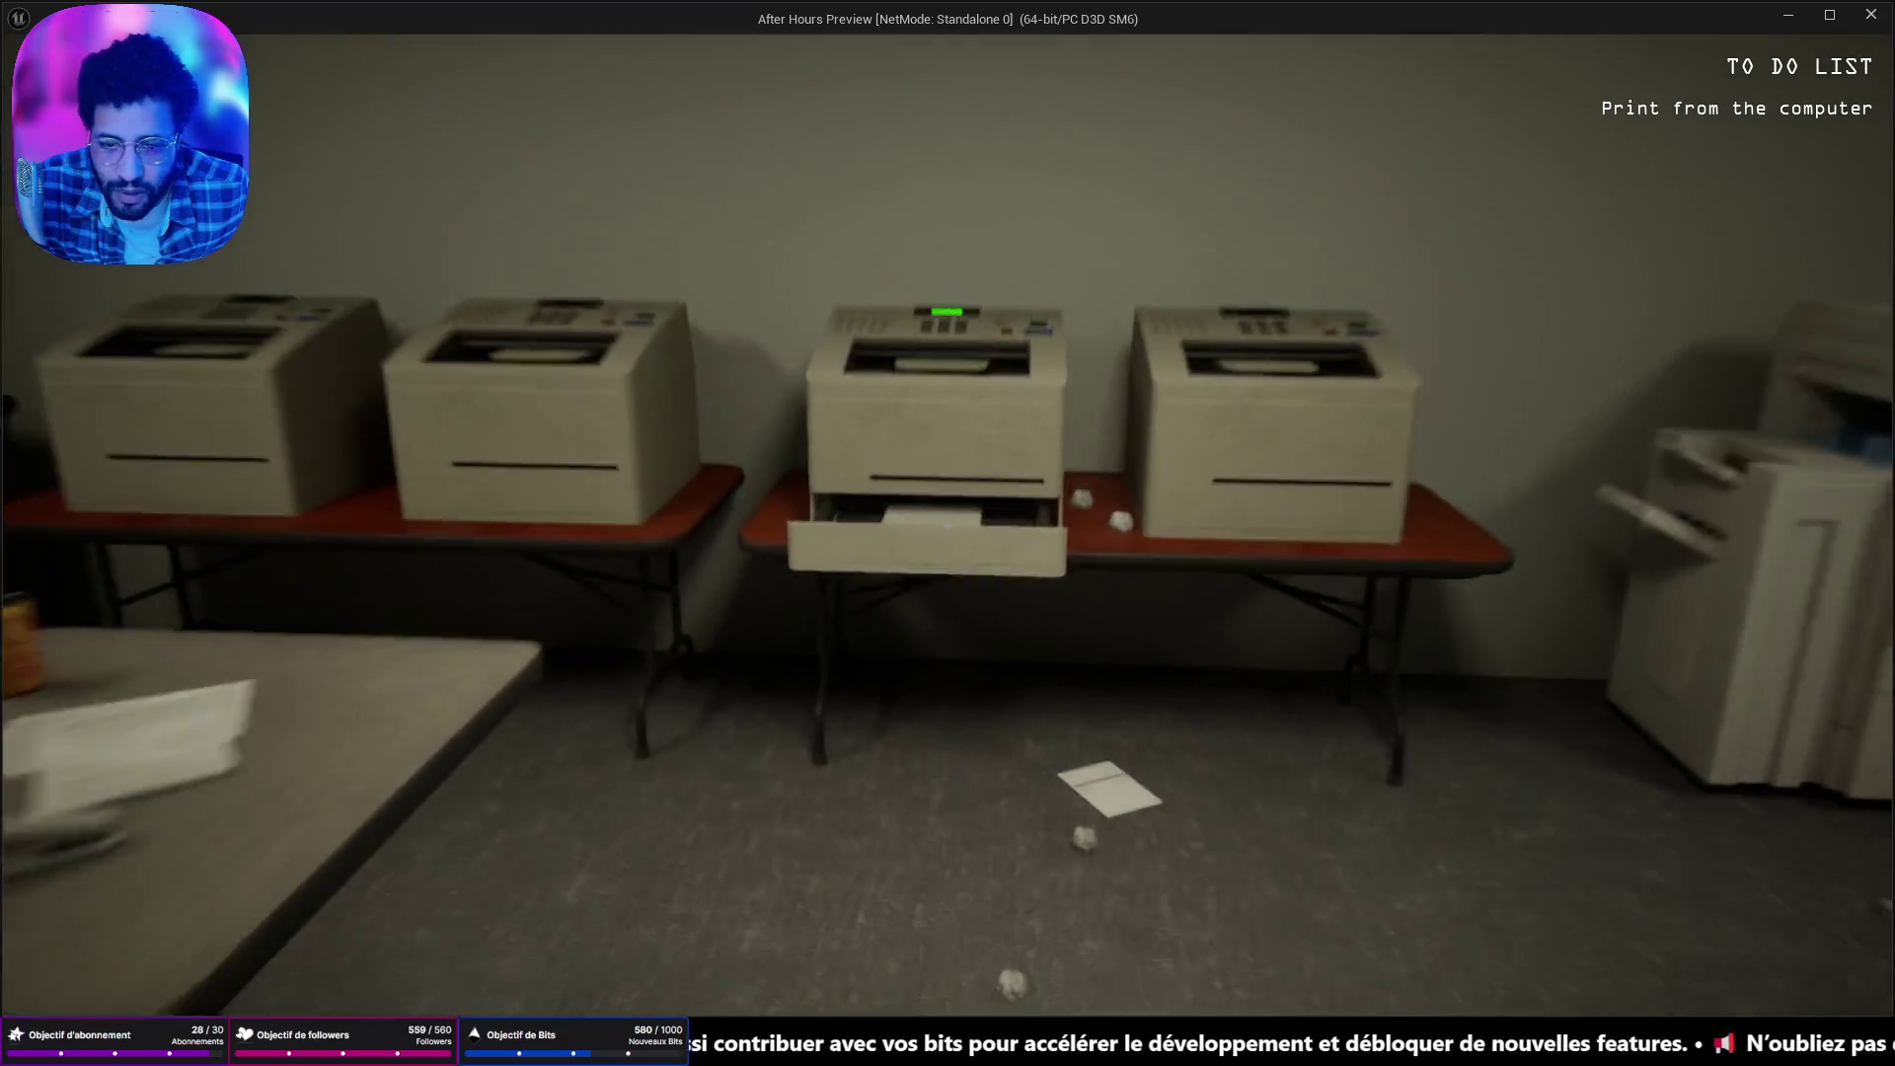
key("w")
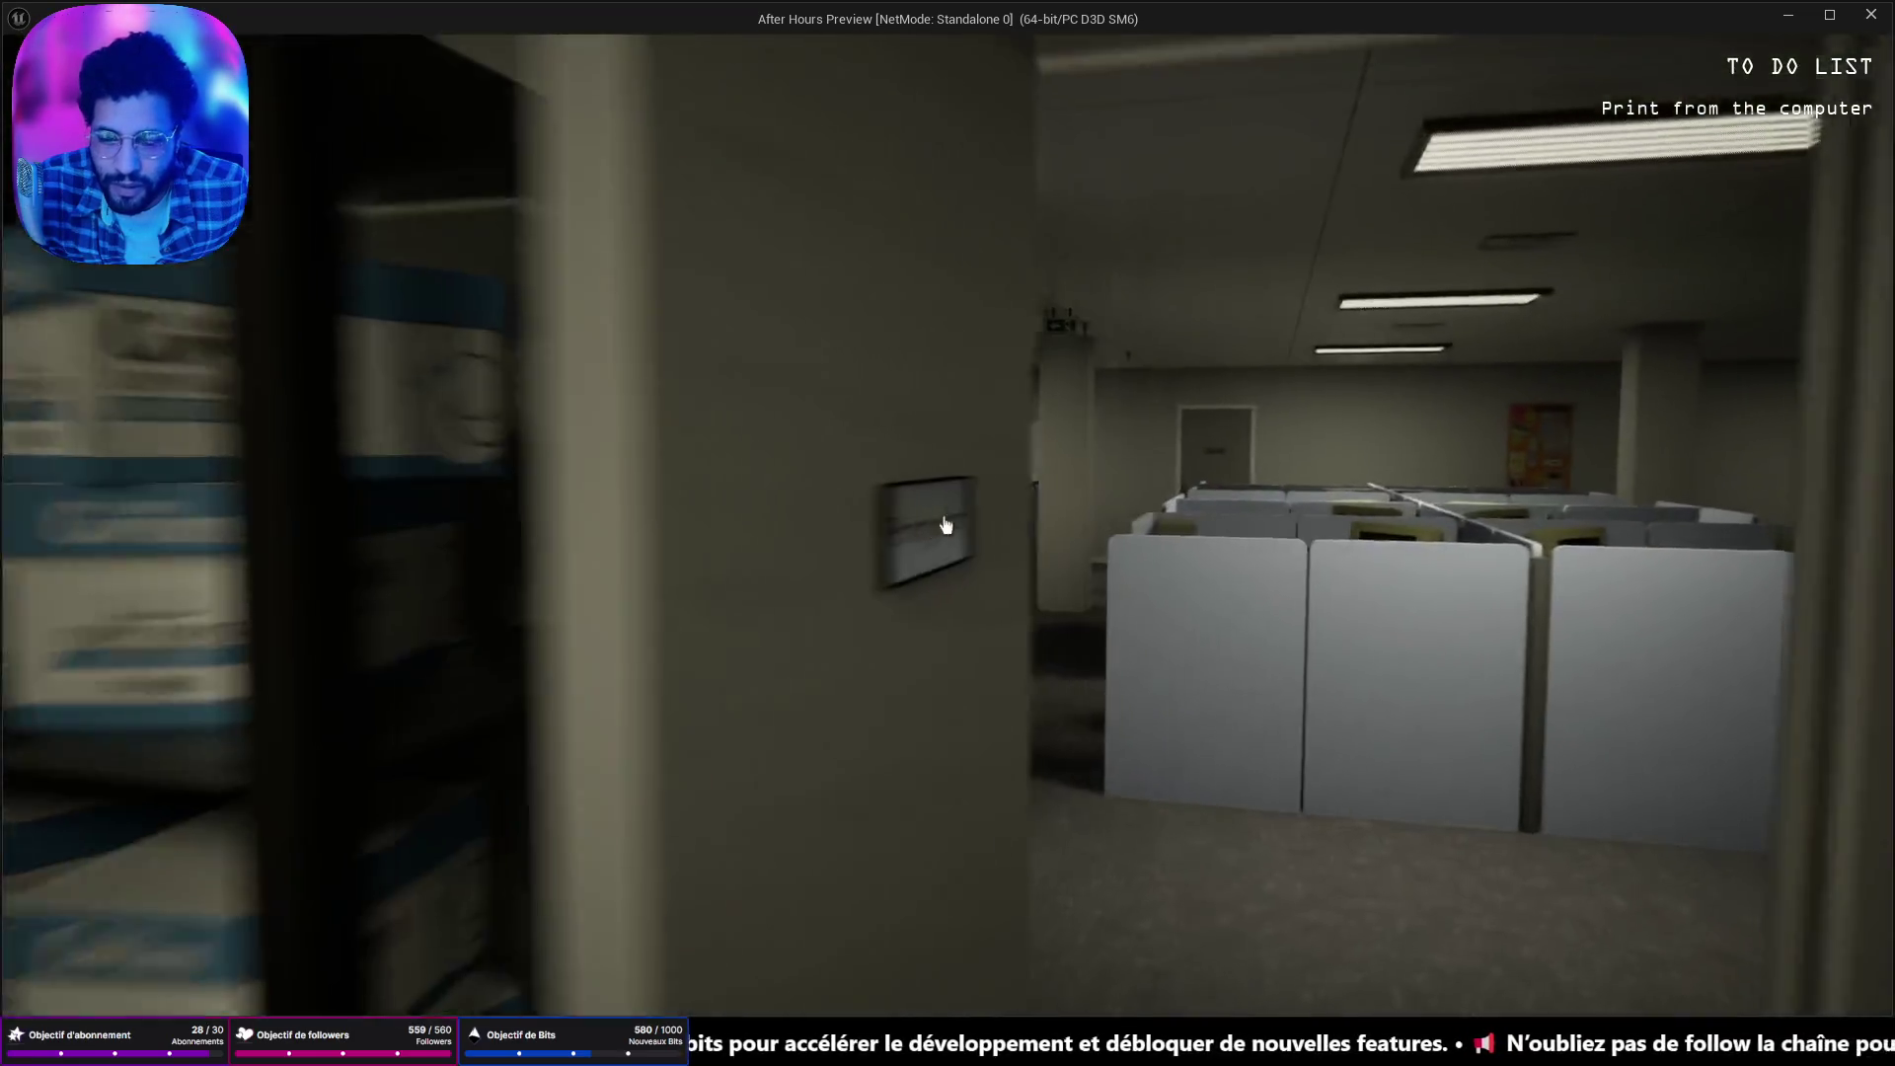
key("w")
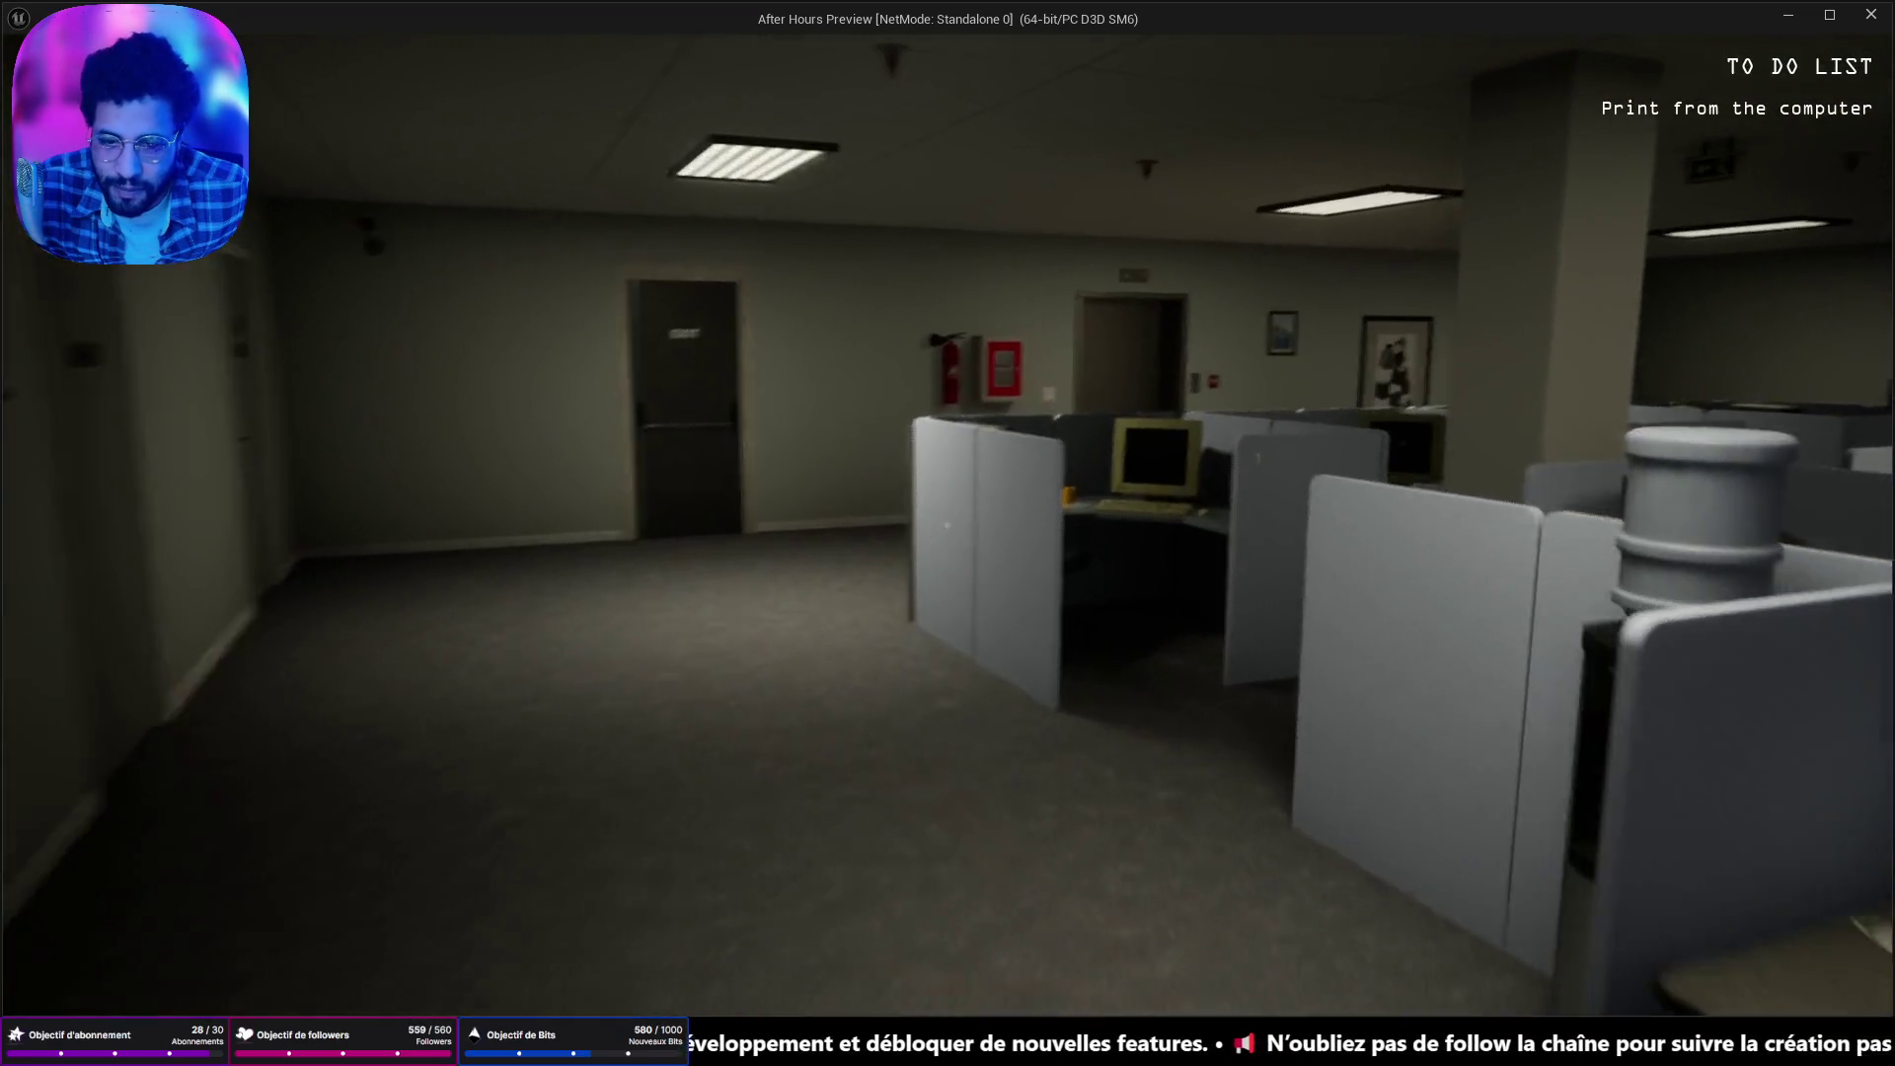
key("w")
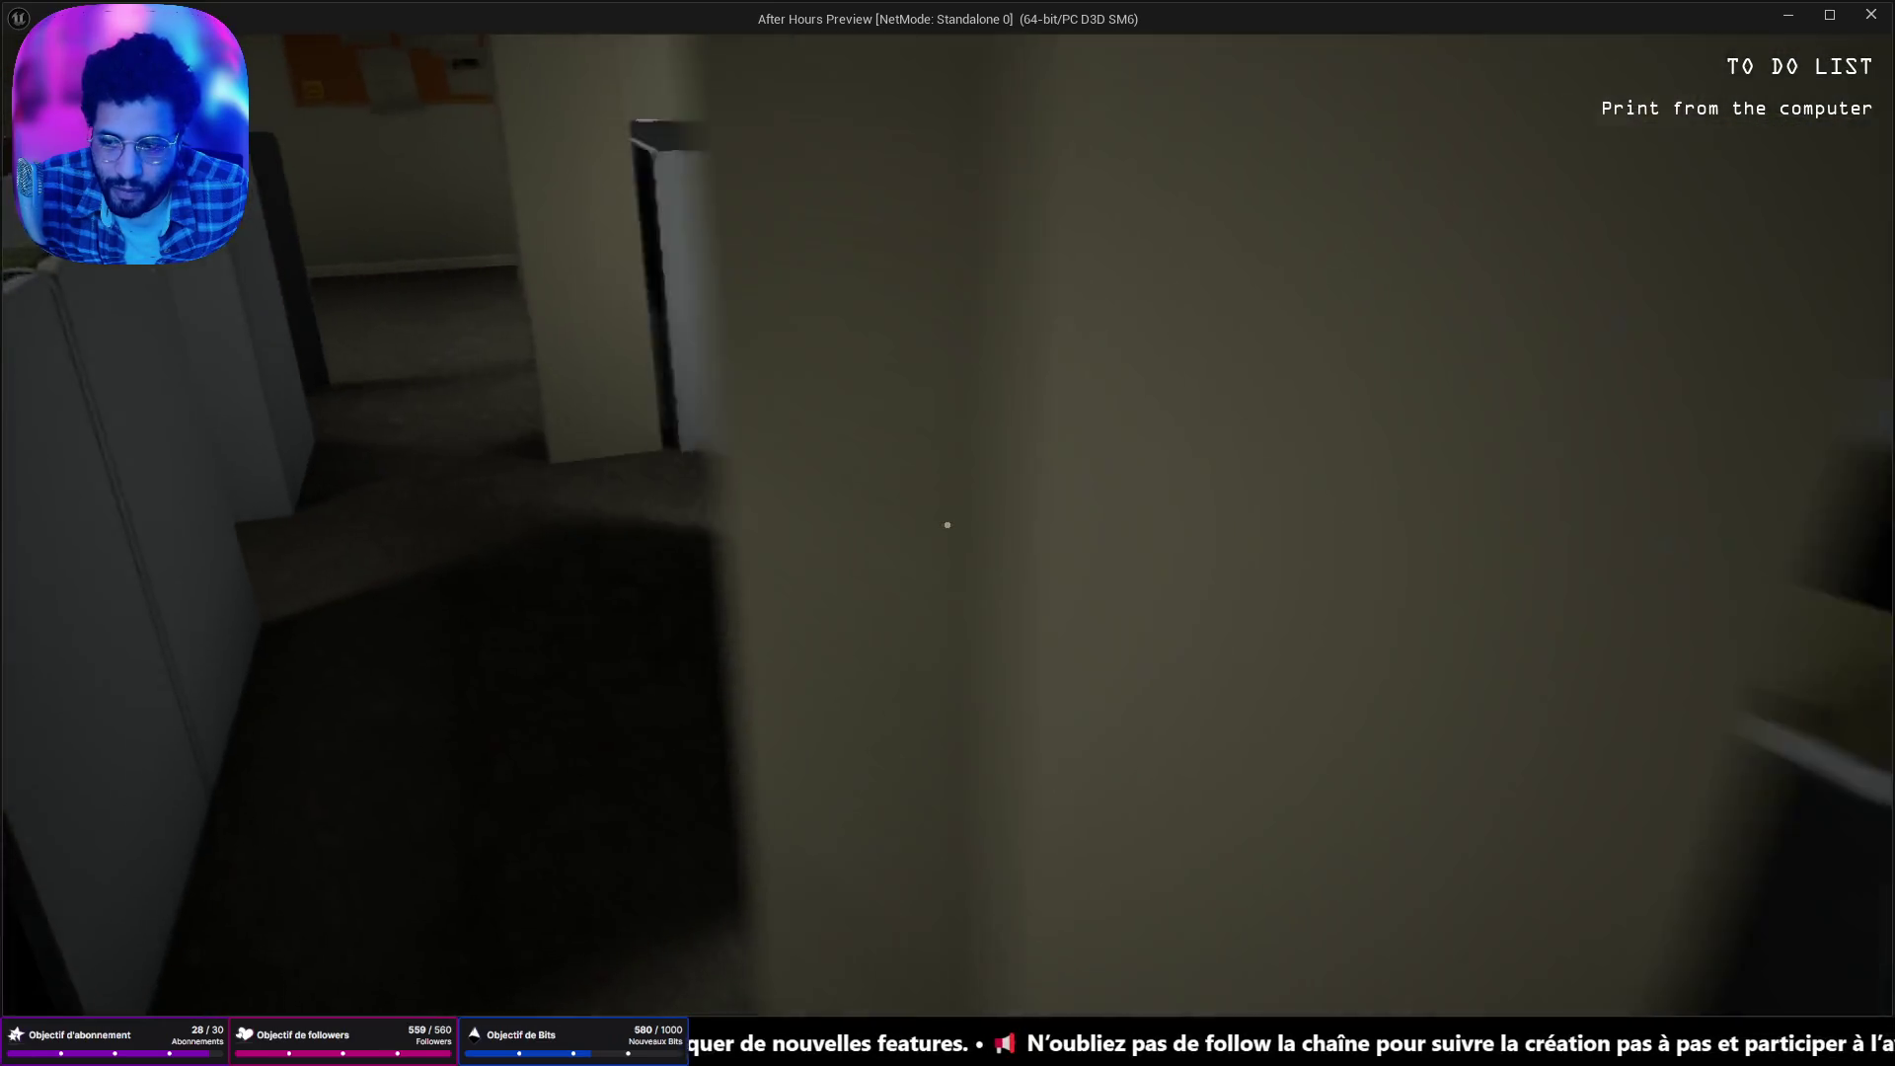
Use the computer to print the email, crossing off 'Print from the computer'.
key("e")
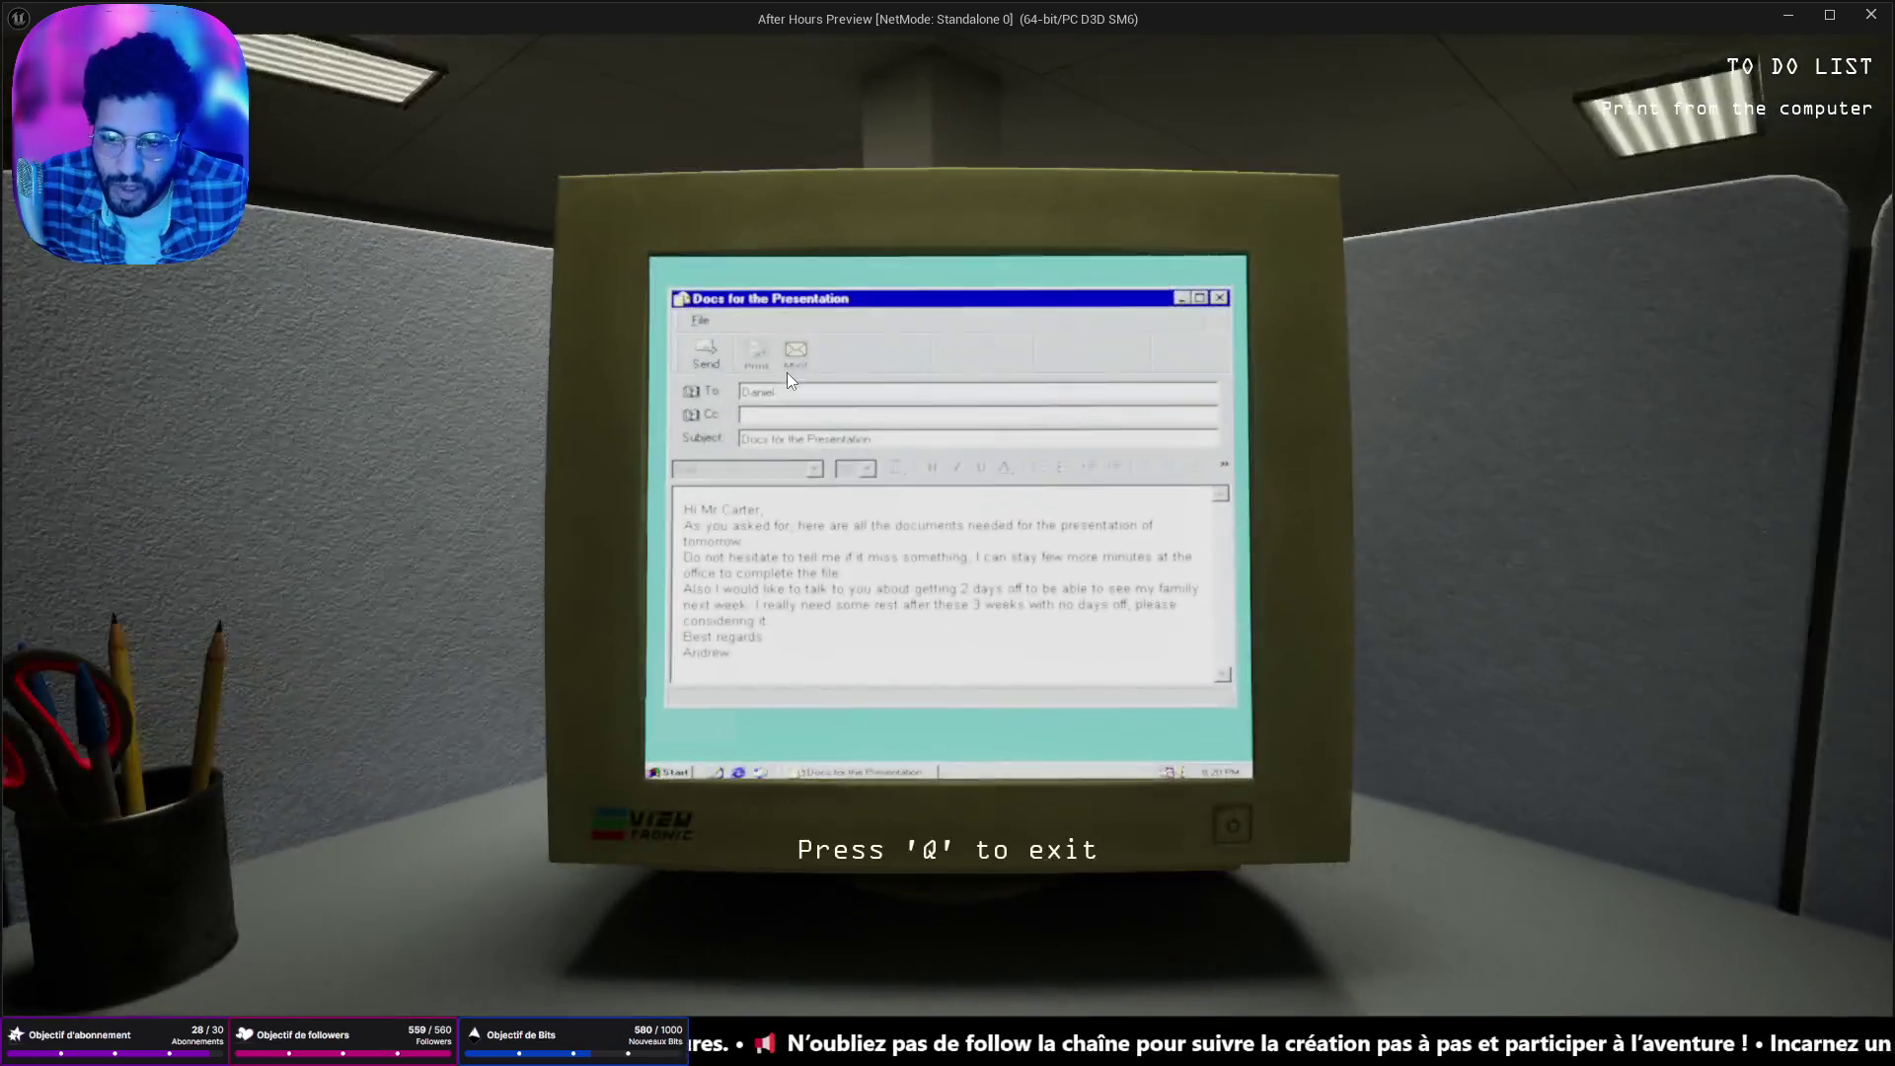
left_click(786, 371)
key("q")
Walk away from the computer toward the corridor, triggering the blackout.
key("s")
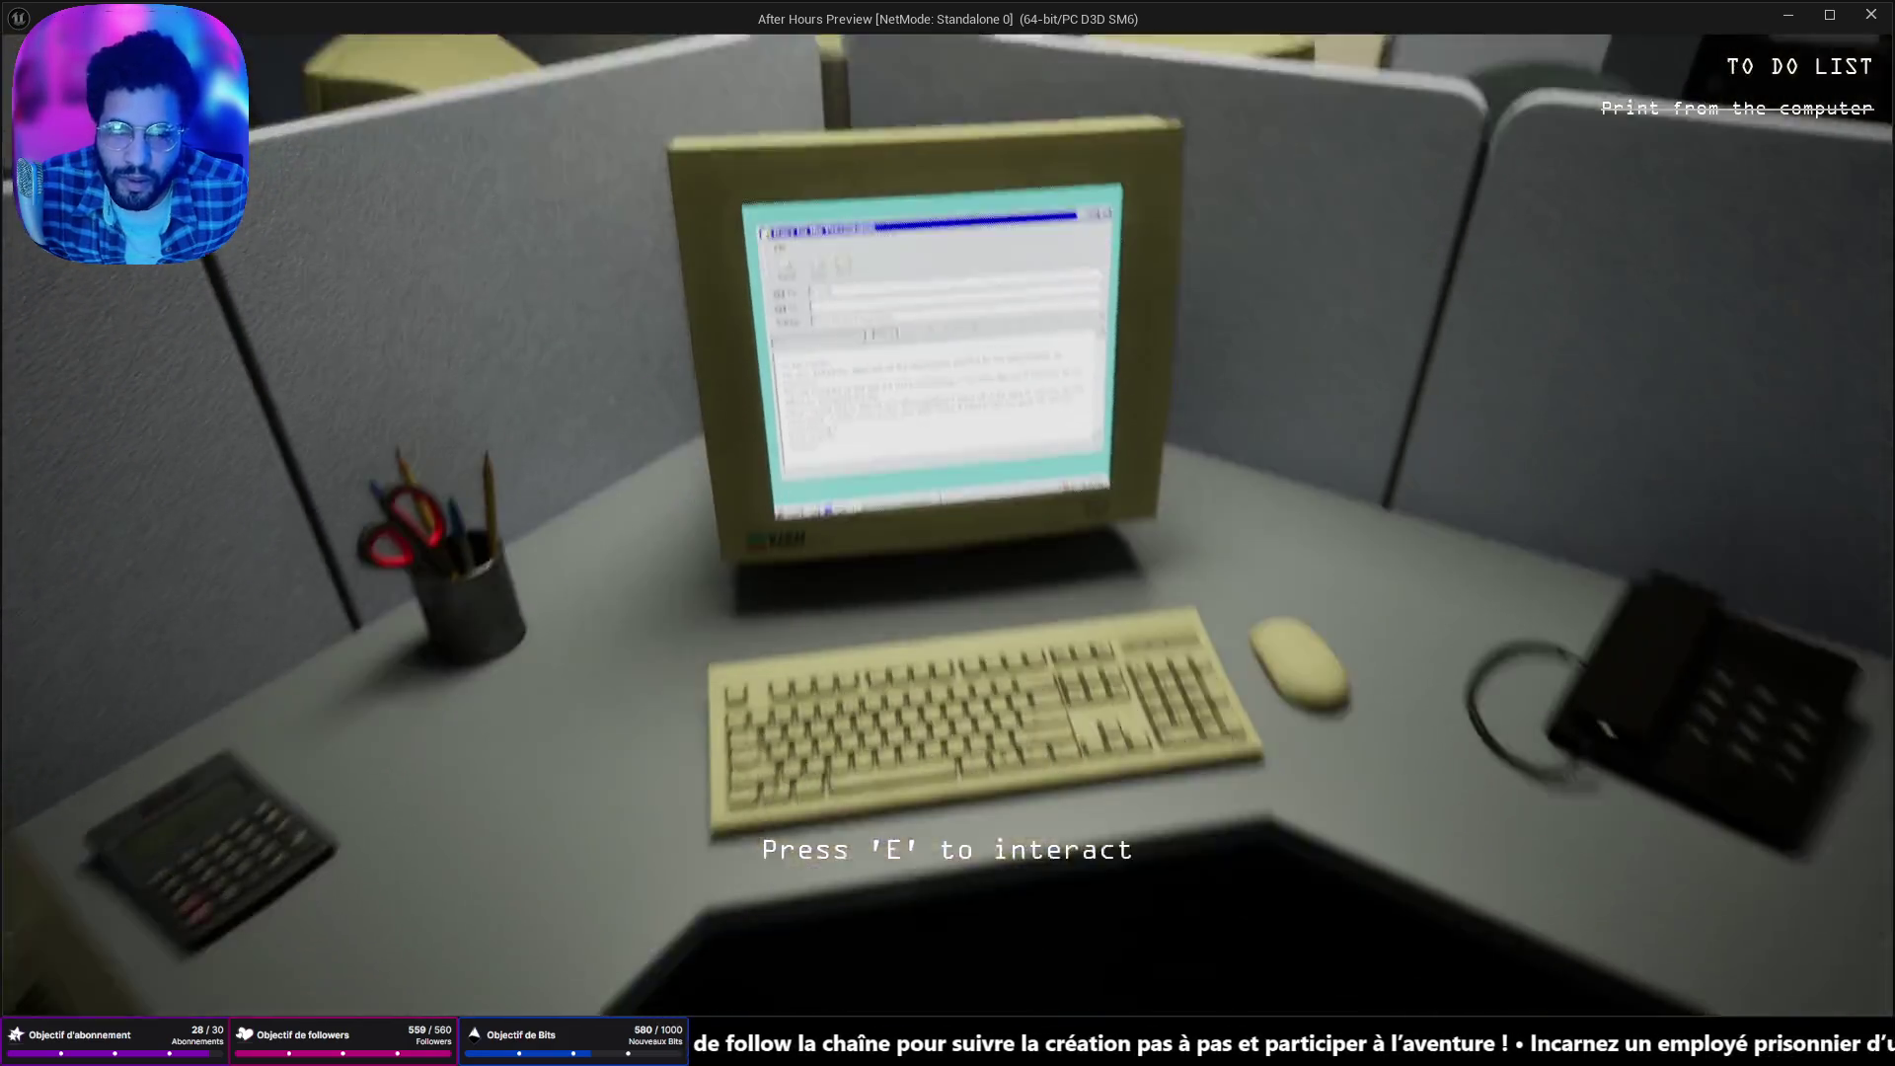
key("w")
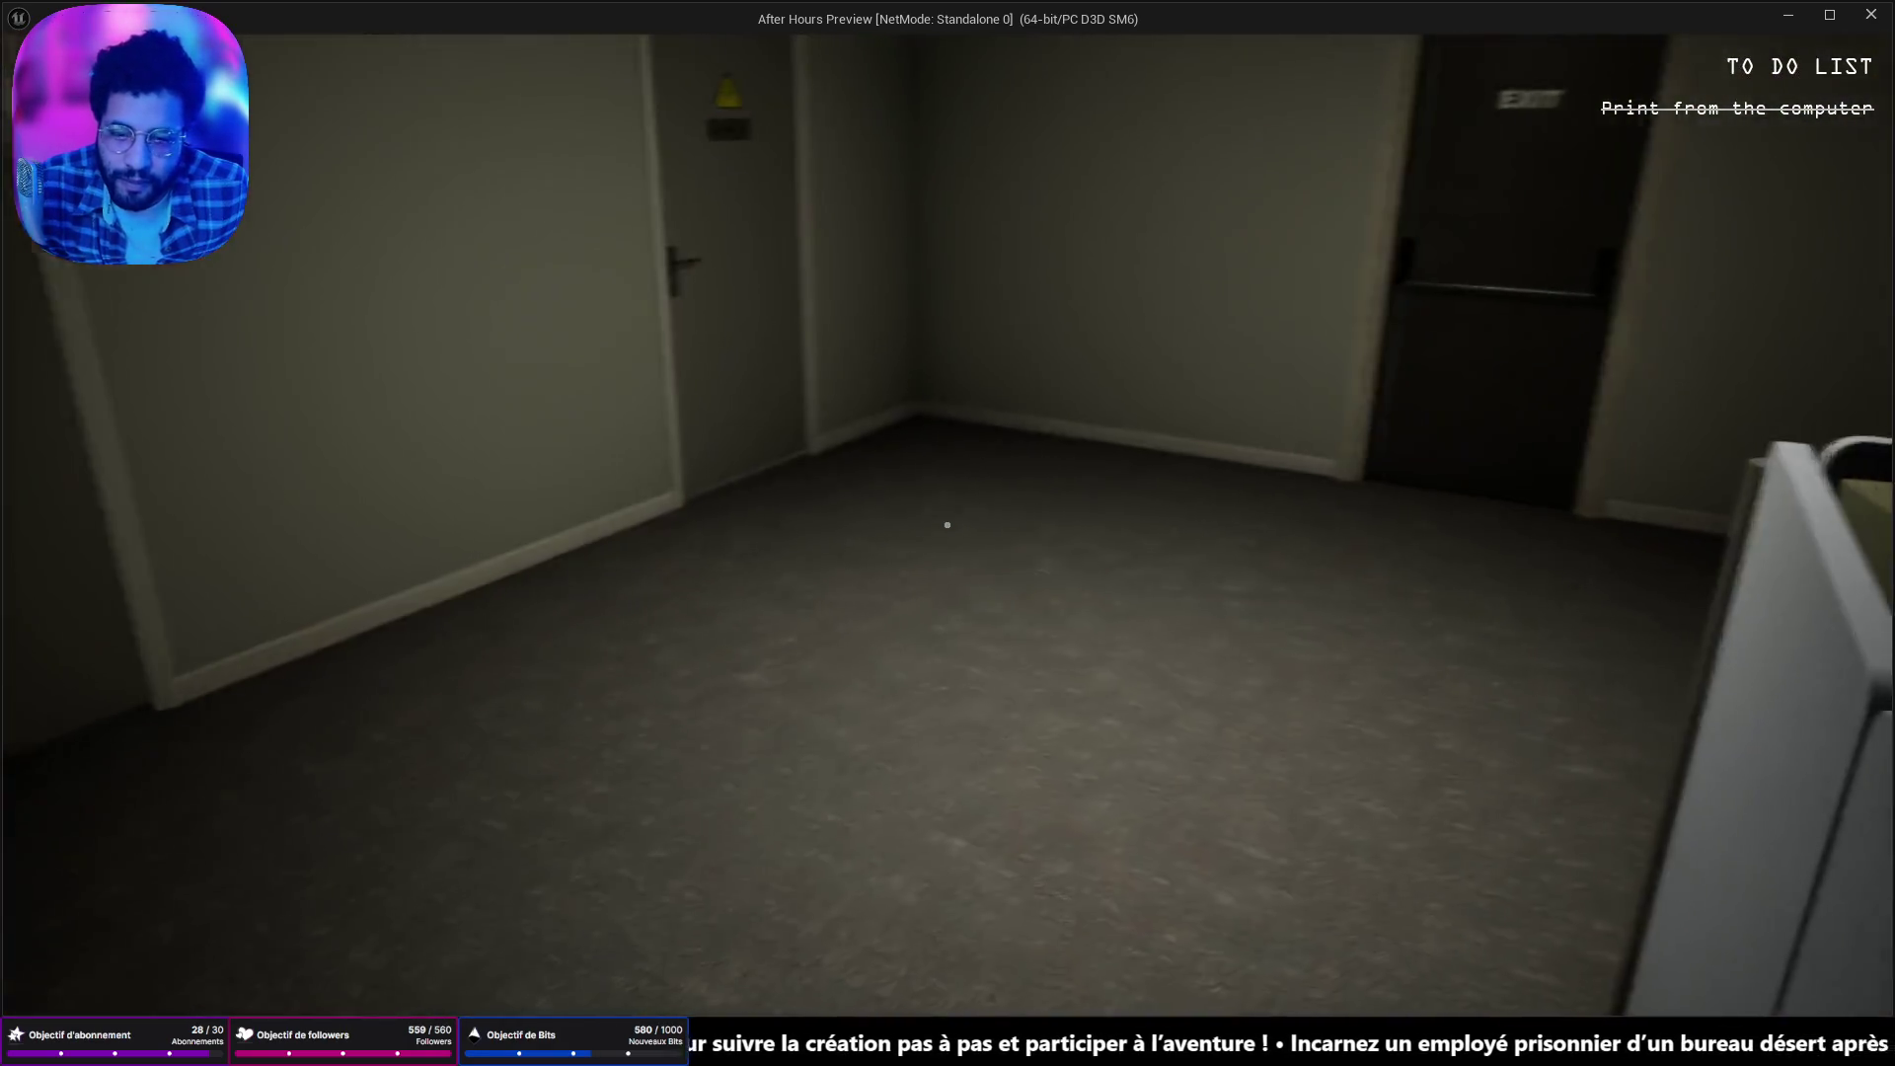
key("w")
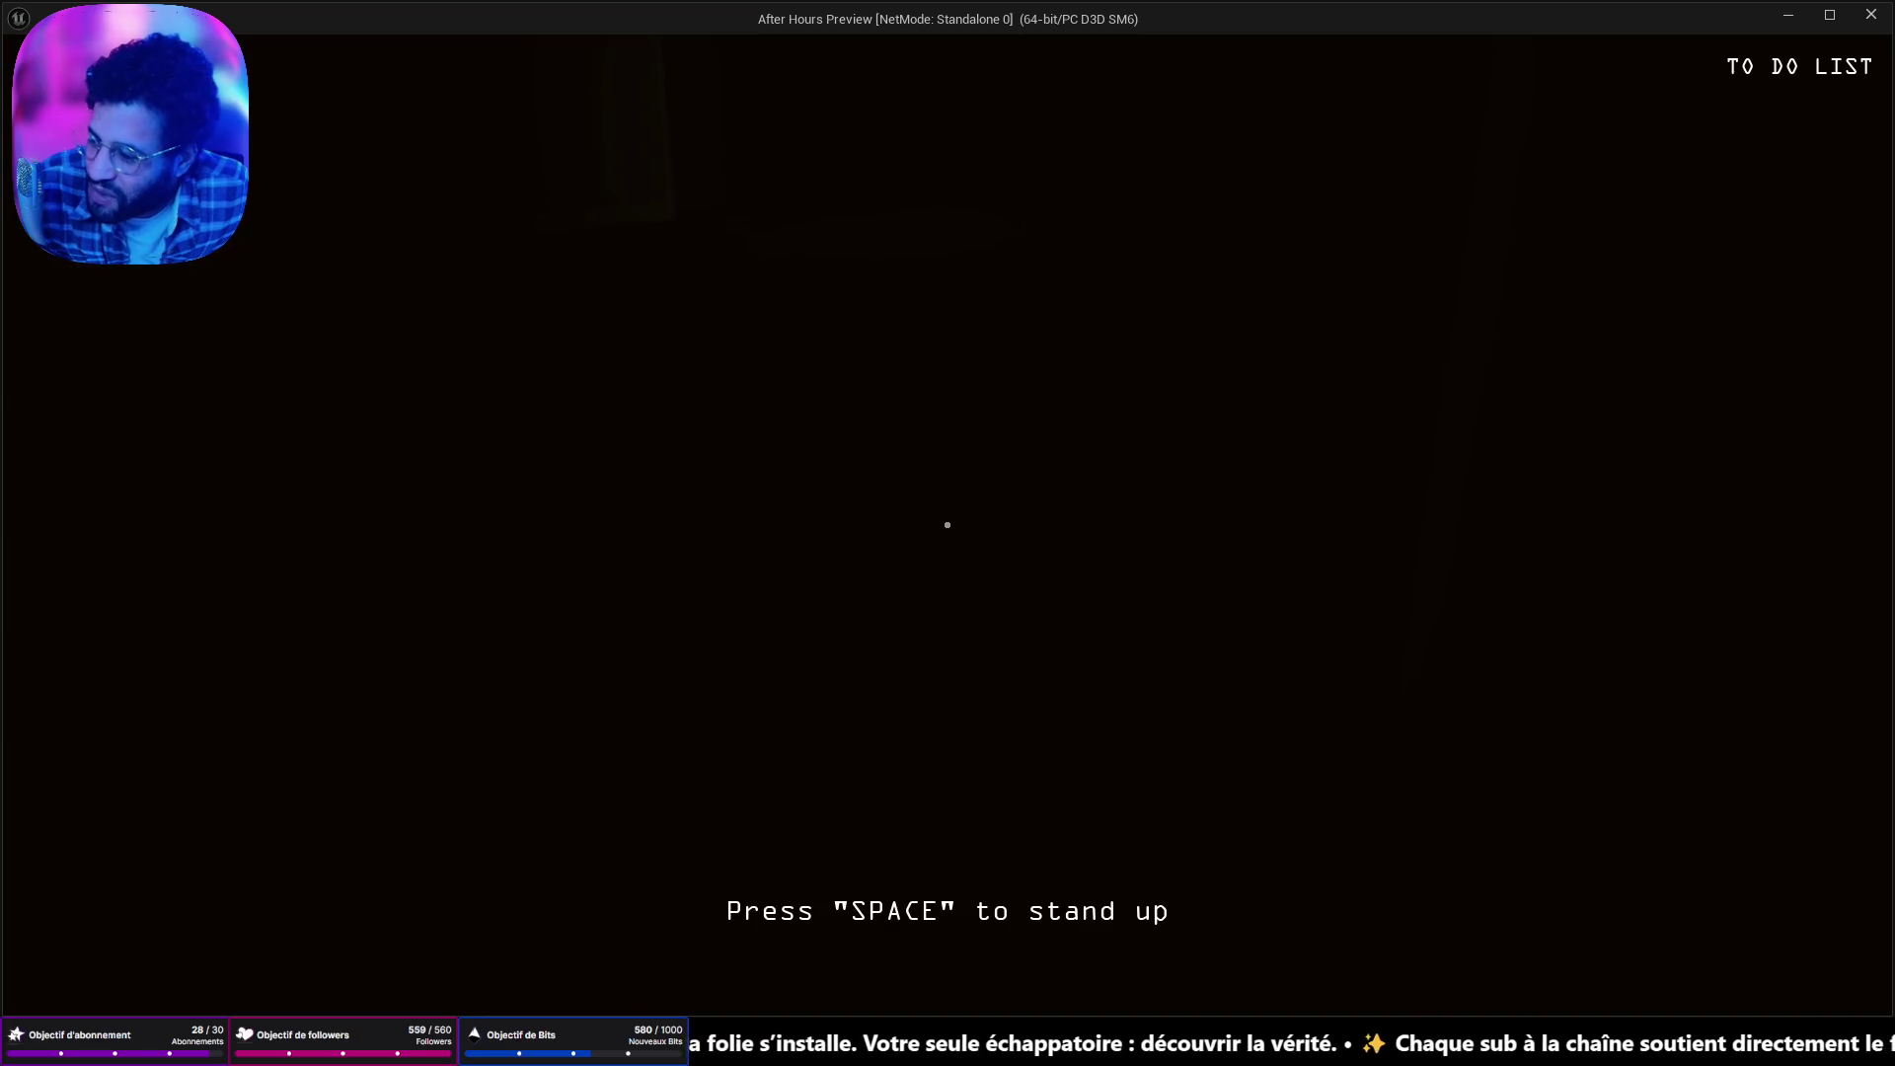
Stand up after the blackout, pick up and switch on the flashlight, then stop the session.
key("space")
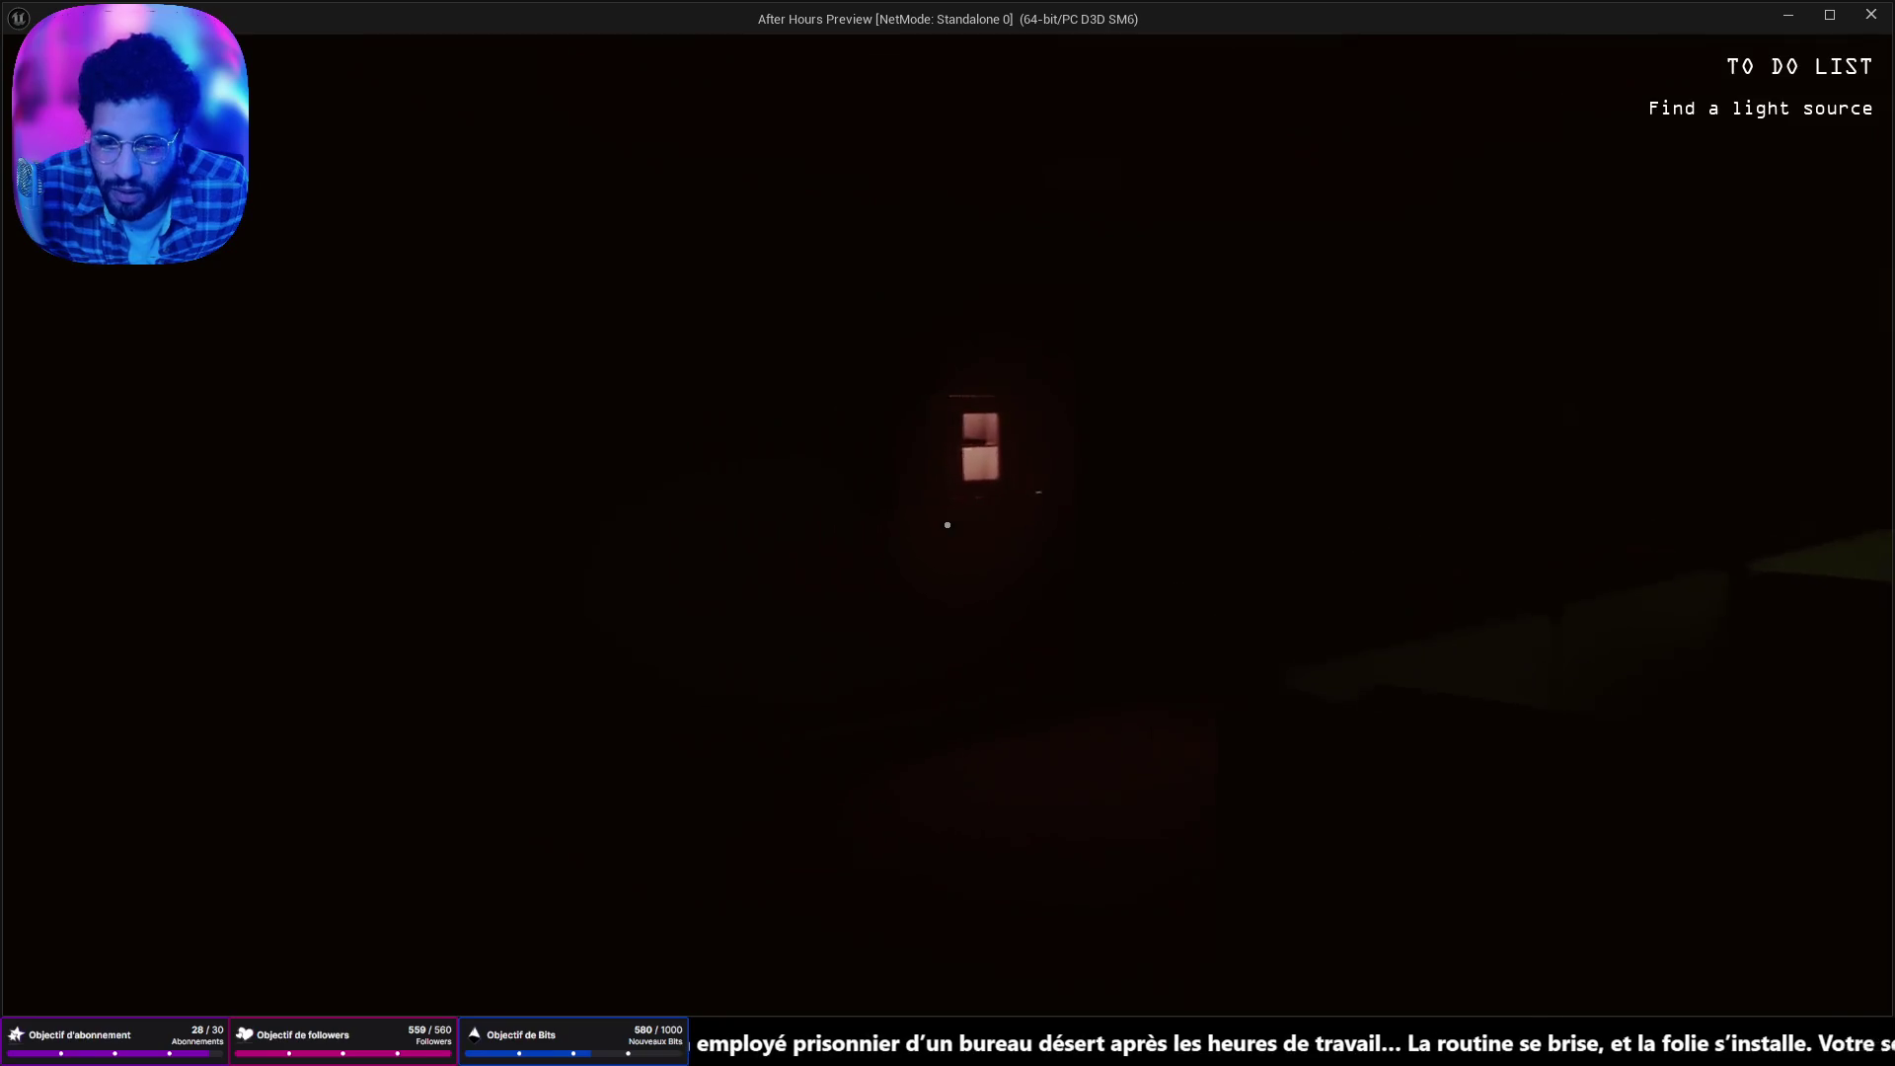
key("w")
key("w")
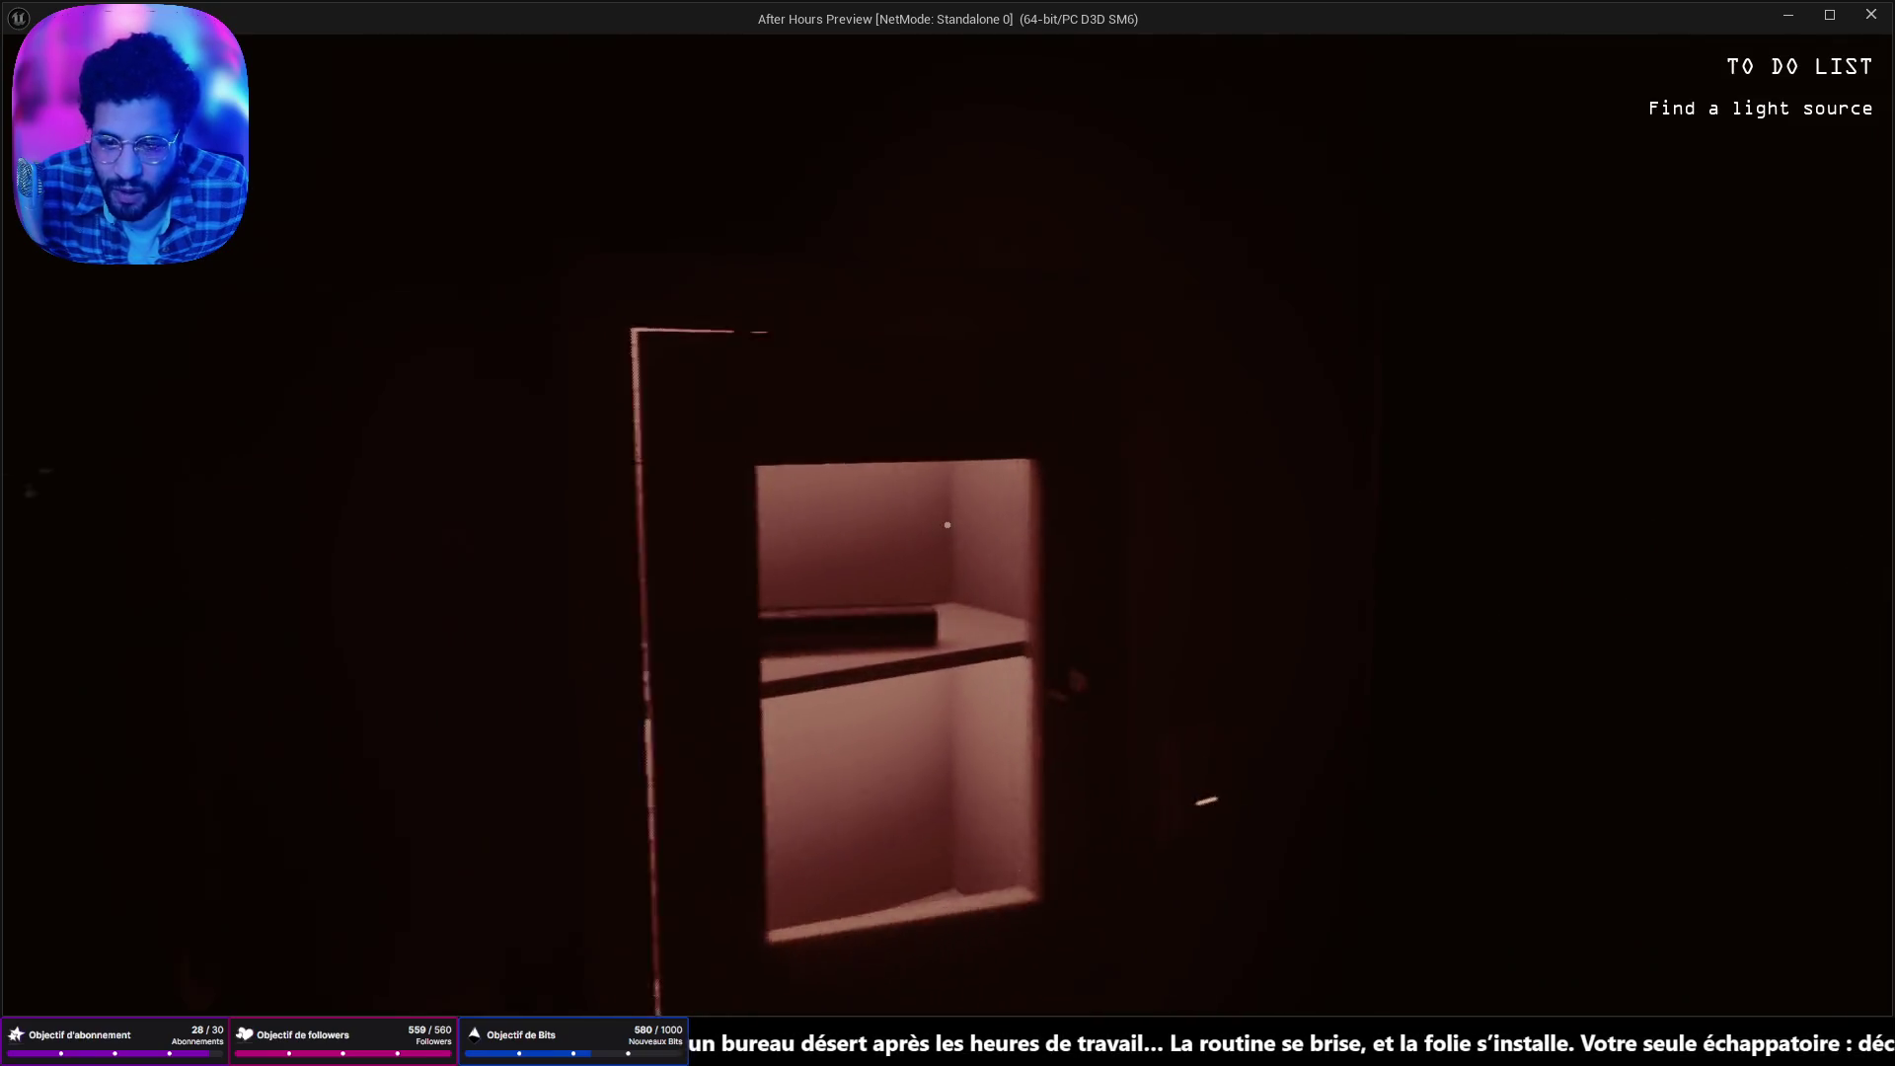
left_click(948, 524)
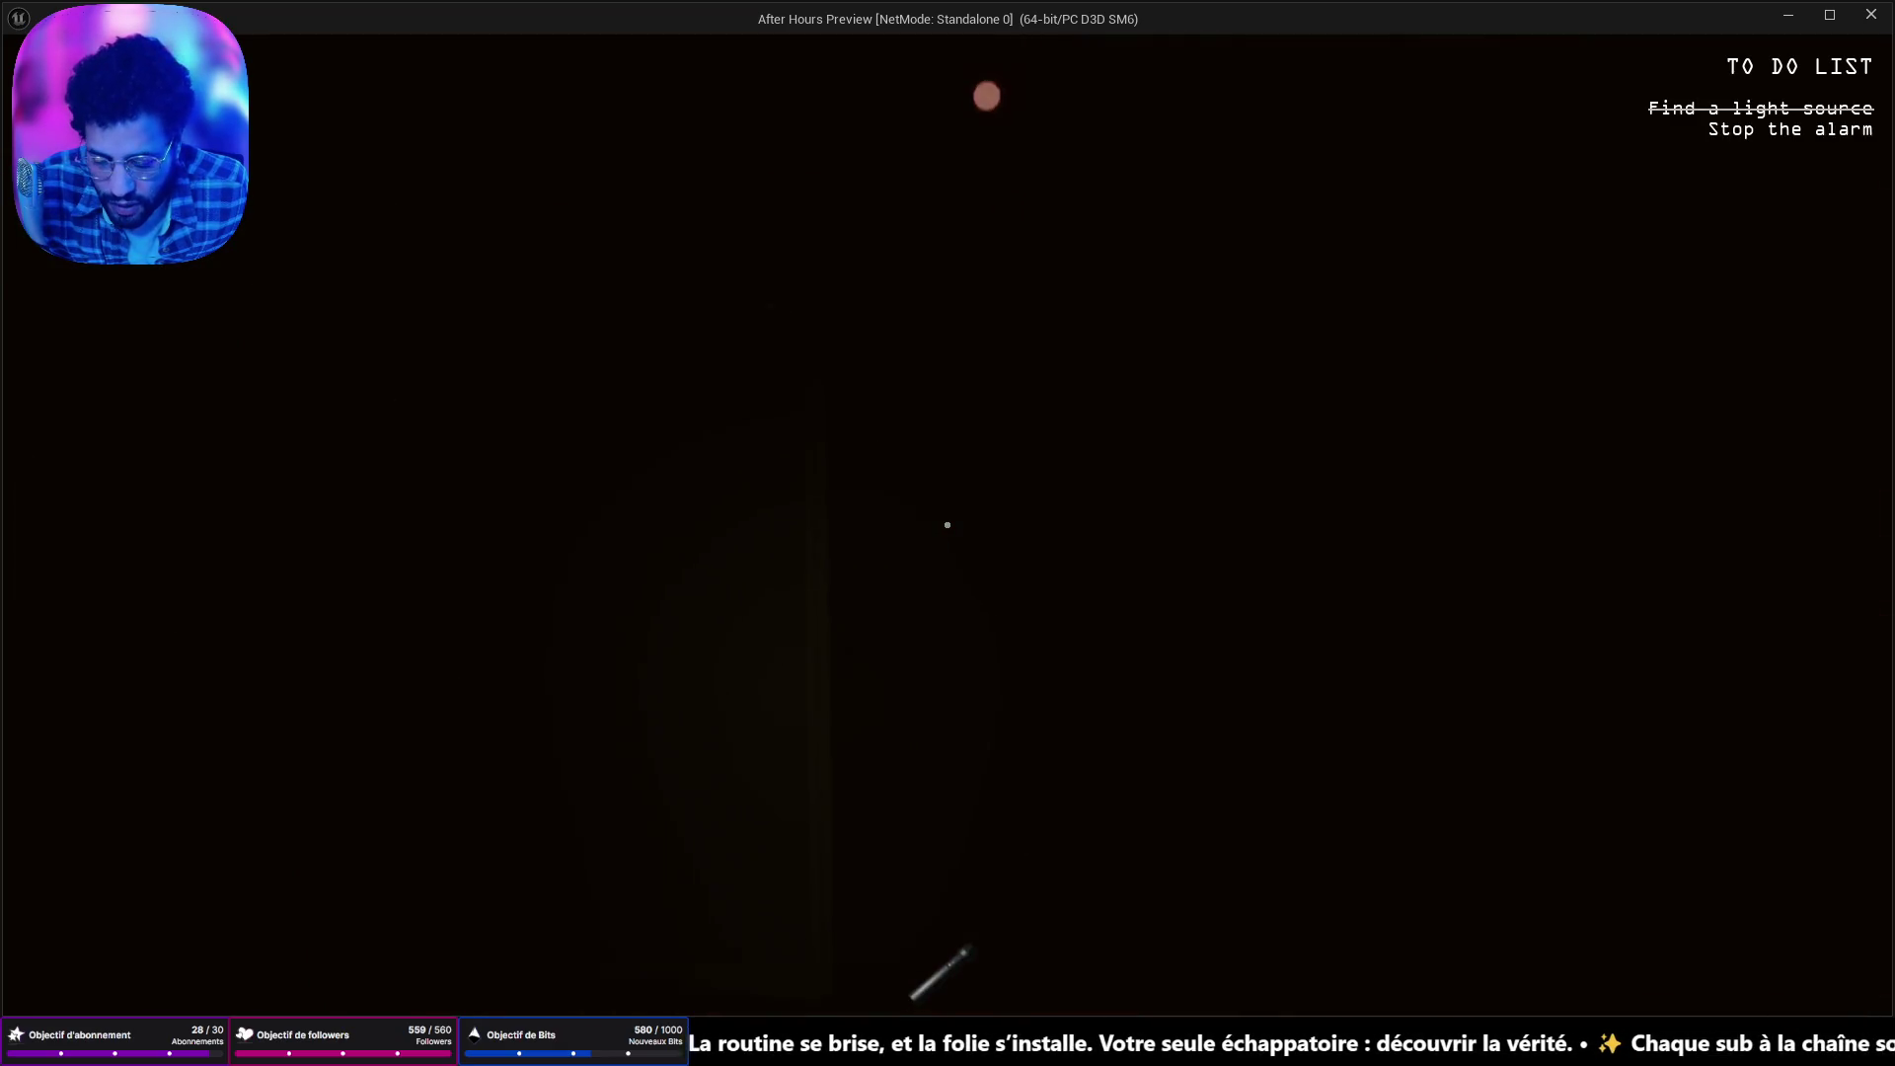
key("f")
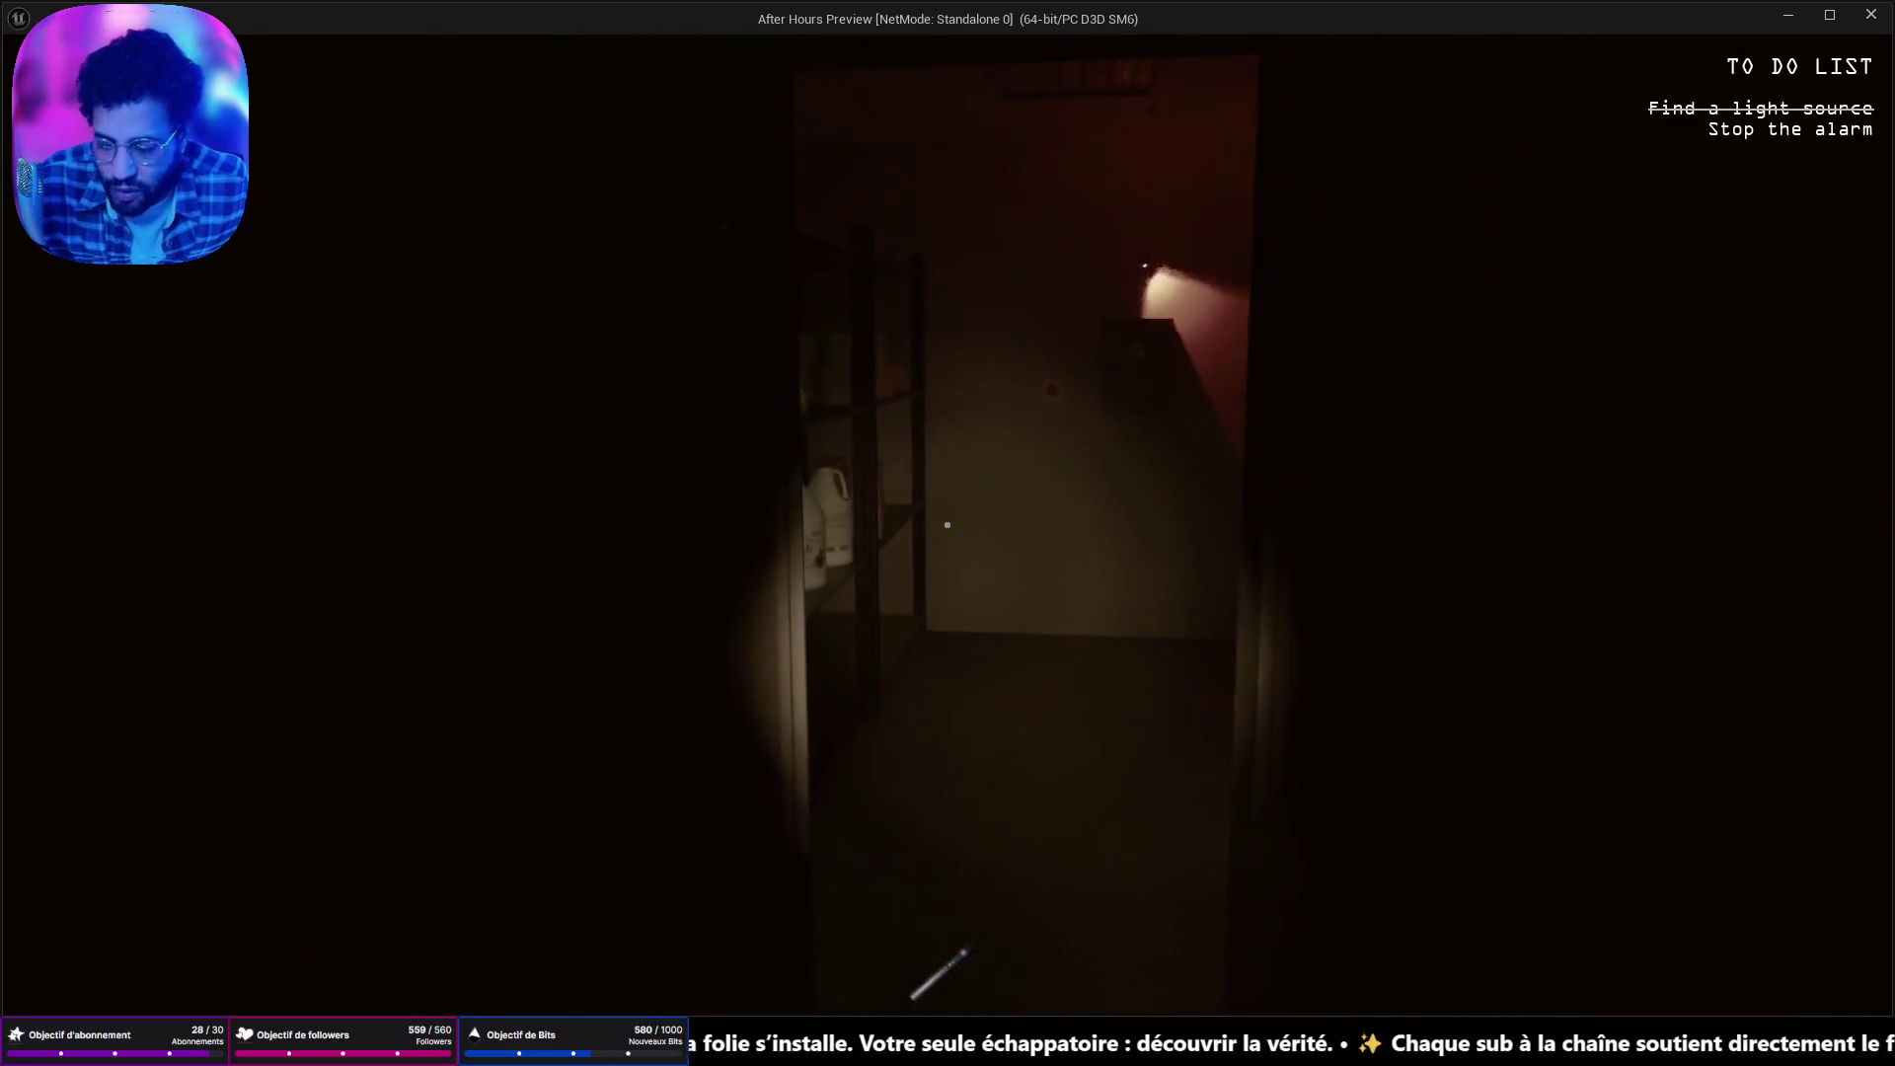
key("Escape")
Relaunch the preview, try the closed door near the lit doorway, then stop the preview.
left_click(480, 78)
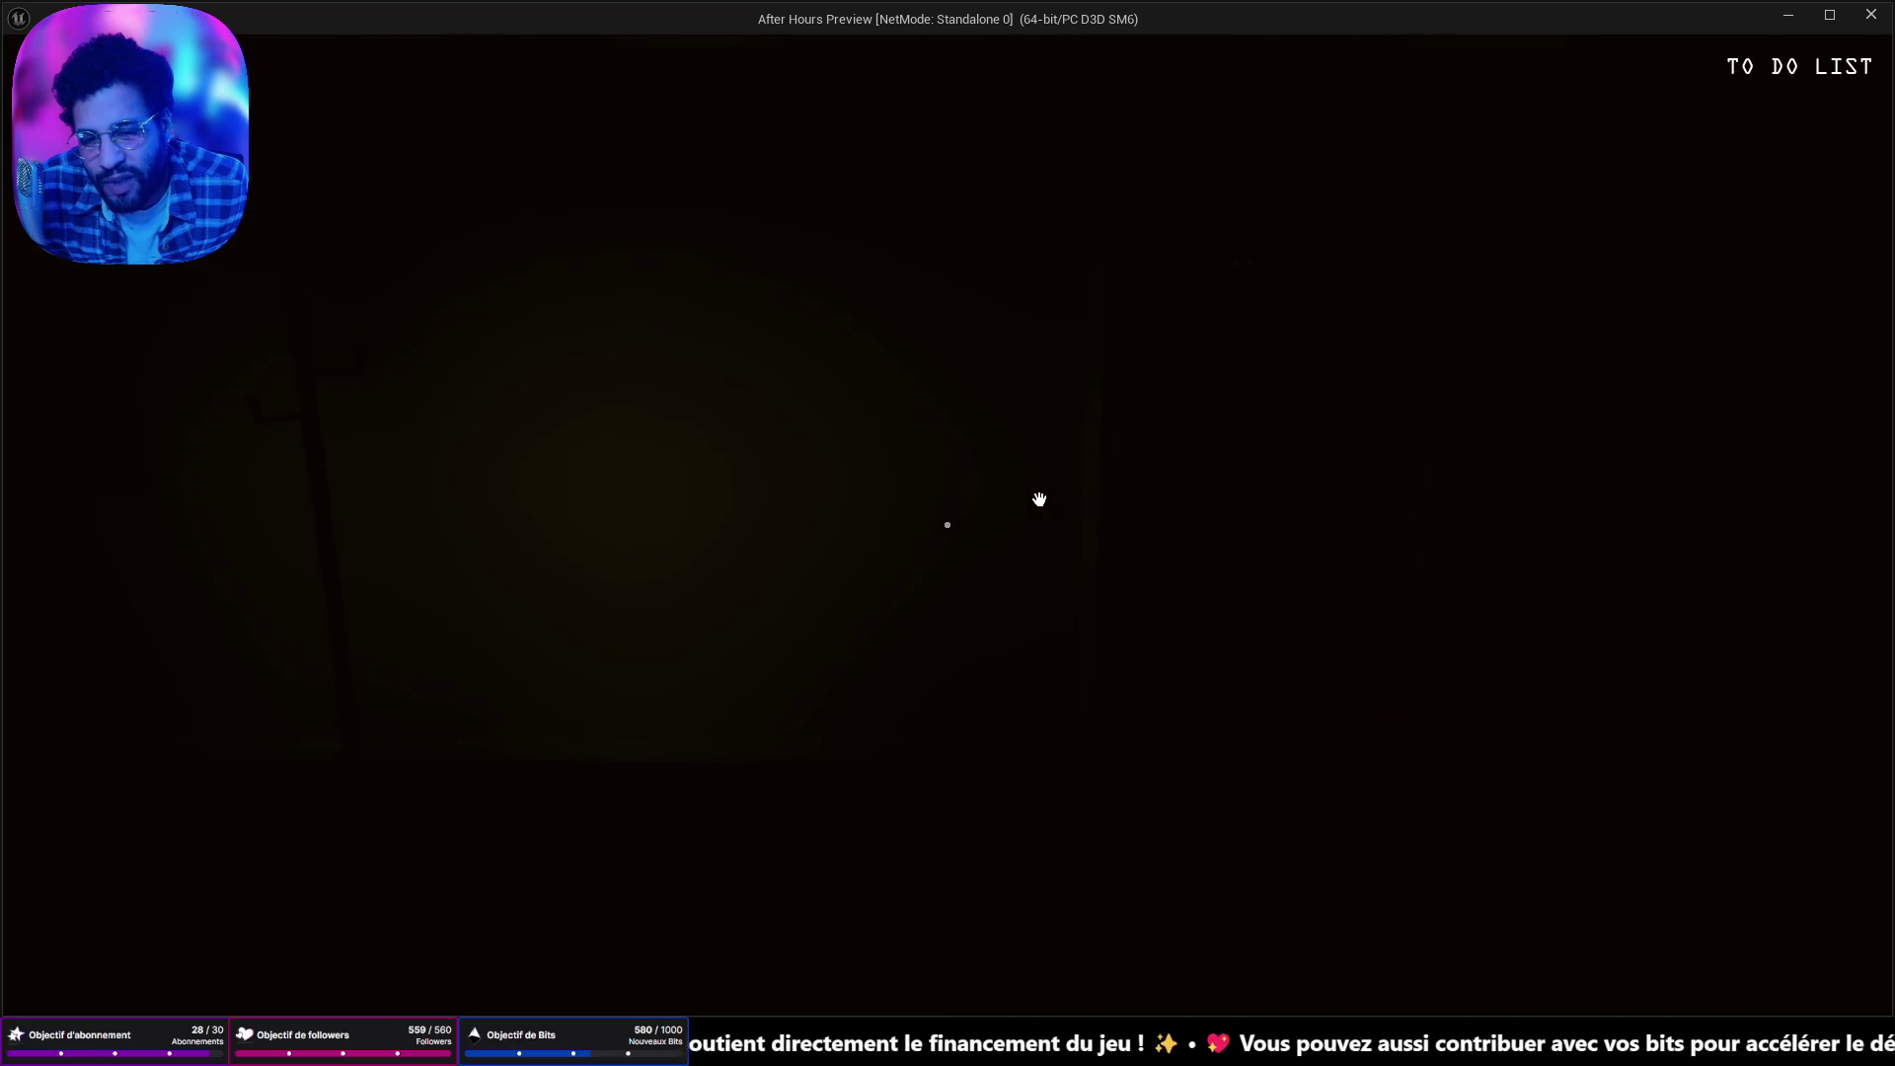
left_click(863, 549)
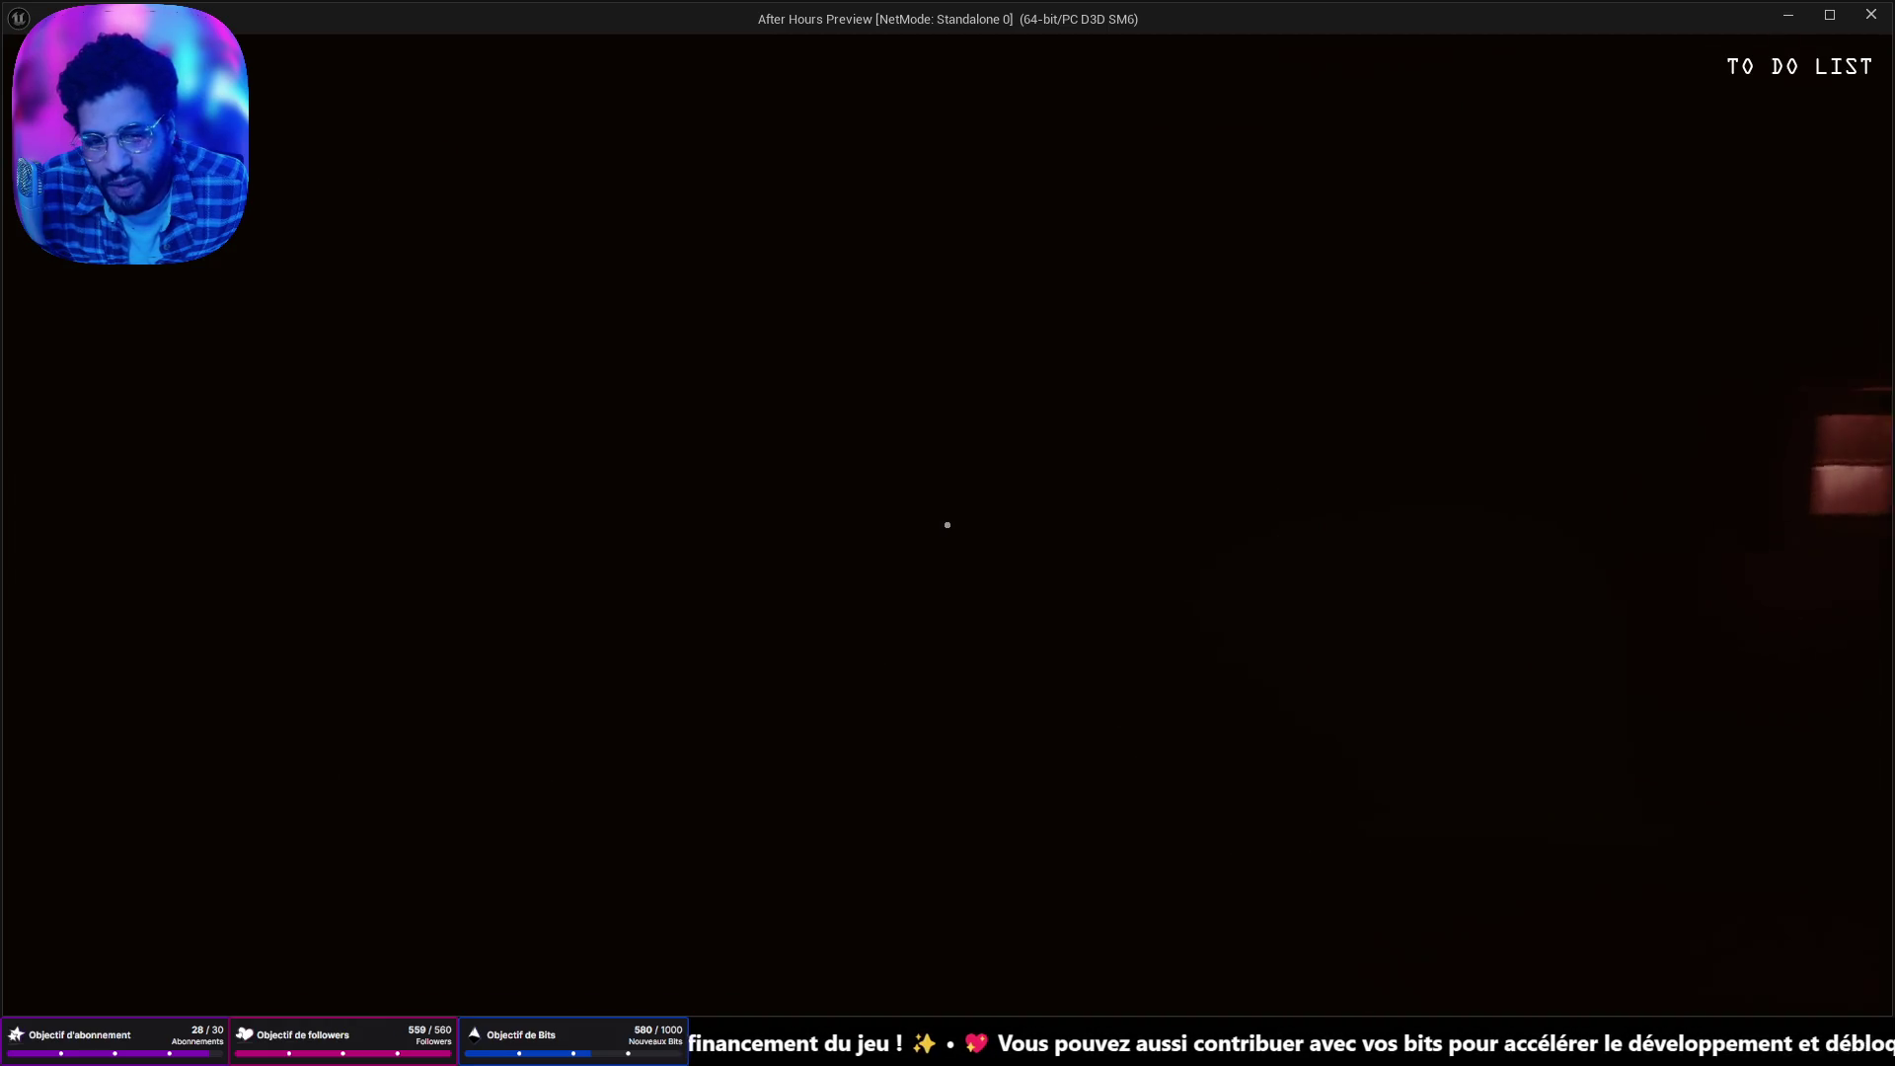
key("w")
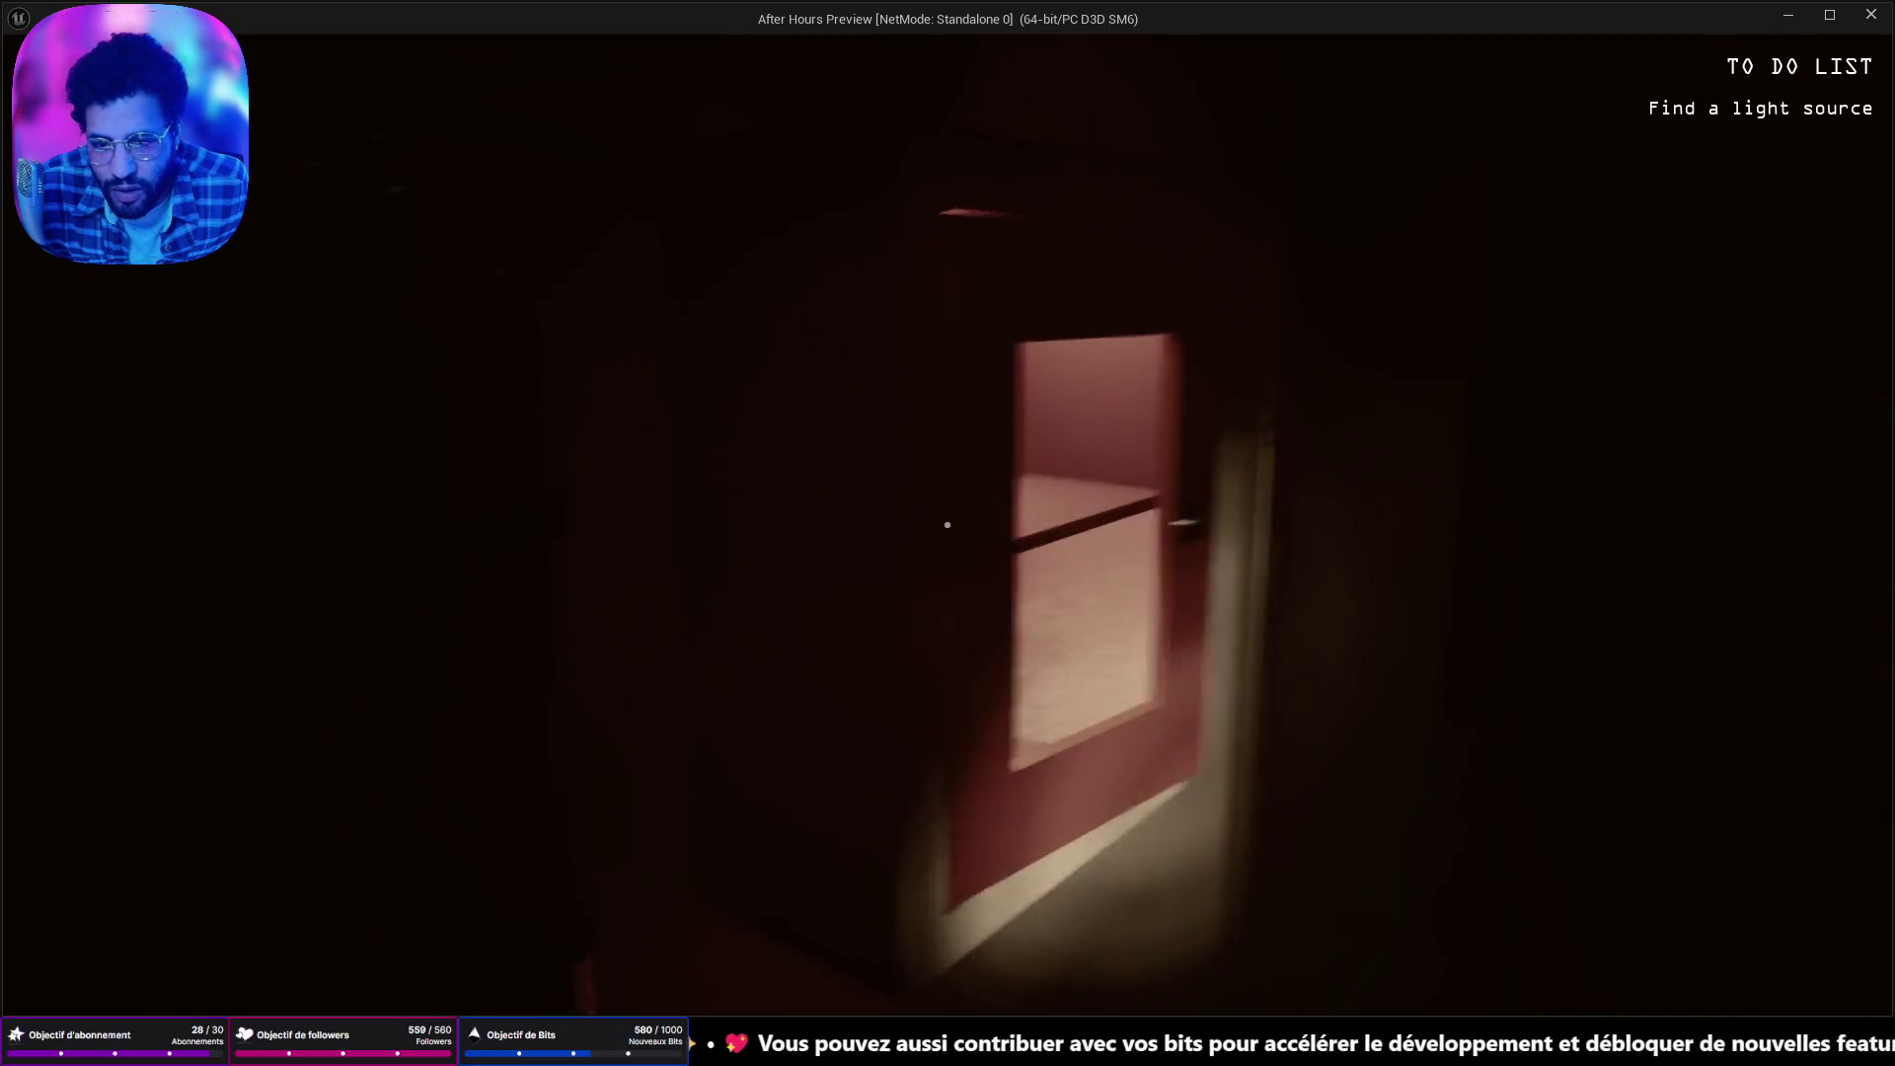
key("w")
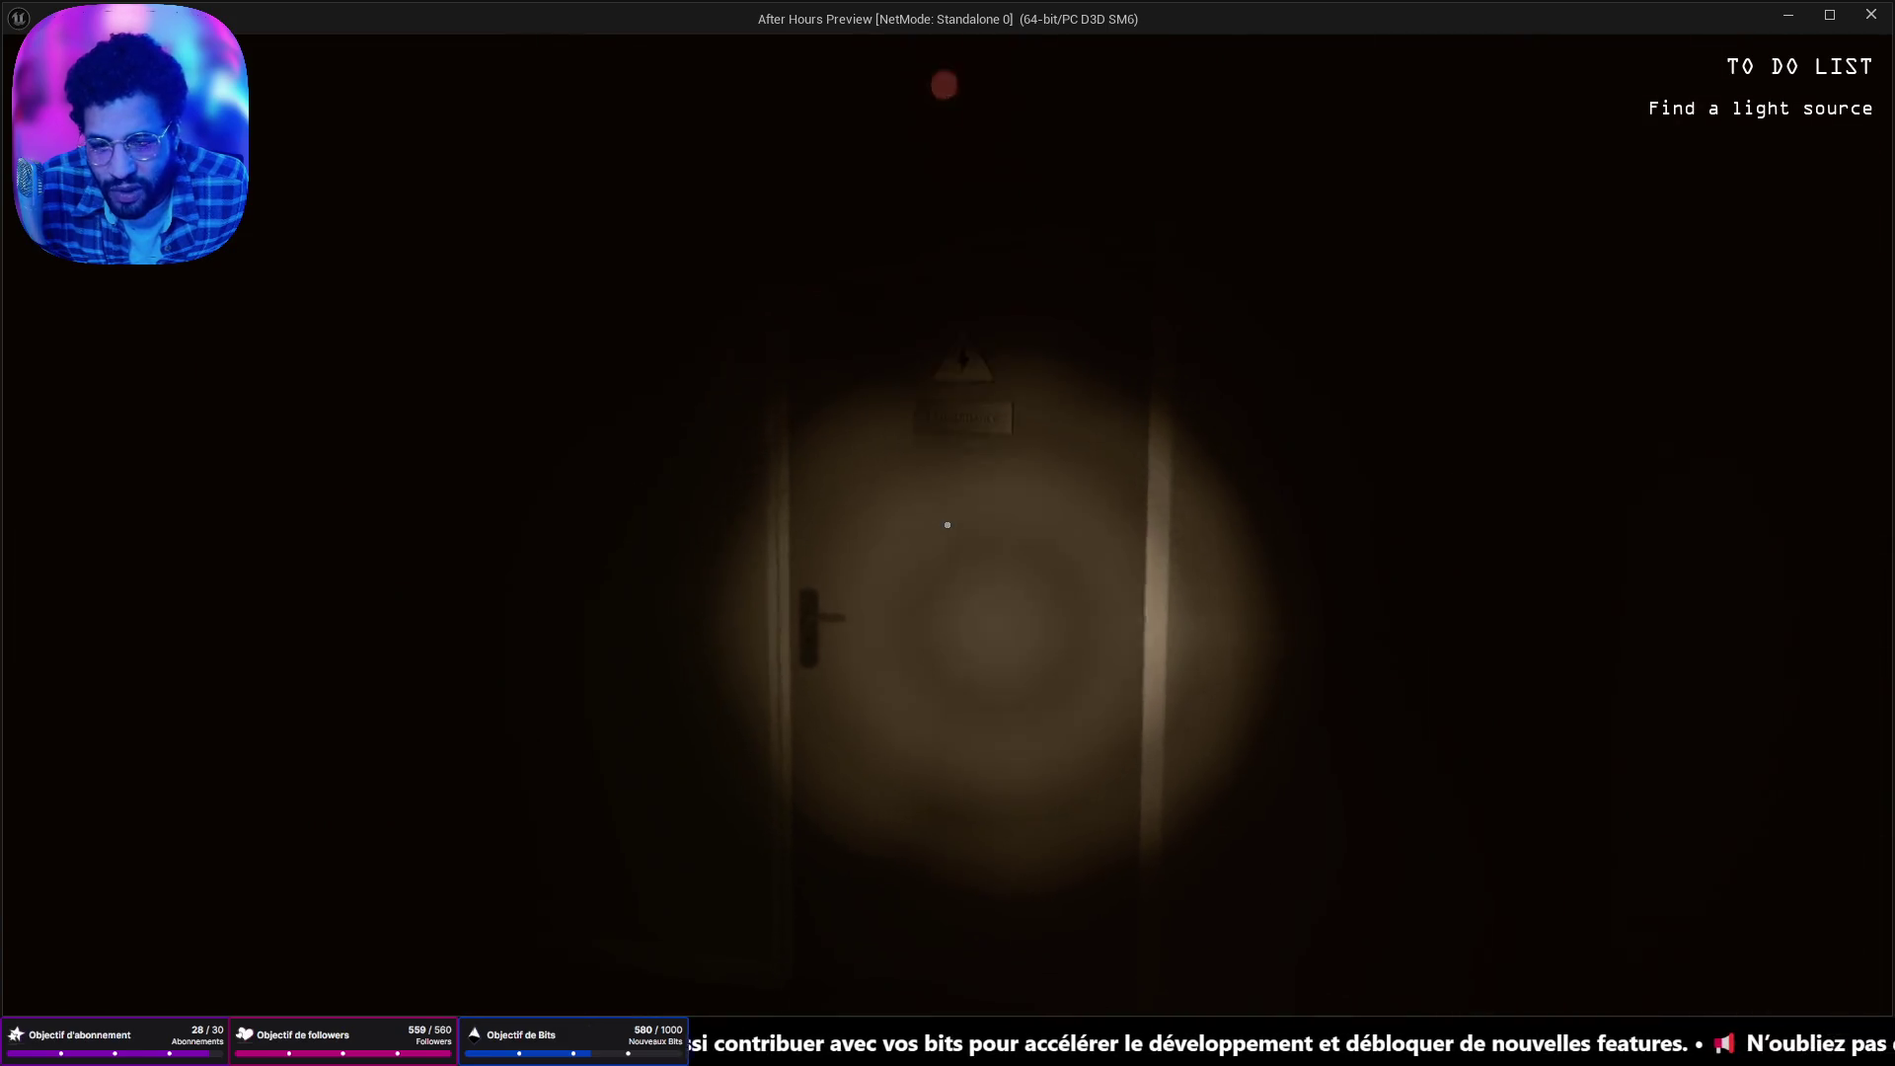
left_click(945, 525)
key("Escape")
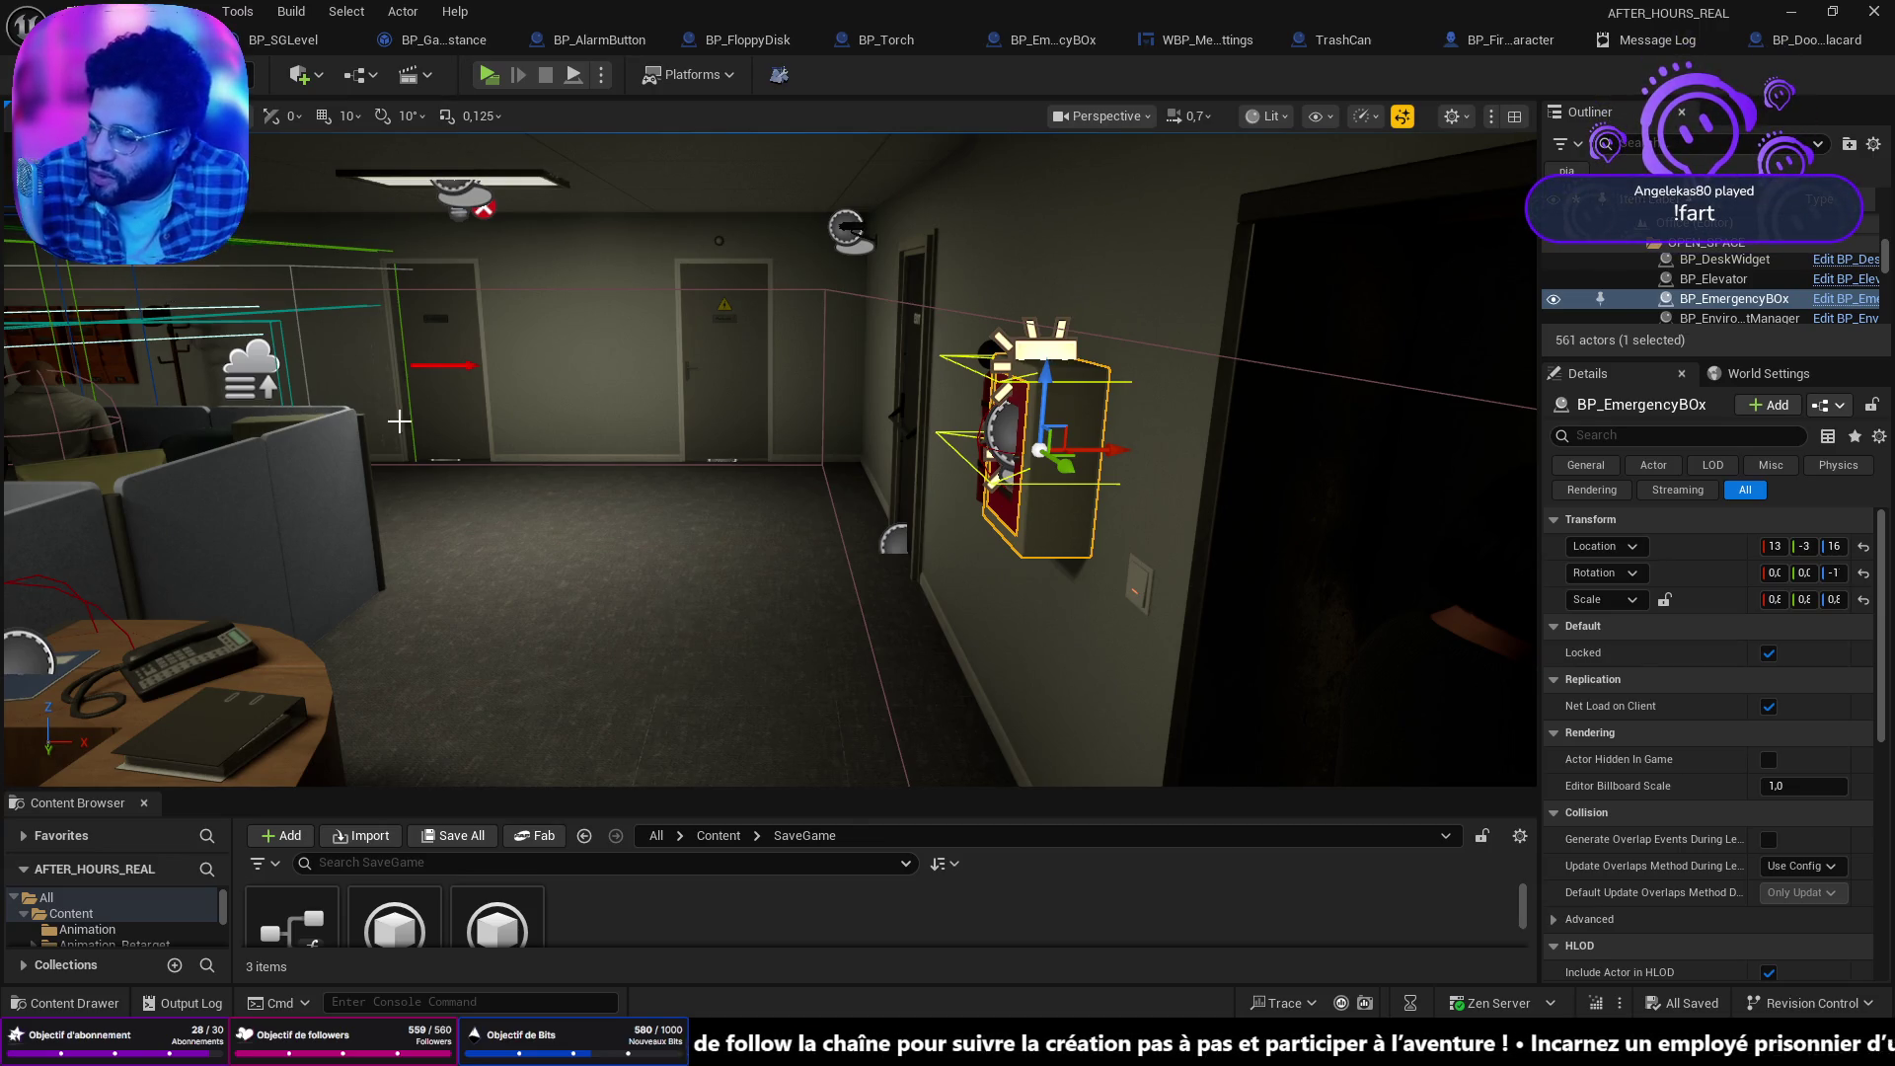
Frame BP_EmergencyBOx by the exit door, view it from the hallway, and open File Explorer.
key("f")
scroll(770, 459, "up", 10)
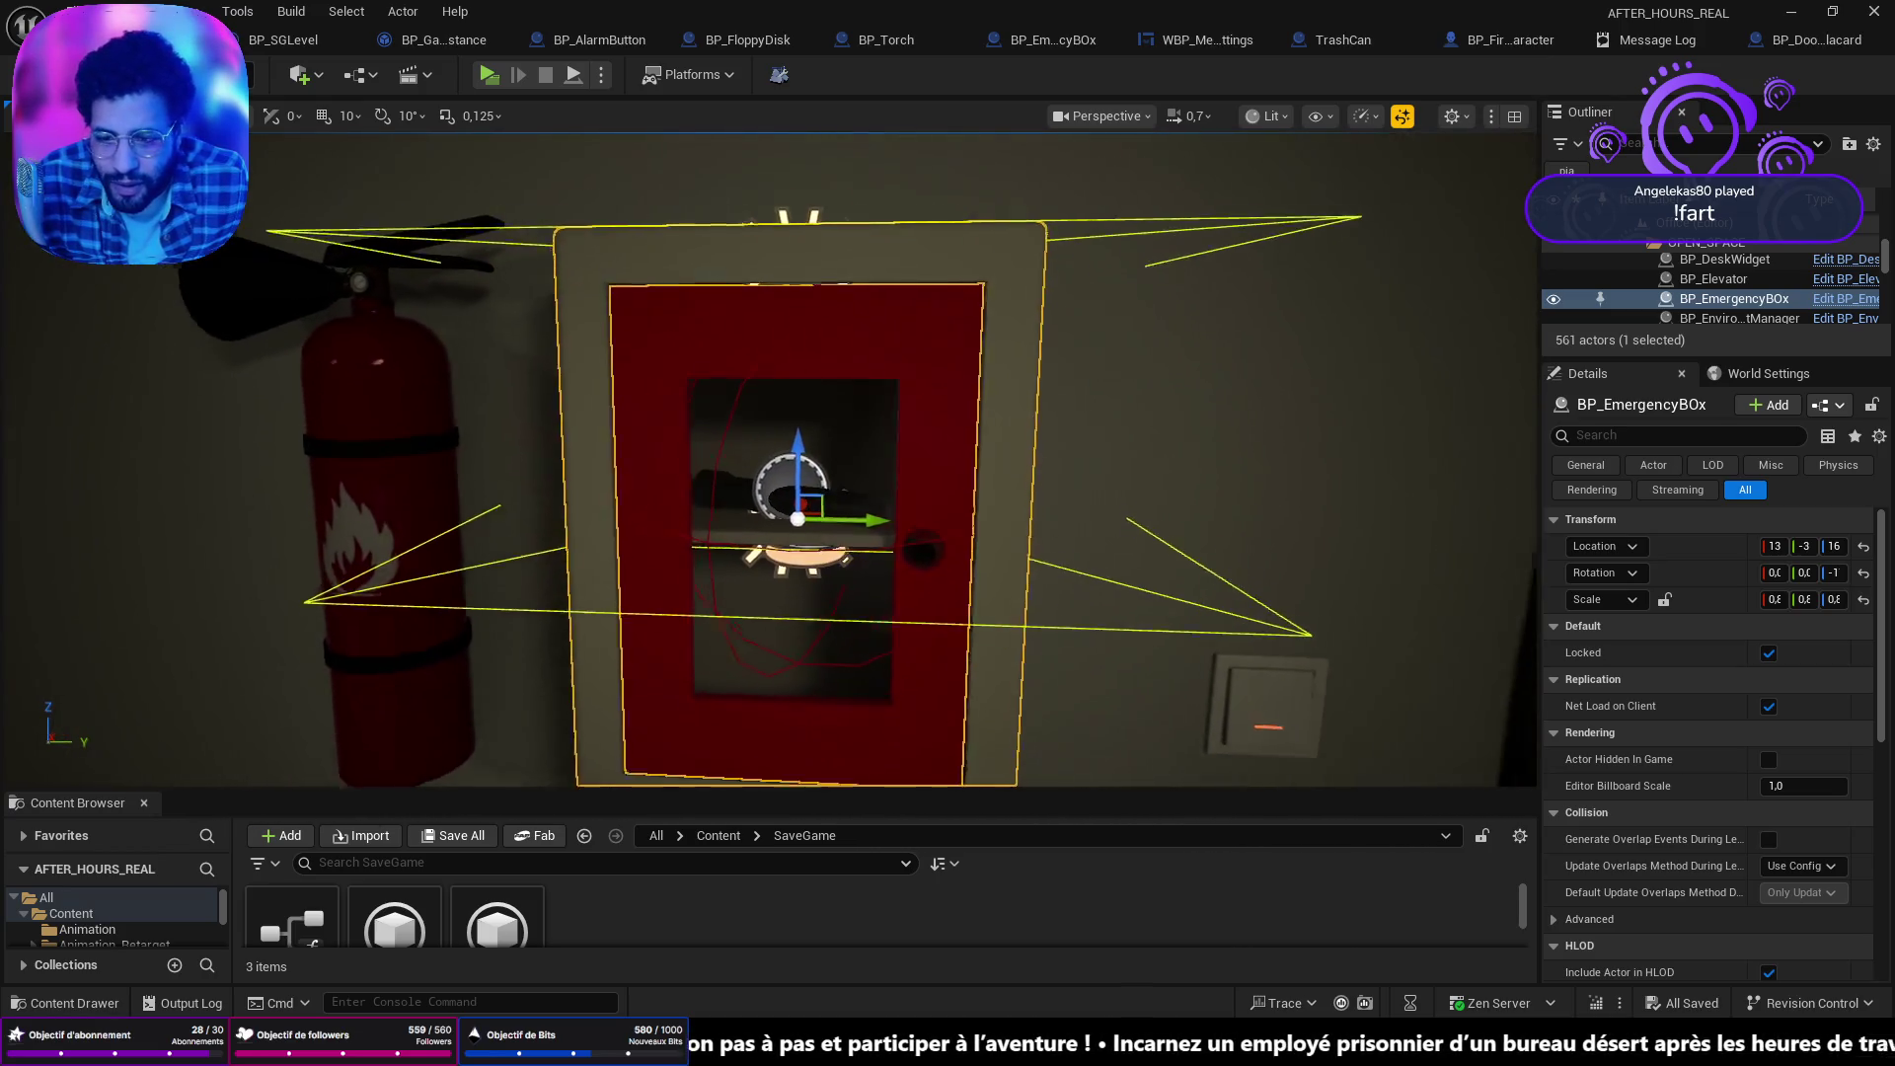
mouse_move(770, 459)
left_mouse_down()
mouse_move(761, 524)
mouse_move(642, 543)
mouse_move(730, 538)
mouse_move(681, 514)
mouse_move(812, 538)
left_mouse_up()
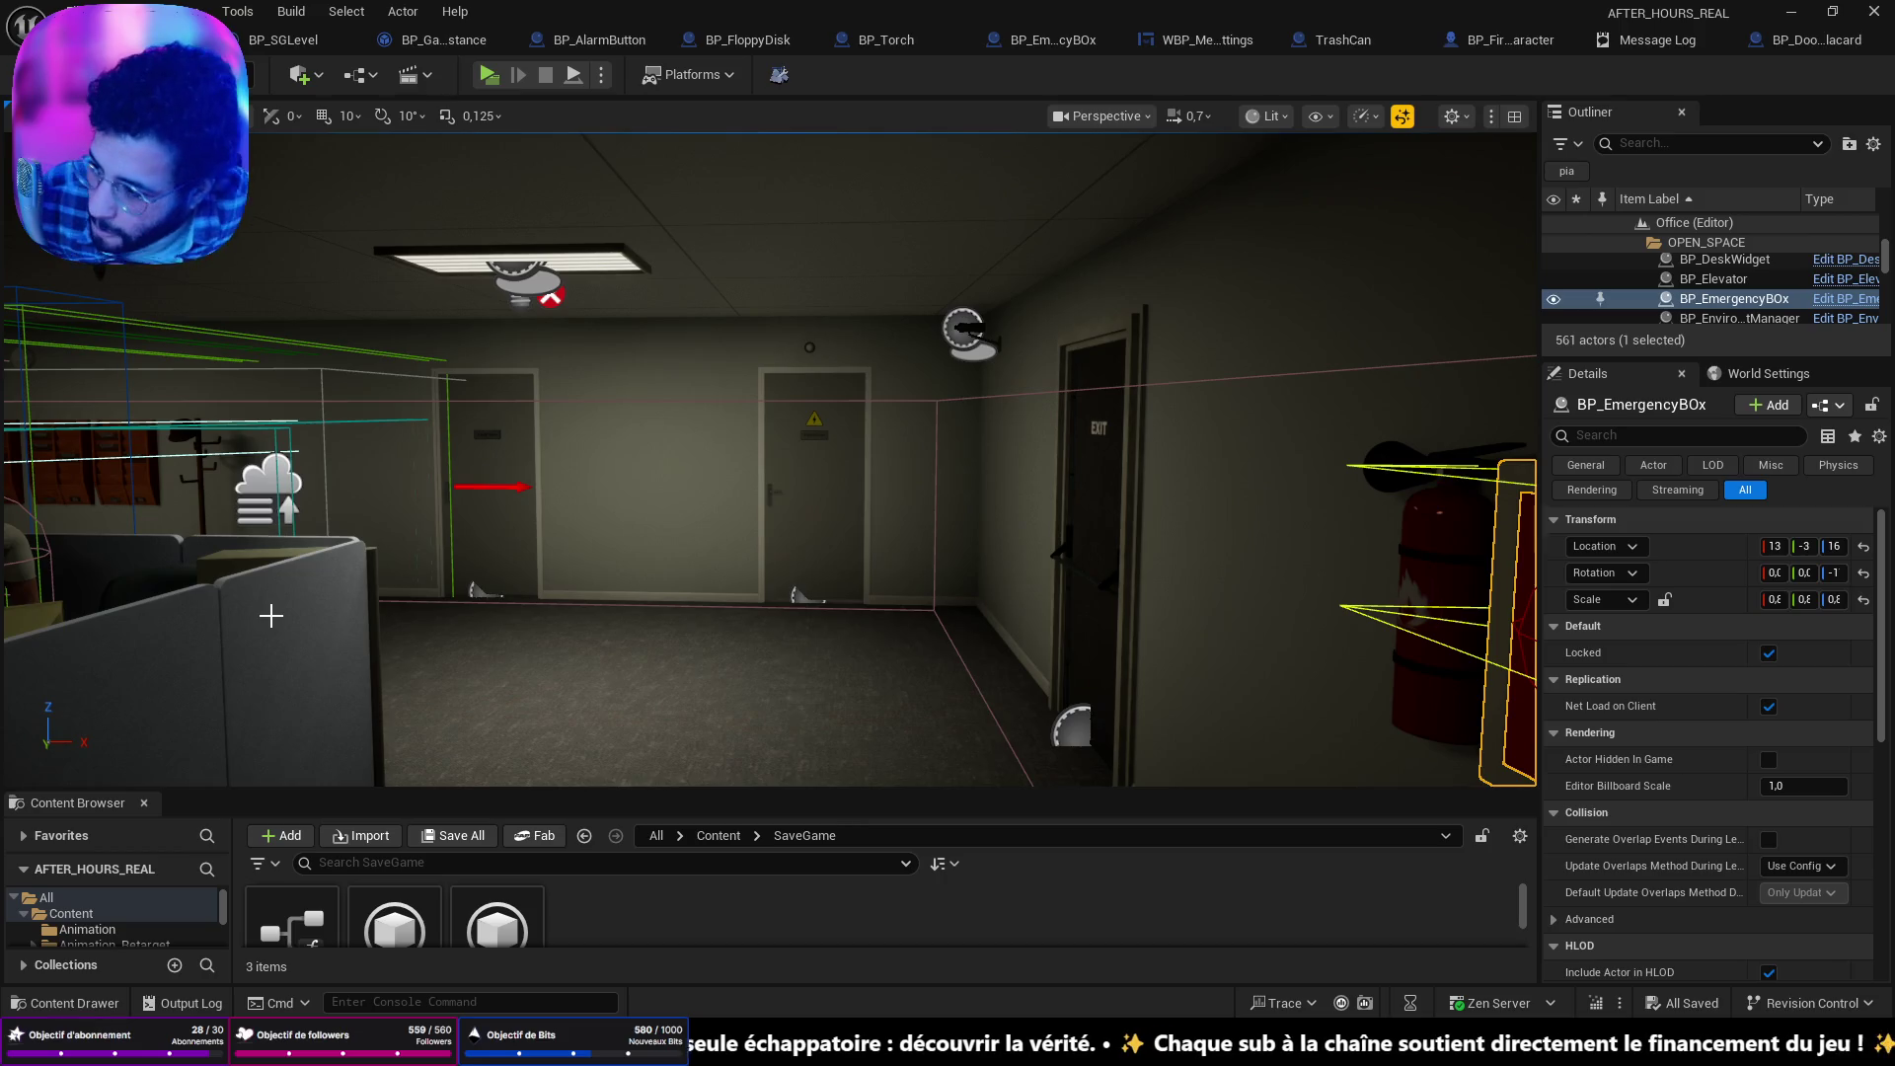
key("f")
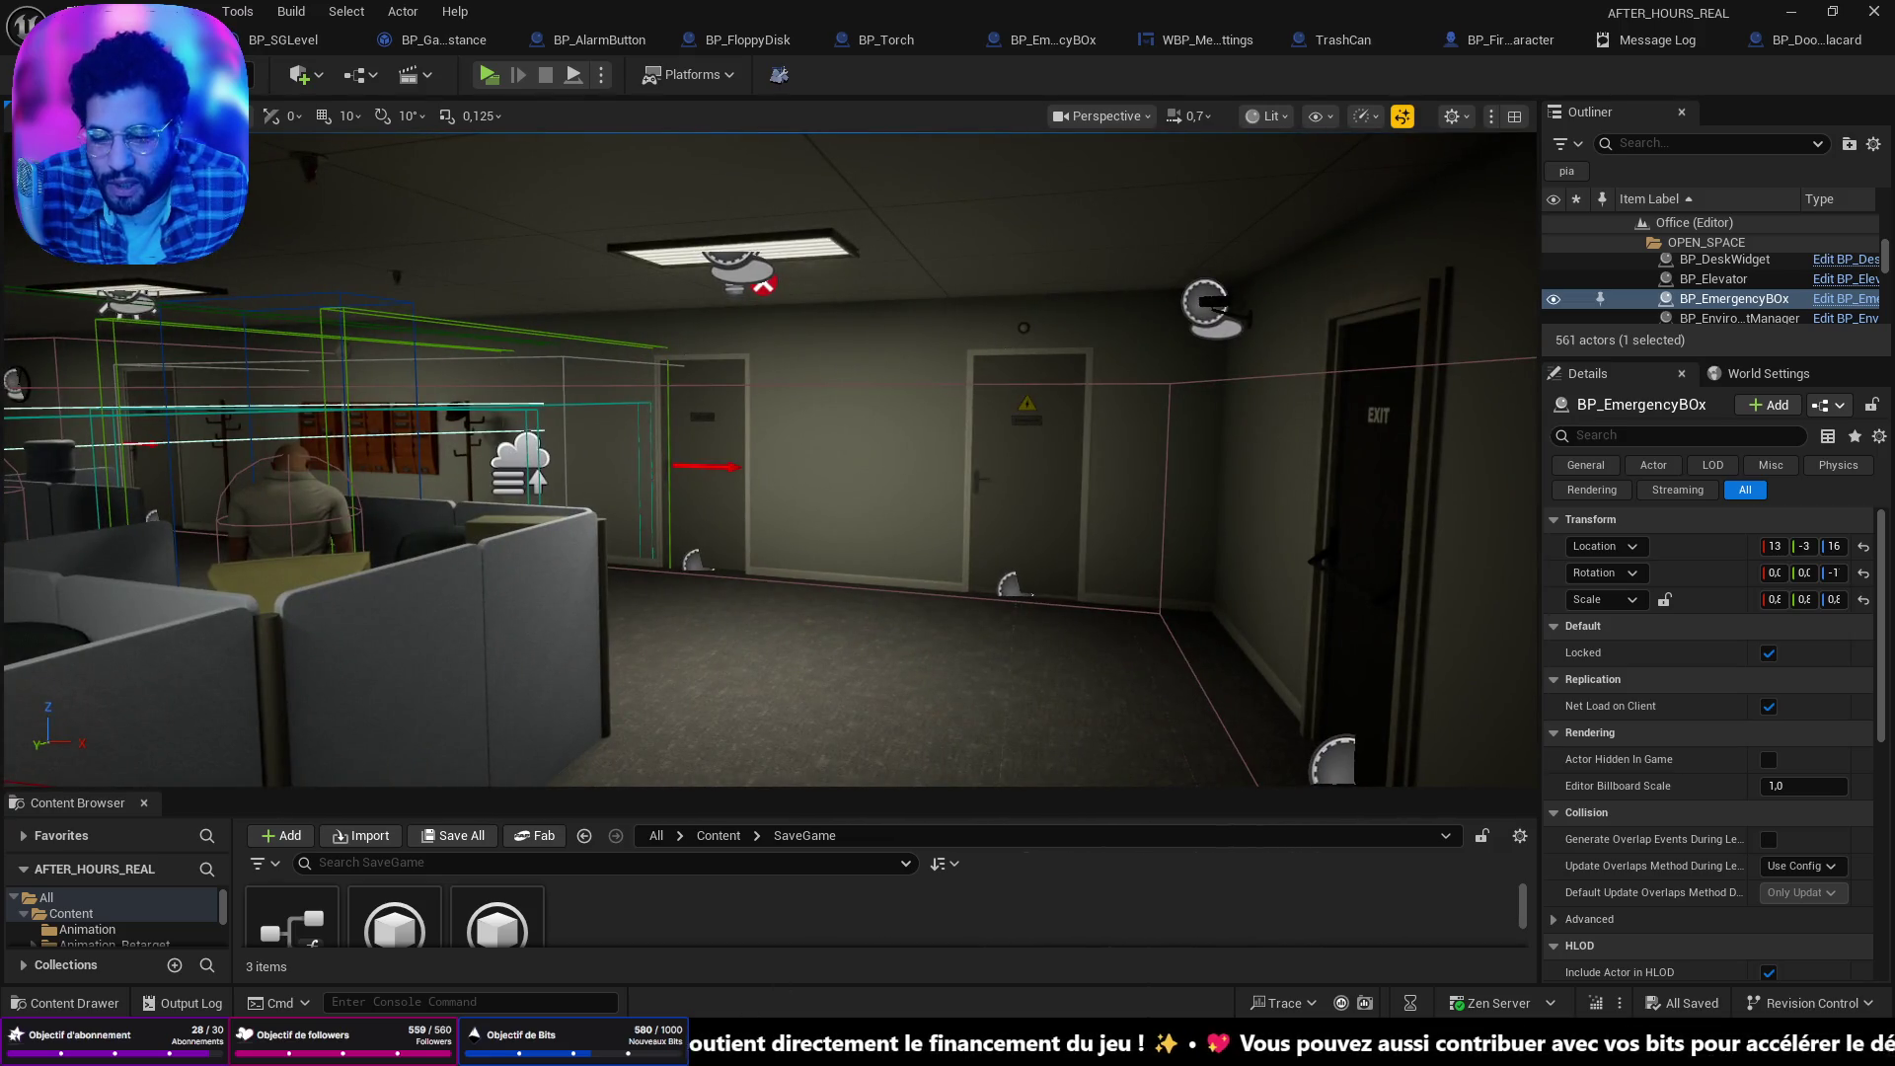
key("super+e")
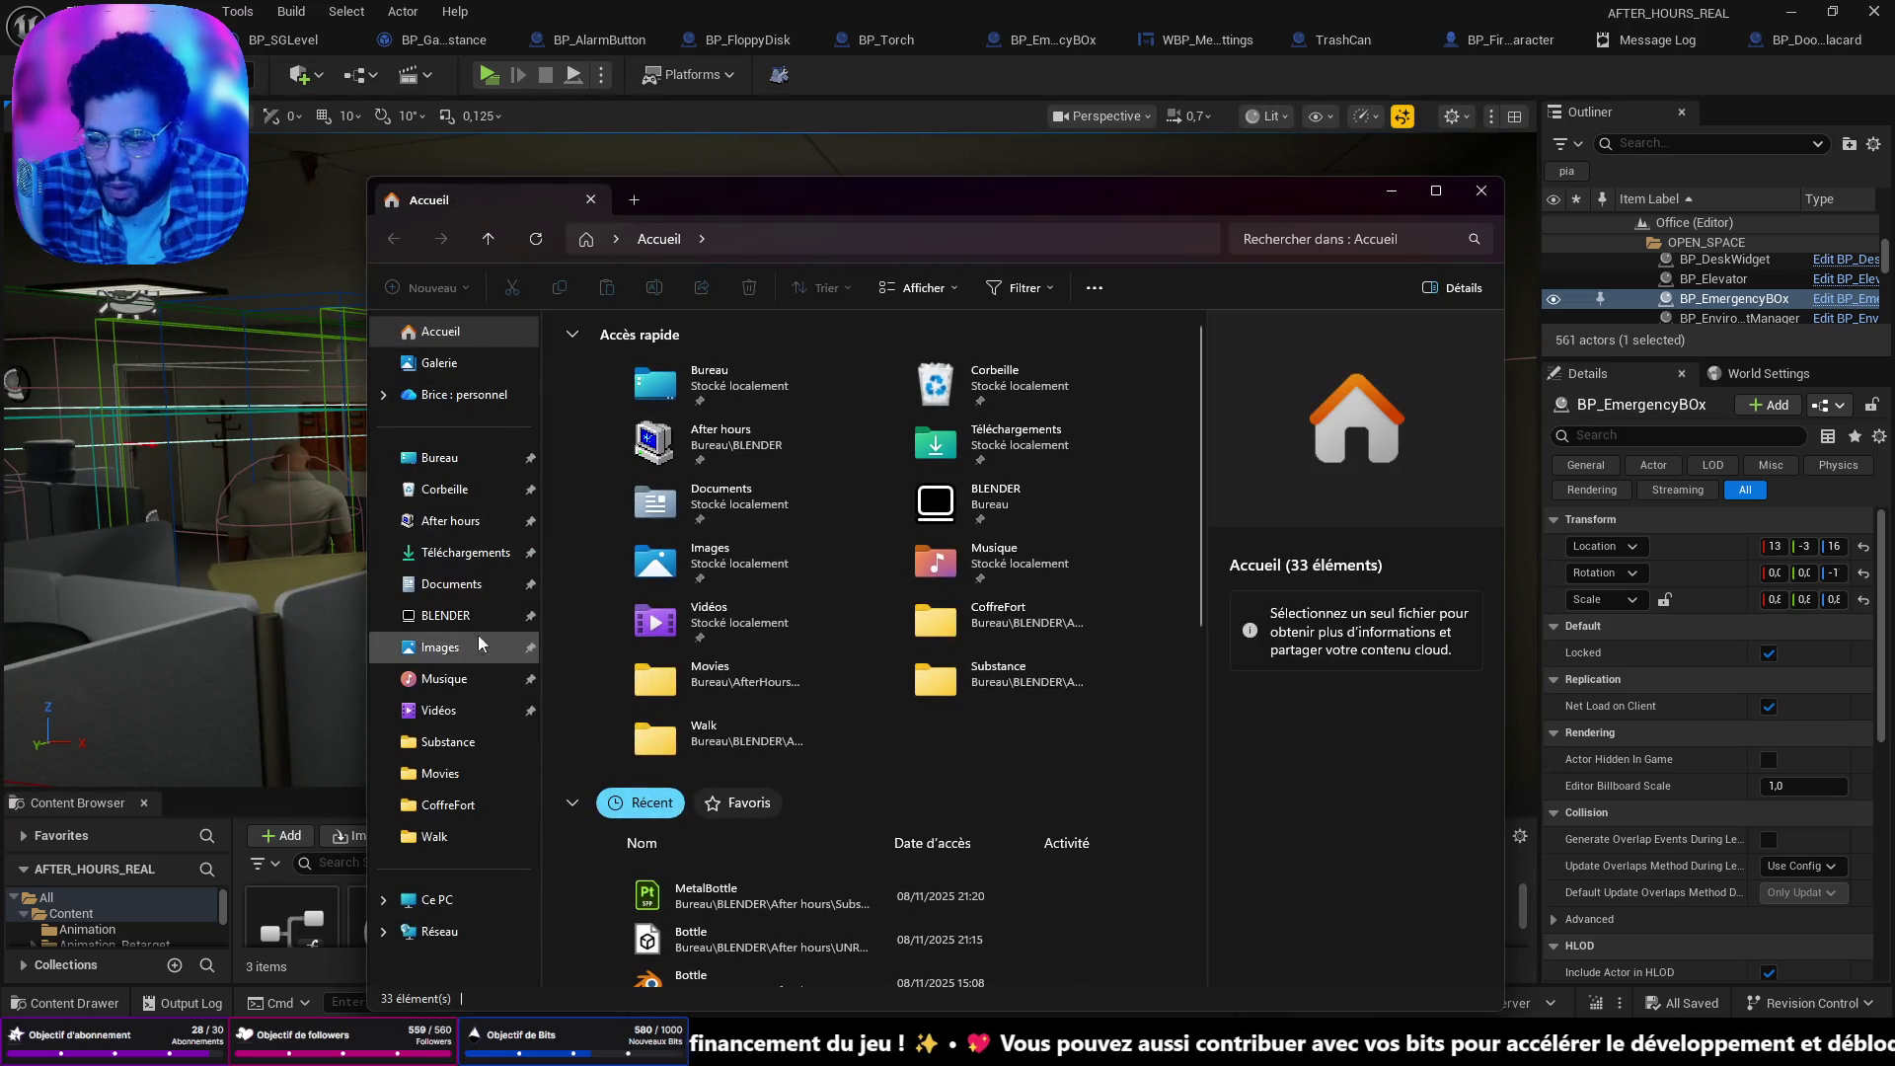
Navigate to Desktop > AfterHoursReal > AFTER_HOURS_REAL > Saved > SaveGames.
left_click(464, 521)
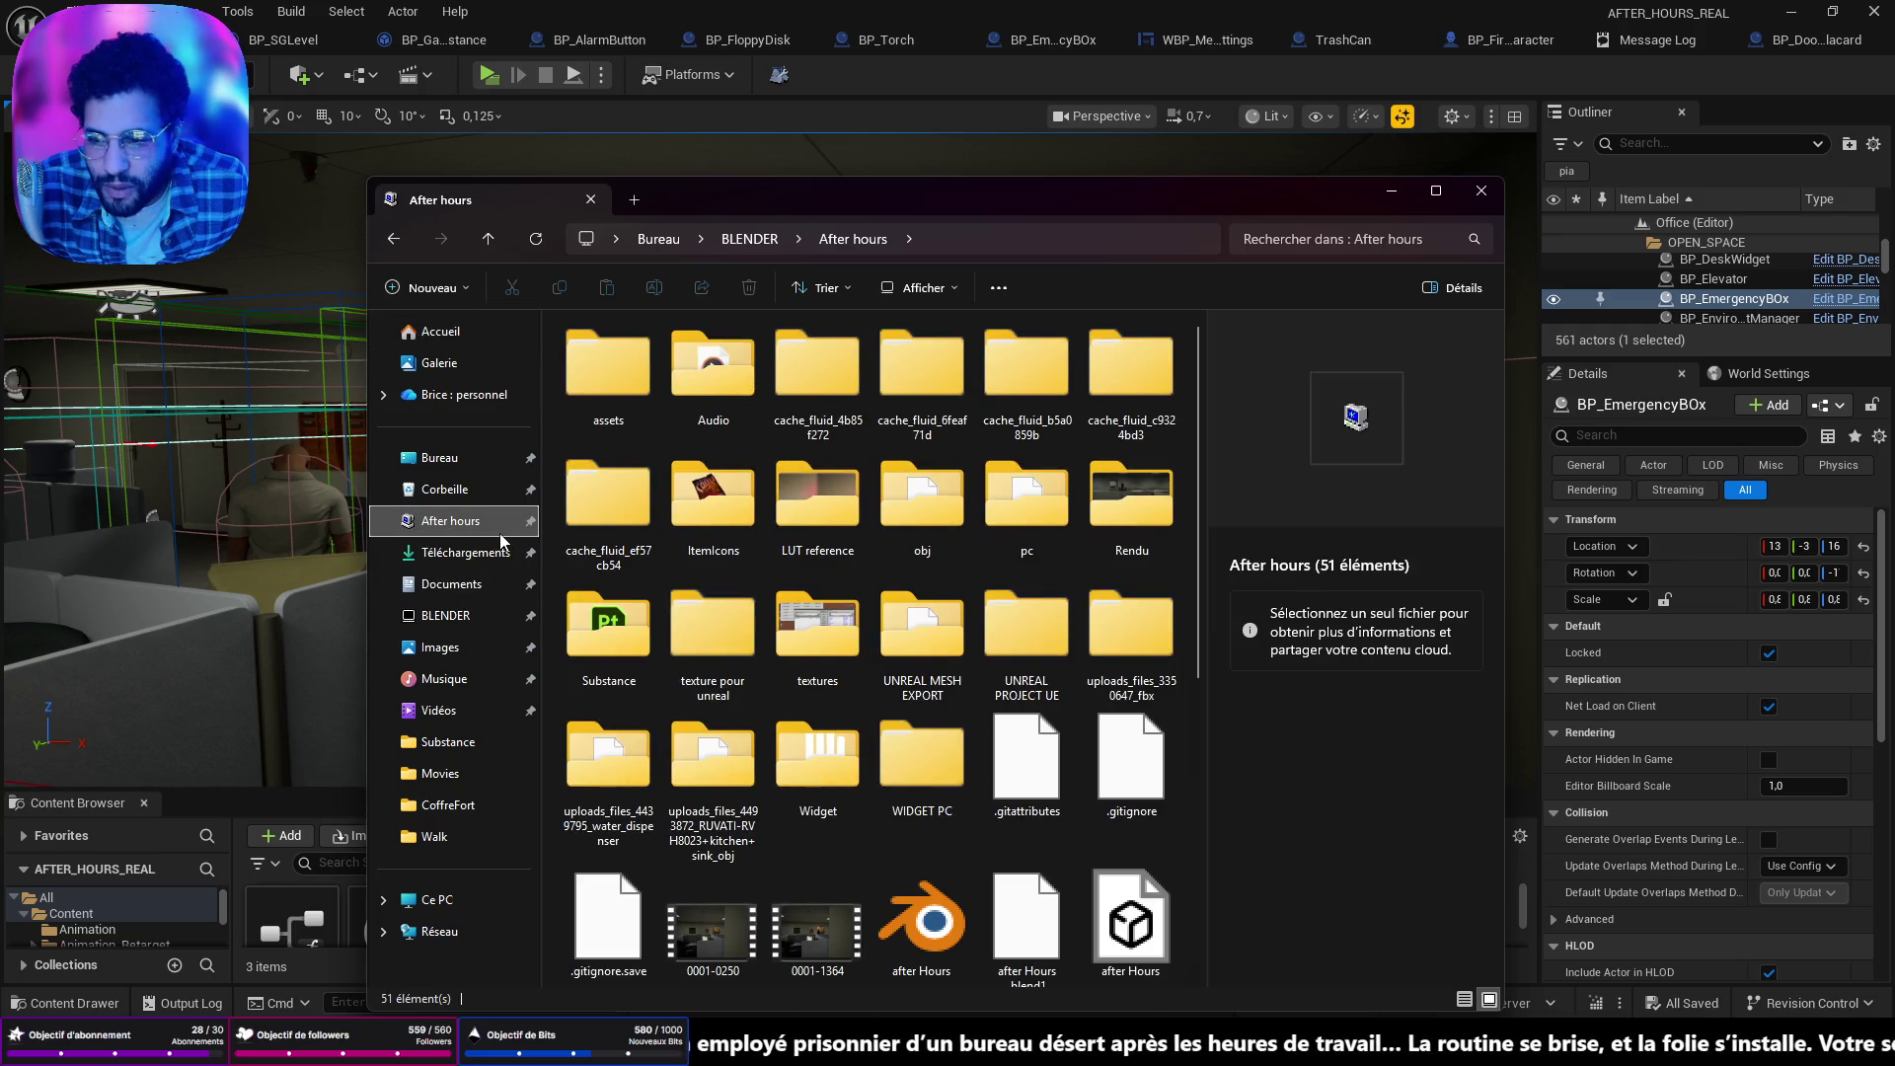
left_click(450, 458)
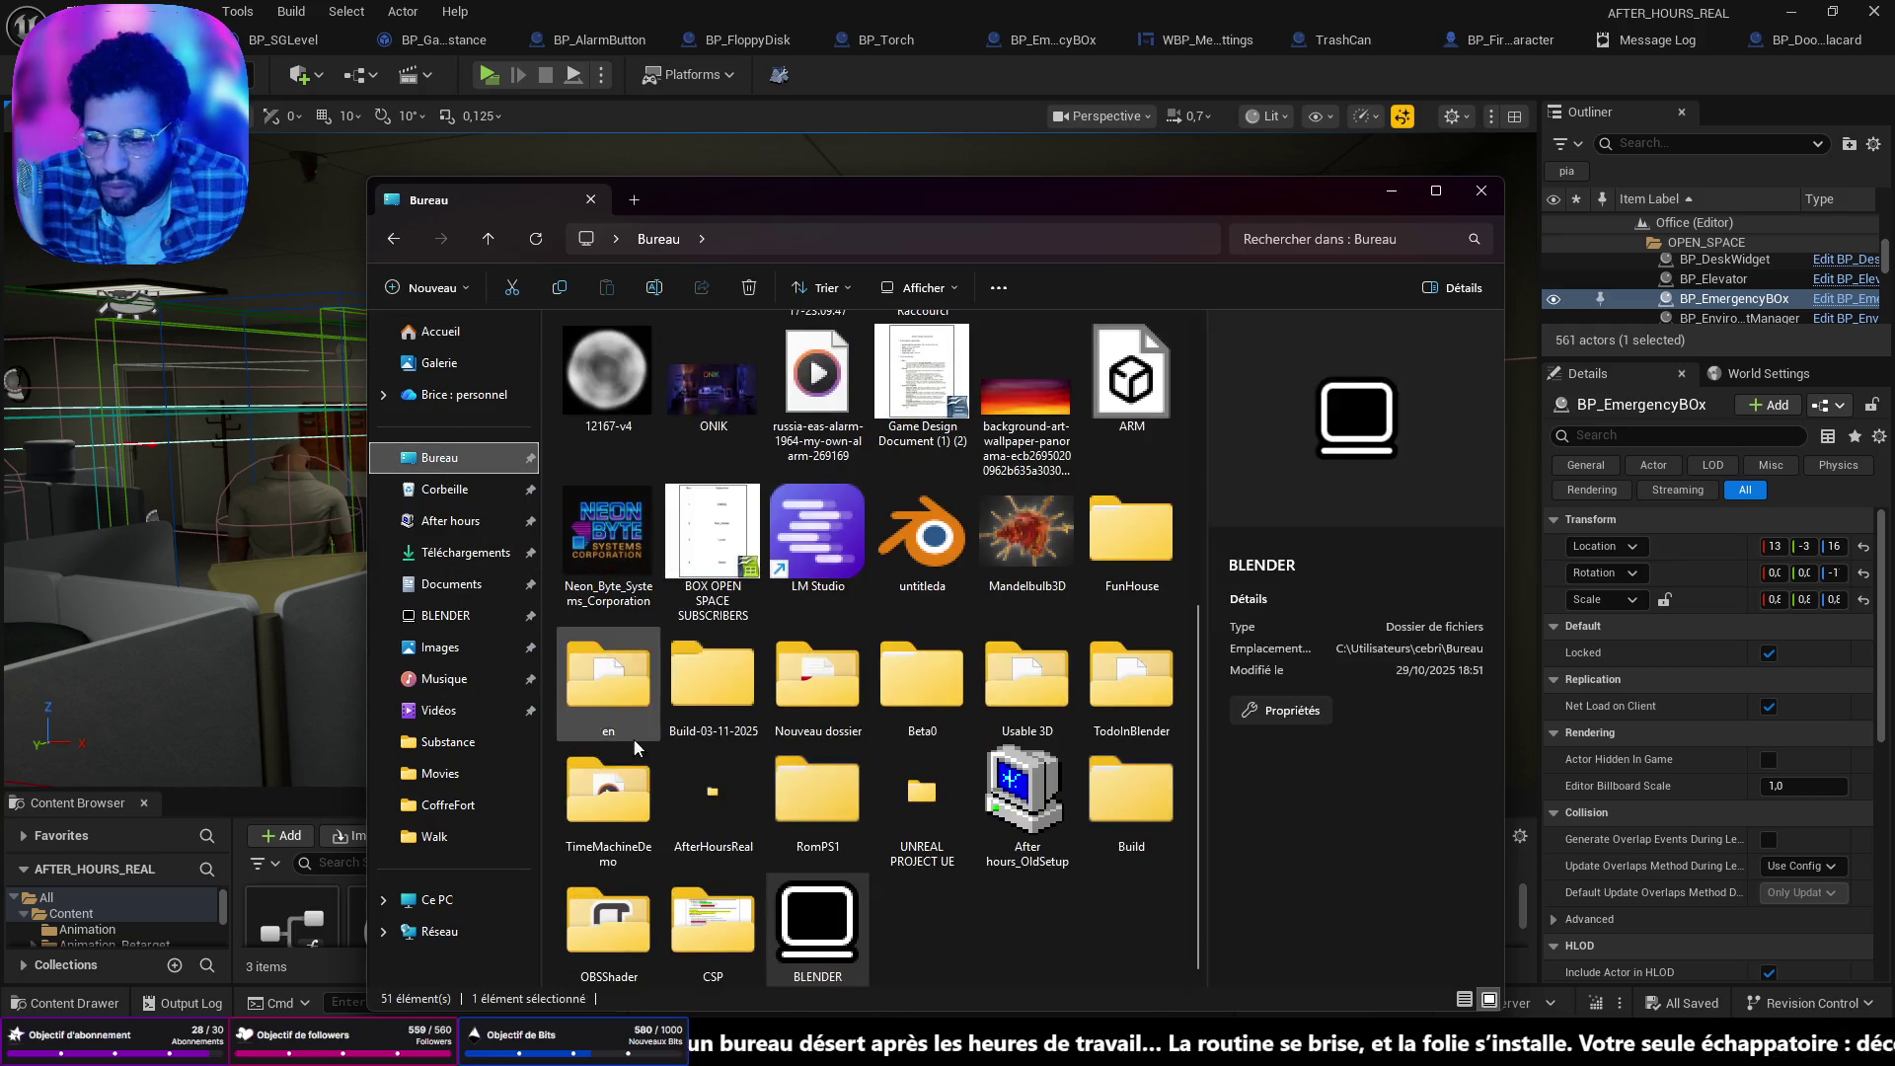
double_click(713, 795)
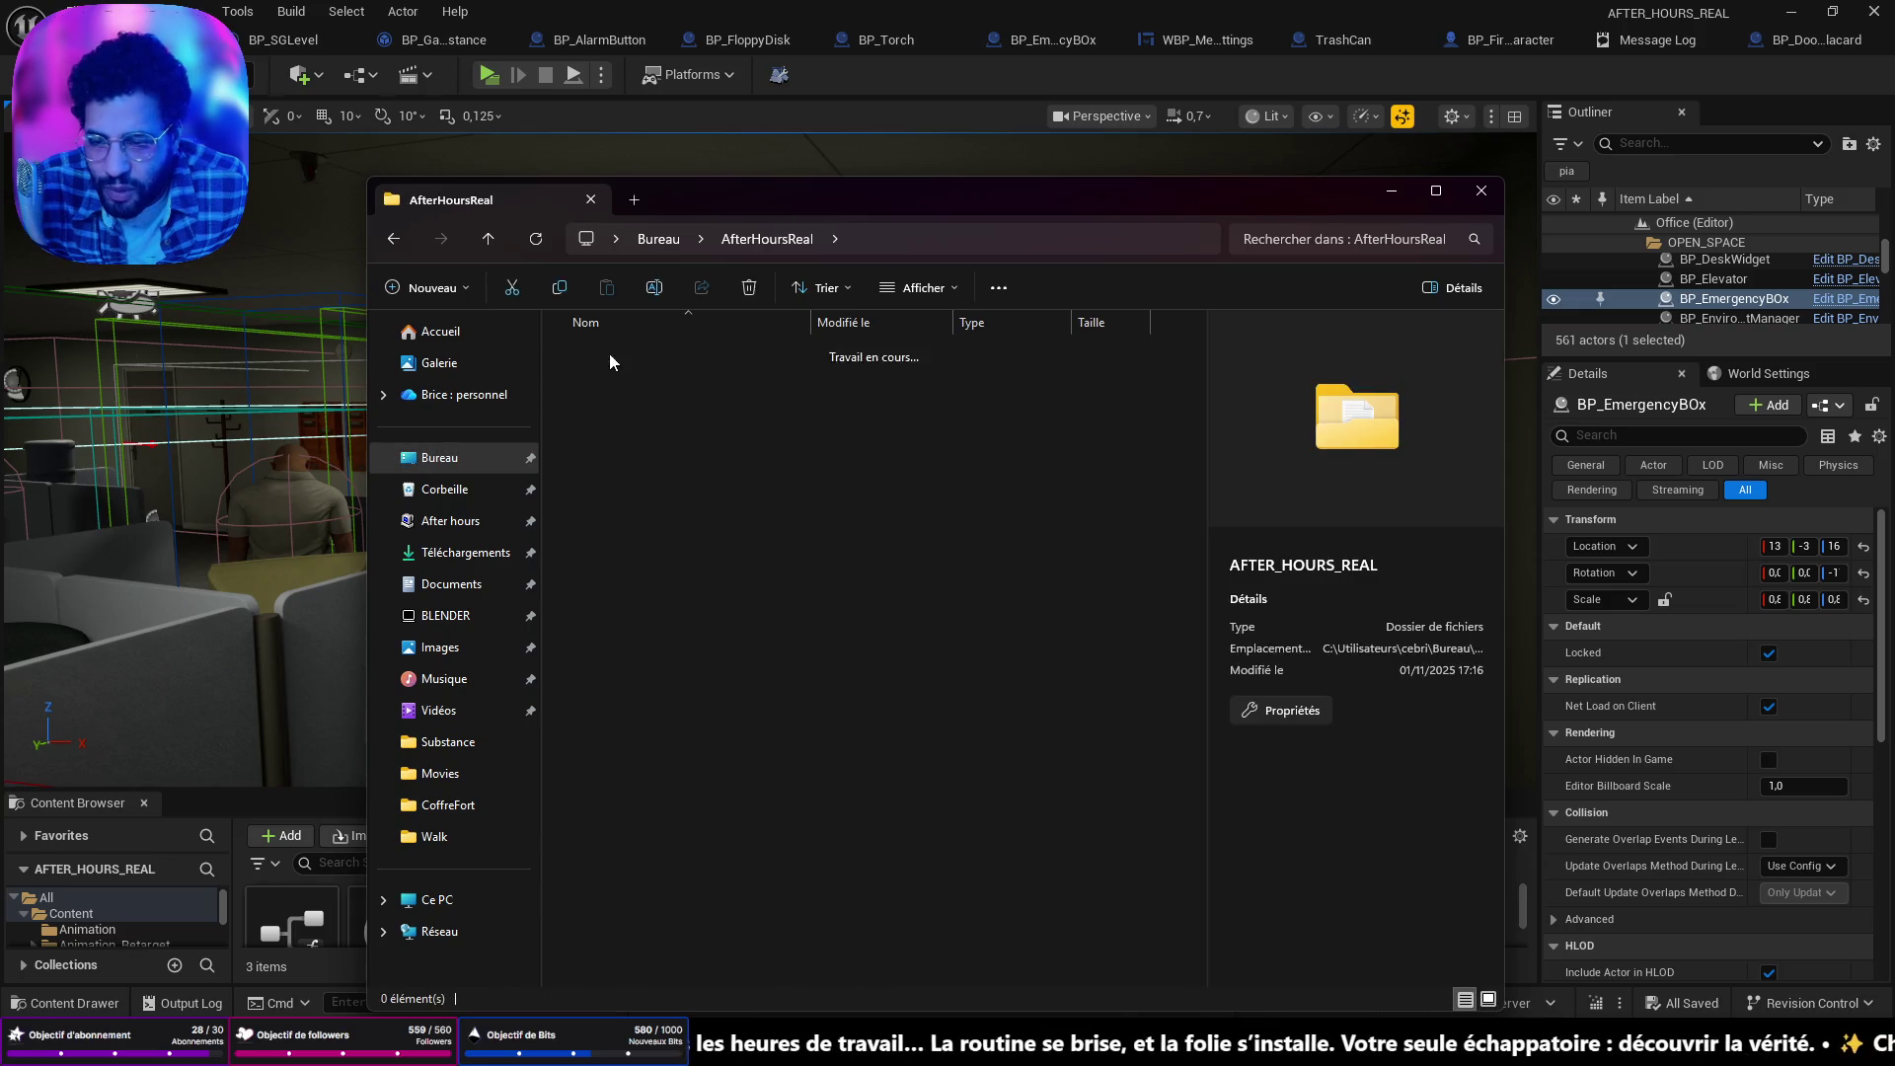
double_click(608, 352)
double_click(655, 520)
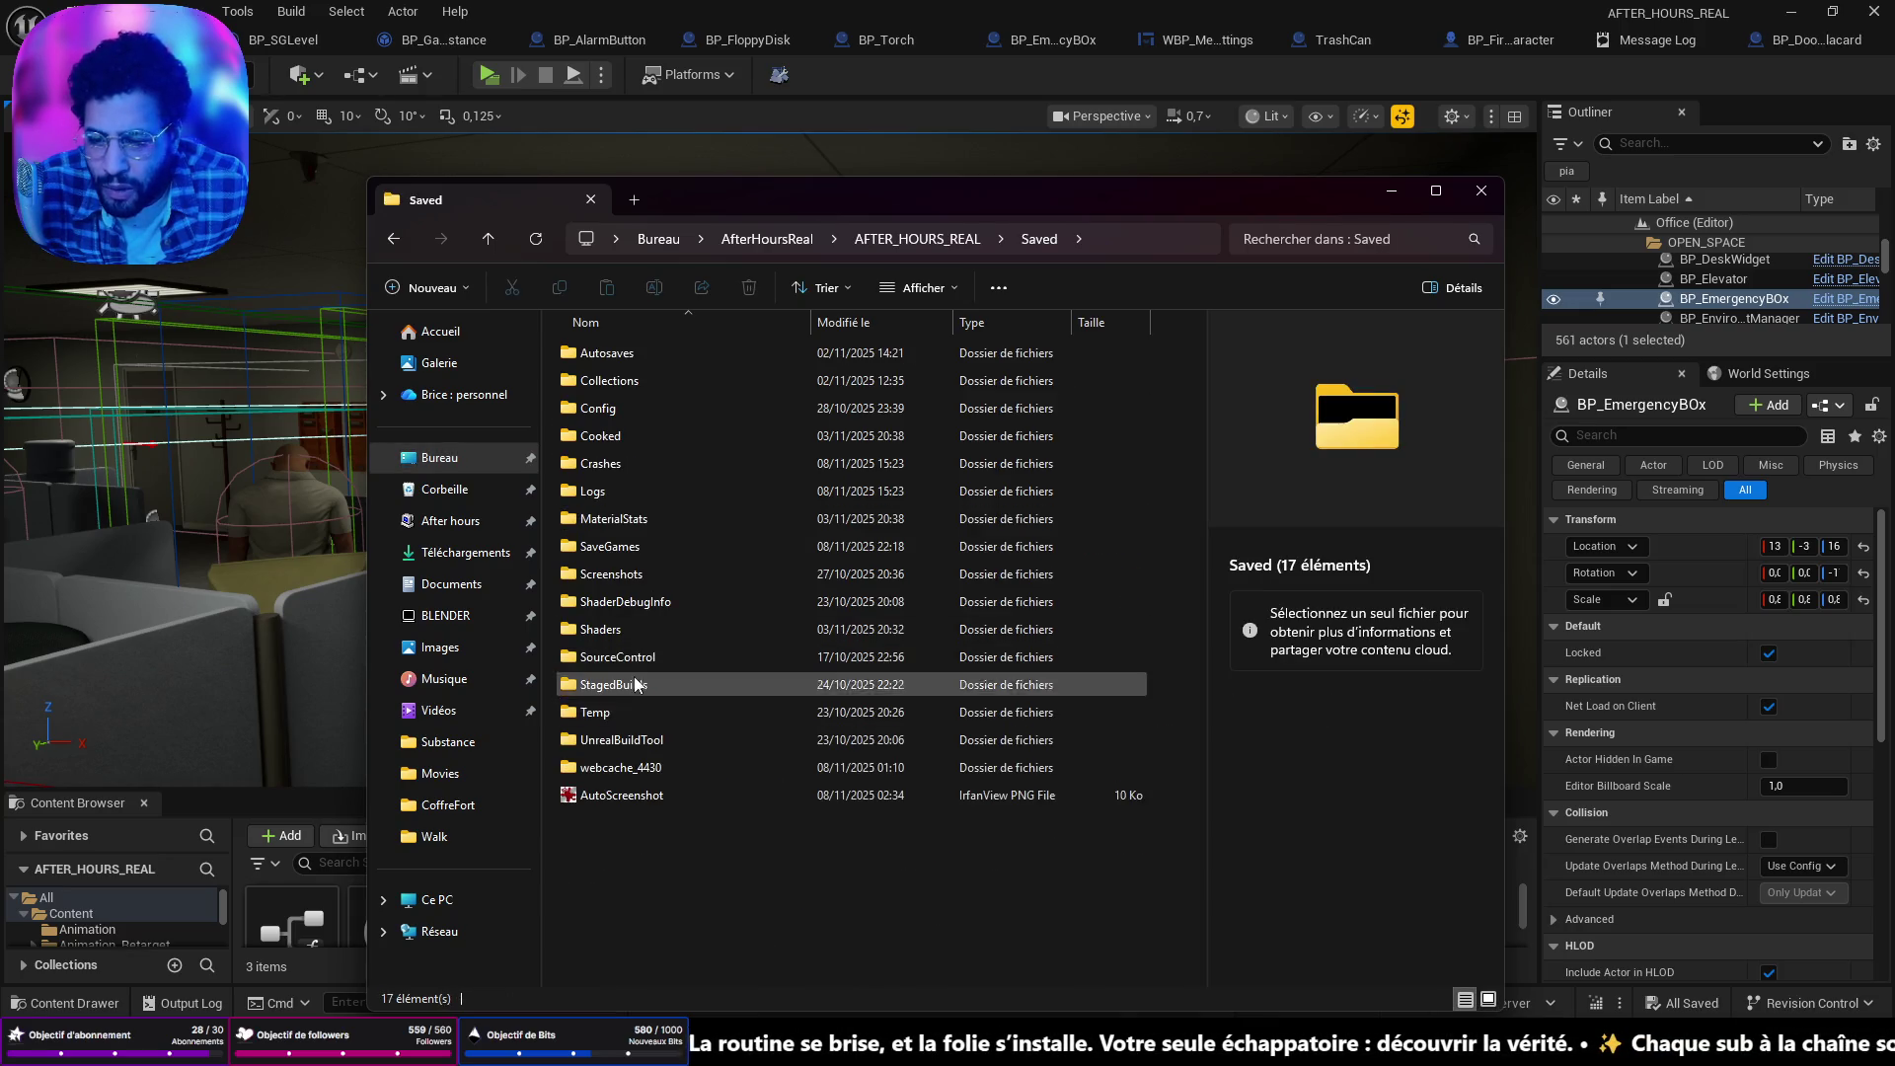
double_click(641, 545)
Delete main.sav, minimize Explorer, and refocus the view on the emergency box.
left_click_drag(640, 460, 558, 353)
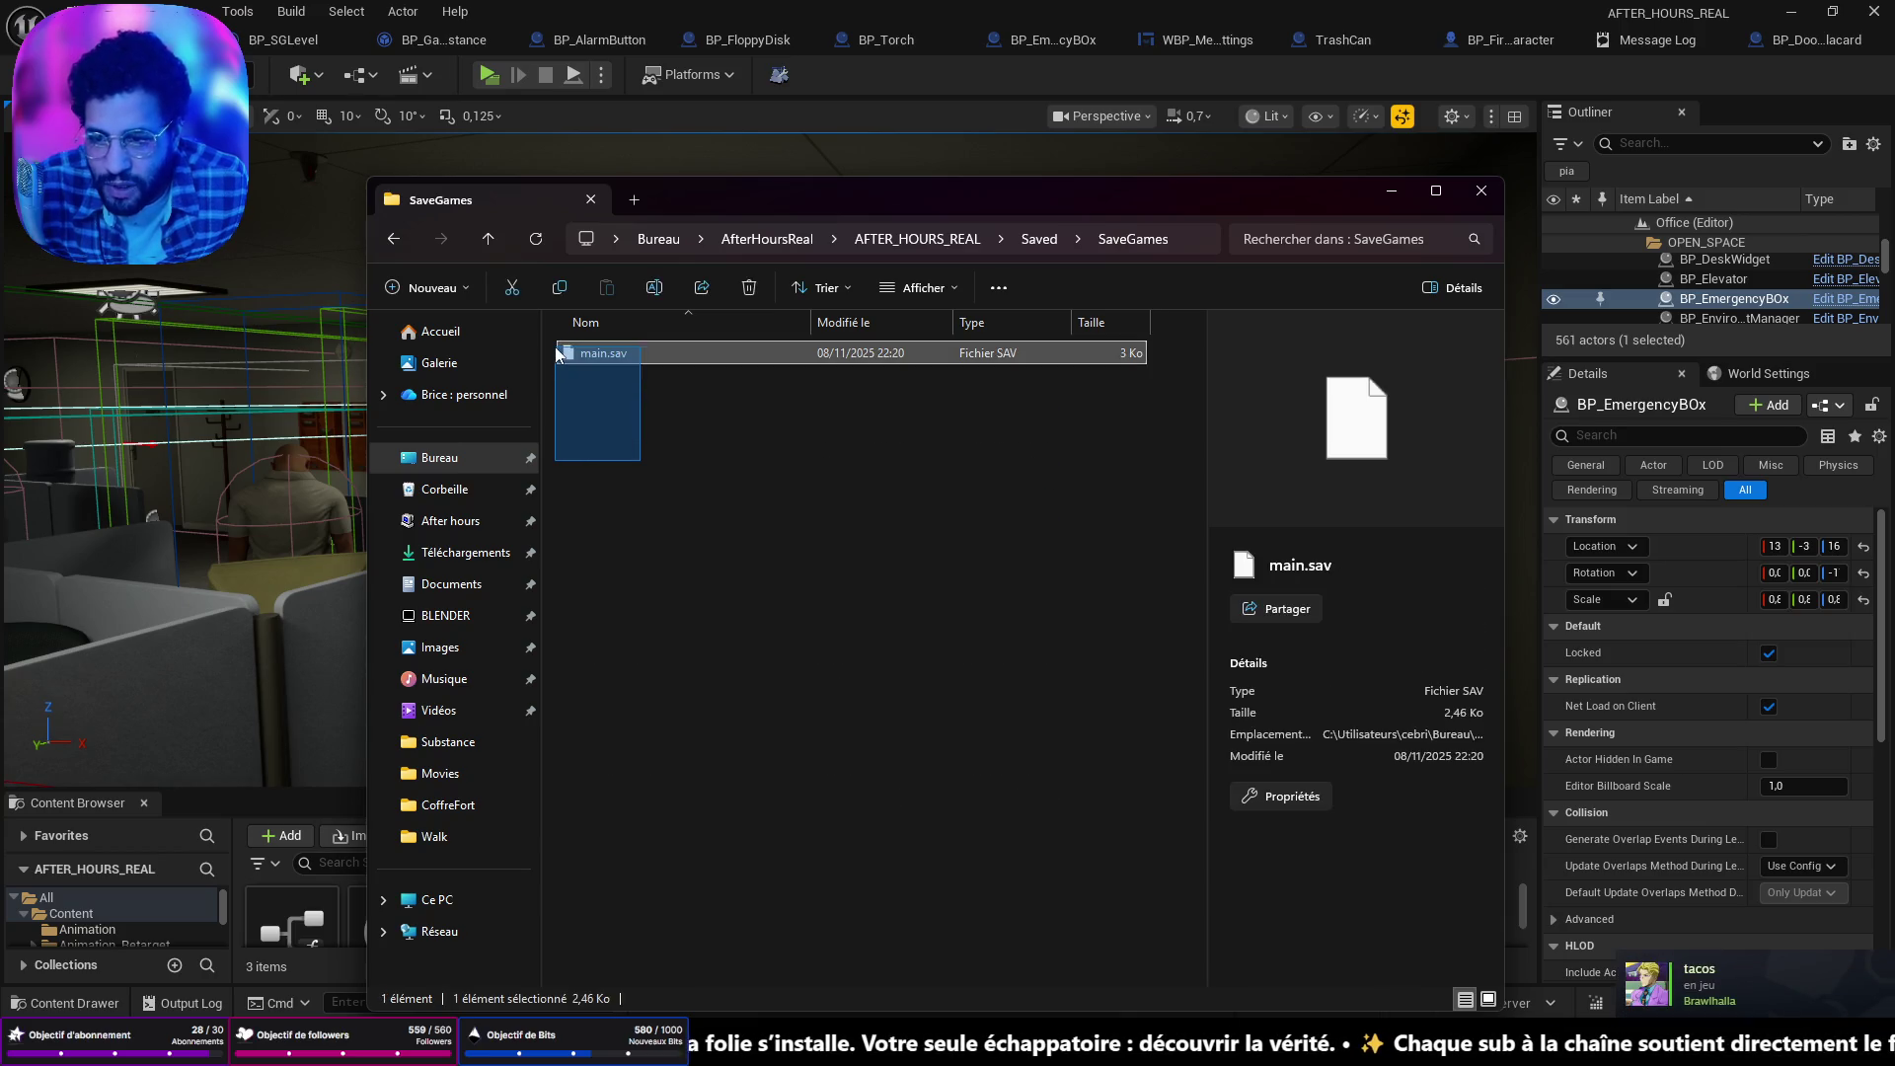
right_click(650, 358)
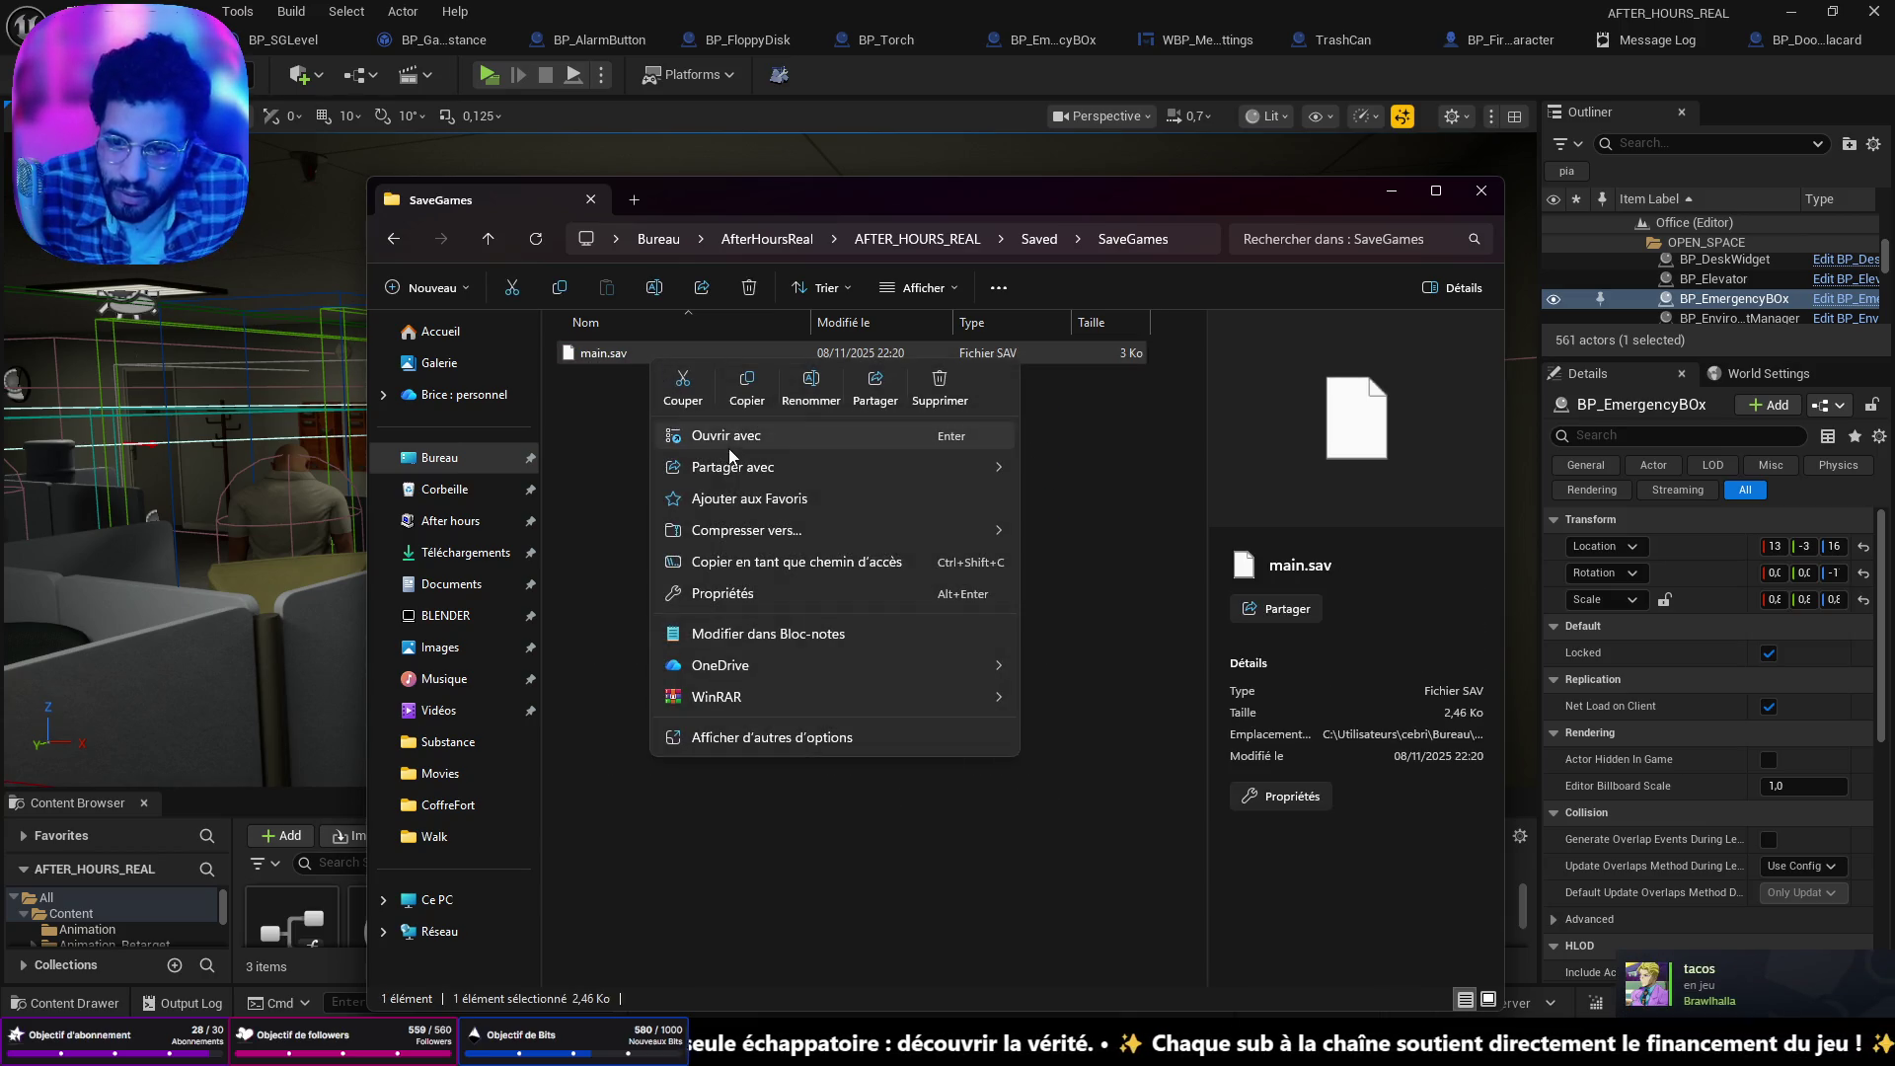
left_click(940, 390)
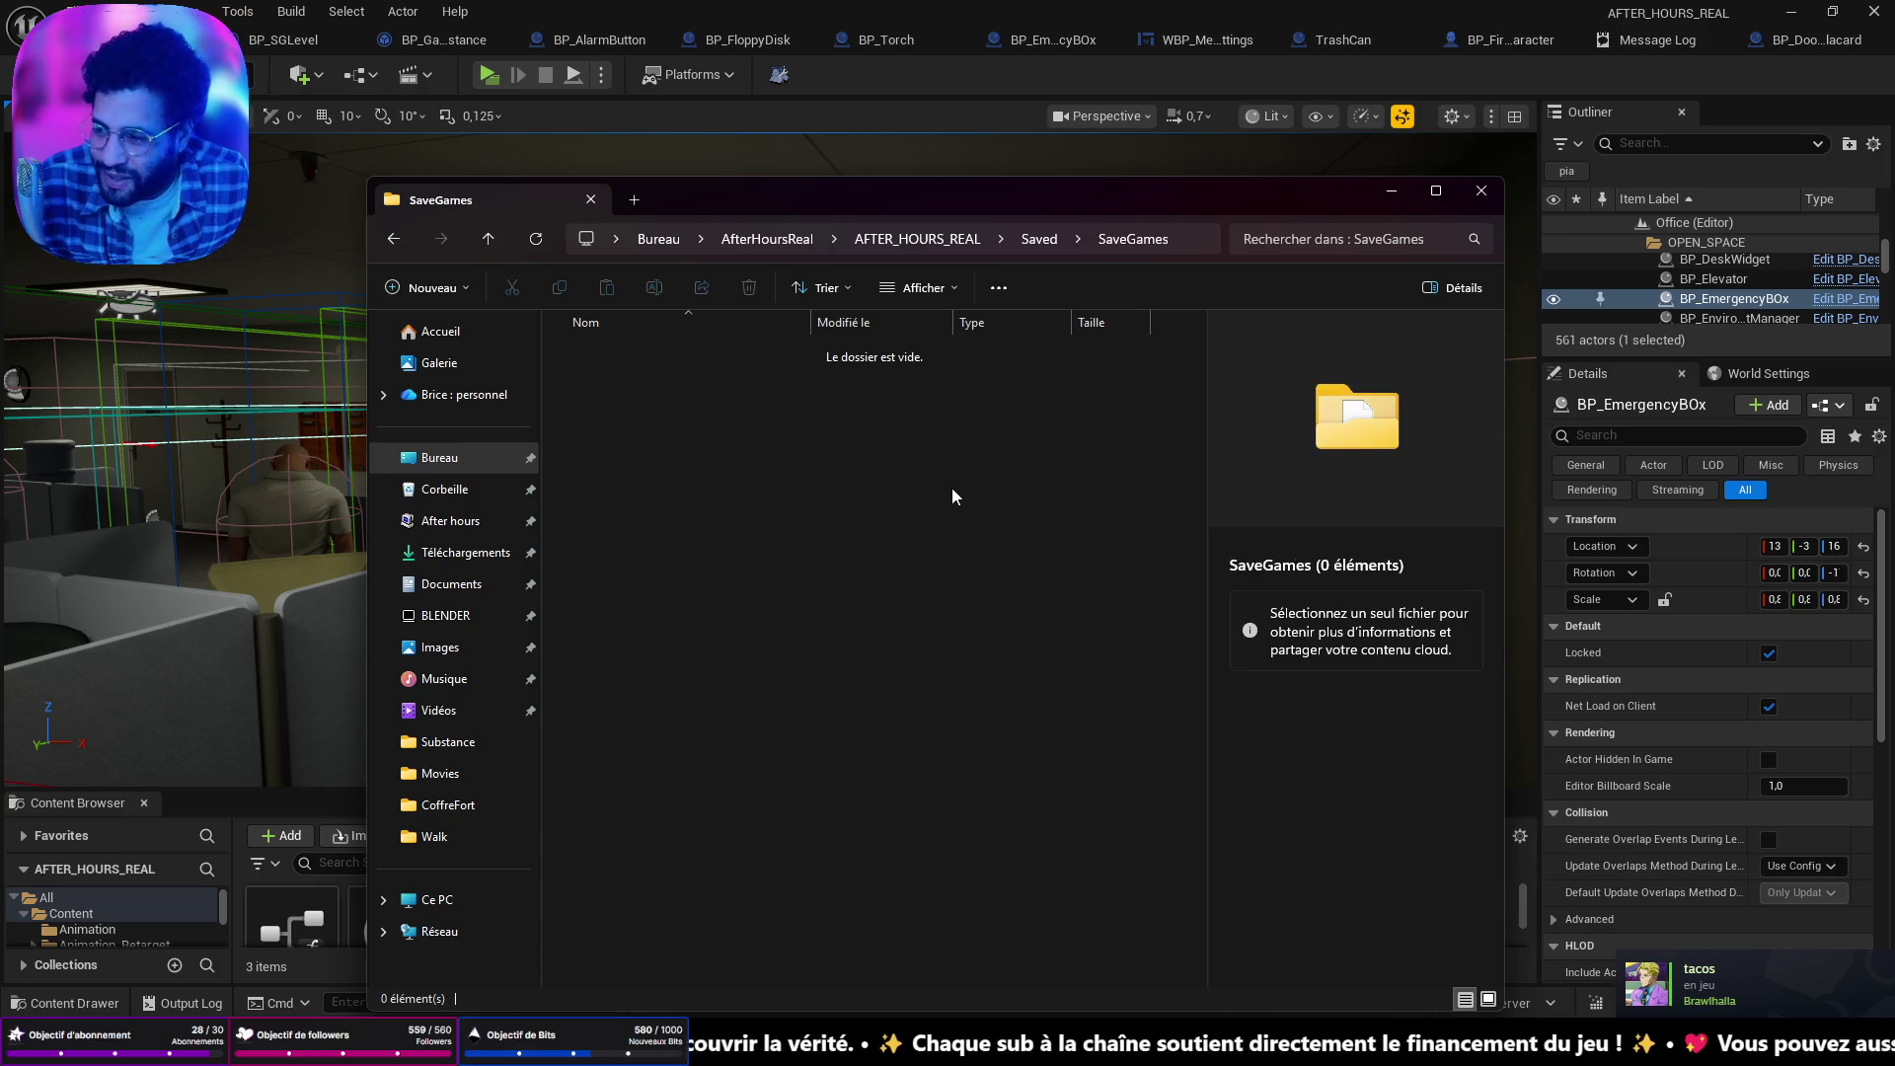
left_click(1392, 194)
key("f")
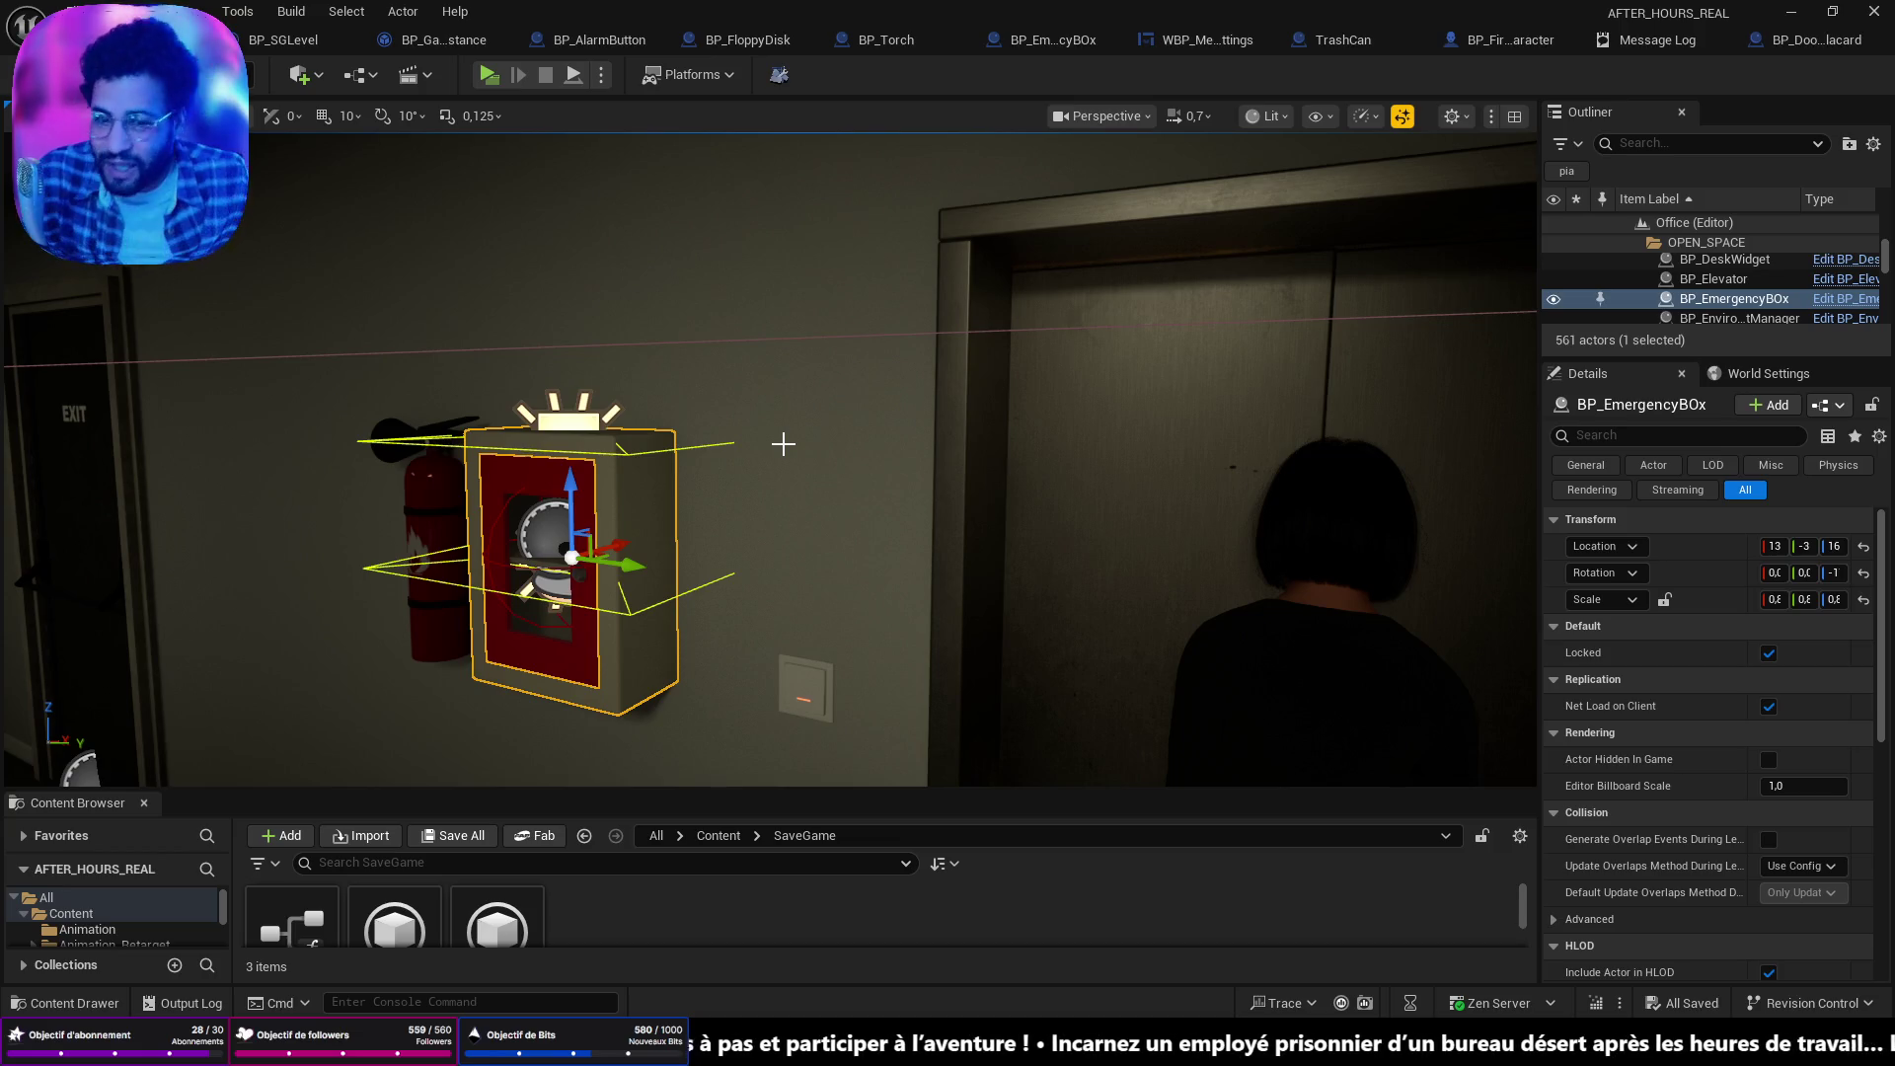
mouse_move(745, 483)
left_mouse_down()
mouse_move(612, 474)
mouse_move(592, 395)
left_mouse_up()
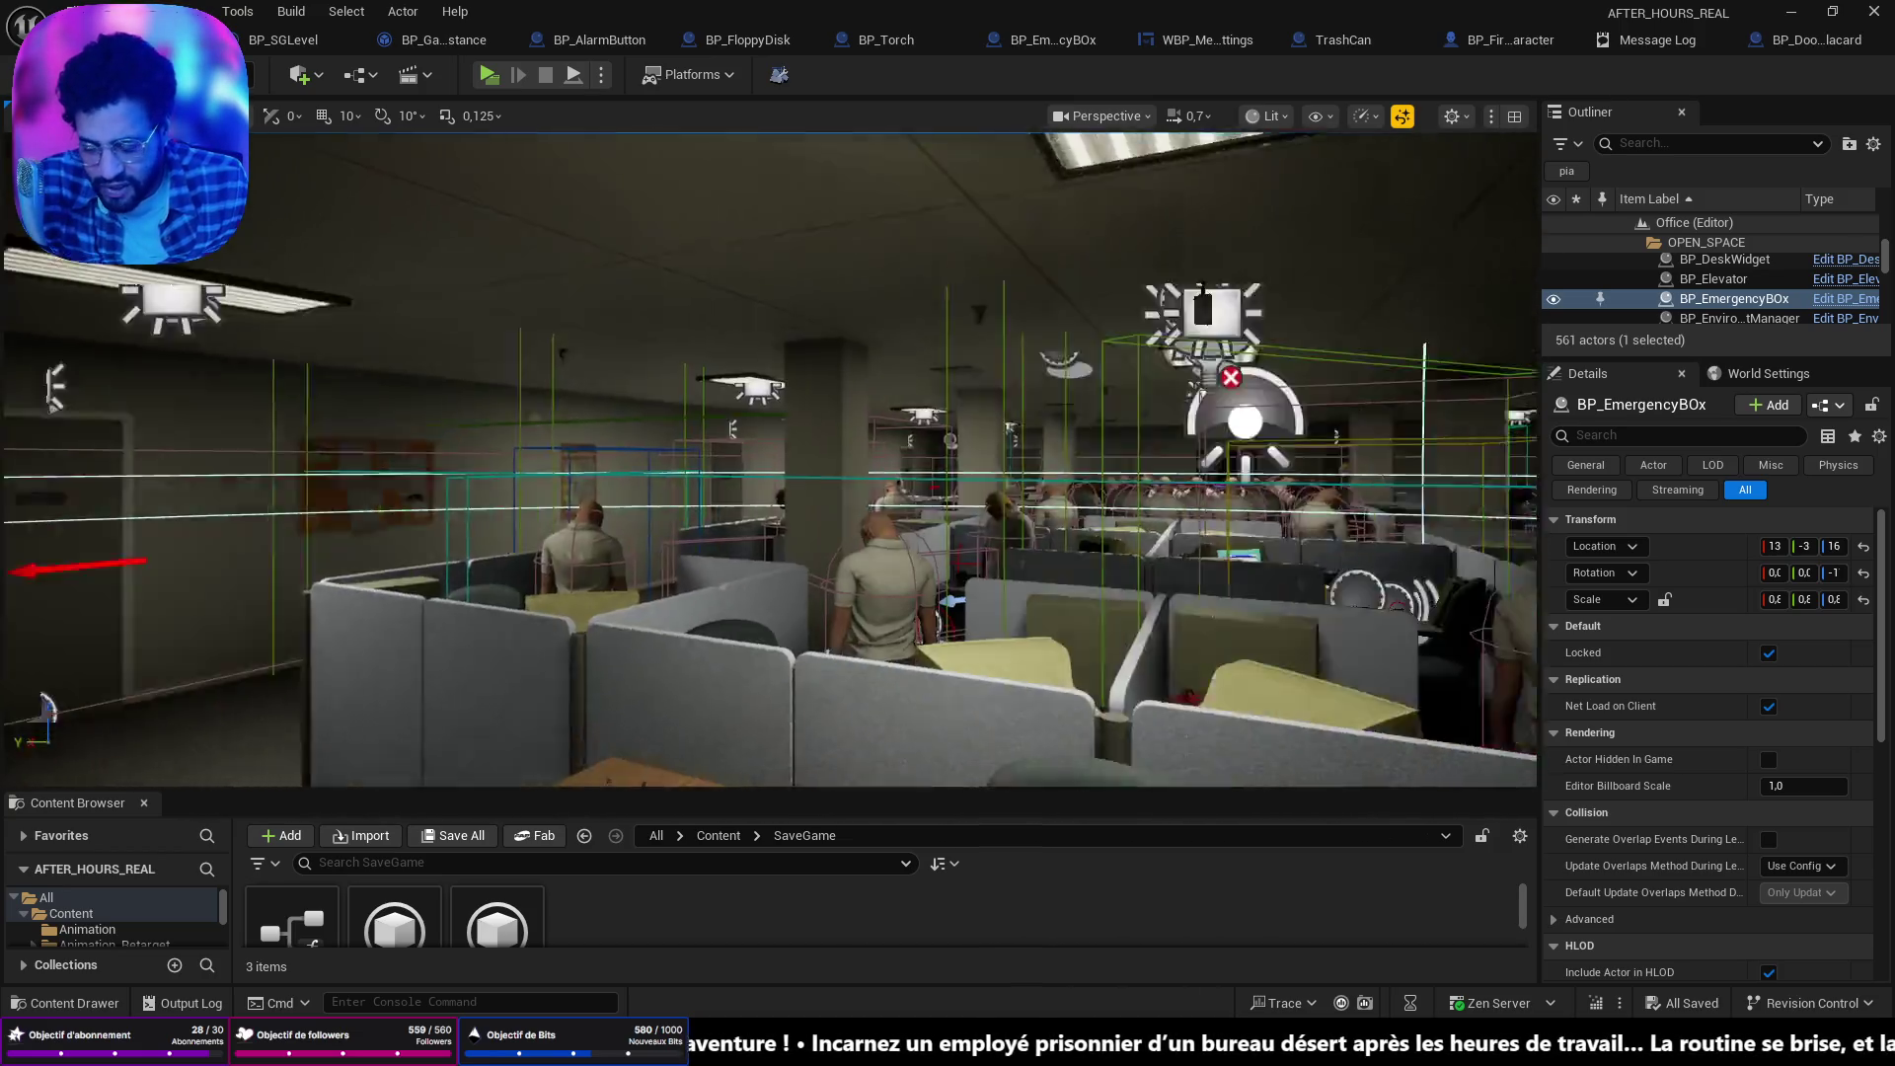
key("f")
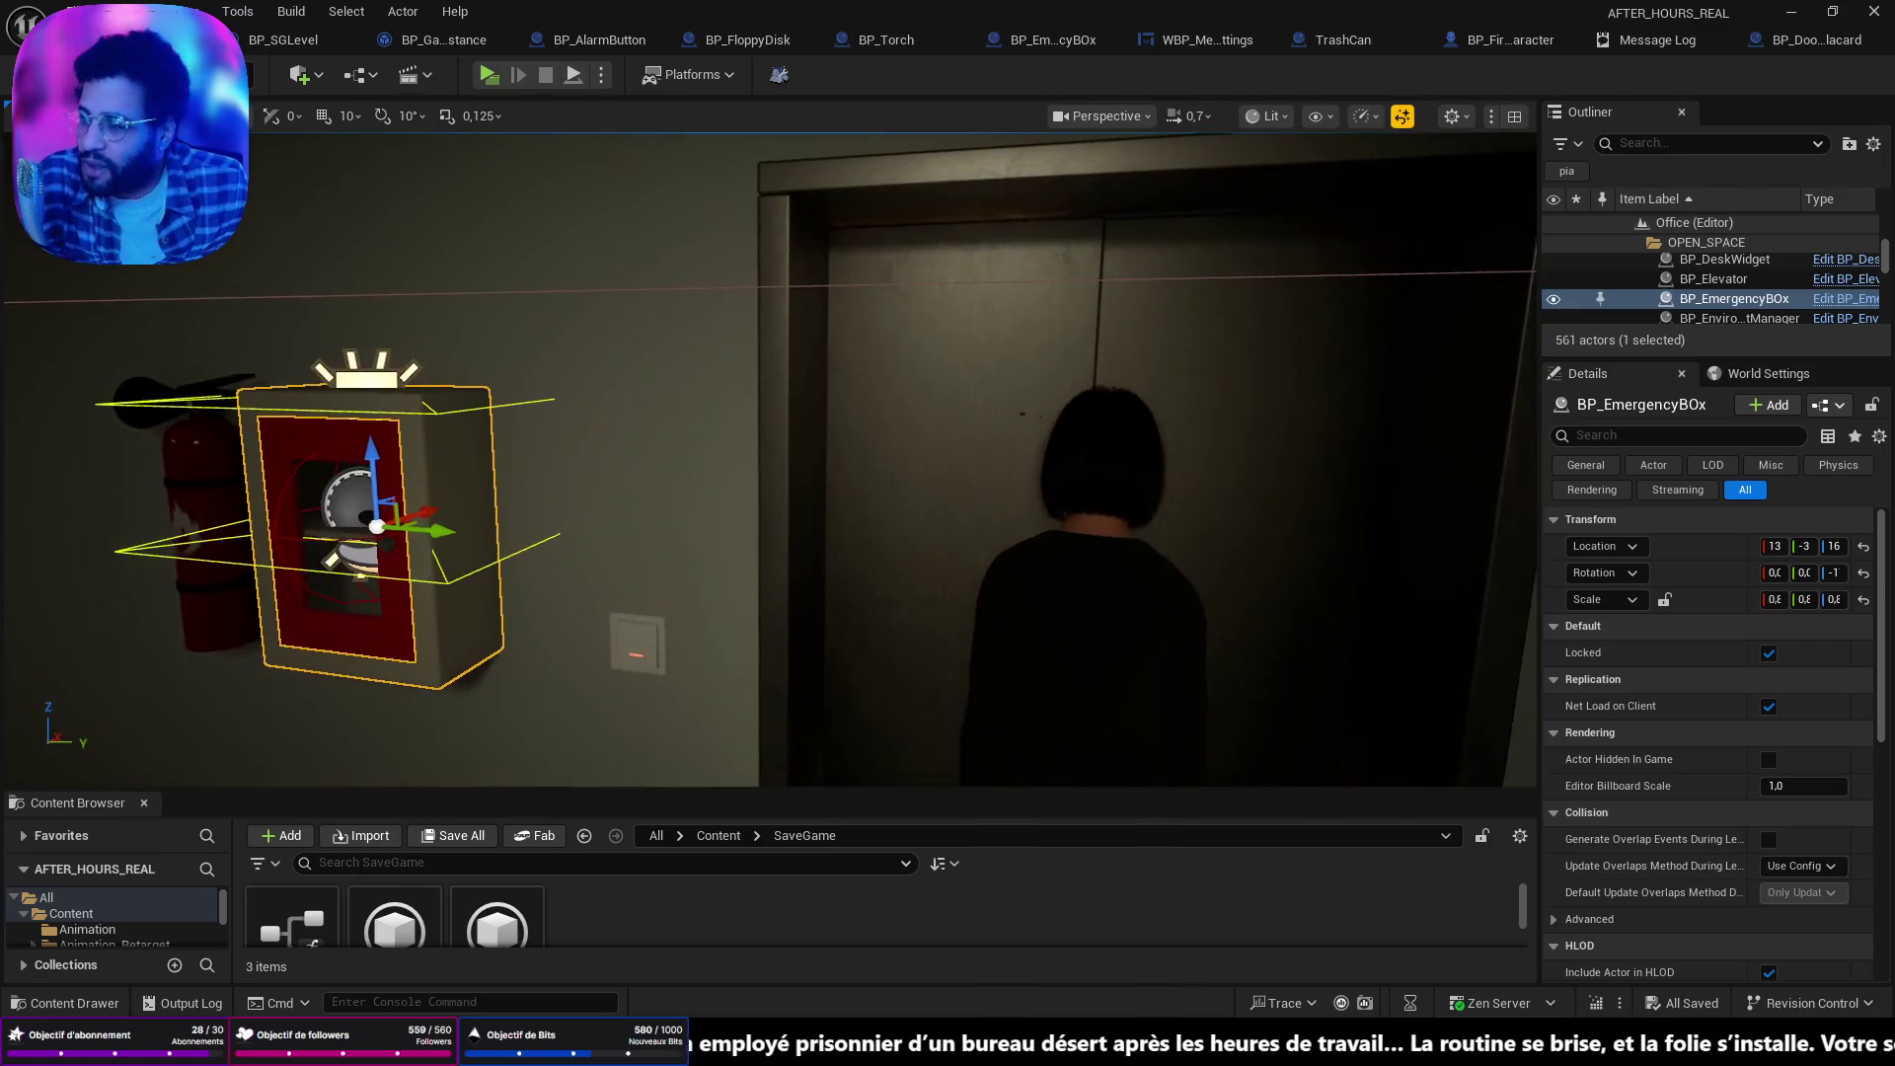
mouse_move(694, 550)
left_mouse_down()
mouse_move(888, 550)
mouse_move(962, 606)
mouse_move(963, 562)
mouse_move(914, 489)
left_mouse_up()
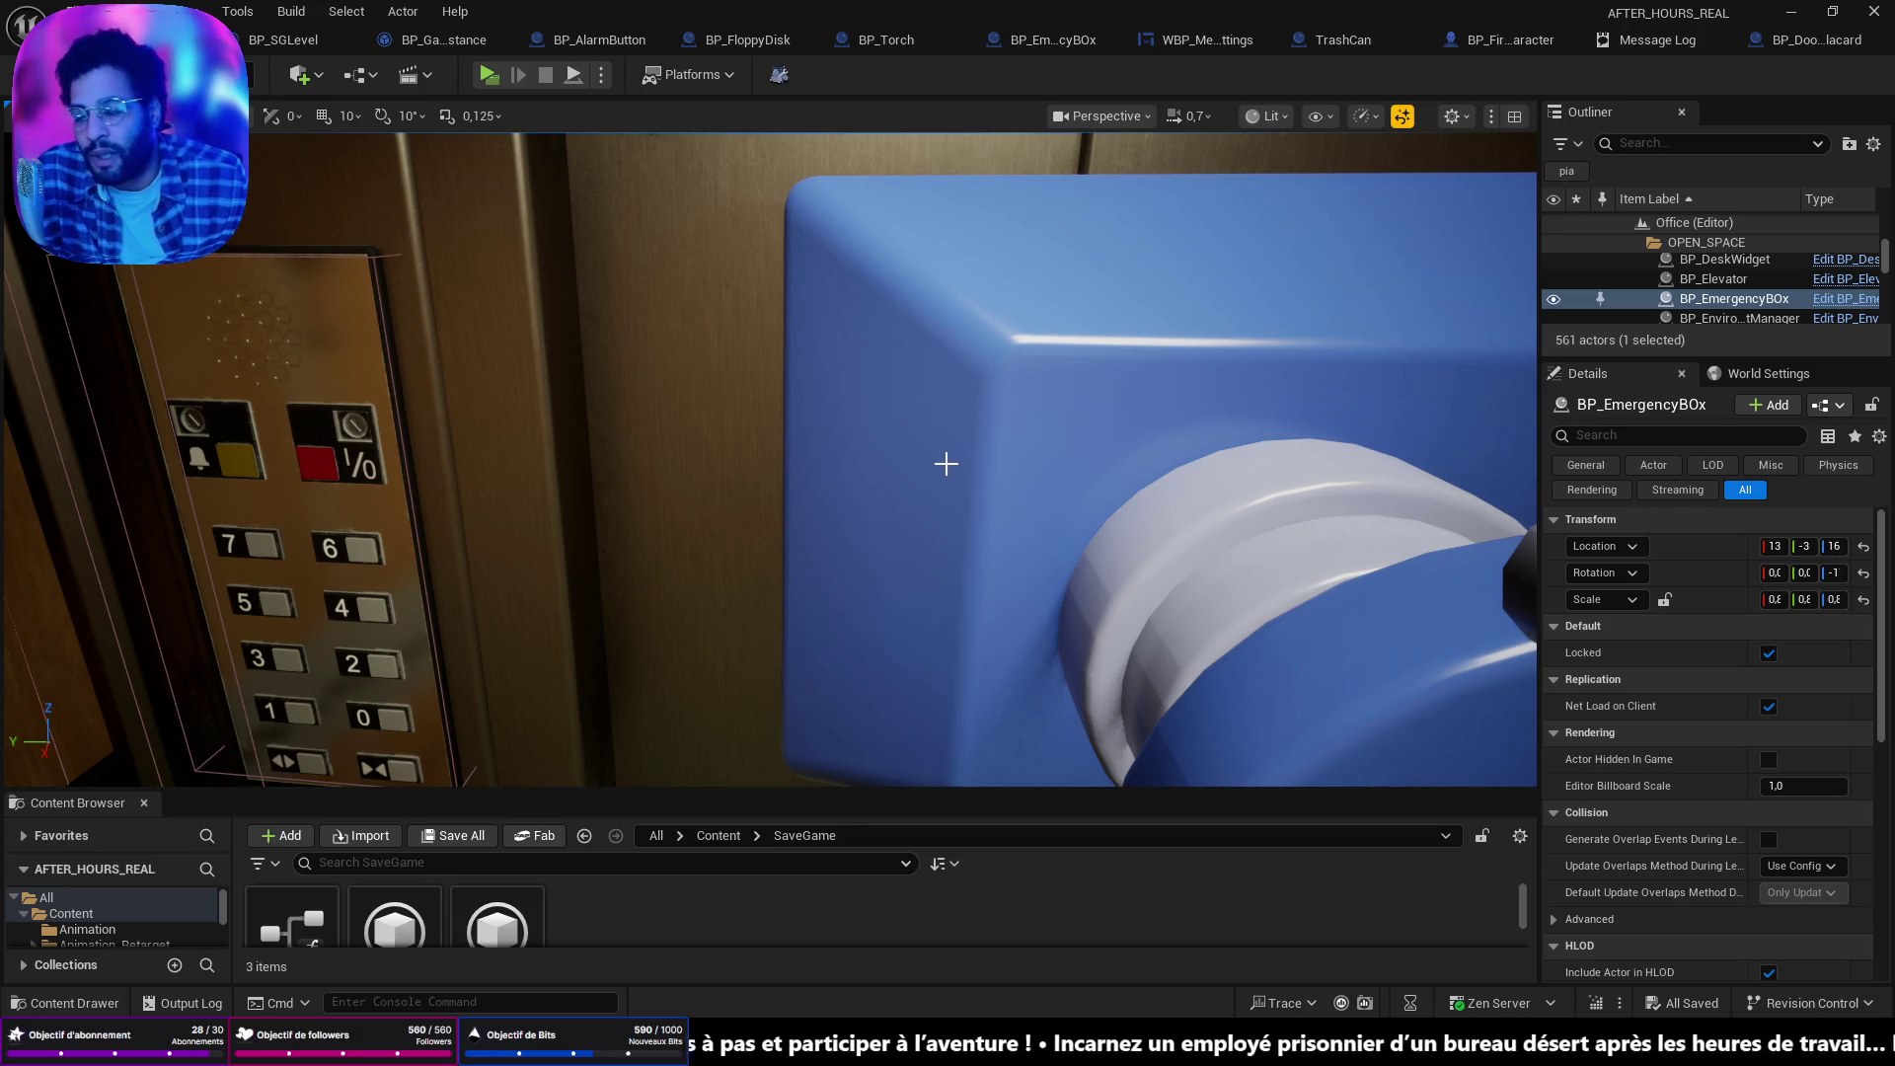
mouse_move(968, 474)
left_mouse_down()
mouse_move(977, 681)
mouse_move(948, 592)
mouse_move(974, 475)
left_mouse_up()
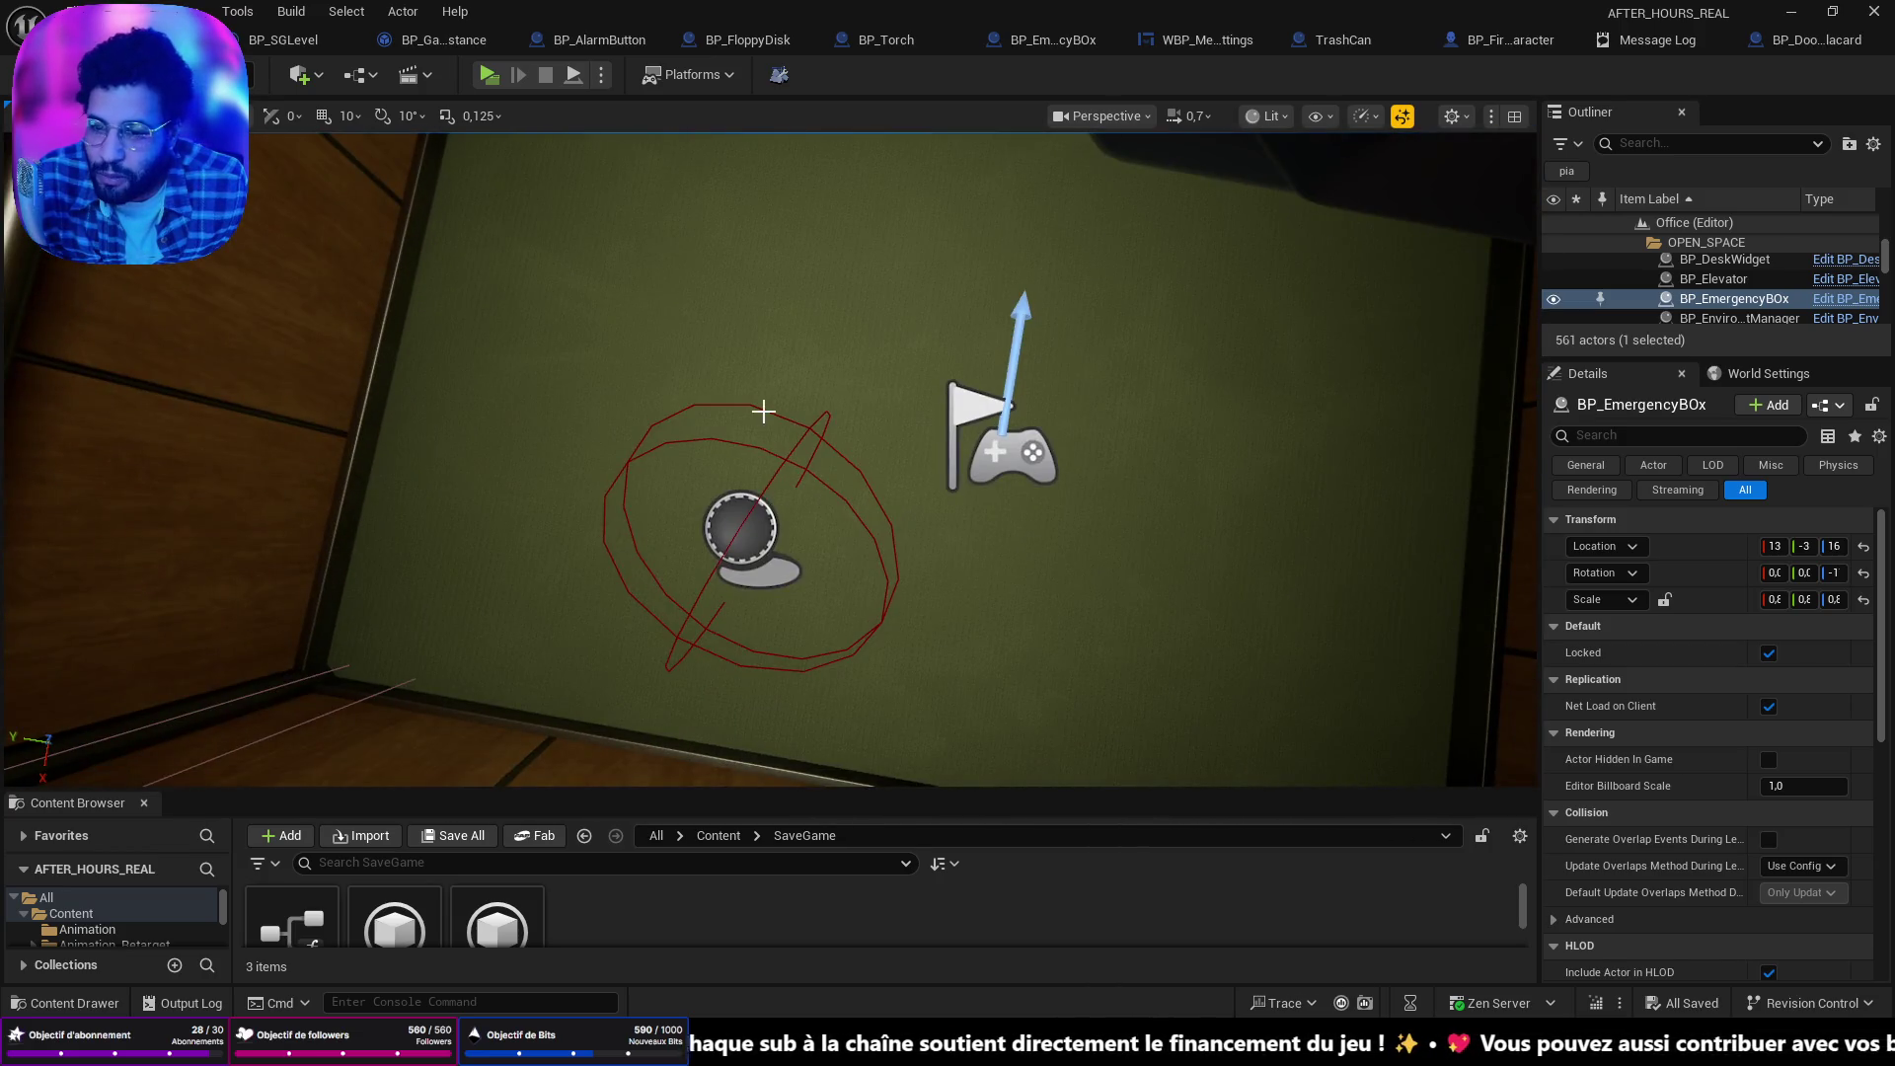
right_click(760, 523)
mouse_move(795, 763)
left_click(857, 999)
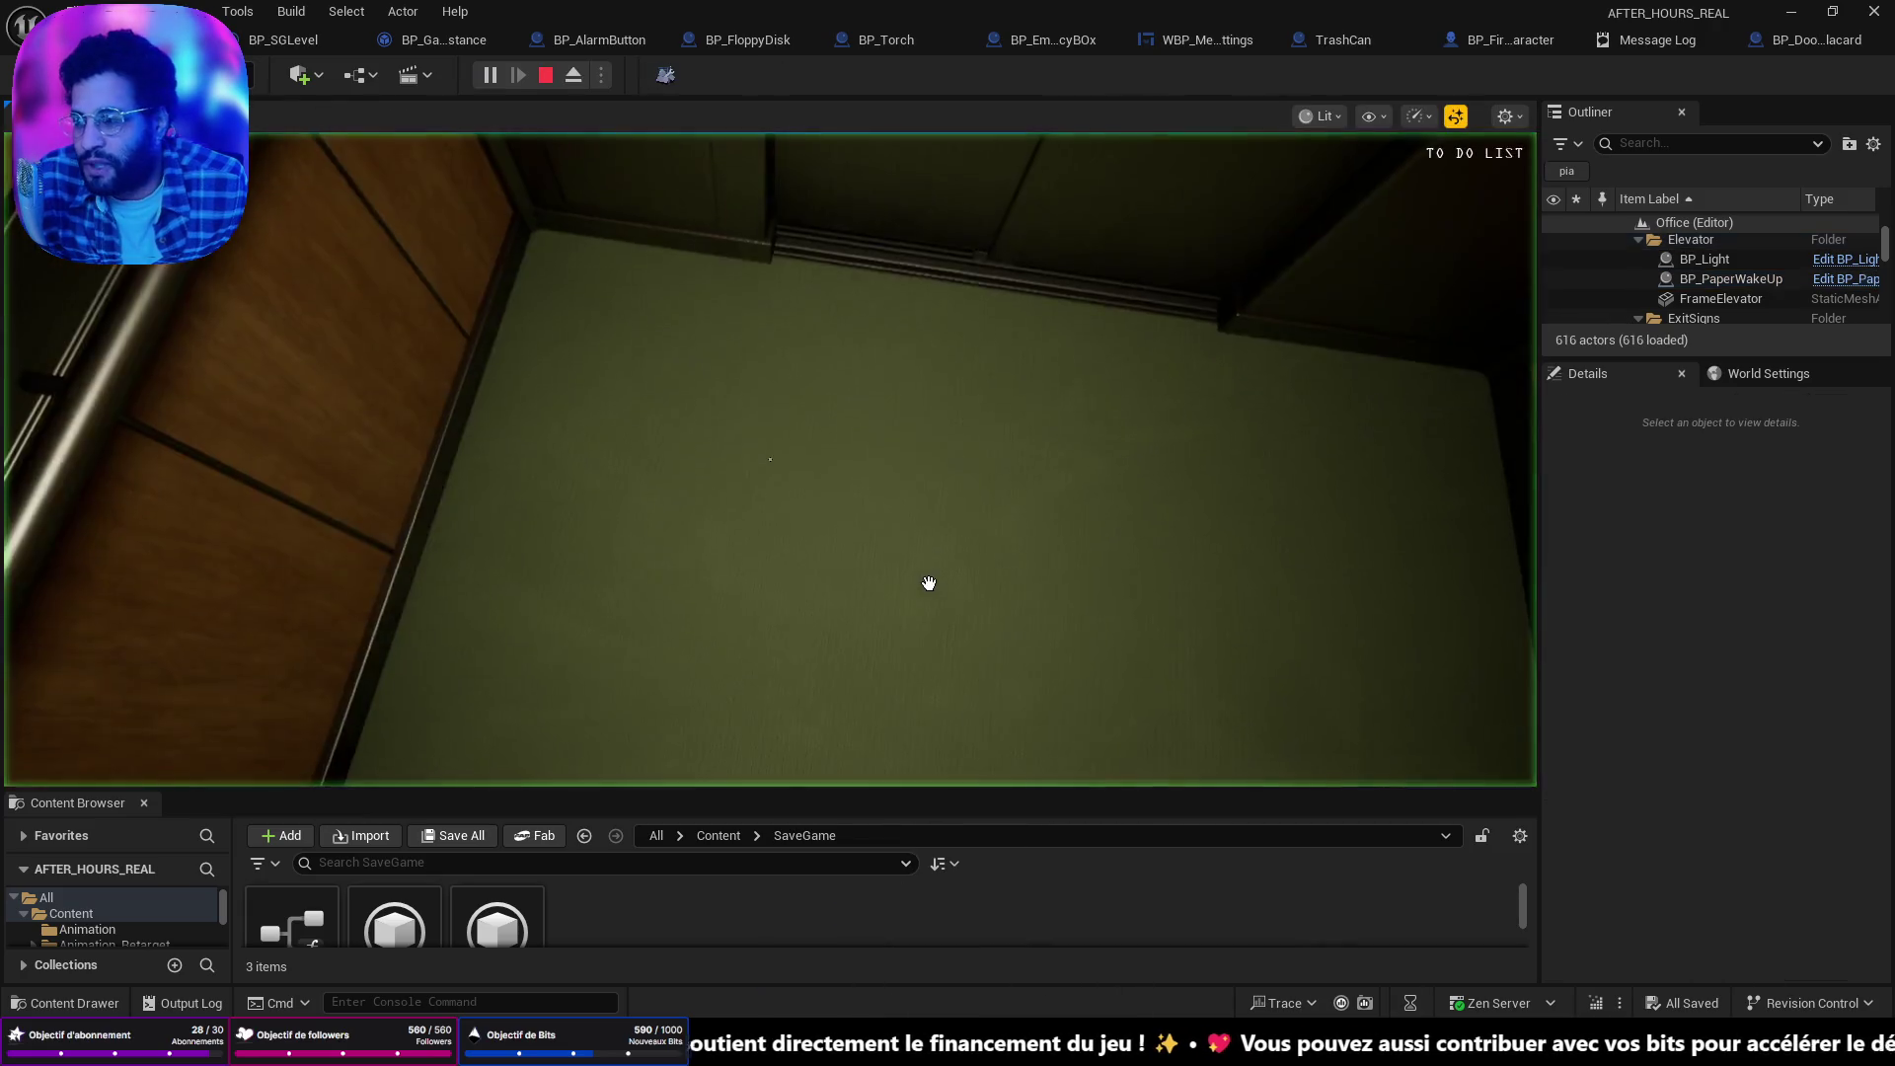
key("Escape")
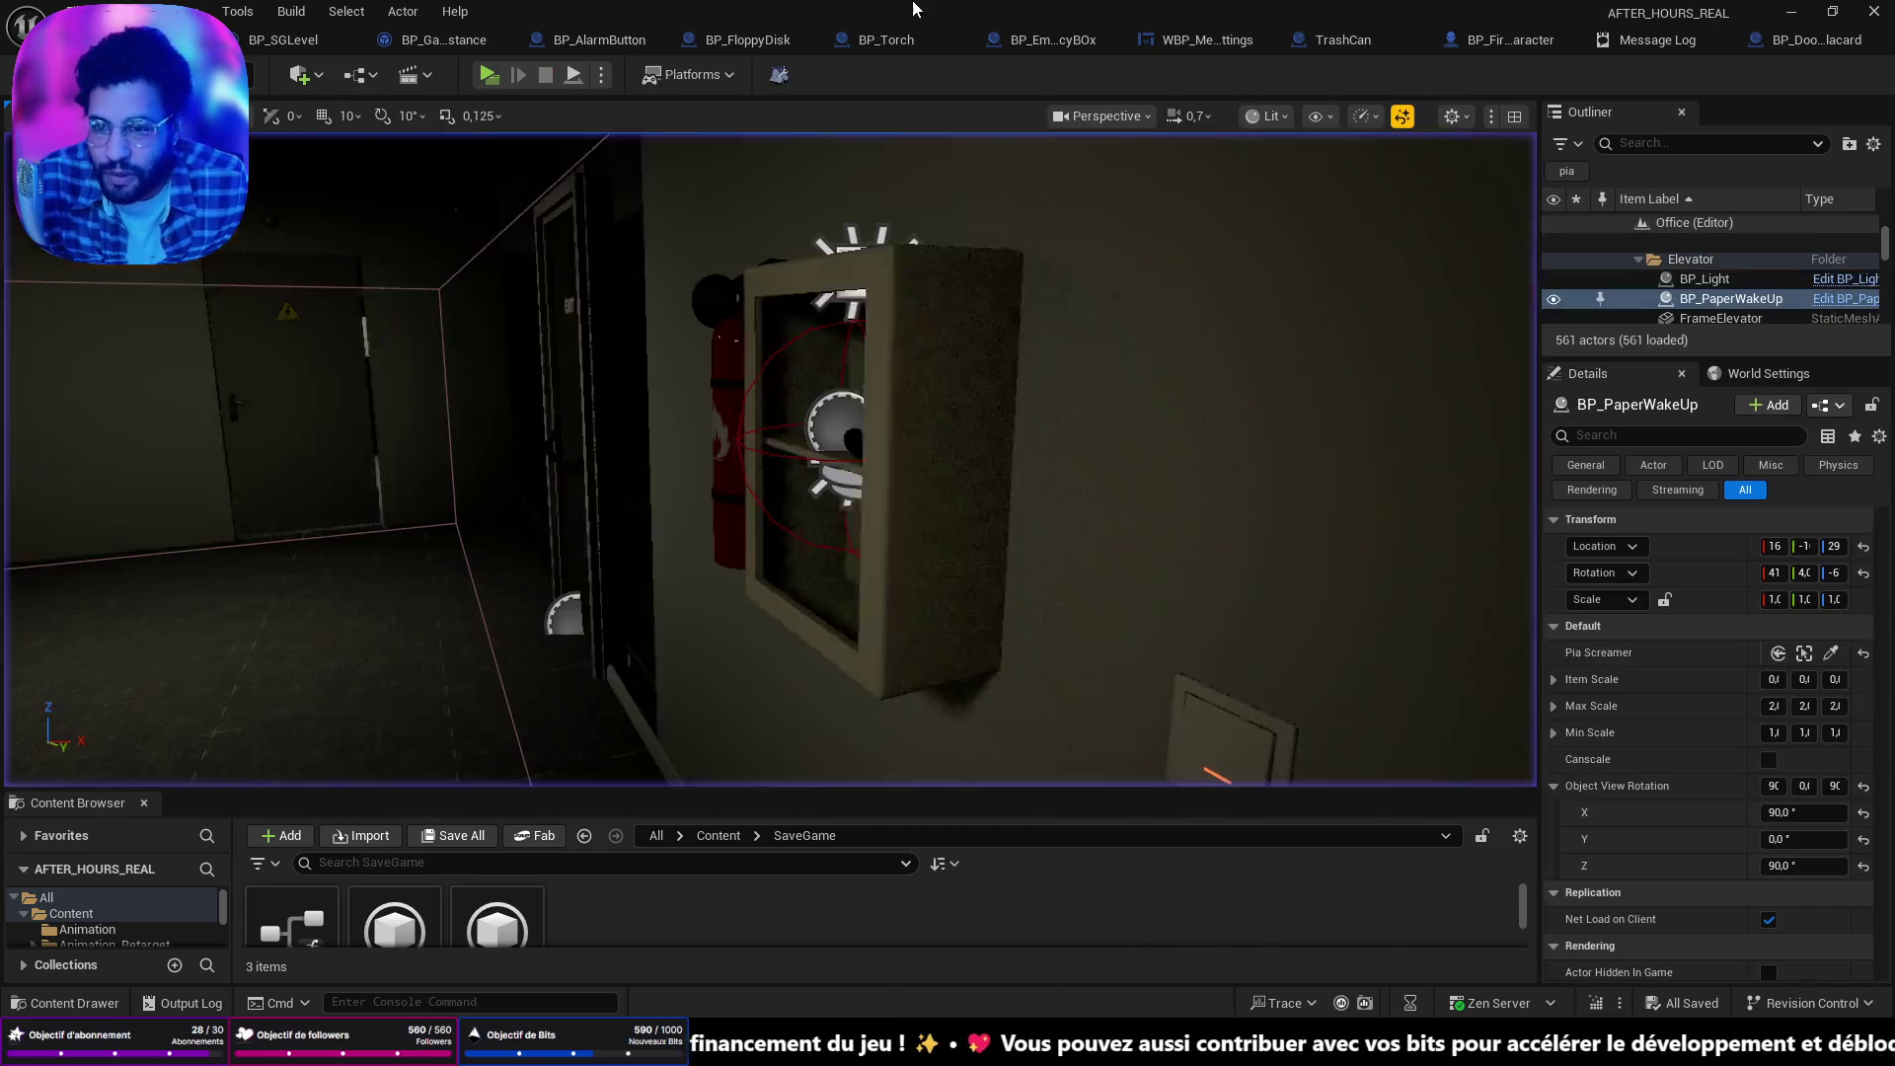
left_click(601, 75)
left_click(702, 174)
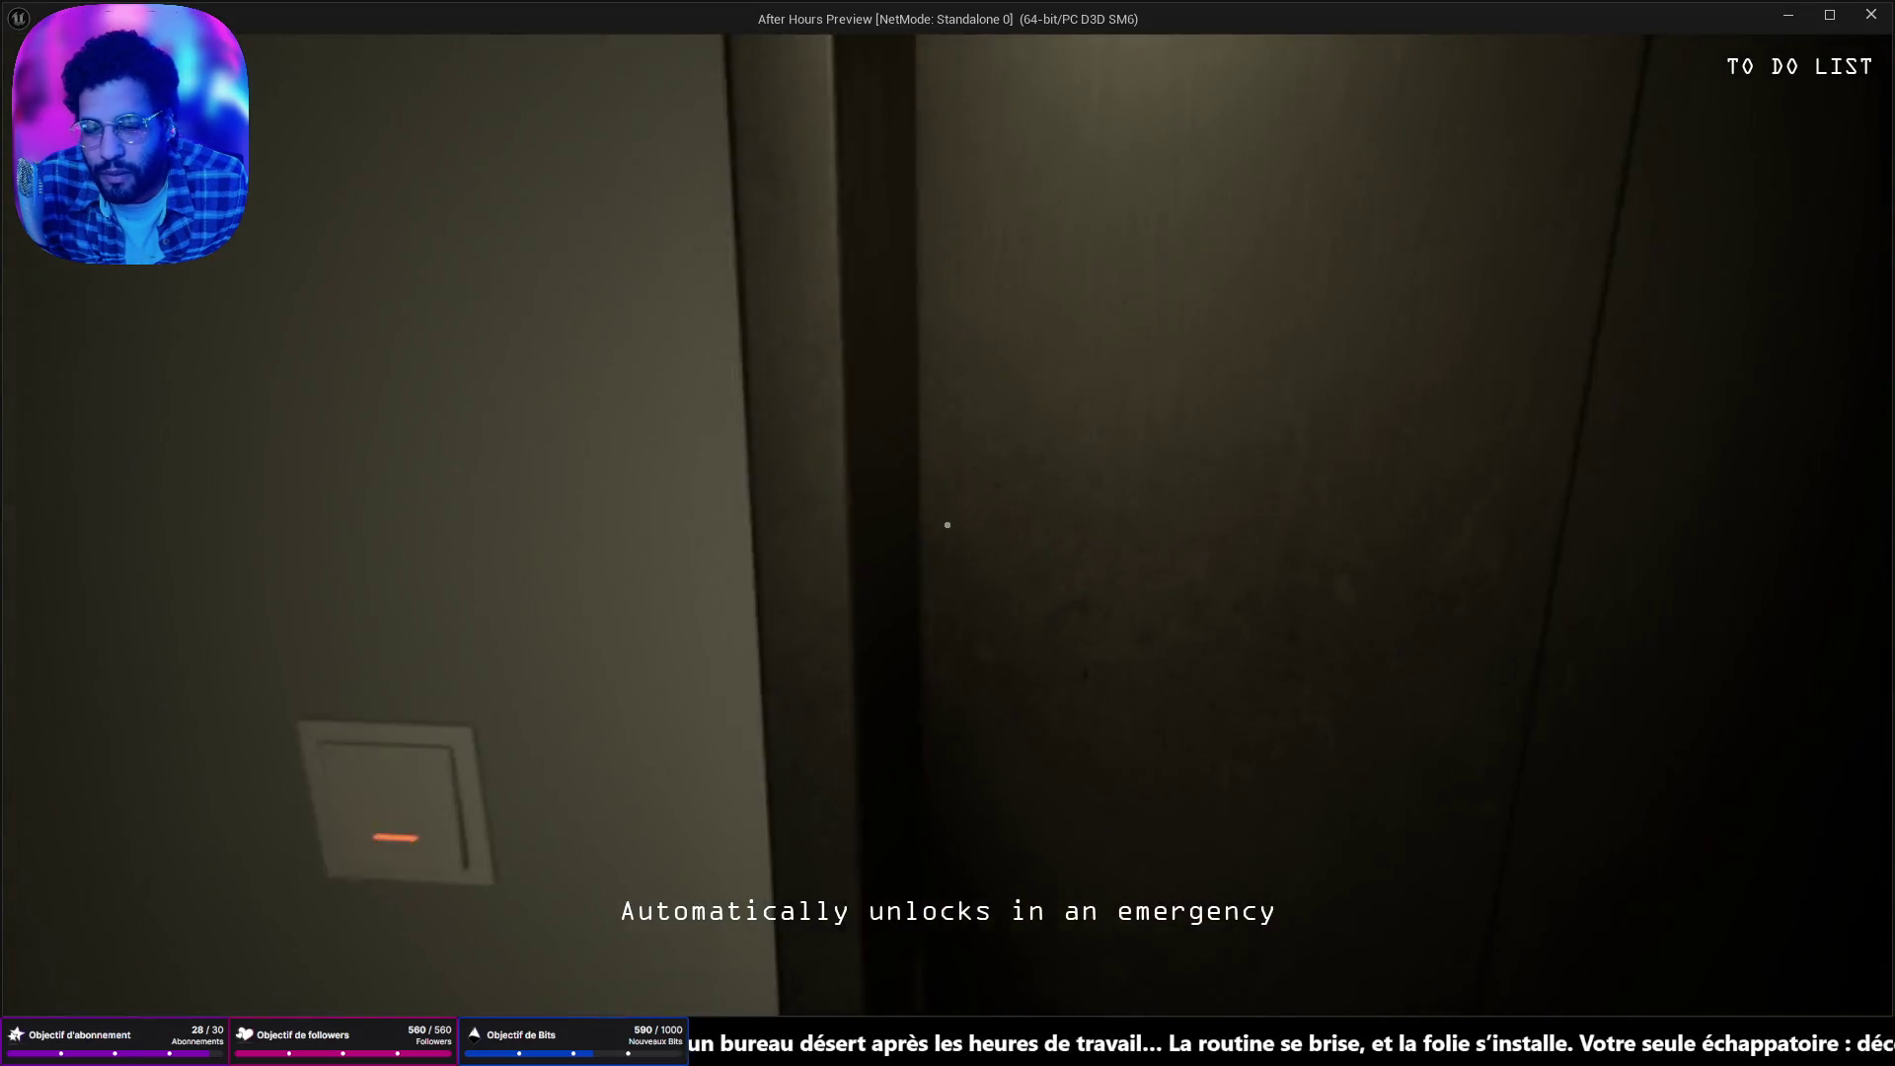
Restart the game preview in its own standalone window.
key("Escape")
key("f")
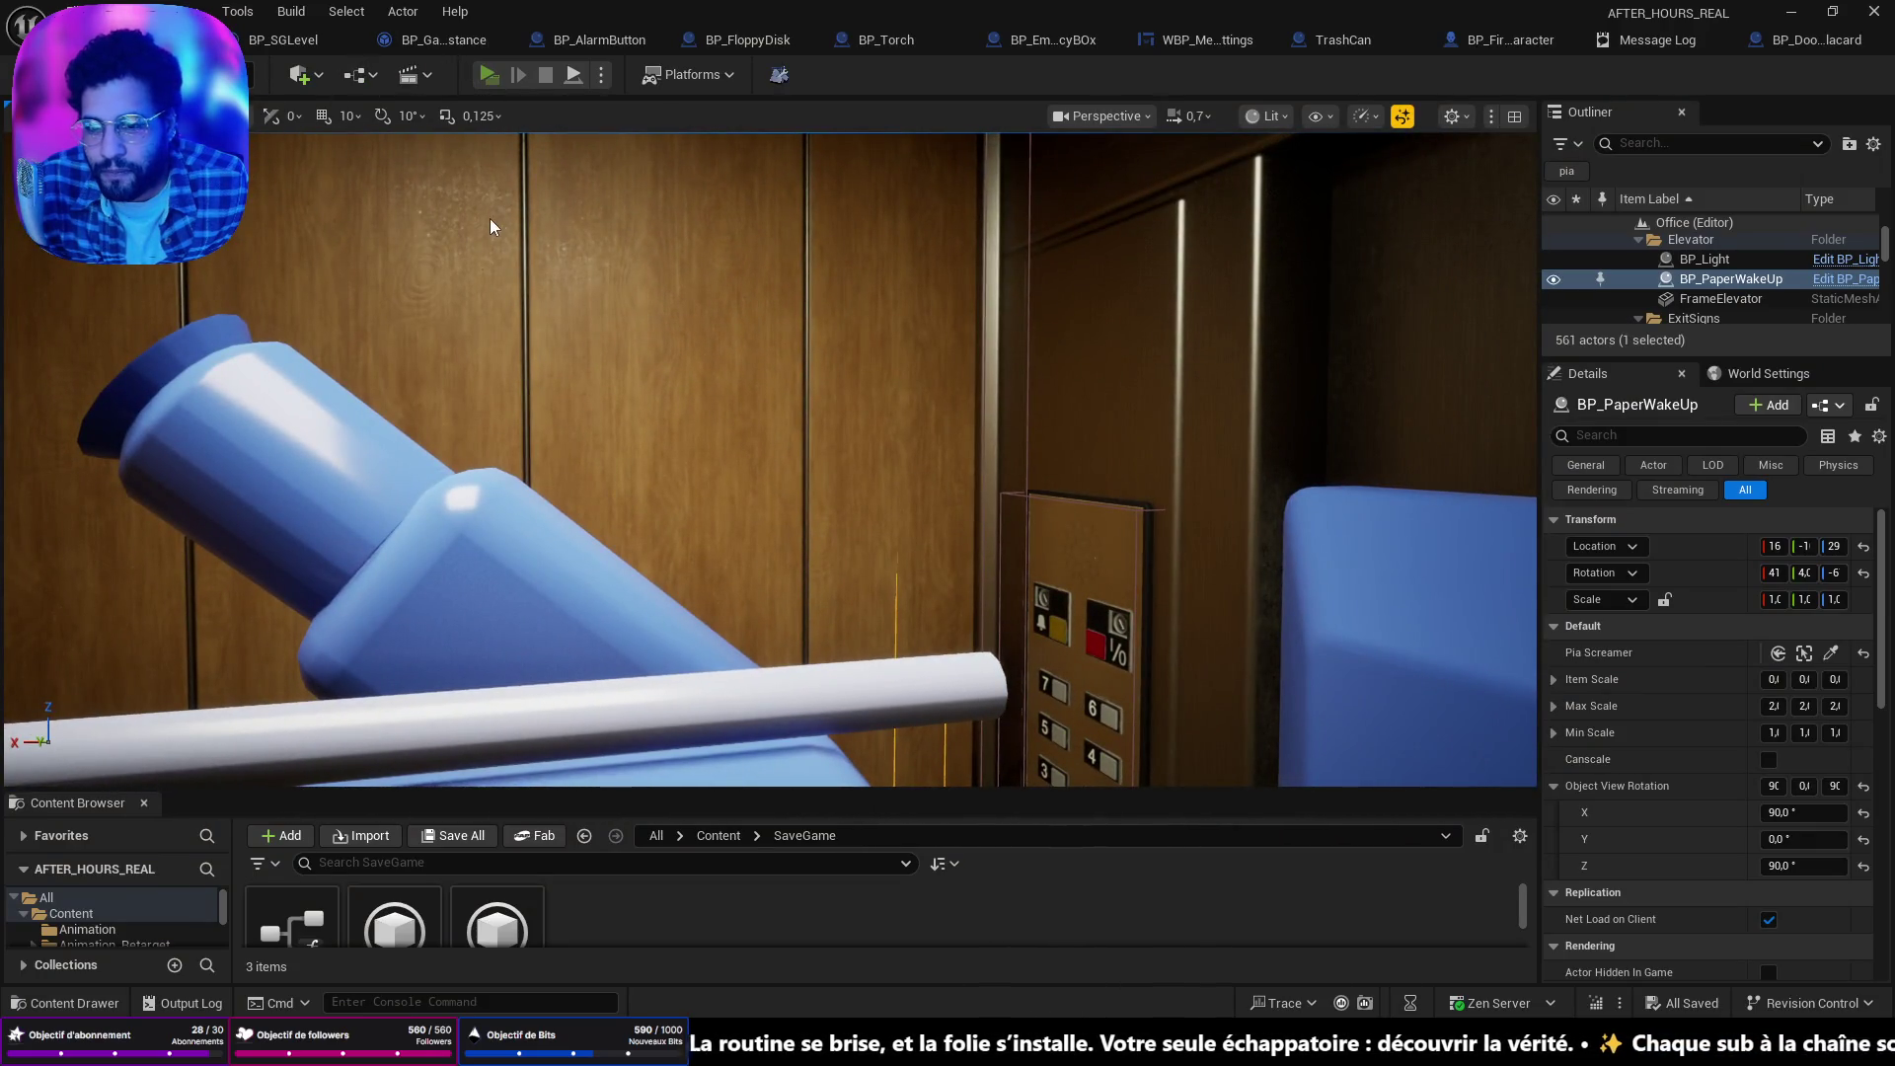
left_click(488, 75)
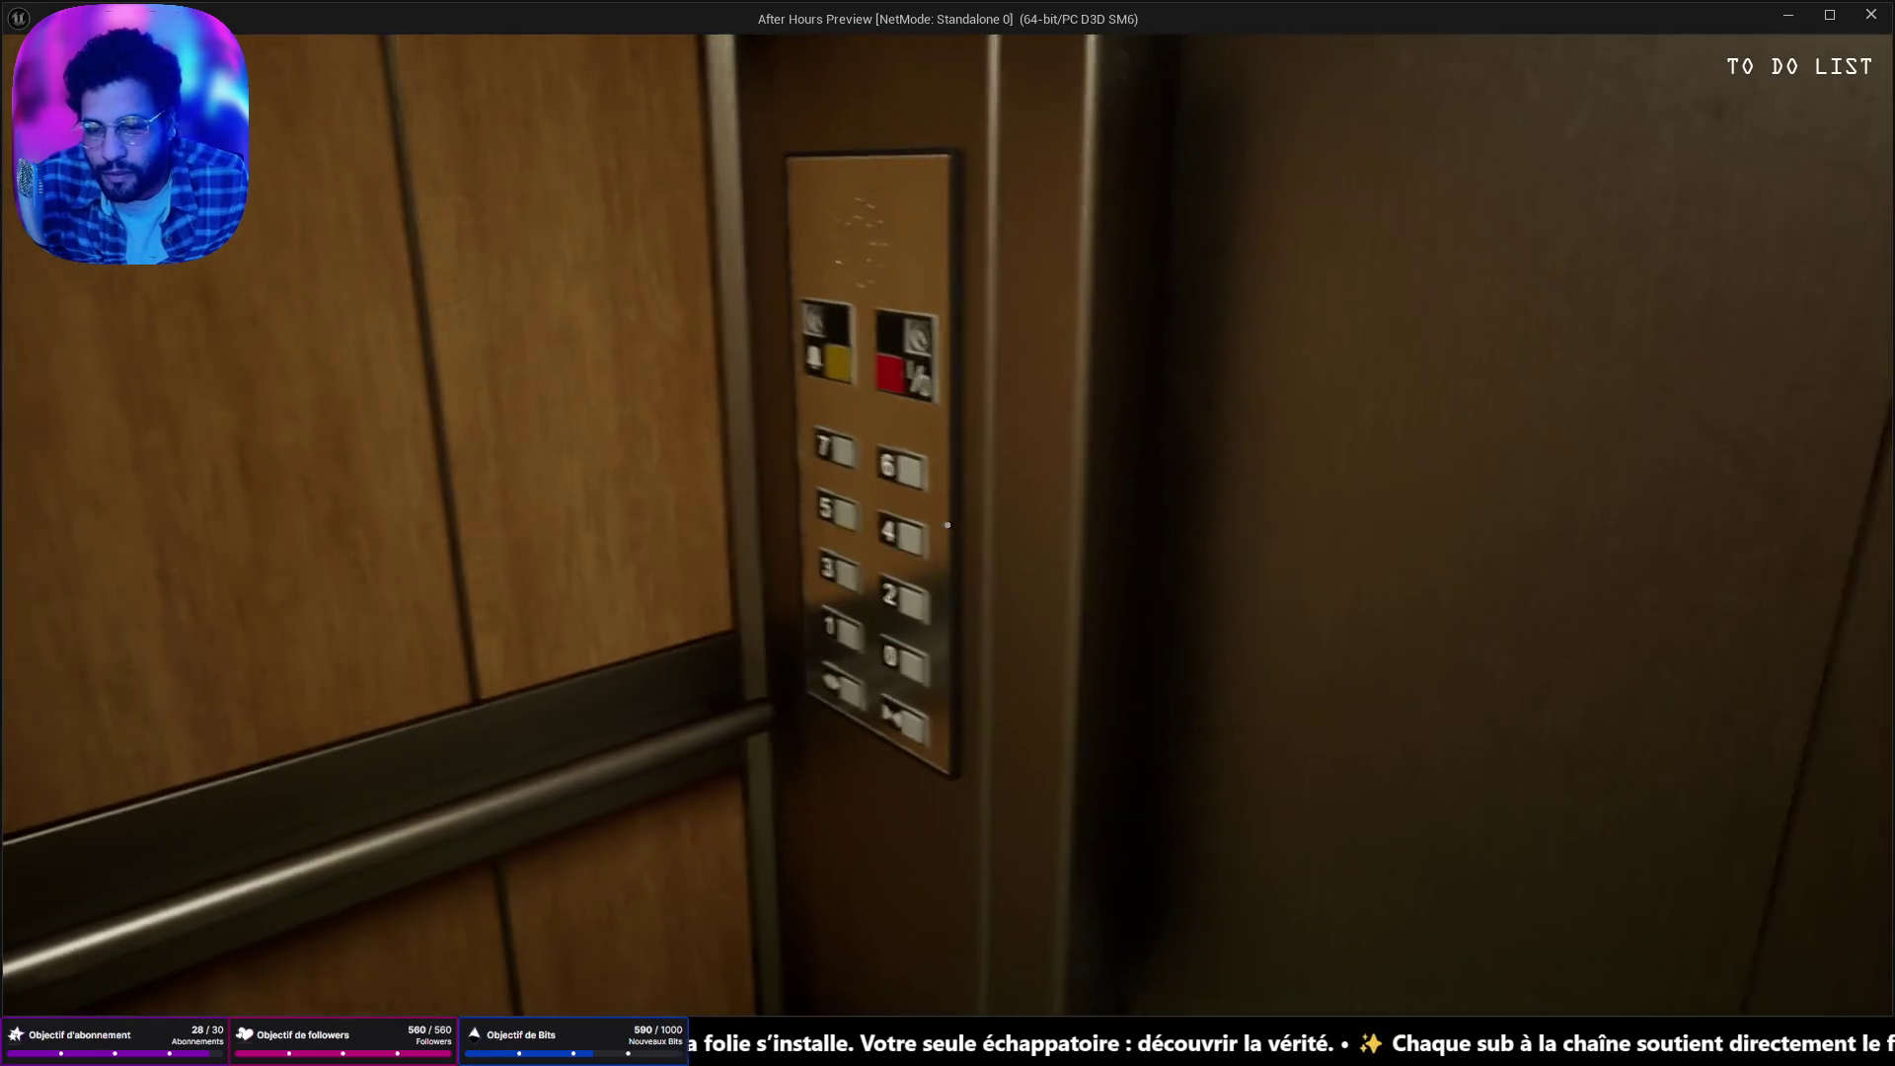
Walk from the elevator through the office to your desk and pick up the tamagotchi.
key("w")
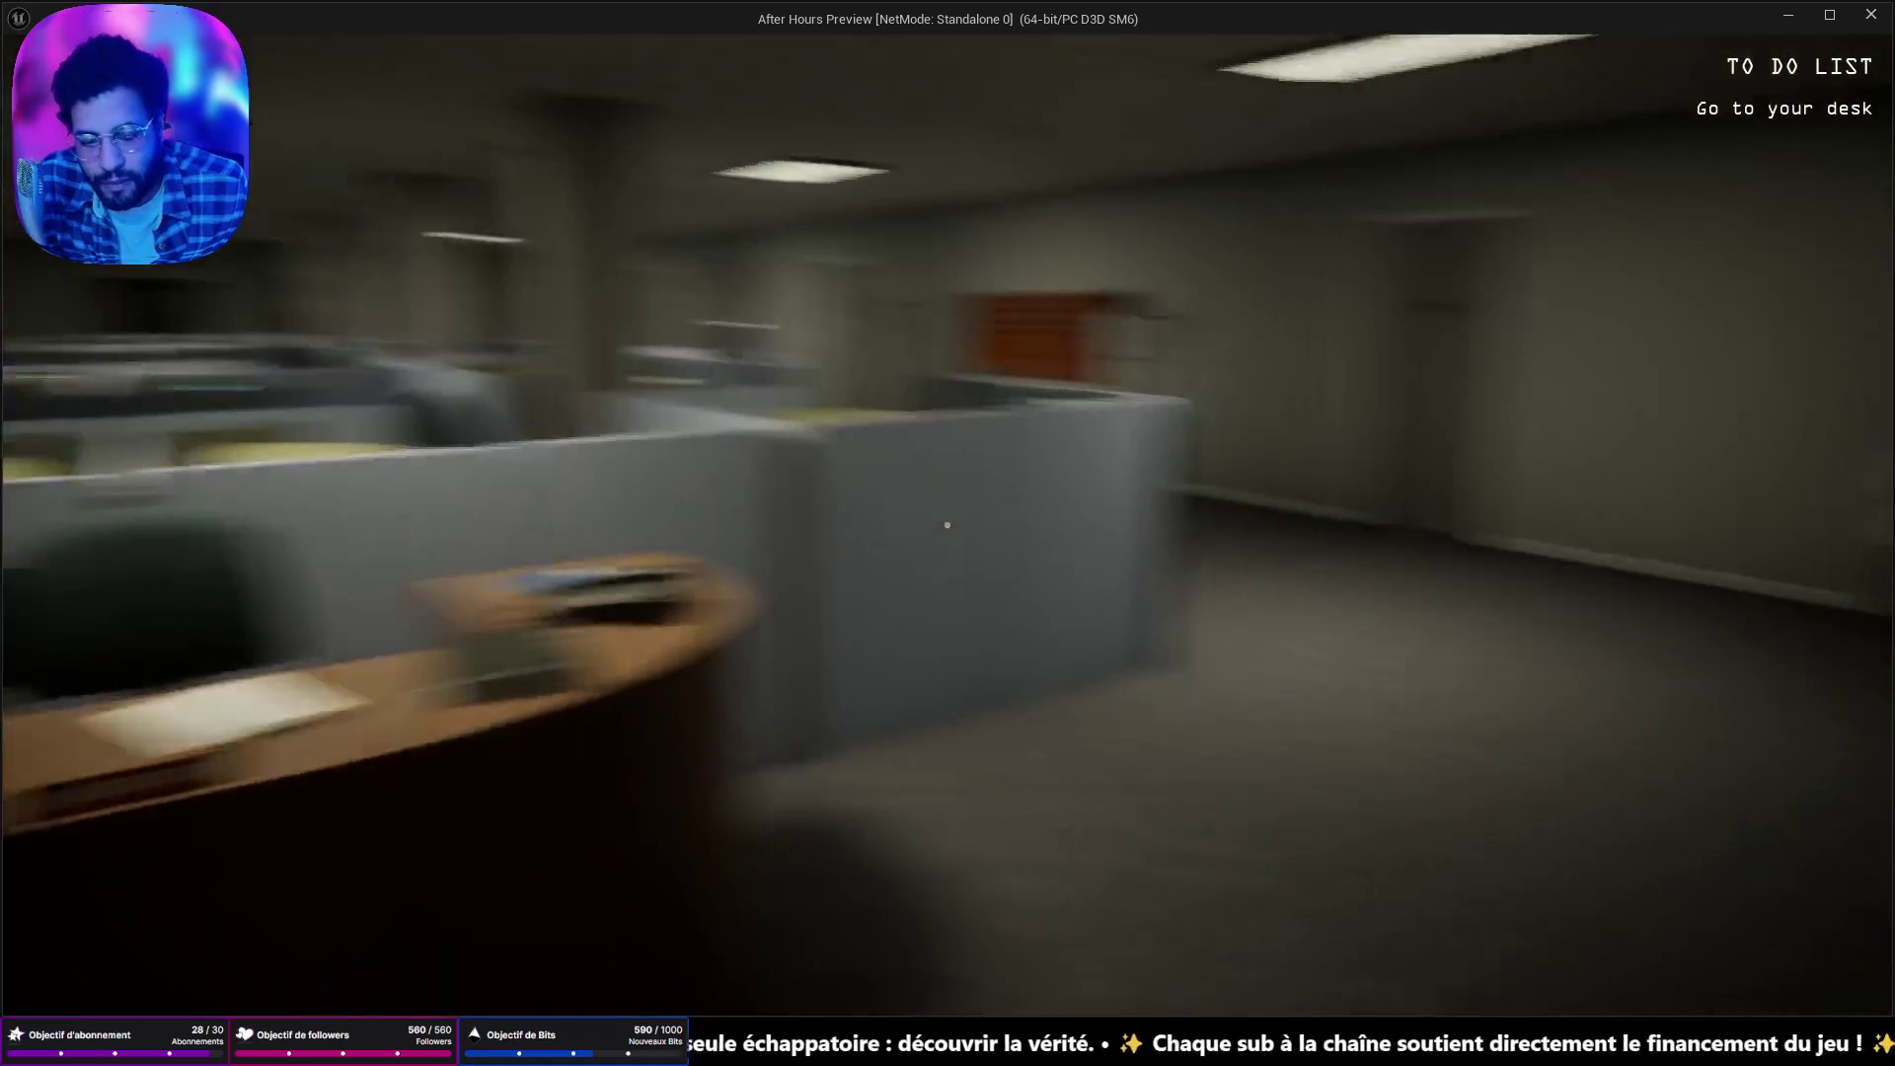
key("w")
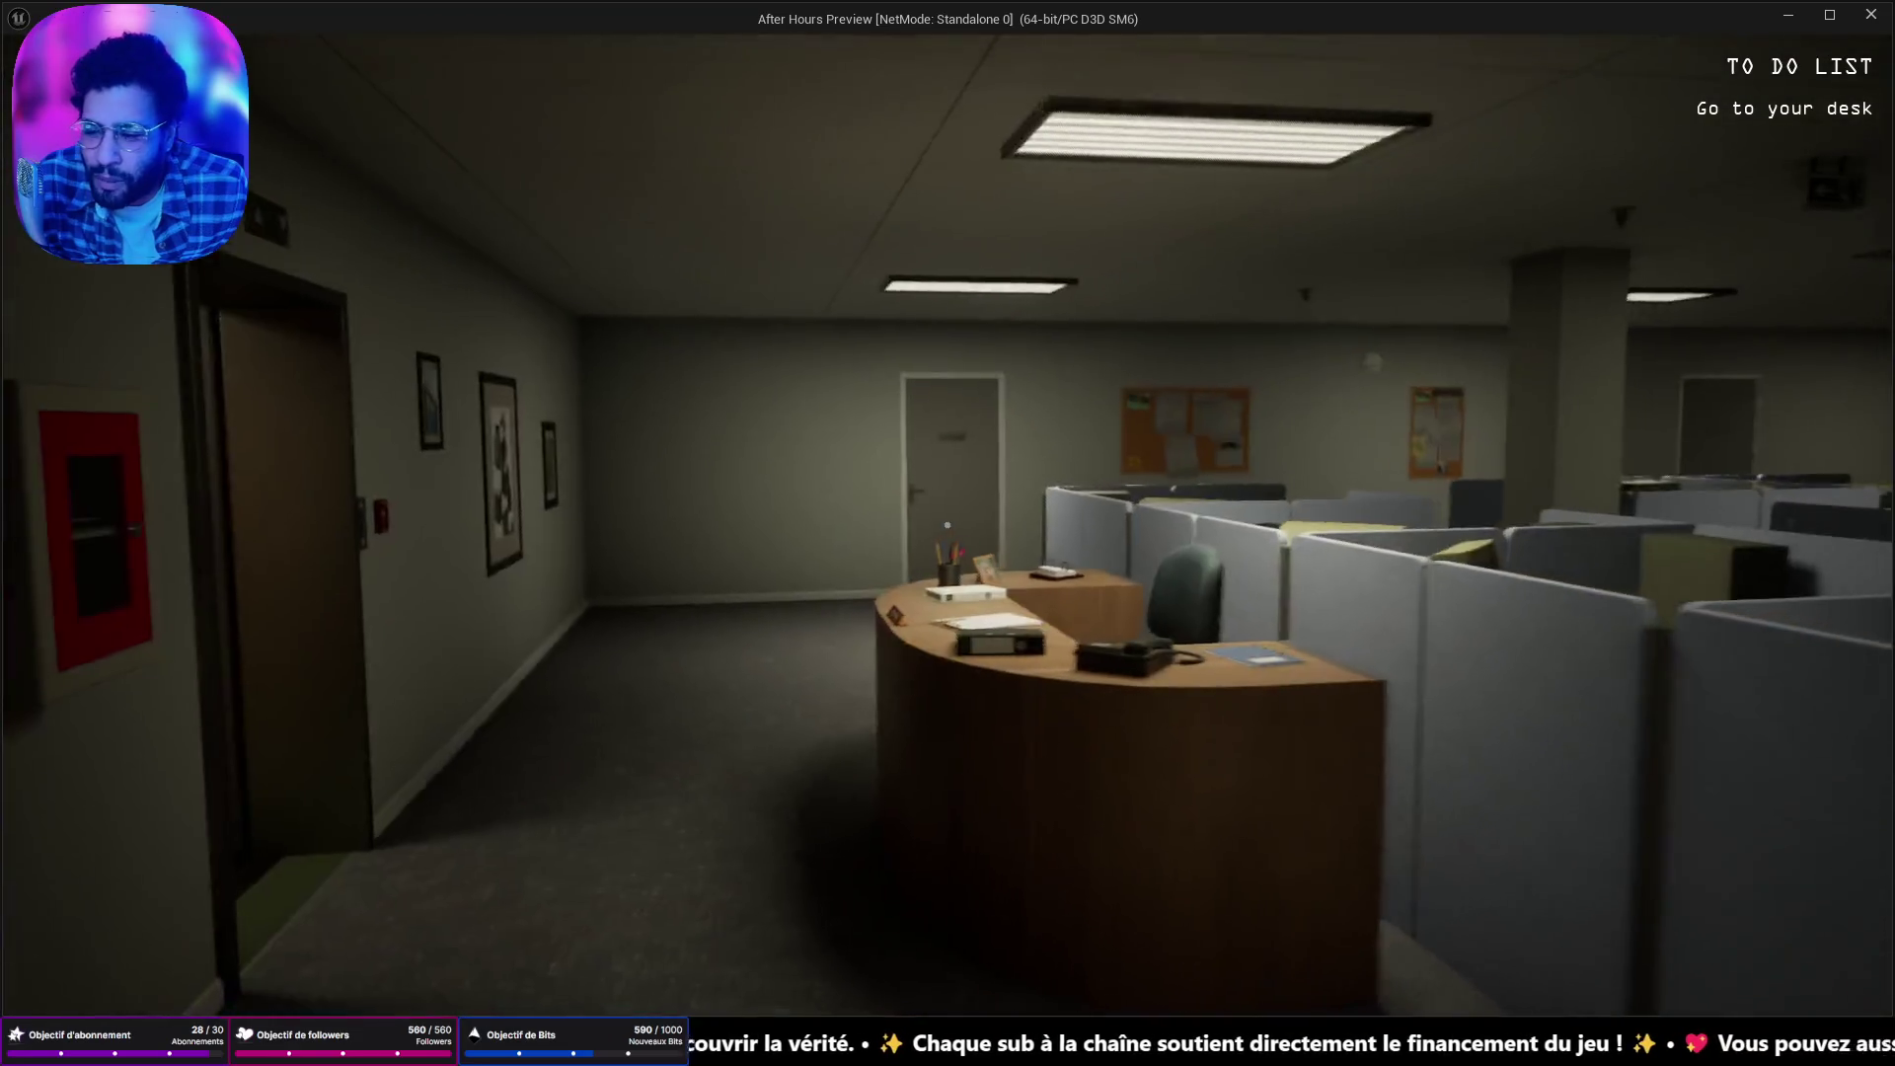
key("w")
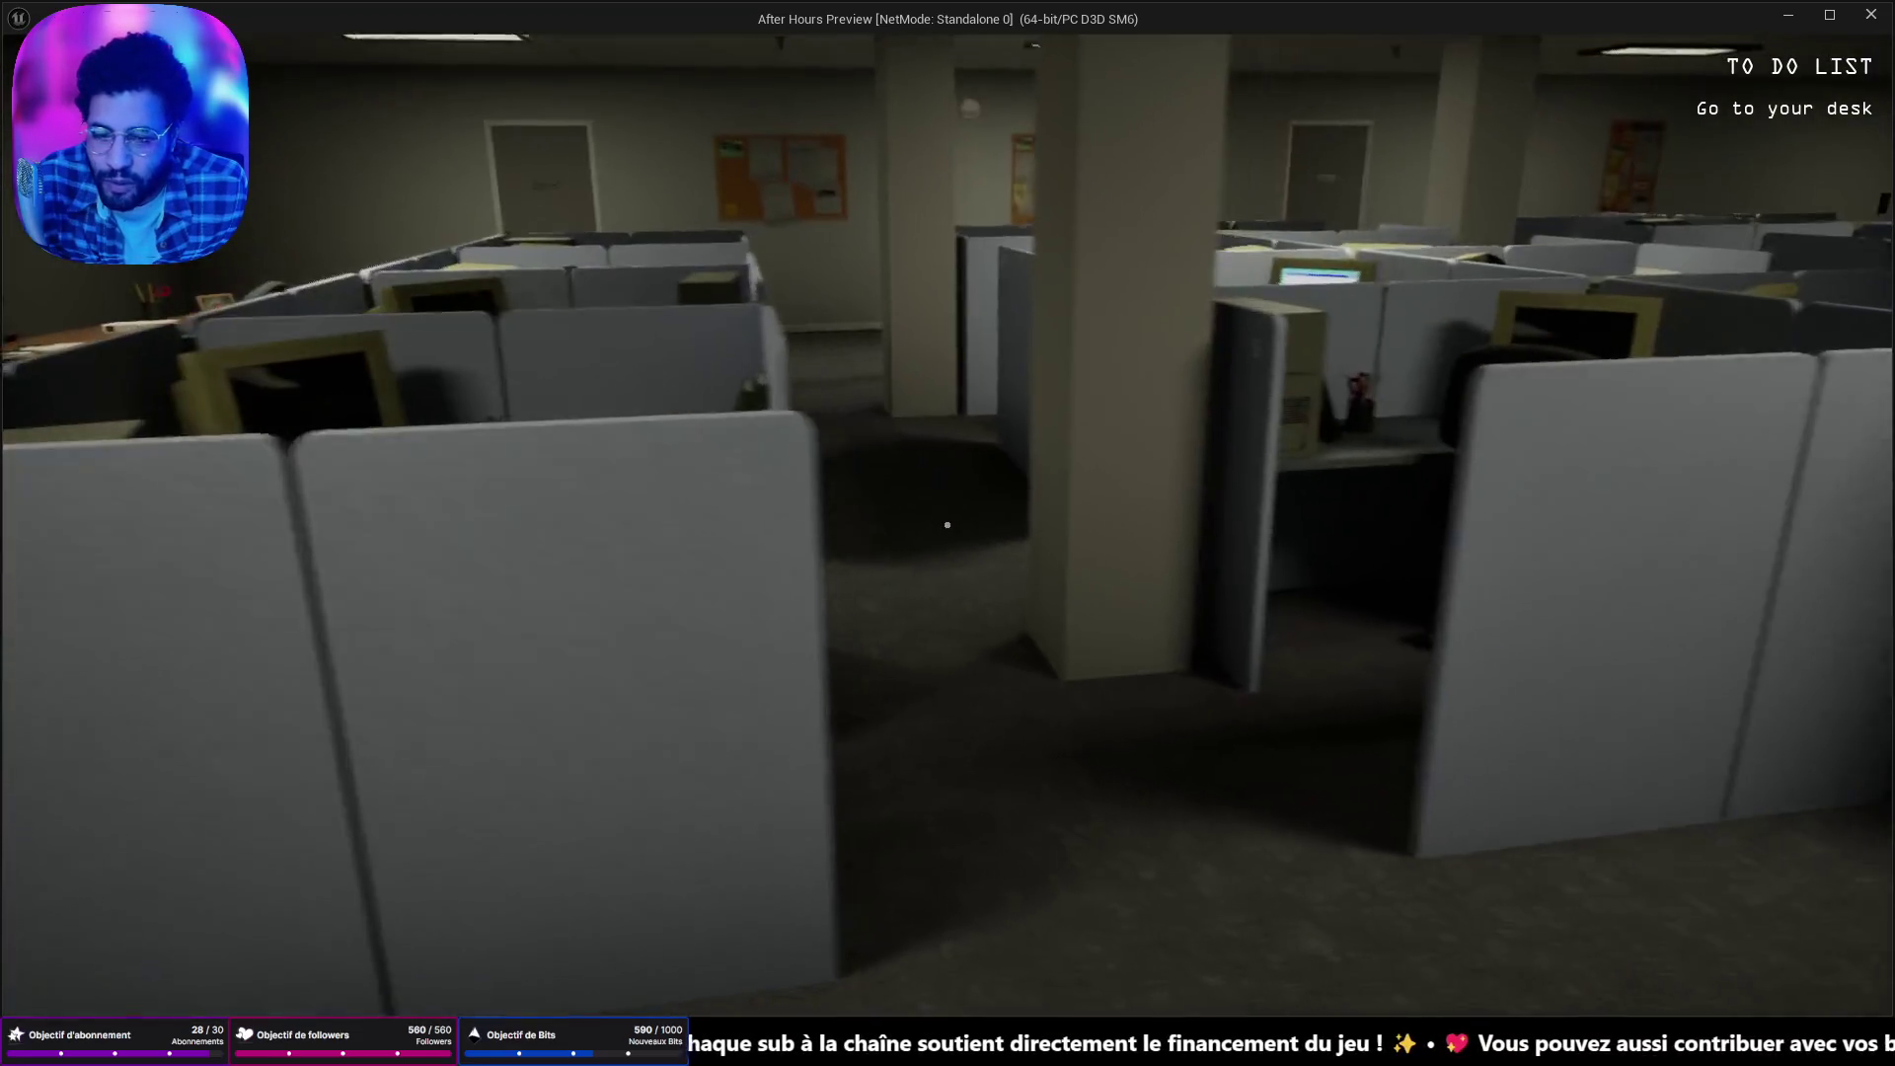
key("w")
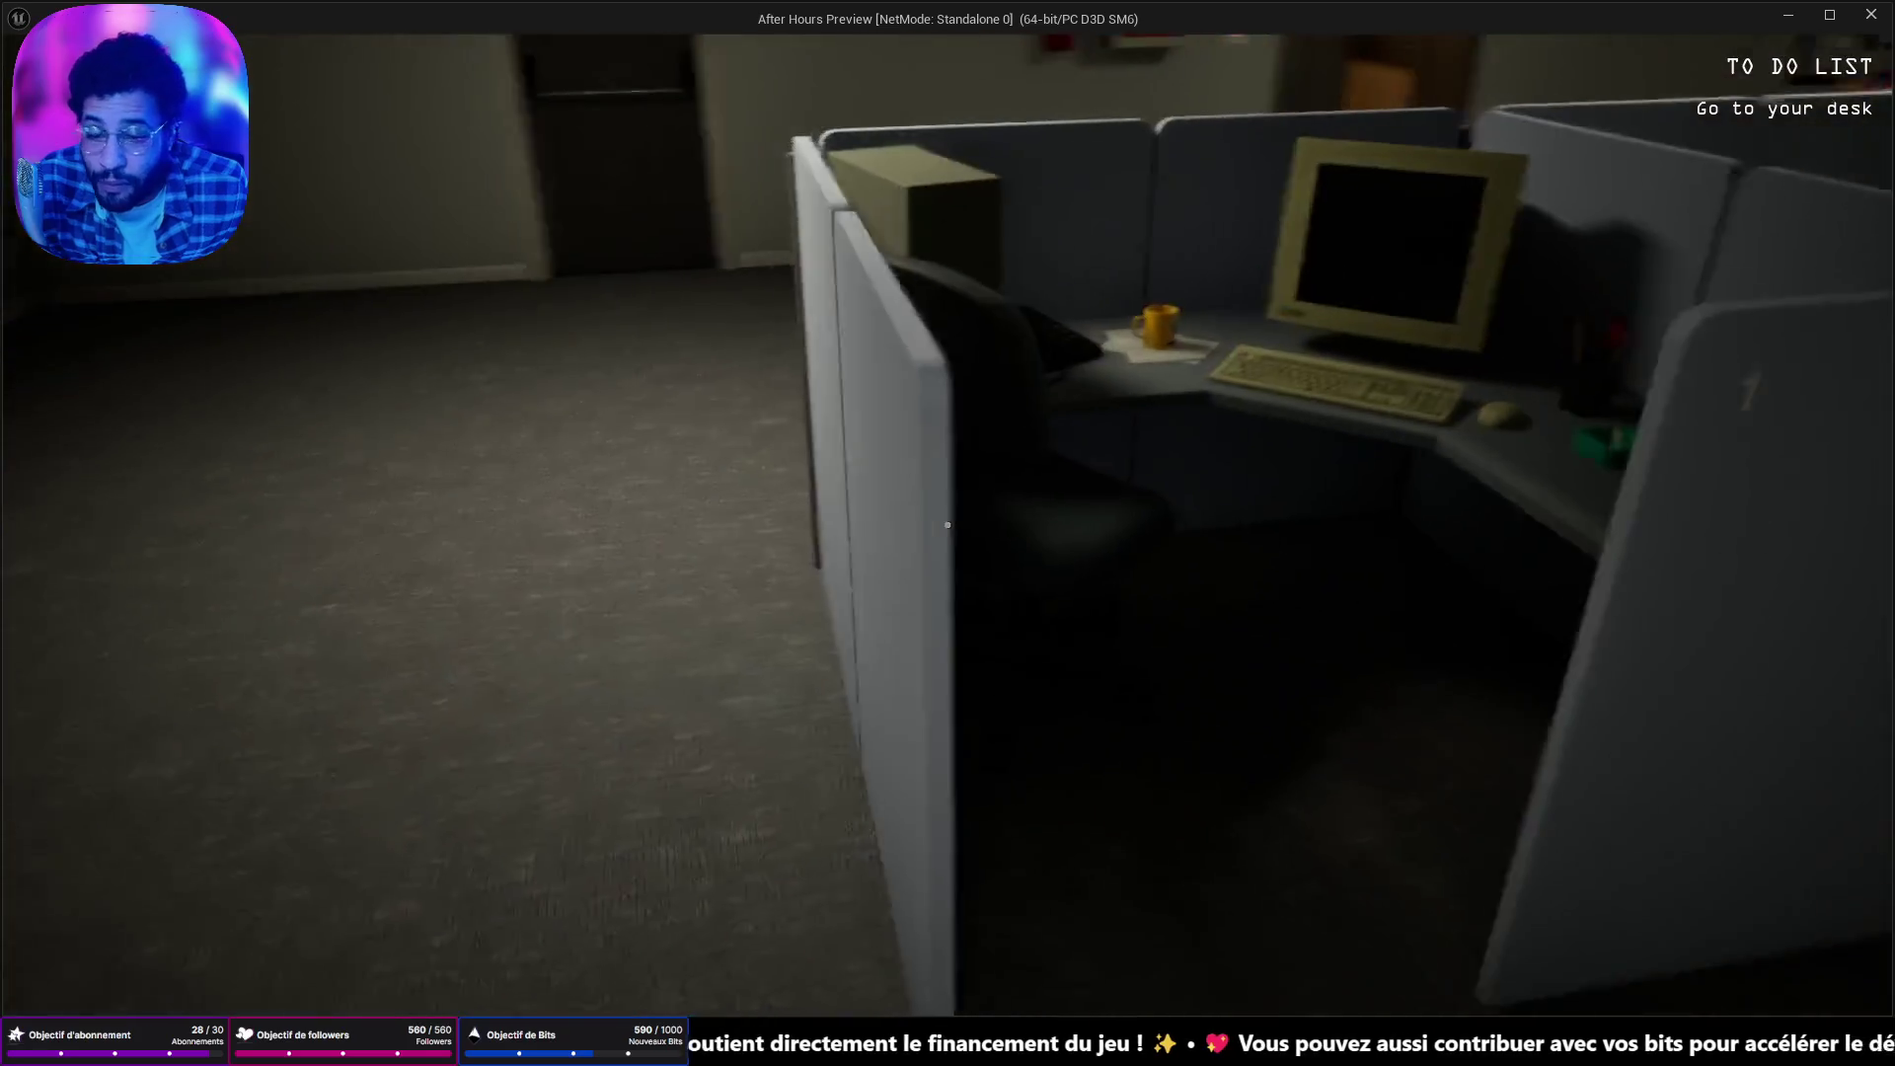
key("w")
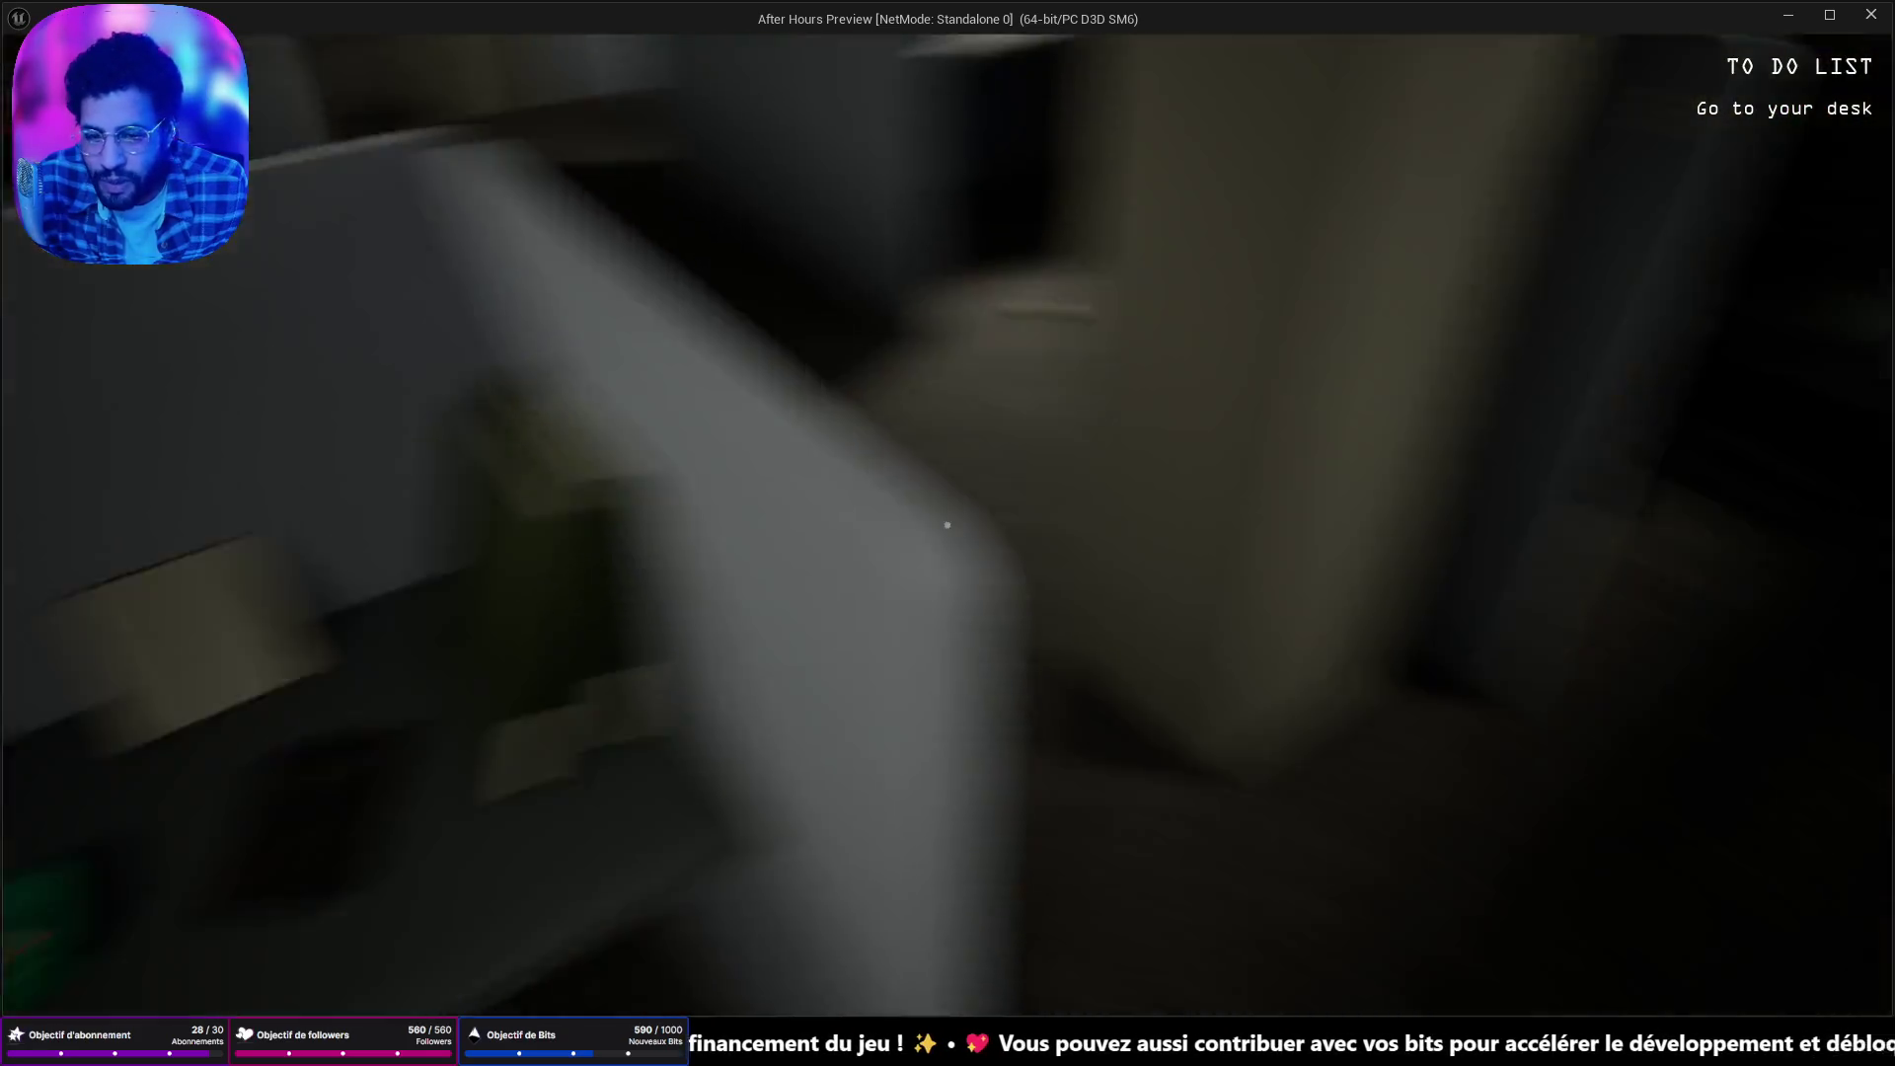
key("w")
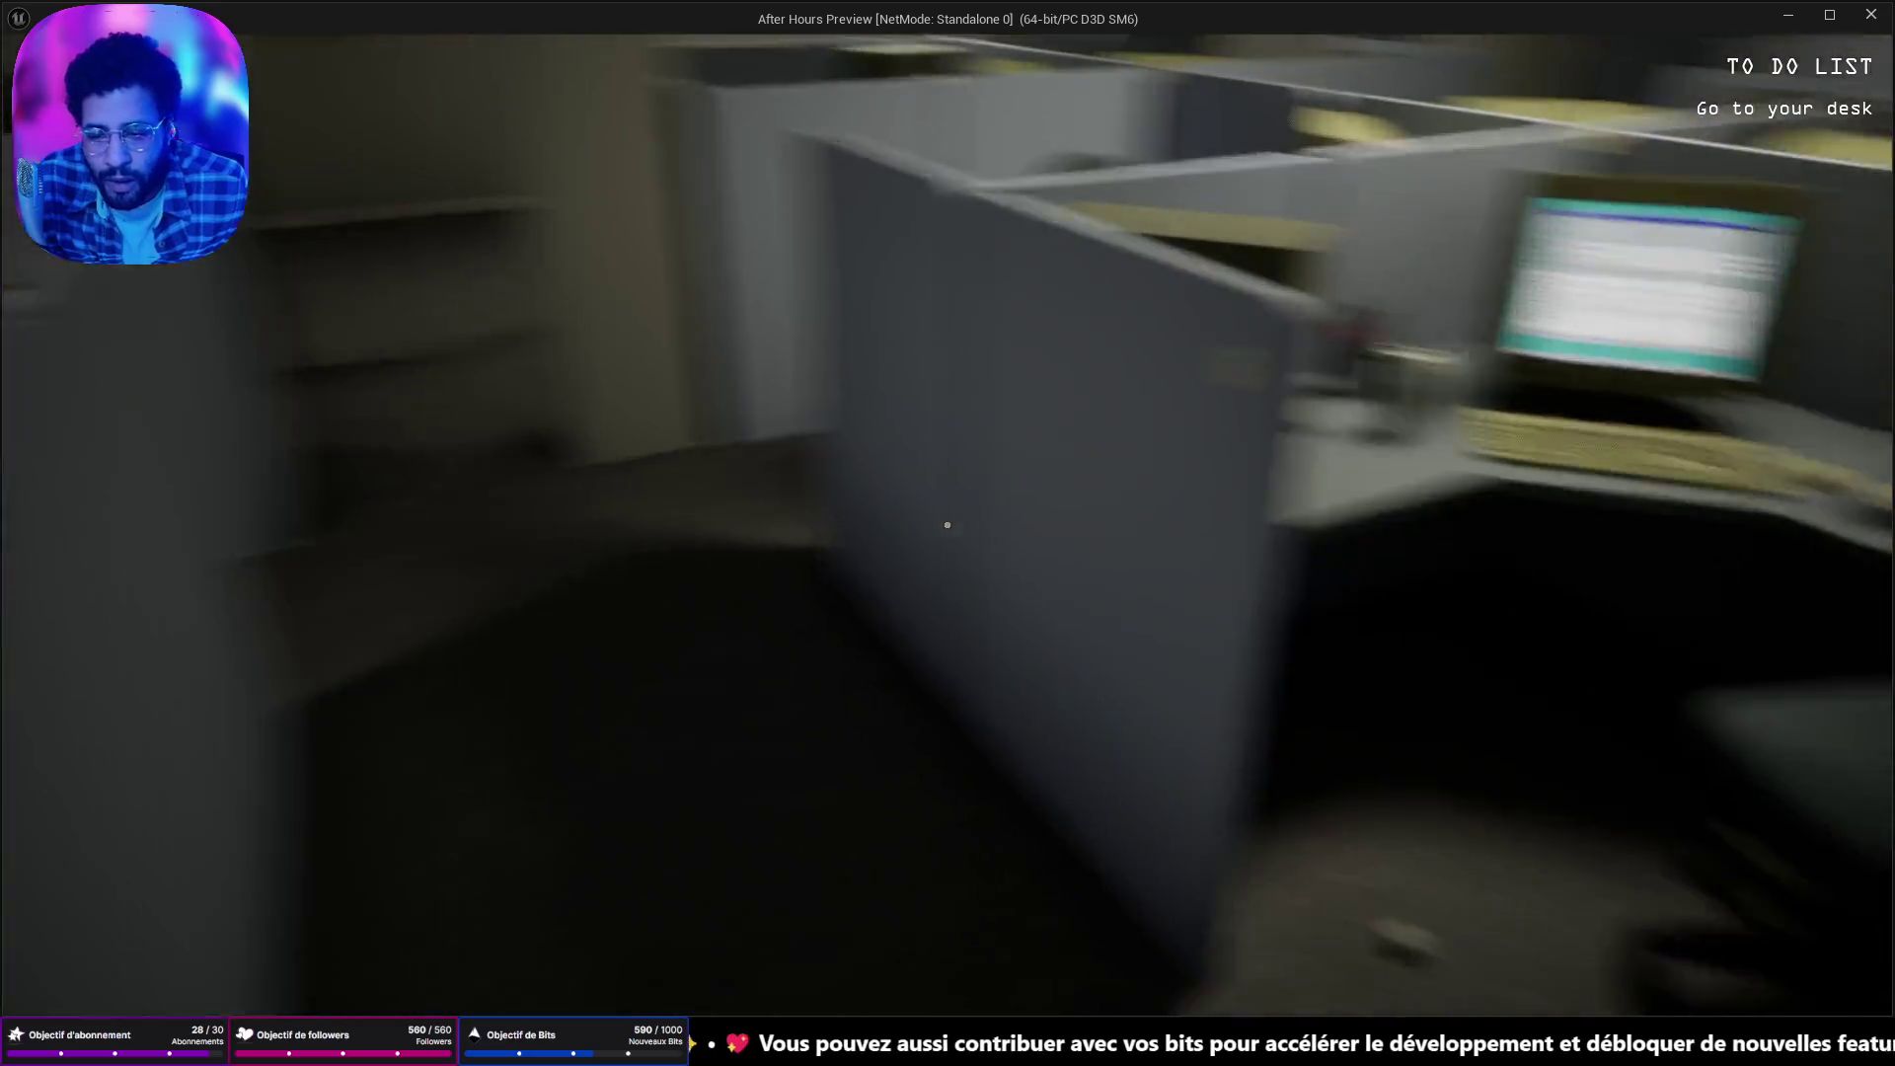
key("w")
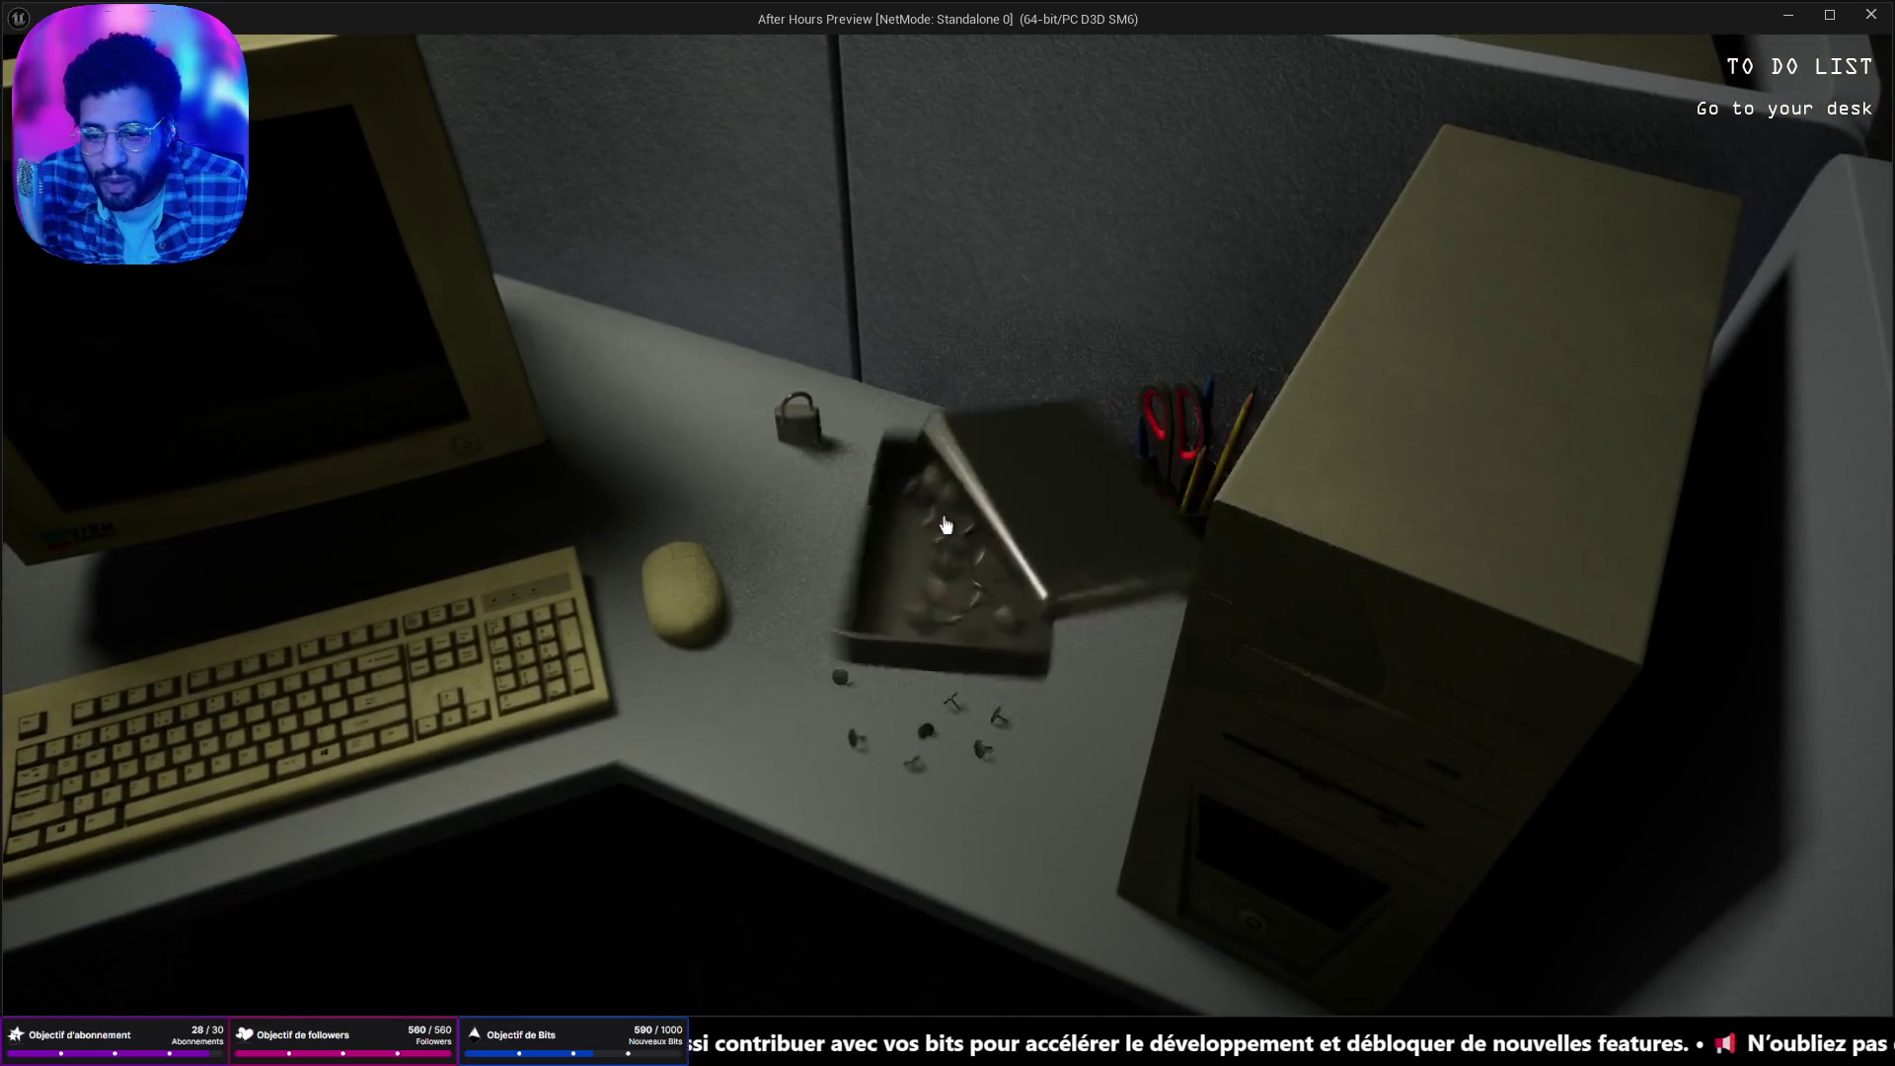
key("w")
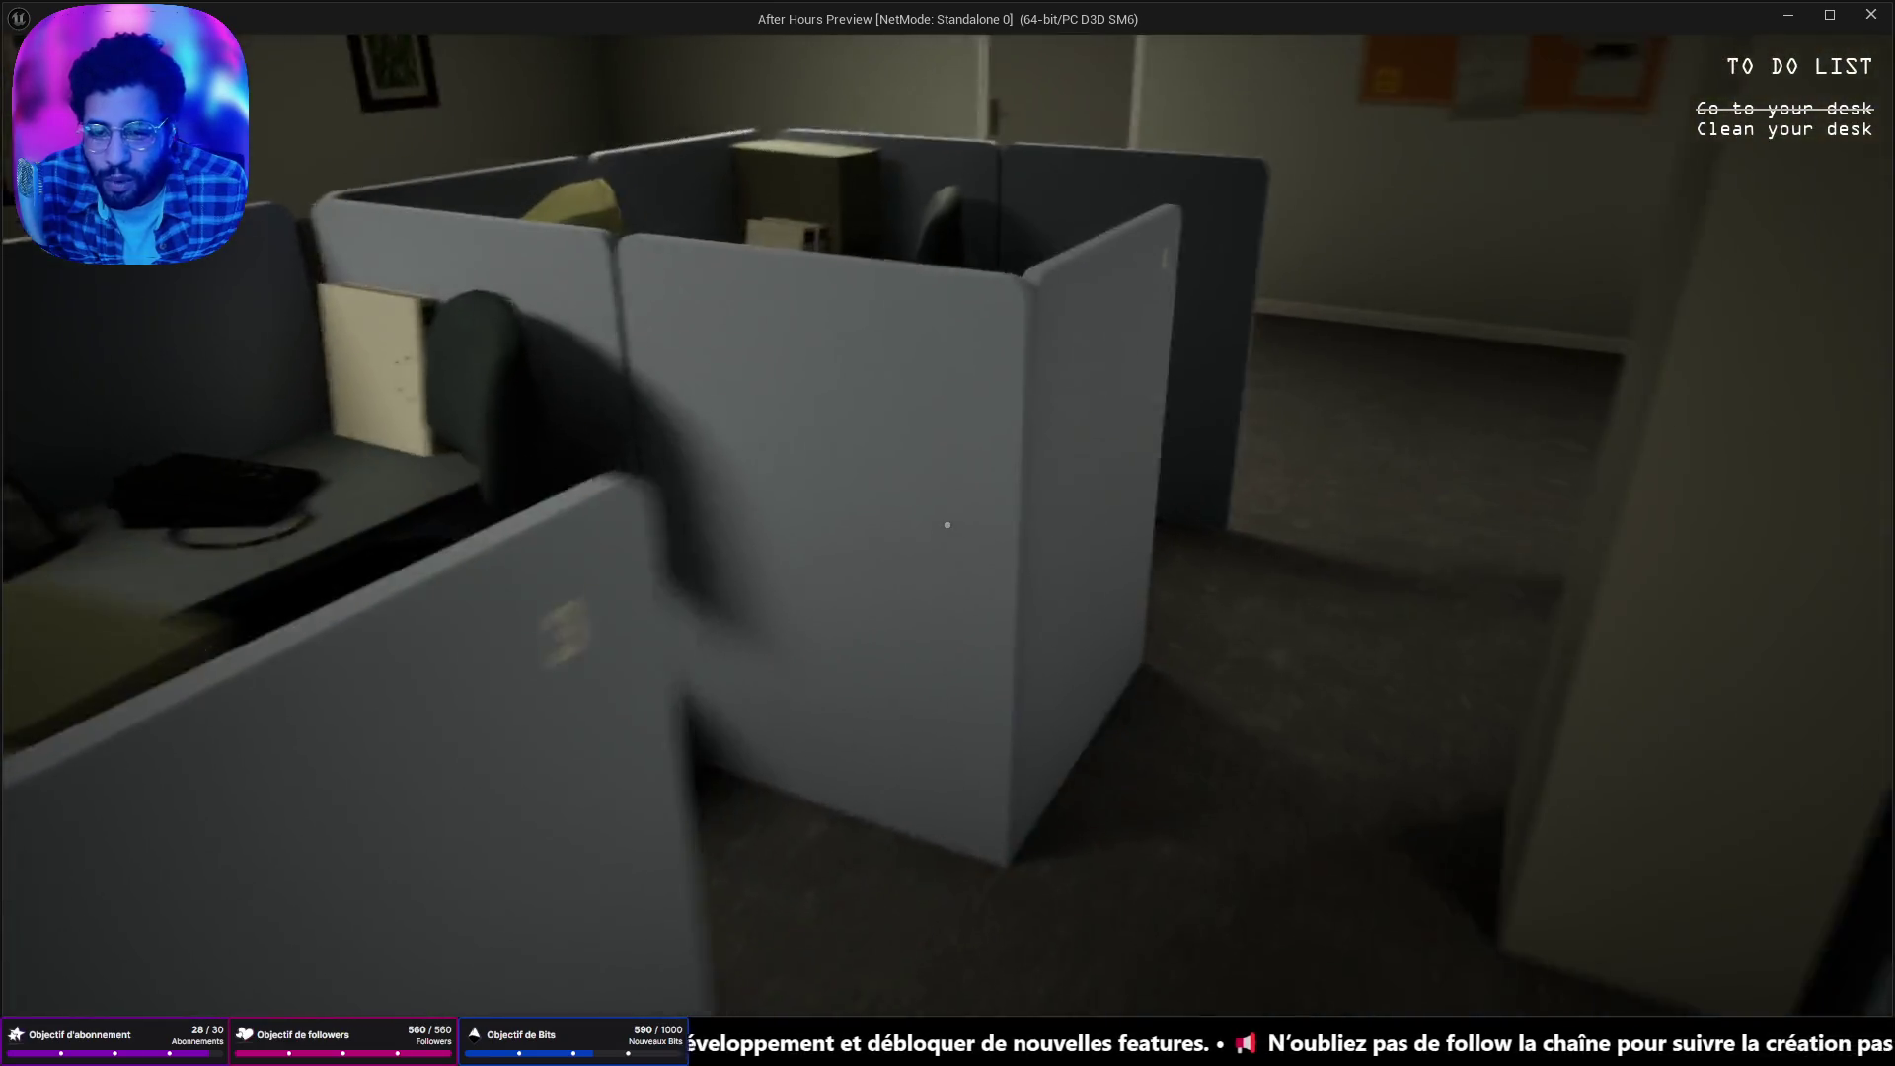
key("w")
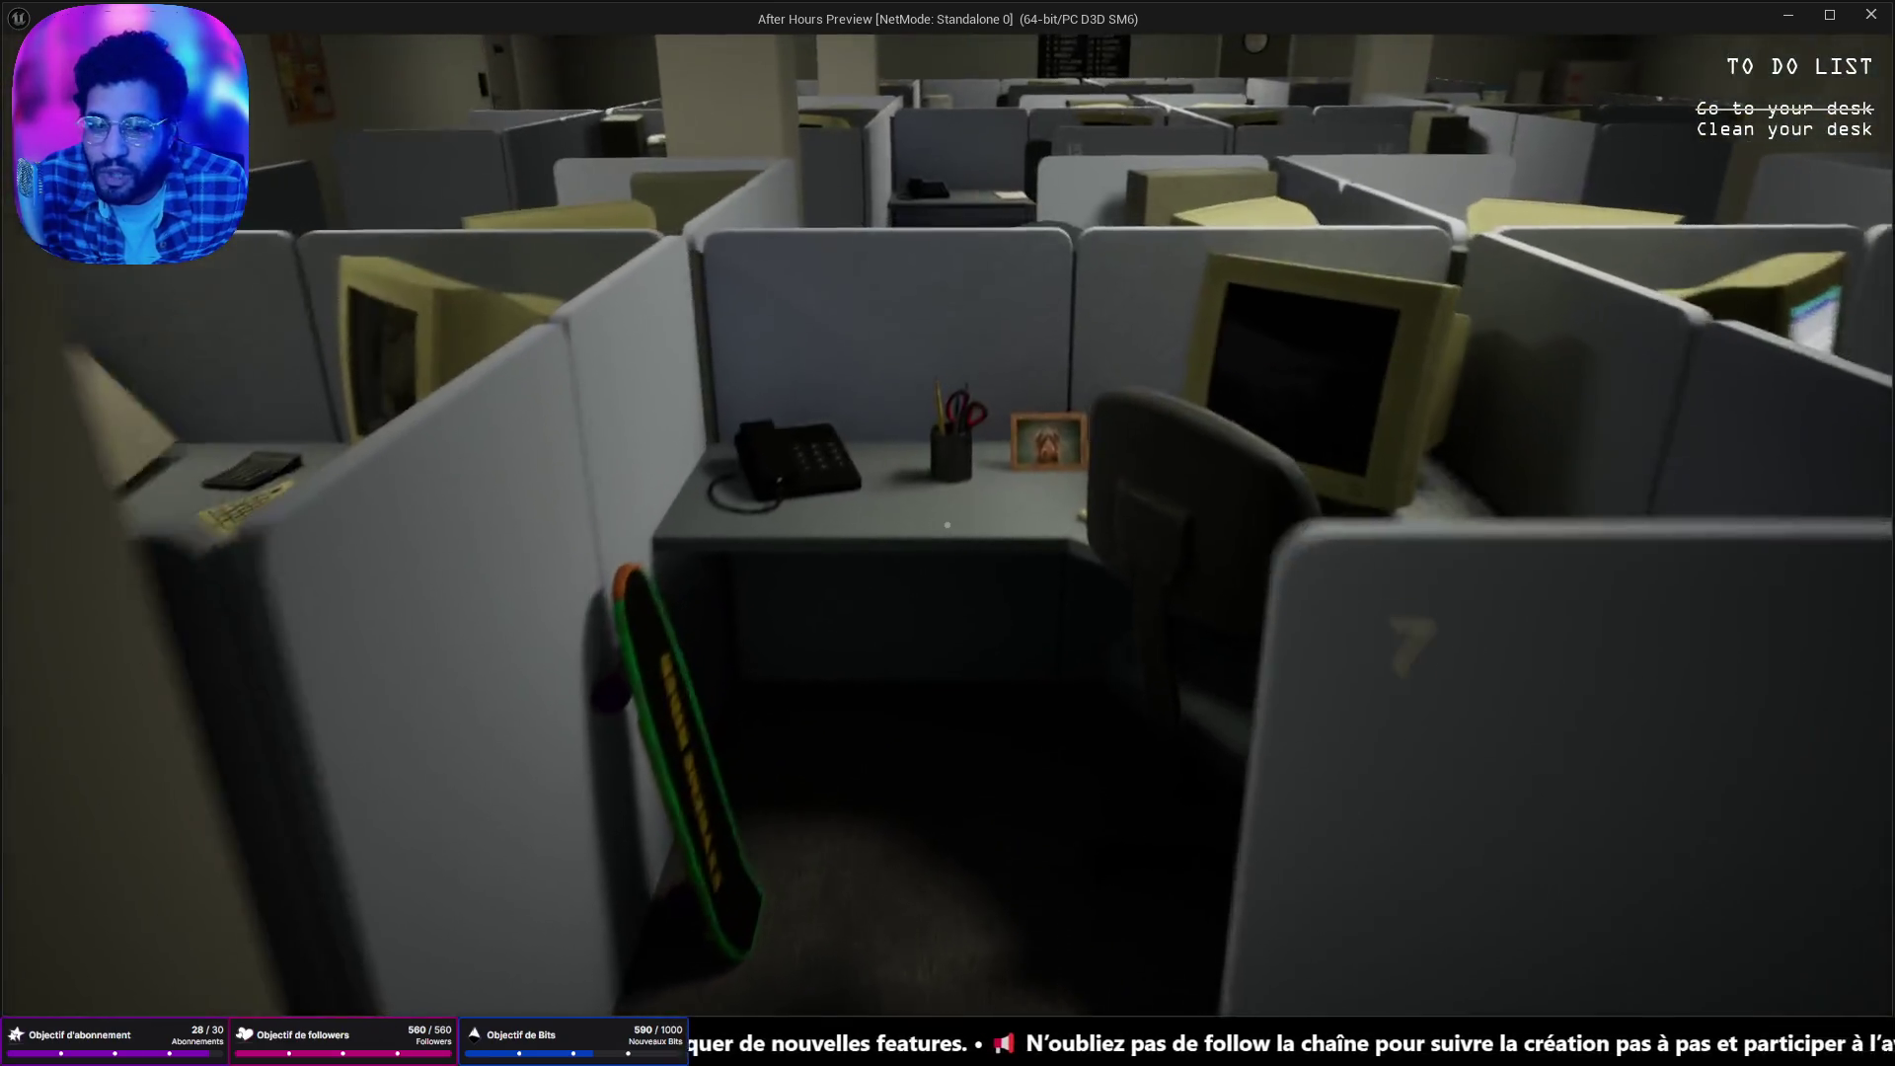
key("w")
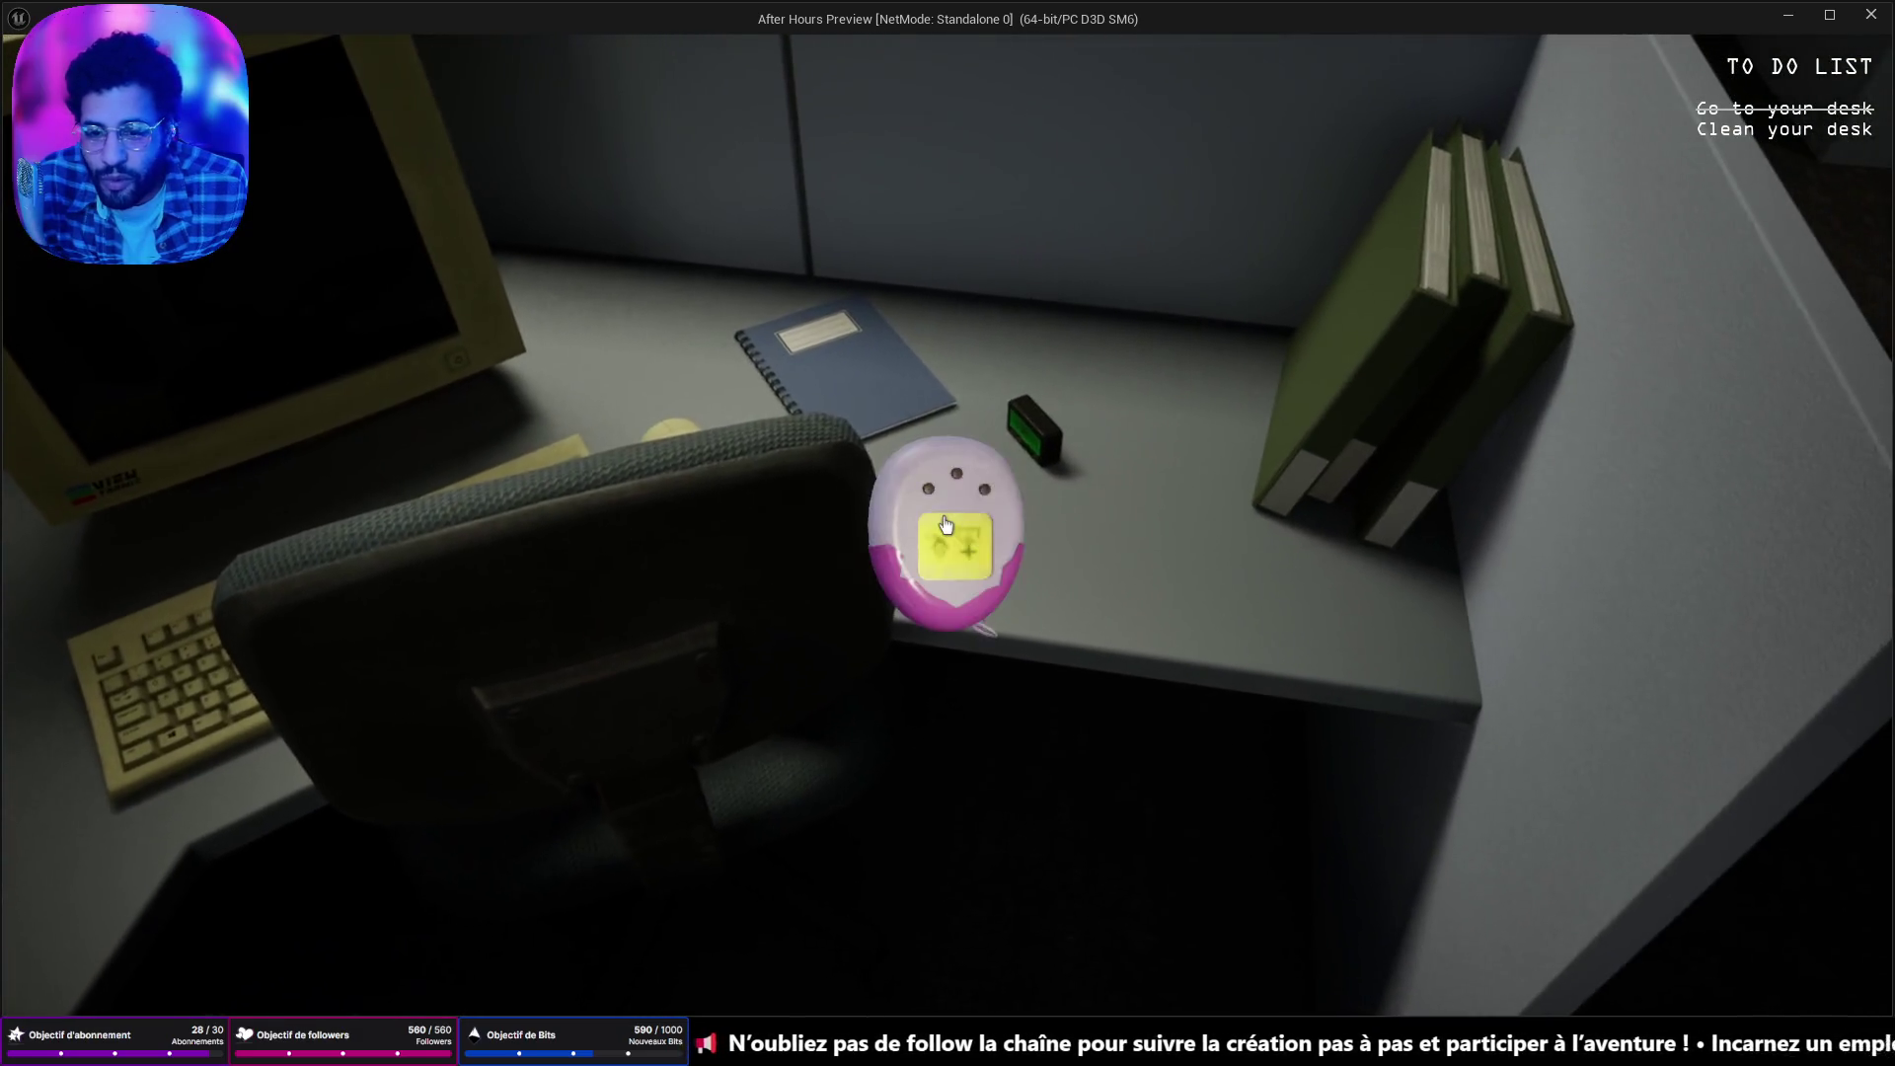
left_click(945, 524)
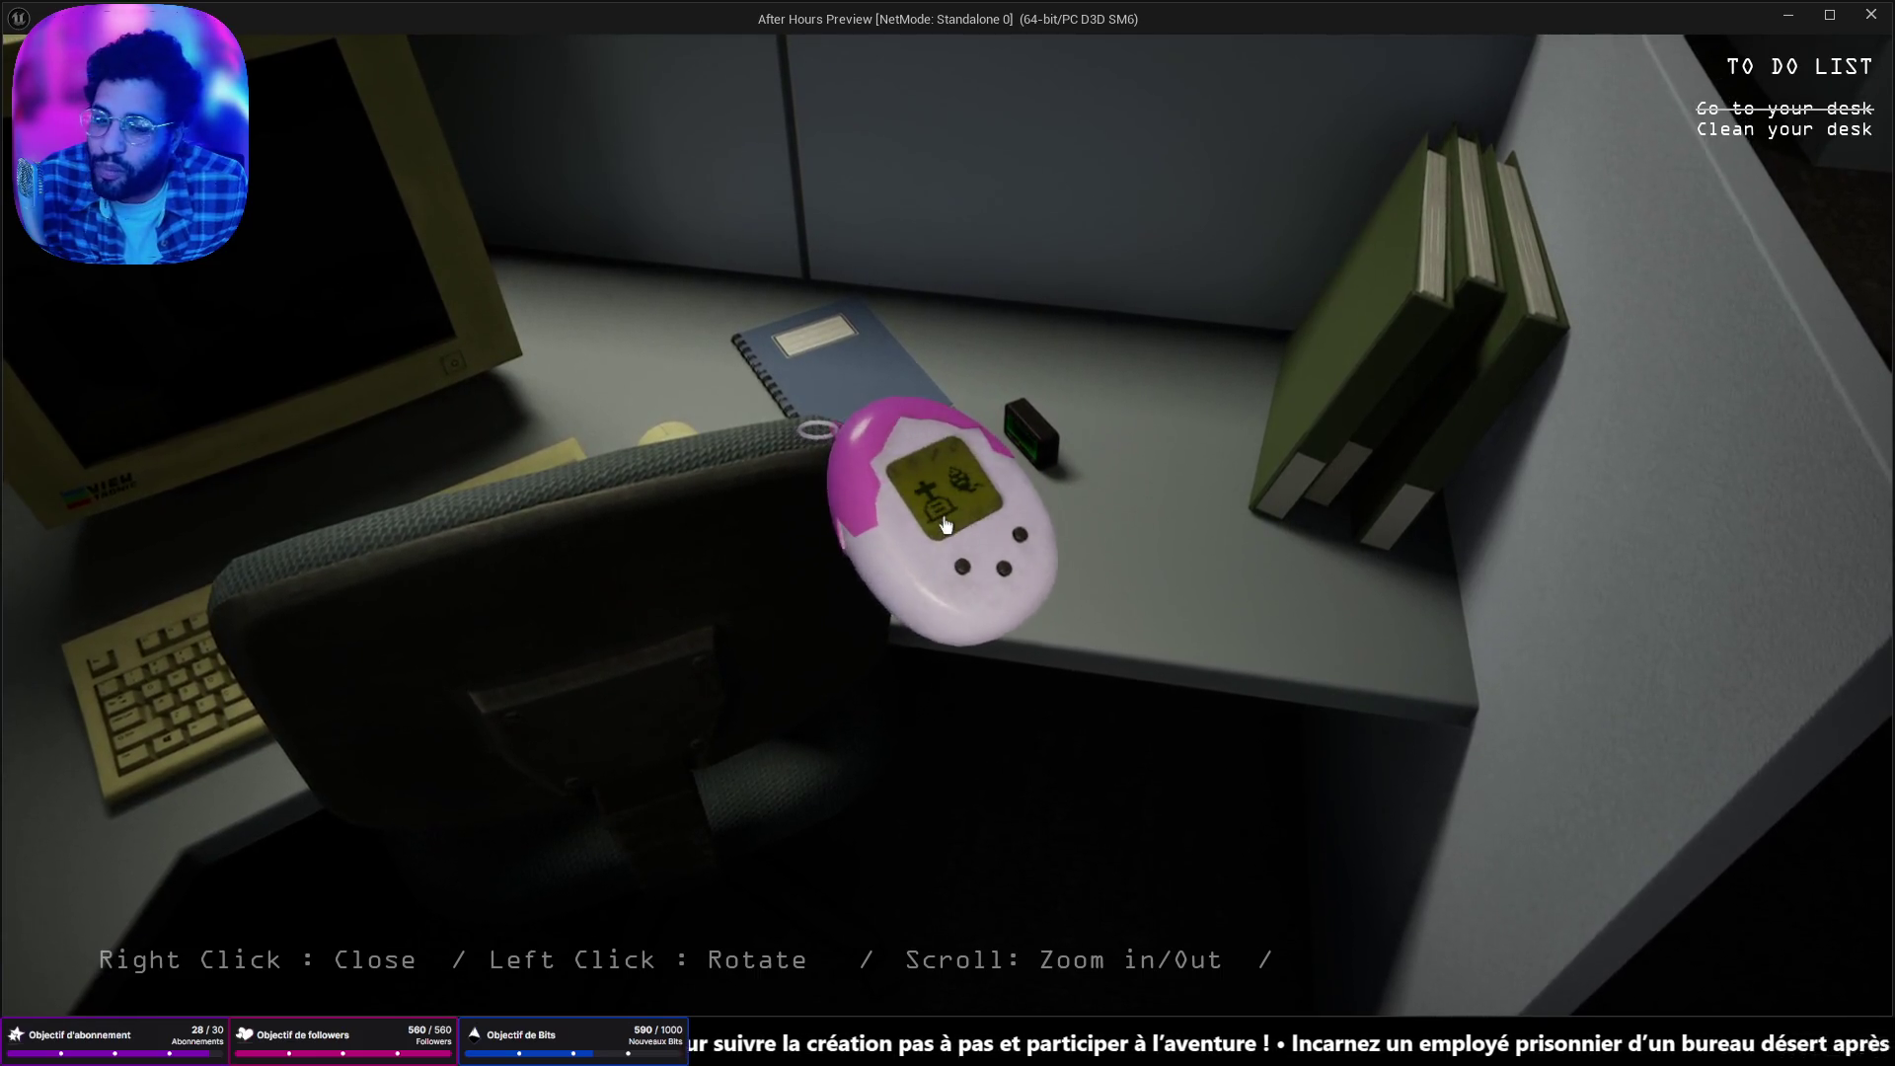
Inspect and put back the tamagotchi, pager and skateboard on the desk.
right_click(944, 525)
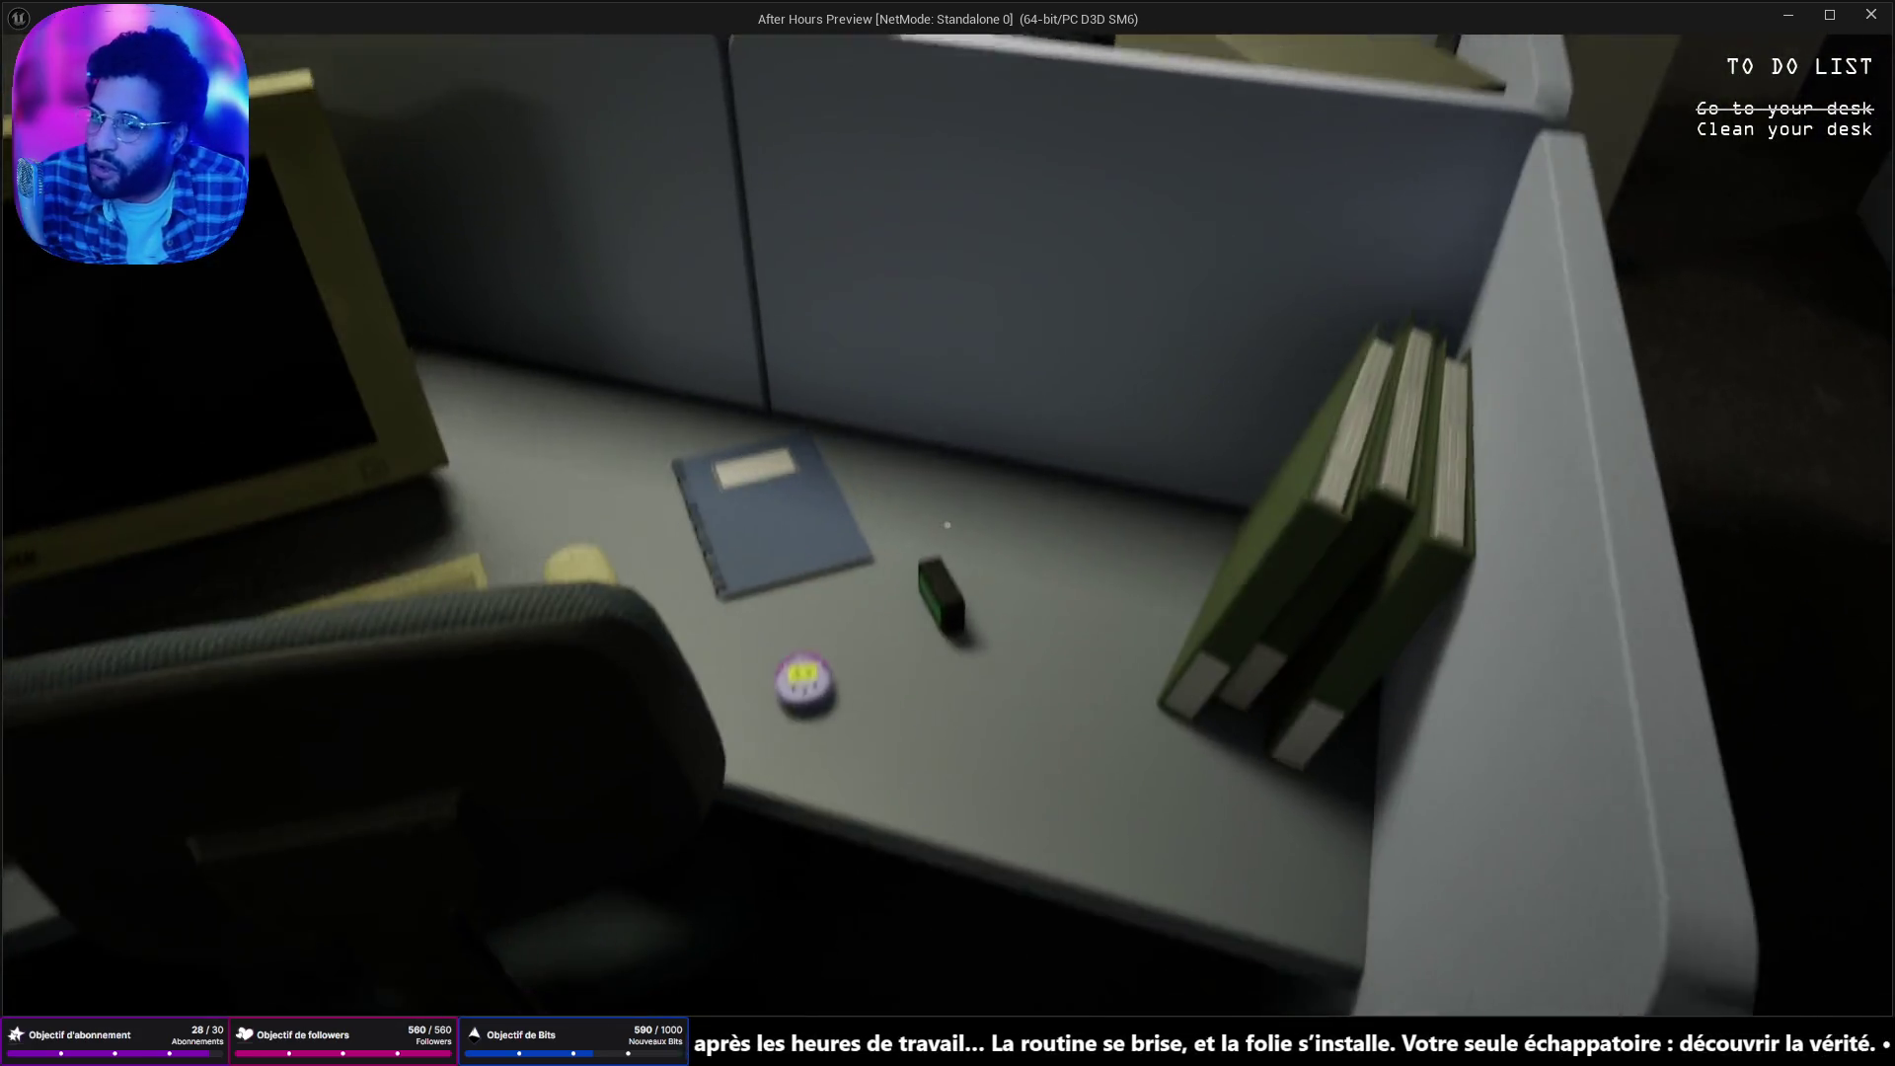
left_click(946, 524)
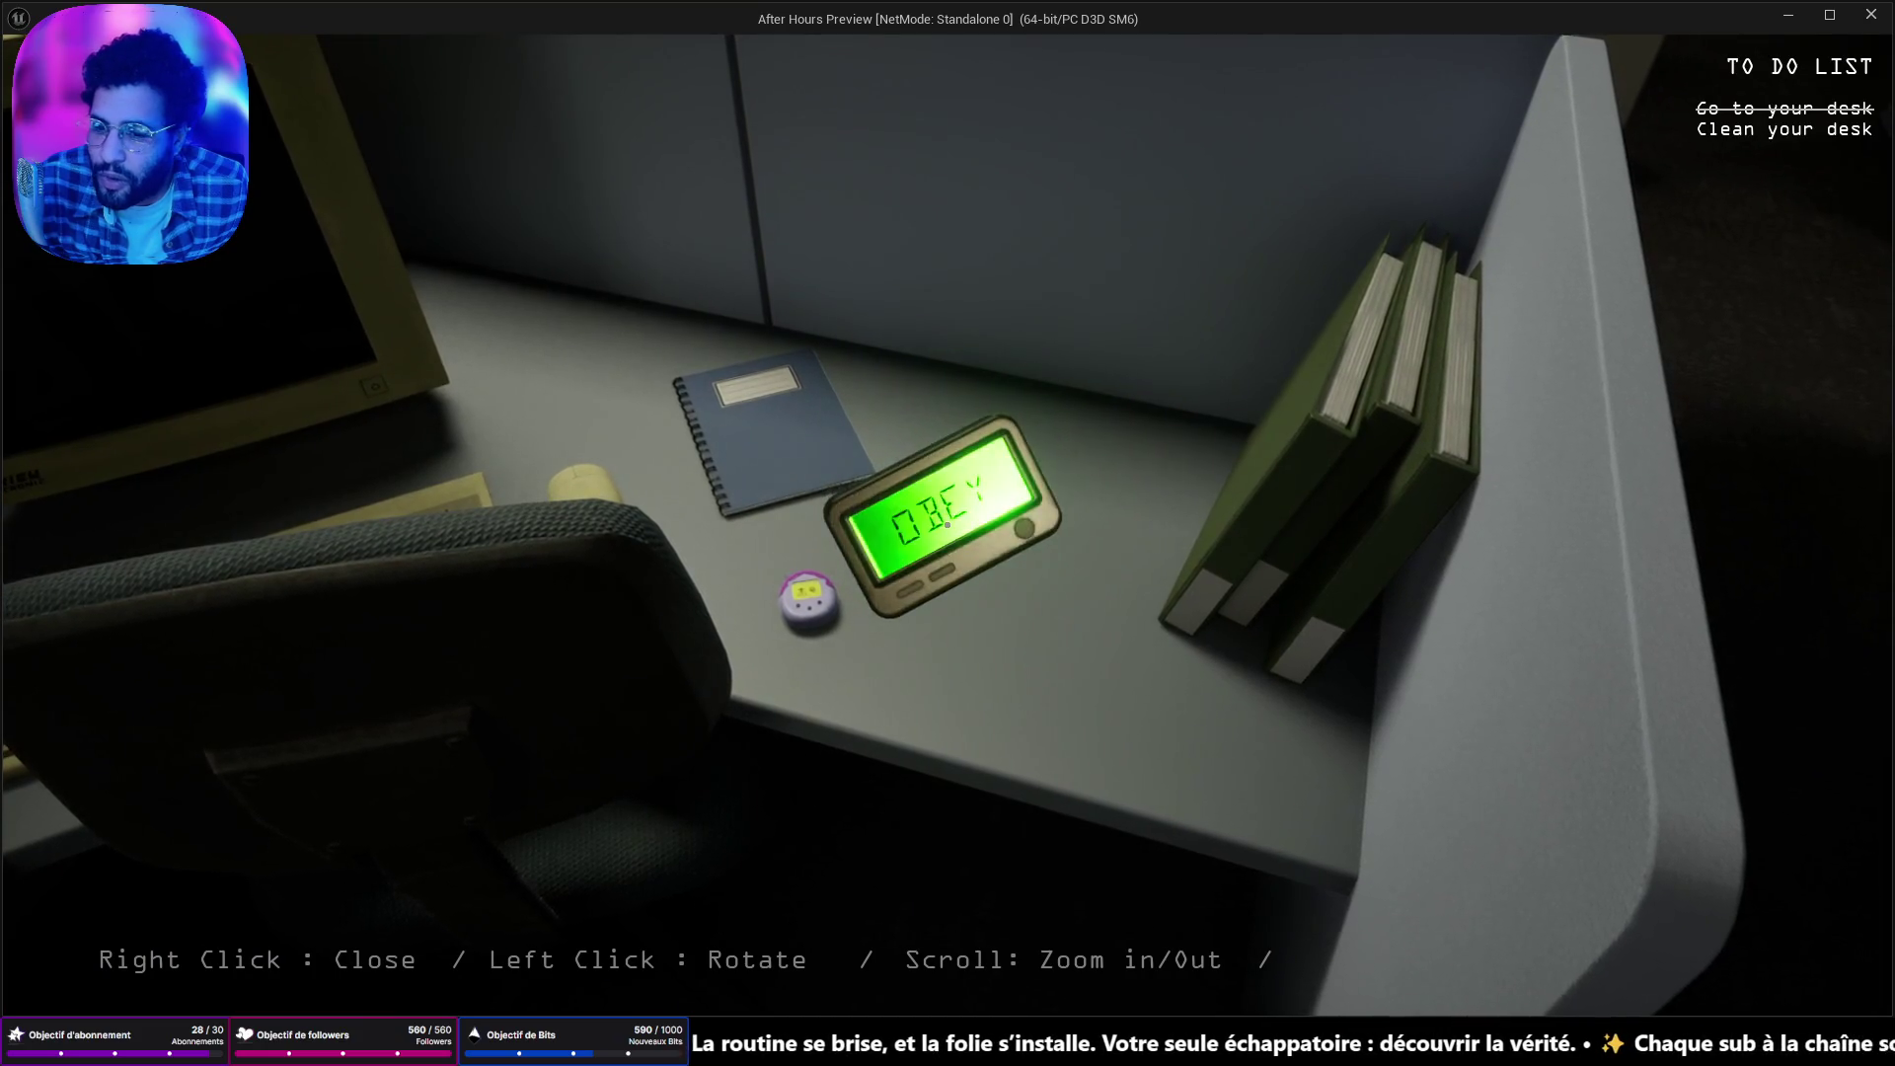
right_click(947, 524)
left_click(947, 524)
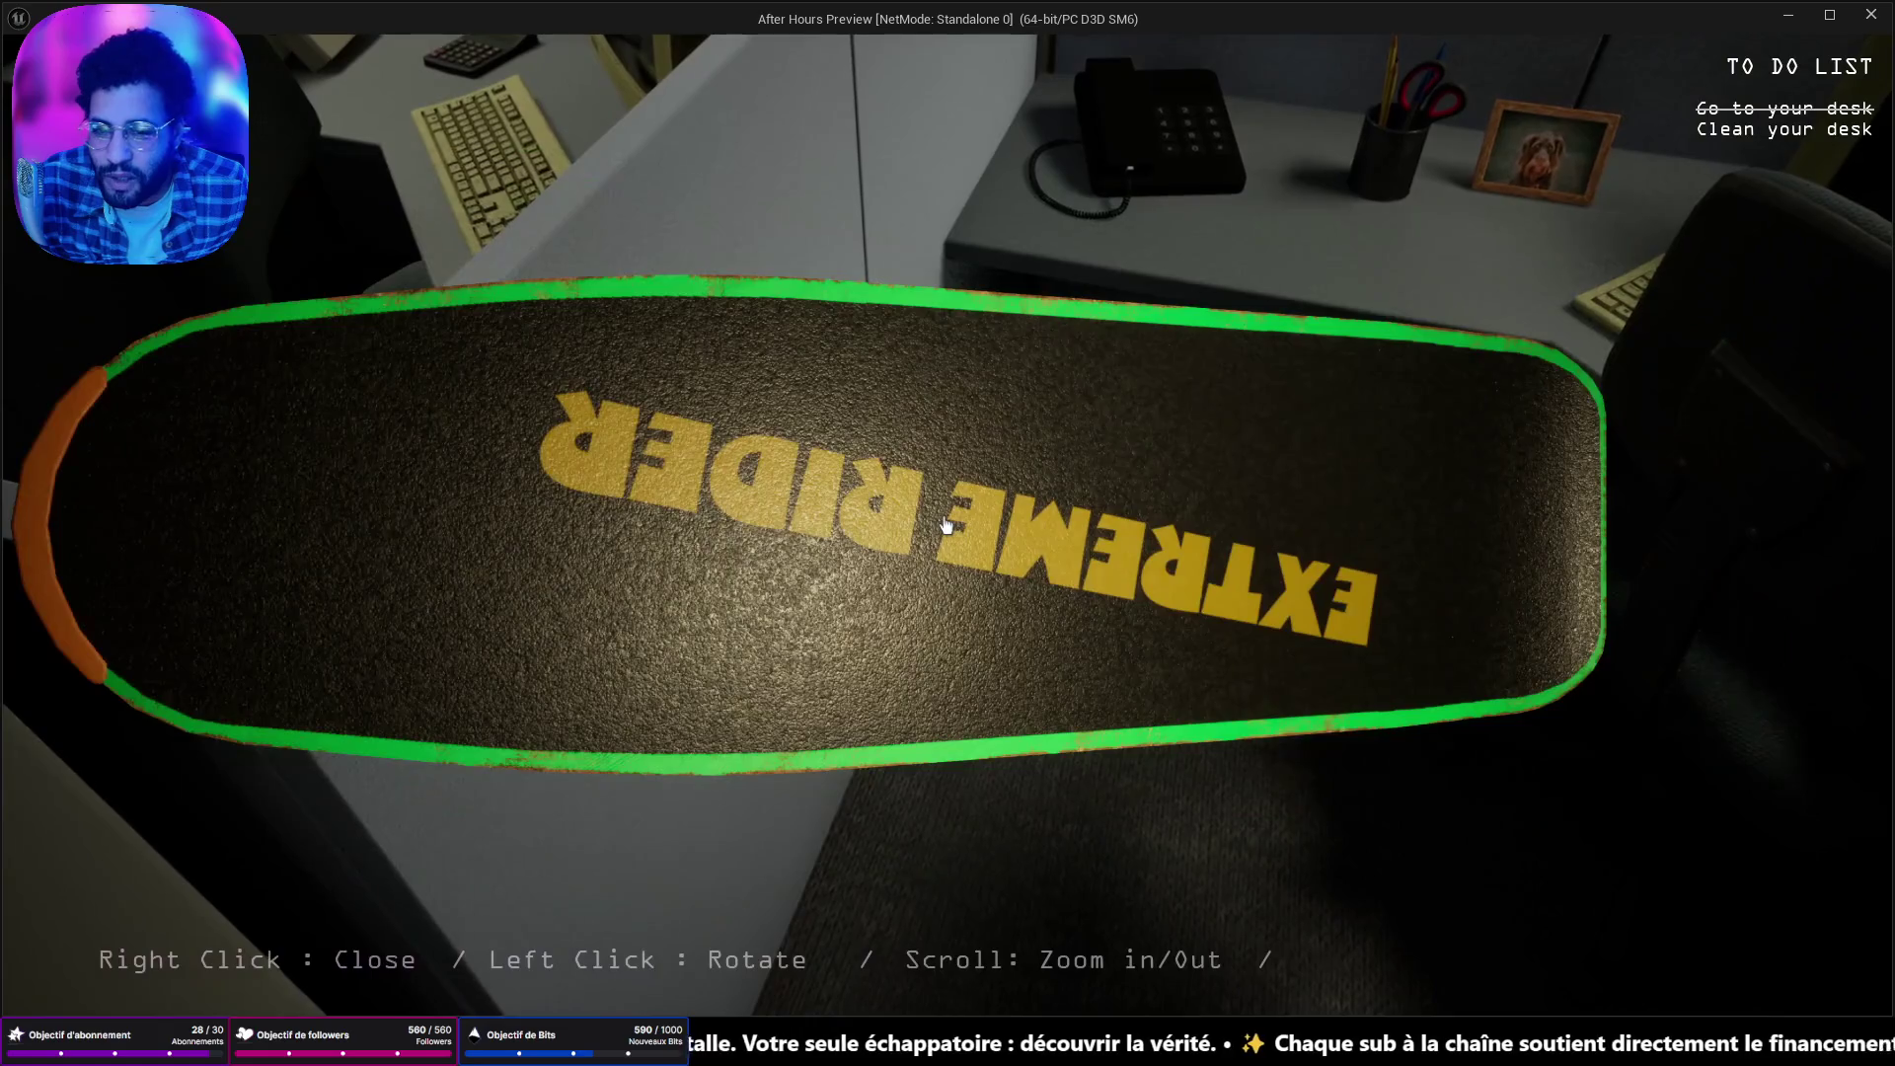
left_click(946, 524)
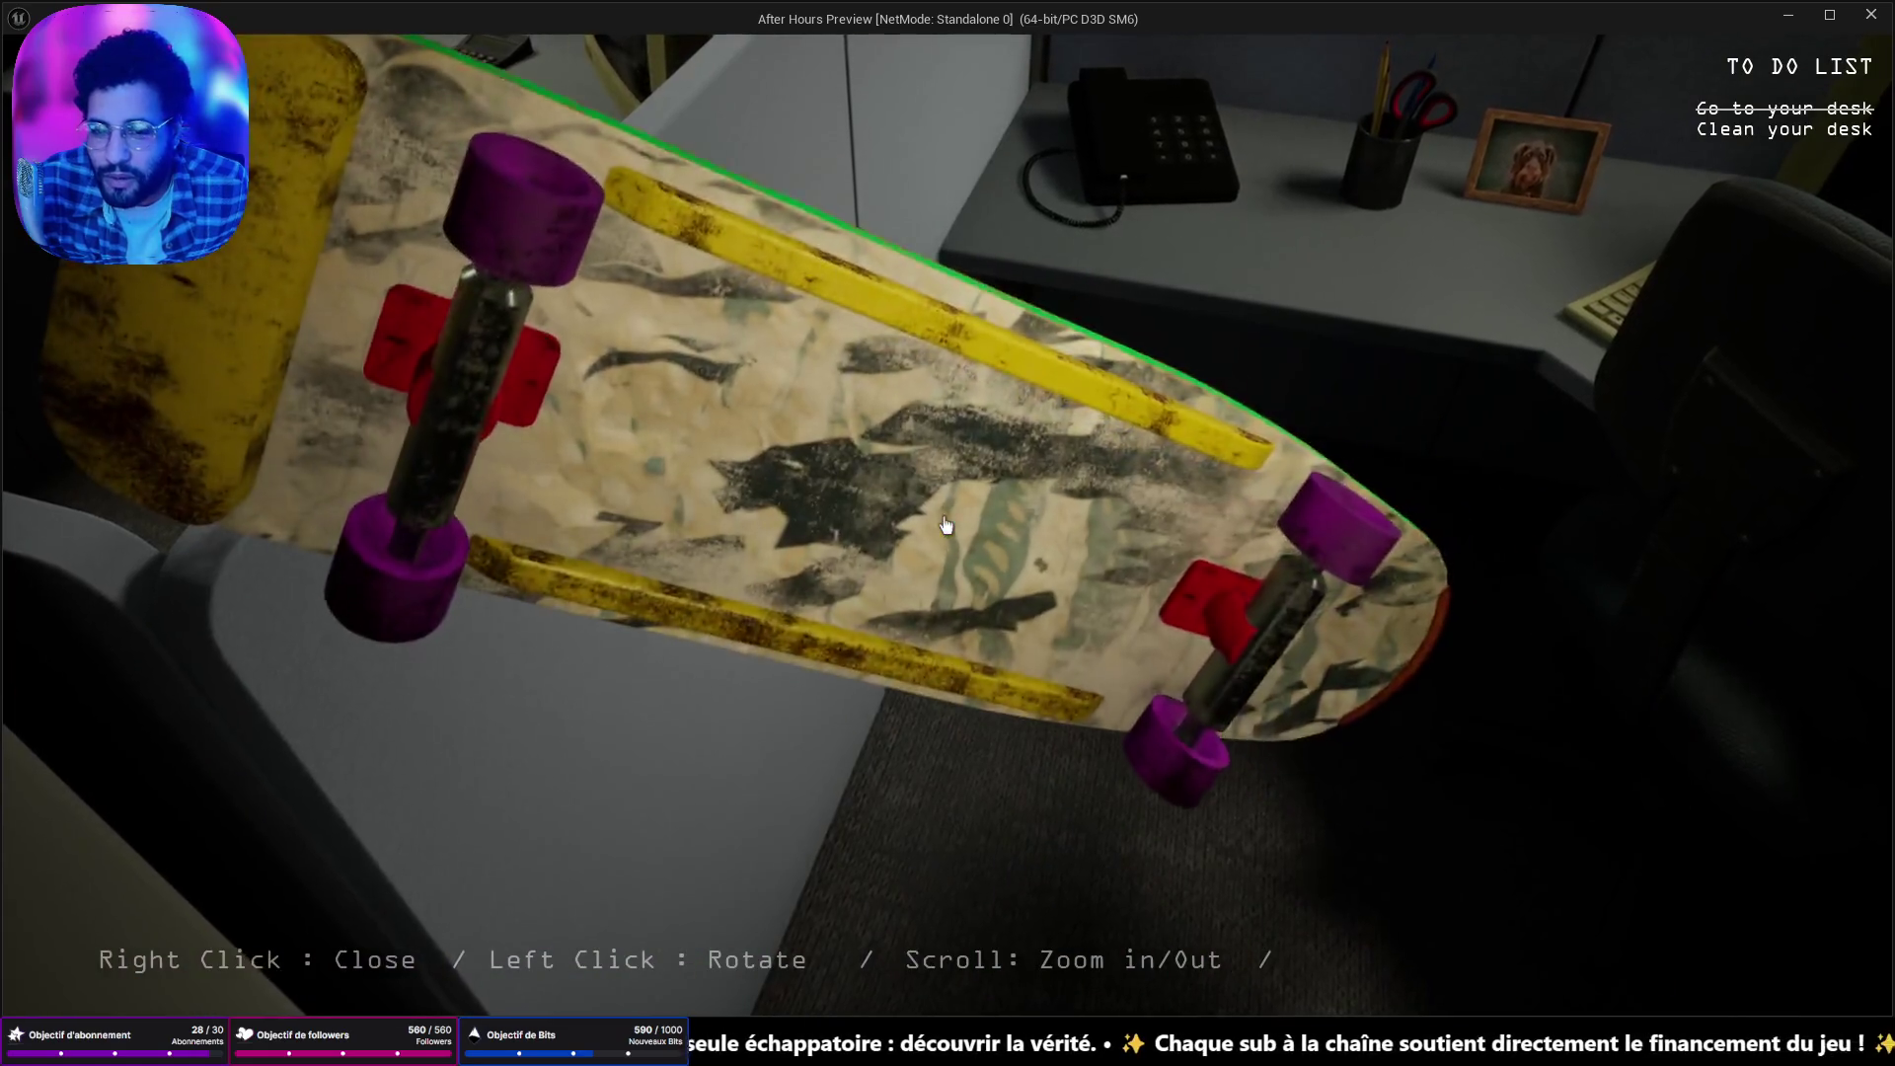
right_click(945, 525)
Walk to the messy cubicle and pick up the paper ball, paper cup and pink can.
key("w")
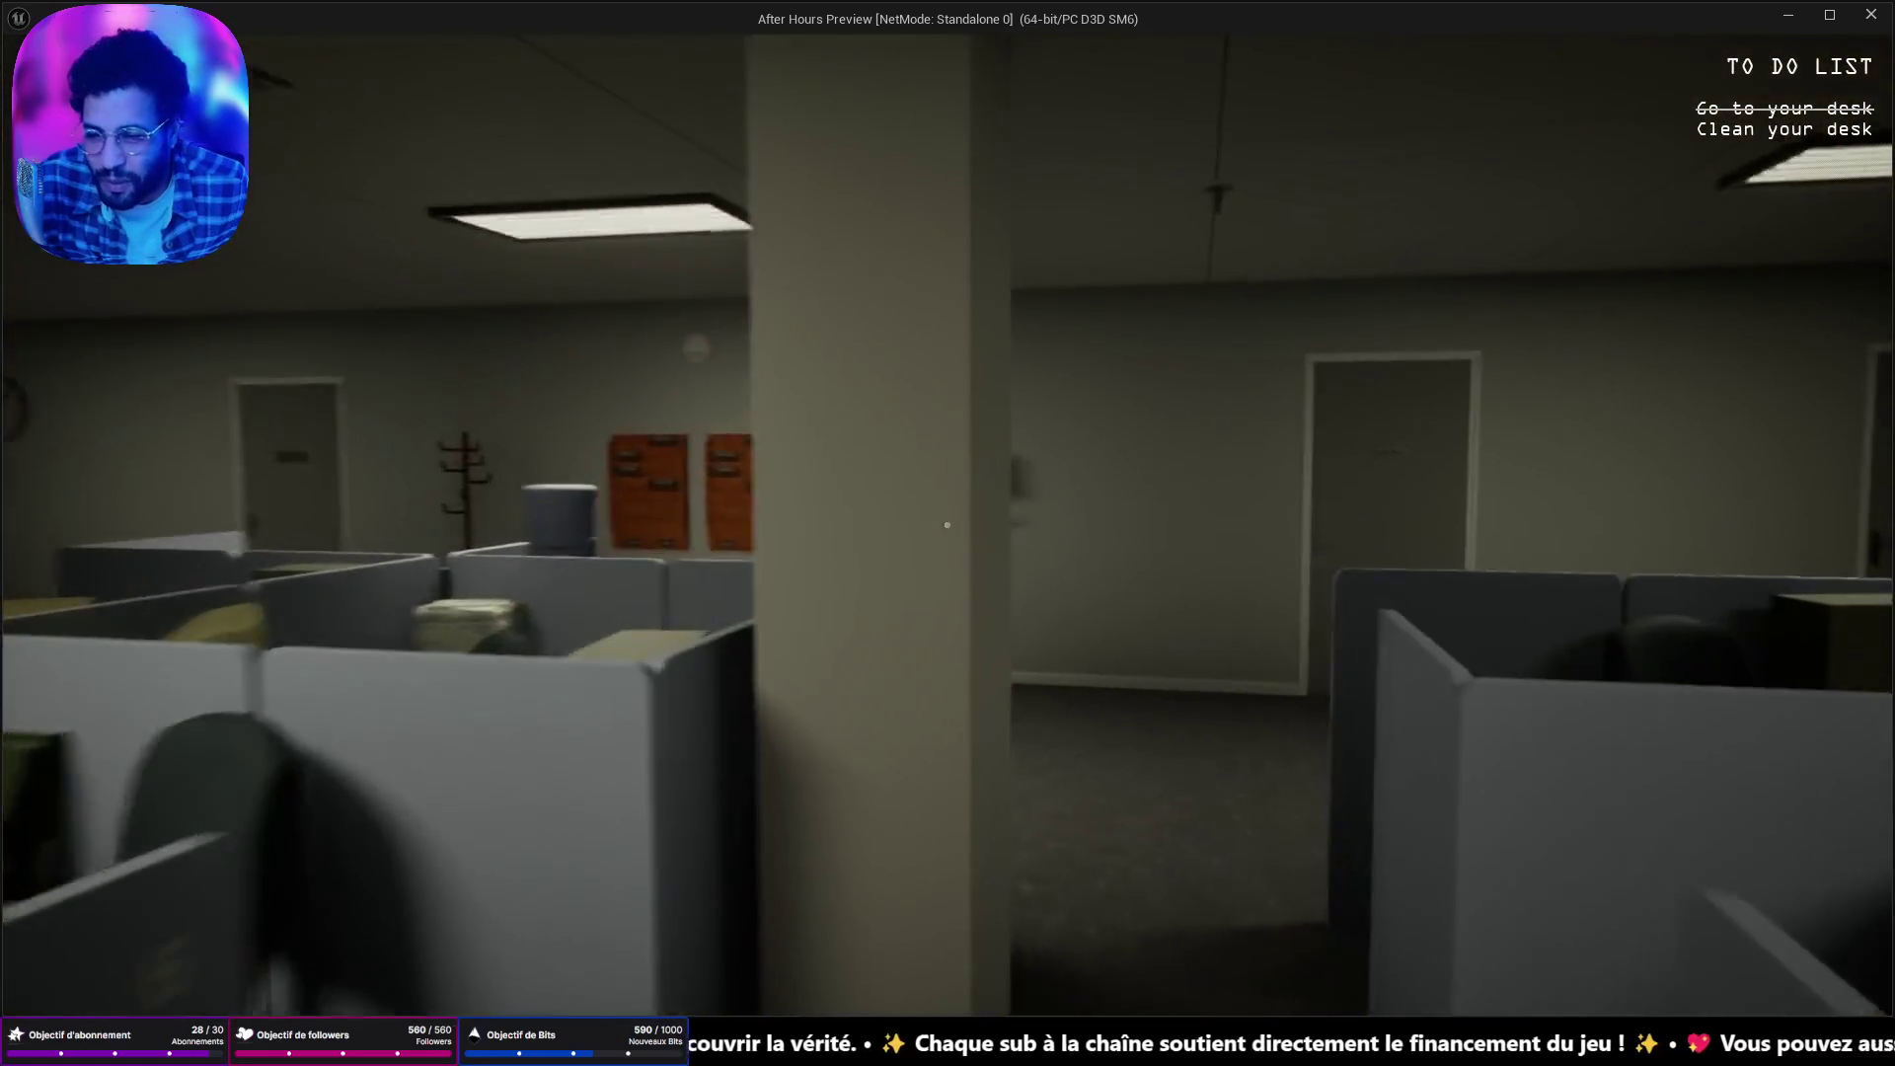
key("w")
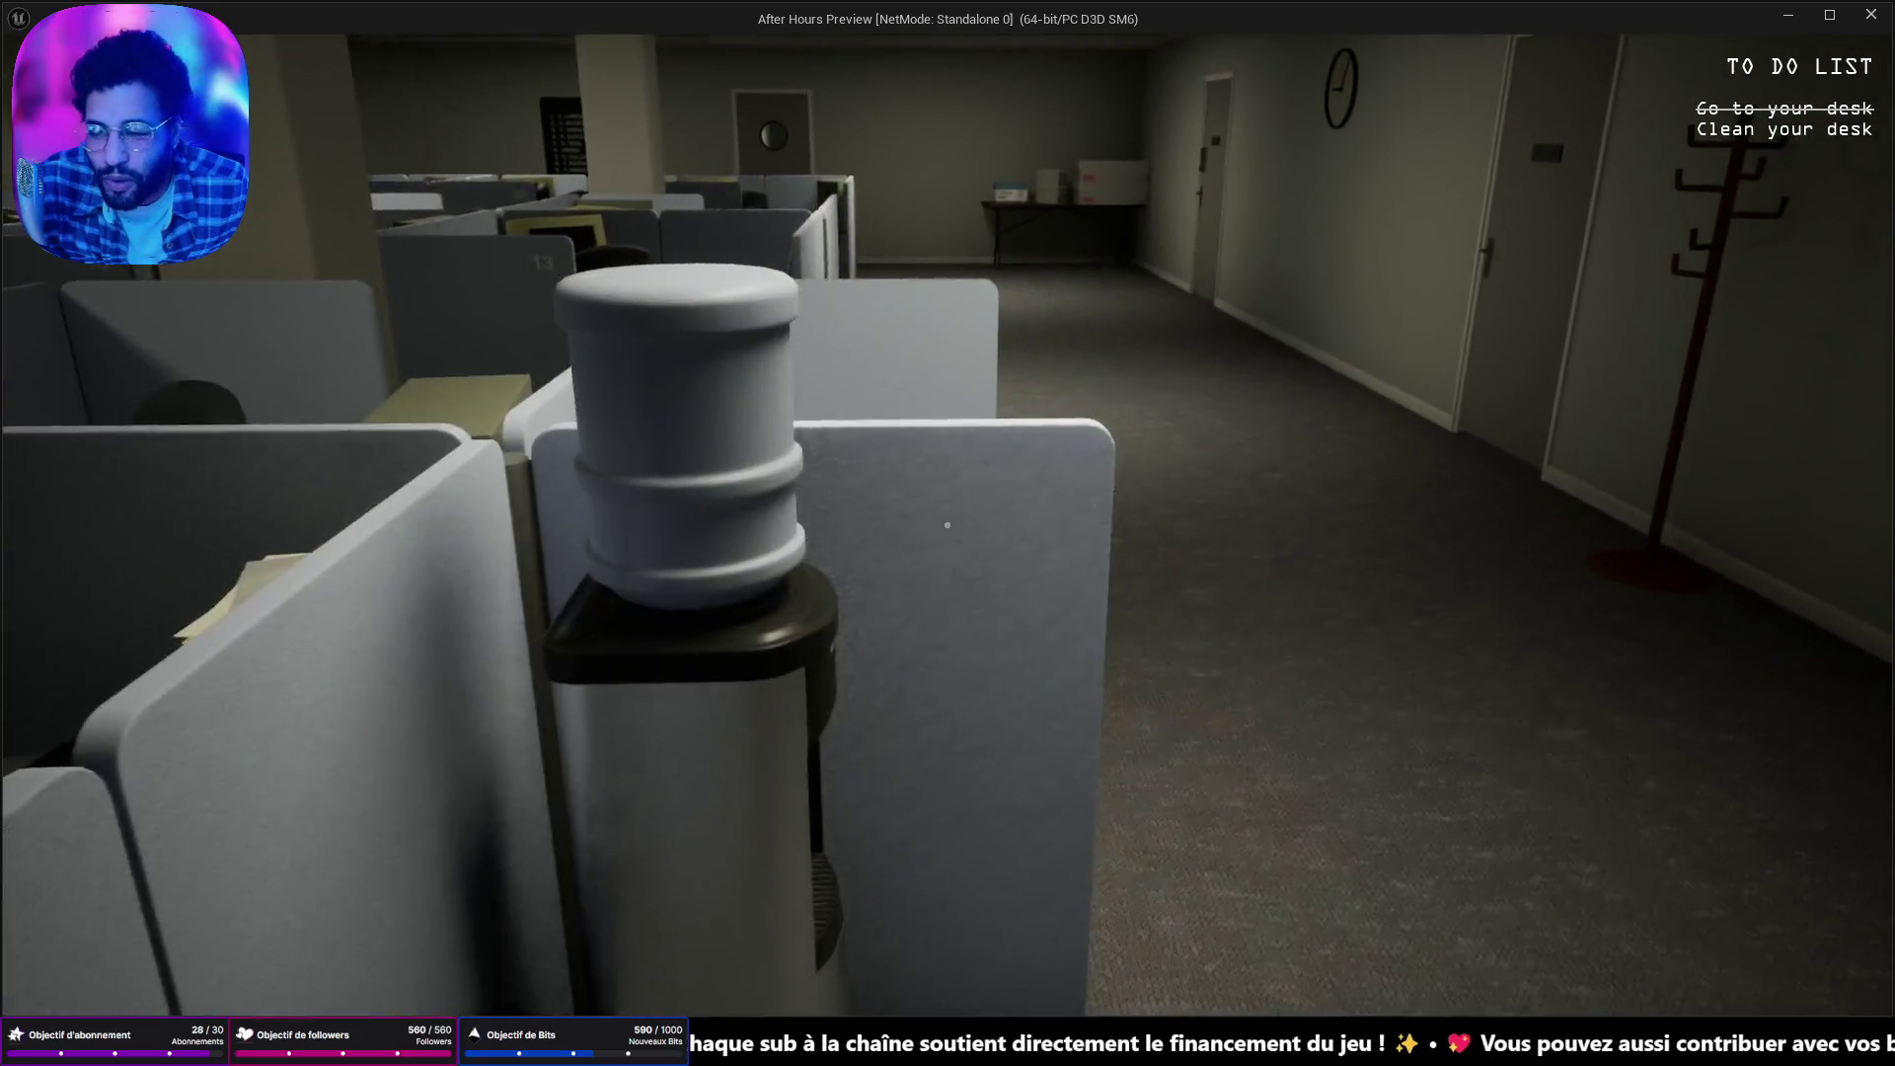
key("w")
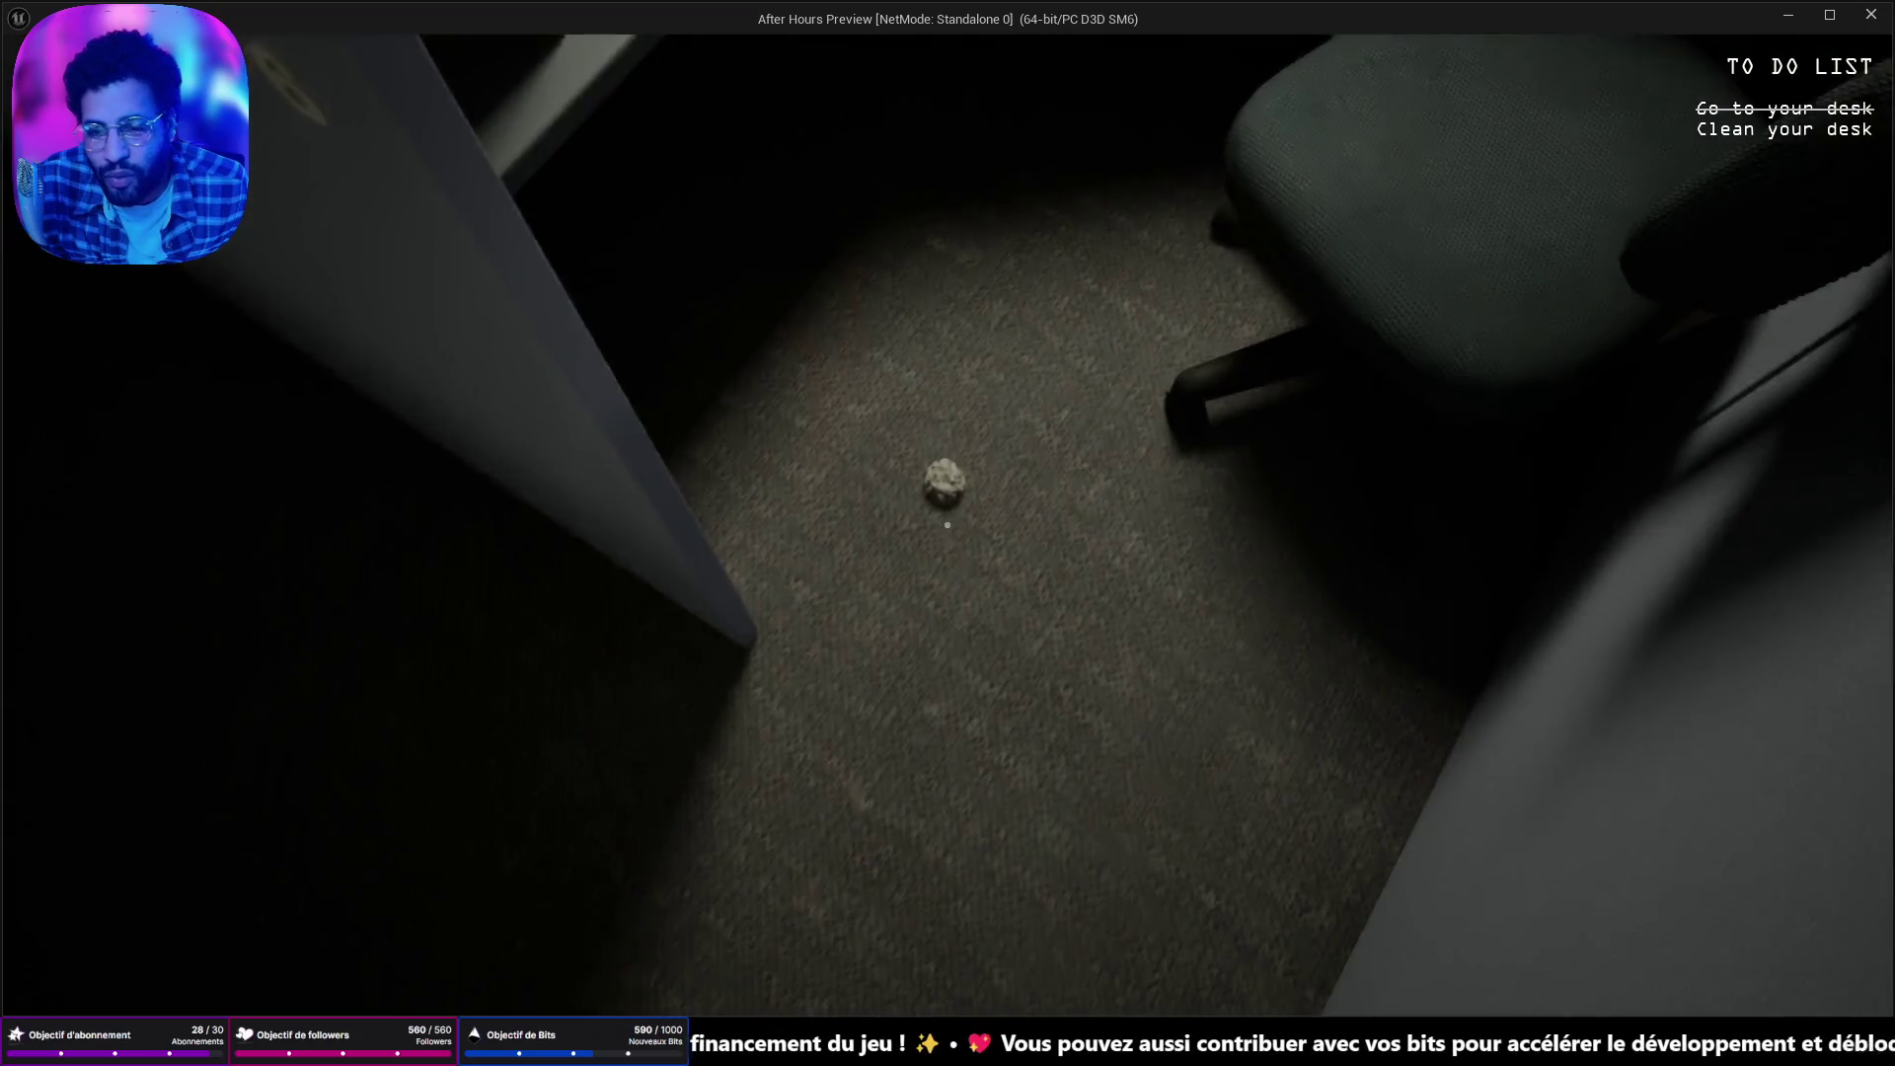
left_click(946, 525)
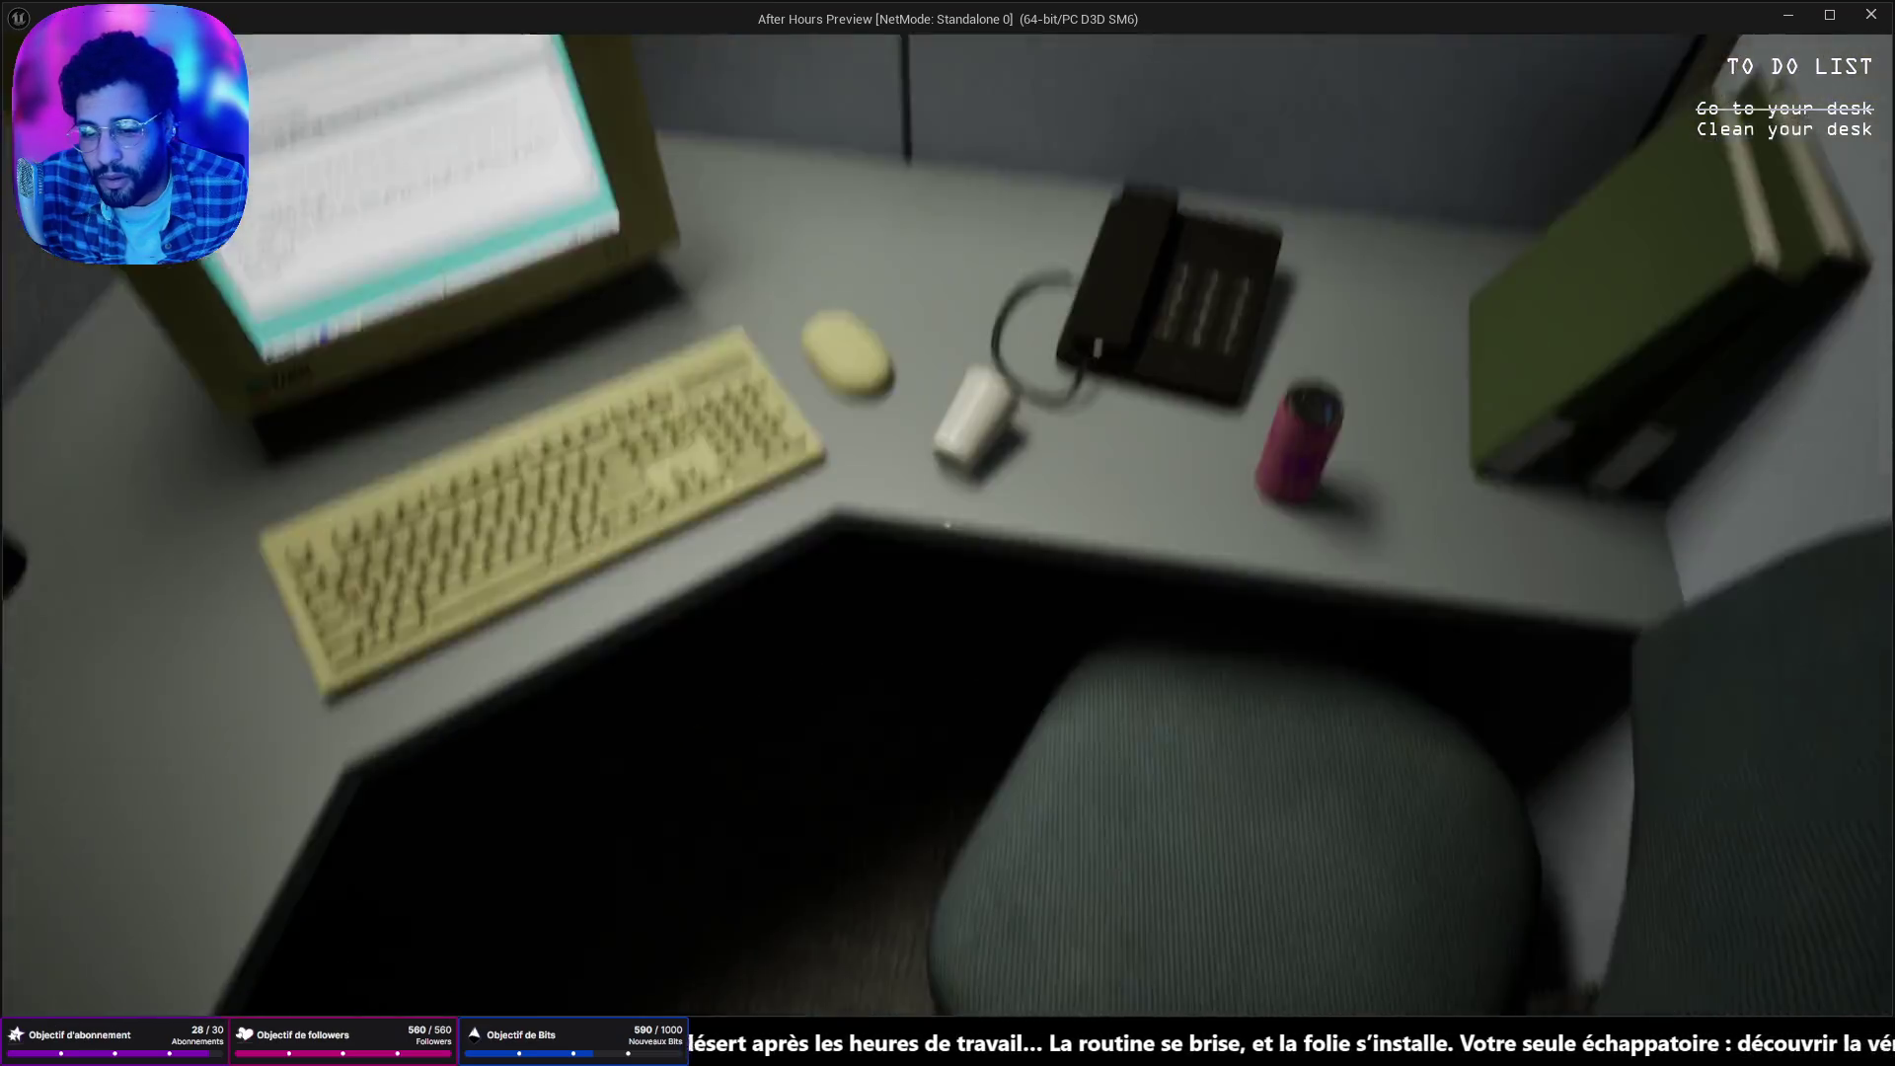
left_click(947, 525)
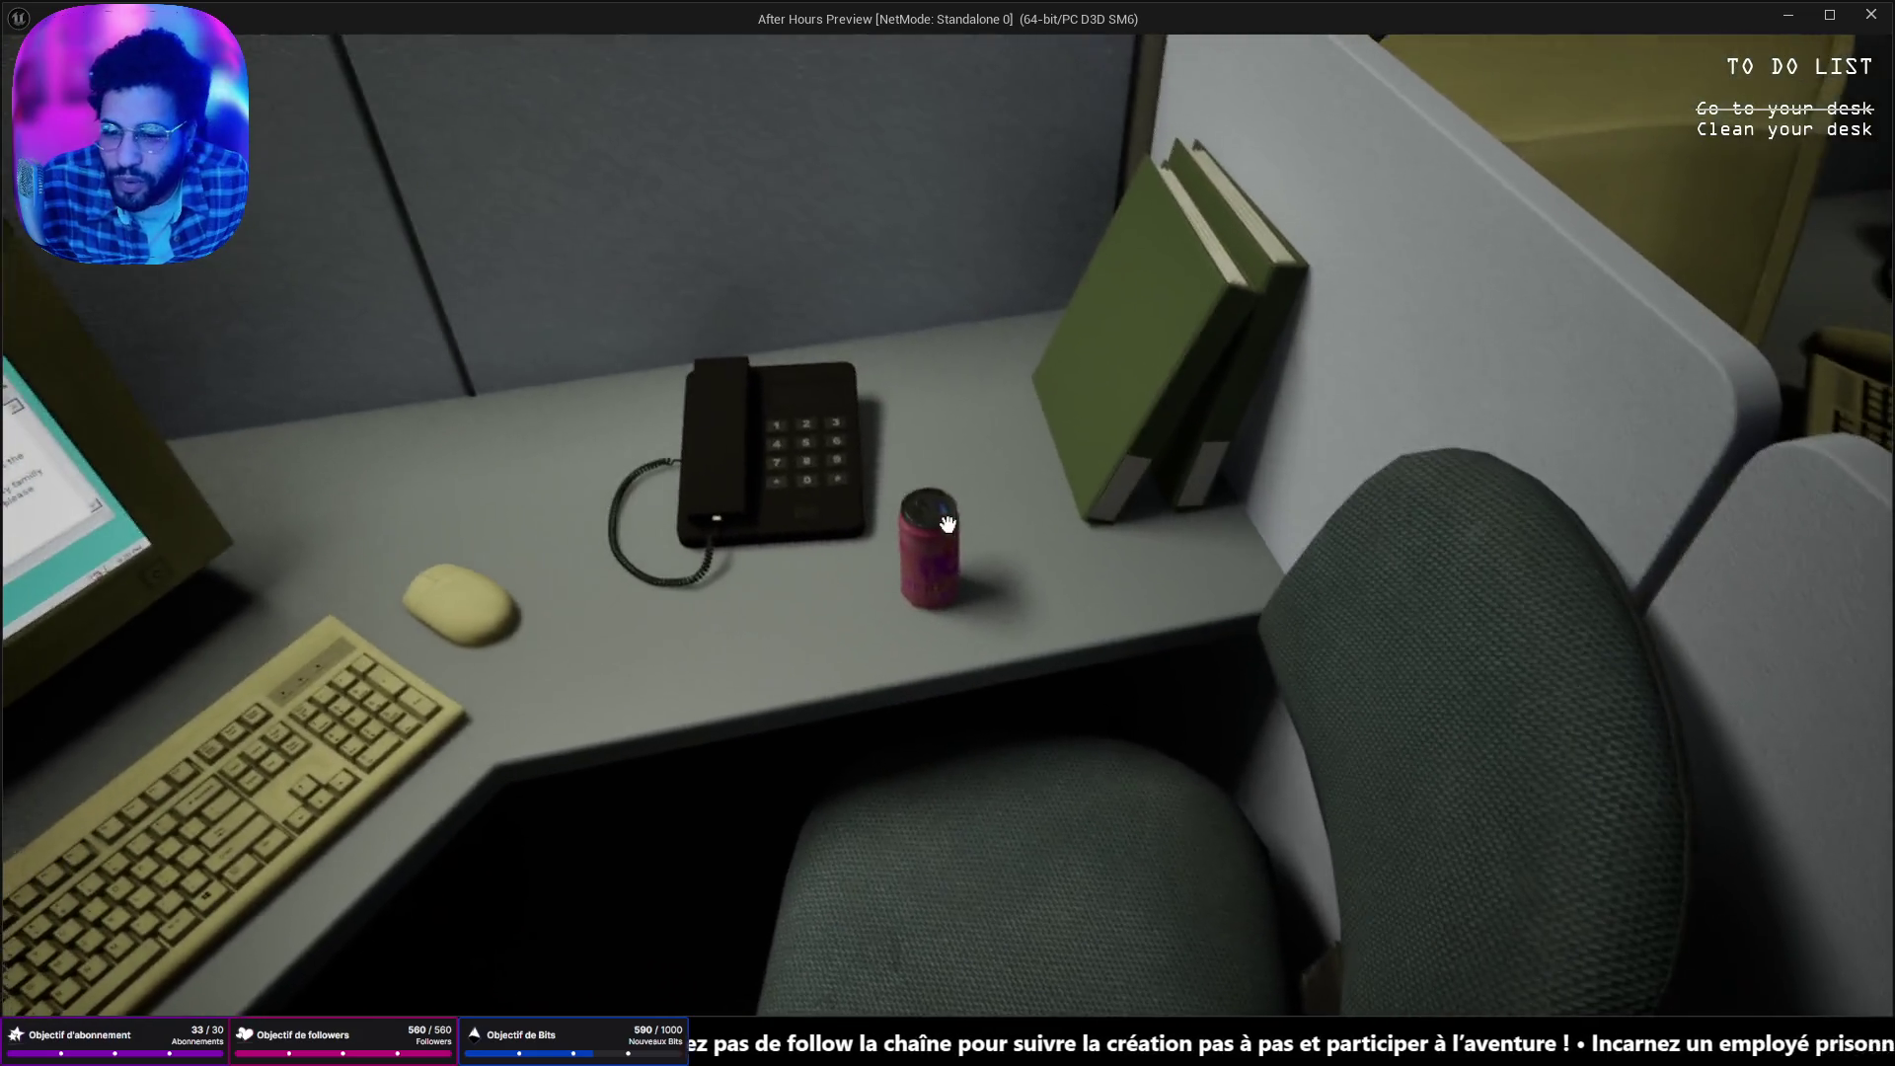
left_click(947, 524)
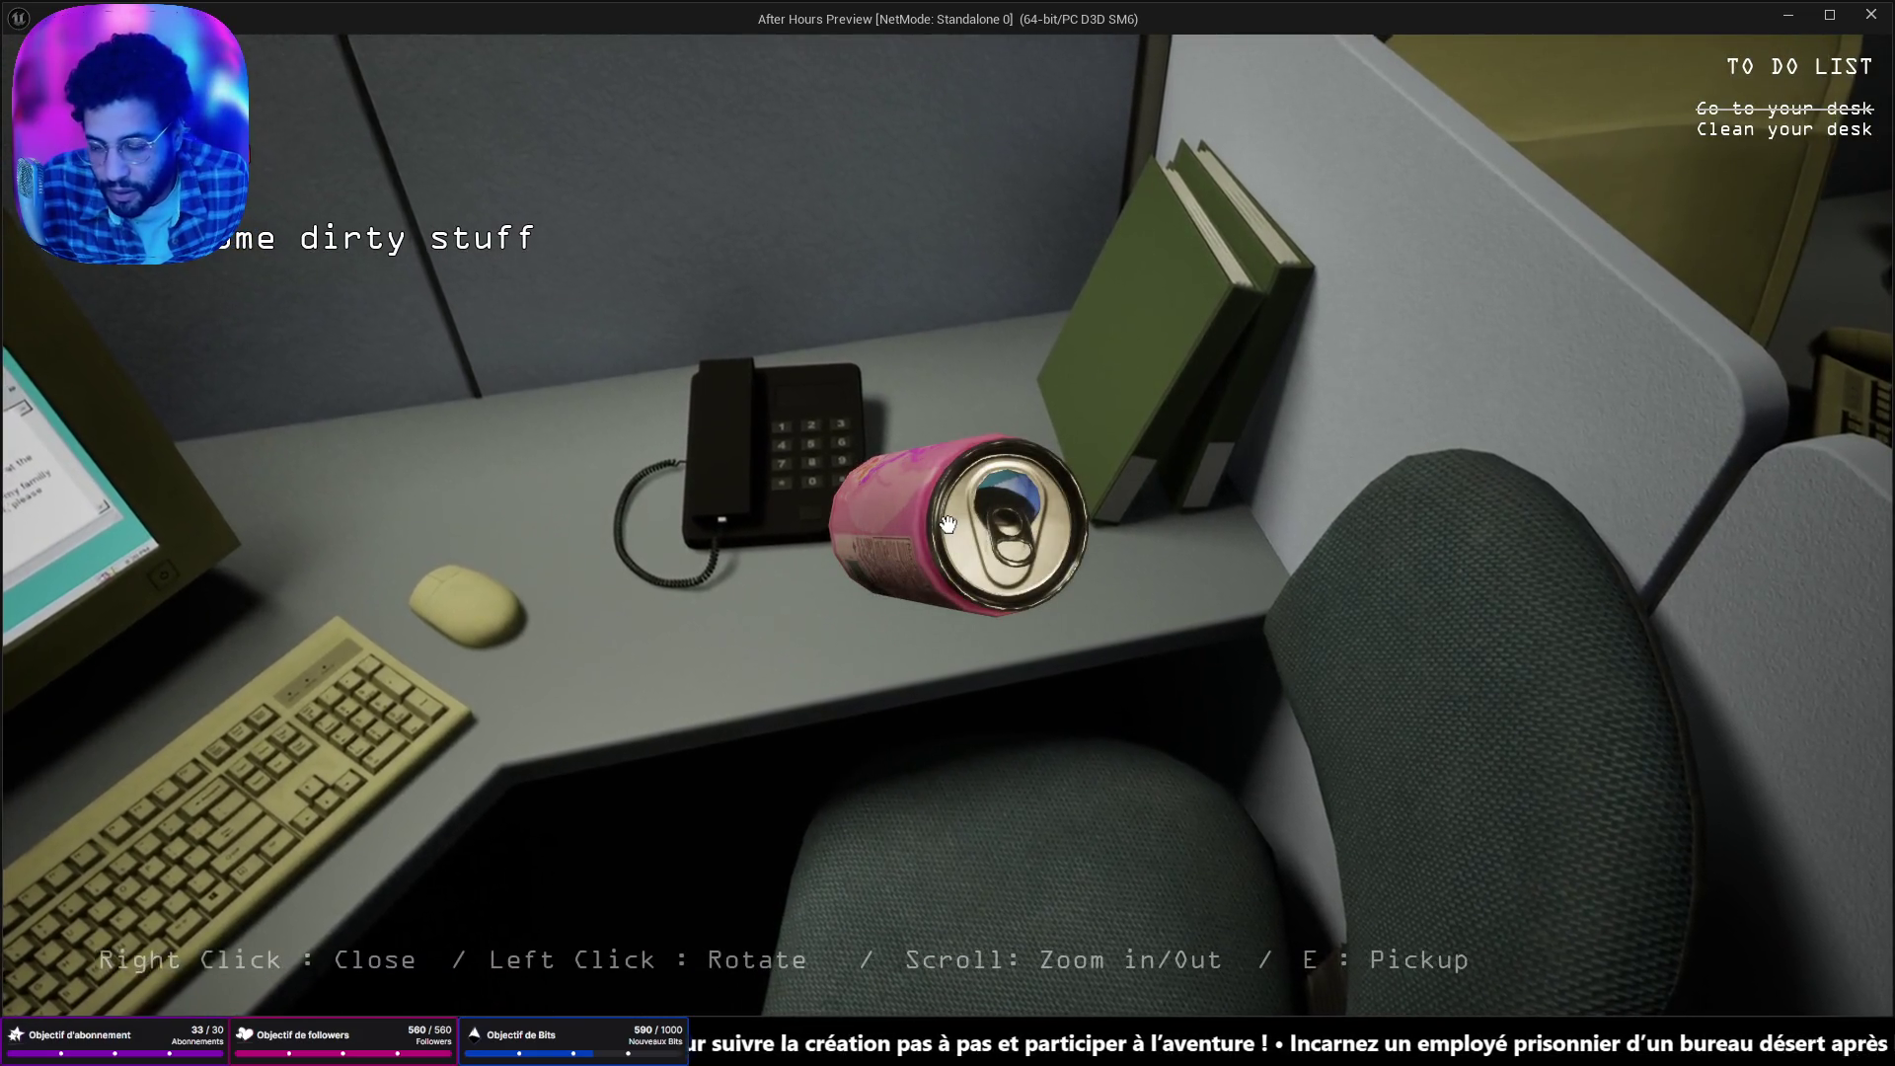
key("s")
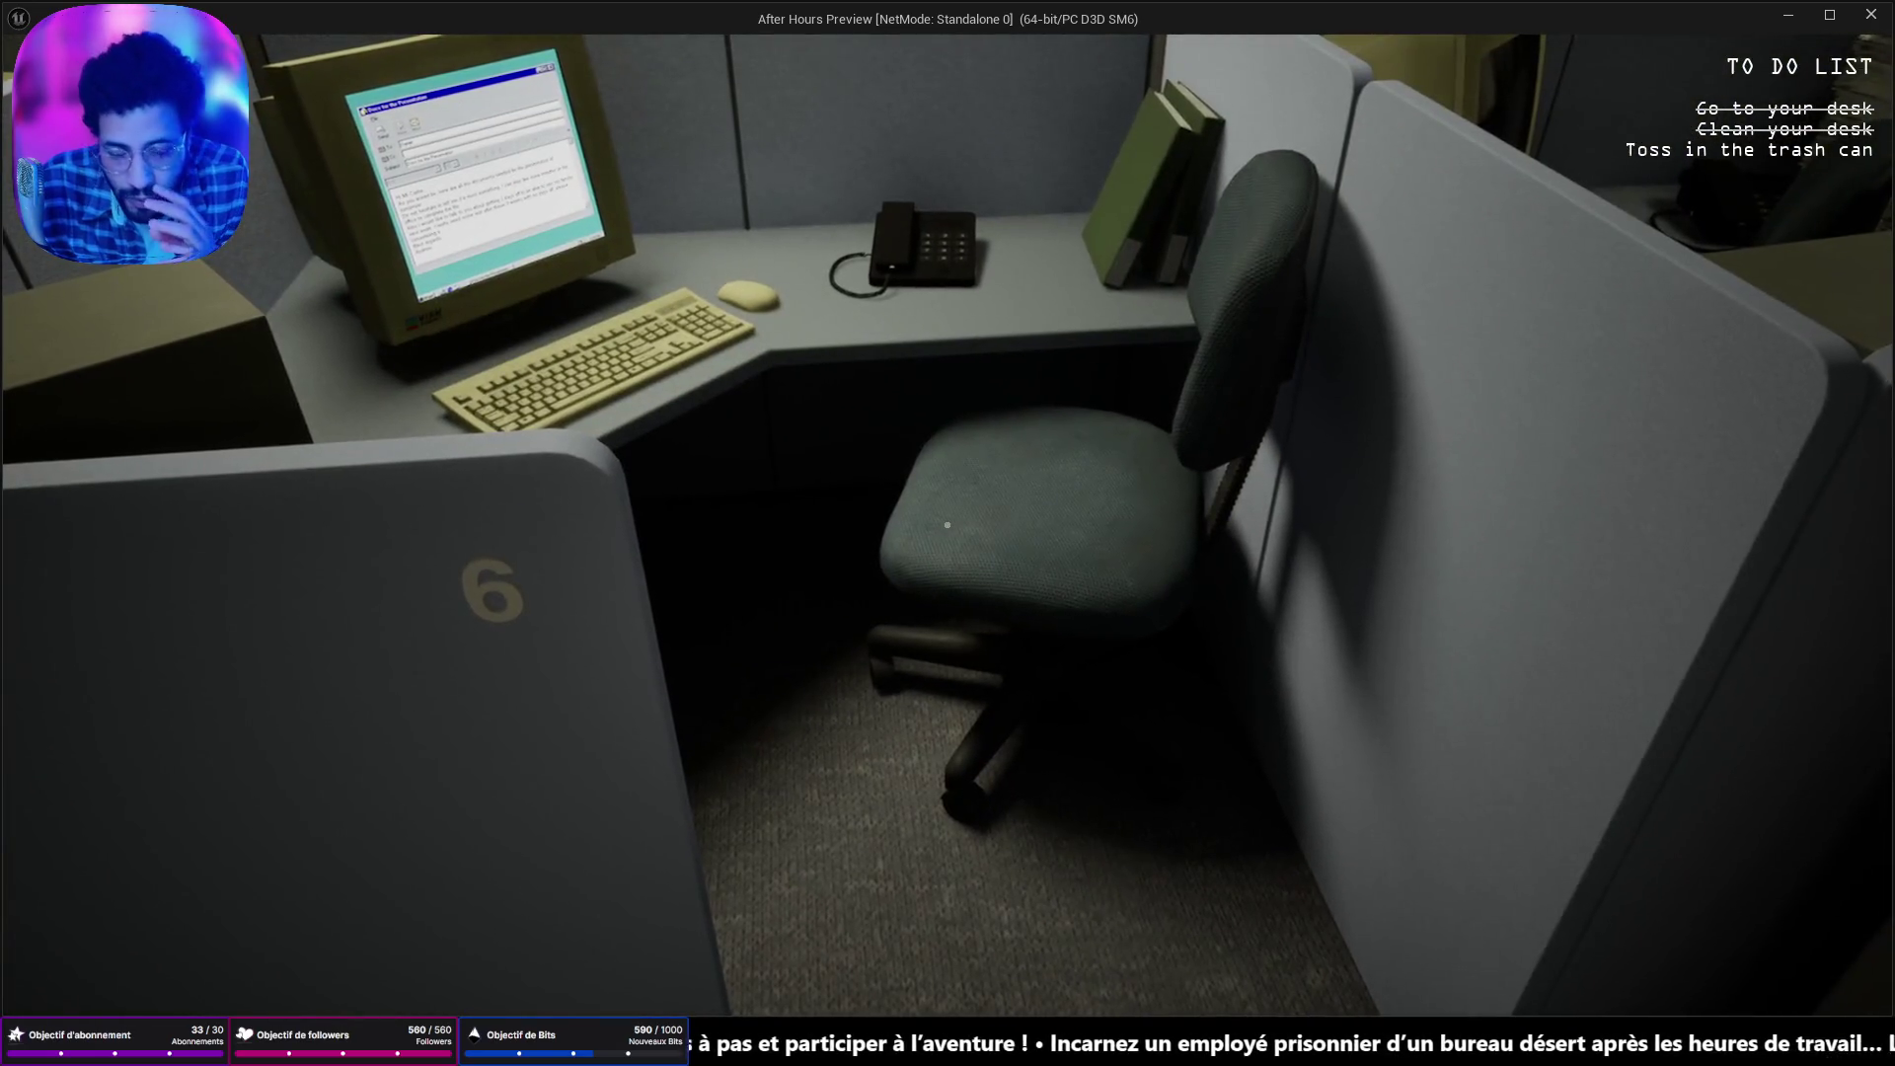
Walk from the hallway by cubicle 16 past cubicle 12 and the pillar.
mouse_move(948, 524)
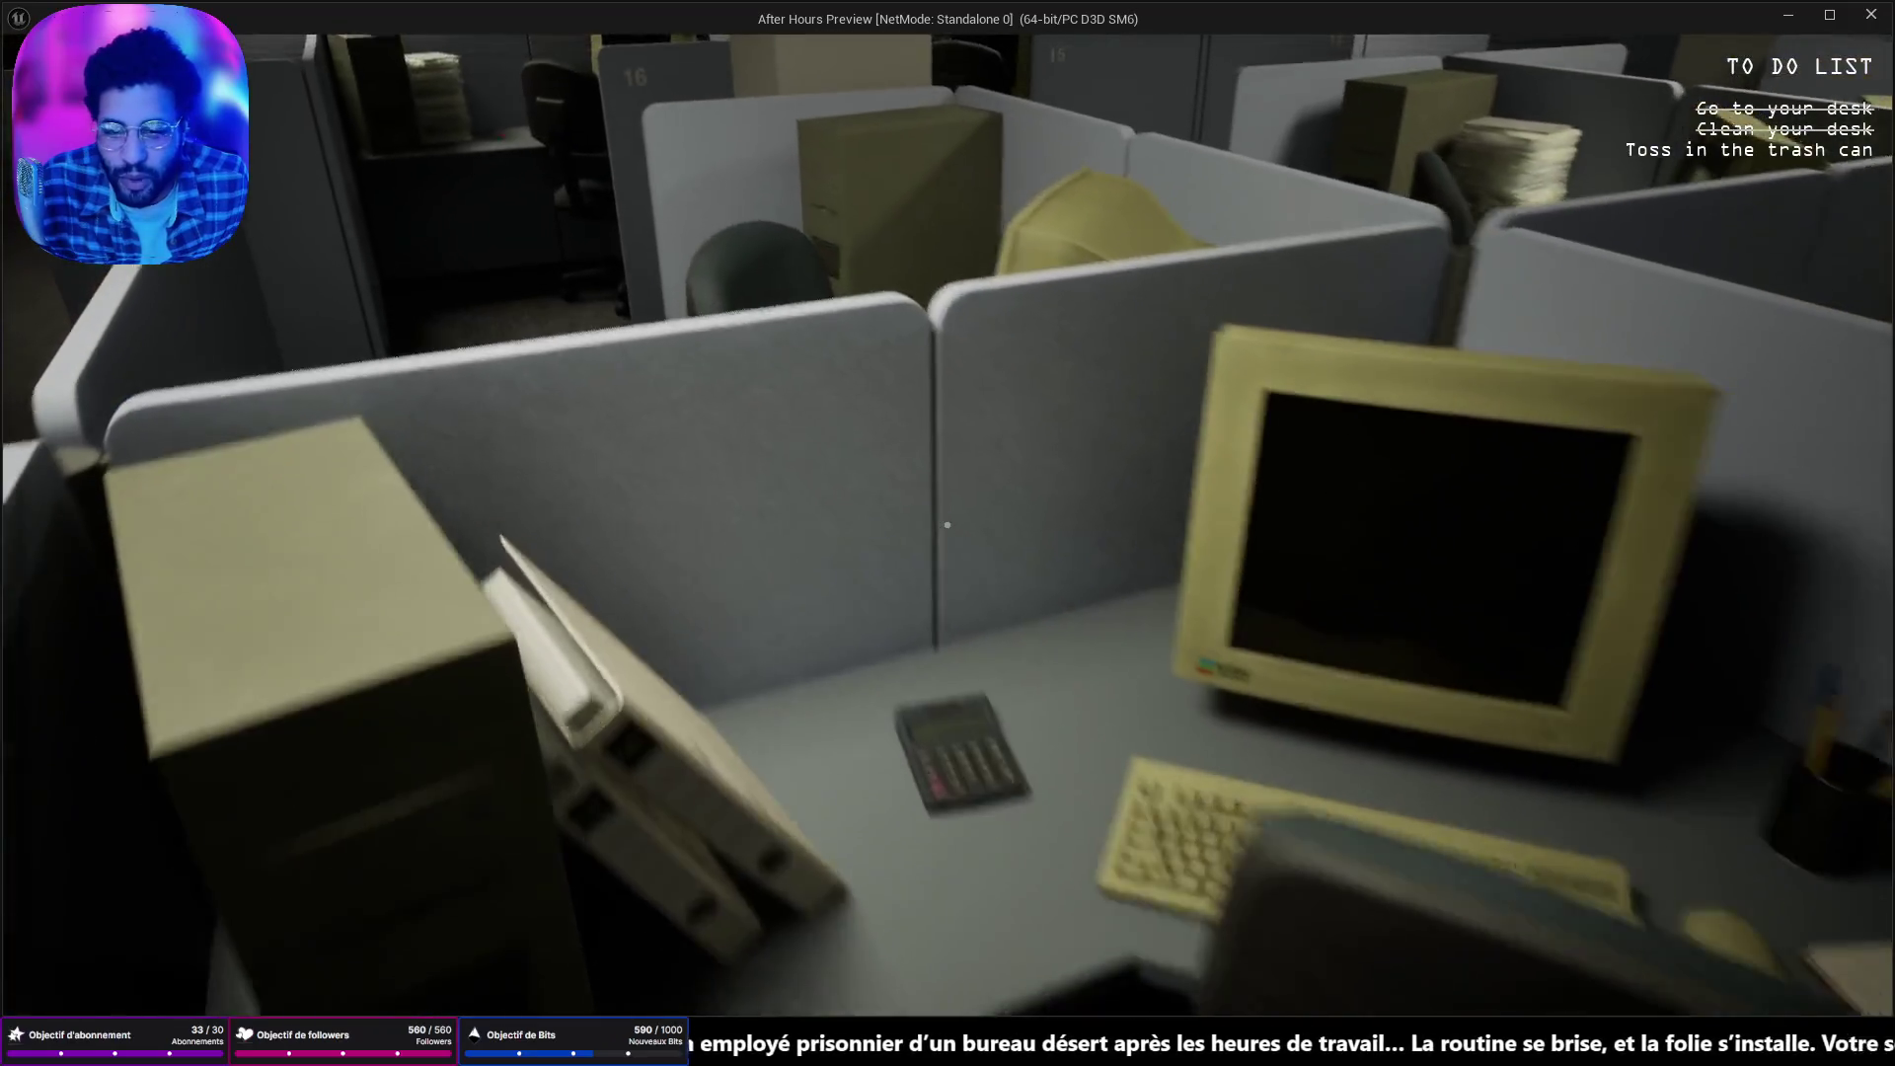
key("s")
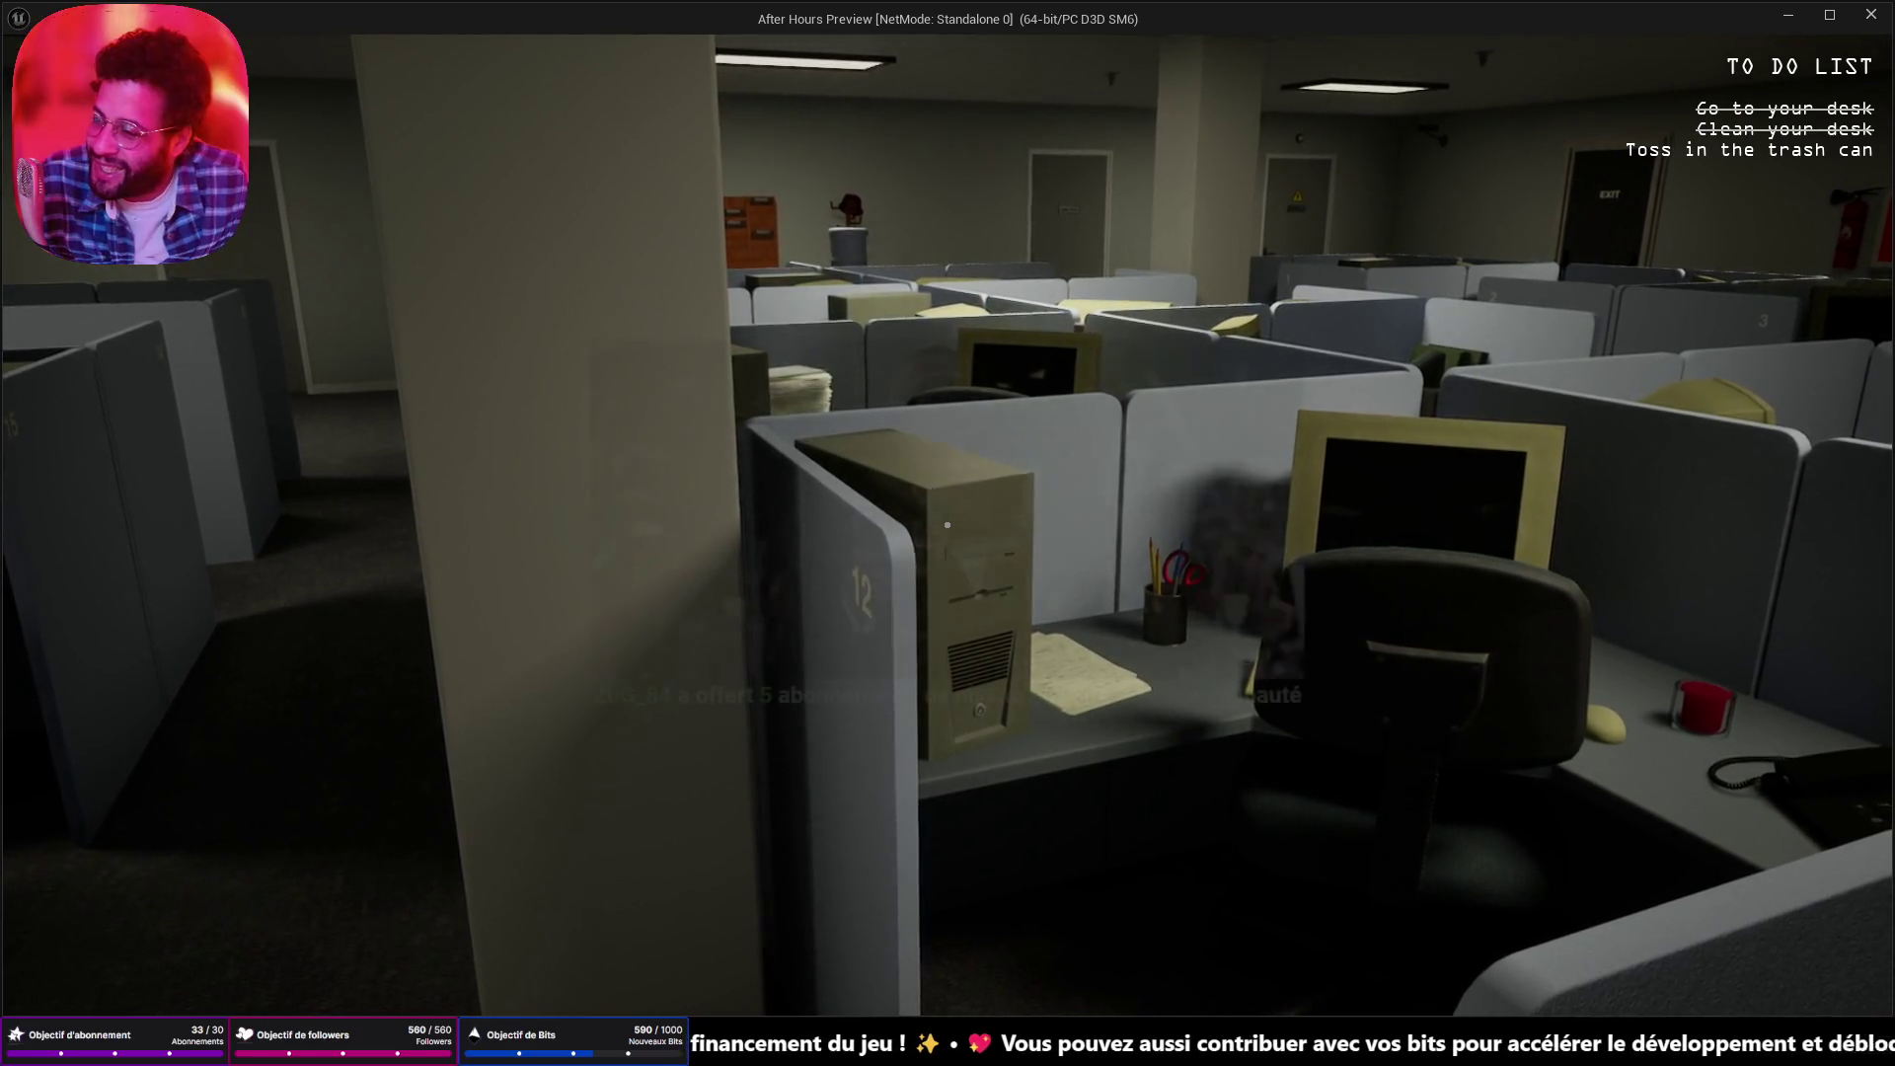
key("w")
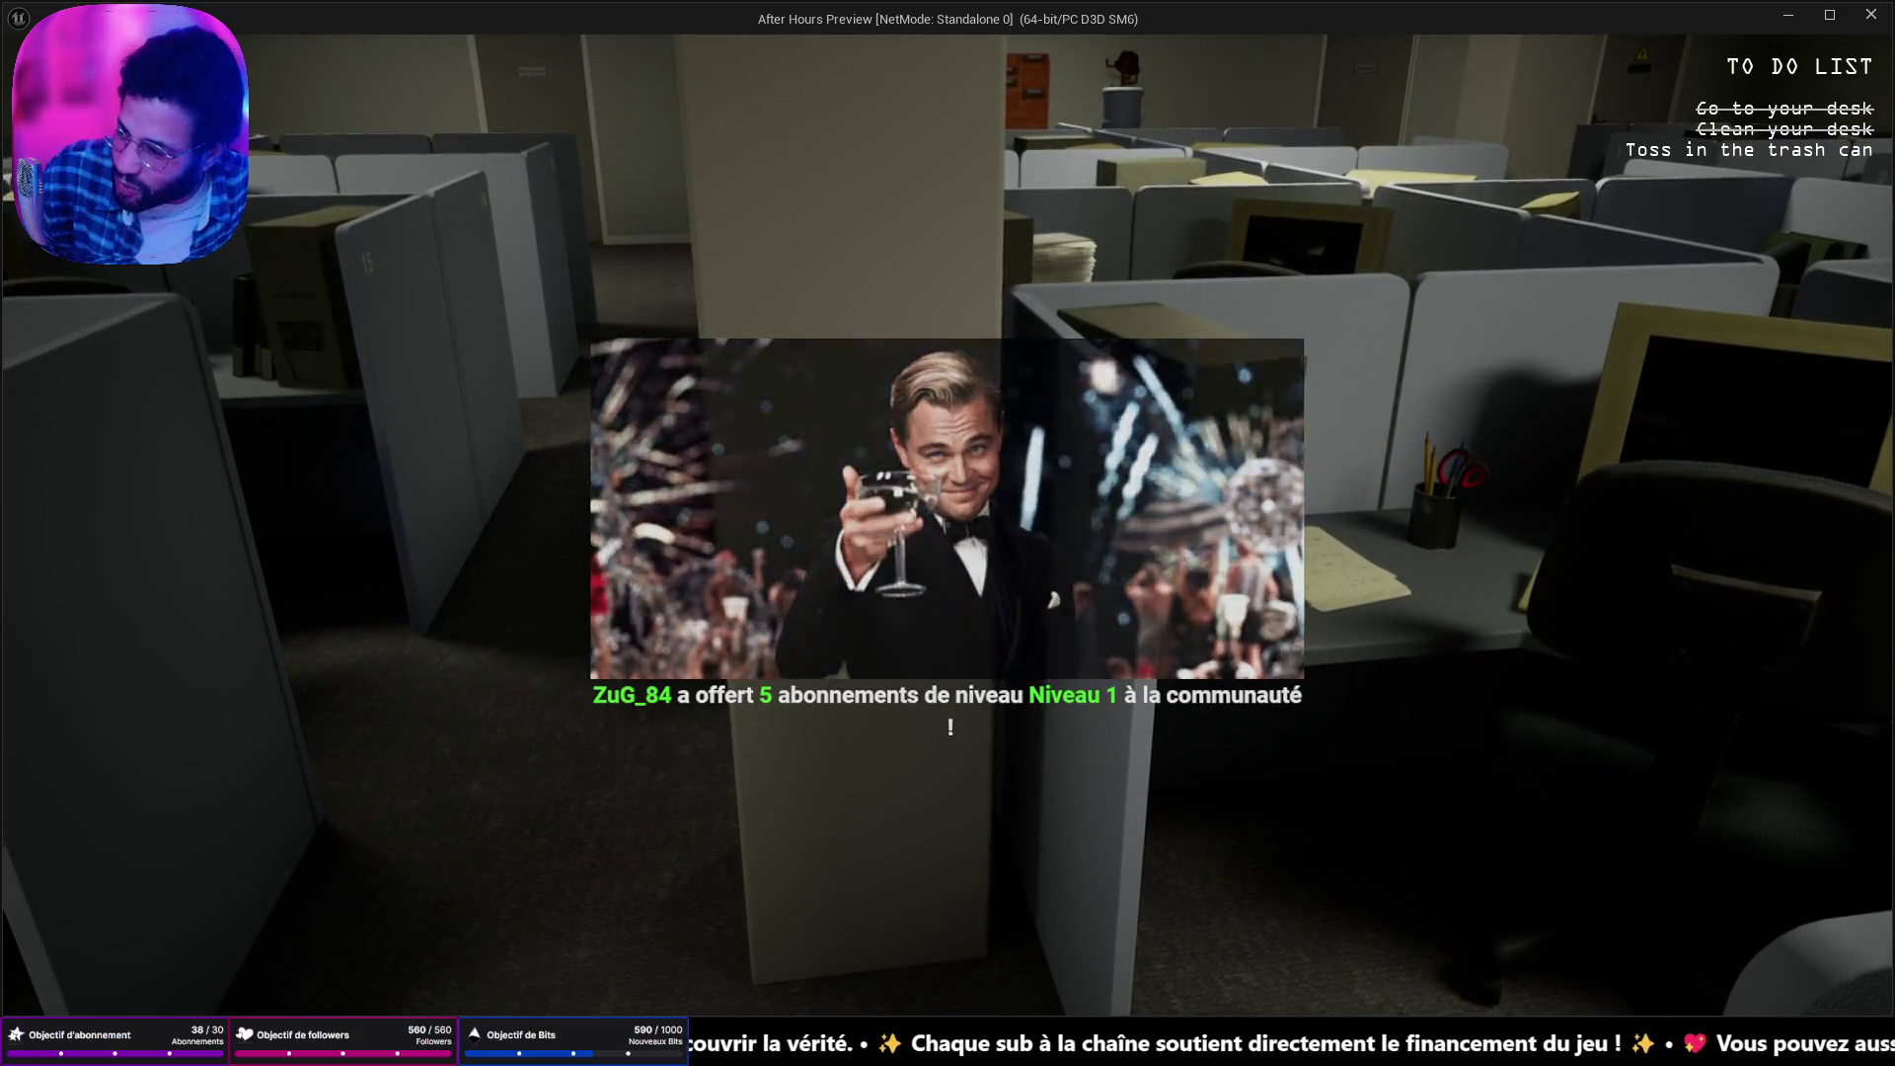
key("w")
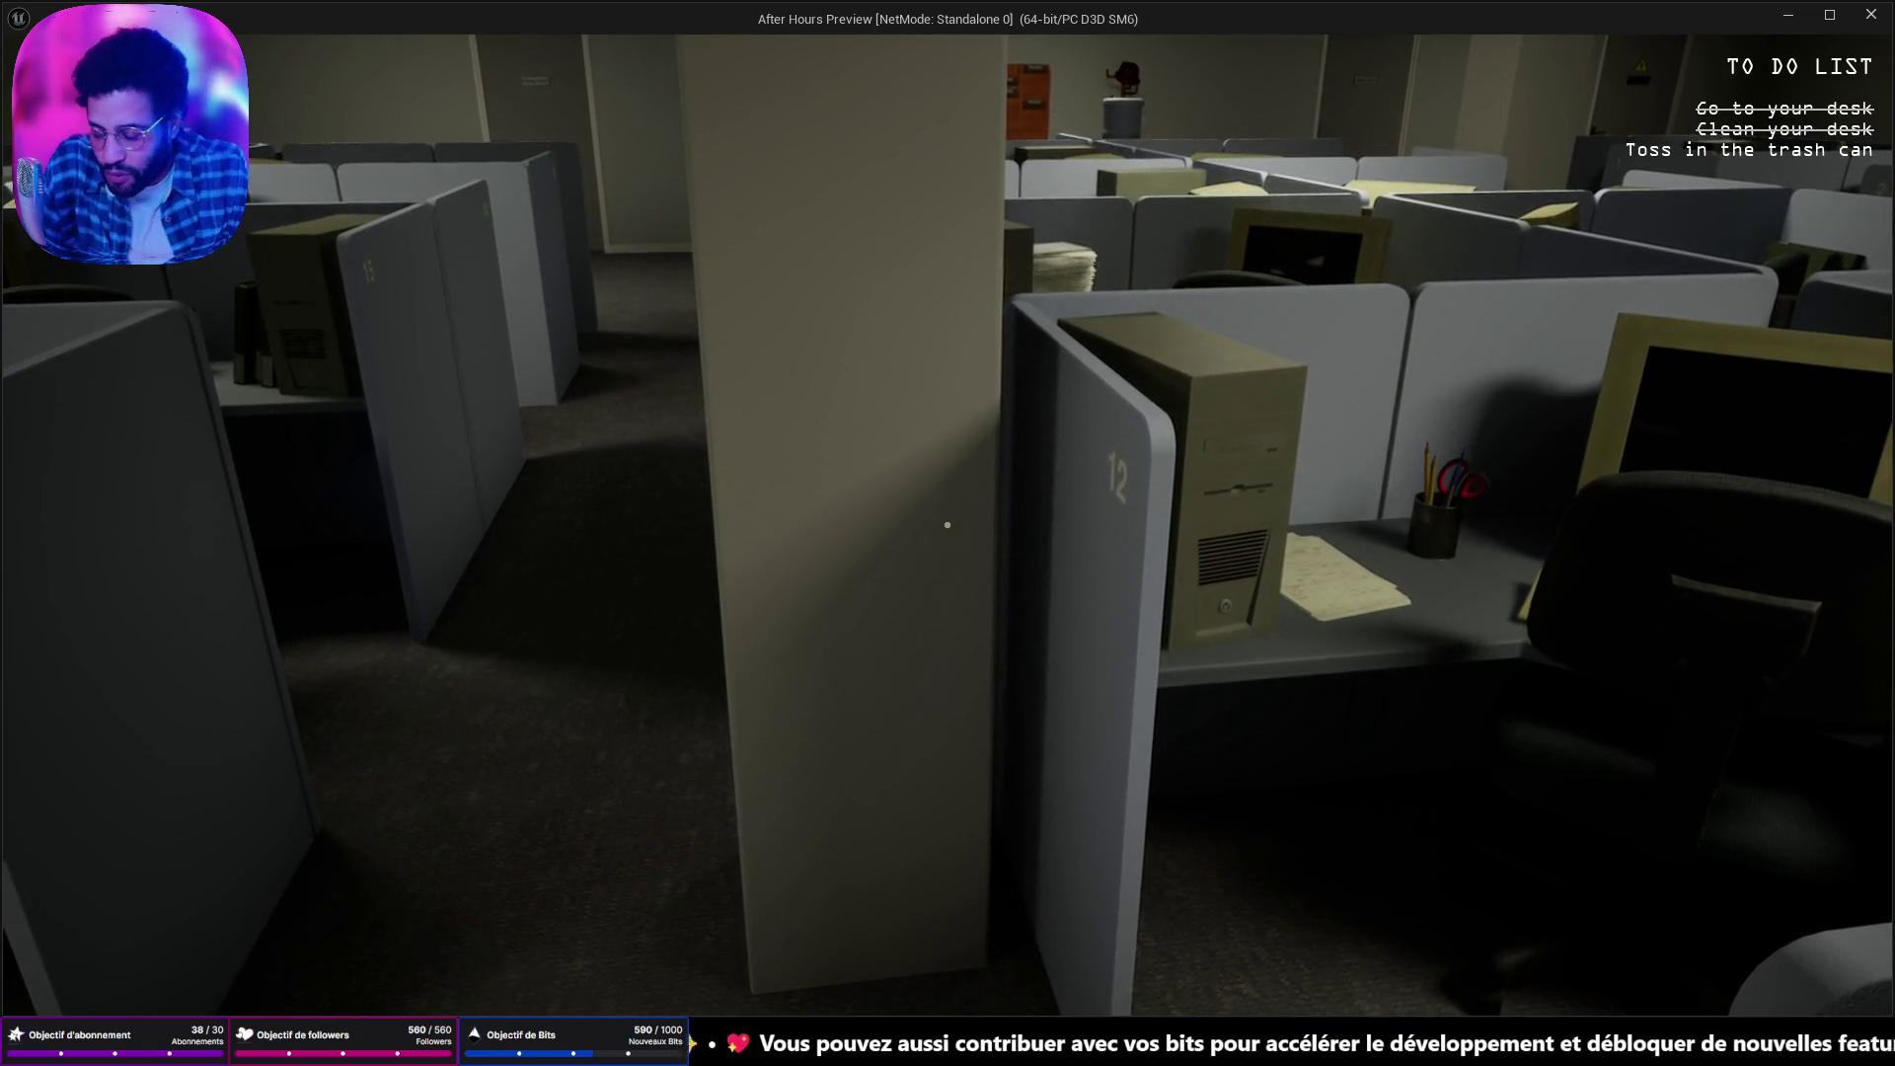
Minimize the editor and game windows and open BOX OPEN SPACE SUBSCRIBERS from the desktop.
key("alt+Tab")
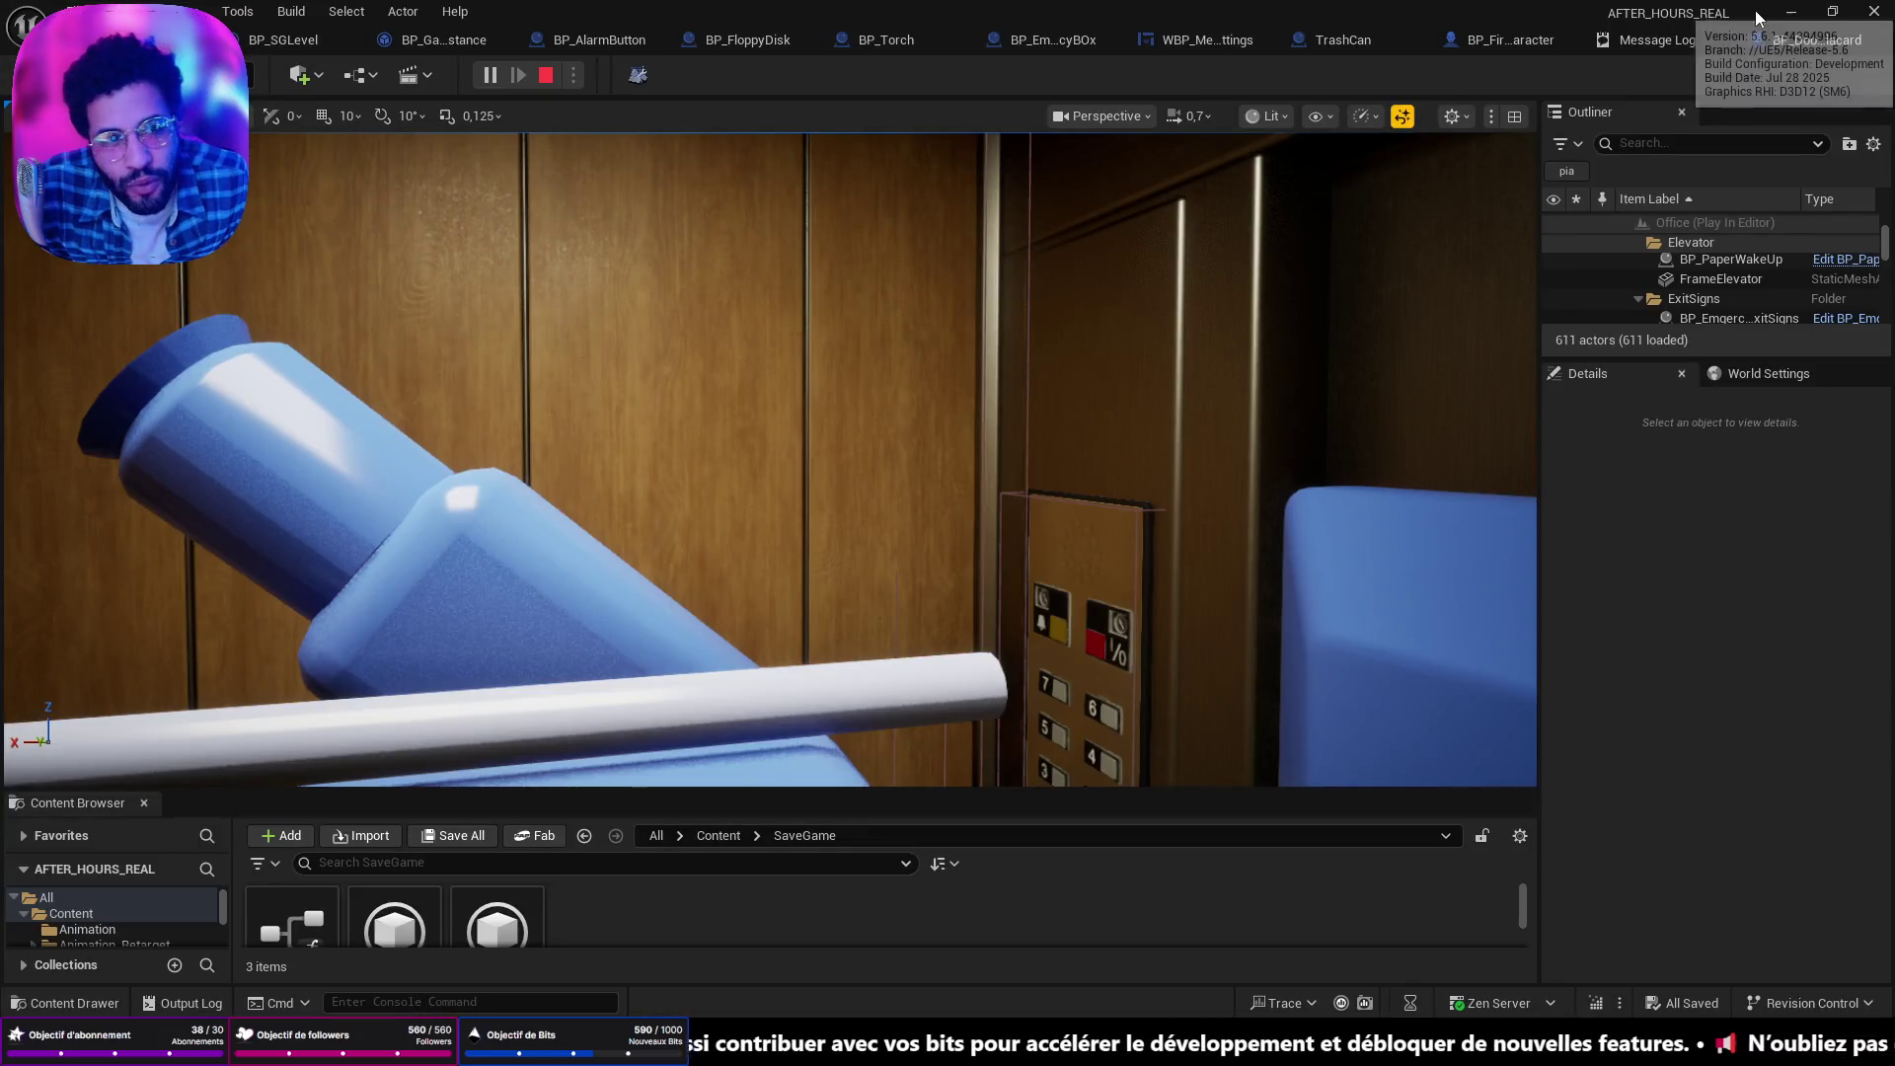
left_click(1790, 12)
left_click(1789, 14)
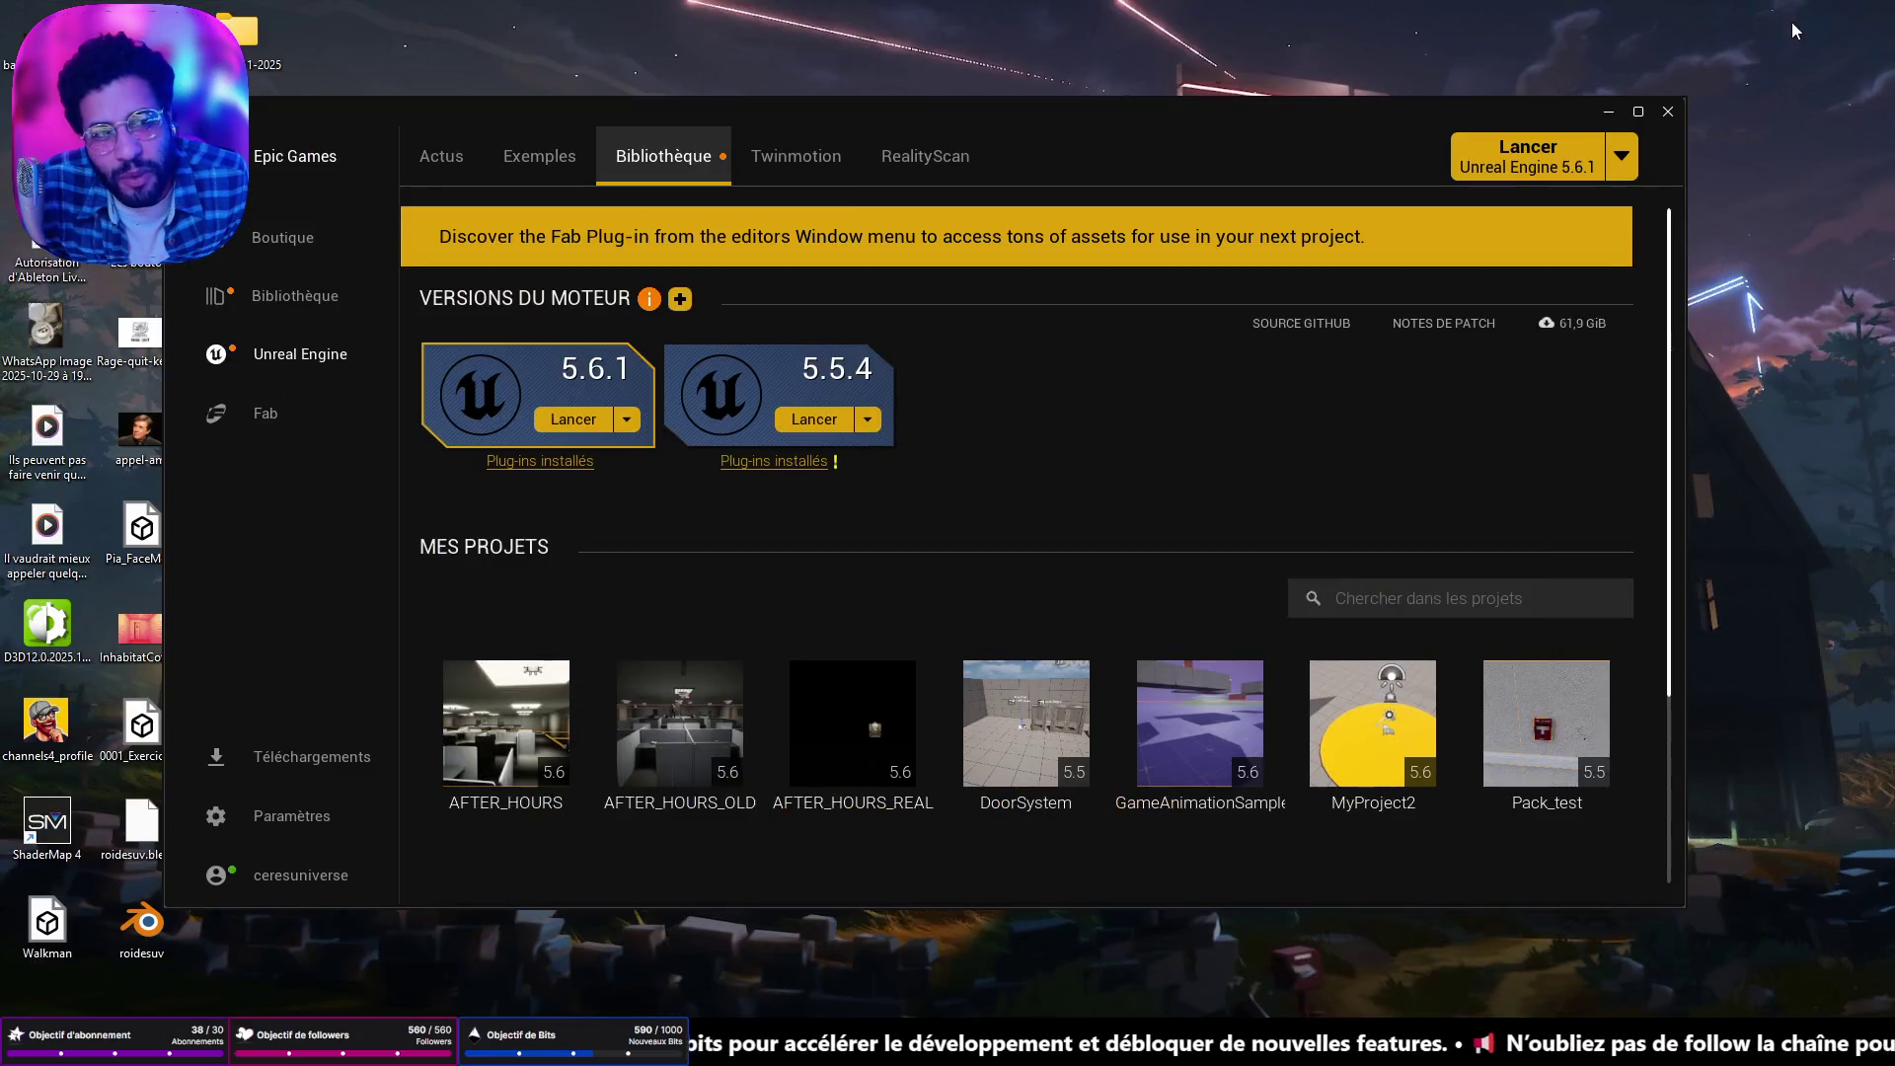
left_click(1669, 111)
double_click(719, 252)
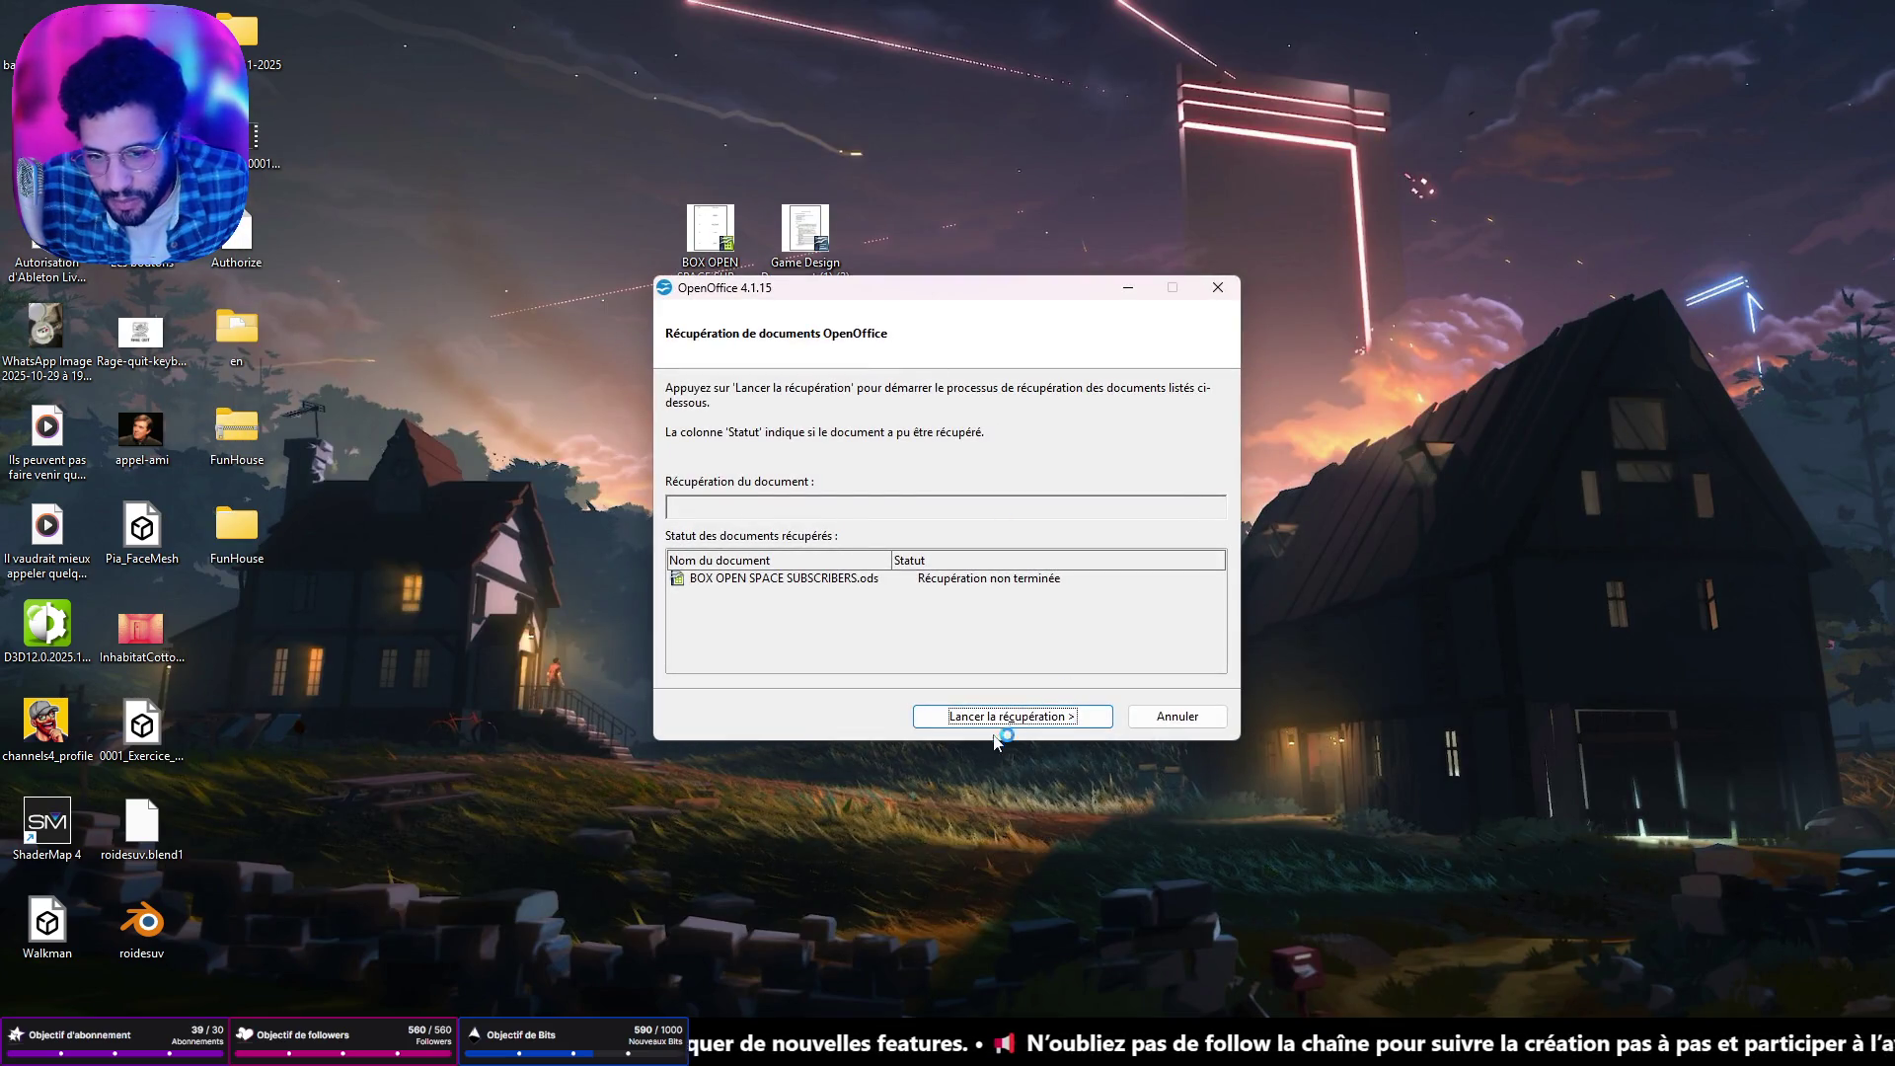
Recover BOX OPEN SPACE SUBSCRIBERS.ods and scroll down to row 29.
left_click(1017, 721)
left_click(1017, 720)
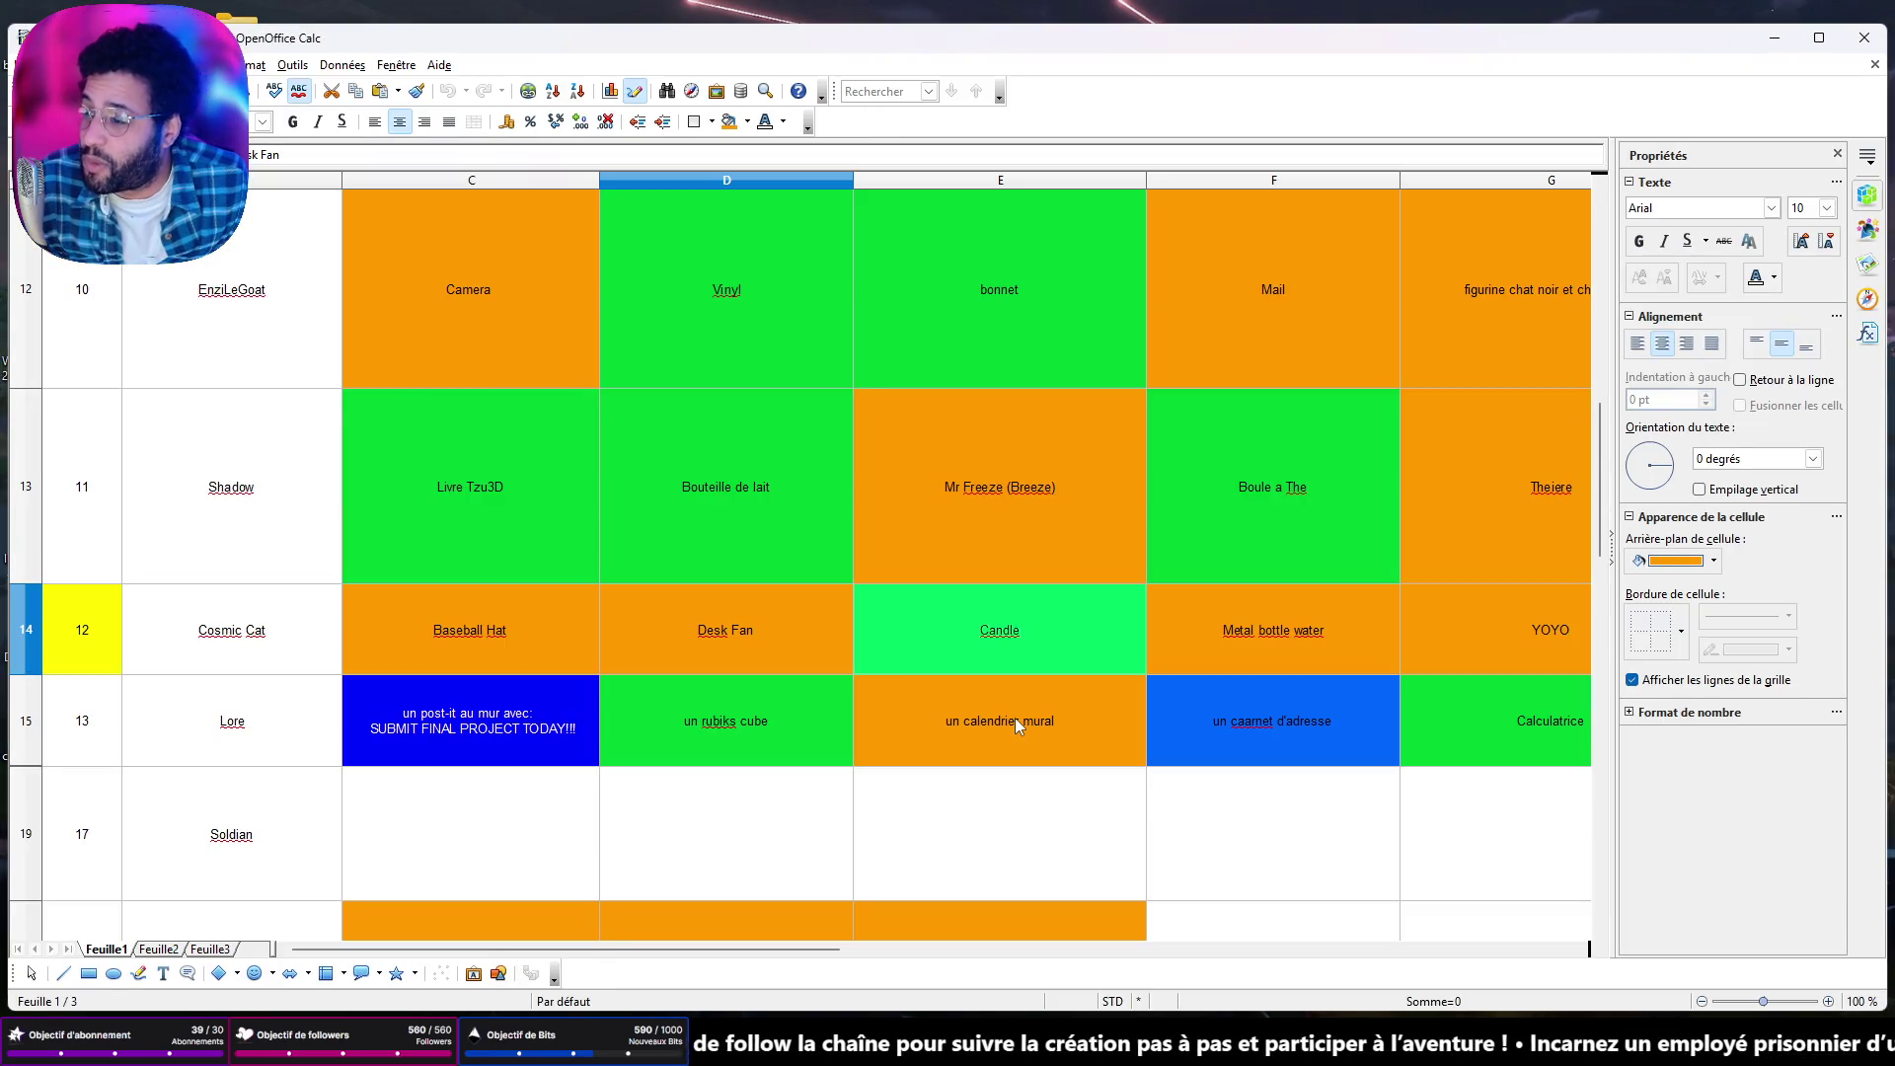
scroll(1015, 721, "down", 5)
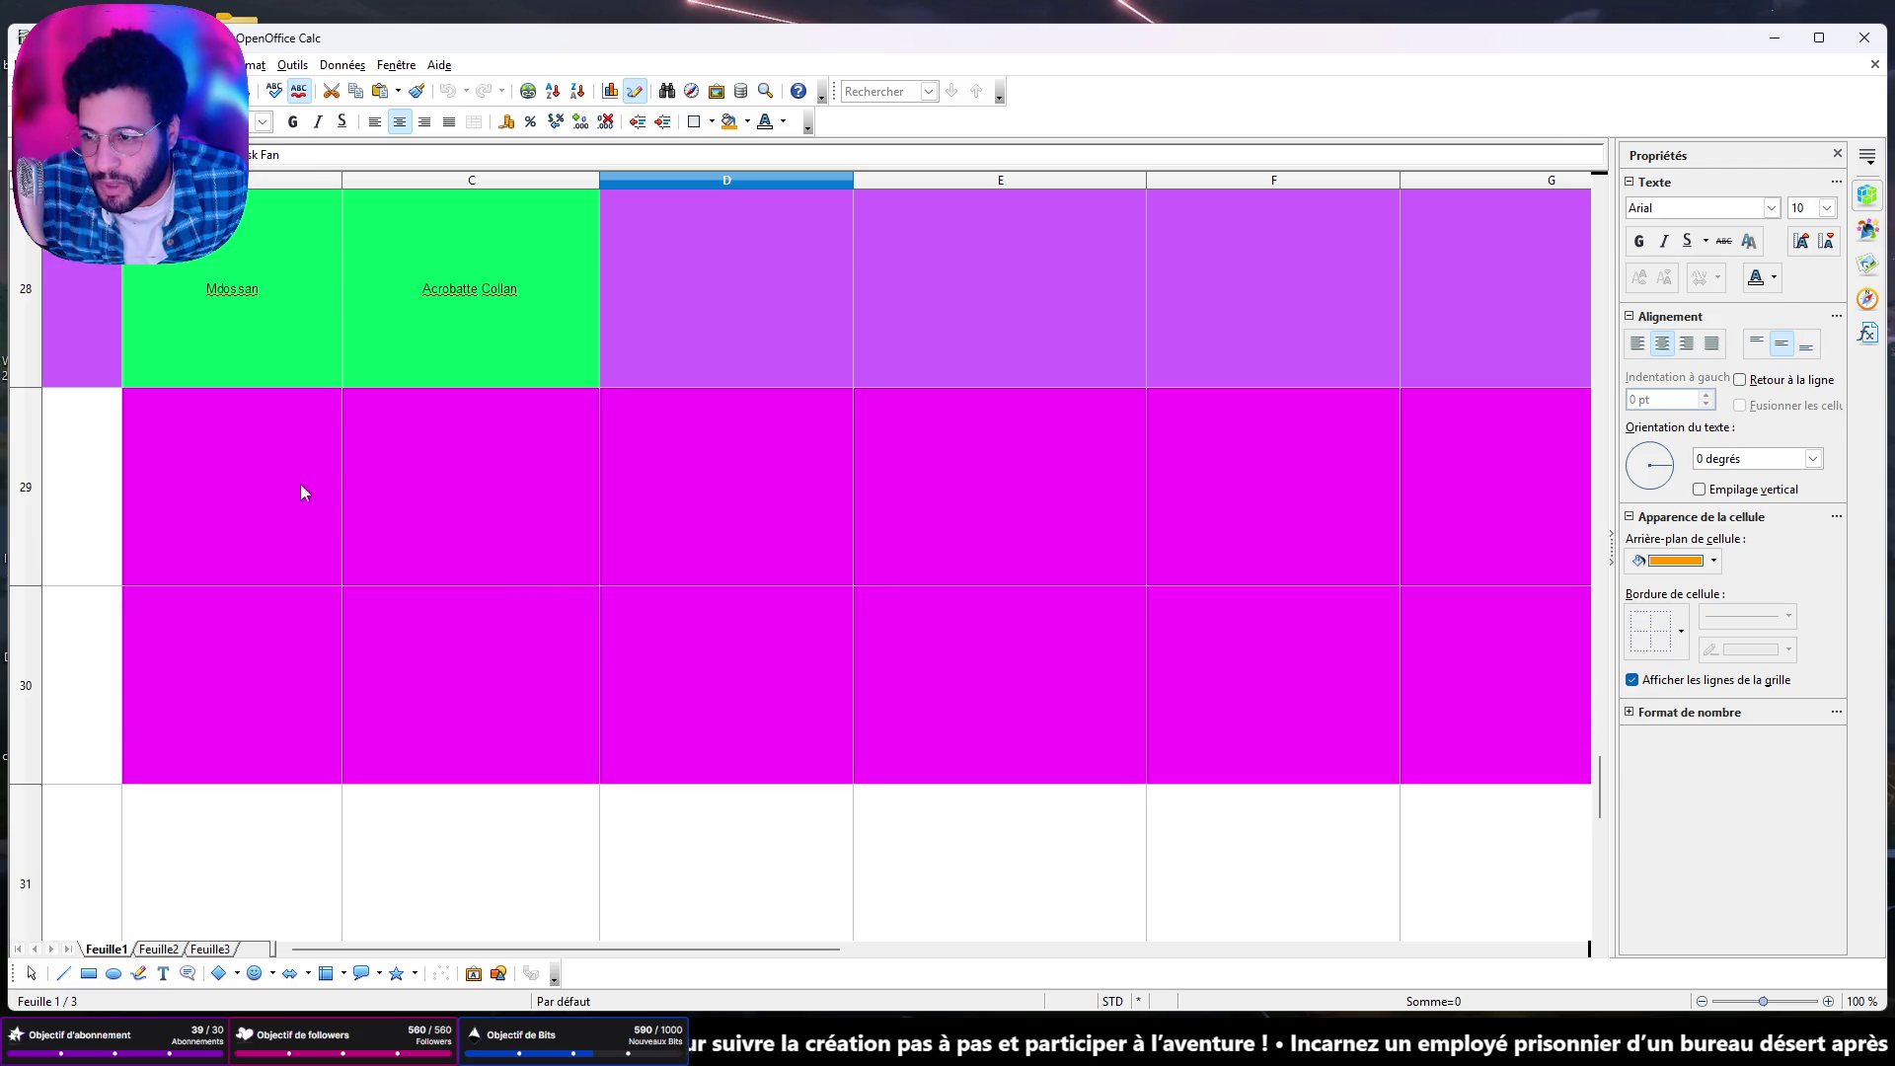
Enter the new subscriber's name in cell B29, then move to C29.
left_click(262, 425)
type("ZUG")
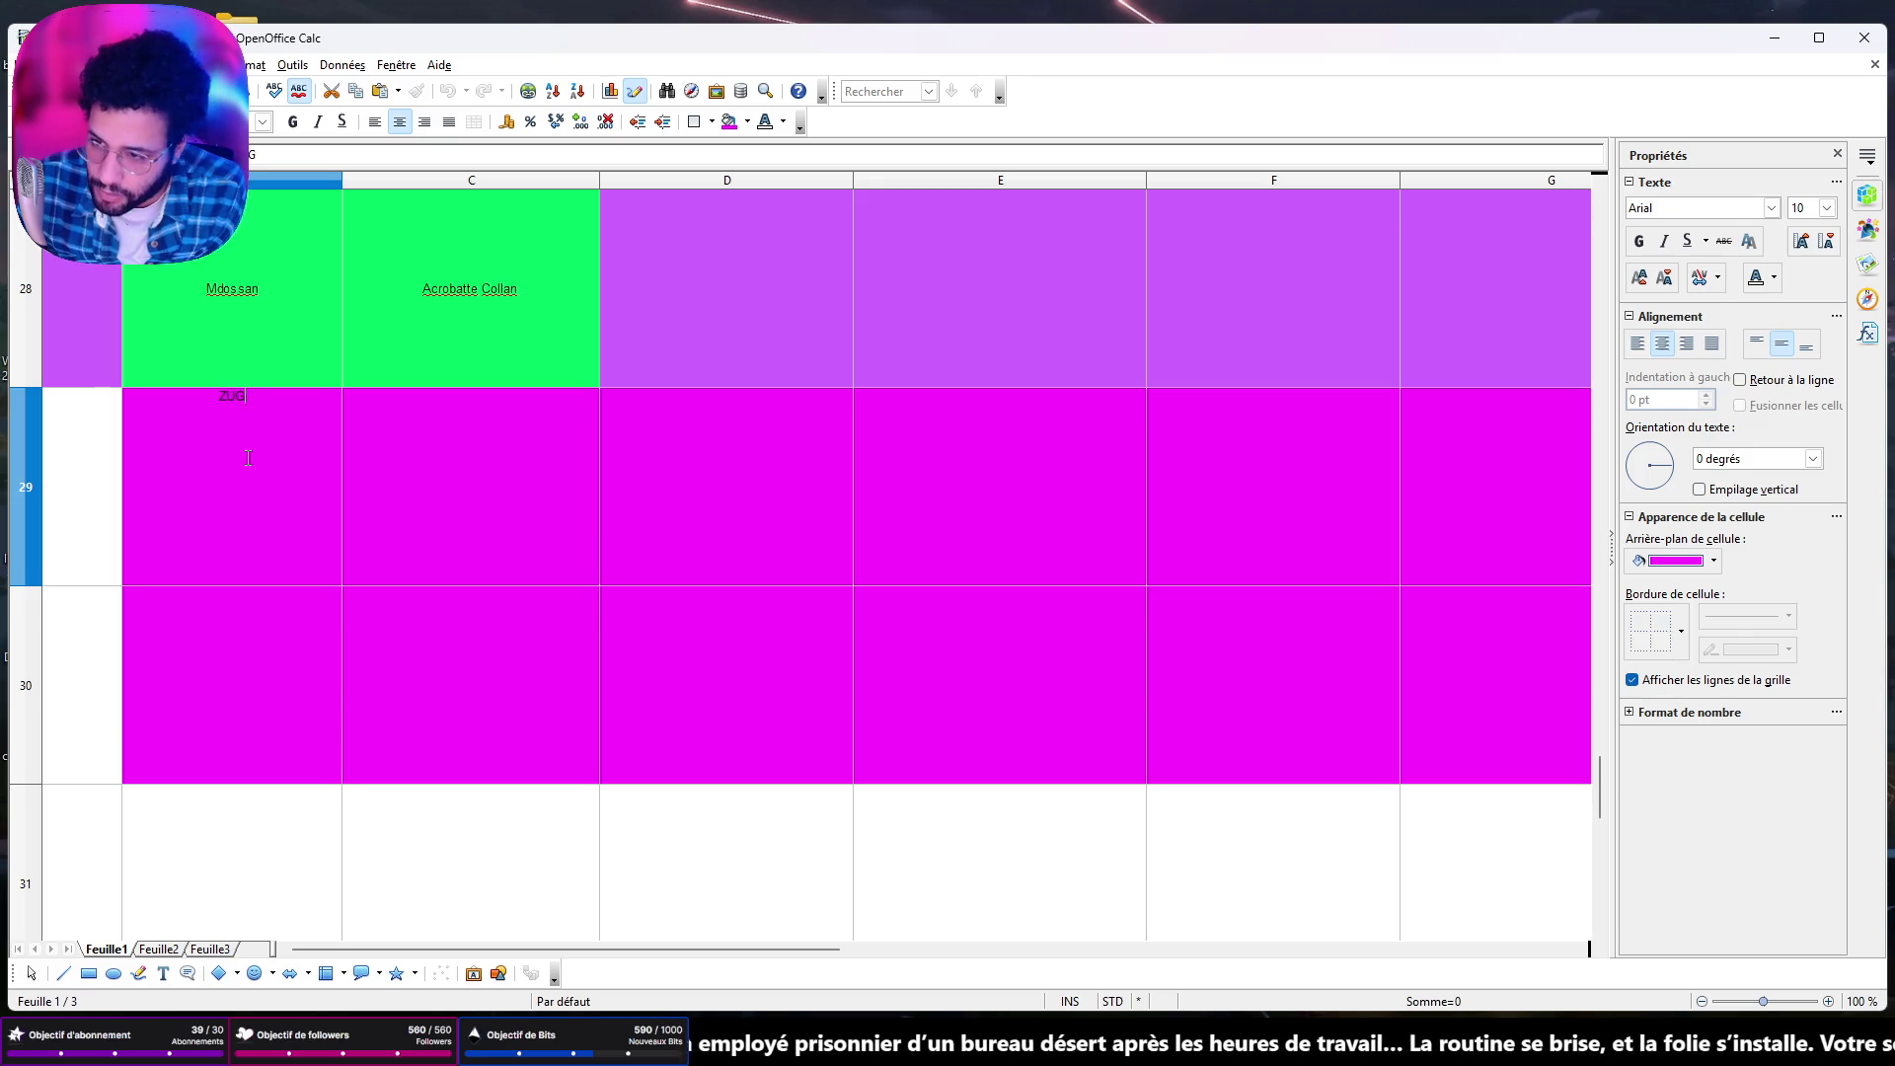
key("Return")
left_click(414, 495)
left_click(413, 496)
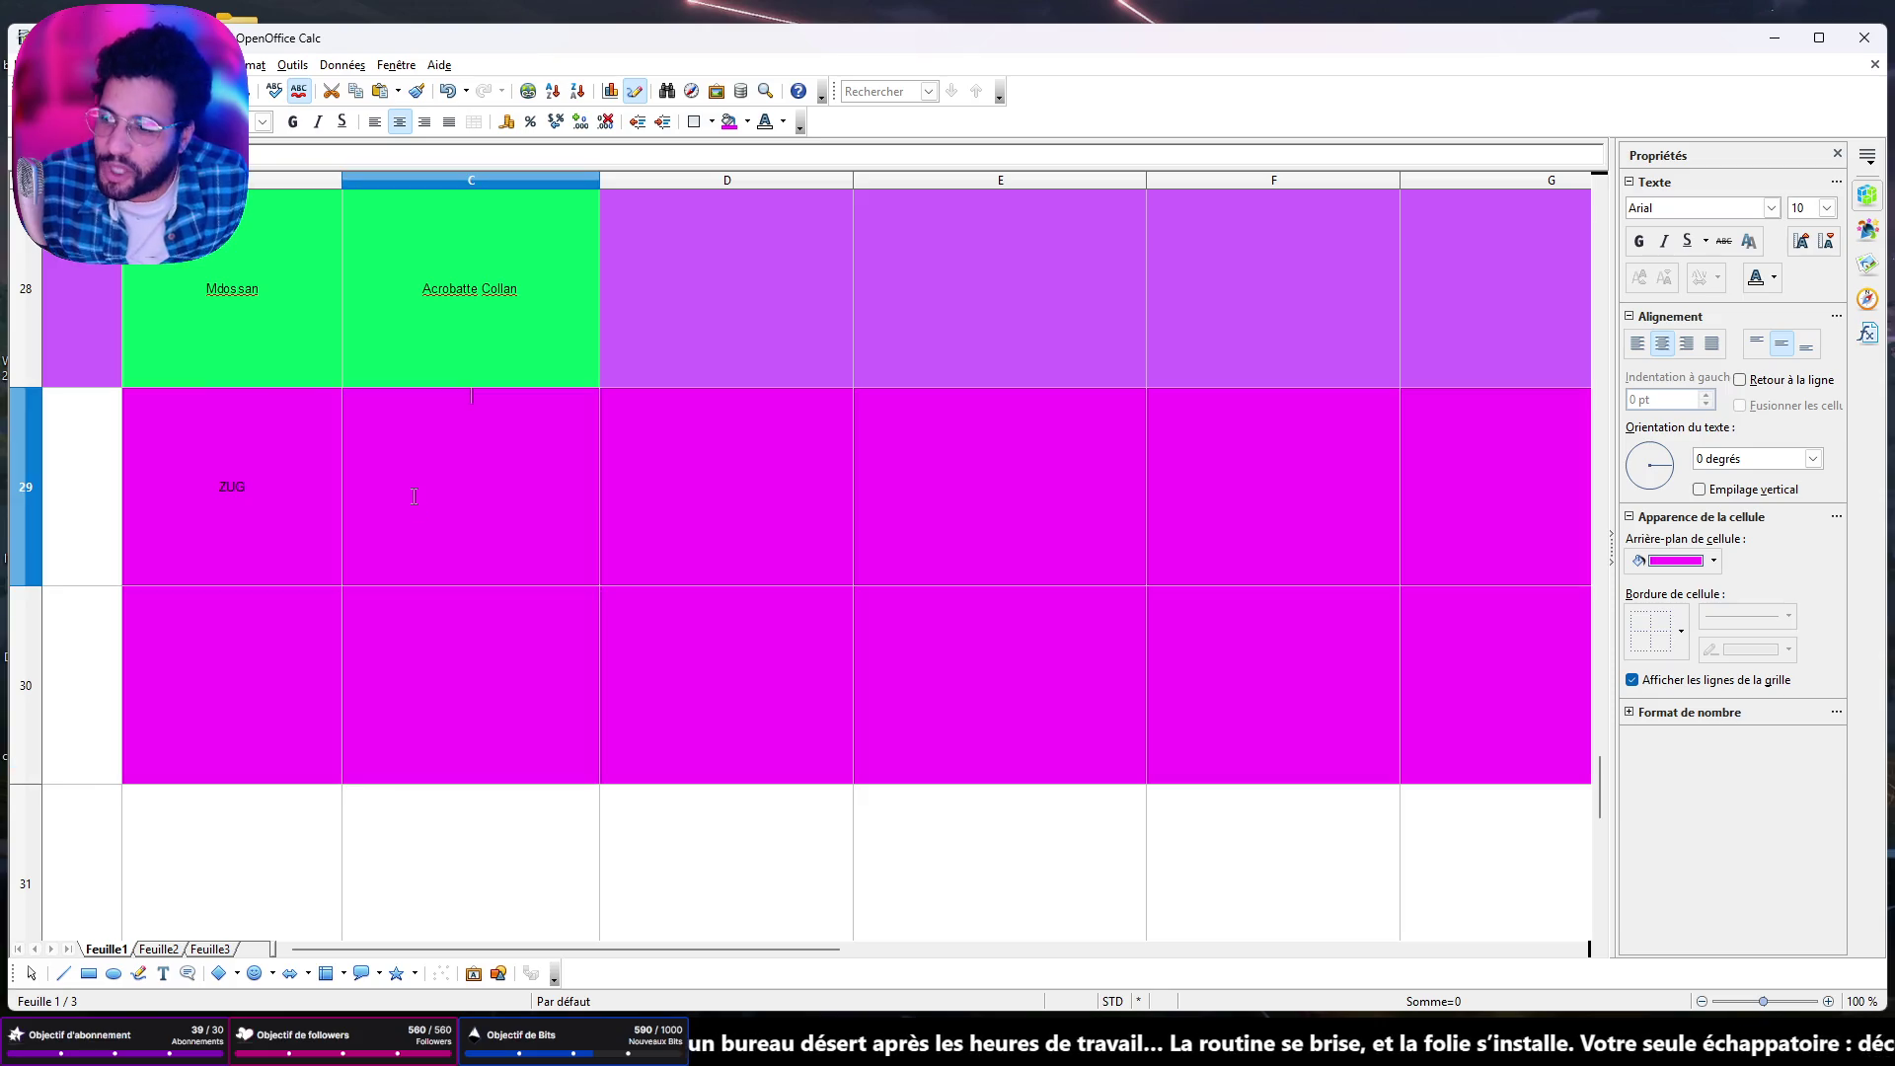
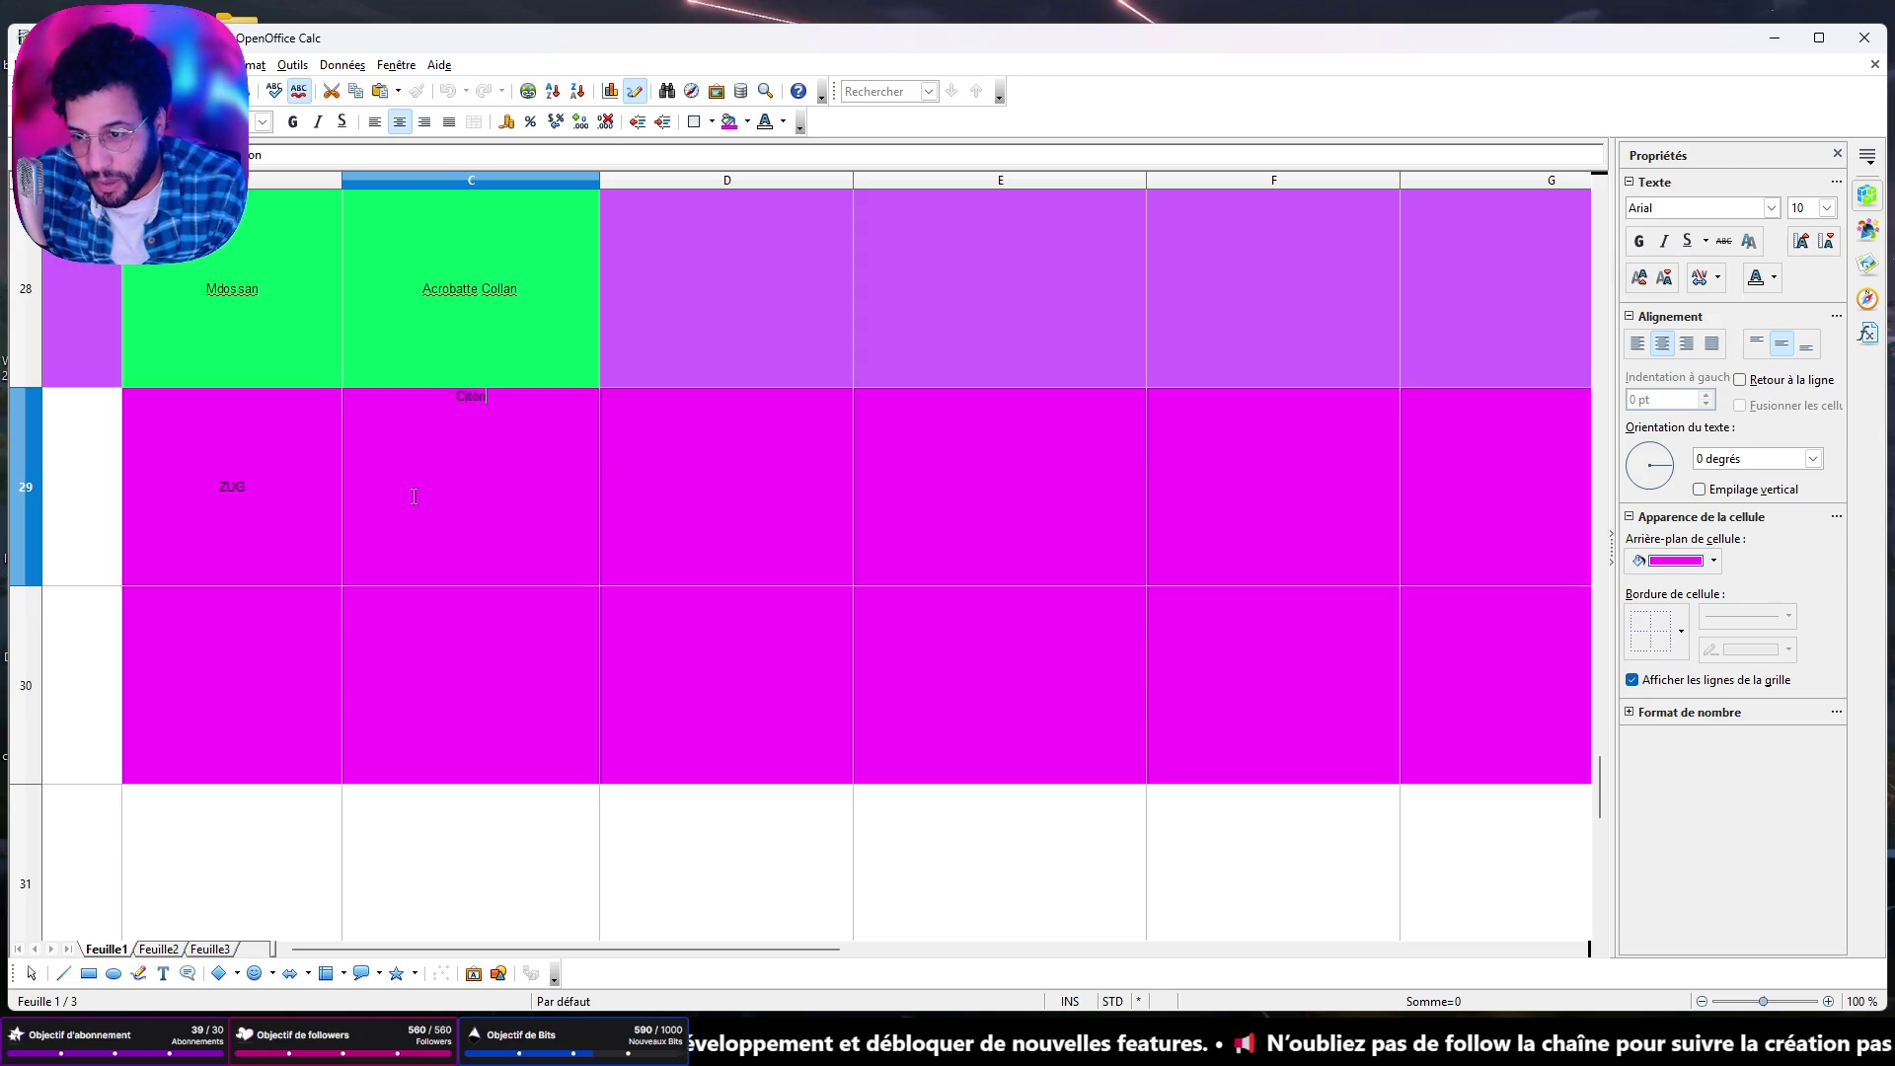
Enter Citrons in Calc cell C29, then switch to the After Hours preview window.
type("Carr")
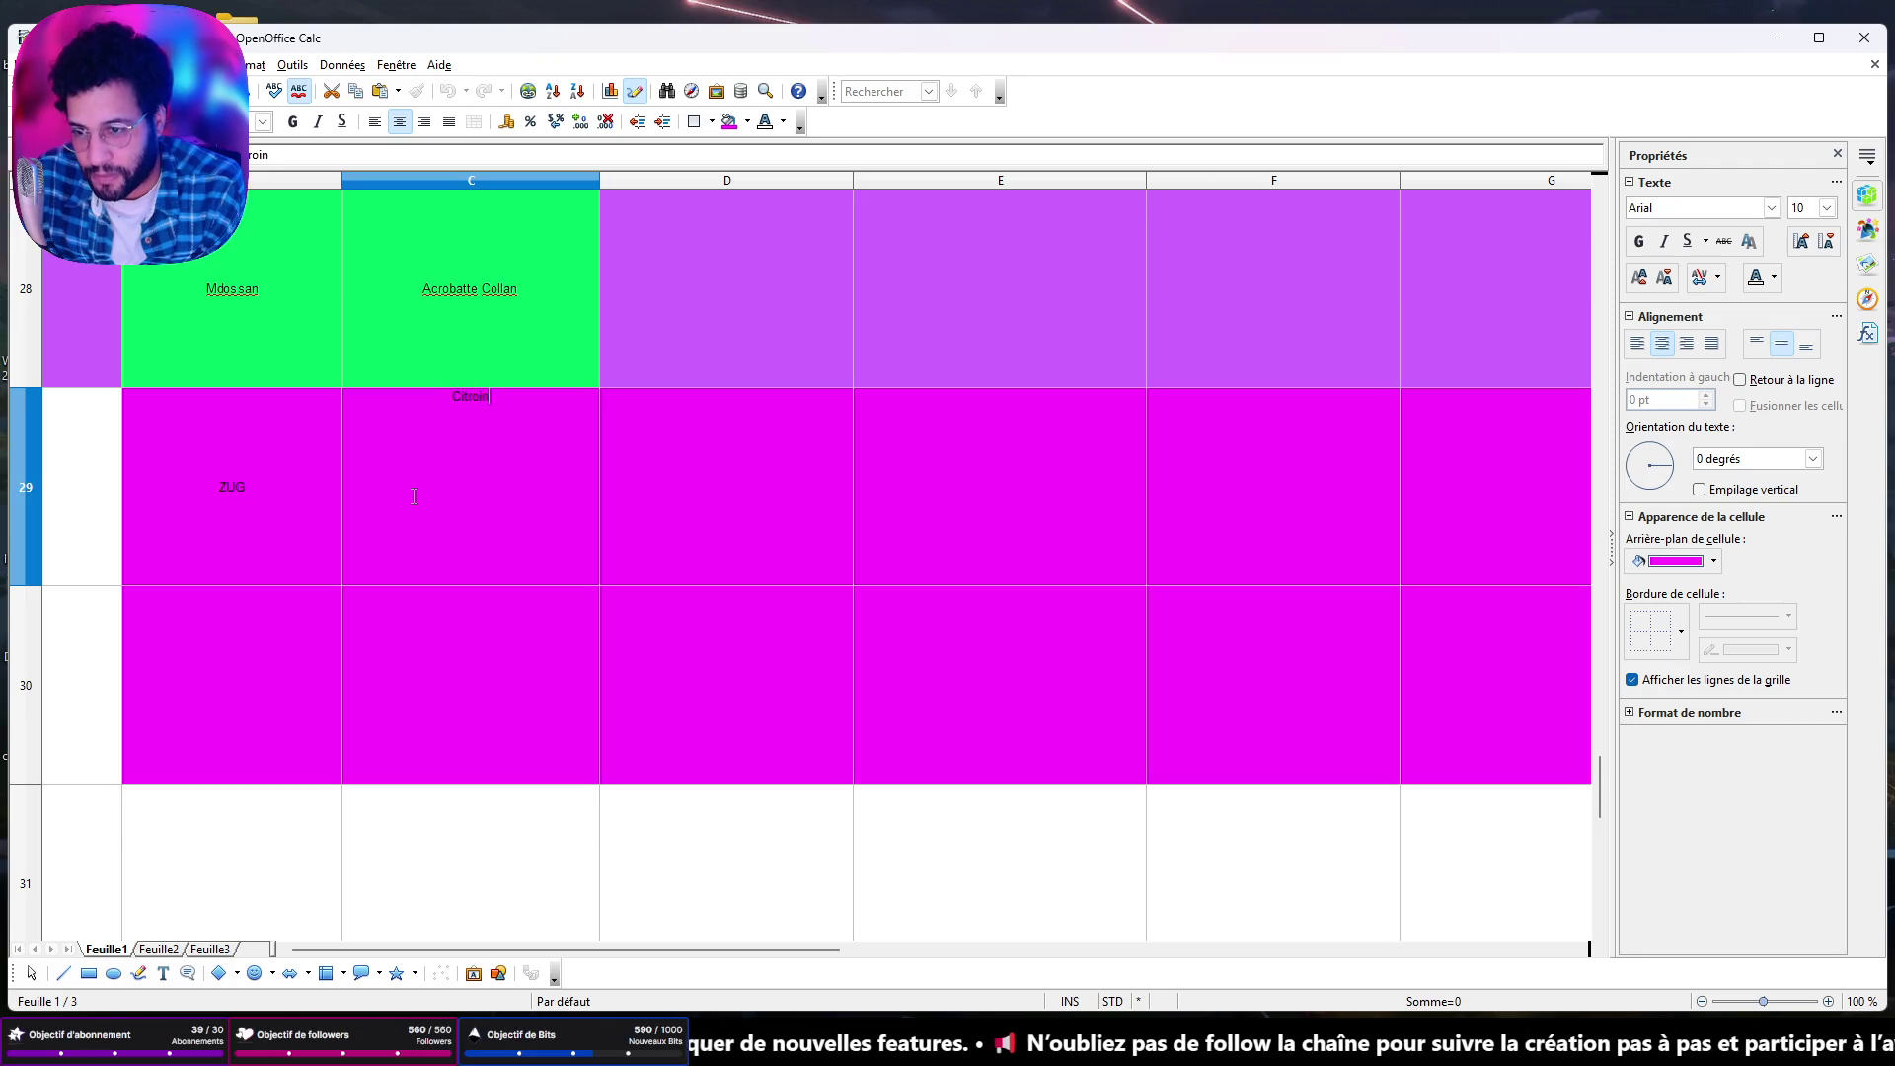
type("o")
key("Return")
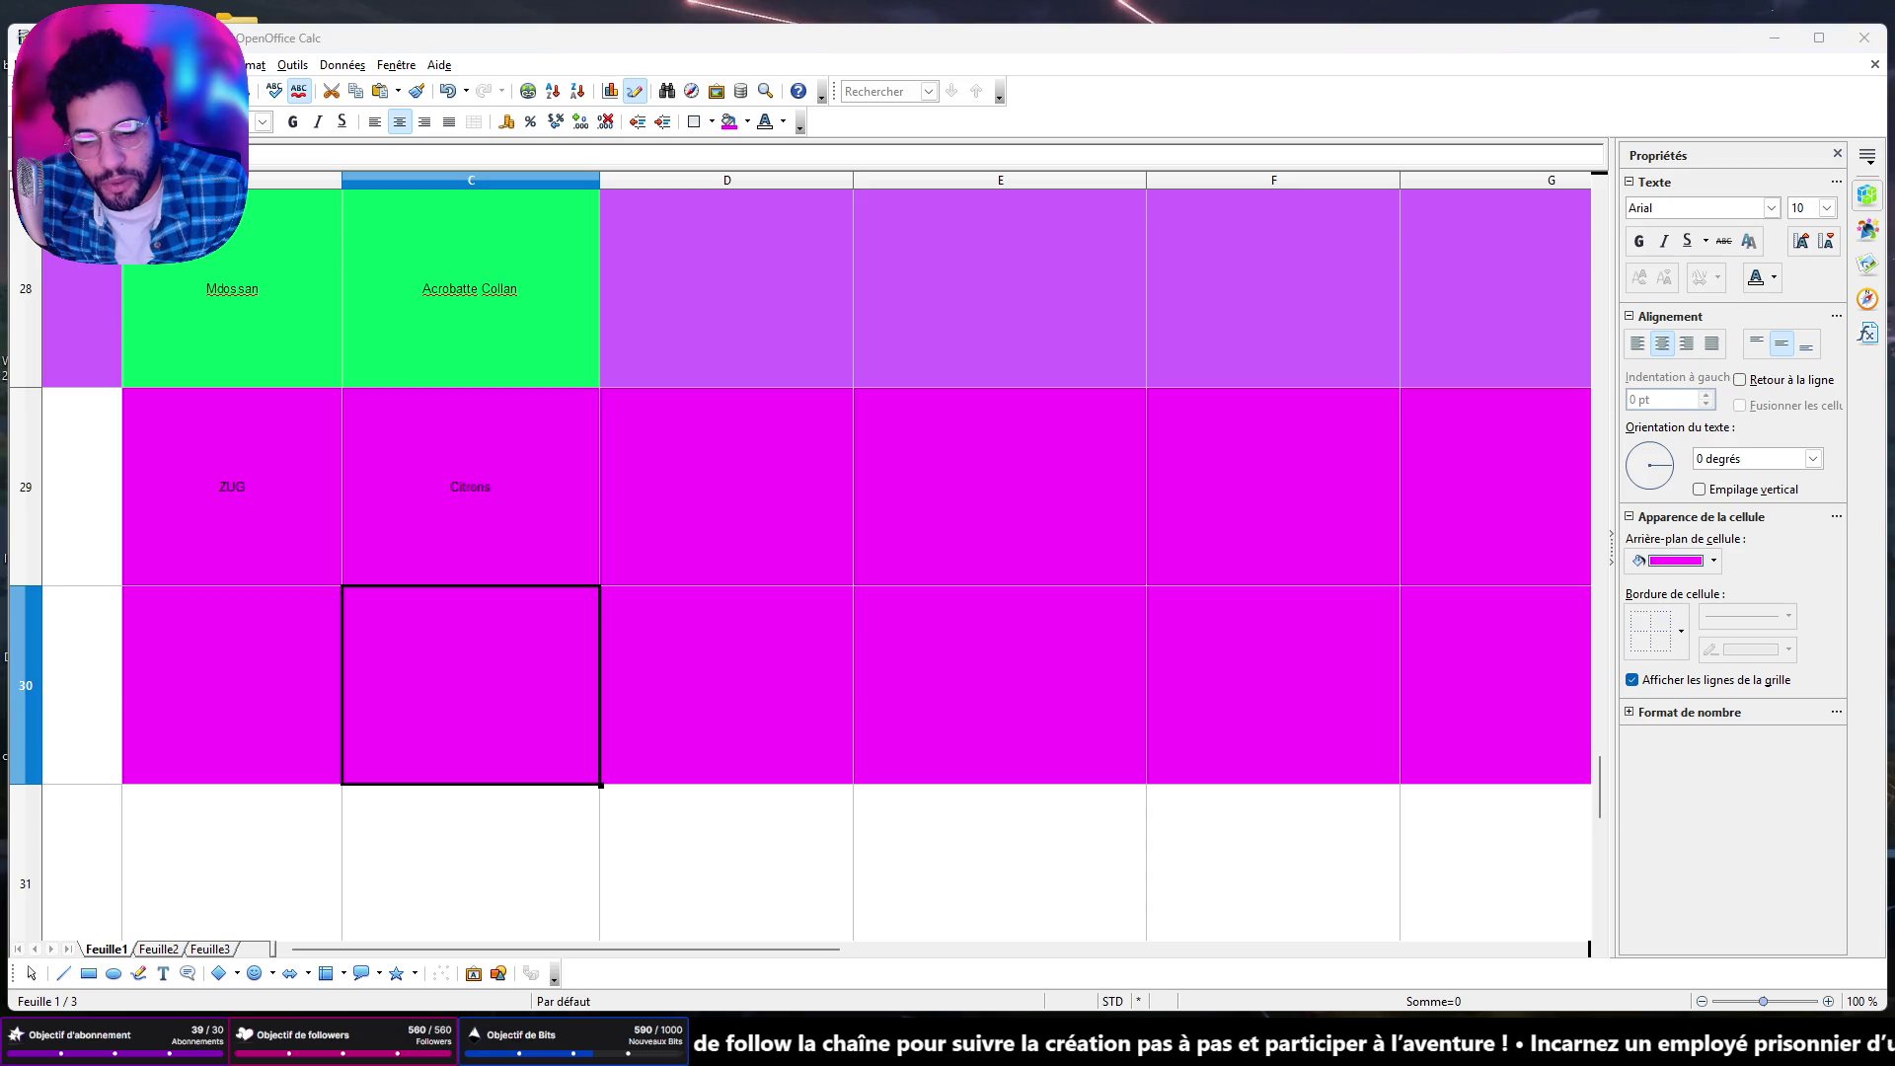
mouse_move(1338, 1047)
left_click(1451, 915)
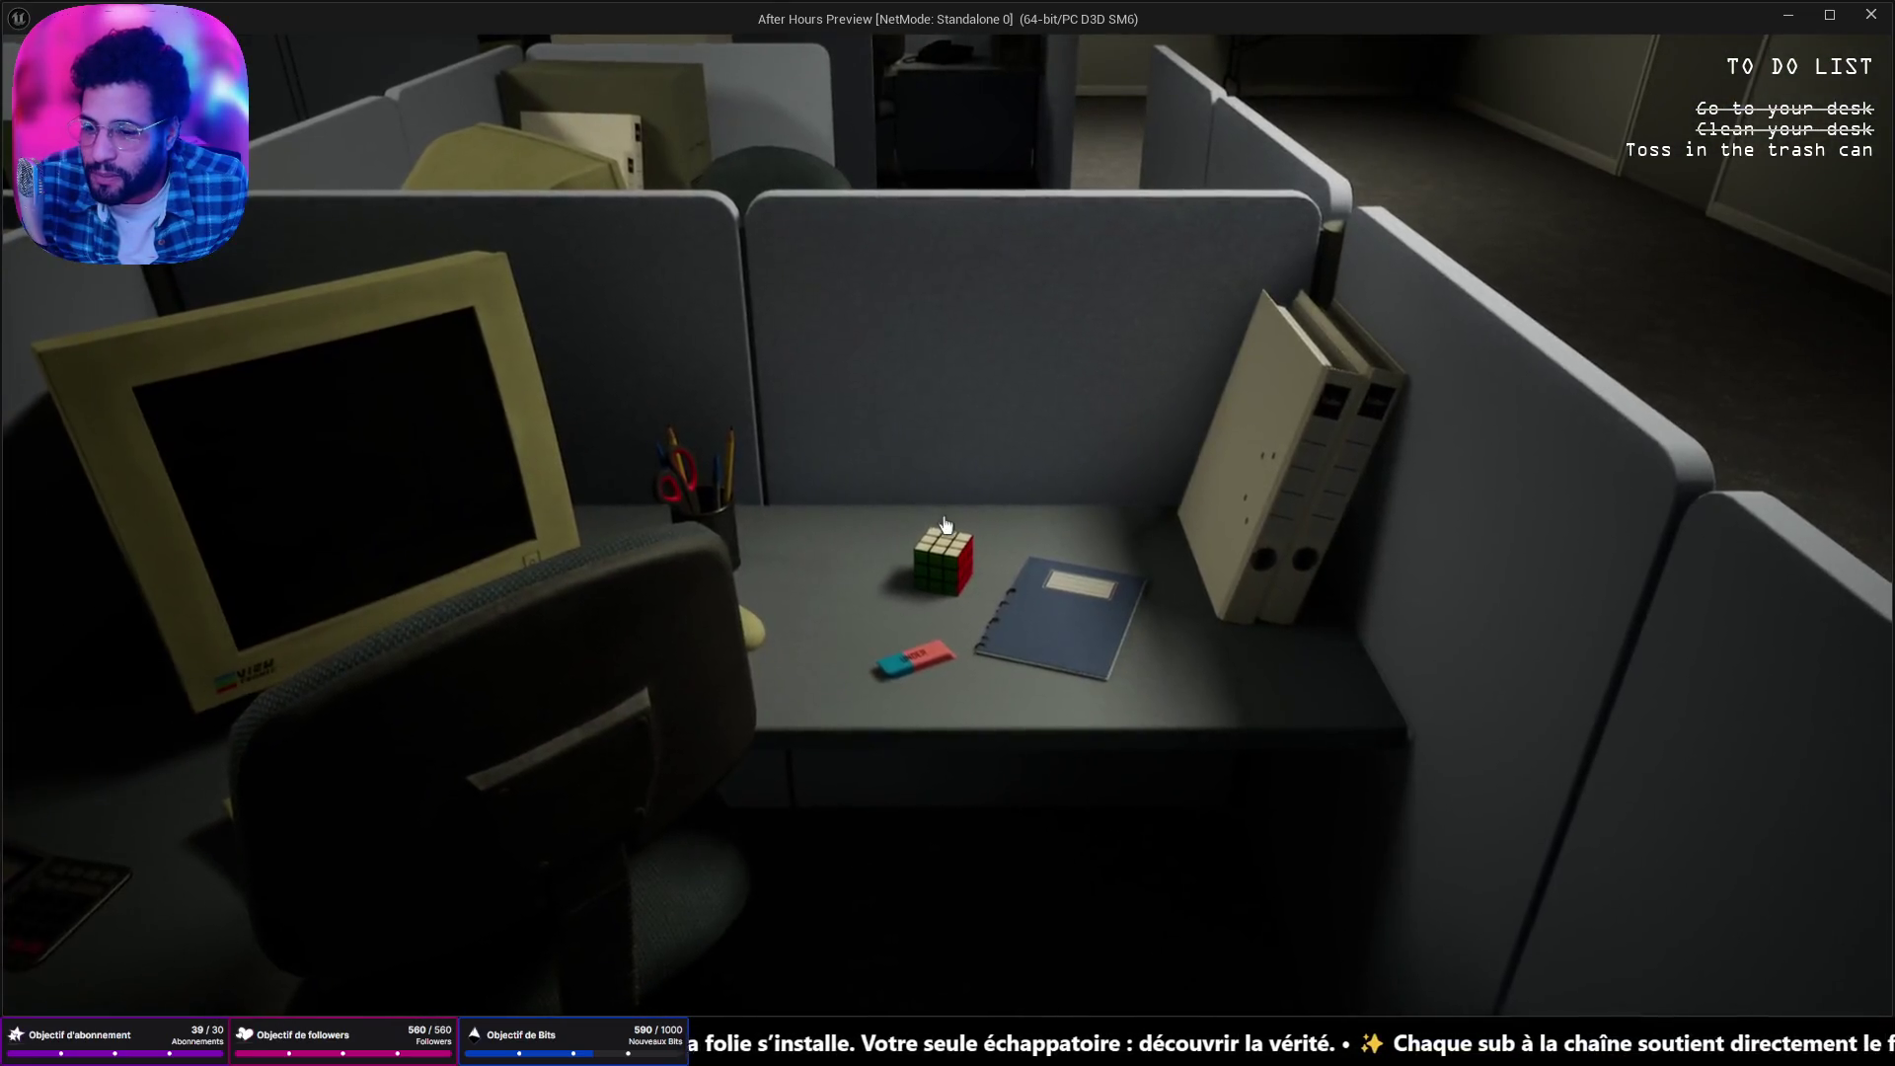
Pick up and inspect the eraser, pocket watch and red Game Boy on the desk.
left_click(946, 524)
left_click(946, 525)
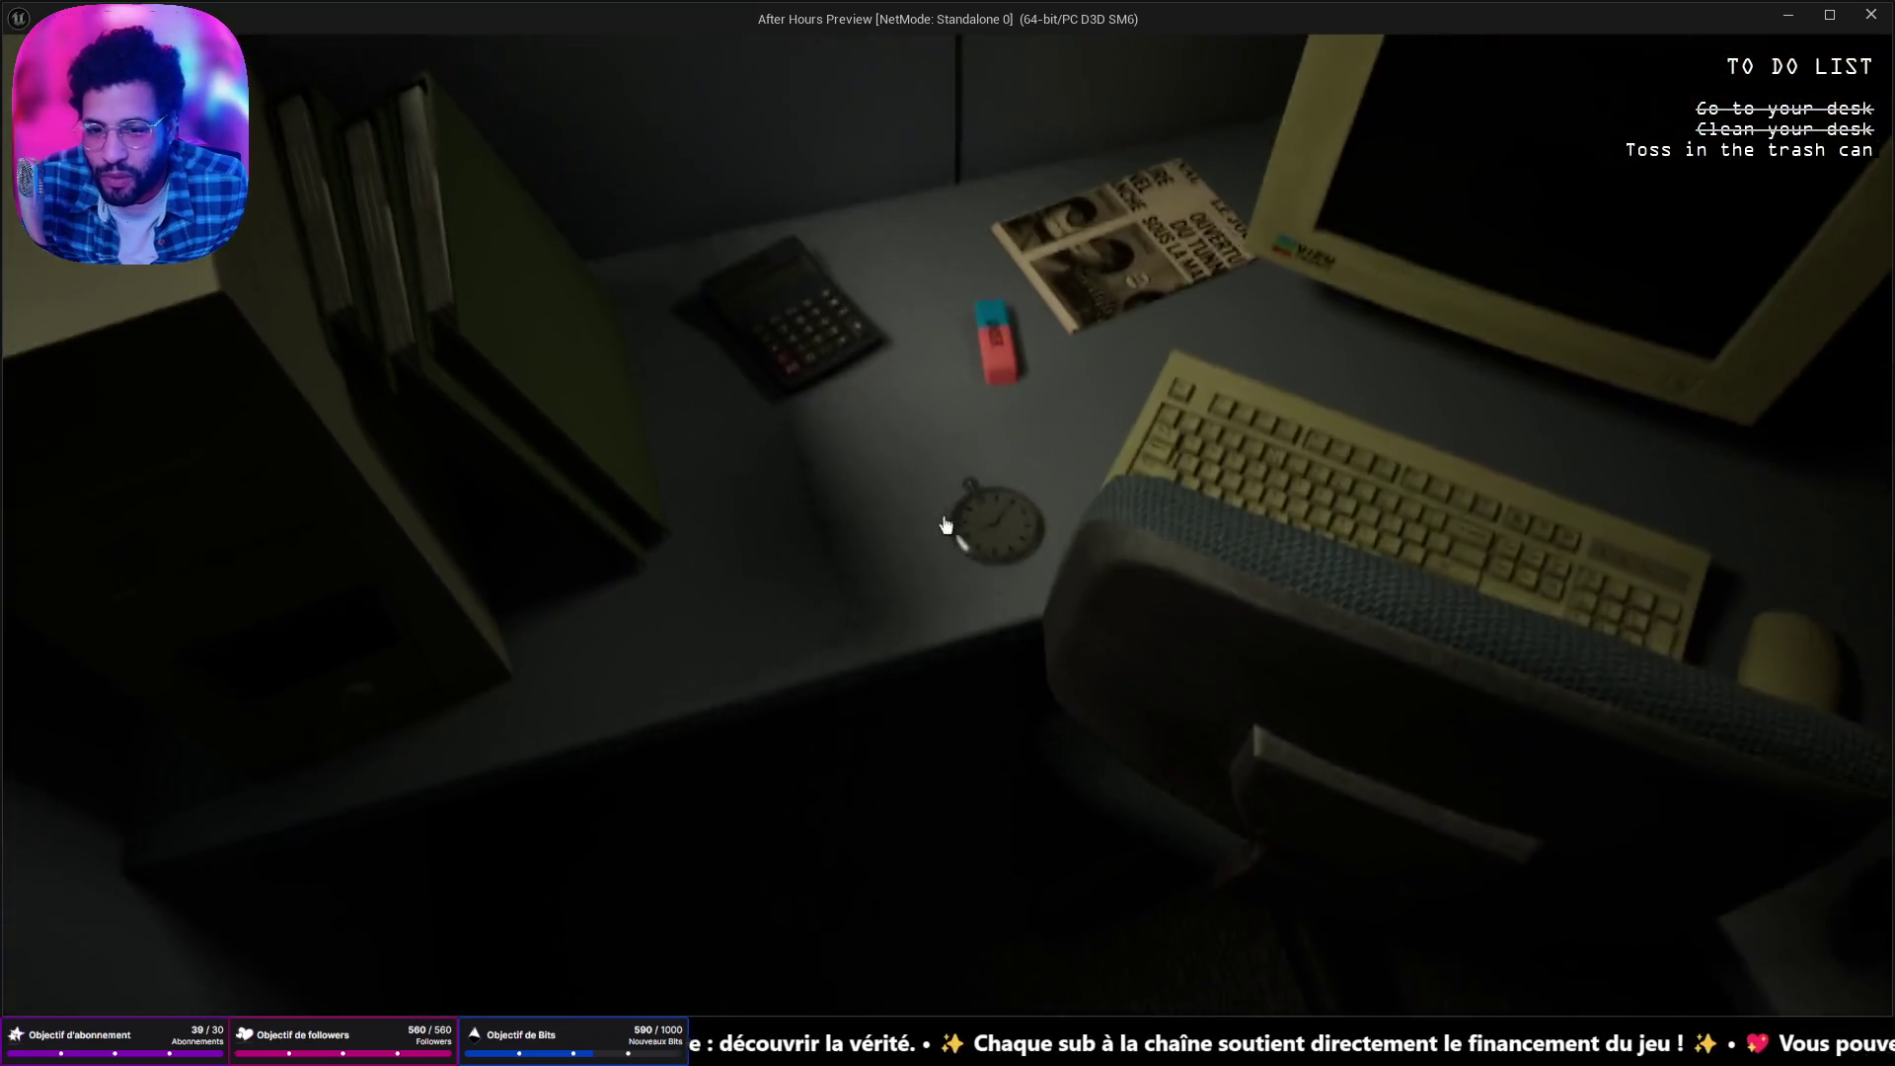
left_click(946, 524)
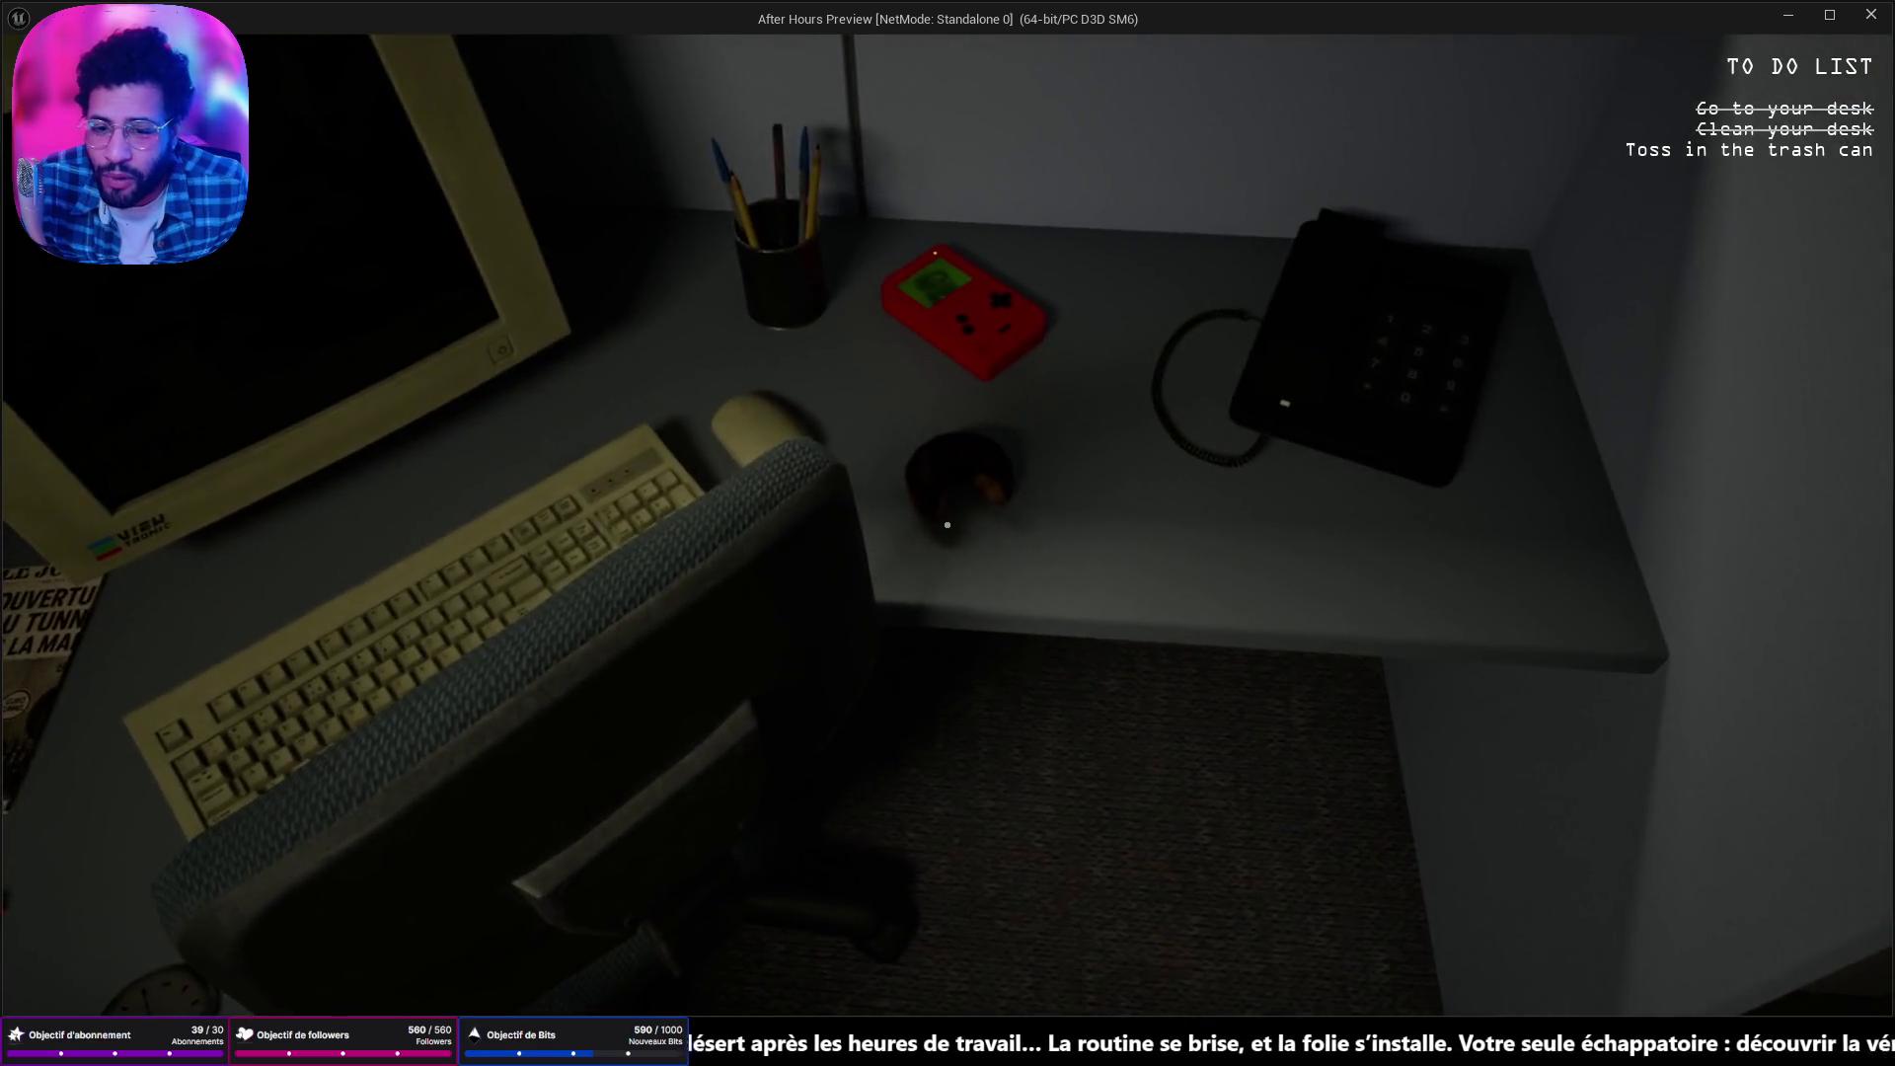
left_click(945, 525)
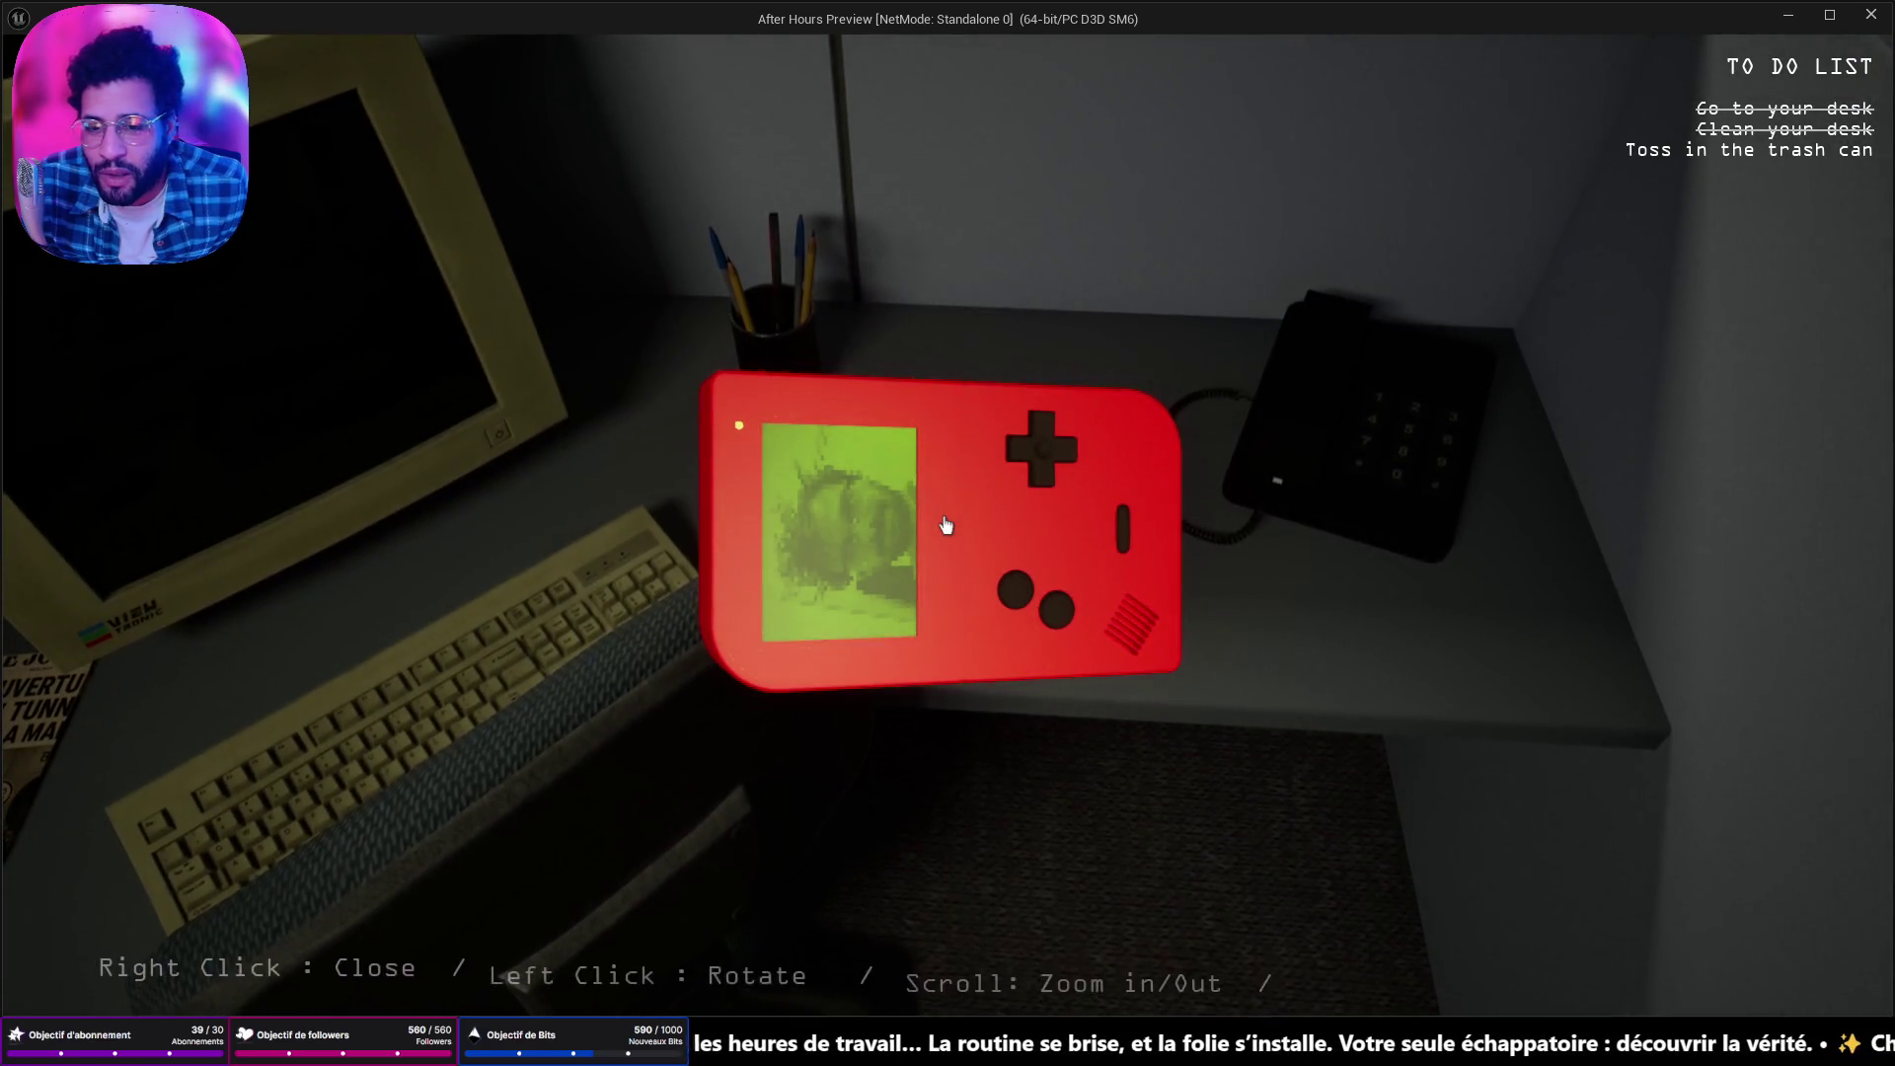
right_click(946, 524)
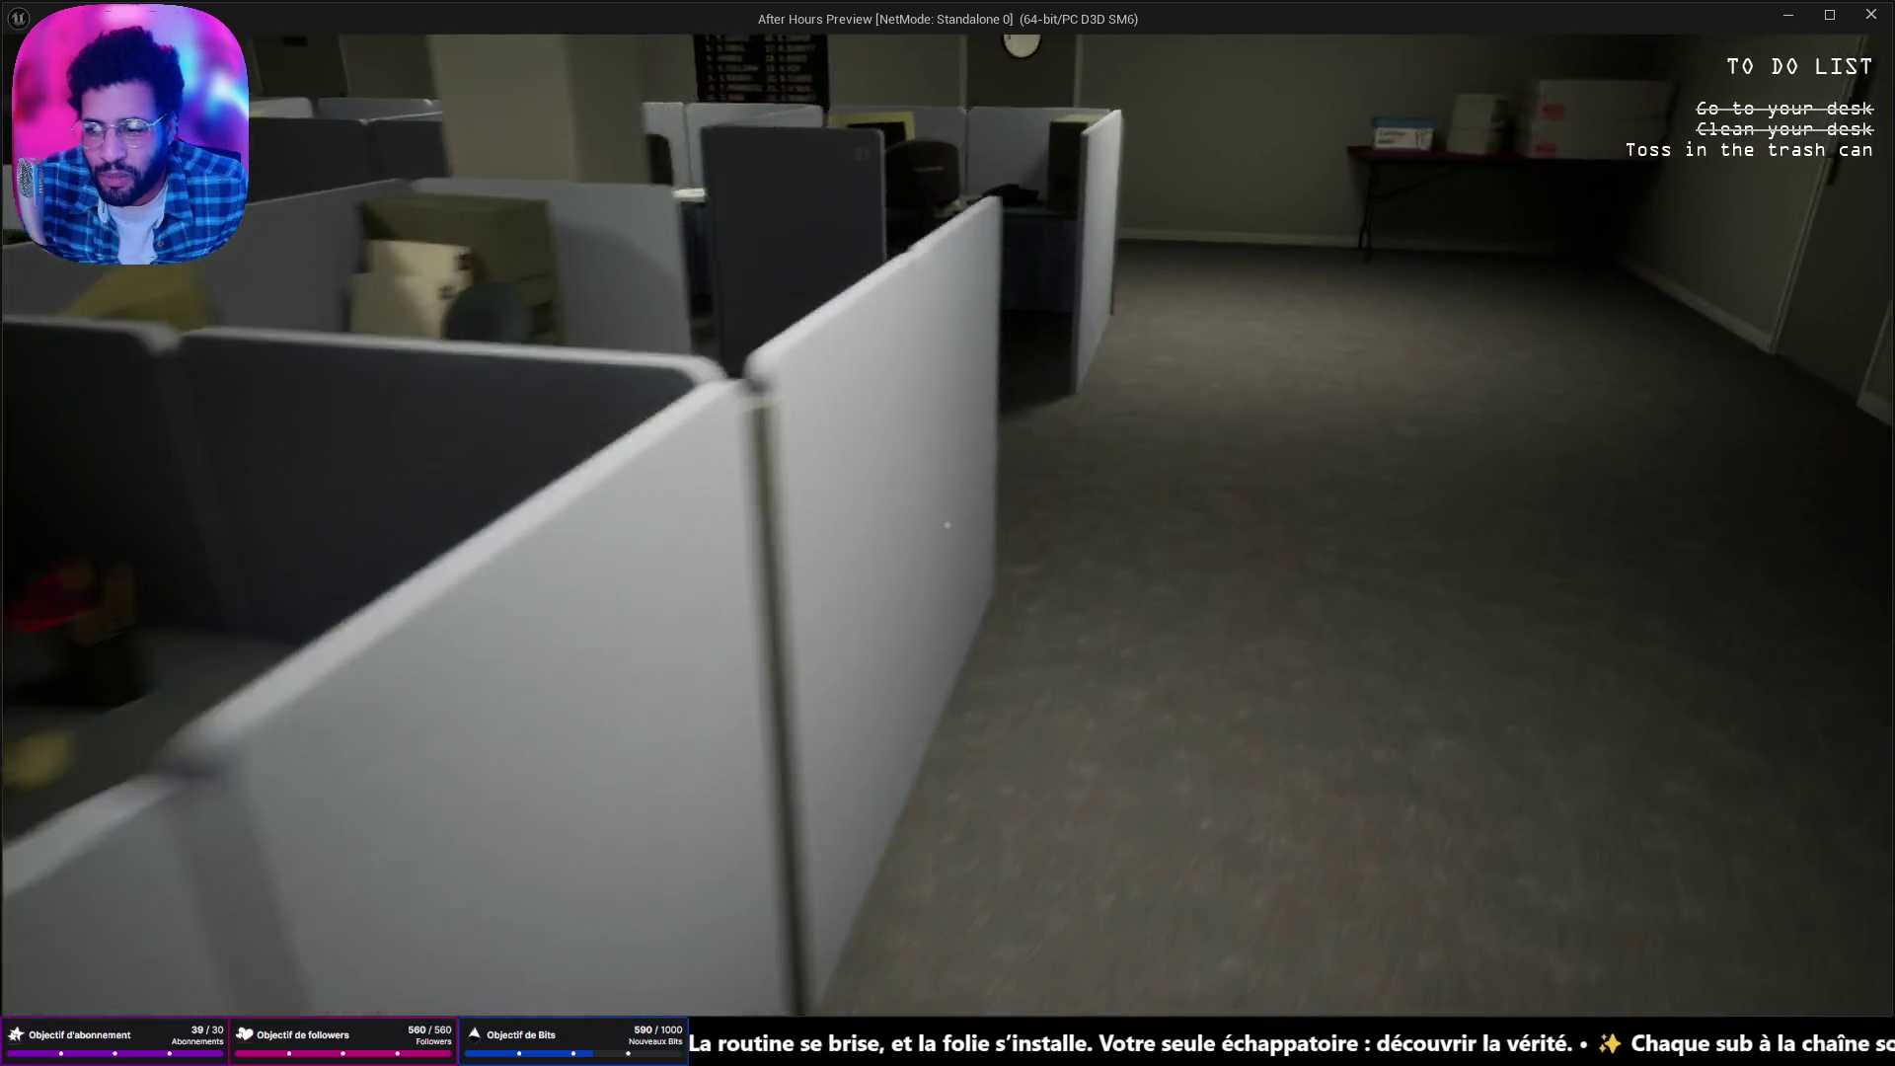
Walk forward into the open office, then go back to the spreadsheet.
key("w")
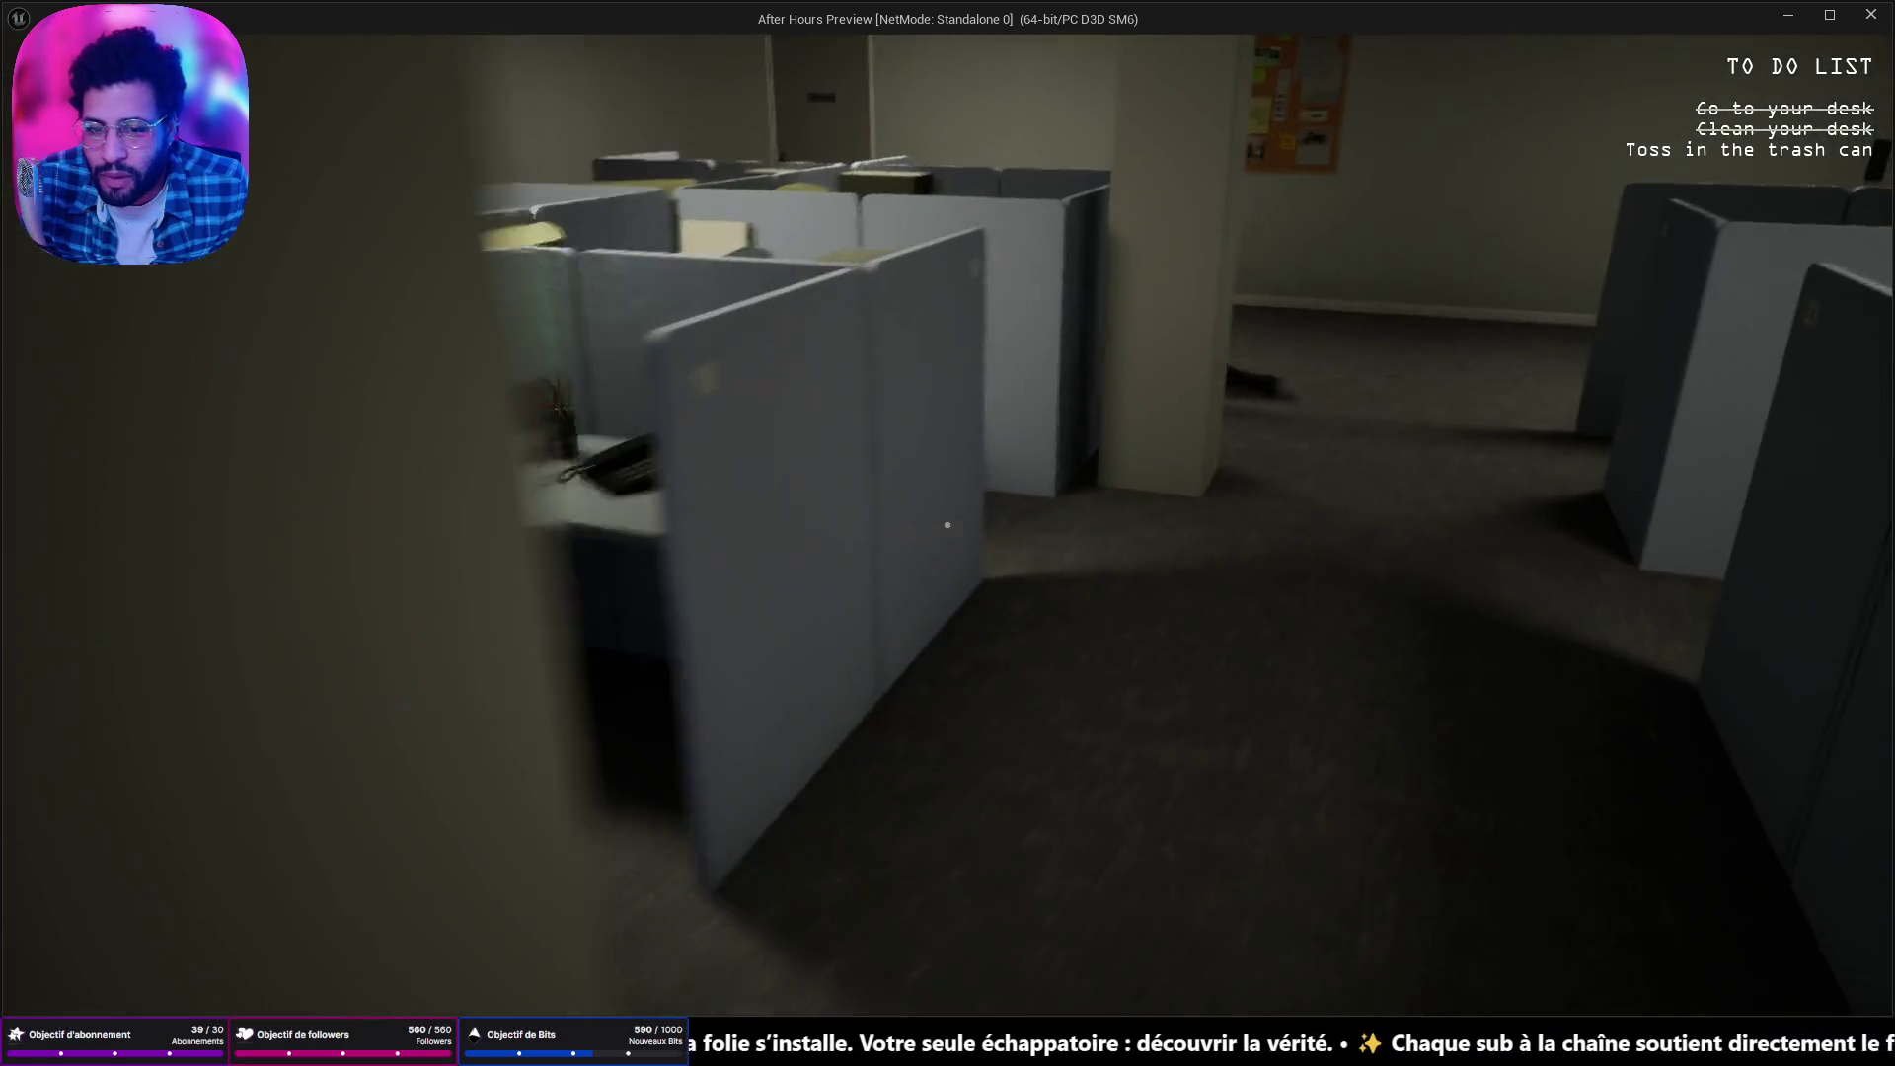
key("w")
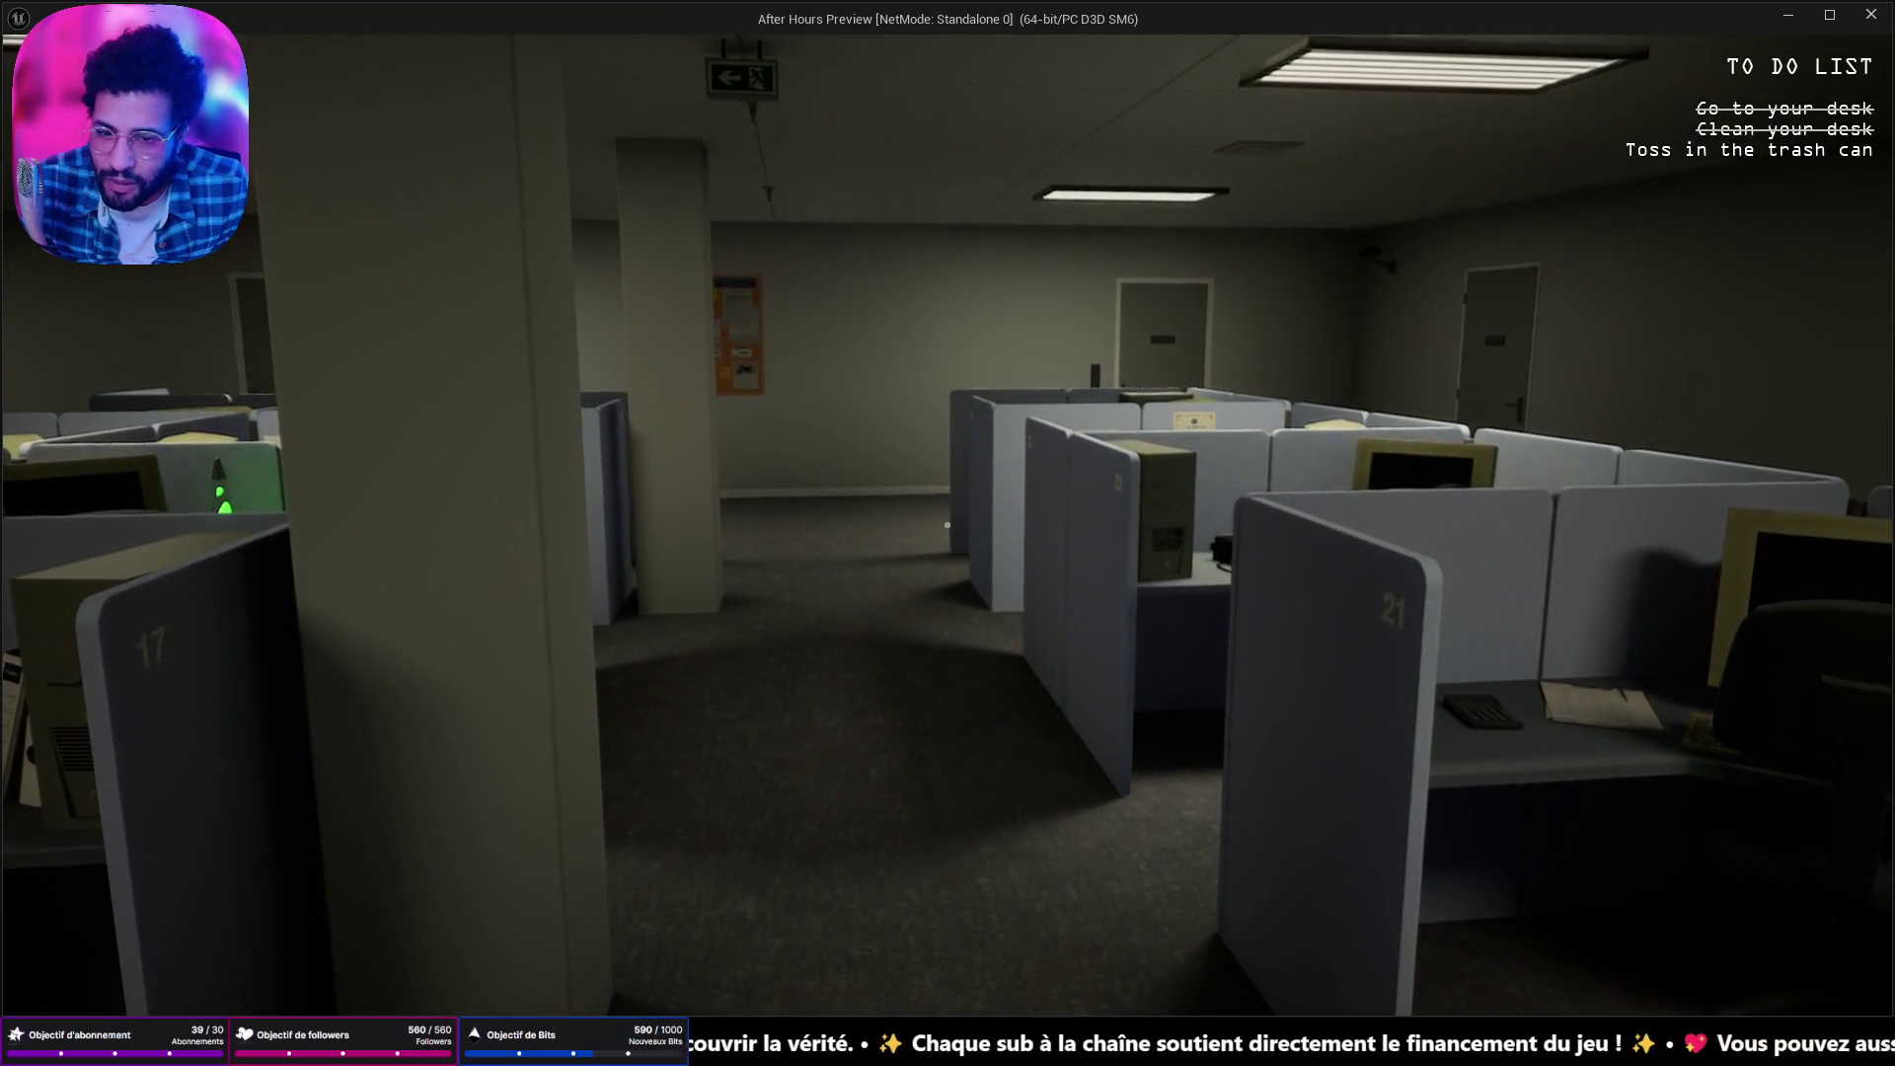
key("alt+Tab")
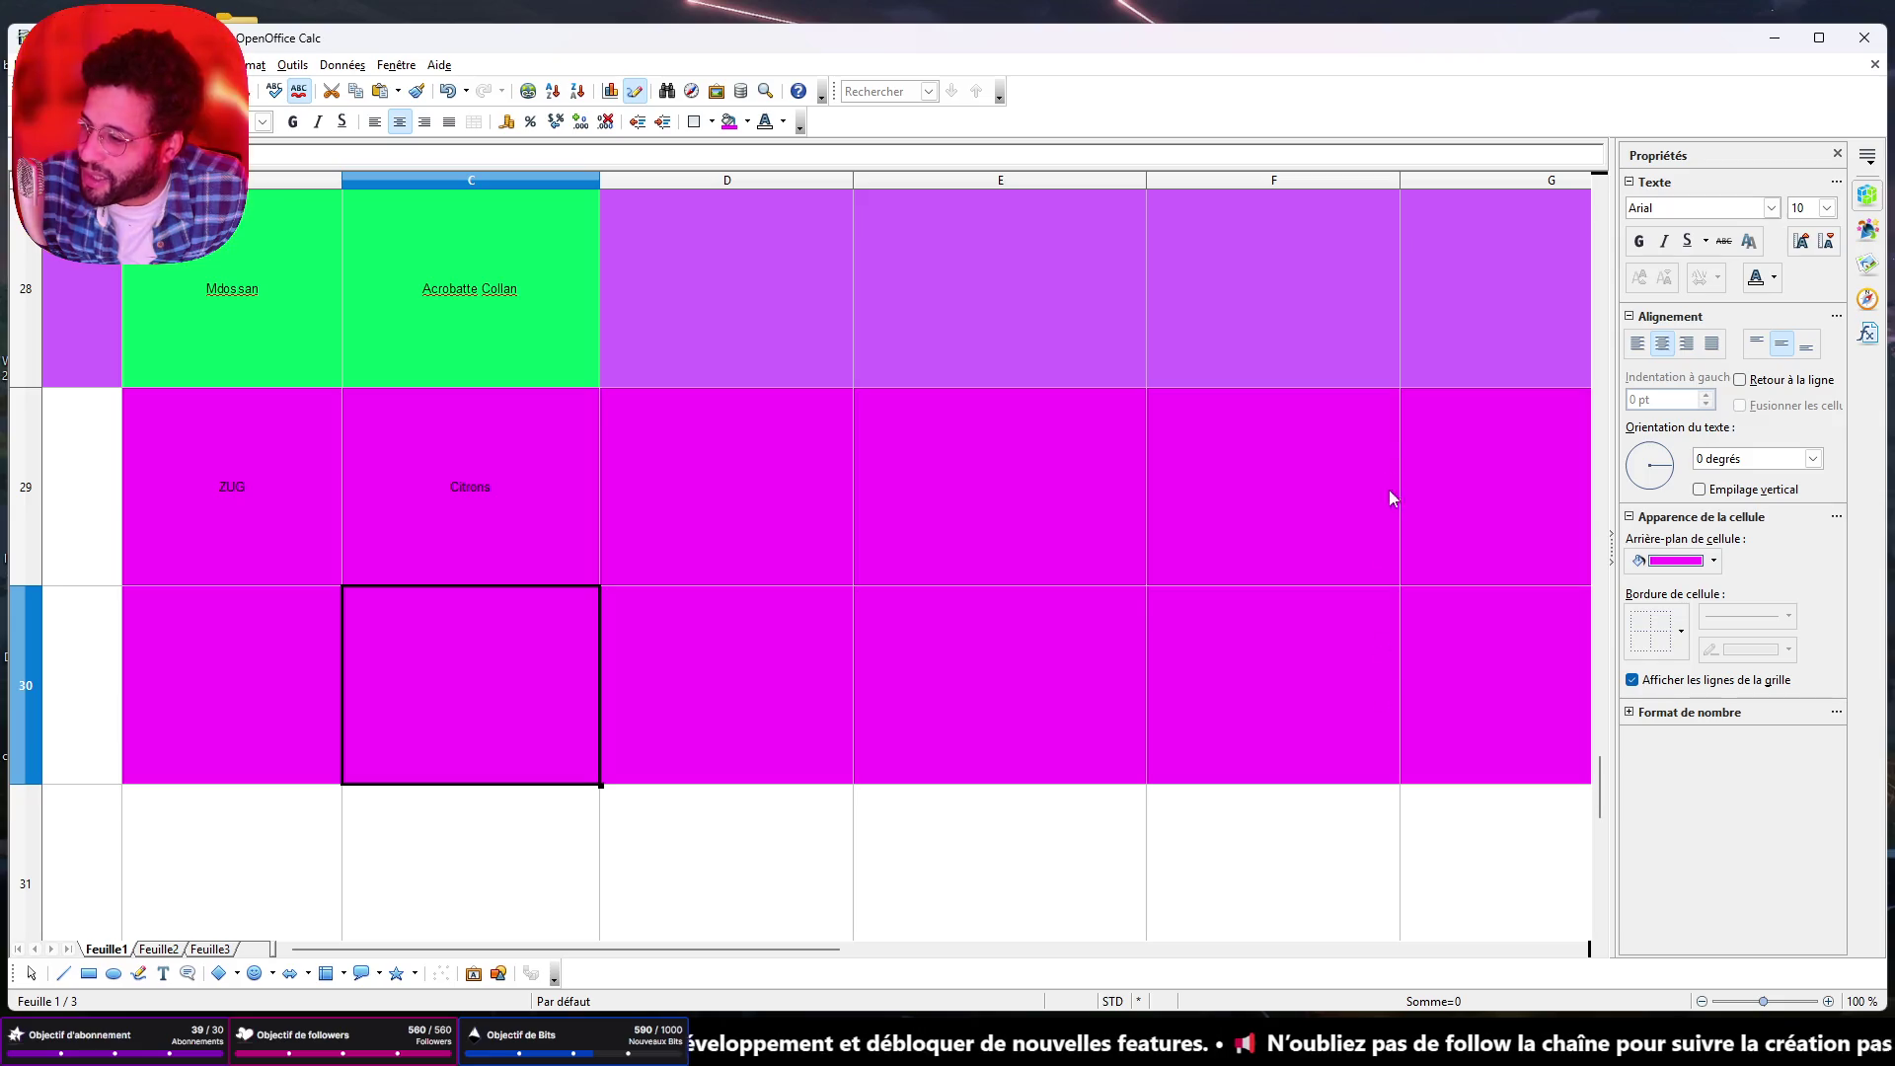
Minimize the spreadsheet and bring the Unreal Editor viewport to the front.
left_click(1775, 38)
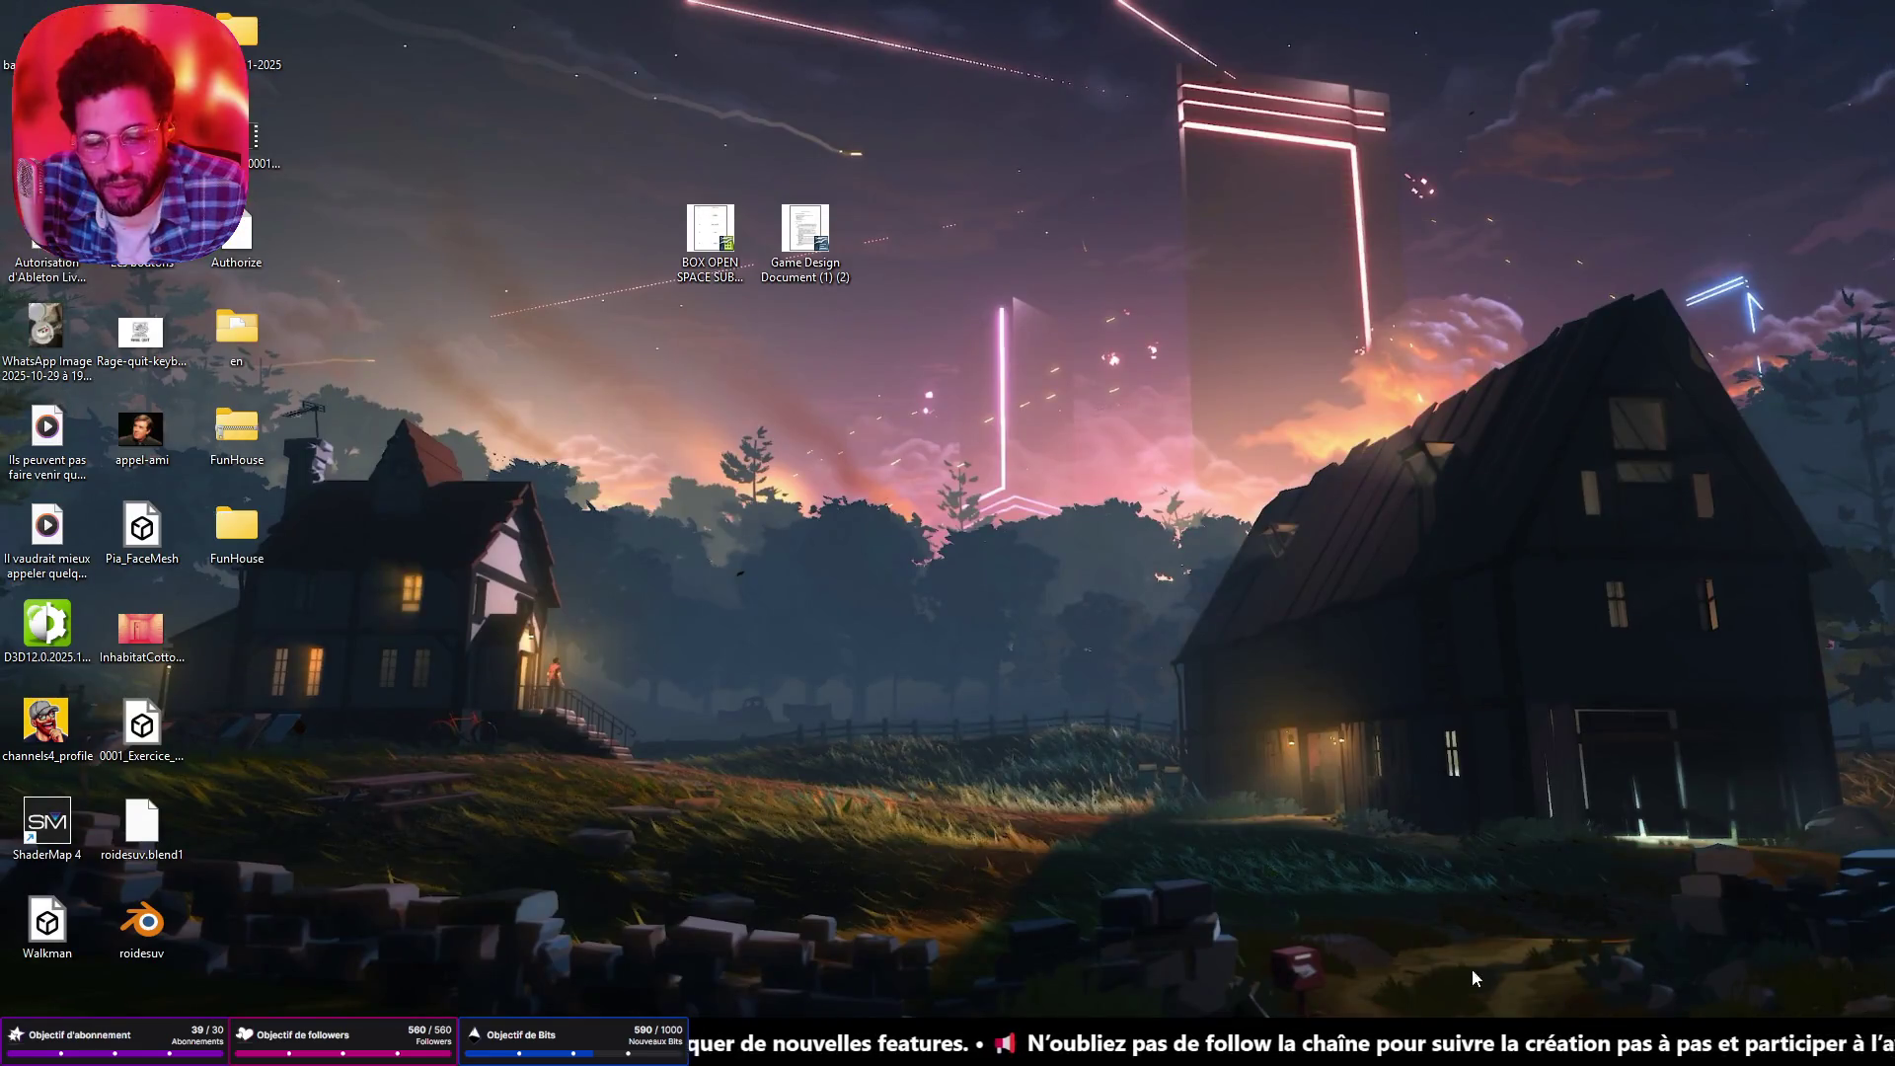
key("alt+Tab")
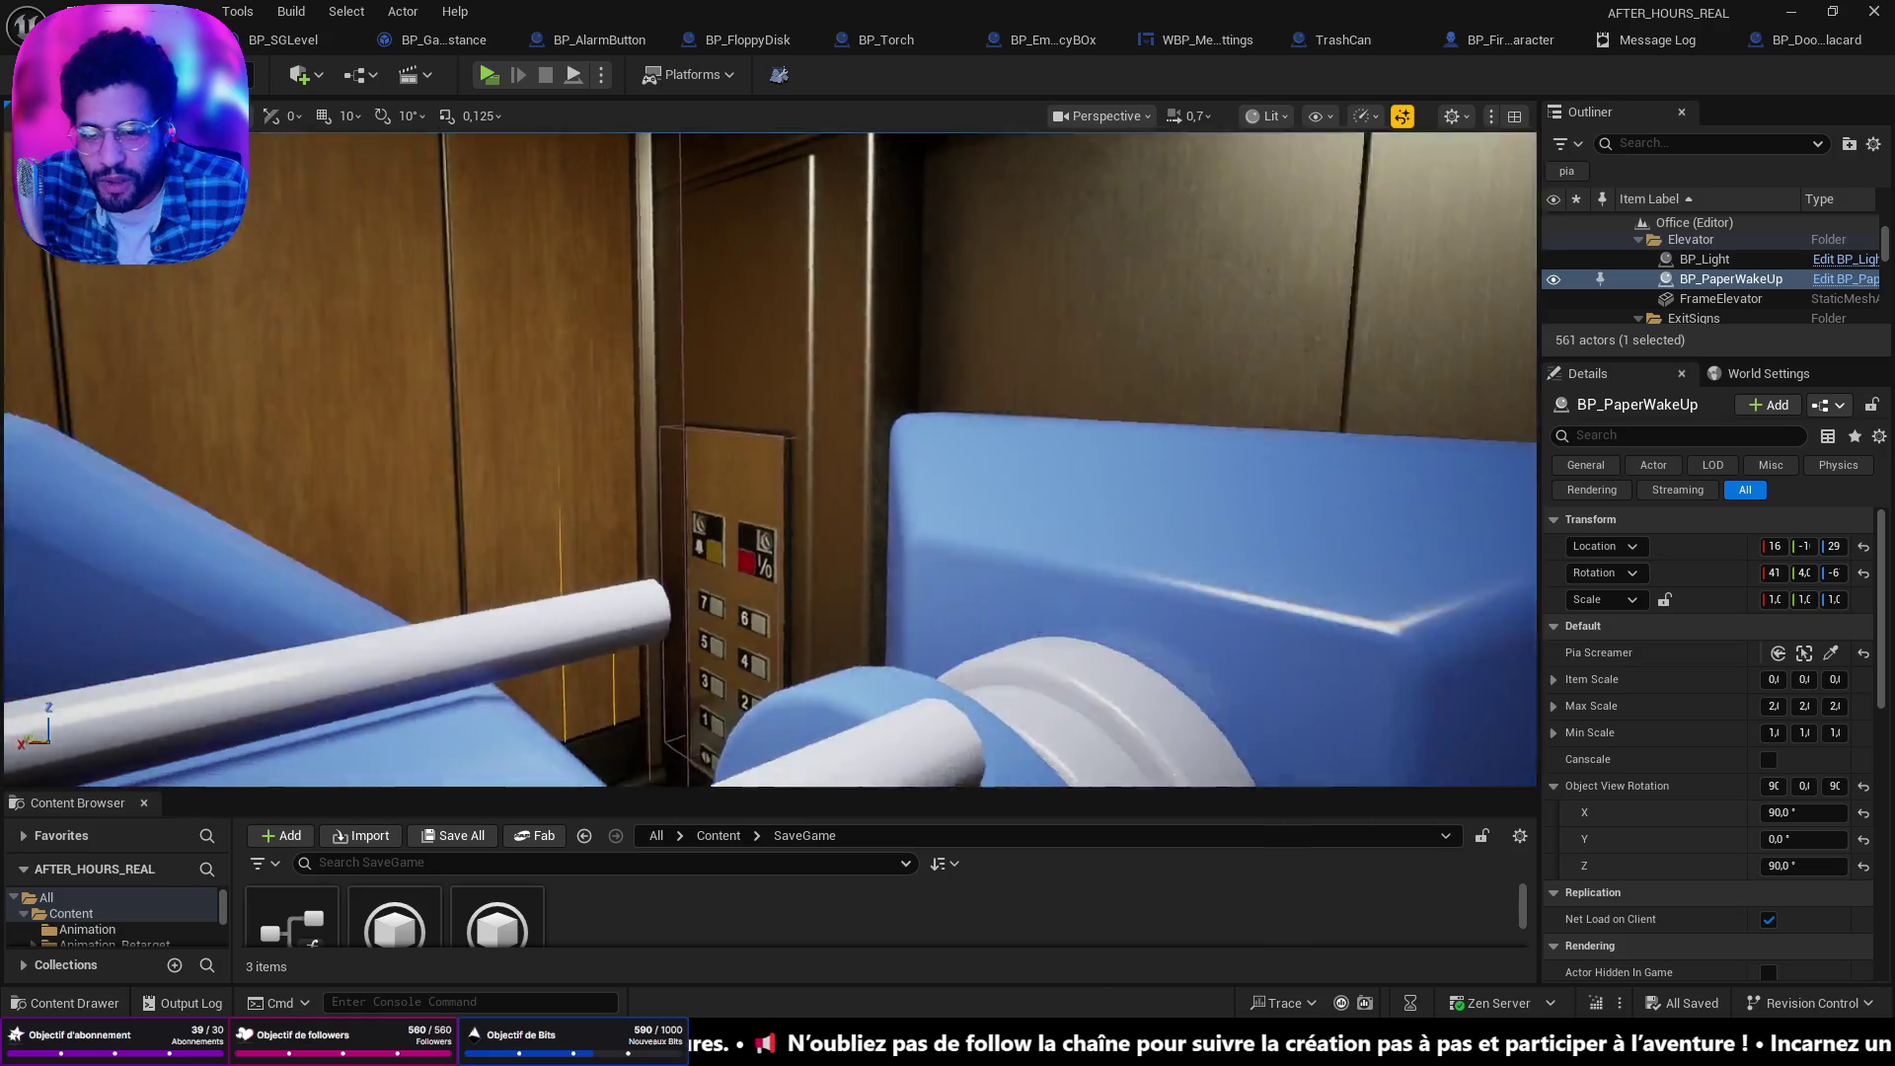
scroll(547, 570, "up", 3)
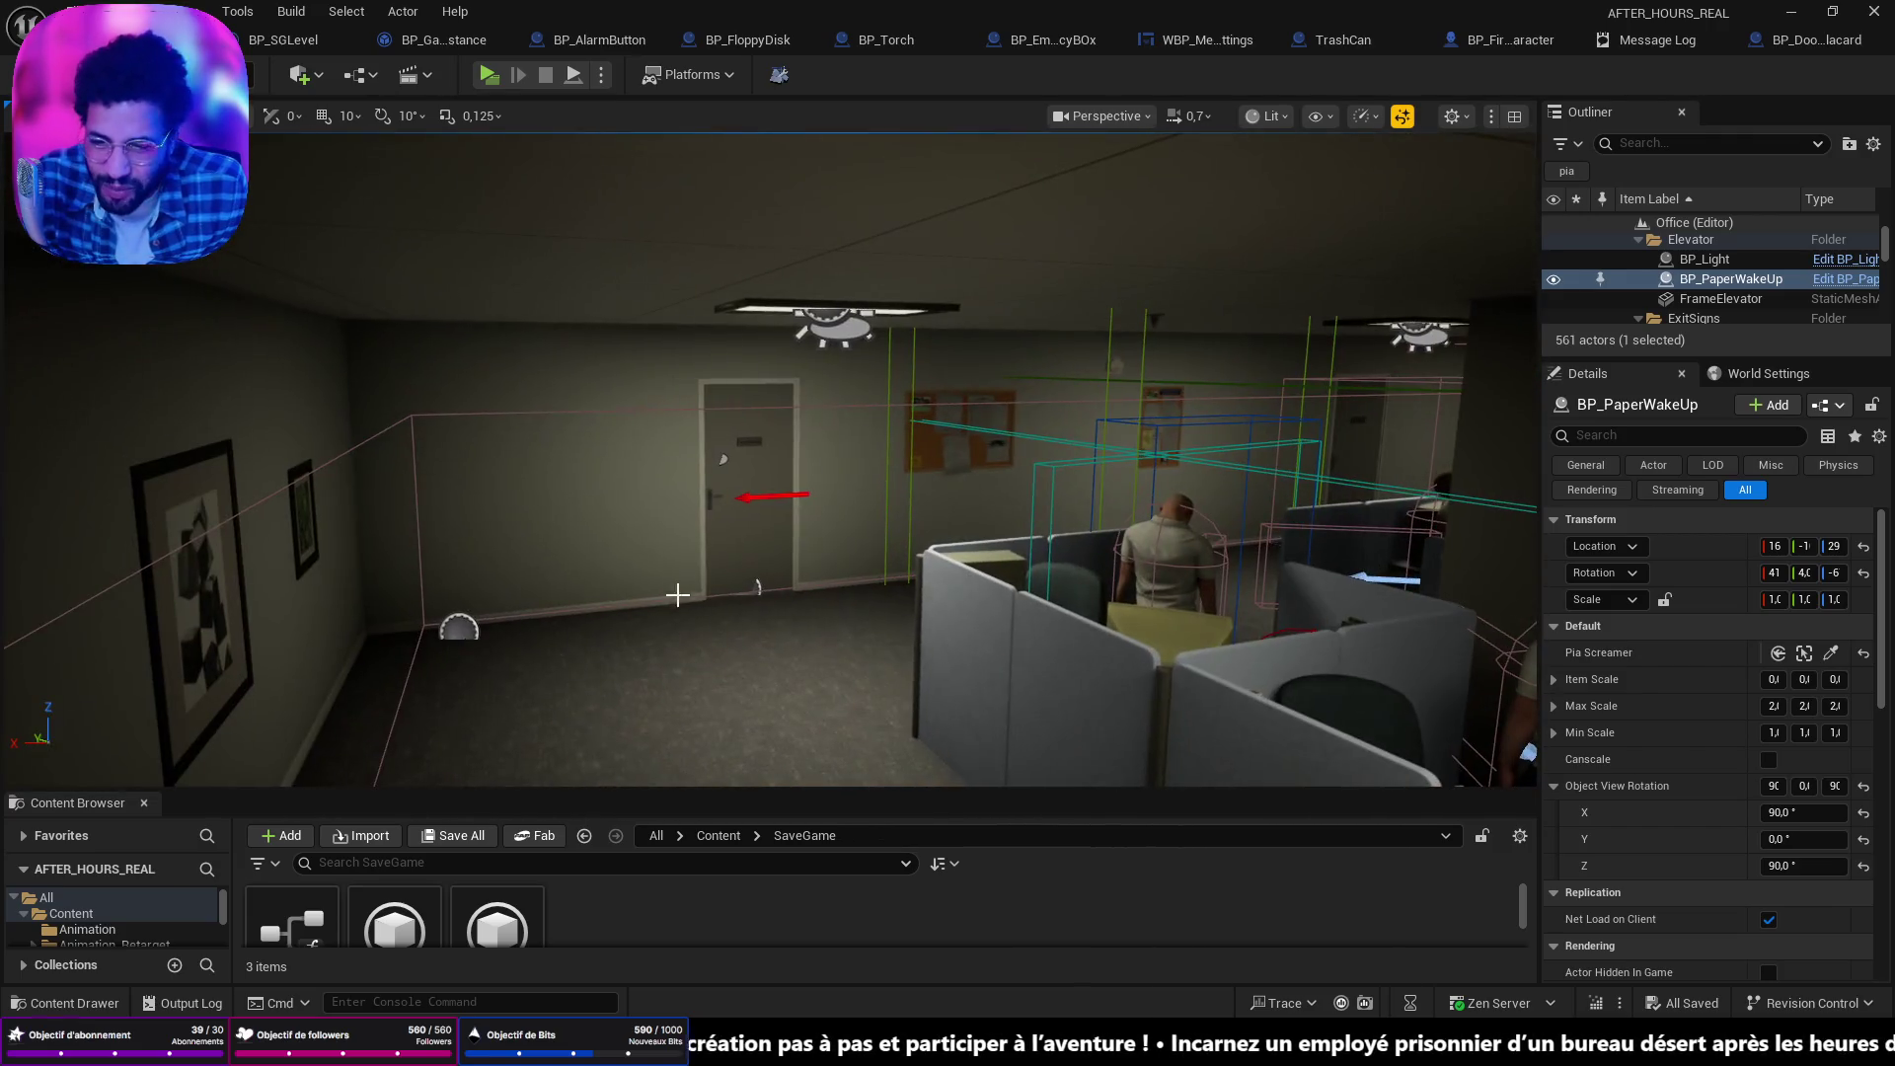
Select the BP_DoorsBossKey, BP_DoorsPlacard2, BP_DoorsDebarras and BP_DoorsBasic3 doors.
left_click(739, 543)
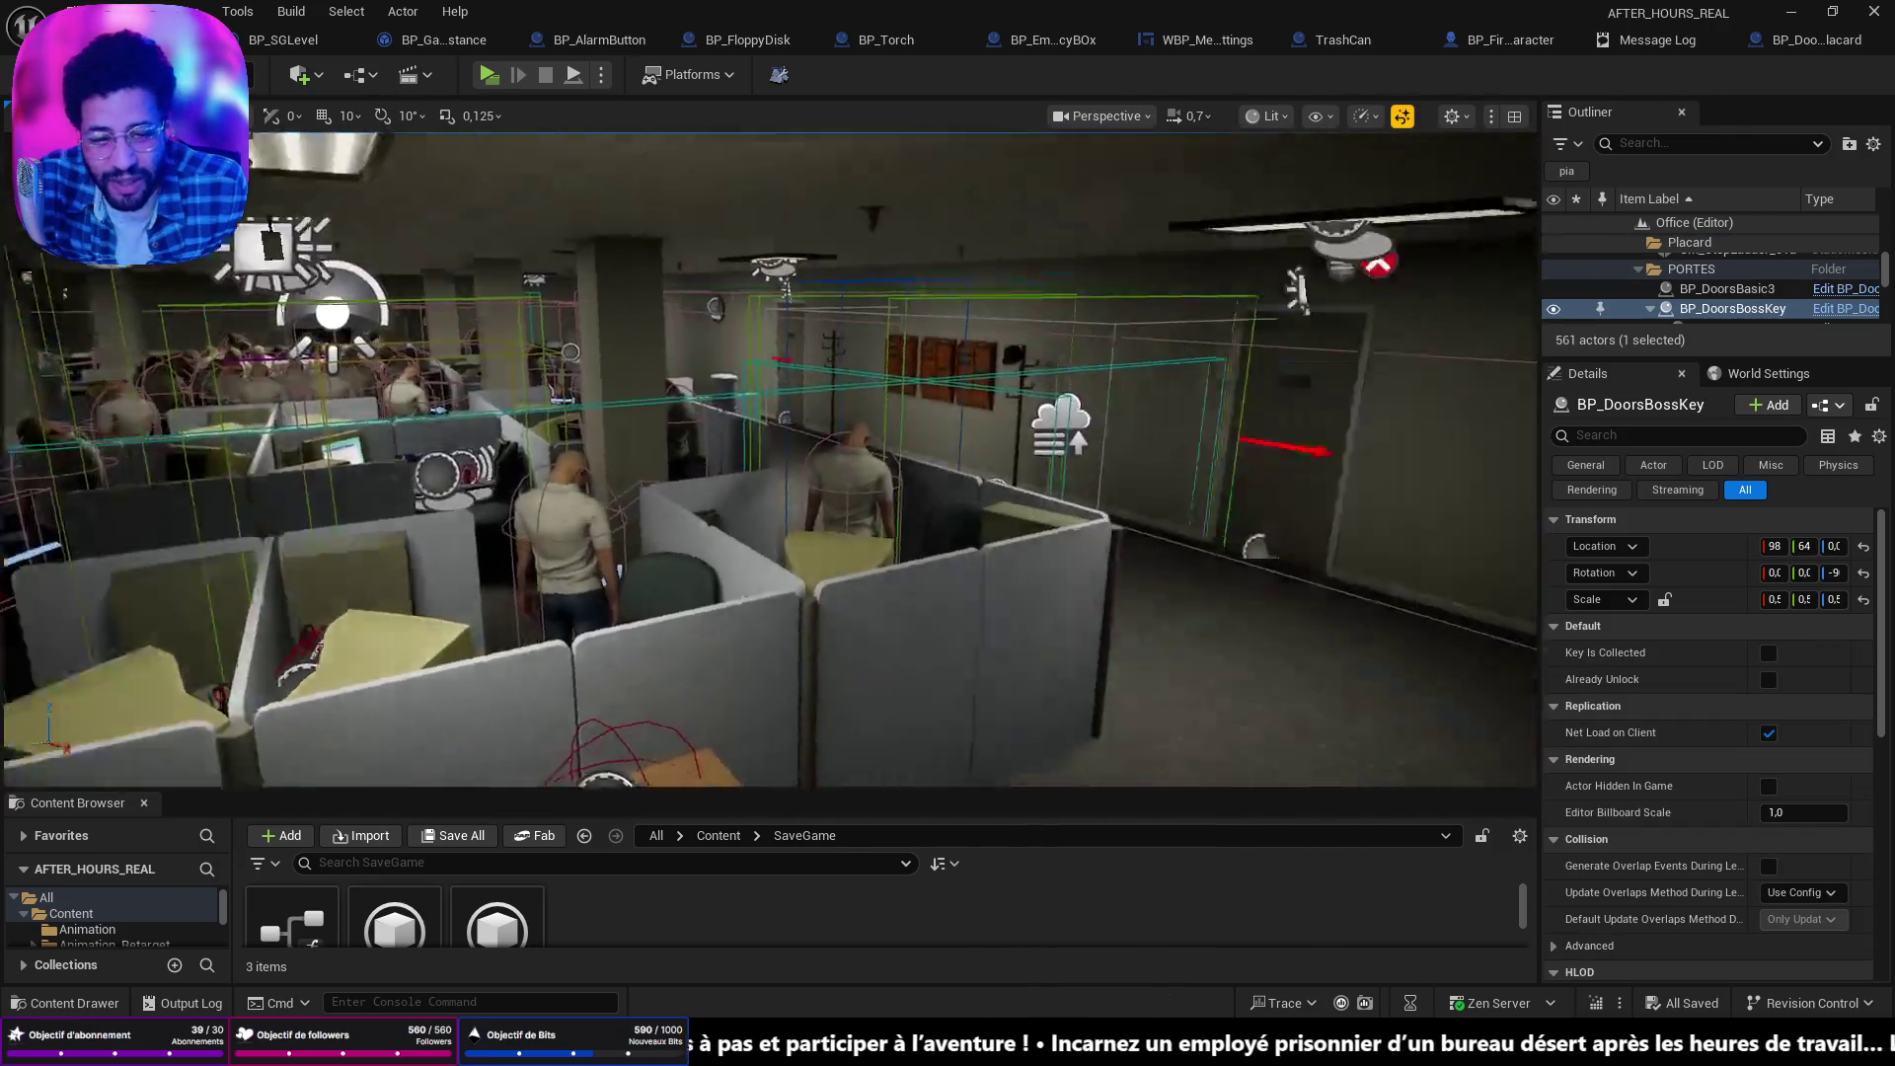
left_click_drag(750, 557, 750, 558)
left_click(884, 503)
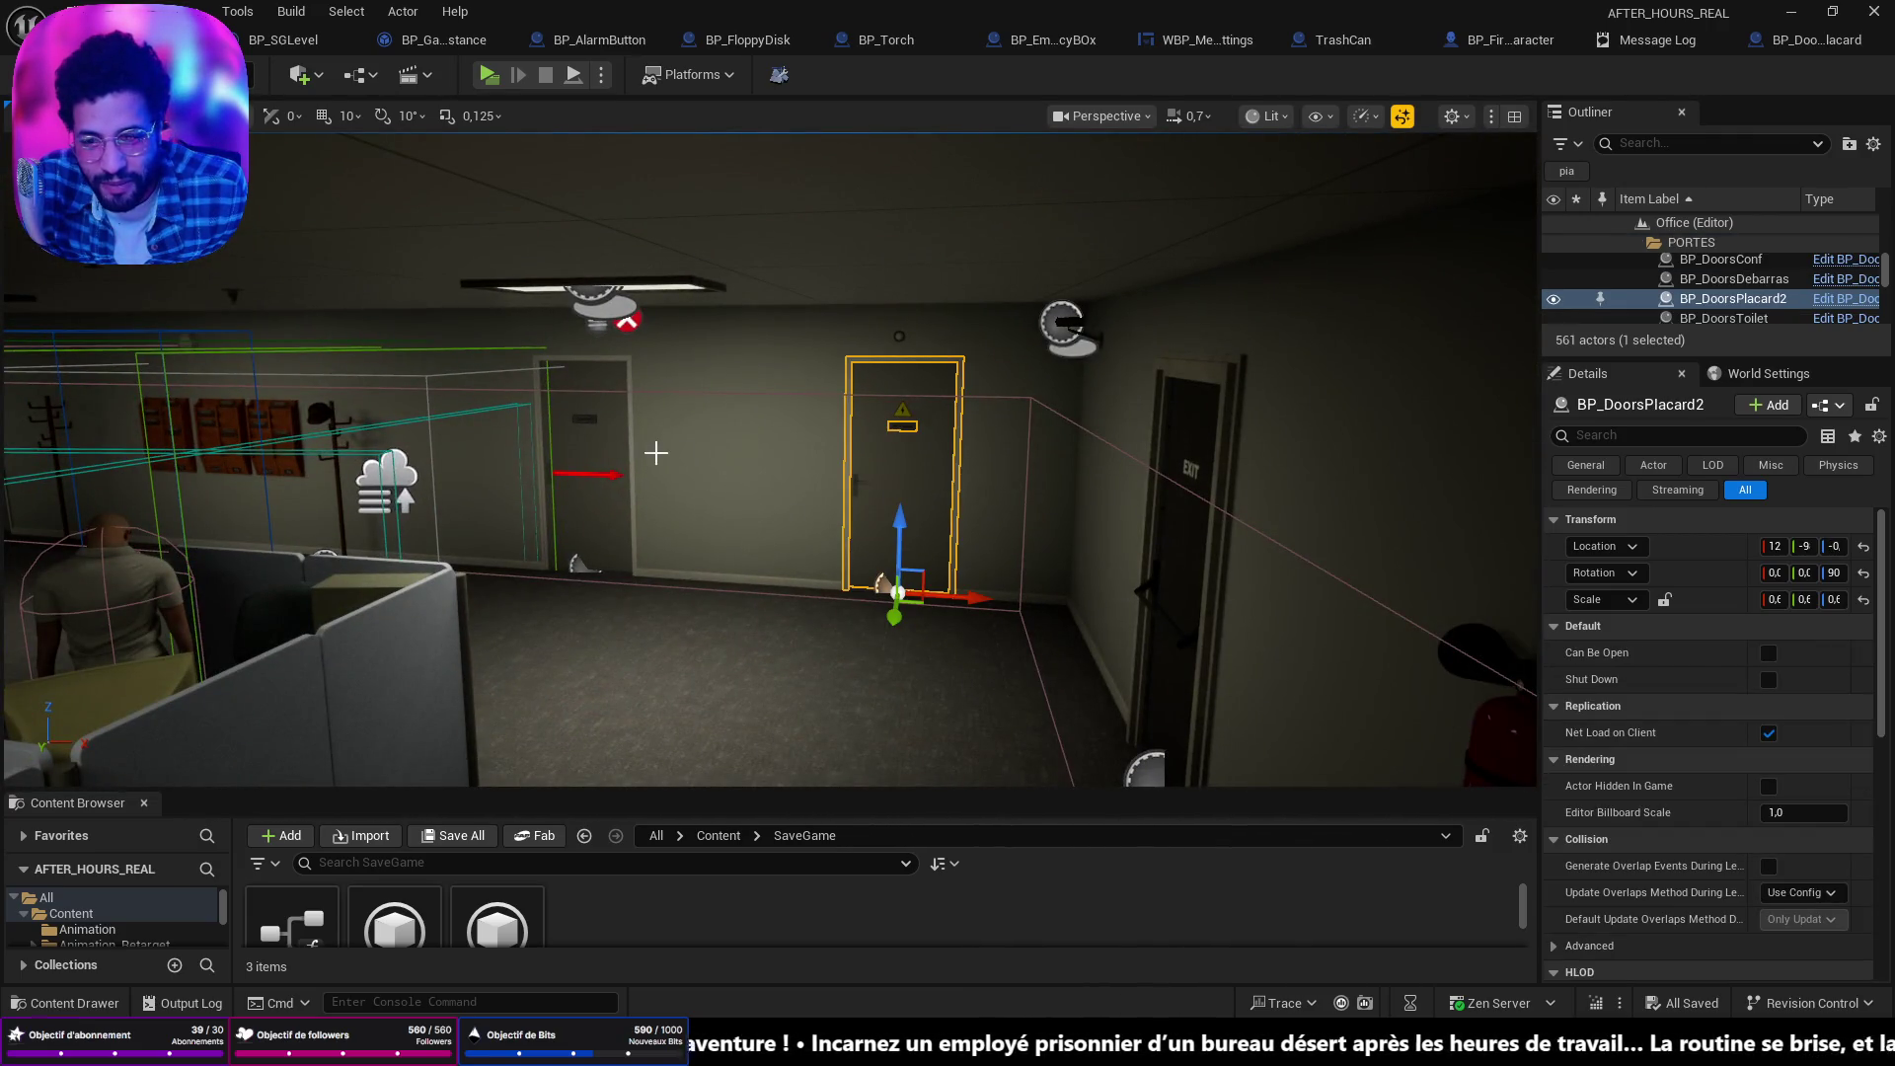
left_click(587, 453)
left_click_drag(588, 453, 587, 453)
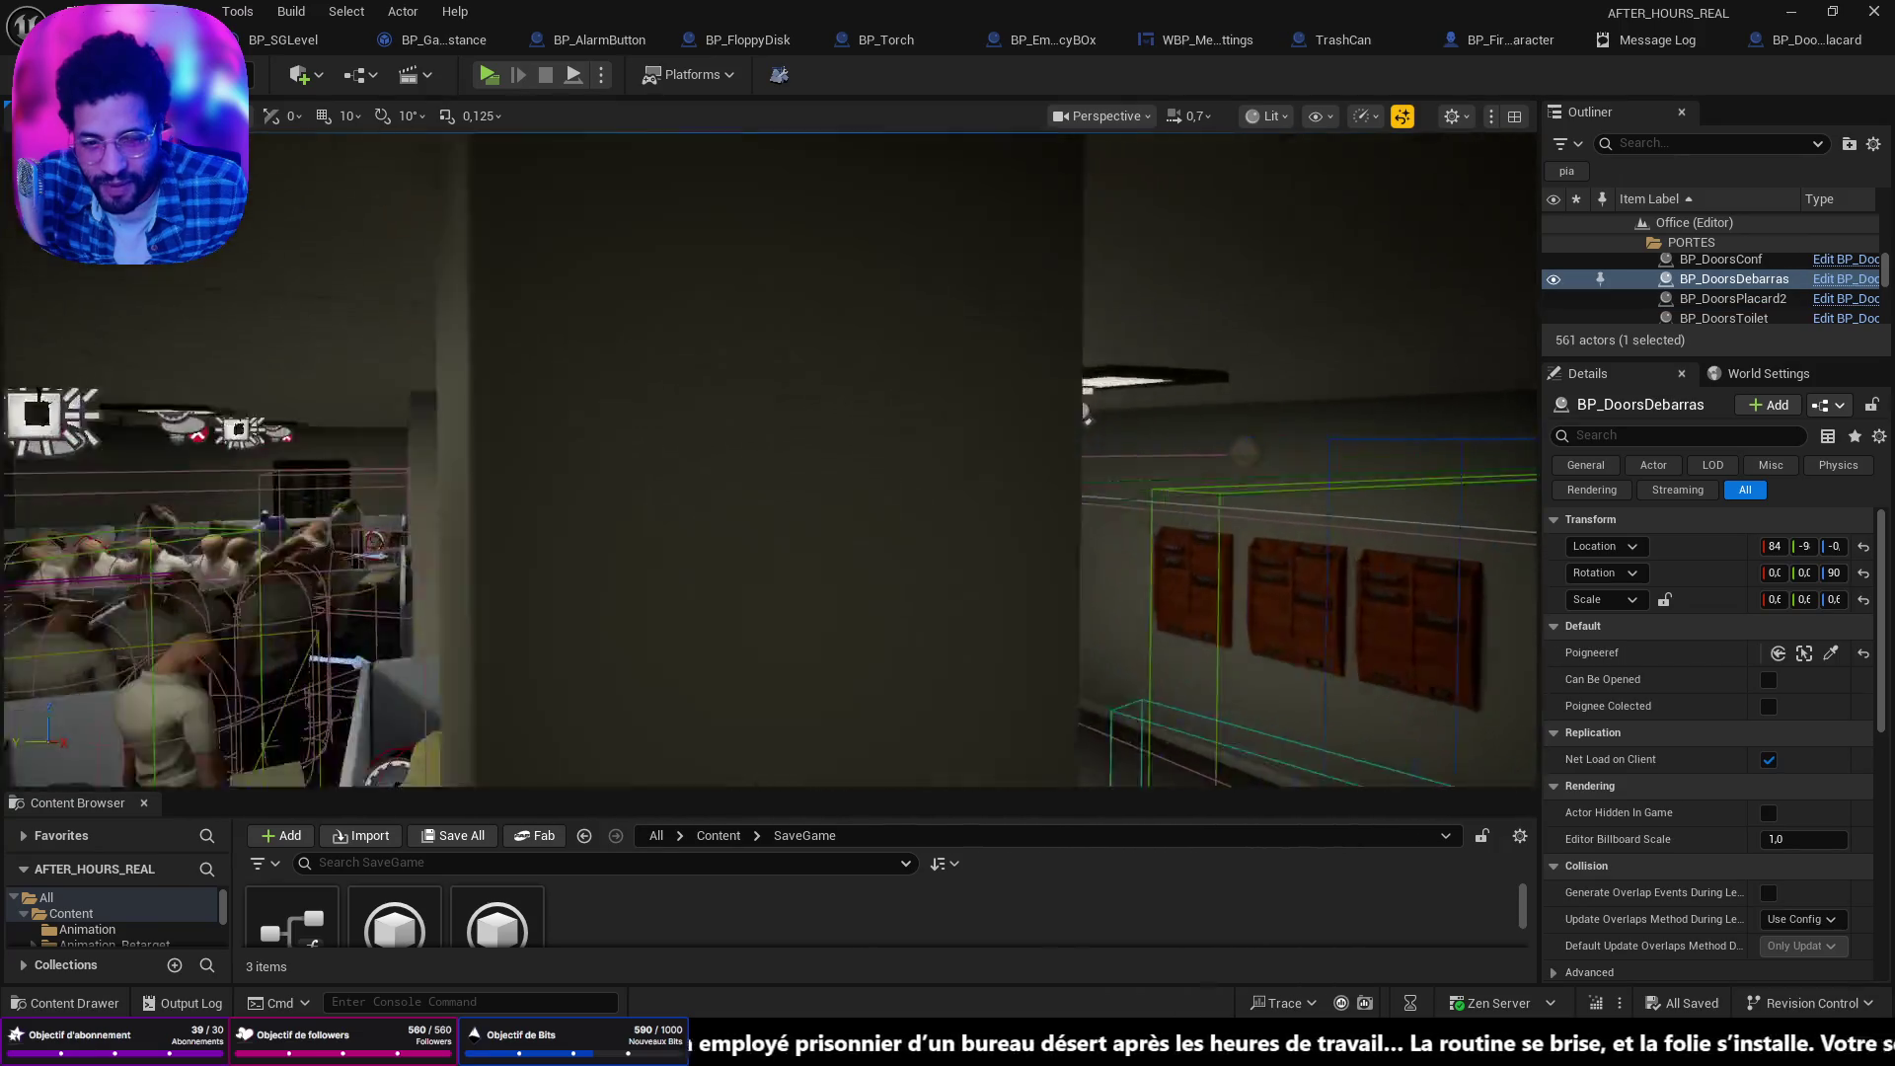
left_click_drag(857, 540, 879, 584)
left_click(856, 540)
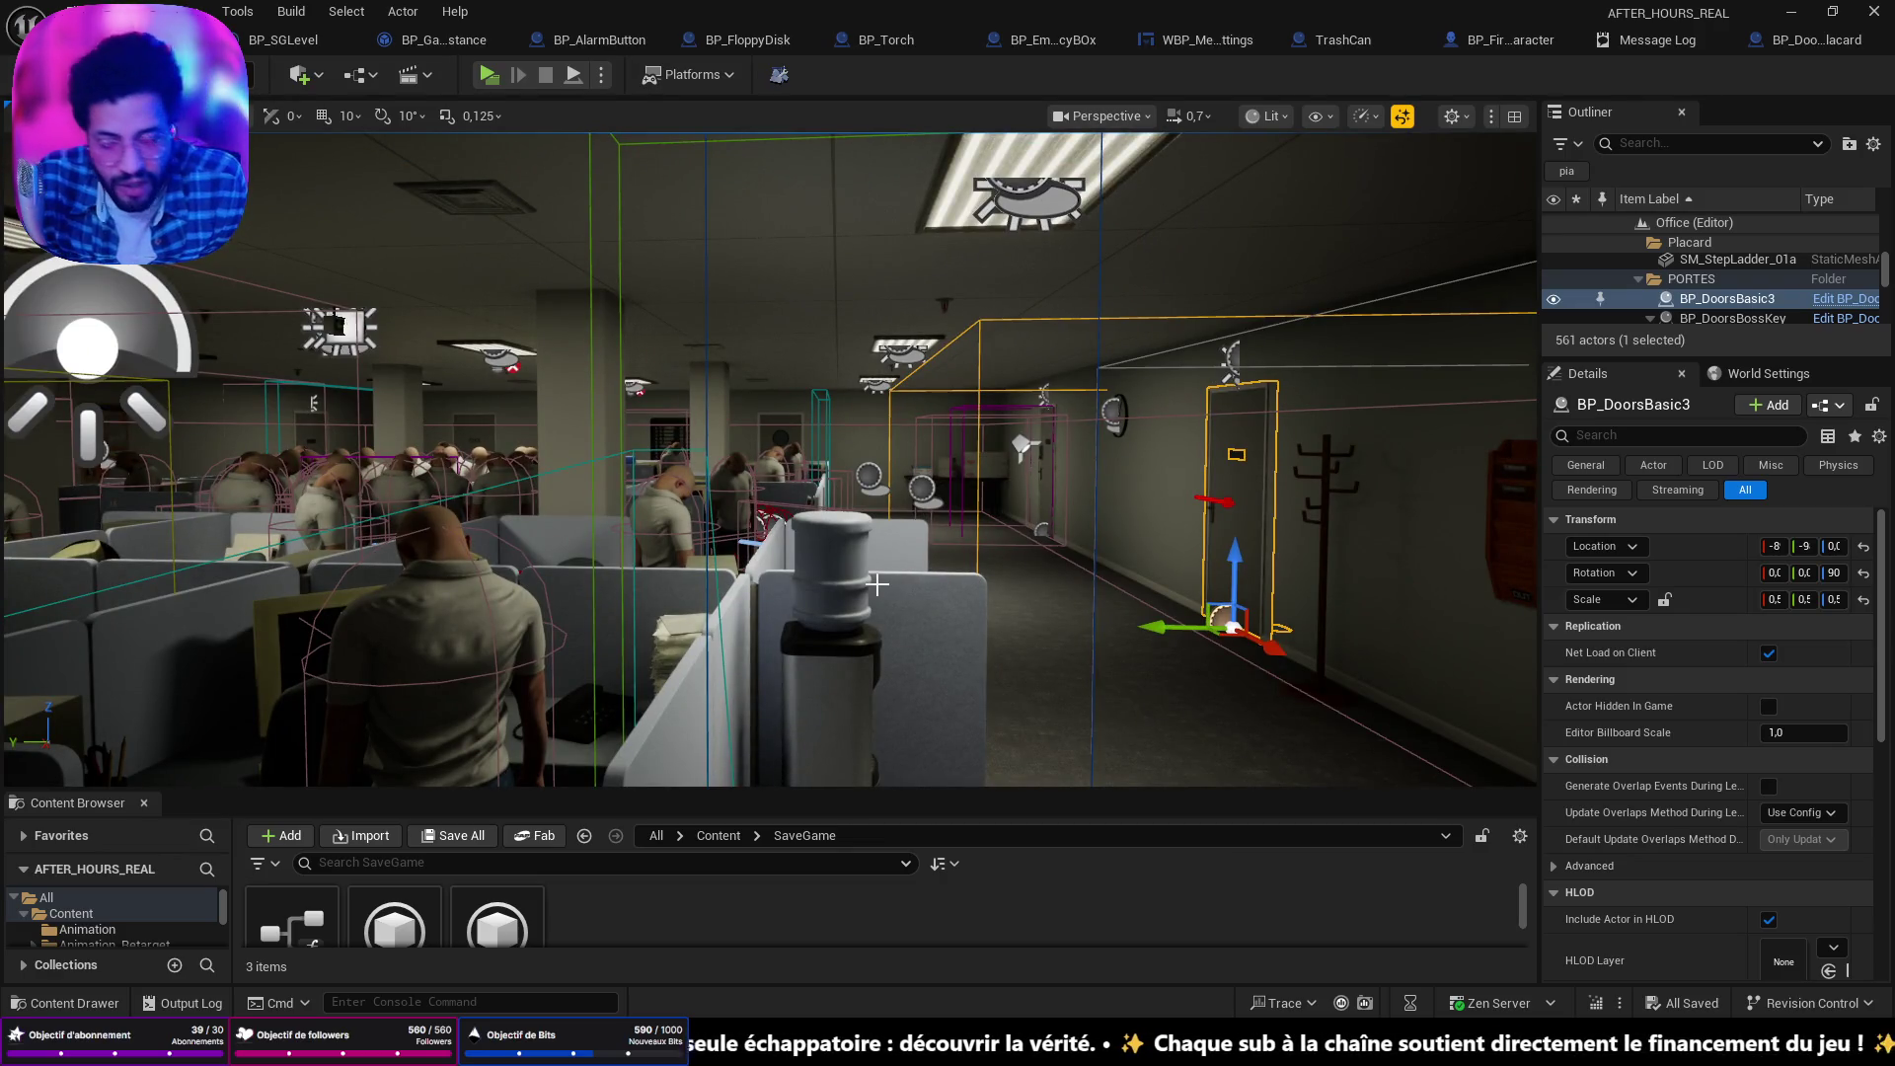
Select the BP_OrdinateurCRT2 computer in the cubicles and frame the view on it.
left_click_drag(635, 138, 636, 138)
left_click(841, 539)
key("f")
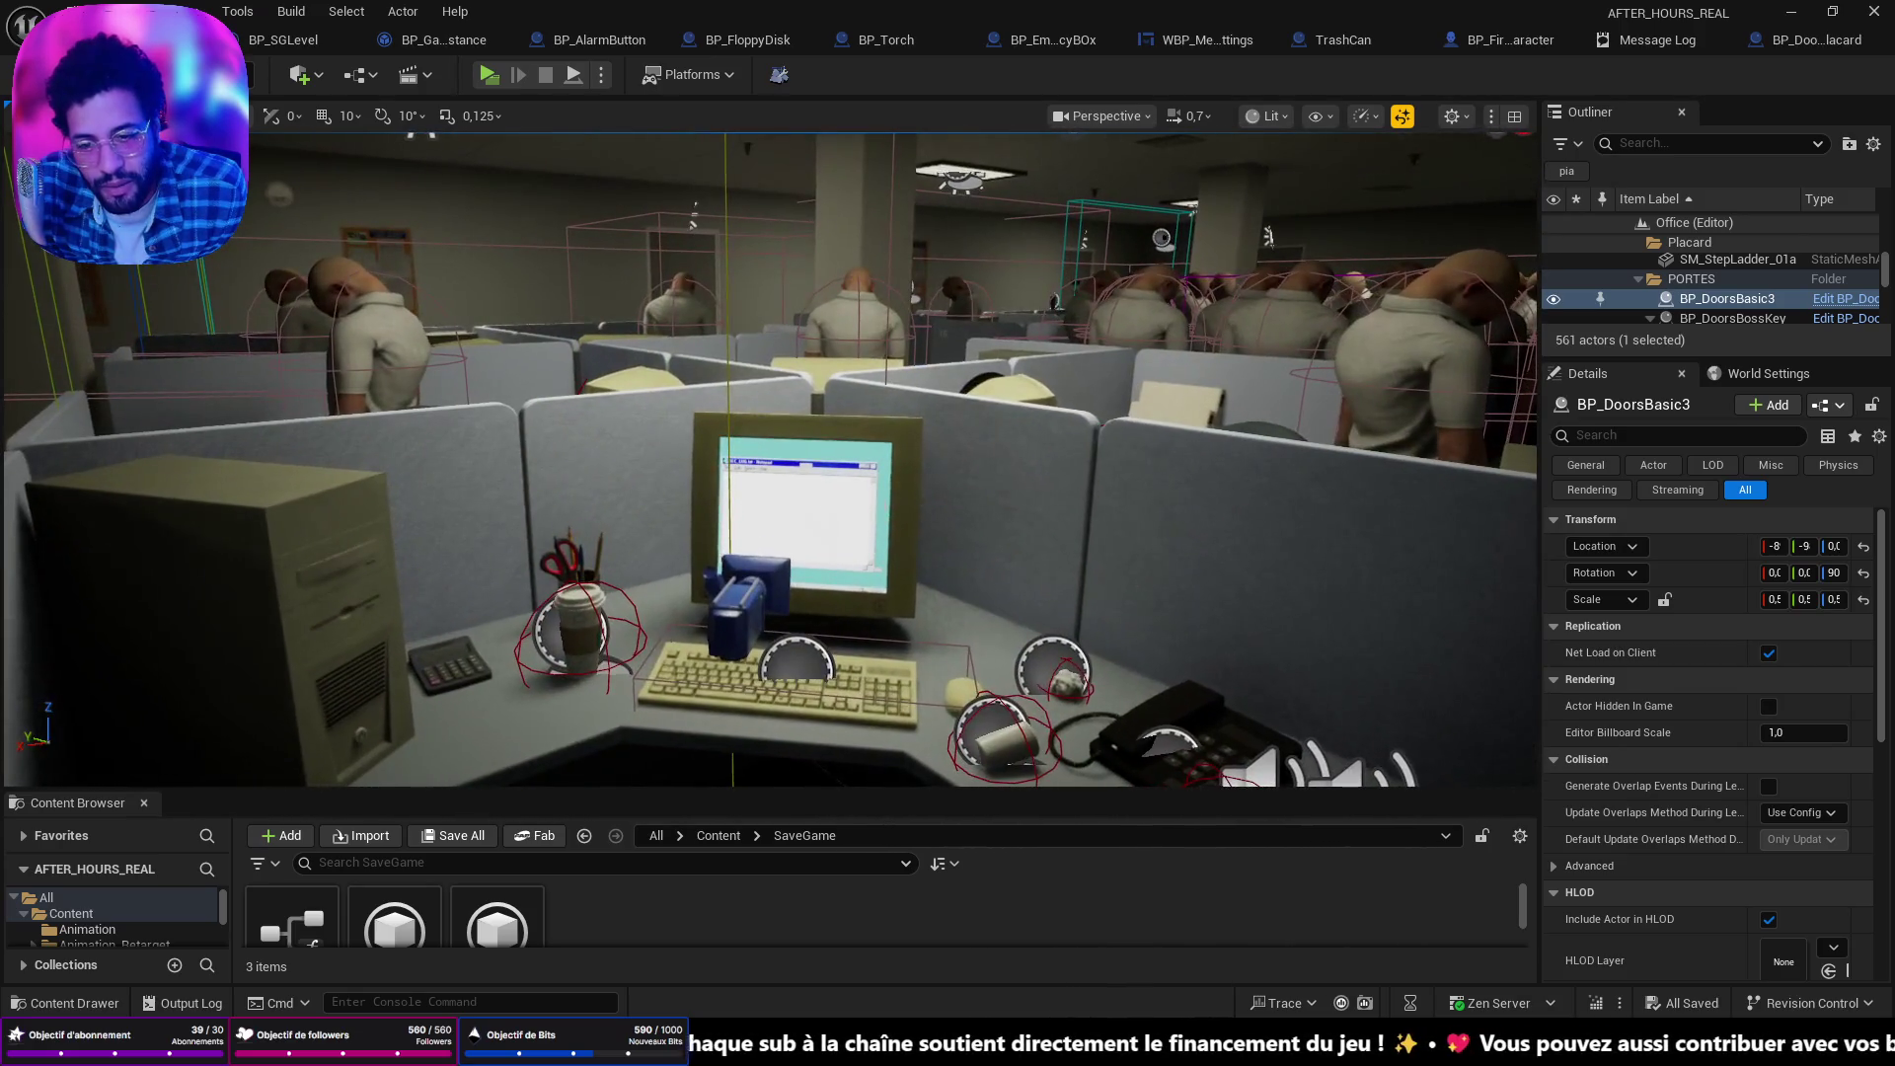
scroll(1750, 837, "down", 2)
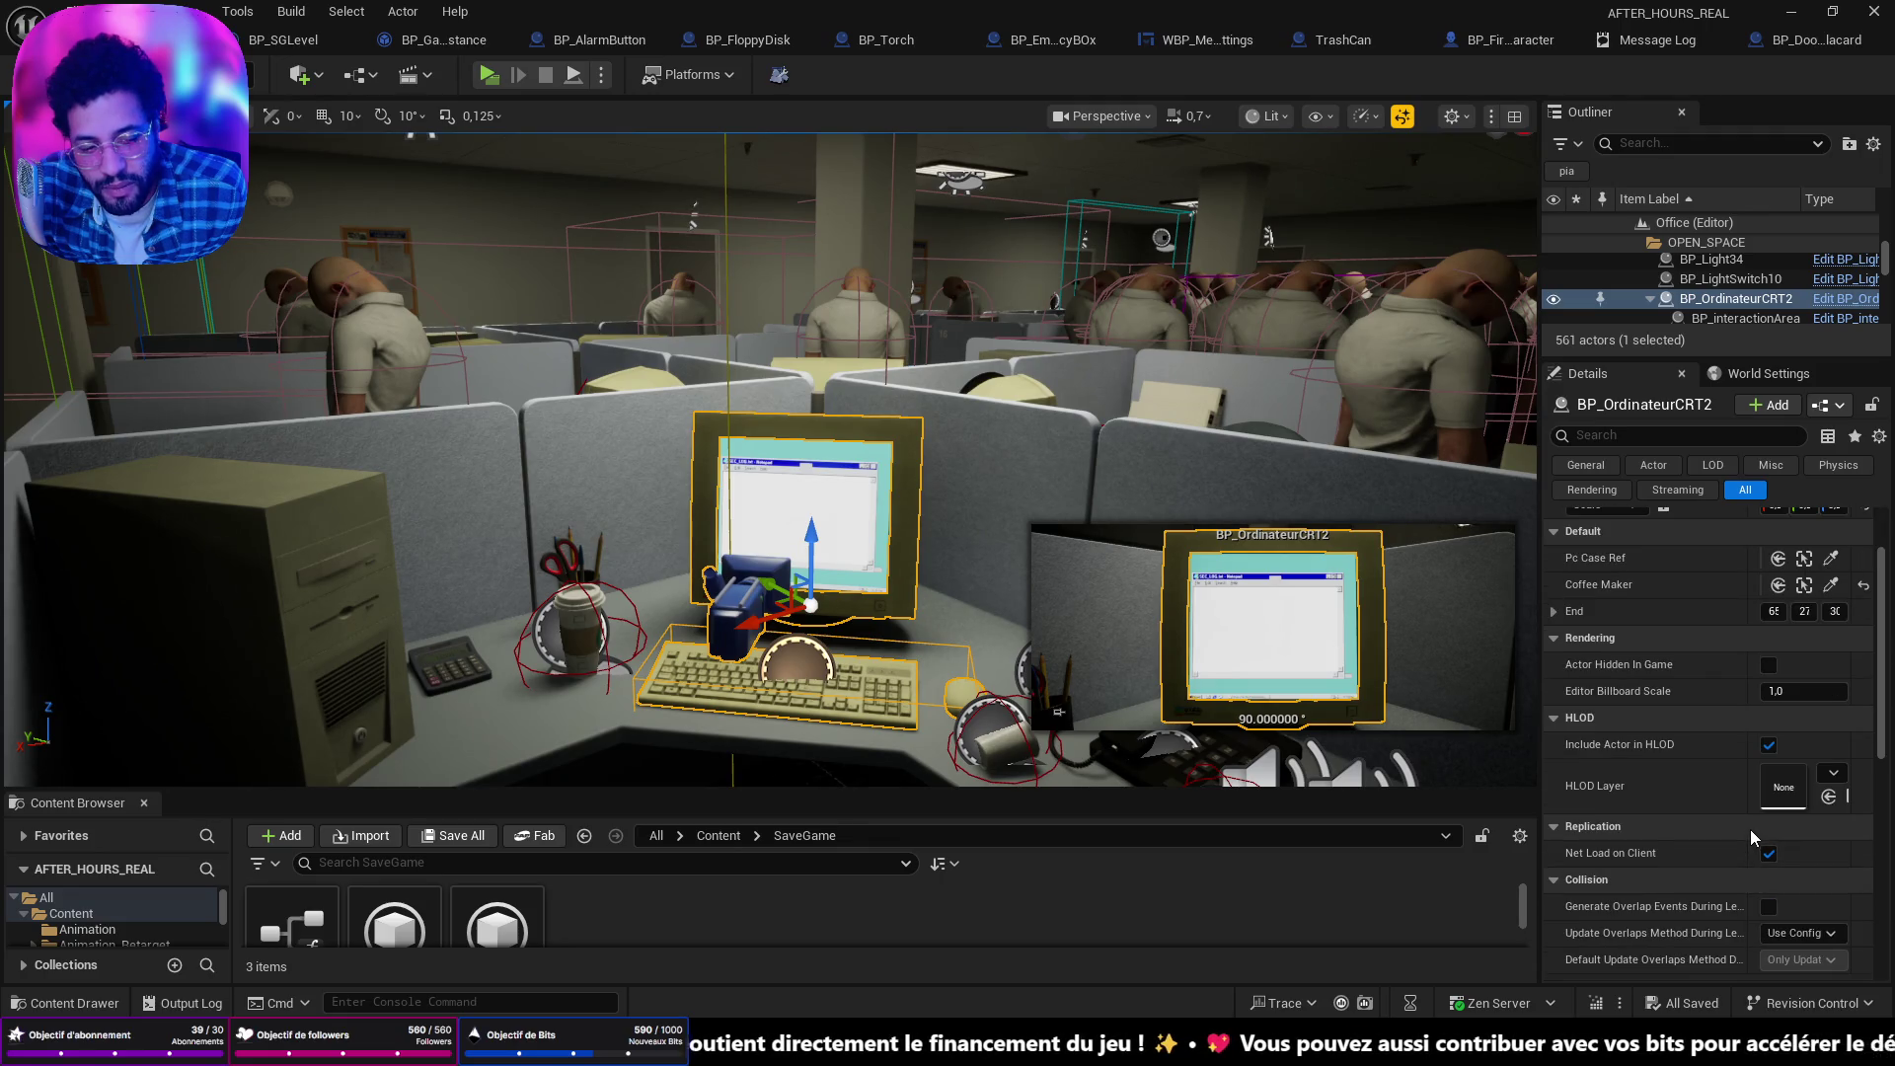
scroll(1751, 830, "up", 2)
Fly to the hallway and select the BP_DoorsToilet door, then survey the cubicles.
left_click_drag(1481, 711, 1481, 711)
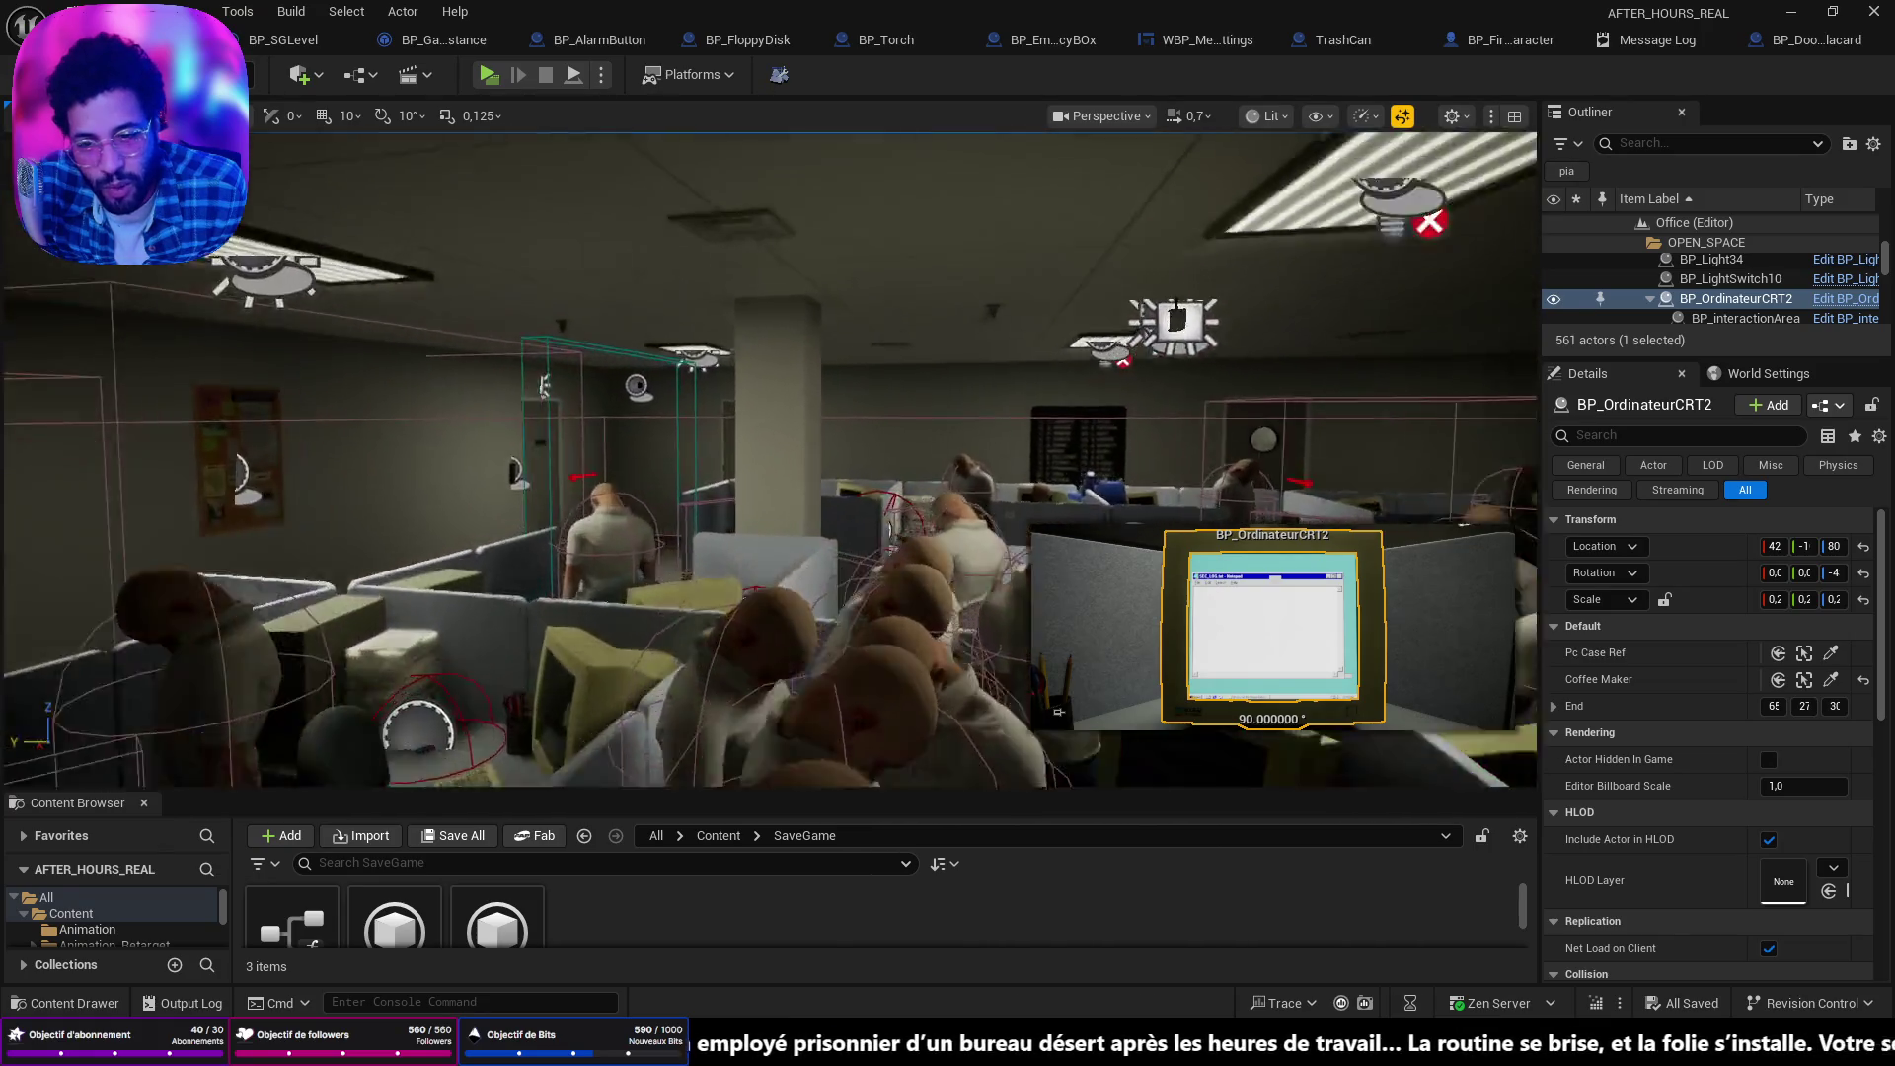
left_click_drag(1058, 711, 1059, 711)
left_click(860, 488)
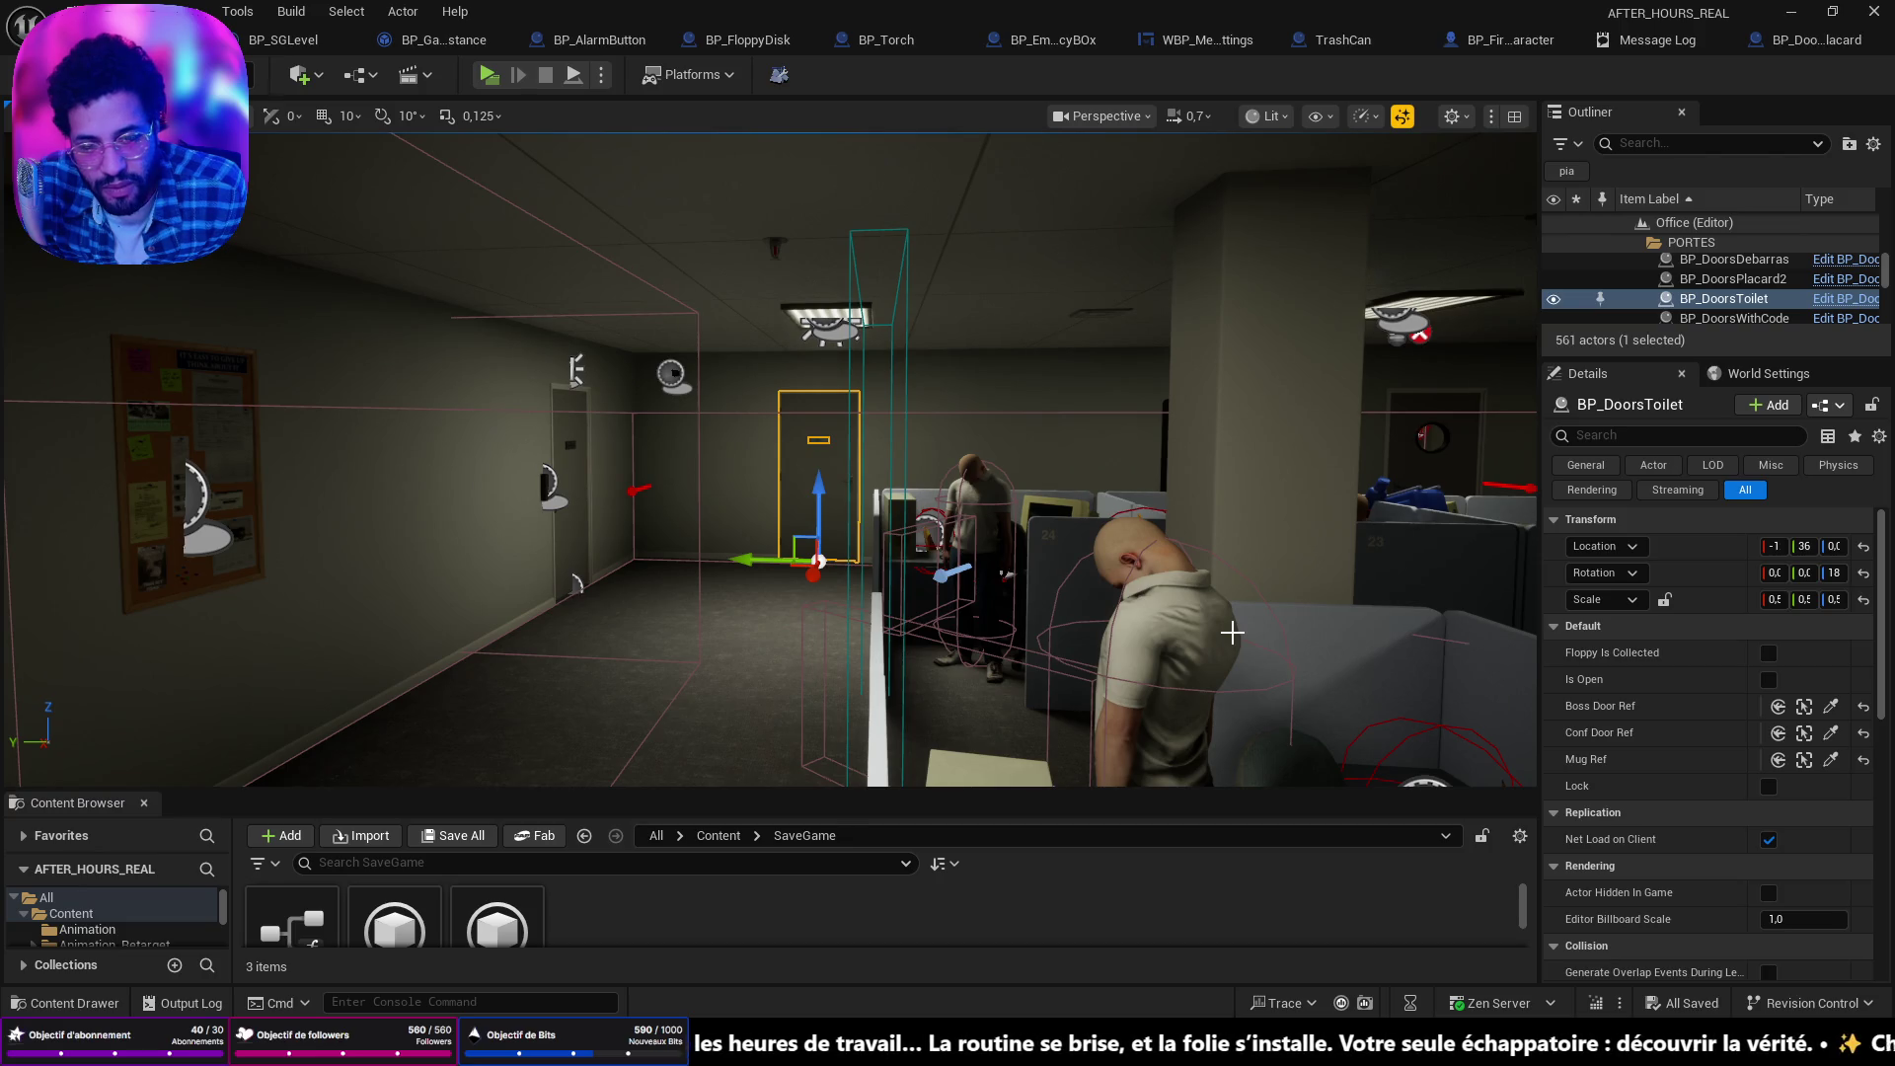
left_click_drag(1232, 633, 1232, 633)
Save and compile the BP_SeekManager Blueprint, then return to the level viewport.
left_click(1678, 40)
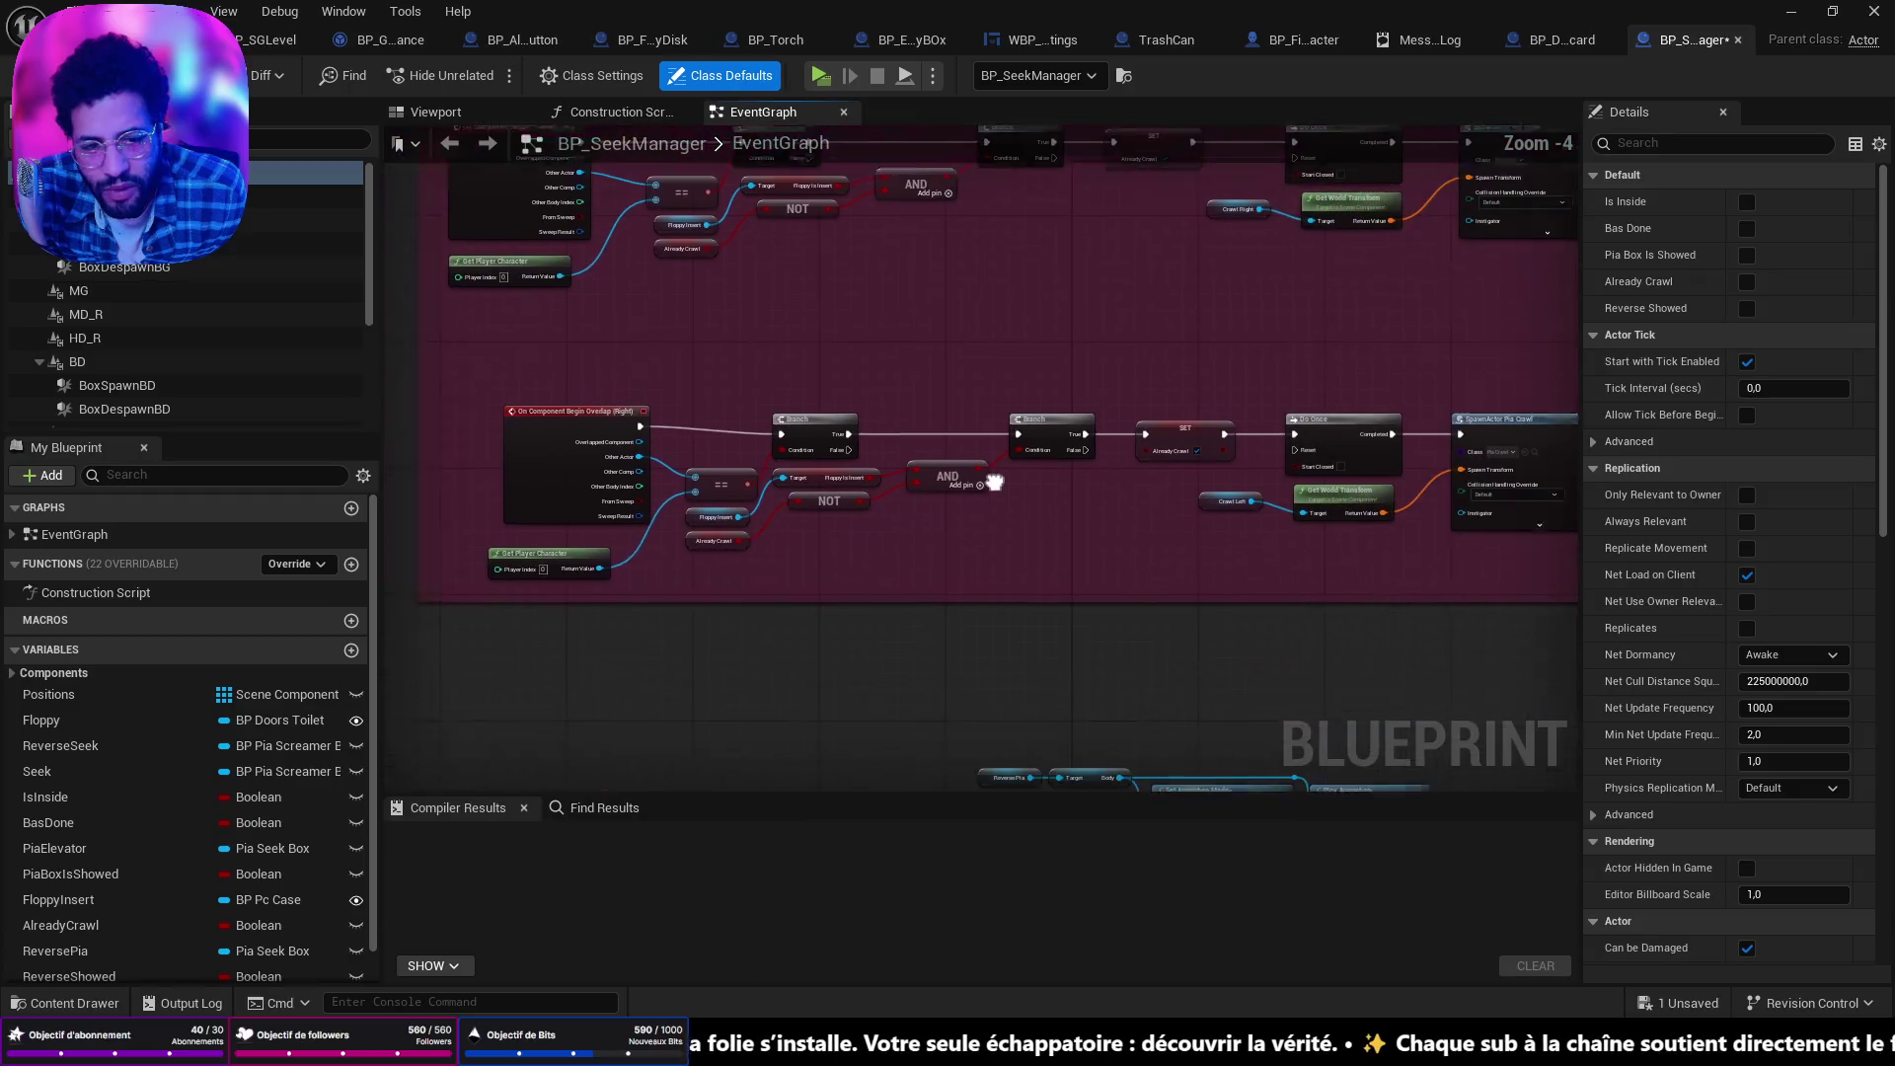
mouse_move(995, 483)
left_mouse_down()
mouse_move(929, 468)
mouse_move(1111, 474)
left_mouse_up()
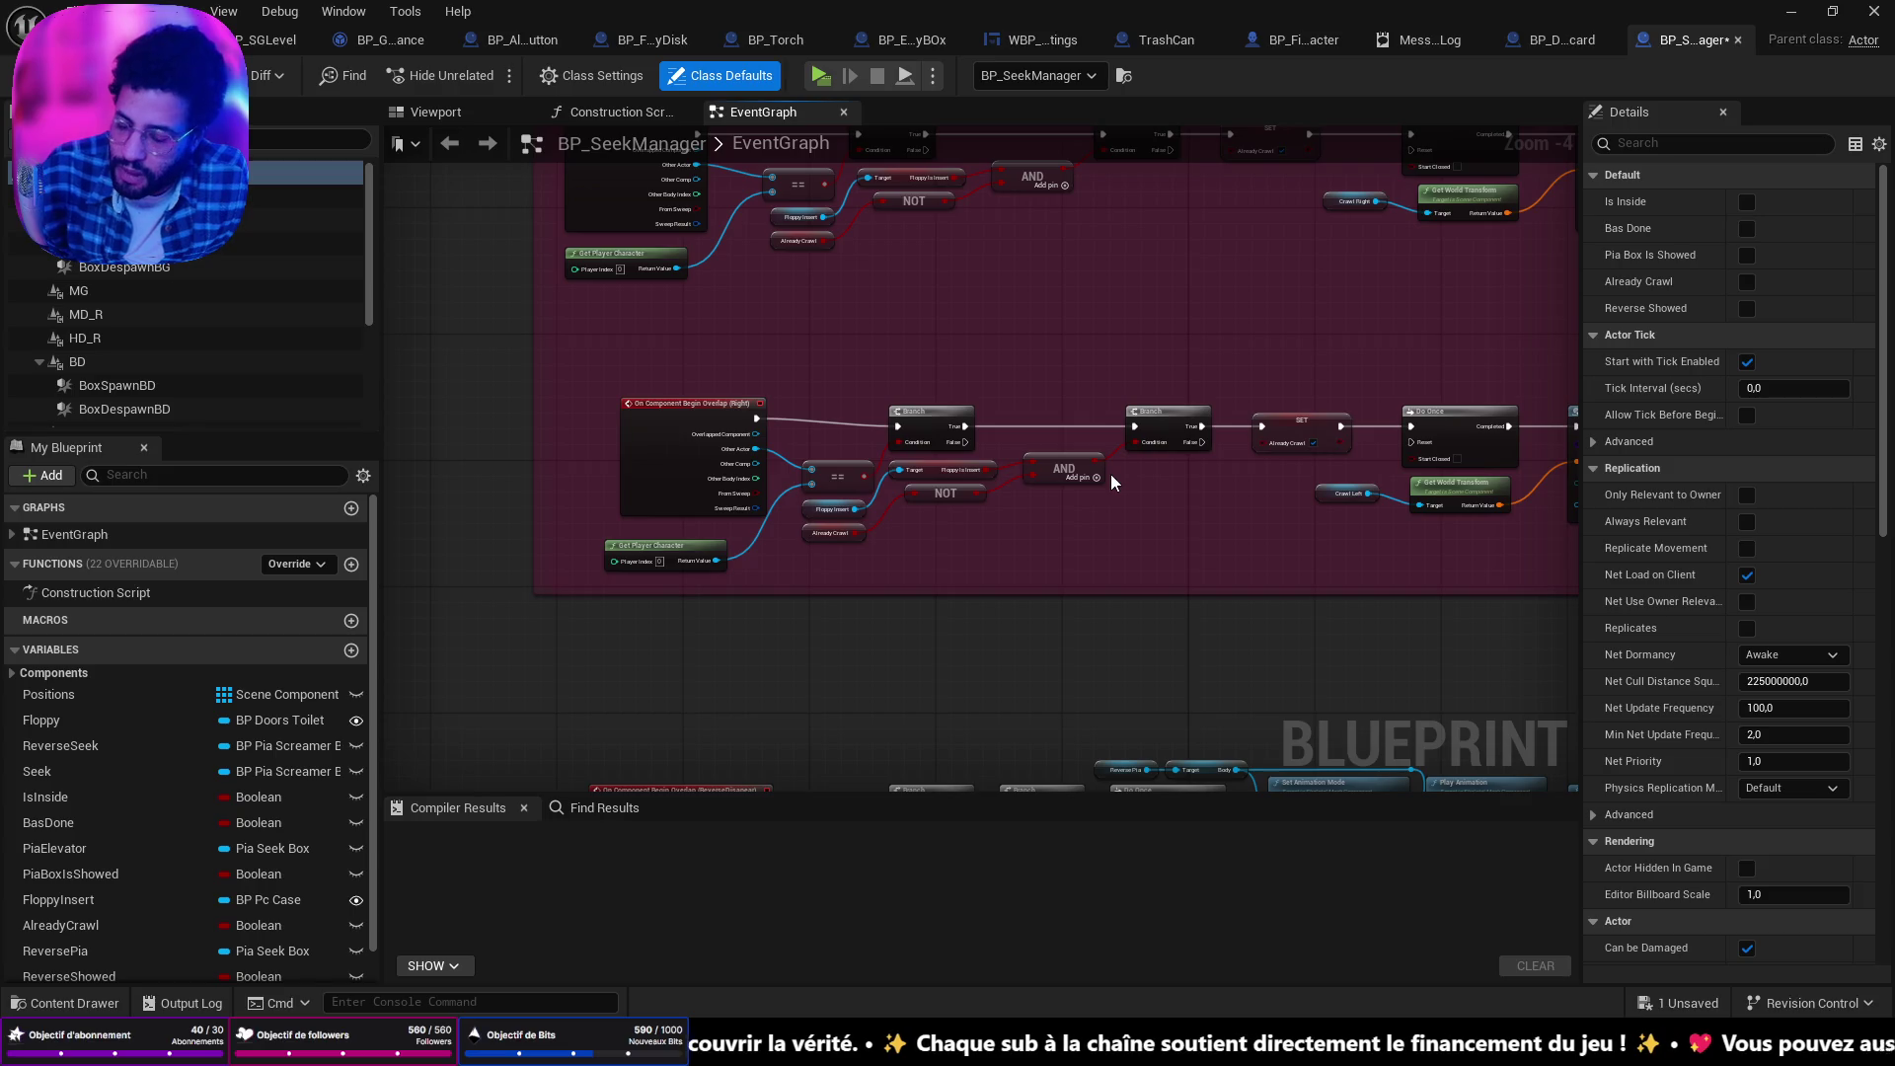
key("ctrl+s")
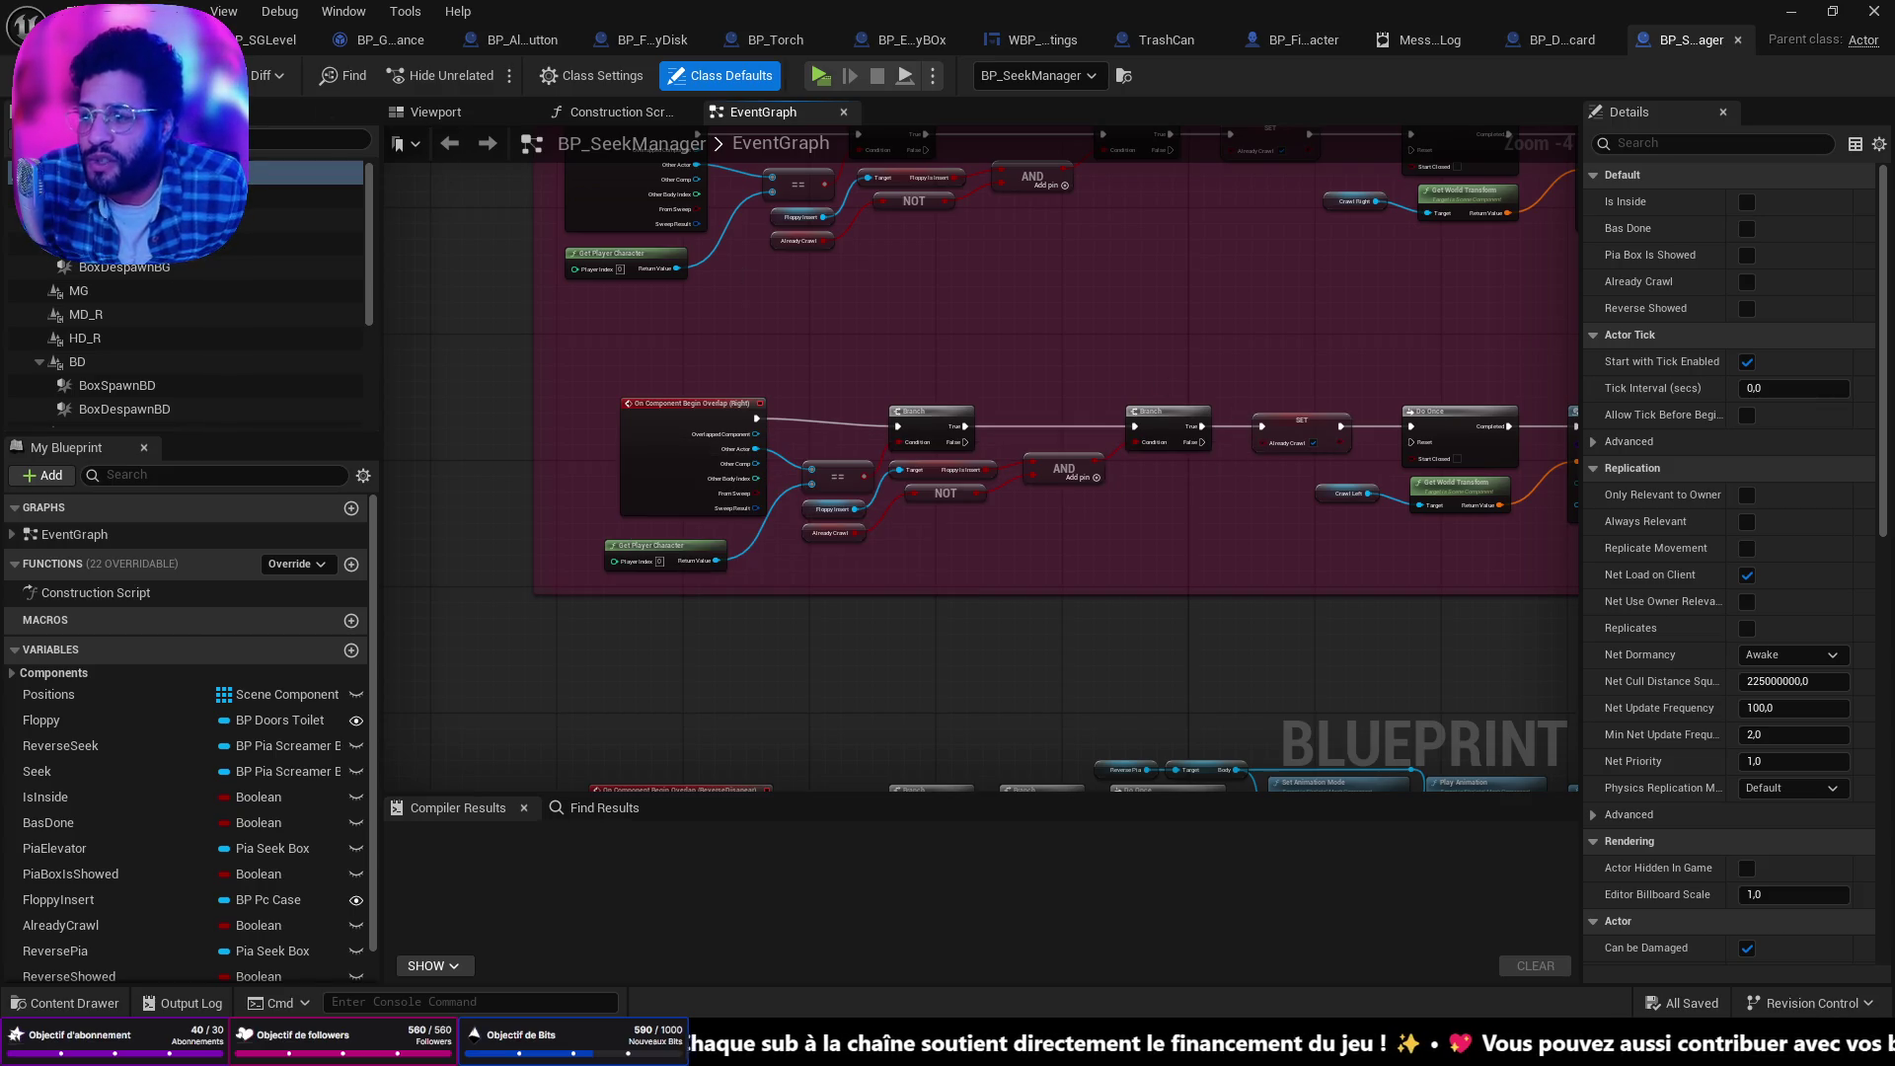
key("F7")
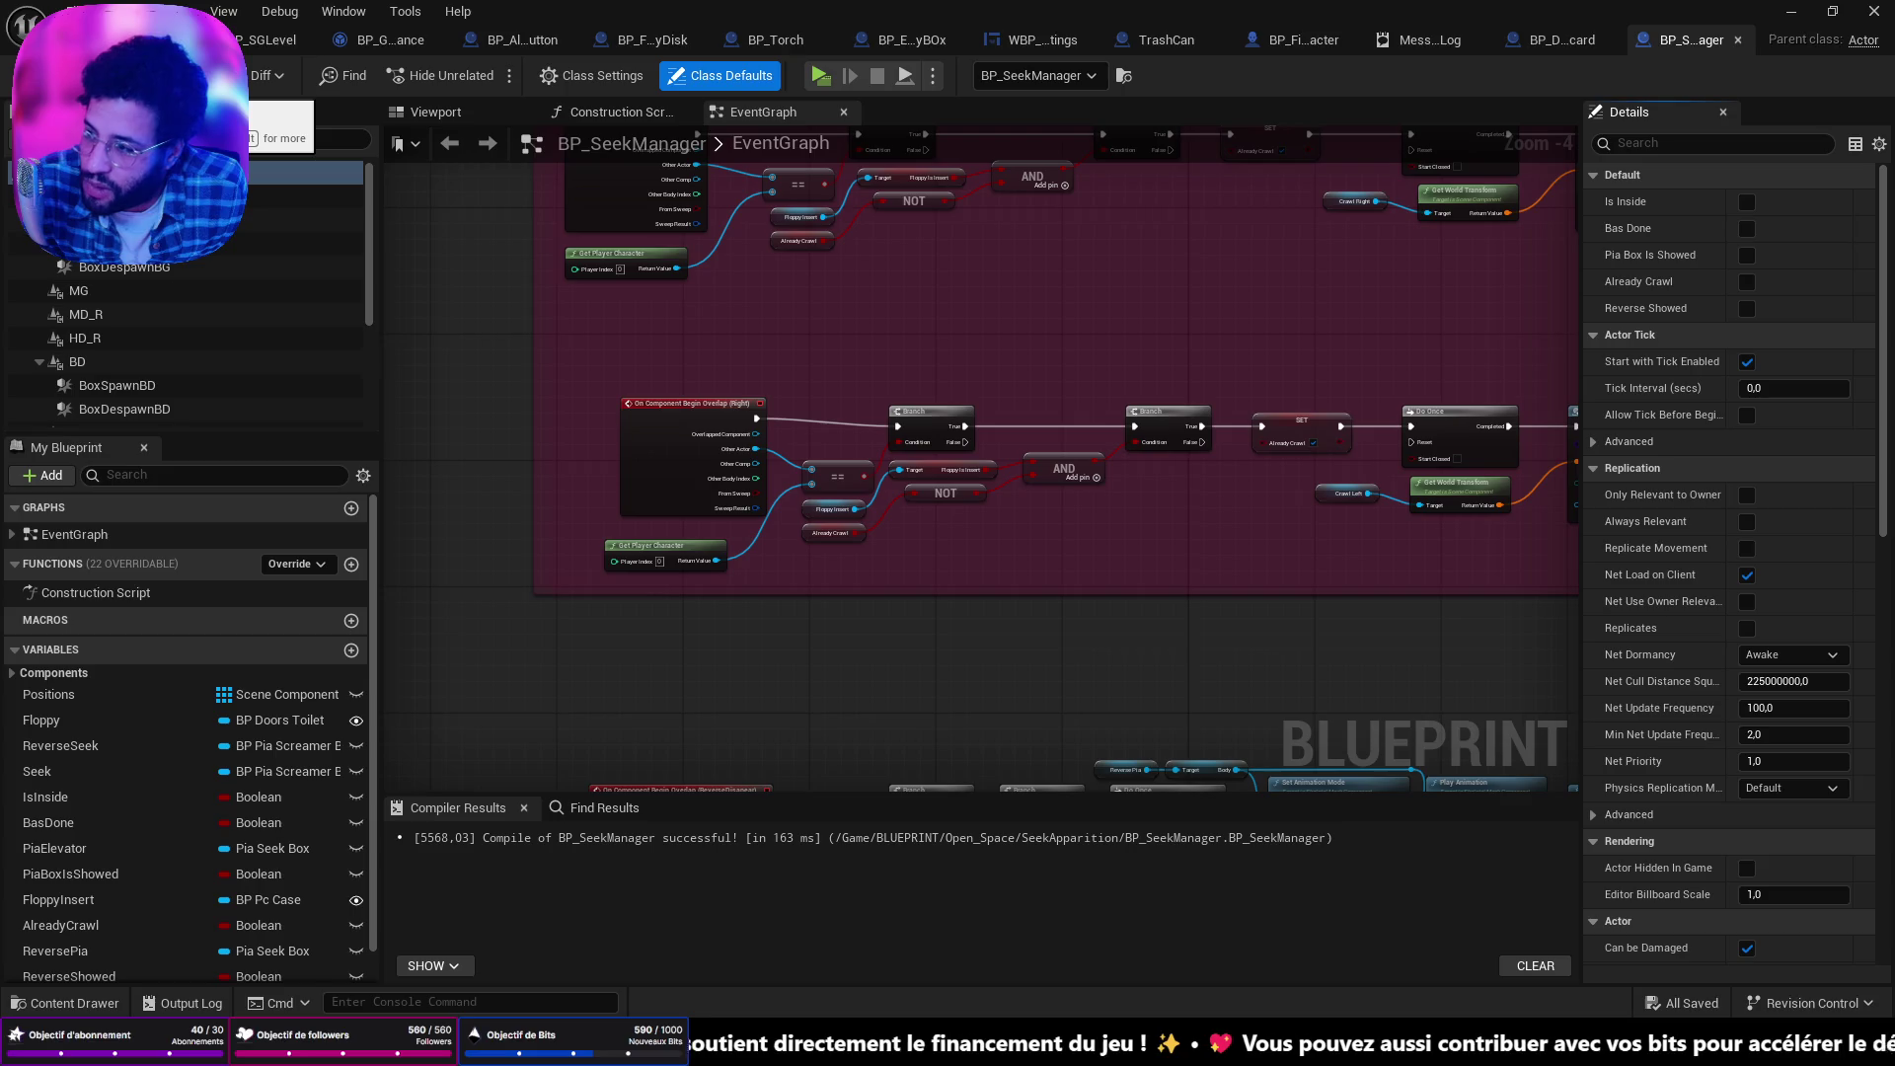
left_click(129, 40)
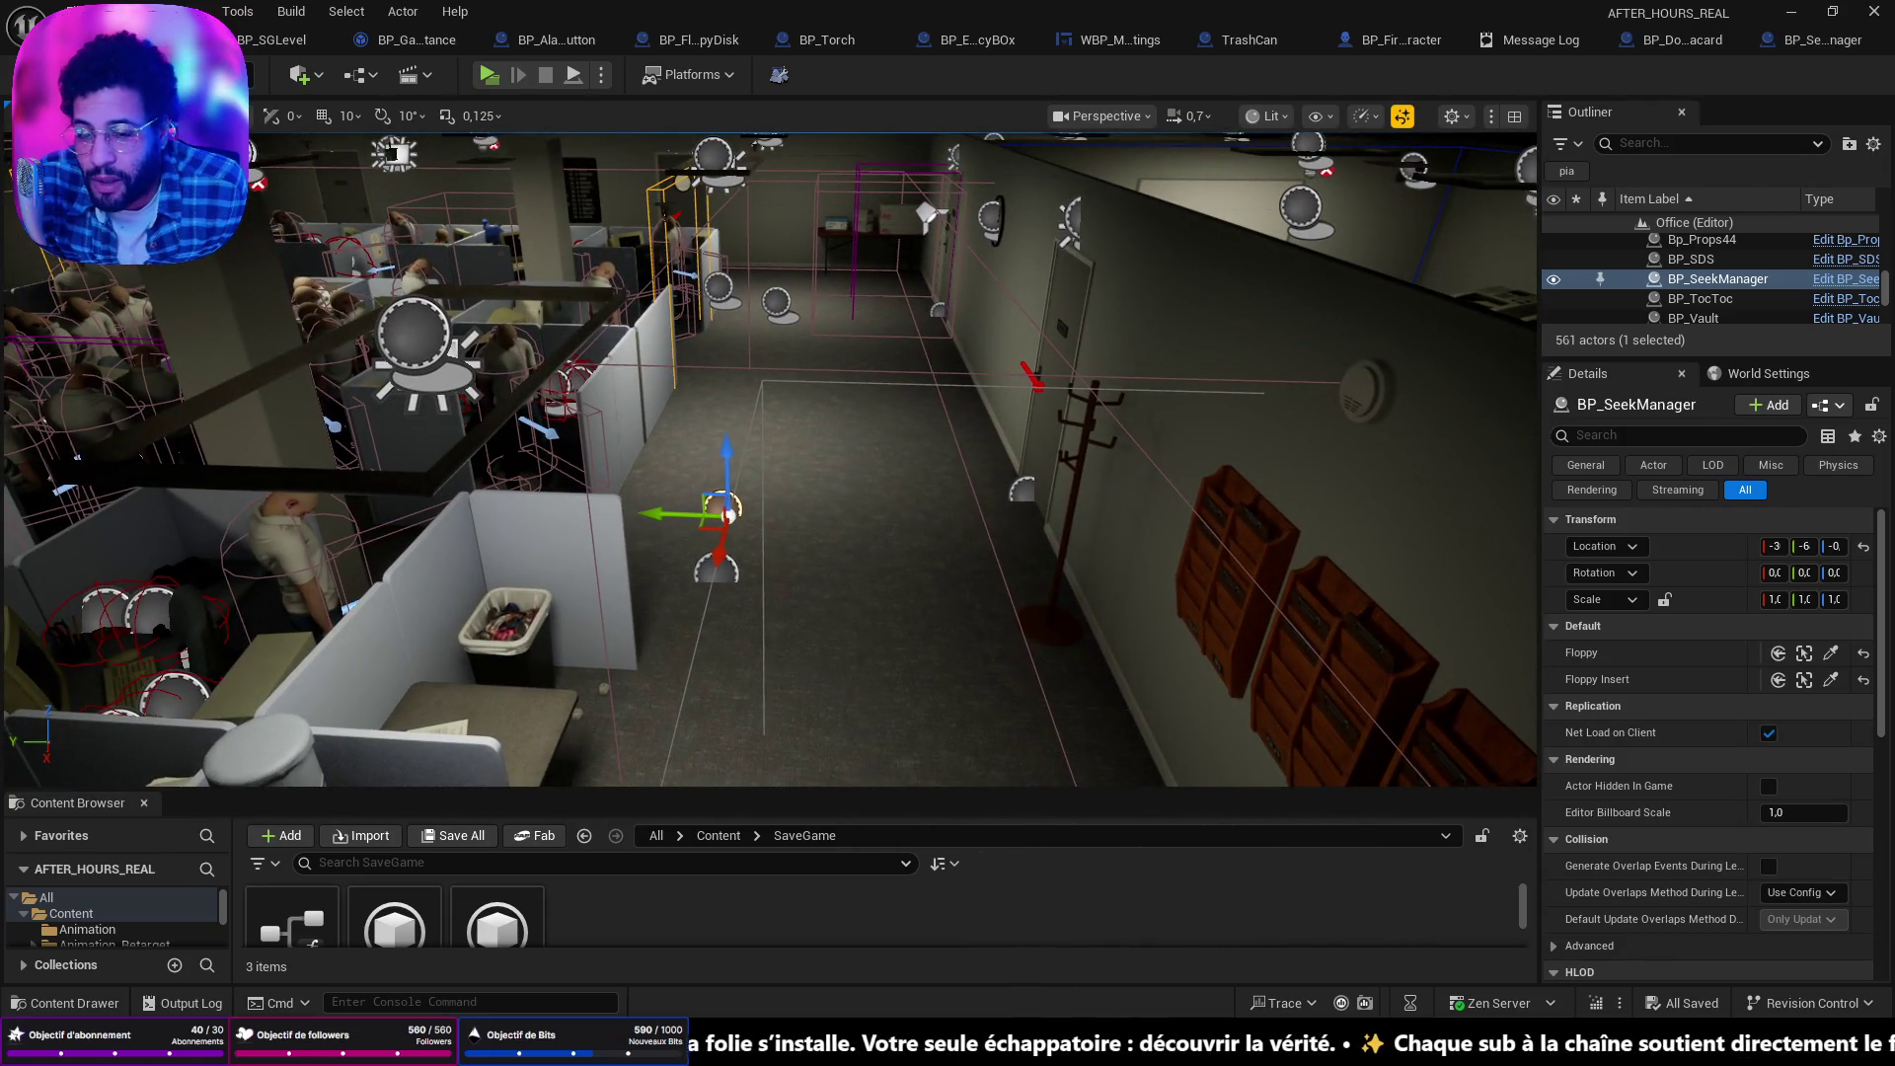
Inspect the BP_DoorsBossKey door and the BP_KeyCardReader above the cubicles.
left_click_drag(770, 494, 829, 671)
mouse_move(902, 355)
left_mouse_down()
mouse_move(614, 365)
mouse_move(846, 507)
left_mouse_up()
left_click(762, 592)
mouse_move(761, 592)
left_mouse_down()
mouse_move(790, 642)
mouse_move(727, 537)
mouse_move(761, 523)
mouse_move(690, 603)
left_mouse_up()
left_click(784, 499)
Inspect the kitchen coffee maker, floor and broken mug, then launch Standalone Game.
left_click(359, 490)
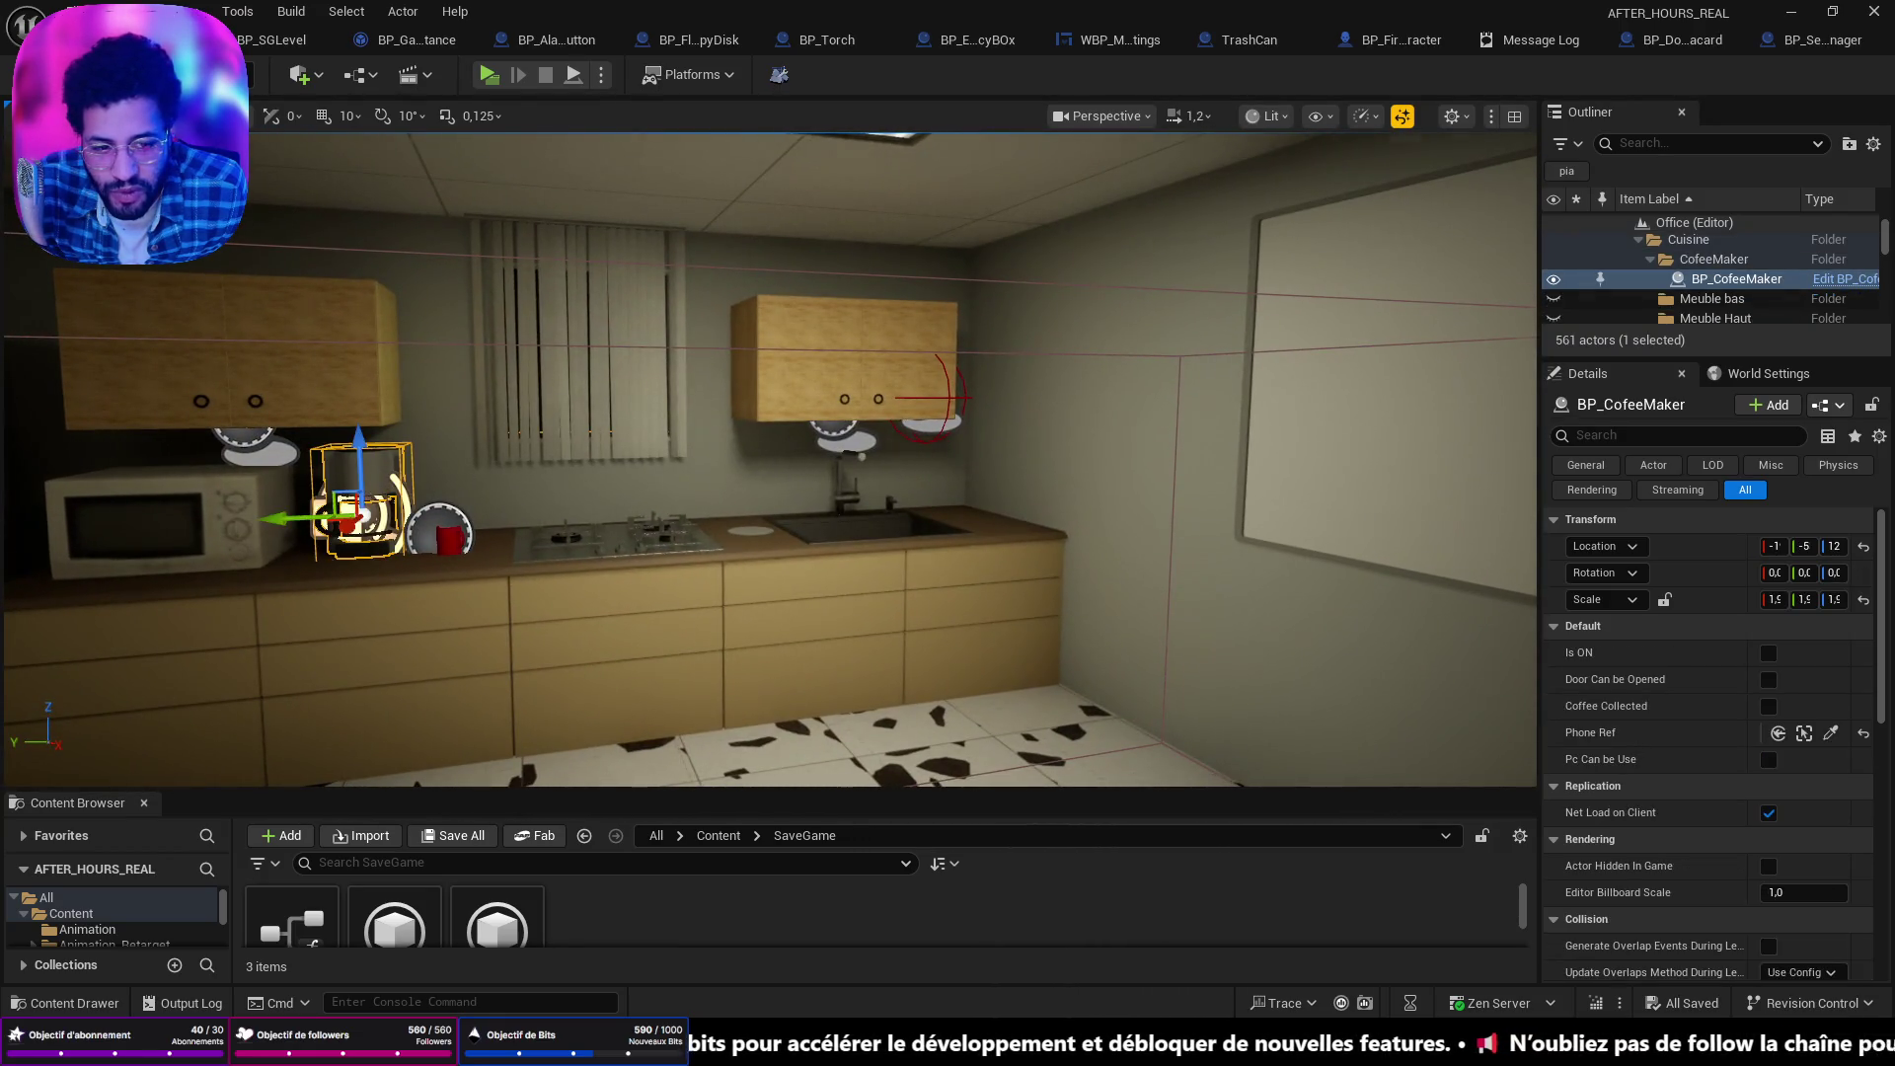
key("f")
left_click(691, 445)
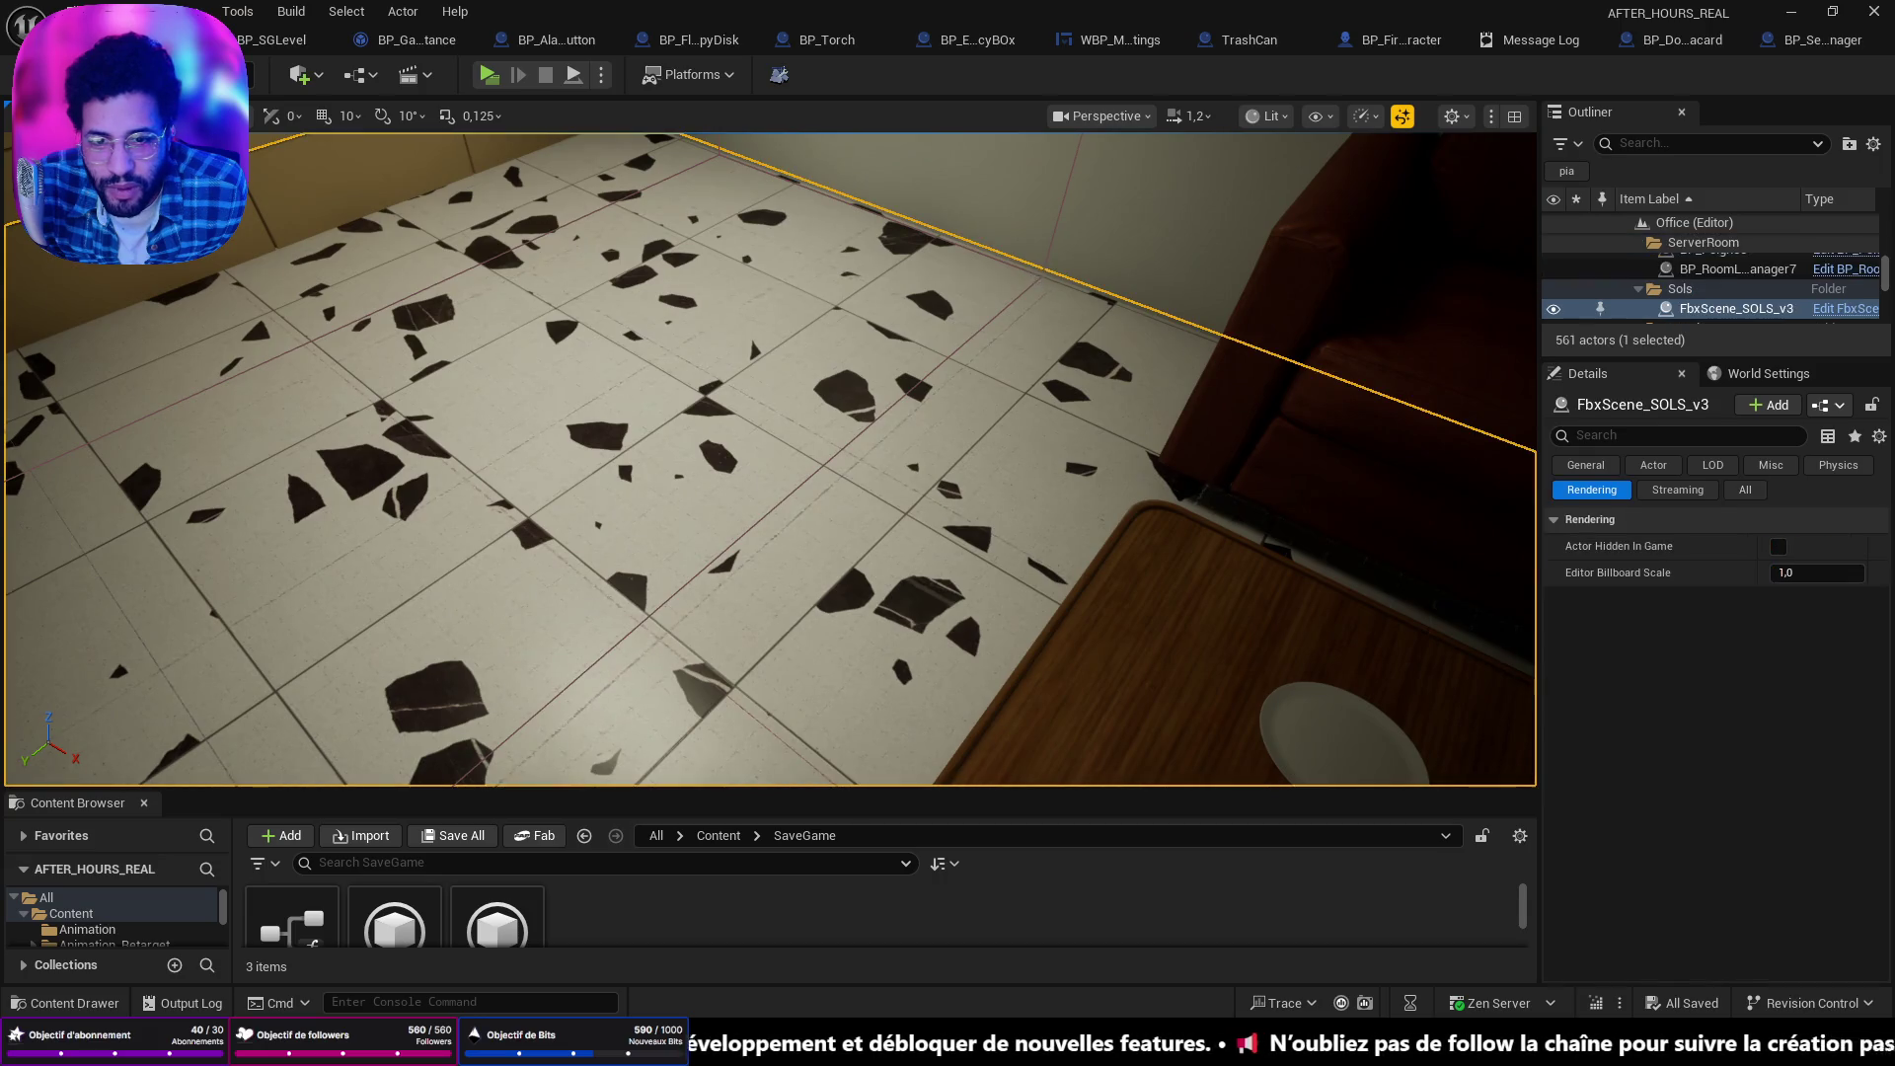
left_click(1041, 276)
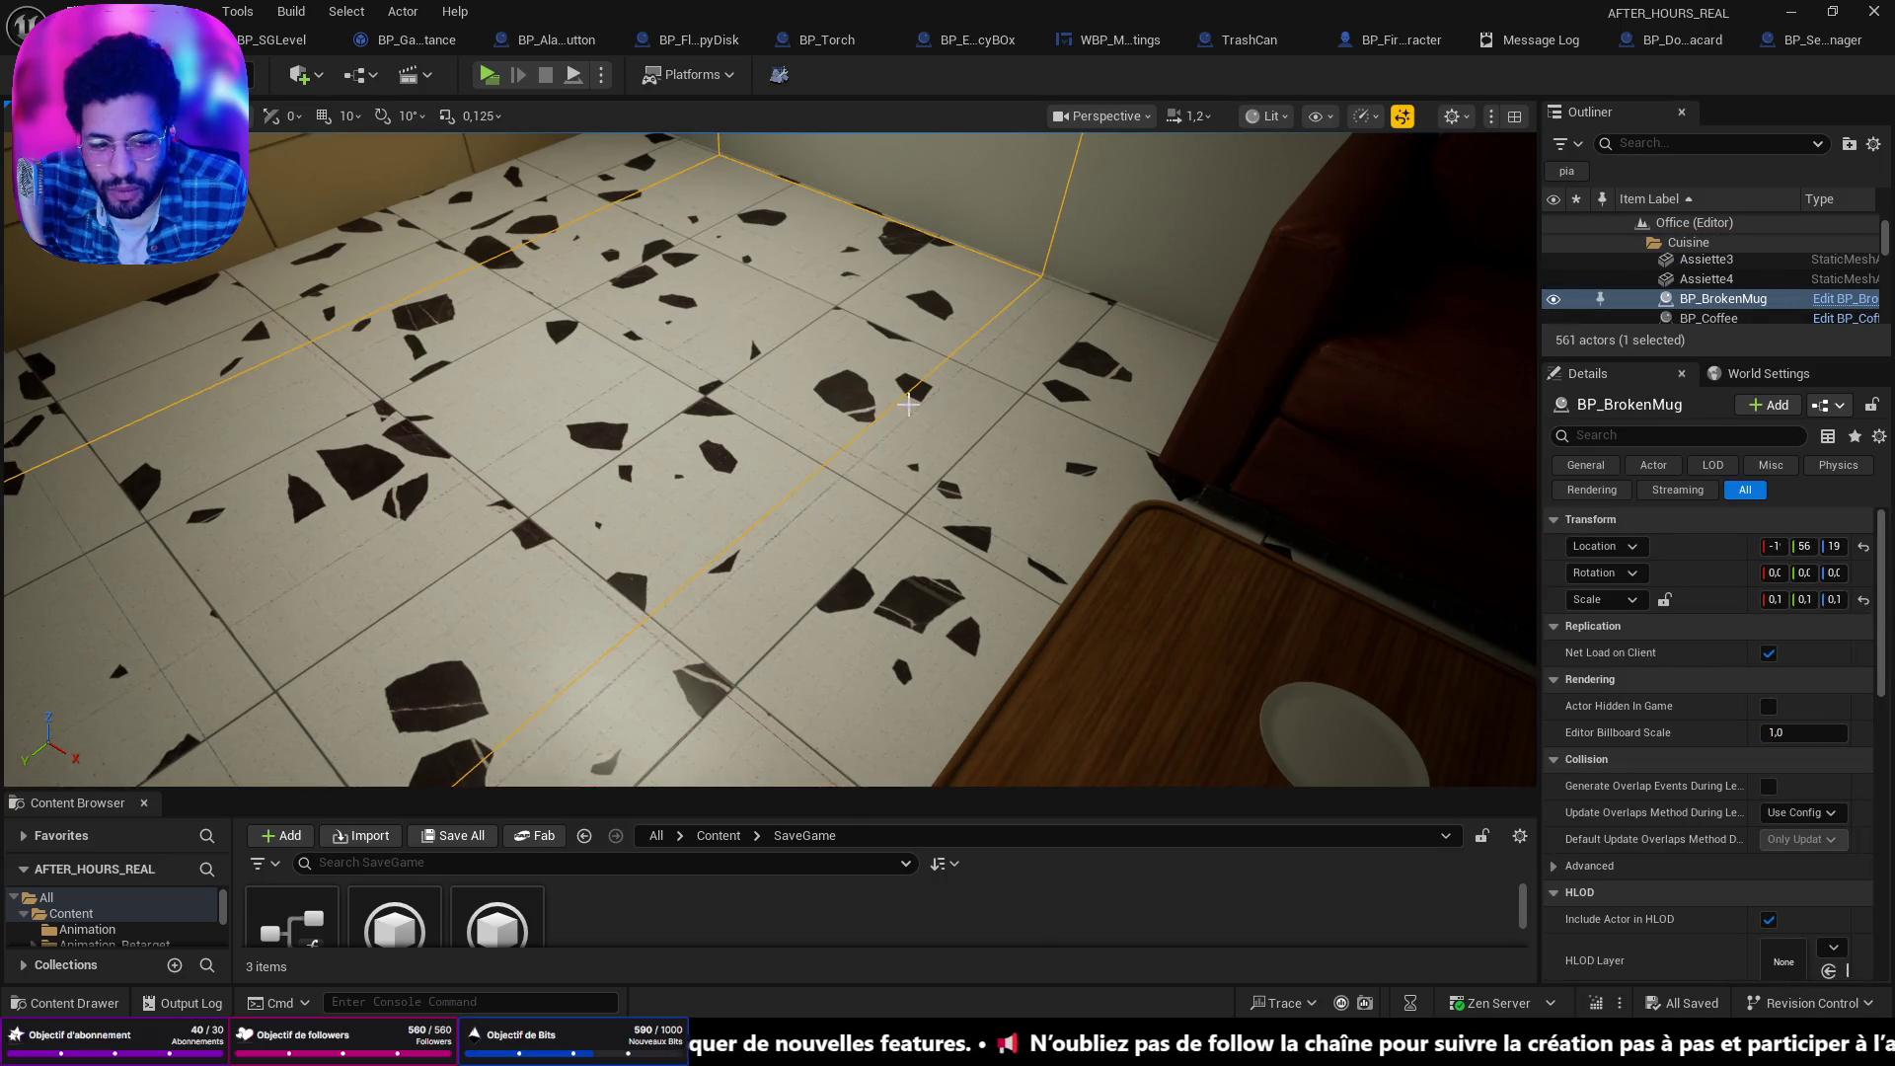
scroll(1762, 747, "down", 4)
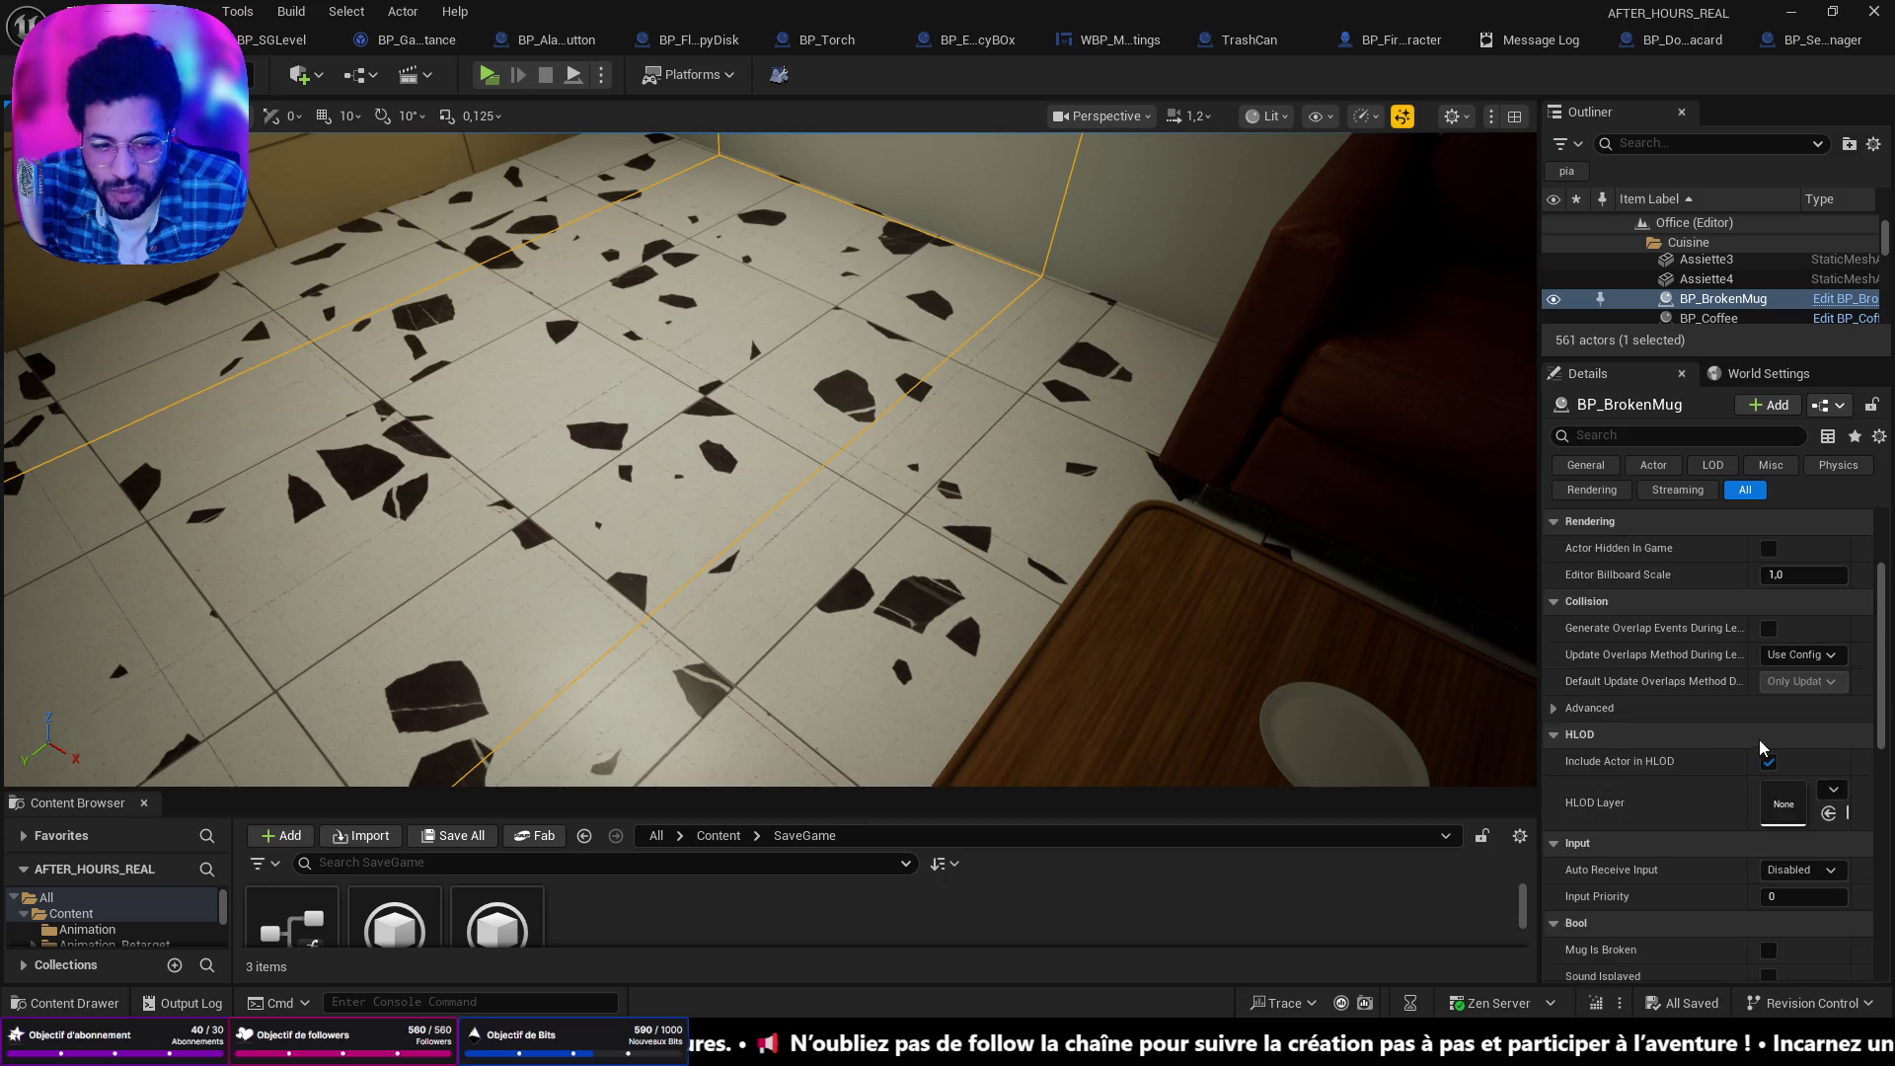
scroll(1654, 679, "up", 4)
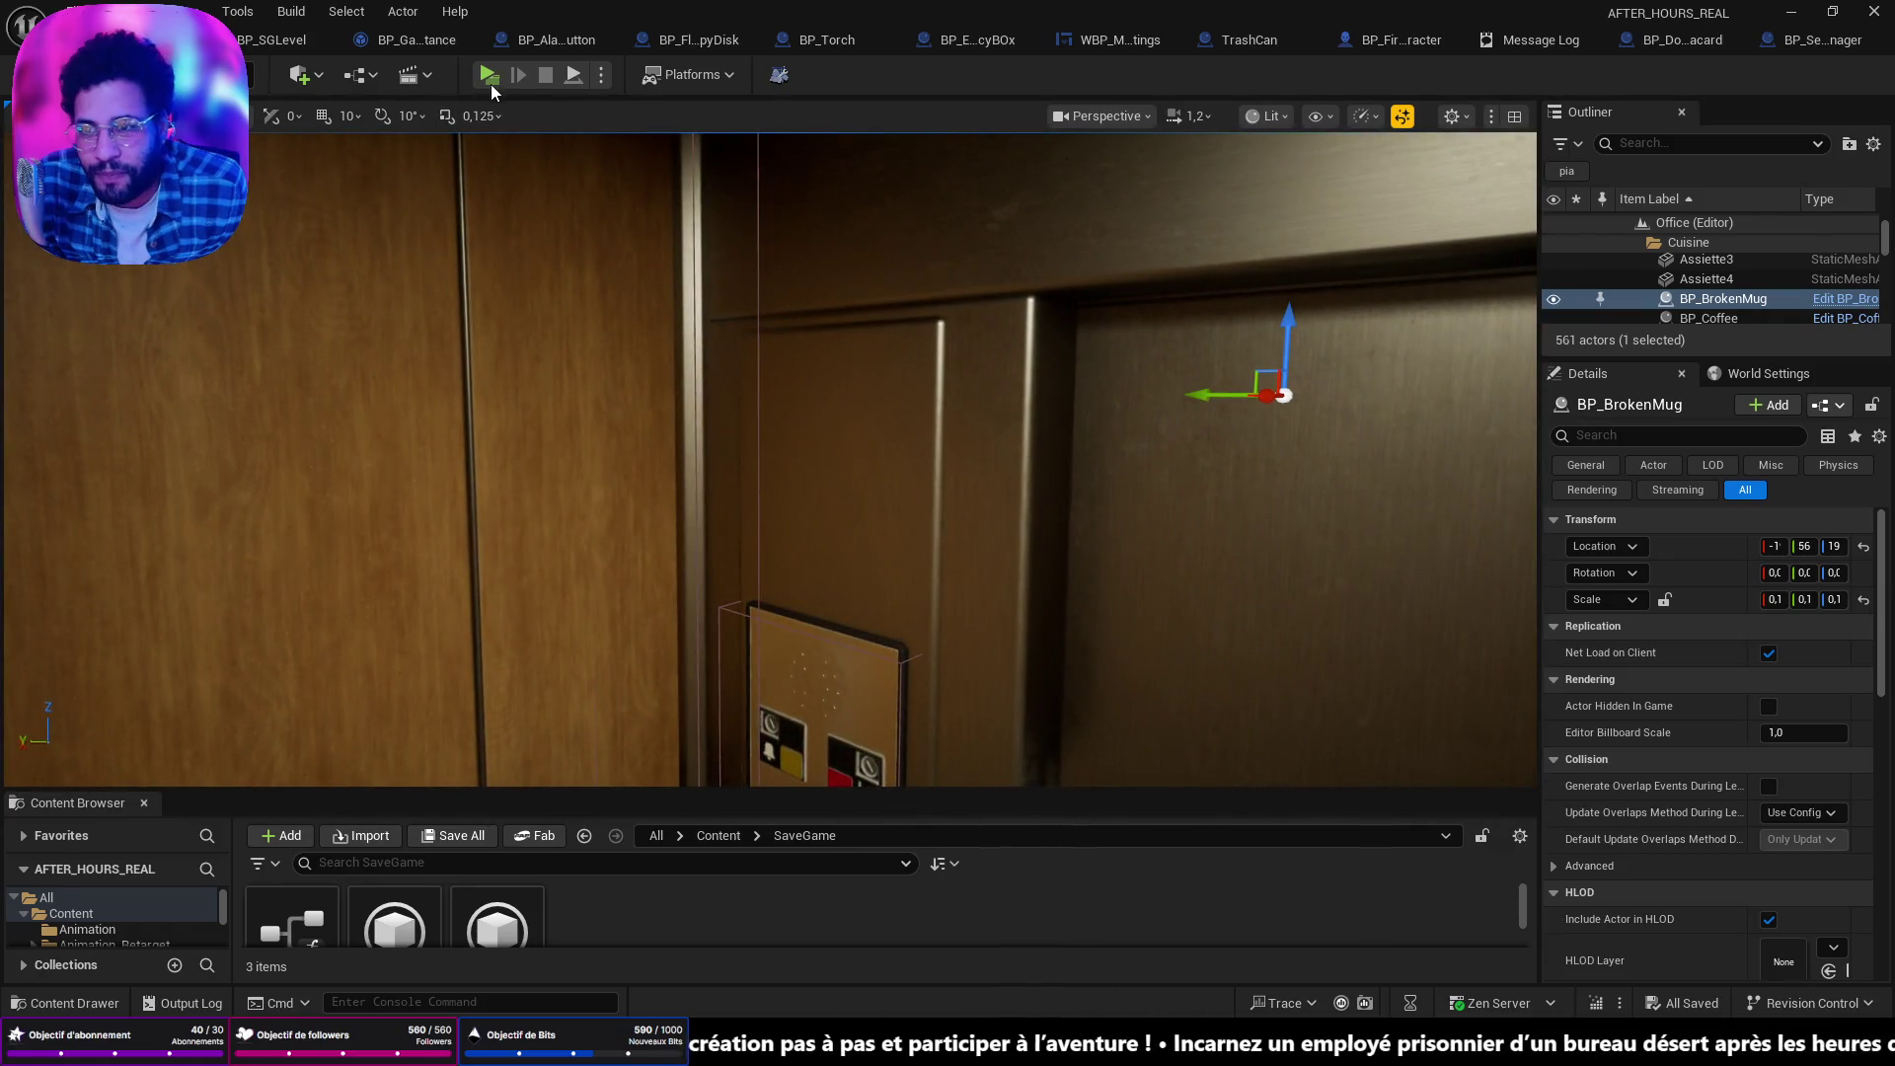
left_click(492, 80)
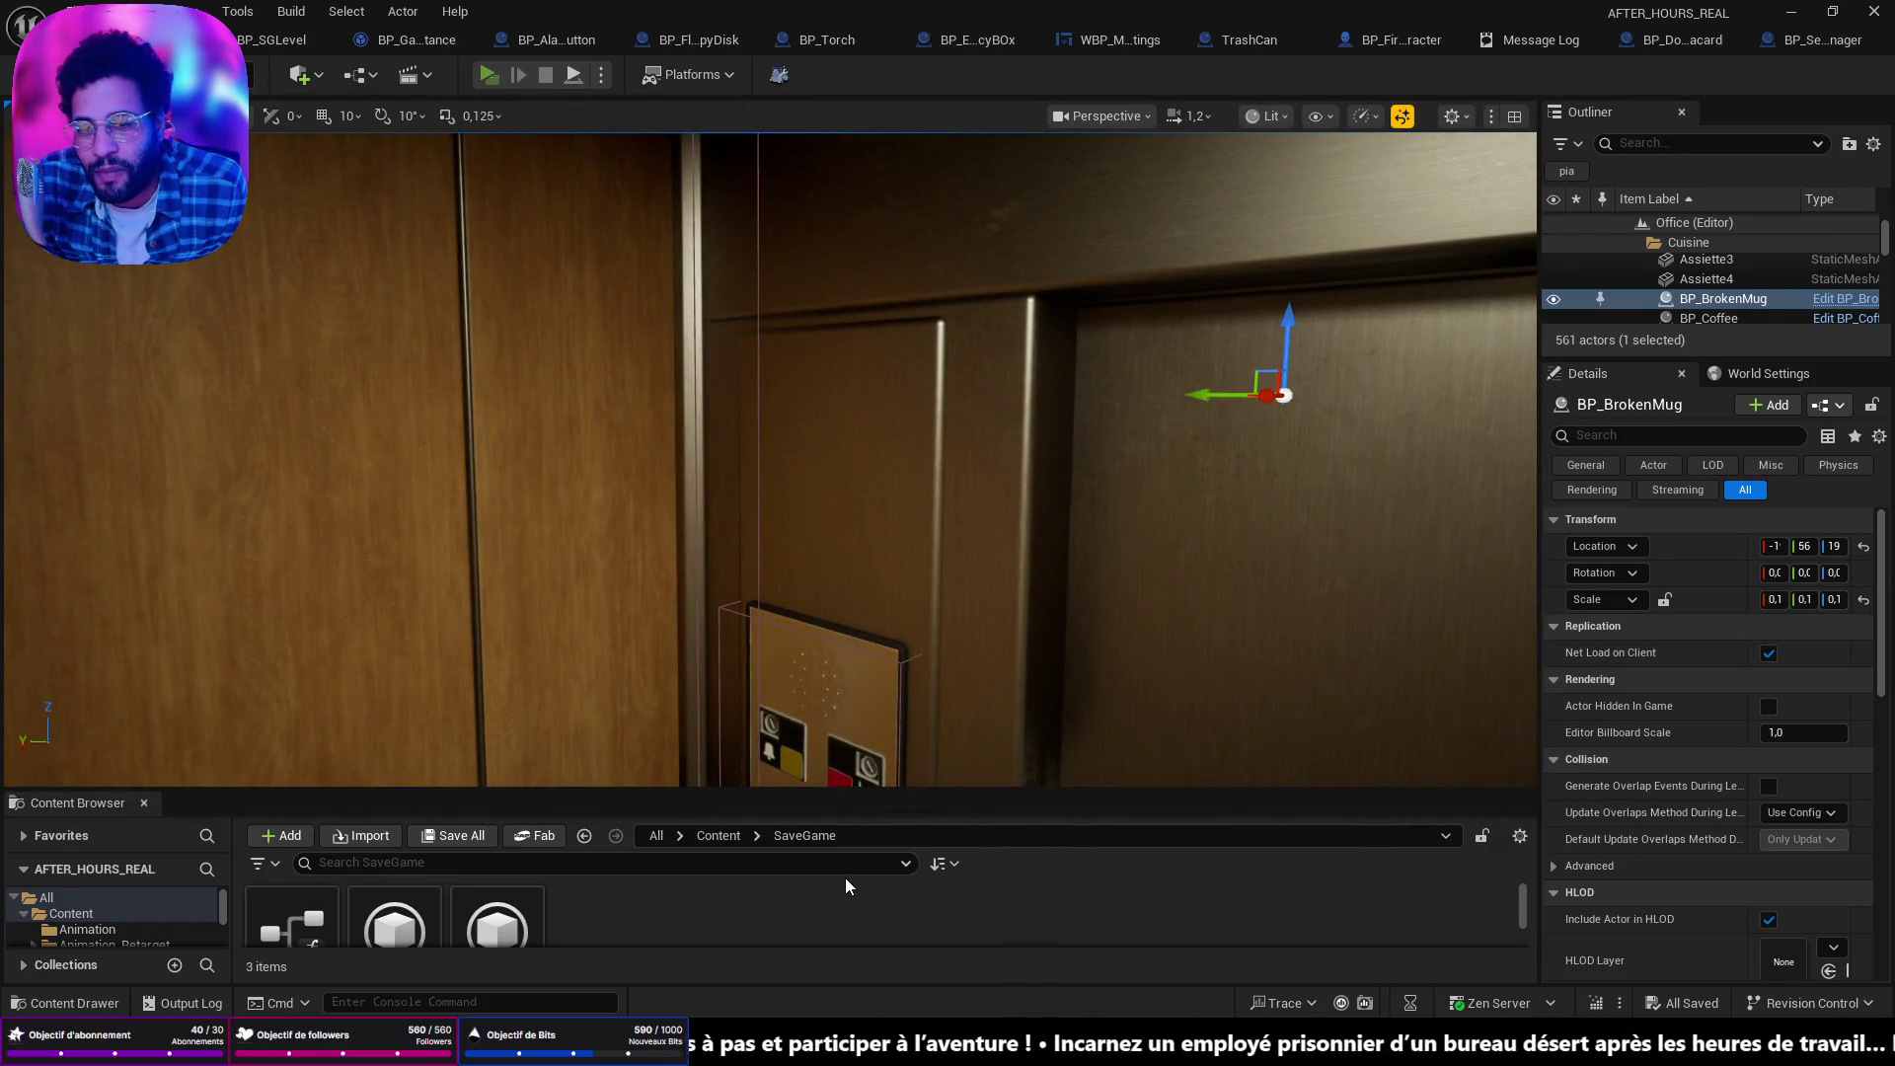
Walk out of the elevator, past the cubicles, to the desk.
key("w")
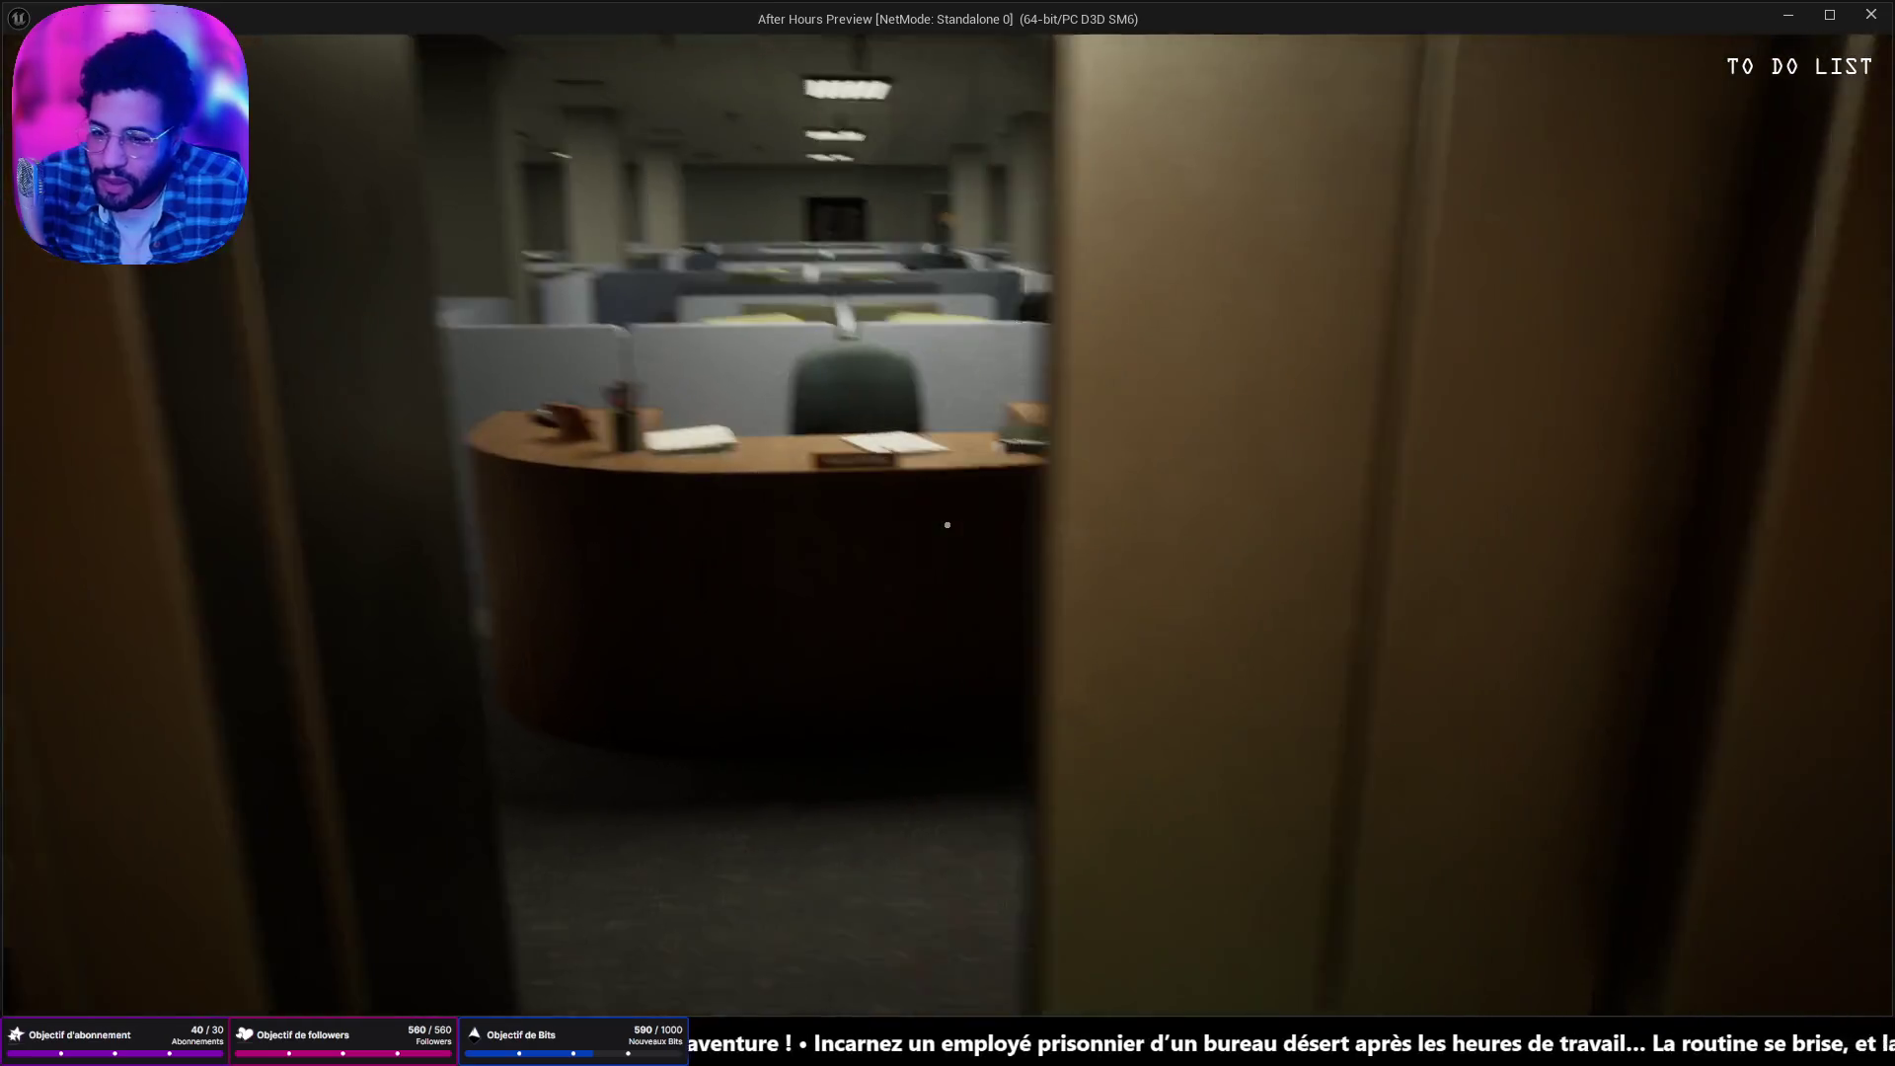
key("w")
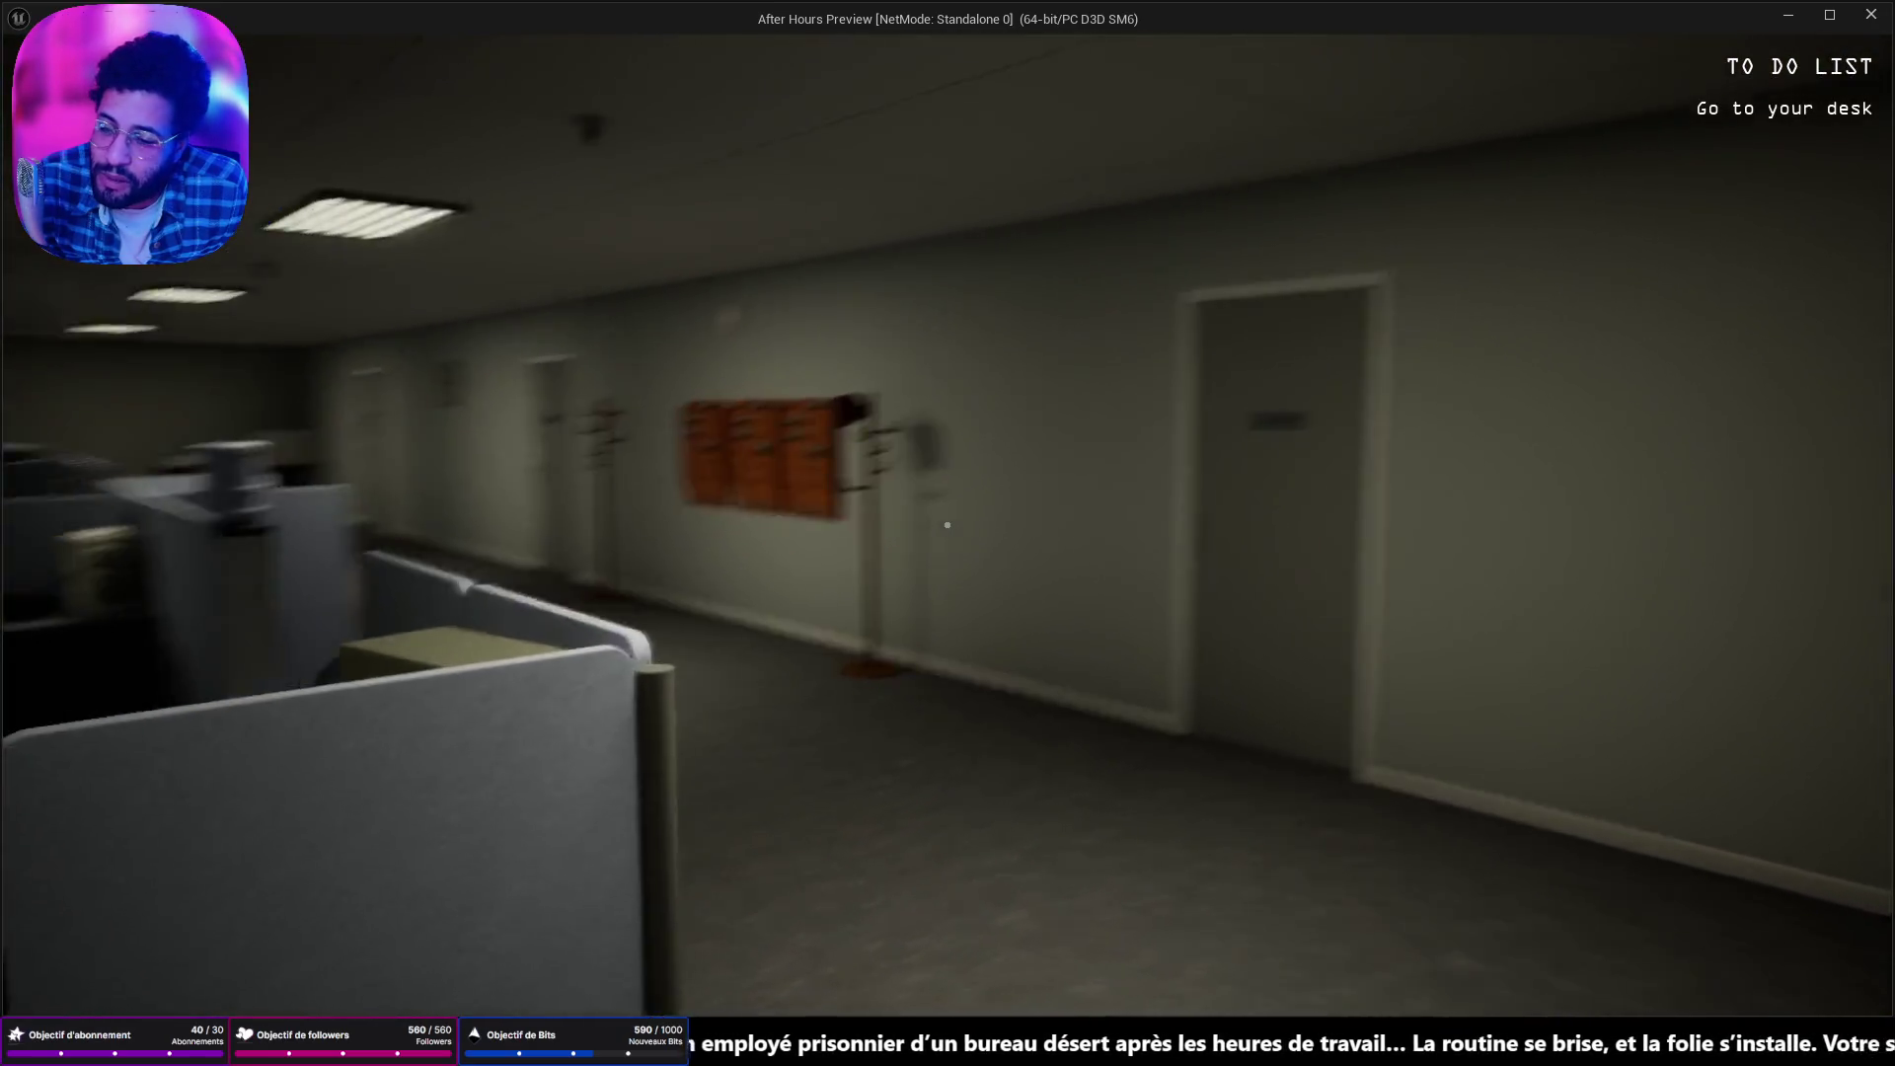
key("w")
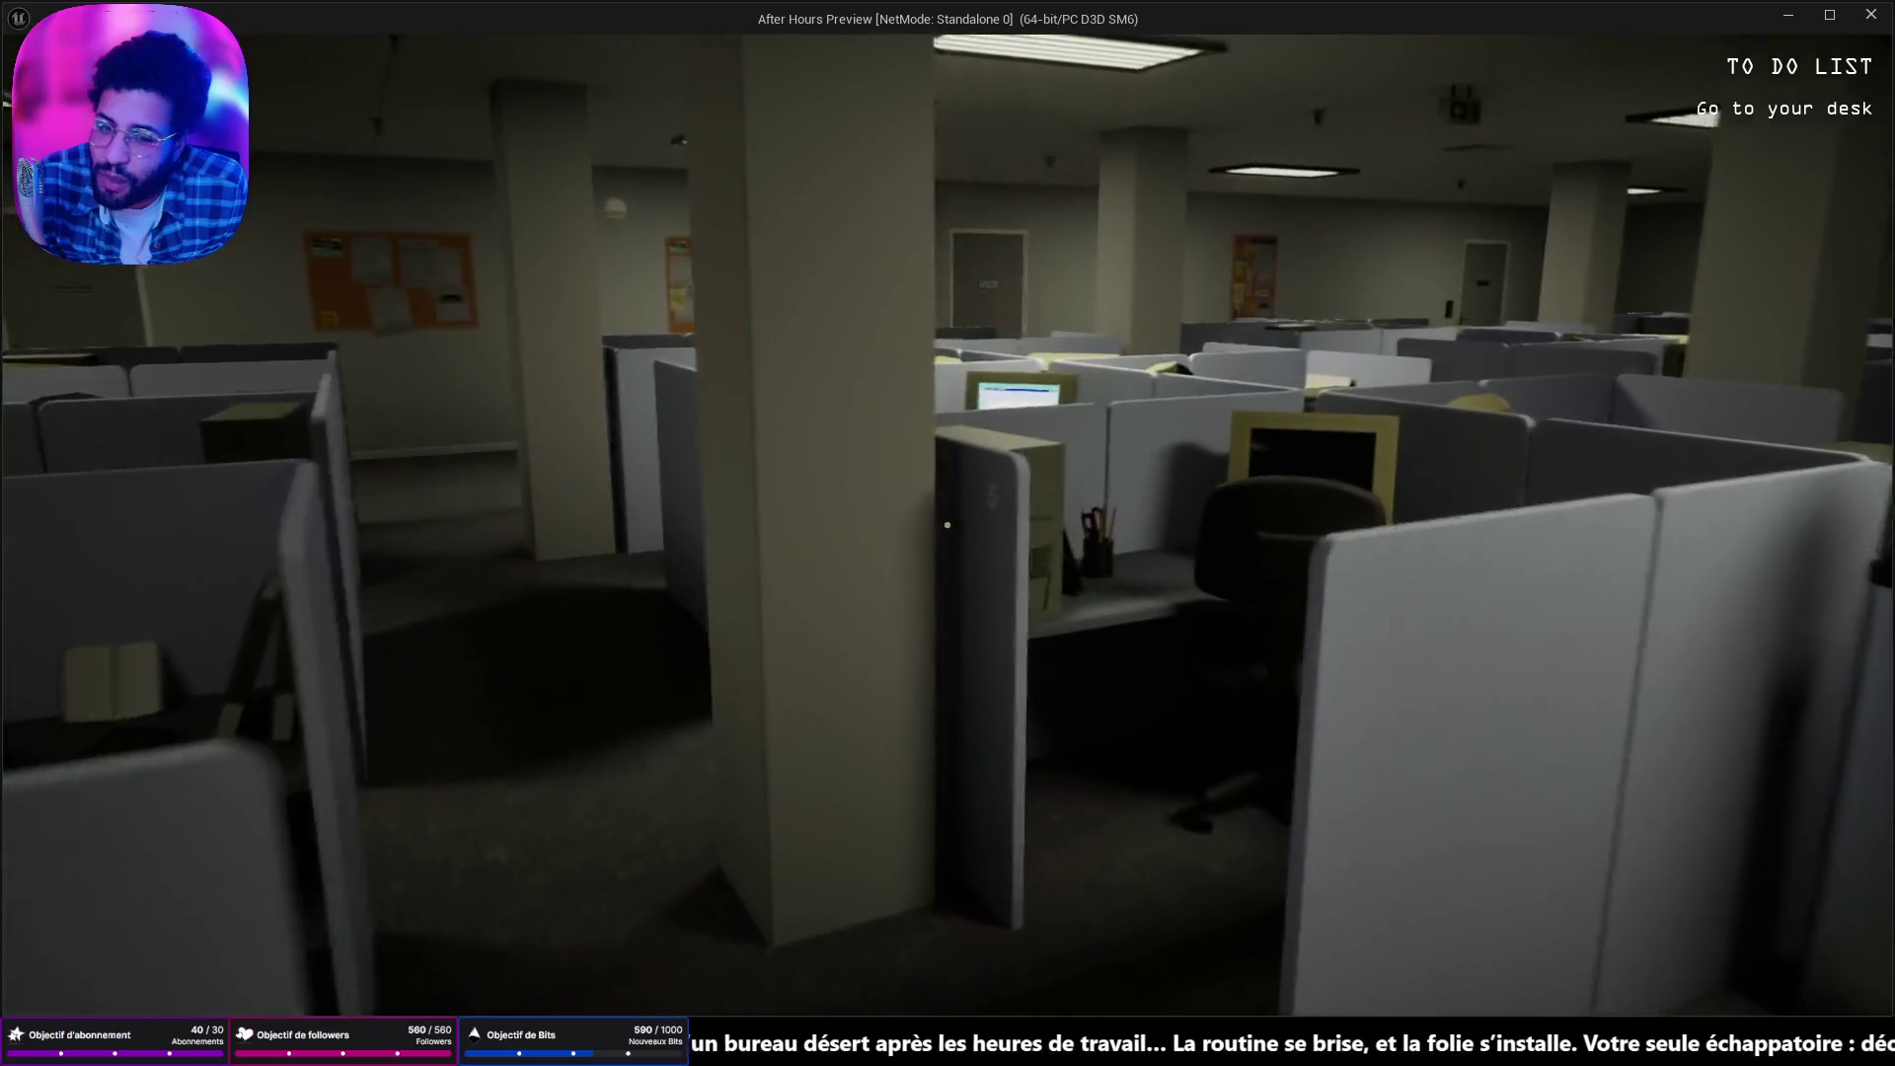
key("w")
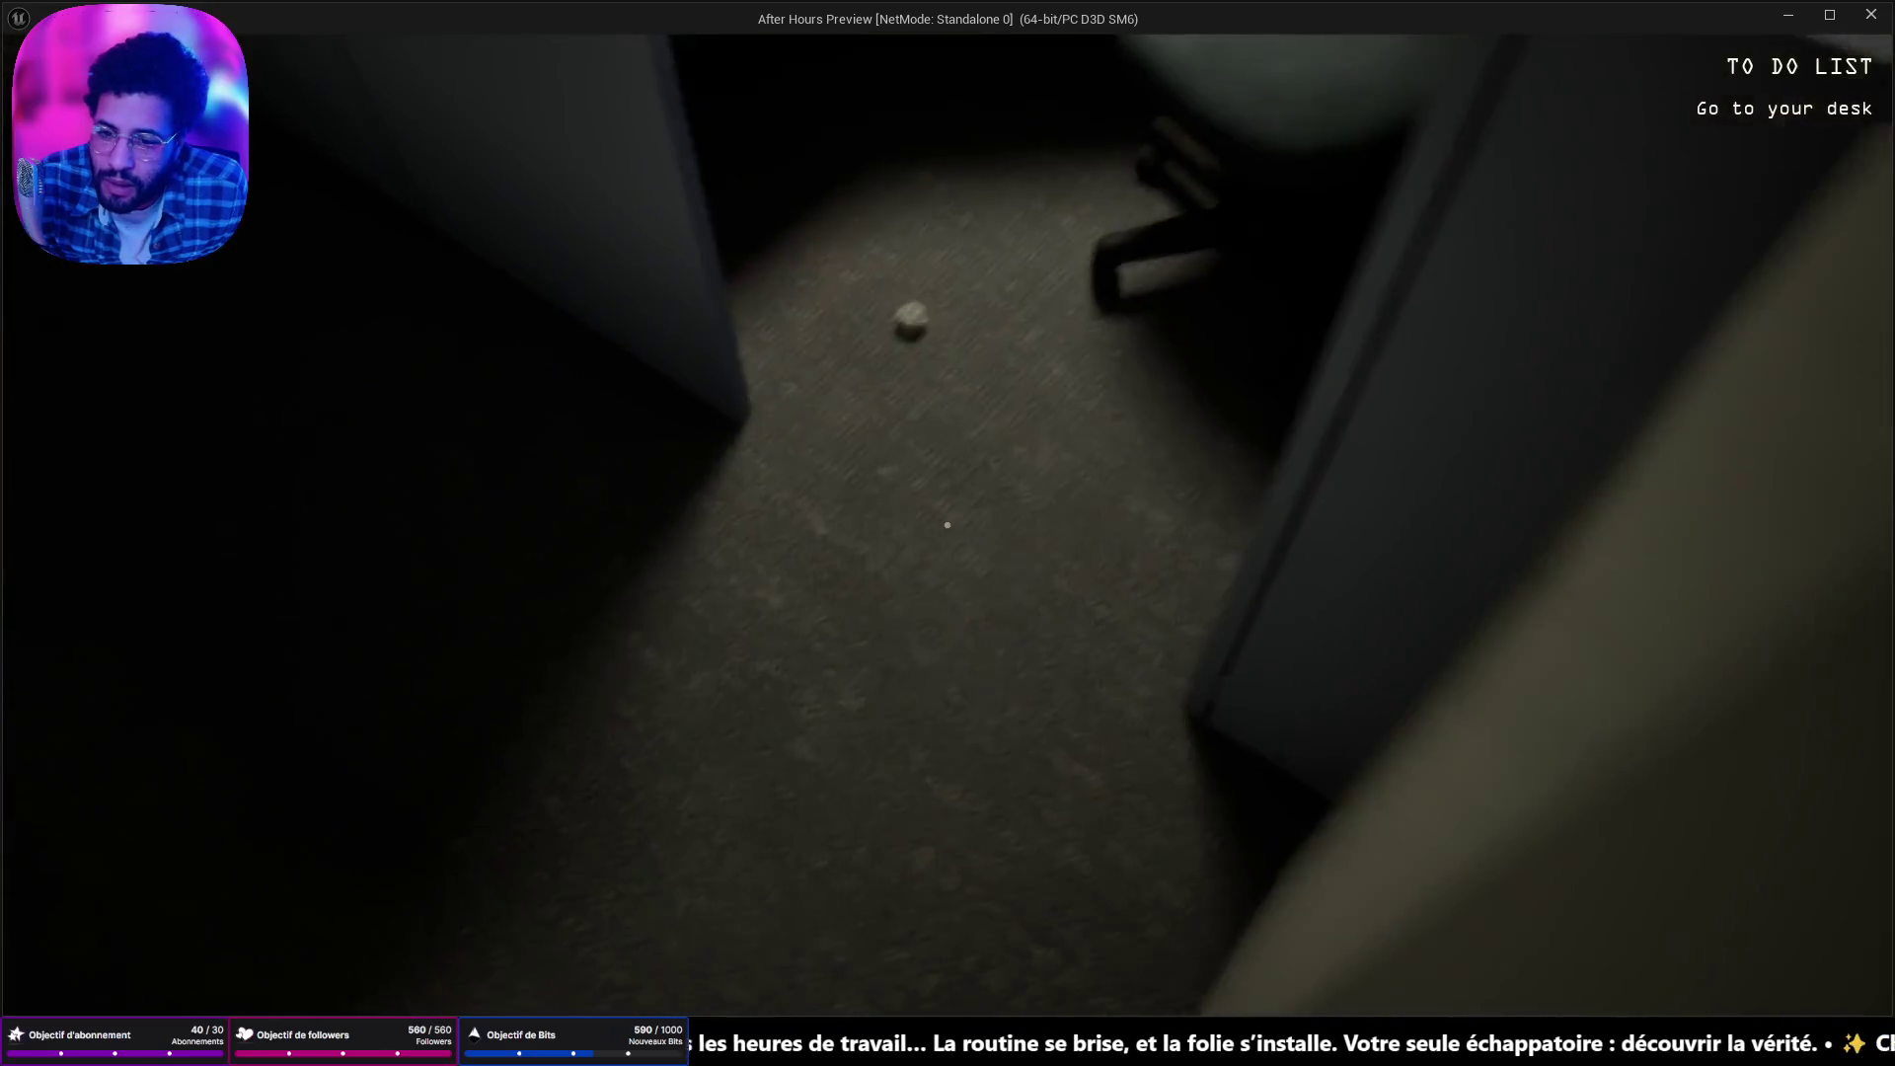
key("w")
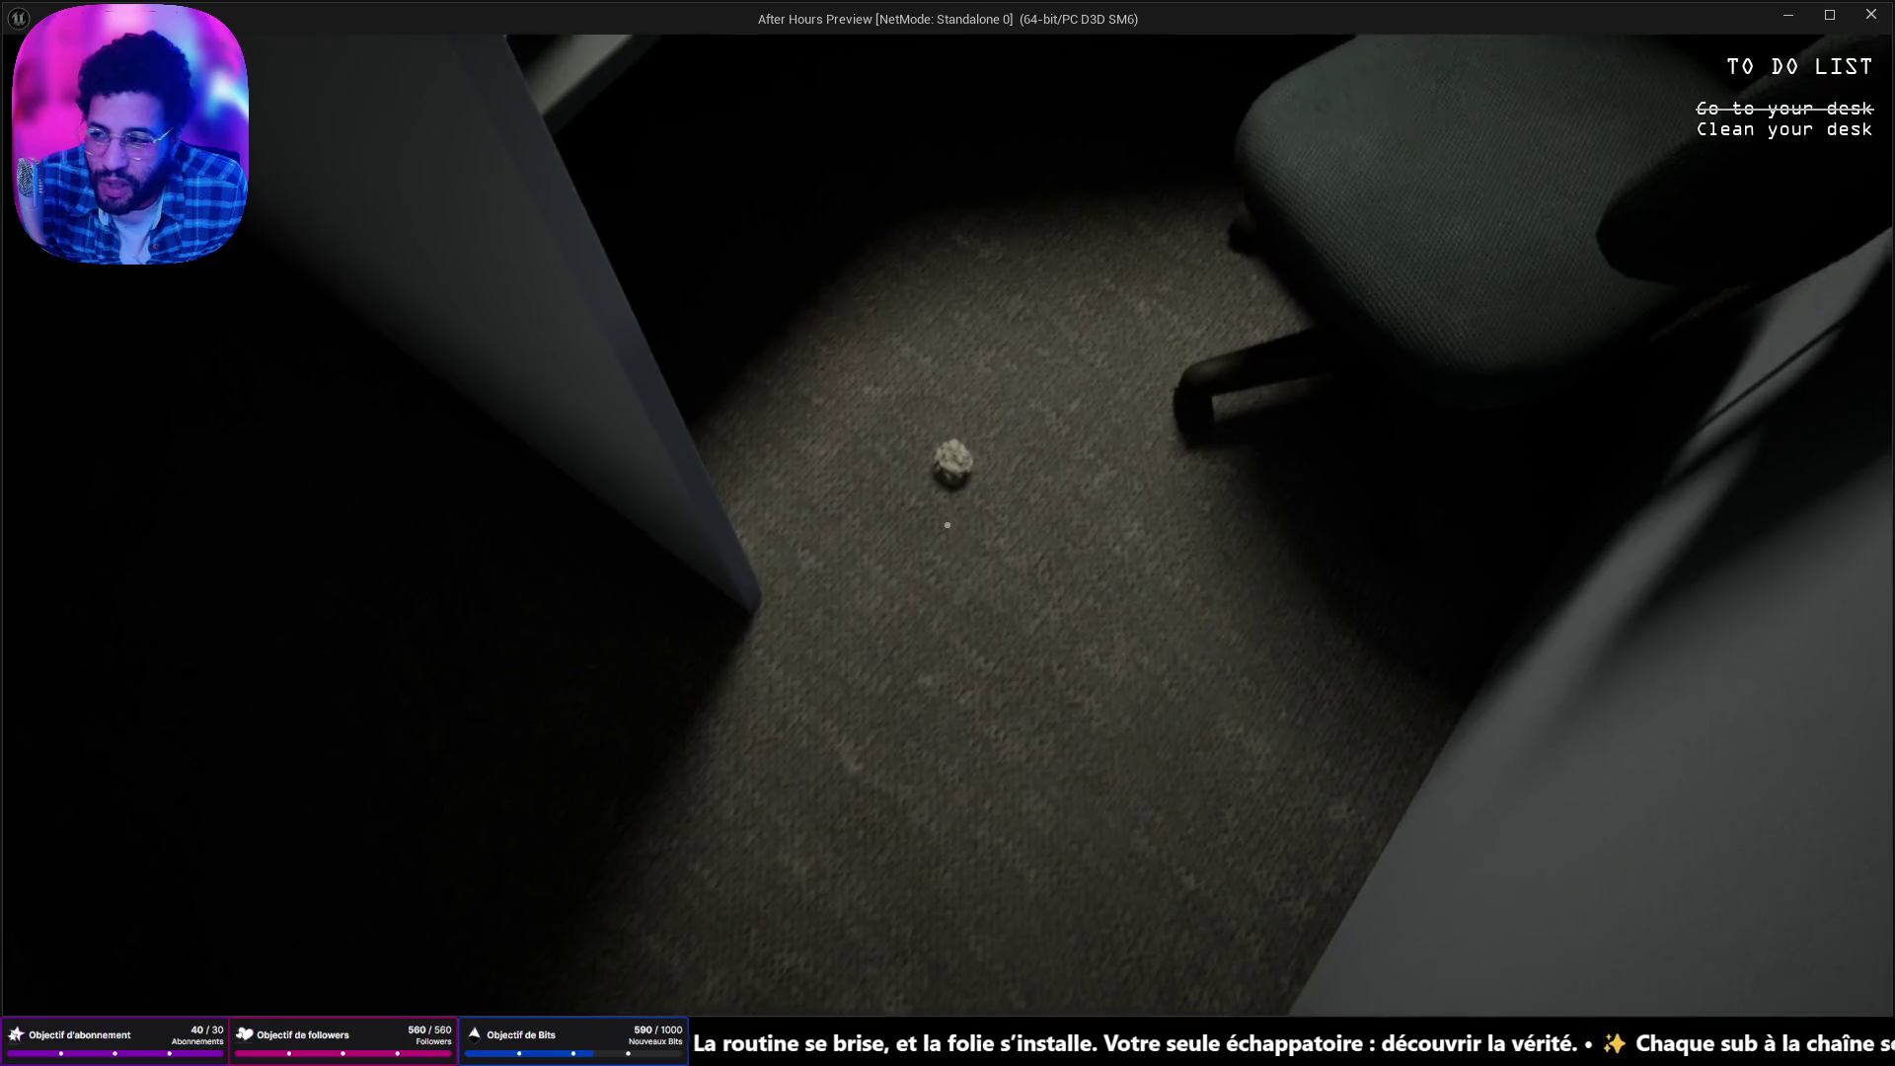
Pick up the paper ball, coffee cup and crumpled paper, then head for the hallway.
left_click(948, 525)
key("w")
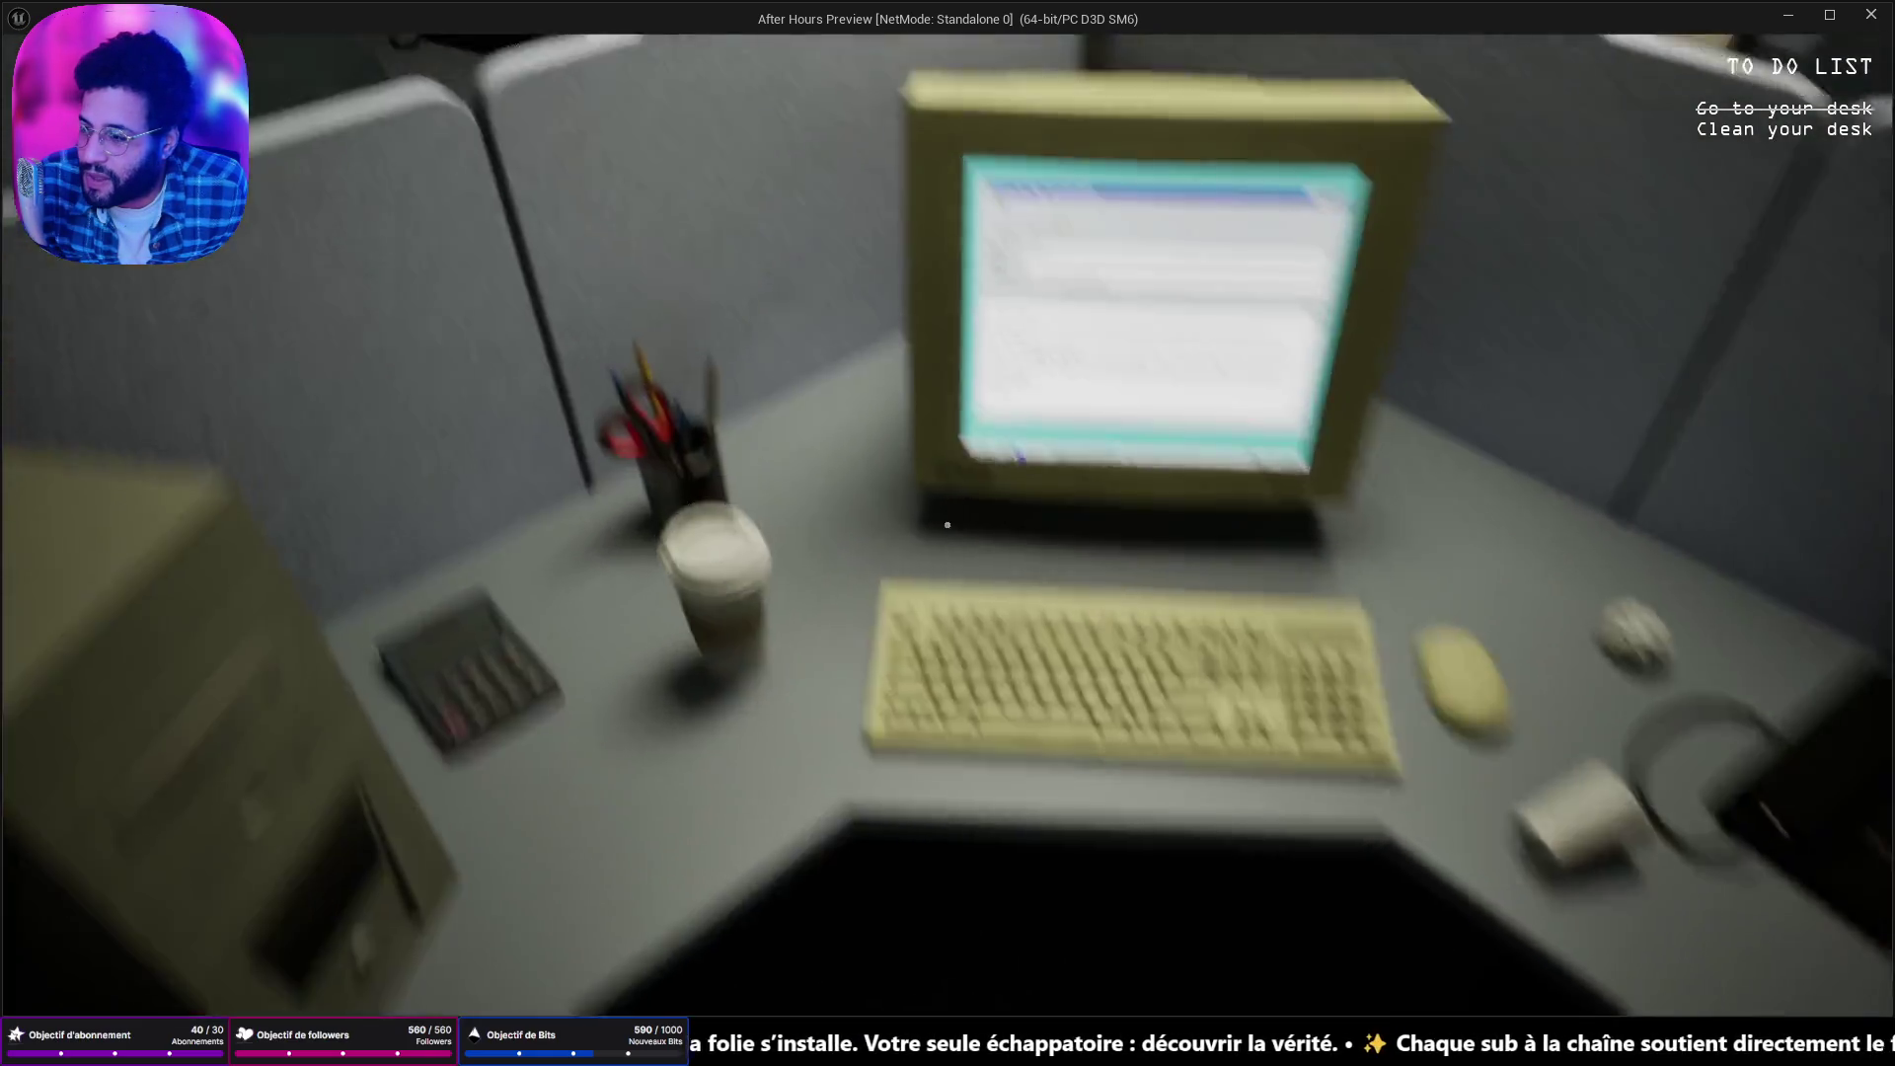
left_click(947, 523)
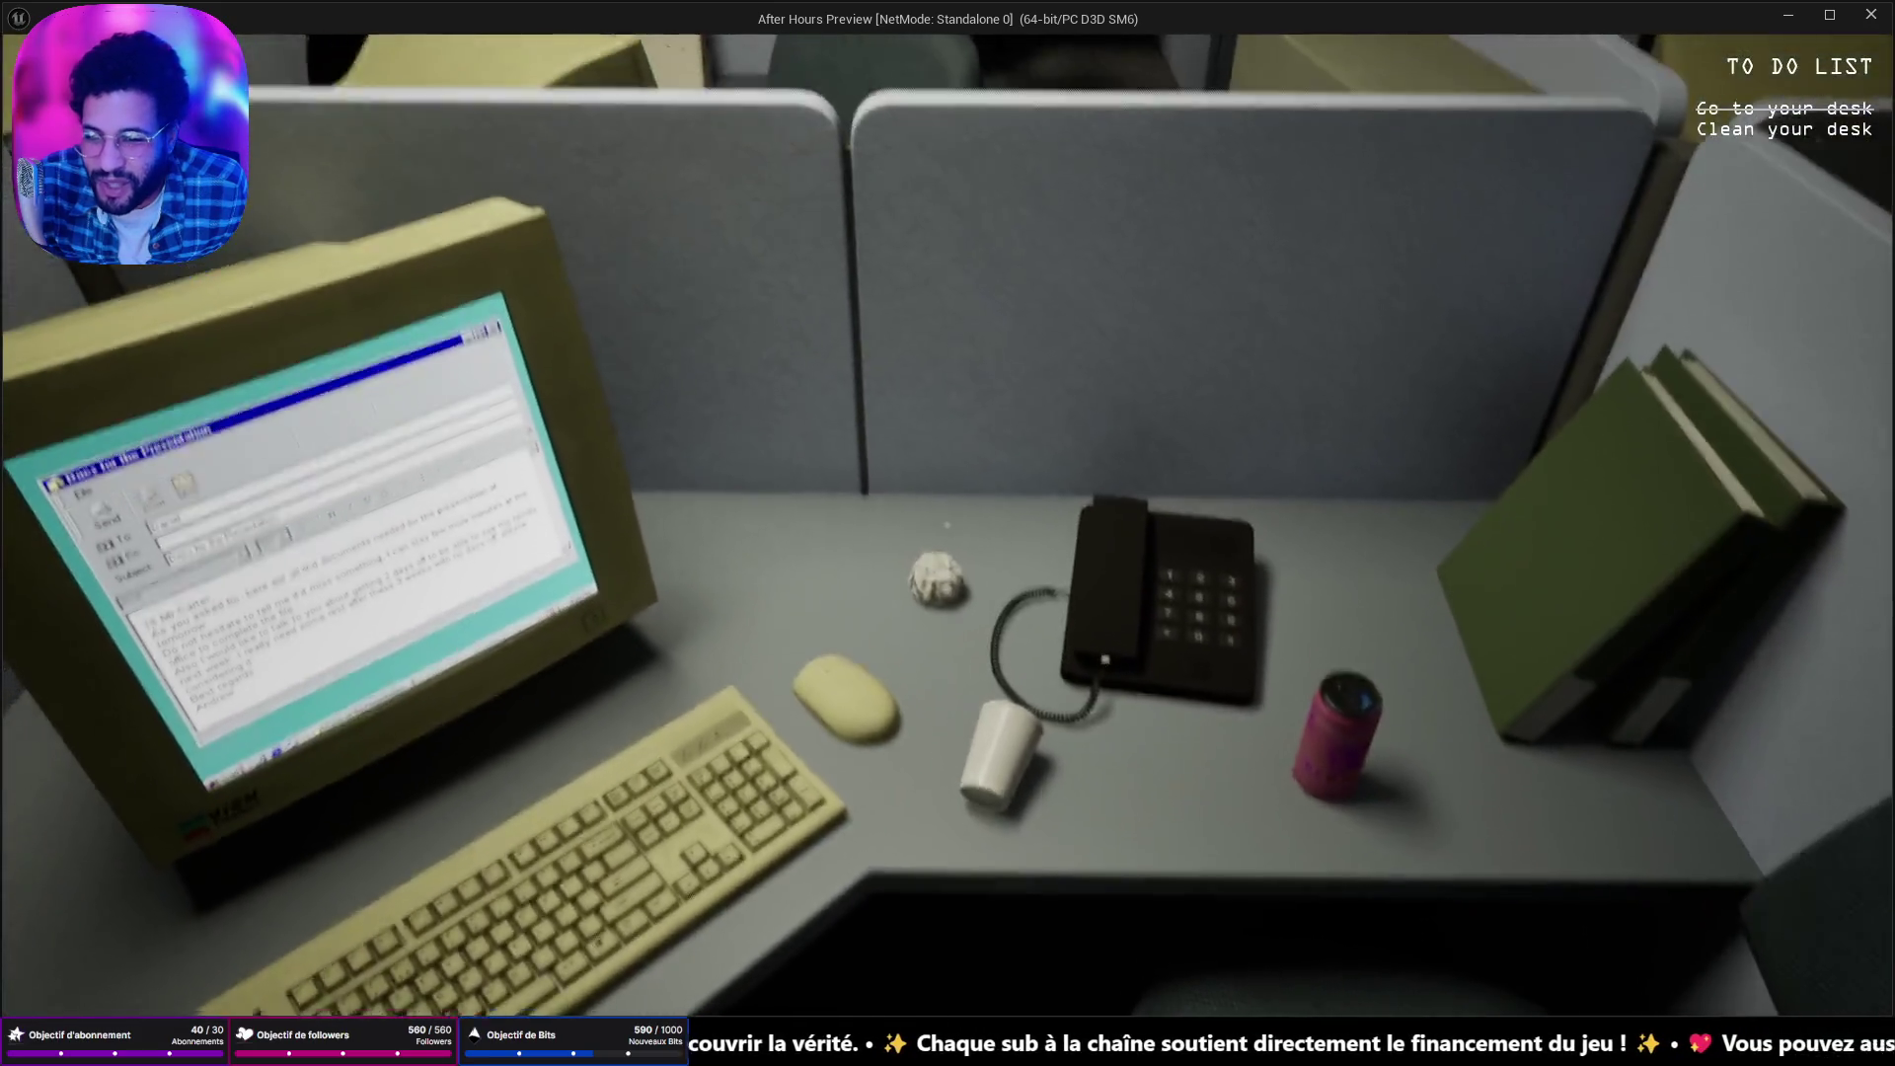
left_click(948, 523)
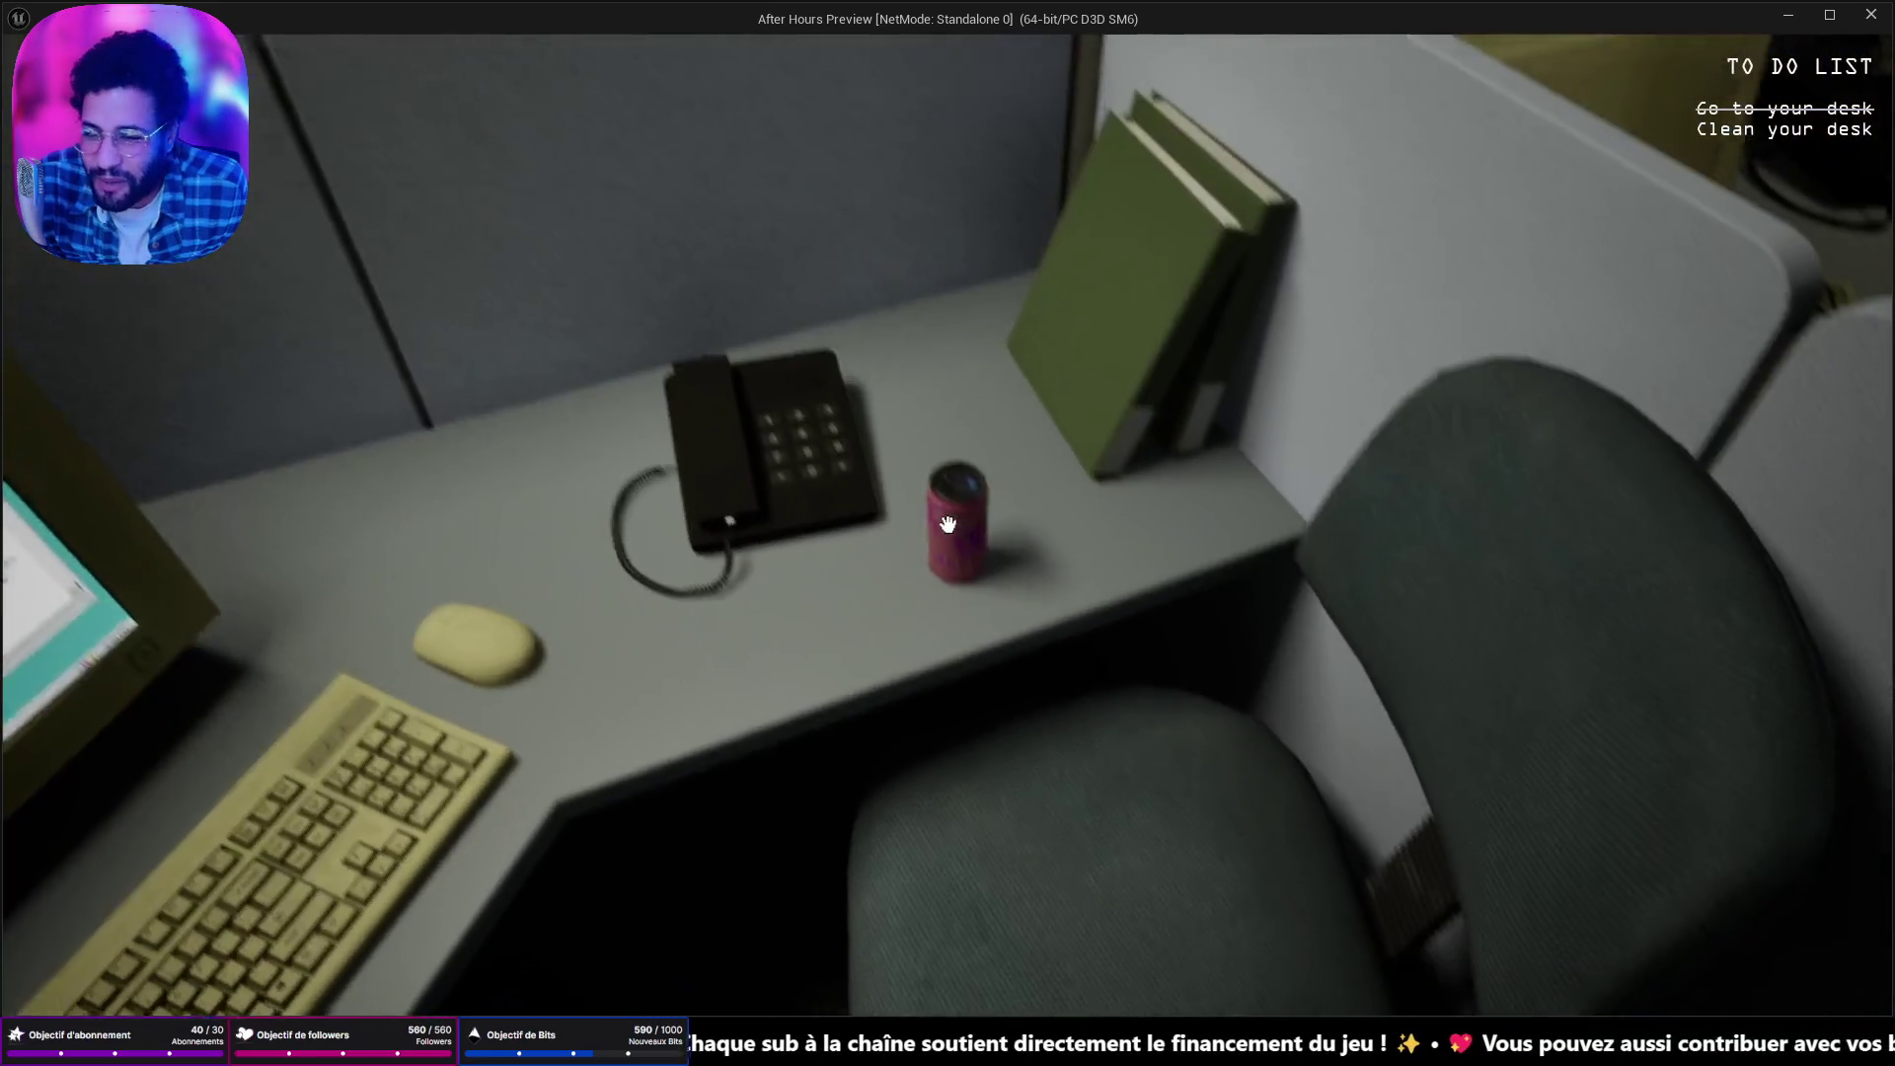
key("w")
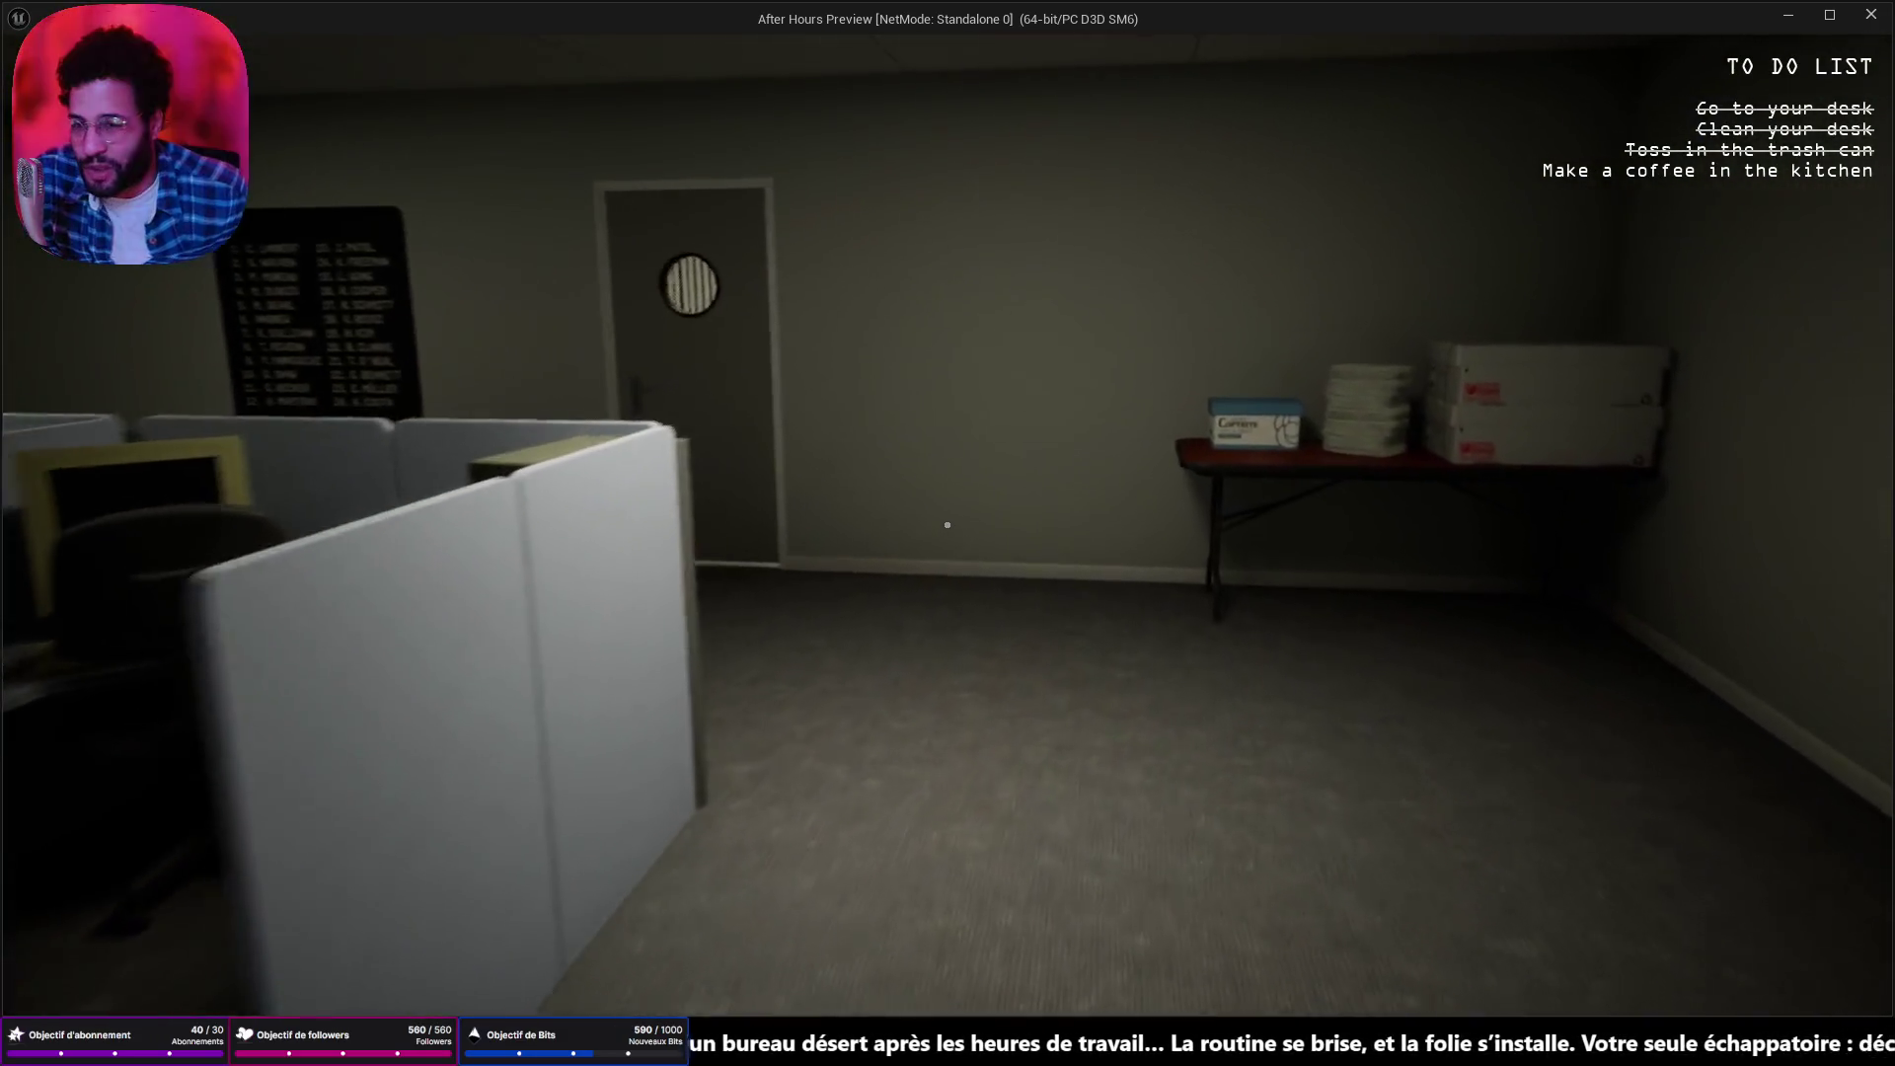
In the kitchen, turn on the lights and load coffee from the cabinet into the coffee maker.
key("w")
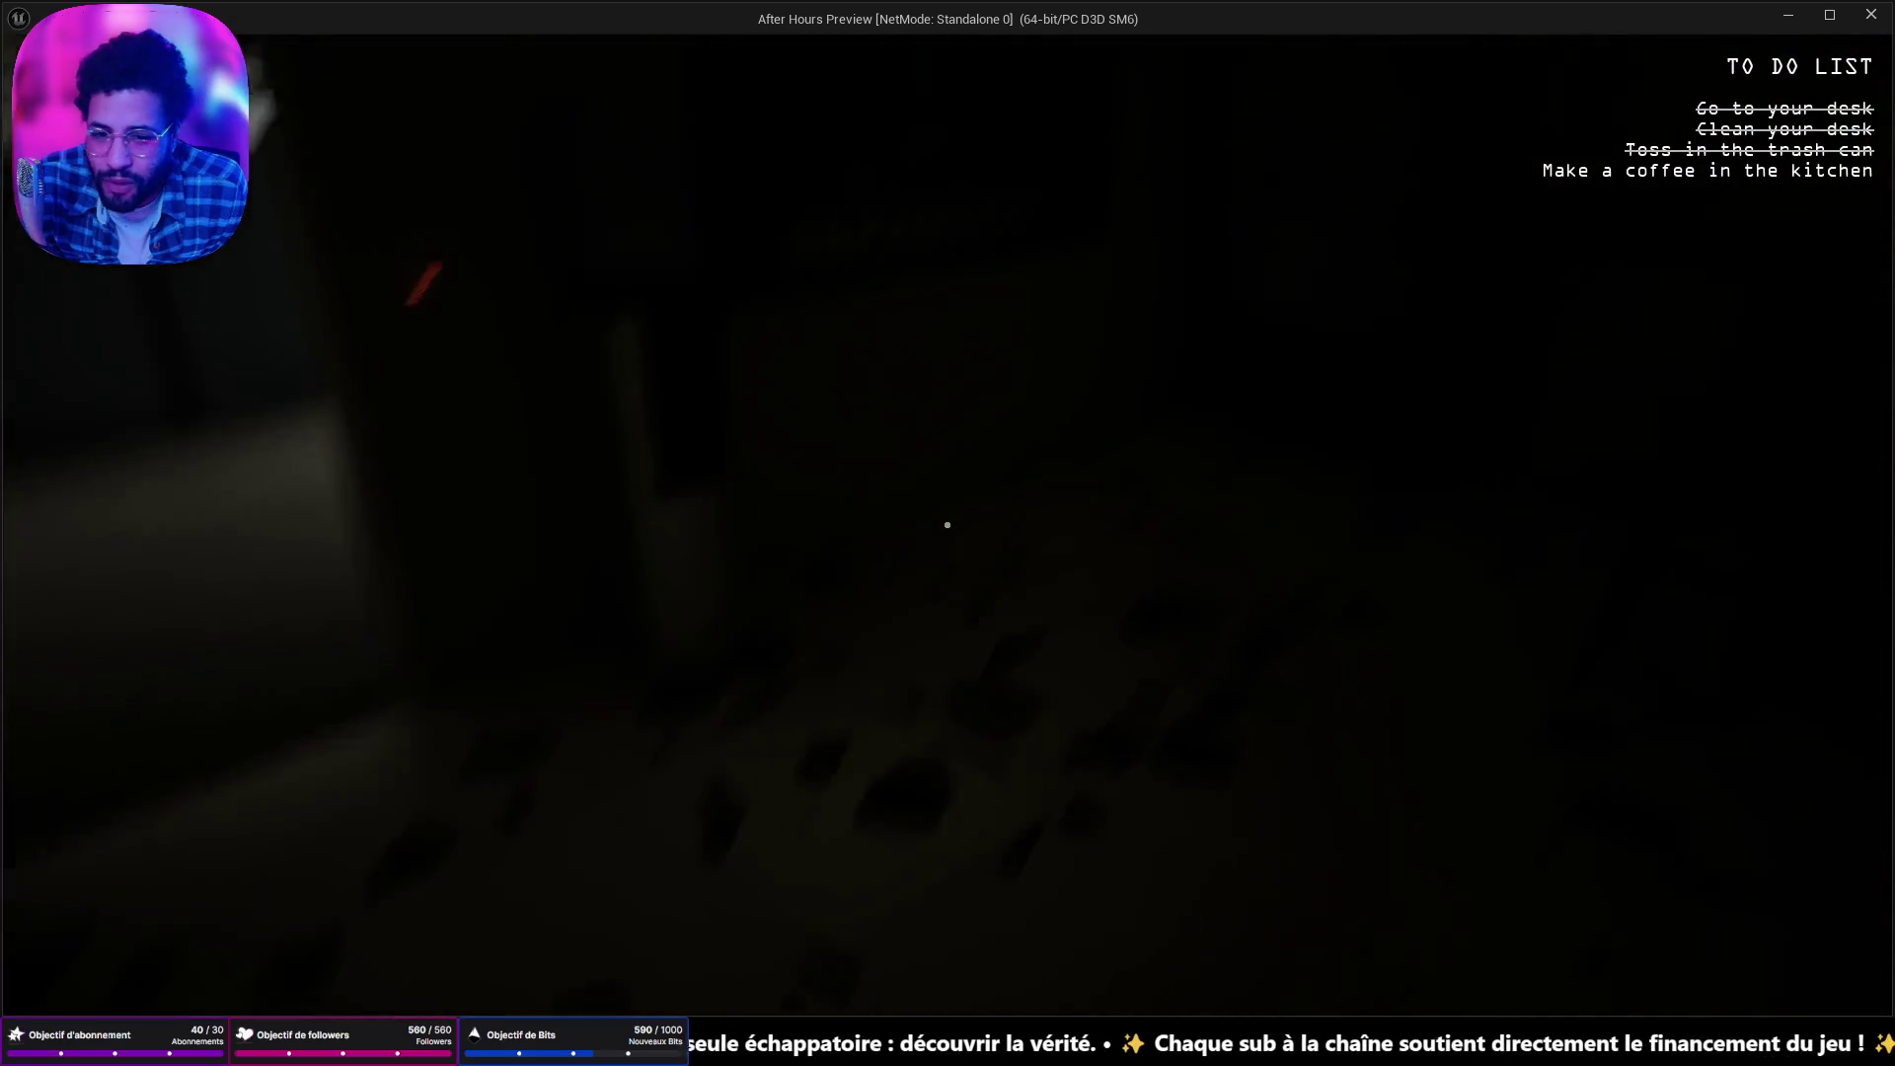
left_click(947, 525)
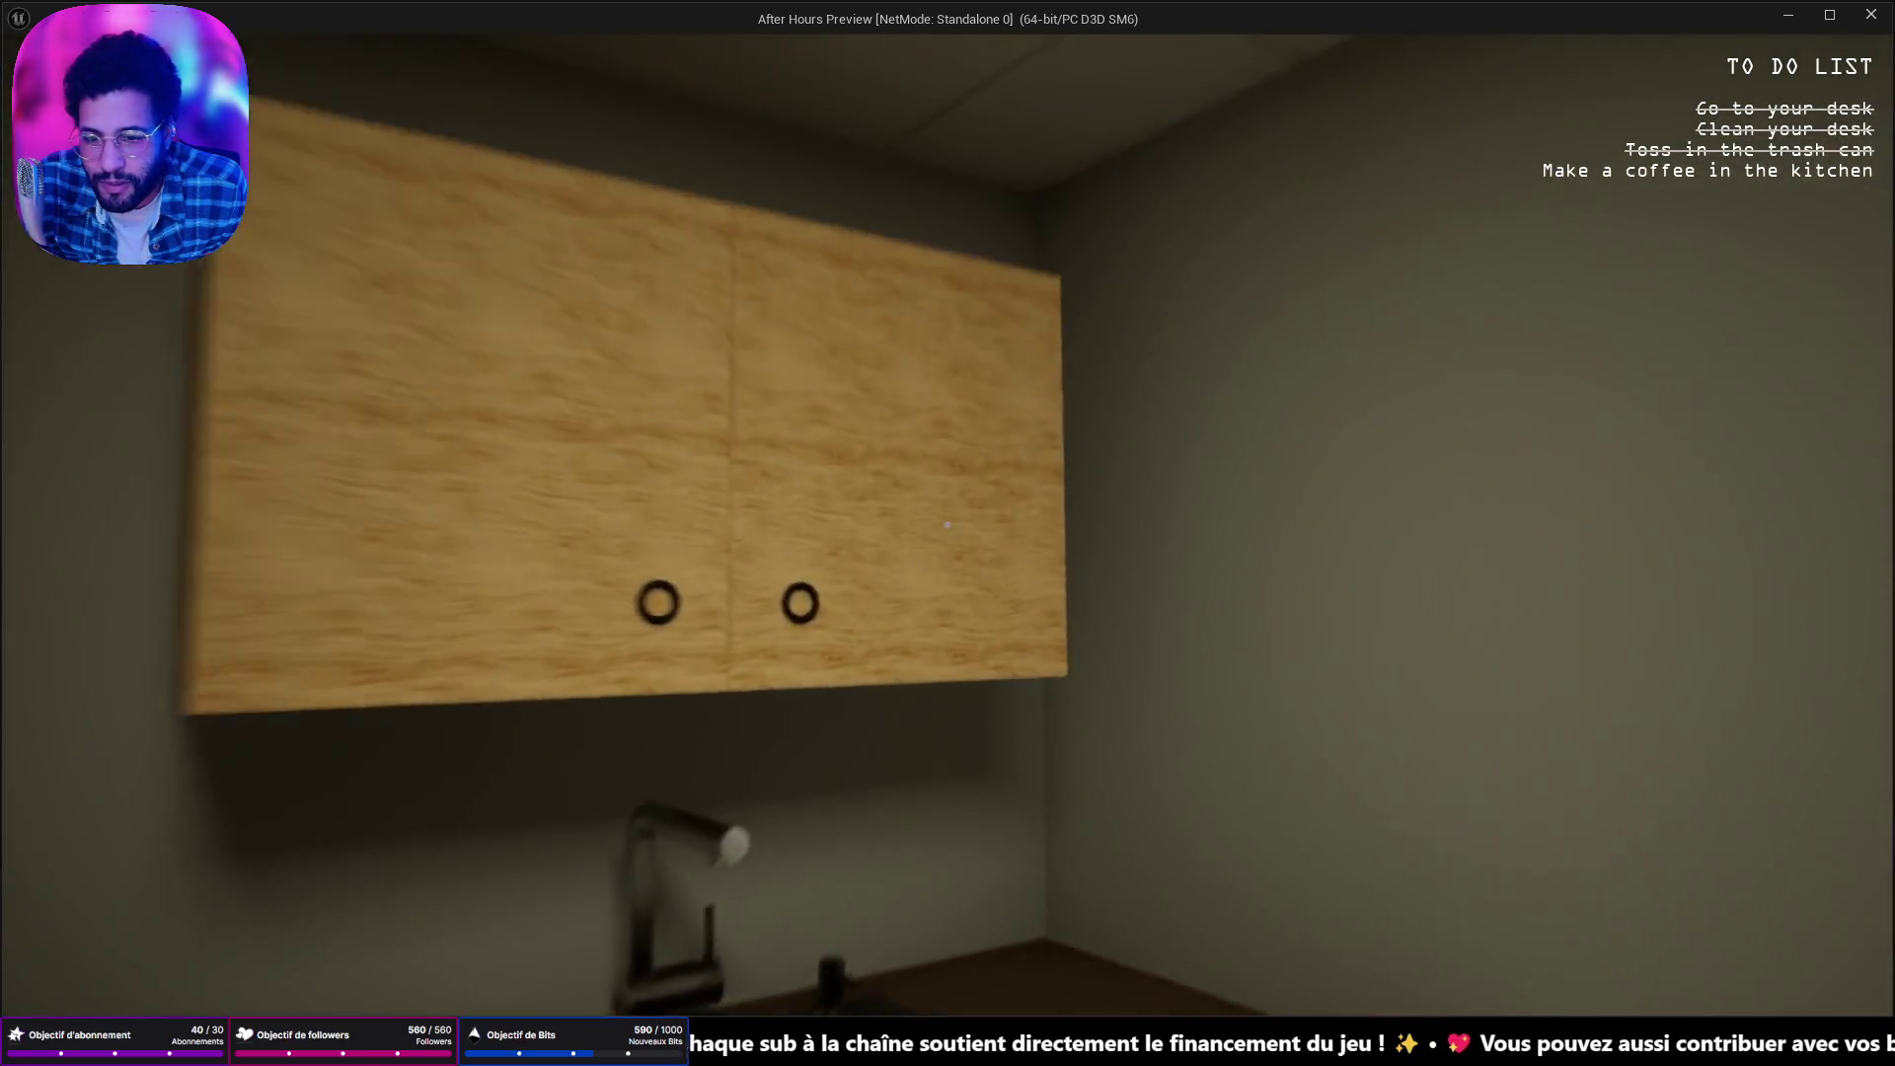
left_click(947, 524)
left_click(947, 525)
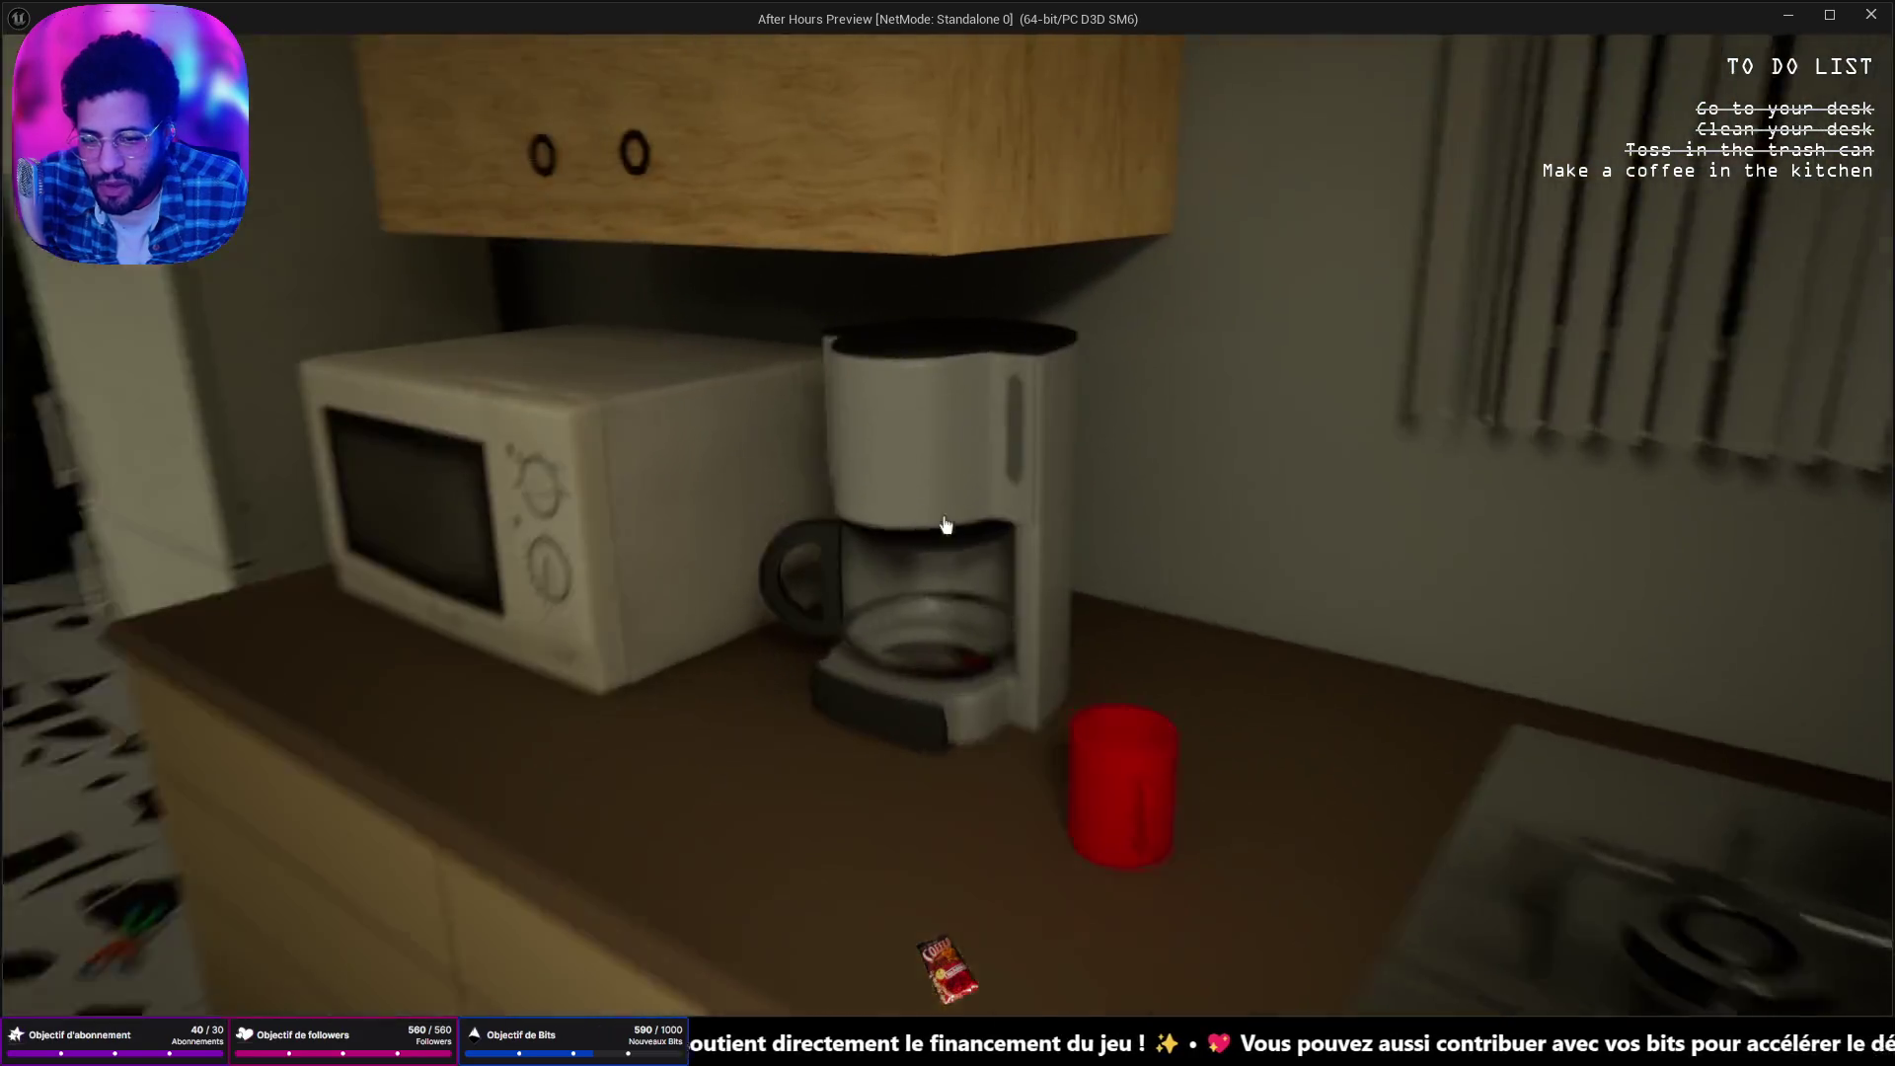
left_click(946, 524)
Walk back through the office to the desk and answer the phone.
key("w")
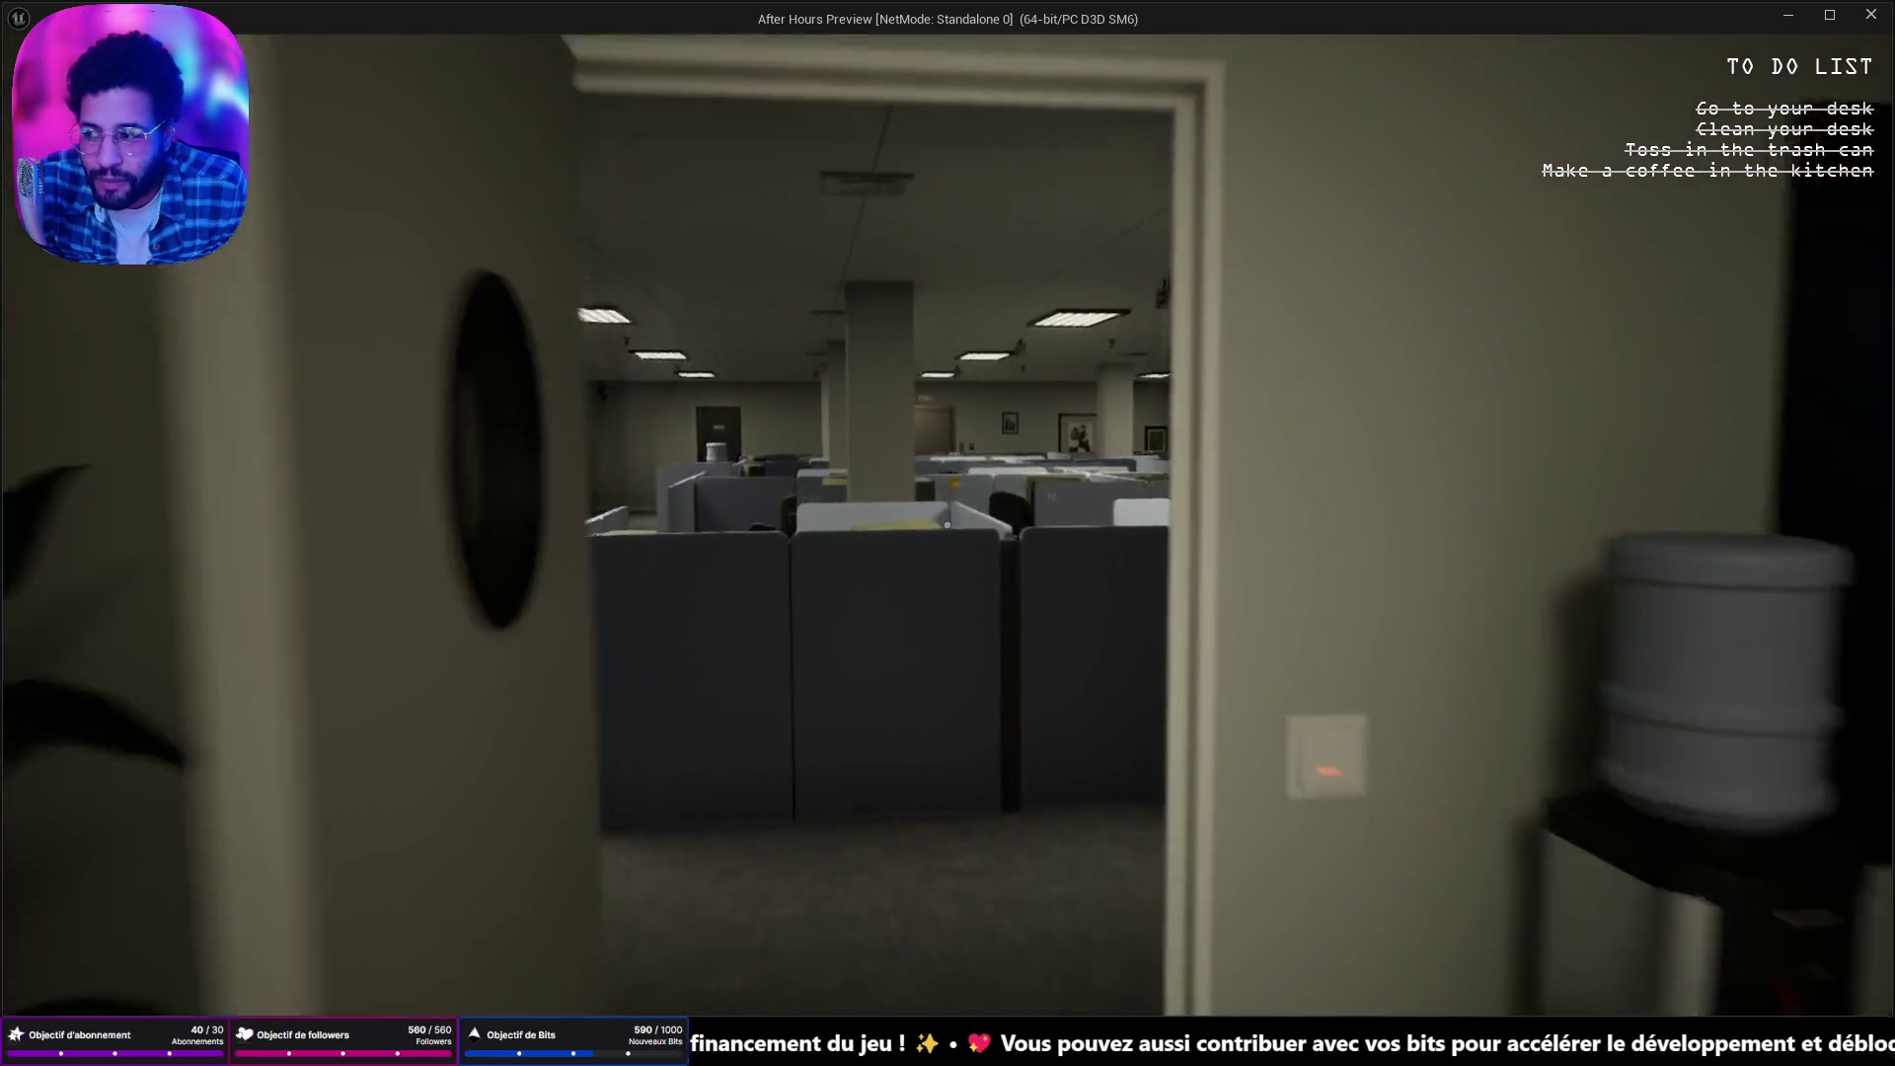
key("w")
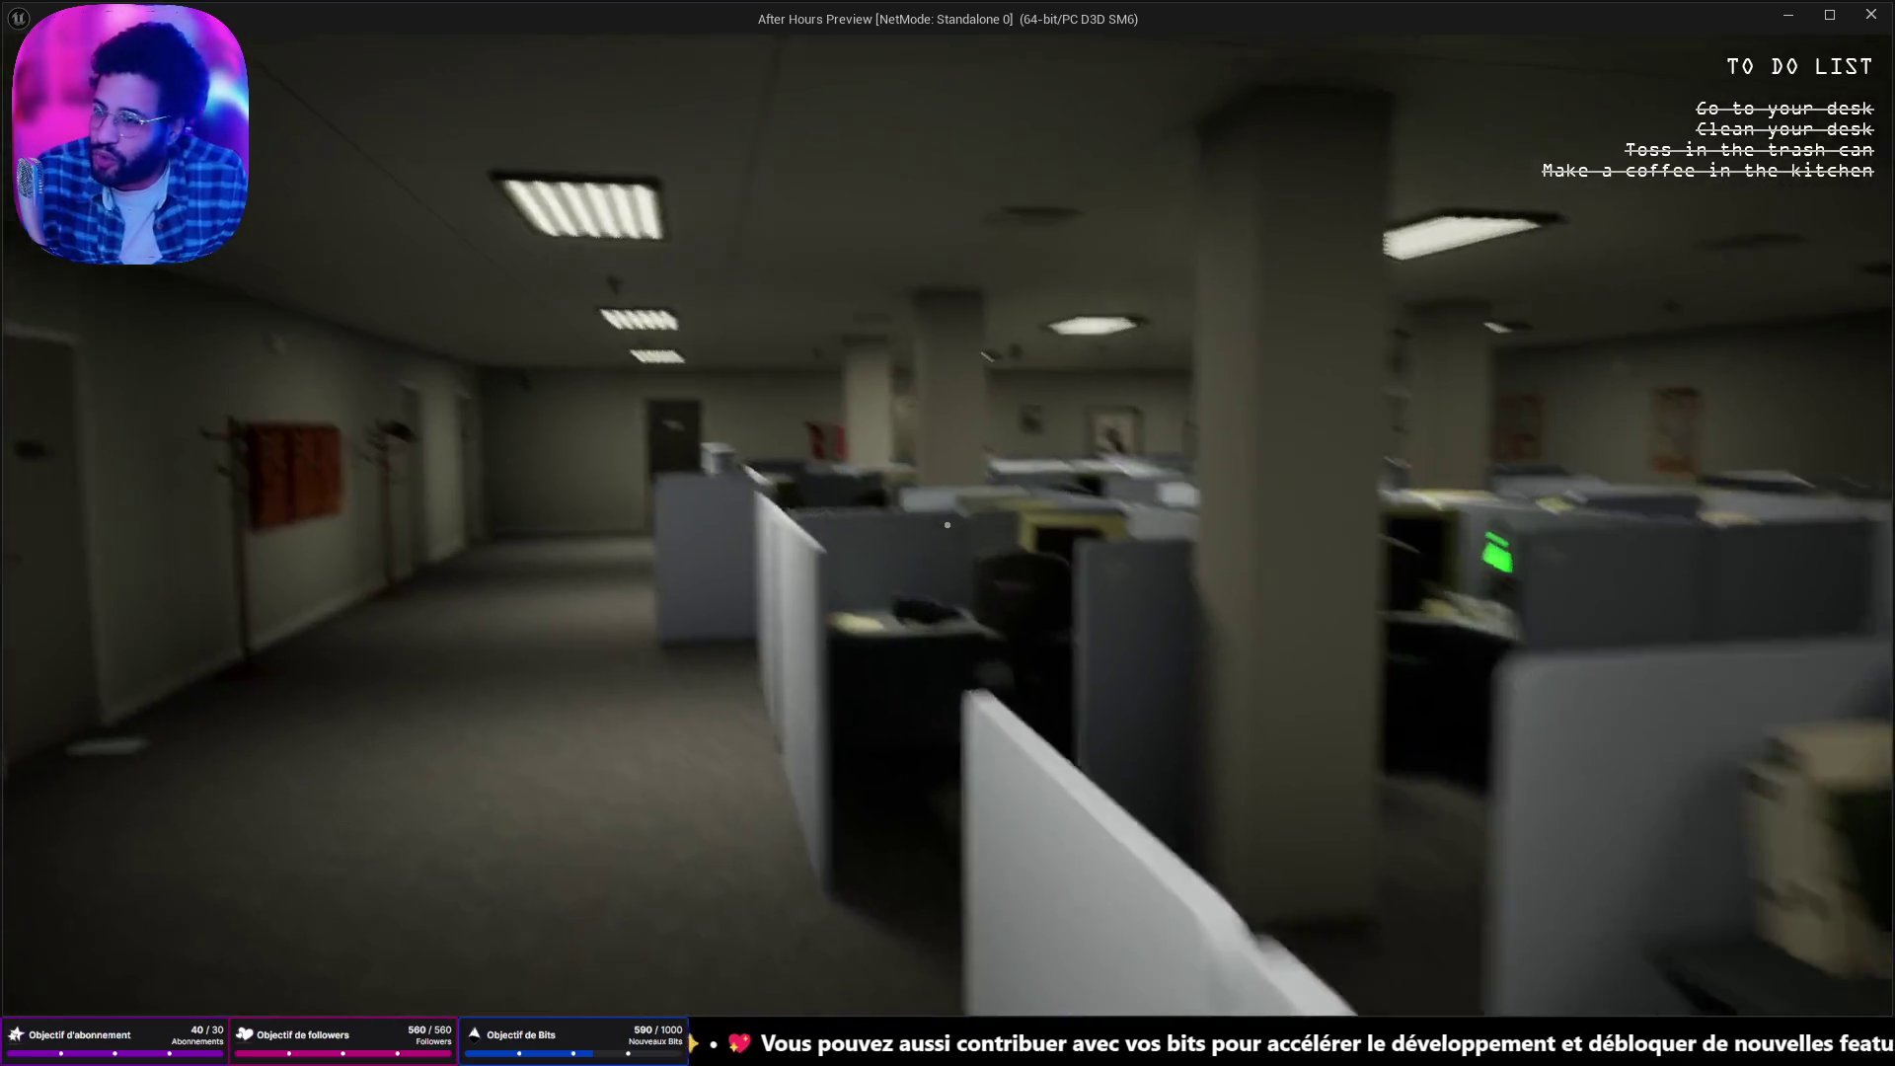
key("w")
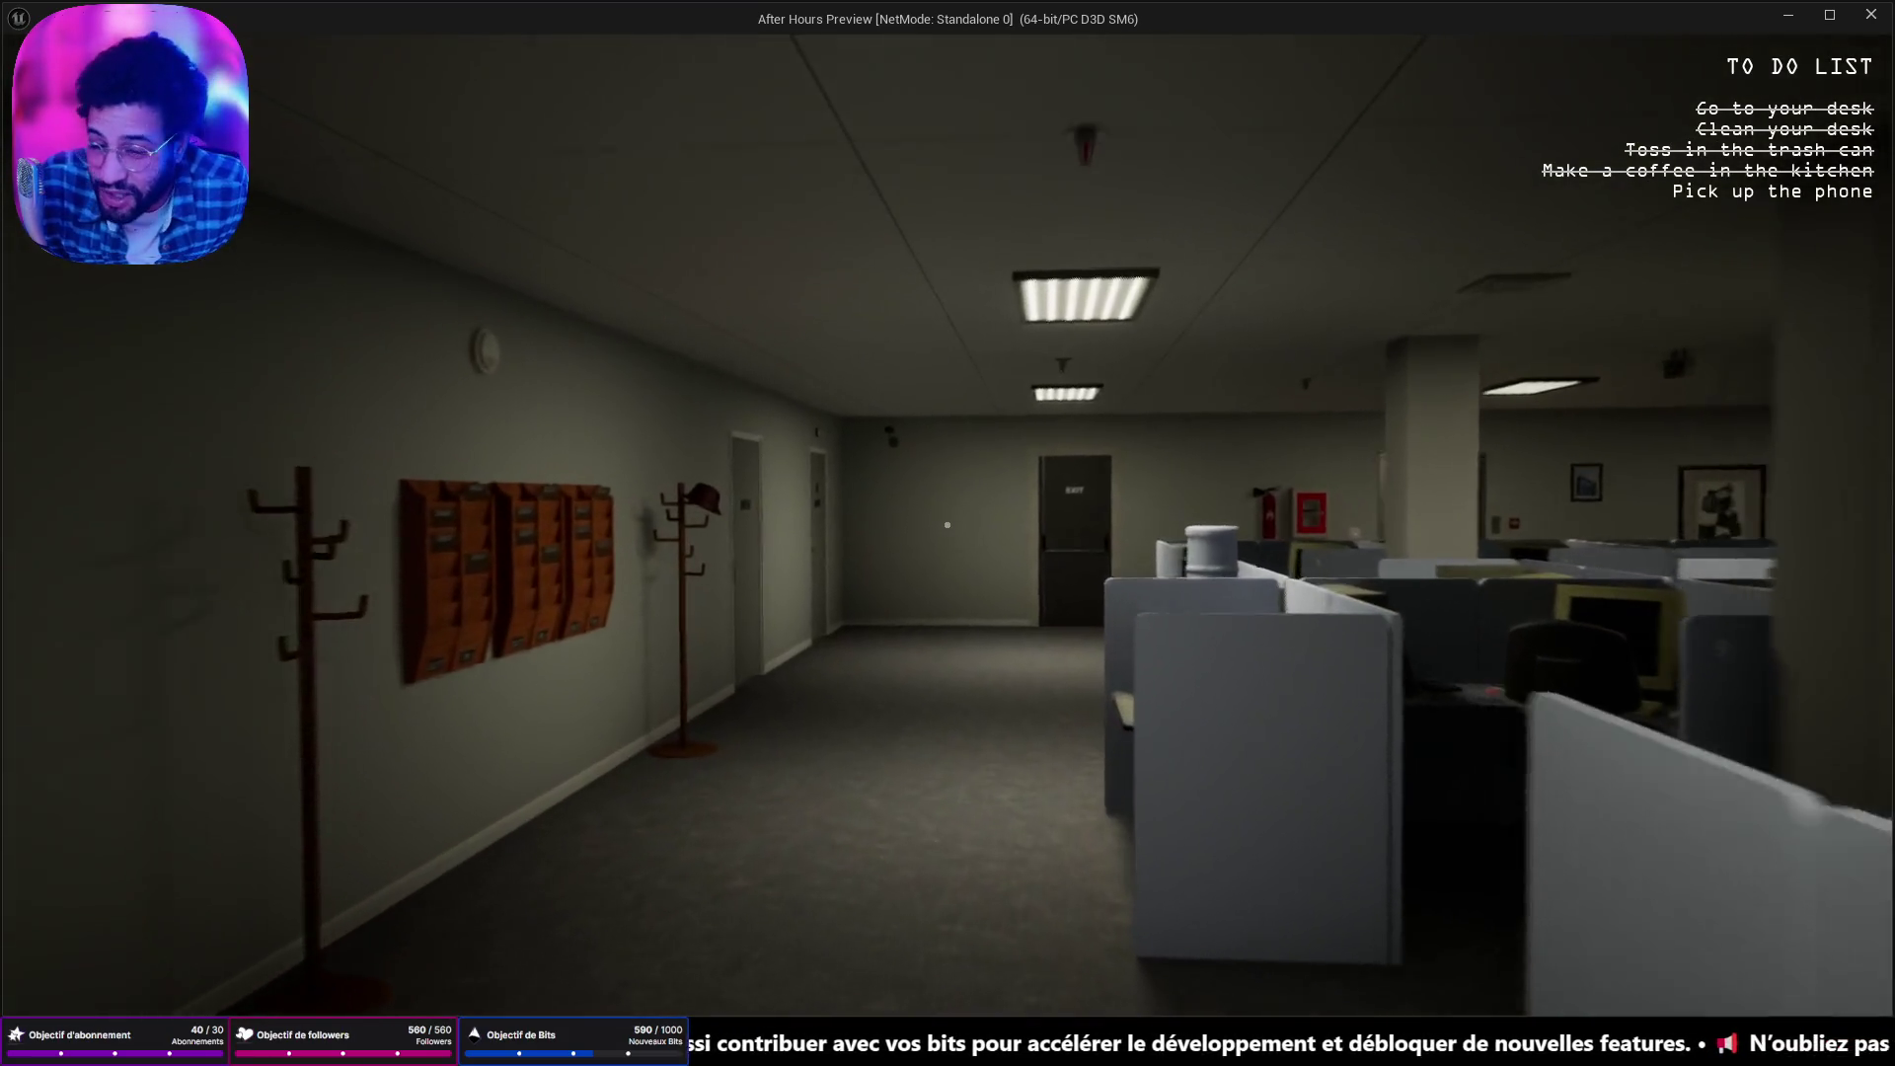
key("w")
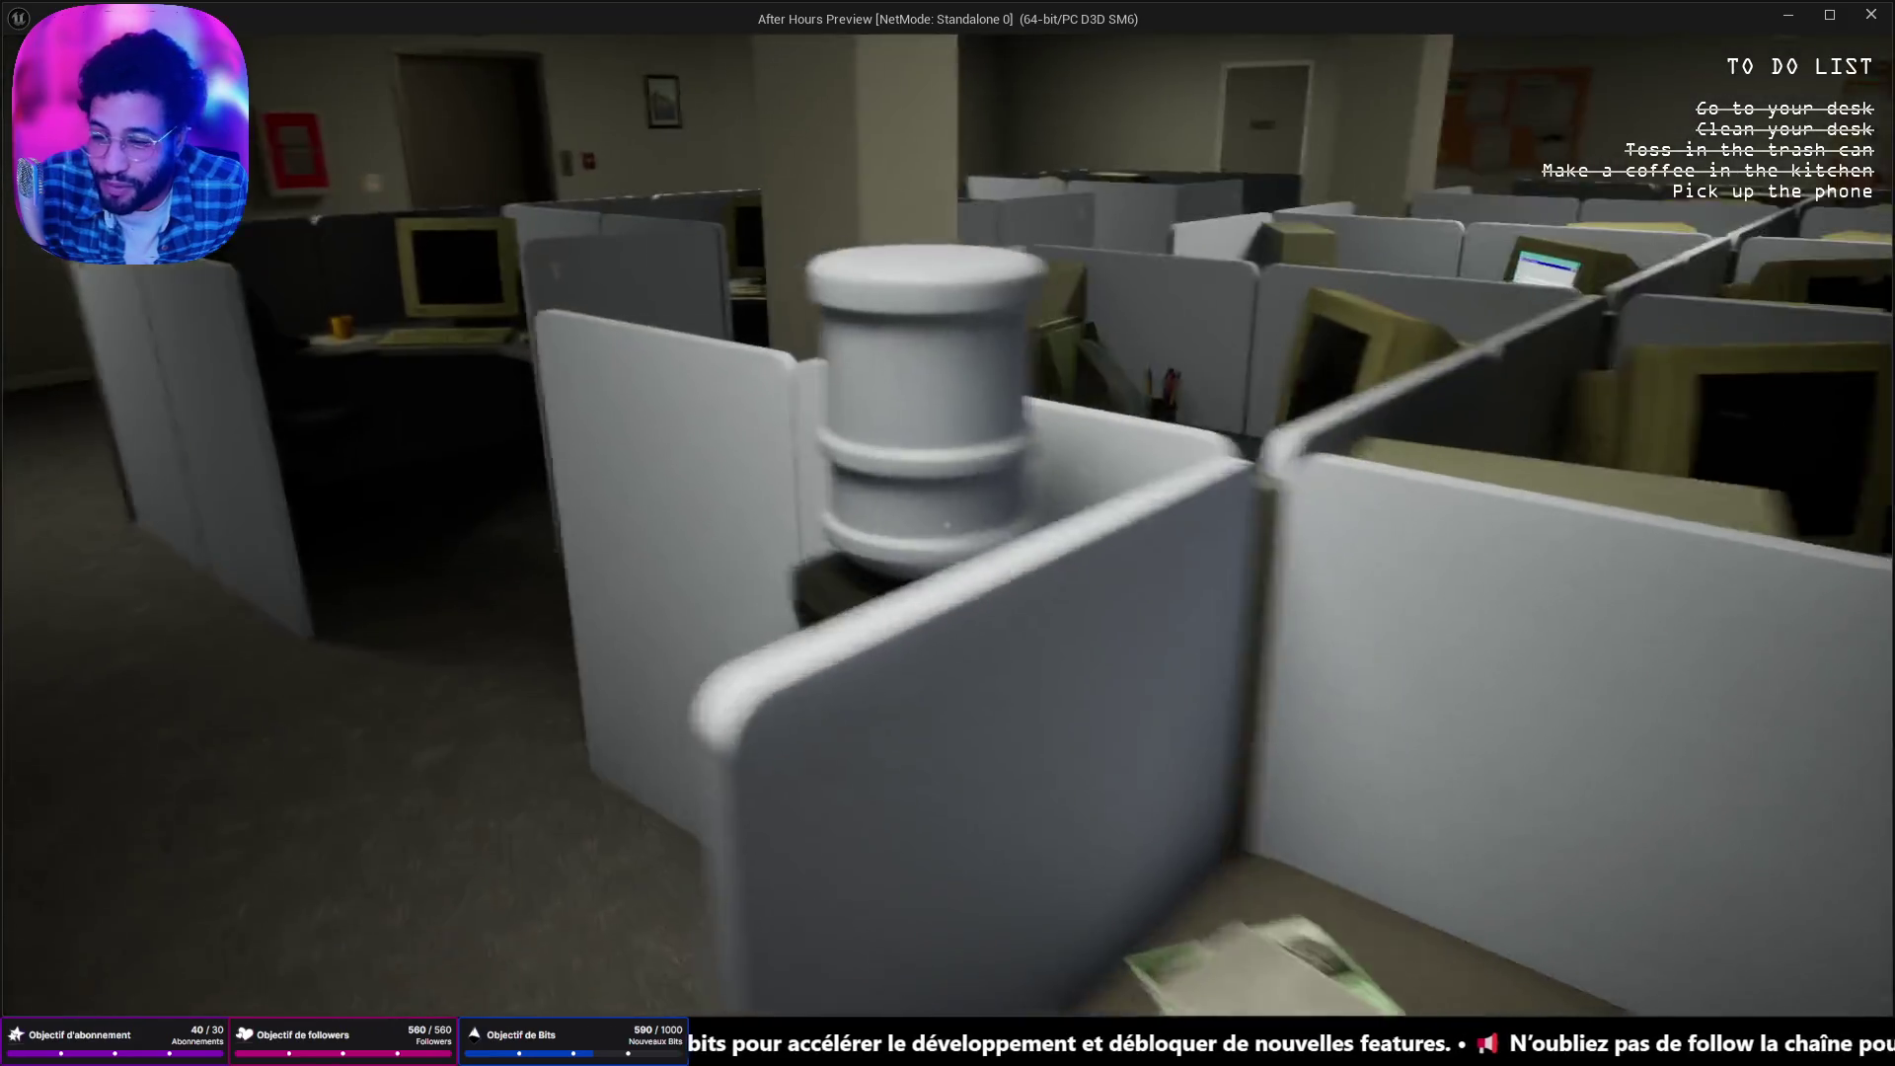
key("w")
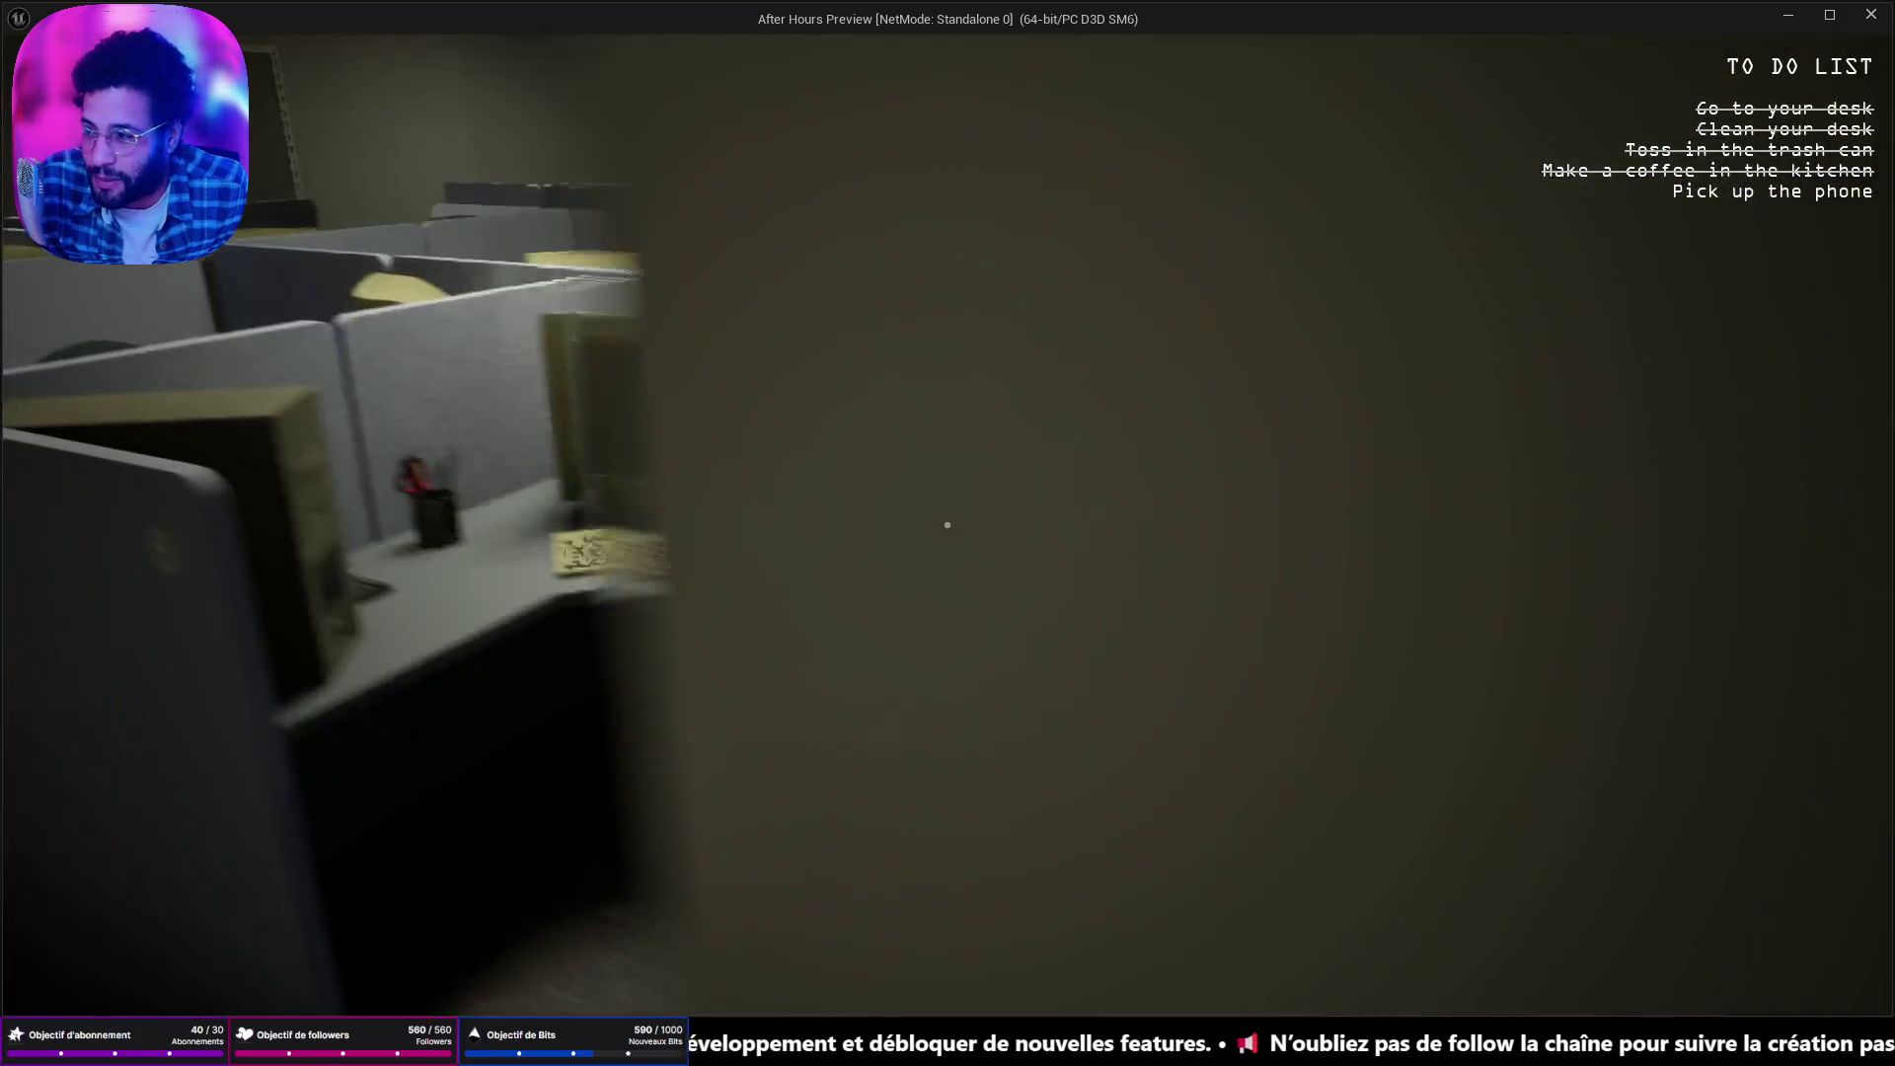
key("e")
Print the email on the desk computer, exit it, and walk away from the desk.
key("w")
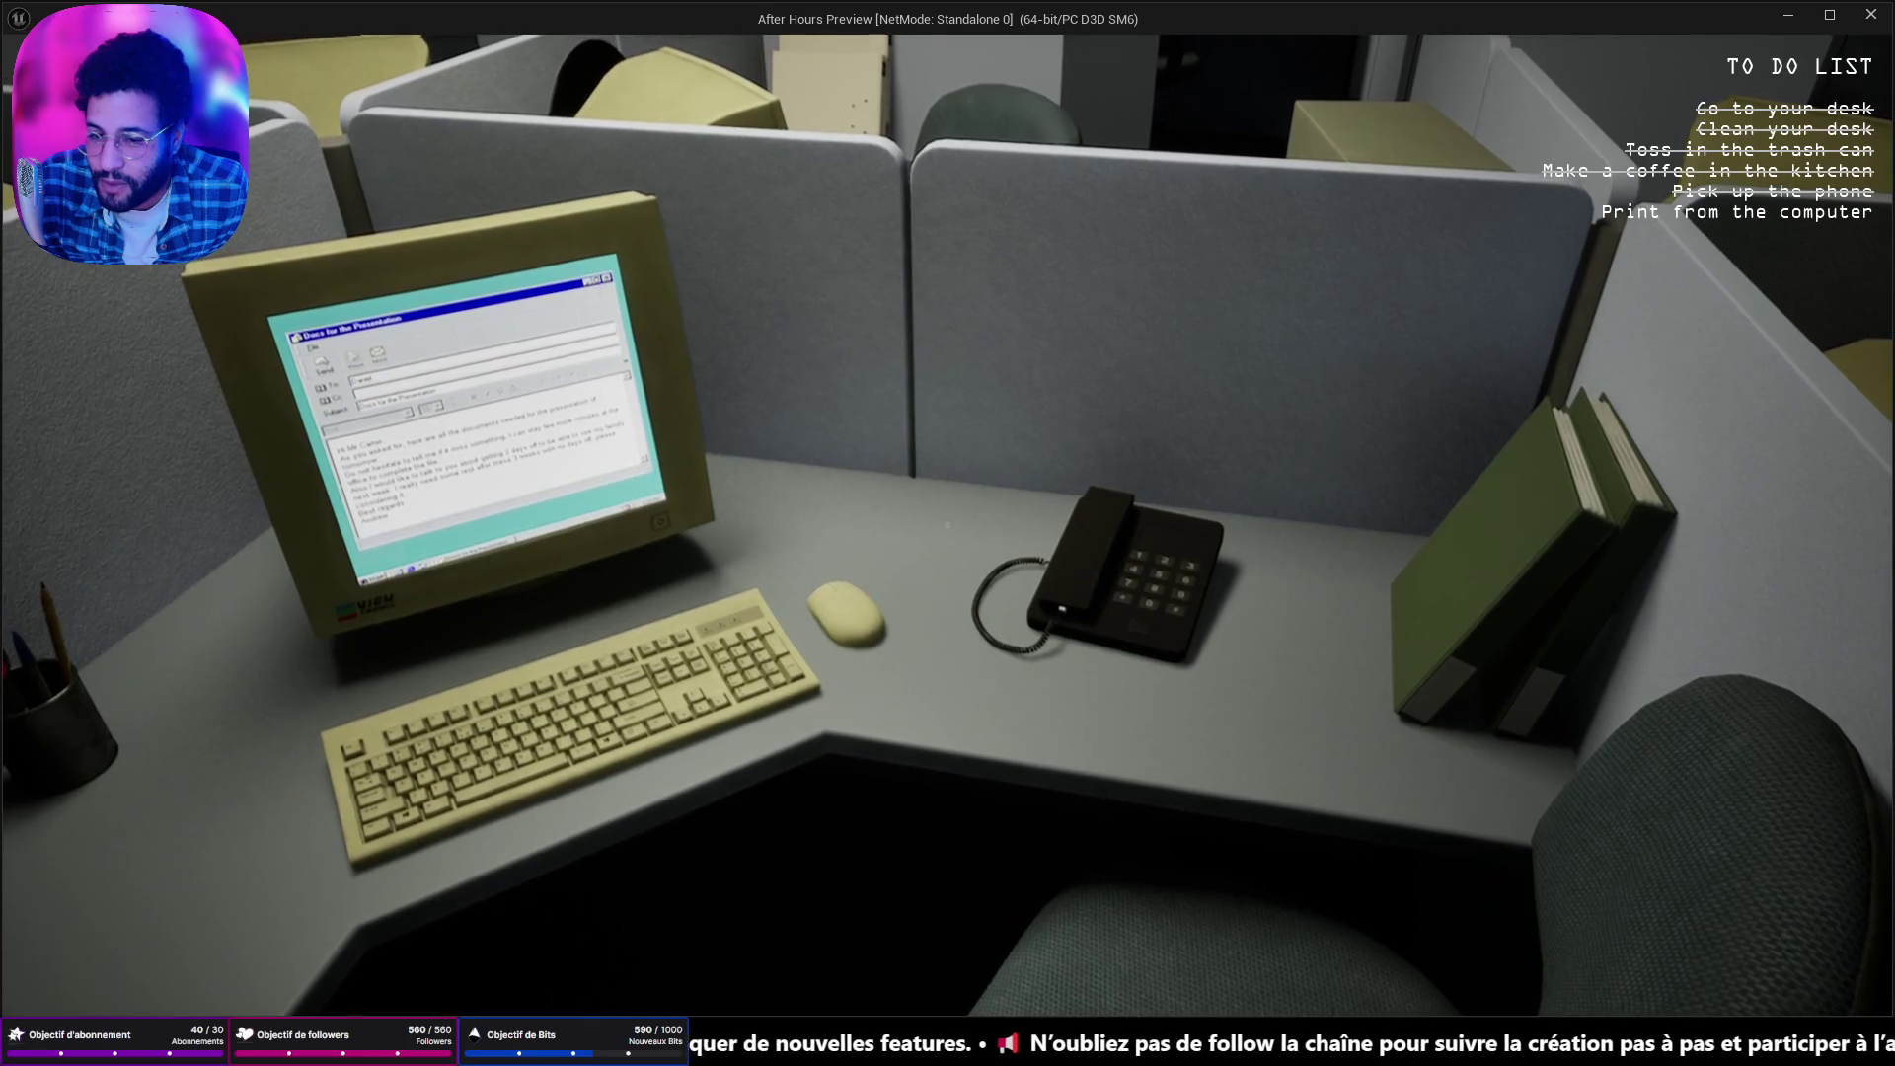
key("e")
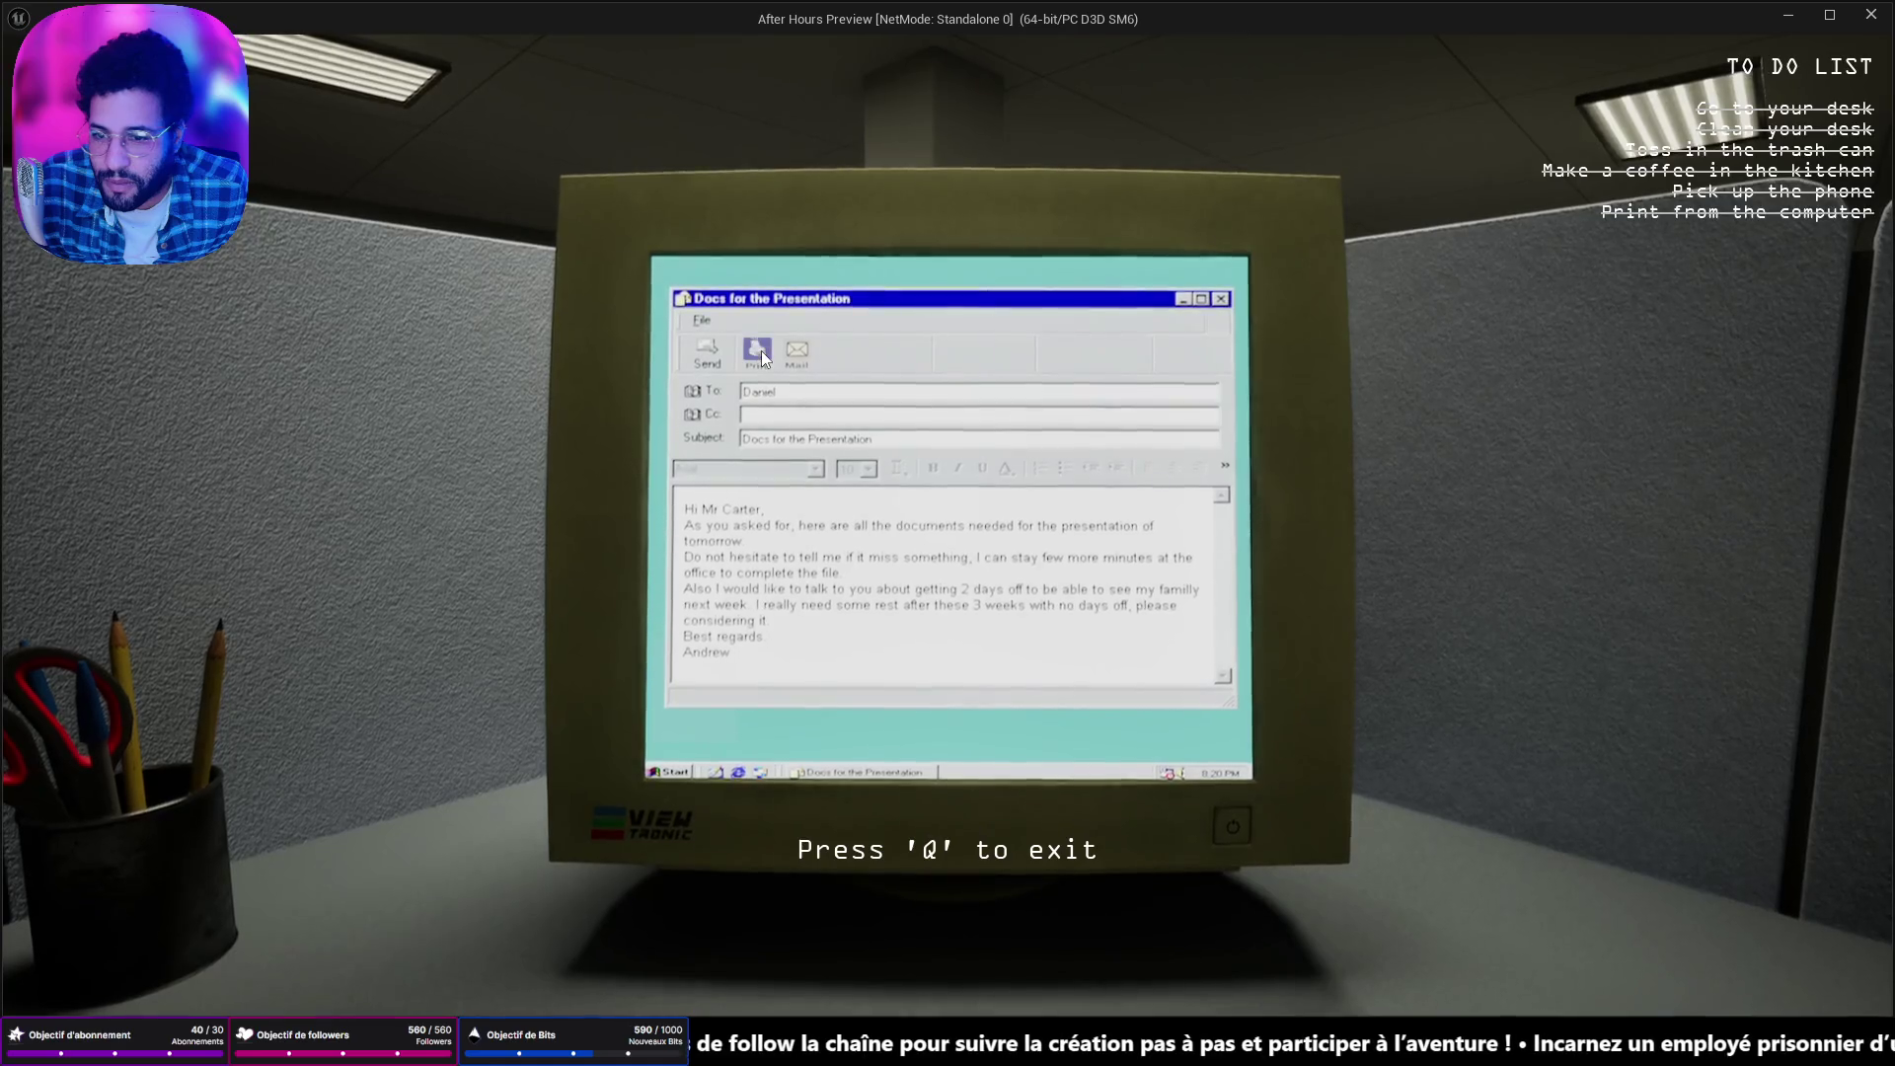
left_click(758, 351)
key("q")
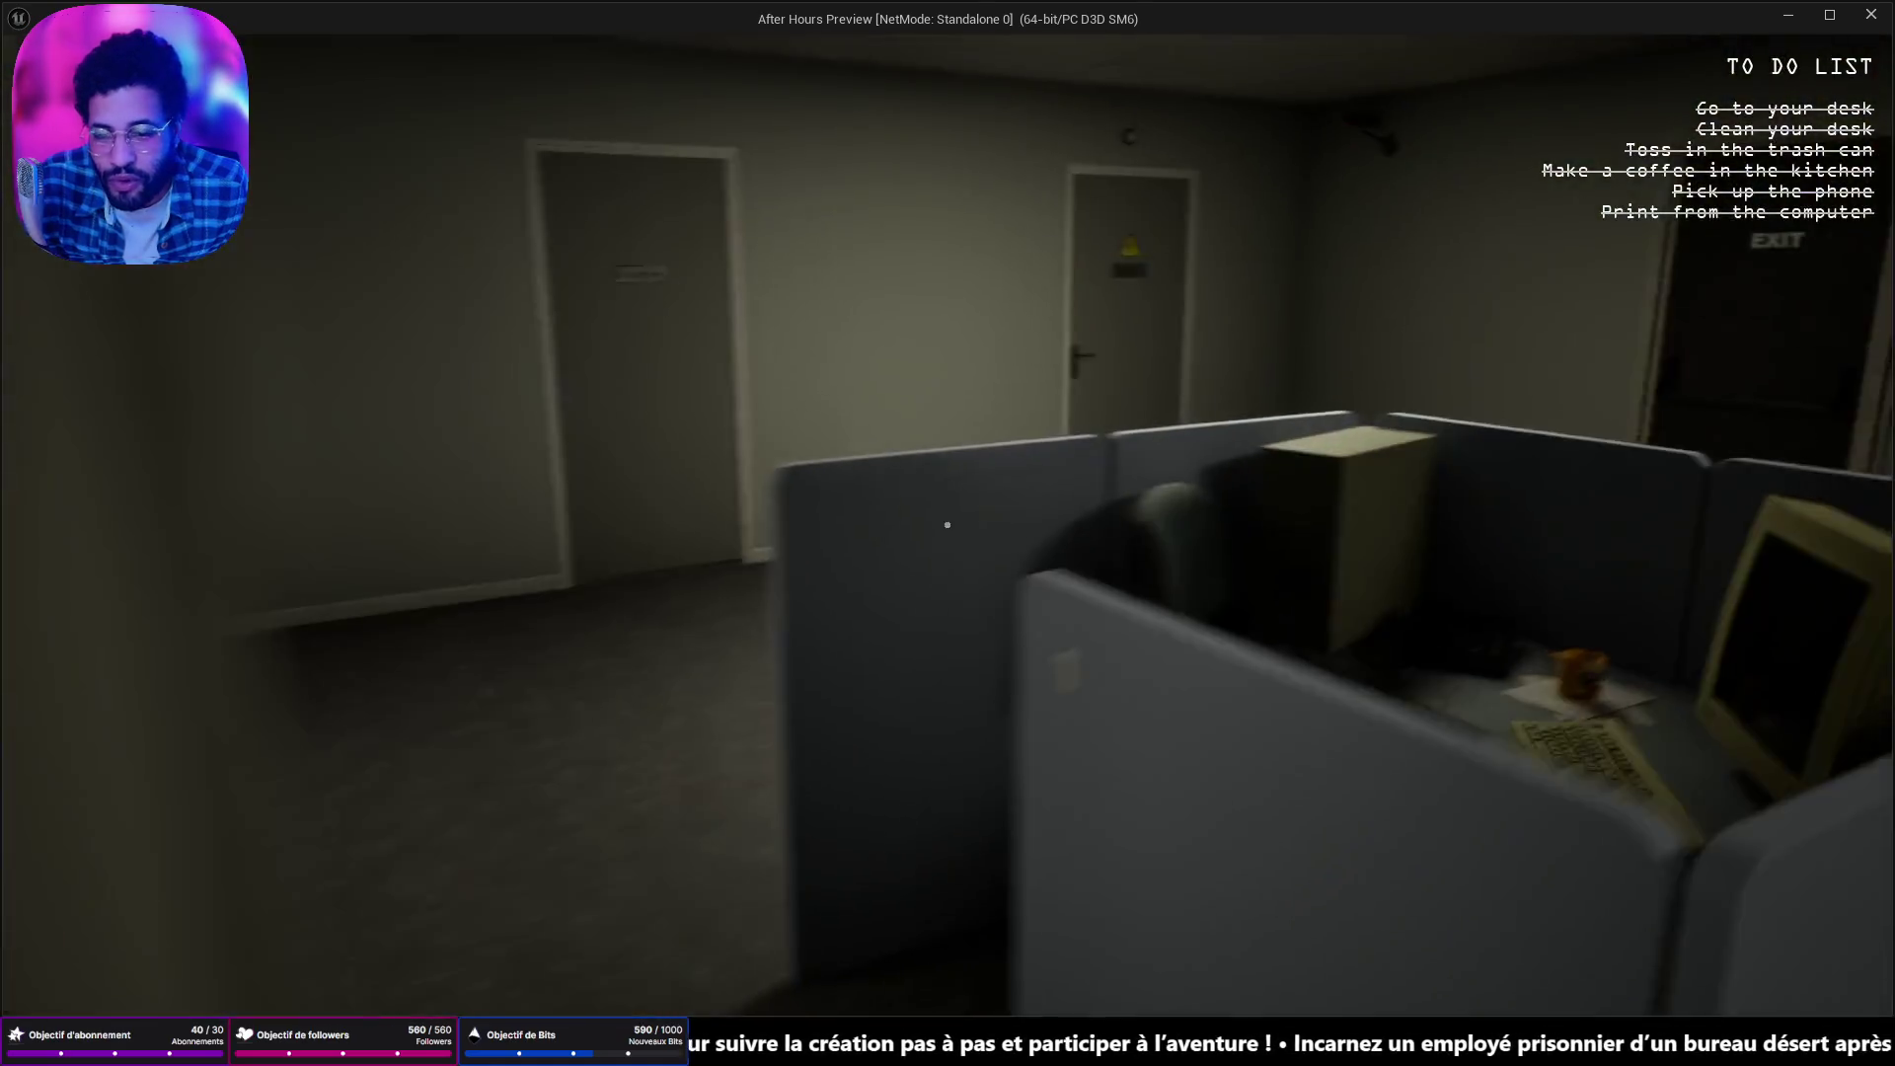
key("w")
key("w")
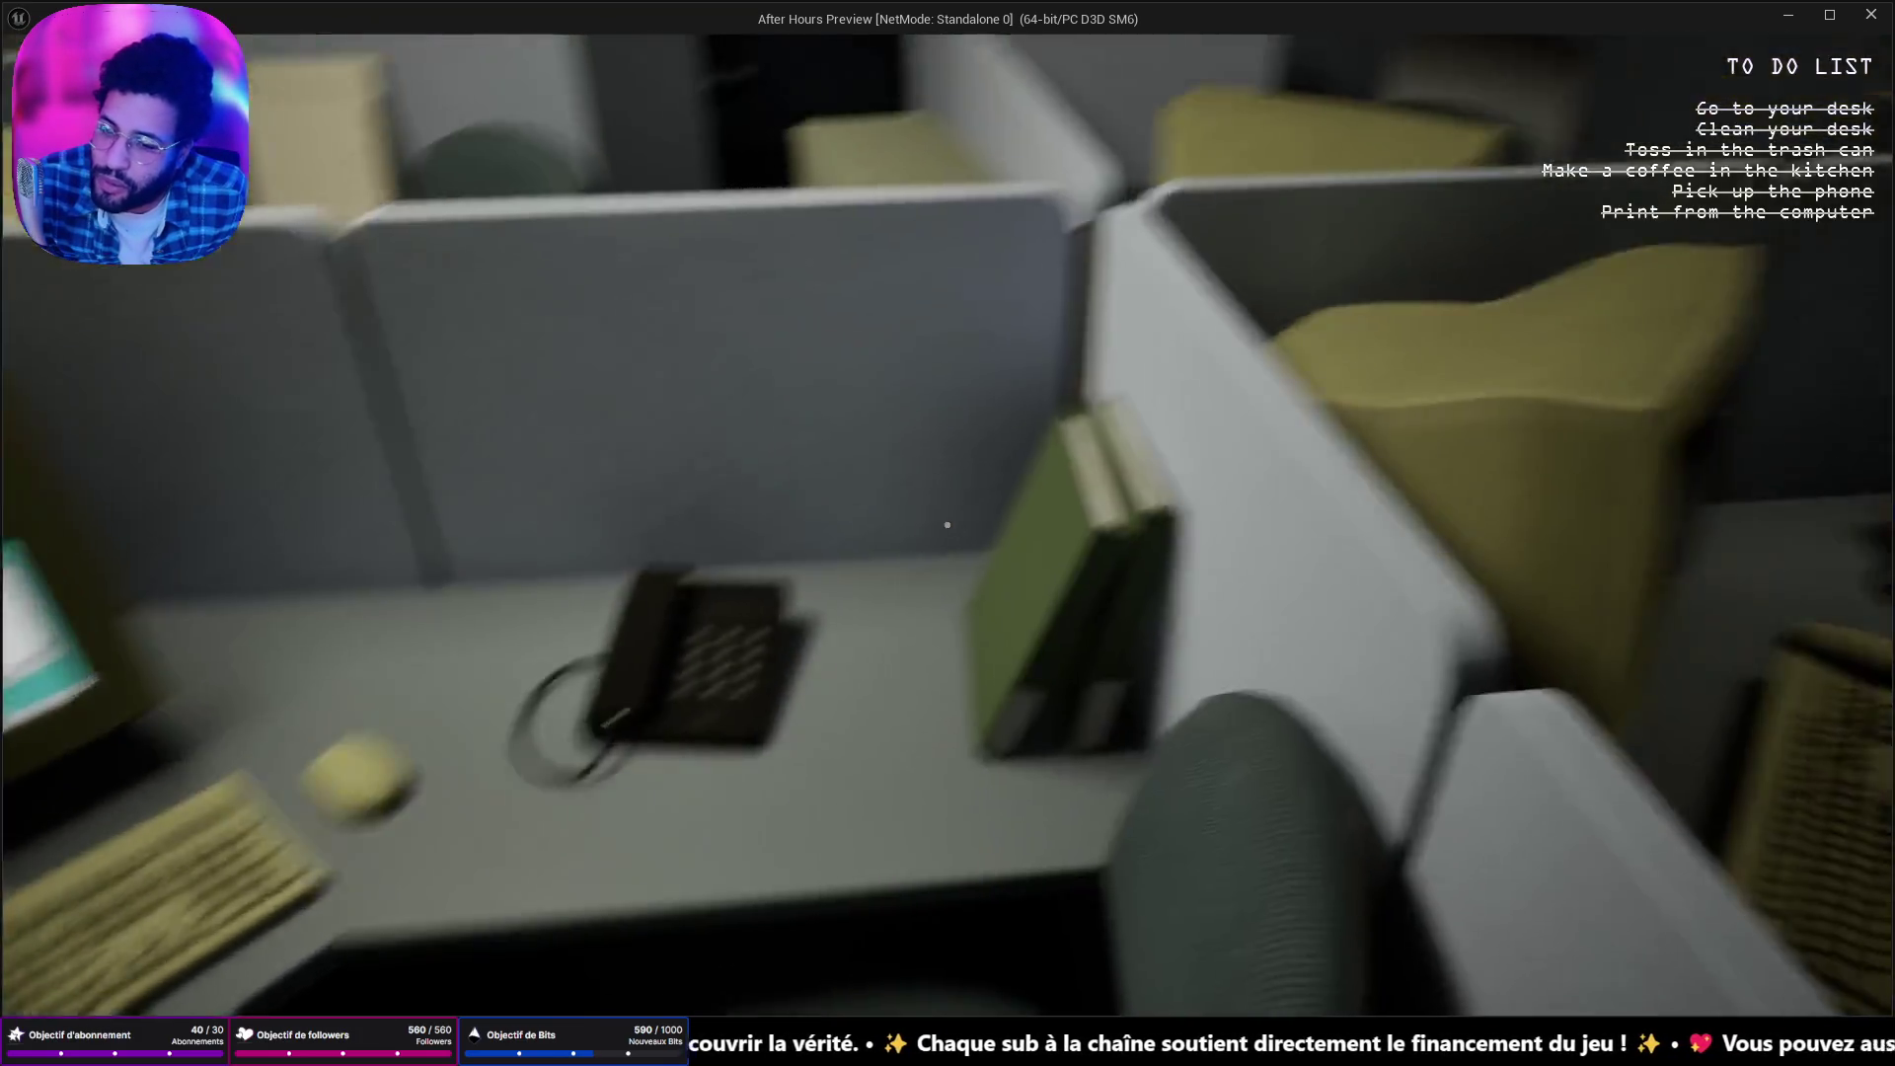
key("s")
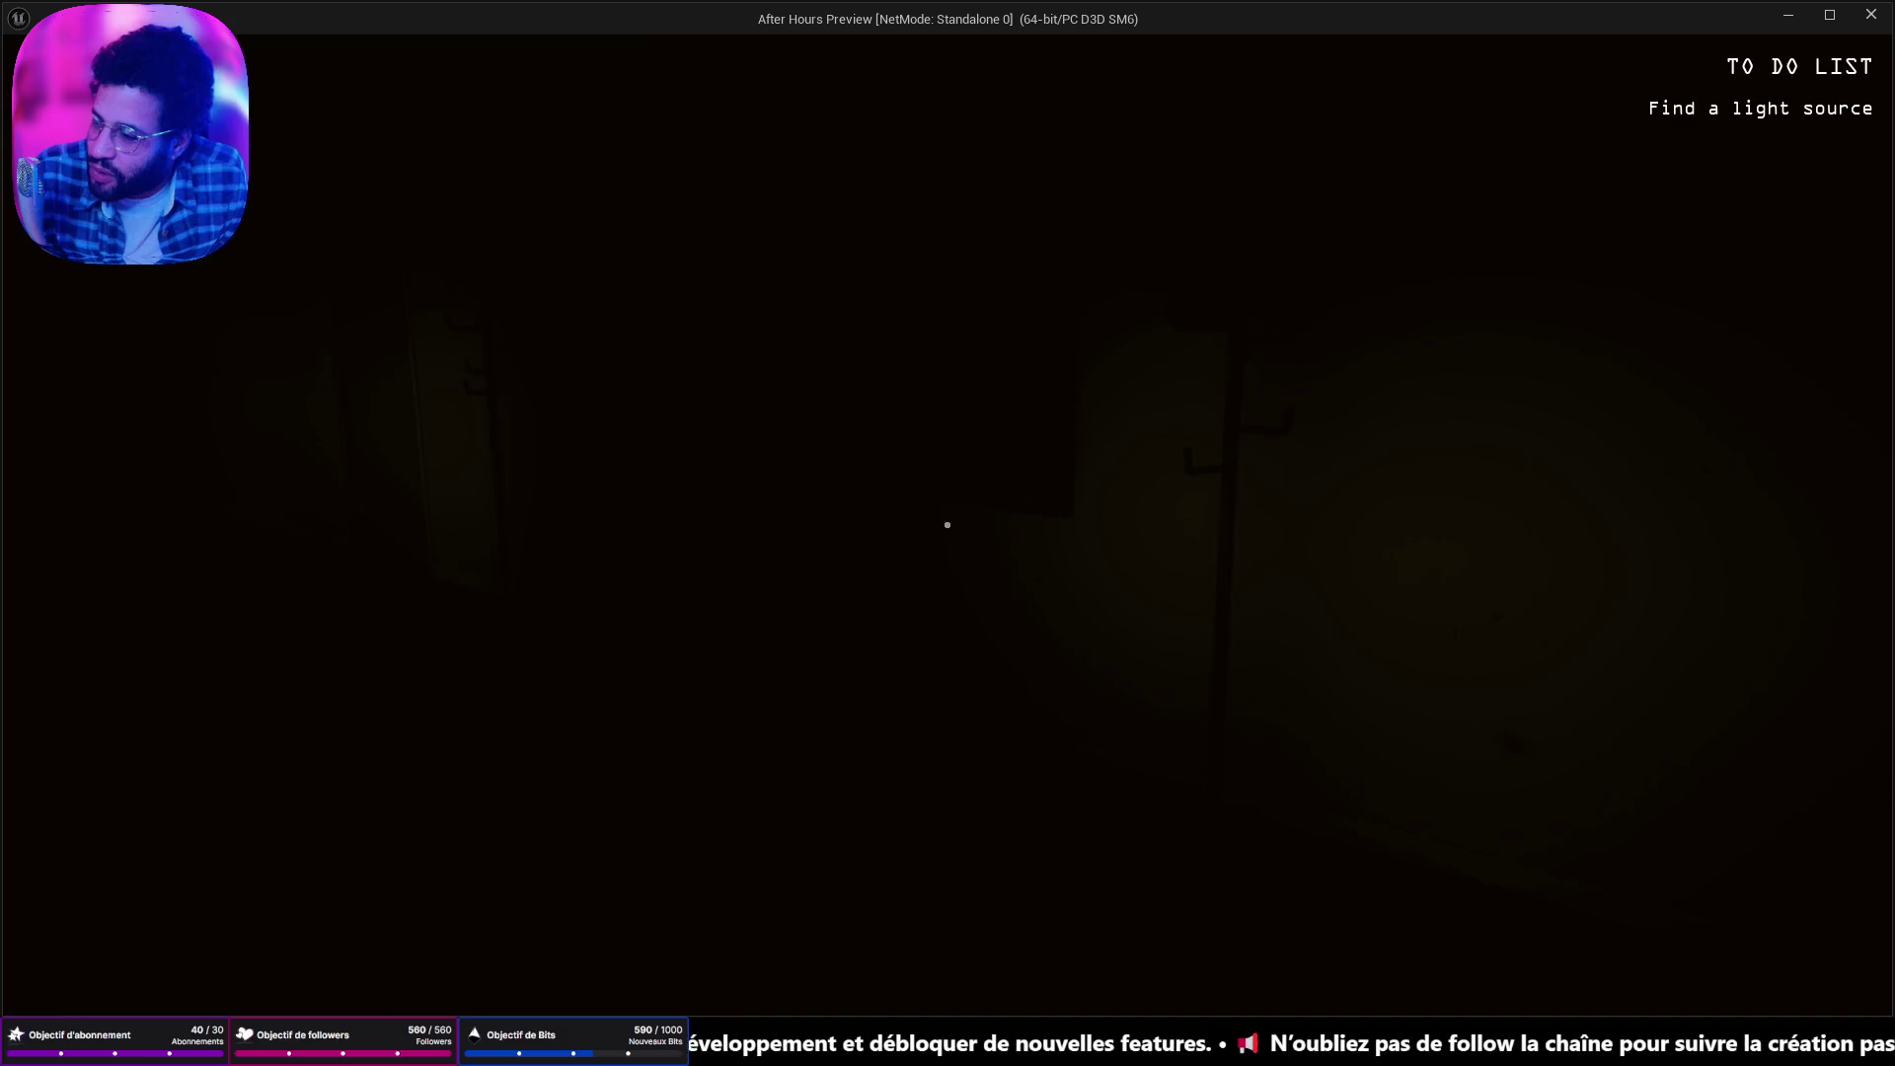
Take the flashlight from the lit cabinet and switch its beam on.
mouse_move(948, 525)
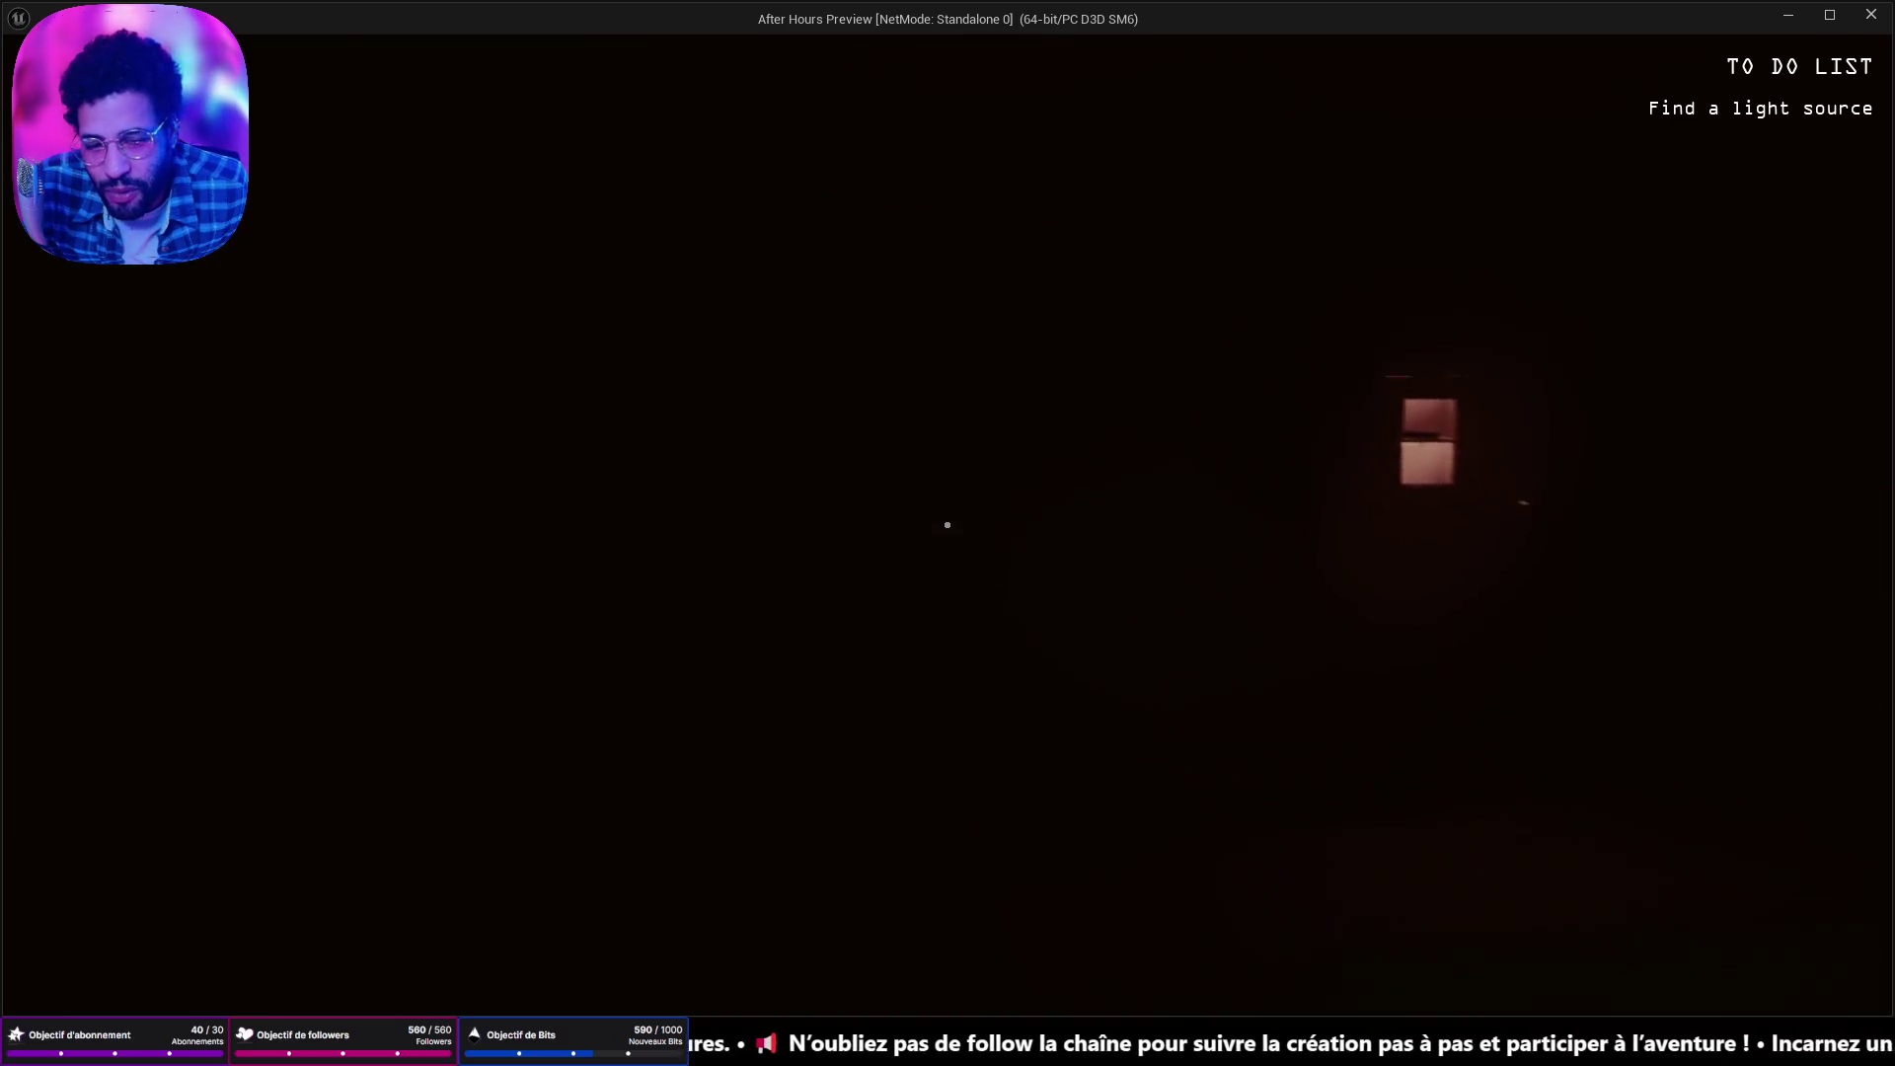
key("w")
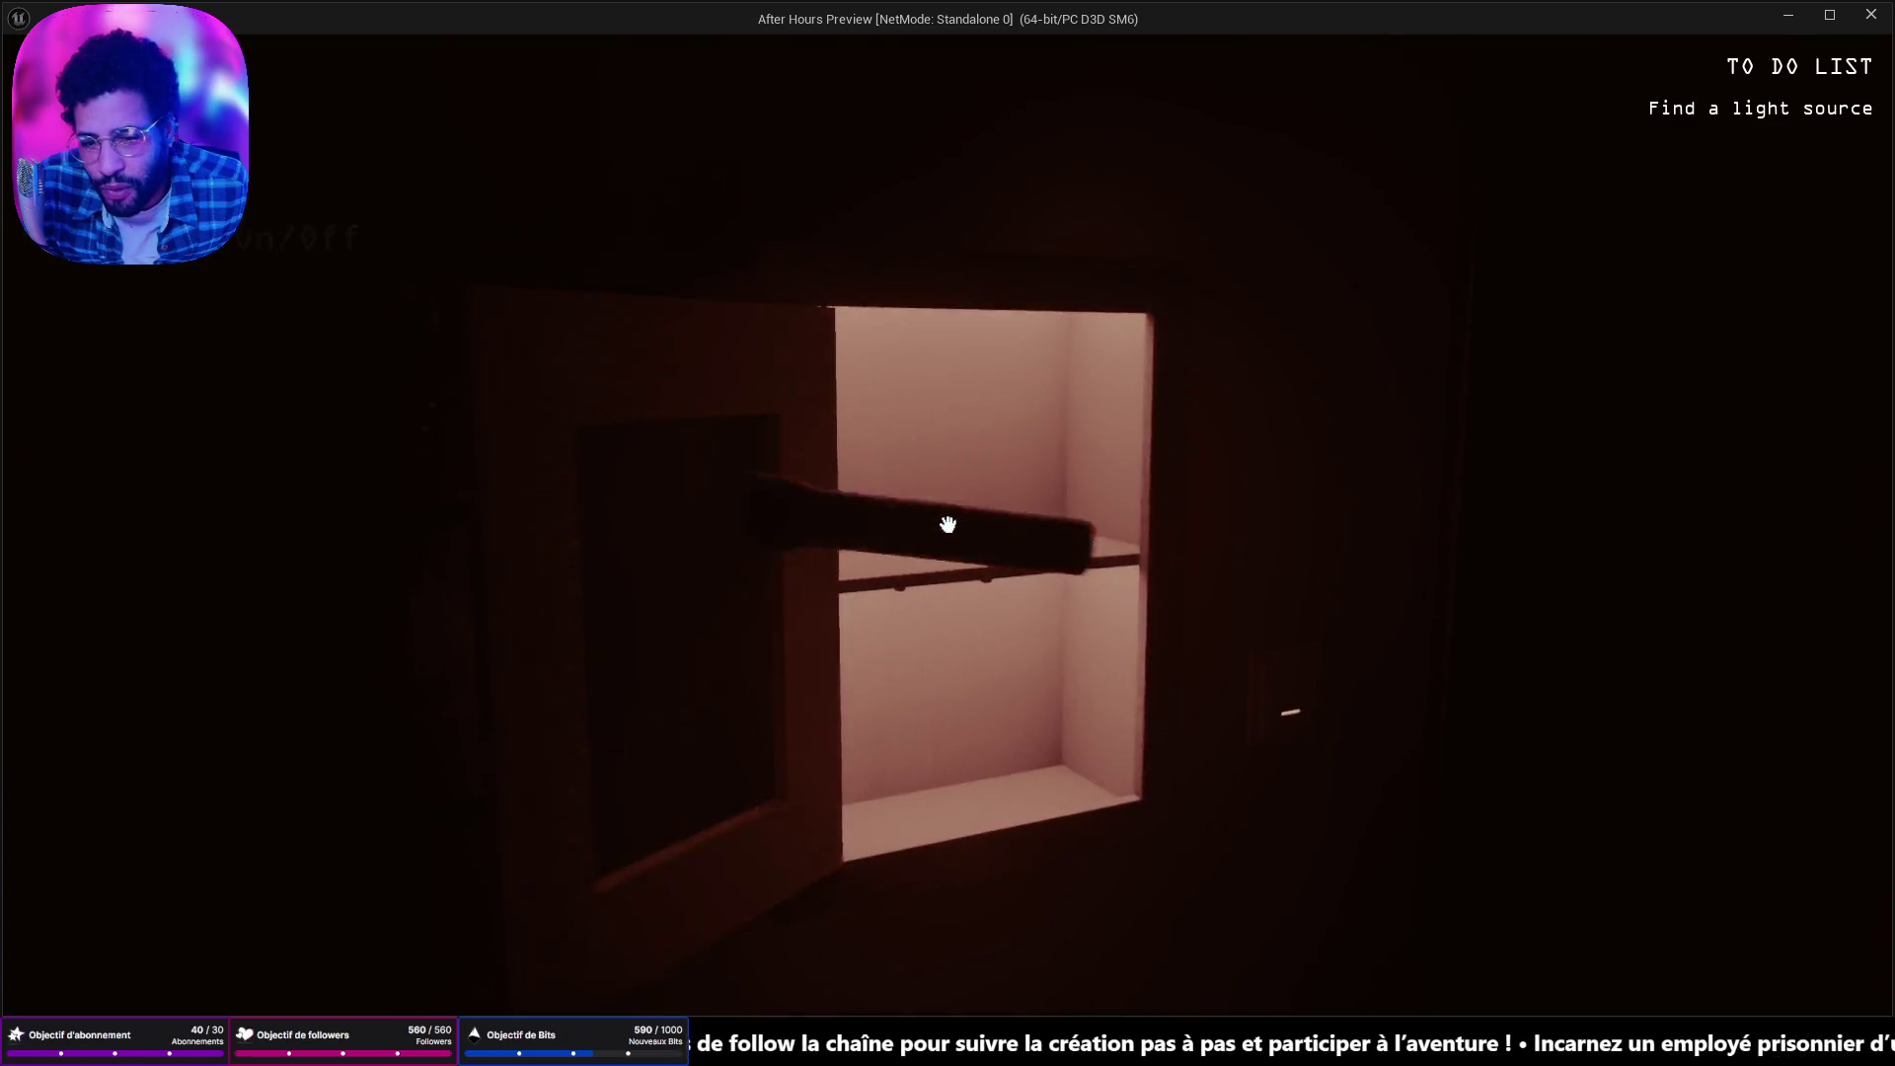
key("e")
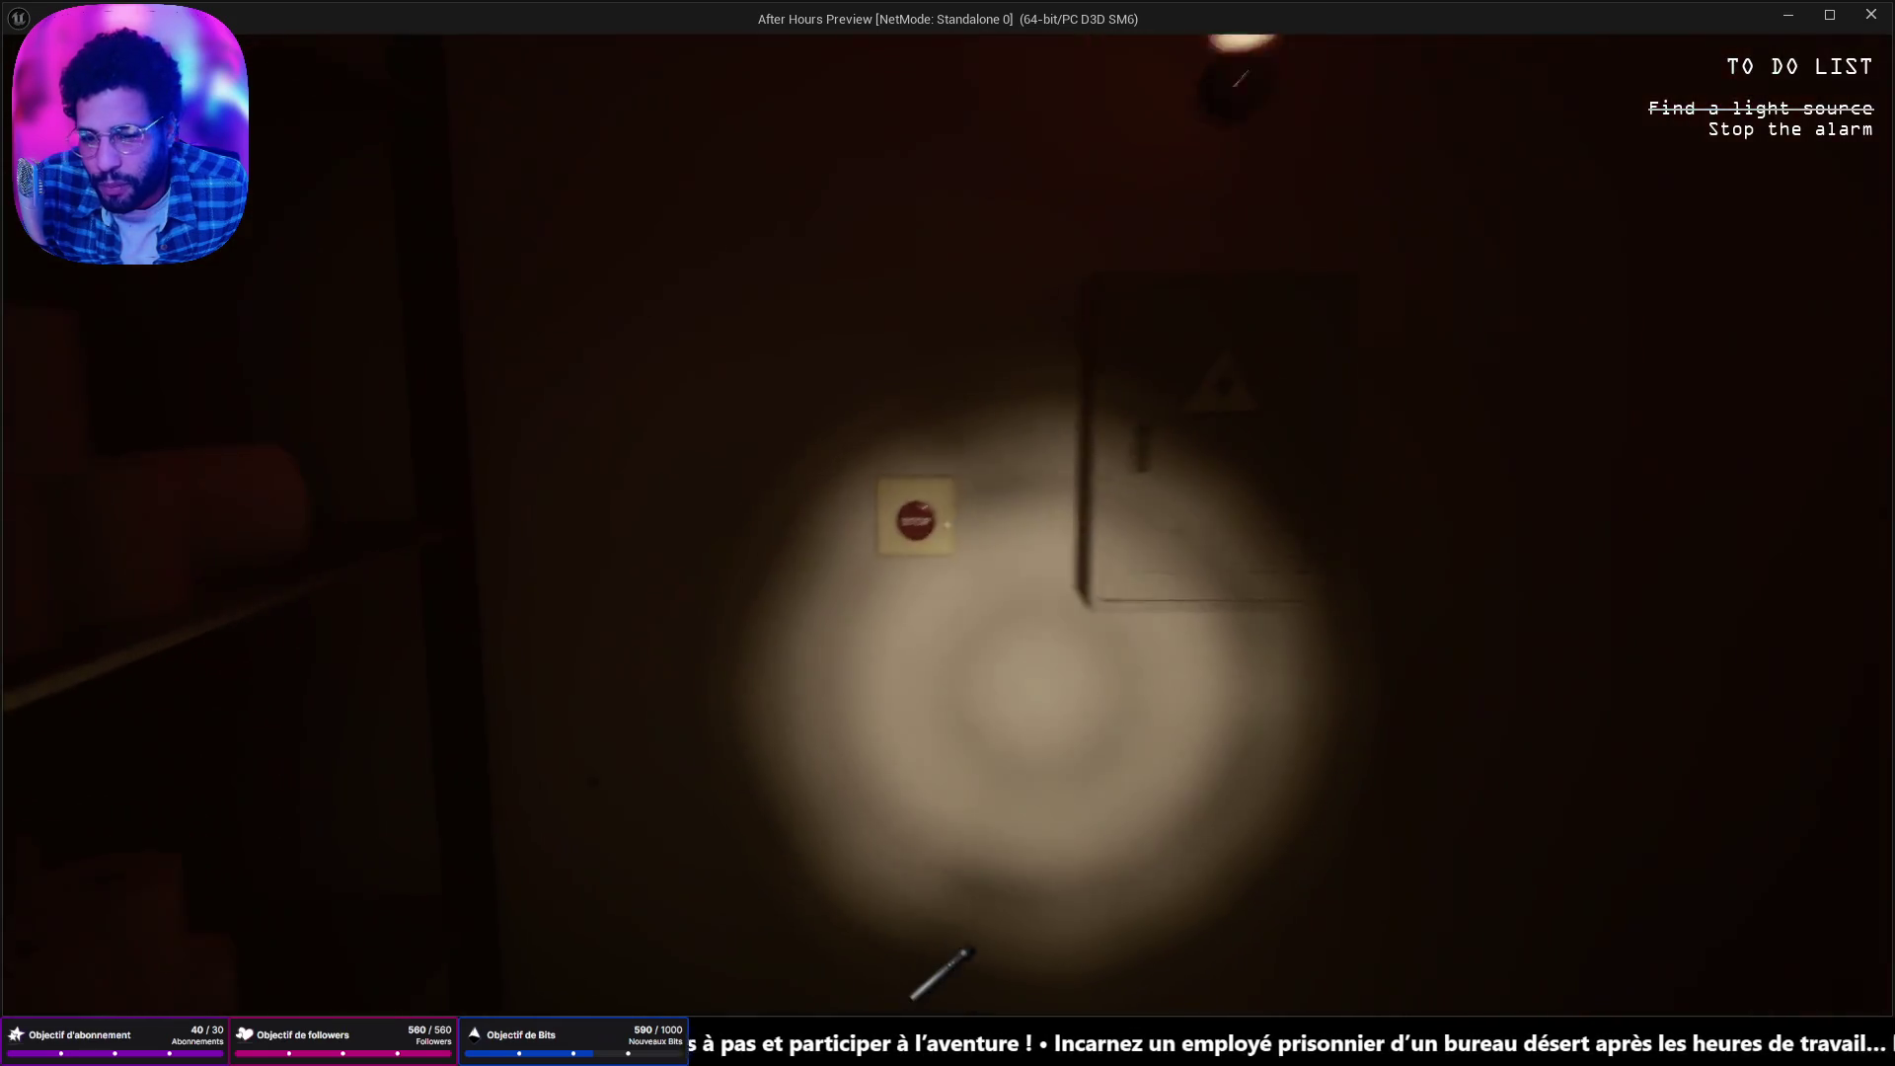
Press the red STOP button to silence the alarm and flip the circuit breaker.
left_click(946, 525)
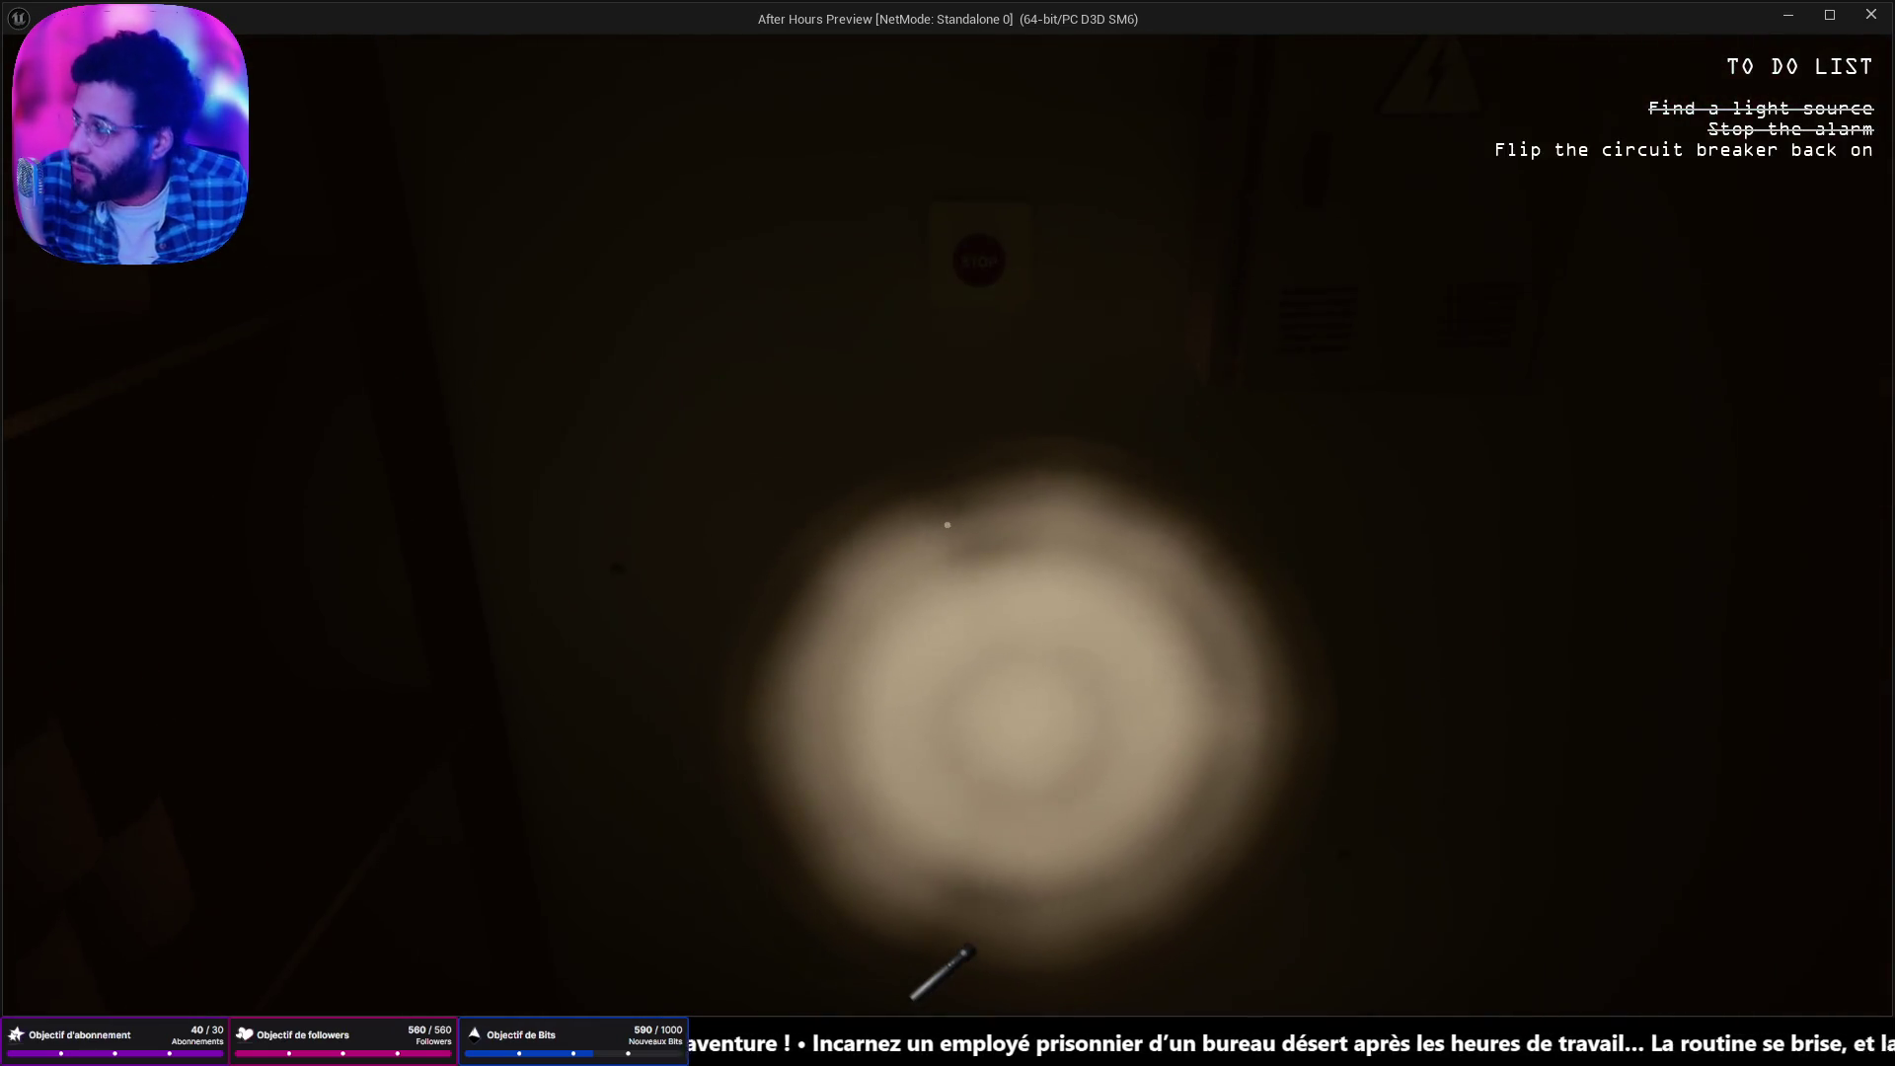
mouse_move(948, 525)
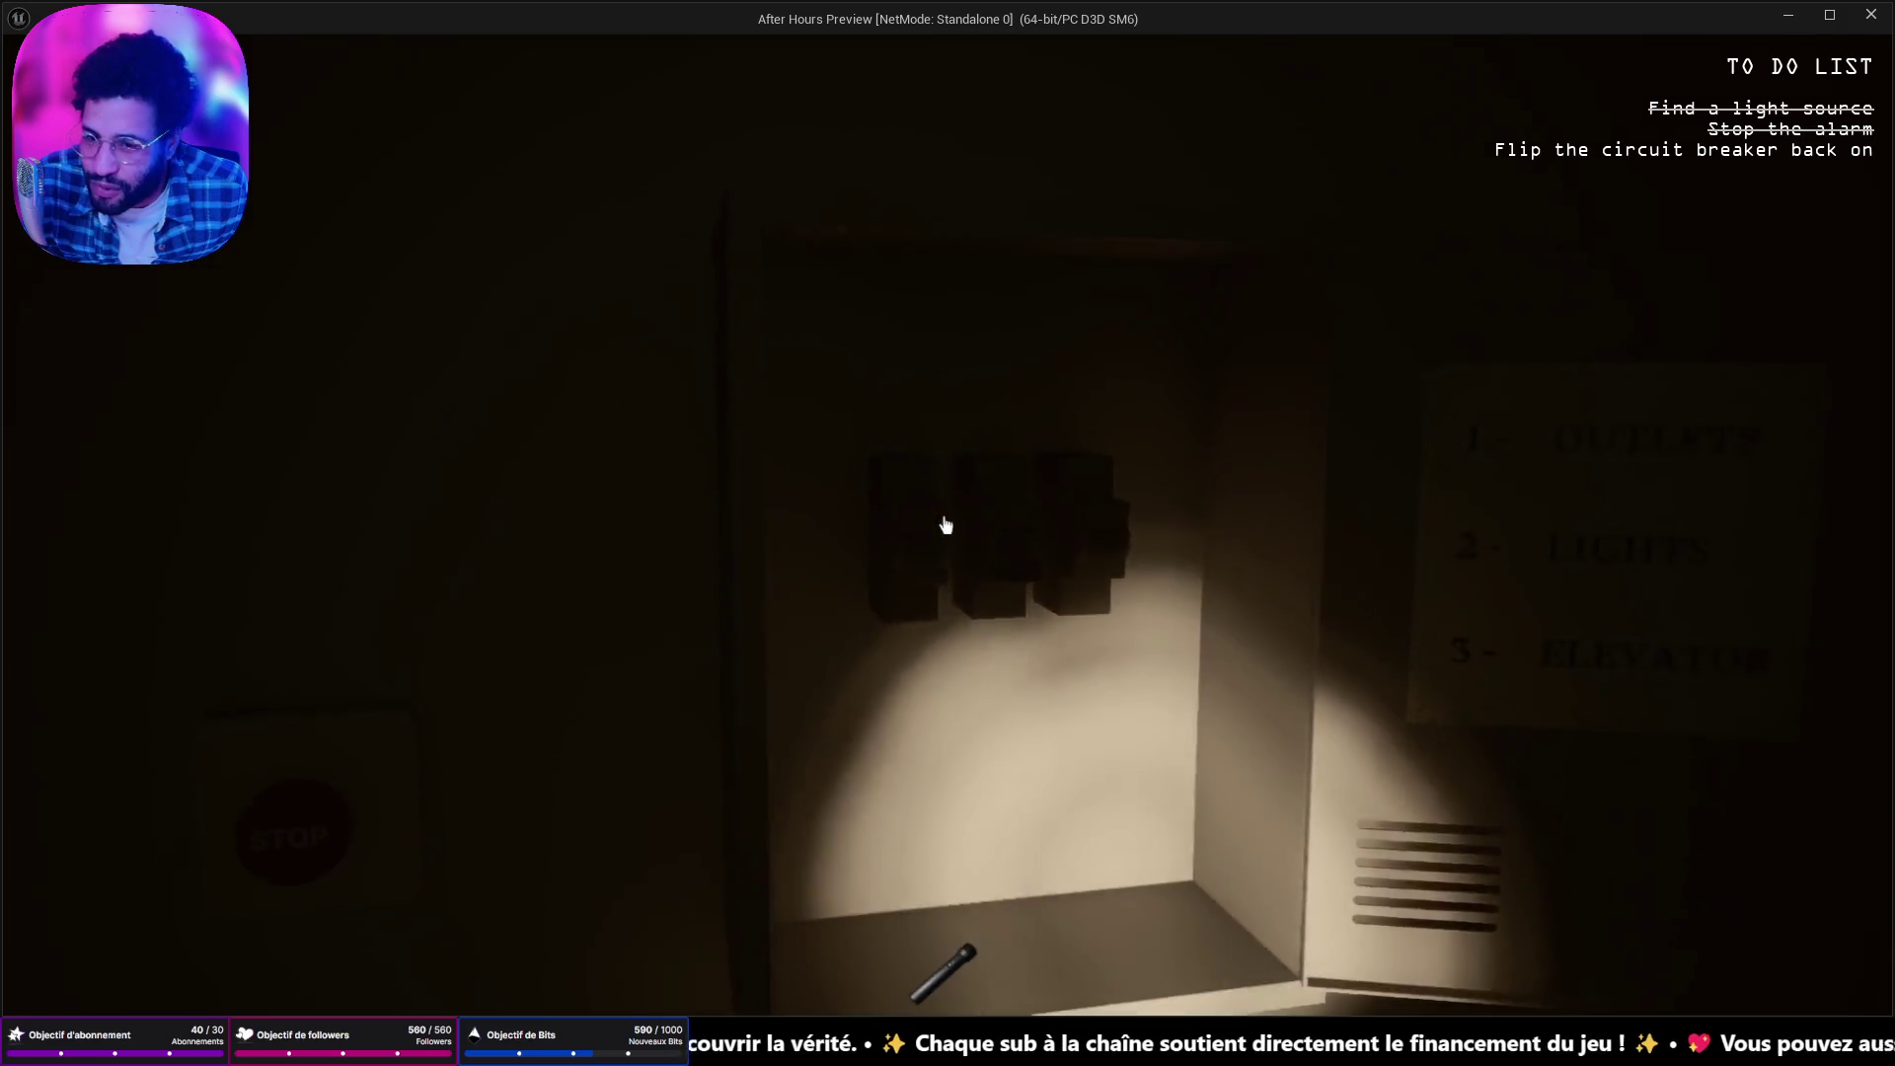
left_click(946, 525)
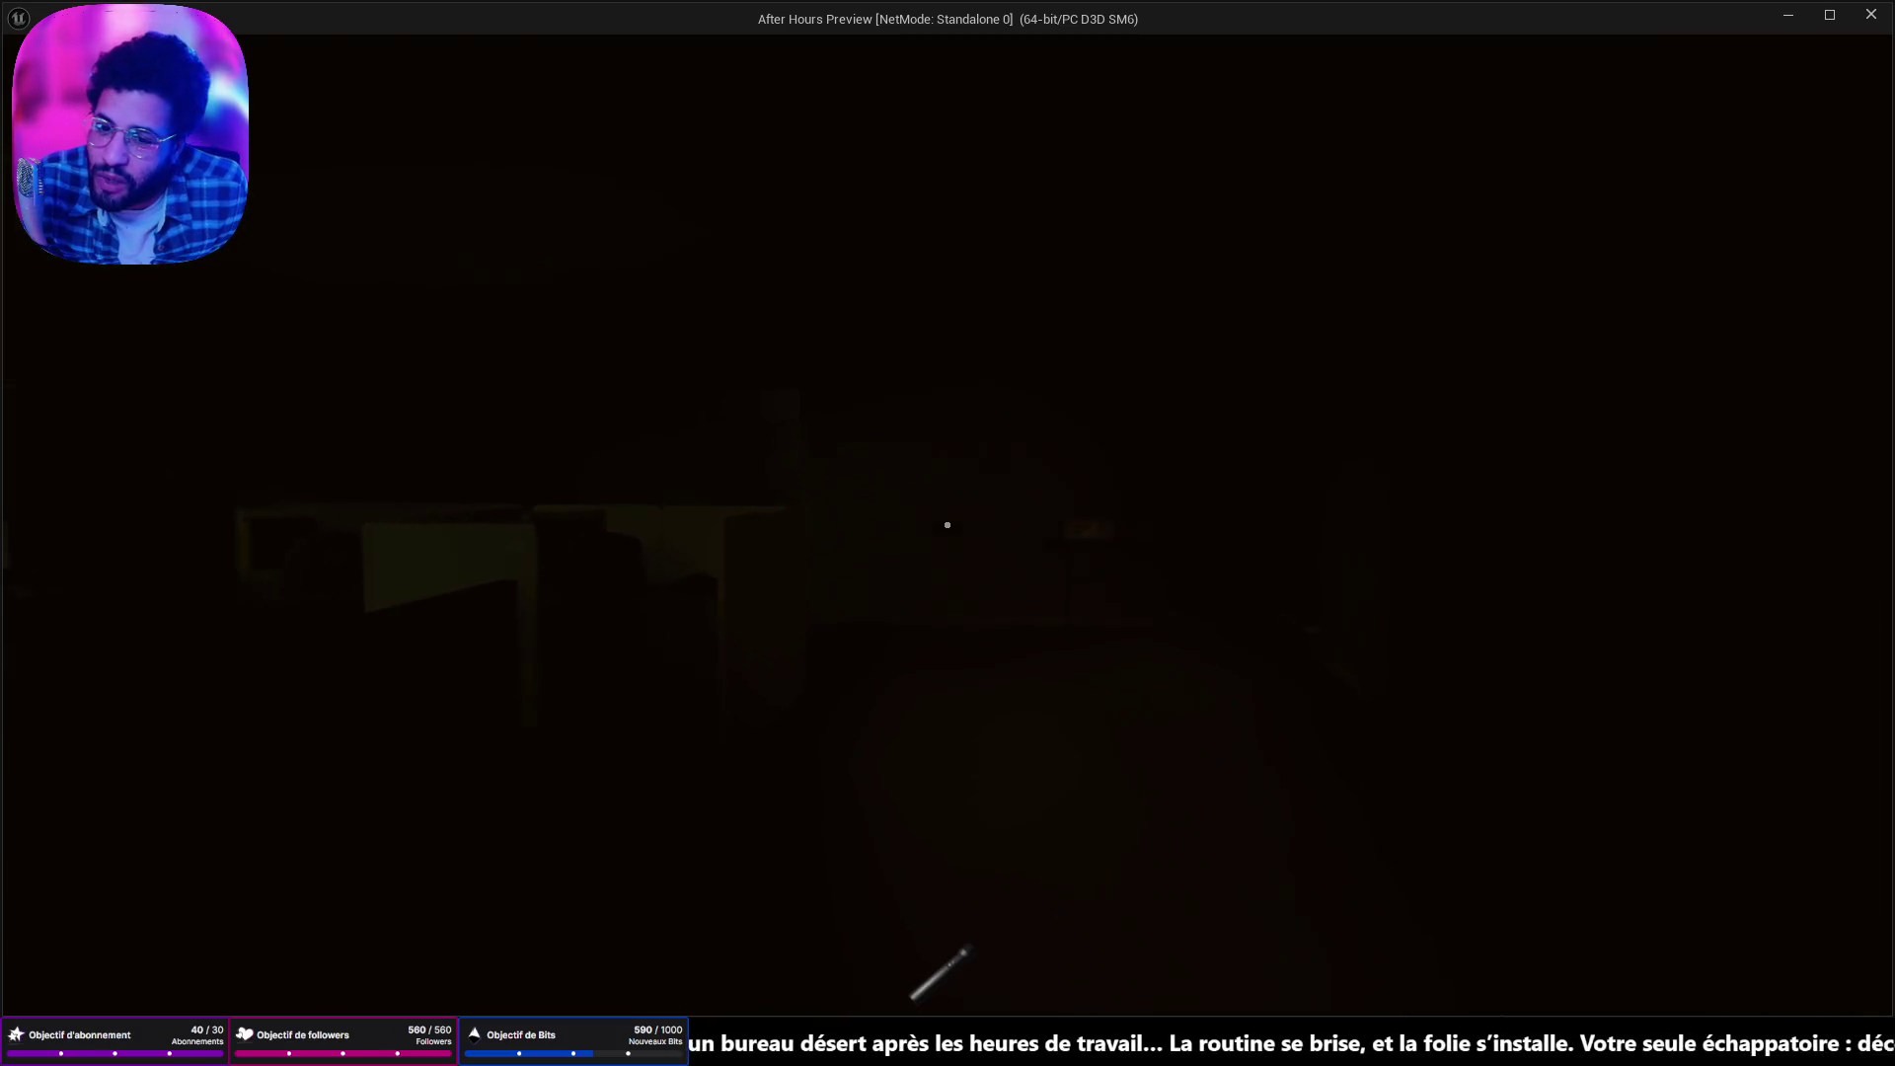
Turn on the flashlight, open the door, and keep the floppy disk from the restroom.
key("f")
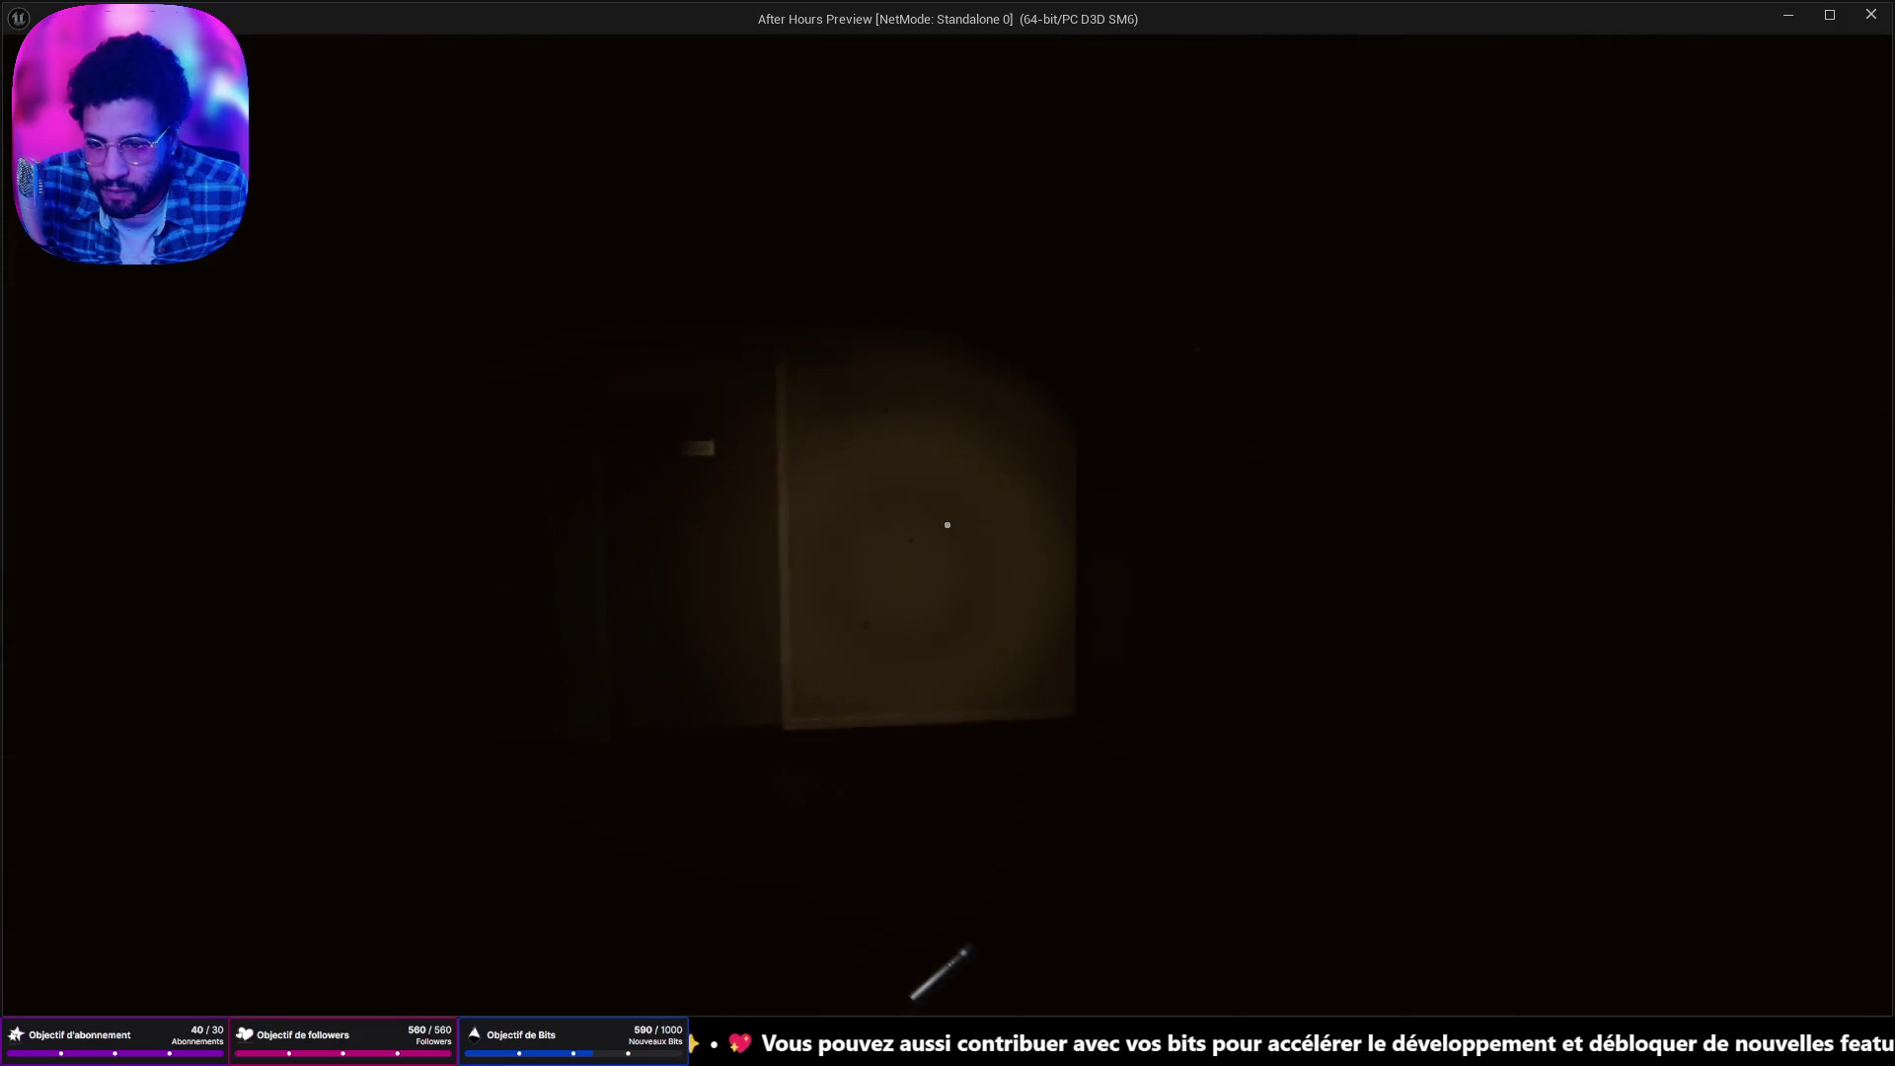
key("e")
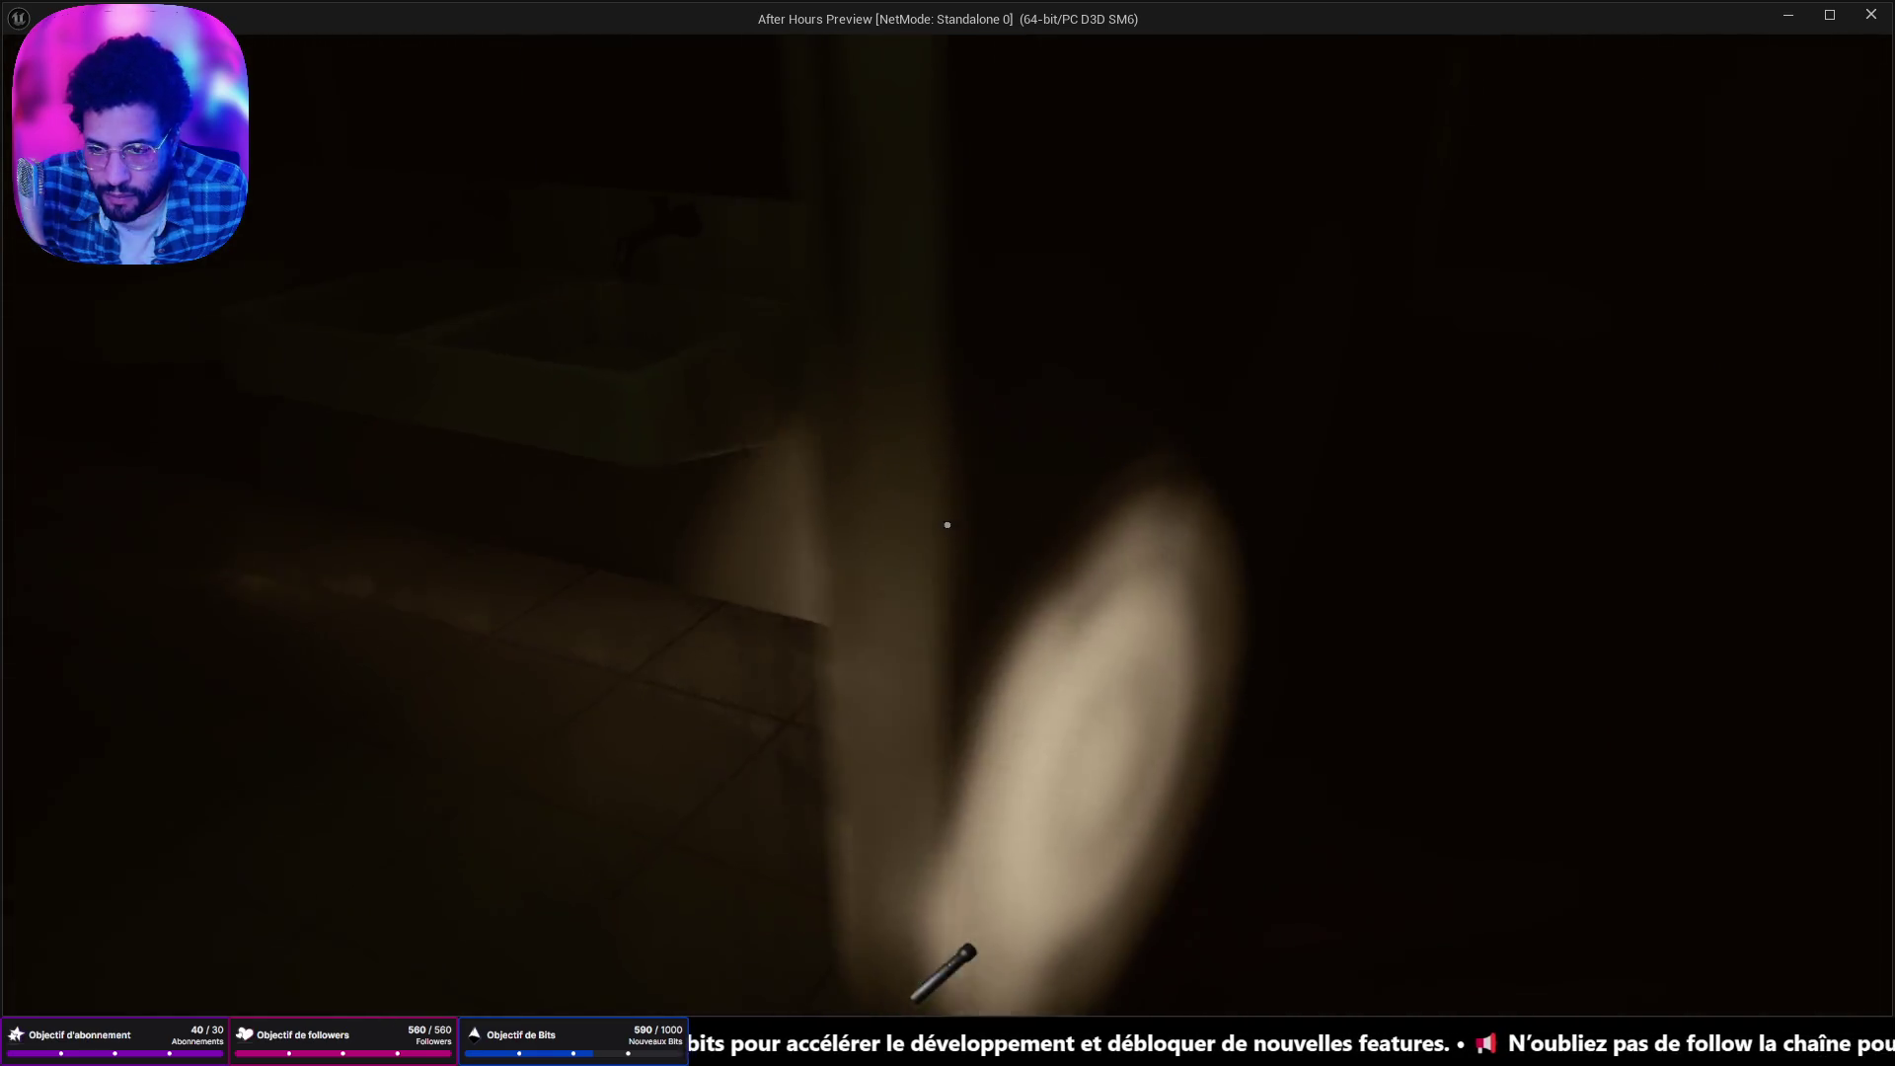
key("e")
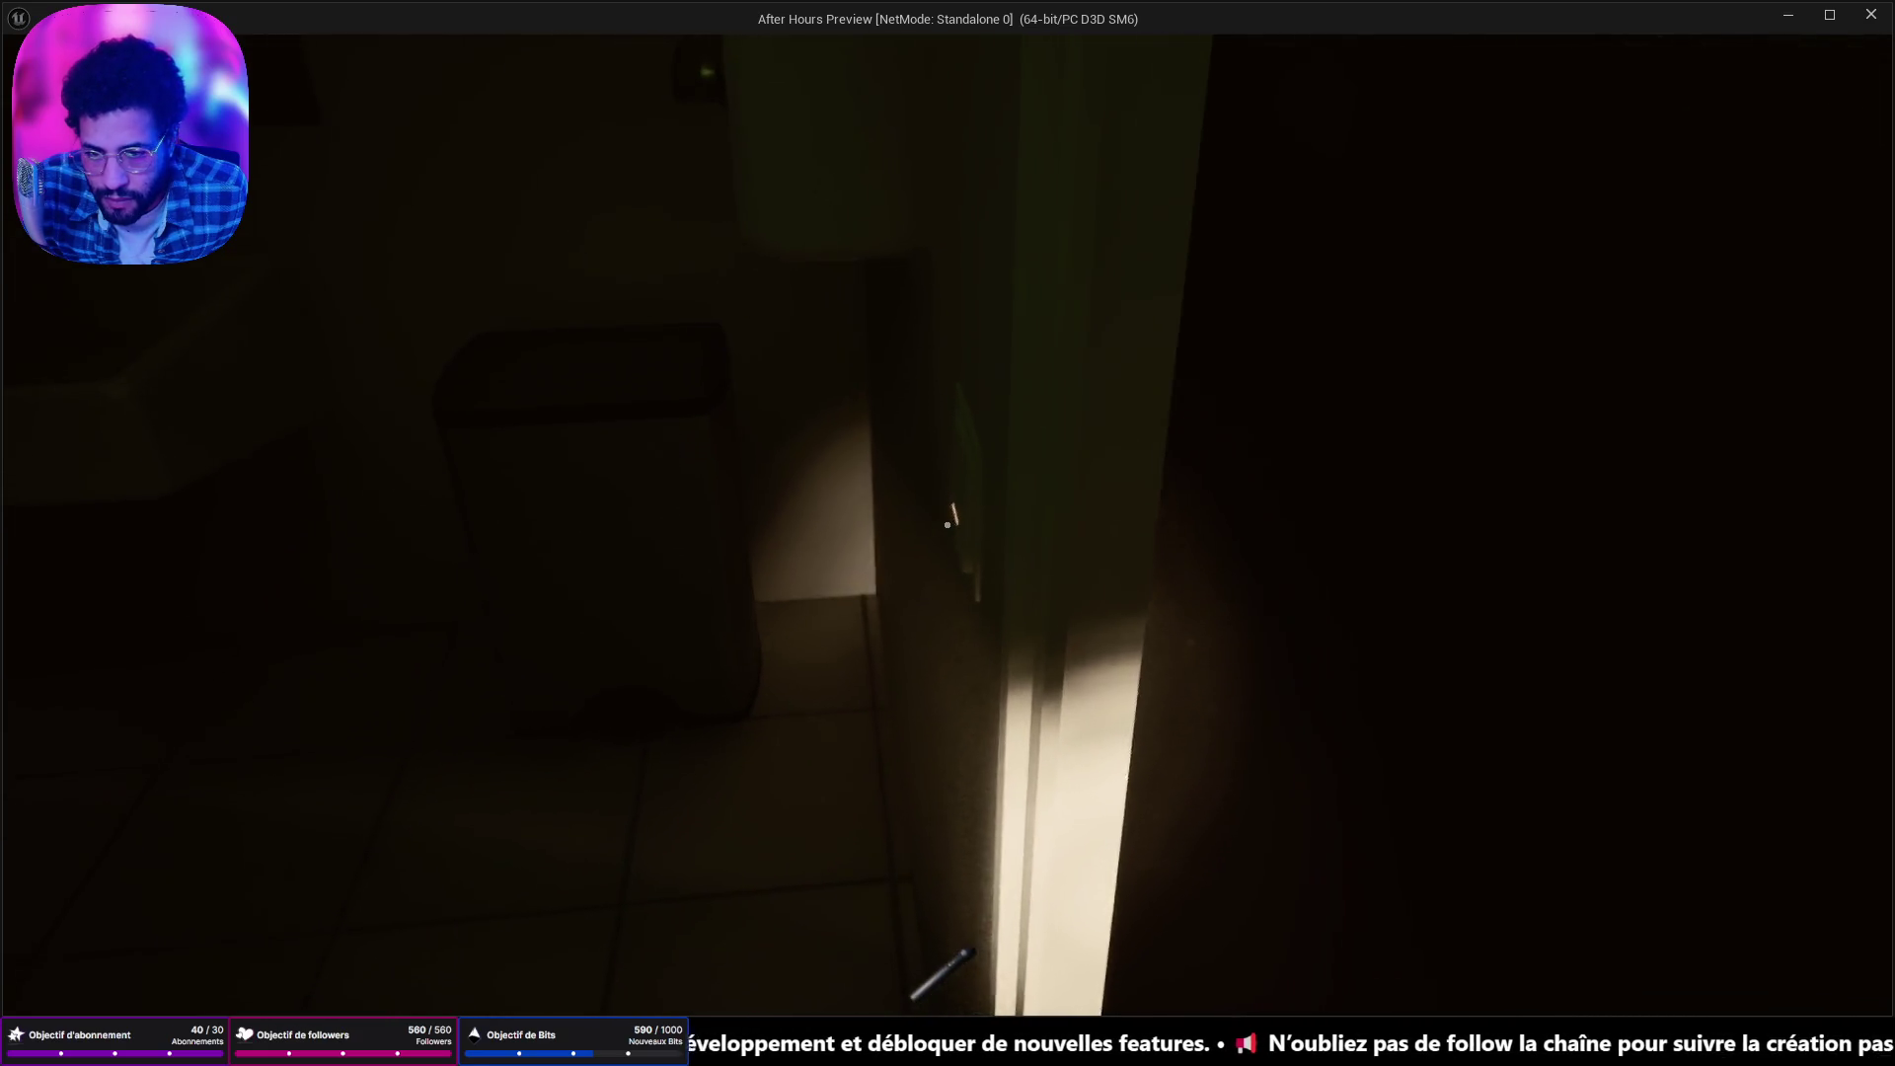
key("e")
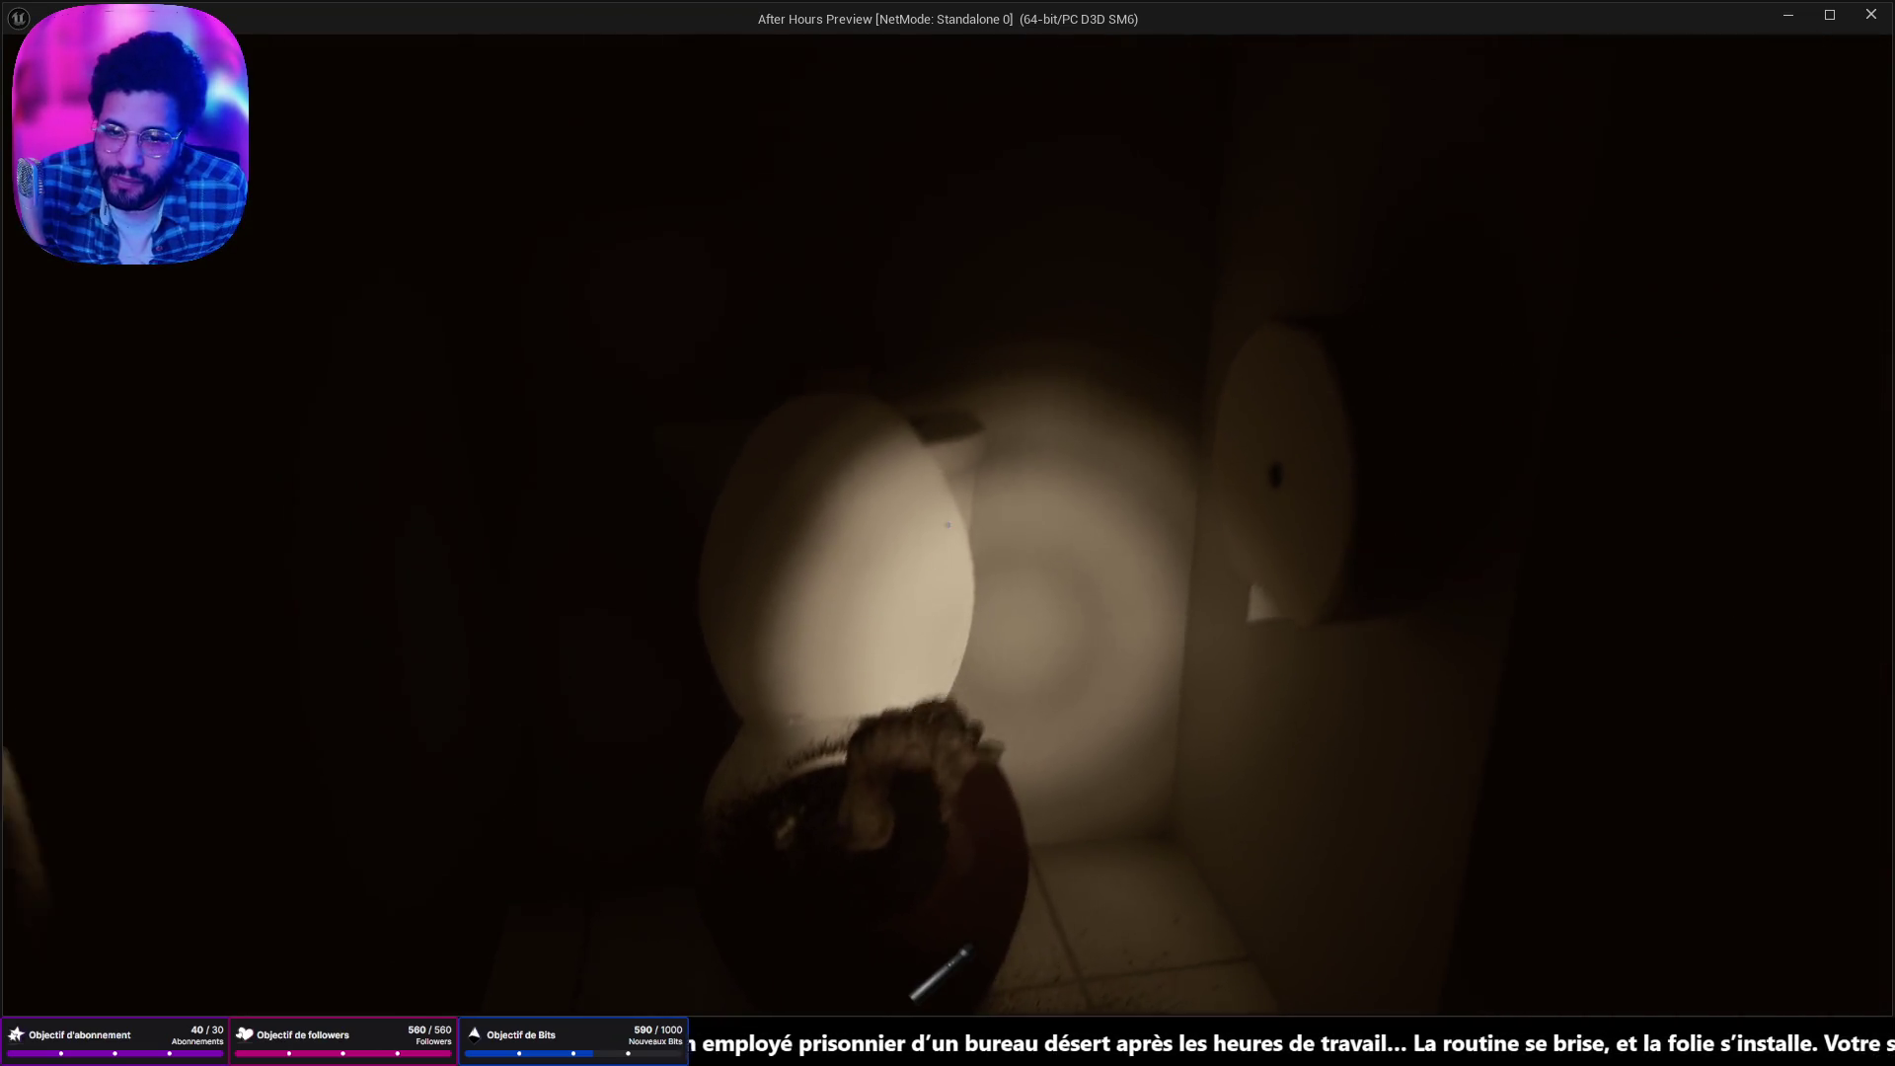
key("w")
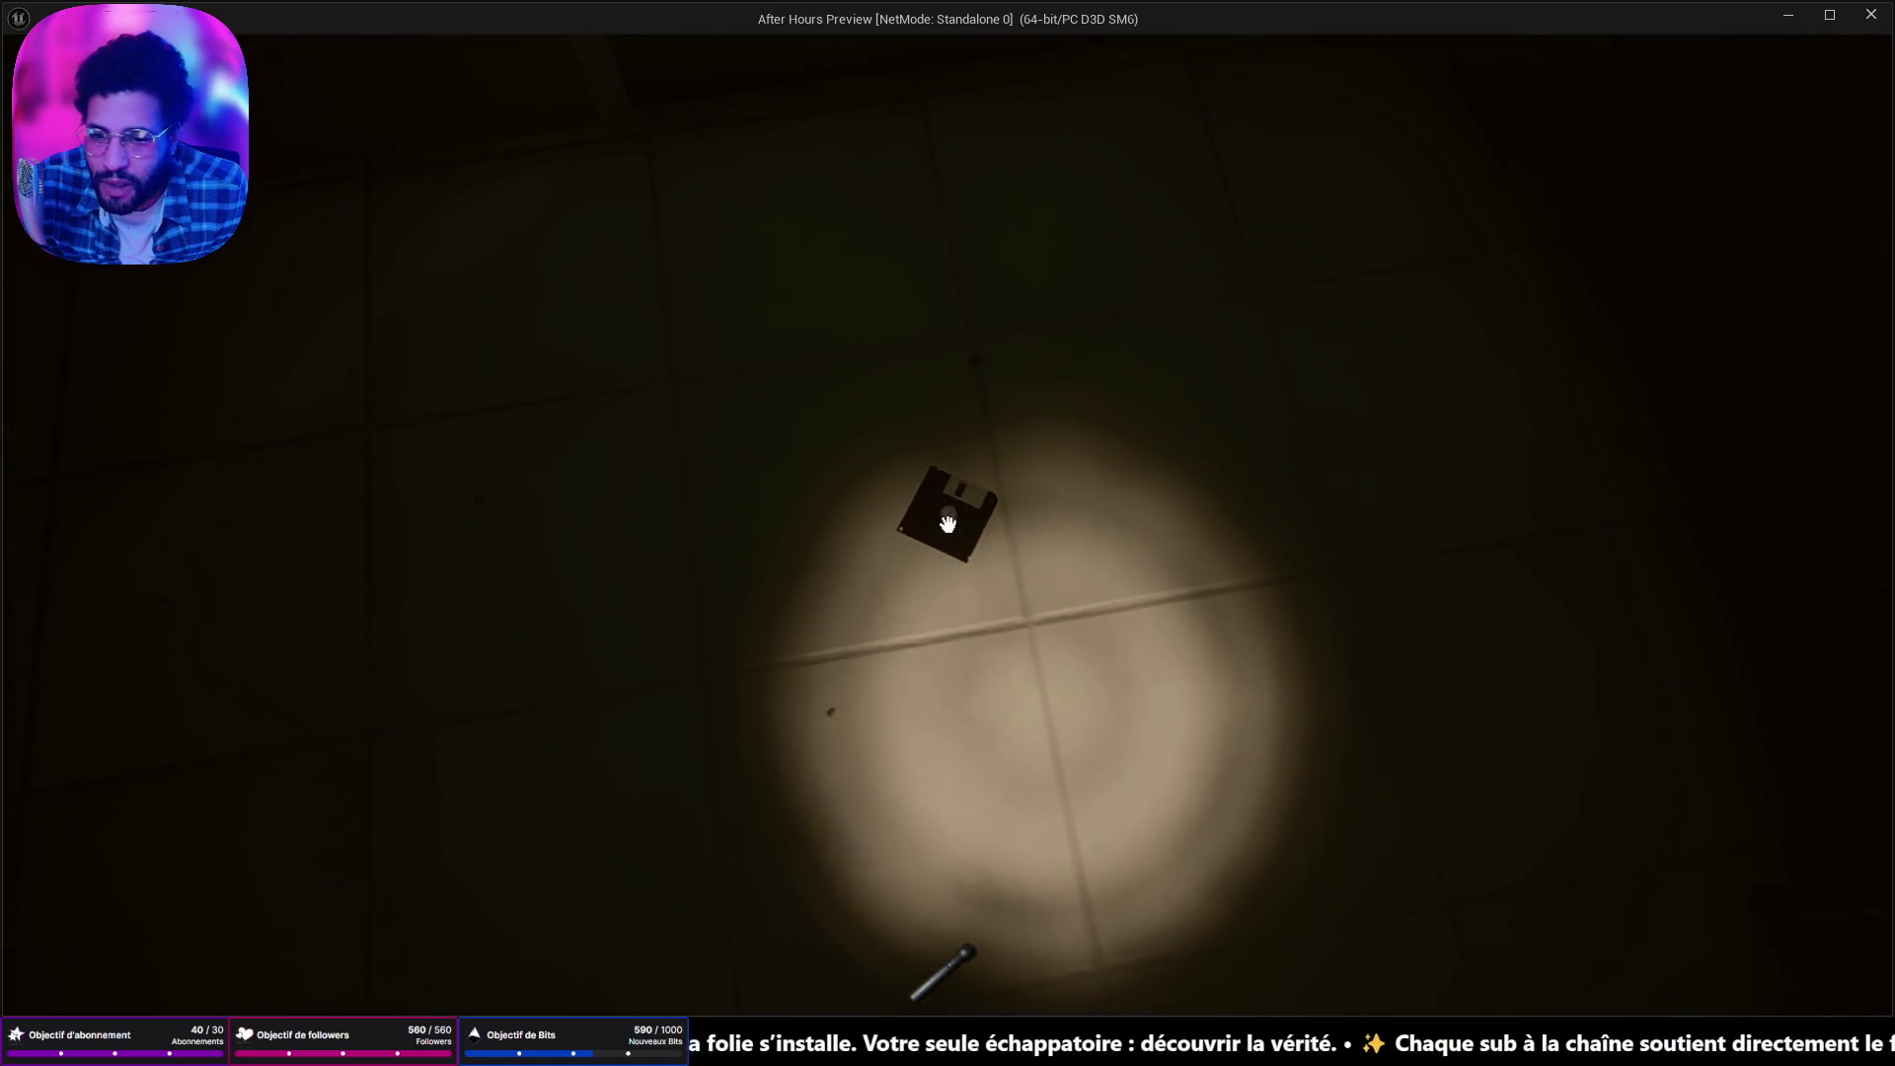
key("e")
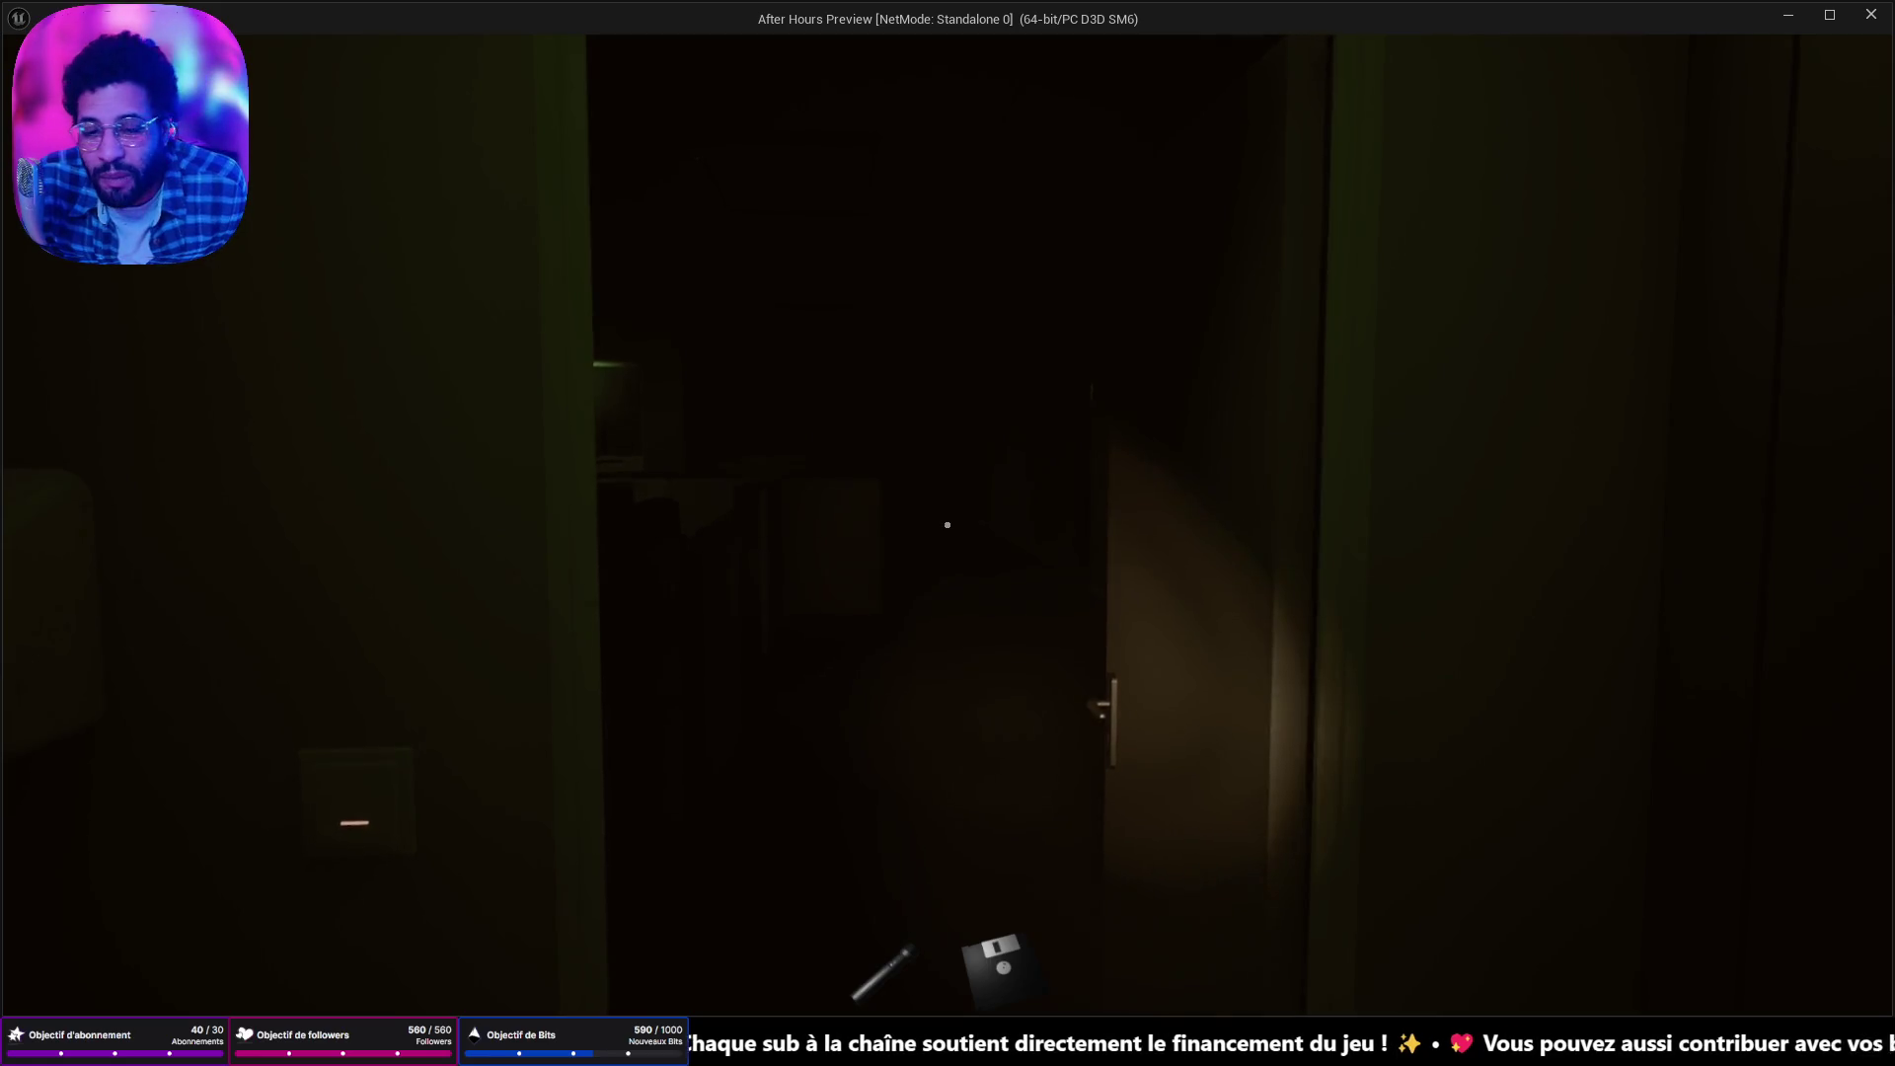
Walk through the doorway into the dark room and past the office cubicles toward the desk computer.
key("w")
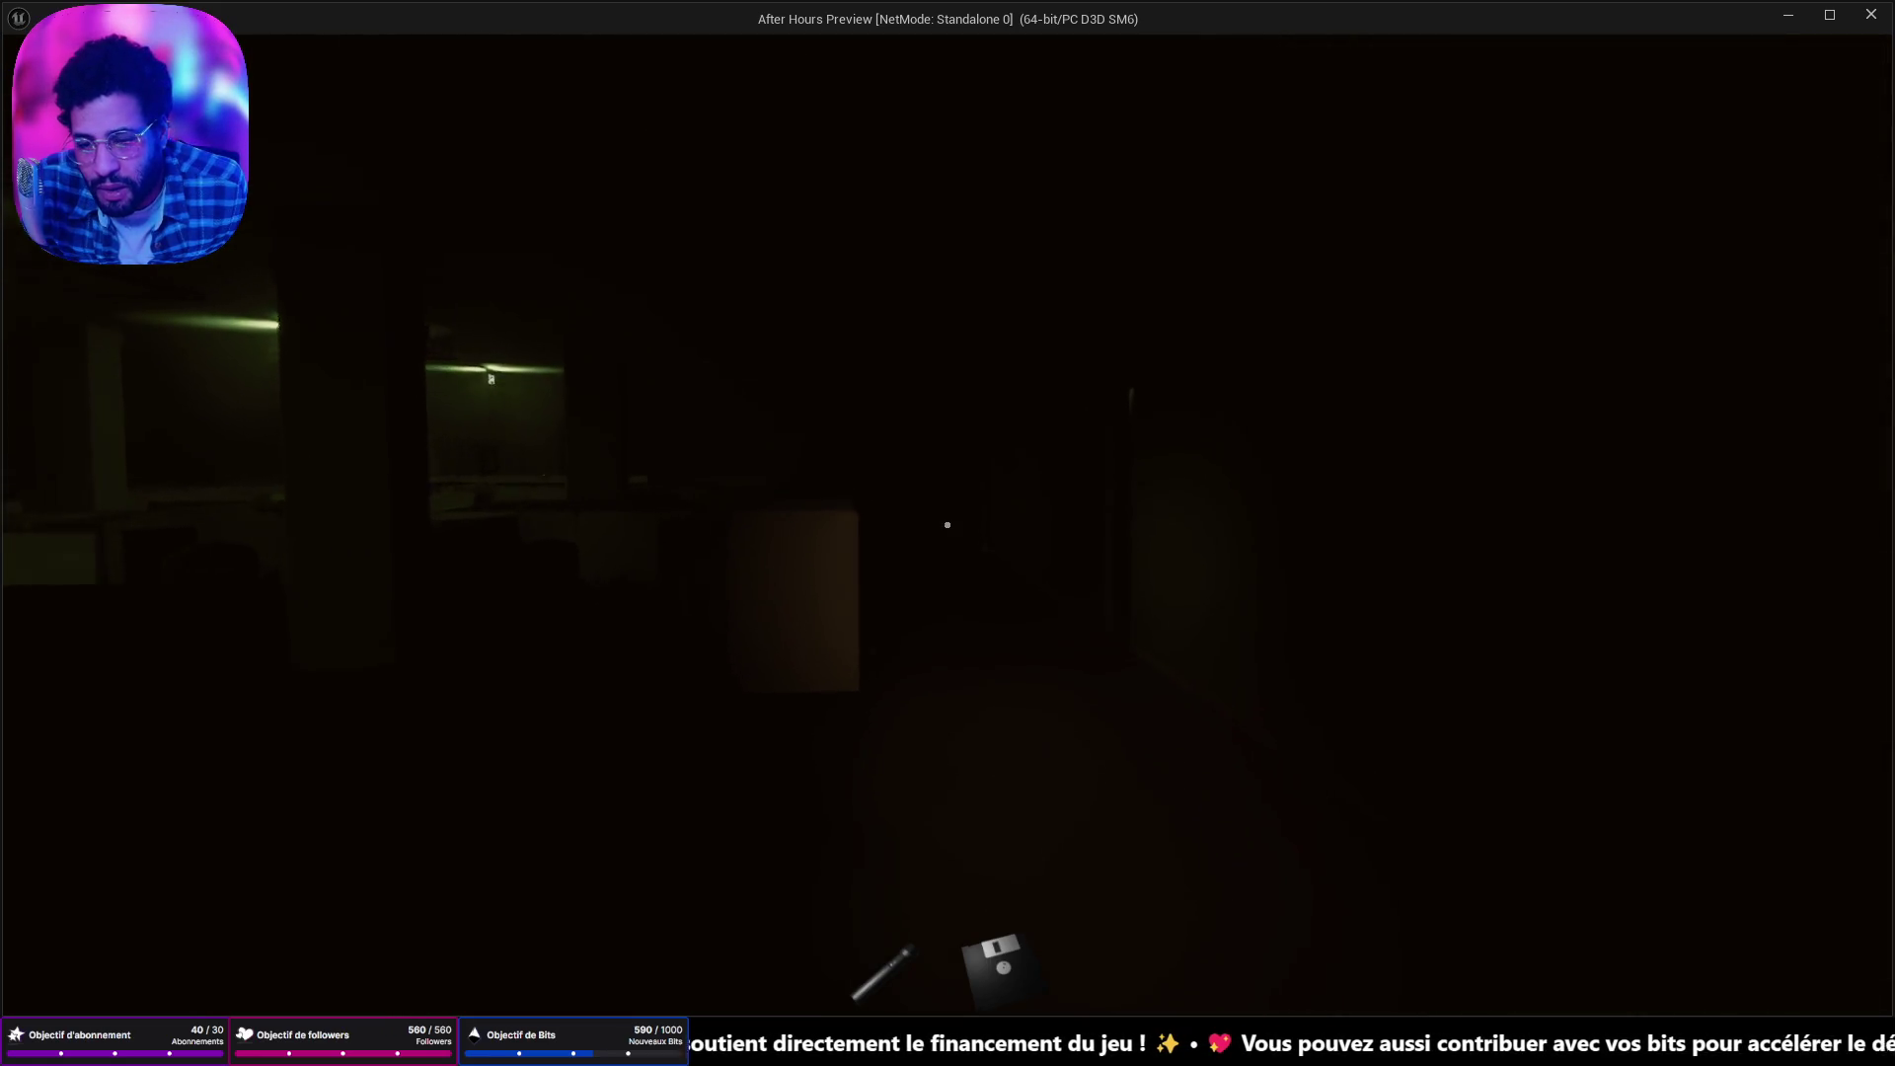
key("w")
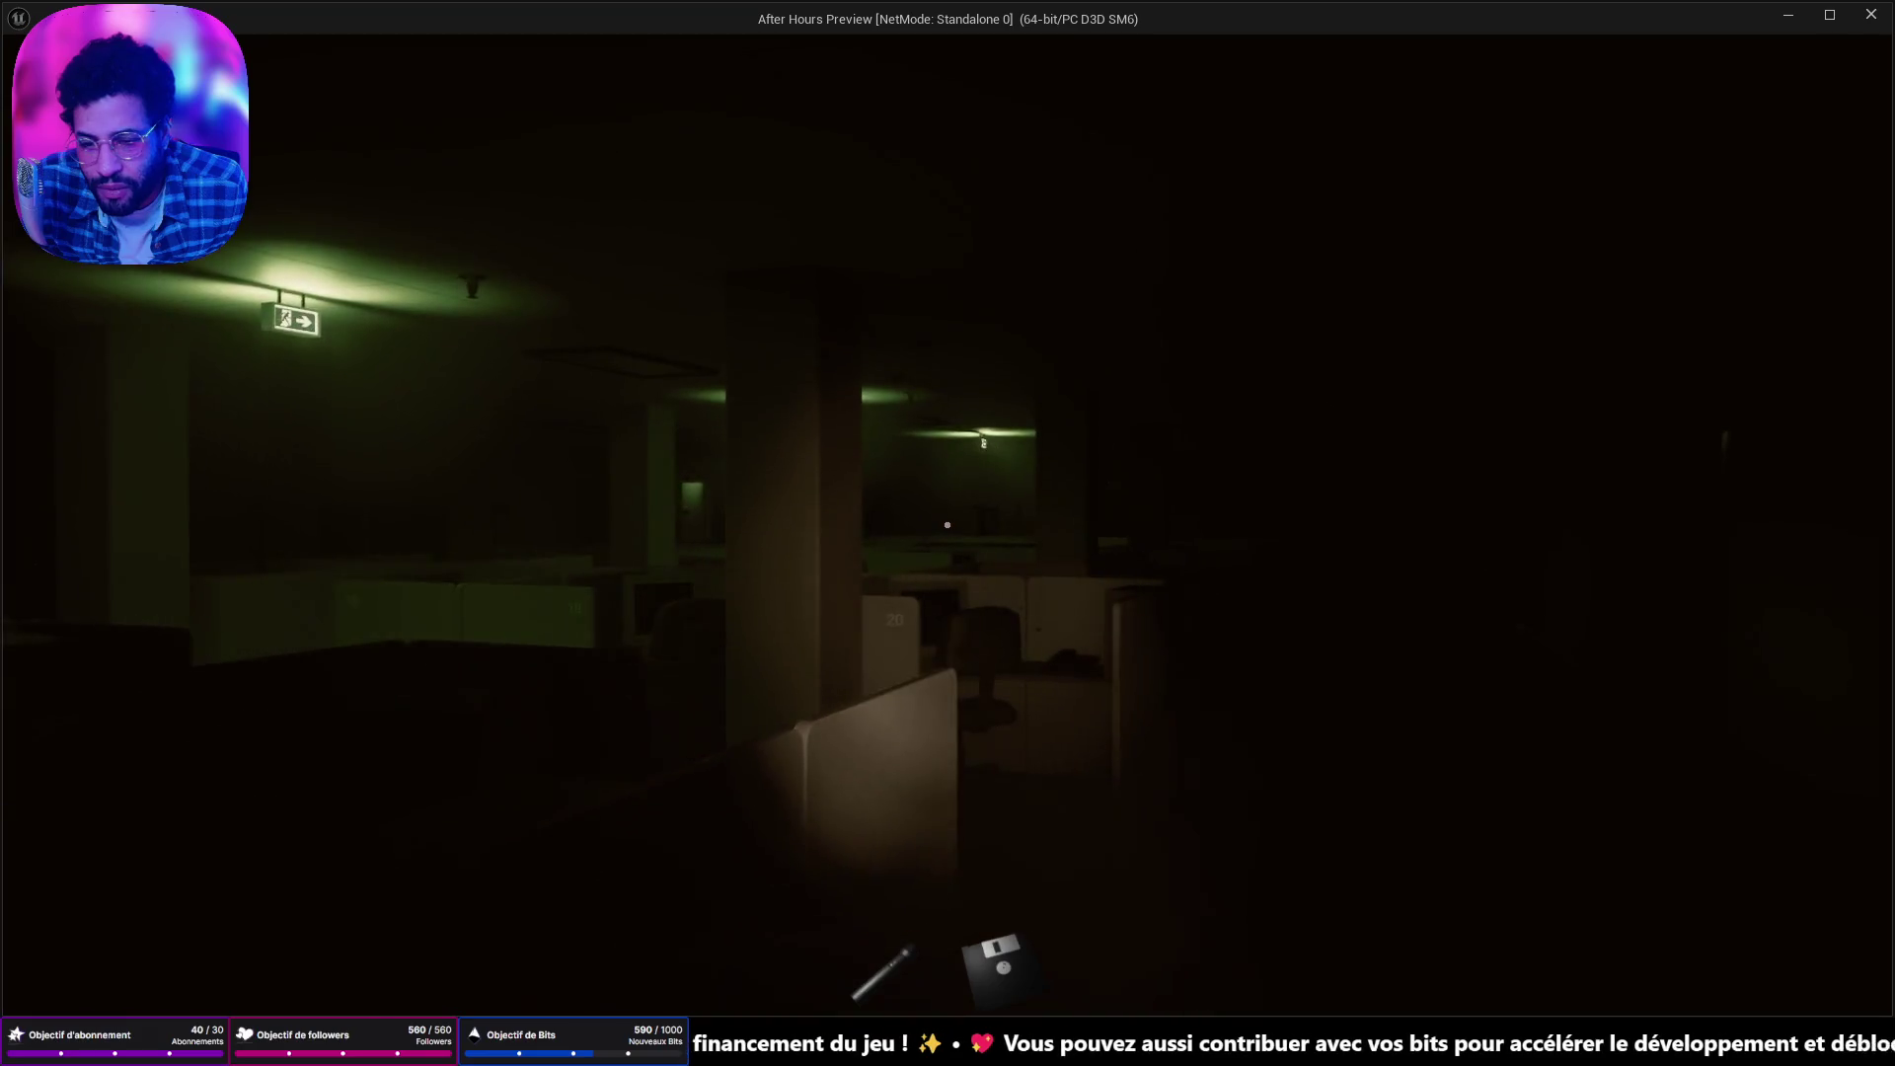
key("w")
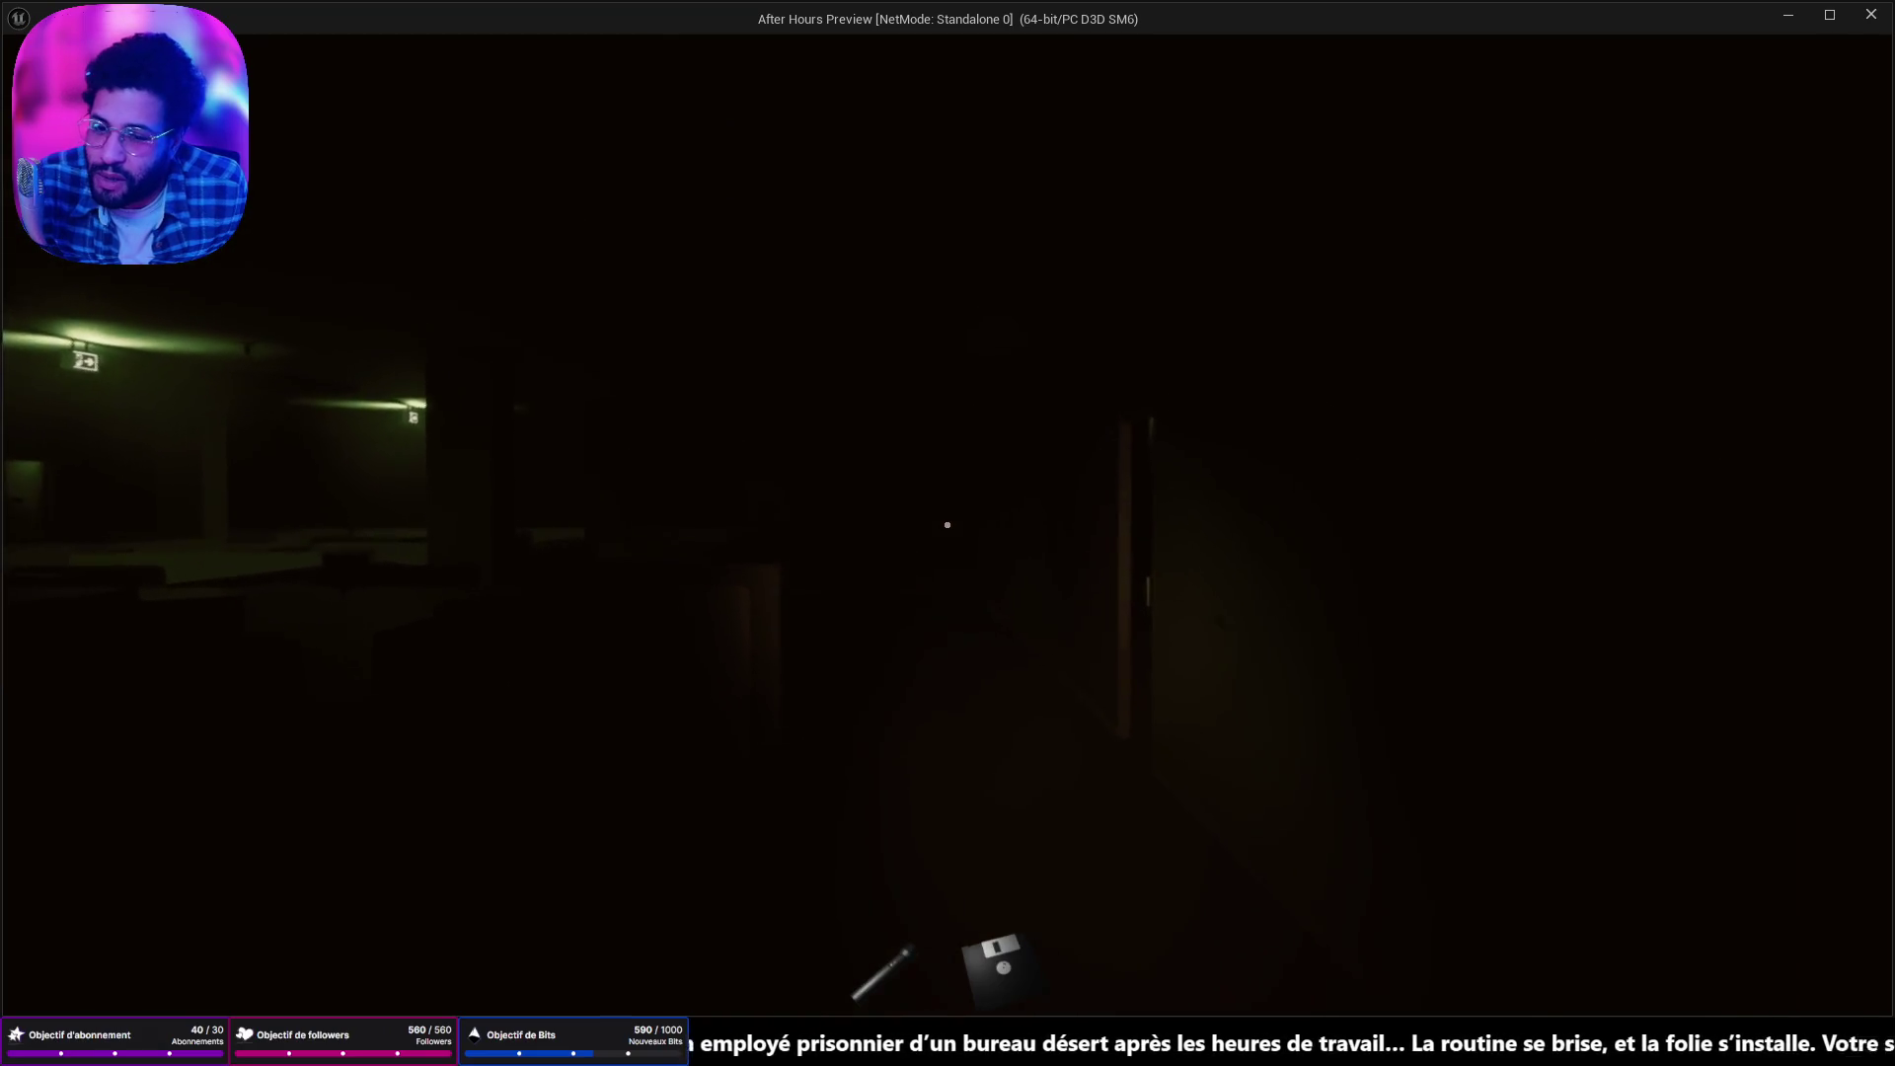
key("w")
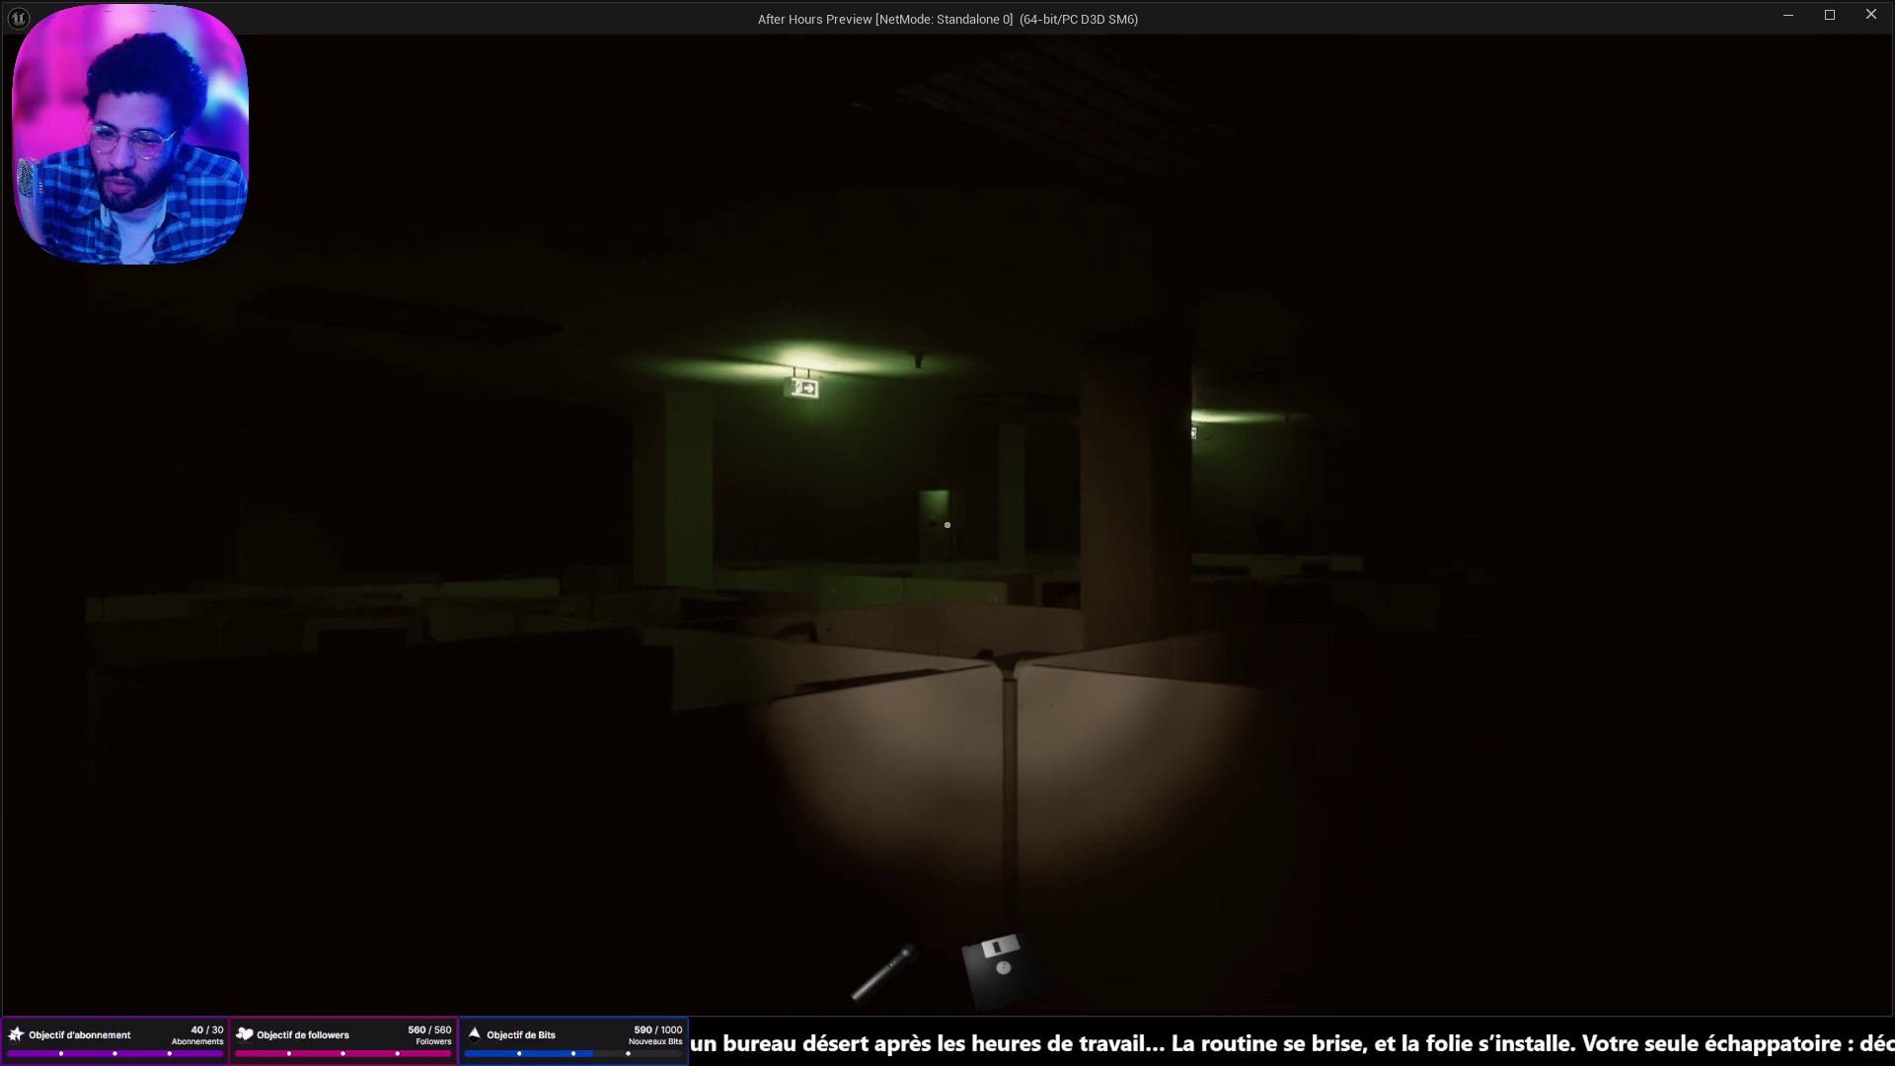
Walk down the exit-sign corridor and around the cubicles up to the desk computer.
key("w")
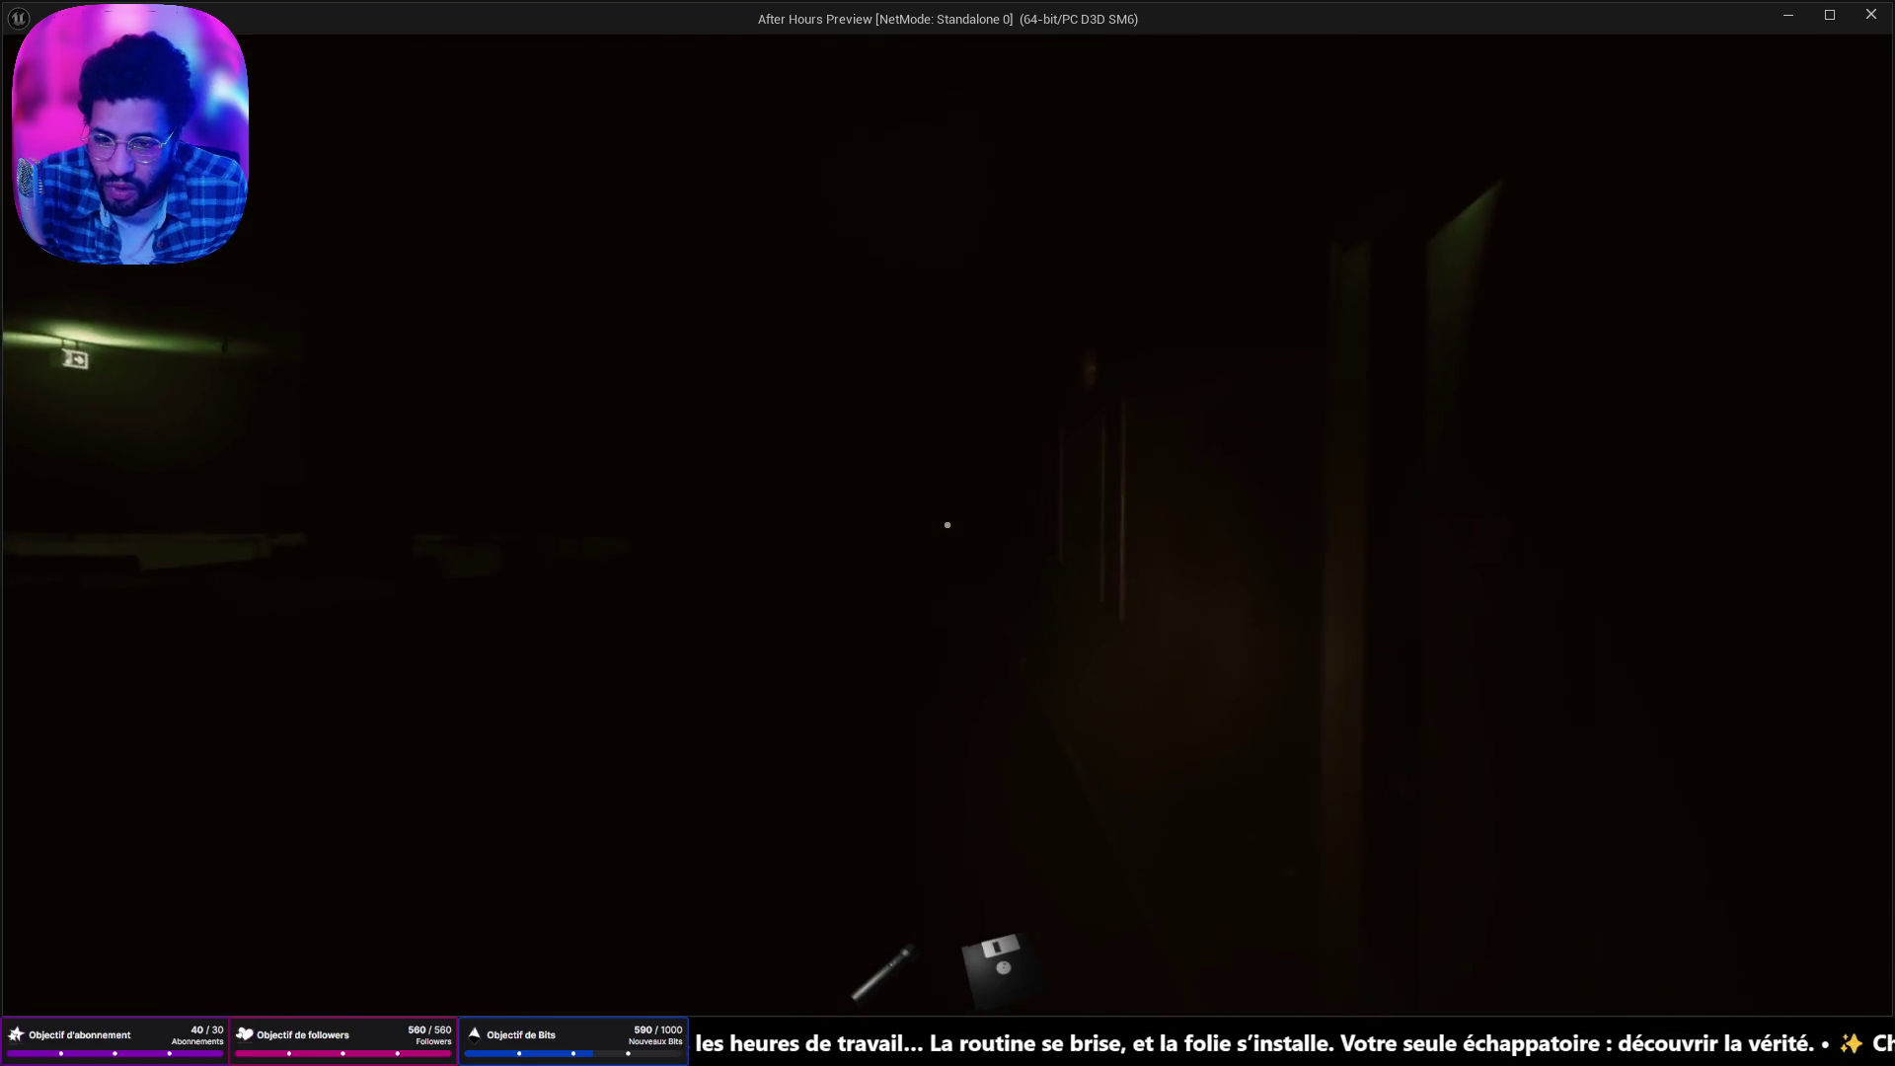
key("w")
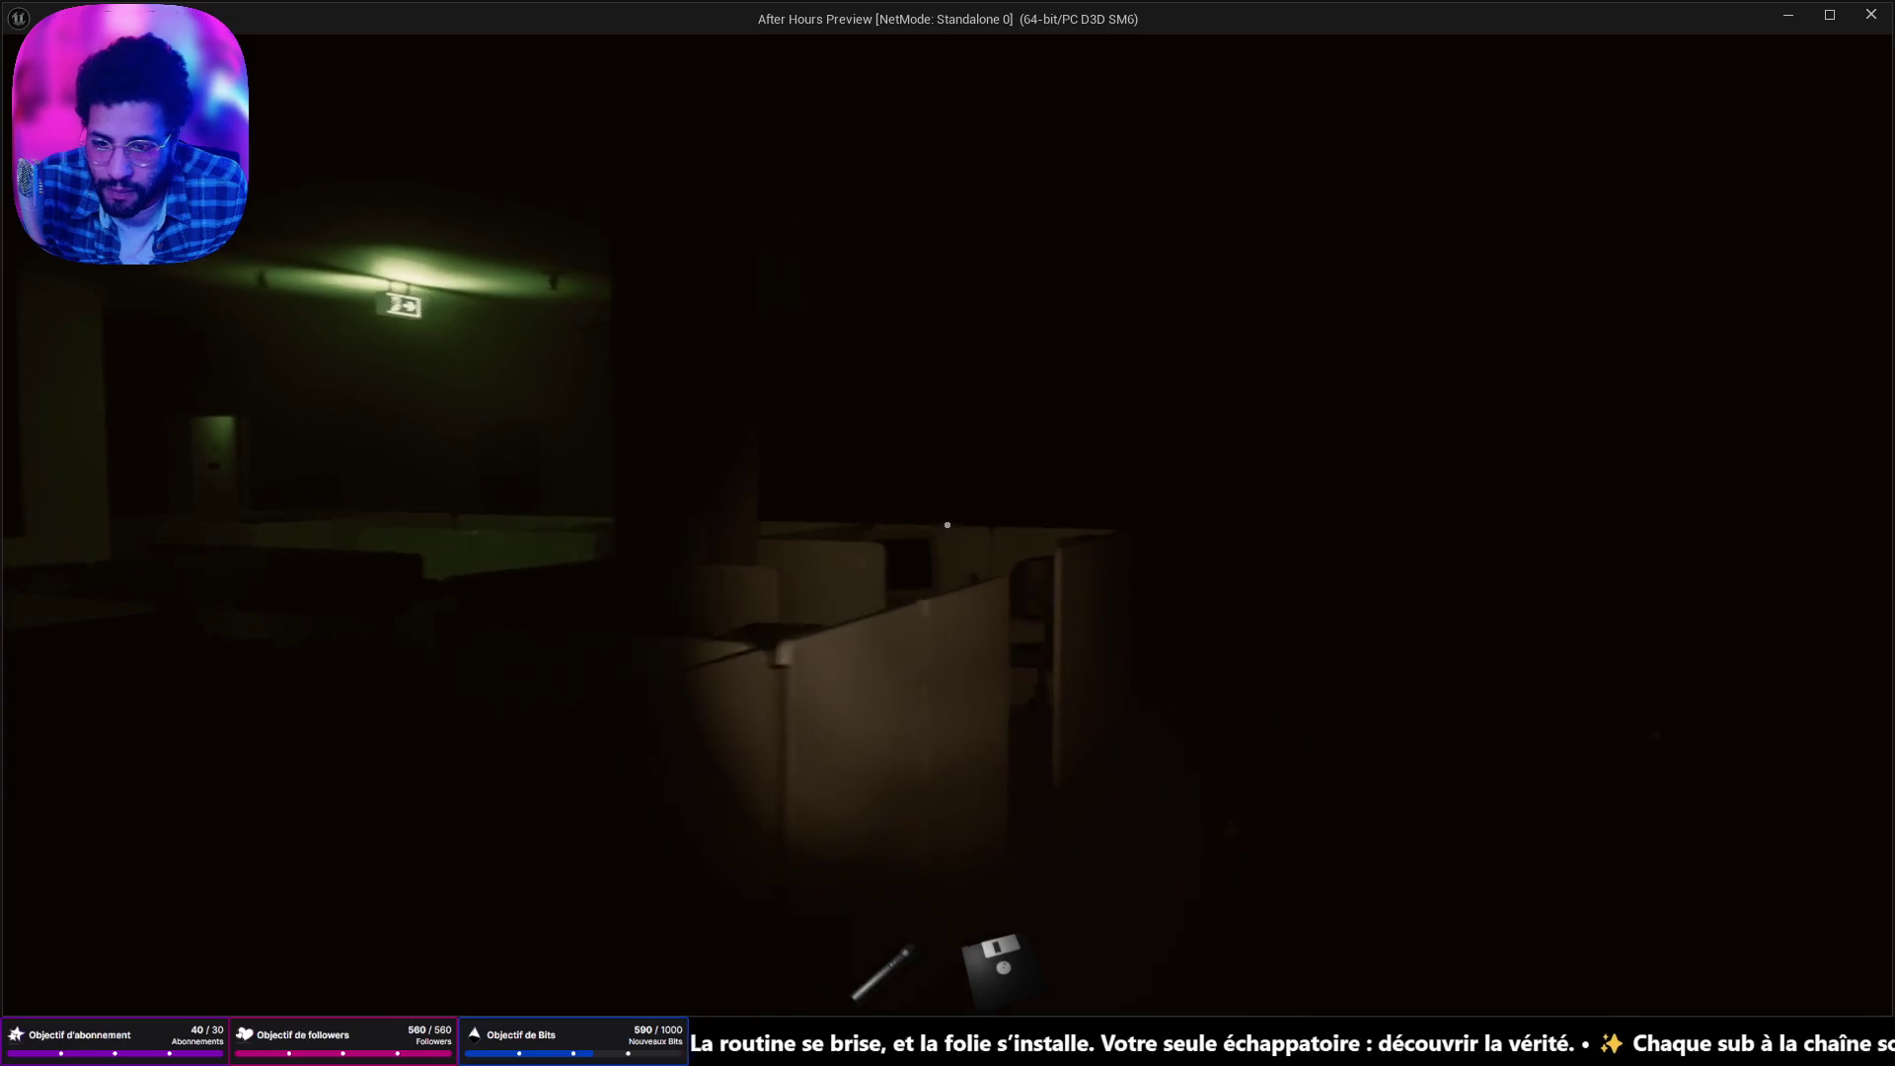
key("w")
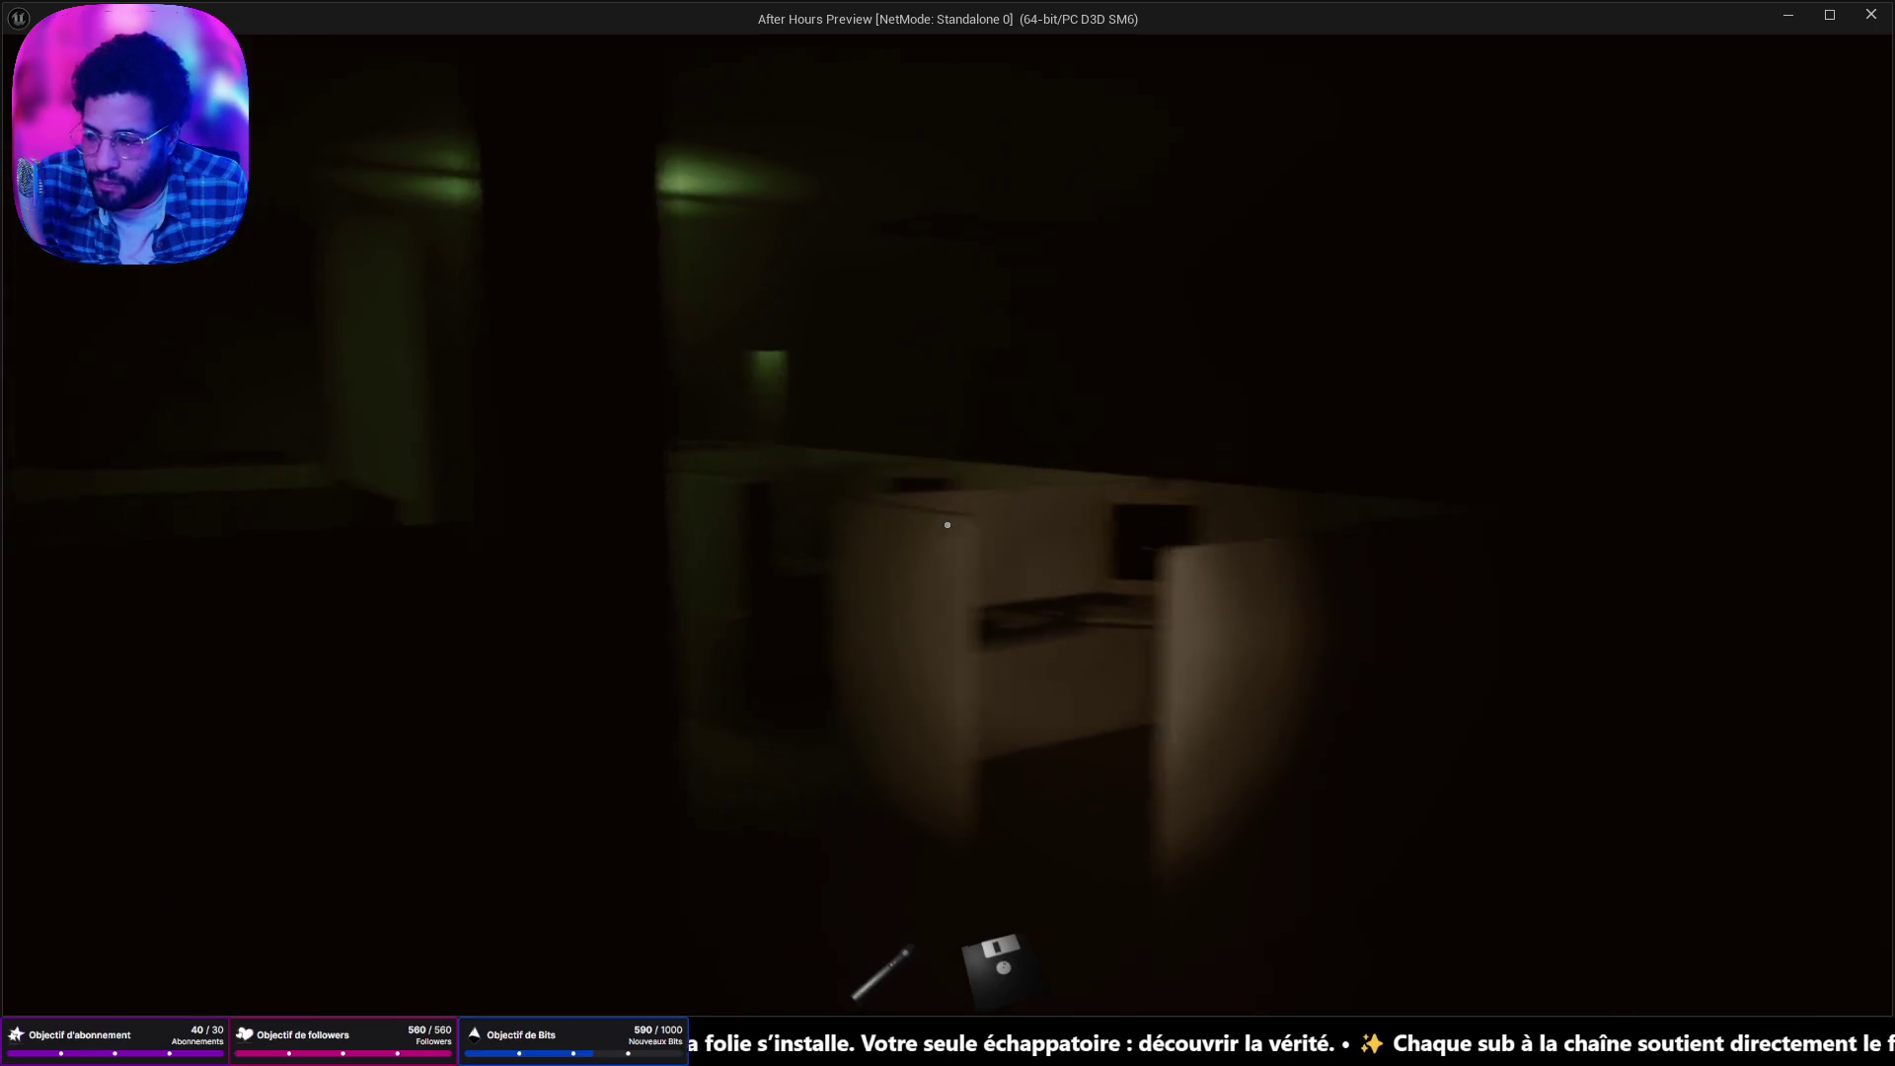
key("w")
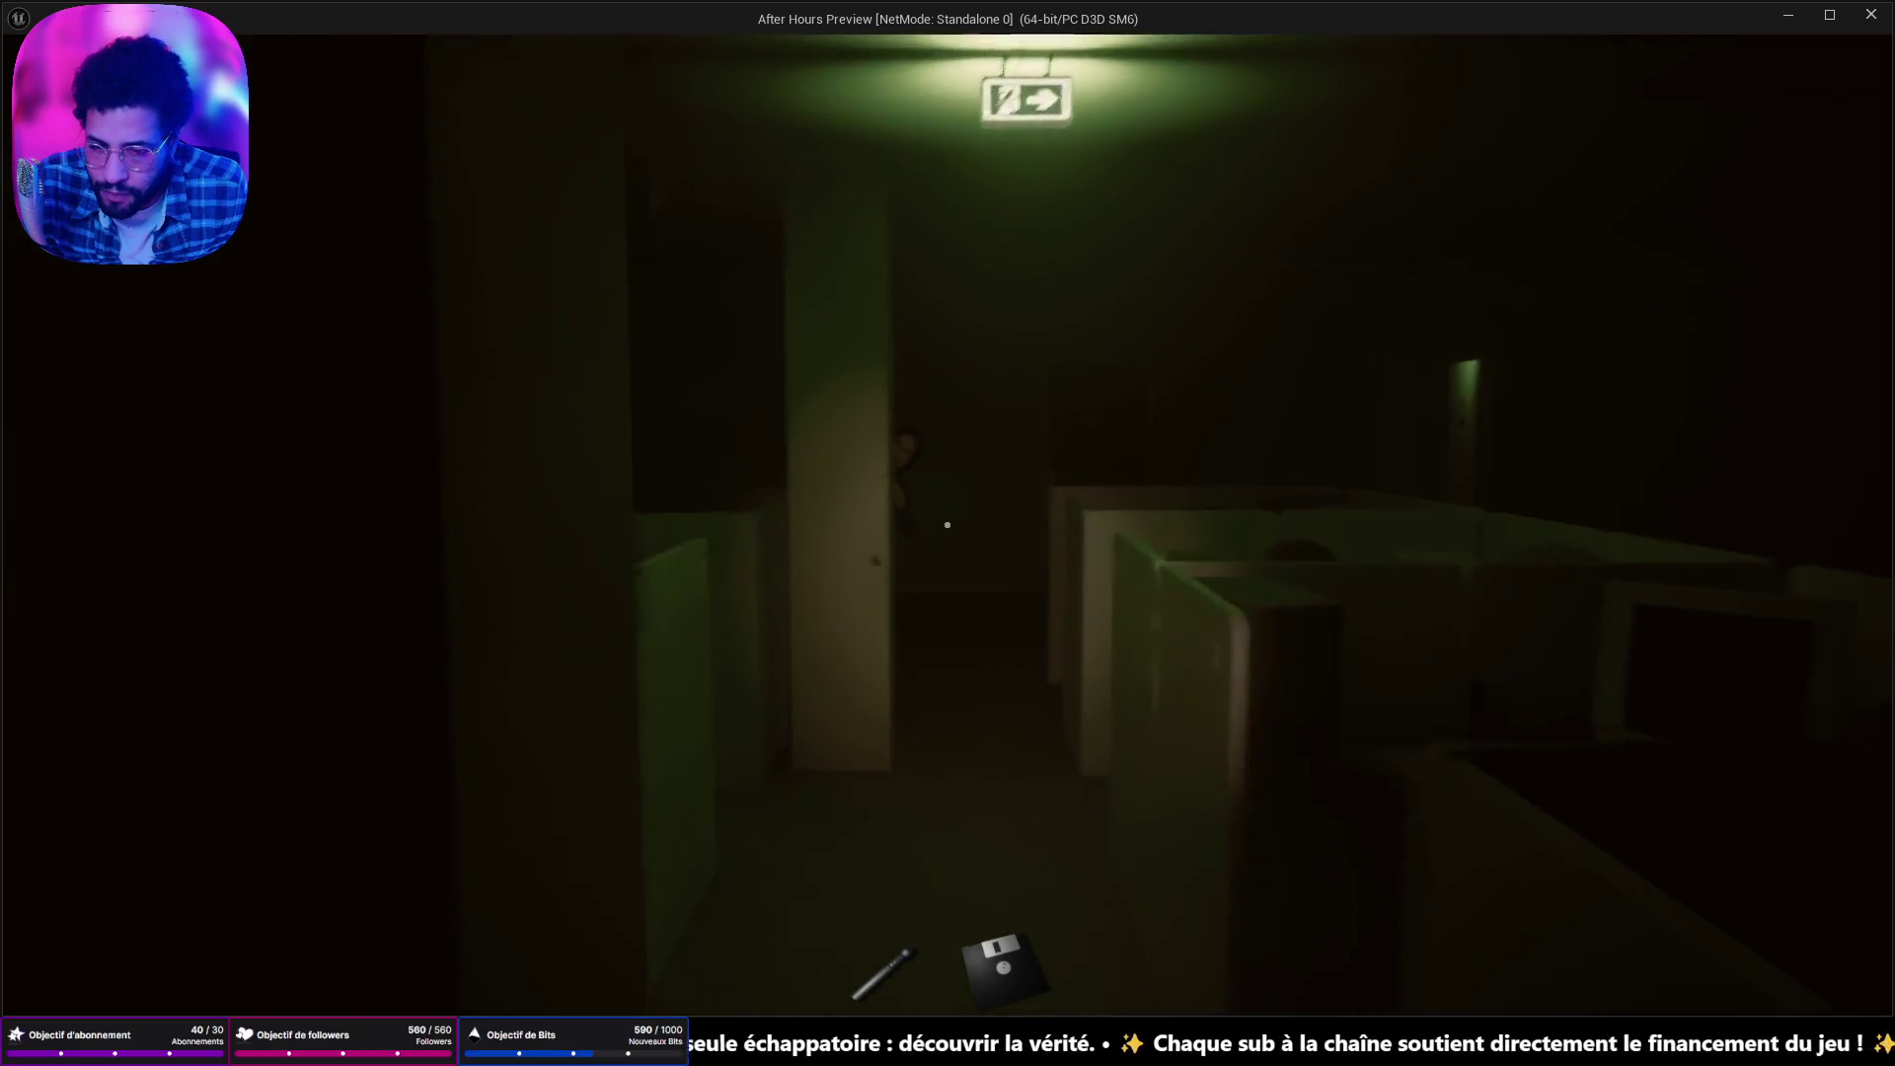
key("w")
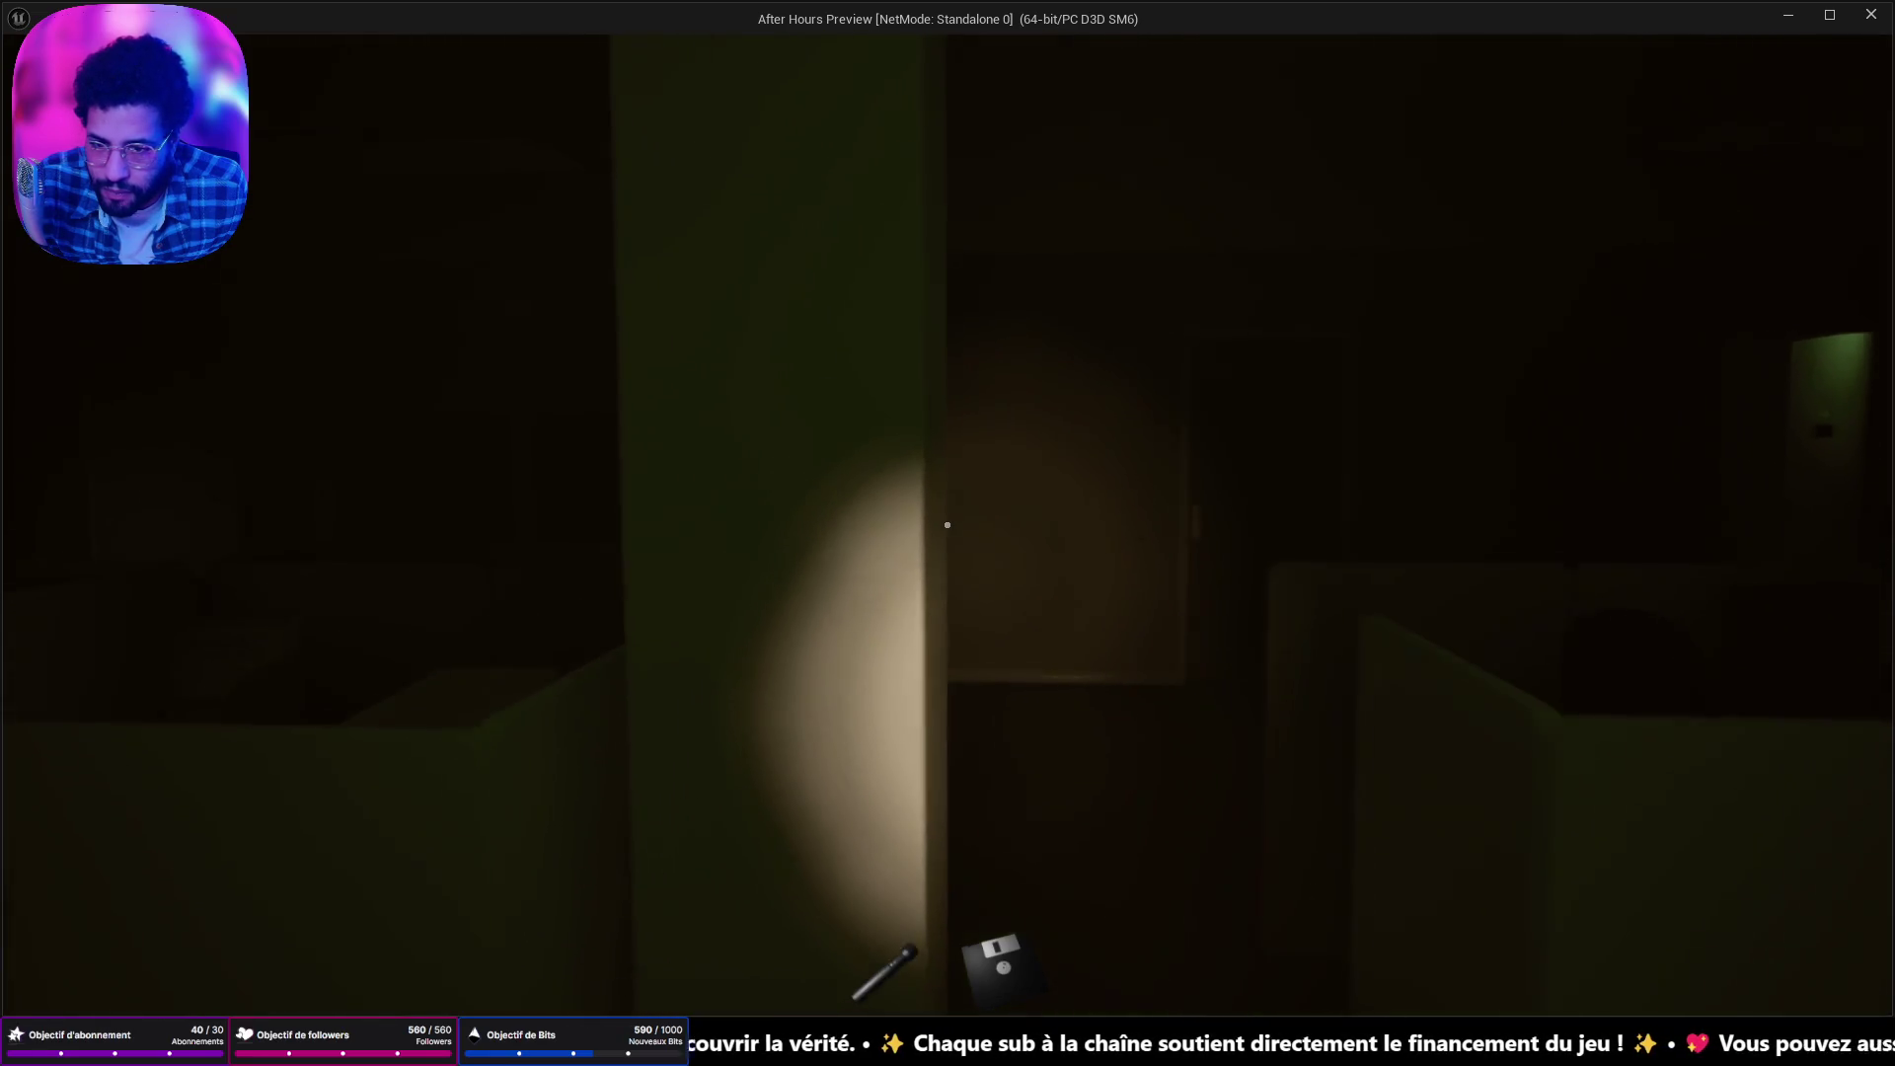
key("w")
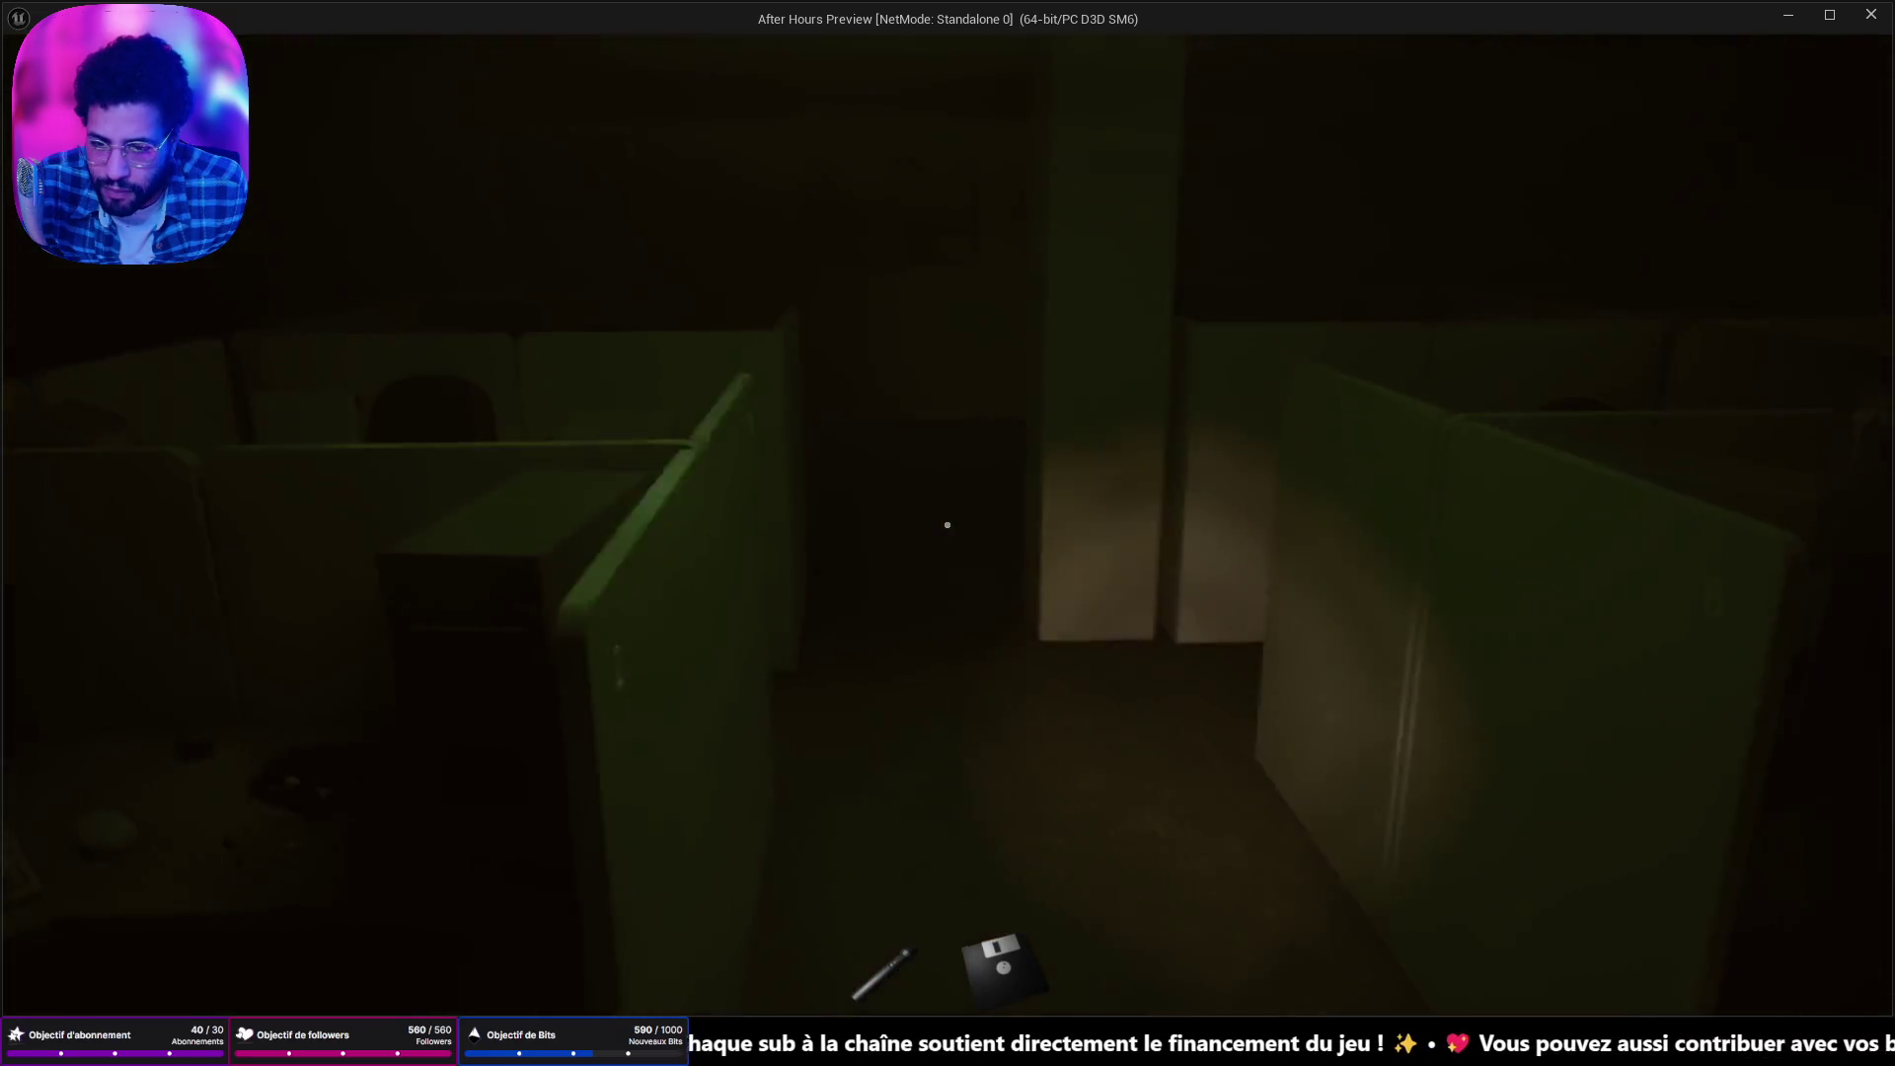
key("w")
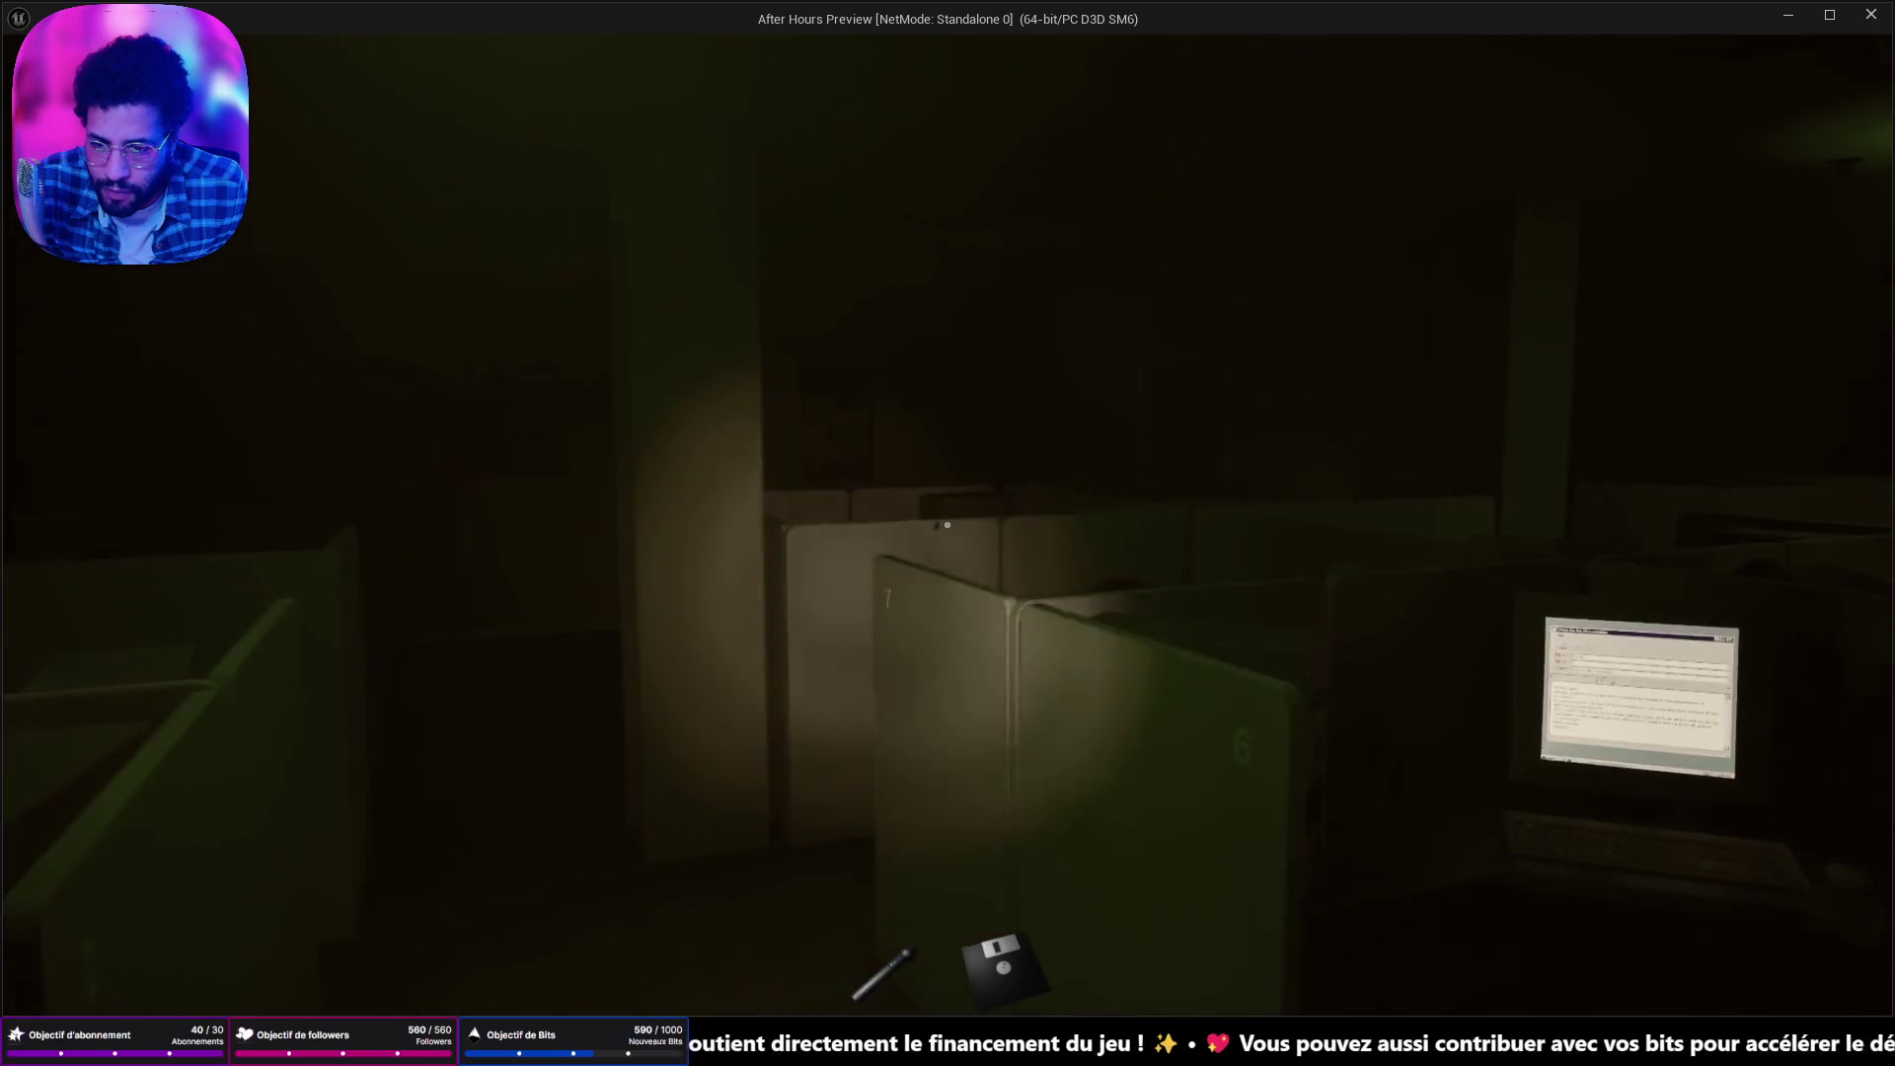
Trigger the mail action in the presentation email, then insert the floppy disk into the PC tower.
key("e")
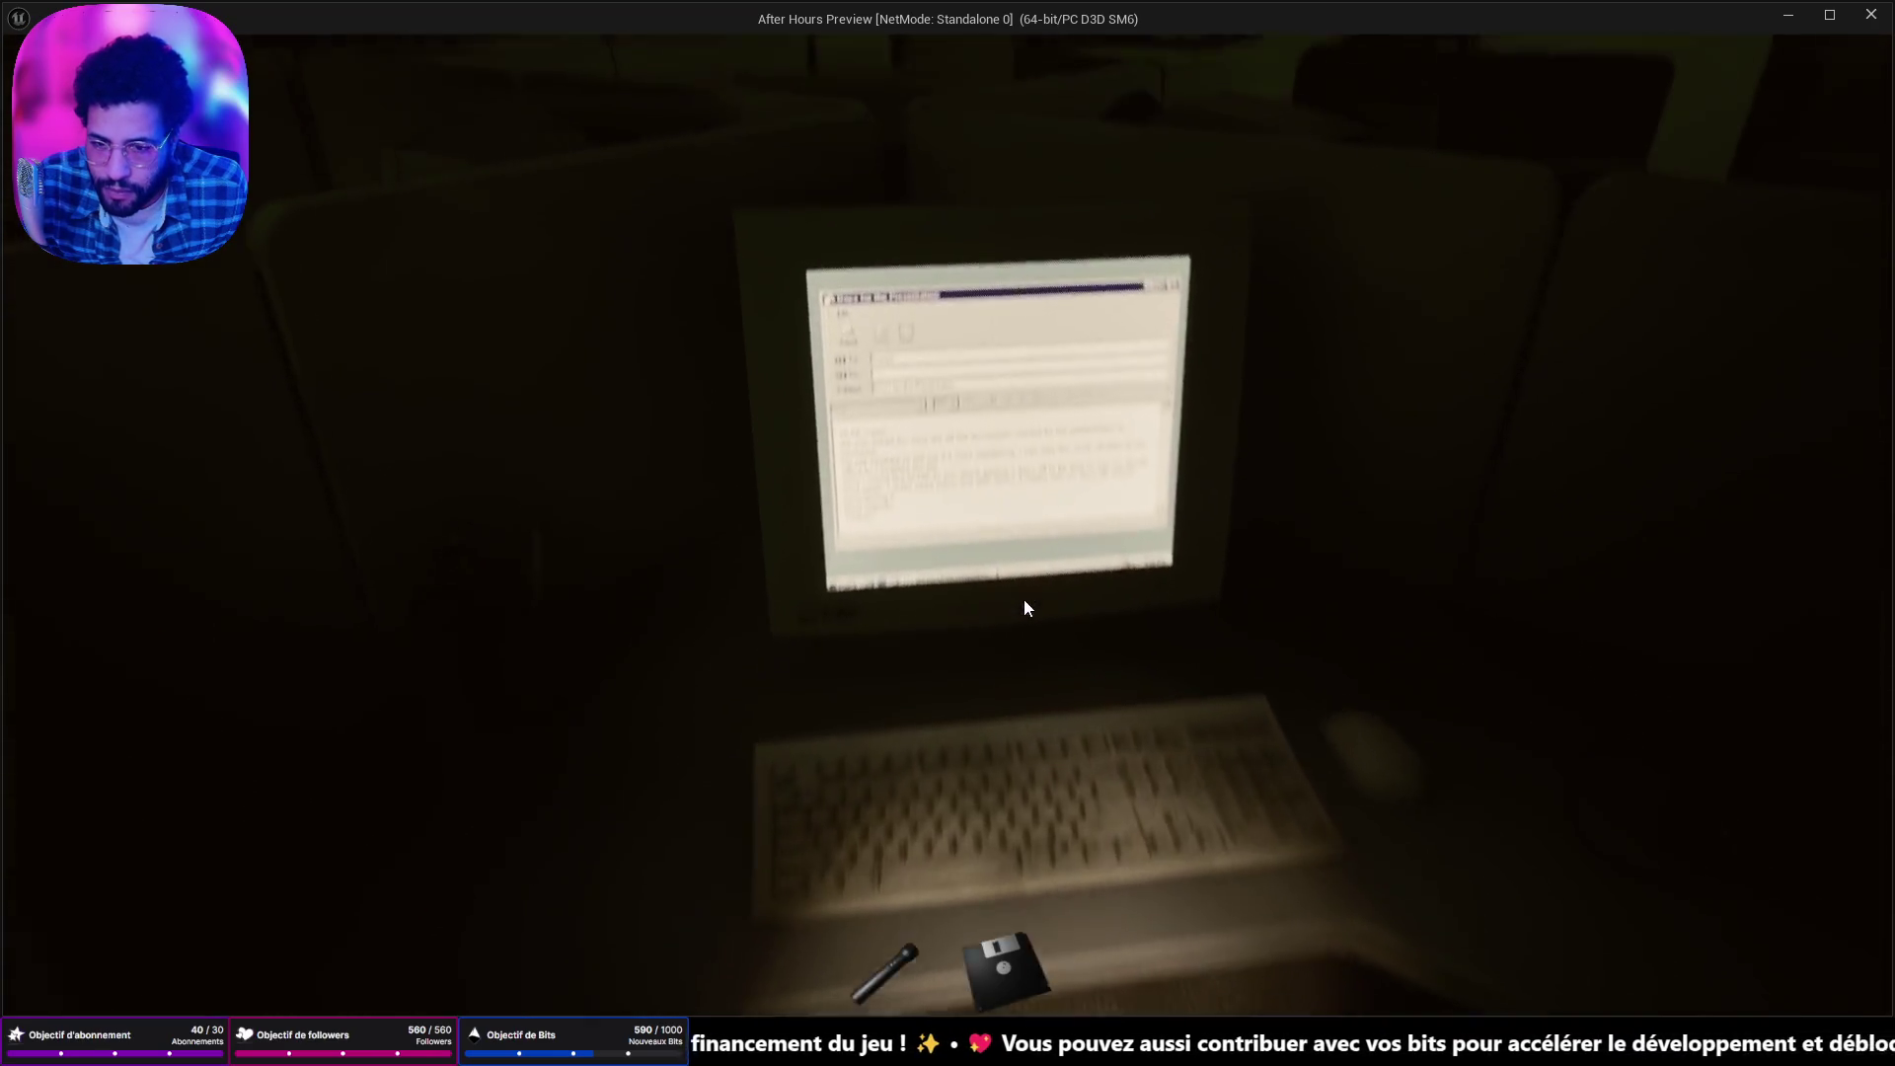
left_click(779, 354)
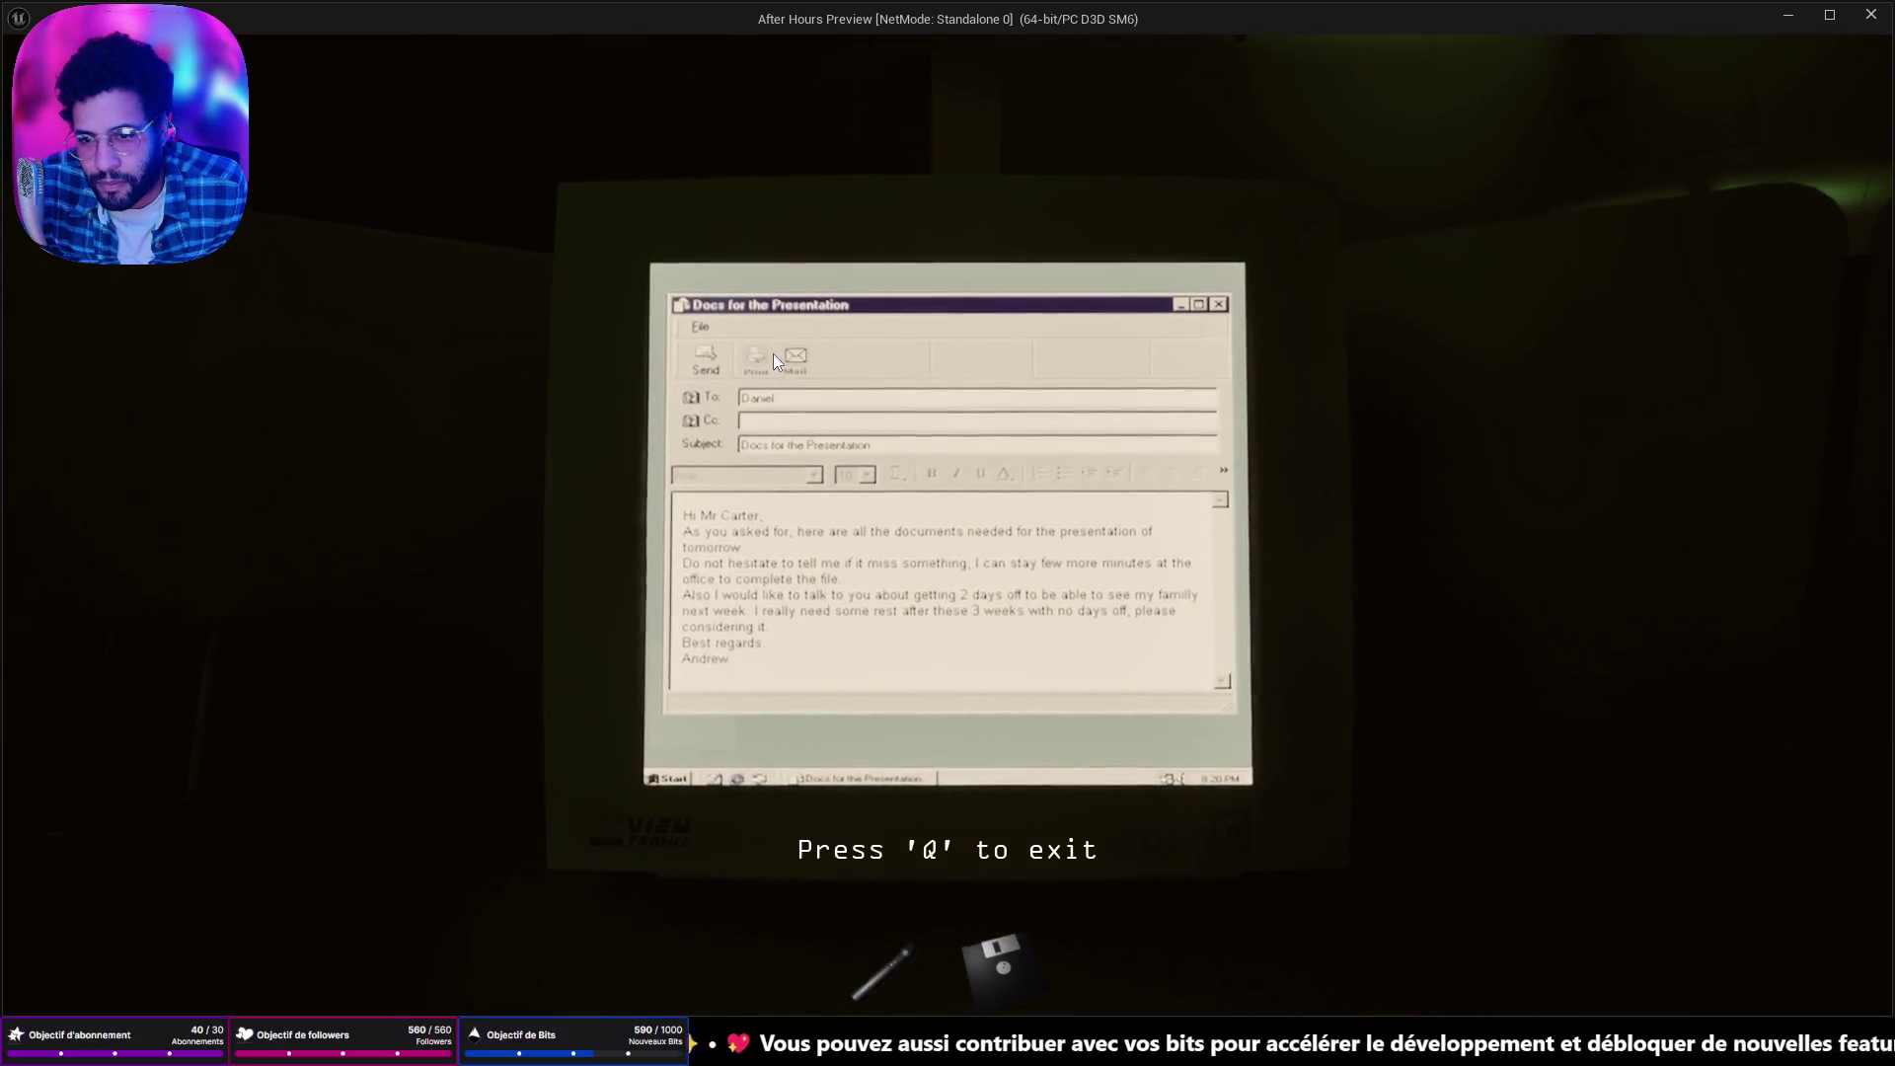
key("q")
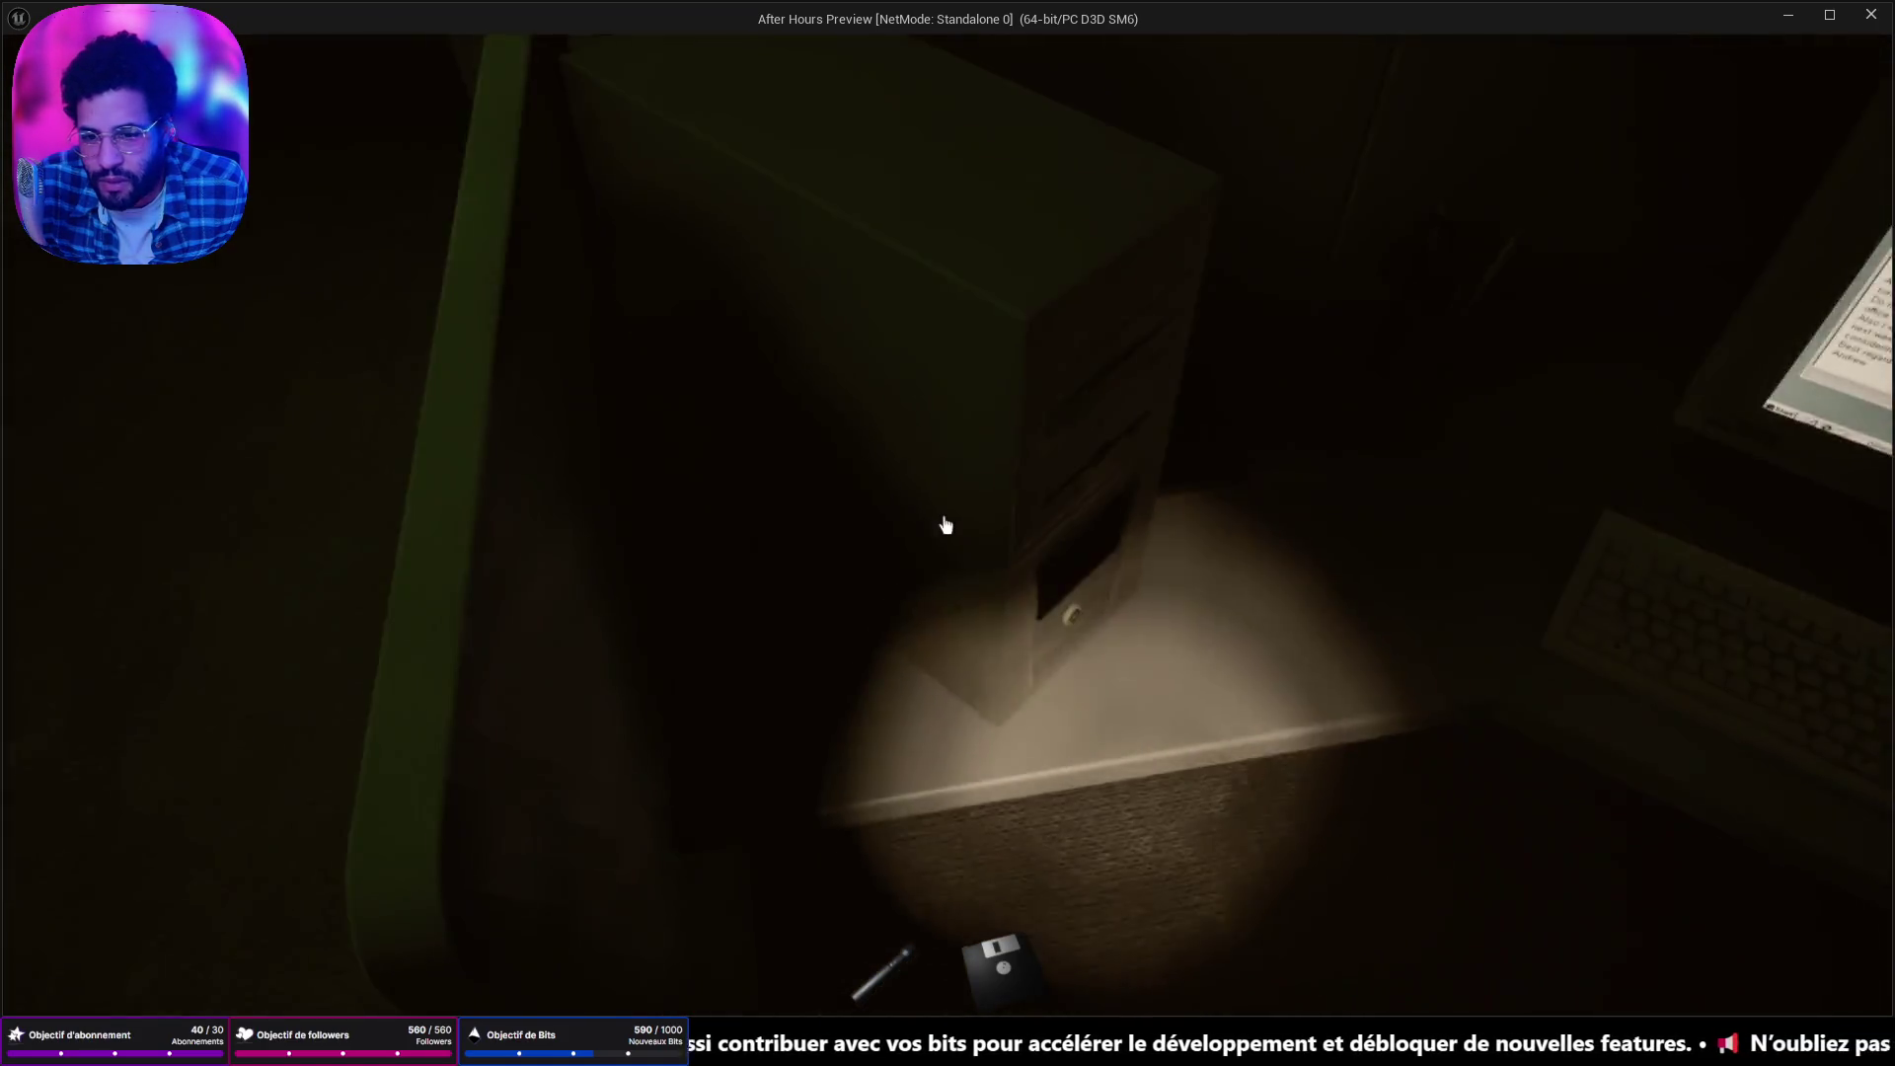
key("e")
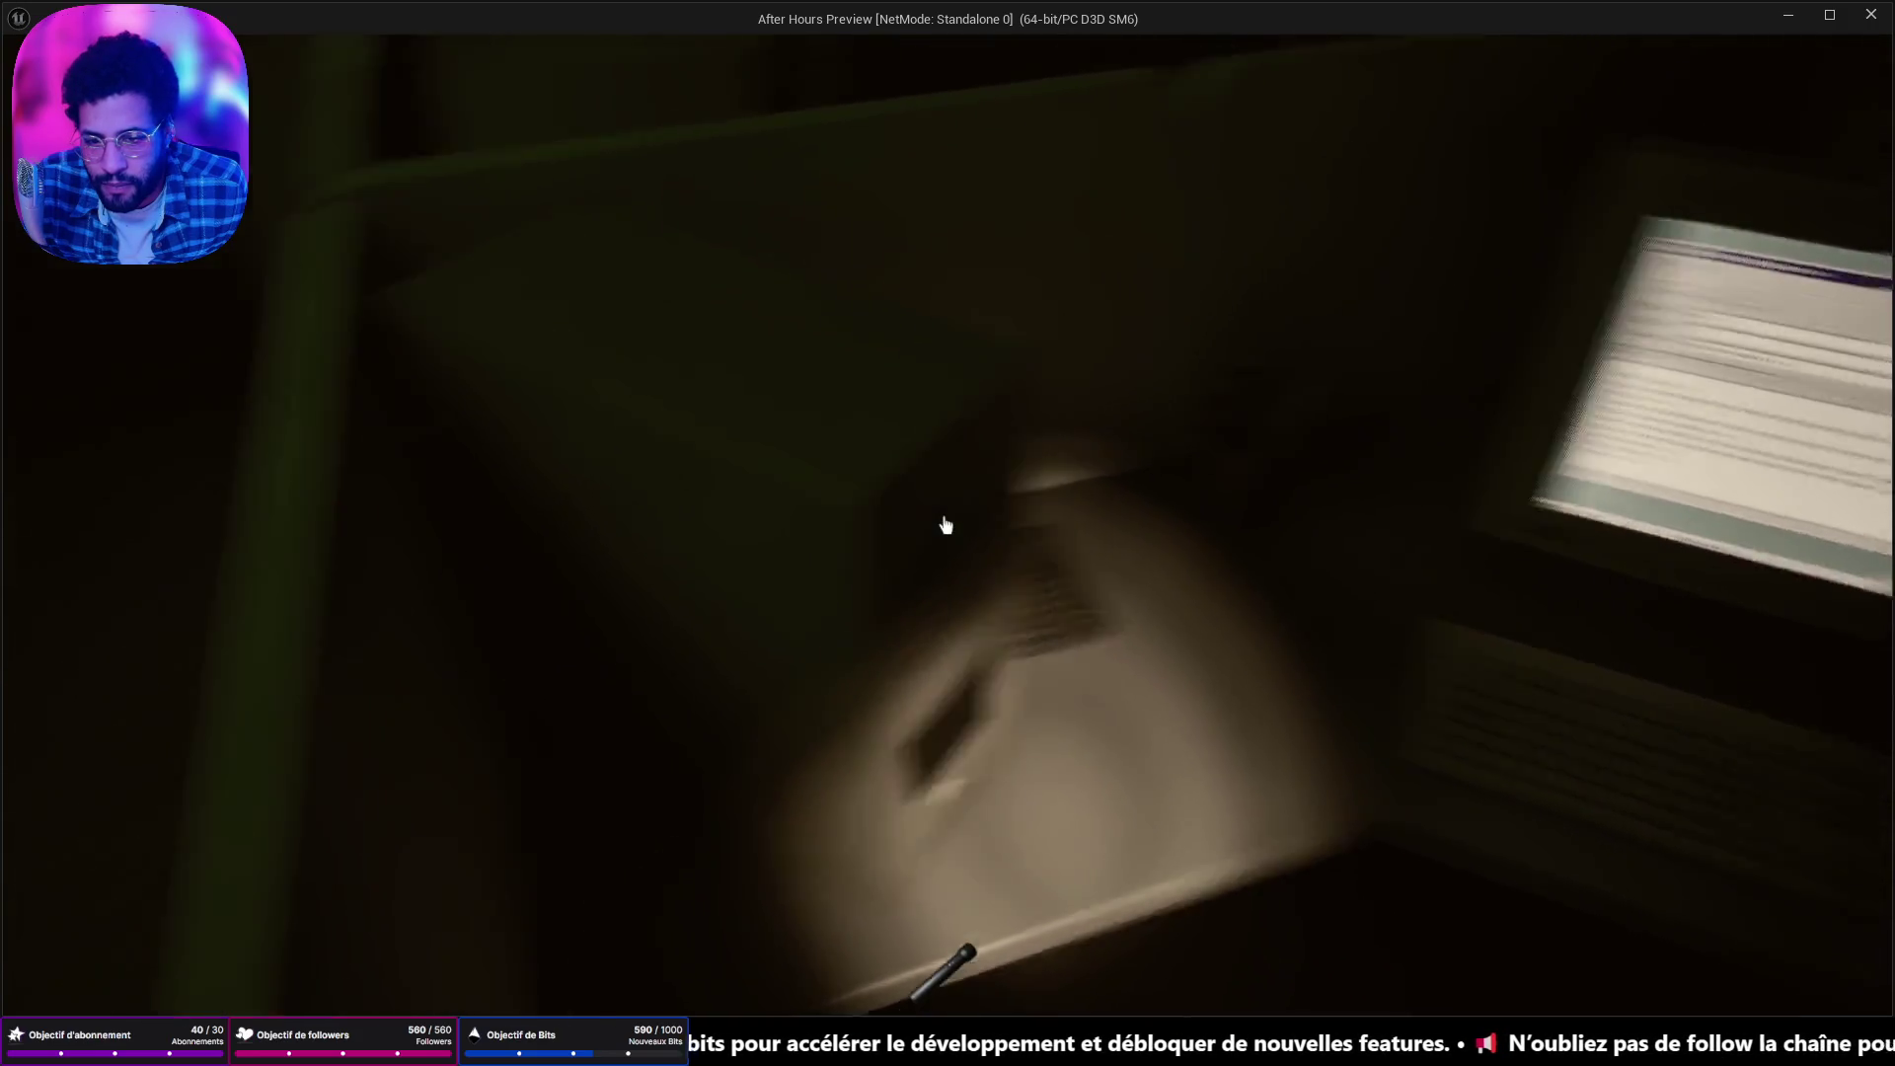
Open and read the SEC_LOG.txt file room security log, then walk toward the cubicle wall.
key("e")
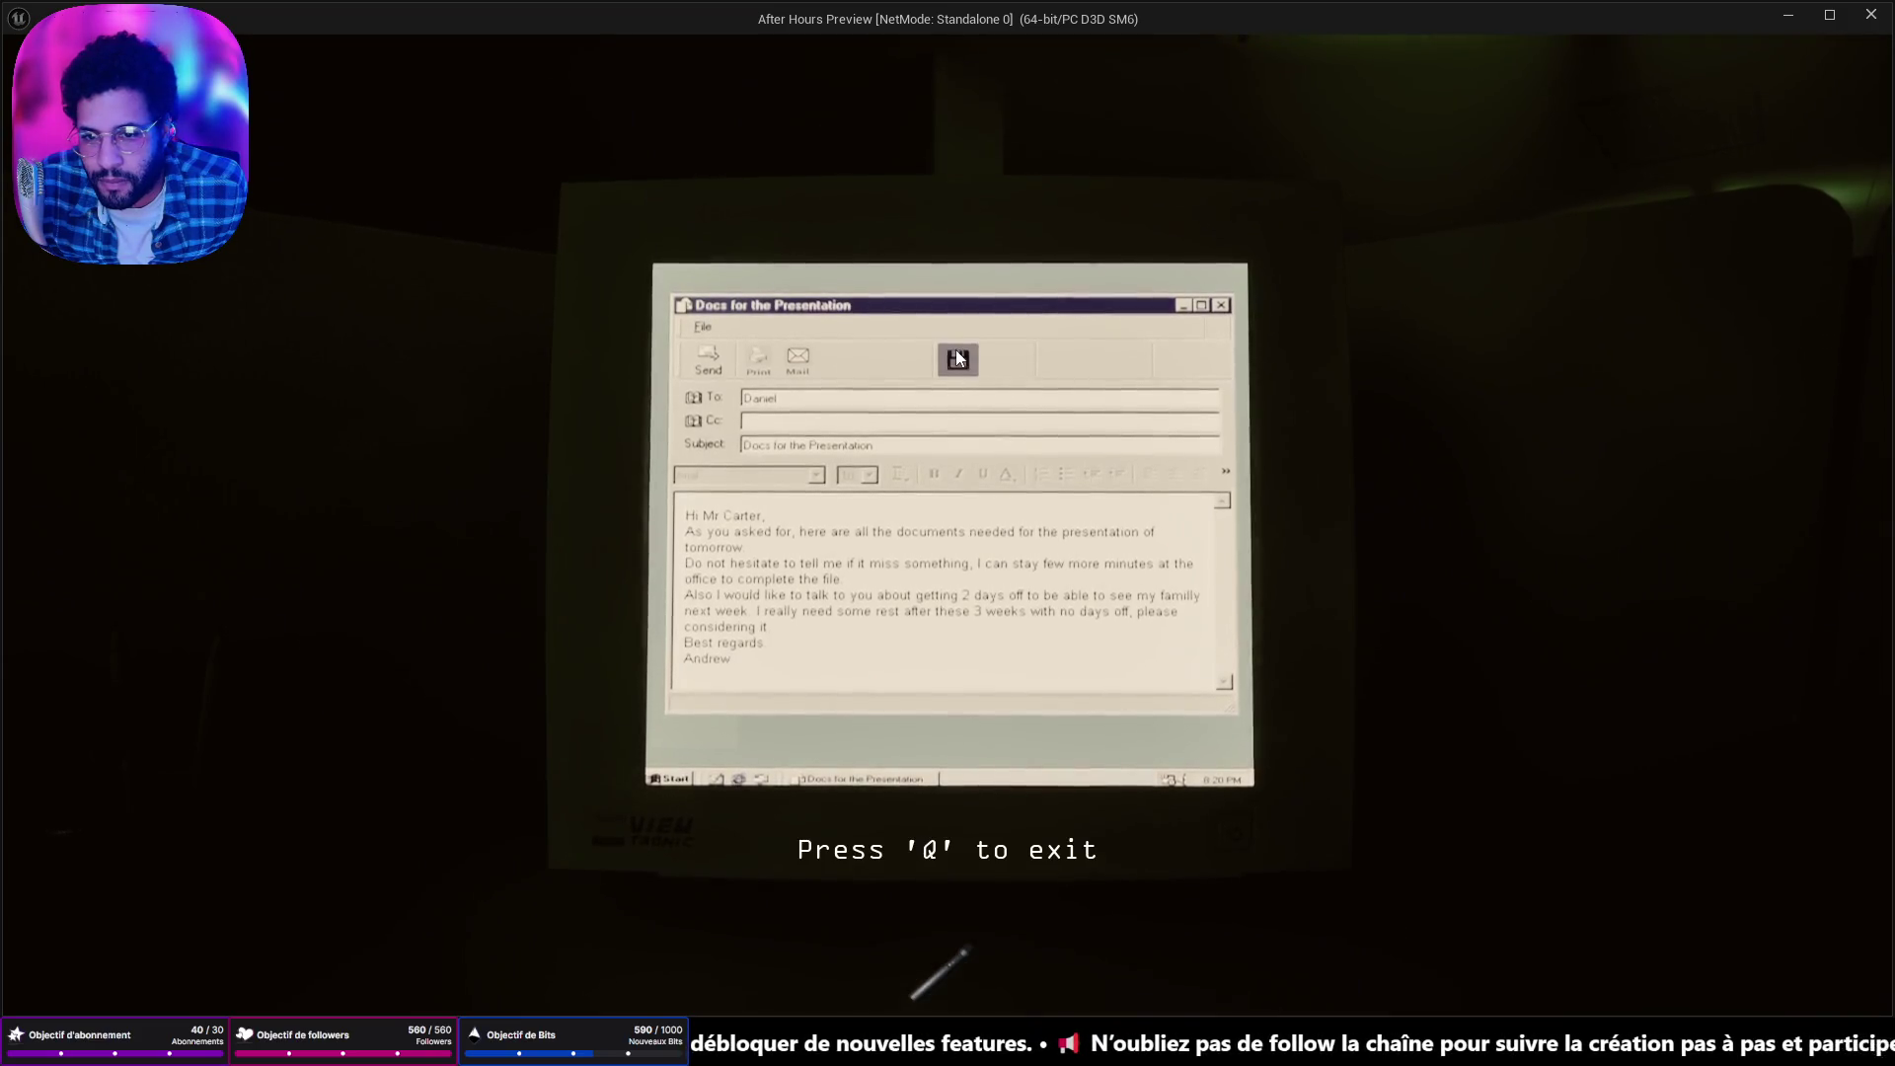
left_click(956, 358)
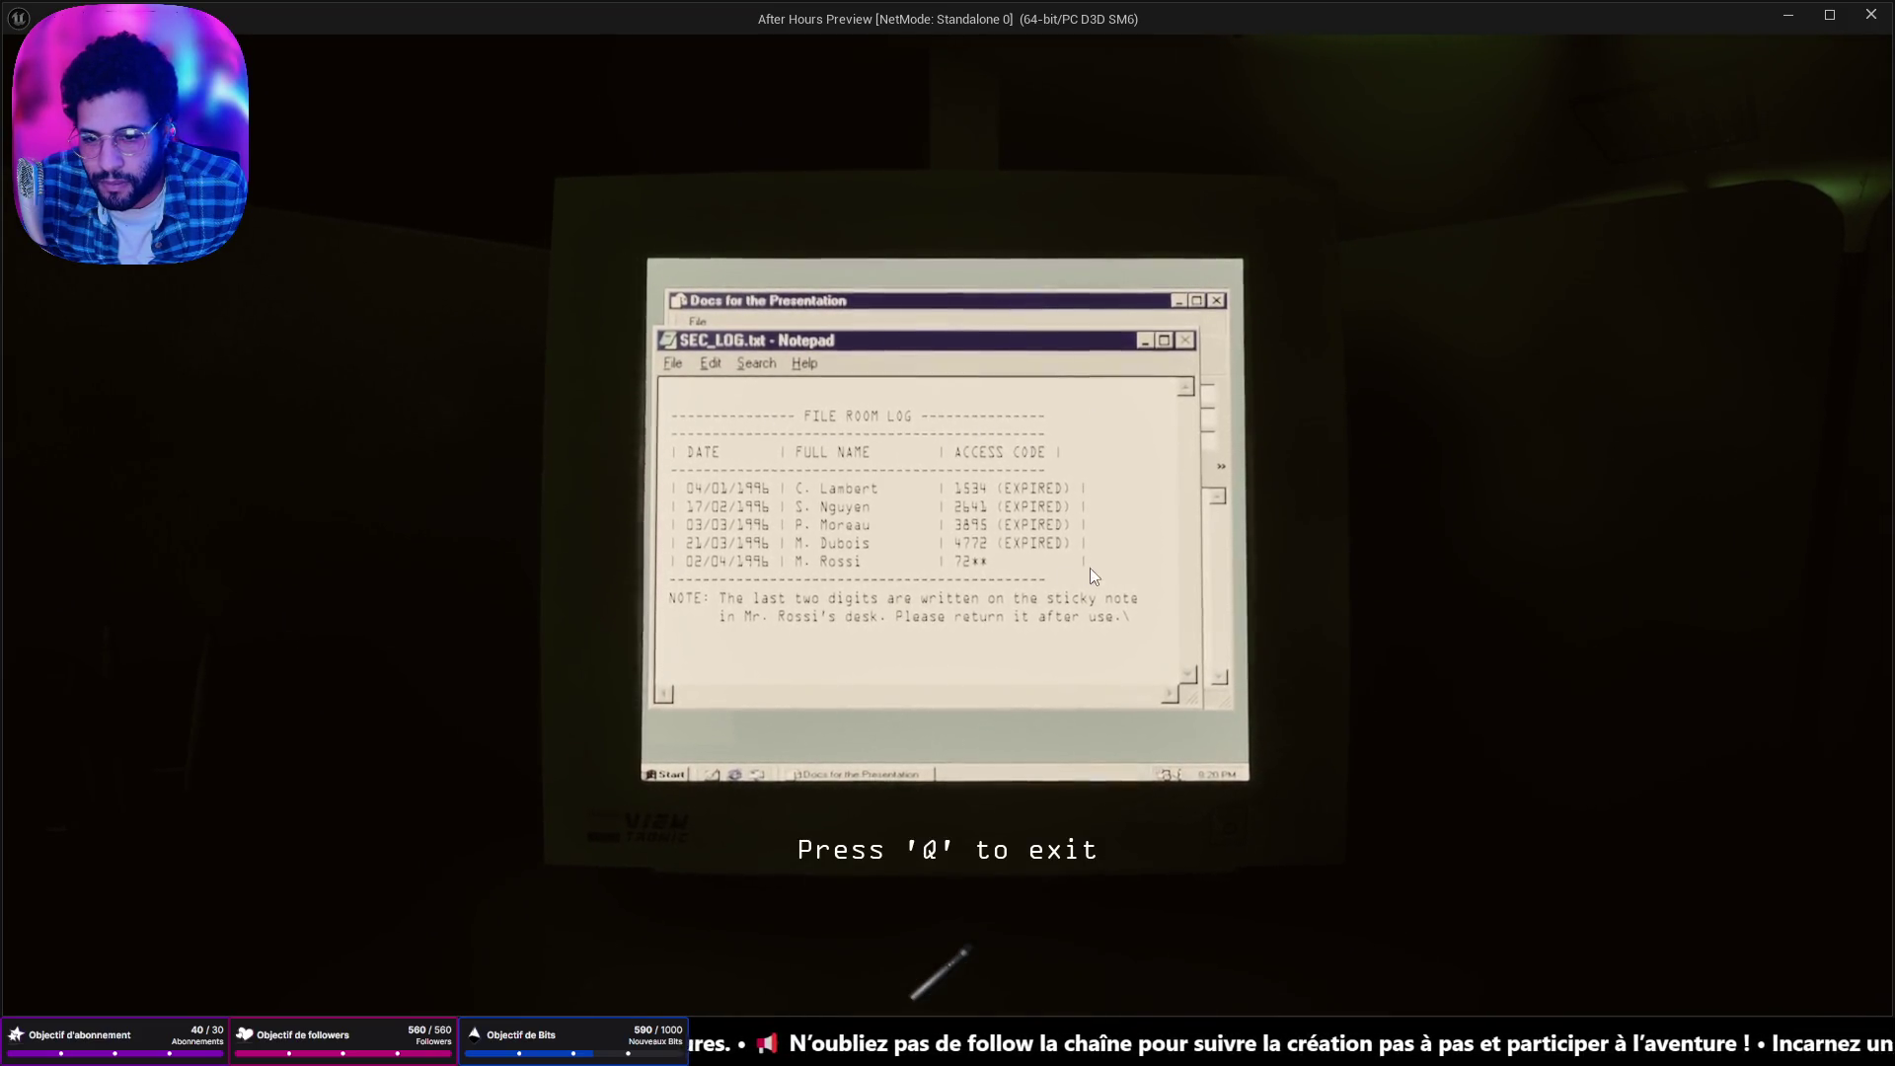
key("q")
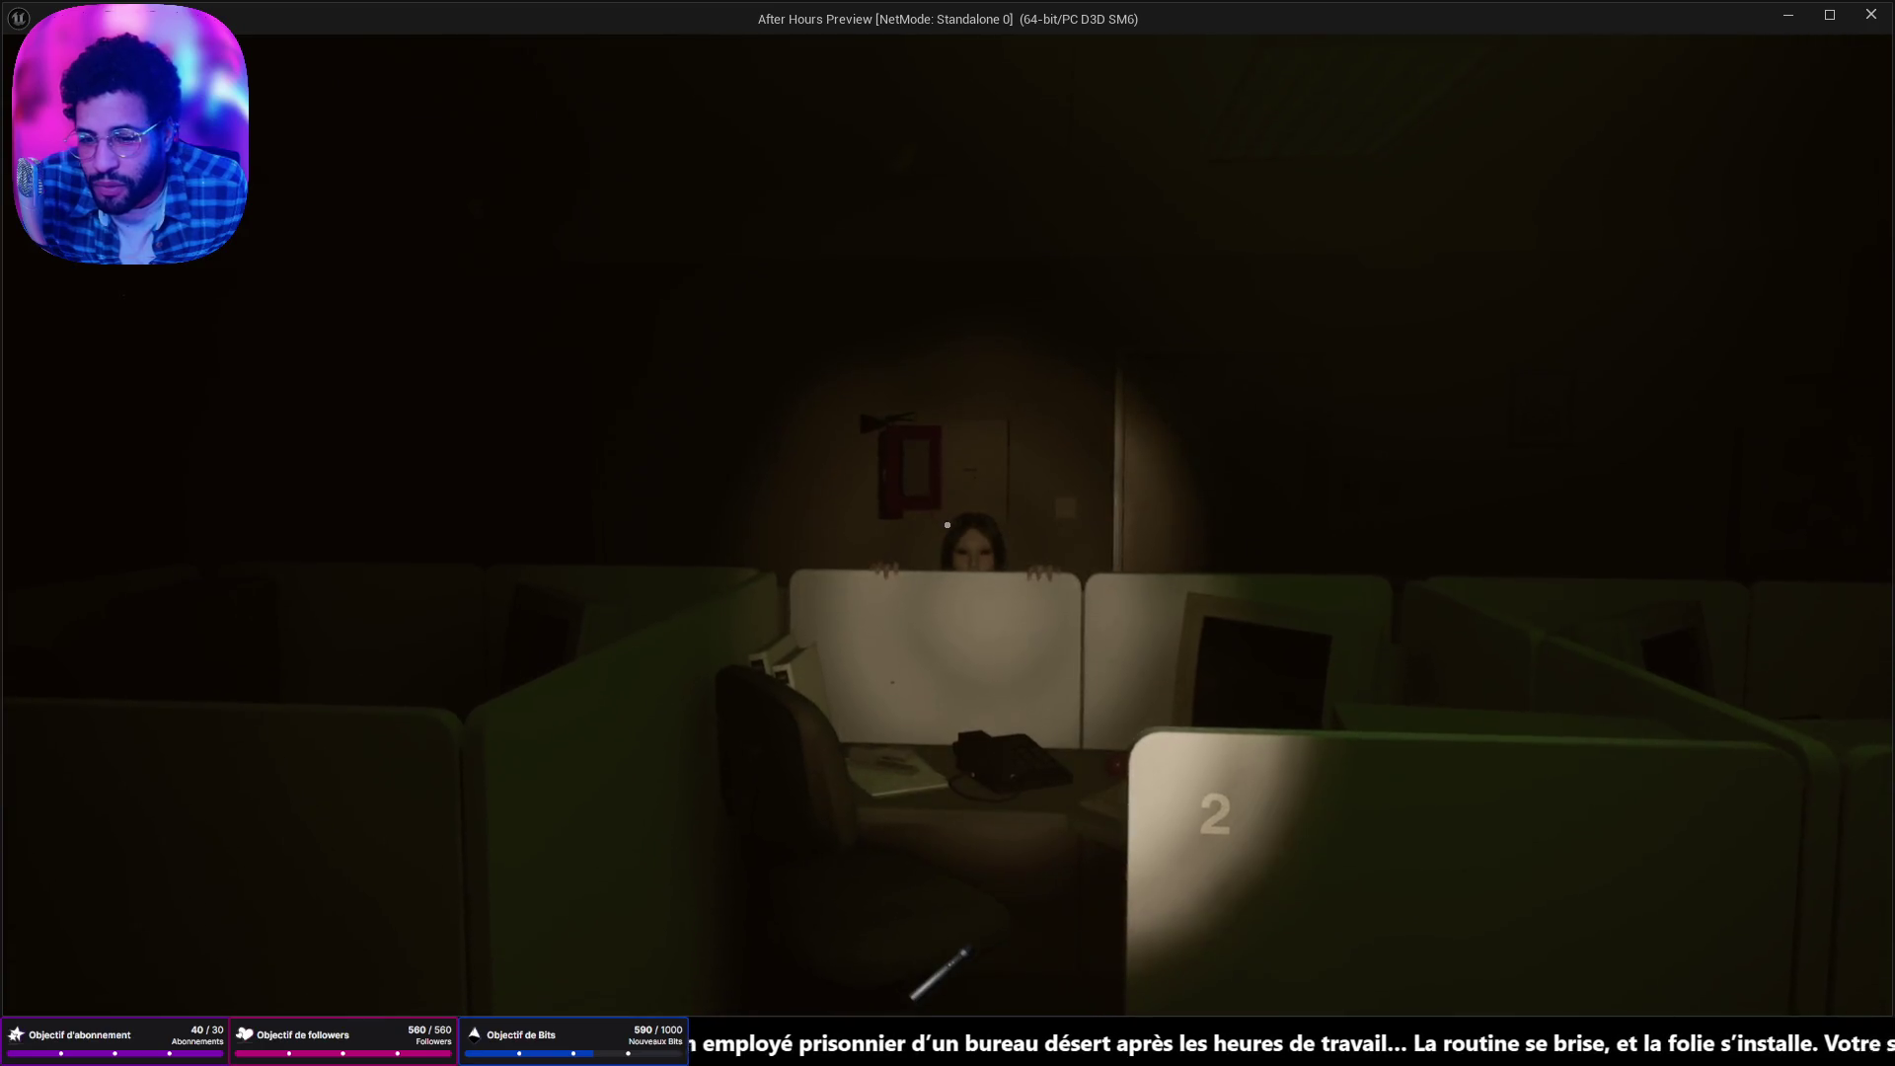
key("w")
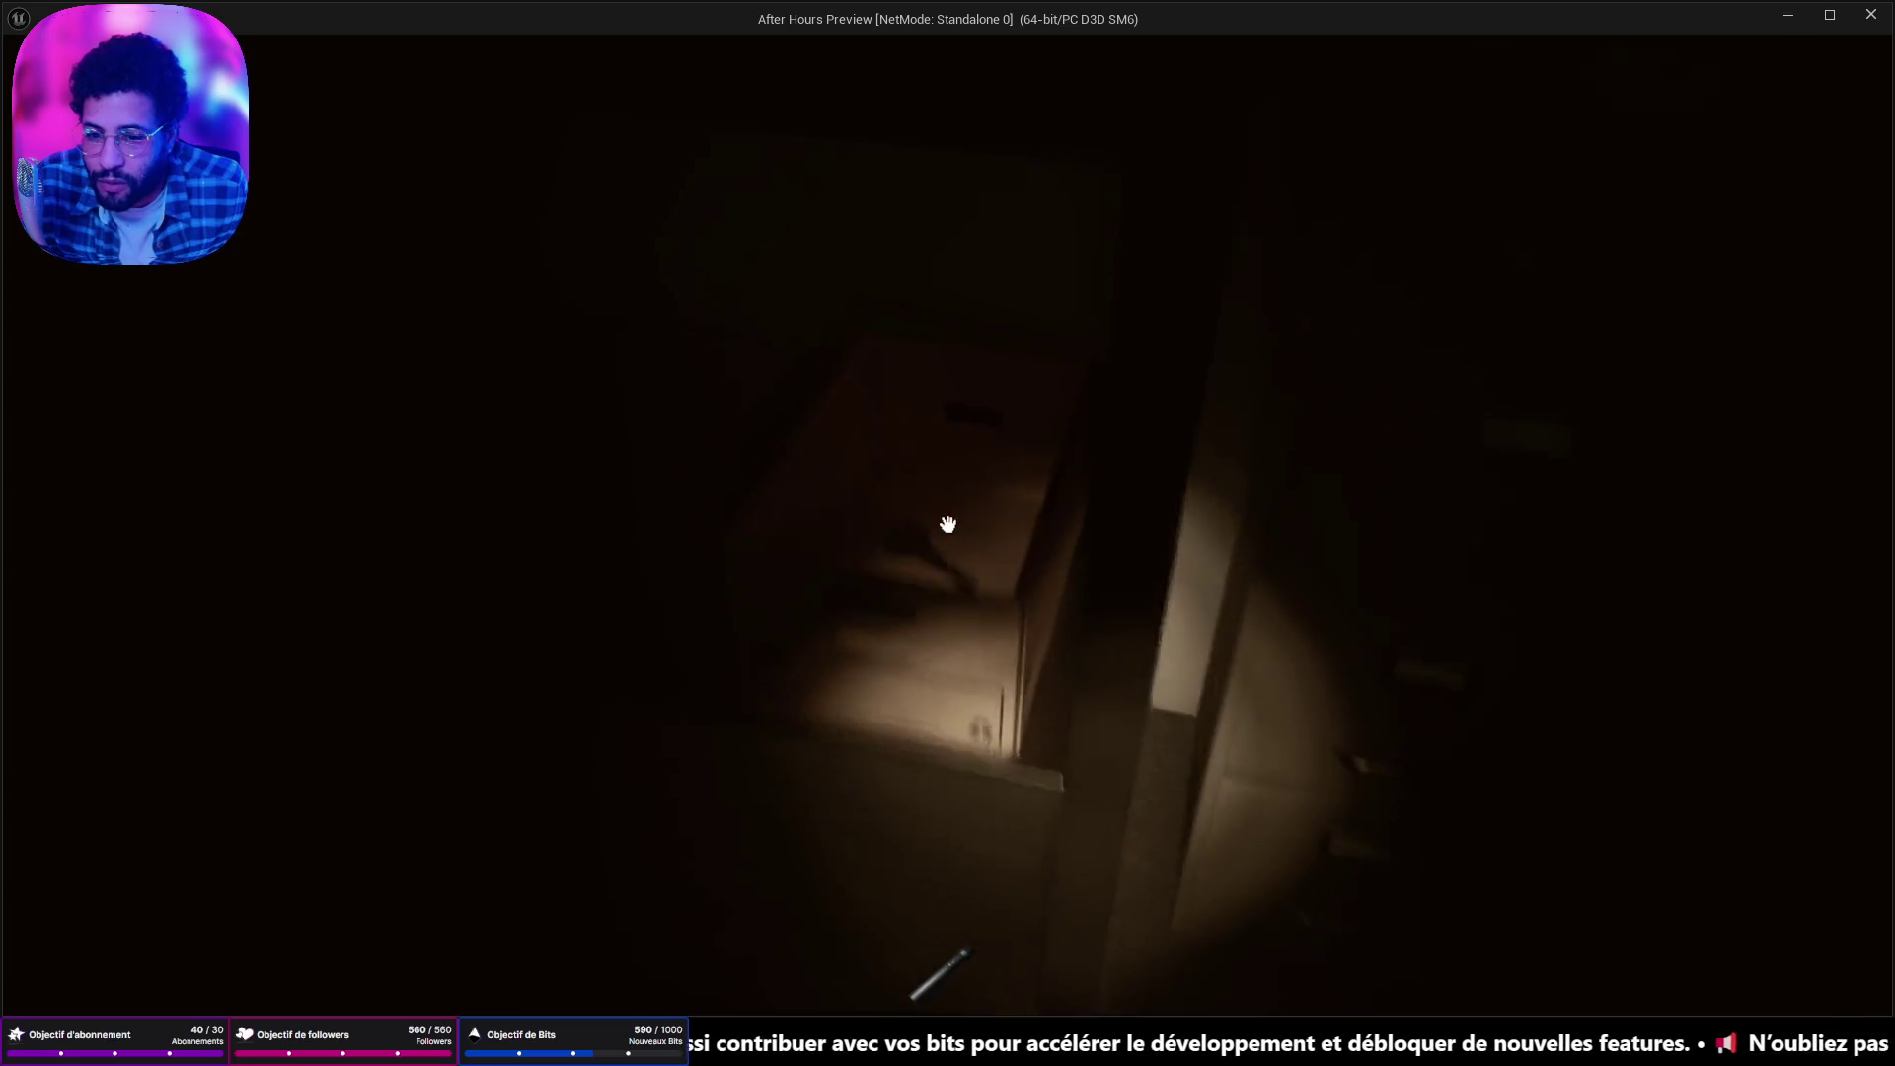
Take the key from the open drawer and walk toward the cabinet.
left_click(948, 524)
key("w")
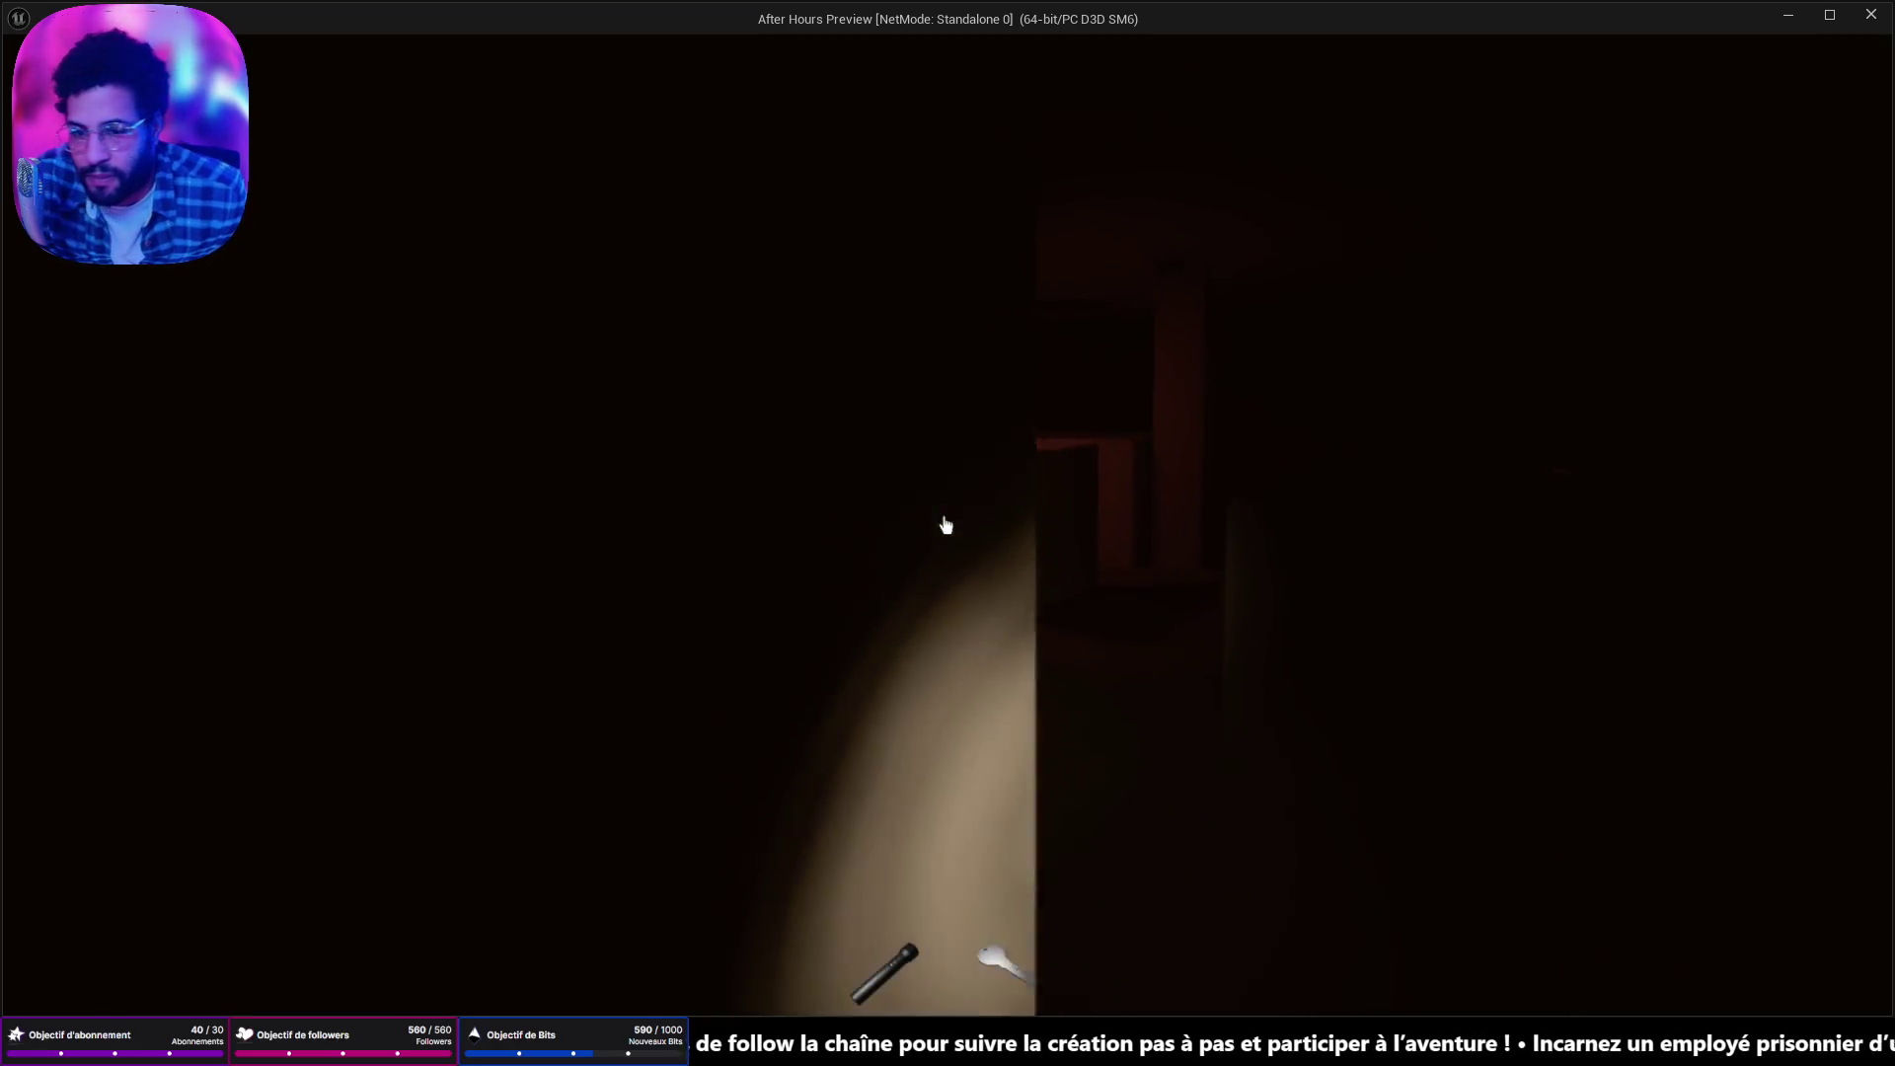
Walk past the pillar and cabinet, through the lit cubicle partitions toward the red-lit room.
key("w")
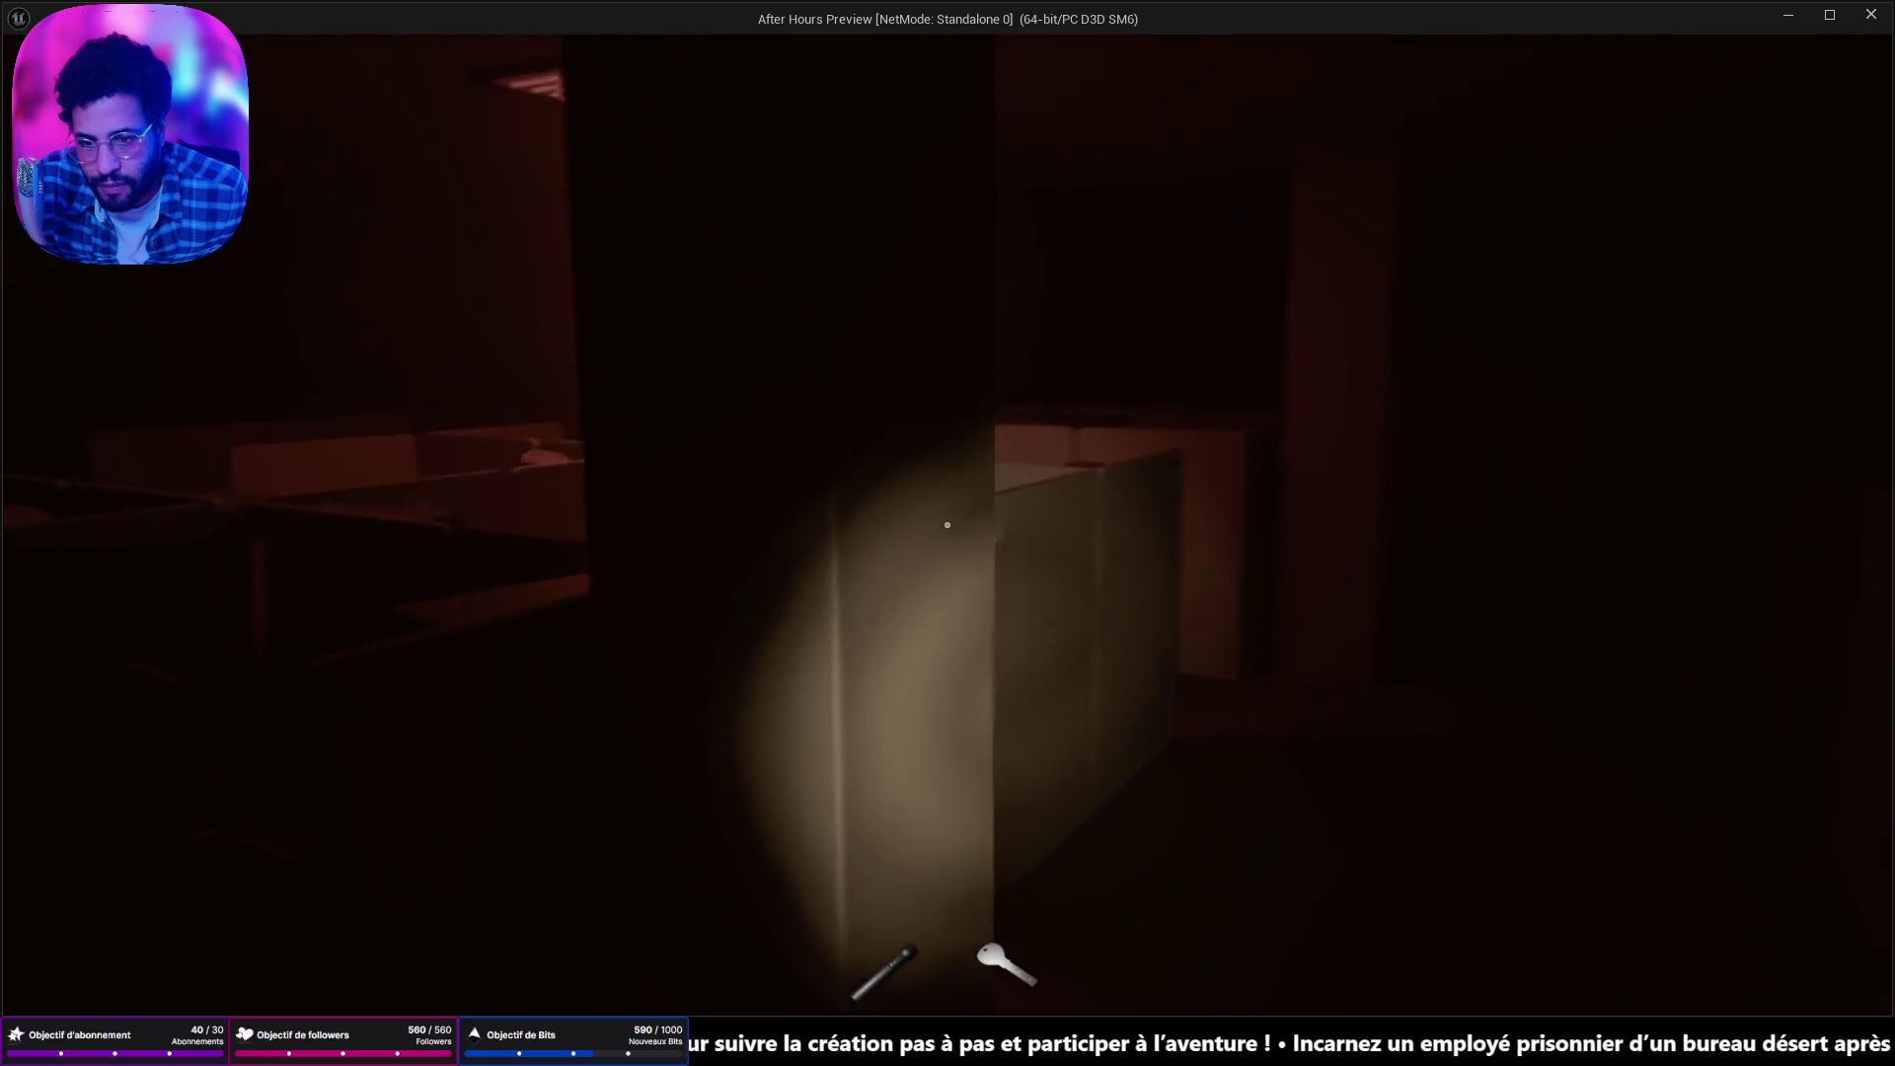
key("w")
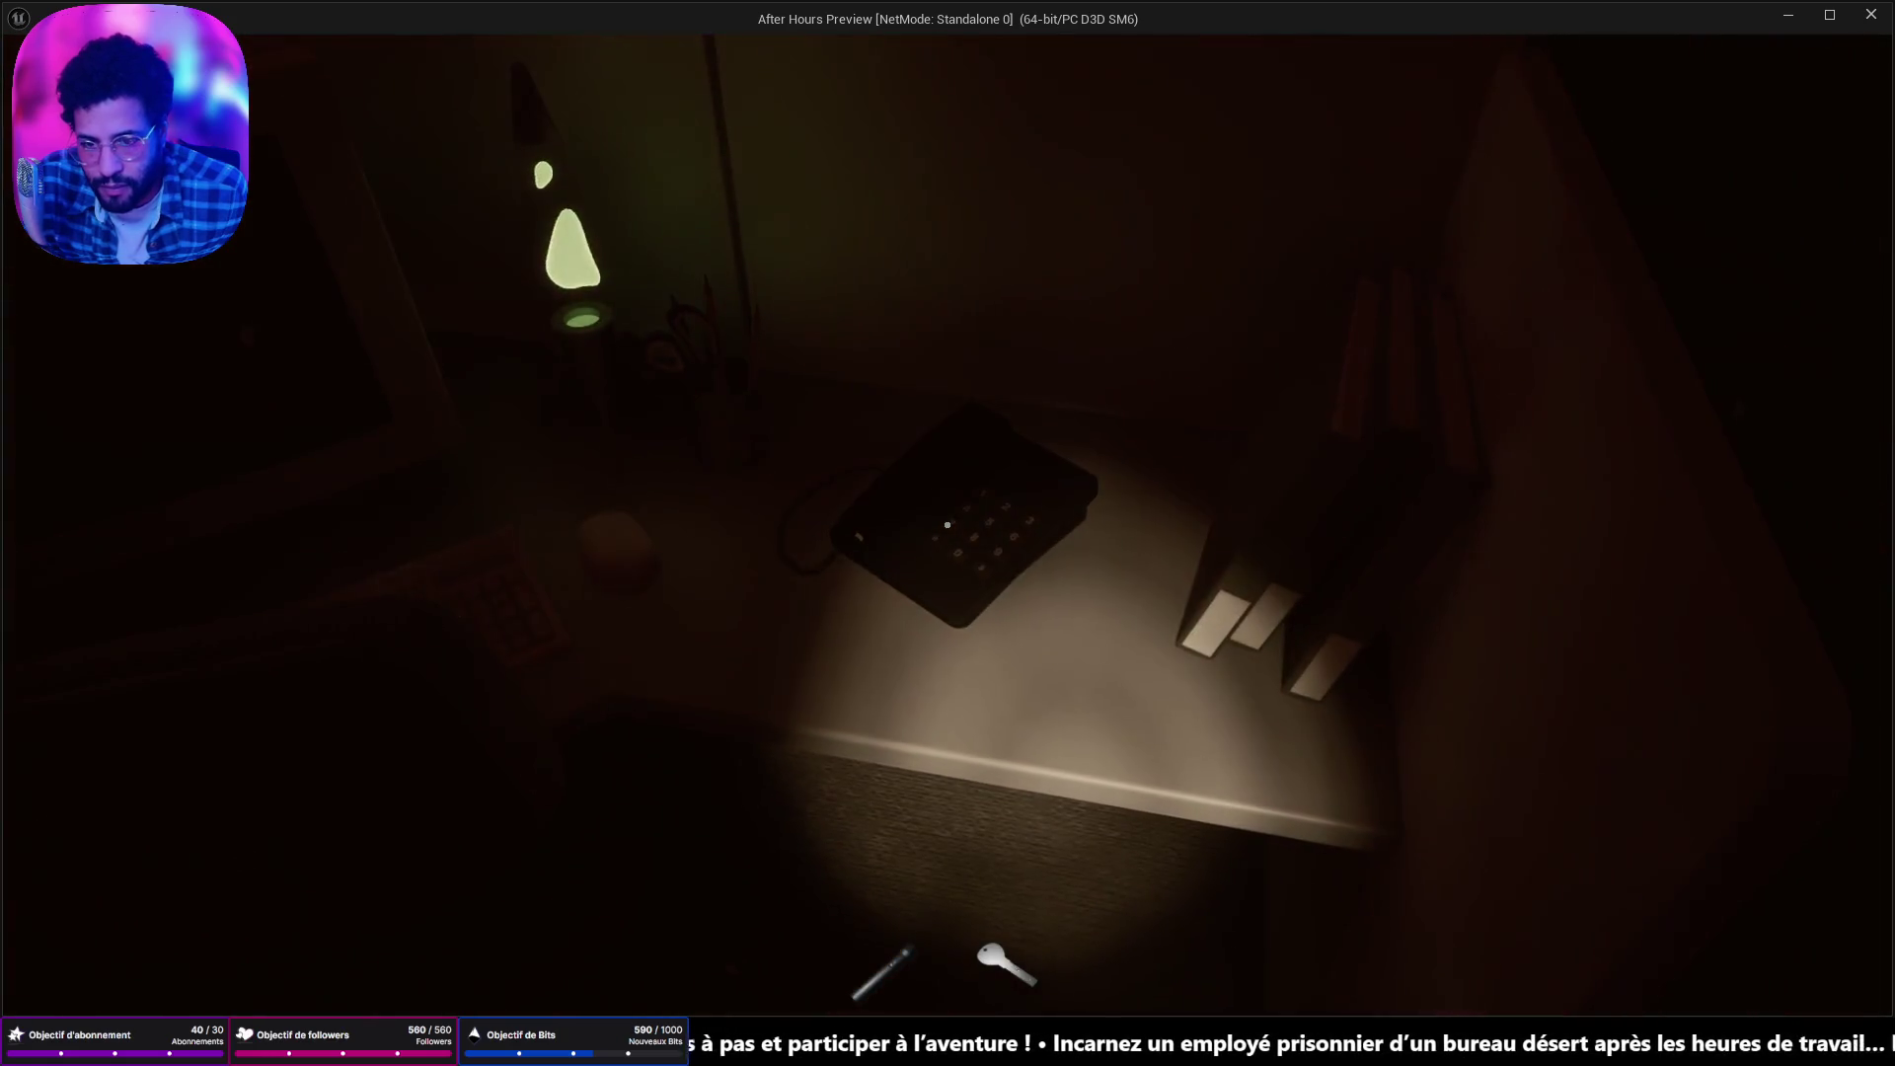
key("w")
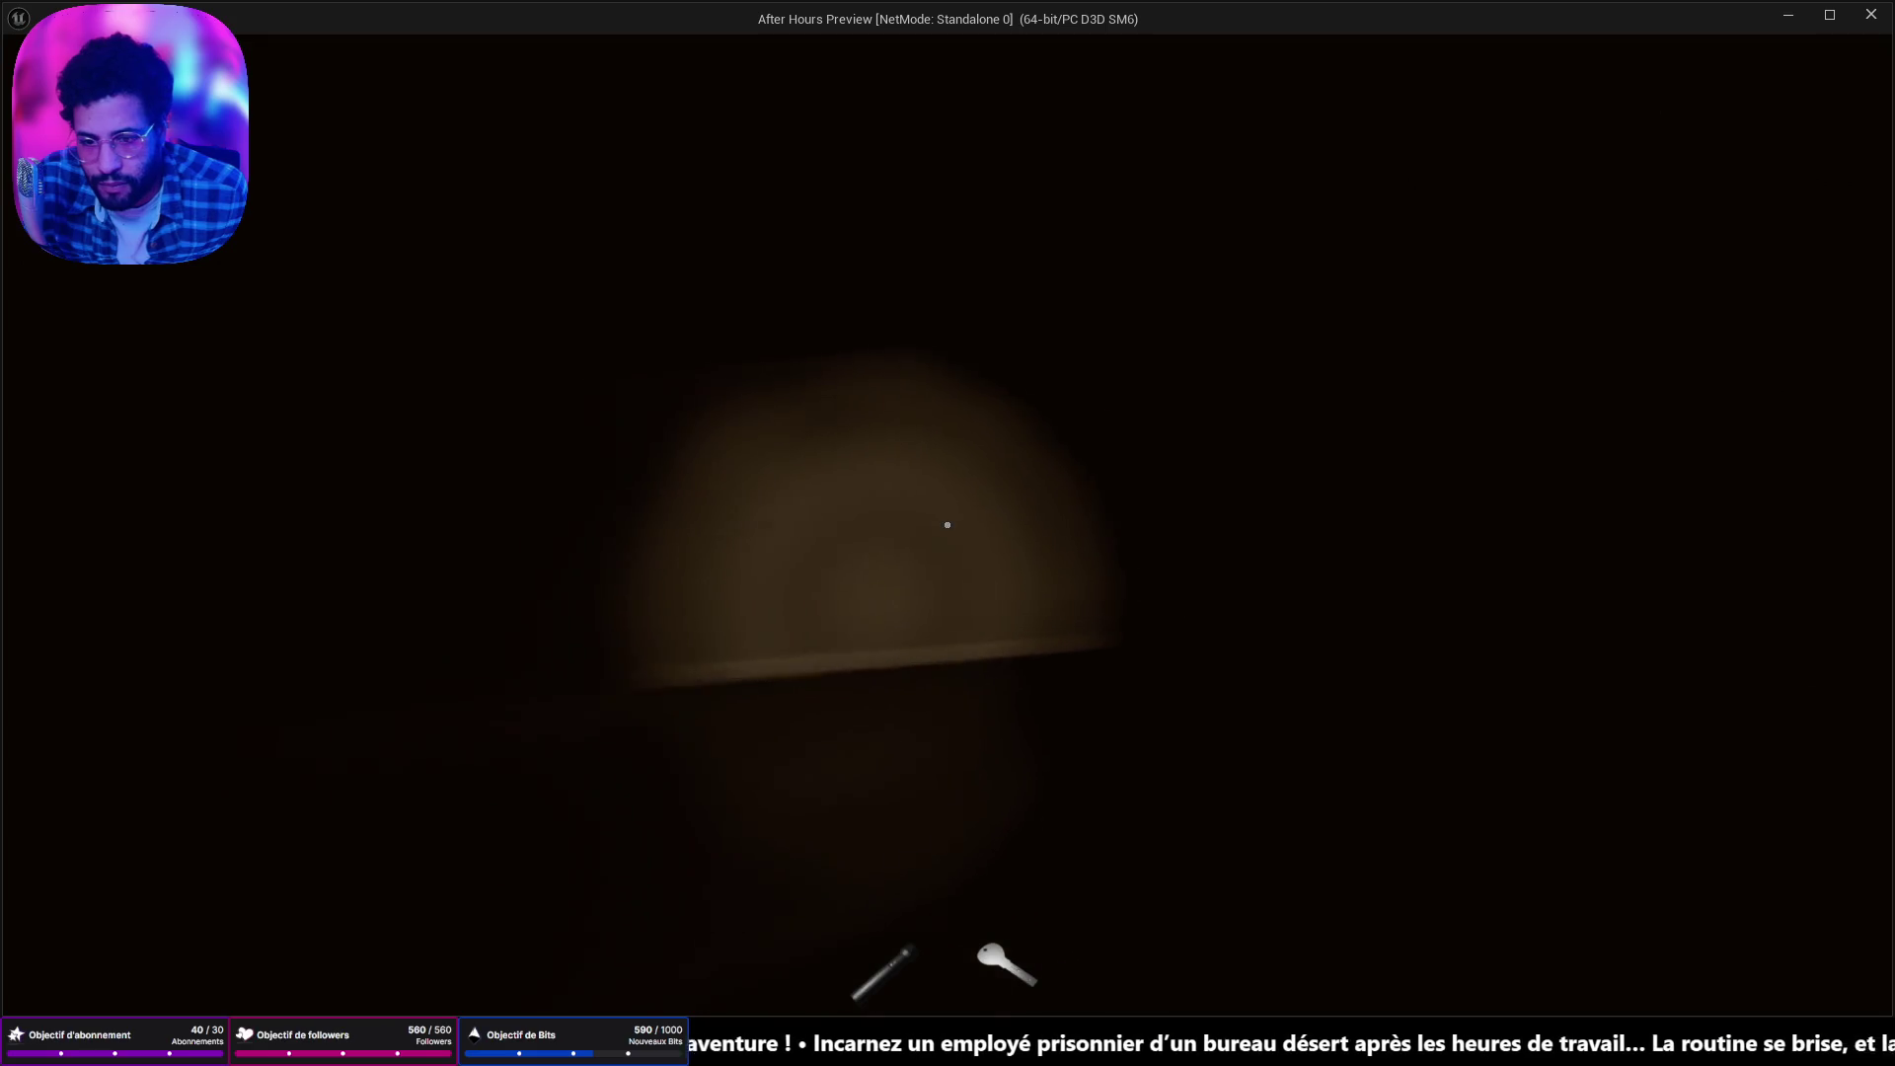
key("w")
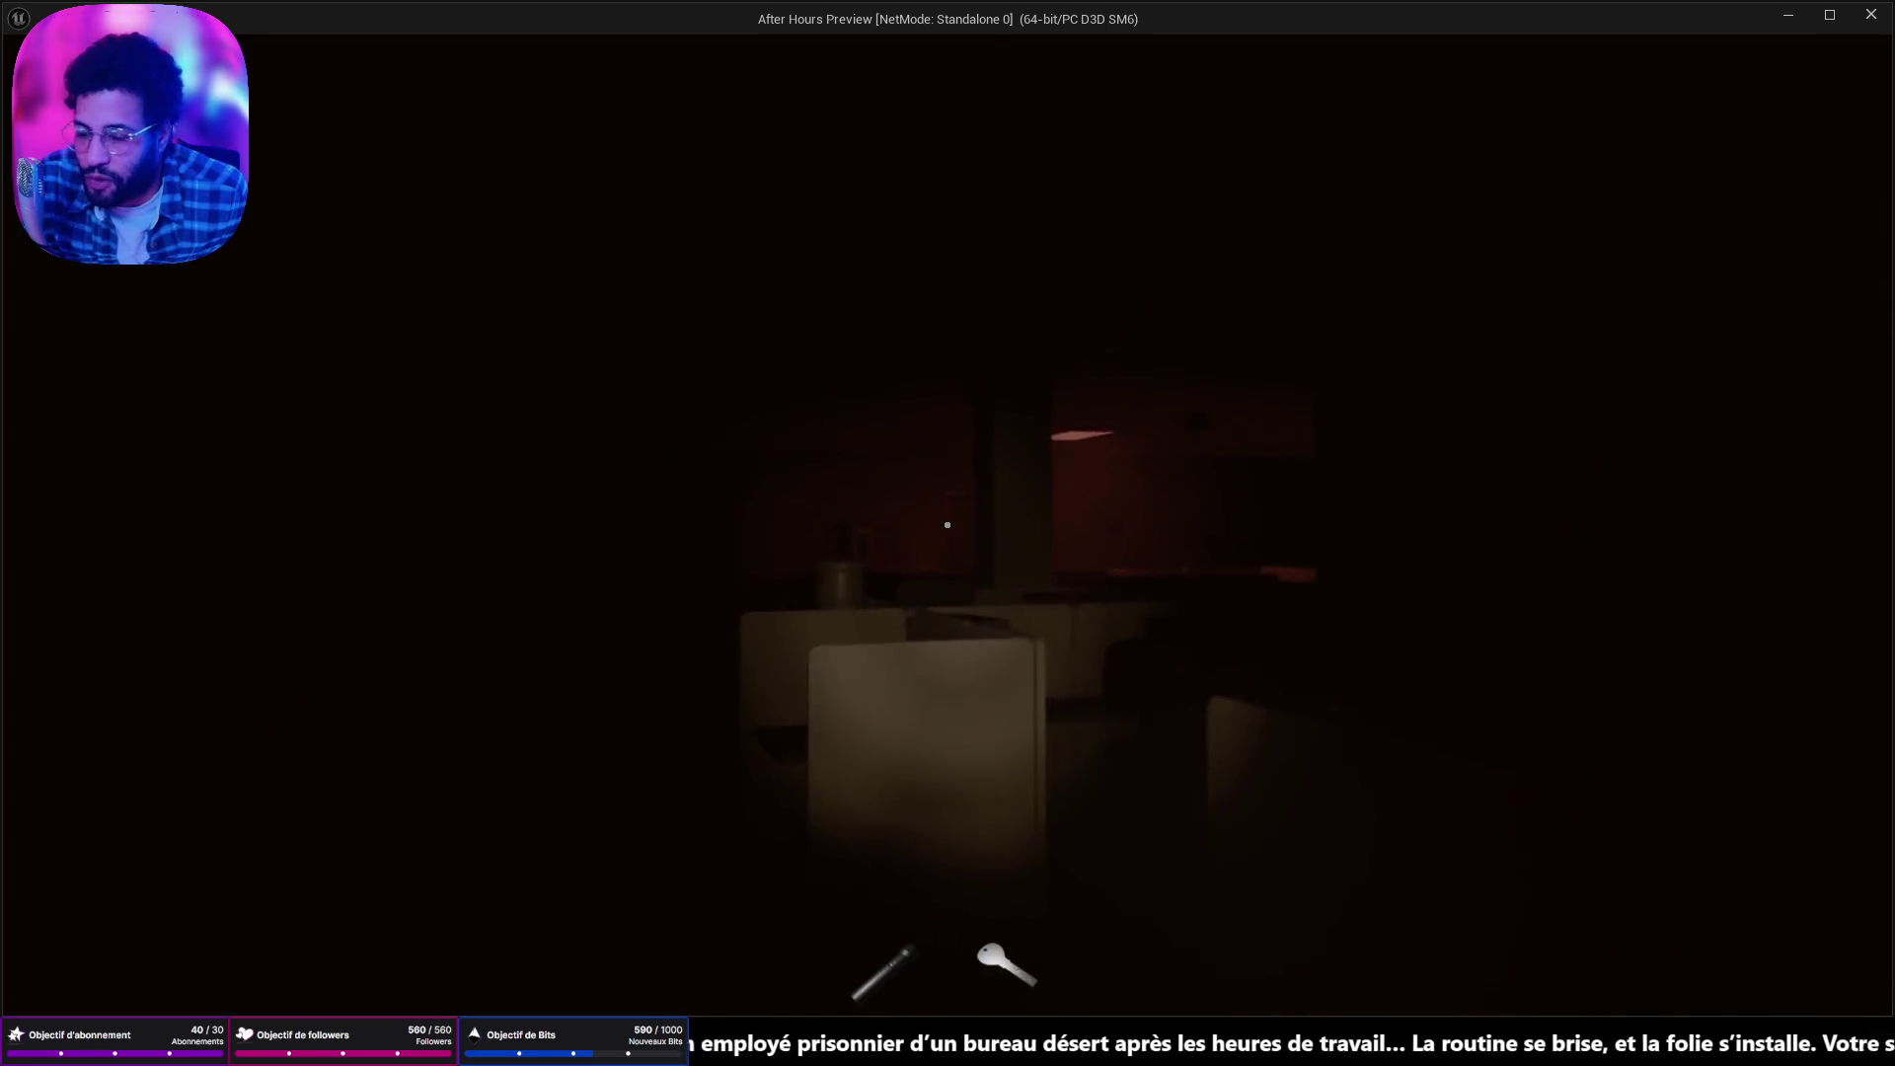
key("w")
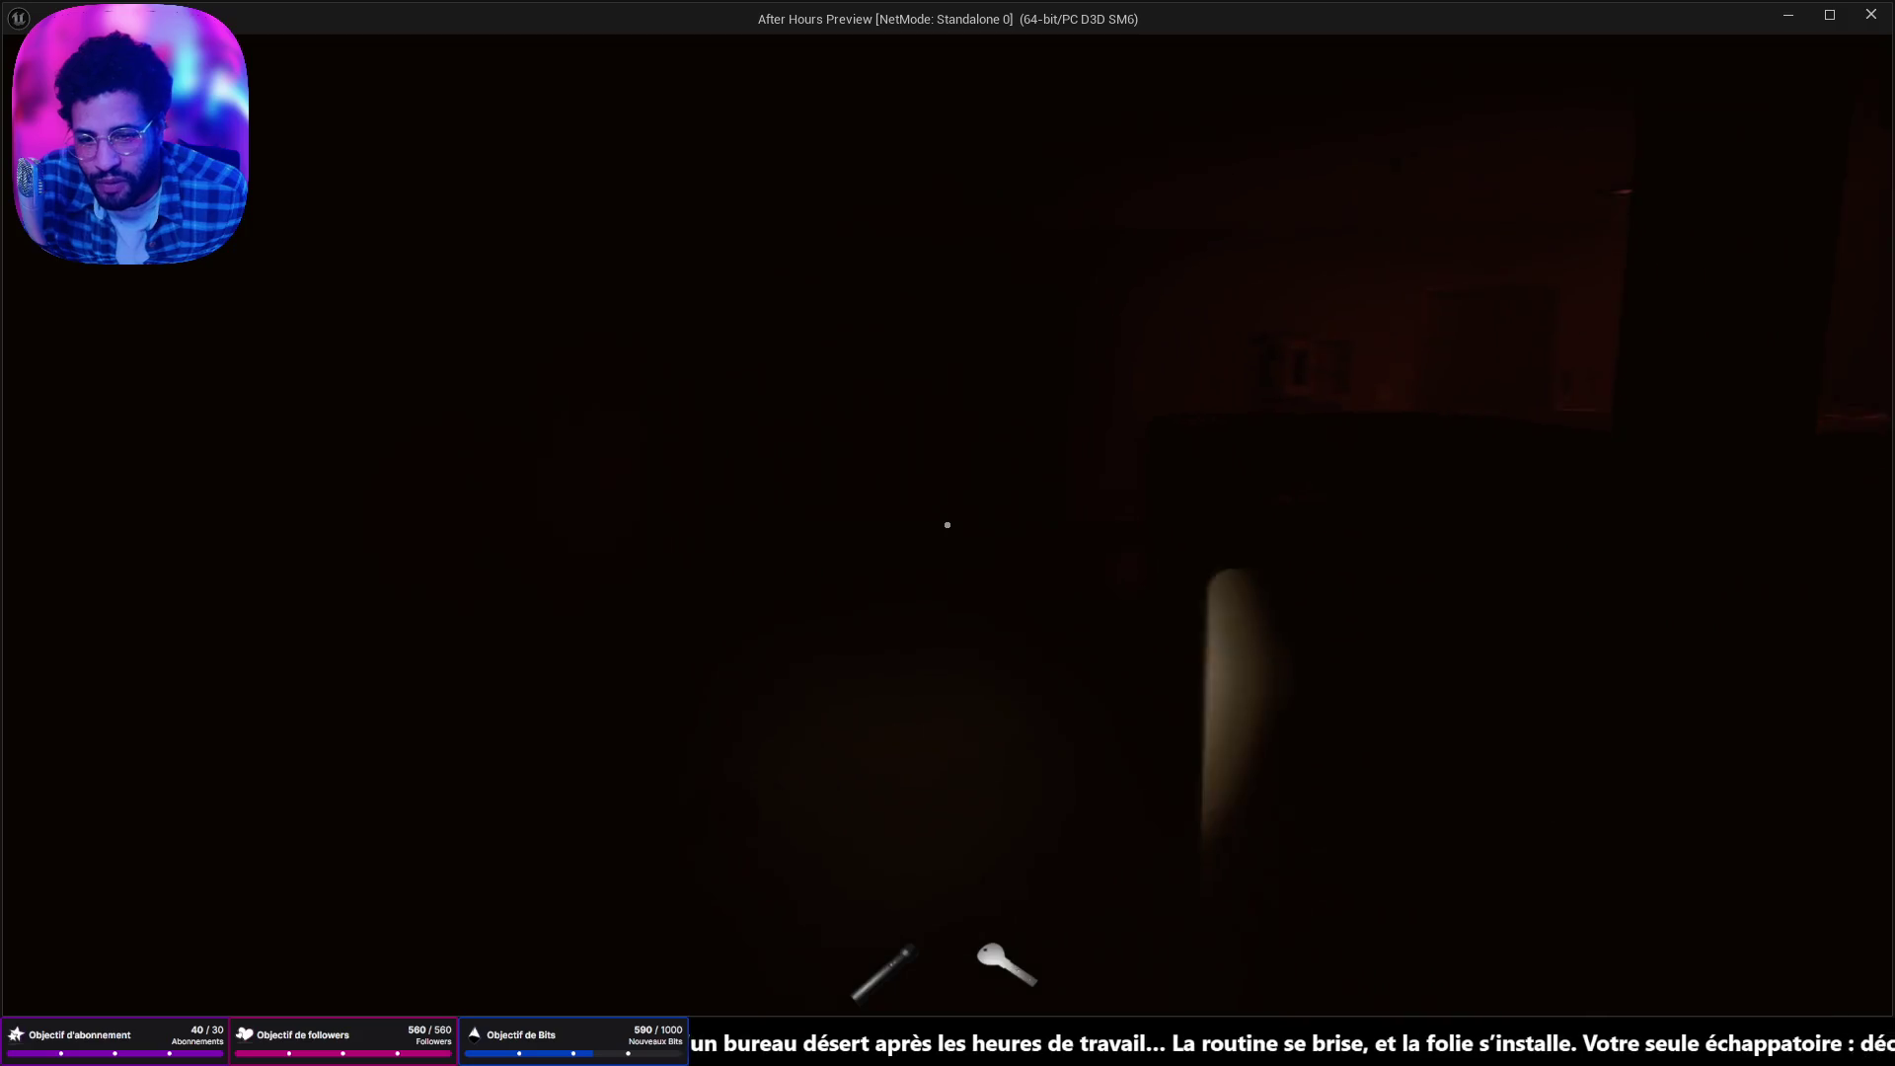
key("w")
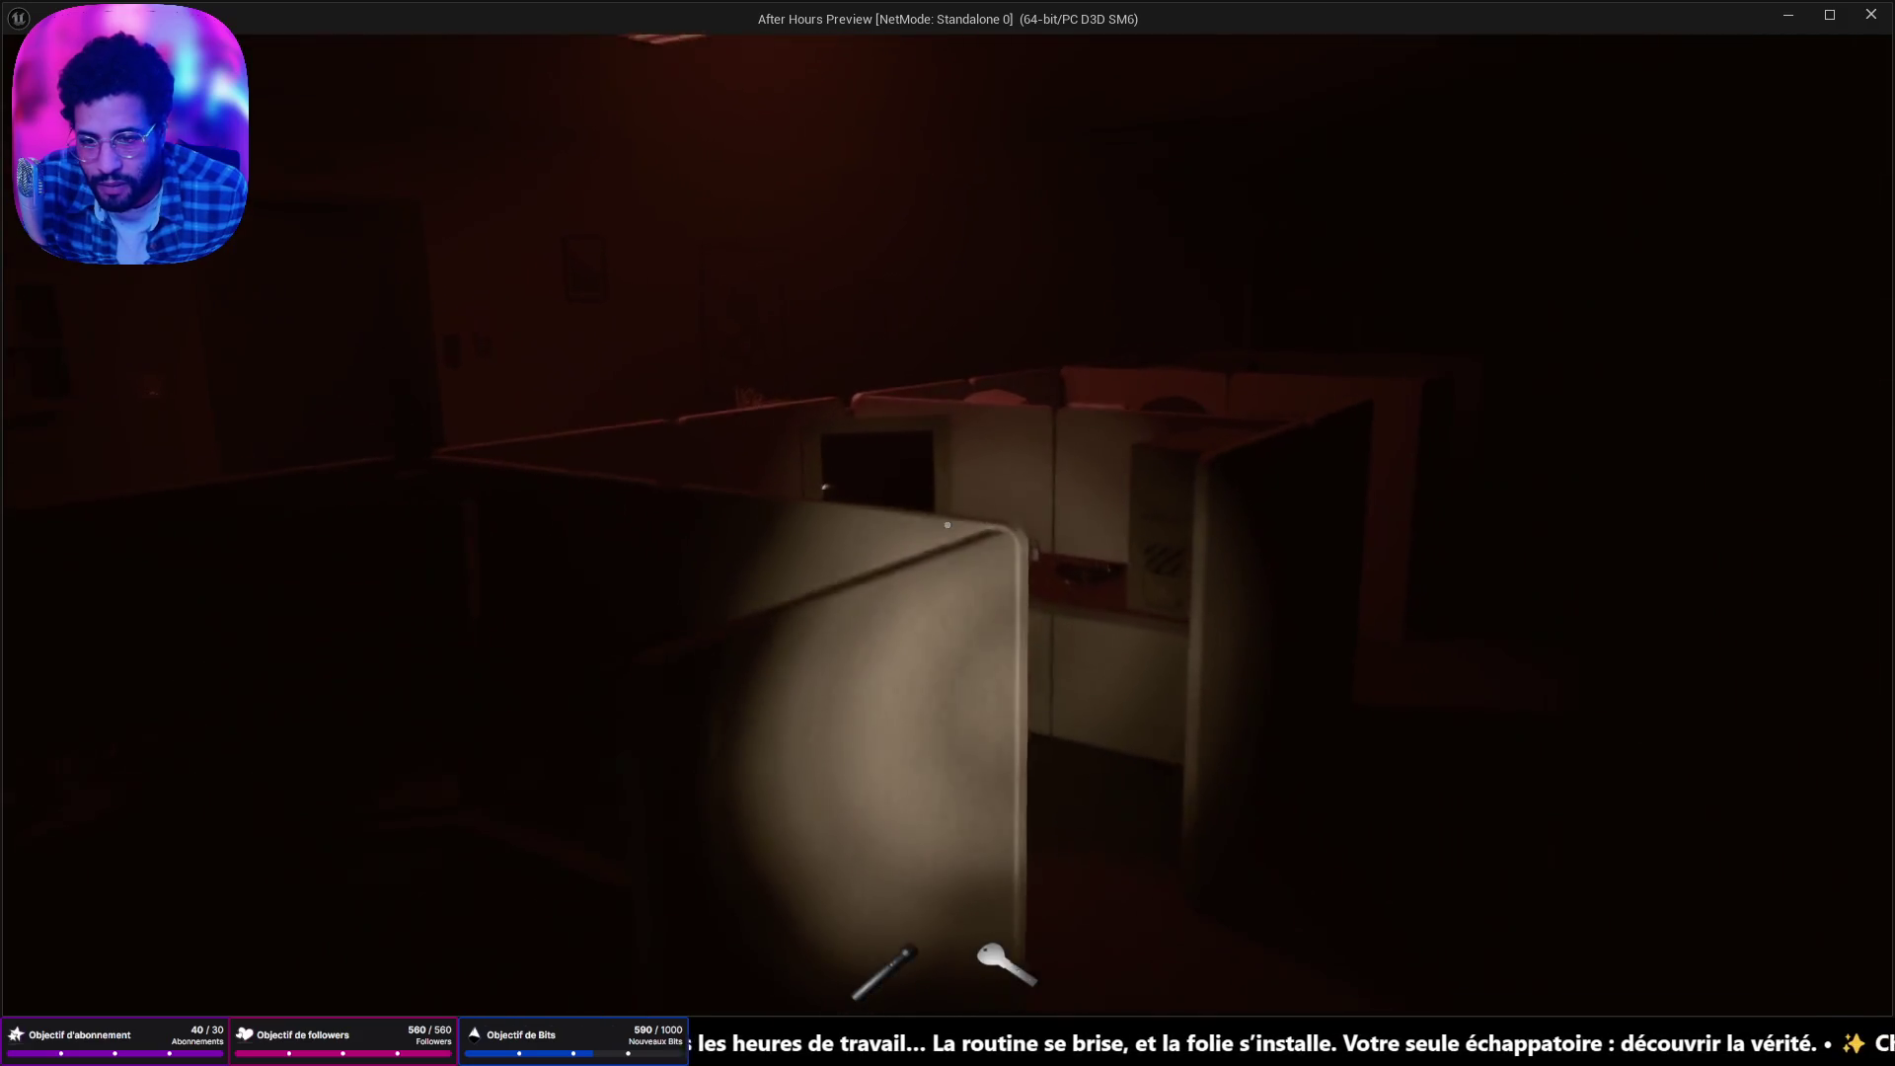
key("w")
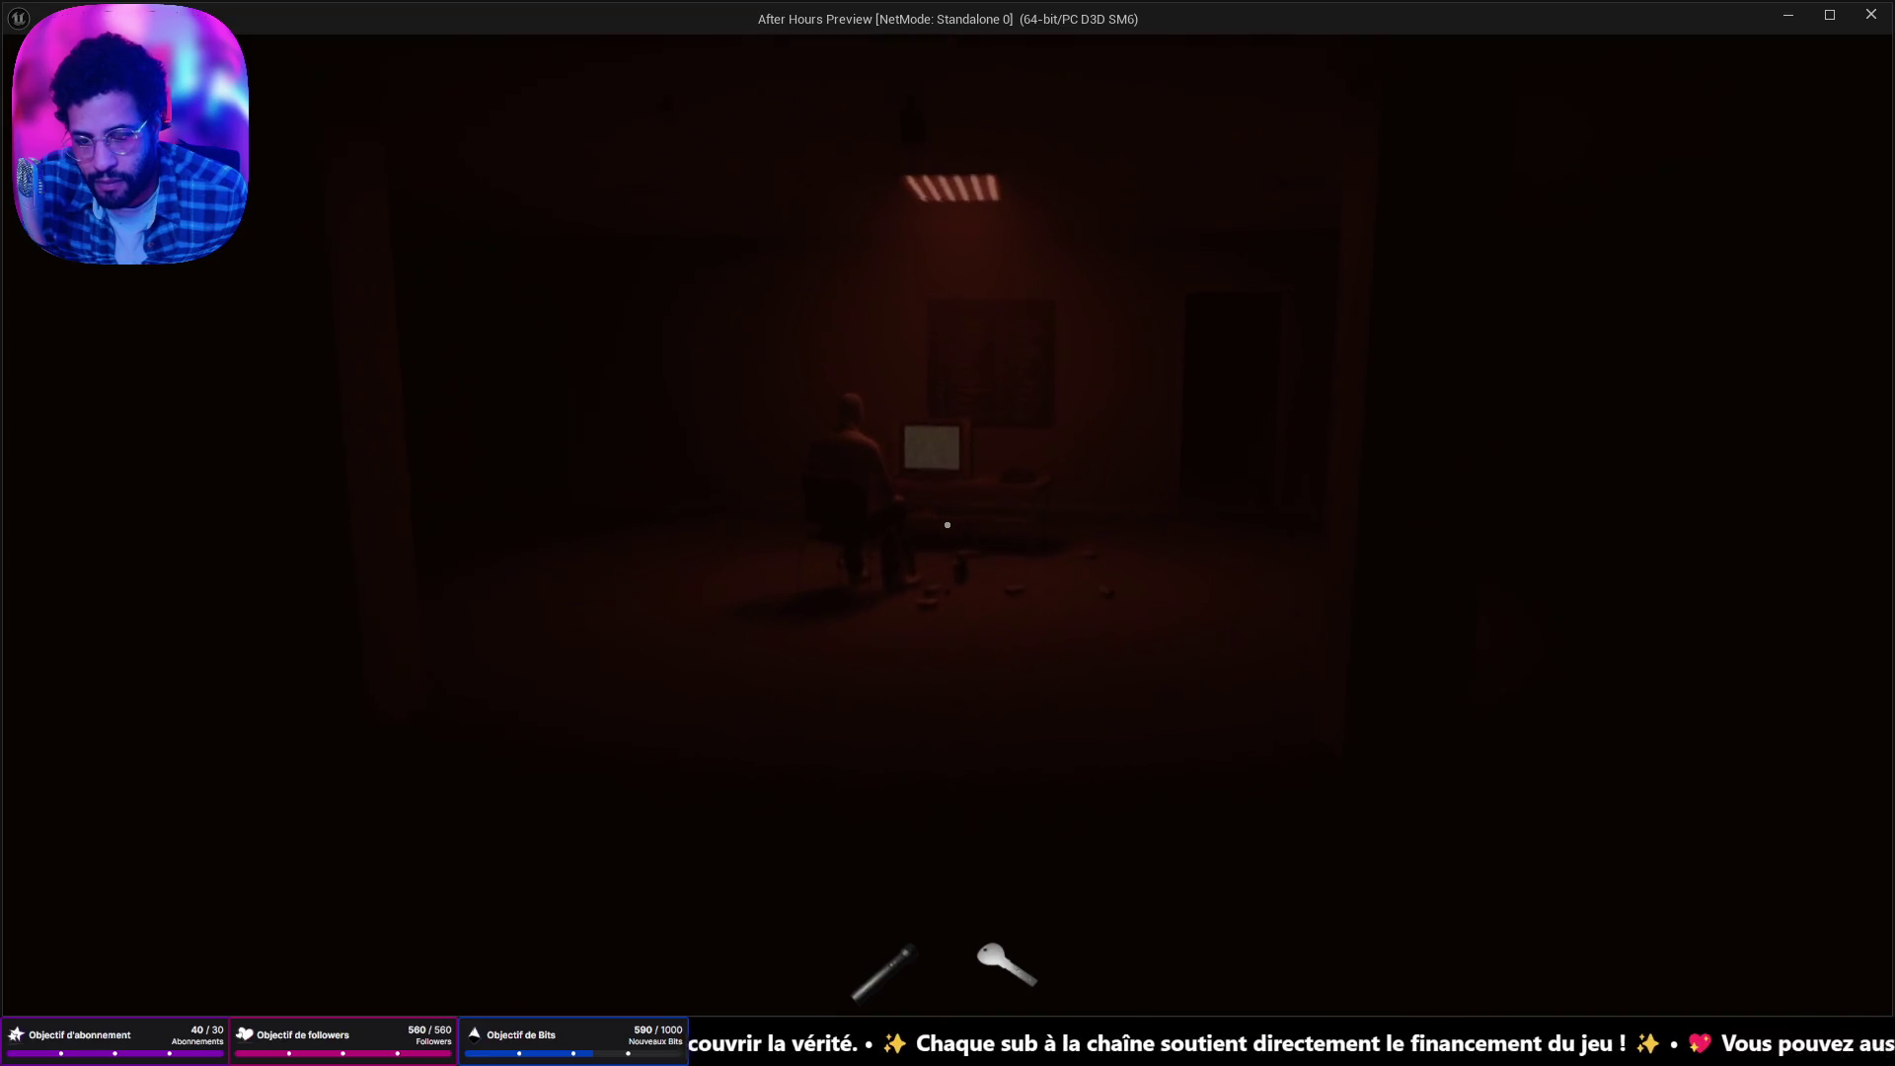
Walk past the seated man up to the TV's static screen.
key("w")
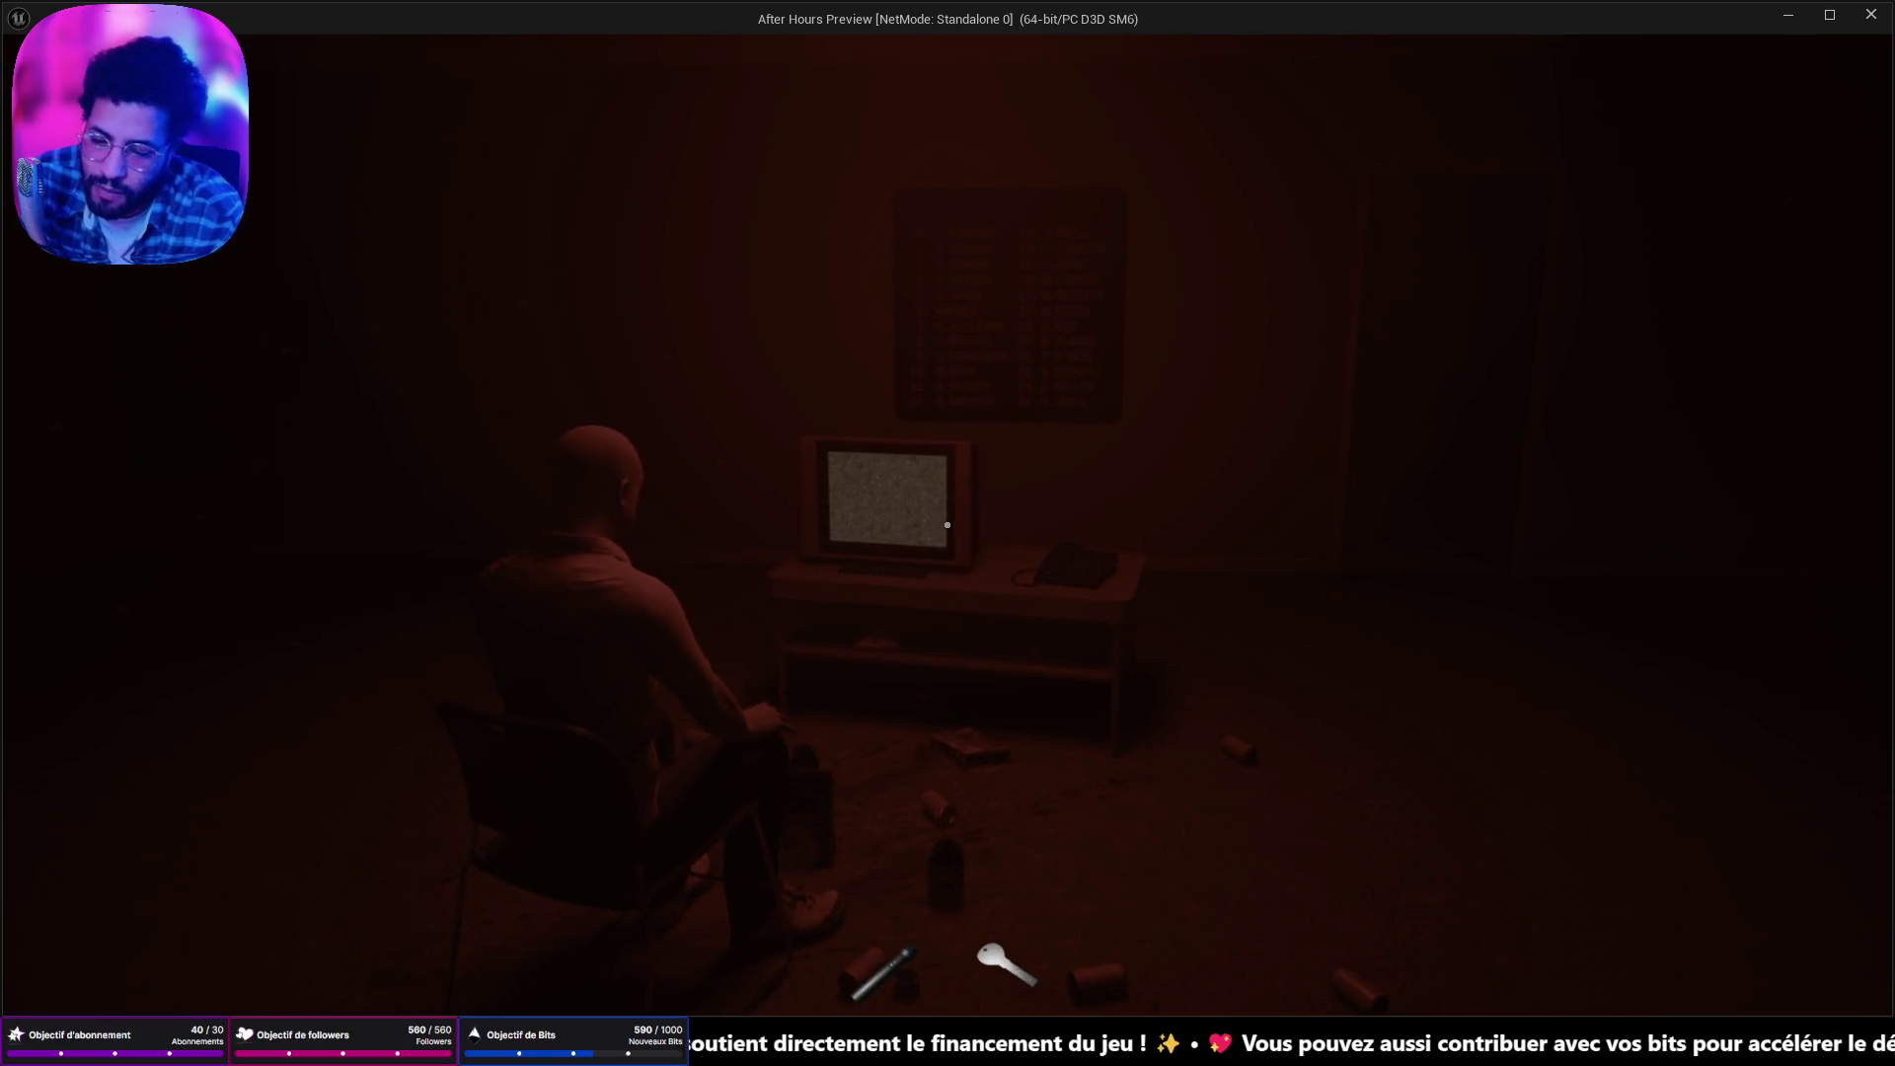
key("w")
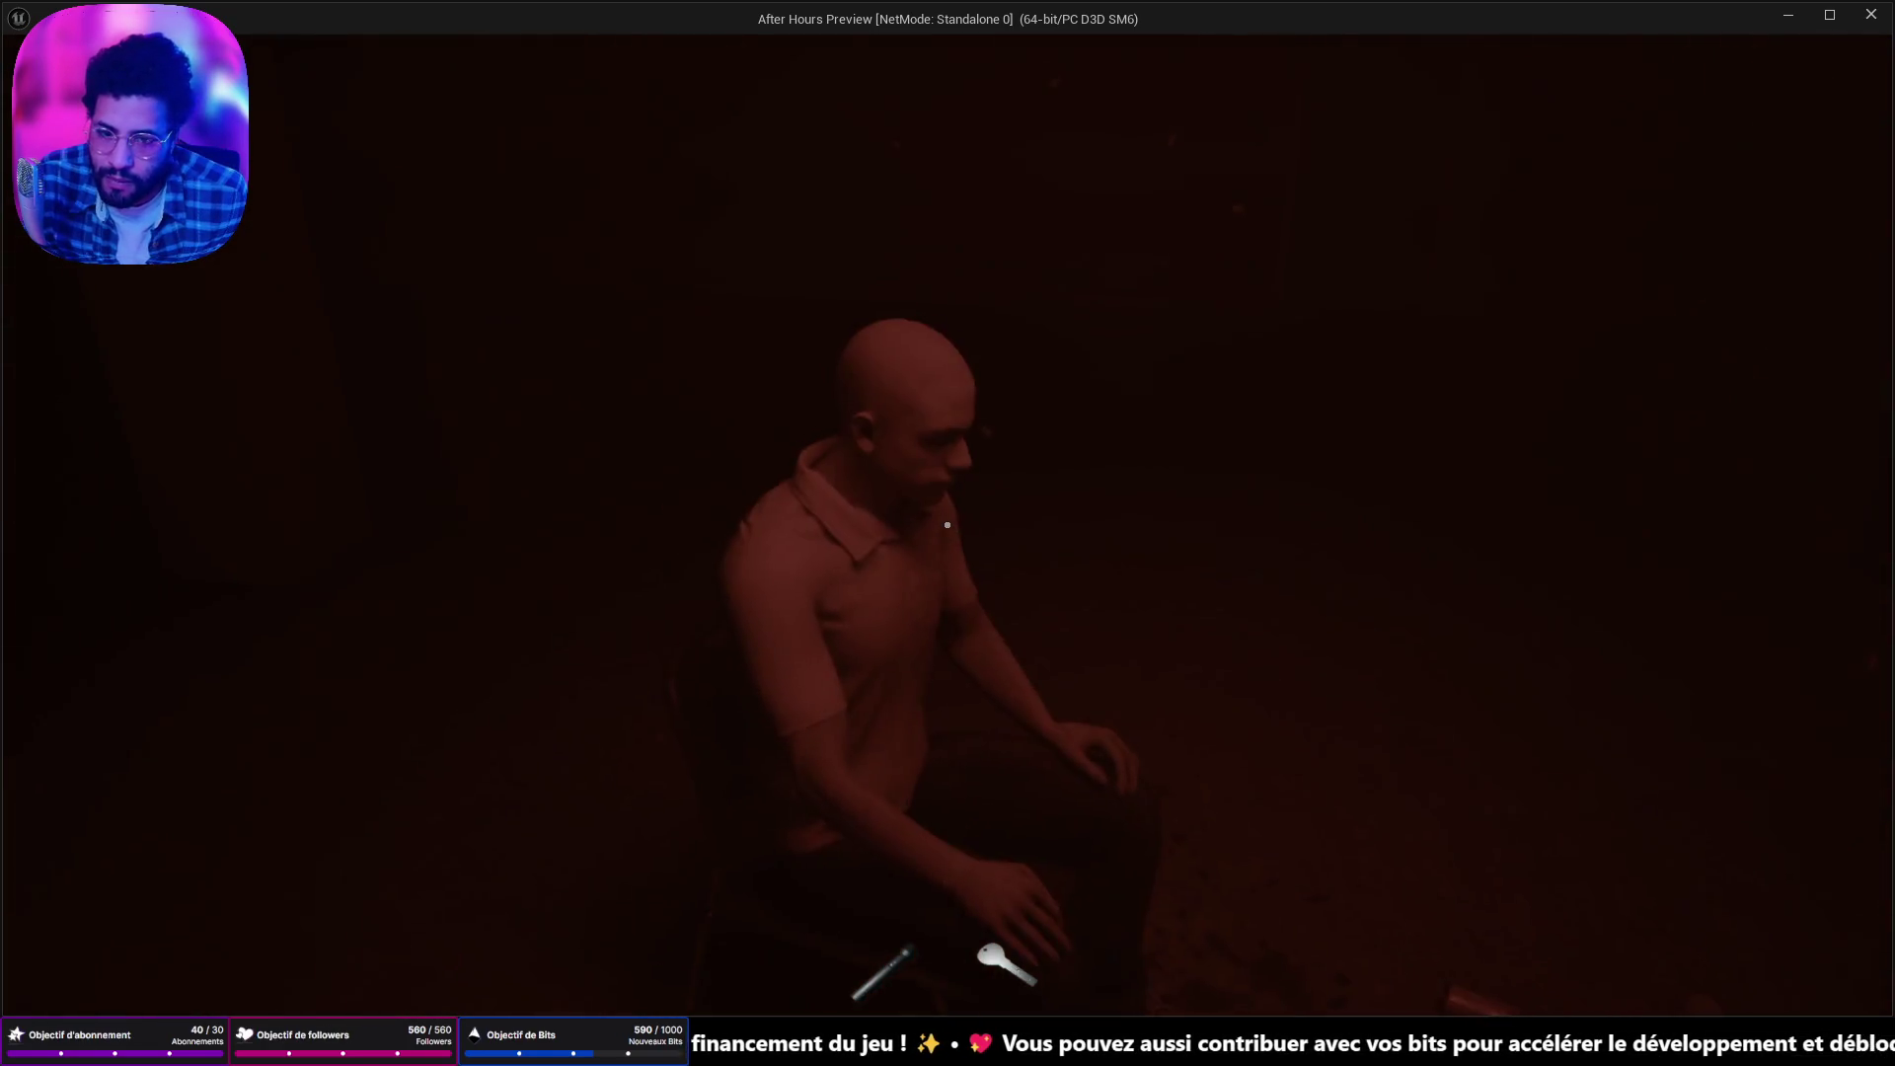
key("w")
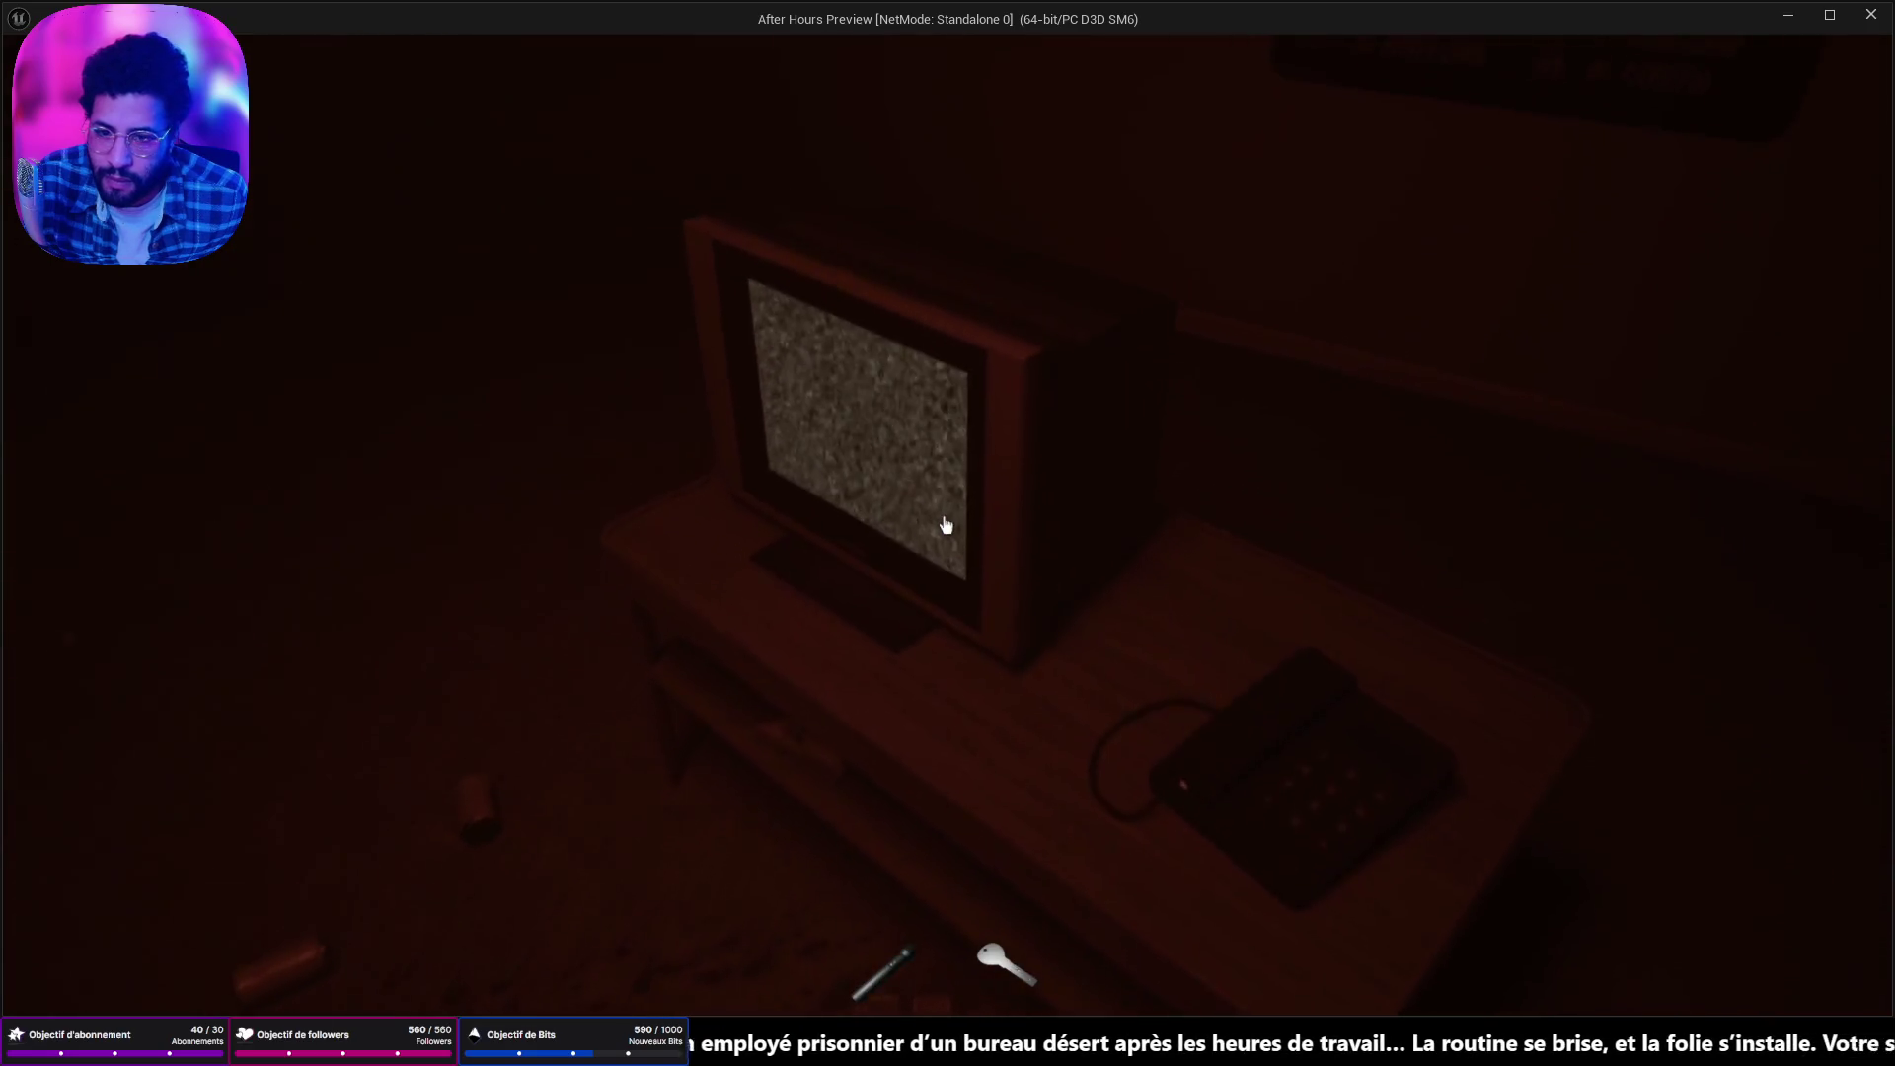
key("w")
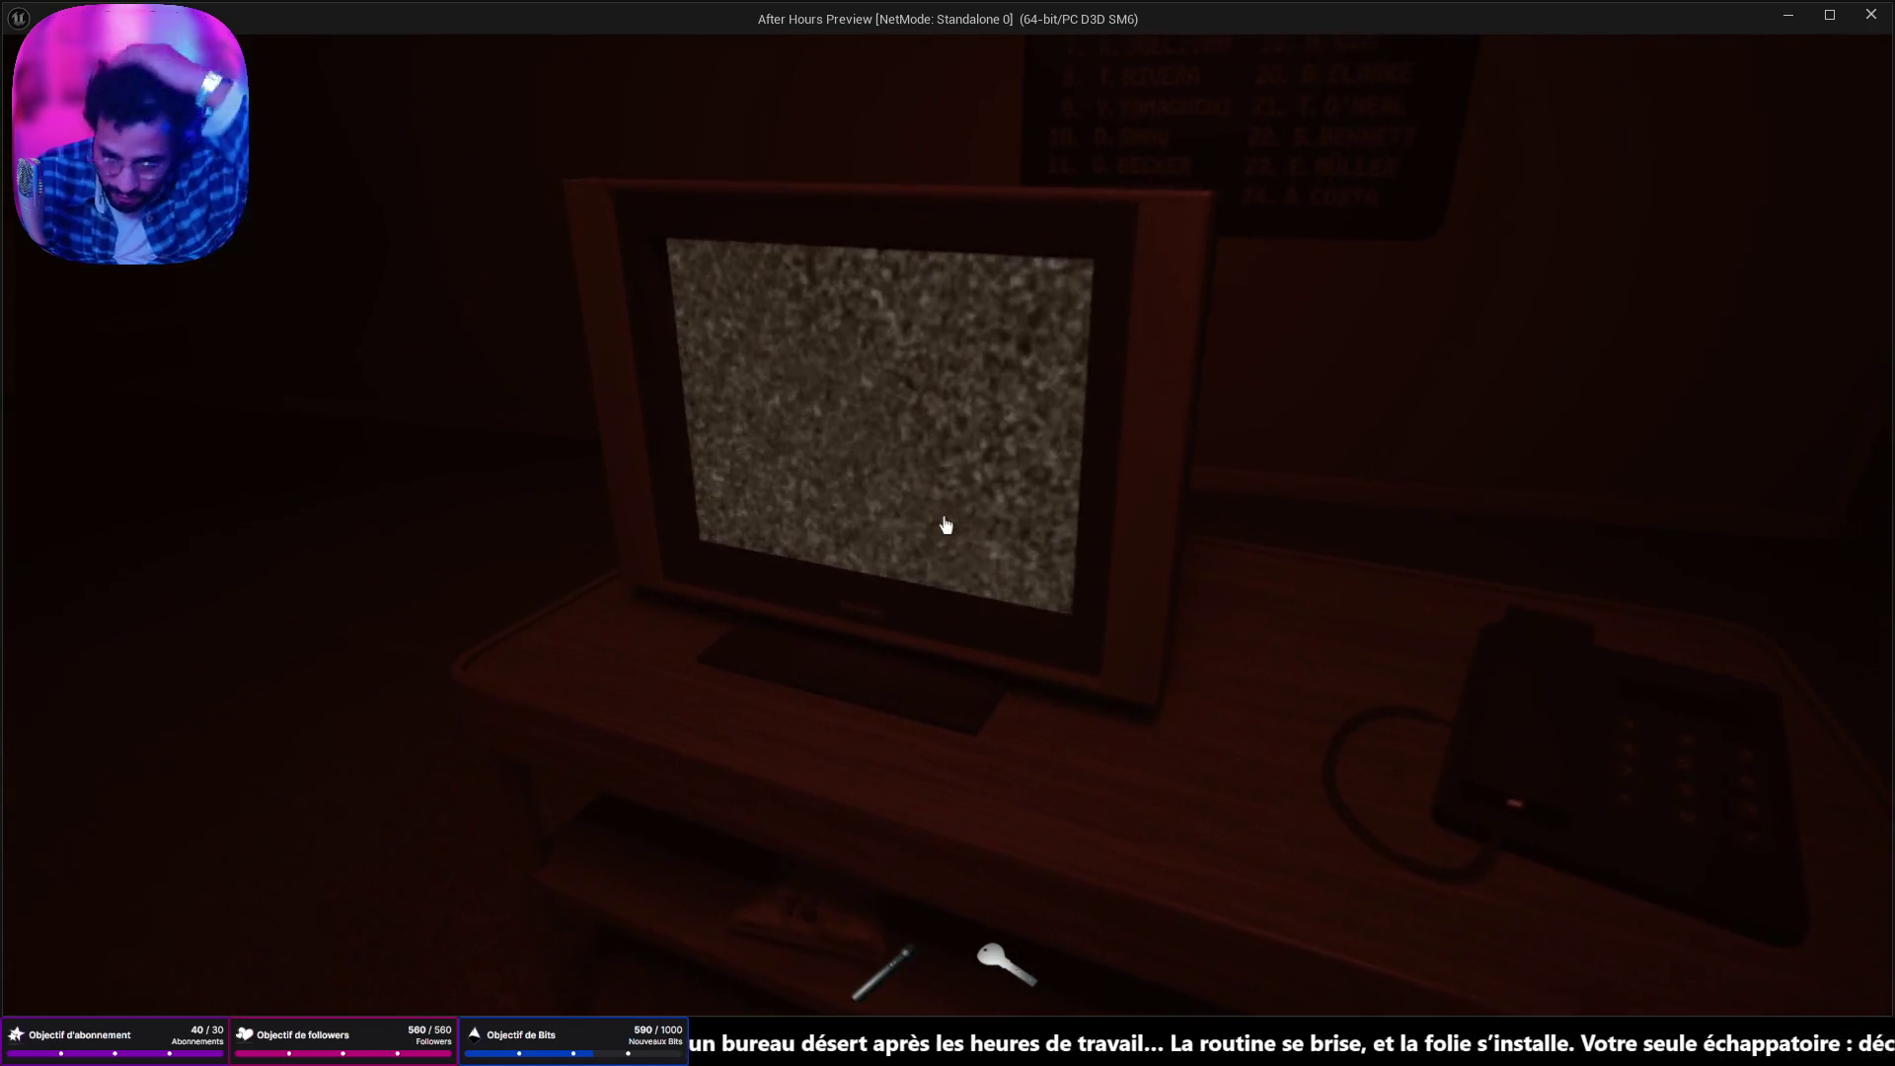
Cycle the TV through its camera feeds, past the corridor feed.
left_click(945, 525)
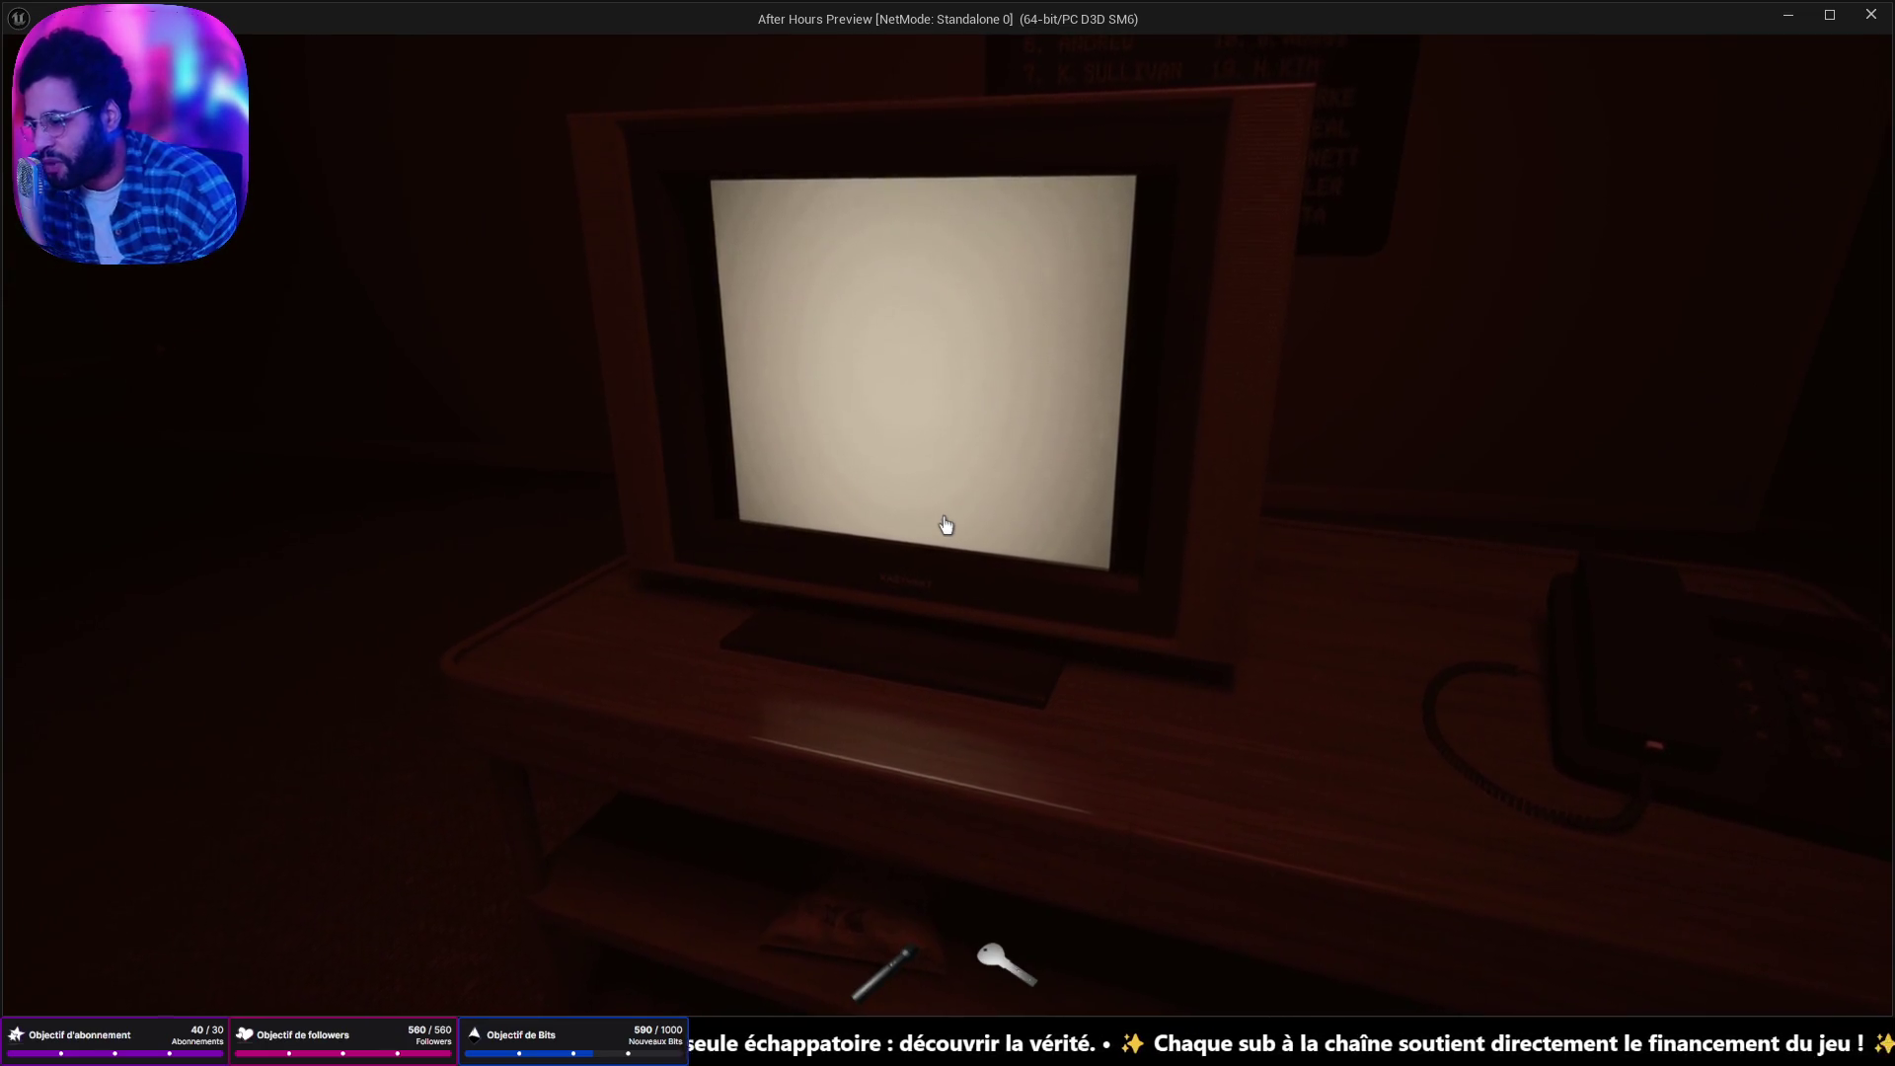
left_click(946, 526)
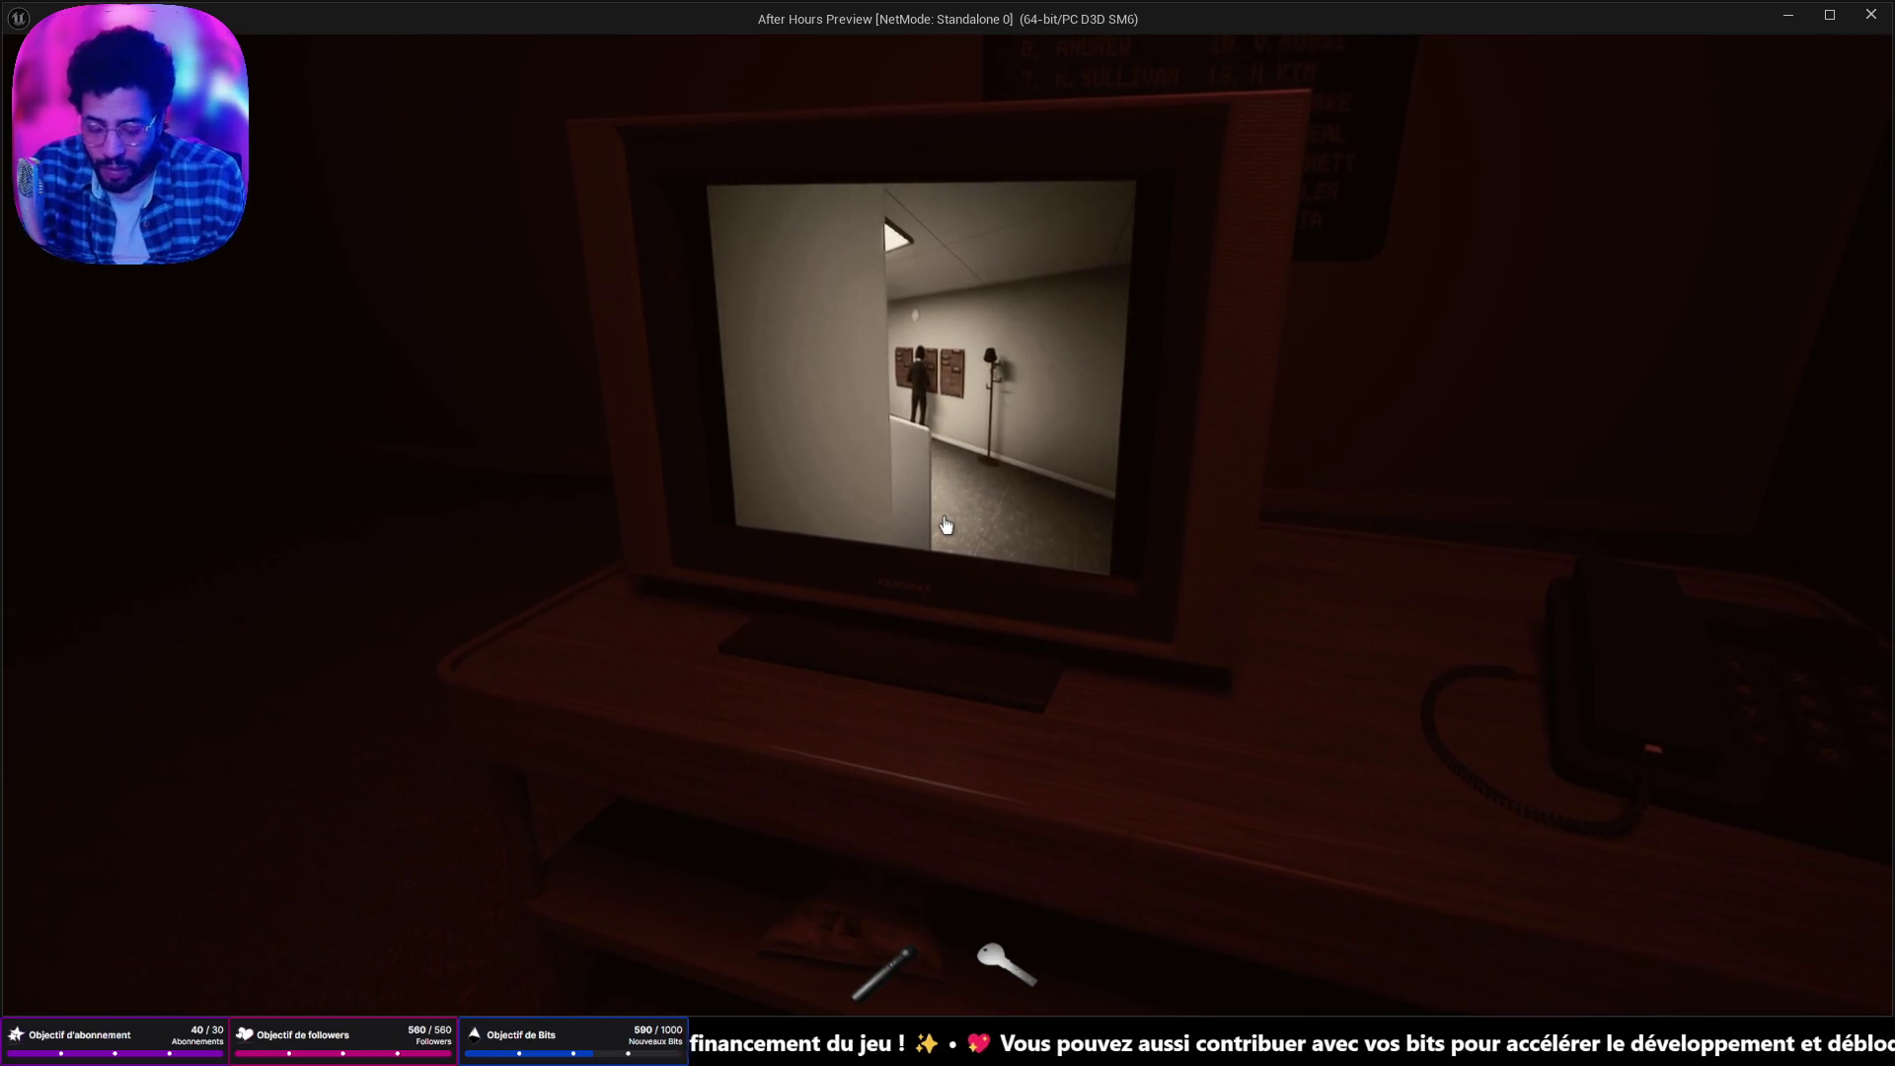
left_click(946, 525)
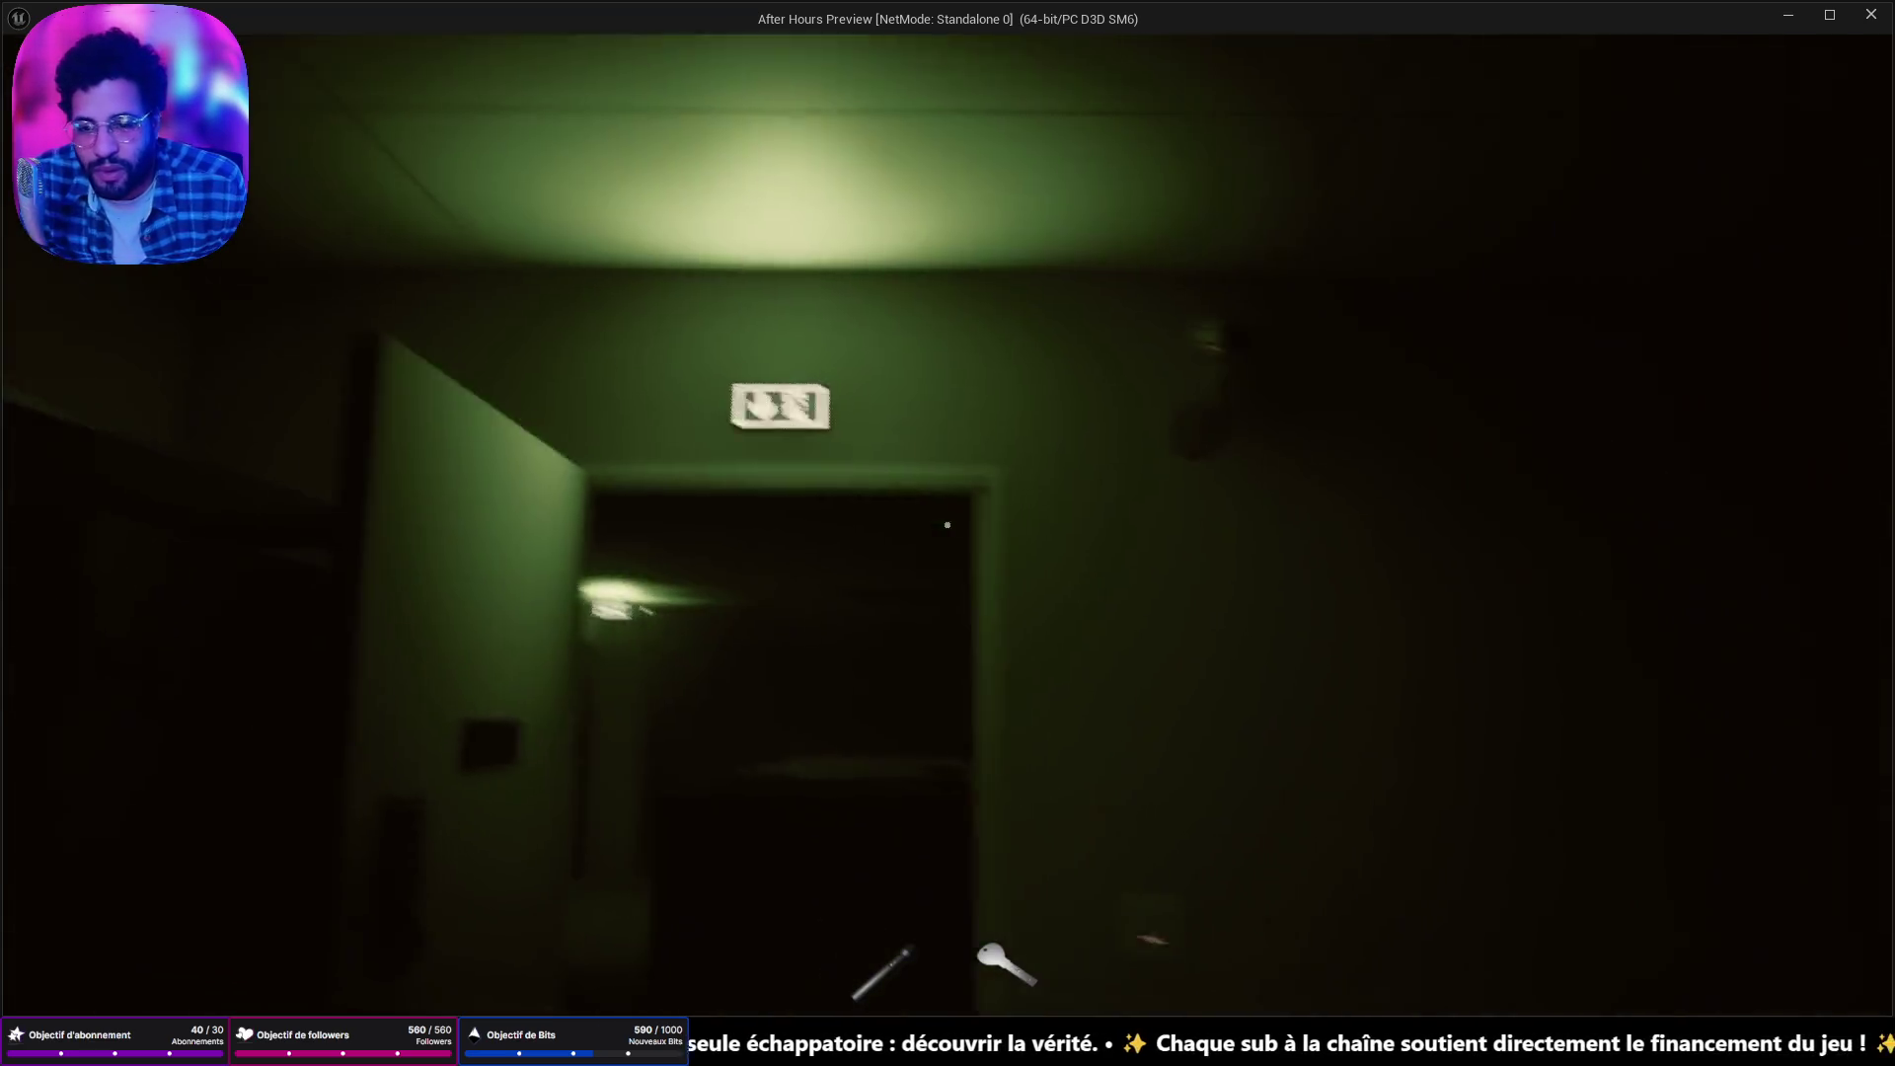
Walk down the dark cubicle aisle to the door and unlock it with the key.
key("w")
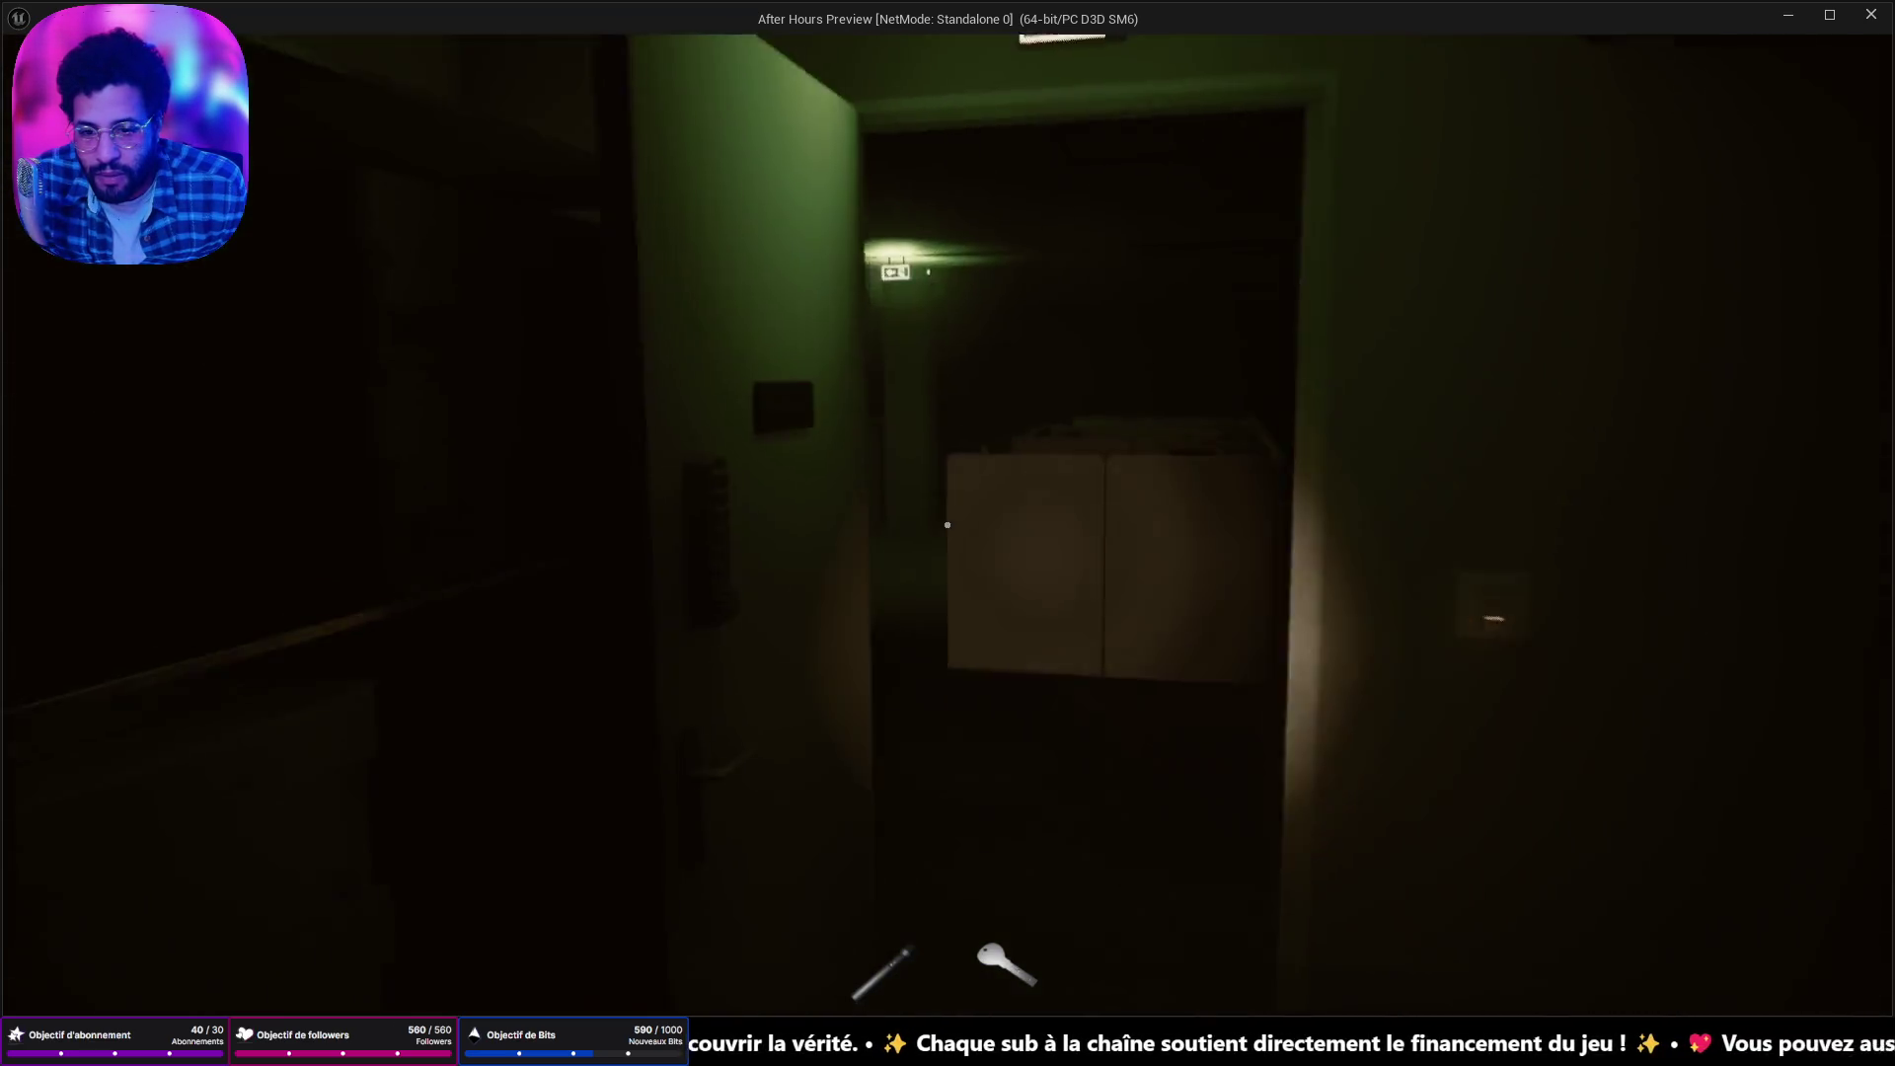
key("w")
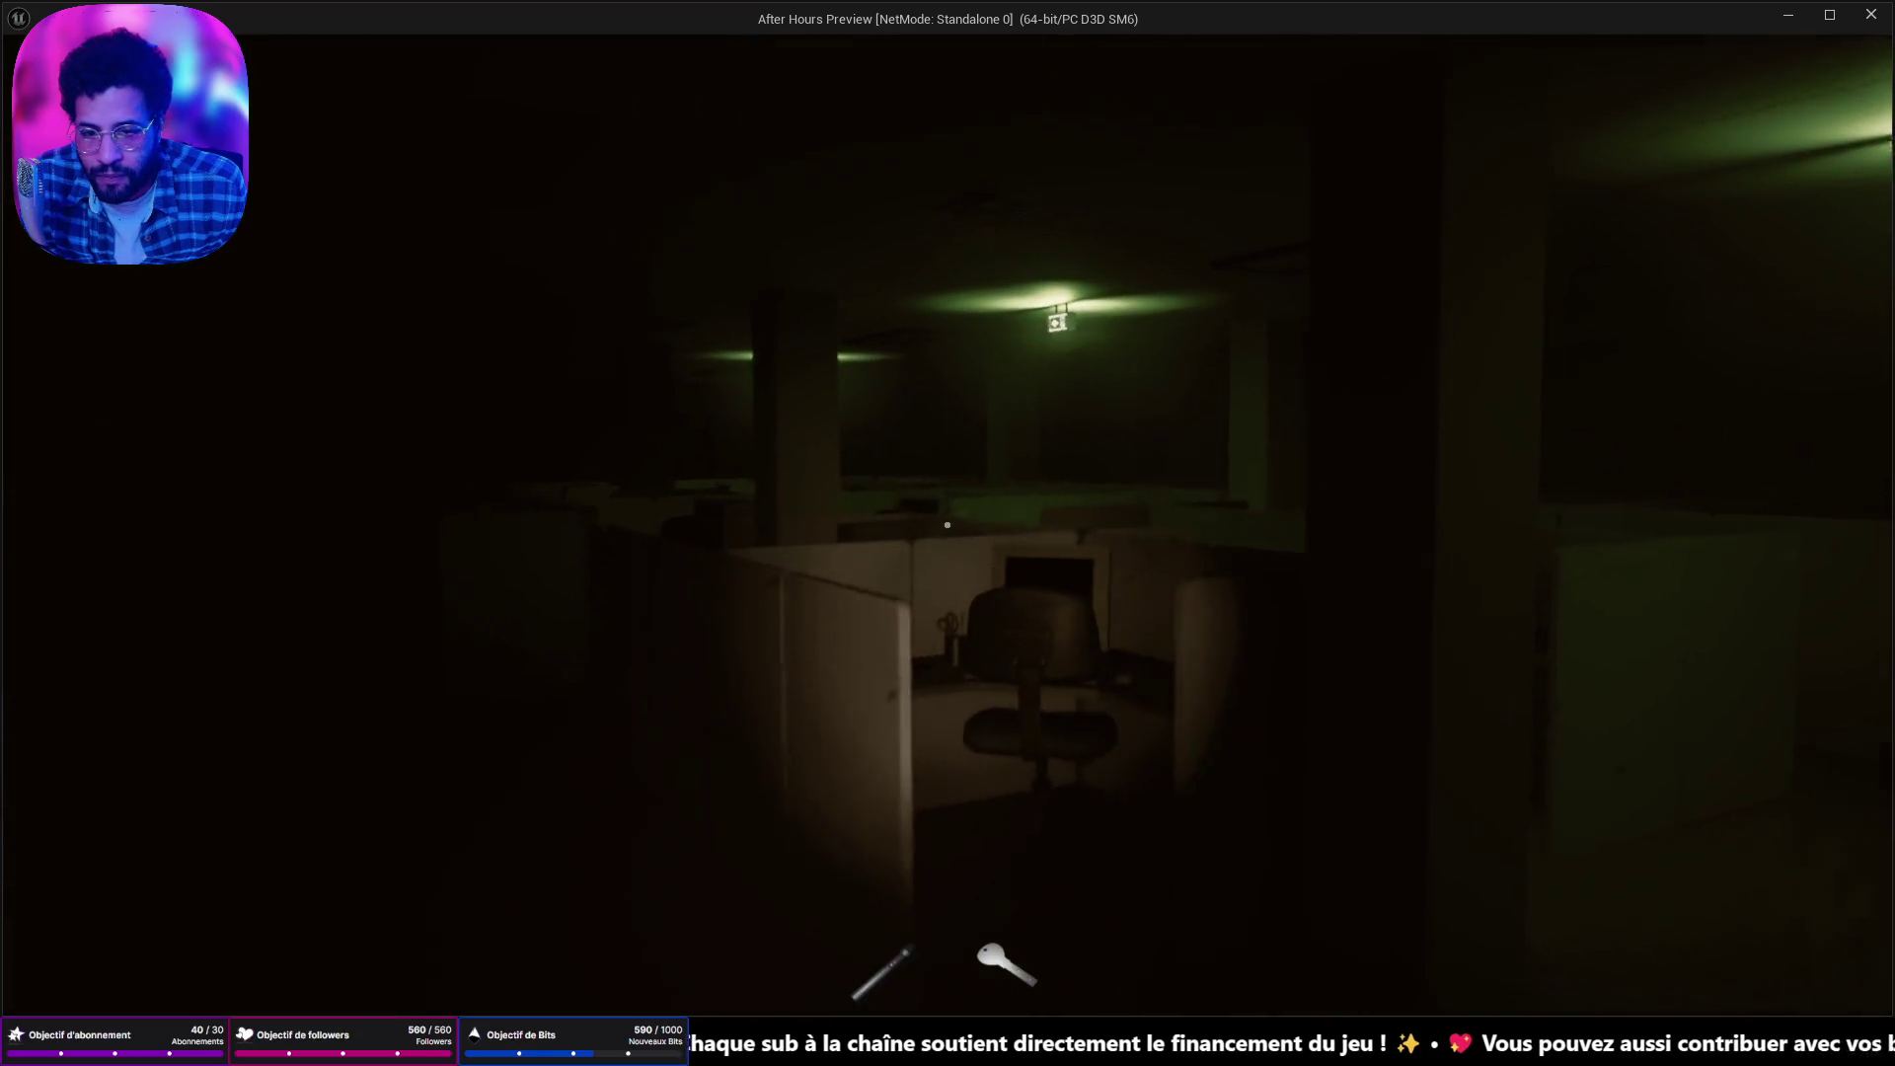
key("w")
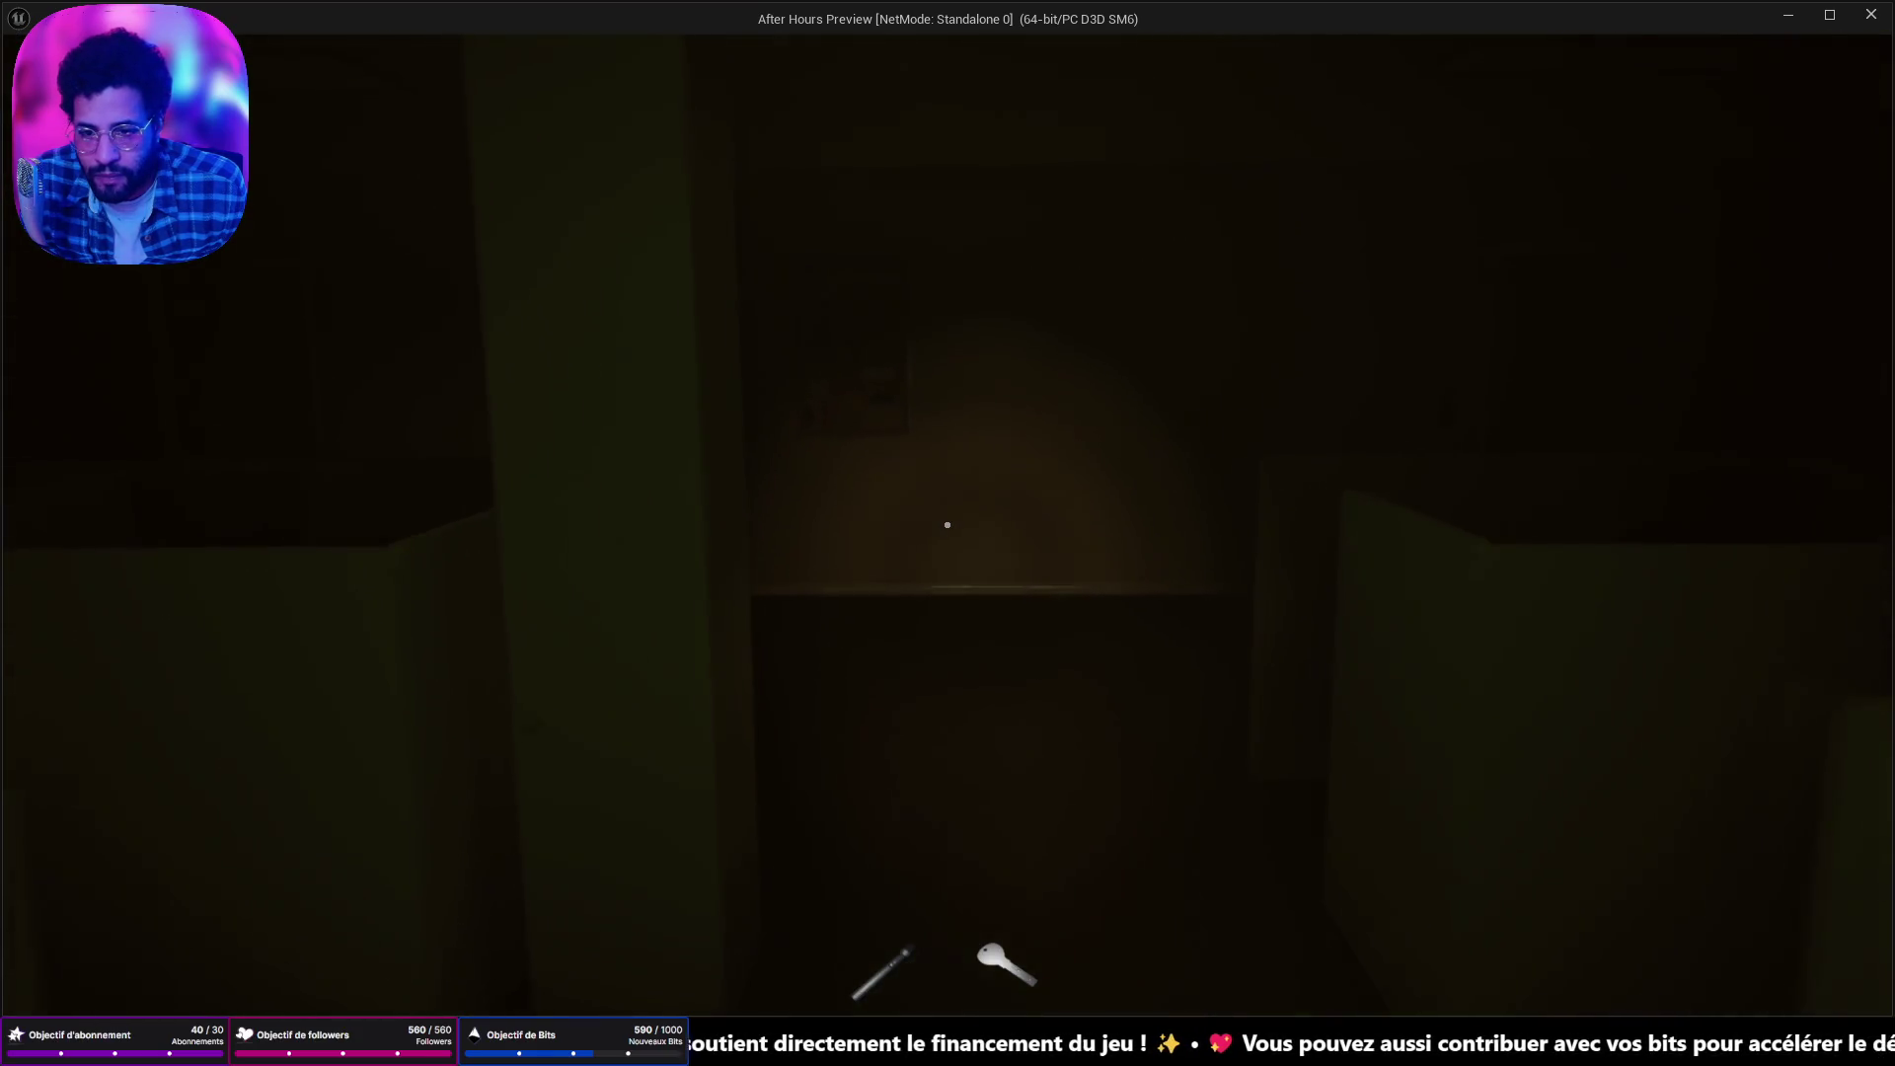
key("w")
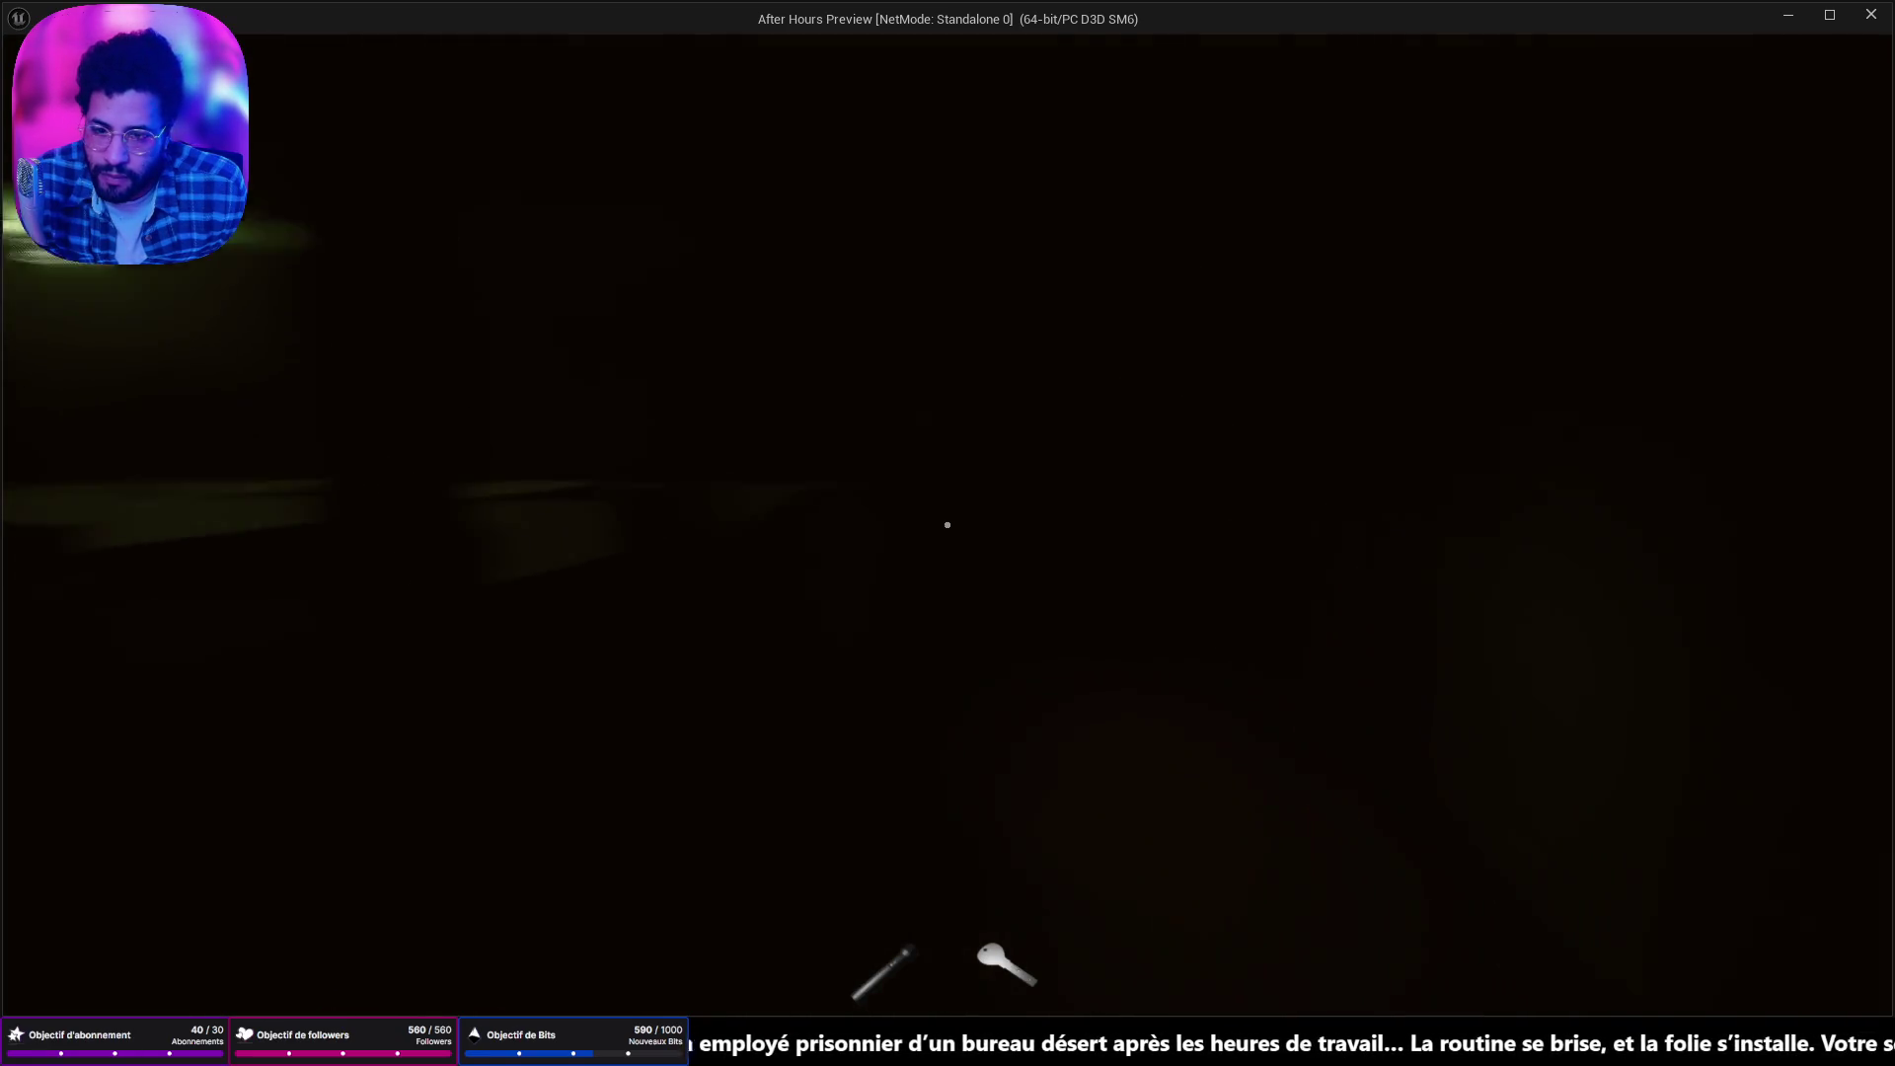
key("w")
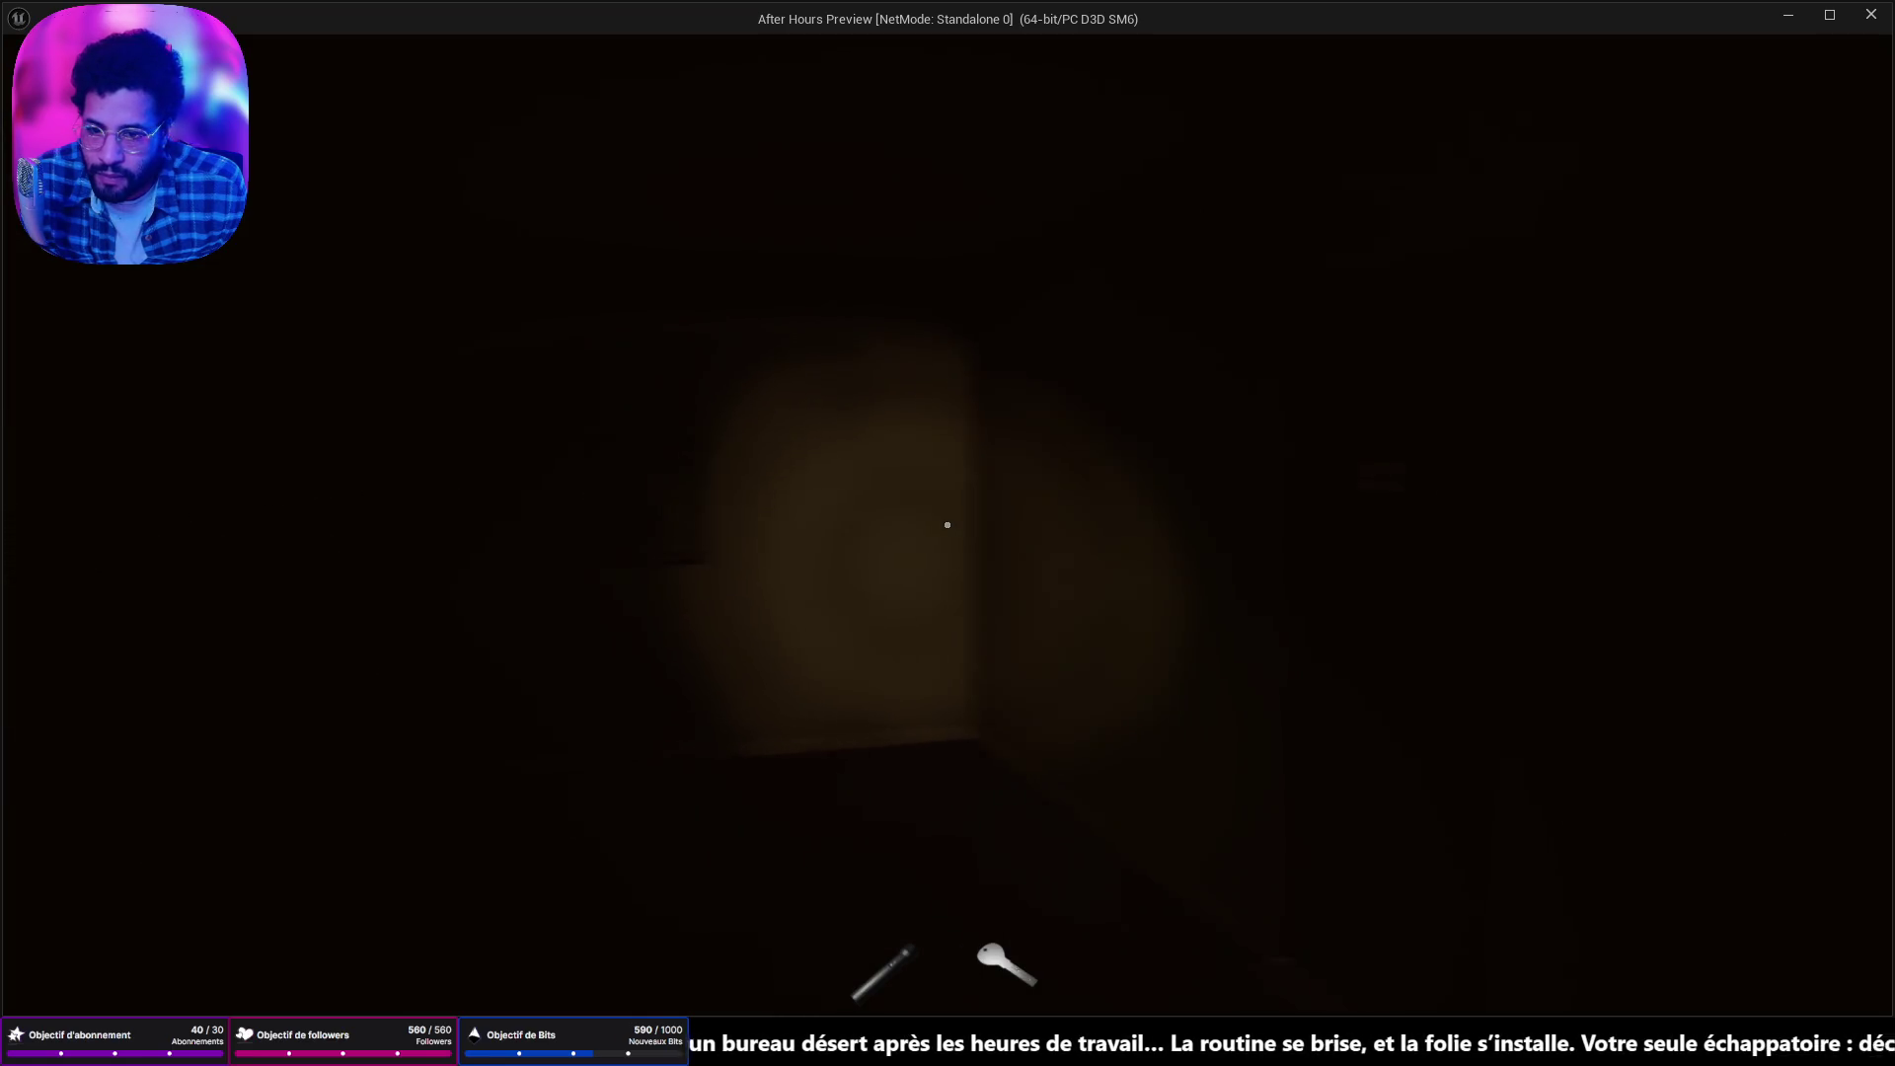
key("w")
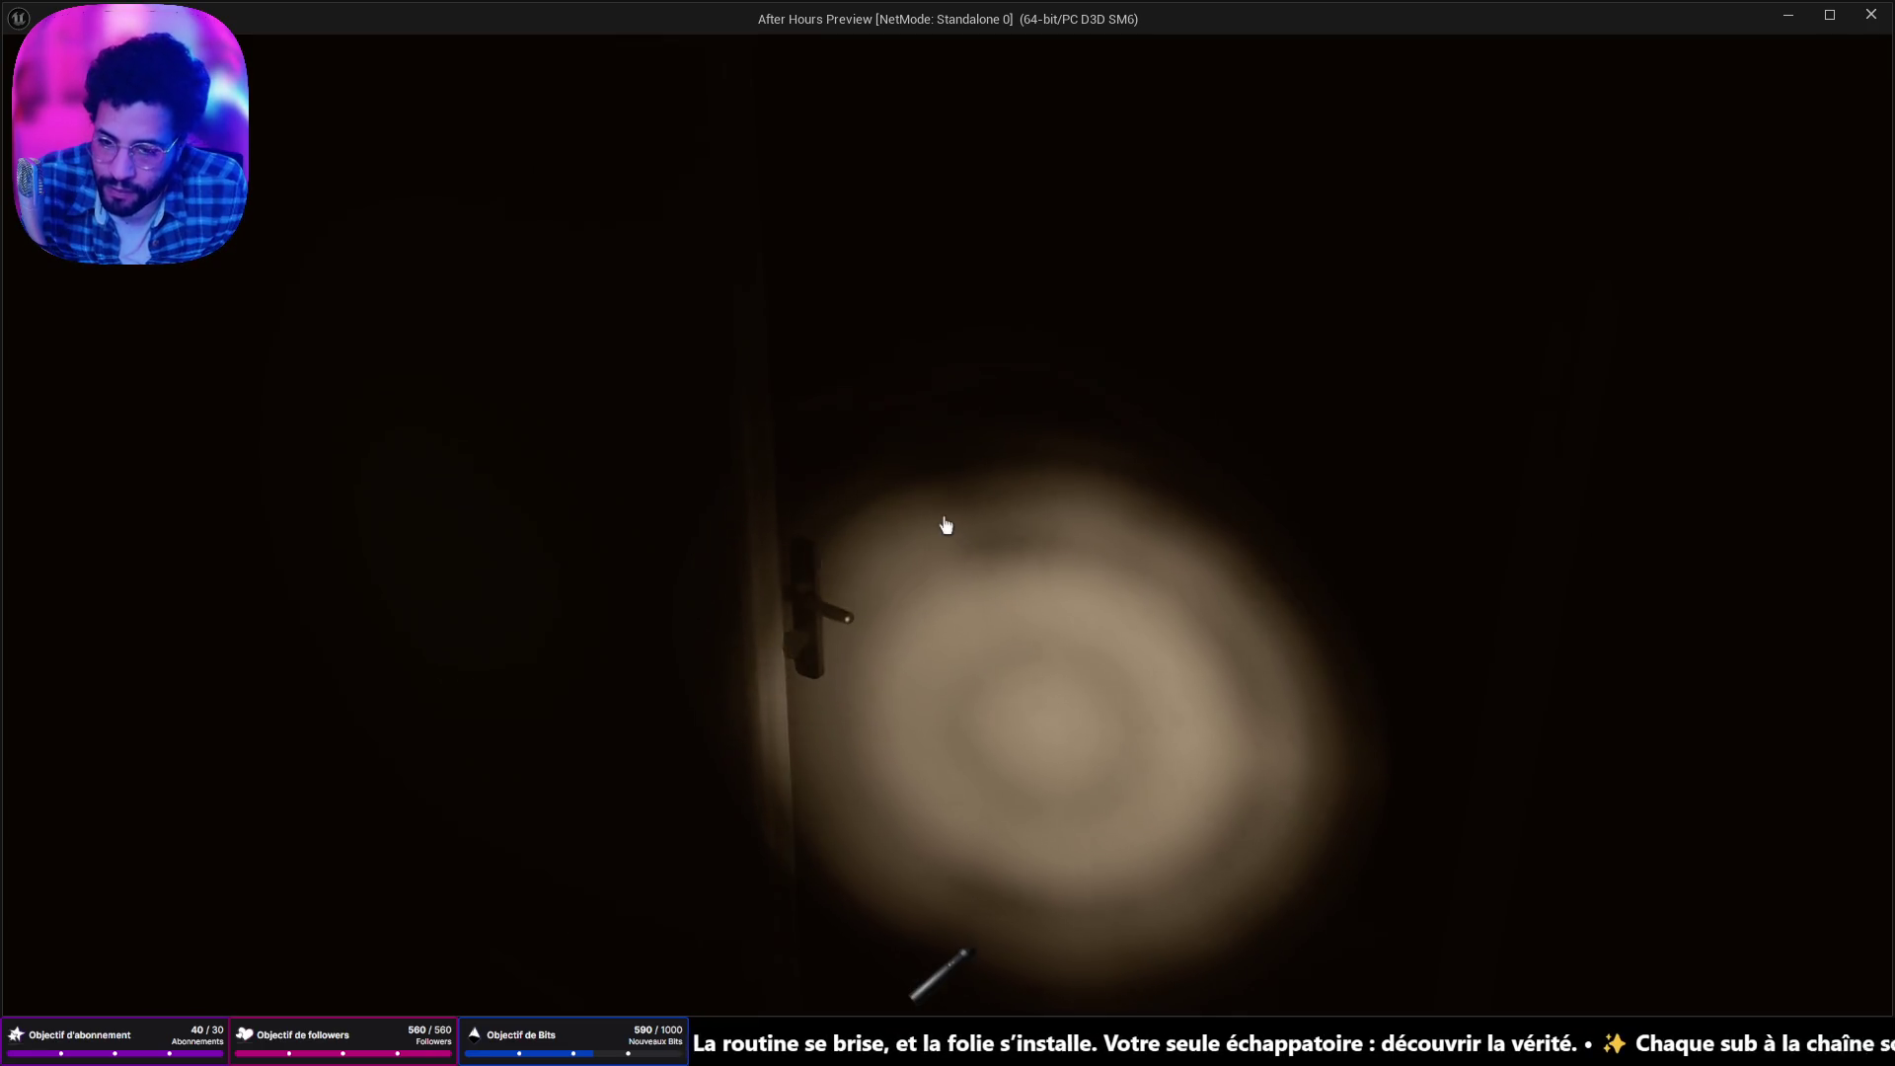
left_click(945, 526)
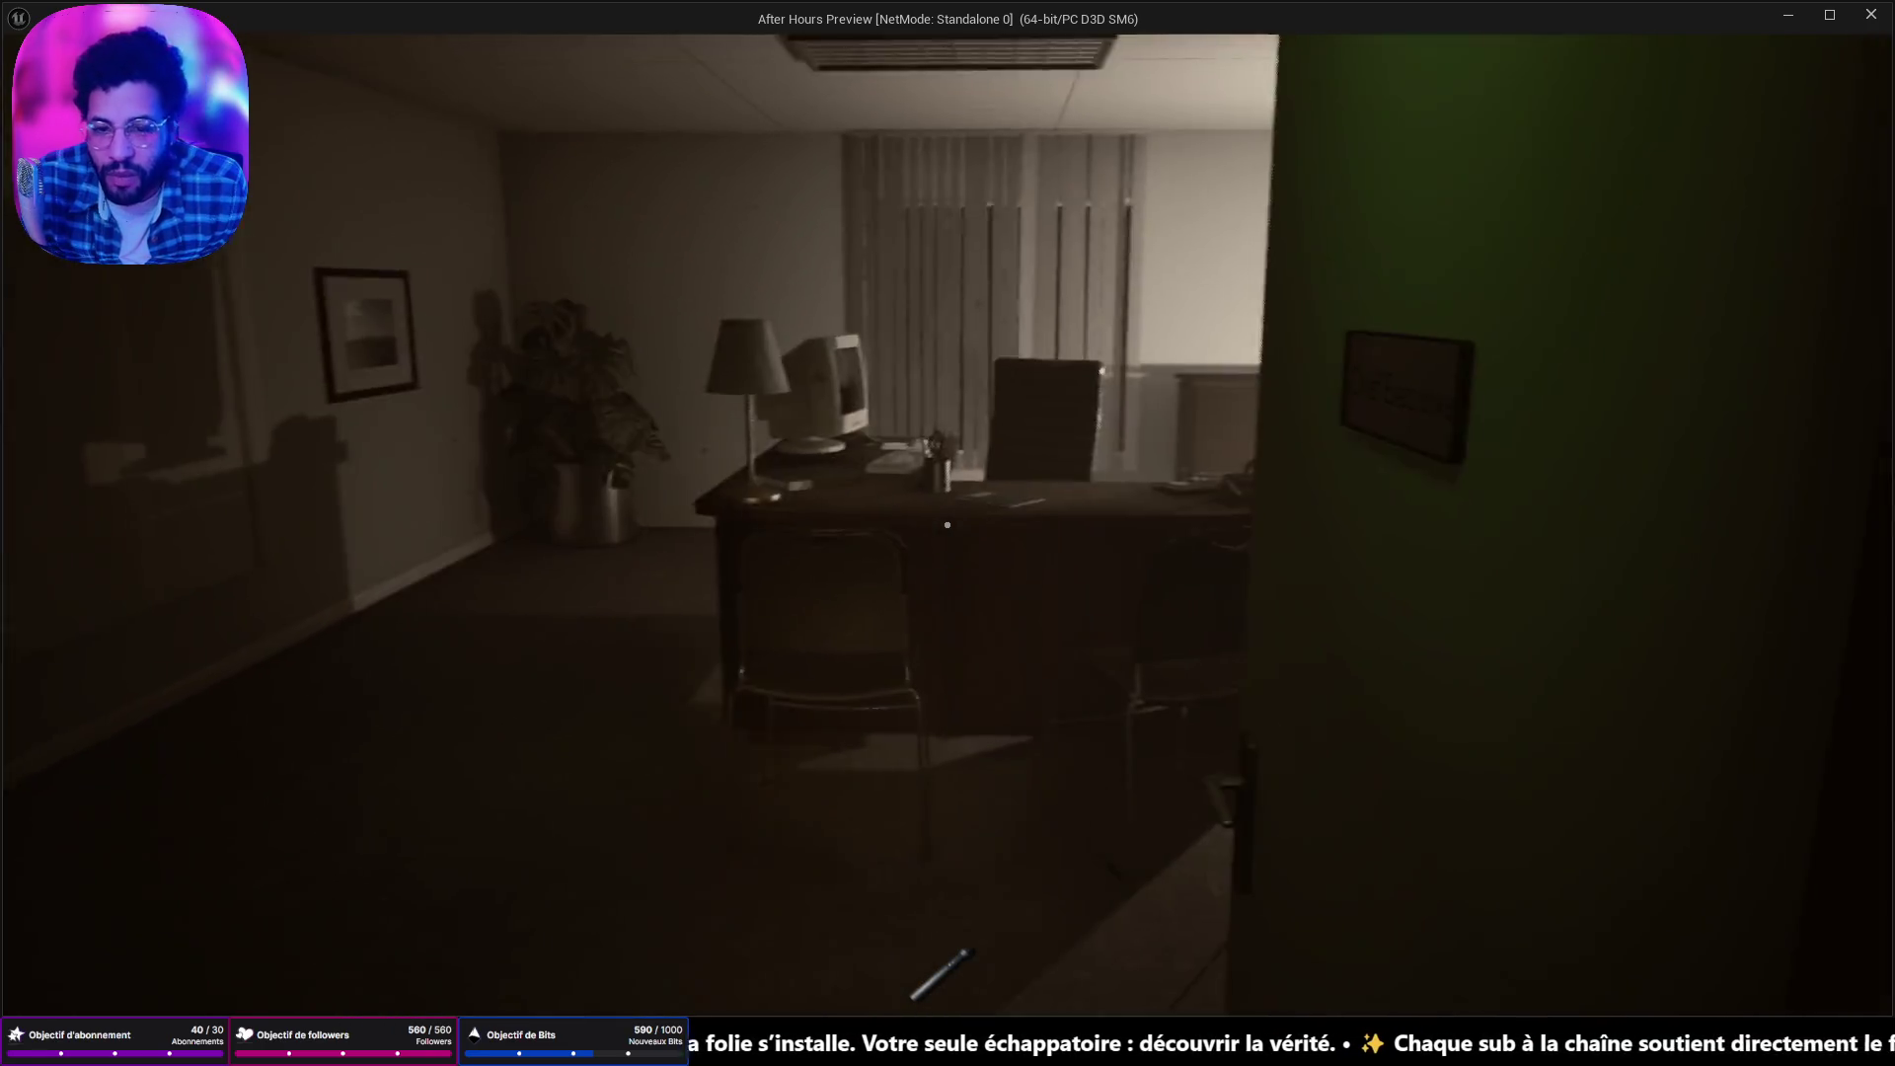
Walk to the computer desk, open its cabinet door and inspect the safe inside.
key("w")
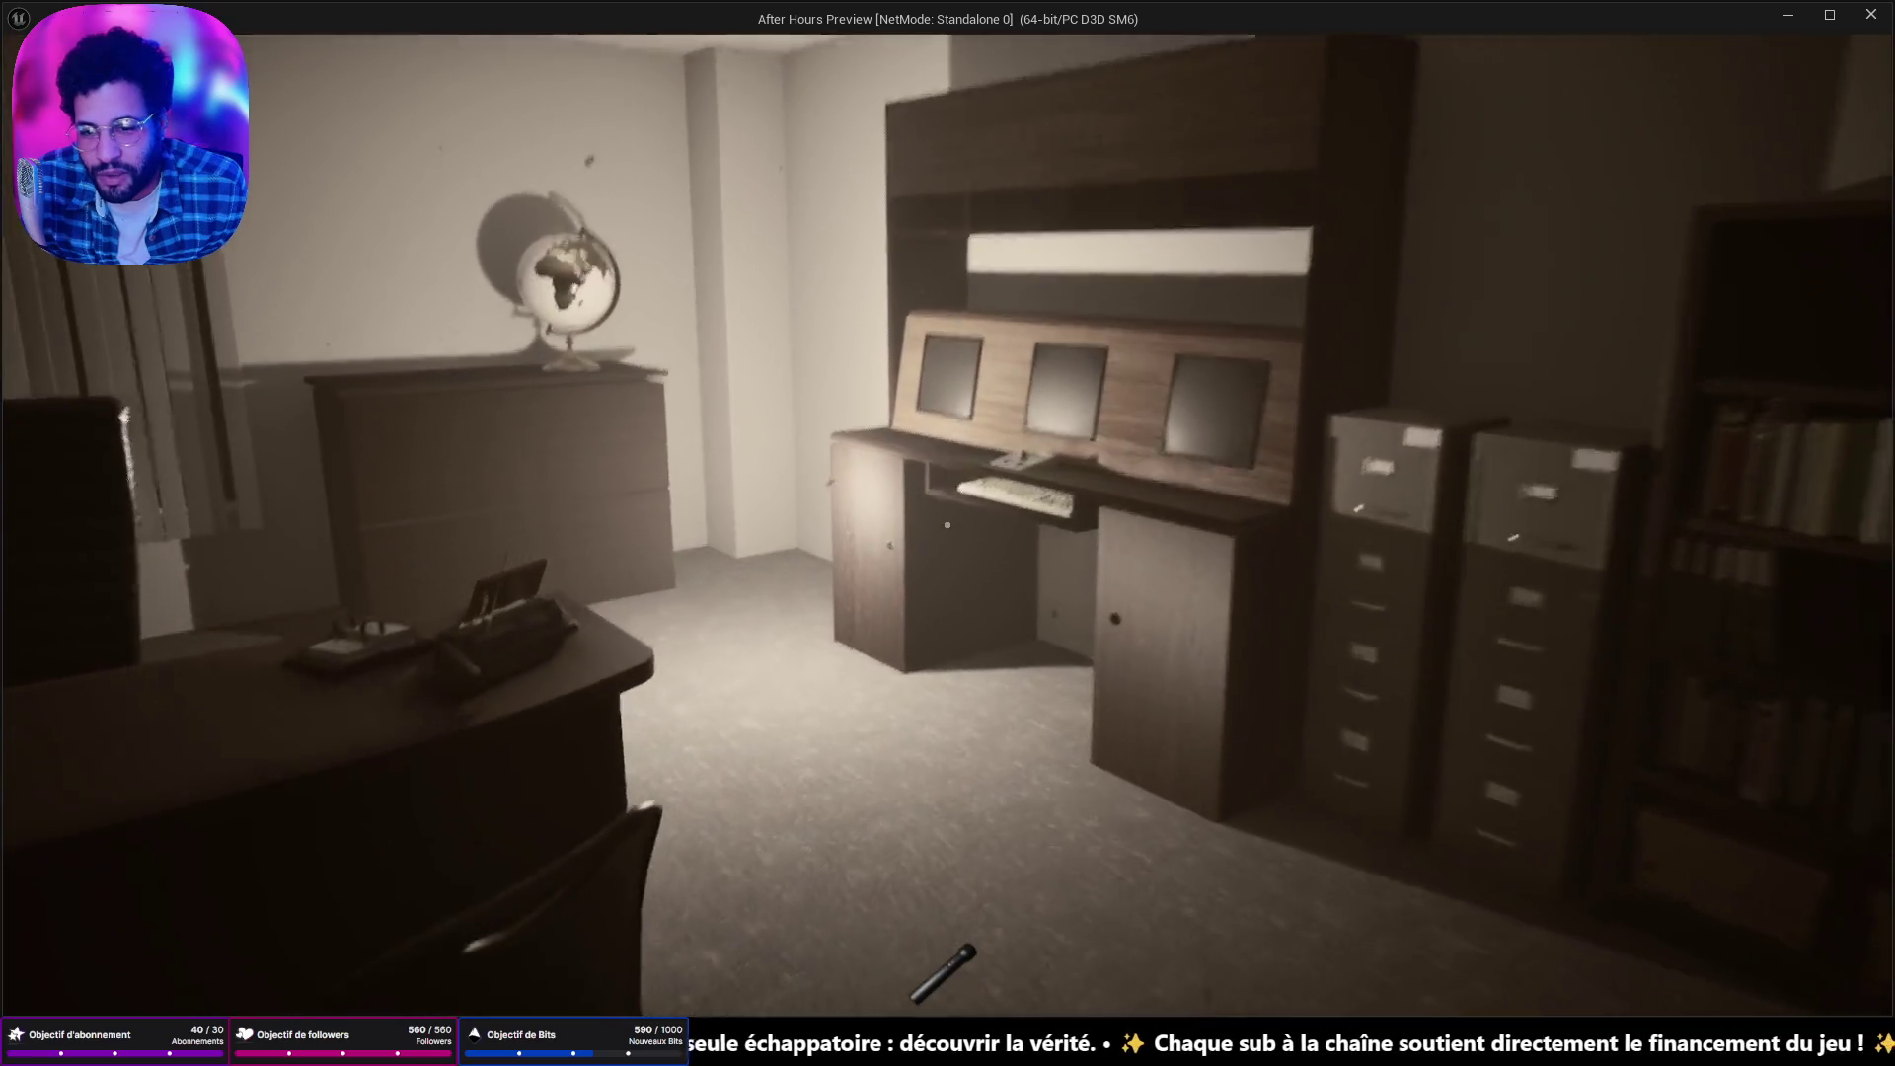
key("w")
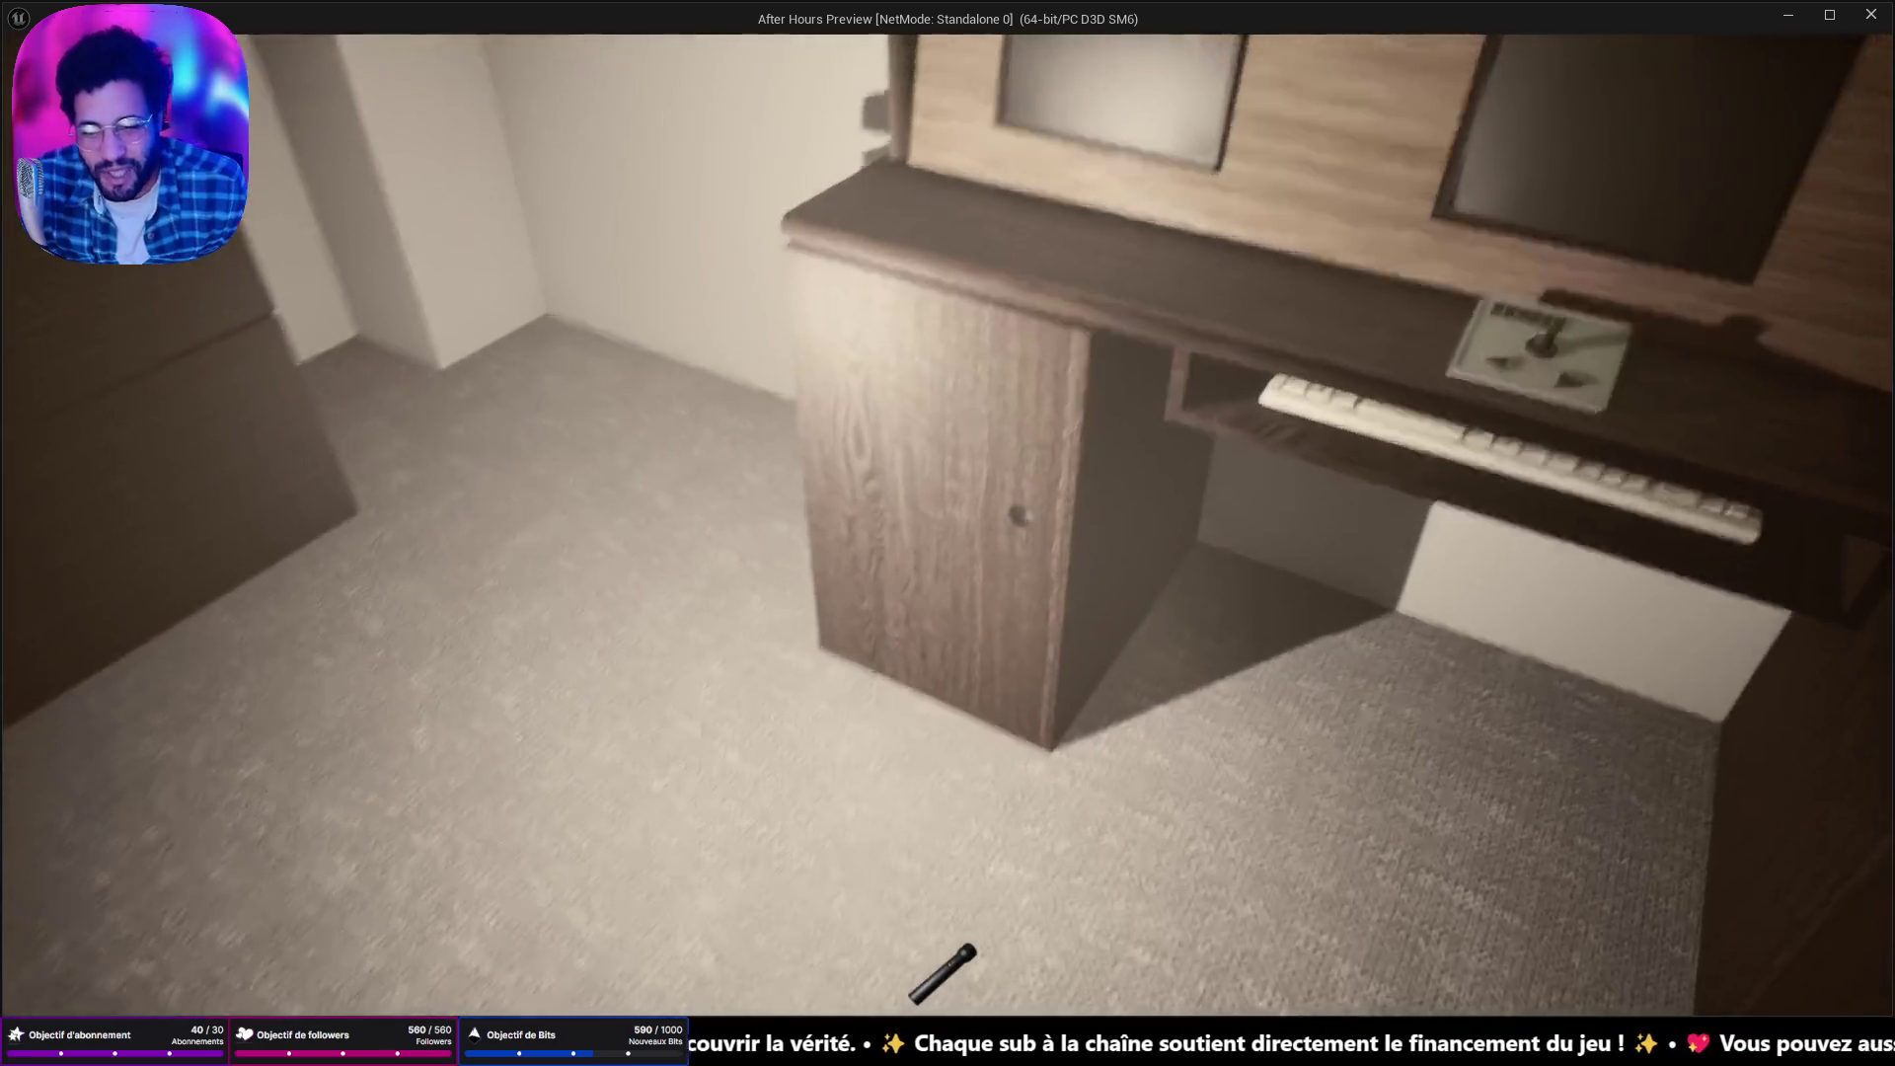
left_click(948, 533)
key("w")
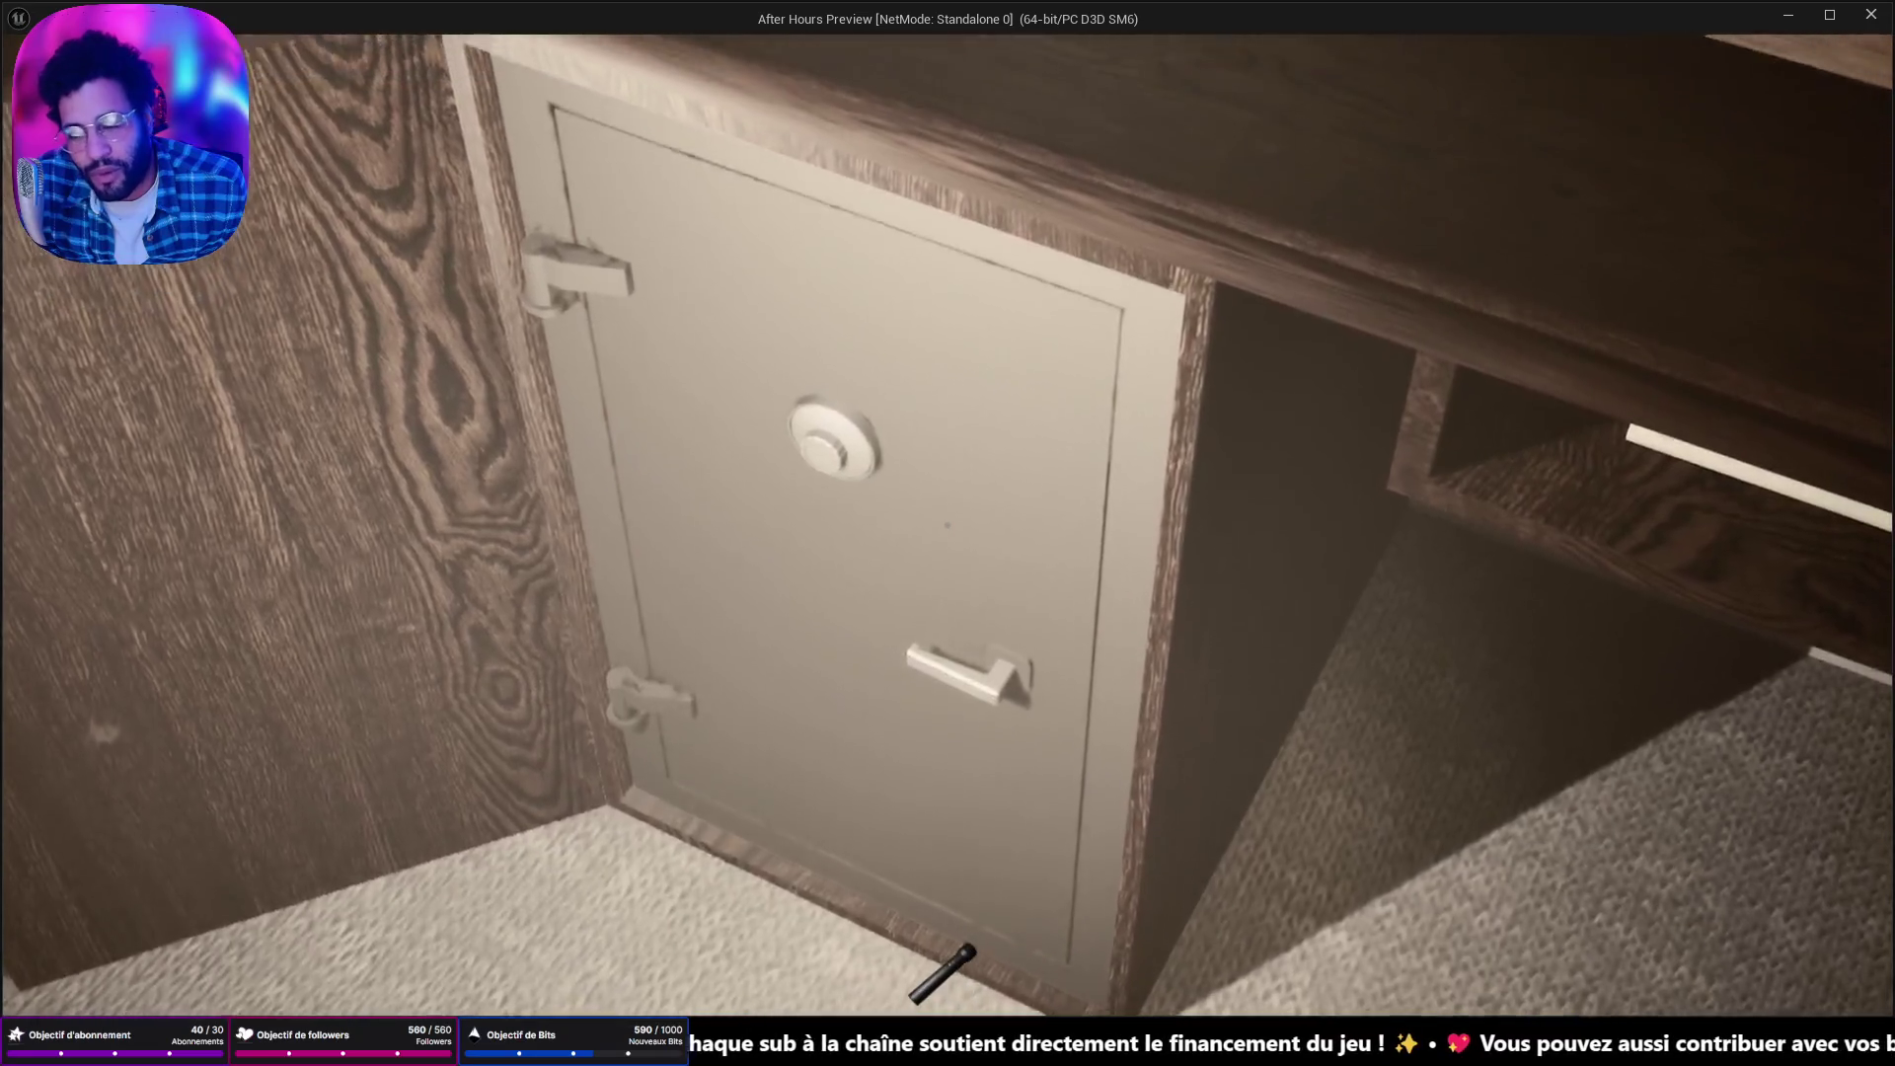
key("s")
key("w")
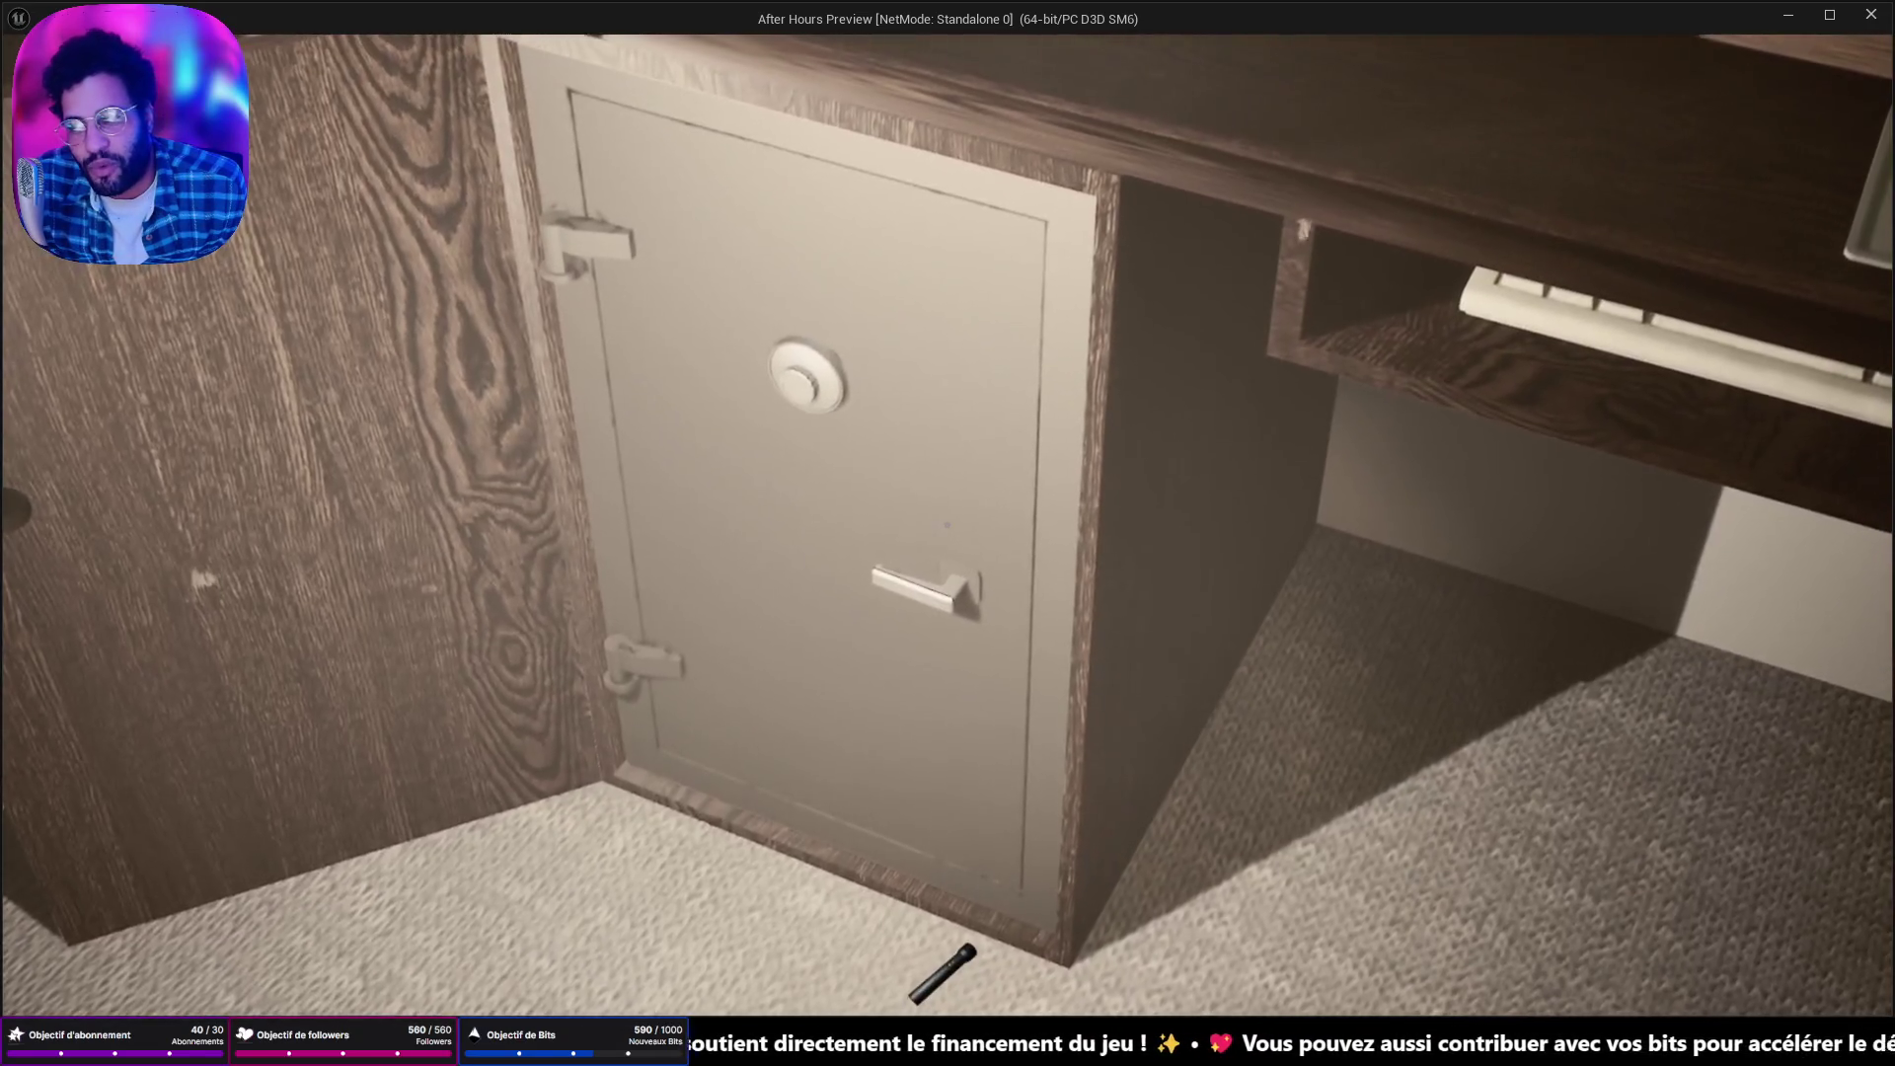
key("s")
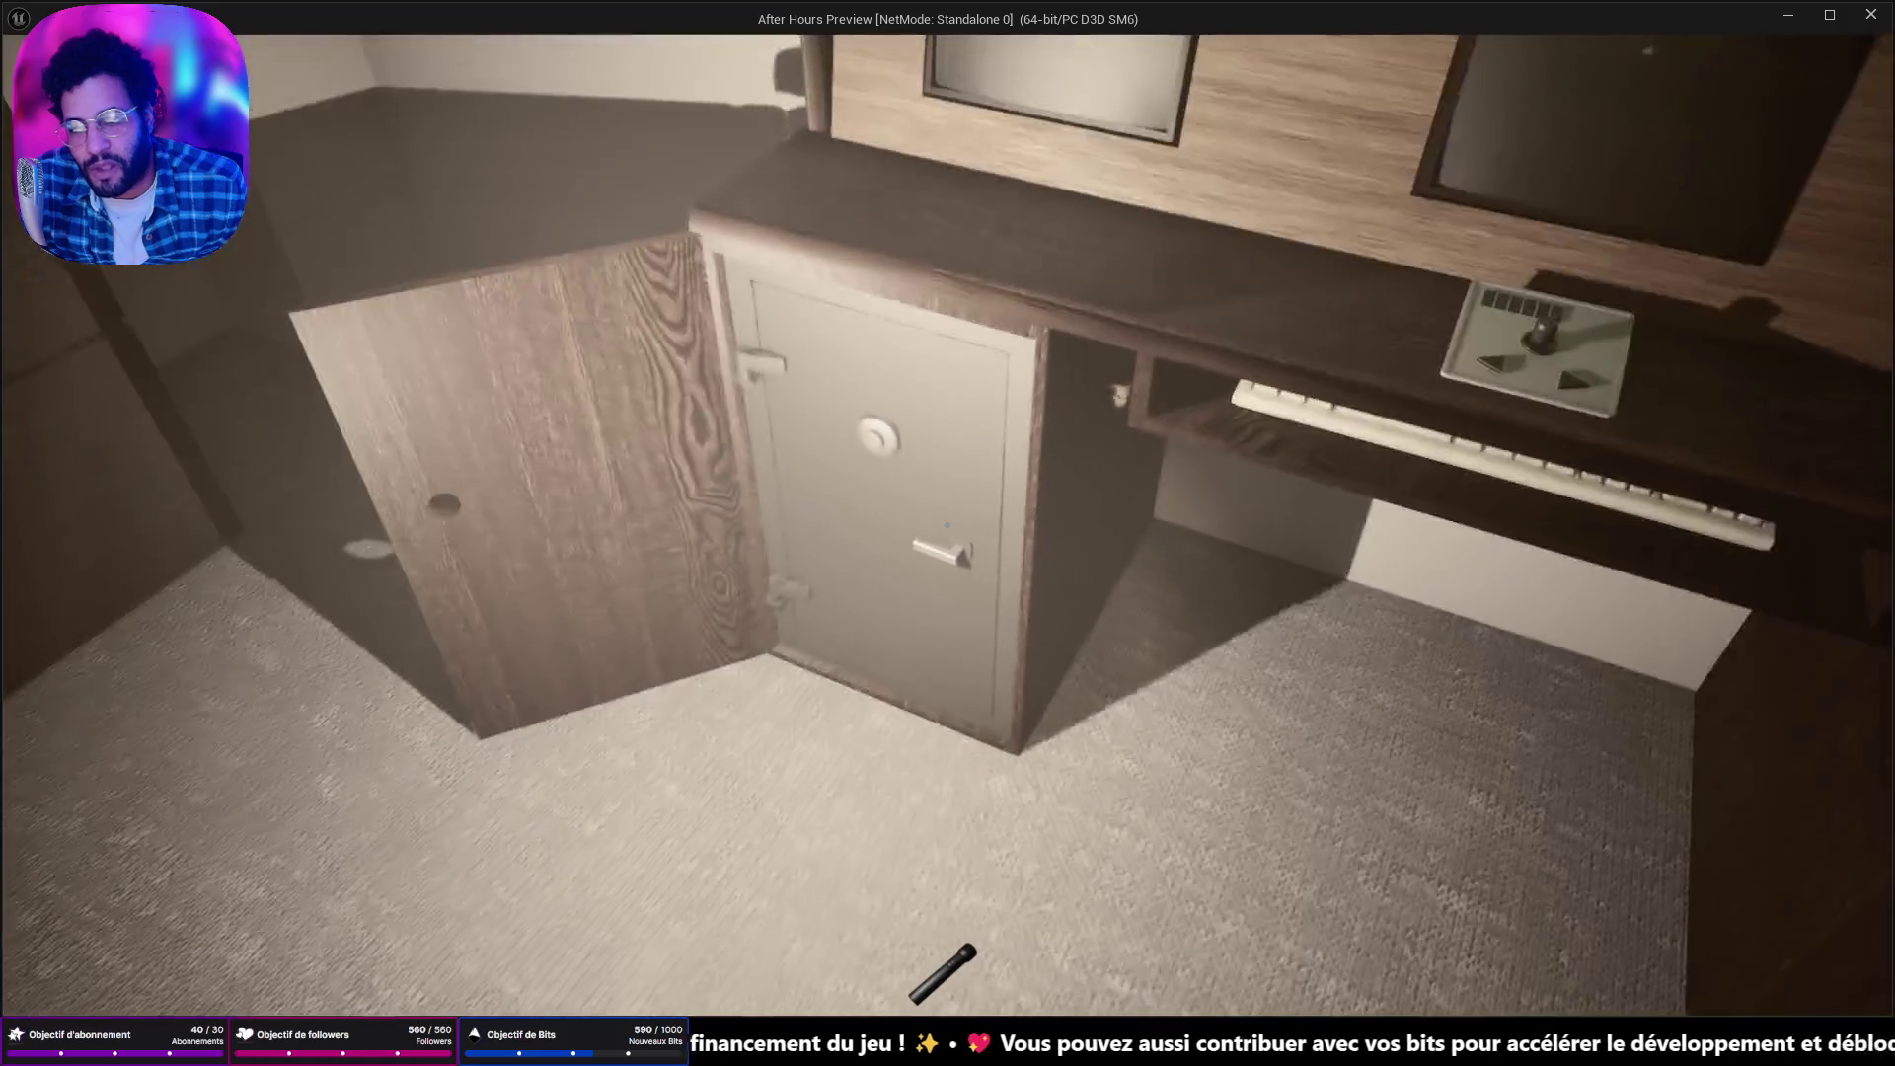
key("s")
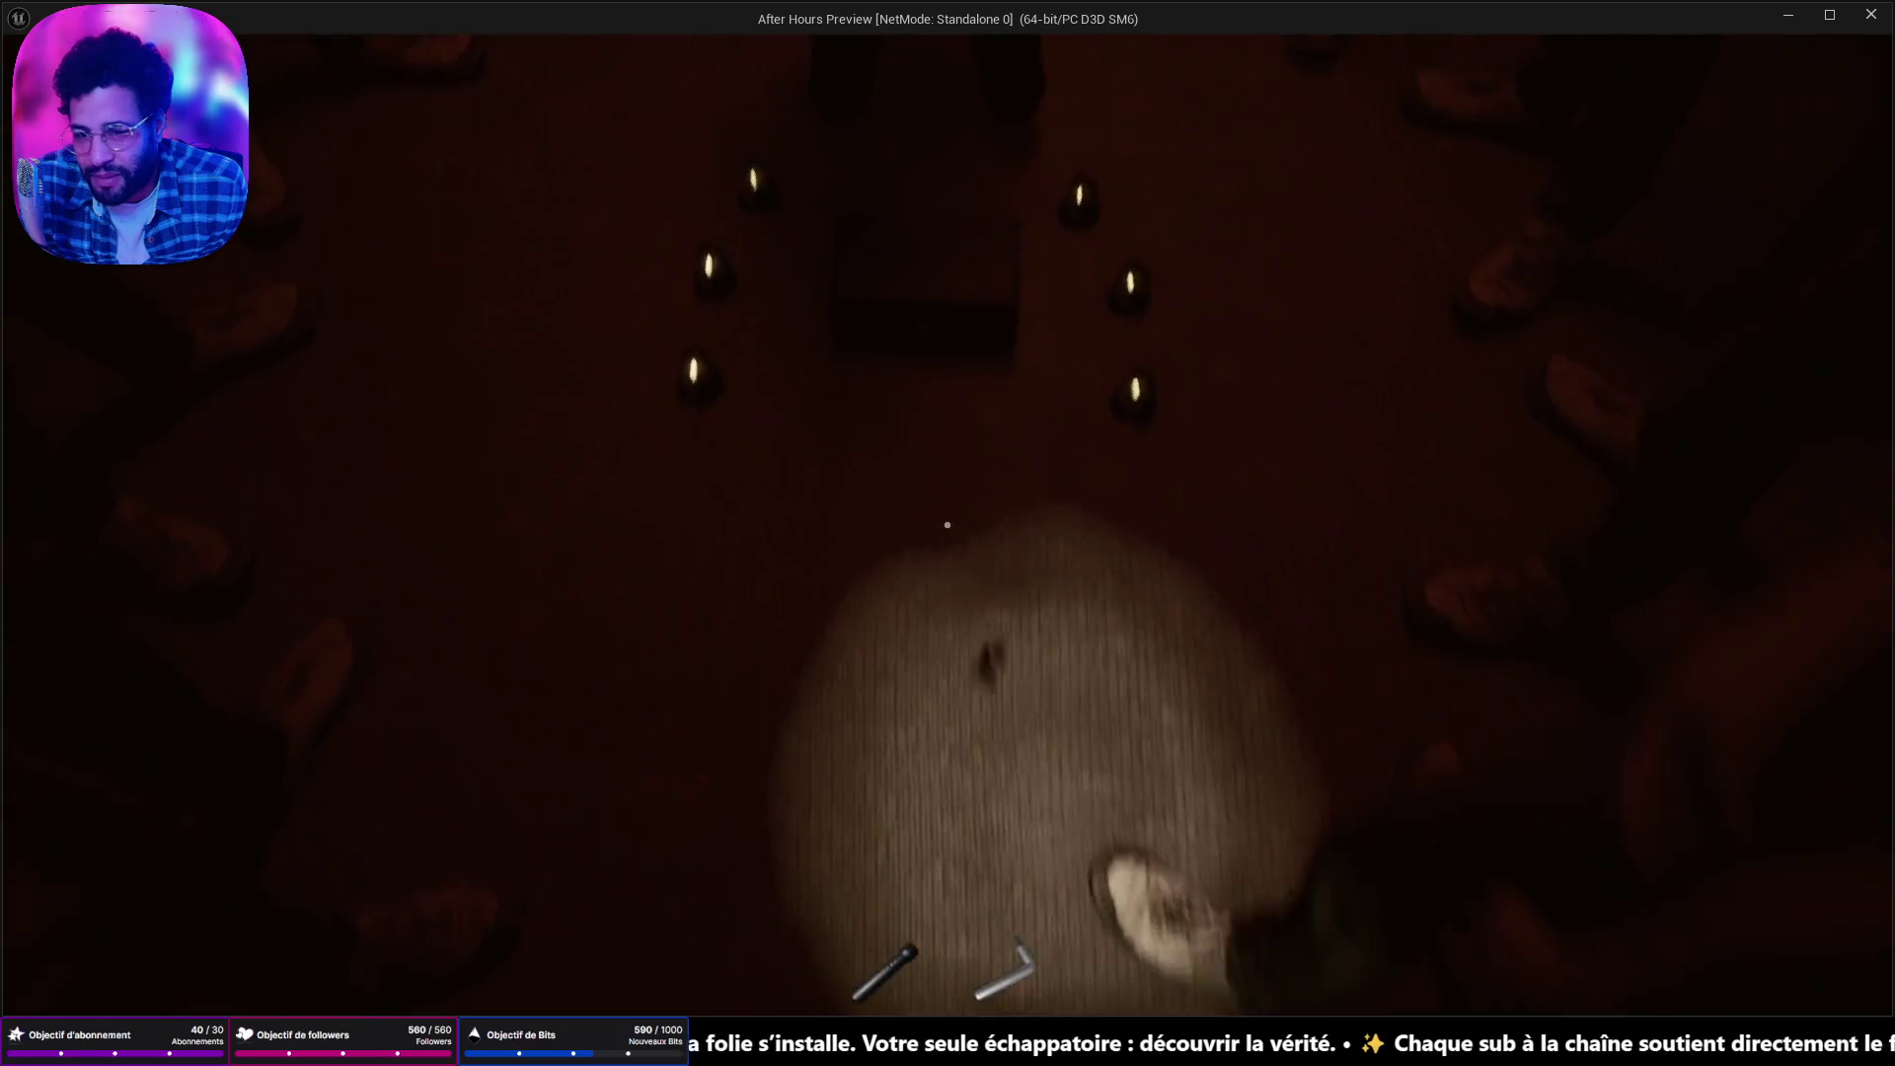
Pick up the candle-circle letter, zoom in to read it, close the transcript and put it away.
left_click(944, 524)
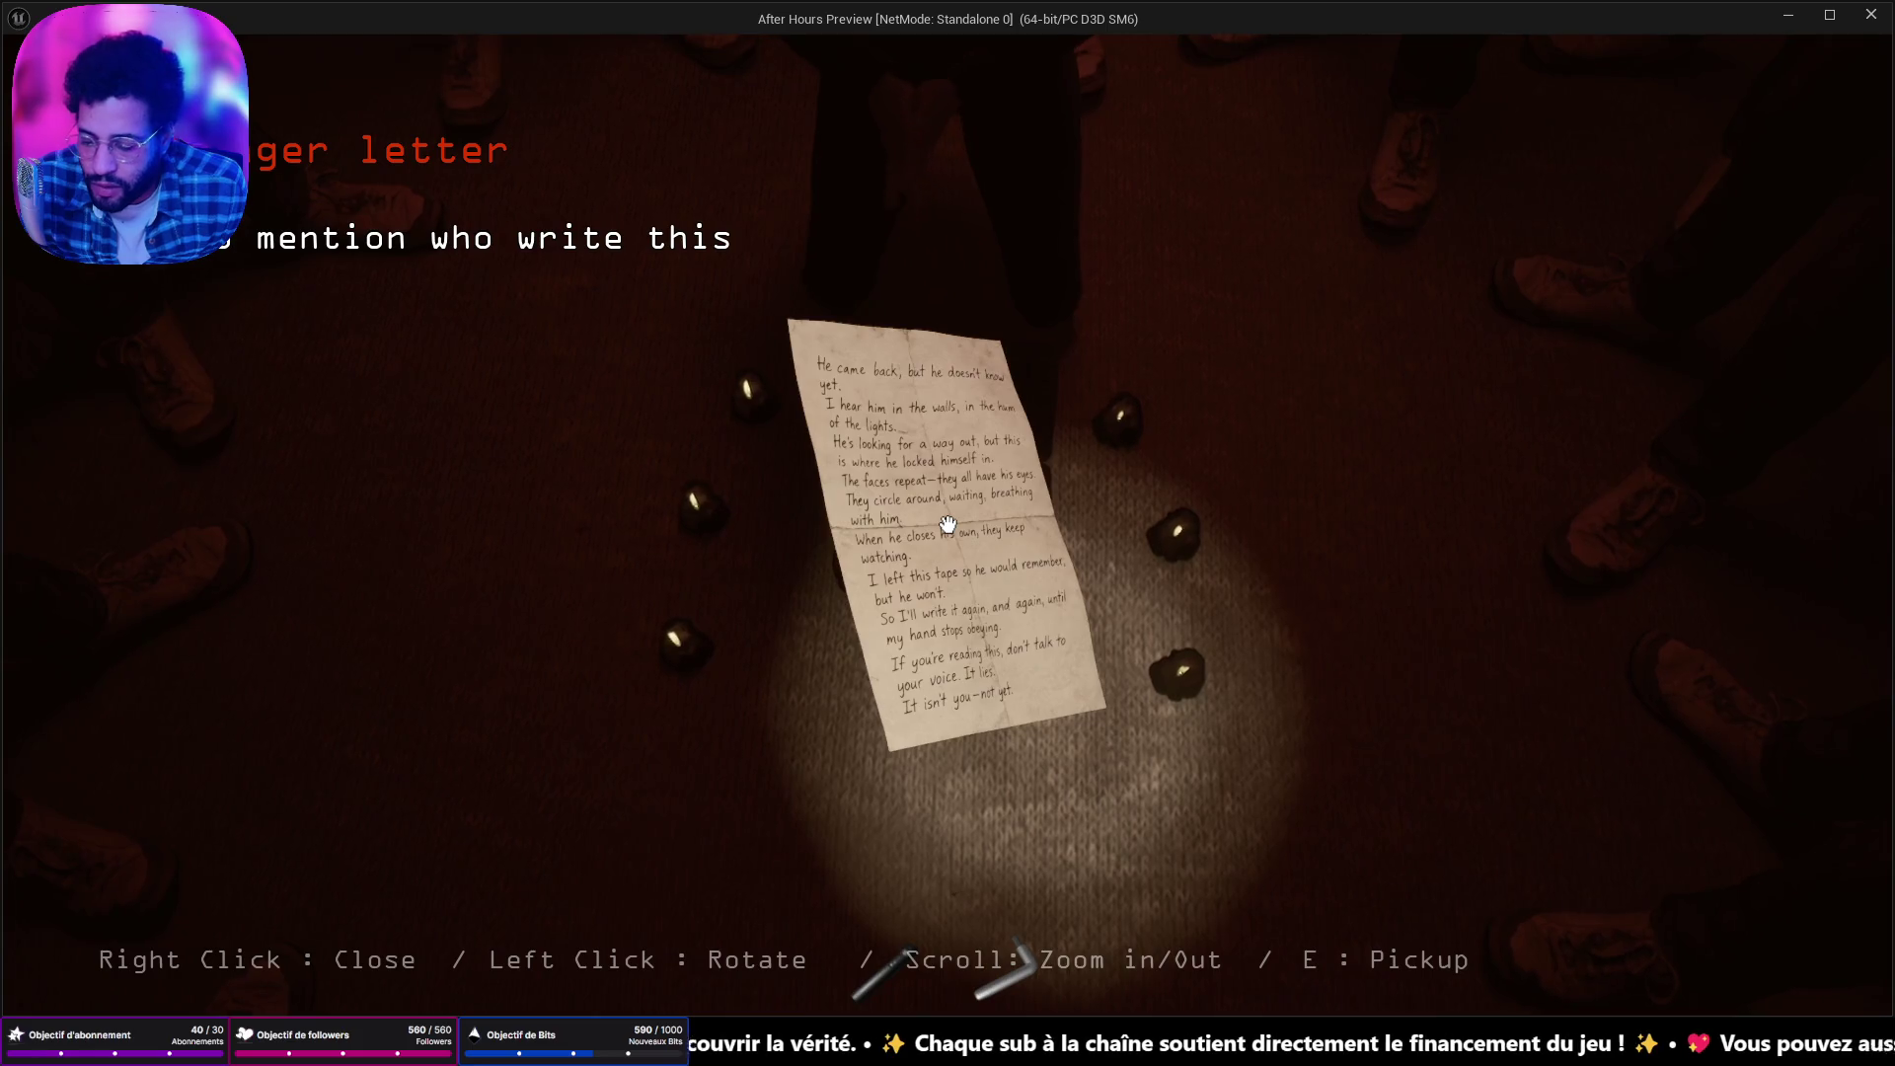
scroll(948, 524, "up", 3)
key("r")
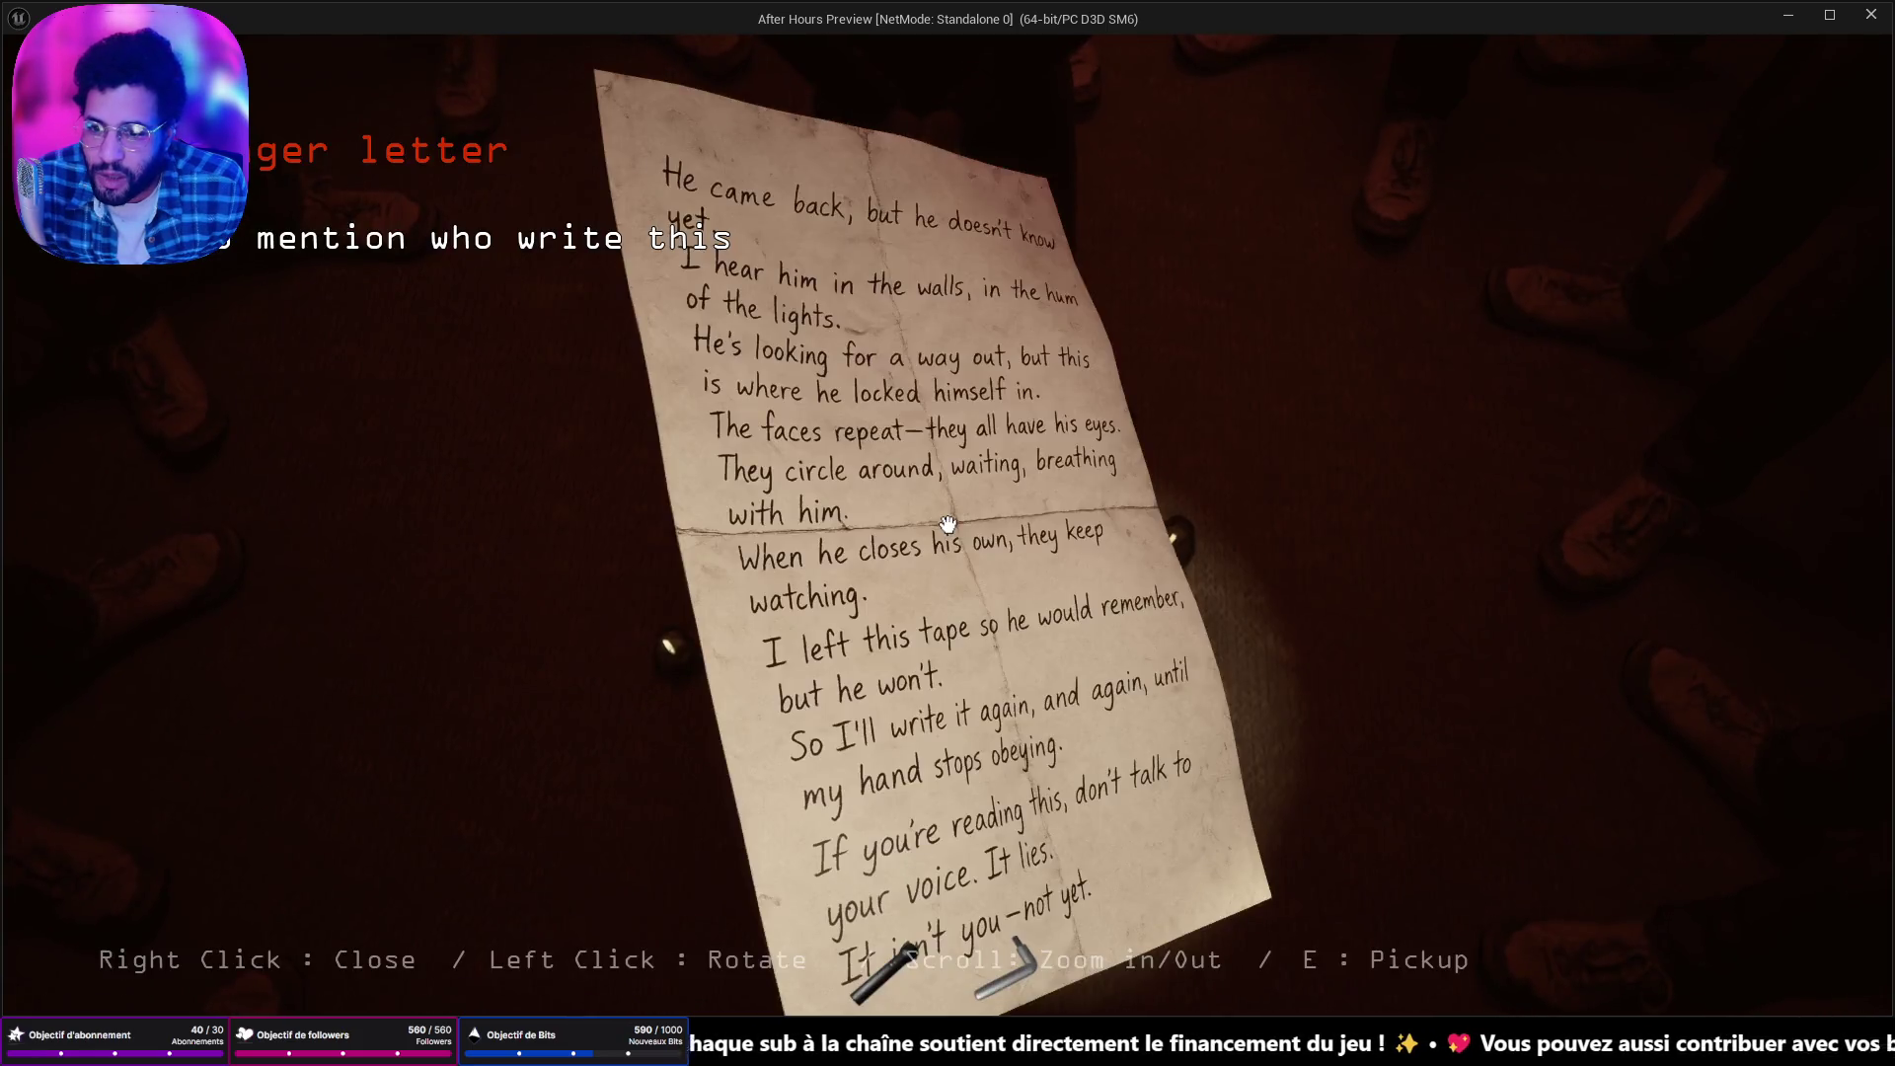
right_click(947, 524)
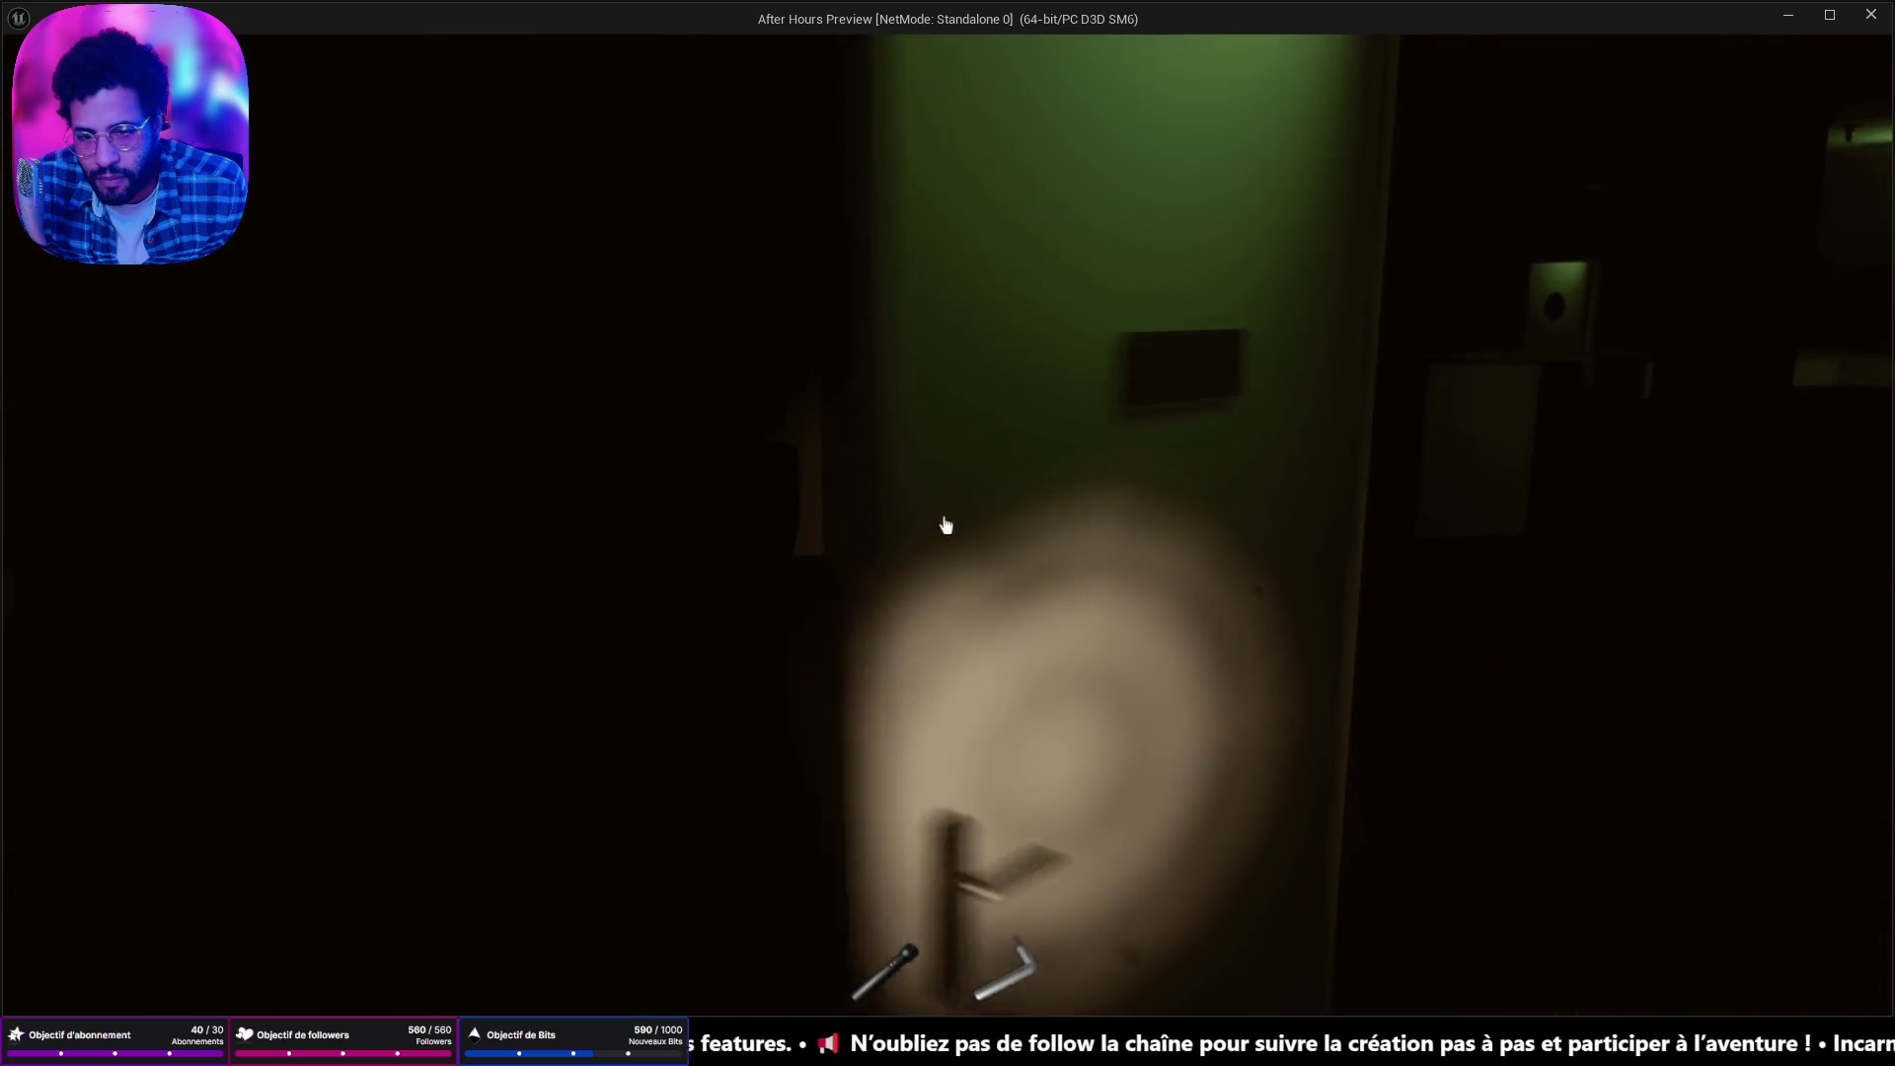
Open the door, take the cassette tape off the wall, and open the storage room door.
left_click(946, 525)
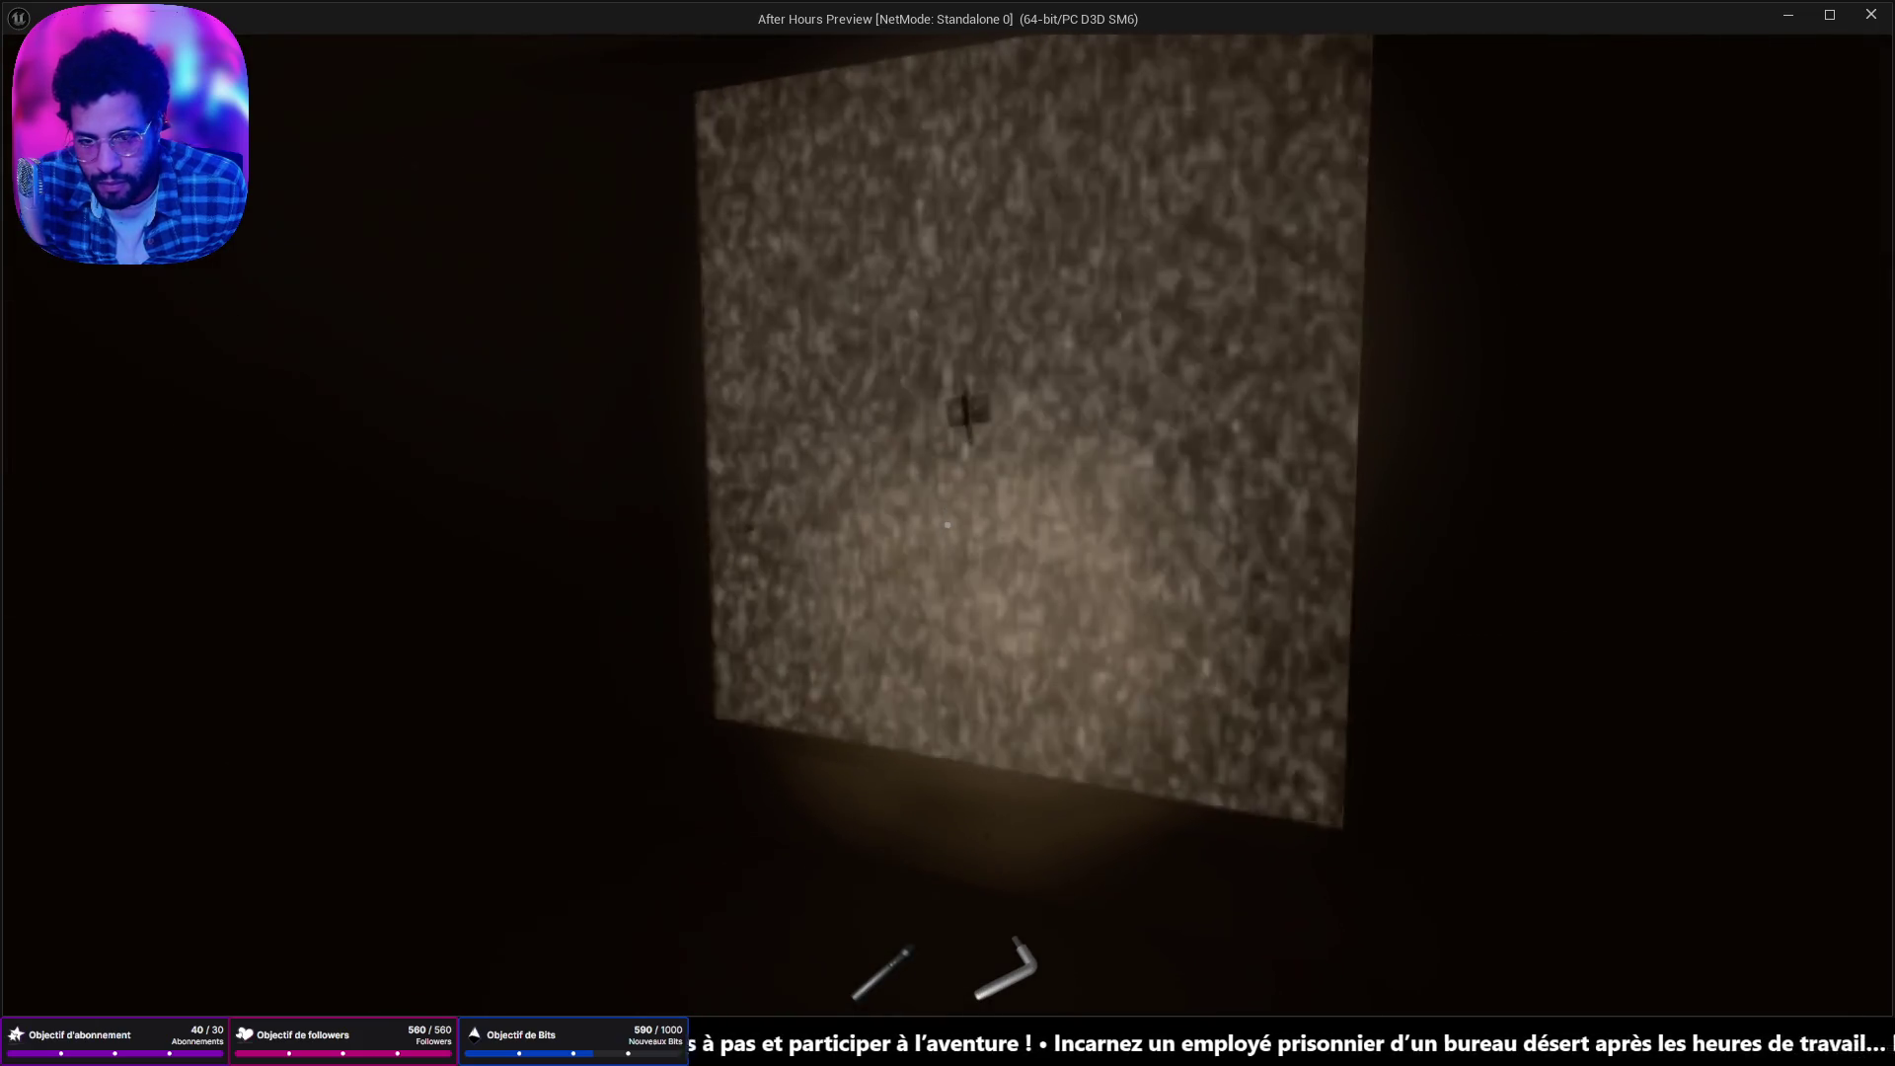
key("e")
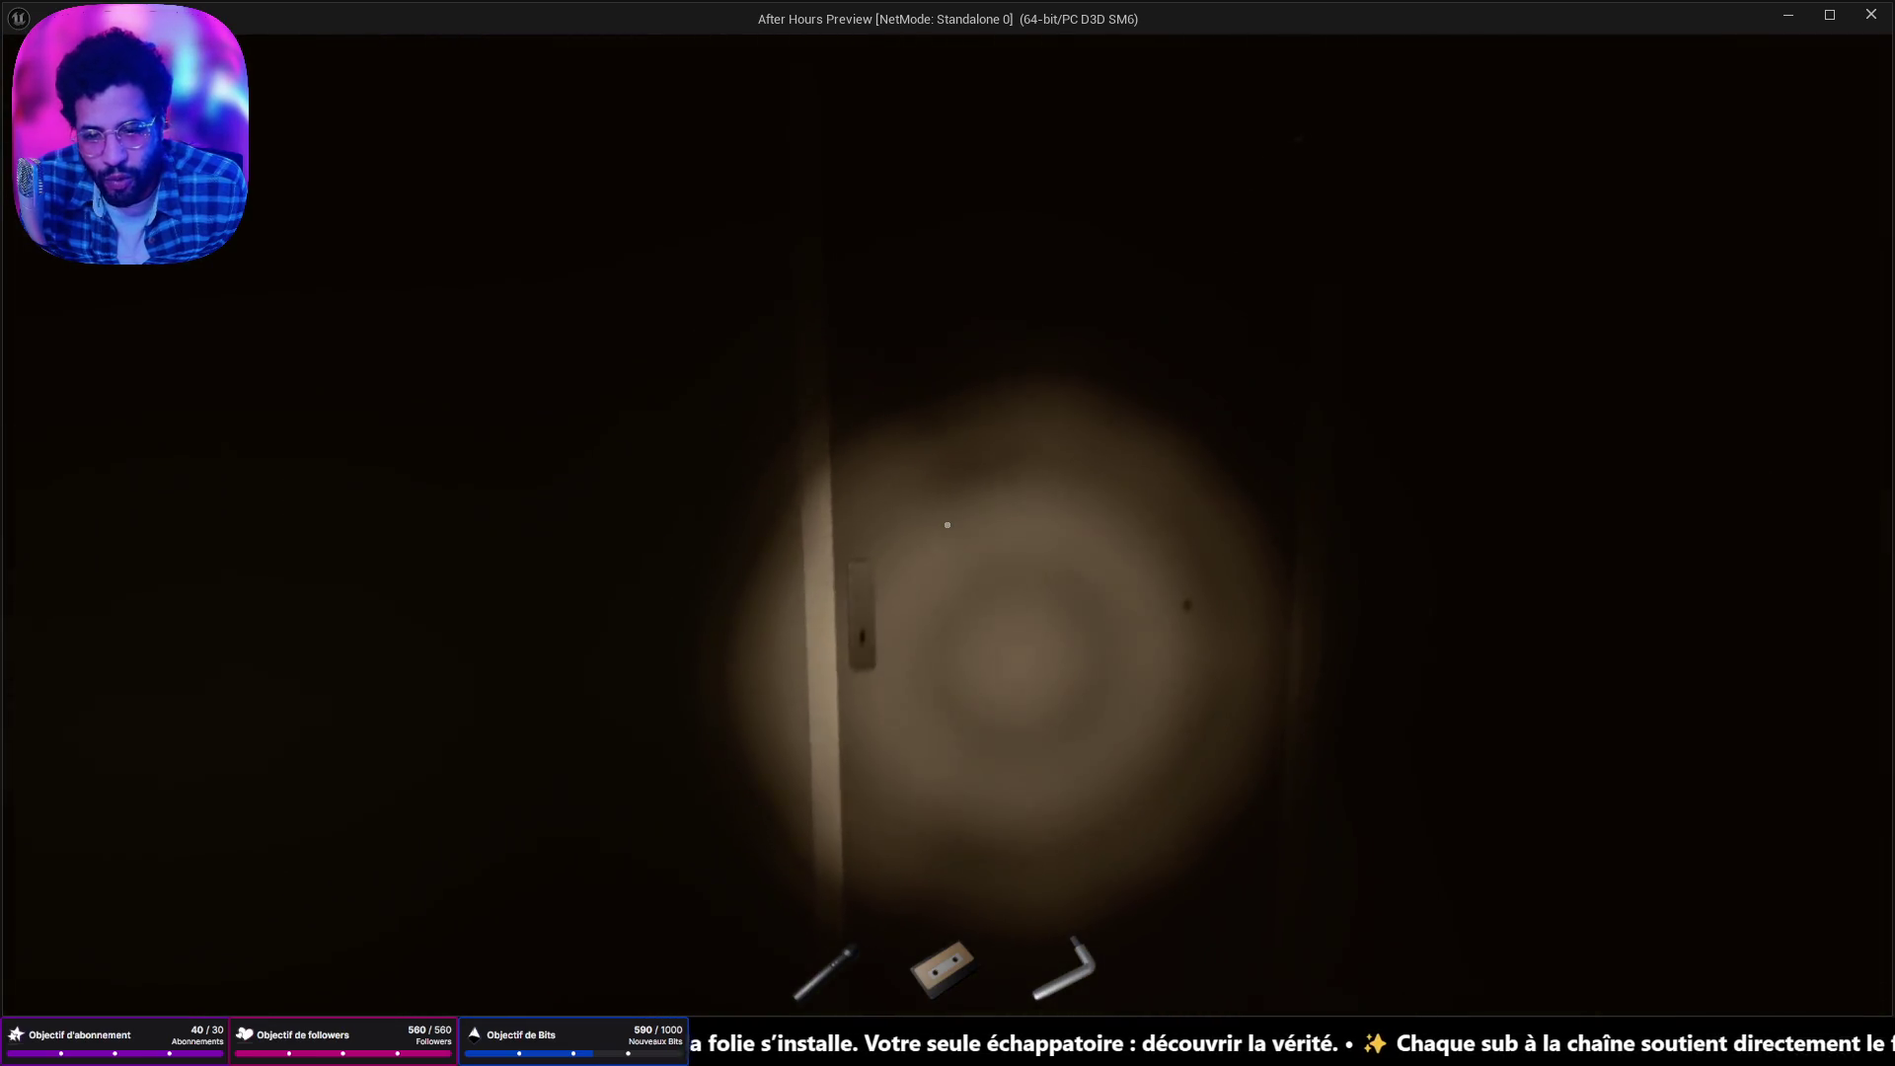
left_click(946, 525)
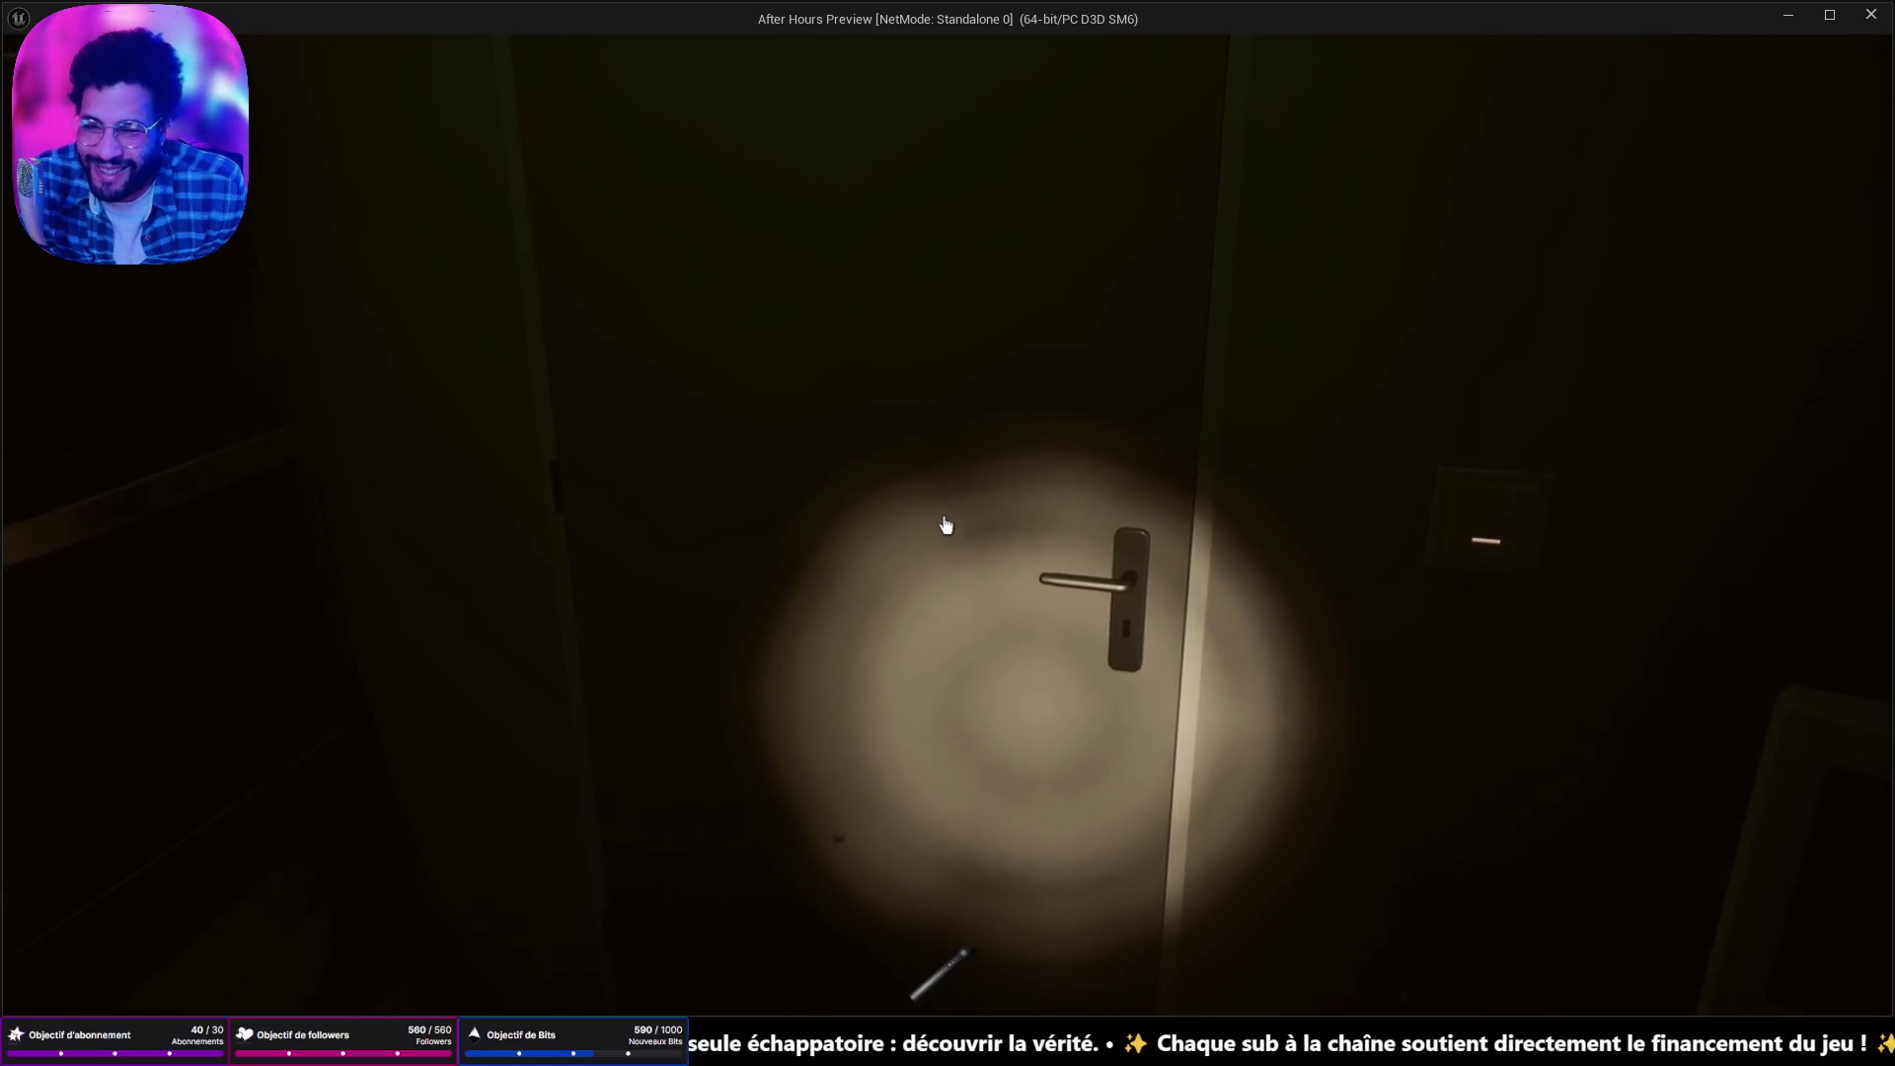
Enter the green-lit office, walk toward the pillars, and open the fridge.
left_click(946, 525)
key("w")
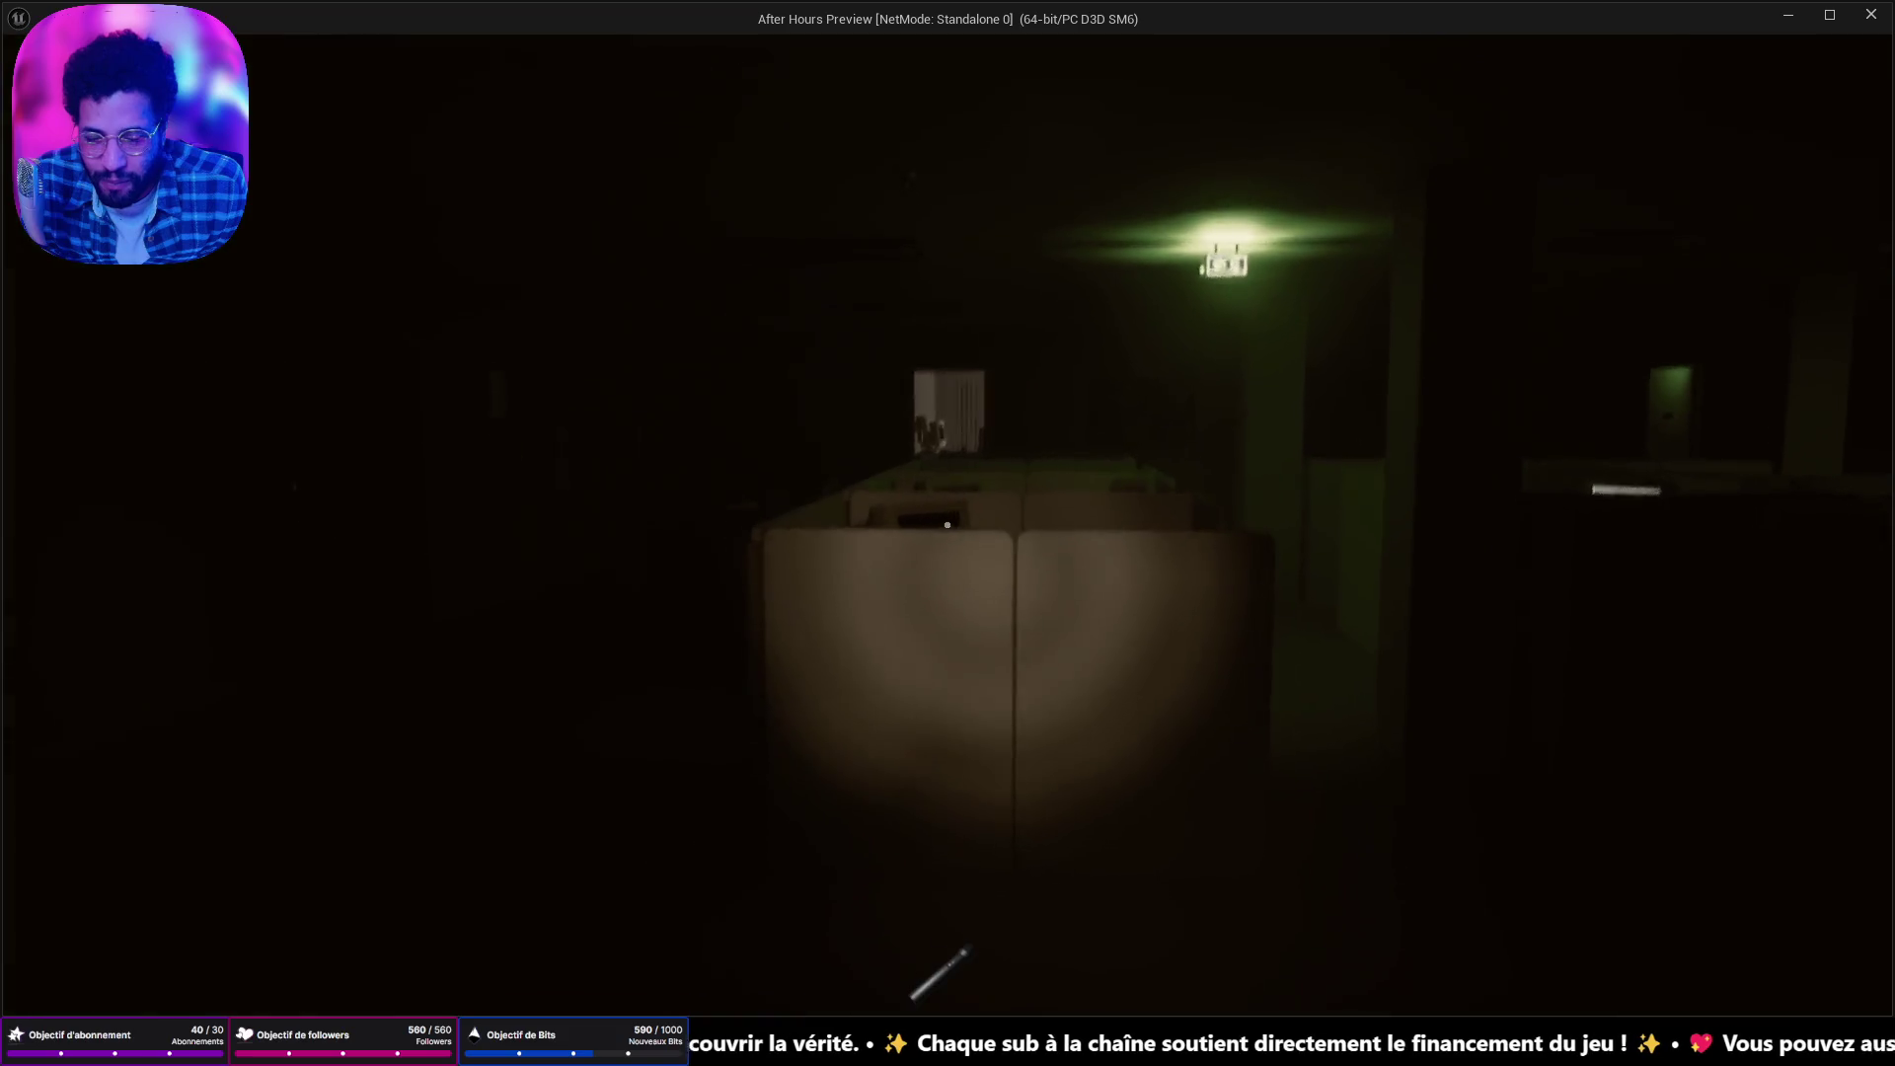
mouse_move(947, 525)
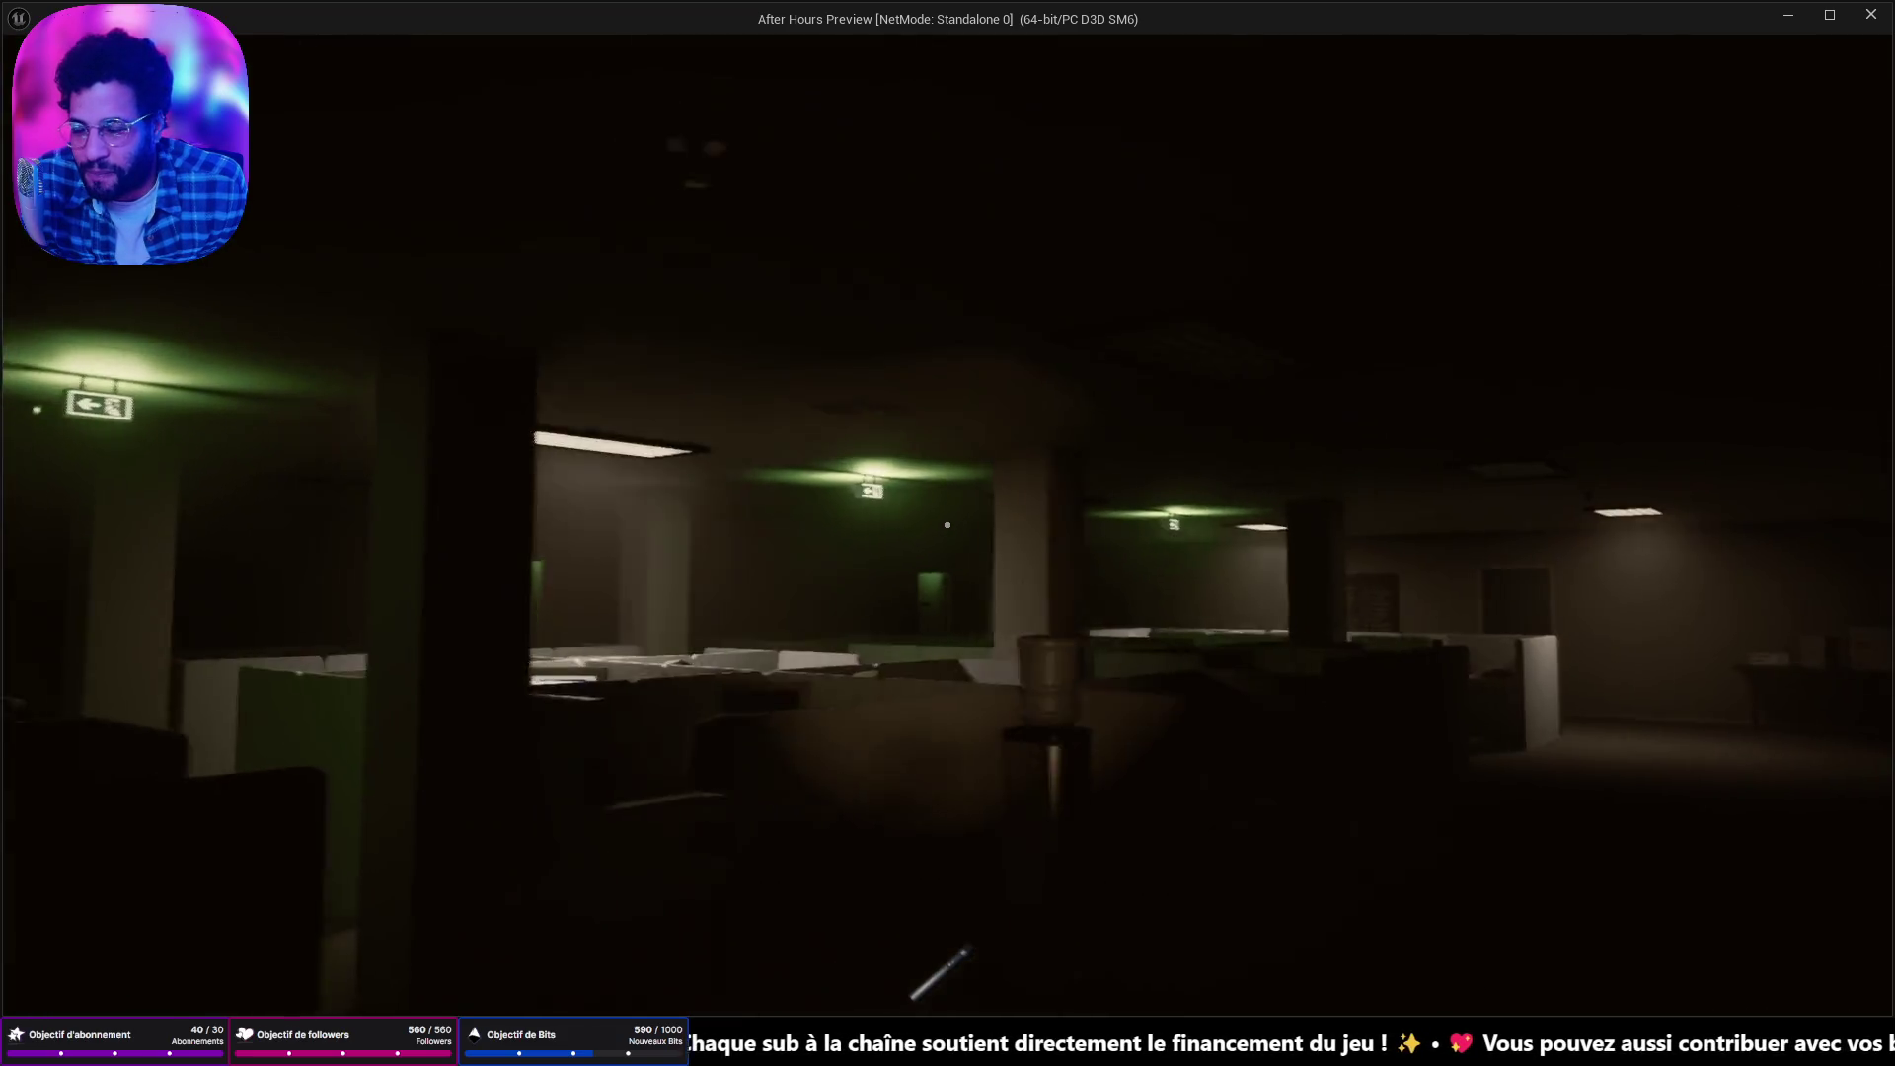
key("w")
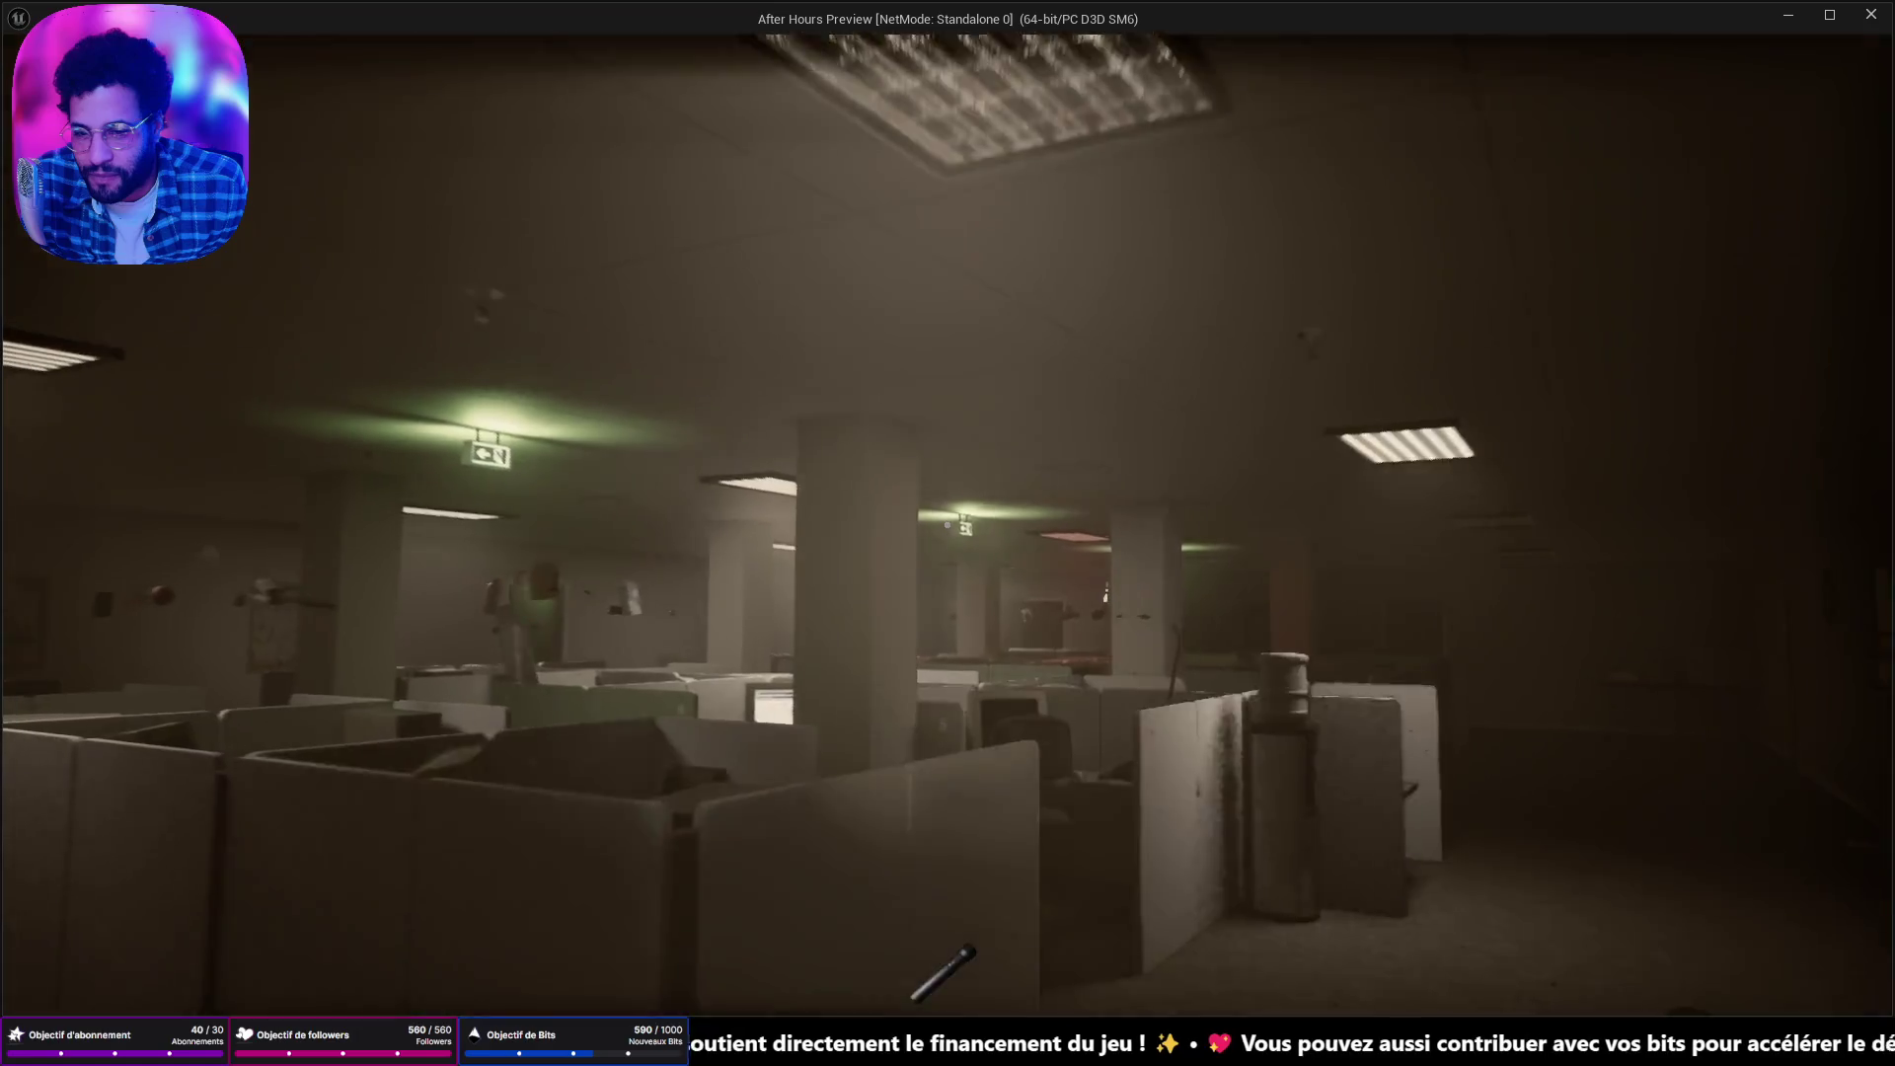
key("s")
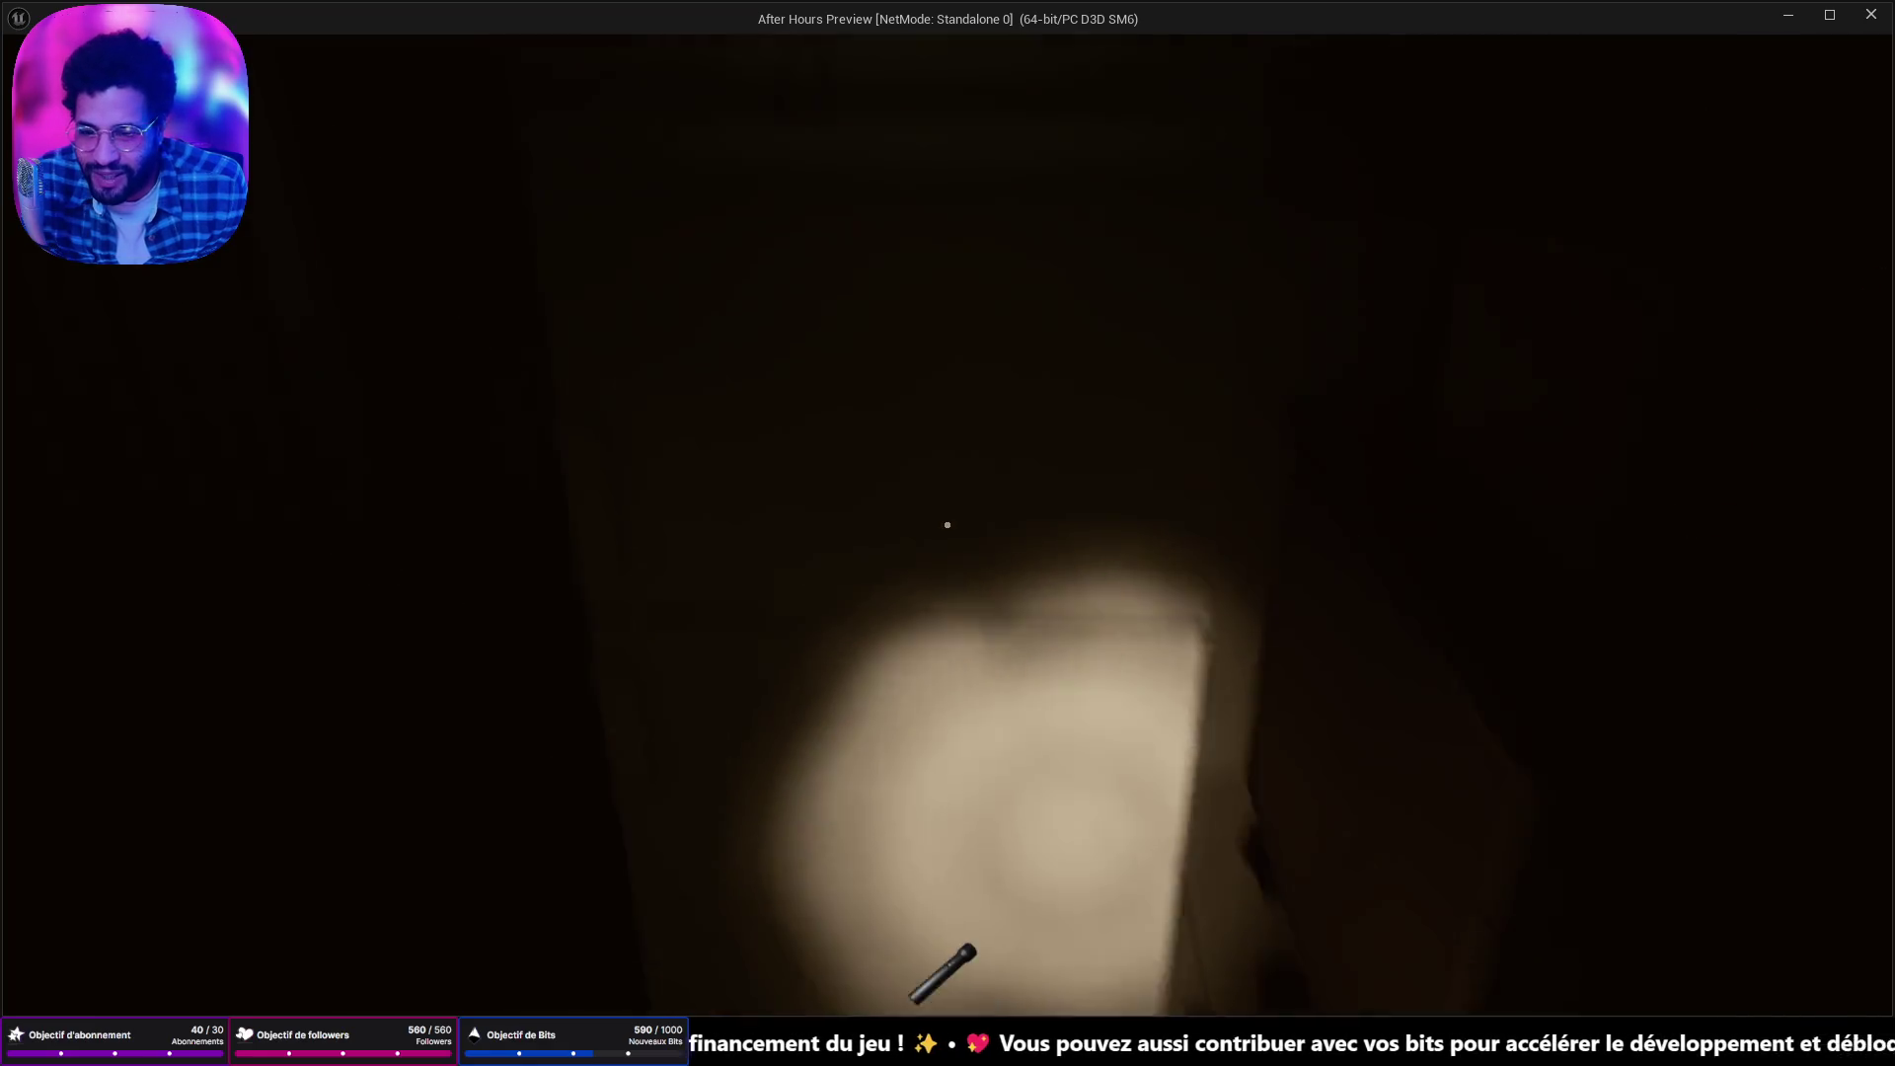
key("e")
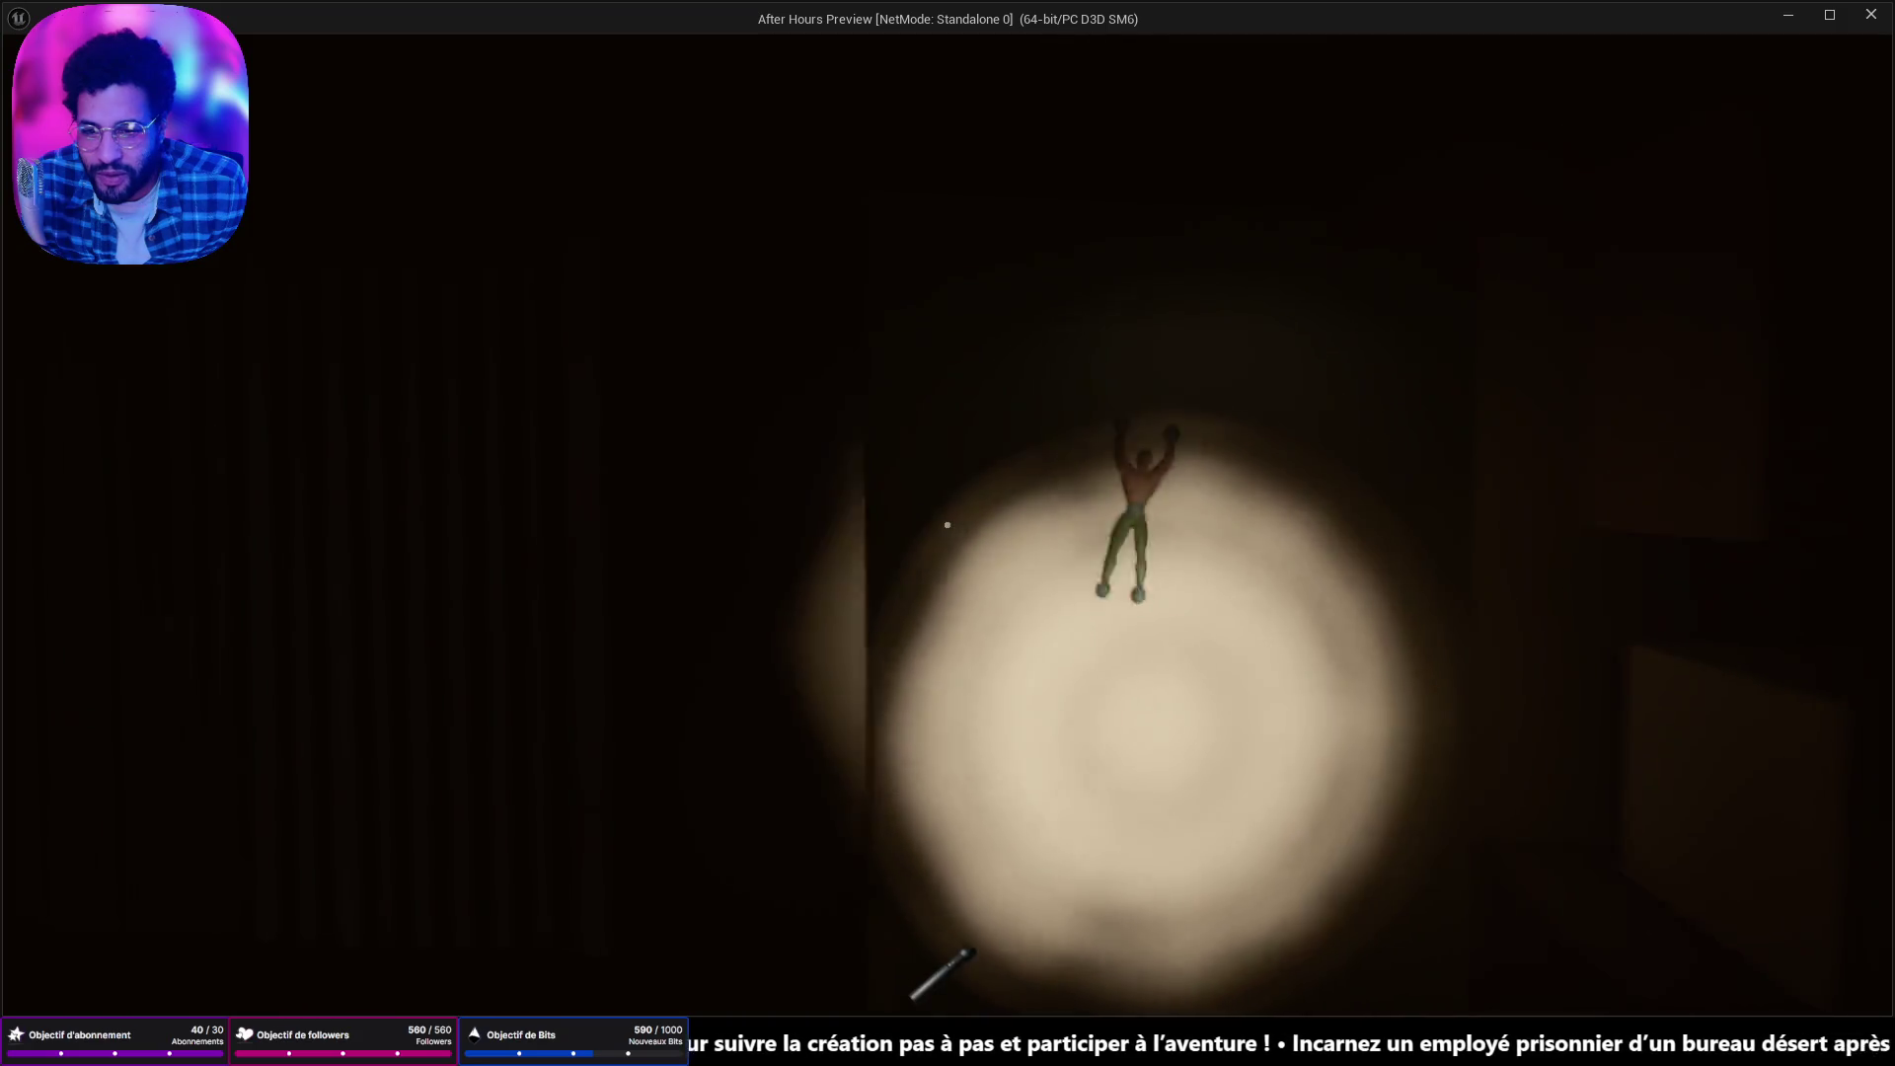
Inspect the fridge, then open the bloody note on the body for reading.
left_click(948, 524)
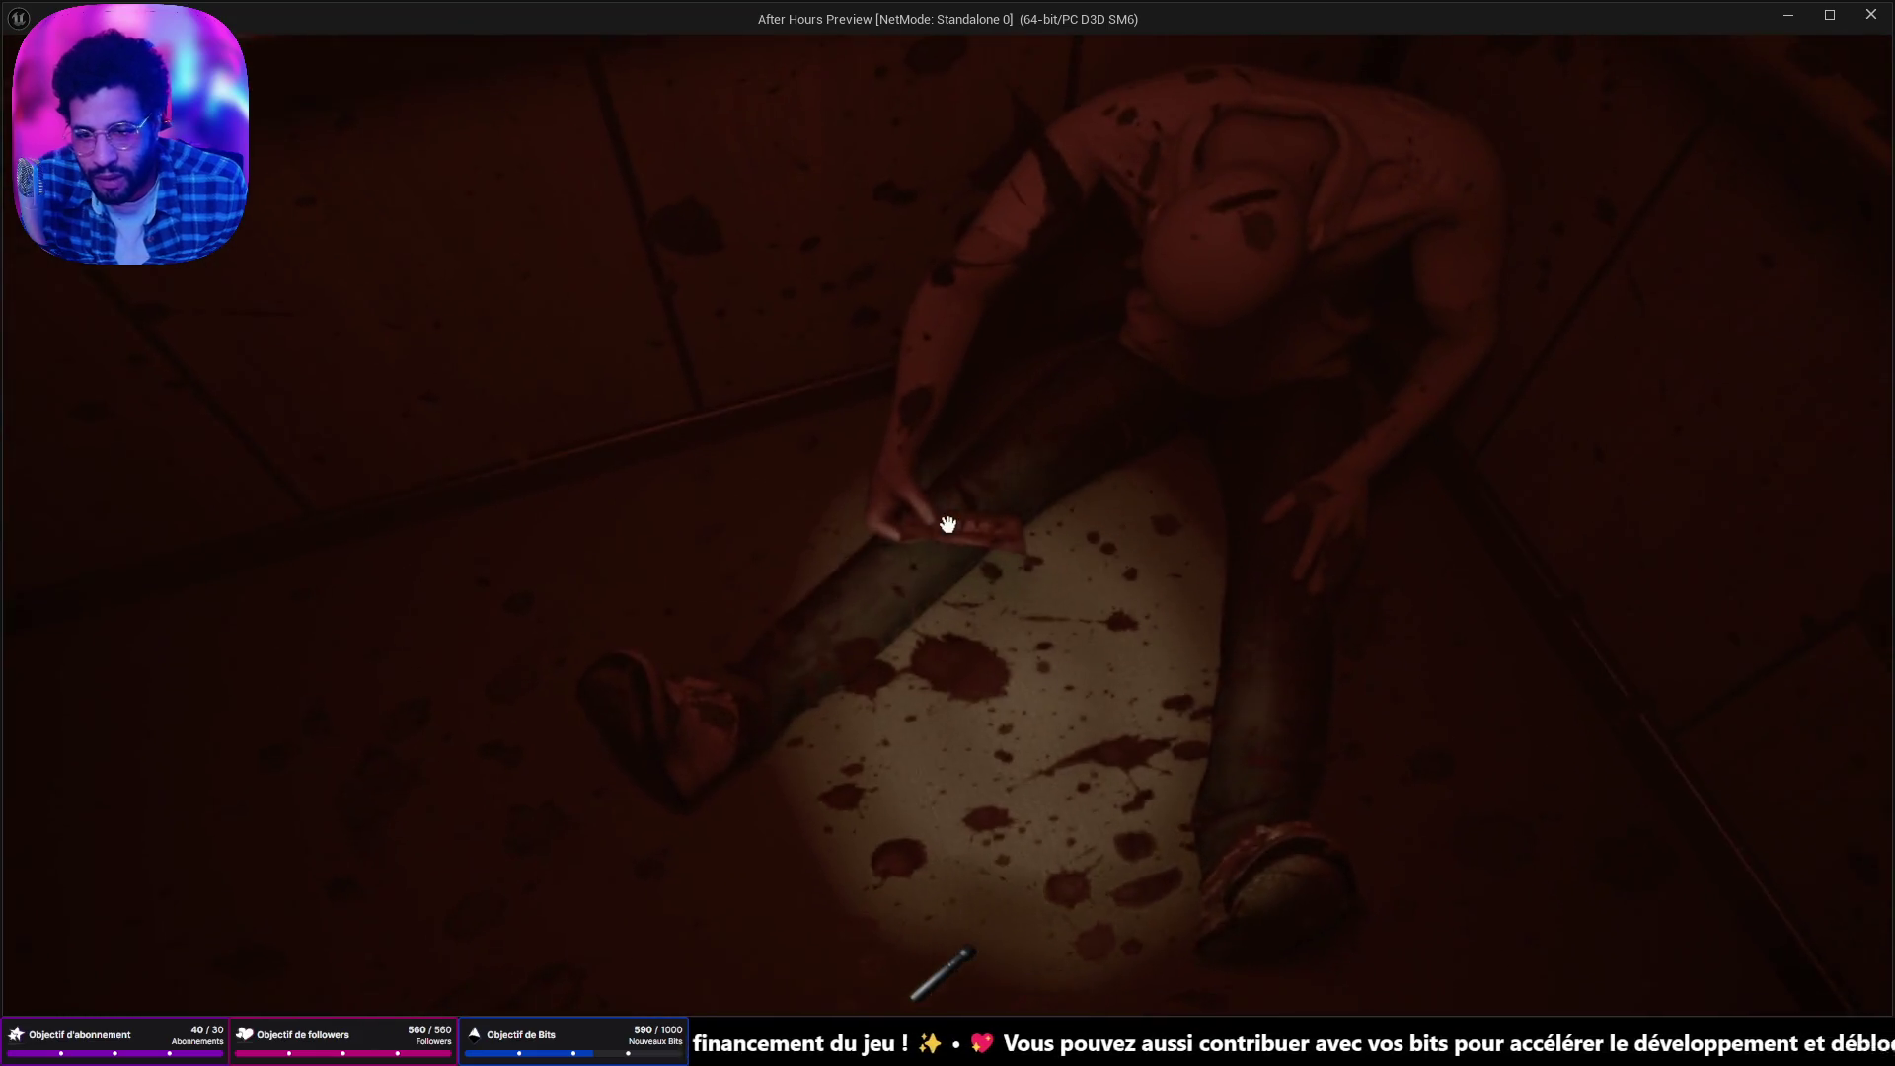
key("e")
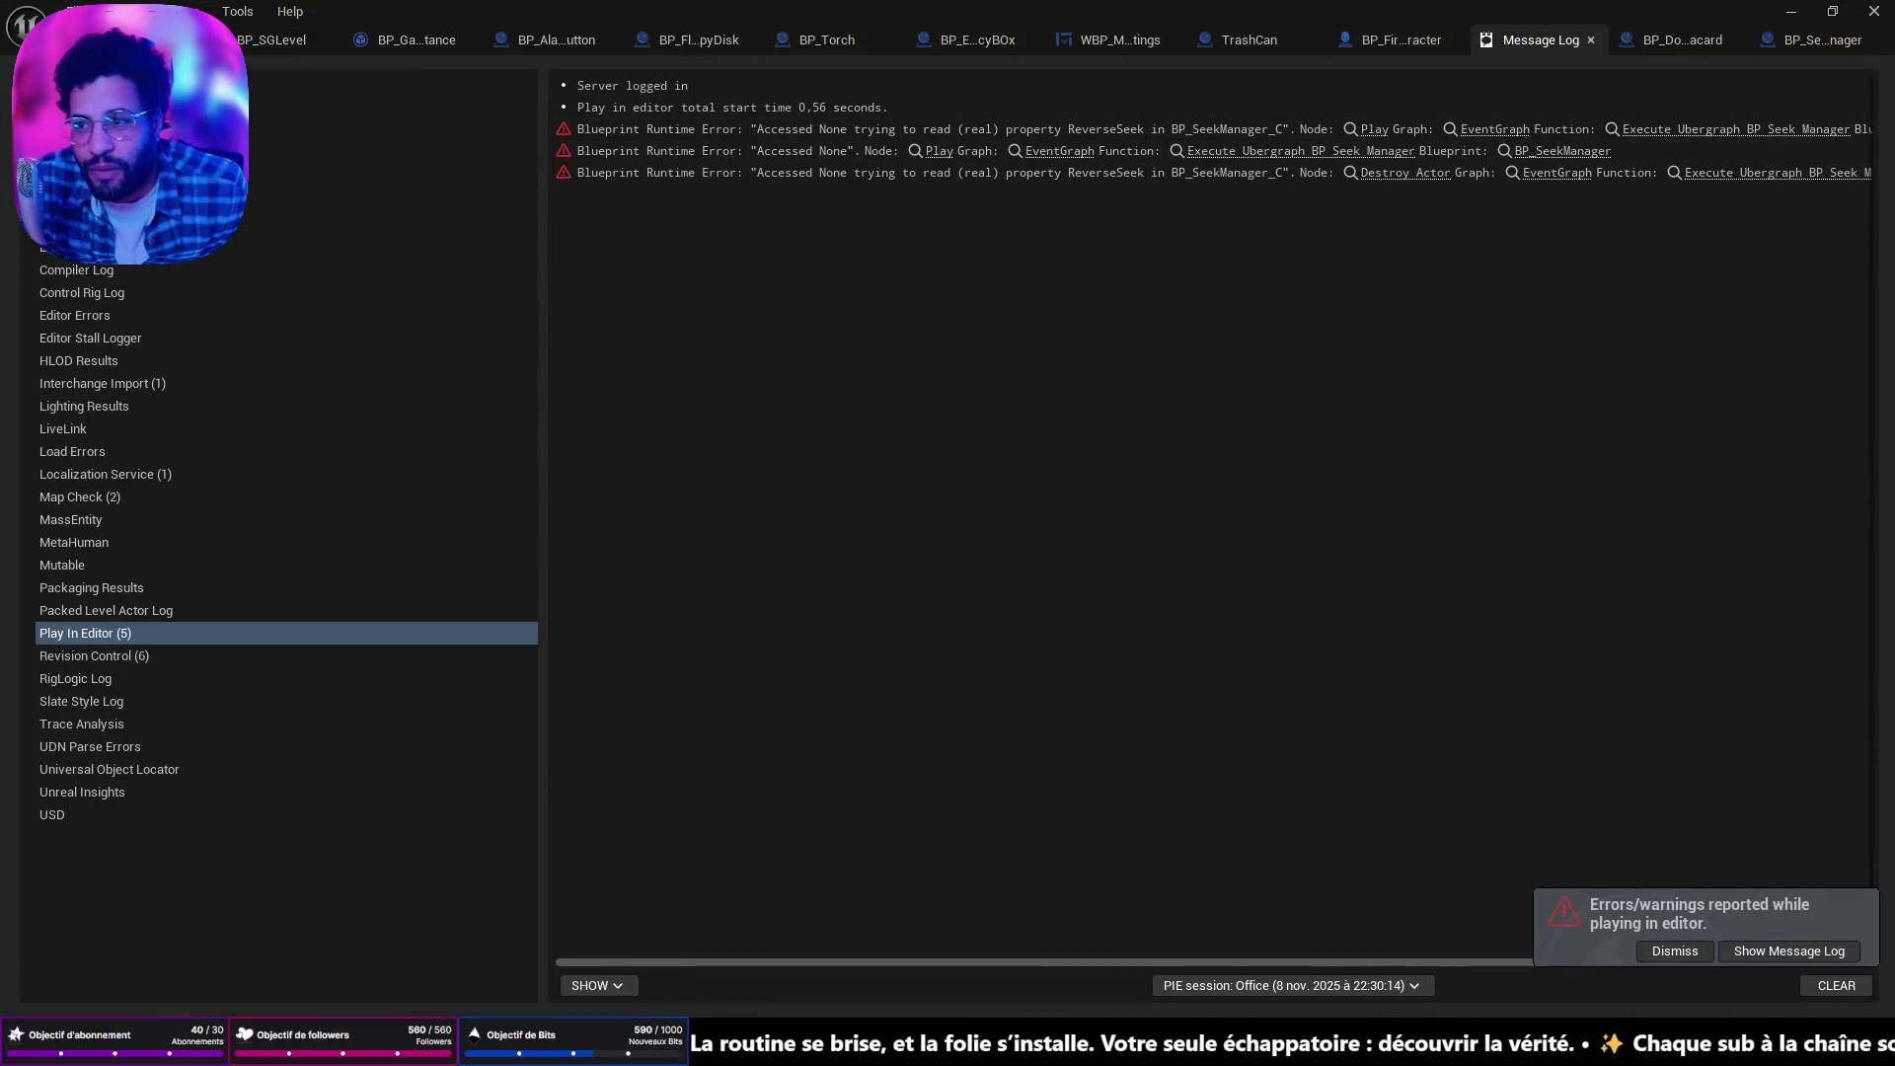
Switch from the Message Log back to the level viewport tab.
left_click(148, 40)
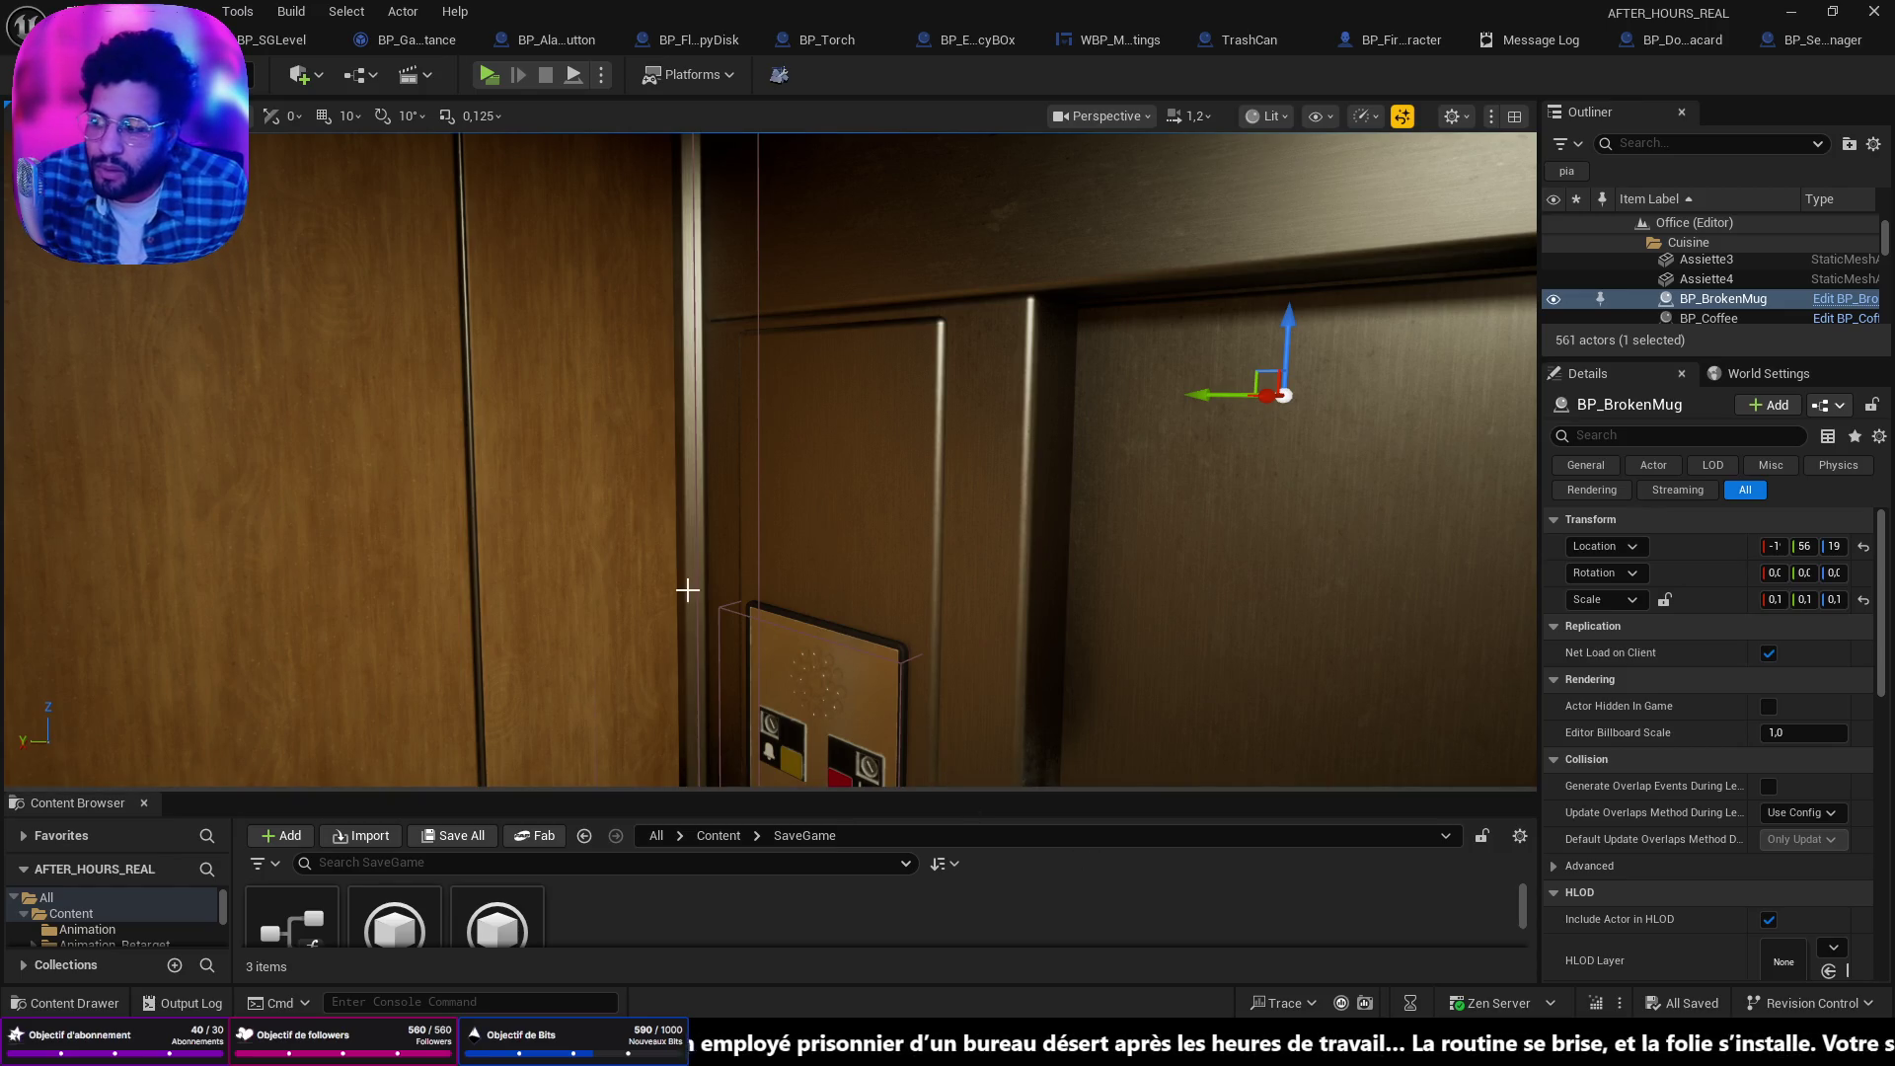
Frame BP_BrokenMug, then fly over the cubicles to the office corridor at camera speed 0,7.
key("f")
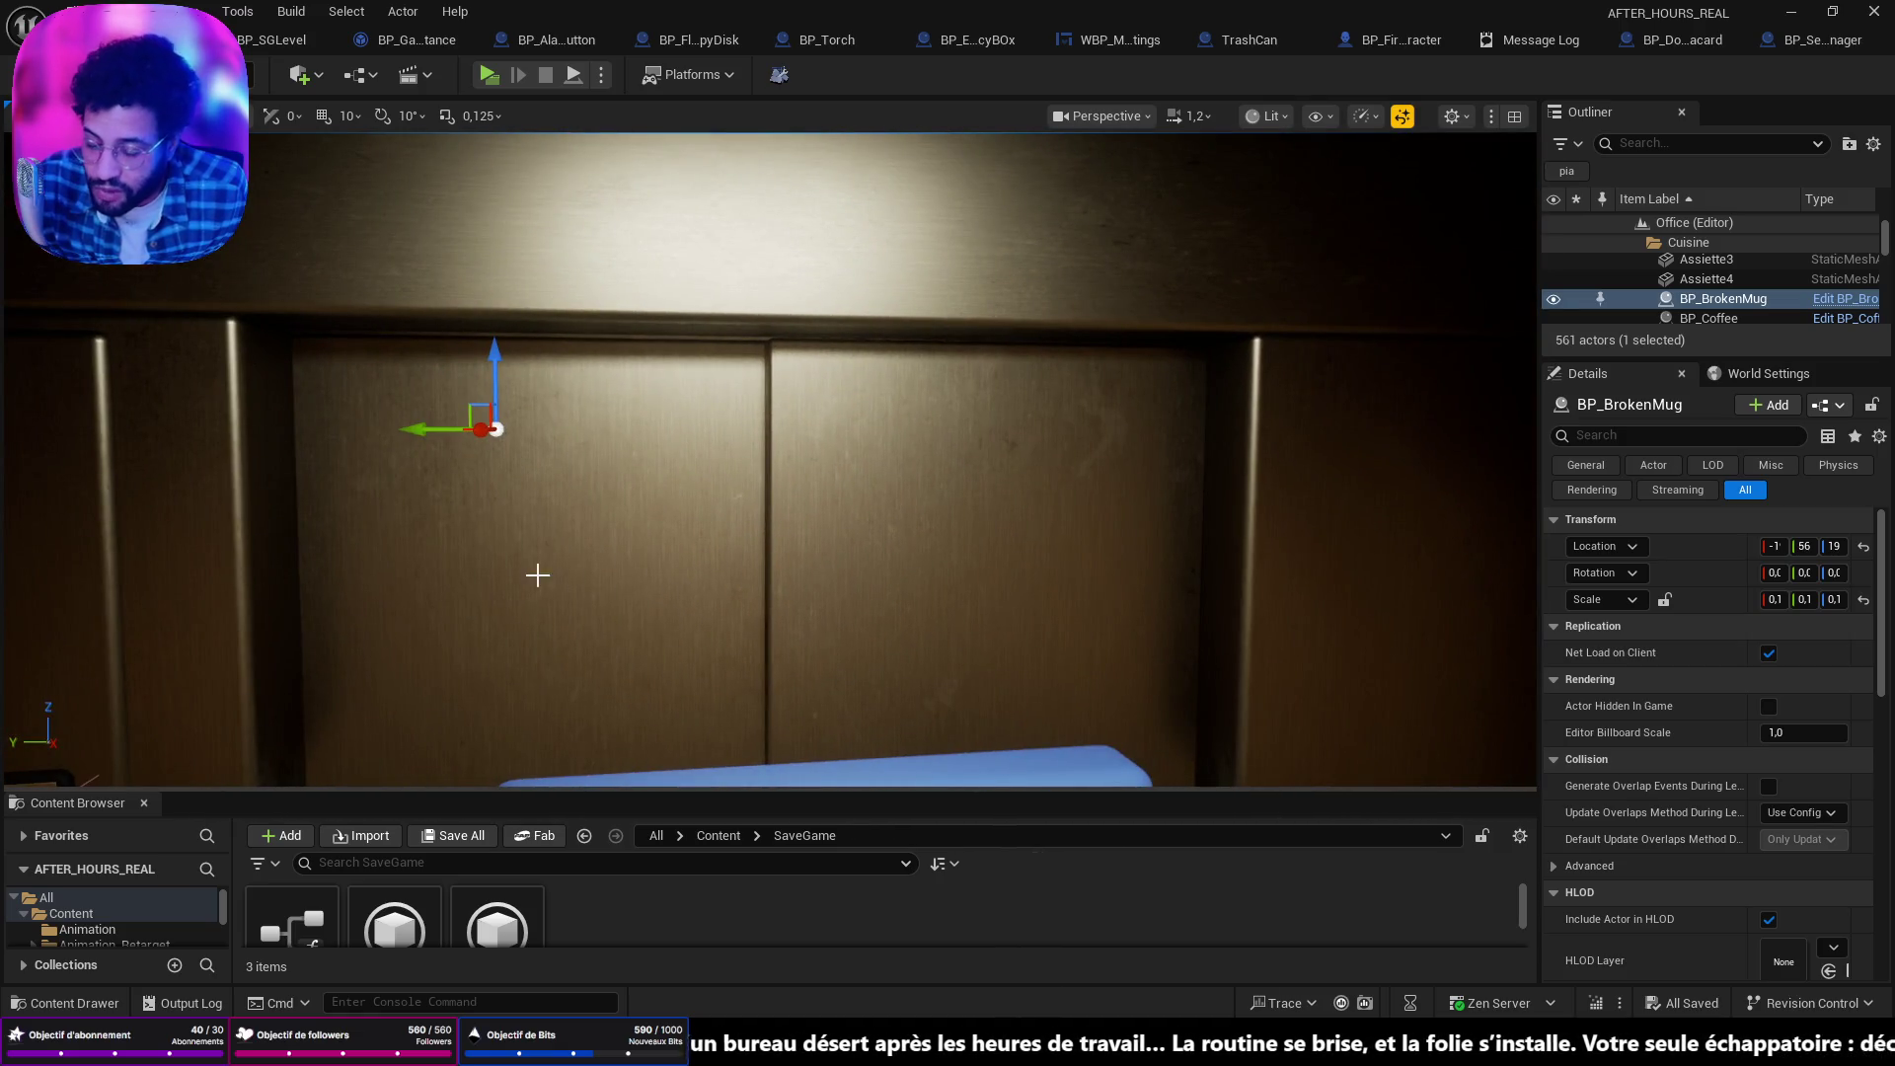
mouse_move(537, 570)
left_mouse_down()
mouse_move(537, 671)
mouse_move(691, 671)
mouse_move(553, 671)
mouse_move(474, 632)
mouse_move(539, 574)
left_mouse_up()
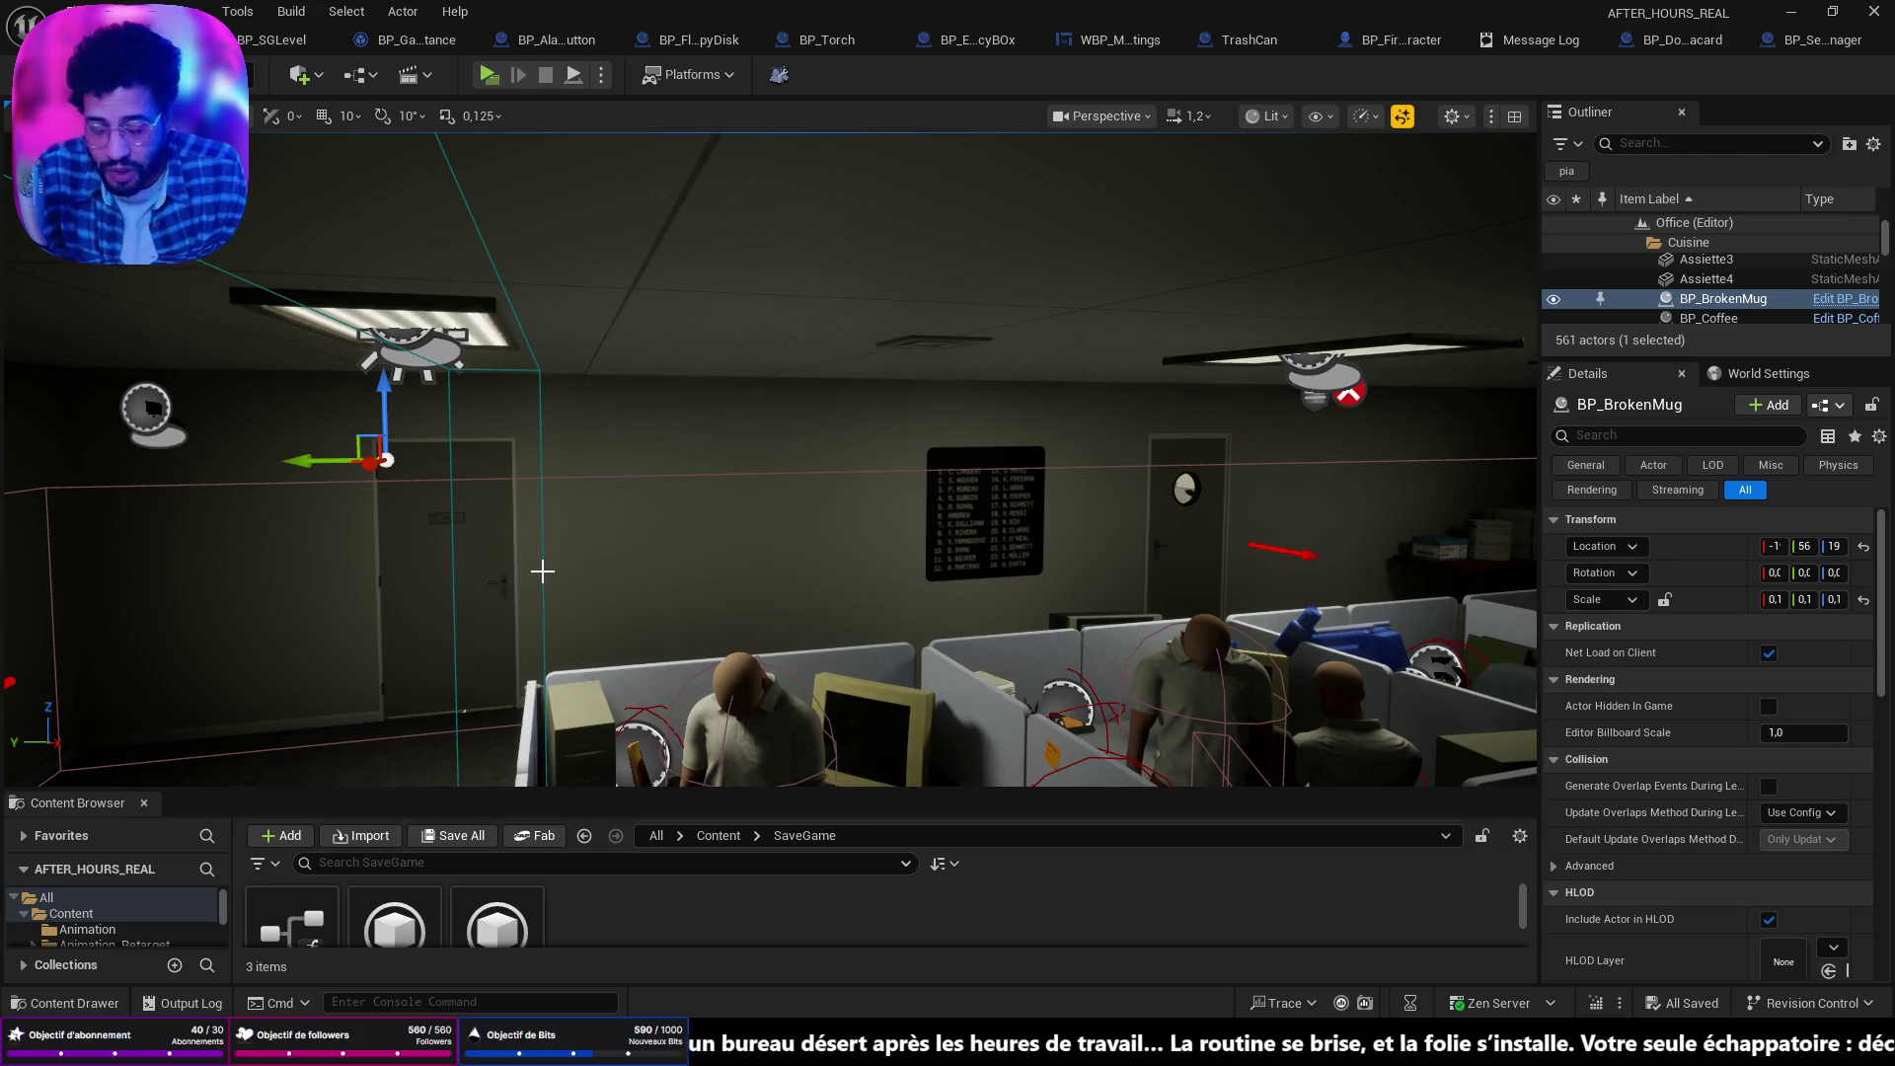
mouse_move(515, 563)
left_mouse_down()
mouse_move(541, 570)
mouse_move(543, 533)
mouse_move(545, 603)
mouse_move(541, 513)
mouse_move(515, 547)
left_mouse_up()
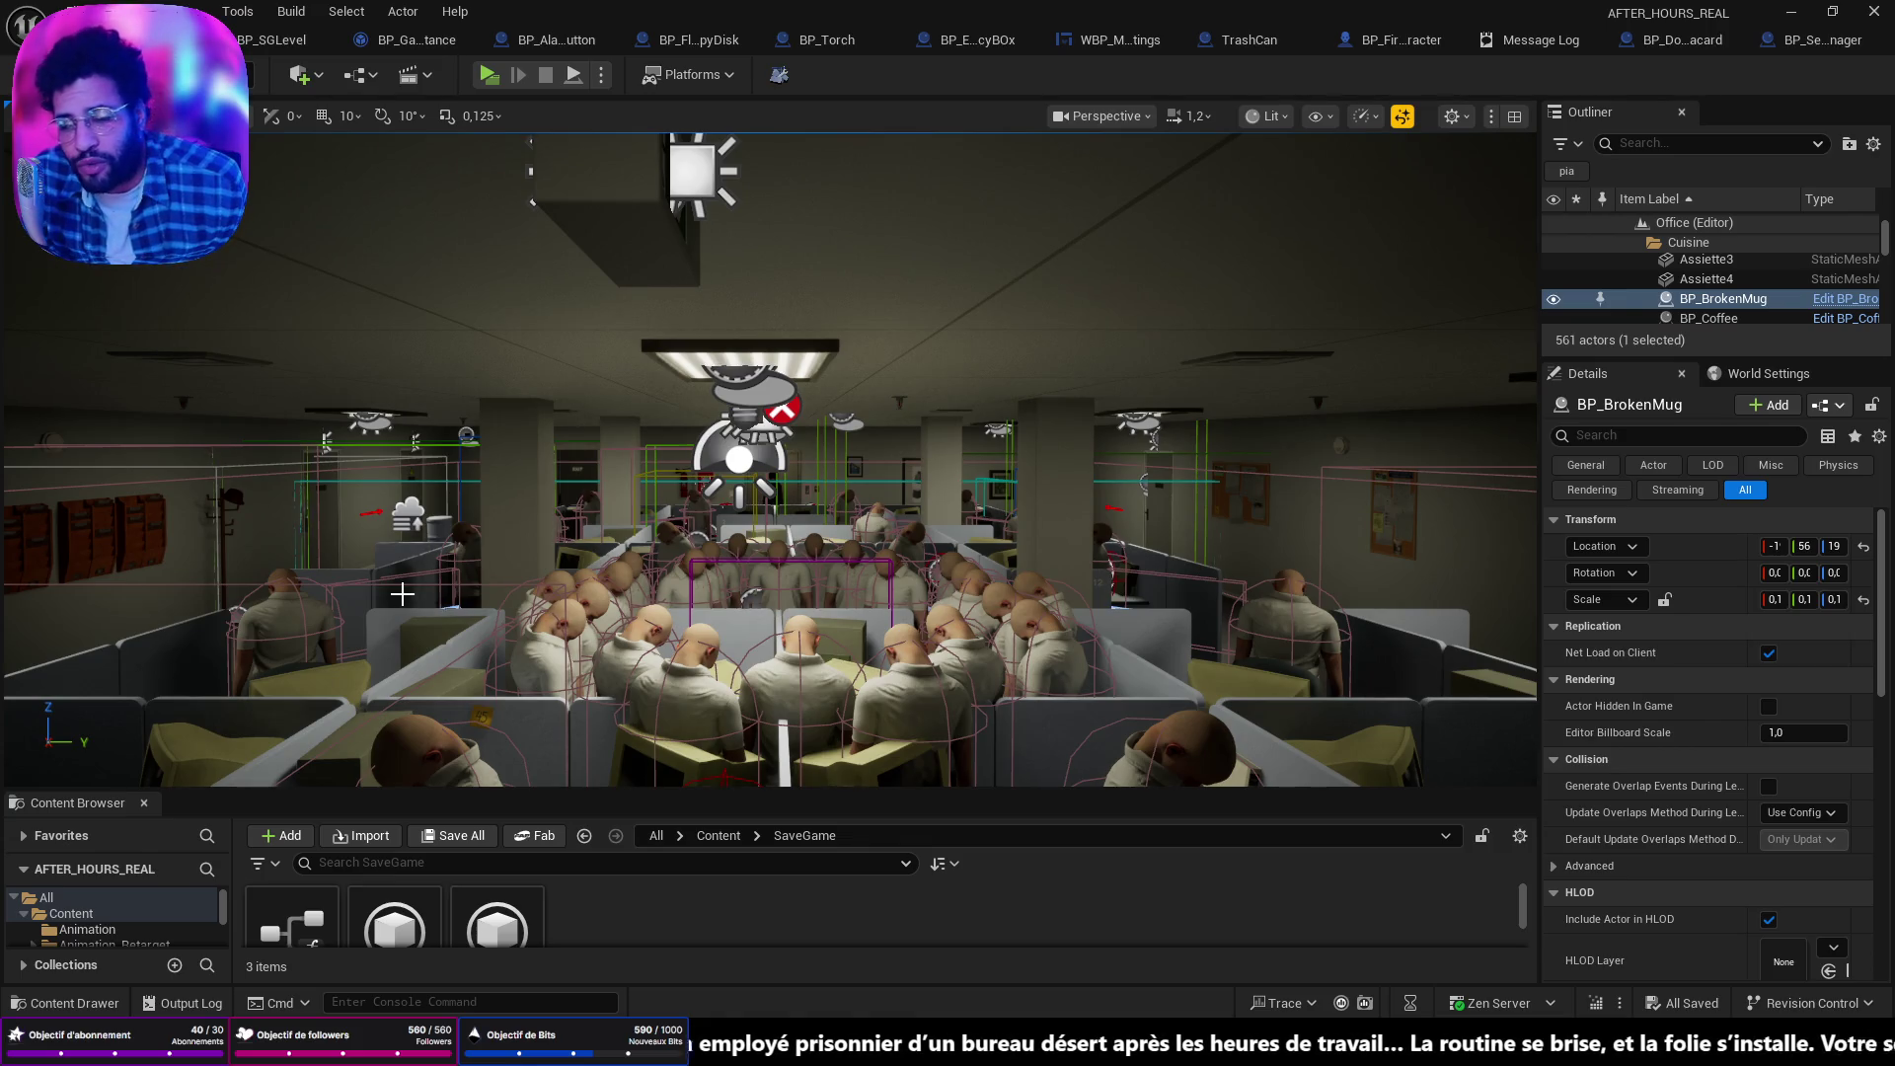
left_click_drag(770, 454, 770, 454)
scroll(770, 454, "down", 2)
left_click_drag(686, 544, 685, 544)
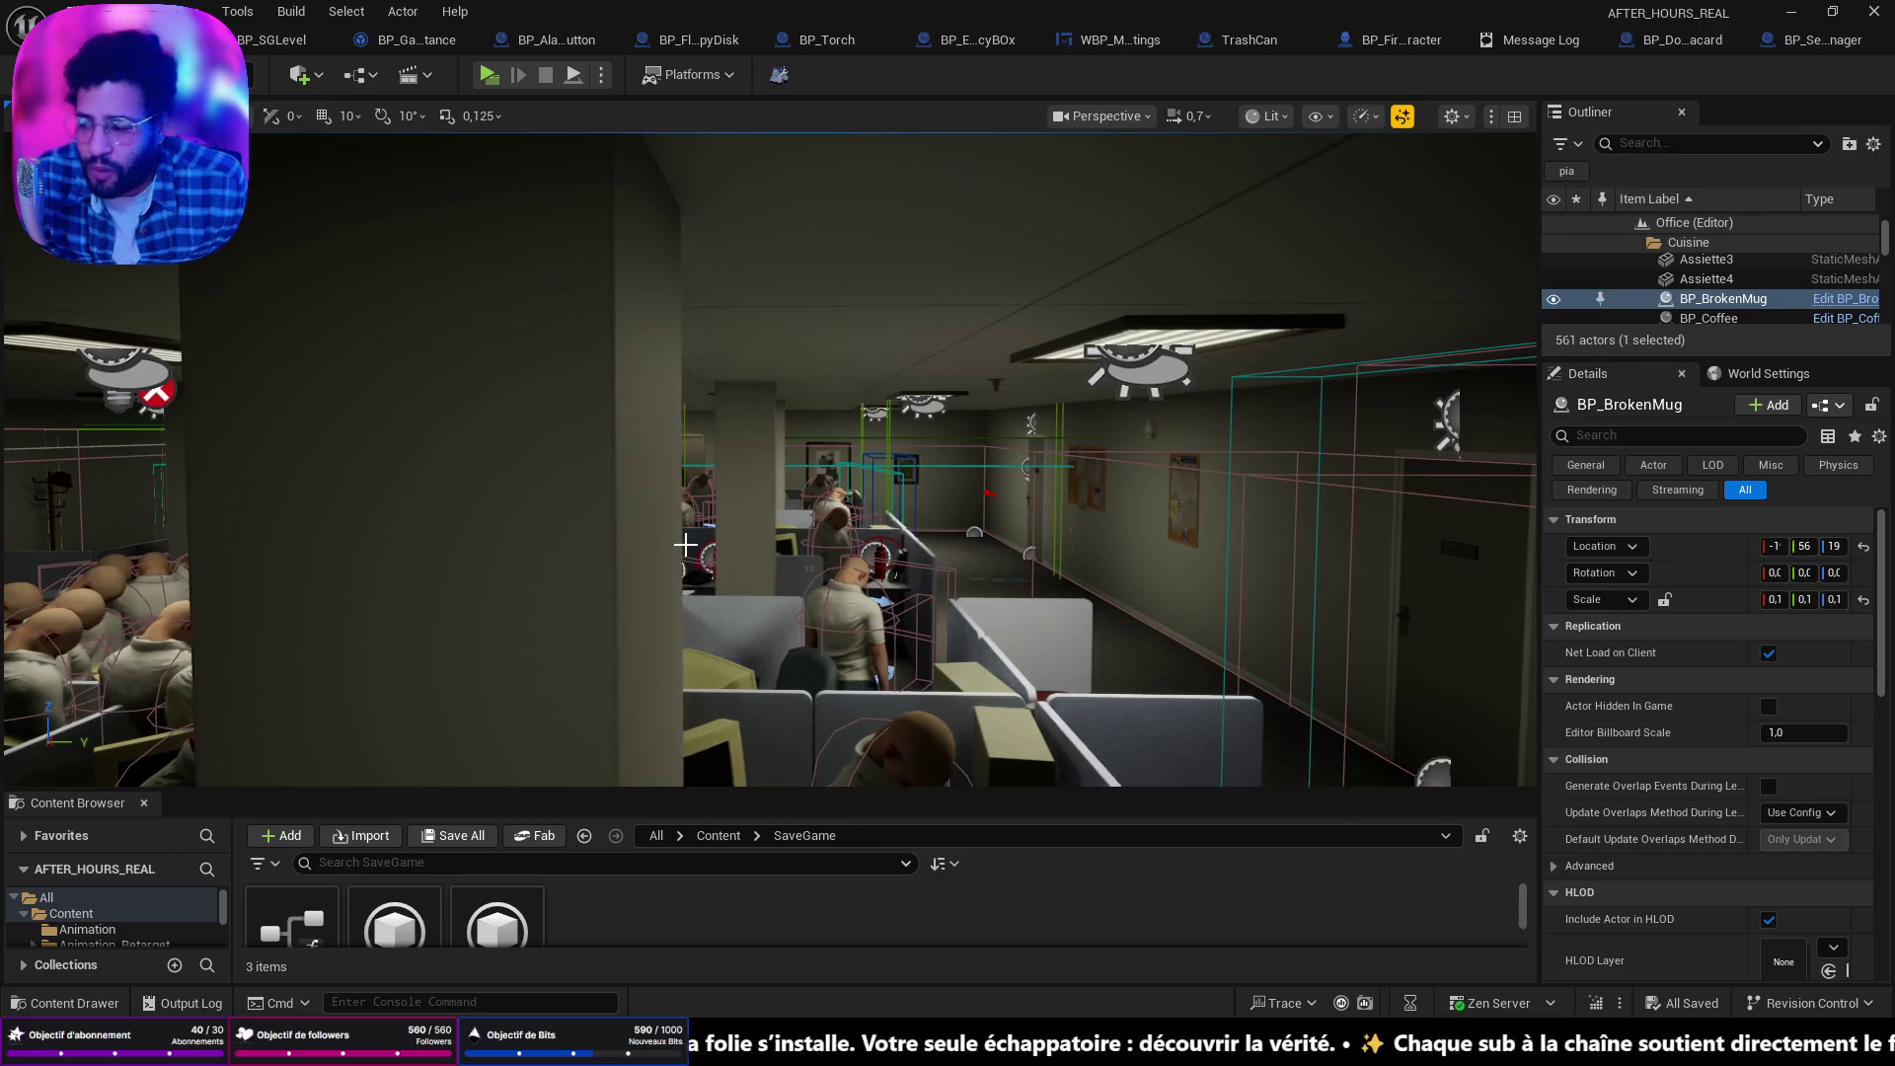